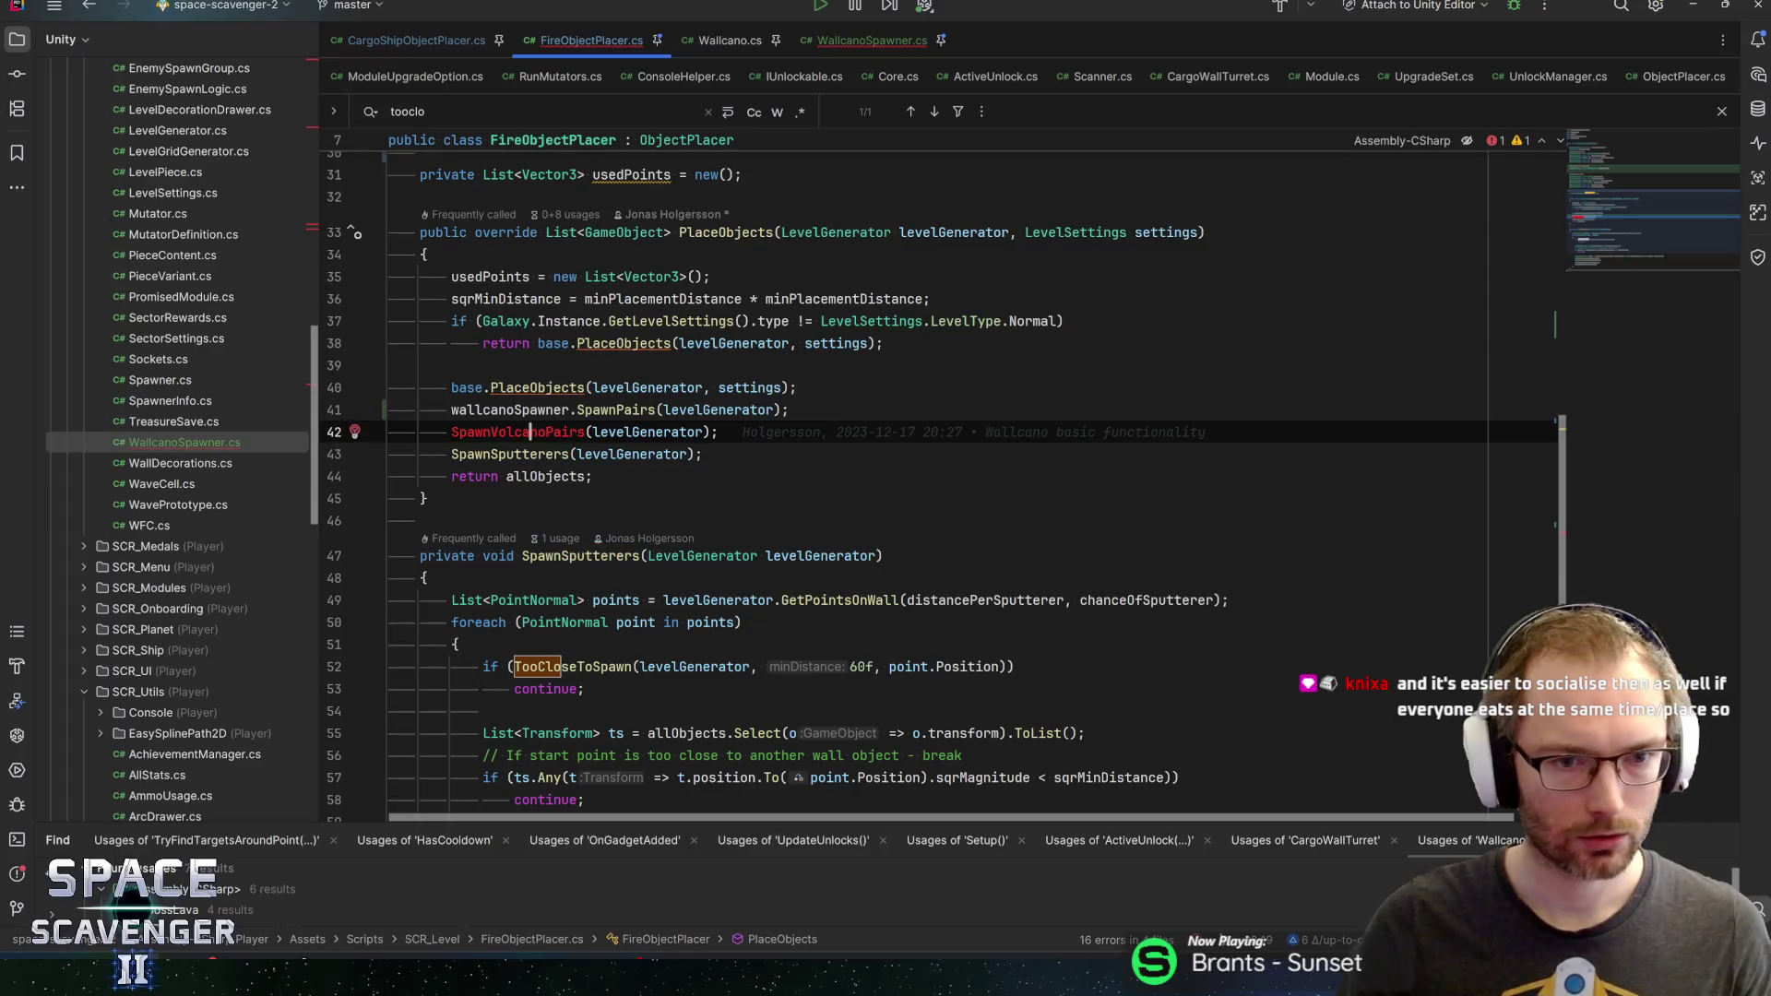
# Comment out SpawnVolcanoPairs and wrap line 41's SpawnPairs call in allObjects.AddRange
pyautogui.press('End')
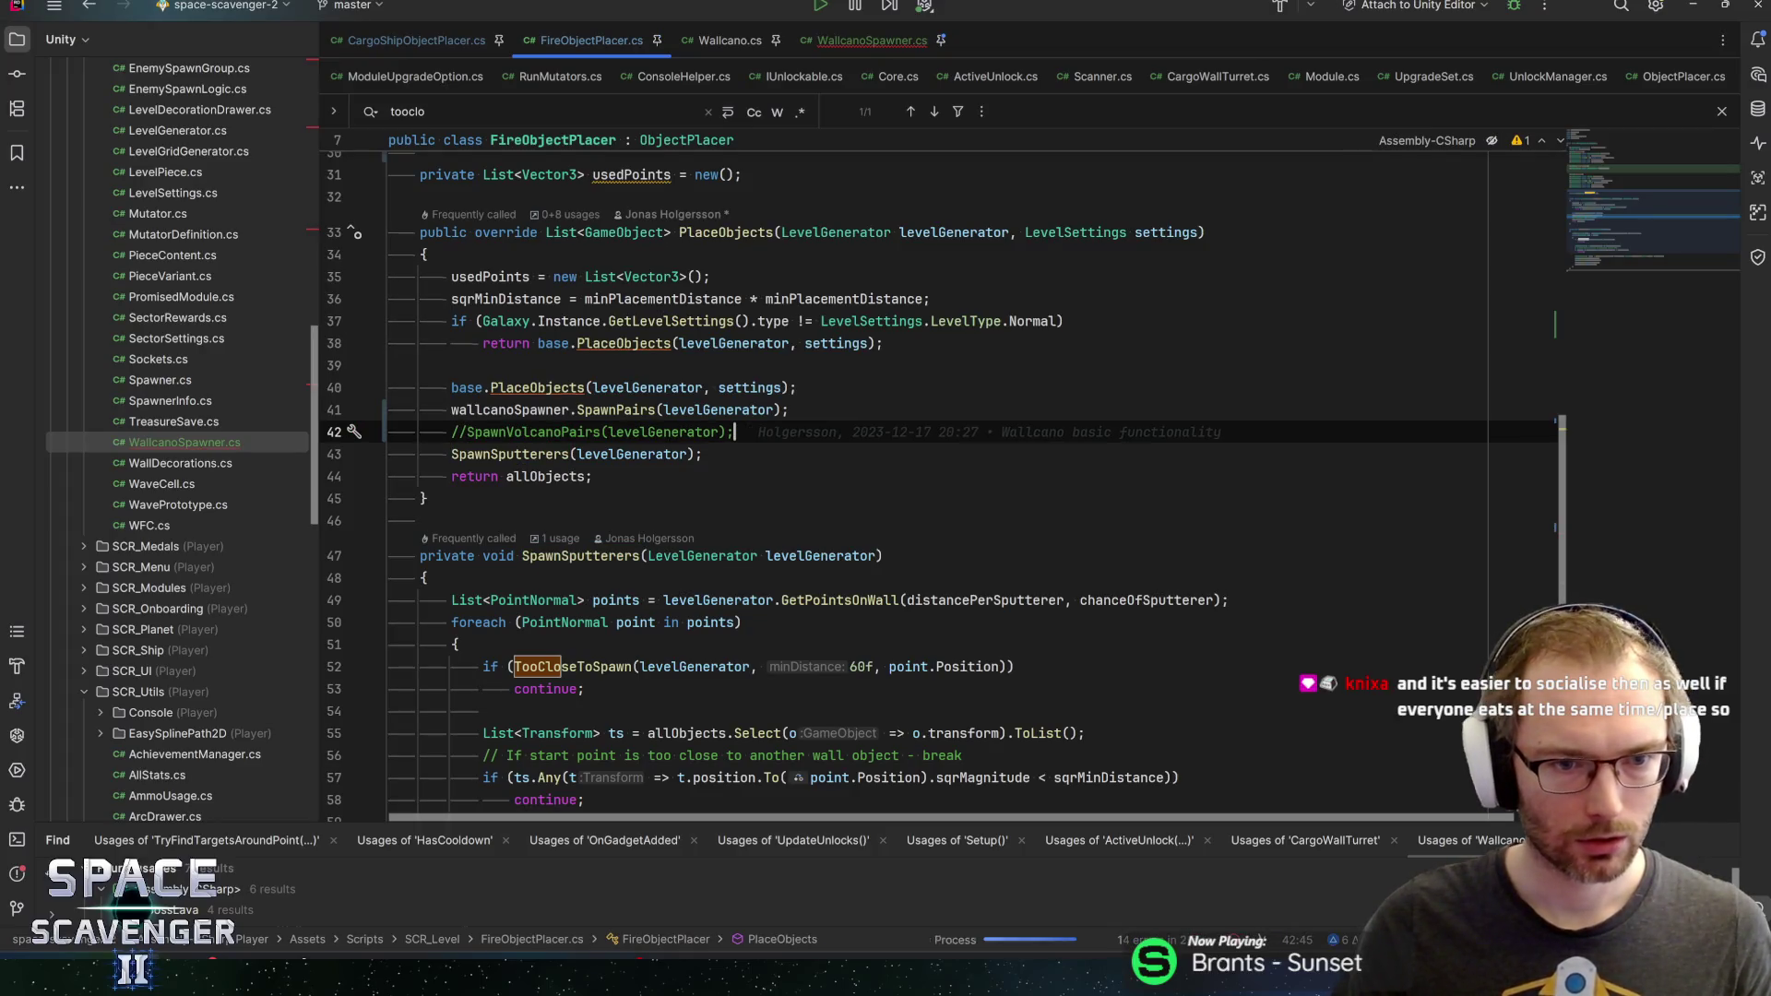
pyautogui.click(587, 475)
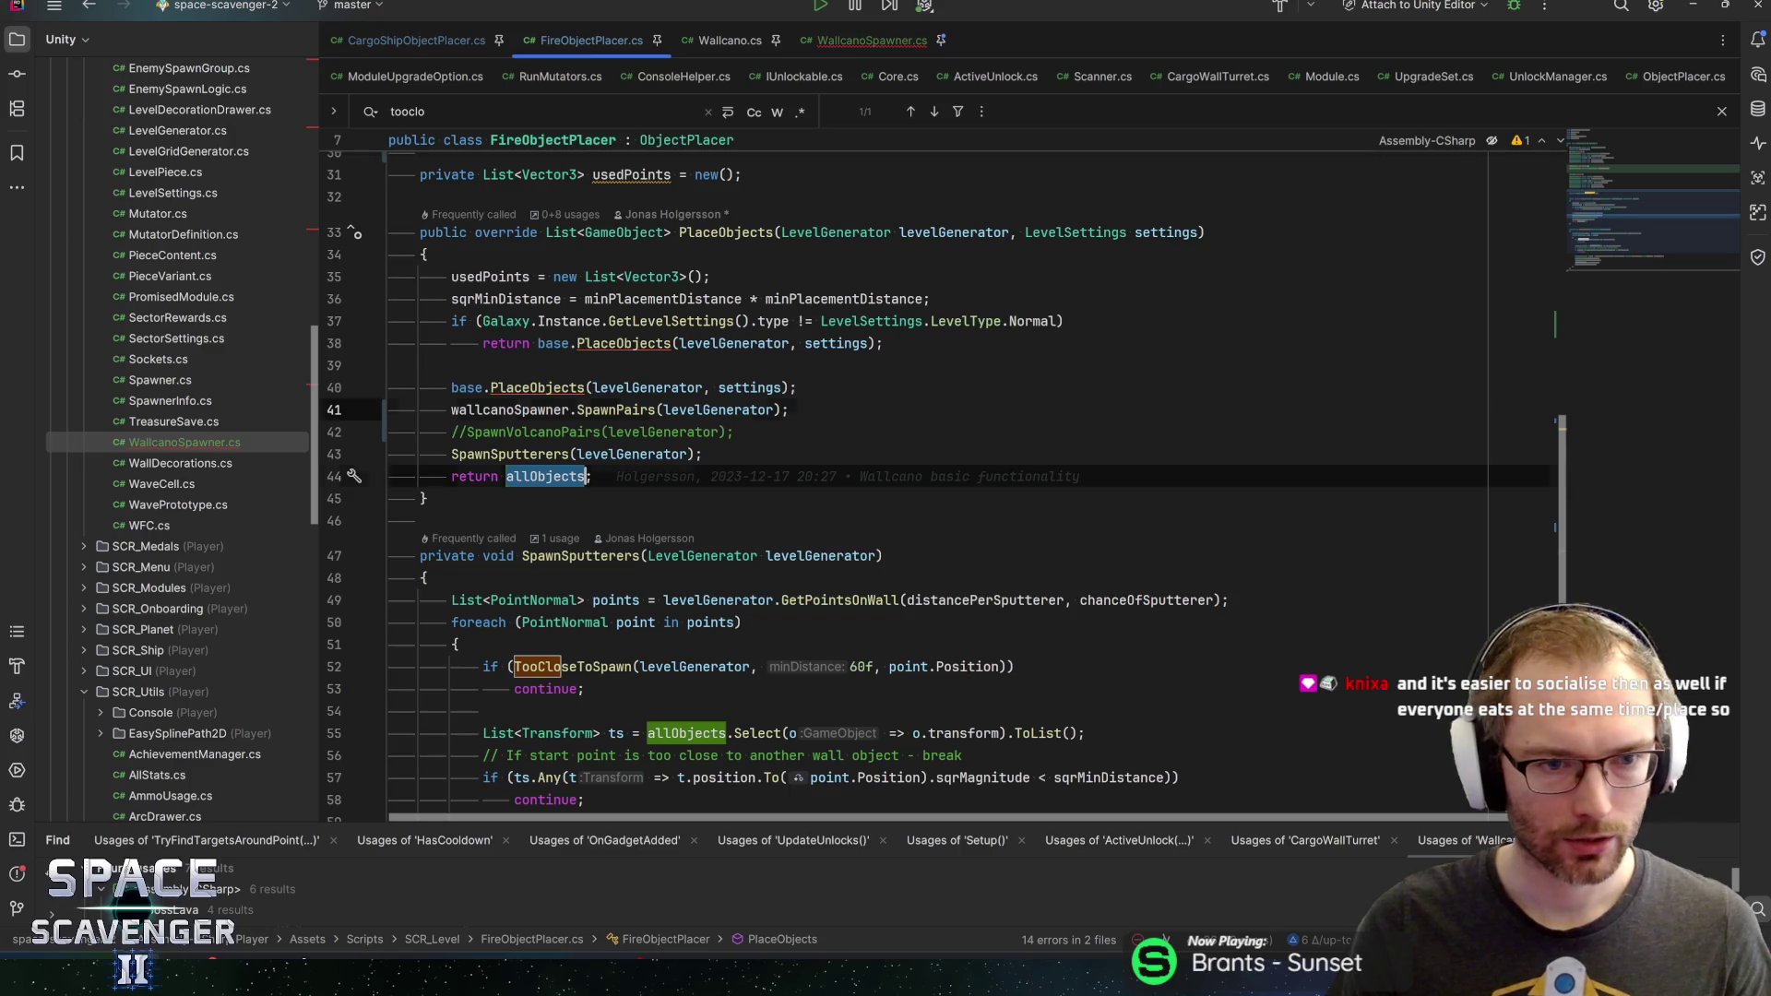
pyautogui.click(451, 410)
pyautogui.write('allO')
pyautogui.press('Return')
pyautogui.write('.AddRan')
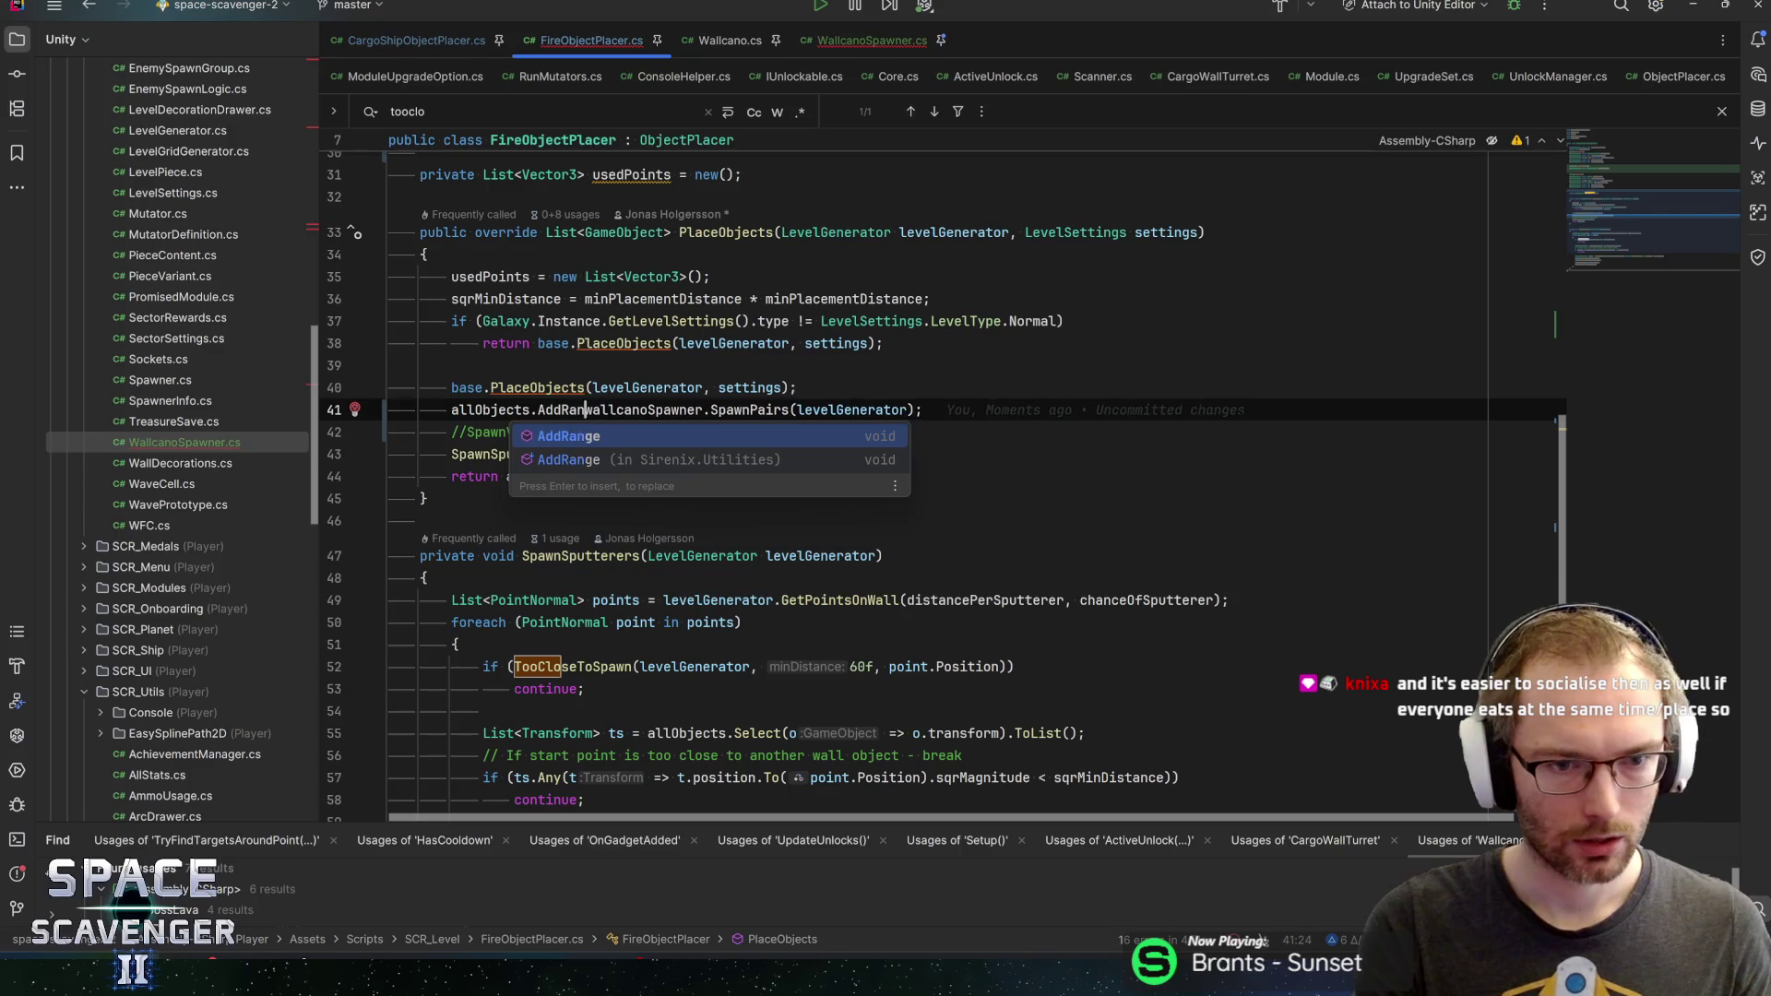
pyautogui.press('Return')
# Finish line 41 by removing the accidentally inserted parentheses
pyautogui.click(1023, 409)
pyautogui.write('(')
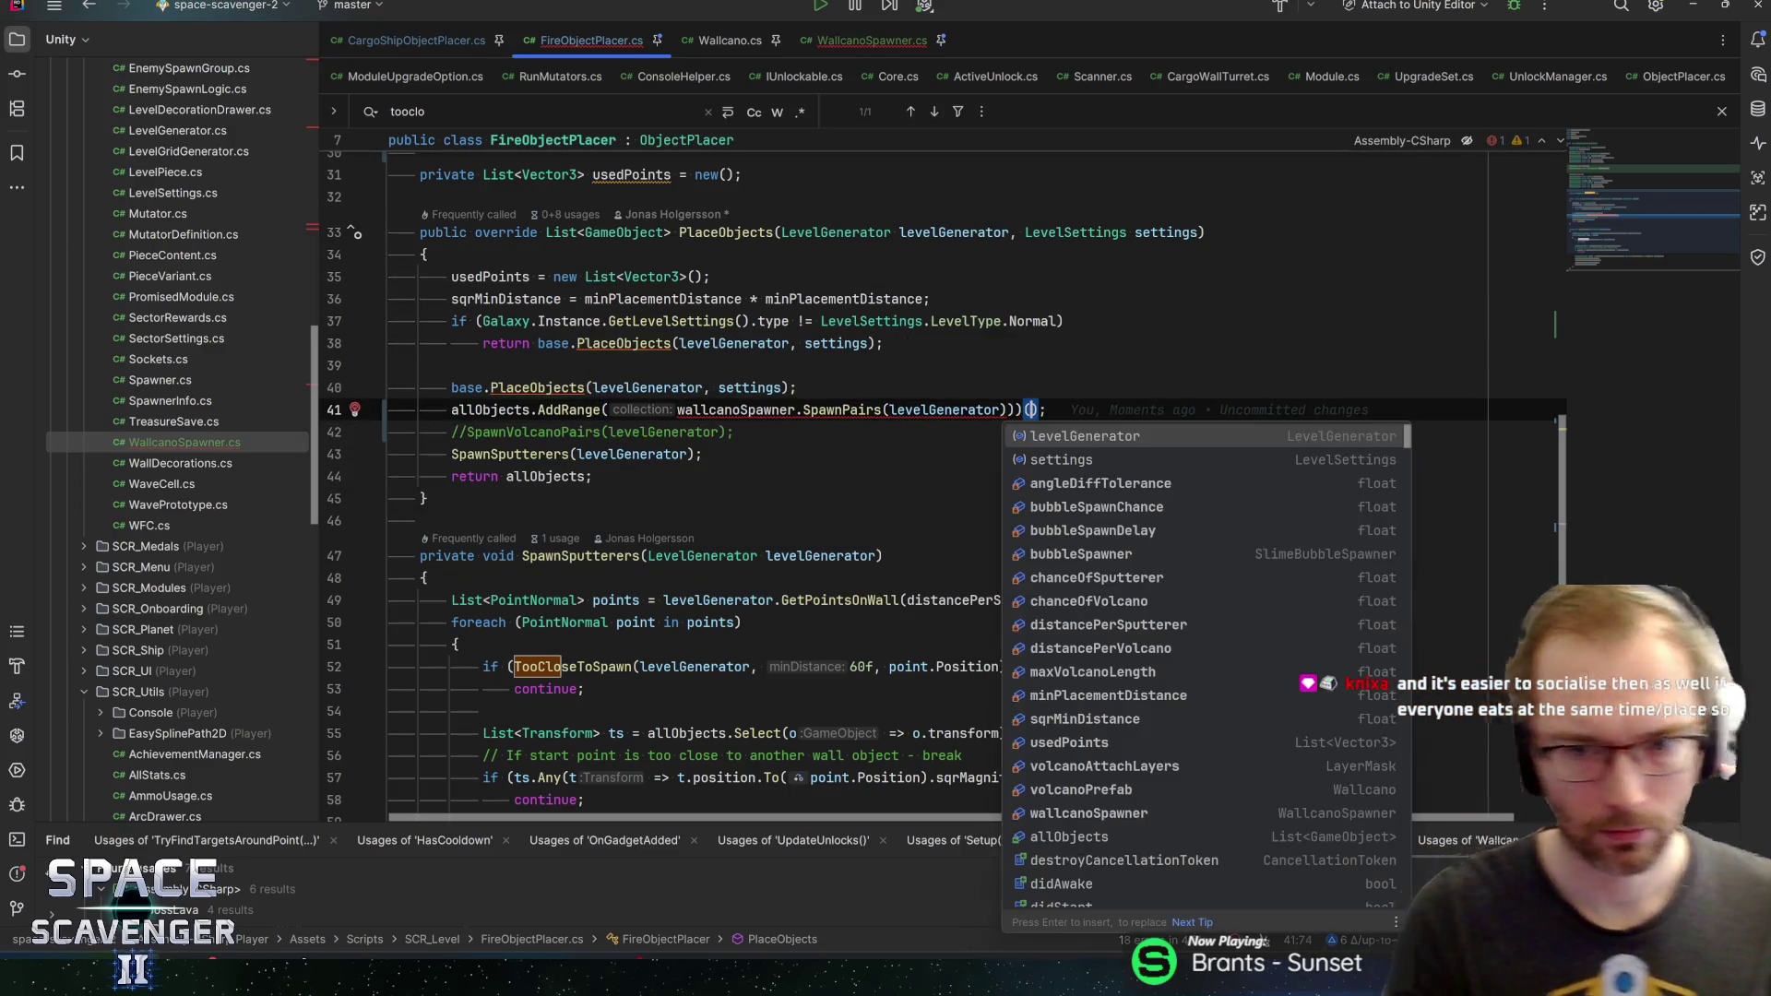
pyautogui.press('BackSpace')
pyautogui.press('End')
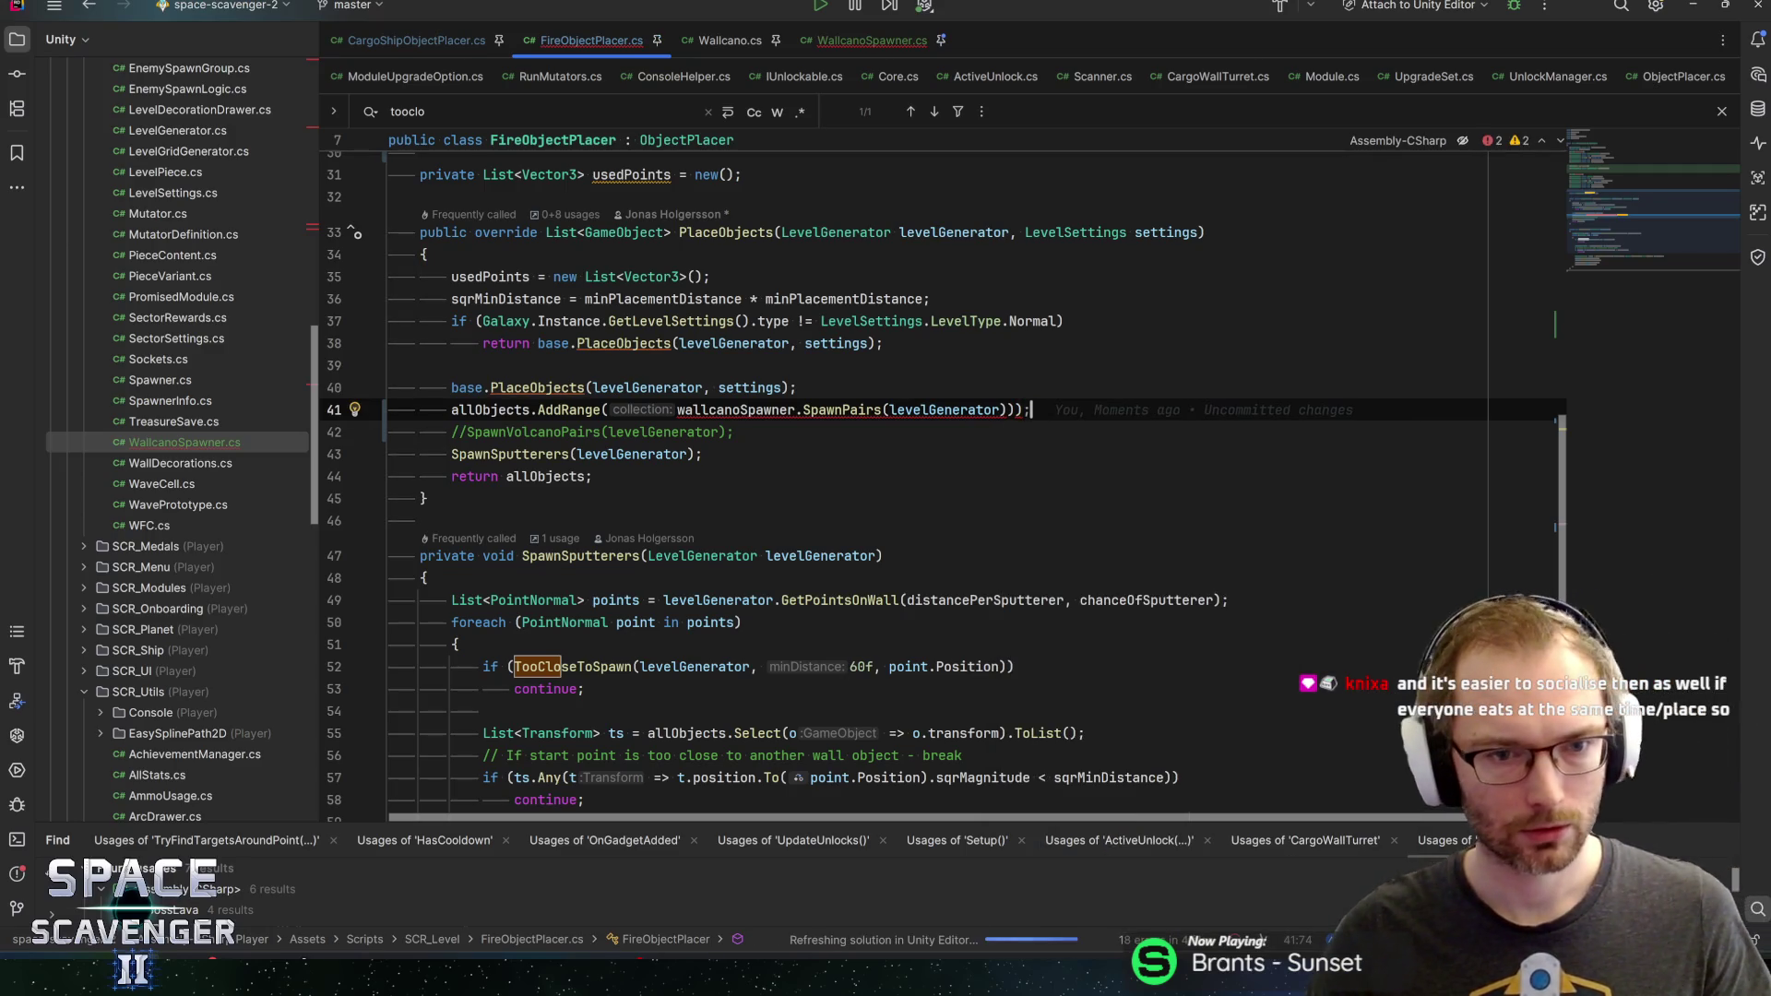
# Inspect the AddRange declaration, then jump to SpawnPairs in WallcanoSpawner
pyautogui.click(600, 410)
pyautogui.hotkey('ctrl', 'b')
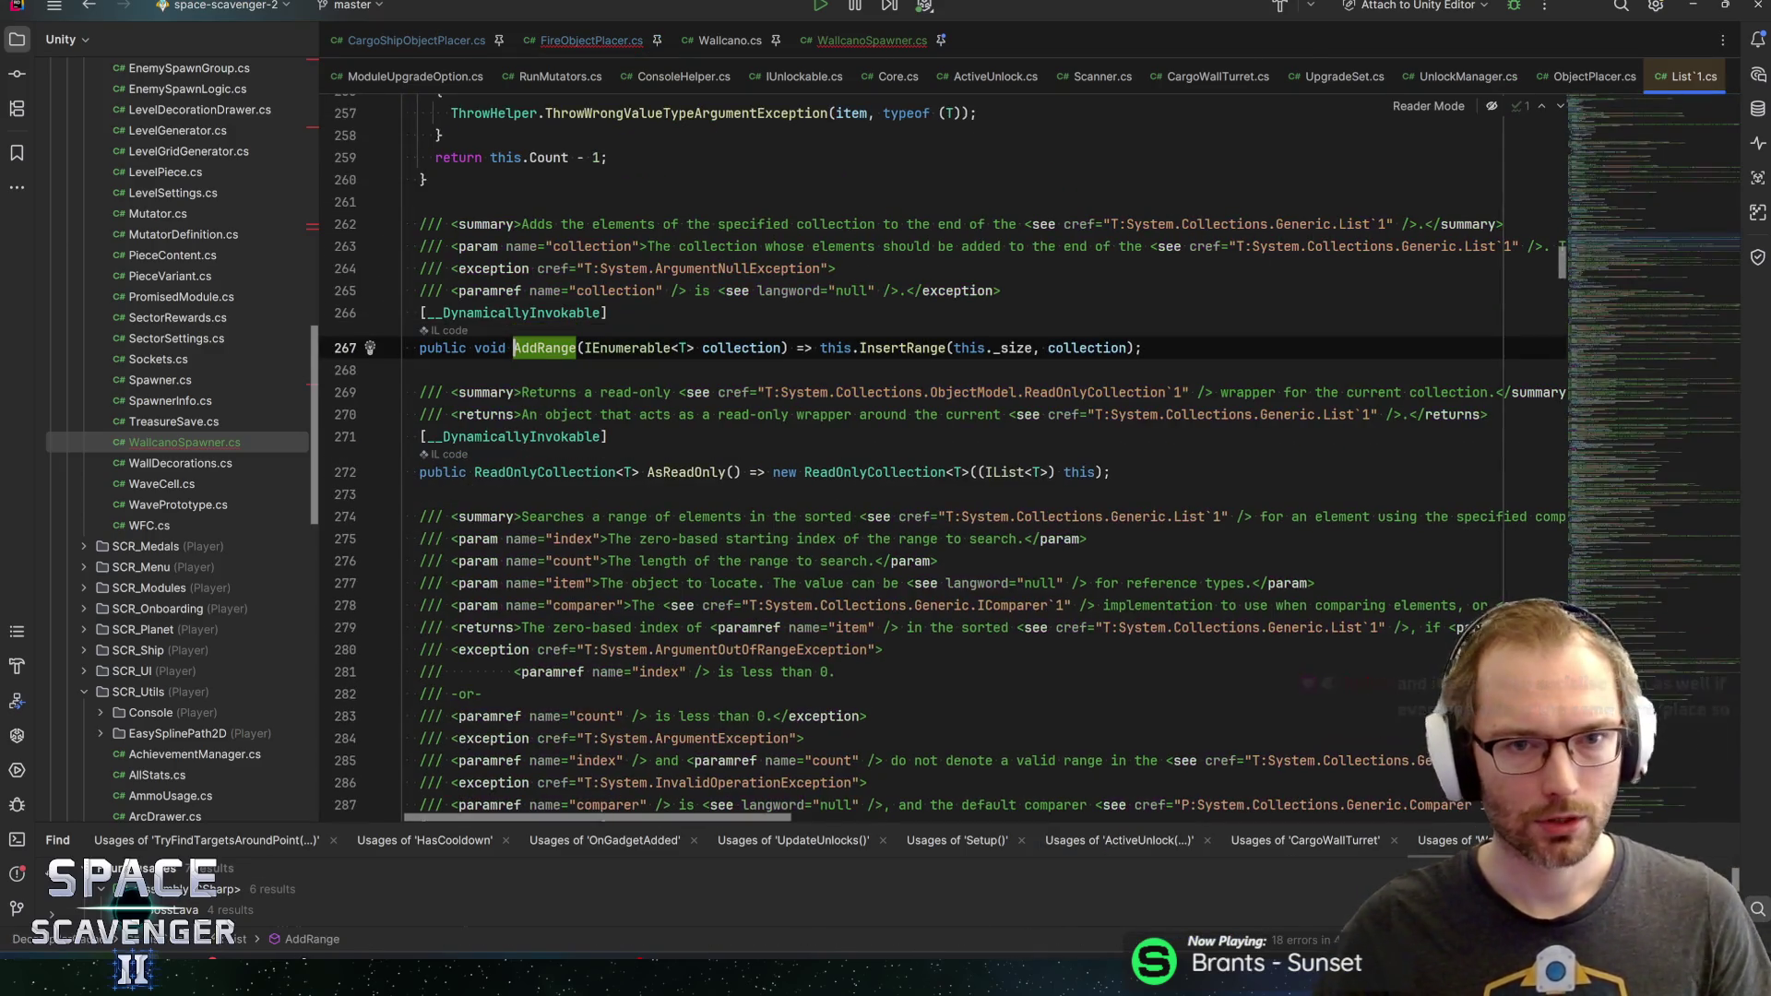
pyautogui.hotkey('ctrl', 'F4')
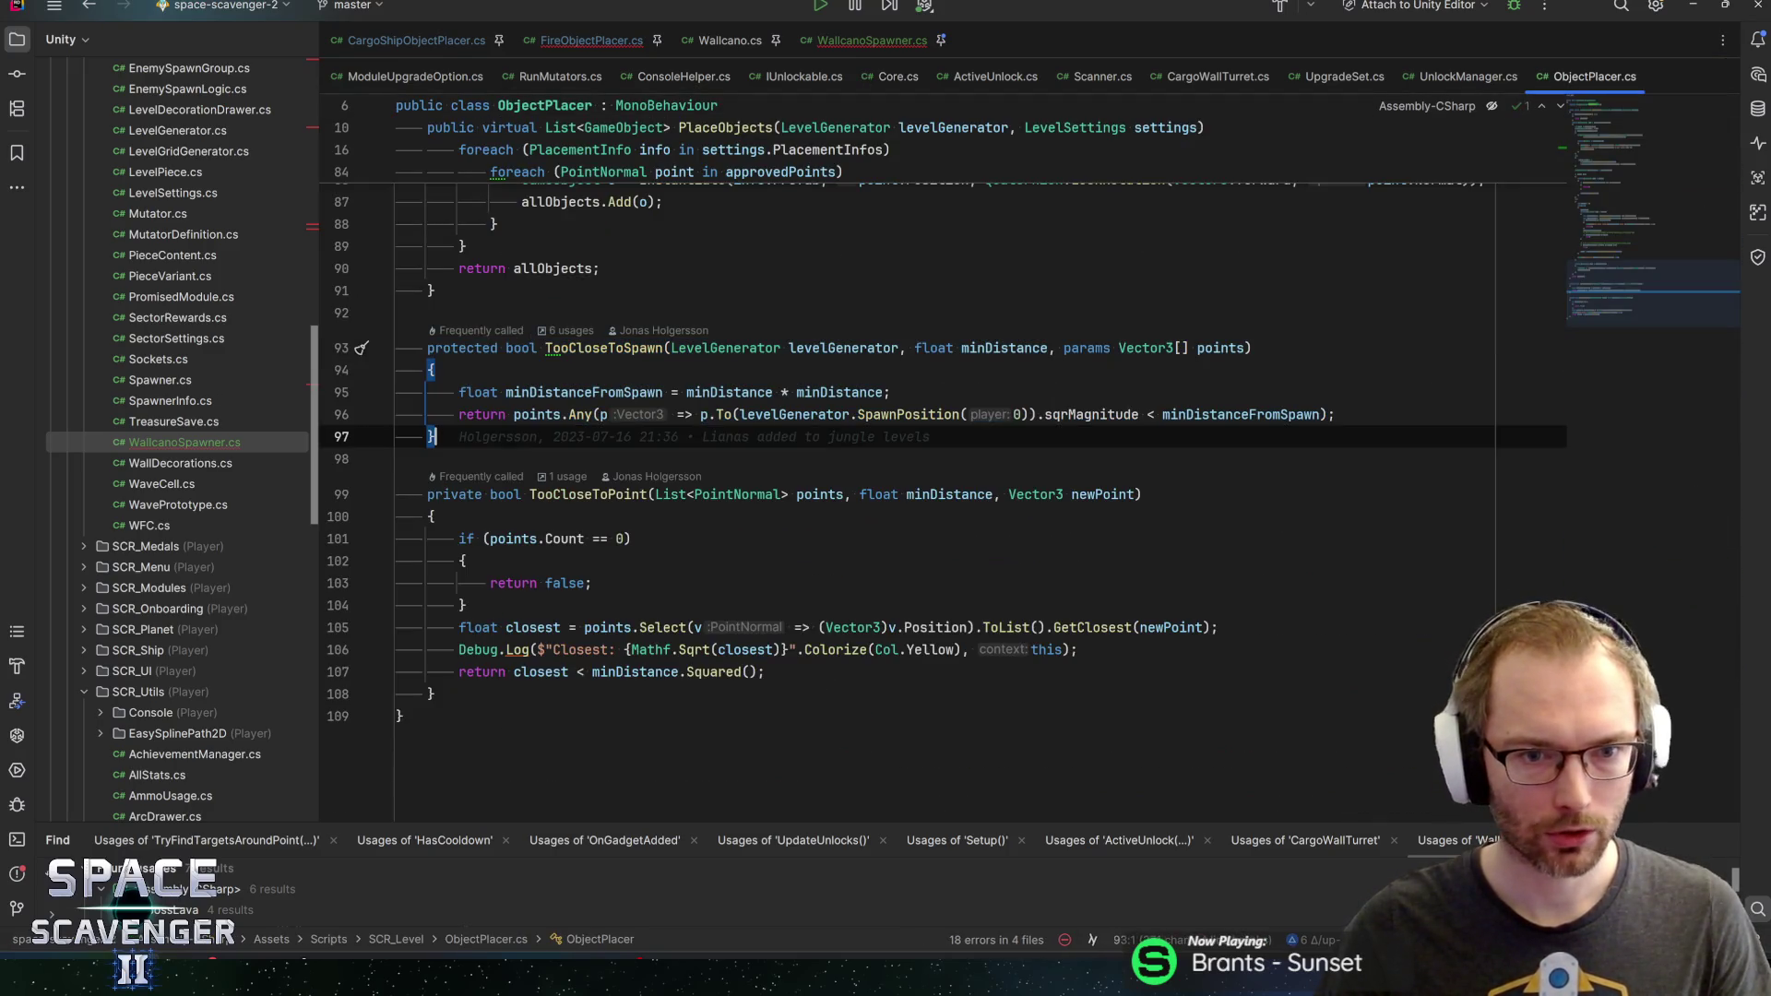
pyautogui.click(592, 41)
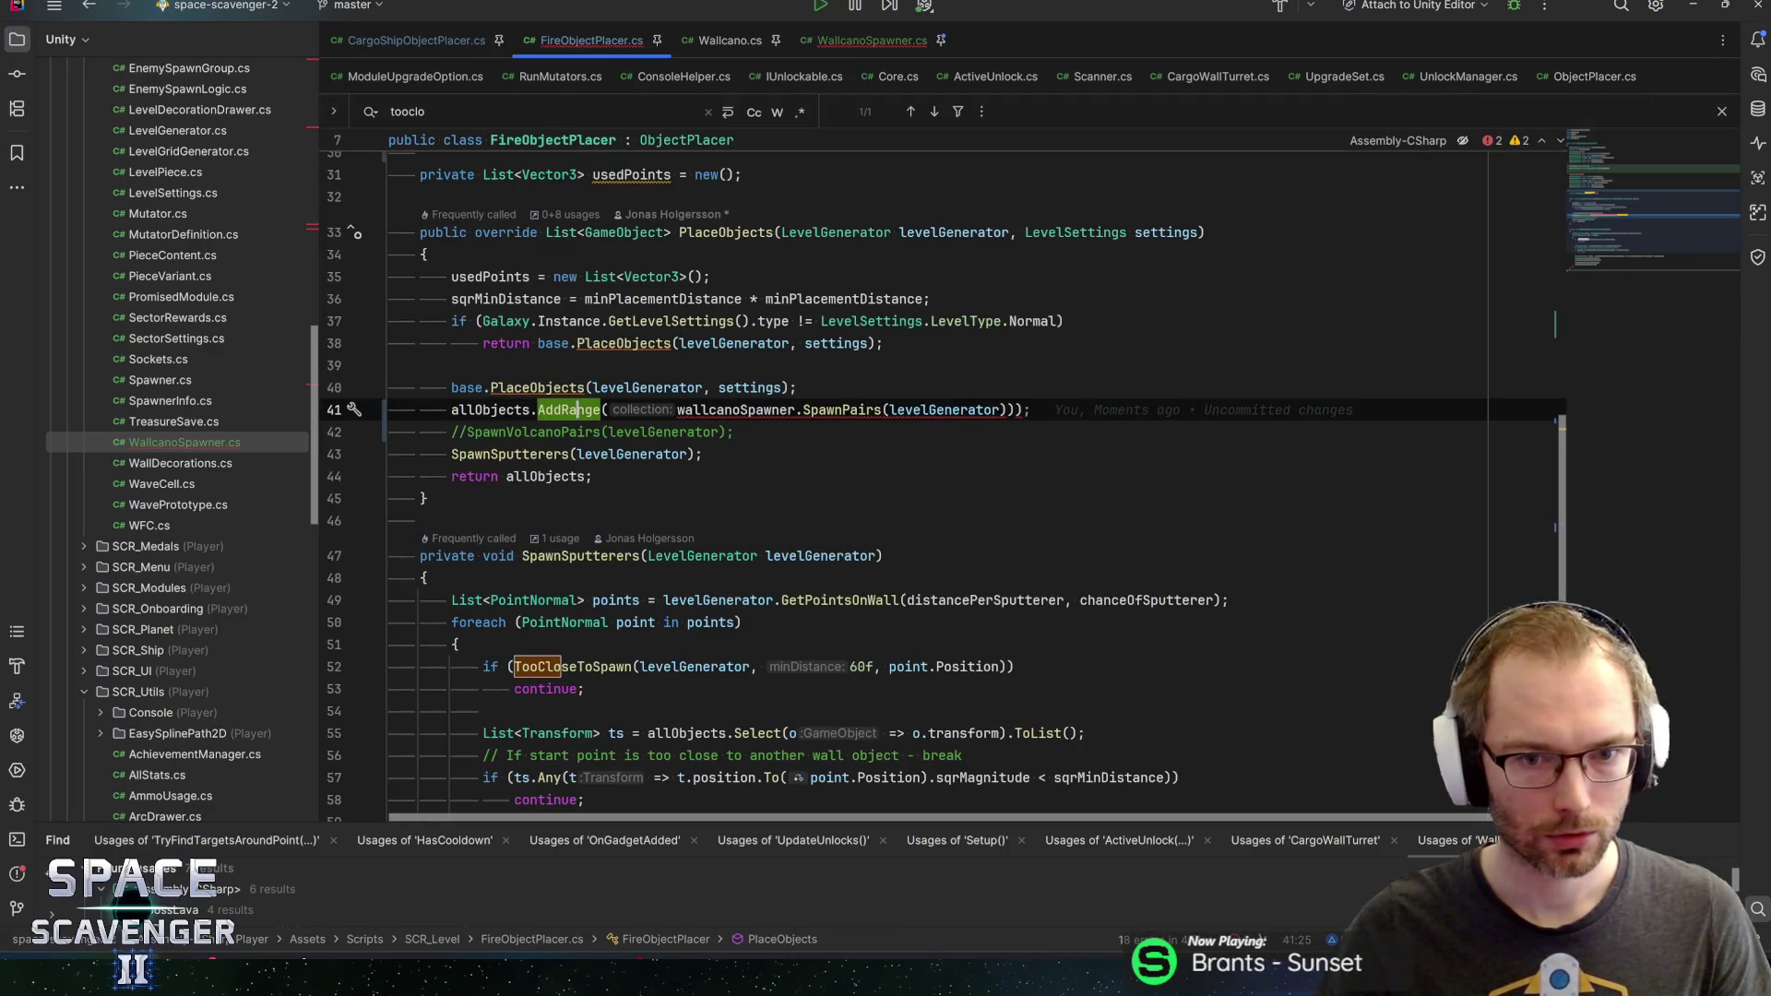
pyautogui.keyDown('ctrl'); pyautogui.click(842, 410); pyautogui.keyUp('ctrl')
# Change SpawnPairs' return type from void to List<GameObject>
pyautogui.hotkey('ctrl', 'shift', 'Left')
pyautogui.write('List<G')
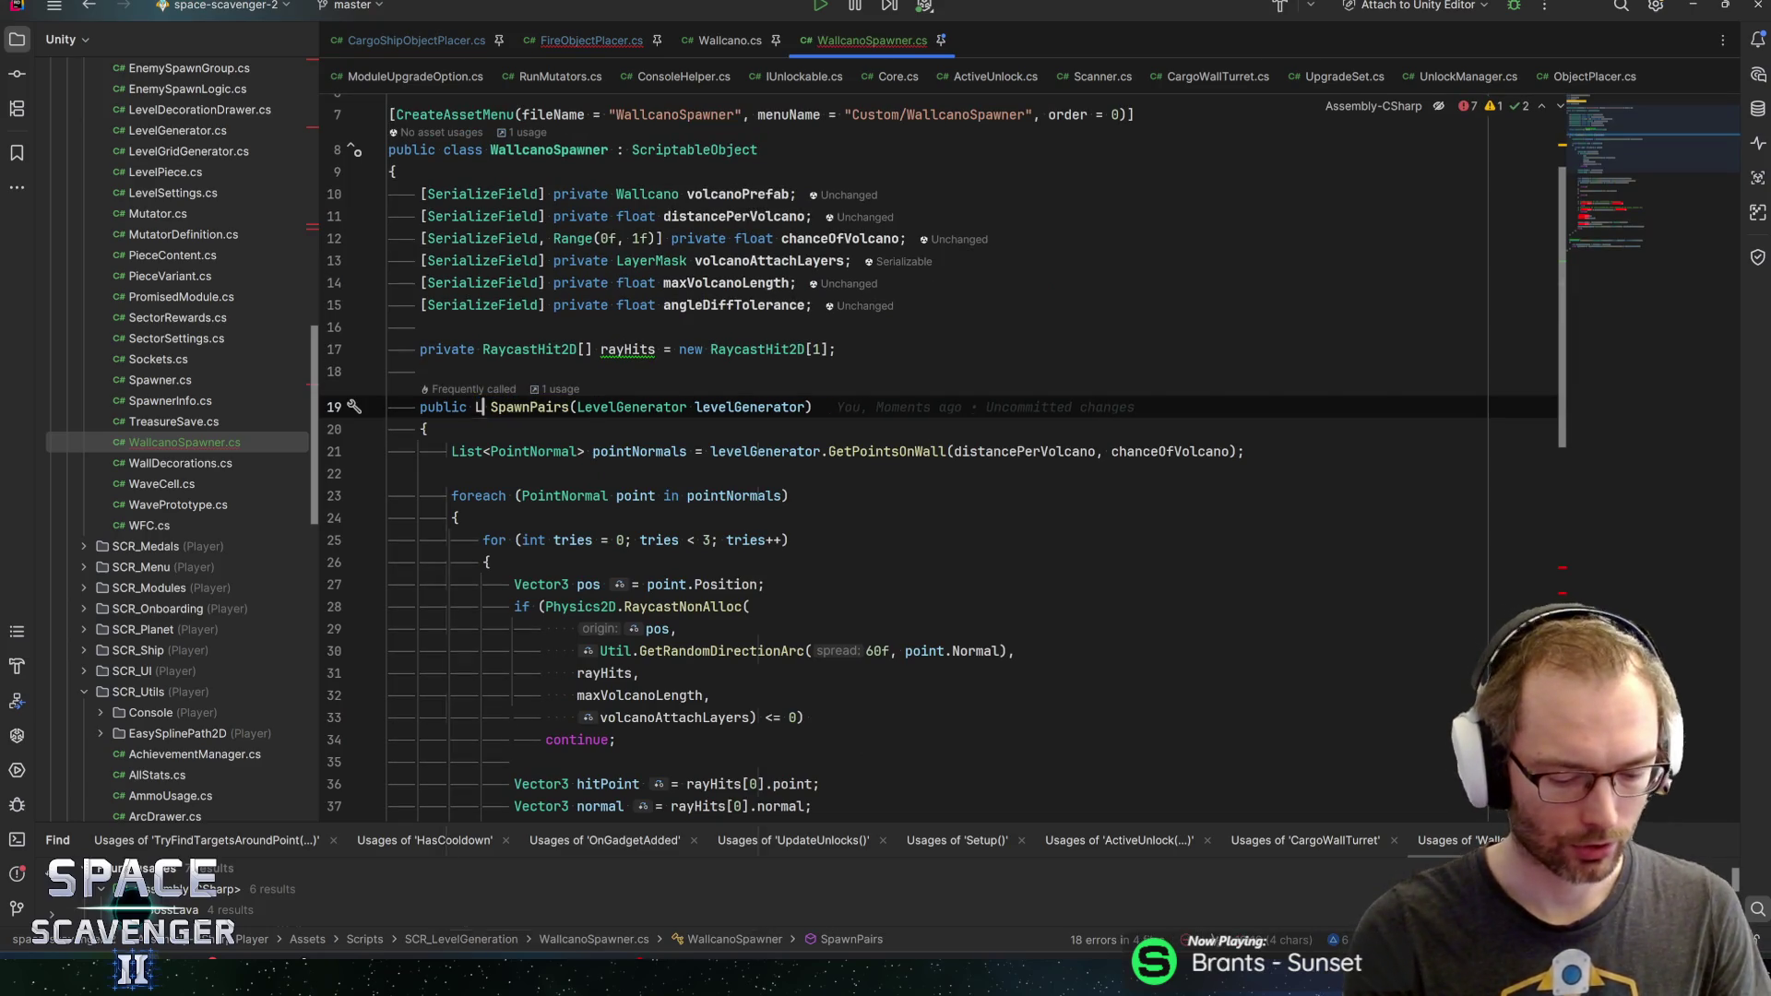
pyautogui.write('ameO')
pyautogui.press('Return')
pyautogui.write('>')
pyautogui.press('End')
# Delete the stray closing parenthesis on line 41 of FireObjectPlacer.cs
pyautogui.hotkey('ctrl', 'alt', 'Left')
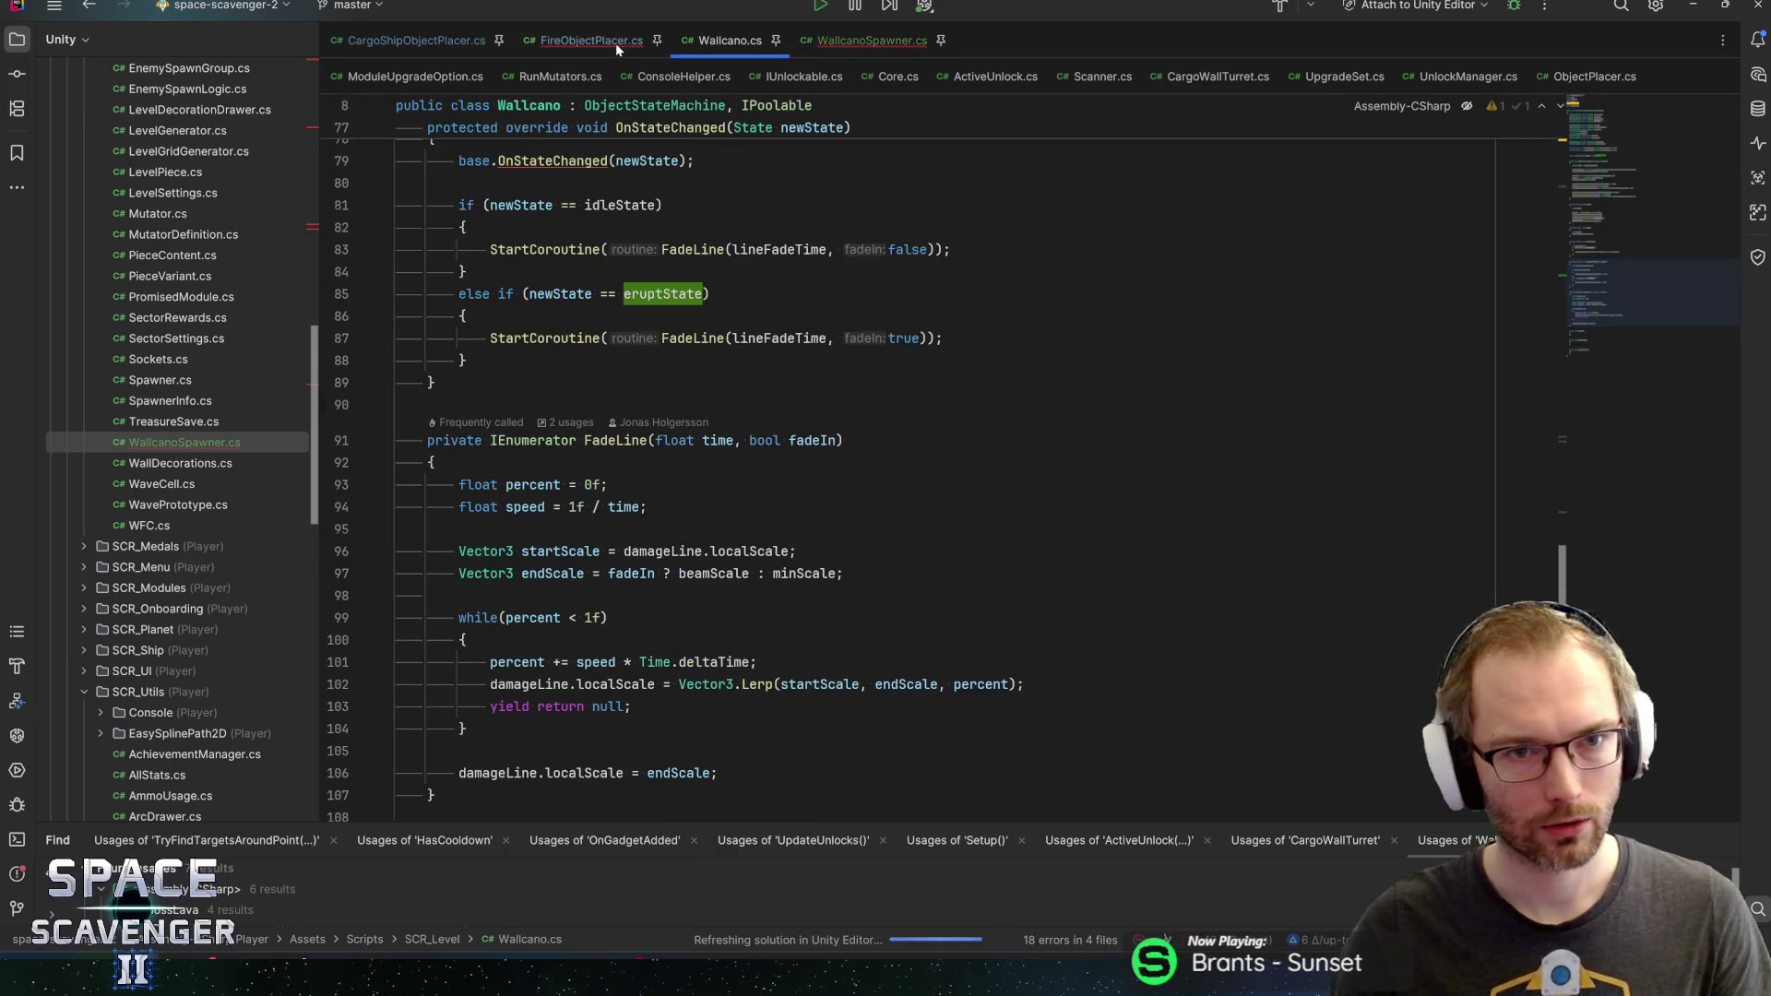
pyautogui.press('End')
pyautogui.press('Left')
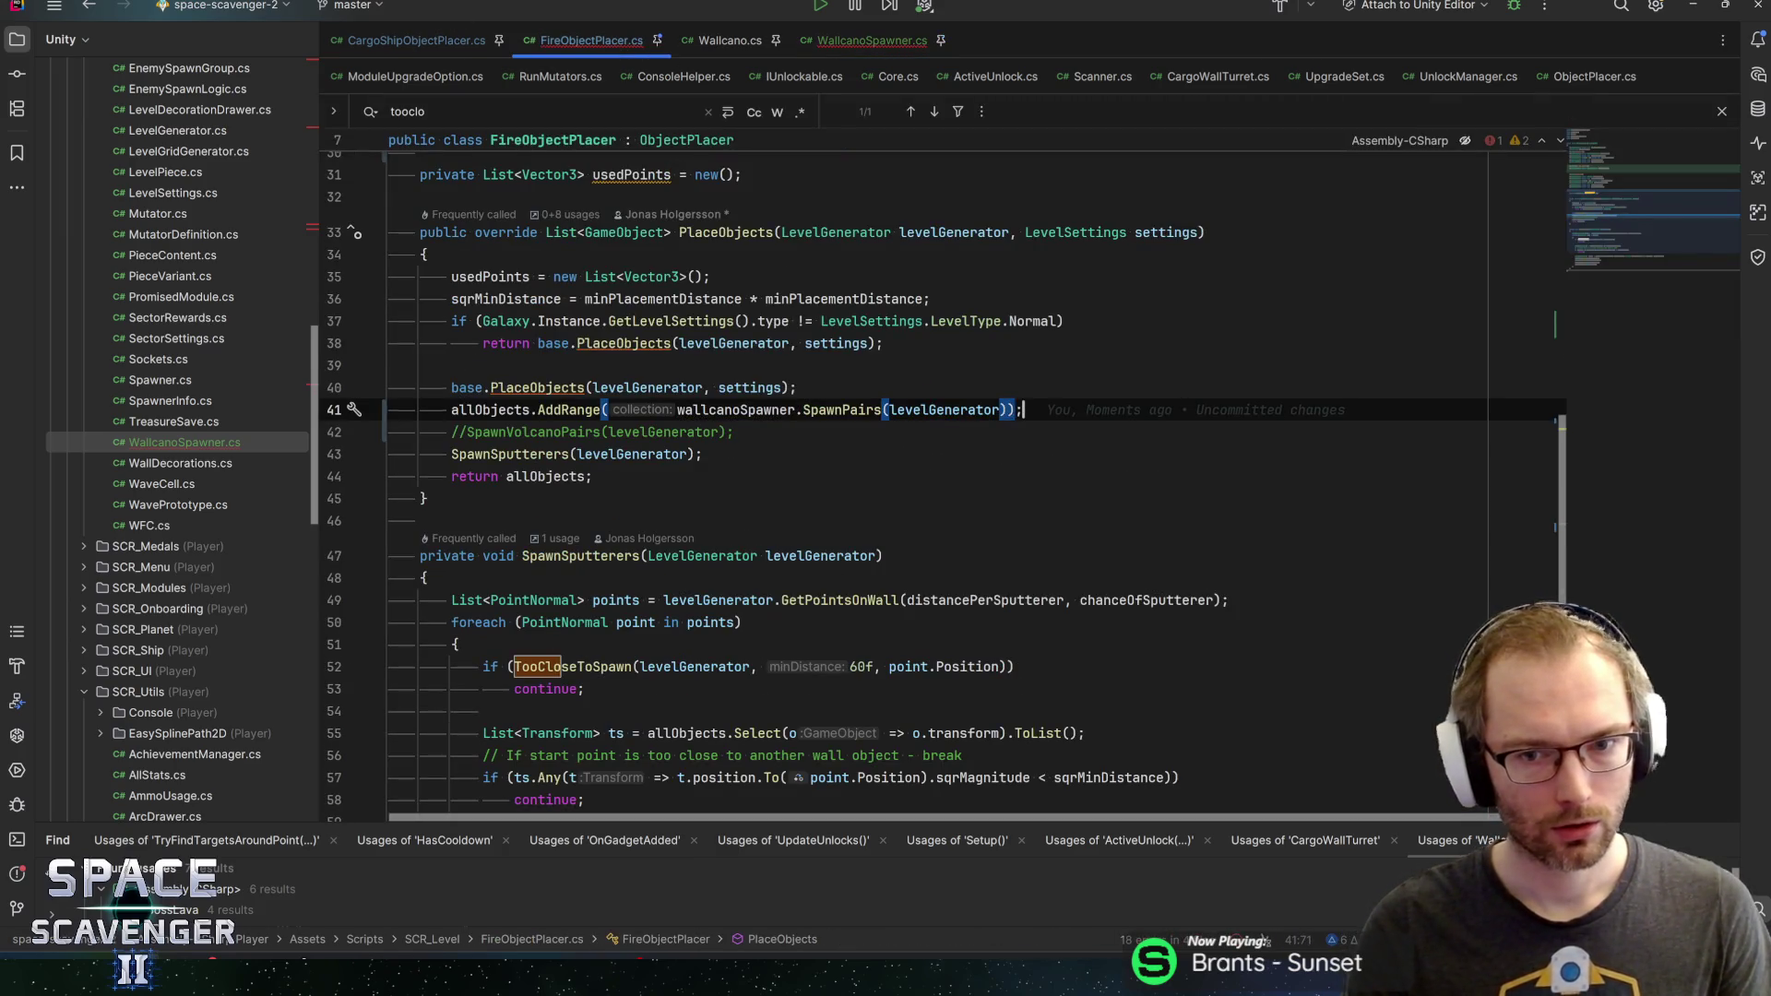
pyautogui.press('BackSpace')
pyautogui.press('End')
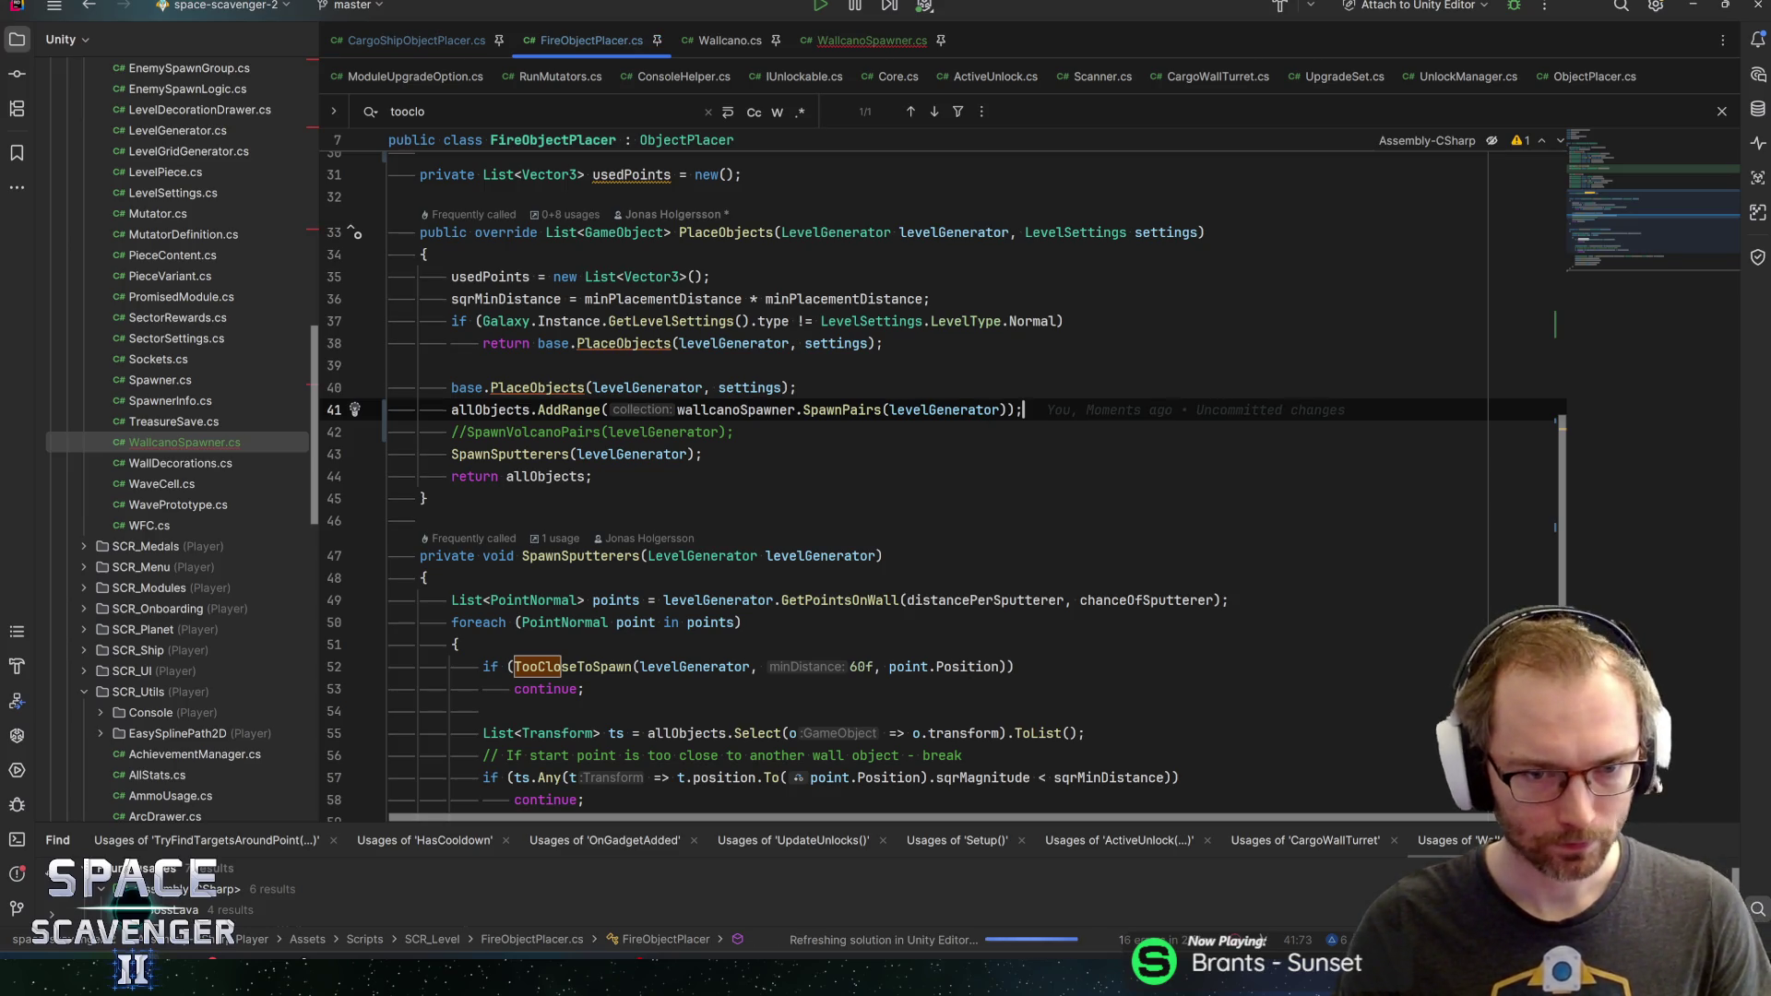
# Check the wallcanoSpawner reference and the allObjects declaration in ObjectPlacer
pyautogui.click(765, 409)
pyautogui.click(482, 410)
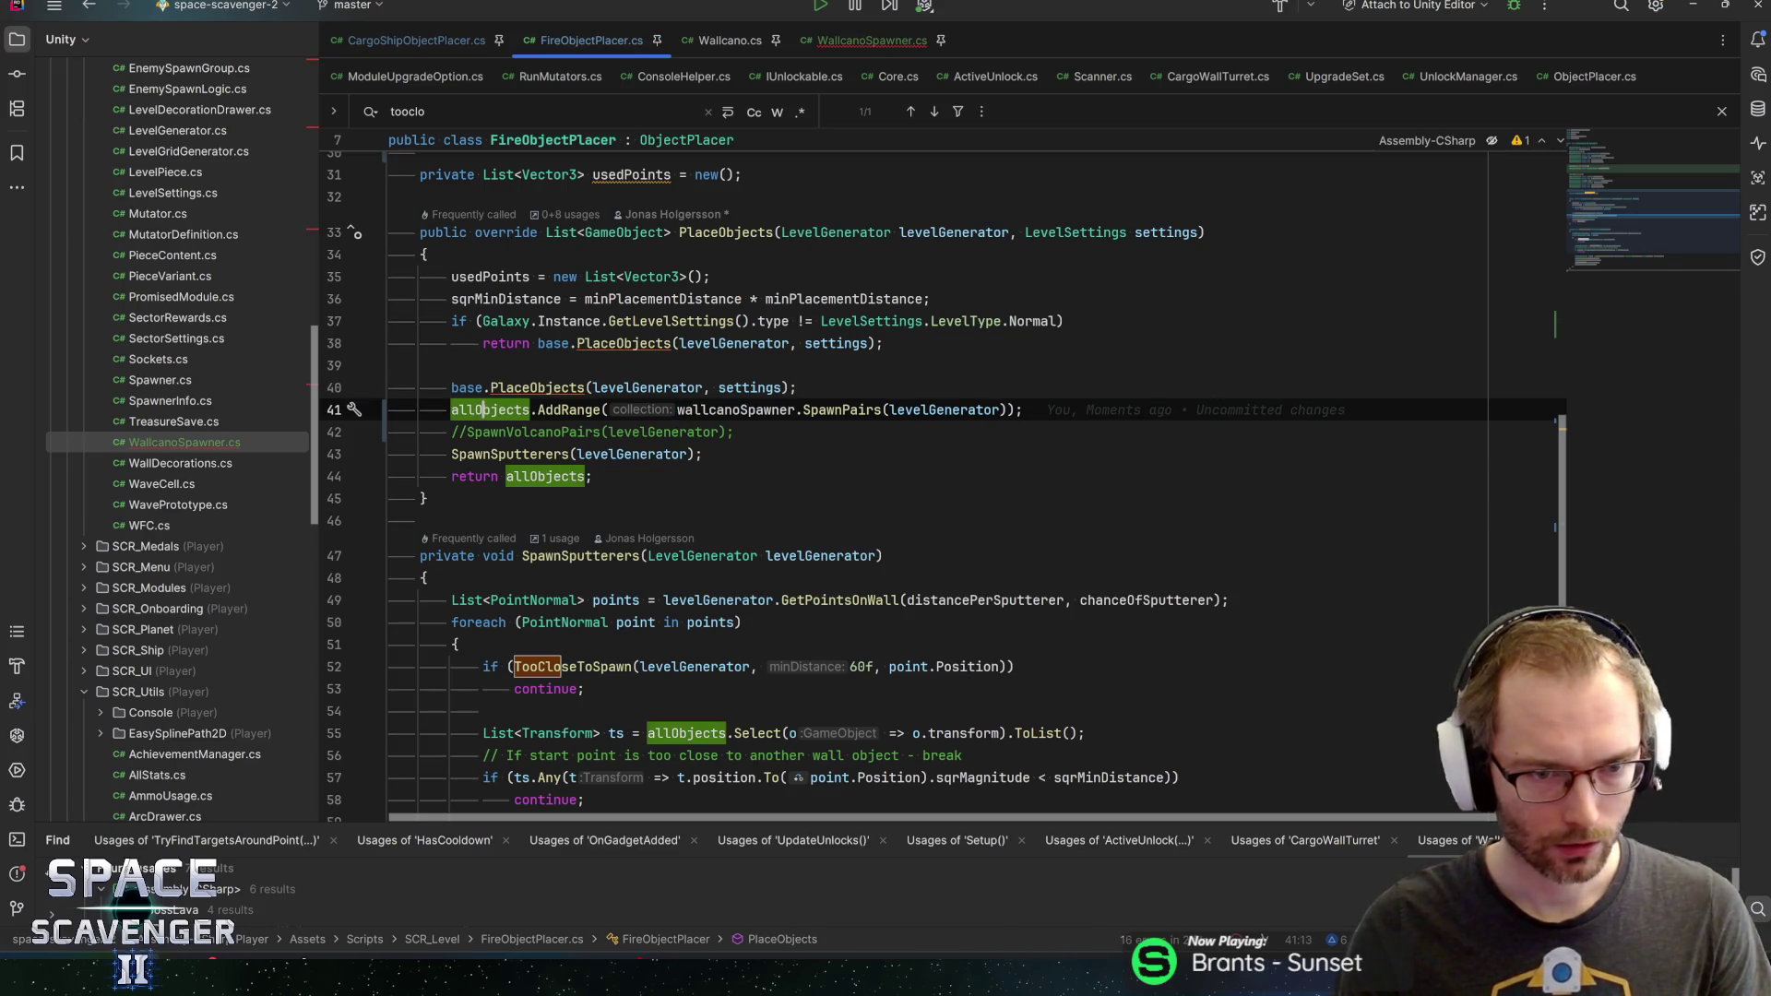
pyautogui.hotkey('ctrl', 'b')
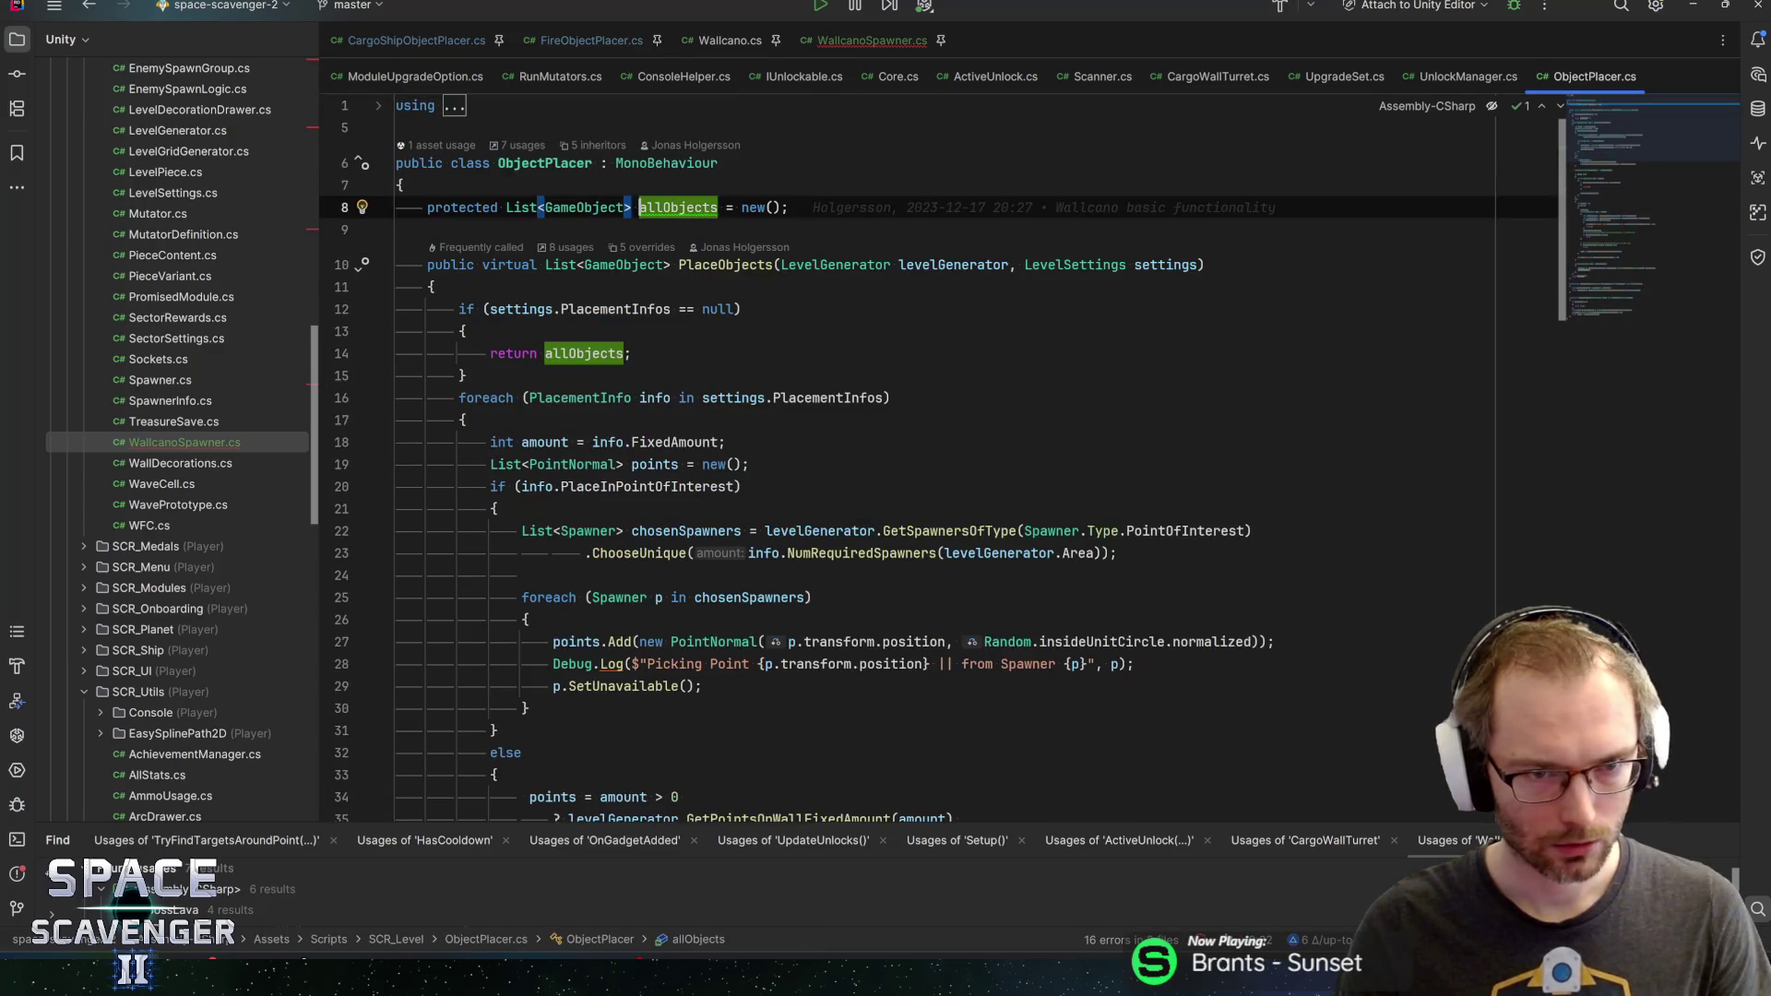
pyautogui.click(789, 207)
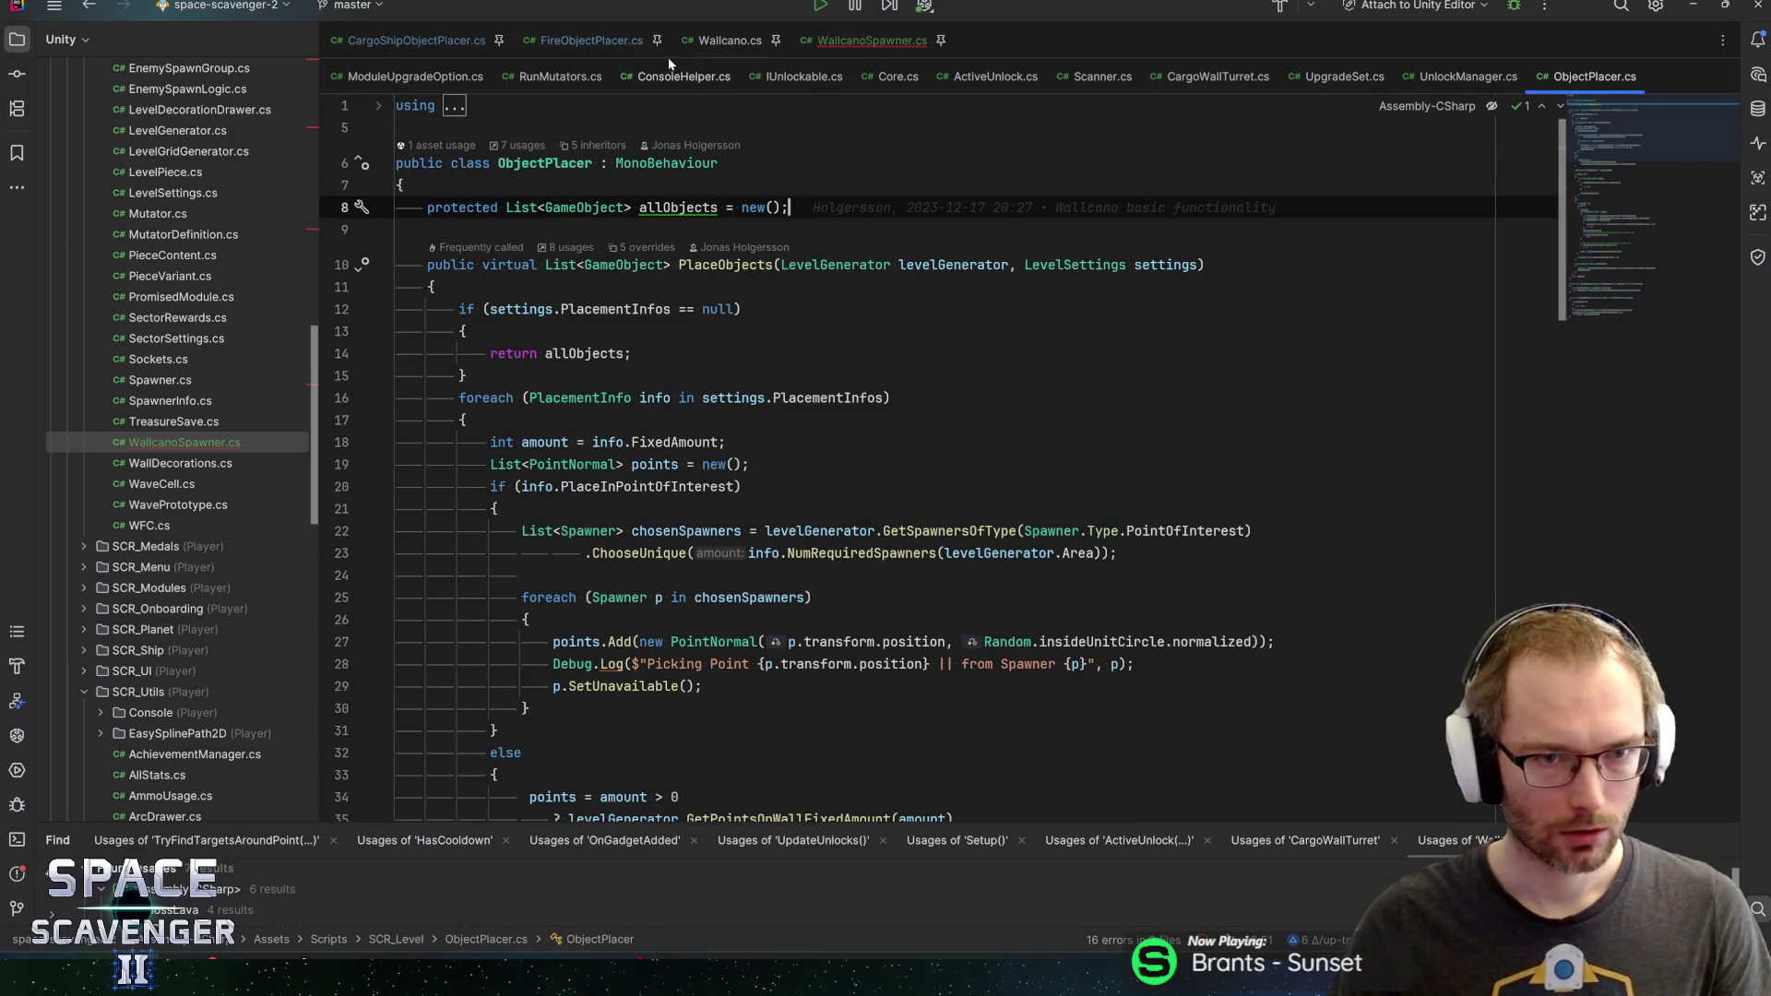
pyautogui.hotkey('ctrl', 'alt', 'Left')
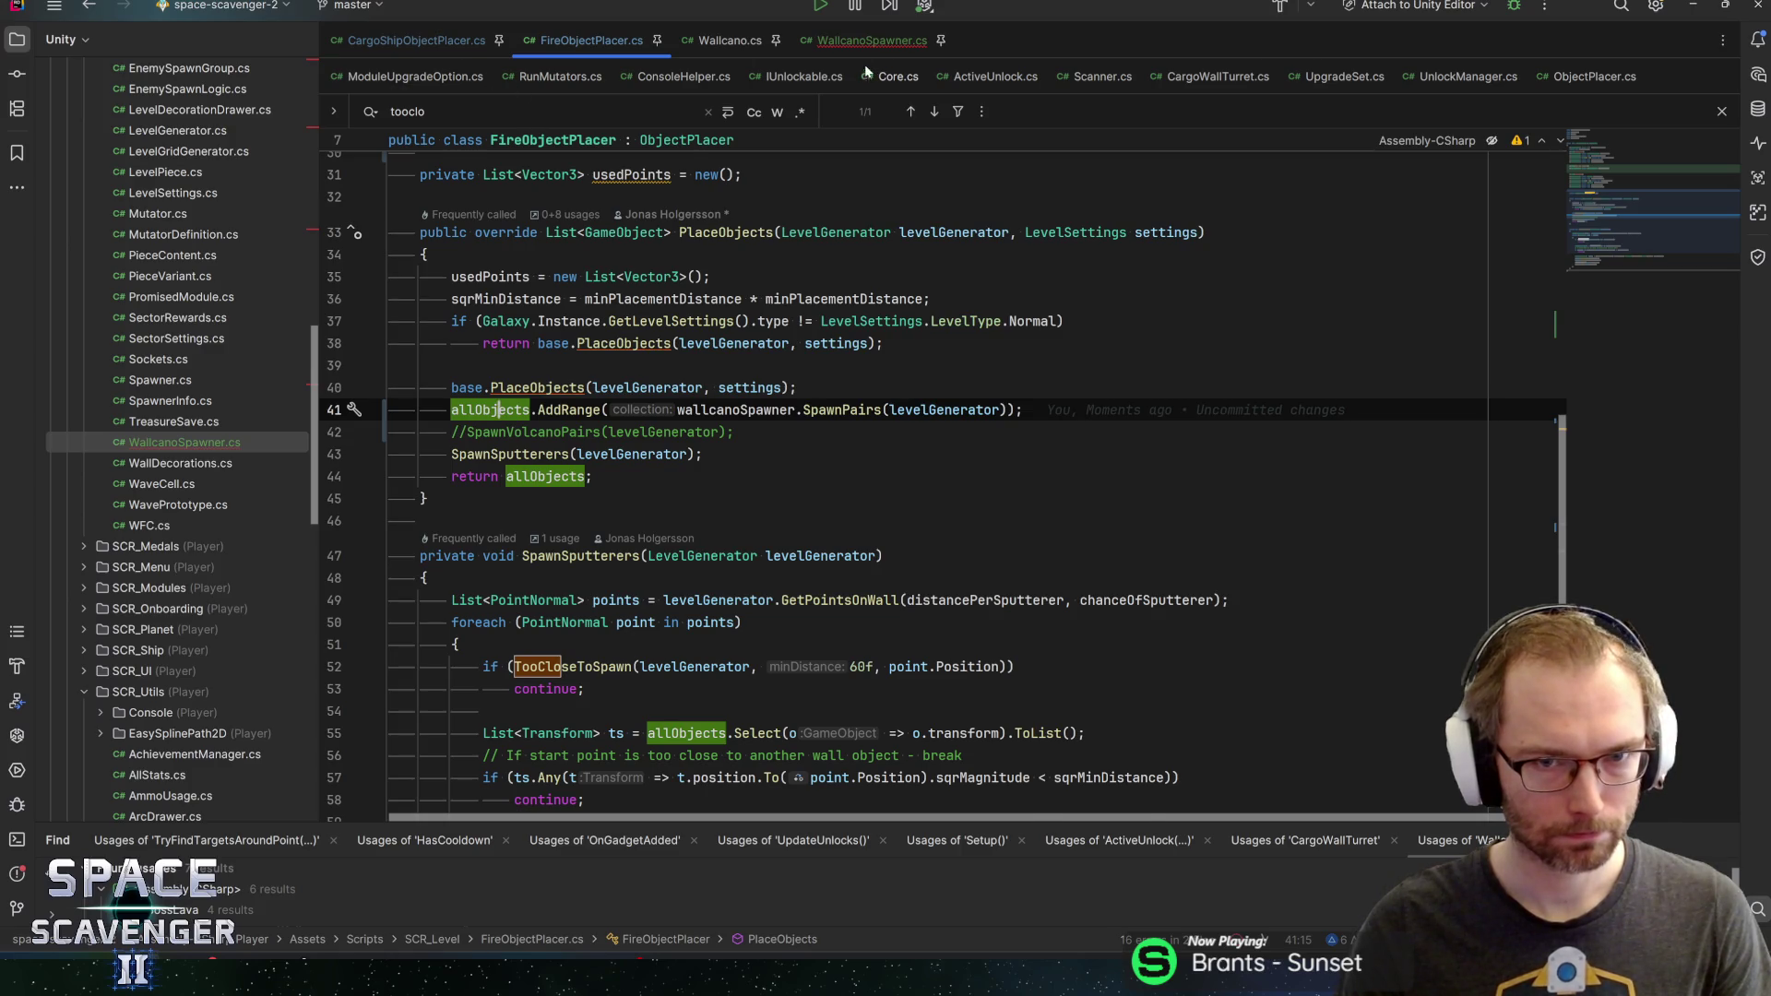
# Start a new List<Game line at the top of WallcanoSpawner's SpawnPairs body
pyautogui.click(872, 40)
pyautogui.press('Down')
pyautogui.press('Return')
pyautogui.write('L')
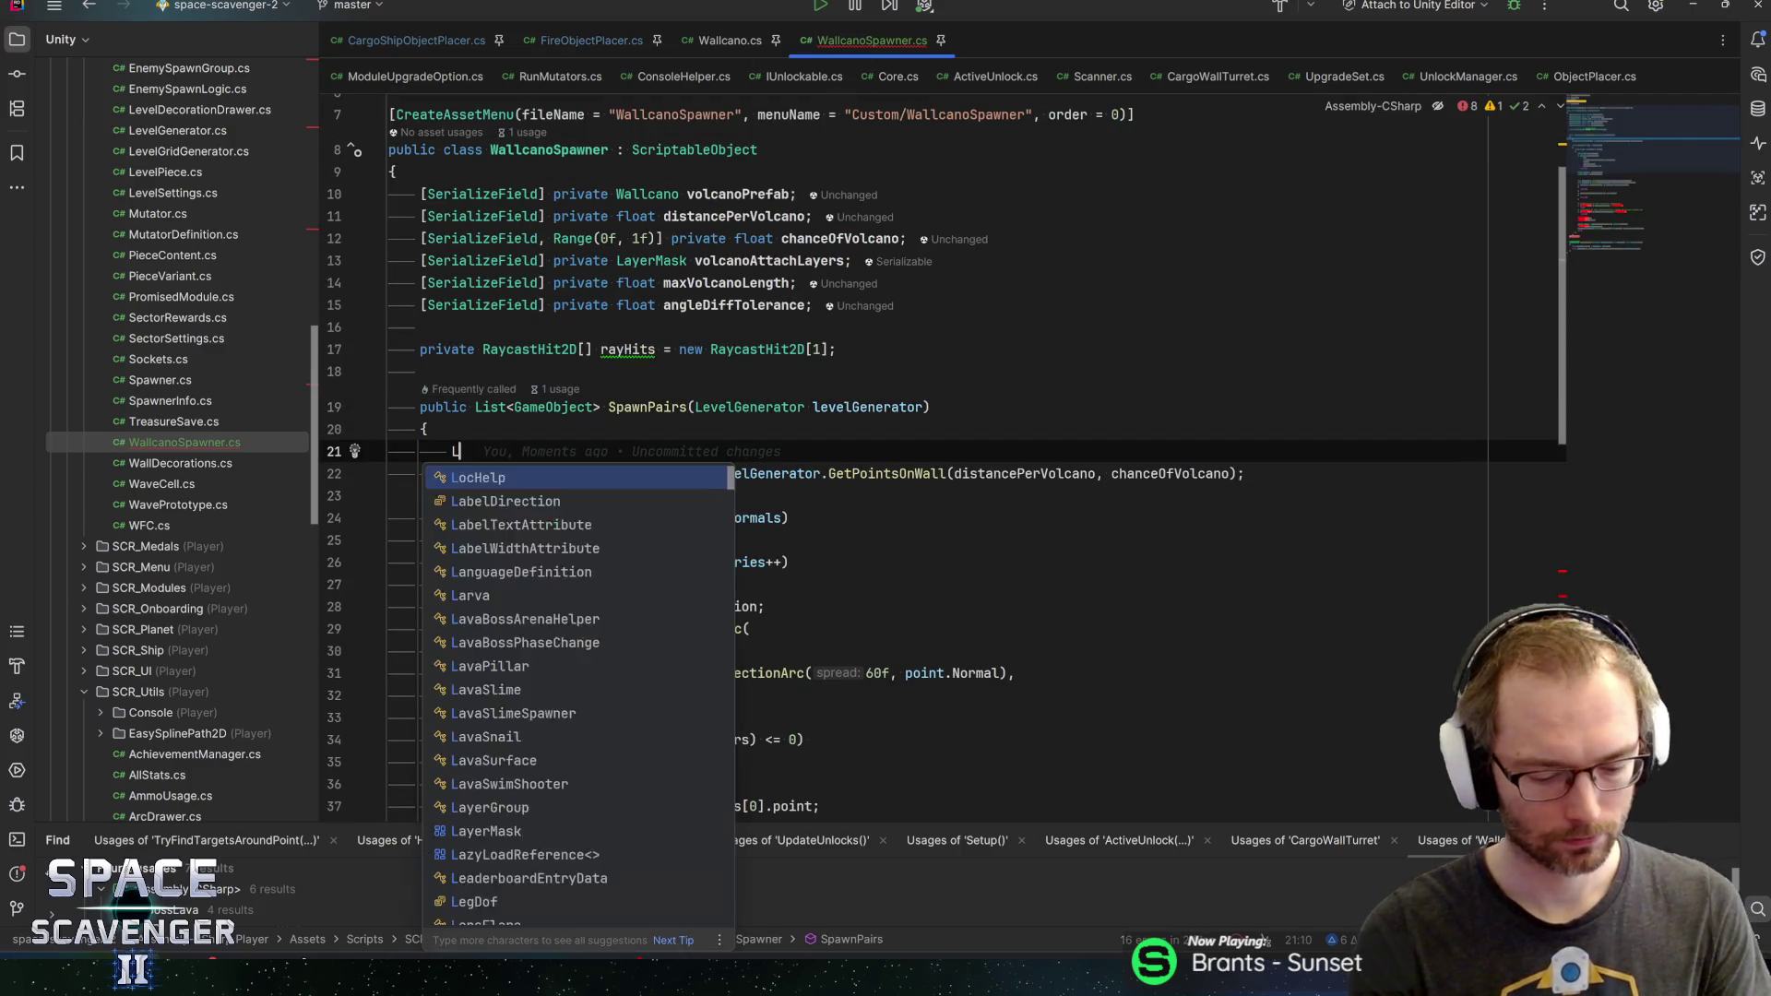
pyautogui.write('ist<GameOb')
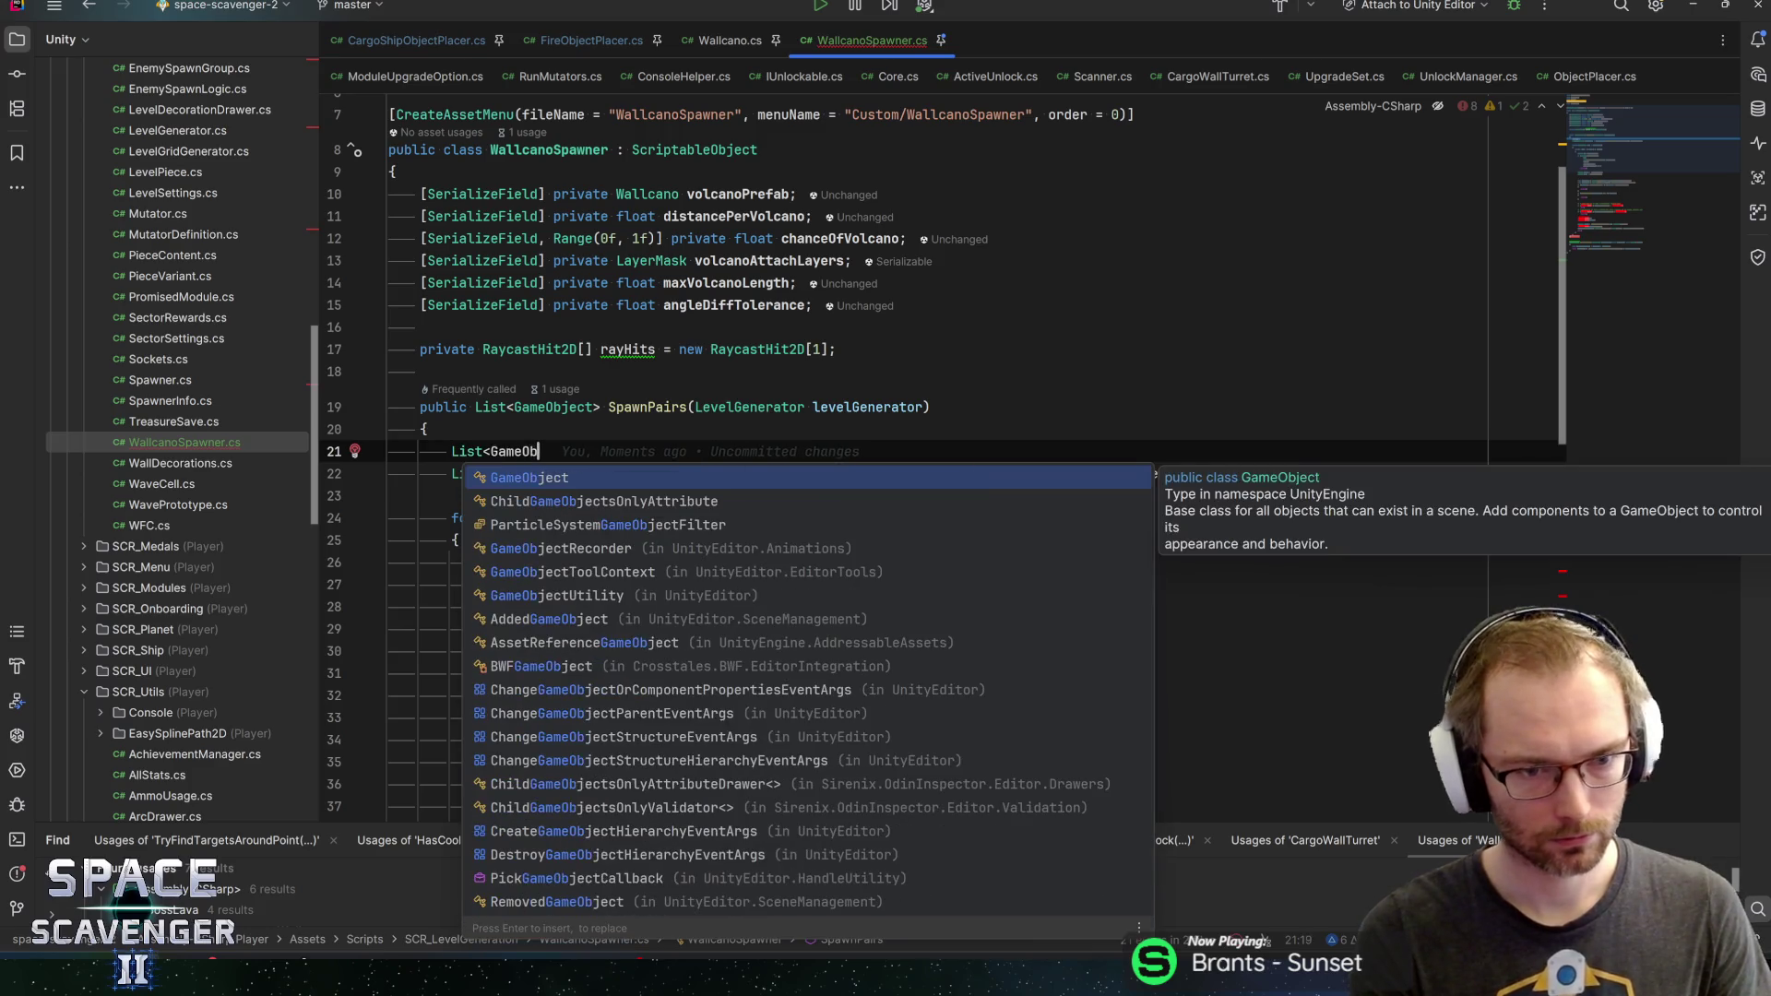
# Declare 'List<GameObject> spawnedObjects = new()' at the start of SpawnPairs
pyautogui.press('Return')
pyautogui.write('spawn')
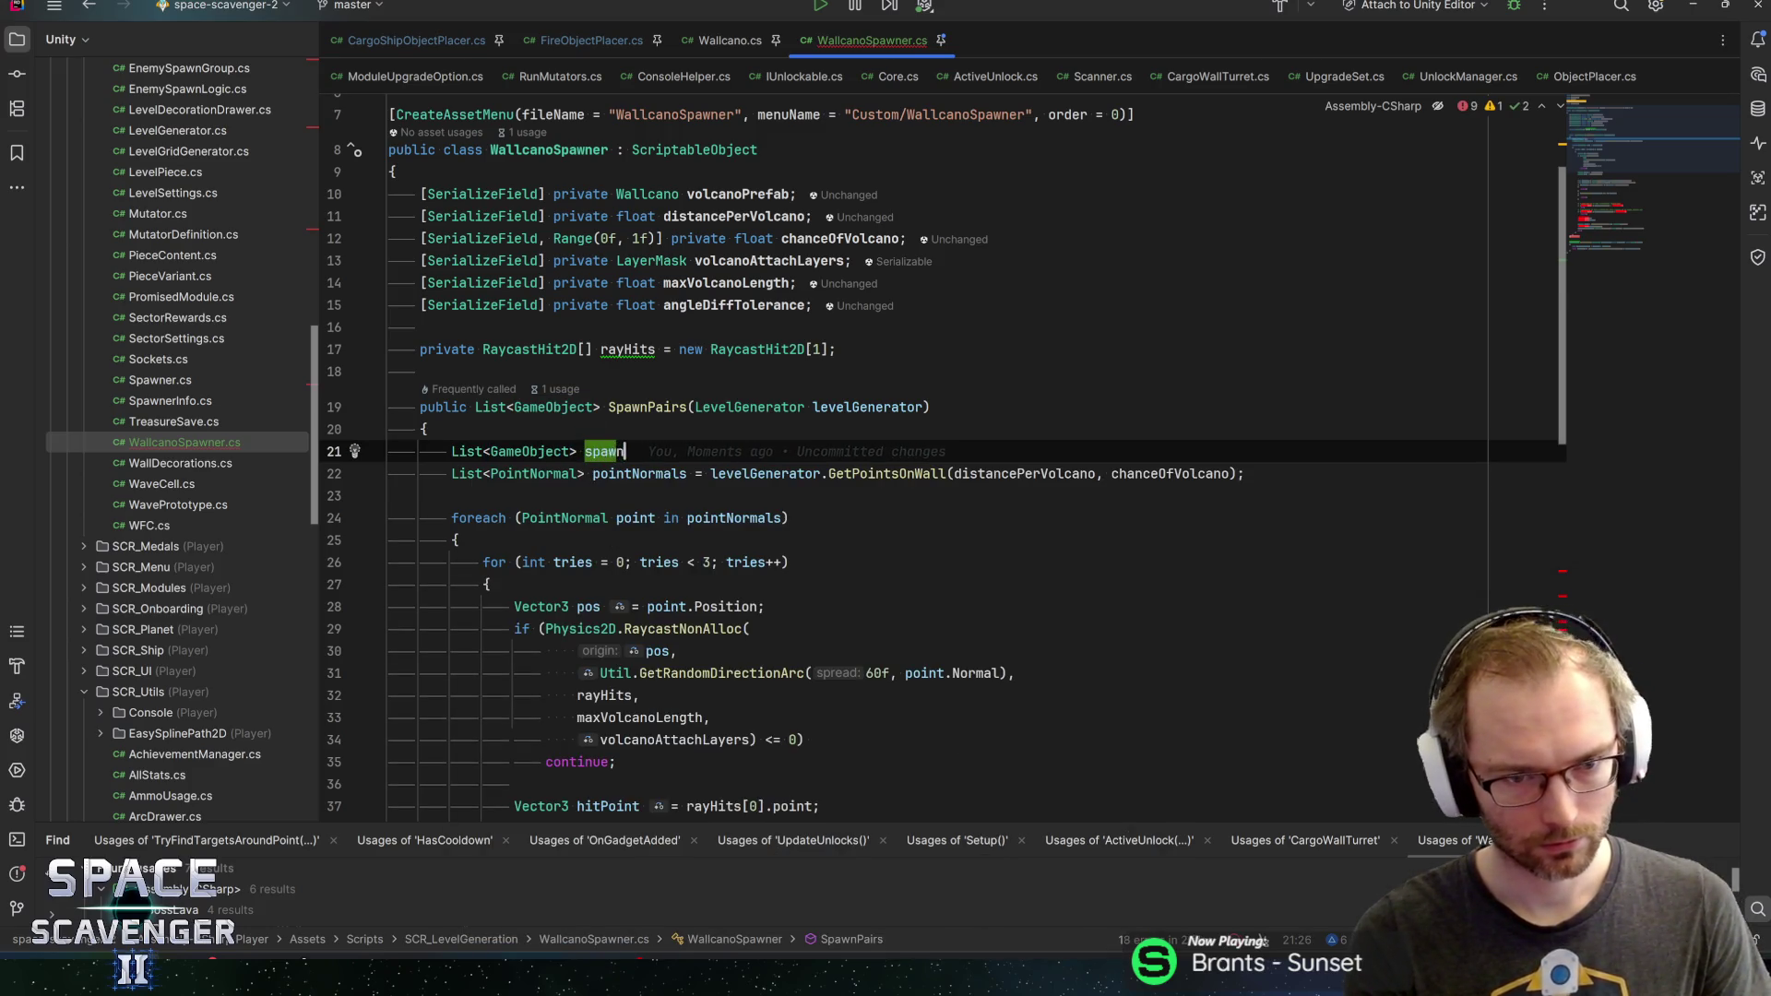
pyautogui.write('edObjects = new();')
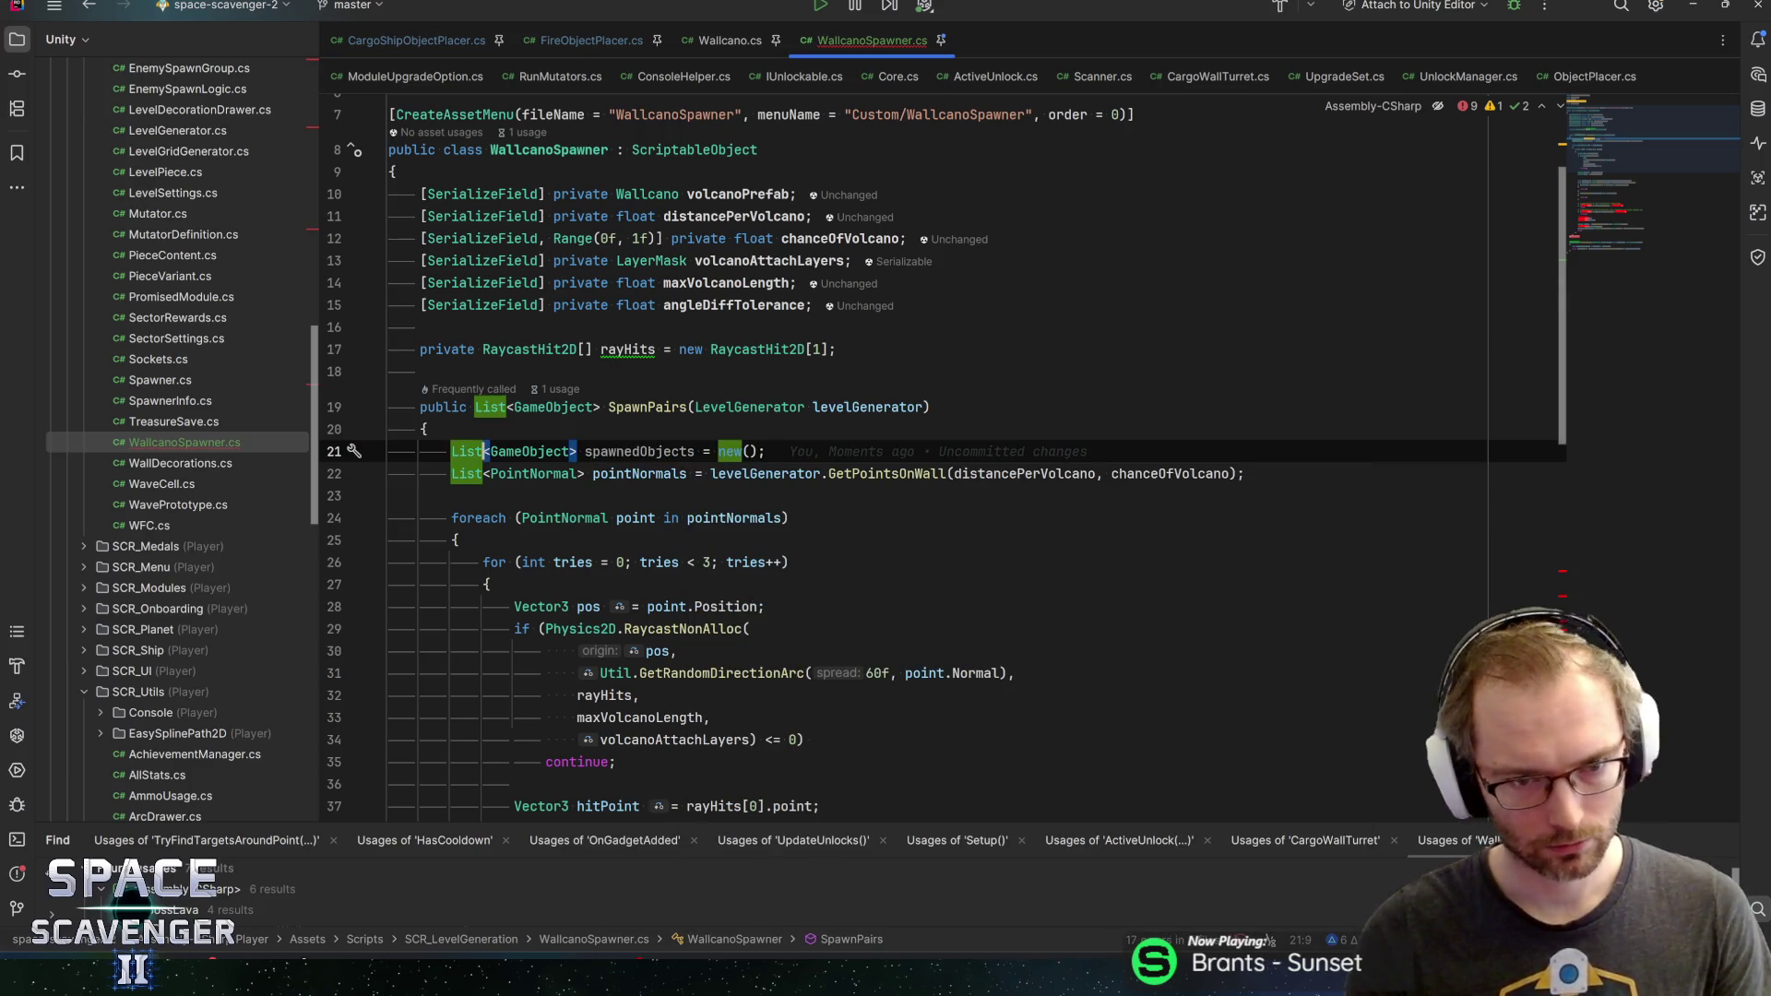
pyautogui.doubleClick(639, 451)
pyautogui.scroll(-3, 922, 461)
pyautogui.scroll(-10, 923, 461)
# Add 'return spawnedObjects;' after the loop at the end of SpawnPairs
pyautogui.click(490, 465)
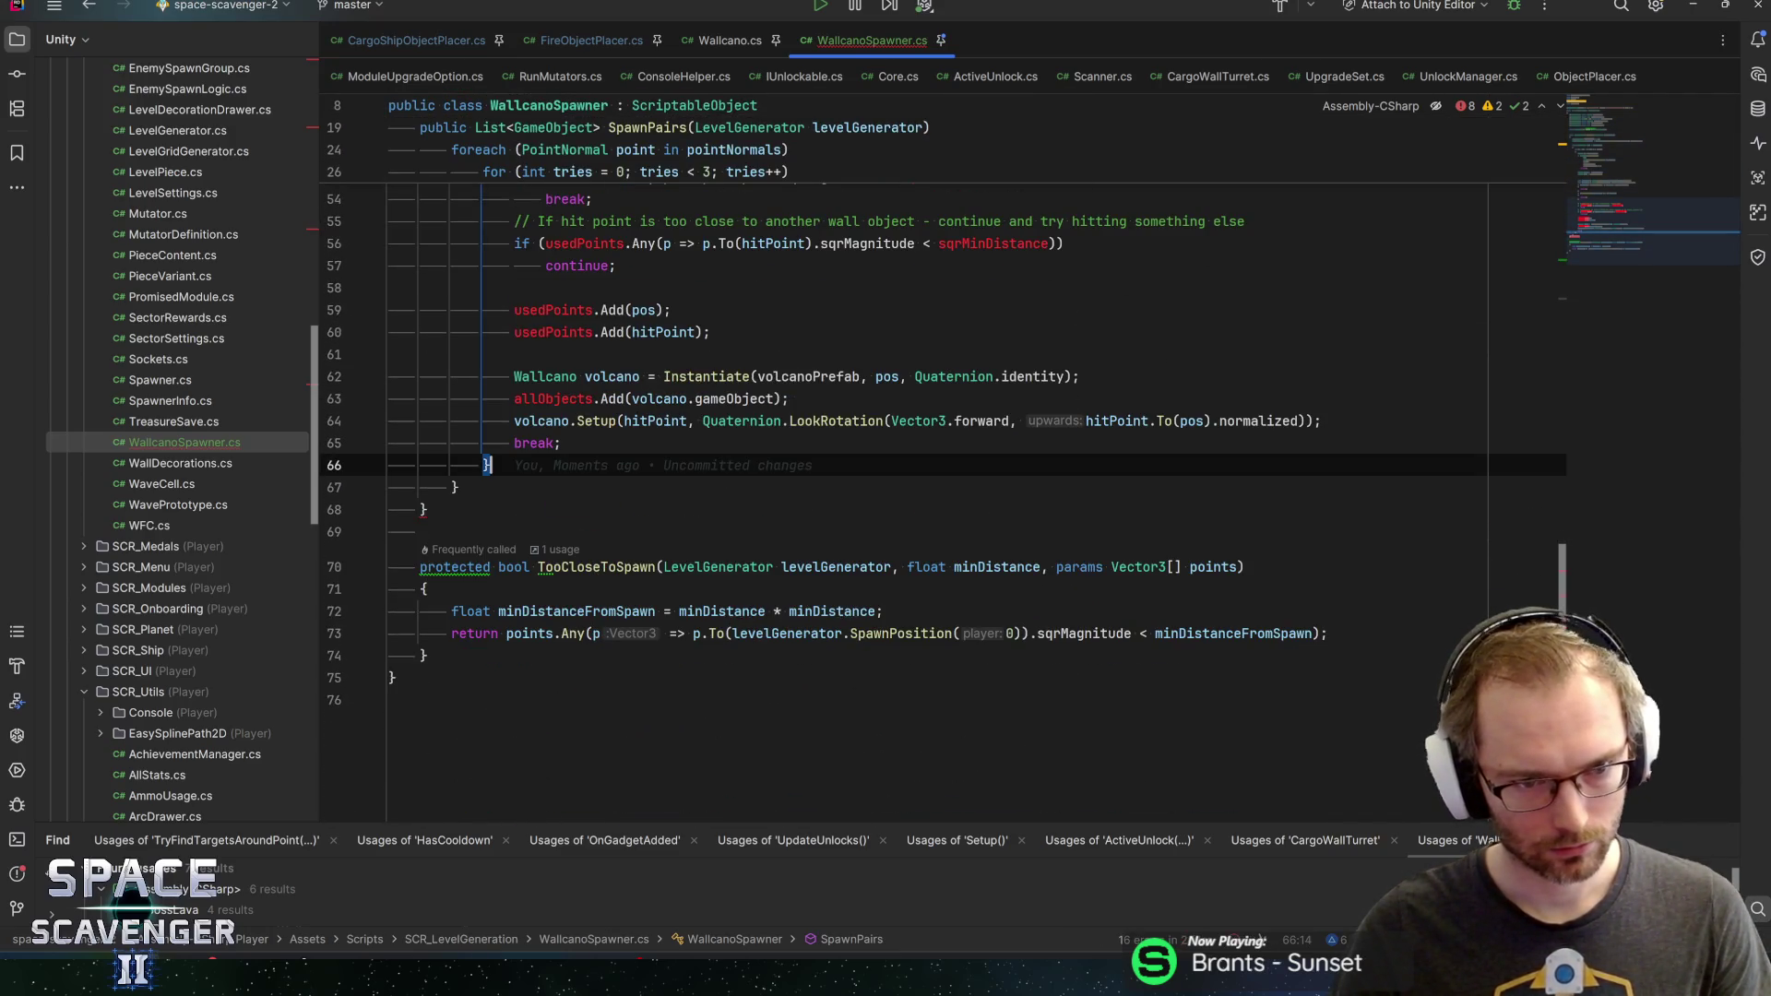
pyautogui.press('Down')
pyautogui.press('Return')
pyautogui.write('return spaw')
pyautogui.press('Return')
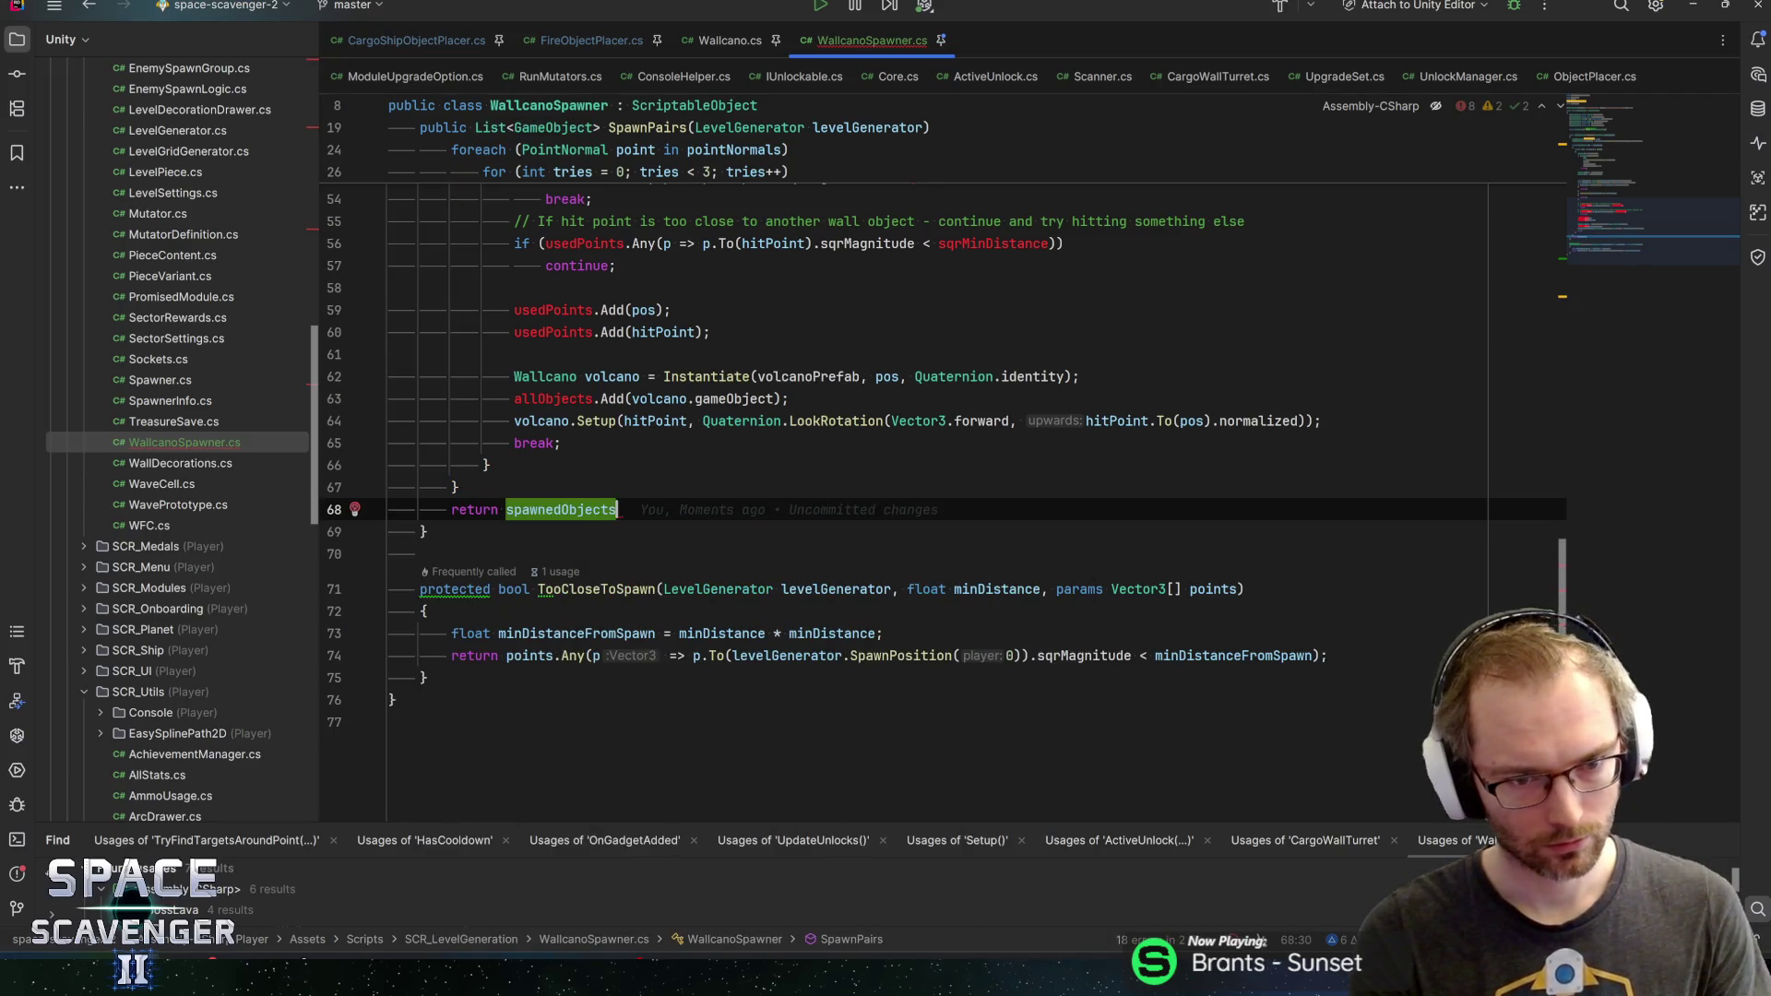
pyautogui.write(';')
# Review where usedPoints is used, then go back to FireObjectPlacer.cs
pyautogui.scroll(10, 922, 498)
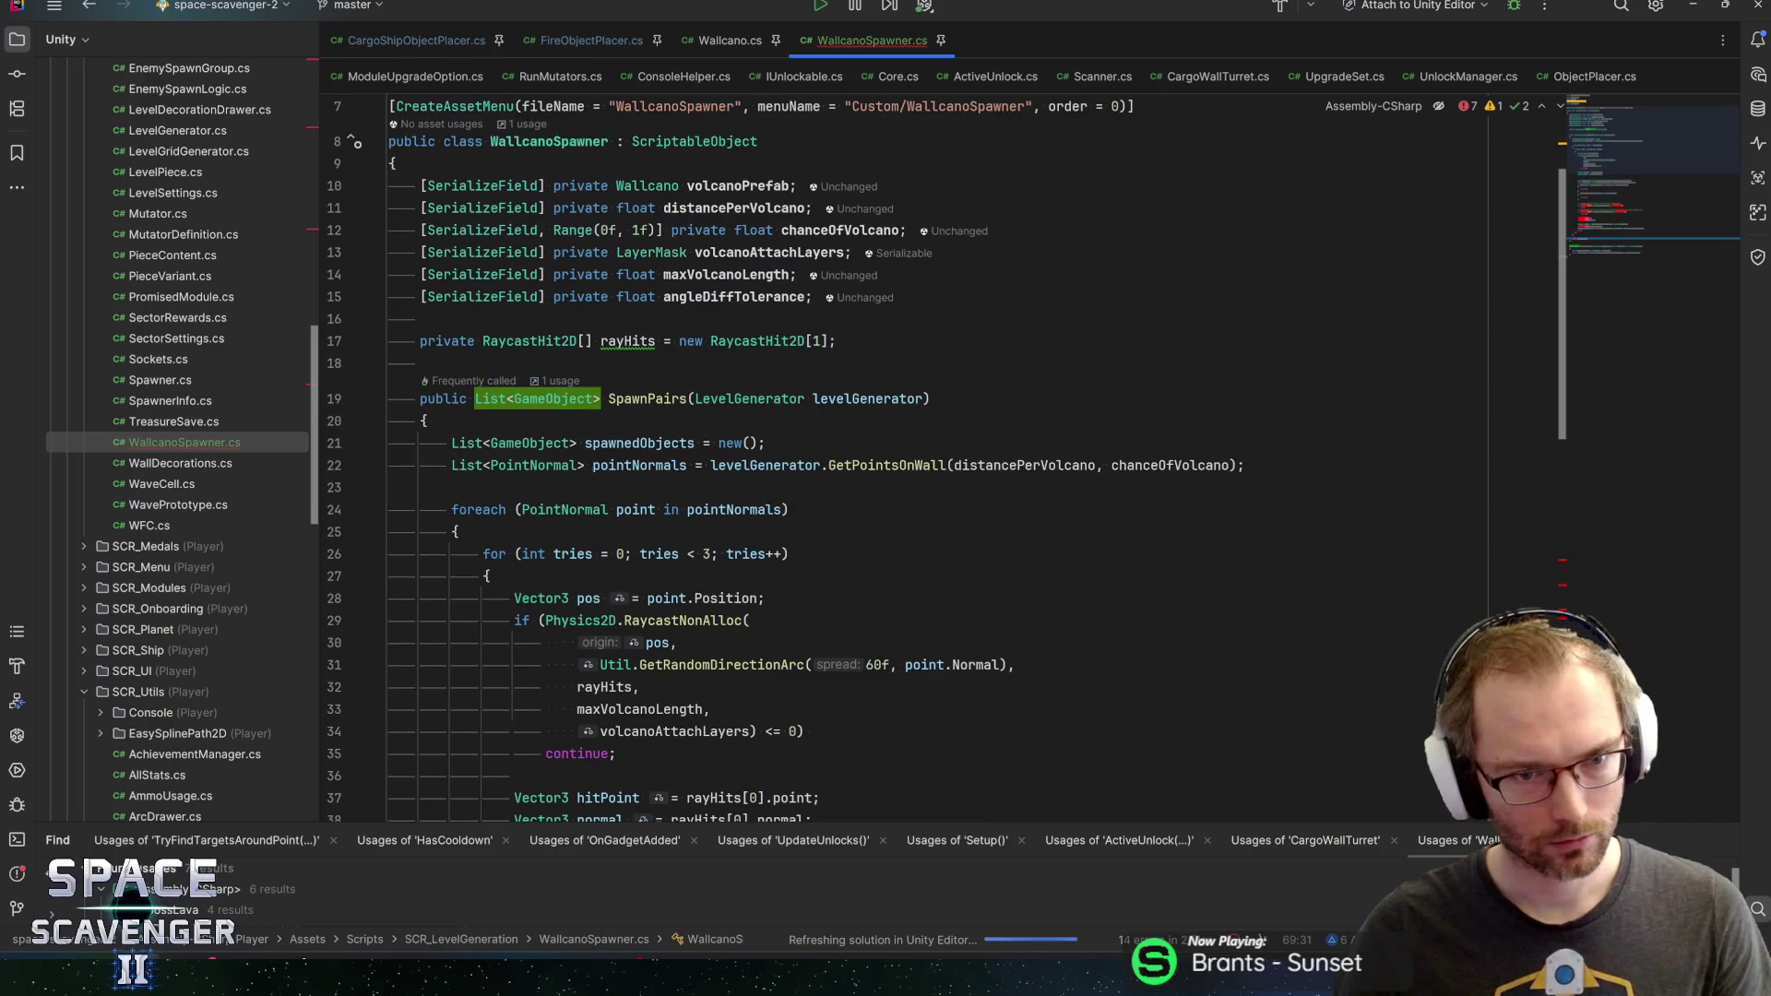
pyautogui.scroll(-5, 923, 498)
pyautogui.click(582, 620)
pyautogui.scroll(-2, 923, 554)
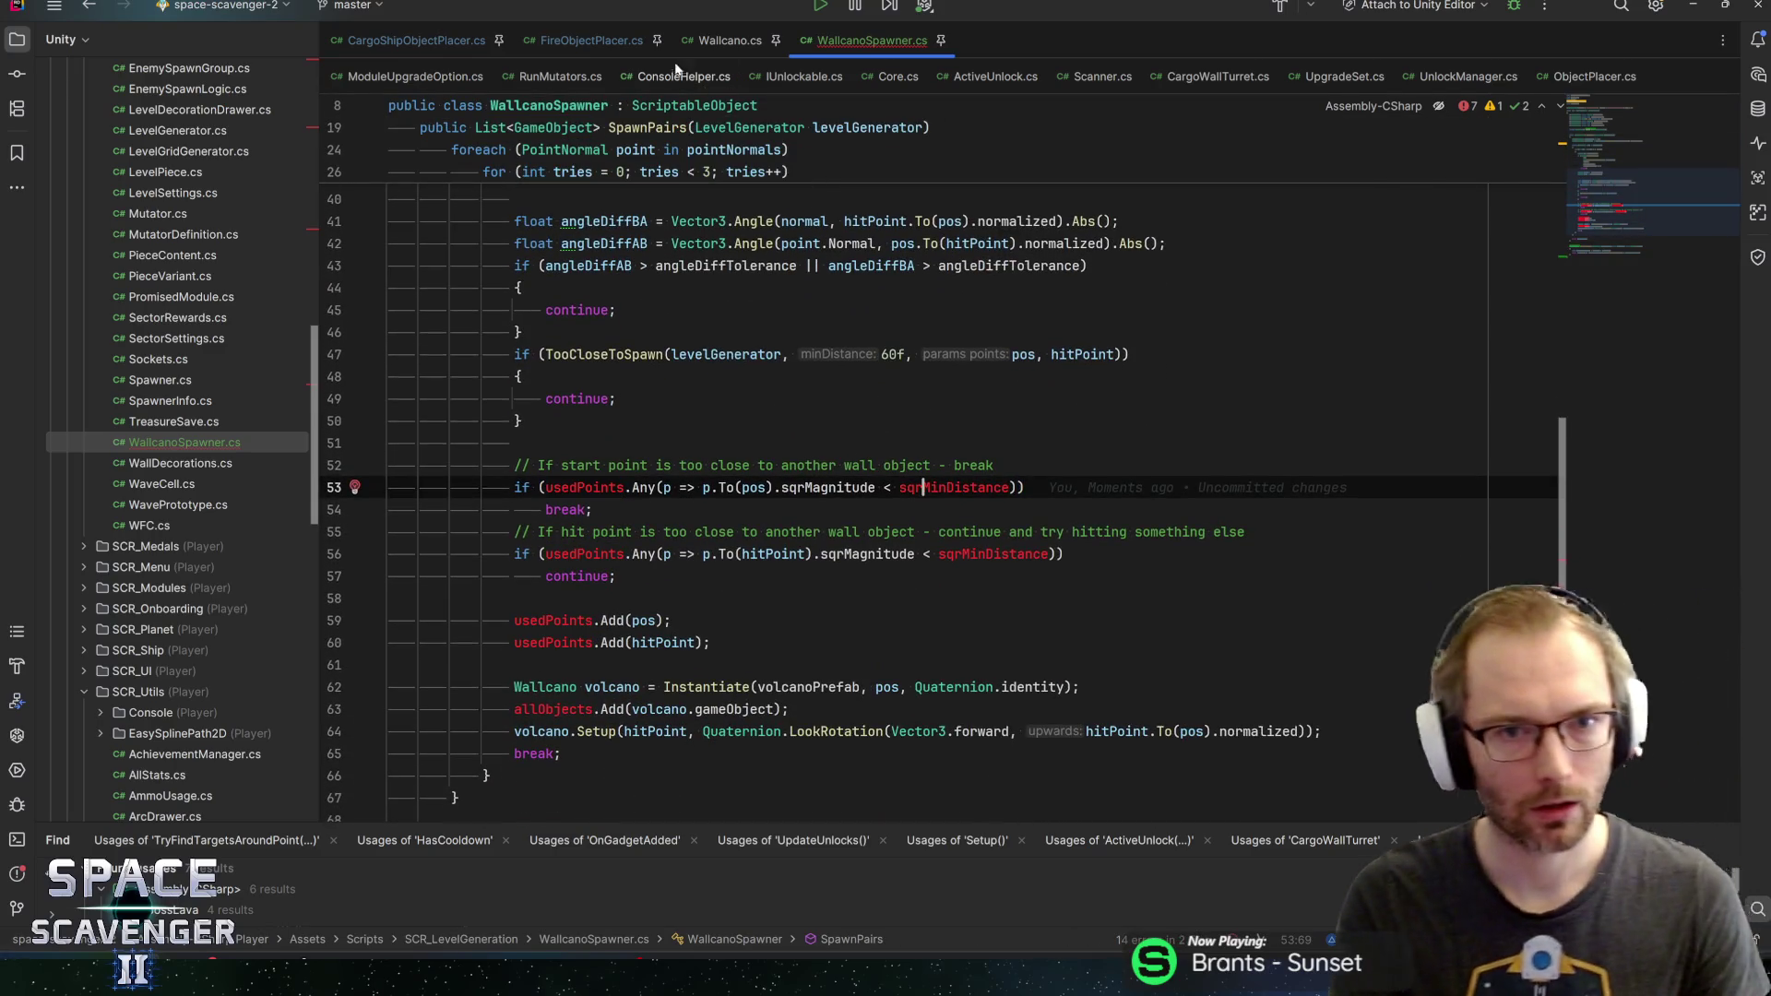
pyautogui.click(592, 40)
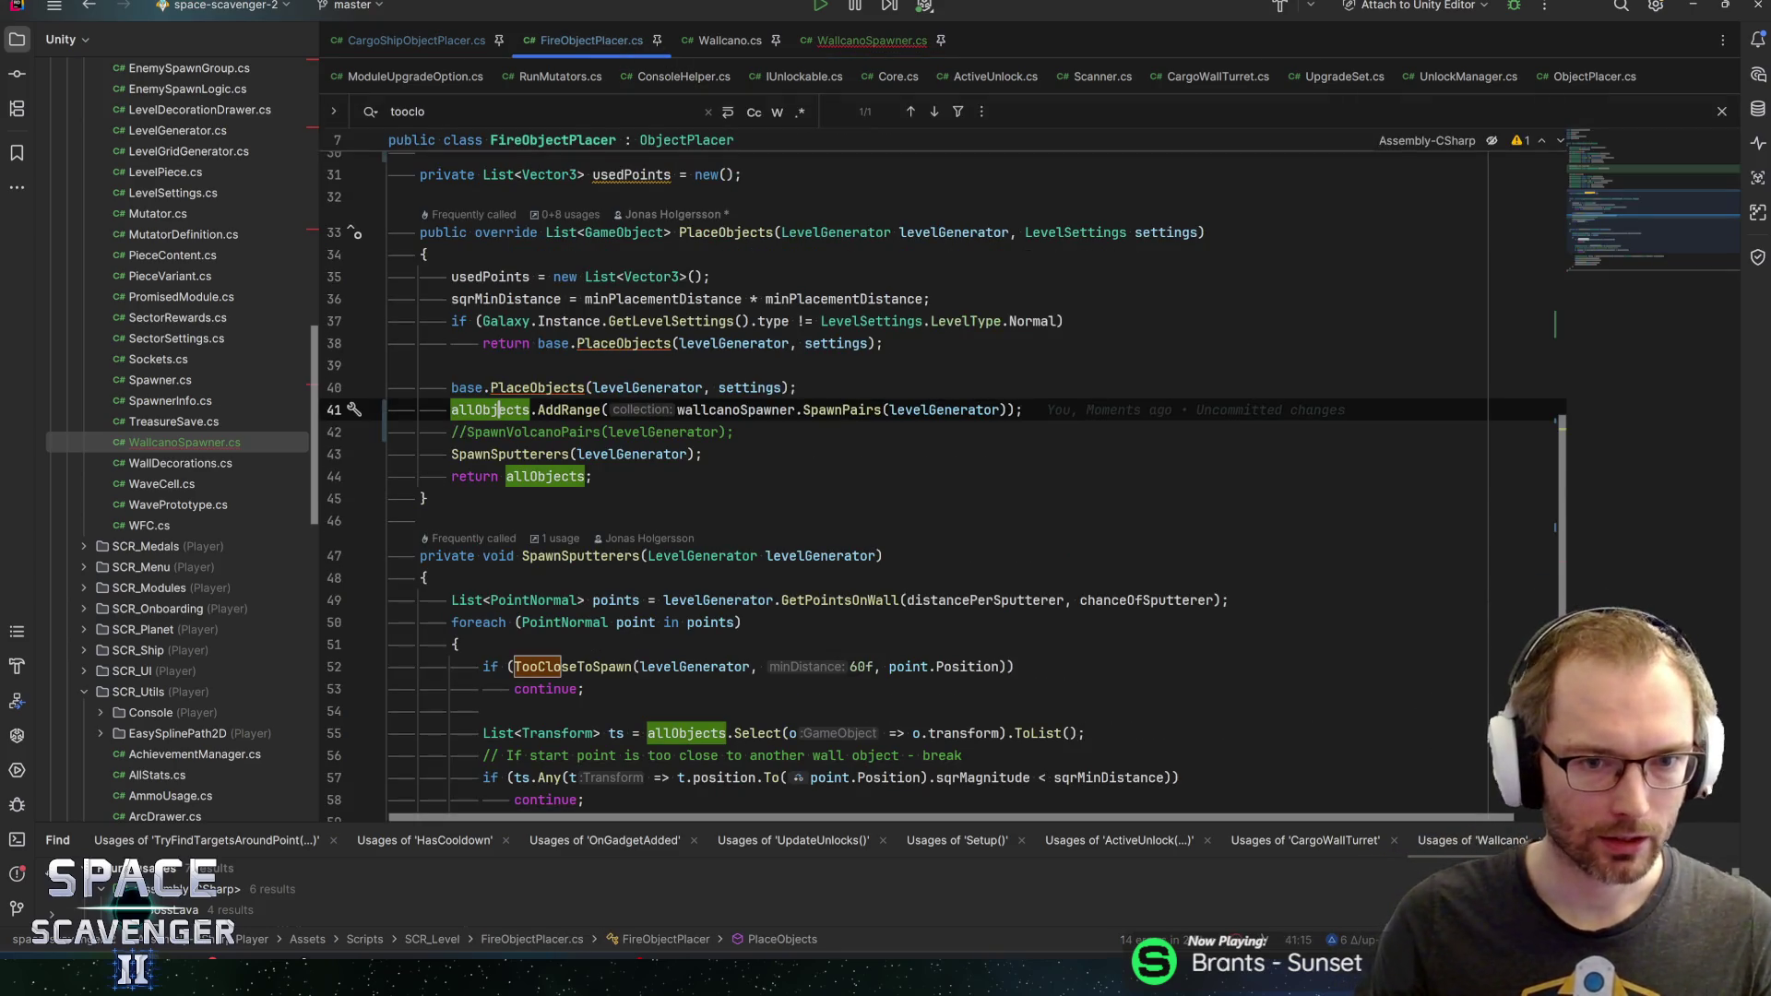
# Find the sqrMinDistance assignment in FireObjectPlacer.cs and select the whole statement
pyautogui.scroll(-5, 922, 461)
pyautogui.scroll(12, 922, 461)
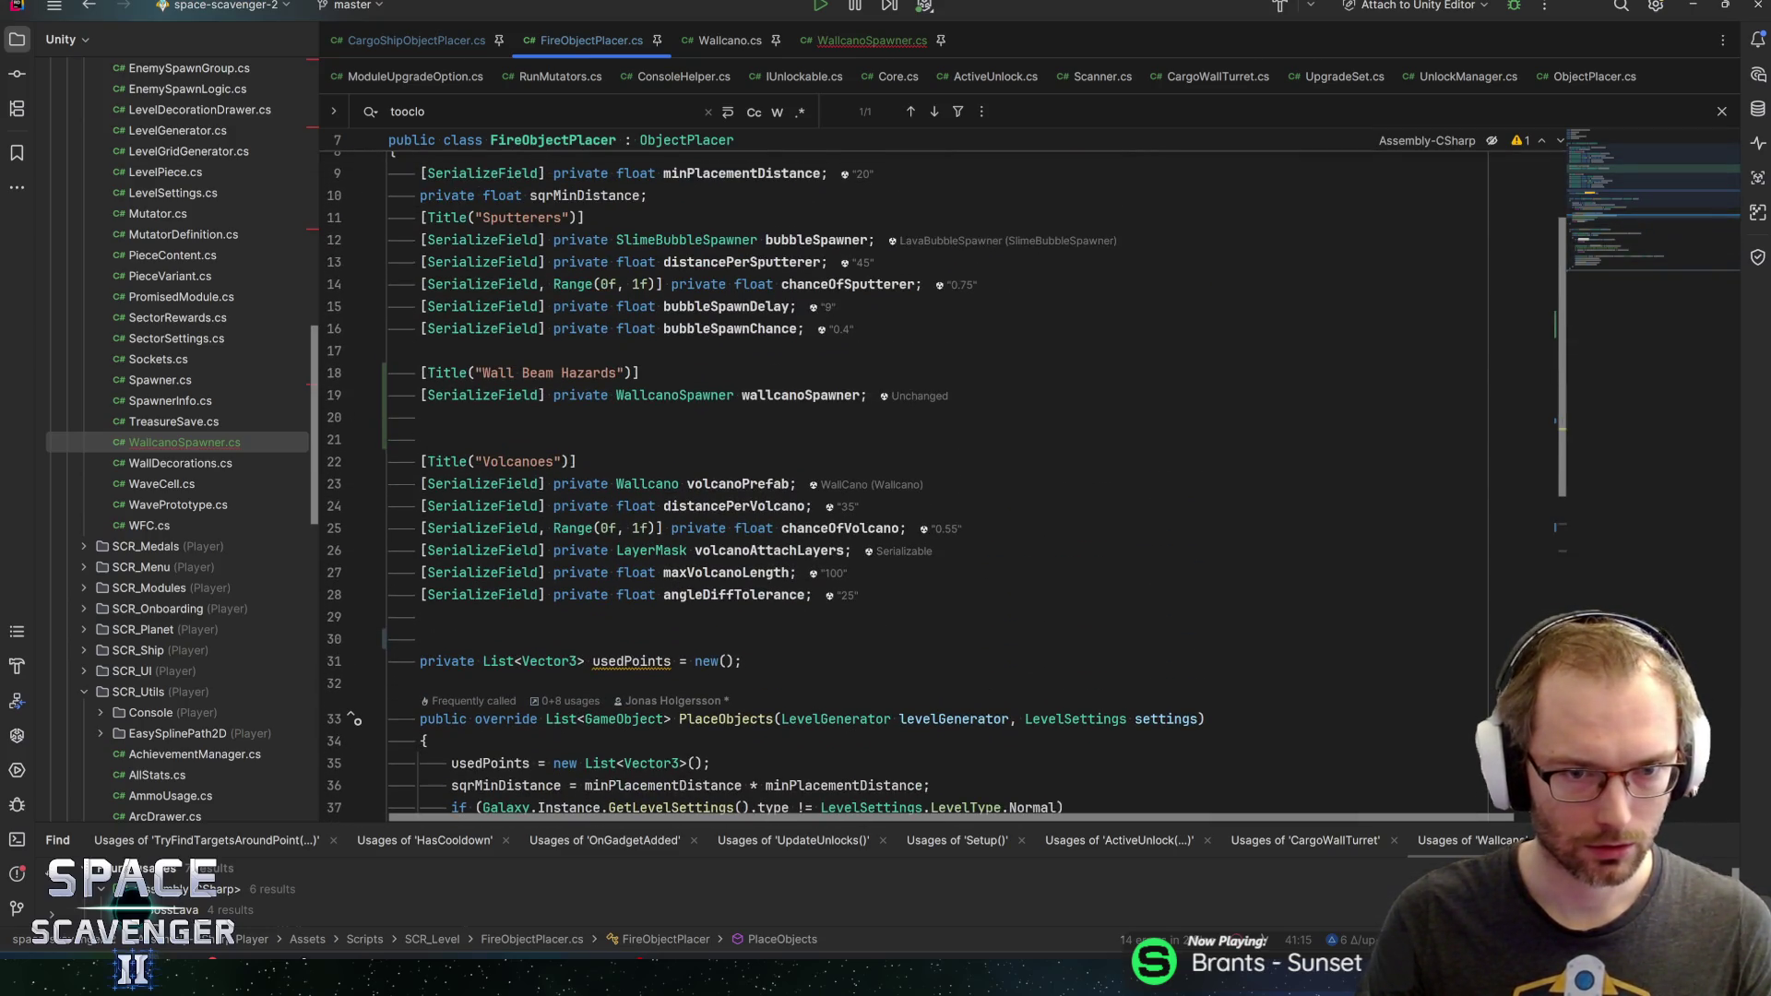
pyautogui.scroll(1, 922, 461)
pyautogui.hotkey('ctrl', 'f')
pyautogui.press('Return')
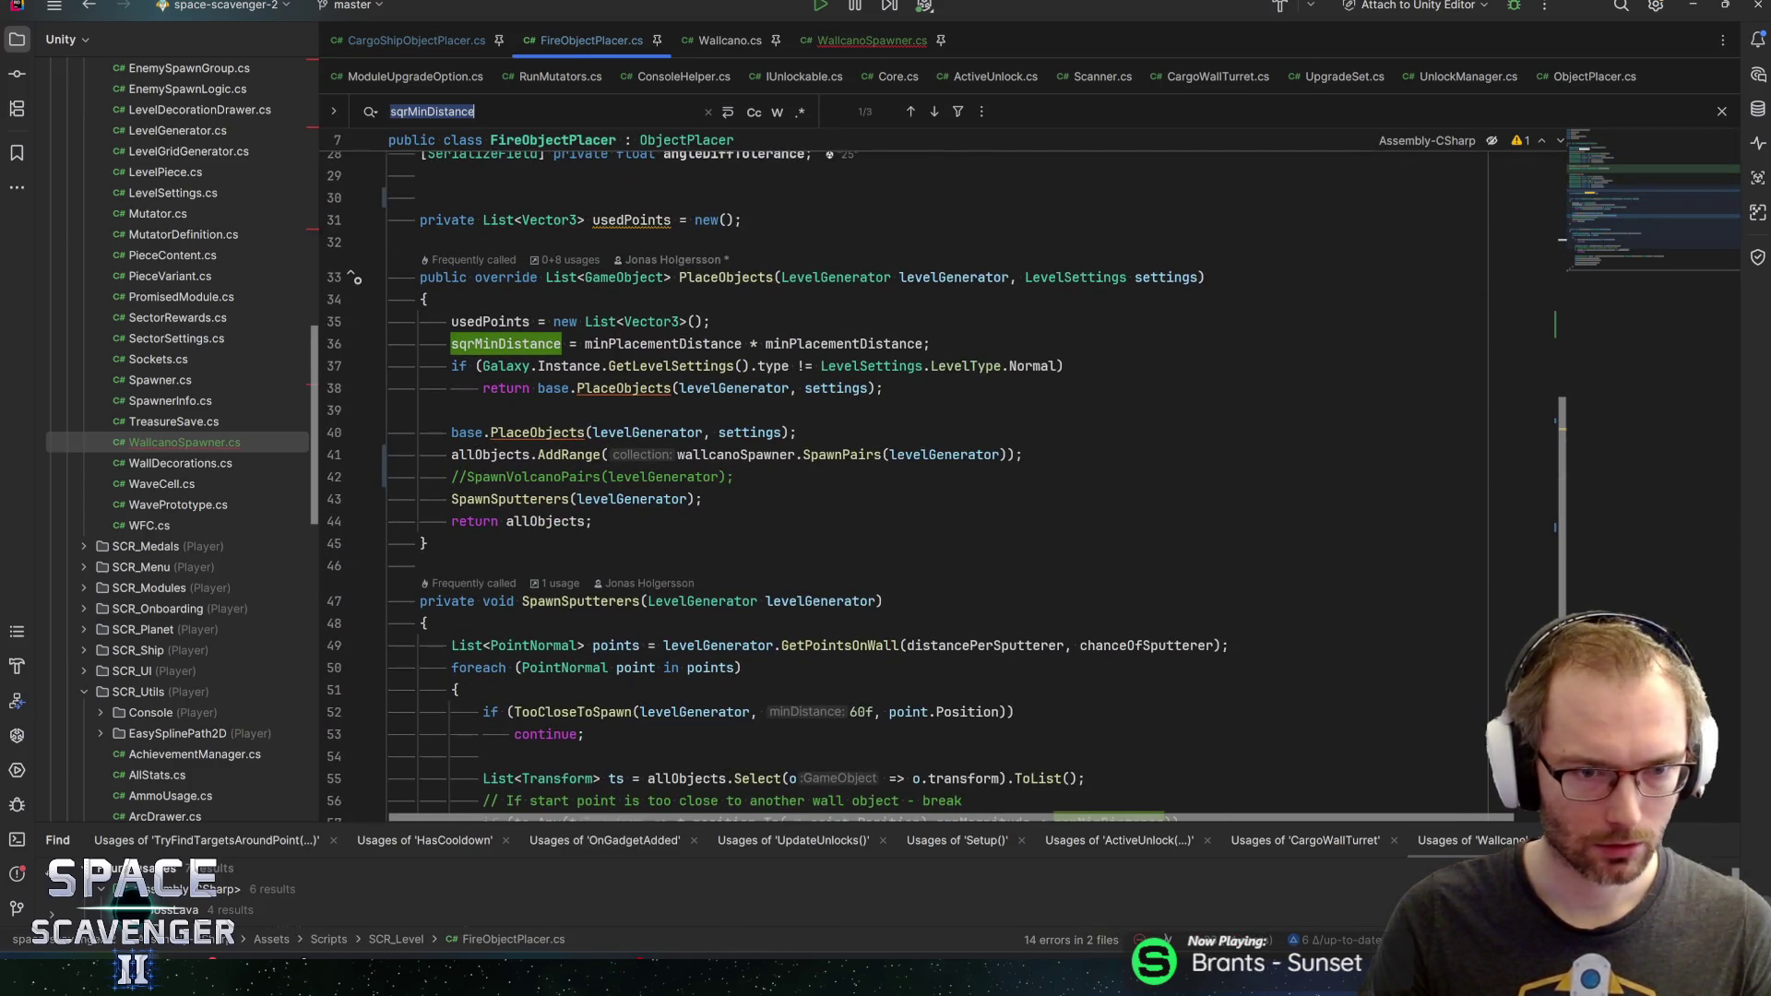
pyautogui.hotkey('ctrl', 'w')
pyautogui.hotkey('ctrl', 'w')
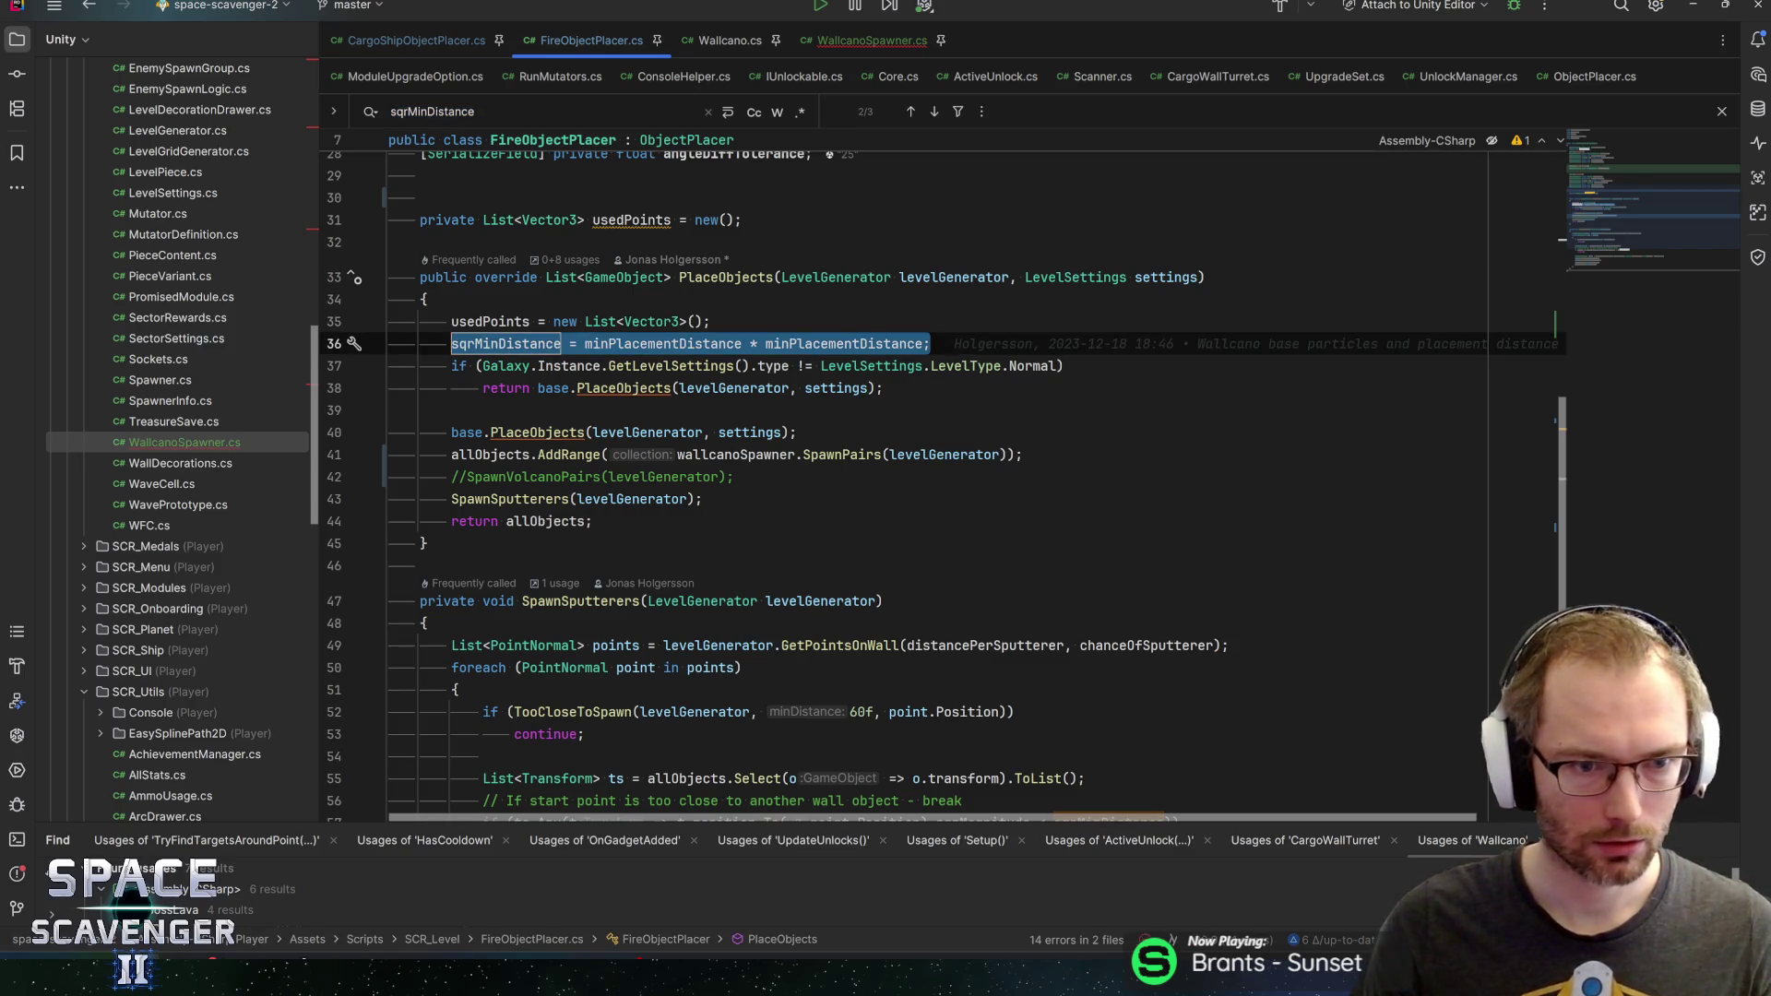
# Open a new line above the foreach loop in WallcanoSpawner's SpawnPairs
pyautogui.click(795, 39)
pyautogui.scroll(10, 922, 461)
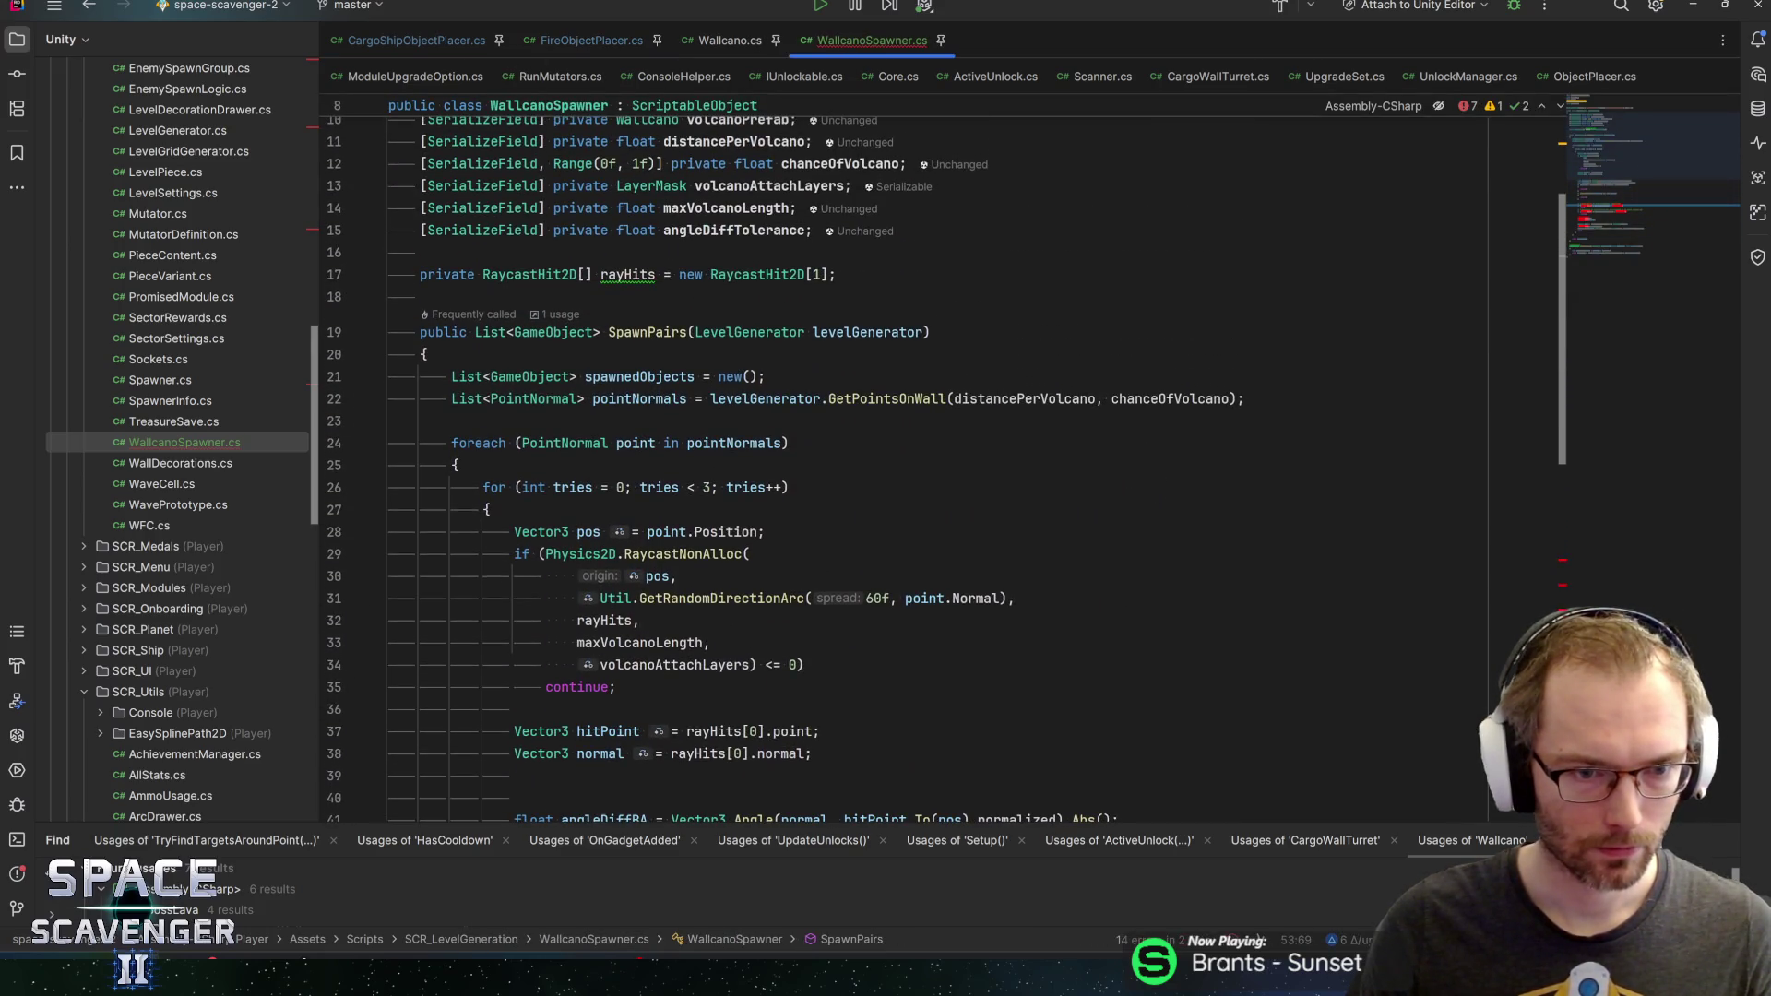
pyautogui.press('Return')
# Paste the sqrMinDistance calculation into SpawnPairs and move WallcanoSpawner.cs ahead of Wallcano.cs
pyautogui.hotkey('ctrl', 'v')
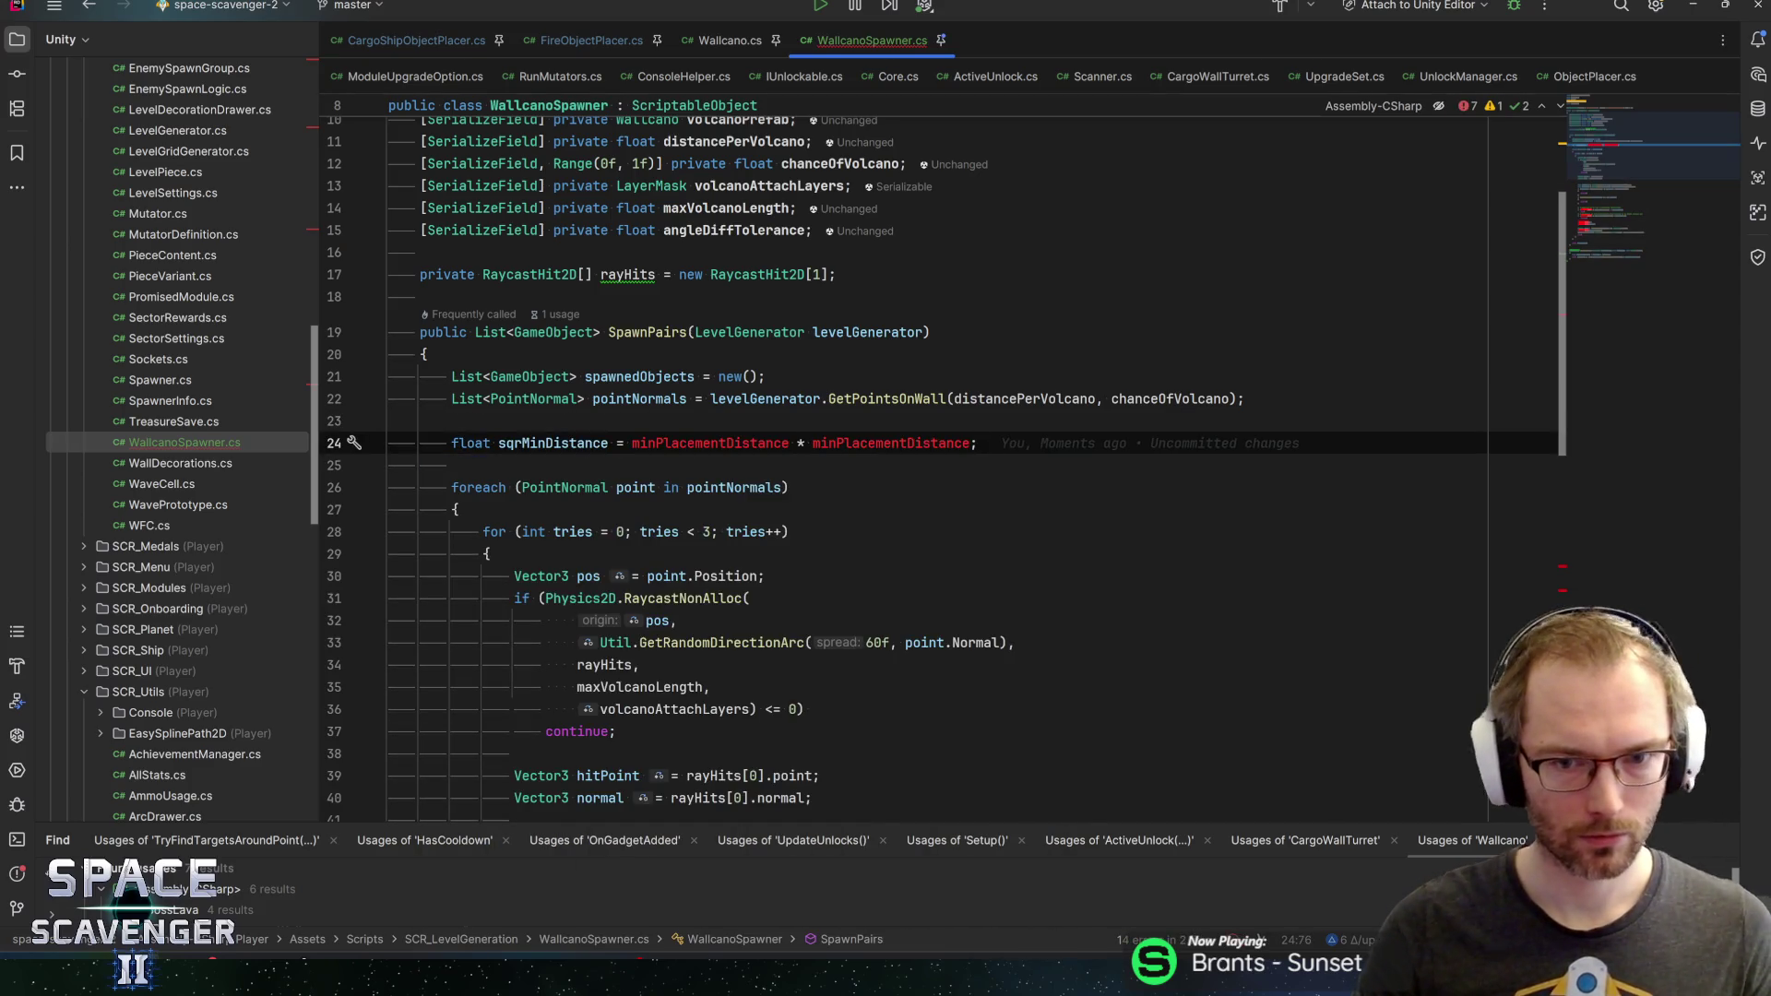
pyautogui.scroll(1, 923, 462)
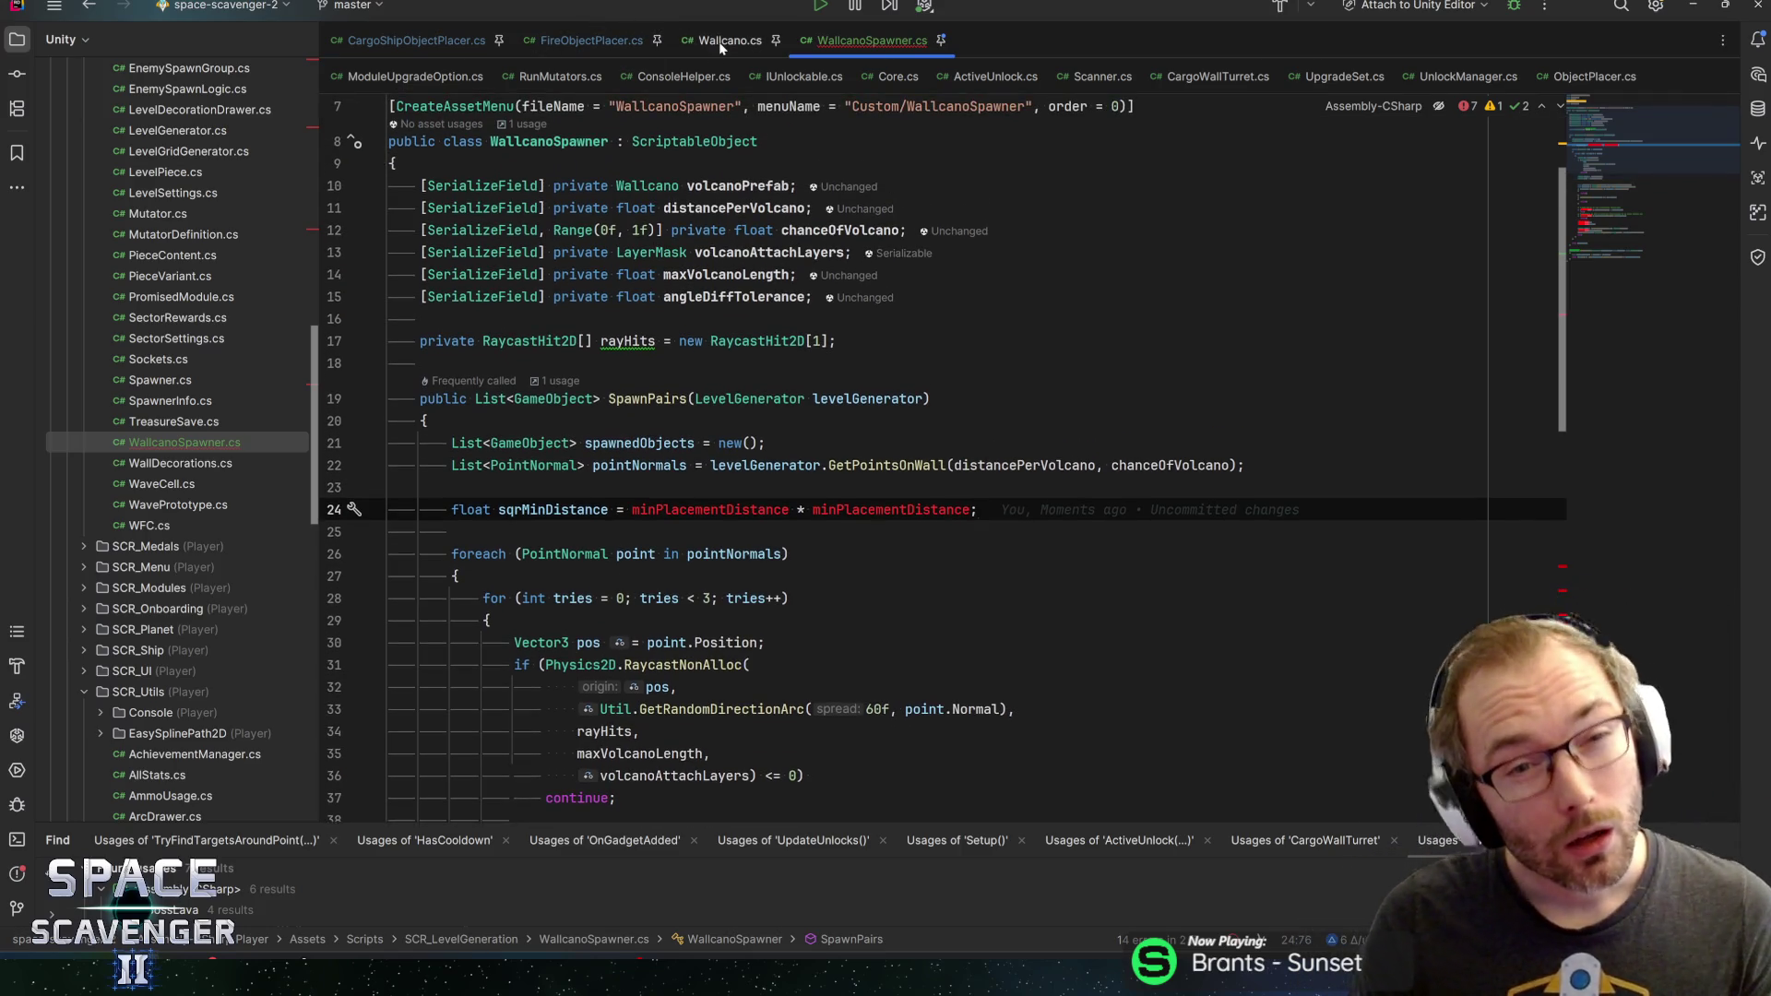
pyautogui.click(591, 40)
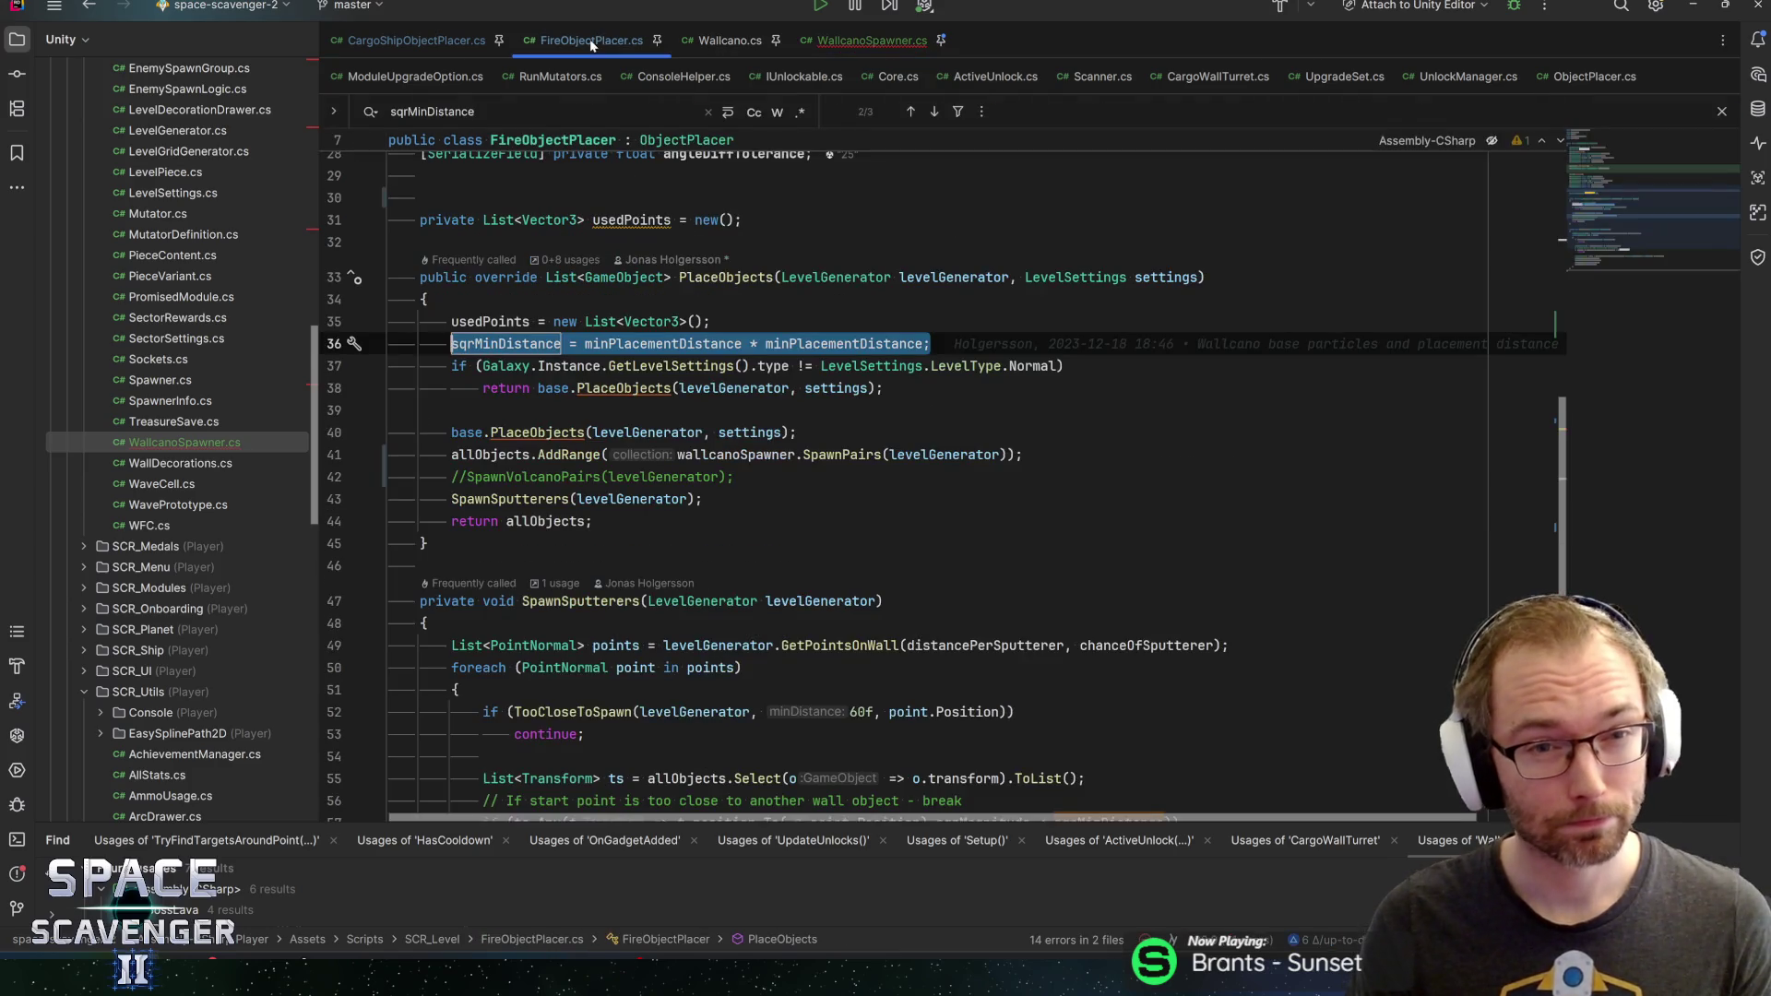
pyautogui.moveTo(872, 41); pyautogui.dragTo(738, 40)
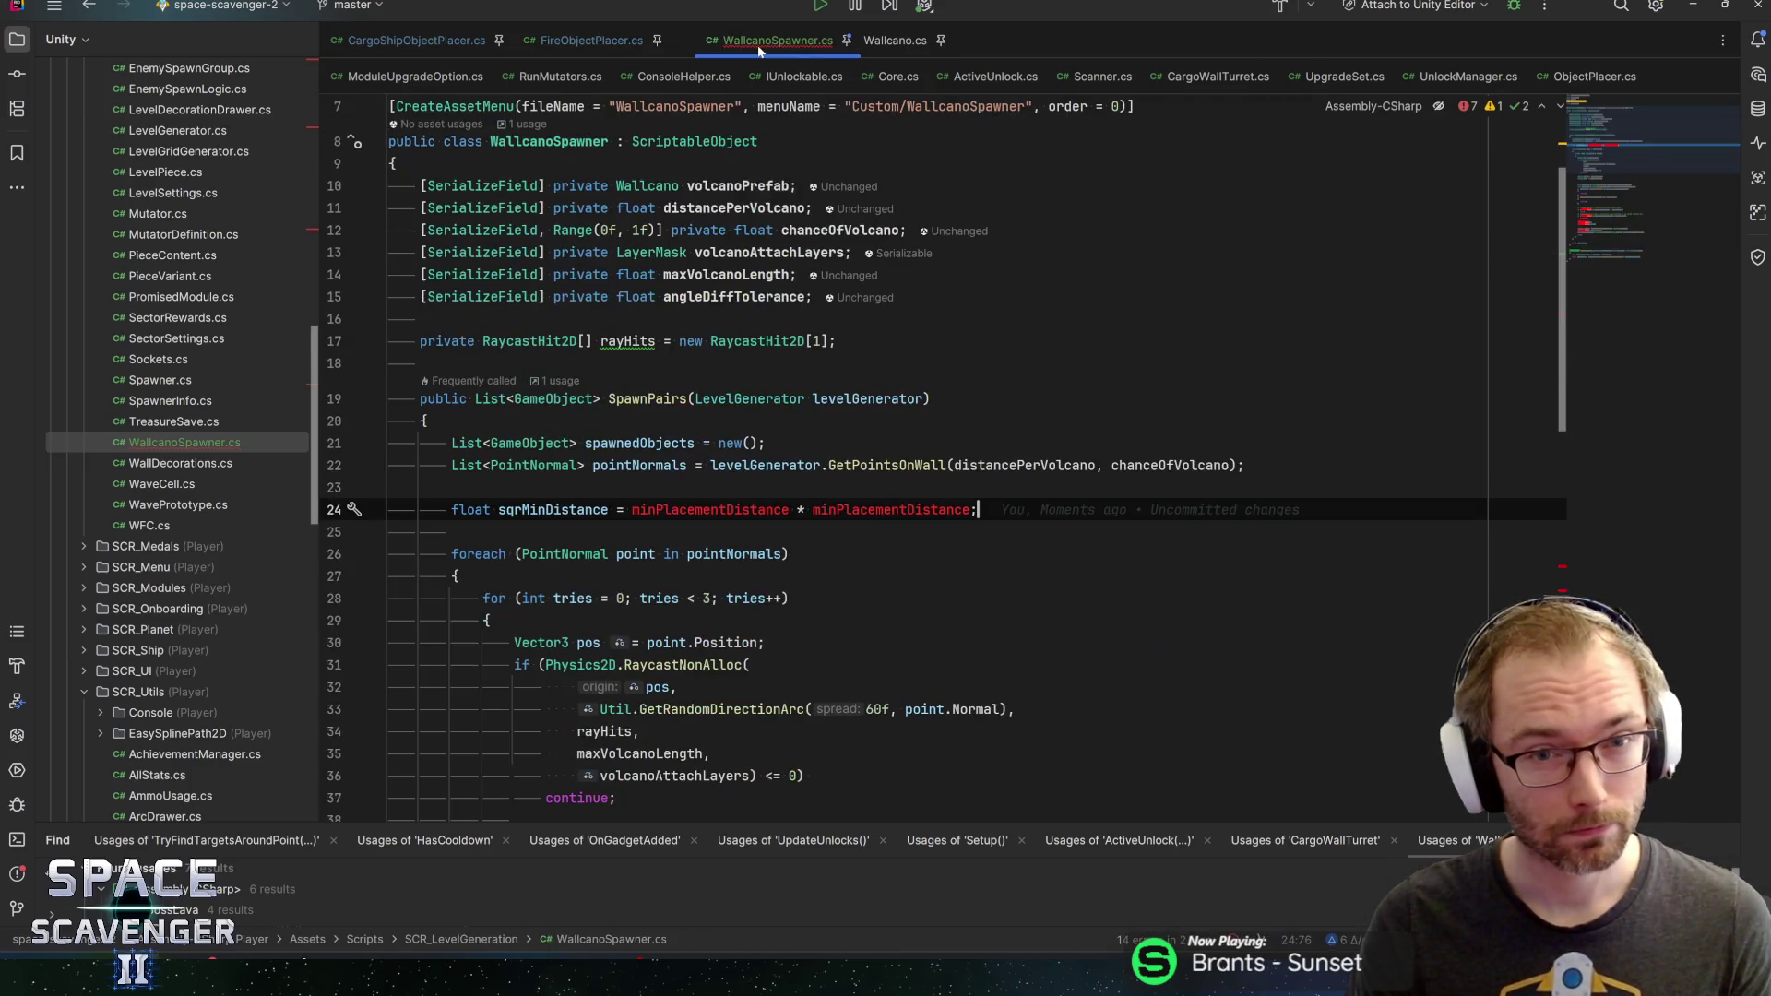
pyautogui.click(580, 41)
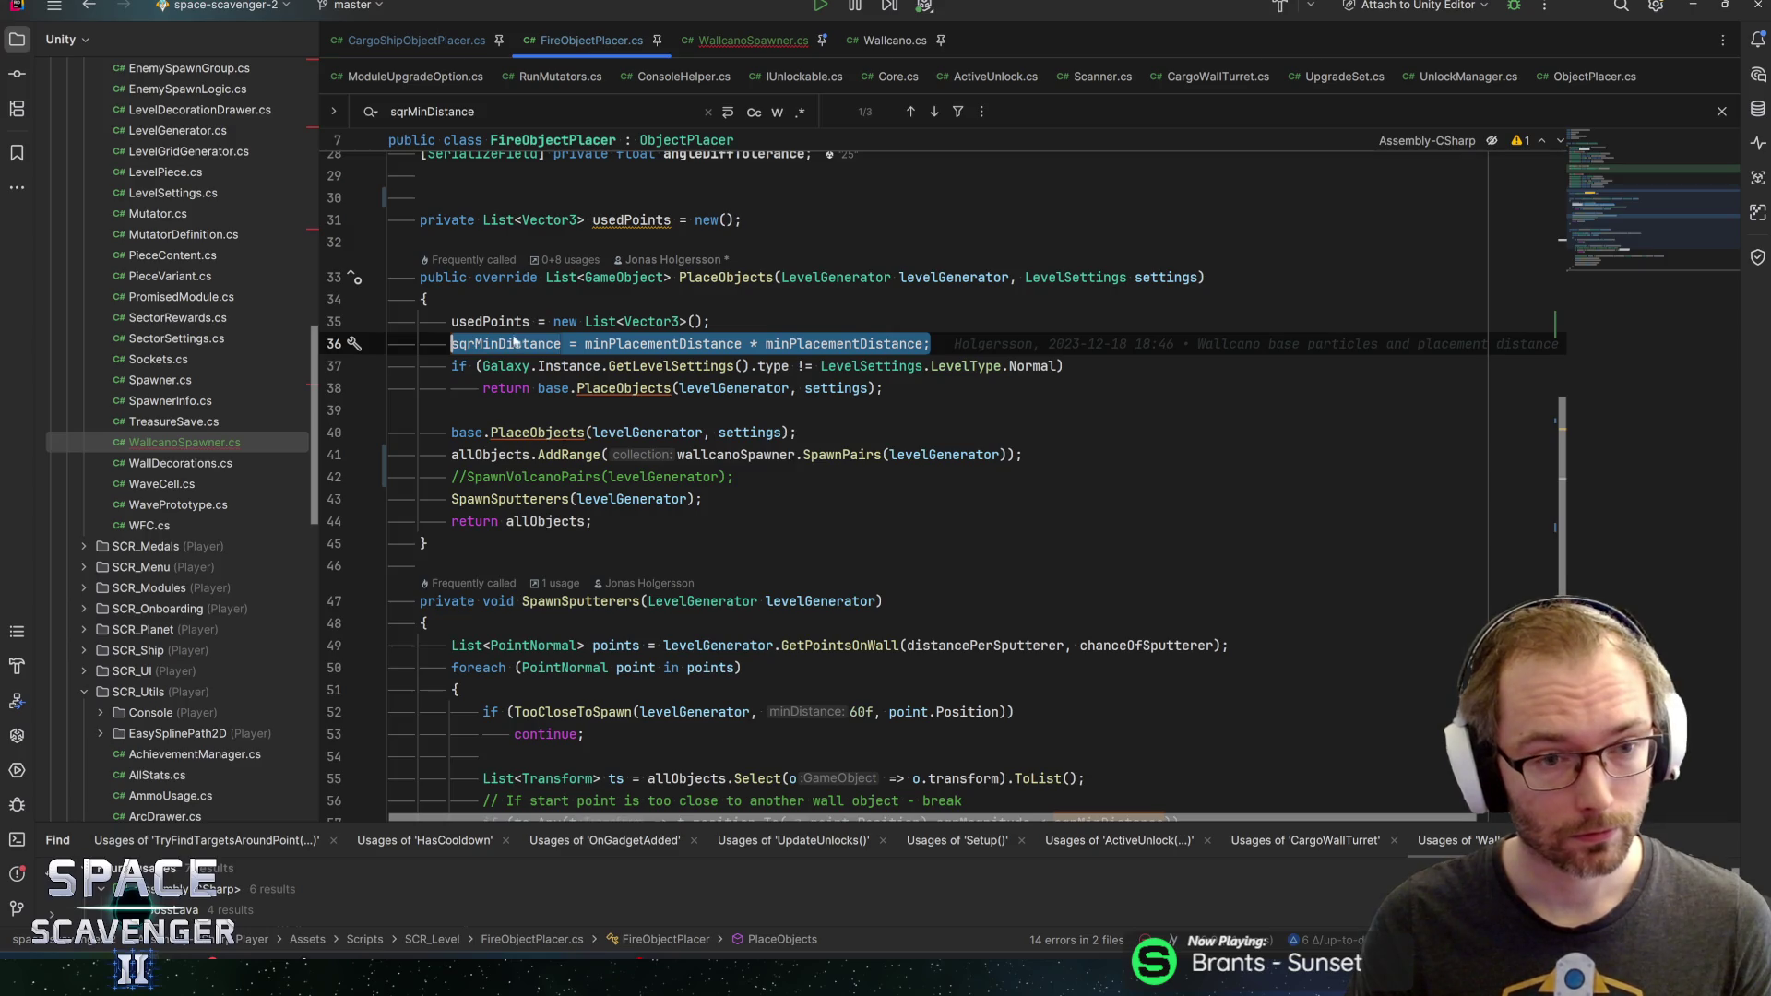
# Compare the minPlacementDistance field's declaration and type with the distancePerVolcano field
pyautogui.click(681, 343)
pyautogui.hotkey('ctrl', 'f')
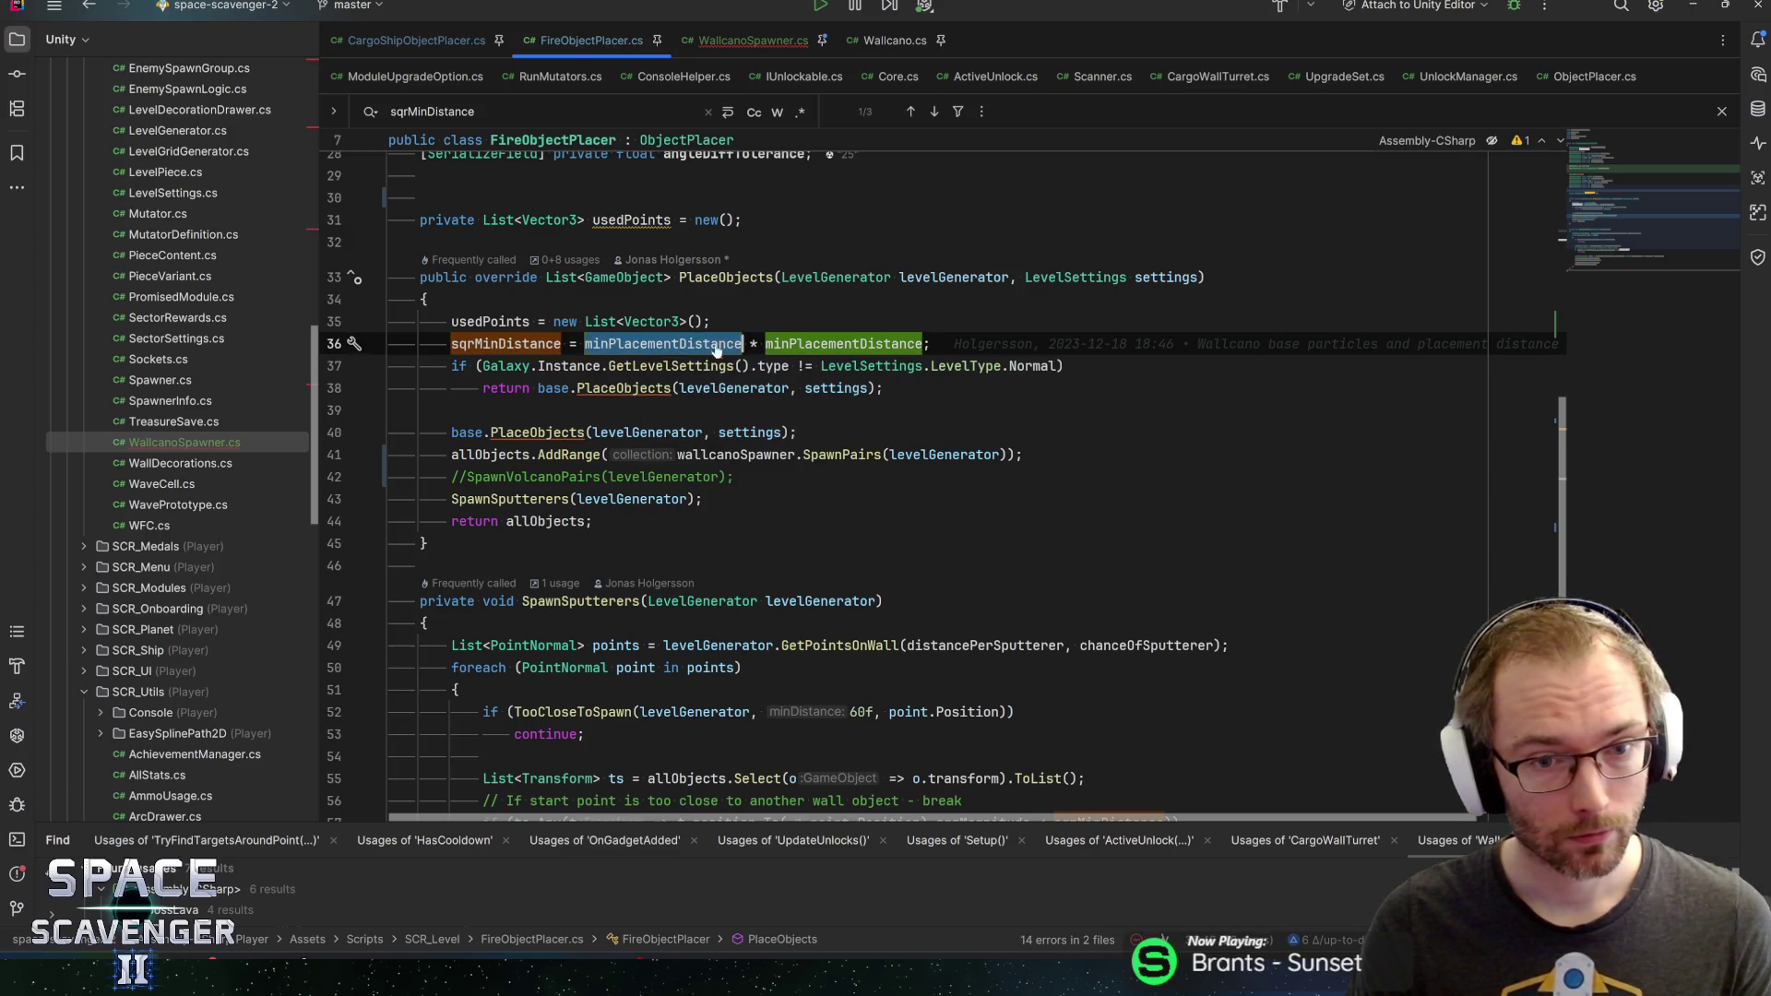
pyautogui.scroll(5, 681, 343)
pyautogui.scroll(2, 632, 305)
pyautogui.click(632, 305)
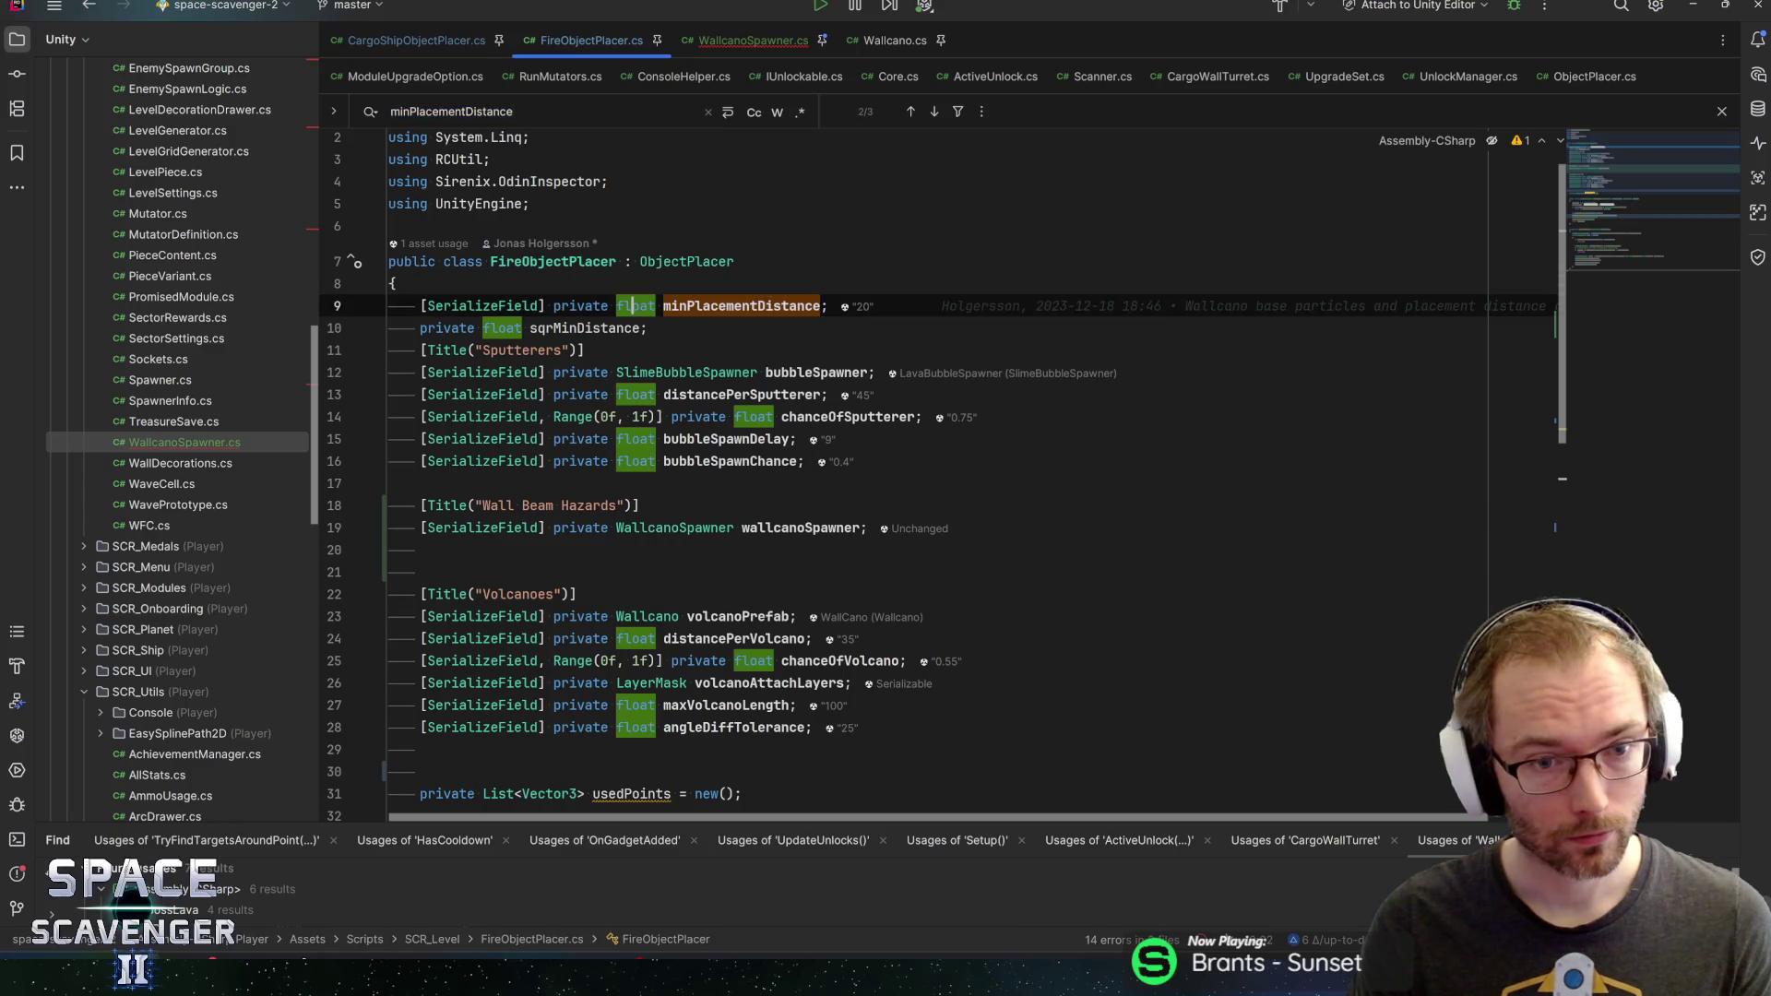
pyautogui.click(728, 639)
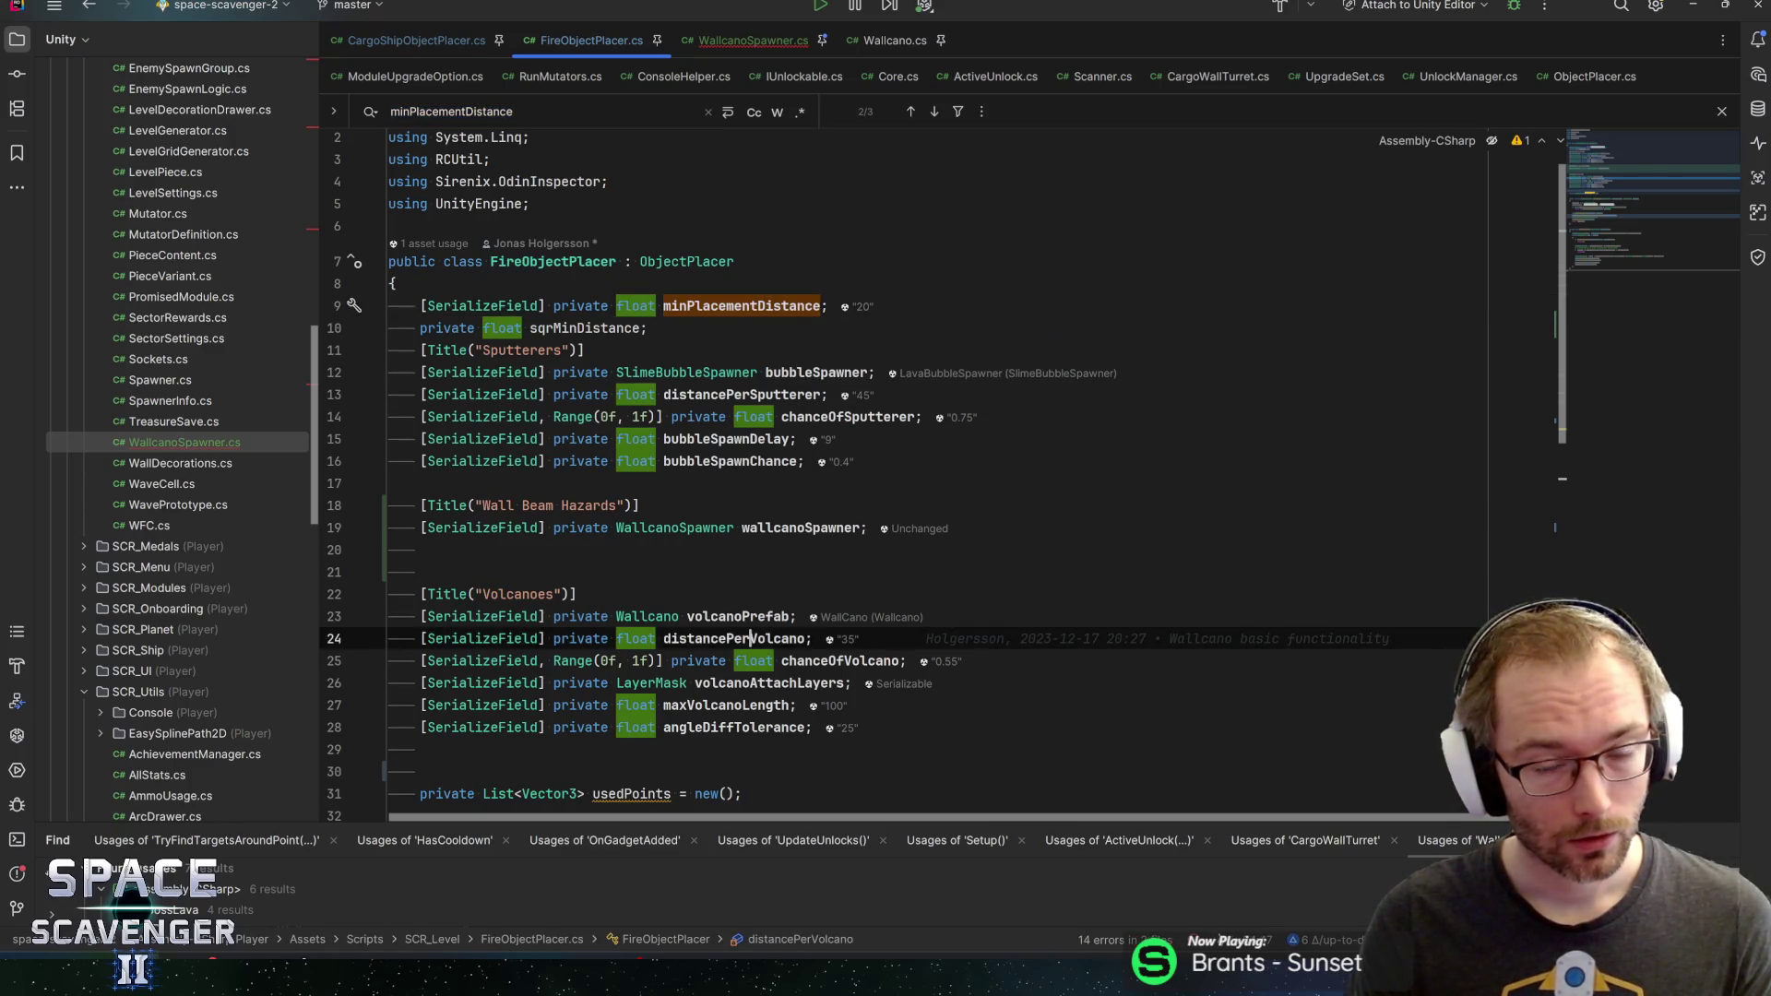
pyautogui.click(827, 305)
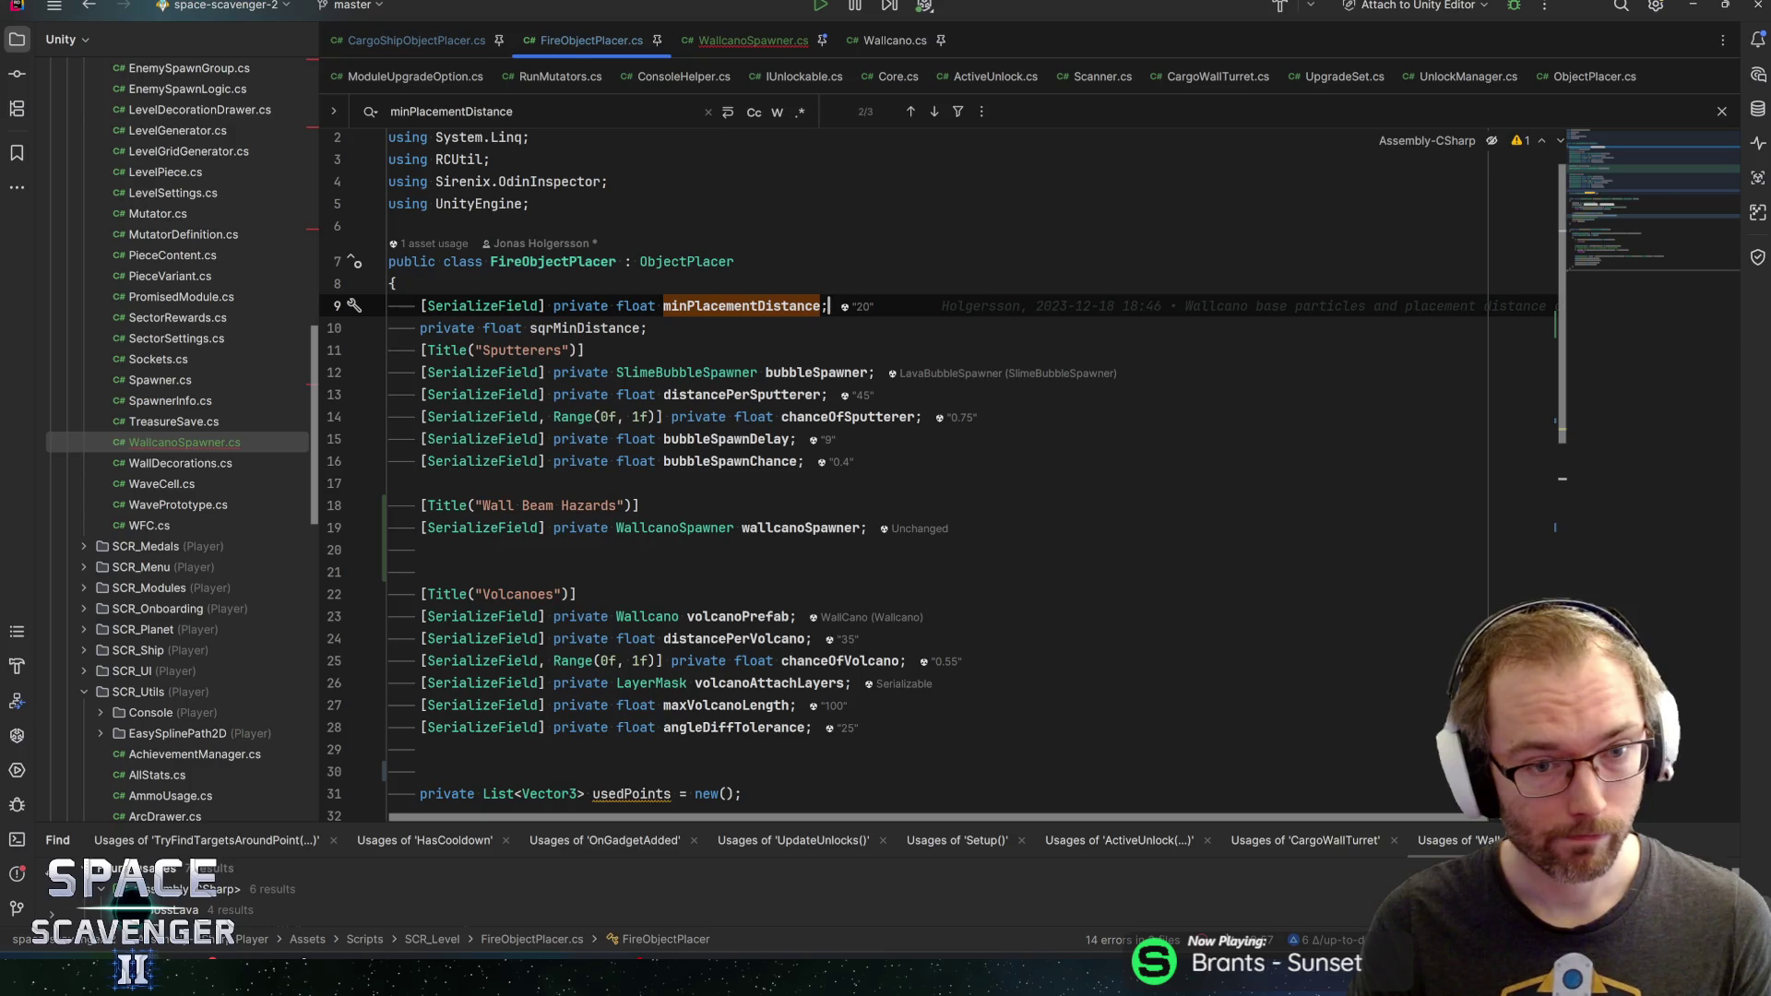
pyautogui.scroll(-6, 830, 323)
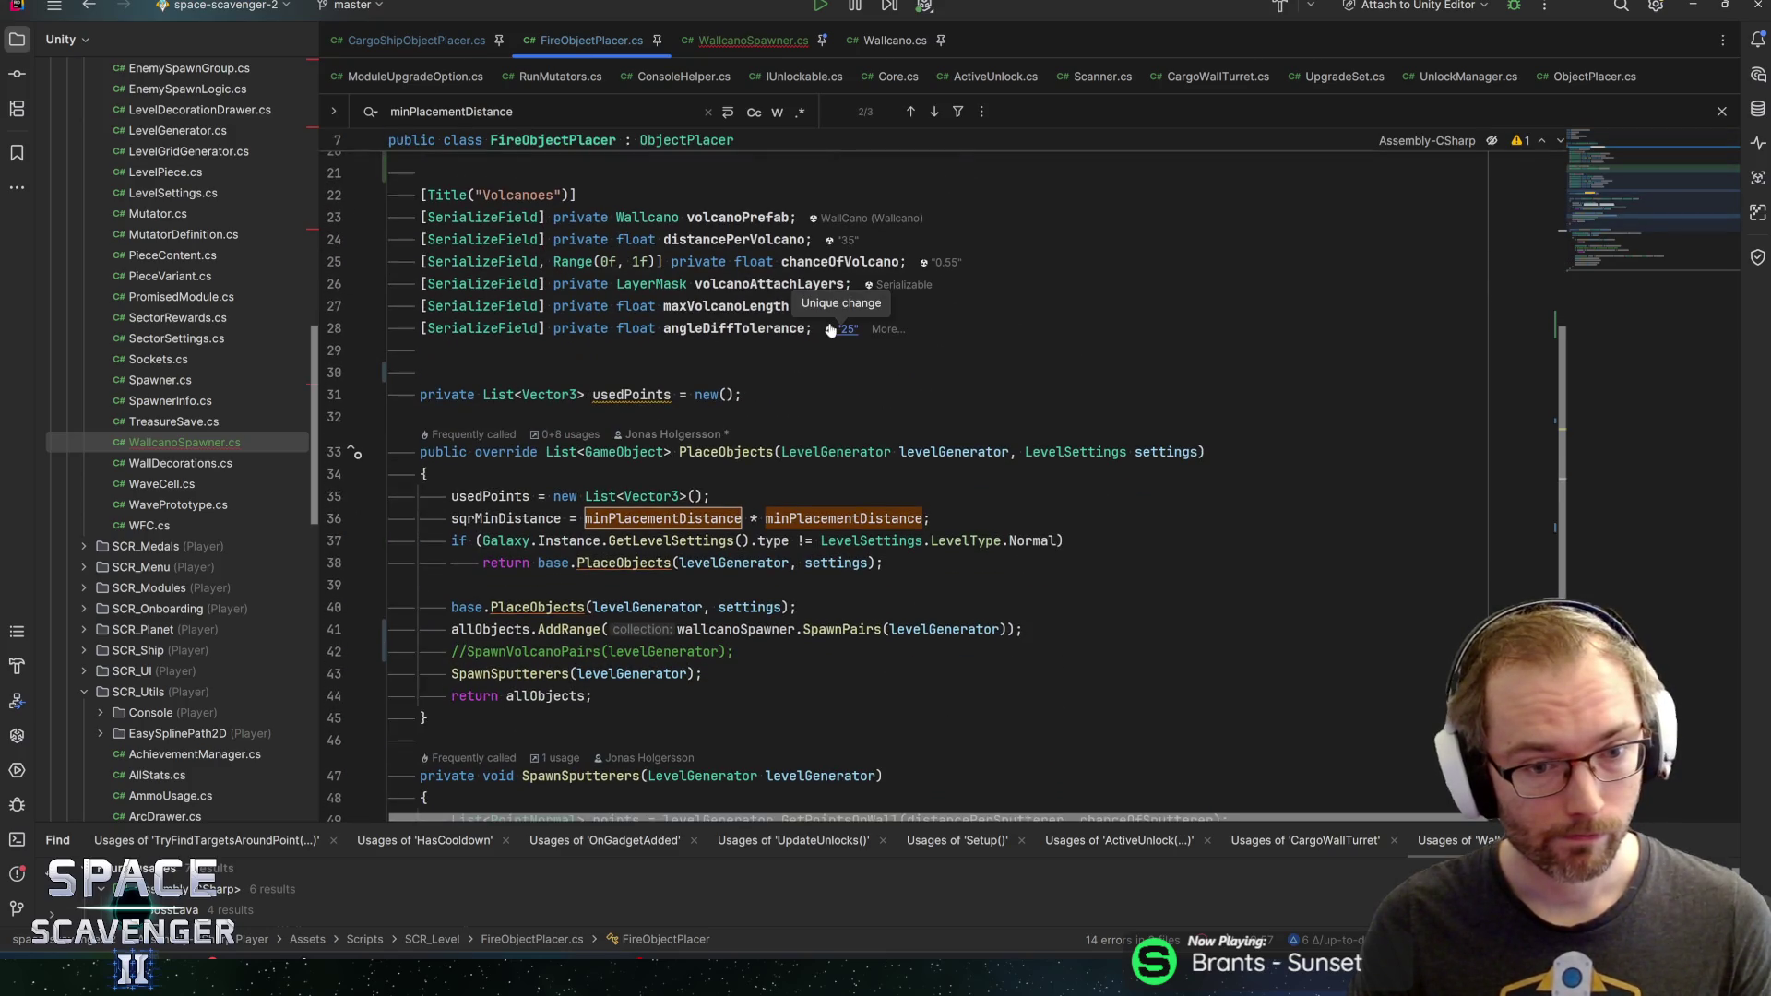
# Check where sqrMinDistance is used, then return to WallcanoSpawner.cs
pyautogui.moveTo(738, 330)
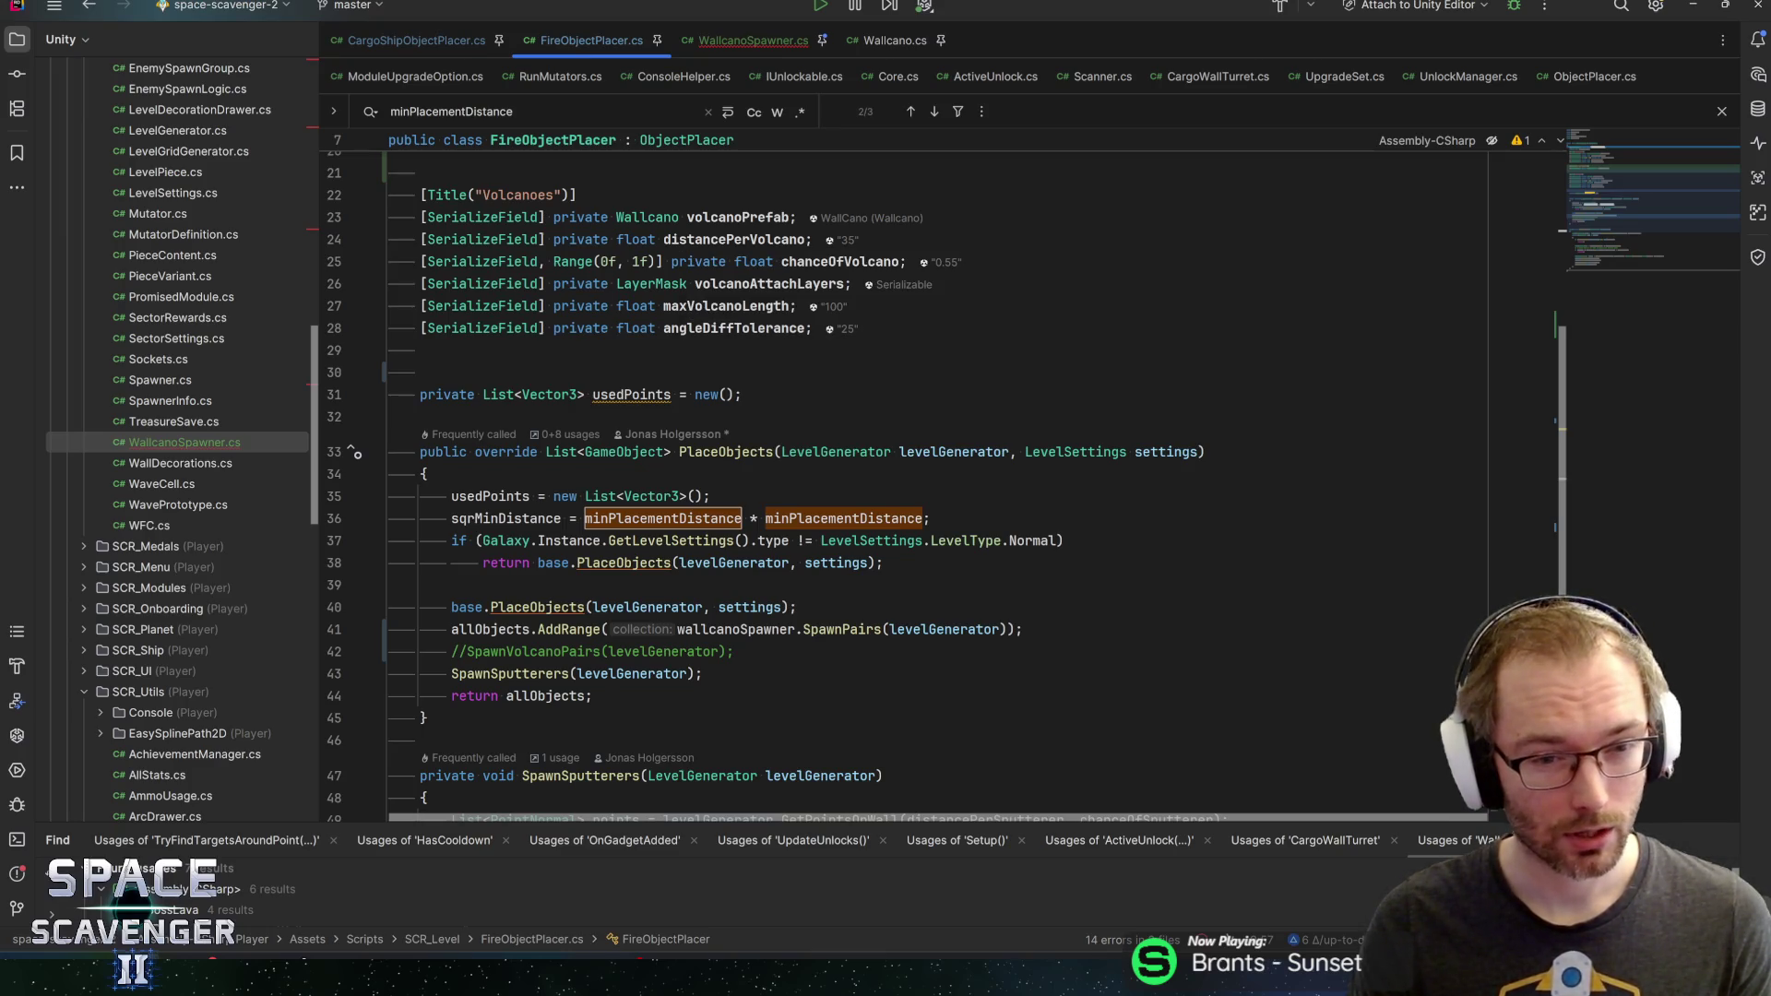
pyautogui.click(505, 518)
pyautogui.scroll(-7, 922, 480)
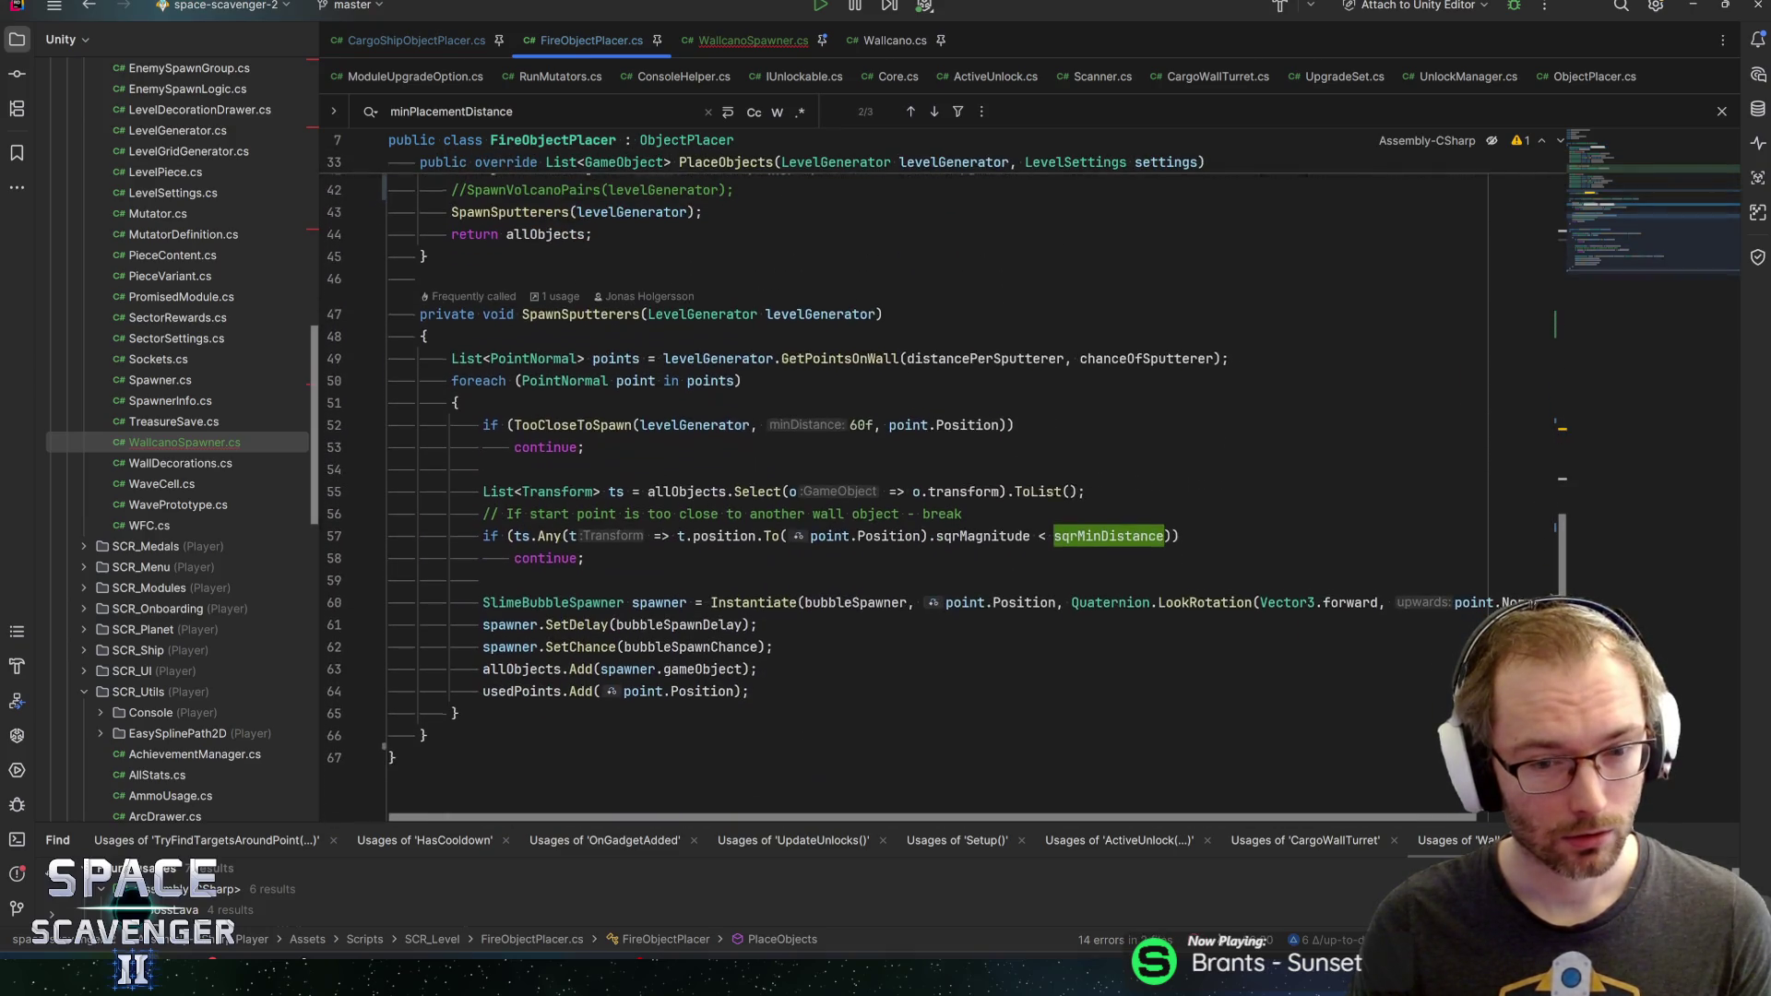
pyautogui.hotkey('ctrl', 'alt', 'Left')
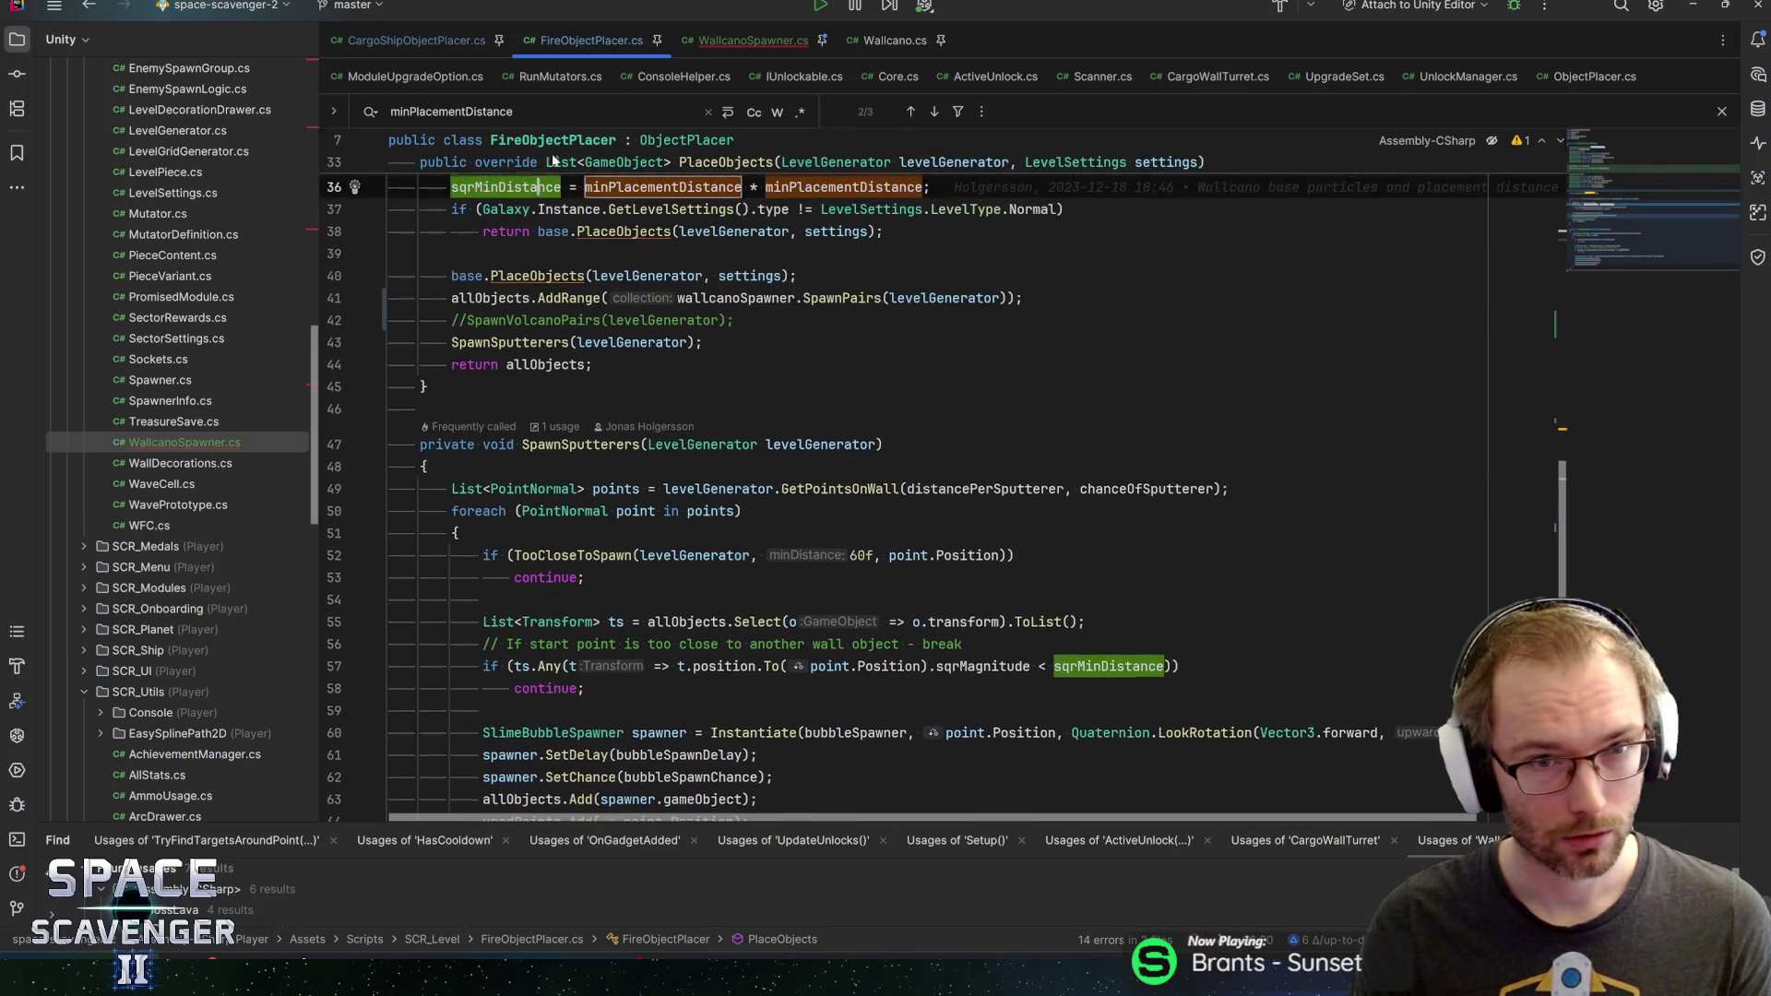
pyautogui.hotkey('ctrl', 'alt', 'Left')
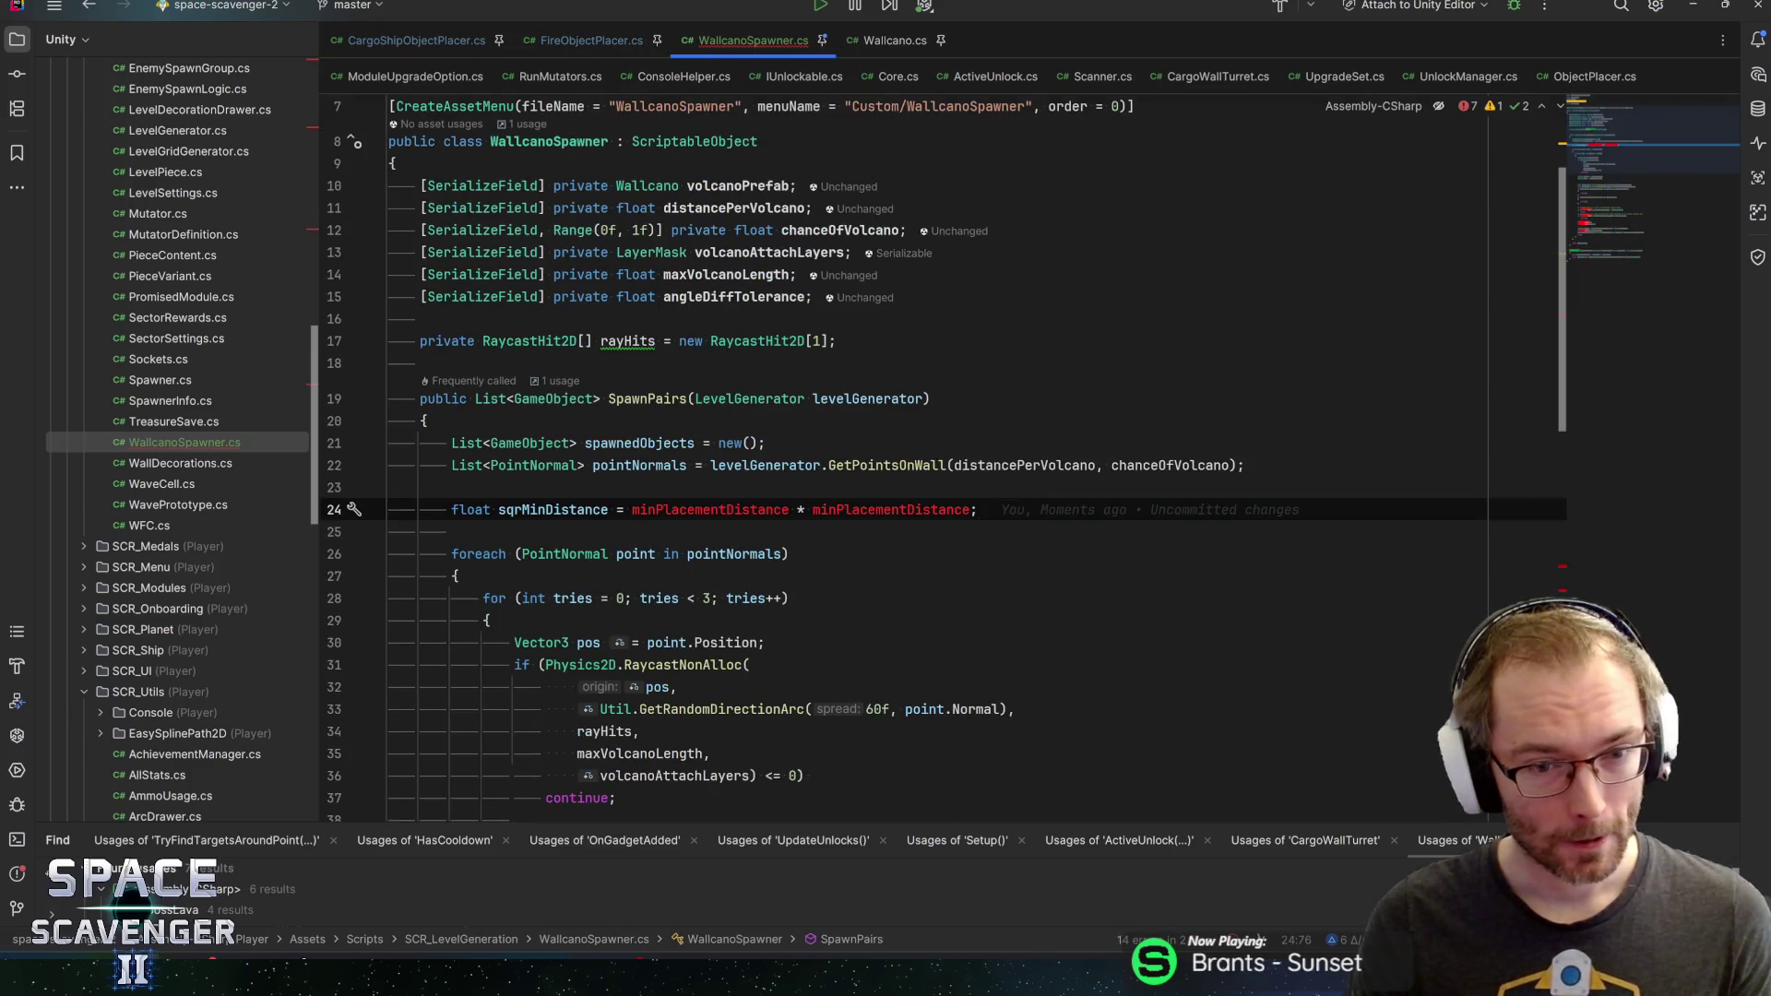
# Replace both minPlacementDistance operands on line 24 with distancePerVolcano
pyautogui.doubleClick(710, 509)
pyautogui.write('dis')
pyautogui.press('Return')
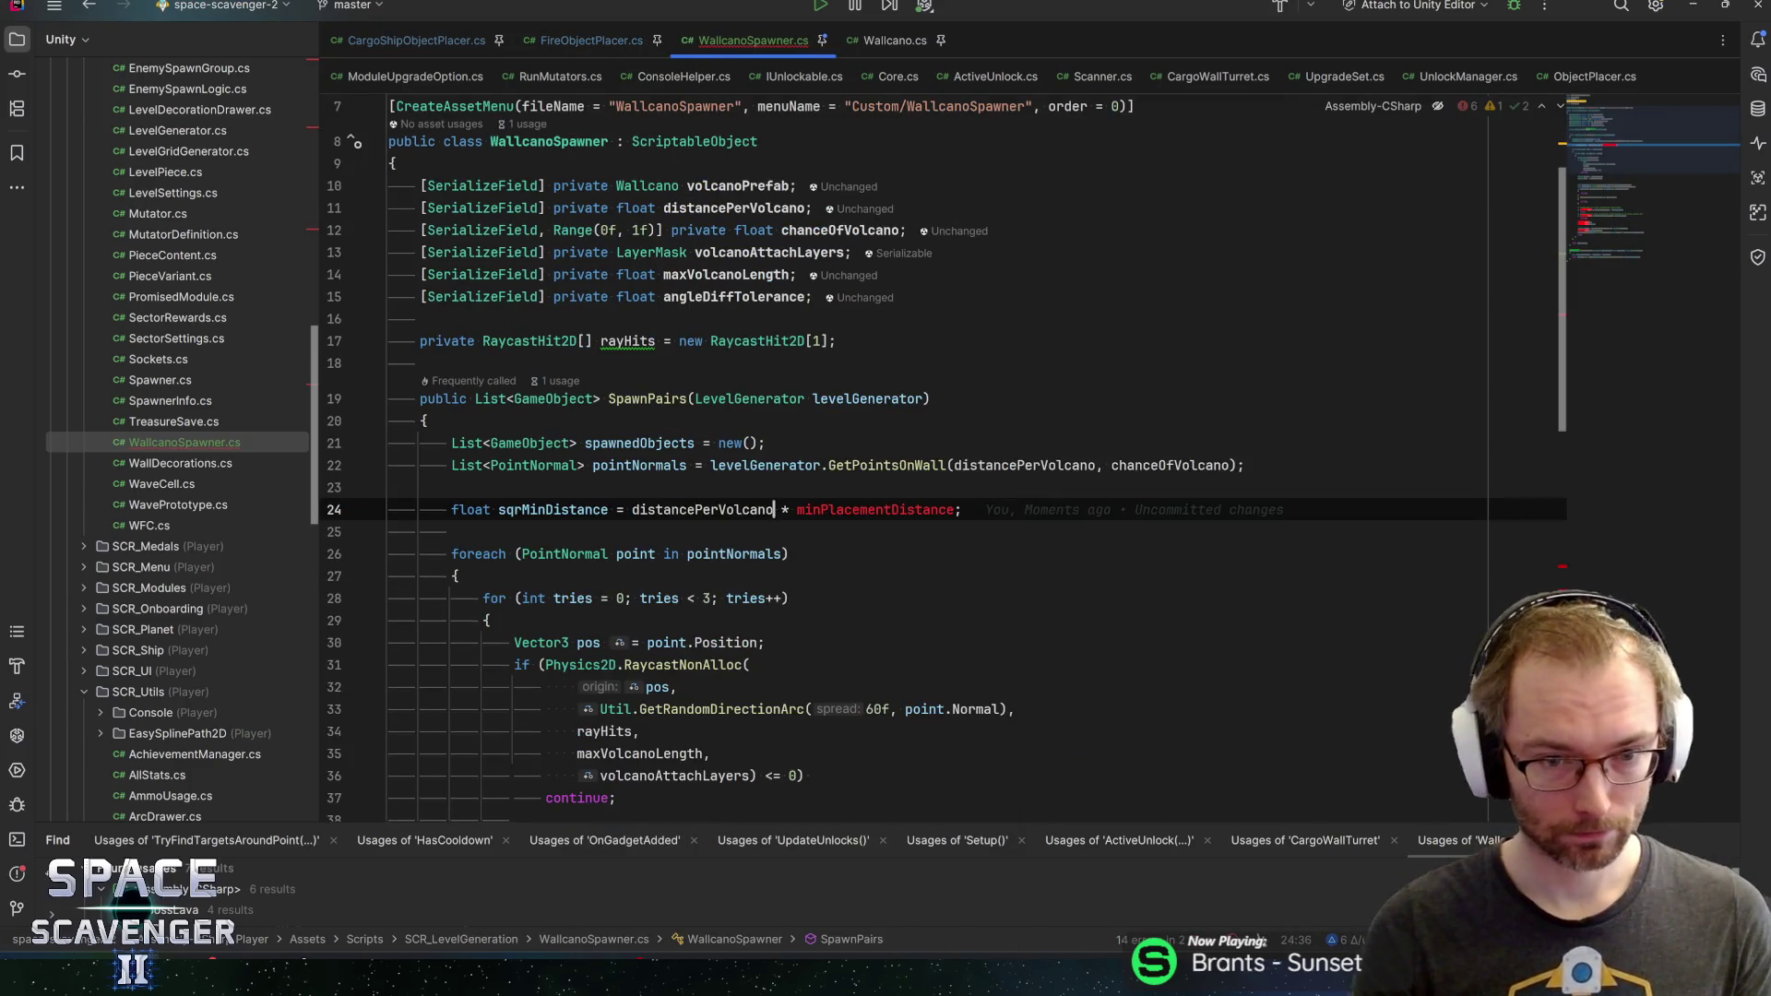
pyautogui.hotkey('ctrl', 'c')
pyautogui.doubleClick(874, 509)
pyautogui.hotkey('ctrl', 'v')
pyautogui.click(569, 509)
pyautogui.scroll(-3, 569, 510)
# Simplify line 24 to sqrMinDistance = distancePerVolcano.Squared();
pyautogui.click(702, 310)
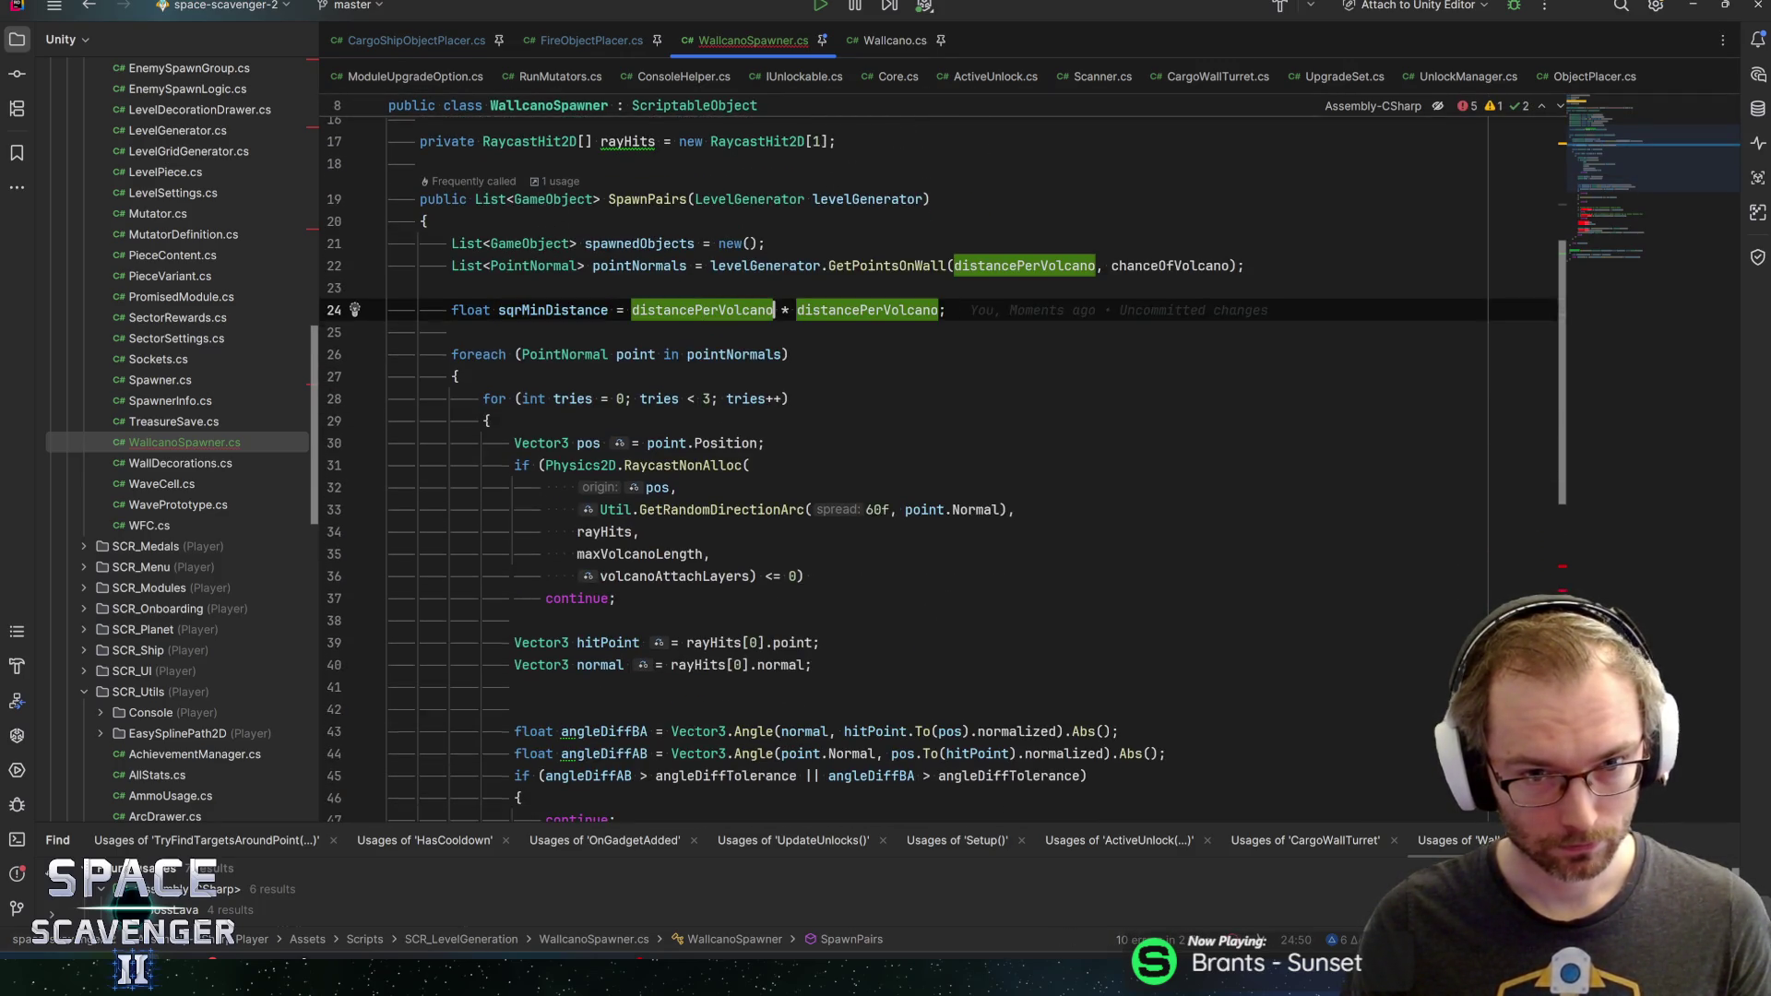
pyautogui.write('.sq')
pyautogui.press('Return')
pyautogui.press('Right')
pyautogui.hotkey('shift', 'End')
pyautogui.write(';')
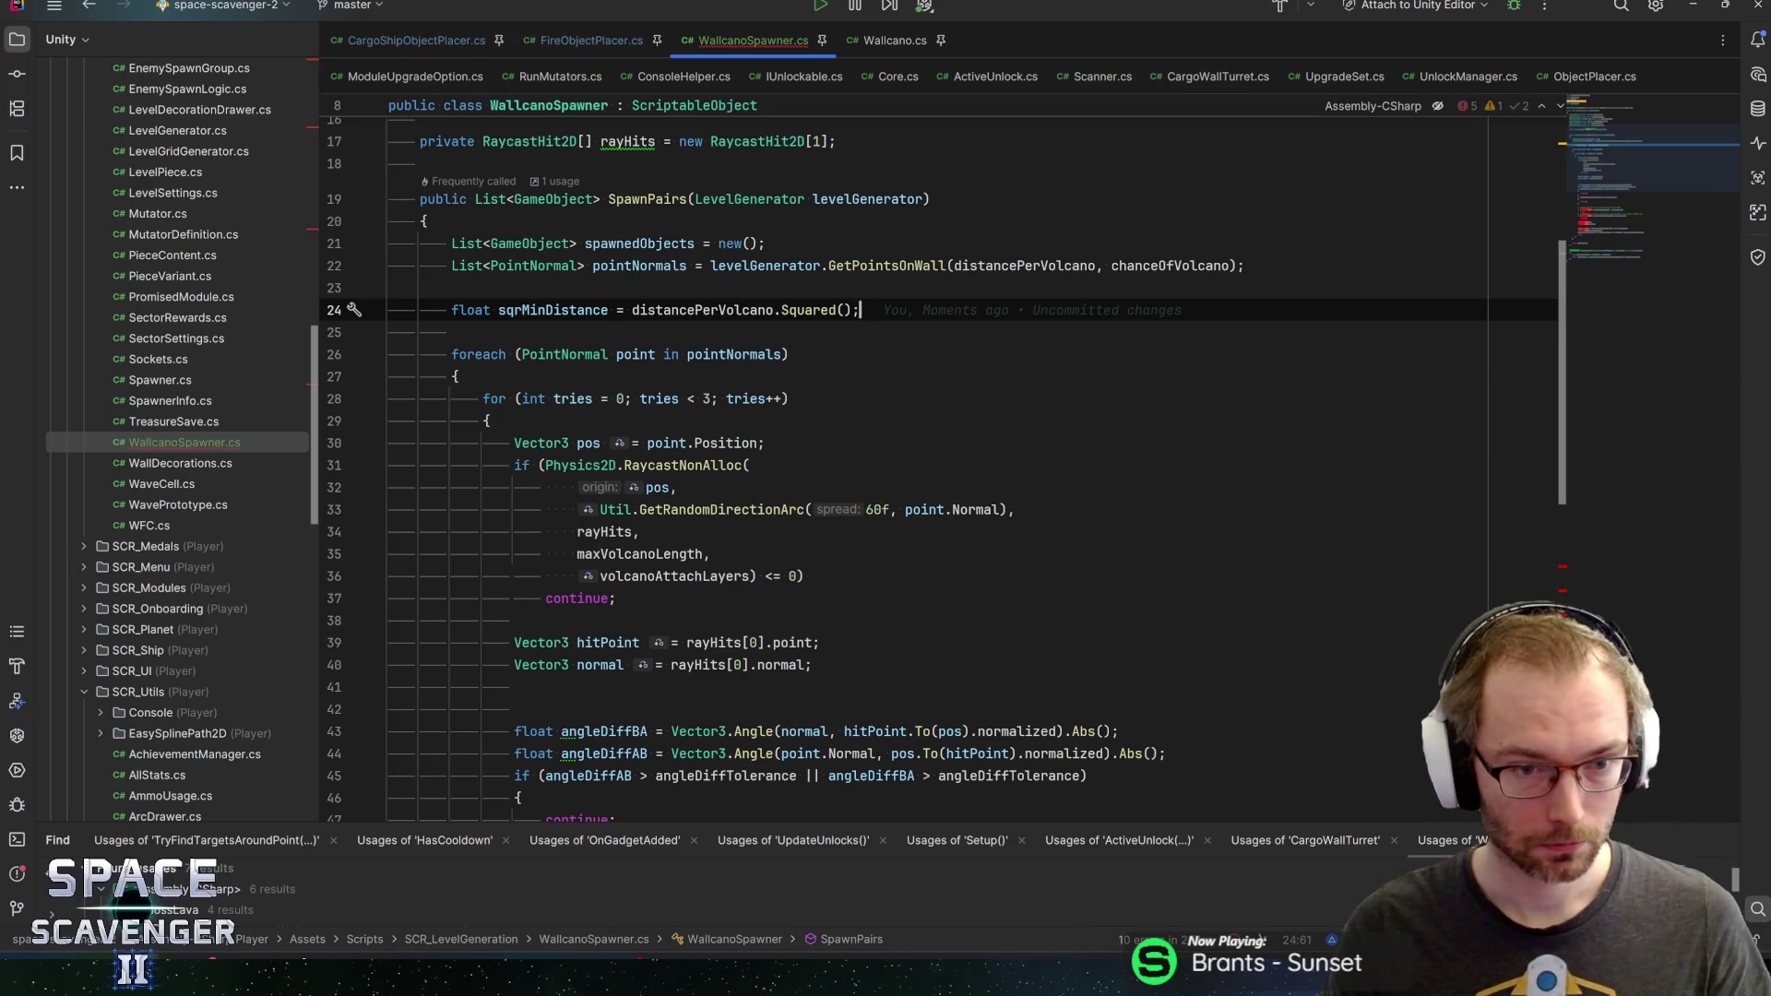
pyautogui.scroll(-7, 941, 498)
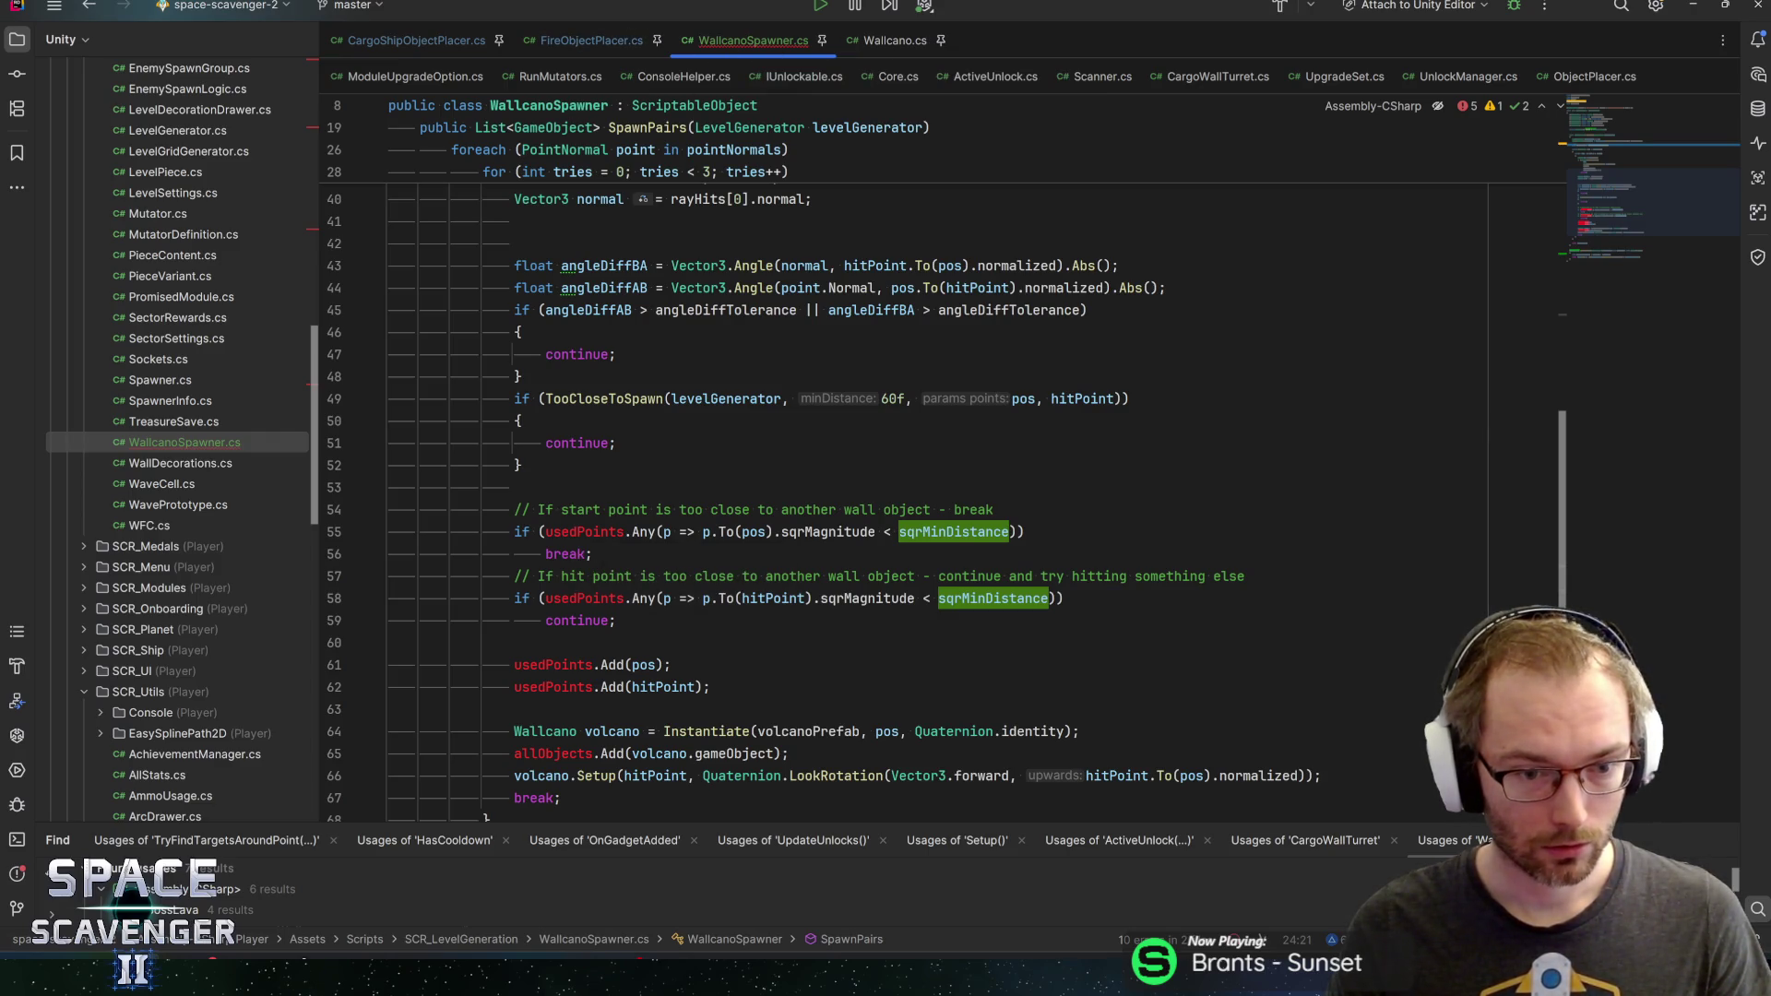
# Change allObjects.Add to spawnedObjects.Add for each spawned volcano on line 65
pyautogui.doubleClick(544, 754)
pyautogui.scroll(-4, 544, 754)
pyautogui.write('spawn')
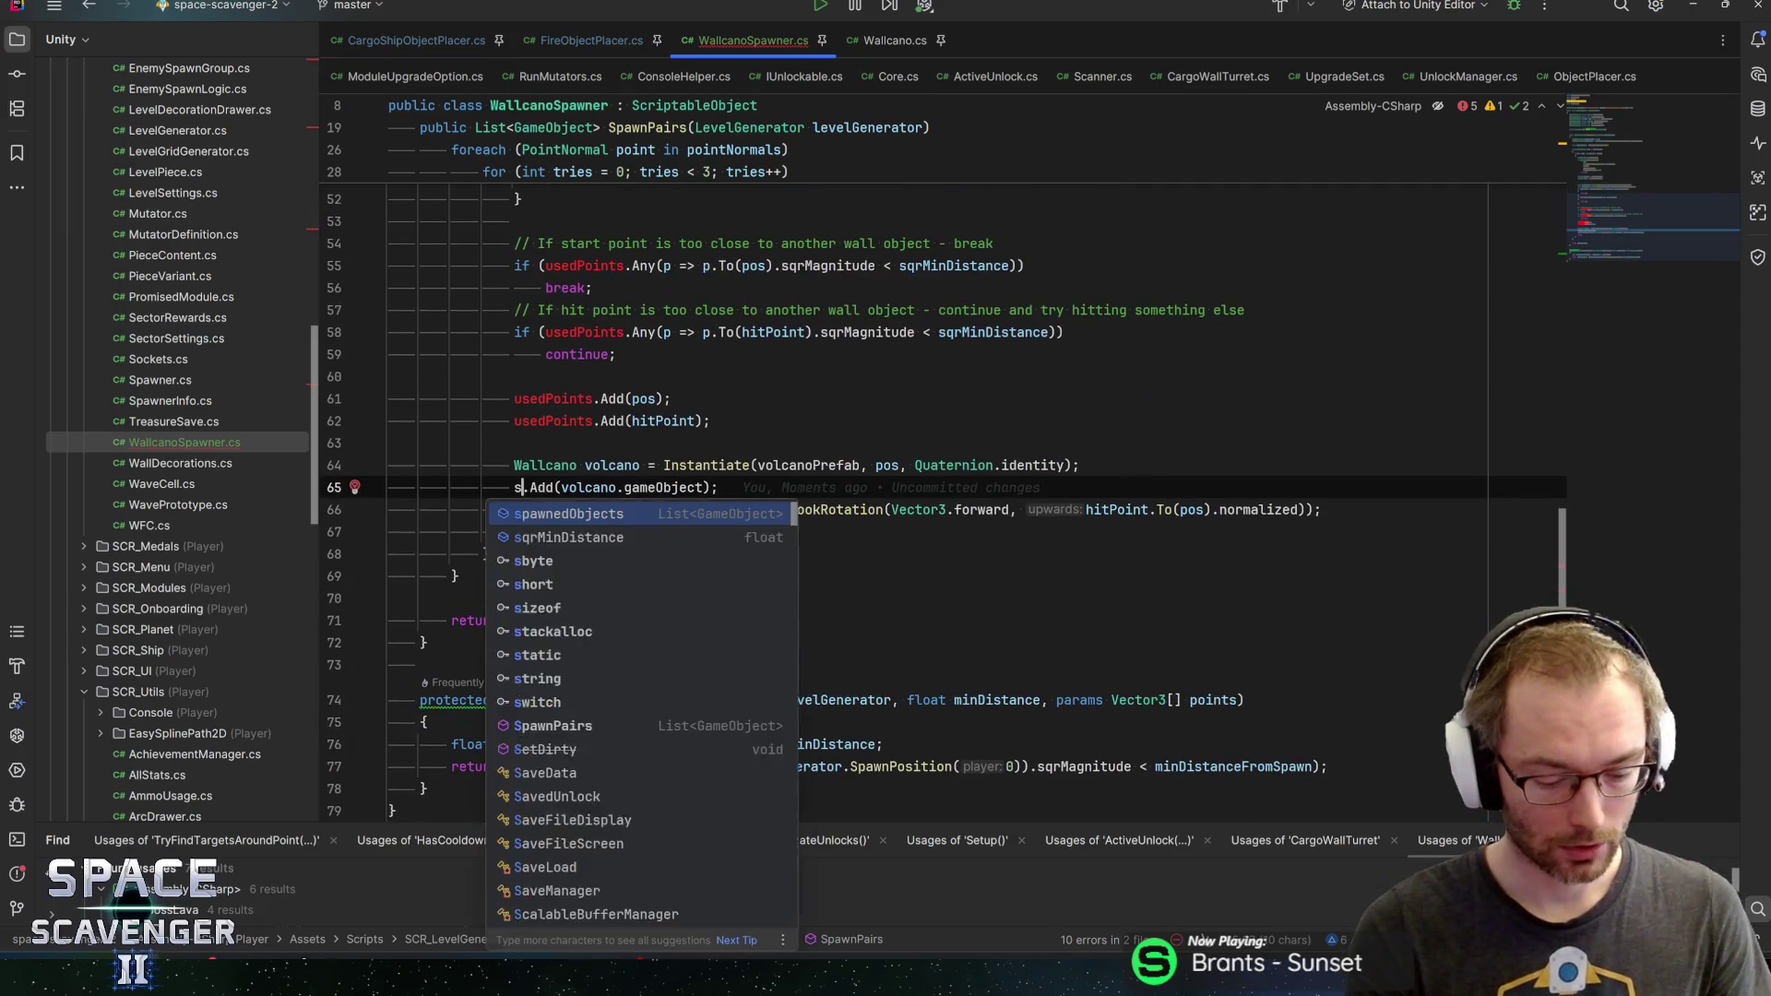
pyautogui.press('Return')
pyautogui.press('End')
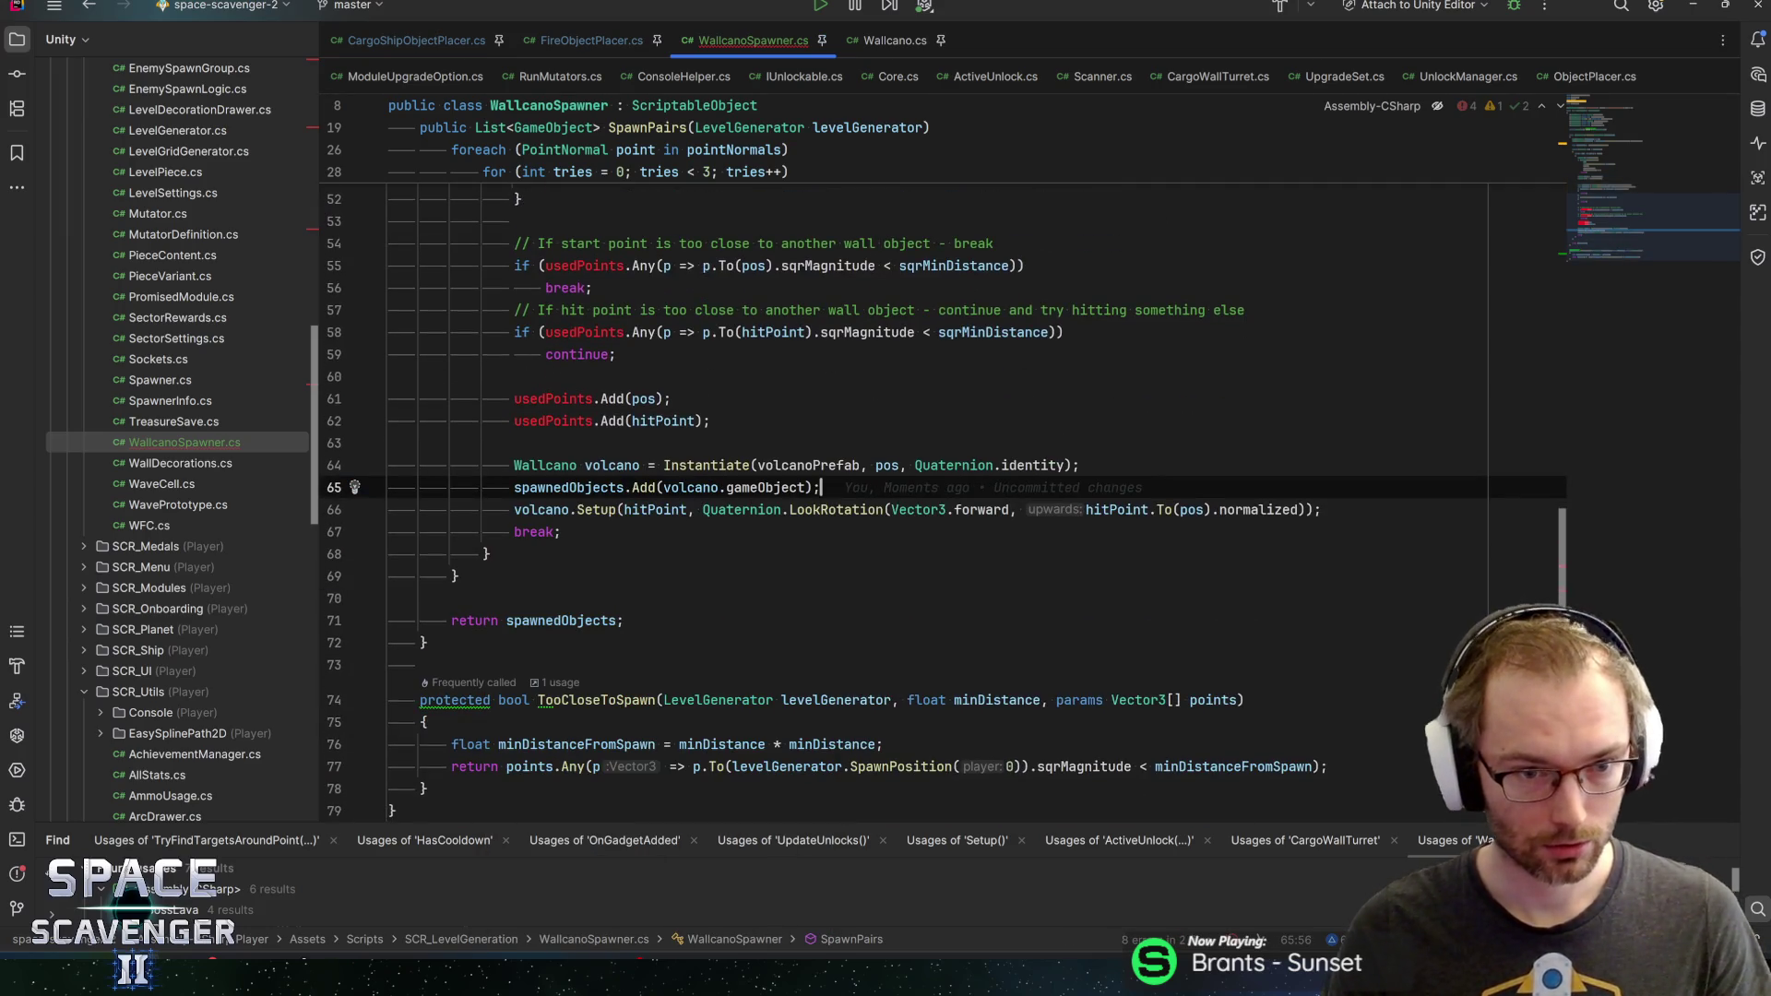
pyautogui.click(600, 44)
pyautogui.scroll(2, 941, 487)
pyautogui.scroll(-5, 941, 487)
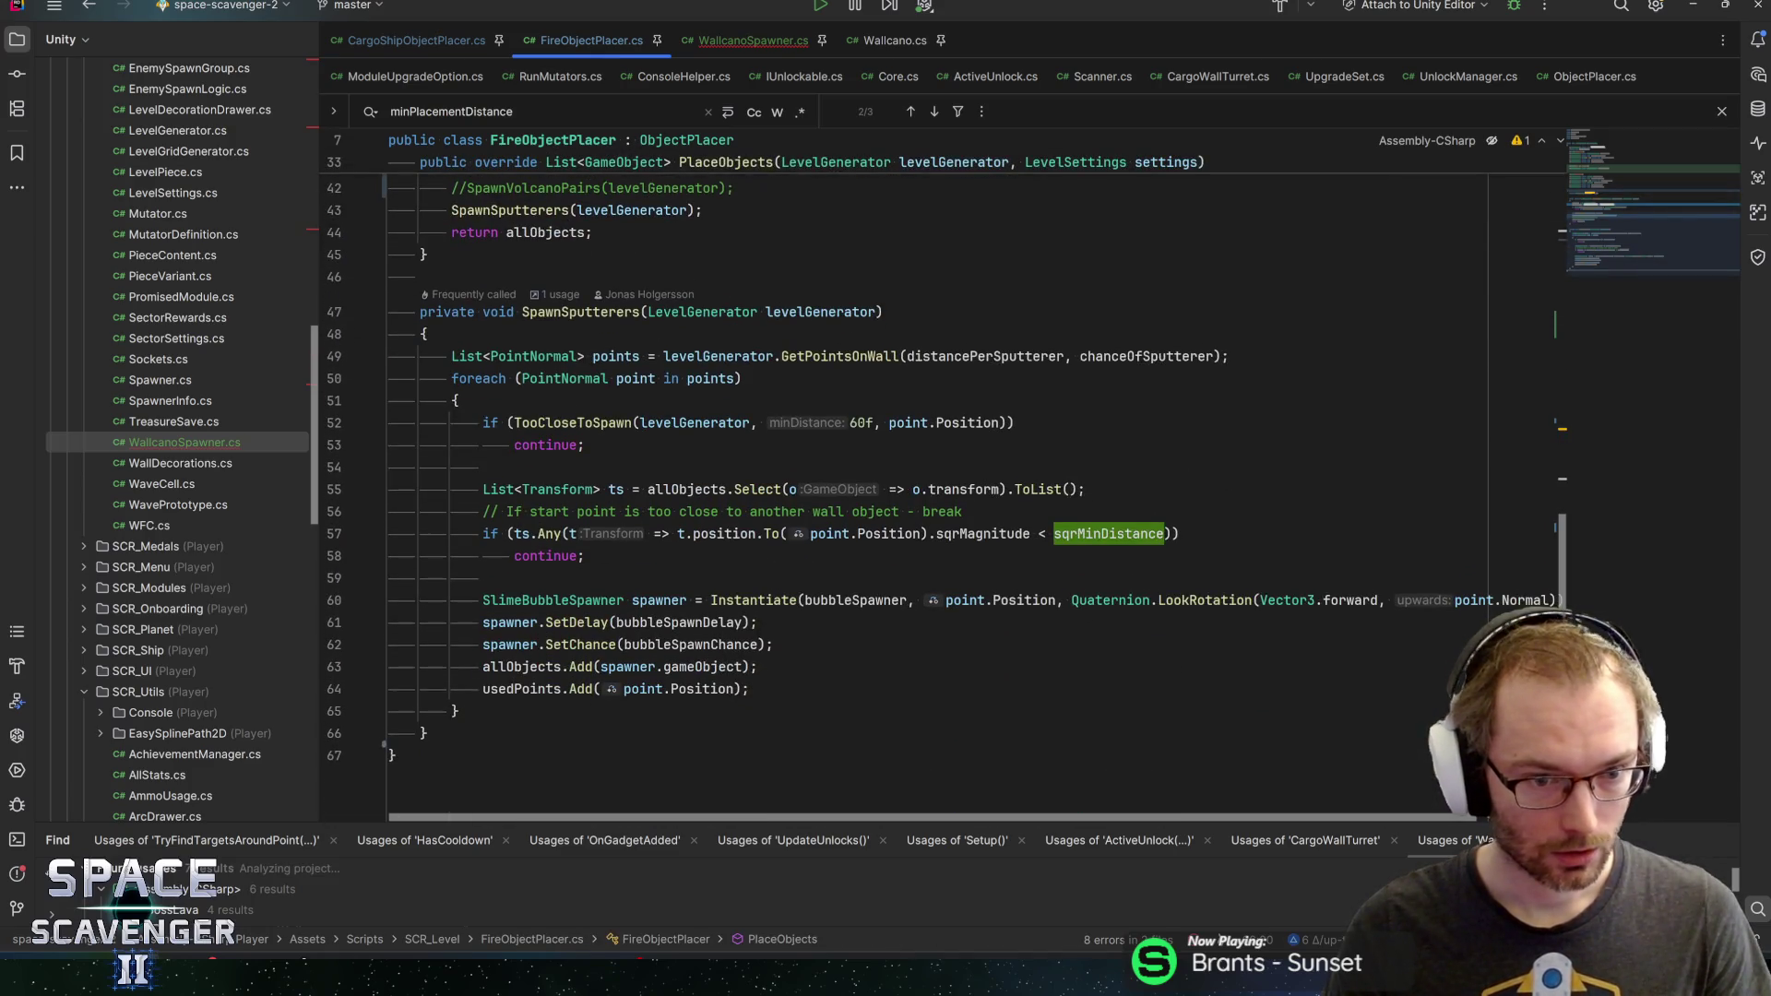
pyautogui.click(514, 666)
pyautogui.press('Down')
pyautogui.hotkey('ctrl', 'f')
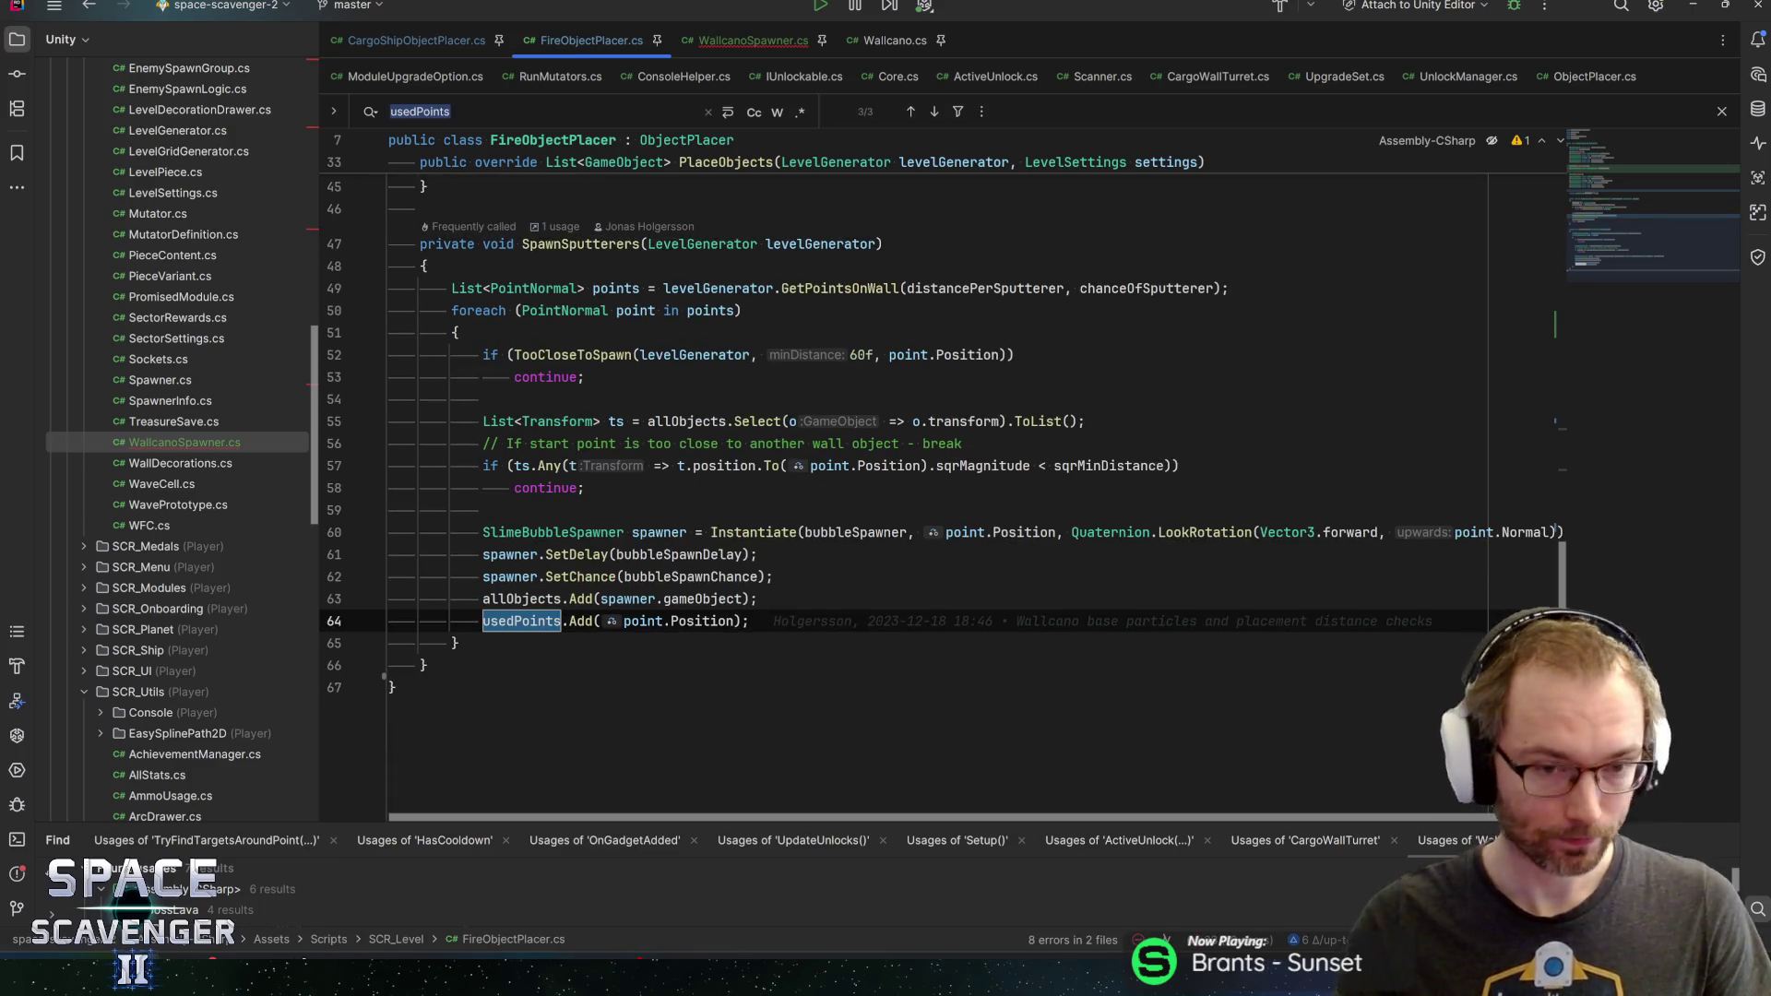
pyautogui.moveTo(761, 533)
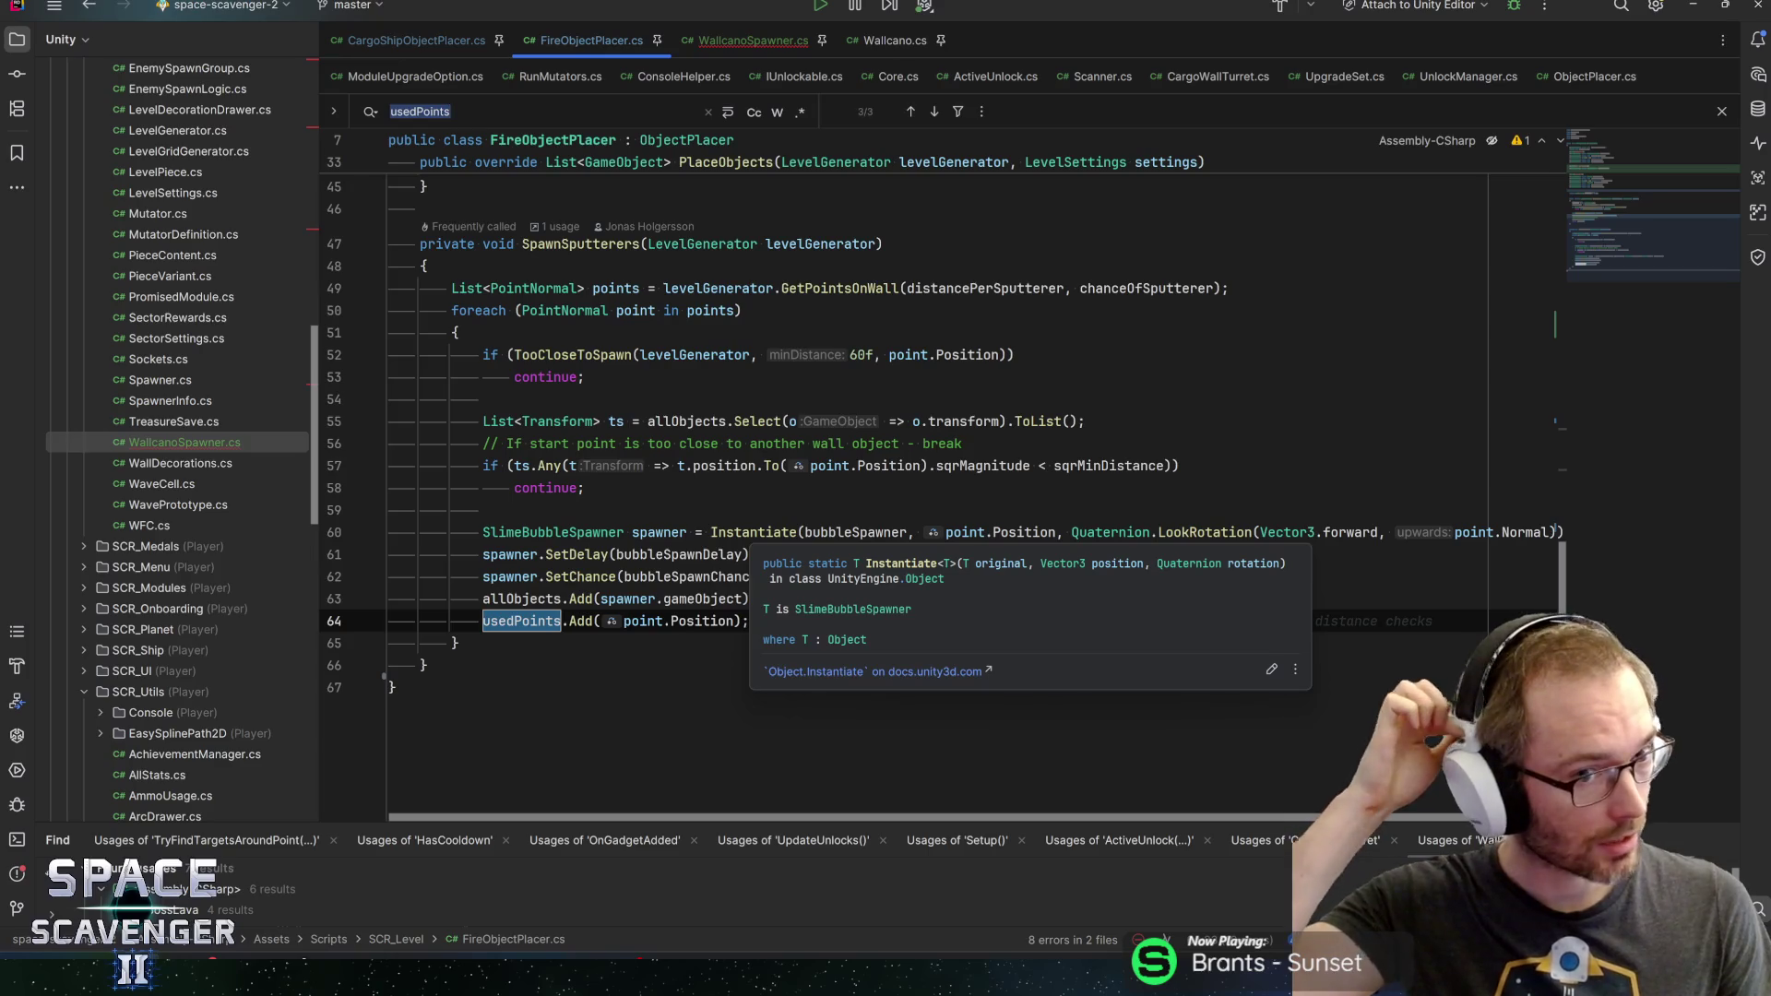
pyautogui.click(514, 598)
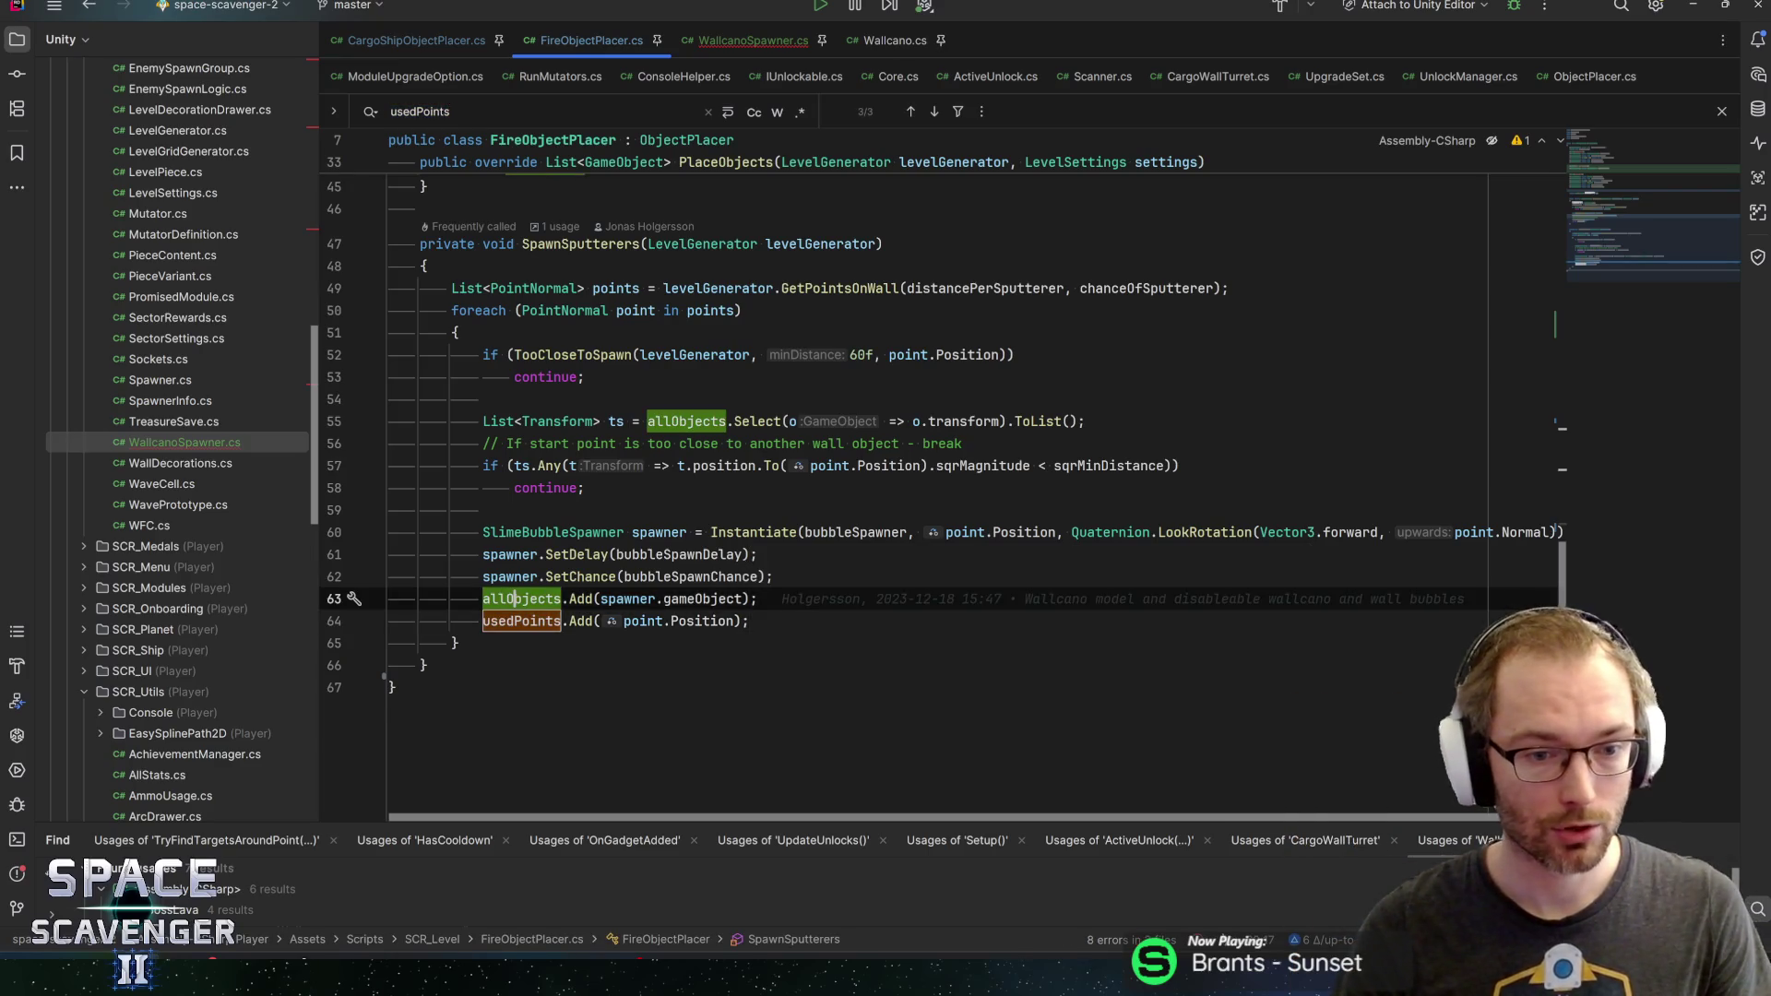
pyautogui.click(587, 244)
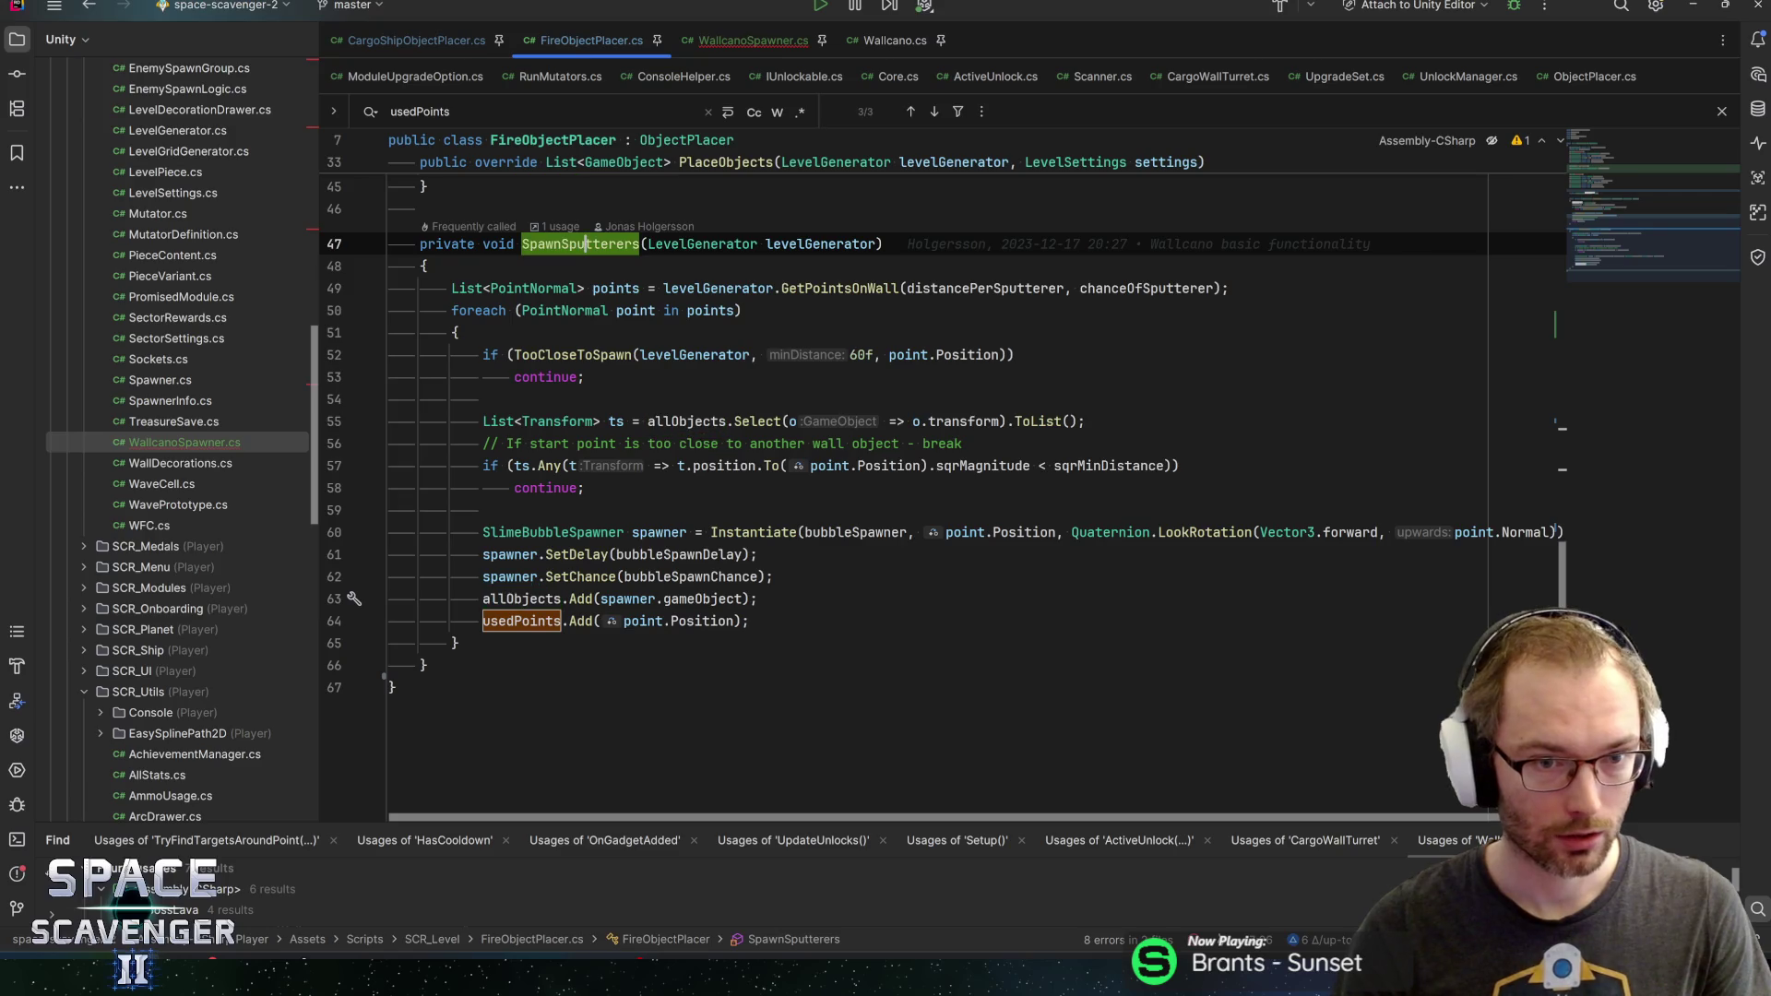
pyautogui.moveTo(521, 621)
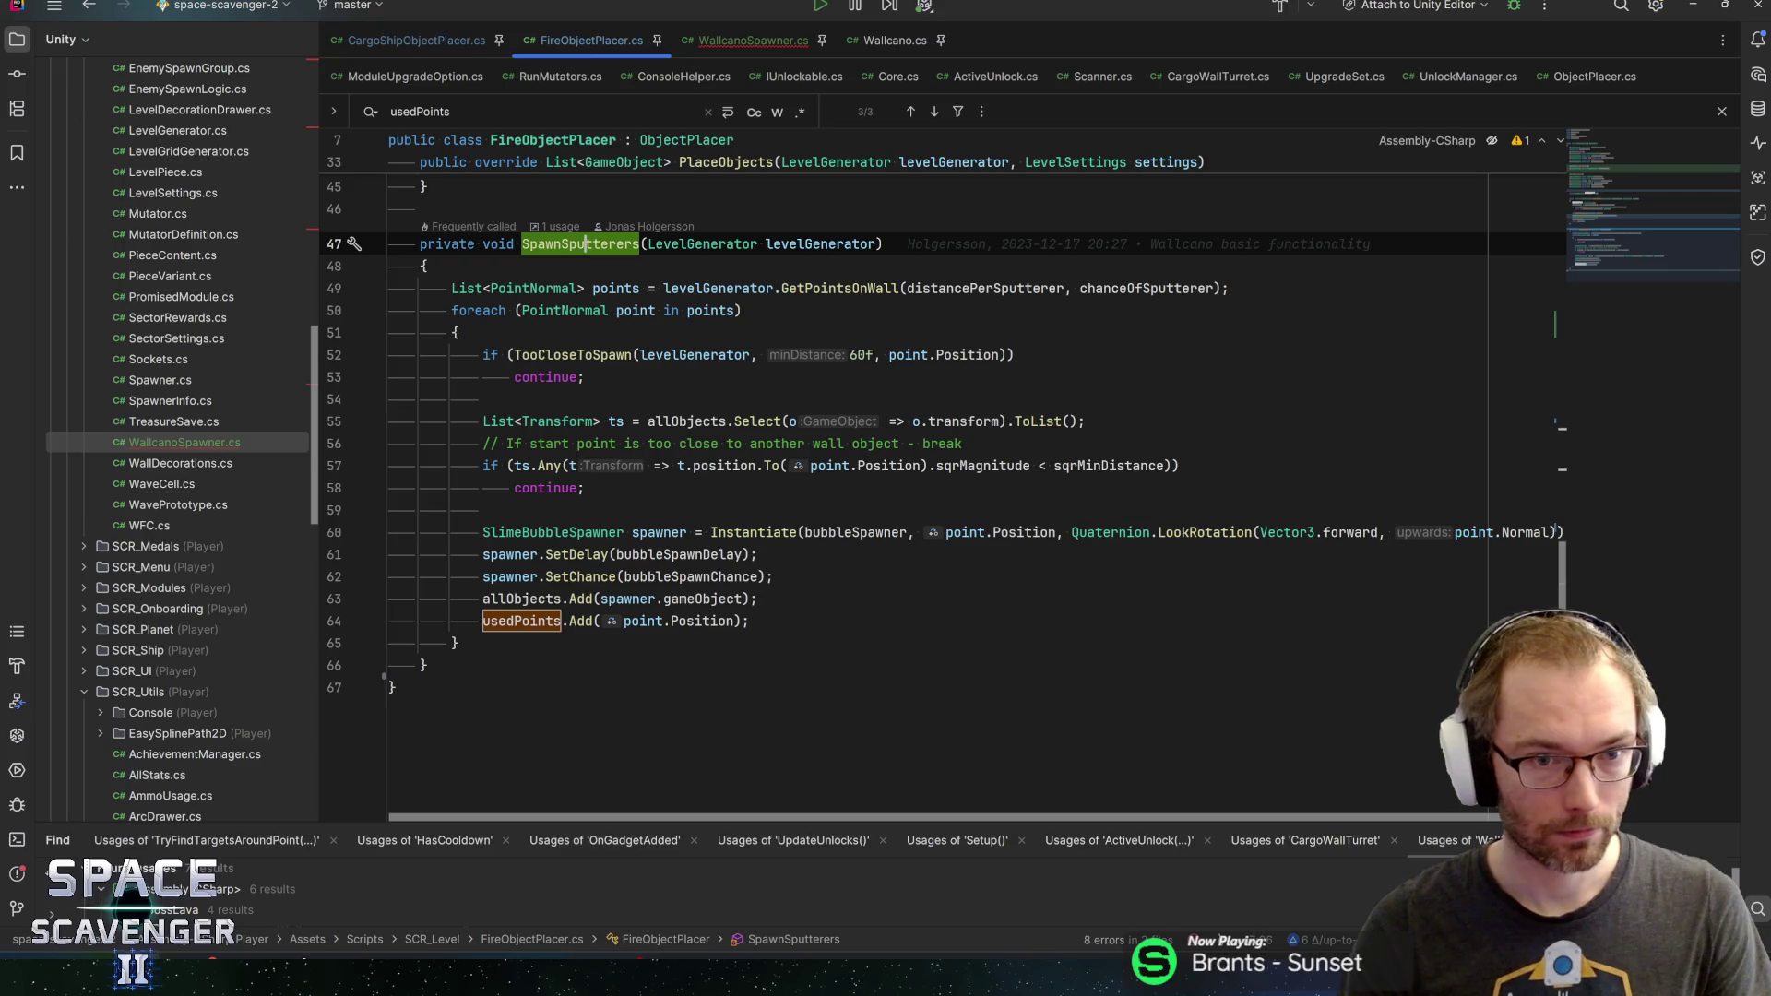
pyautogui.scroll(3, 923, 498)
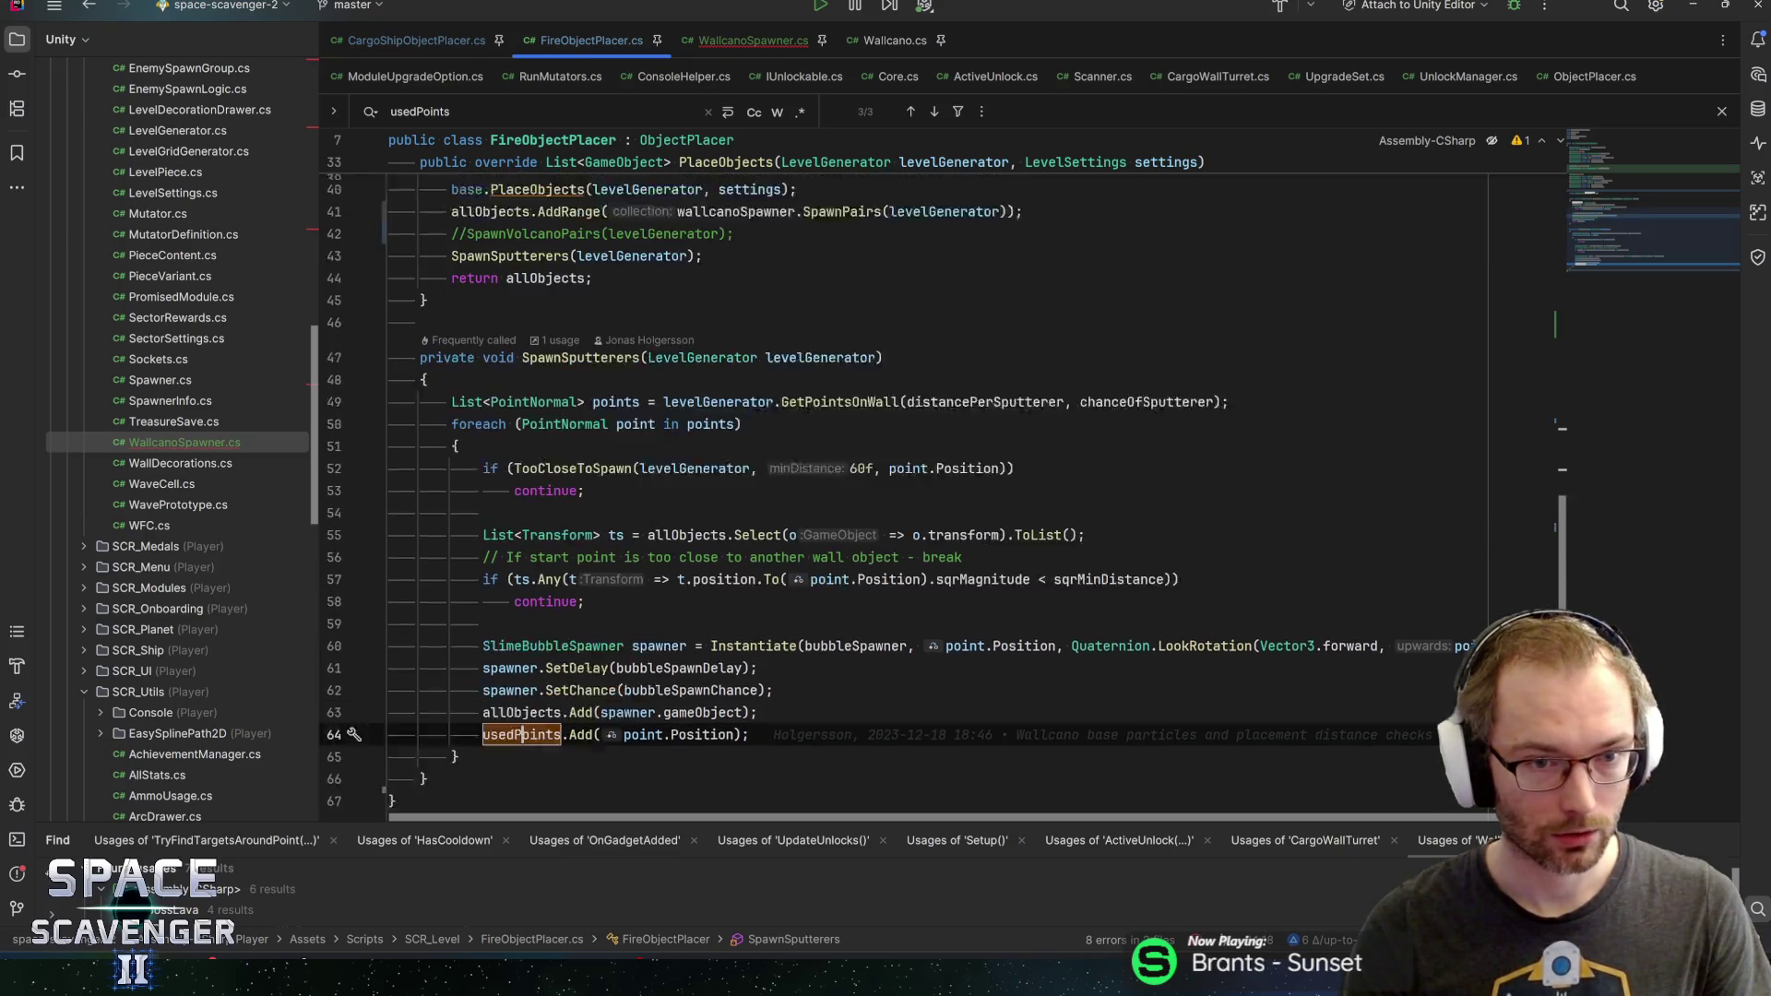
pyautogui.scroll(-2, 922, 499)
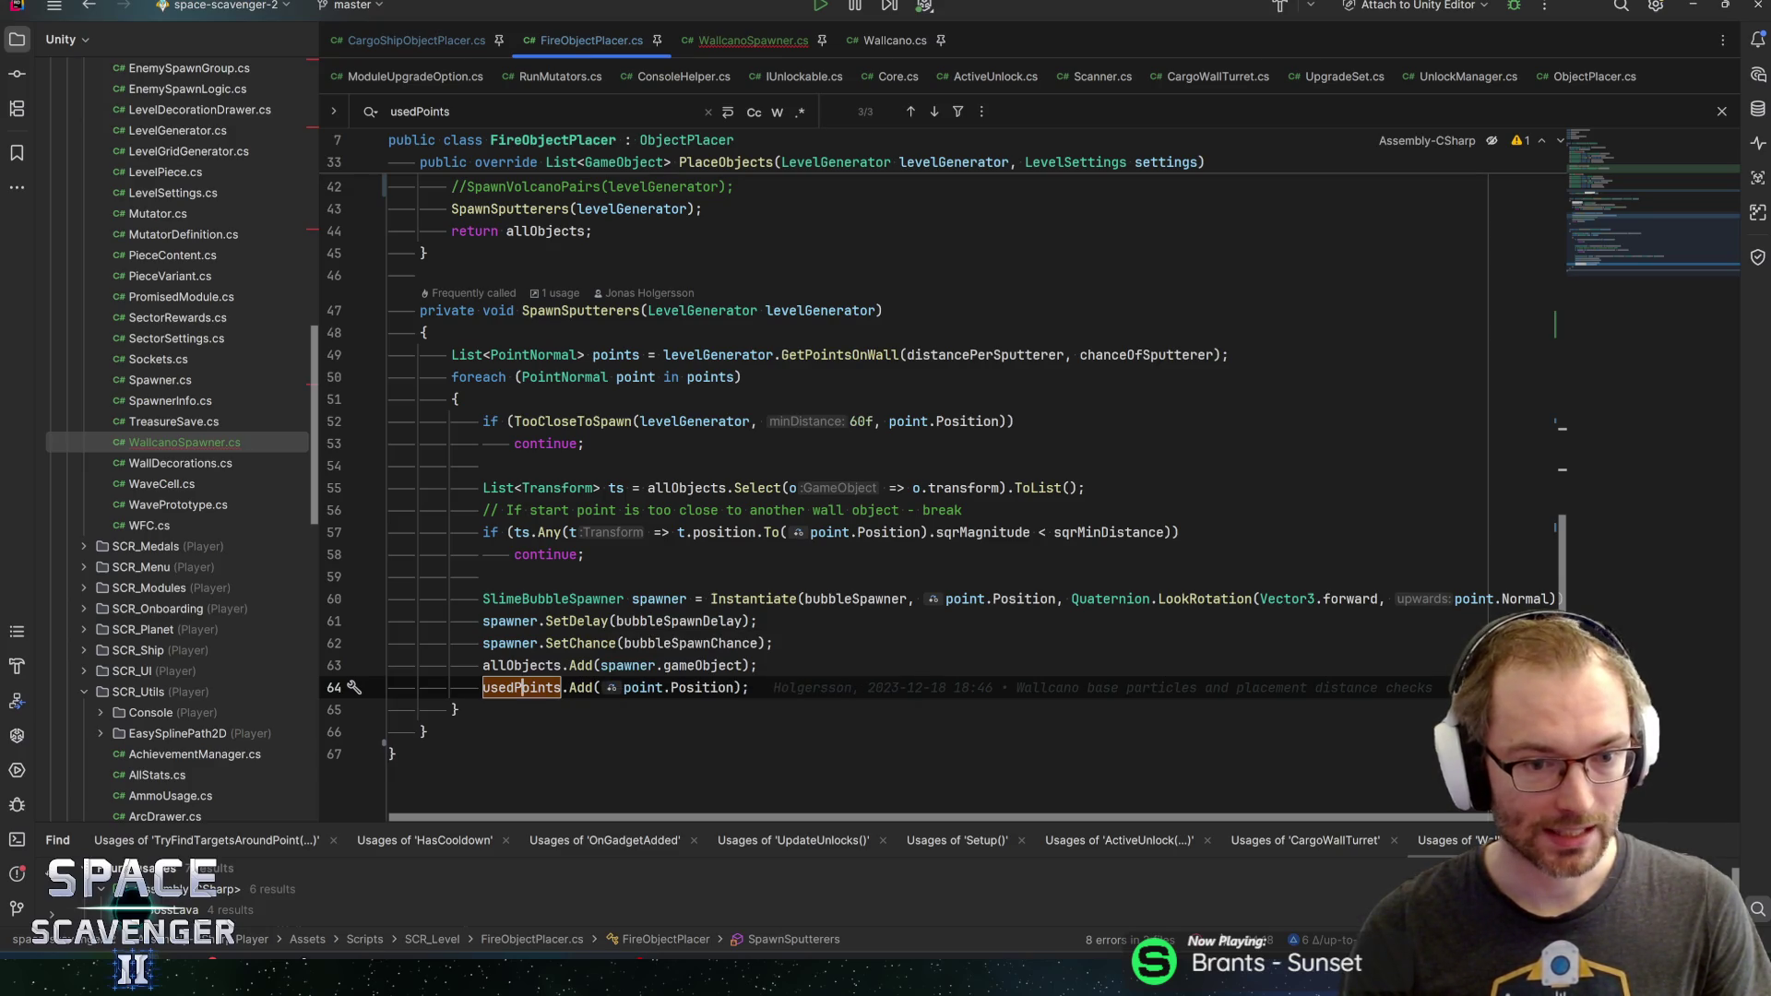
pyautogui.click(512, 665)
pyautogui.scroll(3, 512, 665)
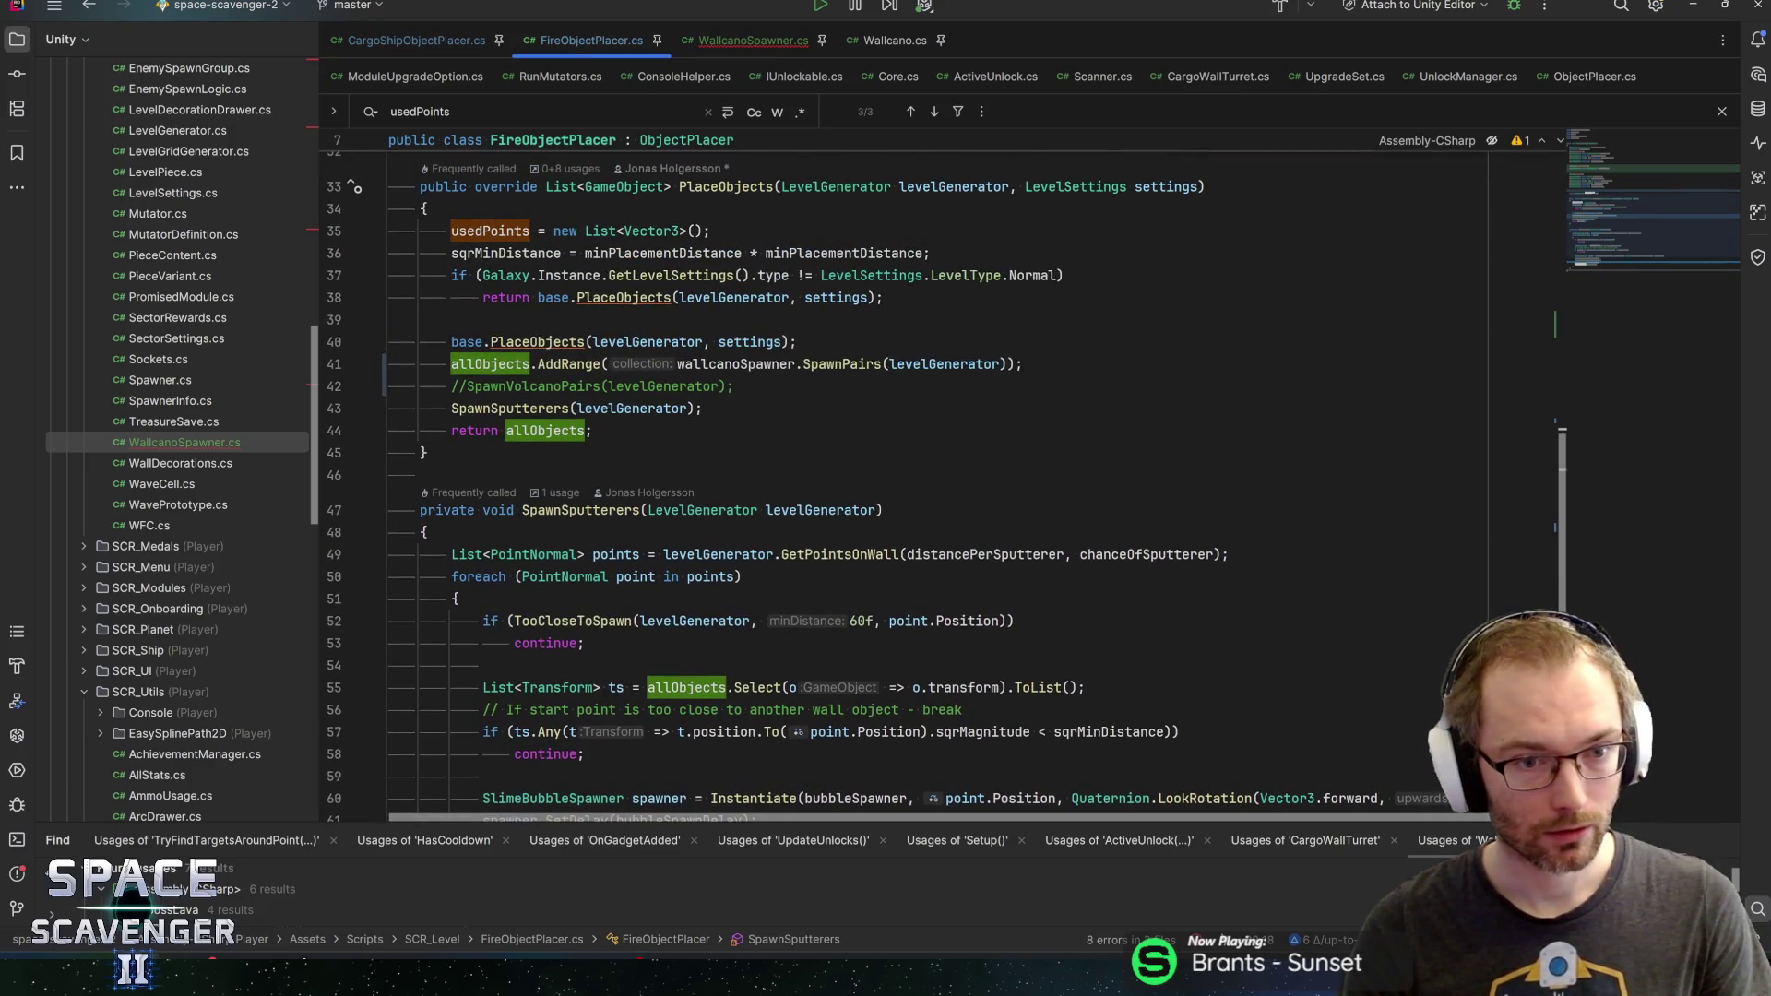
pyautogui.click(481, 364)
pyautogui.scroll(-4, 923, 479)
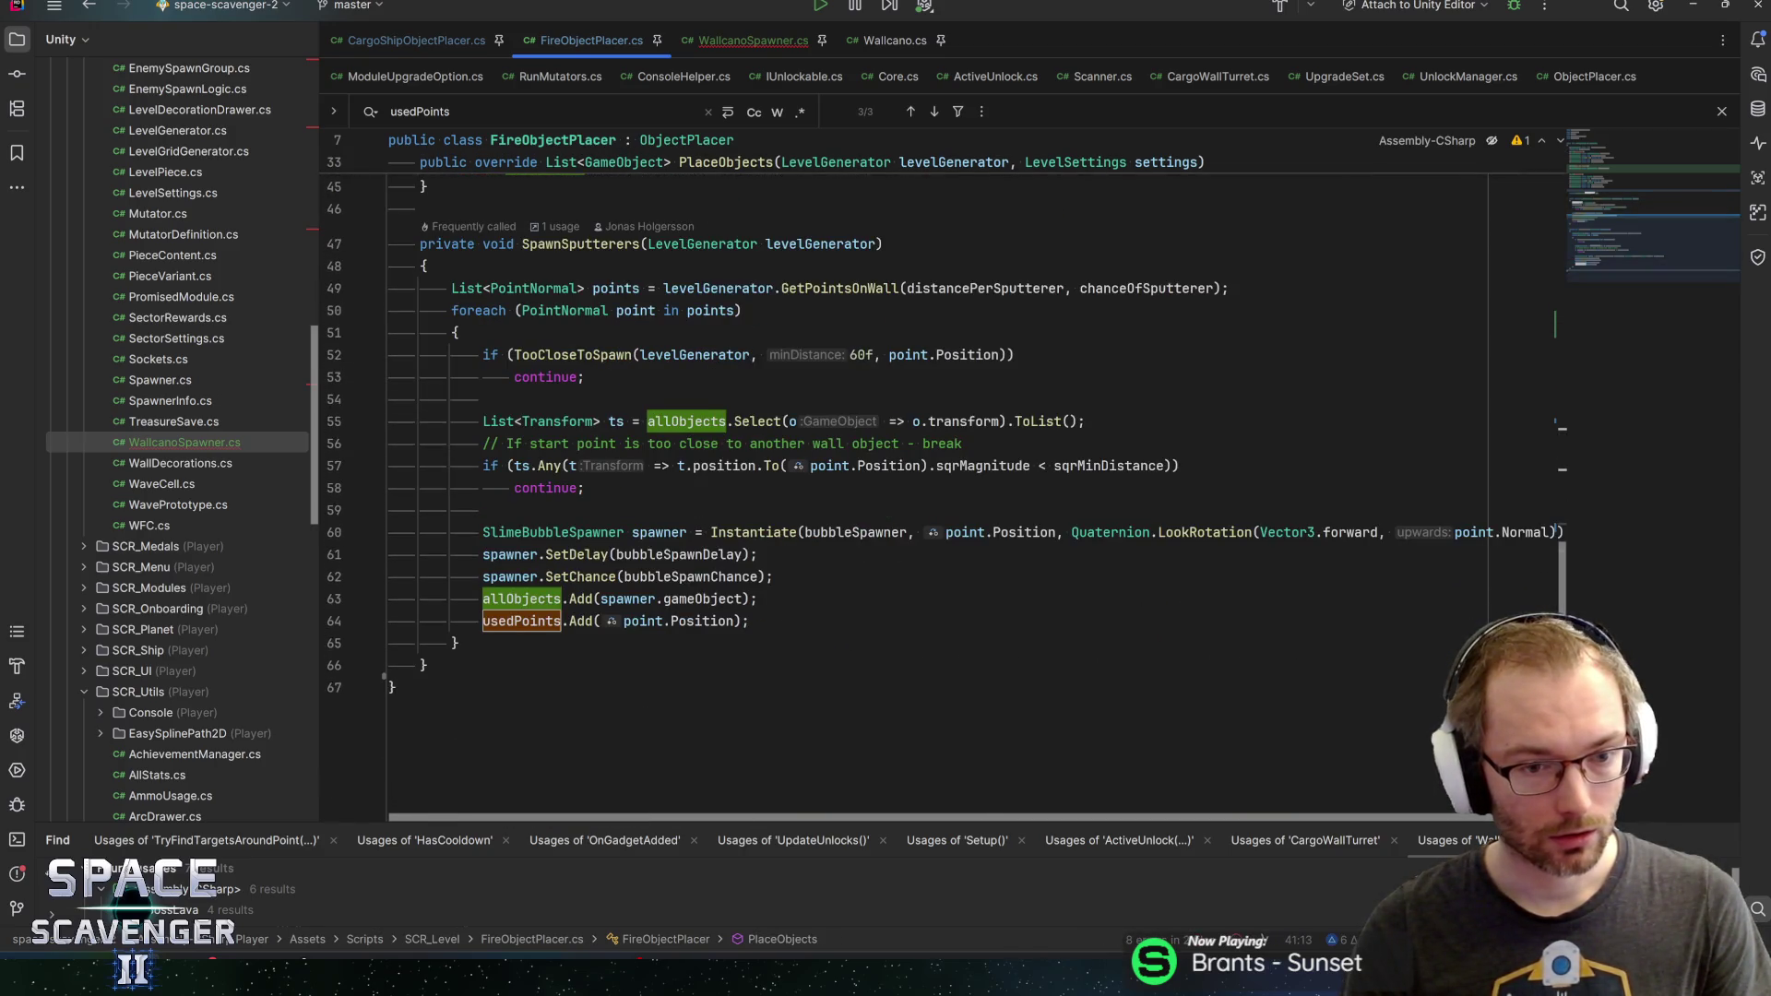
pyautogui.scroll(4, 923, 479)
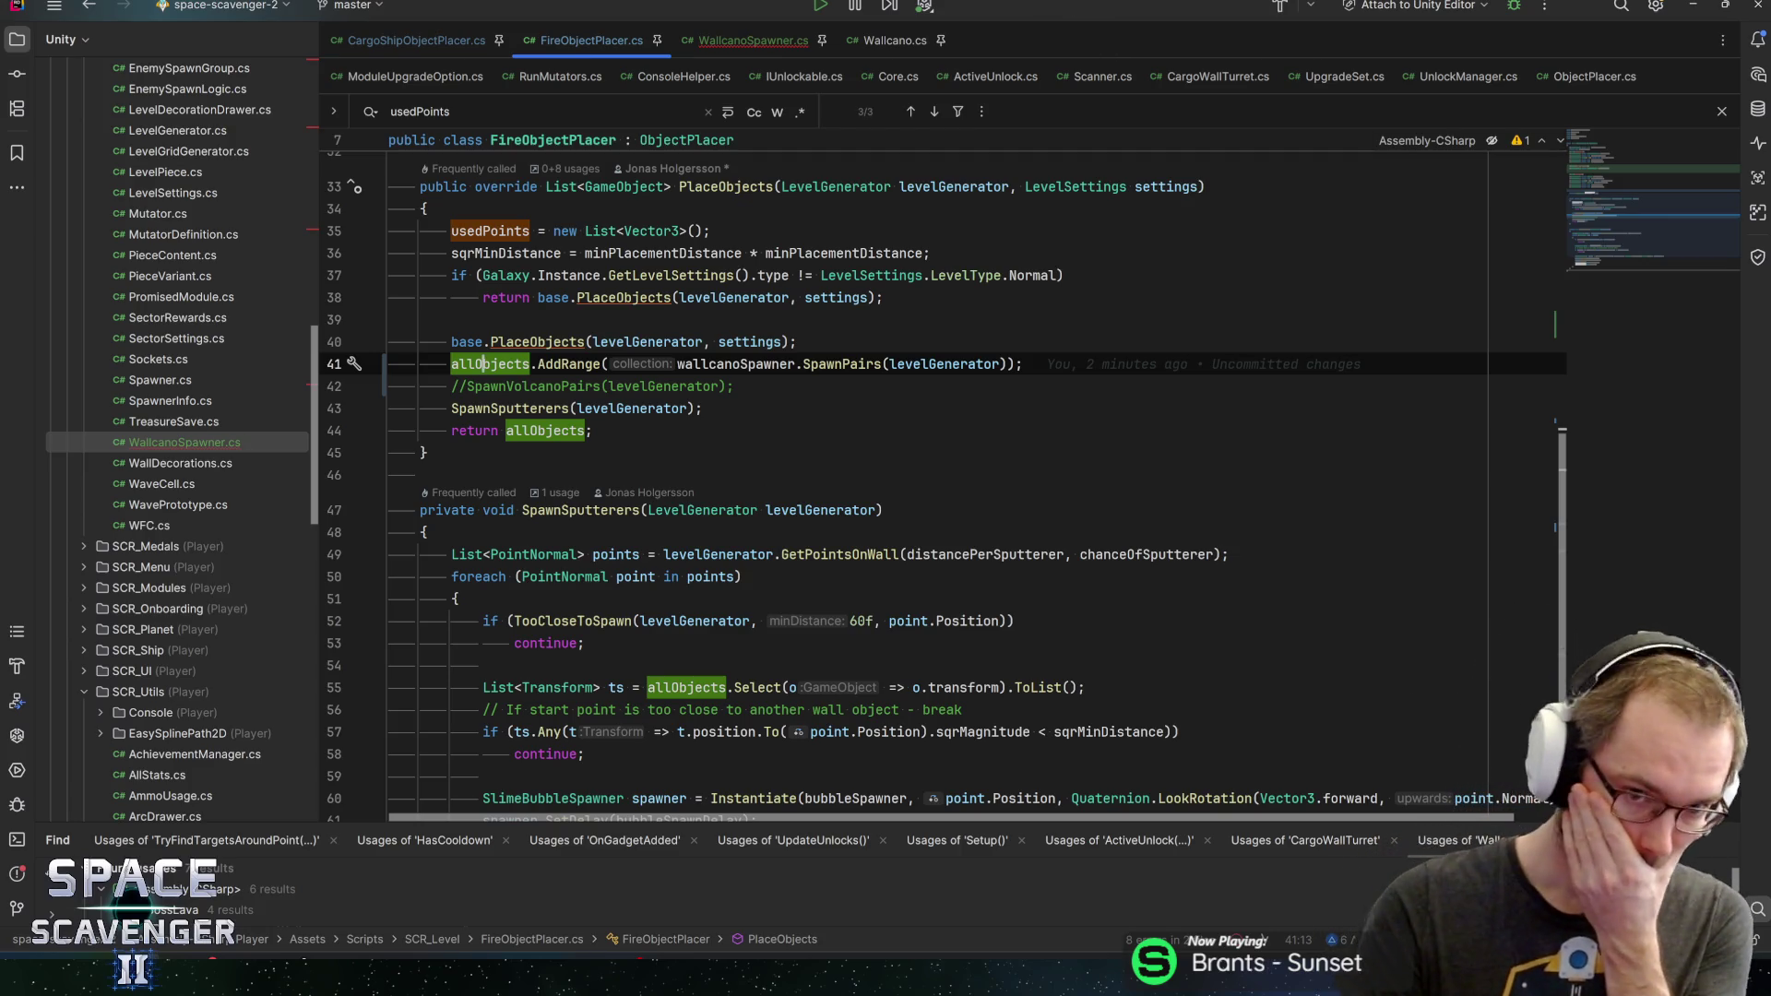
pyautogui.click(1024, 364)
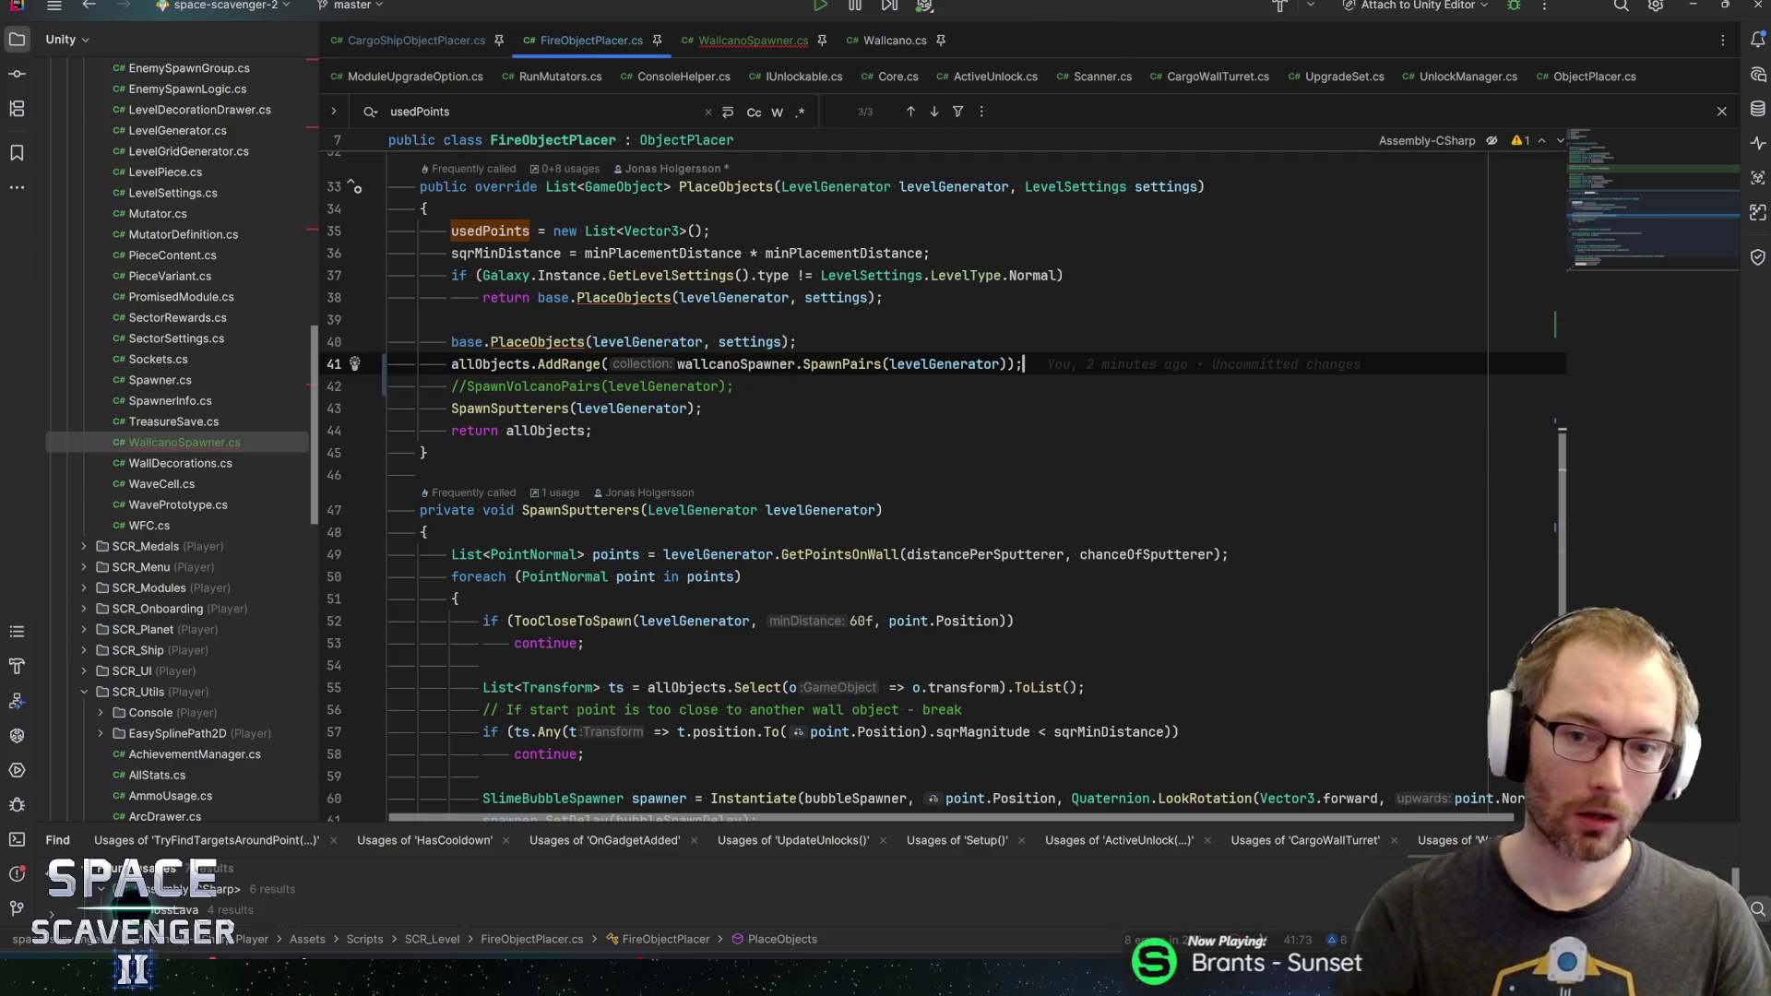
pyautogui.press('Return')
pyautogui.press('Return')
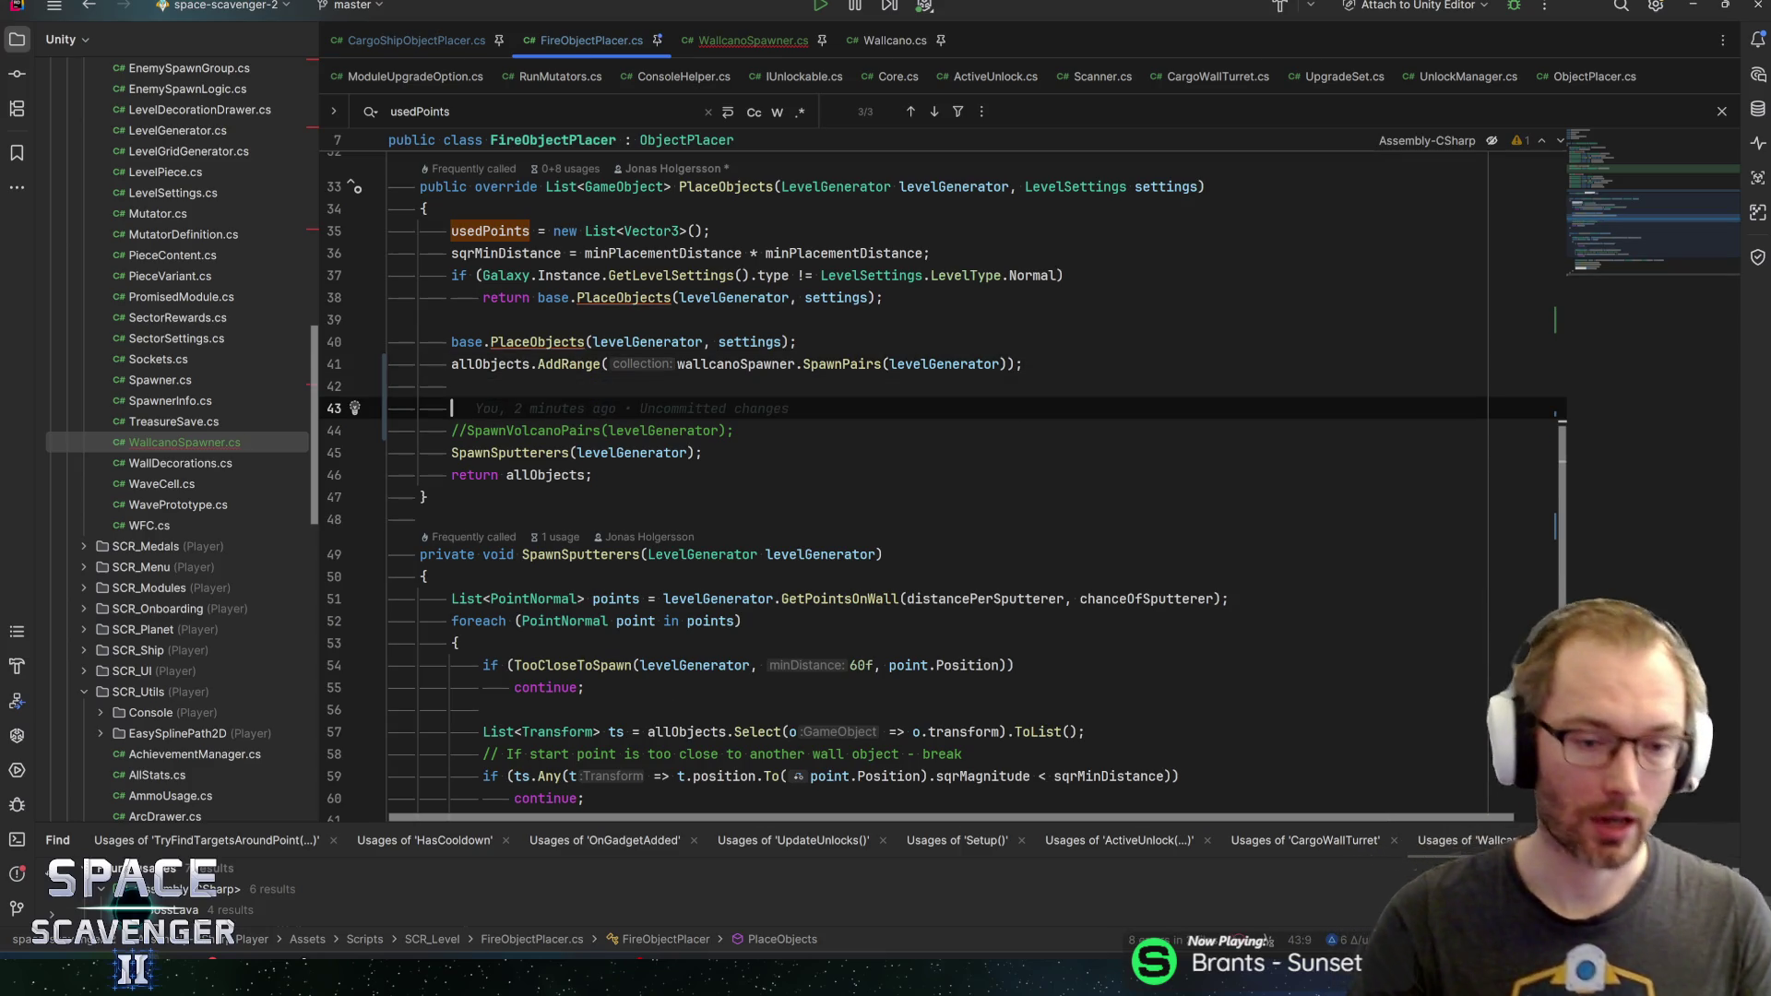
# Write usedPoints.AddRange(wallcanoSpawner.GetUsedPoints on line 43 of PlaceObjects
pyautogui.scroll(-5, 922, 462)
pyautogui.write('usedPoints')
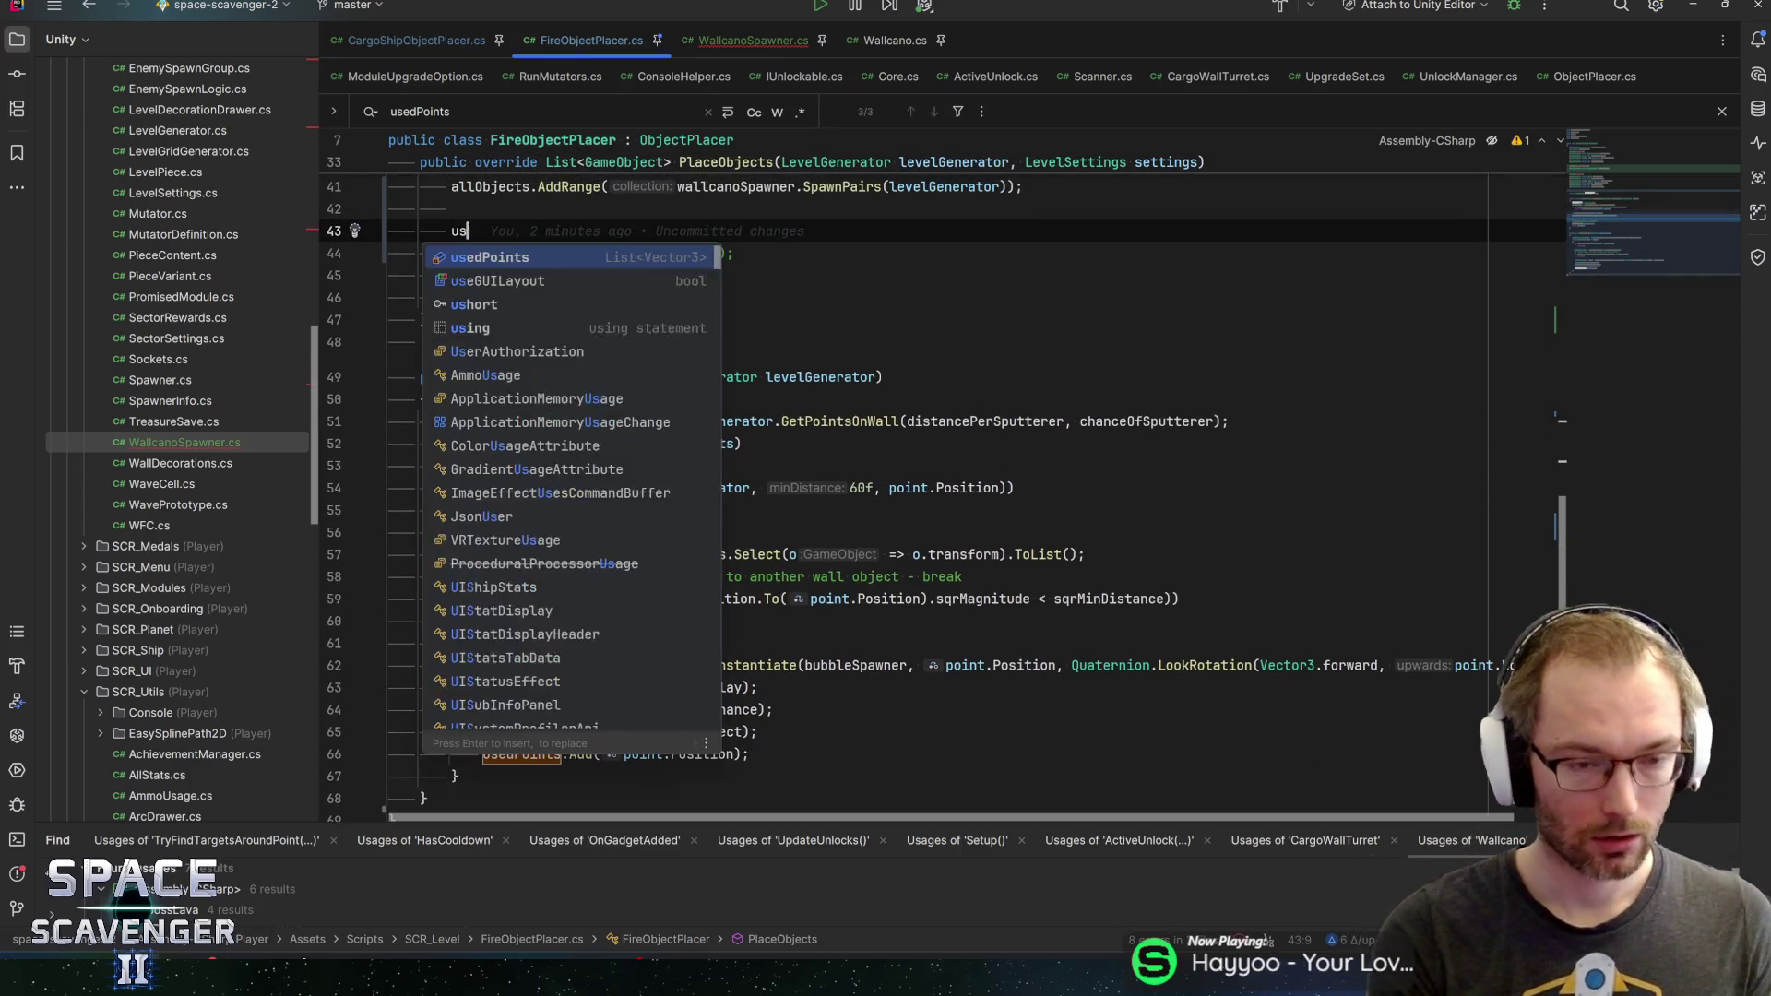
pyautogui.press('BackSpace')
pyautogui.write('.')
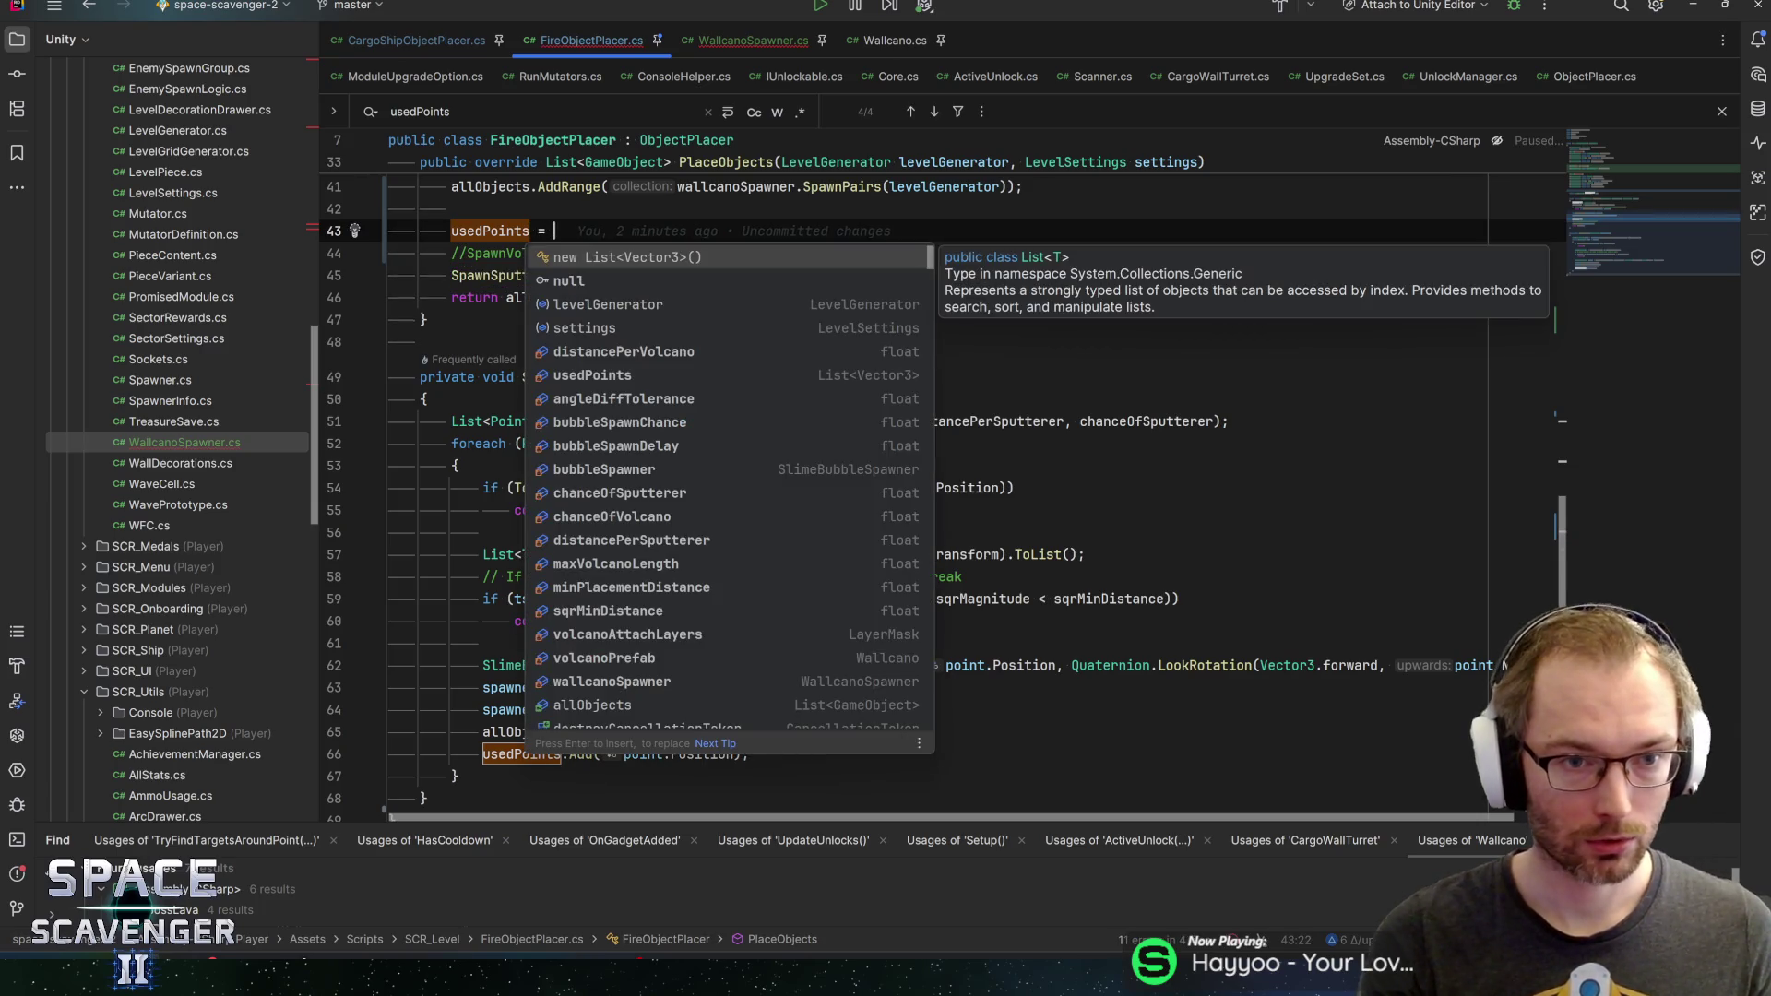
pyautogui.write('AddR')
pyautogui.press('Return')
pyautogui.write('wallcanoSpawner.);')
pyautogui.press('Return')
pyautogui.write('.GetU')
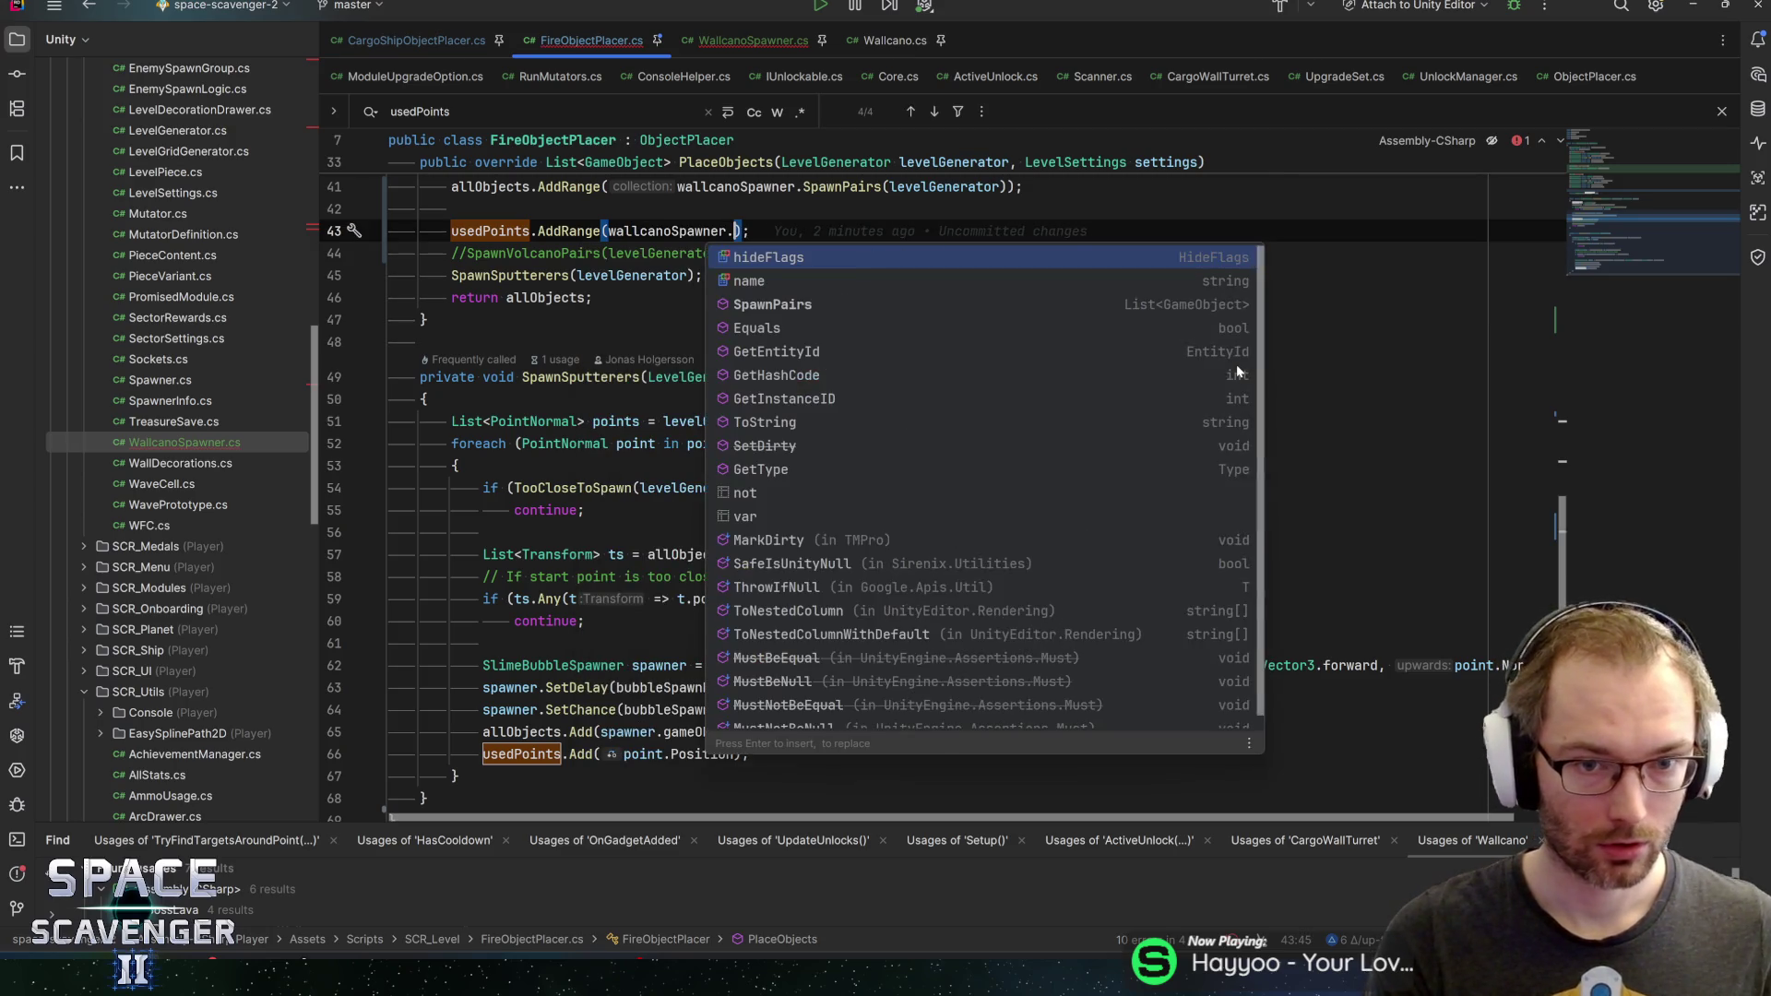
pyautogui.write('I')
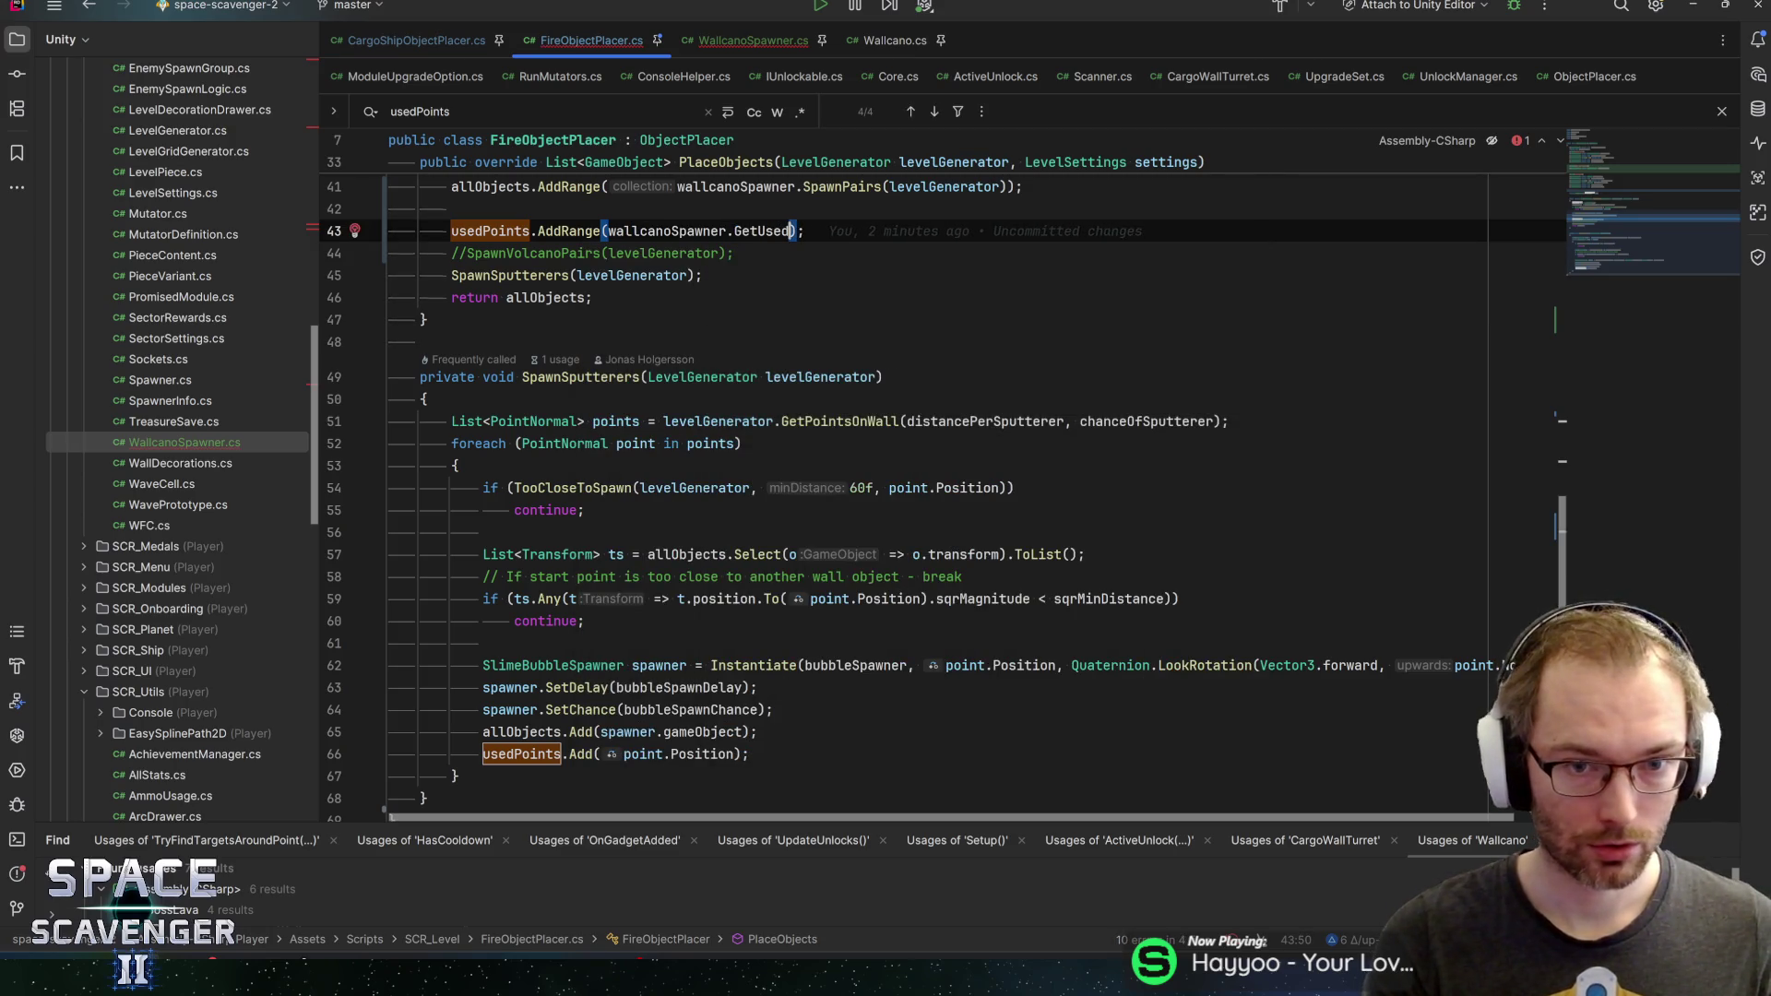
pyautogui.write('ints')
pyautogui.press('Return')
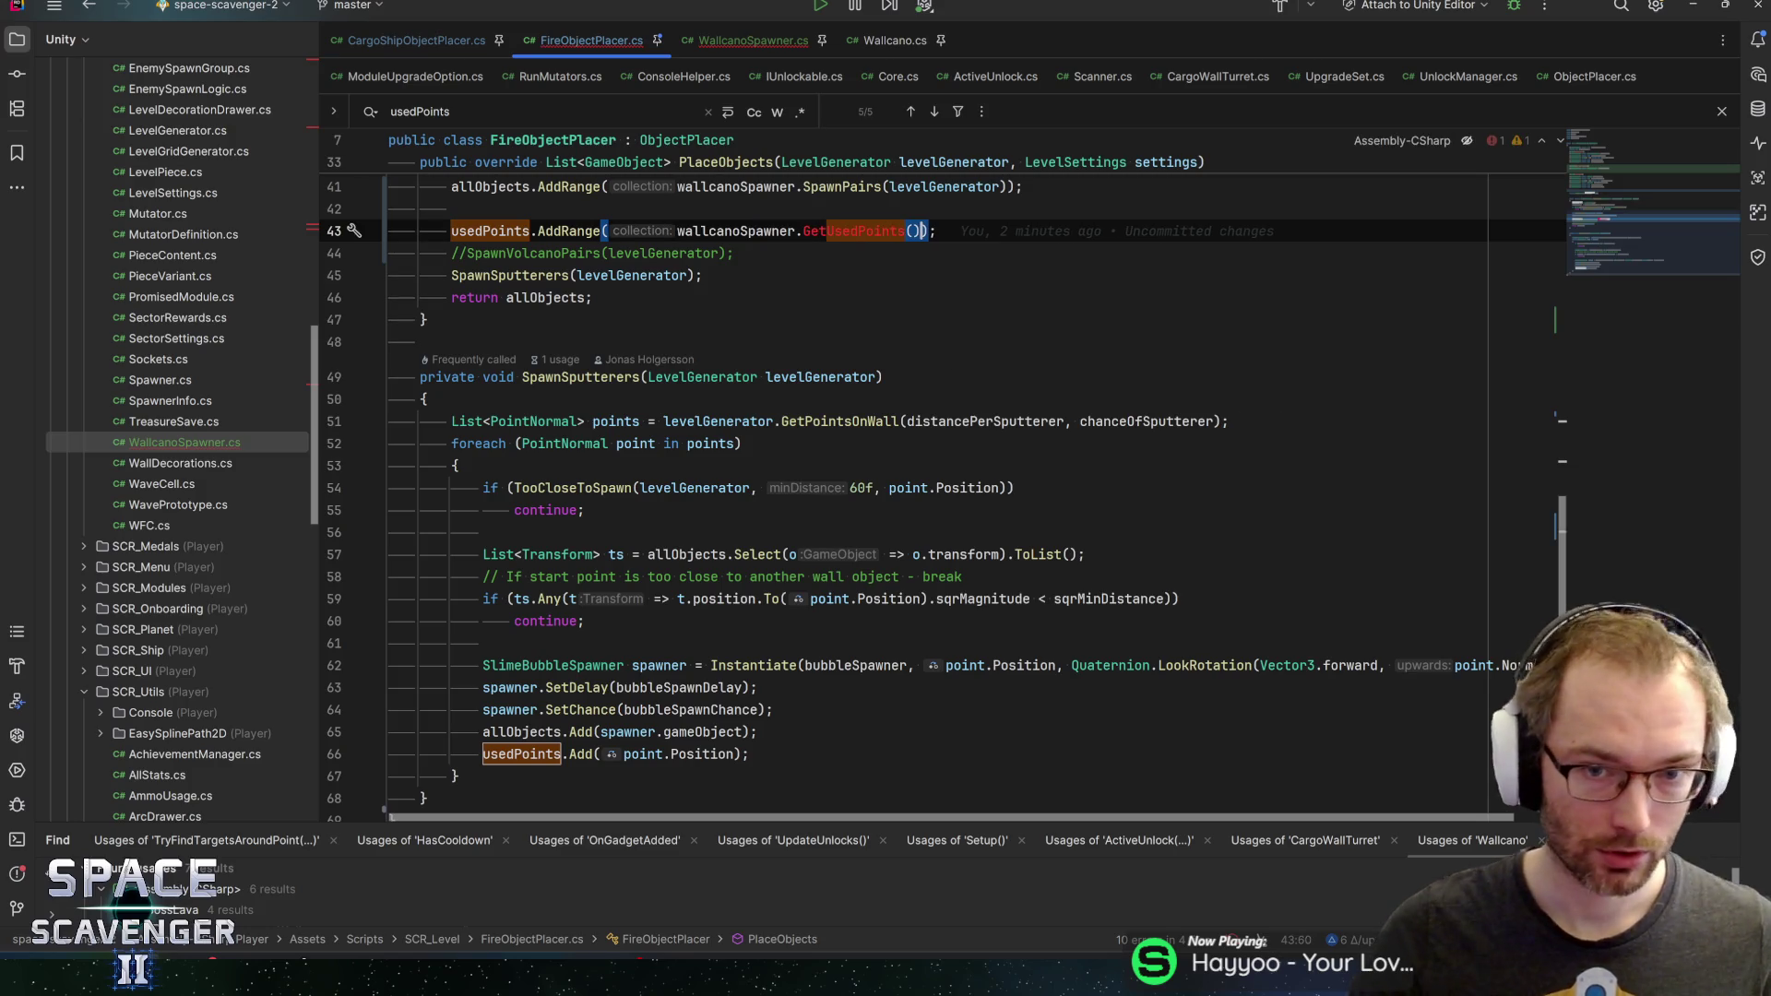
# Drop the Get prefix so the argument is wallcanoSpawner.UsedPoints, and check its declaration
pyautogui.click(704, 275)
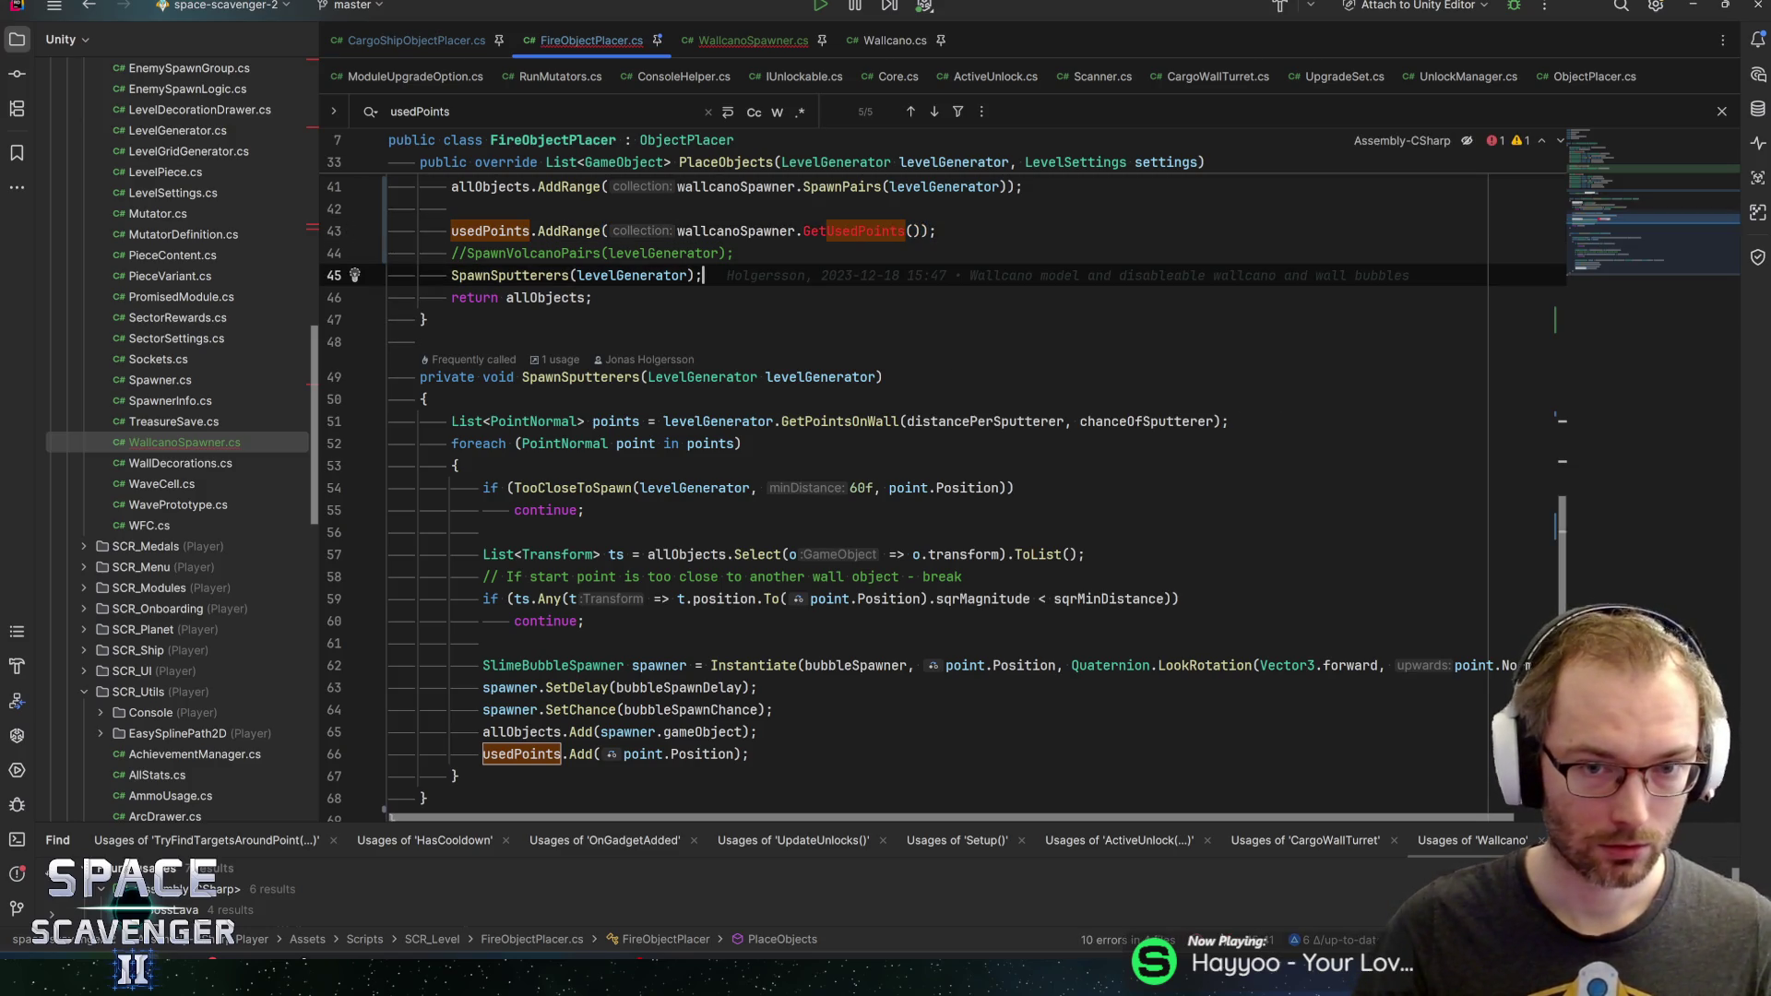
pyautogui.hotkey('shift', 'F3')
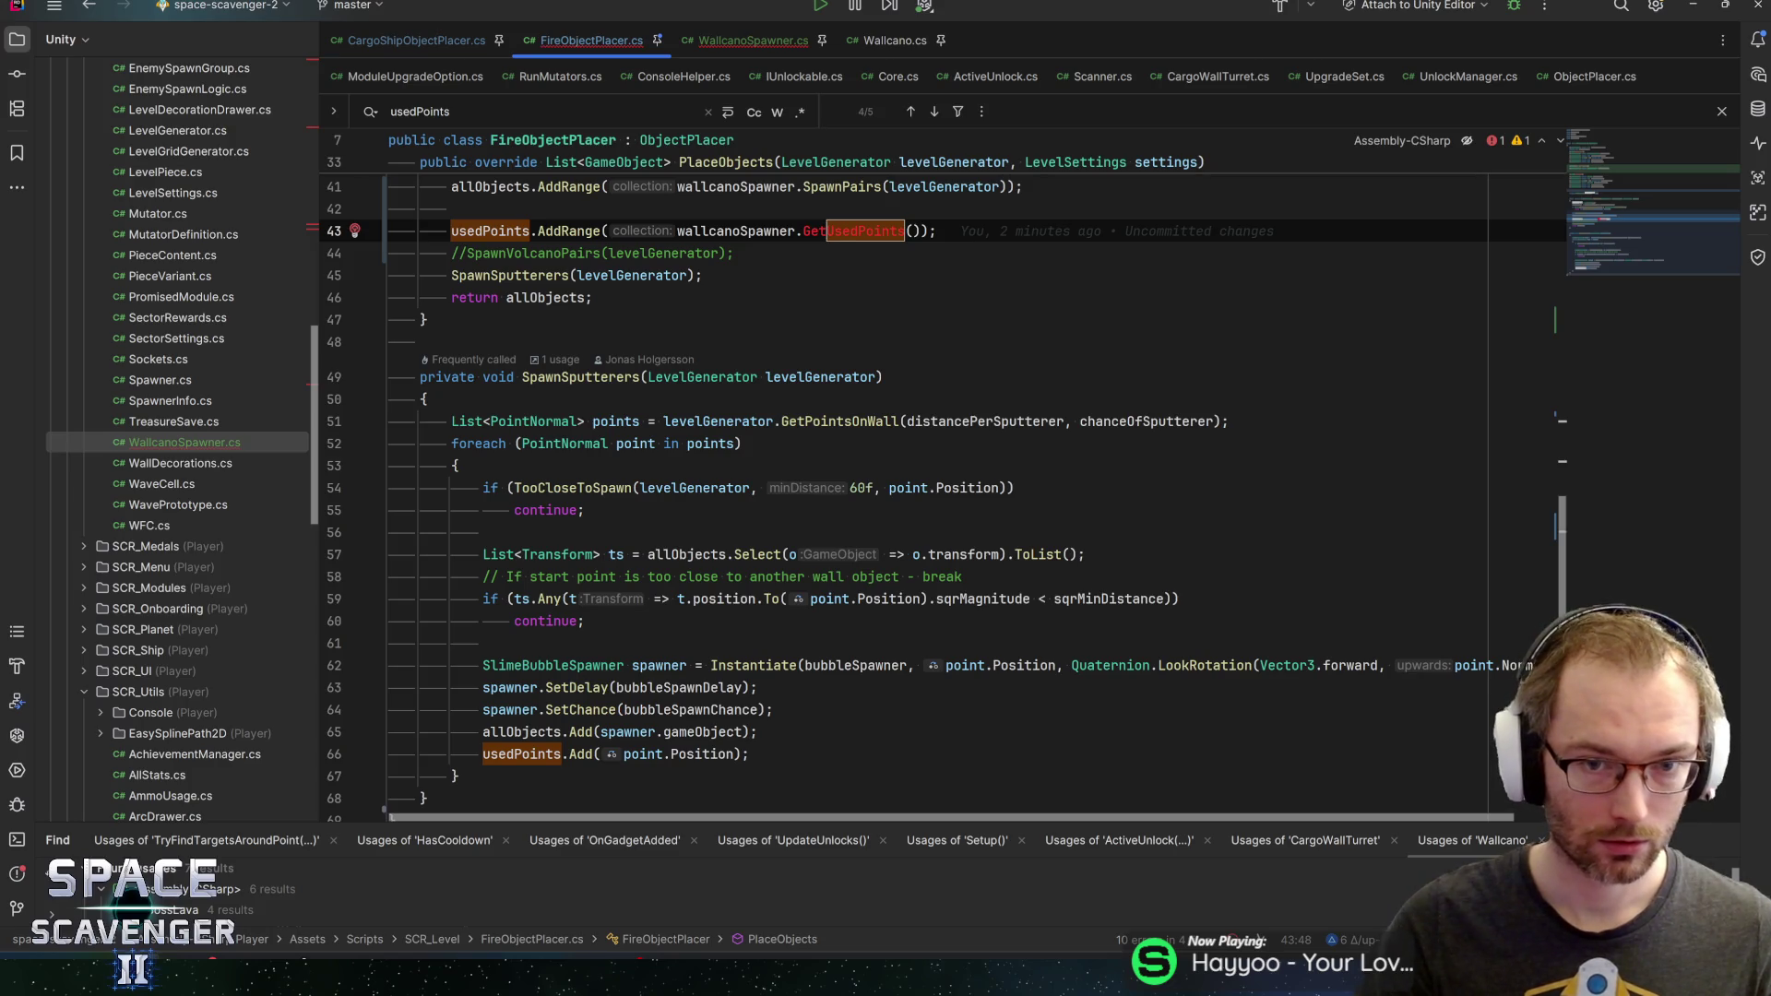
pyautogui.press('BackSpace')
pyautogui.press('BackSpace')
pyautogui.press('BackSpace')
pyautogui.press('End')
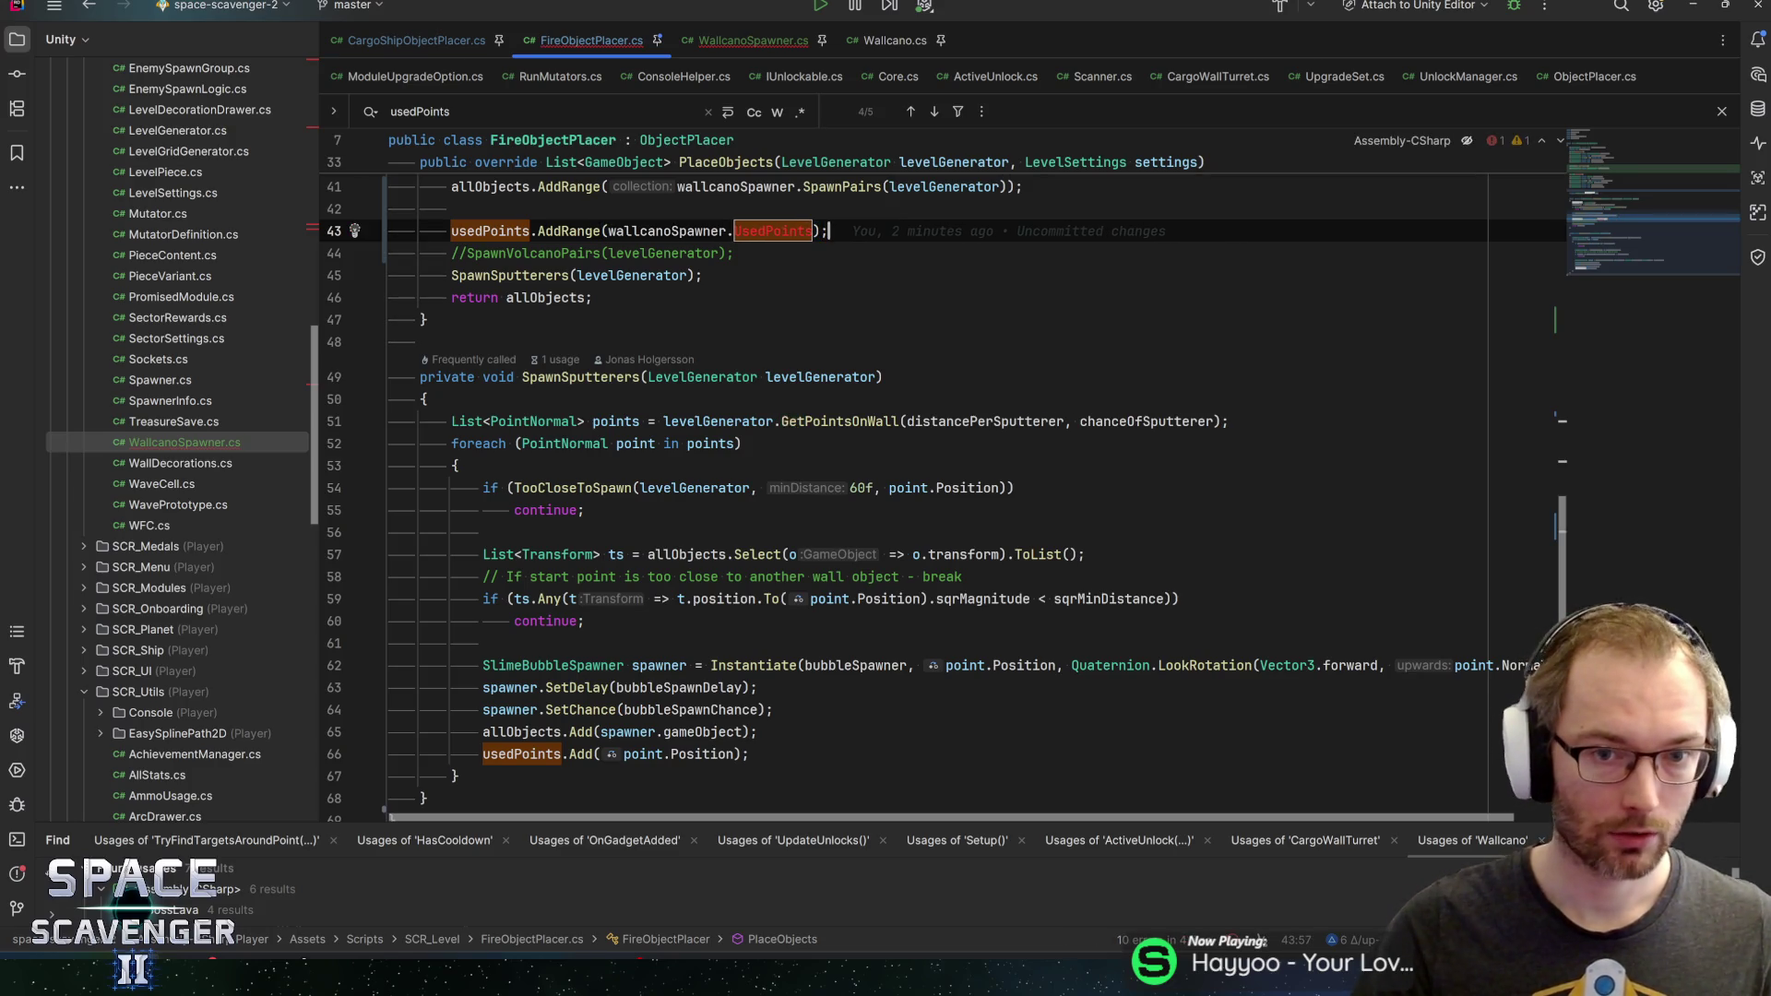
pyautogui.doubleClick(752, 232)
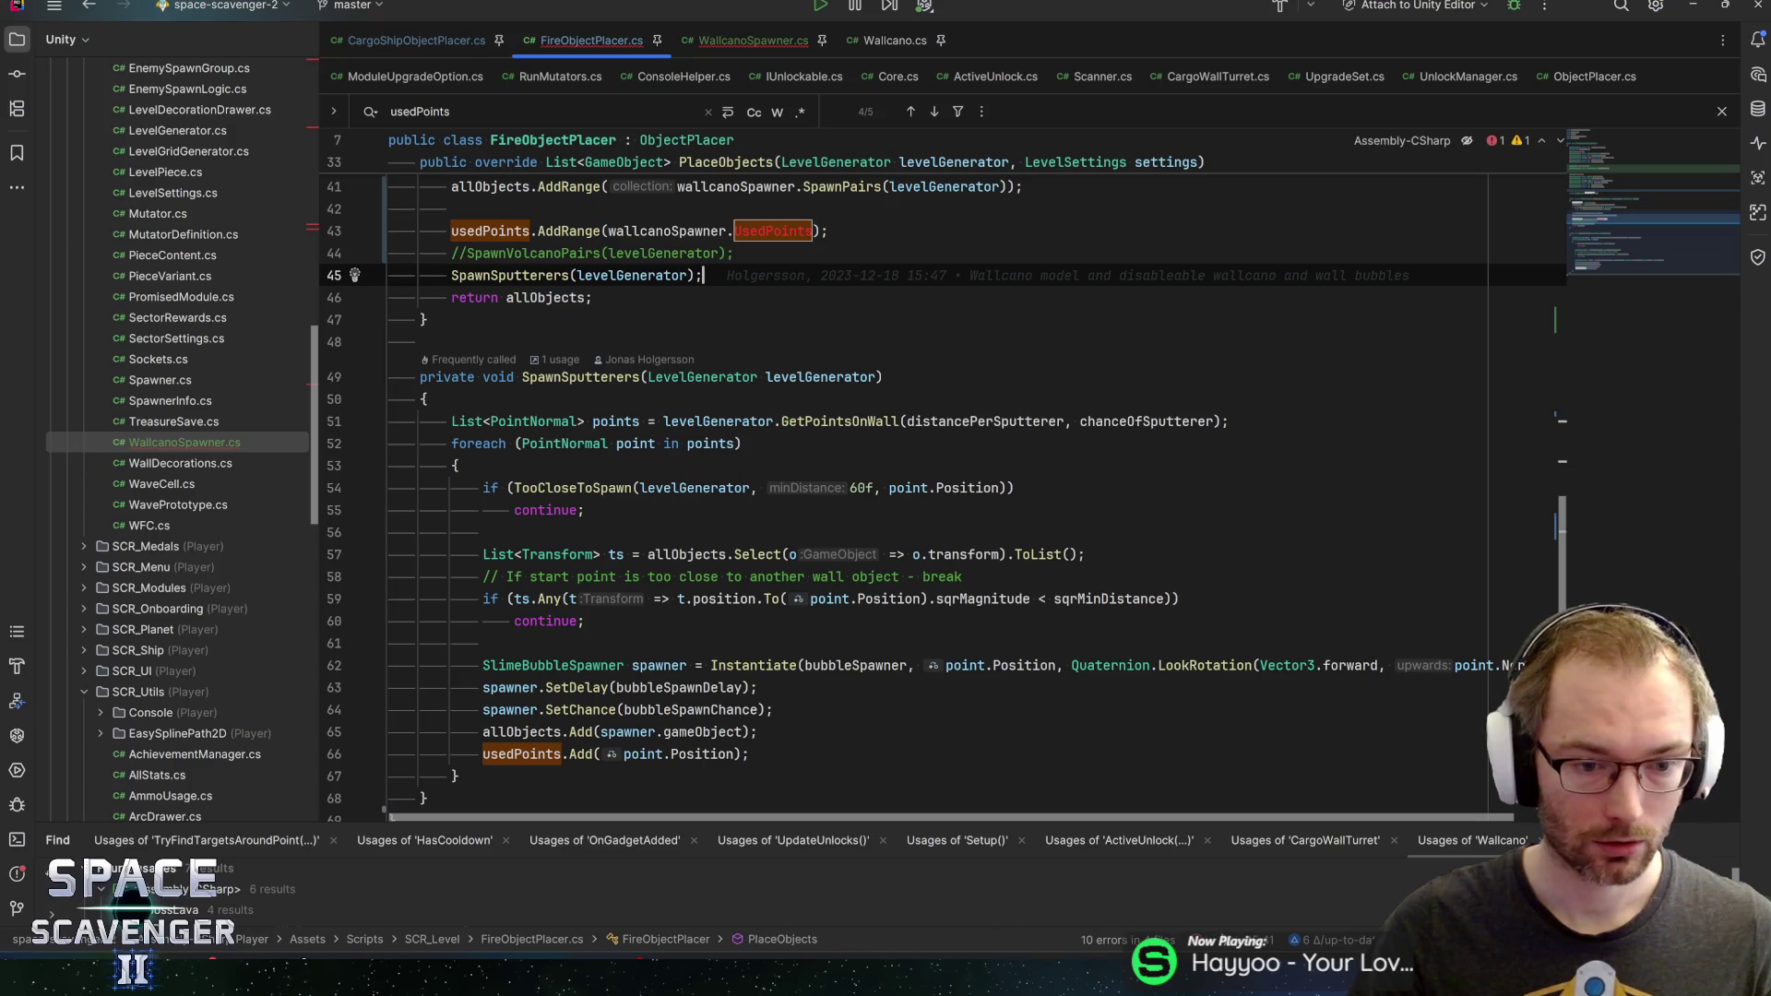
pyautogui.press('Return')
pyautogui.press('Return')
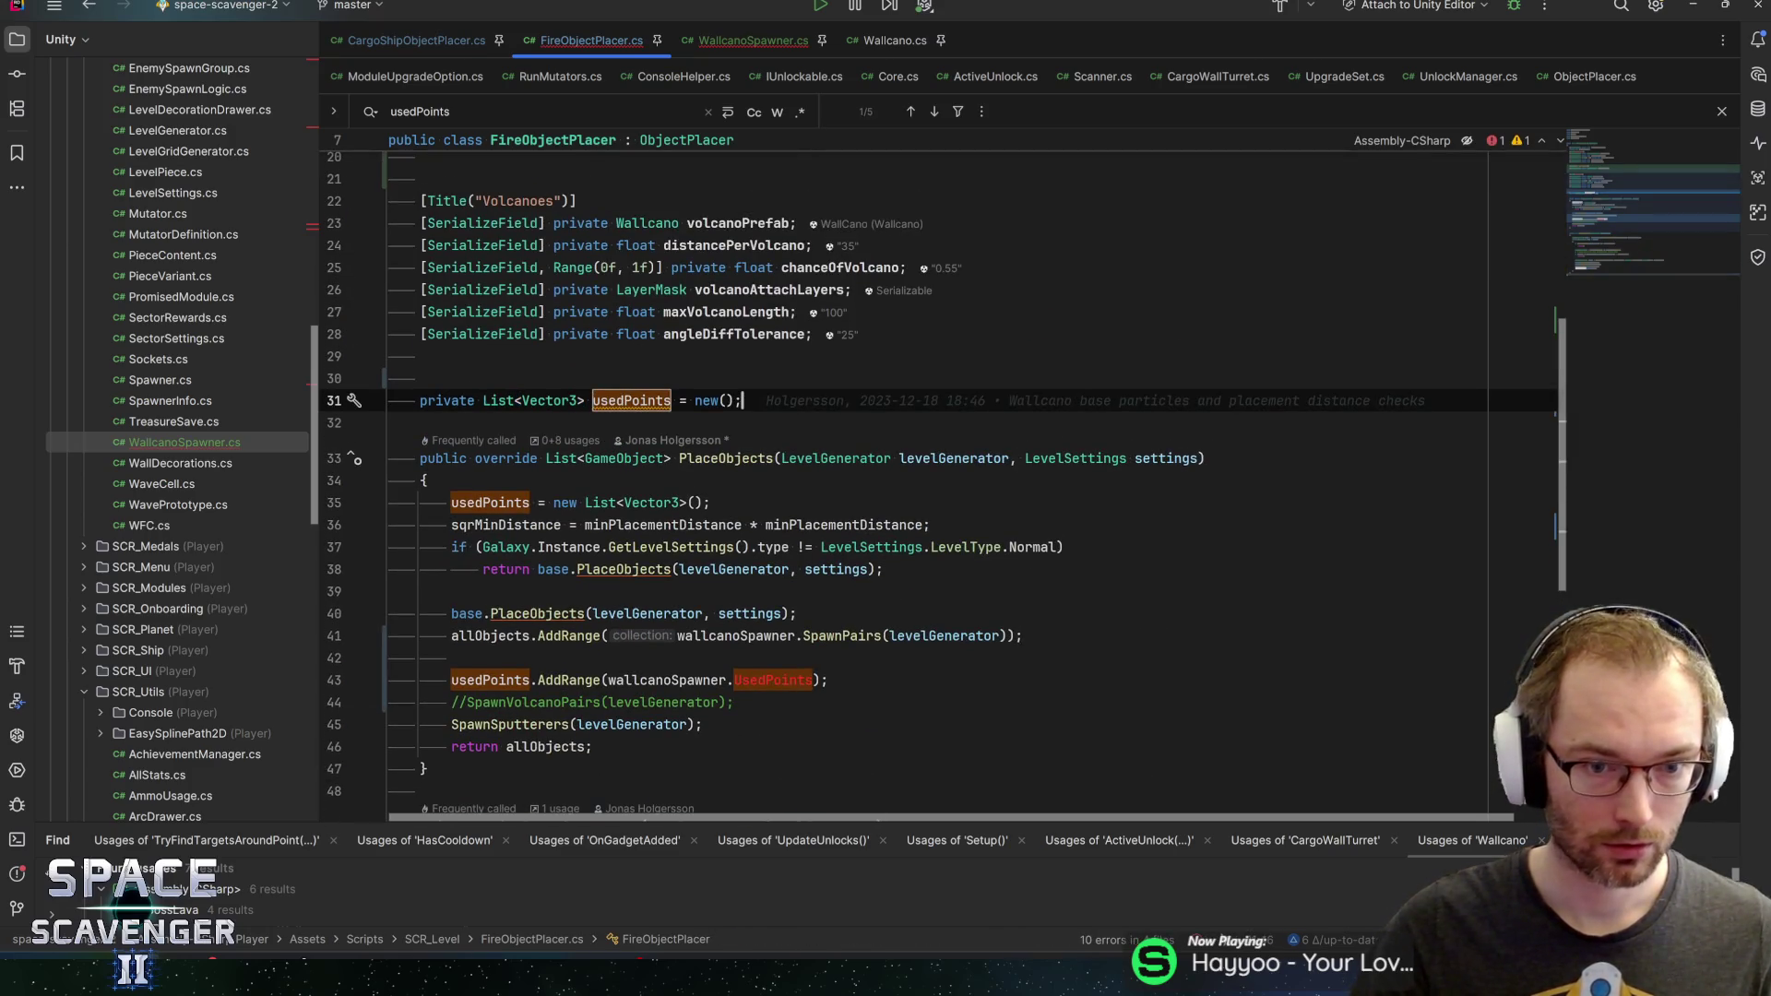
pyautogui.click(724, 41)
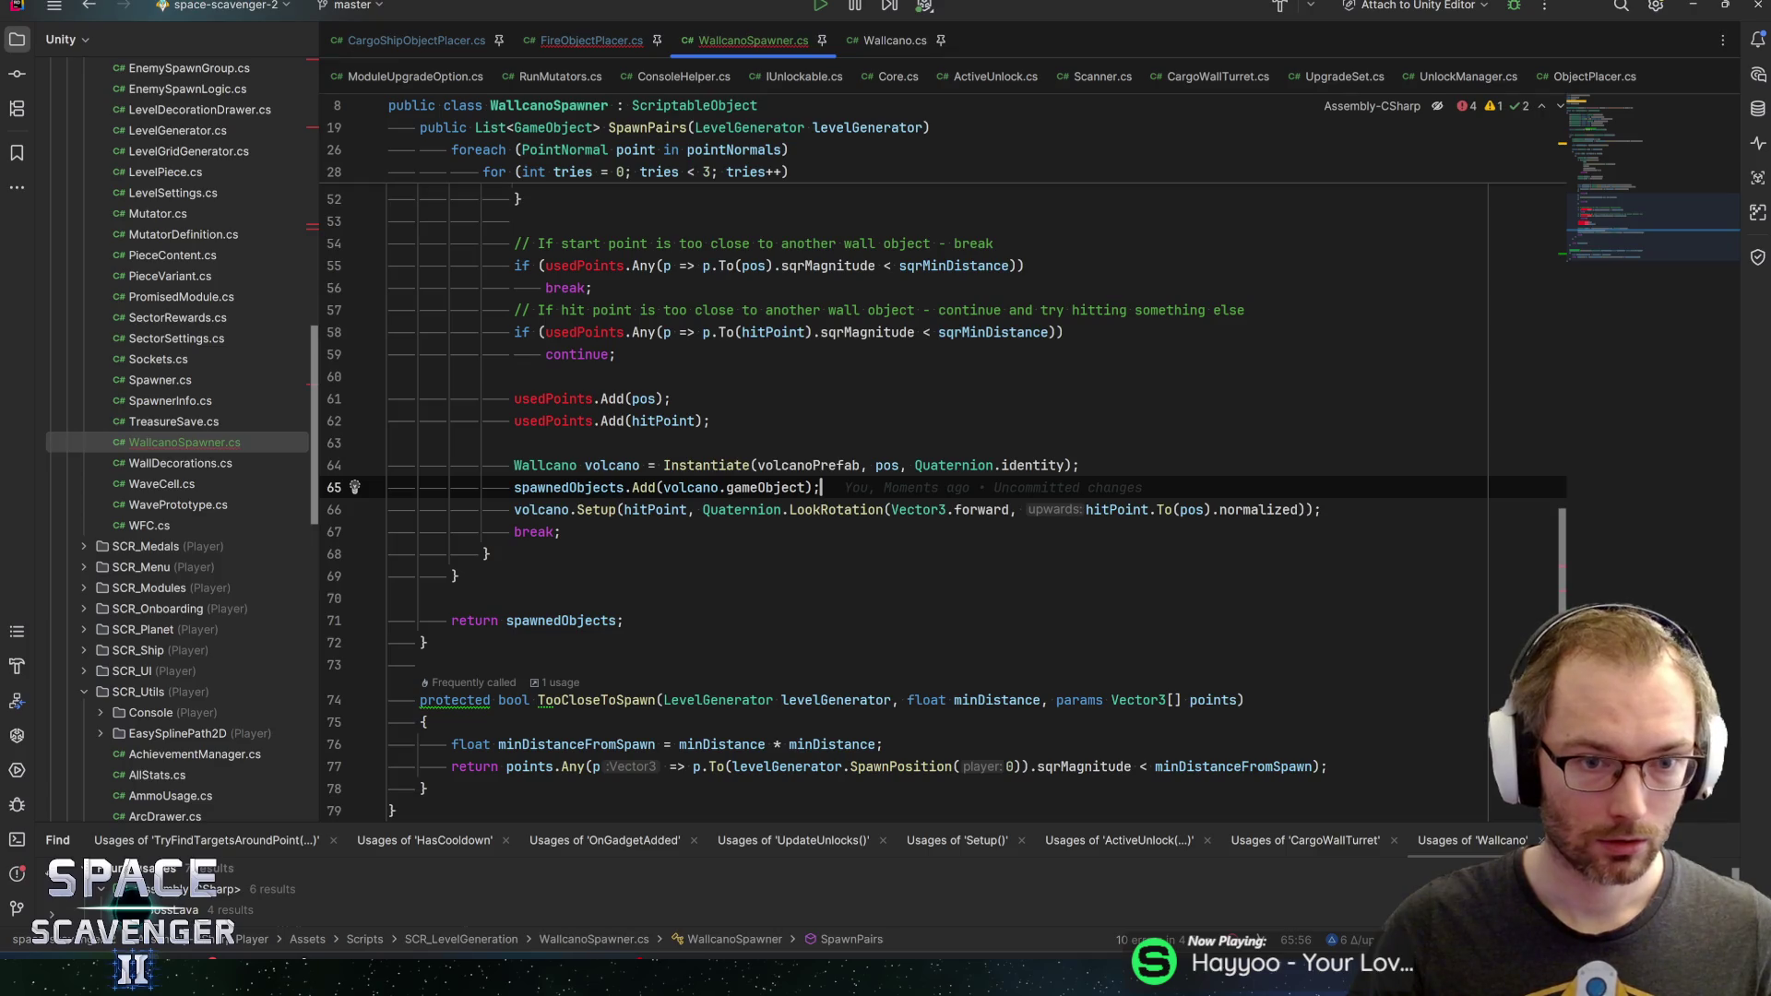
# Insert 'private List<Vector3> usedPoints = new();' on line 17 with corrected indentation
pyautogui.scroll(15, 923, 461)
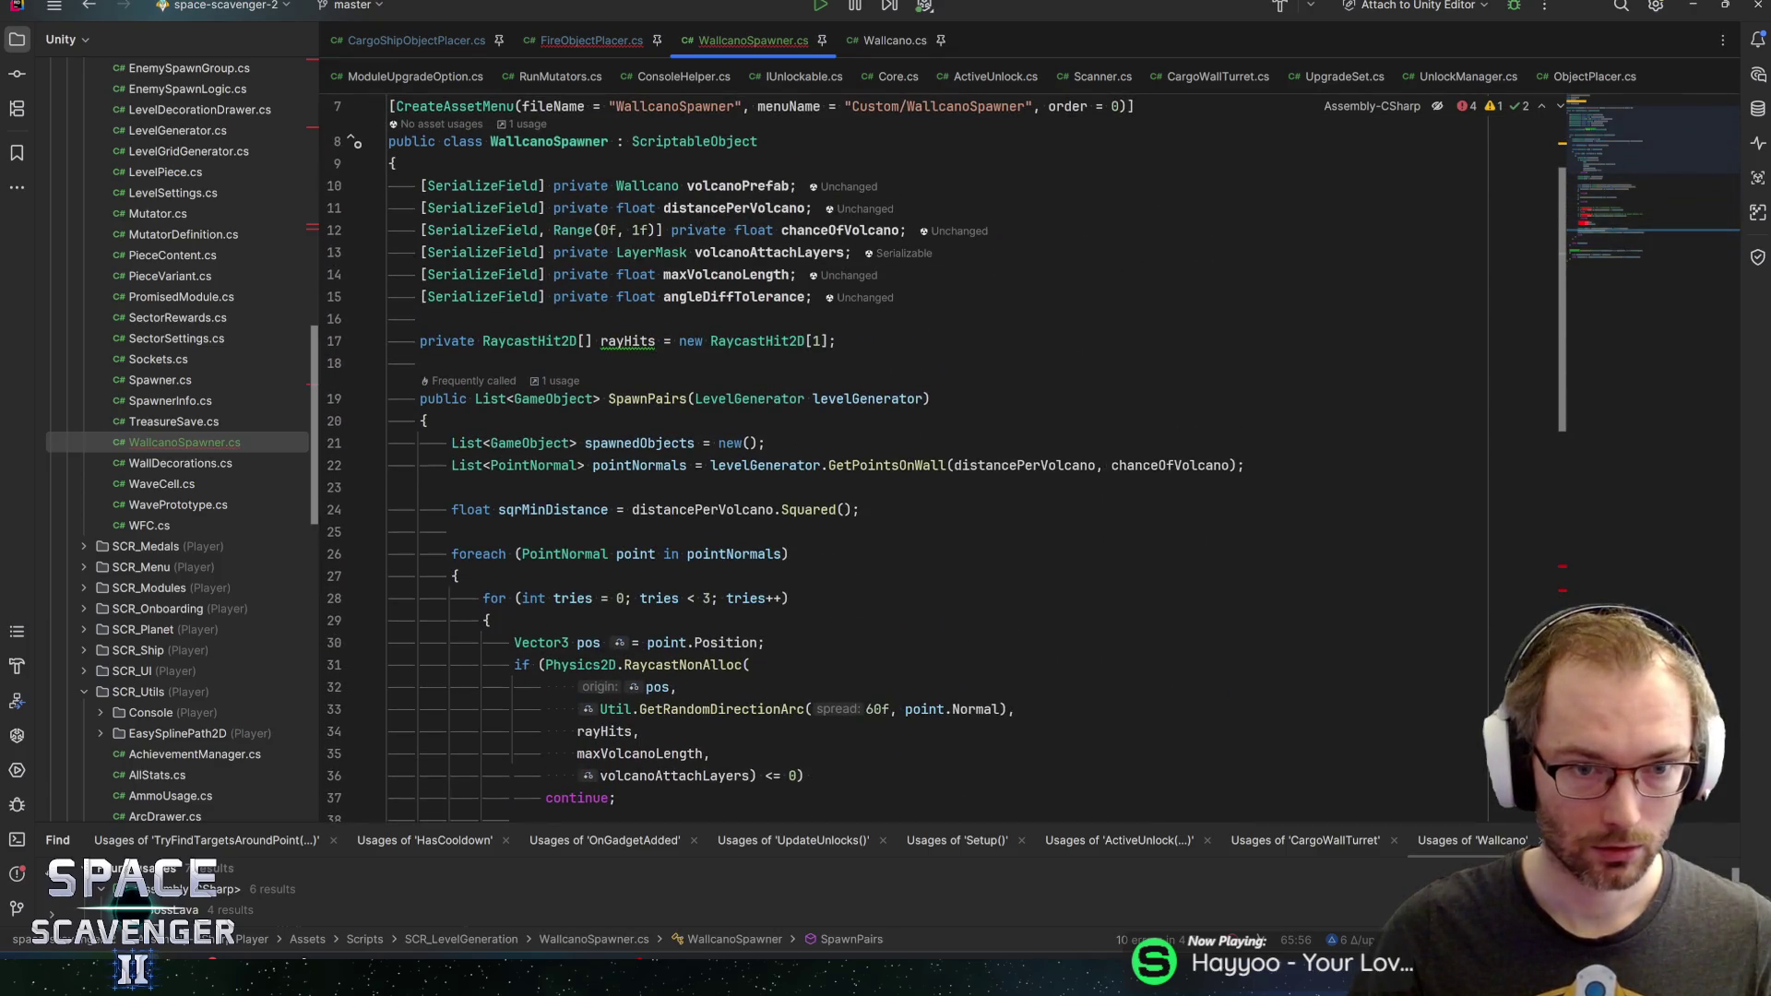
pyautogui.click(813, 296)
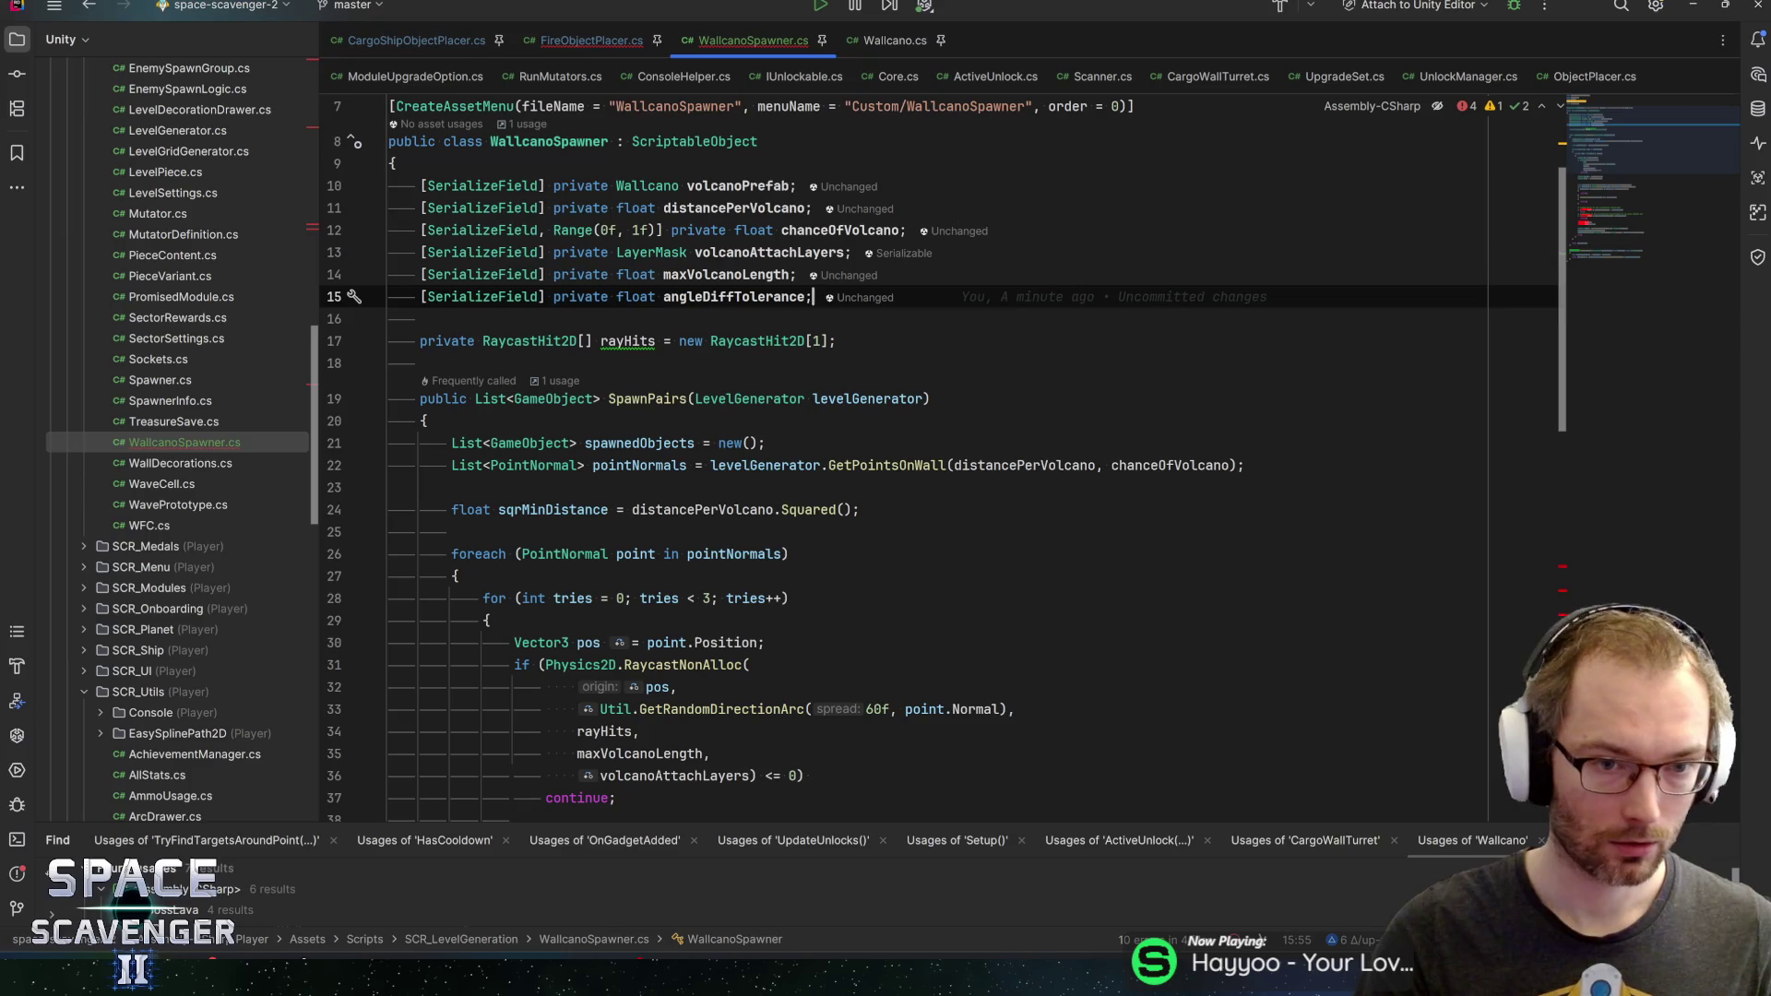
pyautogui.press('Down')
pyautogui.press('Return')
pyautogui.write('private List<Vector3> usedPoints = new();')
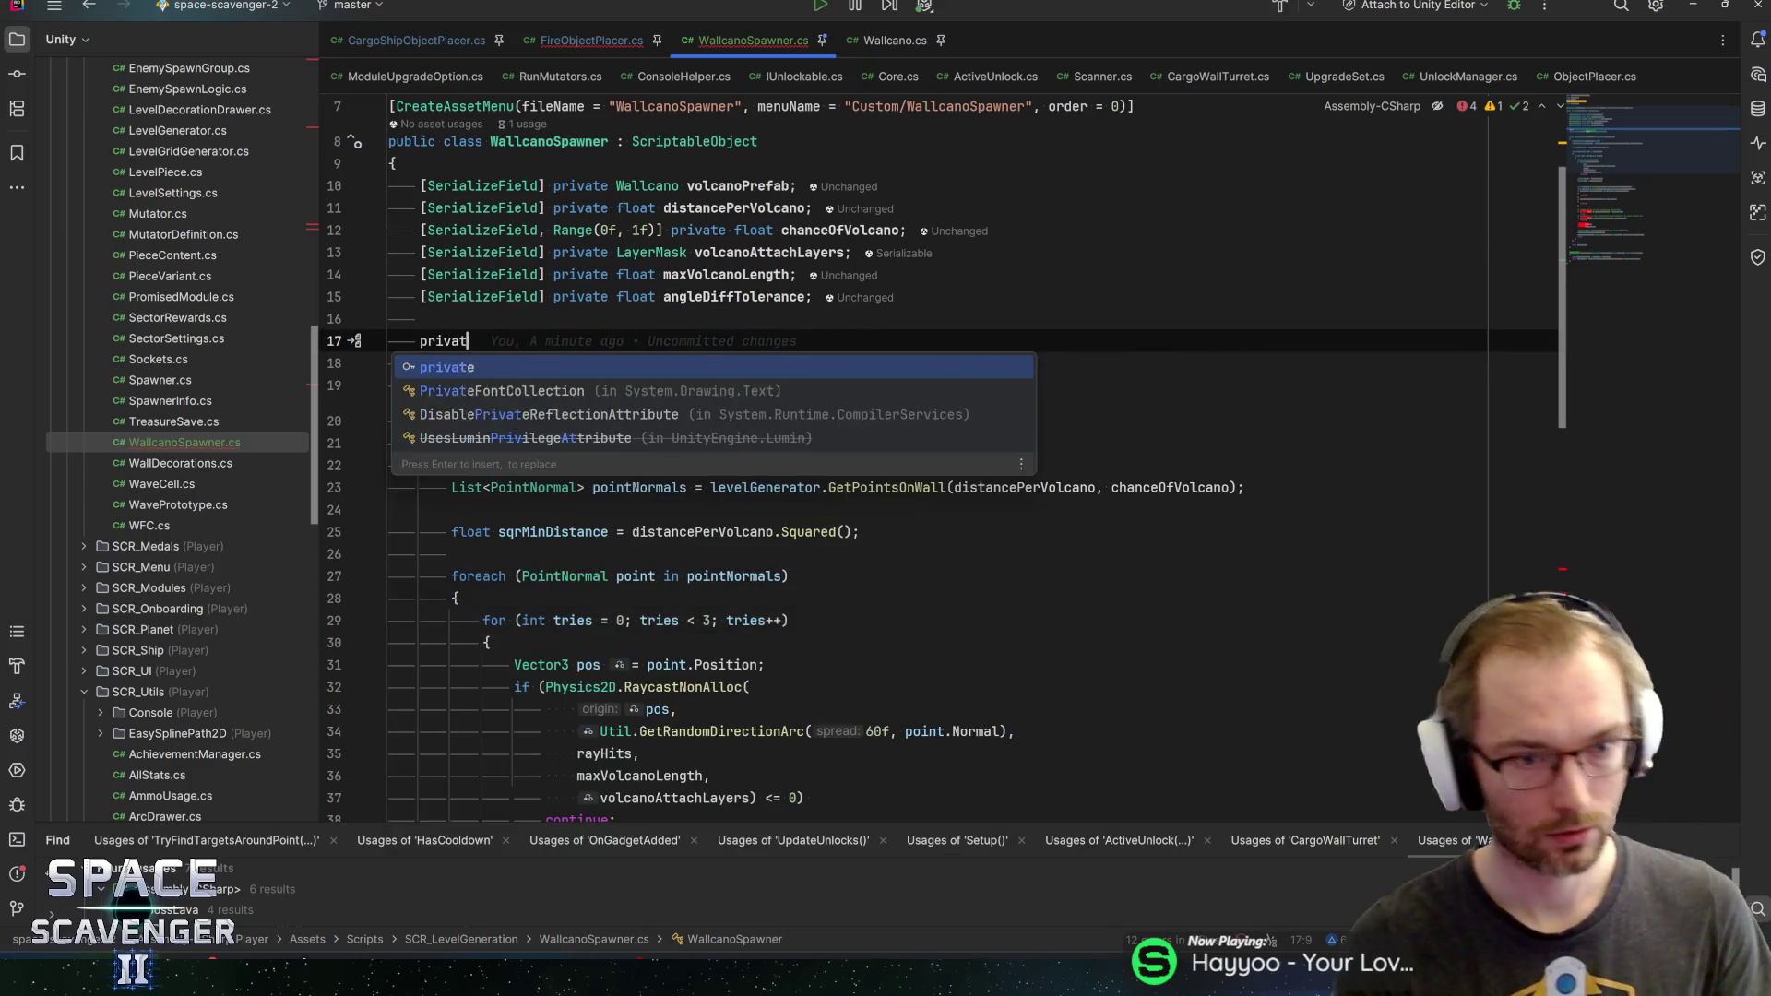
pyautogui.hotkey('ctrl', 'z')
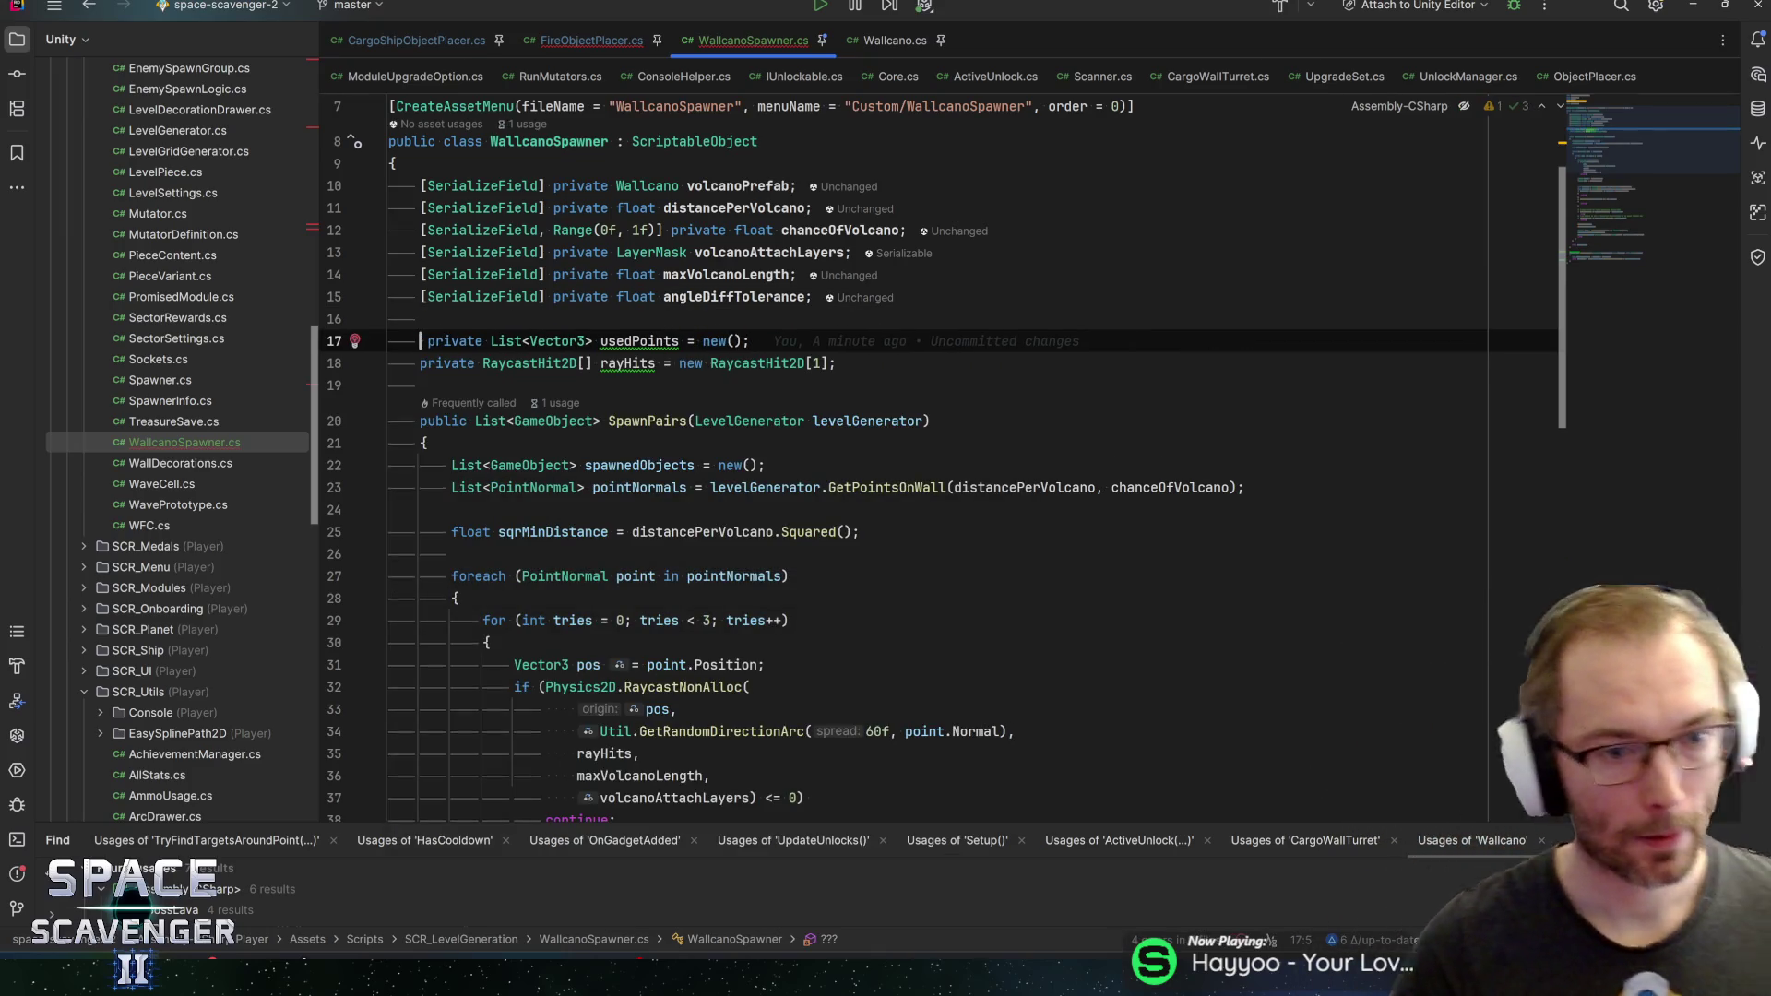
pyautogui.press('Delete')
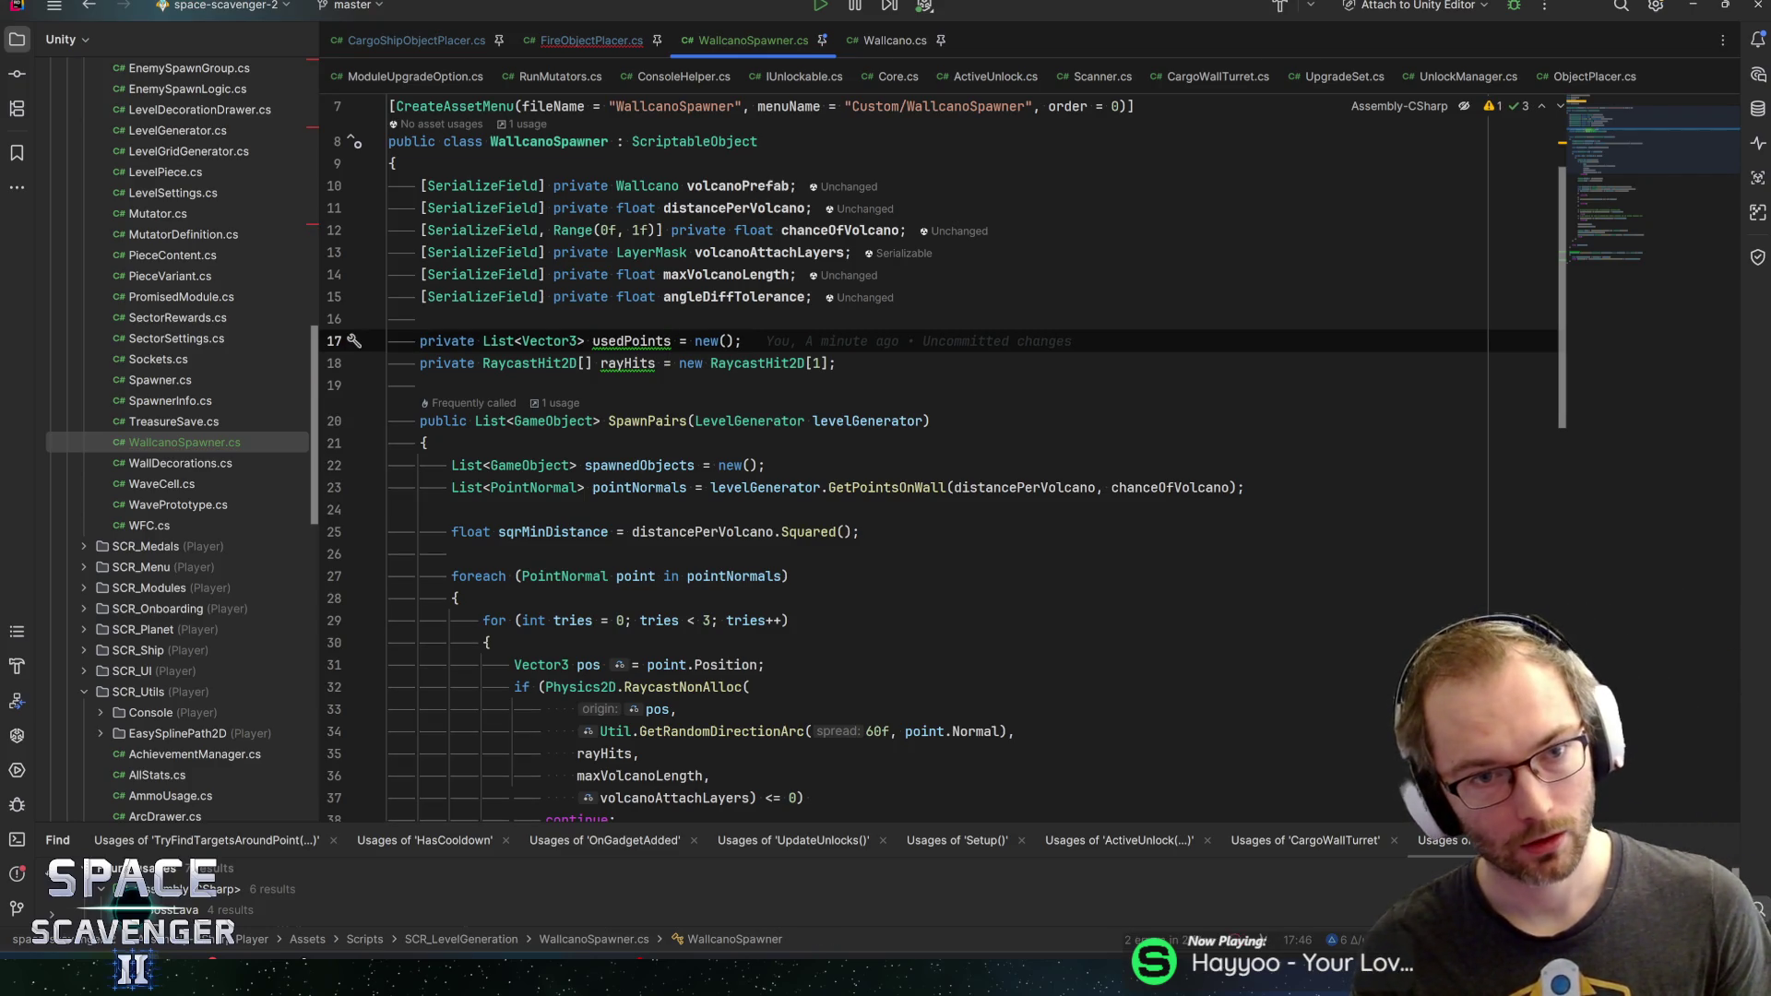
# Review the ScriptableObject base class and the new usedPoints and rayHits lines
pyautogui.click(710, 141)
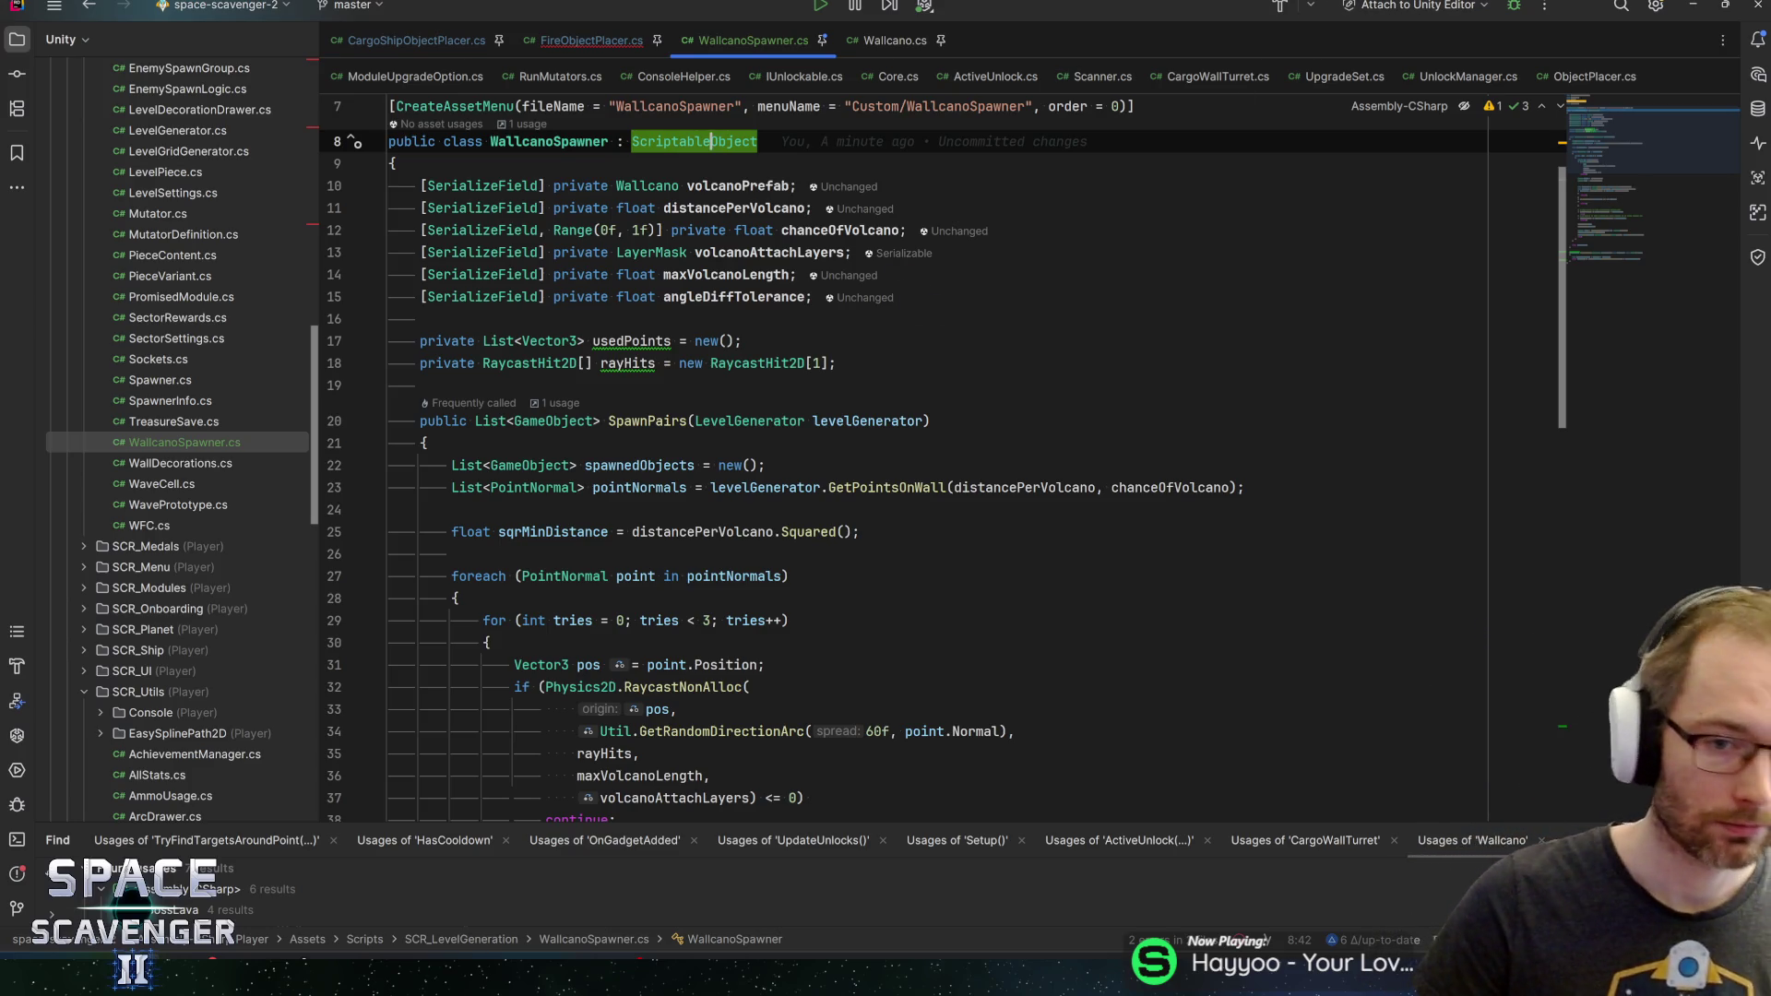
pyautogui.click(744, 340)
pyautogui.click(838, 363)
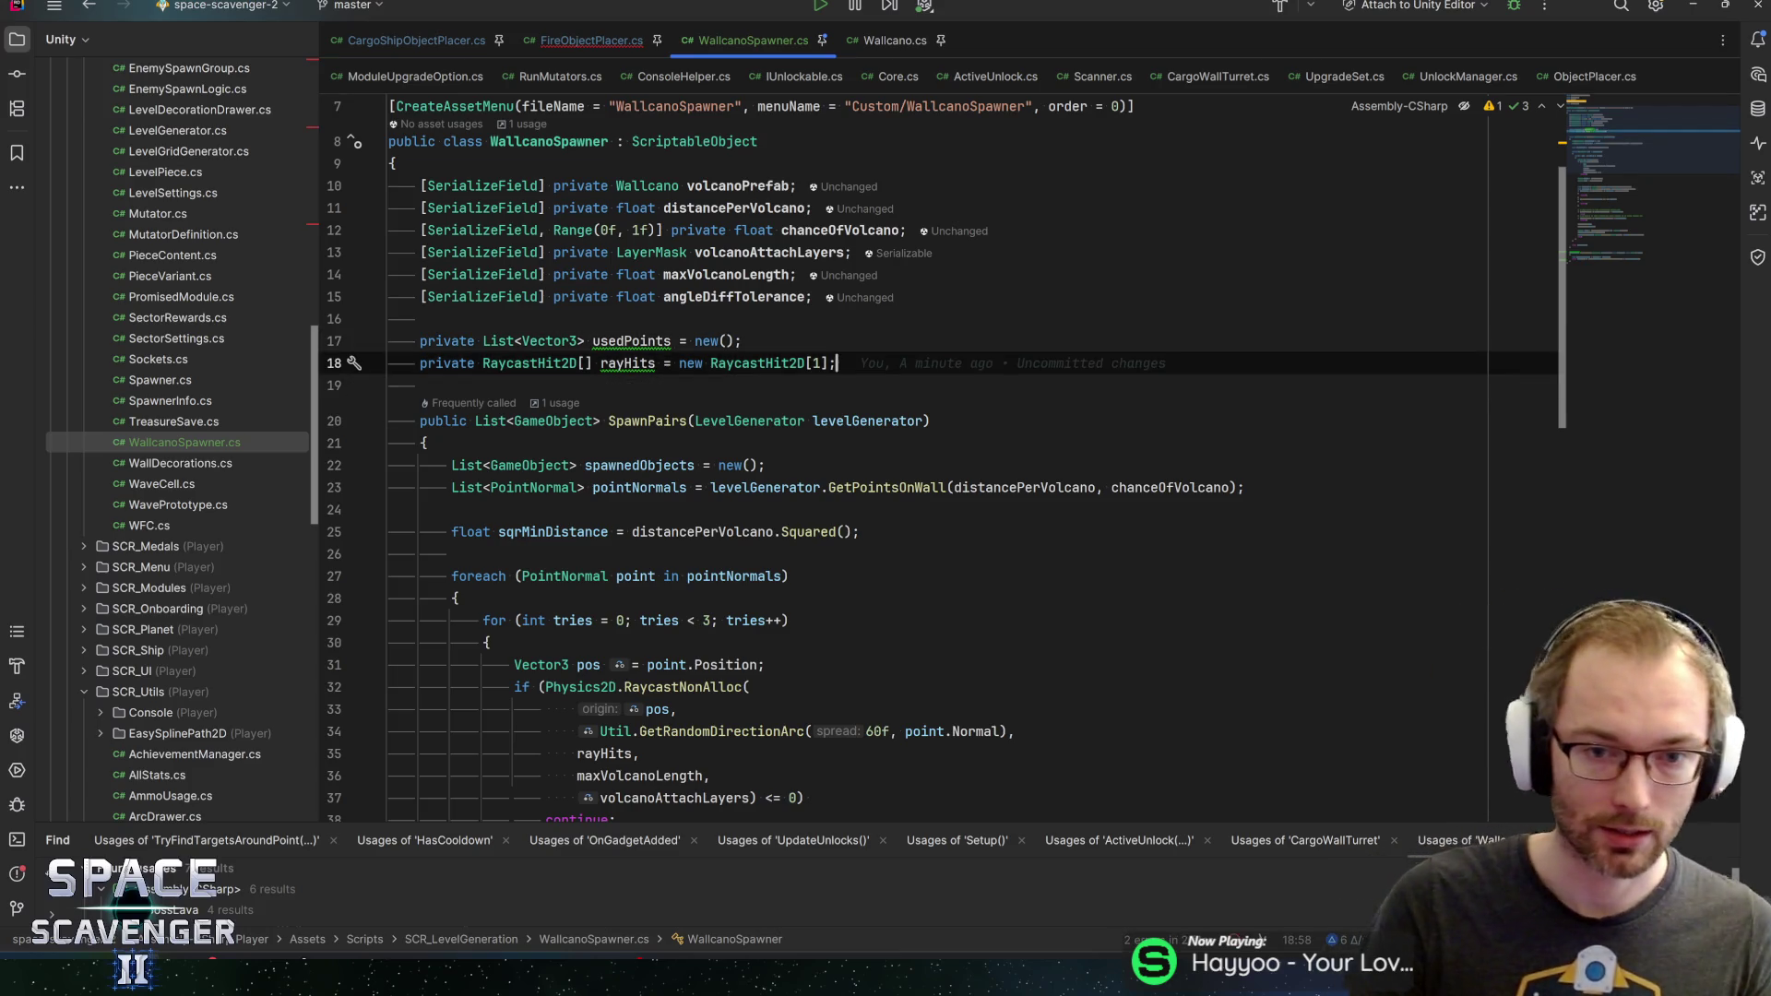
pyautogui.scroll(3, 937, 461)
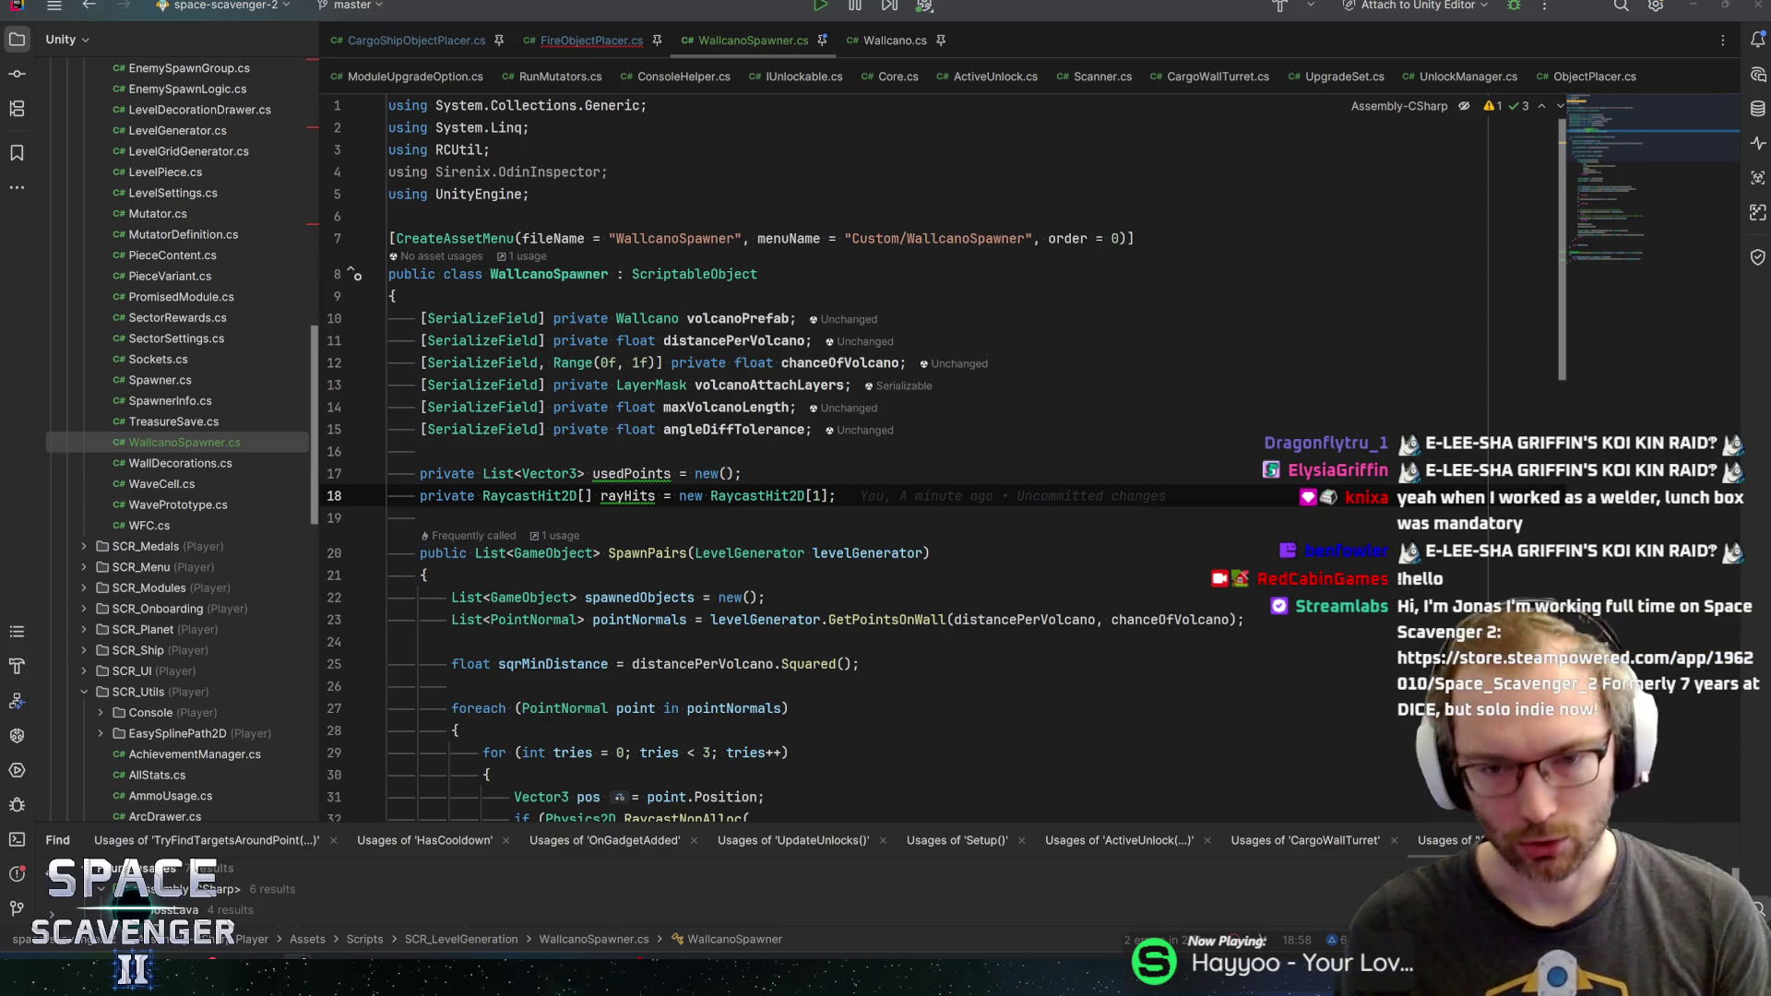
# Refocus the Rider window and bring FireObjectPlacer.cs back into view
pyautogui.click(726, 3)
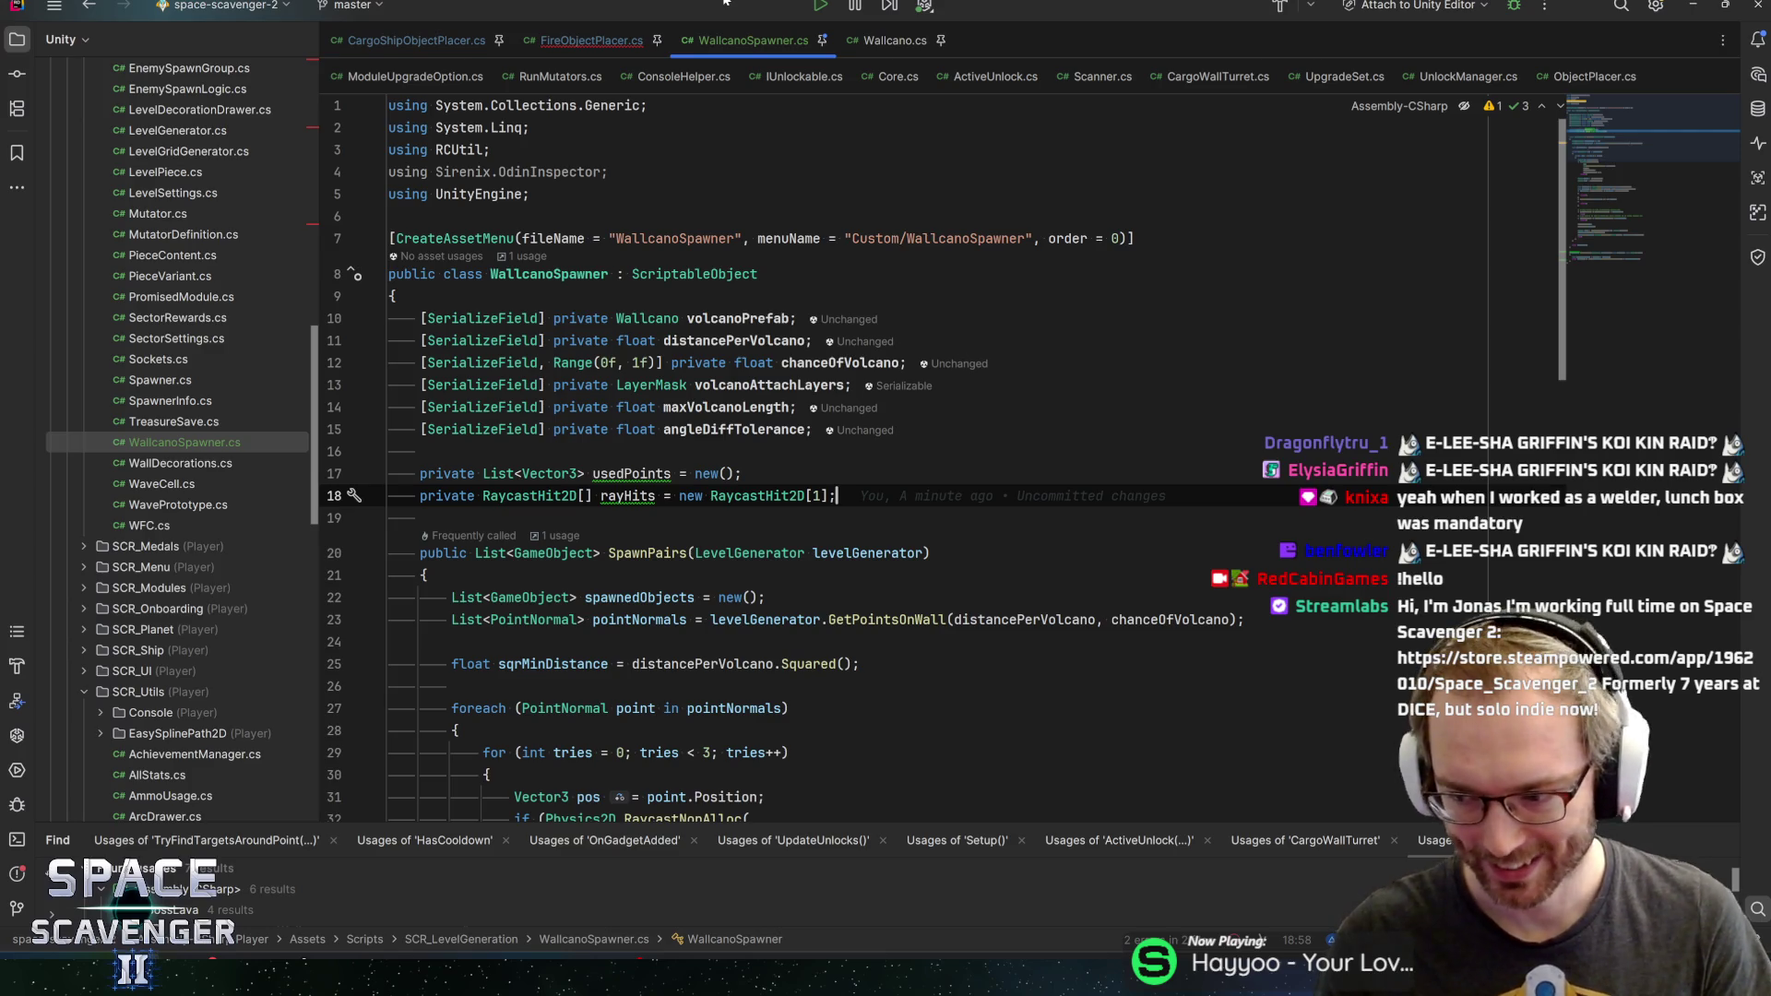
pyautogui.click(614, 41)
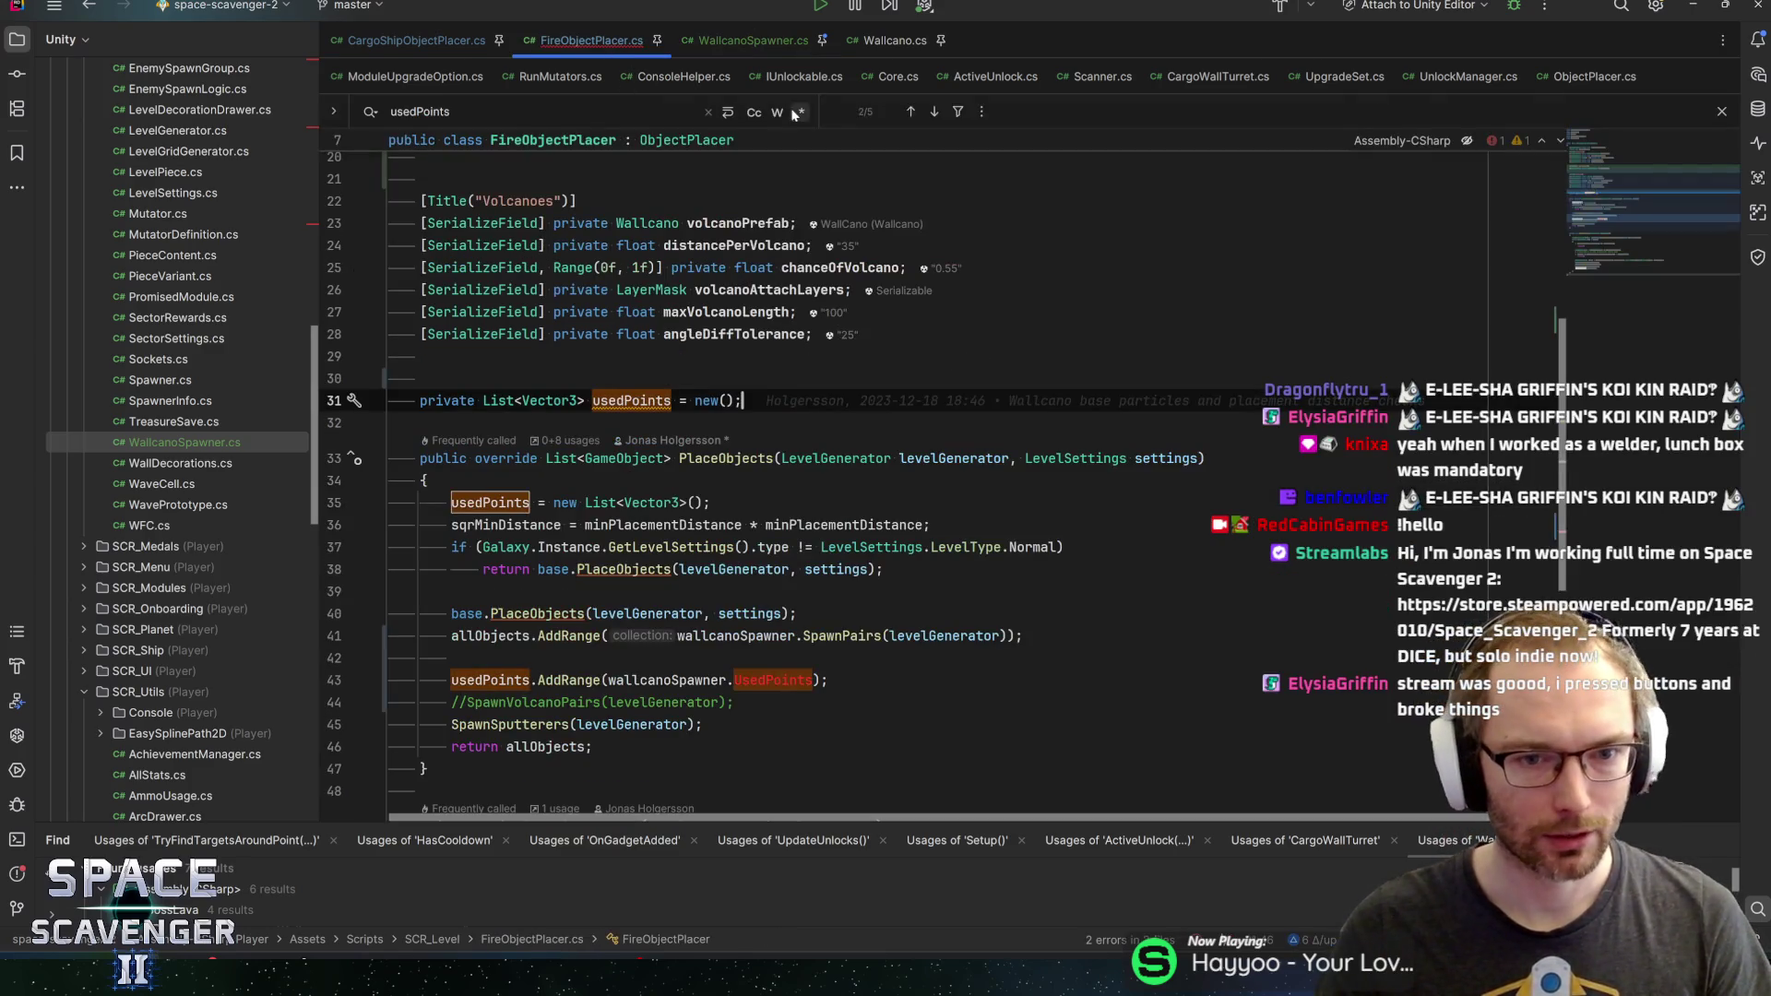
# Review the usedPoints AddRange and commented-out SpawnVolcanoPairs lines, then show WallcanoSpawner.cs
pyautogui.click(828, 680)
pyautogui.scroll(-3, 828, 680)
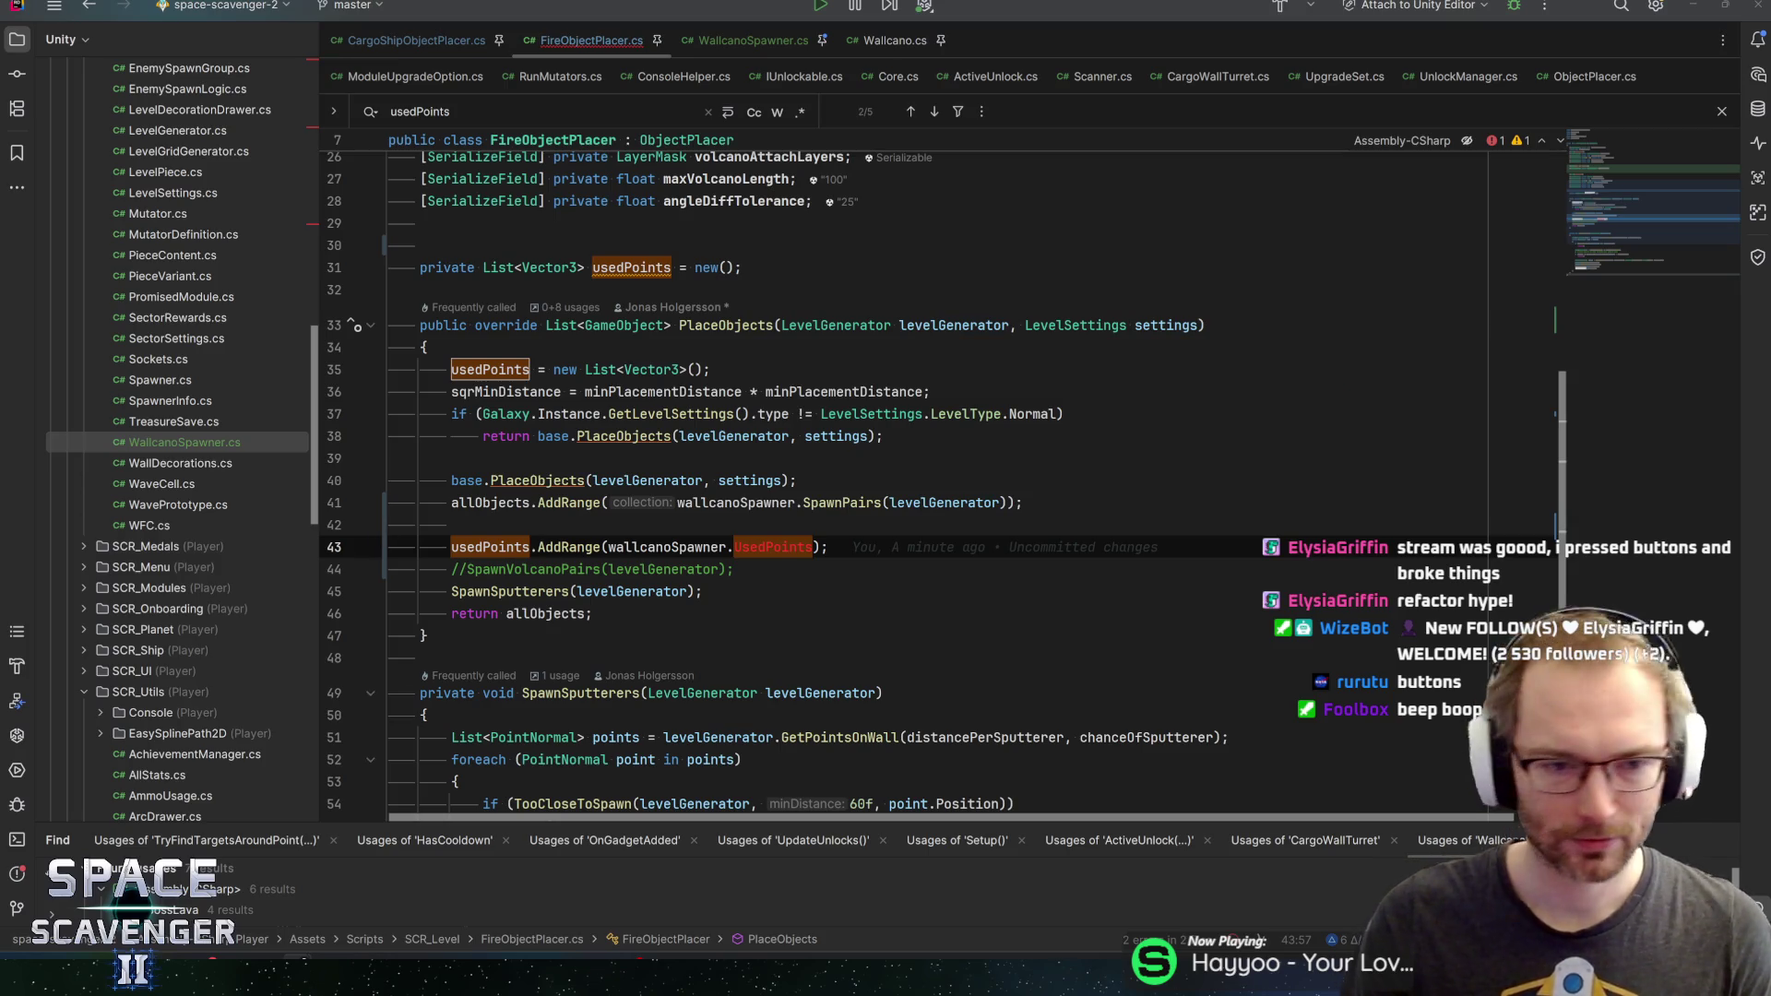
pyautogui.click(735, 569)
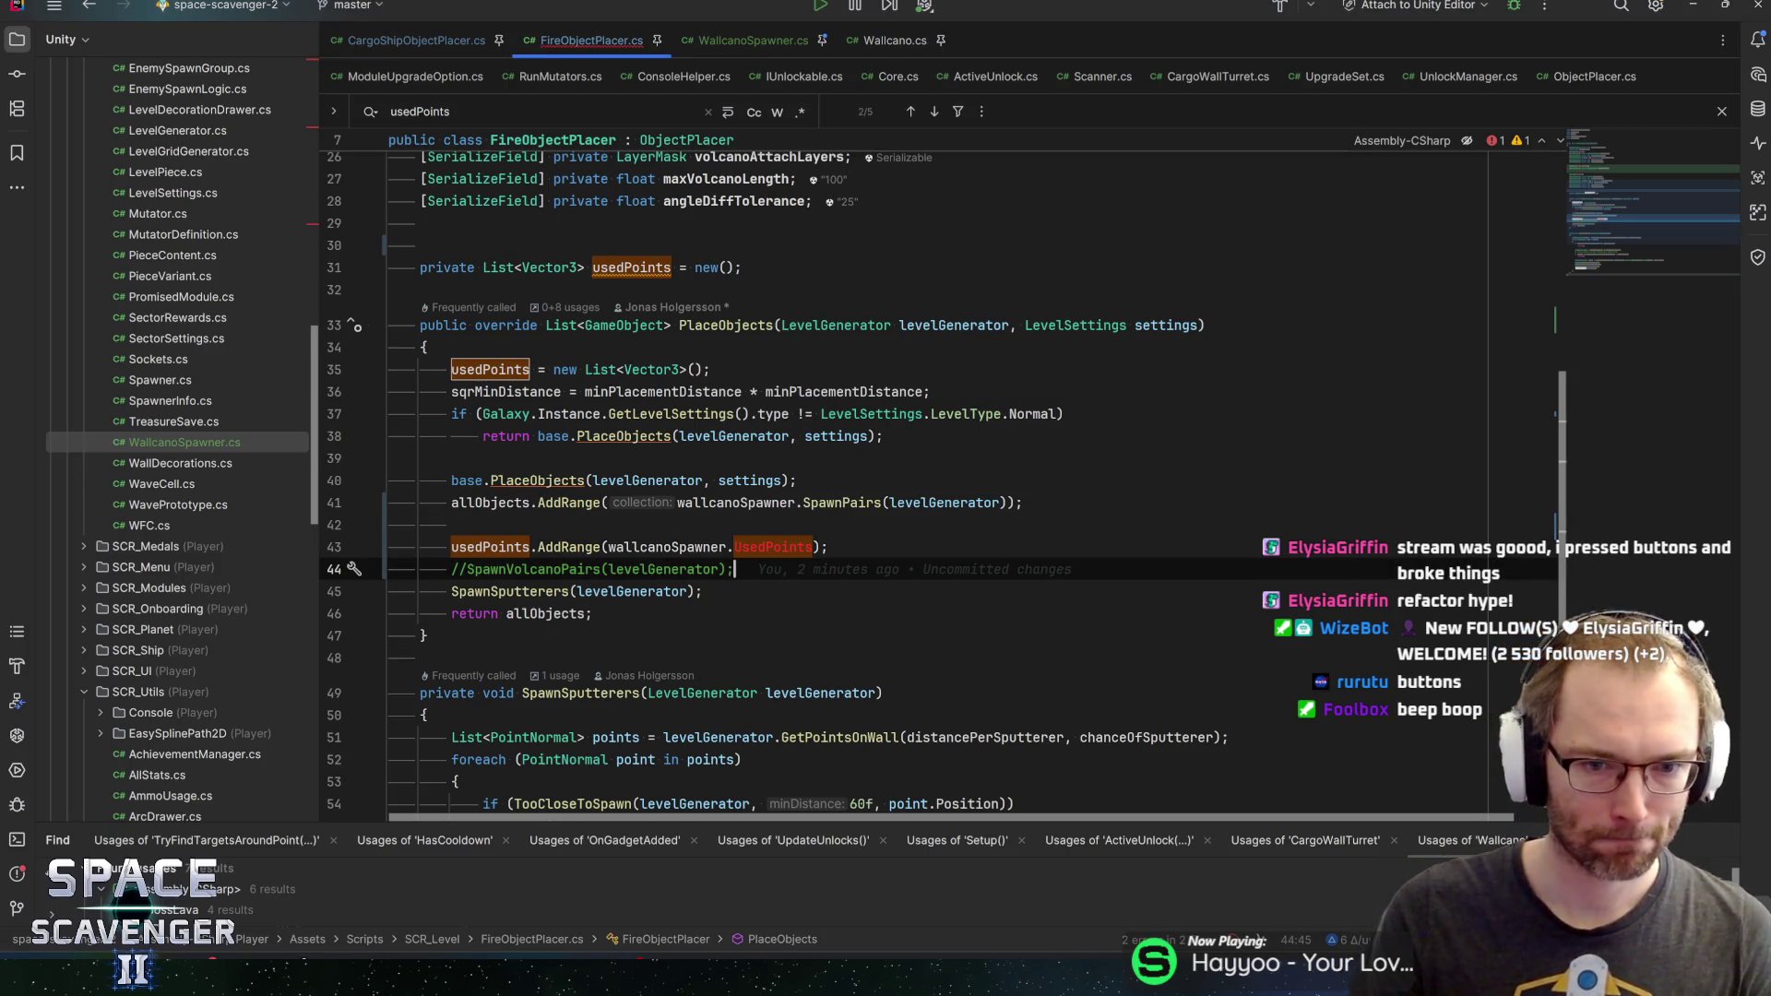
pyautogui.click(761, 43)
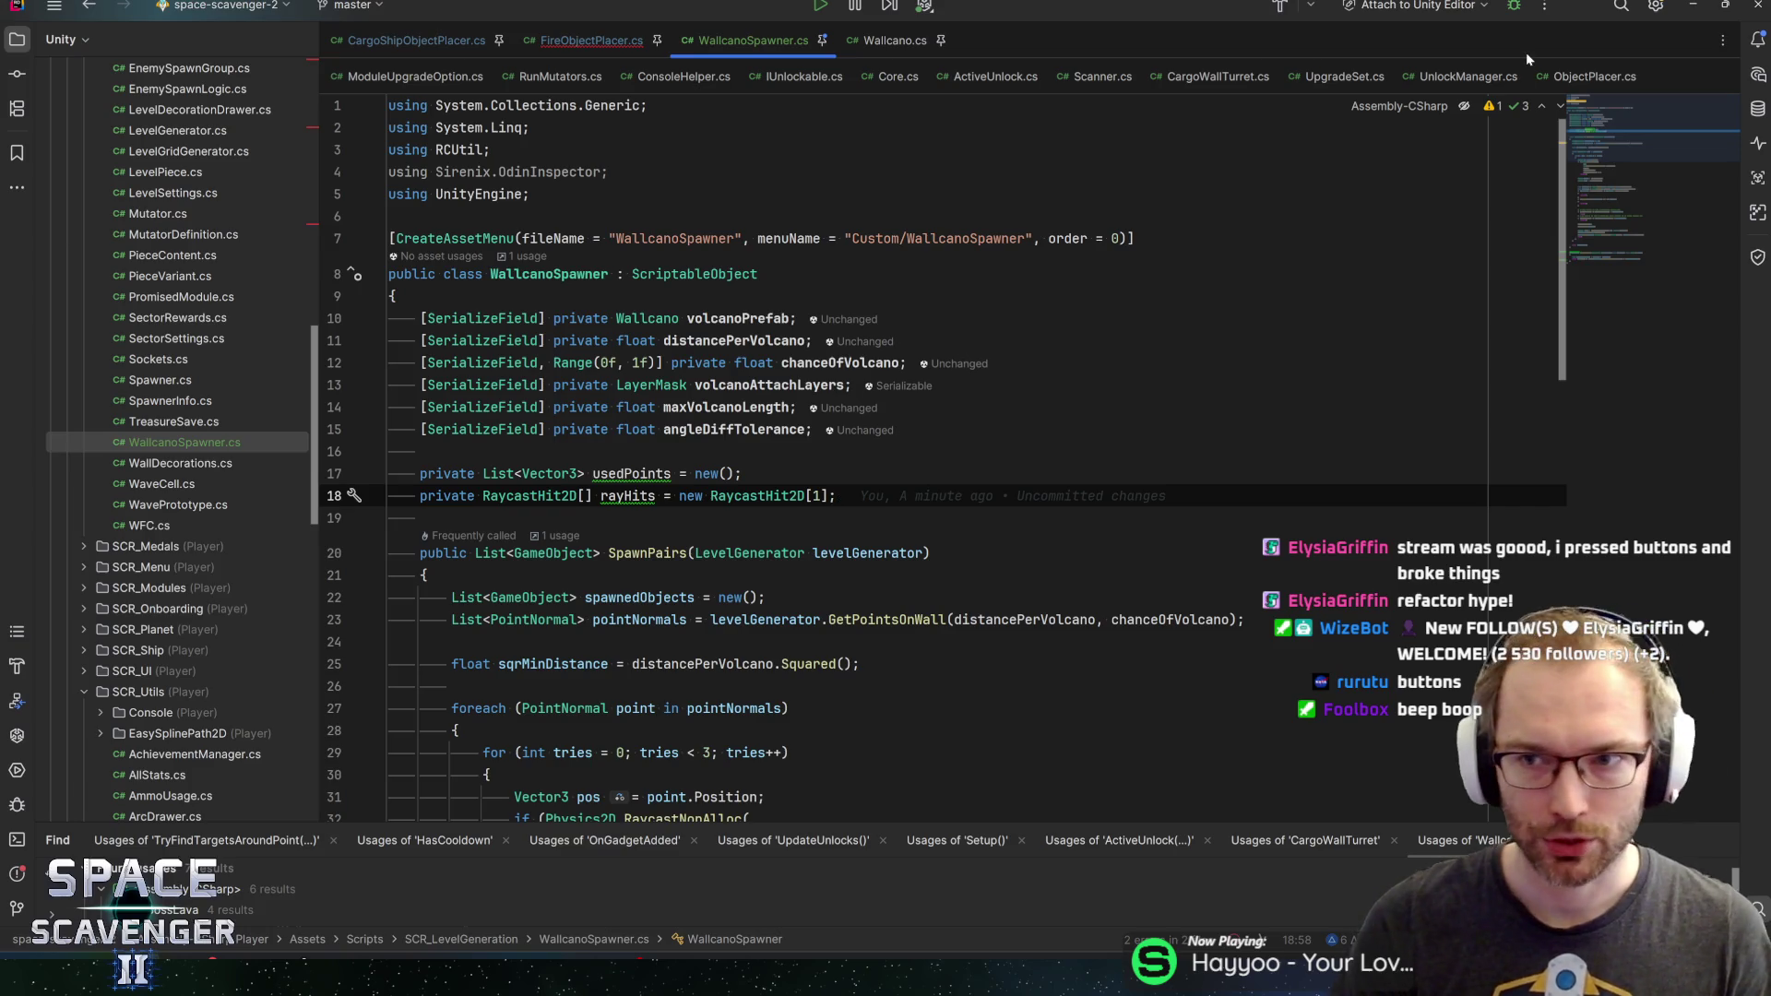
# Review WallcanoSpawner's volcanoPrefab, chanceOfVolcano, volcanoAttachLayers and angleDiffTolerance fields, then return to FireObjectPlacer.cs
pyautogui.click(742, 474)
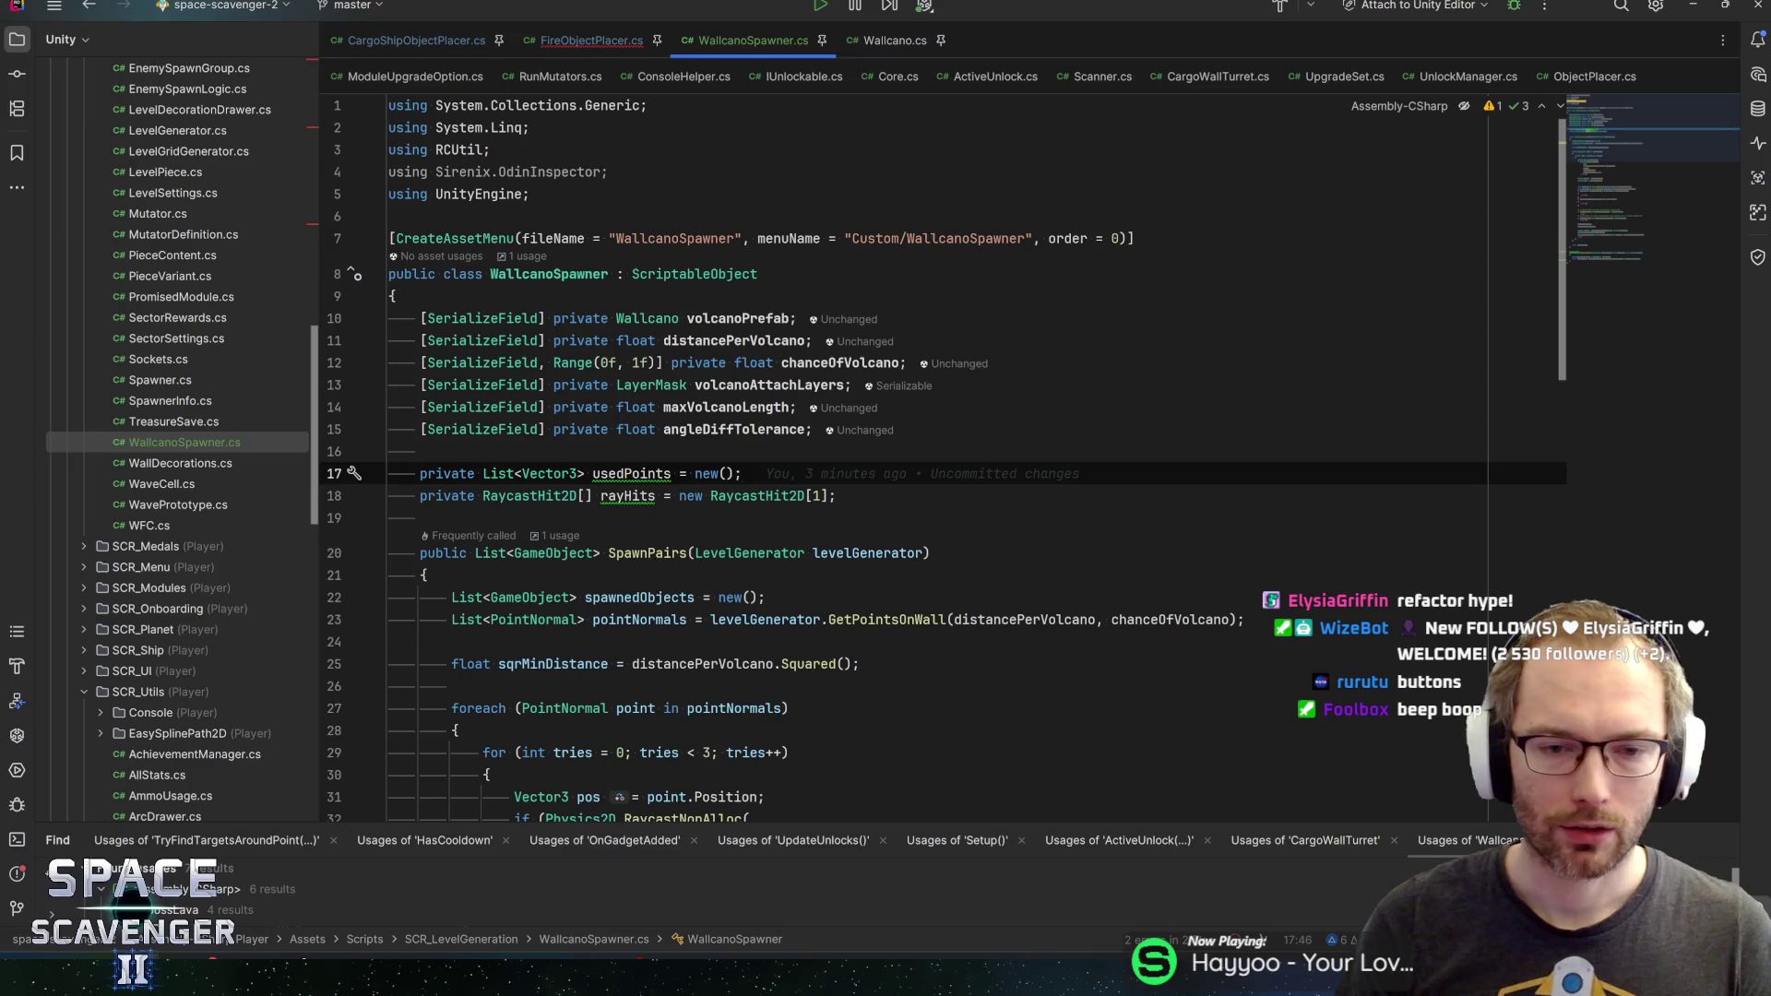
pyautogui.click(749, 318)
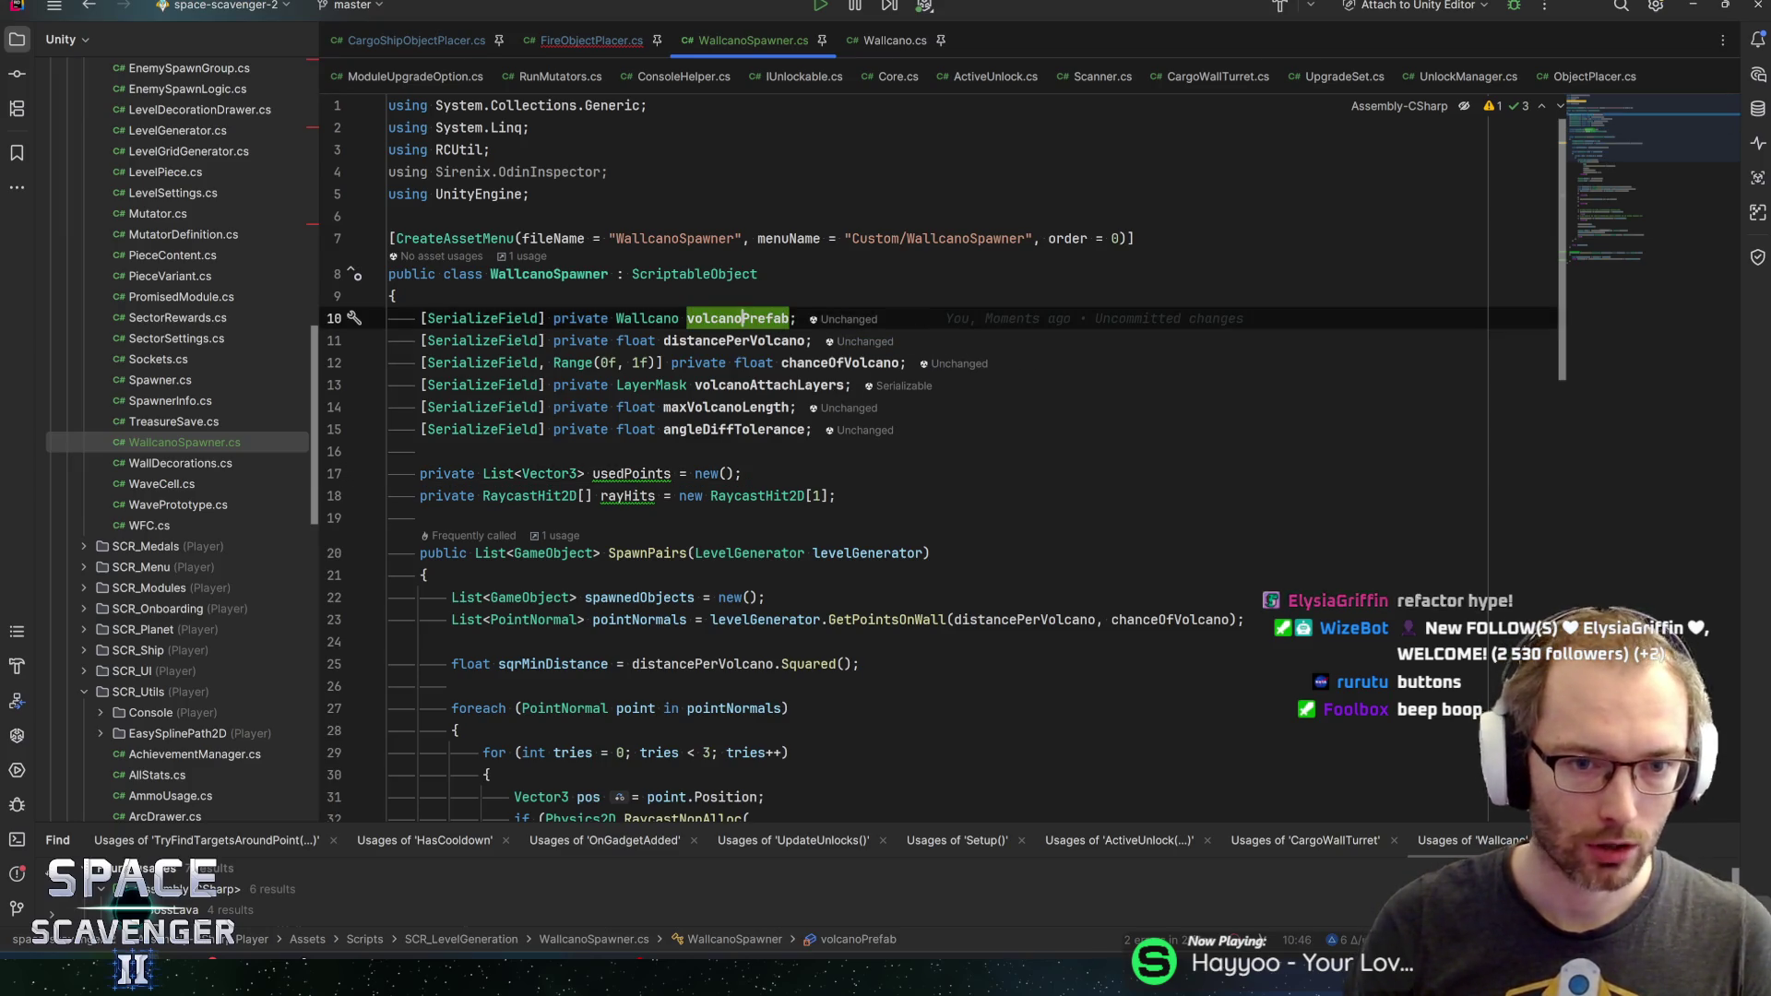
pyautogui.click(641, 319)
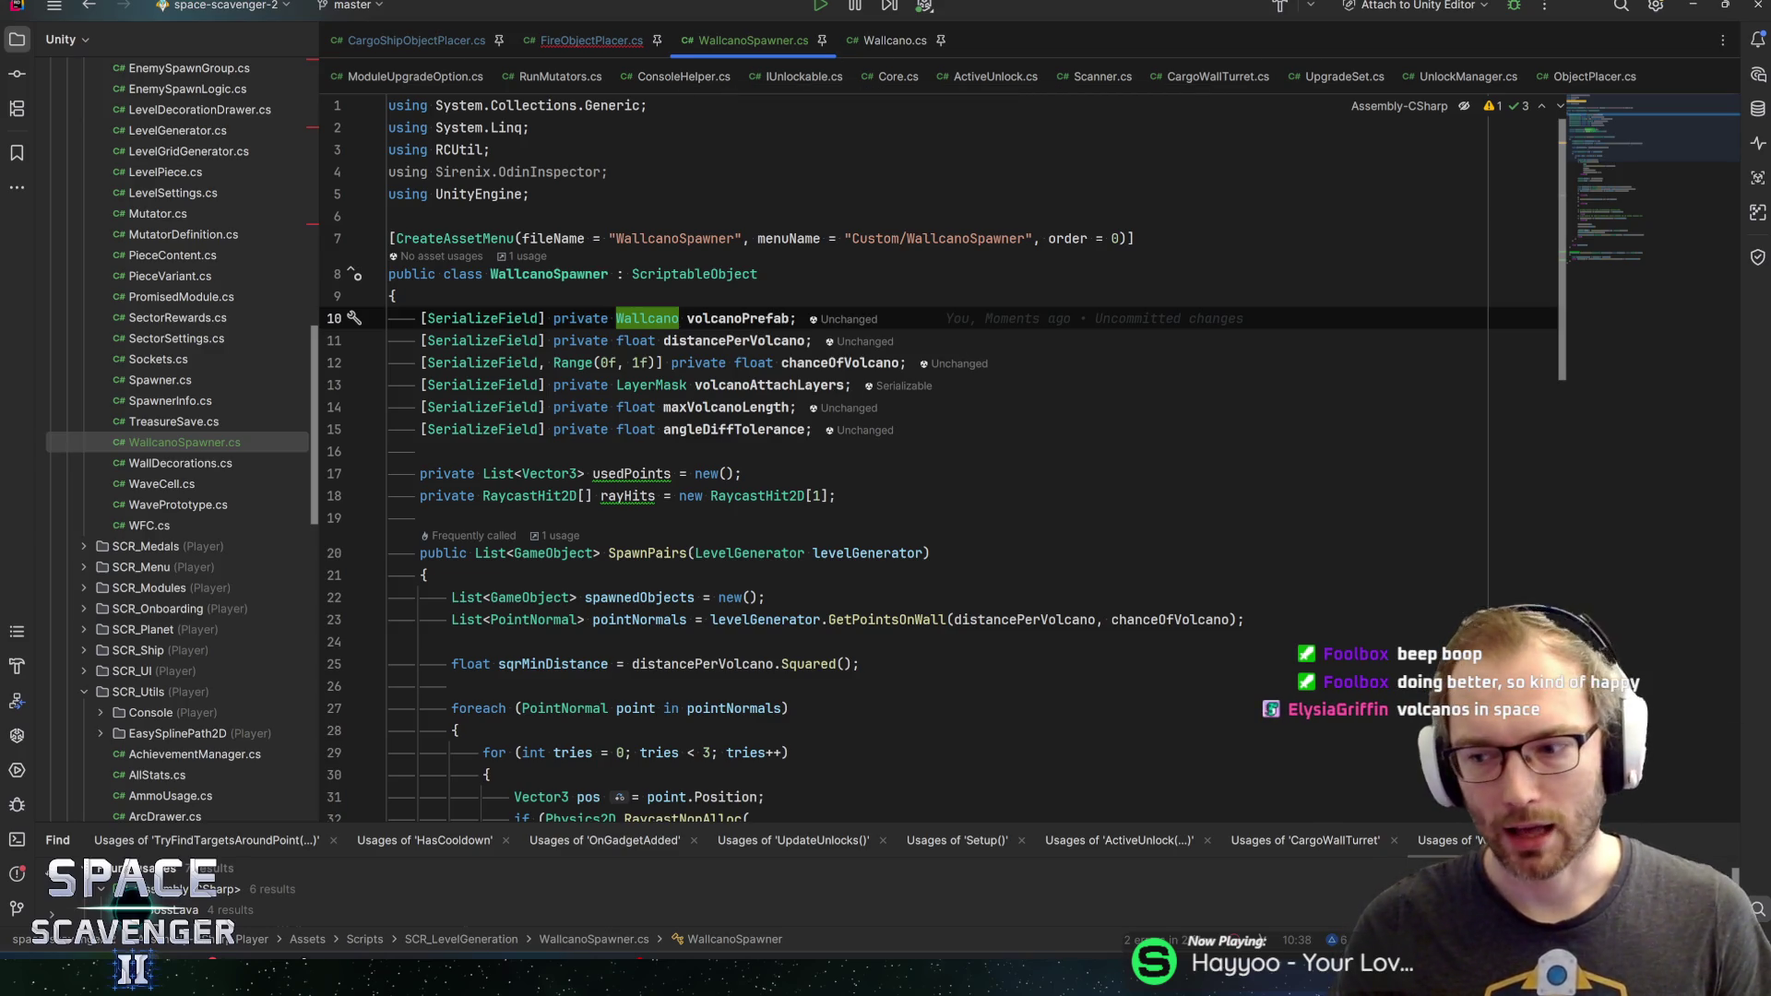
pyautogui.press('Down')
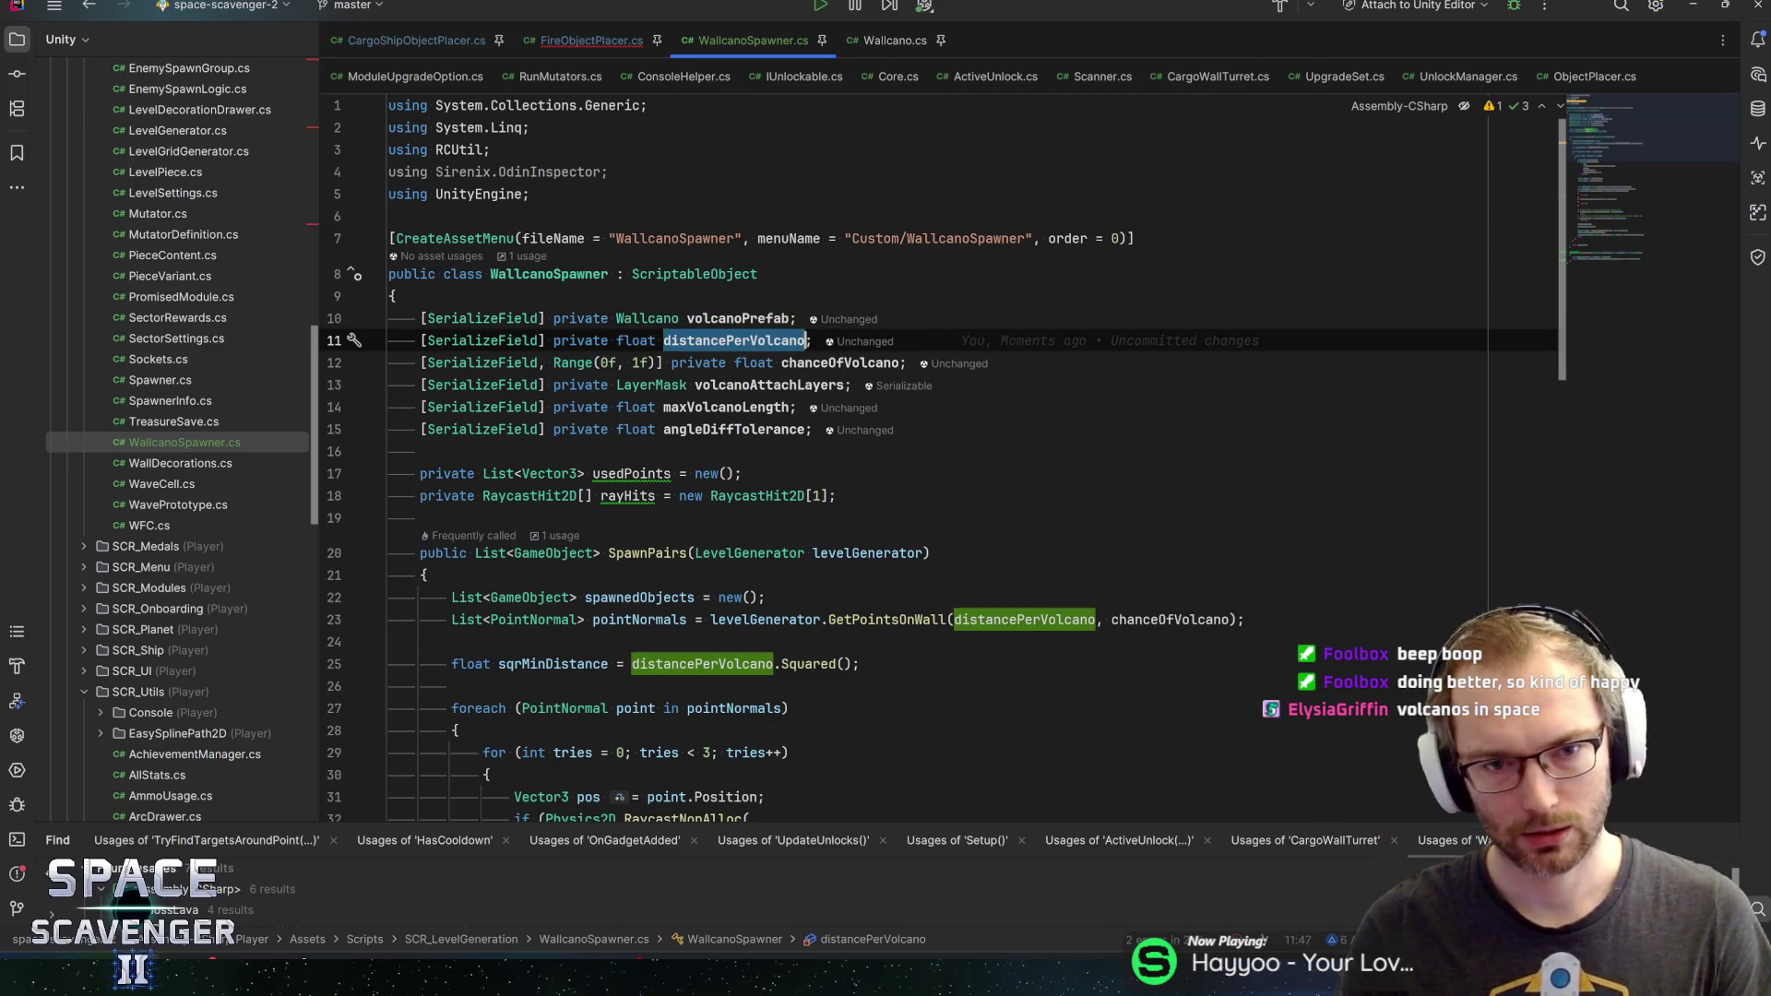
pyautogui.click(862, 363)
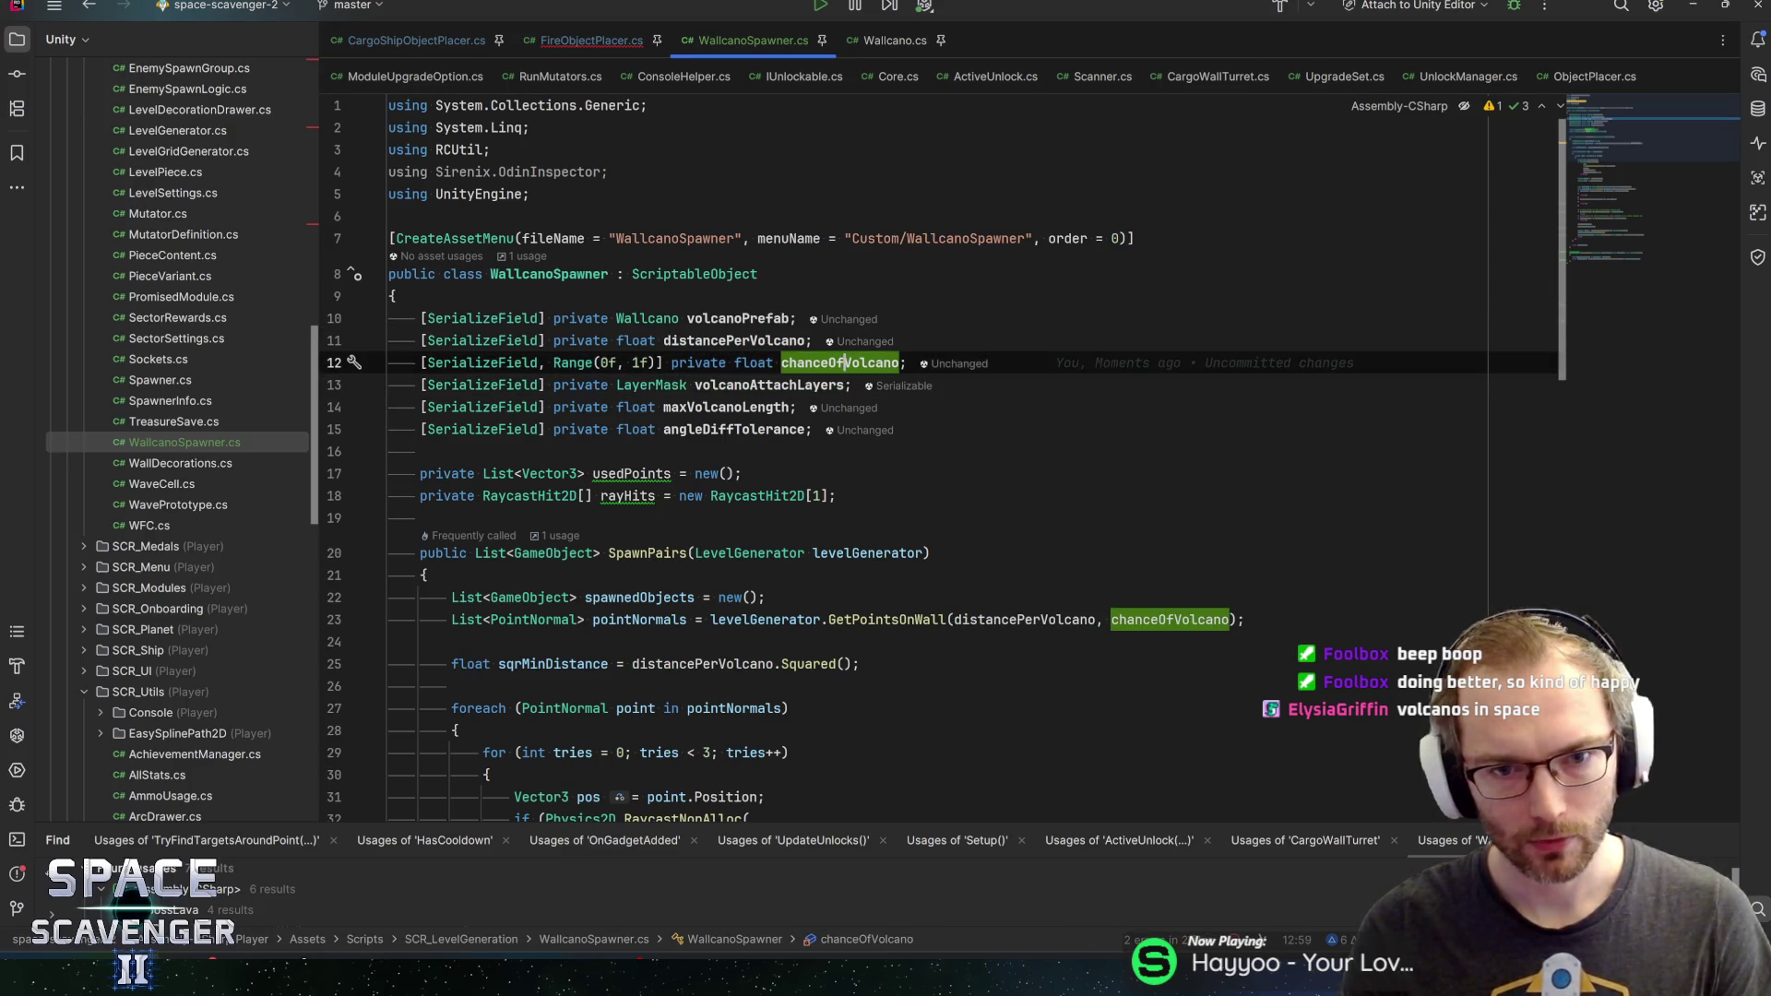
pyautogui.click(751, 384)
pyautogui.press('Up')
pyautogui.press('Up')
pyautogui.press('Up')
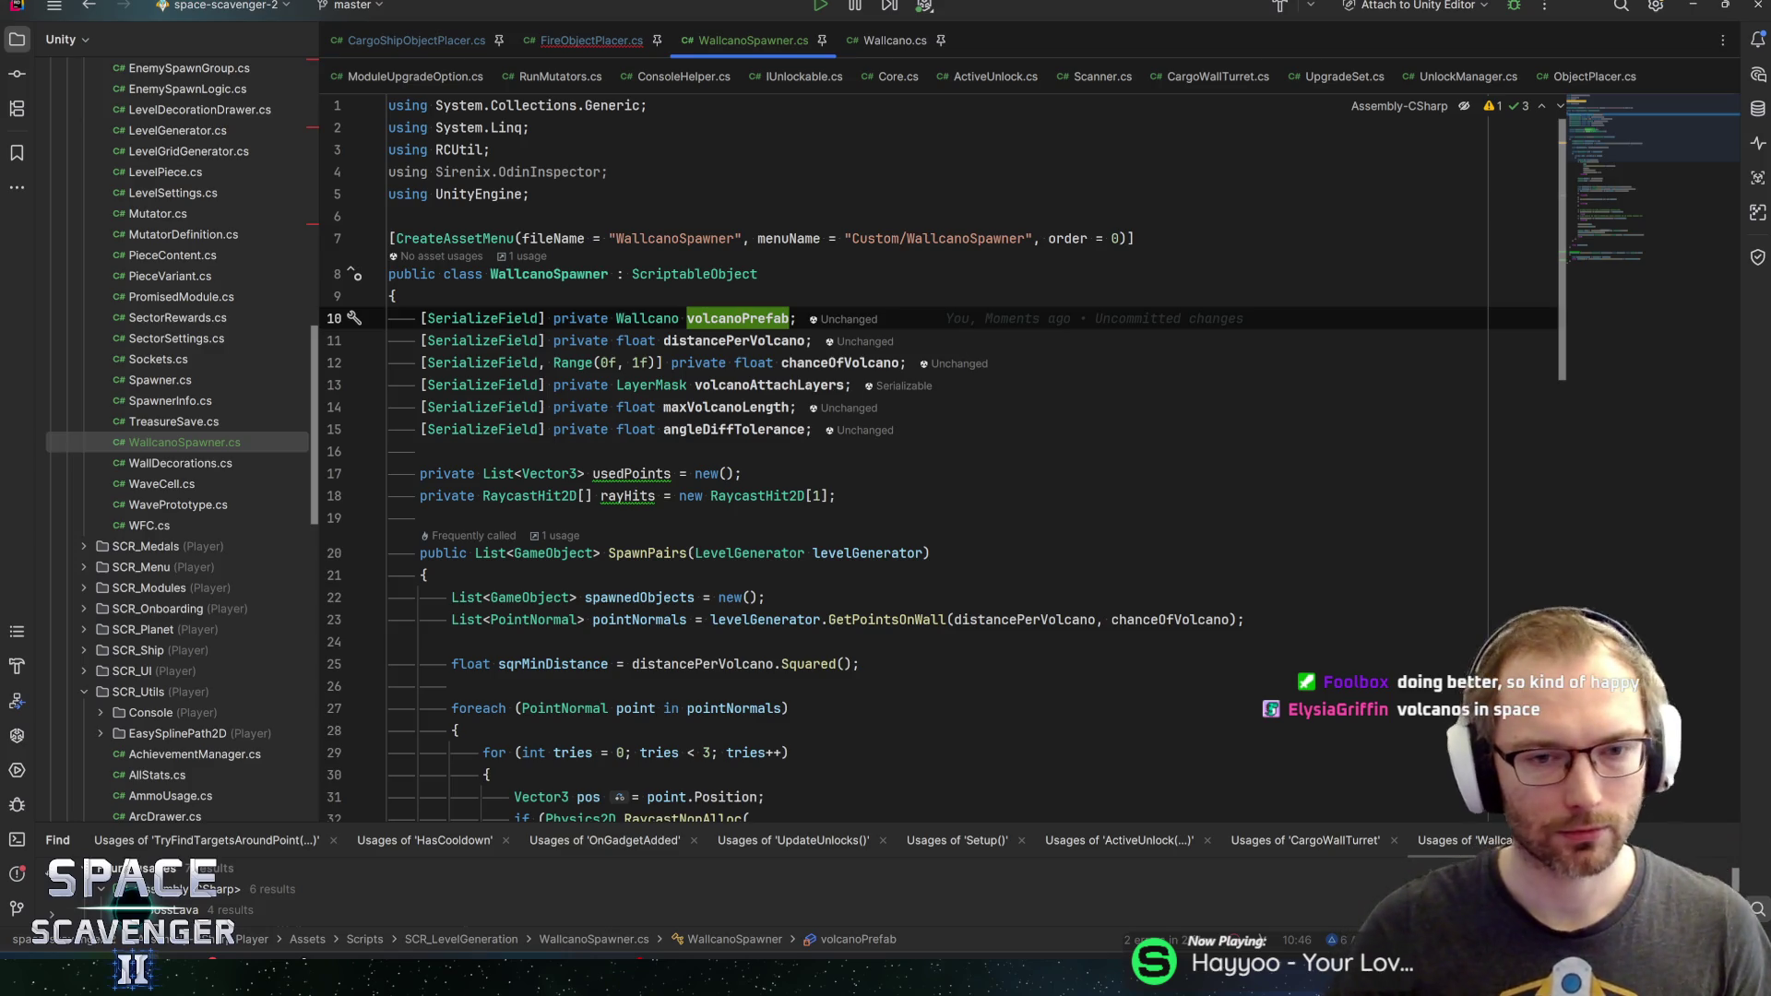
pyautogui.press('Down')
pyautogui.press('Down')
pyautogui.press('Down')
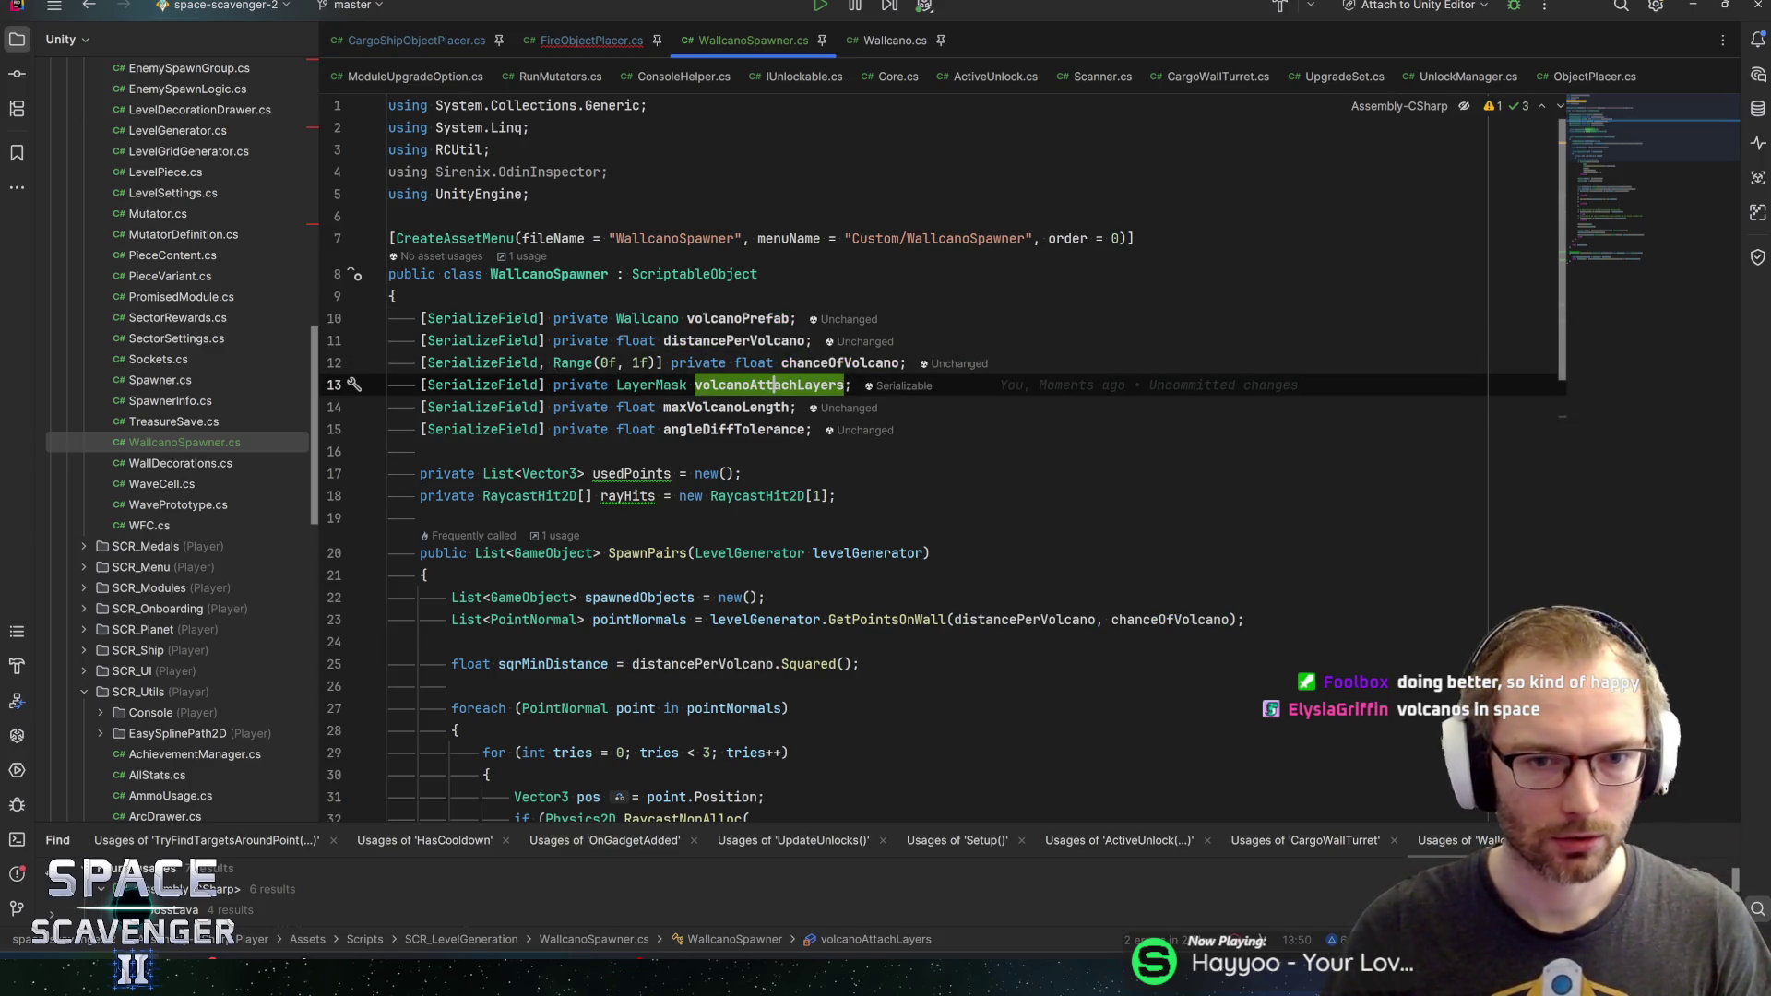
pyautogui.press('Down')
pyautogui.press('Down')
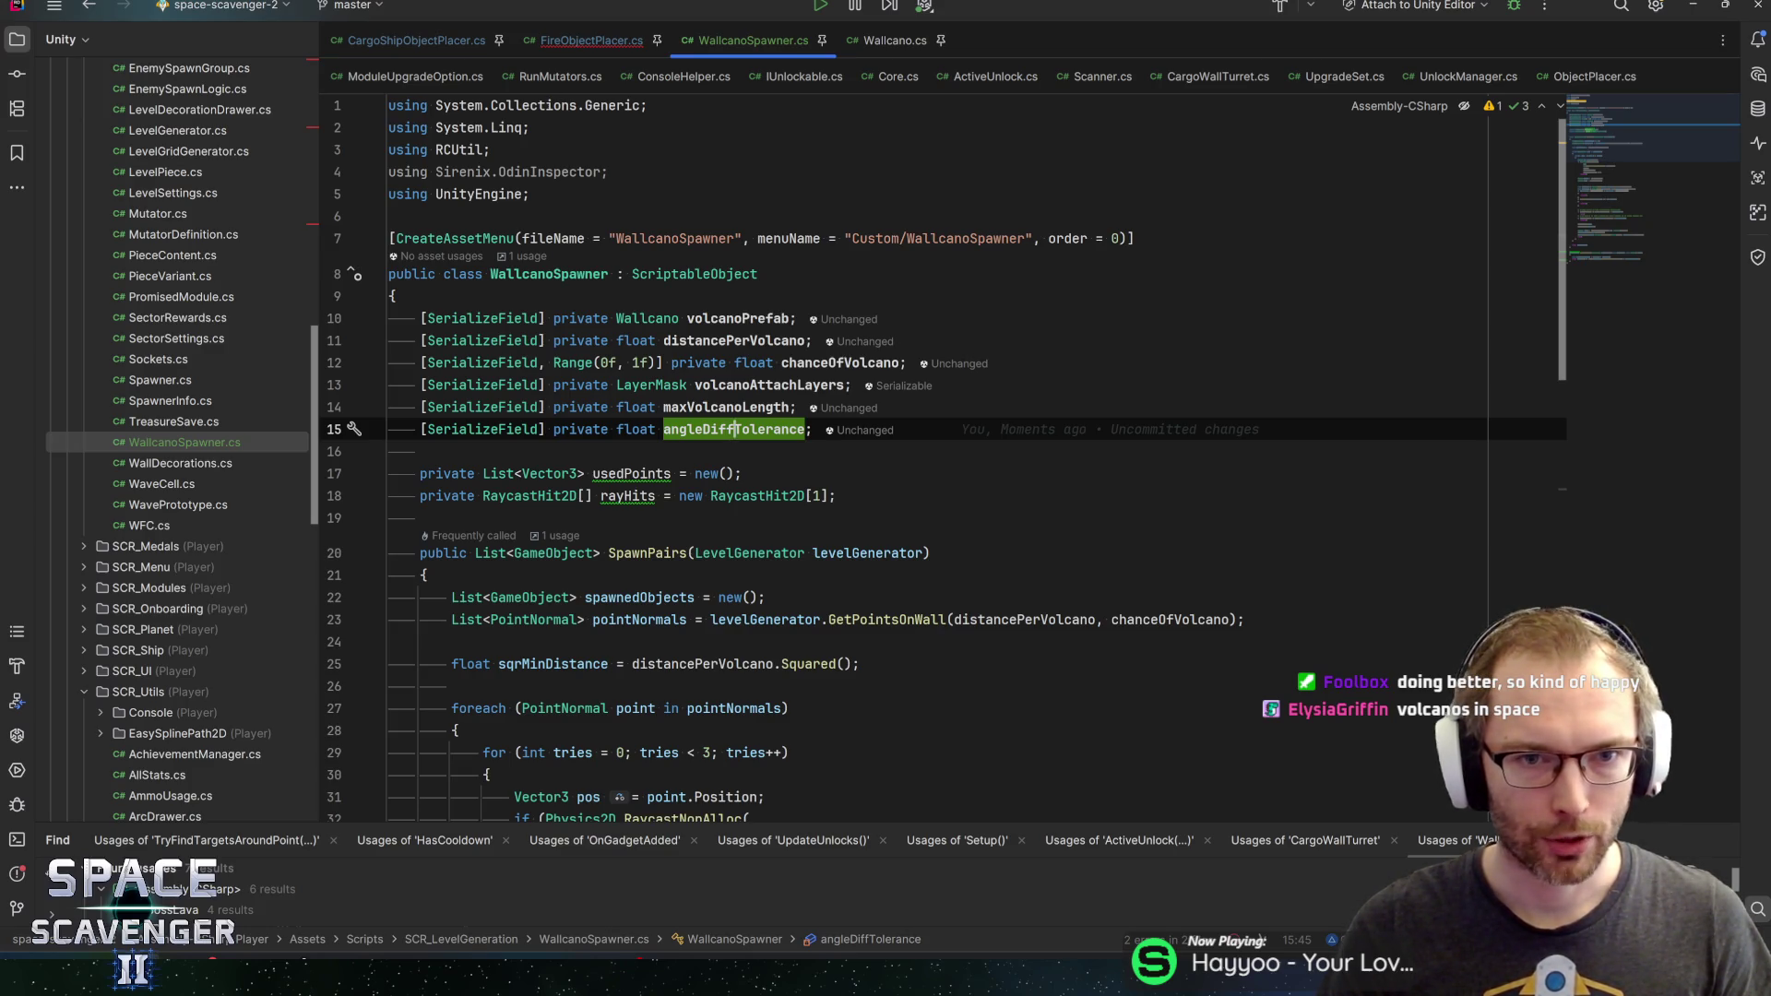
pyautogui.click(582, 42)
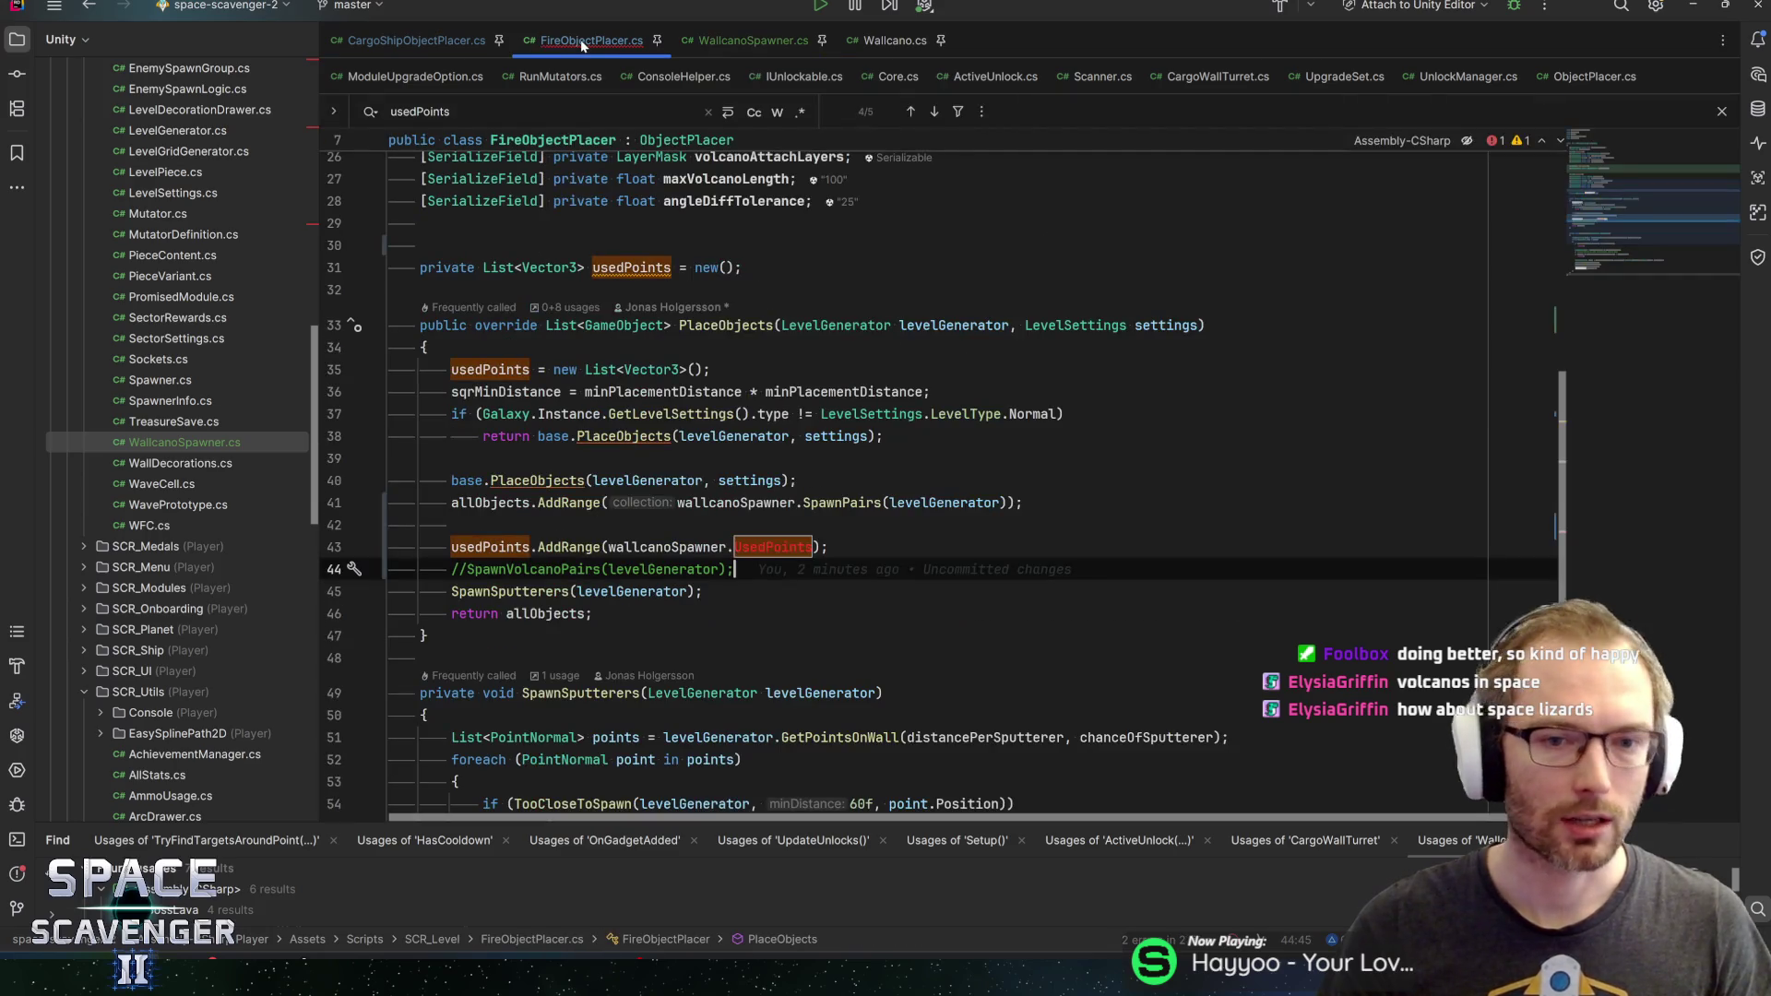
# Select the usedPoints list declaration line in FireObjectPlacer.cs
pyautogui.click(829, 547)
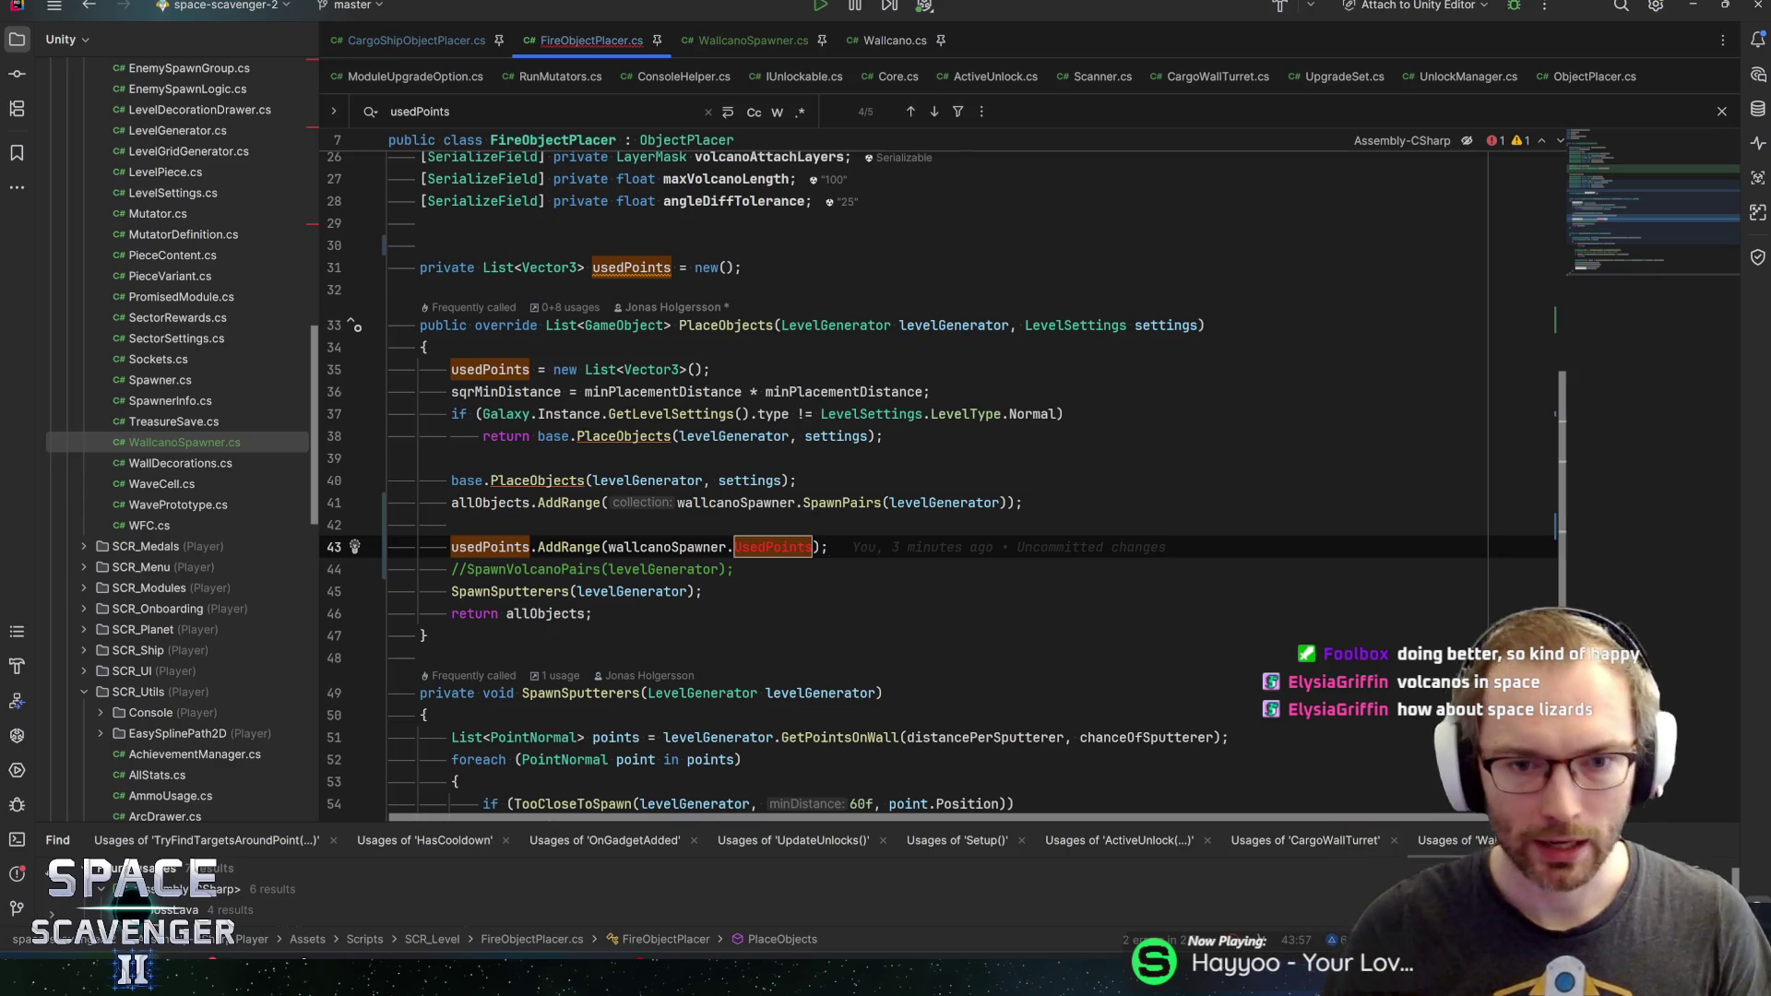
pyautogui.scroll(5, 1617, 191)
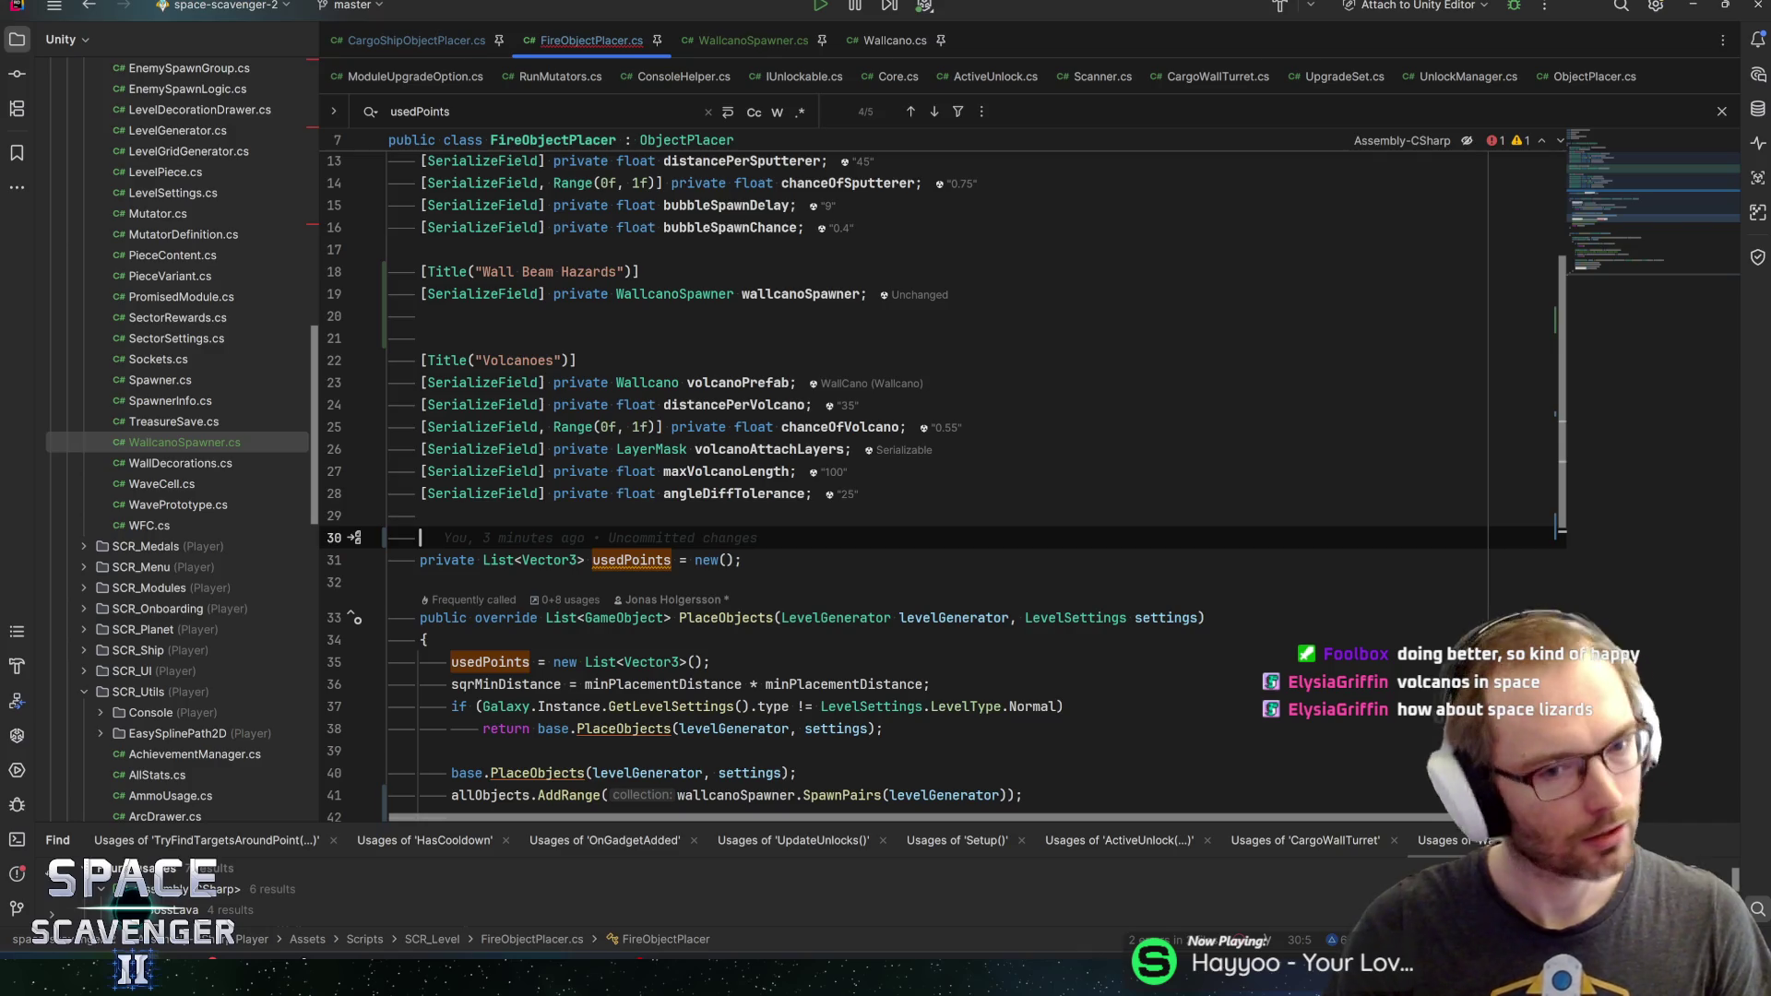
pyautogui.press('Down')
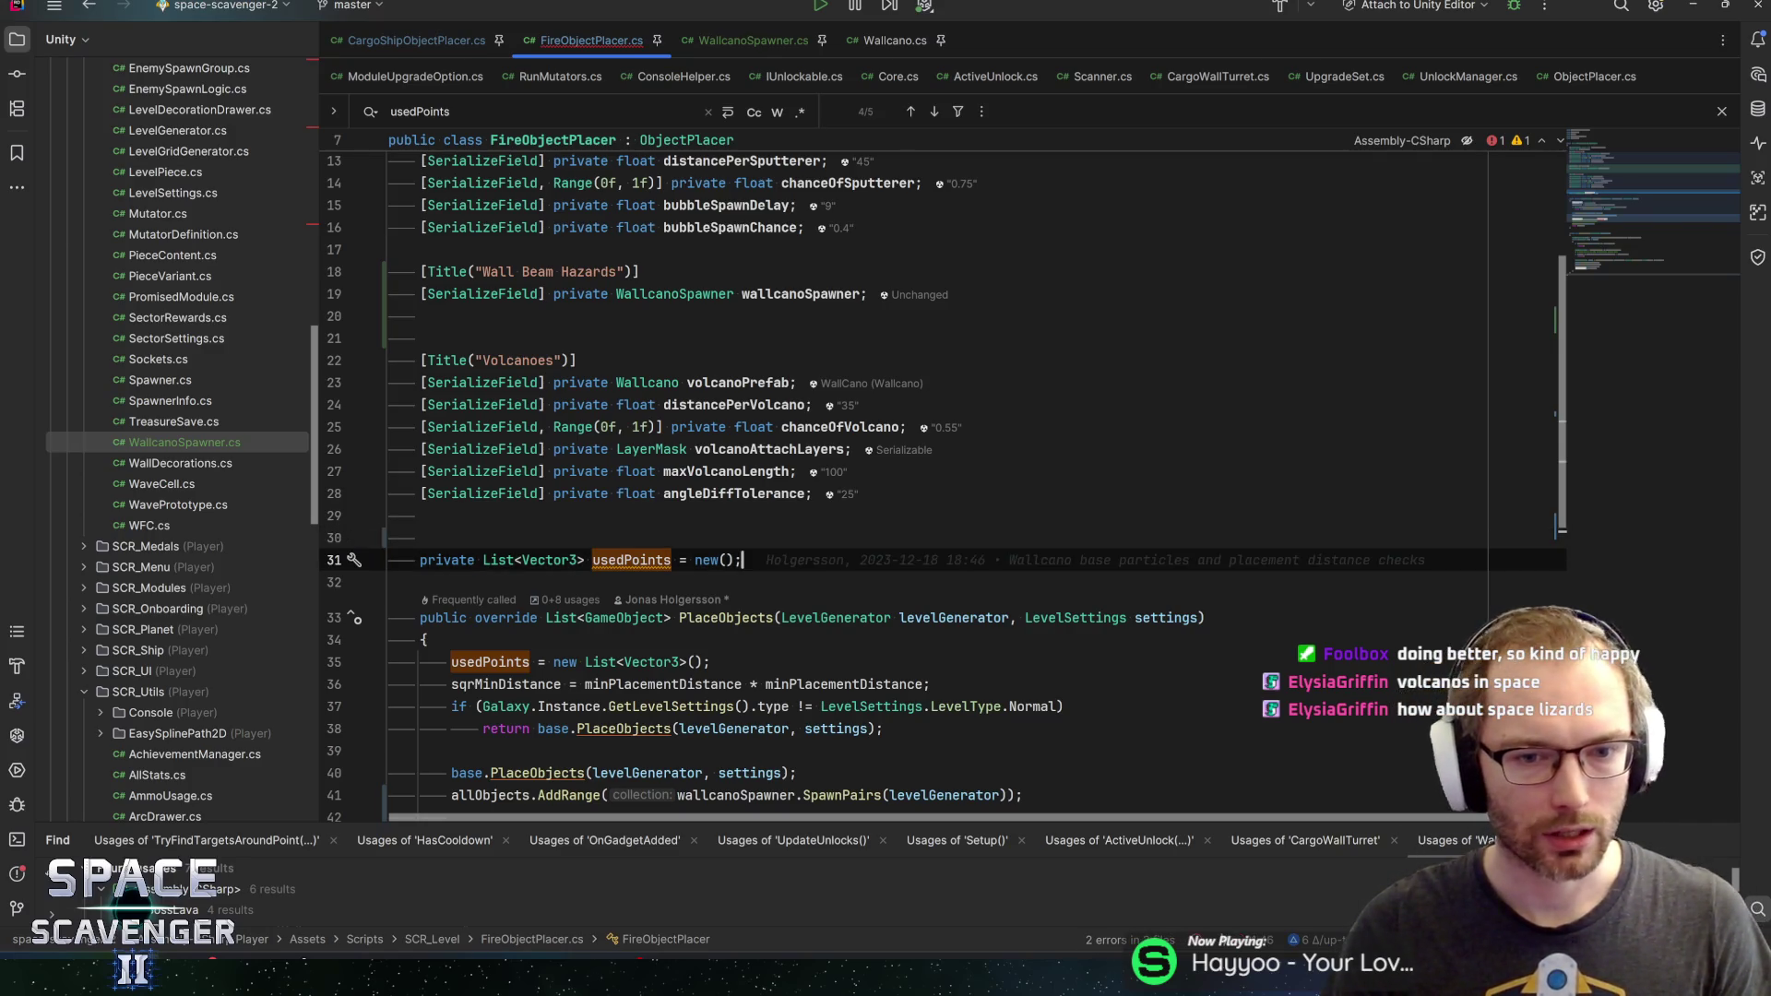
pyautogui.hotkey('shift', 'End')
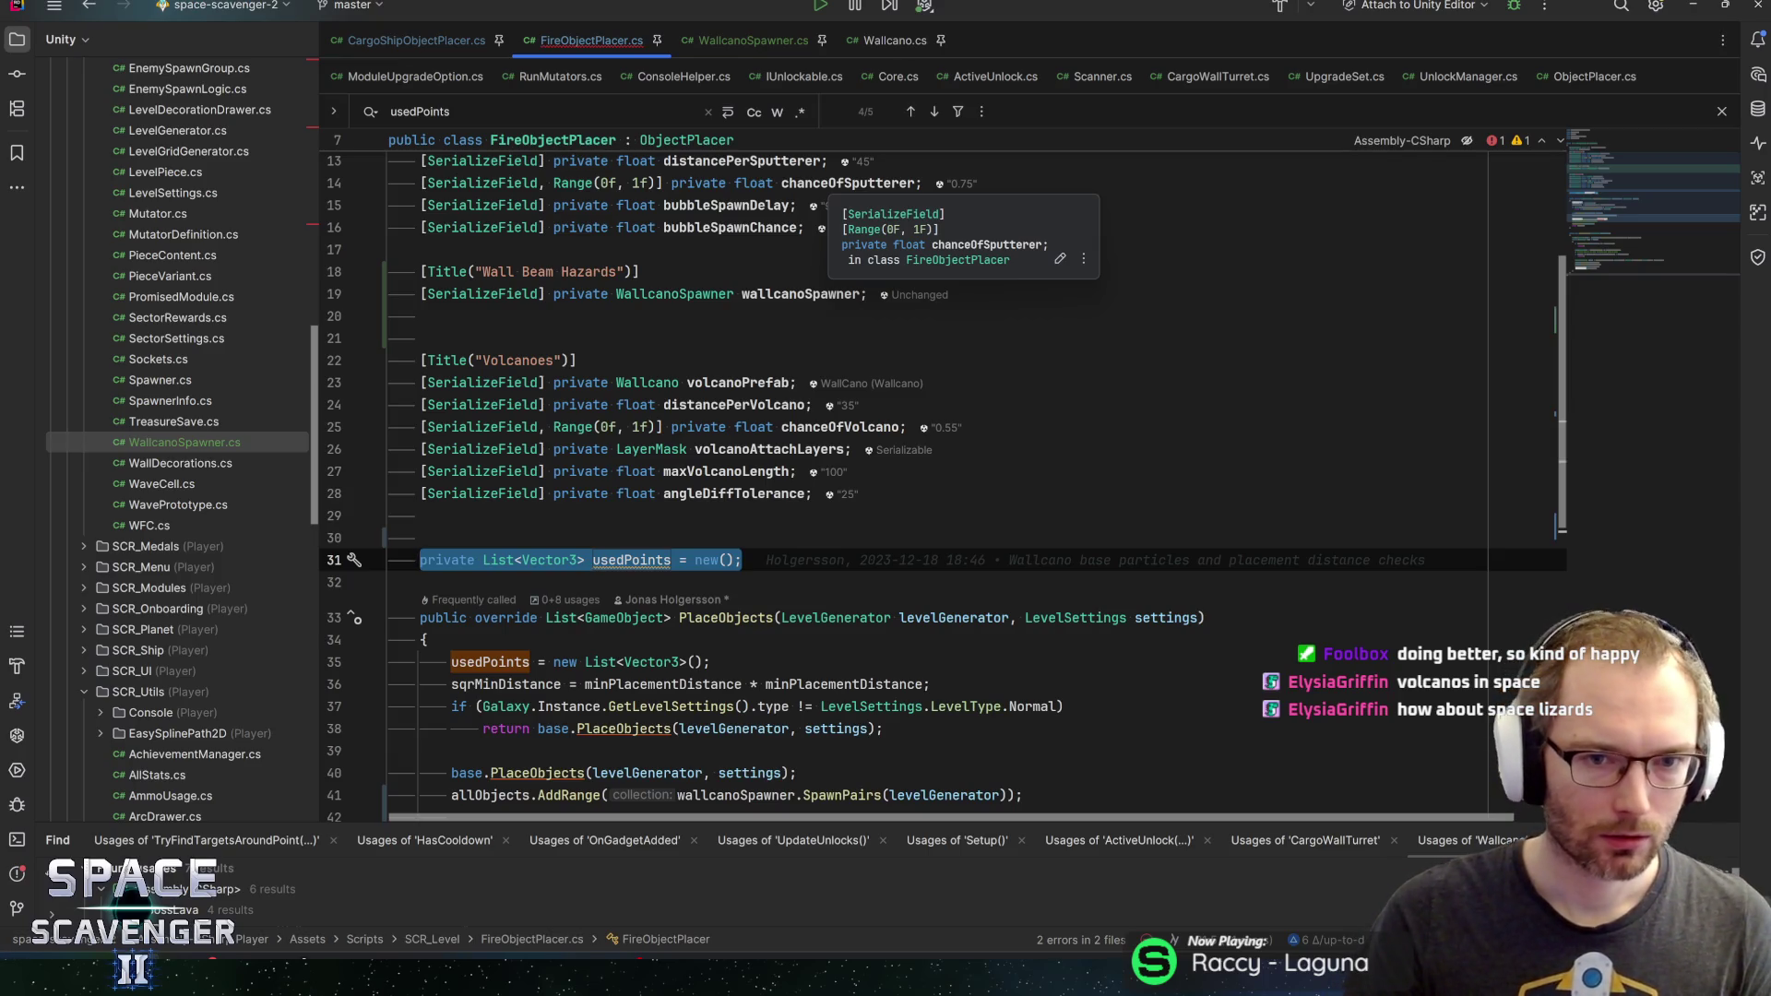
# Review the distancePerVolcano, maxVolcanoLength and angleDiffTolerance fields, then switch away from Rider
pyautogui.click(749, 404)
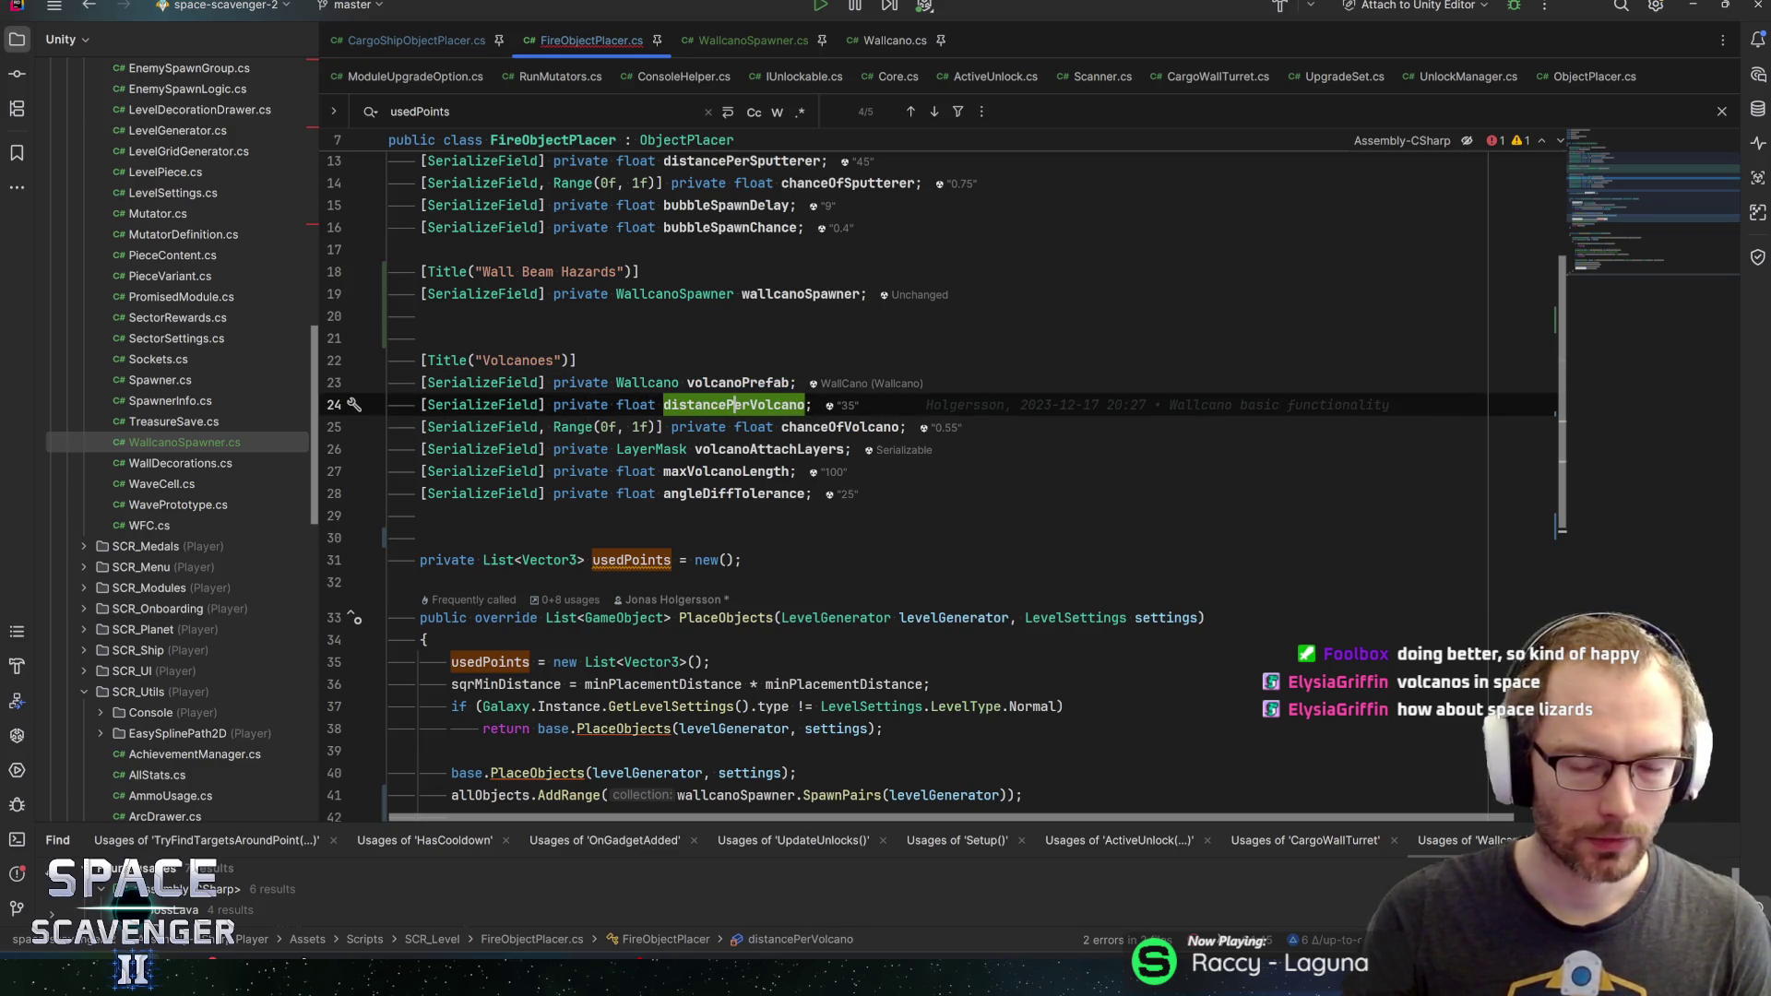
pyautogui.press('Up')
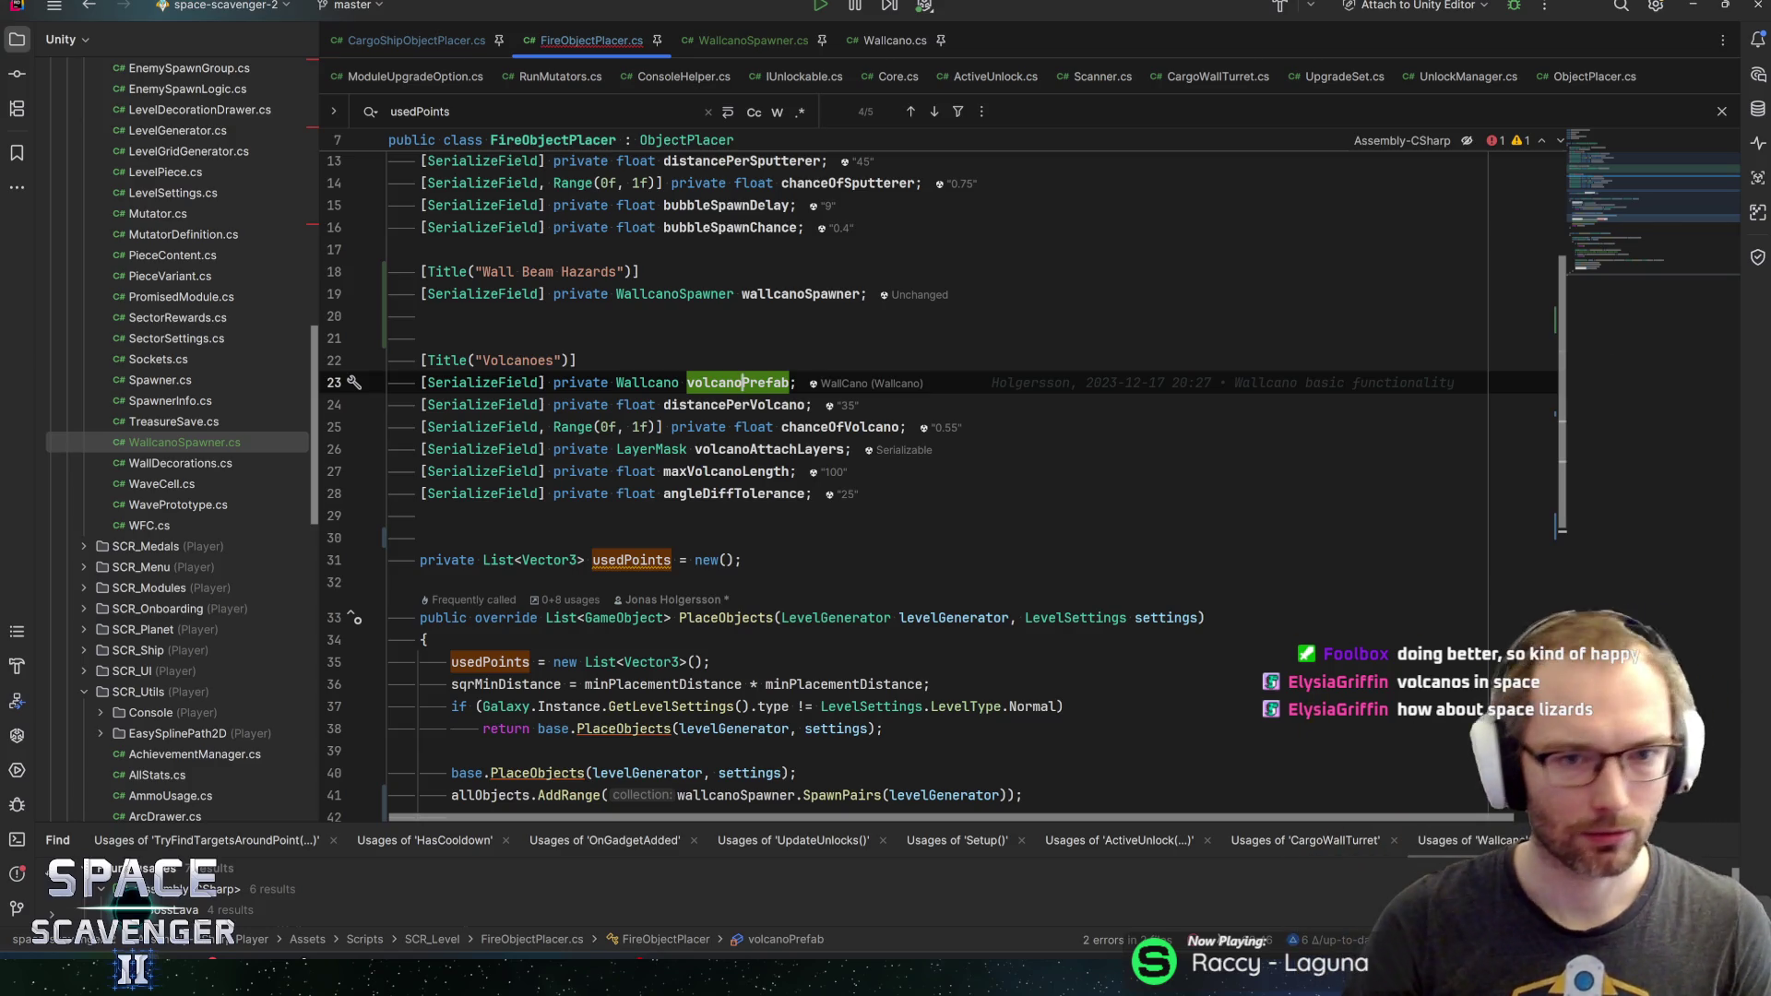
pyautogui.press('Down')
pyautogui.press('Down')
pyautogui.press('Down')
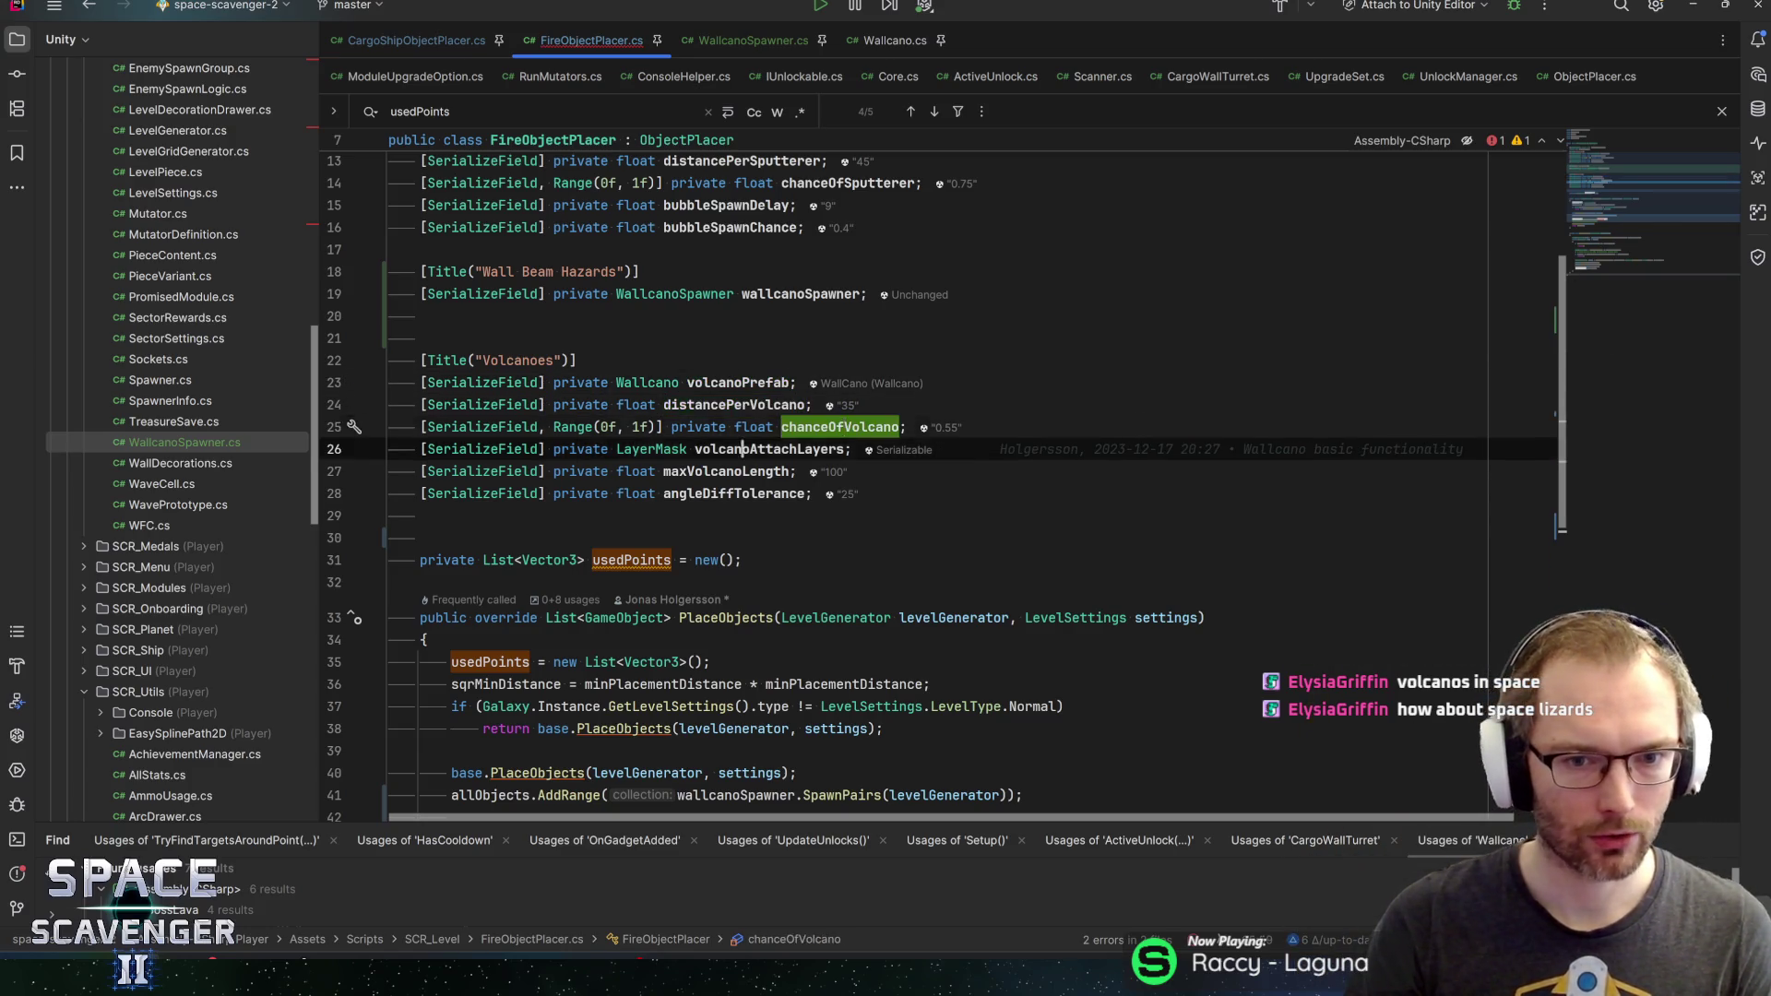
pyautogui.press('Up')
pyautogui.press('Left')
pyautogui.press('Left')
pyautogui.press('Left')
pyautogui.press('Down')
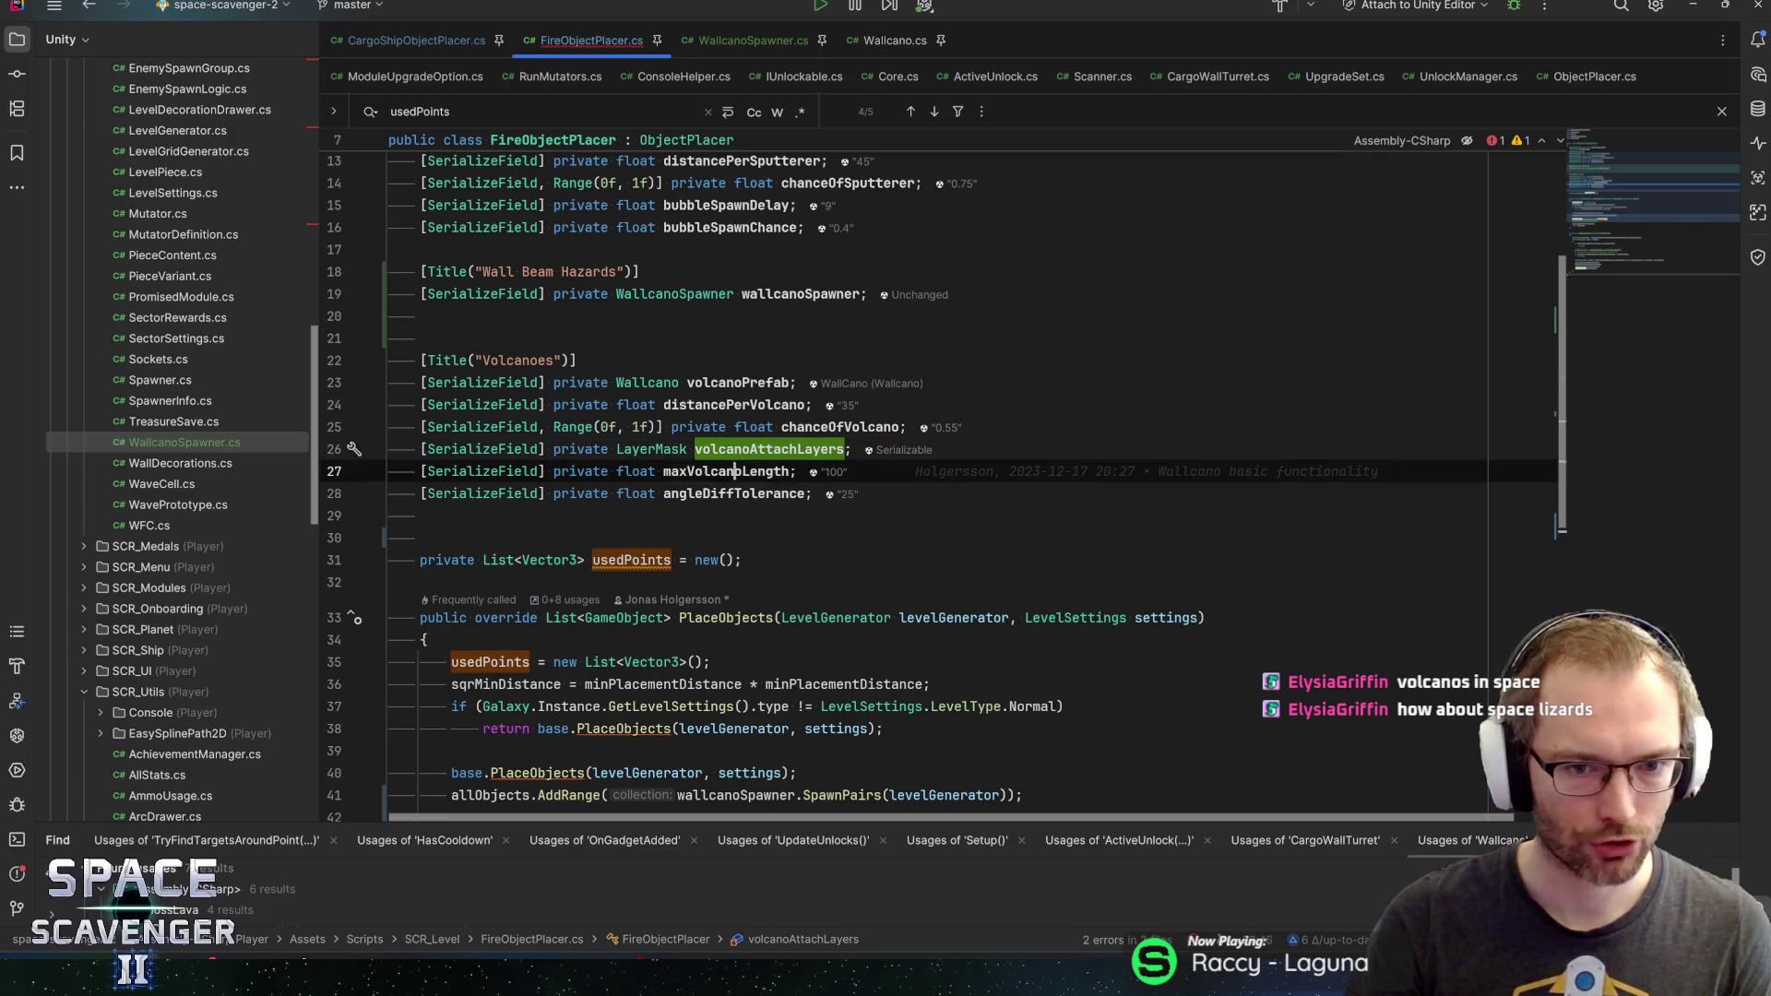
pyautogui.press('Down')
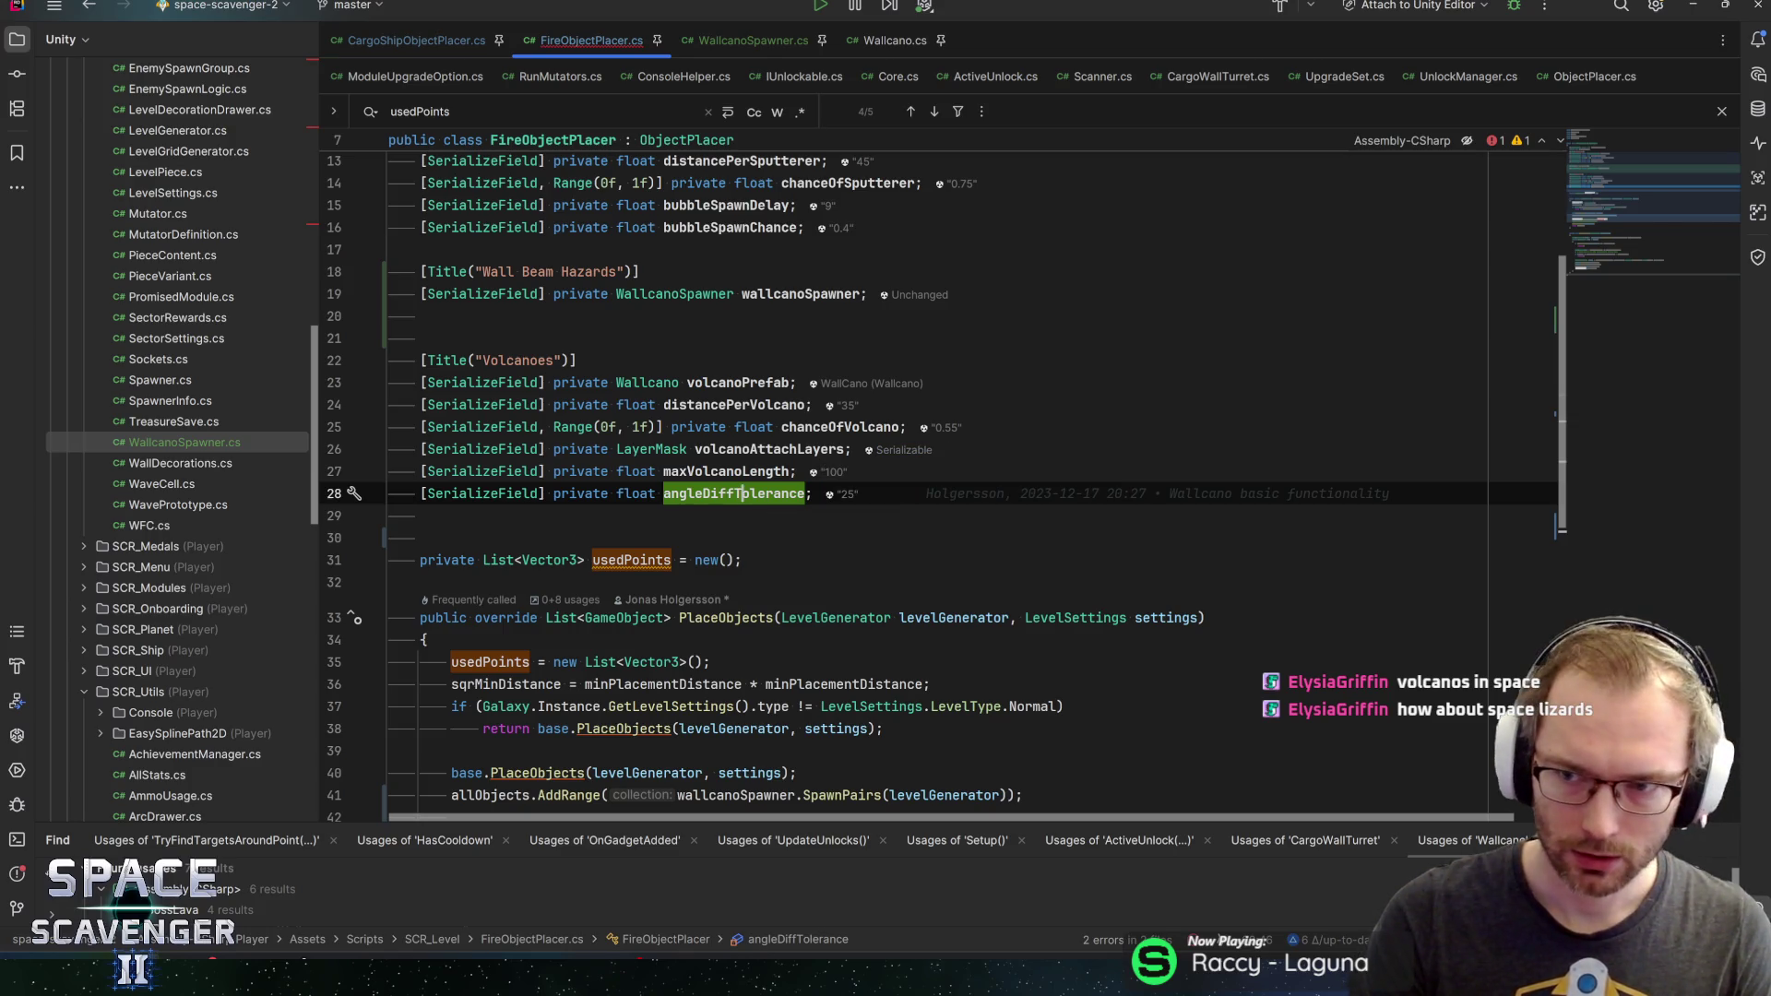
pyautogui.scroll(-4, 923, 480)
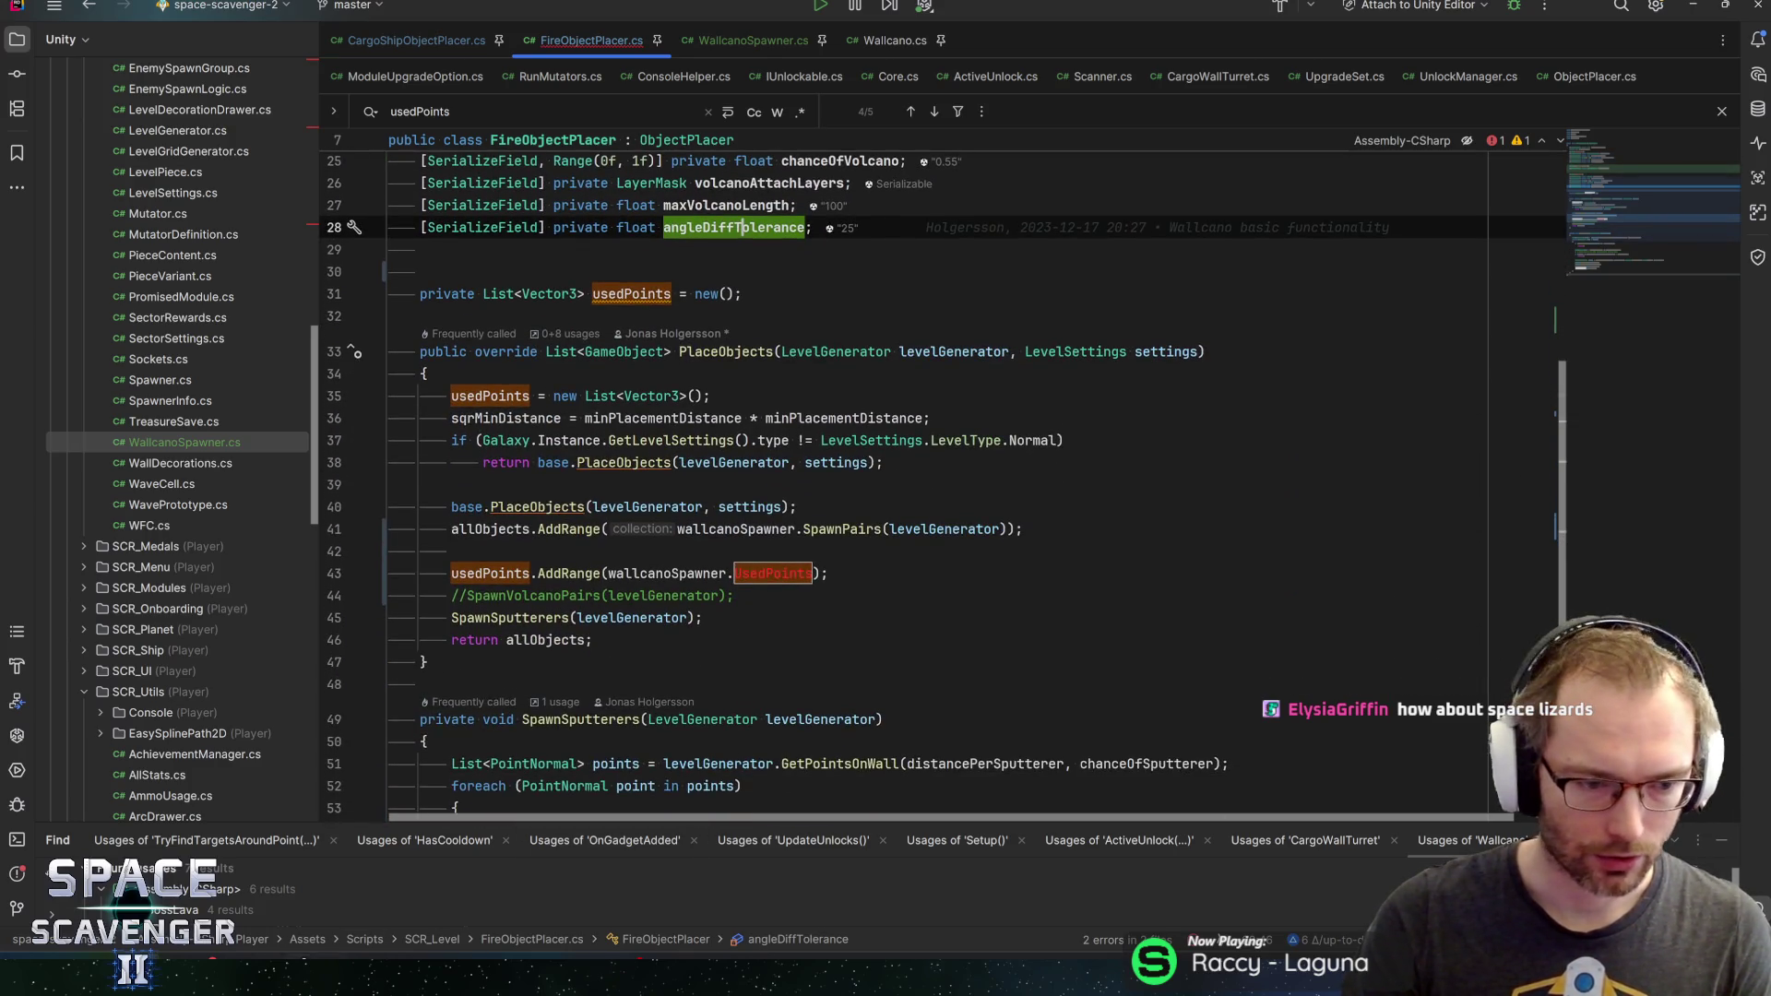
pyautogui.hotkey('alt', 'Tab')
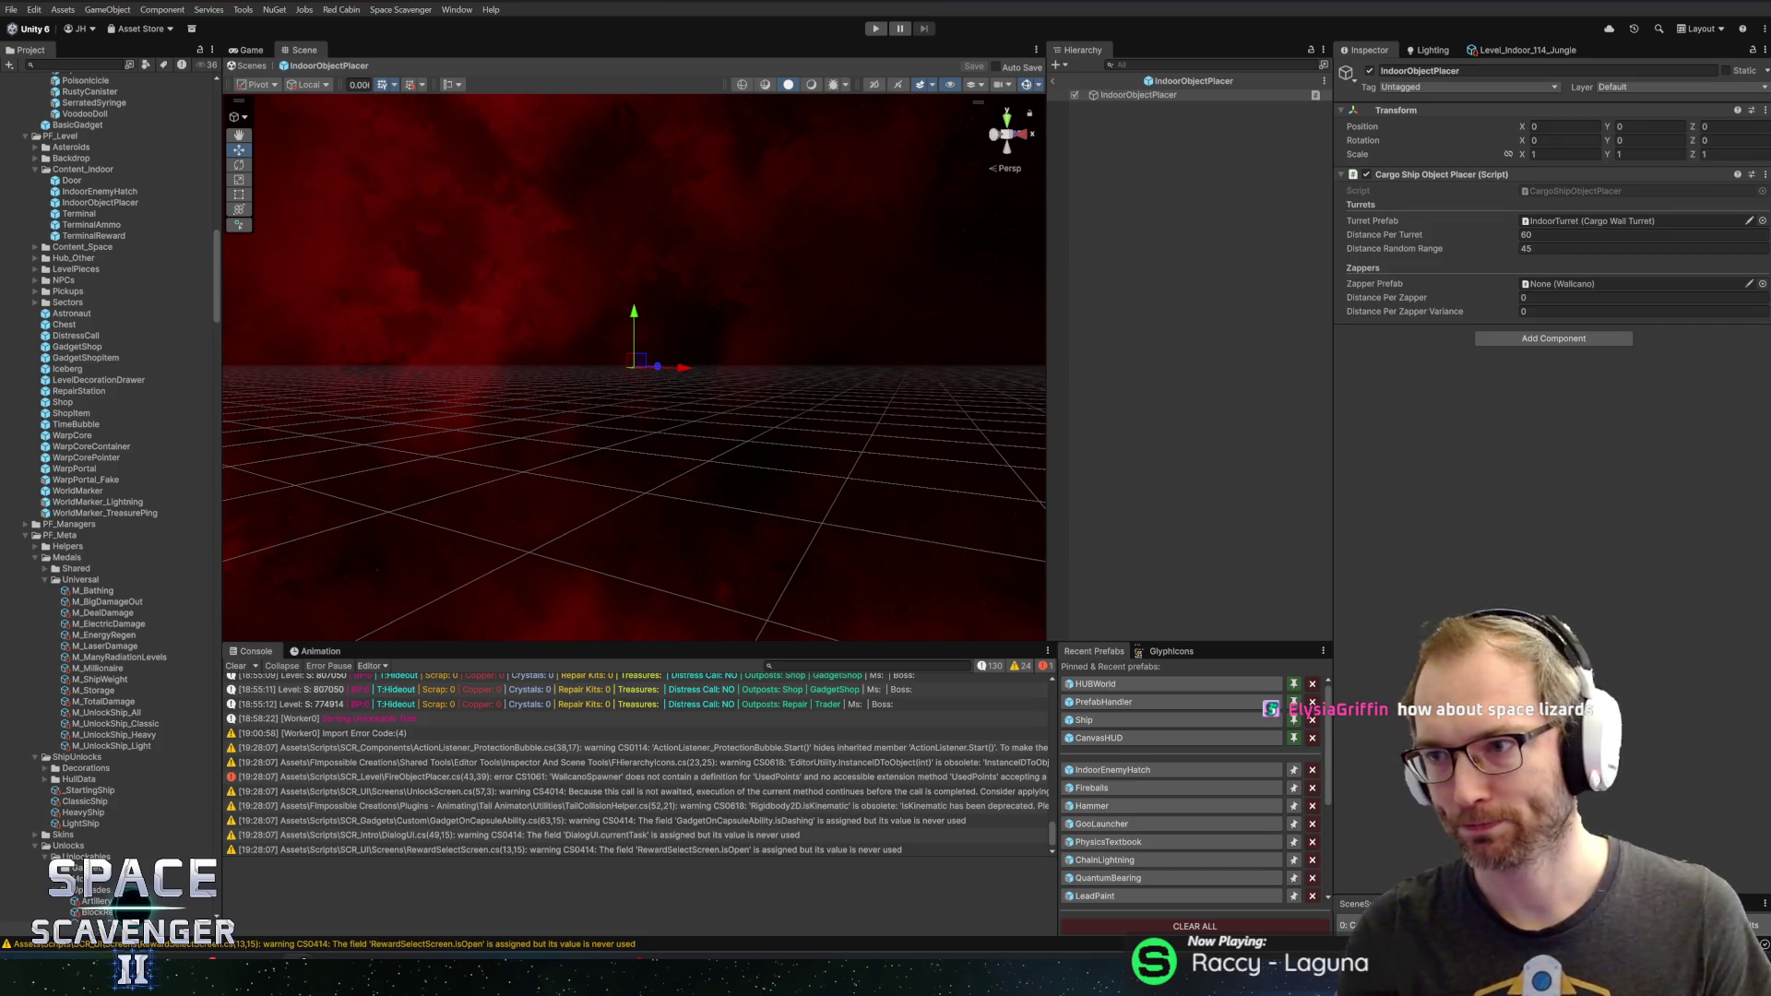
pyautogui.hotkey('alt', 'Tab')
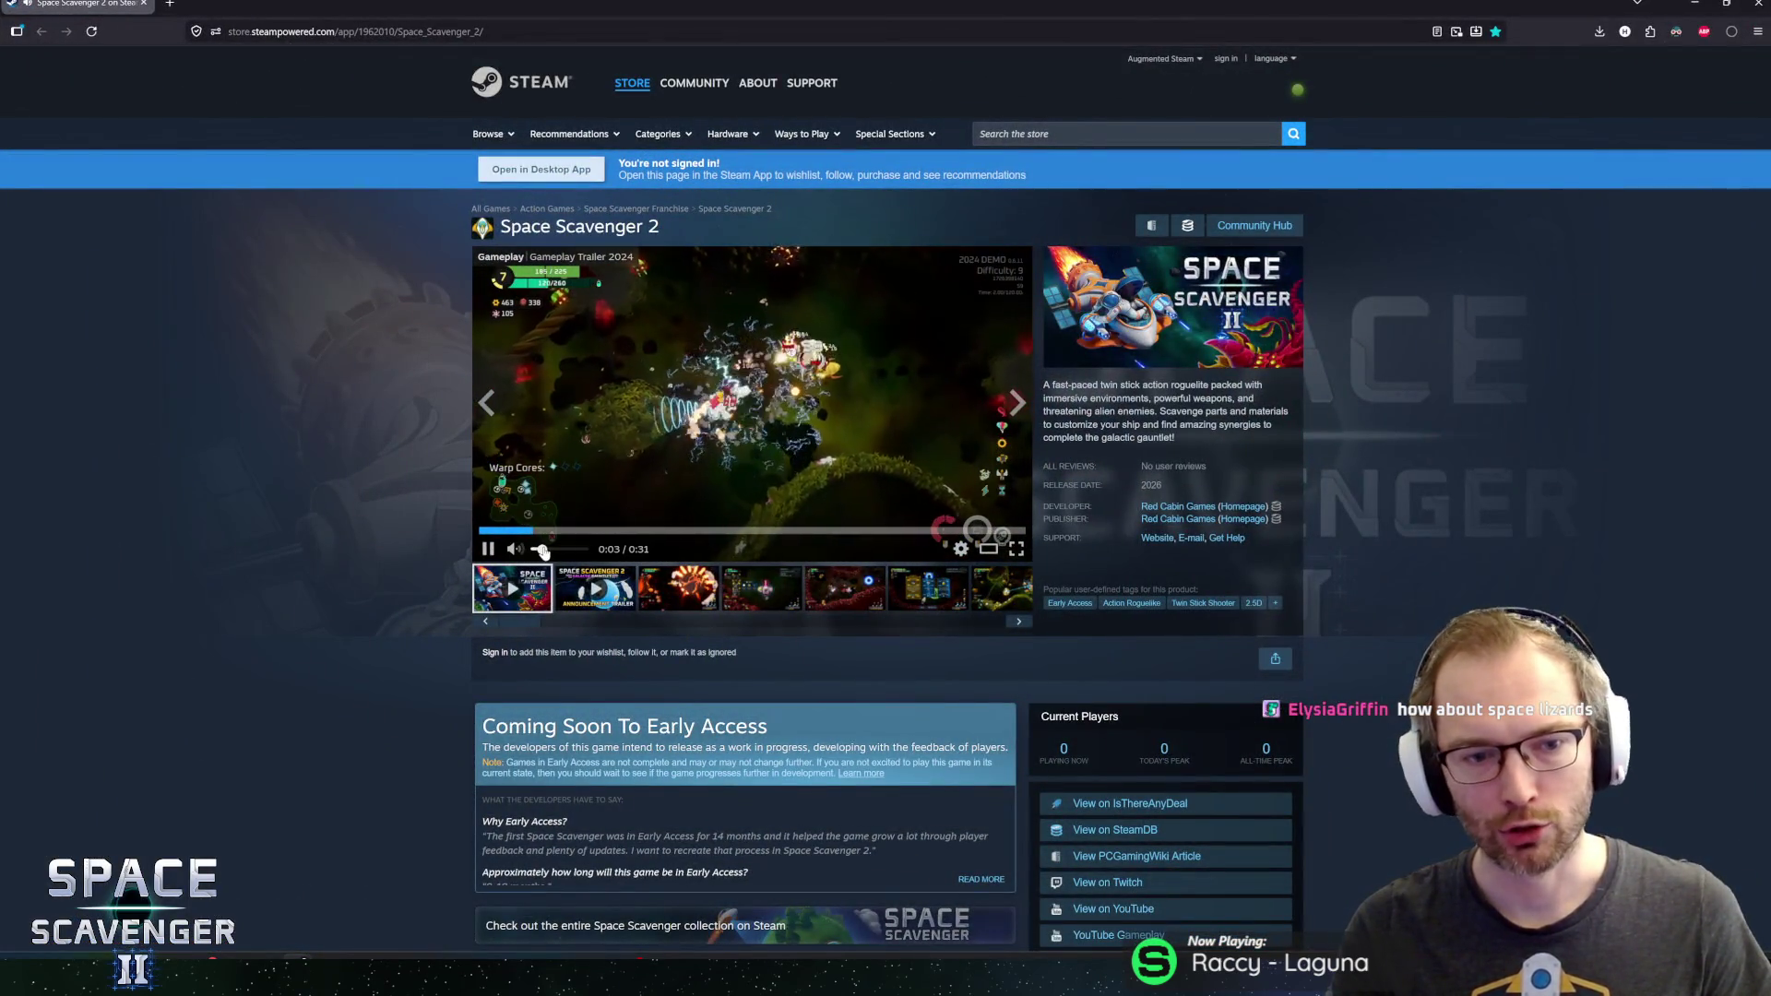
# Play the Space Scavenger 2 trailer unmuted in the large viewer, then close it
pyautogui.click(546, 551)
pyautogui.click(988, 549)
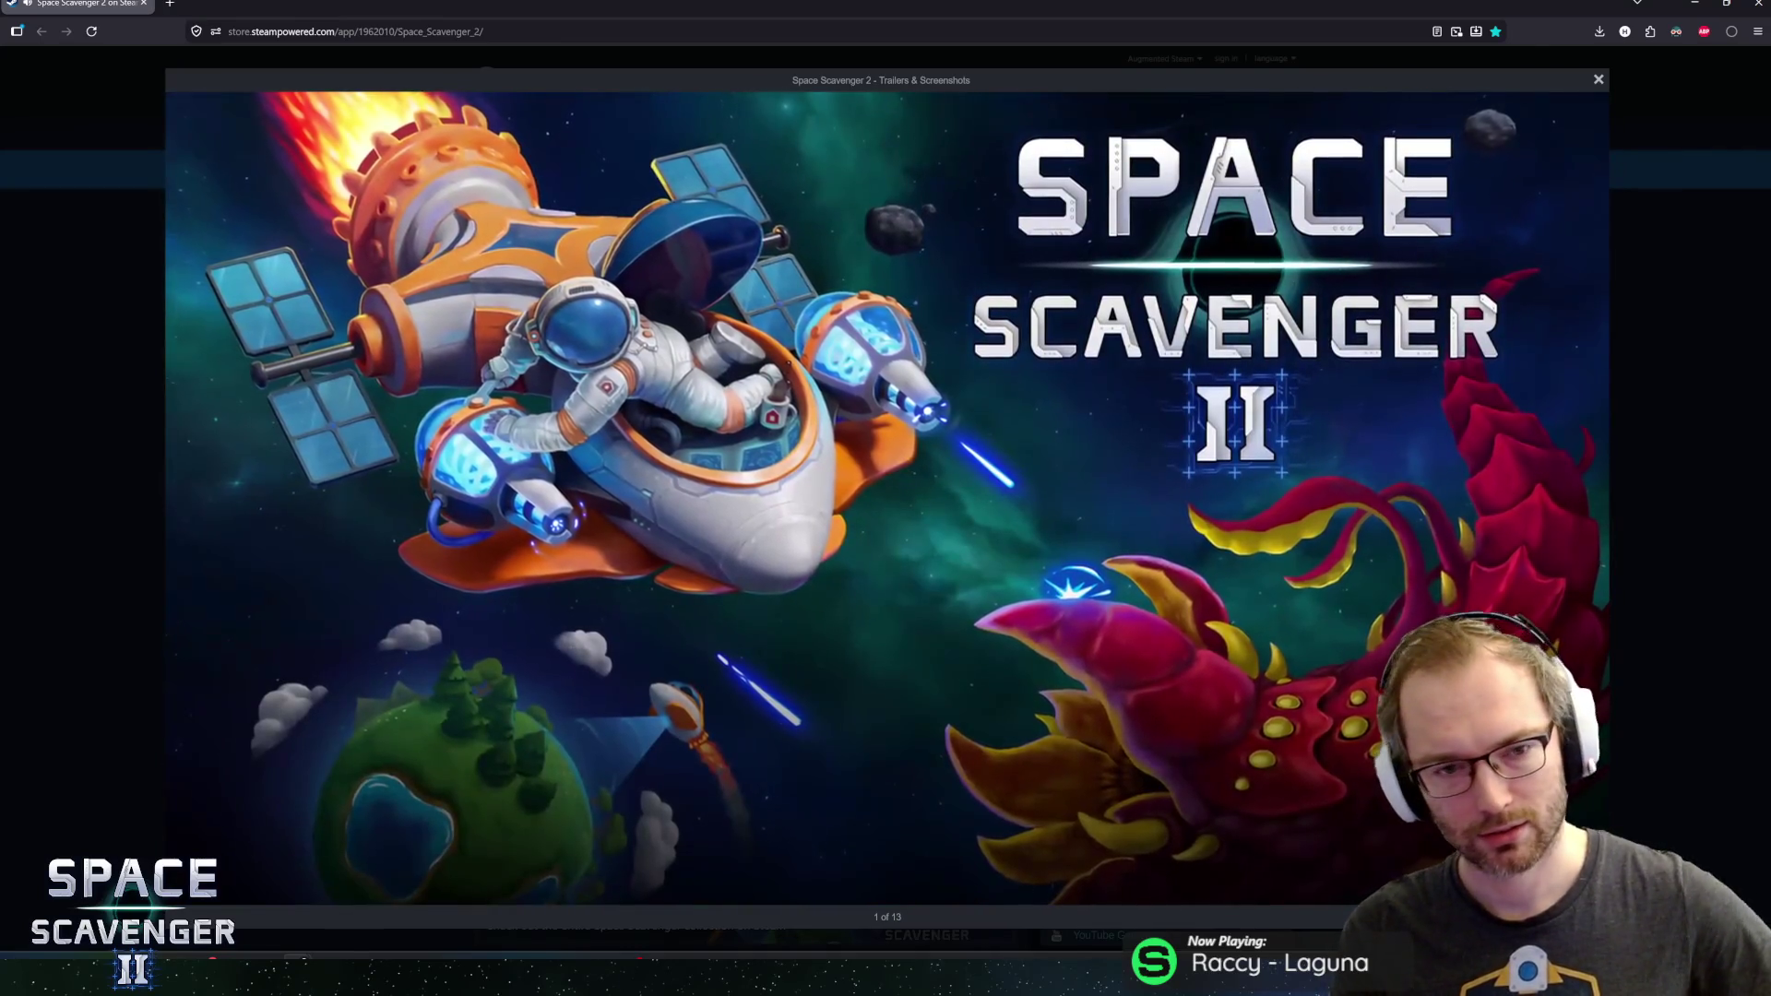
pyautogui.moveTo(1553, 557)
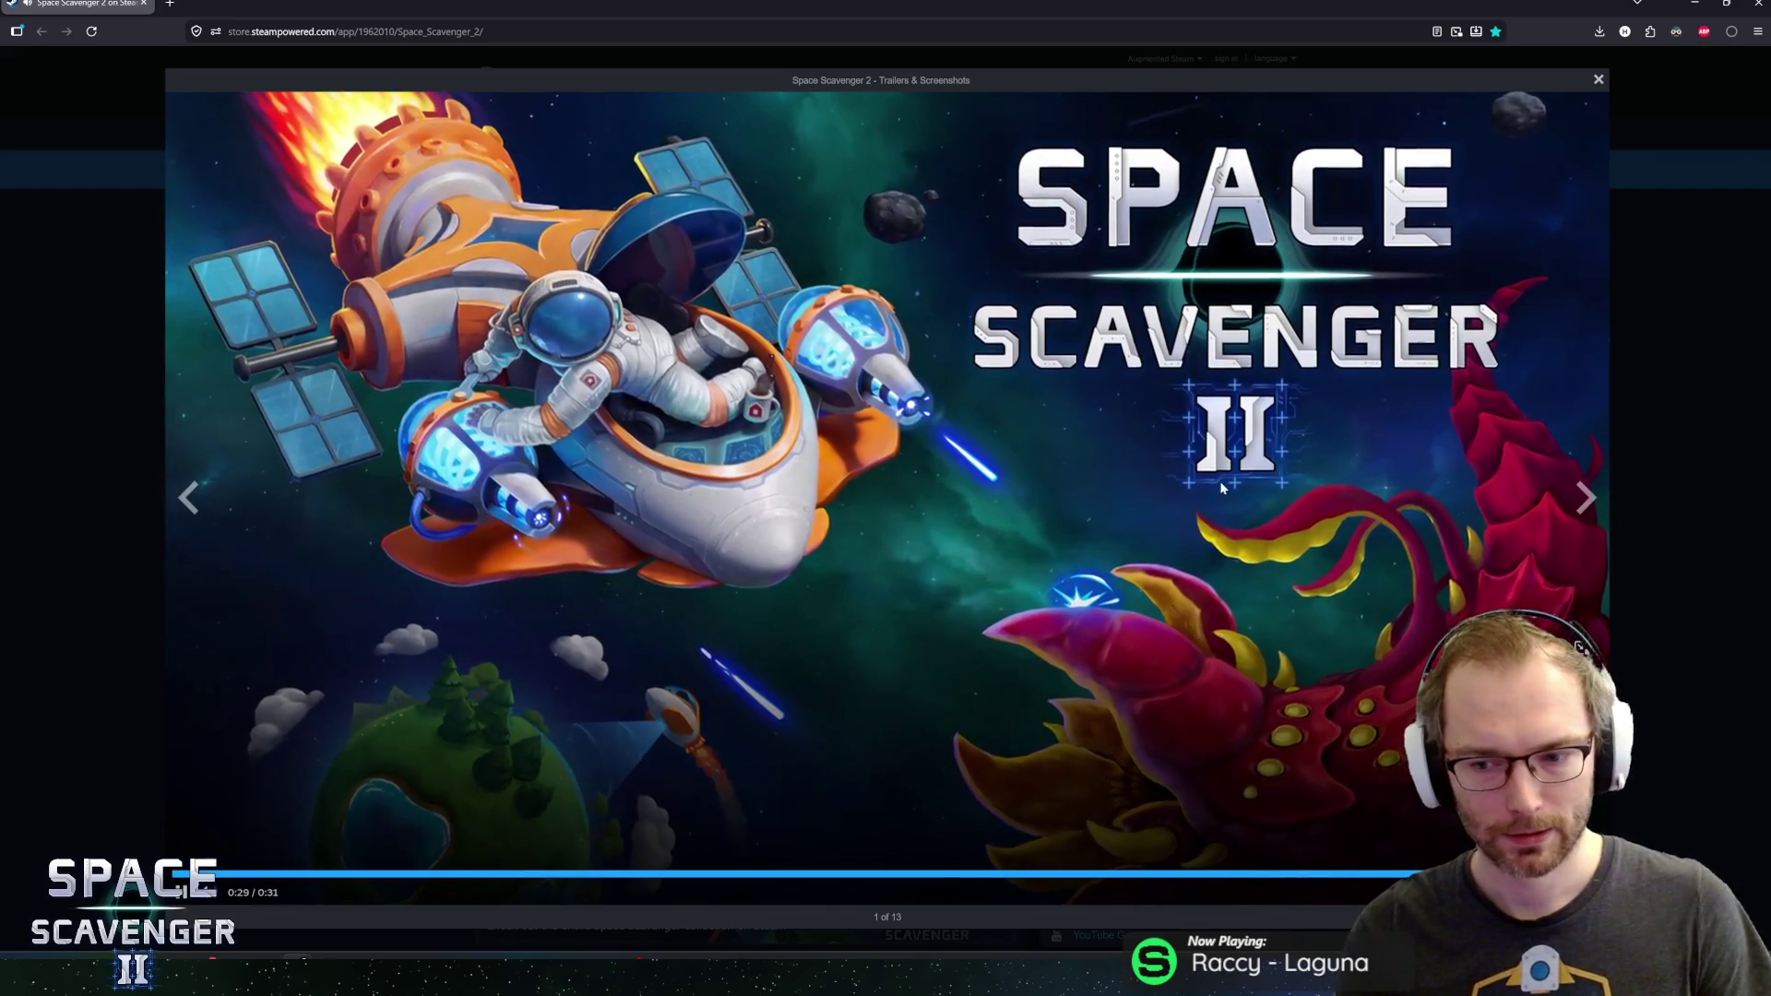
pyautogui.click(932, 494)
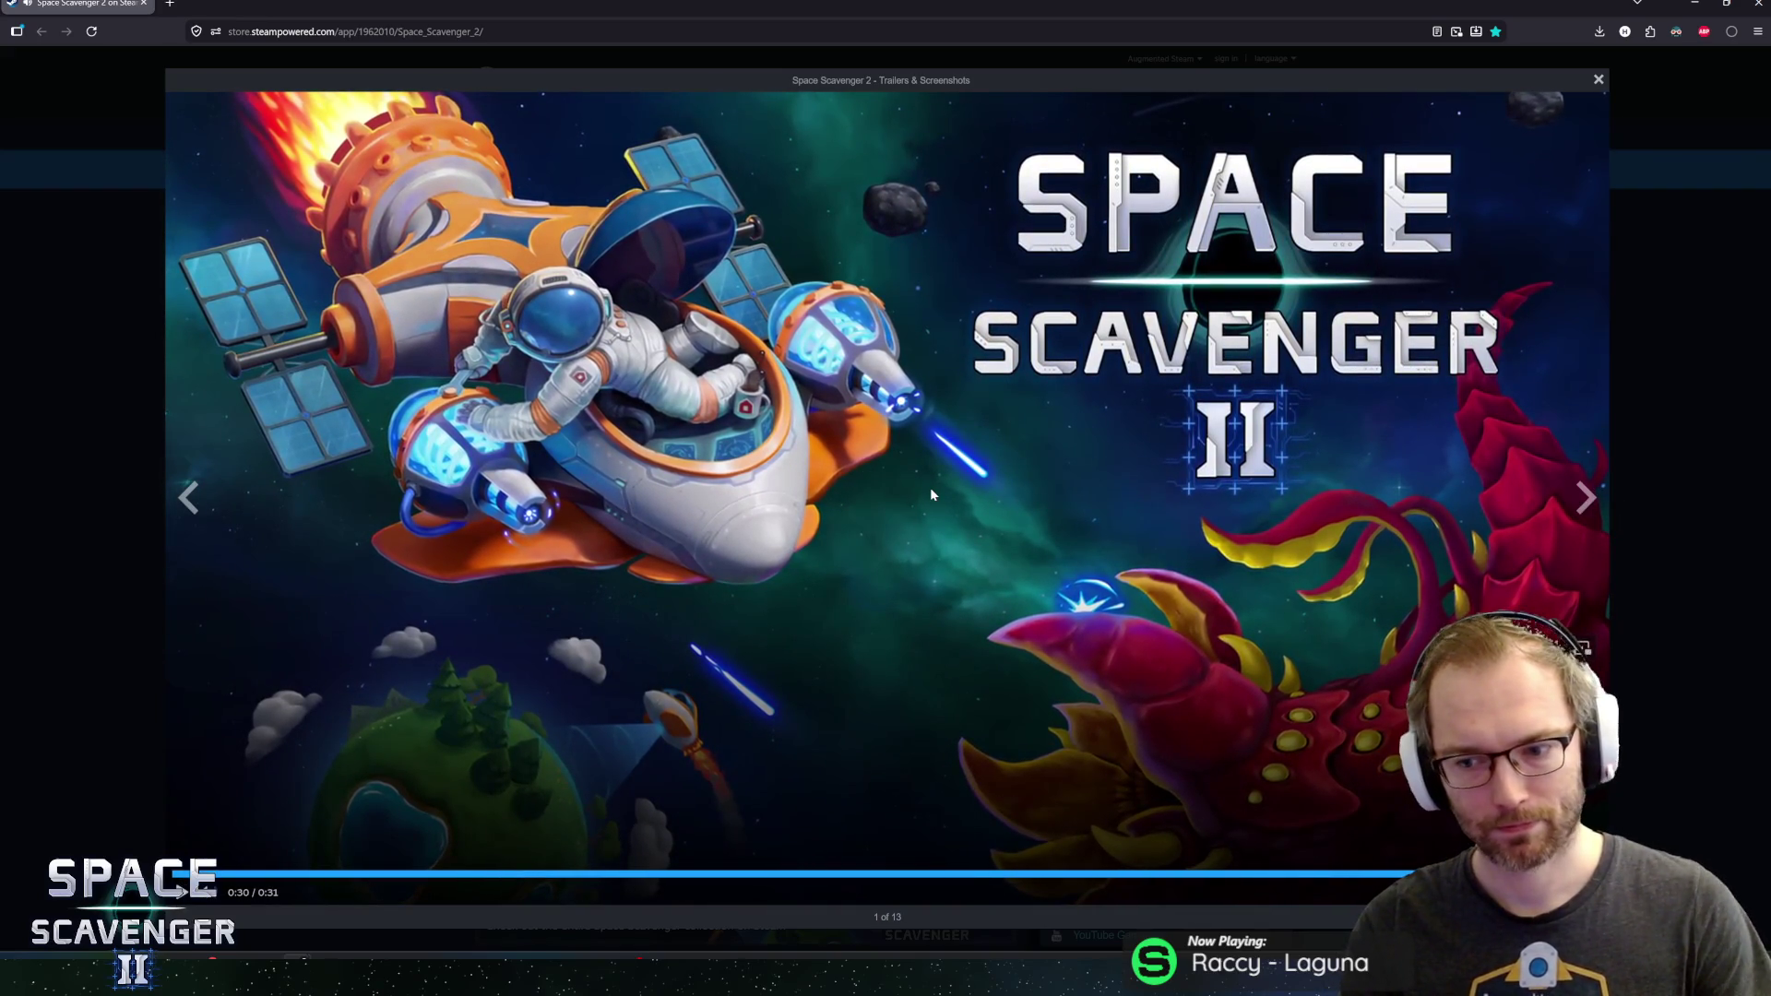
pyautogui.press('Escape')
# Scroll the store page to the demo, Early Access and 2026 release details, then minimize the browser
pyautogui.scroll(-5, 414, 595)
pyautogui.scroll(5, 433, 618)
pyautogui.moveTo(1141, 485); pyautogui.dragTo(1157, 485)
pyautogui.click(1142, 484)
pyautogui.scroll(-4, 319, 417)
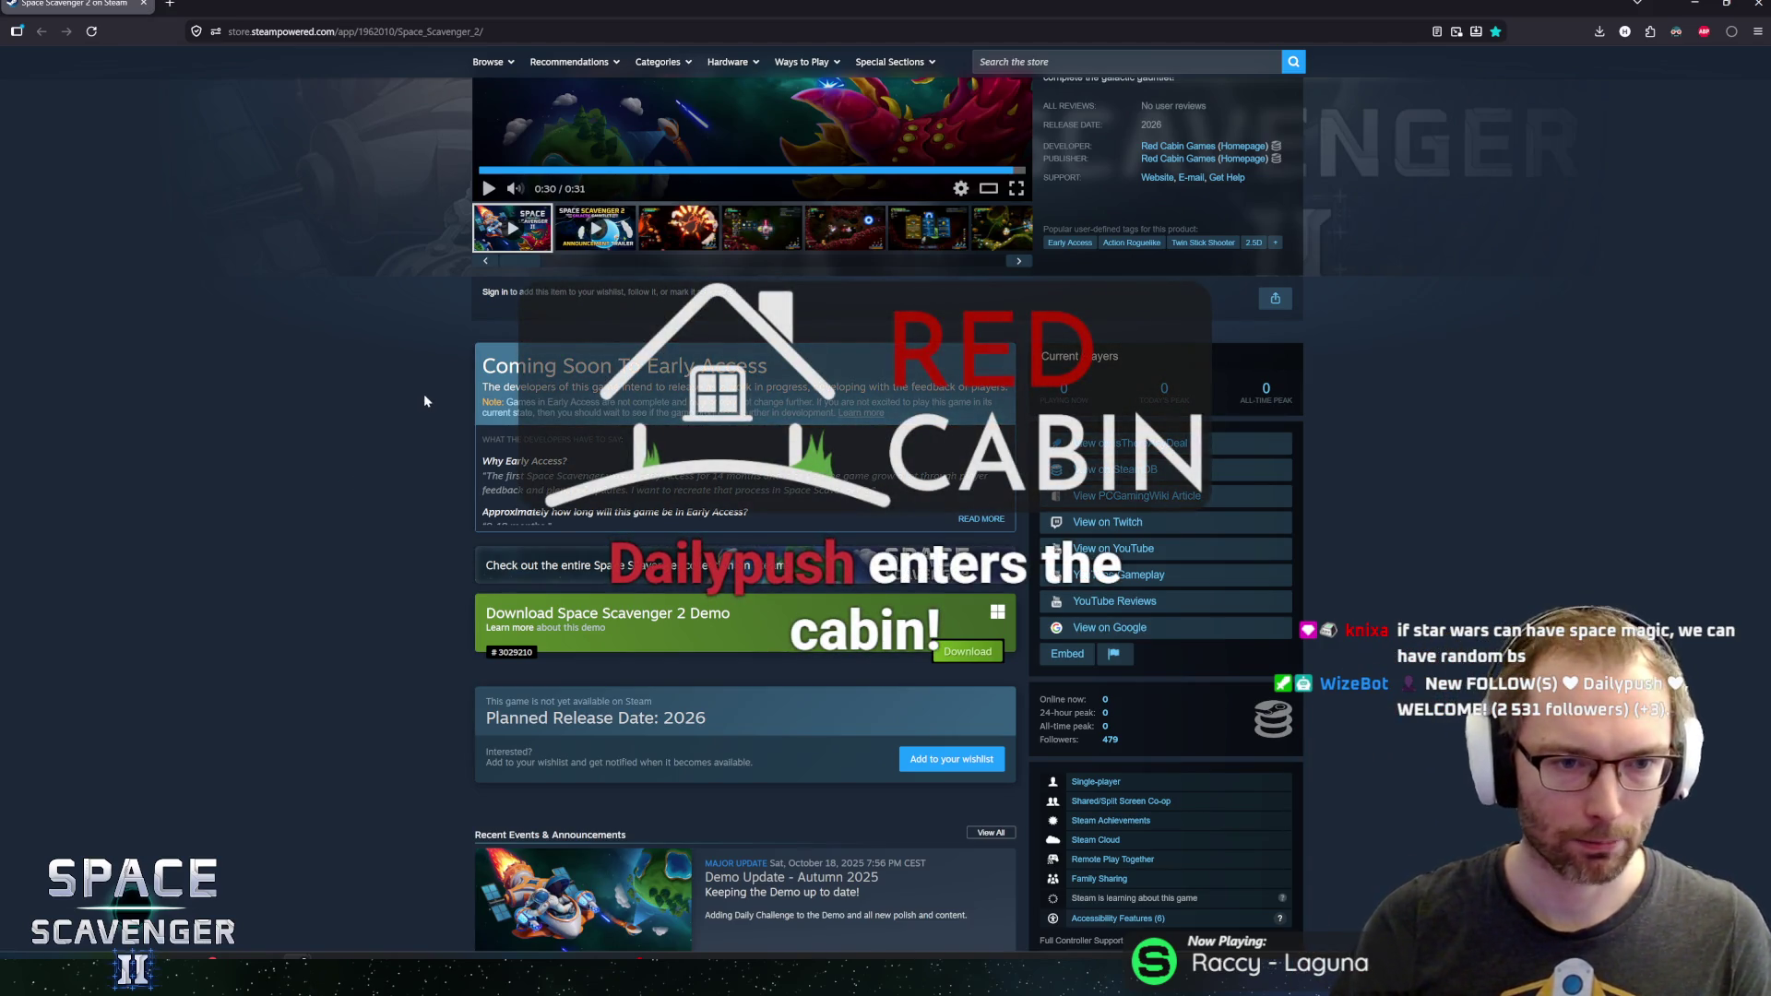
pyautogui.scroll(-2, 428, 390)
pyautogui.scroll(3, 458, 406)
pyautogui.scroll(-2, 454, 415)
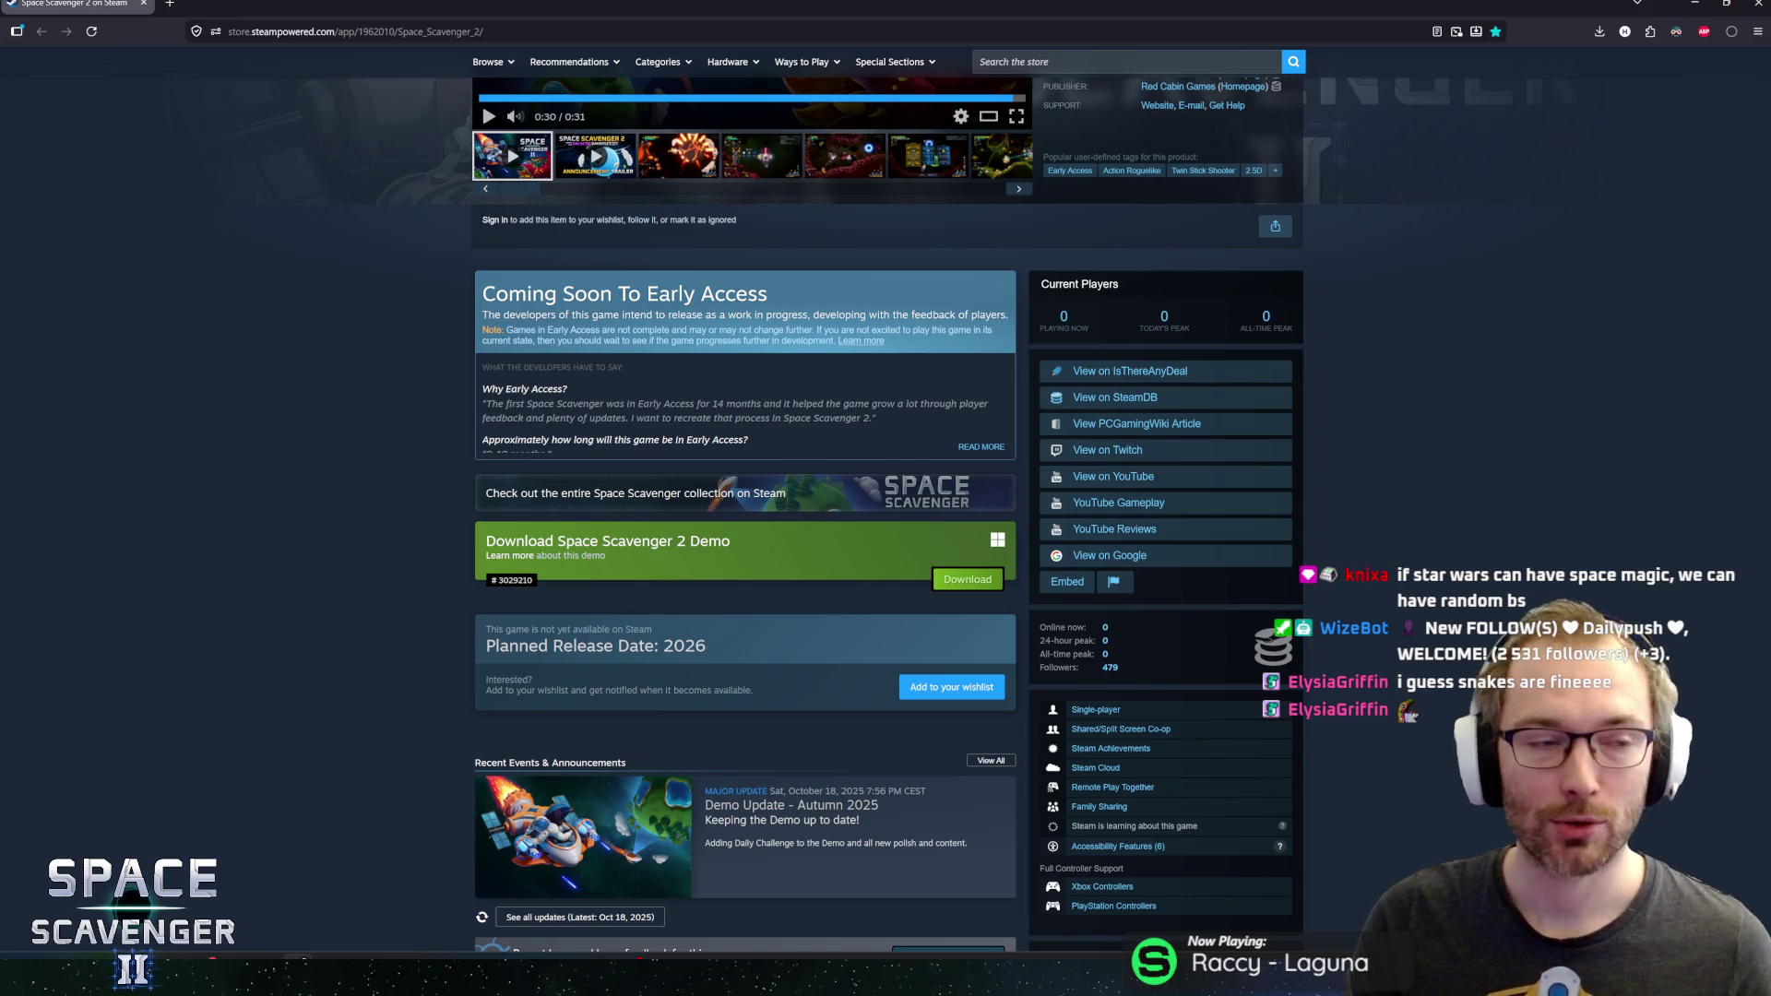
pyautogui.press('super+Down')
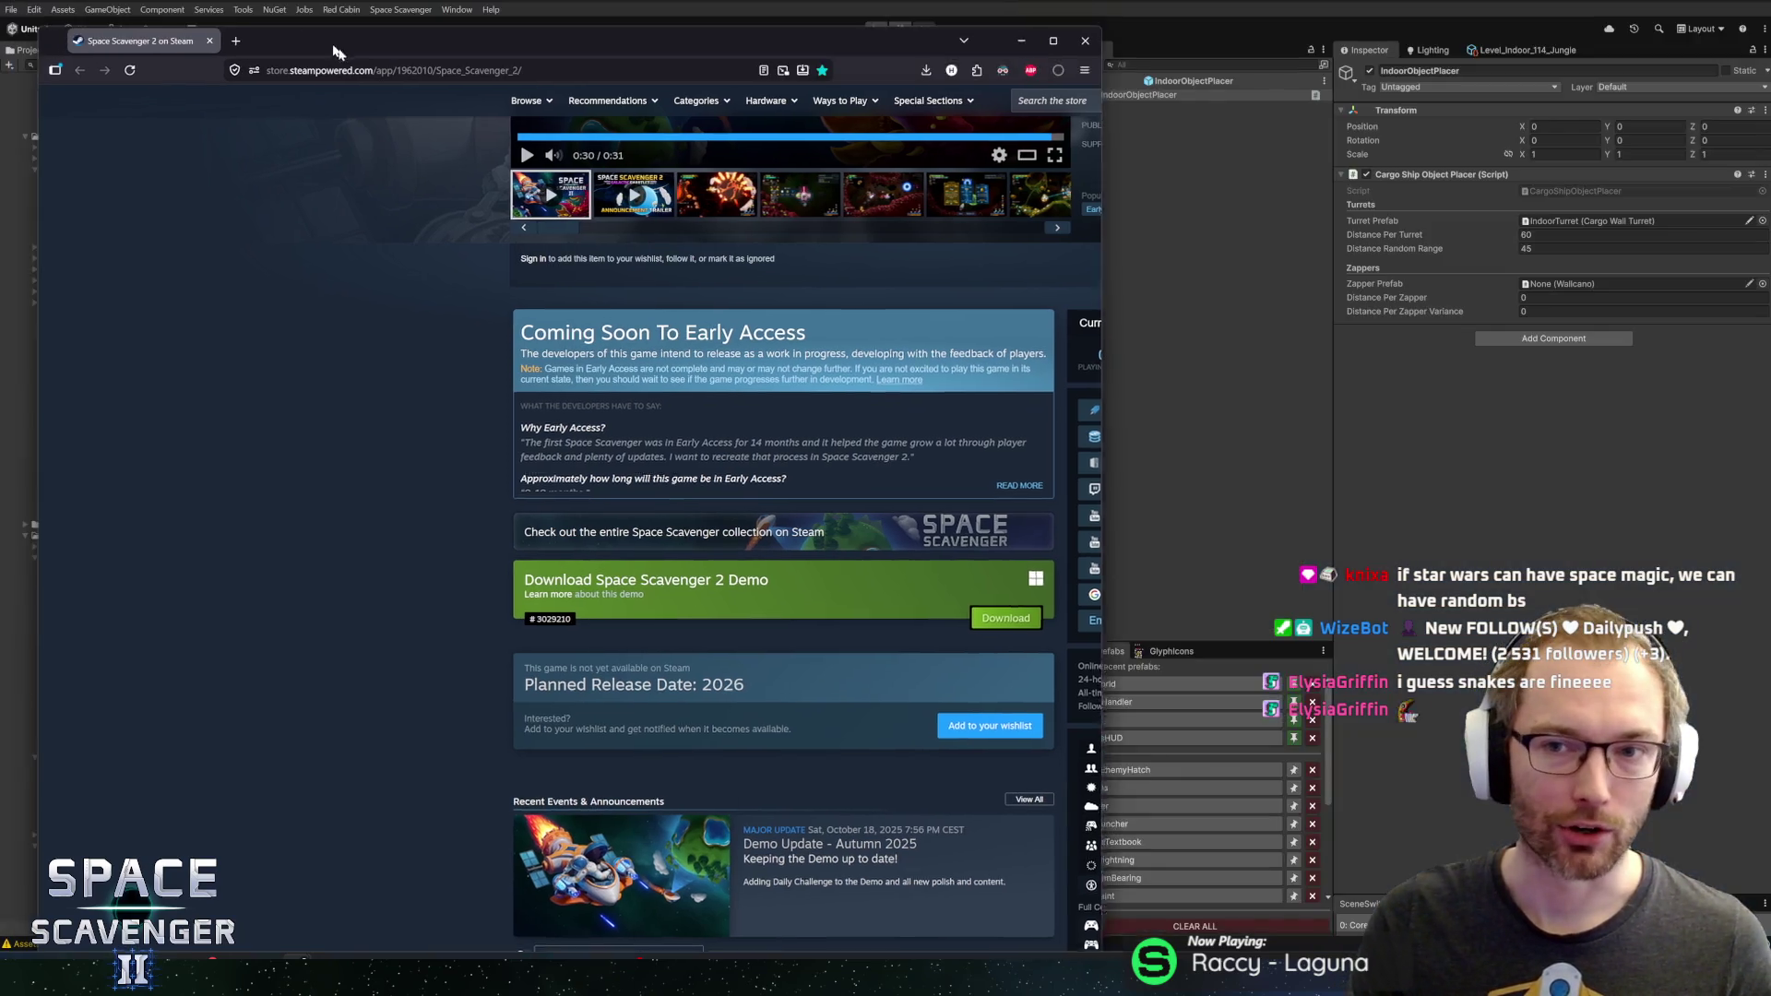
# Bring Unity to the front and orbit the Scene view to tilt toward the grid
pyautogui.press('super+Down')
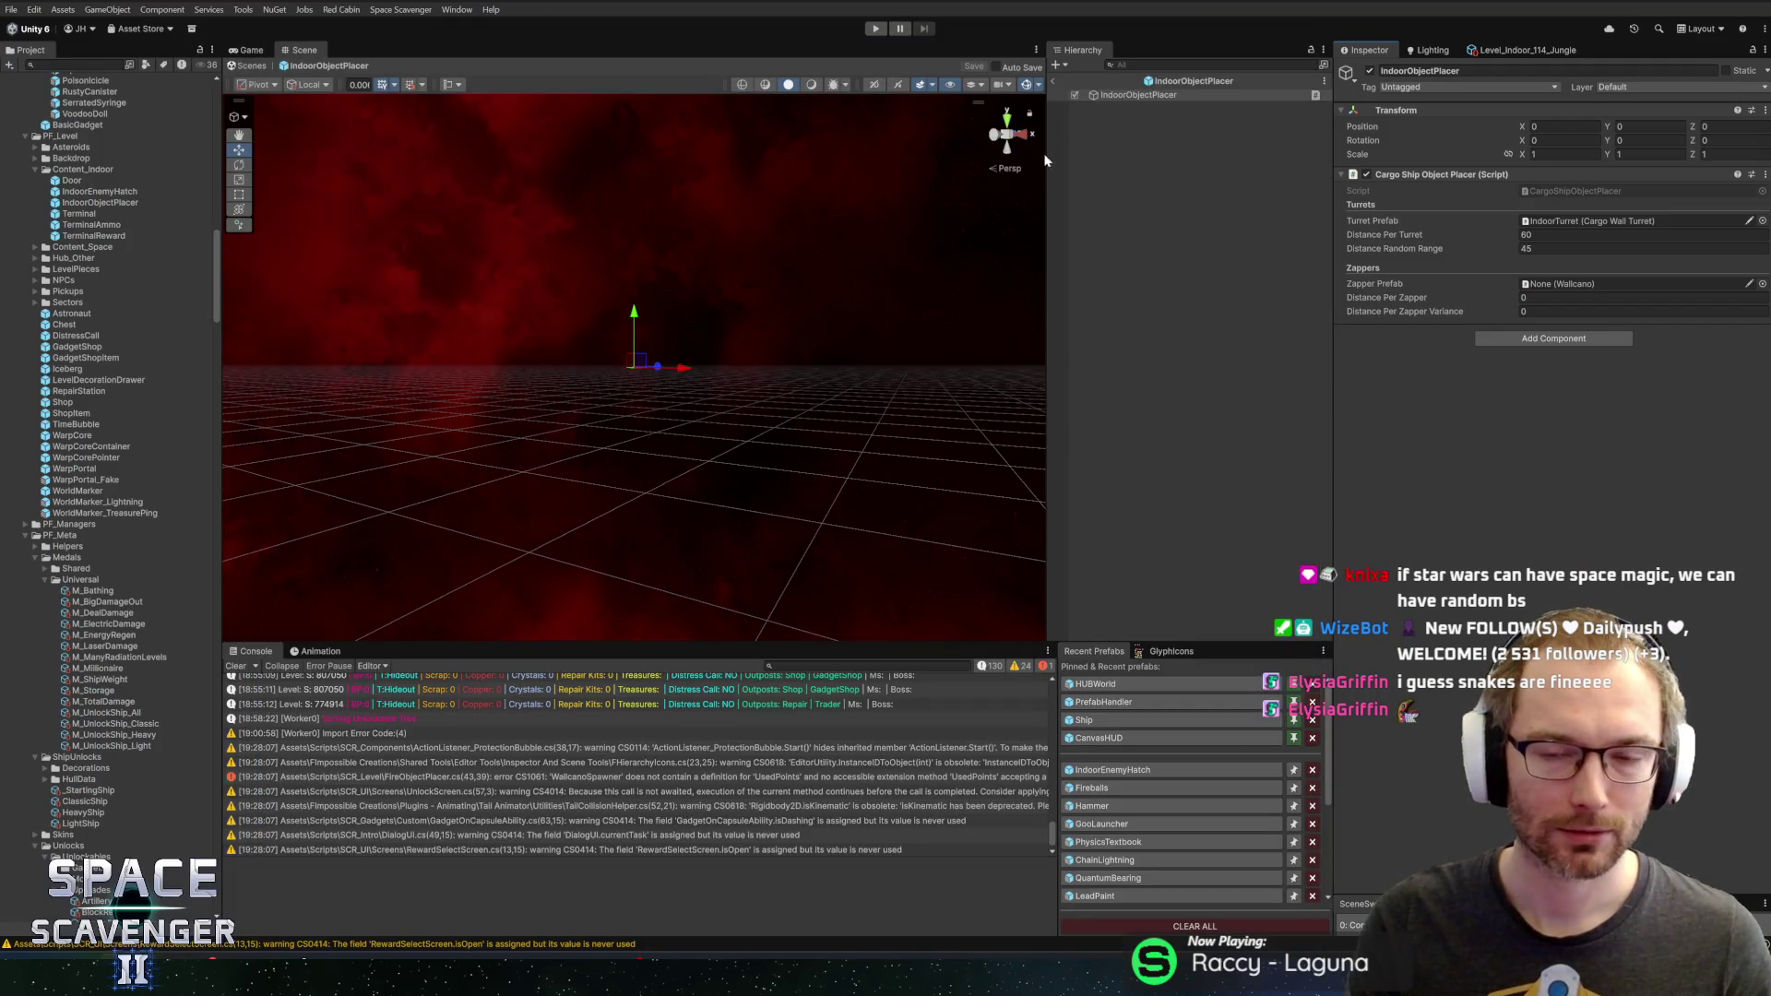
pyautogui.hotkey('alt', 'Tab')
pyautogui.hotkey('alt', 'Tab')
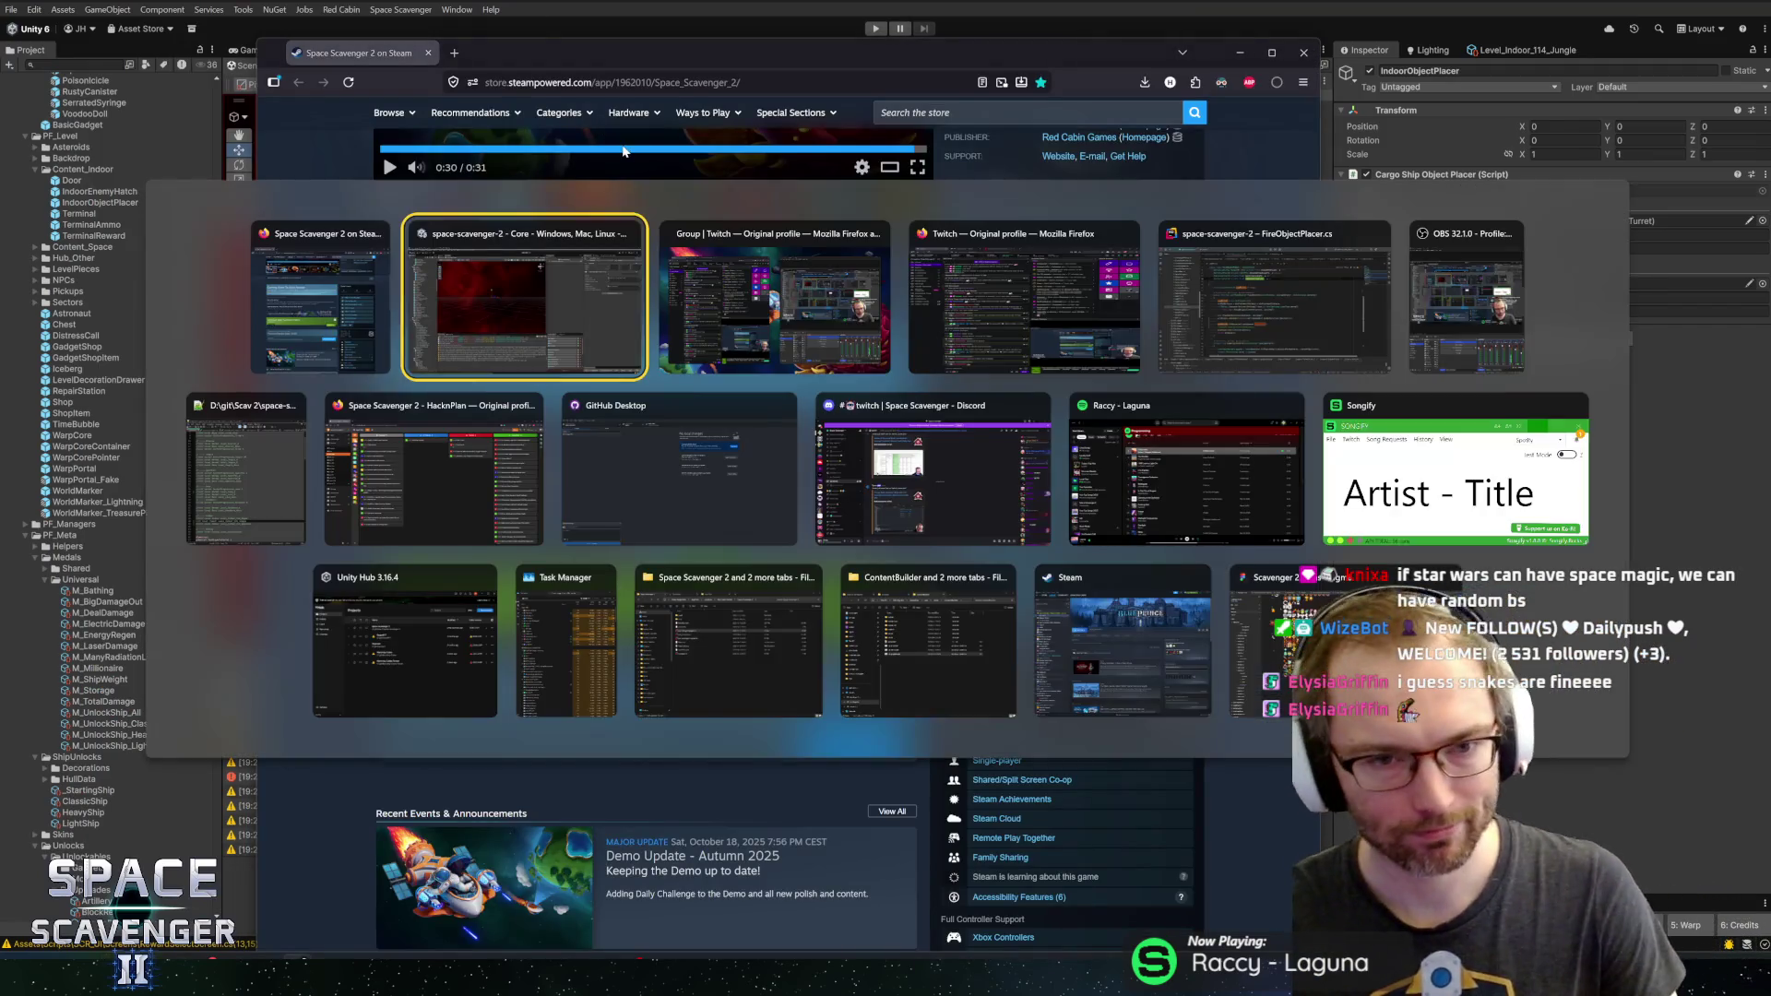
pyautogui.hotkey('alt', 'Tab')
pyautogui.click(641, 298)
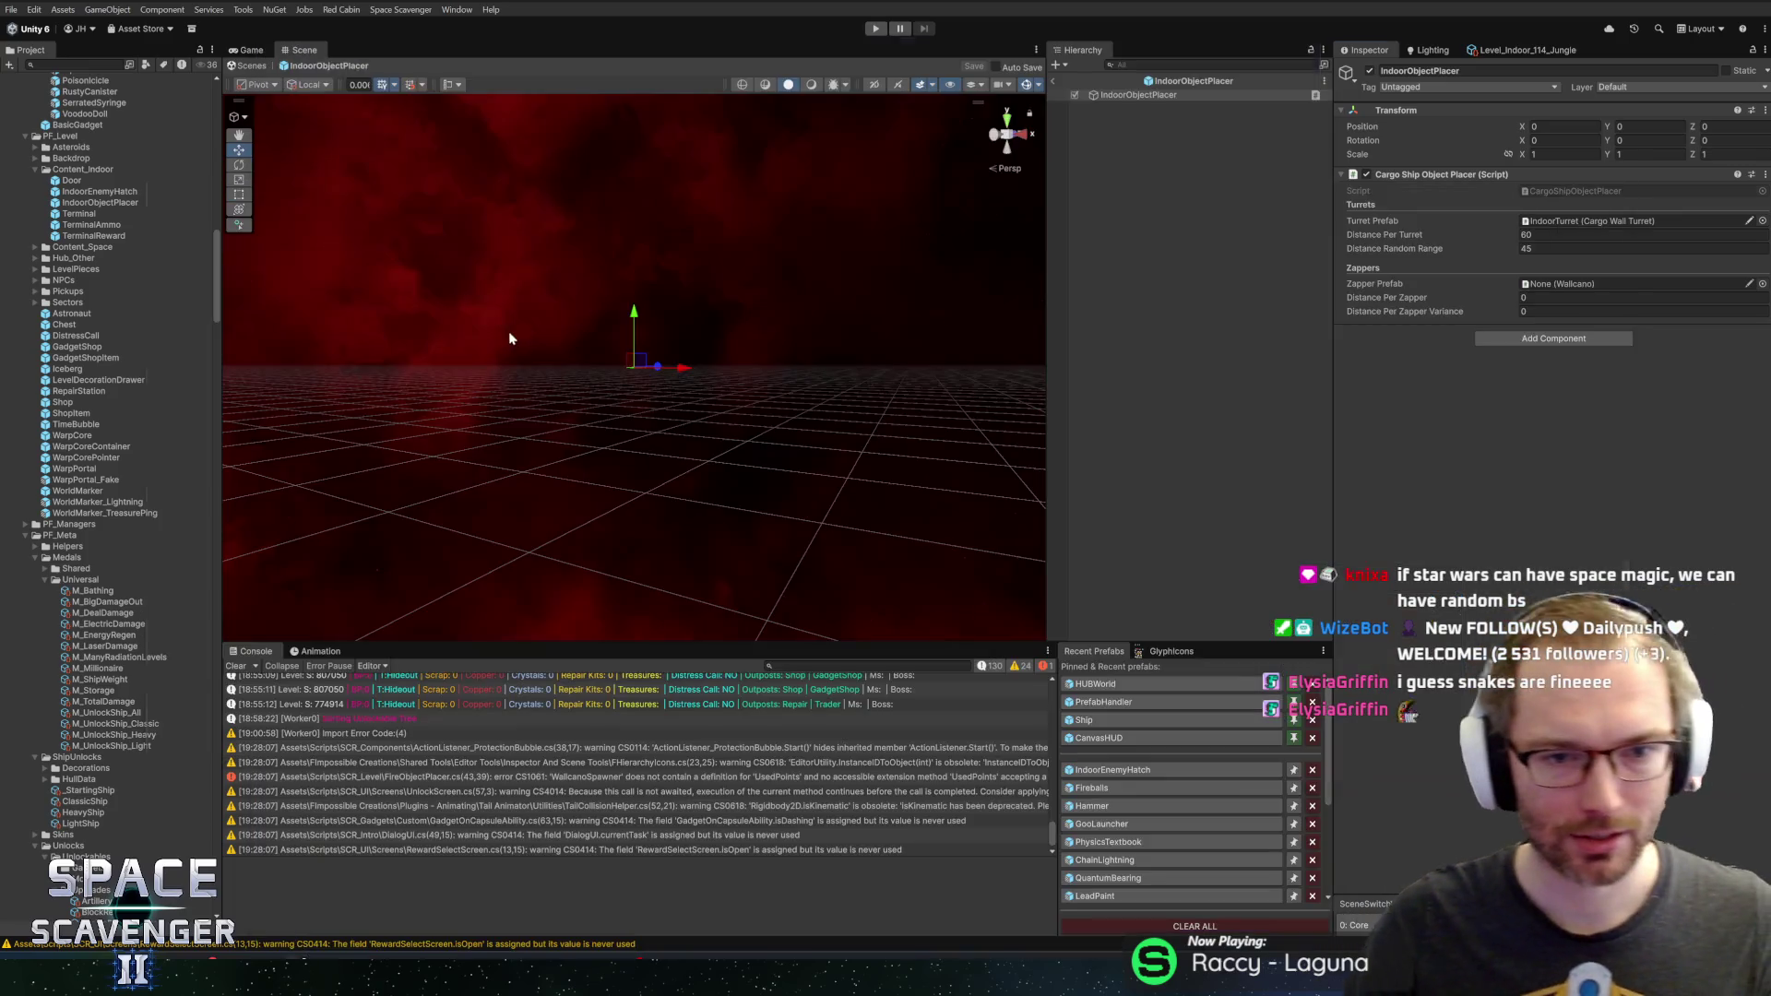
pyautogui.moveTo(926, 321)
pyautogui.mouseDown()
pyautogui.moveTo(814, 292)
pyautogui.moveTo(672, 396)
pyautogui.moveTo(704, 359)
pyautogui.moveTo(768, 373)
pyautogui.moveTo(763, 356)
pyautogui.moveTo(839, 356)
pyautogui.moveTo(849, 284)
pyautogui.mouseUp()
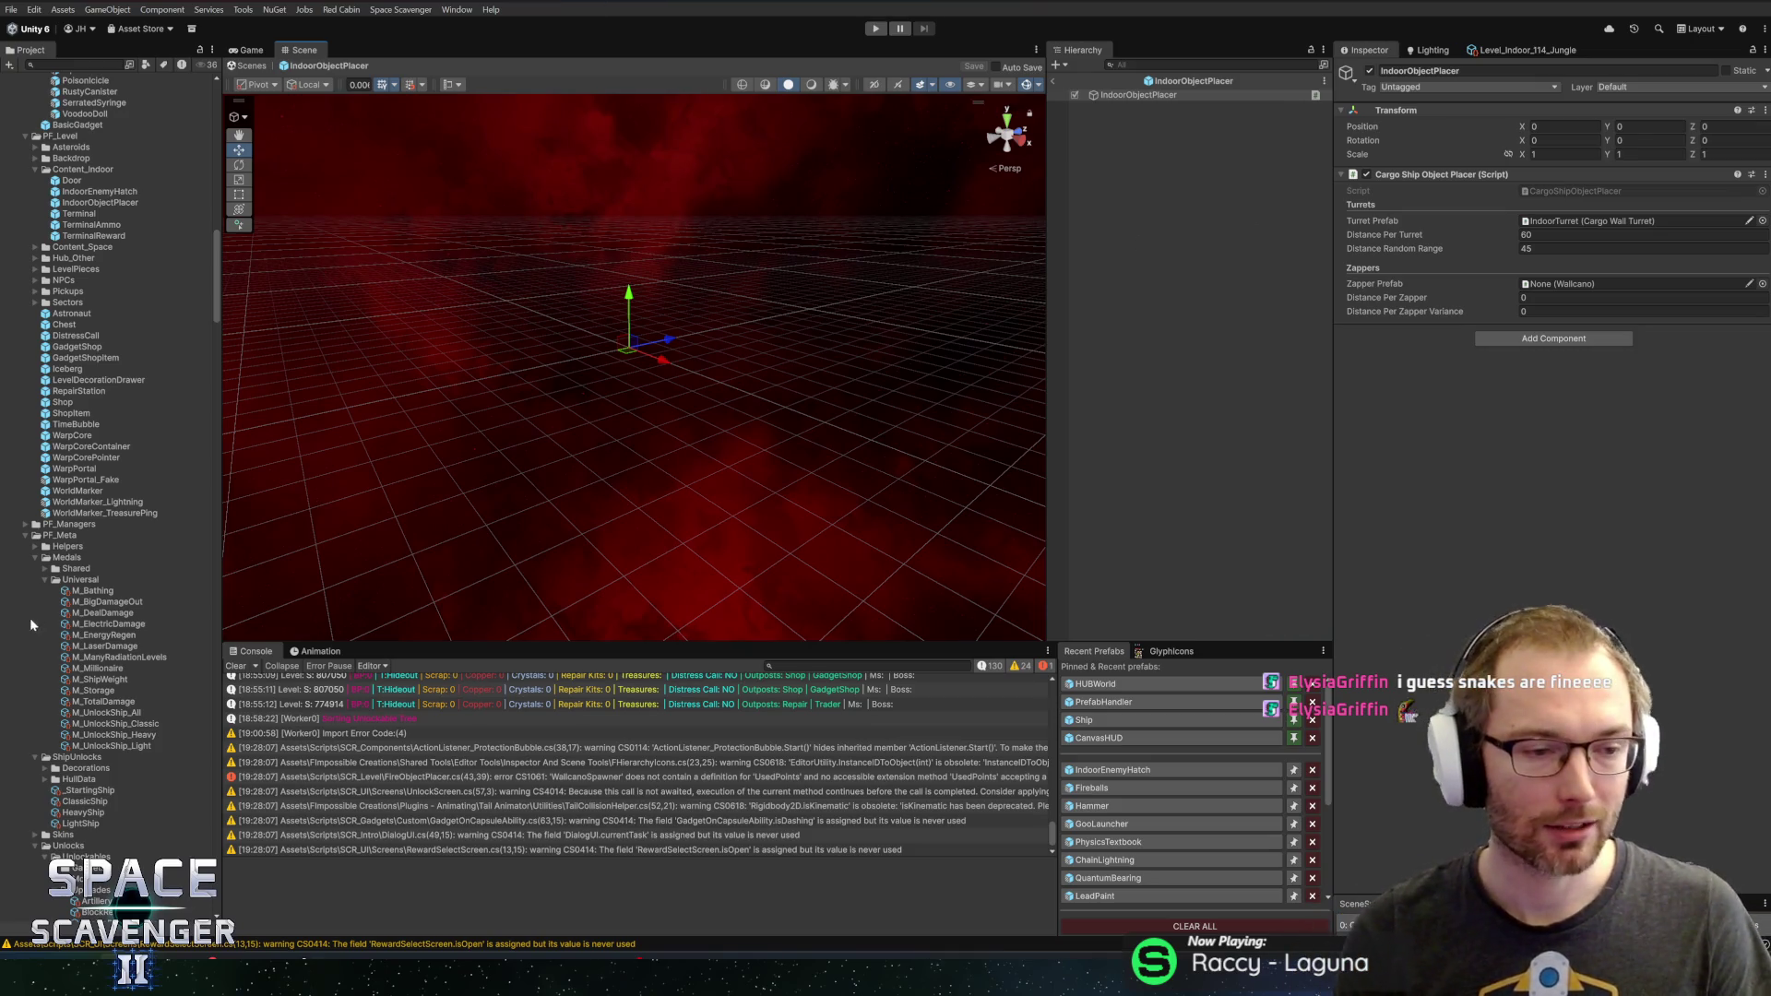
# Collapse the Universal medals folder in the Project panel and return to Rider
pyautogui.click(44, 580)
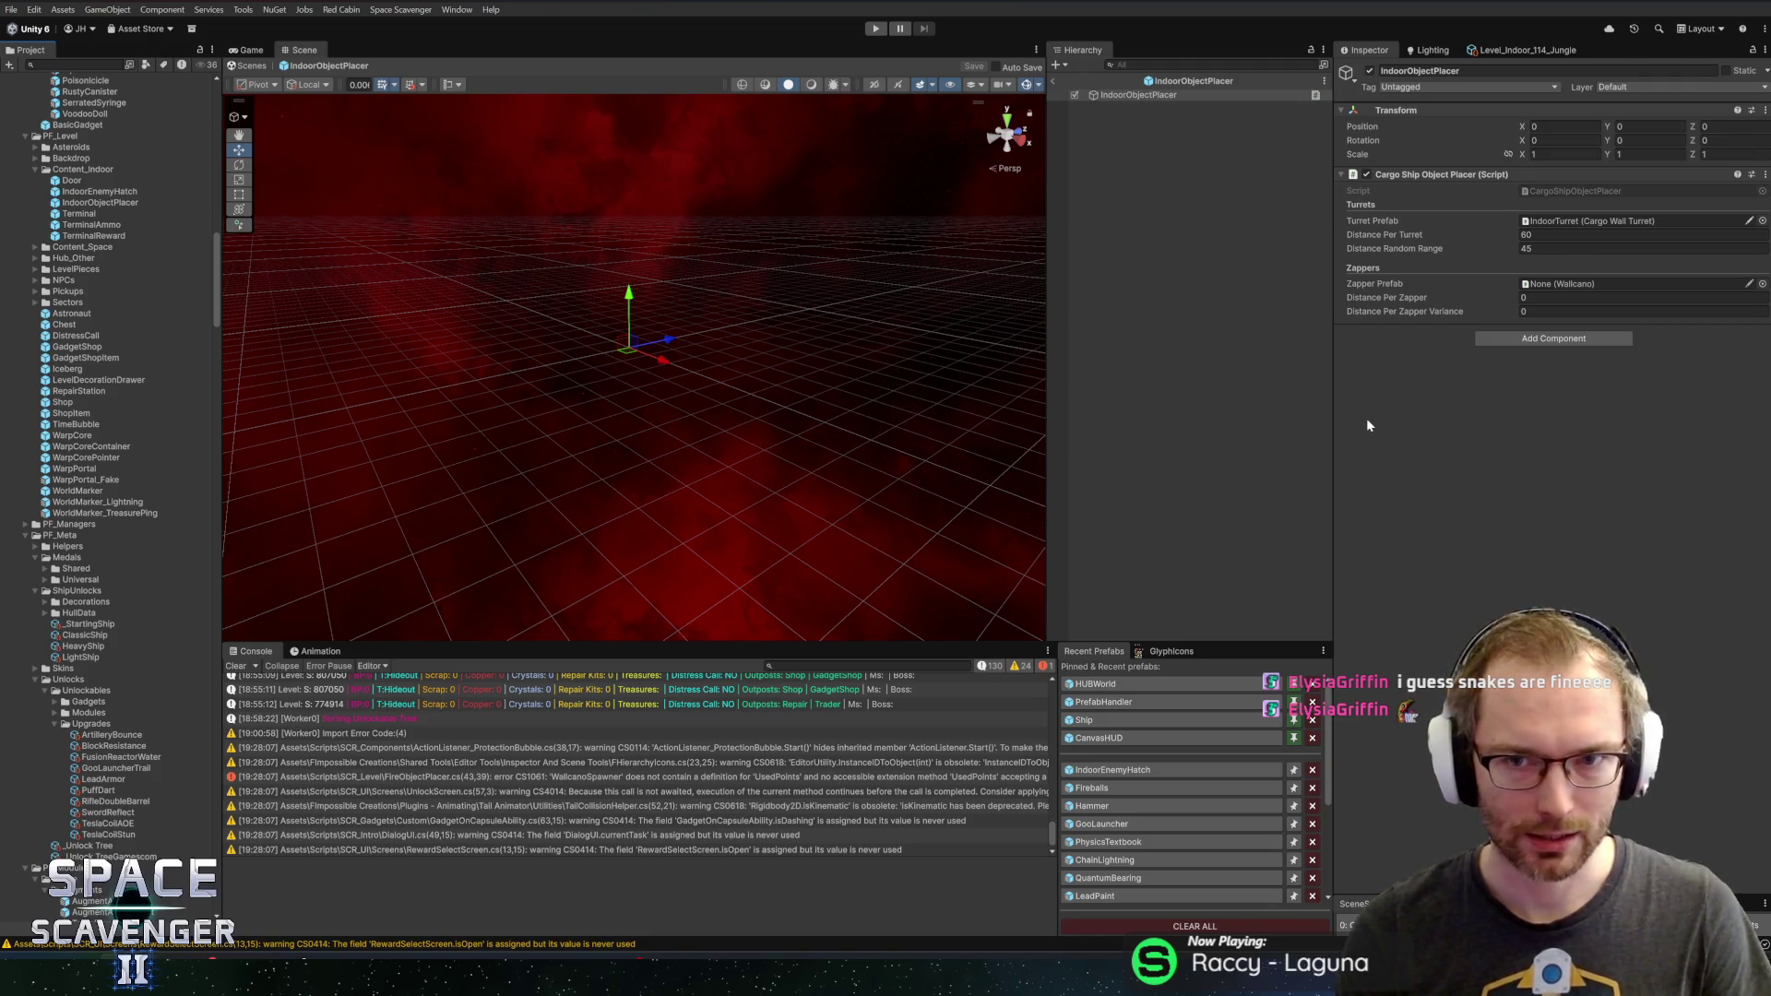
pyautogui.hotkey('alt', 'Tab')
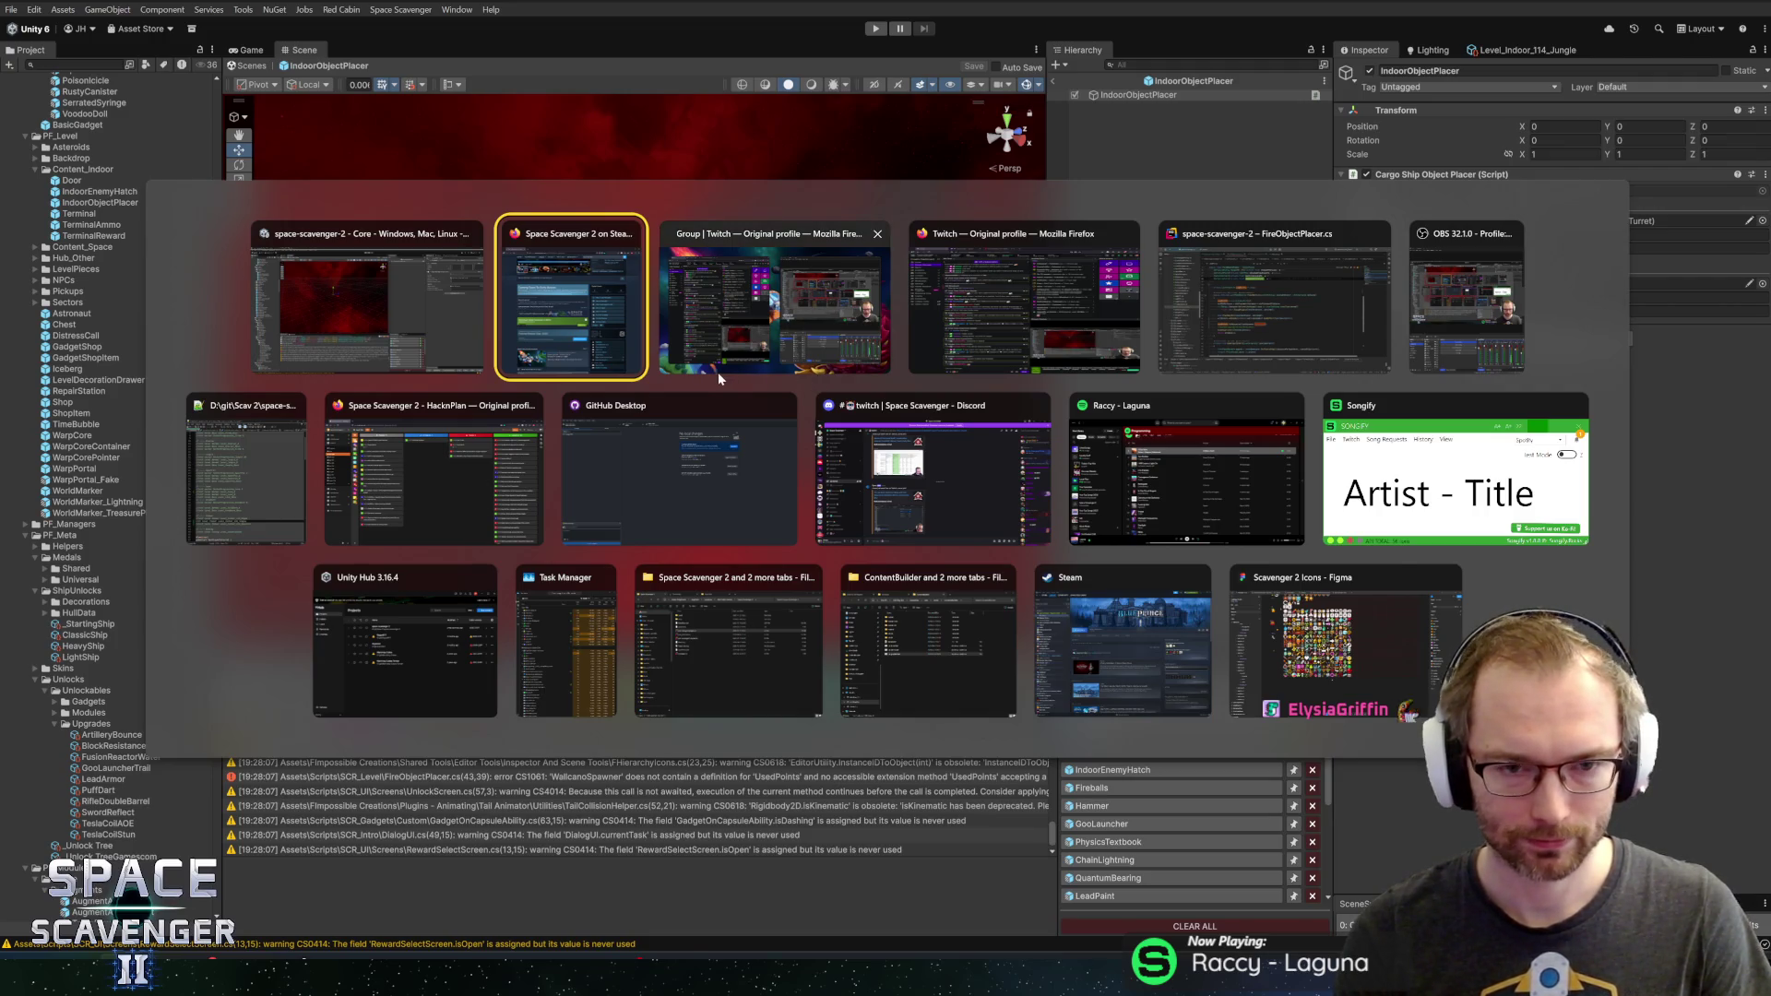
pyautogui.hotkey('alt', 'shift', 'Tab')
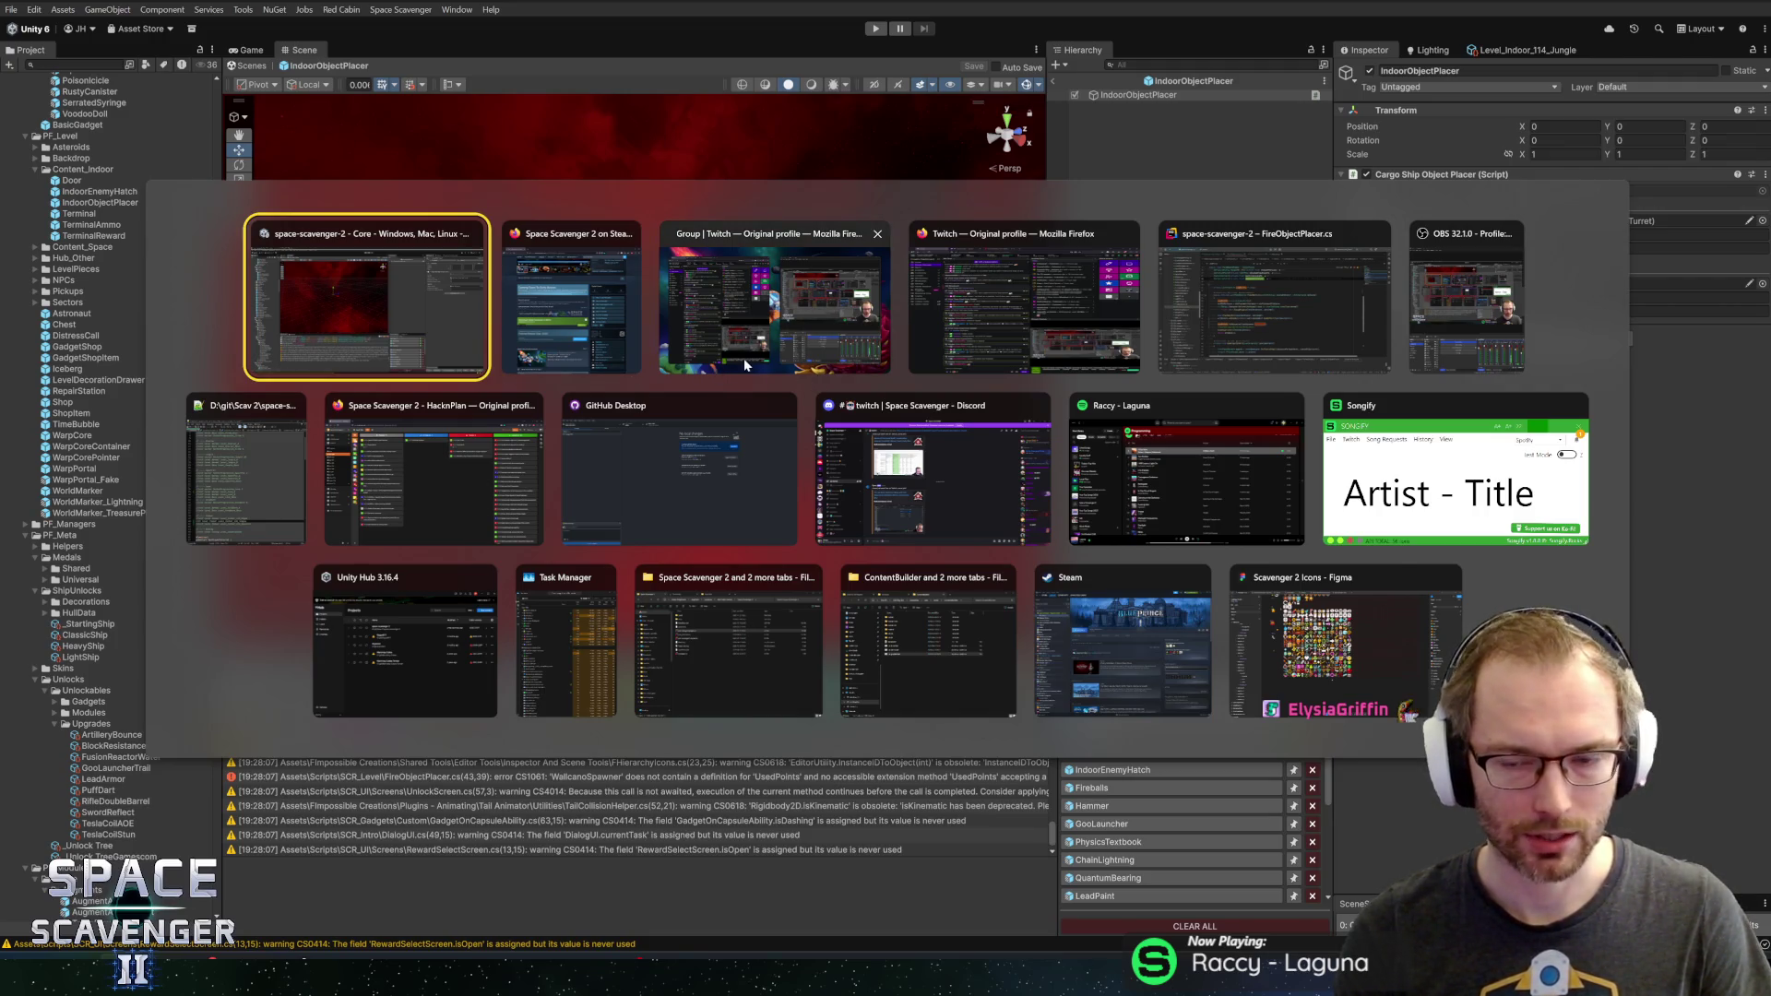
pyautogui.click(1198, 324)
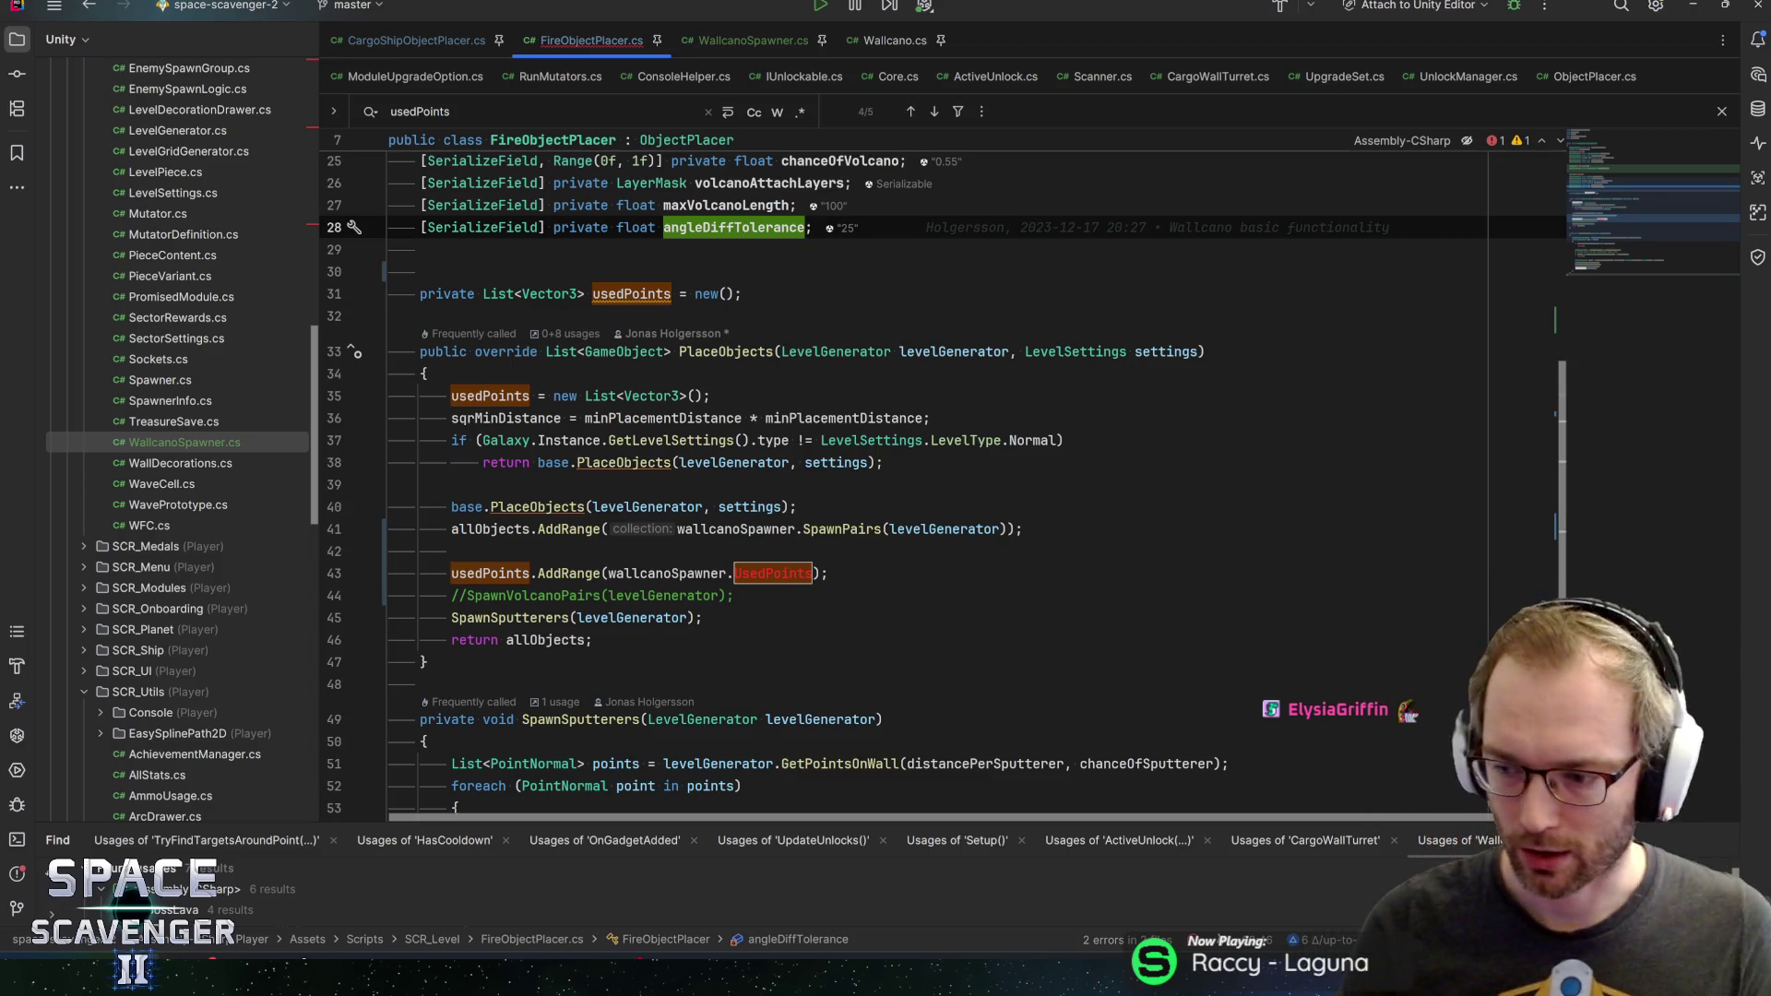
# View the quick documentation for the usedPoints AddRange call
pyautogui.hotkey('ctrl', 'alt', 'Left')
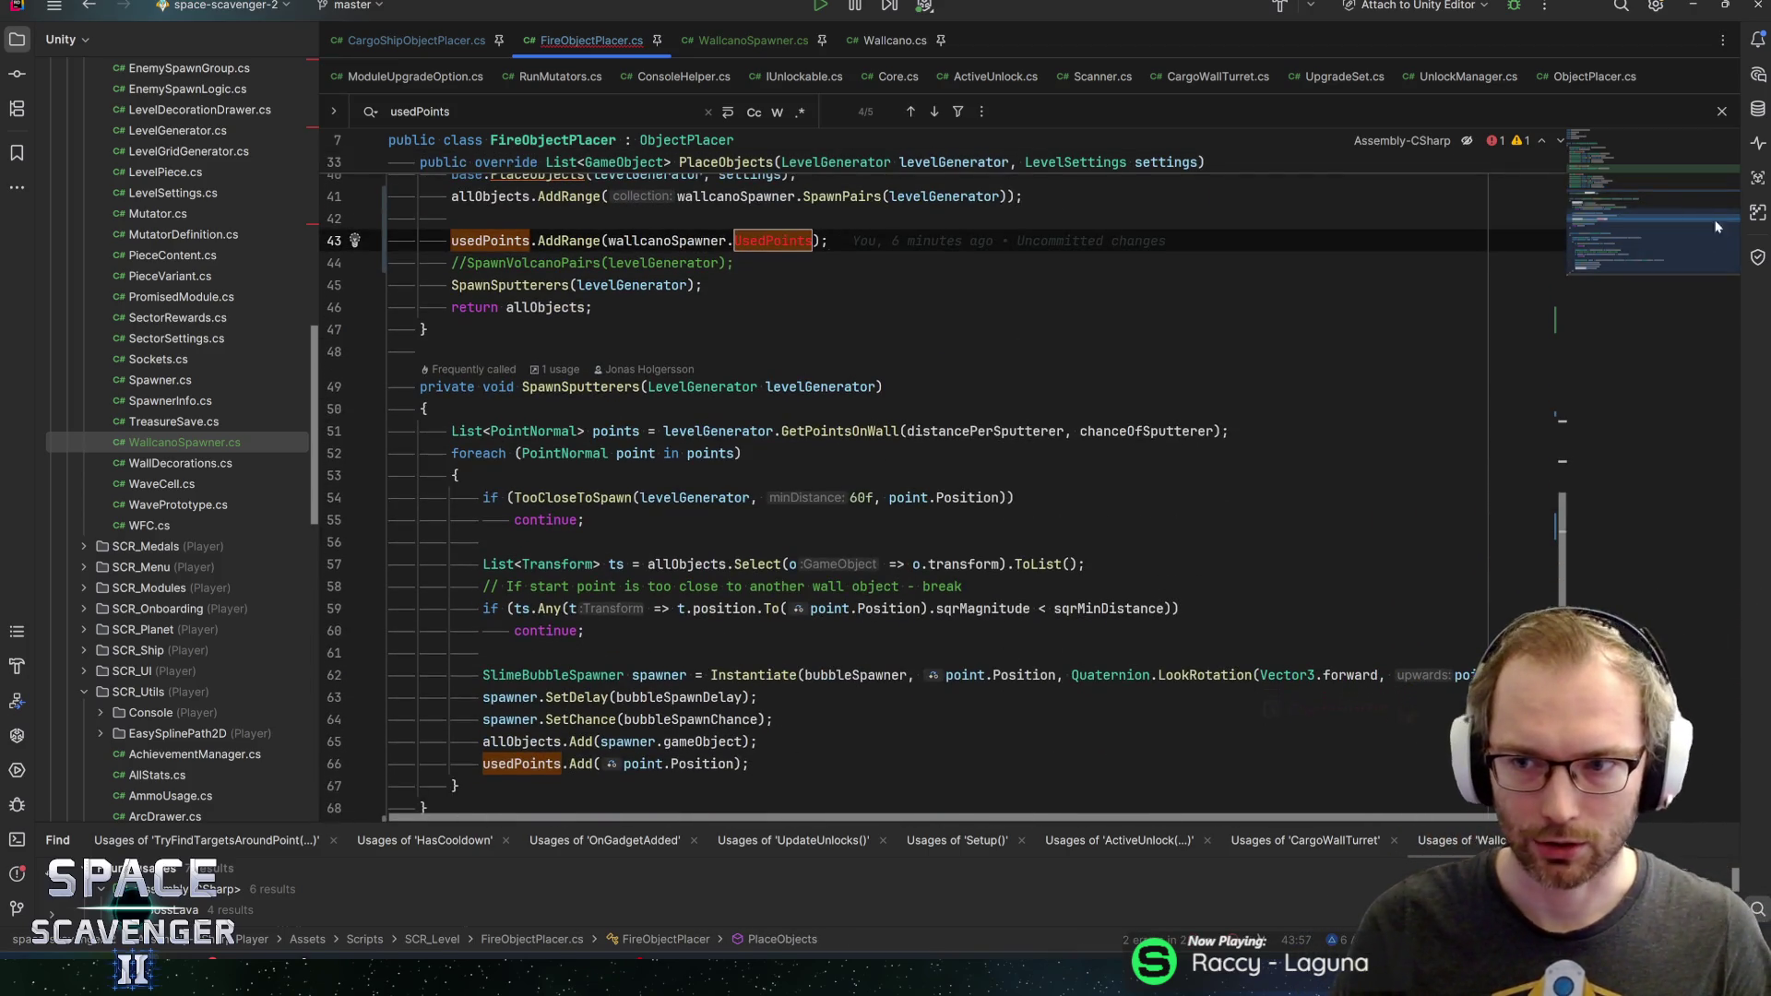
pyautogui.moveTo(1651, 236); pyautogui.dragTo(1674, 214)
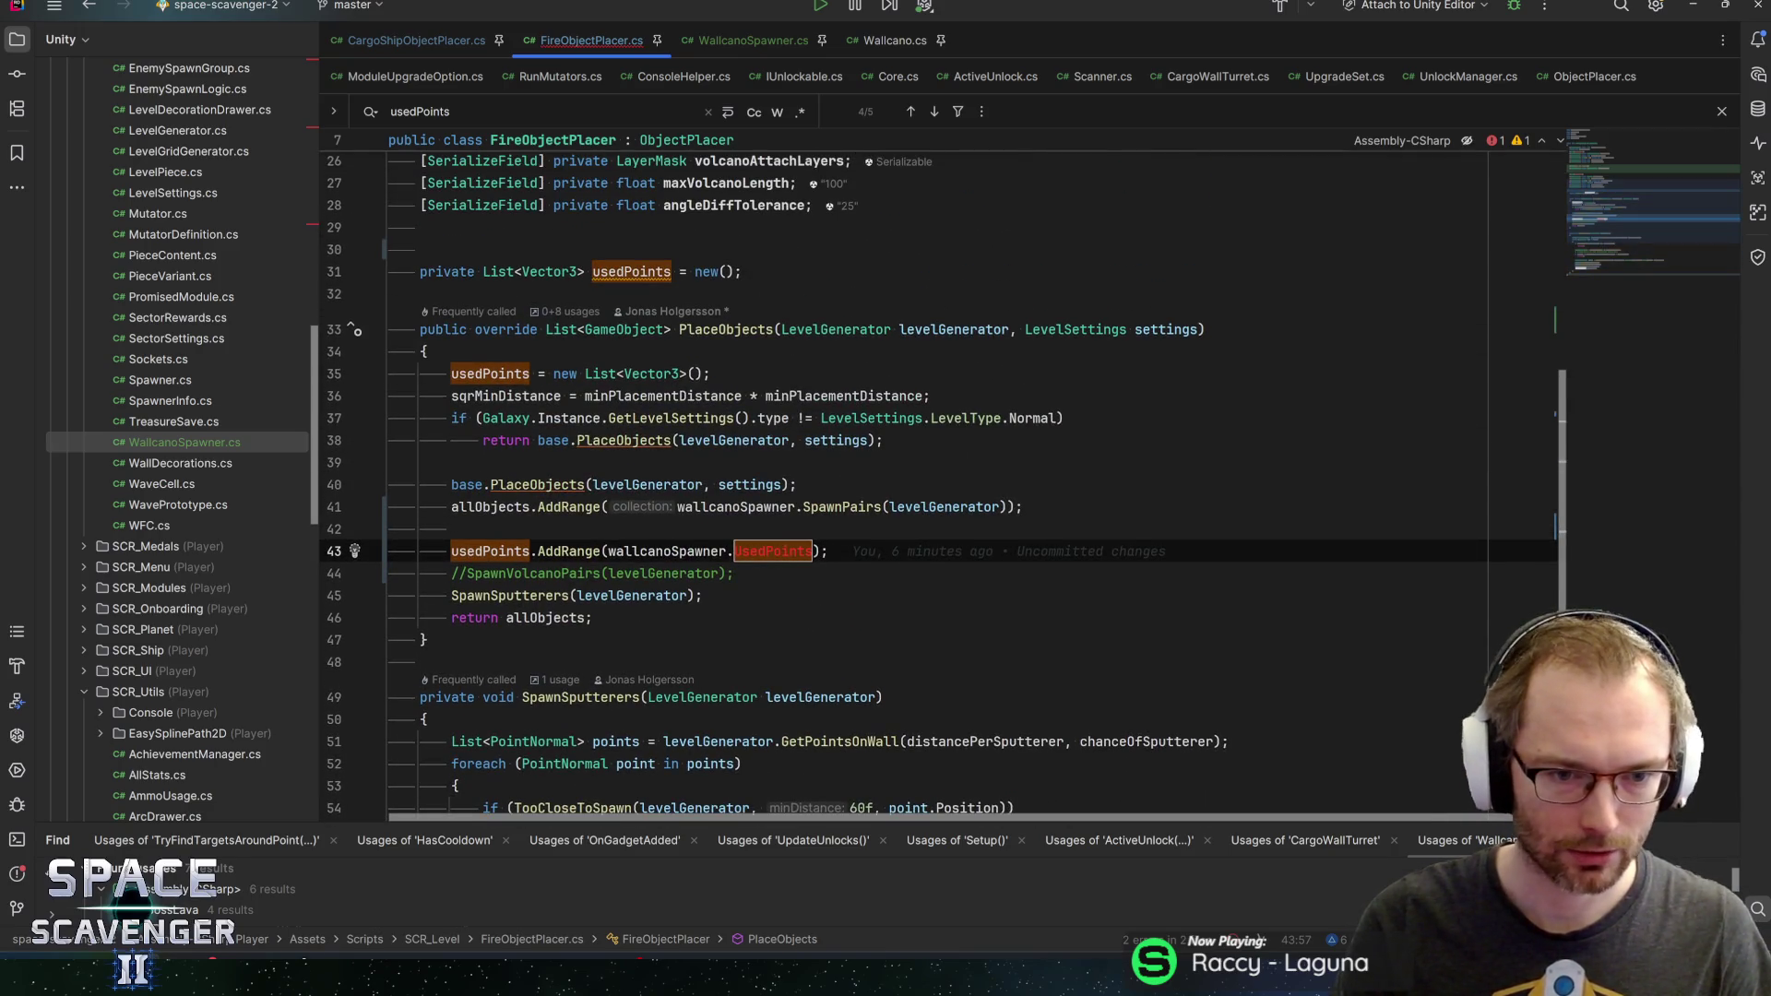
pyautogui.hotkey('ctrl', 'q')
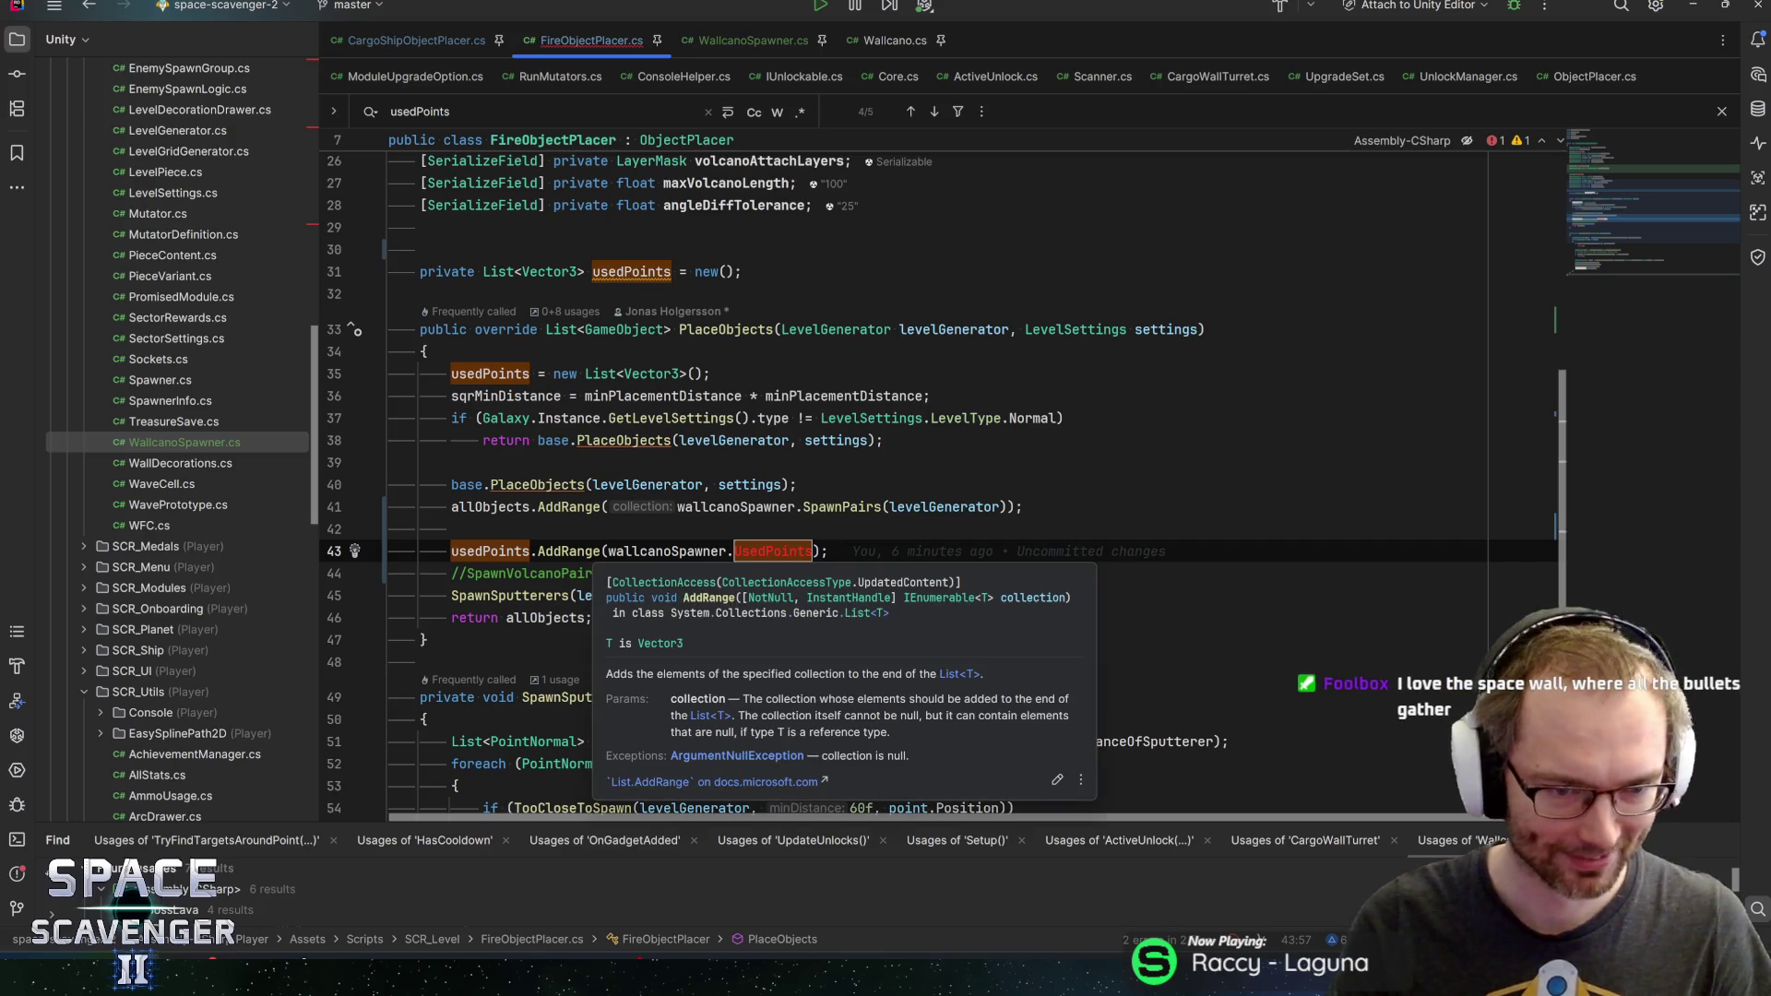
pyautogui.click(562, 551)
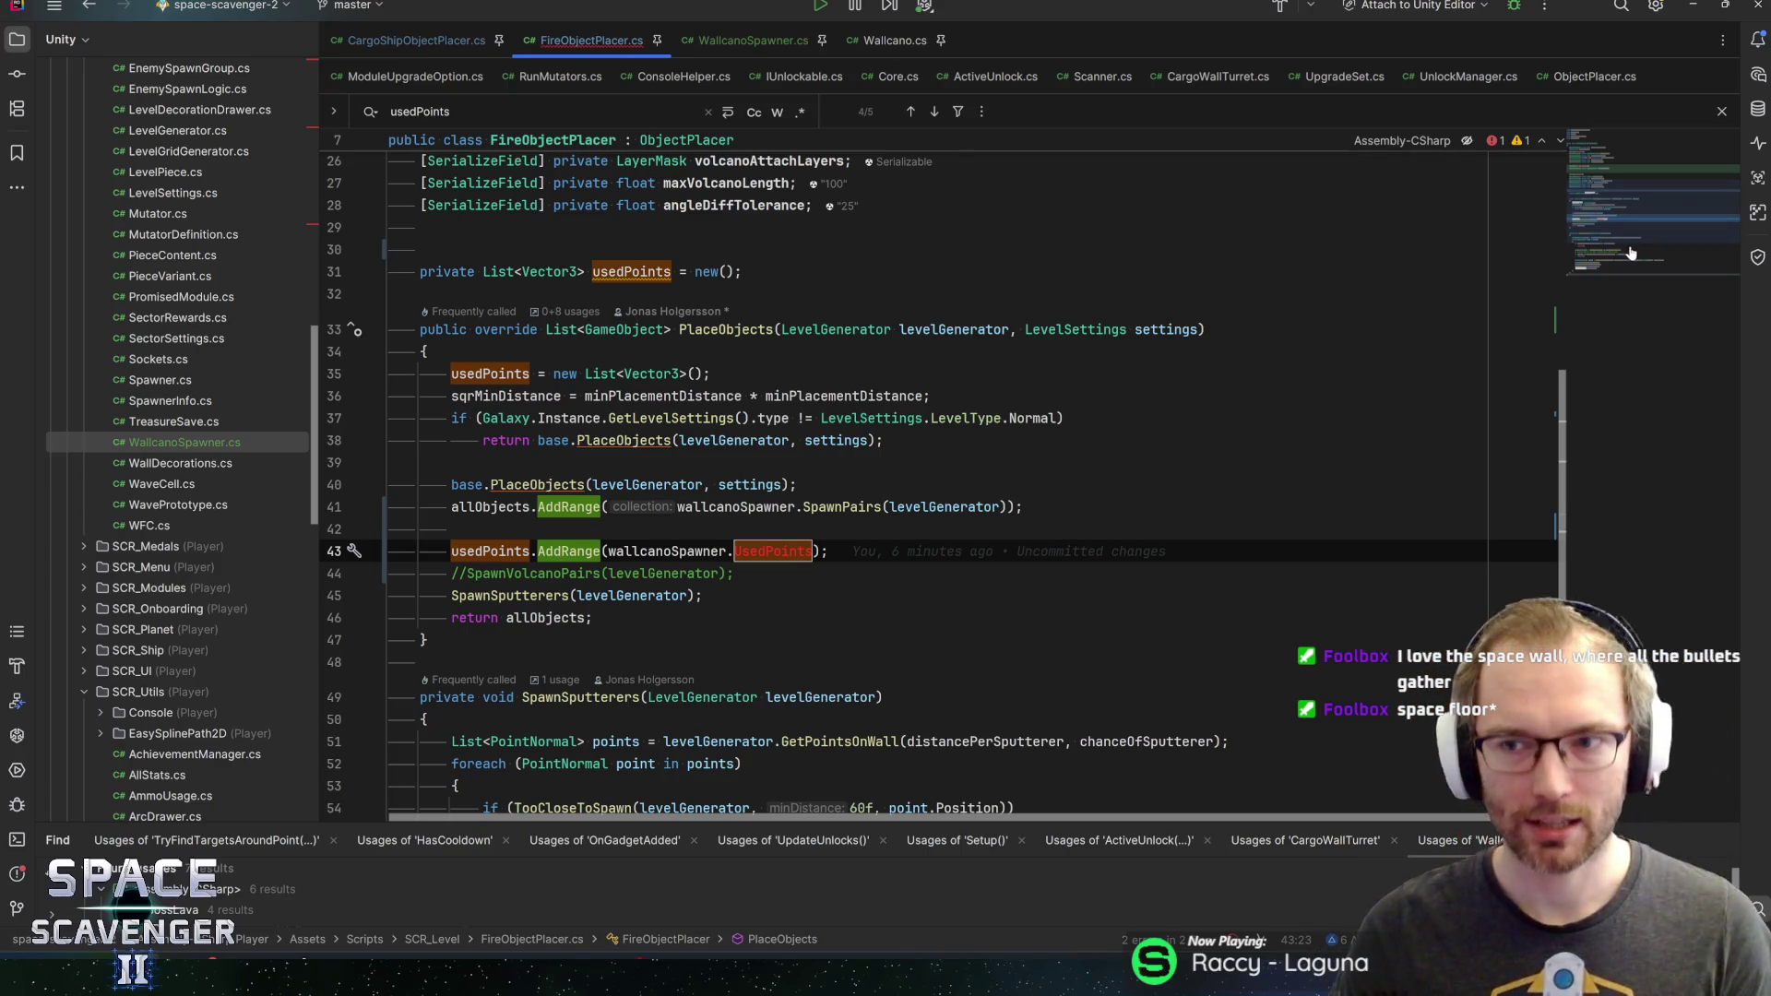
# Jump from the wallcanoSpawner field to the WallcanoSpawner class declaration
pyautogui.scroll(2, 1667, 214)
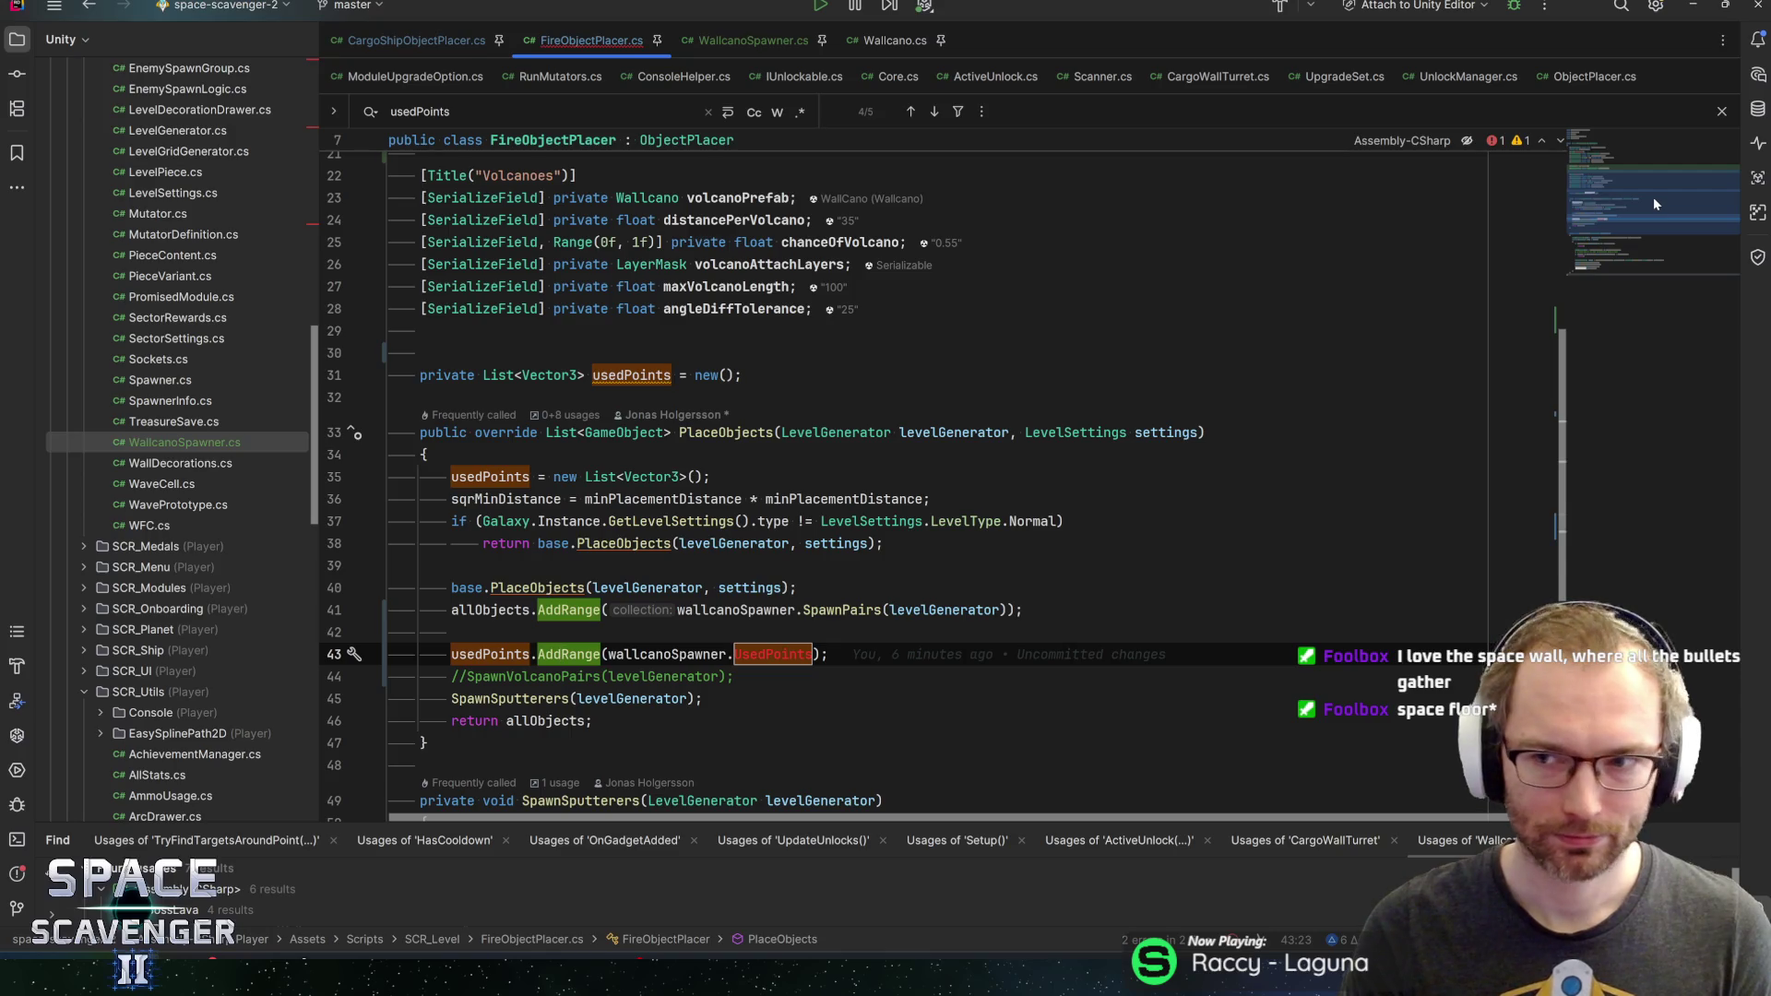
pyautogui.scroll(2, 1655, 195)
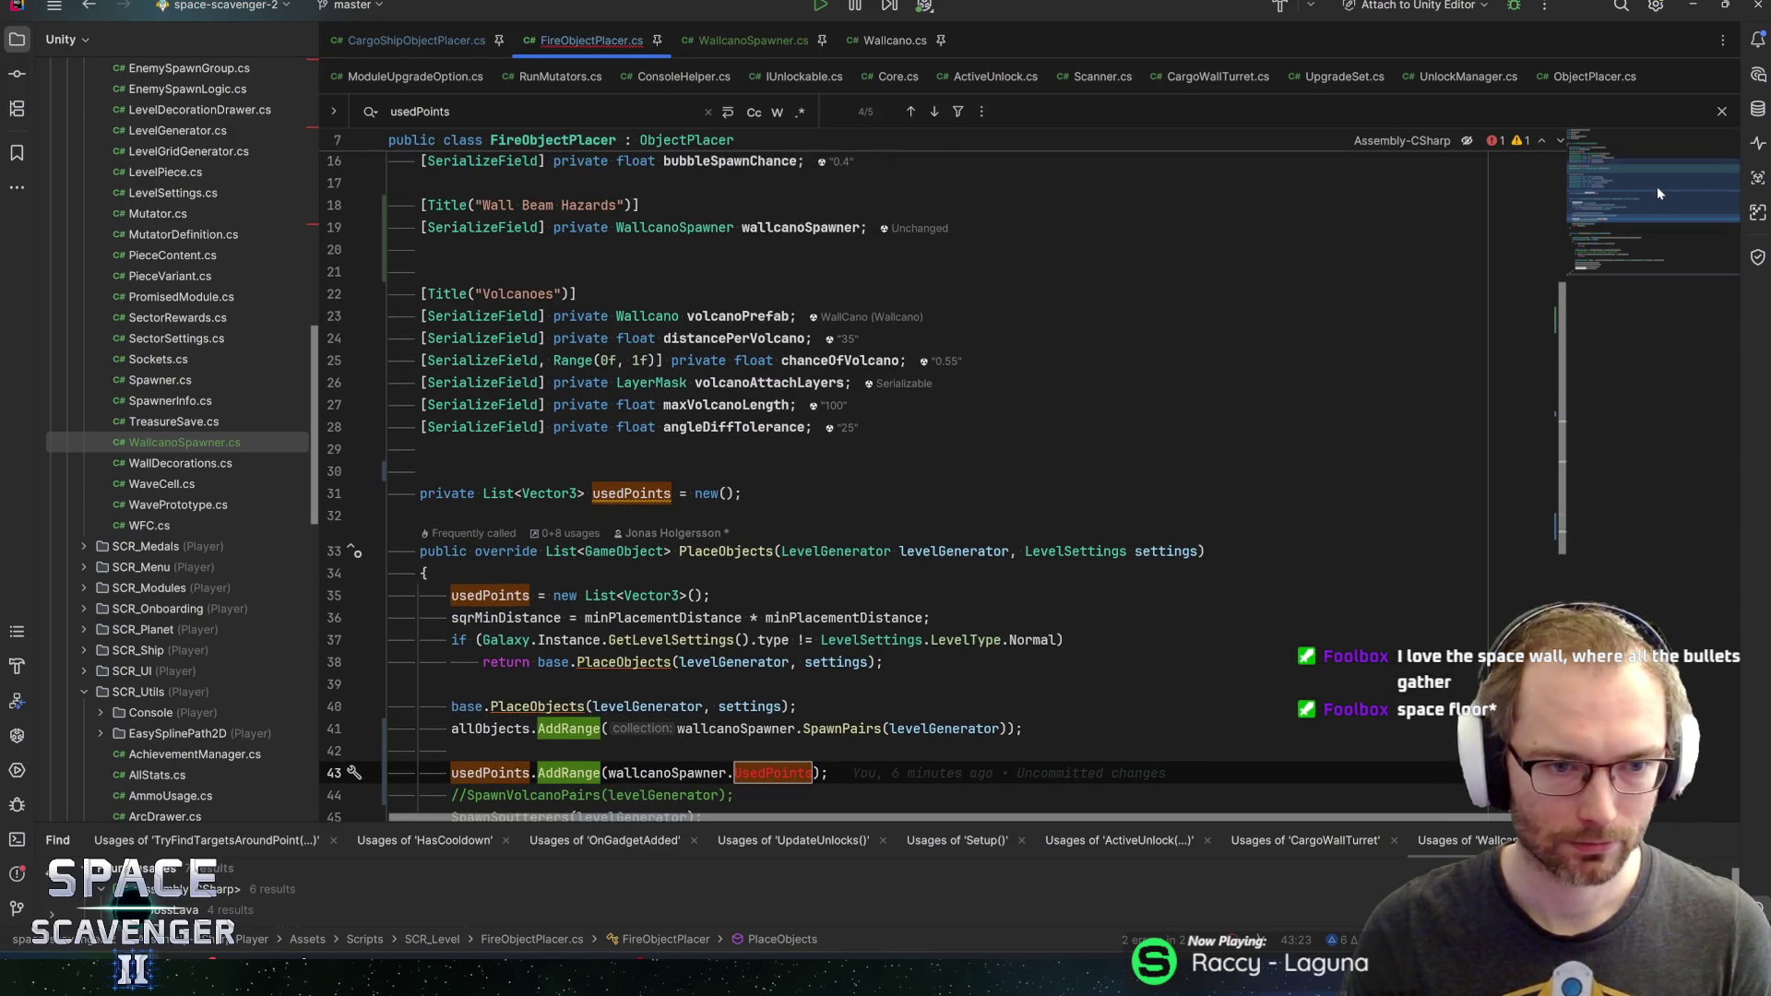
pyautogui.moveTo(1657, 186); pyautogui.dragTo(1653, 223)
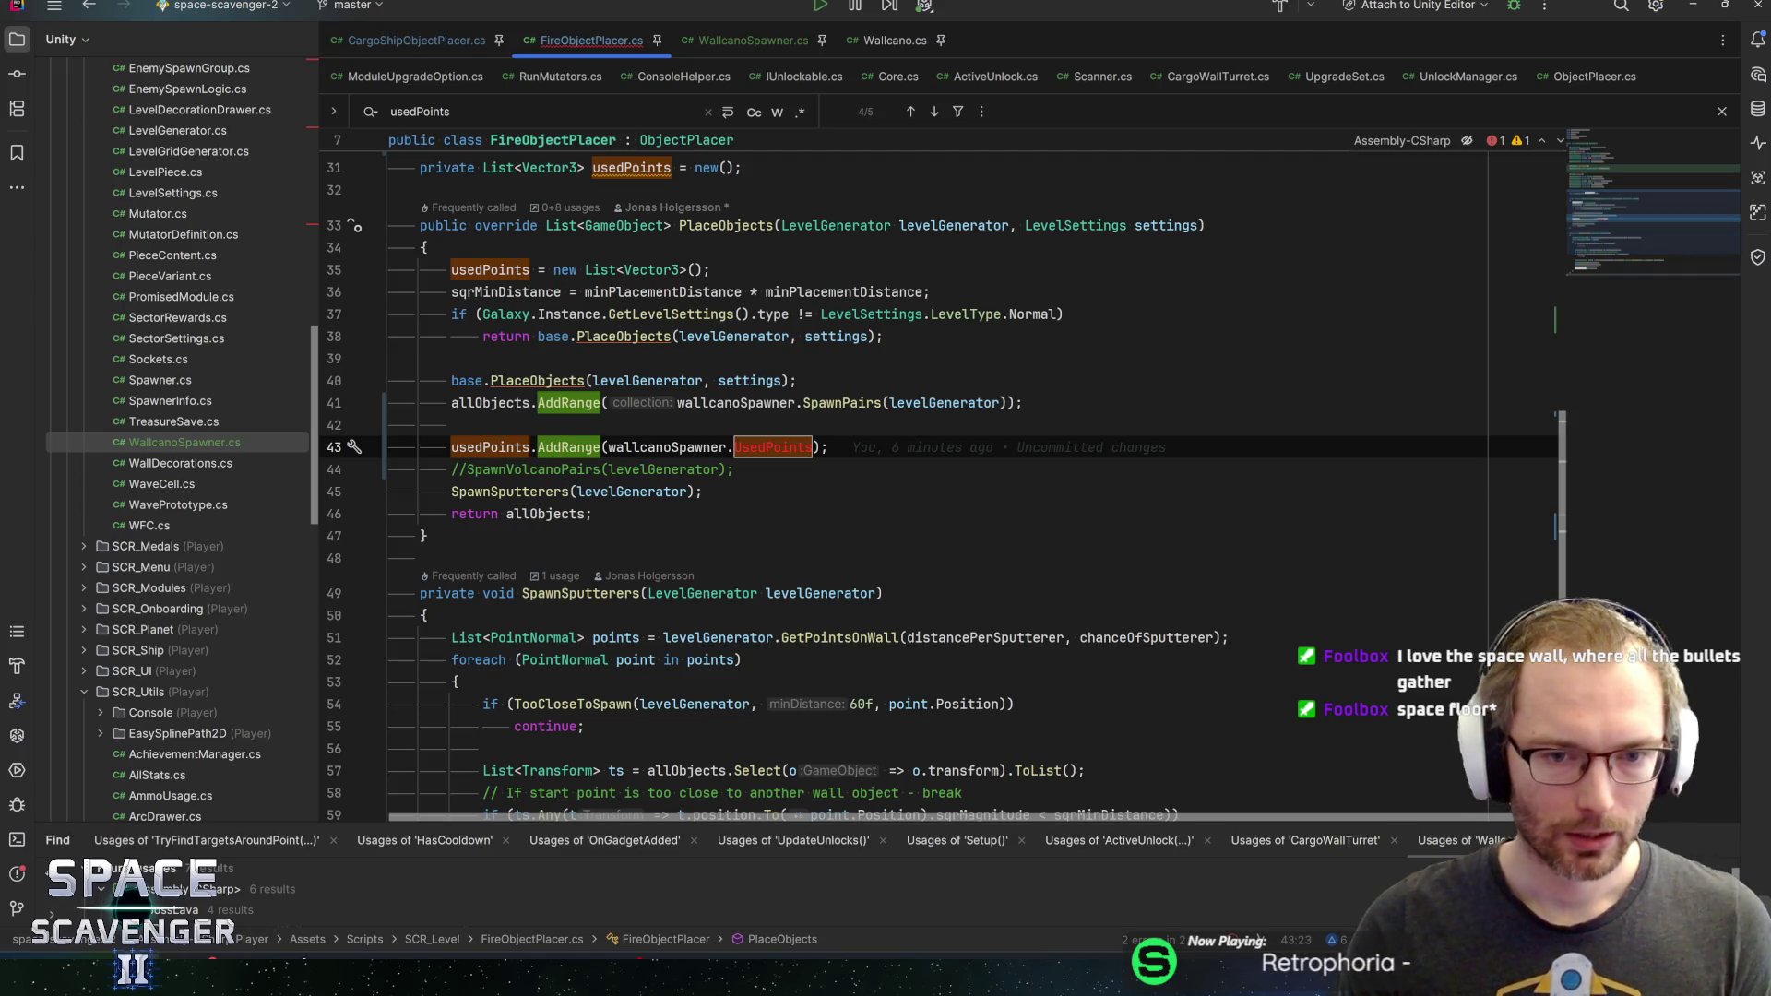
pyautogui.keyDown('ctrl'); pyautogui.click(666, 448); pyautogui.keyUp('ctrl')
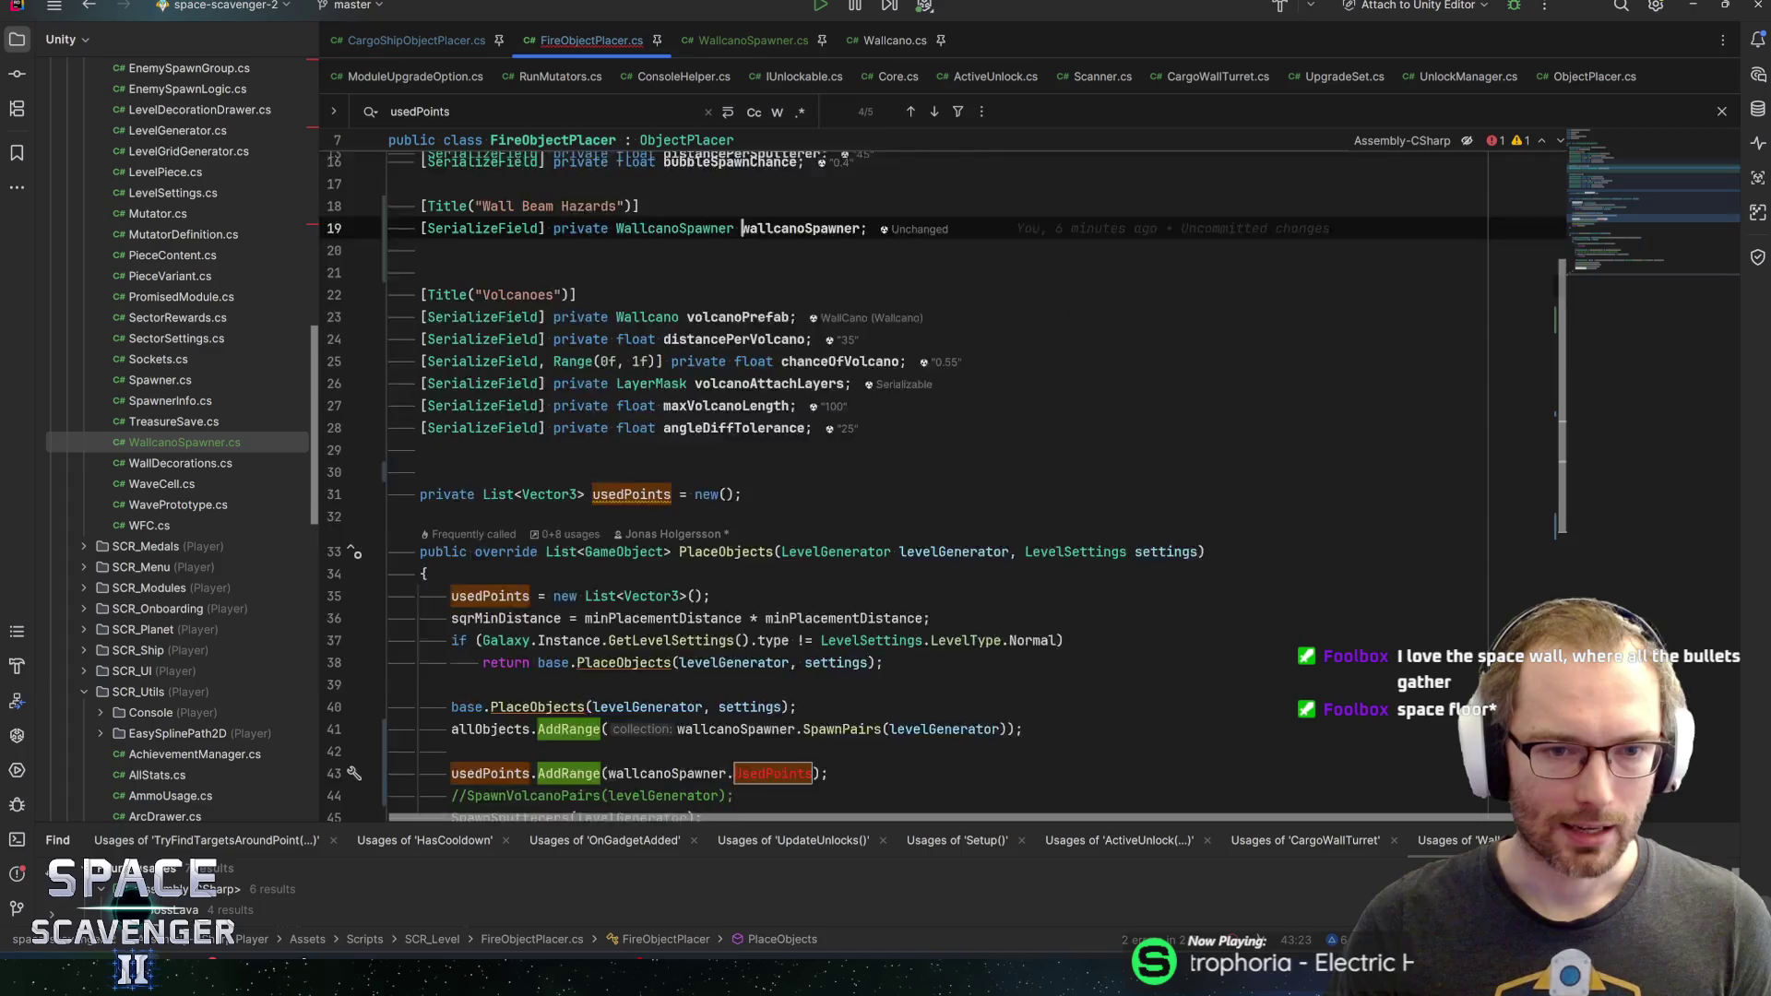
pyautogui.click(656, 384)
pyautogui.hotkey('ctrl', 'b')
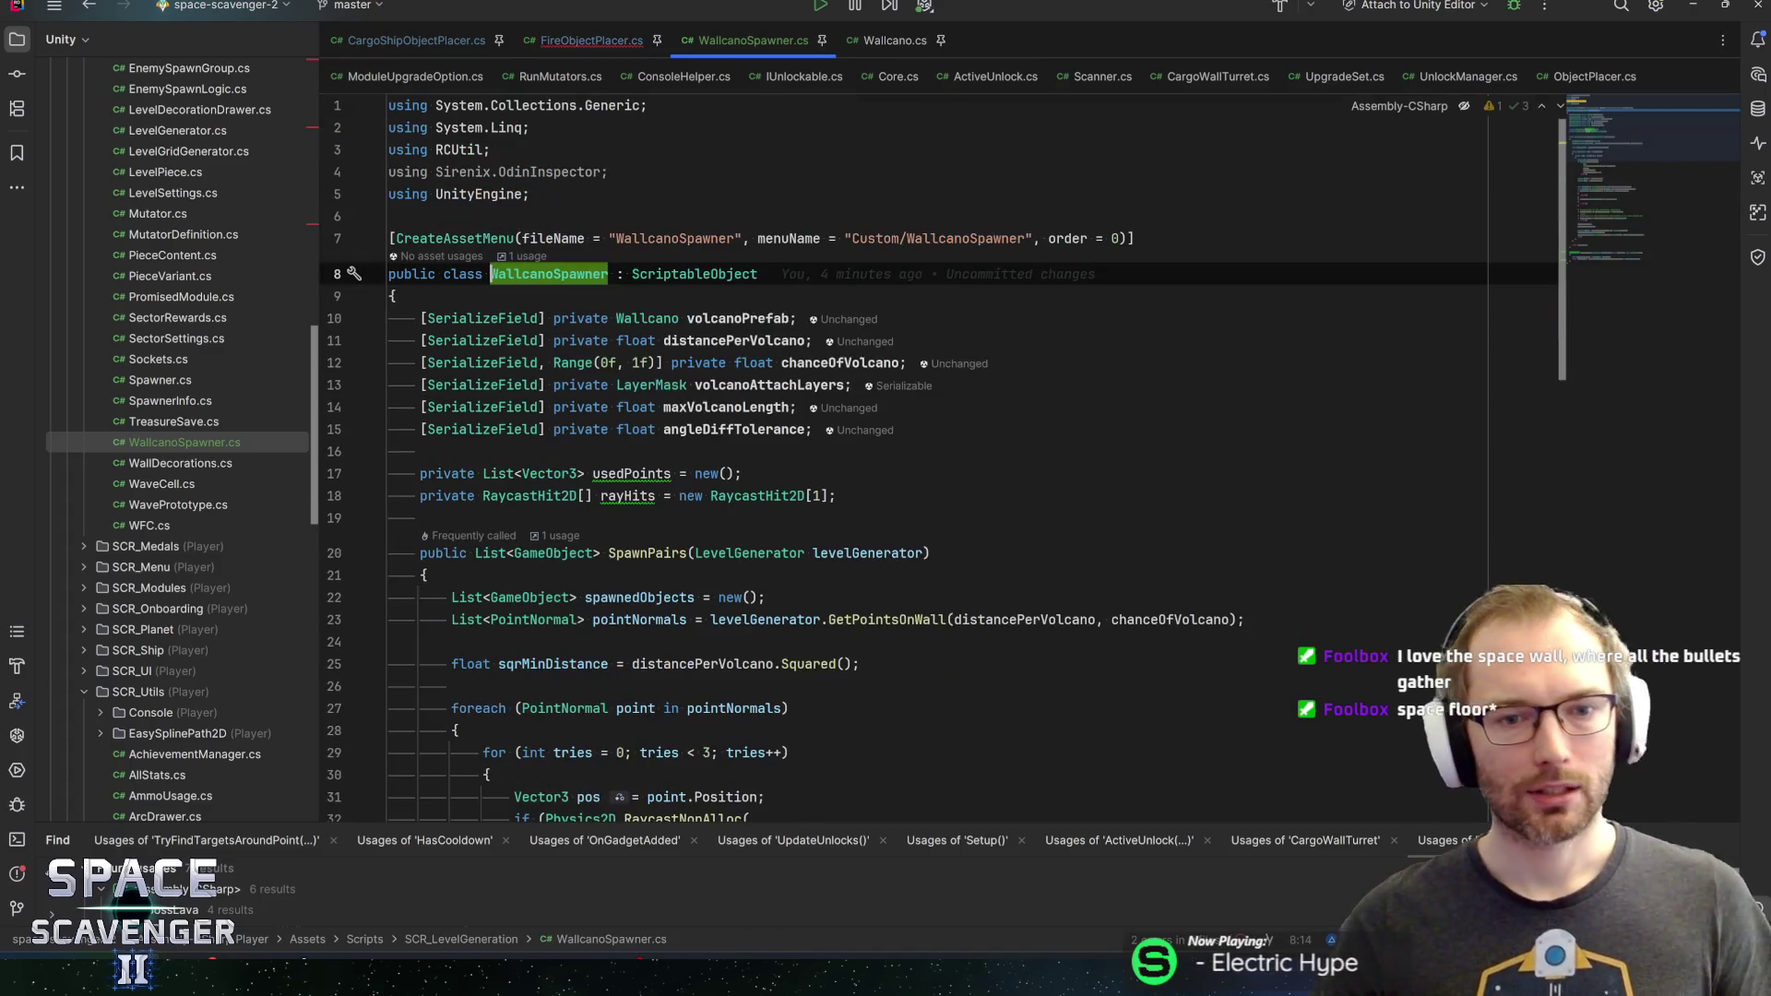
# Delete the usedPoints field line from WallcanoSpawner
pyautogui.moveTo(831, 386)
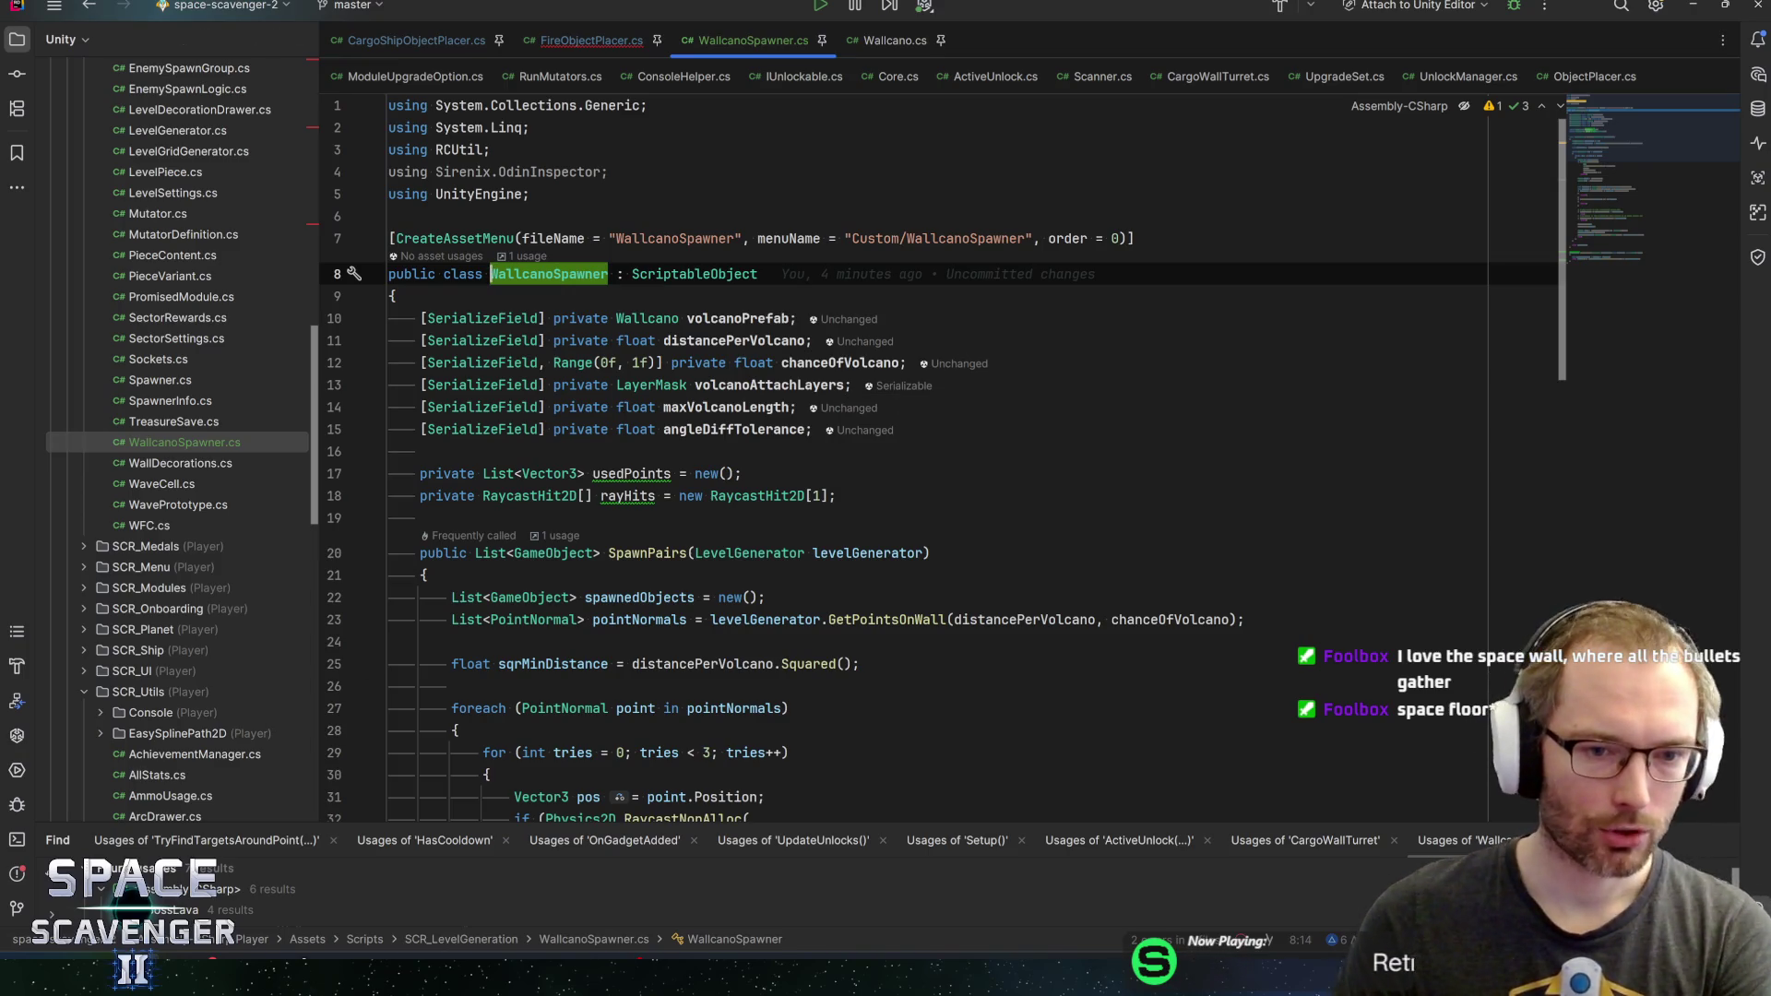
pyautogui.click(629, 496)
pyautogui.press('Up')
pyautogui.press('Down')
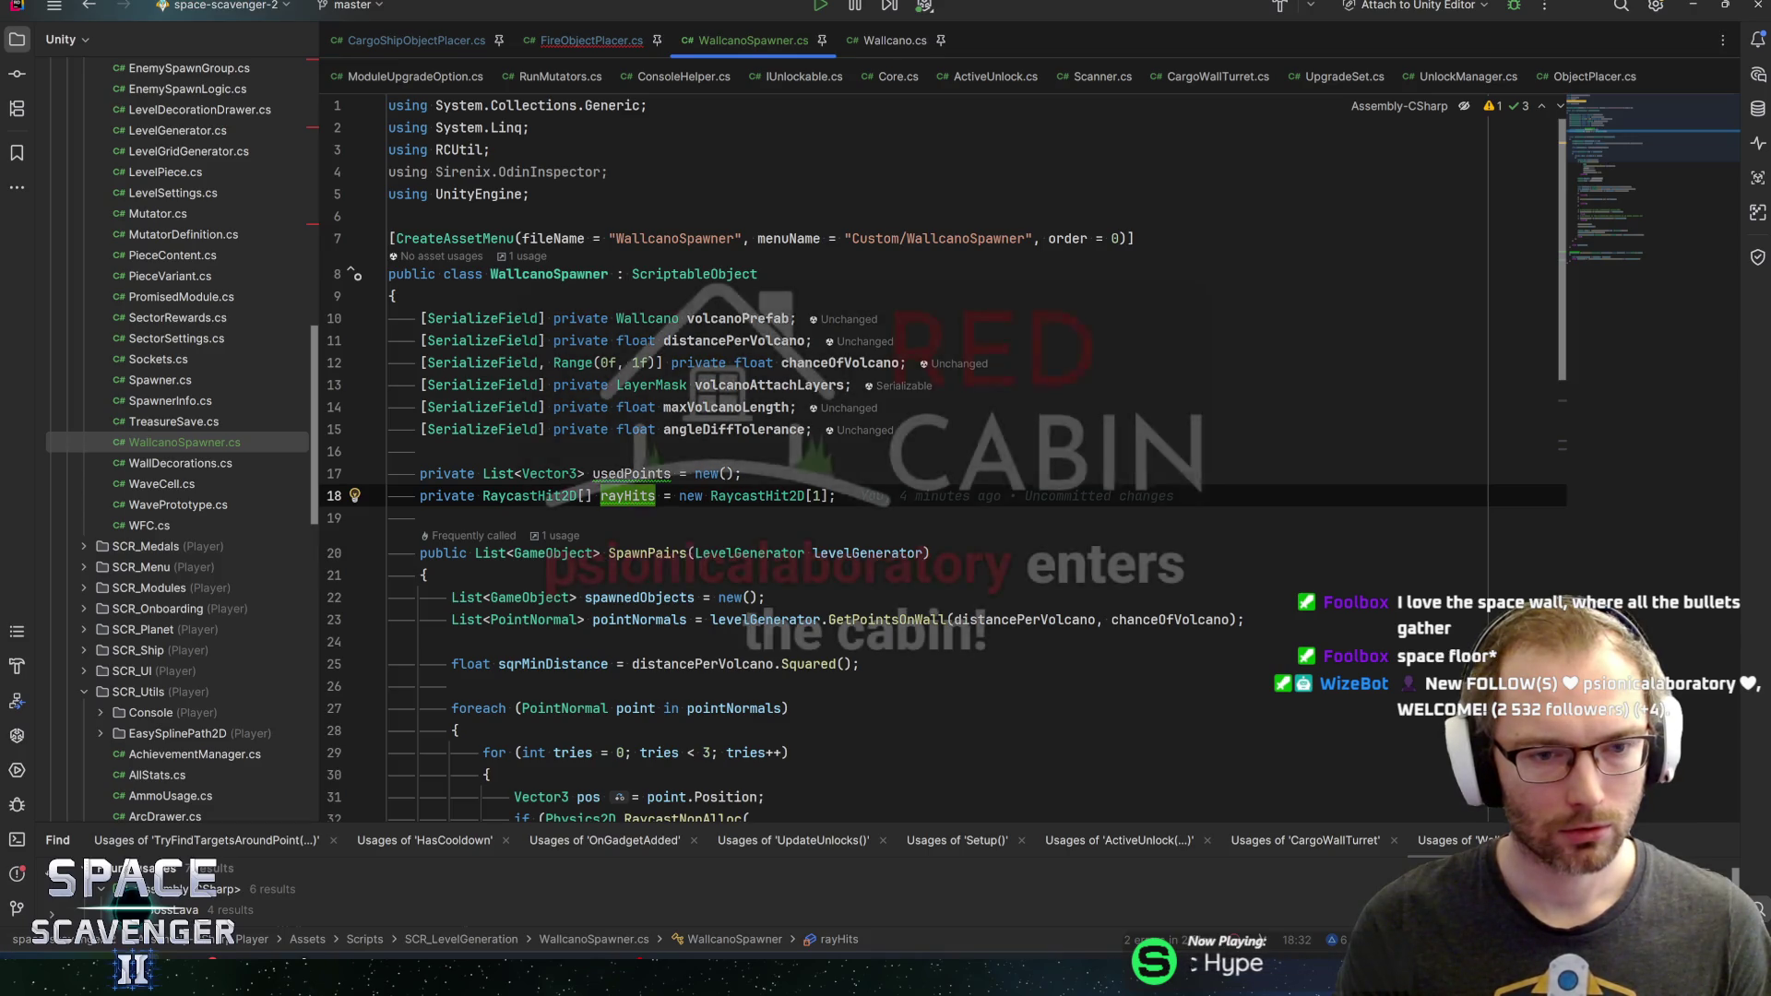
pyautogui.press('Up')
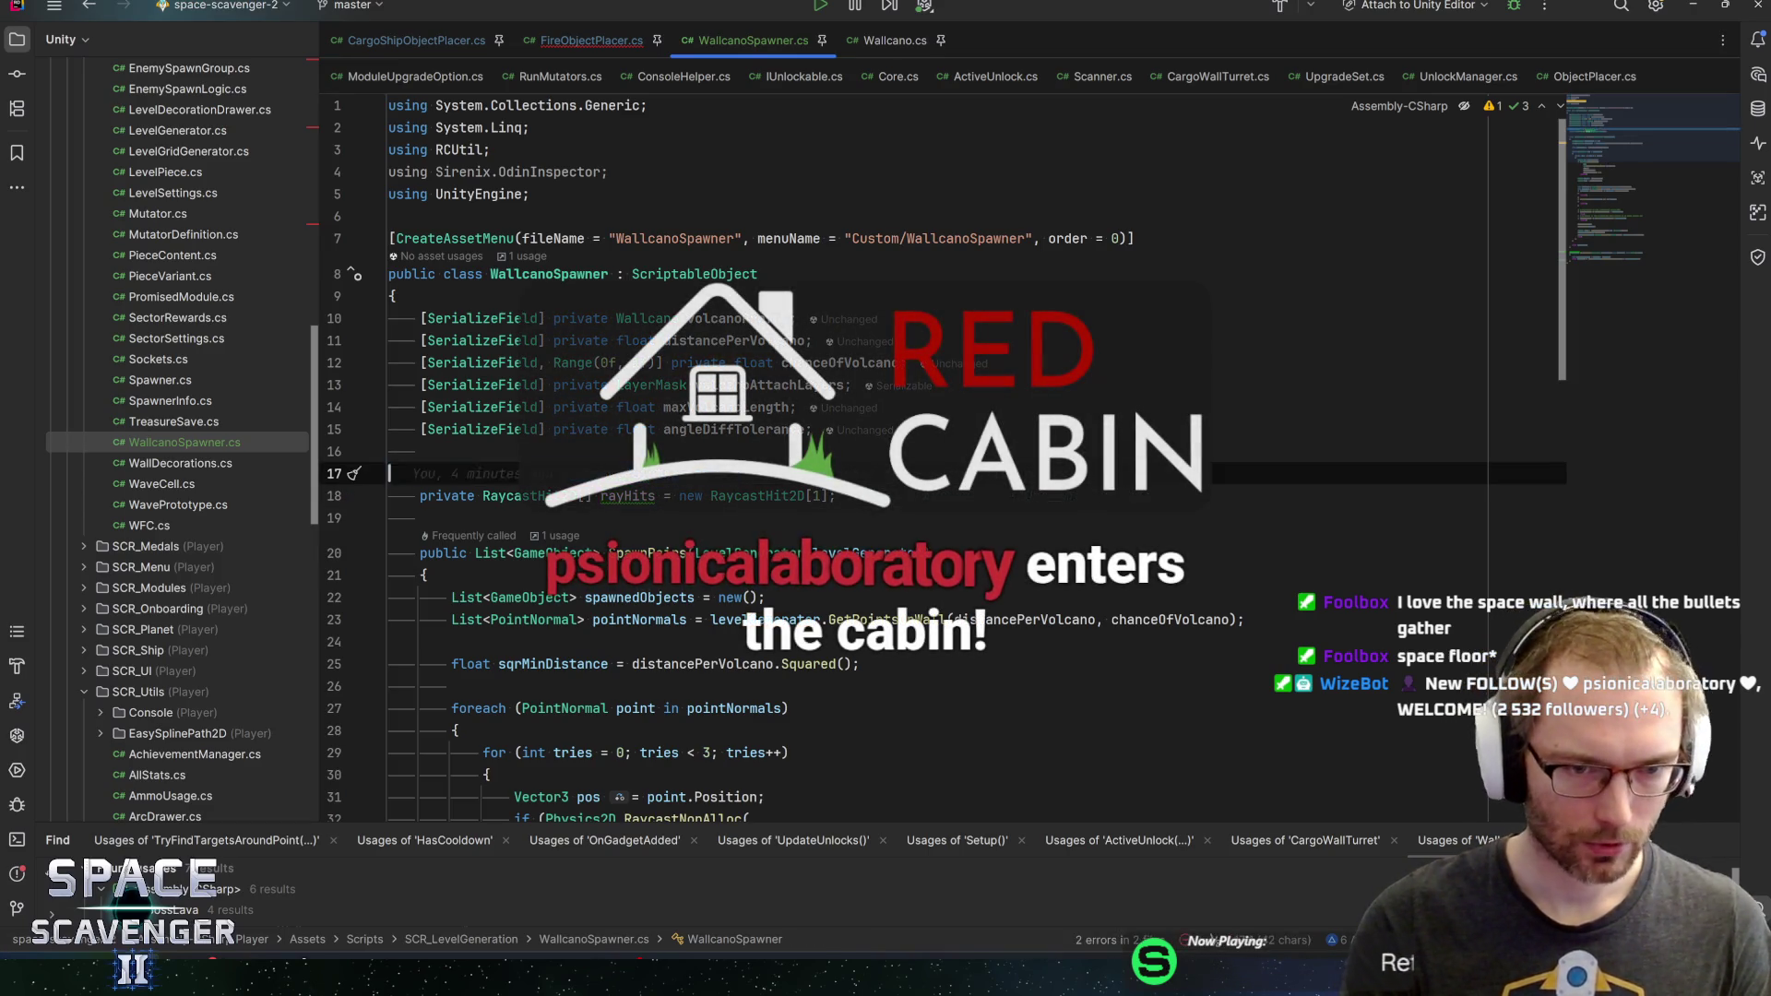
pyautogui.hotkey('ctrl', 'y')
pyautogui.press('Up')
pyautogui.scroll(-3, 938, 468)
pyautogui.scroll(2, 927, 461)
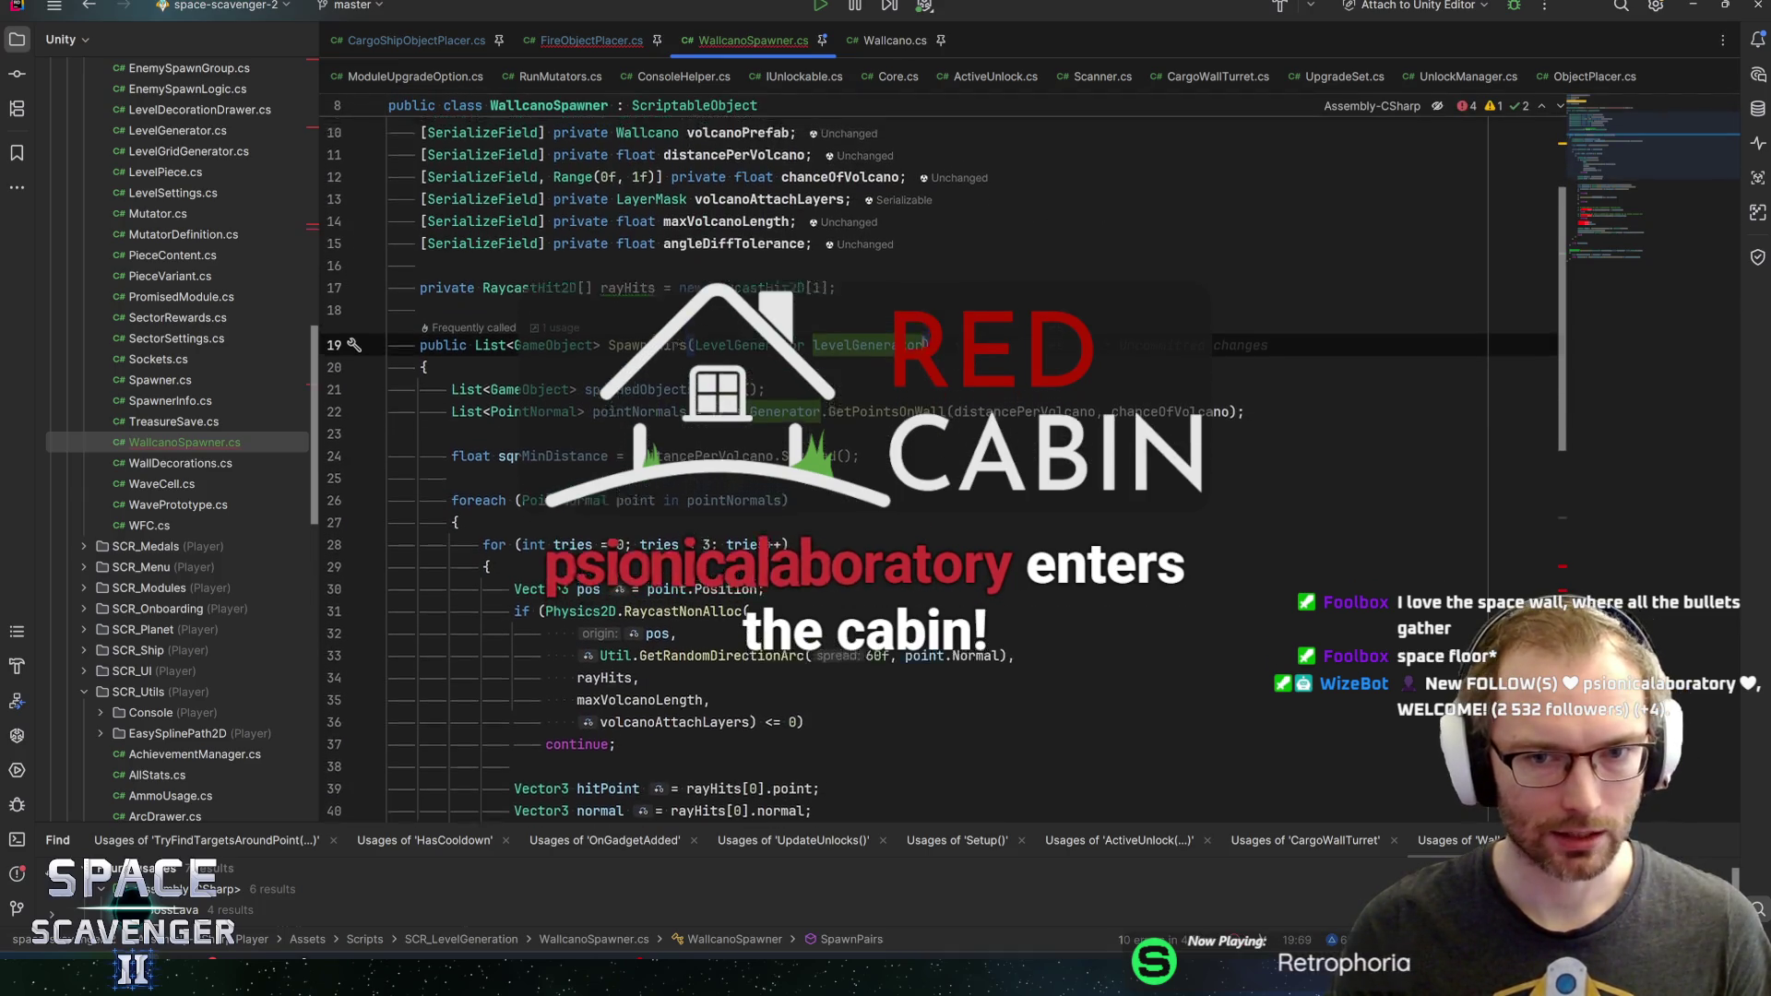
# Add a RaycastHit2D[] rayHits parameter to SpawnPairs and remove the rayHits field
pyautogui.click(927, 464)
pyautogui.write(',')
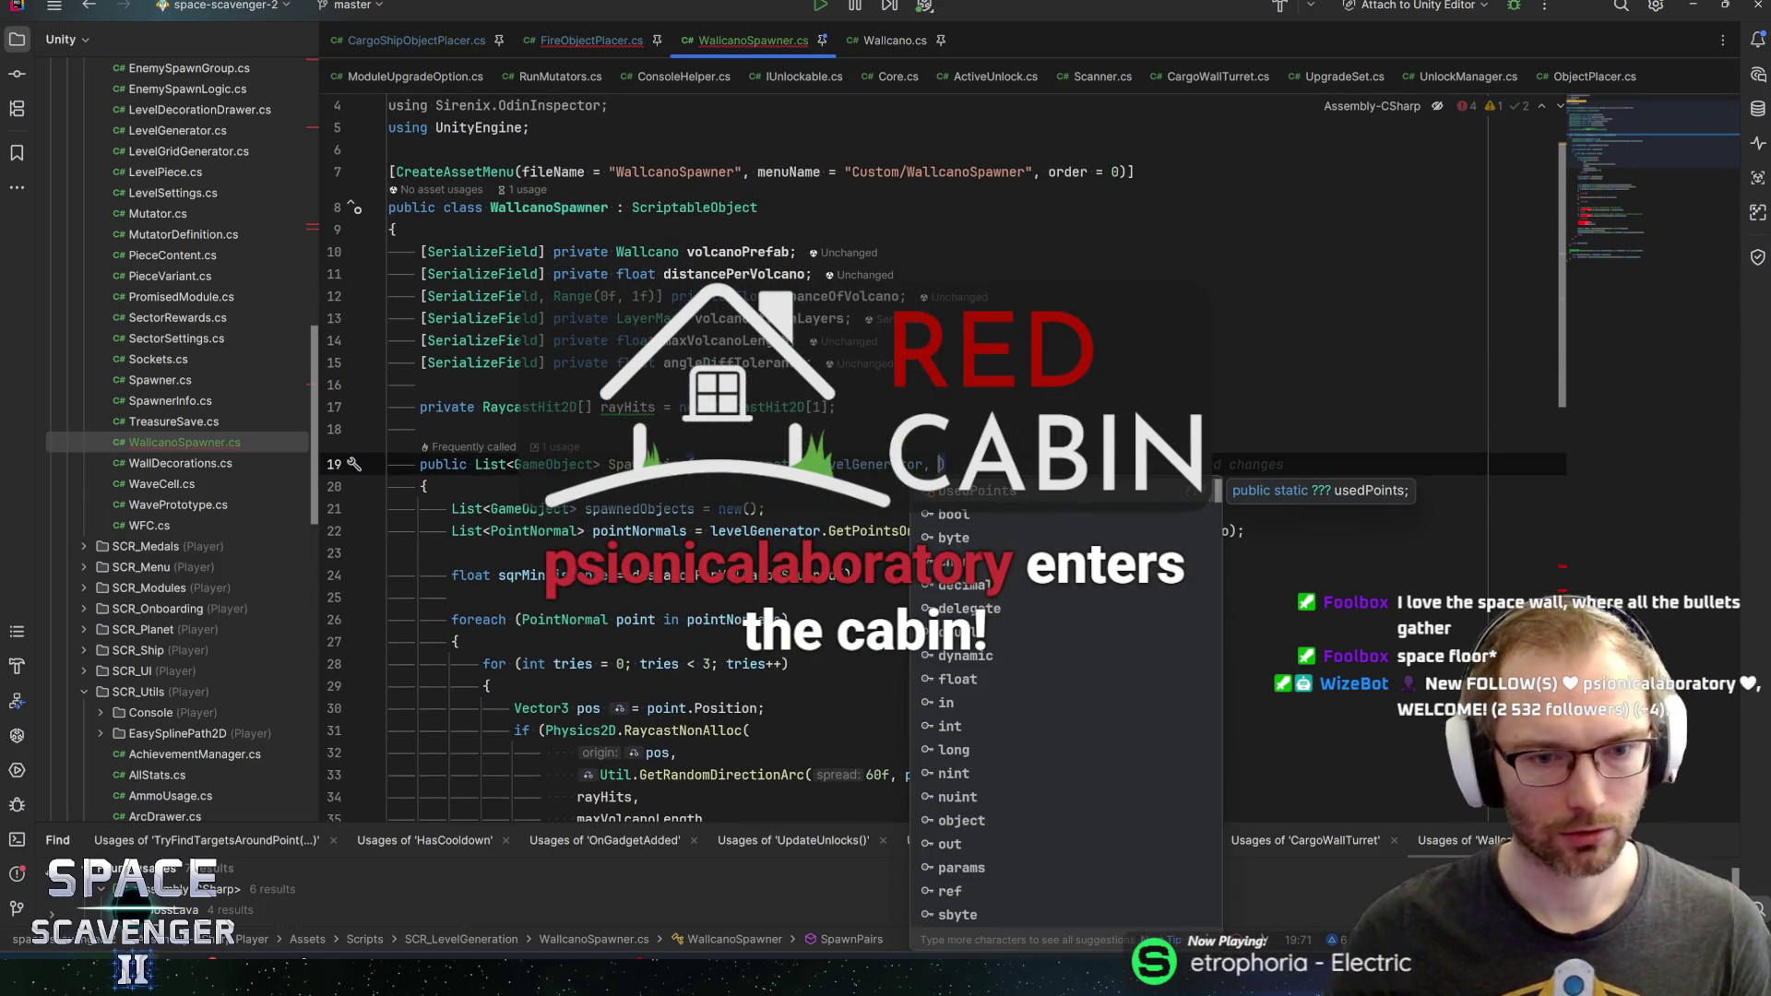
pyautogui.press('Escape')
pyautogui.press('Up')
pyautogui.press('Up')
pyautogui.press('Down')
pyautogui.press('Down')
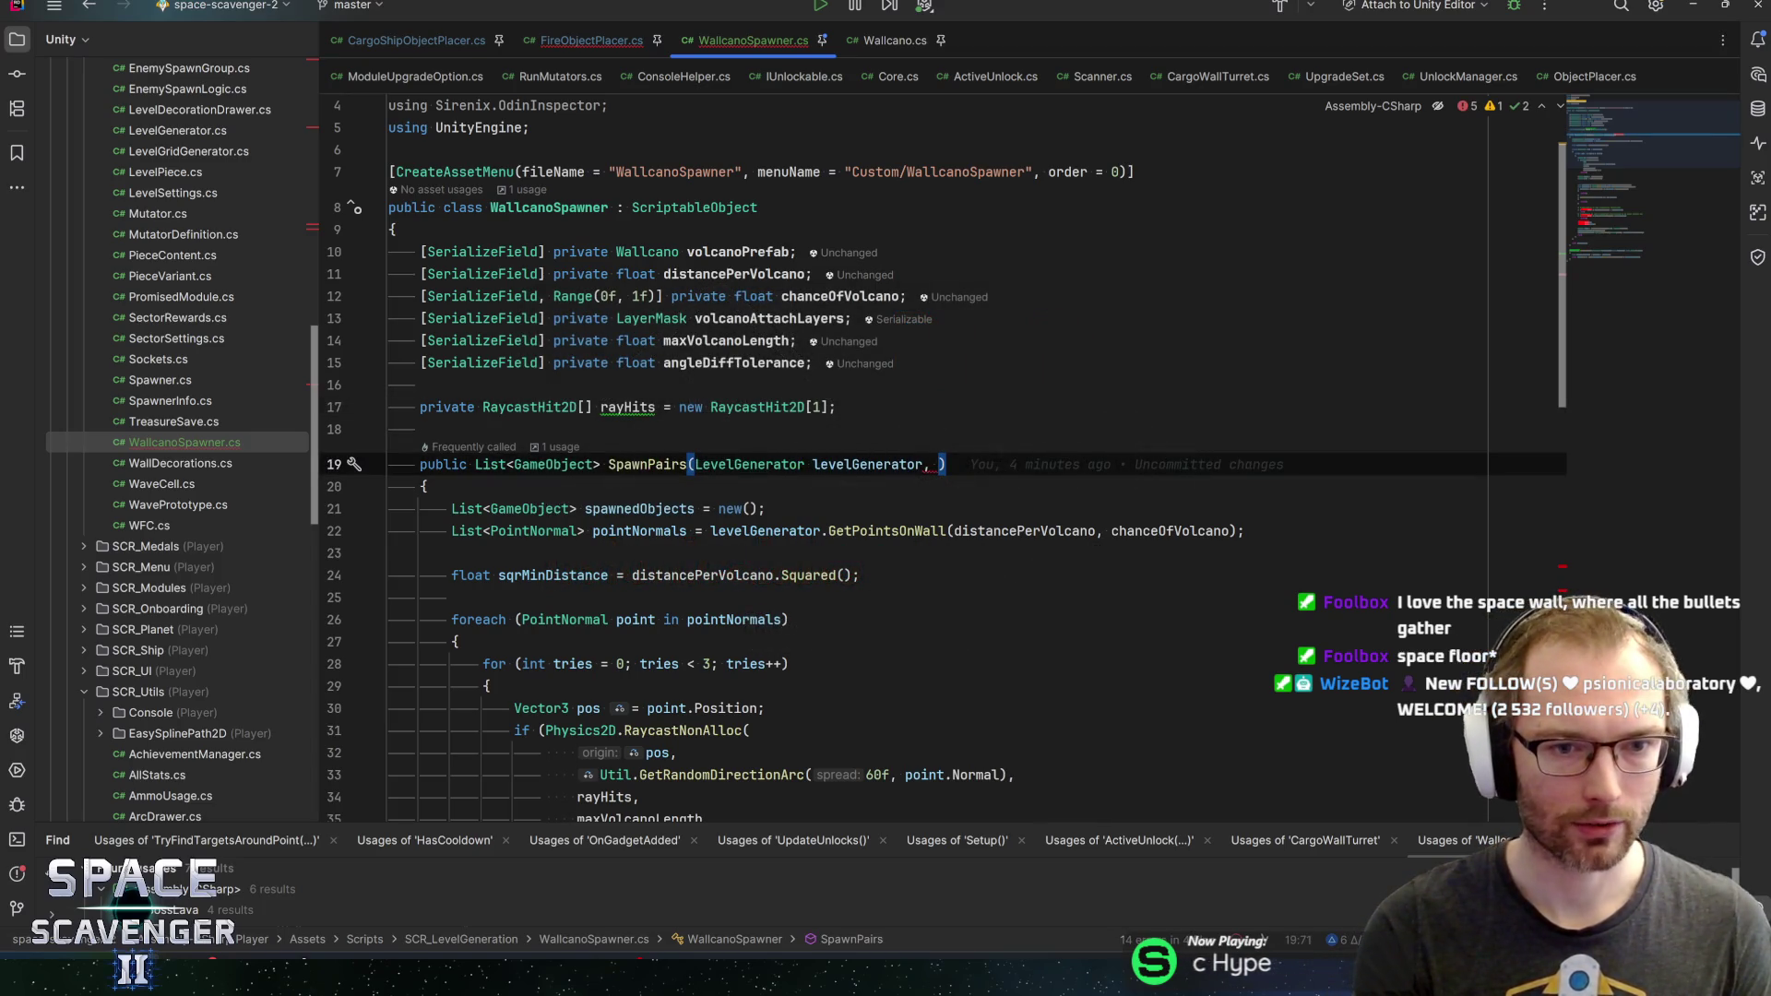
pyautogui.write('rayHits')
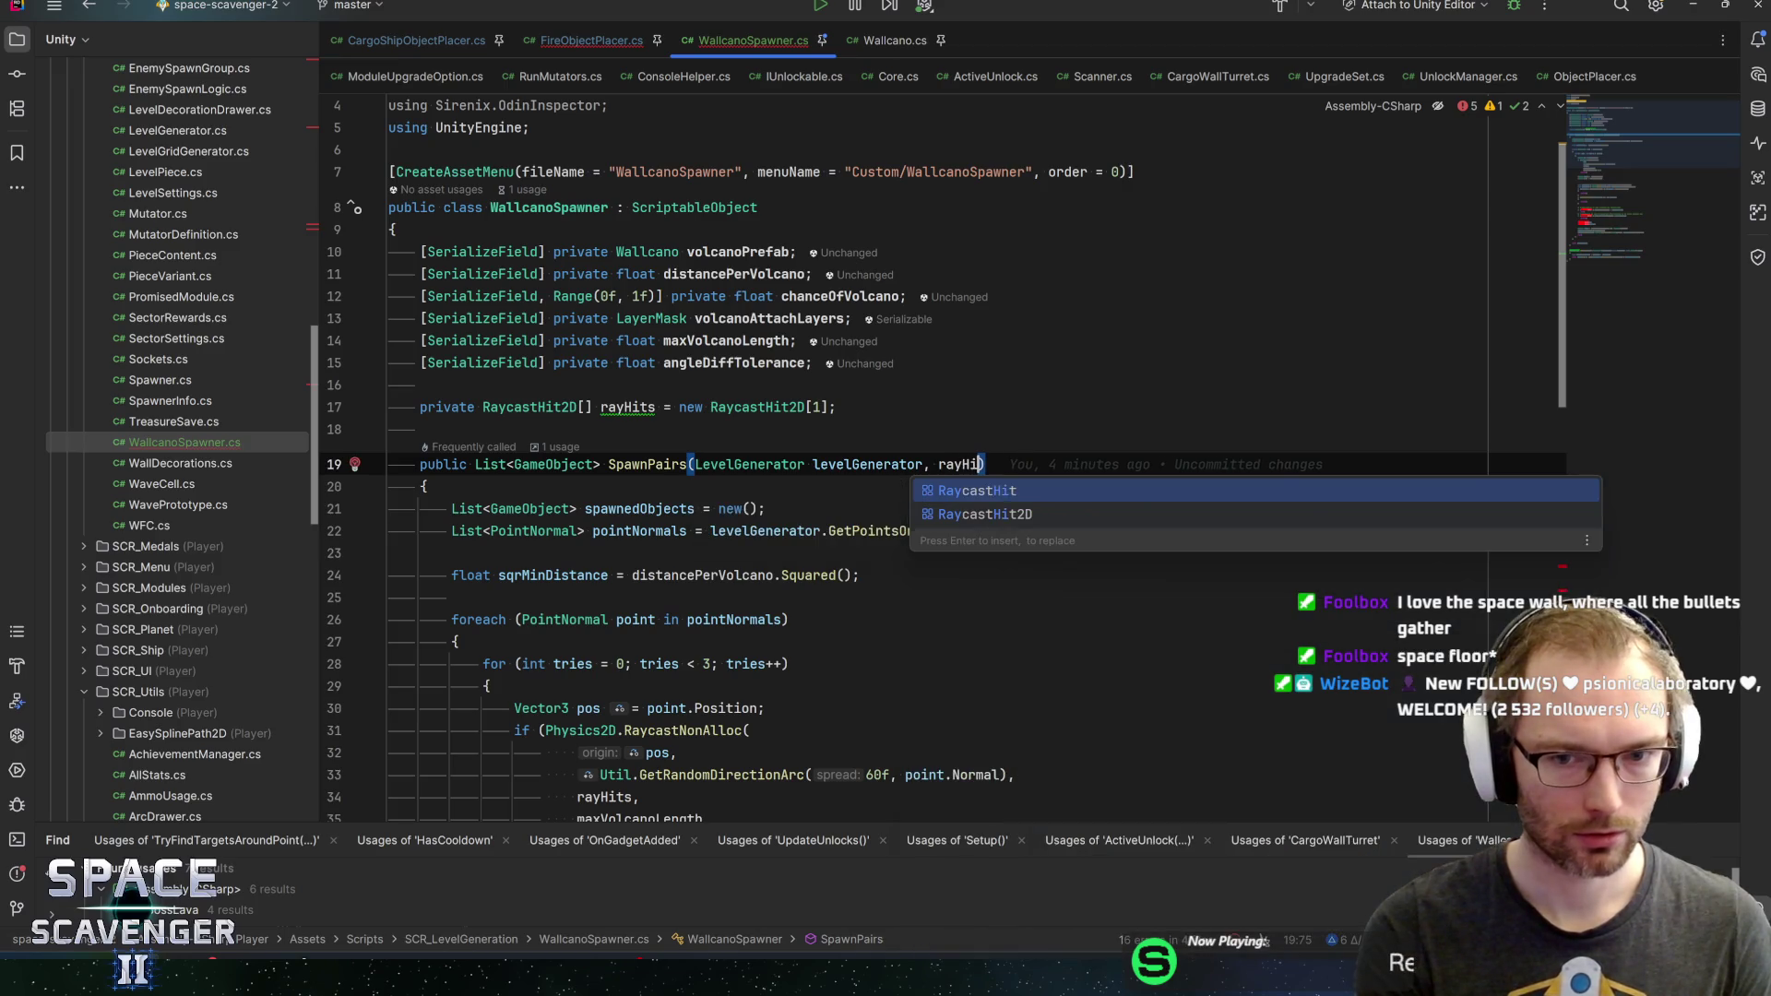
pyautogui.hotkey('ctrl', 'BackSpace')
pyautogui.write('Raycast')
pyautogui.hotkey('ctrl', 'BackSpace')
pyautogui.write('Raycas')
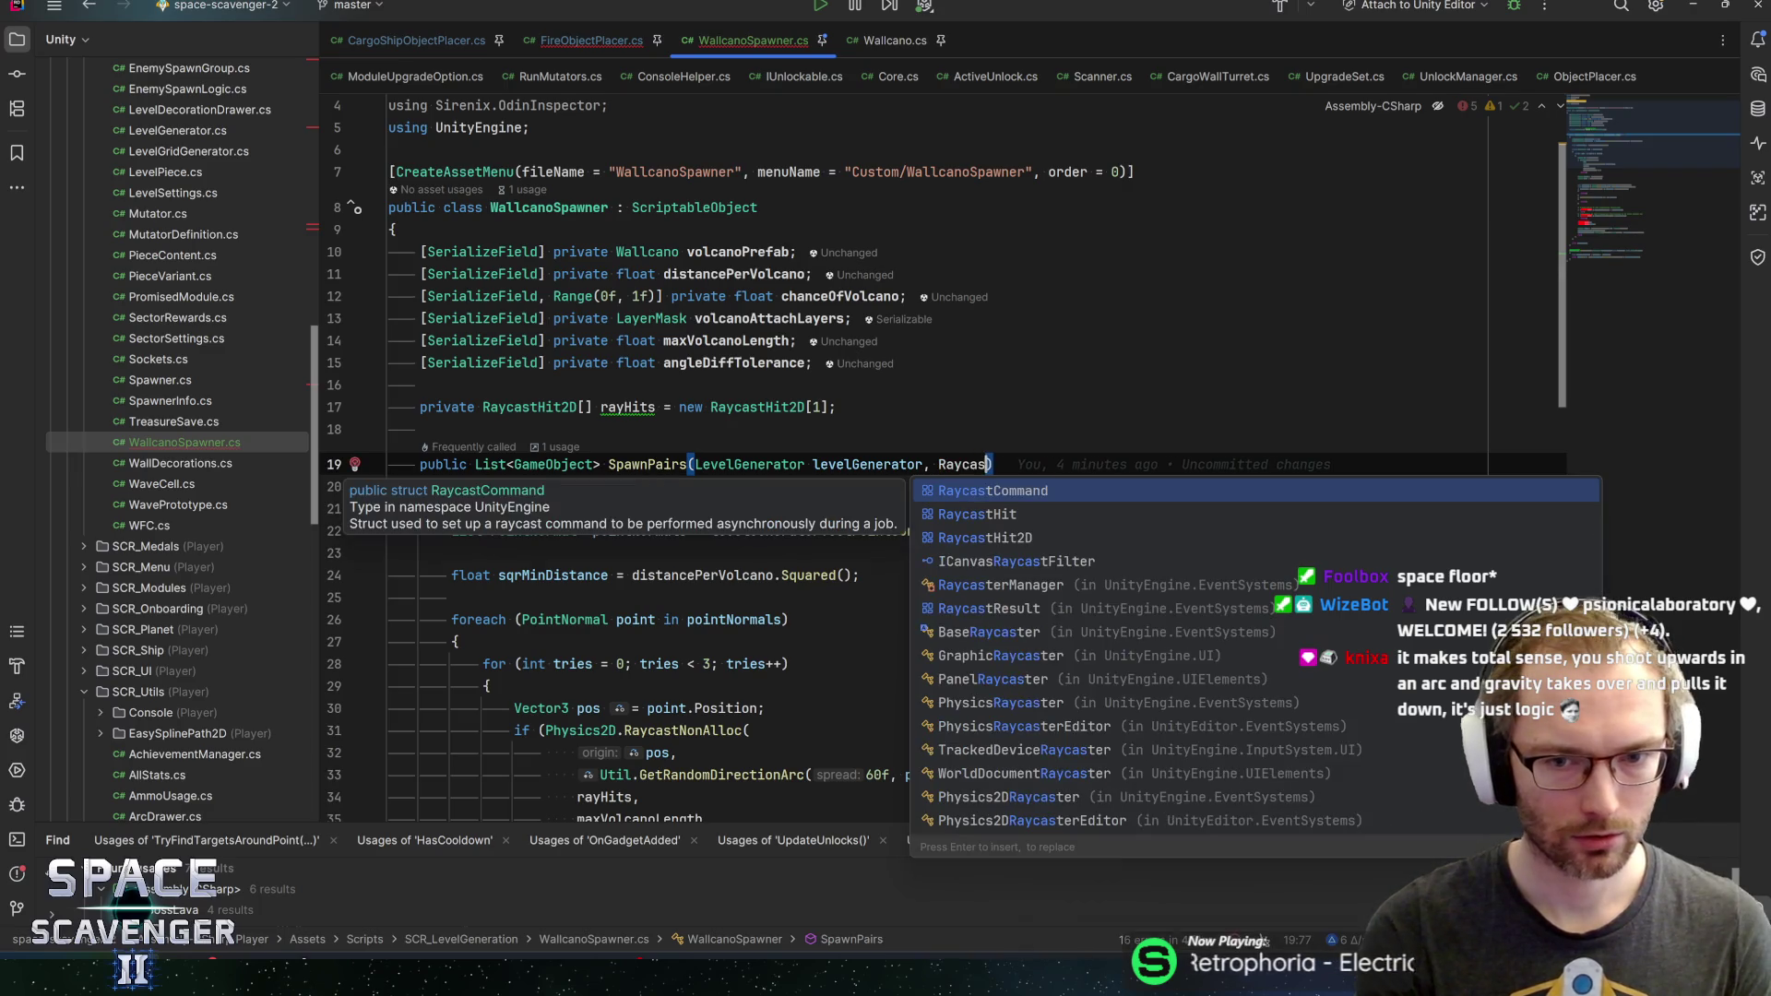
pyautogui.press('Return')
pyautogui.write('[] ')
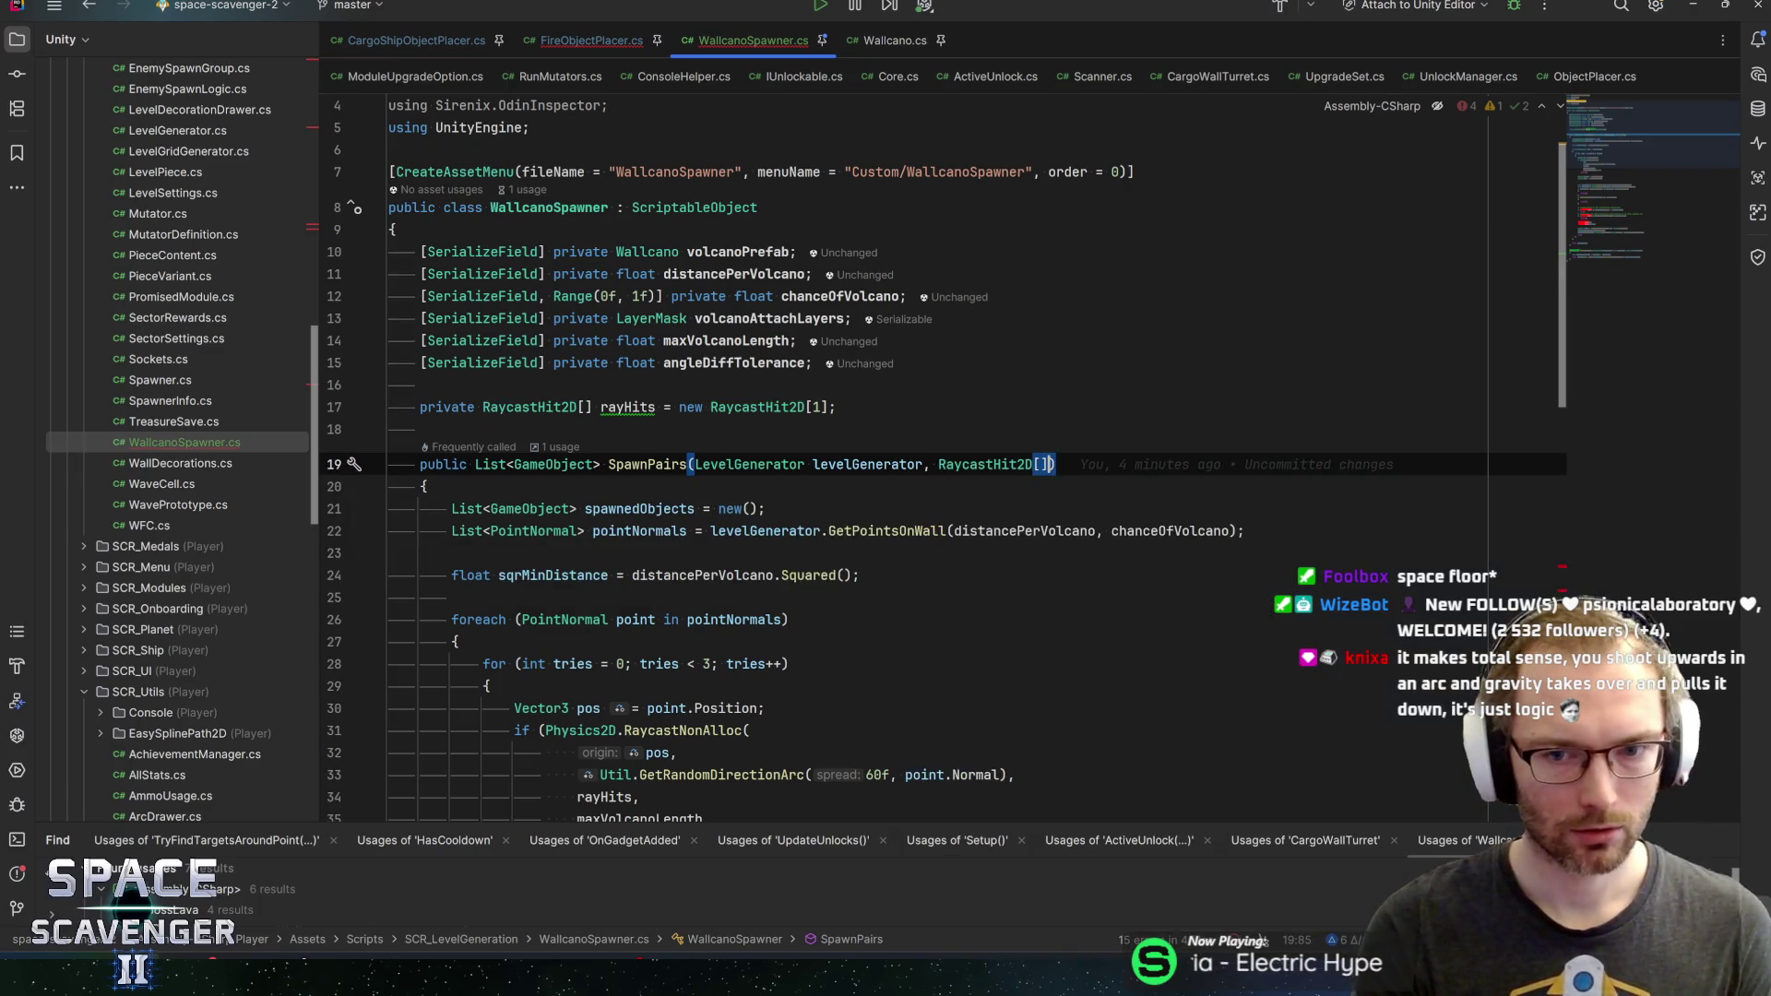
pyautogui.write('rayHits')
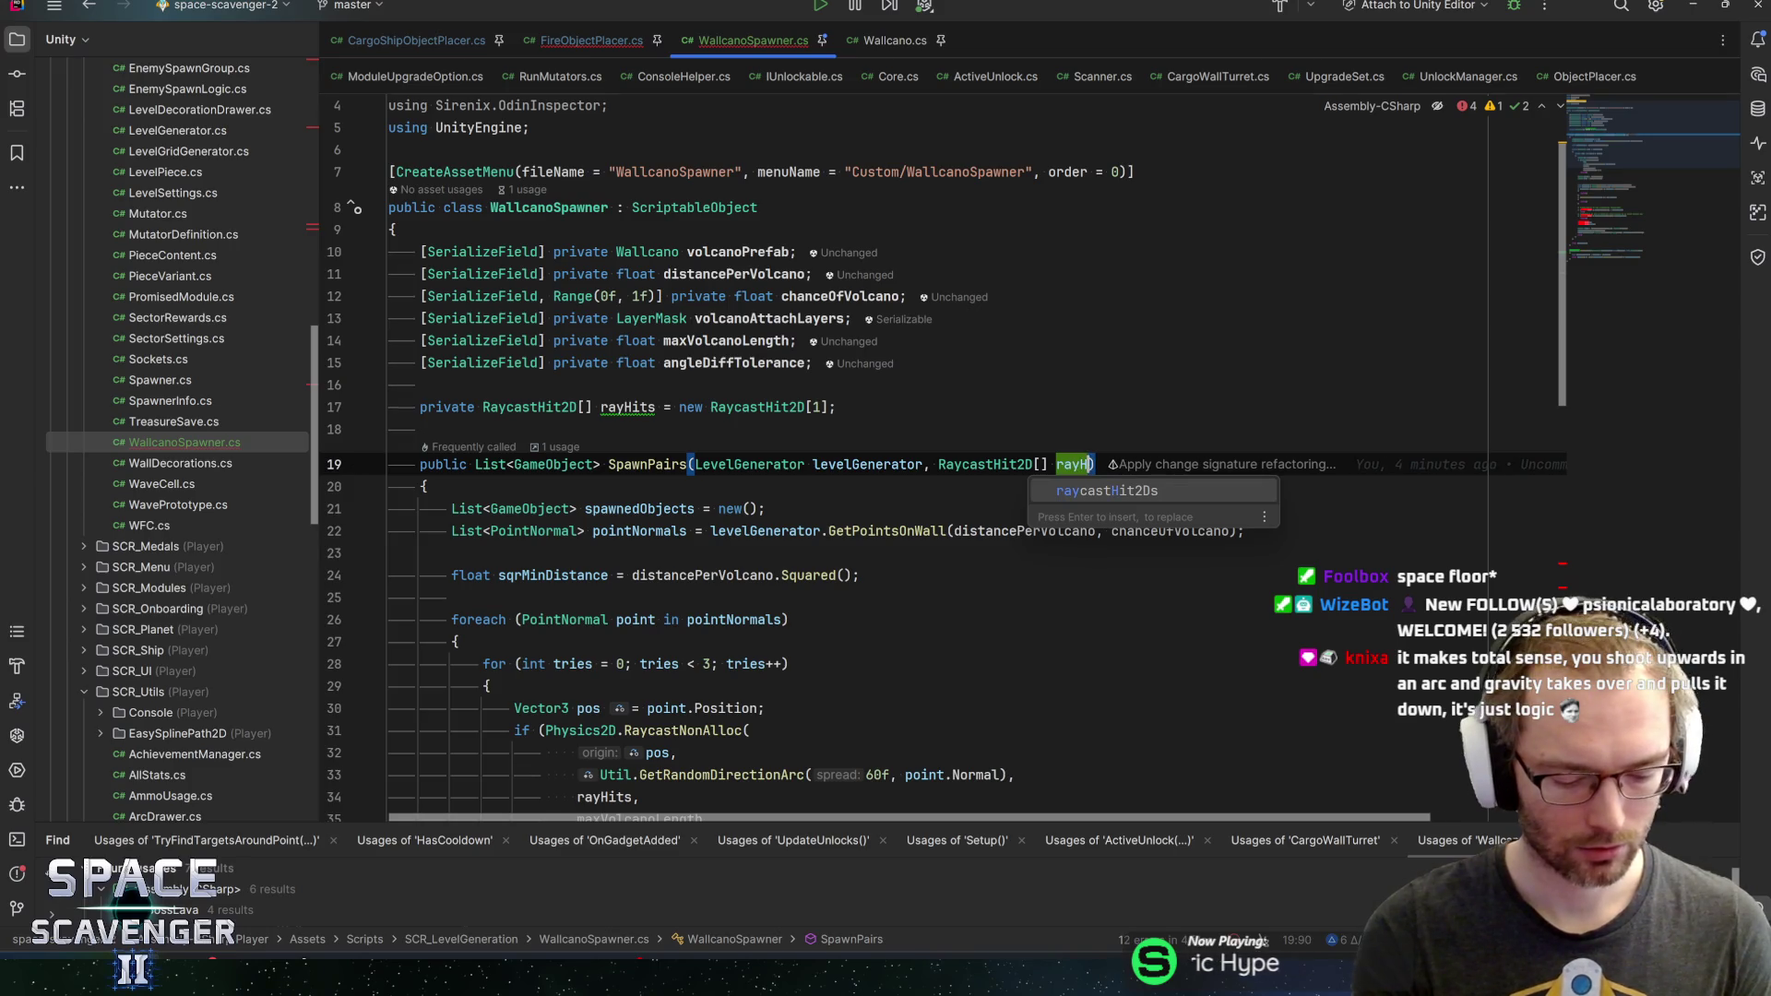
pyautogui.write(',')
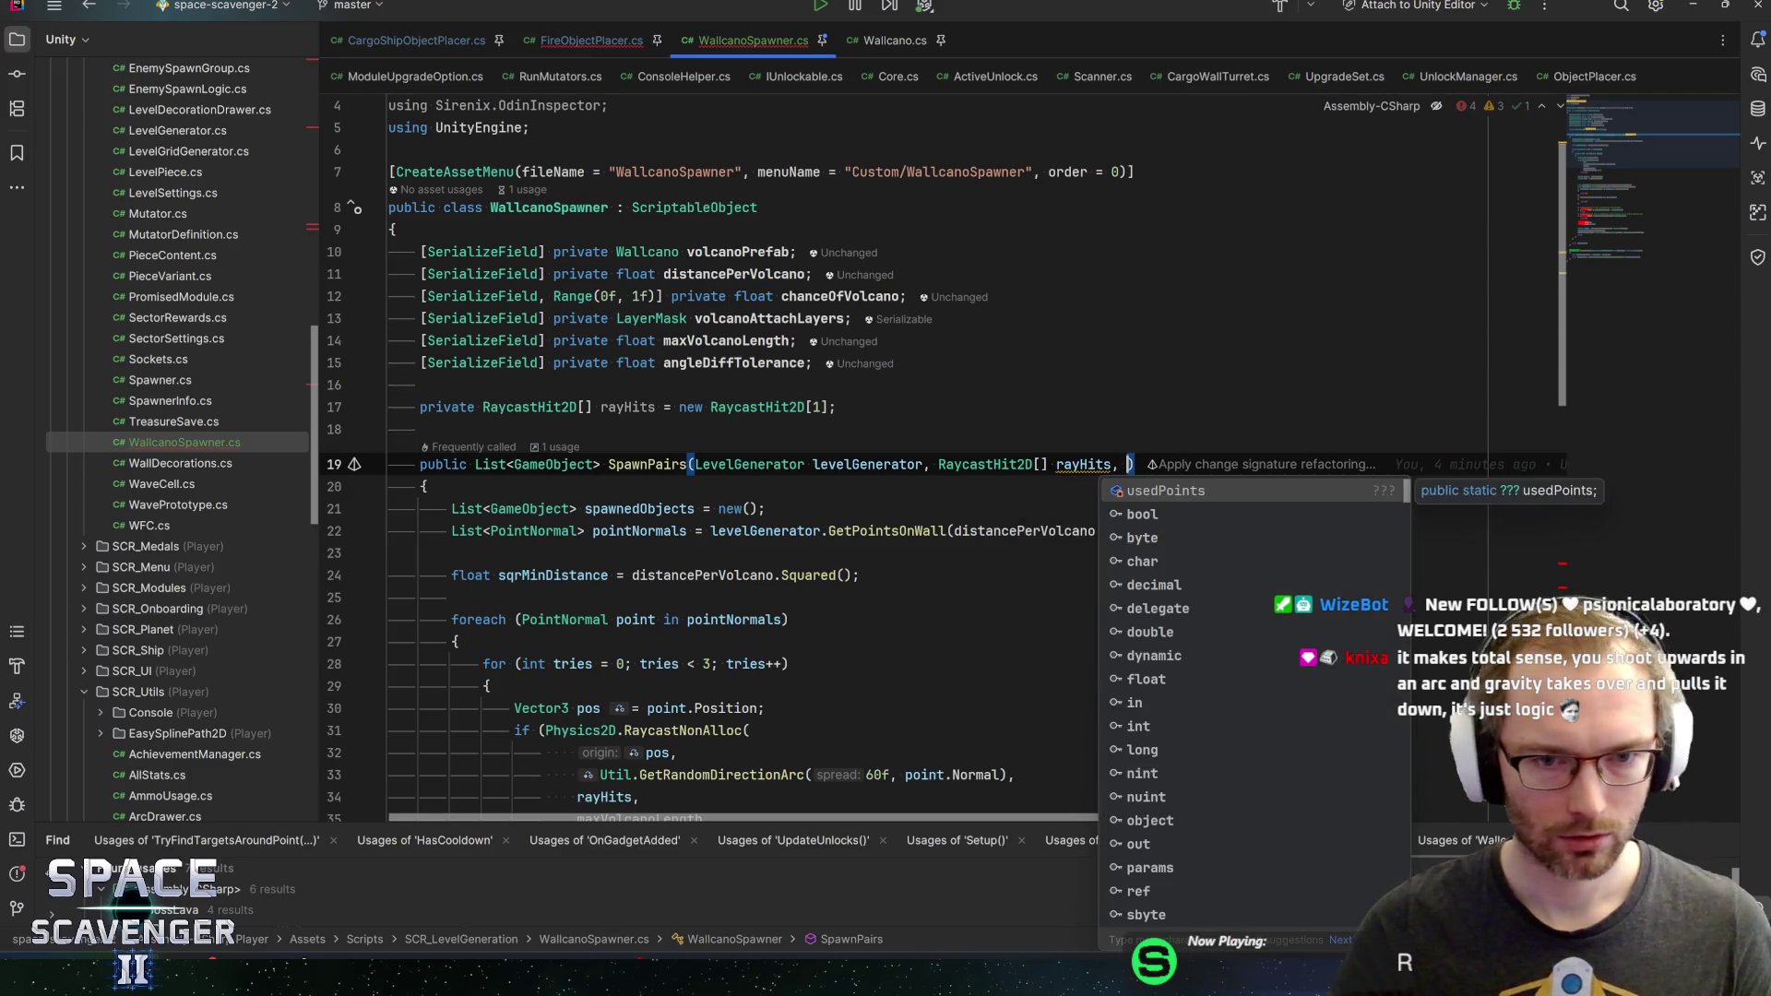
pyautogui.click(808, 407)
pyautogui.hotkey('ctrl', 'x')
# Add a ref List<GameObject> allObjects parameter to the SpawnPairs signature
pyautogui.click(1127, 442)
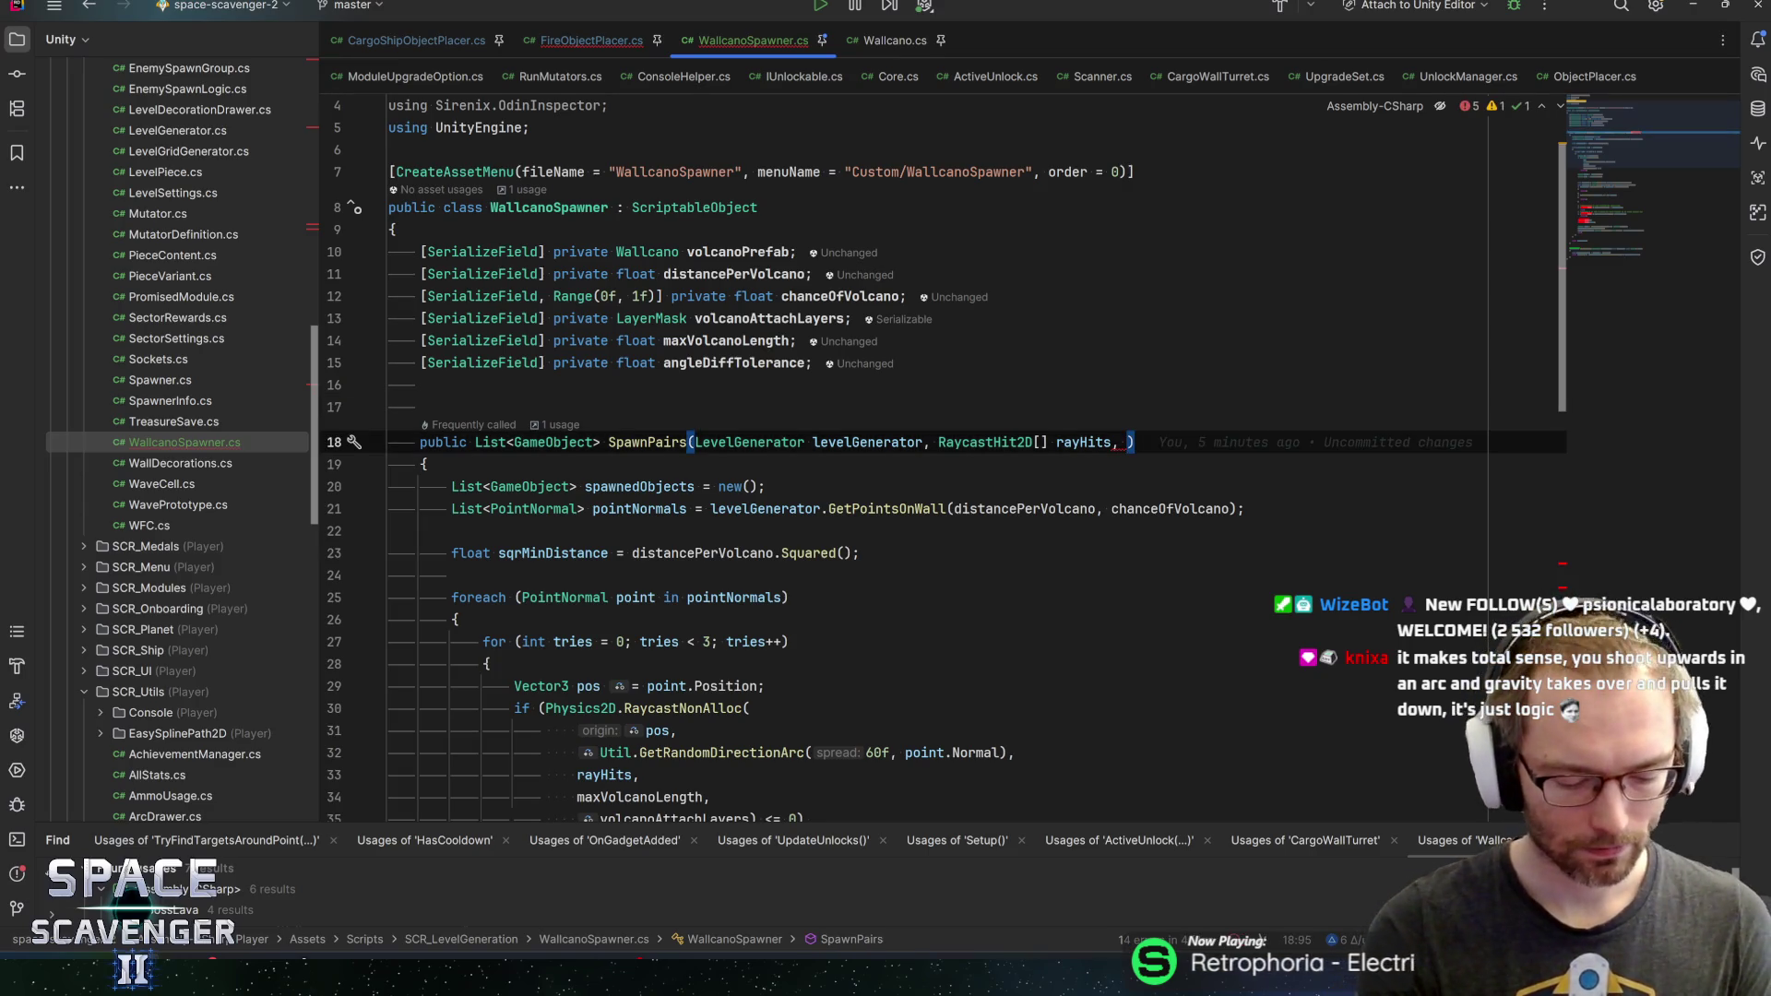
pyautogui.write('ref')
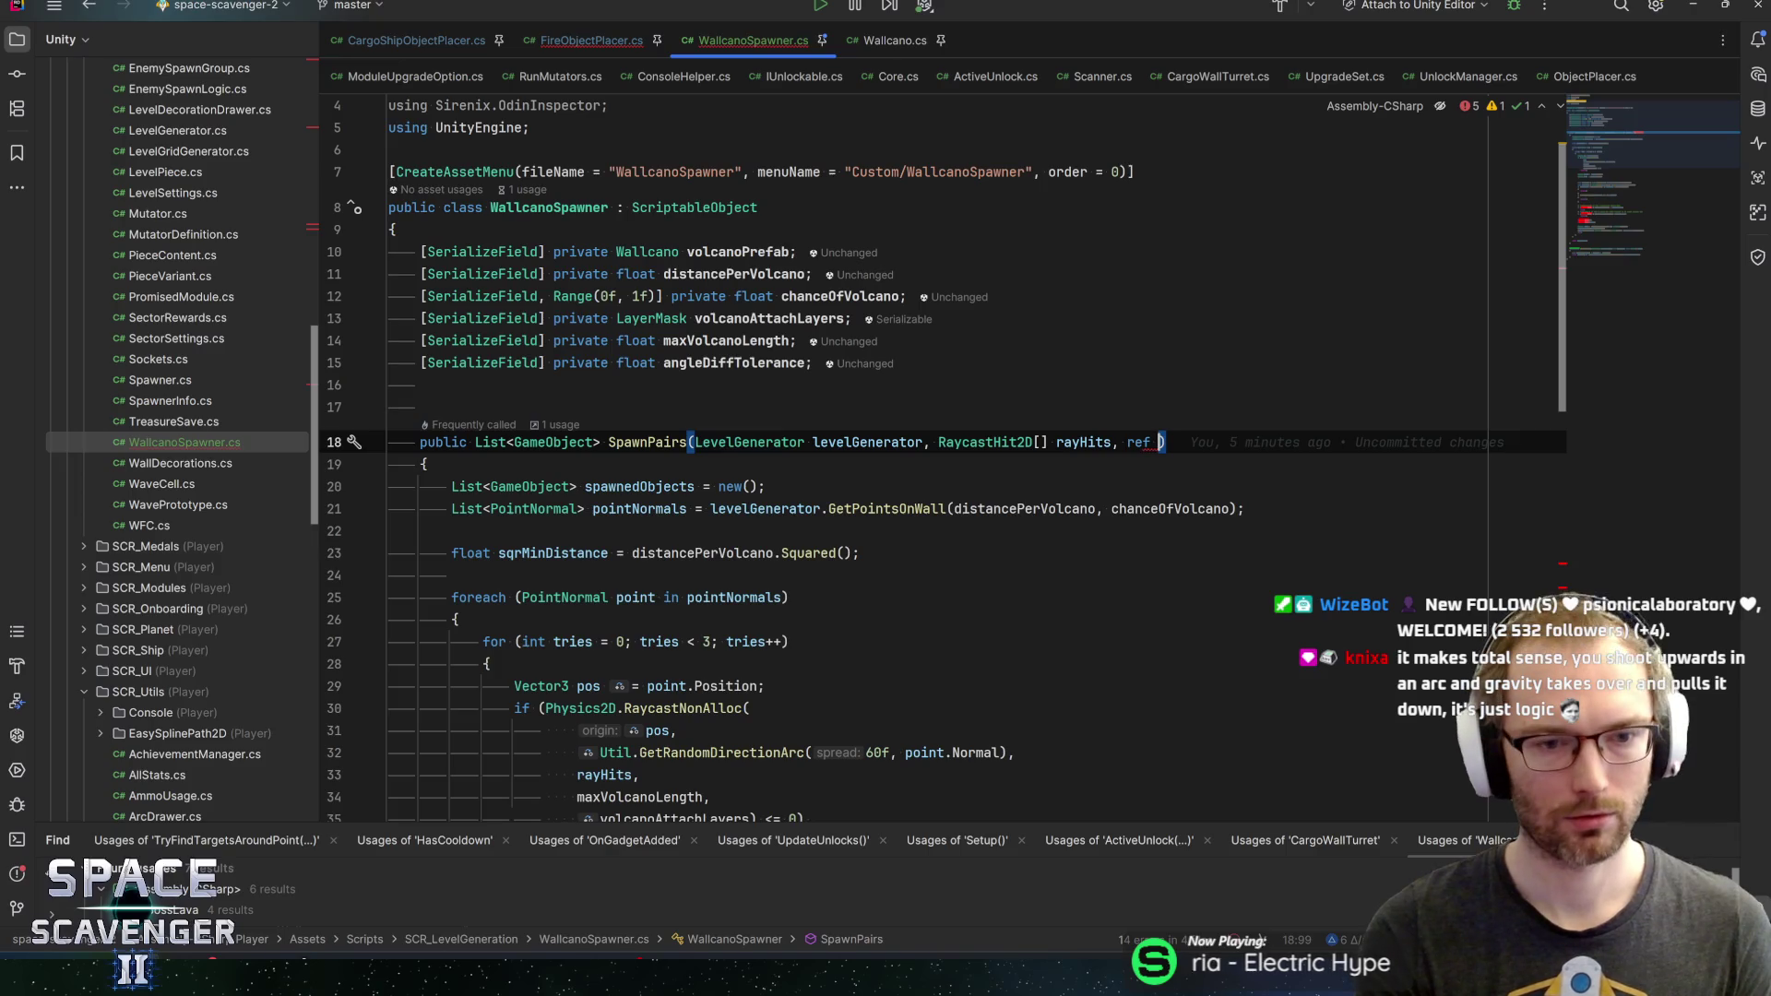
pyautogui.scroll(-10, 923, 461)
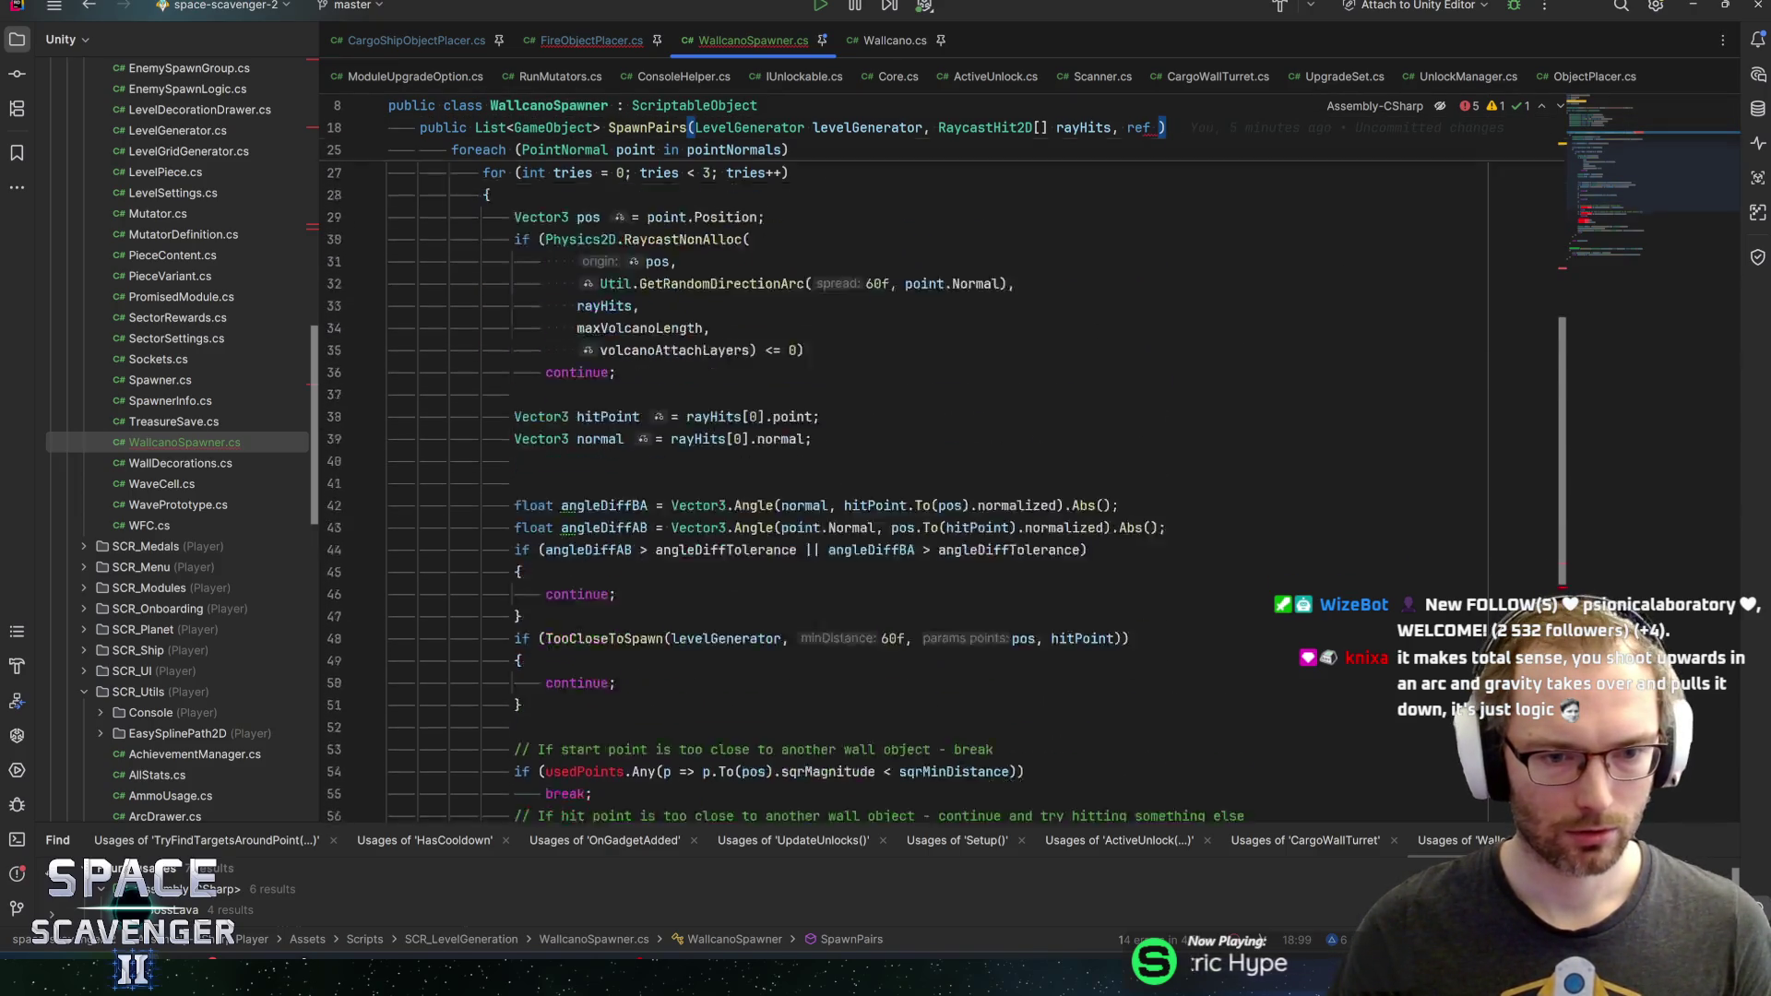
pyautogui.write('allObjects')
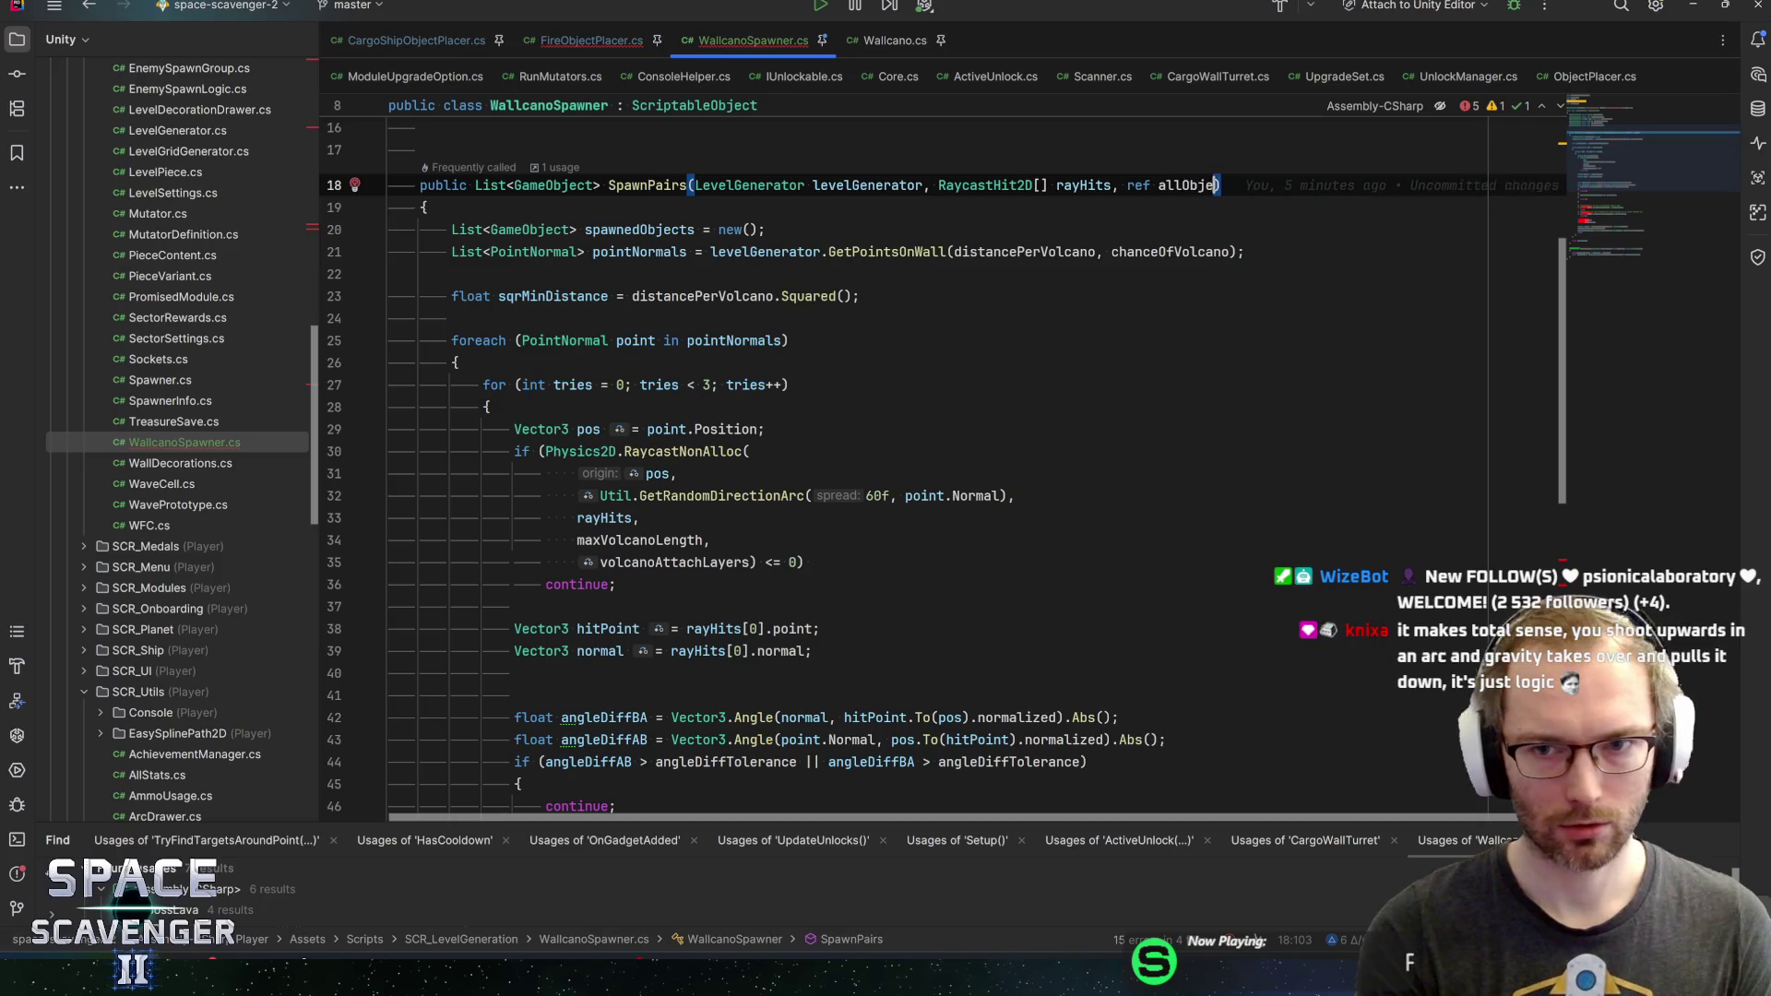
pyautogui.hotkey('ctrl', 'BackSpace')
pyautogui.write('List<GameObject')
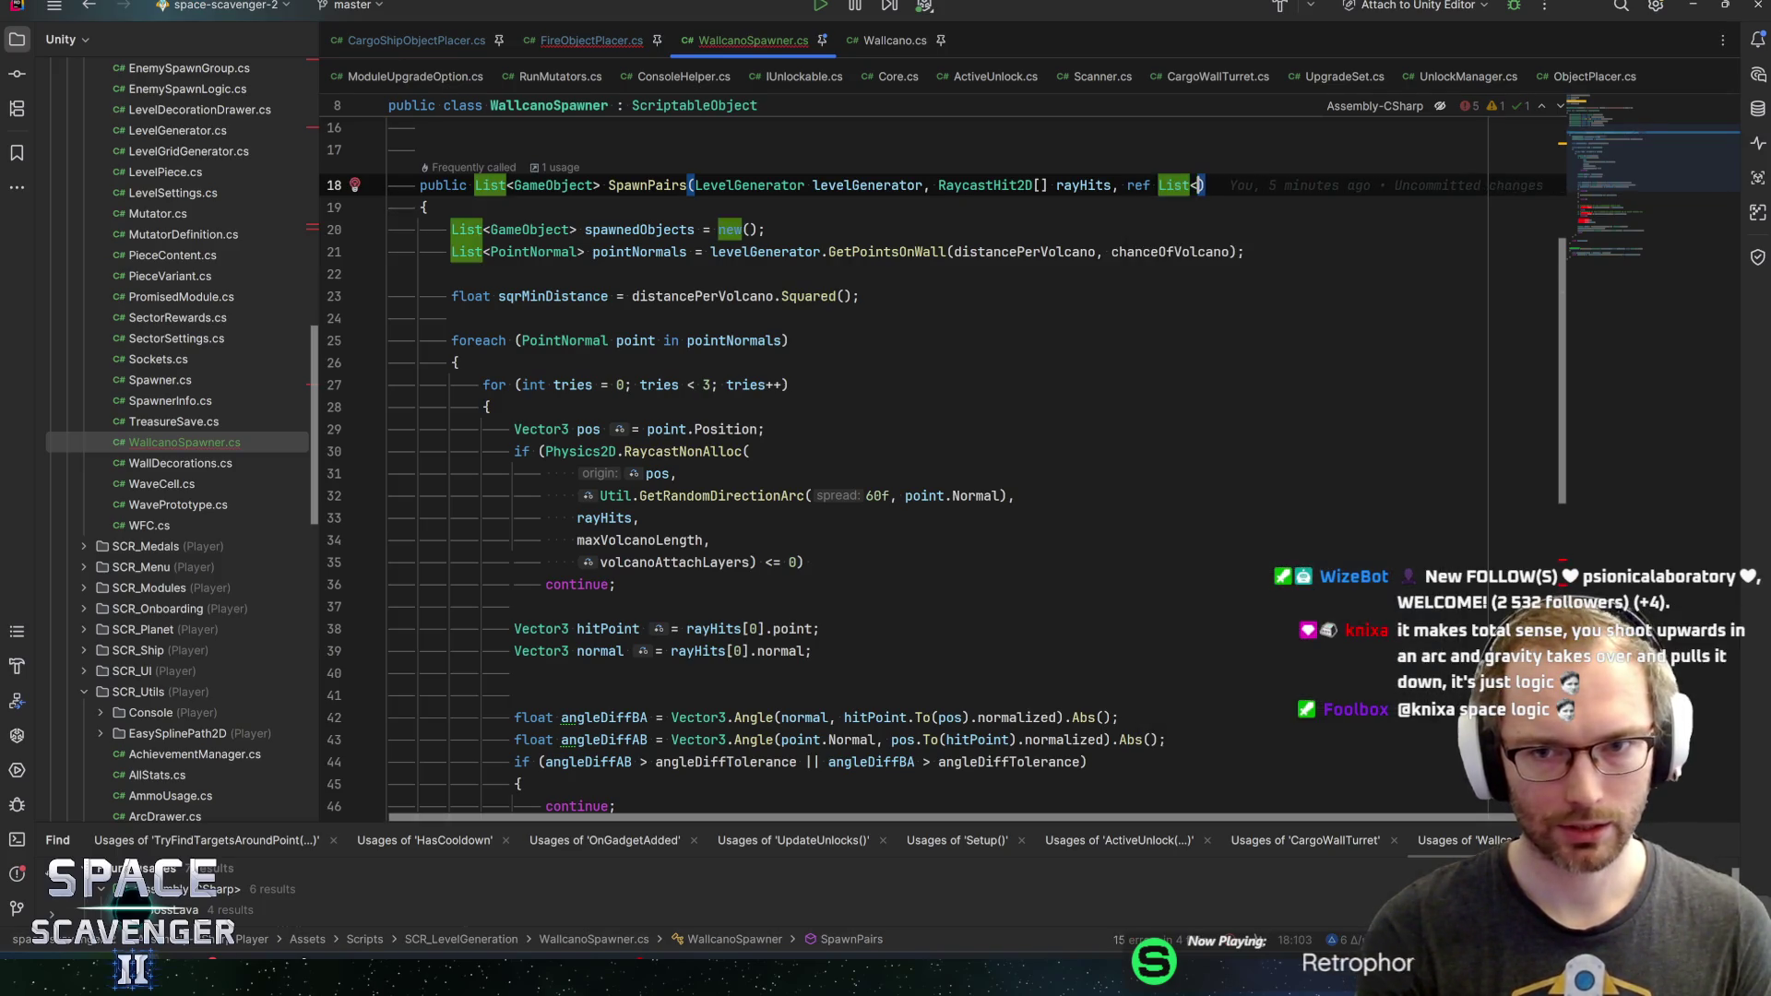
pyautogui.write('> all')
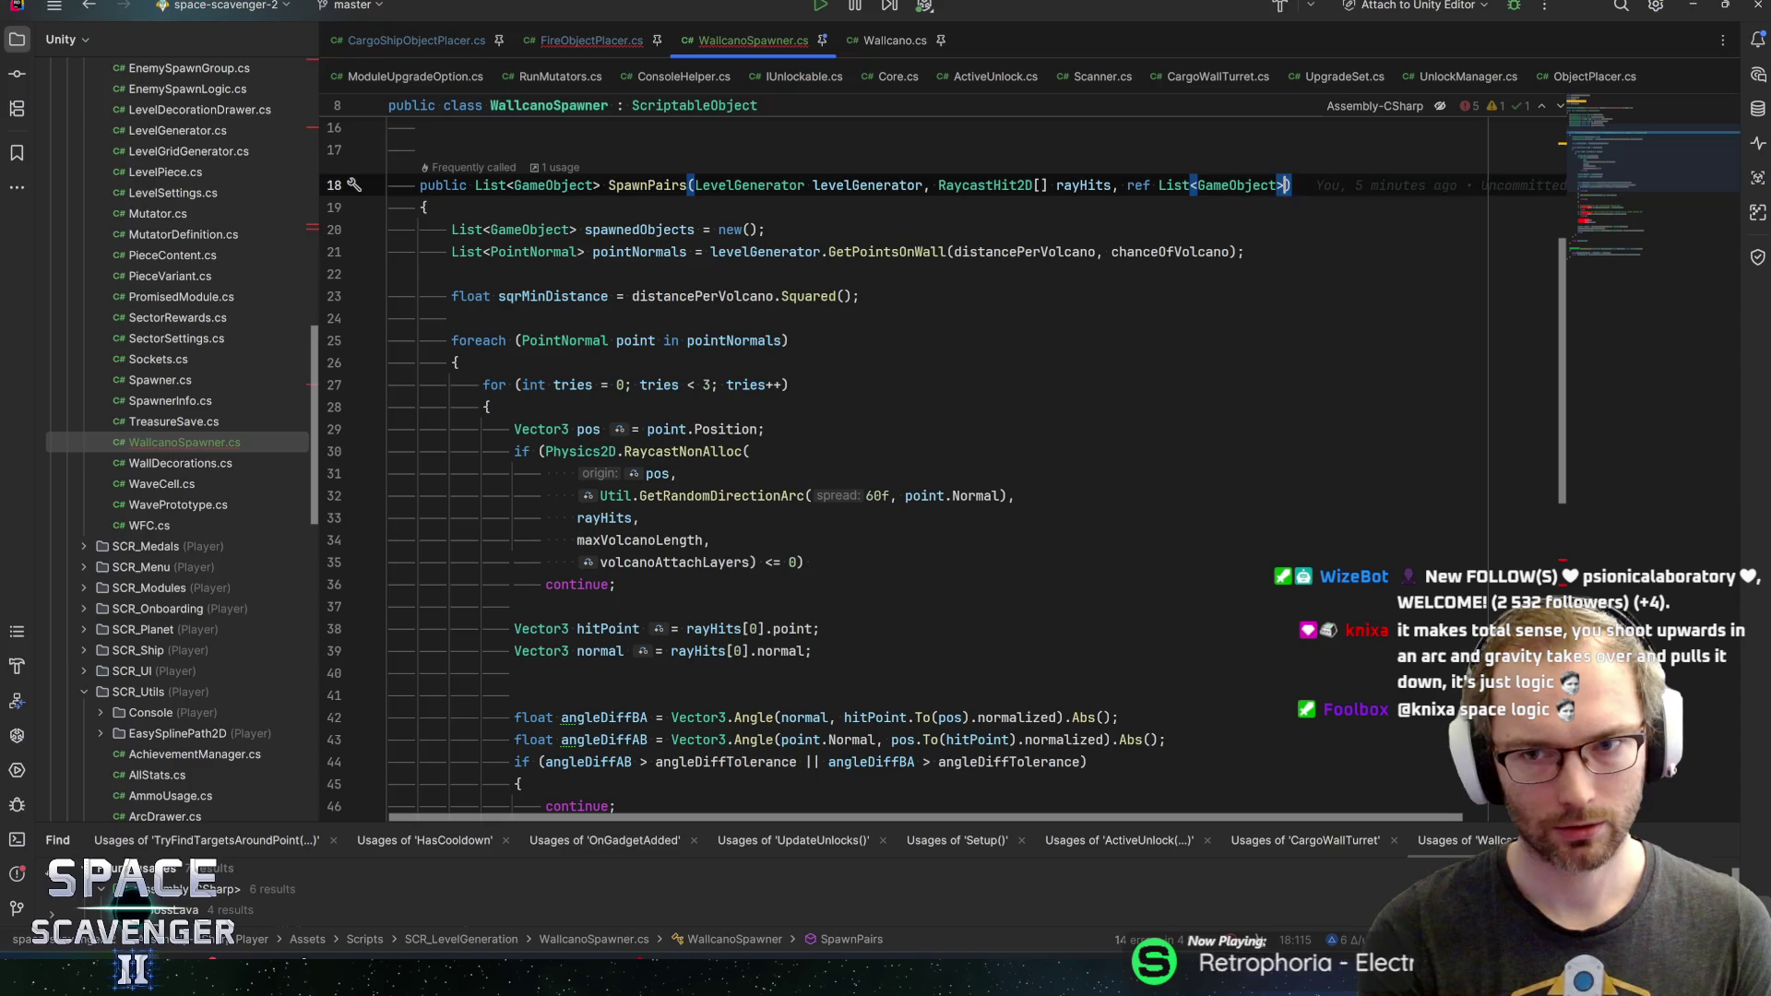
pyautogui.write('Objects')
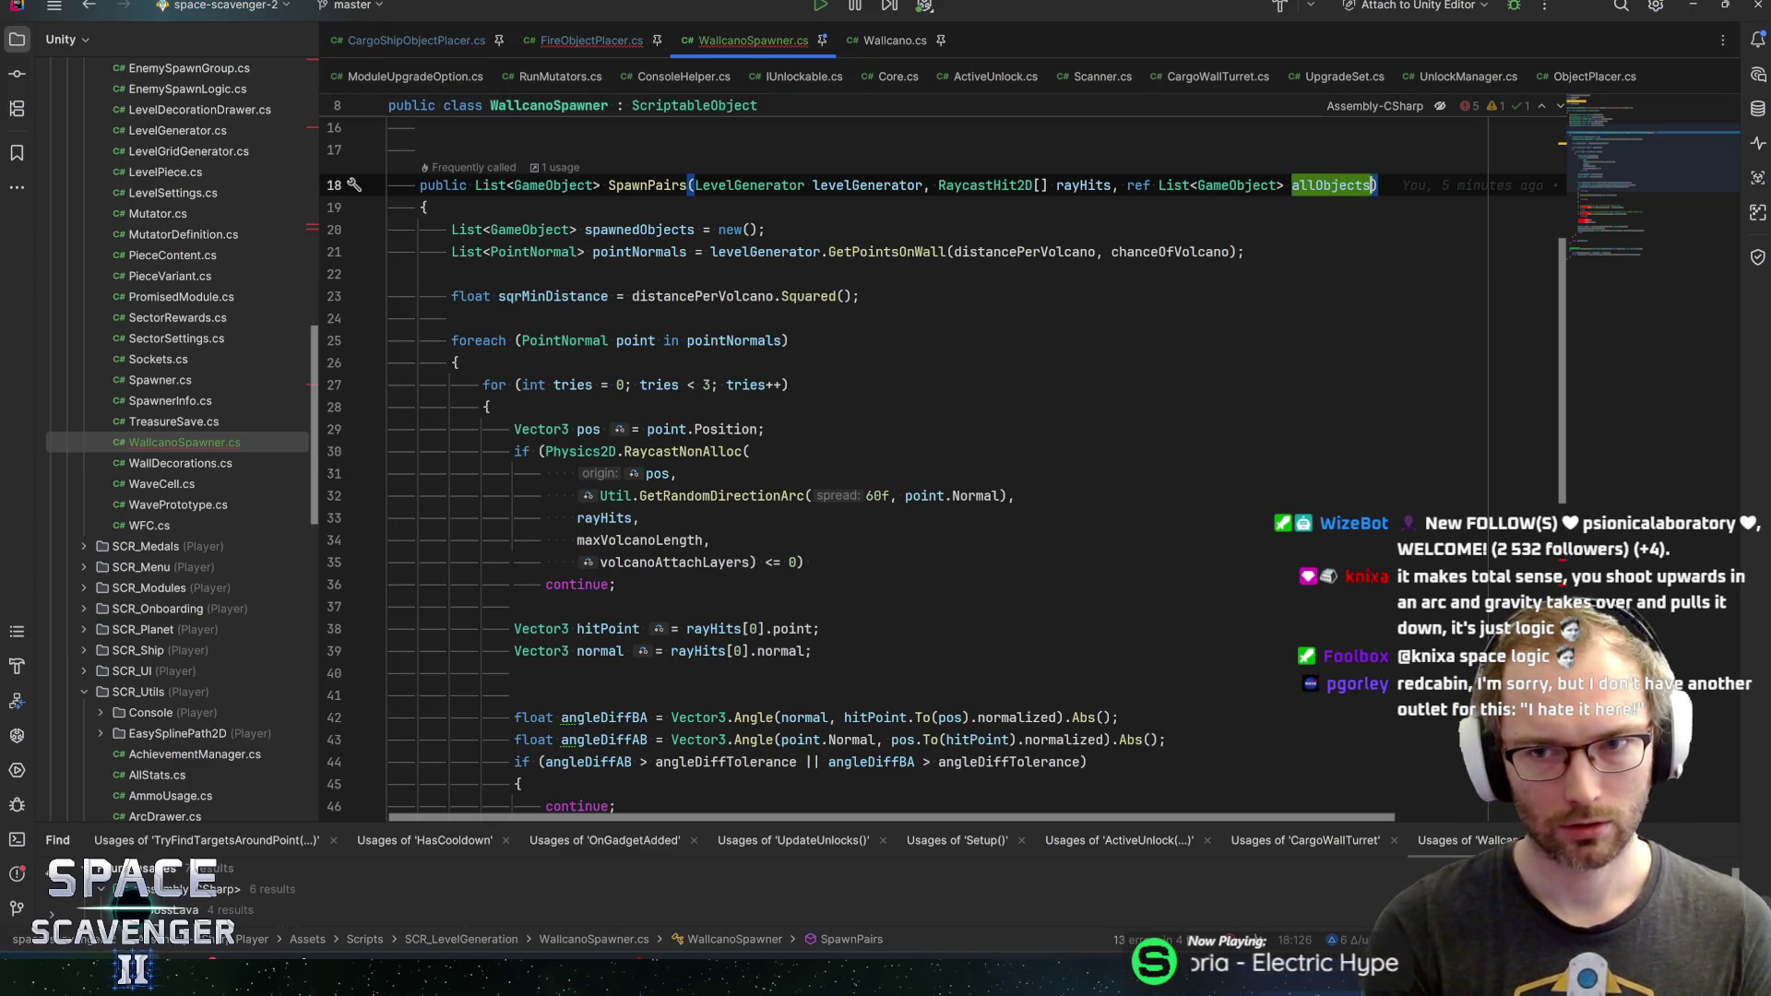
pyautogui.write(', ref ')
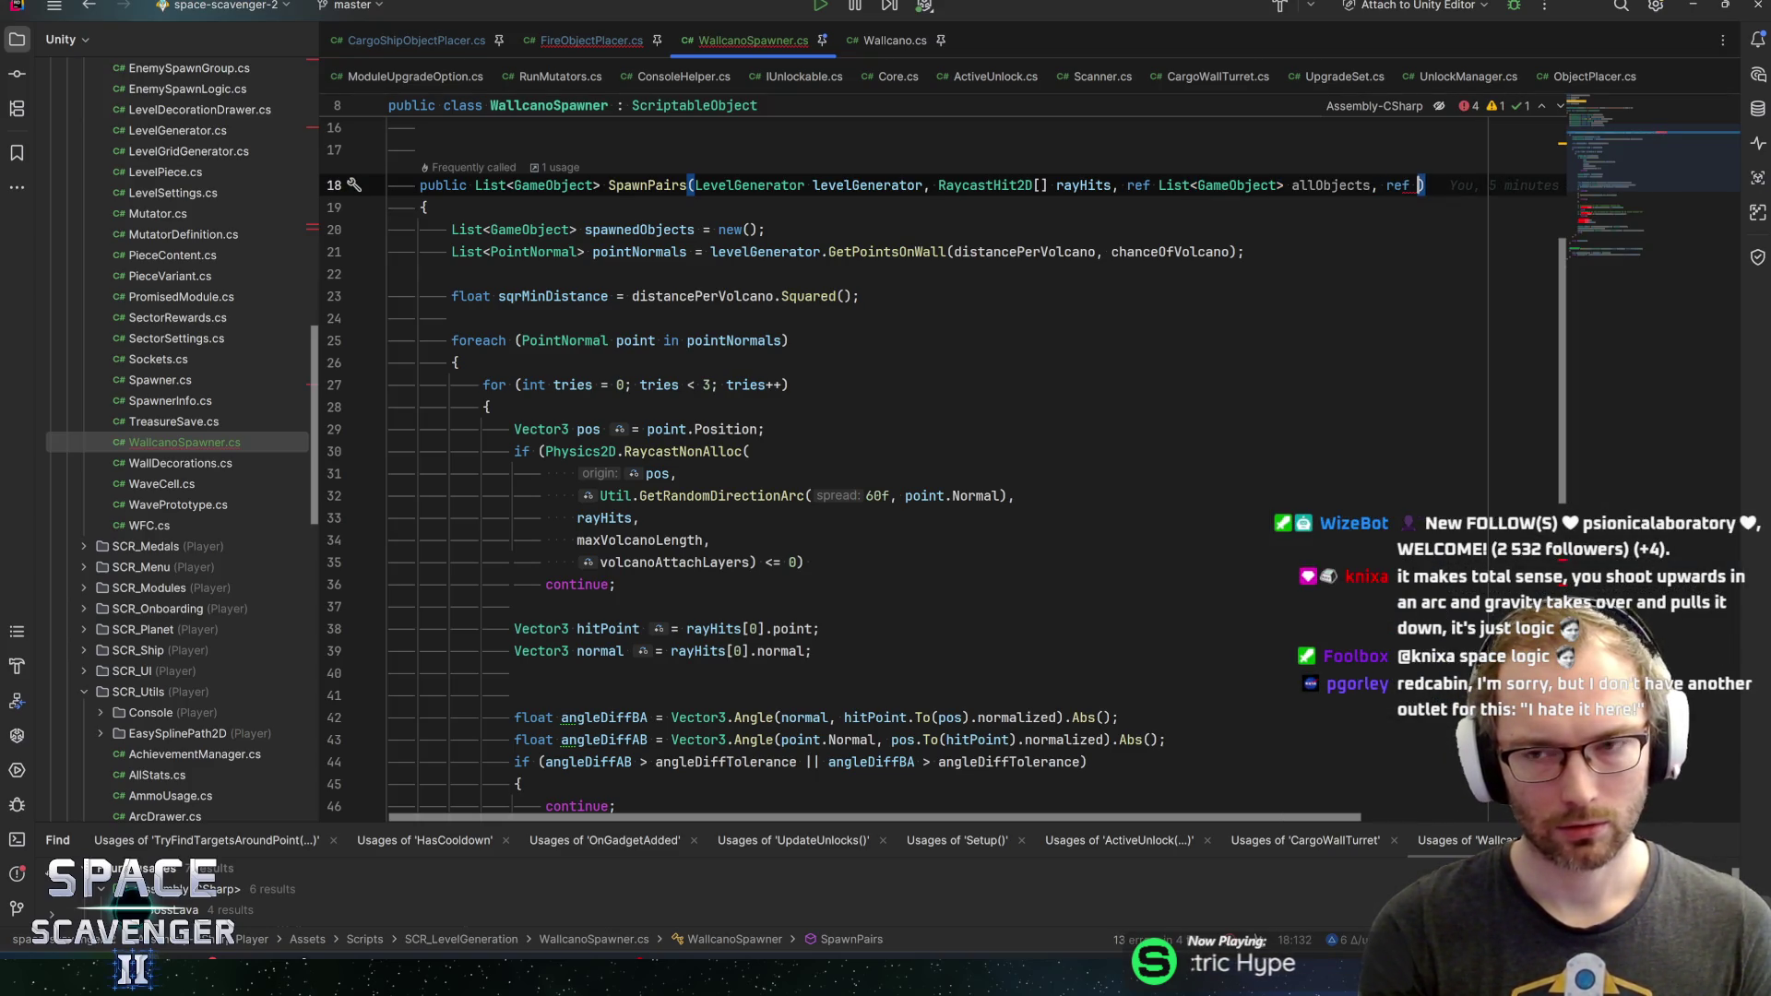
pyautogui.write('L')
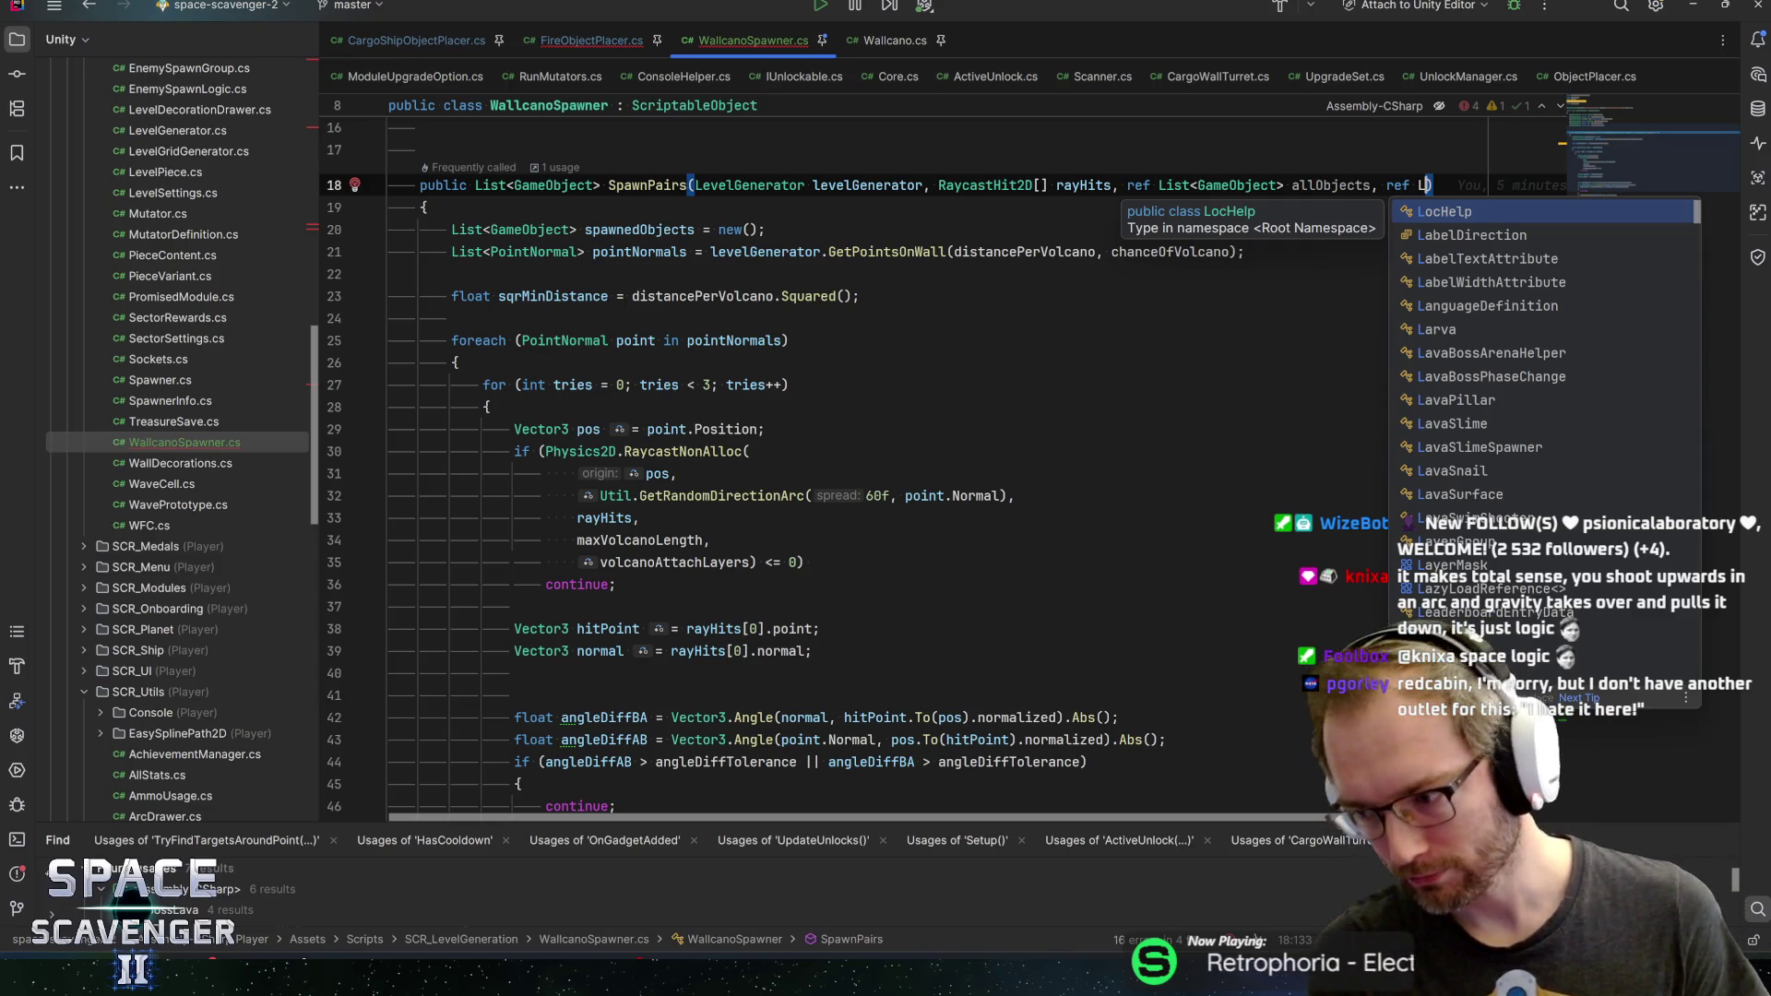
pyautogui.press('Escape')
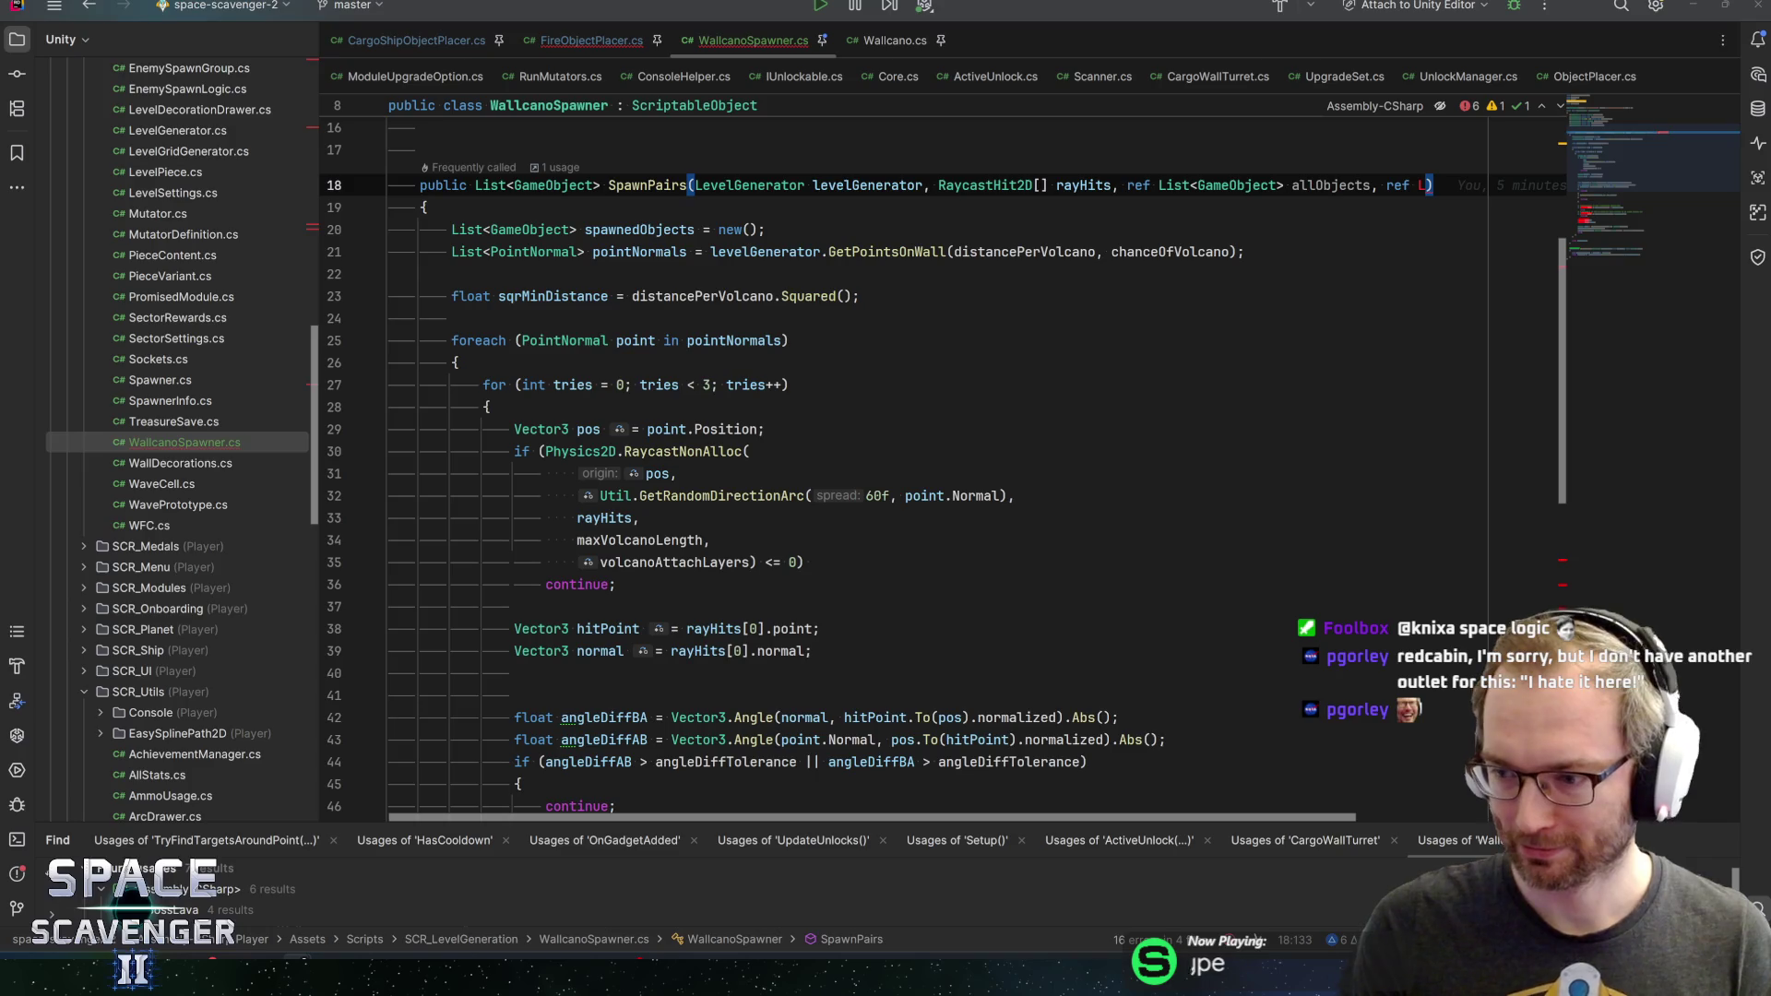
# Complete a final ref List<Vector3> usedPoints parameter in SpawnPairs
pyautogui.scroll(3, 355, 384)
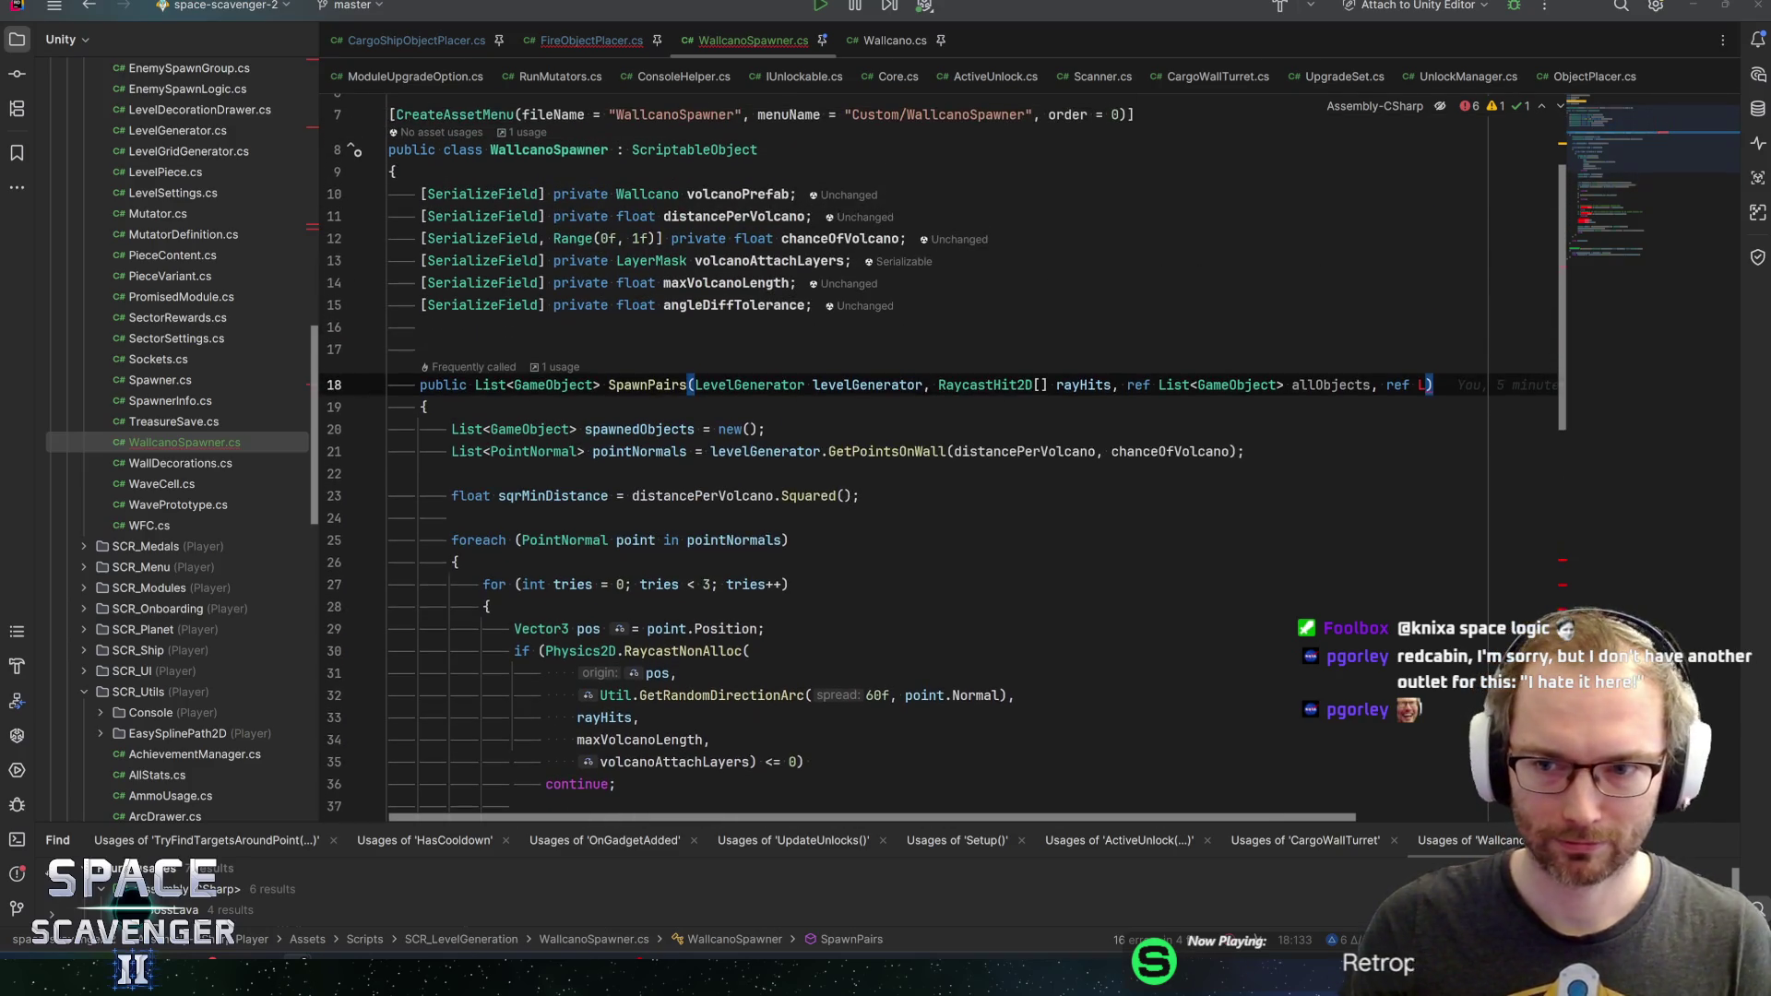
pyautogui.write('ist<Vector')
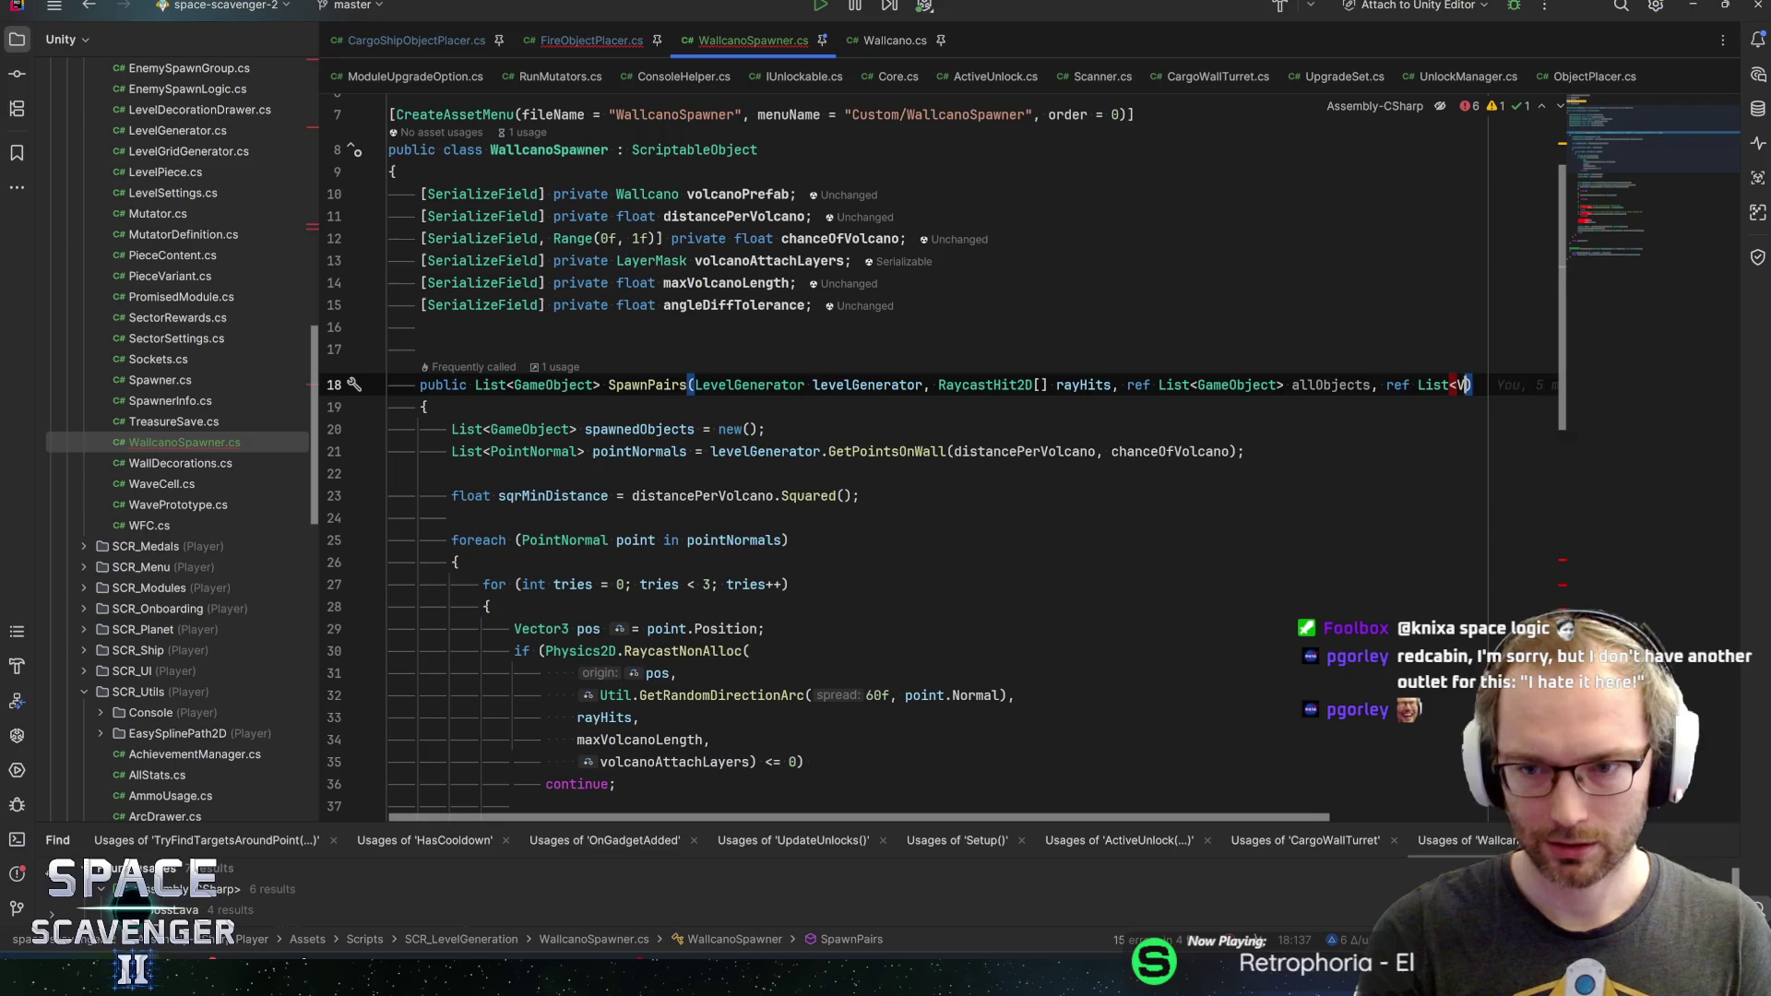
pyautogui.write('3>')
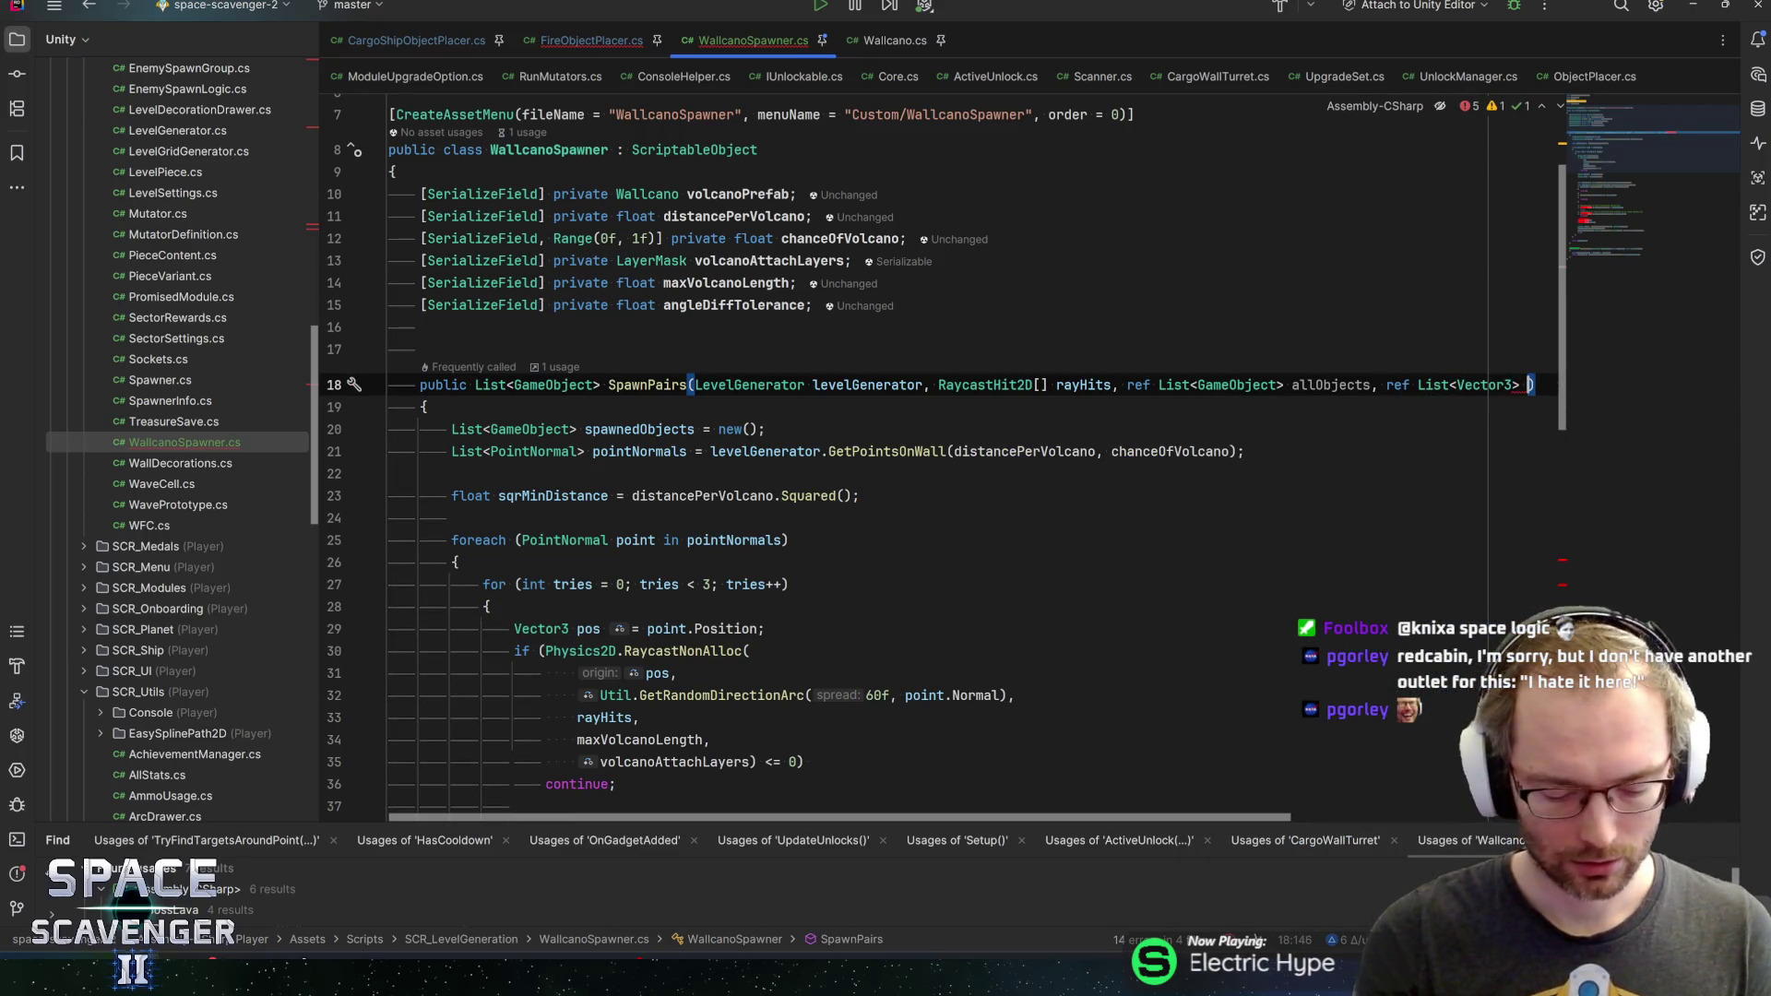
pyautogui.scroll(-8, 940, 498)
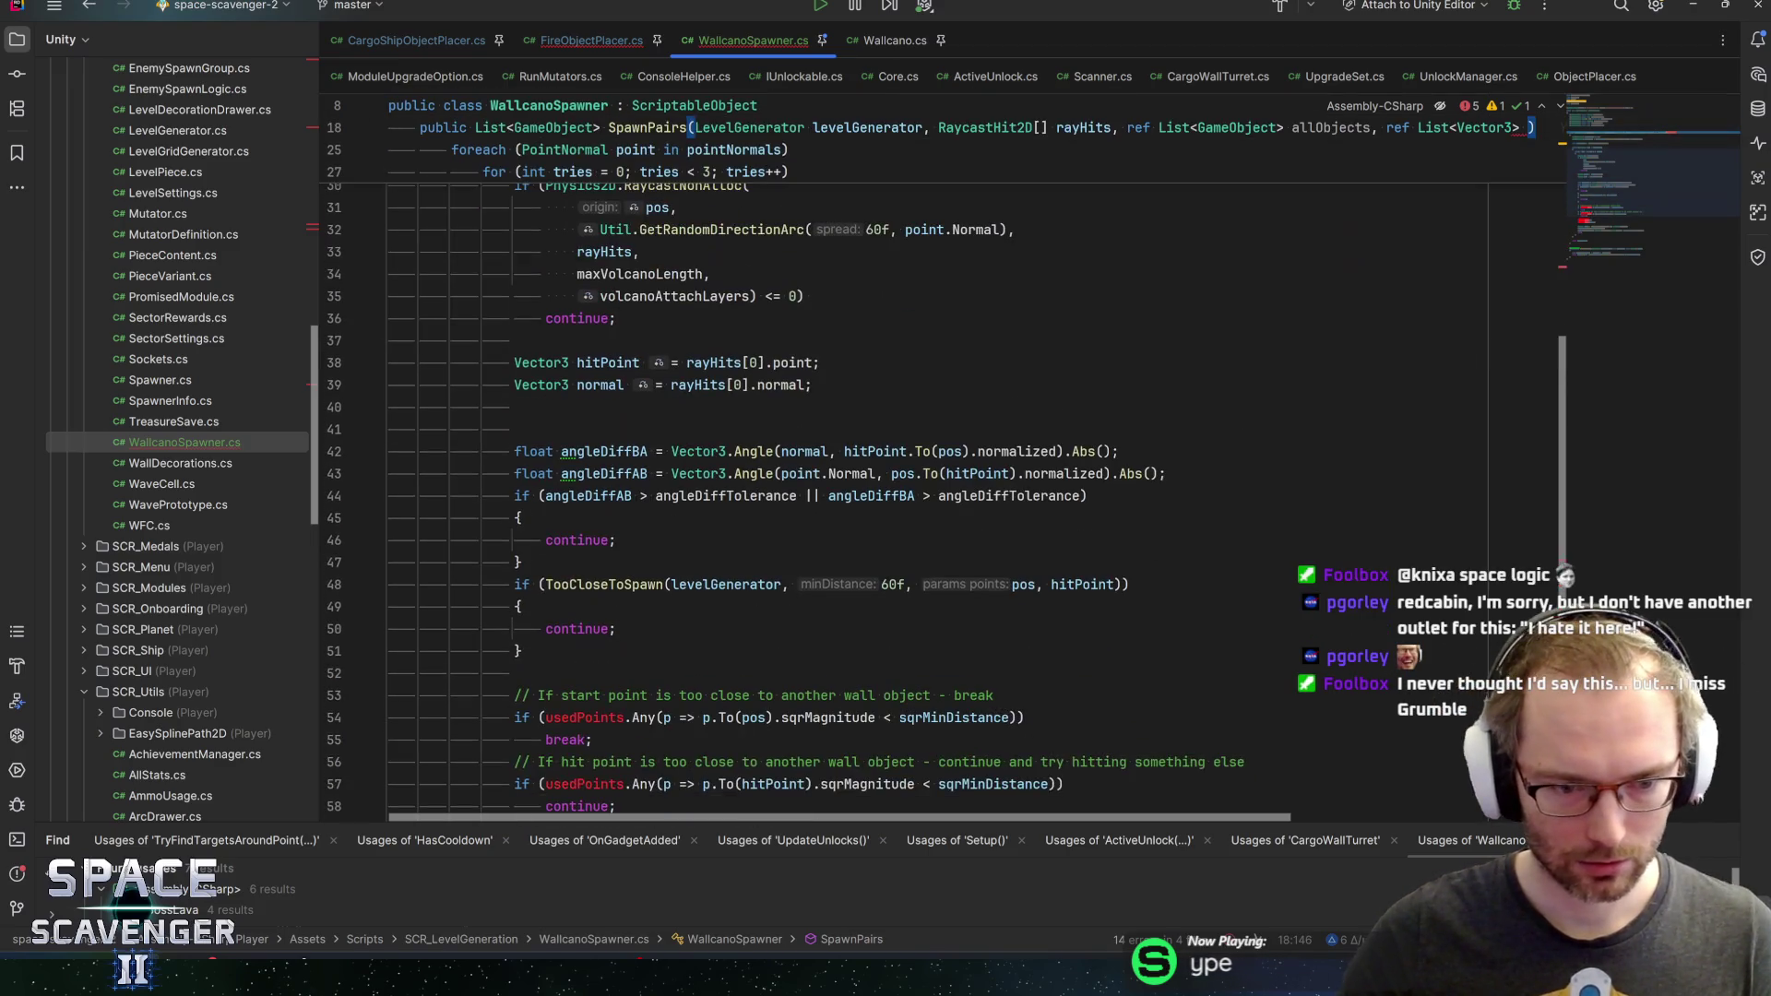
pyautogui.write('used')
pyautogui.press('Return')
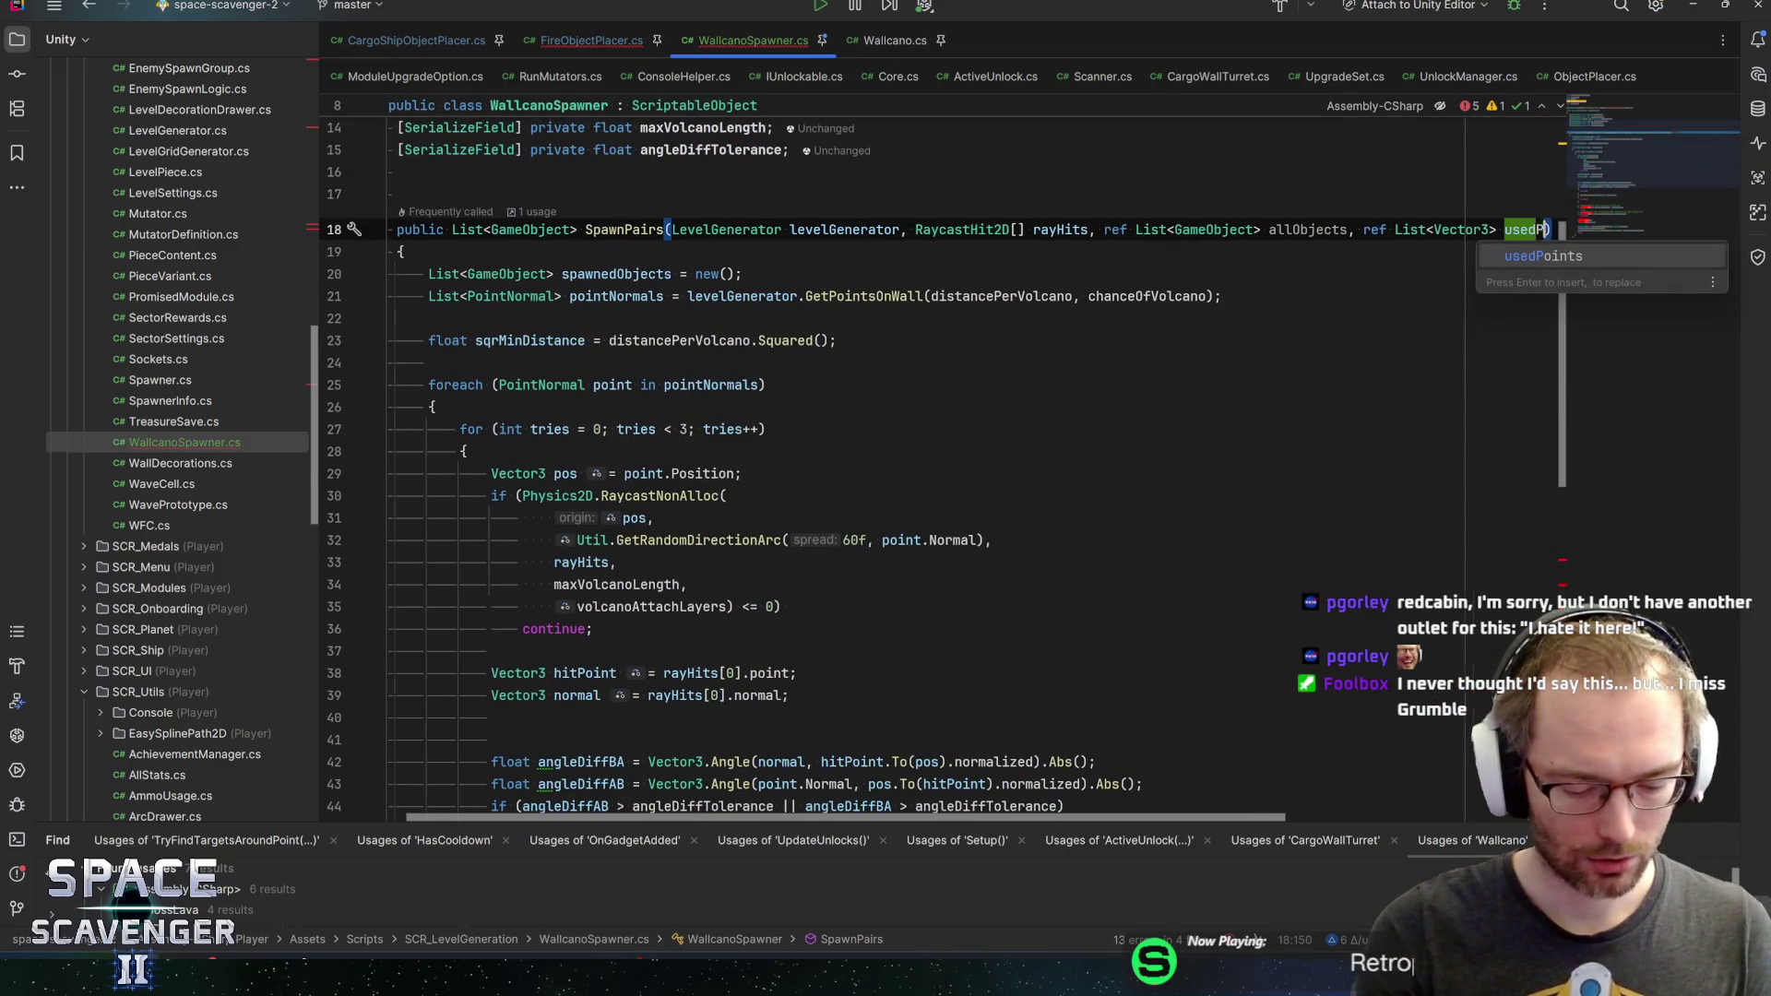
pyautogui.press('Home')
pyautogui.scroll(-10, 941, 498)
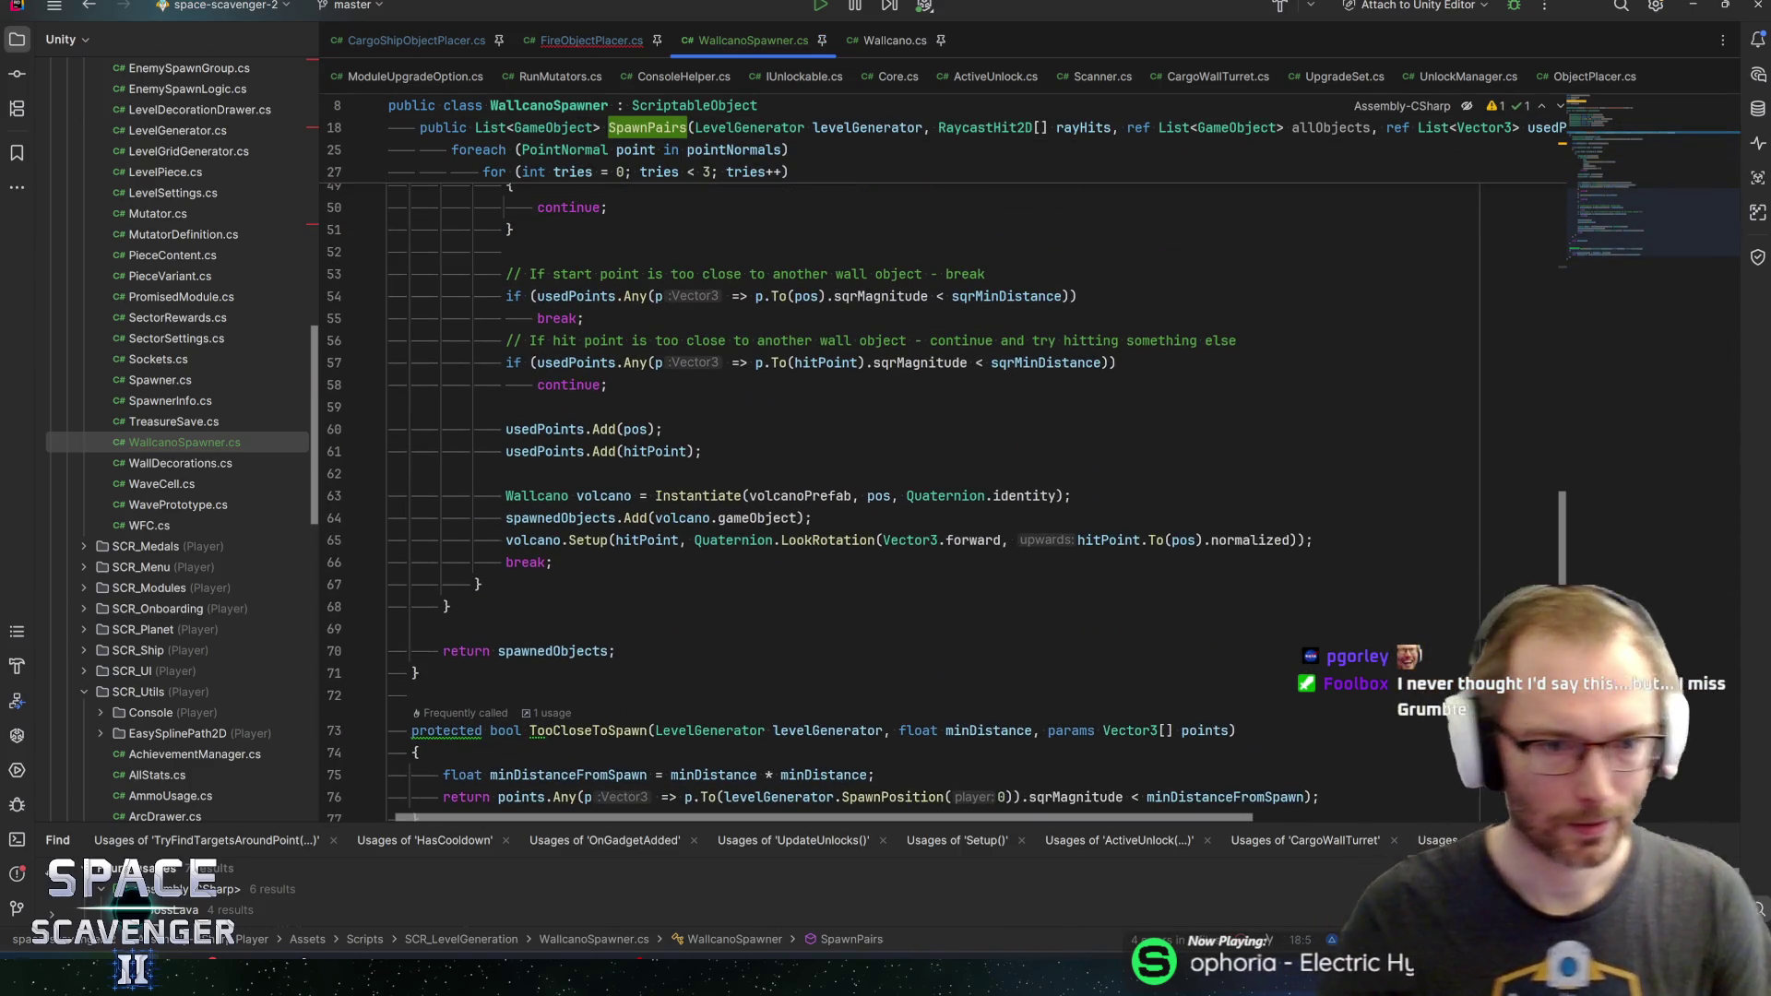
pyautogui.scroll(12, 941, 498)
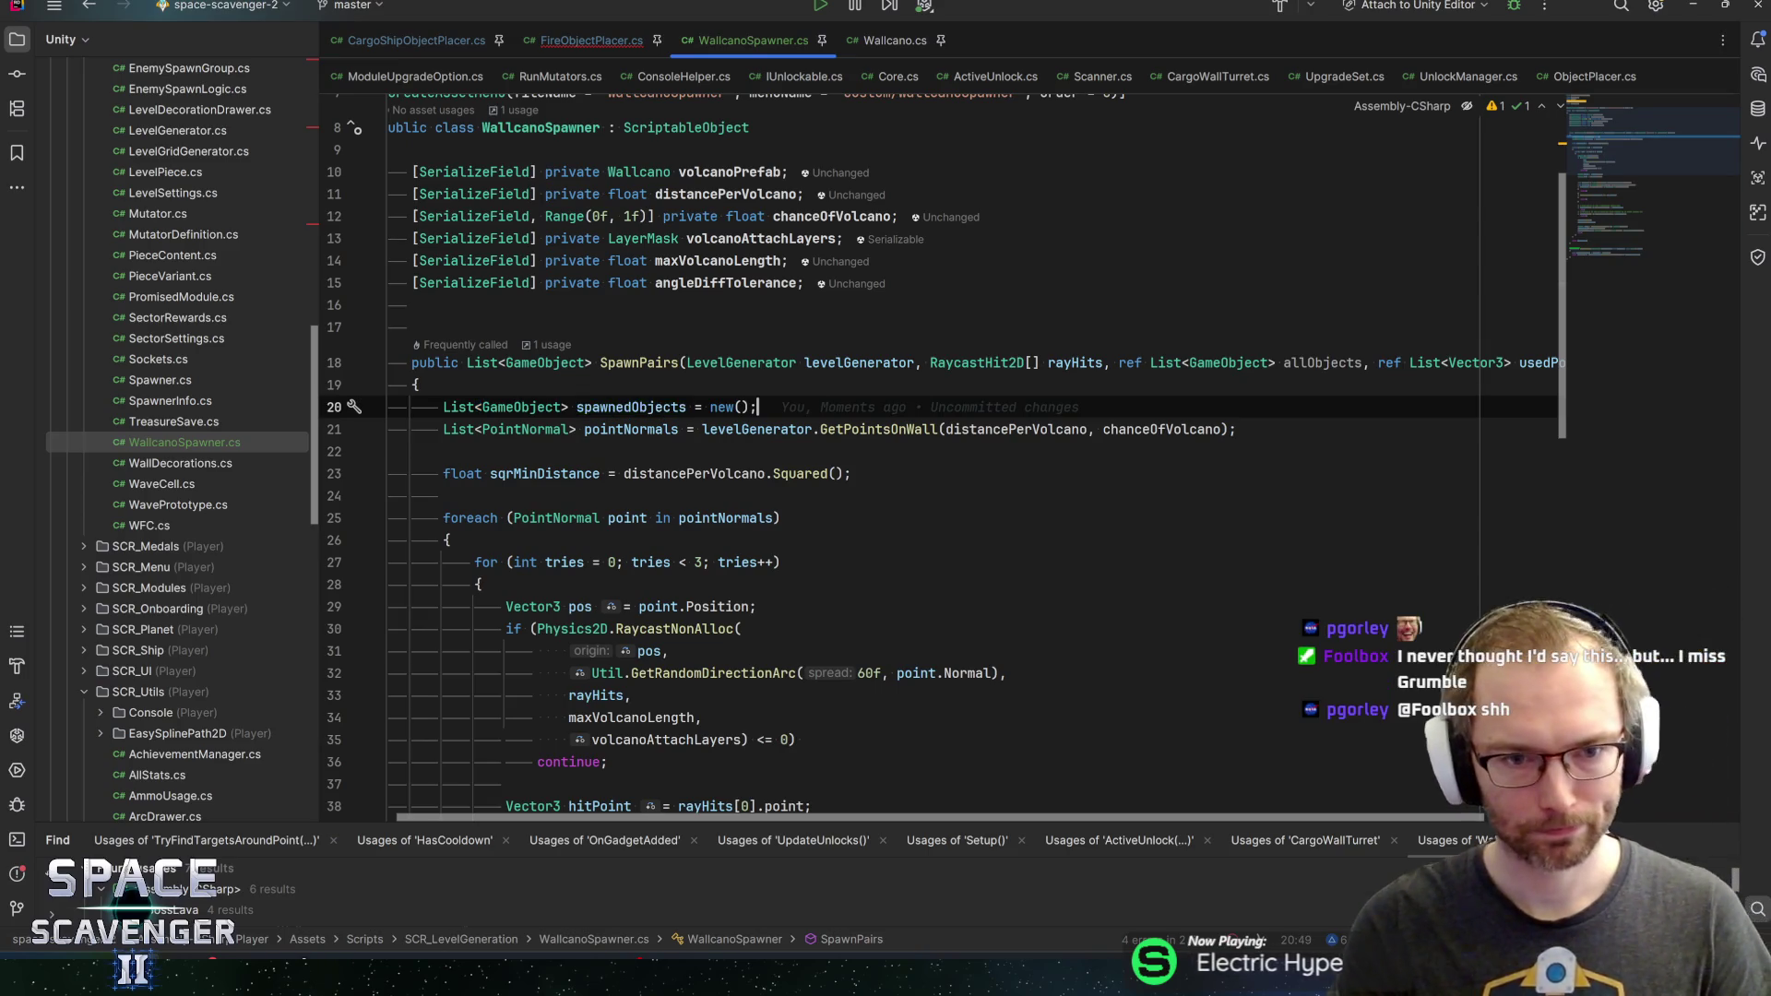
# Drop the spawnedObjects list, use allObjects.Add instead, and delete the return statement
pyautogui.hotkey('ctrl', 'x')
pyautogui.doubleClick(1322, 363)
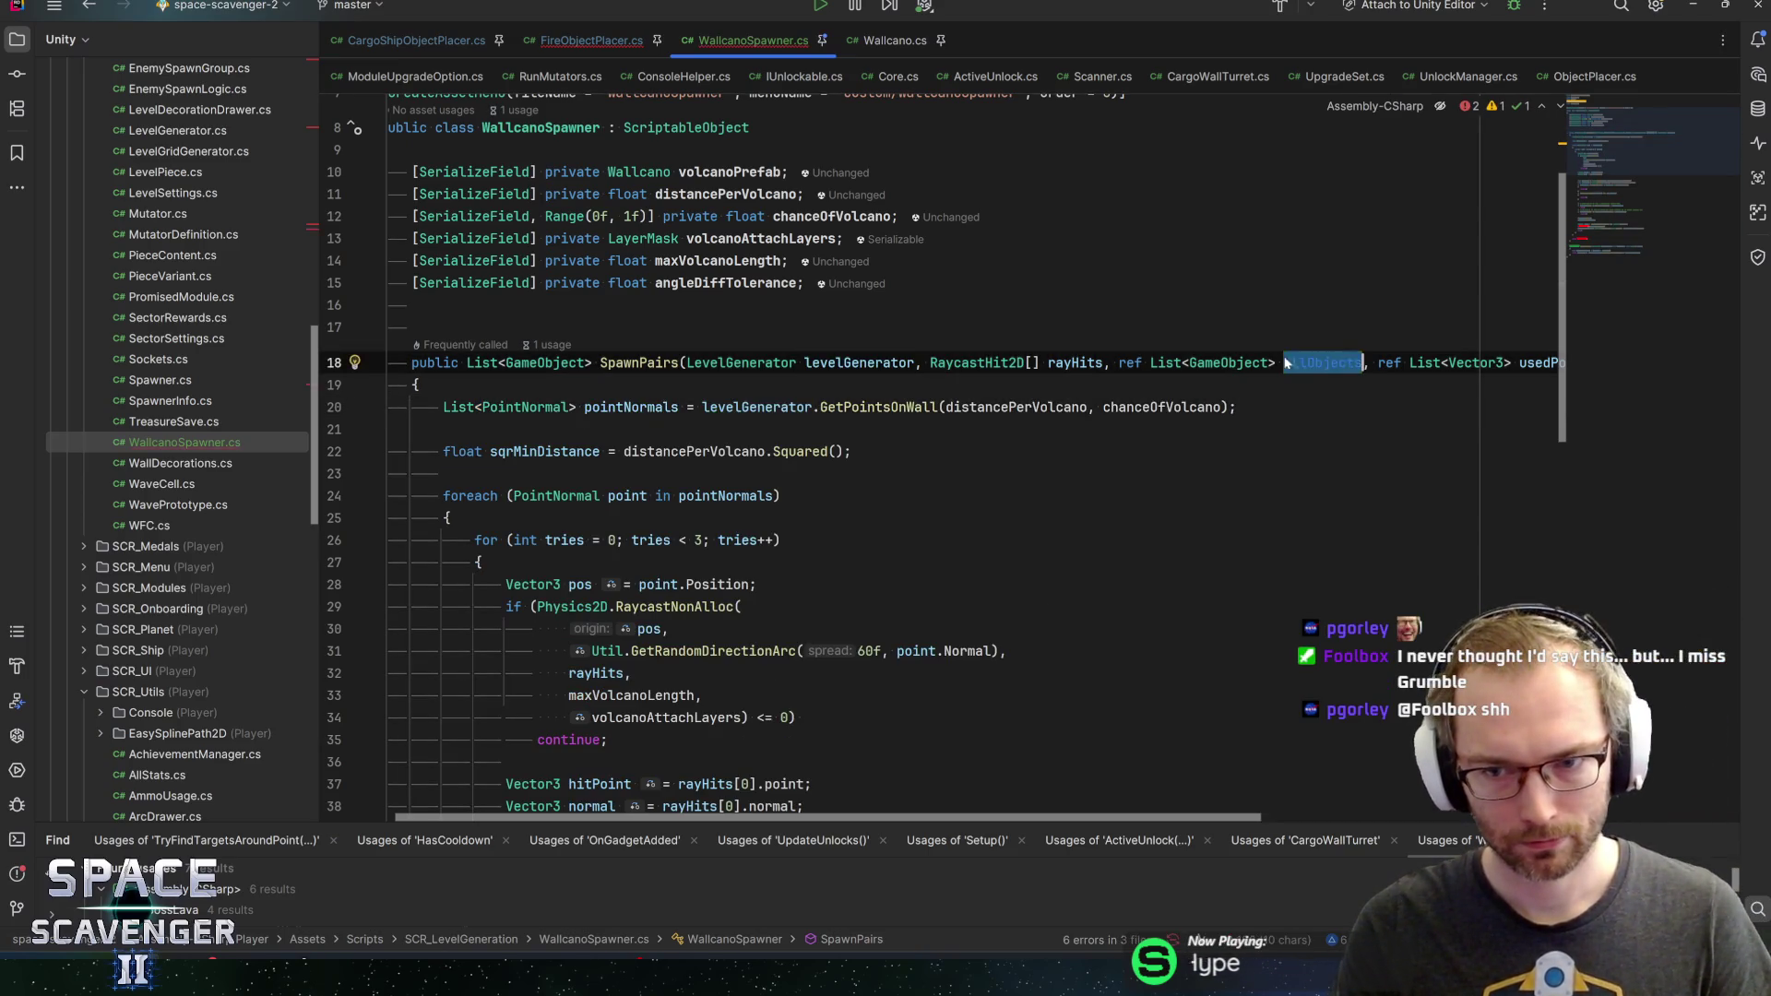
pyautogui.scroll(-13, 1287, 362)
pyautogui.doubleClick(553, 429)
pyautogui.write('allObjects.Add(volcano.gameObject);')
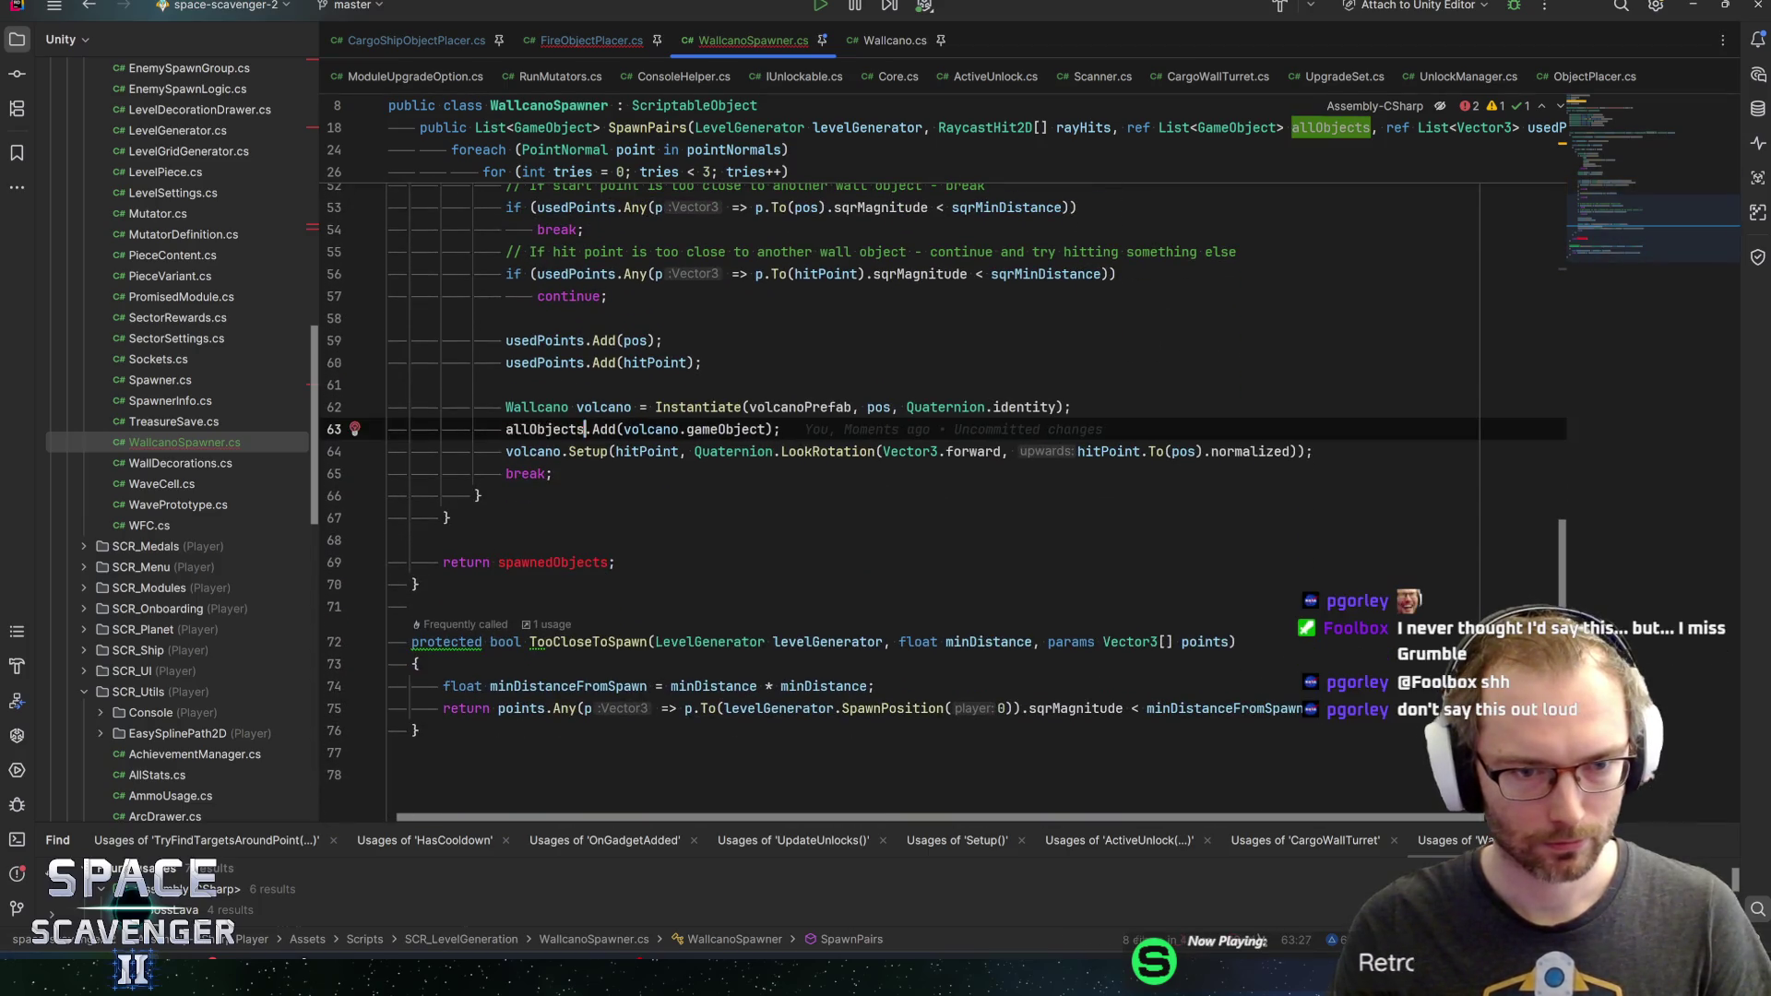
pyautogui.click(516, 561)
pyautogui.hotkey('ctrl', 'x')
pyautogui.press('Up')
pyautogui.press('BackSpace')
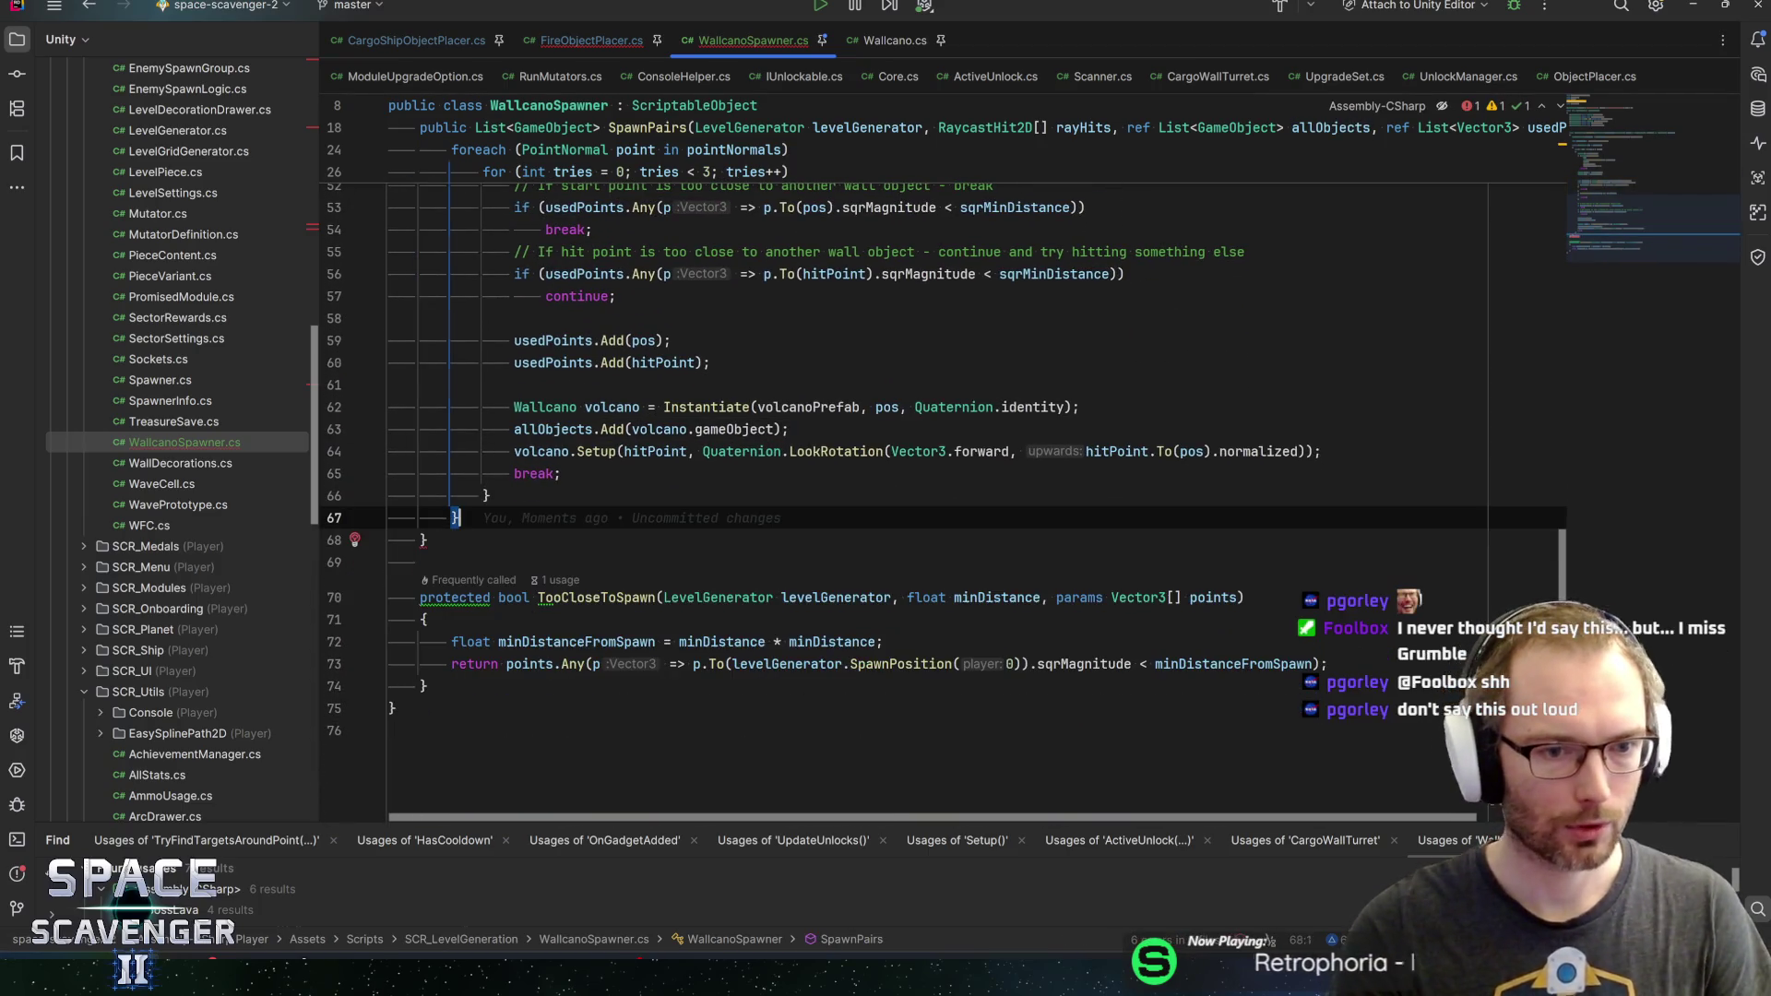
# Change the SpawnPairs return type from List<GameObject> to void
pyautogui.scroll(15, 922, 461)
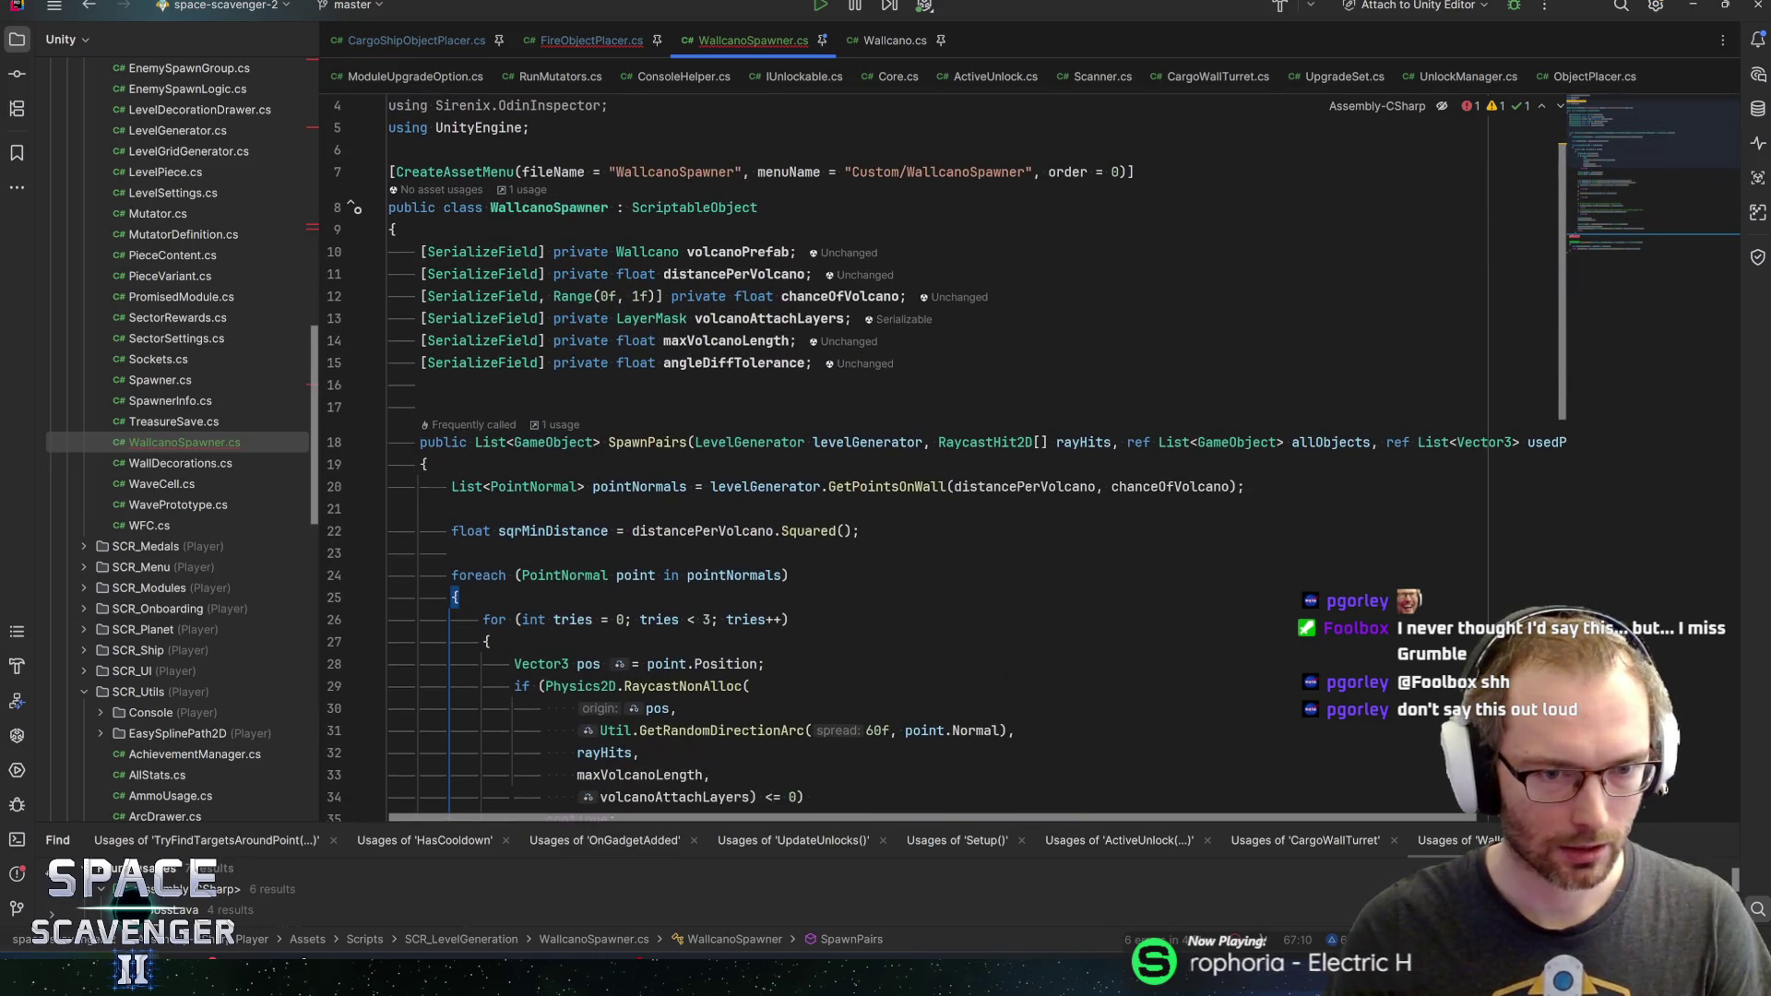
pyautogui.click(609, 442)
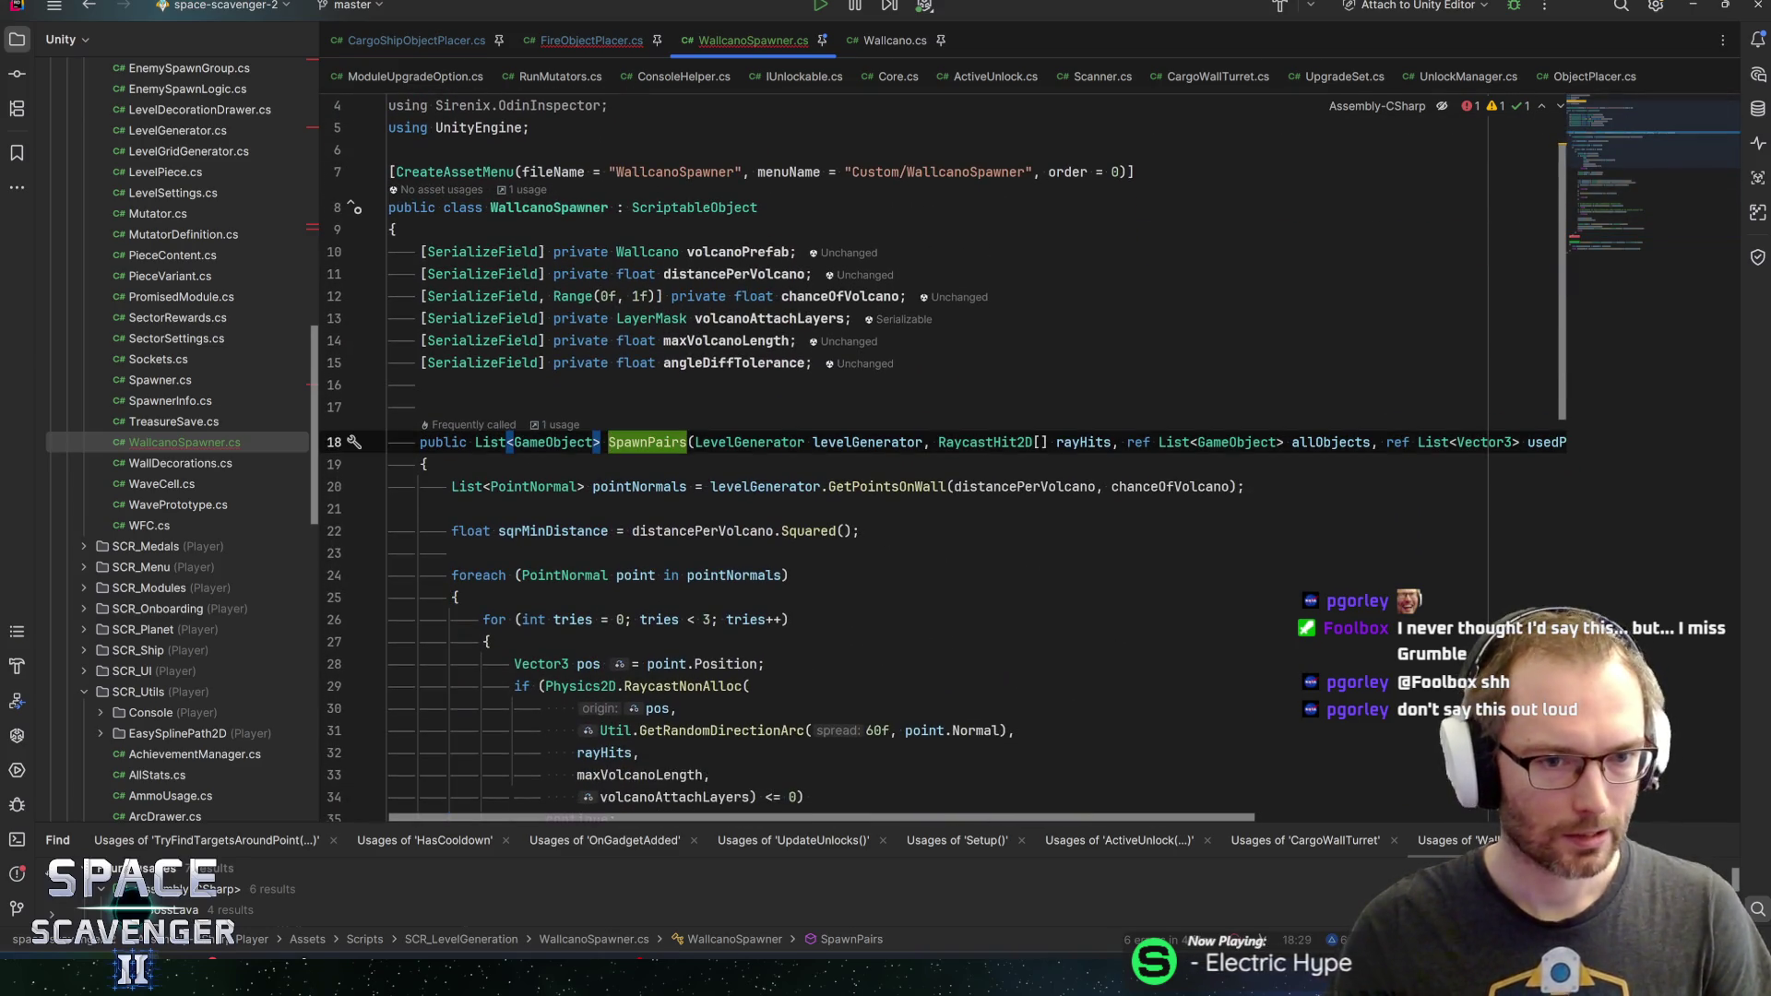
pyautogui.hotkey('ctrl', 'shift', 'Left')
pyautogui.hotkey('ctrl', 'shift', 'Left')
pyautogui.hotkey('ctrl', 'shift', 'Left')
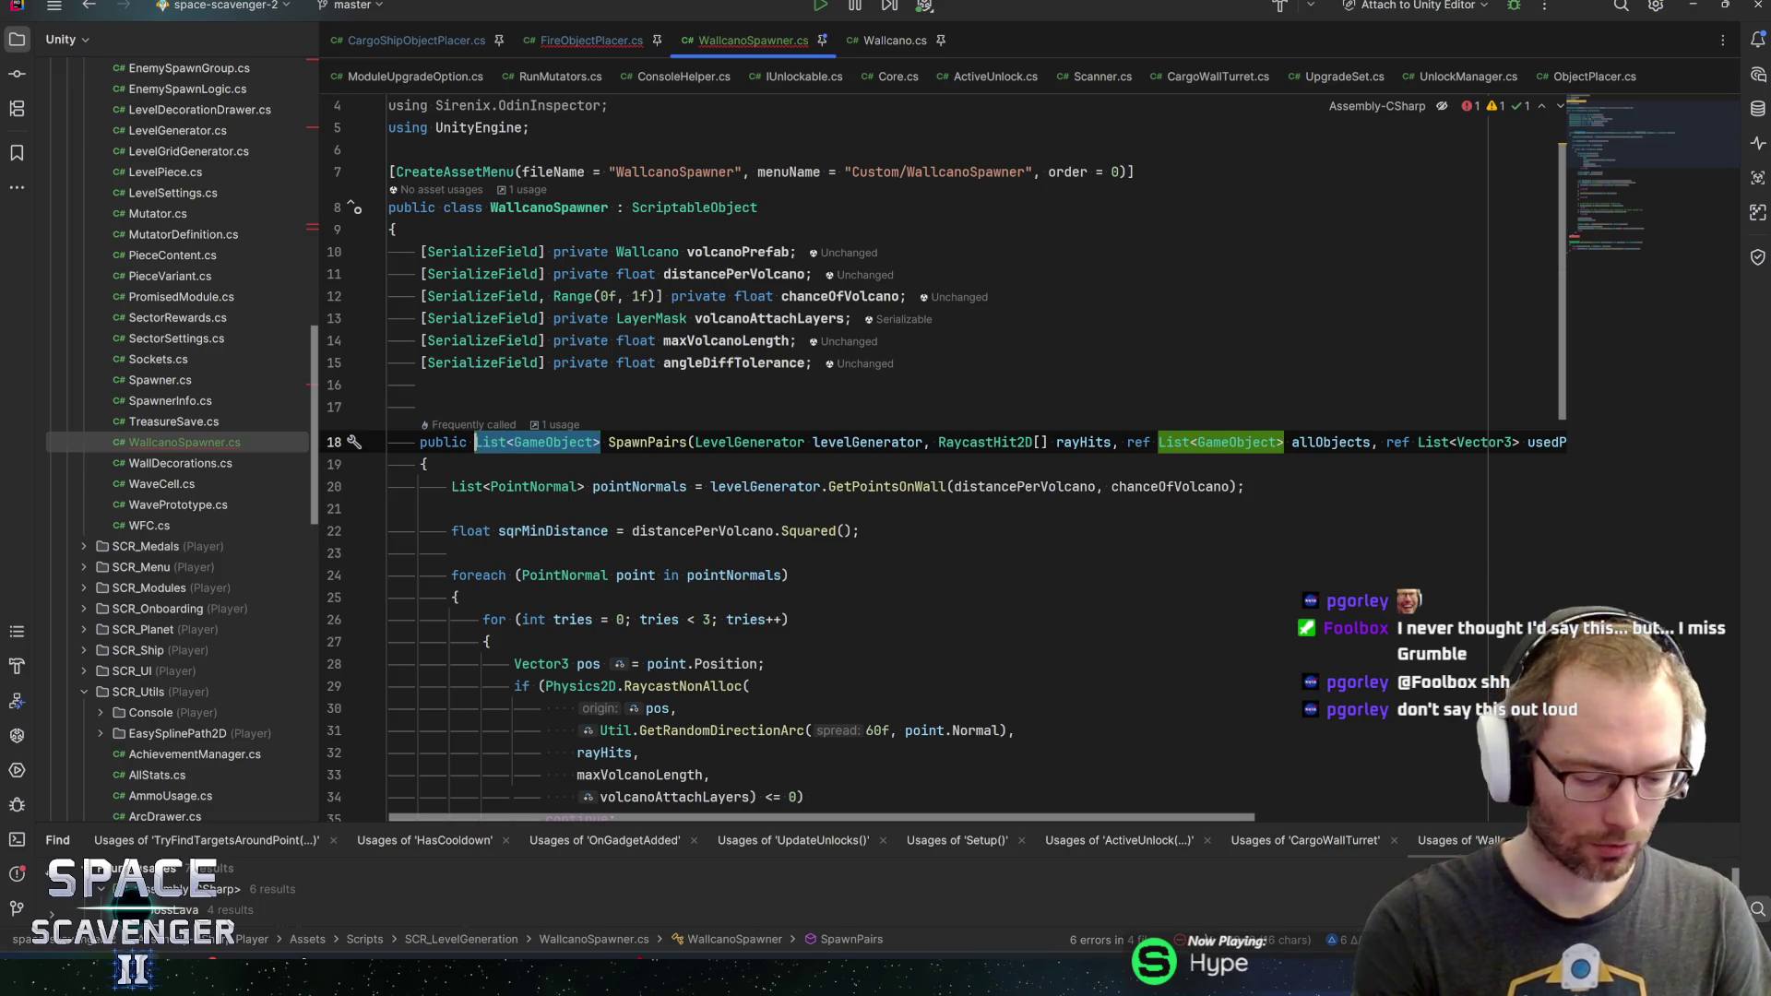
pyautogui.write('void')
pyautogui.press('Return')
pyautogui.press('End')
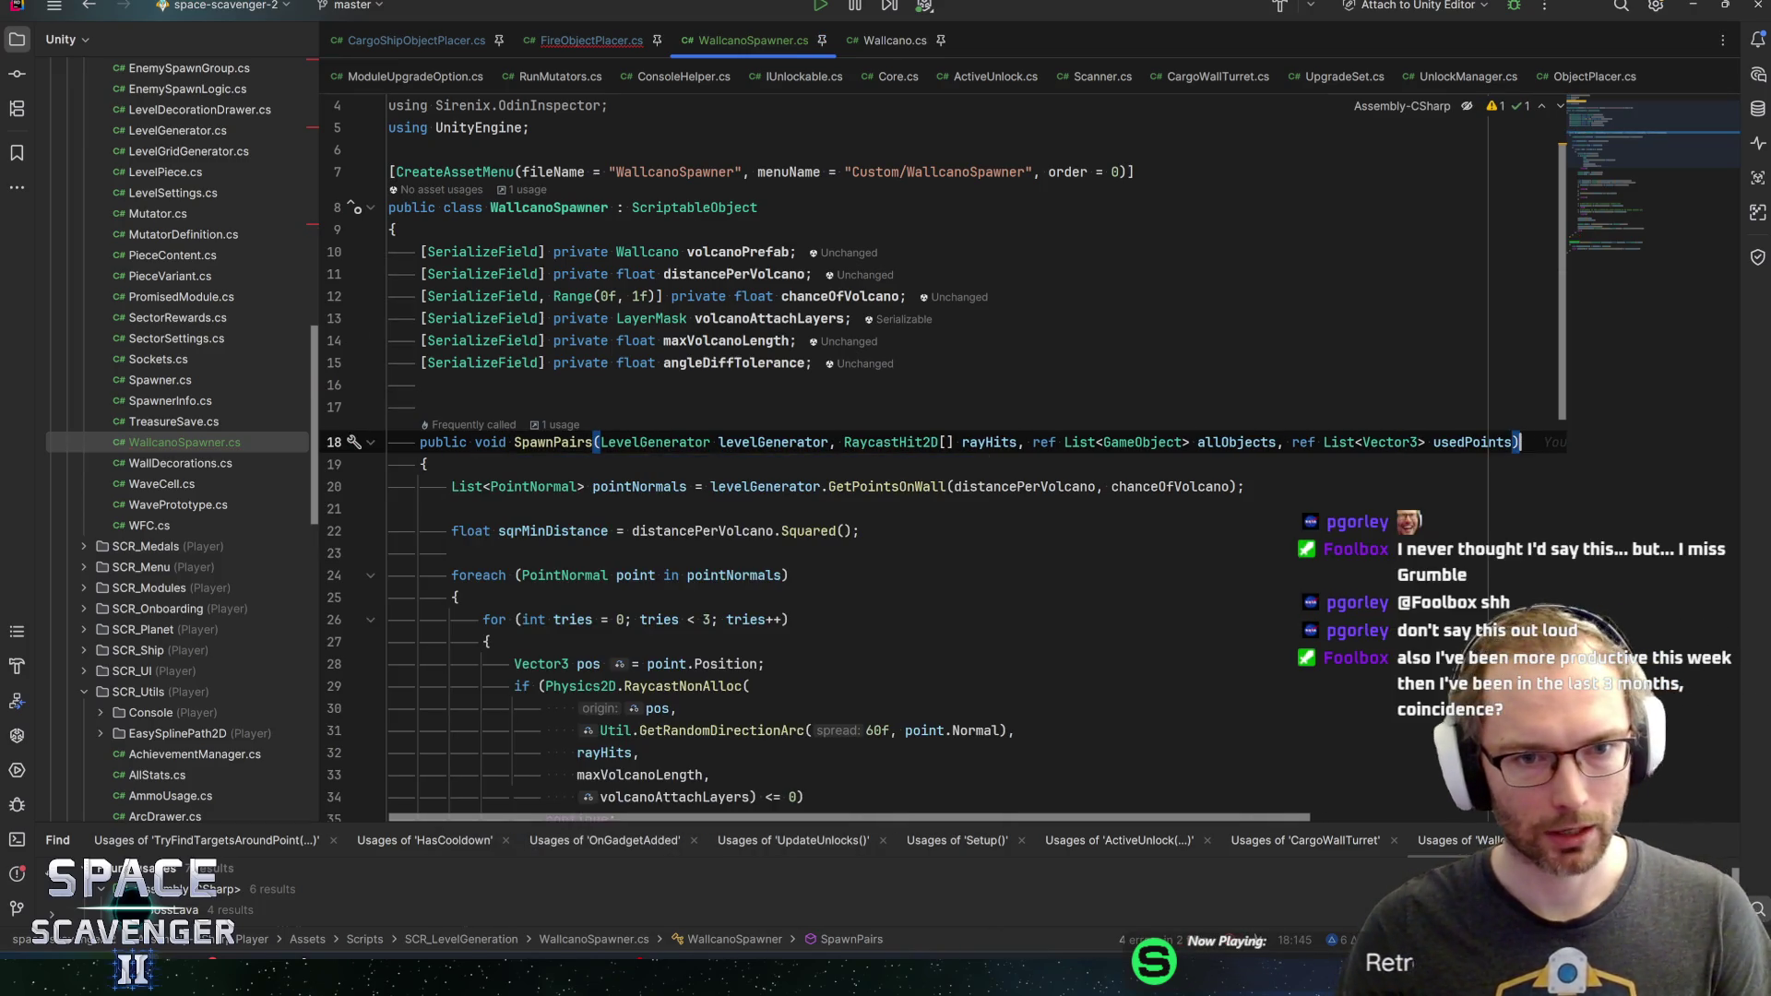
pyautogui.click(531, 207)
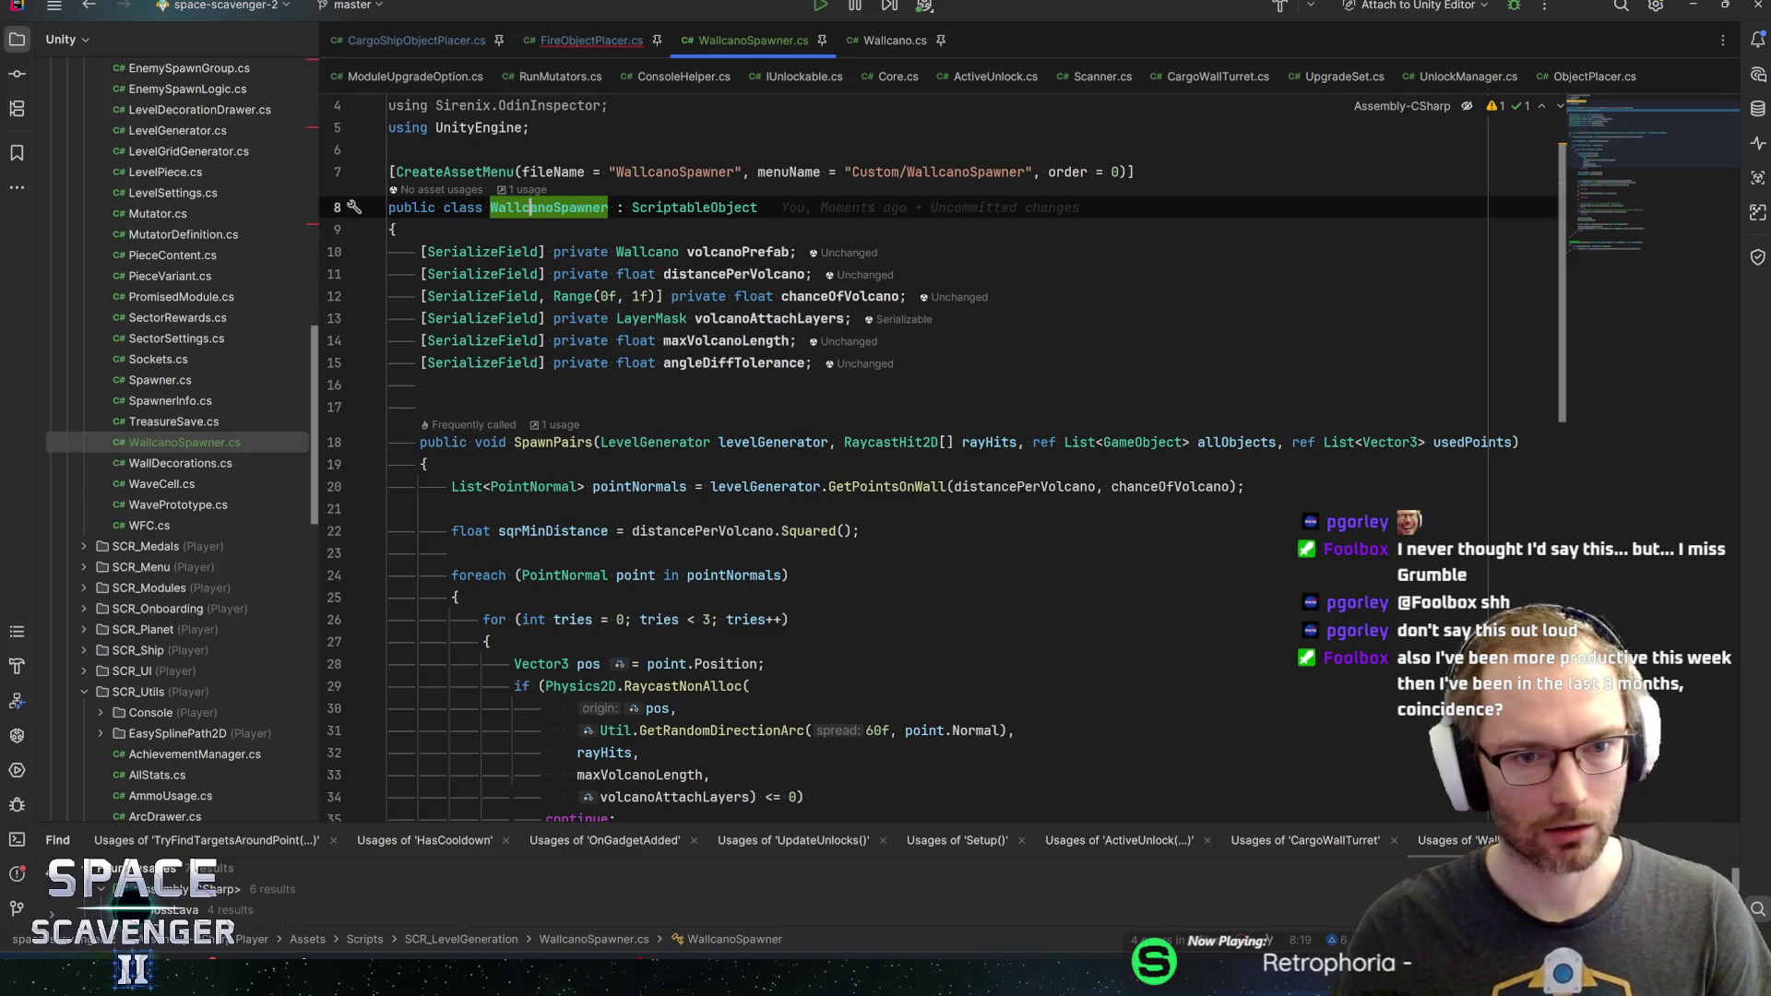
pyautogui.click(711, 251)
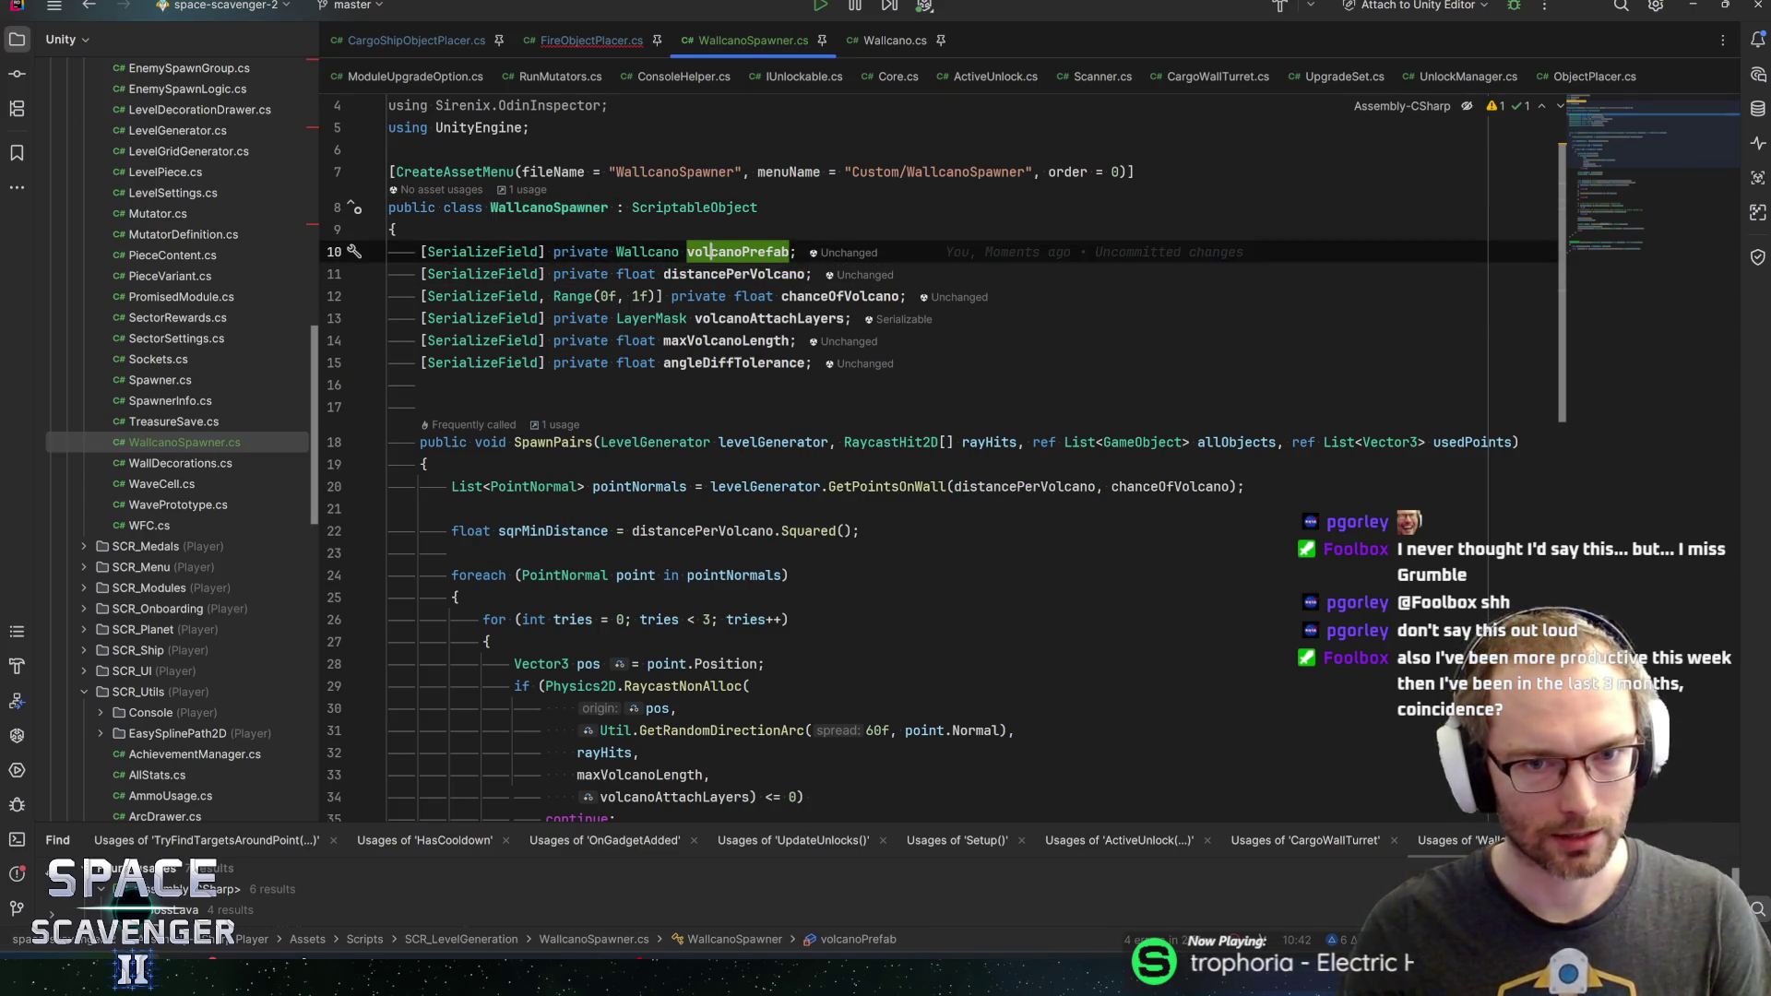
# Change TooCloseToSpawn's access modifier from protected to private
pyautogui.click(720, 319)
pyautogui.scroll(-15, 922, 462)
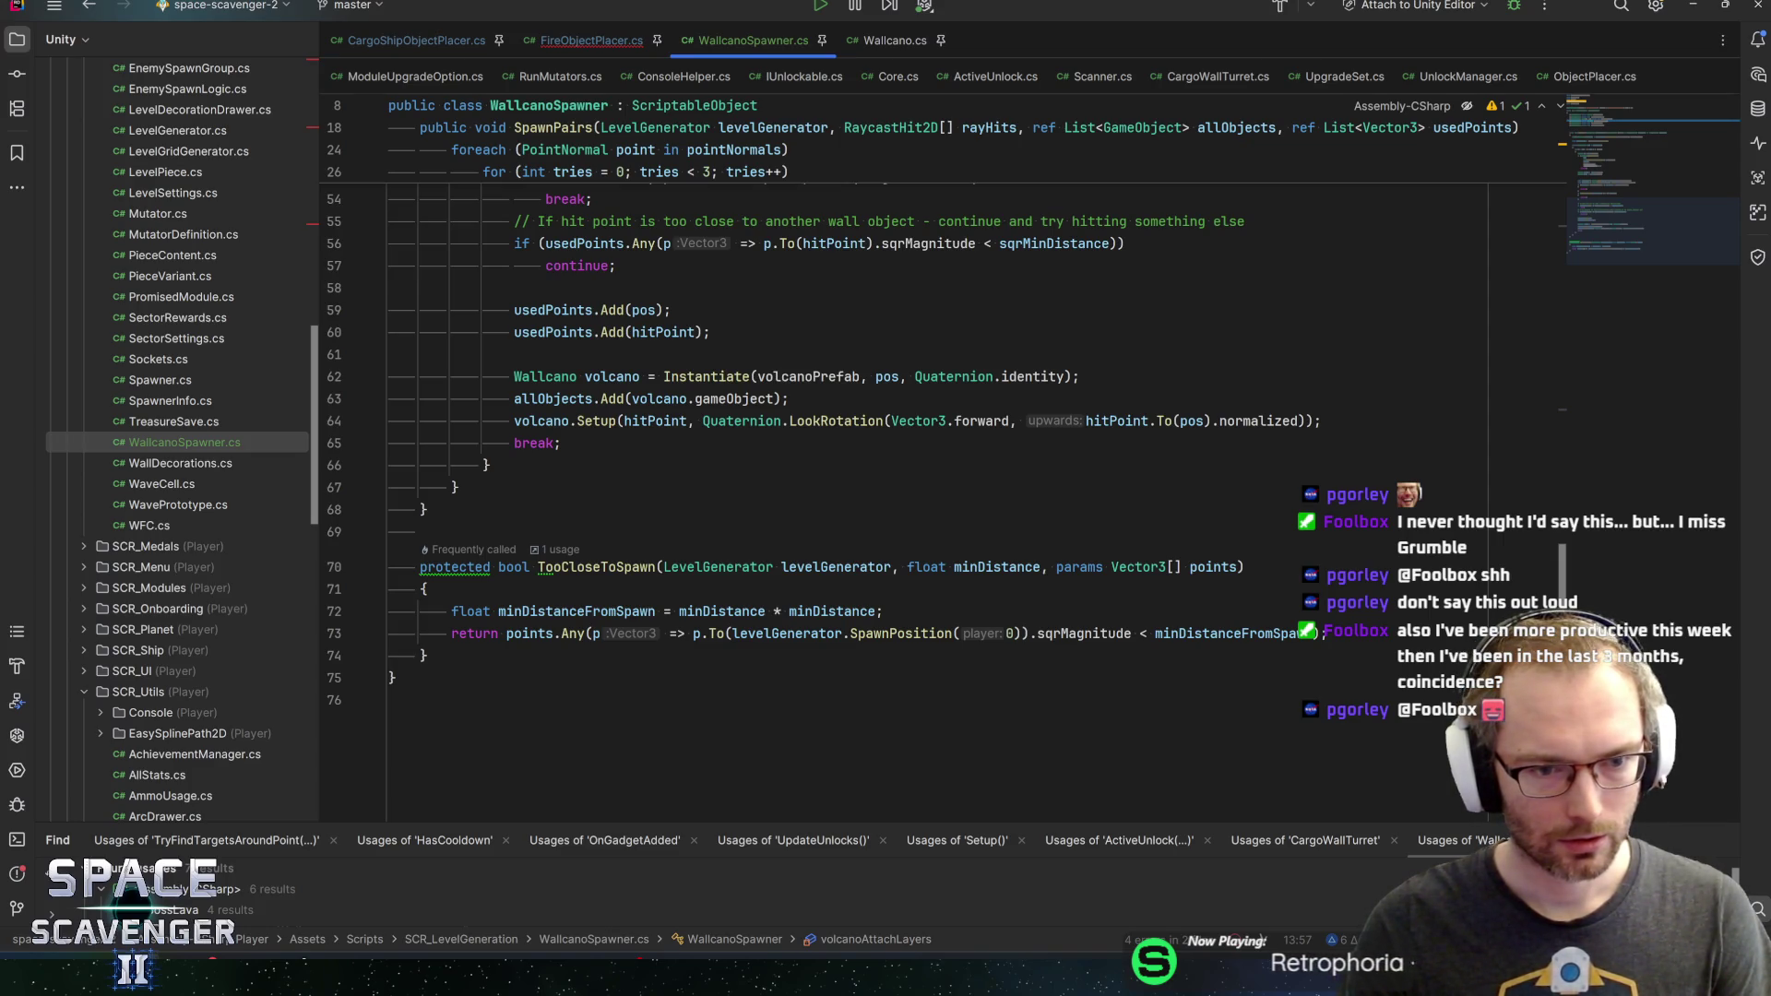
pyautogui.doubleClick(455, 567)
pyautogui.write('pri')
pyautogui.press('Return')
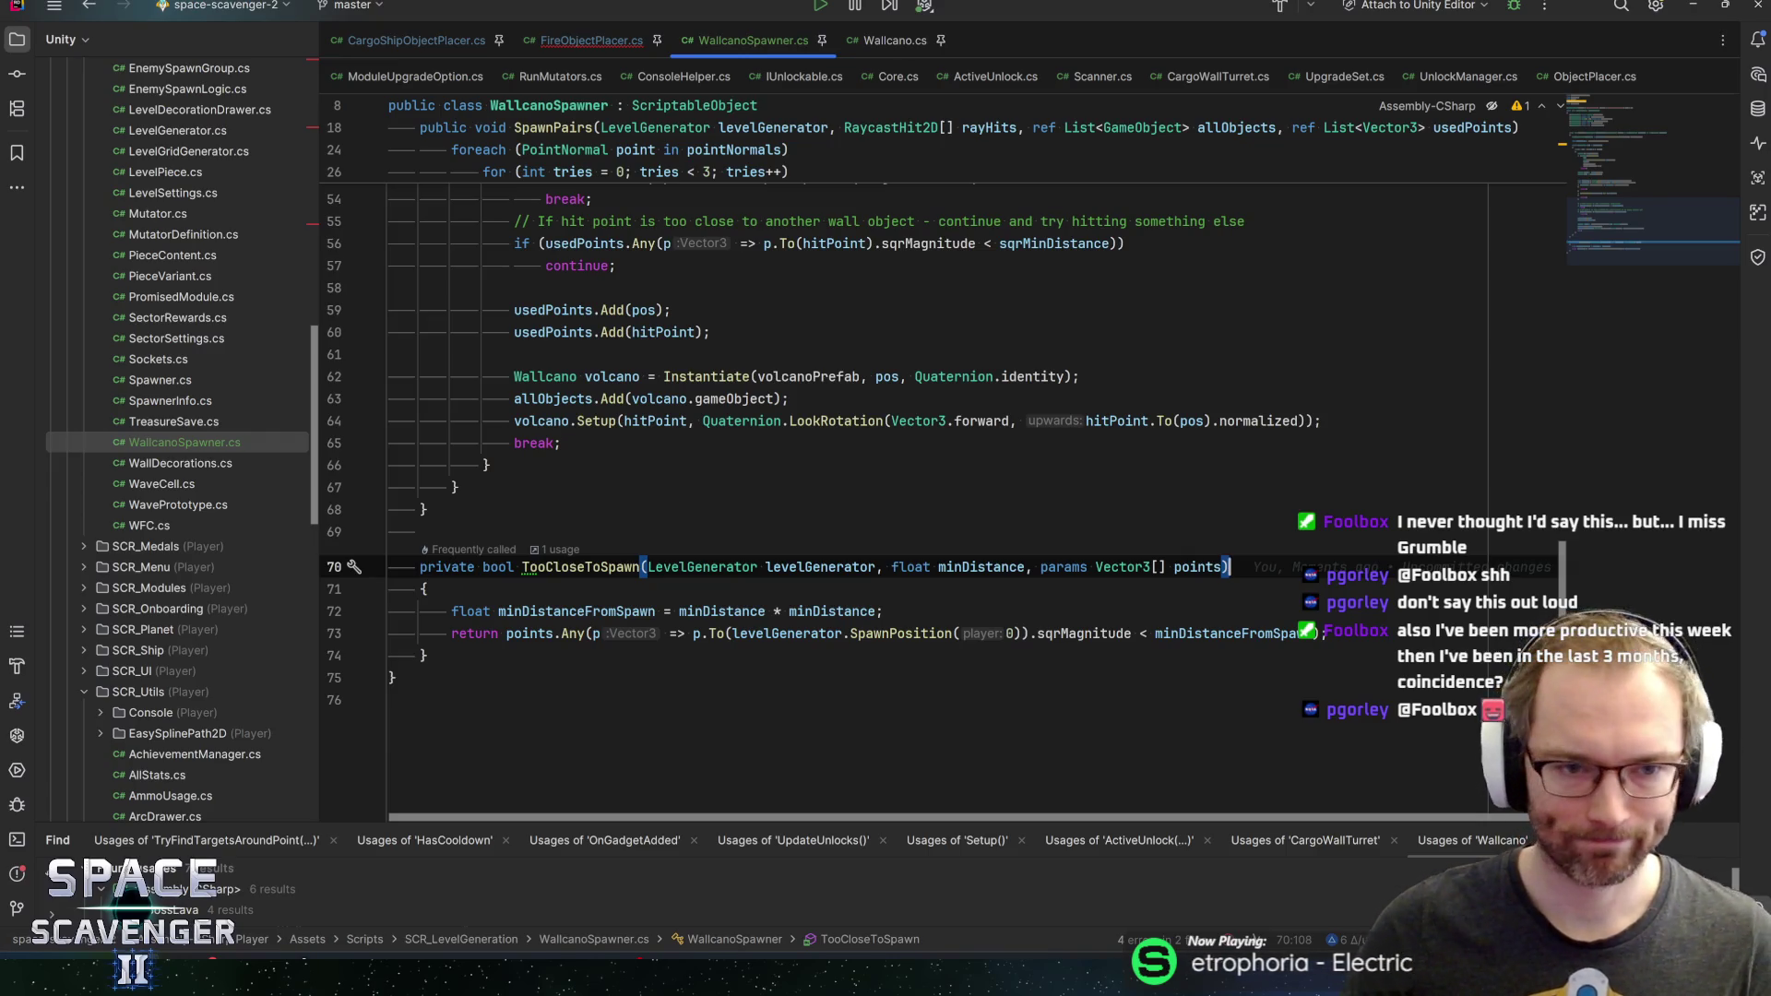
# Check which loop the break statement in SpawnPairs exits
pyautogui.press('Up')
pyautogui.press('Up')
pyautogui.press('Up')
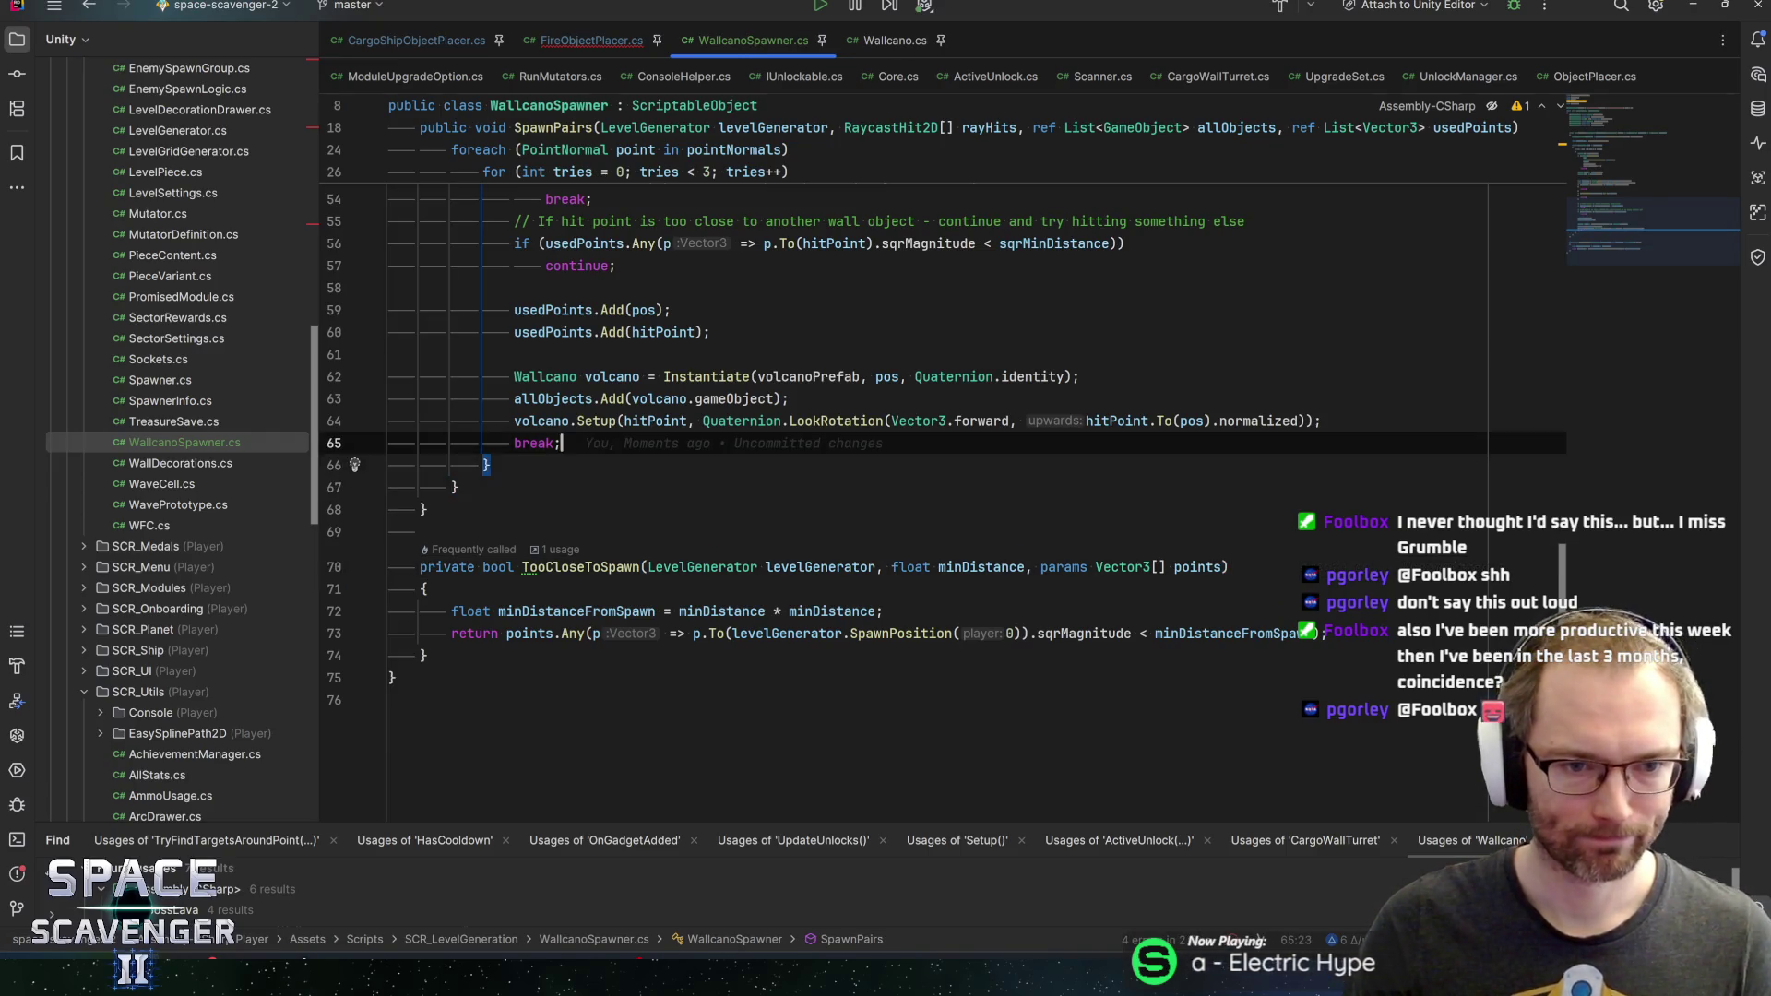
pyautogui.press('Left')
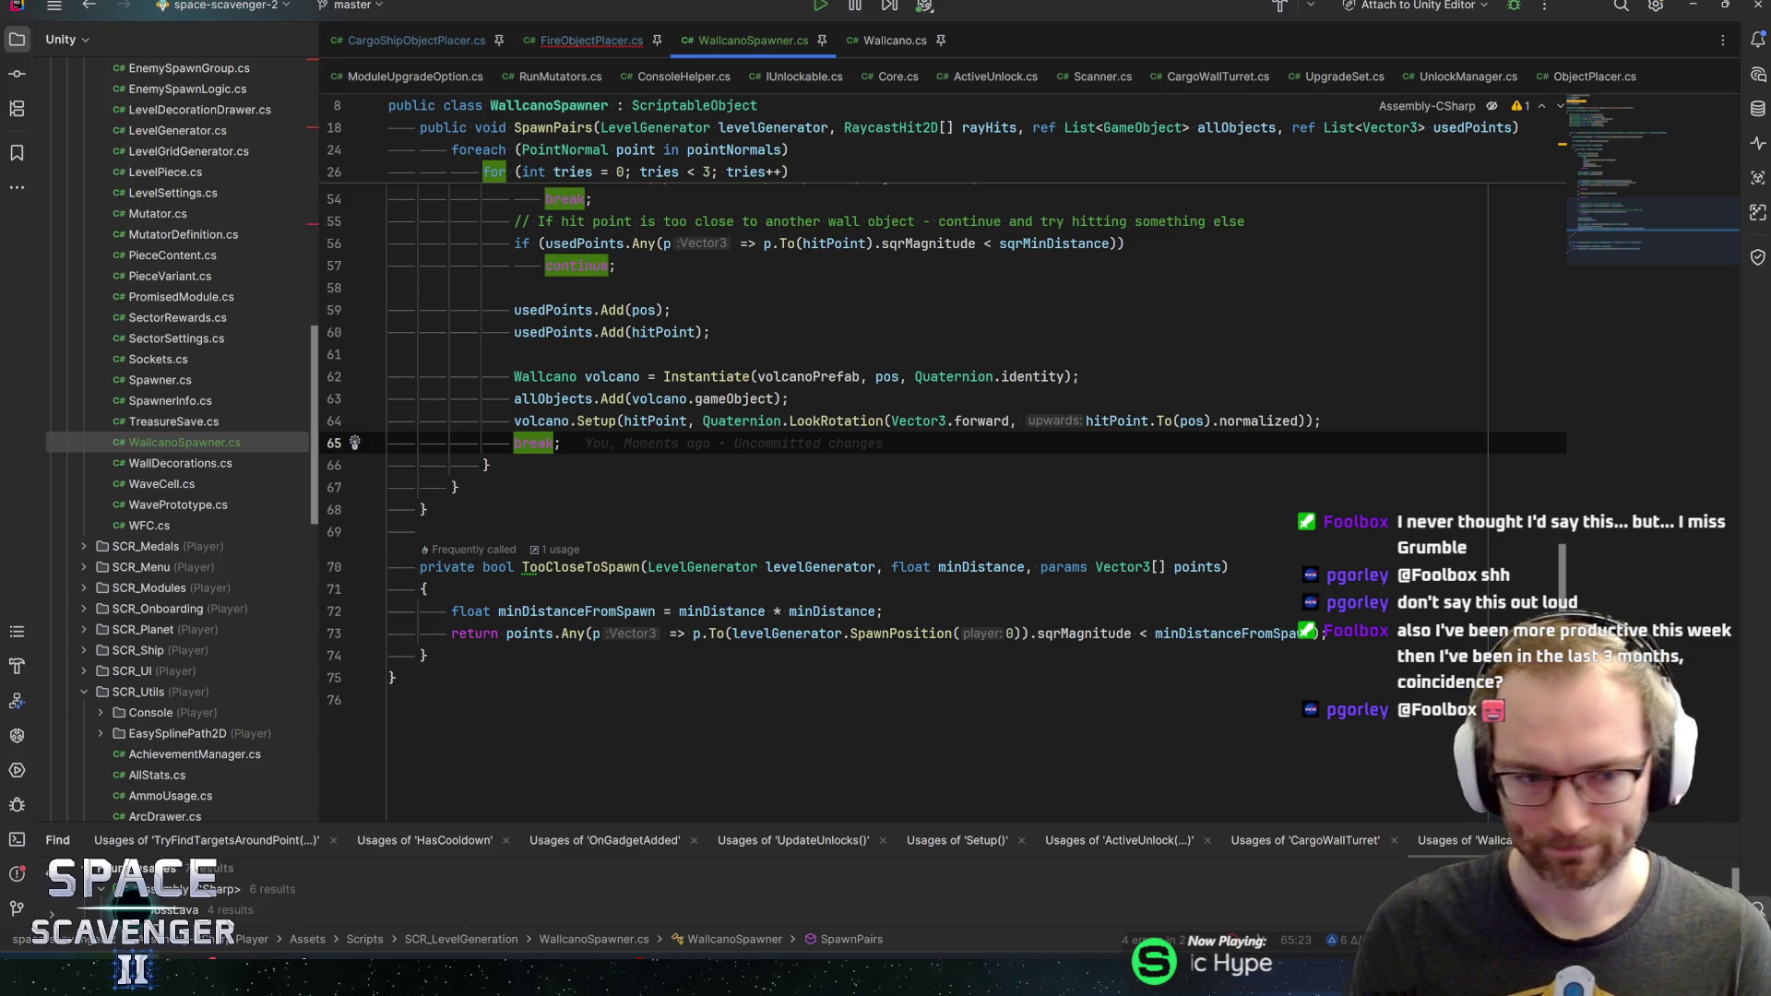
pyautogui.press('Down')
pyautogui.press('Down')
pyautogui.press('Down')
pyautogui.press('Up')
pyautogui.press('Up')
pyautogui.press('Up')
pyautogui.press('Up')
pyautogui.press('Up')
pyautogui.press('Down')
pyautogui.press('End')
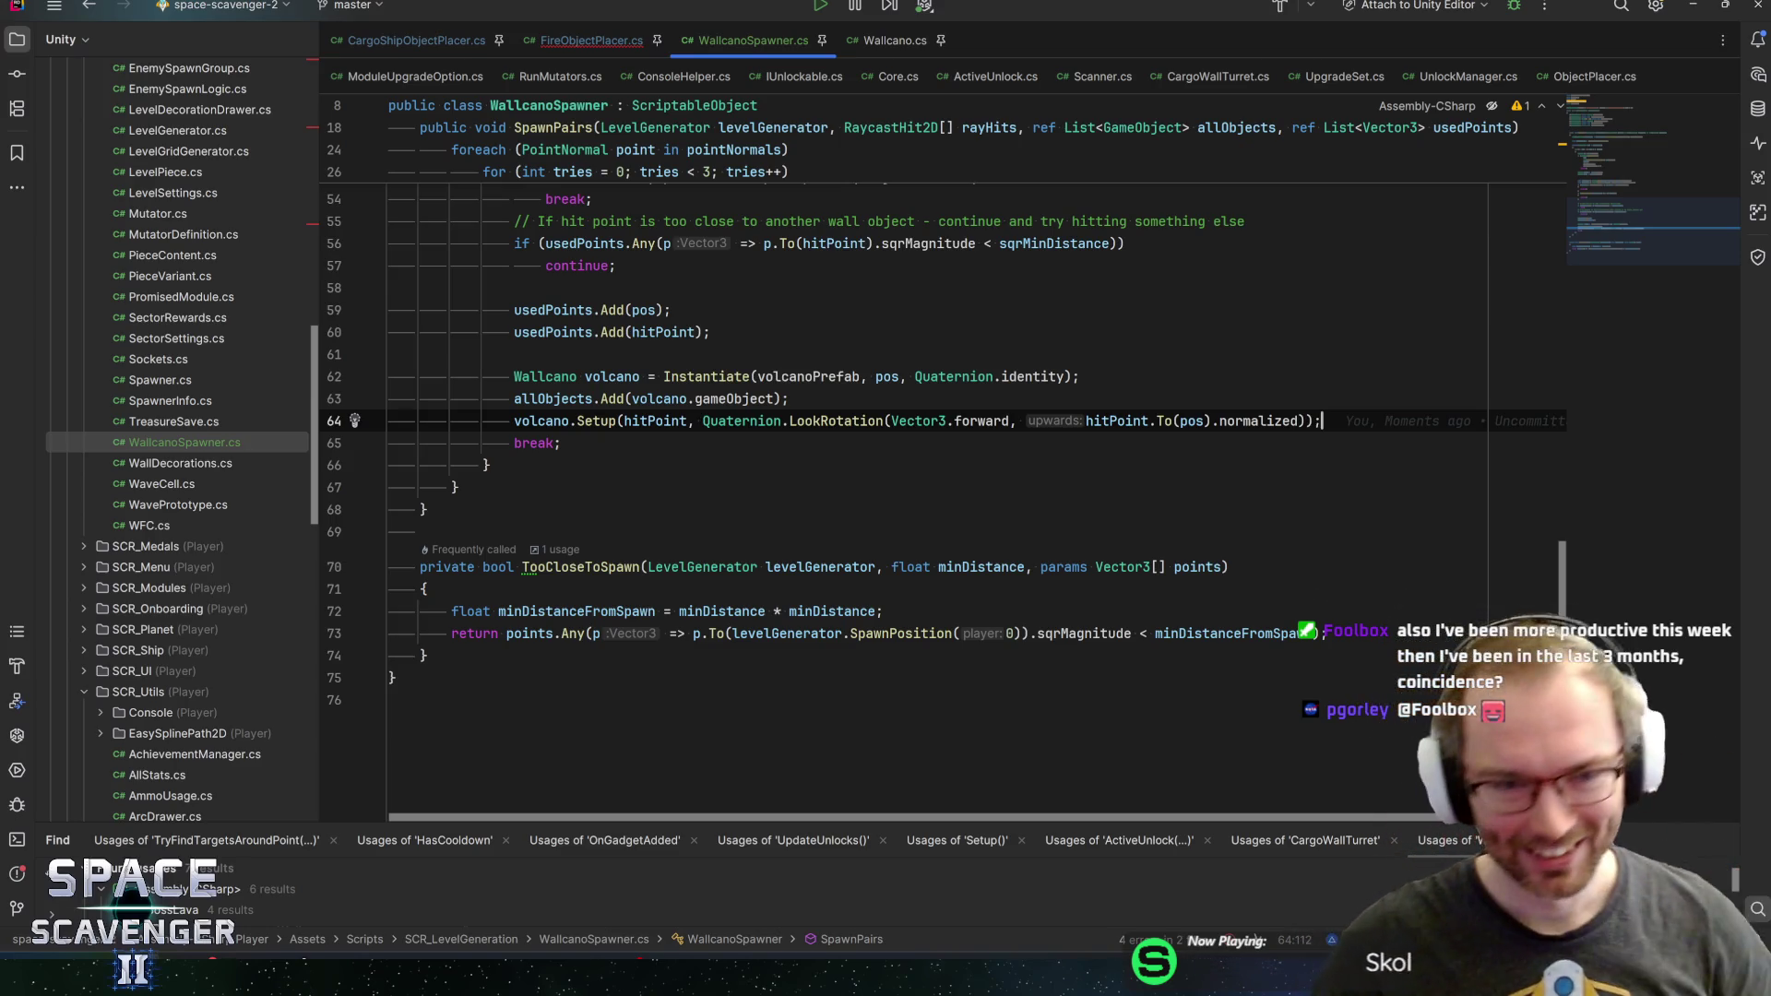
# Delete the using Sirenix.OdinInspector line from WallcanoSpawner.cs
pyautogui.scroll(5, 944, 506)
pyautogui.scroll(10, 943, 507)
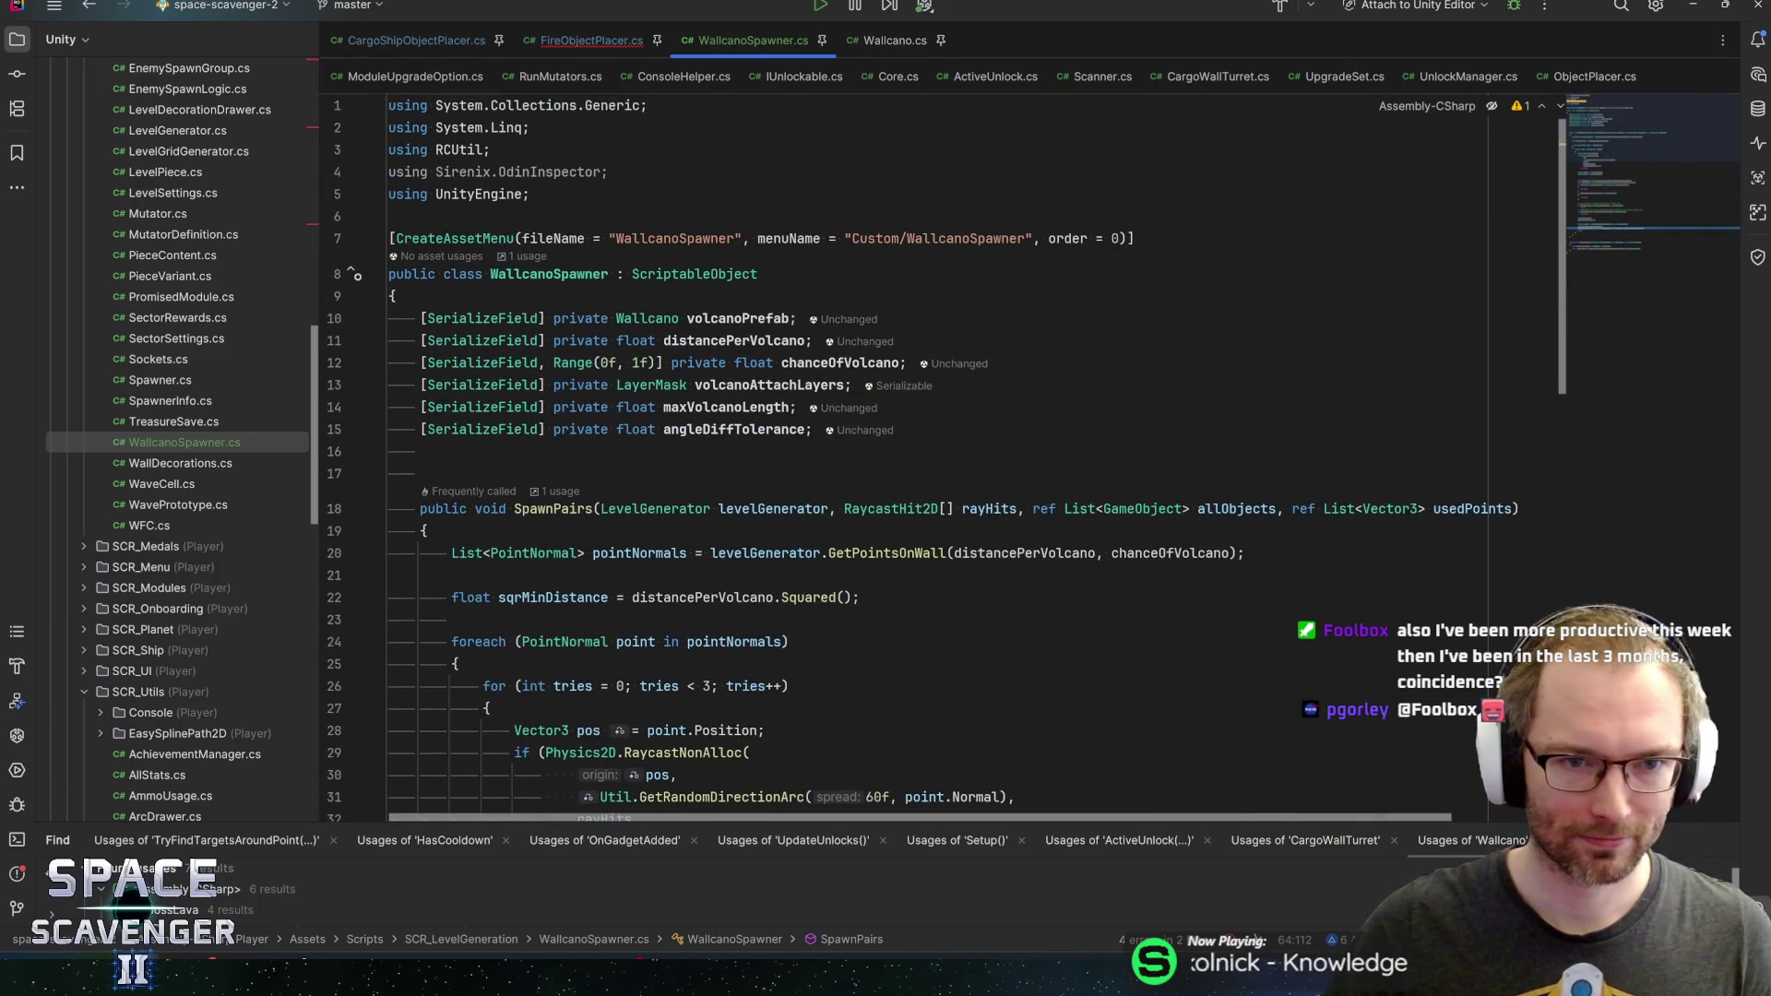
pyautogui.click(609, 171)
pyautogui.hotkey('ctrl', 'x')
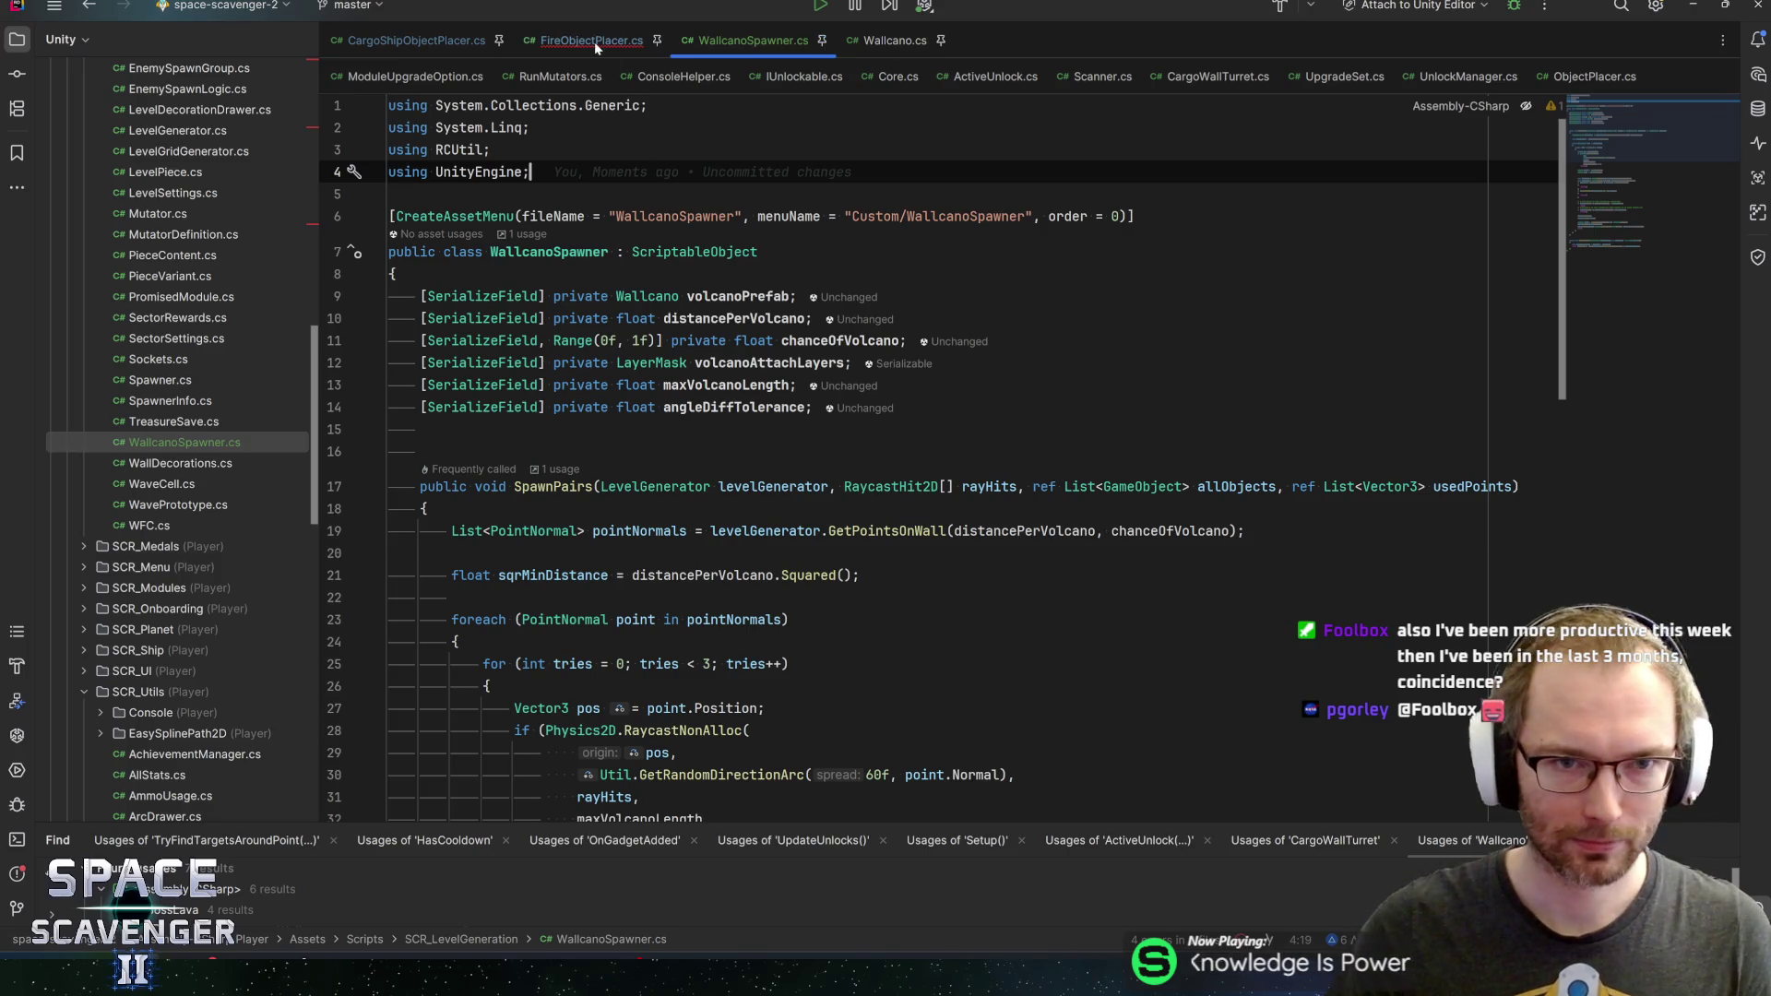
# In FireObjectPlacer, move wallcanoSpawner.SpawnPairs(levelGenerator) out of allObjects.AddRange onto its own line
pyautogui.click(594, 41)
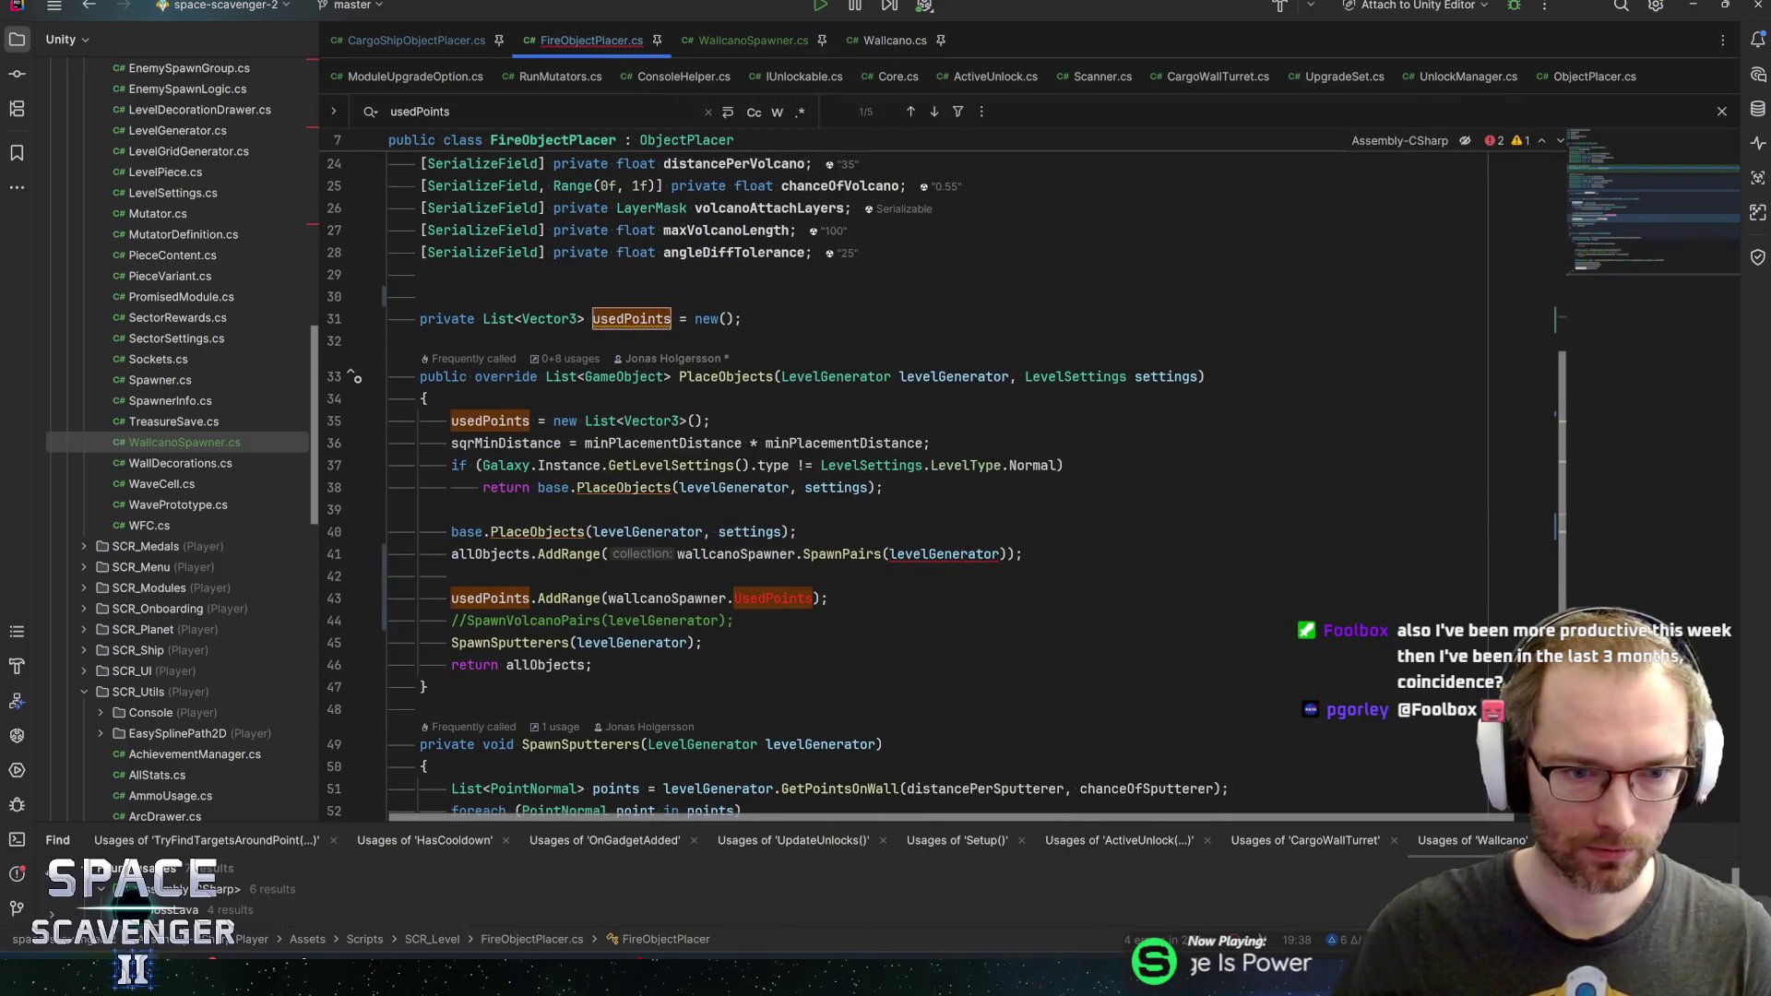
pyautogui.click(531, 598)
pyautogui.click(603, 597)
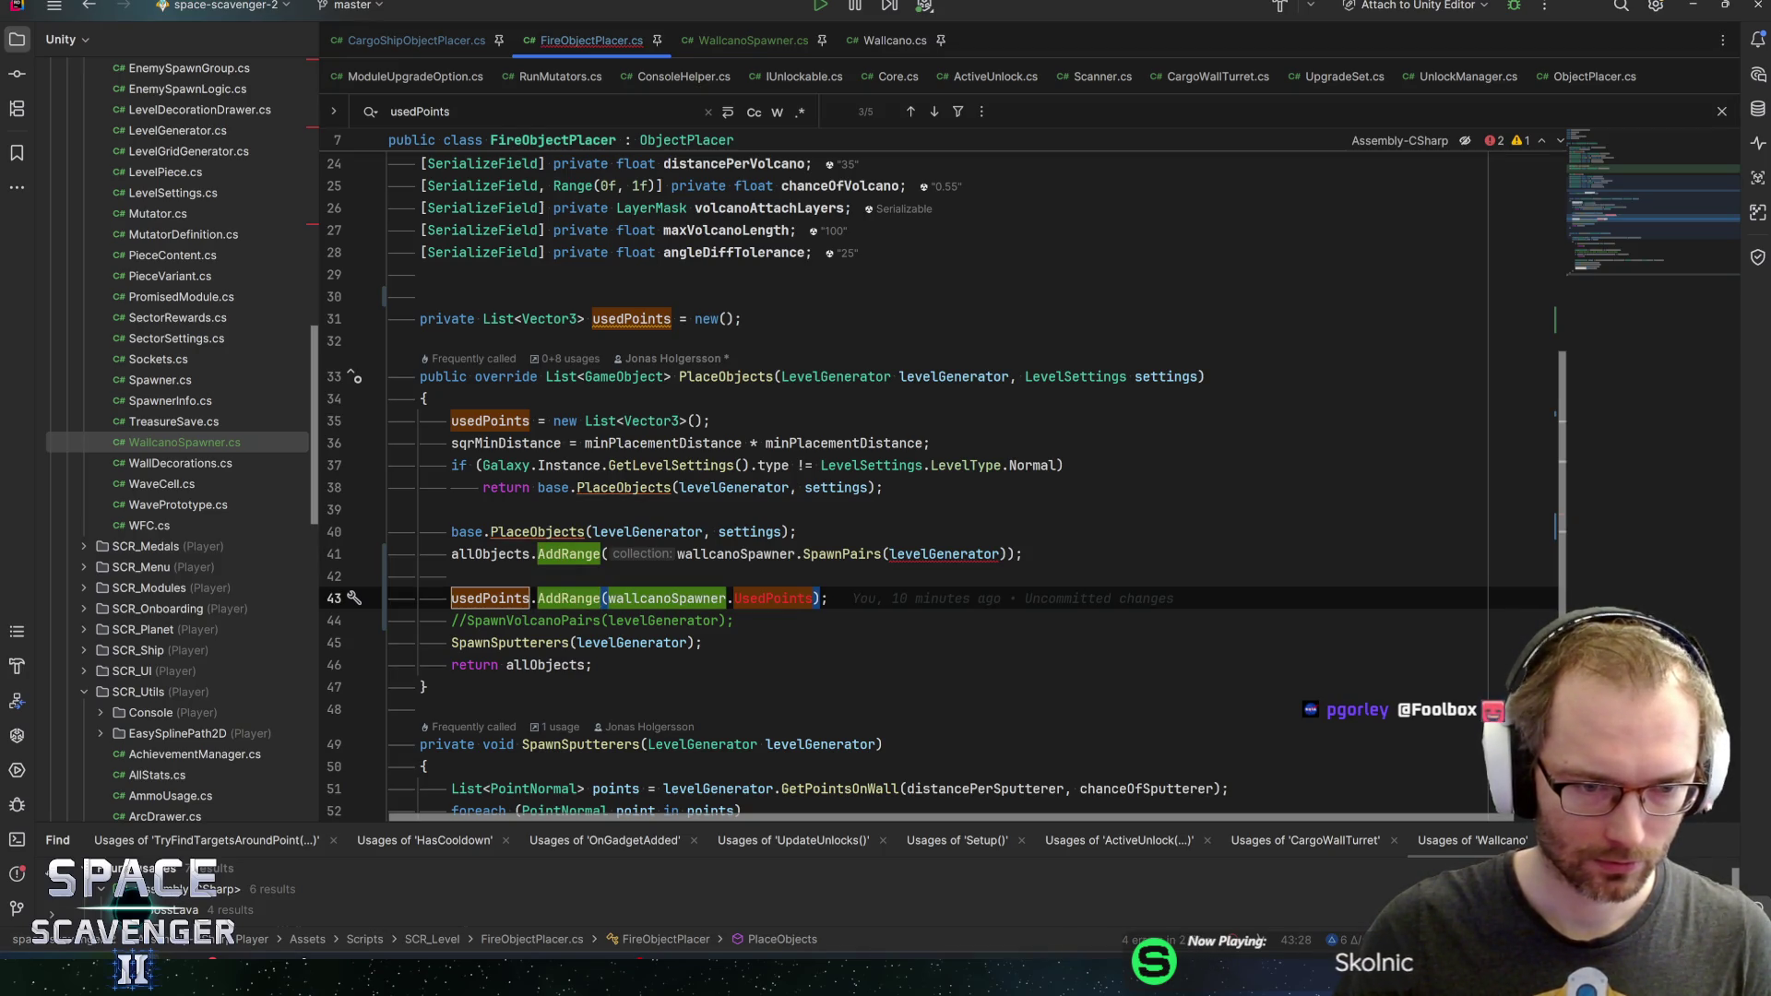
pyautogui.press('Up')
pyautogui.press('Up')
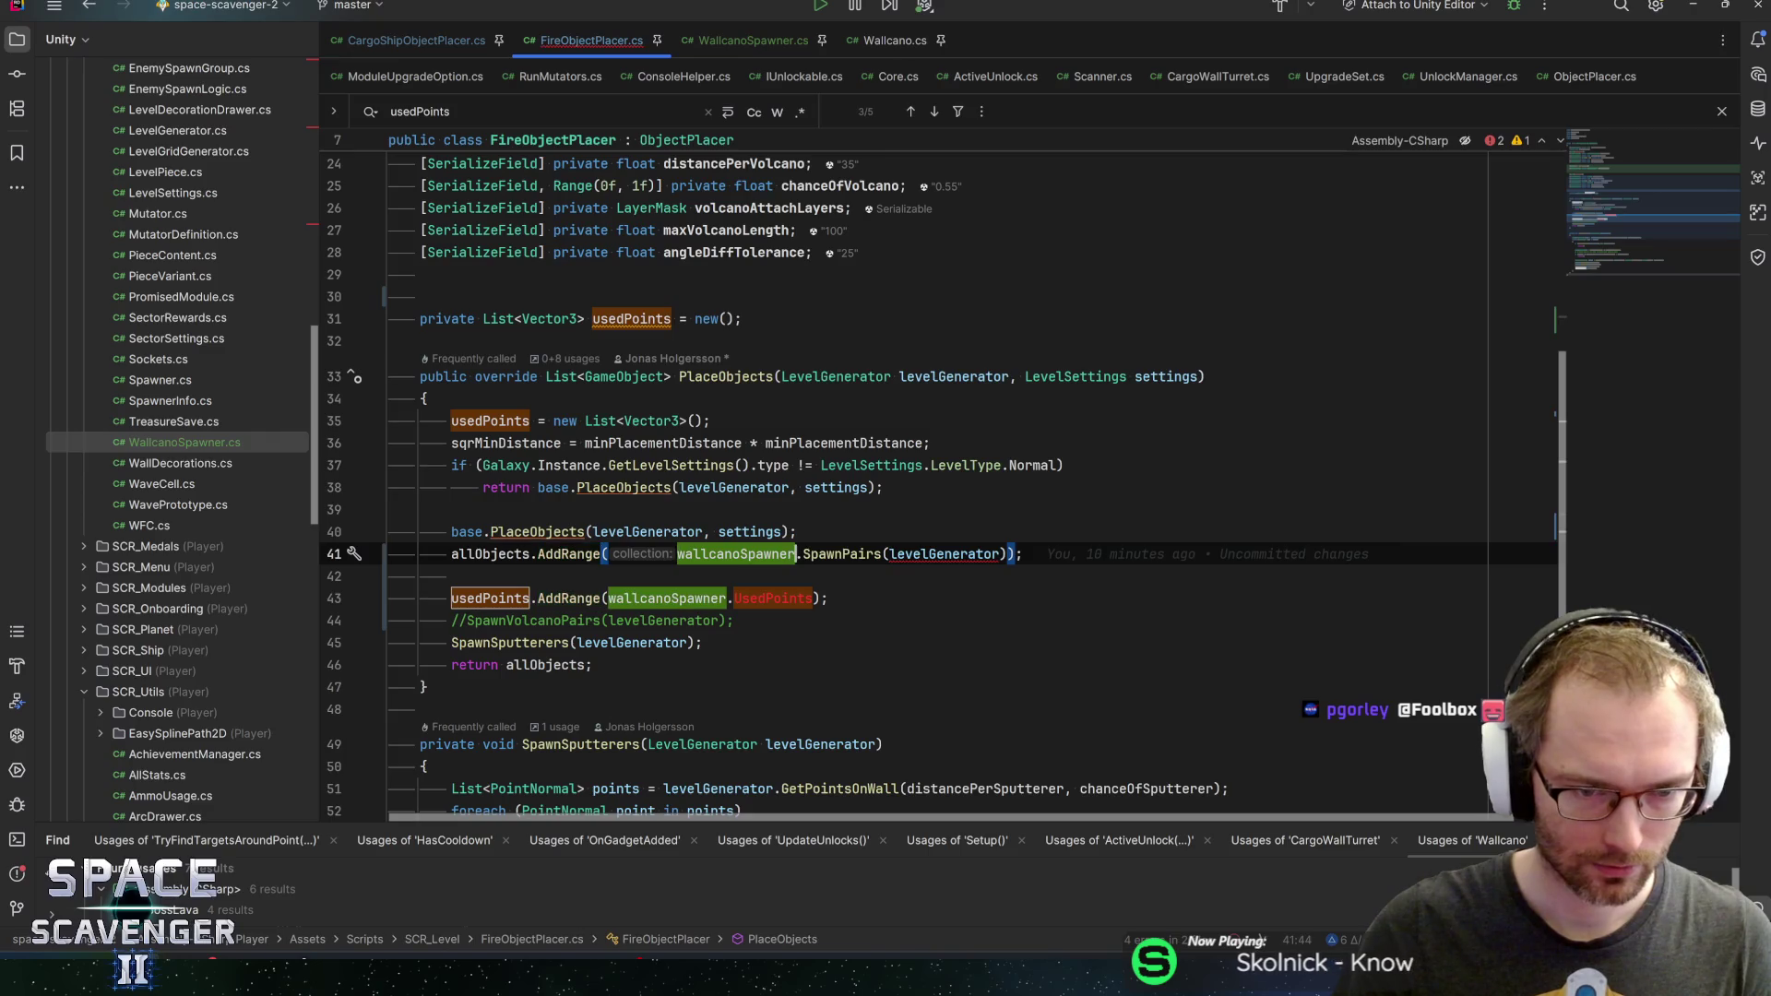
pyautogui.hotkey('shift', 'End')
pyautogui.hotkey('shift', 'Left')
pyautogui.hotkey('shift', 'Left')
pyautogui.hotkey('ctrl', 'x')
pyautogui.press('Up')
pyautogui.press('End')
pyautogui.press('Return')
pyautogui.hotkey('ctrl', 'v')
# Start adding a rayHits argument to the SpawnPairs call, then check WallcanoSpawner.cs
pyautogui.press('Left')
pyautogui.write(', ')
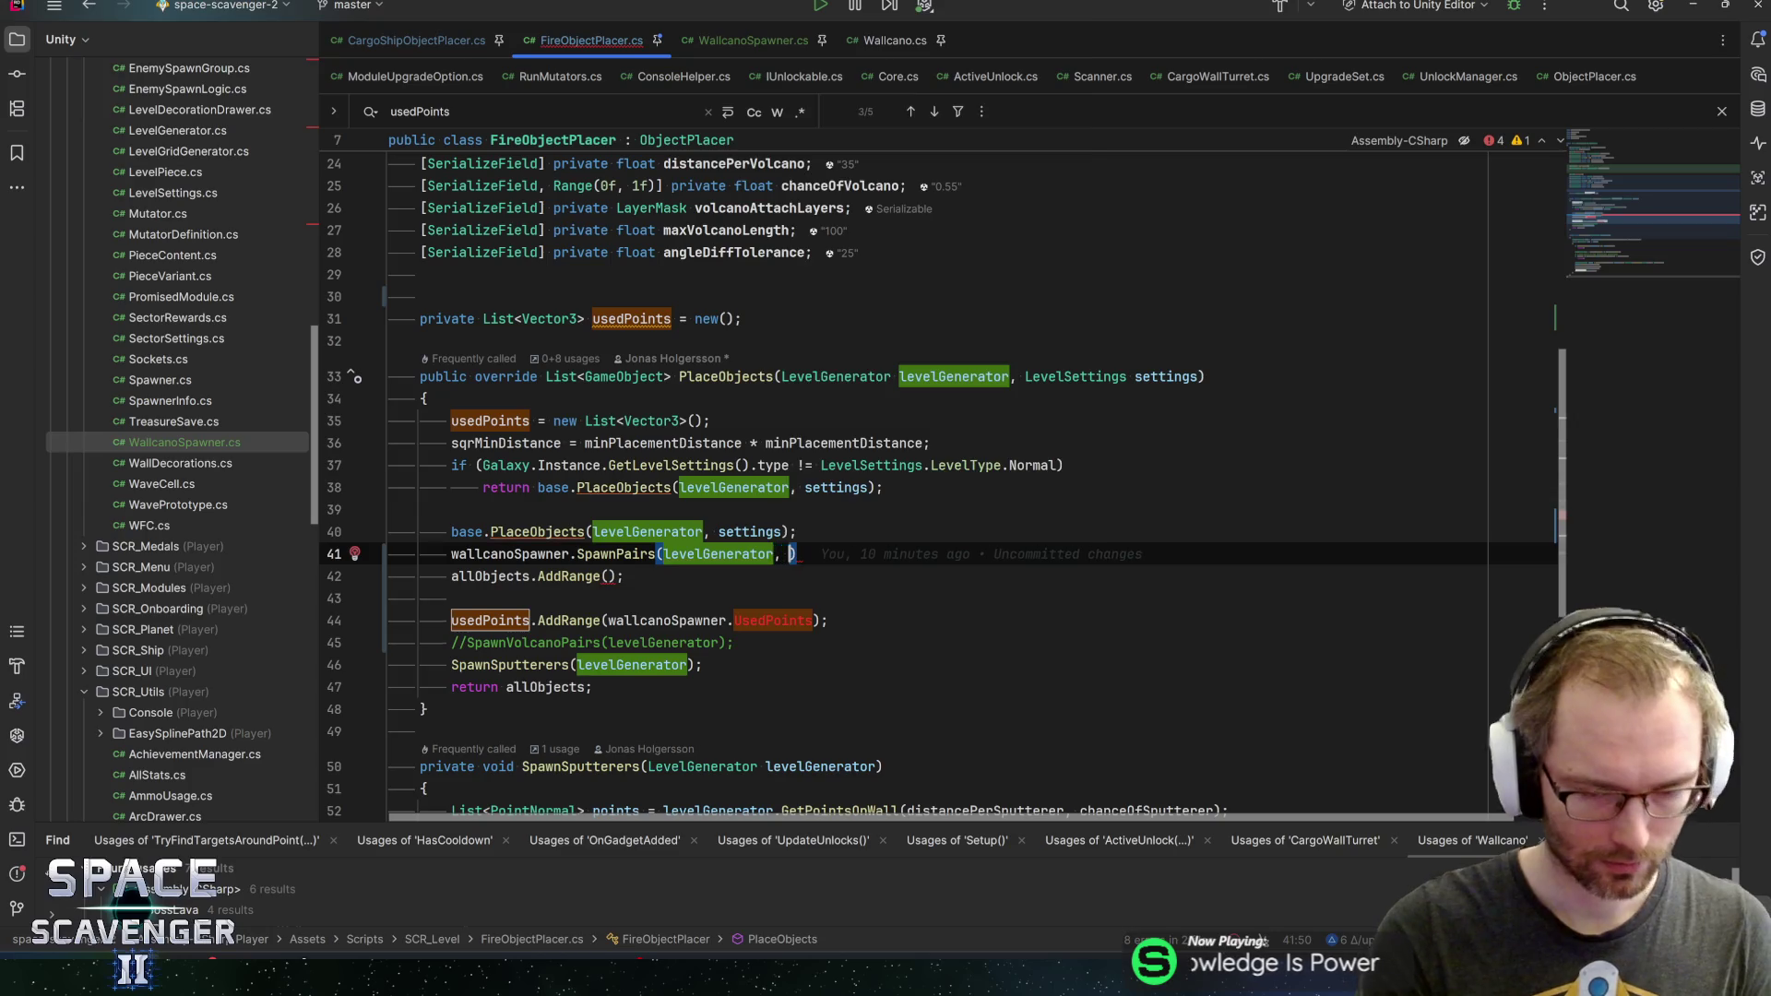
pyautogui.write('ray')
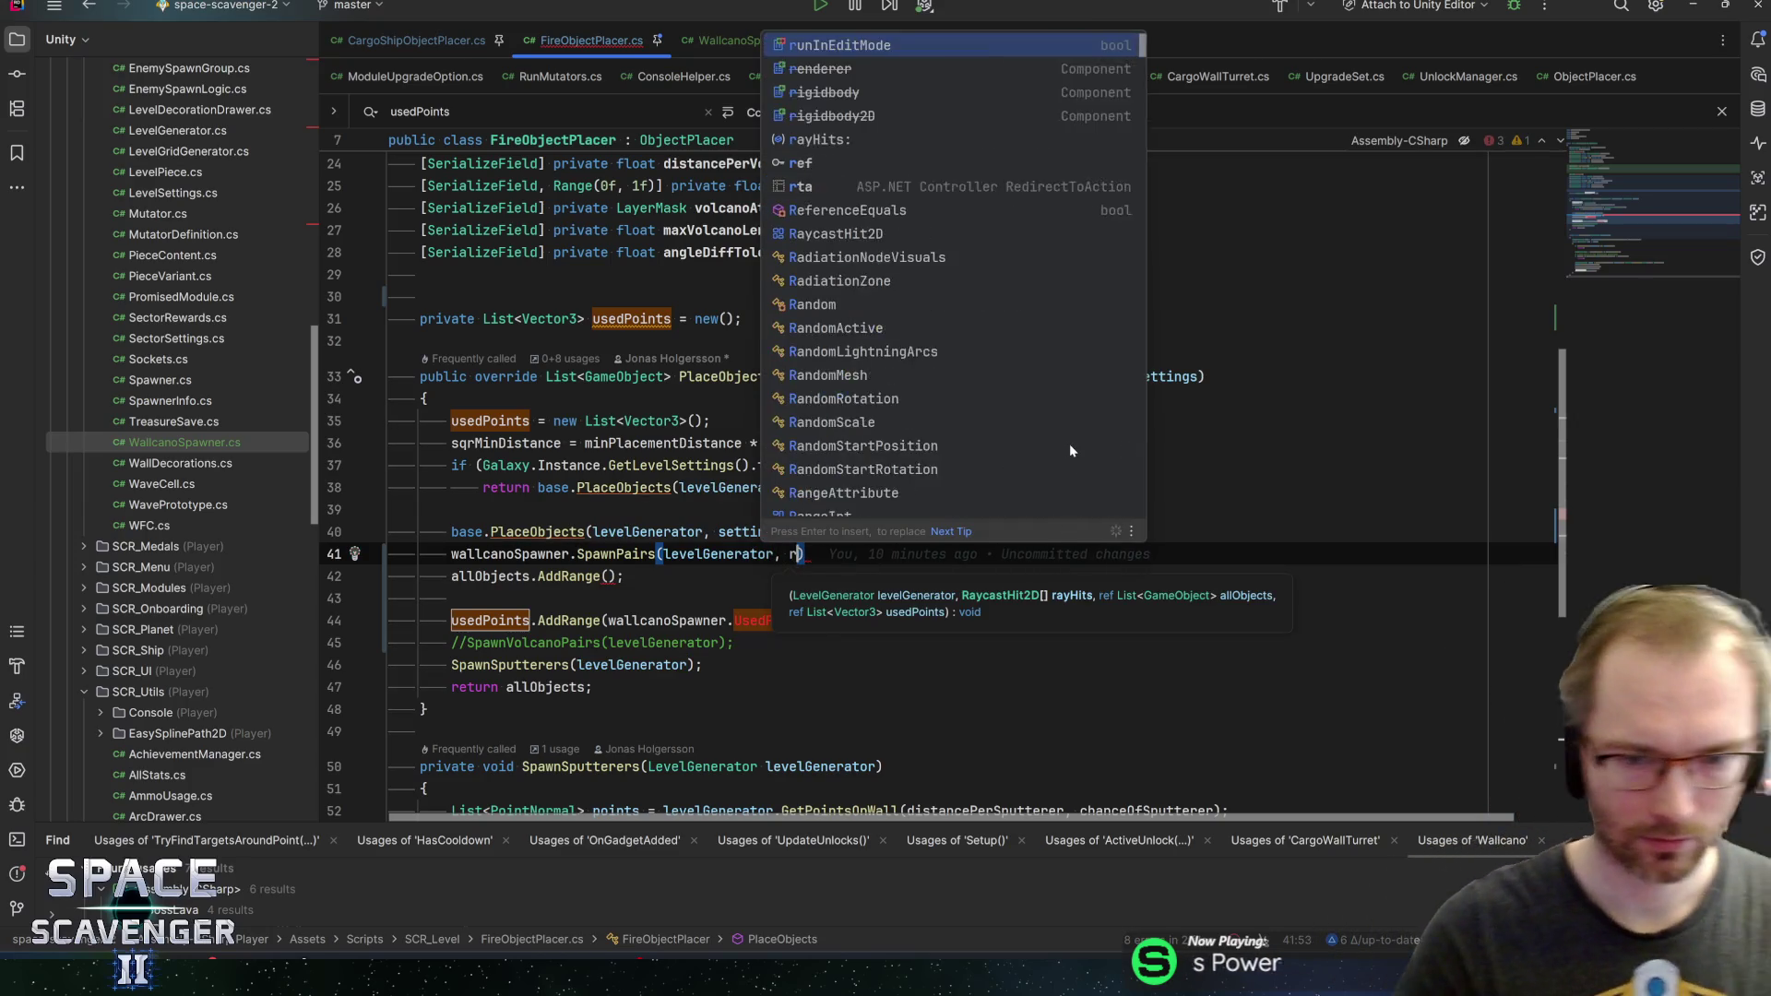
pyautogui.press('Down')
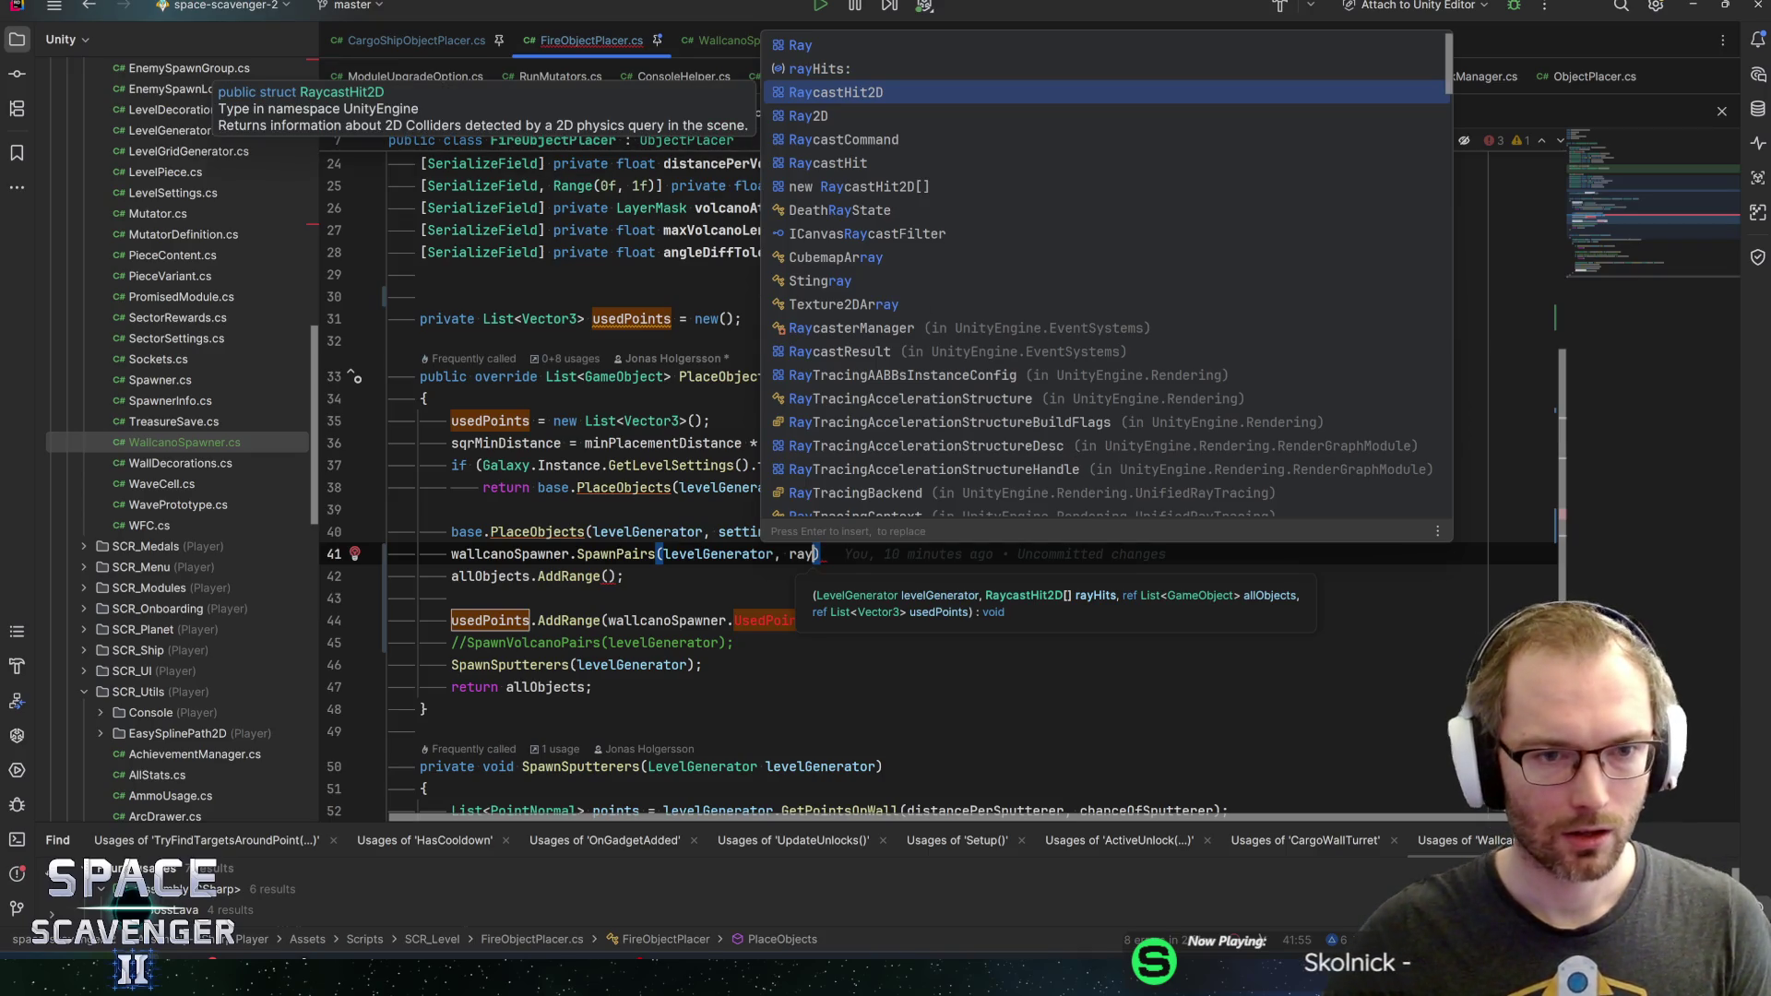
pyautogui.click(728, 40)
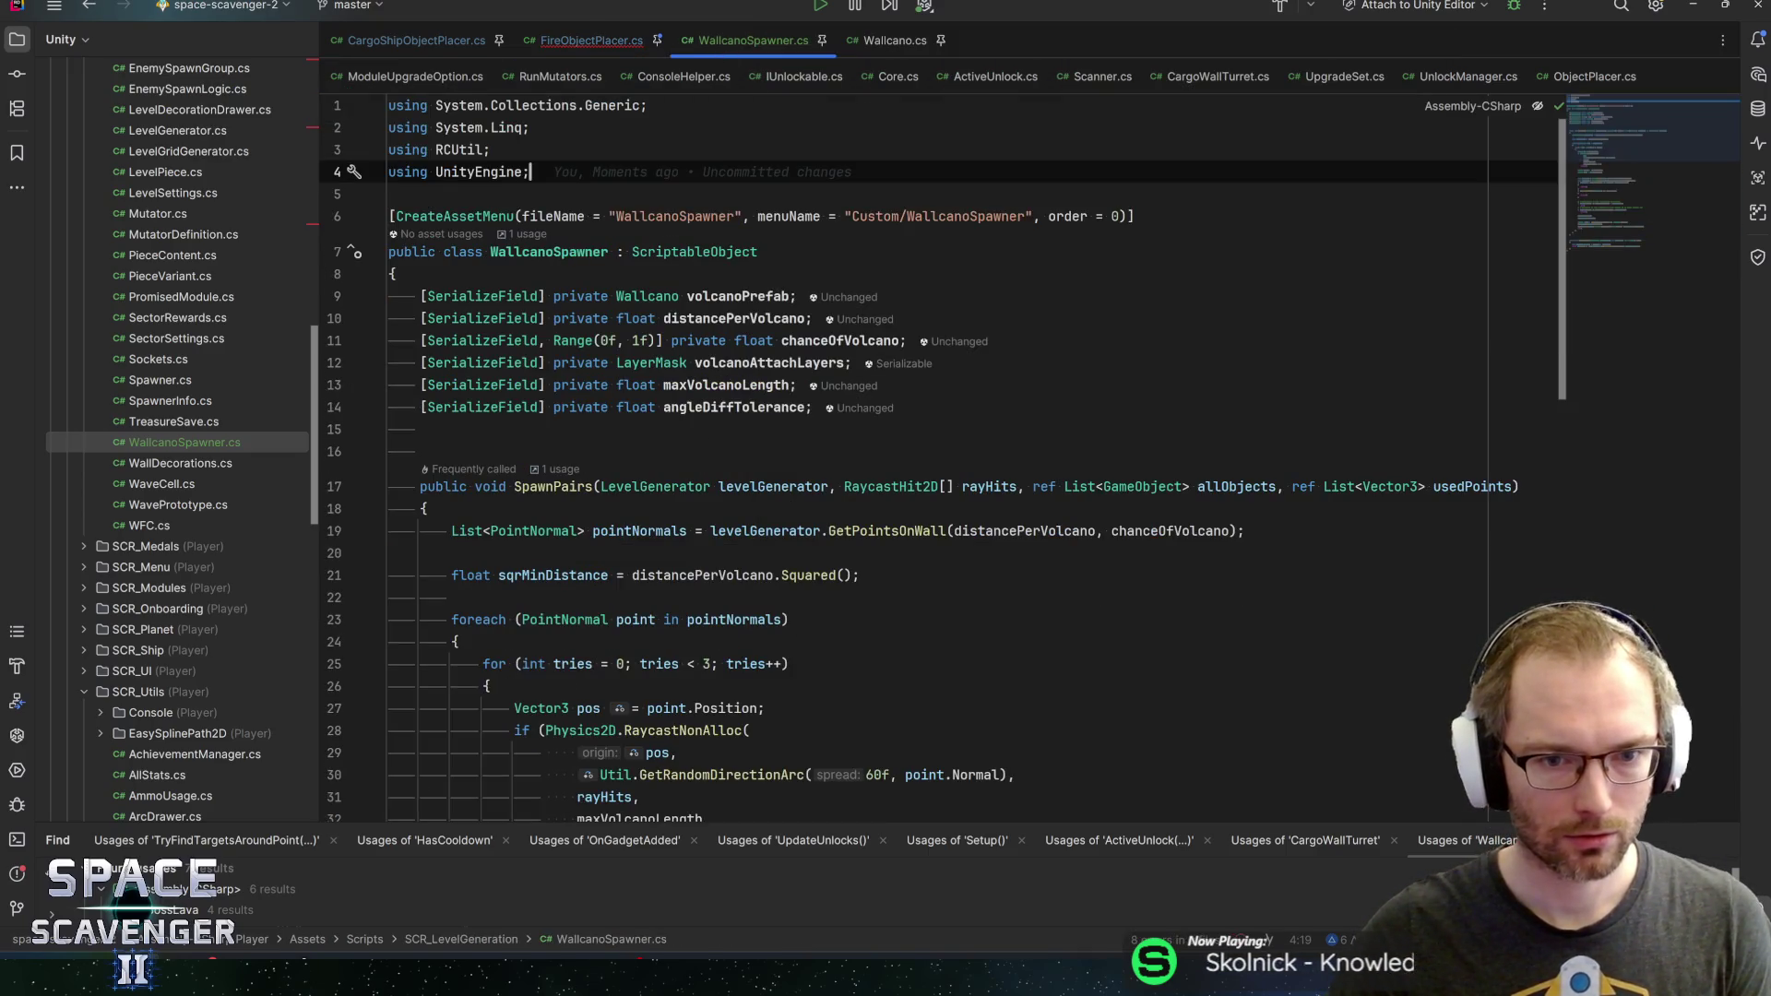
pyautogui.click(421, 451)
pyautogui.press('Down')
pyautogui.press('Down')
pyautogui.press('Down')
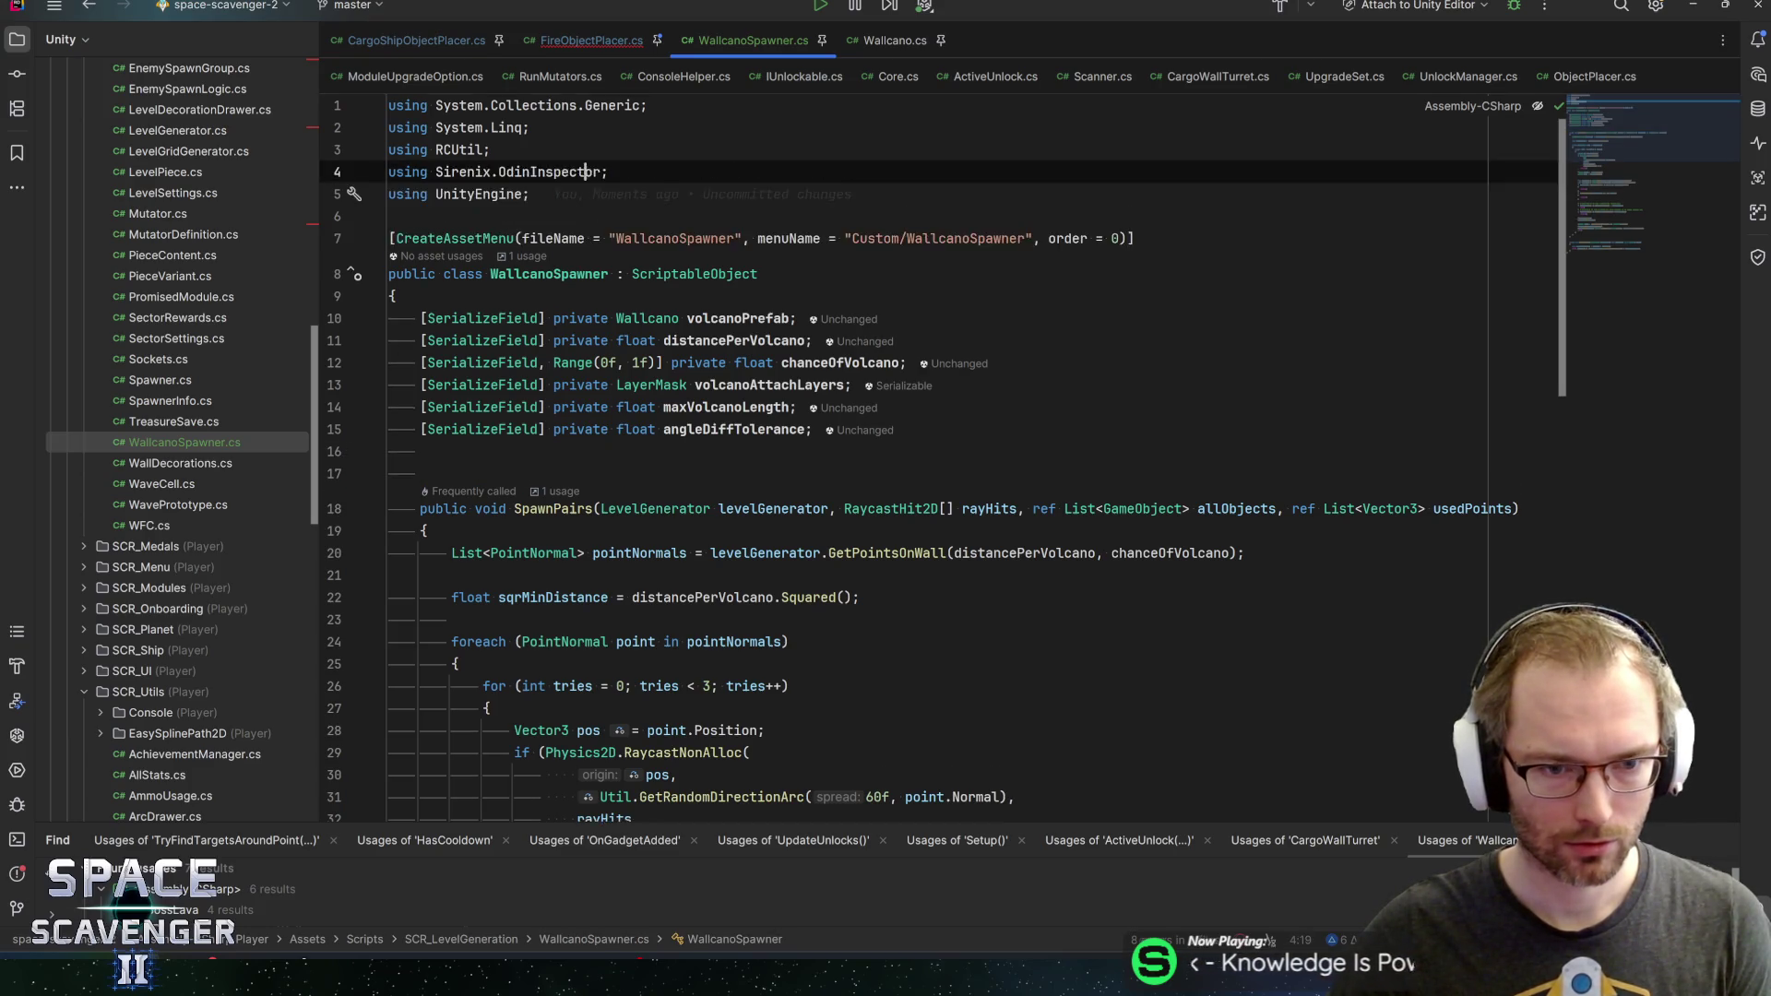
pyautogui.write('return allObjects;')
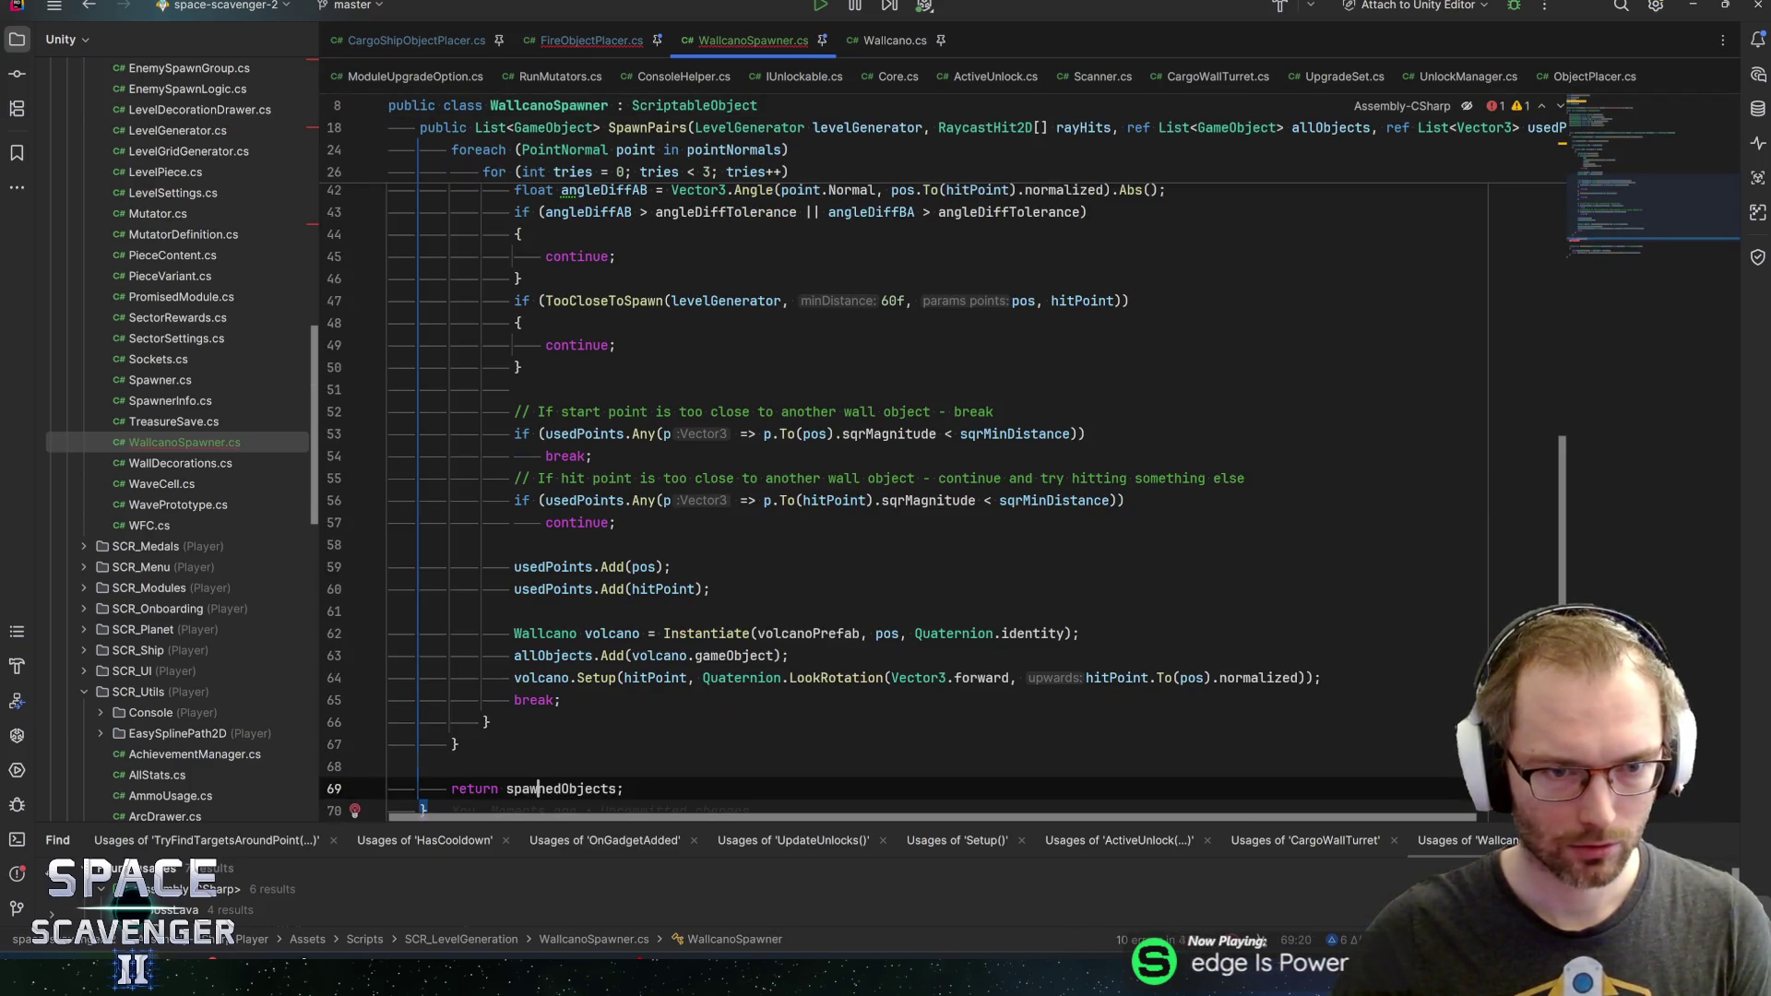
pyautogui.scroll(7, 923, 461)
pyautogui.scroll(5, 922, 462)
pyautogui.click(830, 501)
pyautogui.press('End')
pyautogui.hotkey('ctrl', 'BackSpace')
pyautogui.hotkey('ctrl', 'BackSpace')
pyautogui.hotkey('ctrl', 'BackSpace')
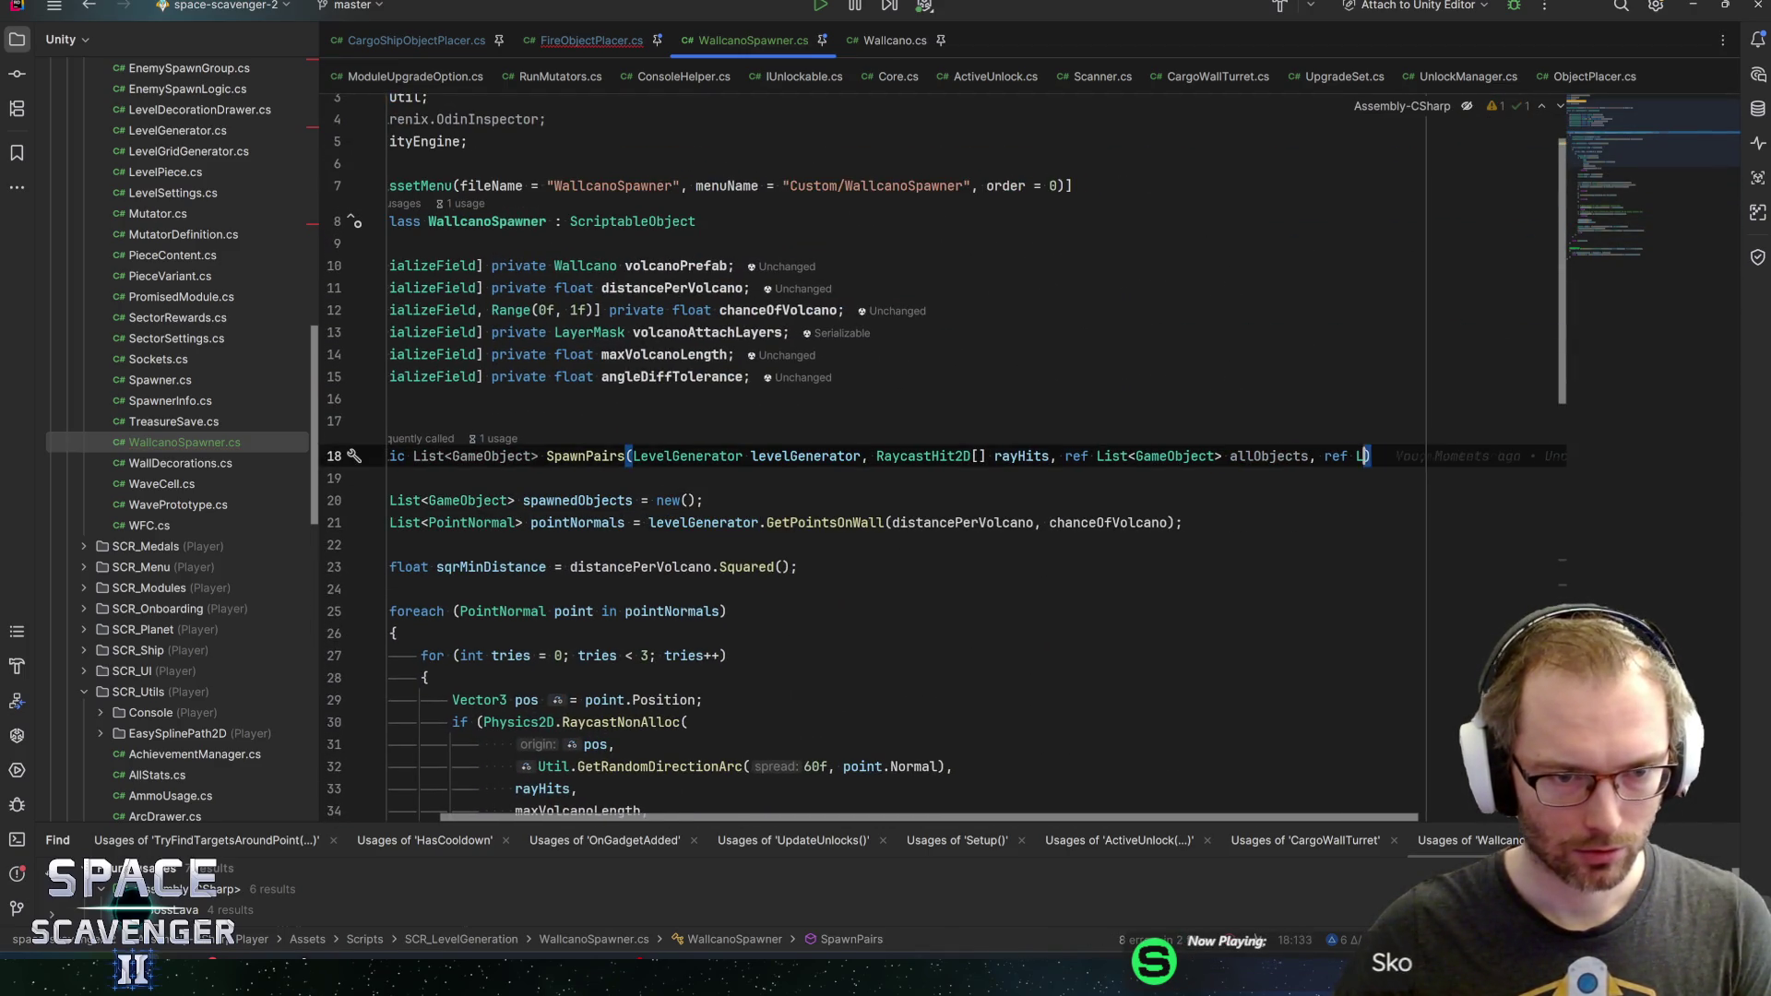
pyautogui.hotkey('ctrl', 'z')
pyautogui.hotkey('ctrl', 'z')
pyautogui.hotkey('ctrl', 'z')
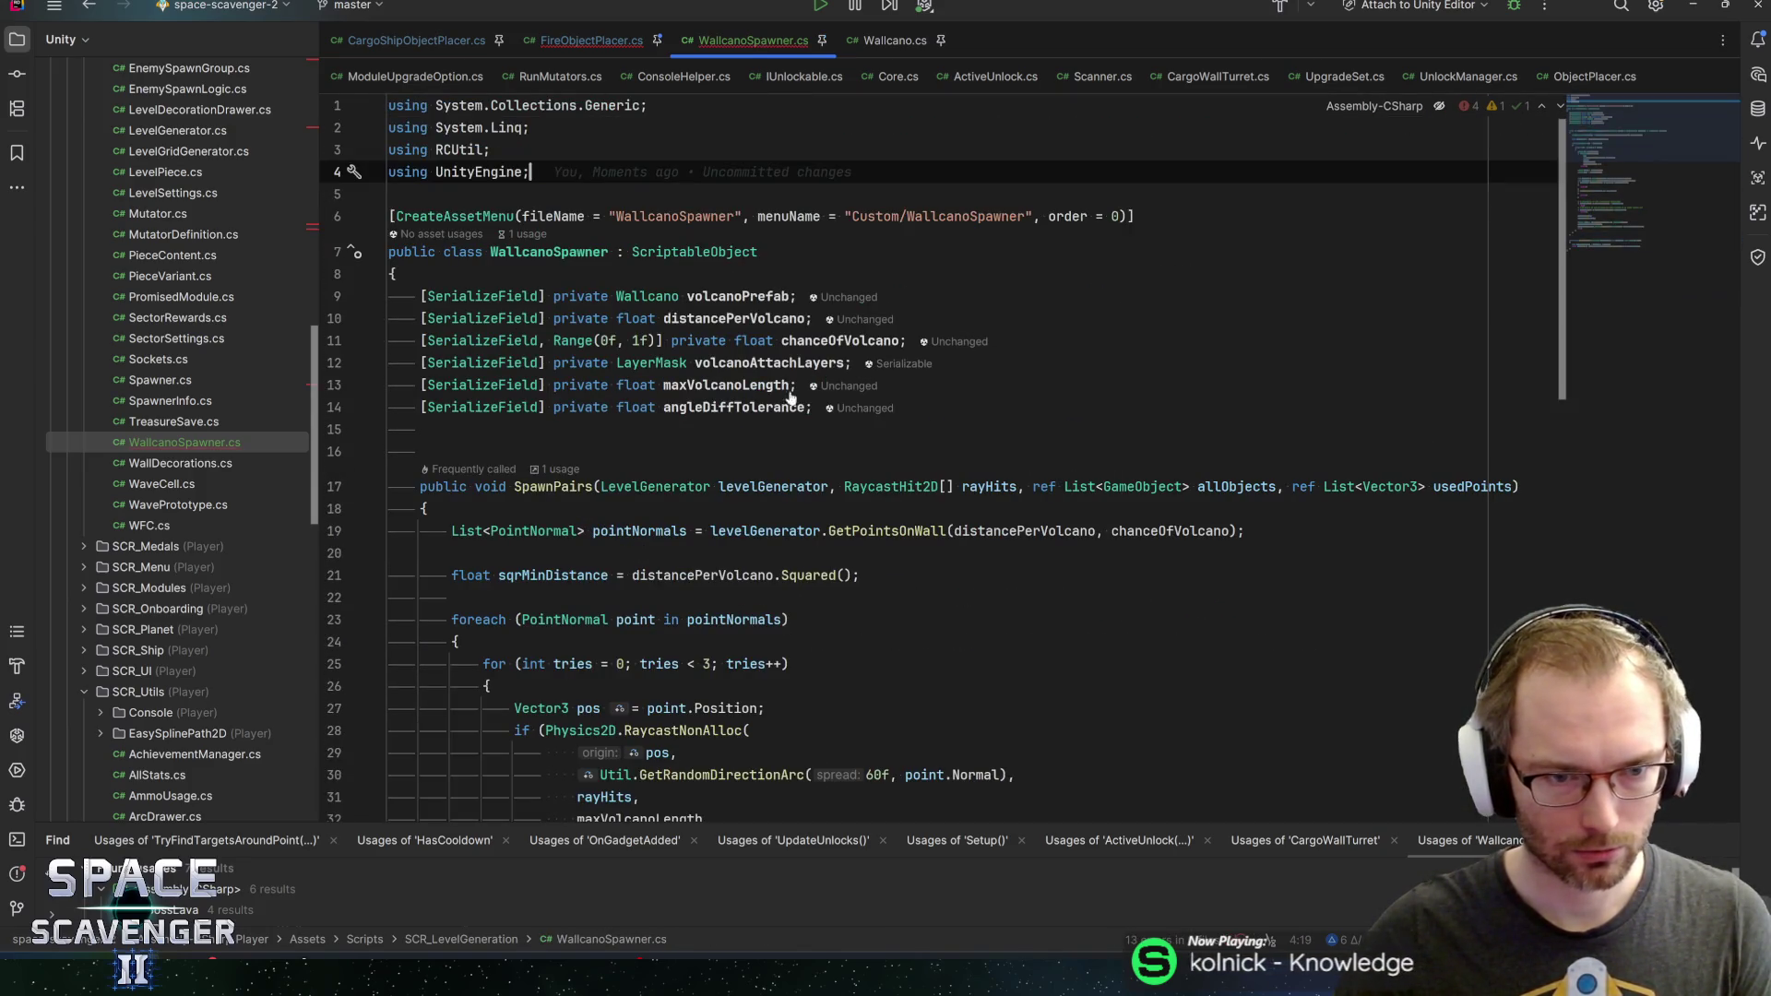
pyautogui.click(560, 40)
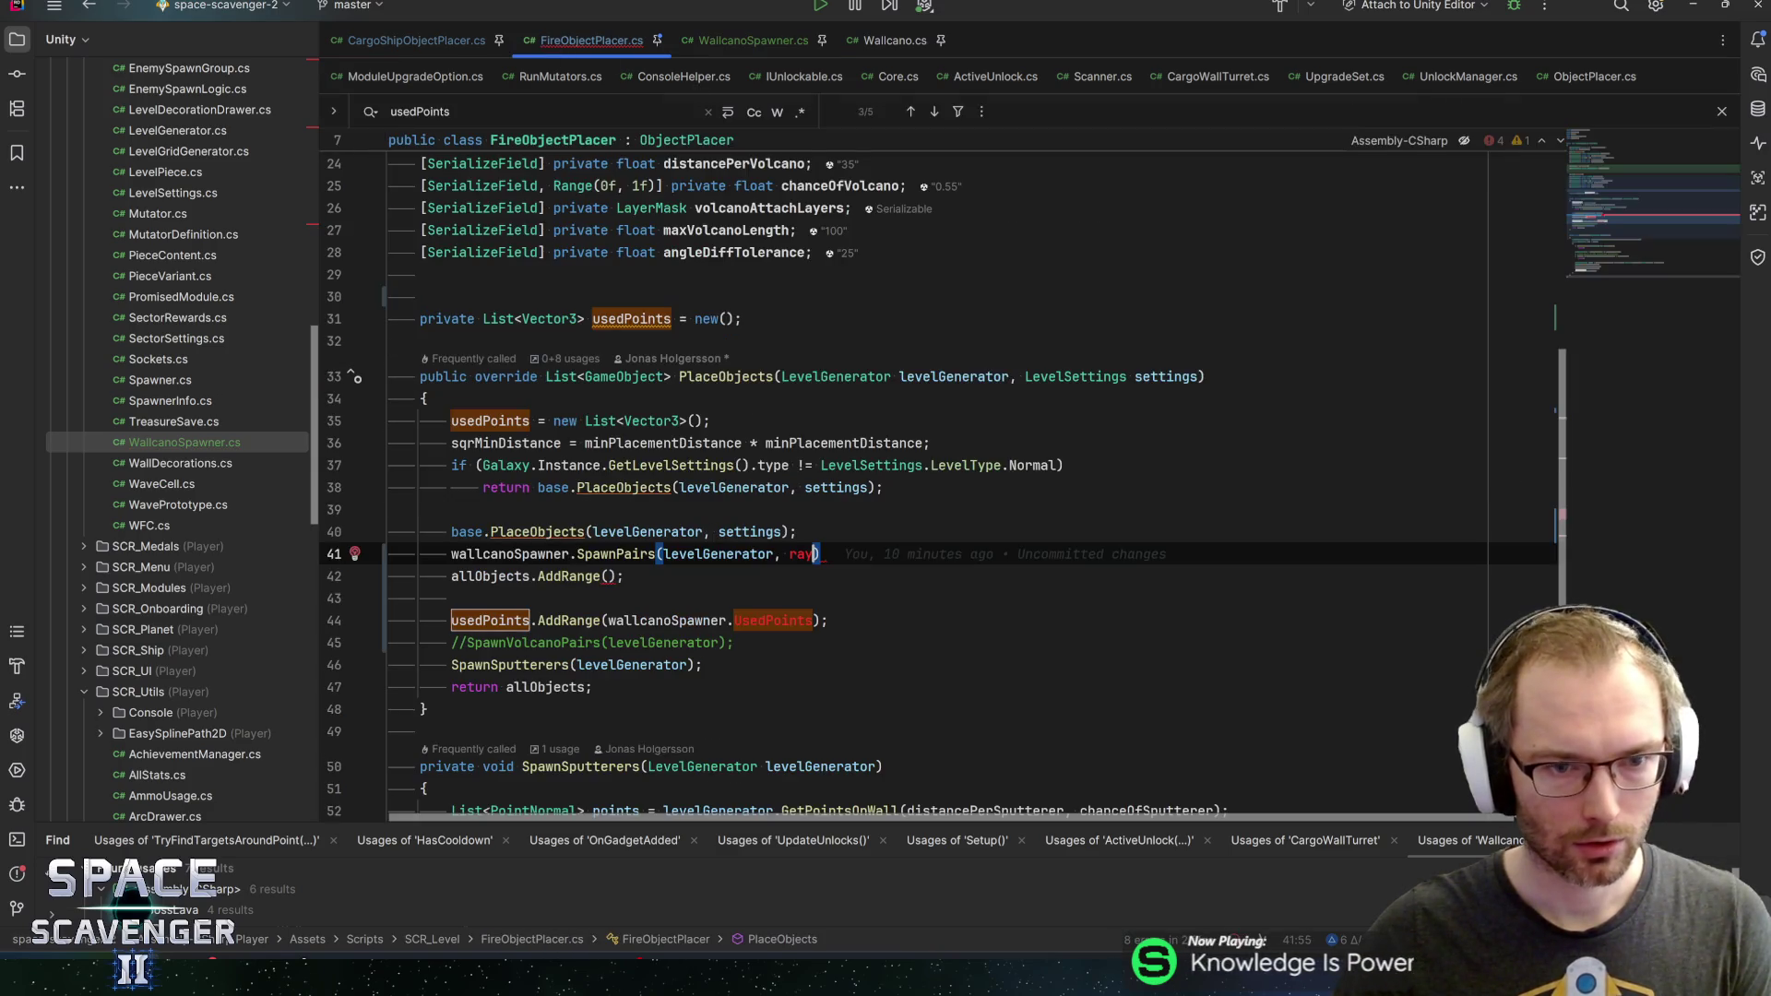
pyautogui.click(420, 296)
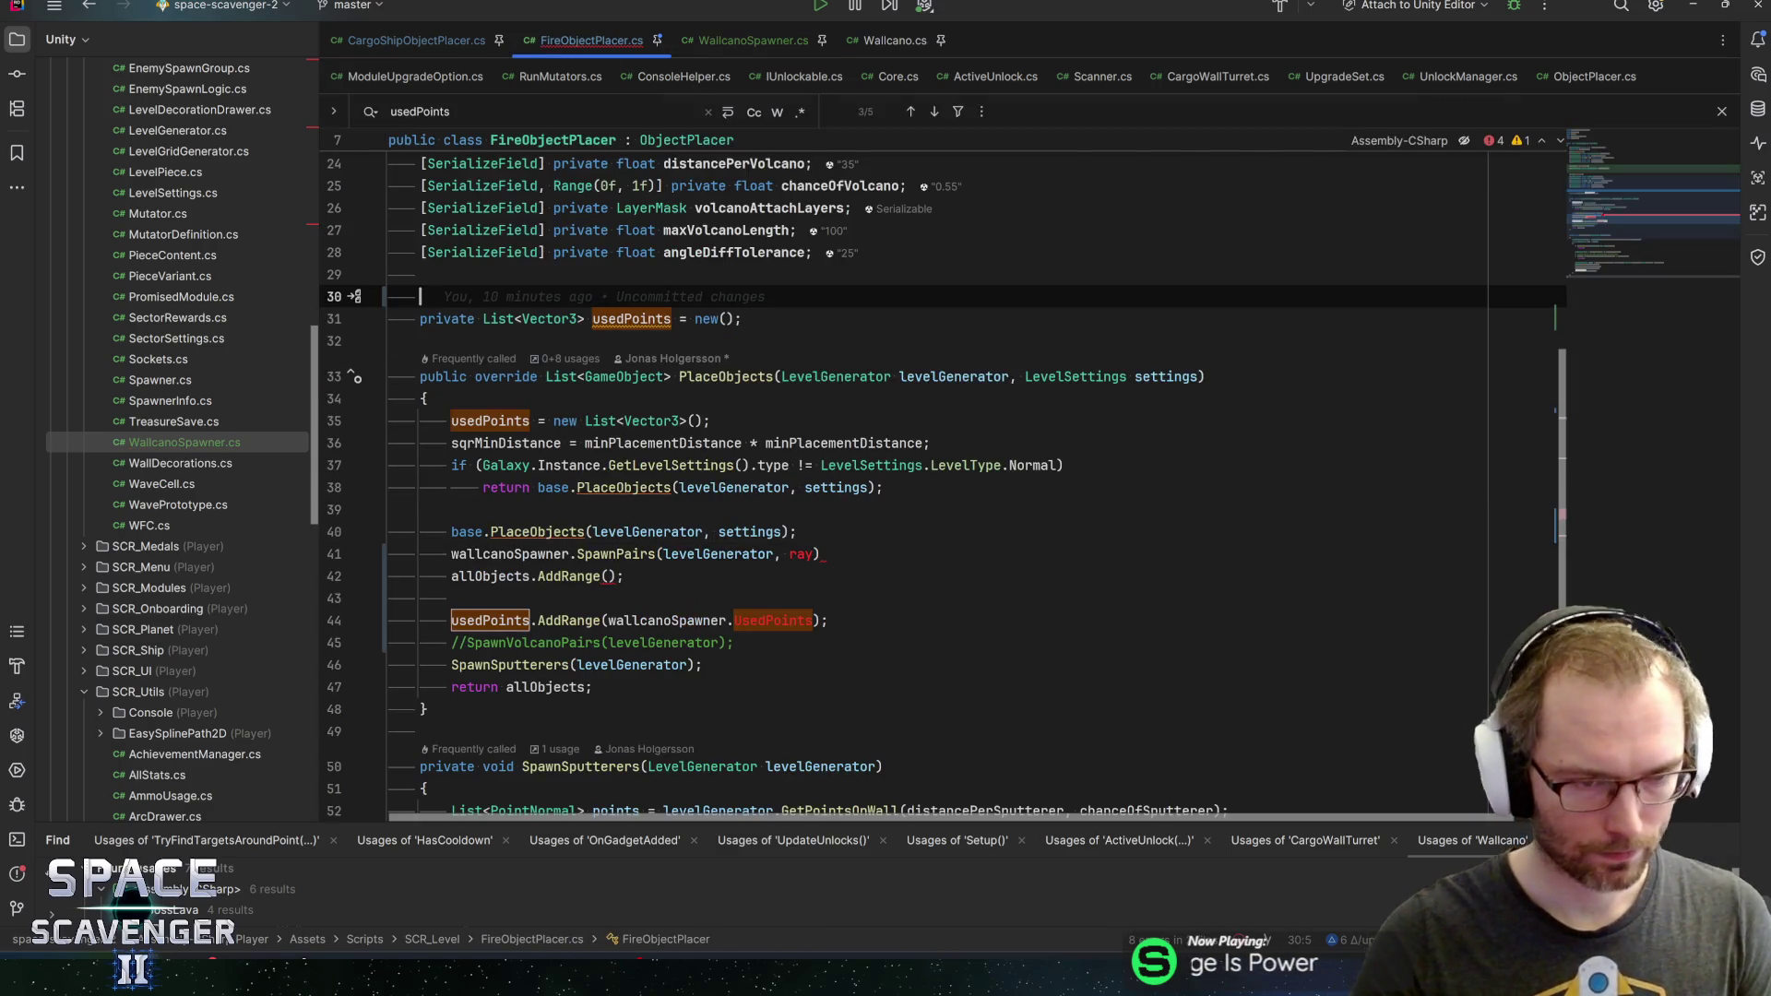
pyautogui.click(814, 554)
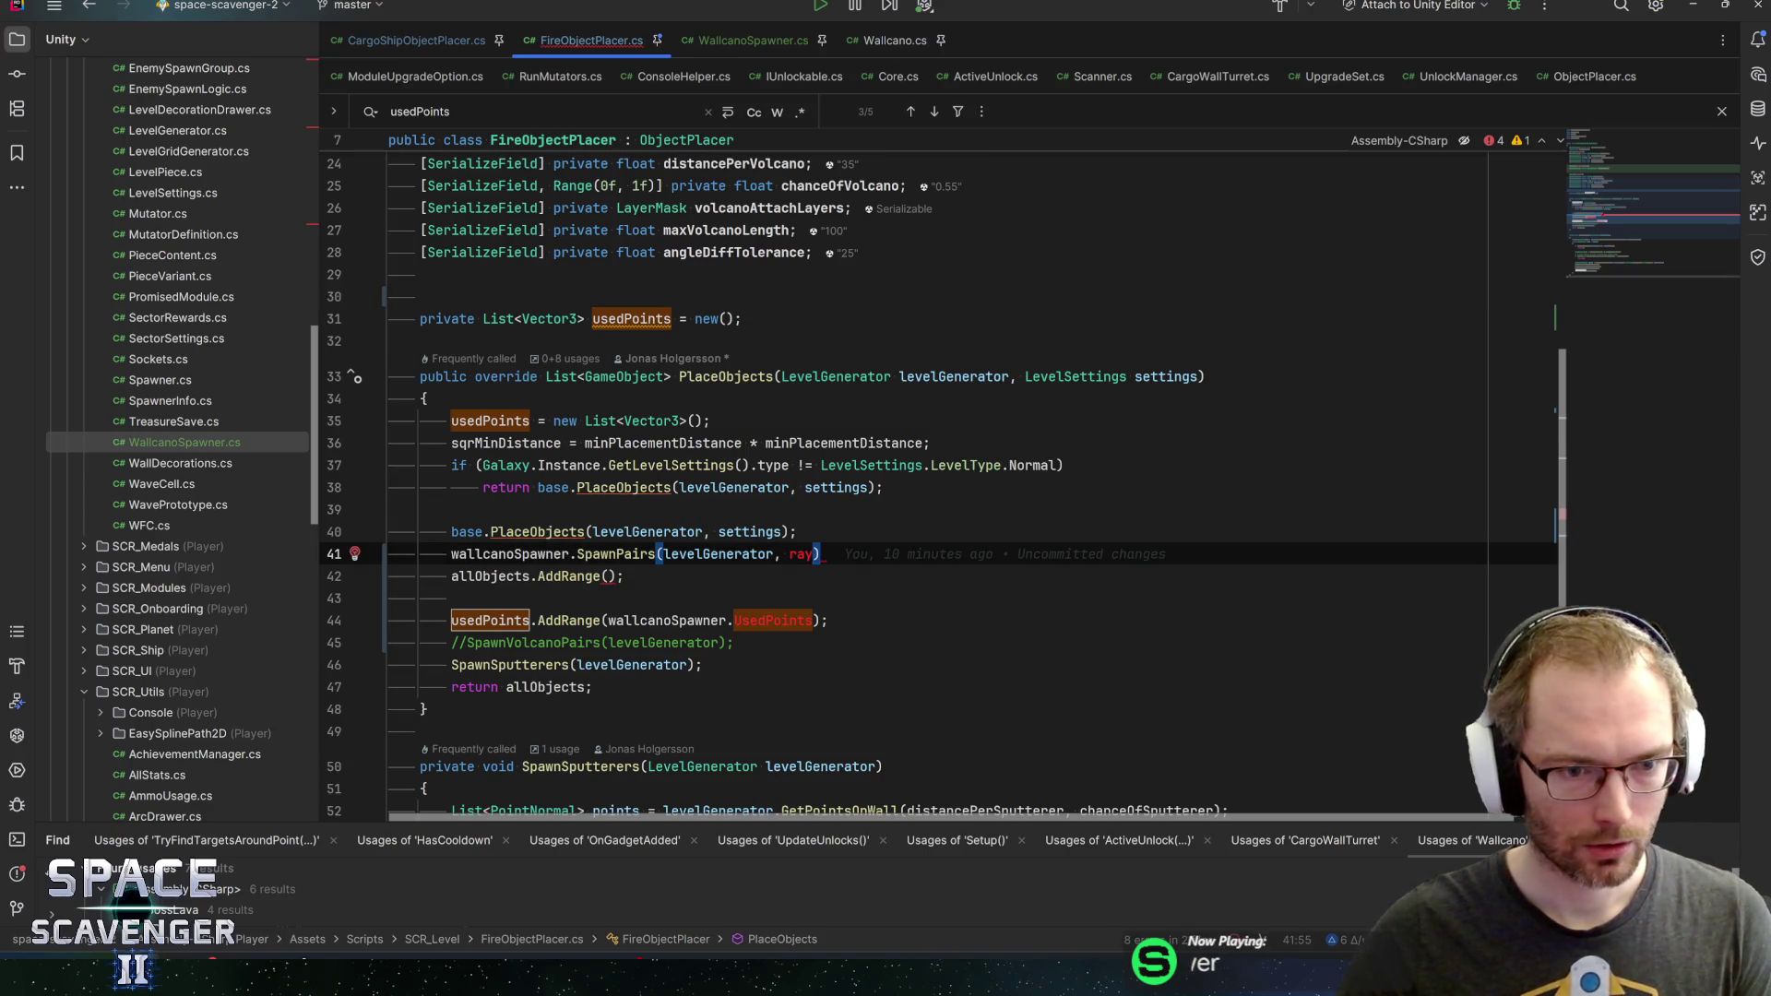
pyautogui.hotkey('ctrl', 'z')
pyautogui.hotkey('ctrl', 'z')
pyautogui.hotkey('ctrl', 'z')
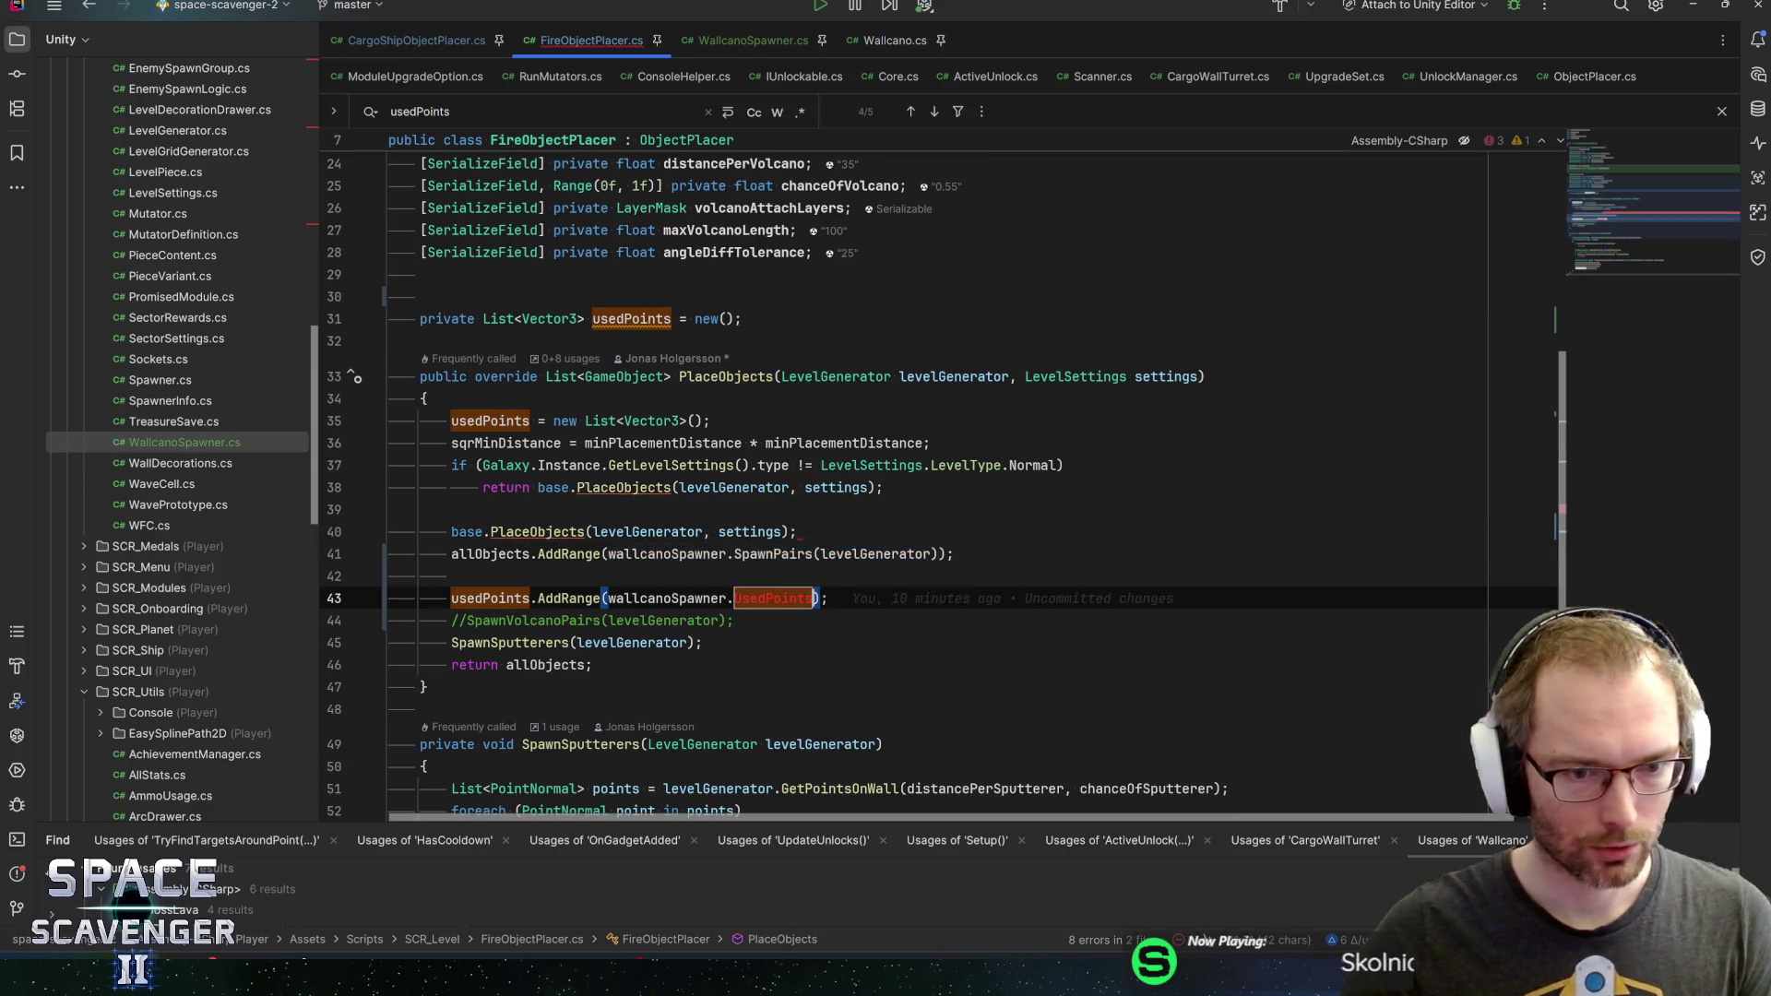
pyautogui.hotkey('ctrl', 'z')
pyautogui.hotkey('ctrl', 'z')
pyautogui.hotkey('ctrl', 'z')
pyautogui.hotkey('ctrl', 'z')
pyautogui.hotkey('ctrl', 'z')
pyautogui.hotkey('ctrl', 'z')
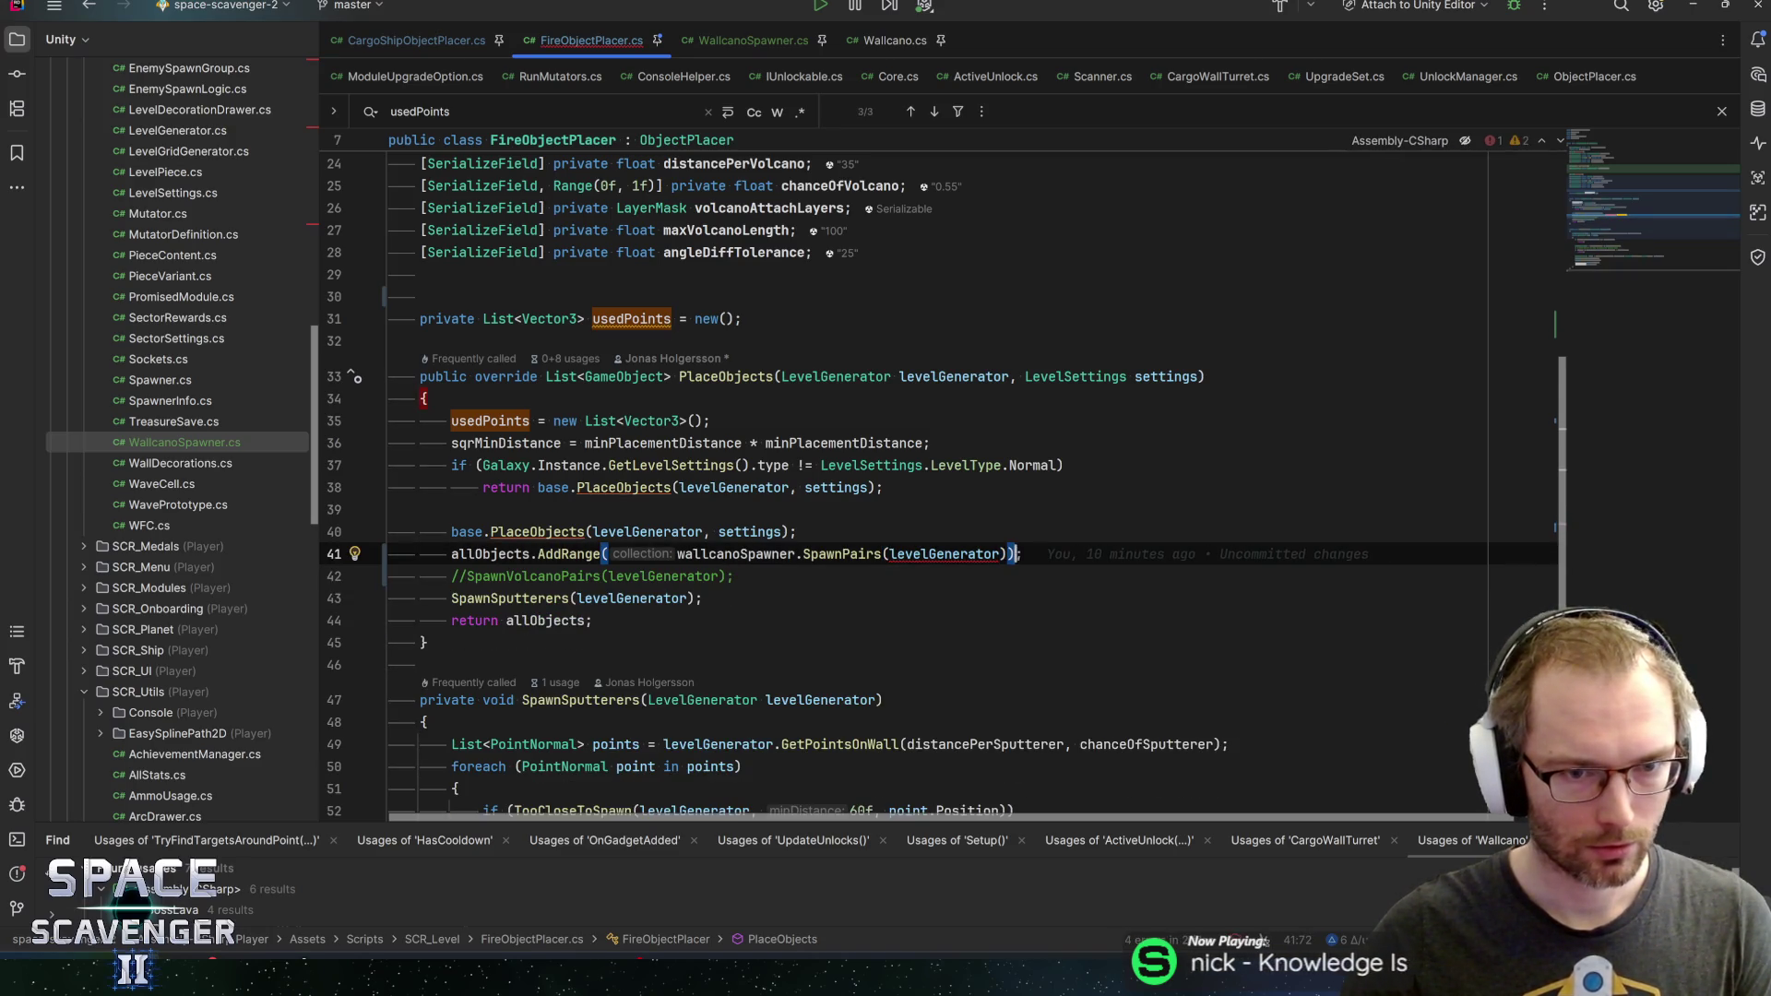
pyautogui.hotkey('ctrl', 'shift', 'z')
pyautogui.hotkey('ctrl', 'shift', 'z')
pyautogui.hotkey('ctrl', 'shift', 'z')
pyautogui.hotkey('ctrl', 'shift', 'z')
pyautogui.hotkey('ctrl', 'shift', 'z')
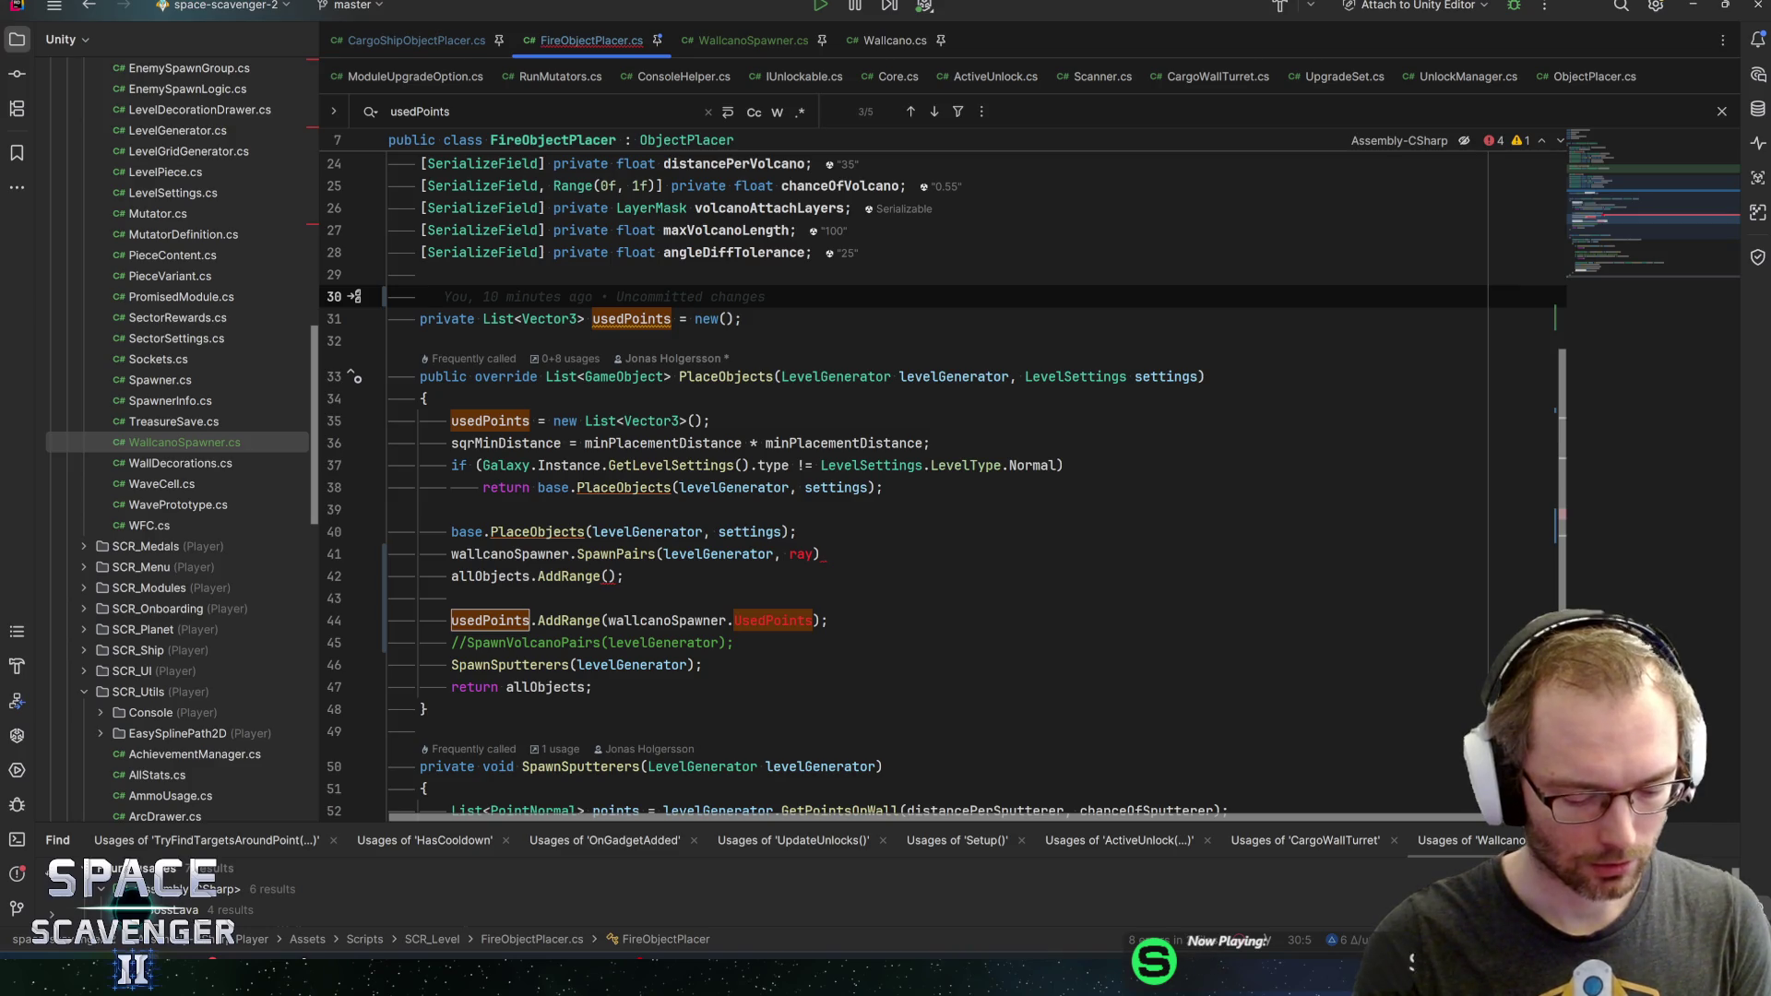
# Declare a private RaycastHit2D[] rayHits = new RaycastHit2D[1] field
pyautogui.write('priv')
pyautogui.press('Return')
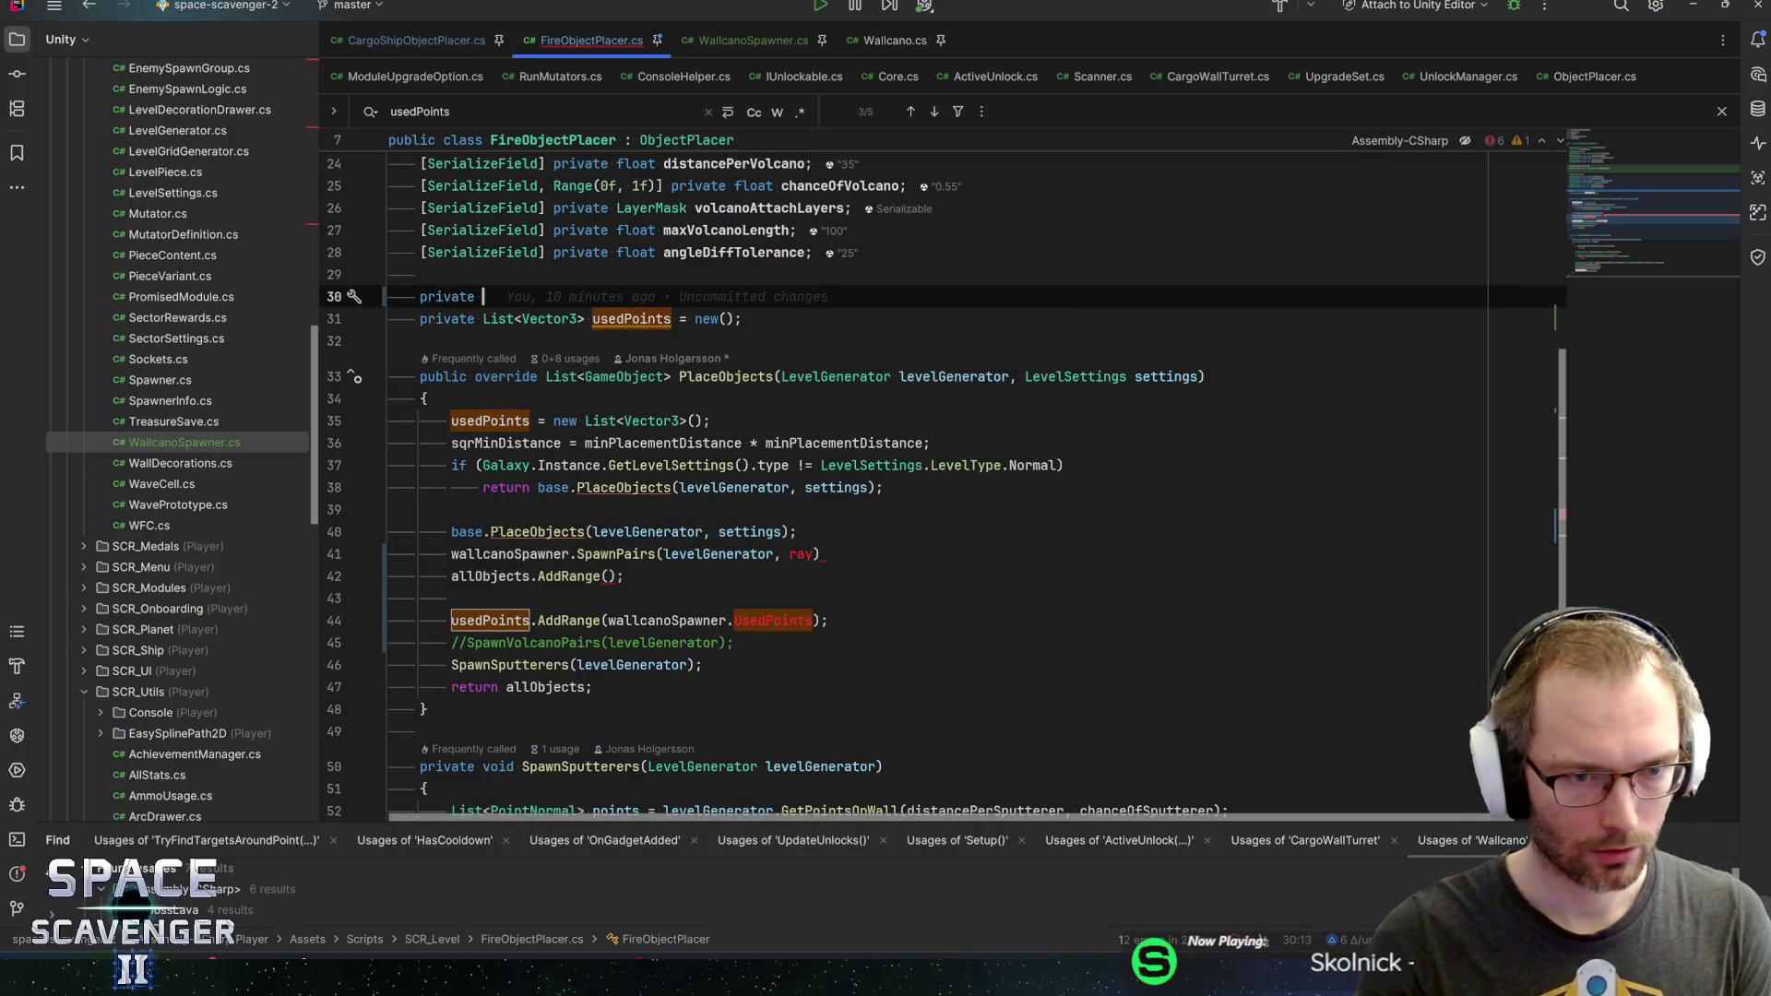
pyautogui.write('Ray')
pyautogui.press('Down')
pyautogui.press('Return')
pyautogui.write('[]')
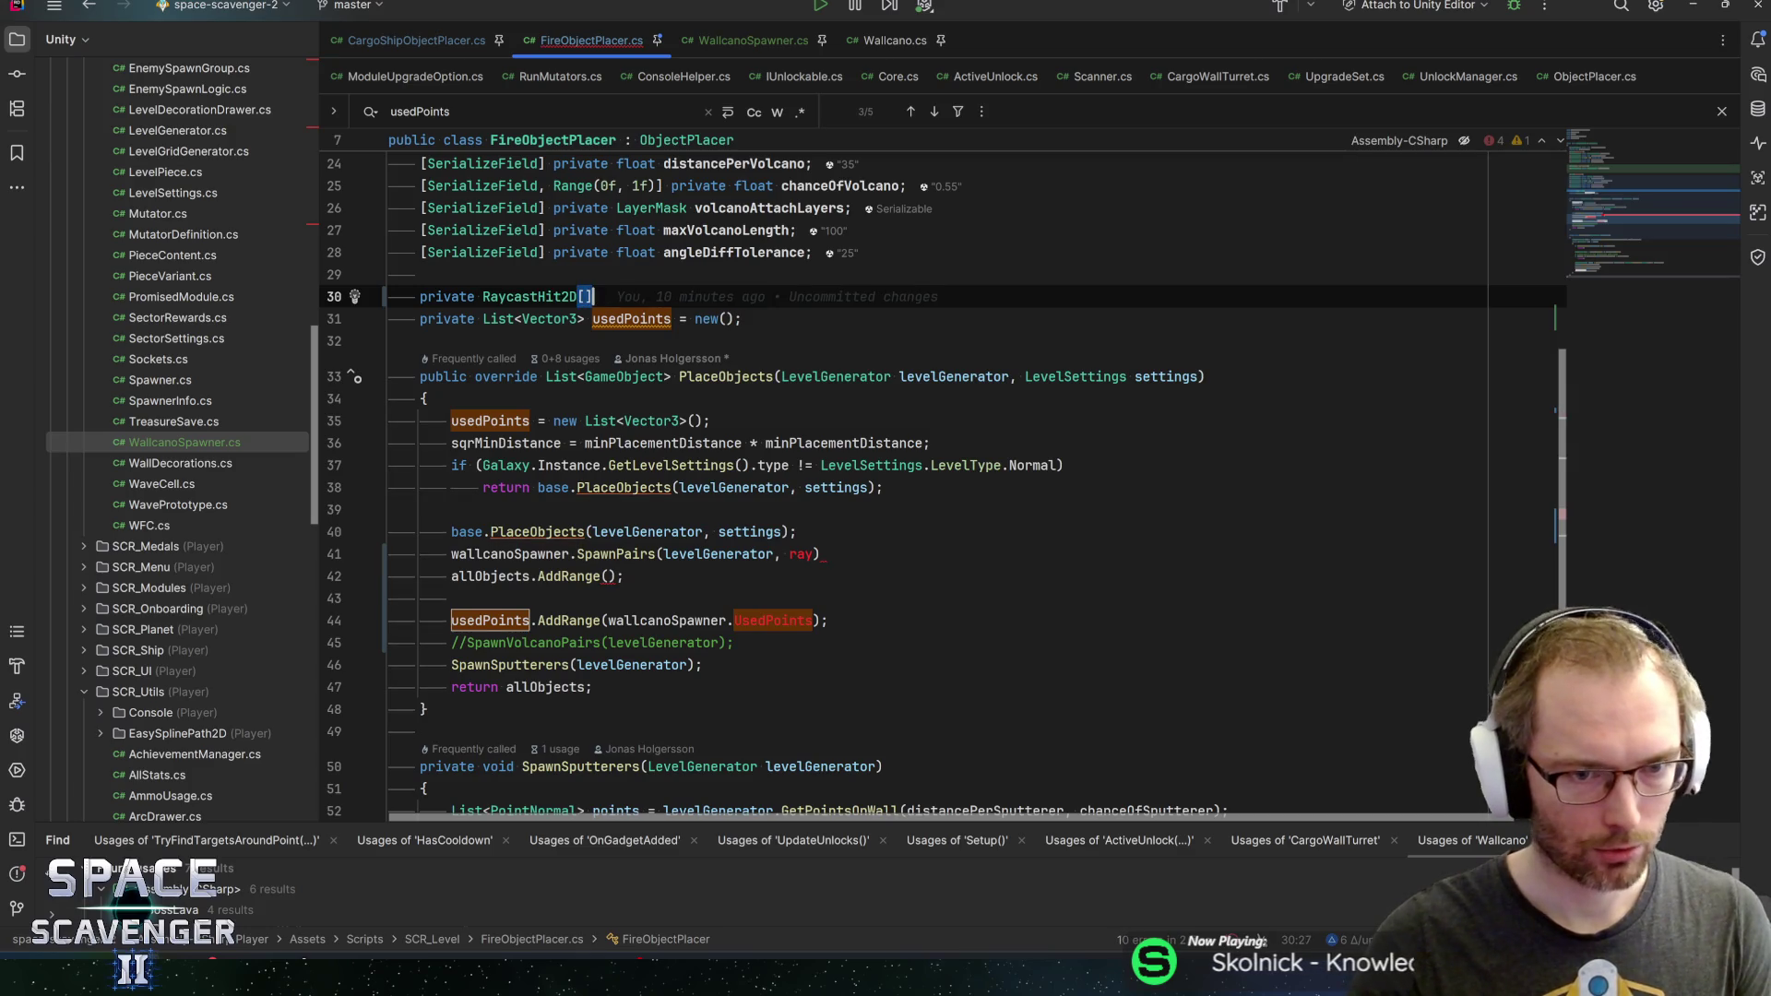
pyautogui.write(' ra')
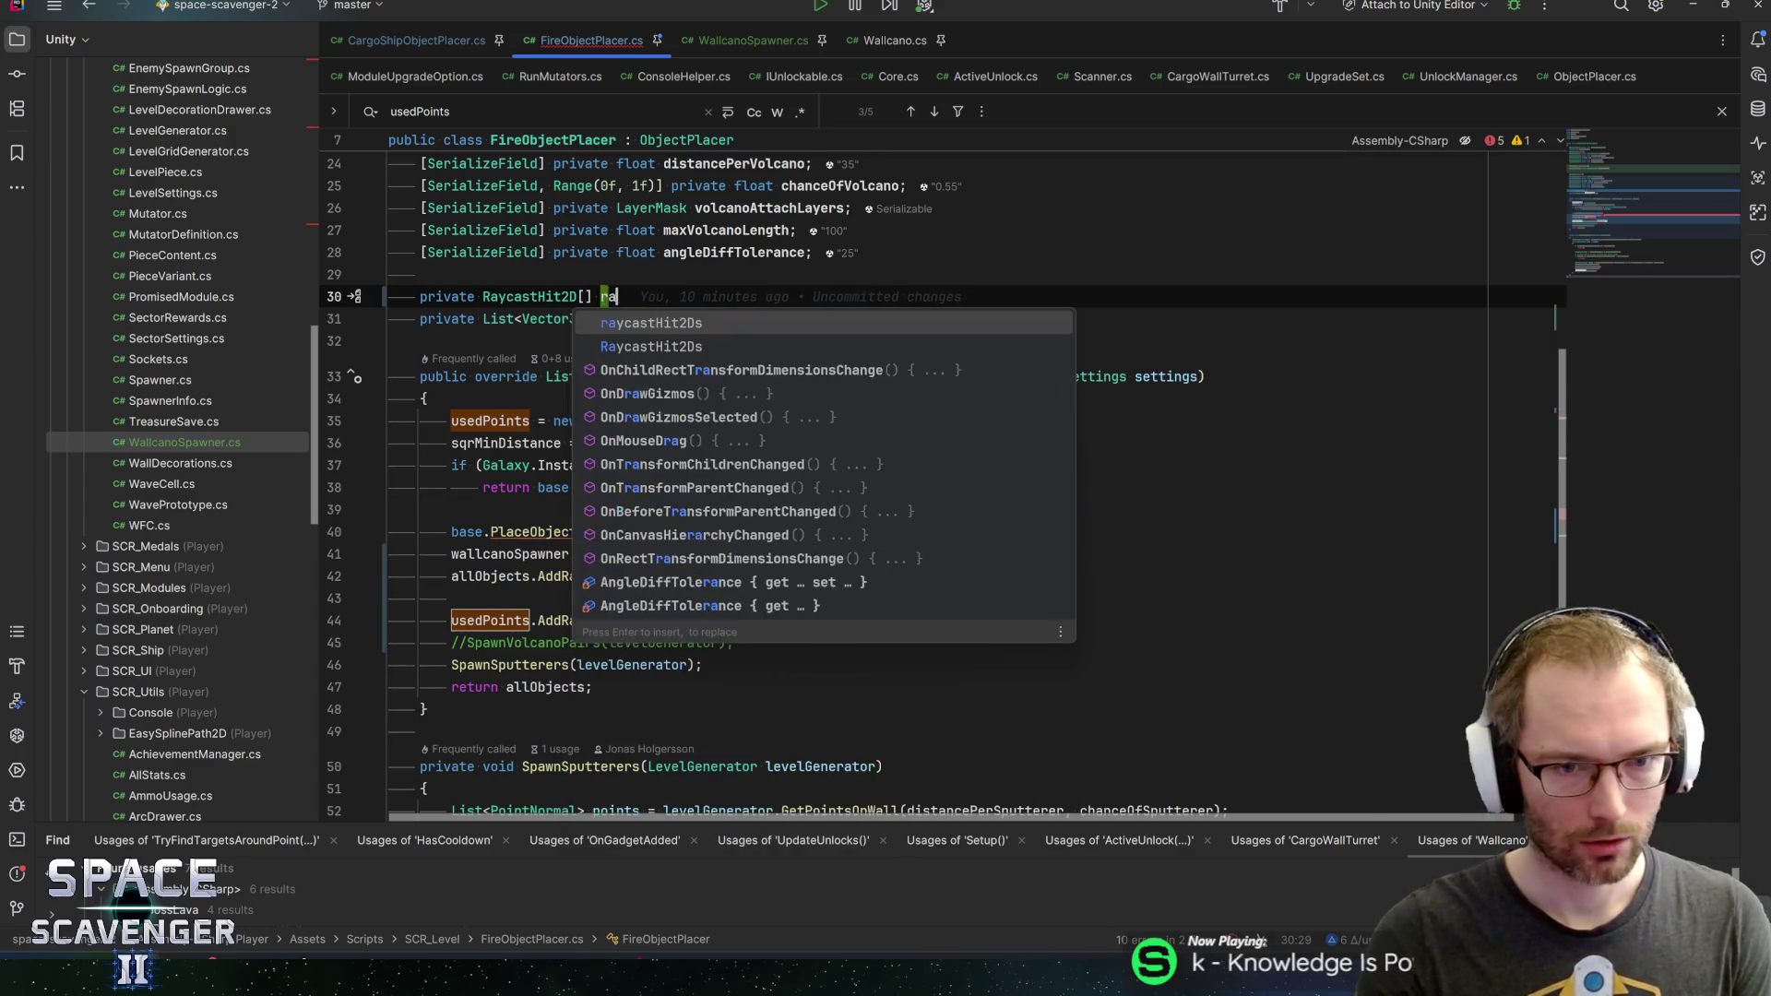
pyautogui.write('yHits = n')
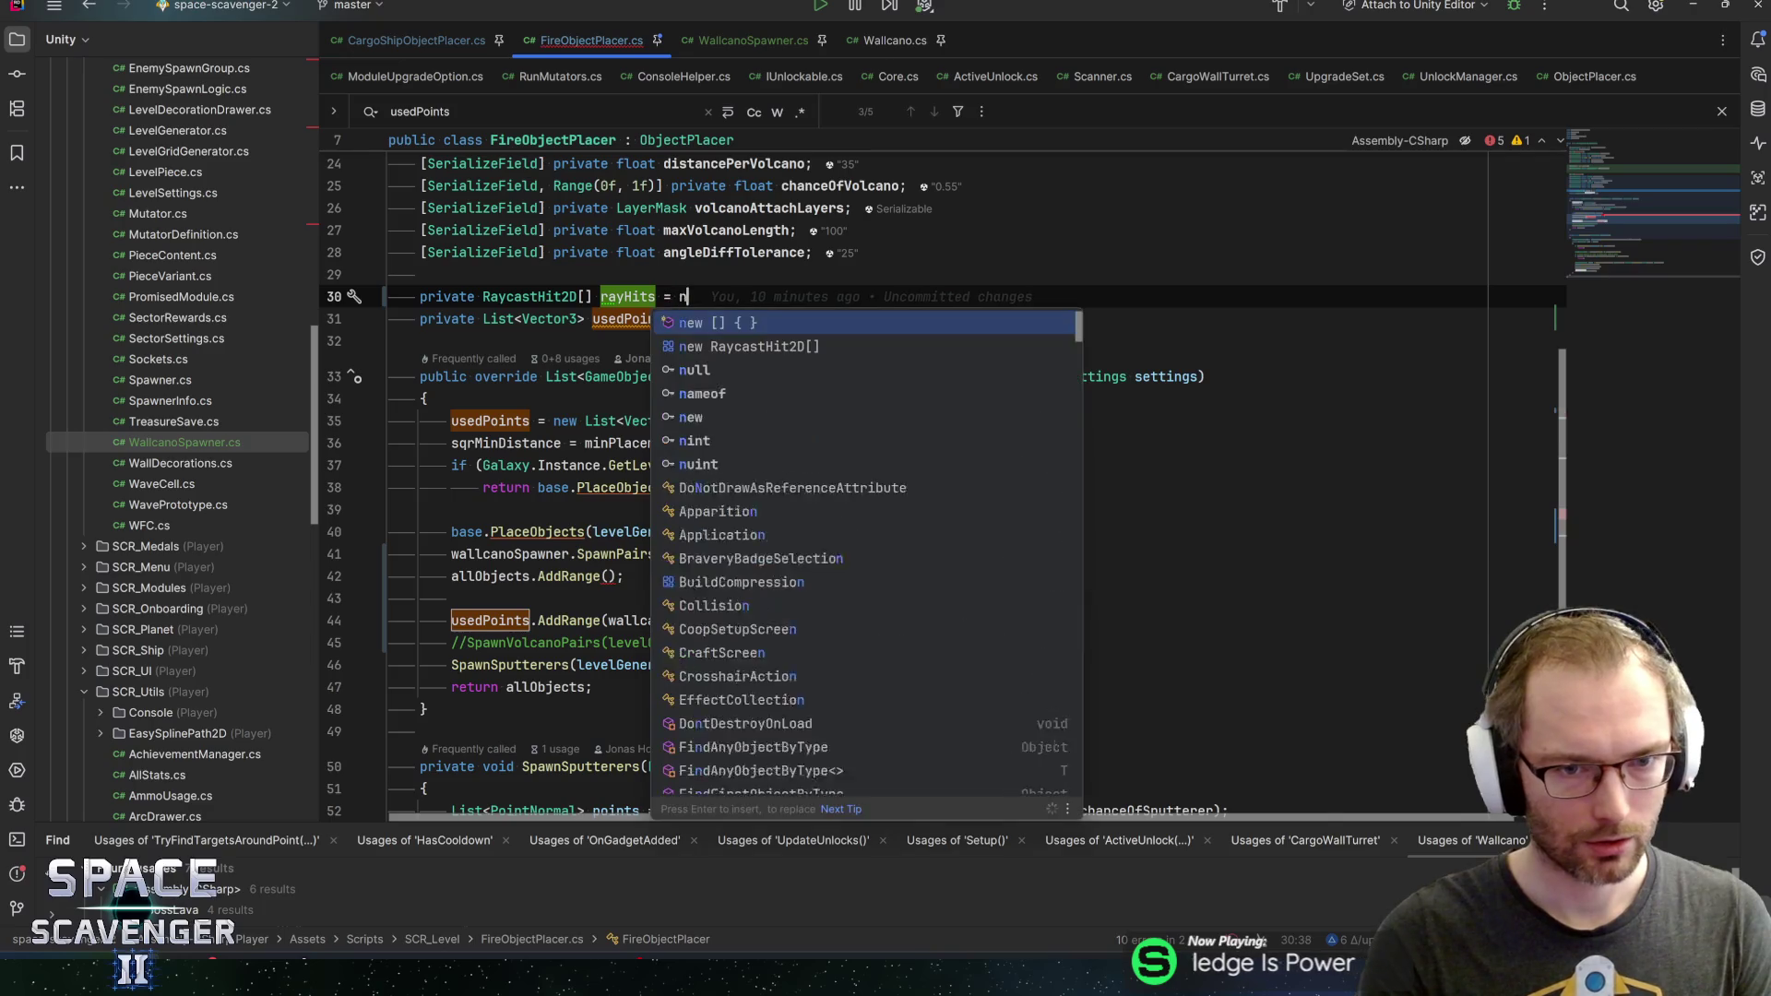
pyautogui.write('ew RaycastHit2D[1];')
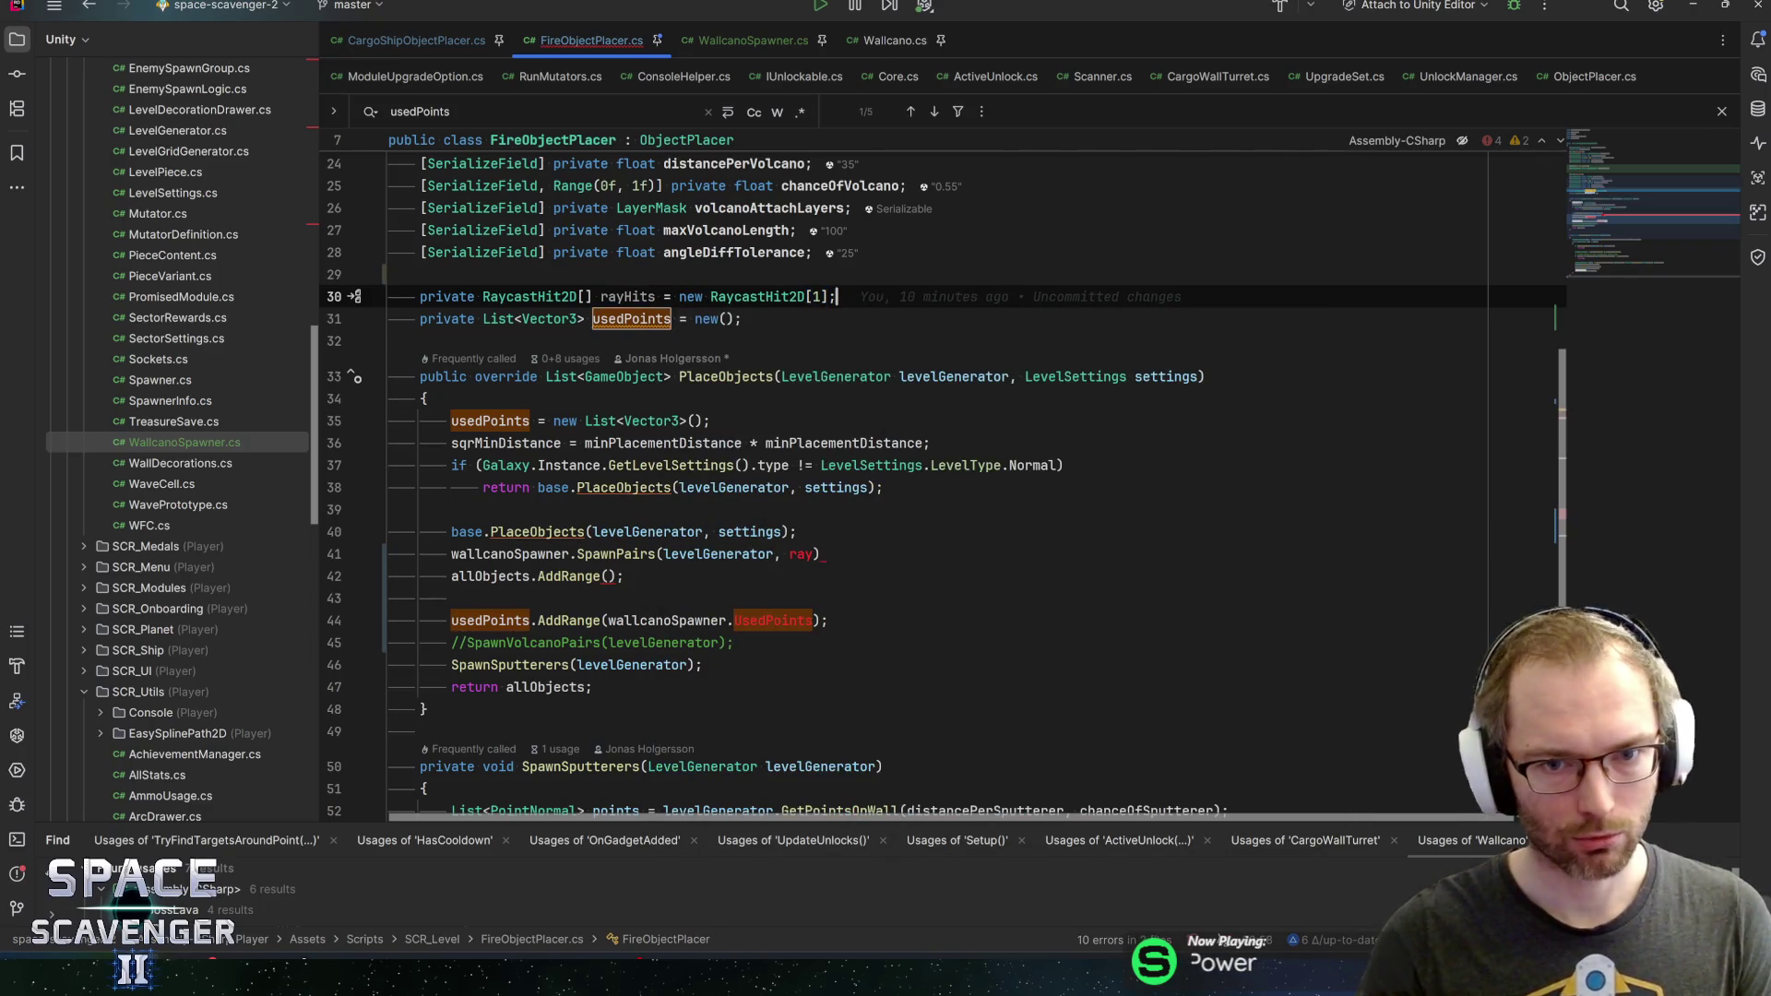
# Extend the SpawnPairs call with rayHits, ref allObjects and ref usedPoints arguments
pyautogui.click(655, 296)
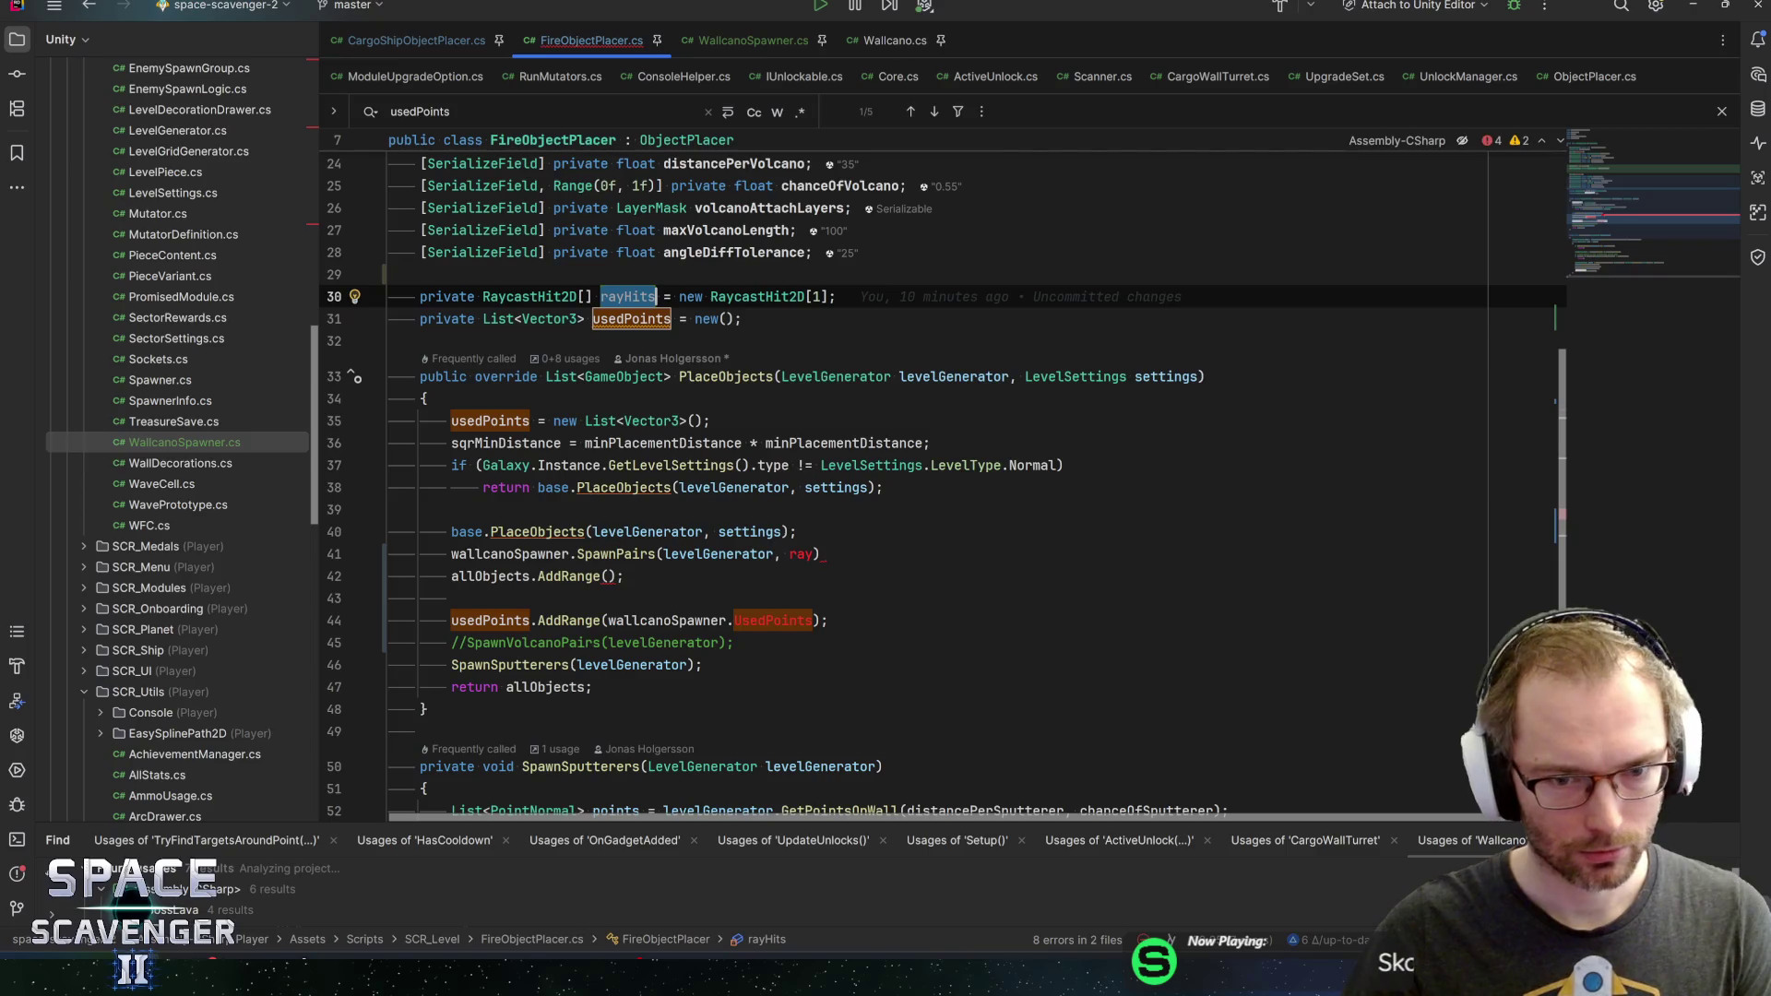
pyautogui.click(816, 554)
pyautogui.write('Hits')
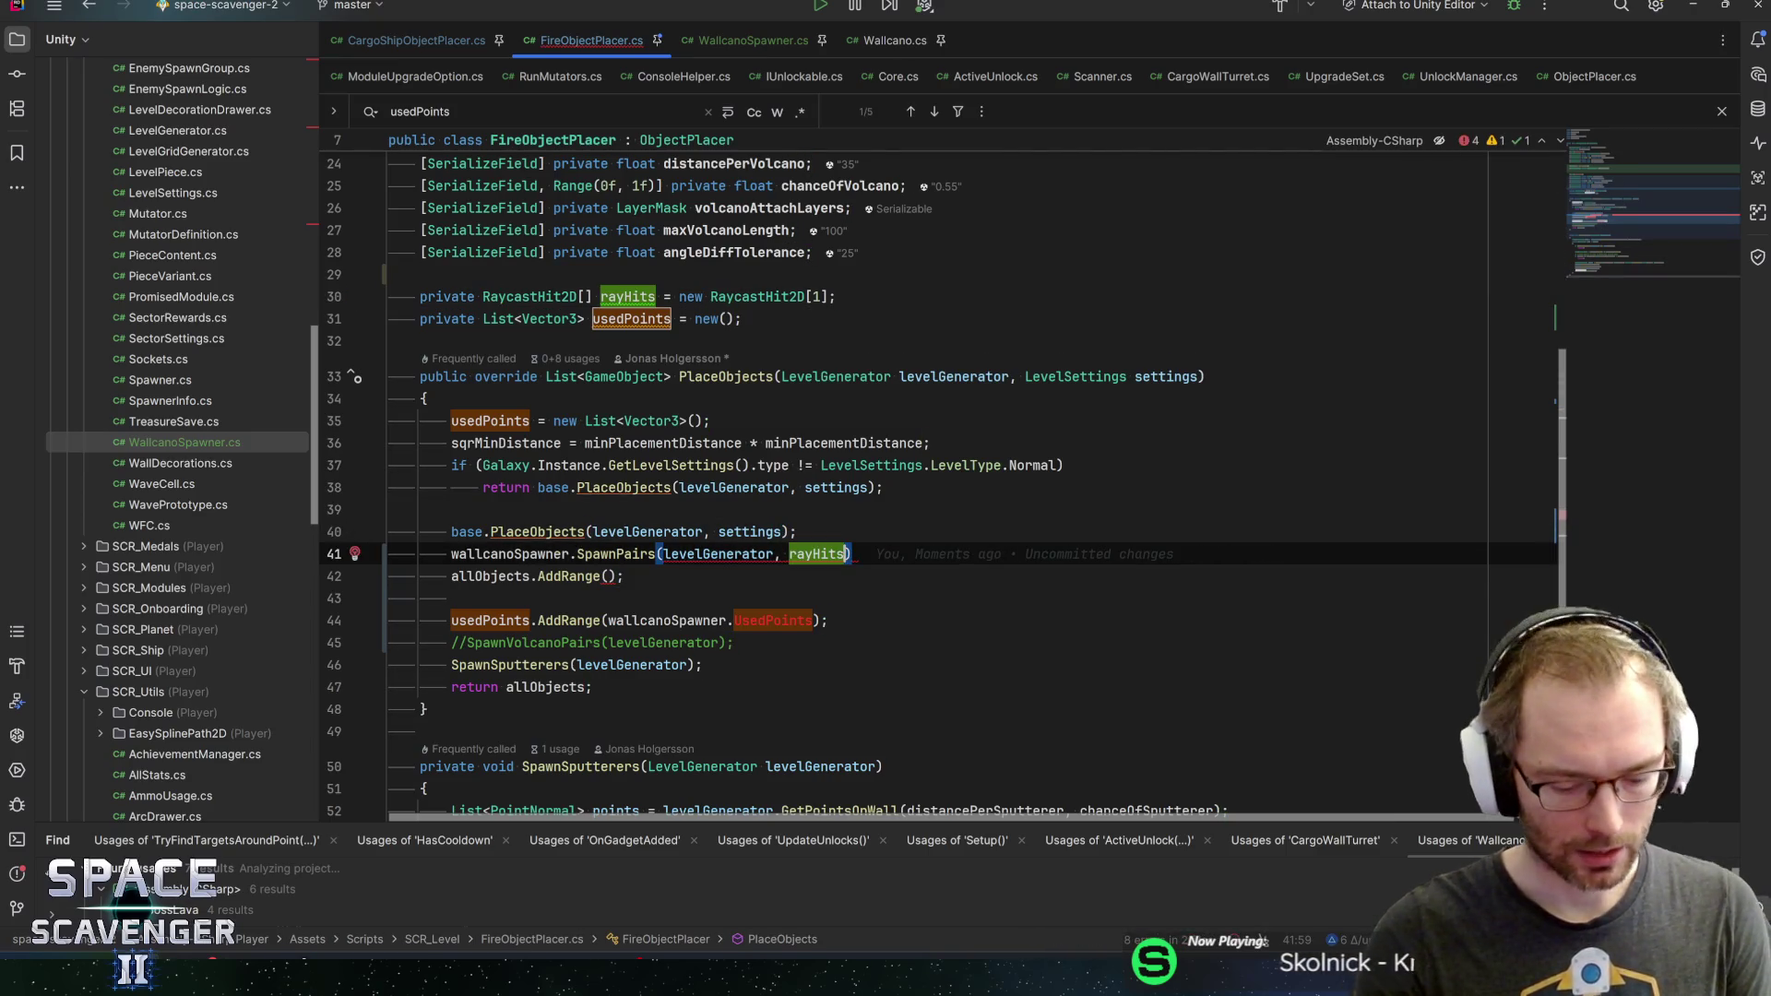
pyautogui.write(', ')
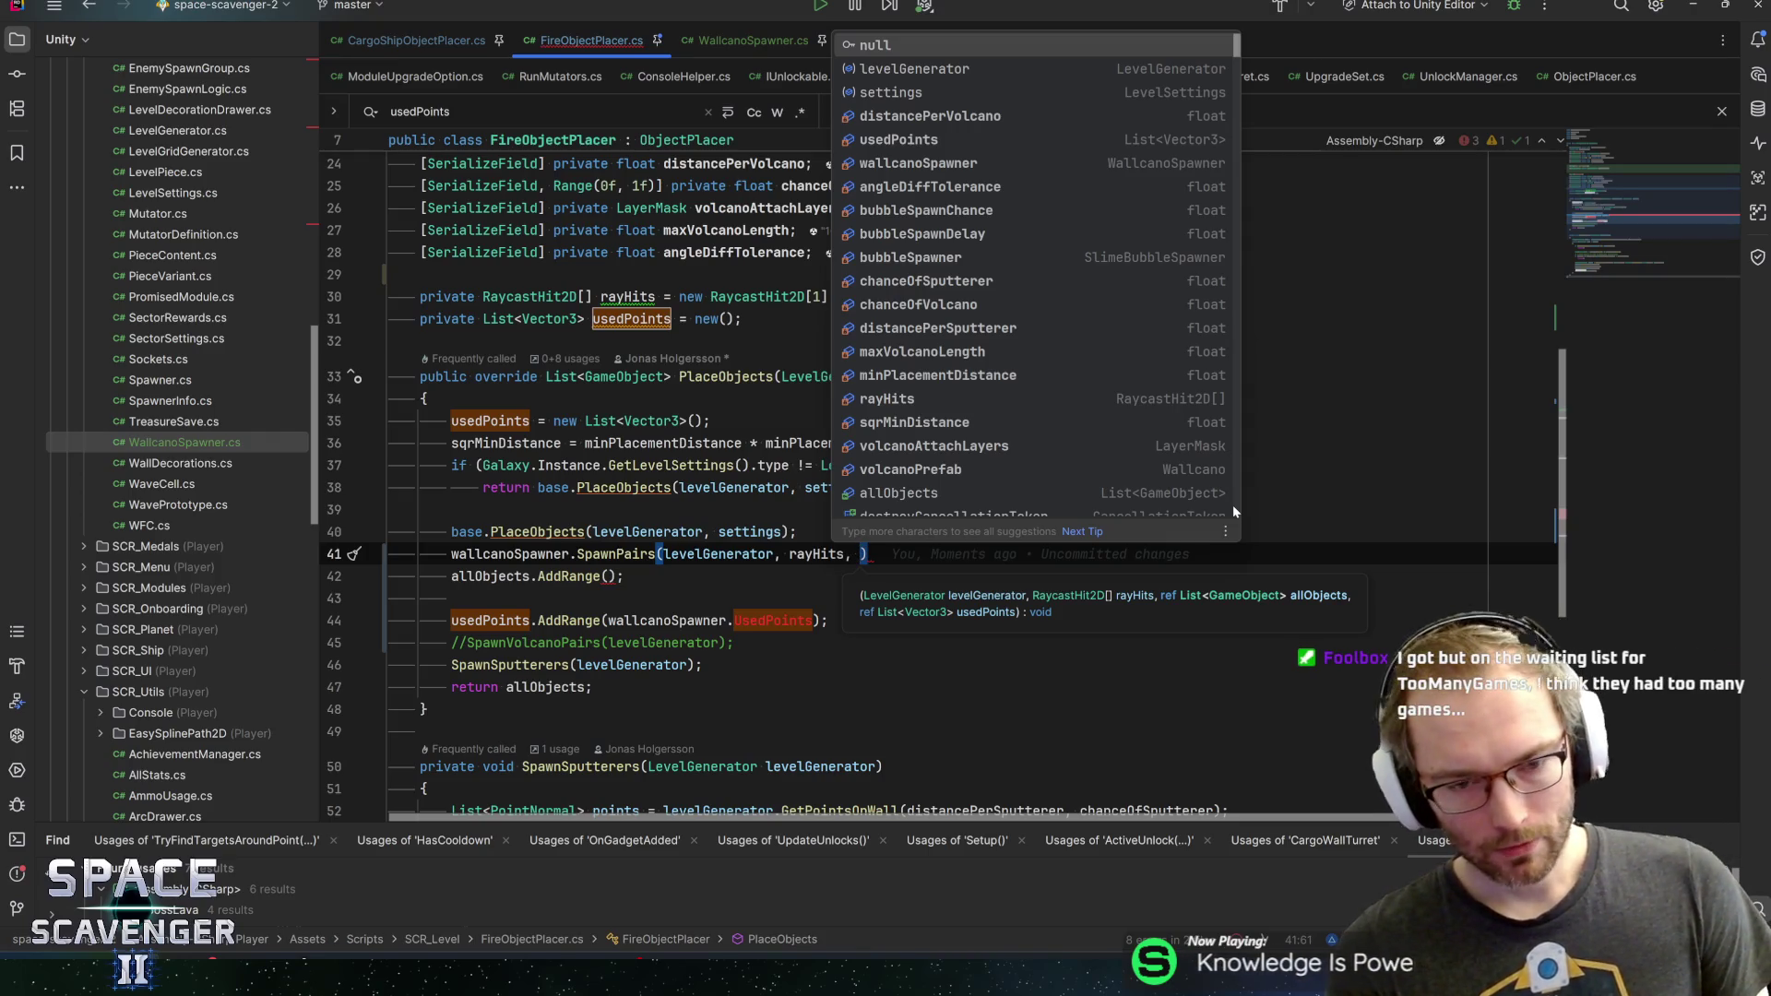
pyautogui.write('ref ')
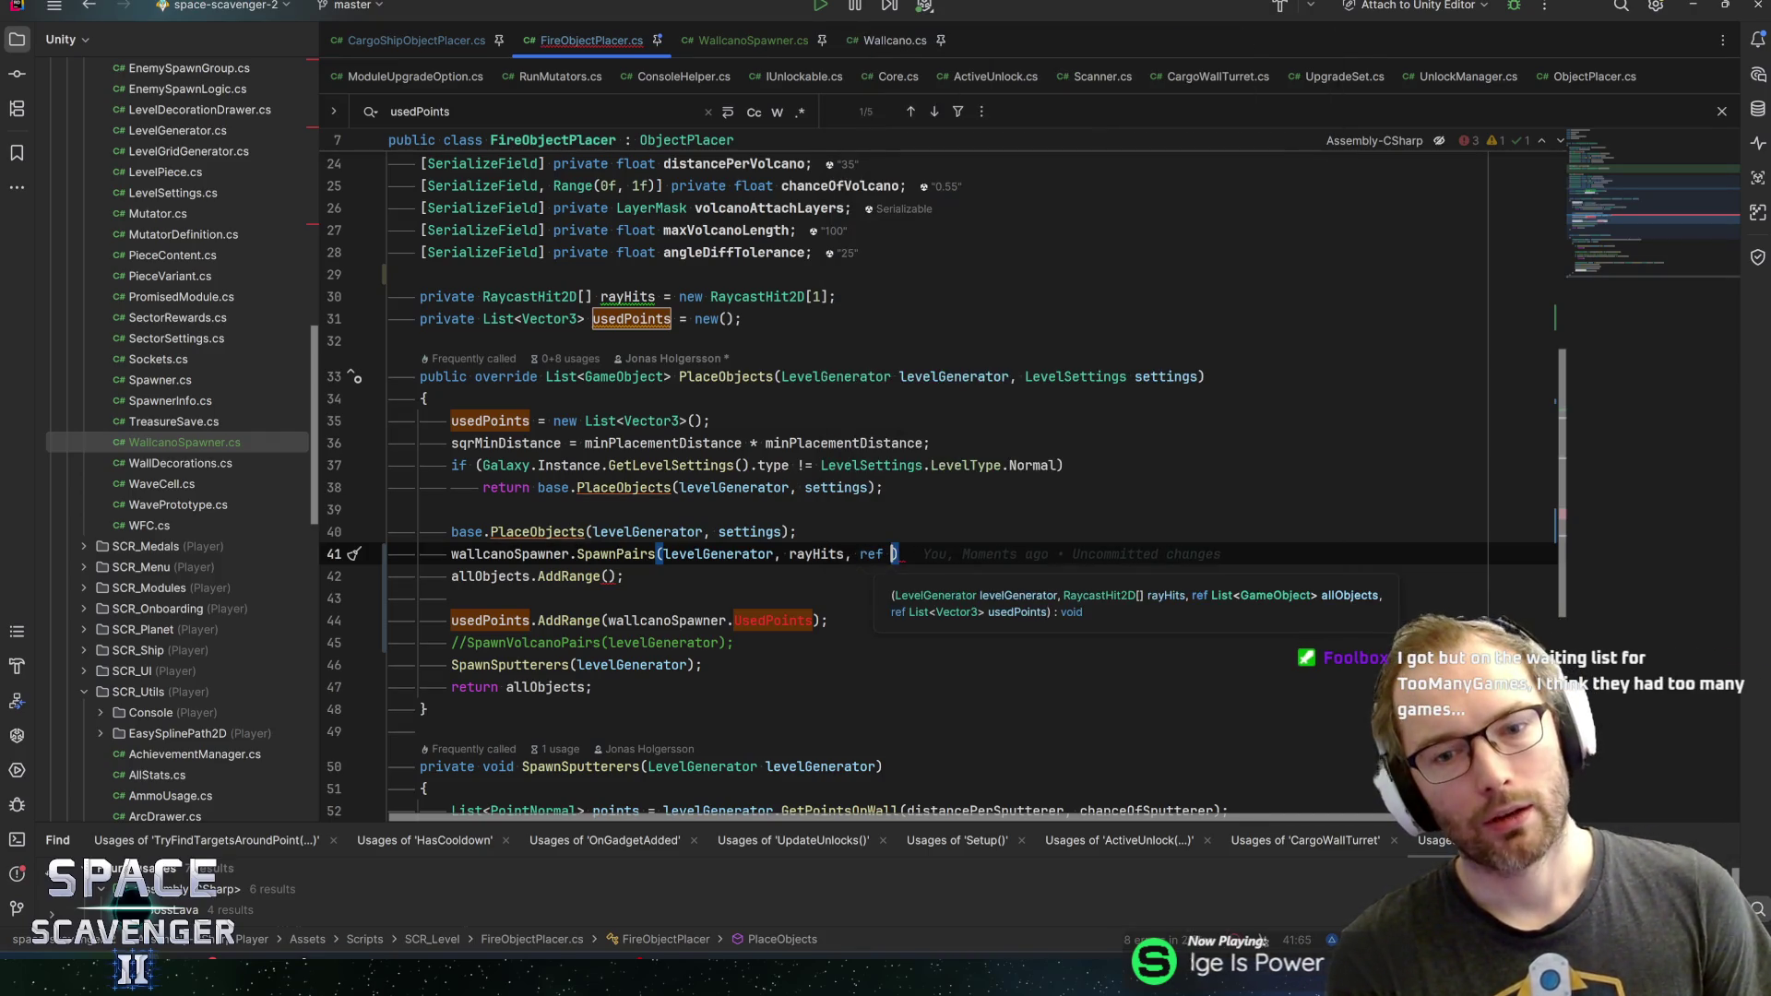
pyautogui.write('allObjects,')
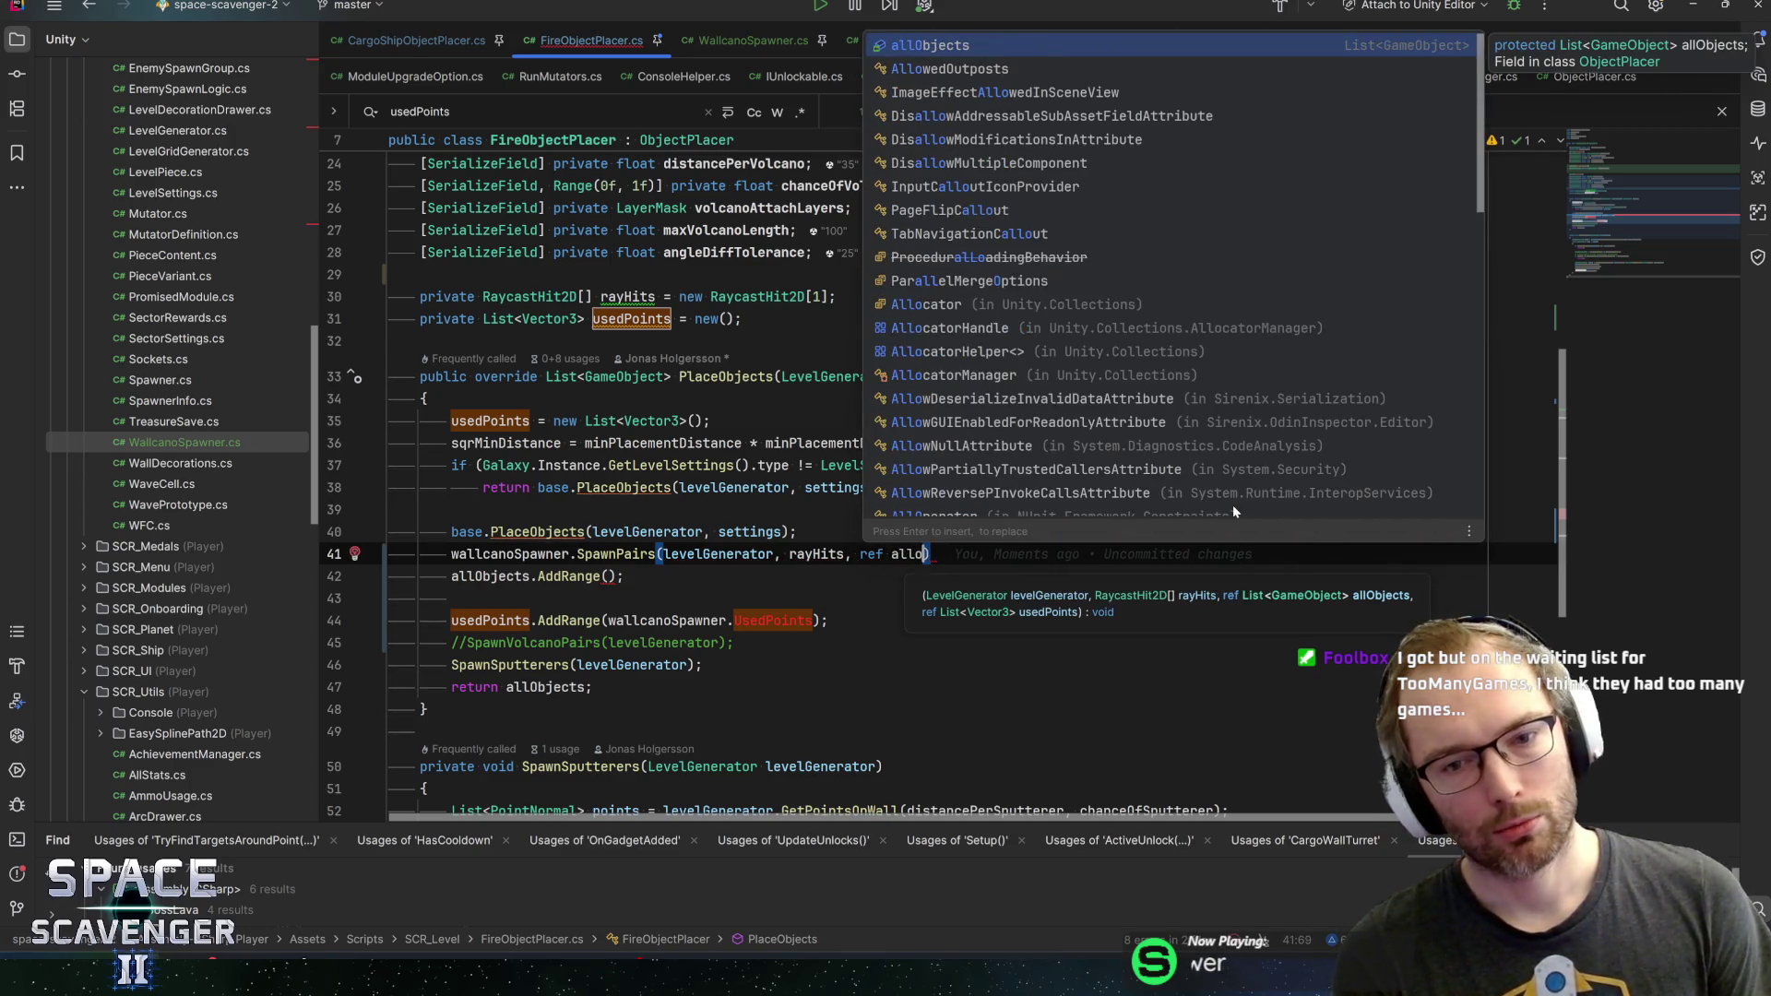
pyautogui.write(' ref ')
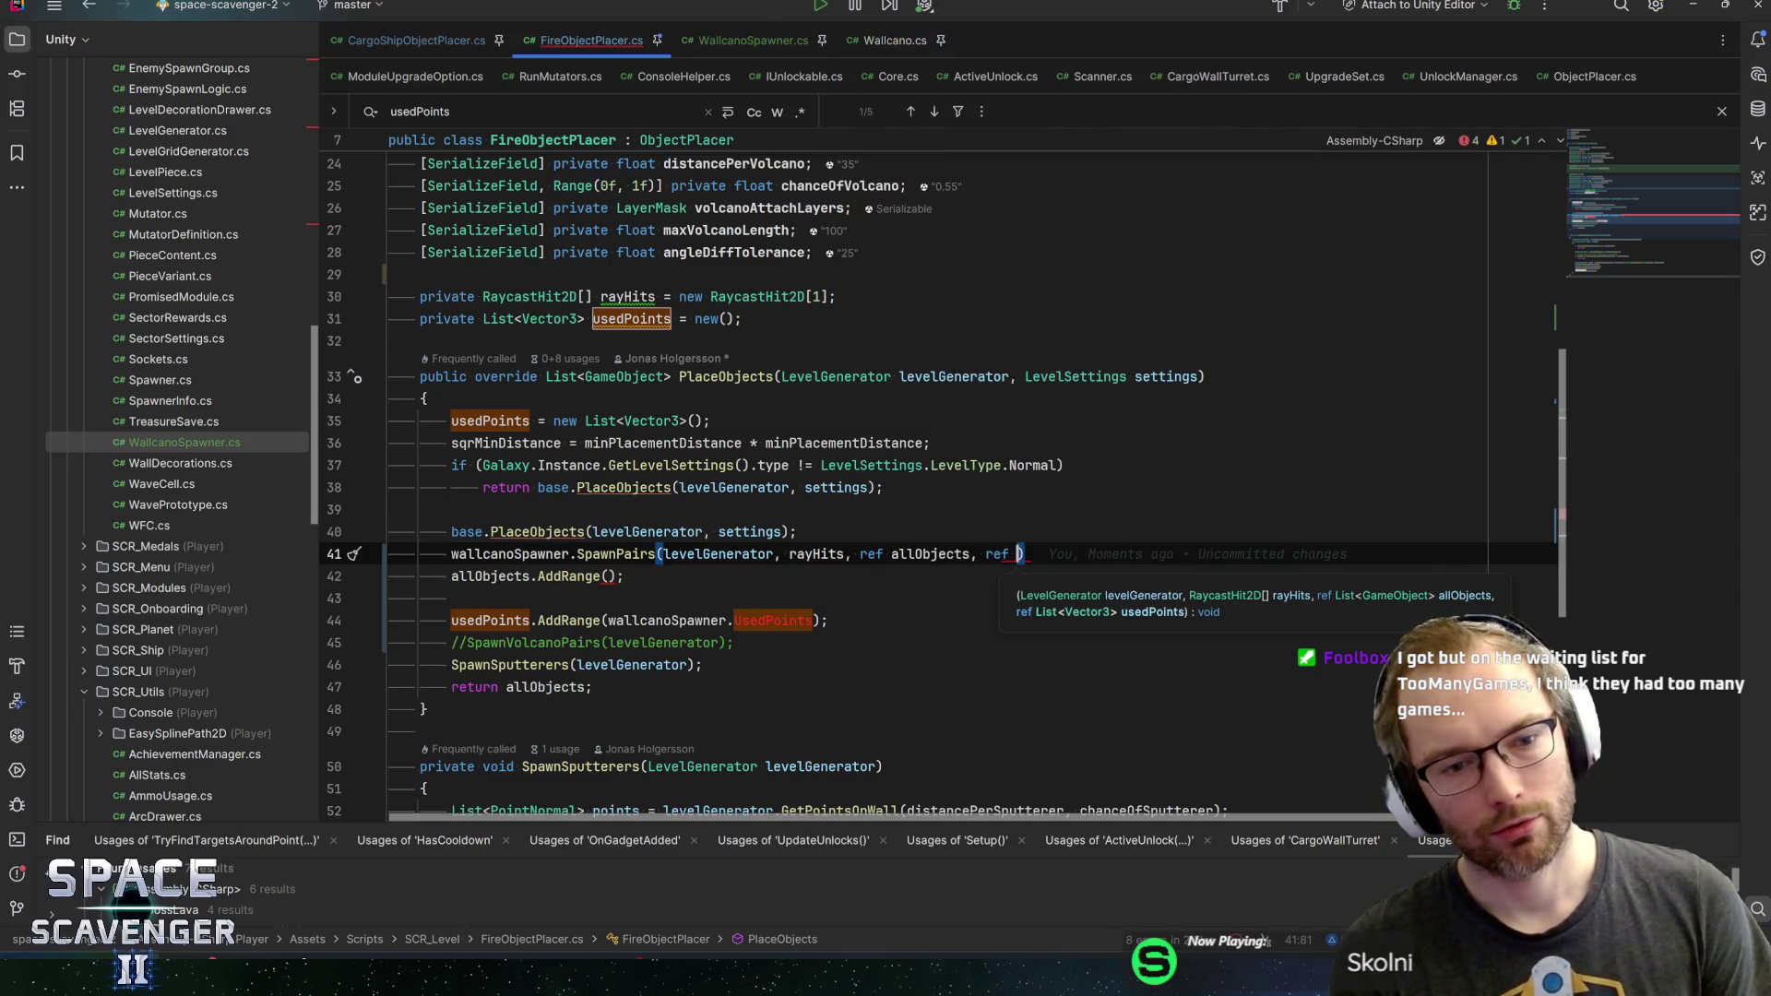
pyautogui.write('usedPO')
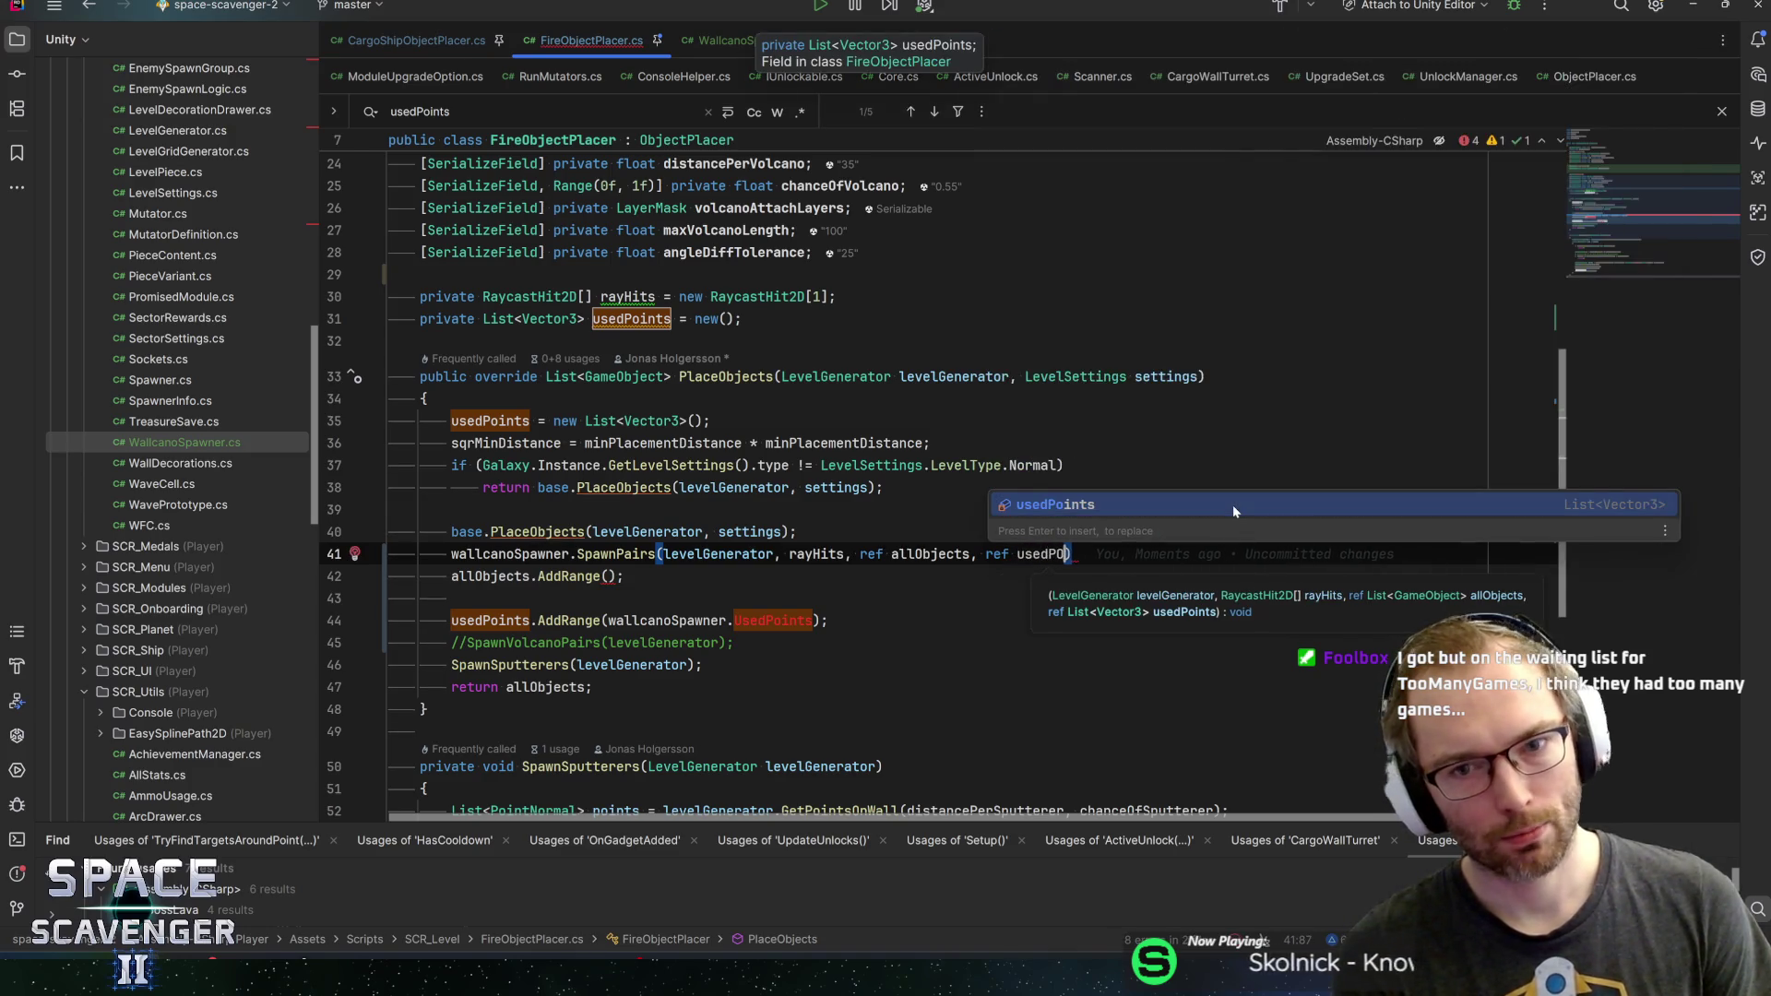
# Finish the SpawnPairs call with ref usedPoints; and remove the leftover allObjects.AddRange line
pyautogui.press('Return')
pyautogui.write(';')
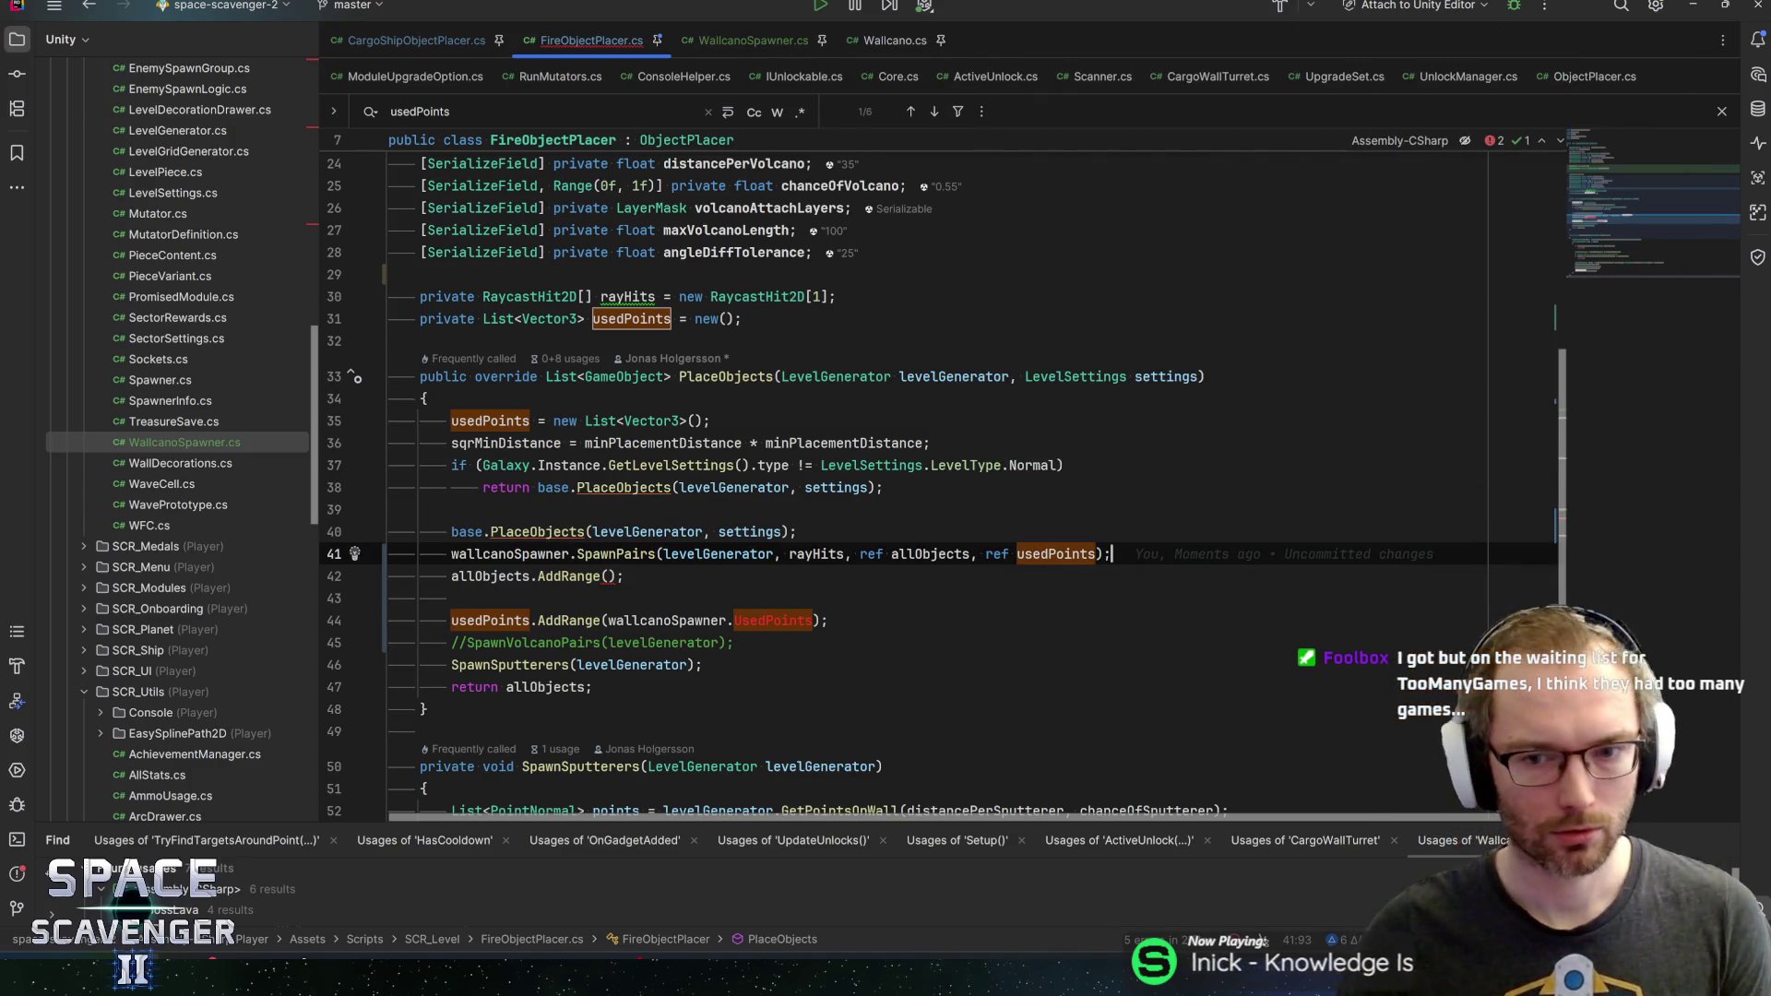
pyautogui.press('Down')
pyautogui.hotkey('ctrl', 'y')
pyautogui.press('BackSpace')
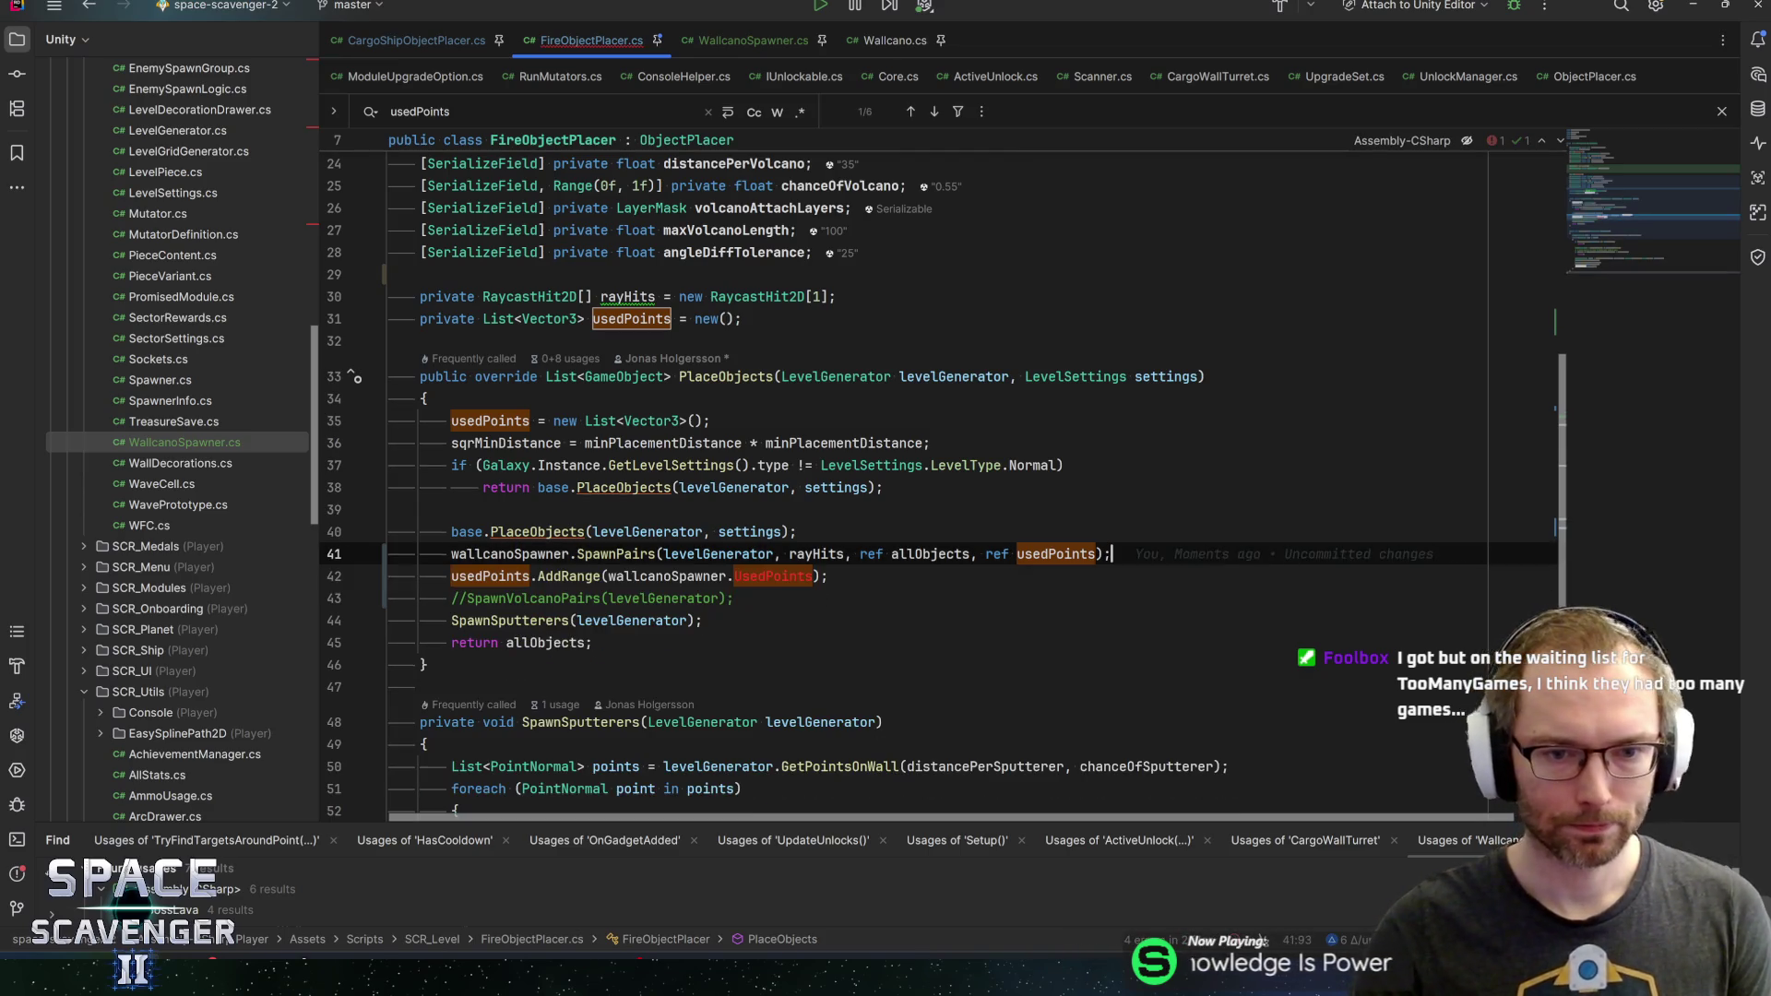
# Delete the usedPoints.AddRange line and the commented-out SpawnVolcanoPairs line
pyautogui.press('Down')
pyautogui.hotkey('ctrl', 'y')
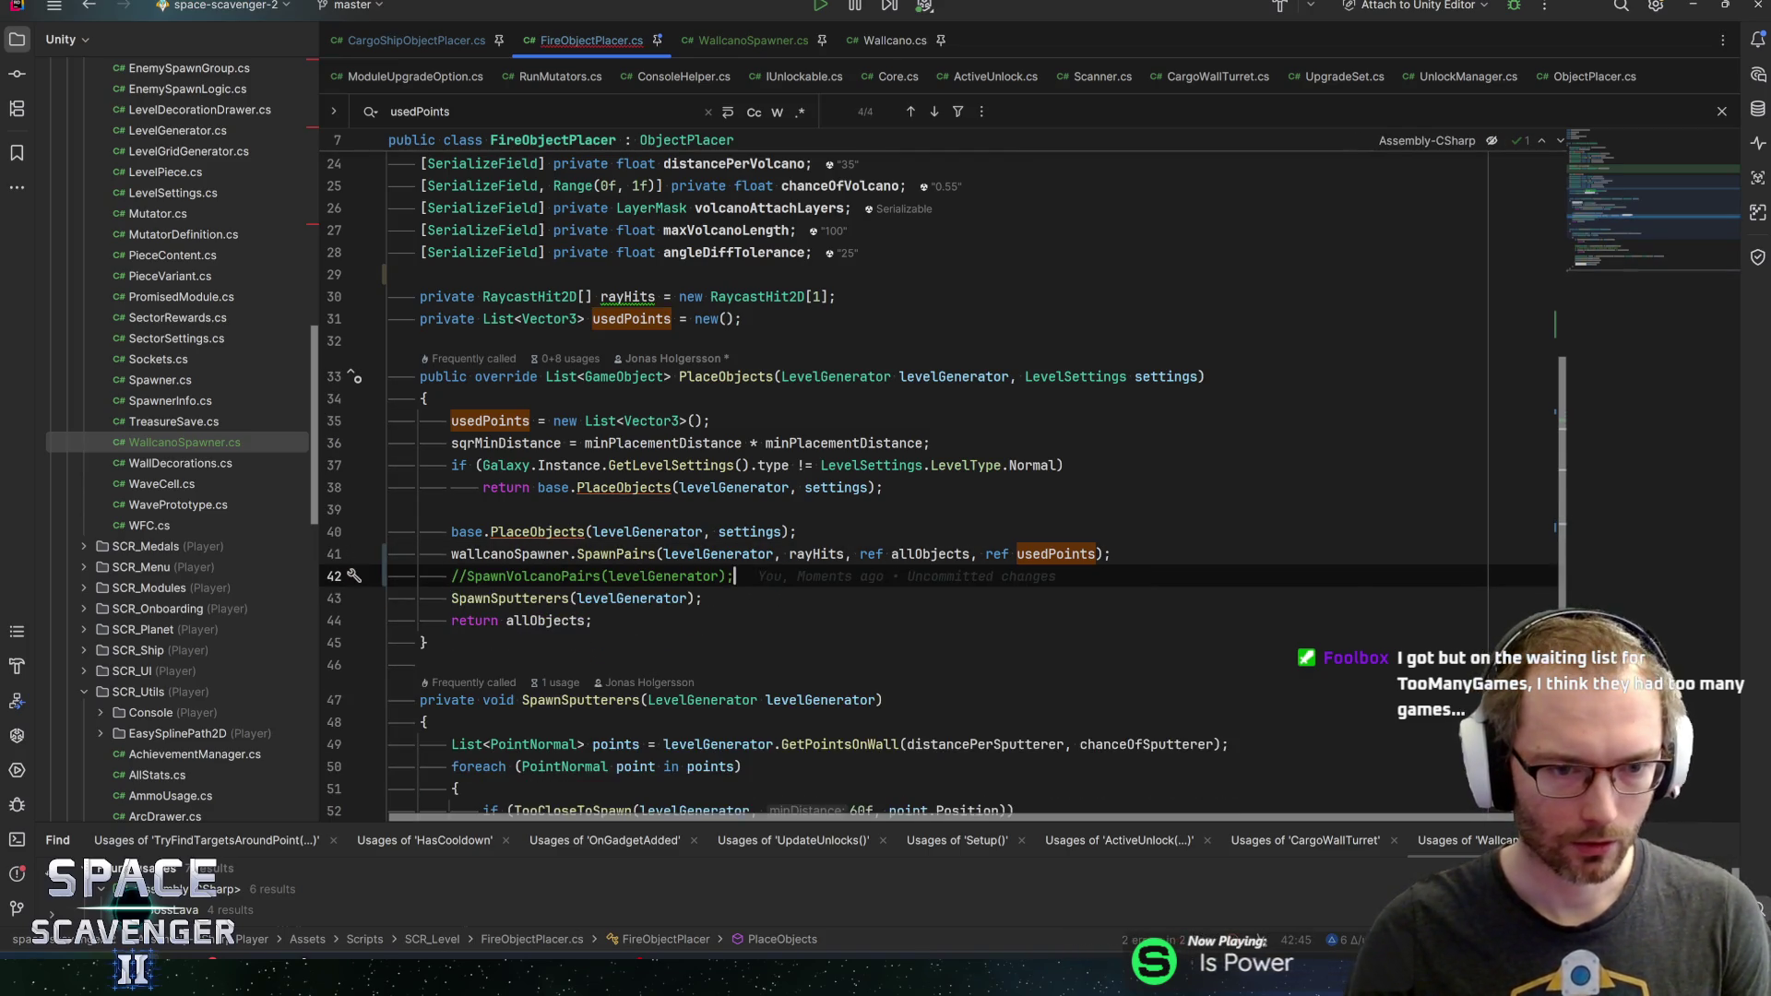
pyautogui.hotkey('ctrl', 'y')
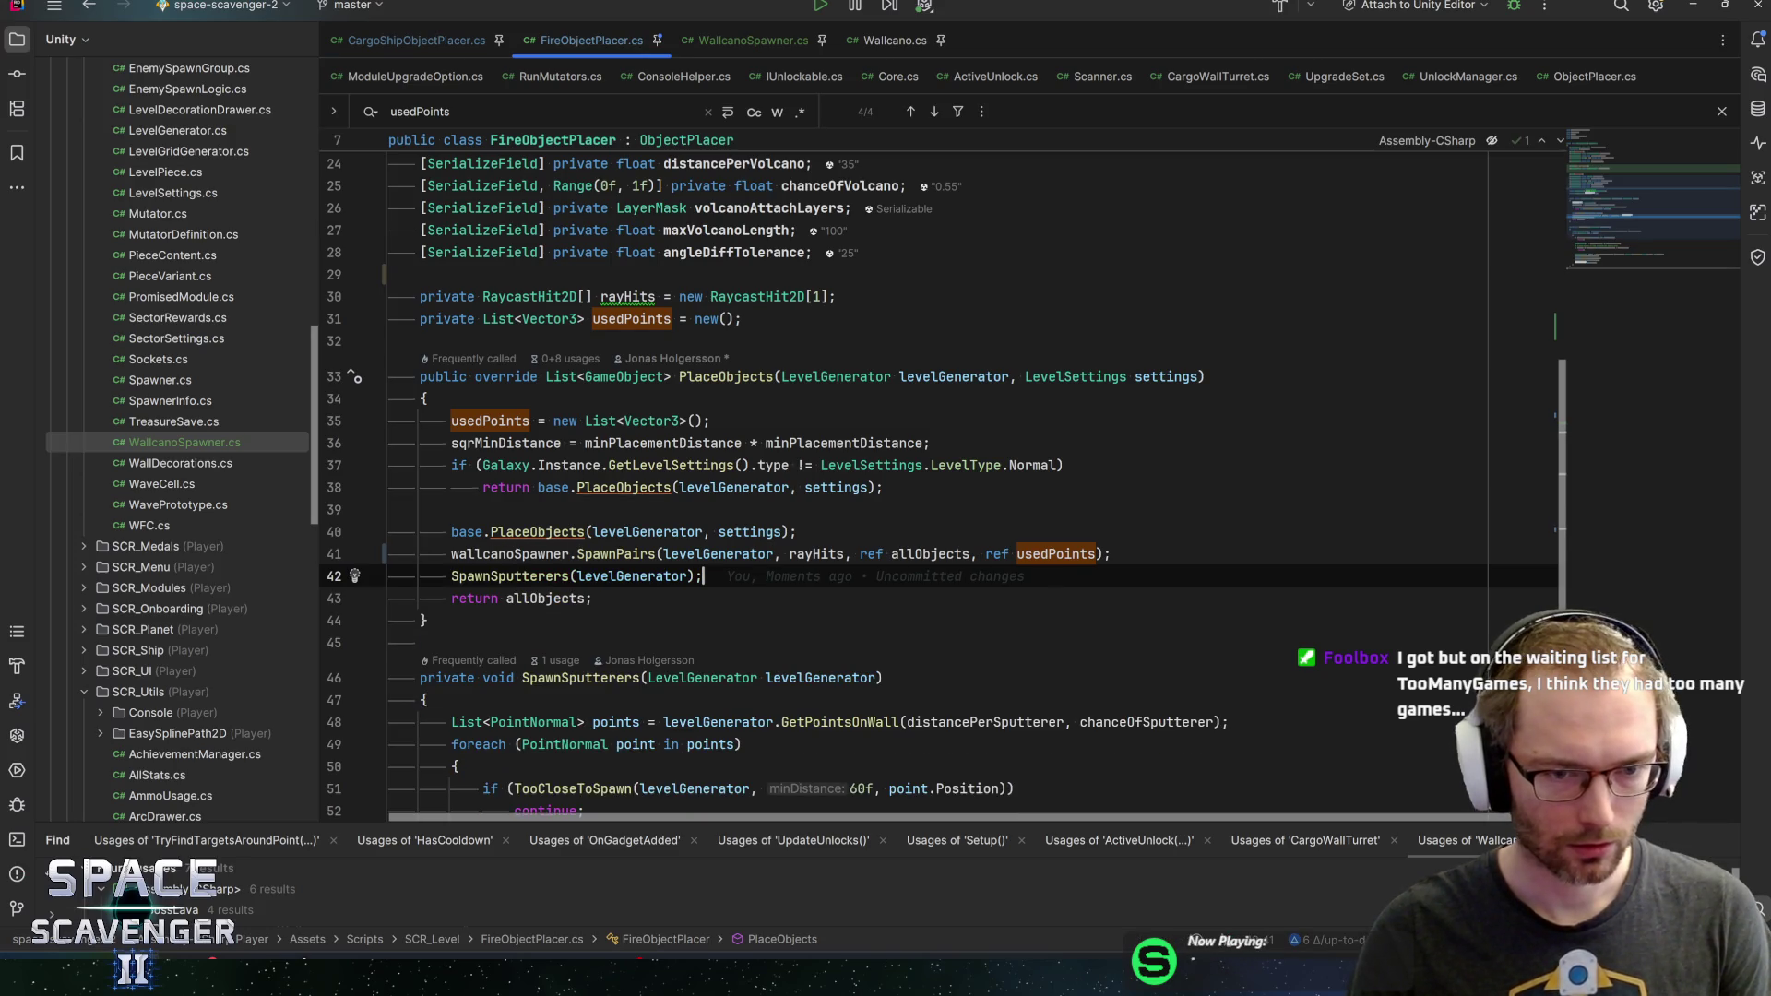
pyautogui.click(451, 553)
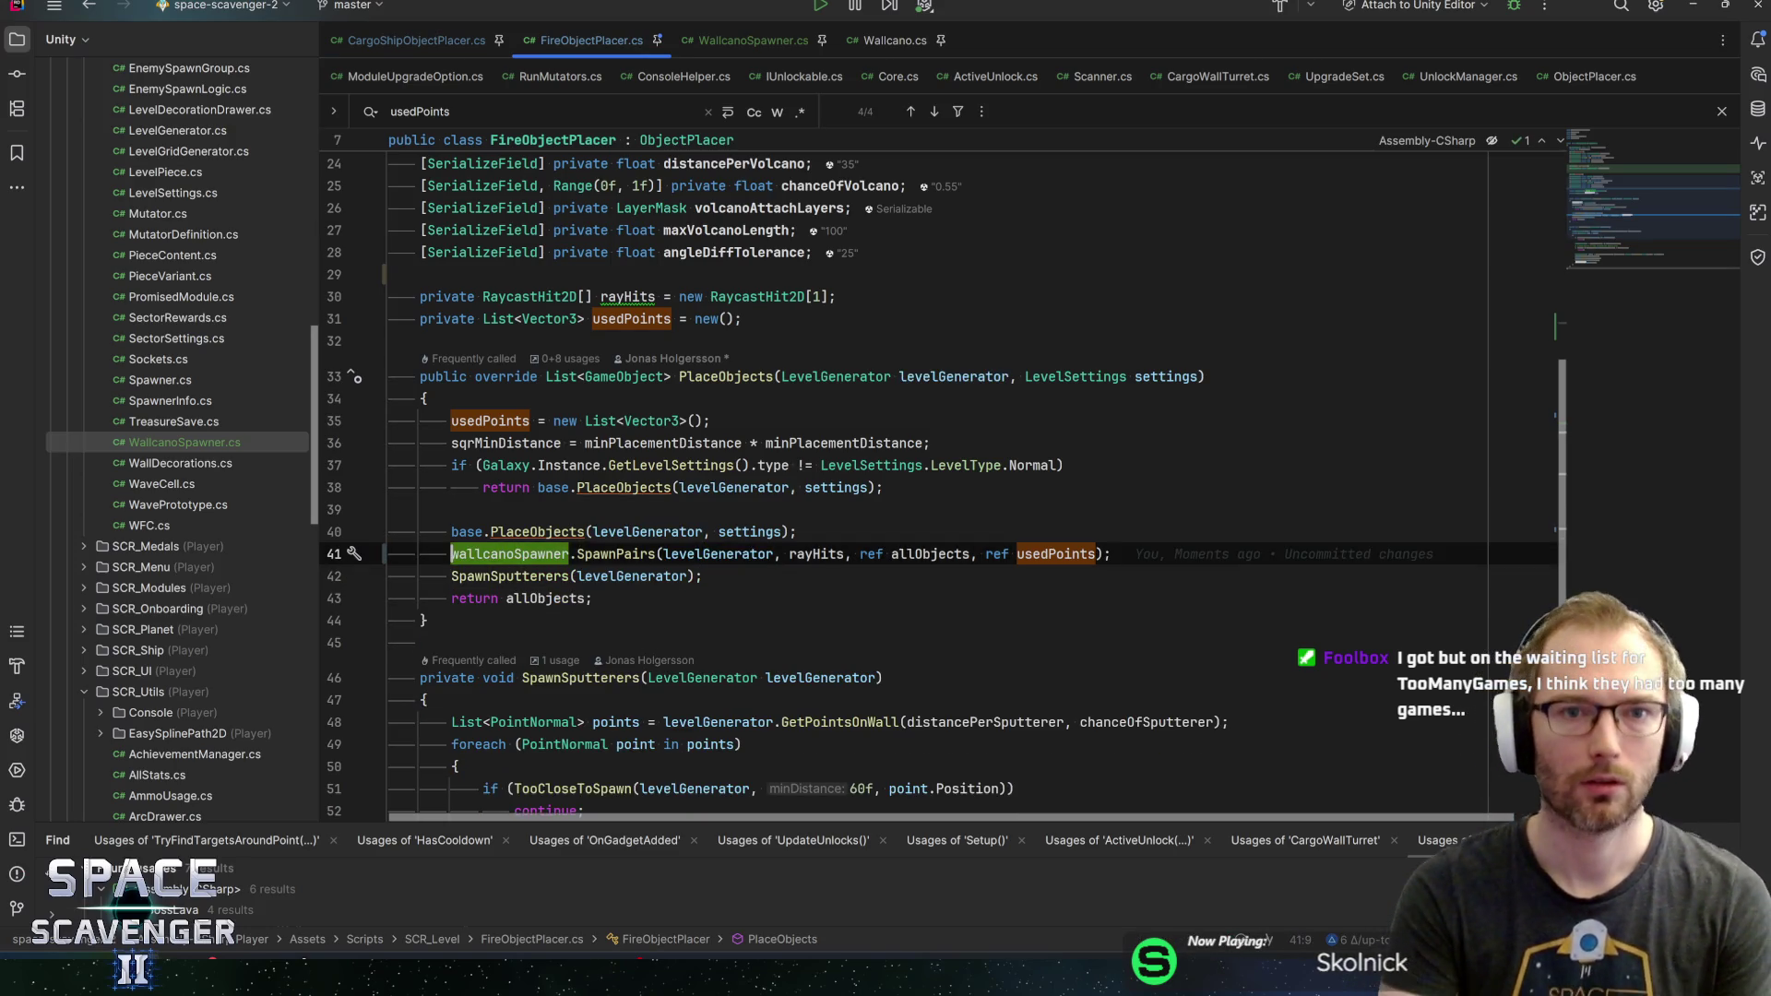
pyautogui.hotkey('shift', 'End')
pyautogui.press('End')
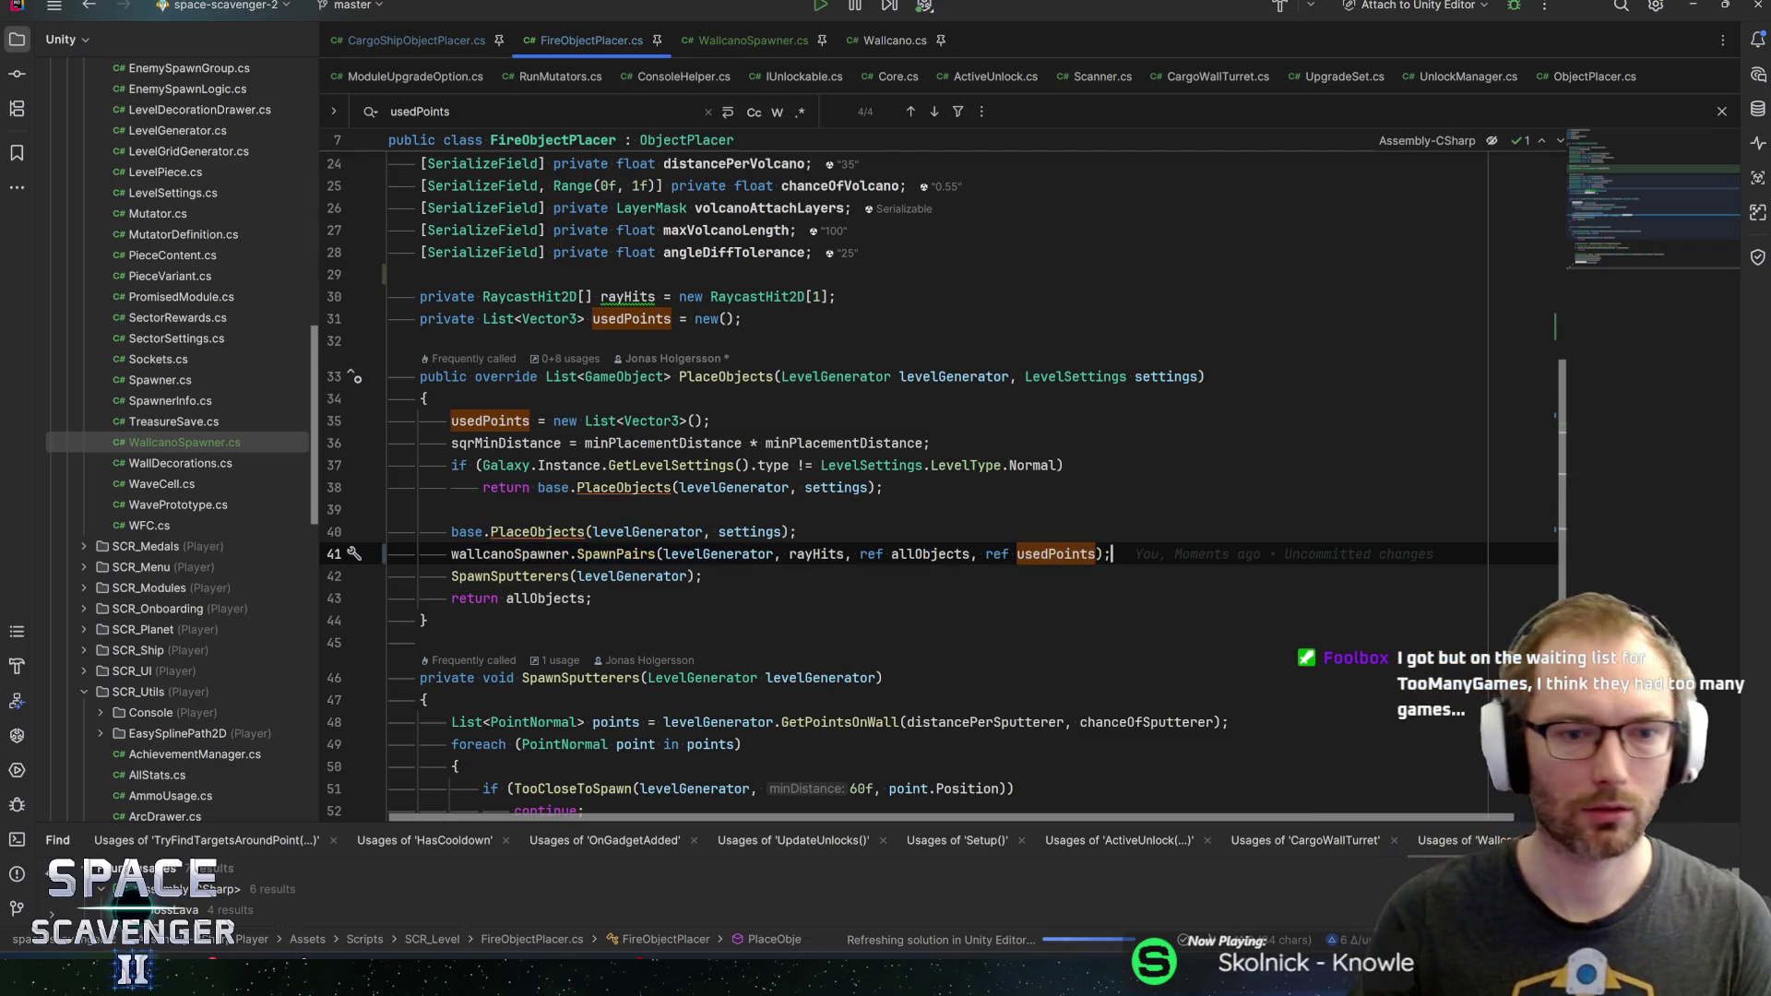
pyautogui.click(703, 576)
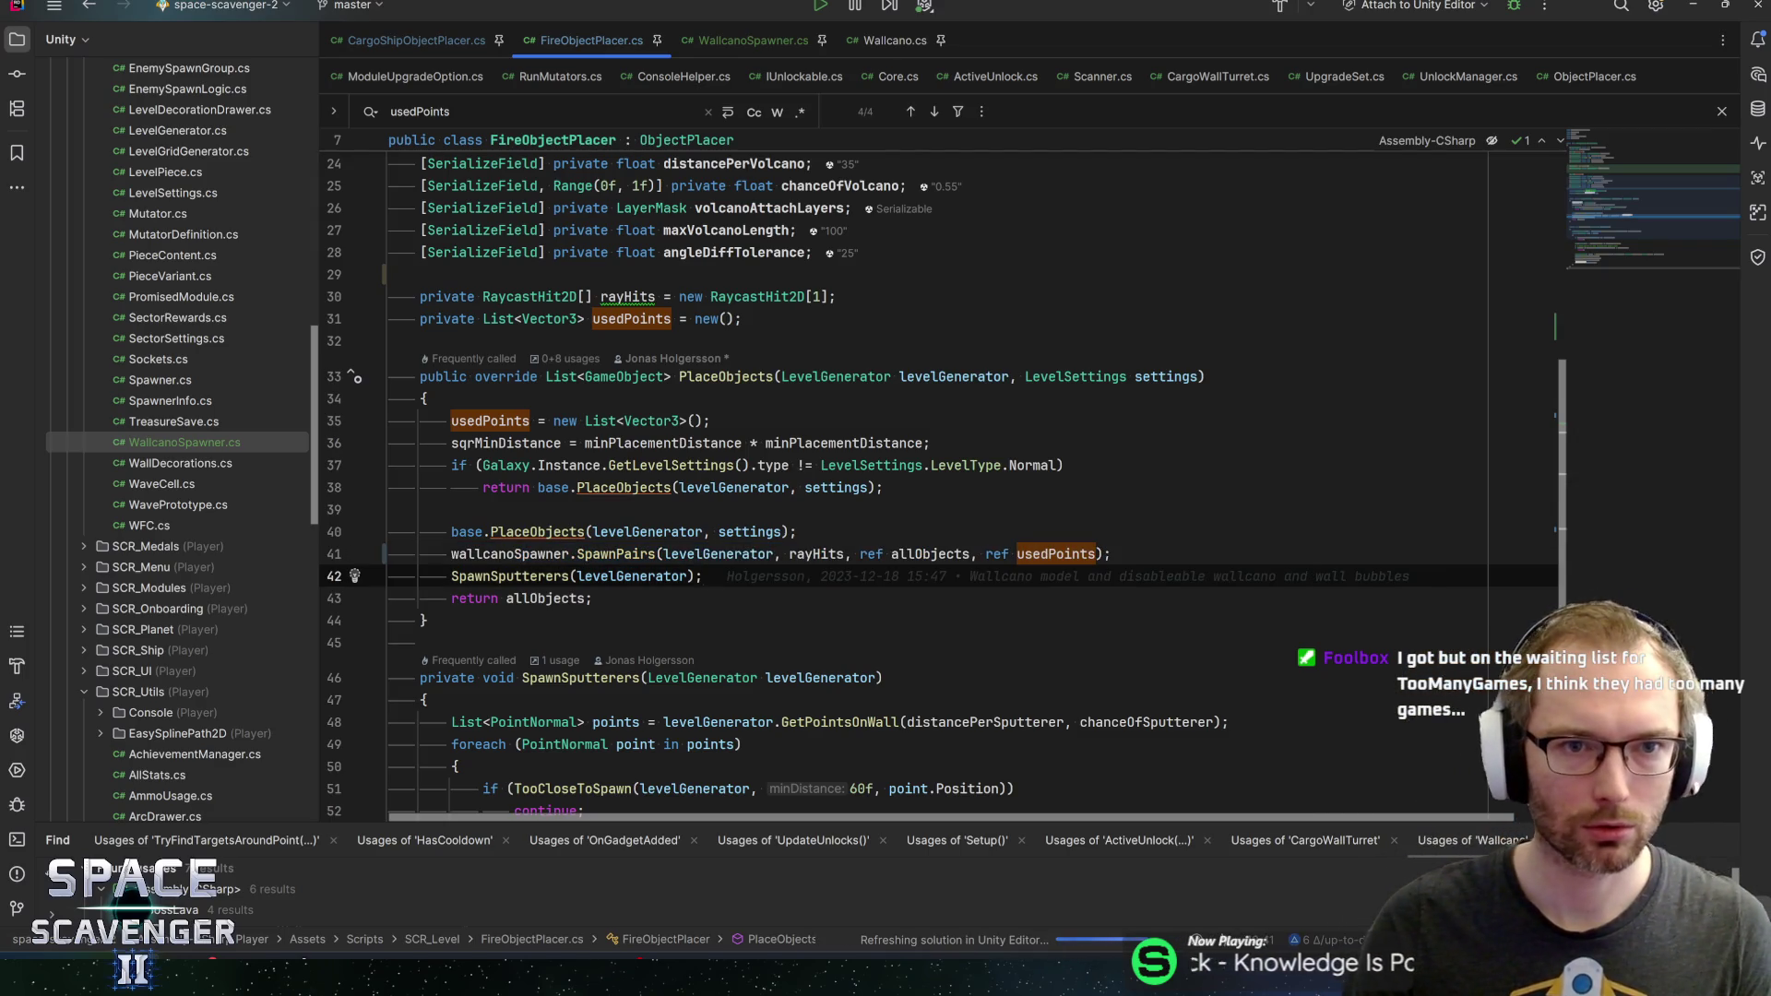
pyautogui.click(452, 37)
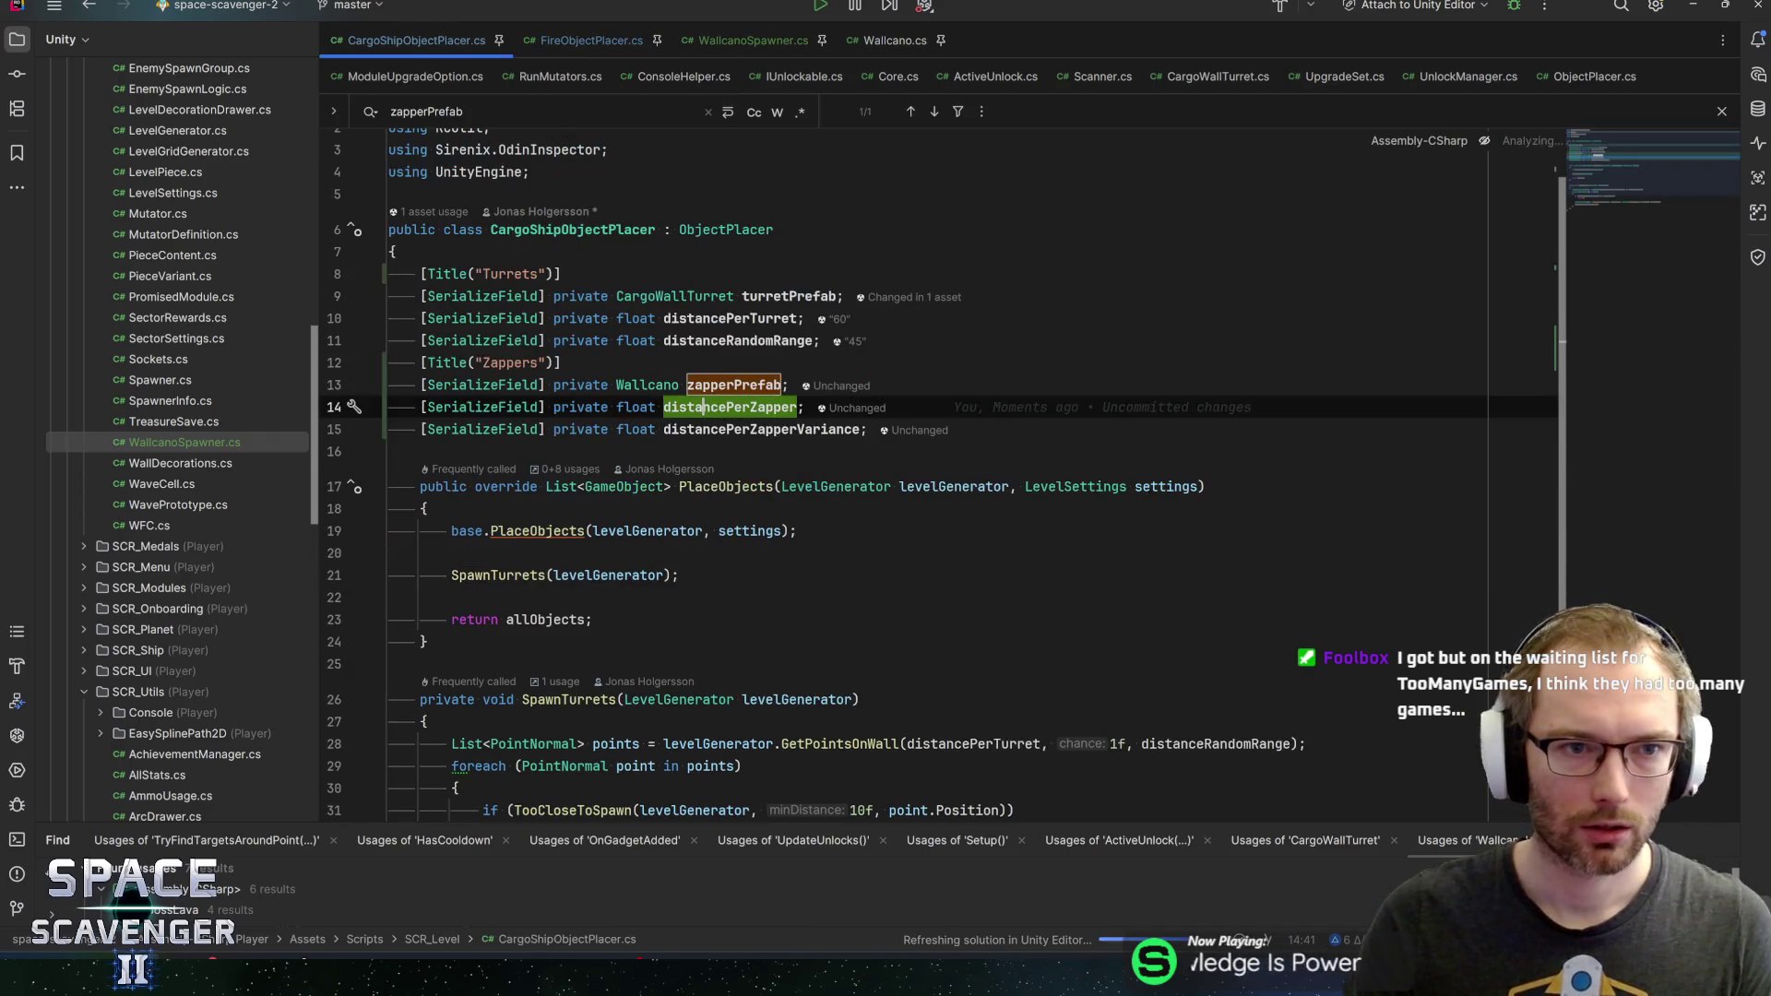
# Add a serialized WallcanoSpawner zapperSpawner field under the Zappers header
pyautogui.press('Up')
pyautogui.press('Up')
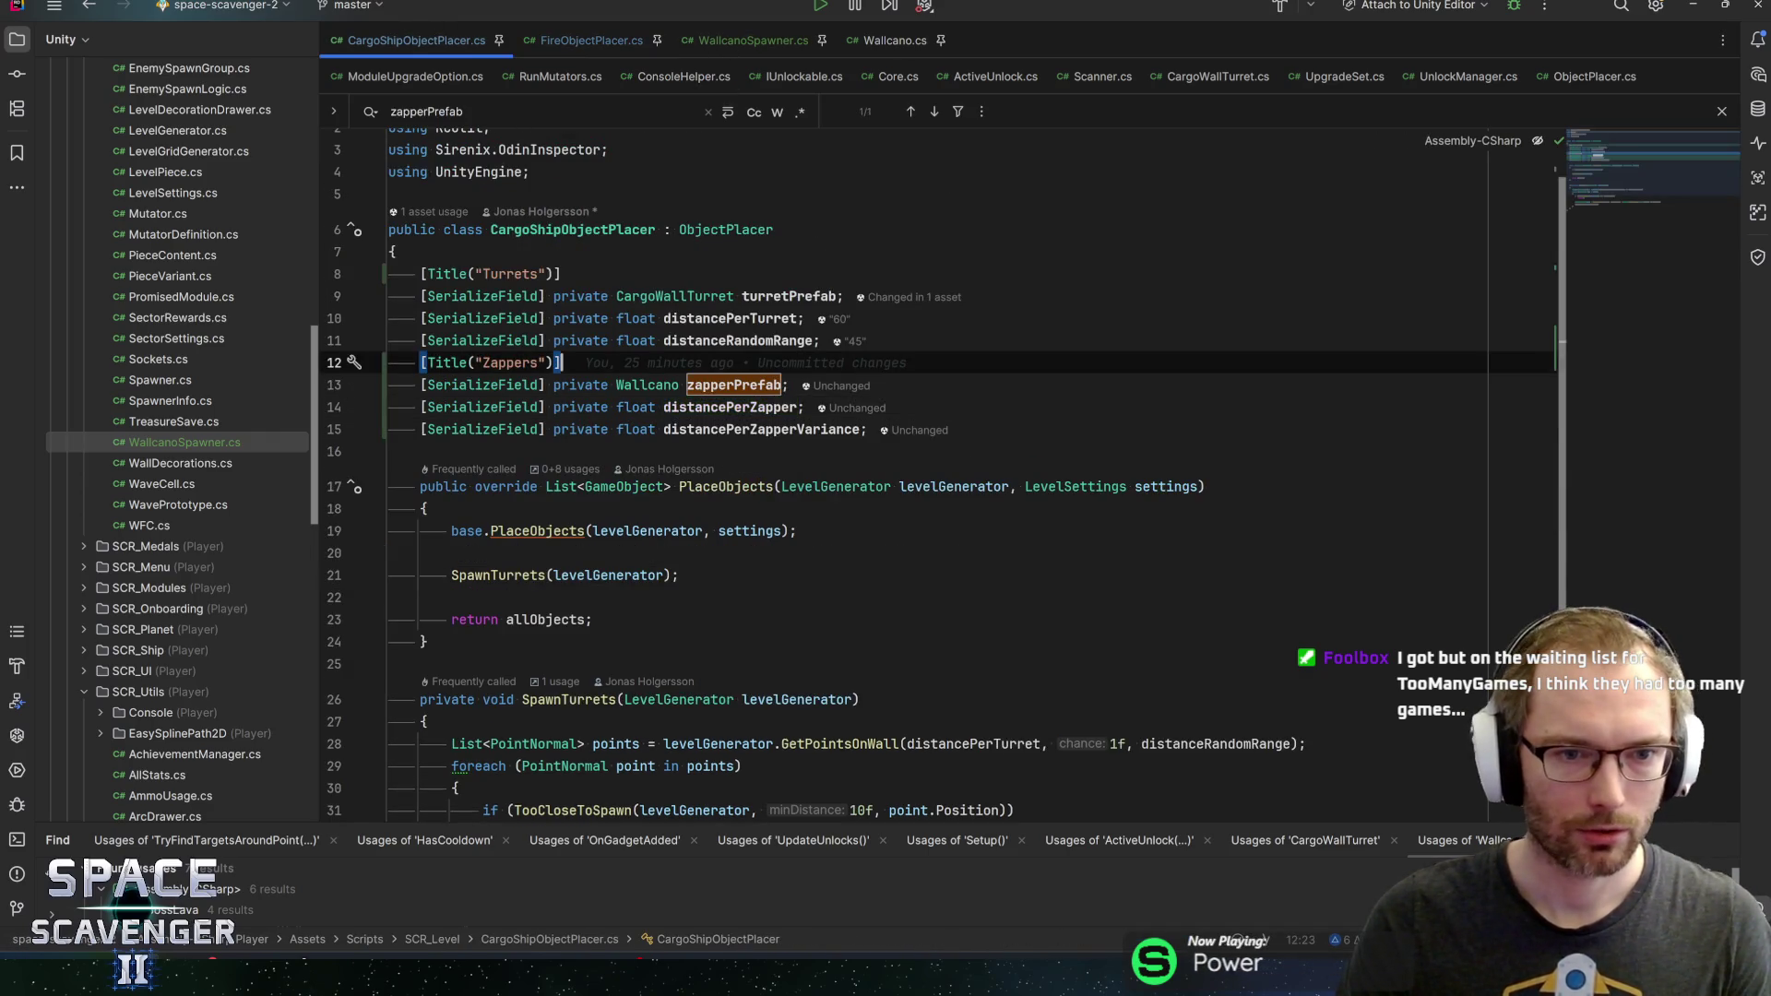
pyautogui.press('Return')
pyautogui.write('s')
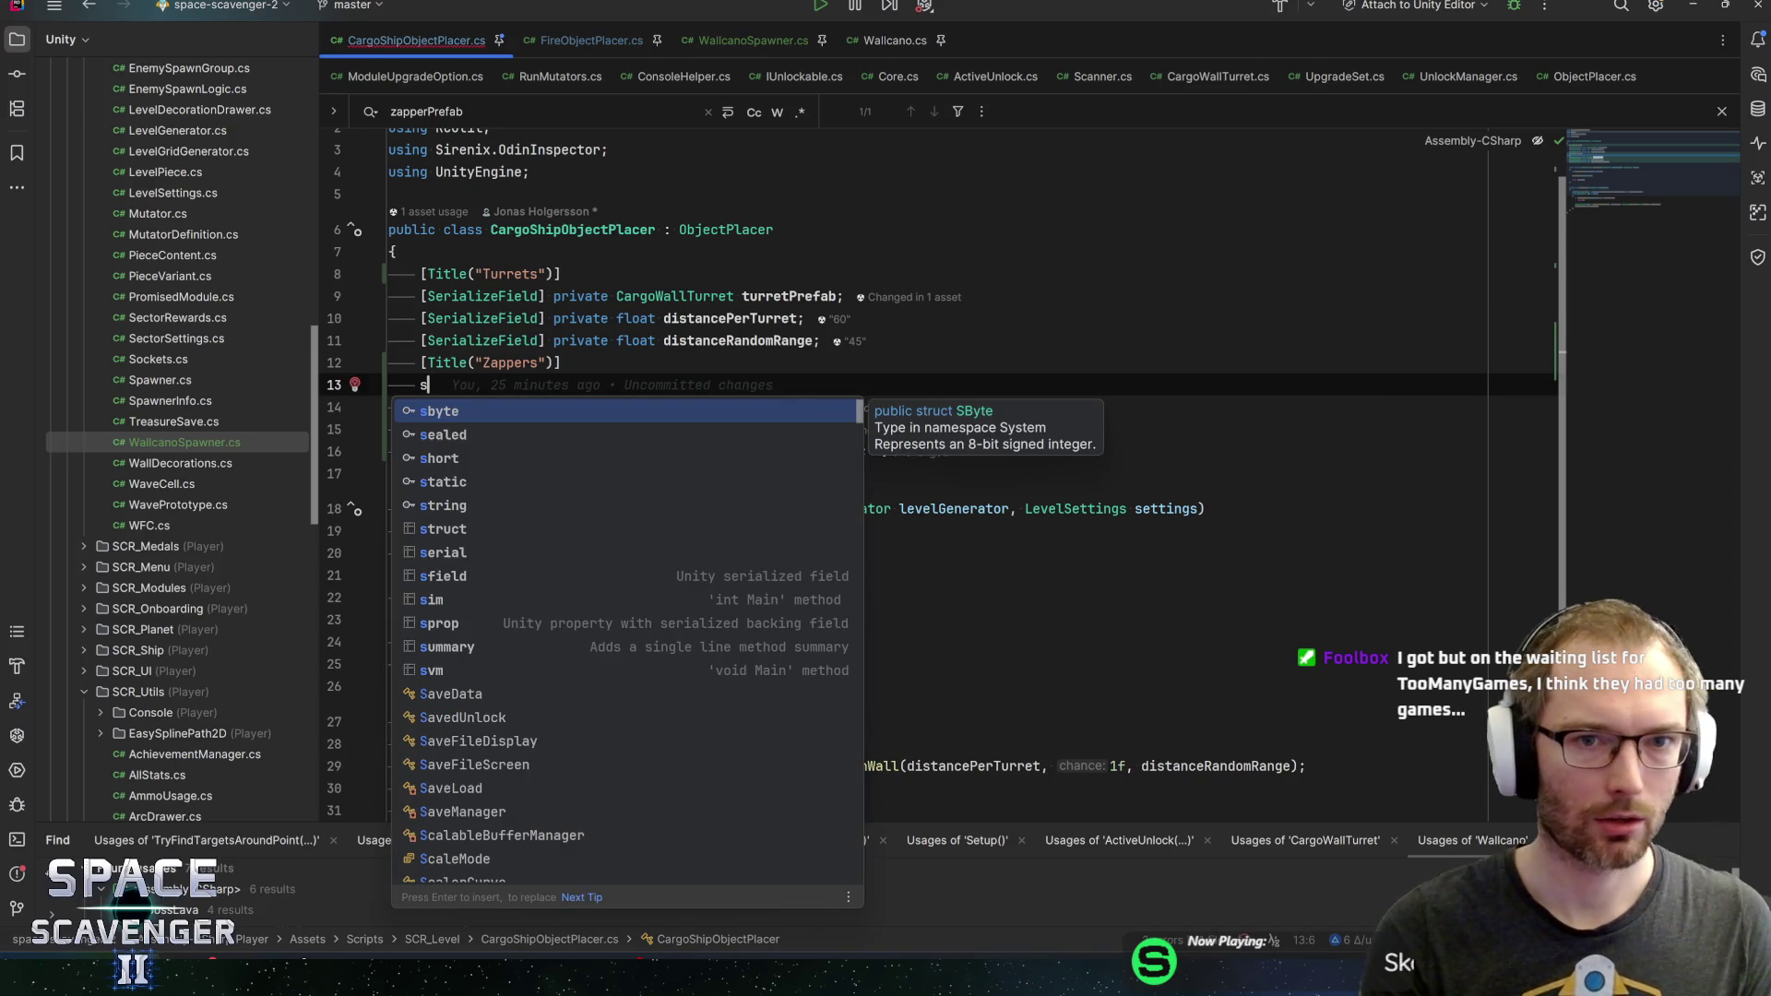
pyautogui.write('erial')
pyautogui.press('Return')
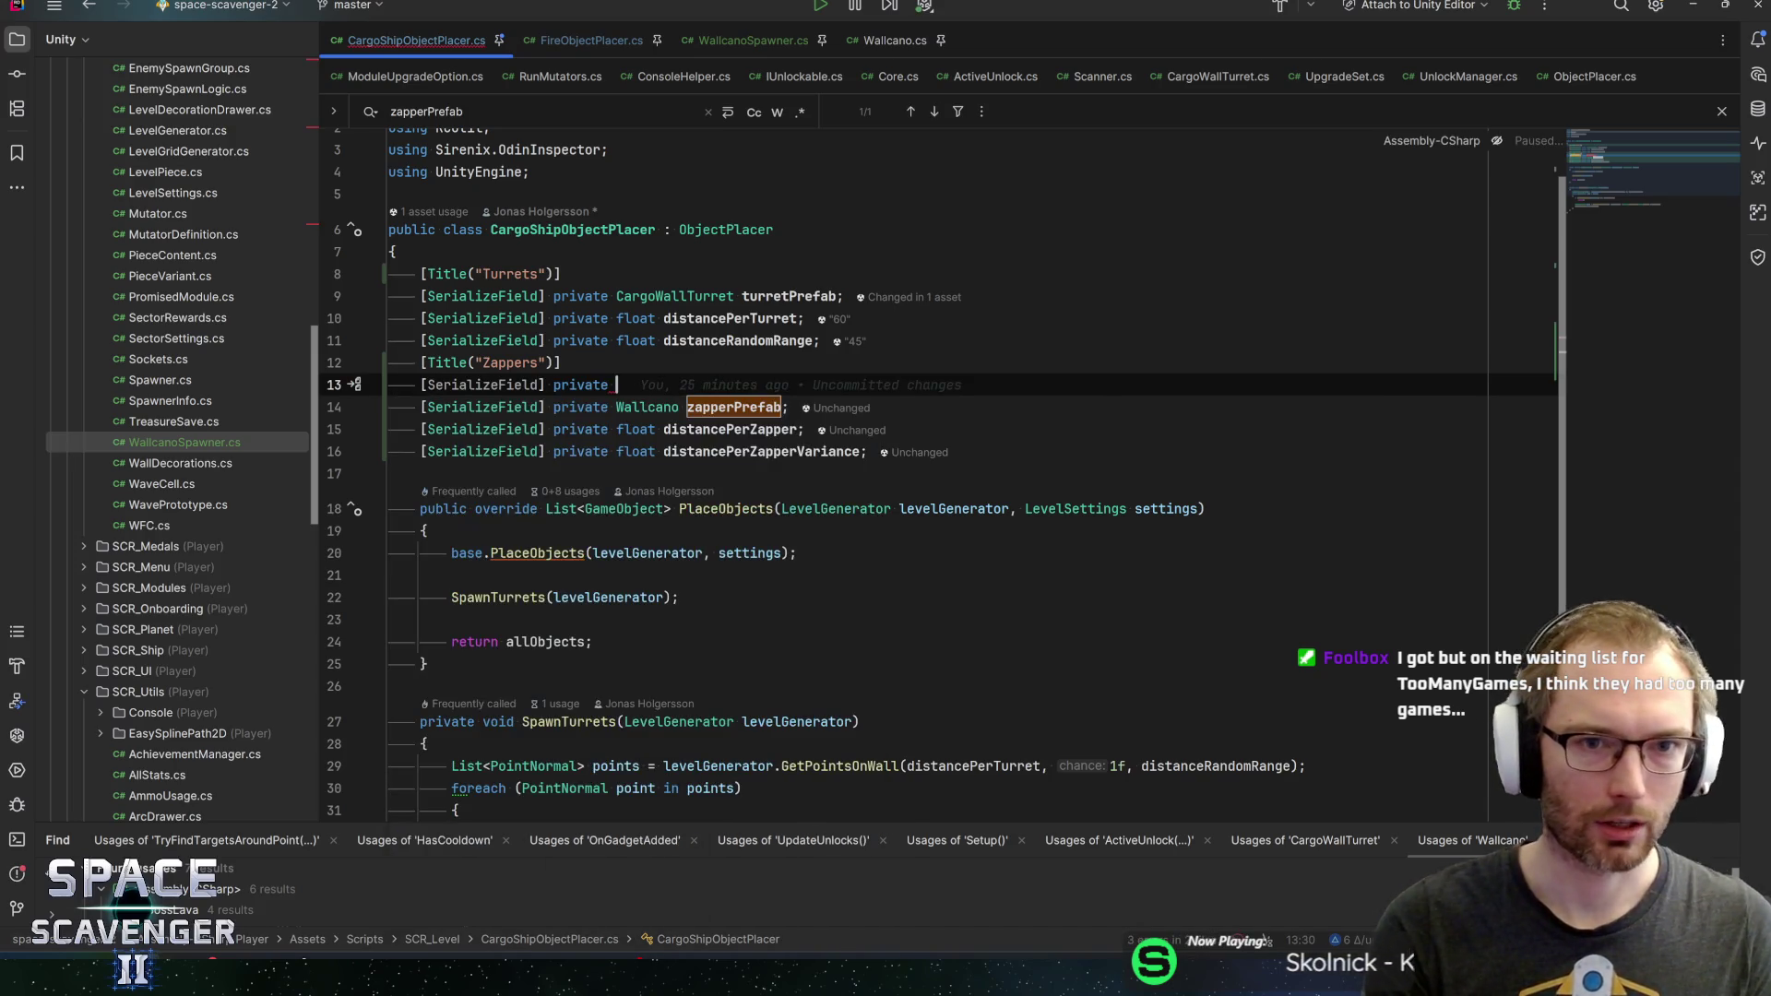
pyautogui.write('Wallcanos')
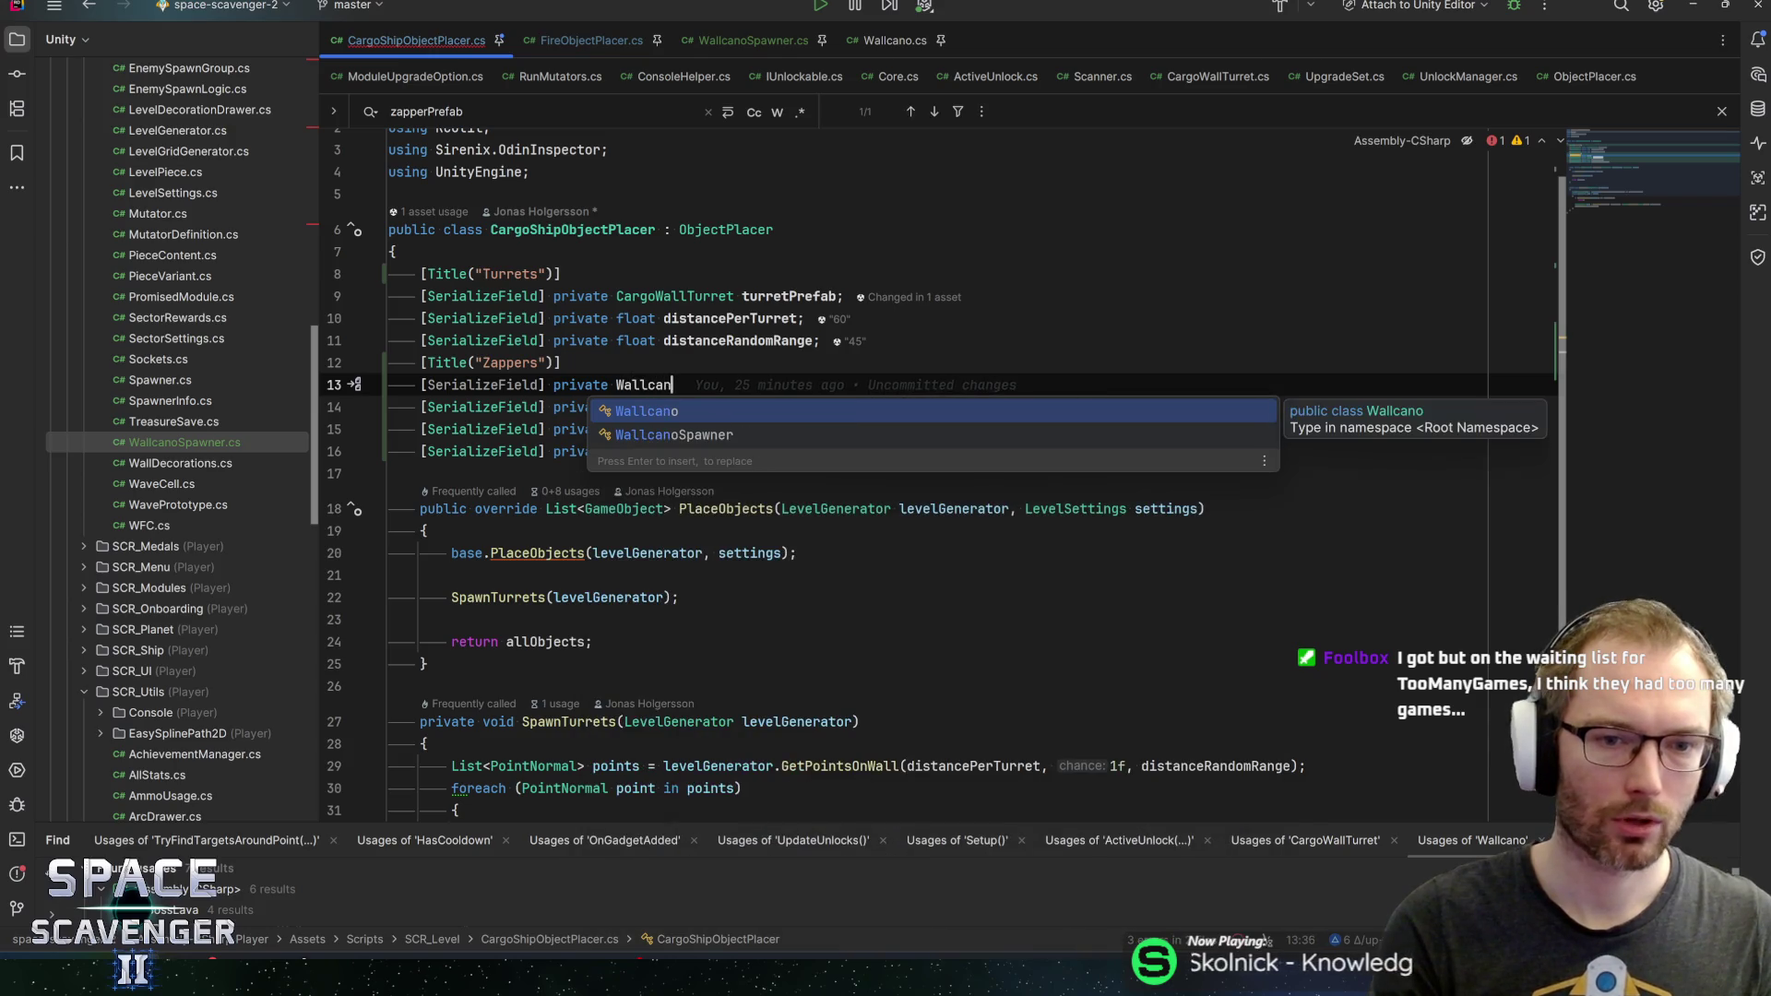
pyautogui.press('Return')
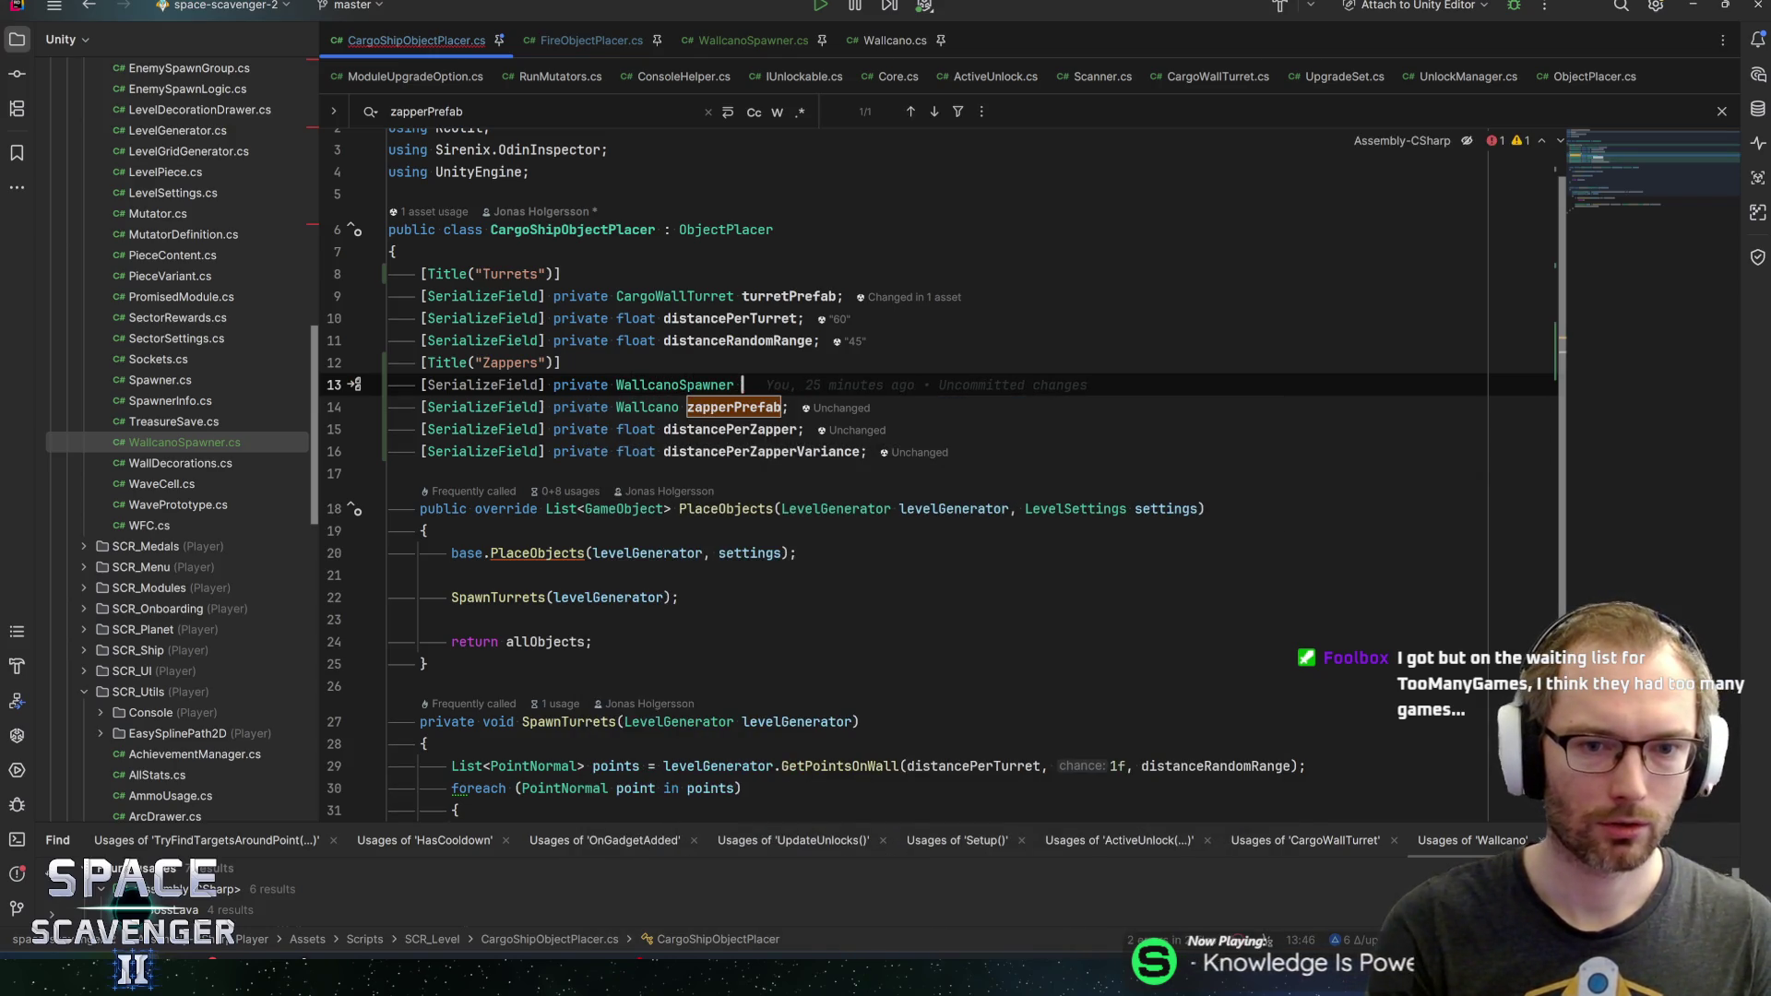
pyautogui.write('za')
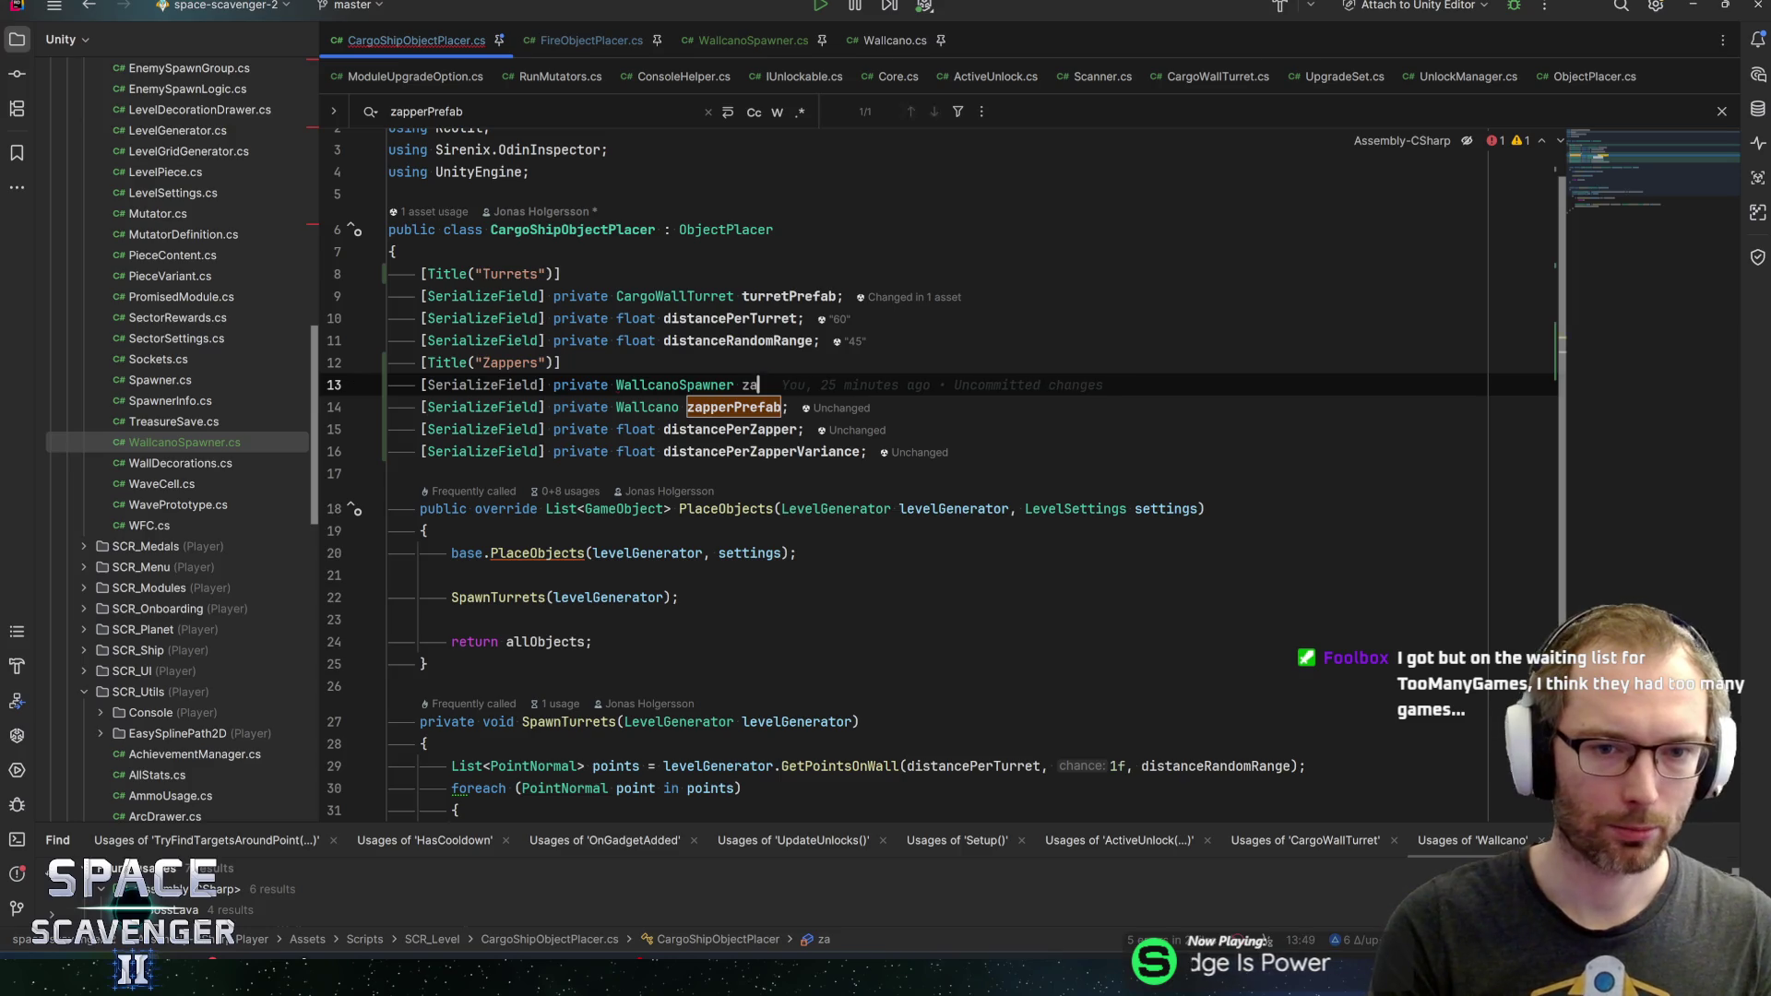
pyautogui.write('pperSpawner;')
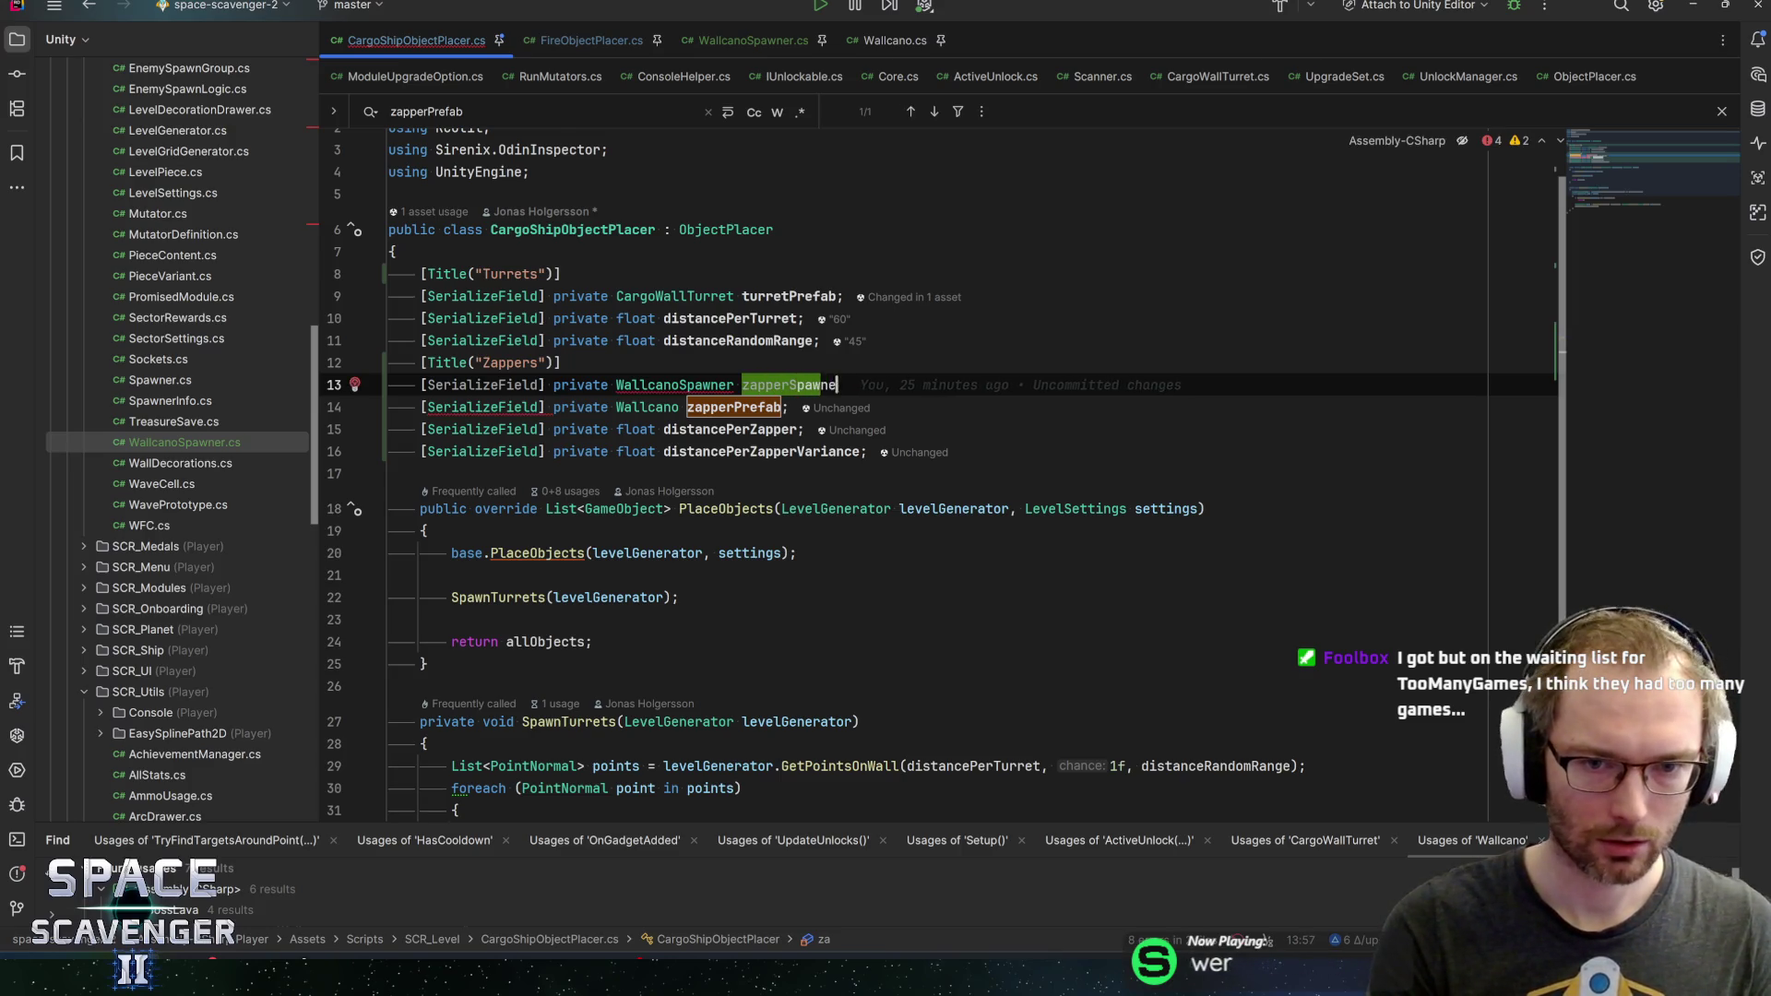
# Delete the zapperPrefab, distancePerZapper and distancePerZapperVariance fields and tidy the lines
pyautogui.press('Down')
pyautogui.hotkey('shift', 'Down')
pyautogui.hotkey('shift', 'Down')
pyautogui.hotkey('shift', 'Down')
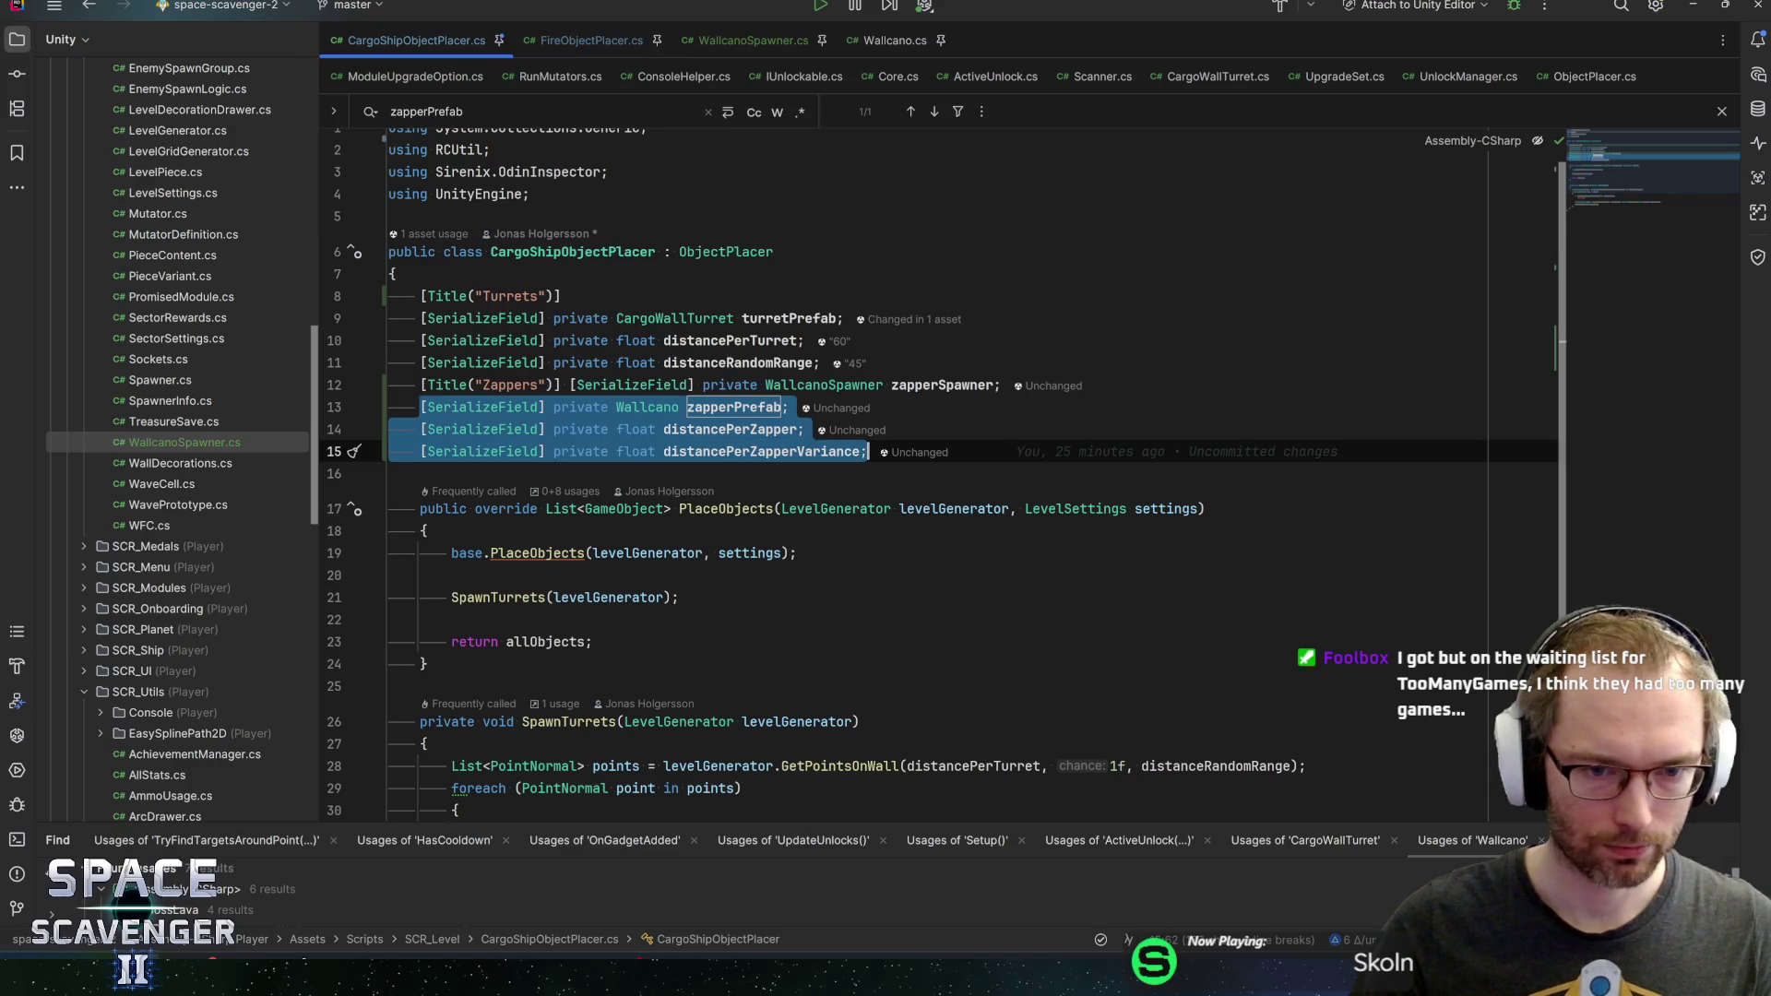
pyautogui.press('Delete')
pyautogui.press('BackSpace')
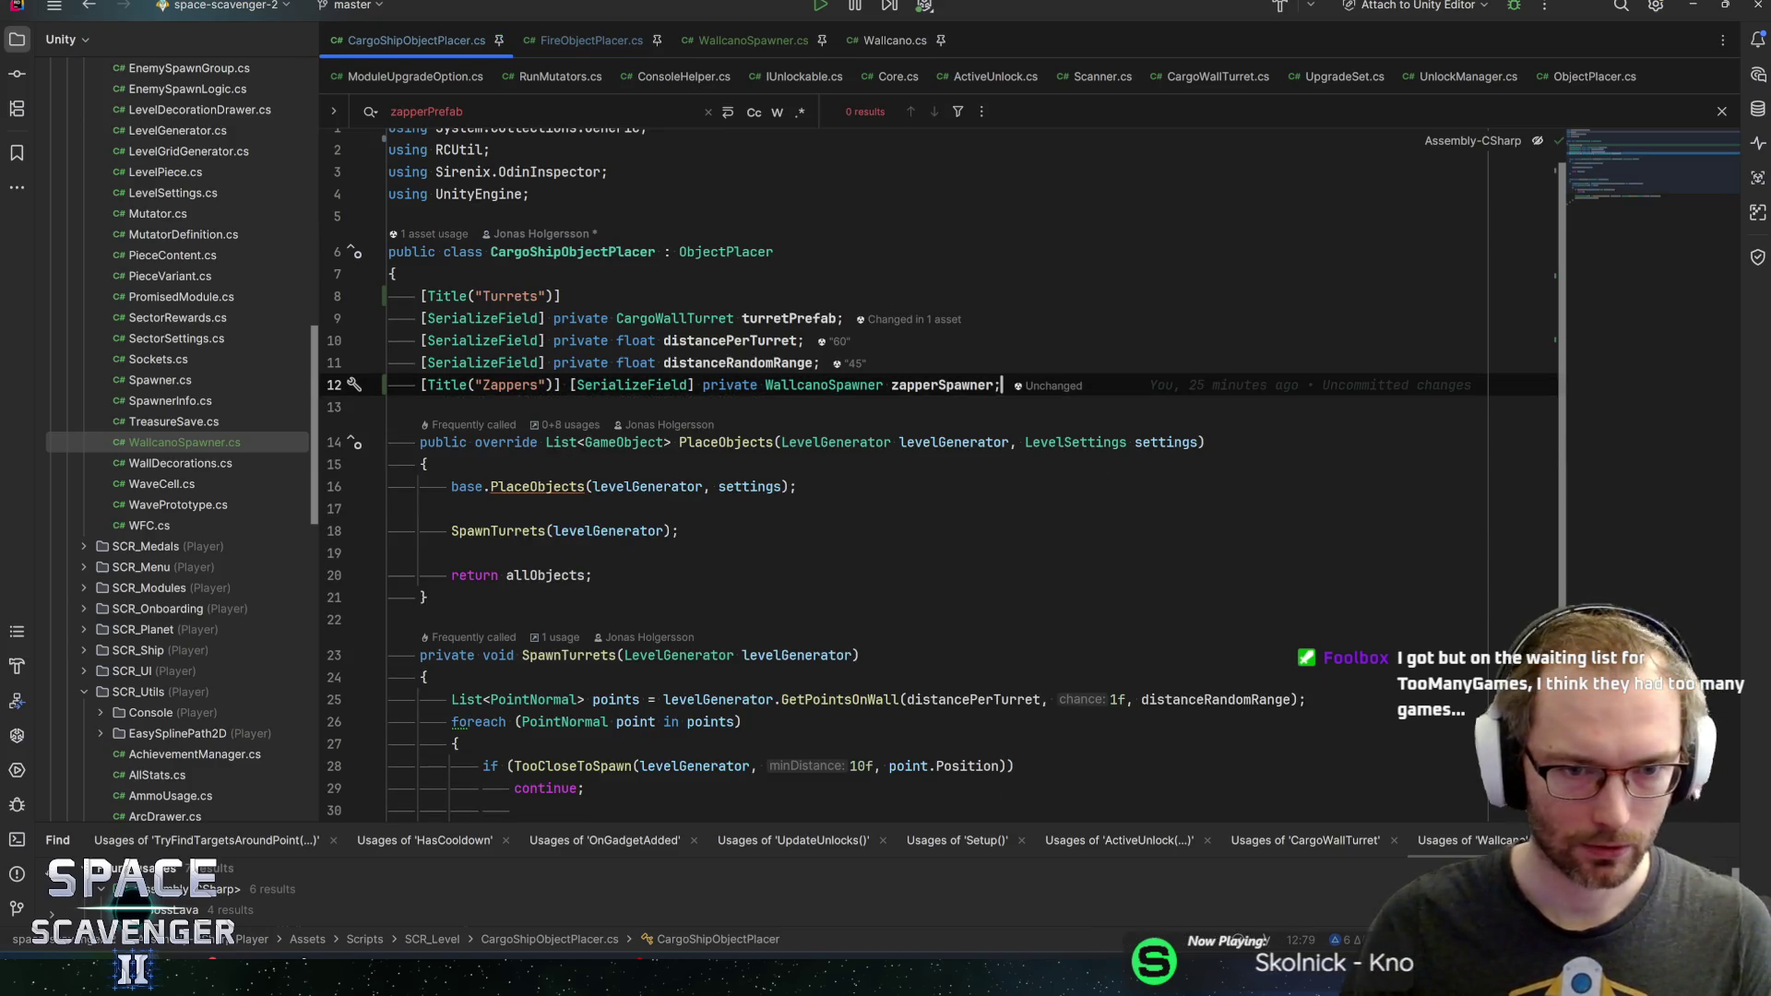
pyautogui.press('Right')
pyautogui.press('Return')
pyautogui.press('End')
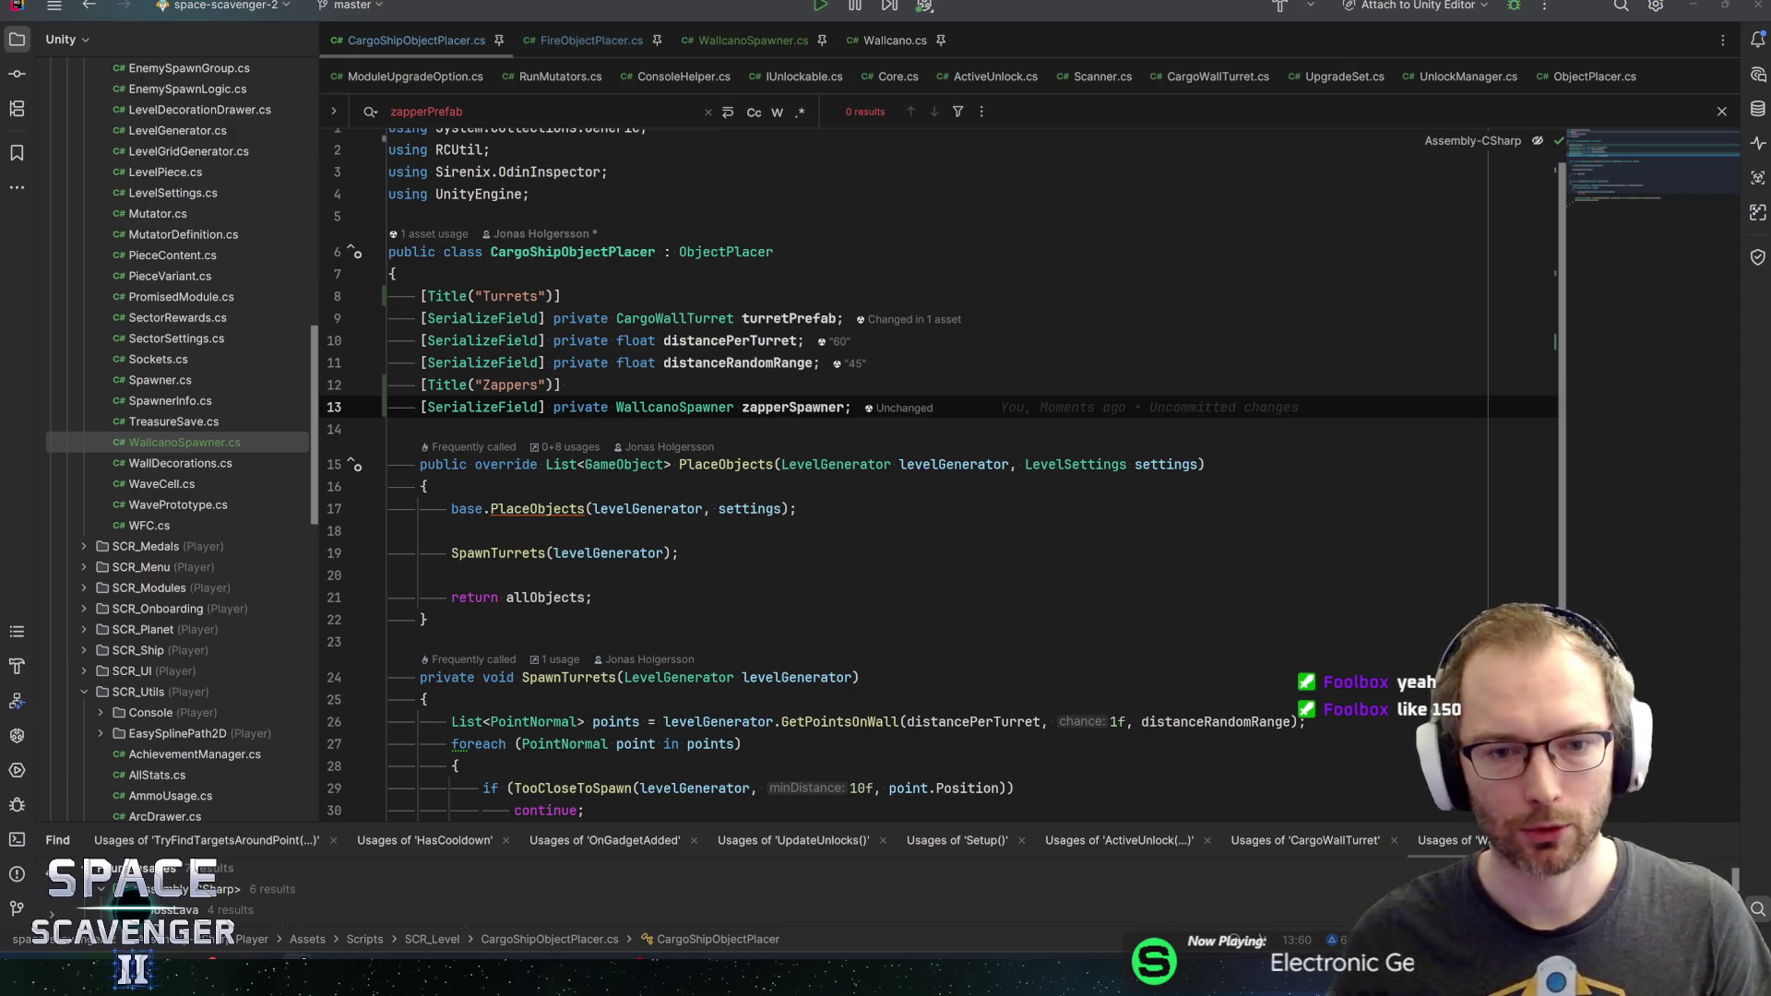
# Review the base.PlaceObjects(levelGenerator, settings) call in CargoShipObjectPlacer
pyautogui.click(797, 508)
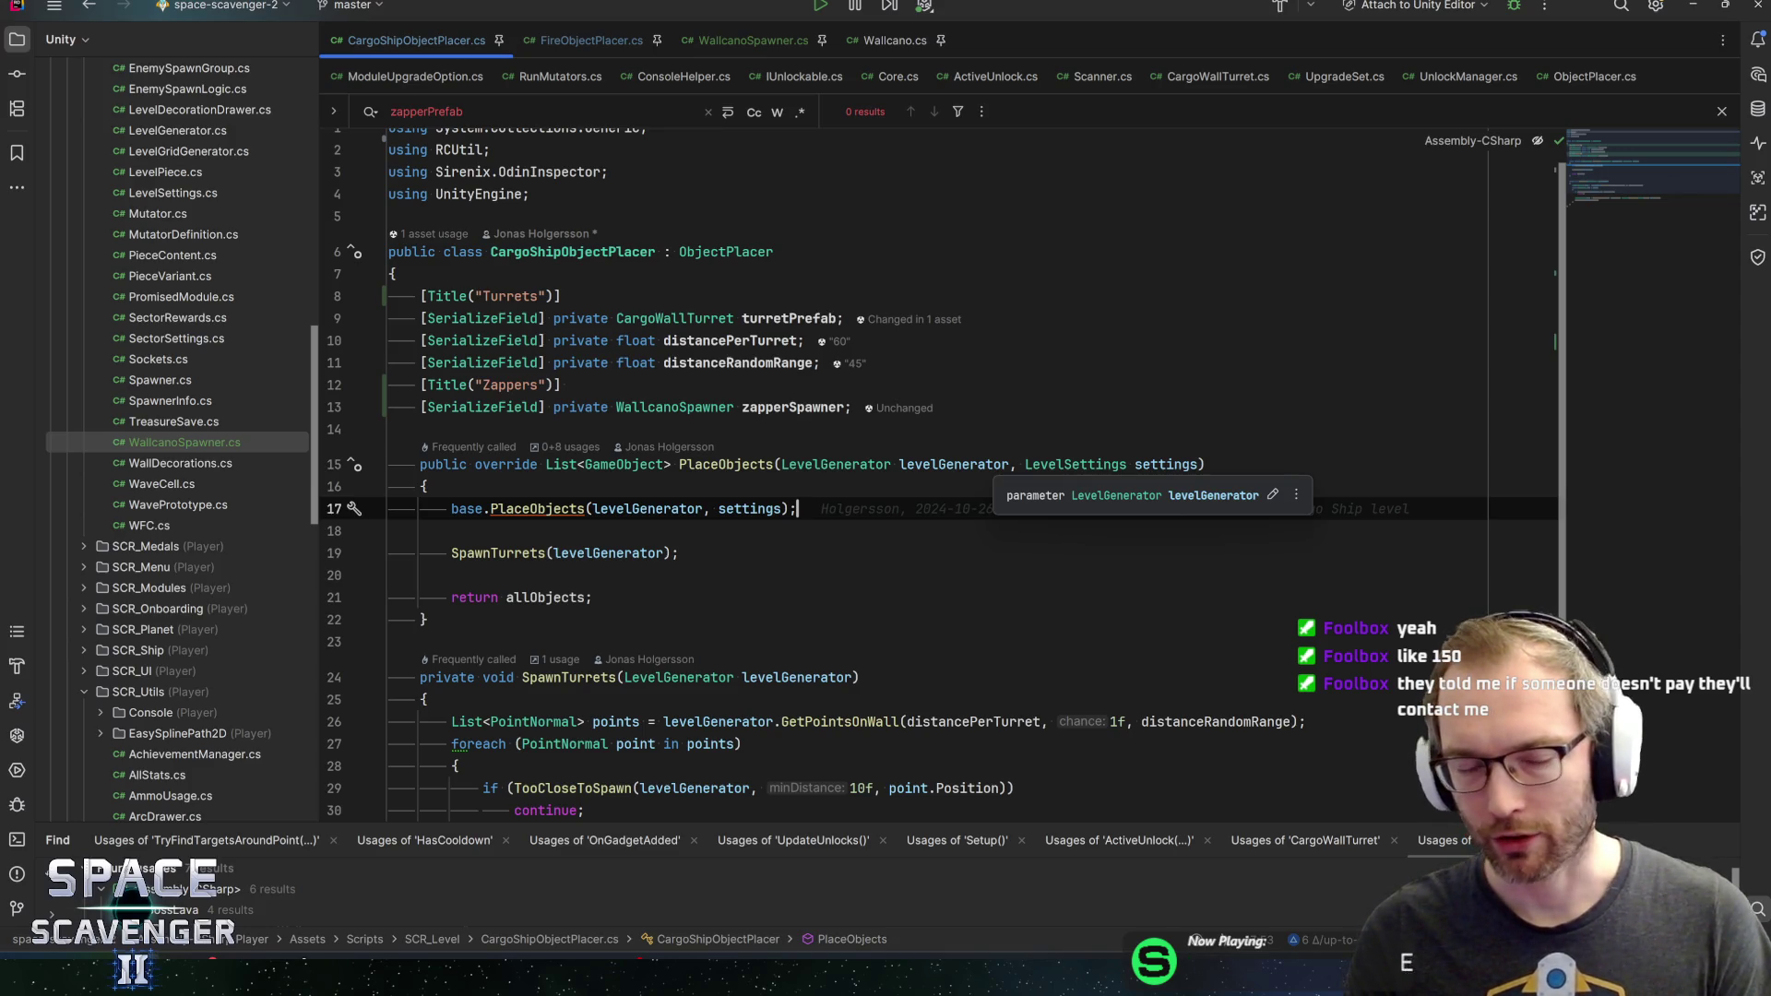
pyautogui.press('Left')
pyautogui.press('Left')
pyautogui.hotkey('ctrl', 'shift', 'Left')
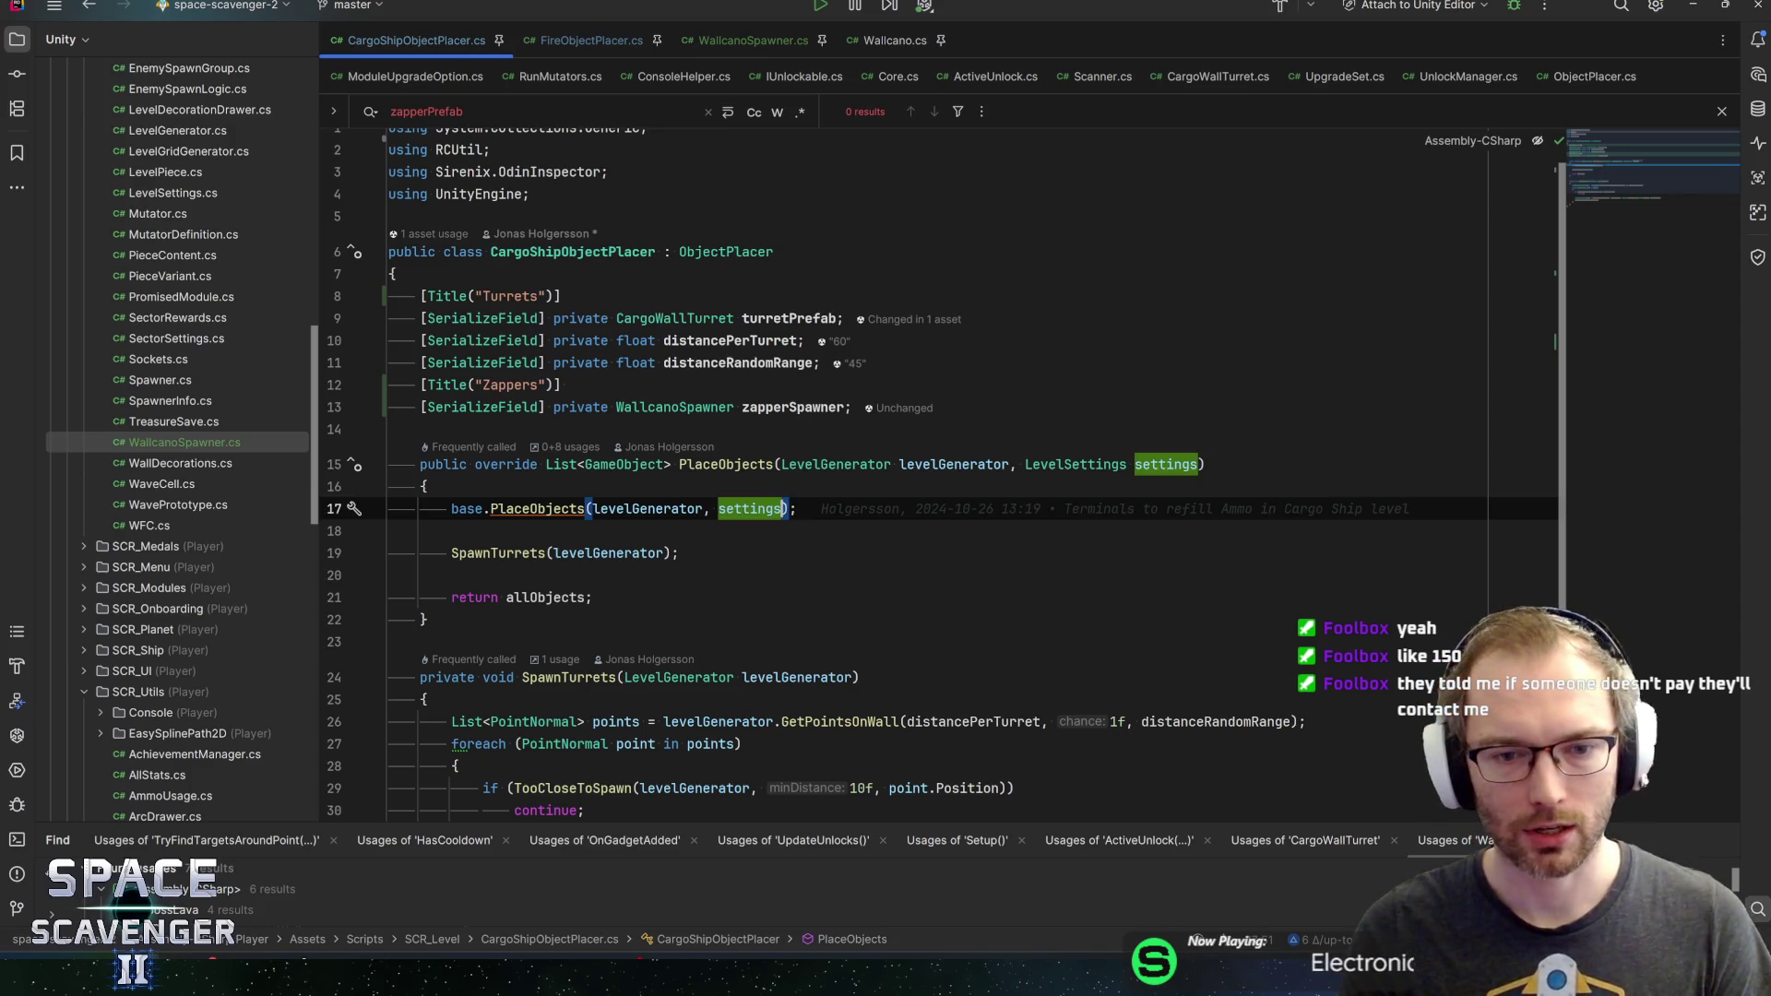
pyautogui.press('Left')
pyautogui.press('Left')
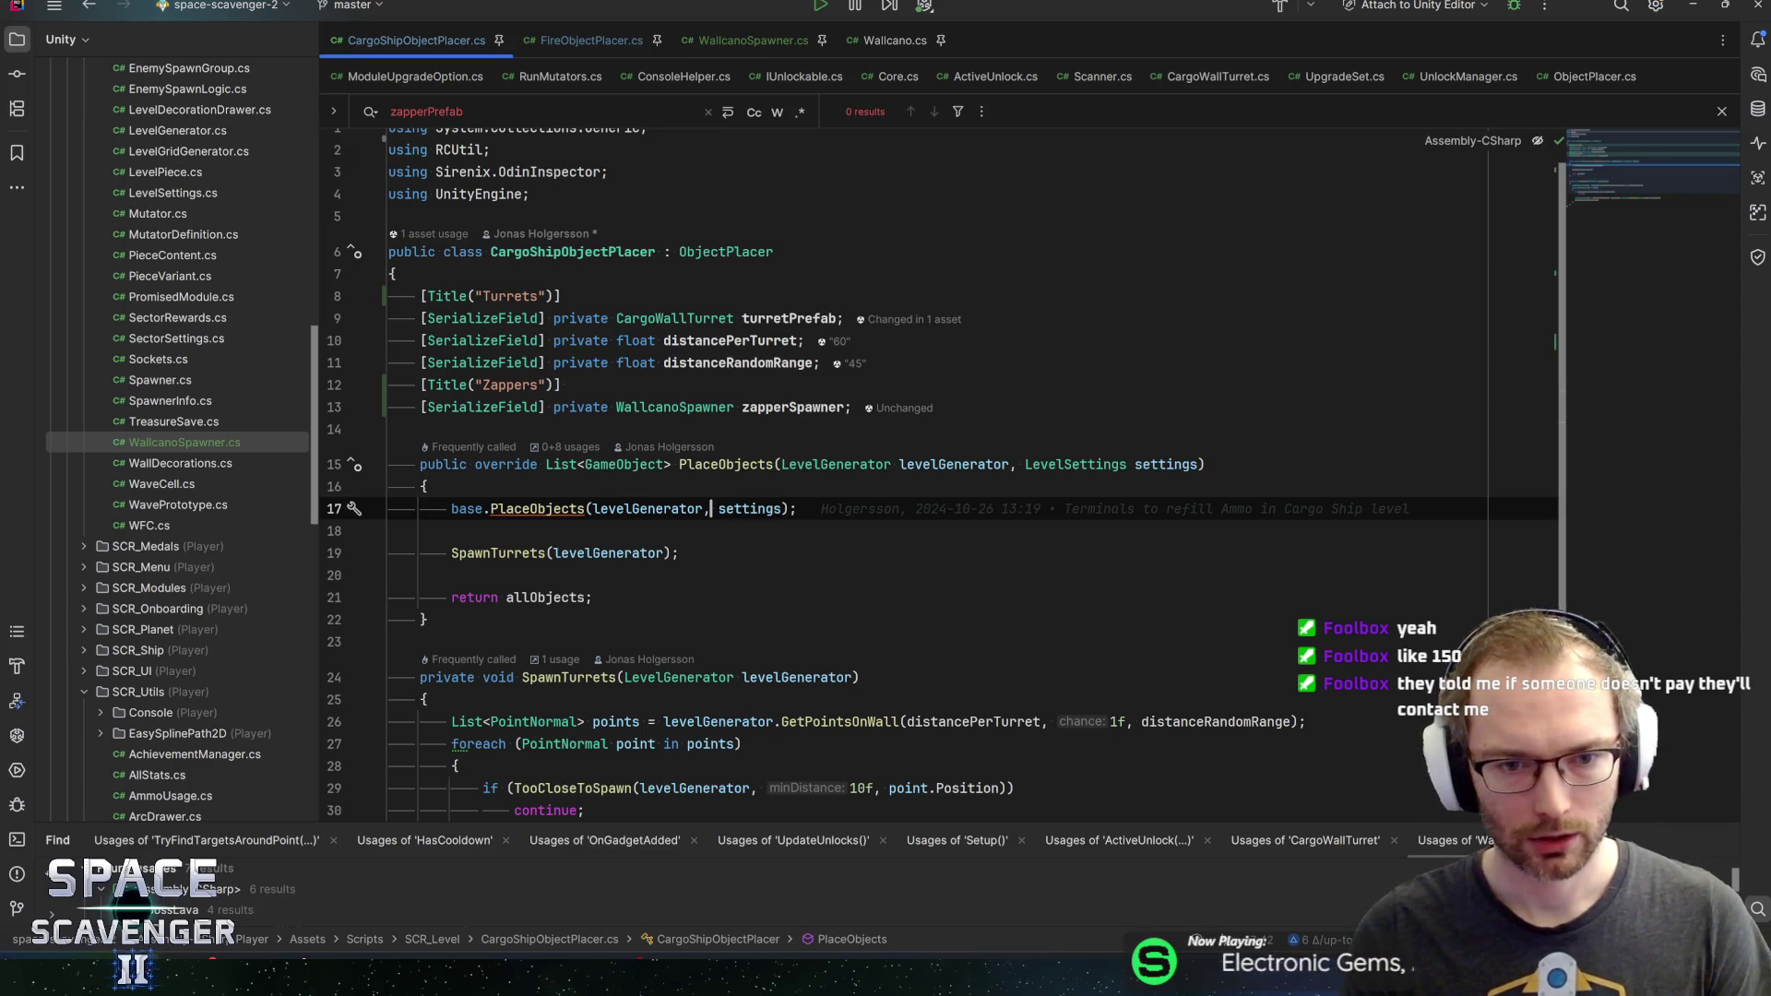
pyautogui.press('Right')
pyautogui.press('Right')
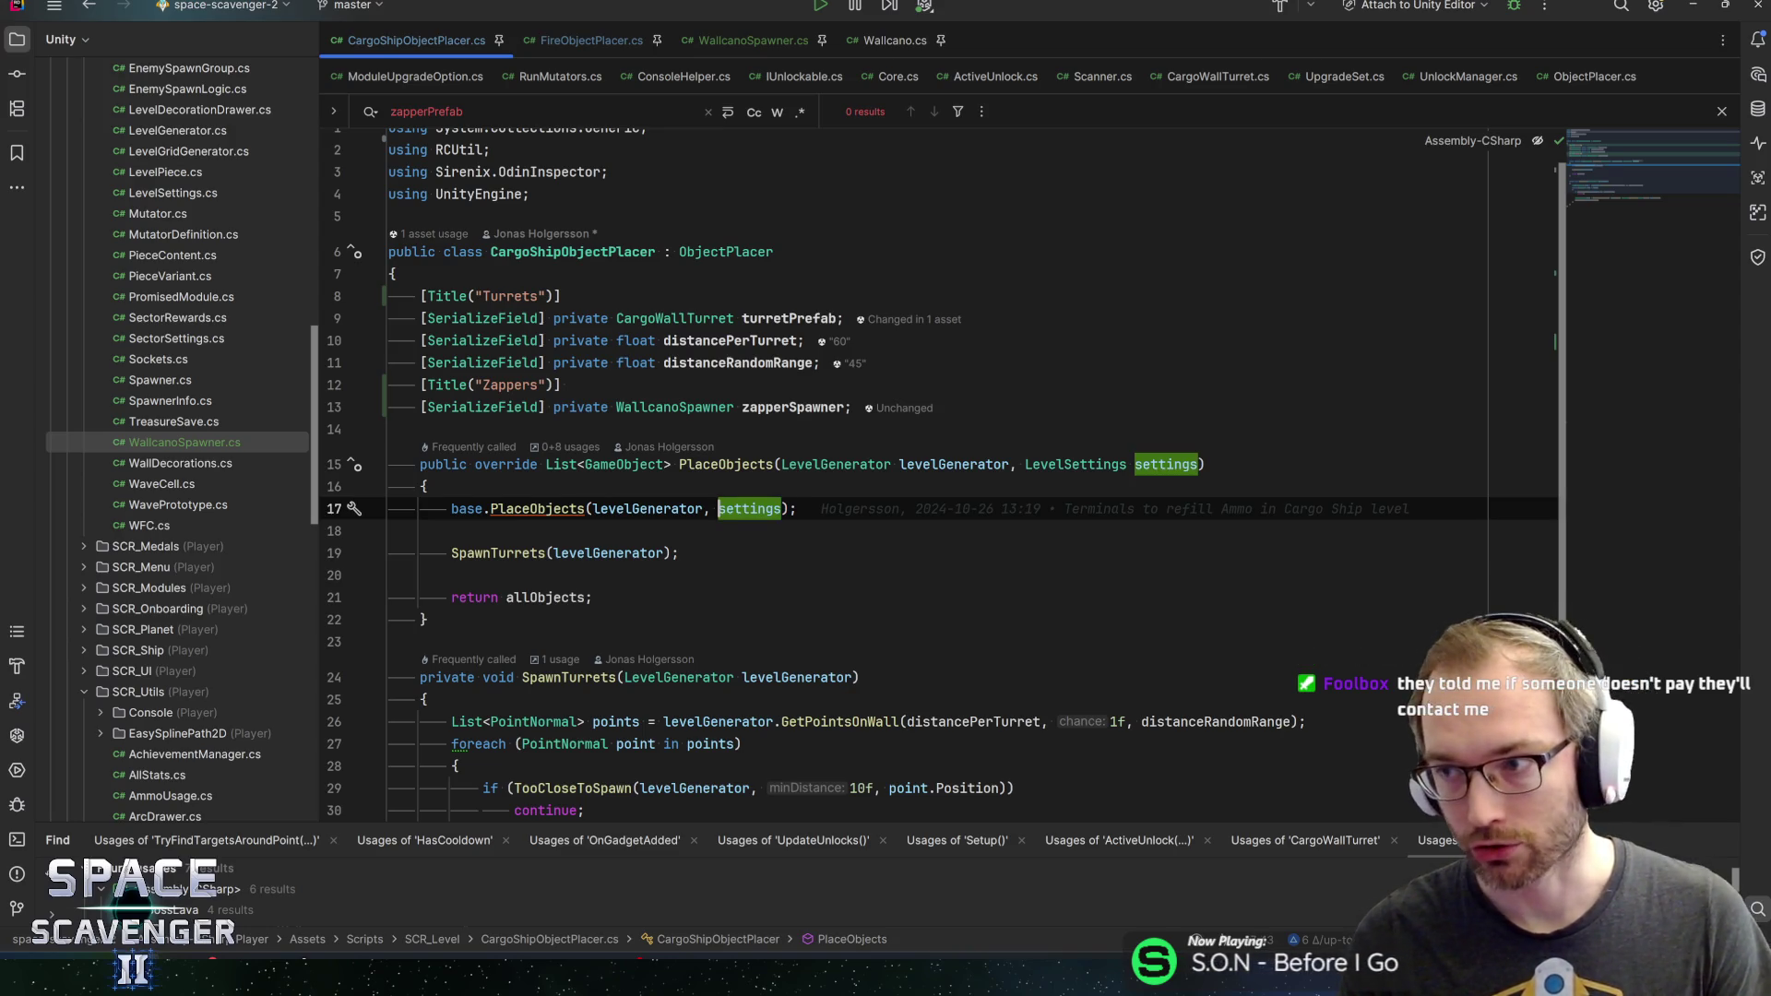
pyautogui.press('Up')
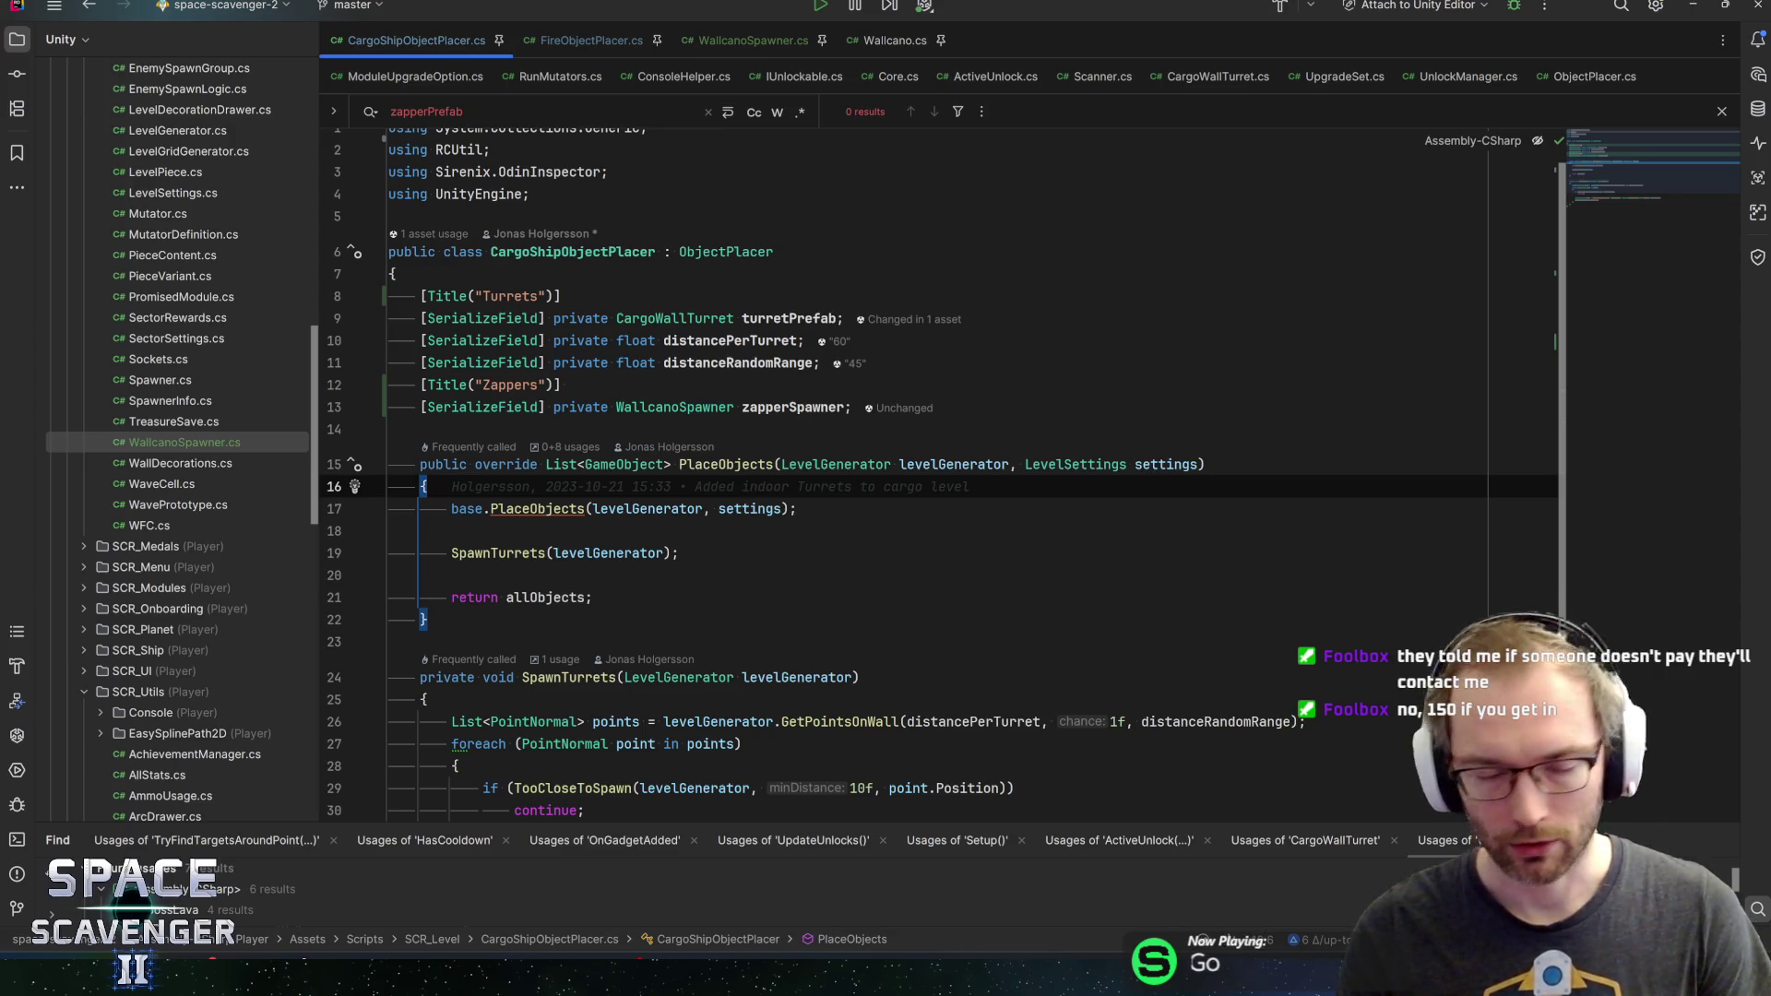
pyautogui.click(389, 530)
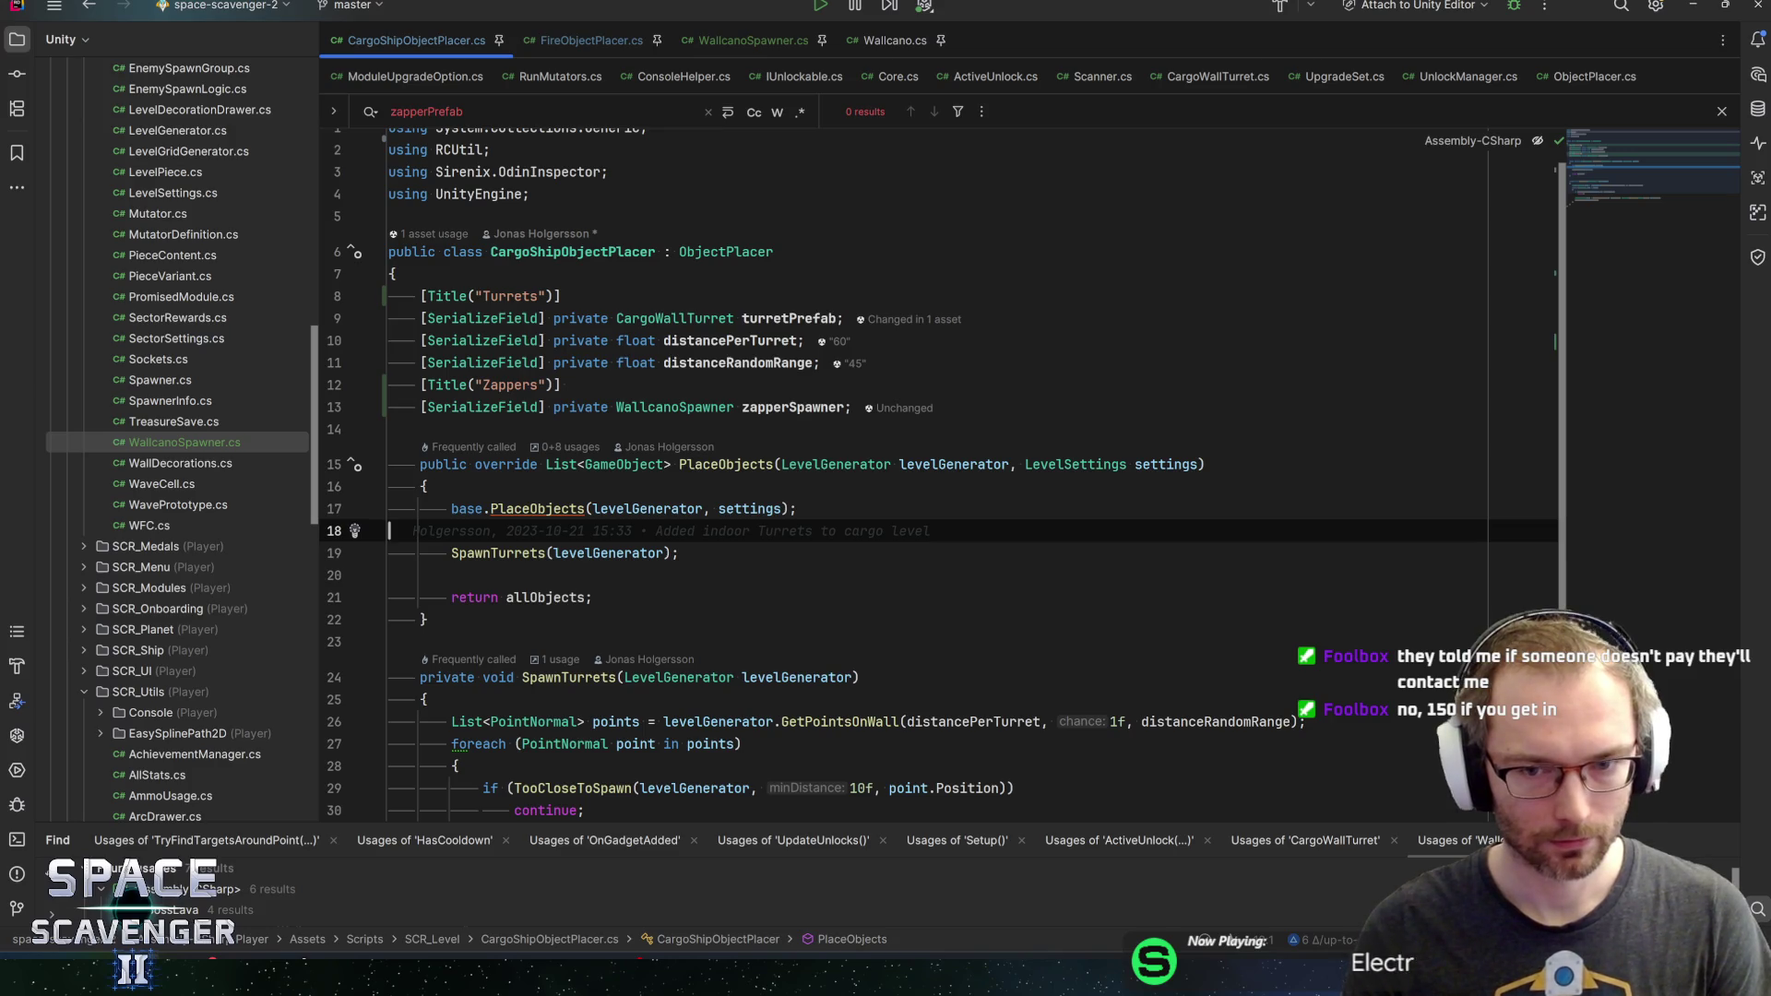
pyautogui.scroll(-1, 1657, 182)
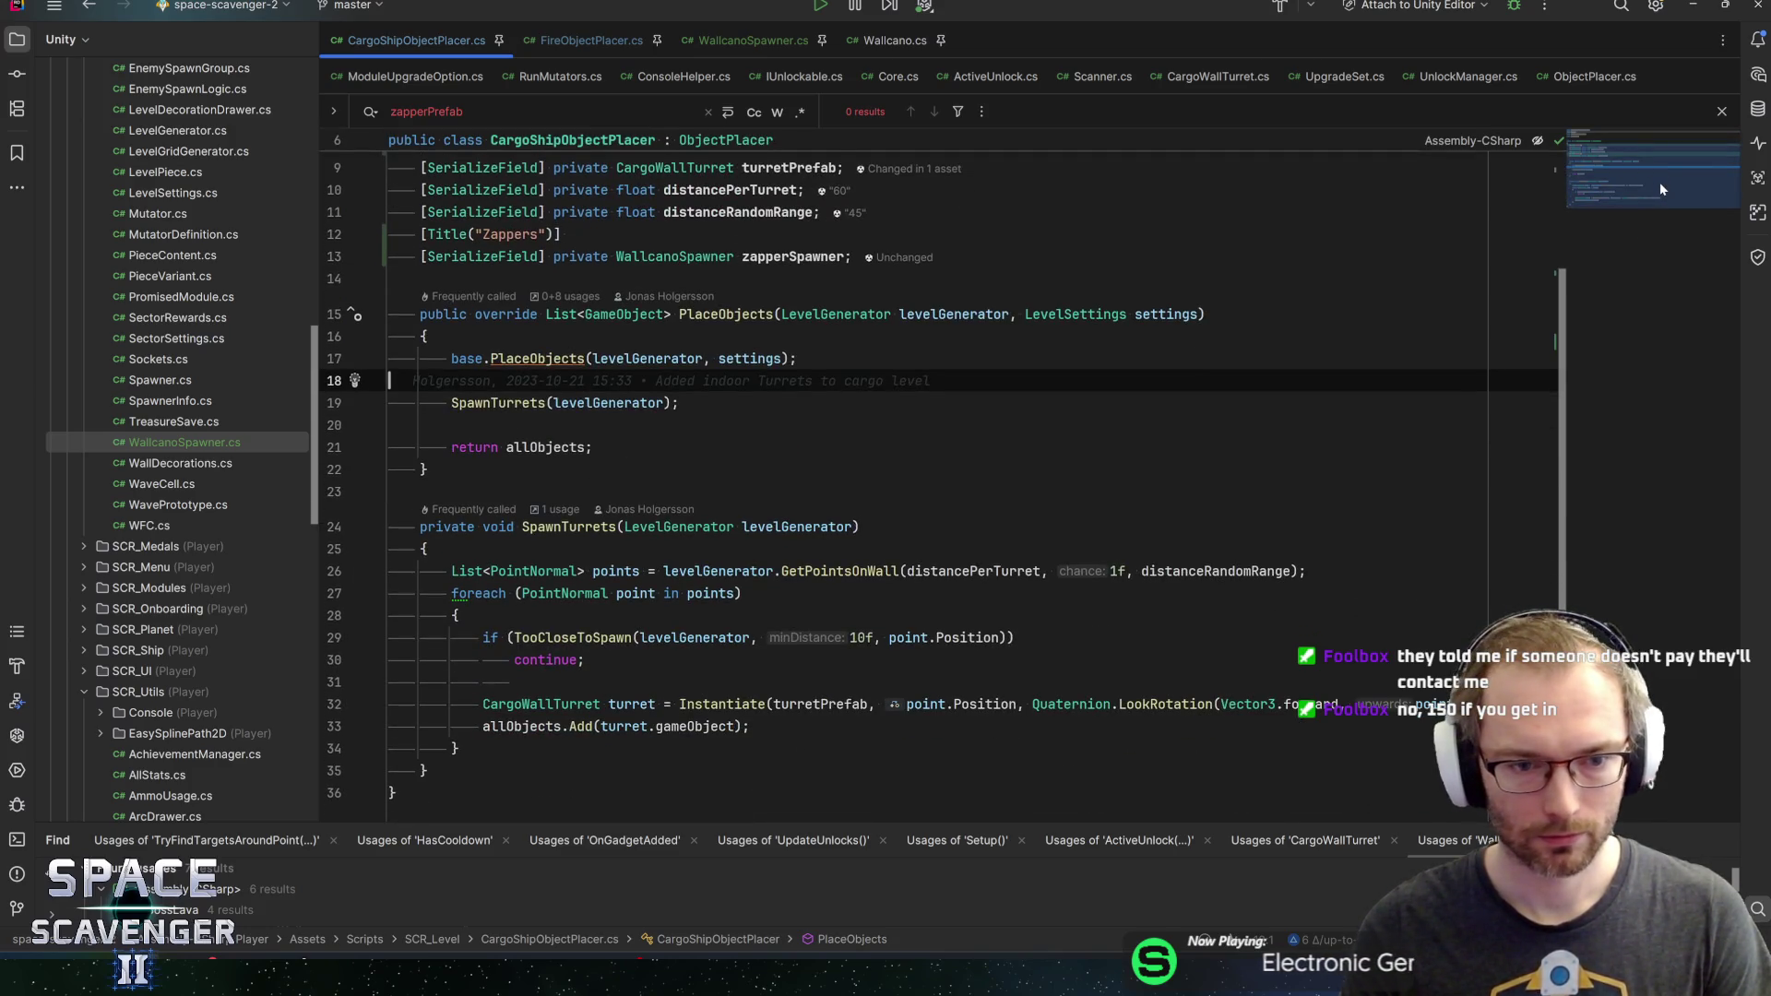
# Enlarge the usage search results panel and remove stray indentation after the continue line
pyautogui.moveTo(1660, 189); pyautogui.dragTo(1663, 194)
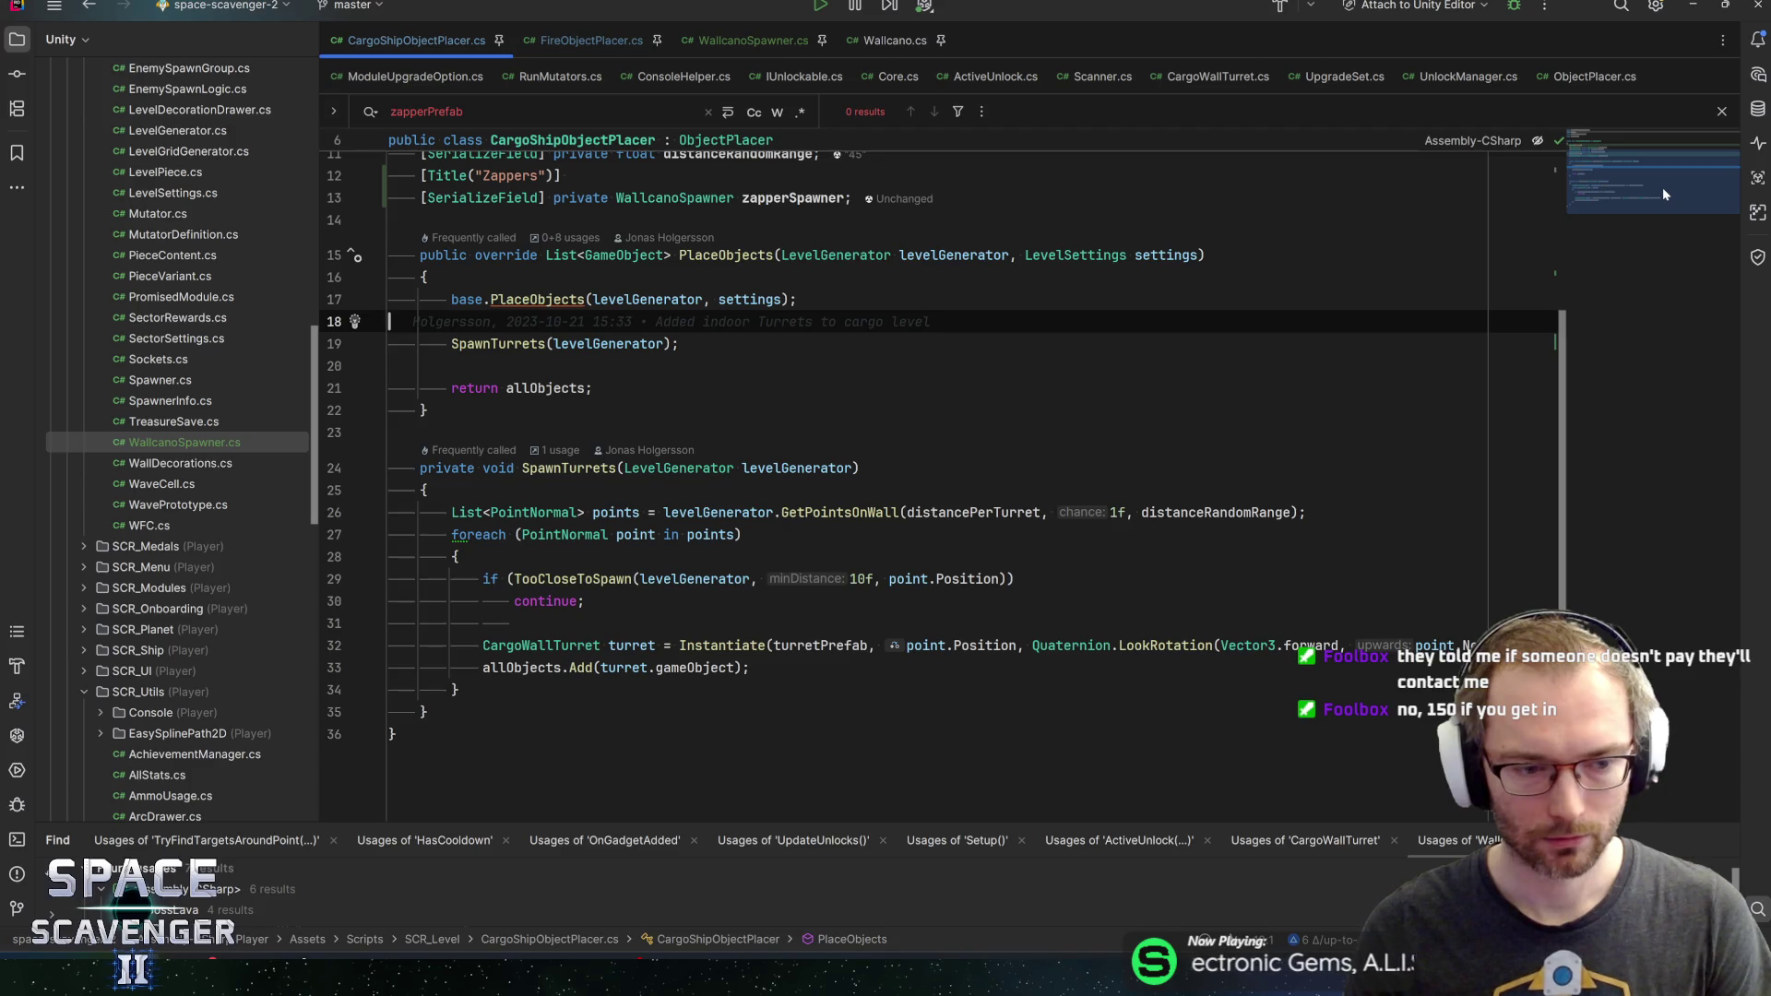
pyautogui.scroll(-1, 1662, 186)
pyautogui.moveTo(687, 821); pyautogui.dragTo(687, 745)
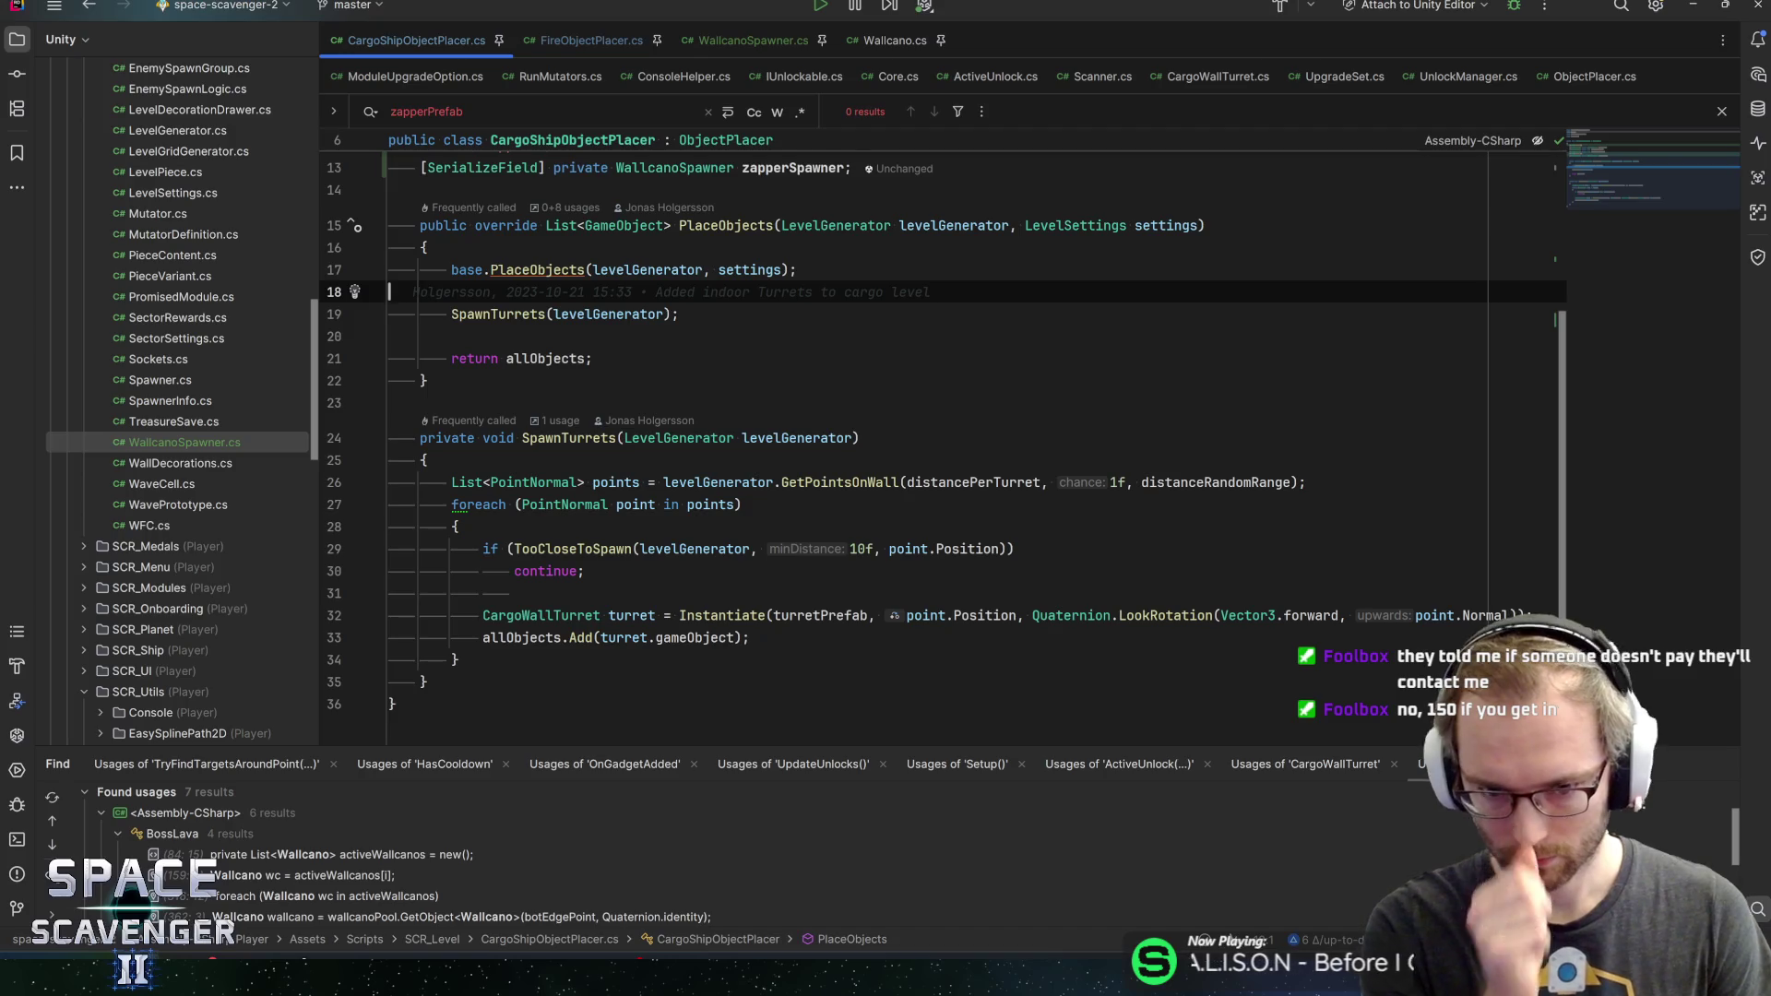
pyautogui.click(515, 593)
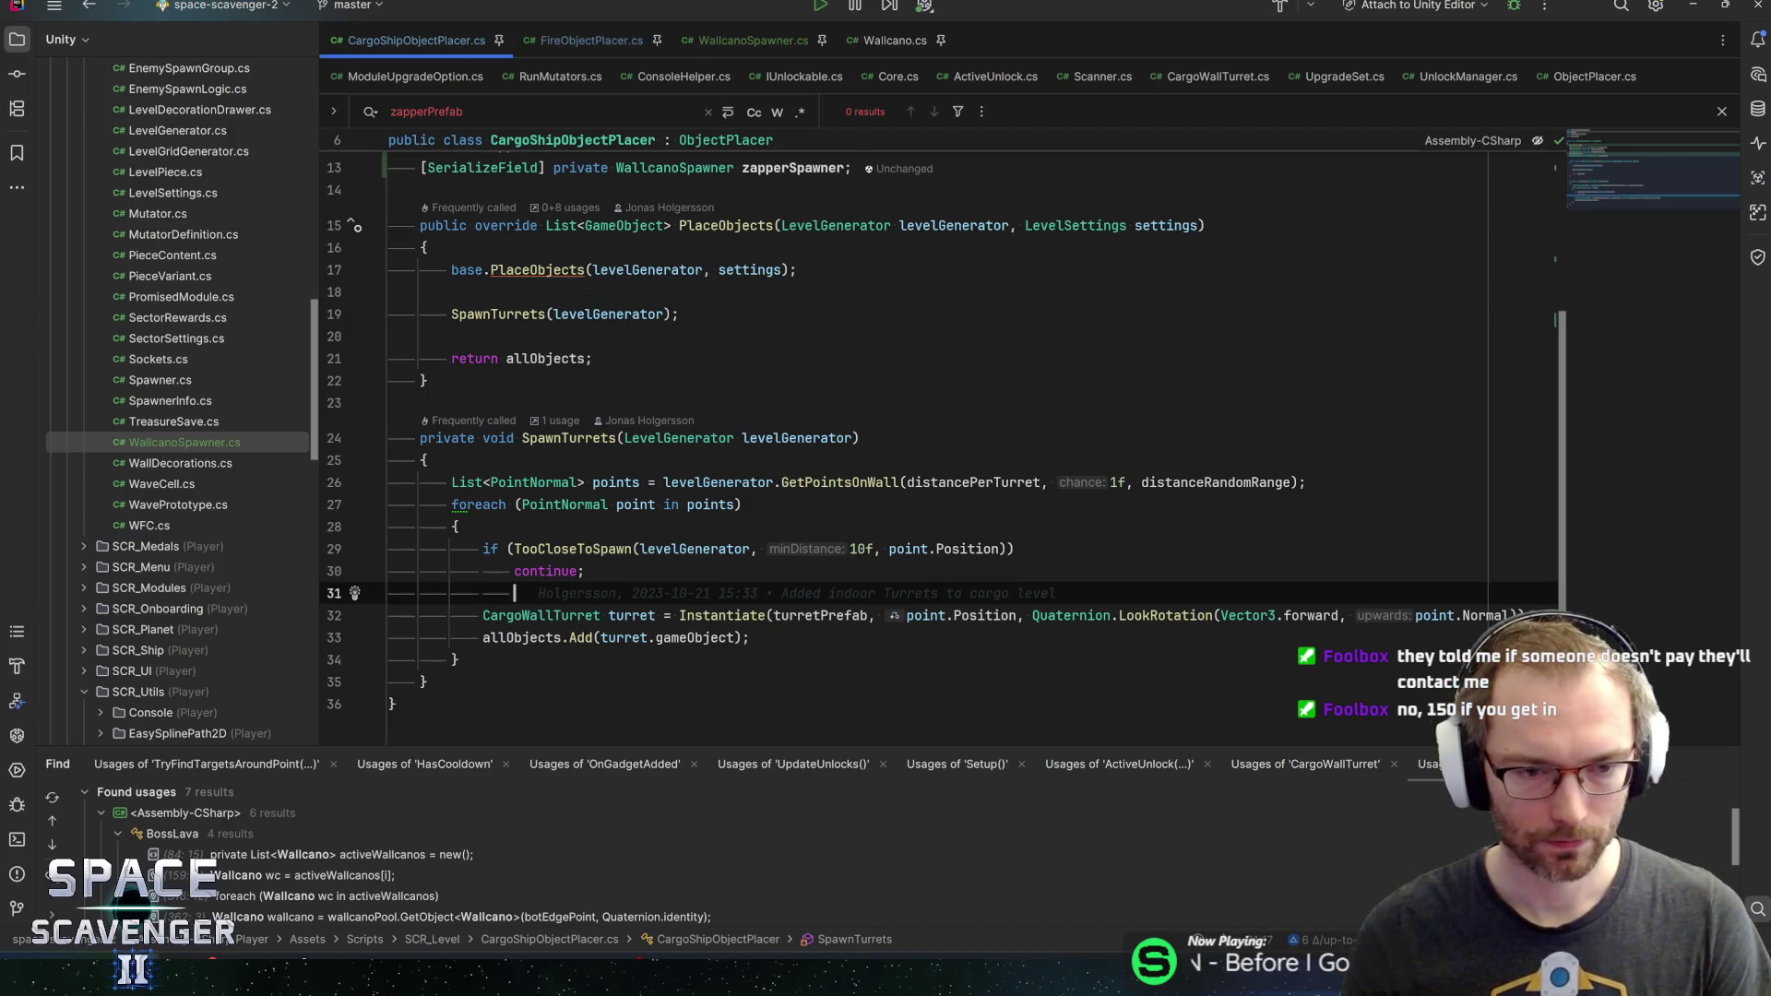
pyautogui.press('BackSpace')
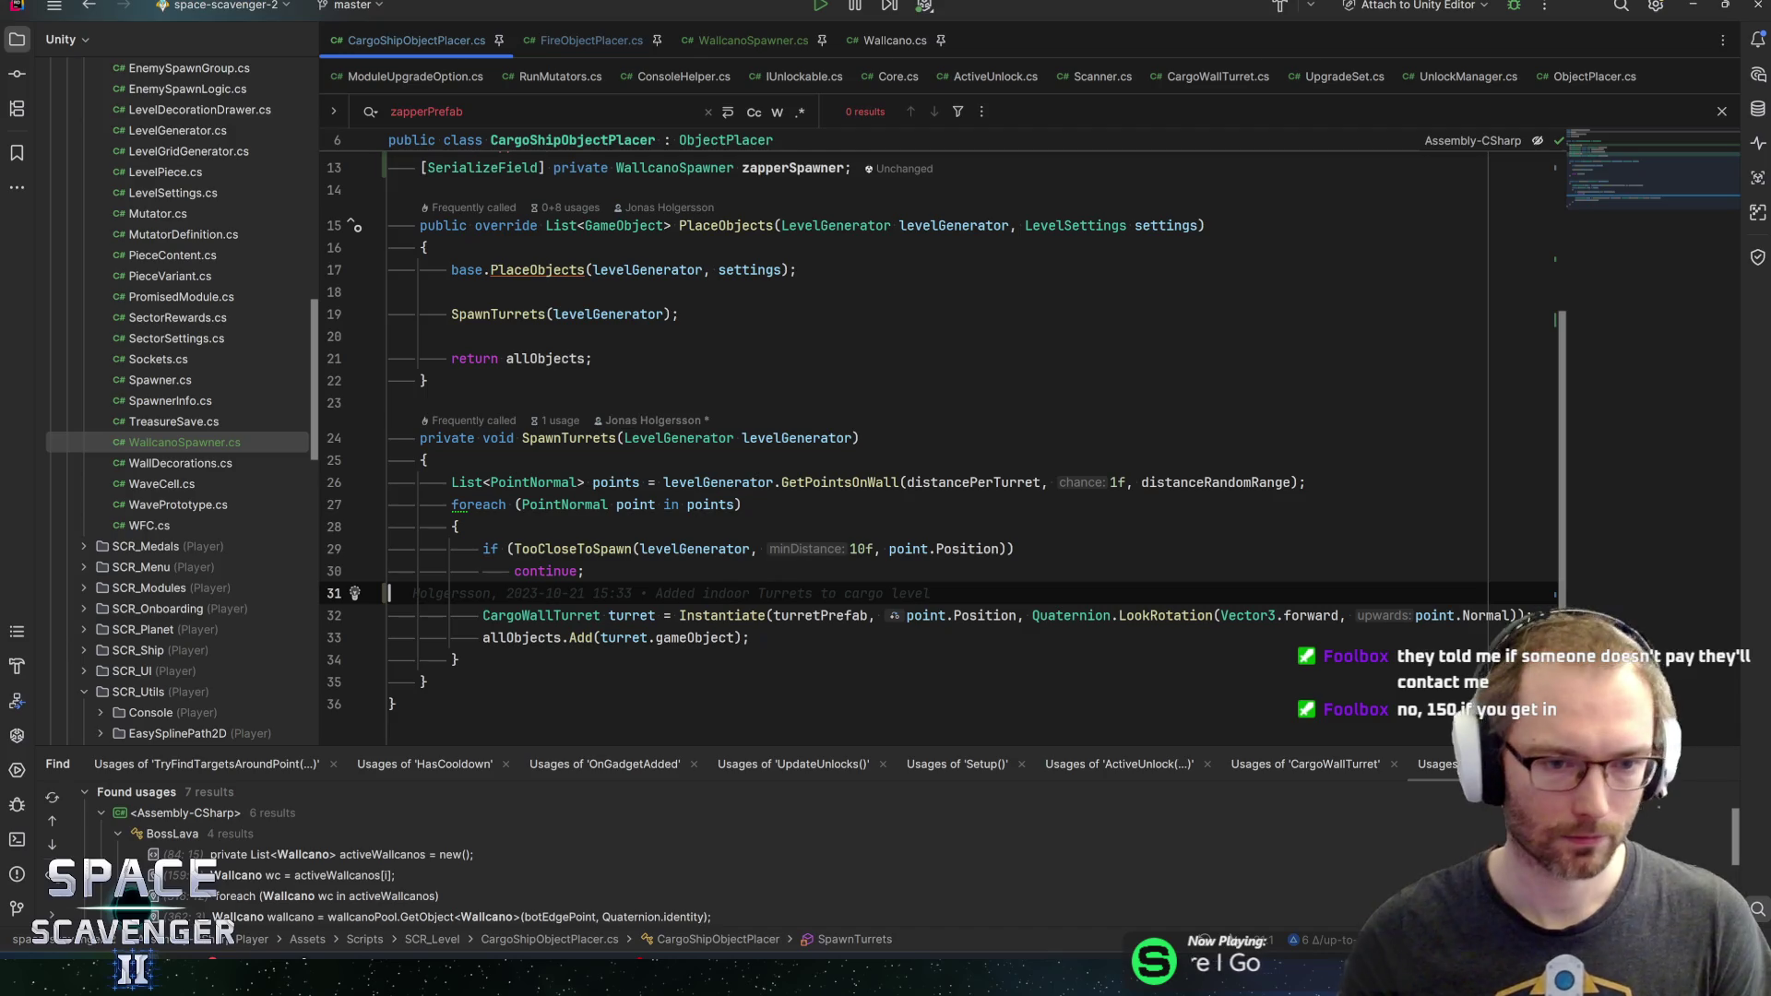
pyautogui.click(584, 571)
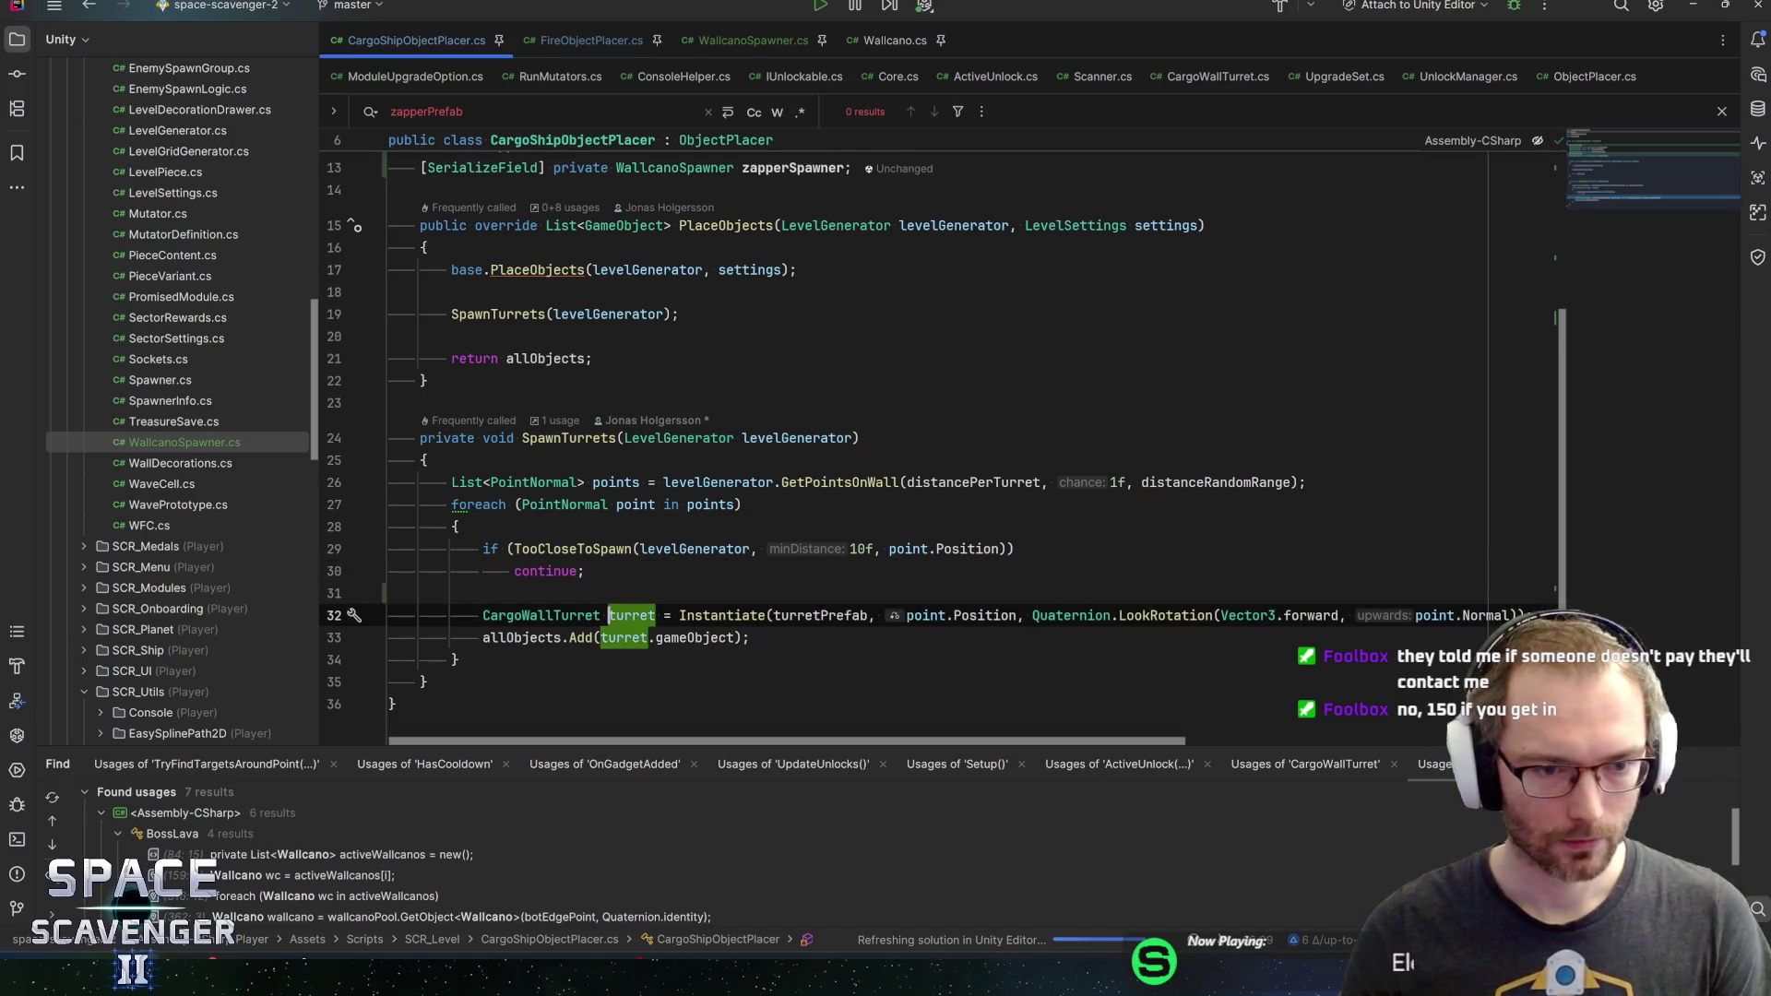
pyautogui.click(751, 637)
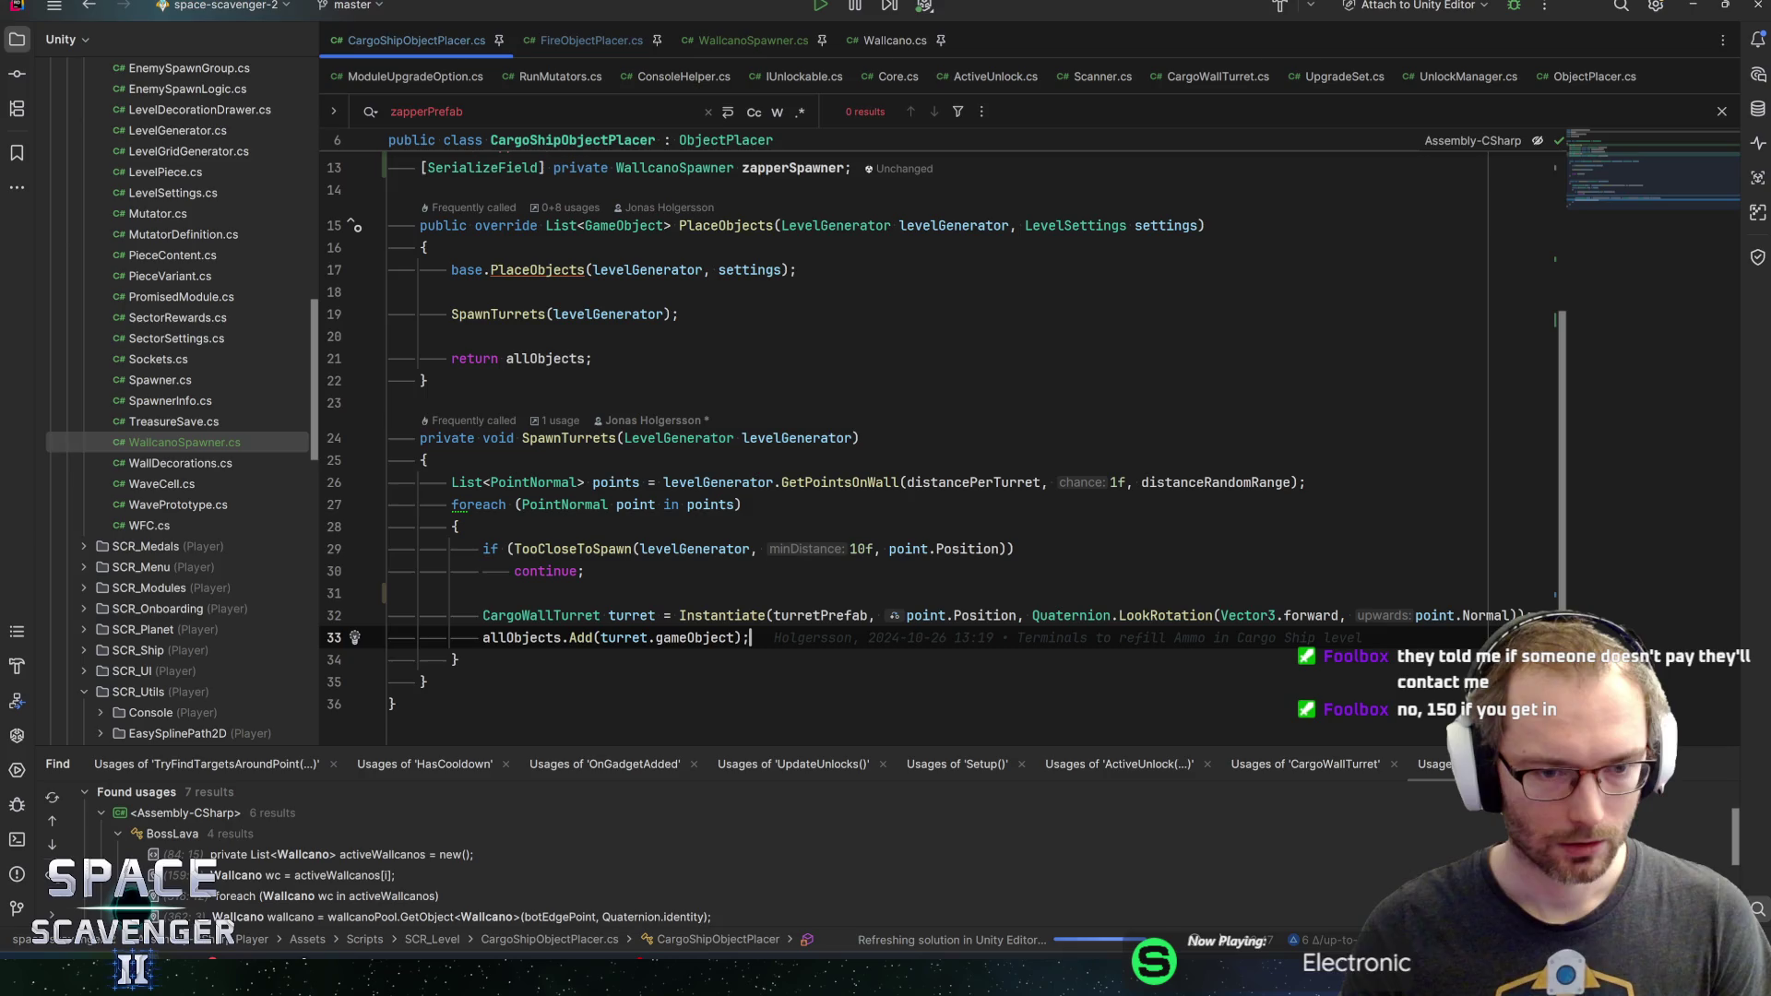
pyautogui.scroll(4, 923, 433)
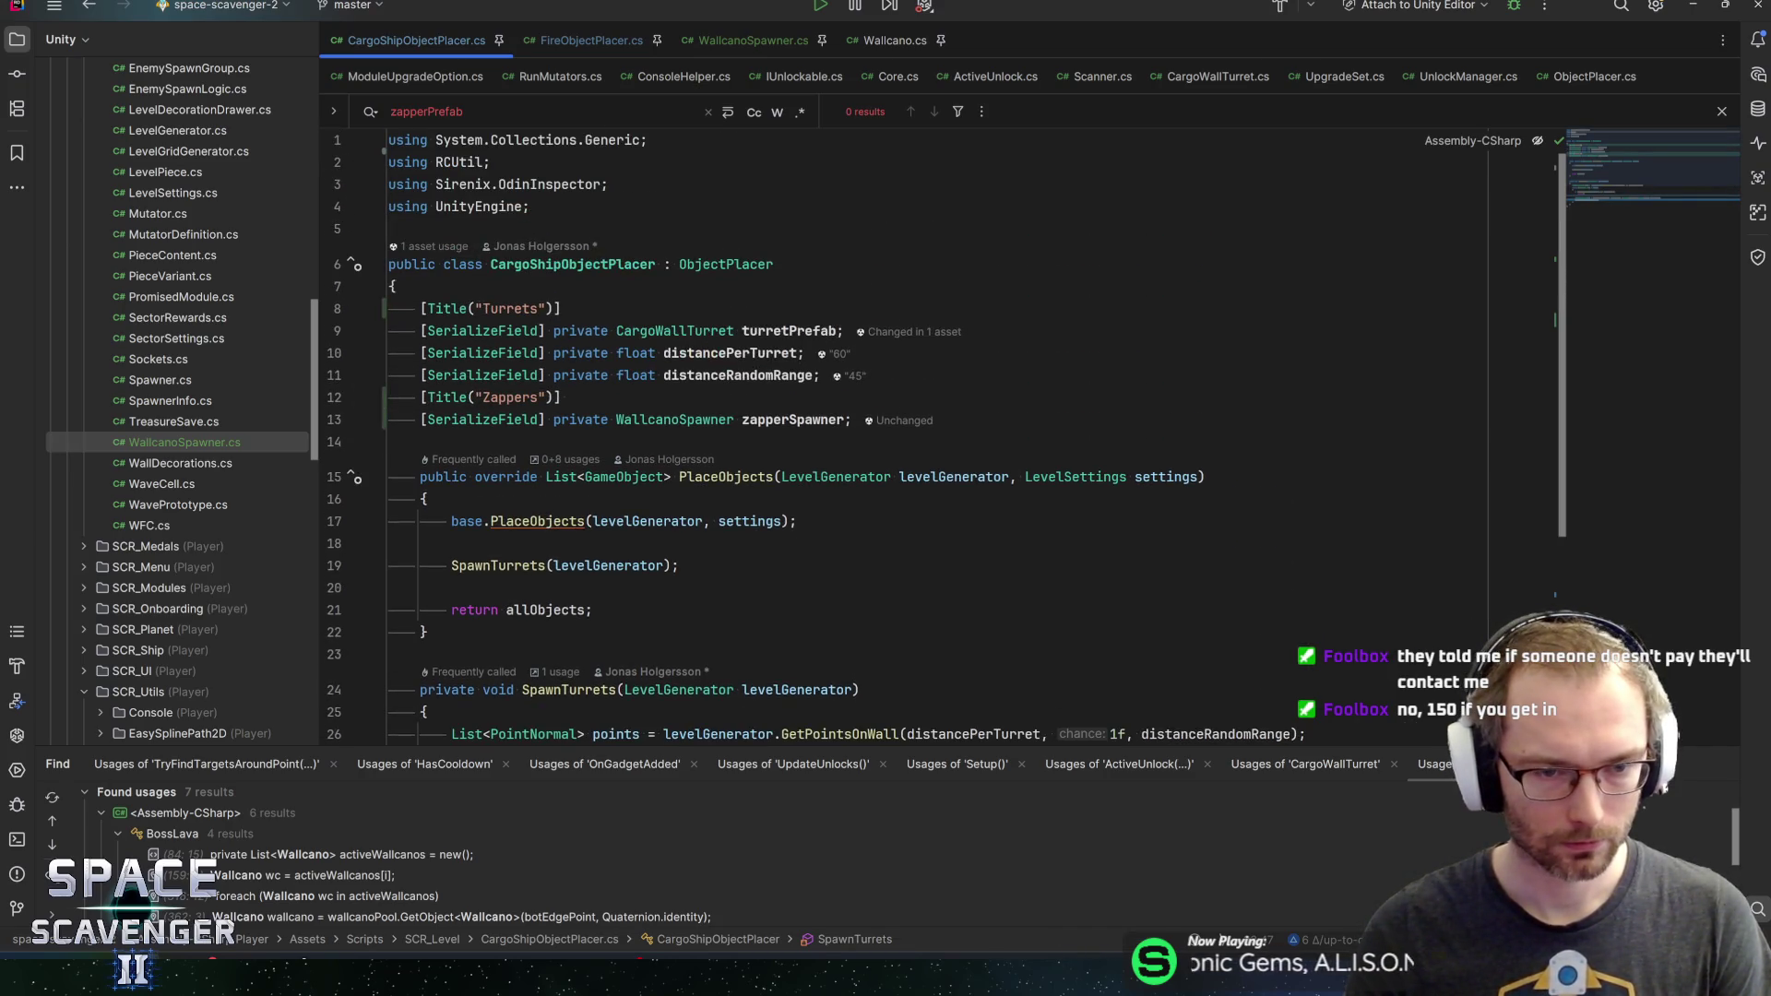
pyautogui.scroll(-3, 646, 415)
pyautogui.click(517, 344)
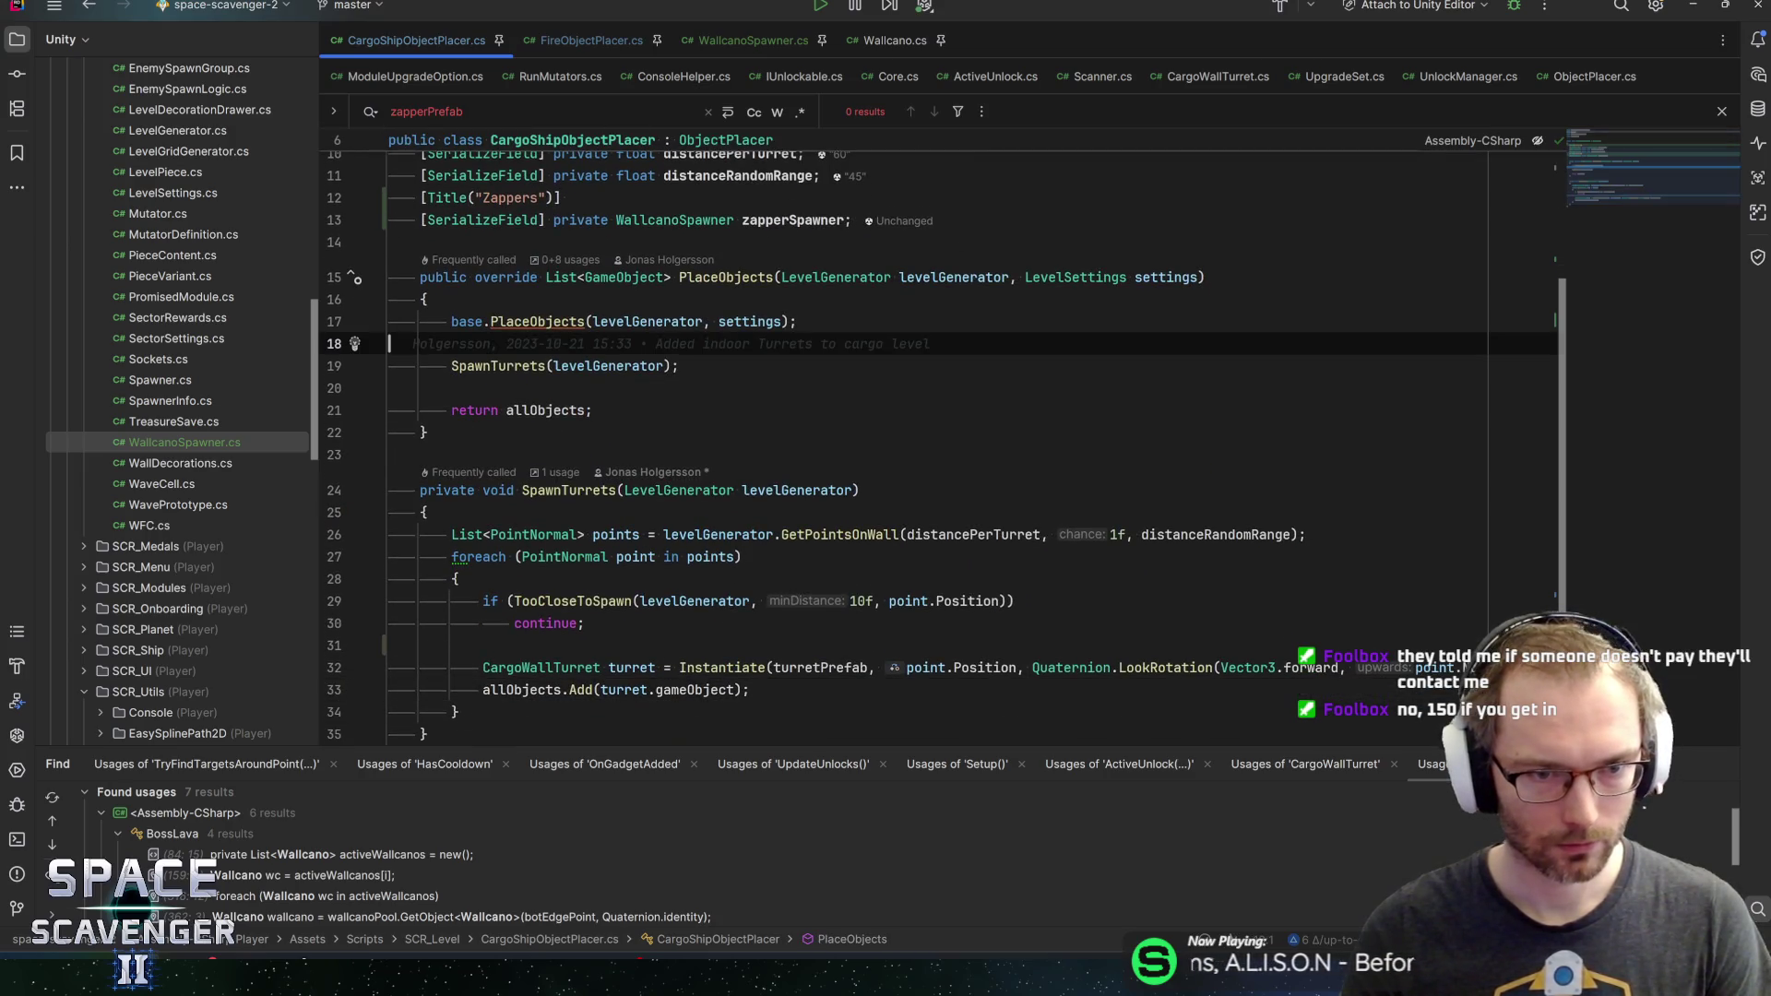
# Wrap the SpawnTurrets call in an if (Random.value < 0.5f) block
pyautogui.press('Return')
pyautogui.write('if (random.v')
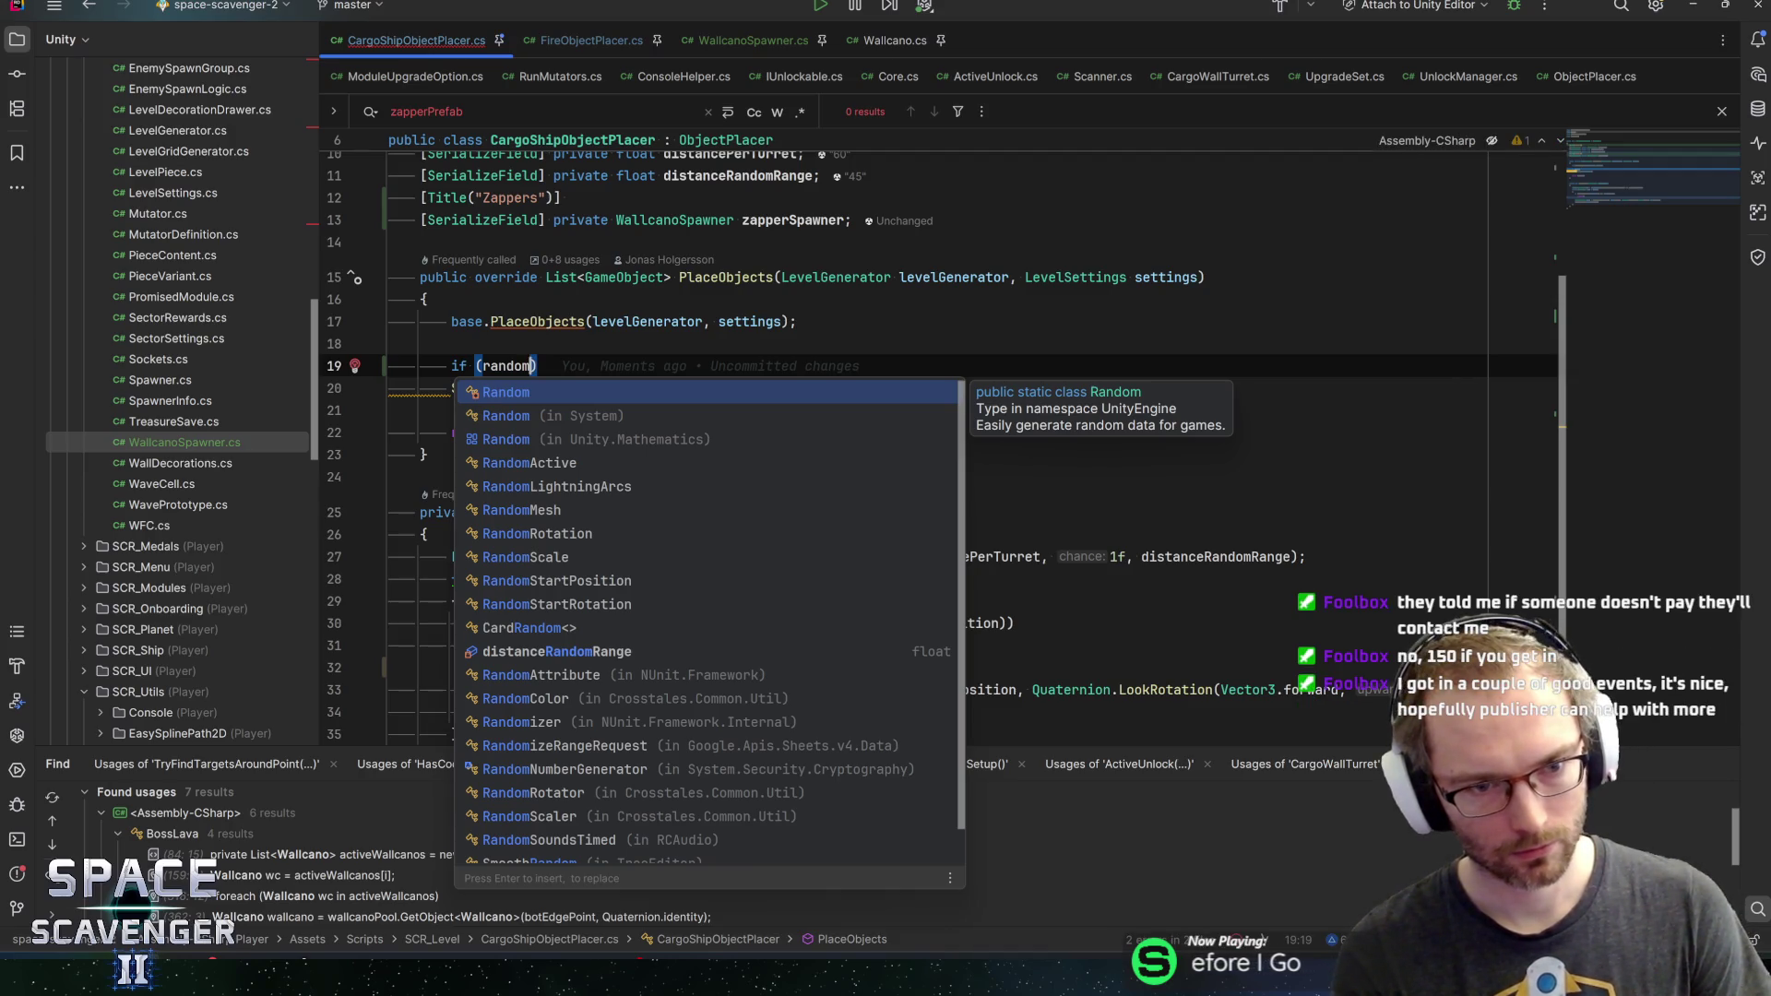
pyautogui.press('Return')
pyautogui.write('.va')
pyautogui.press('Return')
pyautogui.write('< 0.5f')
pyautogui.press('End')
pyautogui.press('Return')
pyautogui.write('{')
pyautogui.press('Return')
pyautogui.press('Down')
pyautogui.press('Down')
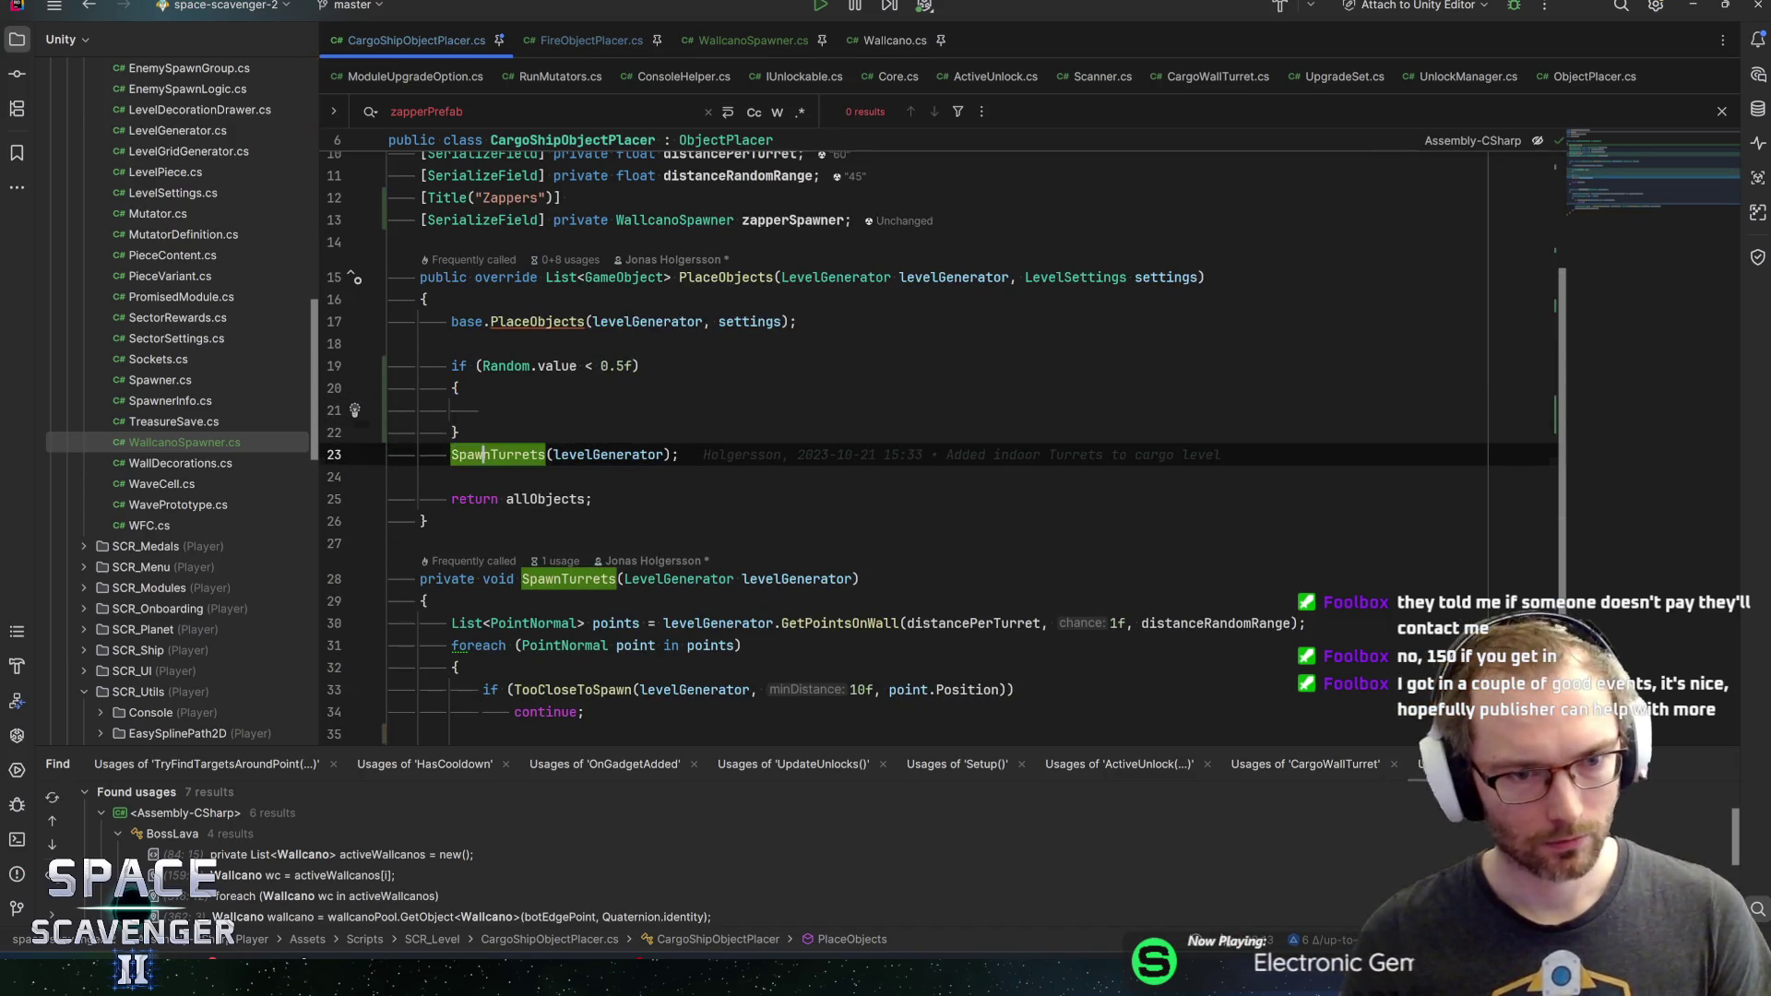
pyautogui.hotkey('ctrl', 'shift', 'Up')
# Add an else branch calling zapperSpawner.SpawnPairs(levelGenerator, ...)
pyautogui.press('Down')
pyautogui.press('Down')
pyautogui.write('else')
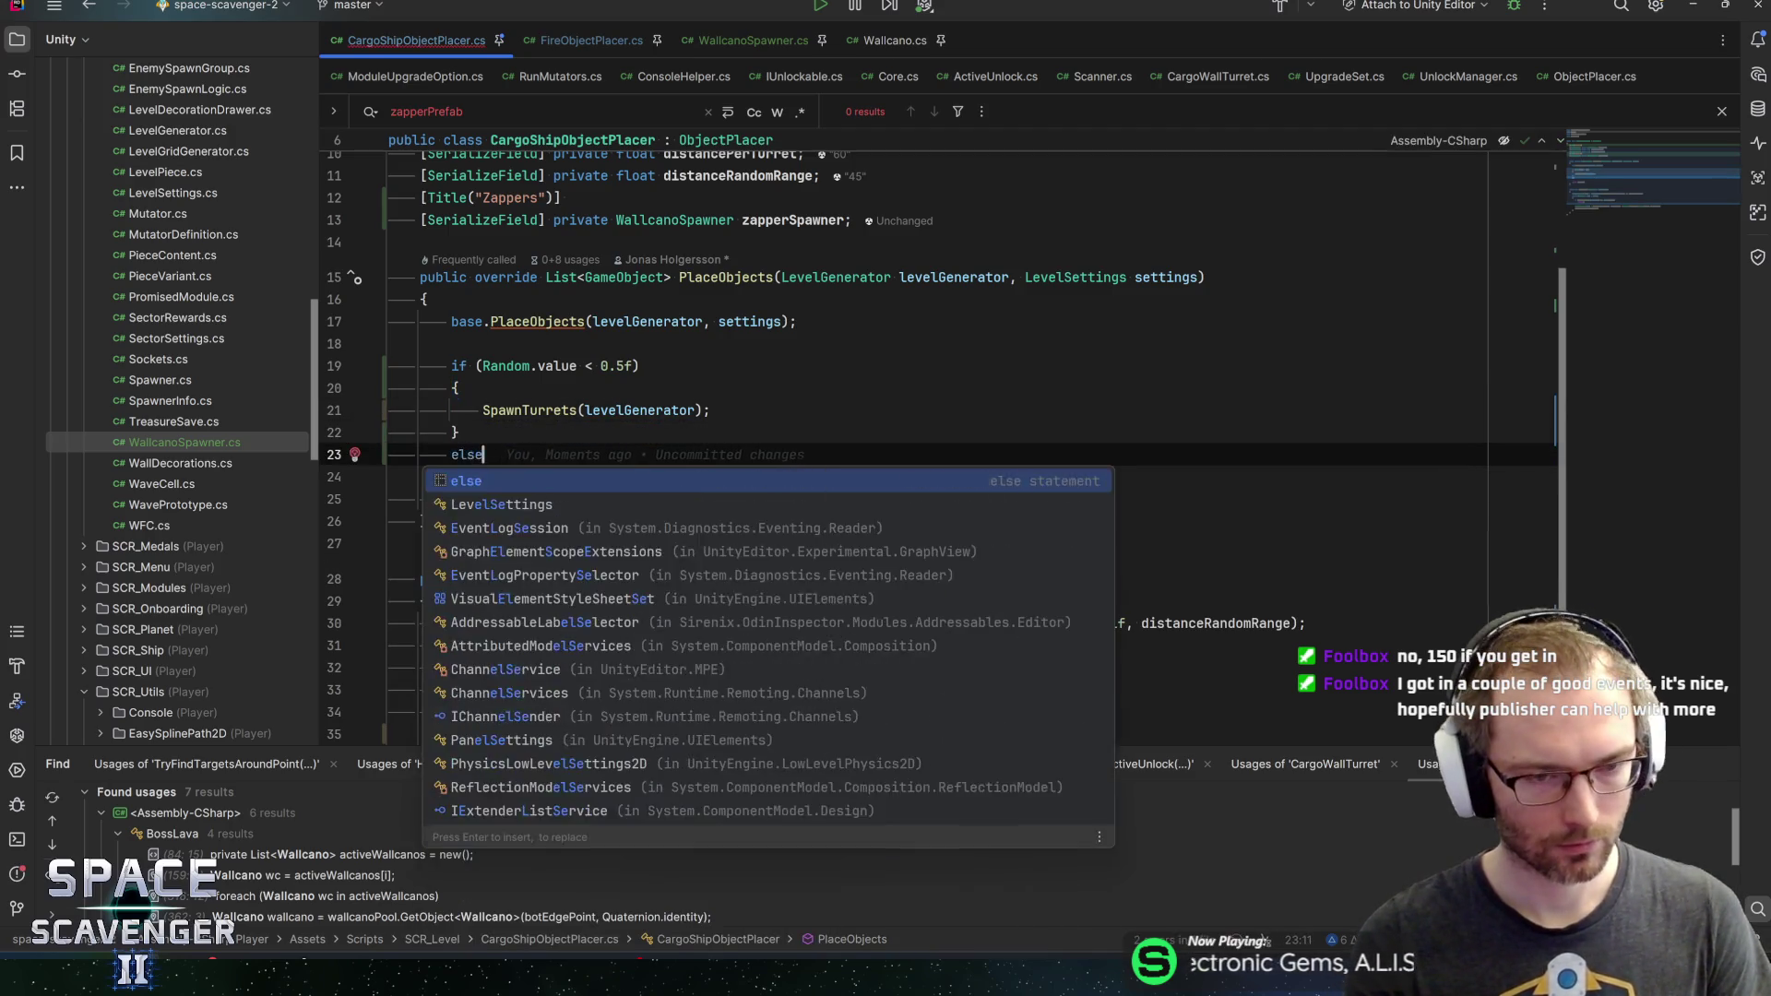
pyautogui.press('Return')
pyautogui.press('Down')
pyautogui.press('Down')
pyautogui.scroll(1, 1014, 443)
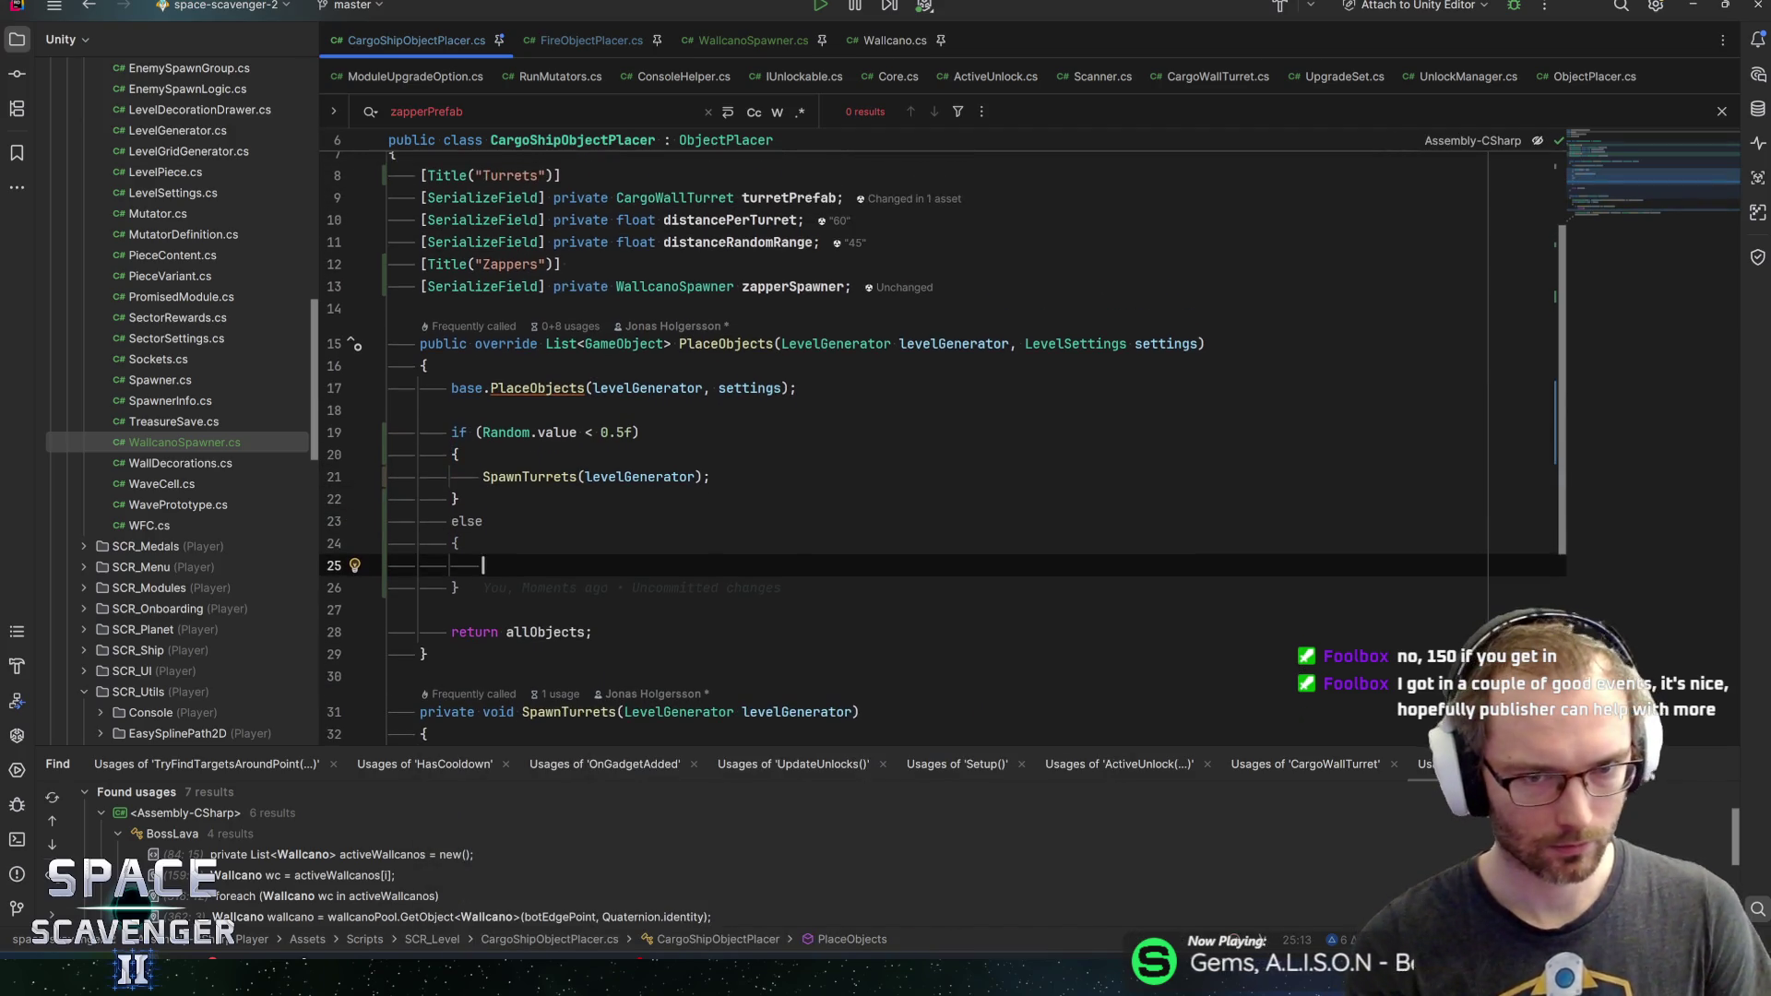
pyautogui.write('zapperSpawner.spawn')
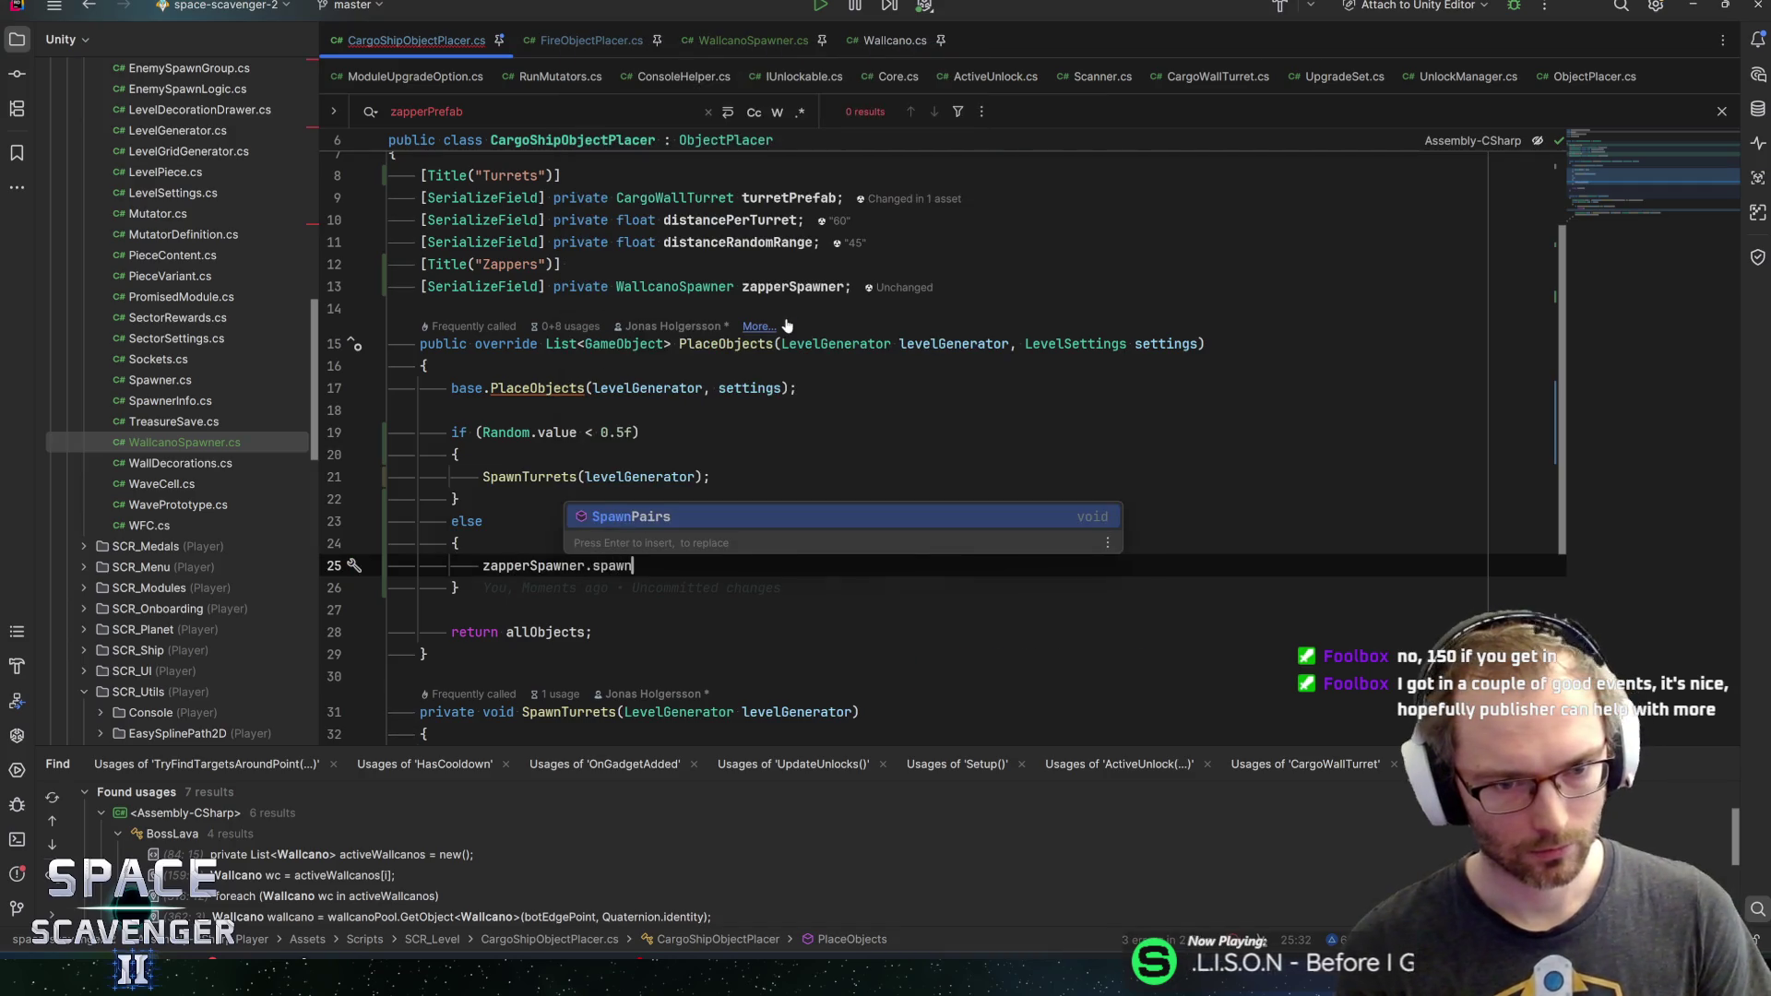
pyautogui.press('Return')
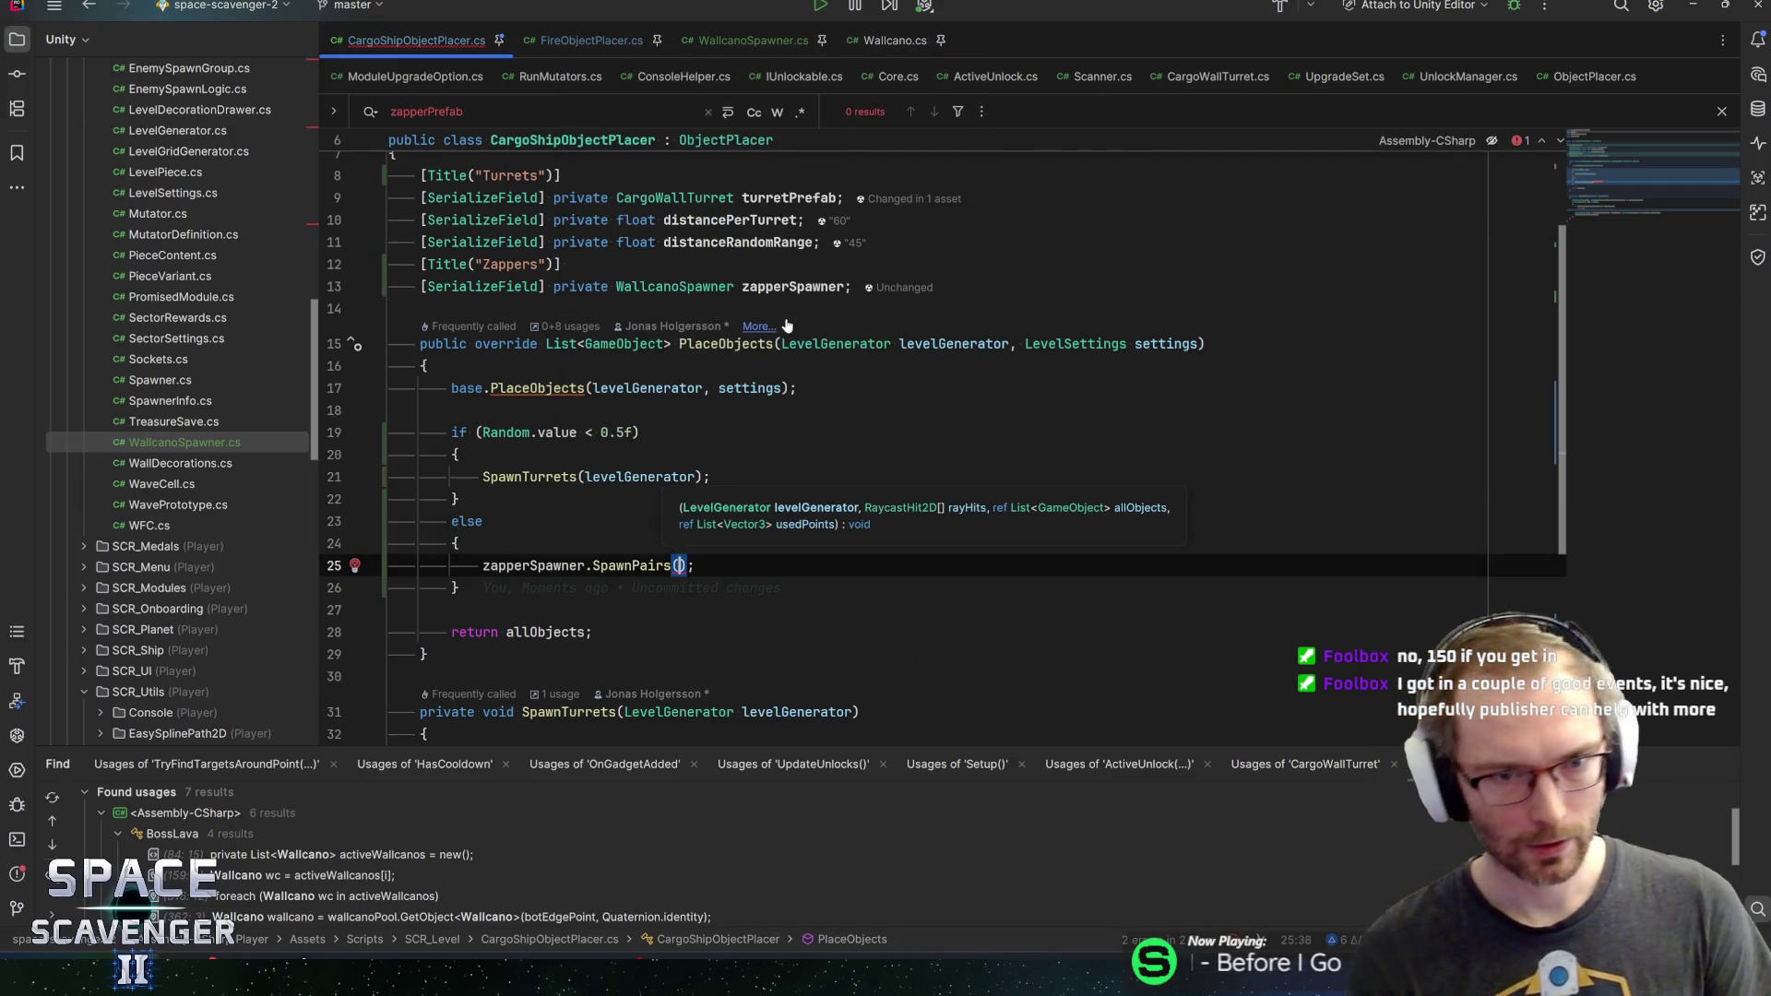
pyautogui.write('levelgen')
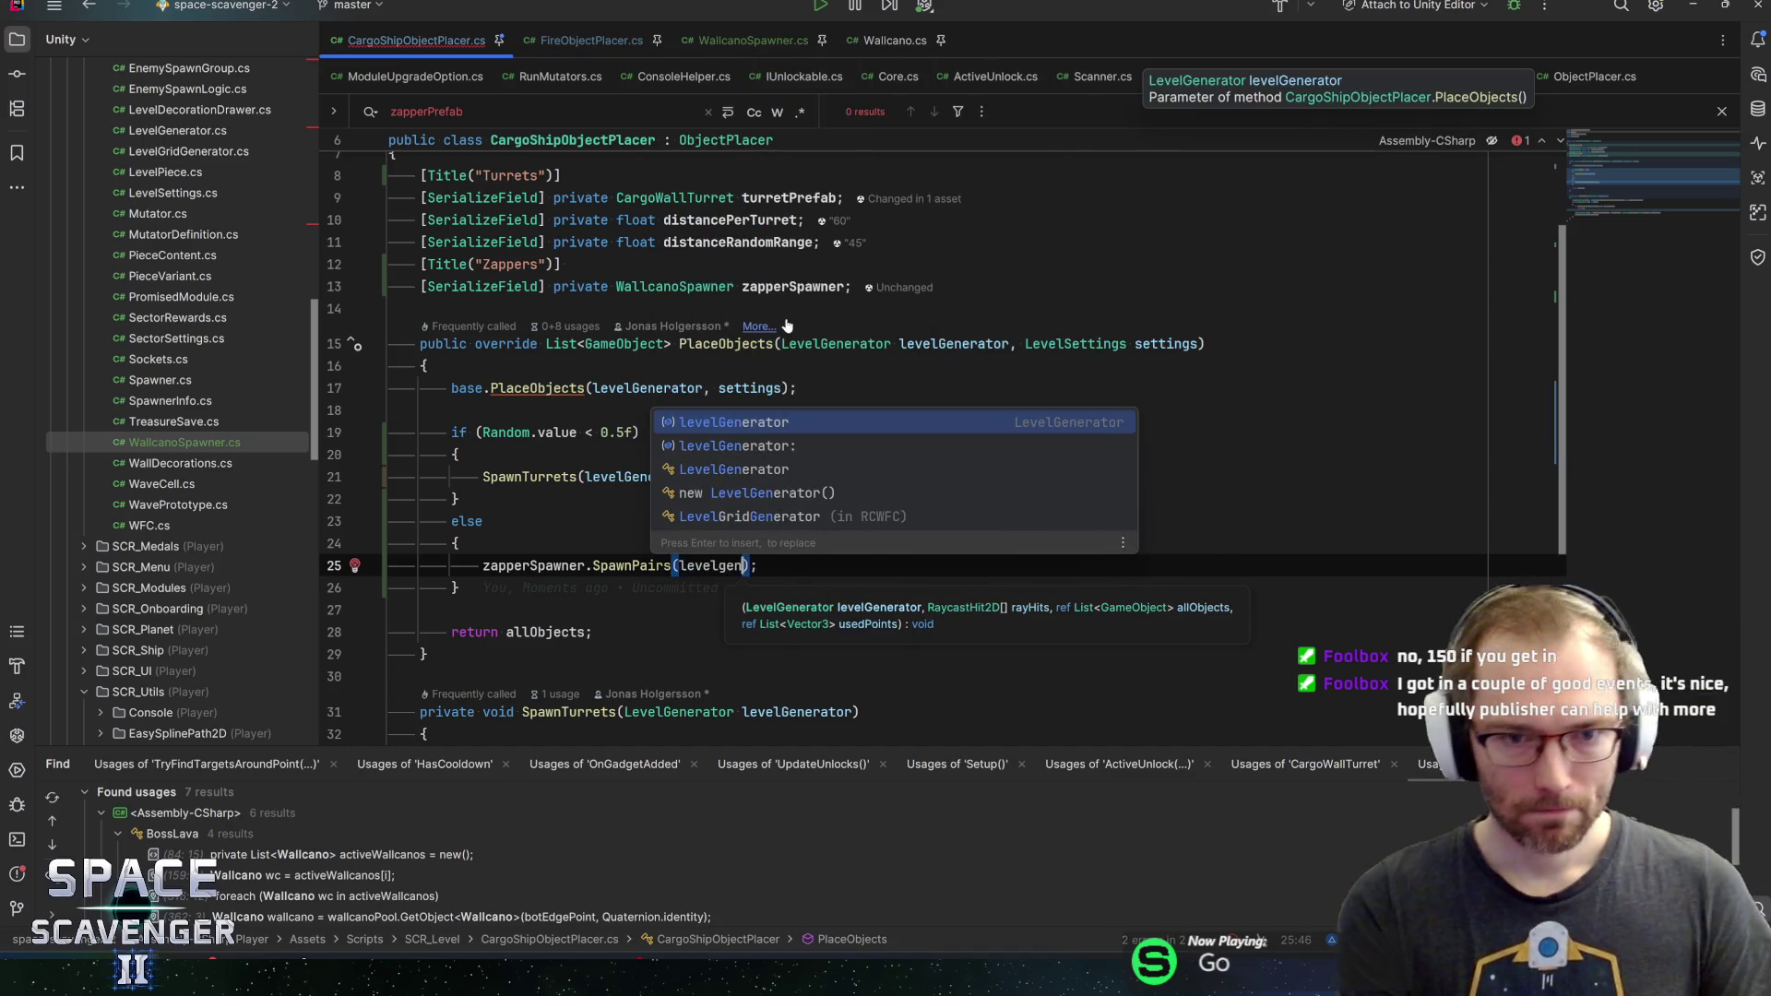
pyautogui.press('Return')
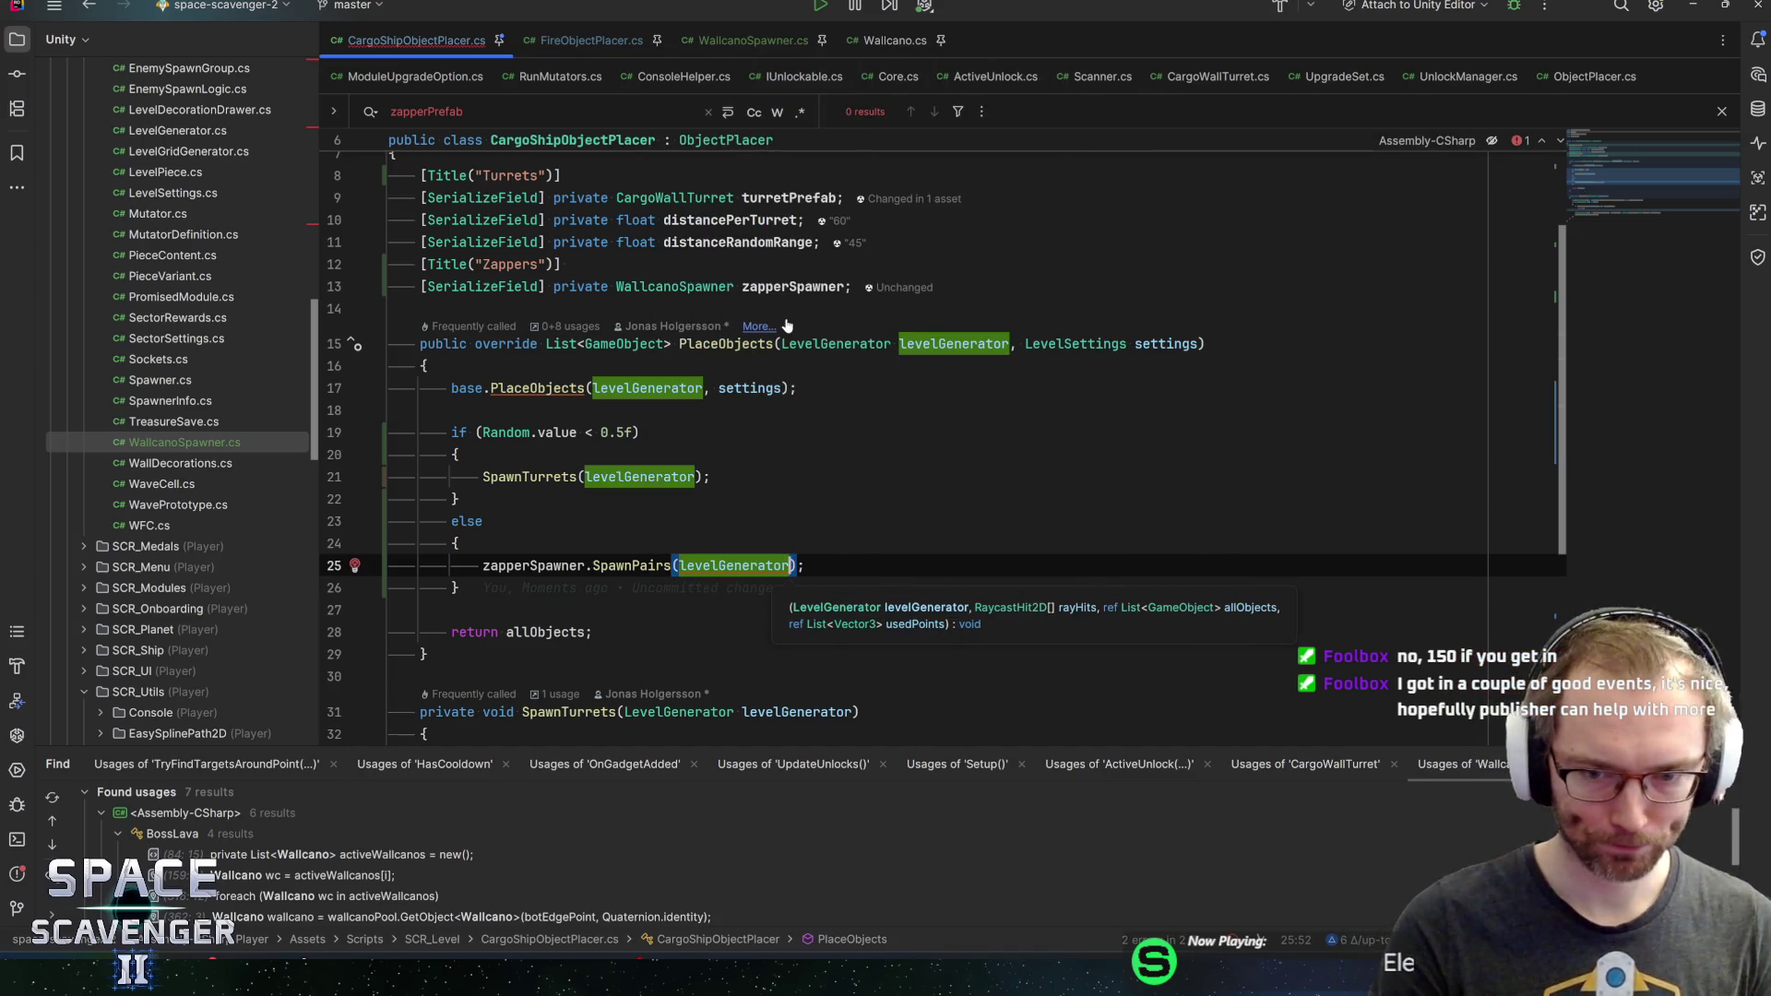
pyautogui.write(',')
pyautogui.click(648, 286)
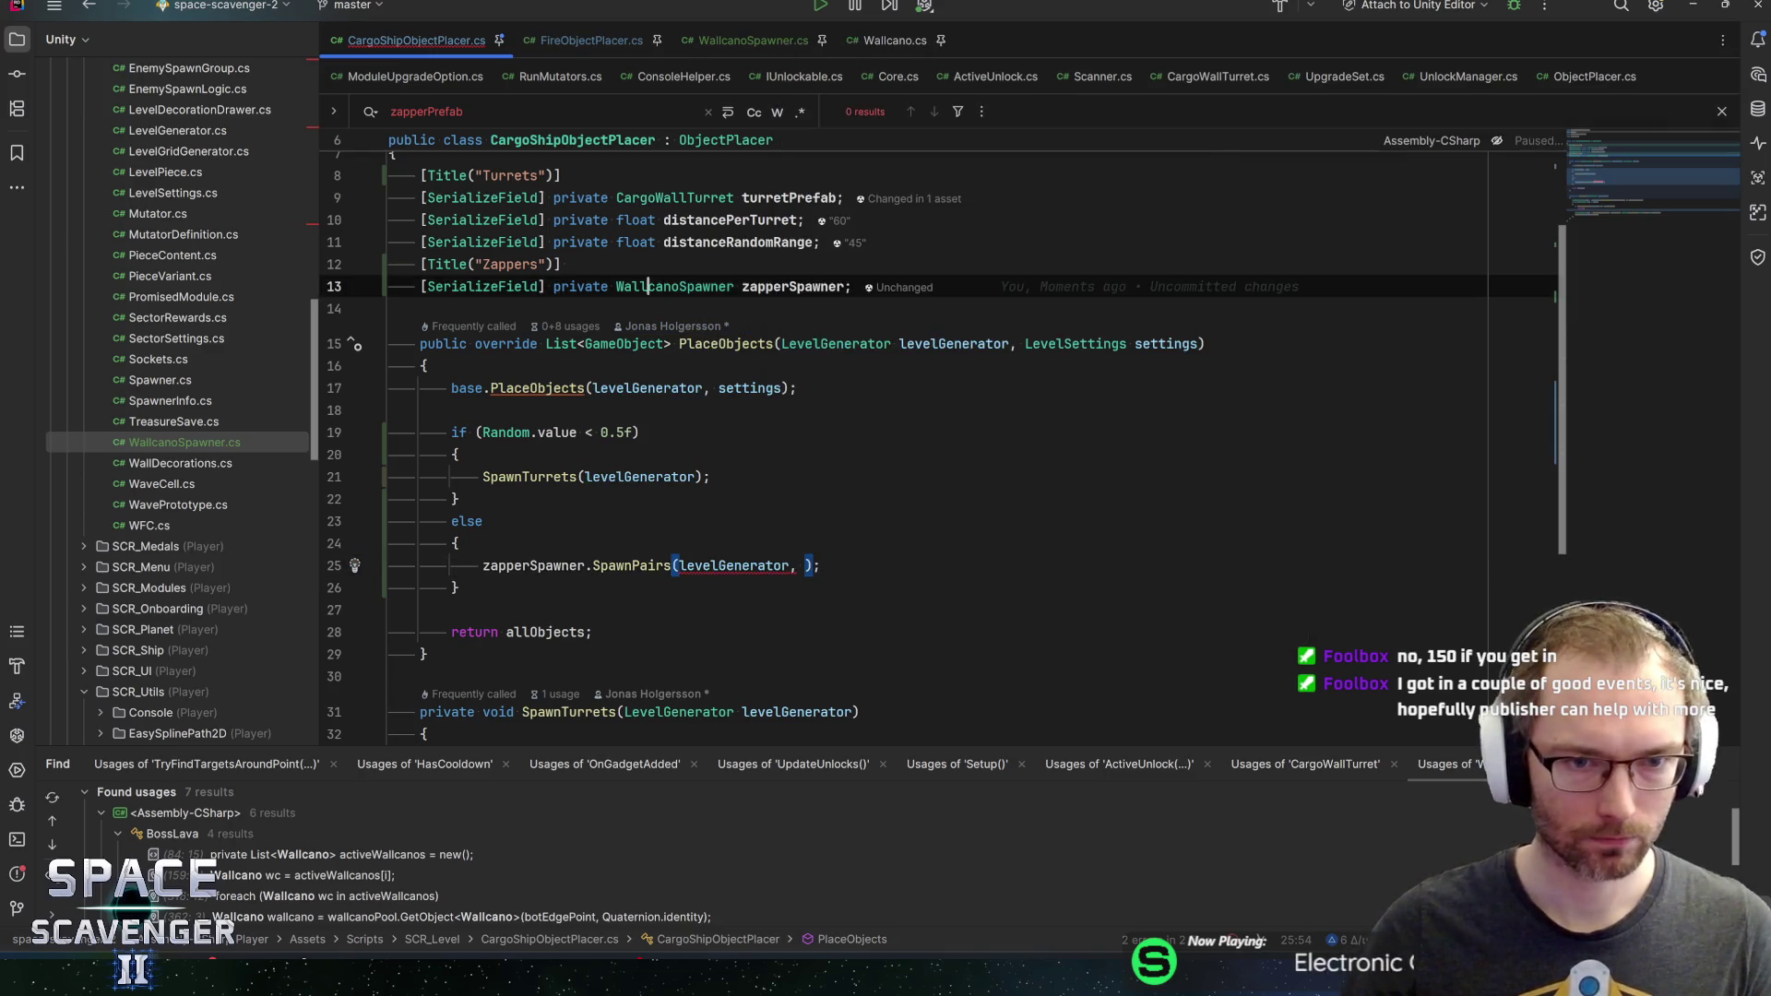
# Copy the rayHits and usedPoints field declarations from FireObjectPlacer into CargoShipObjectPlacer
pyautogui.click(551, 47)
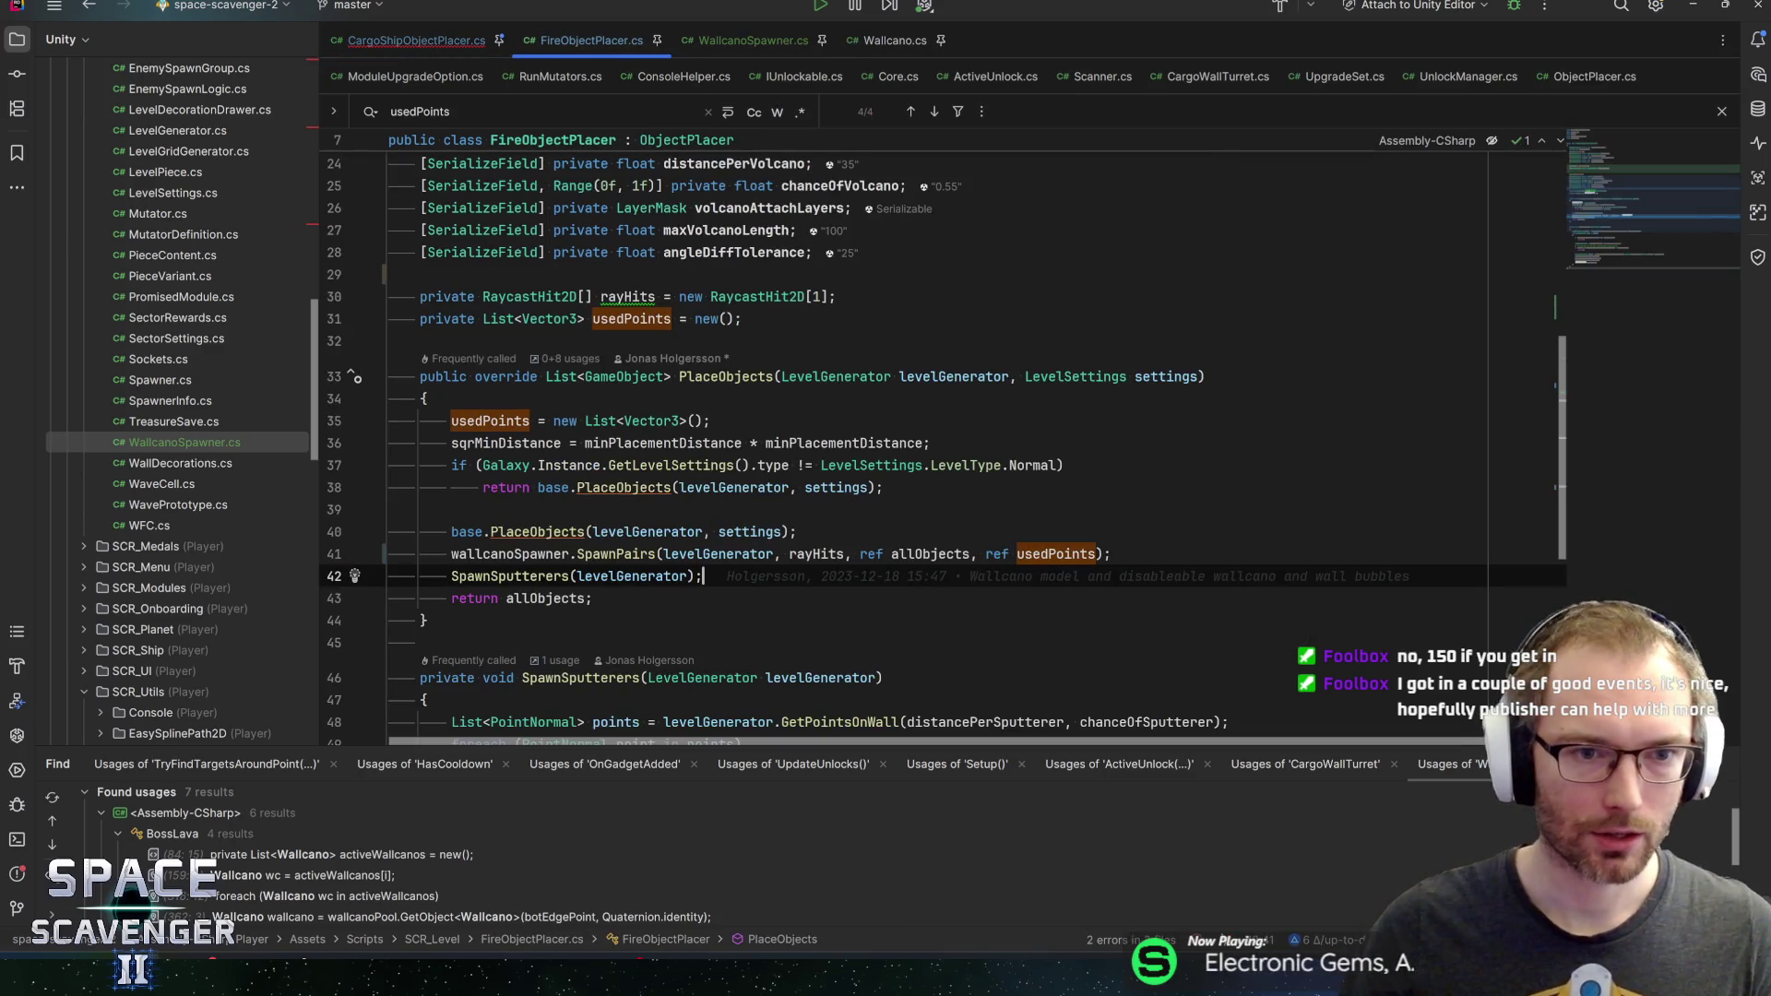
pyautogui.click(902, 318)
pyautogui.hotkey('shift', 'Up')
pyautogui.hotkey('shift', 'Home')
pyautogui.hotkey('ctrl', 'c')
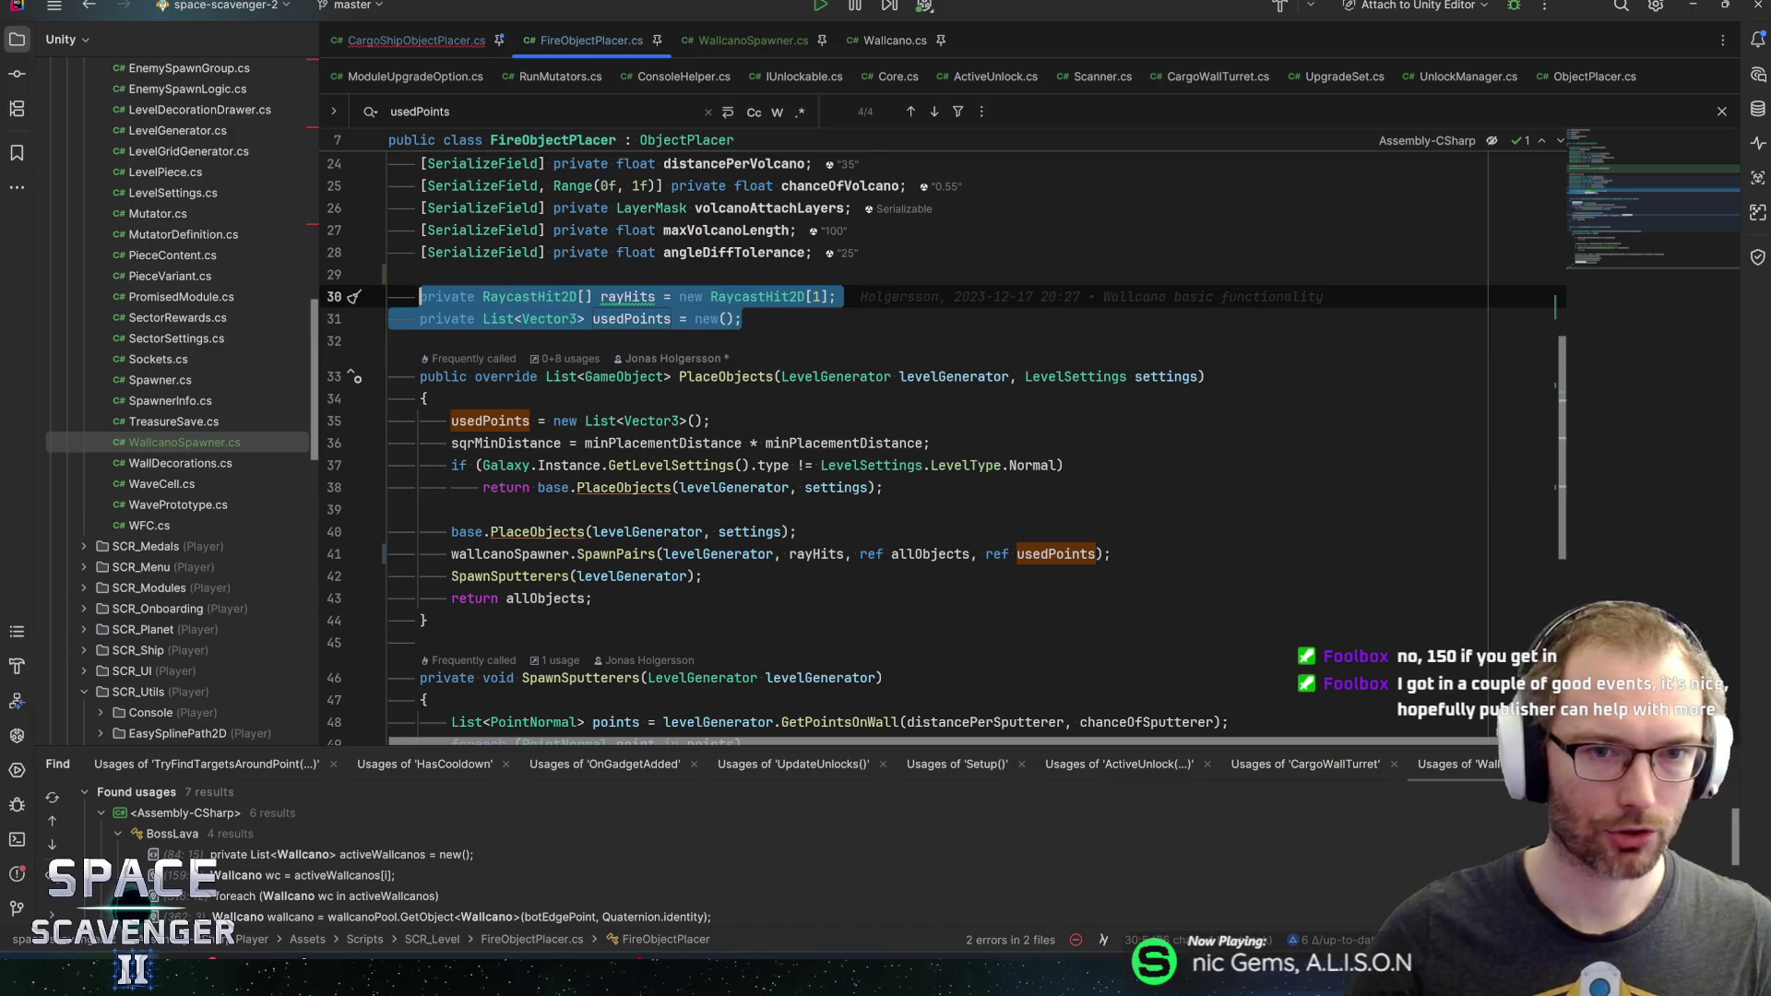
pyautogui.scroll(1, 902, 316)
pyautogui.scroll(5, 902, 319)
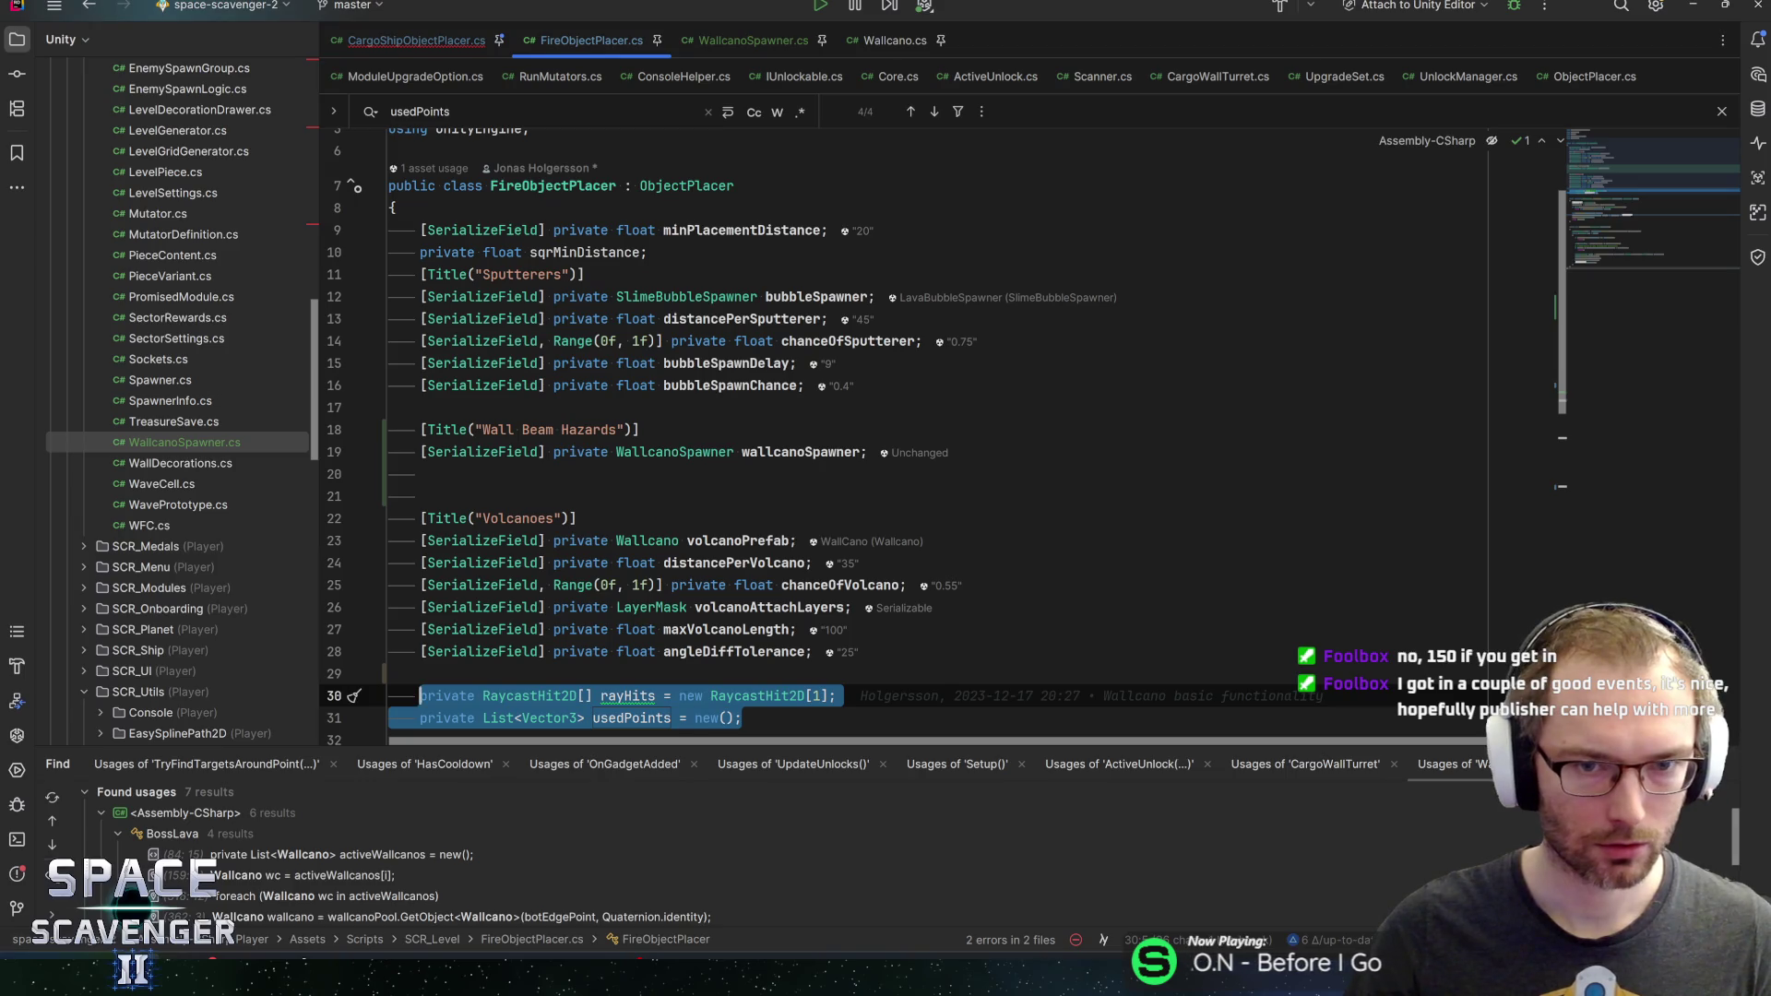
pyautogui.click(749, 41)
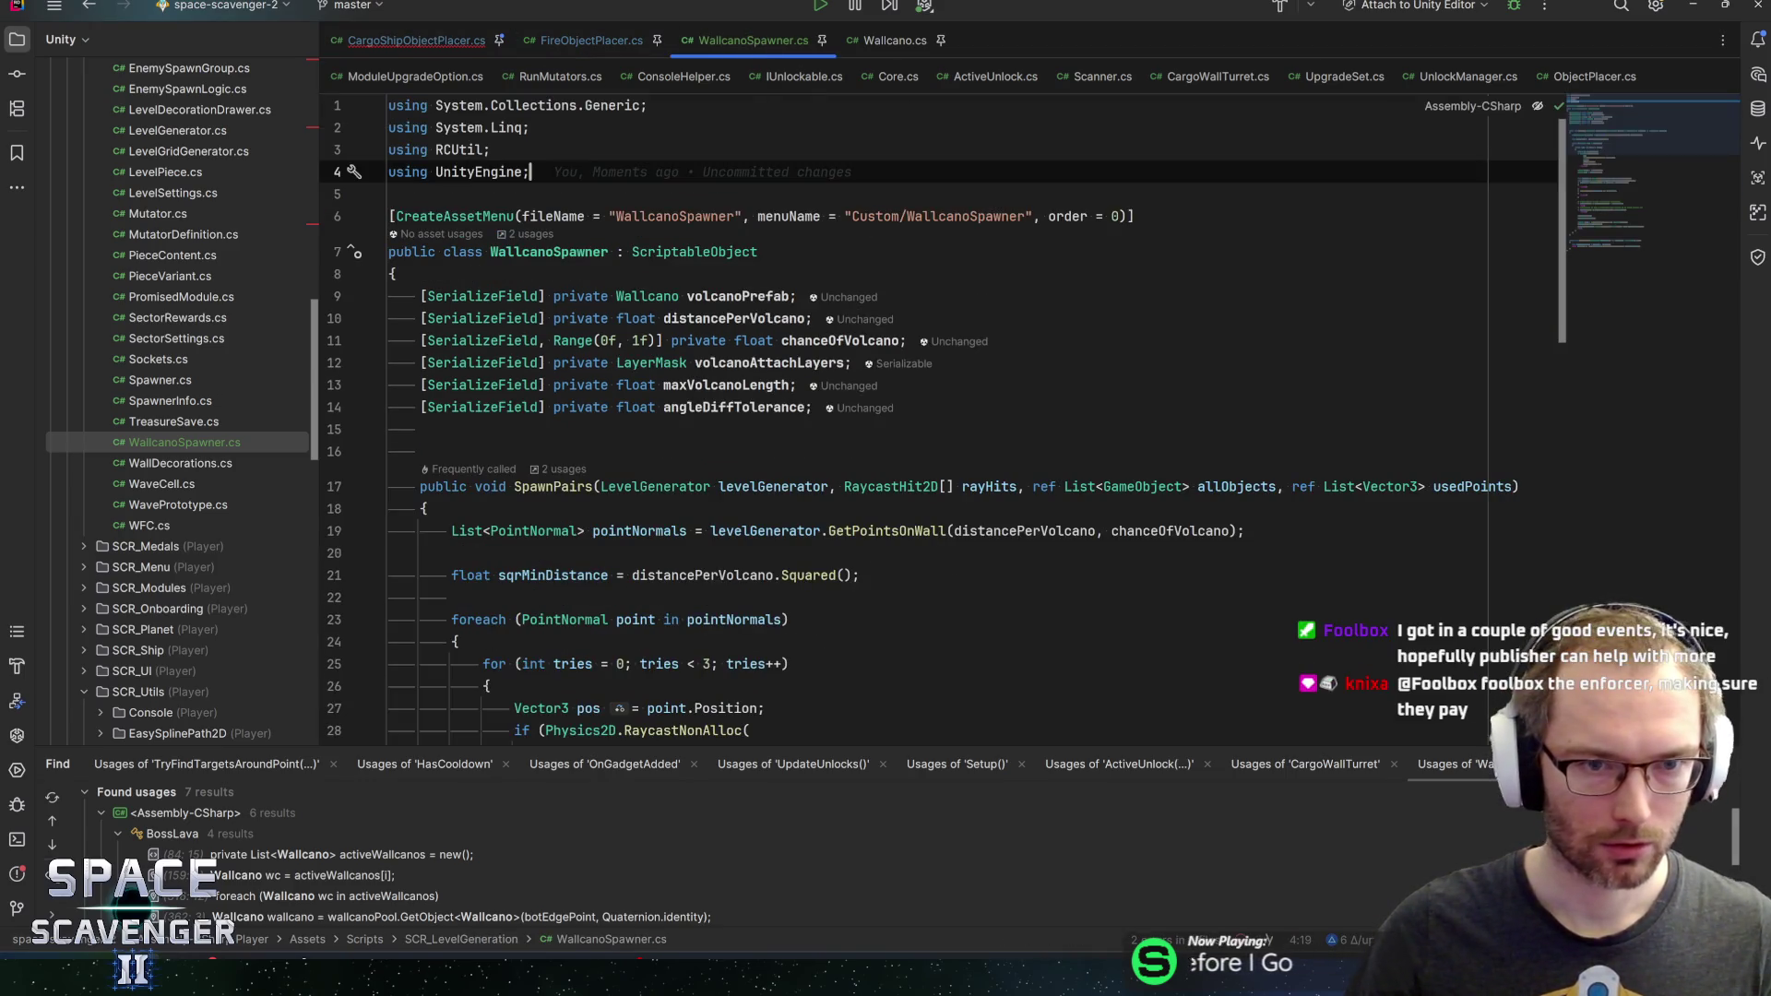
pyautogui.click(429, 40)
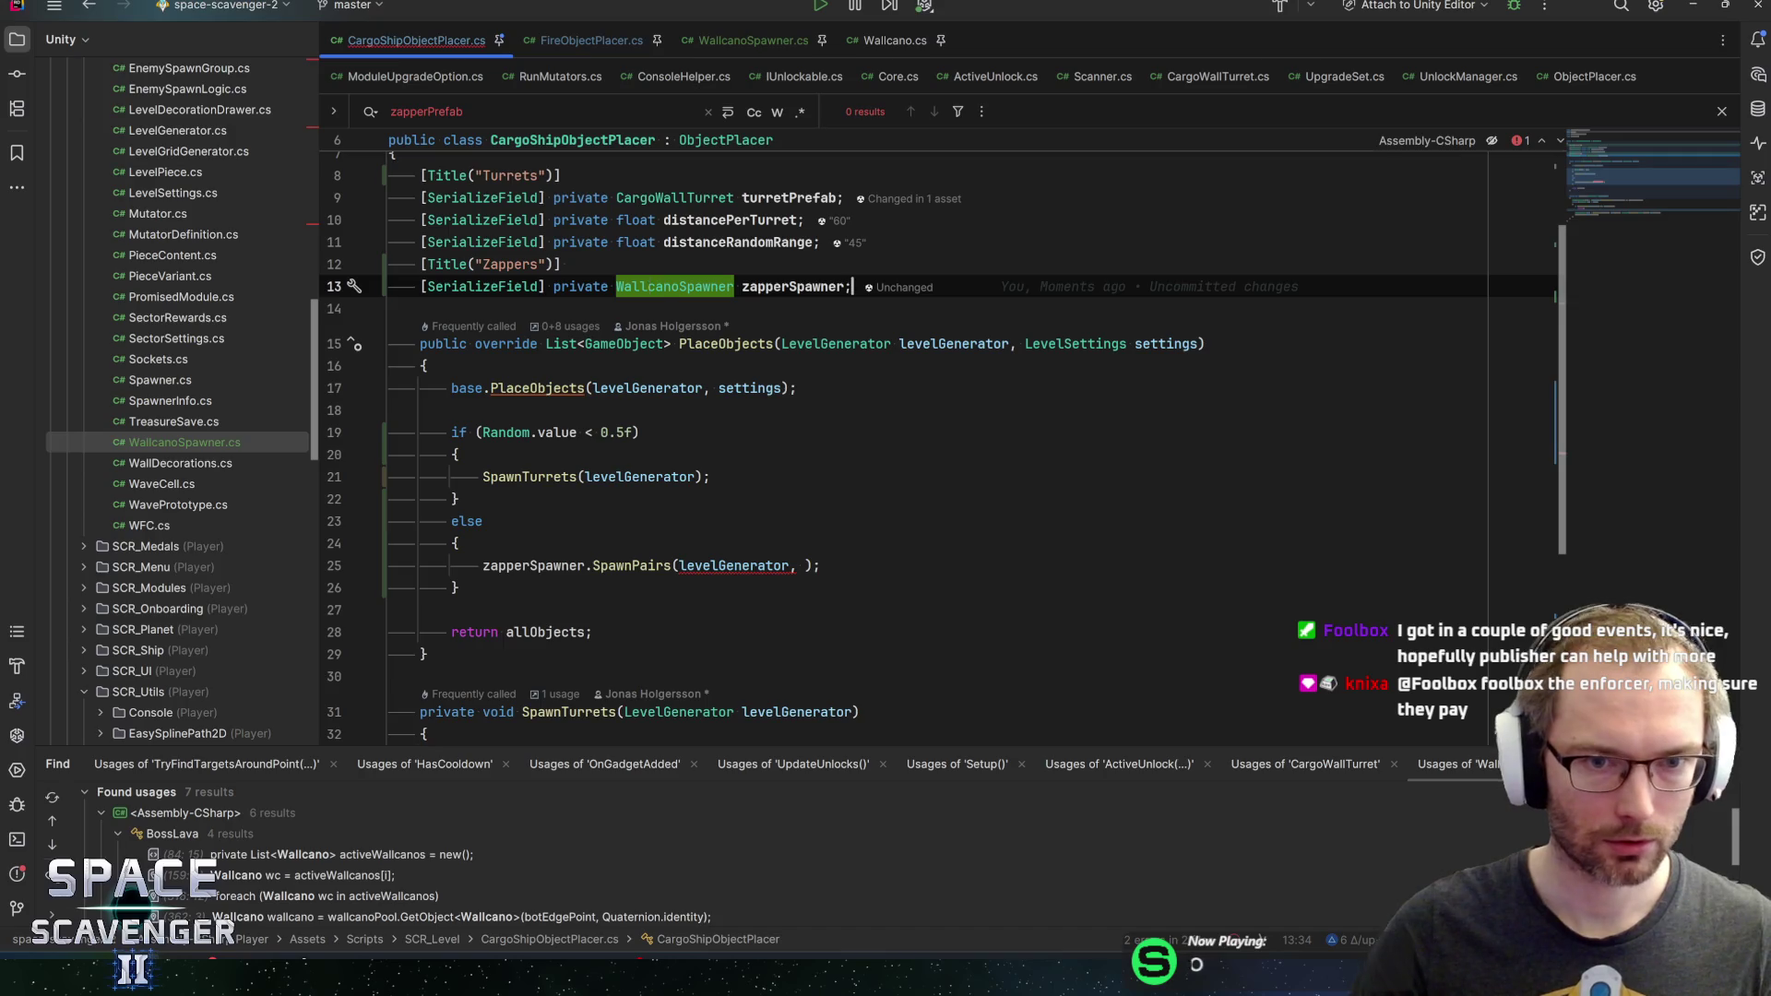
pyautogui.hotkey('ctrl', 'v')
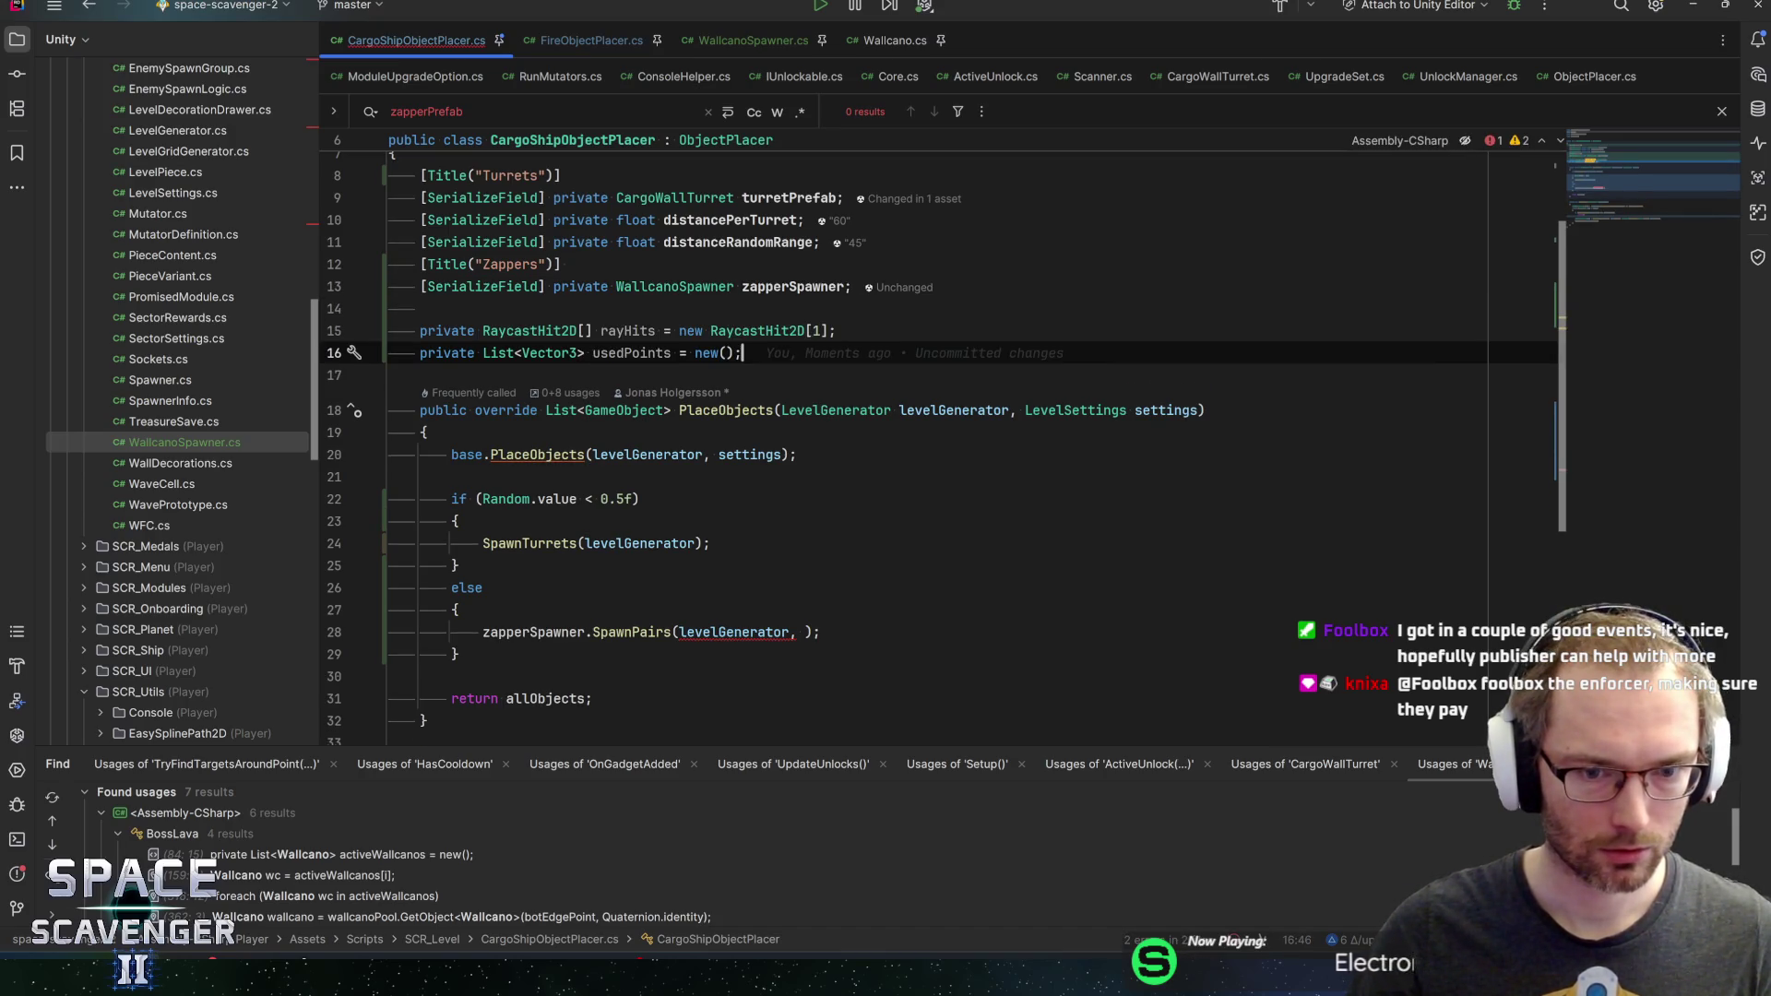
# Complete the call as SpawnPairs(levelGenerator, rayHits, ref new List<GameObject>(), ref usedPoints)
pyautogui.click(798, 632)
pyautogui.scroll(1, 798, 632)
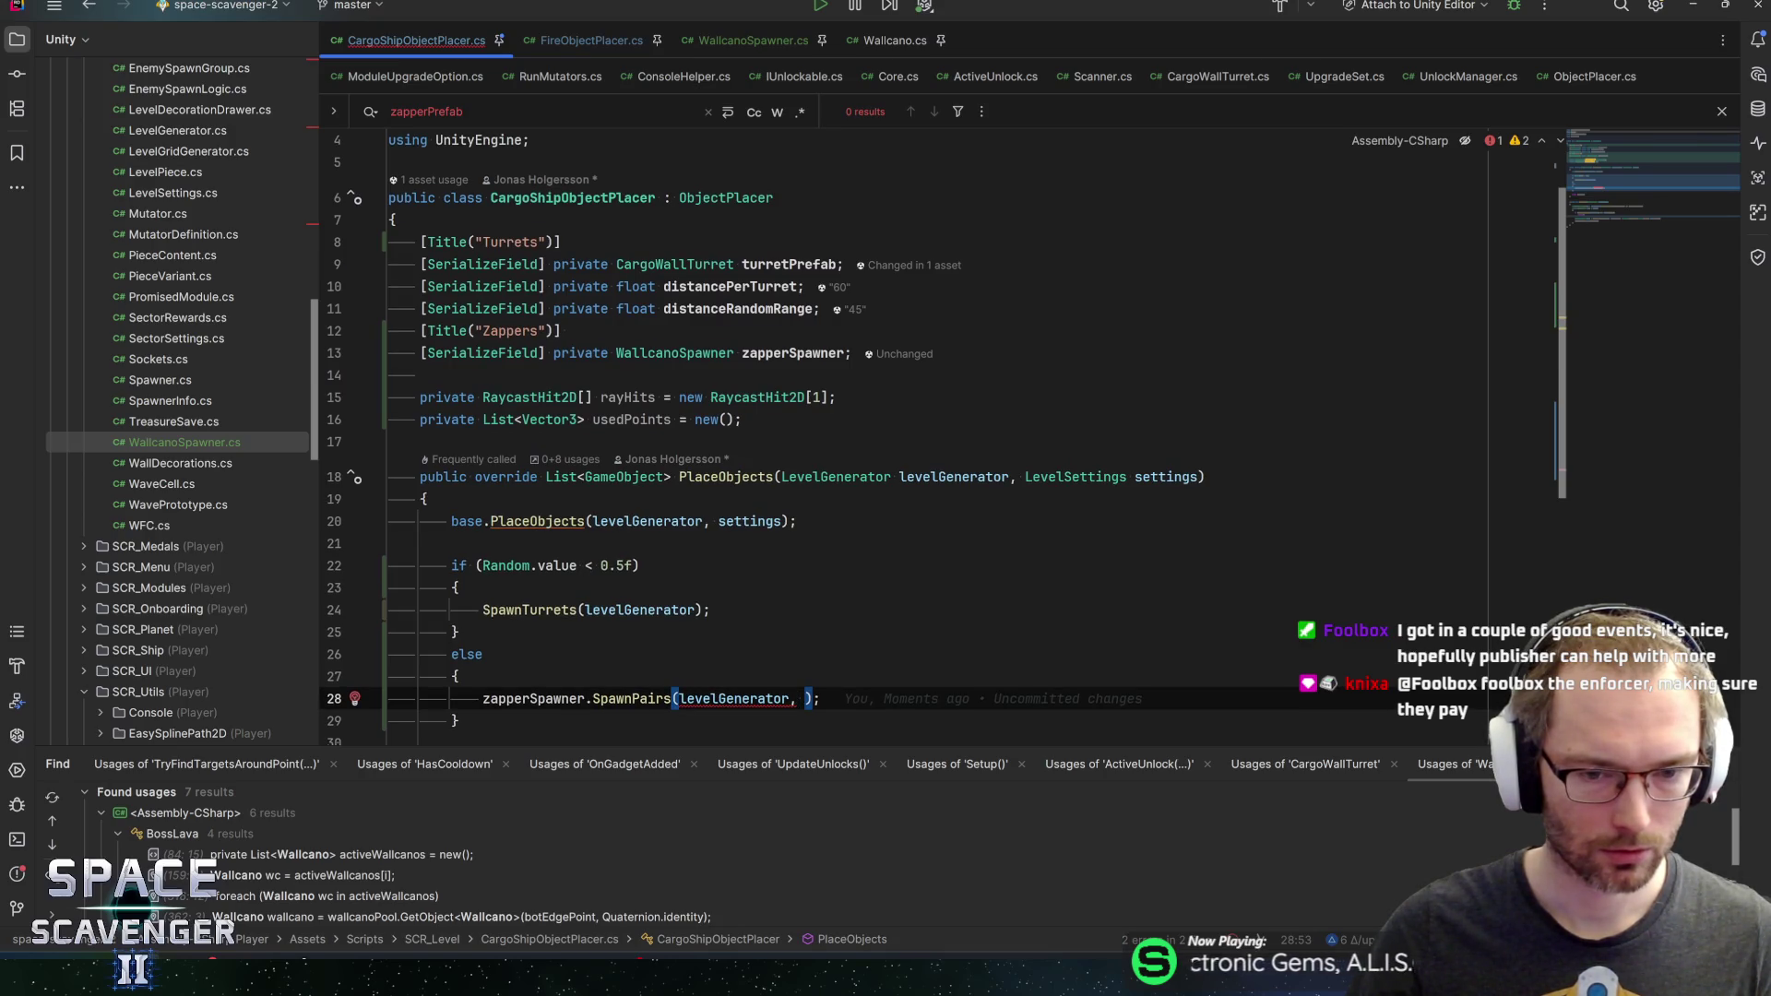
pyautogui.scroll(-2, 942, 437)
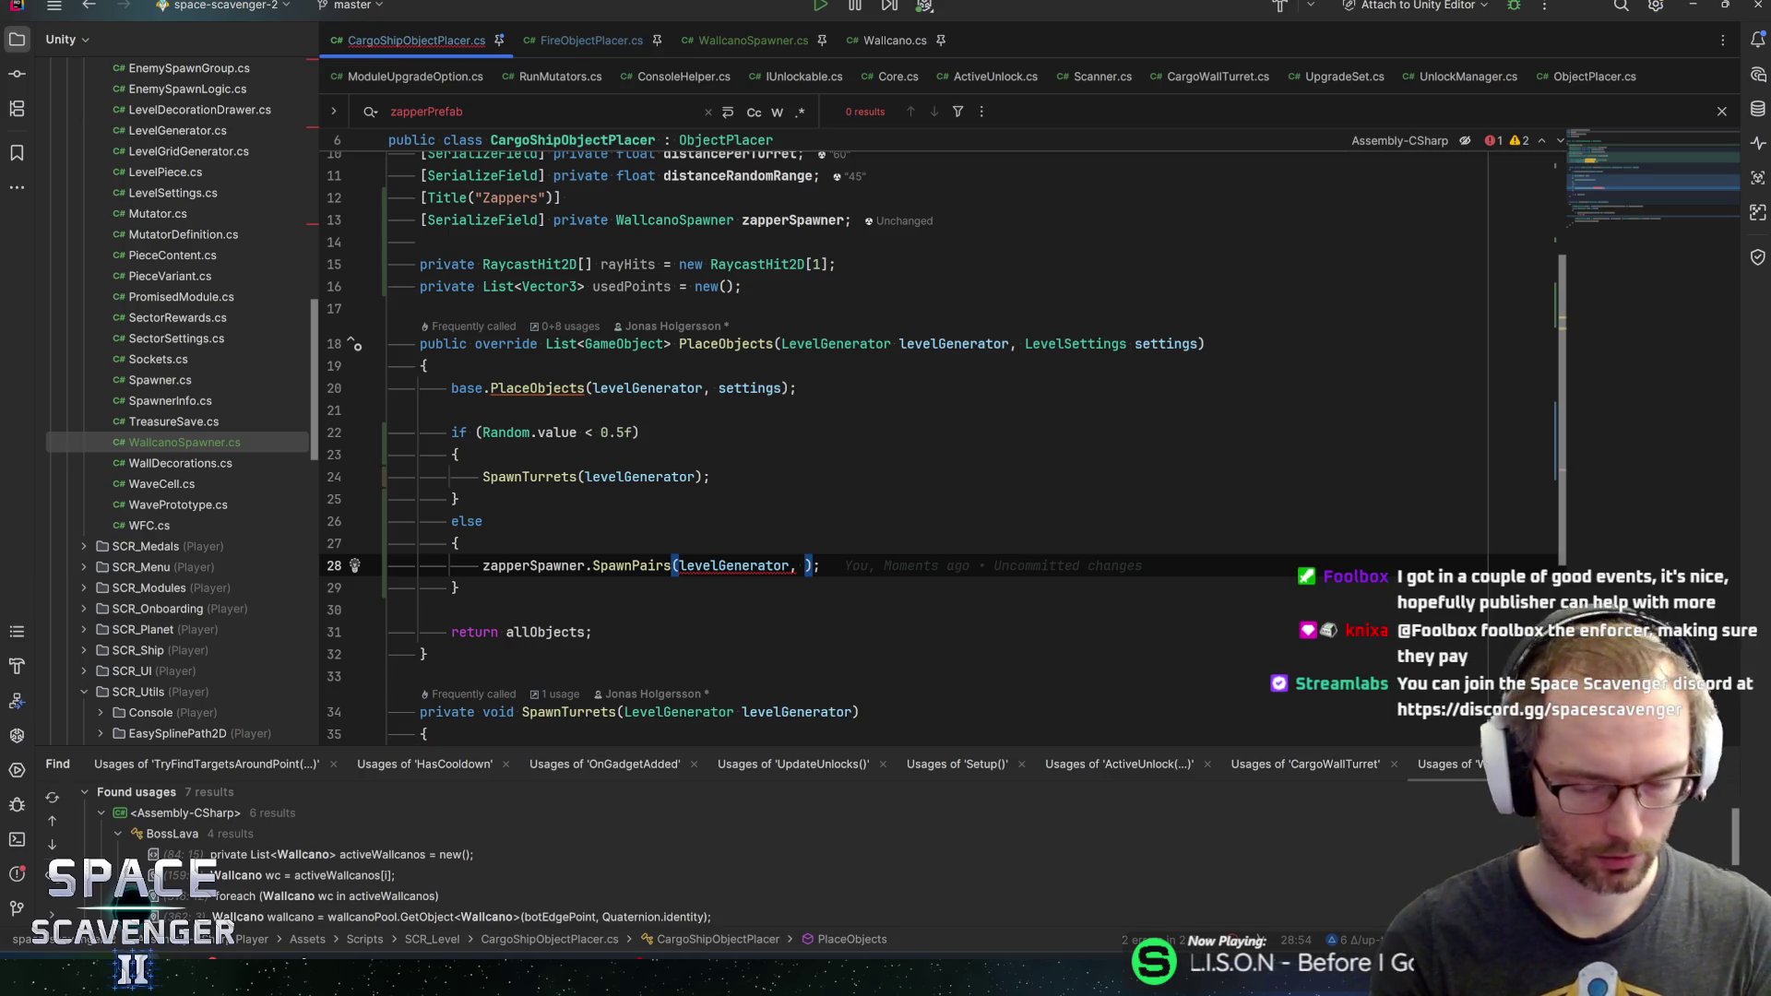
pyautogui.write('ra')
pyautogui.press('Return')
pyautogui.write(', ')
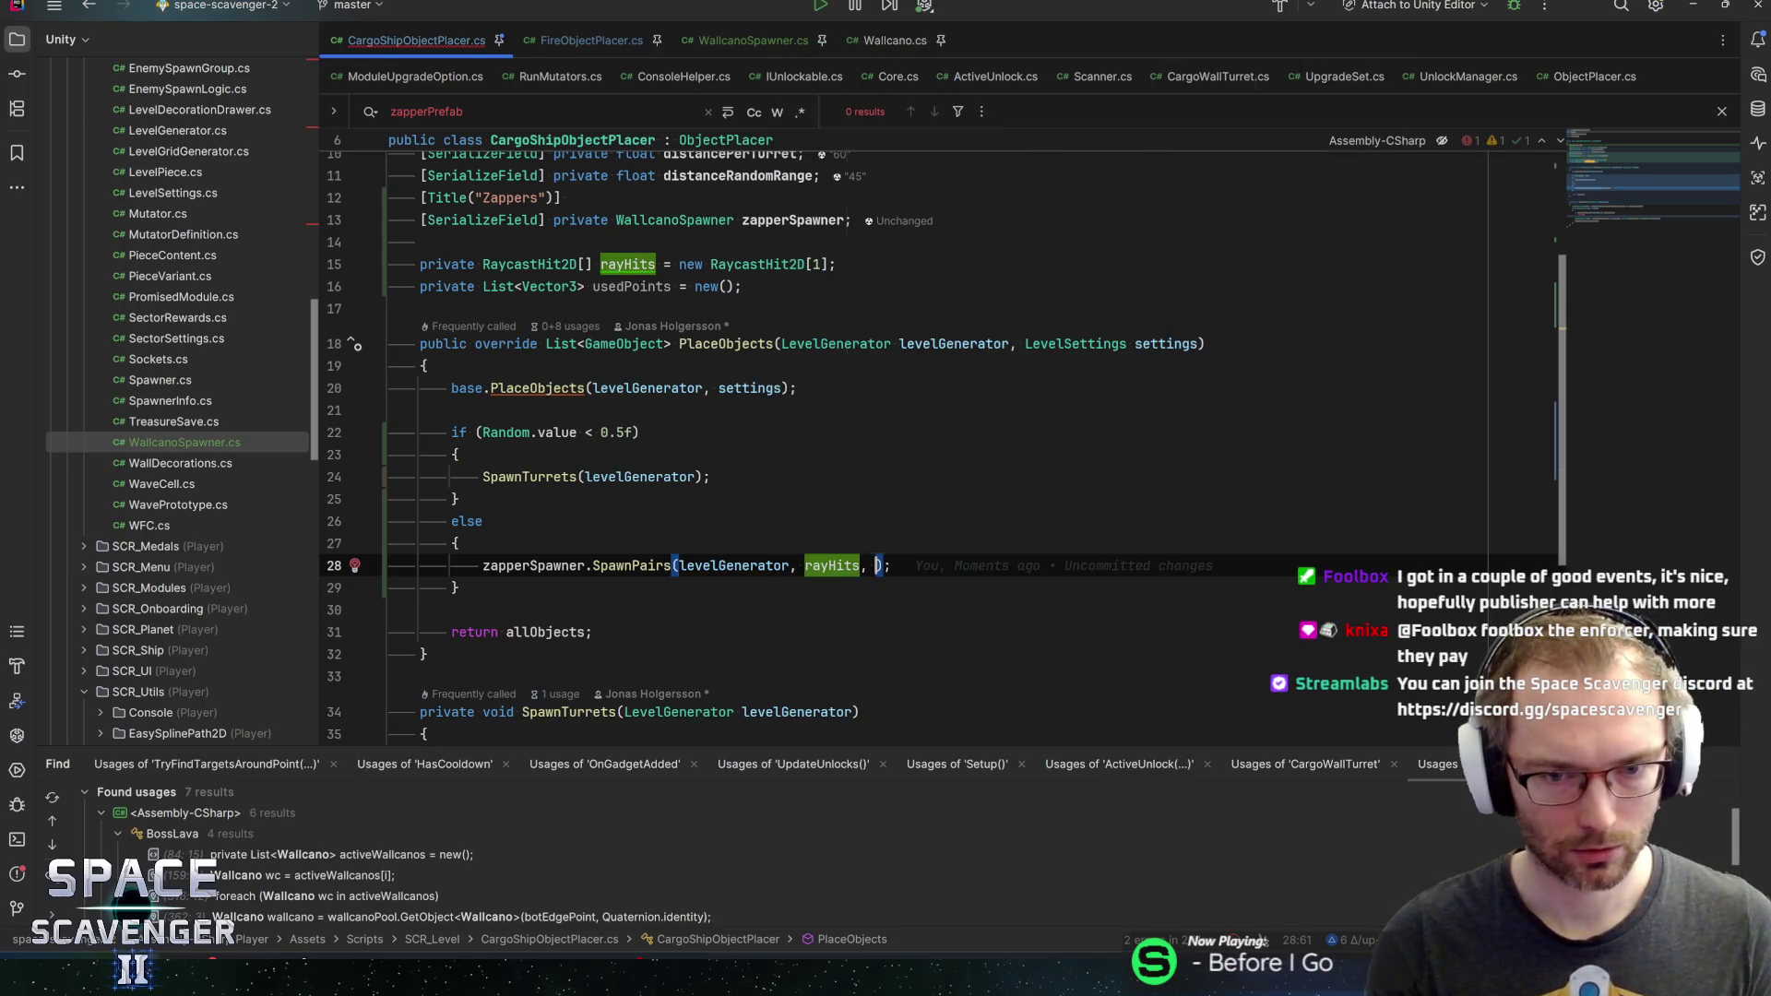
pyautogui.write('ref new ')
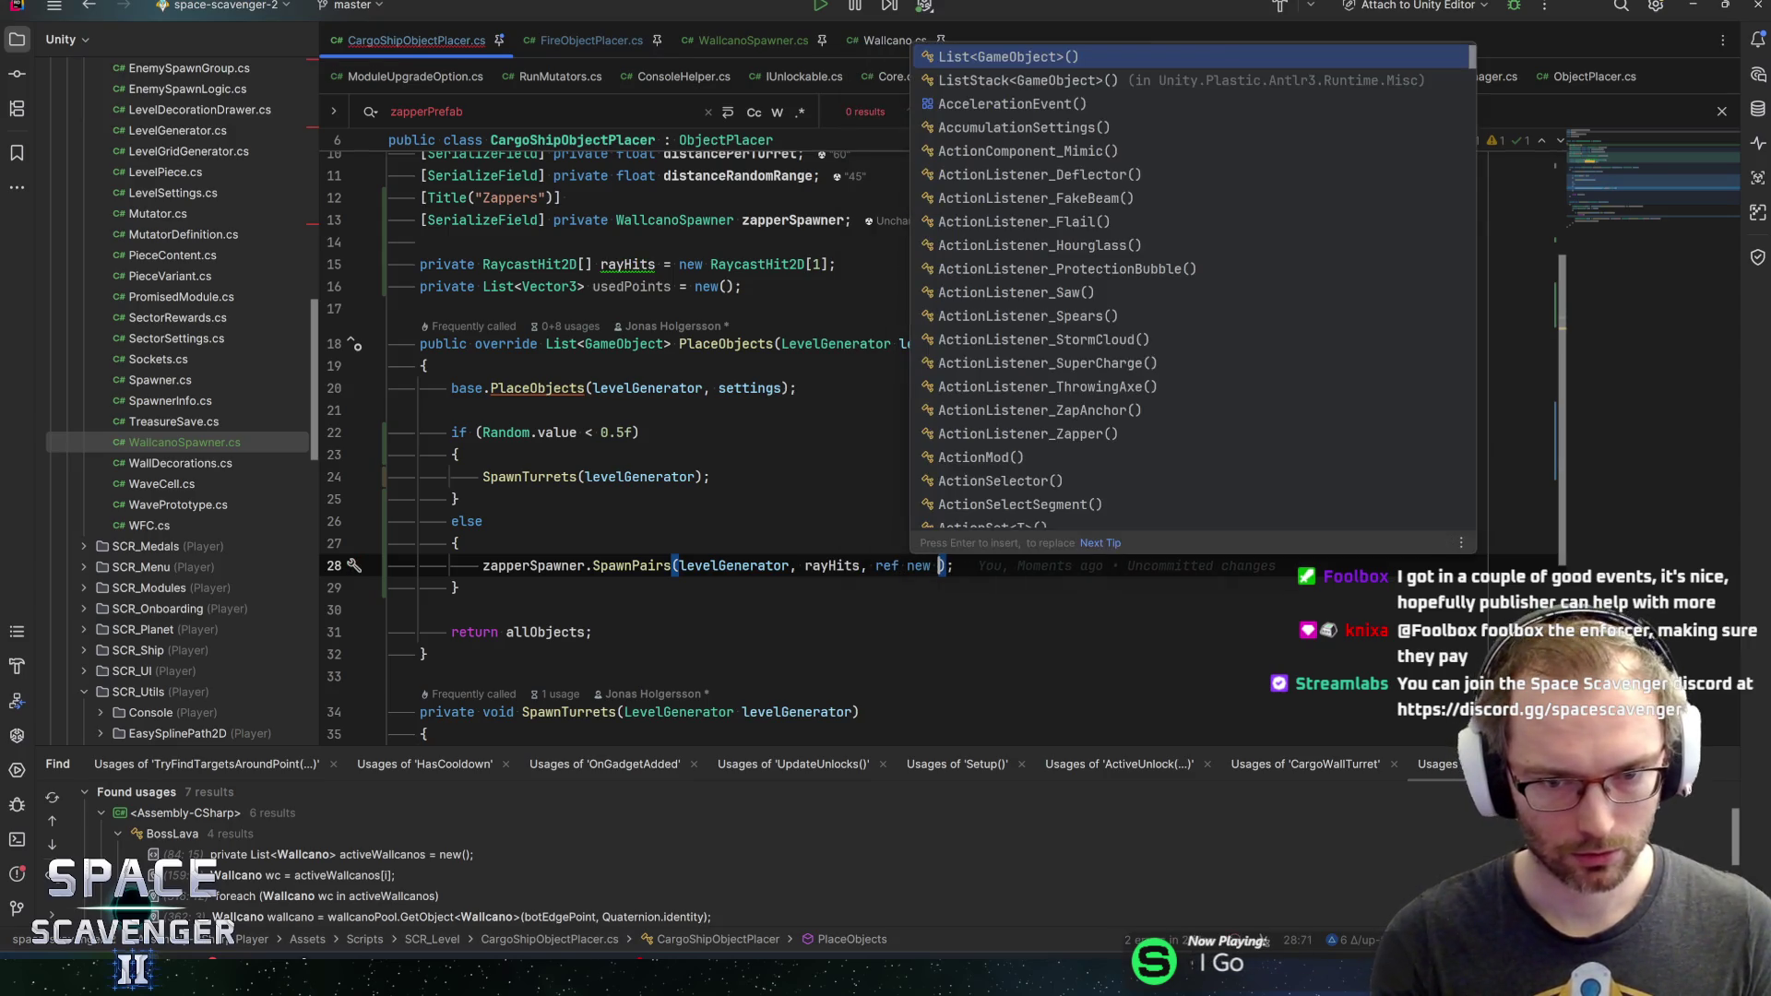
pyautogui.write('List<')
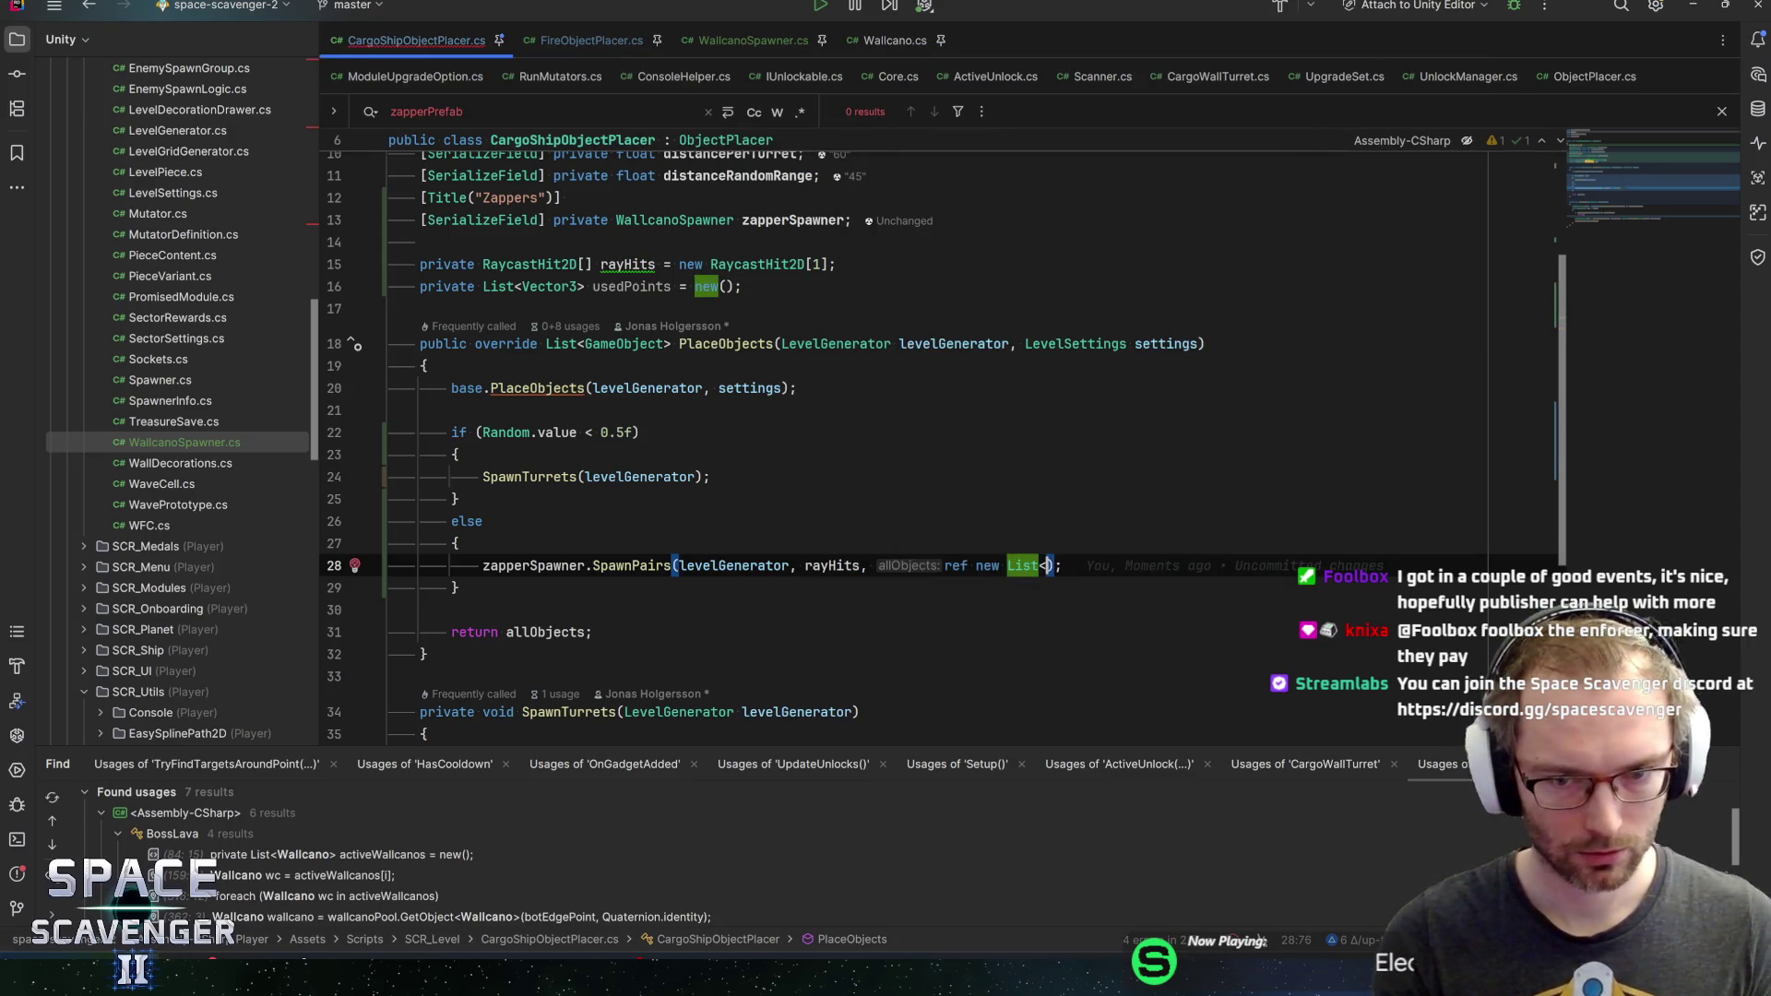
pyautogui.write('GameObje')
pyautogui.press('Return')
pyautogui.write('(), ')
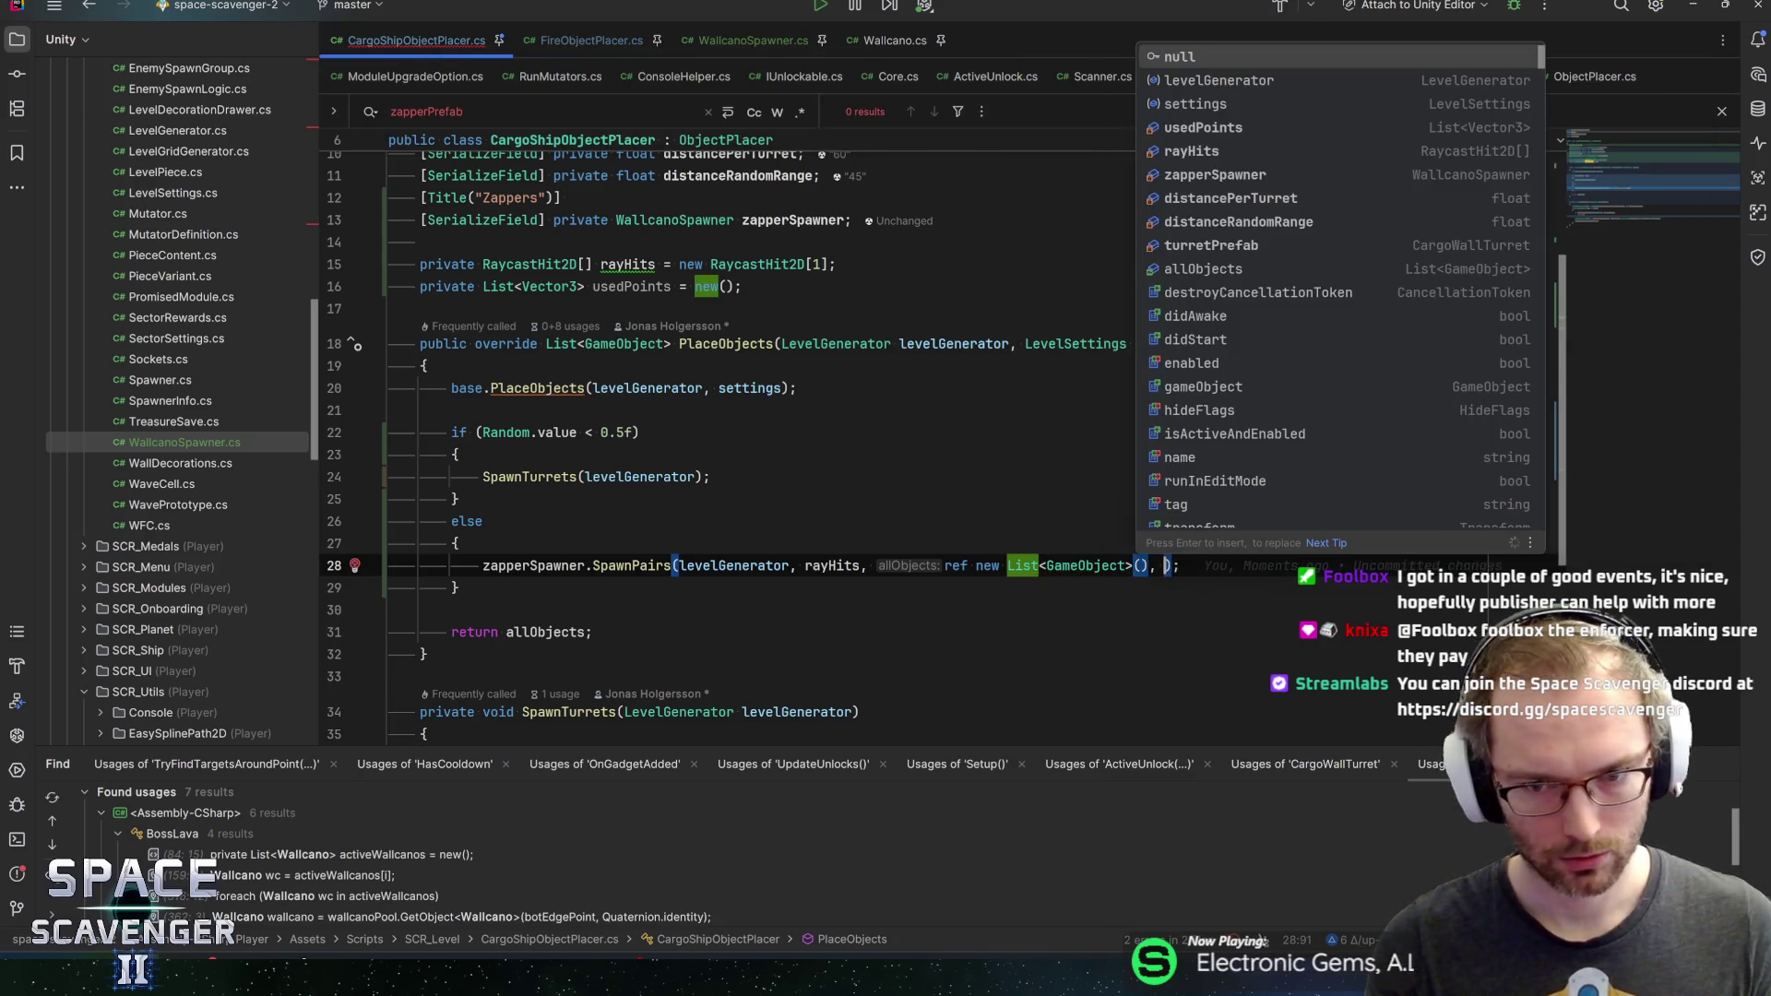
pyautogui.write('ref use')
pyautogui.press('Return')
pyautogui.press('End')
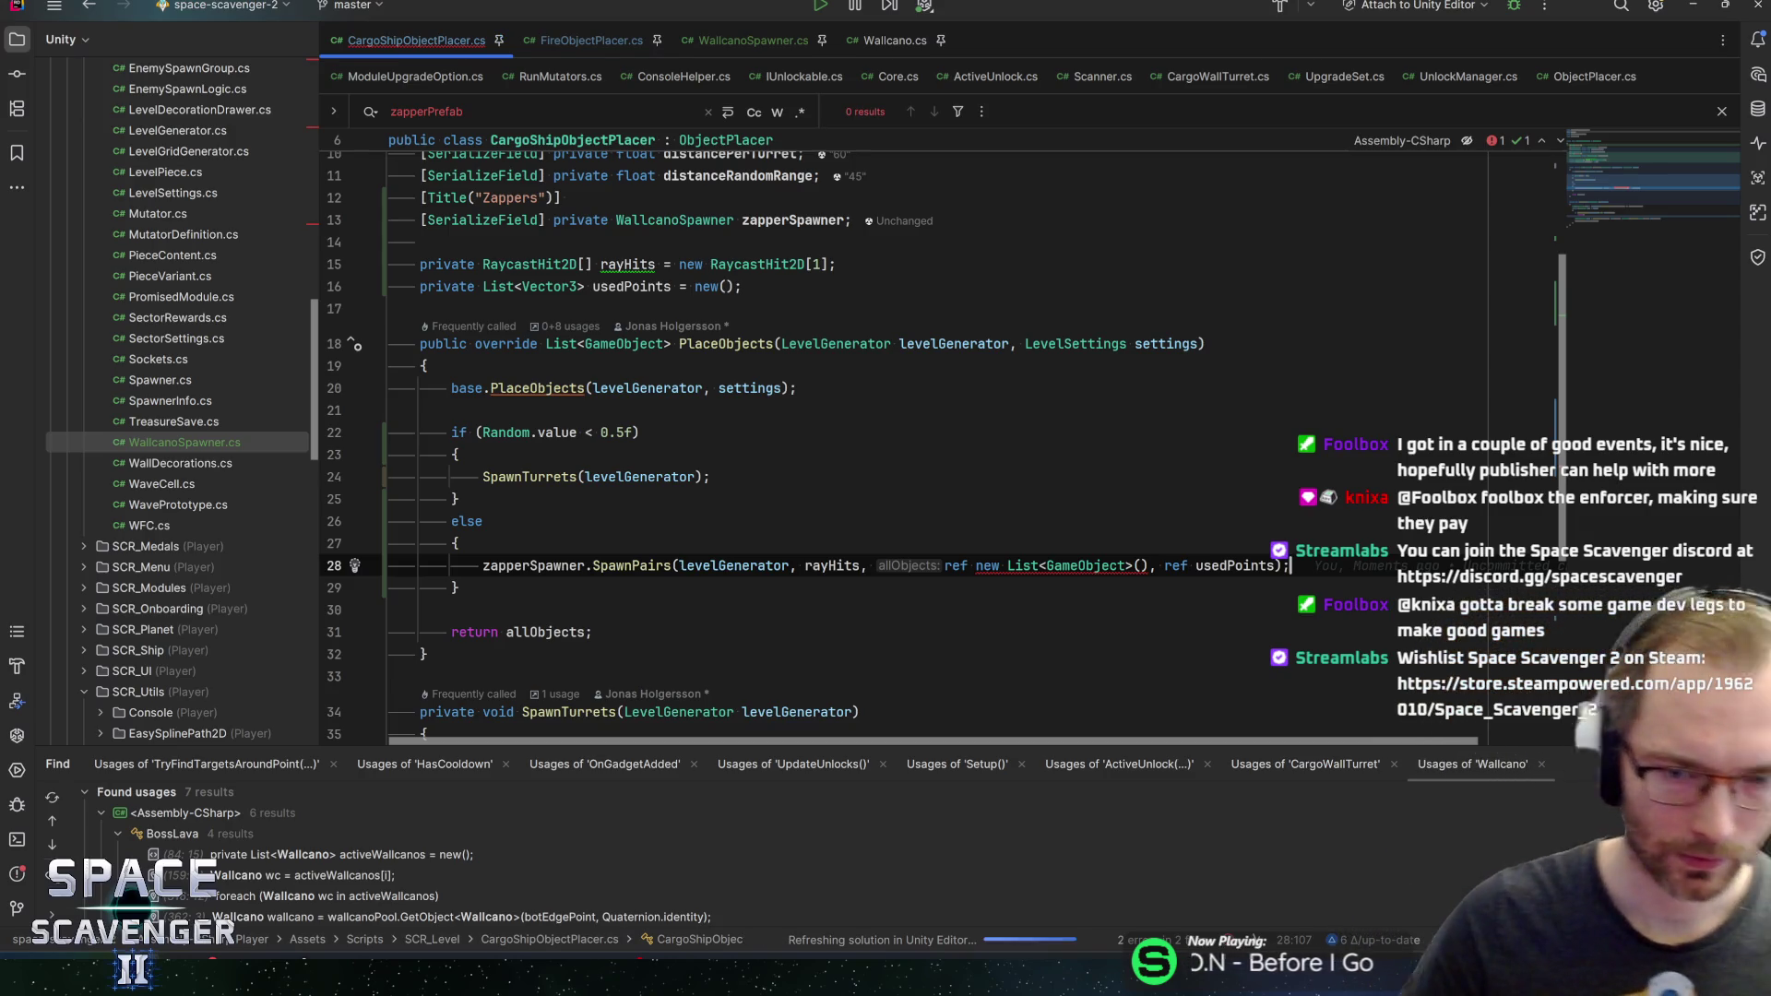
pyautogui.moveTo(976, 565); pyautogui.dragTo(1134, 565)
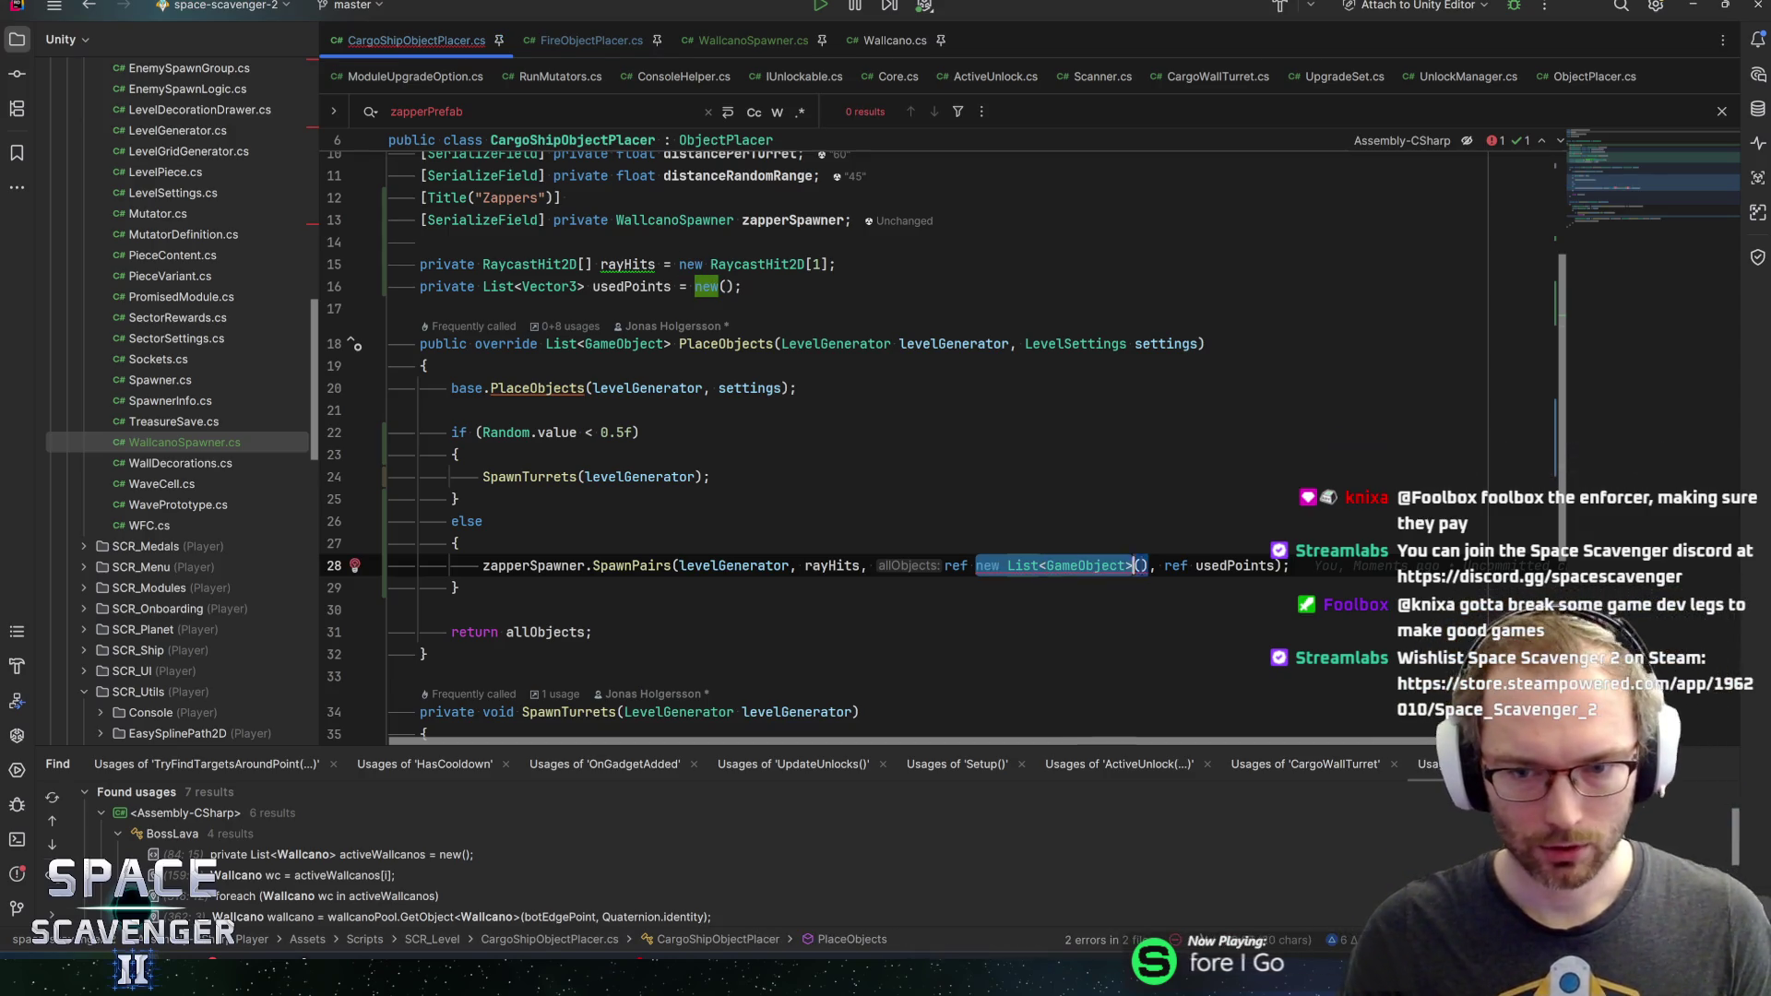
# Turn a duplicate of the usedPoints line into a List<GameObject> allObjects field
pyautogui.hotkey('ctrl', 'x')
pyautogui.click(609, 286)
pyautogui.hotkey('ctrl', 'd')
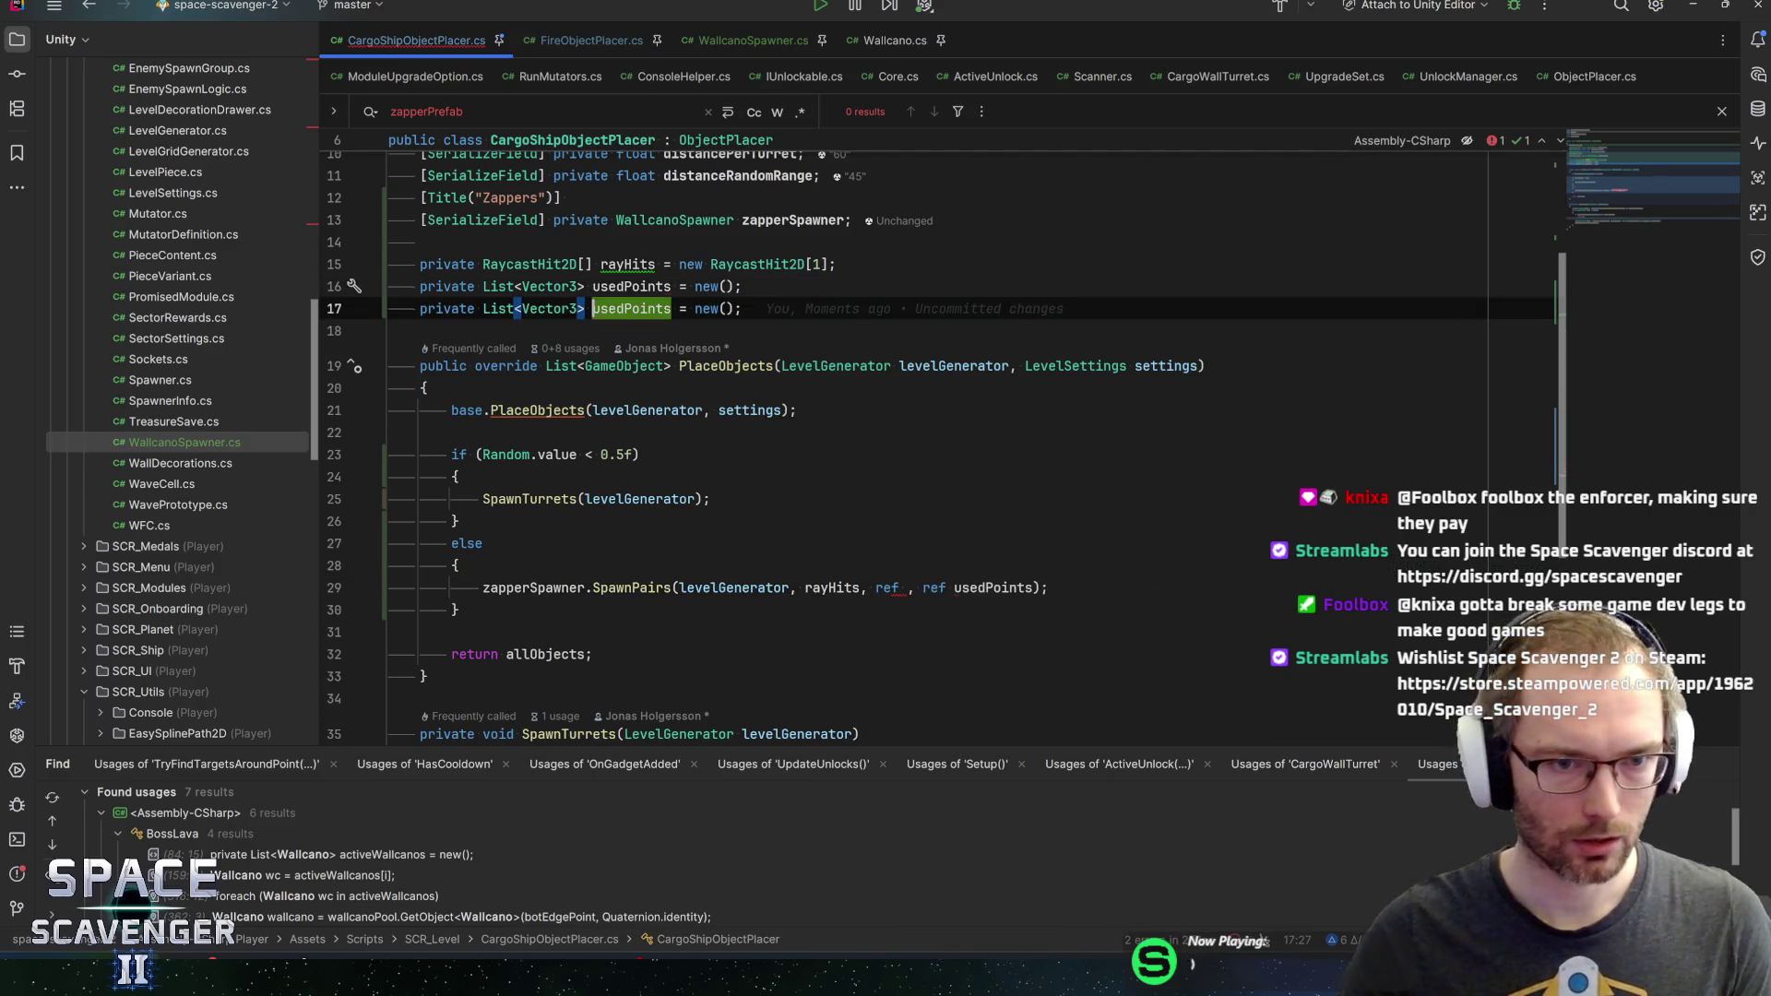
pyautogui.doubleClick(548, 308)
pyautogui.write('gameo')
pyautogui.press('Return')
pyautogui.doubleClick(655, 309)
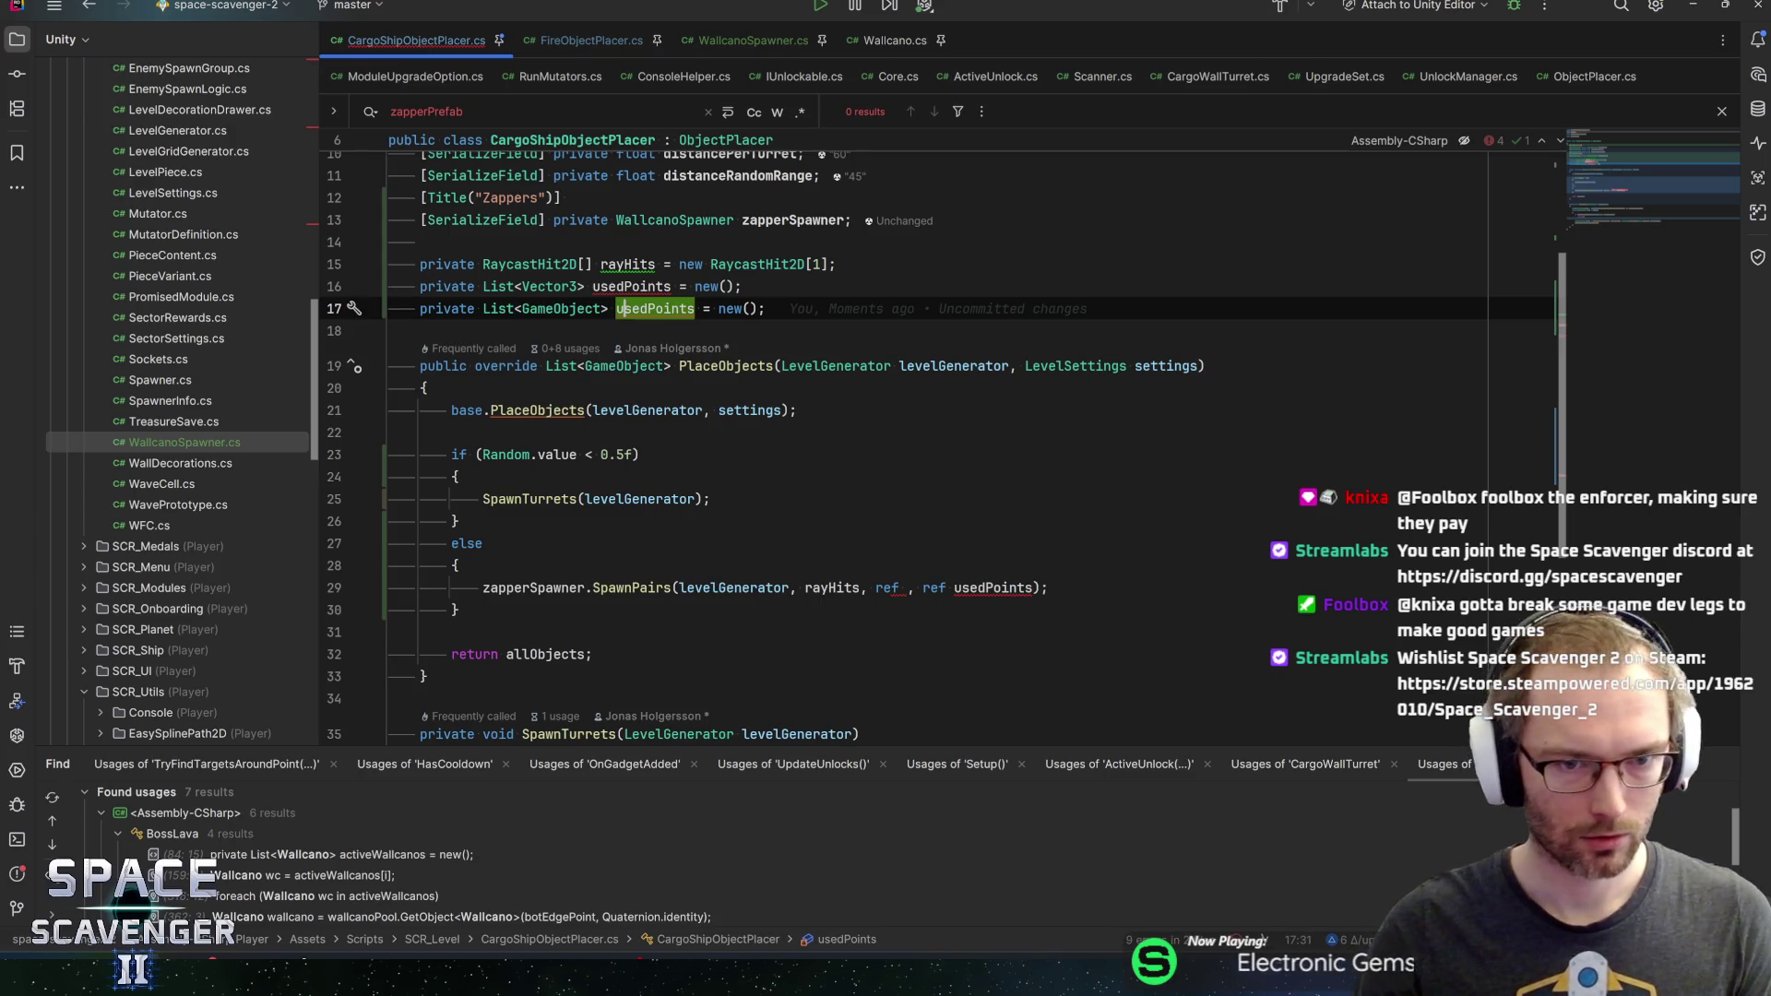
pyautogui.write('allObjects')
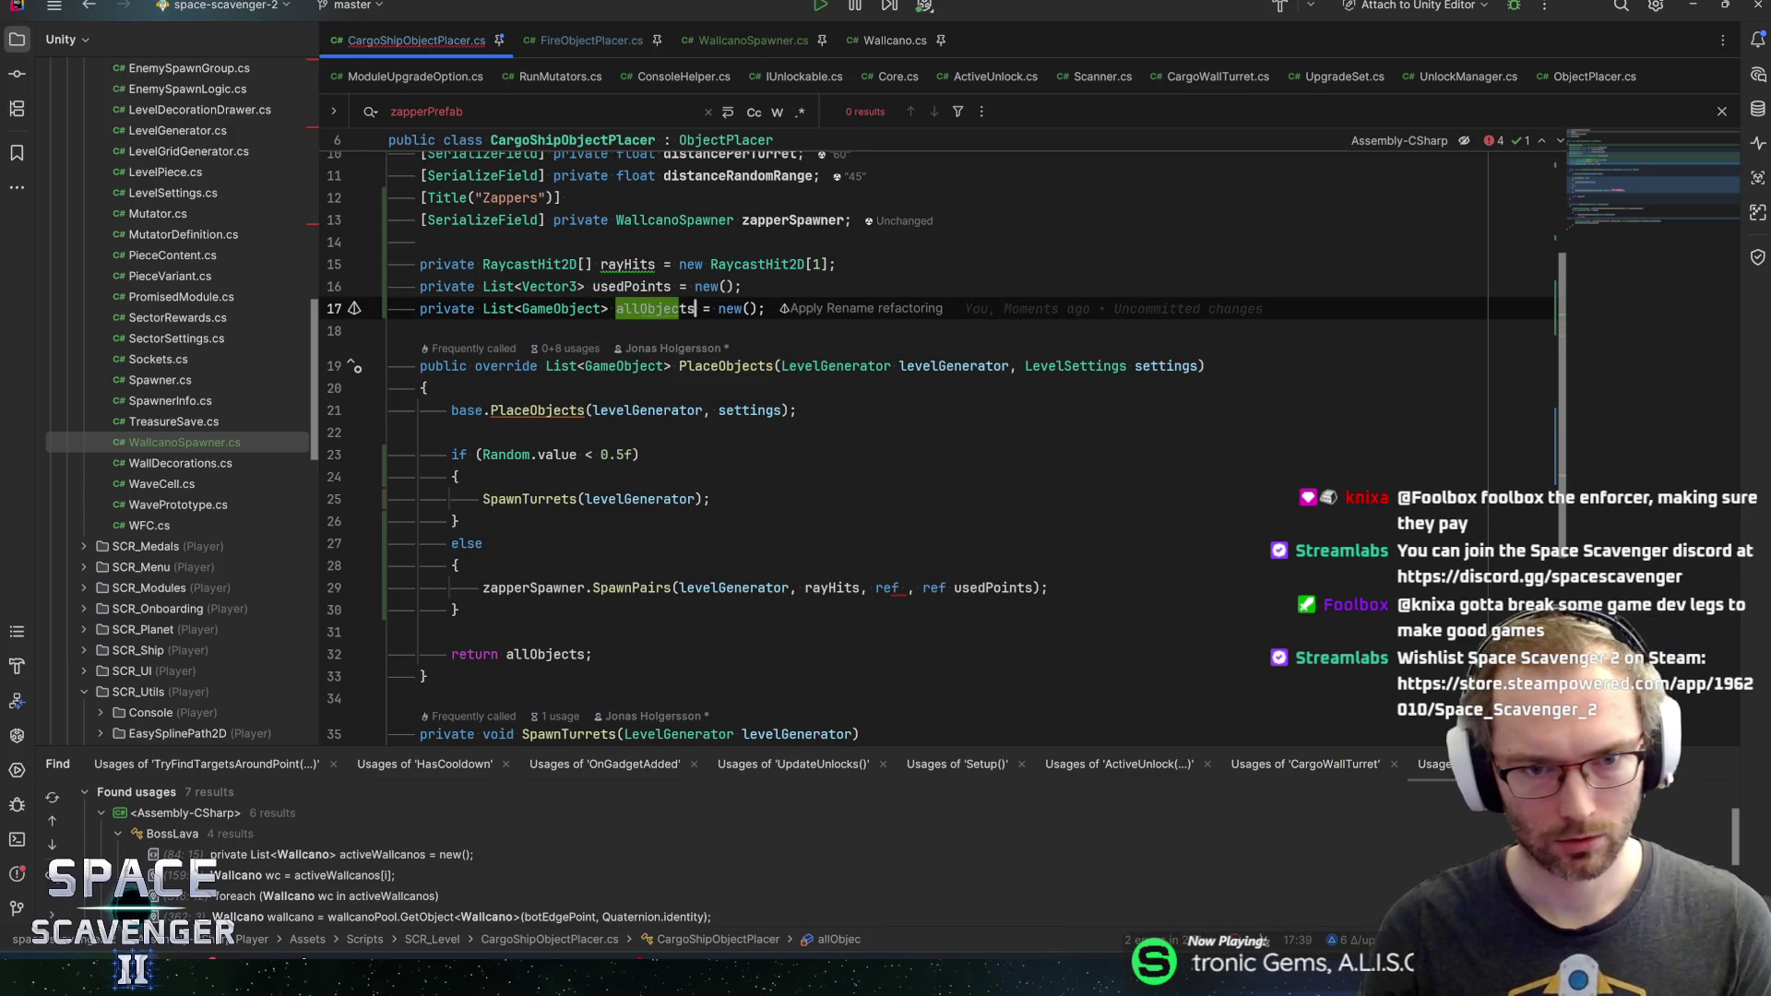
pyautogui.click(766, 308)
# Pass ref allObjects to SpawnPairs in place of the new list
pyautogui.doubleClick(900, 587)
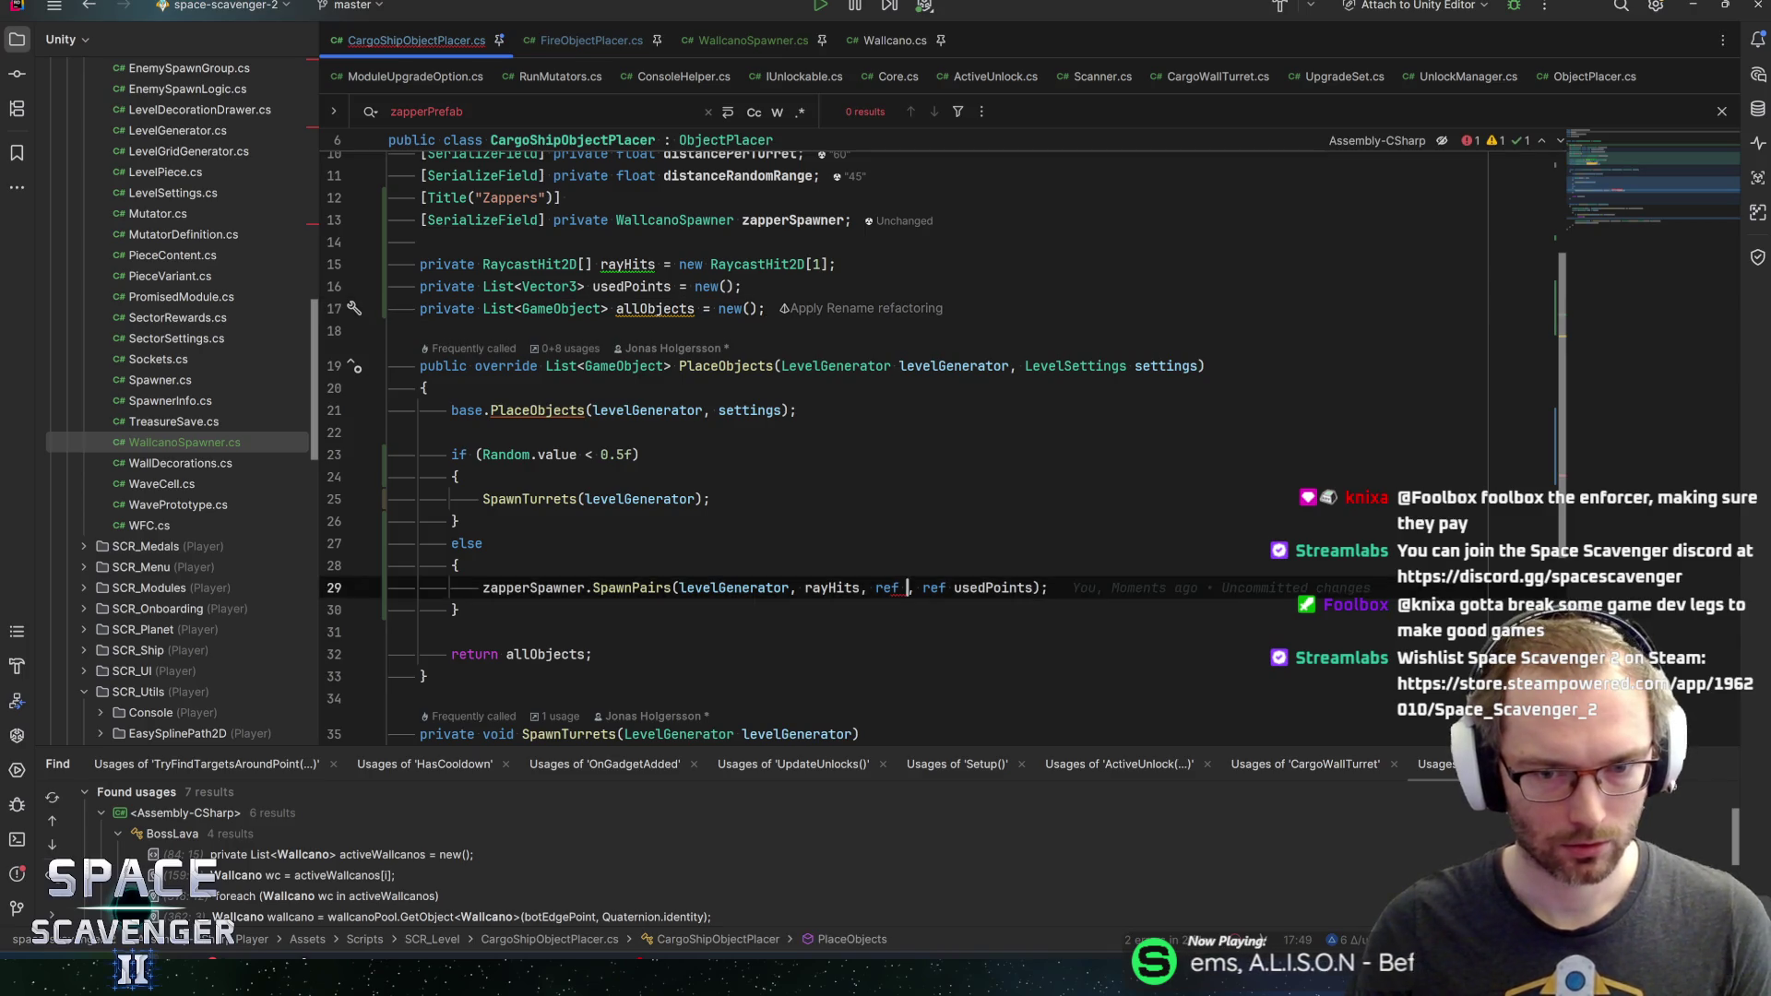
pyautogui.write('allo')
pyautogui.press('Return')
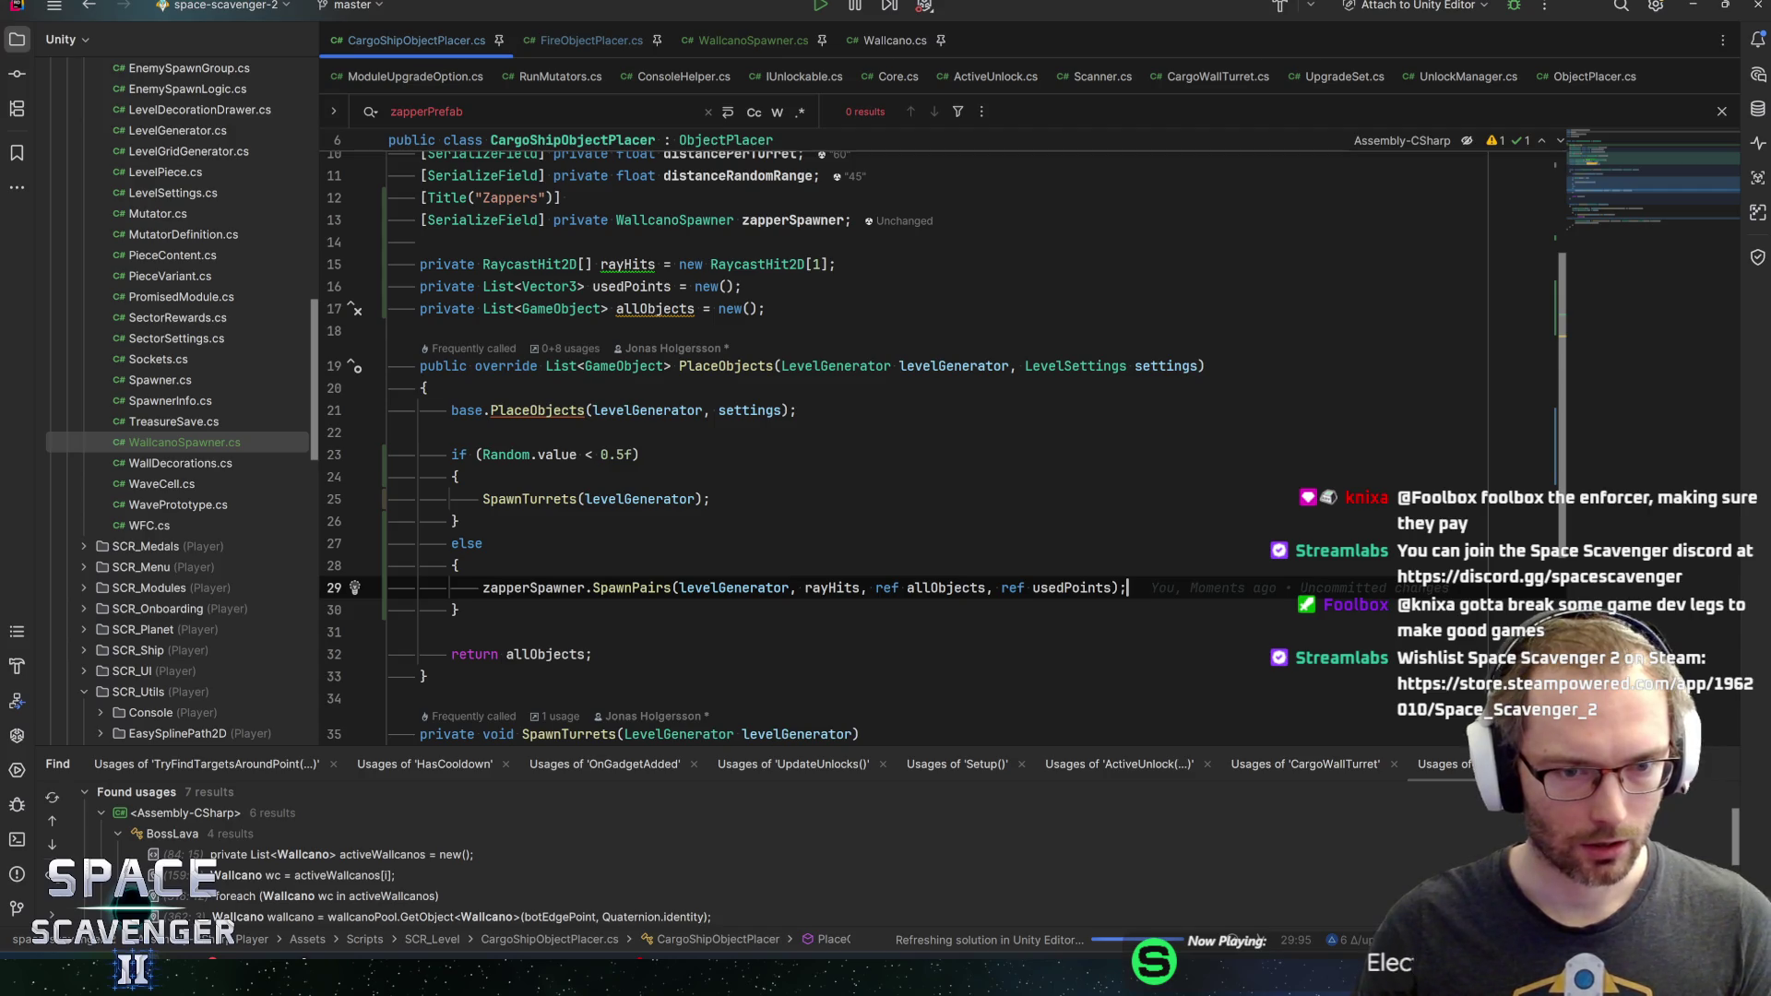
# Change the condition to Random.value < 0f with a '// randomize here' comment, save, and switch to Unity
pyautogui.click(624, 455)
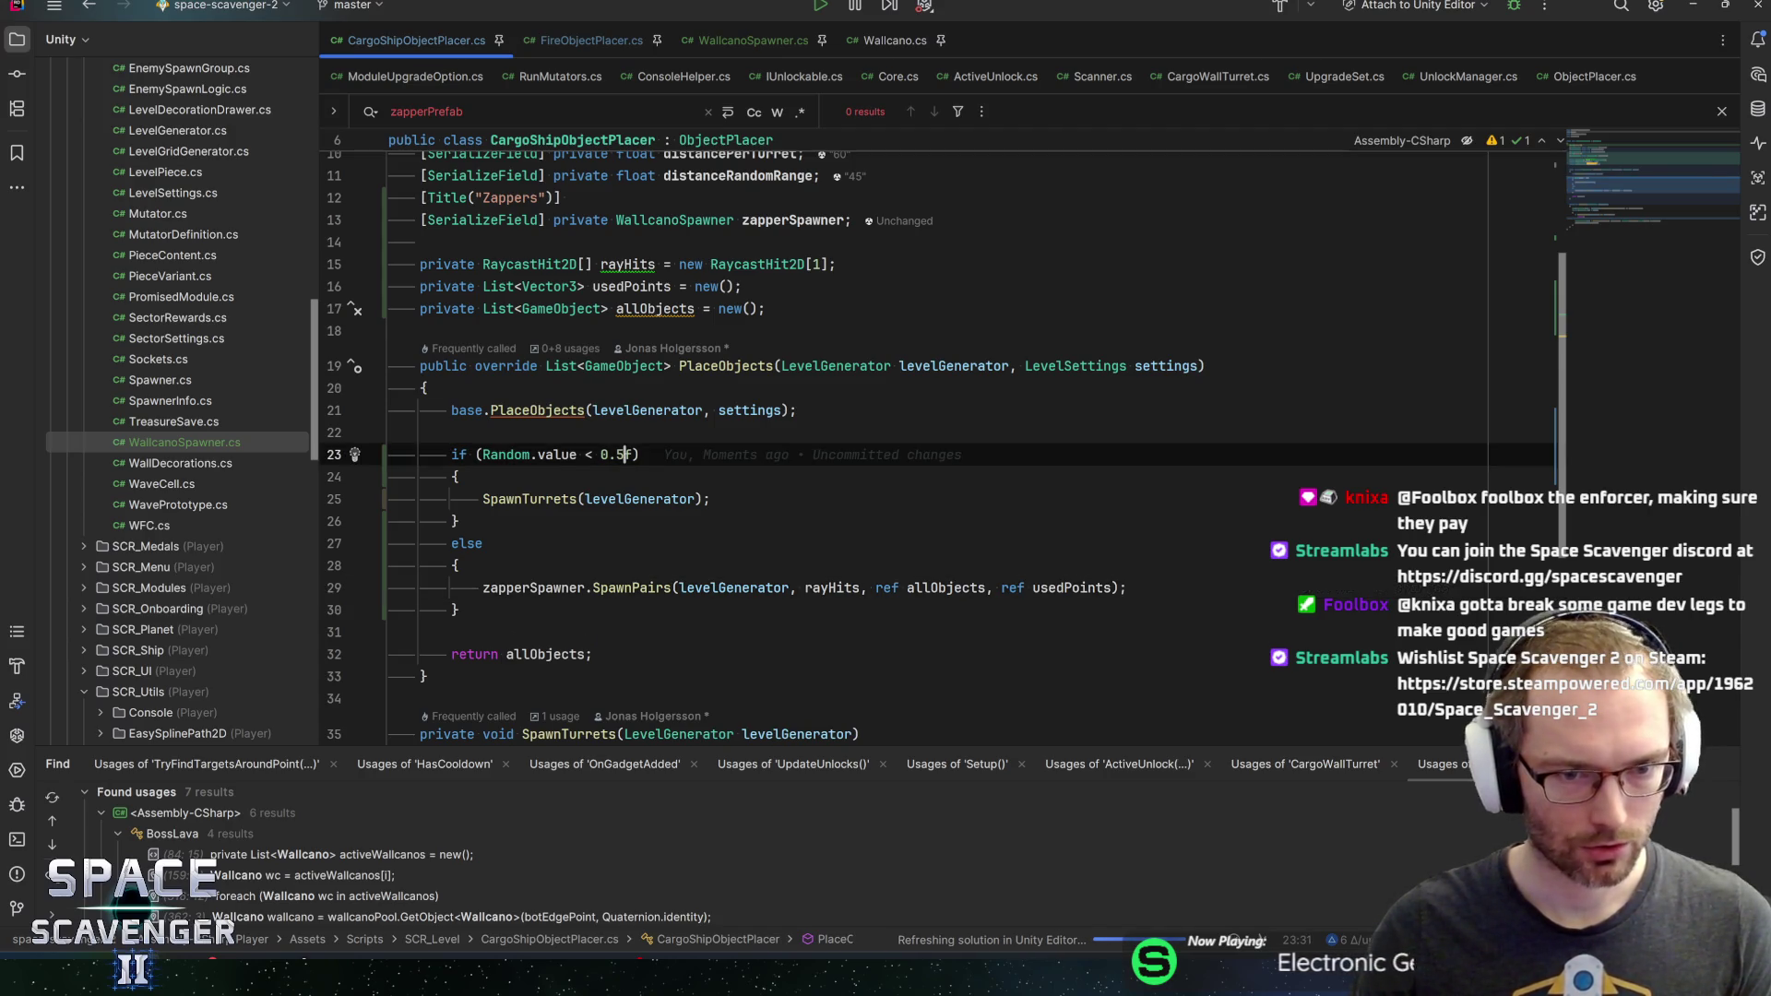
pyautogui.press('BackSpace')
pyautogui.press('BackSpace')
pyautogui.press('End')
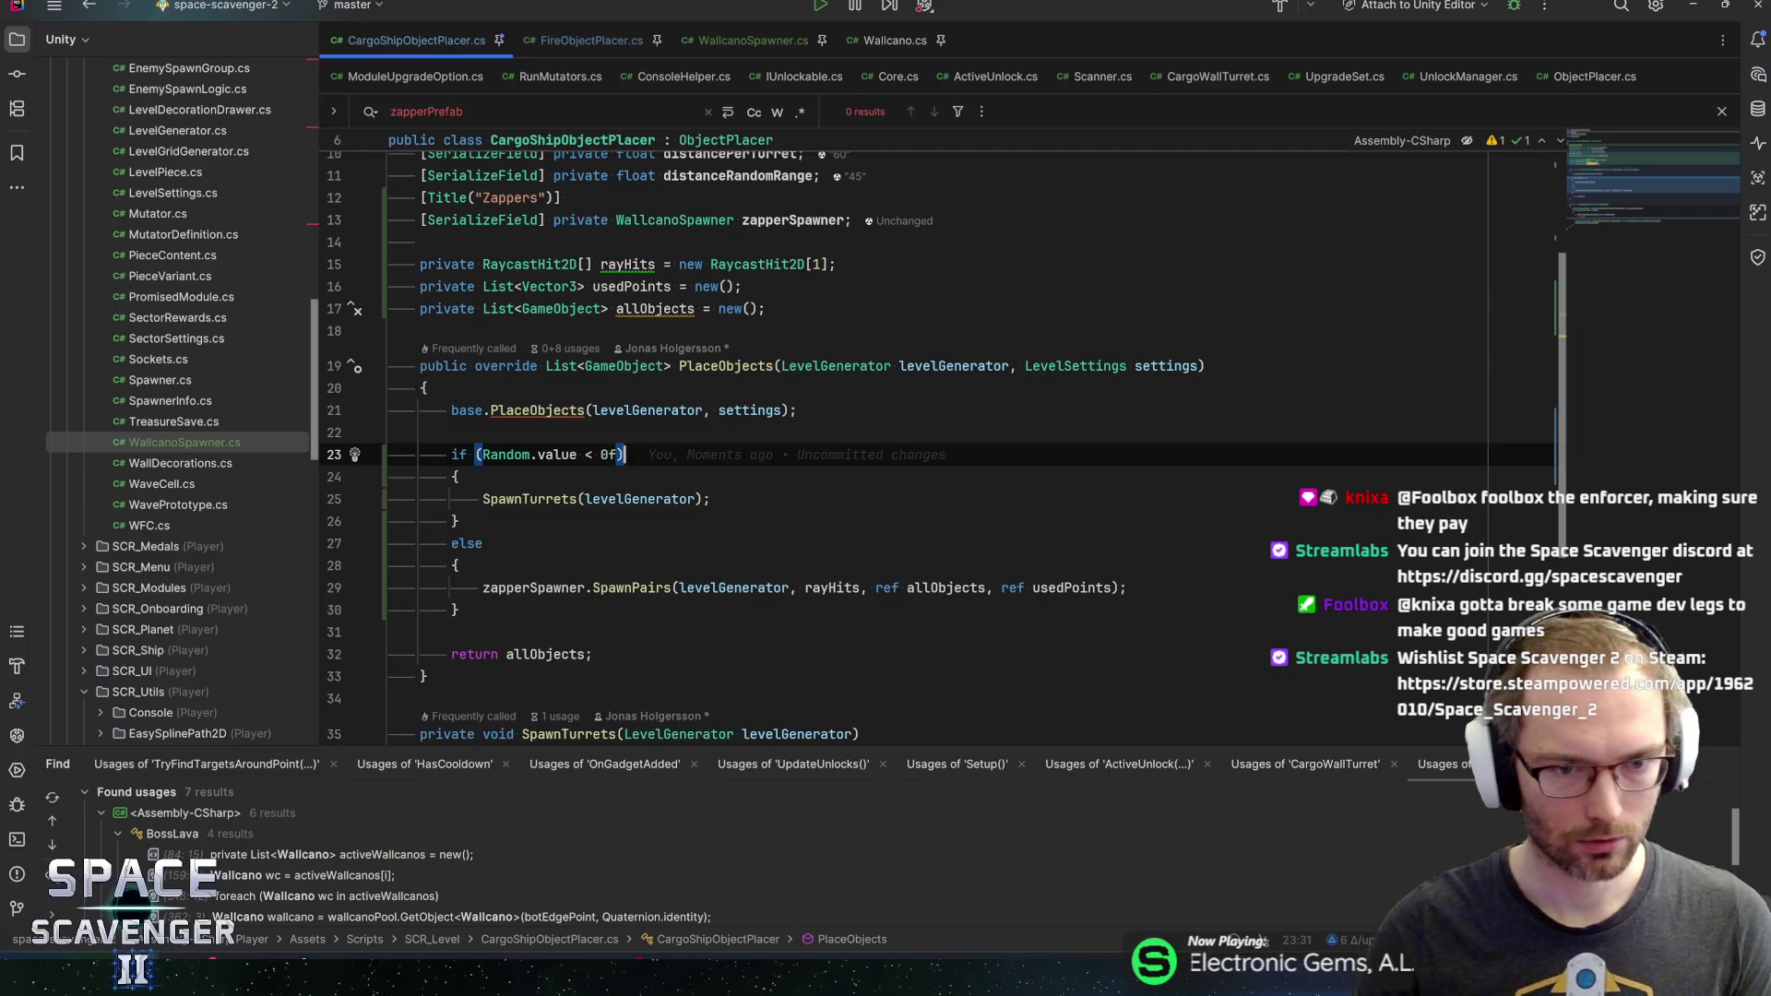
pyautogui.hotkey('ctrl', 's')
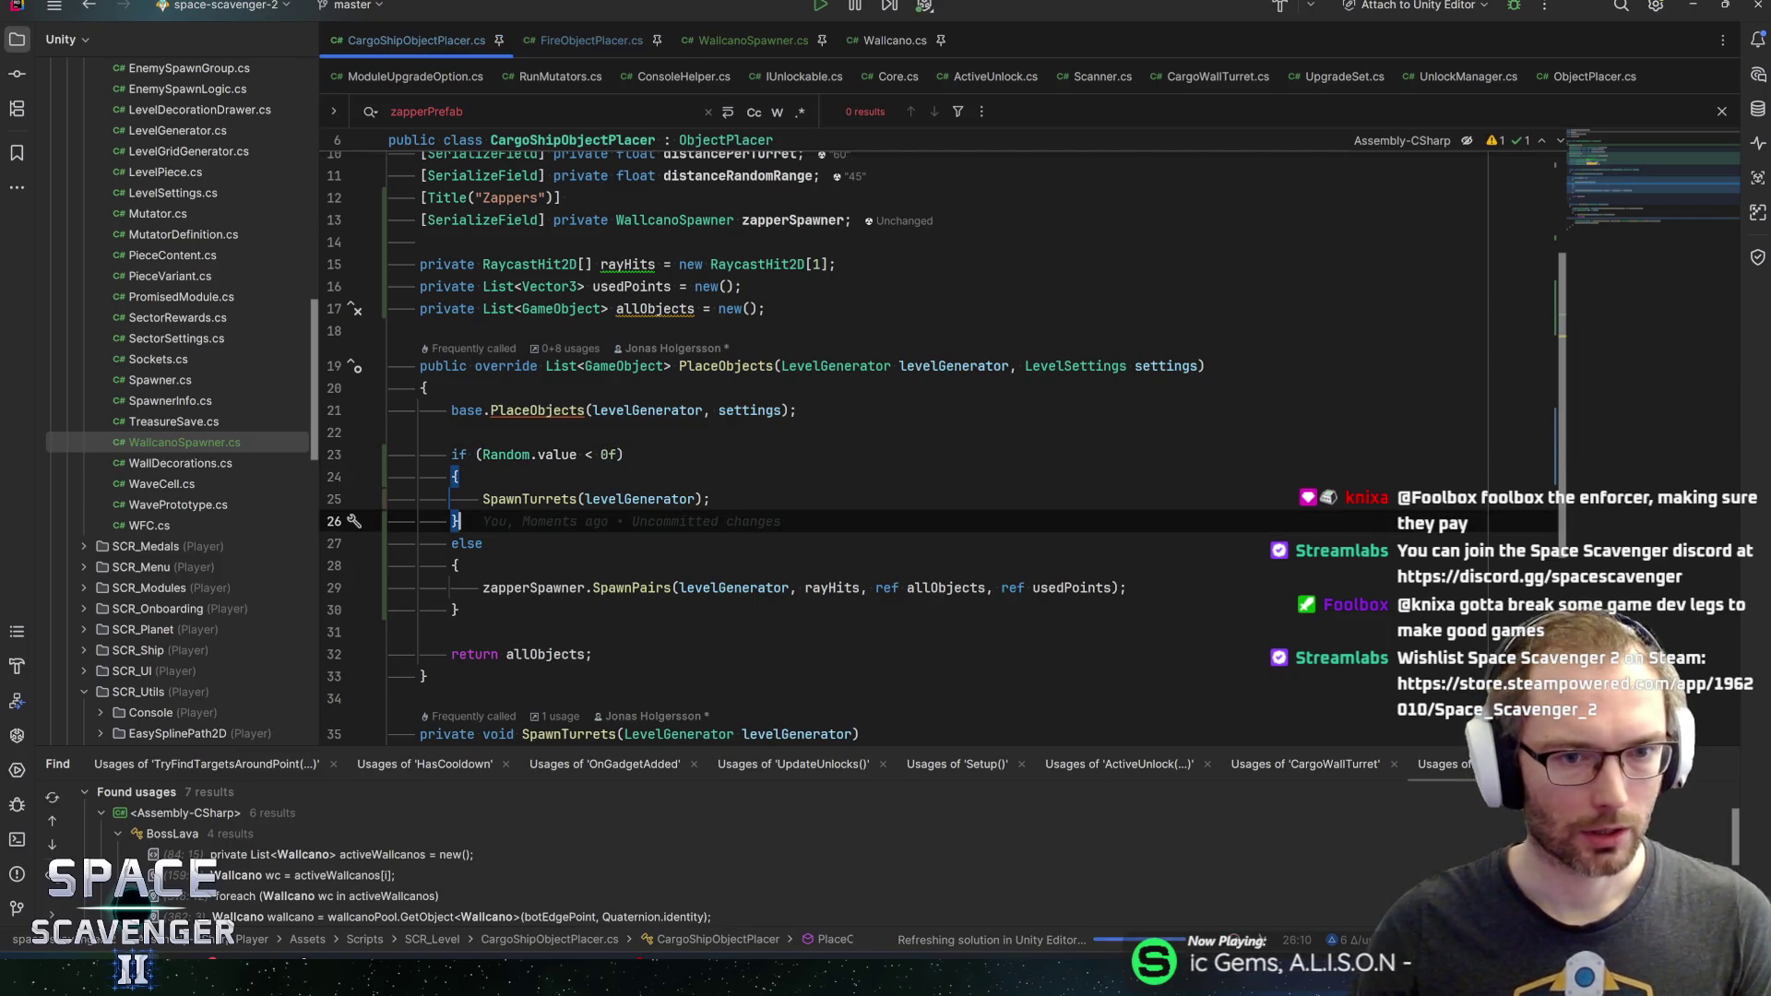
pyautogui.write('// ')
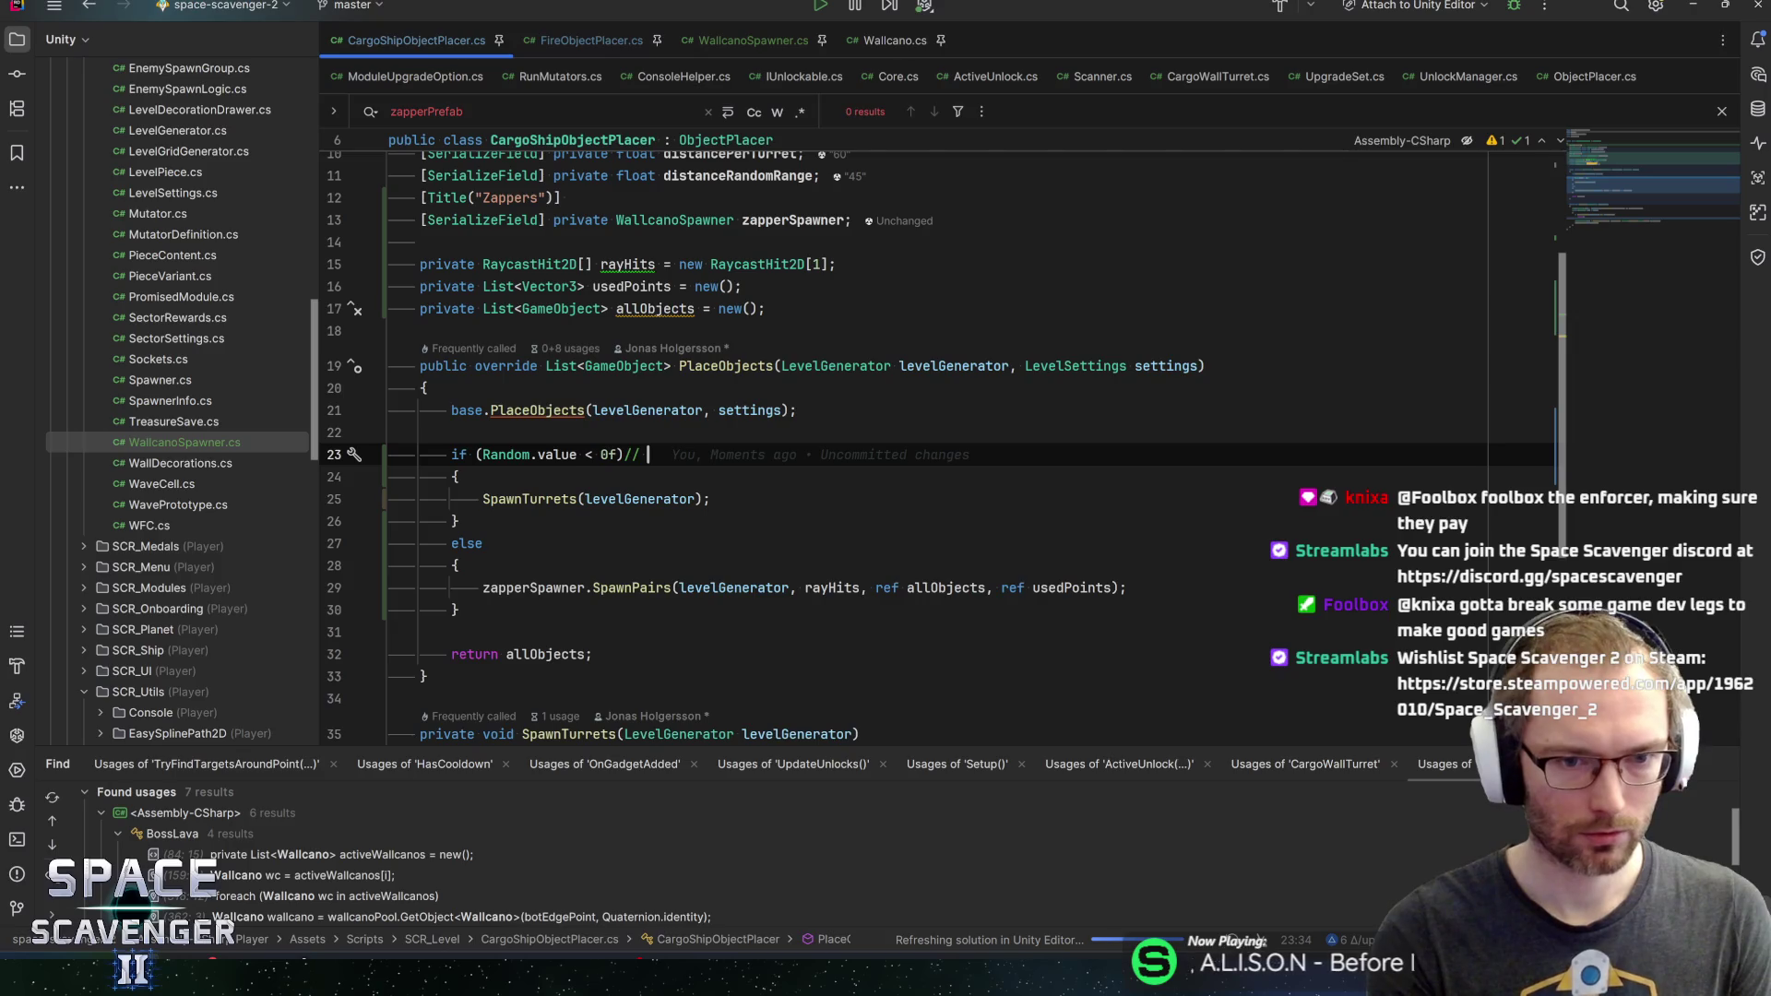
pyautogui.write('random')
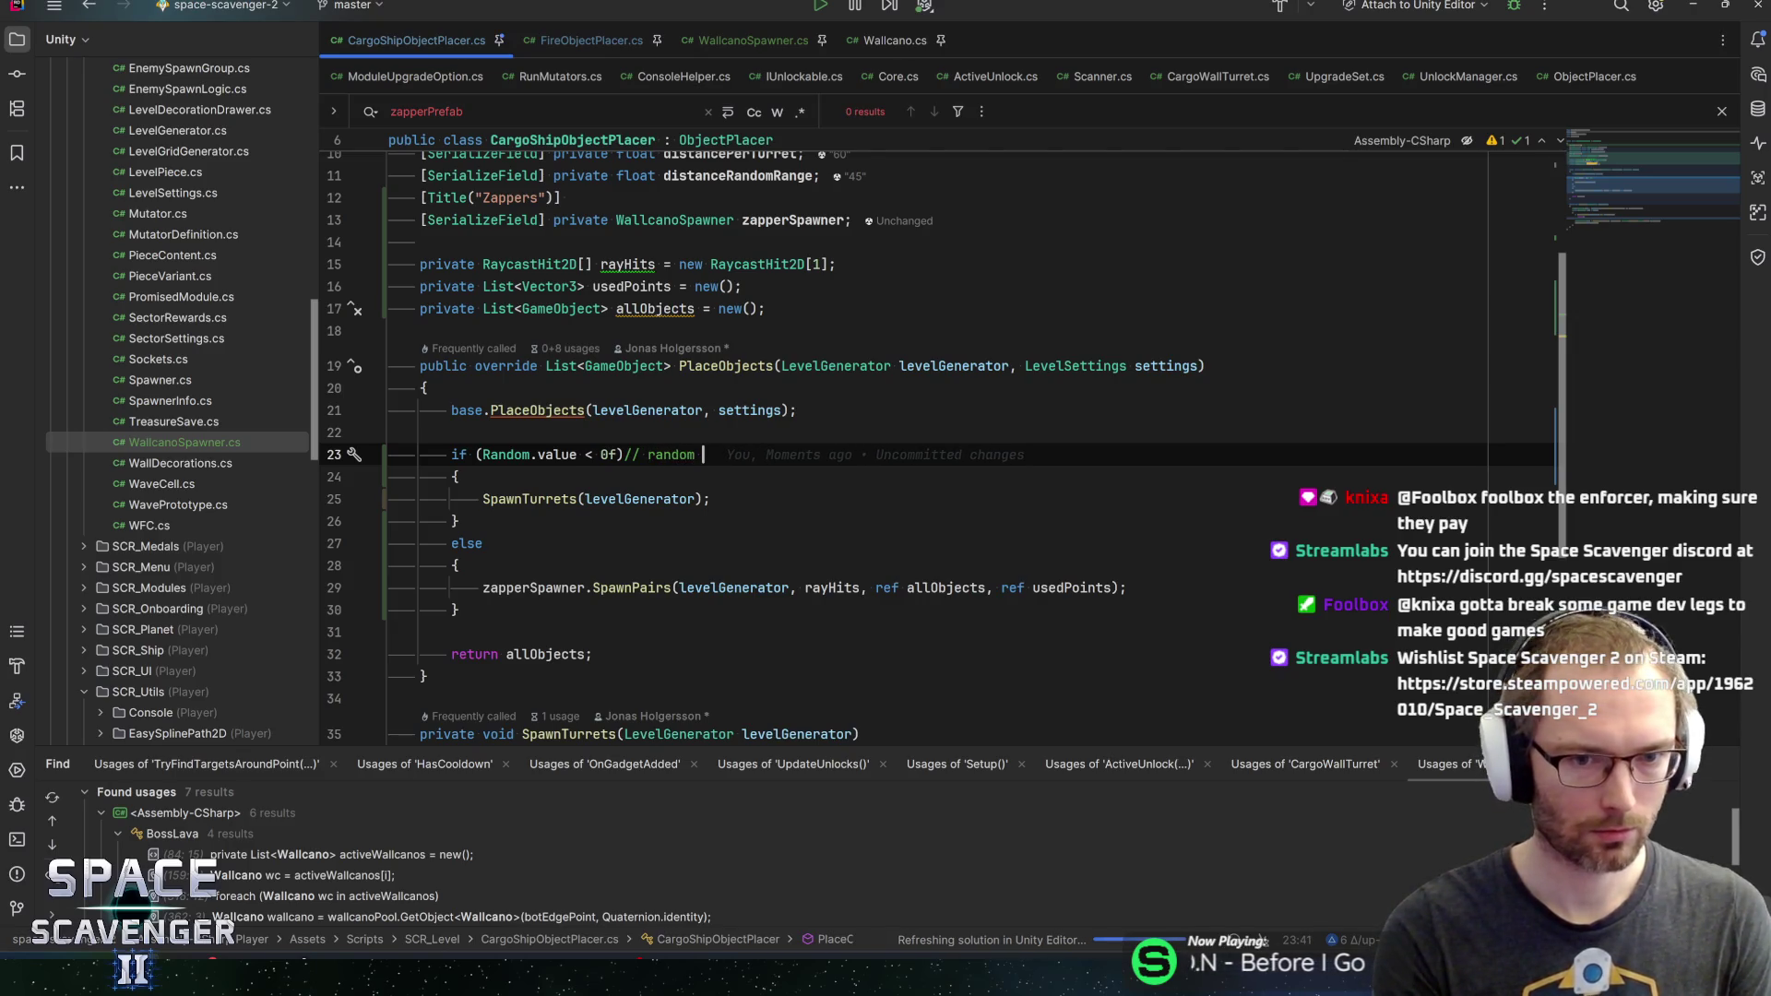
pyautogui.write('ize here')
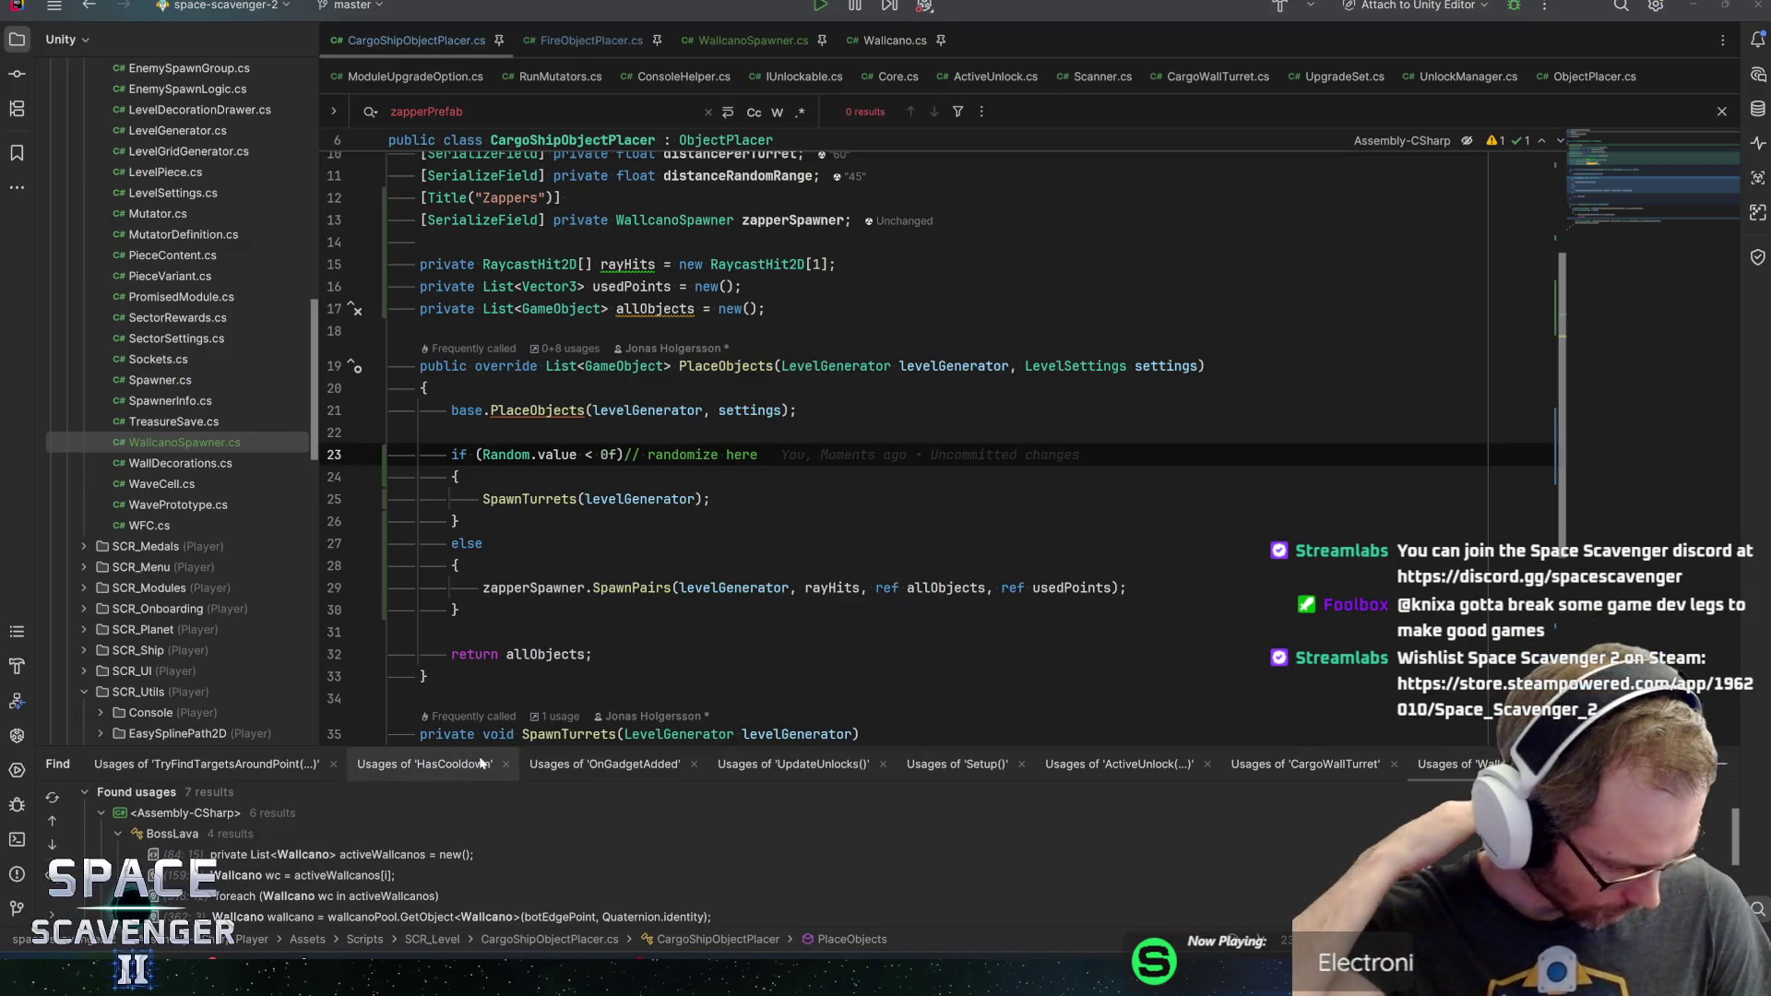
pyautogui.hotkey('alt', 'Tab')
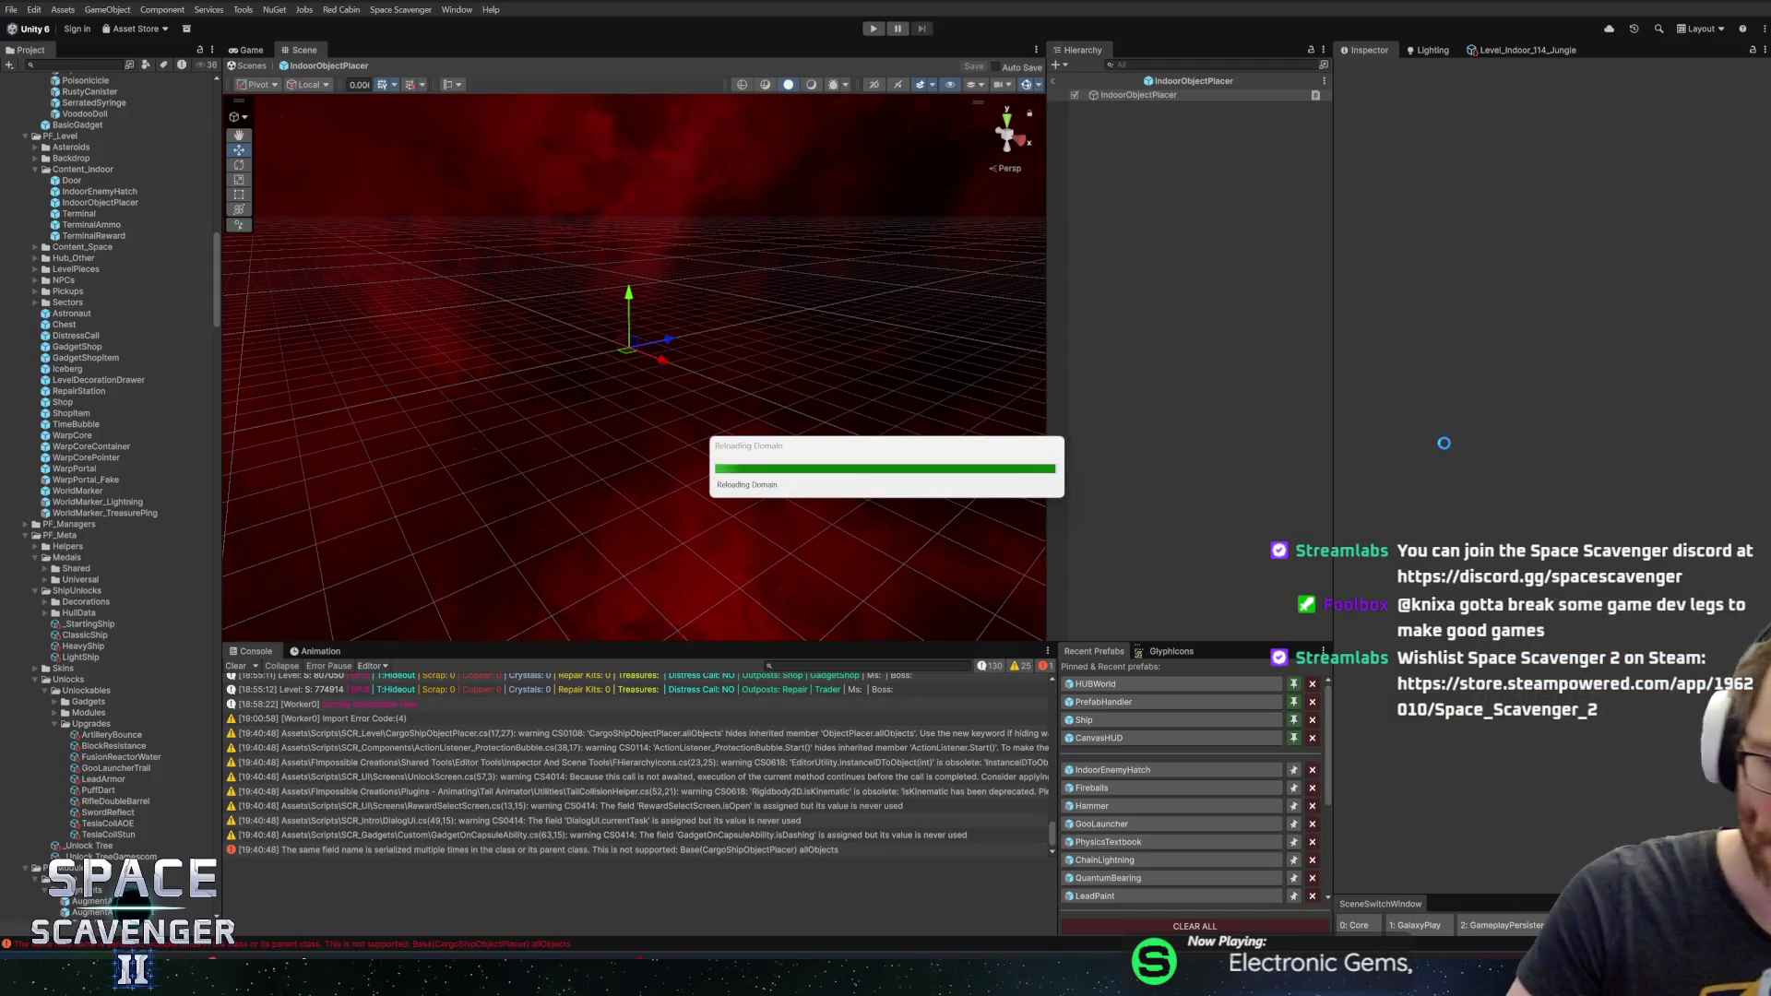
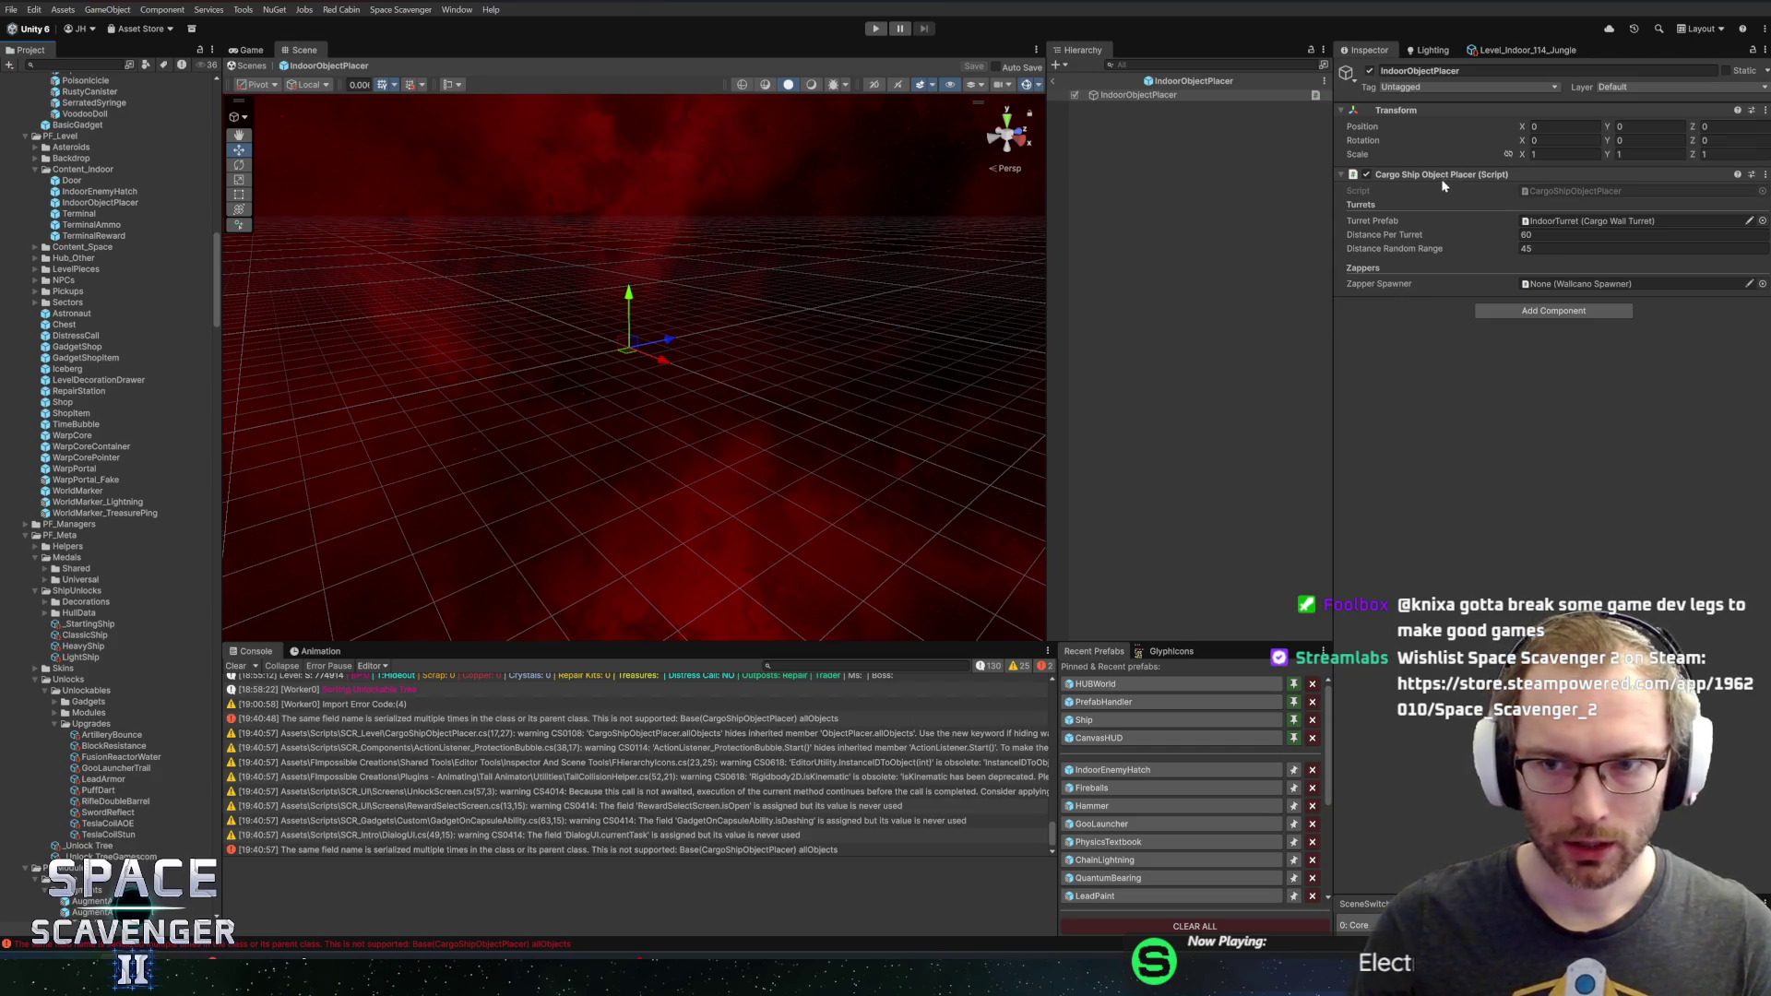
# Open the FireObjectPlacer prefab from Content_Space and focus its empty Wallcano Spawner field
pyautogui.click(1190, 81)
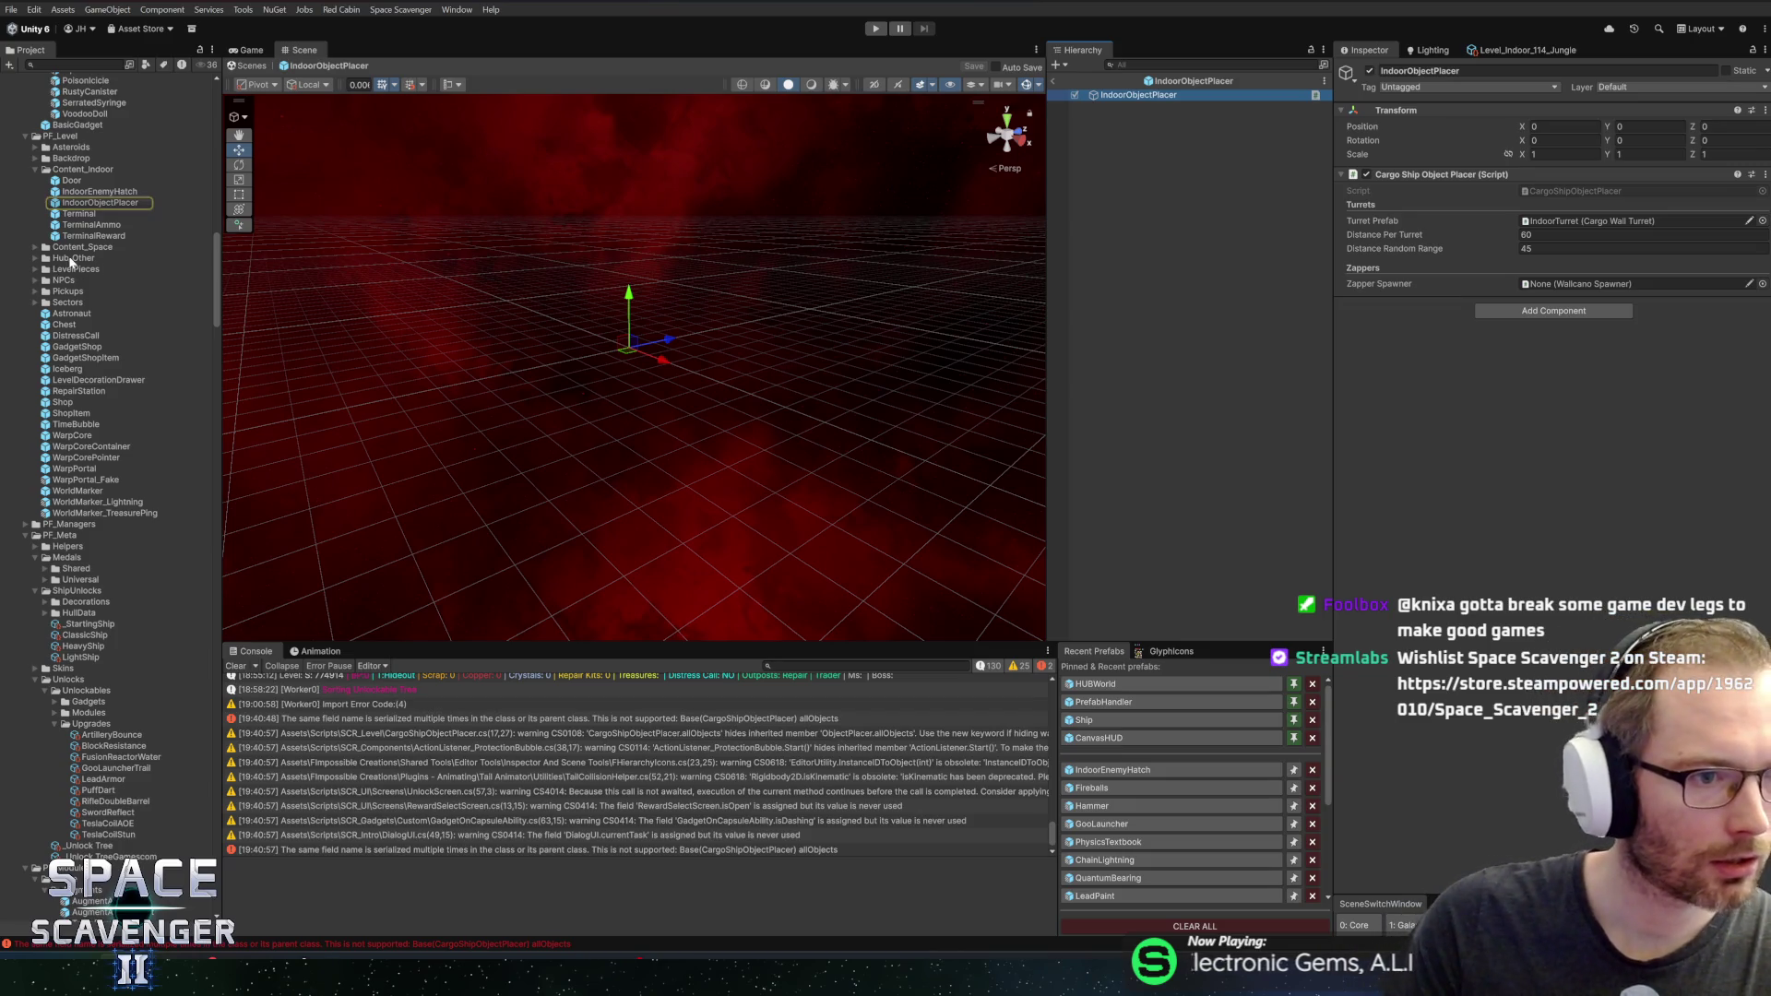
pyautogui.scroll(2, 74, 276)
pyautogui.doubleClick(64, 288)
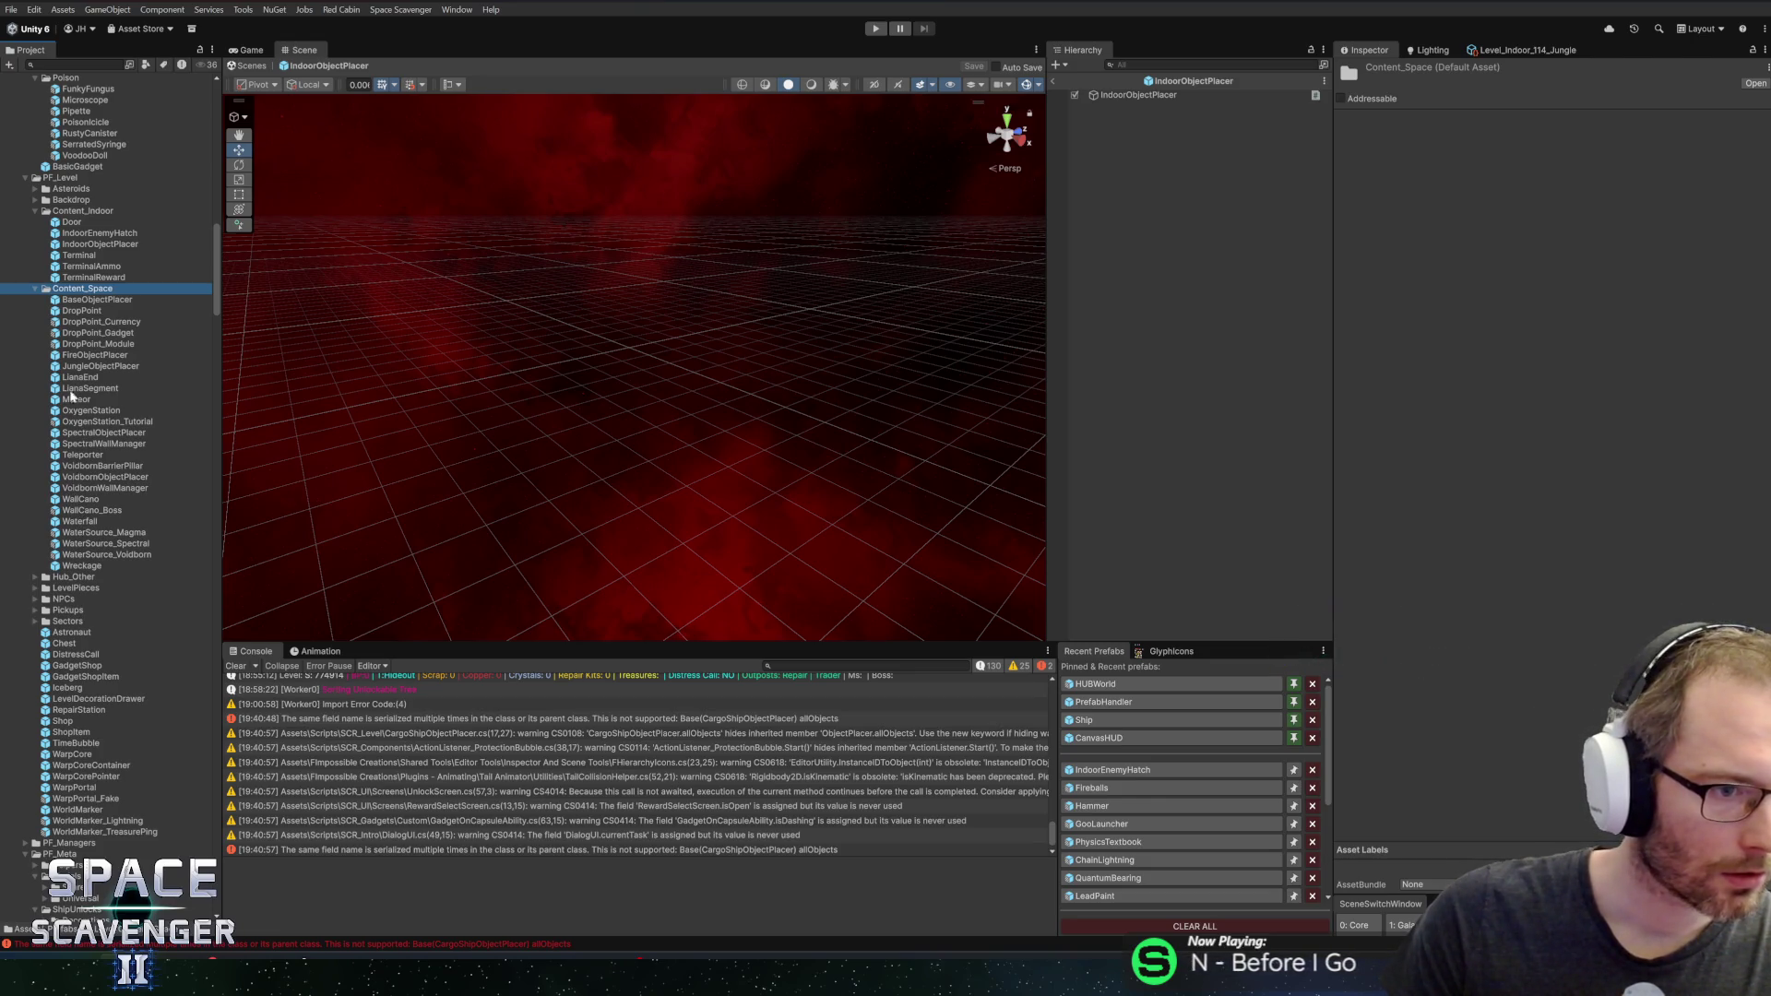
pyautogui.doubleClick(70, 356)
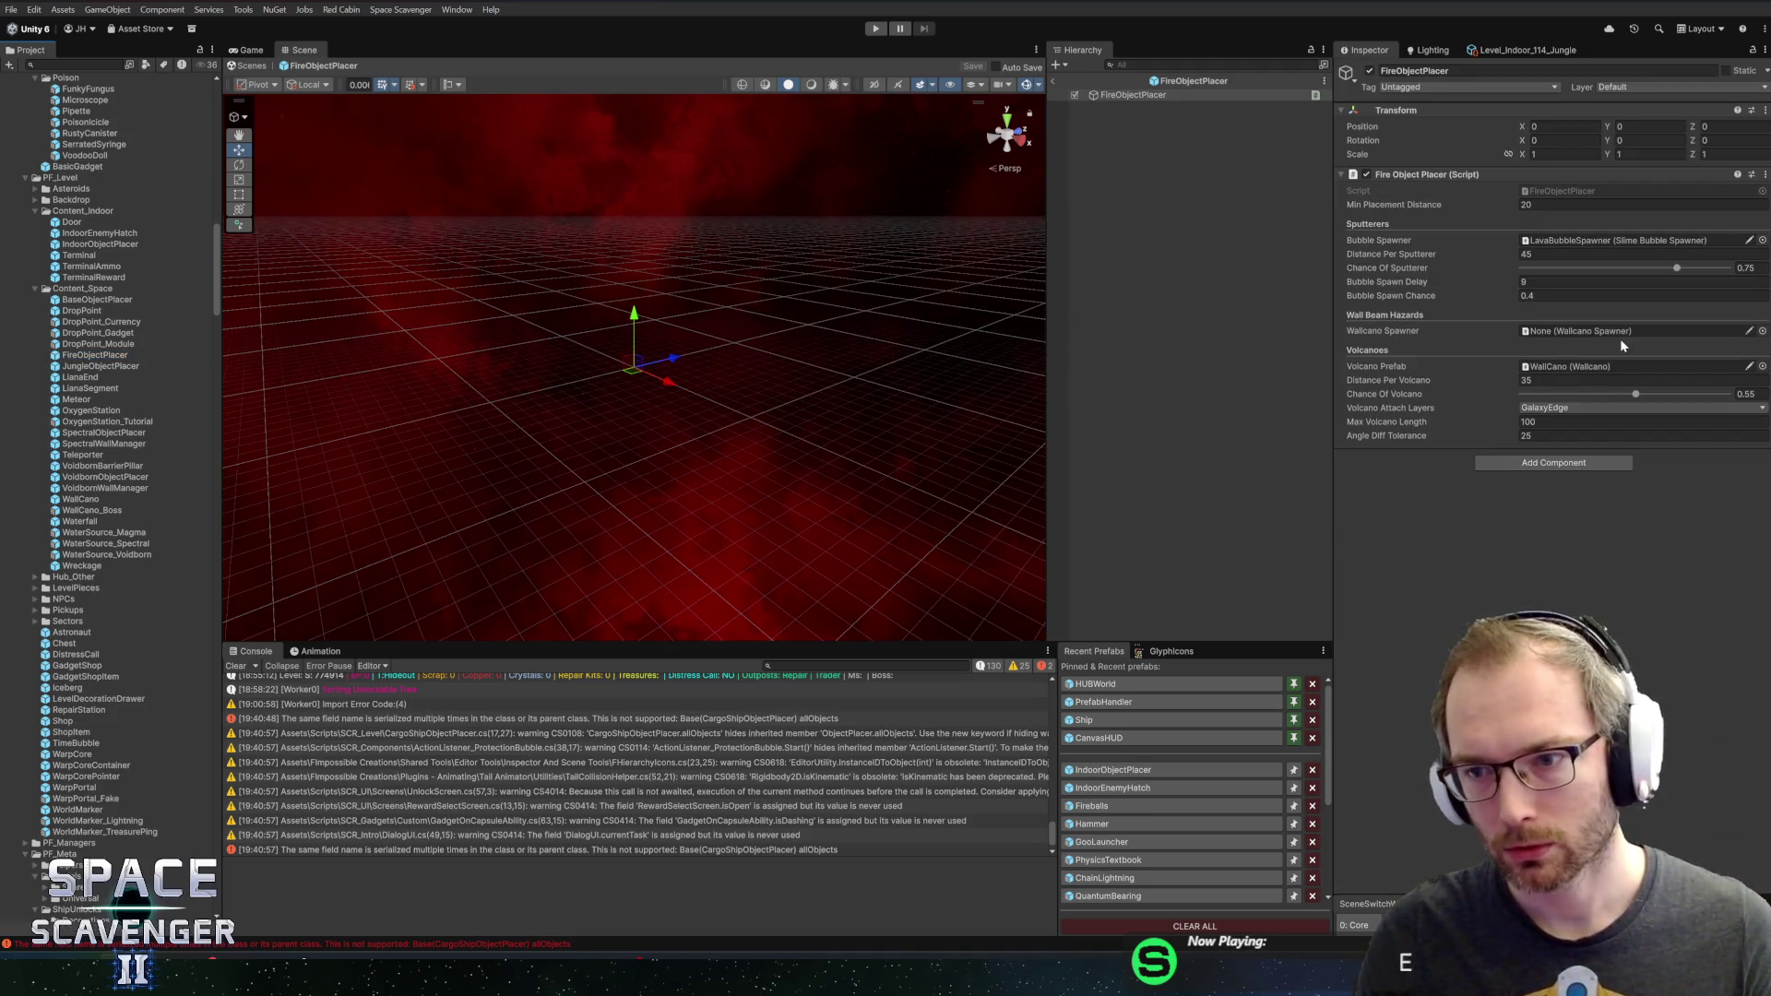
pyautogui.click(1763, 334)
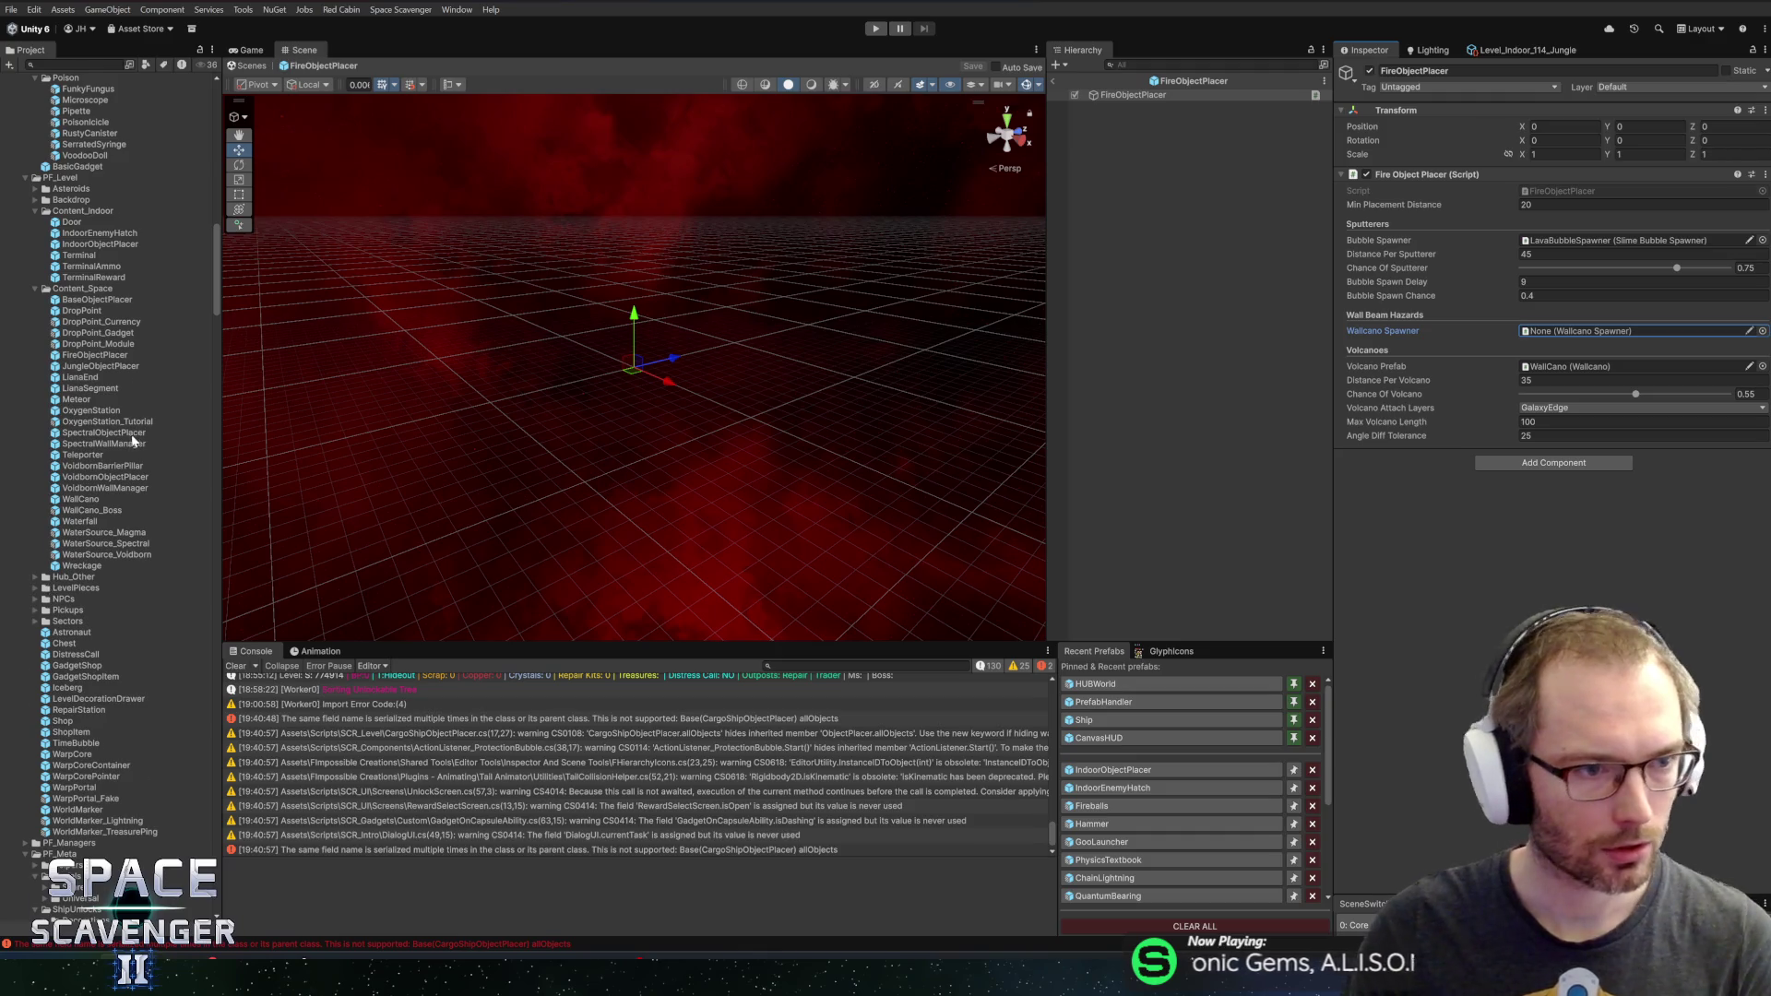
# Select the 9_Other folder in the Project window
pyautogui.scroll(10, 132, 441)
pyautogui.scroll(-15, 110, 425)
pyautogui.click(74, 670)
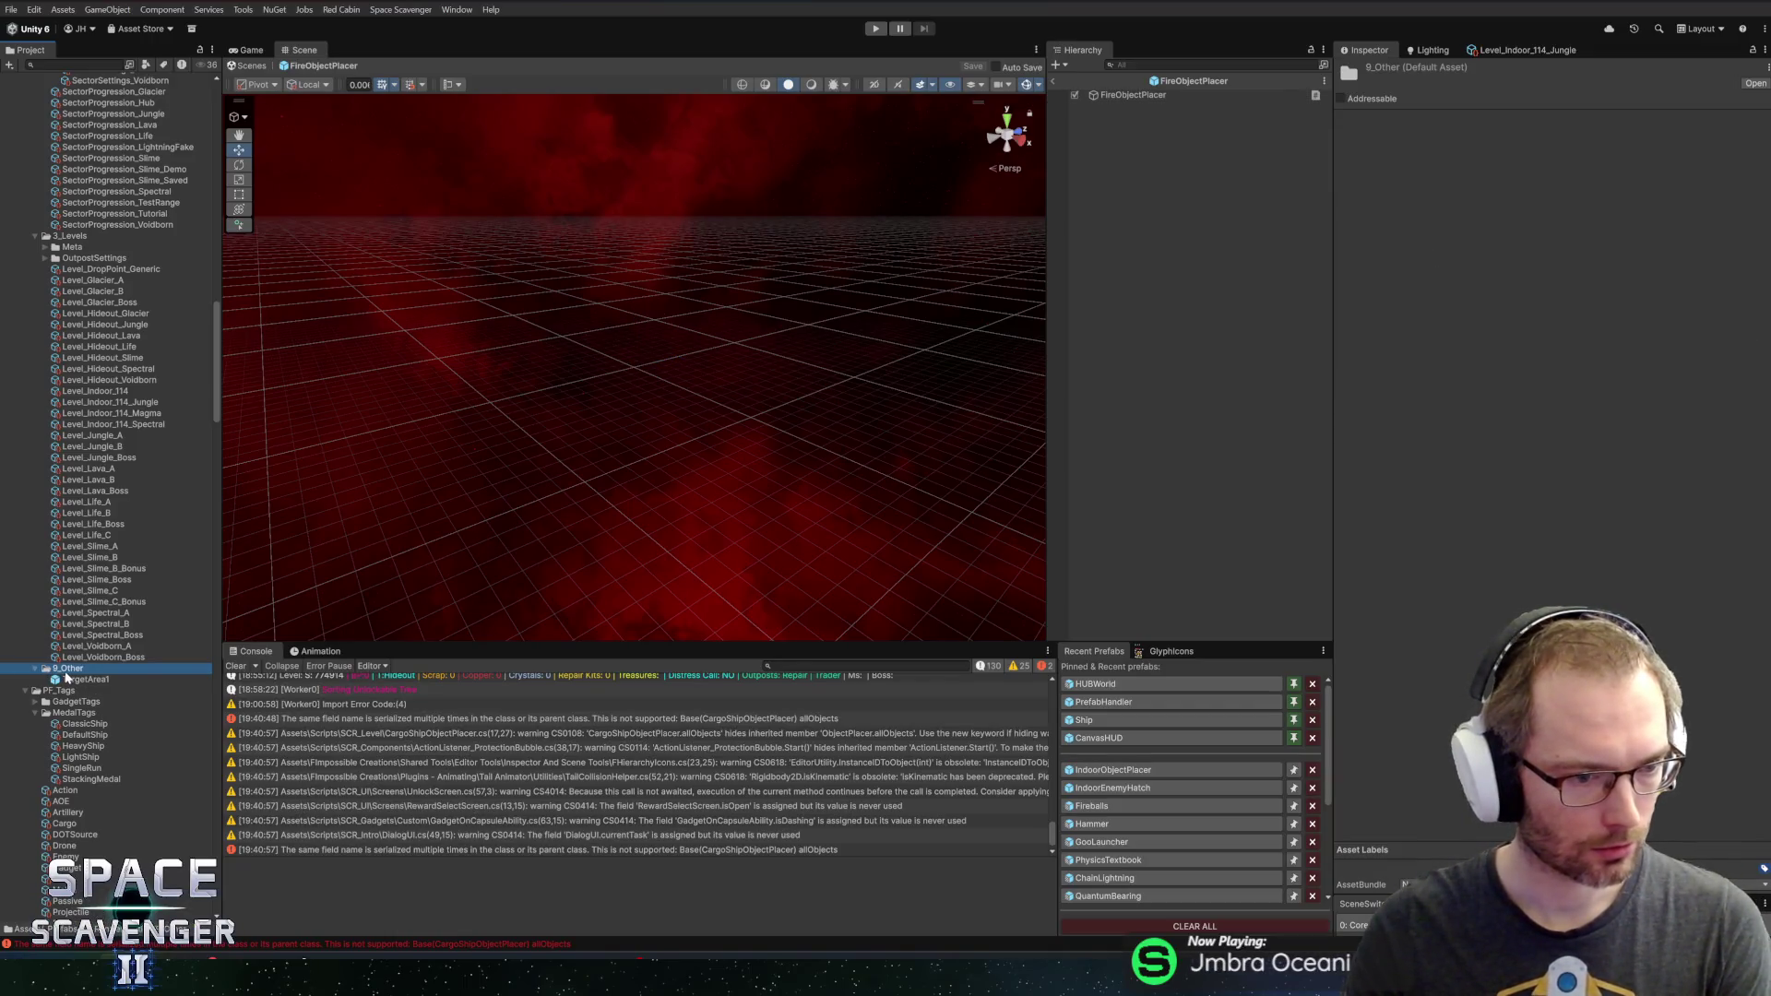
# Create a WallcanoSpawner asset in 9_Other via Create > Custom > WallcanoSpawner, keeping the default name
pyautogui.rightClick(66, 676)
pyautogui.moveTo(133, 225)
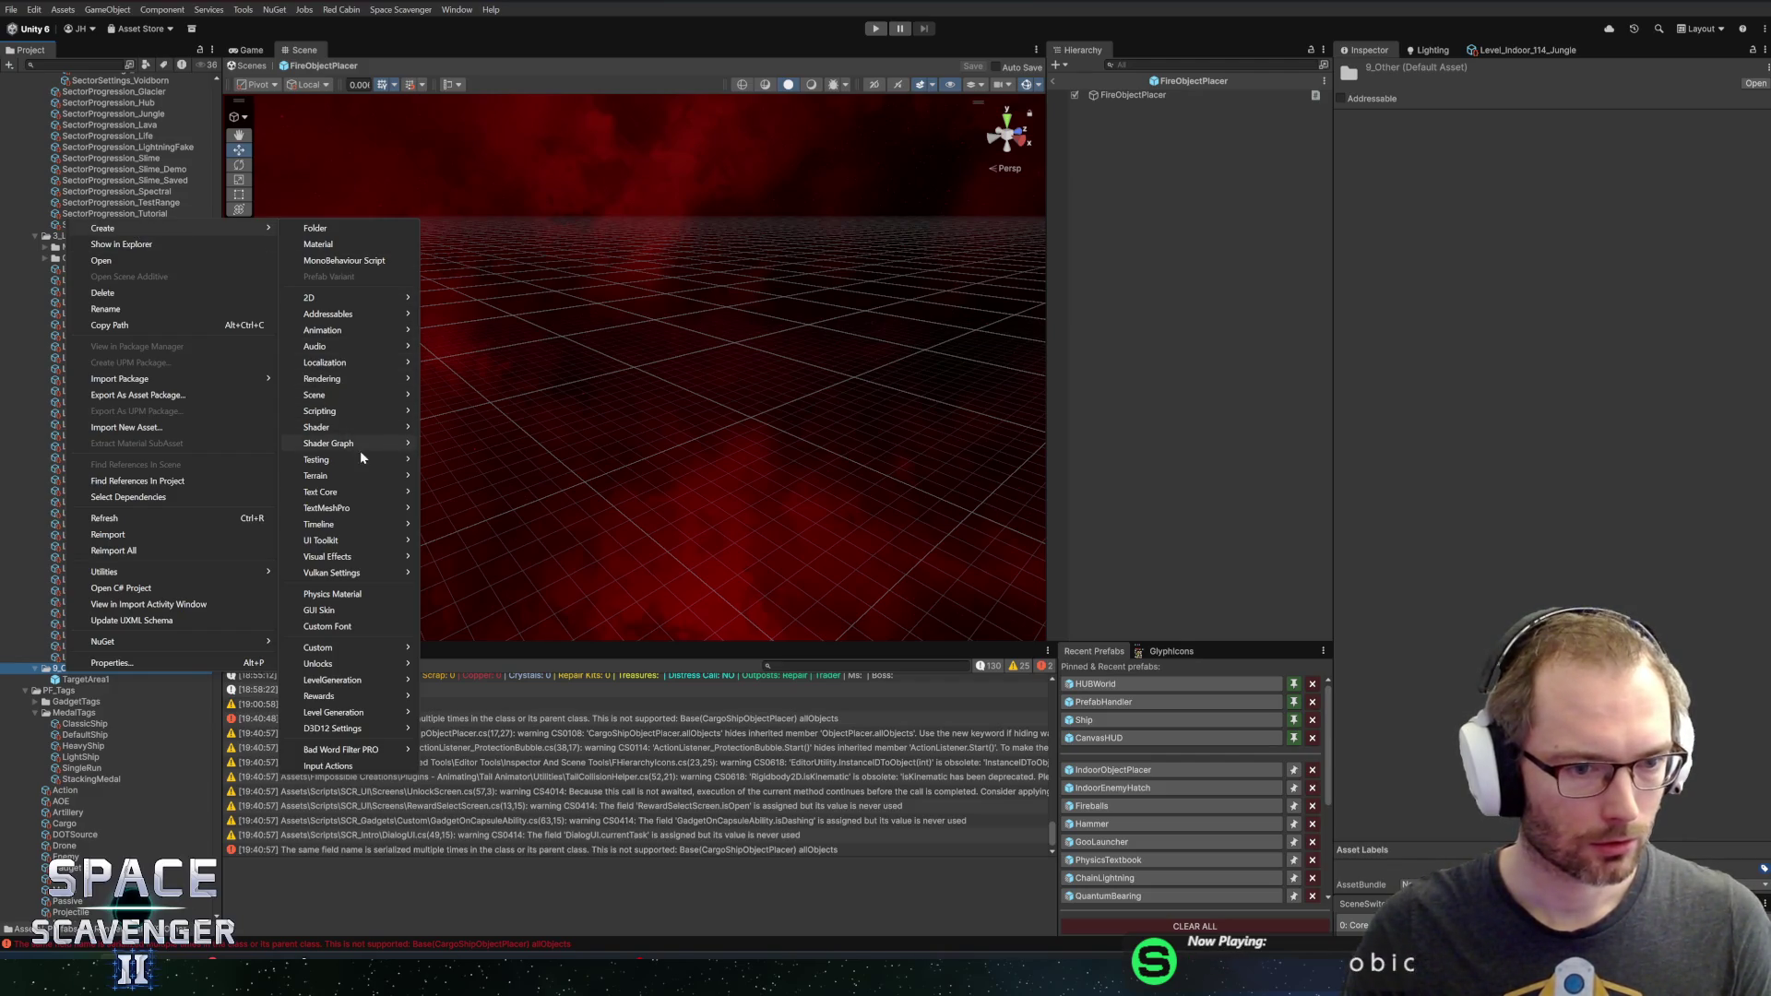
pyautogui.moveTo(332, 649)
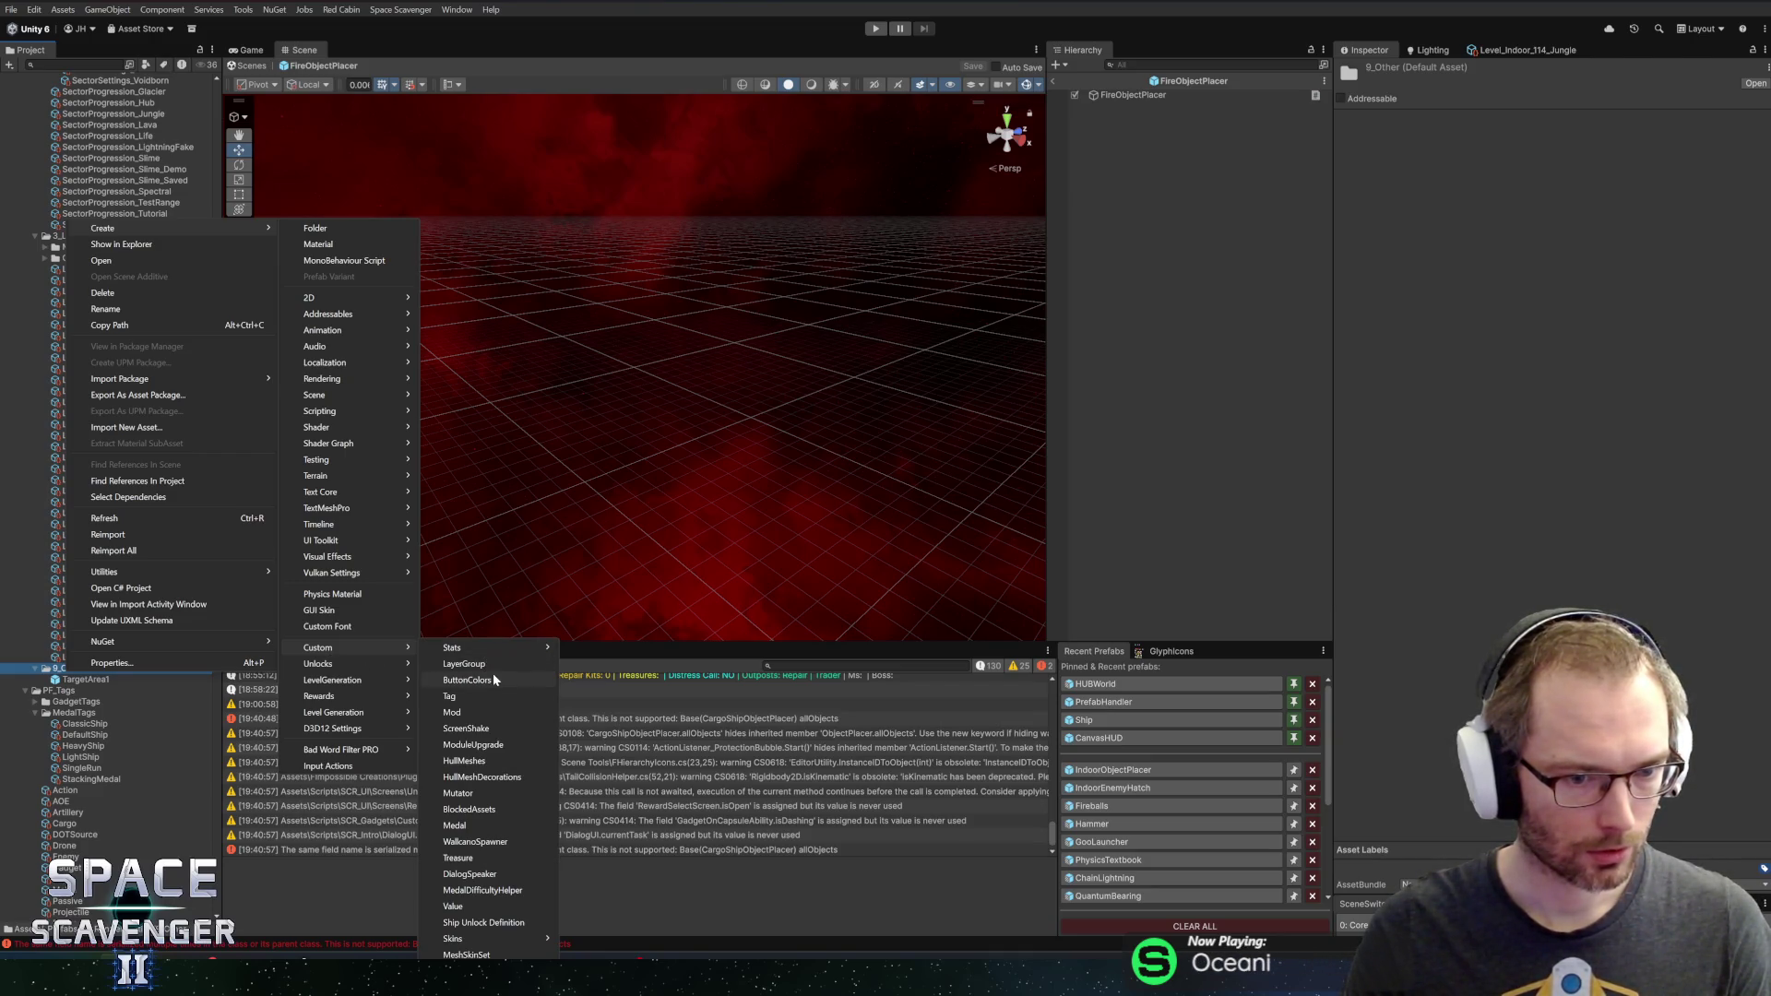
pyautogui.click(488, 842)
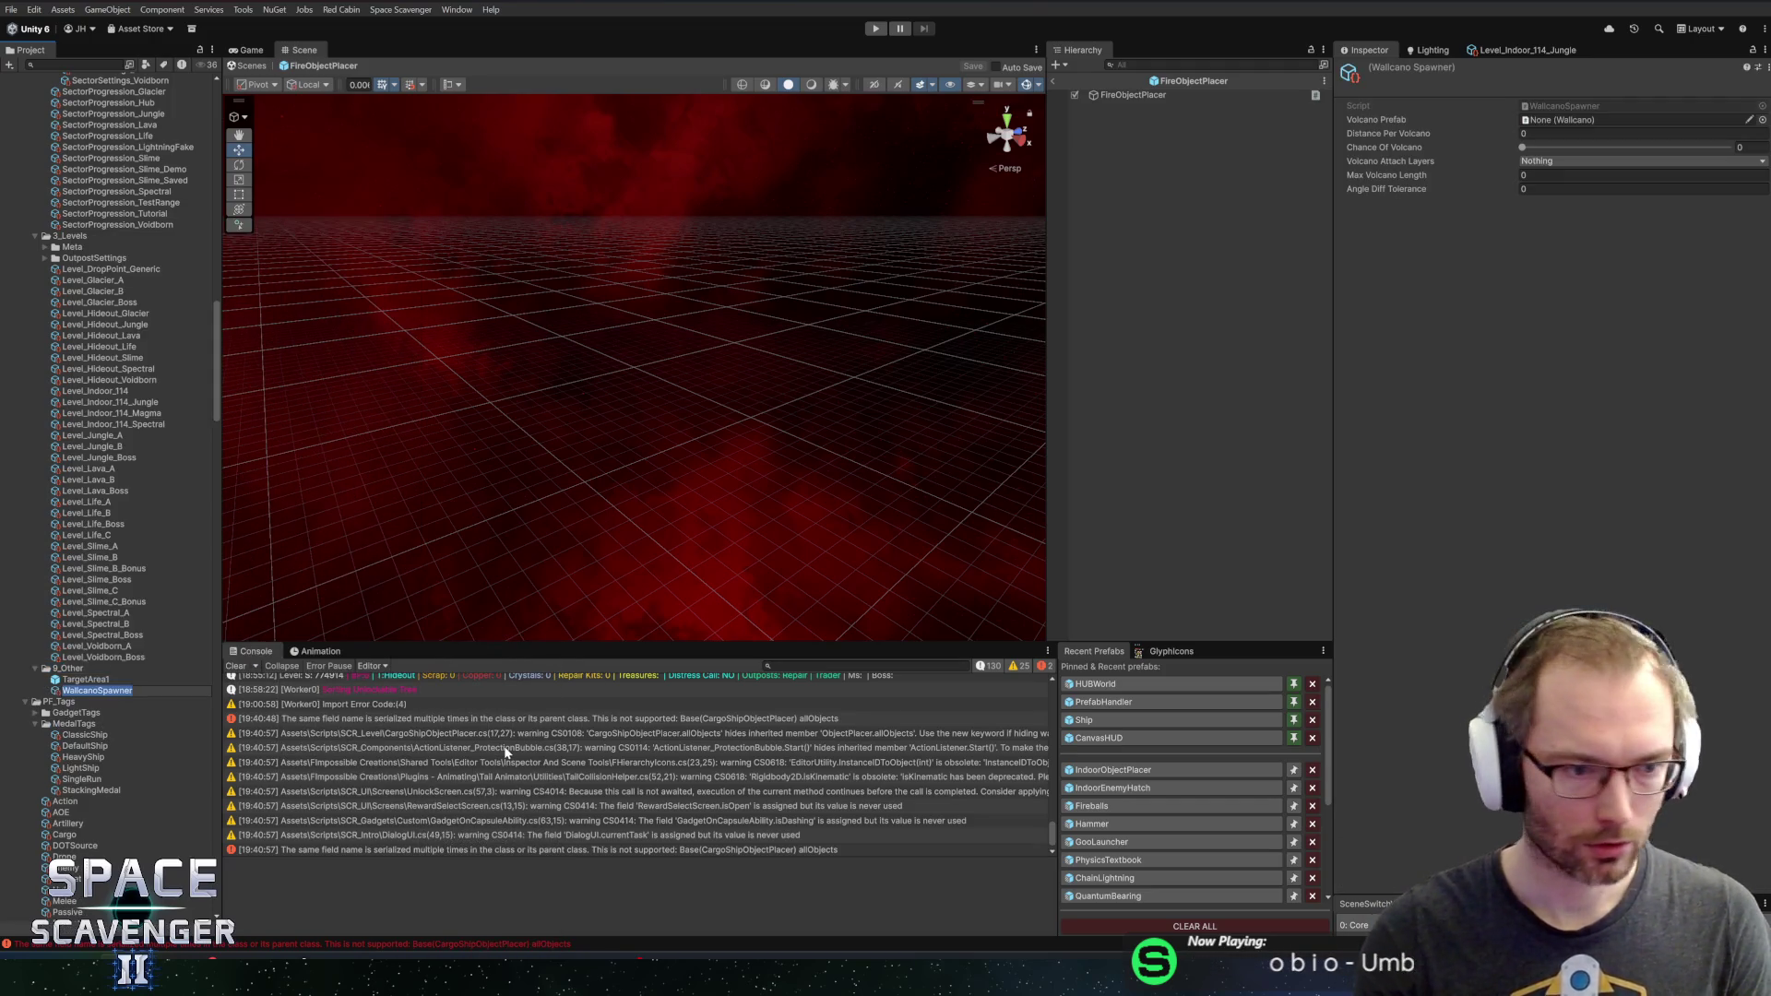
pyautogui.press('Return')
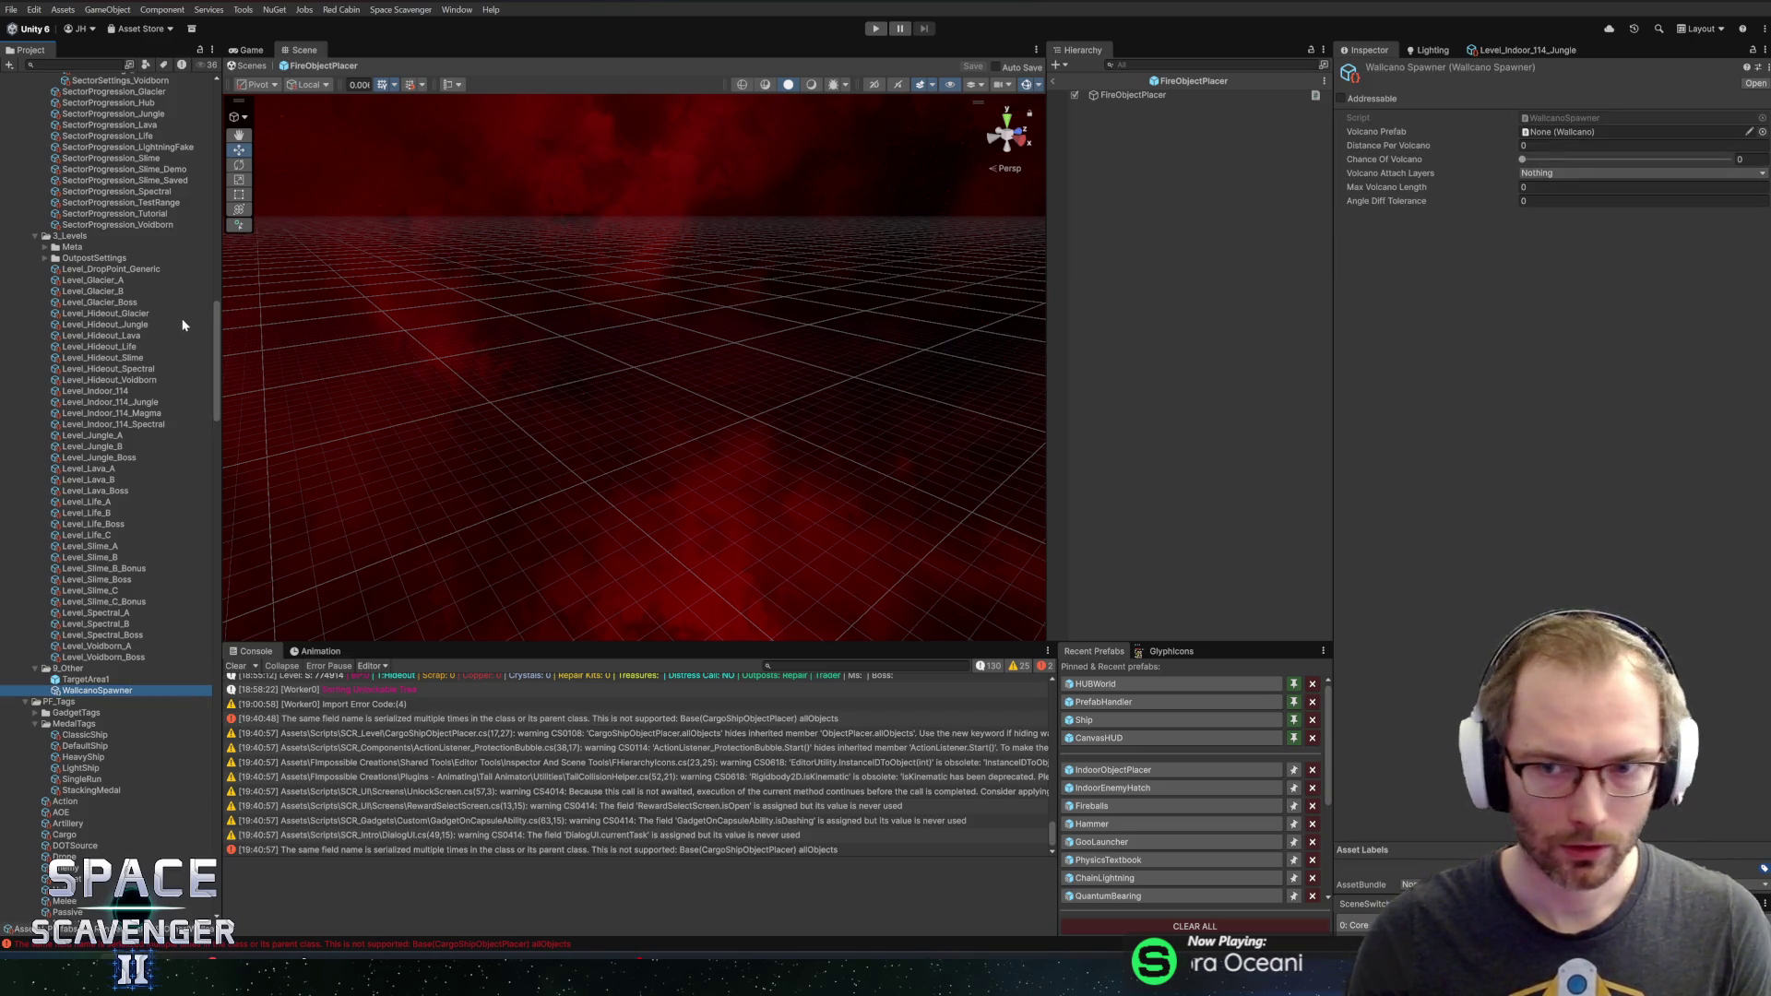
# Open WallcanoSpawner's properties window beside FireObjectPlacer and assign WallCano as its Volcano Prefab
pyautogui.rightClick(109, 698)
pyautogui.click(148, 685)
pyautogui.moveTo(614, 70); pyautogui.dragTo(652, 49)
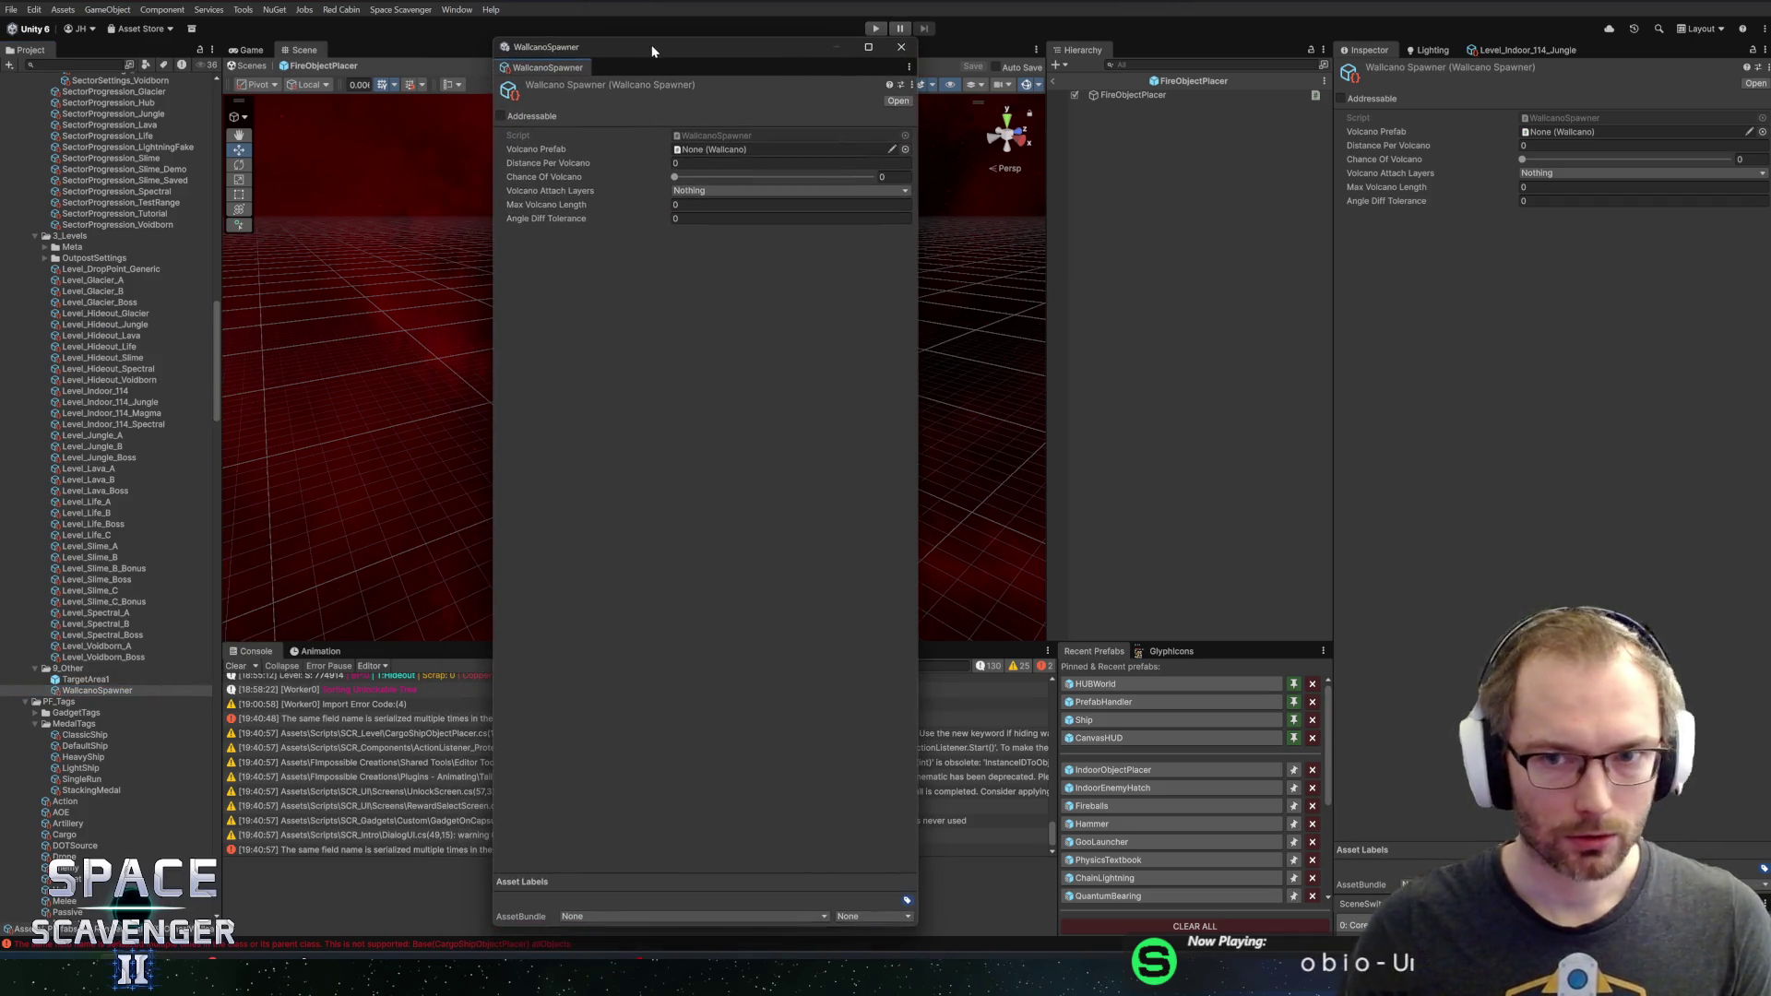
pyautogui.click(1149, 96)
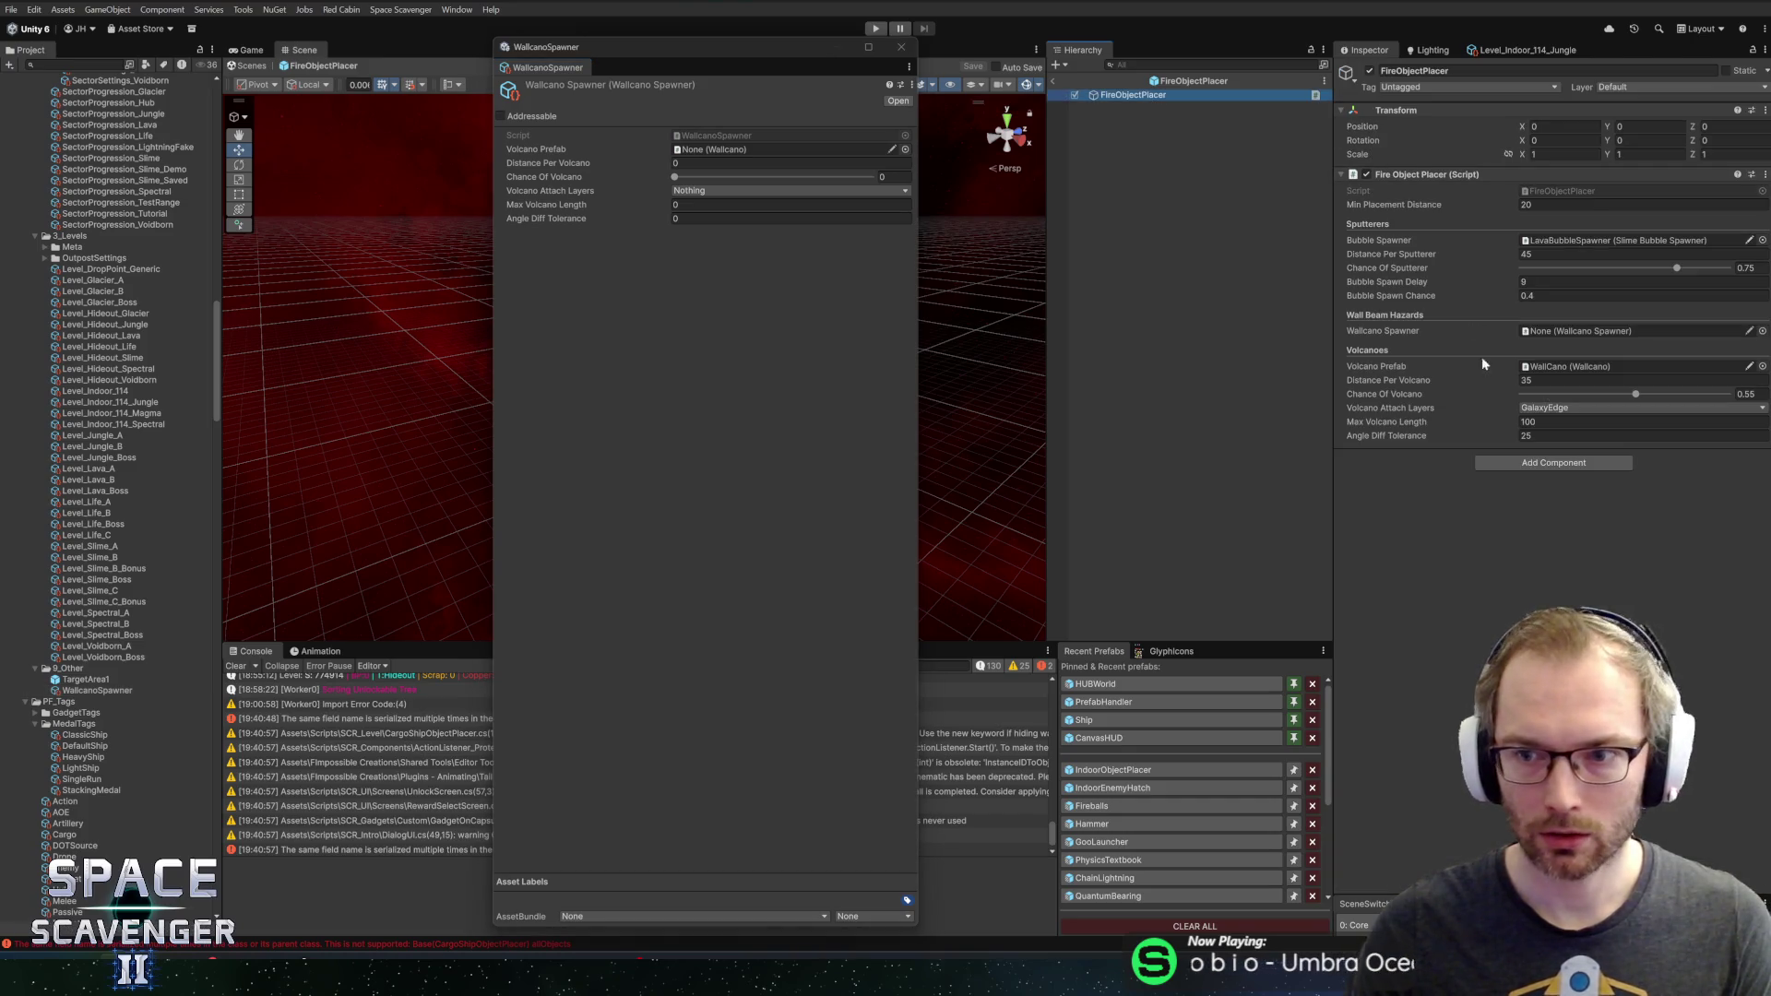
pyautogui.moveTo(598, 58); pyautogui.dragTo(883, 56)
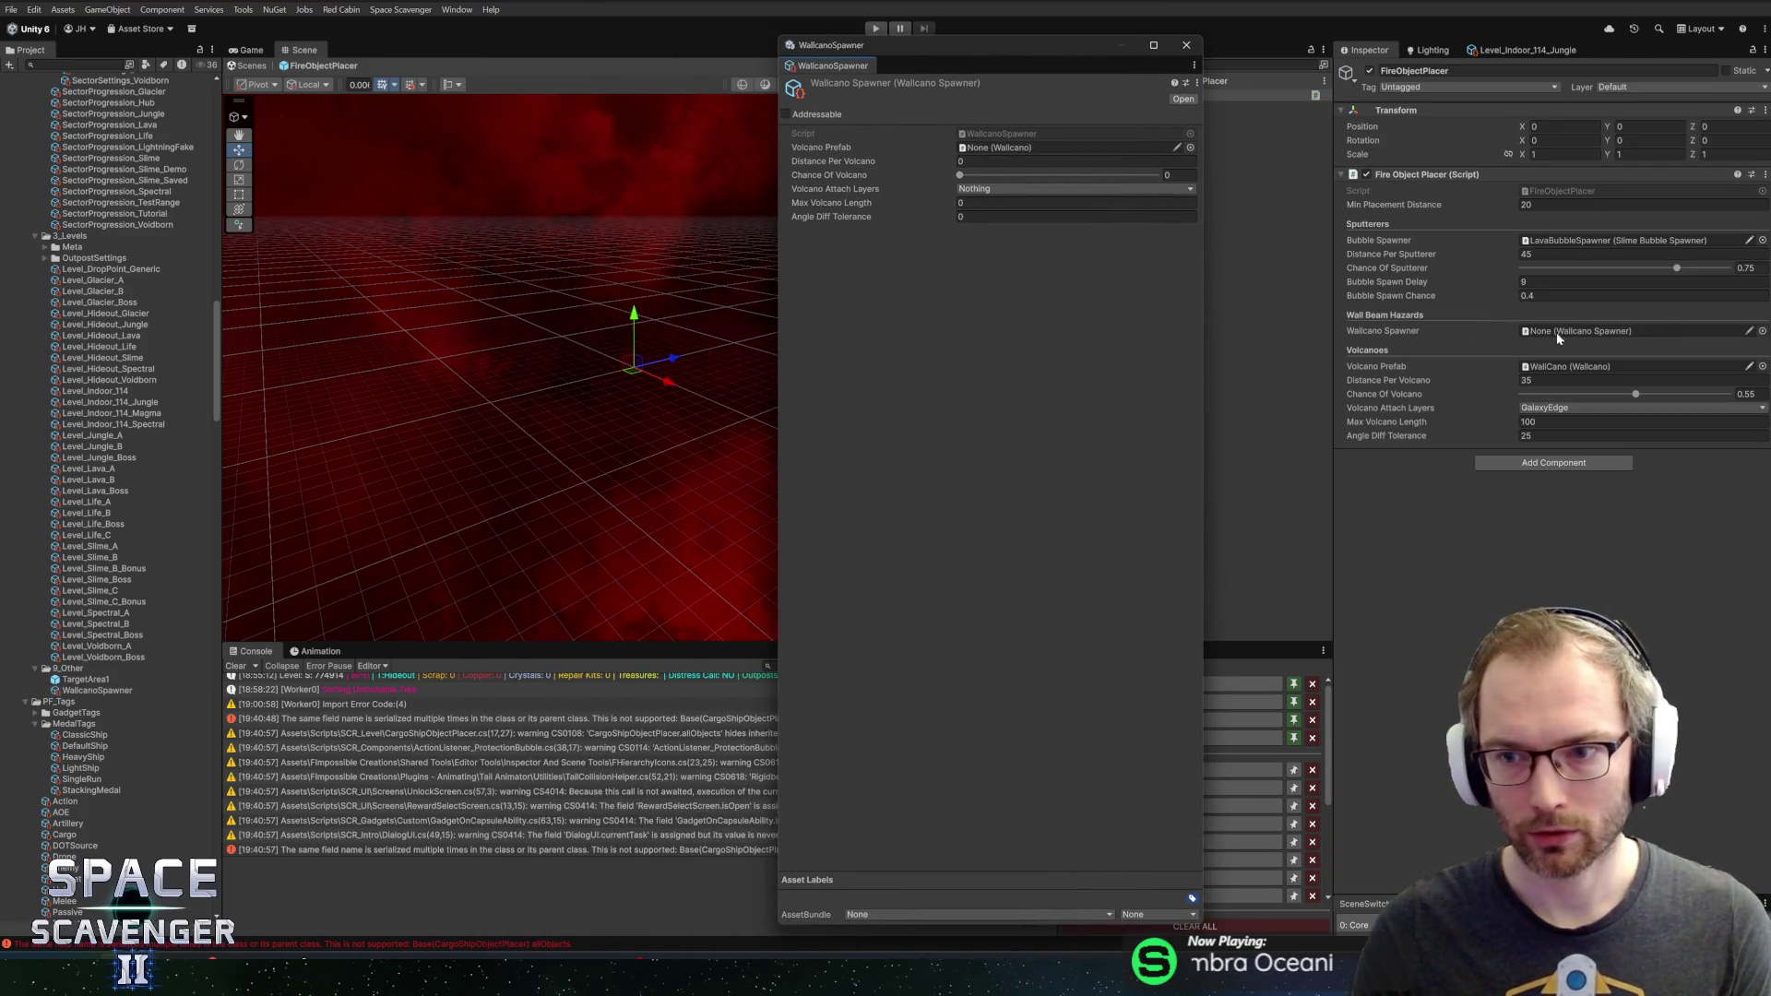
pyautogui.click(1575, 370)
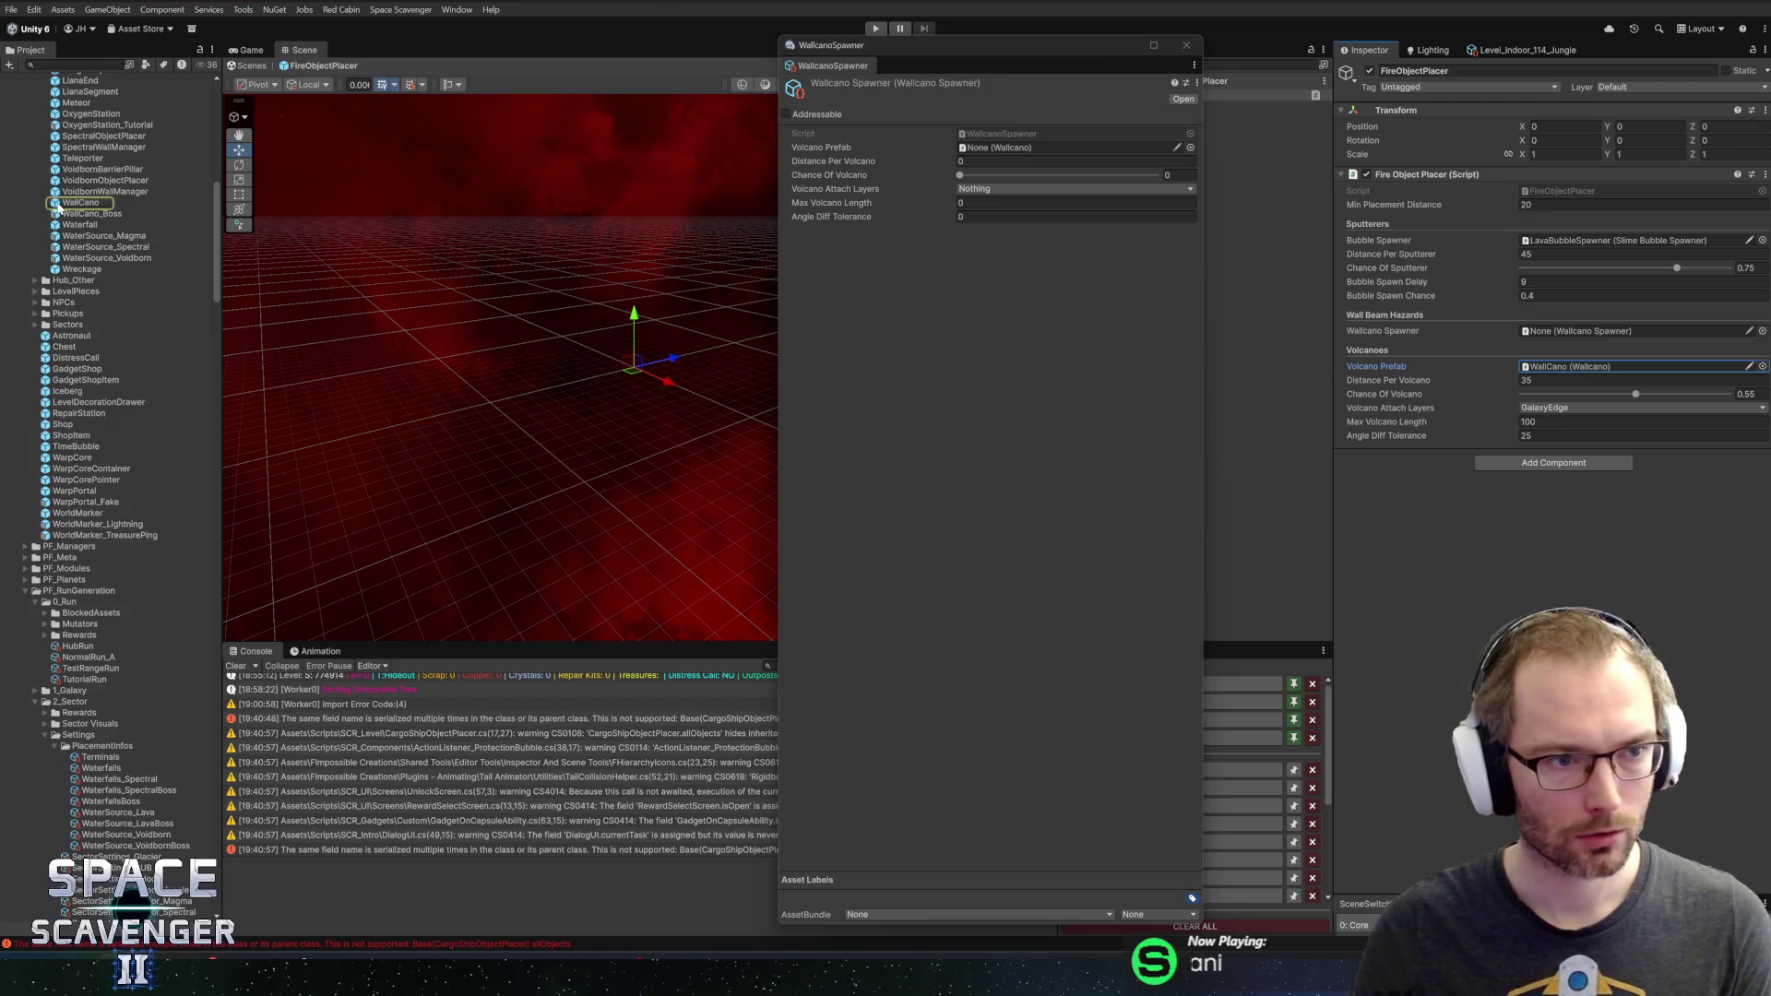
pyautogui.moveTo(1575, 370)
pyautogui.mouseDown()
pyautogui.moveTo(1003, 138)
pyautogui.moveTo(988, 148)
pyautogui.mouseUp()
# Set distance 35, chance 0.55, GalaxyEdge attach layers, max length 100 and angle tolerance 25
pyautogui.click(1010, 161)
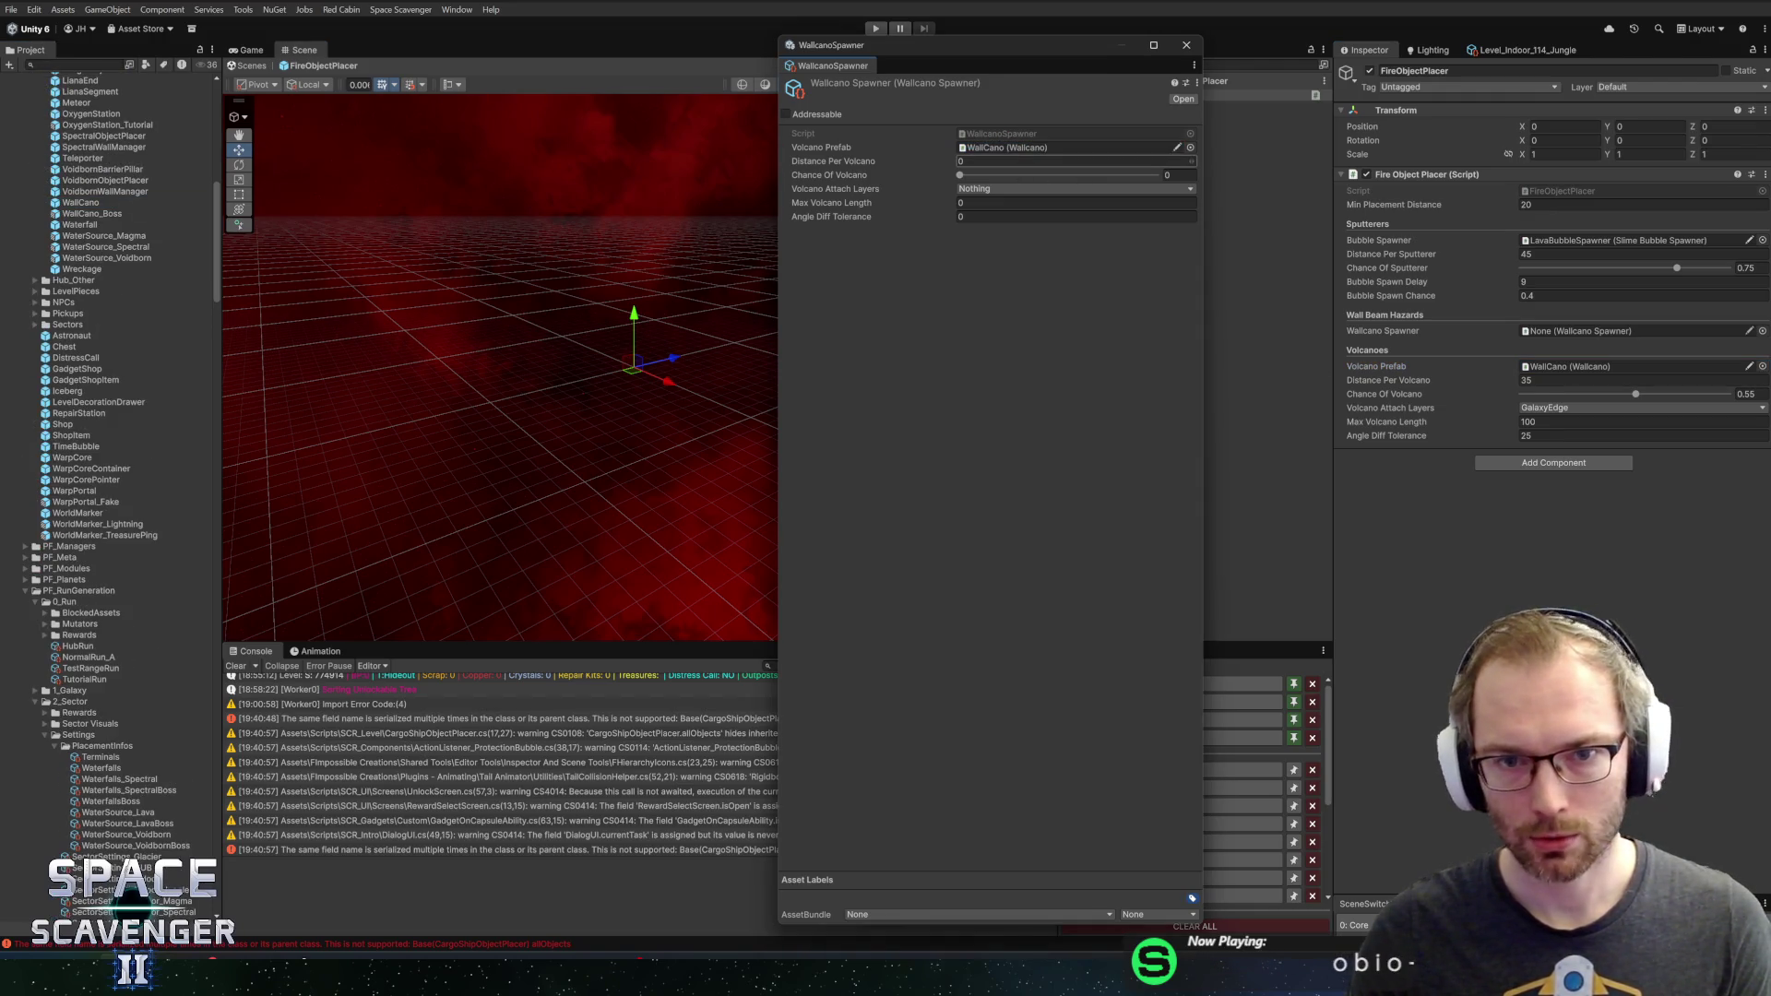
pyautogui.write('35')
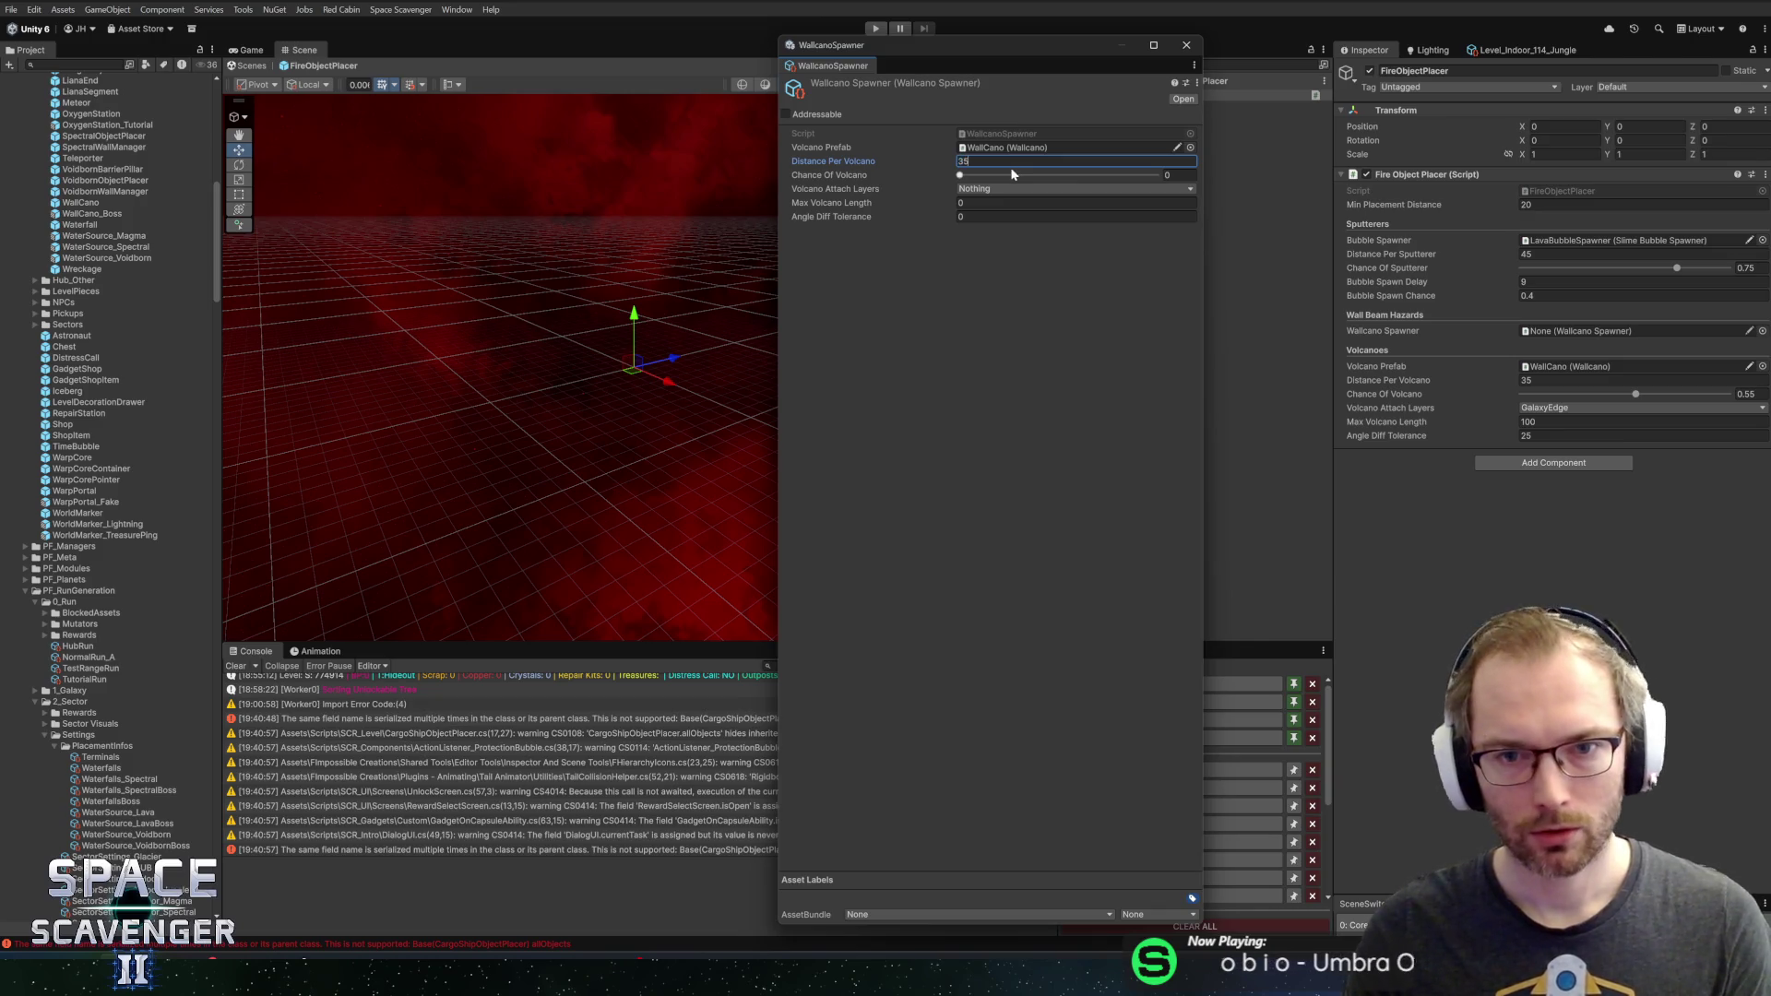
pyautogui.click(1169, 175)
pyautogui.write('0.5')
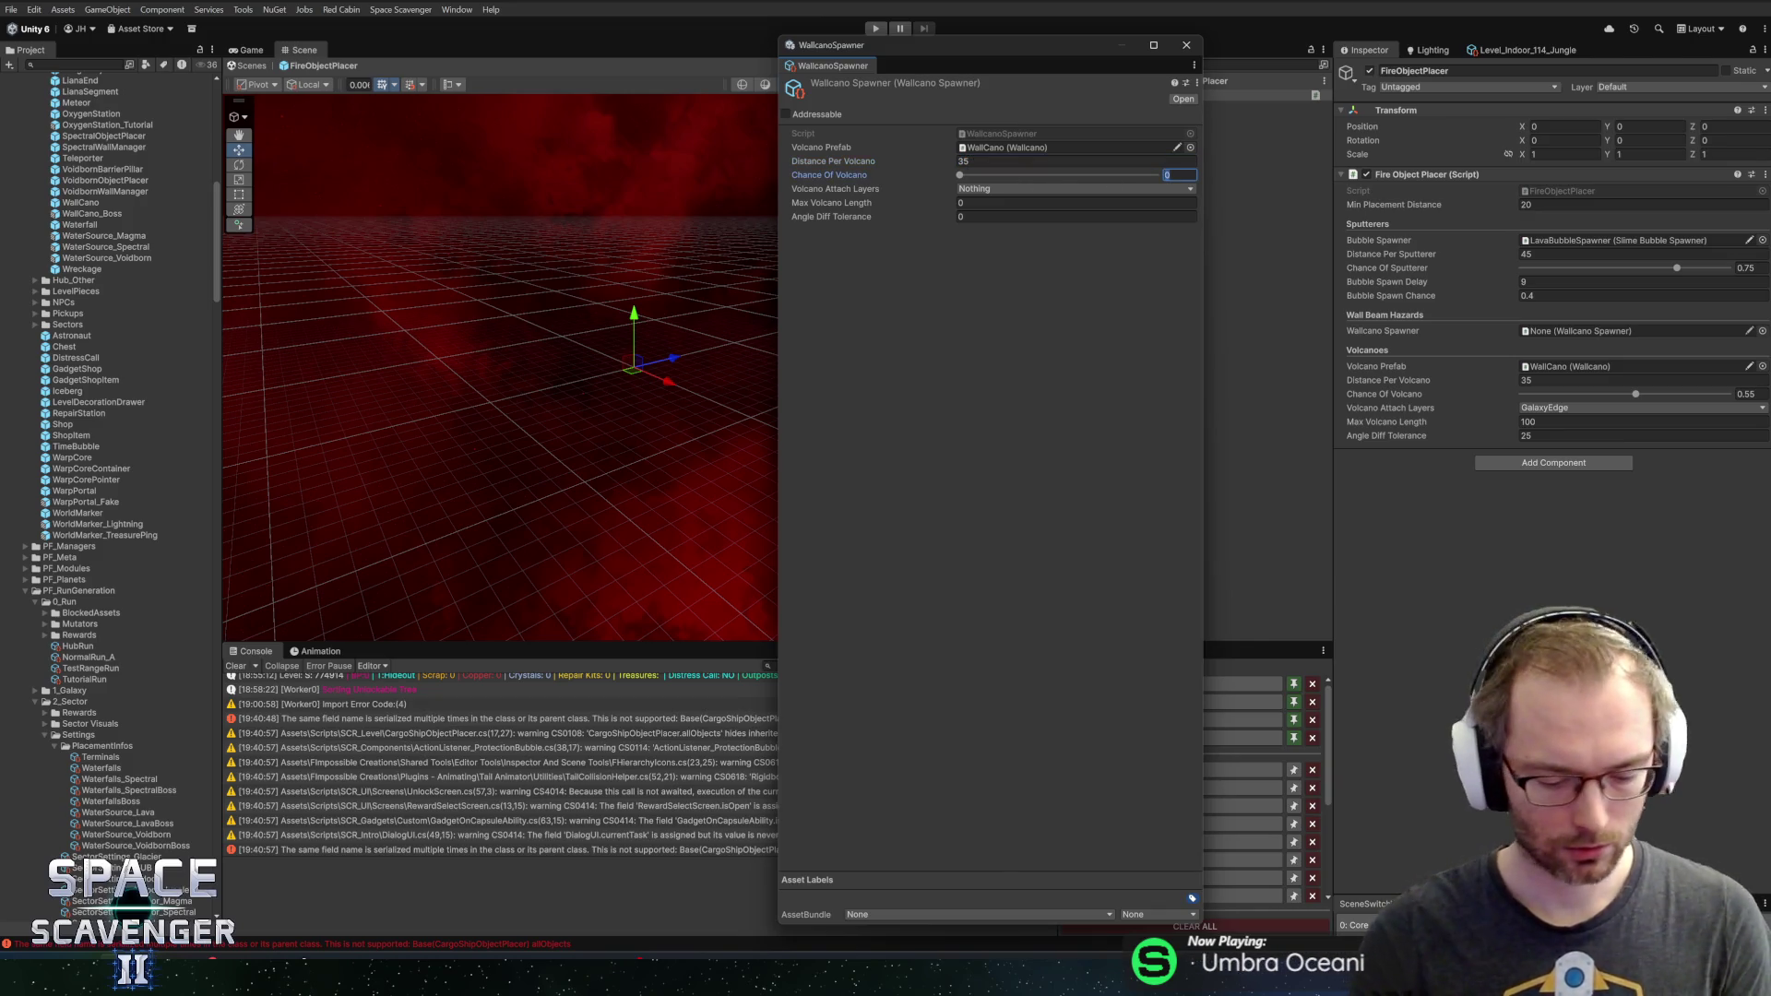
pyautogui.write('5')
pyautogui.click(1011, 187)
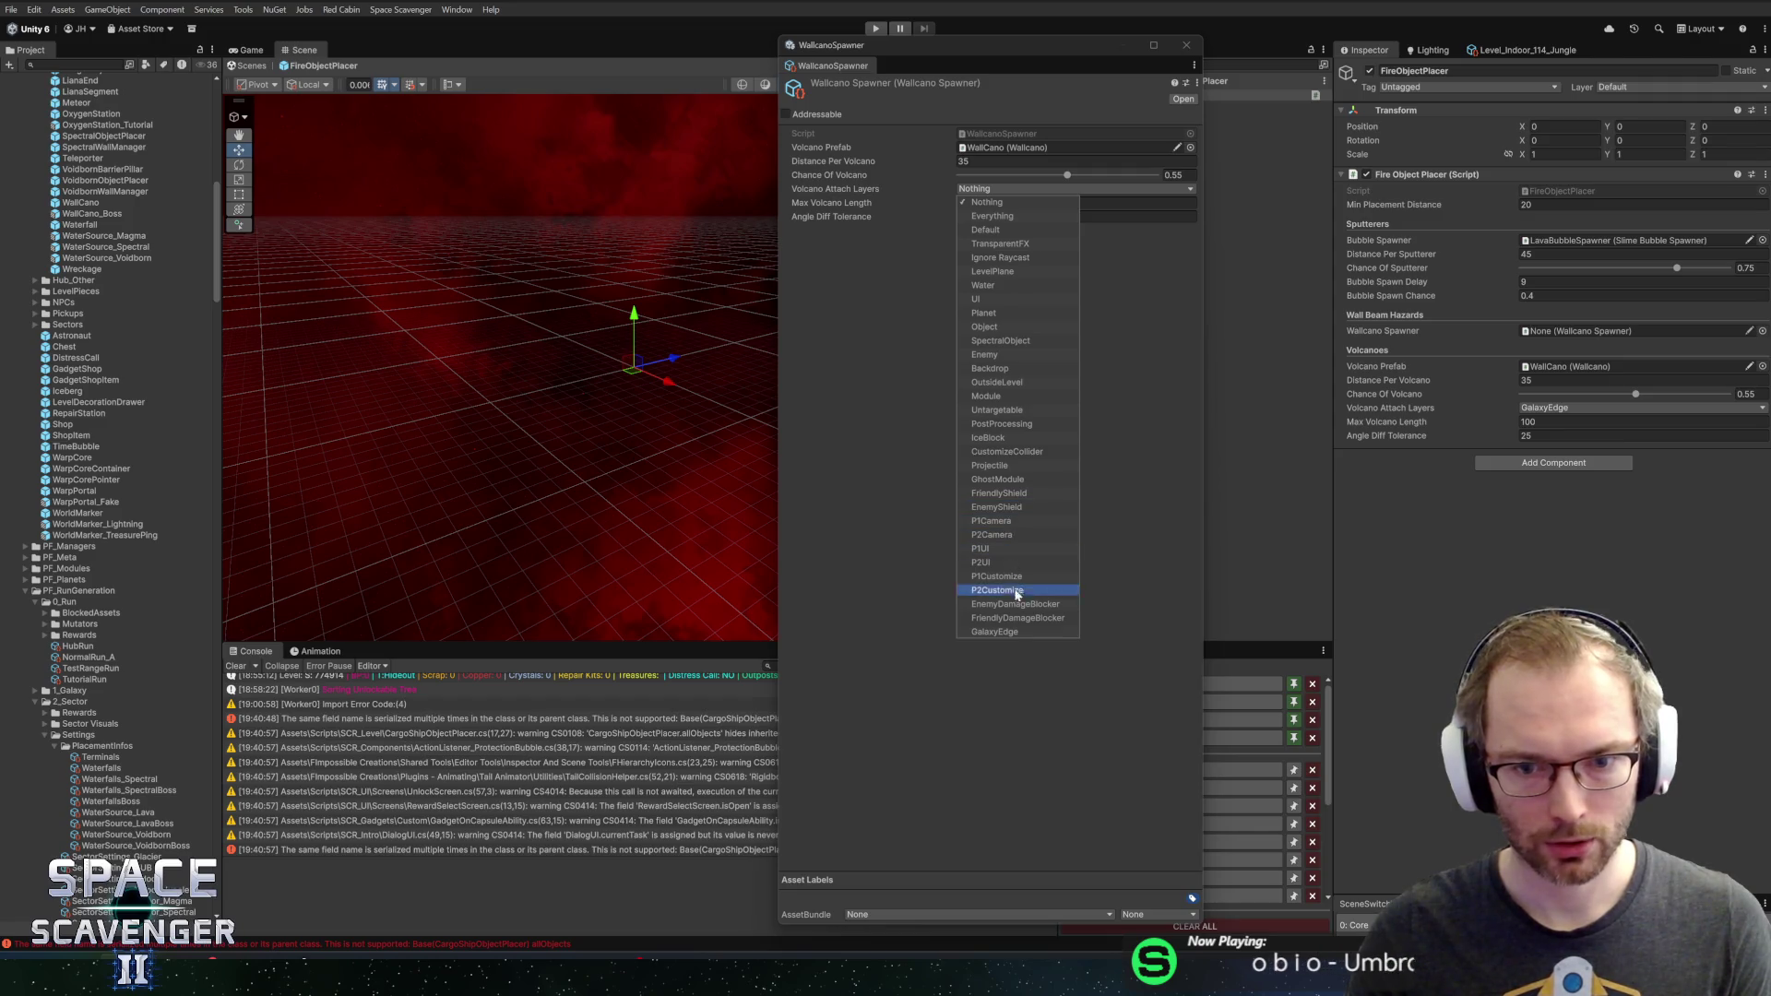
pyautogui.click(1012, 634)
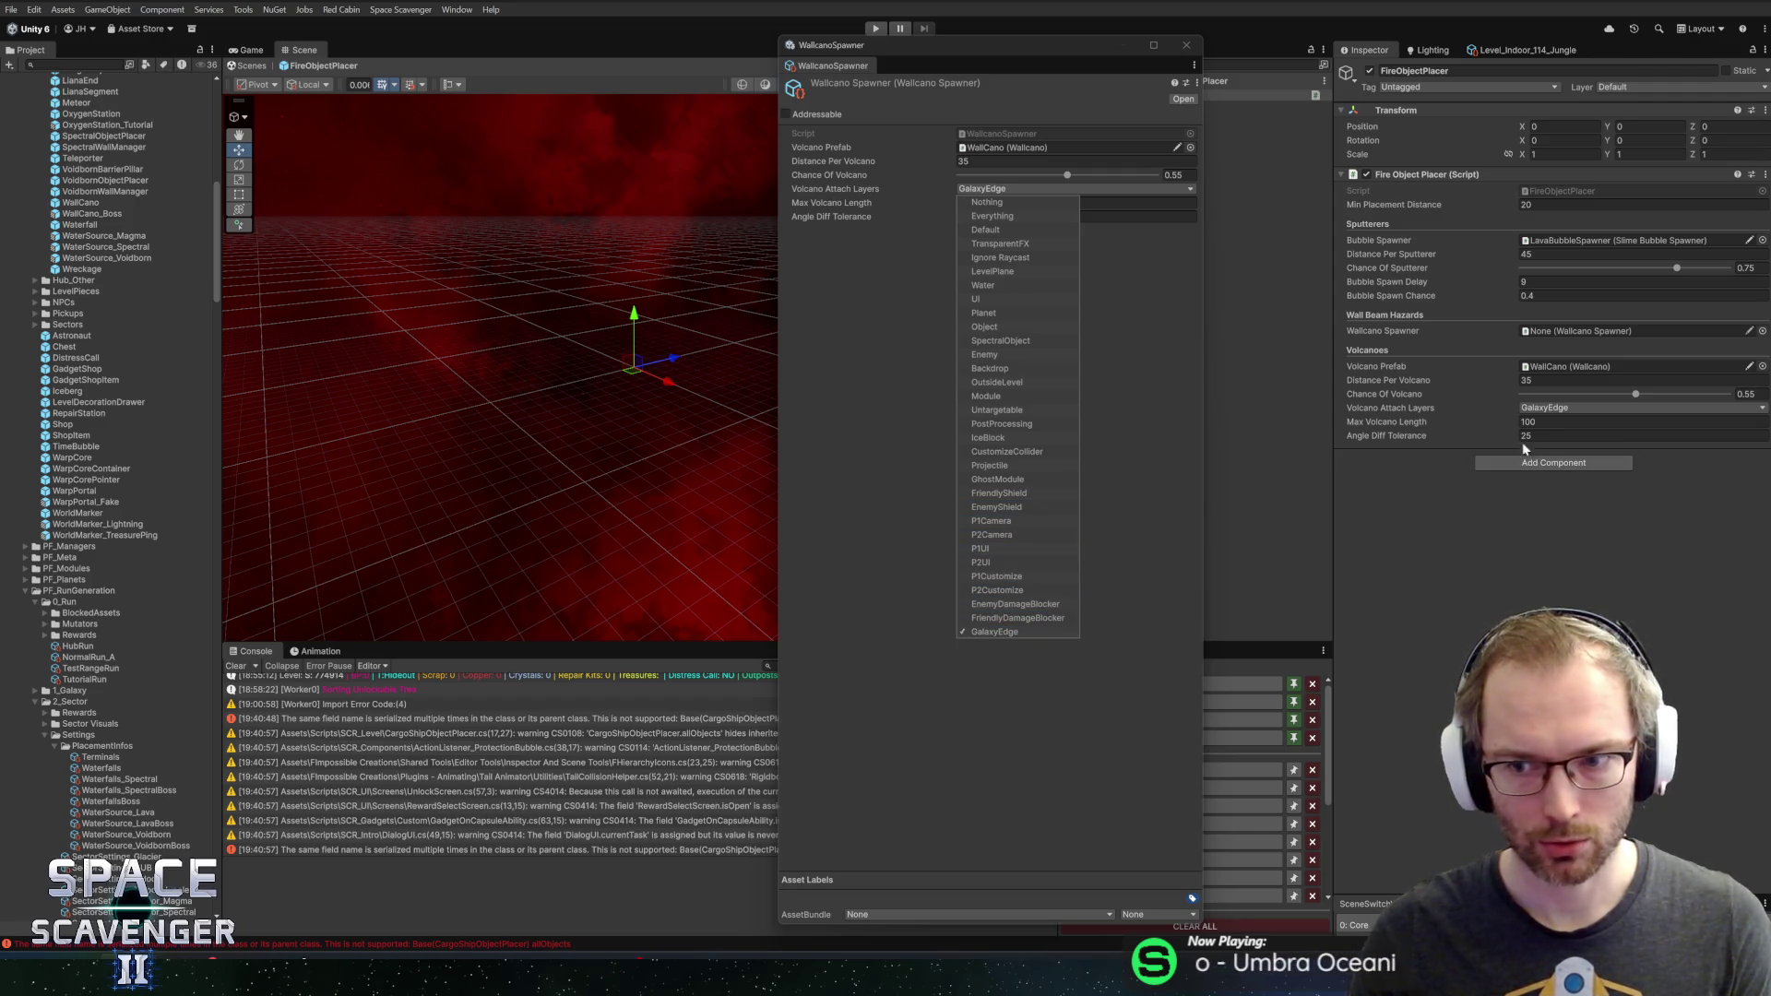
pyautogui.click(933, 212)
pyautogui.click(1075, 203)
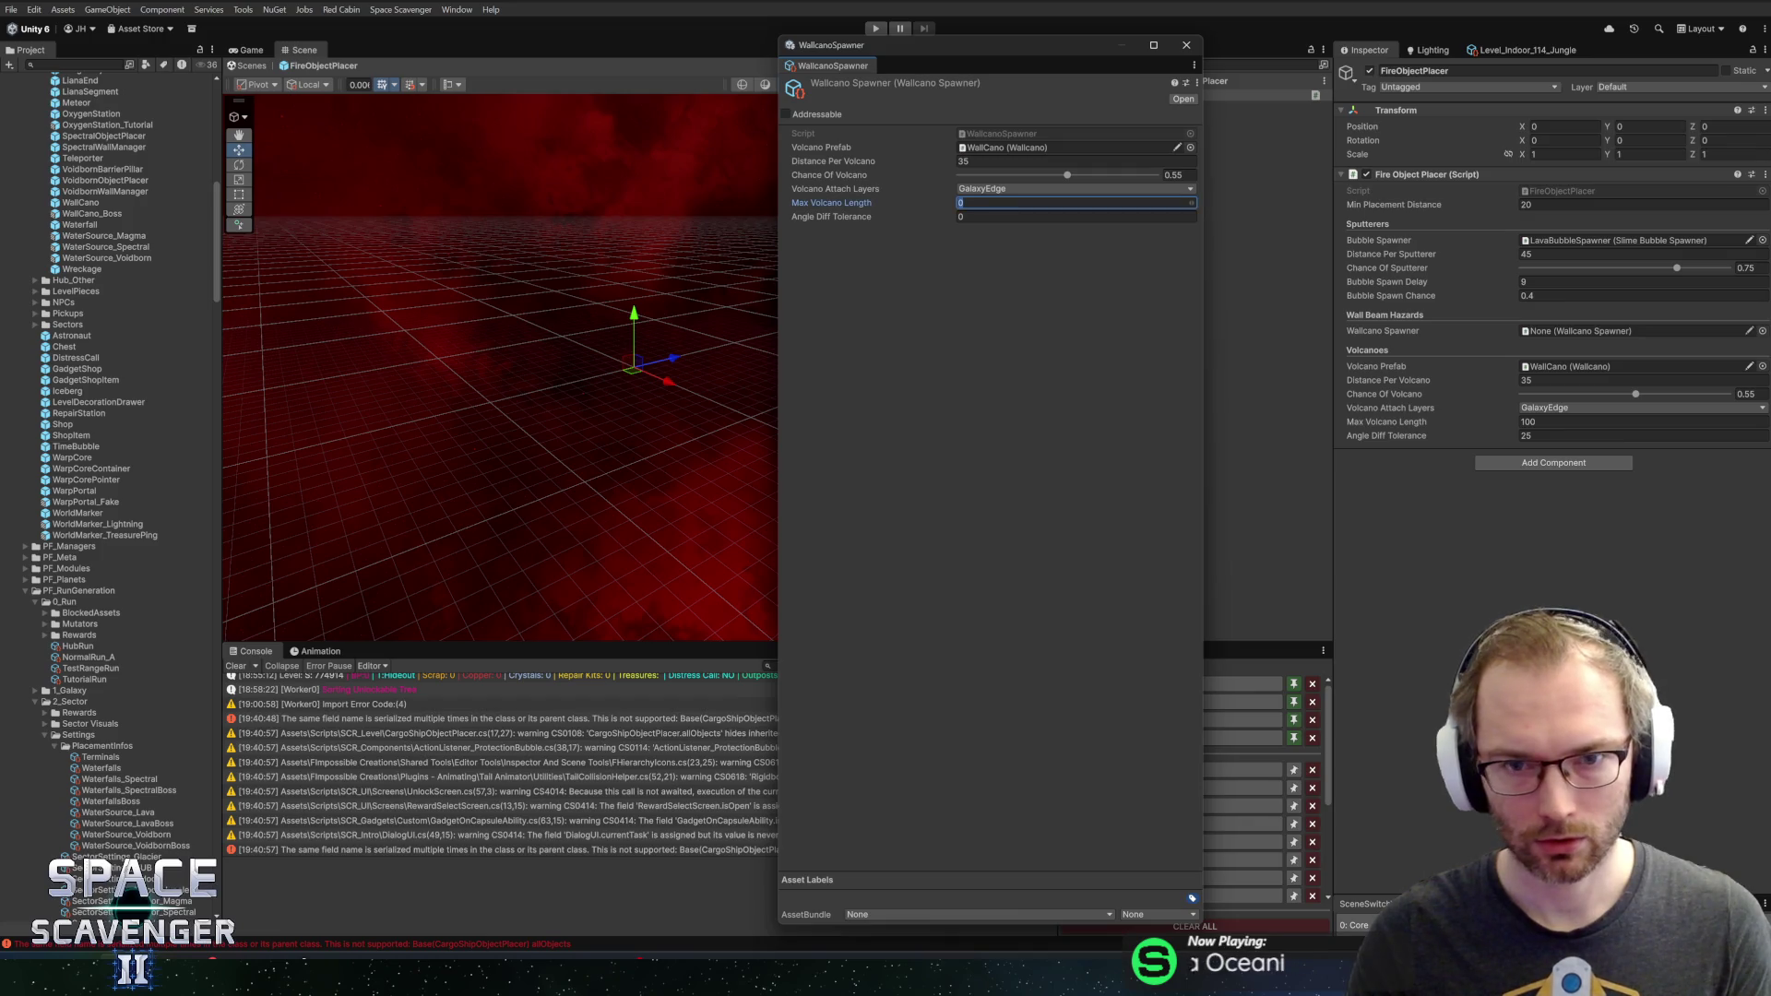
pyautogui.write('100')
pyautogui.press('Tab')
pyautogui.write('2')
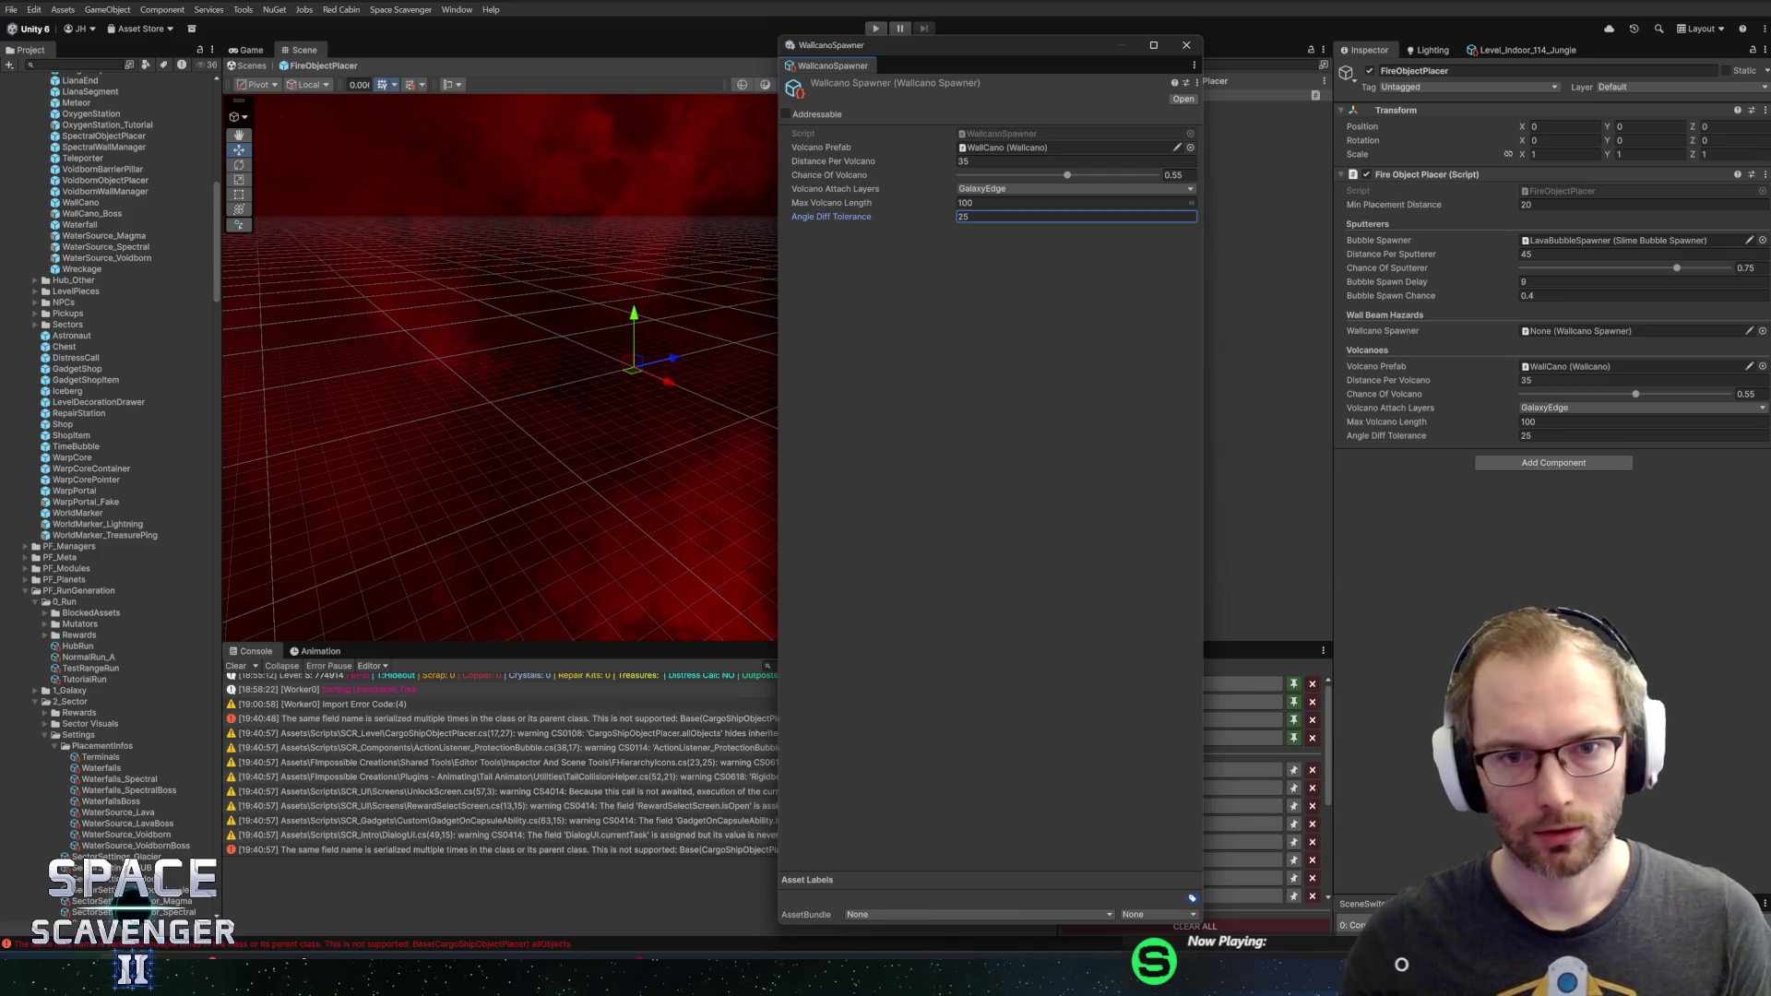
pyautogui.click(1377, 559)
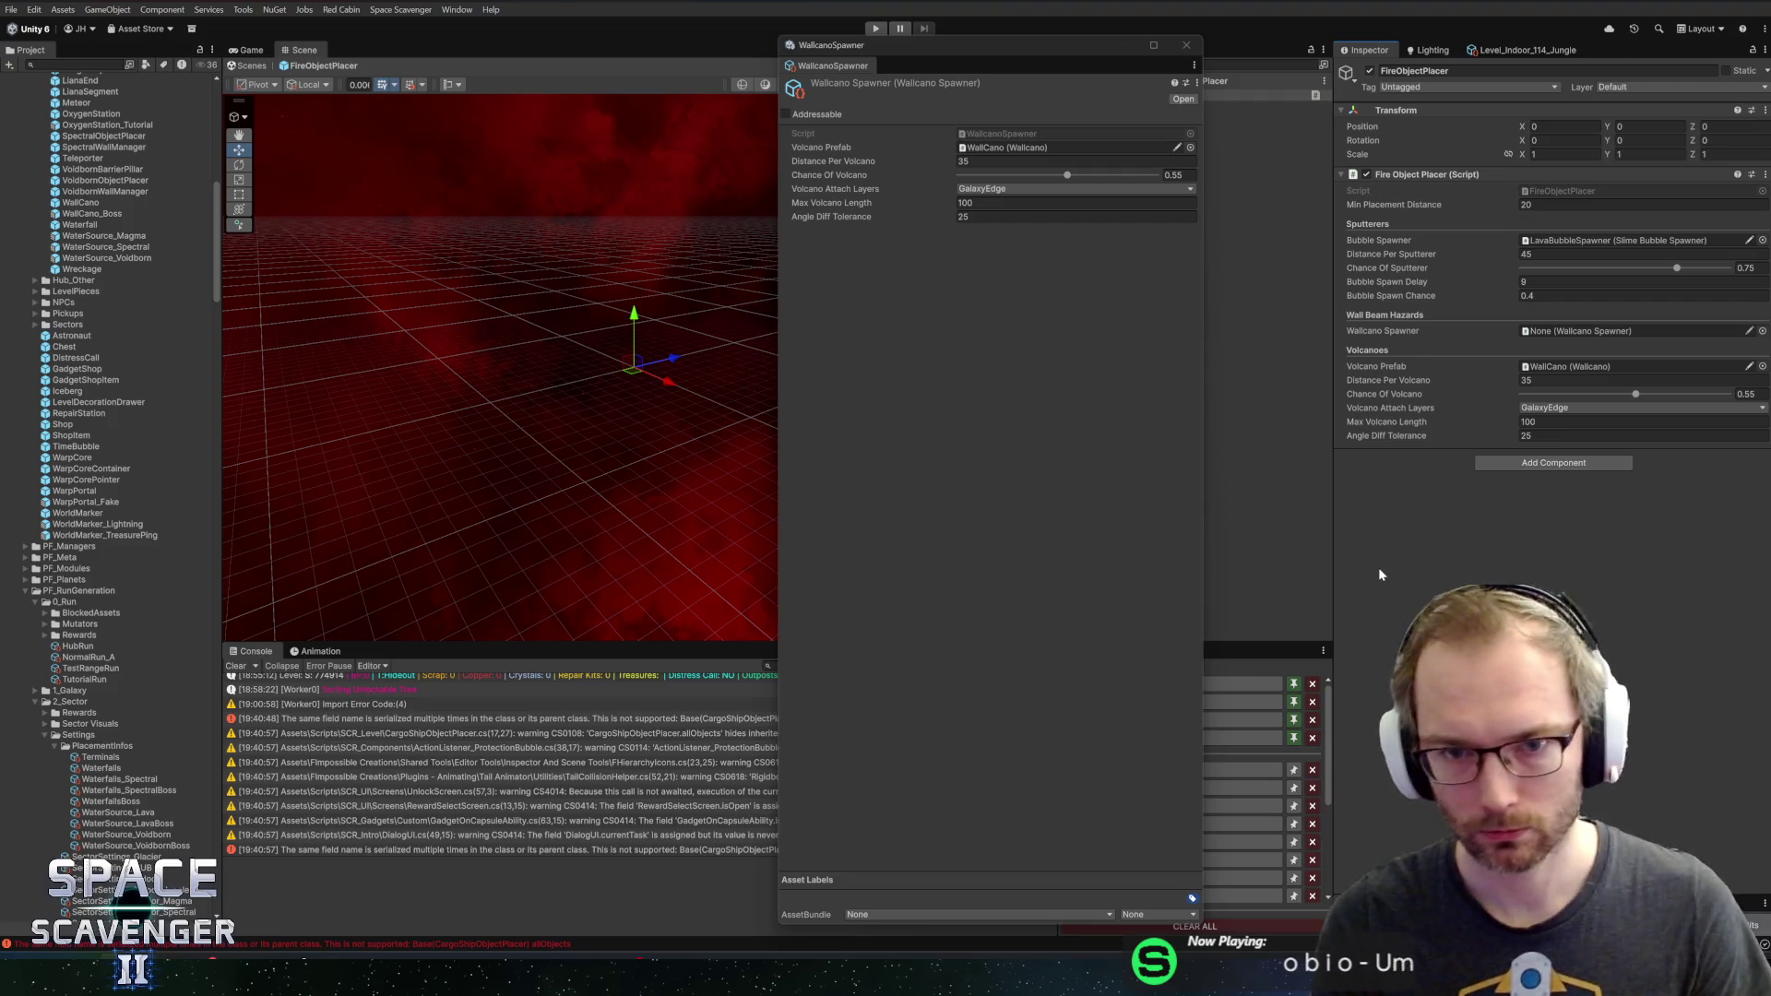
# Open the script in Rider and change volcanoAttachLayers from LayerMask to CustomLayerGroup
pyautogui.rightClick(1441, 177)
pyautogui.click(1485, 351)
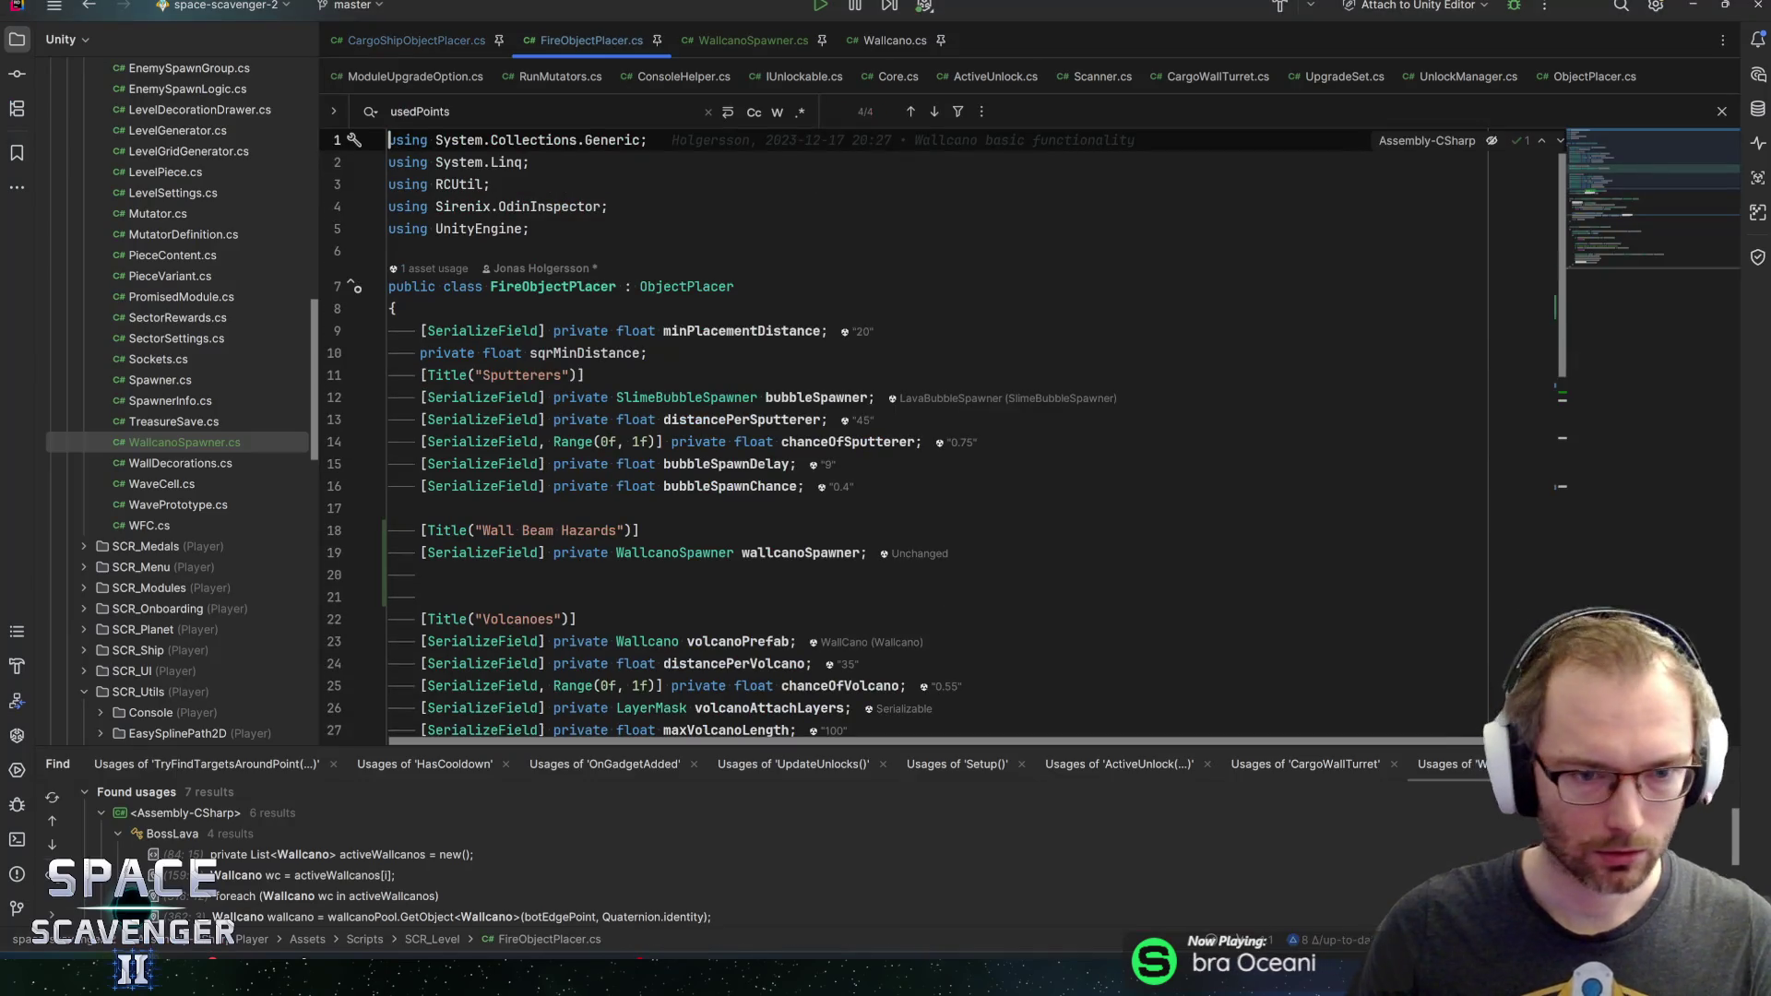
pyautogui.doubleClick(648, 362)
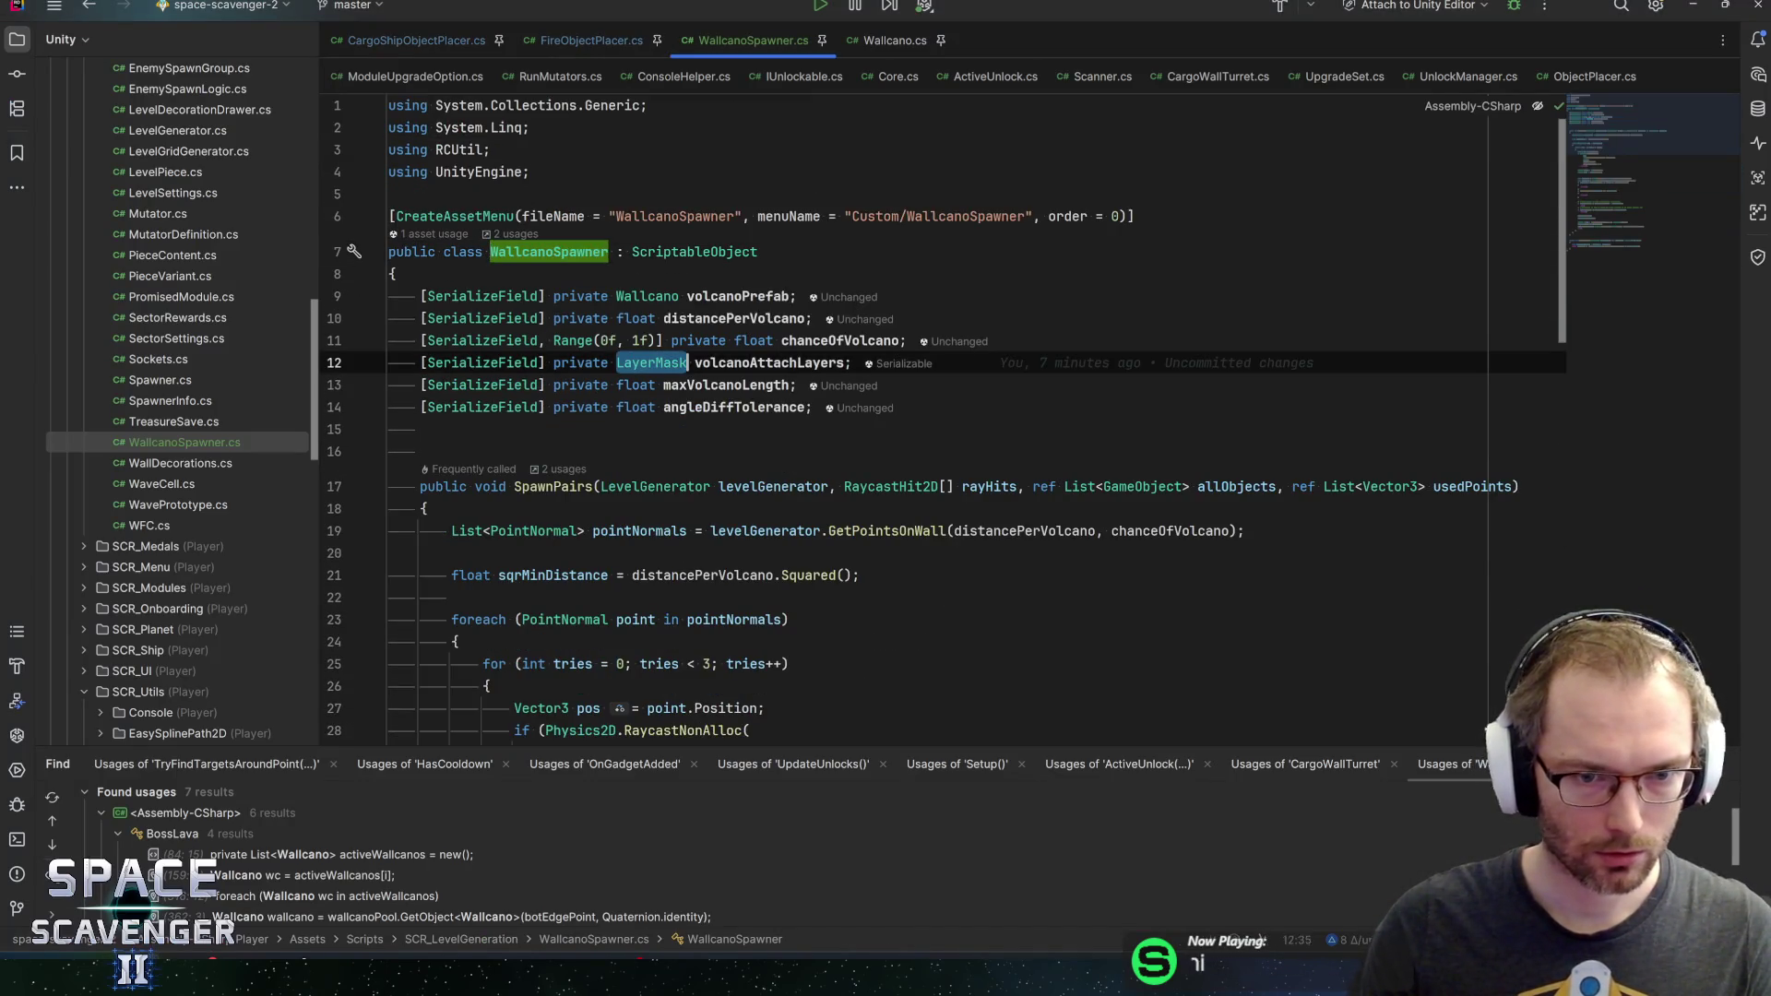
pyautogui.write('LayerGr')
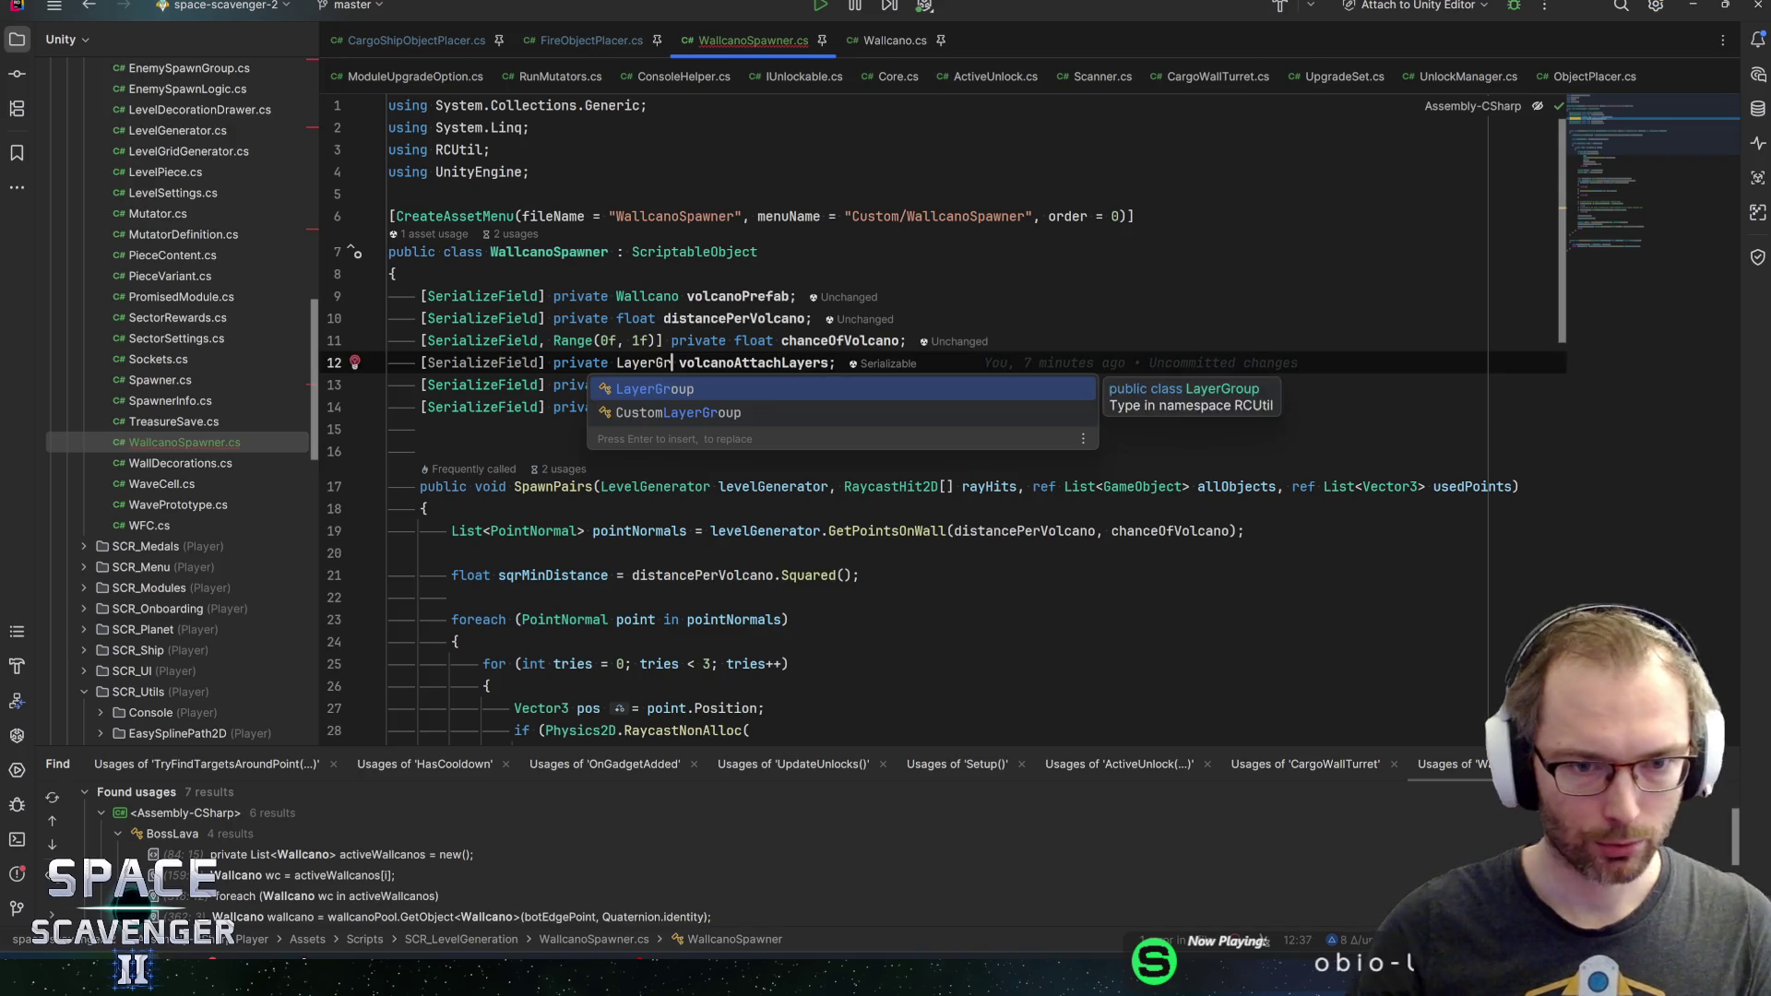
pyautogui.press('Down')
pyautogui.press('Return')
pyautogui.hotkey('ctrl', 'Right')
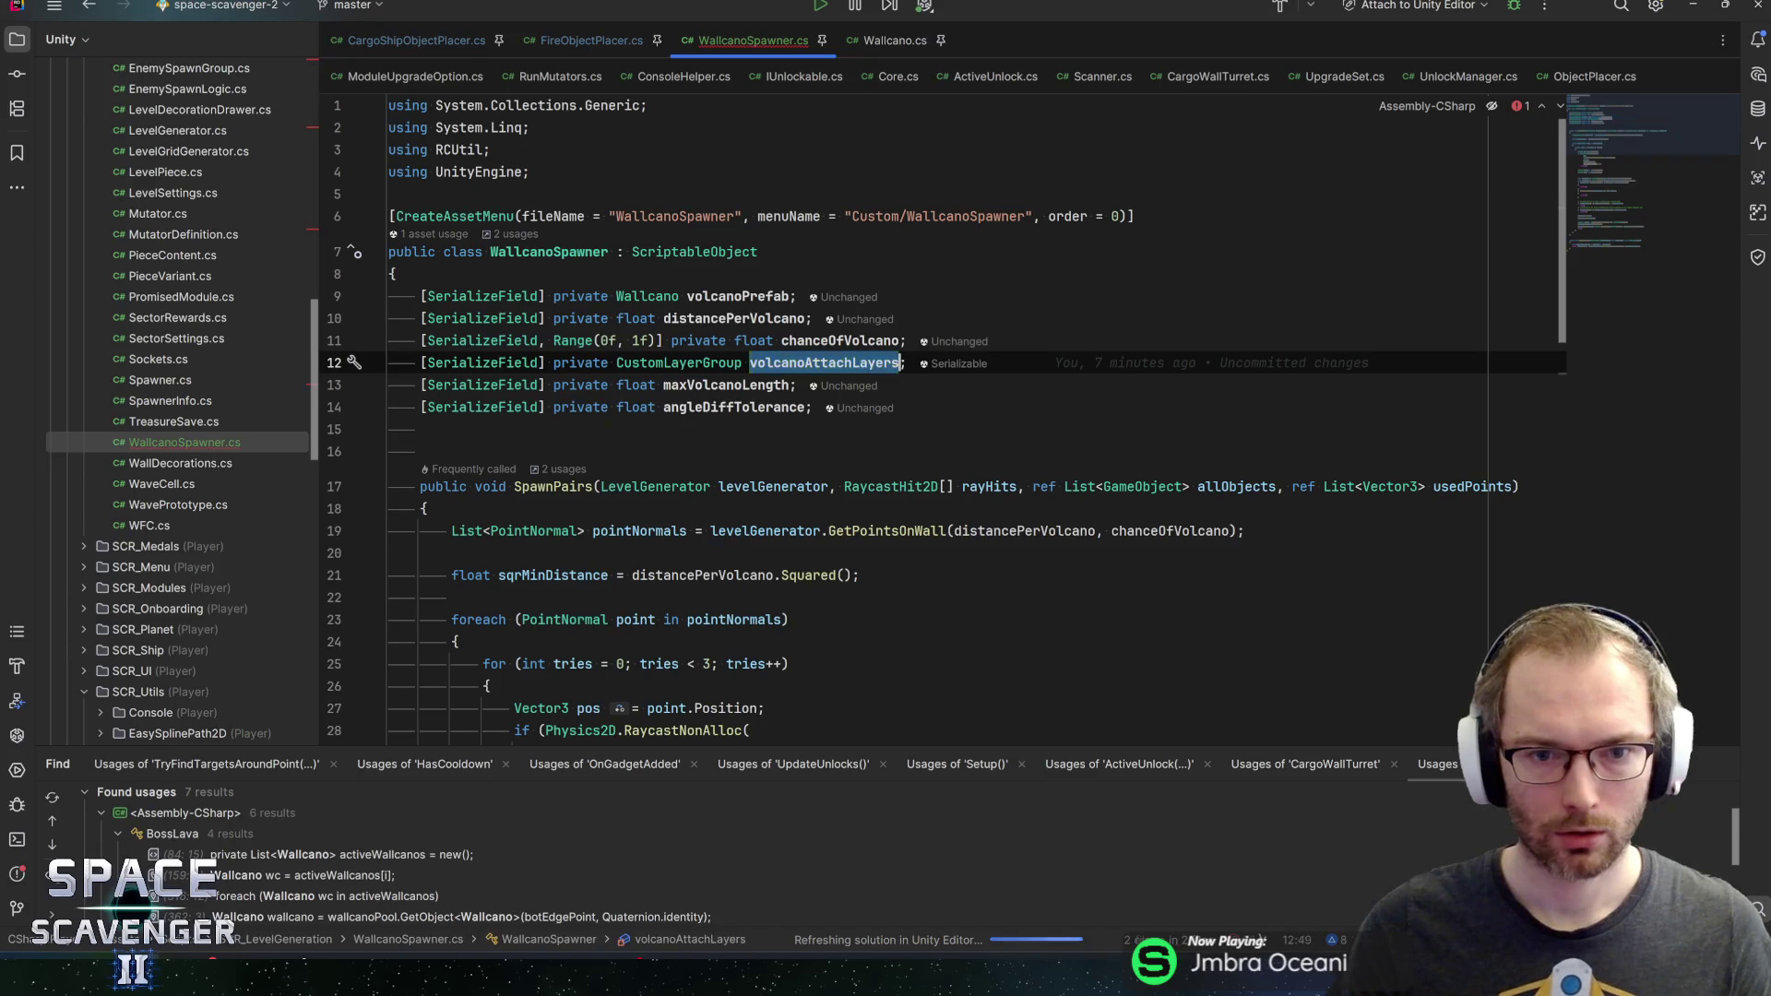
# Pass volcanoAttachLayers.Layers in the line 33 raycast, save, and return to Unity
pyautogui.click(1635, 211)
pyautogui.moveTo(1636, 205); pyautogui.dragTo(1633, 180)
pyautogui.press('Right')
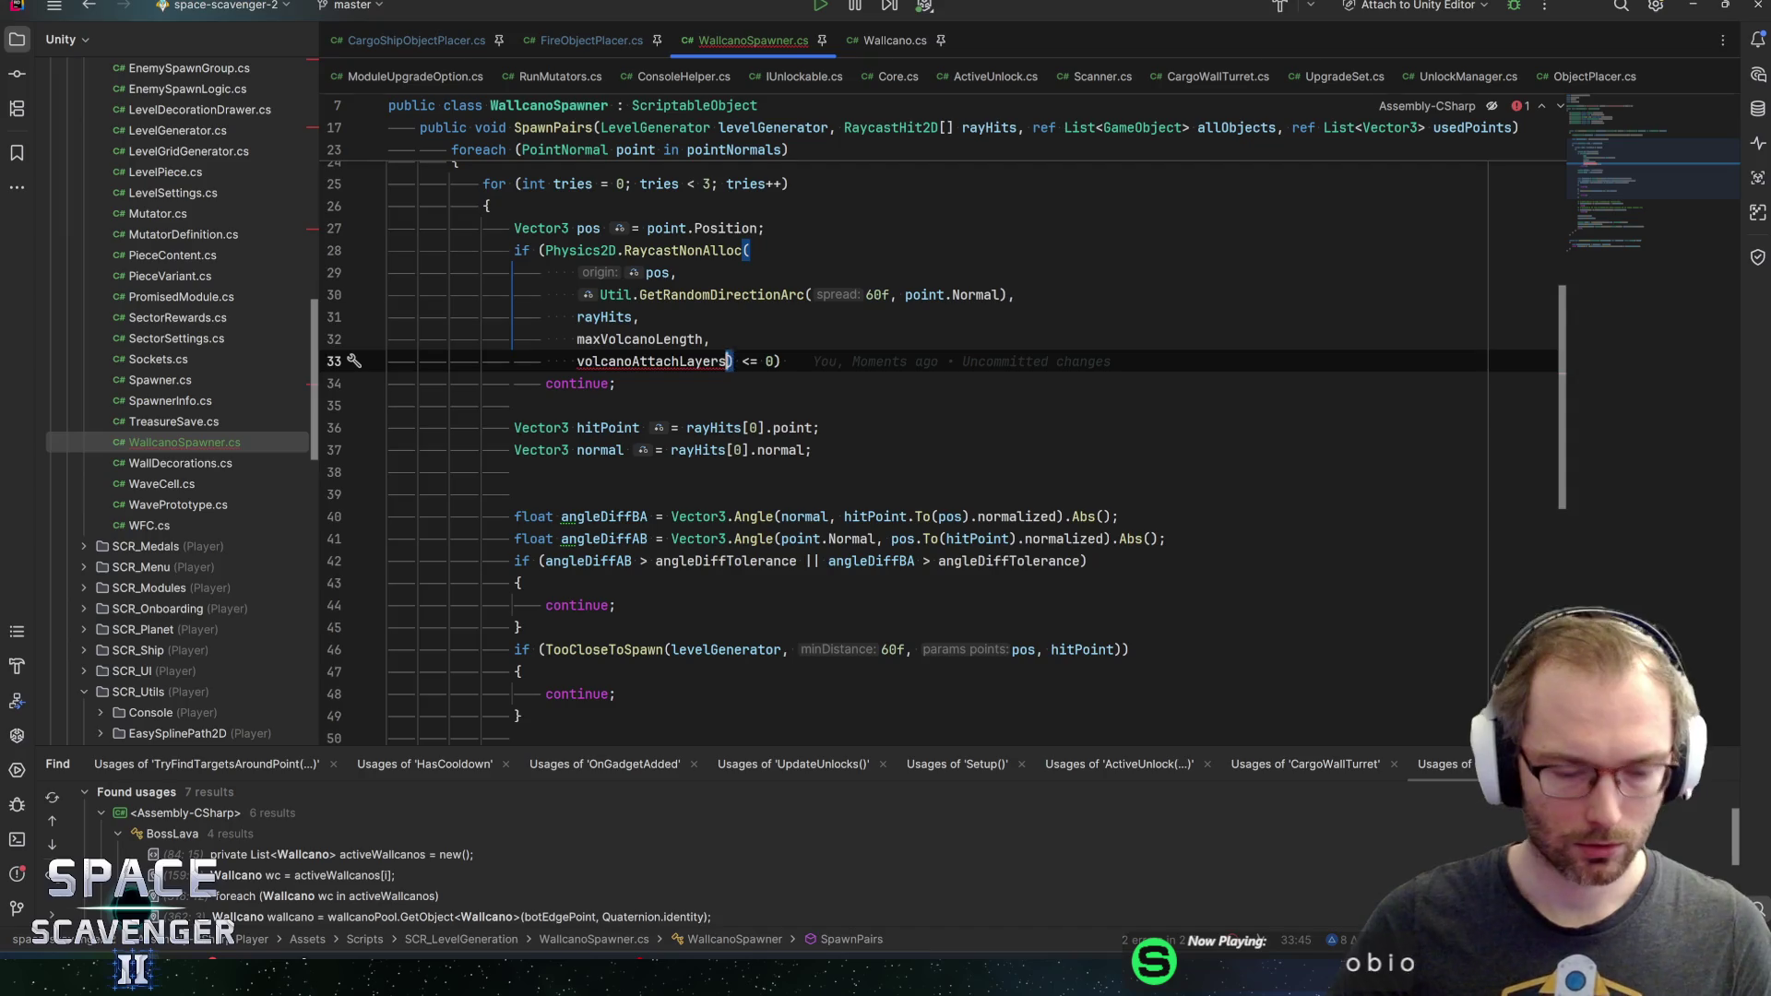
pyautogui.write('.La')
pyautogui.press('Return')
pyautogui.press('End')
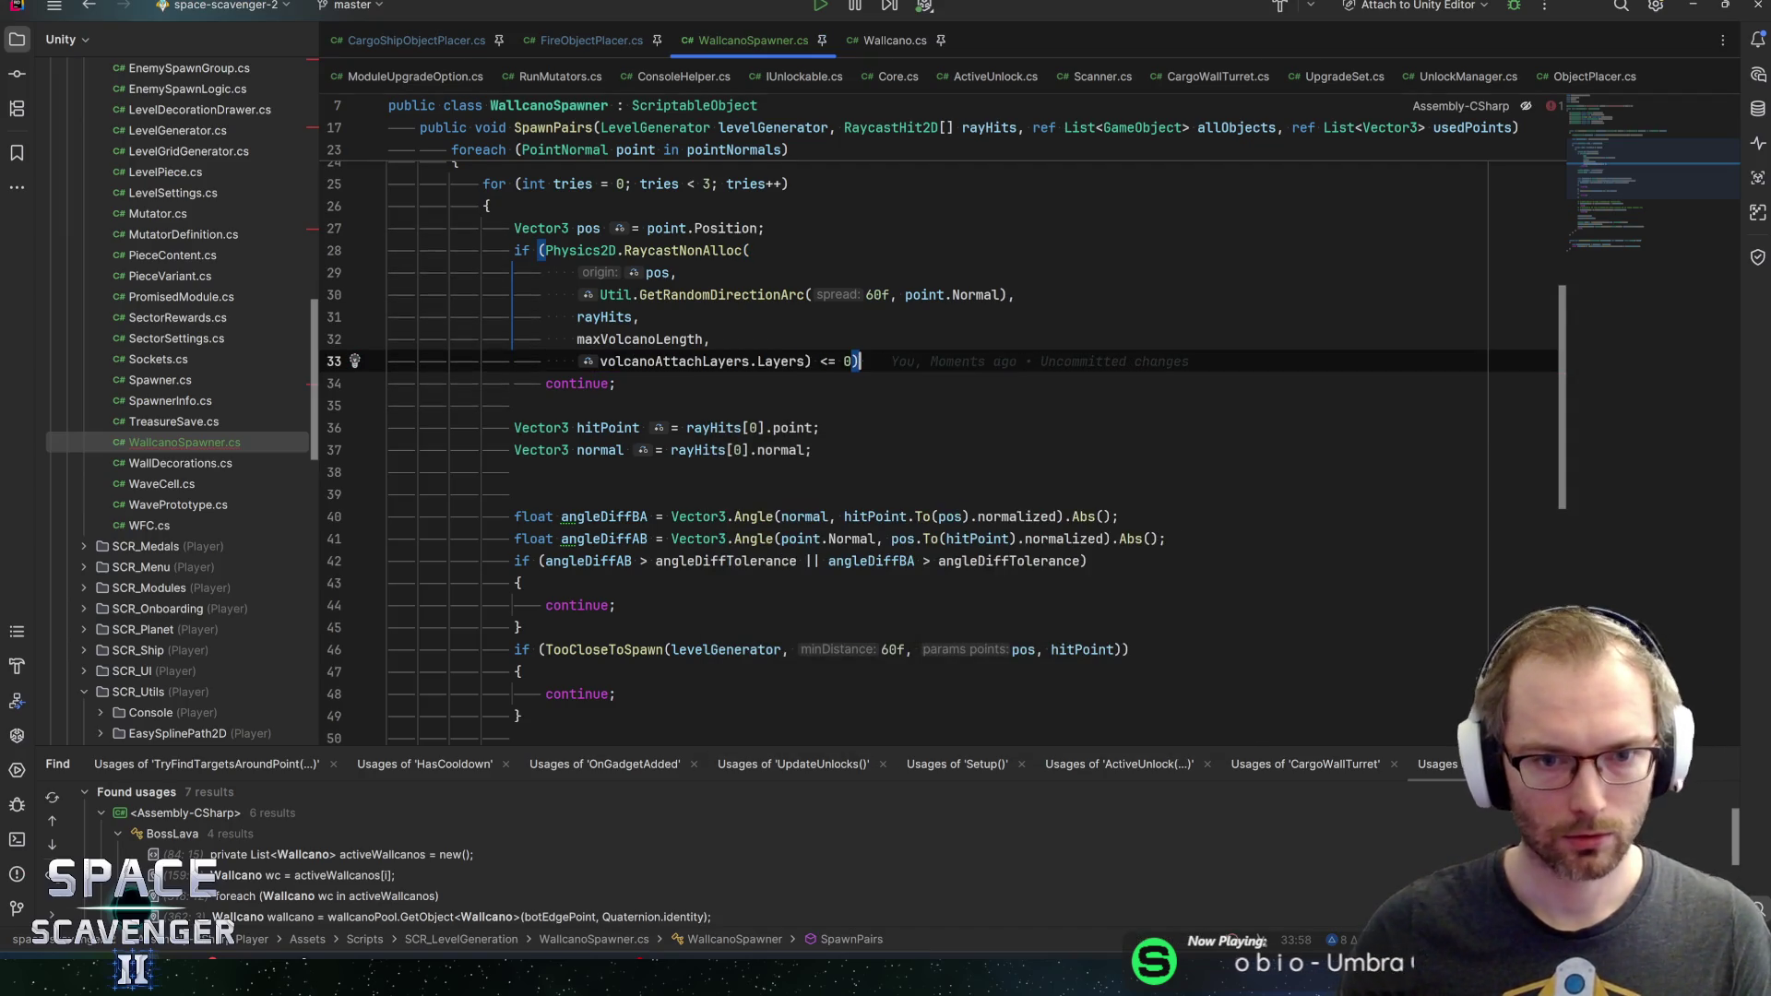
pyautogui.hotkey('ctrl', 's')
pyautogui.hotkey('alt', 'Tab')
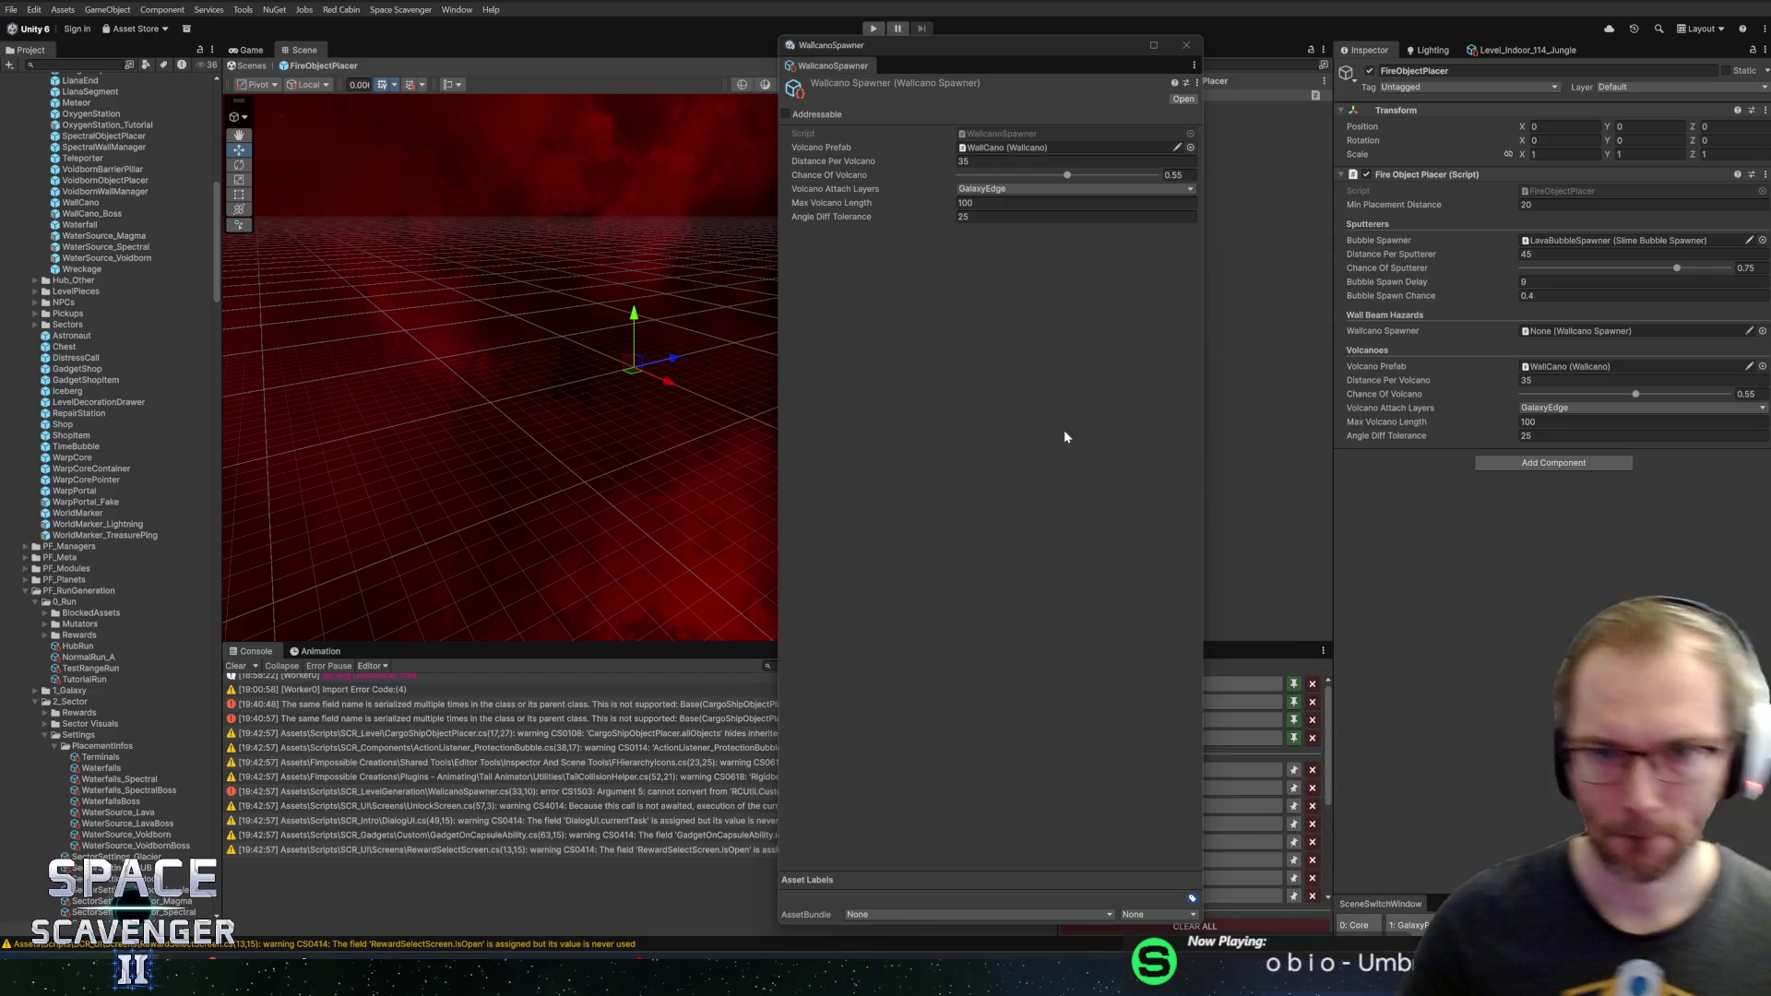
# Set Volcano Attach Layers to the LevelEdge layer group and close the WallcanoSpawner window
pyautogui.click(818, 190)
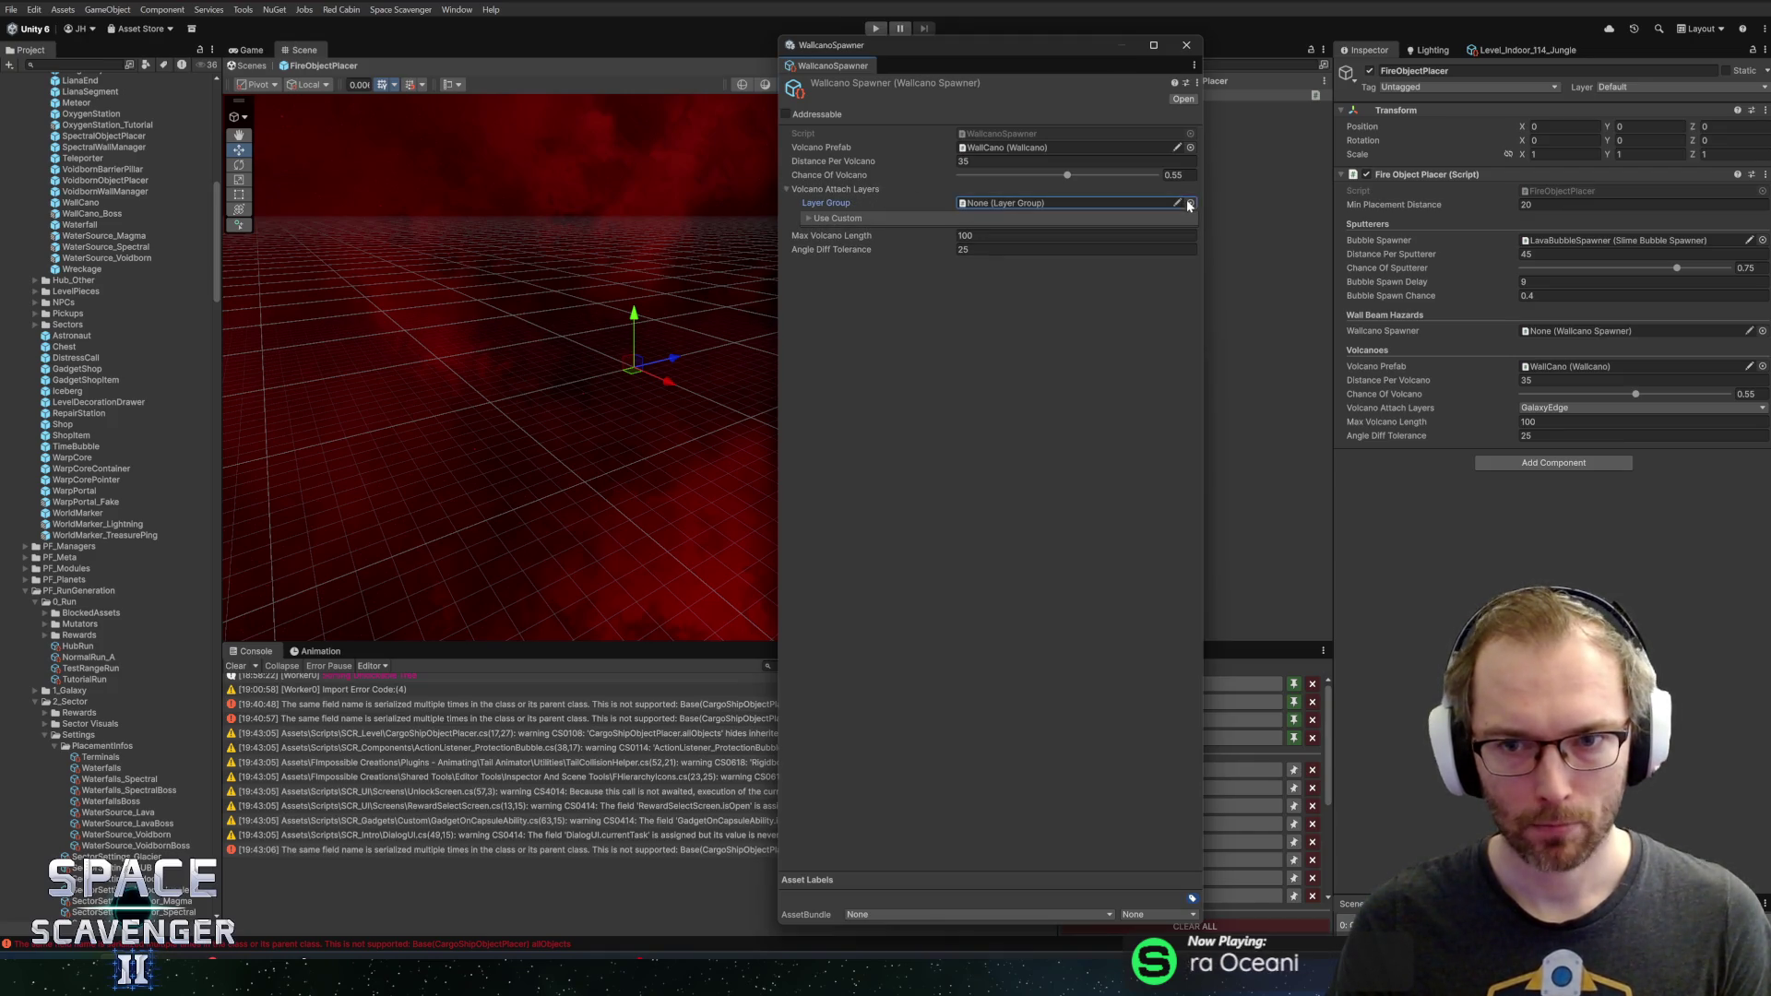
pyautogui.click(1190, 203)
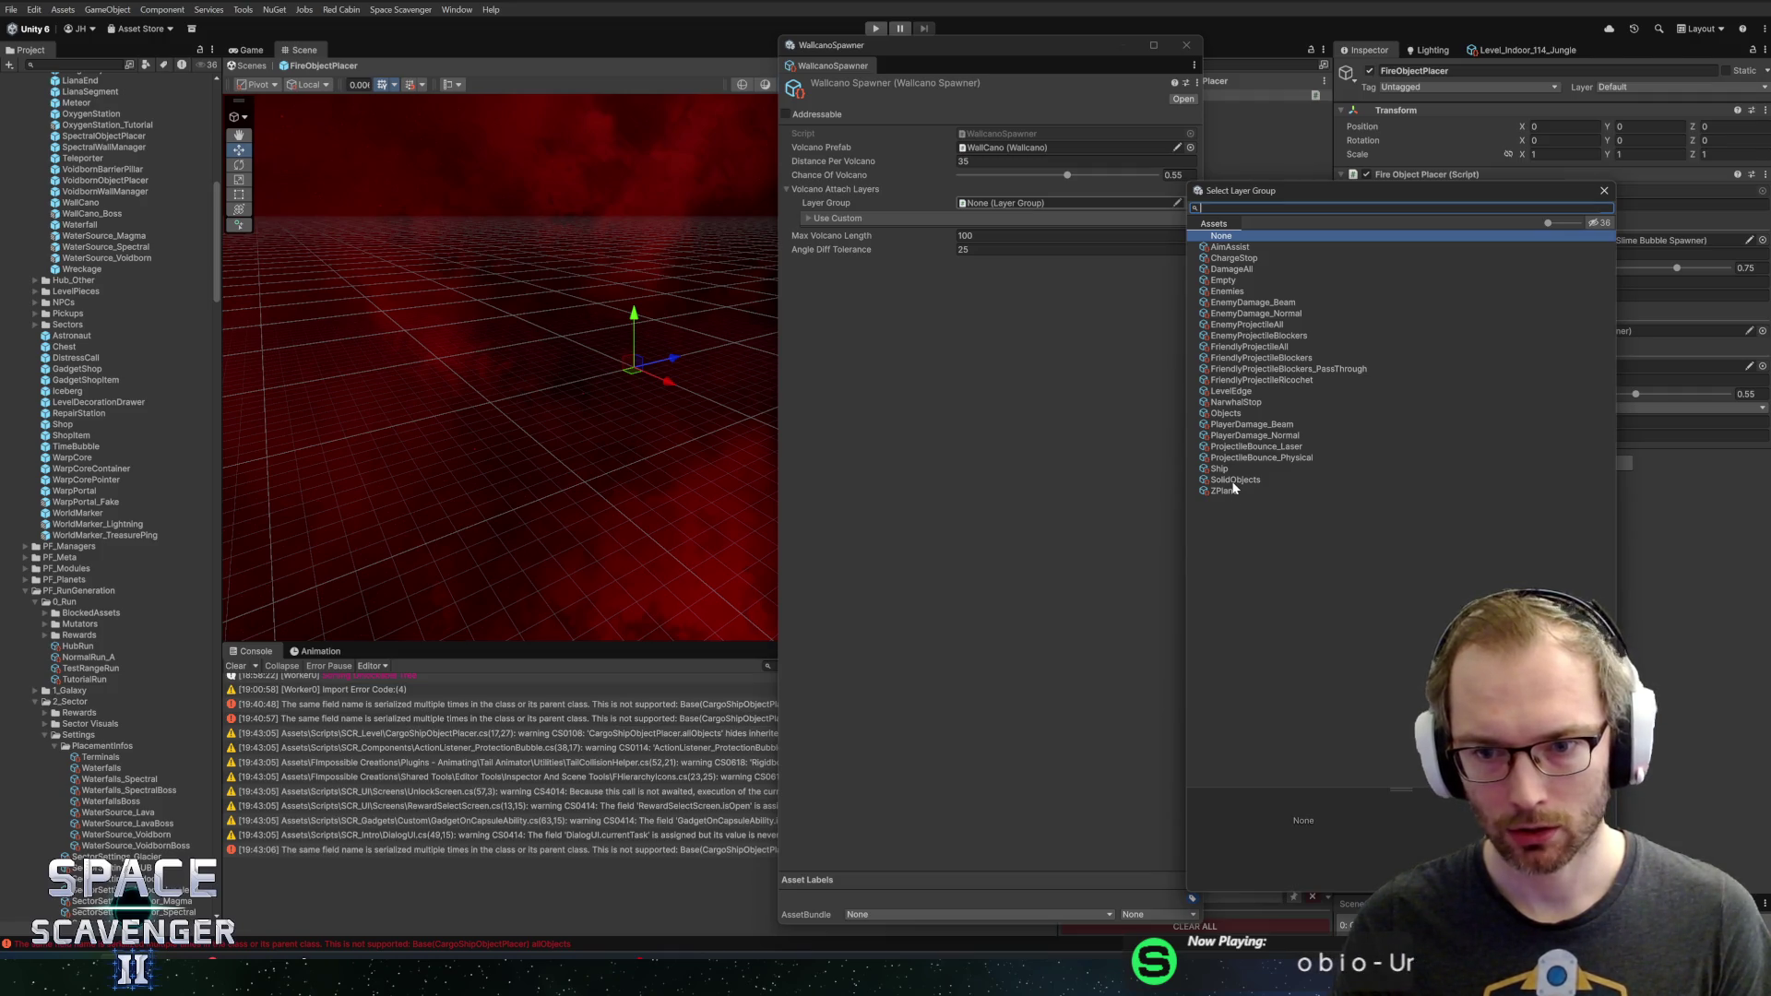
pyautogui.click(1251, 395)
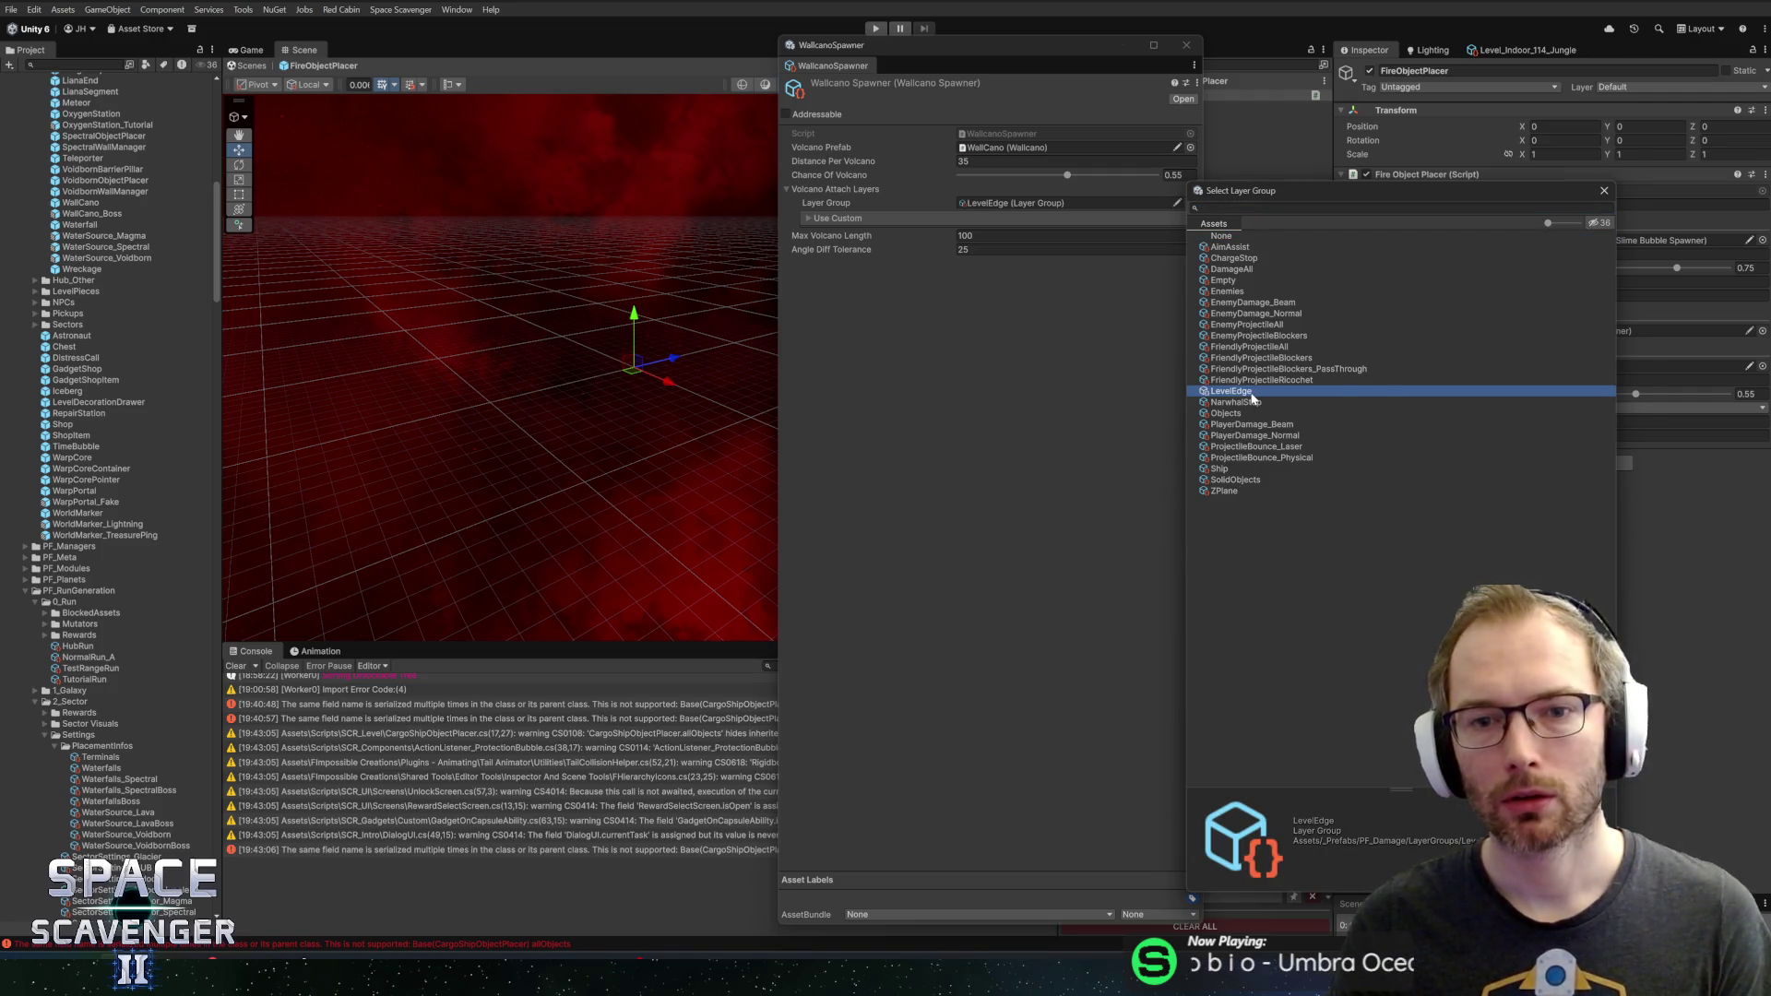
pyautogui.doubleClick(1252, 395)
pyautogui.click(1015, 202)
pyautogui.click(72, 81)
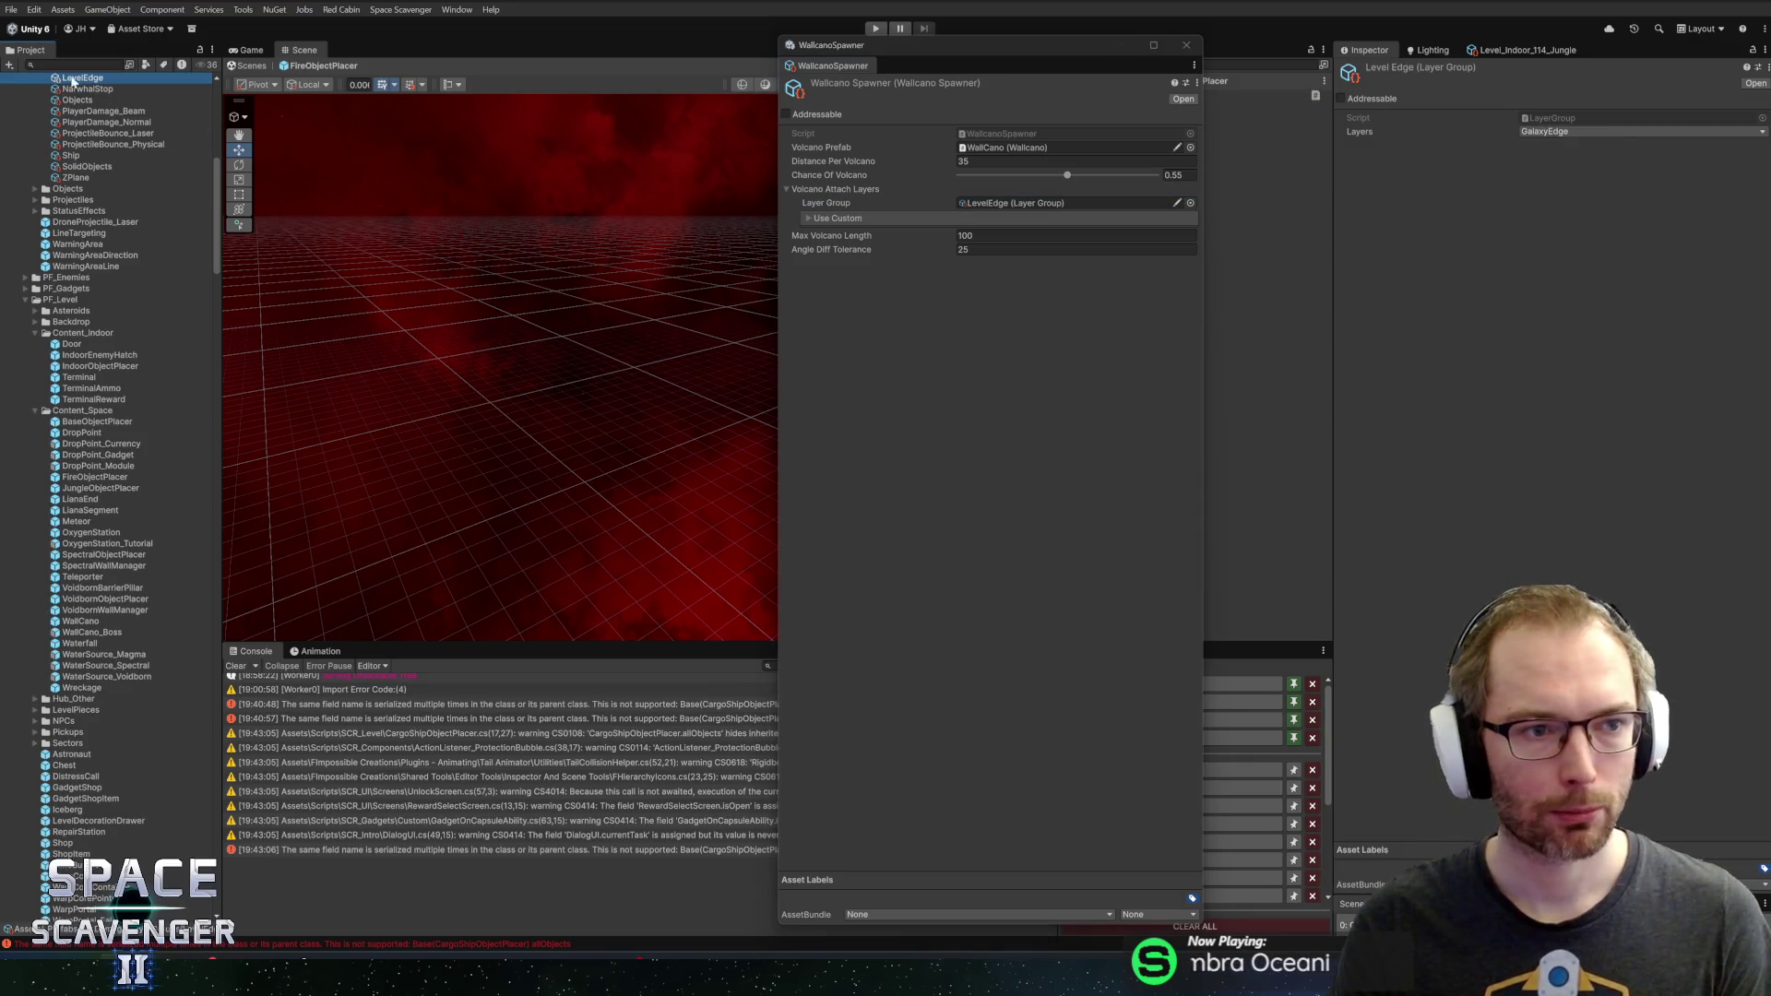
pyautogui.click(1055, 360)
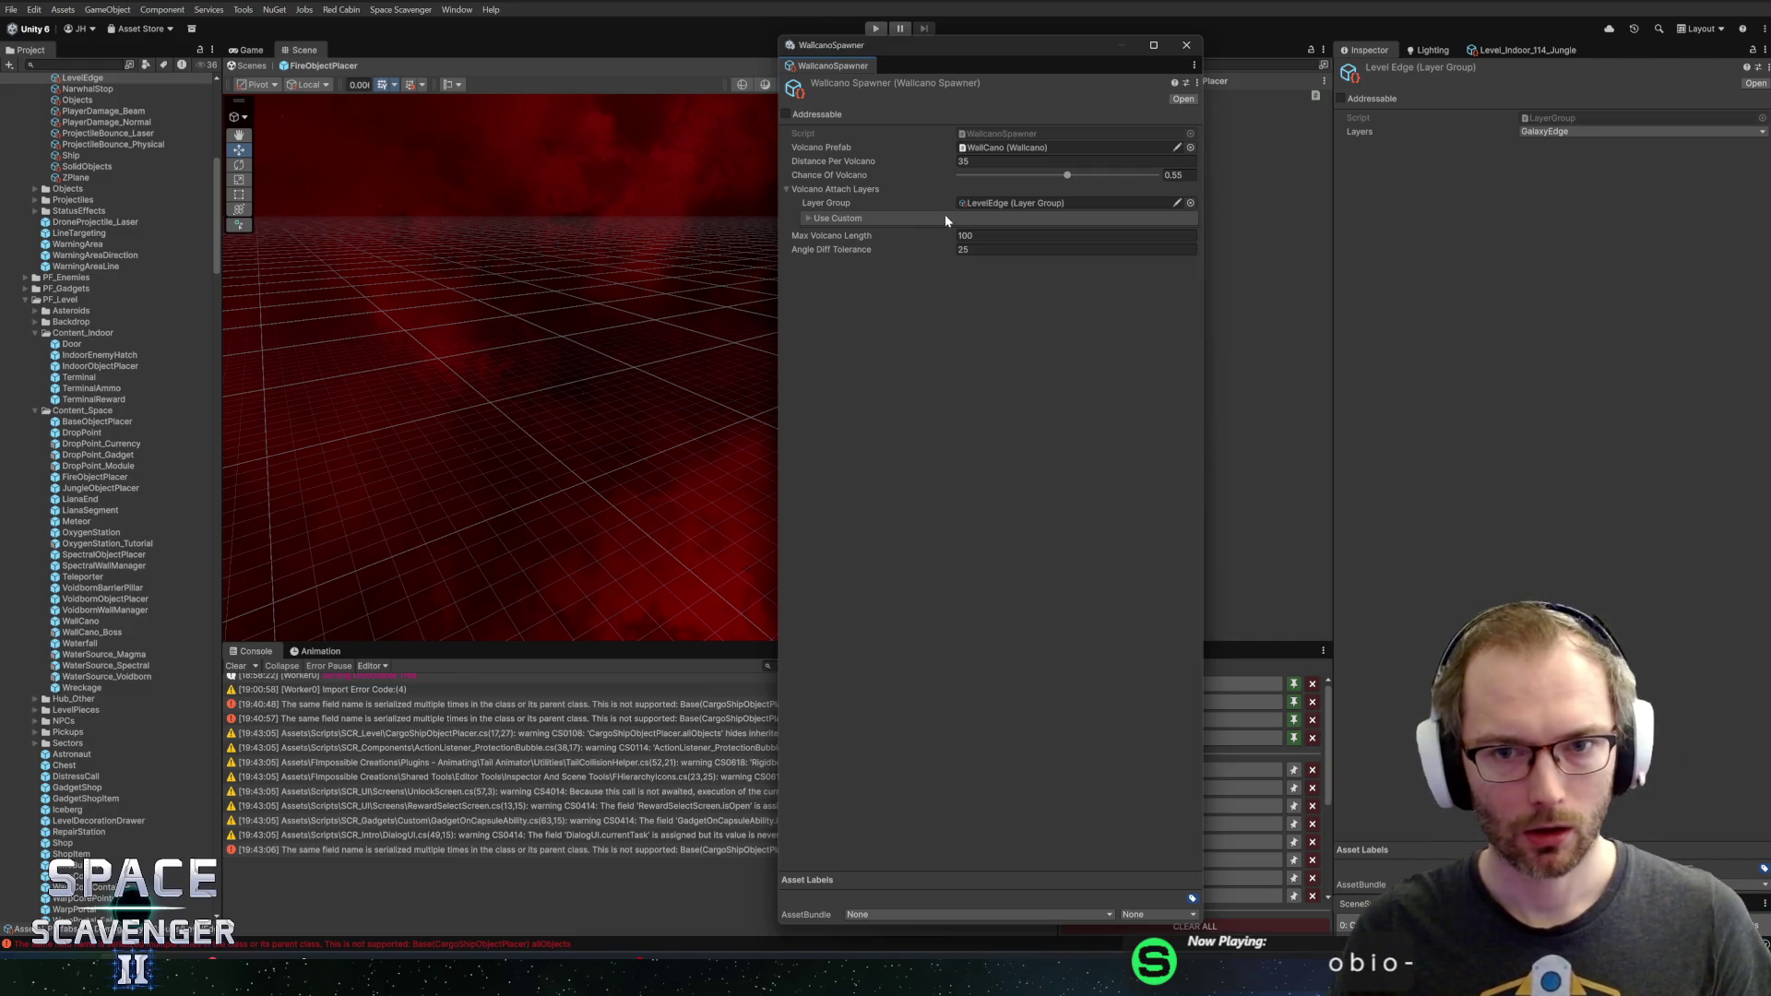
pyautogui.click(1172, 52)
pyautogui.scroll(-15, 92, 725)
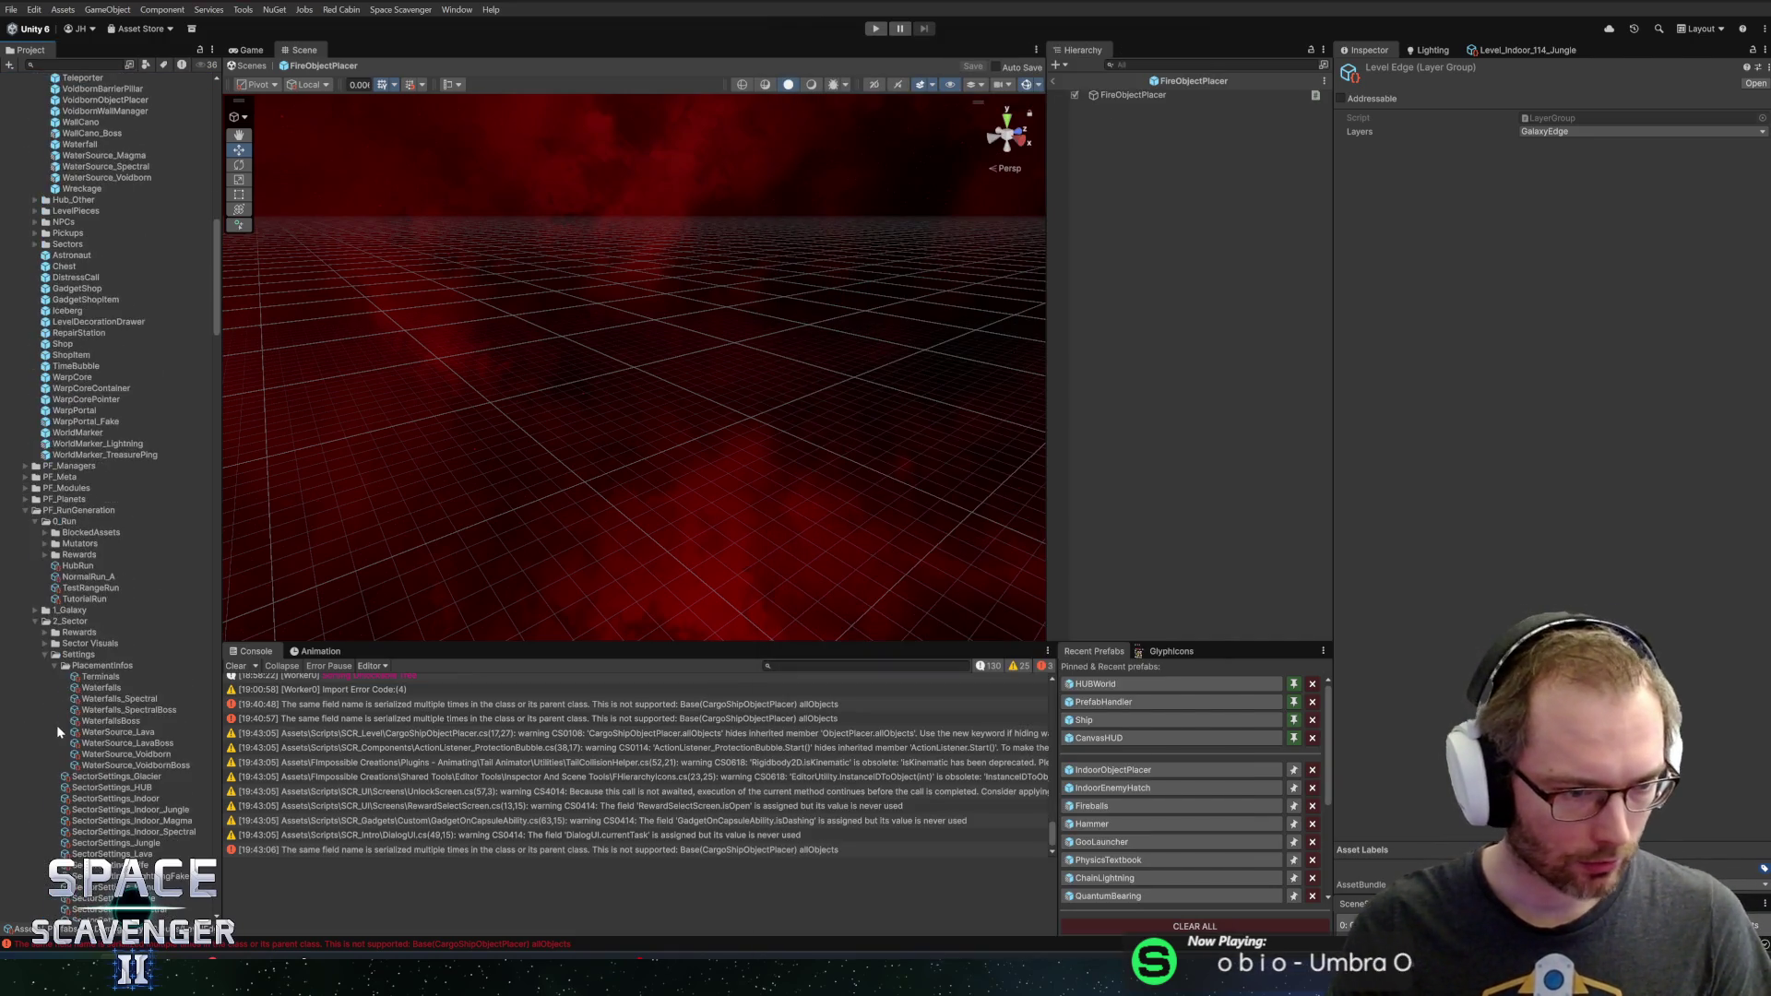
# Duplicate WallcanoSpawner as ZapperSpawner and push its Chance Of Volcano to maximum
pyautogui.scroll(-10, 90, 720)
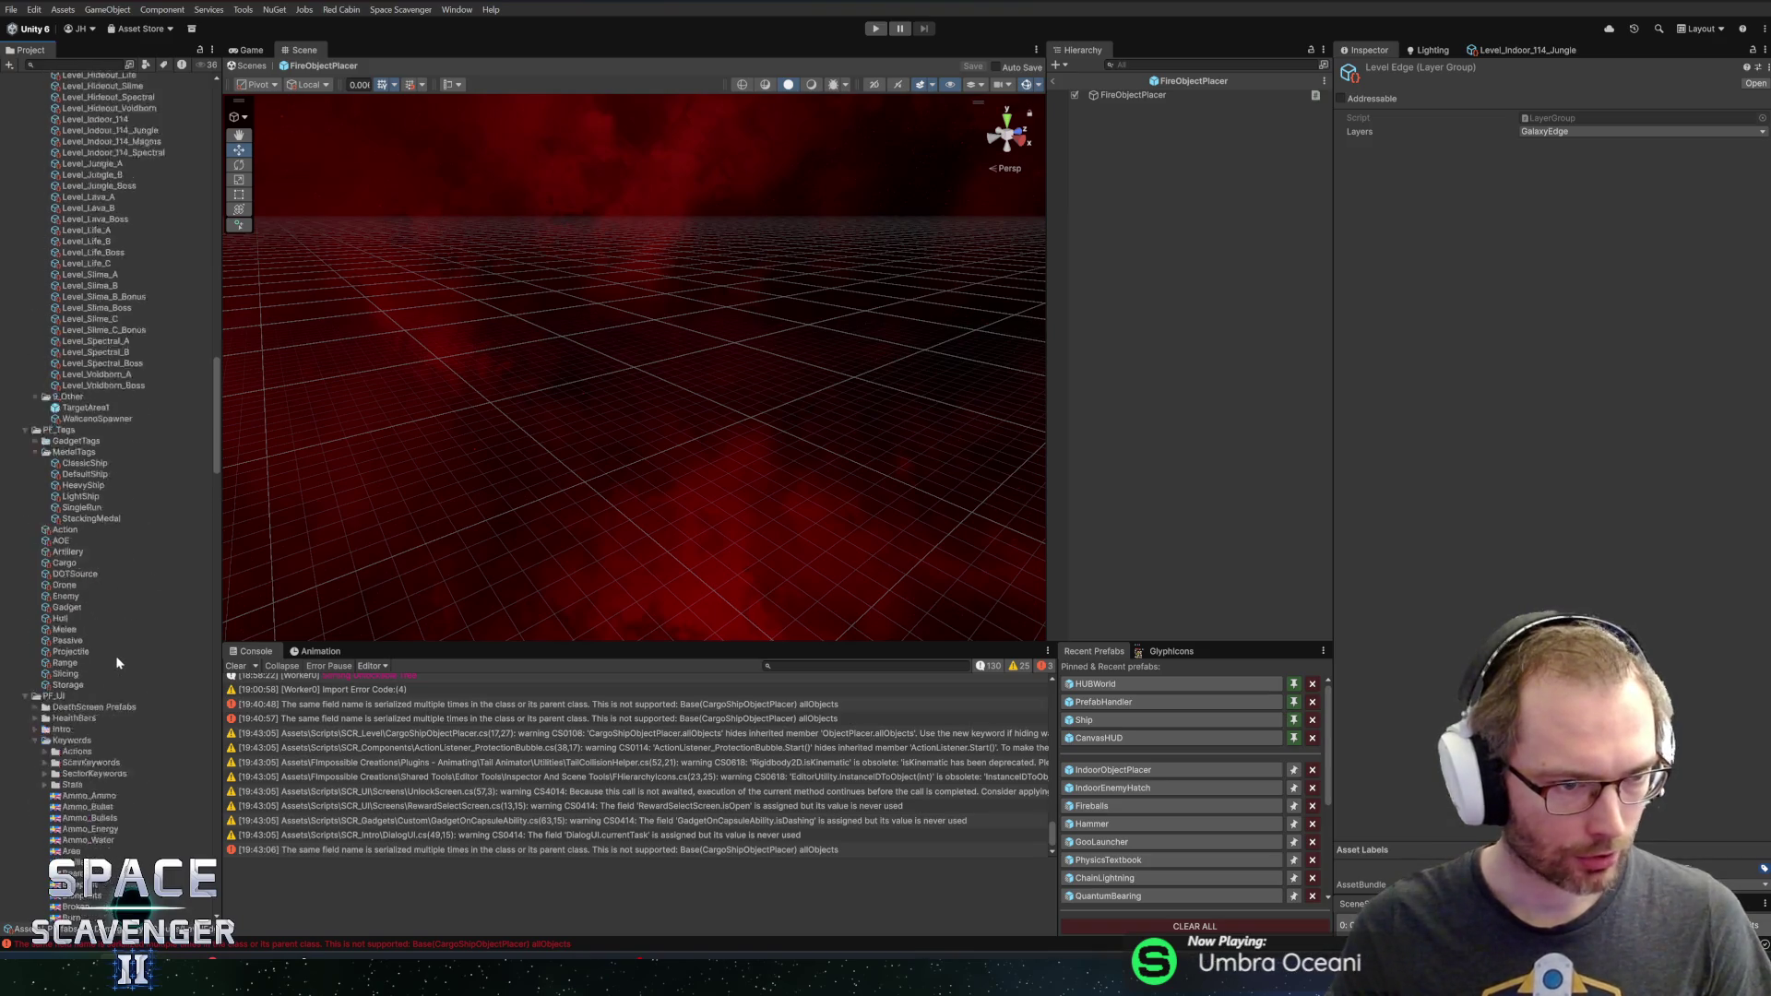
pyautogui.click(97, 502)
pyautogui.hotkey('ctrl', 'd')
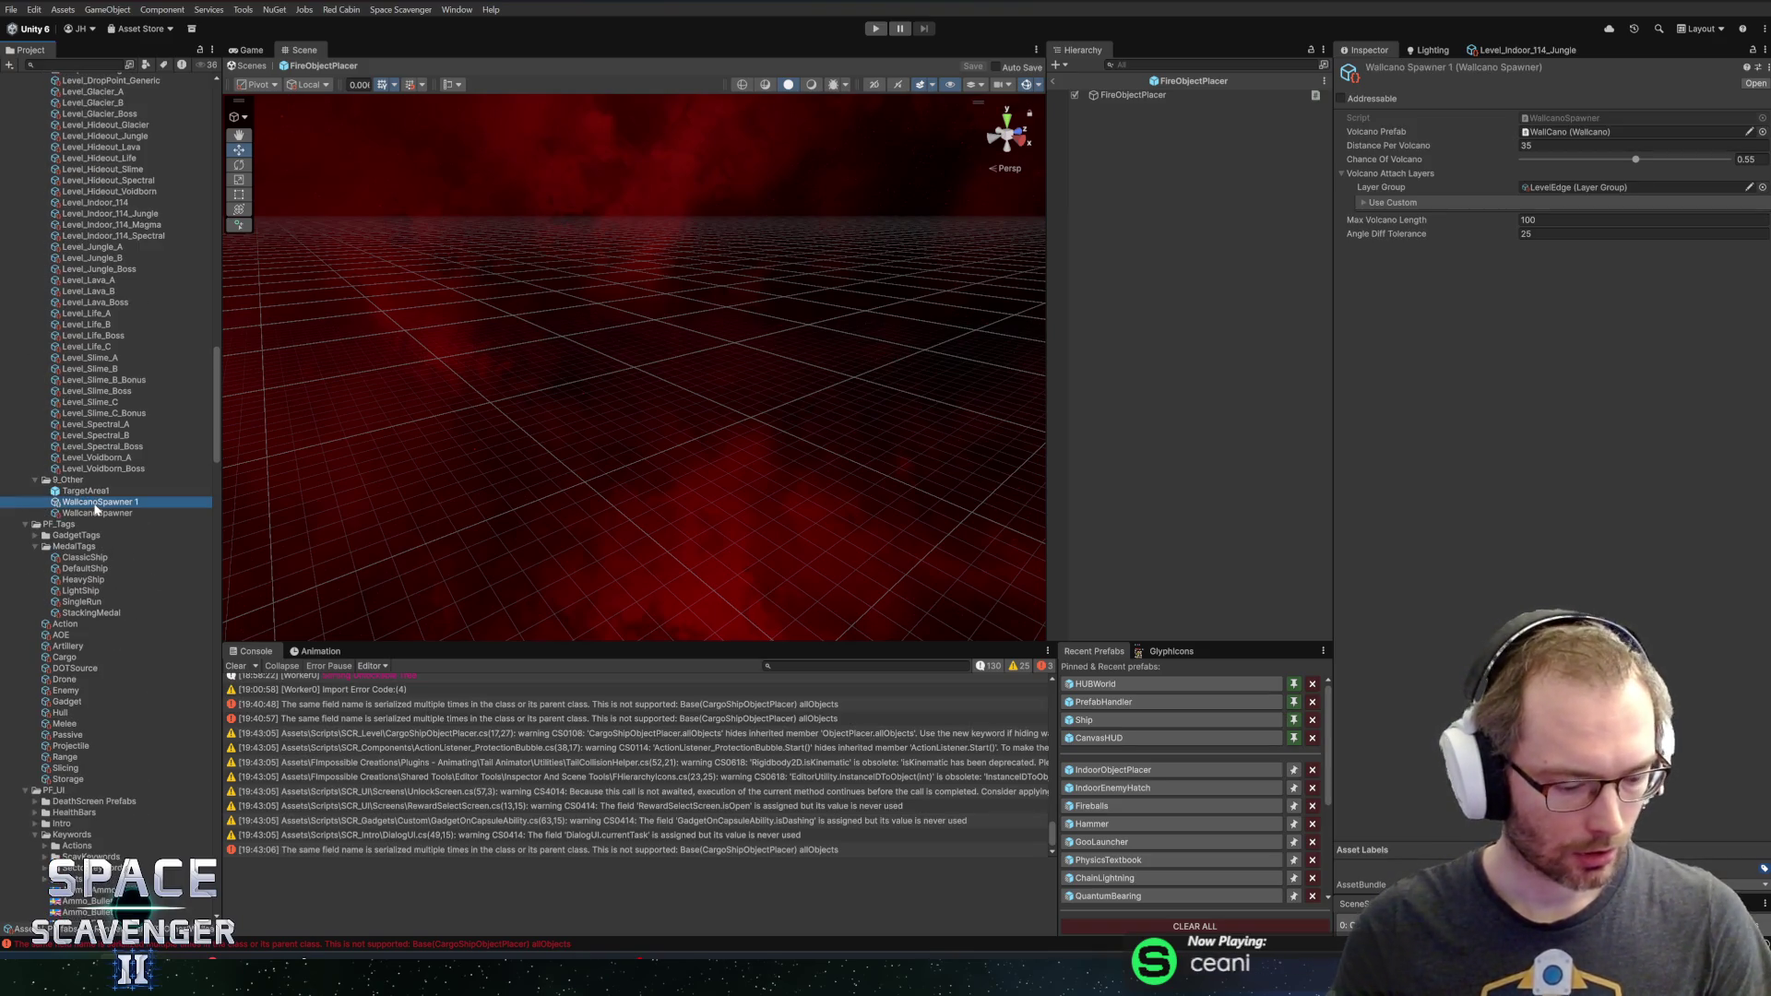
pyautogui.press('F2')
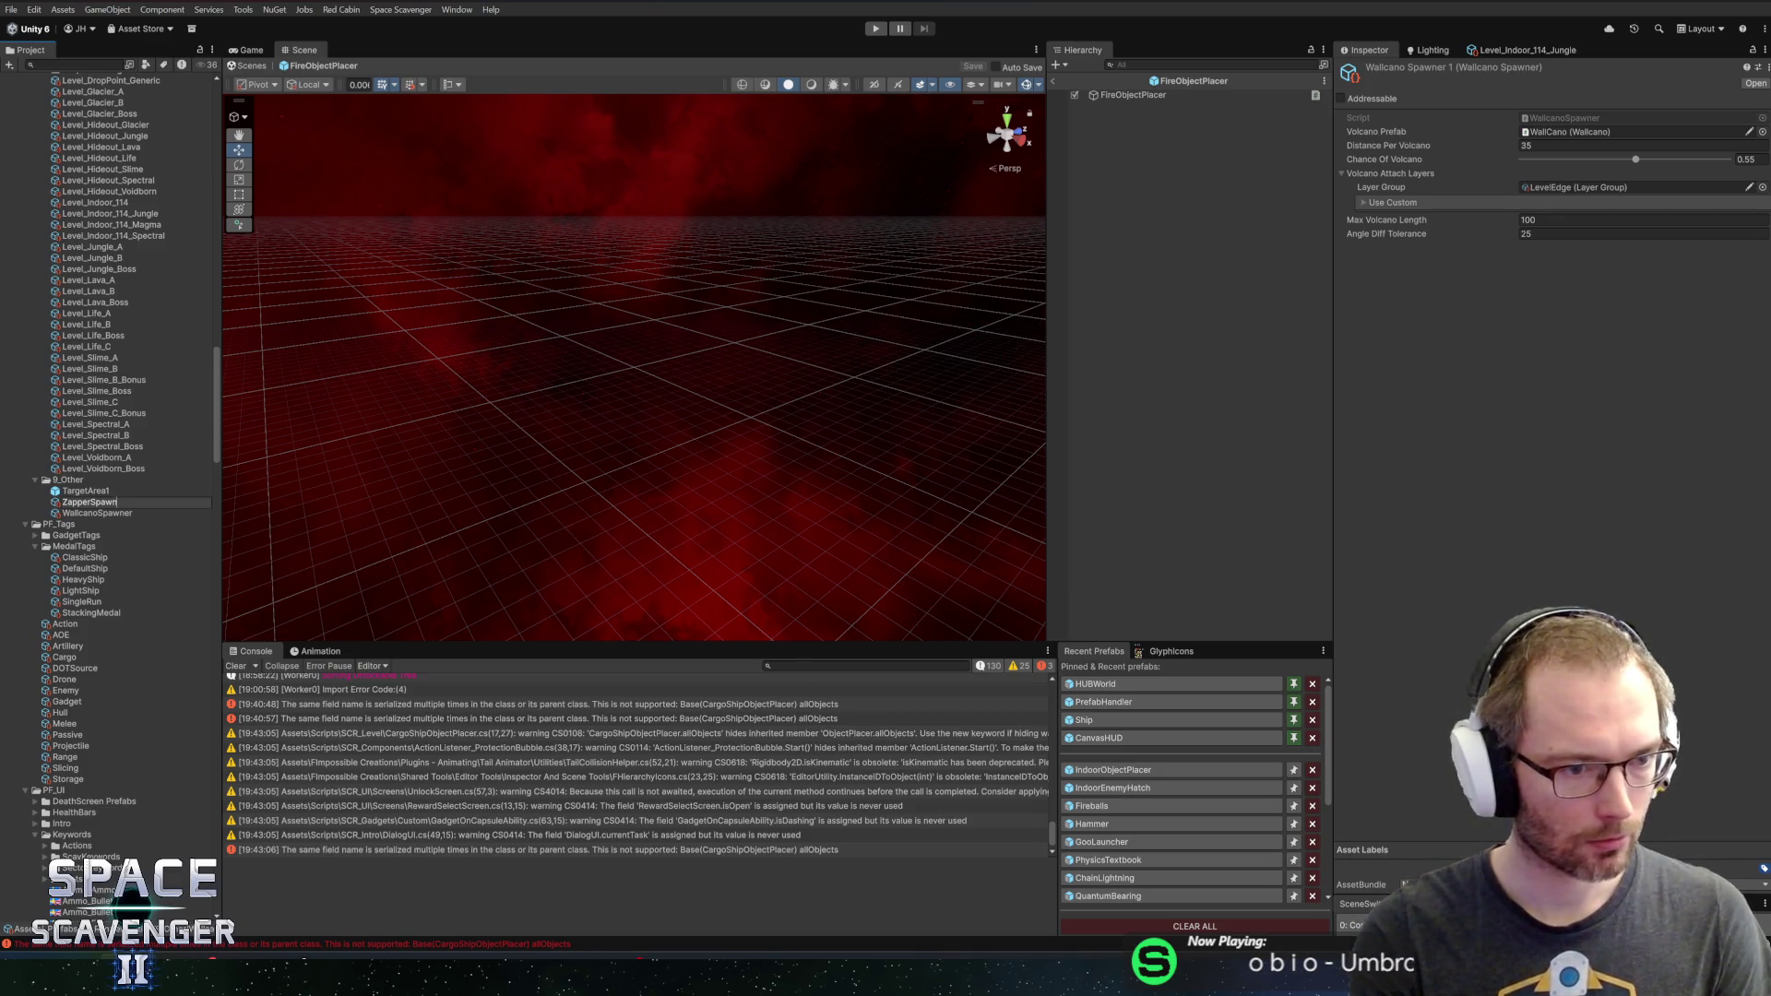
pyautogui.write('er')
pyautogui.press('Return')
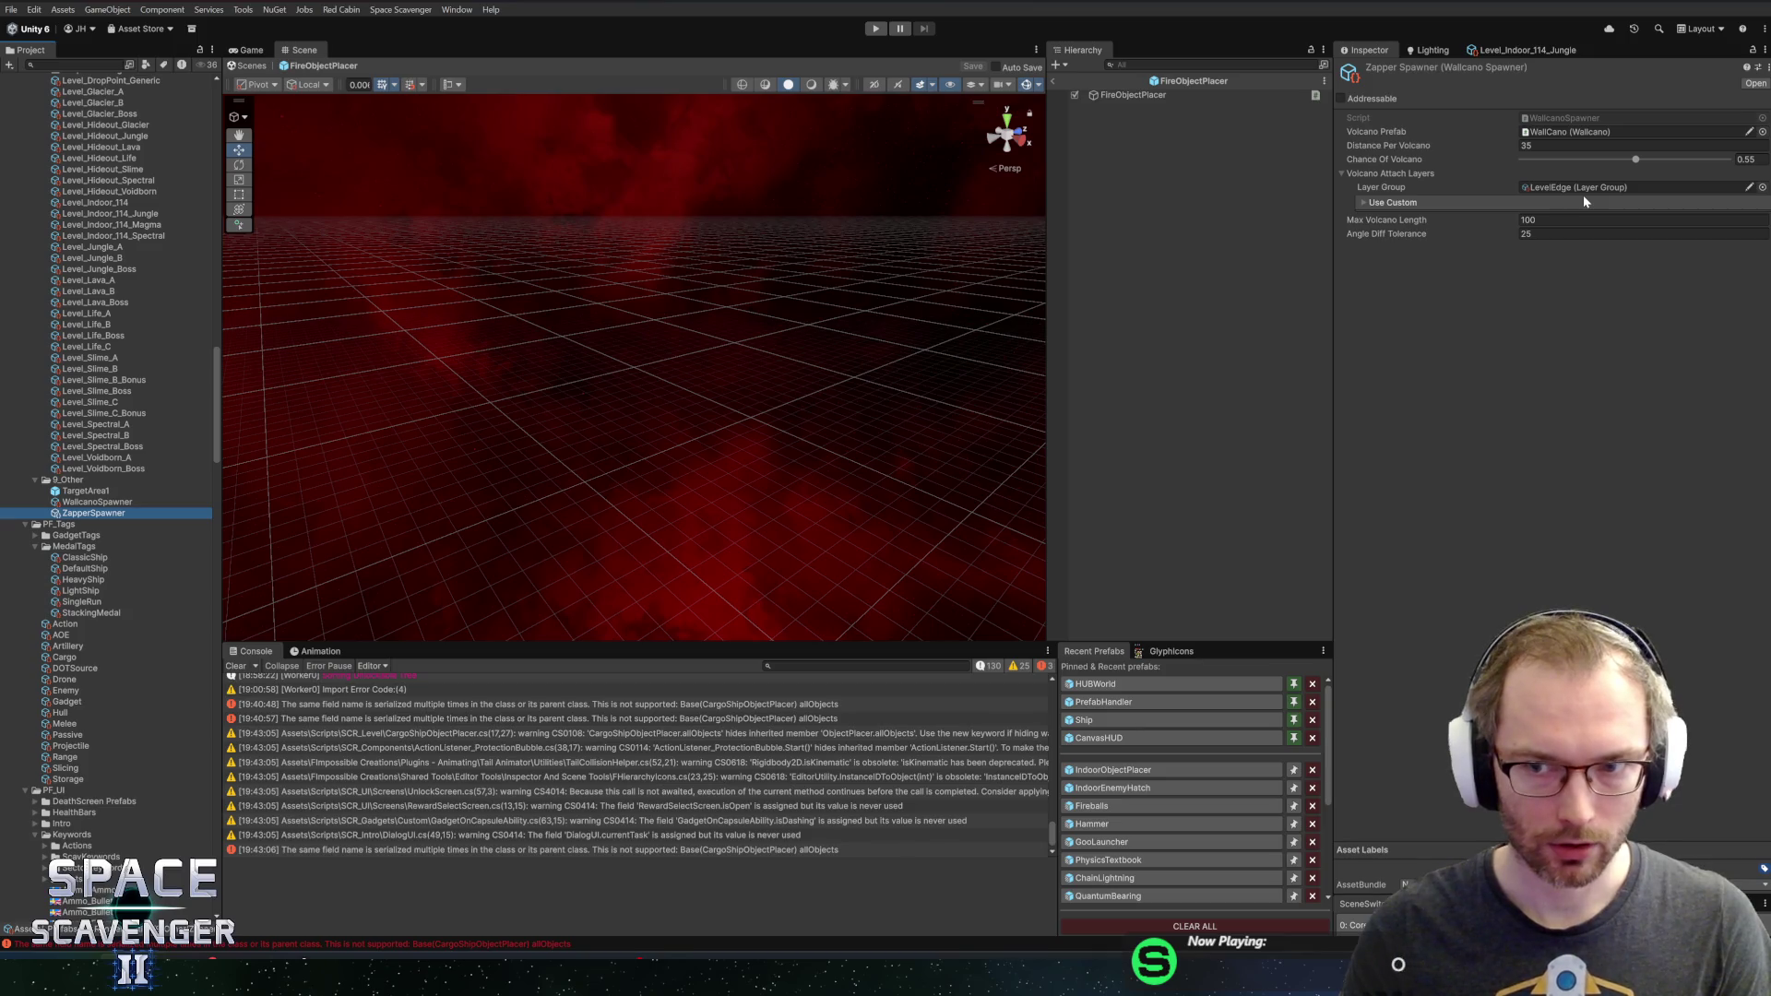
pyautogui.click(1746, 159)
pyautogui.write('1')
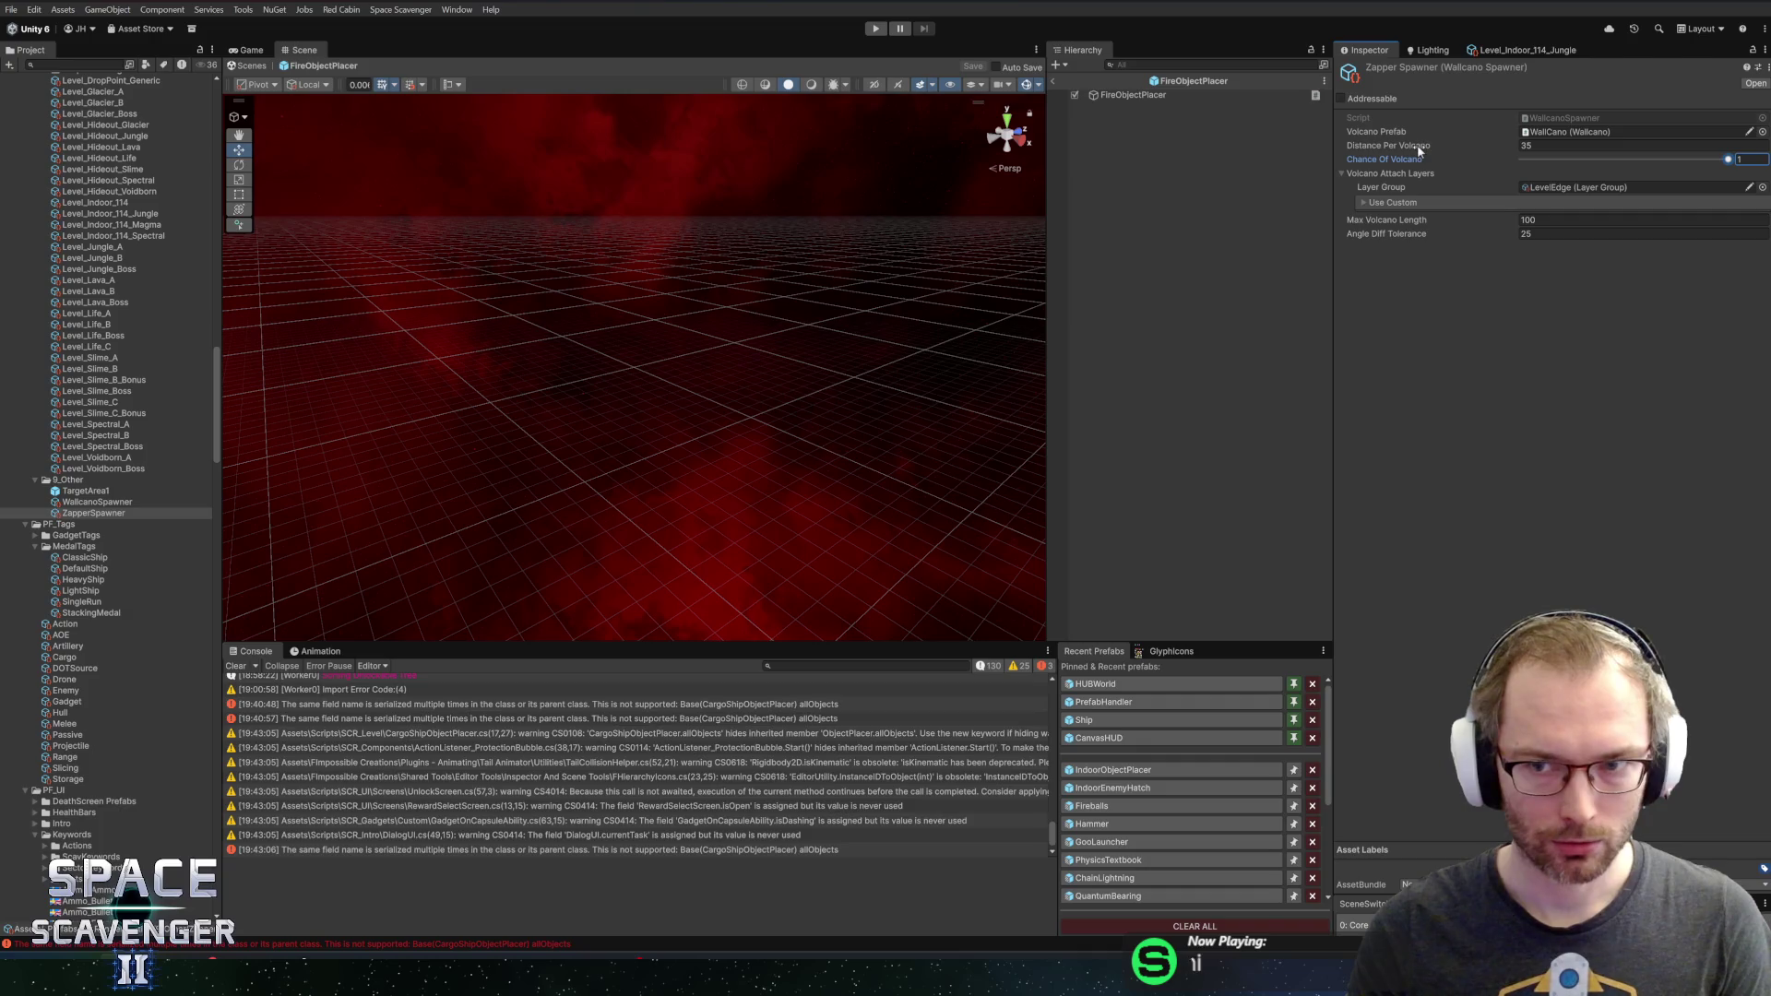
pyautogui.hotkey('alt', 'Tab')
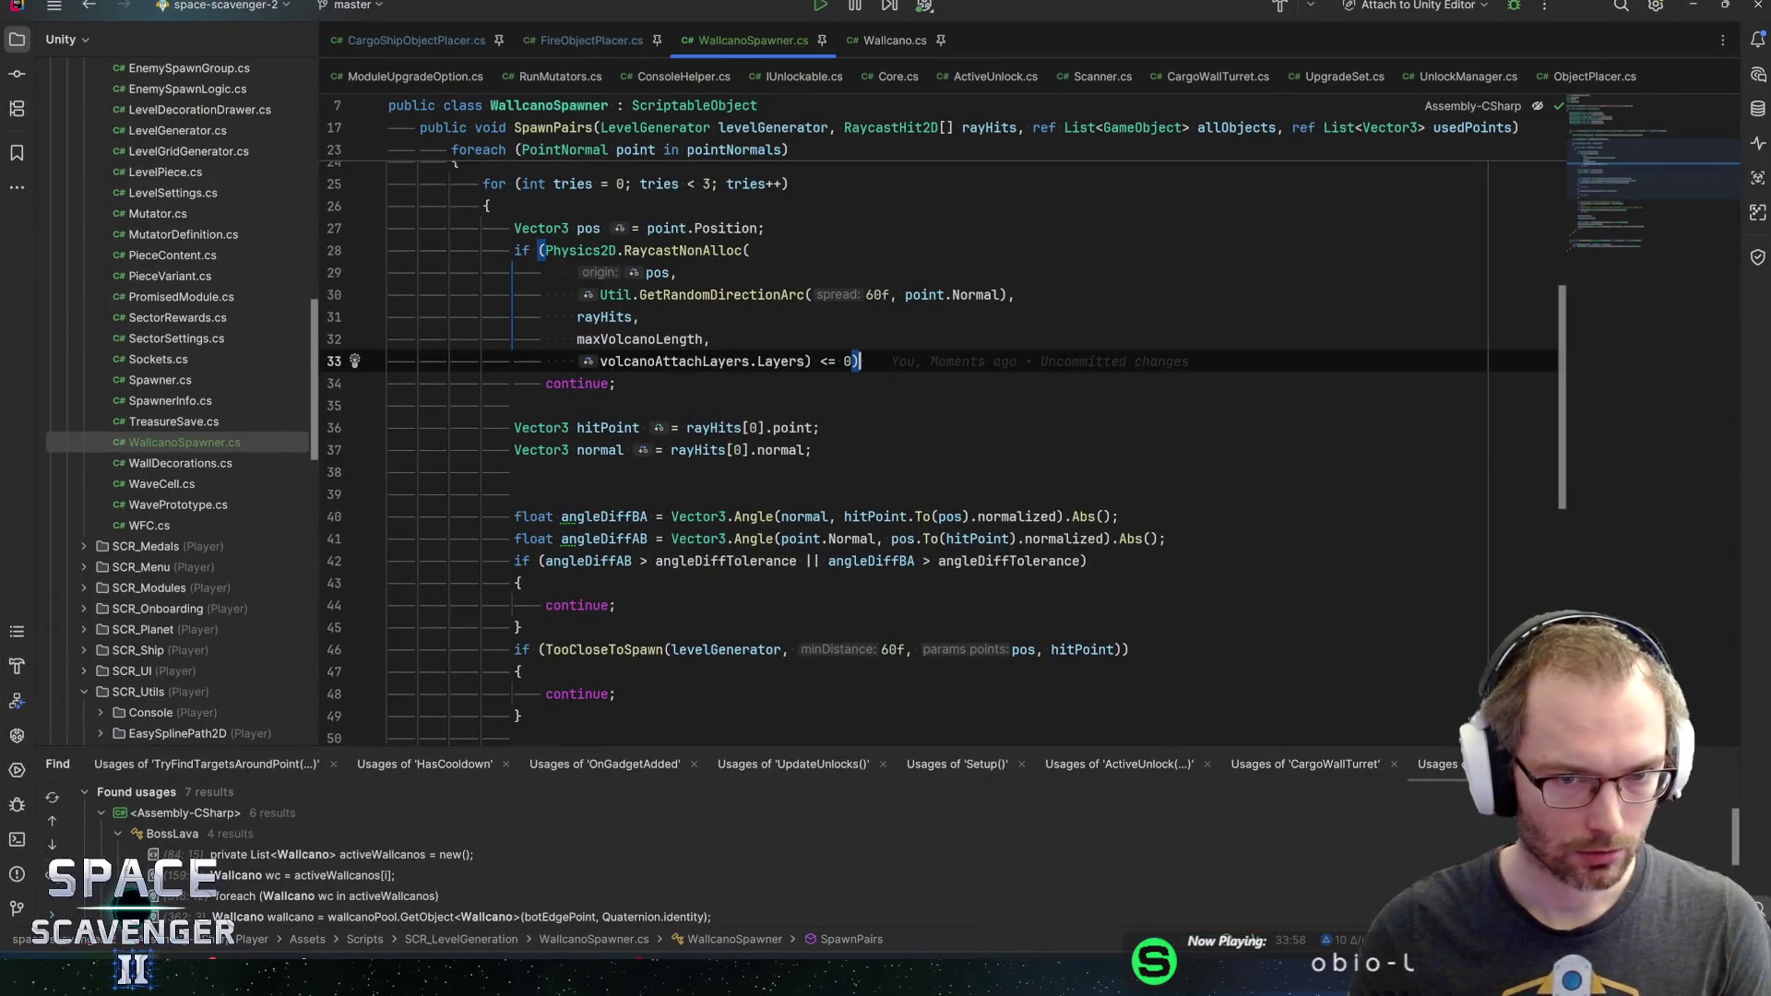
# In FireObjectPlacer.cs, locate the Volcanoes fields by searching for distancePerVolcano
pyautogui.click(615, 43)
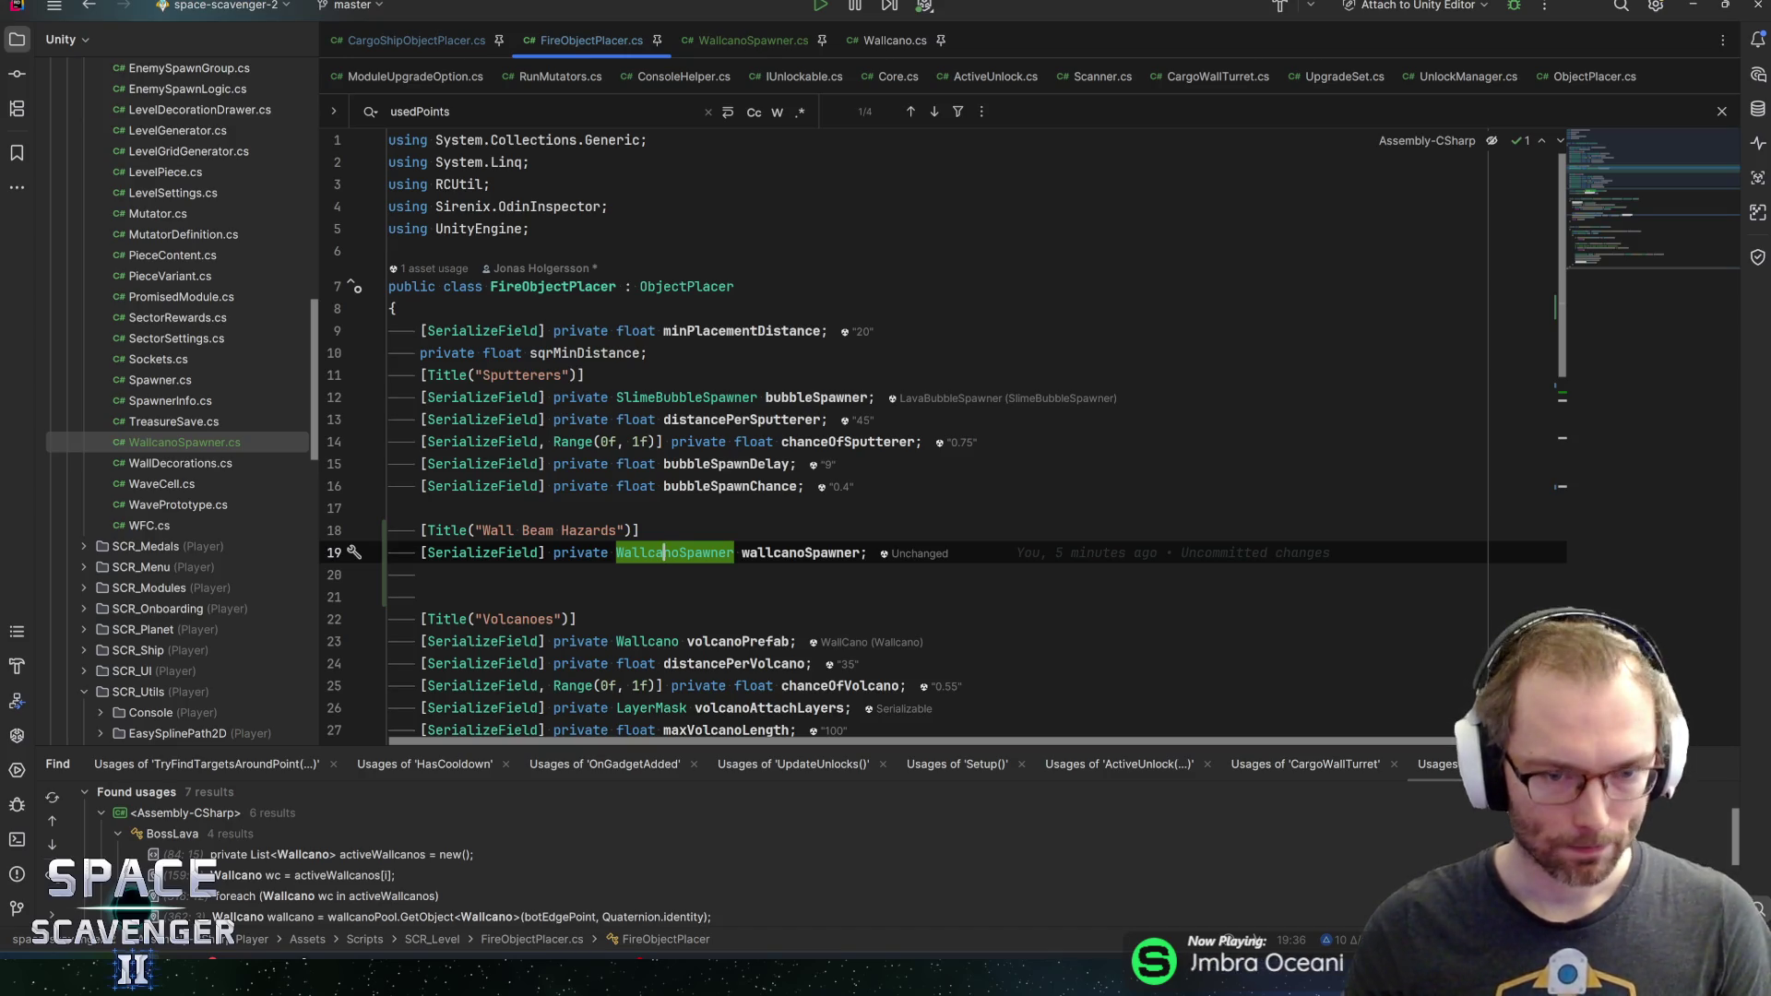
pyautogui.scroll(-4, 923, 438)
pyautogui.click(738, 375)
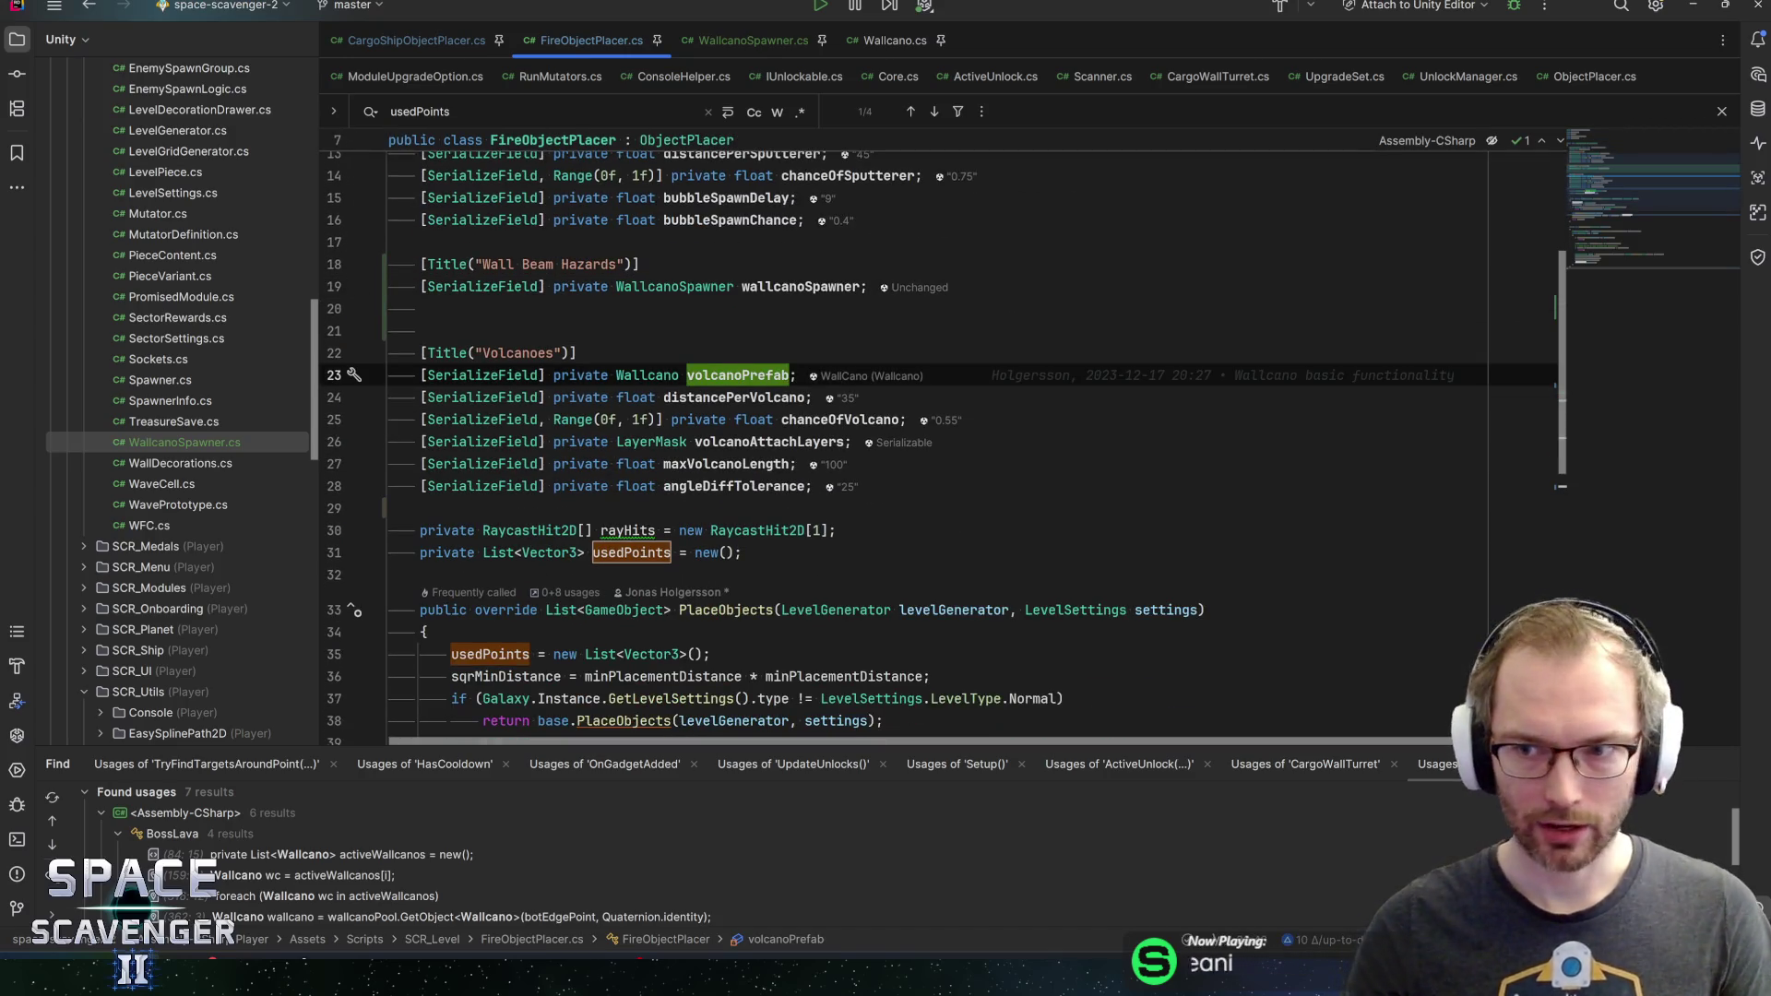
pyautogui.doubleClick(741, 397)
pyautogui.hotkey('ctrl', 'f')
pyautogui.scroll(-1, 741, 396)
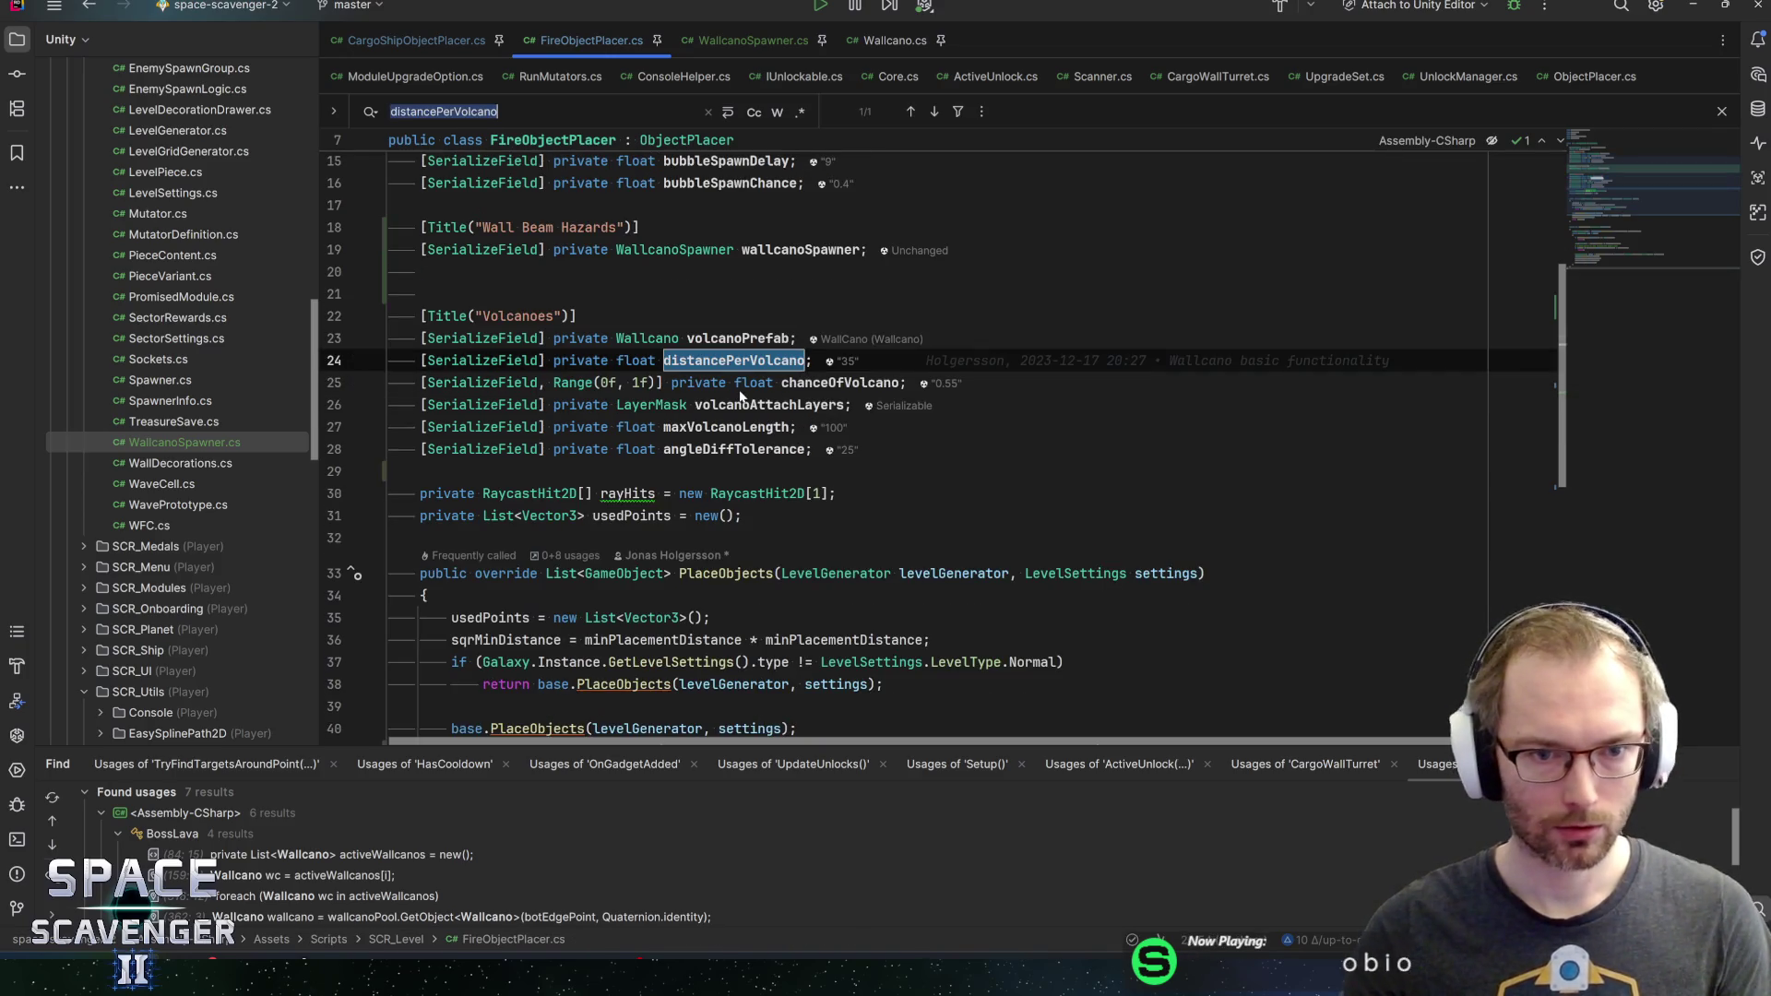
pyautogui.press('Escape')
# Cut the Volcanoes title and fields, keeping only the wall beam spawner reference, then return to Unity
pyautogui.hotkey('alt', 'Tab')
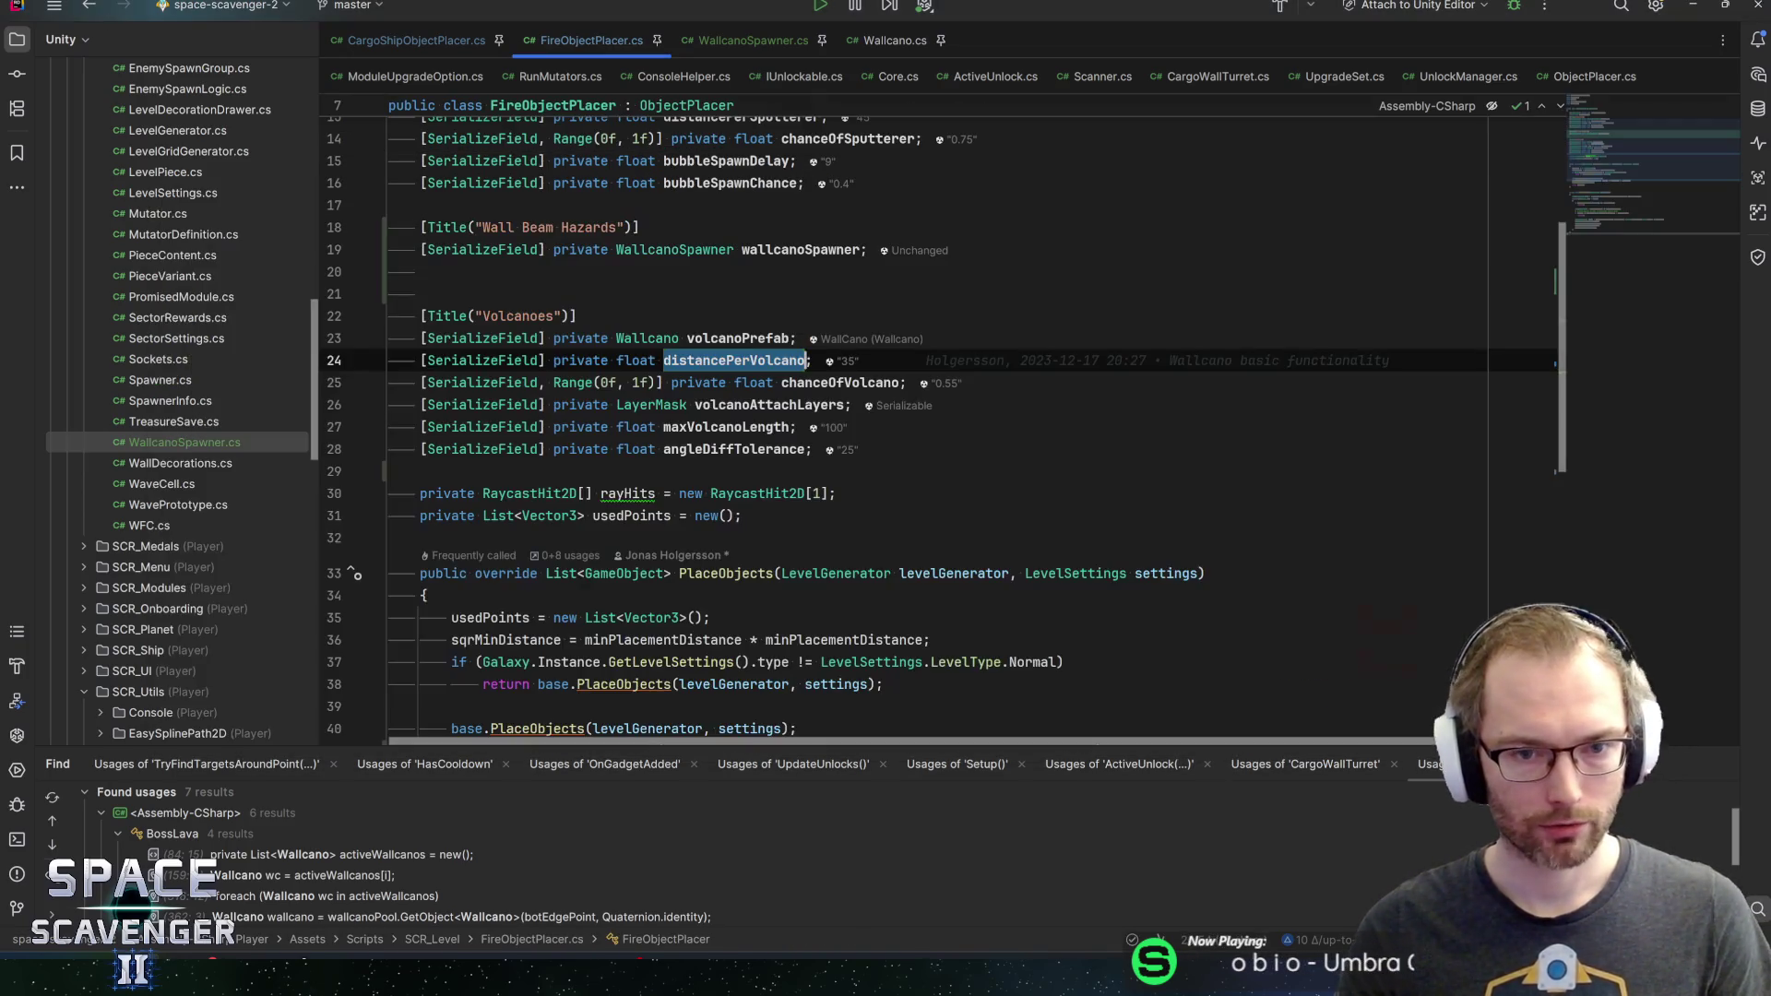
pyautogui.press('Down')
pyautogui.press('Down')
pyautogui.press('Down')
pyautogui.press('End')
pyautogui.hotkey('shift', 'Up')
pyautogui.hotkey('shift', 'Up')
pyautogui.hotkey('shift', 'Up')
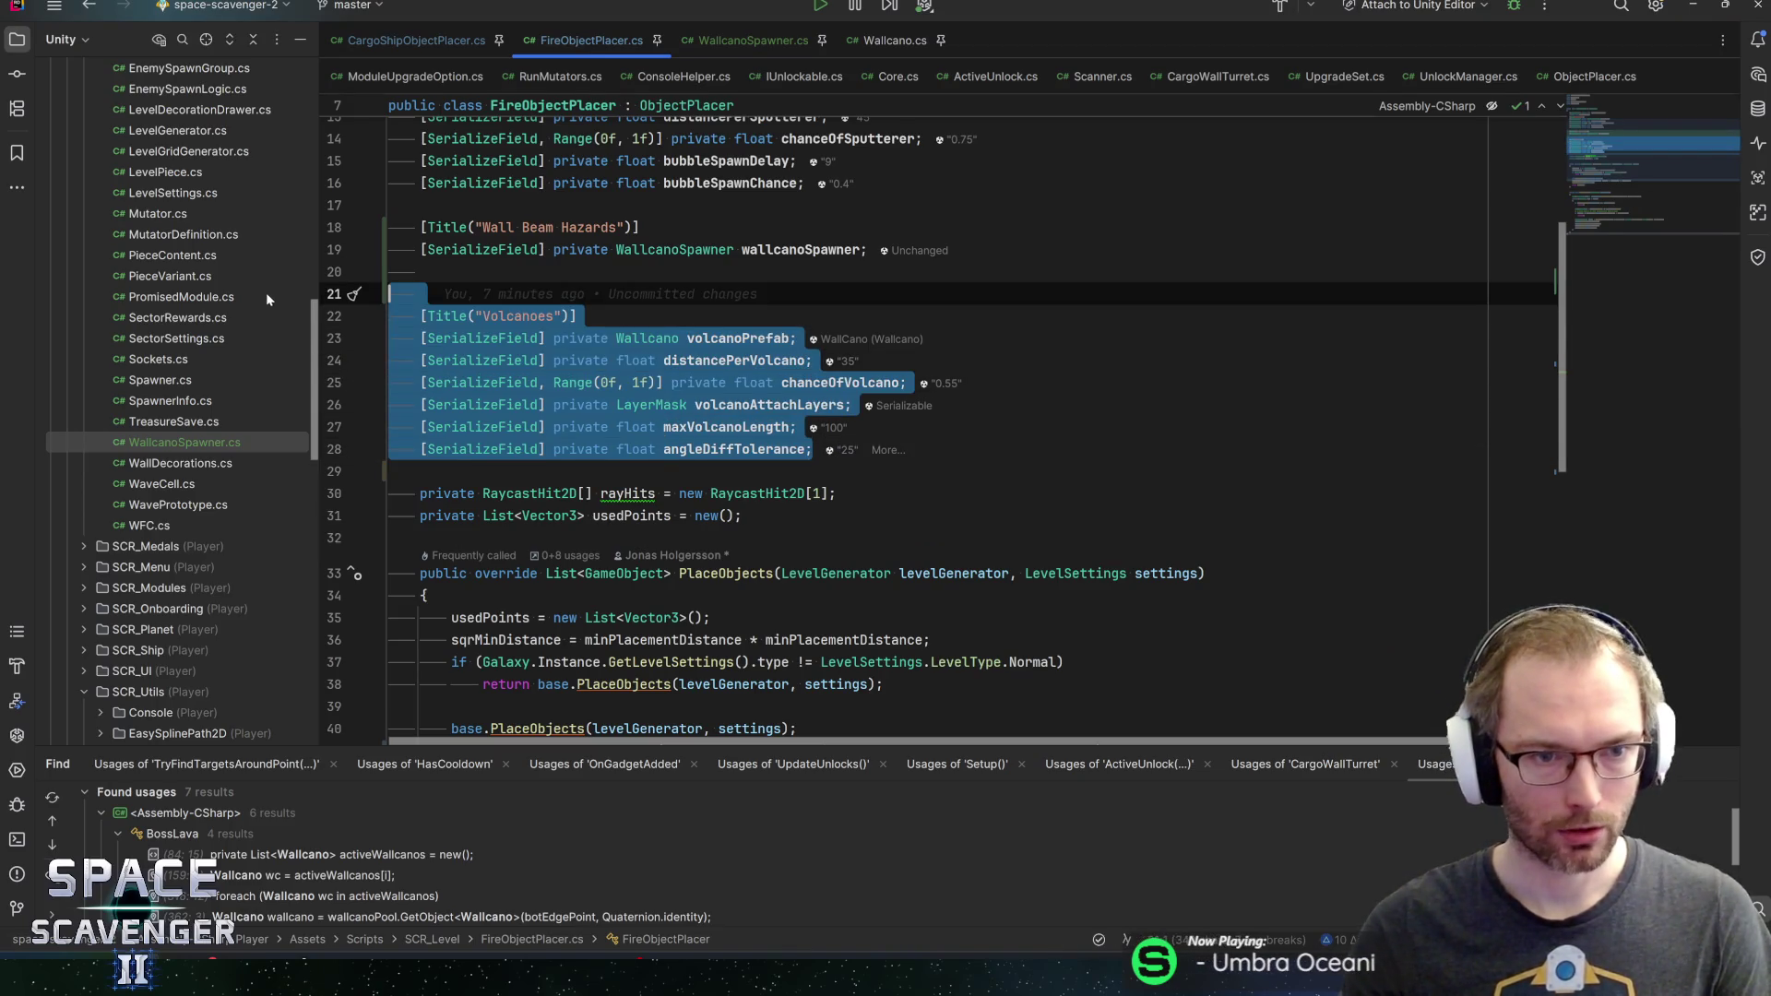
pyautogui.hotkey('ctrl', 'x')
pyautogui.hotkey('alt', 'Tab')
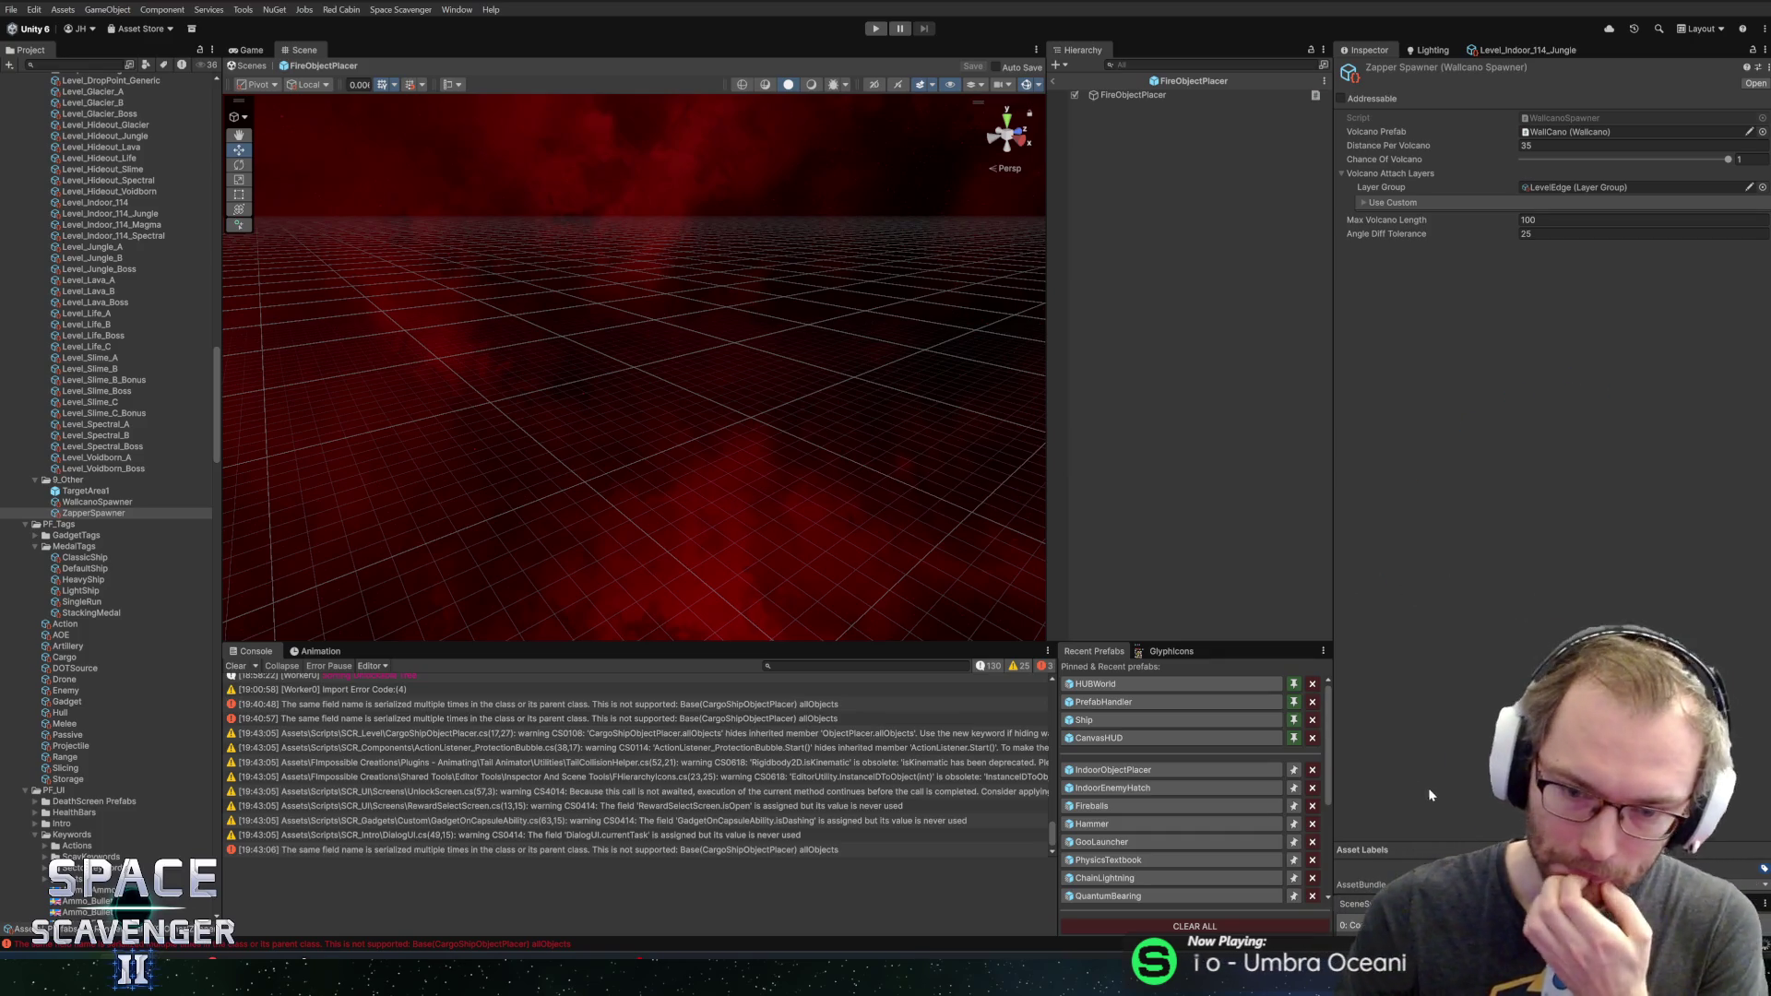
# Assign the WallcanoSpawner asset to FireObjectPlacer's Wallcano Spawner field
pyautogui.click(1112, 96)
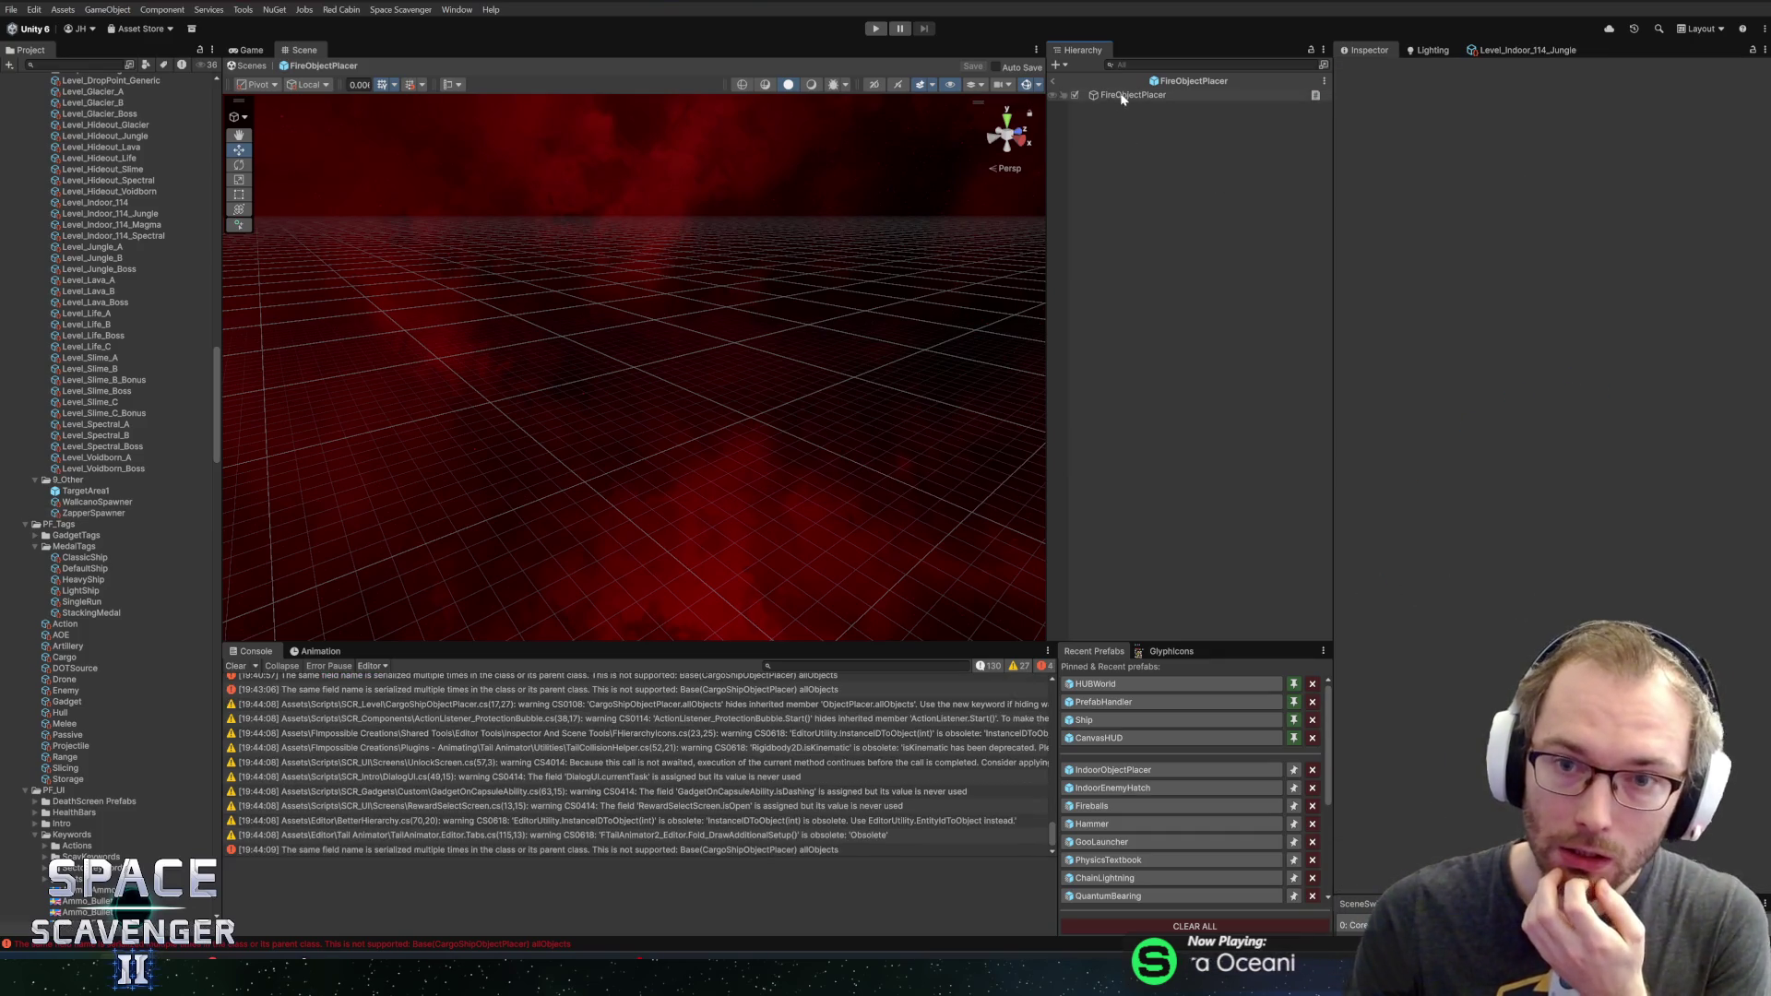
pyautogui.click(1762, 332)
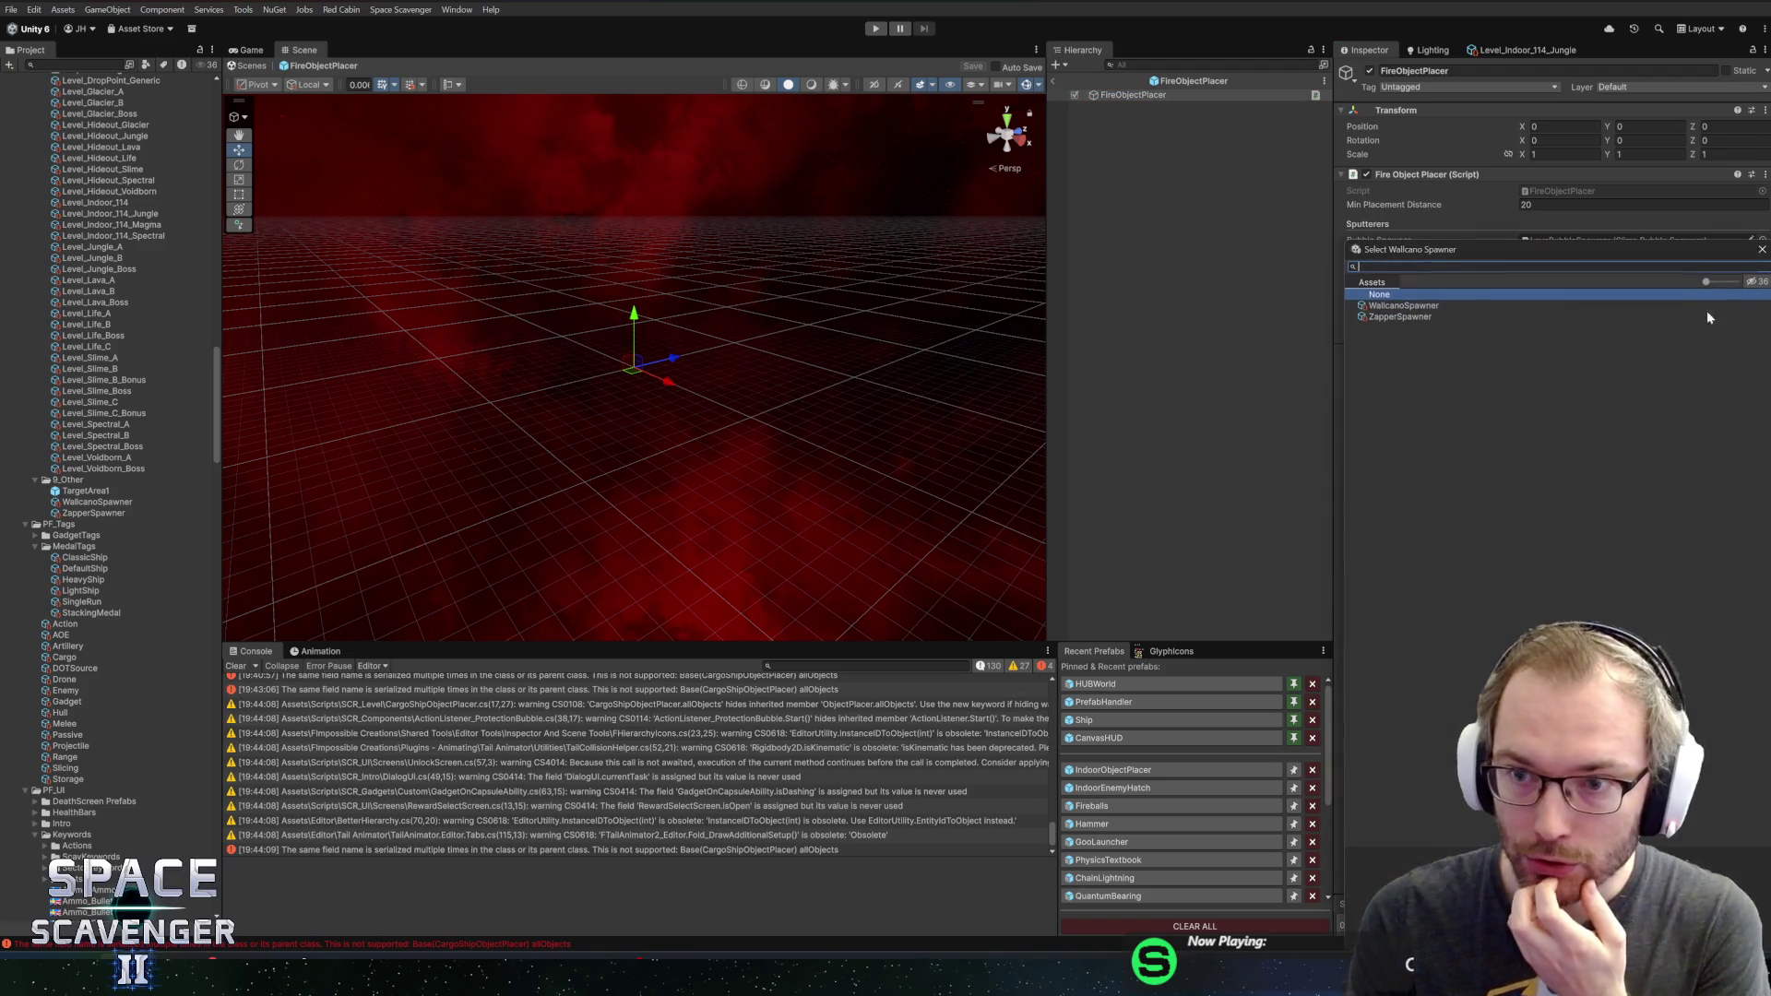
pyautogui.doubleClick(1390, 307)
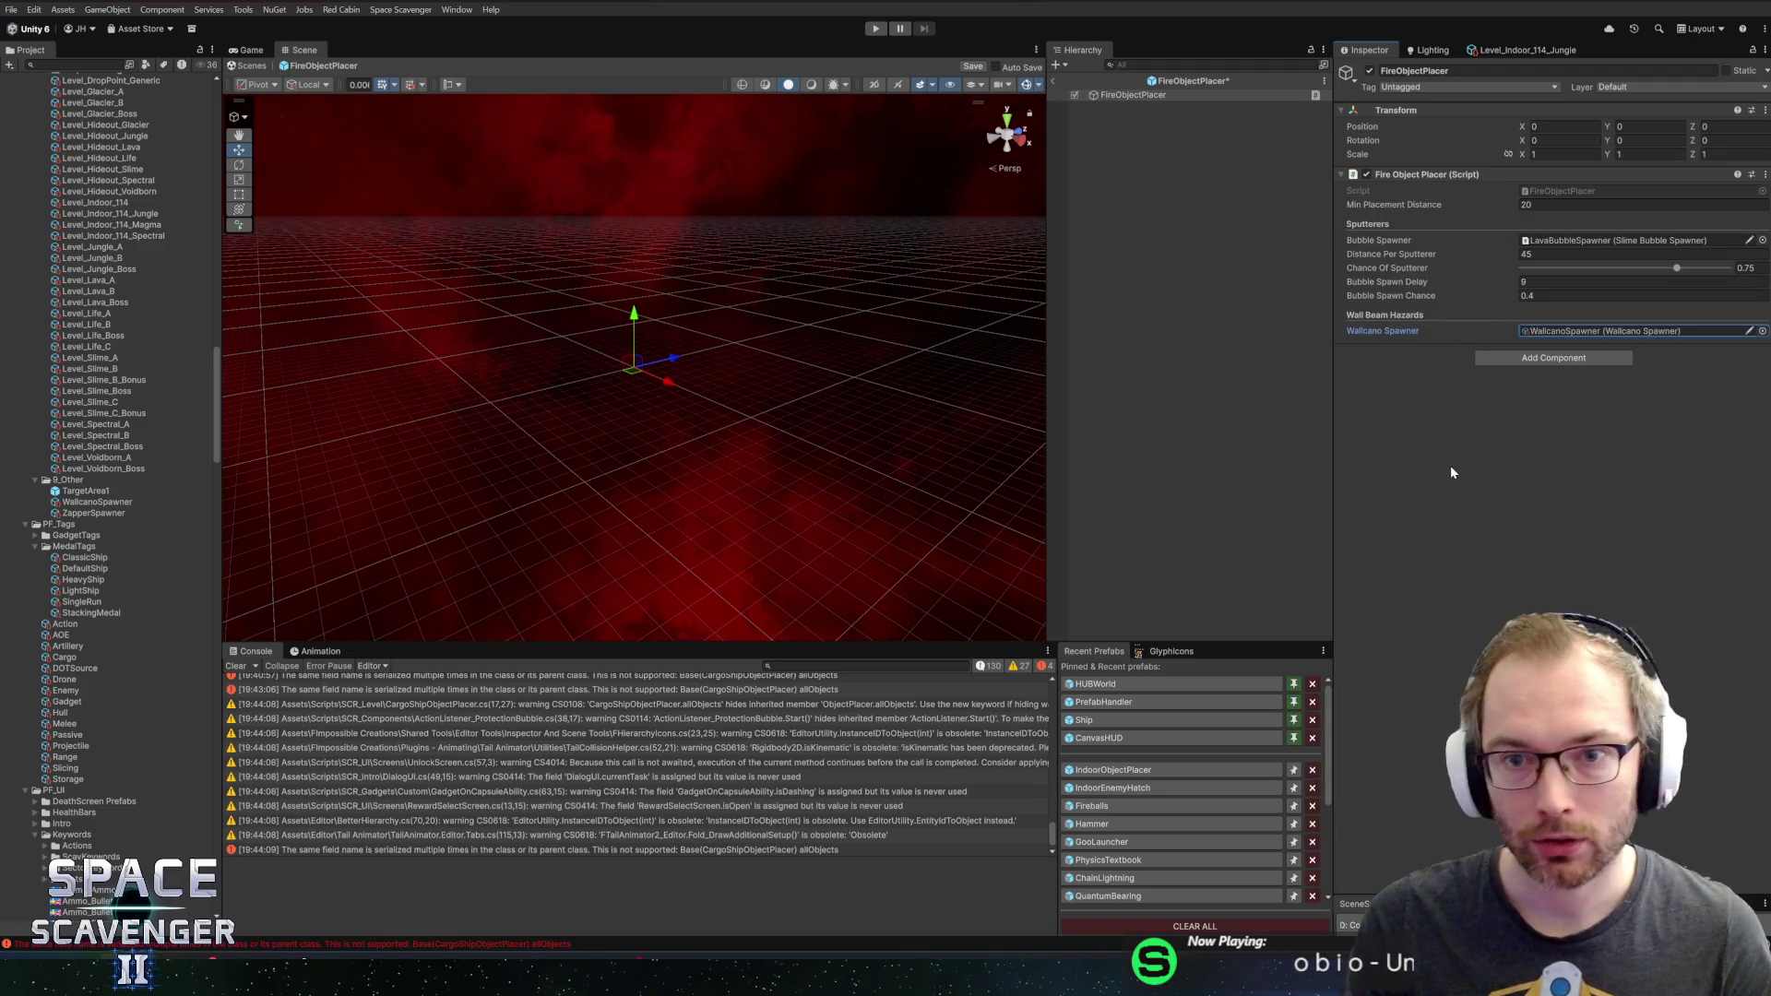
# Assign ZapperSpawner to IndoorObjectPlacer's Zapper Spawner field and start Play mode
pyautogui.click(1116, 789)
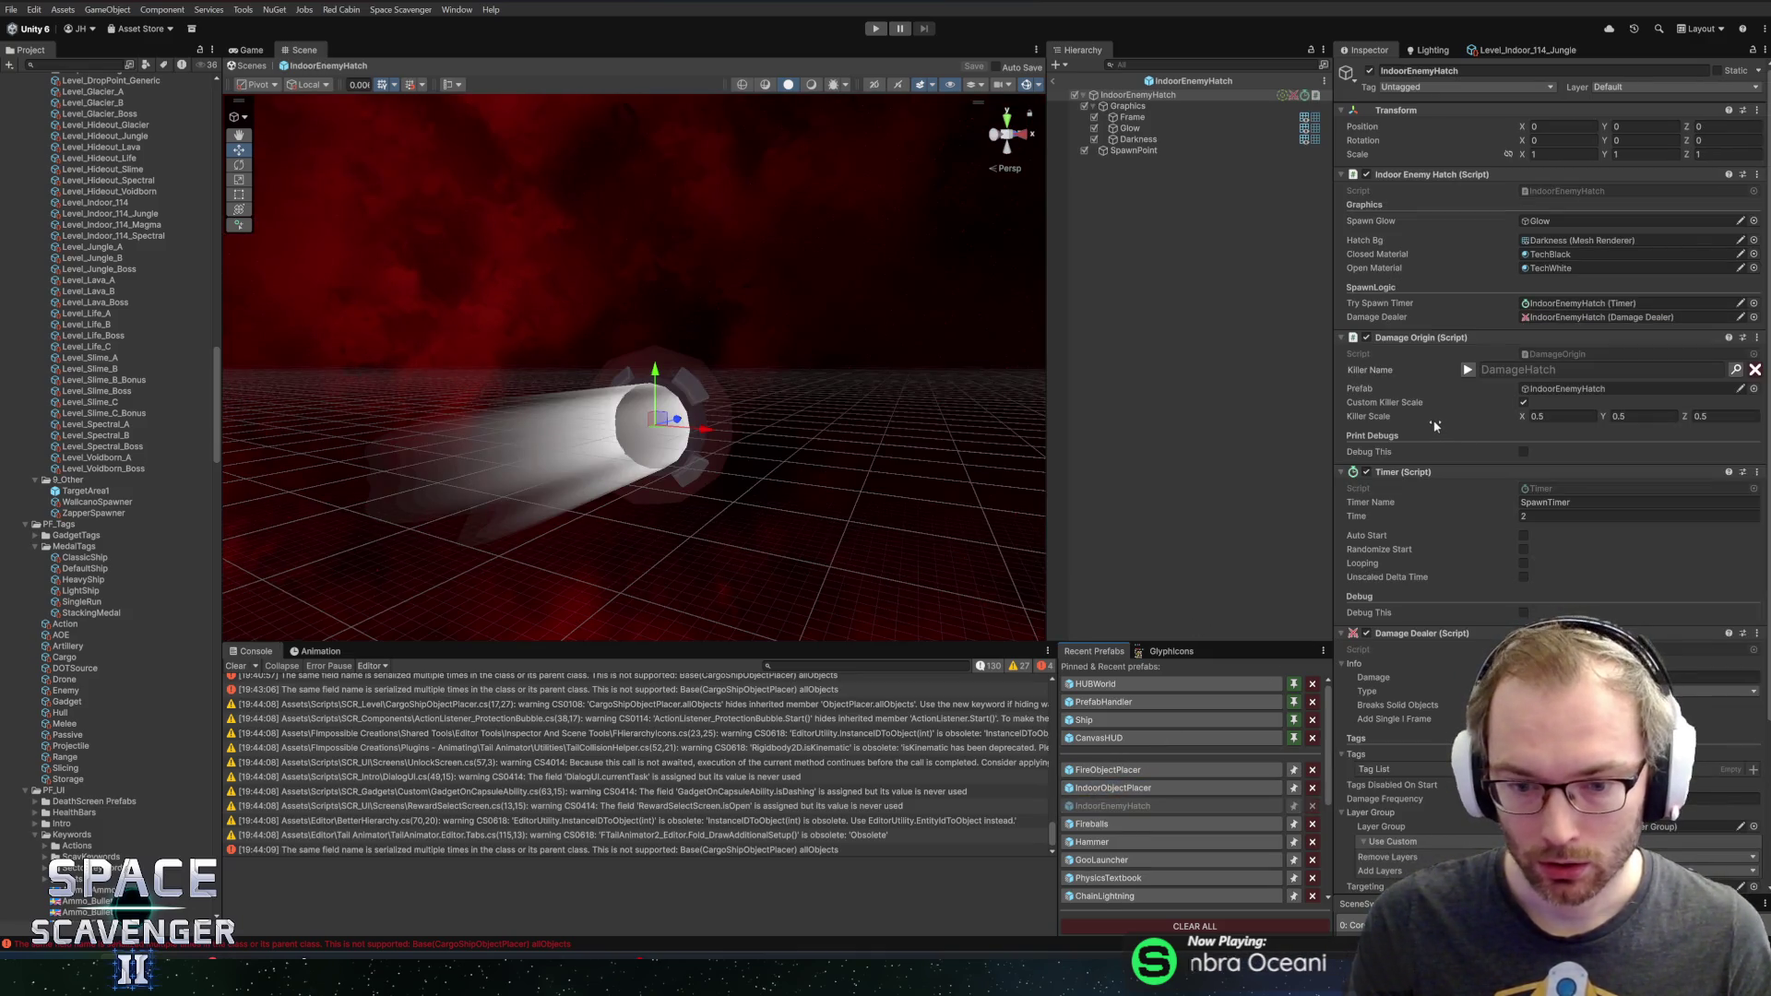
pyautogui.click(1144, 789)
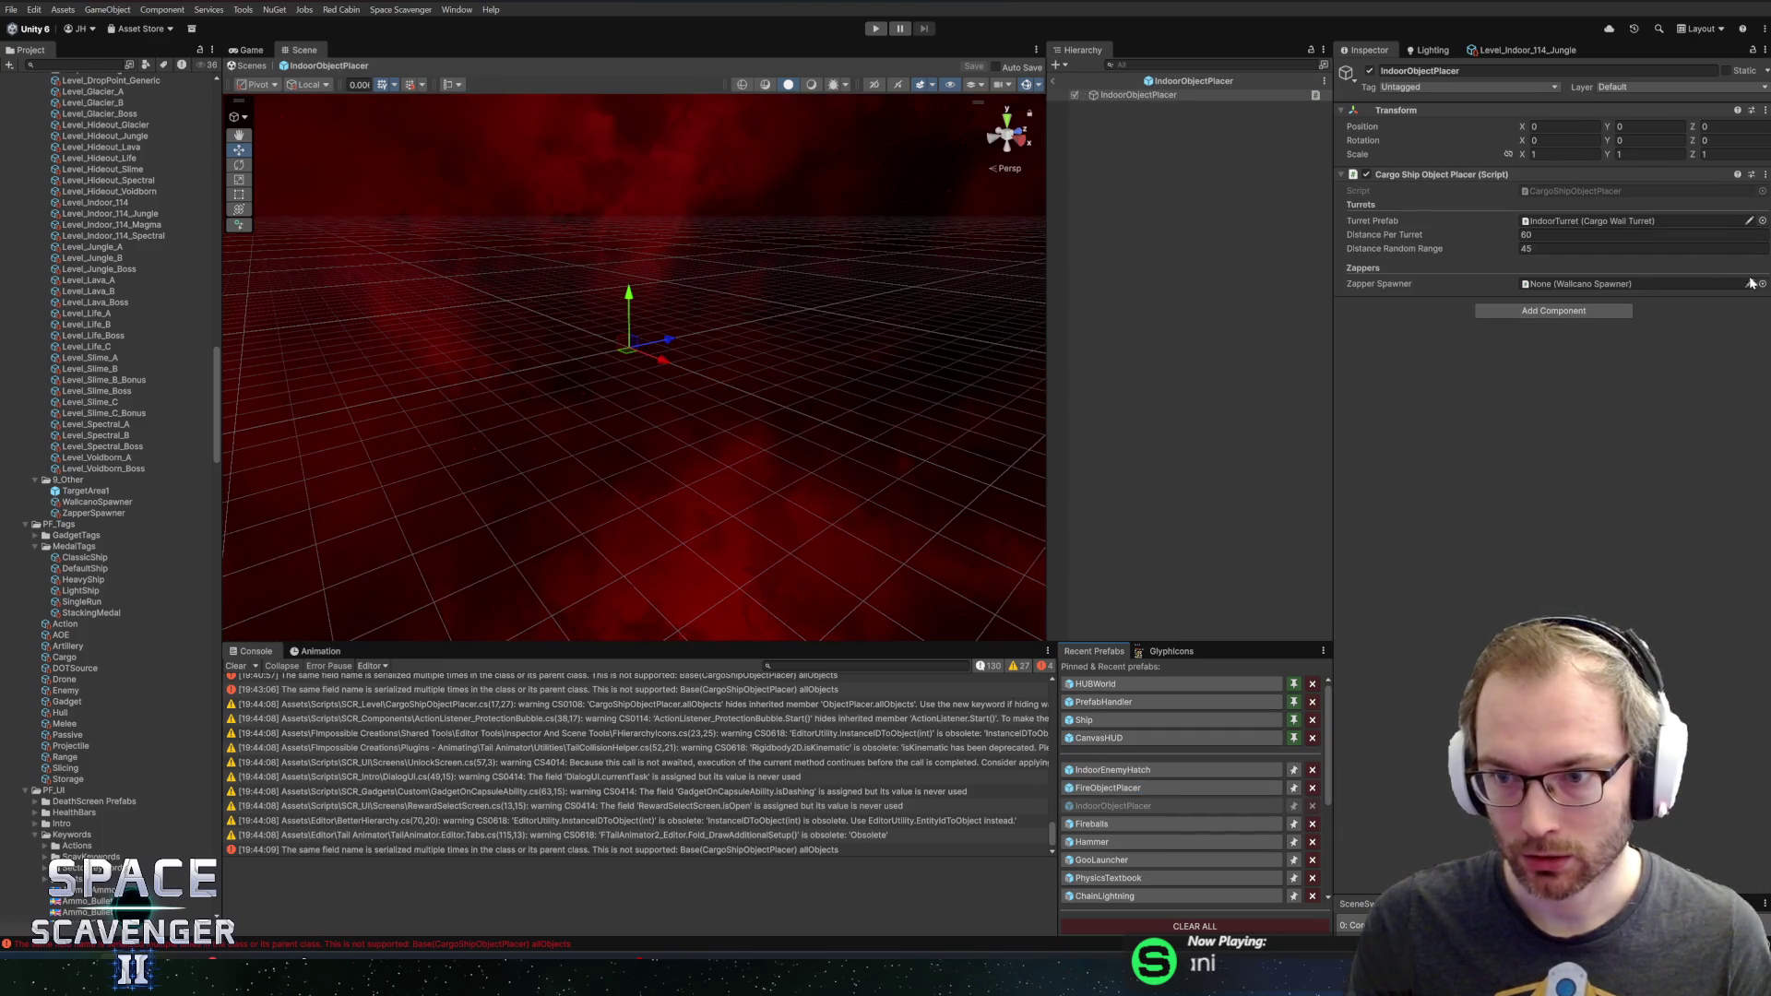
pyautogui.click(1568, 283)
pyautogui.doubleClick(1420, 316)
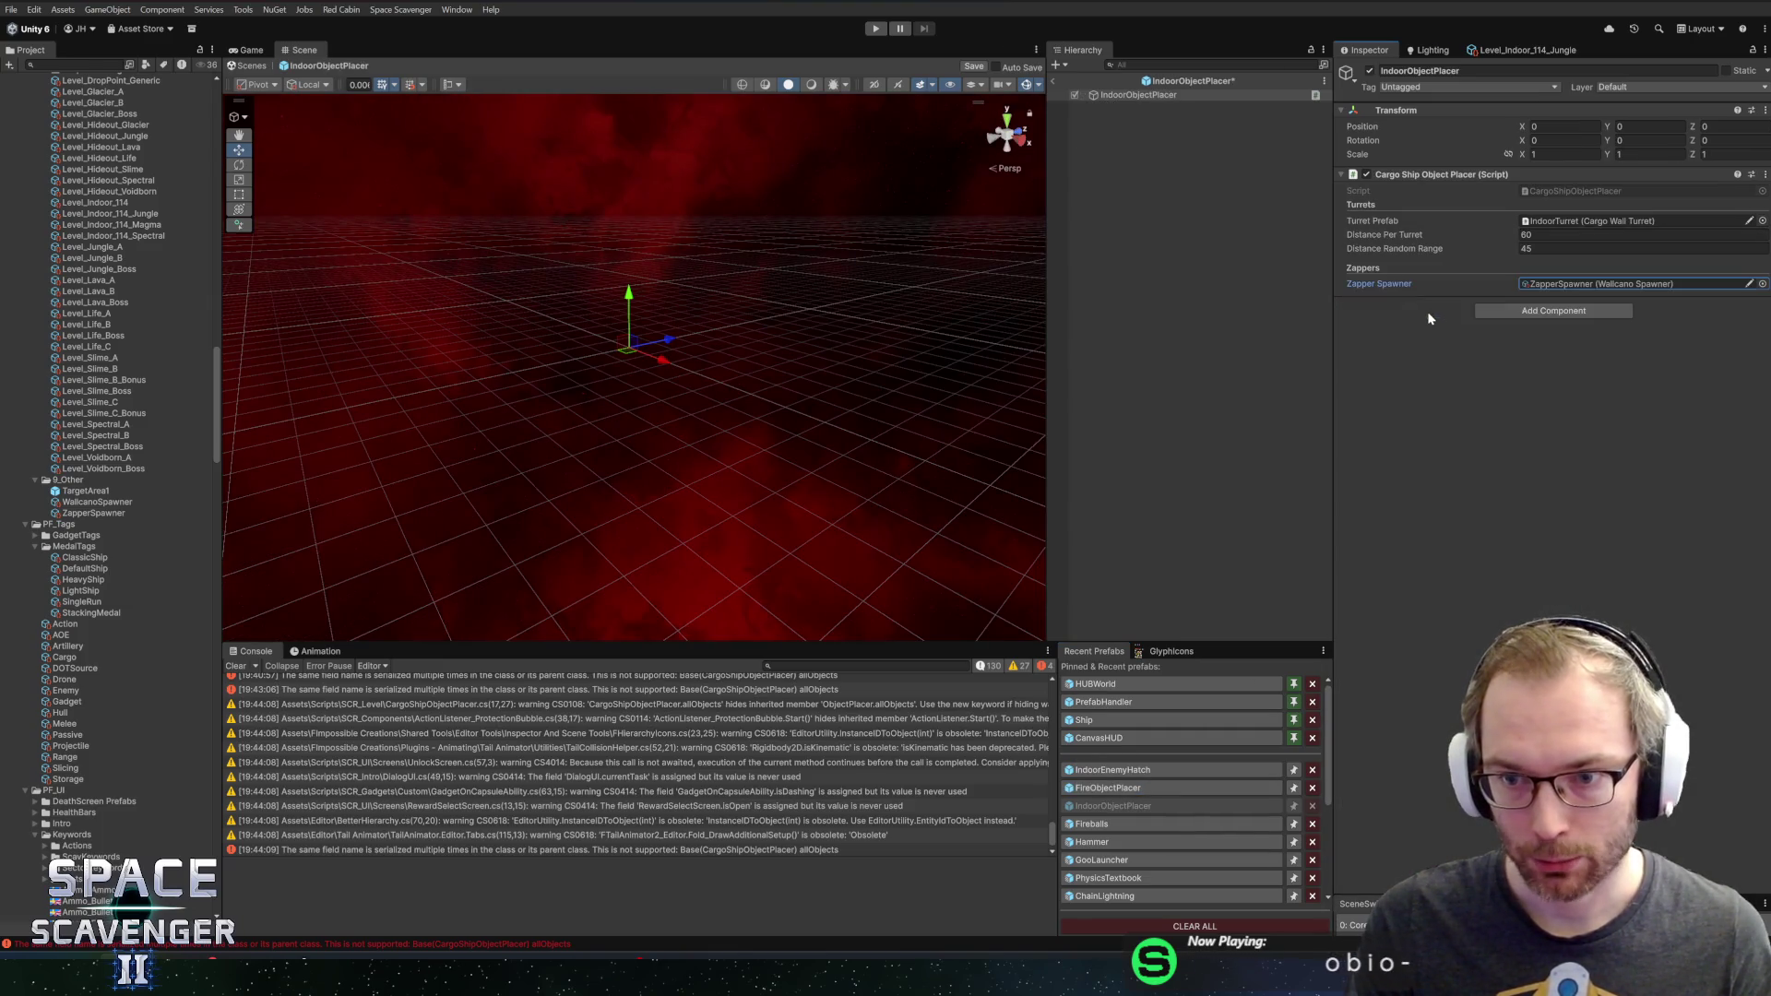
pyautogui.click(1055, 81)
pyautogui.click(876, 29)
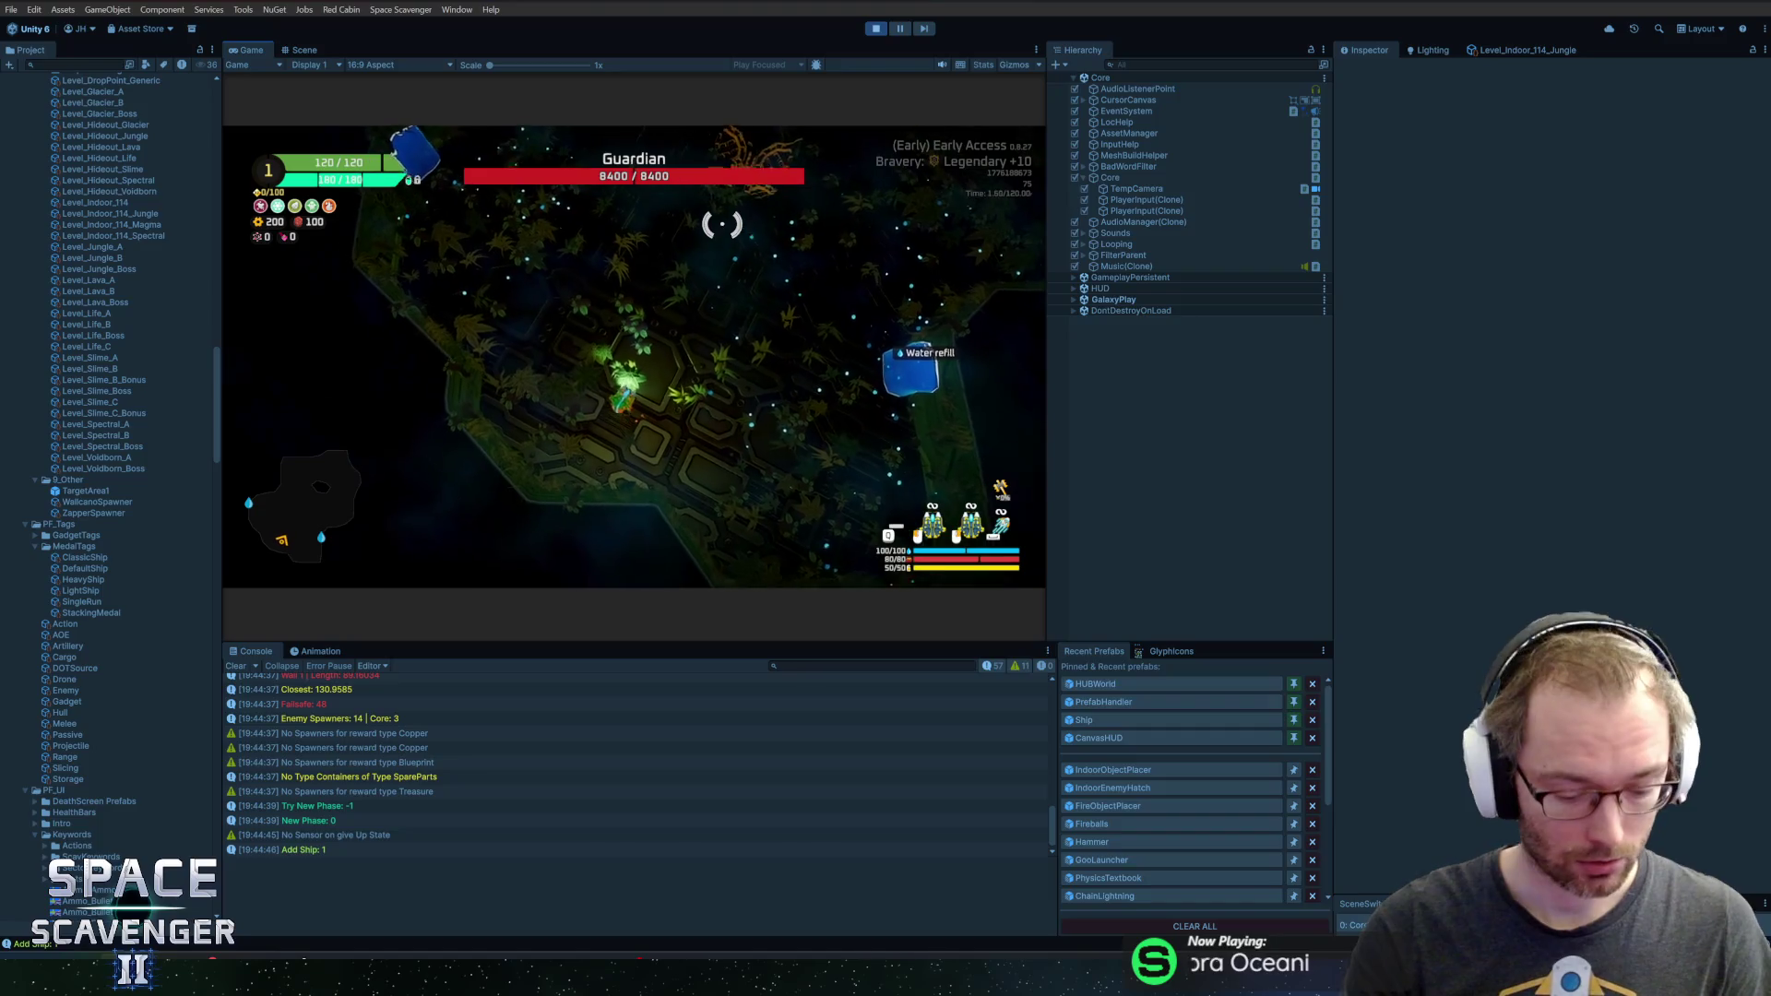
# Stop Play mode with Ctrl+P after play-testing the indoor jungle level
pyautogui.hotkey('ctrl', 'p')
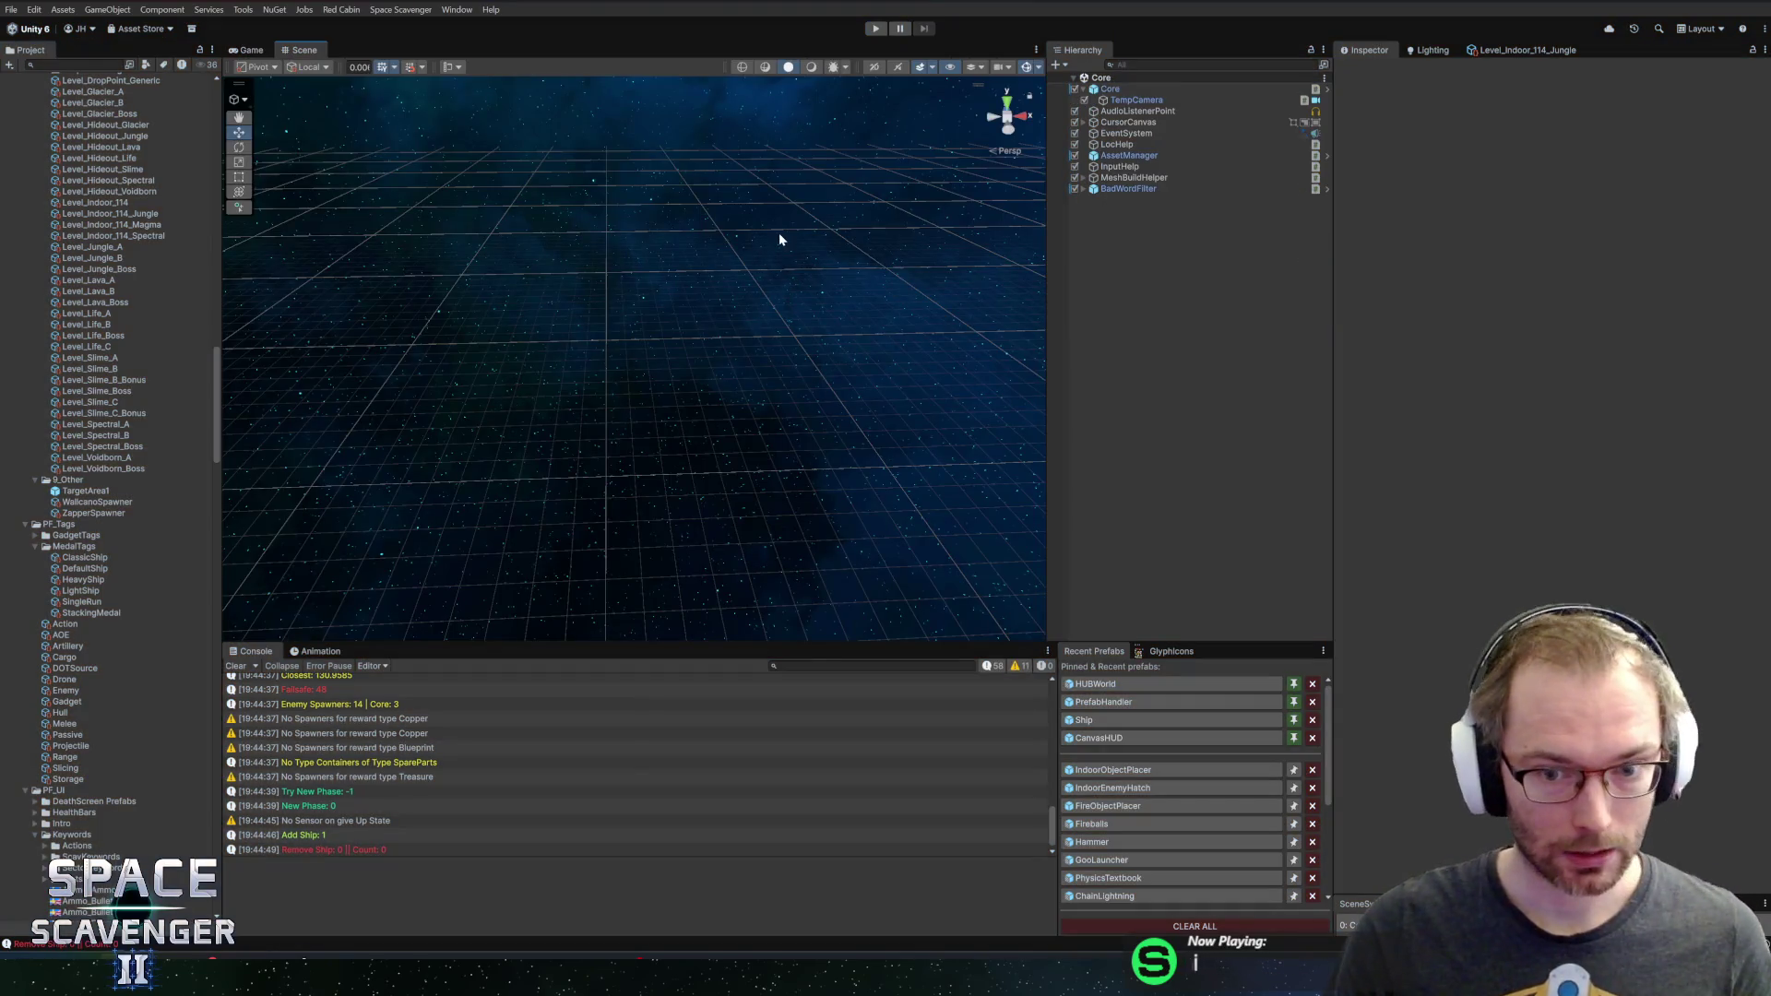
# Glance at the WallcanoSpawner.cs tab in Rider before returning to Unity
pyautogui.hotkey('alt', 'Tab')
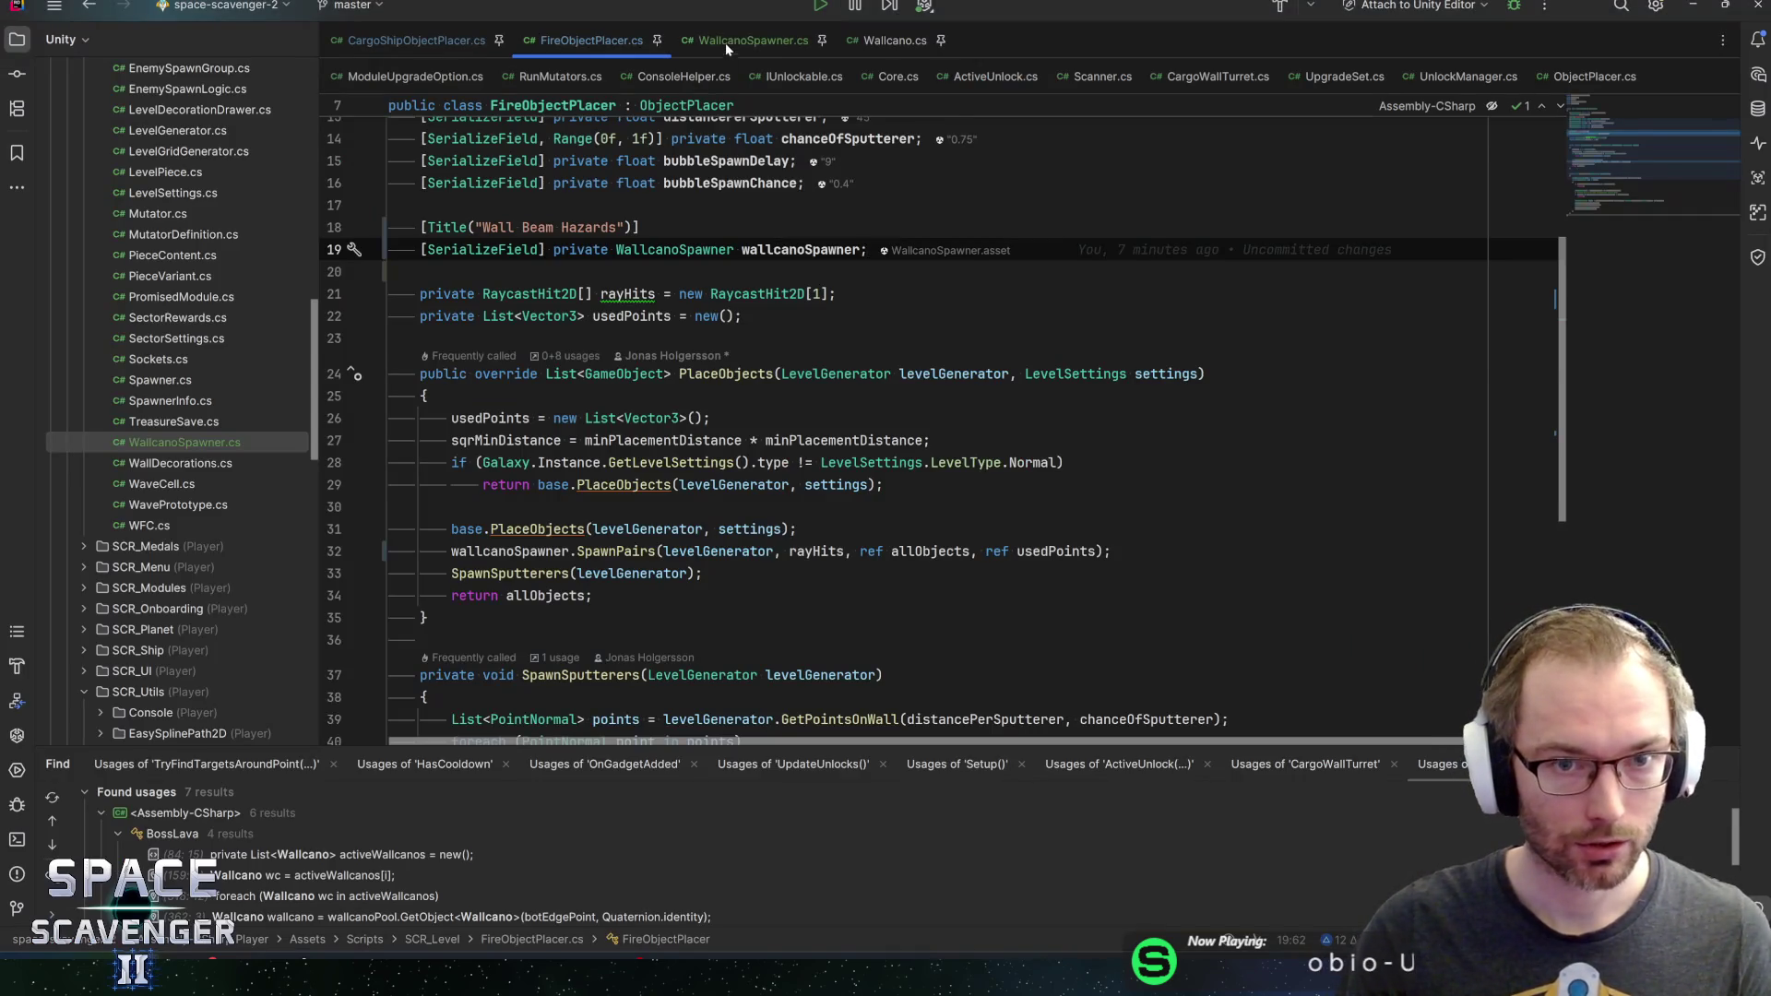
pyautogui.click(725, 42)
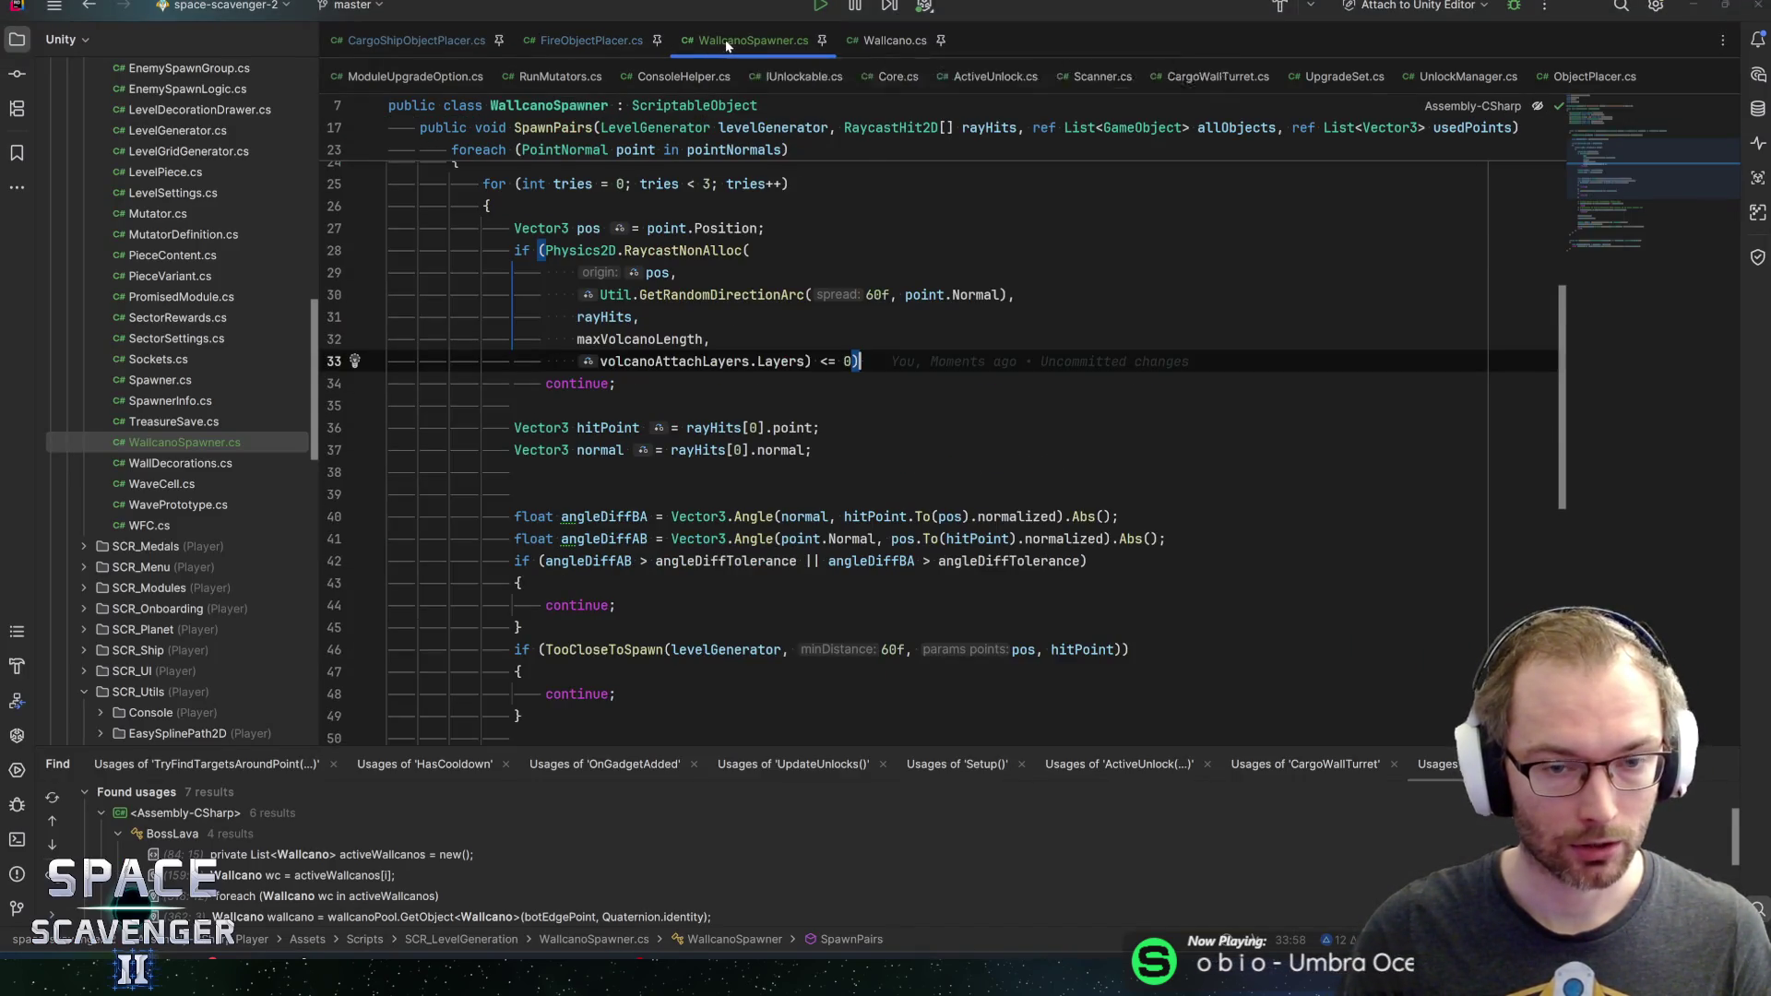
pyautogui.hotkey('alt', 'Tab')
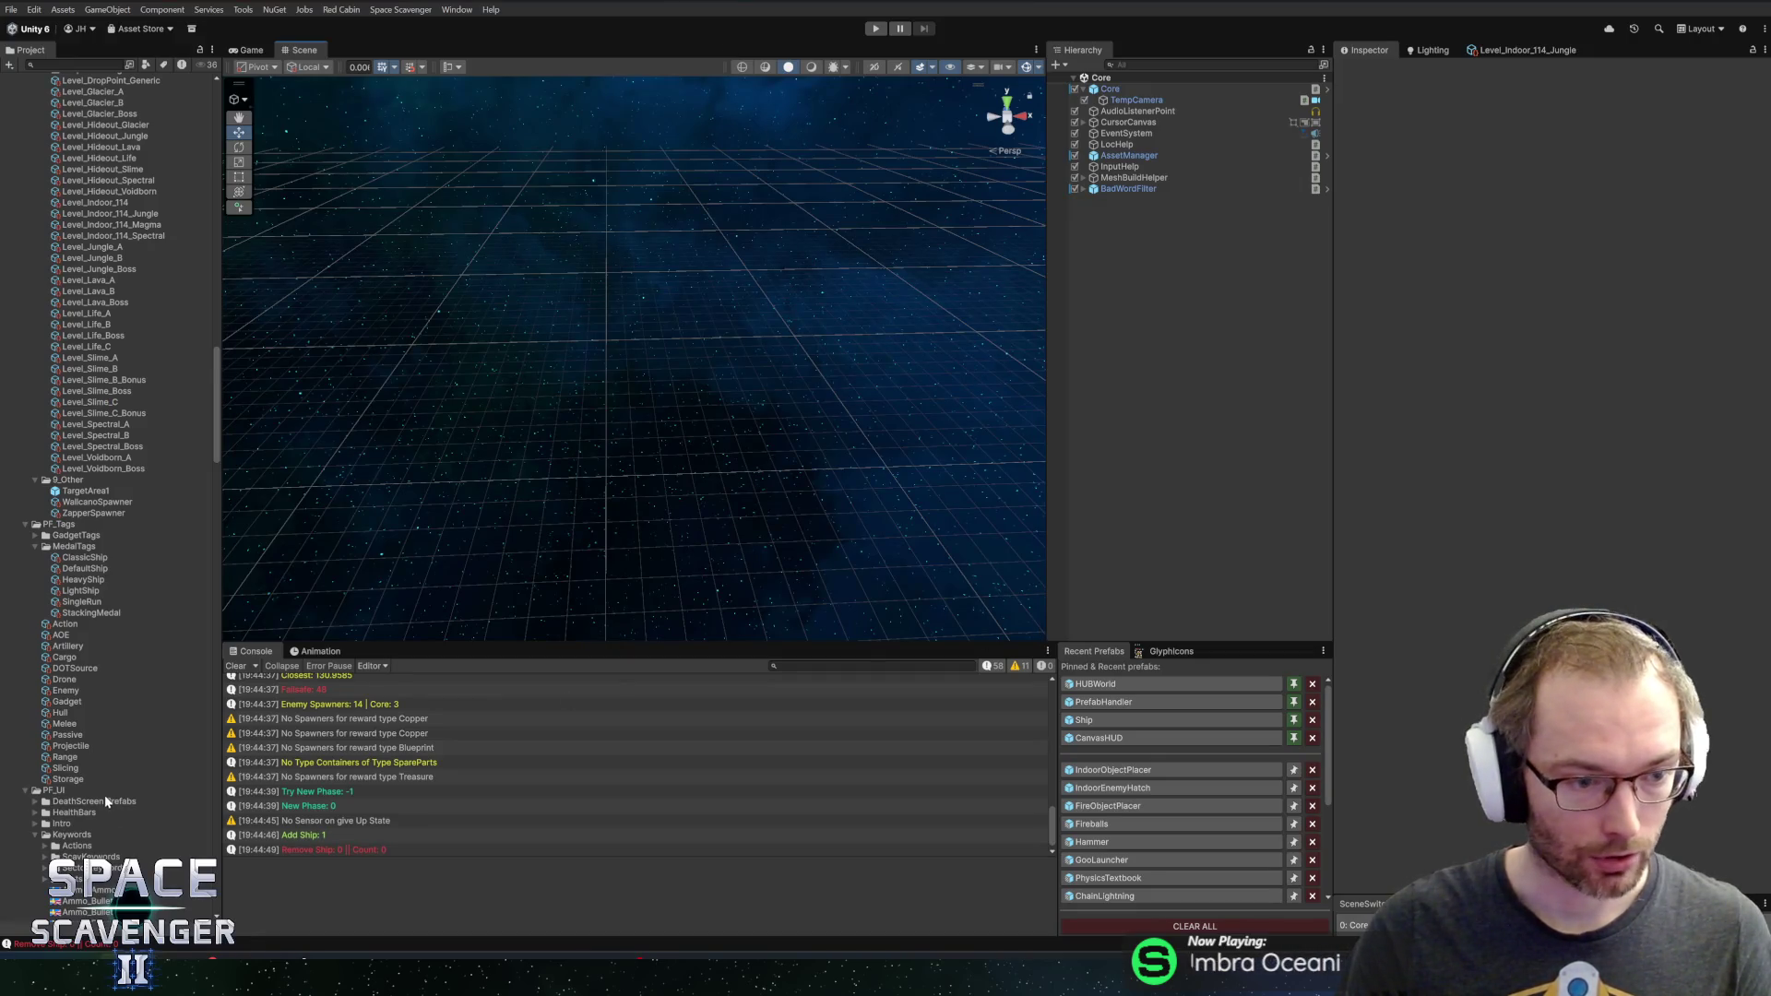
# View ZapperSpawner's settings in the Inspector, then return to the WallcanoSpawner code
pyautogui.scroll(-15, 106, 801)
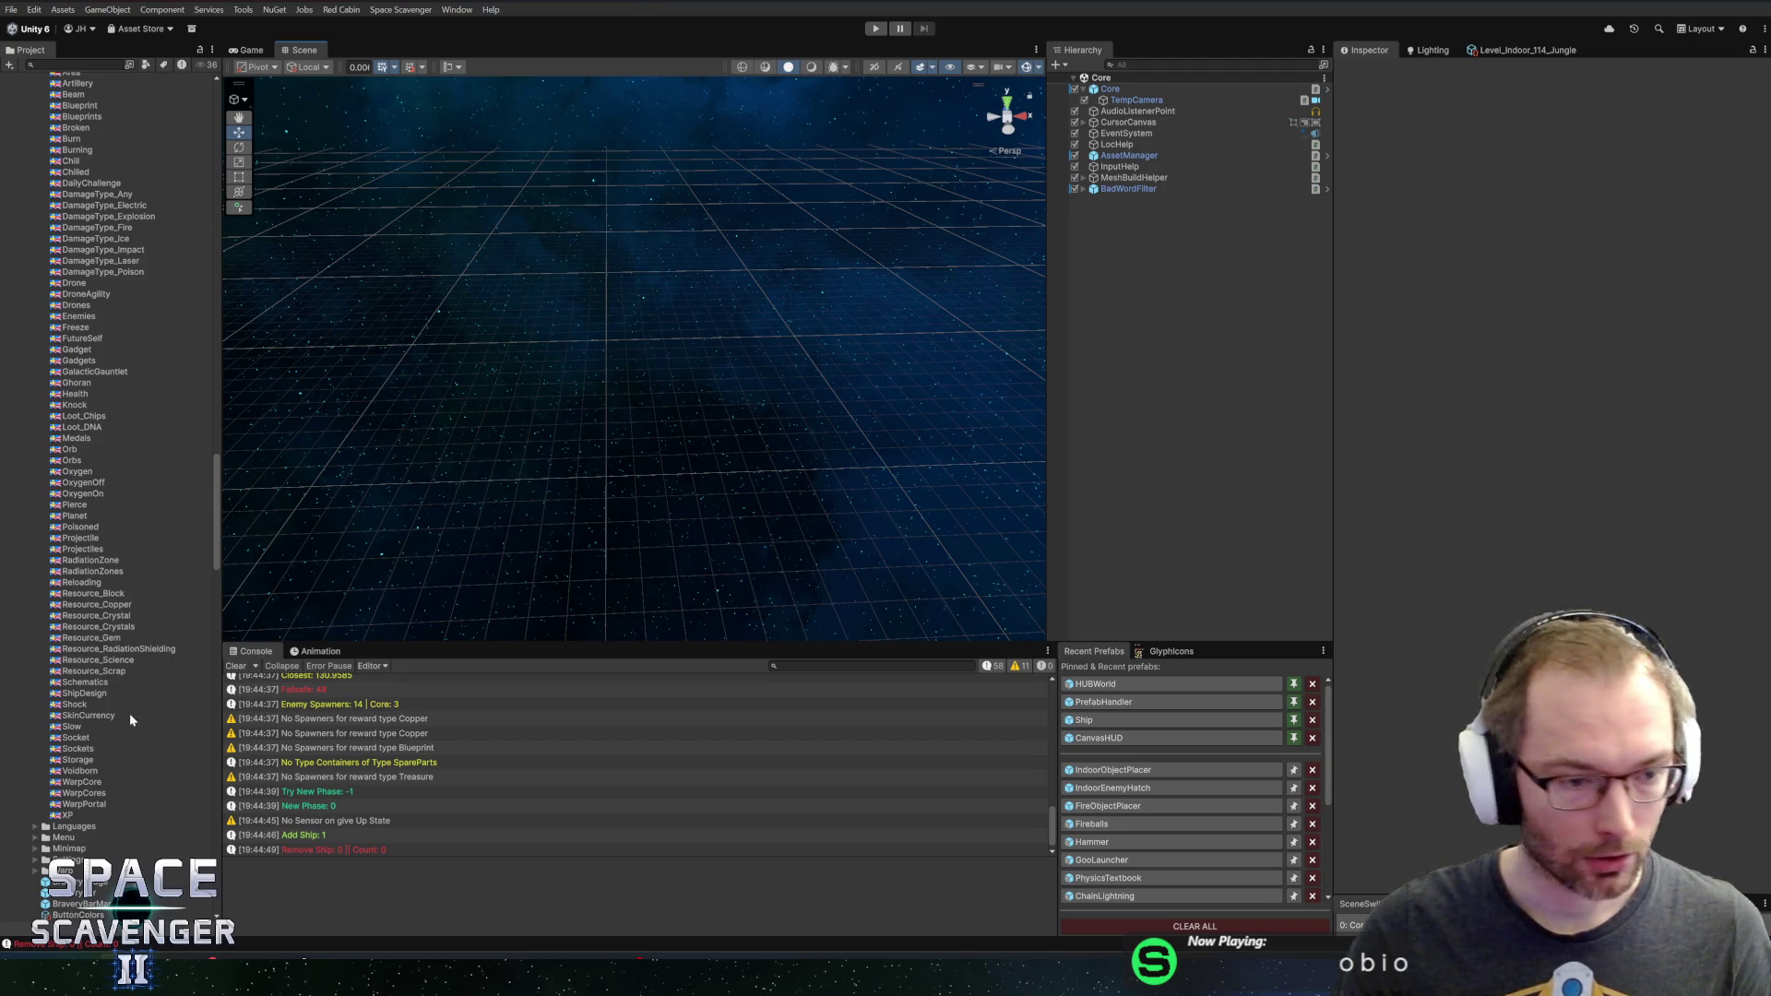
pyautogui.scroll(2, 120, 682)
pyautogui.scroll(20, 111, 644)
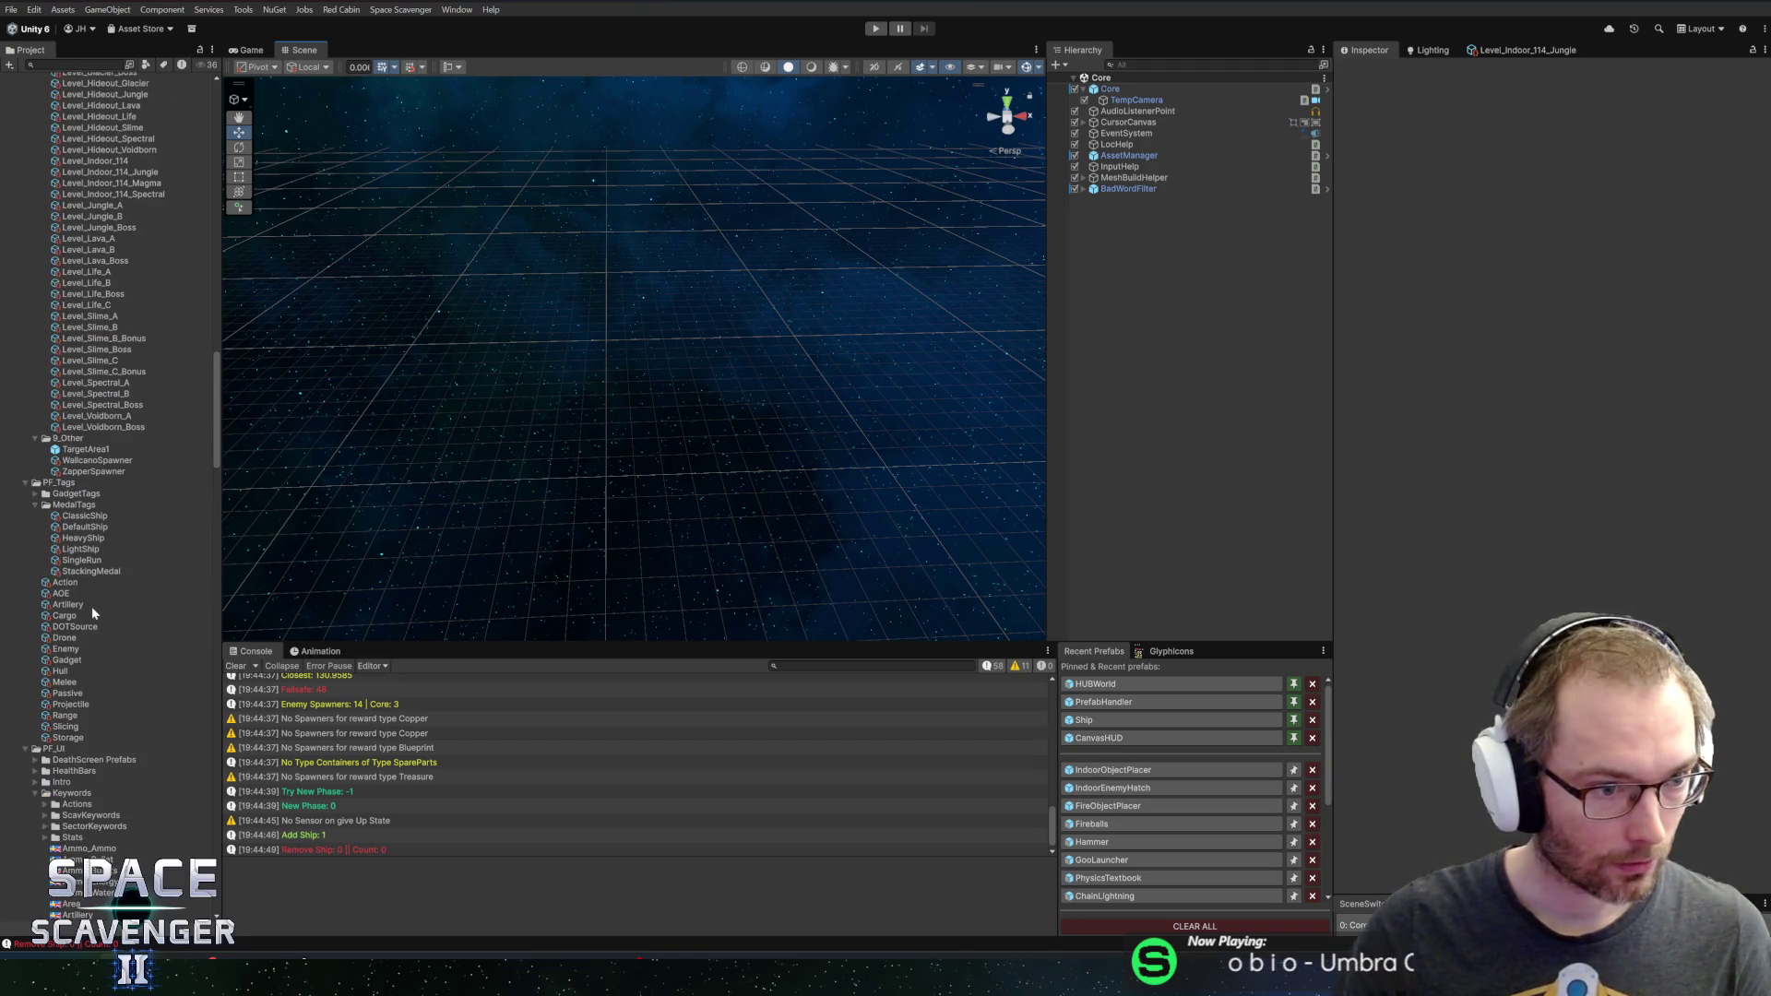
pyautogui.click(152, 469)
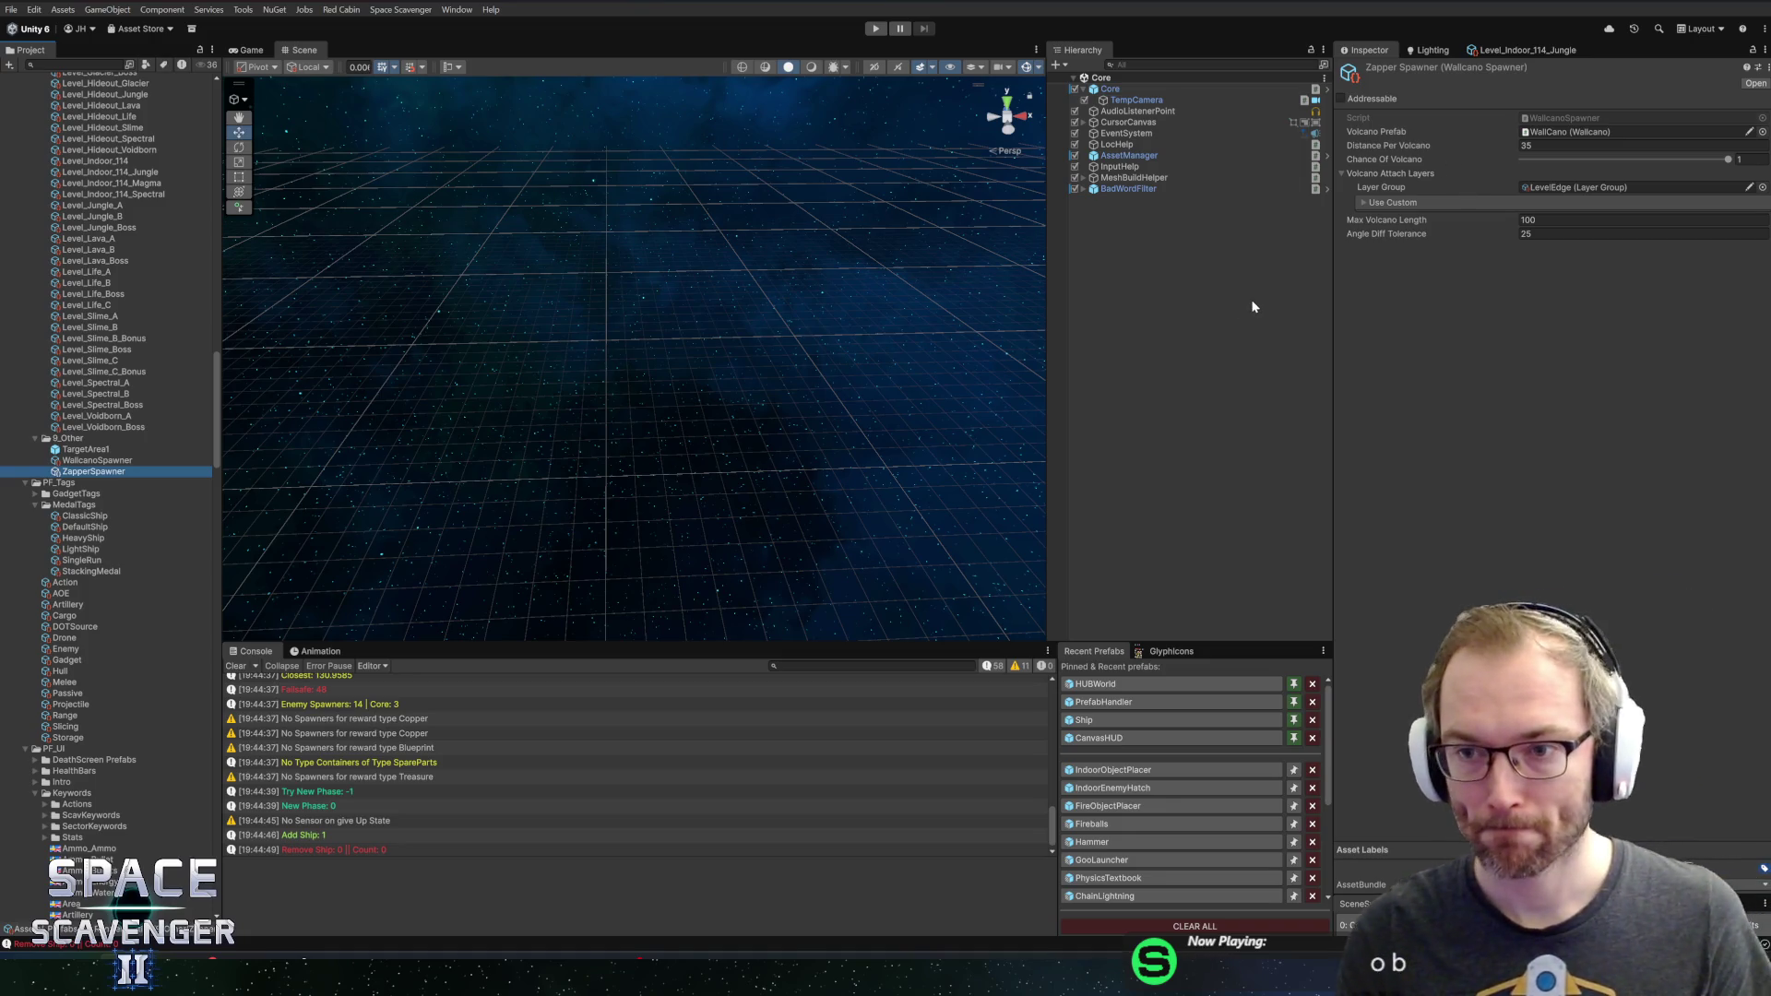
pyautogui.hotkey('alt', 'Tab')
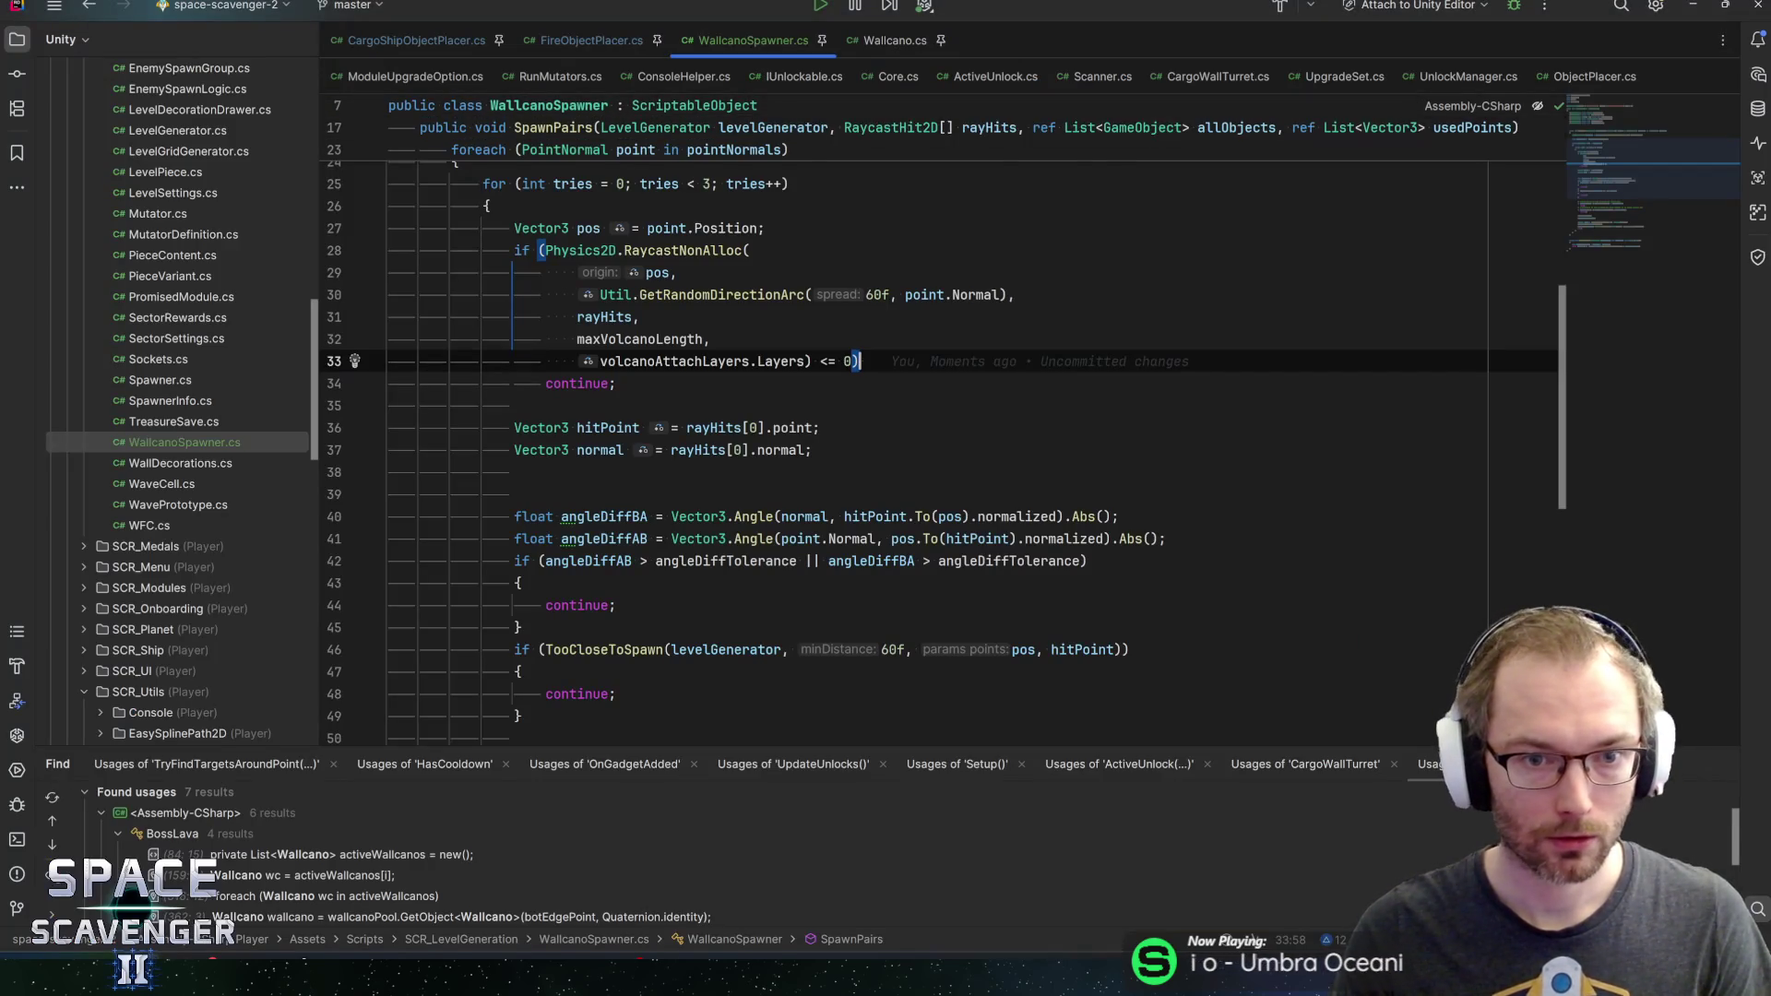
# Set a breakpoint on line 21's base.PlaceObjects in CargoShipObjectPlacer.cs and attach to Unity Editor
pyautogui.scroll(5, 751, 148)
pyautogui.click(615, 40)
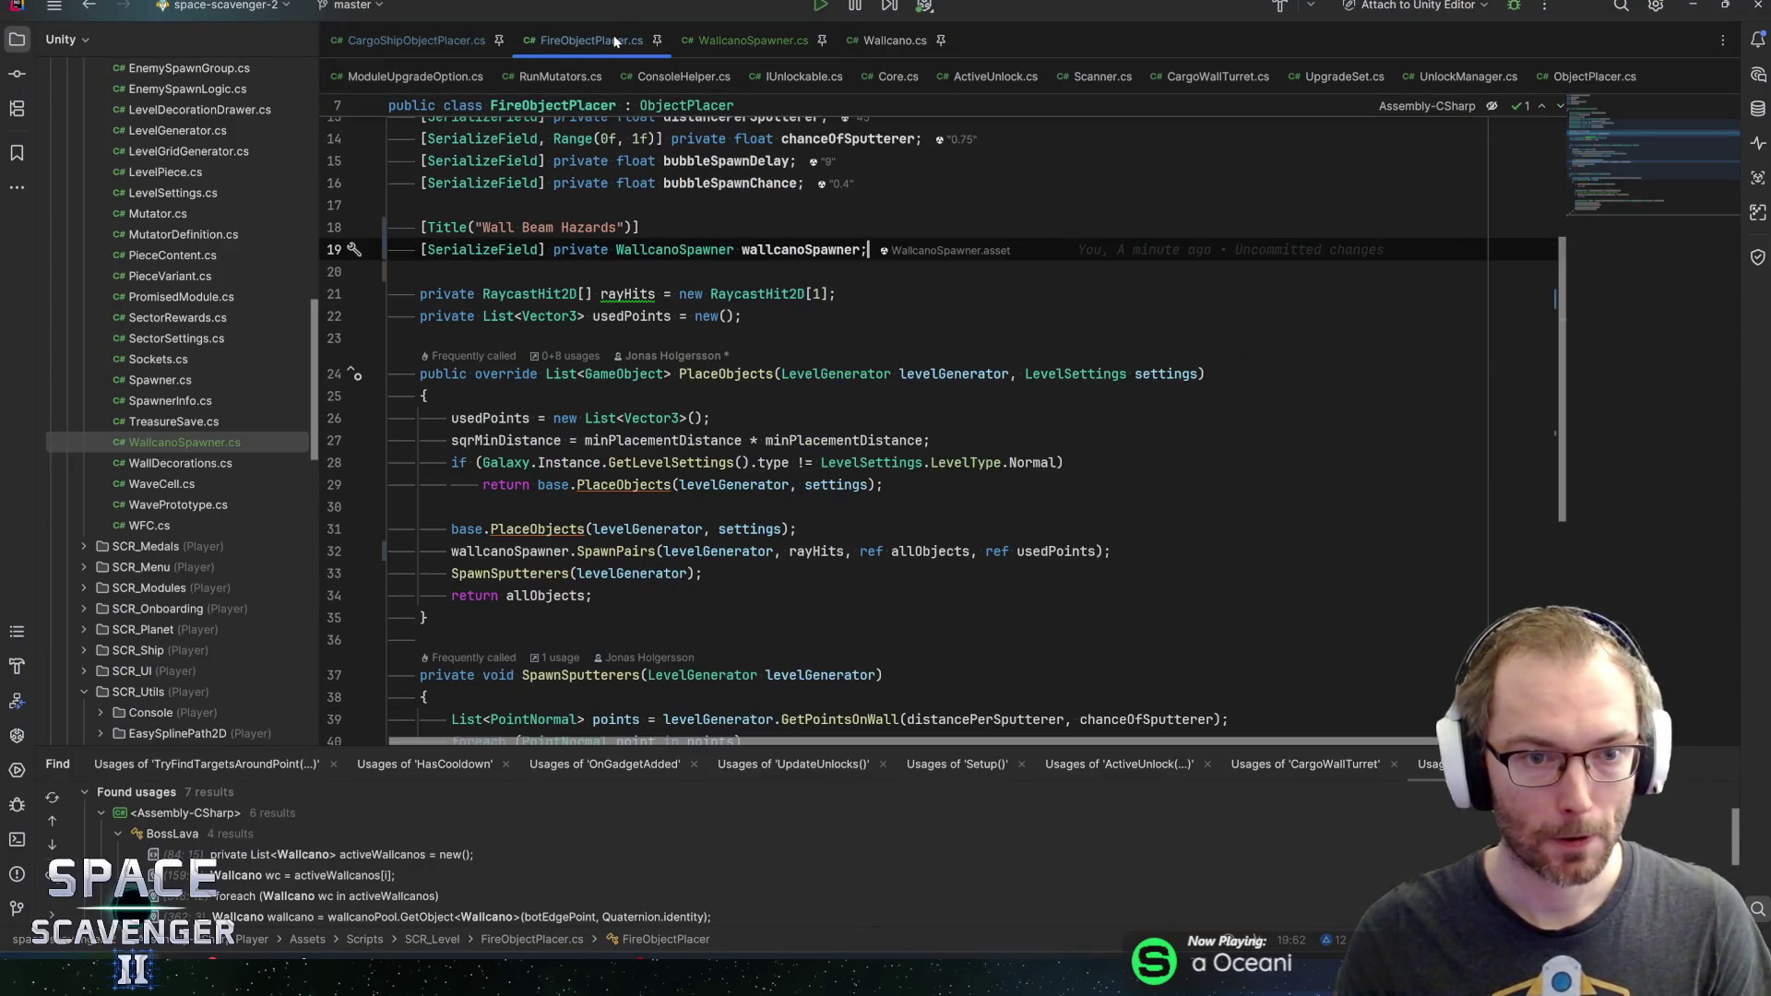
pyautogui.click(454, 40)
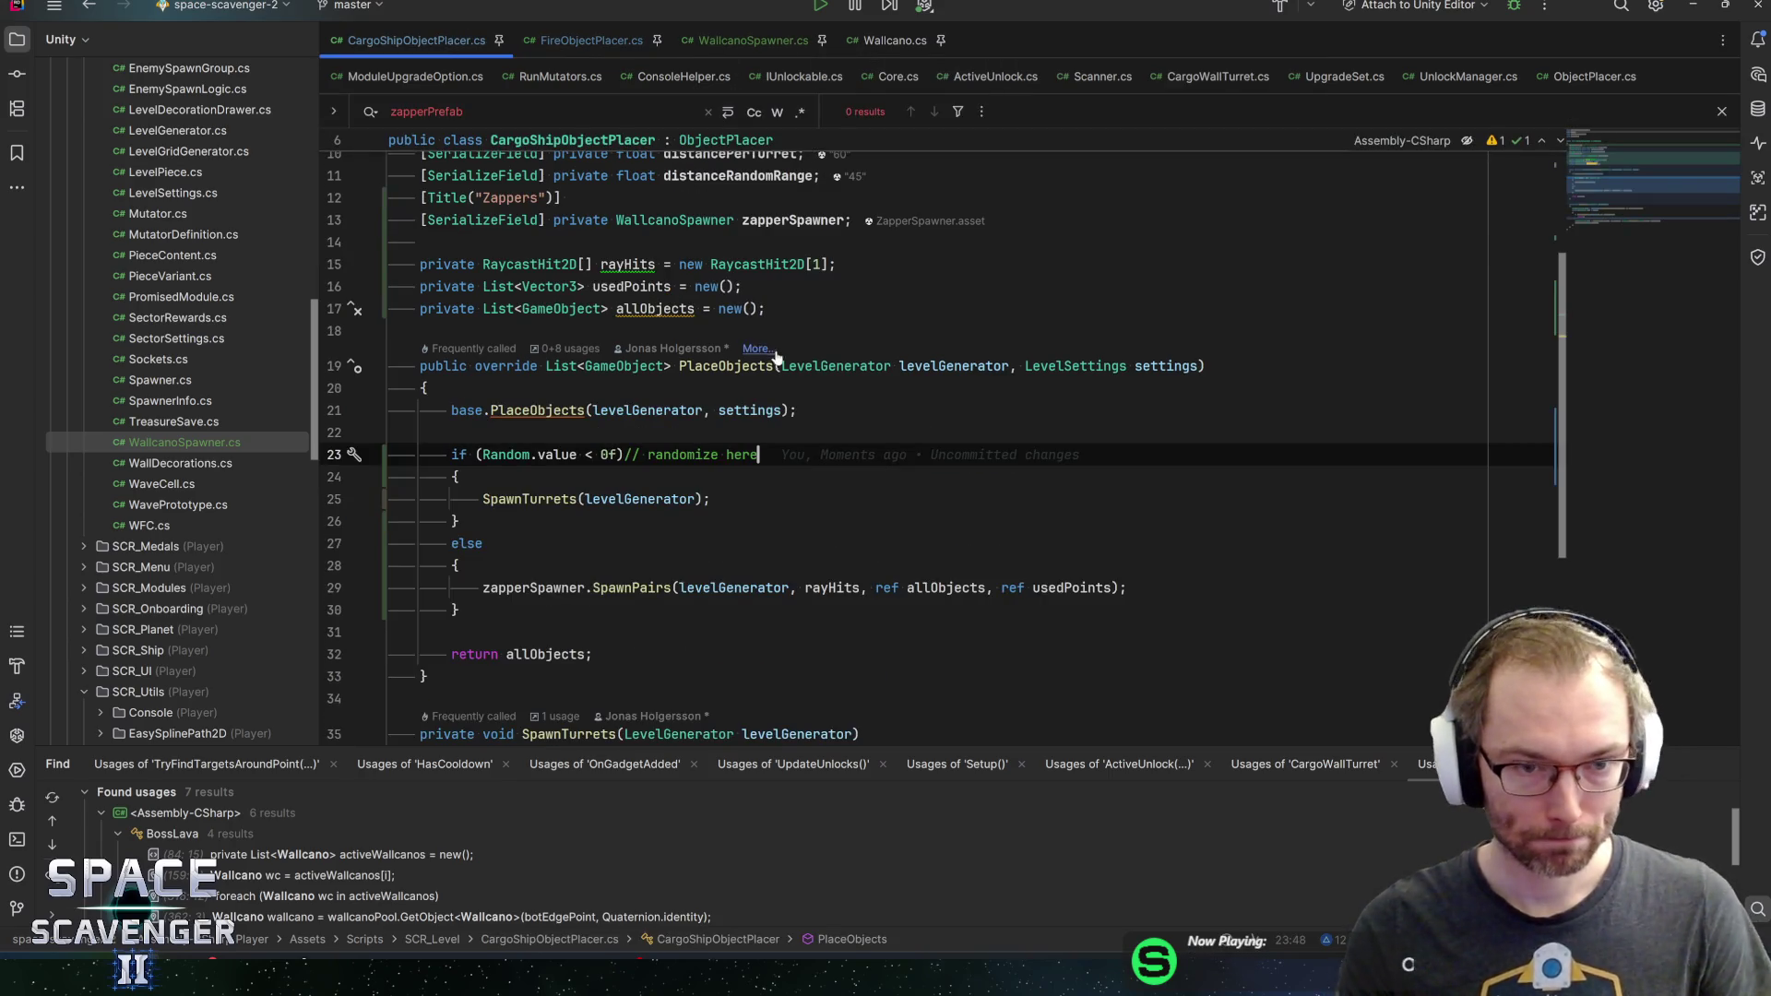
pyautogui.click(522, 410)
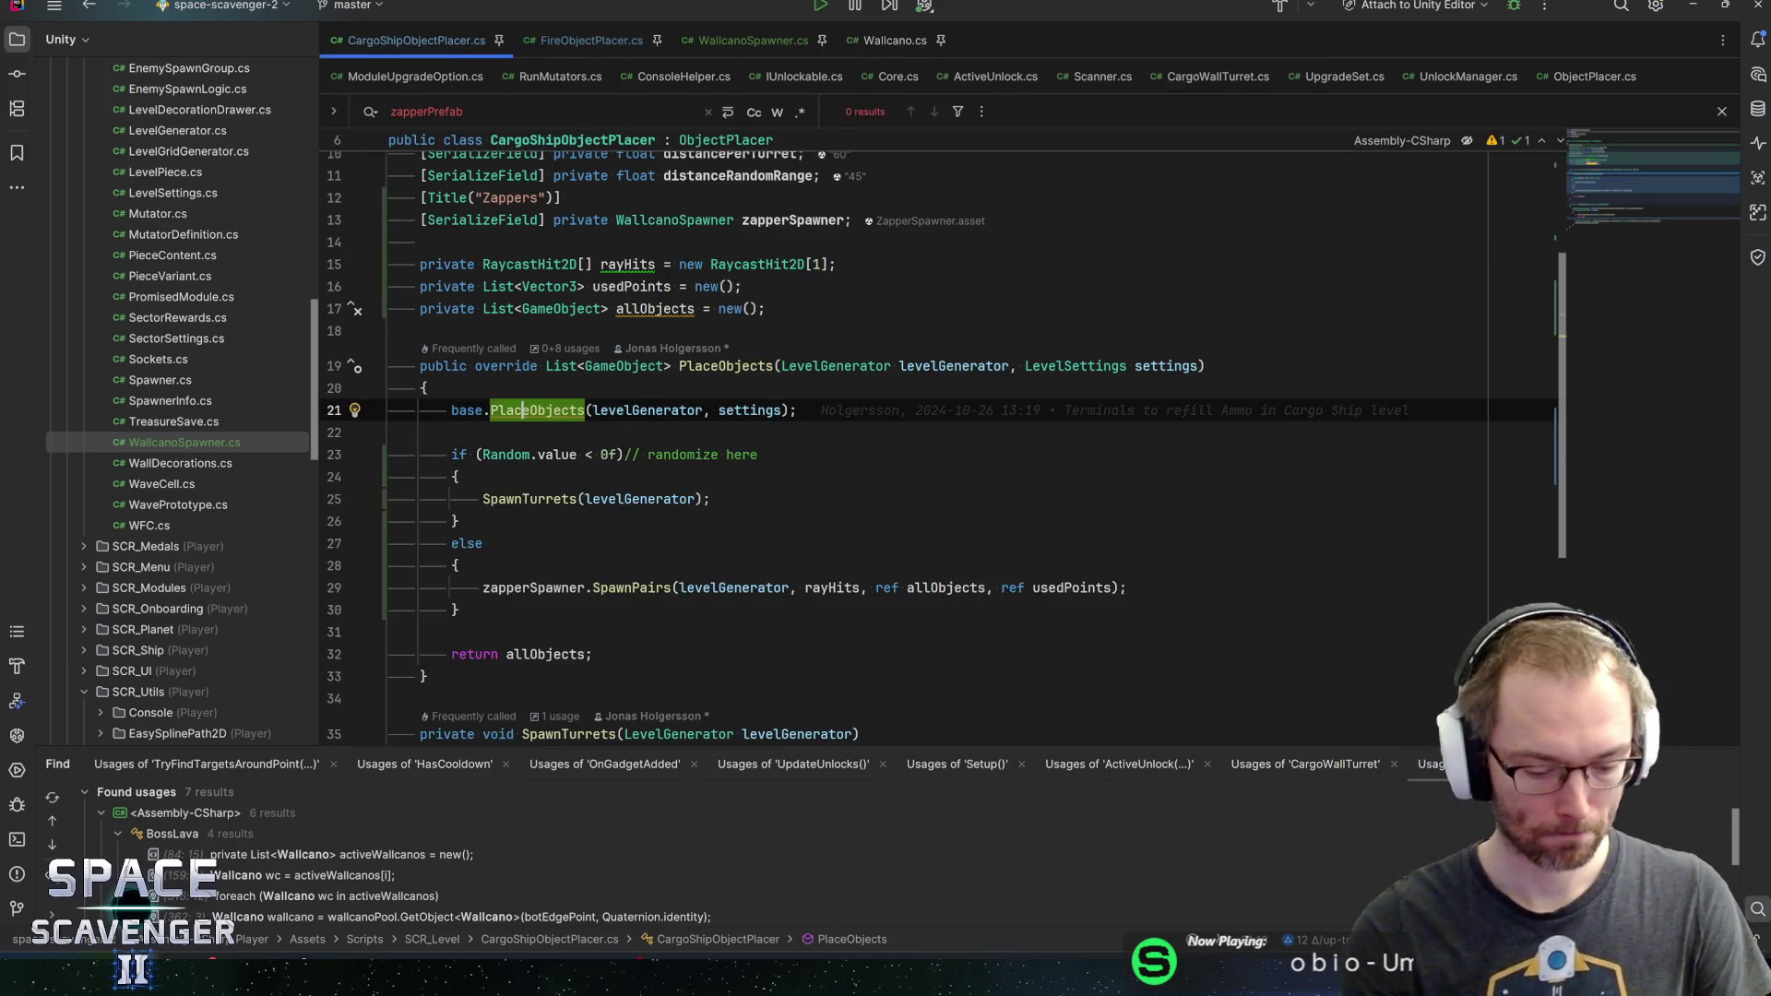
pyautogui.press('F9')
pyautogui.press('F5')
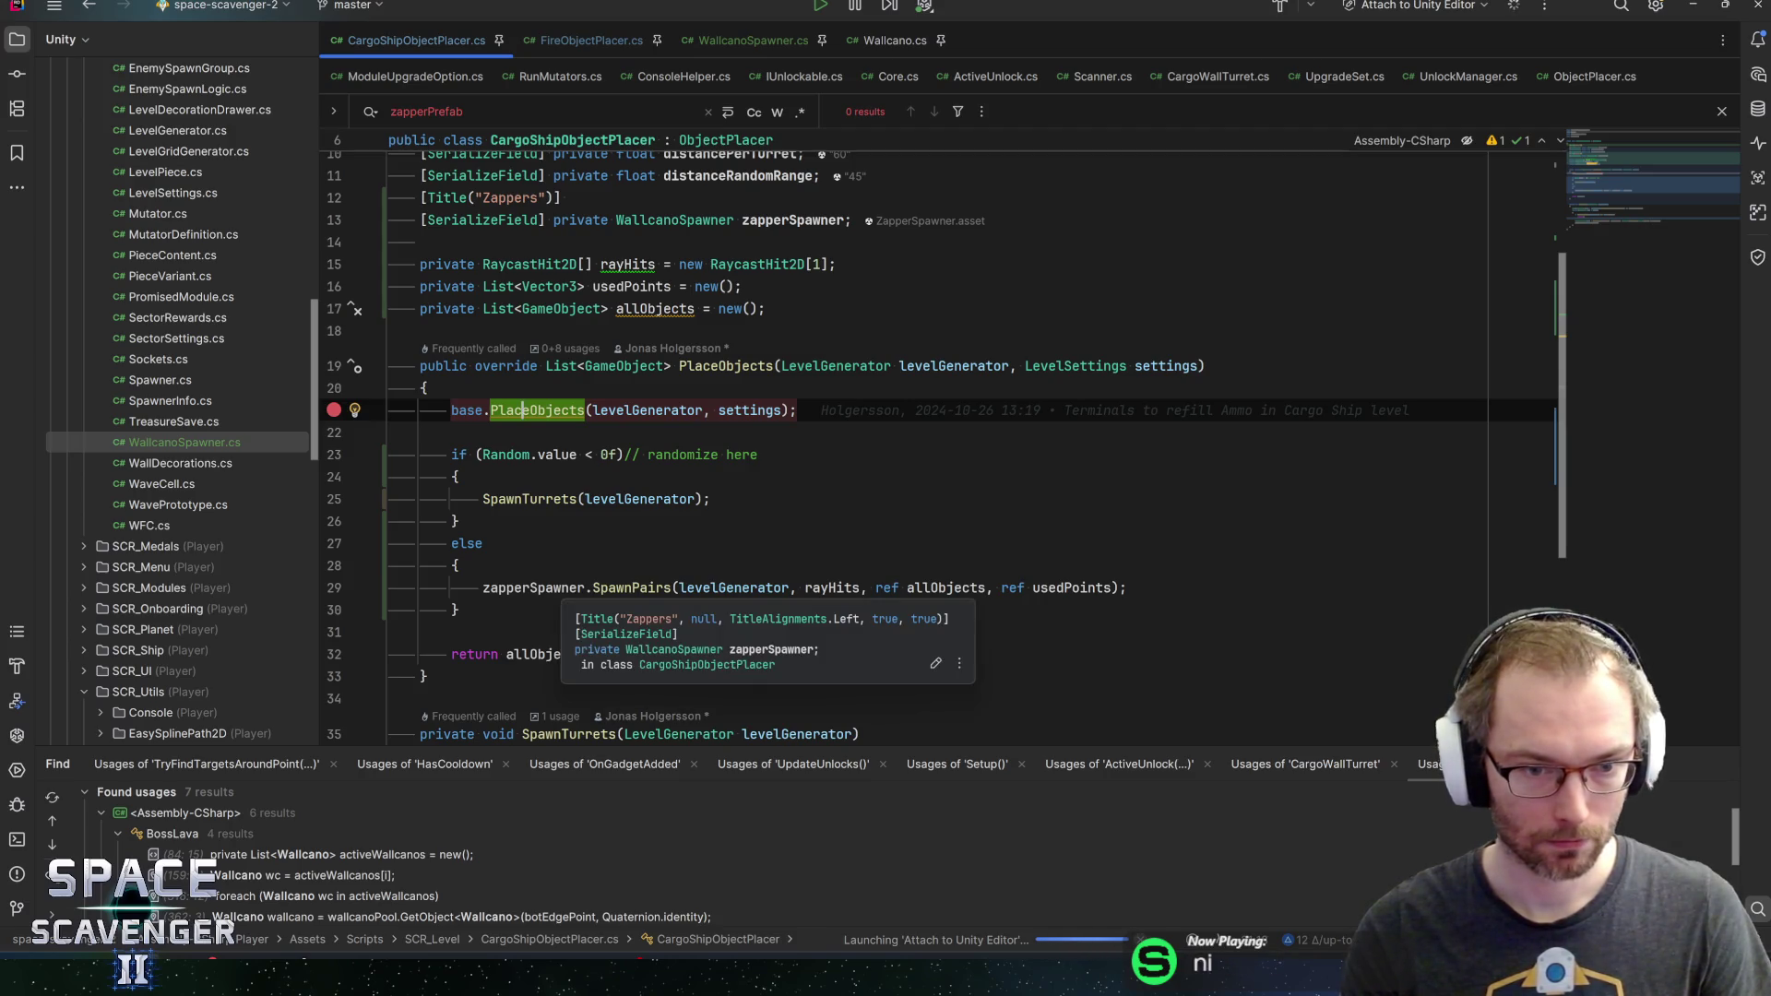
# Review WallcanoSpawner's SpawnPairs method, then start the game in Unity Play mode
pyautogui.keyDown('ctrl'); pyautogui.click(631, 587); pyautogui.keyUp('ctrl')
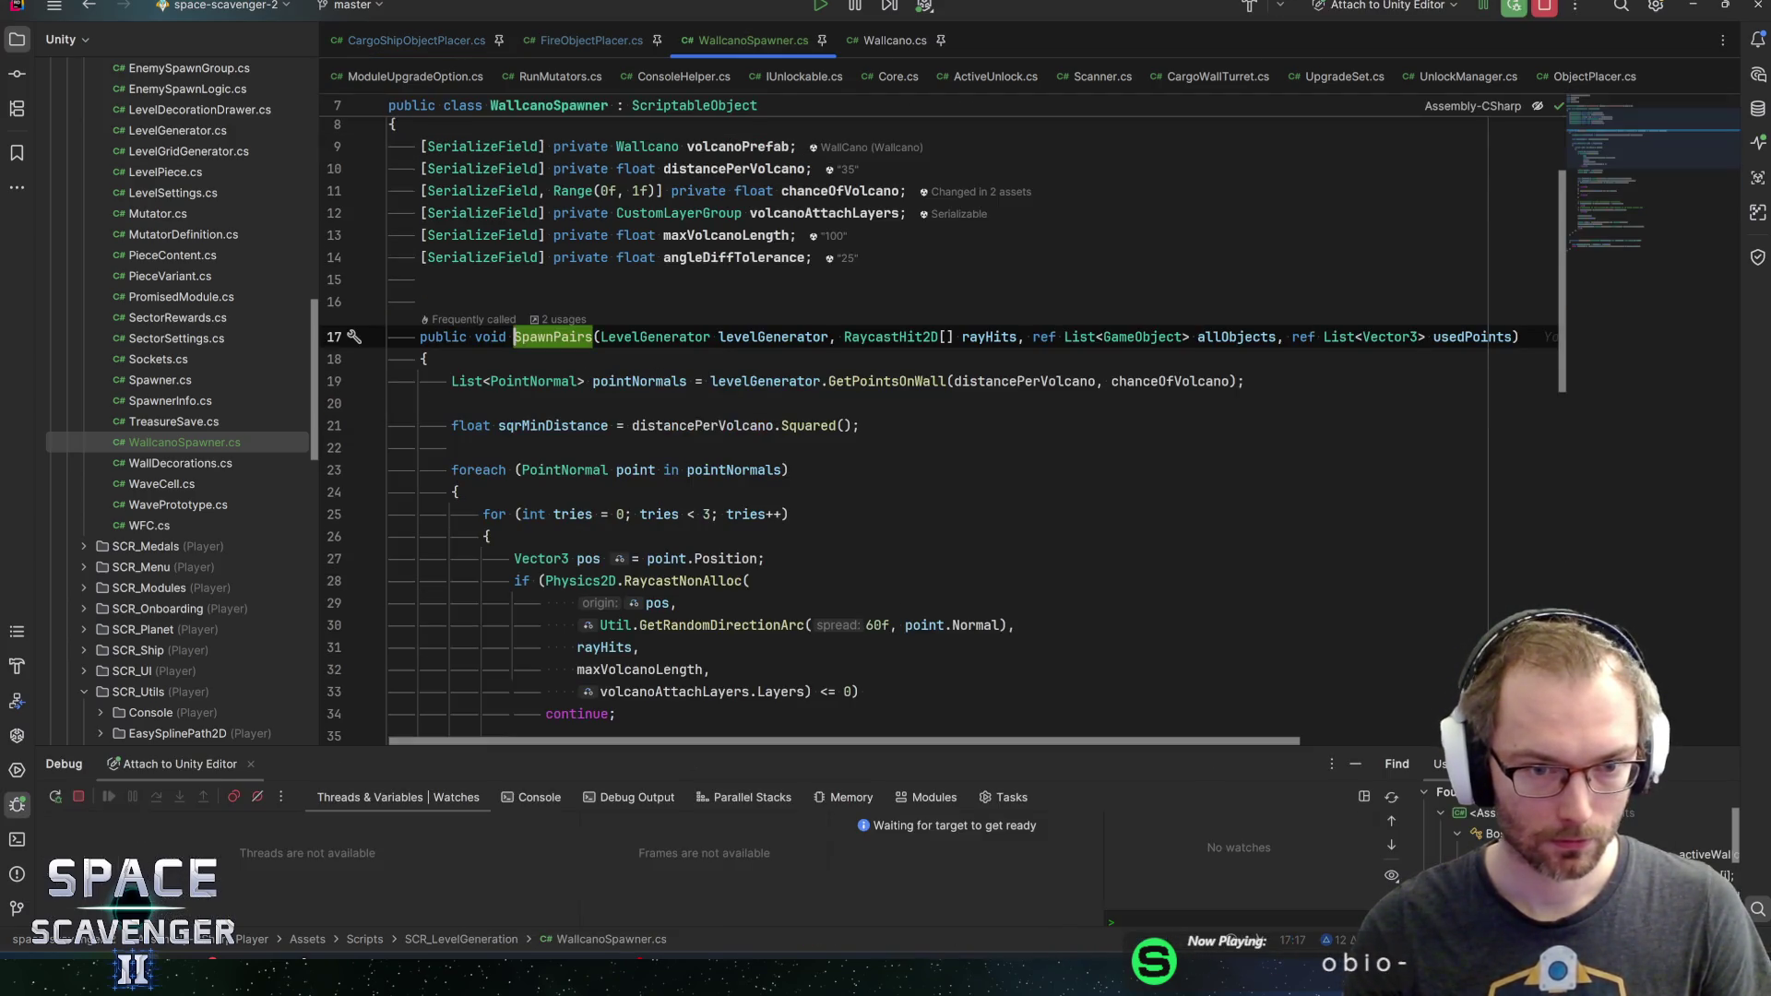
pyautogui.scroll(-8, 923, 462)
pyautogui.scroll(-5, 922, 461)
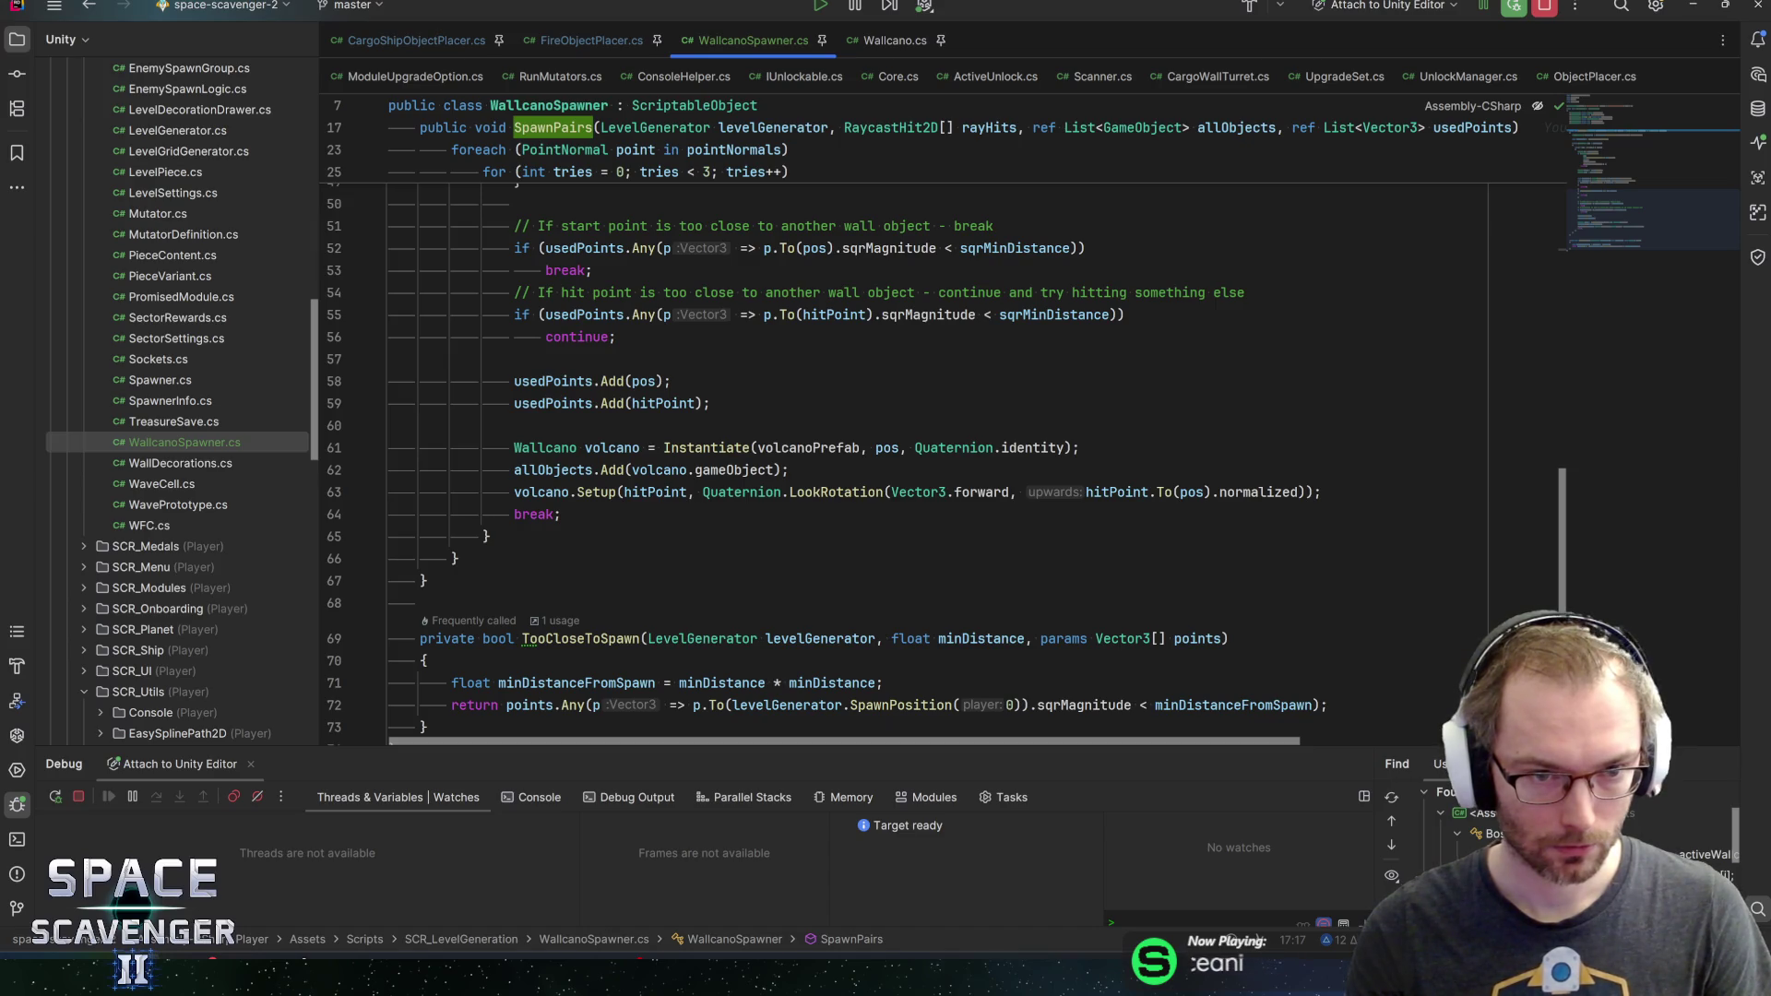
pyautogui.hotkey('alt', 'Tab')
pyautogui.click(876, 28)
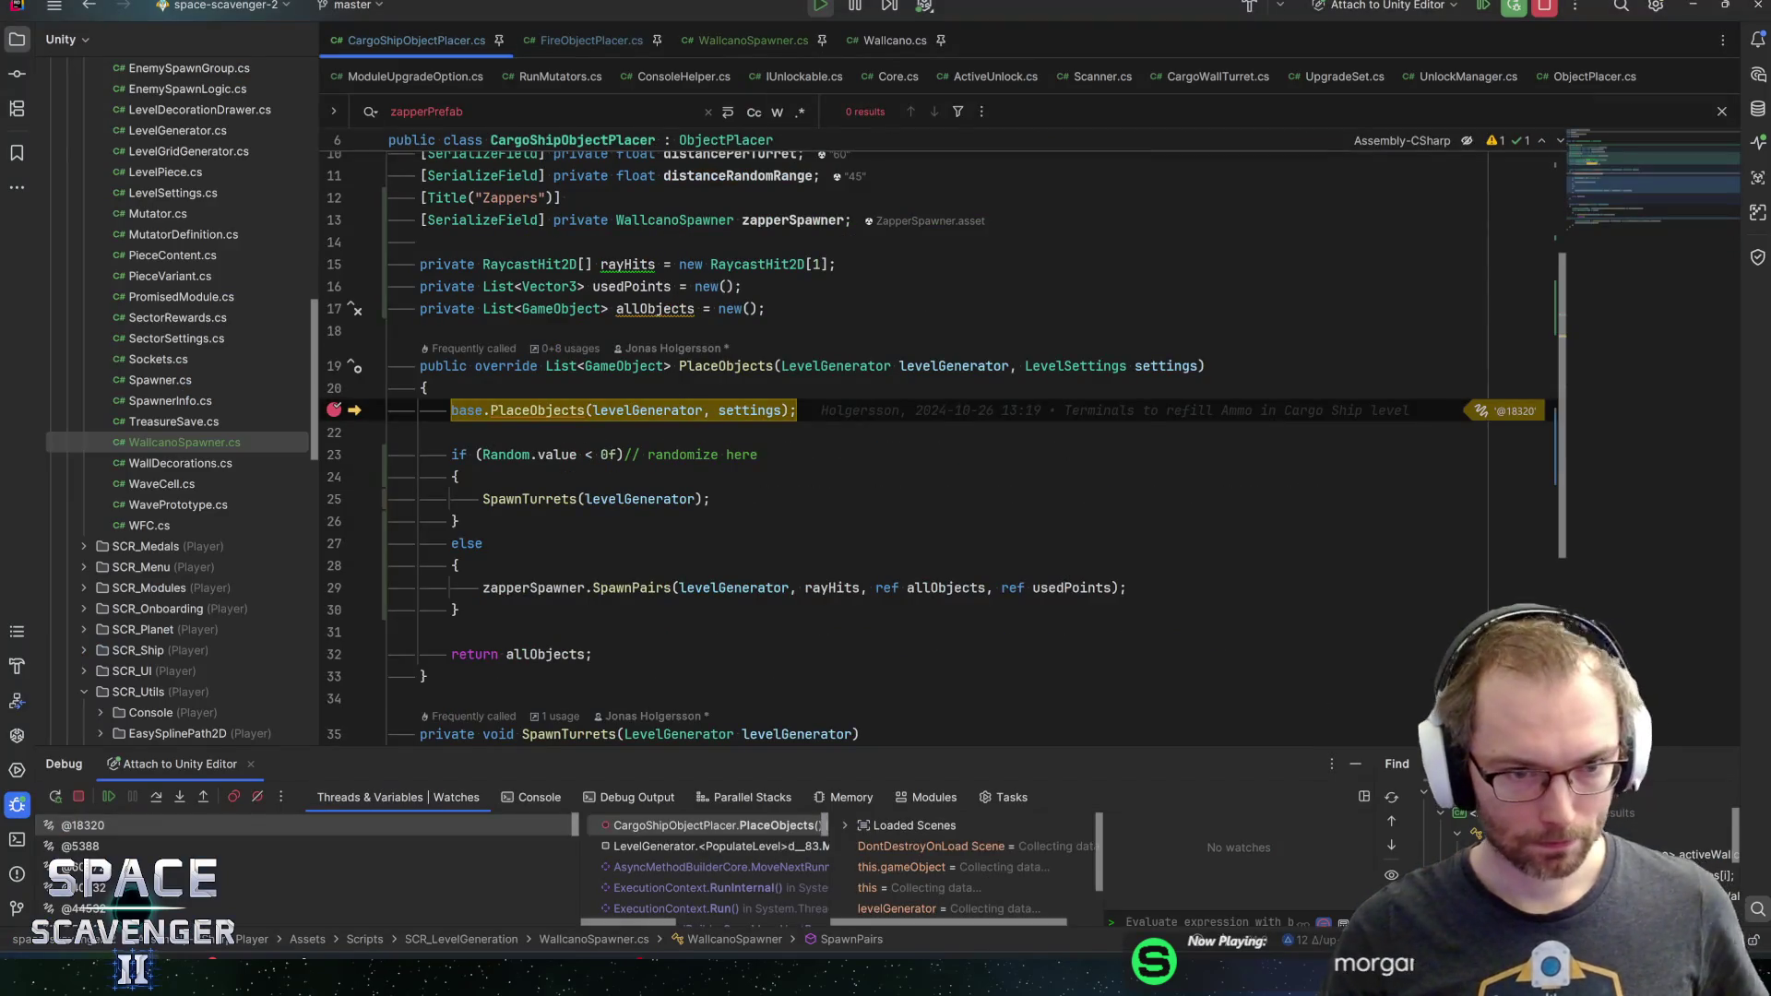
# Step into WallcanoSpawner's SpawnPairs and through its retry loop to the raycast check
pyautogui.press('F10')
pyautogui.press('F10')
pyautogui.press('F10')
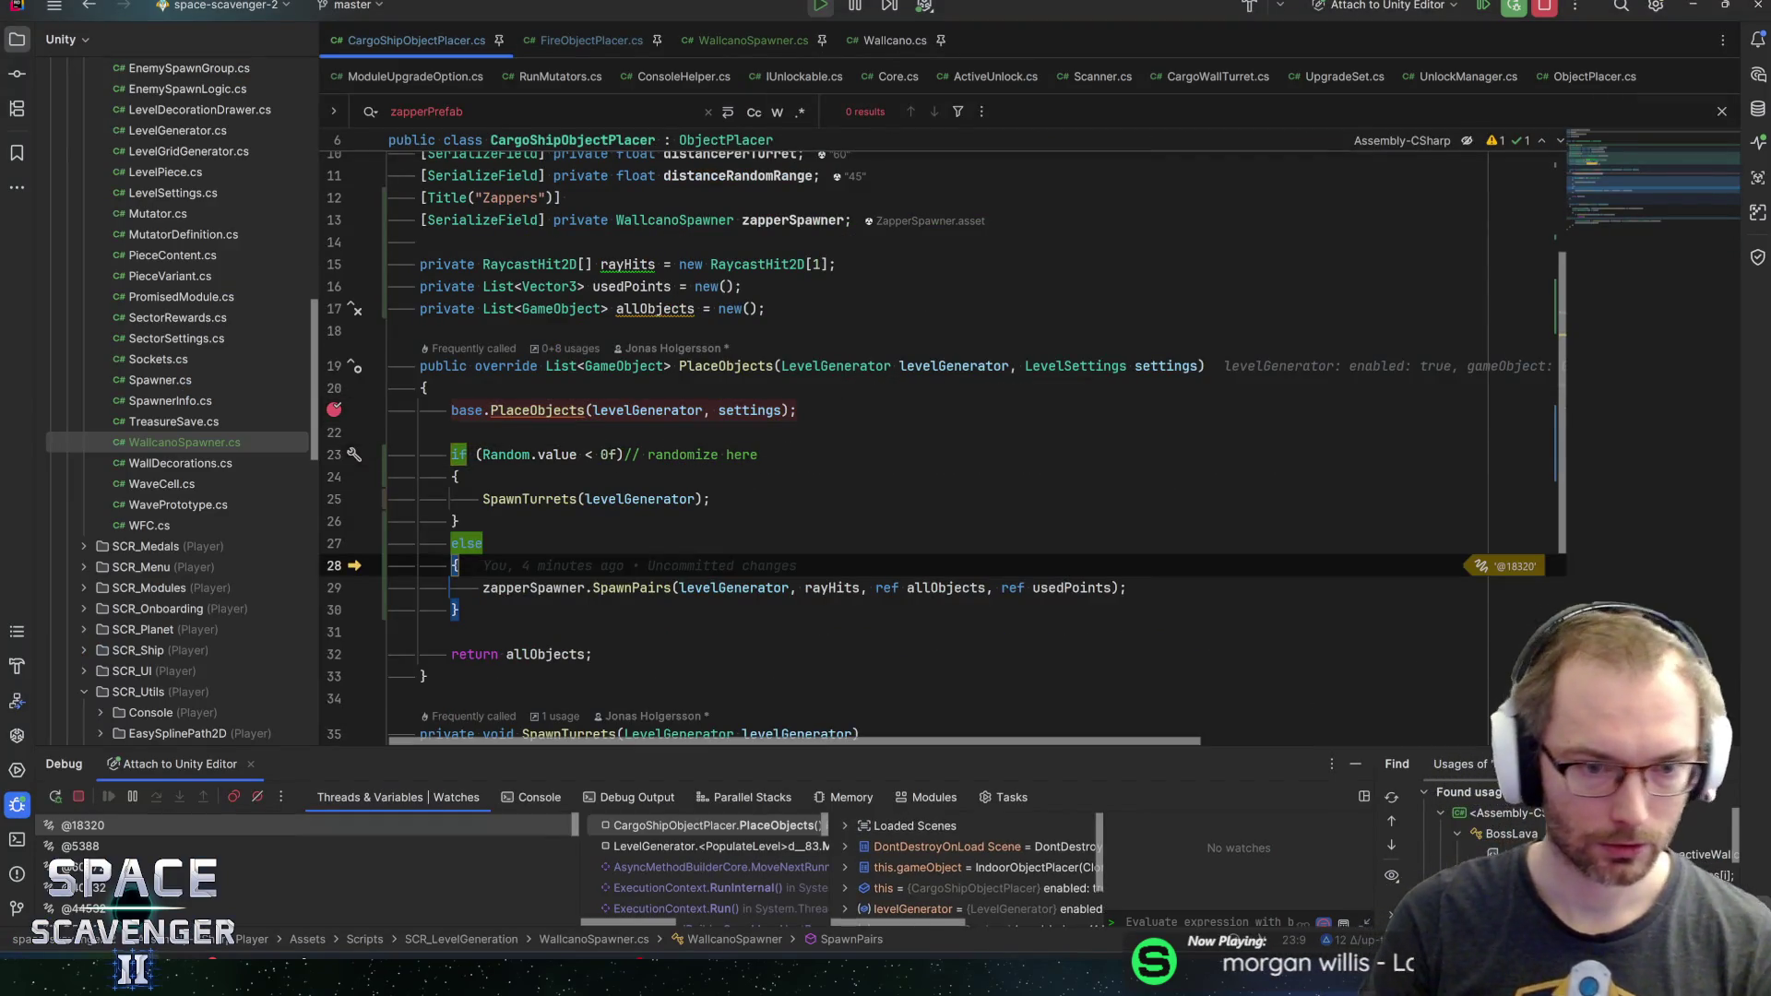
pyautogui.press('F11')
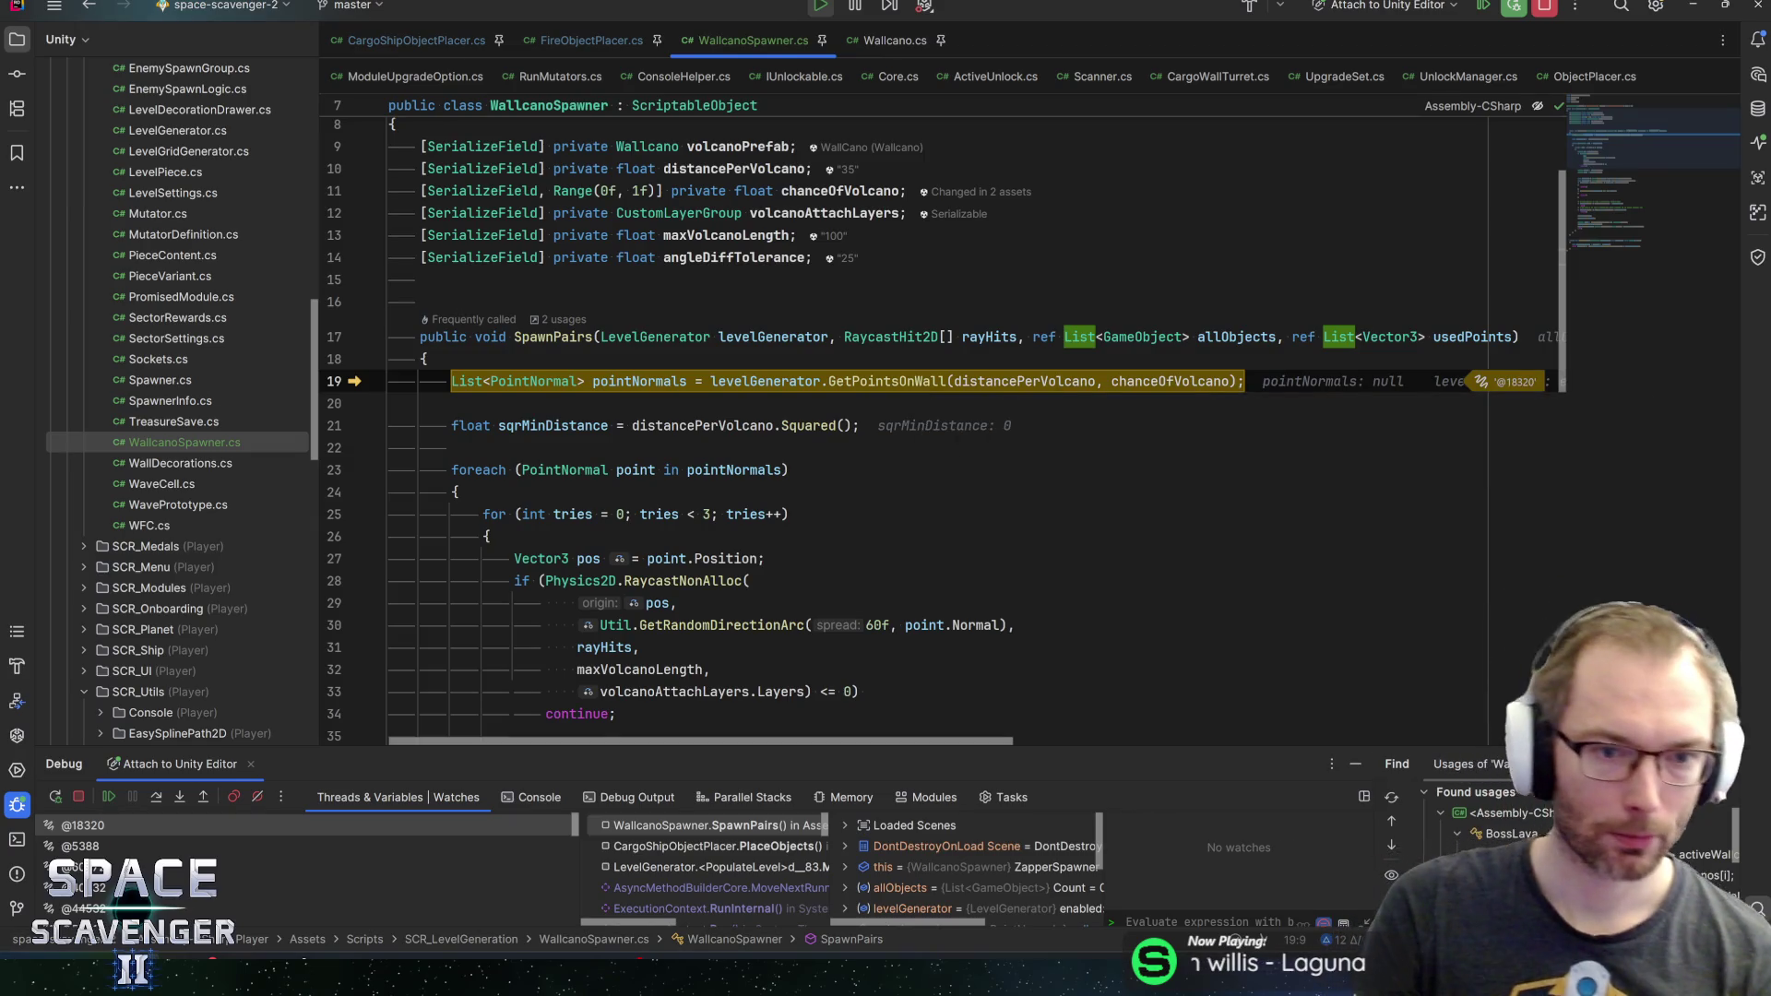
pyautogui.press('F10')
pyautogui.press('F10')
pyautogui.press('F10')
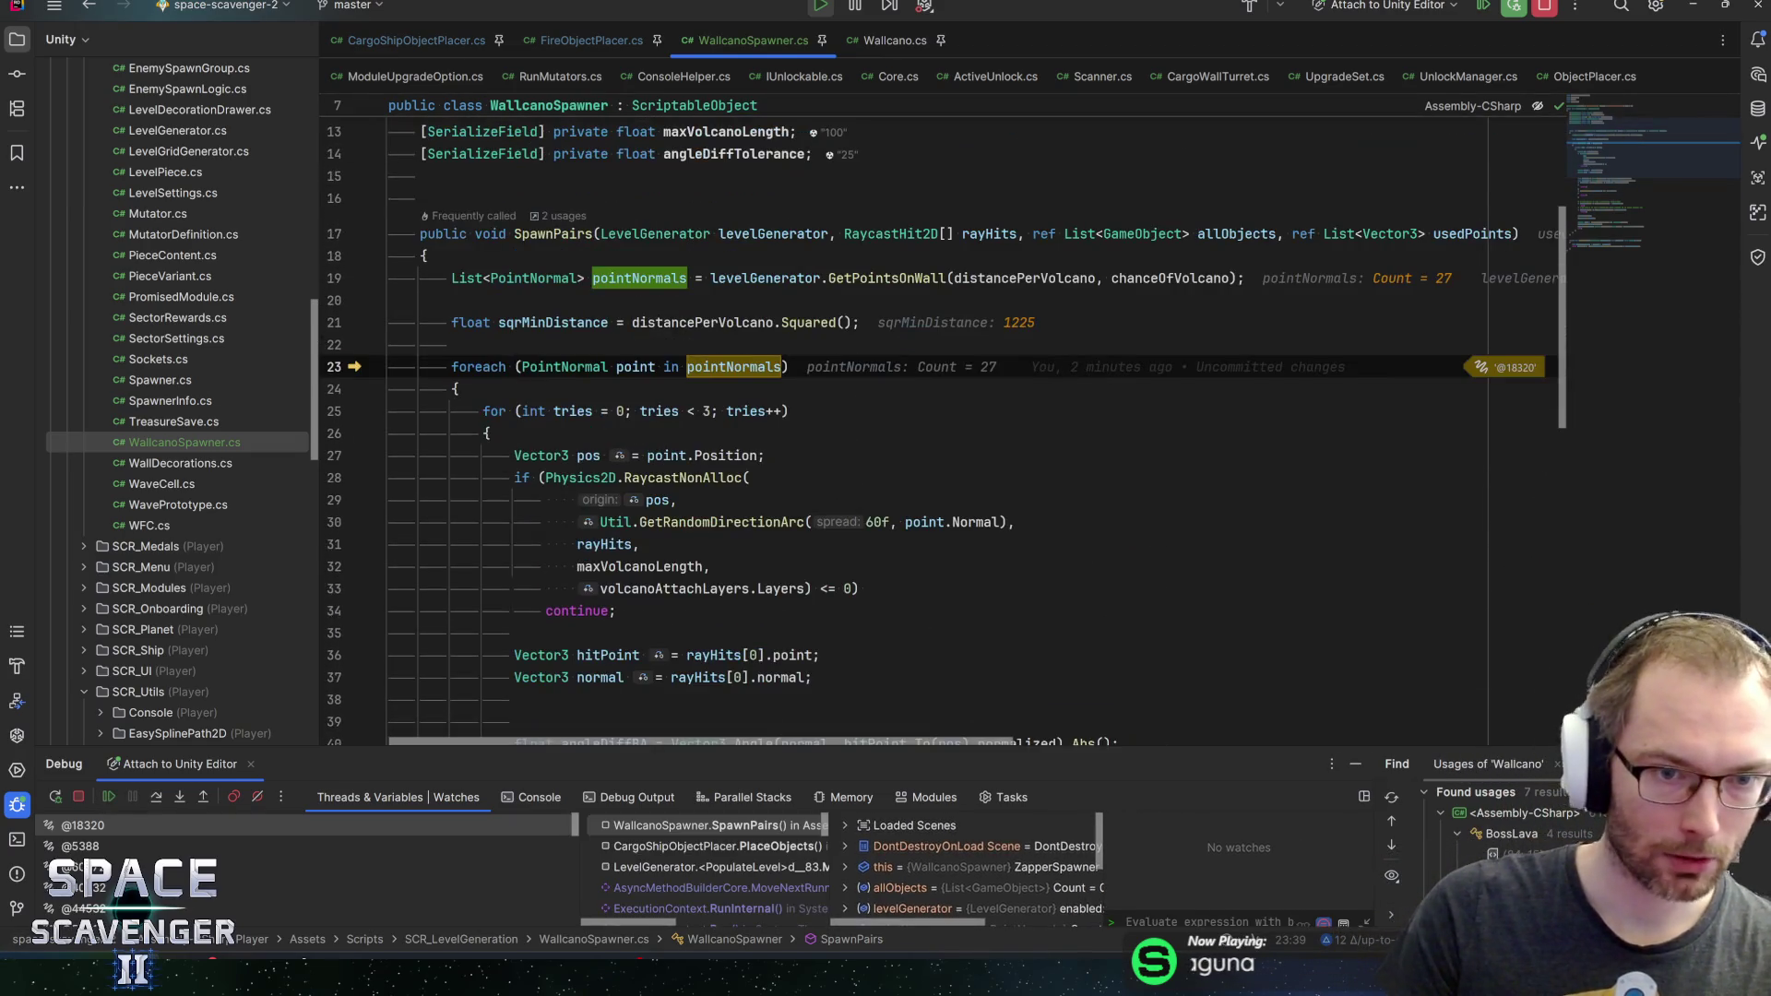
pyautogui.press('F5')
pyautogui.press('F10')
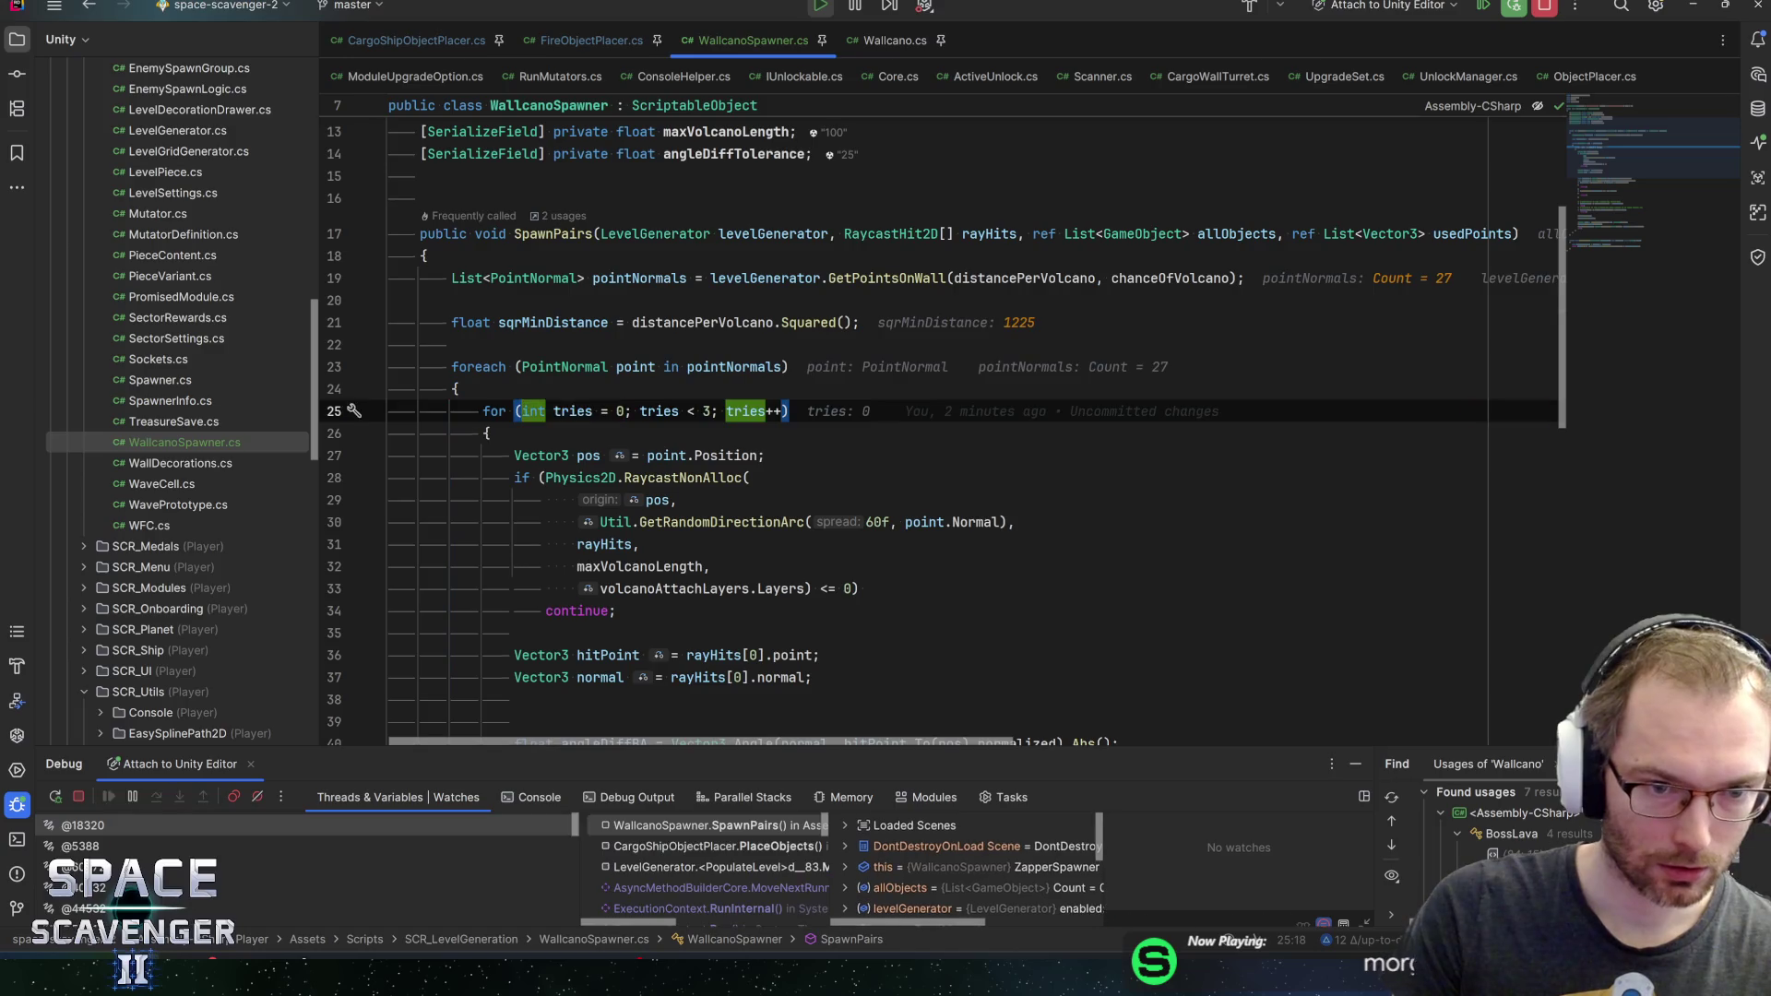
pyautogui.press('F10')
pyautogui.press('F10')
pyautogui.press('F10')
pyautogui.press('F10')
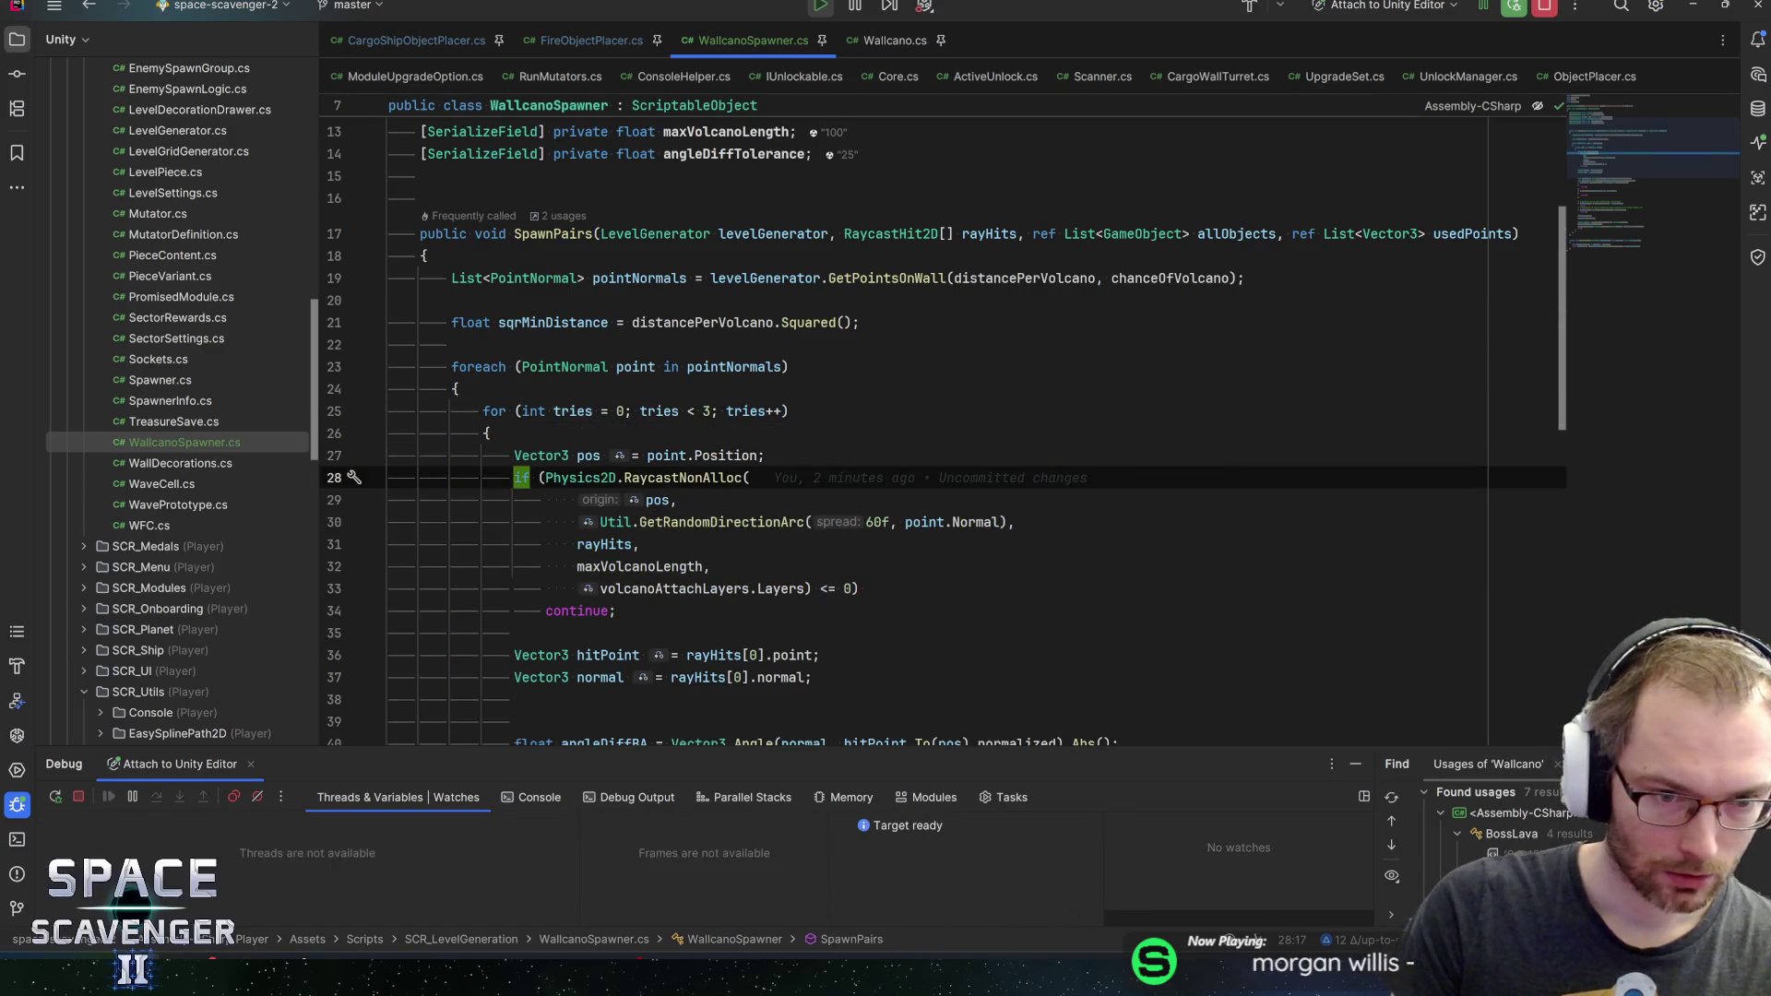
pyautogui.press('F10')
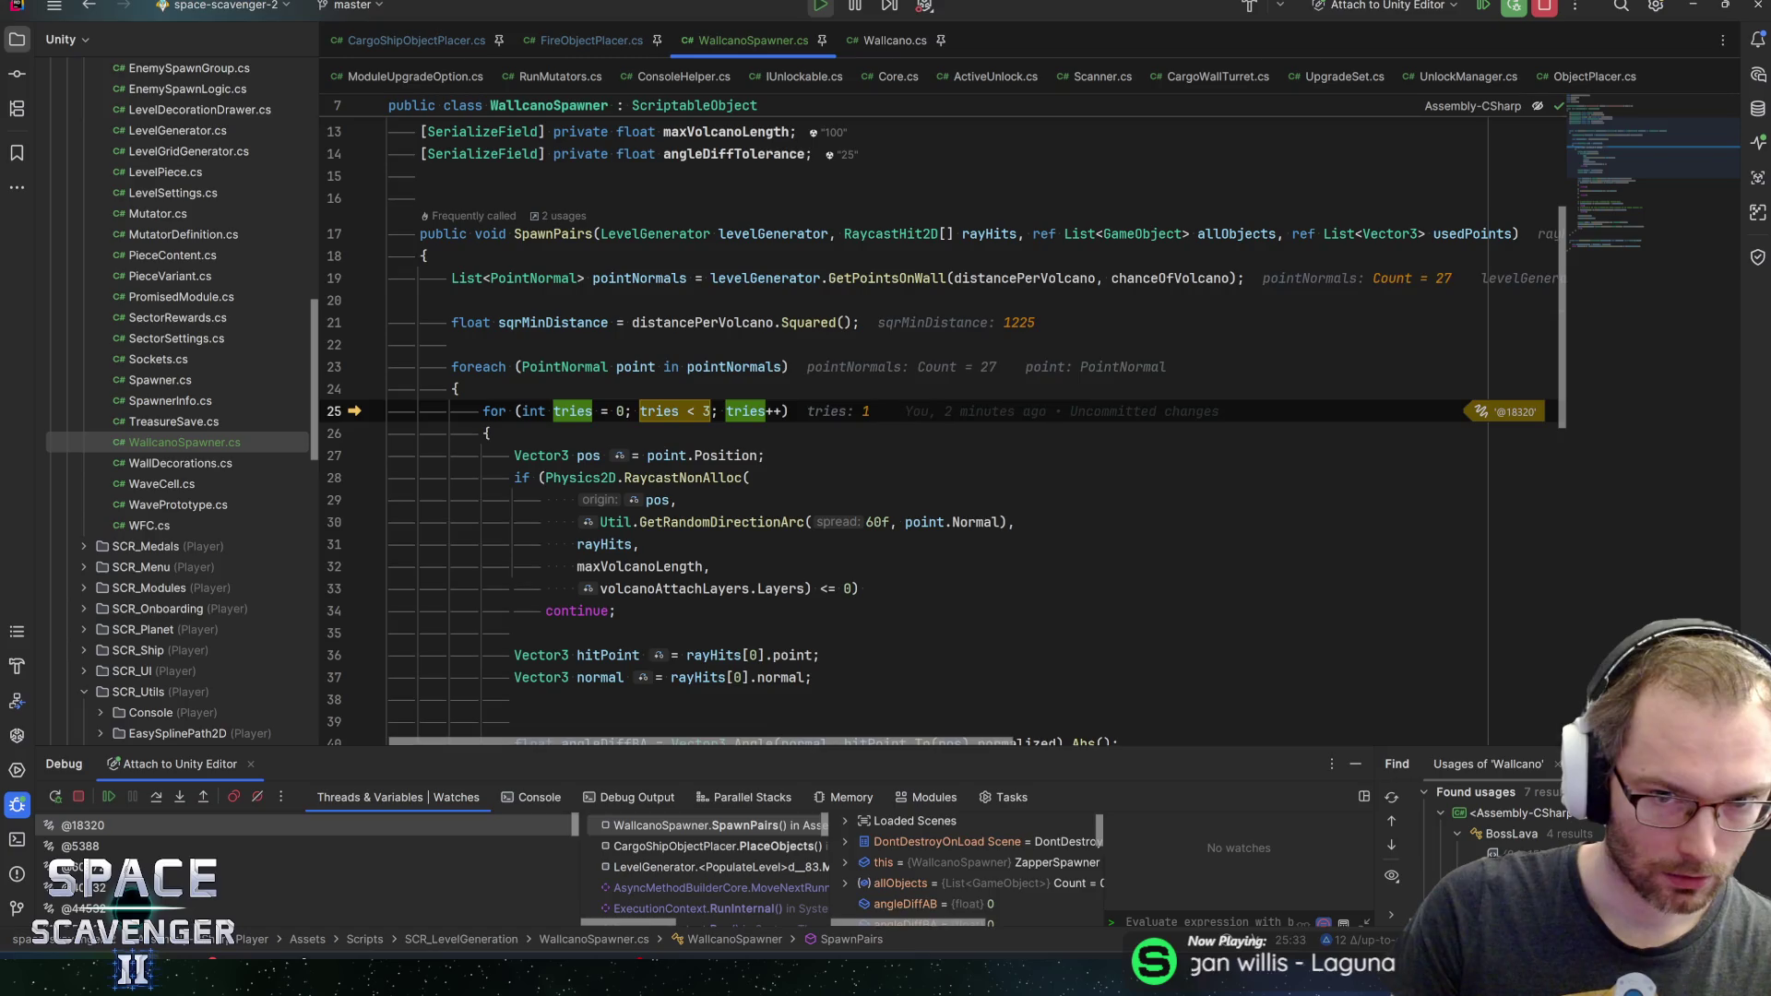
# Break on the hitPoint line and step past the angle tolerance check
pyautogui.moveTo(773, 235)
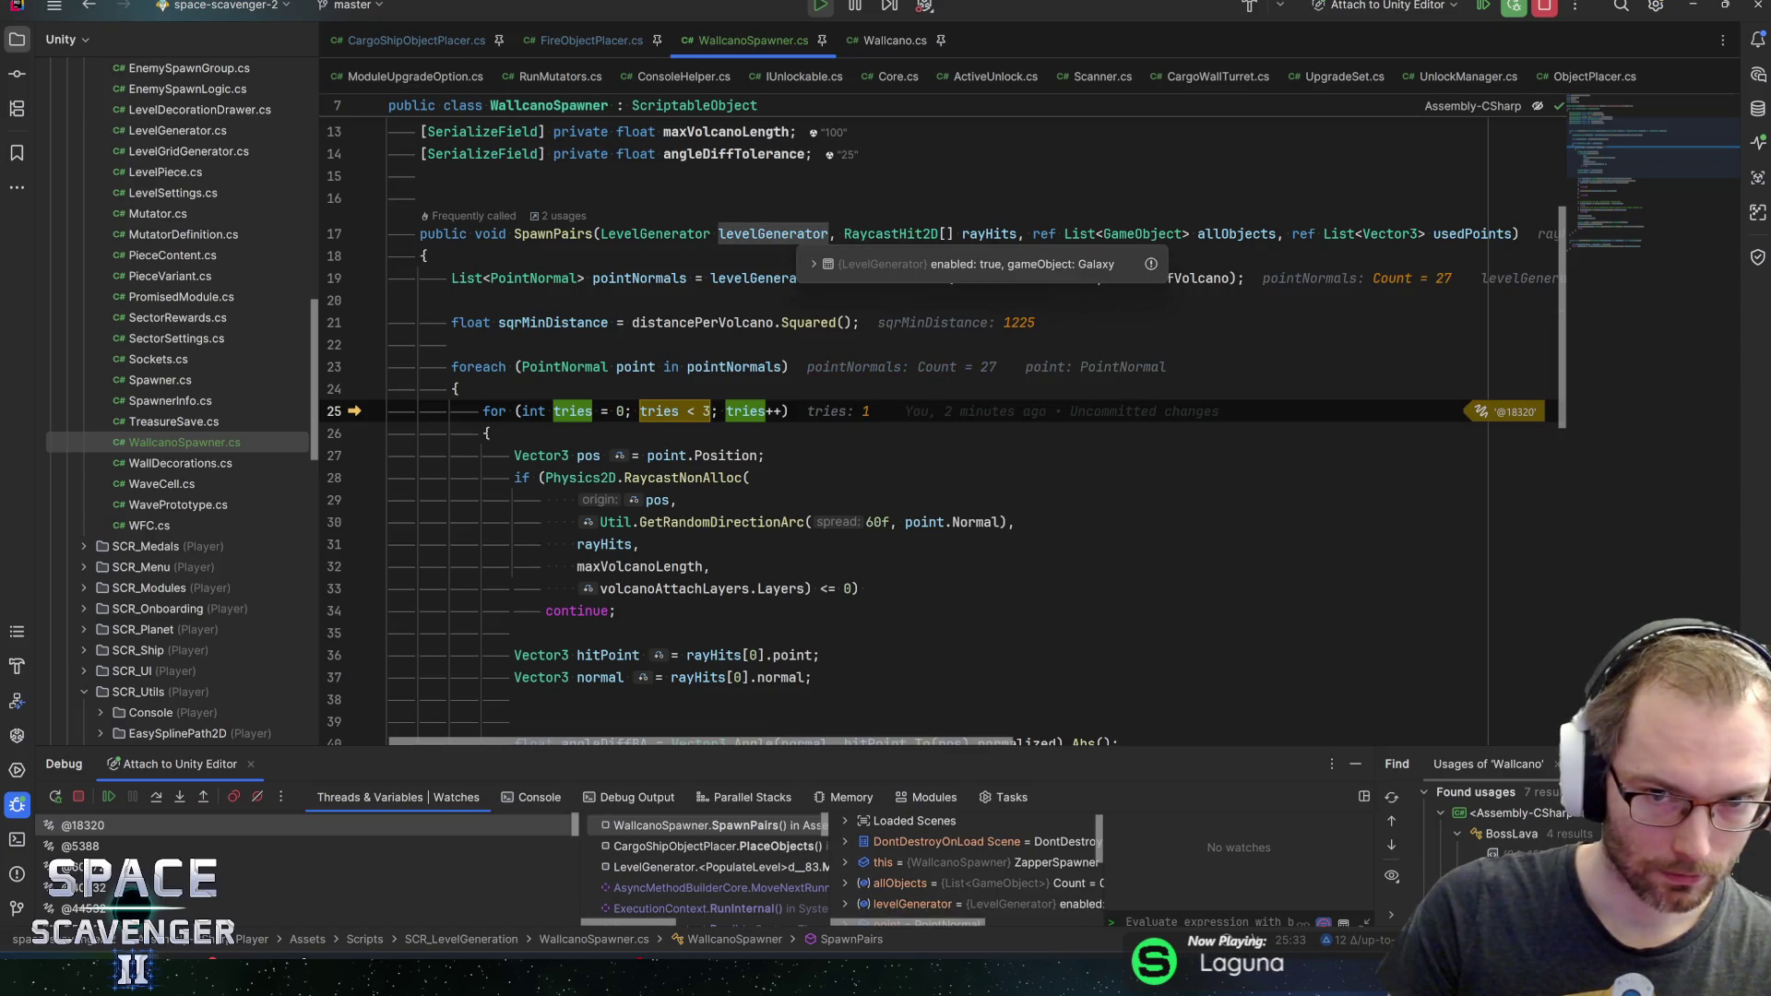
pyautogui.scroll(-3, 518, 456)
pyautogui.moveTo(518, 455)
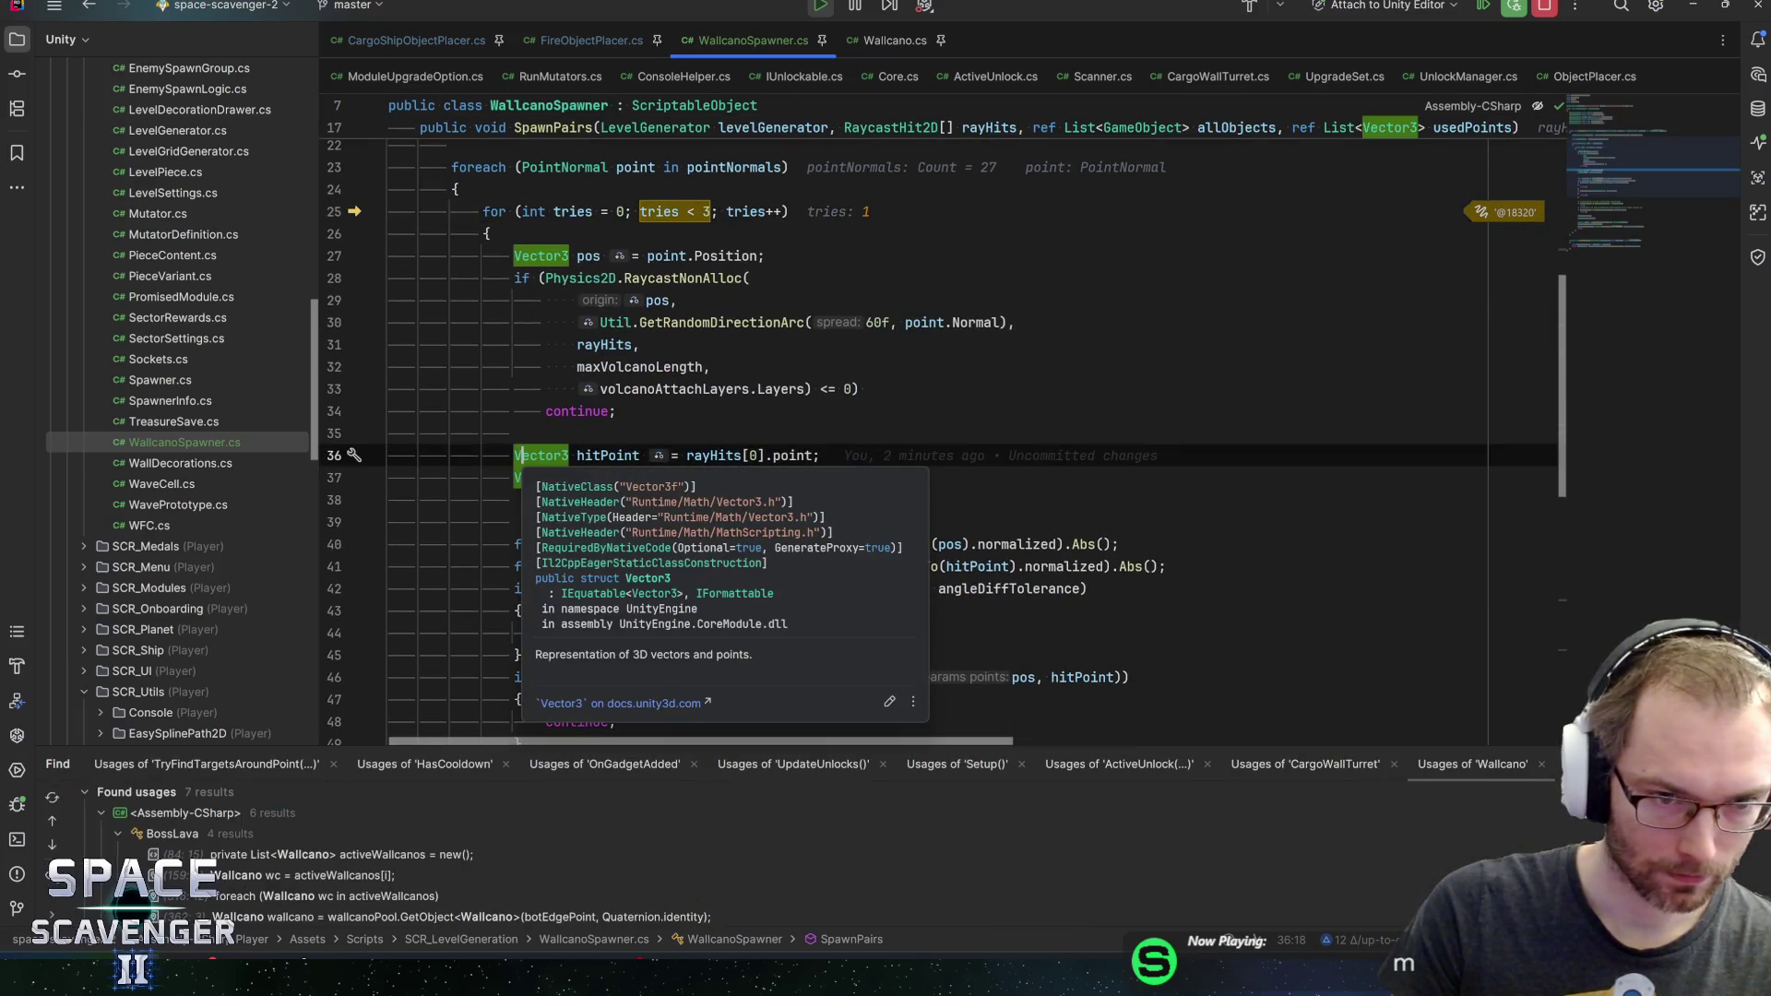
pyautogui.press('F9')
pyautogui.press('F5')
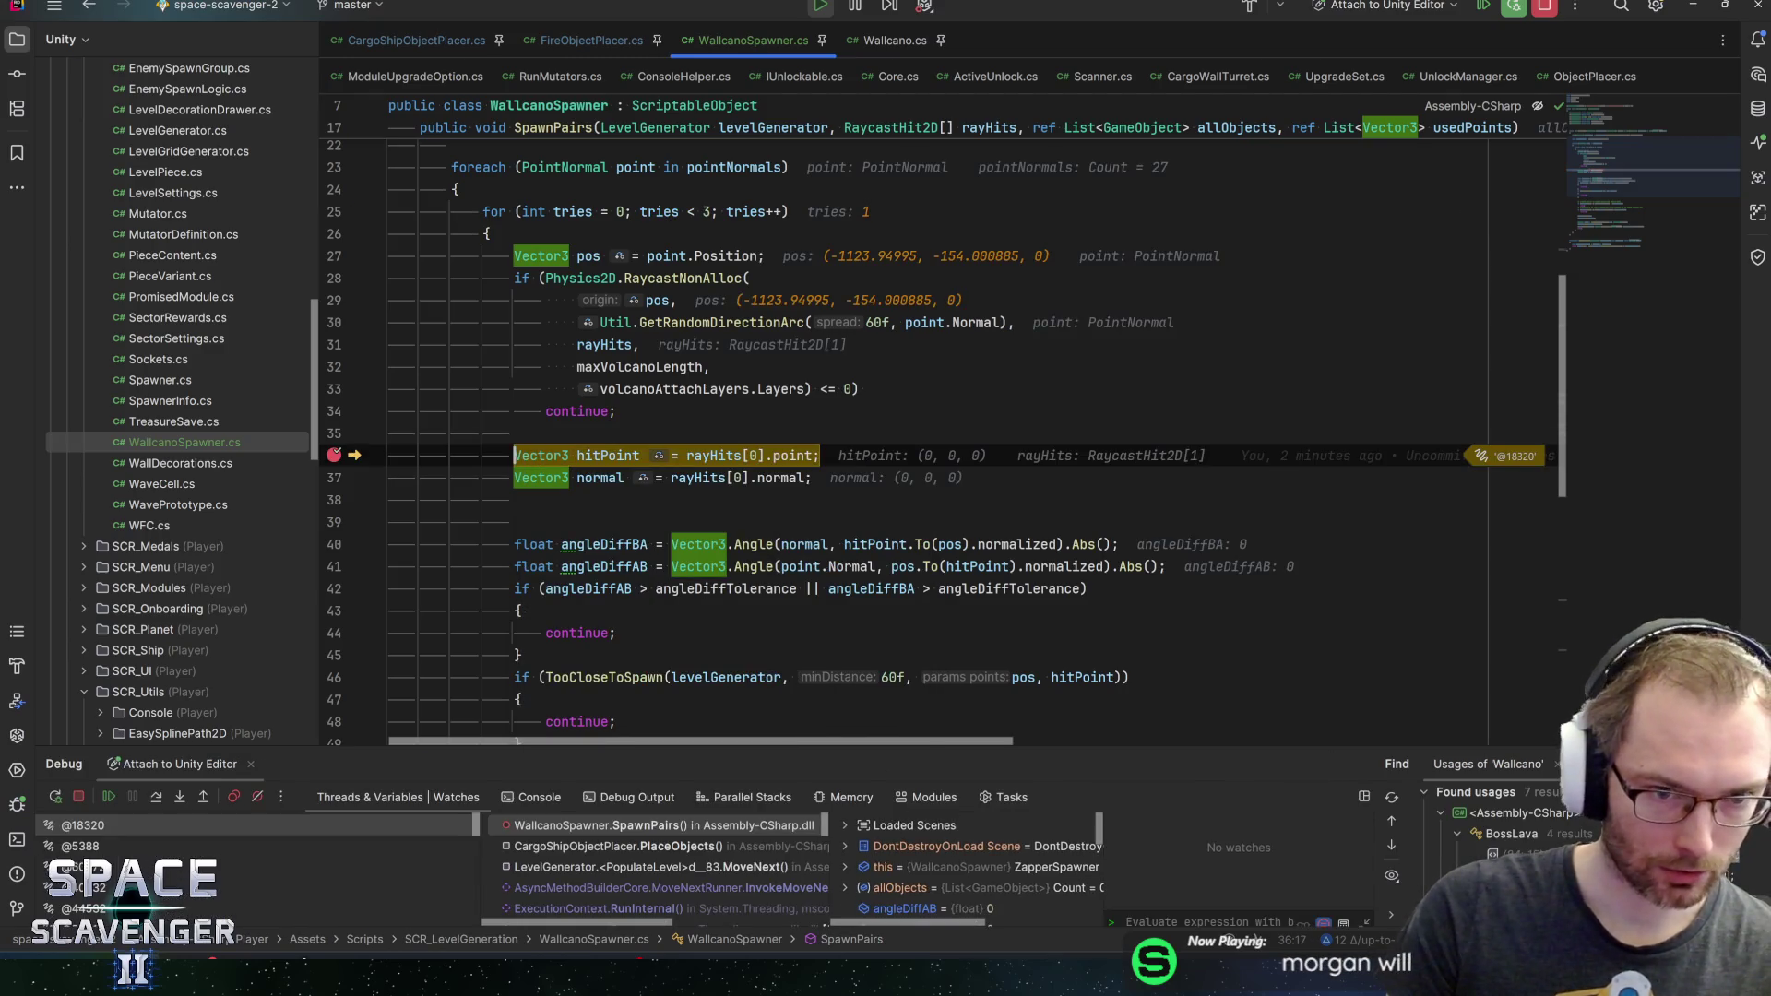
pyautogui.press('Down')
pyautogui.press('Down')
pyautogui.press('Down')
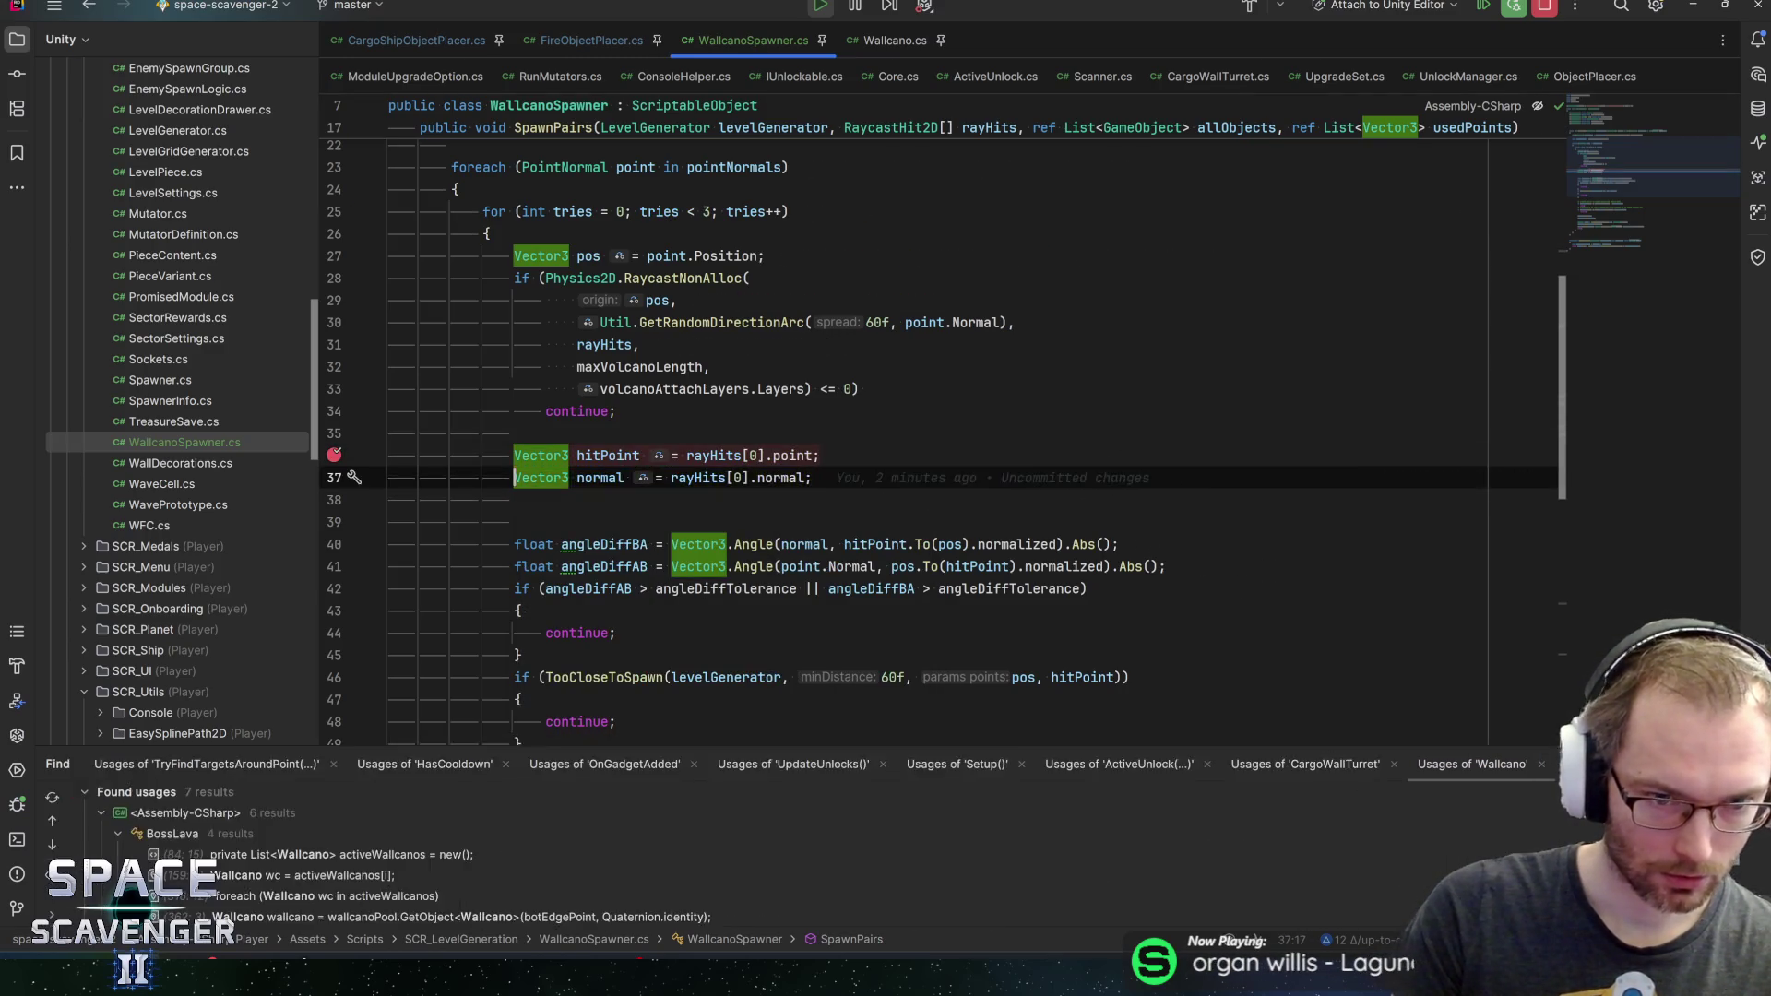
pyautogui.press('F10')
pyautogui.press('F10')
pyautogui.press('F10')
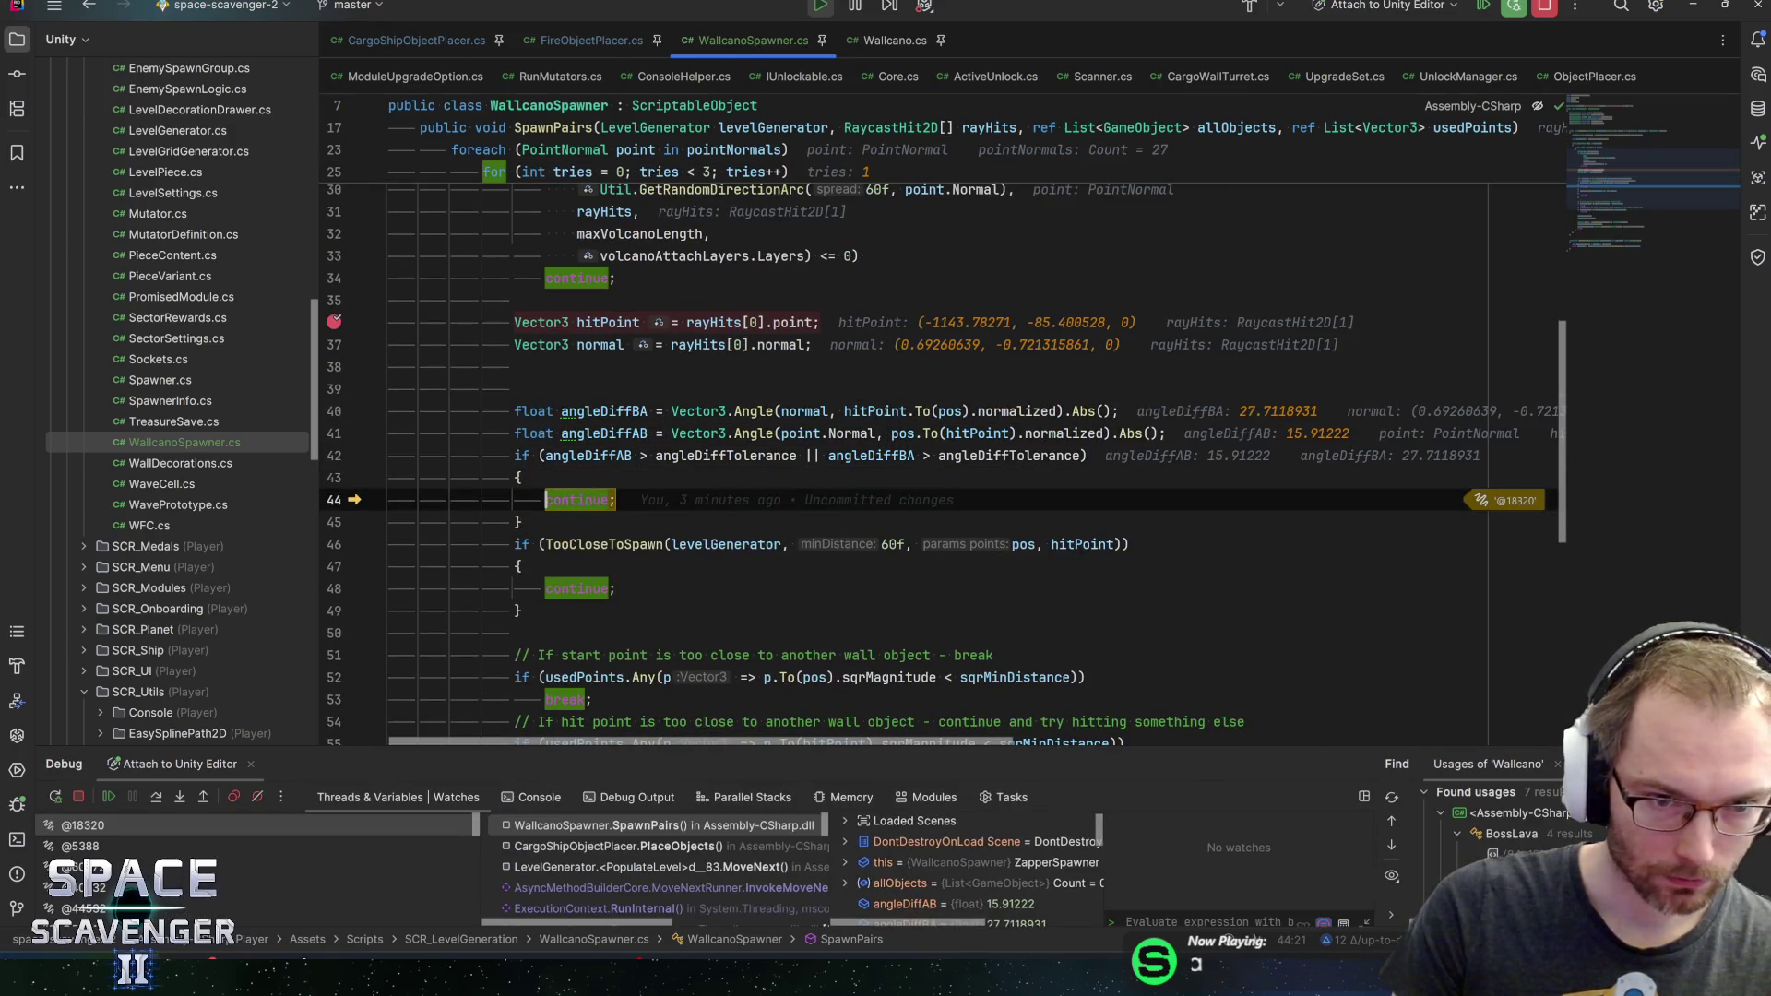
# Inspect the angle difference values, add a breakpoint at line 46's TooCloseToSpawn check, and resume
pyautogui.moveTo(588, 456)
pyautogui.moveTo(726, 456)
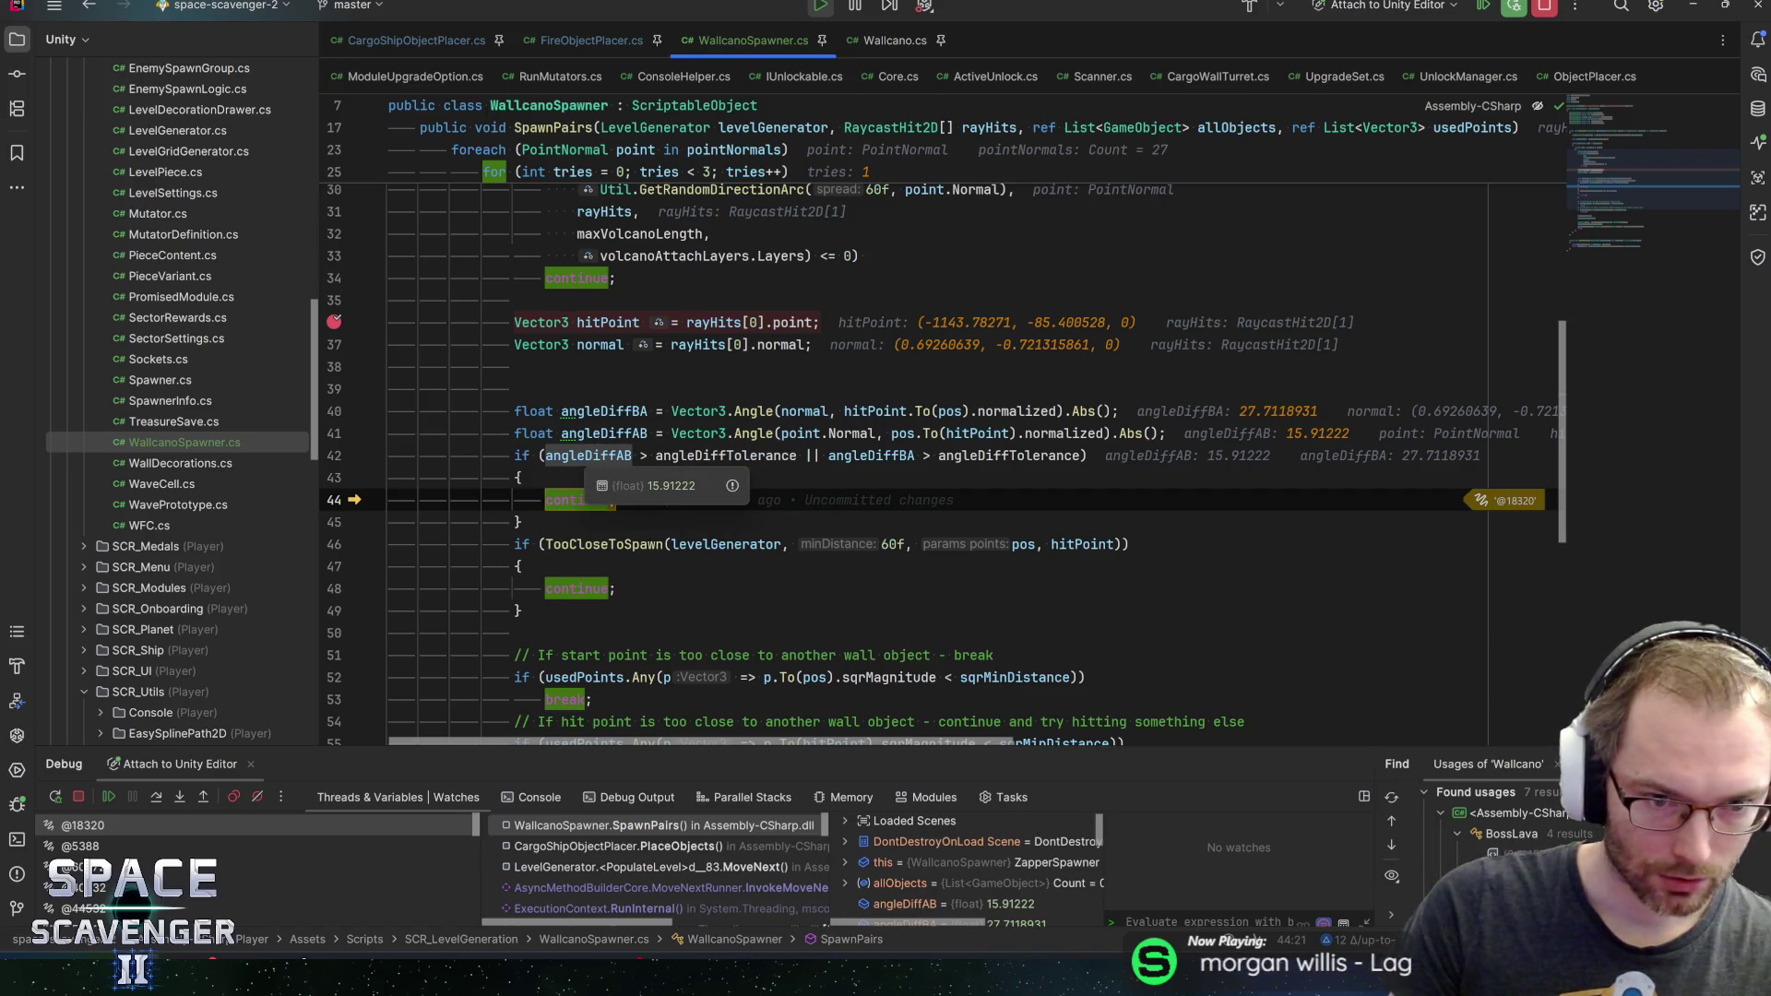
pyautogui.moveTo(870, 456)
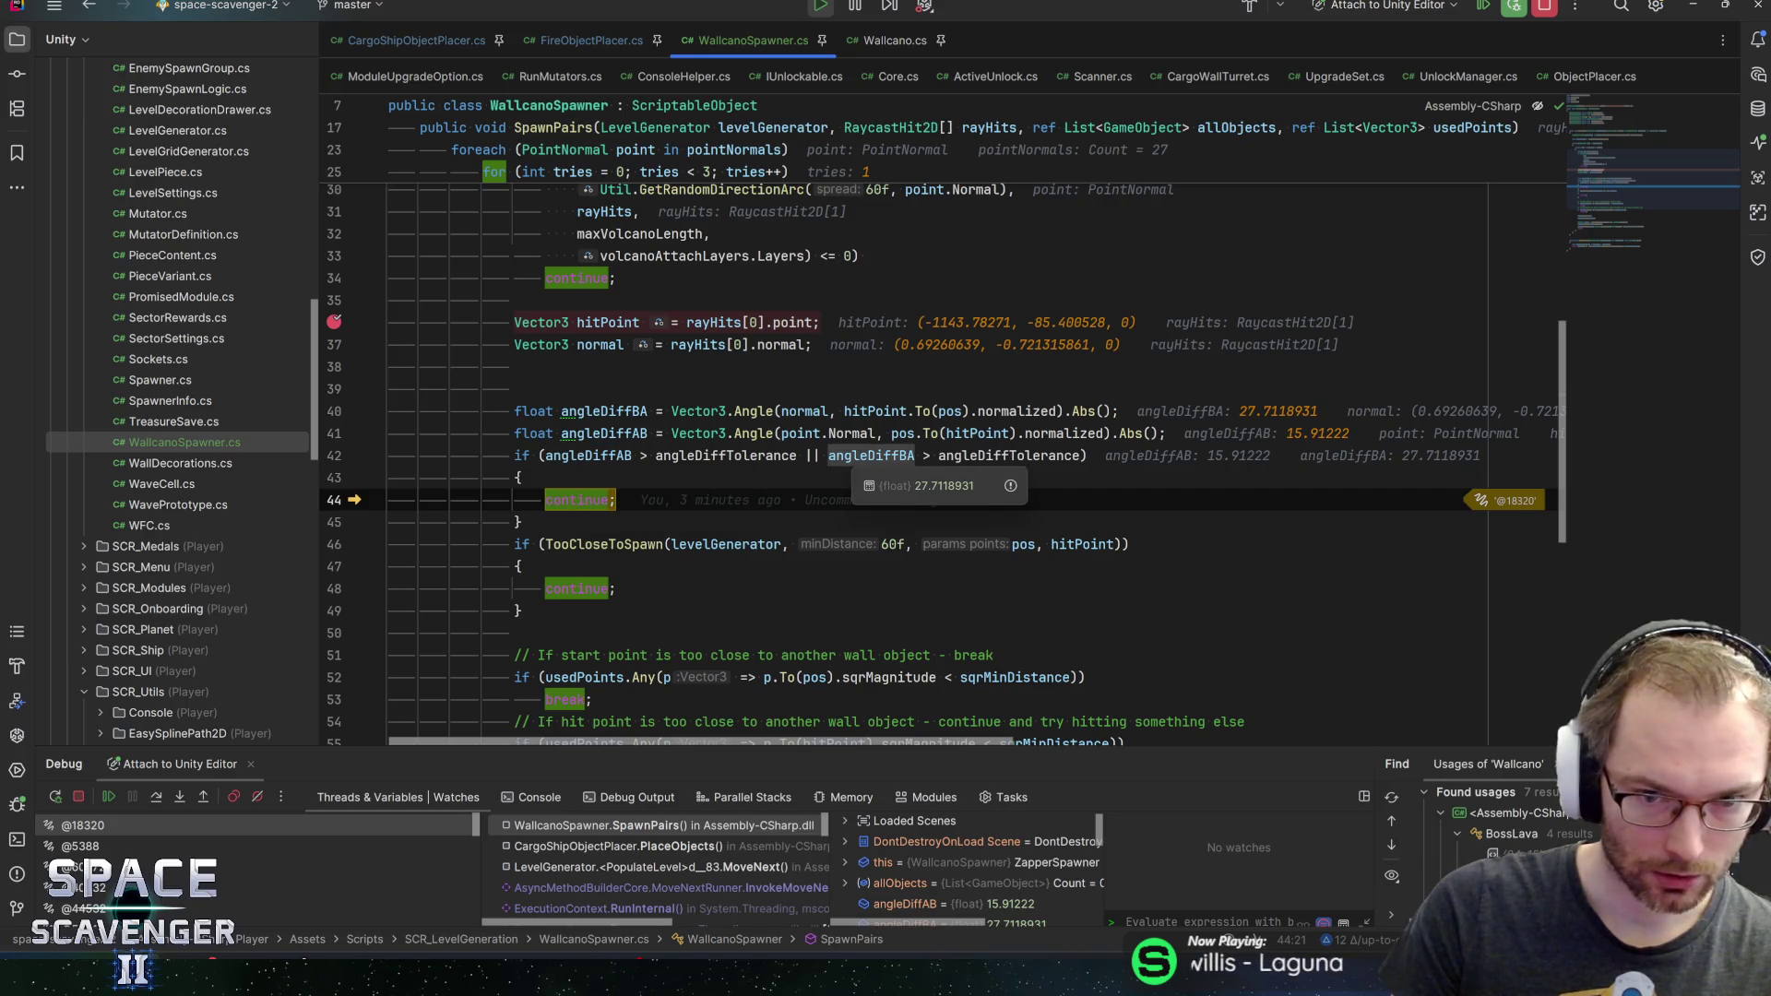
pyautogui.moveTo(1009, 455)
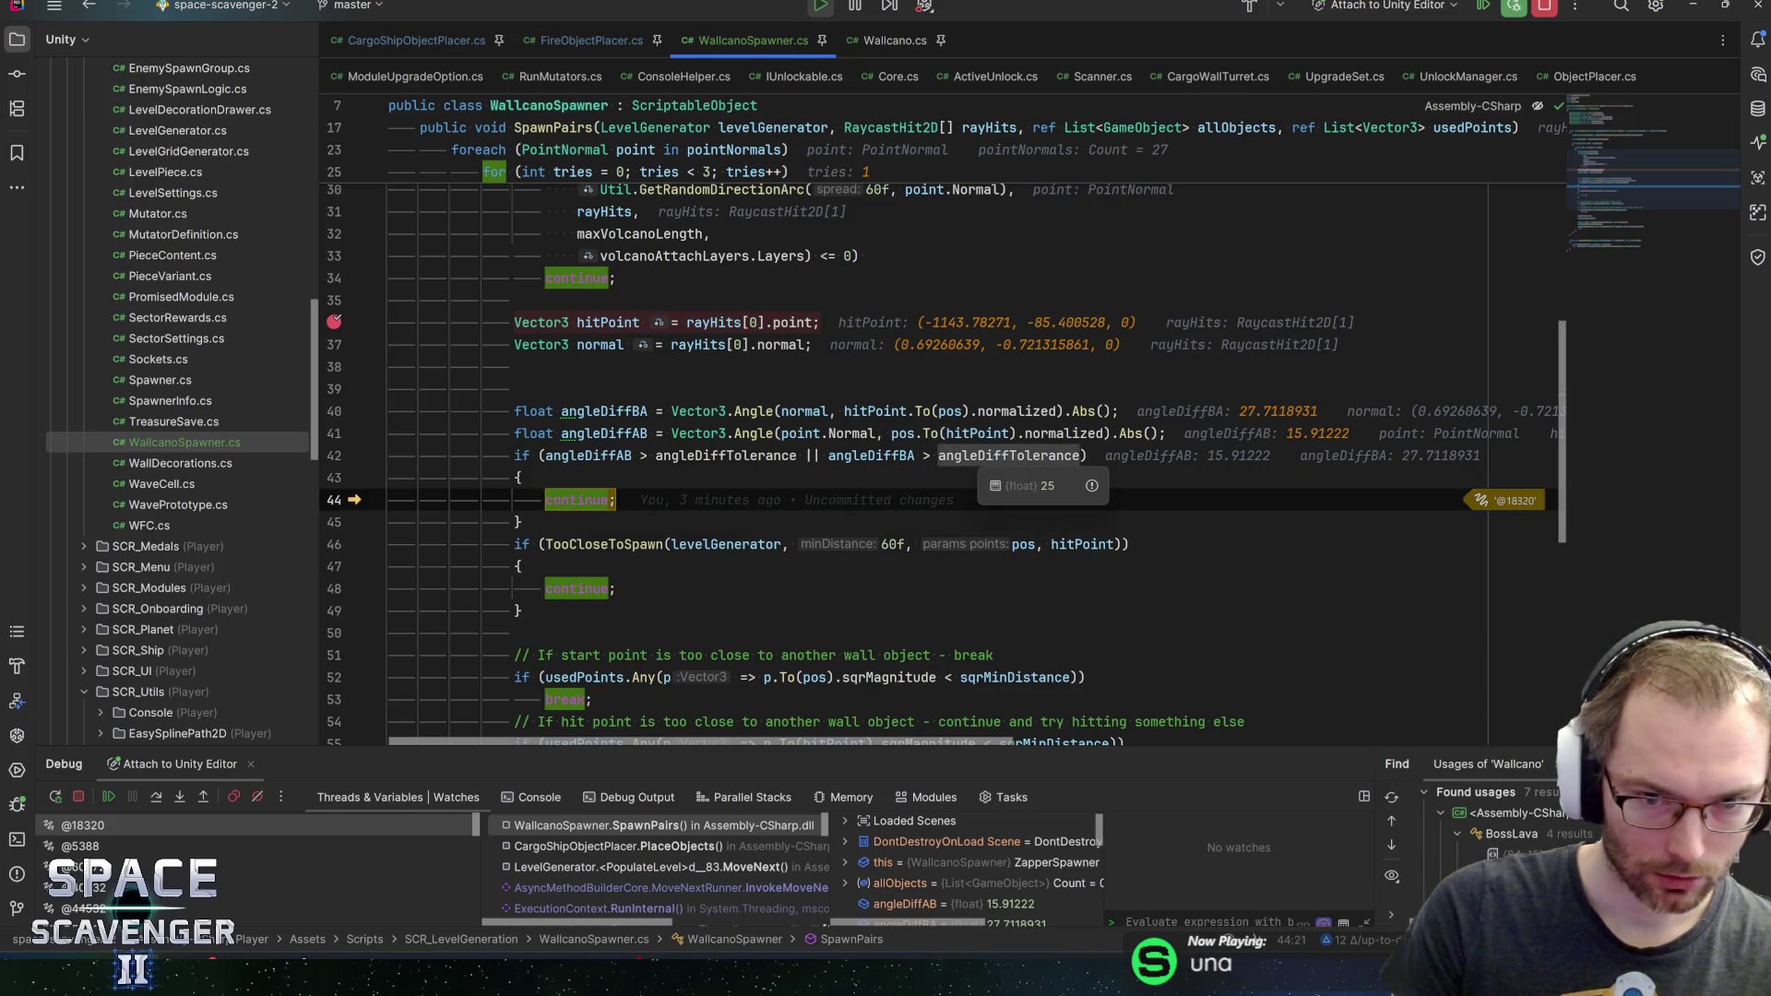
pyautogui.click(569, 544)
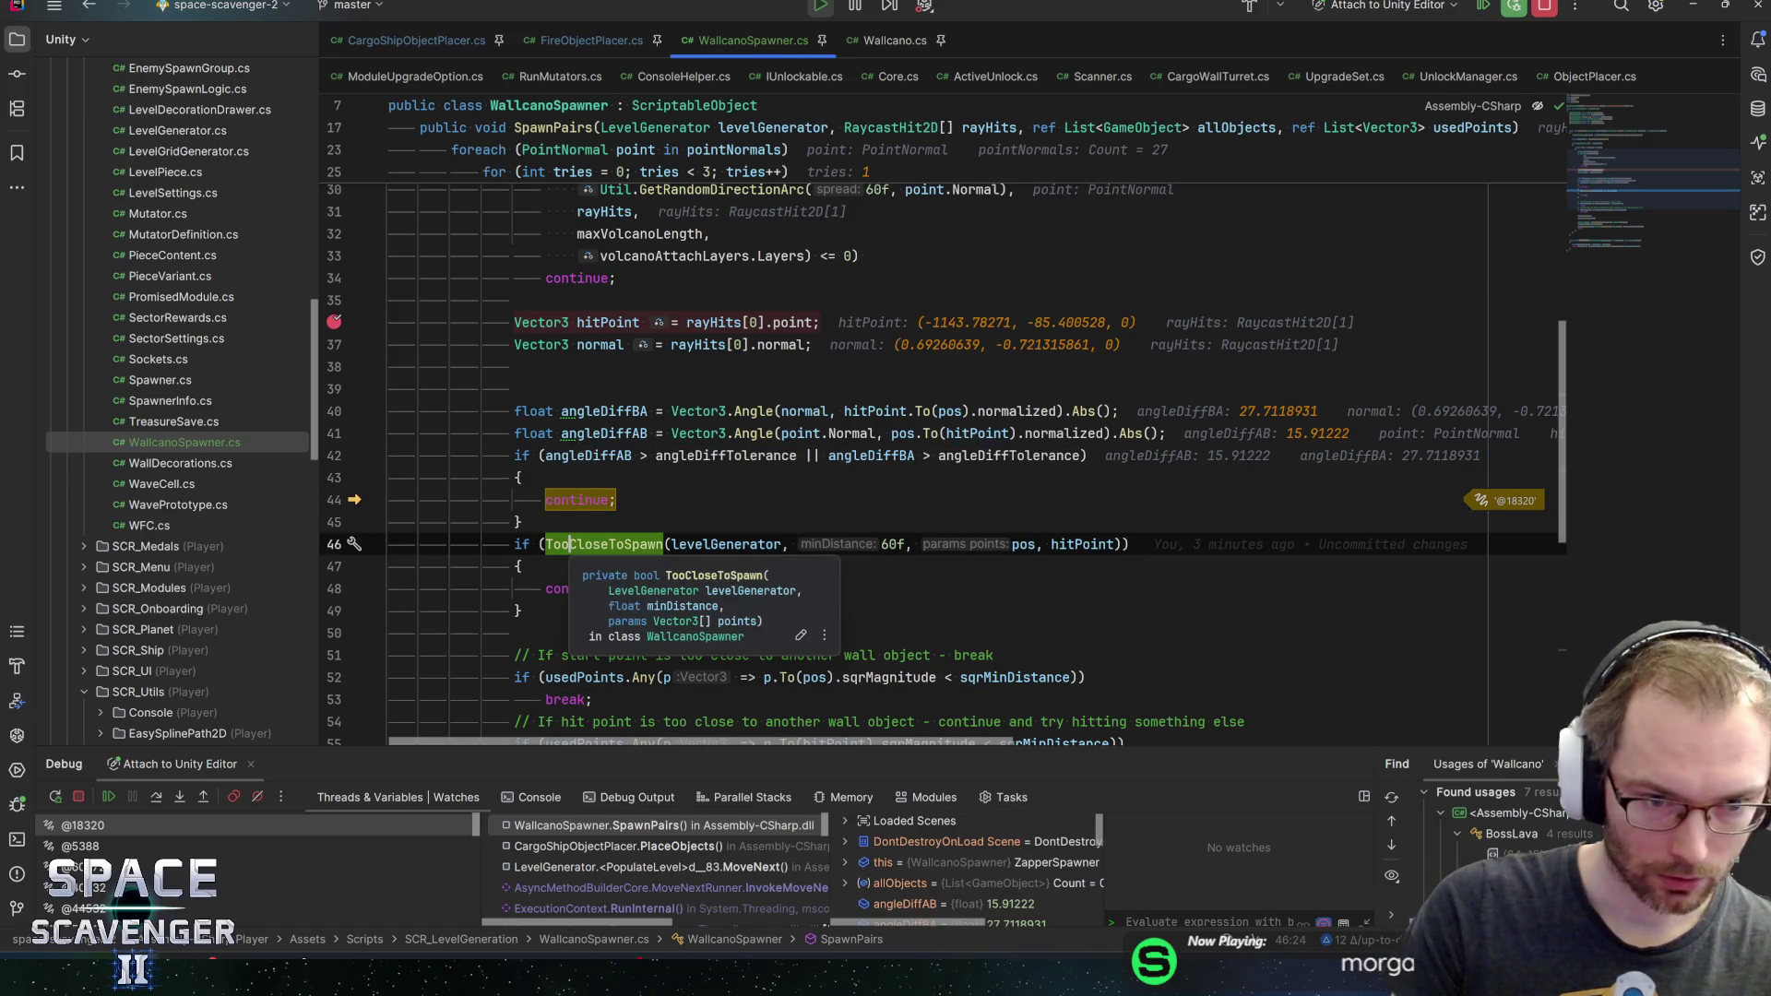
pyautogui.press('F9')
pyautogui.press('F5')
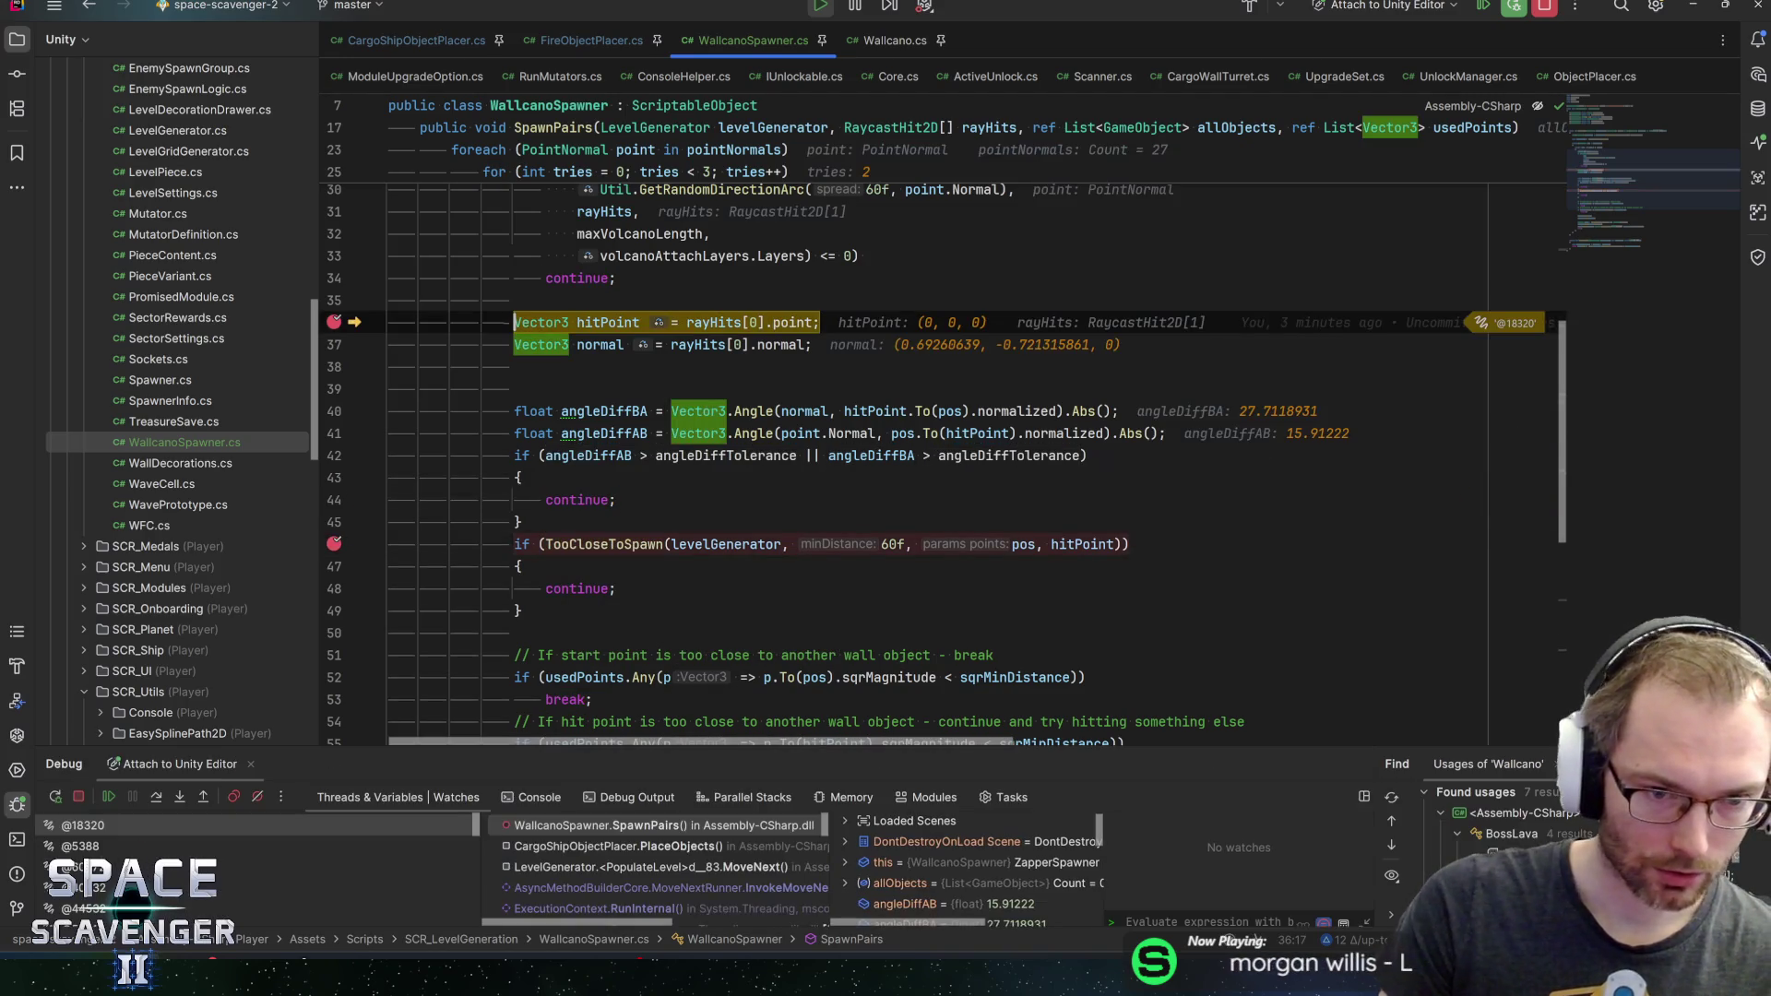
# Step to the angle tolerance check, inspect the angle values, and continue to the spawn-distance check
pyautogui.press('F10')
pyautogui.press('F10')
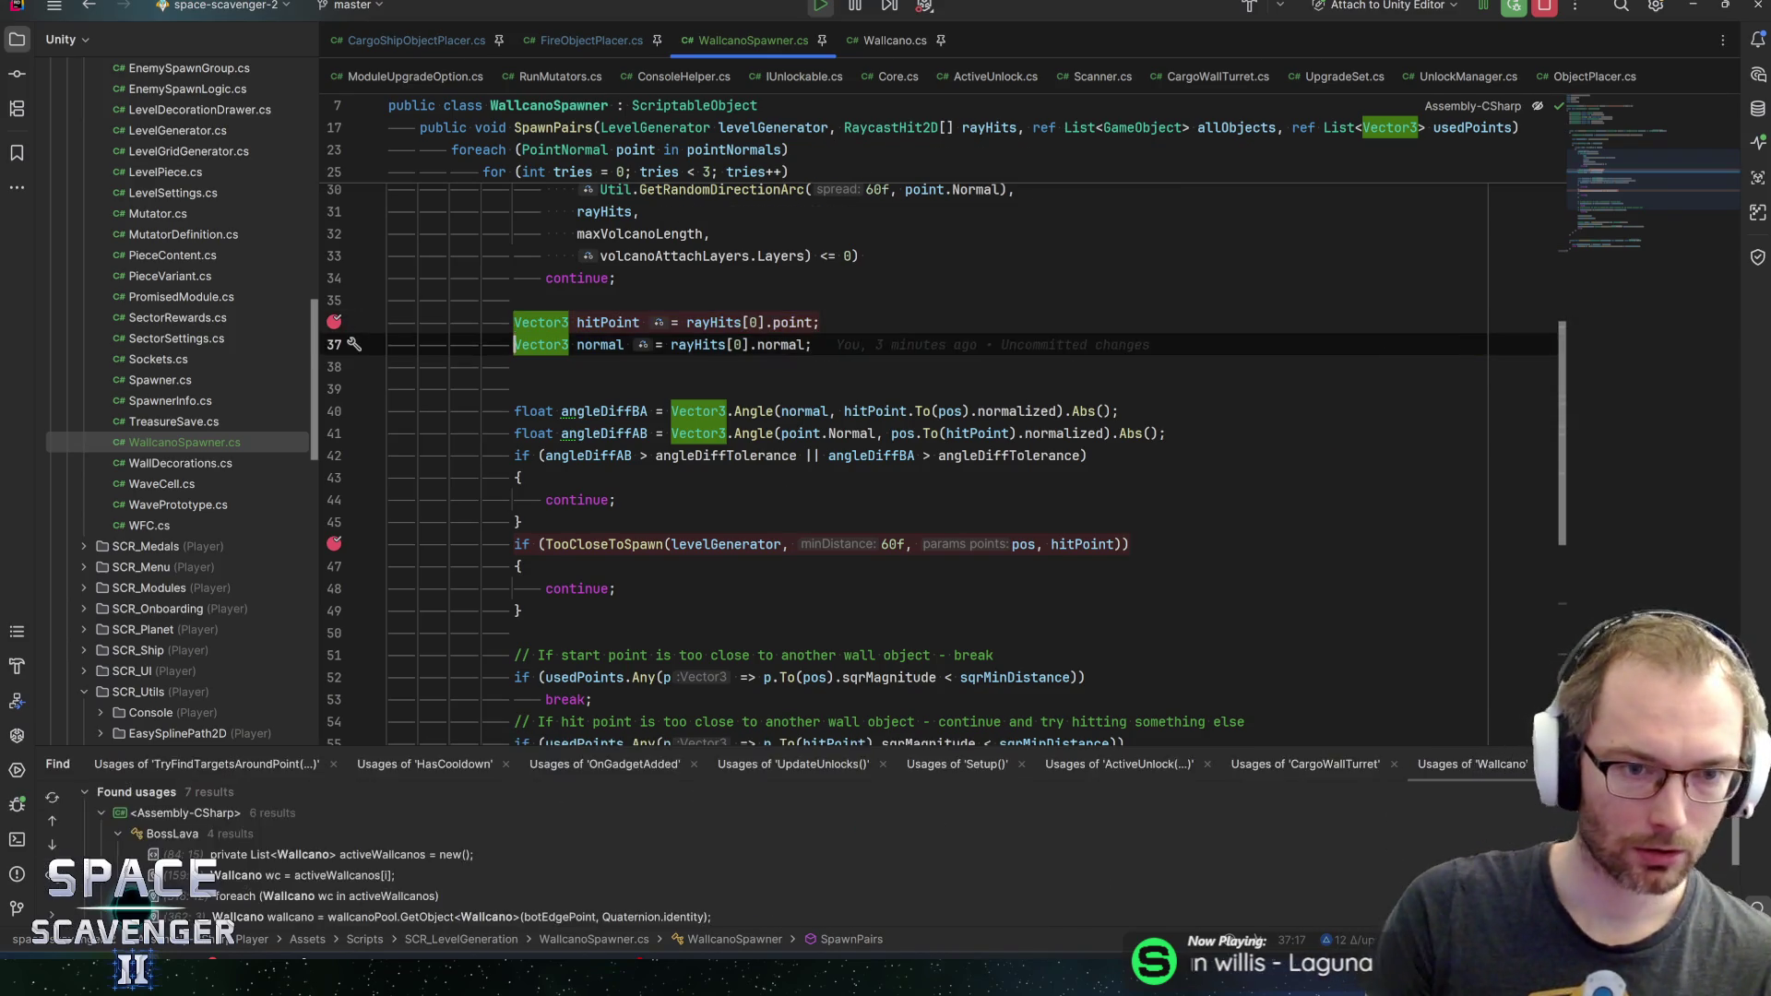
pyautogui.press('F10')
pyautogui.press('F10')
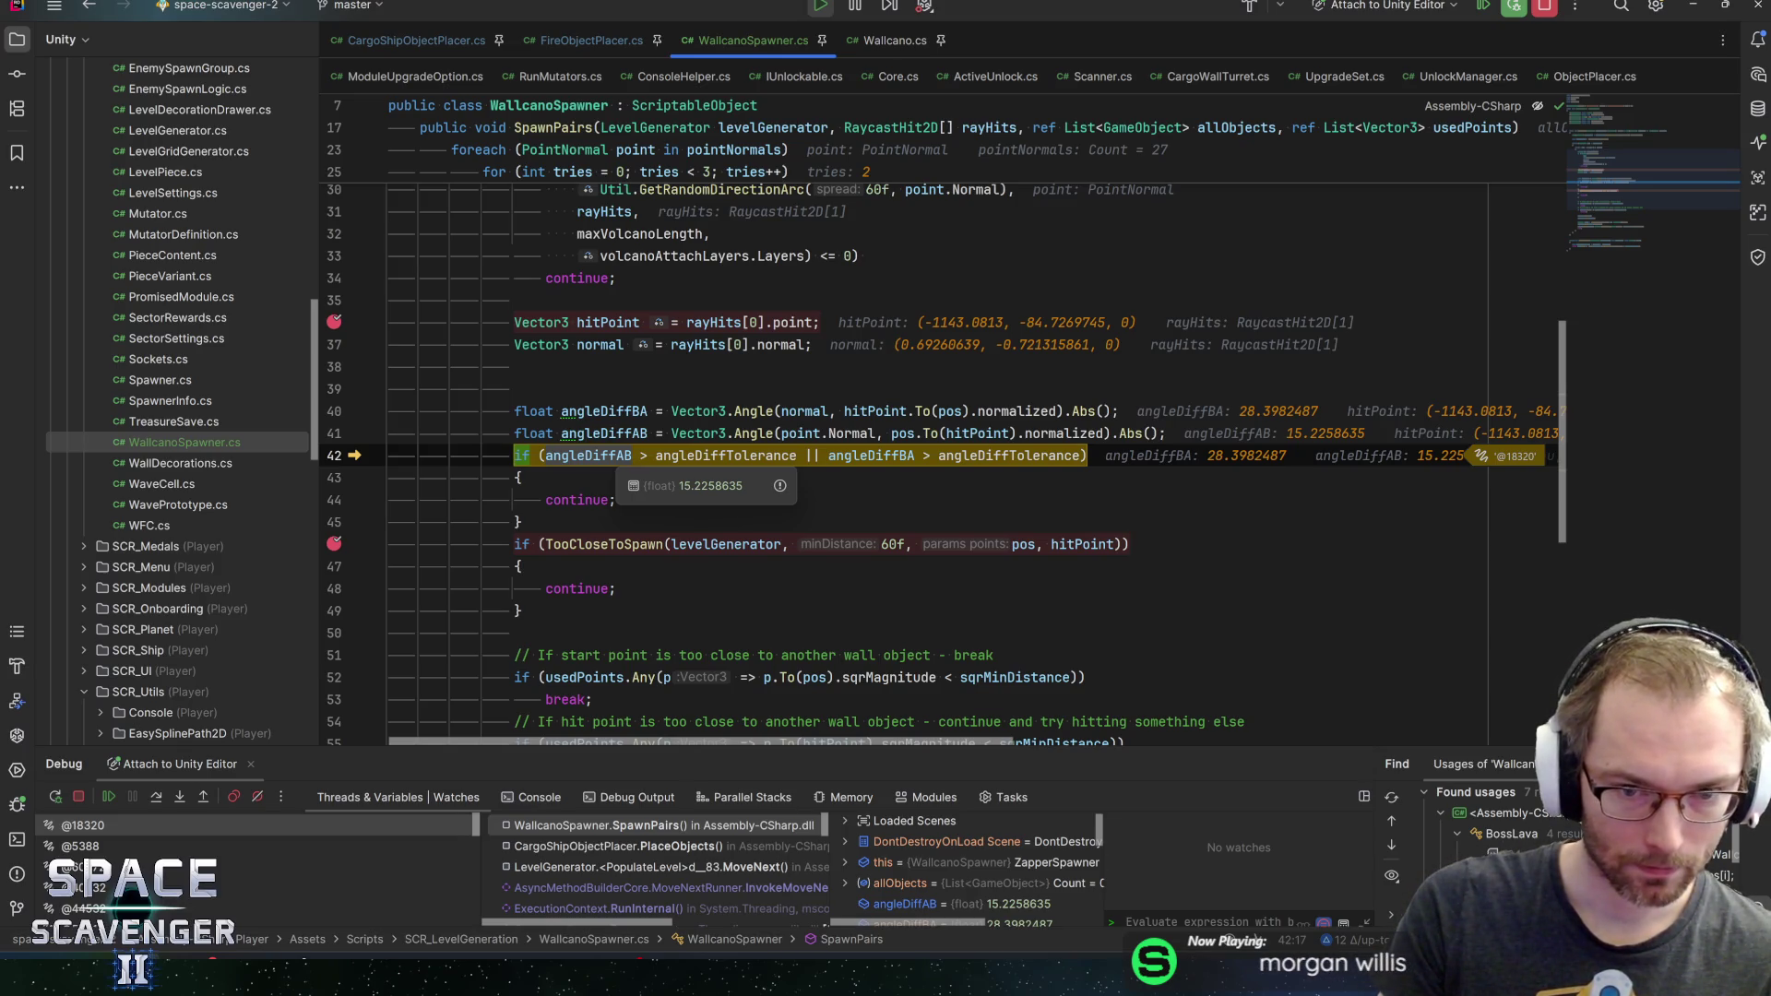
pyautogui.moveTo(871, 455)
pyautogui.moveTo(1010, 456)
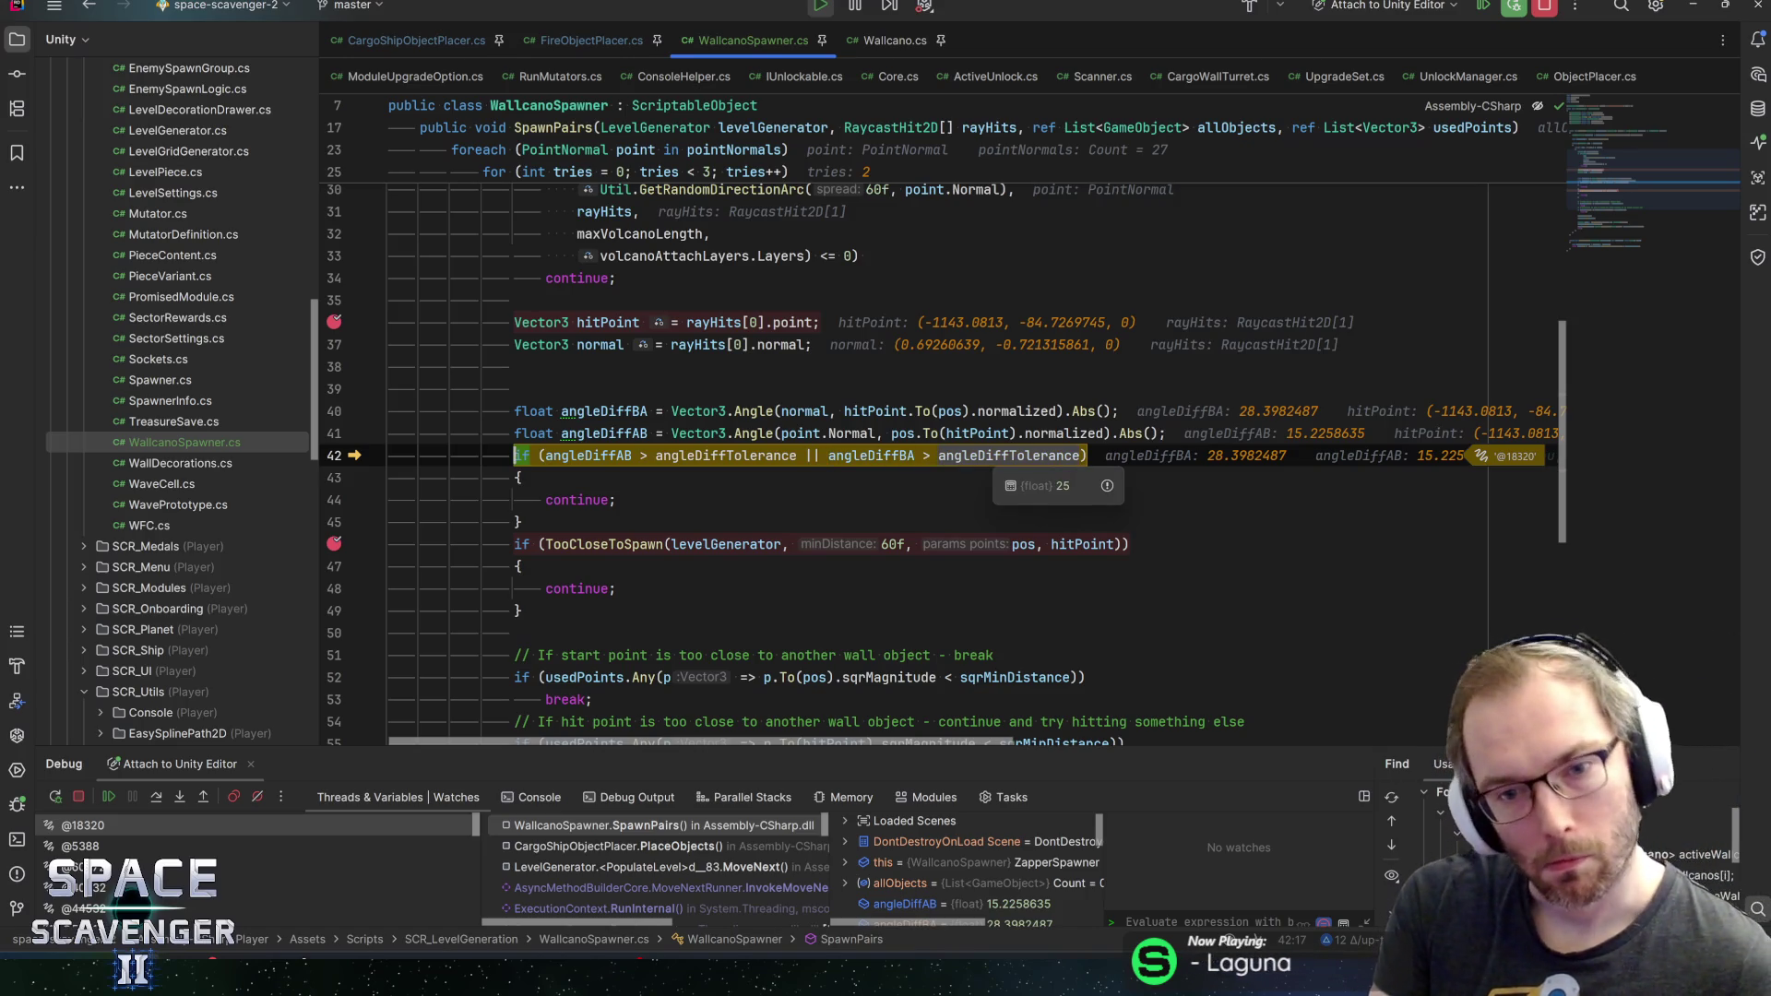
pyautogui.press('F5')
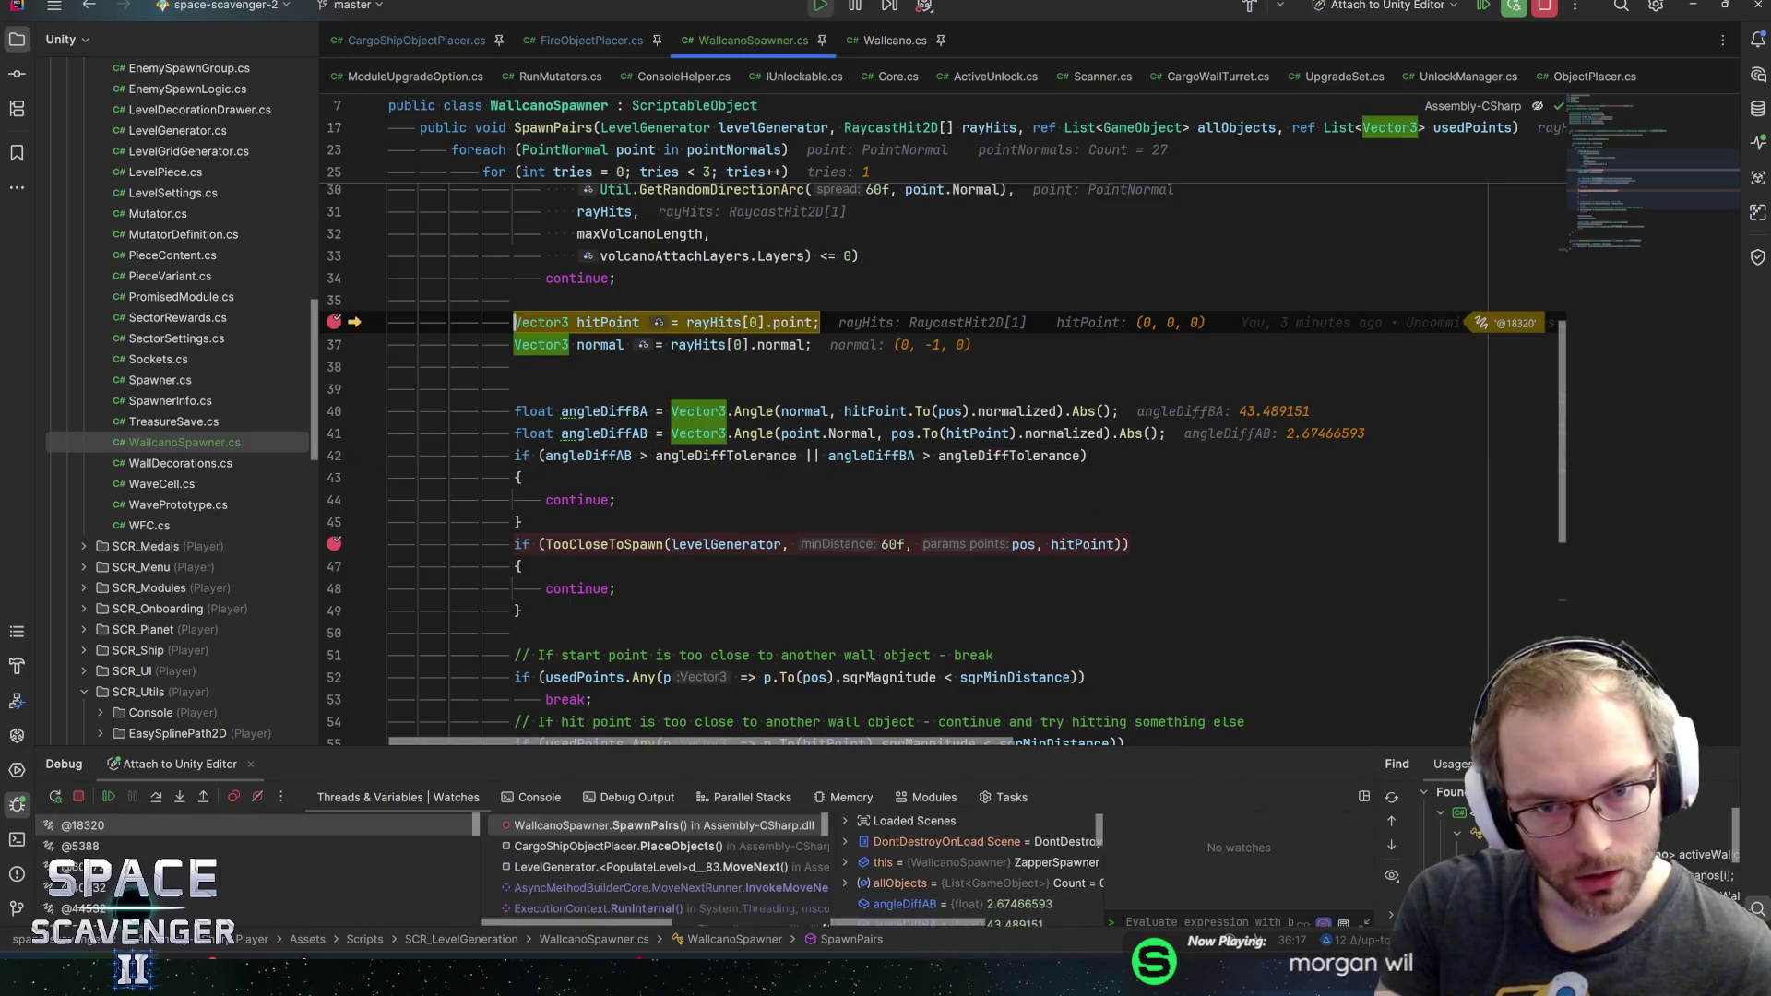
pyautogui.press('F5')
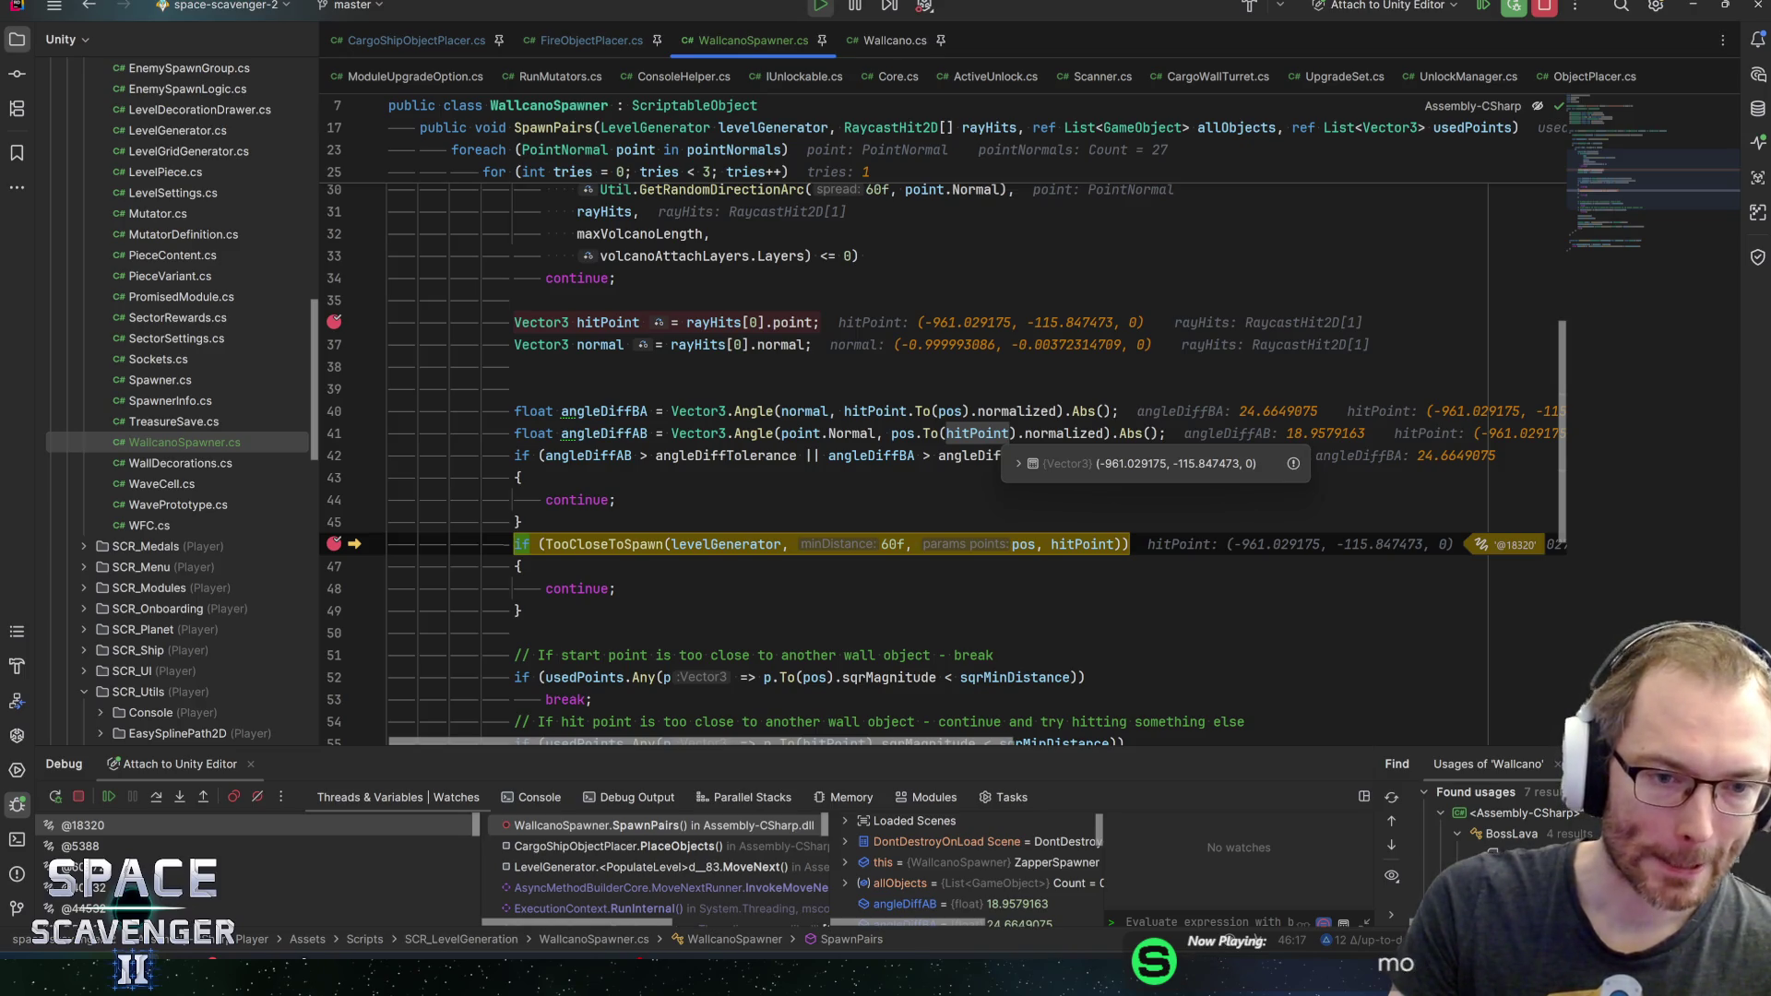
# Inspect TooCloseToSpawn's arguments and step through the used-point checks to volcano instantiation
pyautogui.click(517, 567)
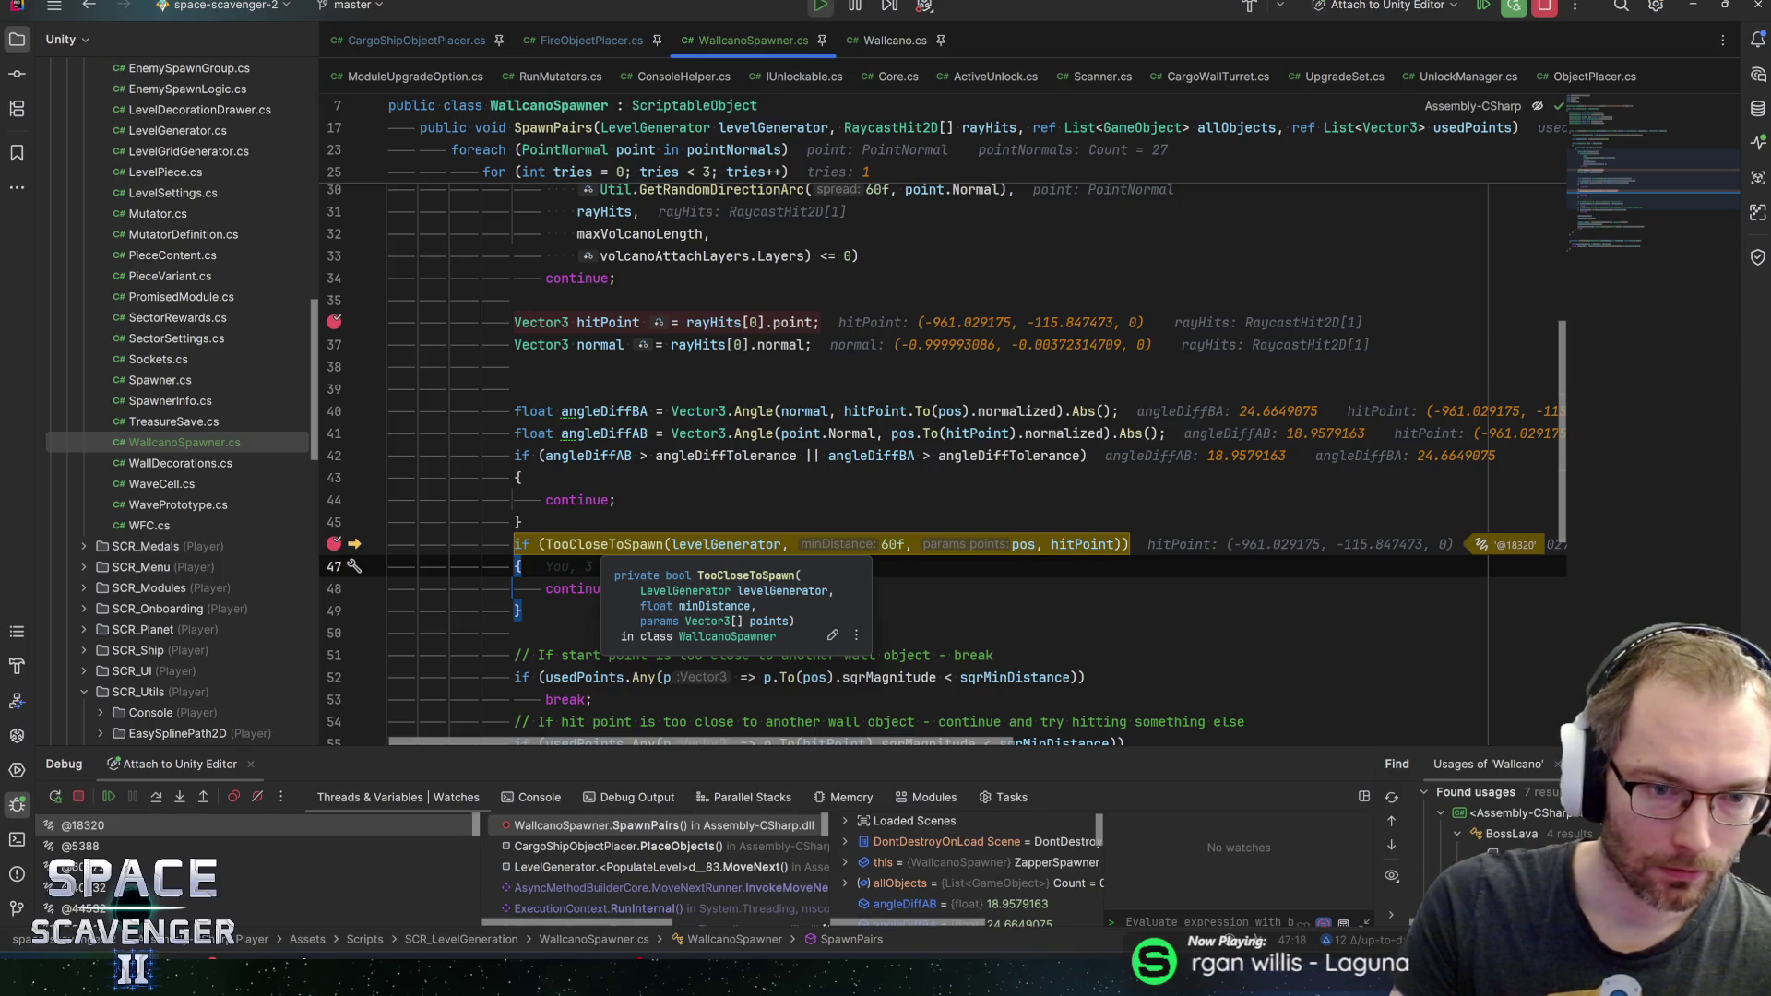
pyautogui.moveTo(726, 544)
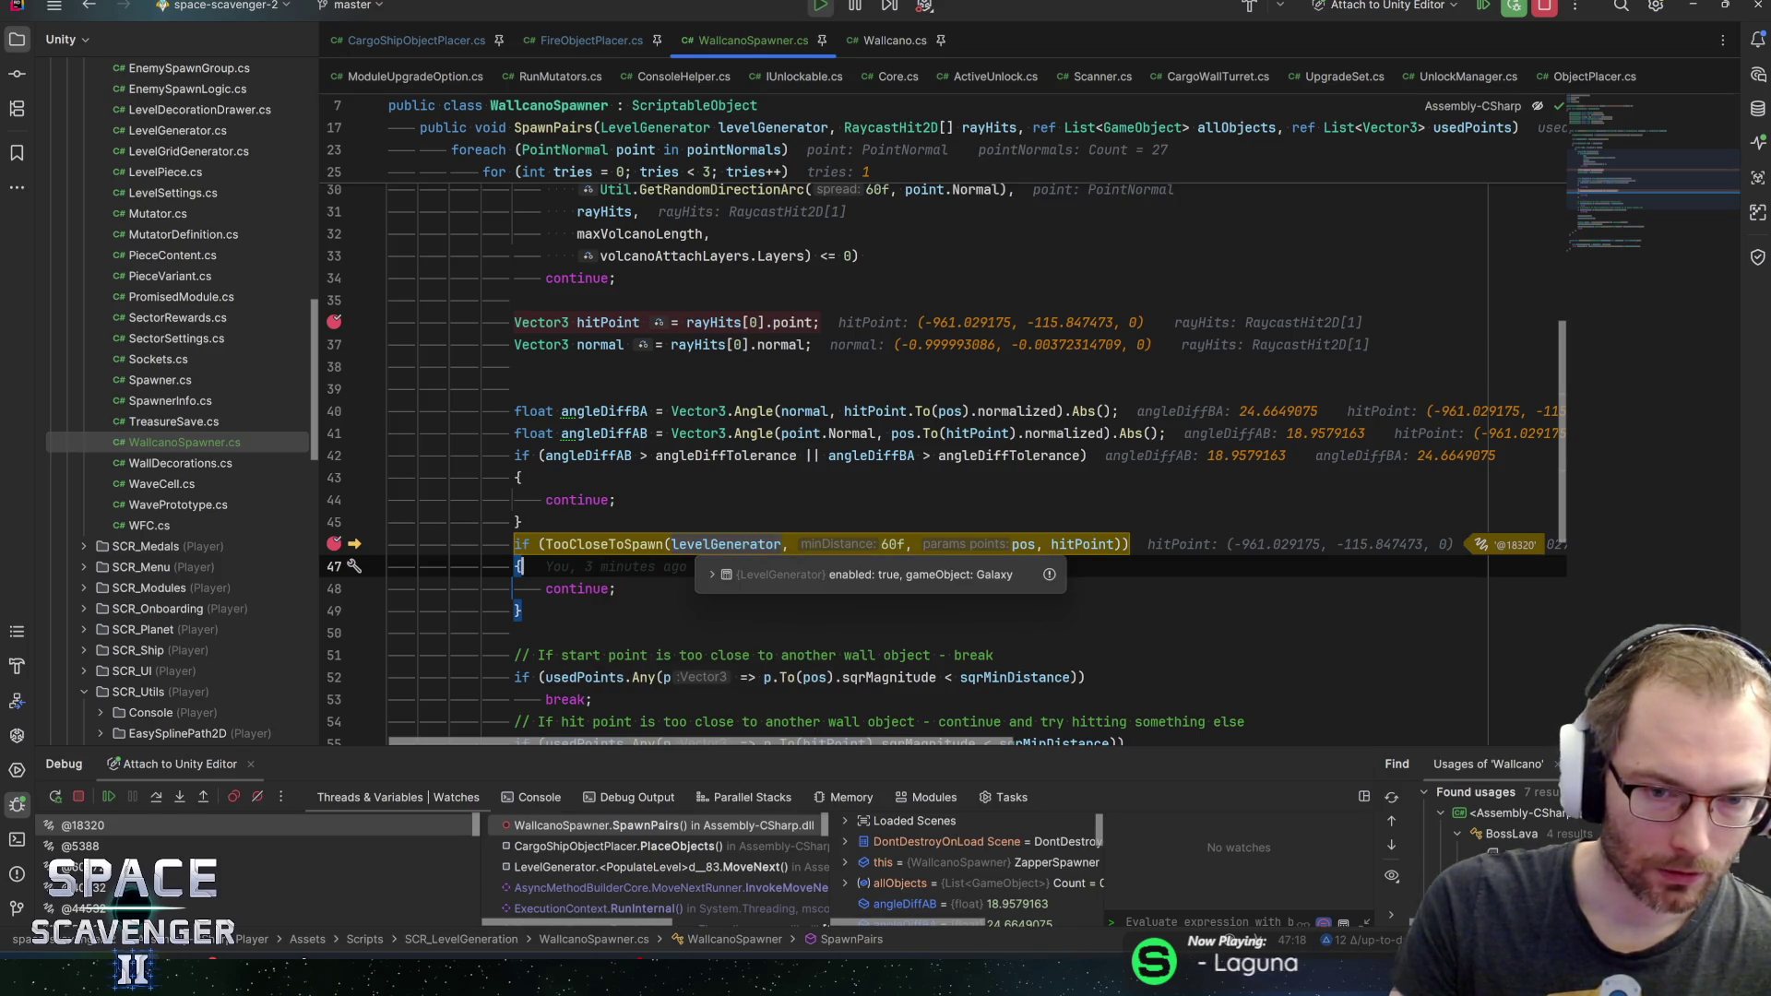
pyautogui.moveTo(1084, 544)
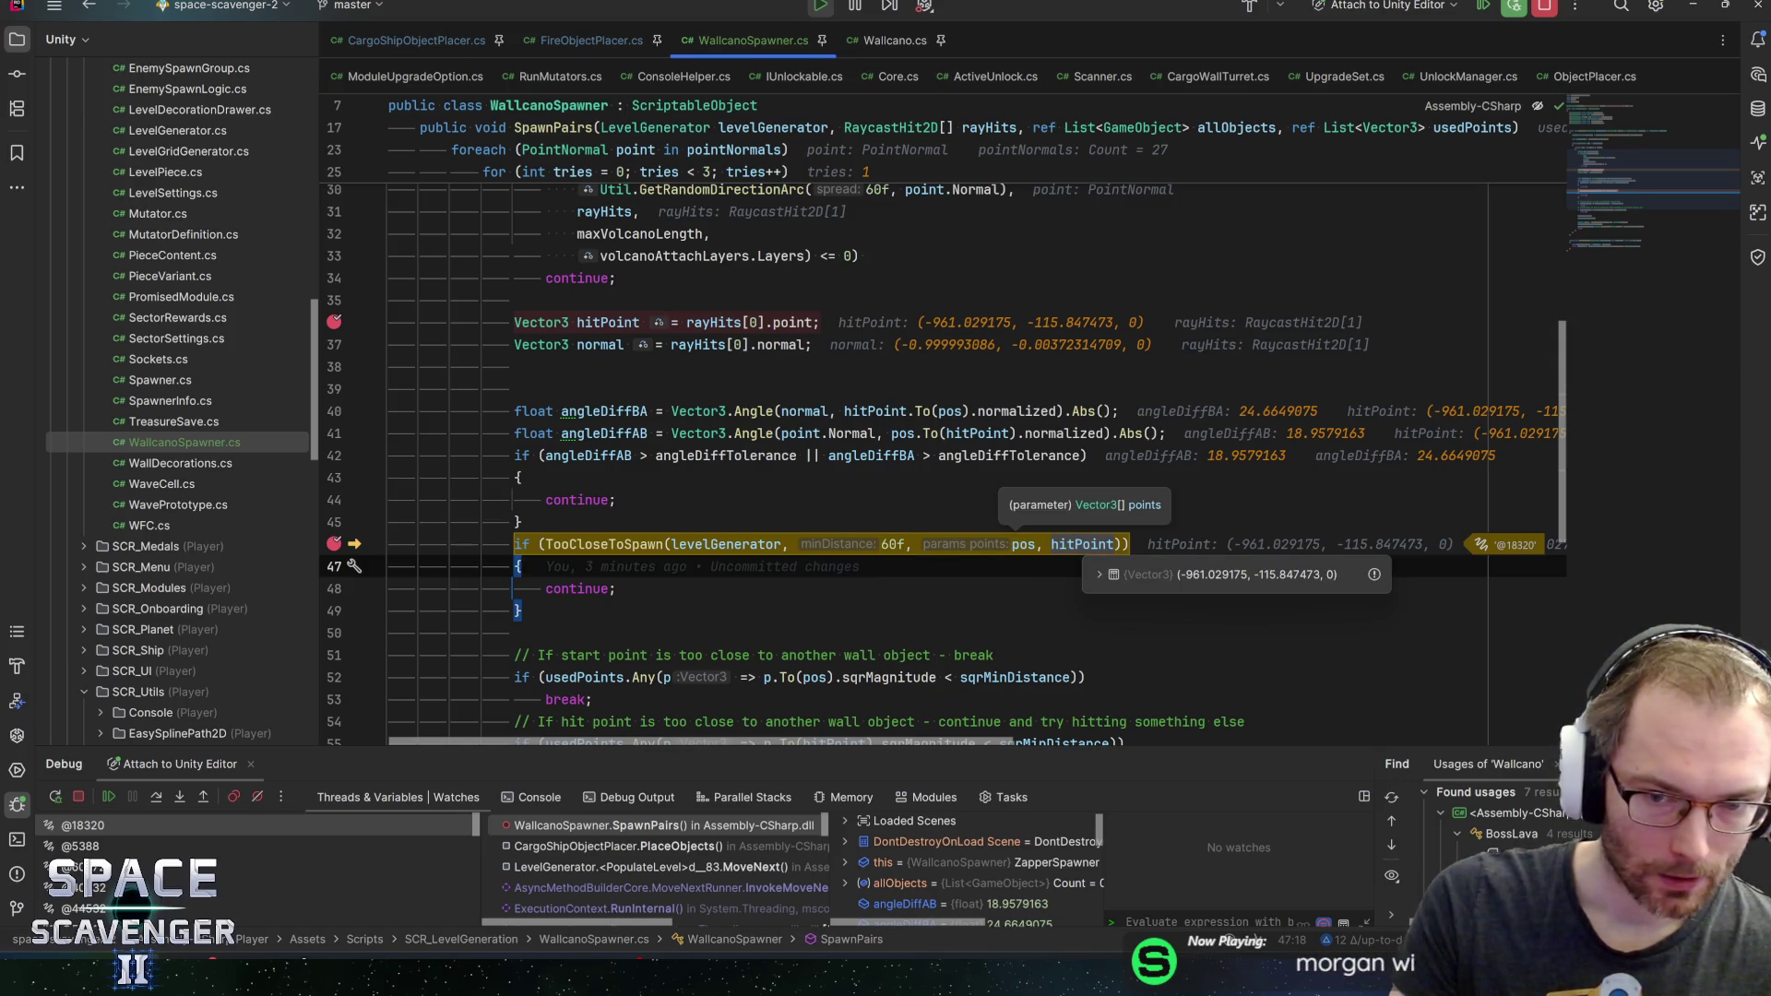
pyautogui.moveTo(1024, 545)
pyautogui.press('F8')
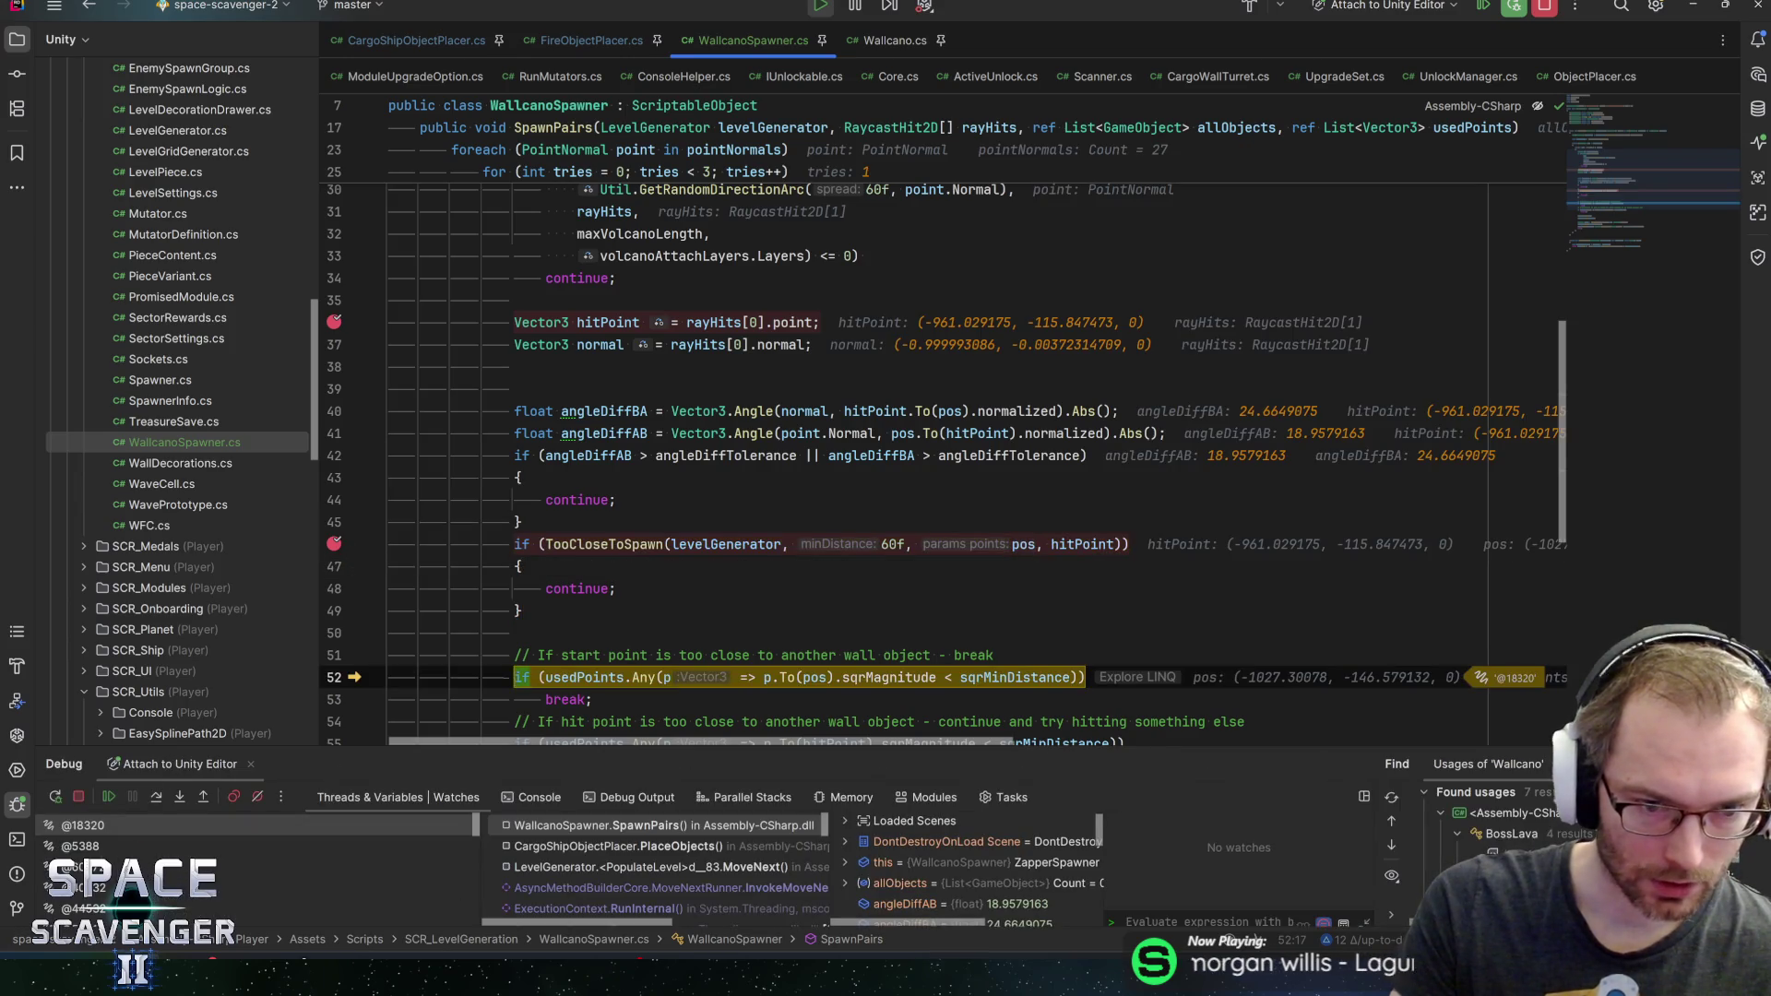
pyautogui.press('F8')
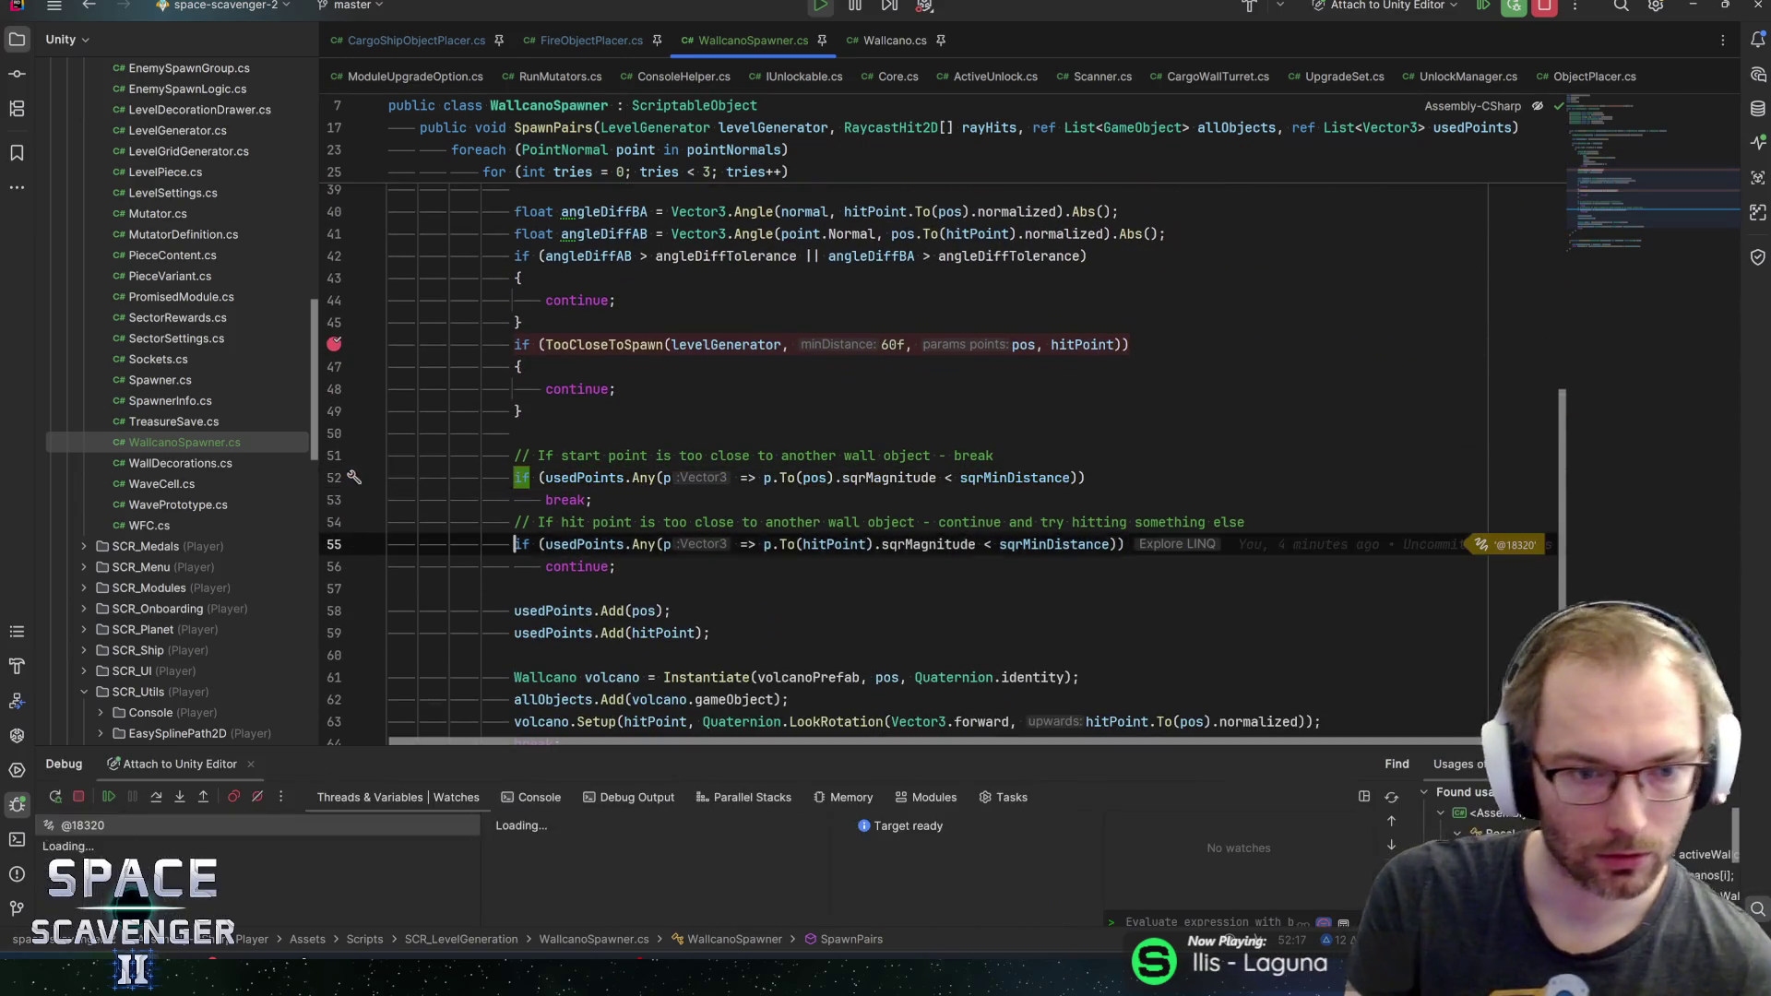
pyautogui.press('F8')
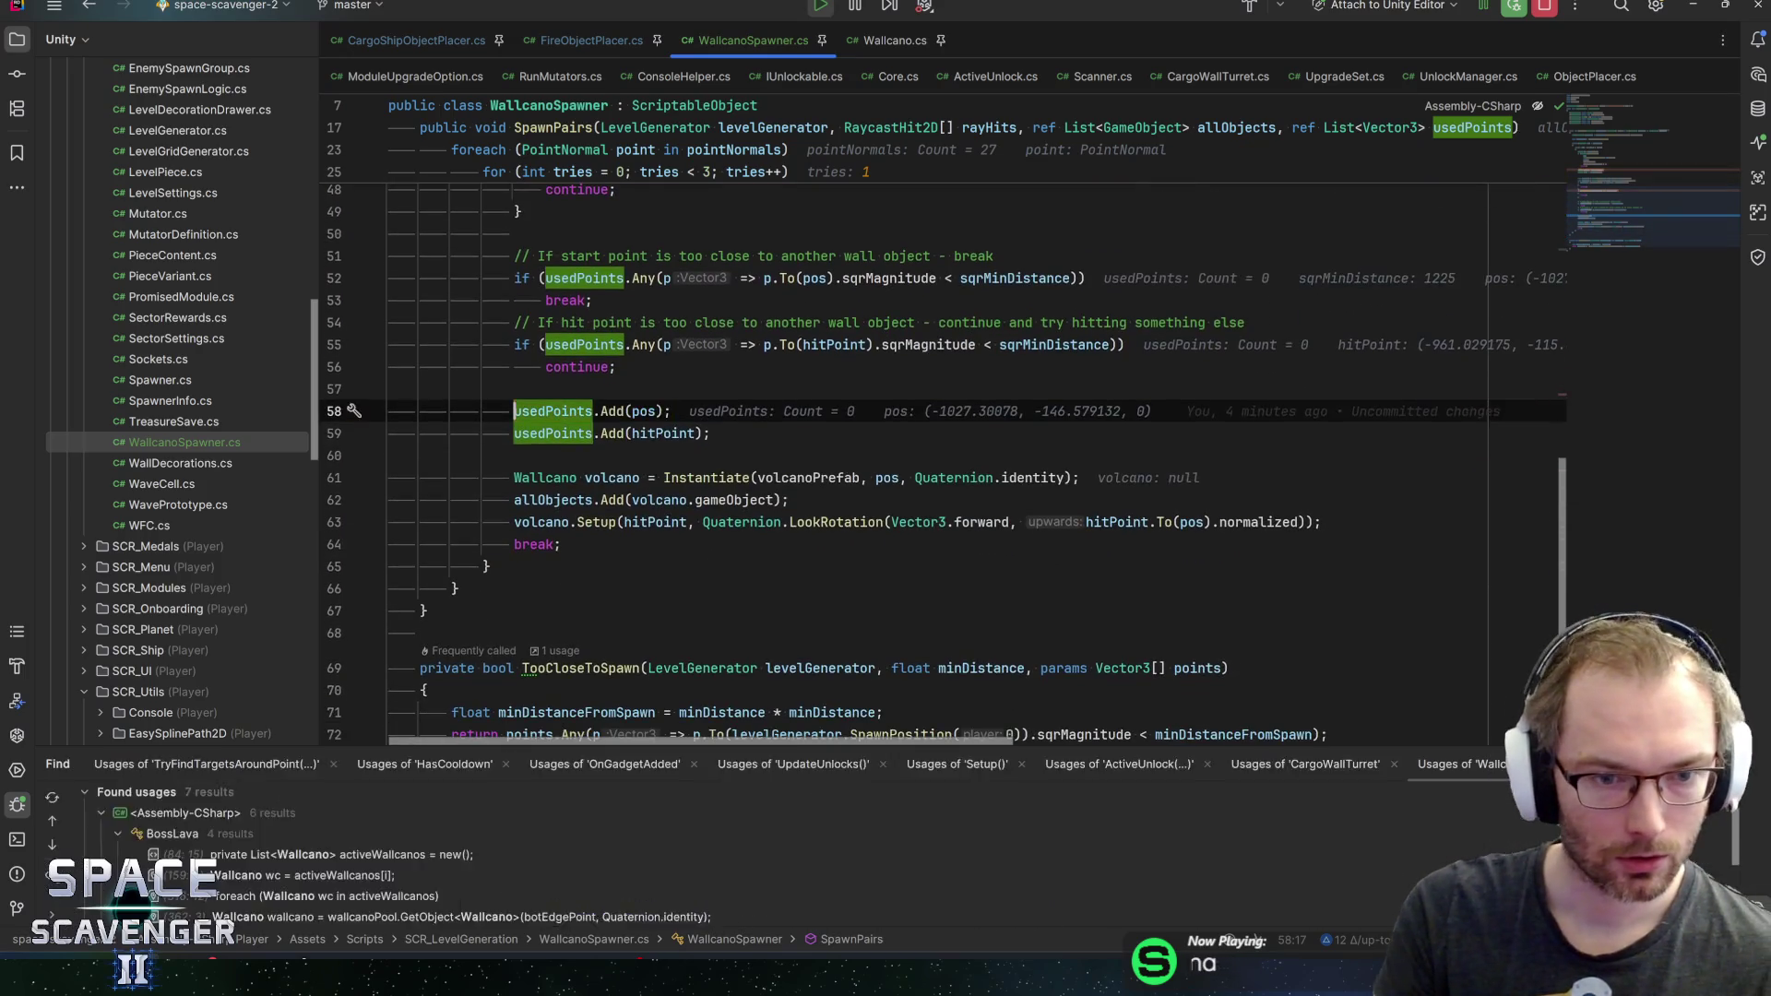
pyautogui.press('F8')
pyautogui.press('F8')
pyautogui.press('F8')
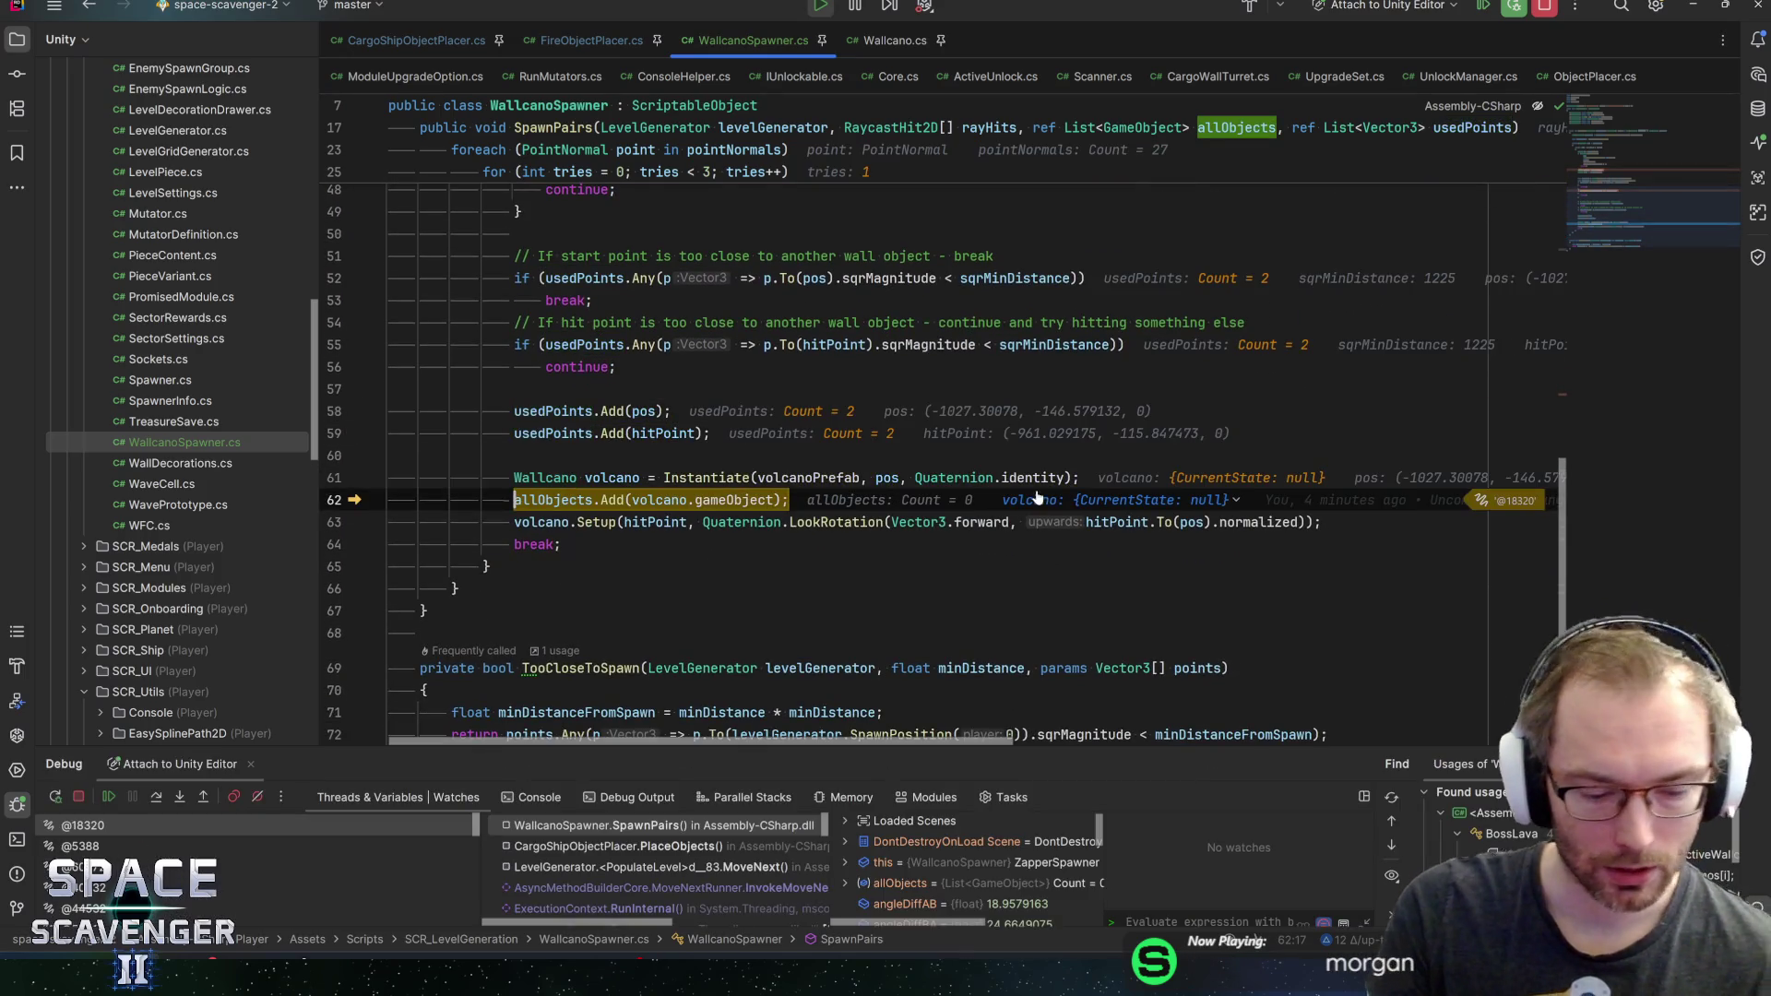
# Resume through the remaining breakpoint hits and return to the running game in Unity
pyautogui.press('F9')
pyautogui.press('F9')
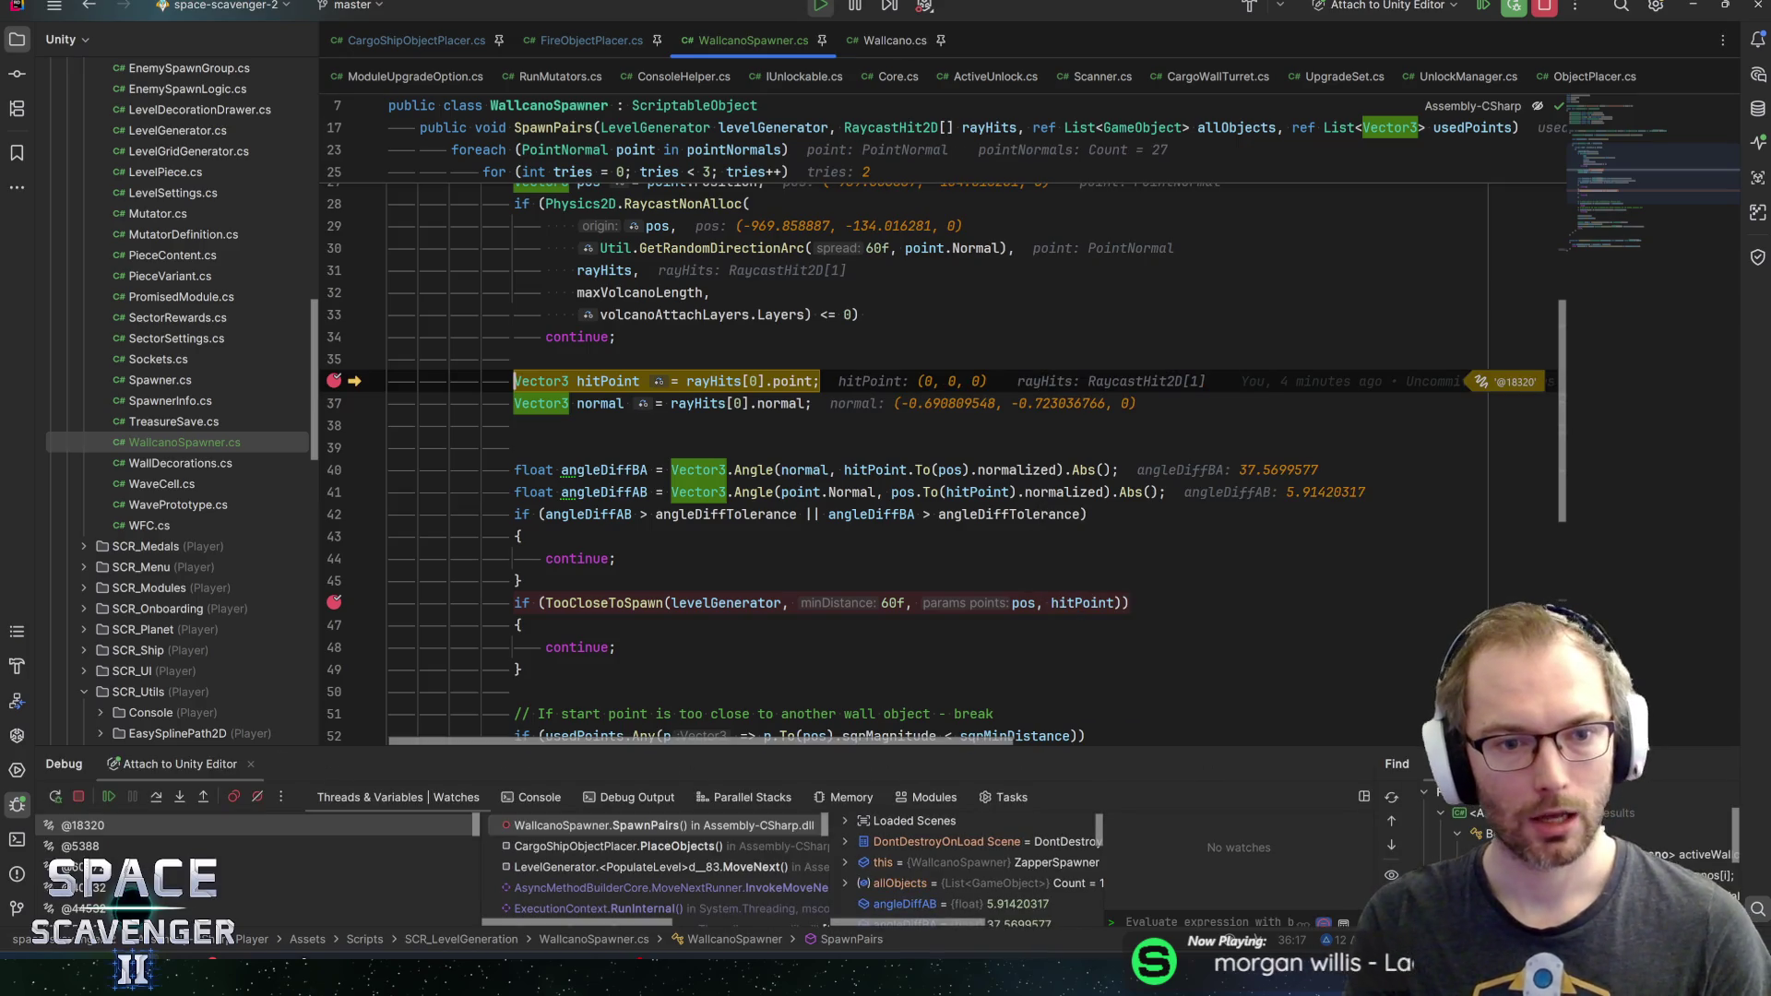
pyautogui.press('F9')
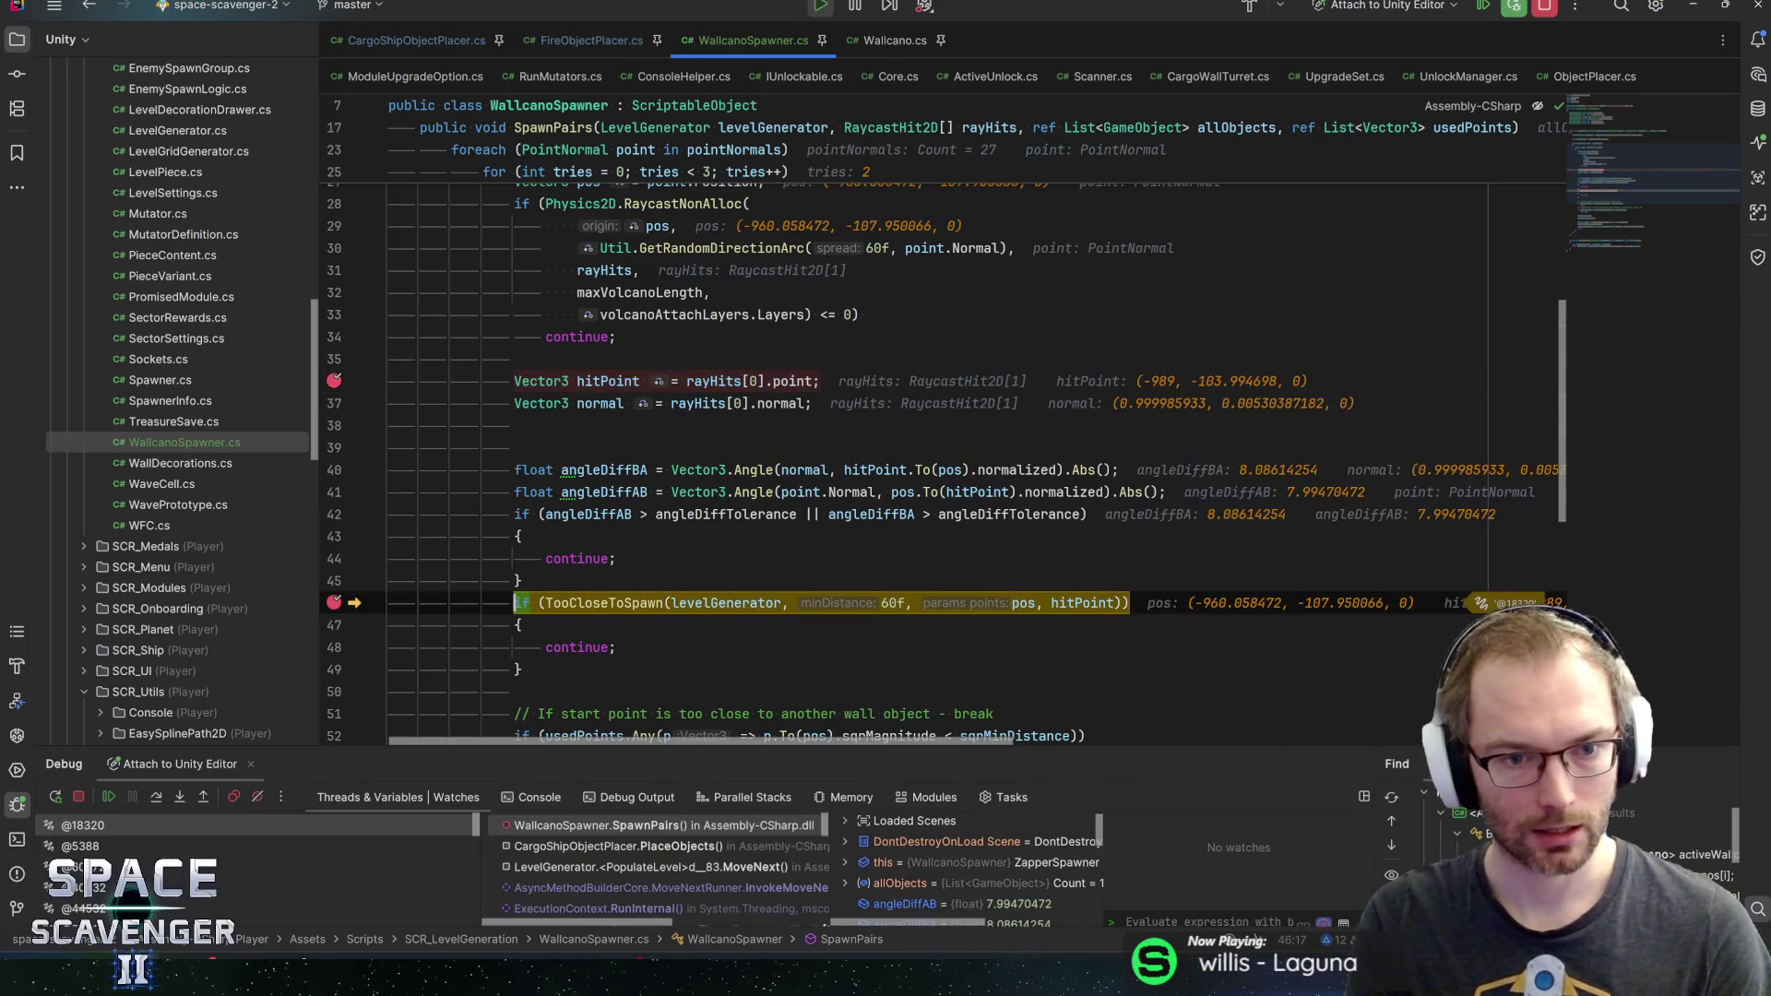
pyautogui.press('F9')
pyautogui.press('F9')
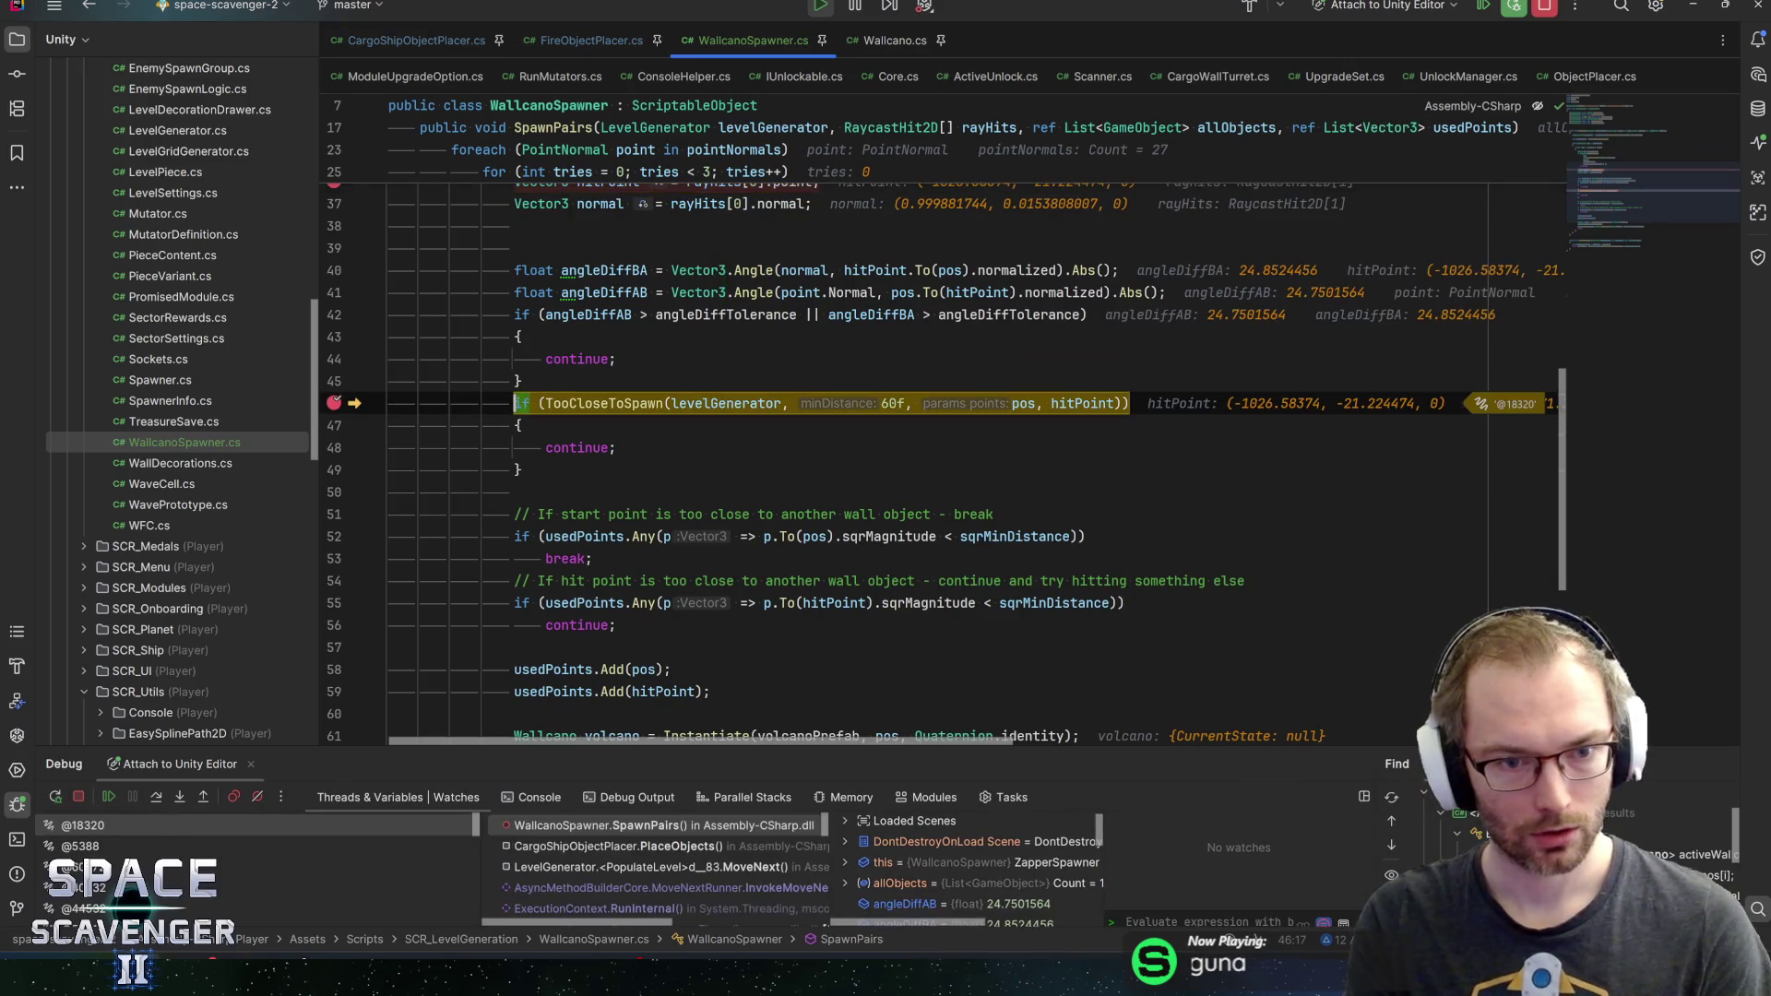
pyautogui.scroll(-3, 587, 536)
pyautogui.moveTo(587, 536)
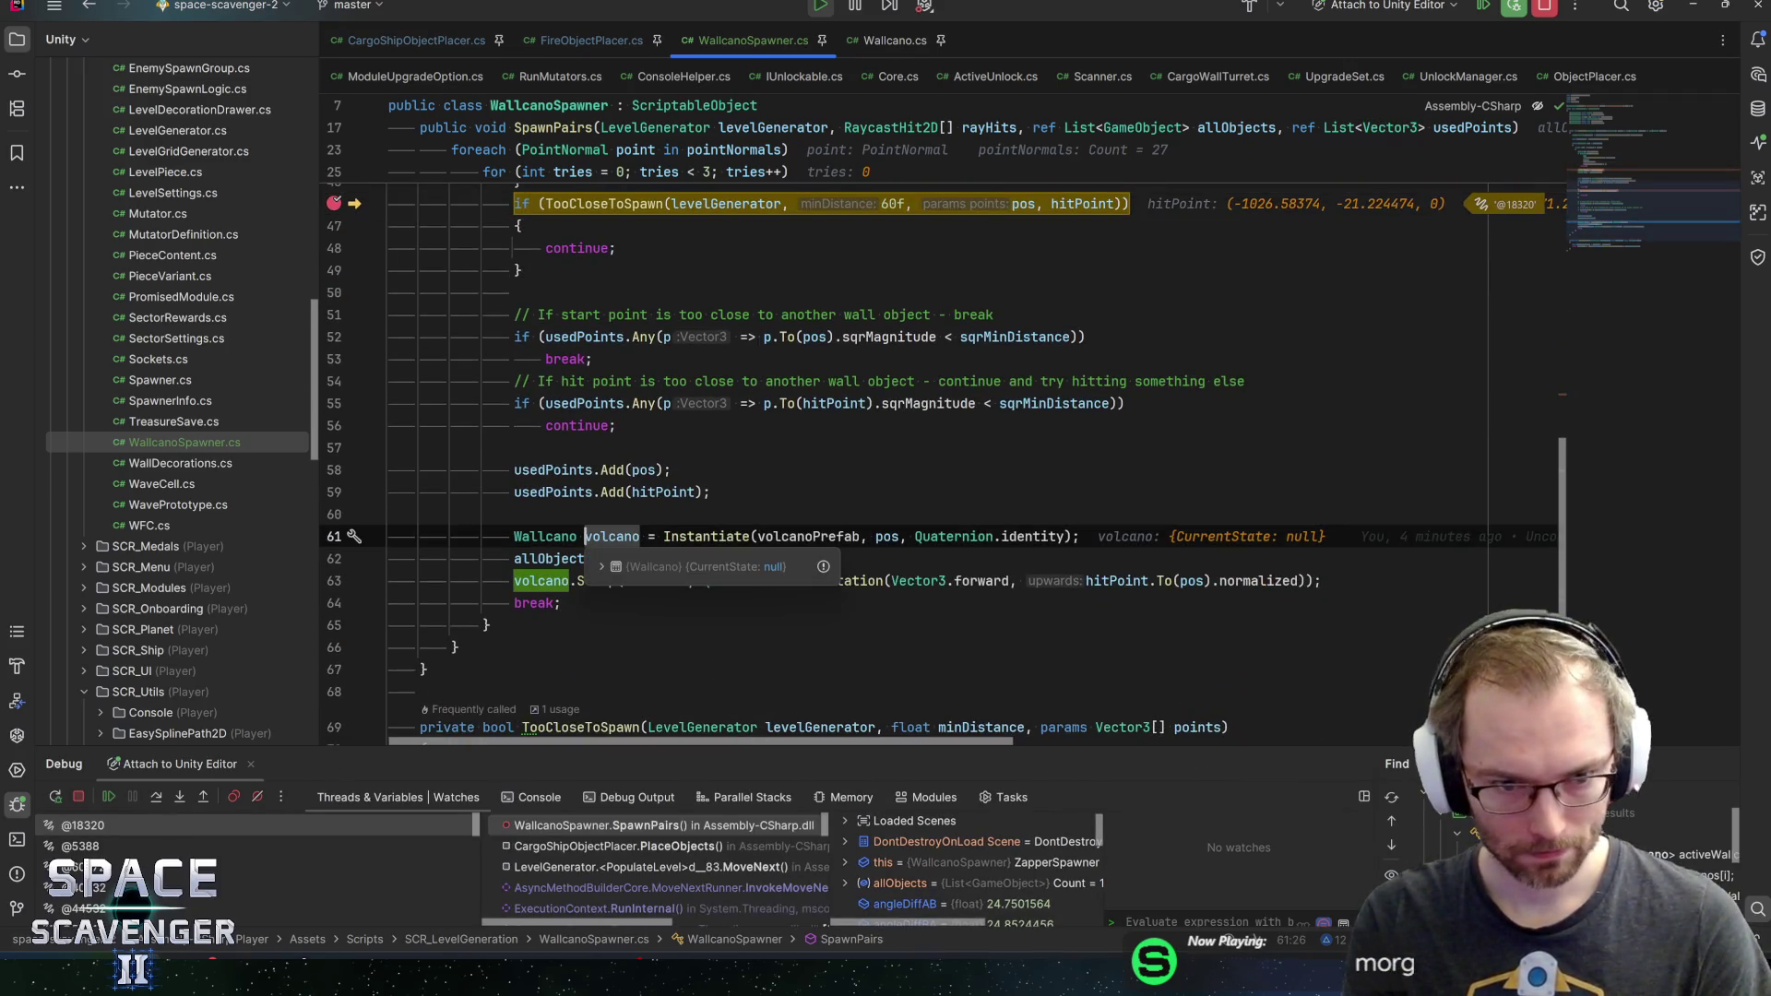
pyautogui.press('F9')
pyautogui.press('F9')
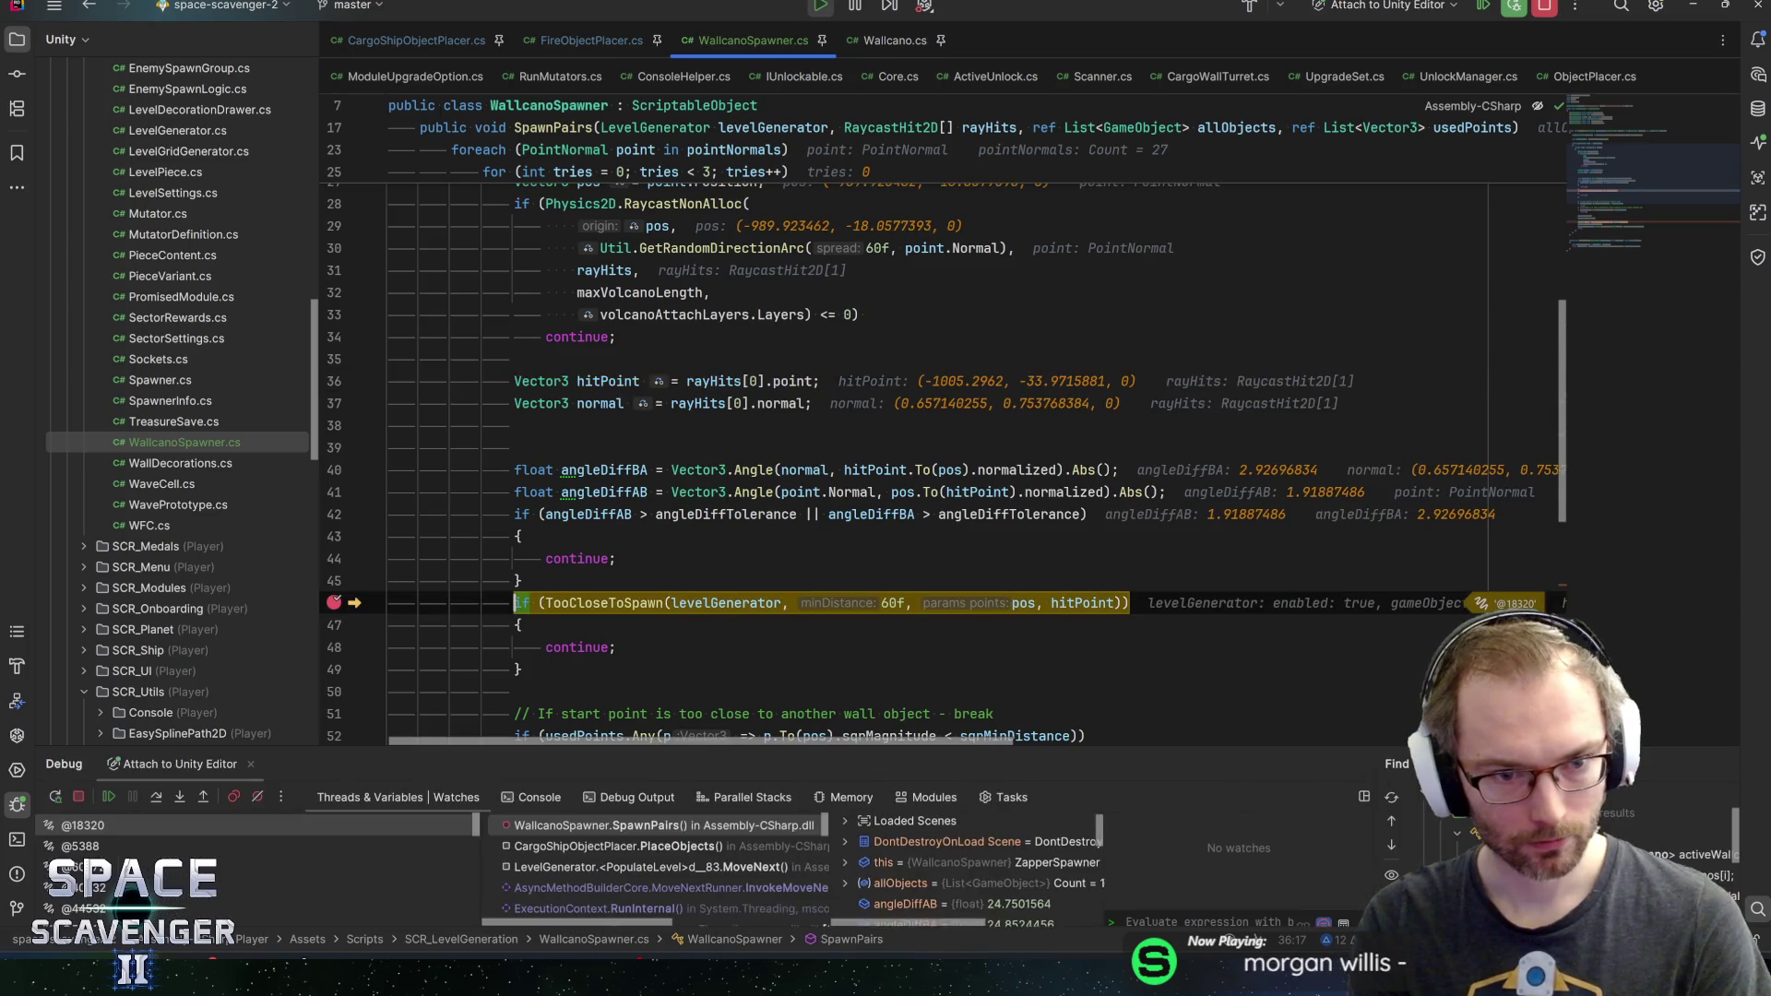
pyautogui.press('F9')
pyautogui.hotkey('alt', 'Tab')
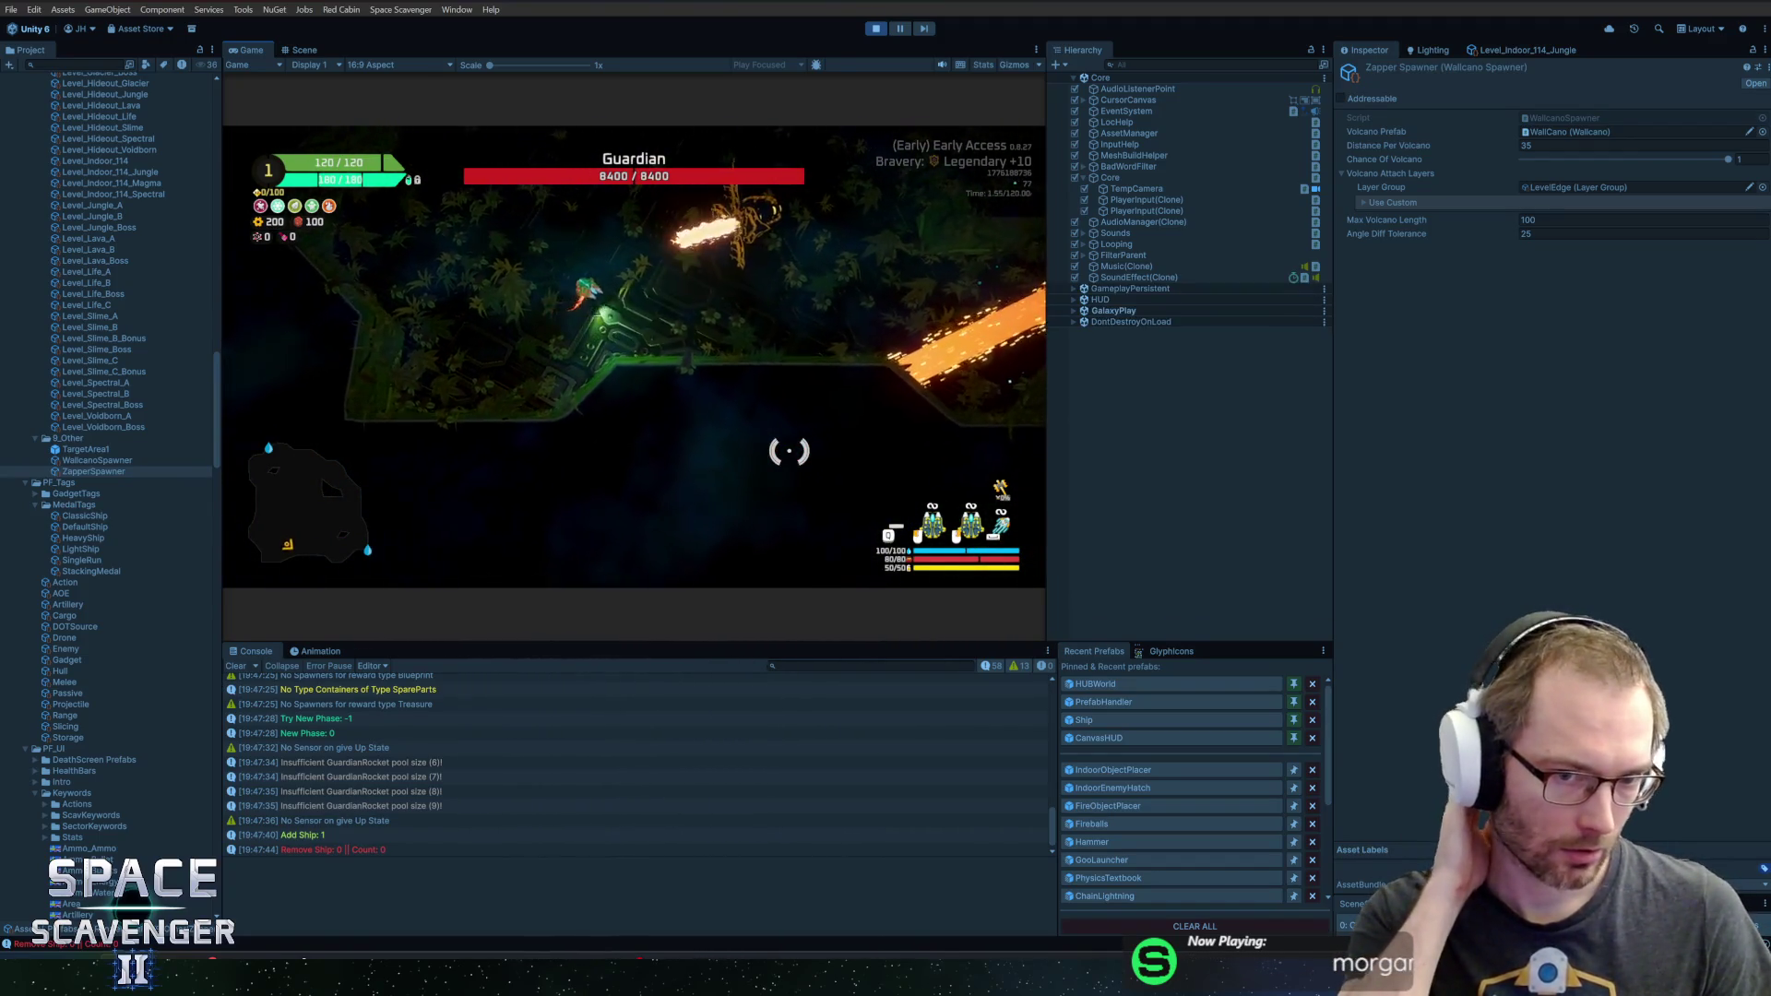
# Stop Play mode with Ctrl+P after watching the Guardian stage run
pyautogui.hotkey('ctrl', 'p')
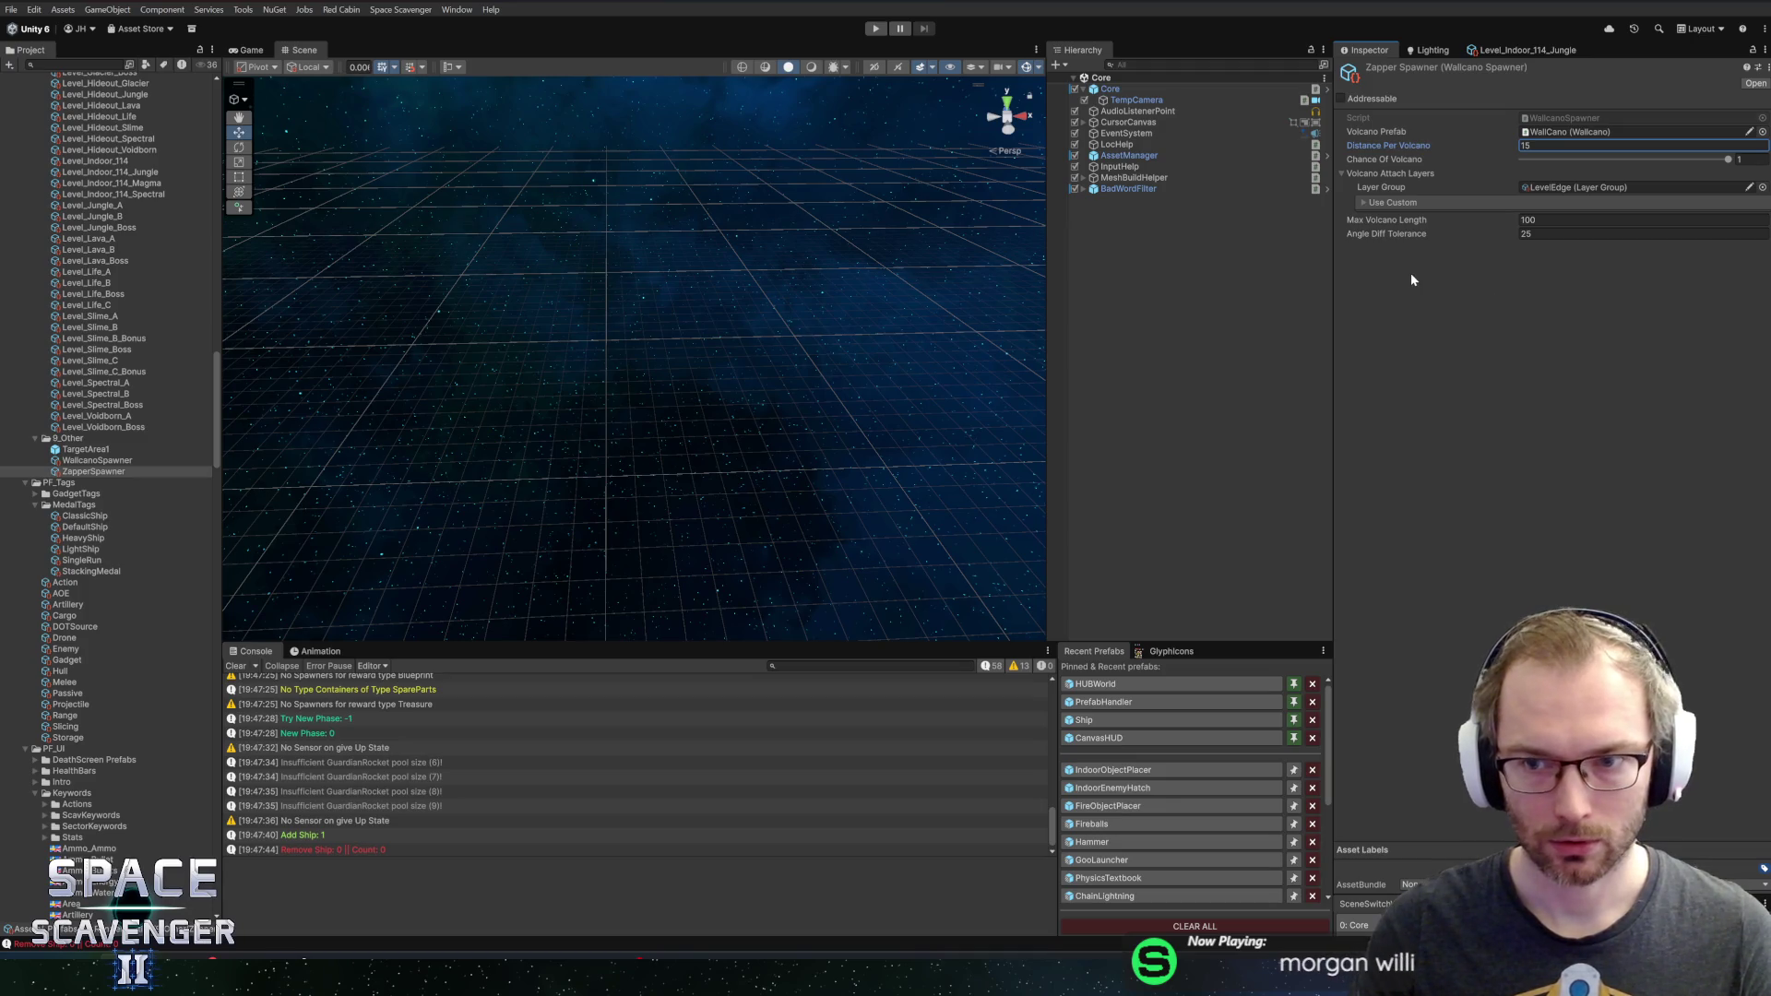
# Set Zapper Spawner's Max Volcano Length to 250 and Angle Diff Tolerance to 50, then play
pyautogui.click(1568, 219)
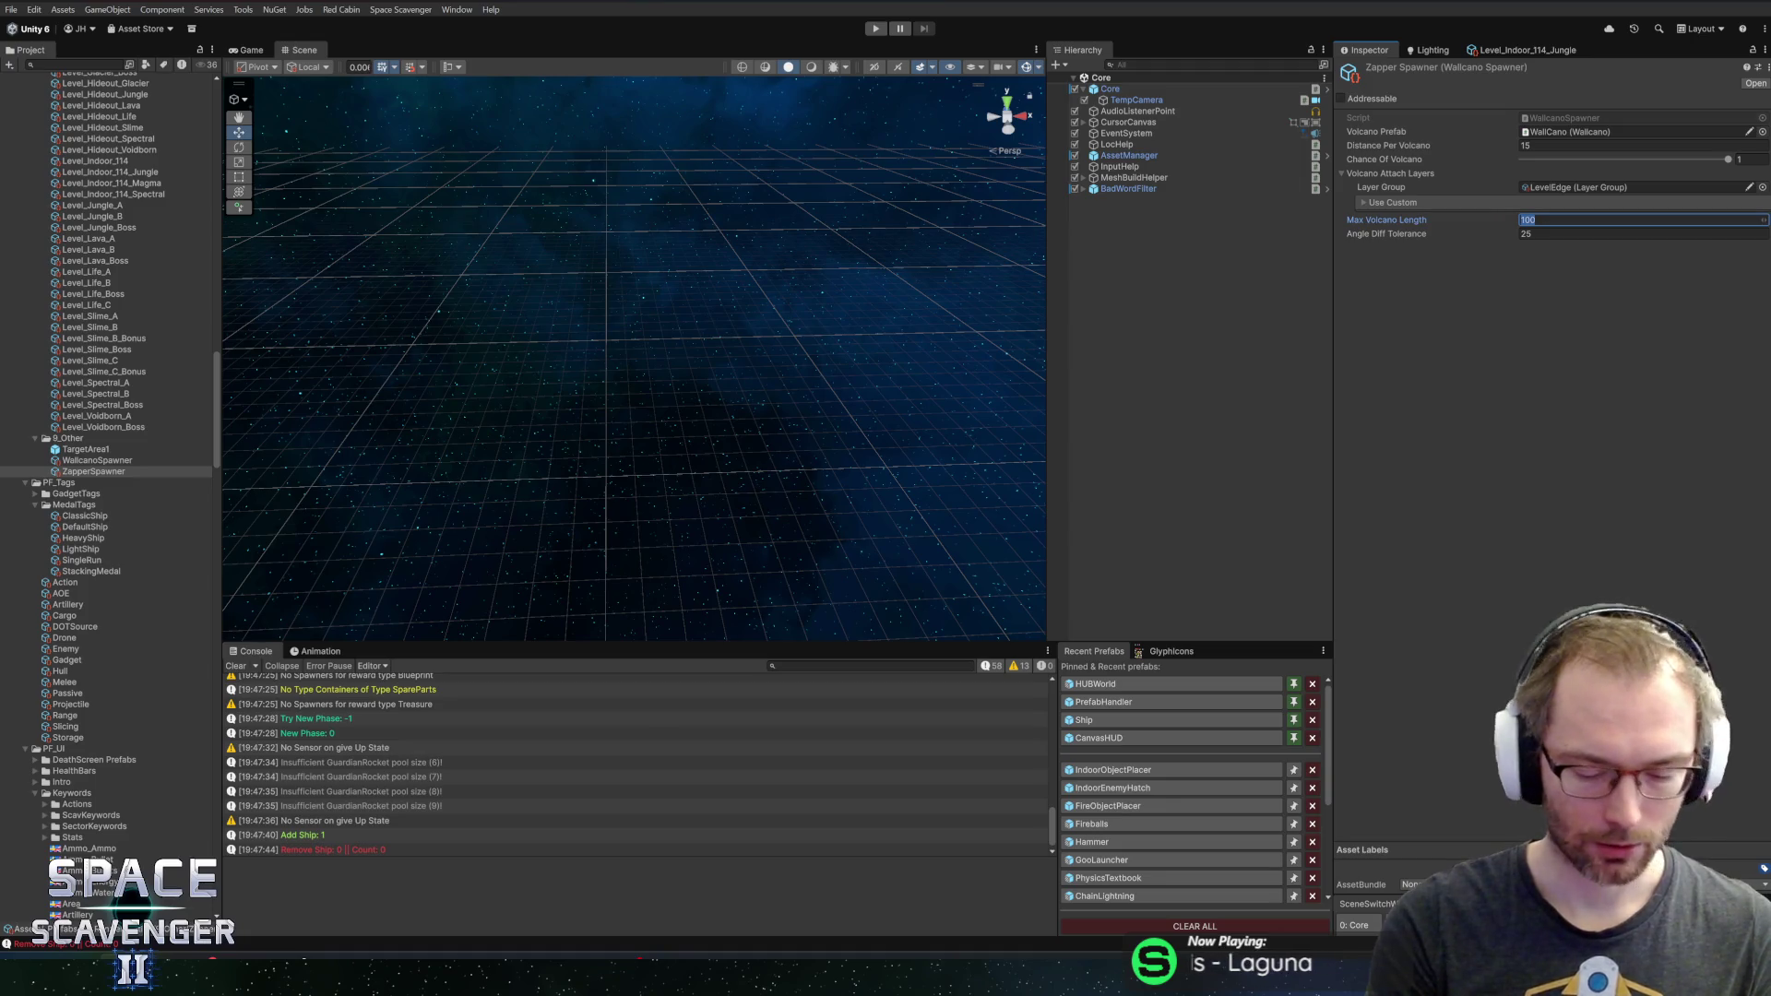
pyautogui.write('250')
pyautogui.press('Tab')
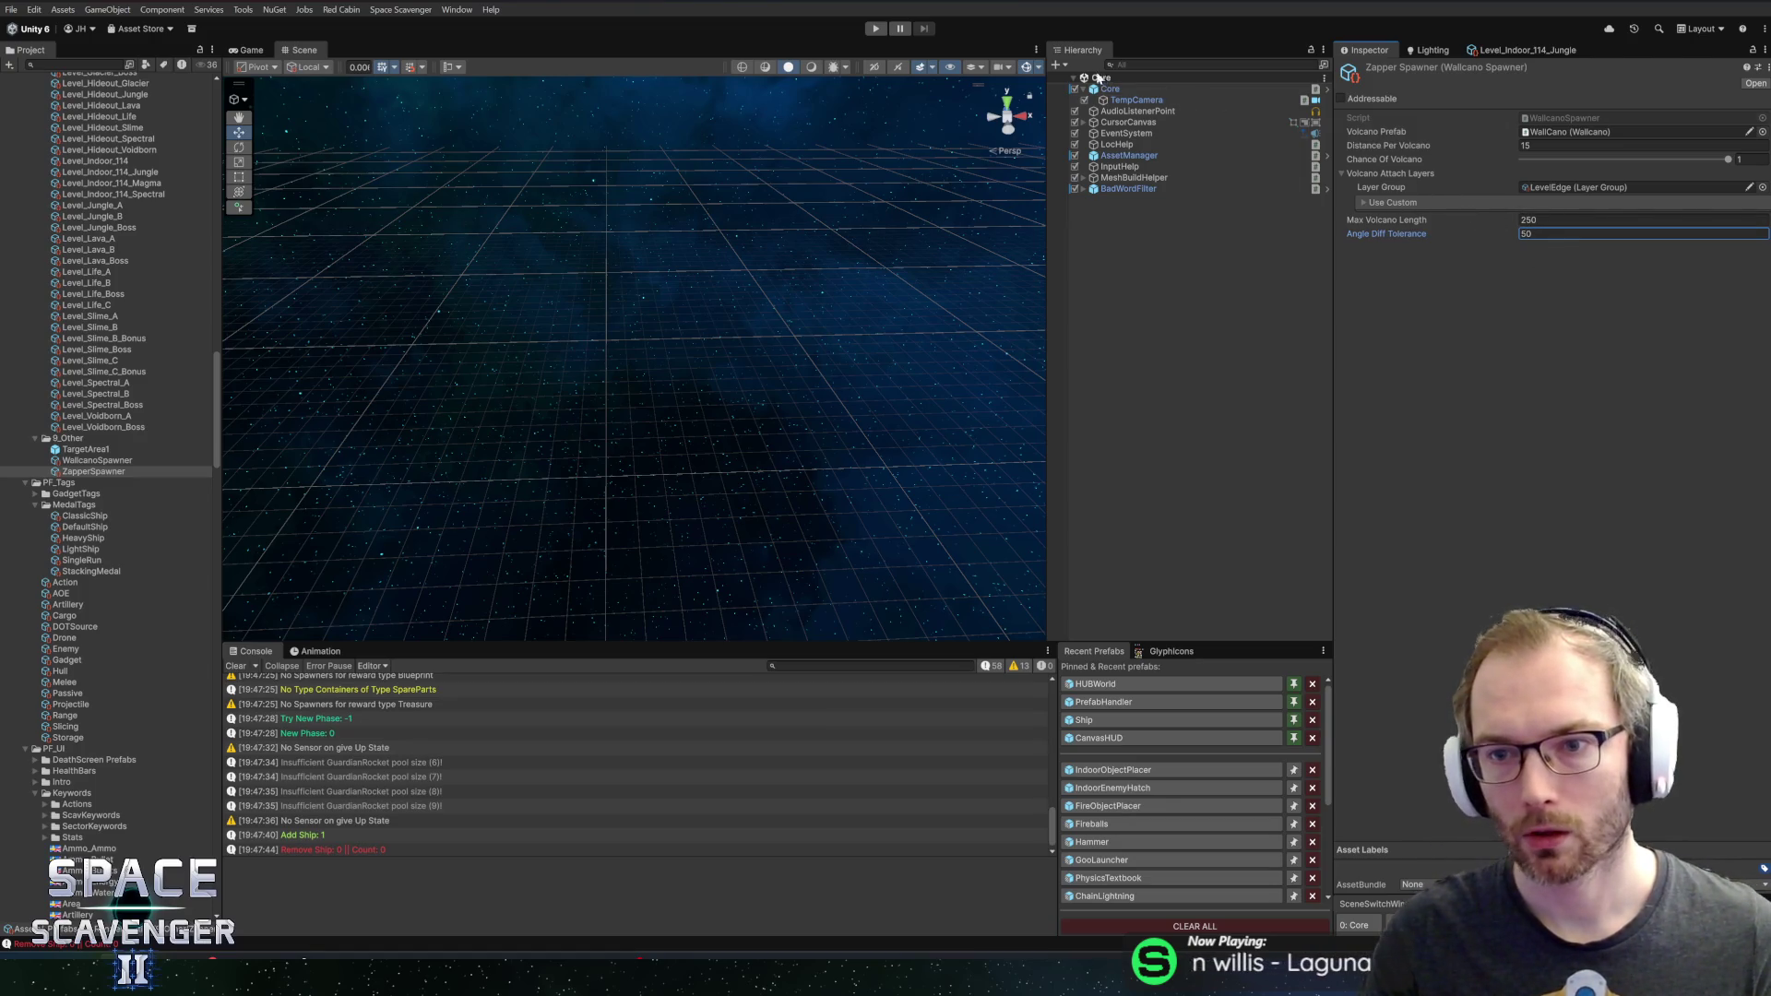
pyautogui.click(877, 29)
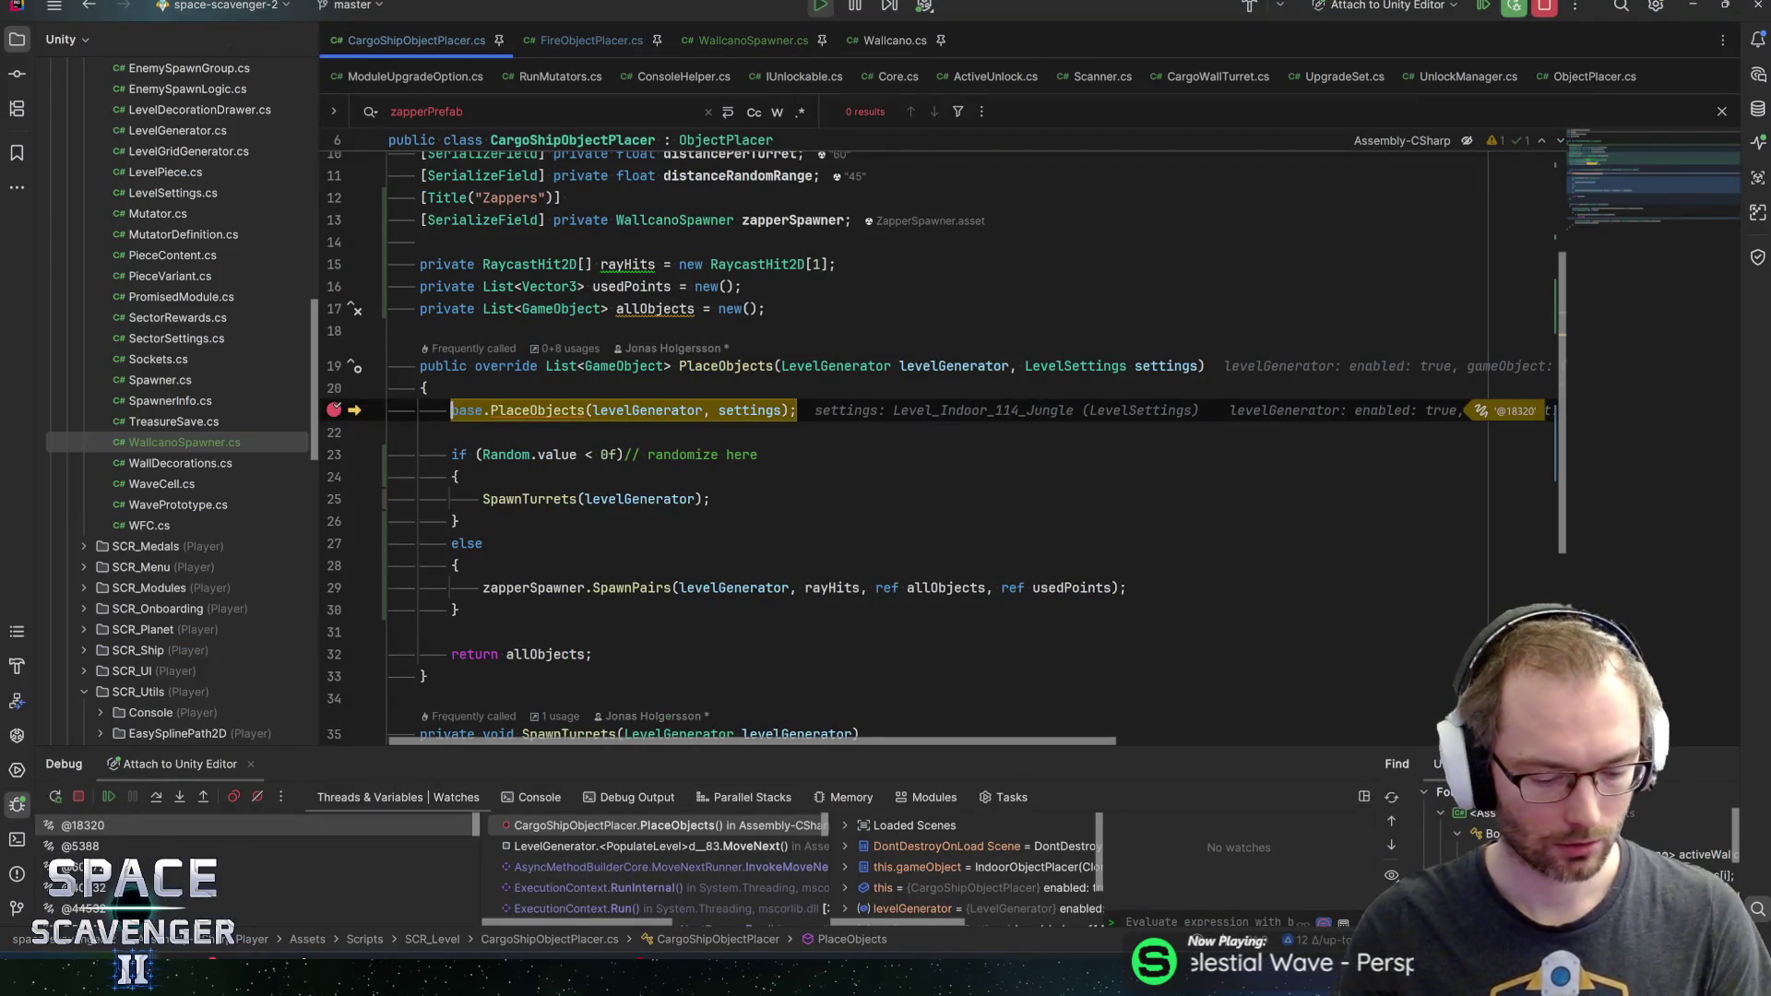
# Resume the debugger past its breakpoints and maximize Unity's Game view
pyautogui.press('F9')
pyautogui.press('F9')
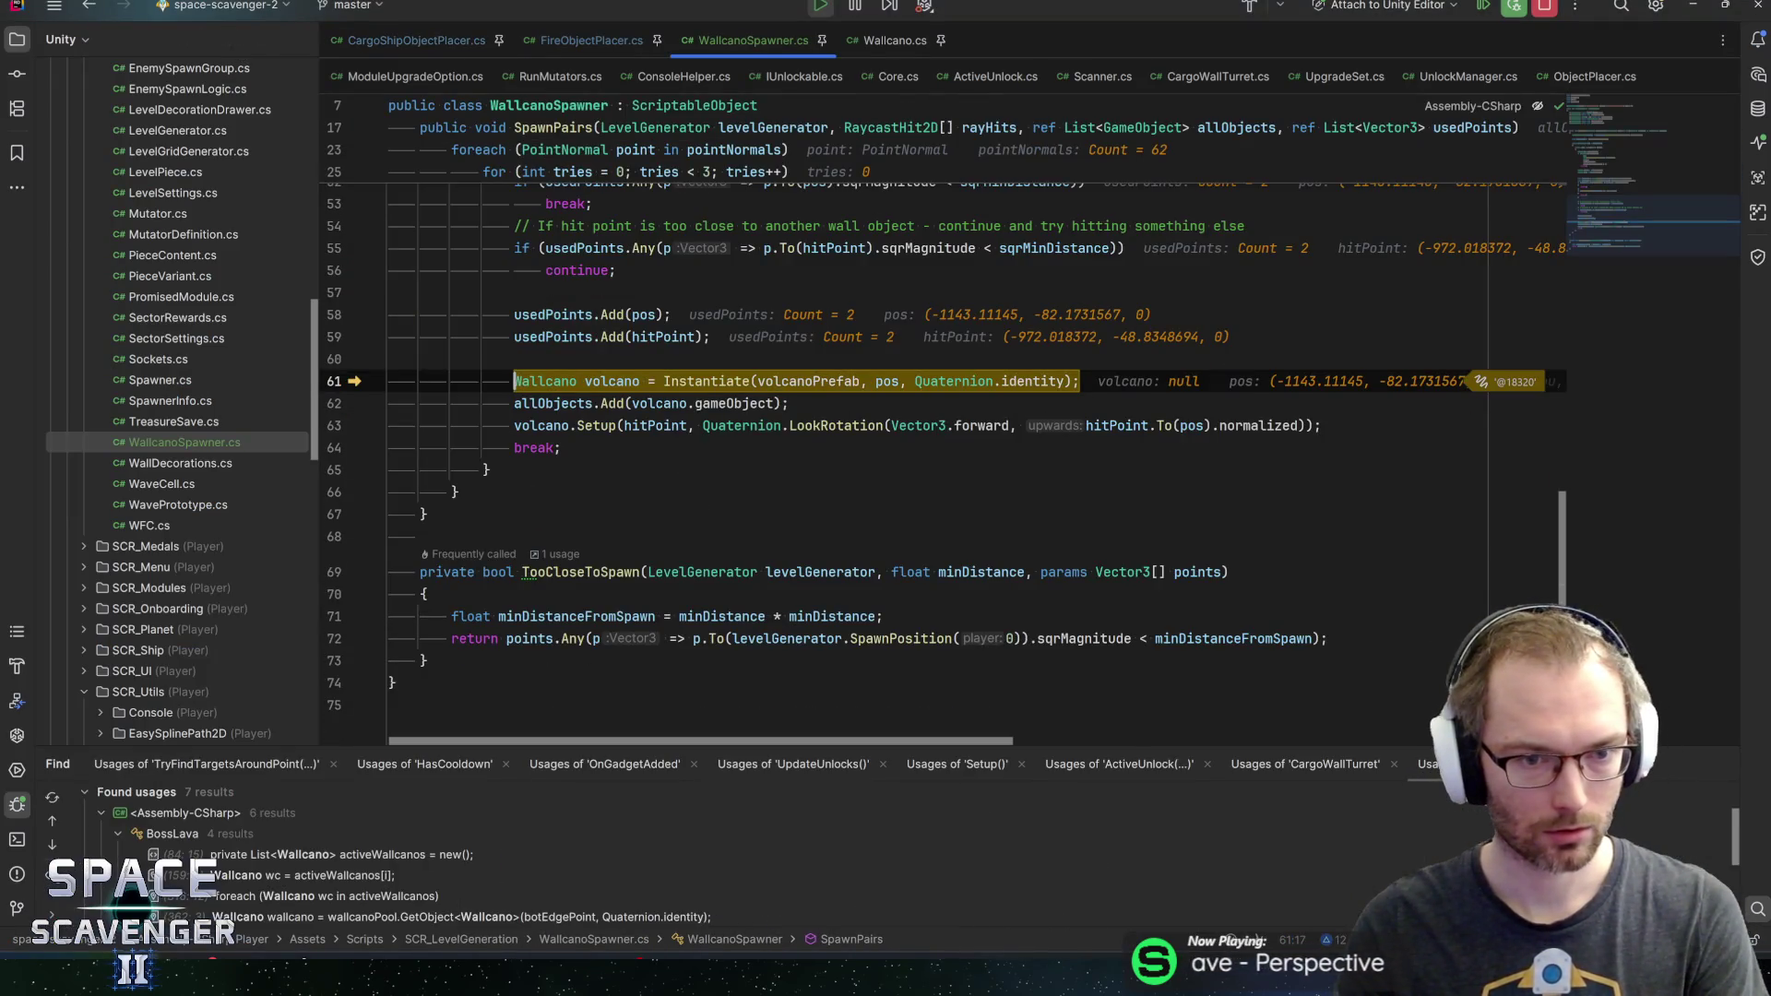
pyautogui.hotkey('alt', 'Tab')
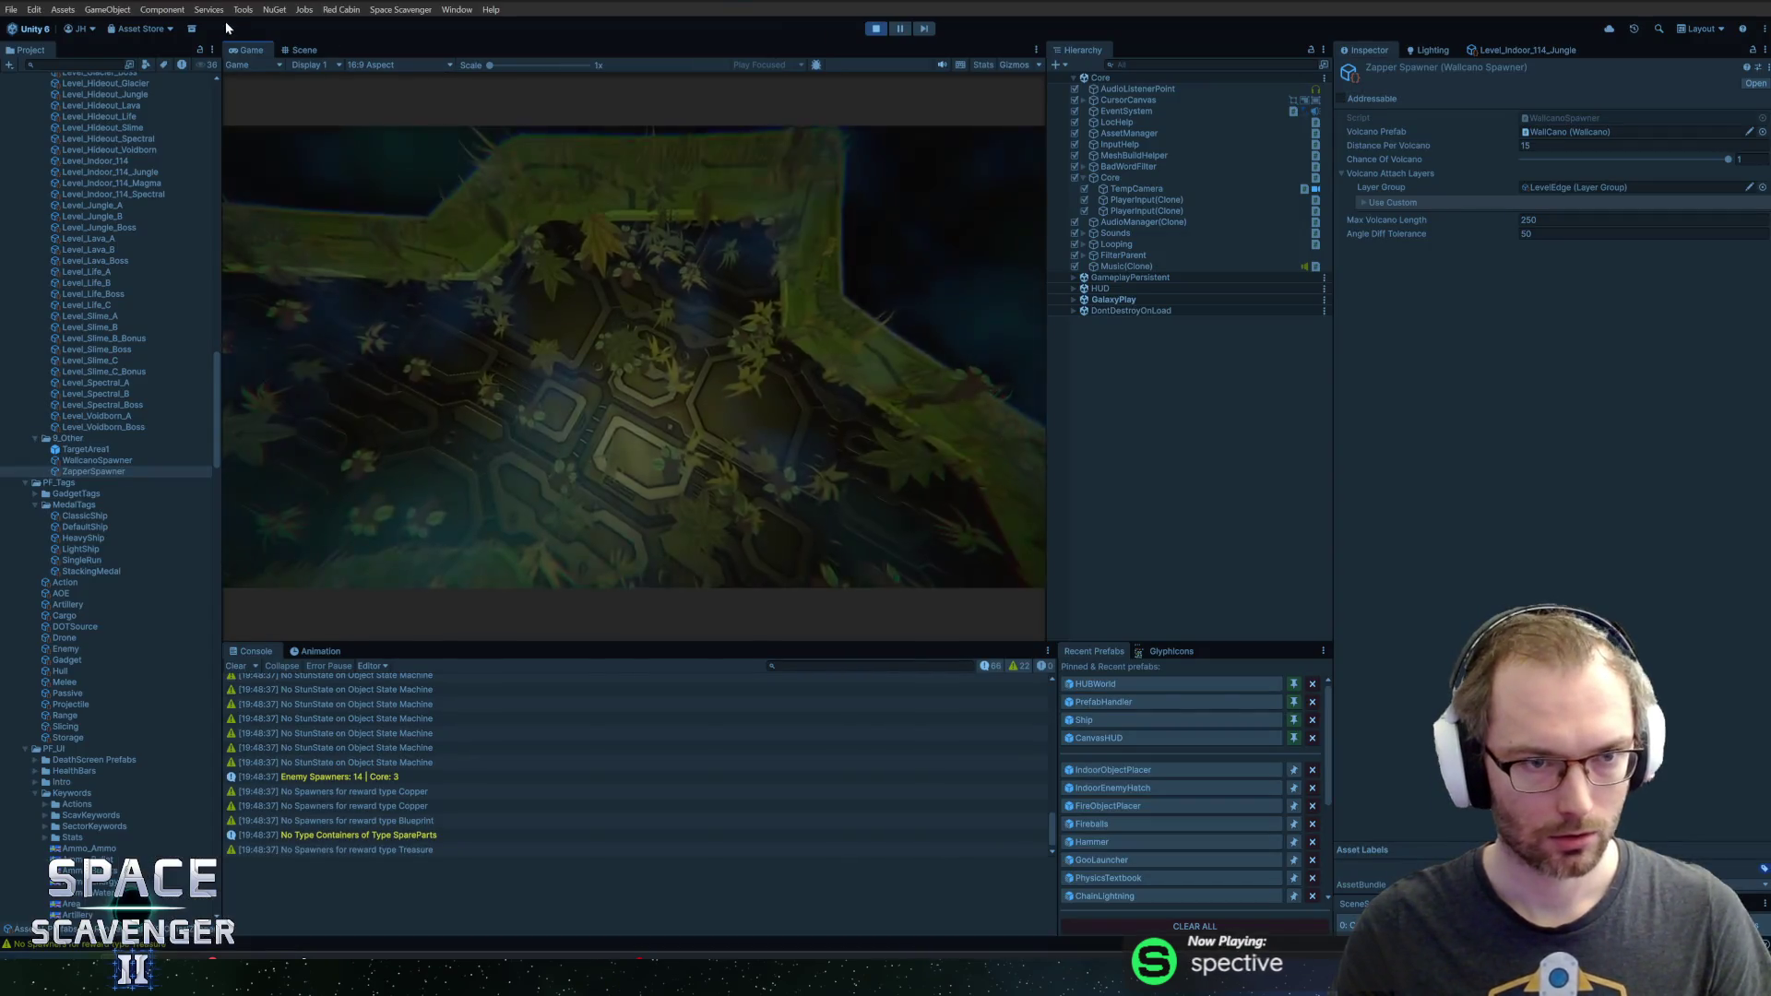
pyautogui.doubleClick(246, 52)
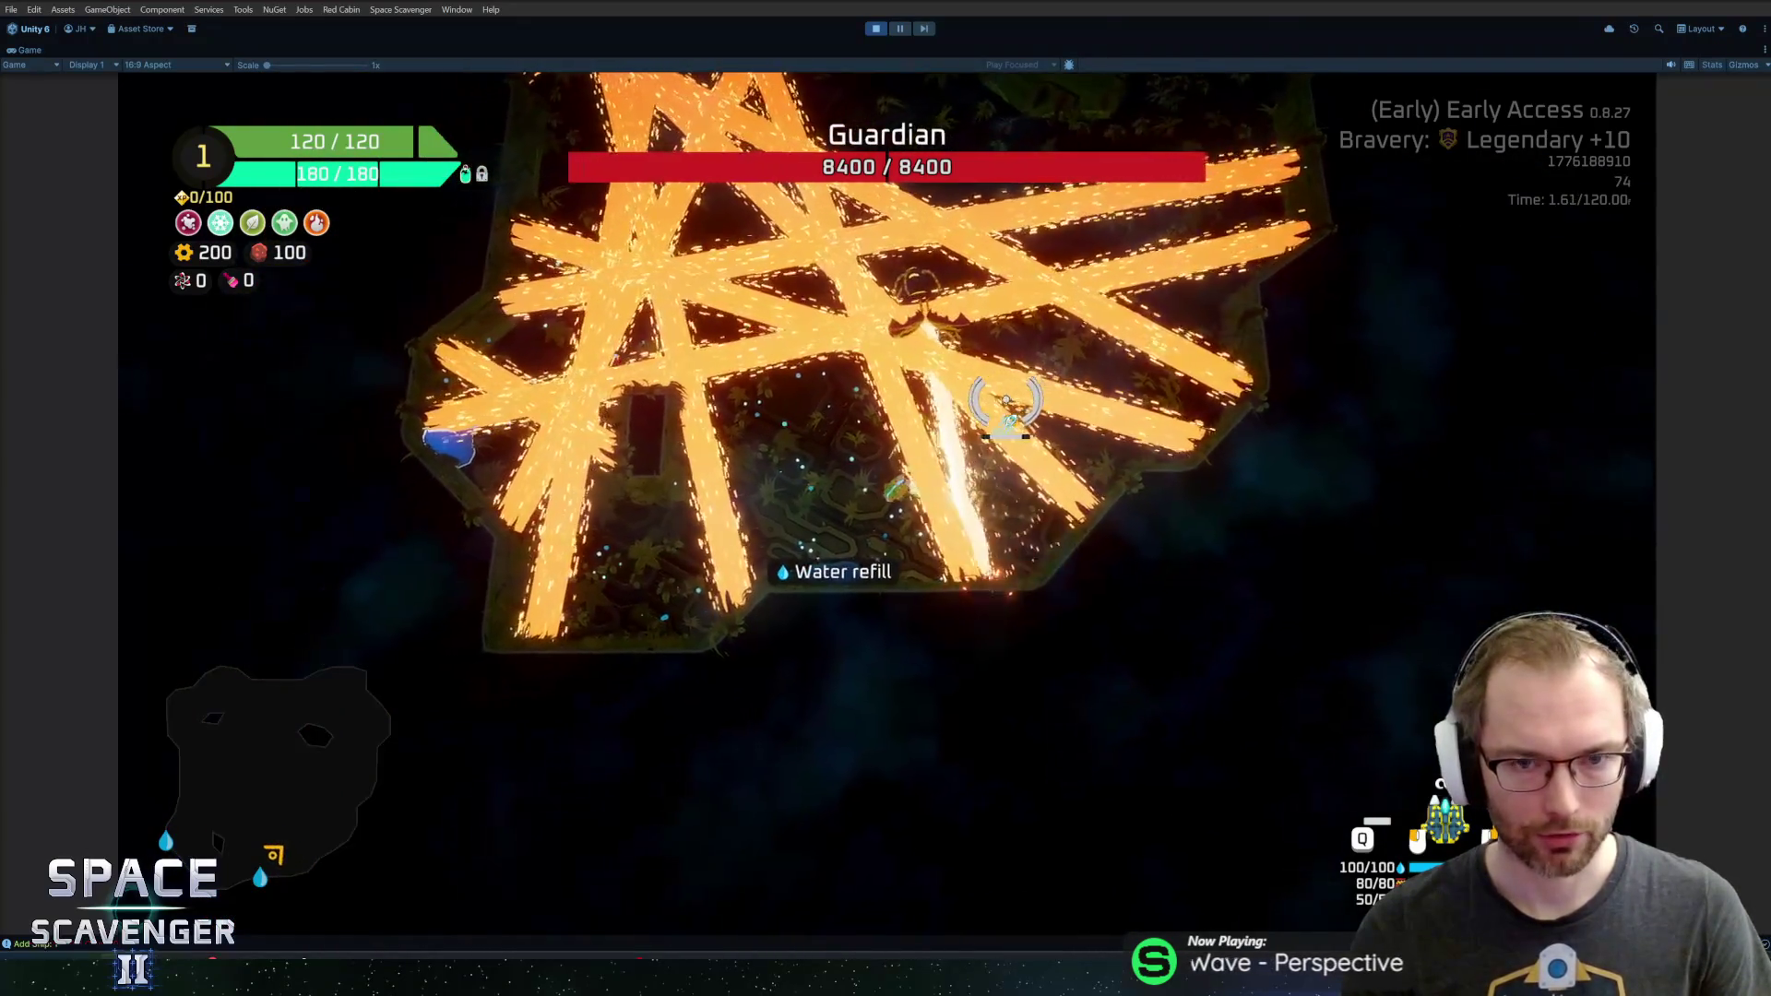
# Fly the ship around the hexagonal pit with WASD, then stop Play mode
pyautogui.press('w')
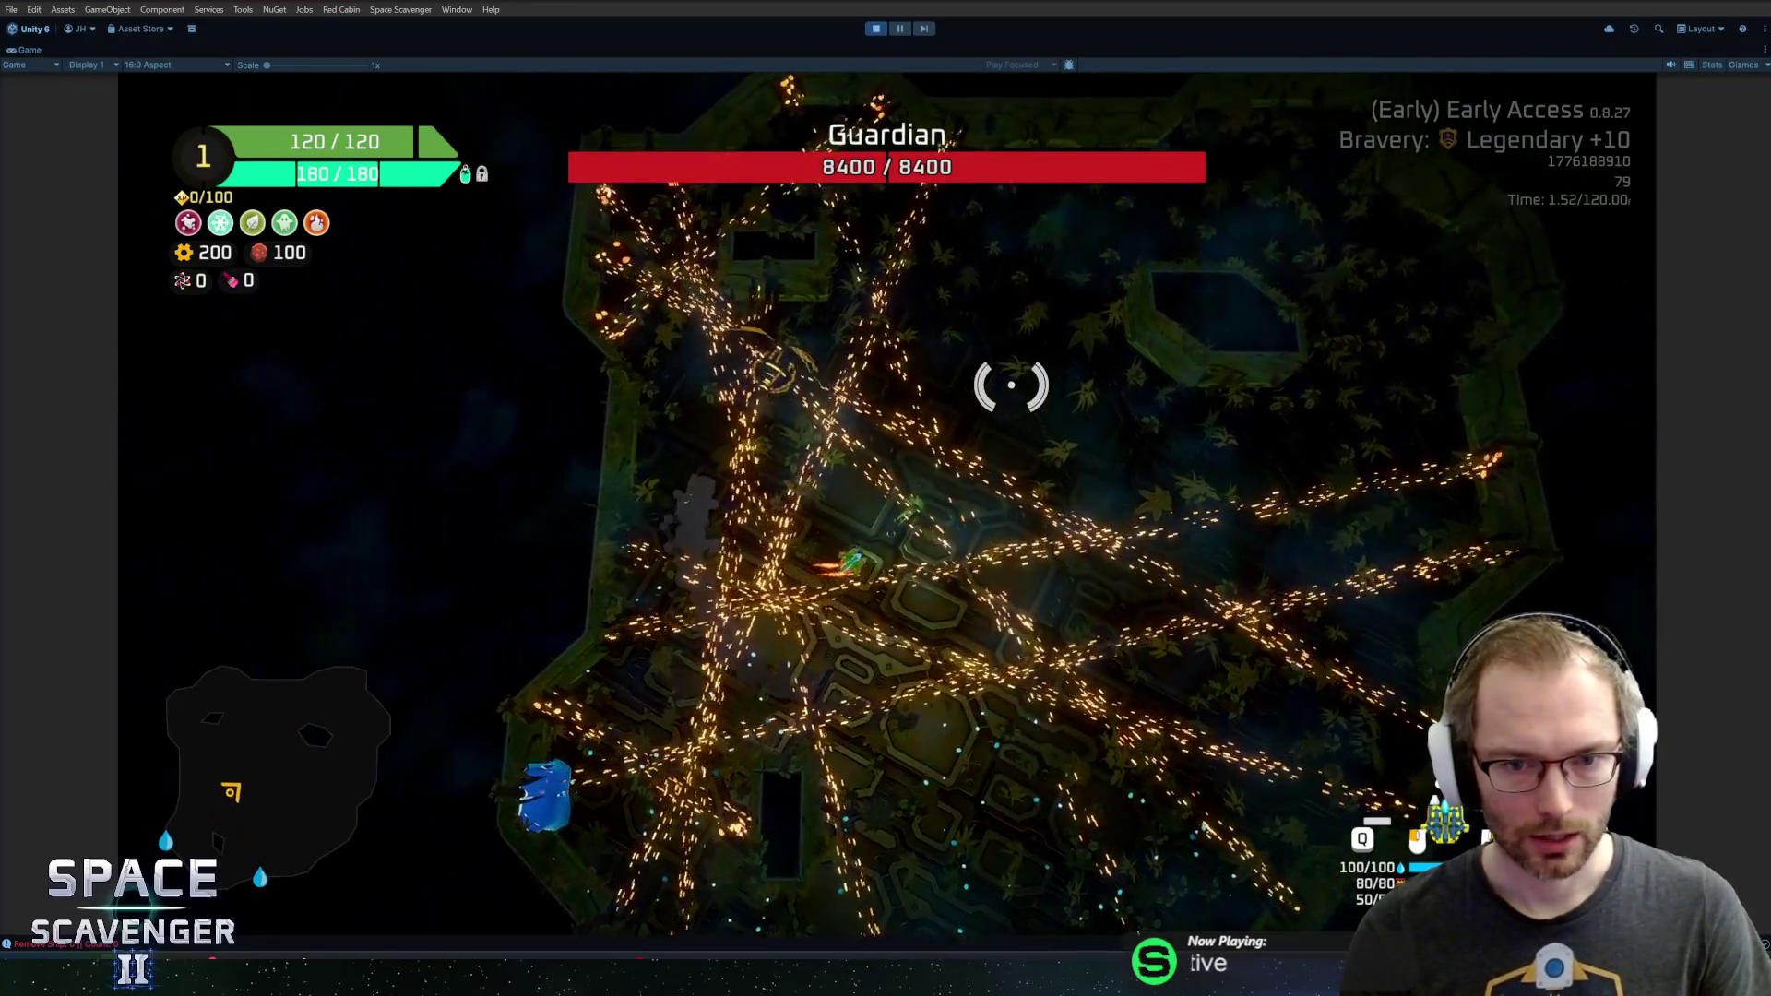
pyautogui.press('w')
pyautogui.press('d')
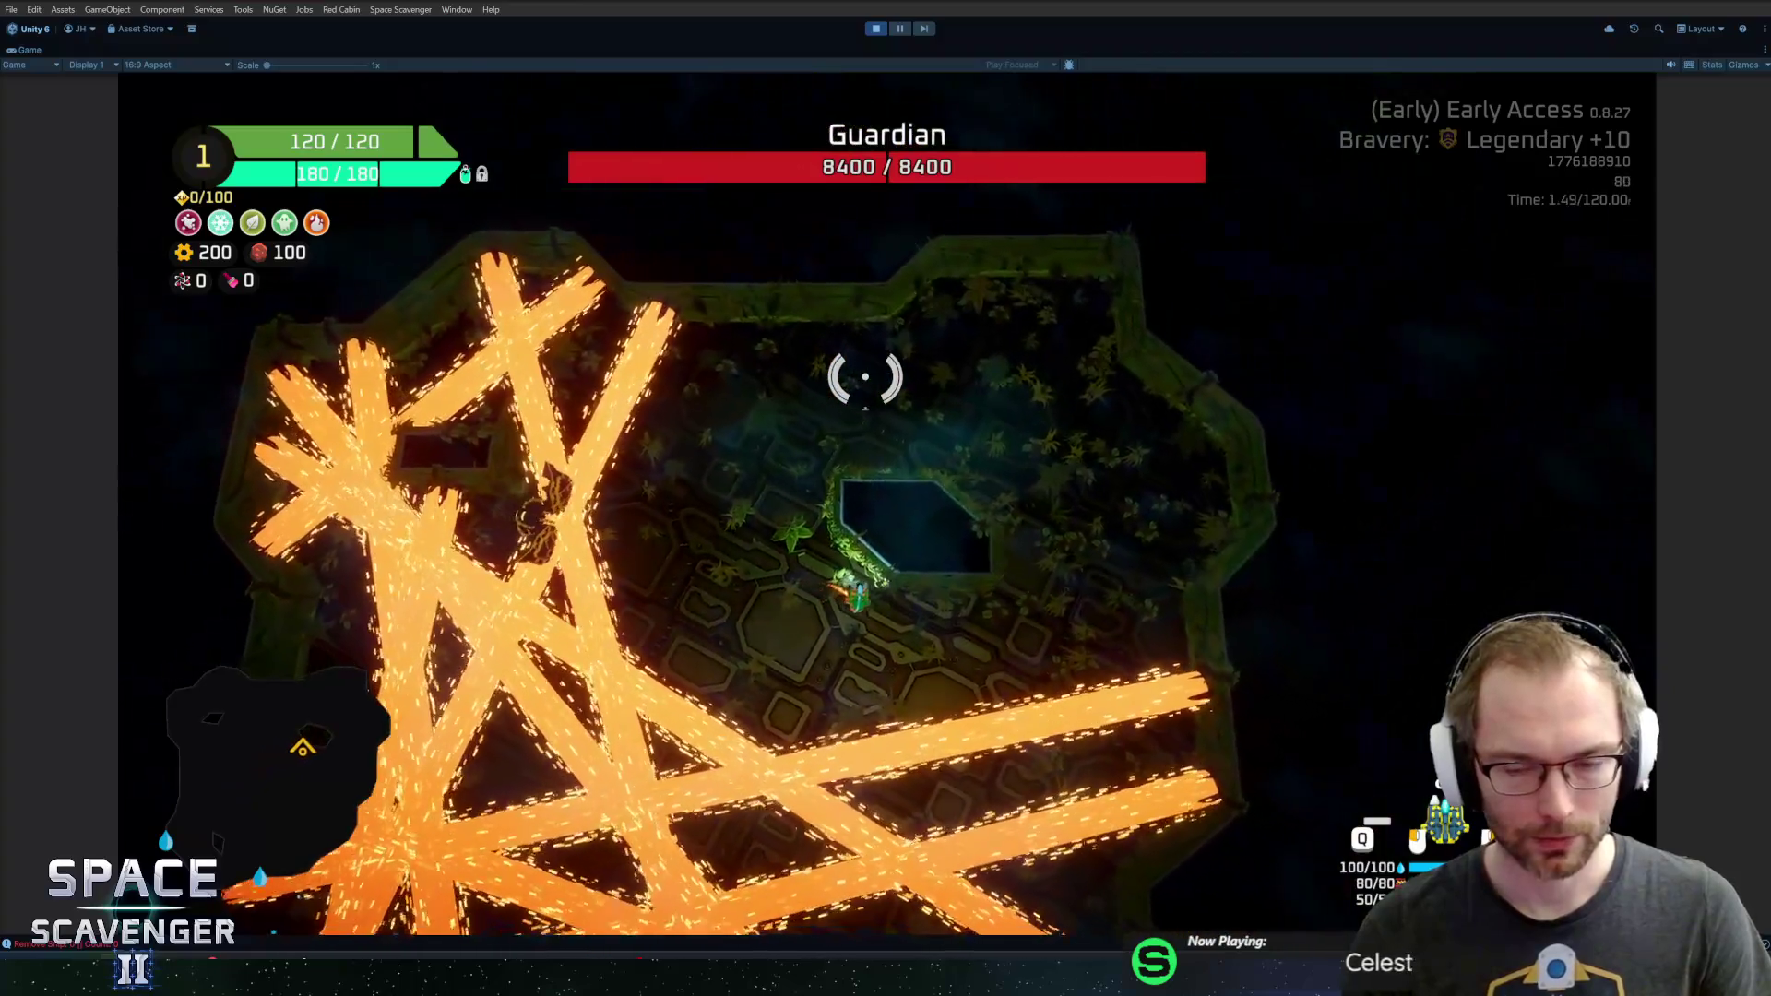
pyautogui.press('d')
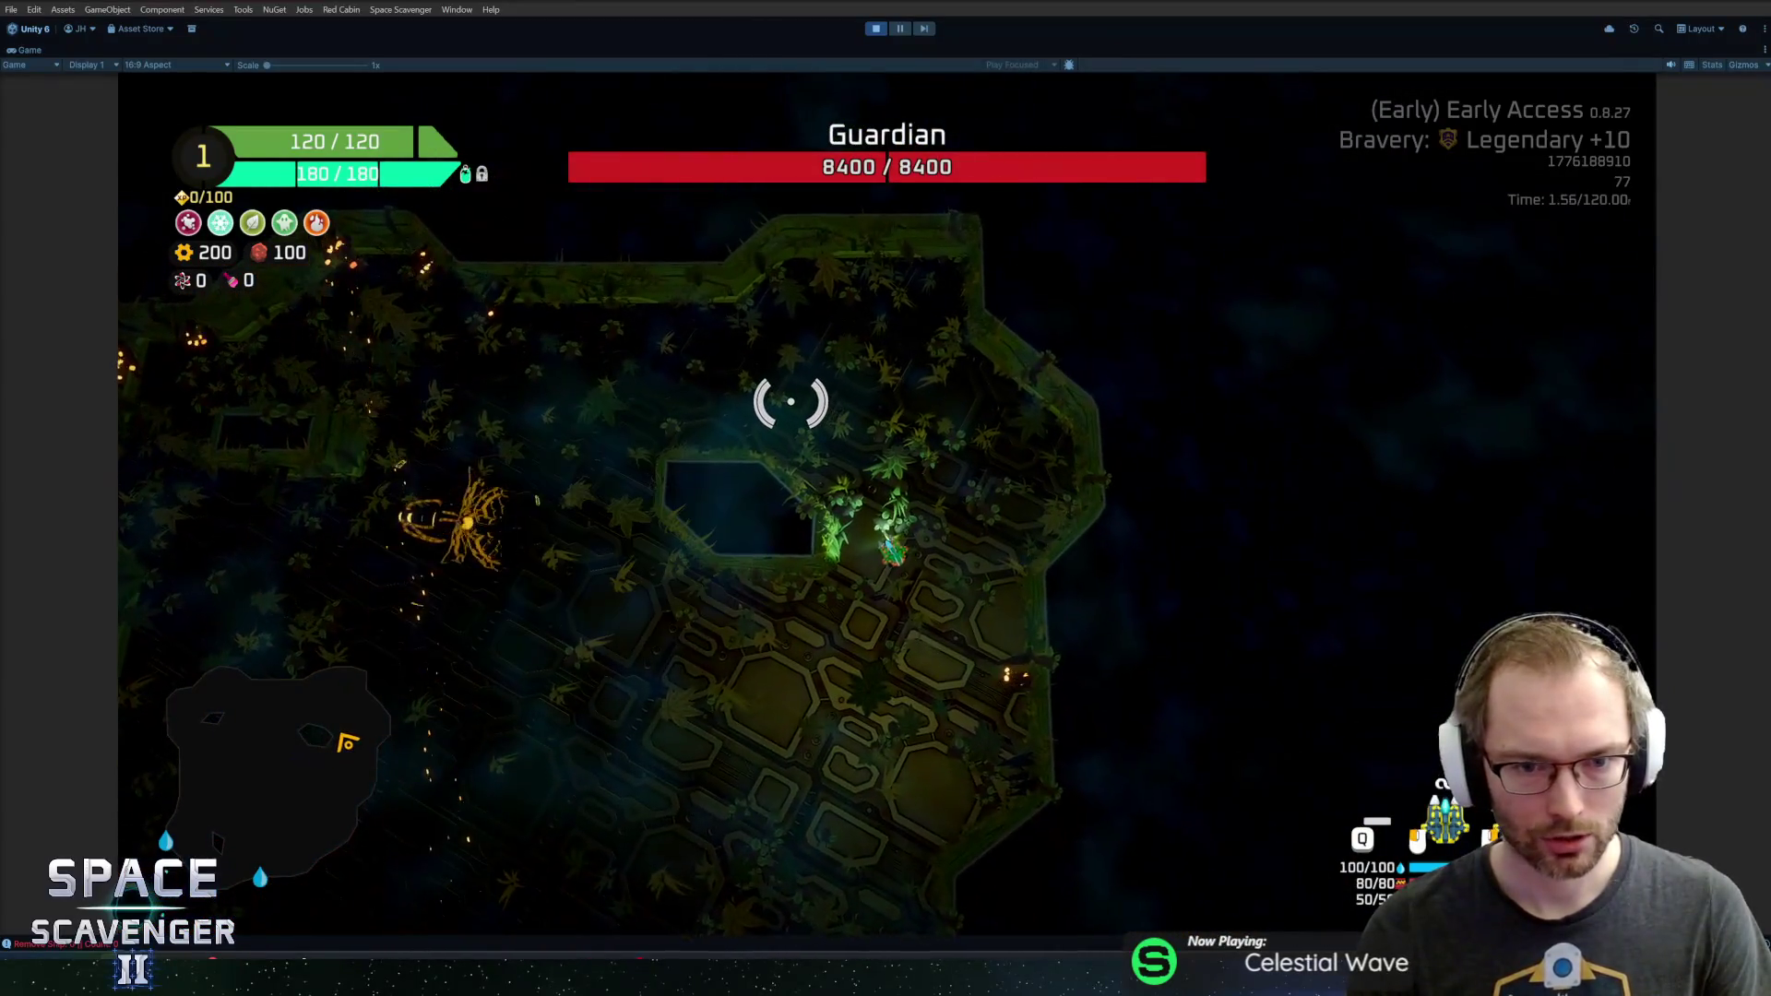
pyautogui.press('s')
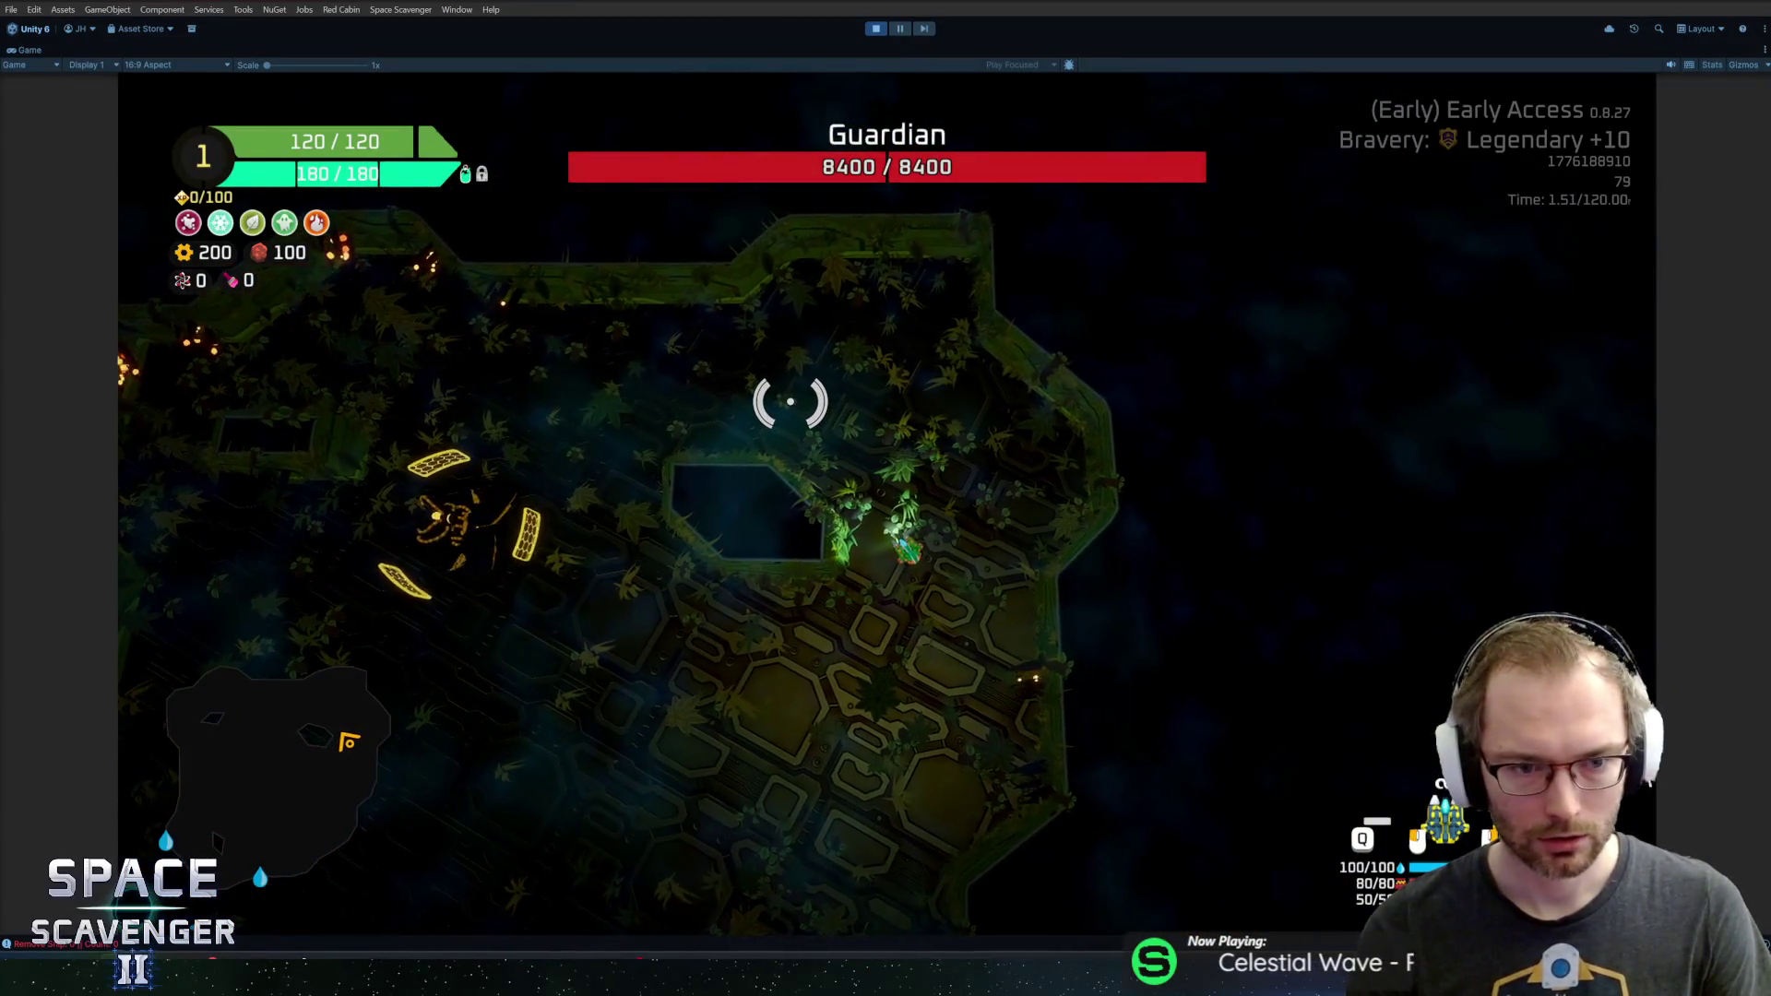
pyautogui.press('a')
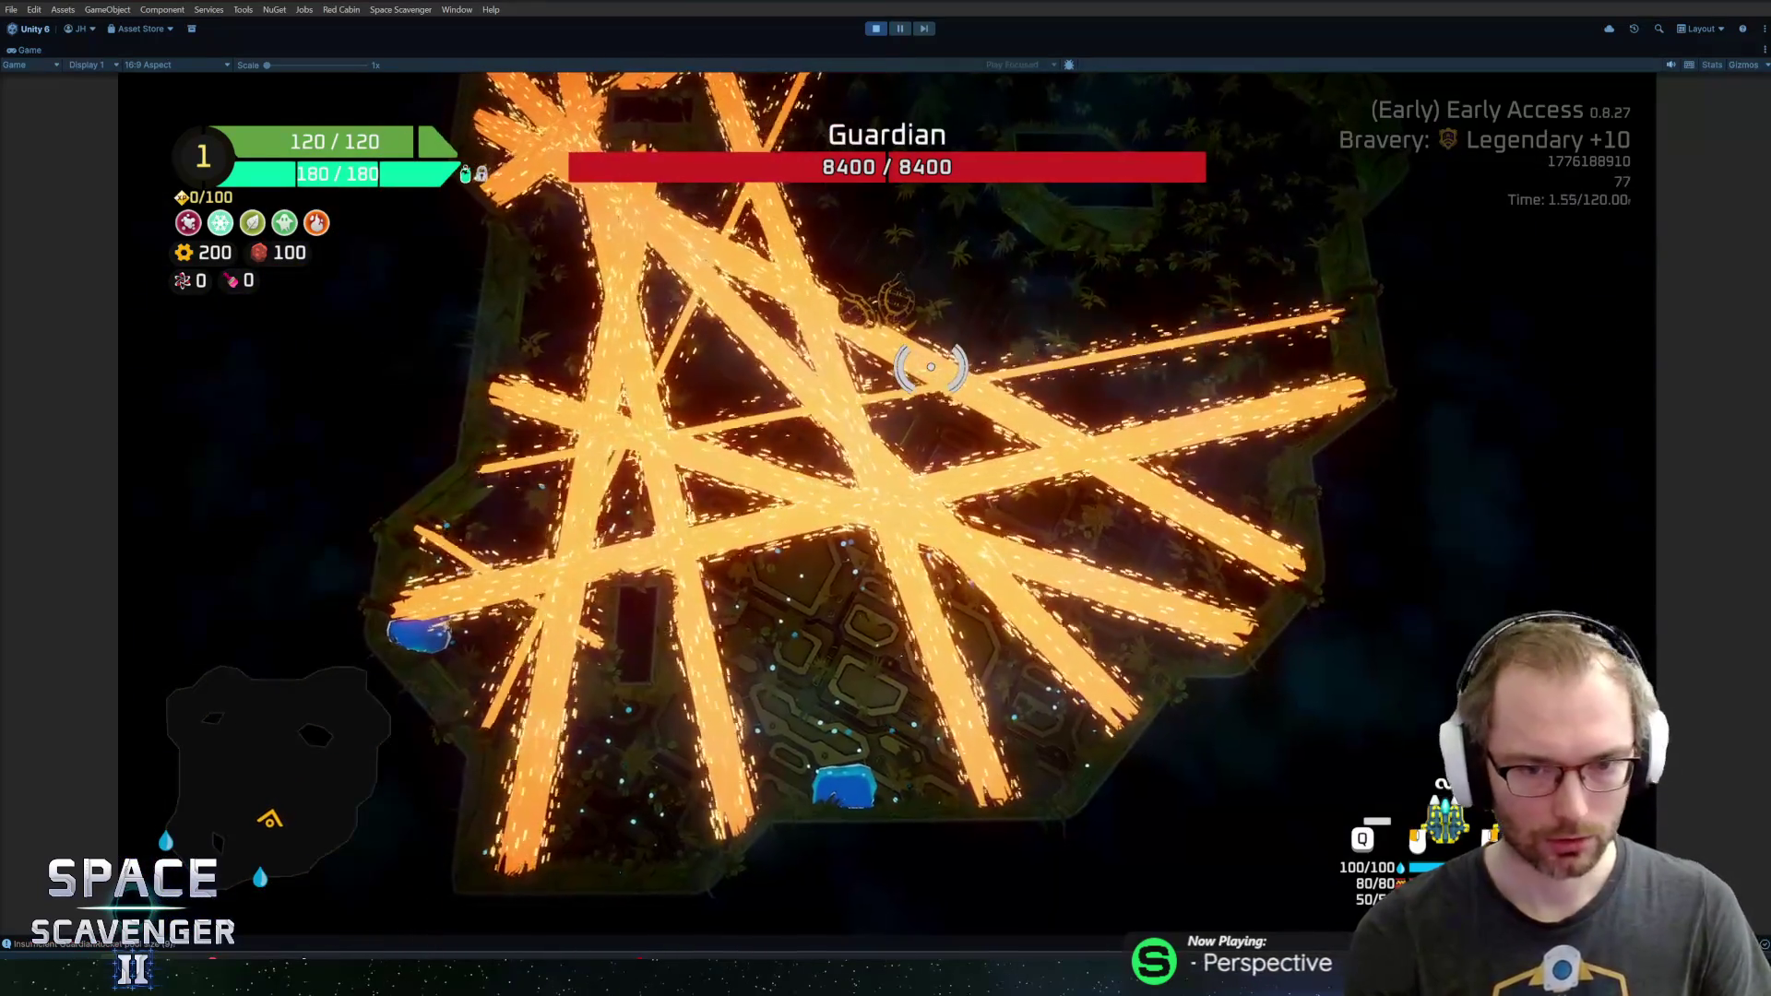
pyautogui.hotkey('ctrl', 'p')
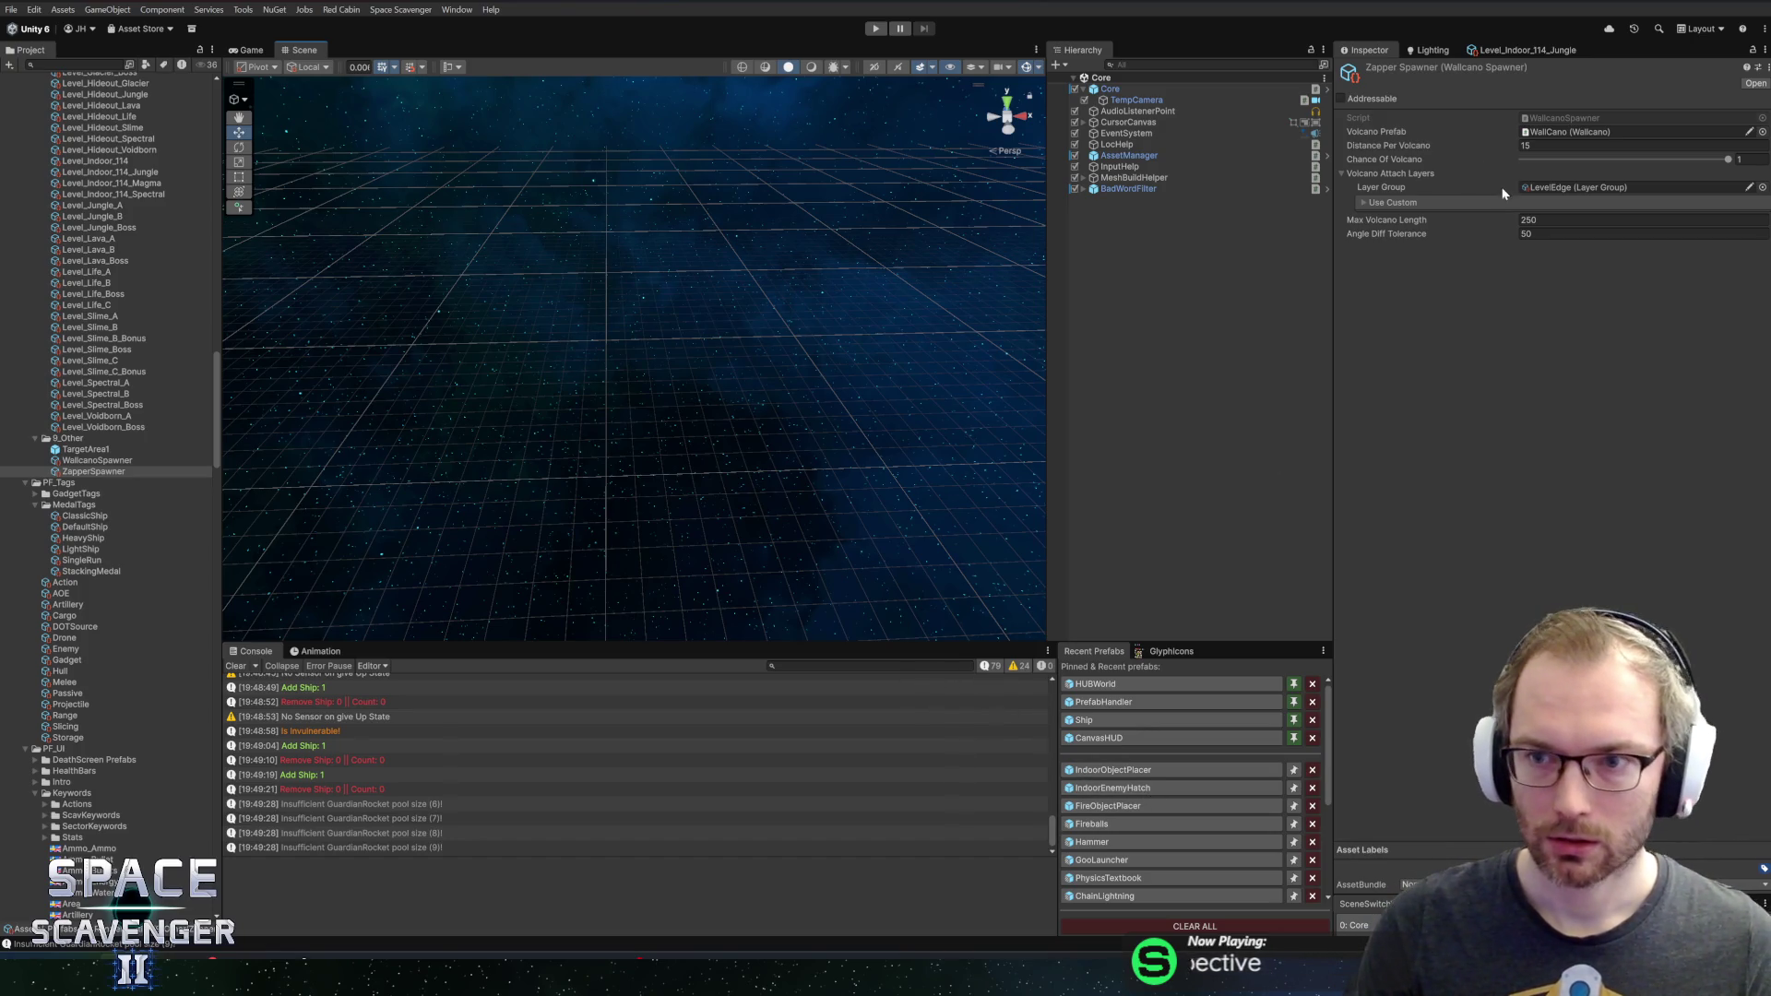
# Set Distance Per Volcano to 15 and return to WallcanoSpawner.cs in Rider
pyautogui.click(1547, 144)
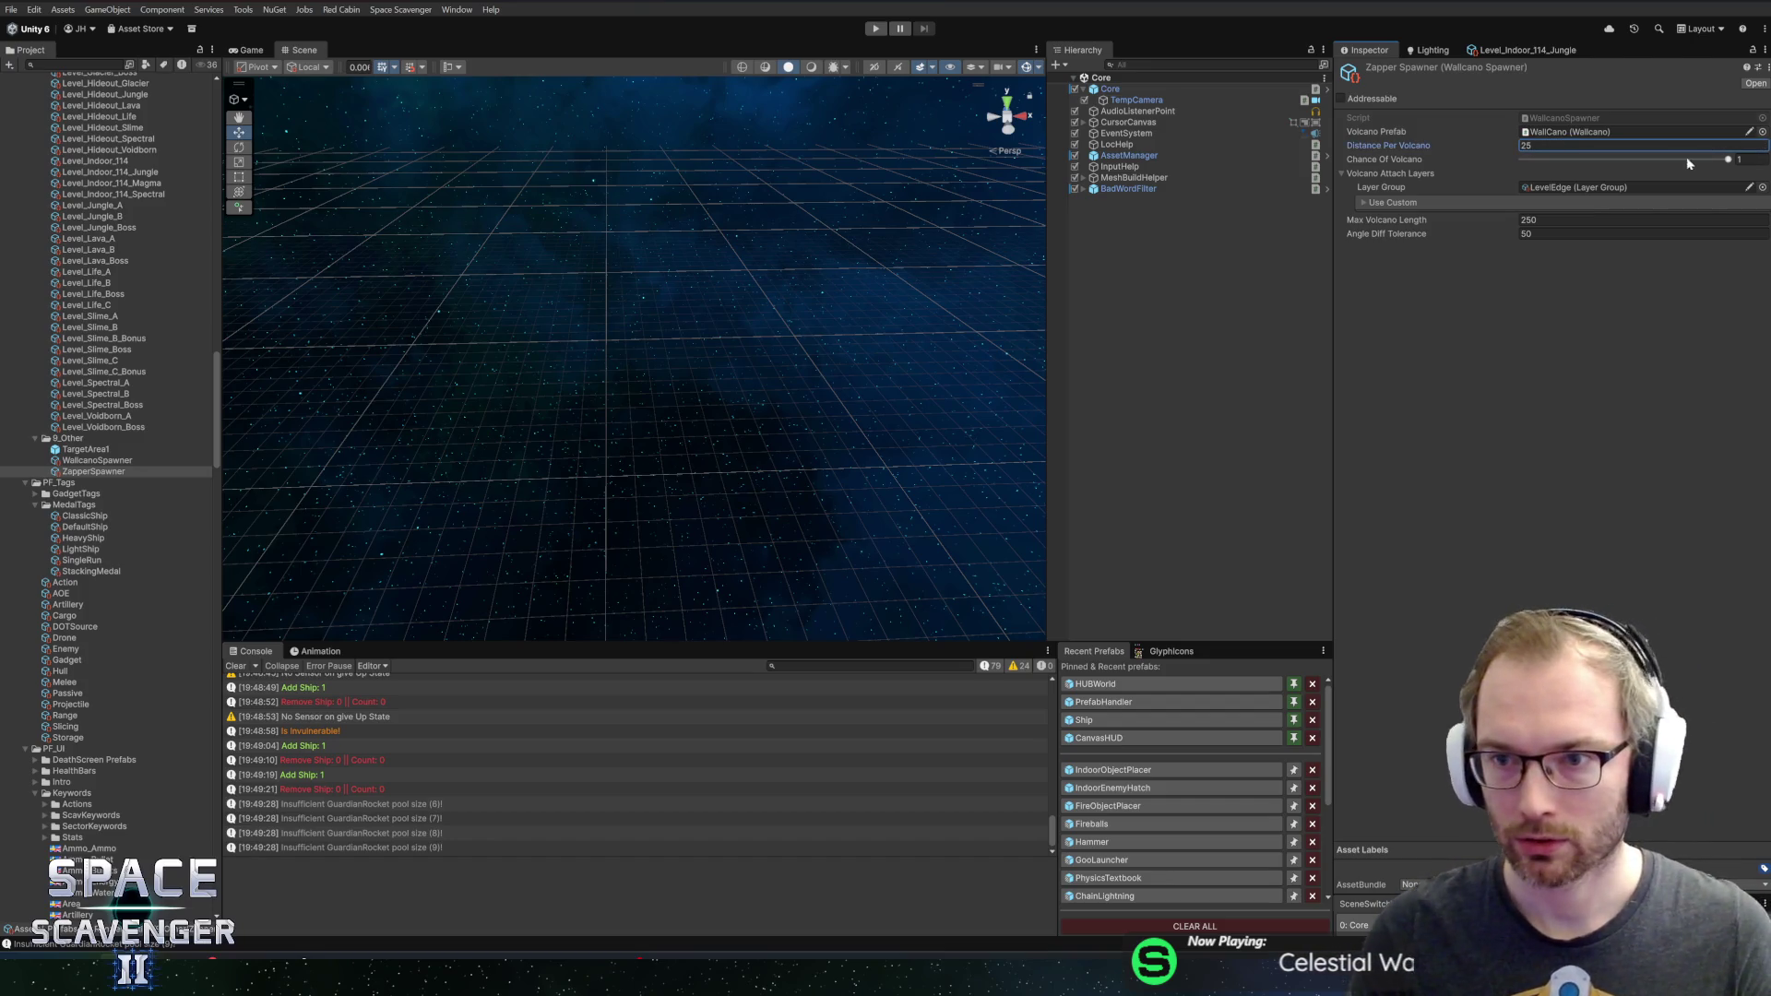
pyautogui.write('15')
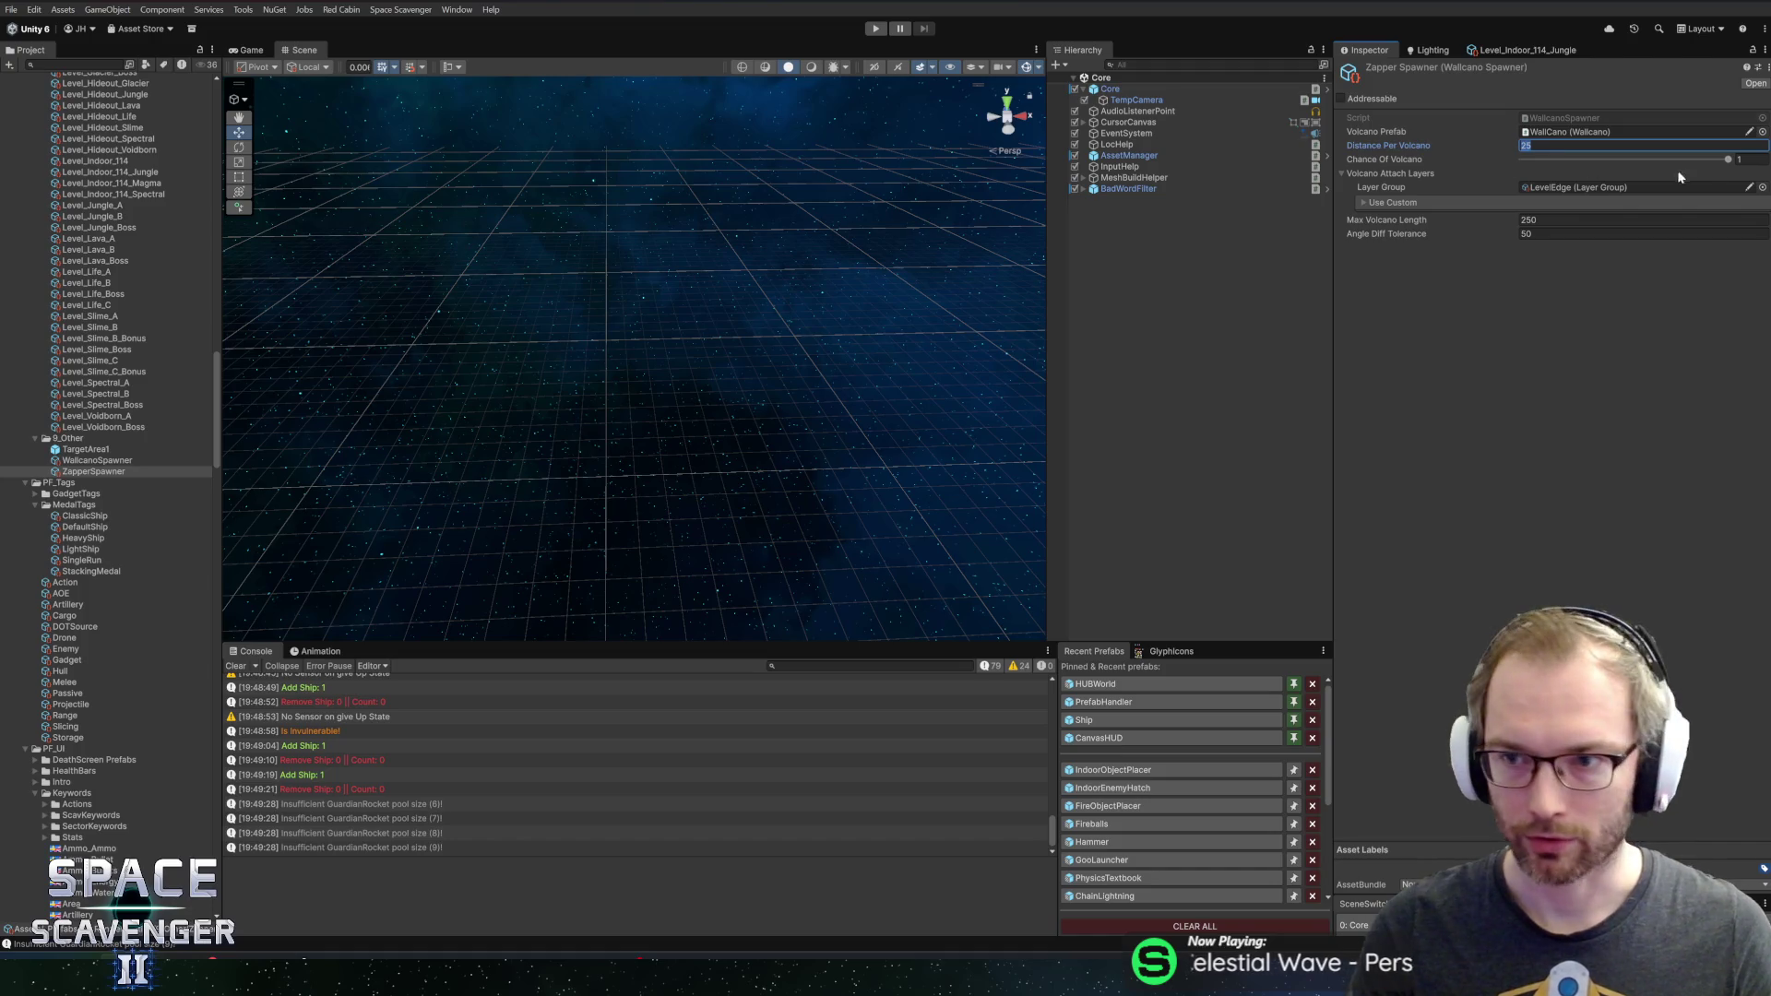
pyautogui.click(1752, 159)
pyautogui.write('0.55')
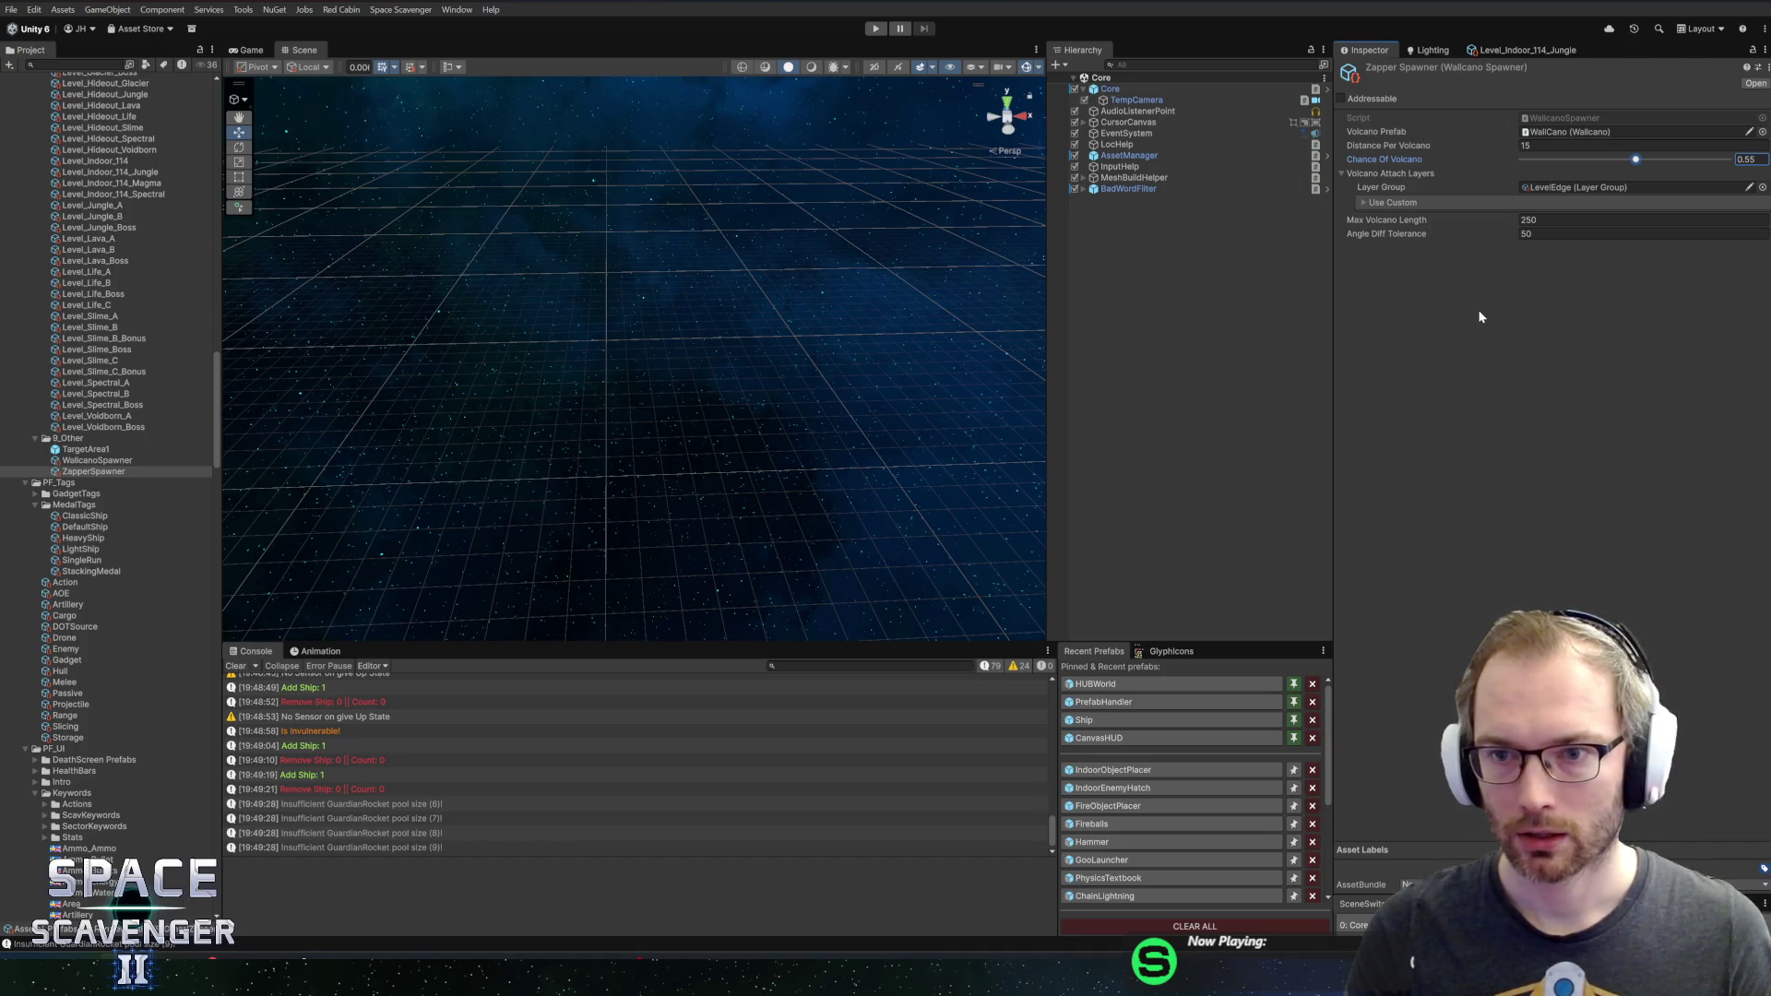
pyautogui.hotkey('alt', 'Tab')
pyautogui.click(711, 337)
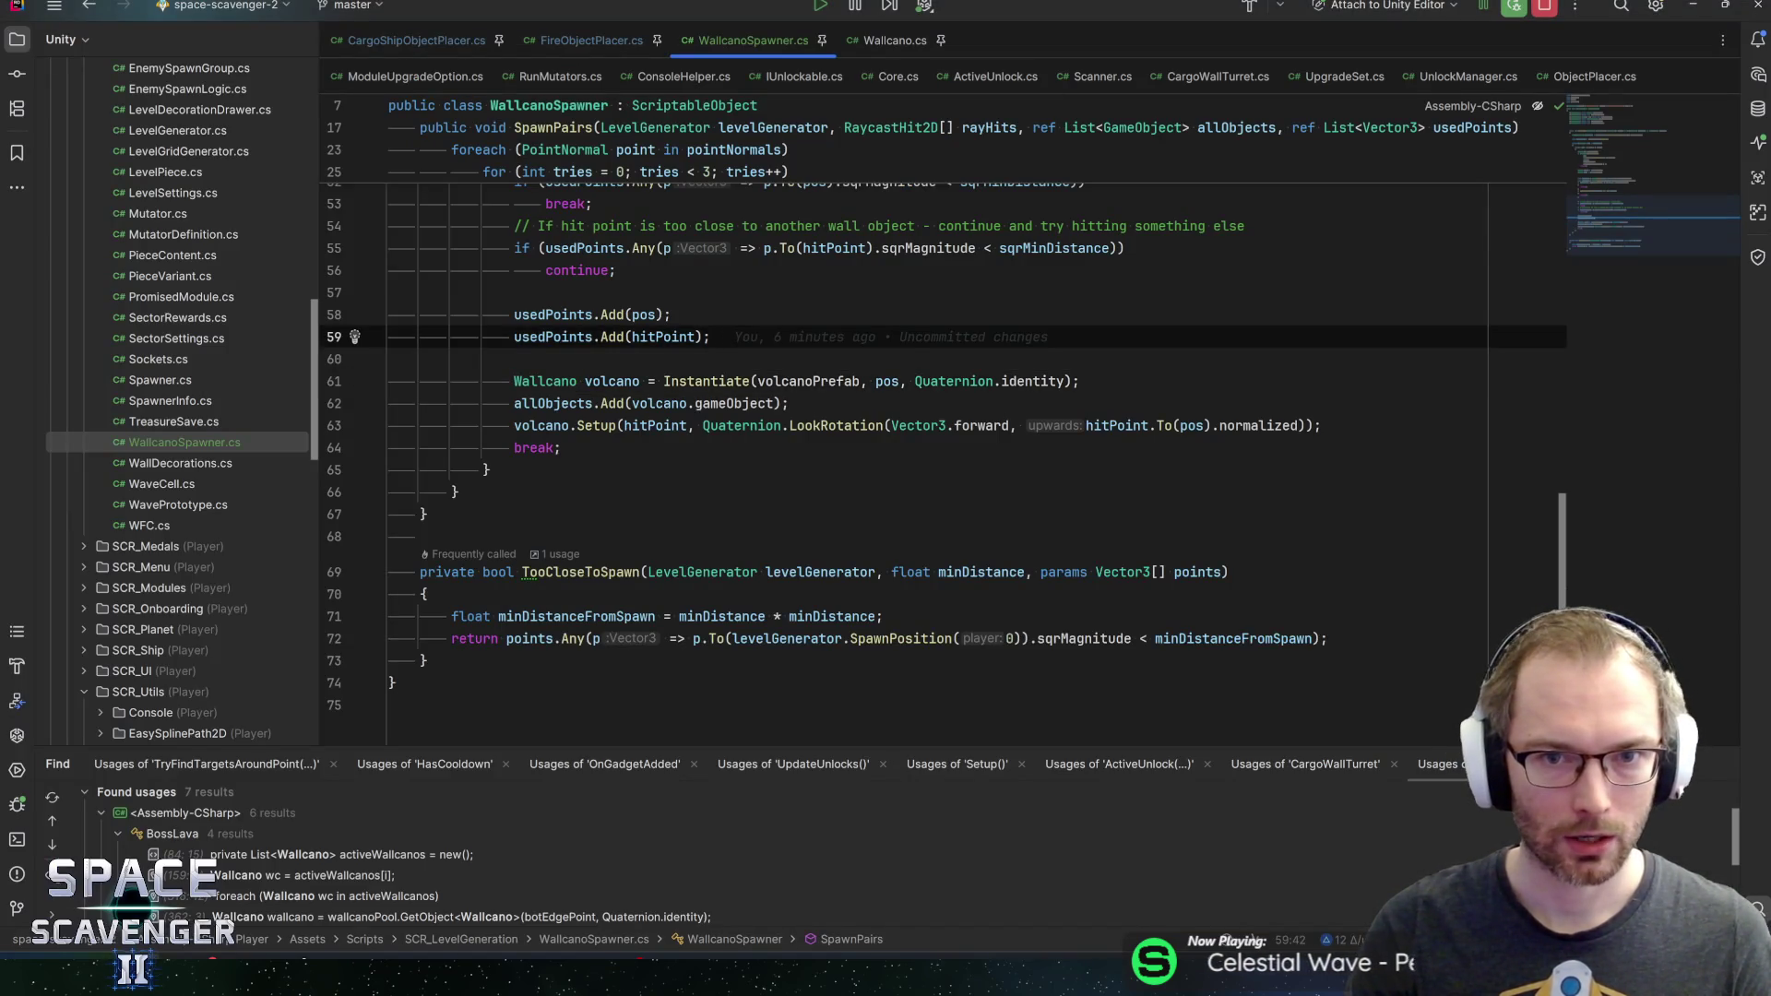
# Inspect the TooCloseToSpawn call on line 46 and its method declaration
pyautogui.scroll(3, 922, 461)
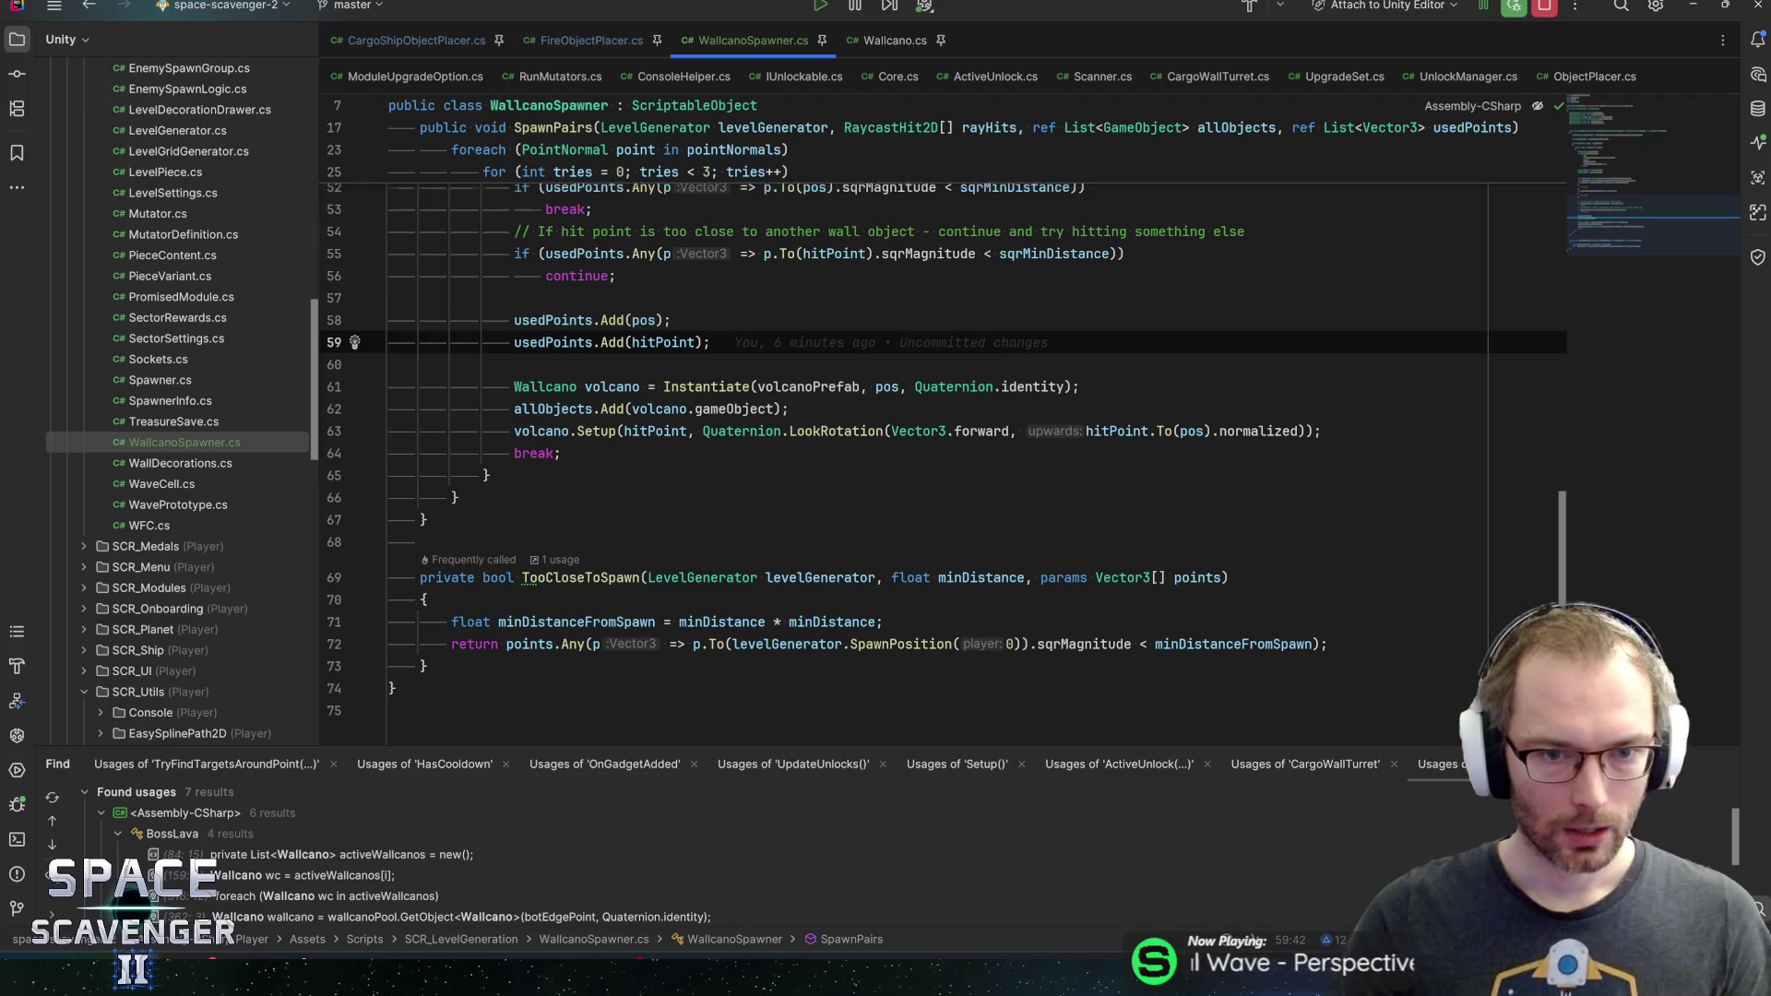
pyautogui.press('Up')
pyautogui.press('Up')
pyautogui.press('Up')
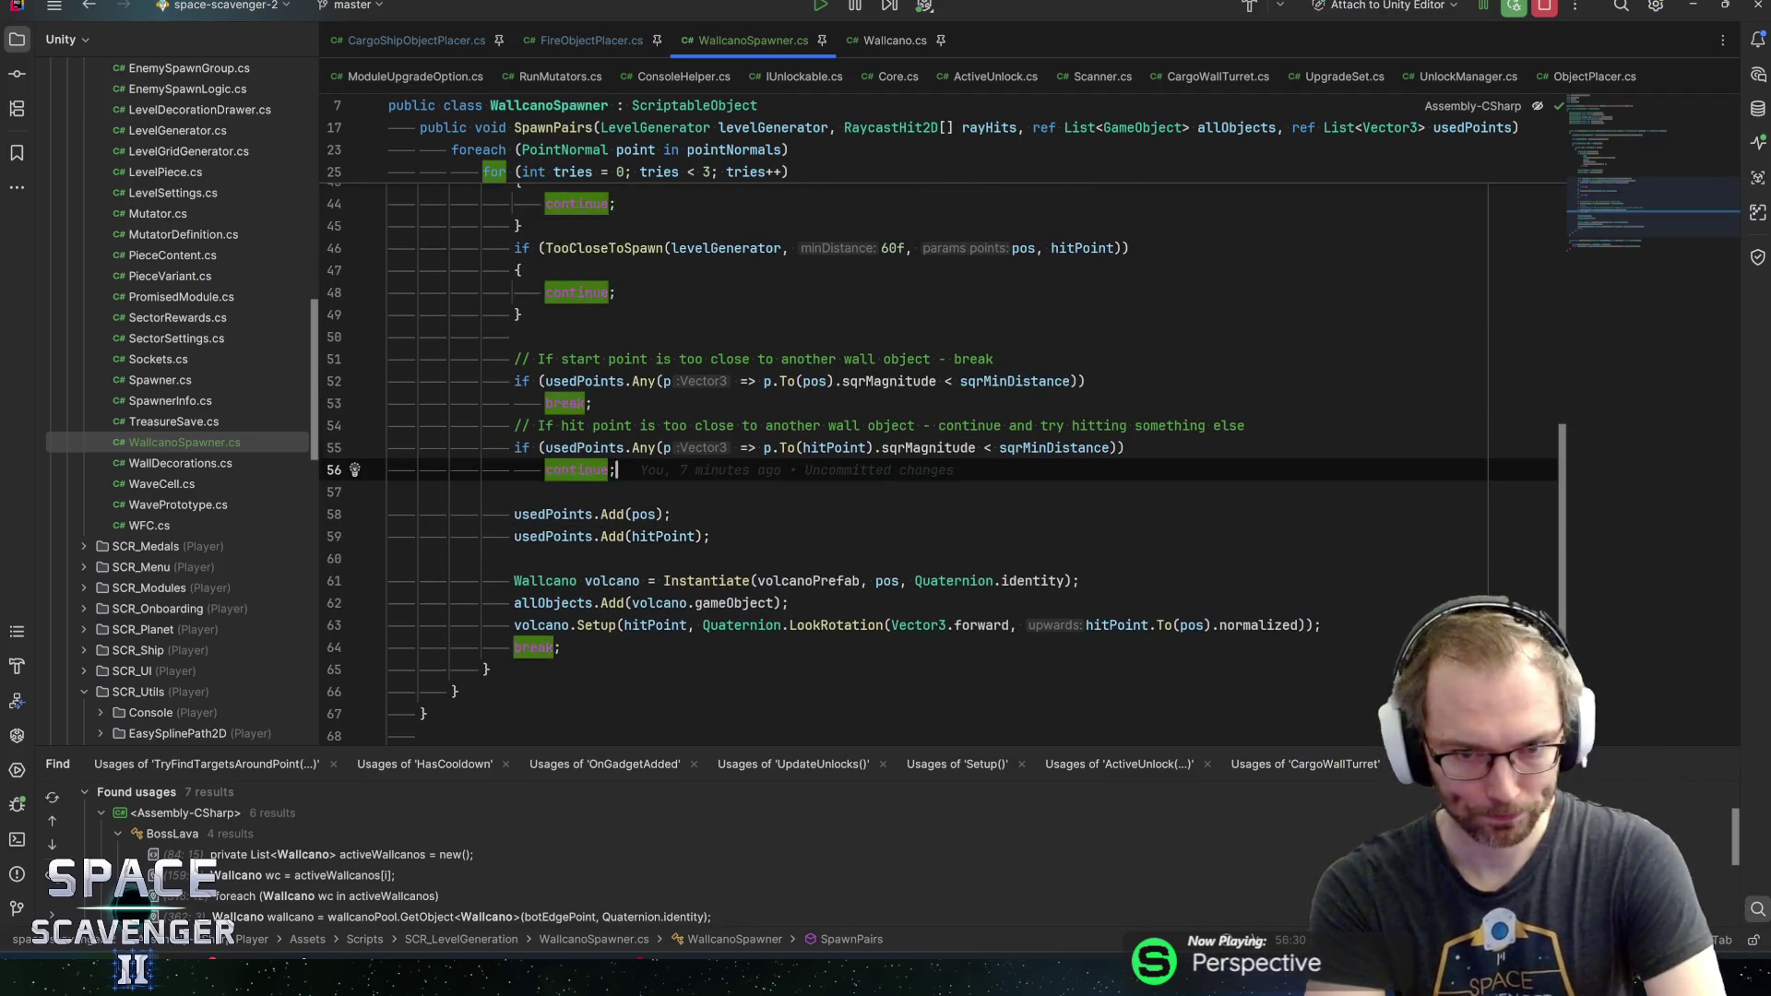
pyautogui.scroll(2, 923, 461)
pyautogui.click(643, 381)
pyautogui.hotkey('ctrl', 'b')
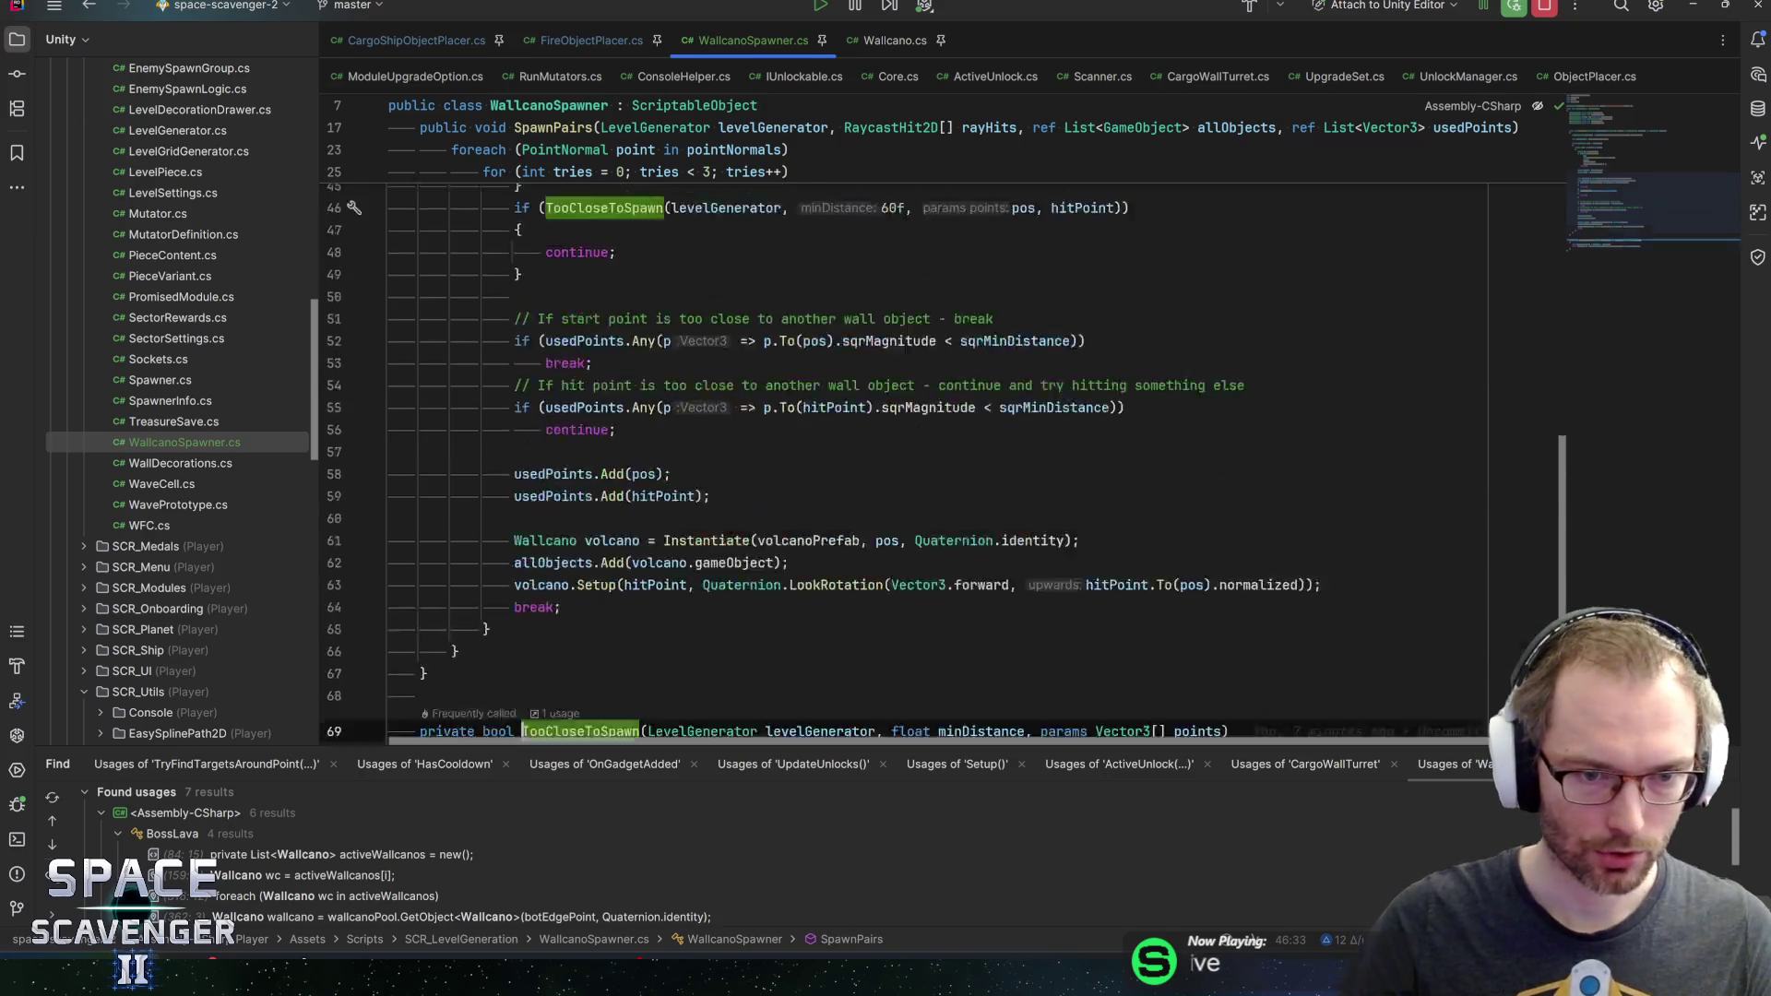
pyautogui.click(721, 535)
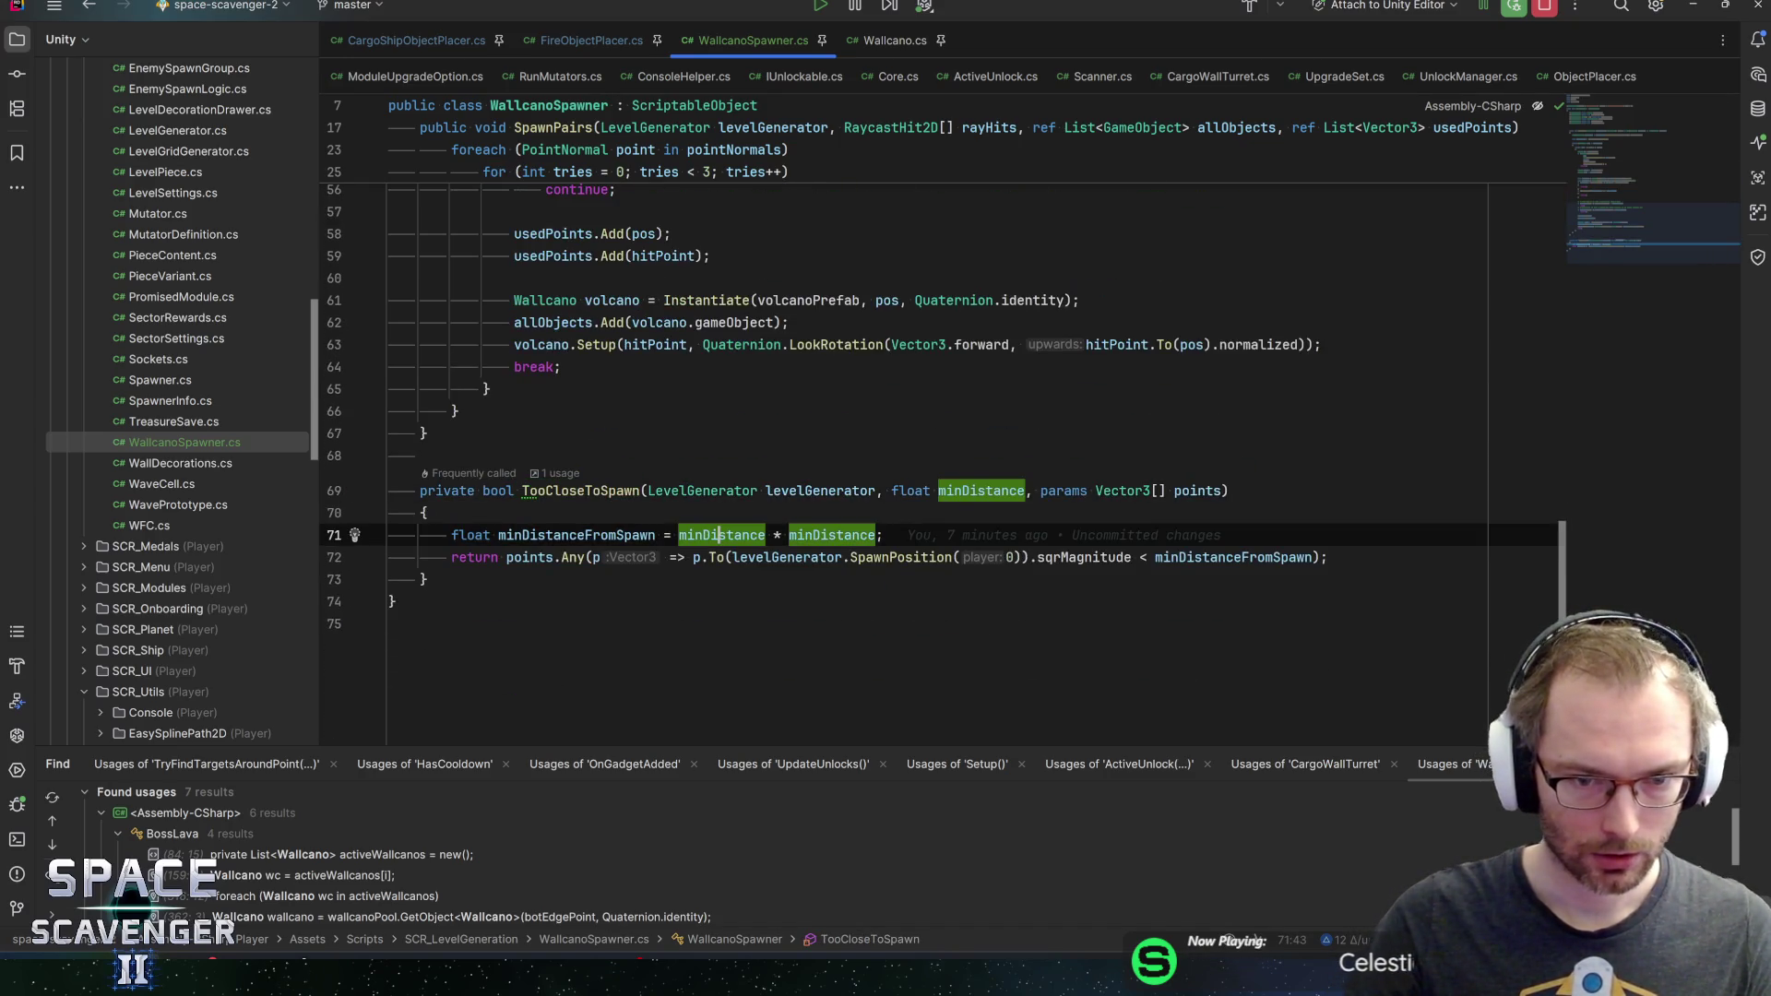
pyautogui.click(581, 490)
pyautogui.hotkey('ctrl', 'b')
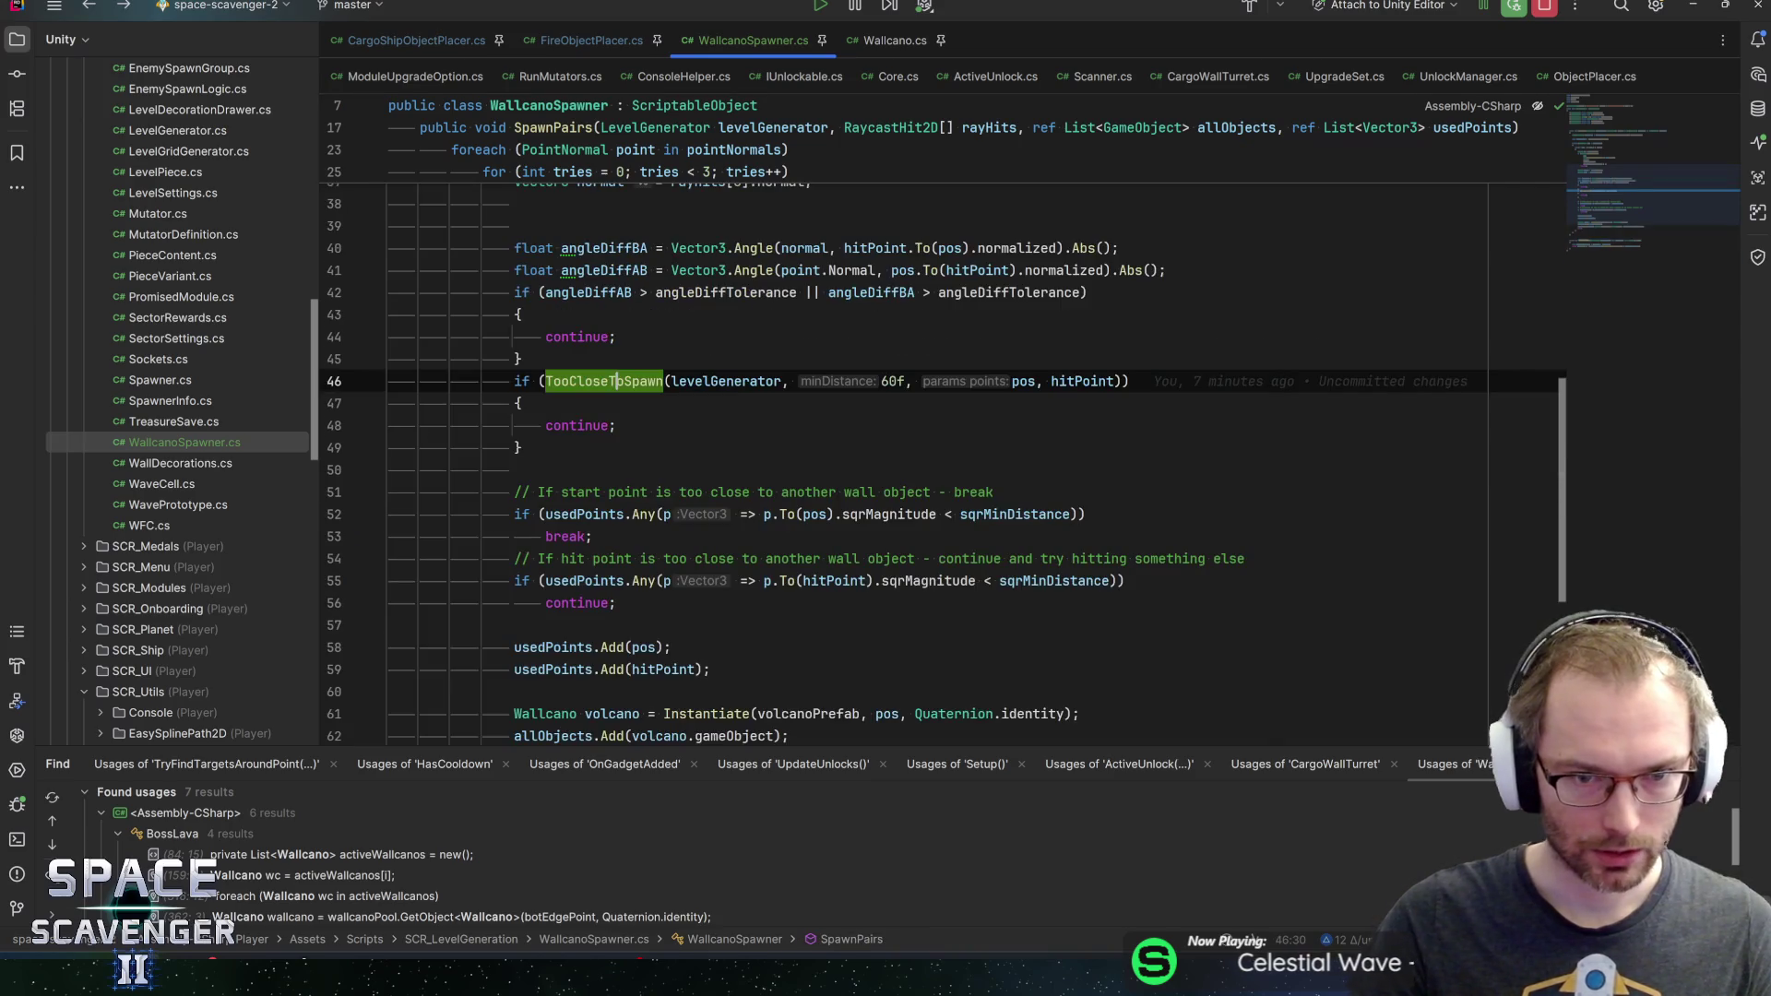
# Replace the hard-coded 60f argument to TooCloseToSpawn with minDistanceToSpawn
pyautogui.click(896, 381)
pyautogui.doubleClick(890, 381)
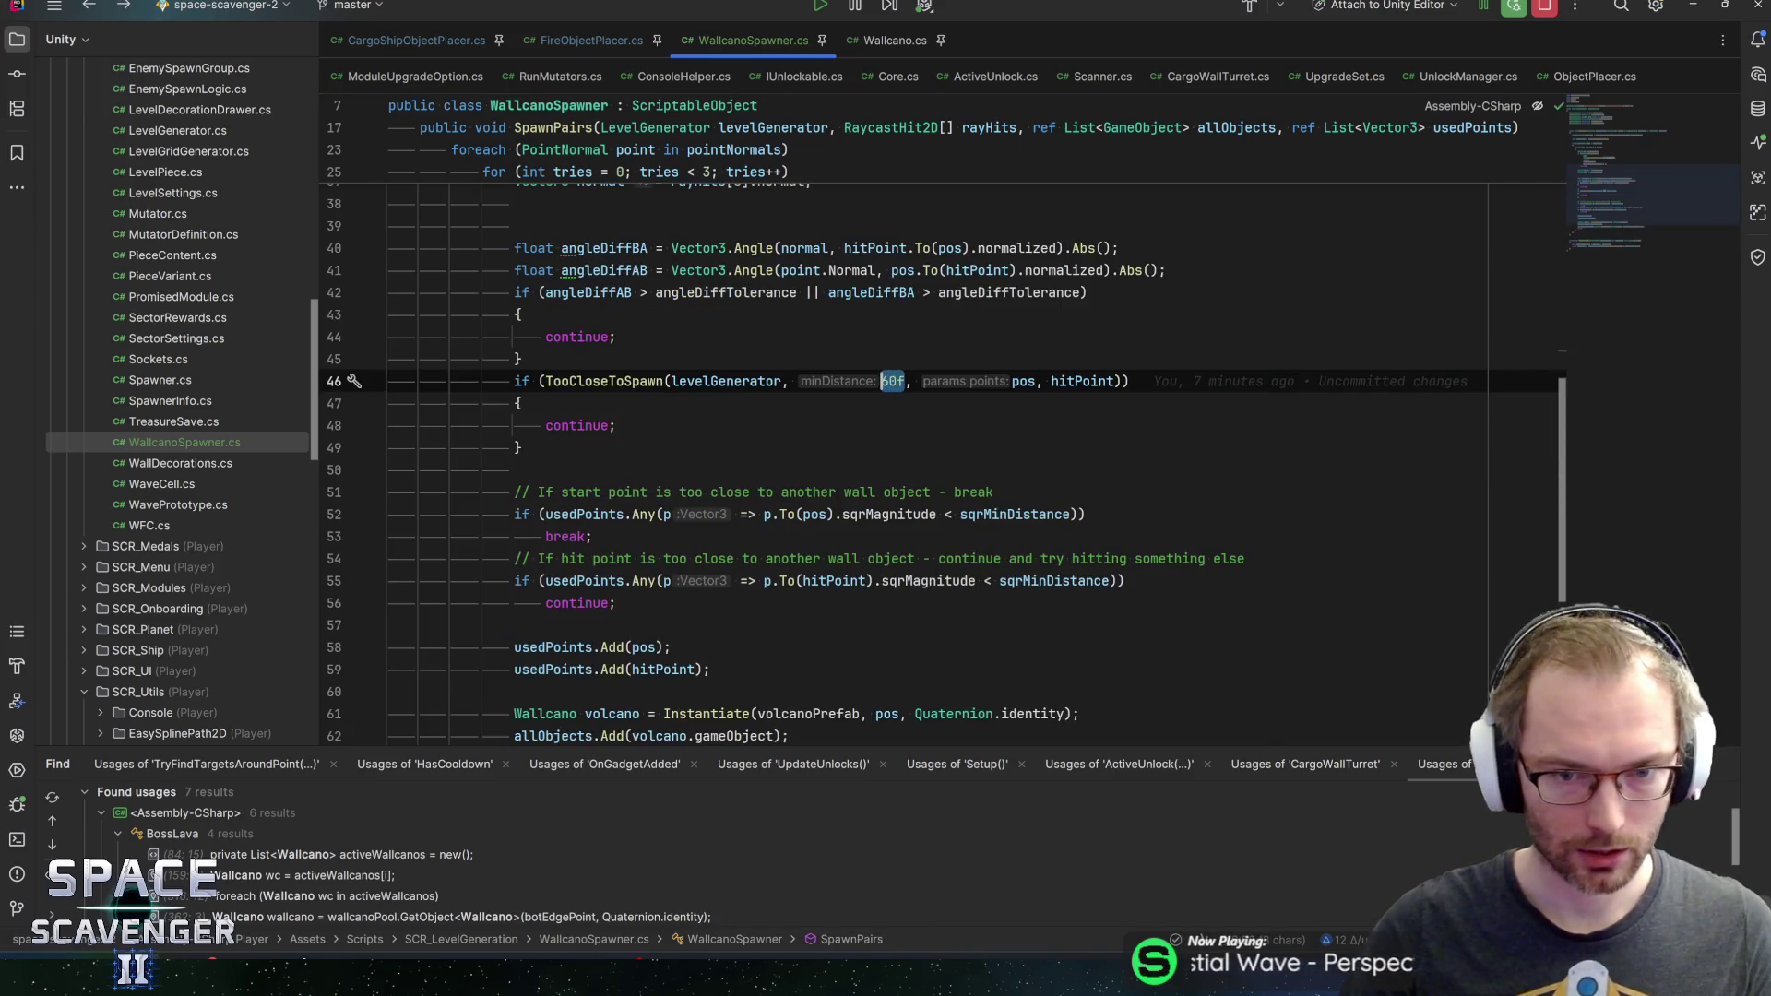
pyautogui.write('d')
pyautogui.press('BackSpace')
pyautogui.write('minDista')
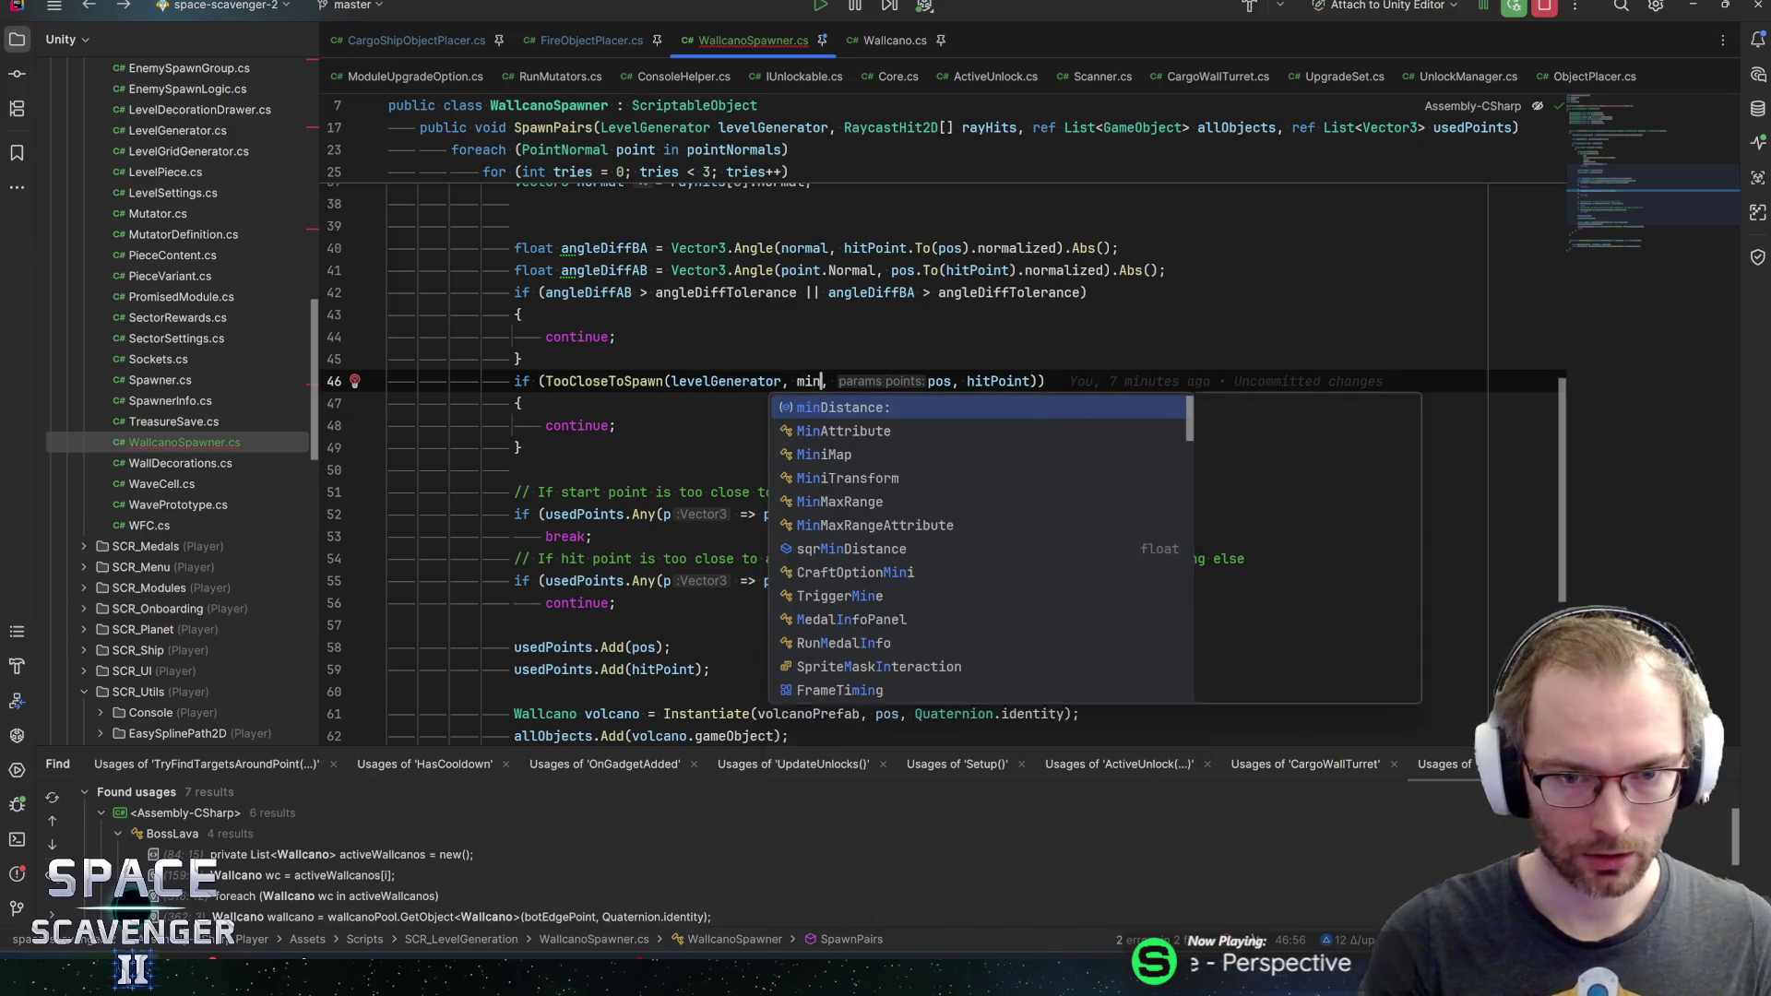
pyautogui.write('nceToSpawn')
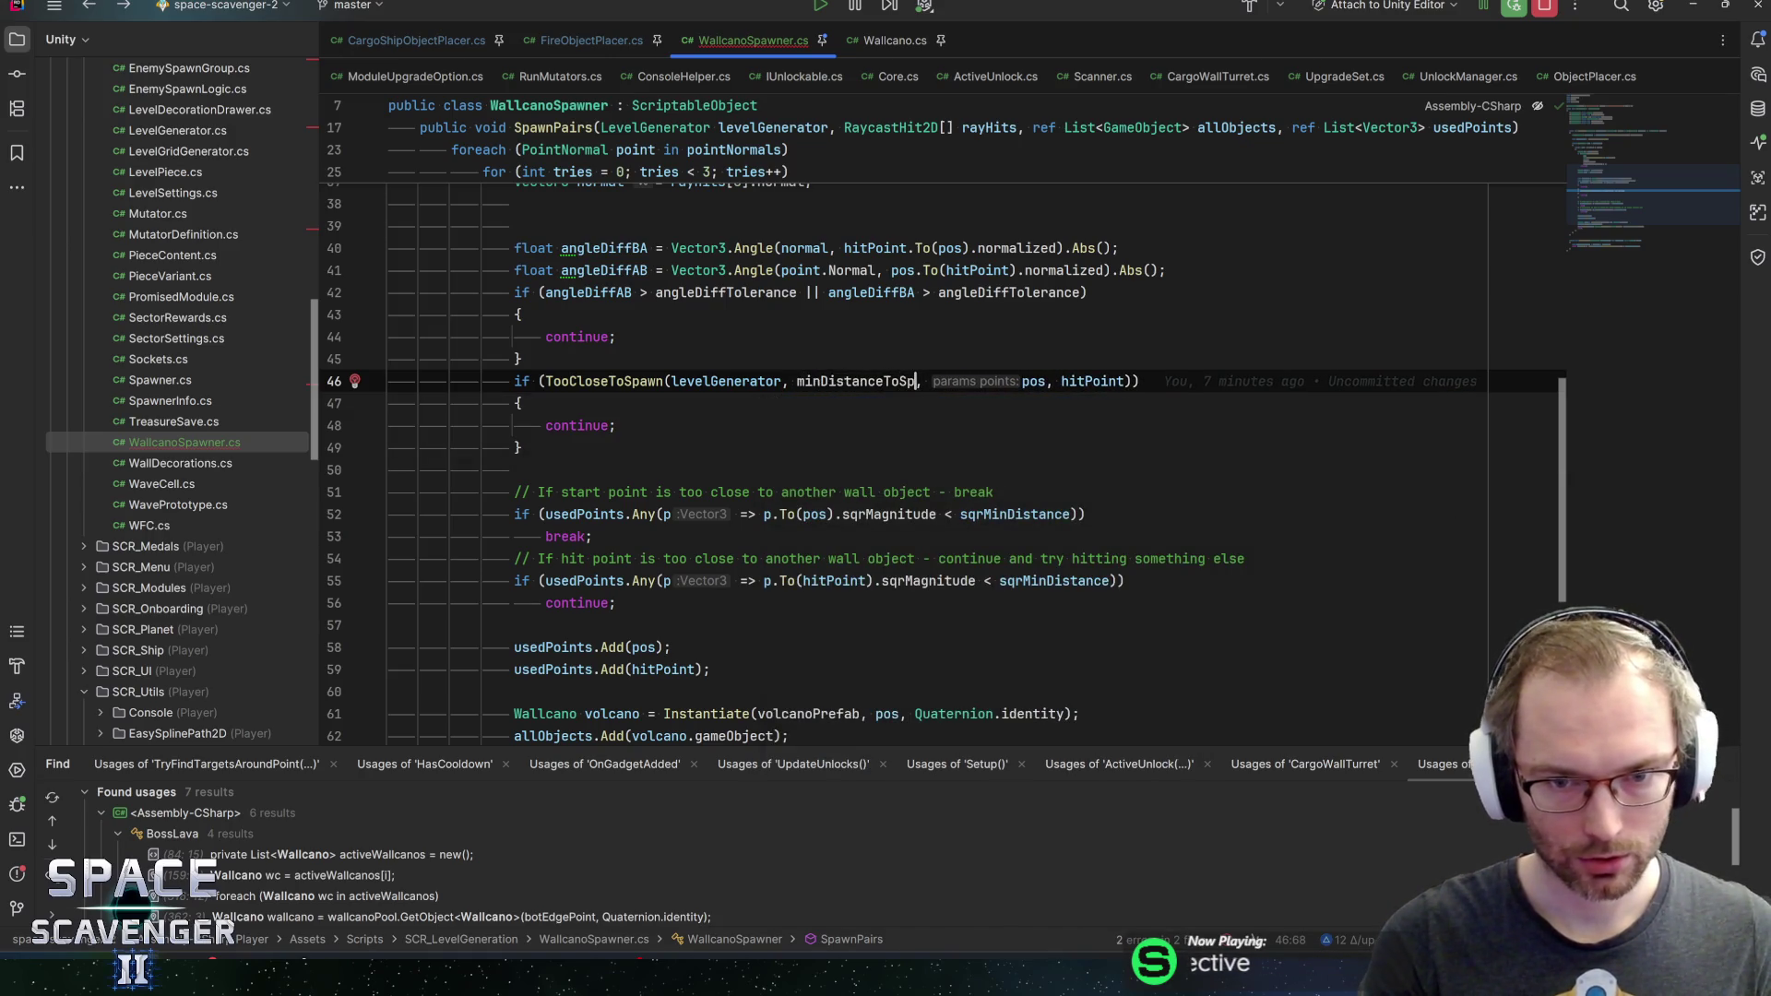
pyautogui.scroll(10, 835, 404)
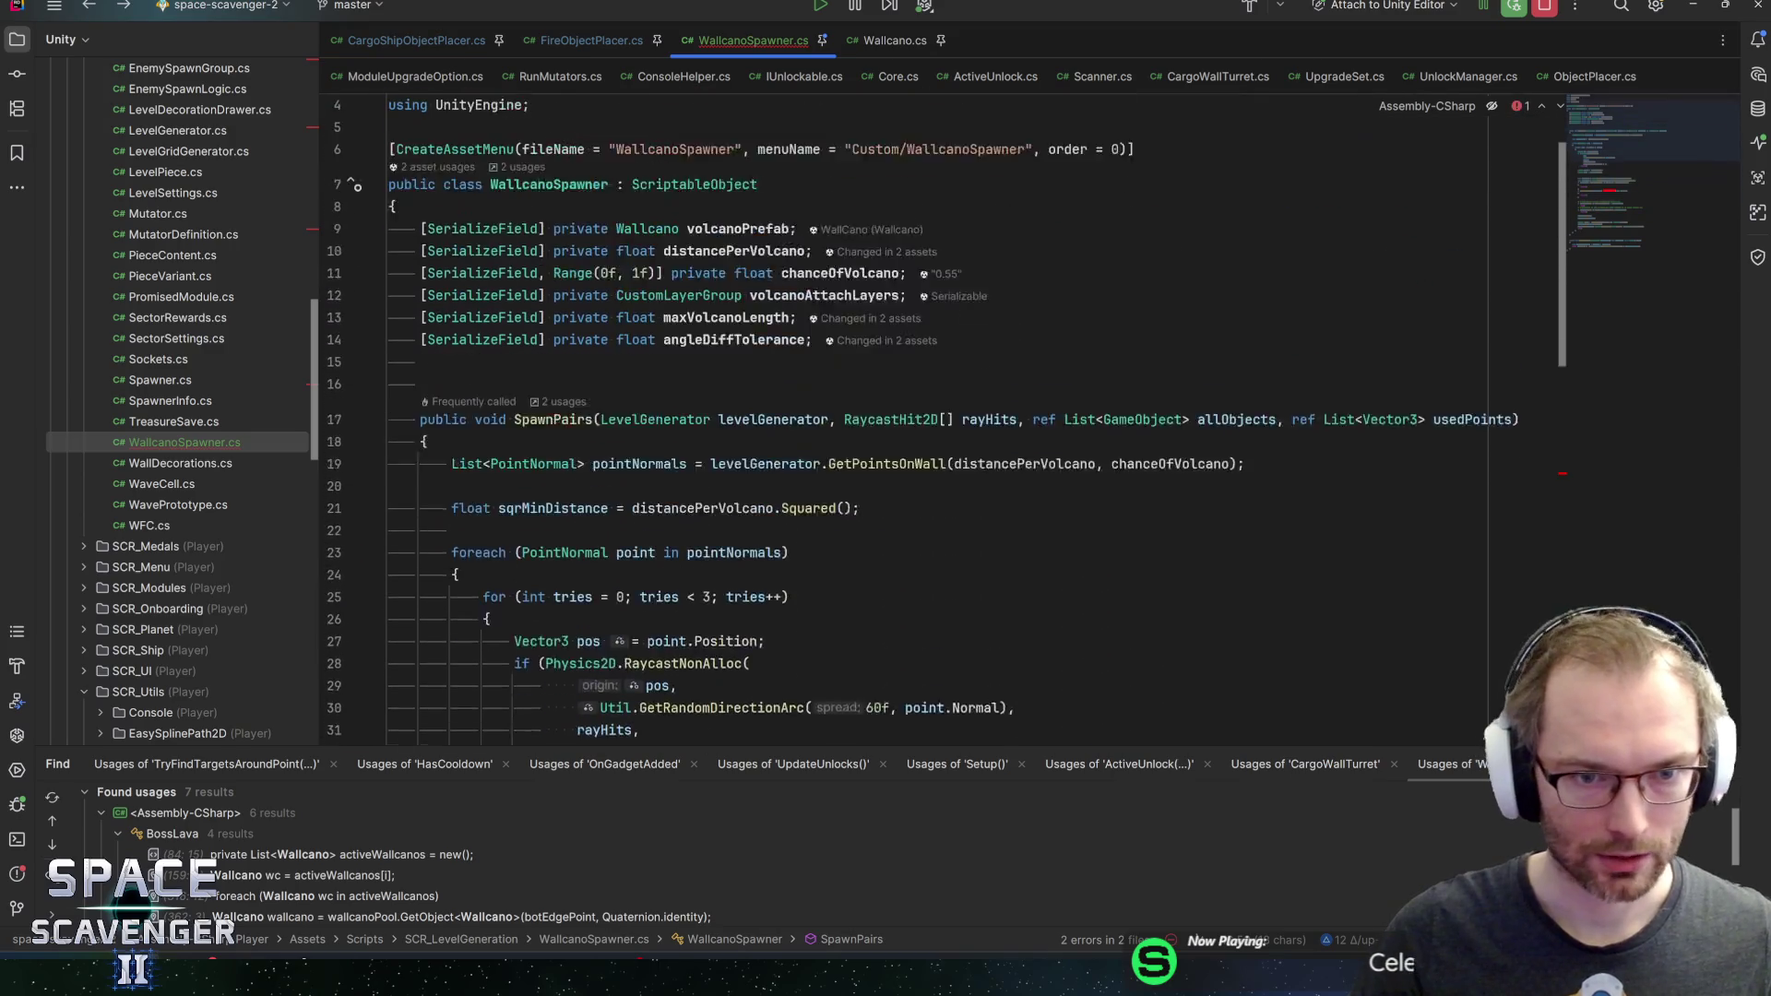
pyautogui.click(835, 406)
pyautogui.click(664, 407)
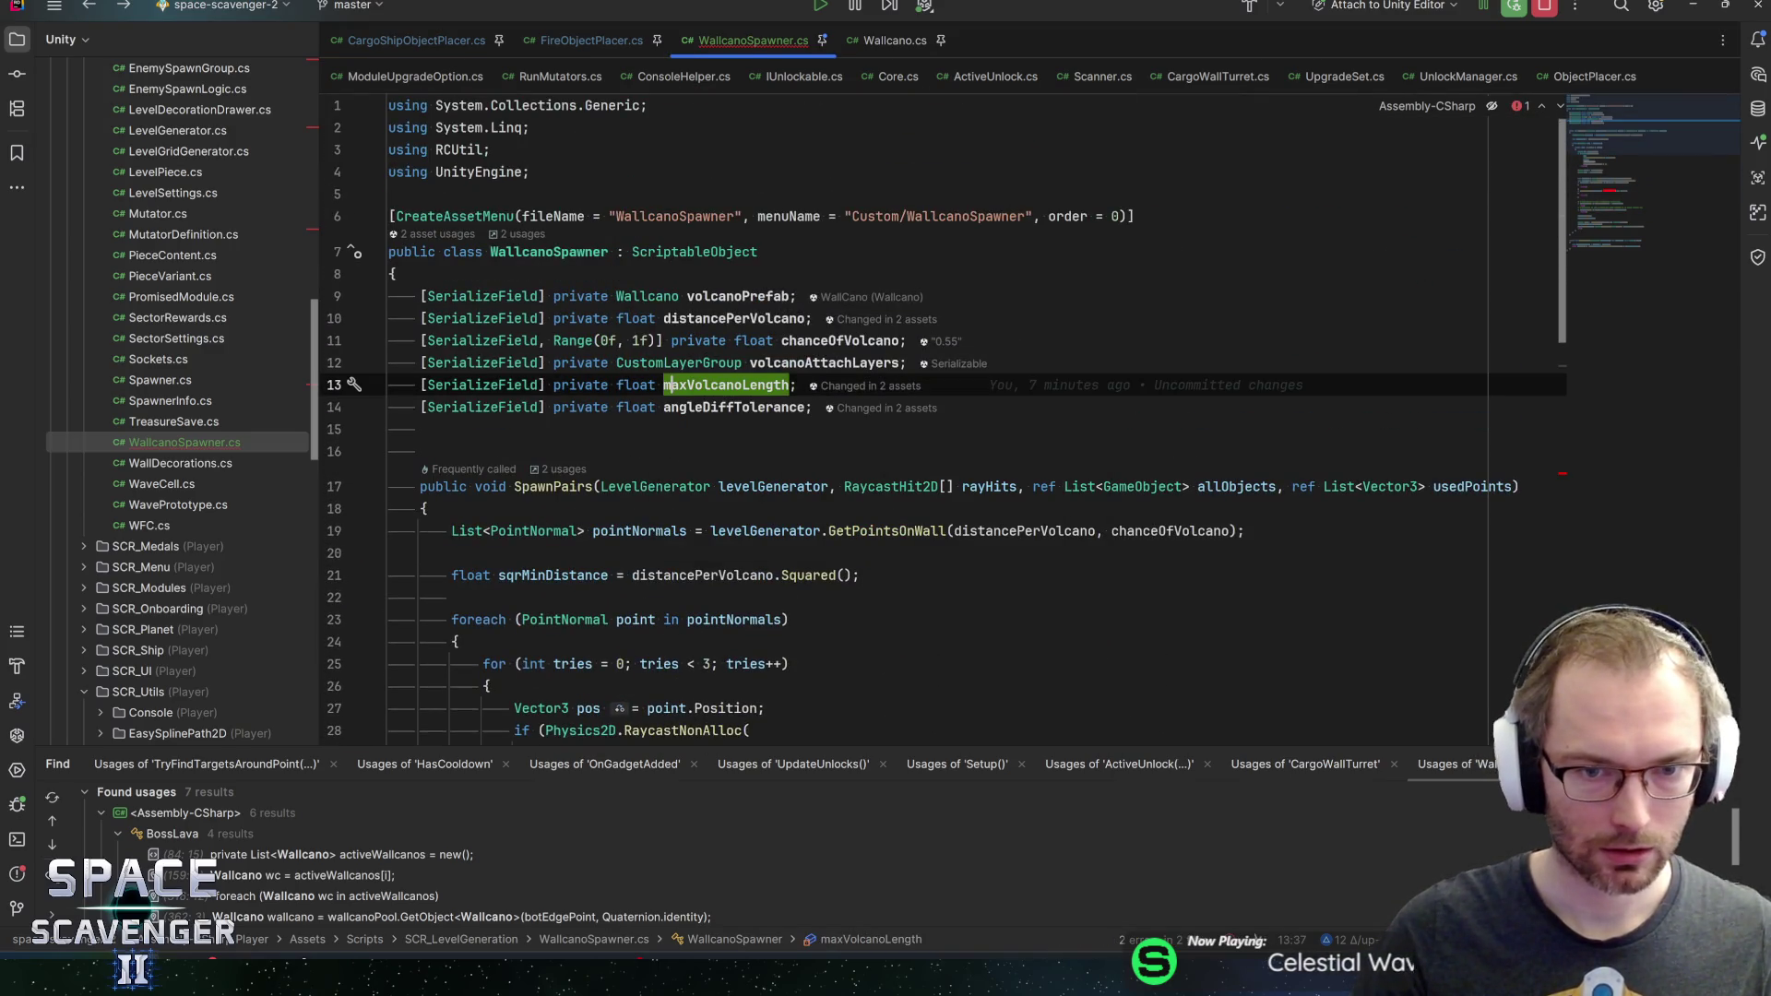
# Add a [SerializeField] float minDistanceToSpawn field below distancePerVolcano
pyautogui.press('Up')
pyautogui.press('Up')
pyautogui.press('Up')
pyautogui.press('End')
pyautogui.press('Return')
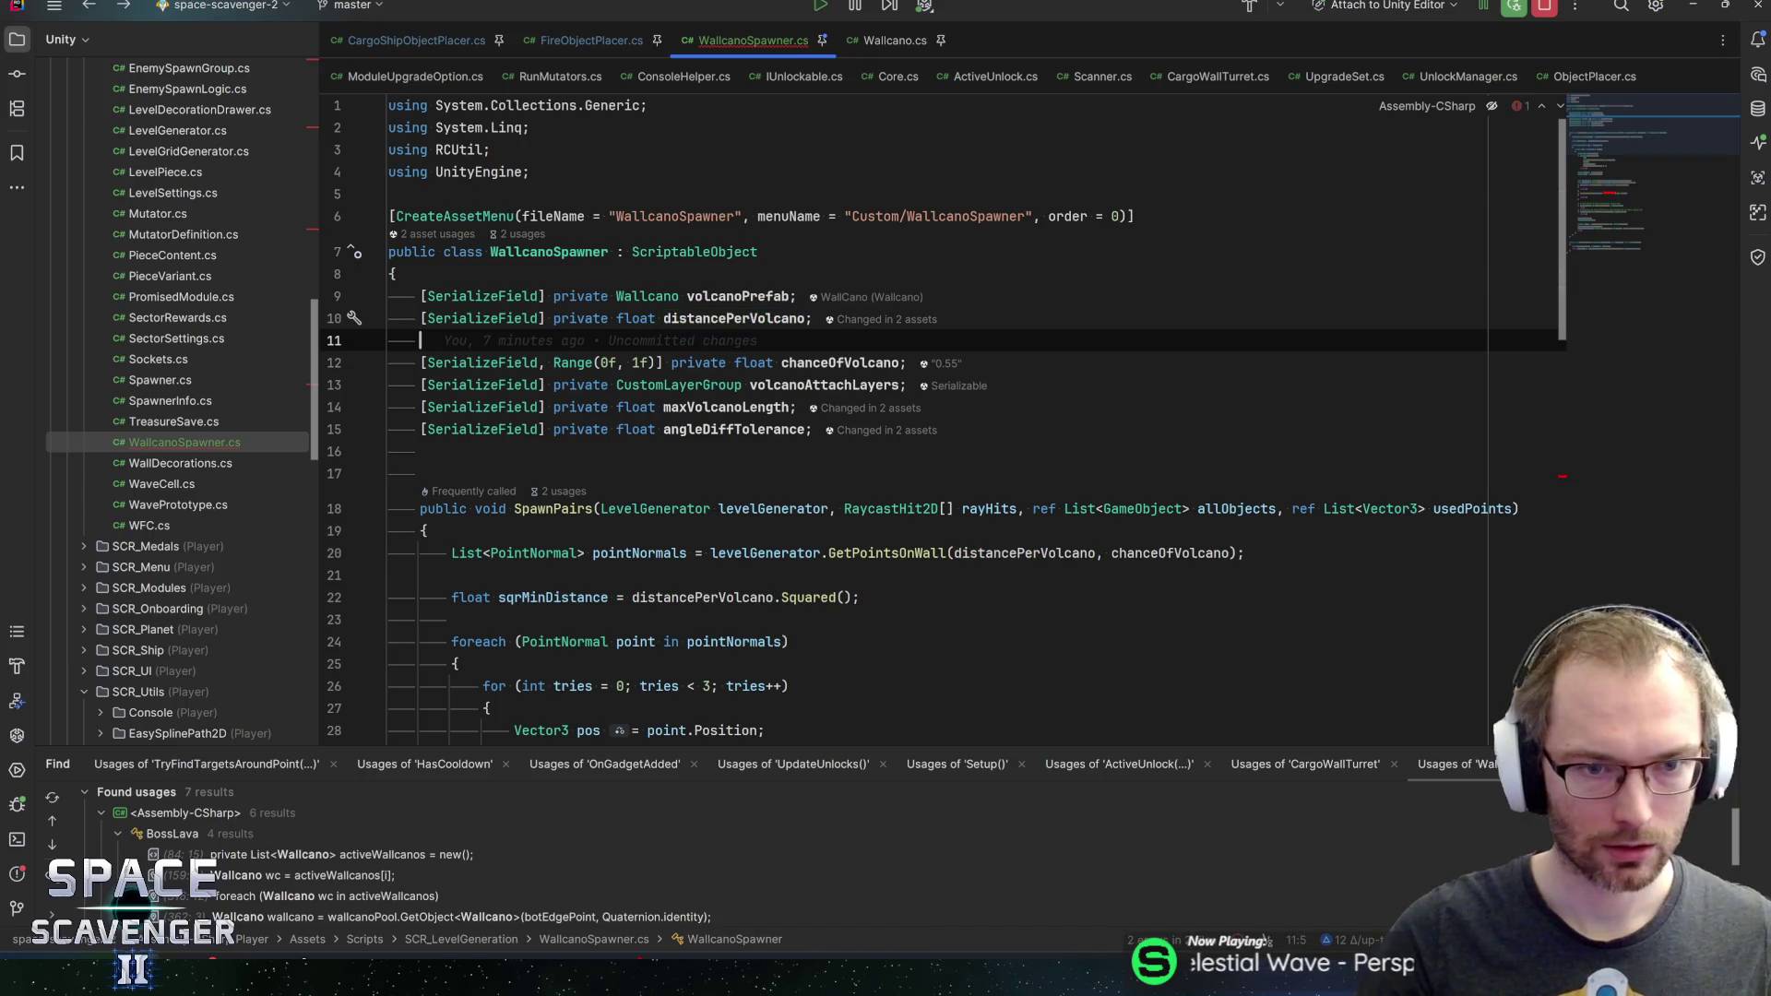
pyautogui.write('ser')
pyautogui.press('Return')
pyautogui.write('float')
pyautogui.press('Tab')
pyautogui.write('minDistanceToSpawn')
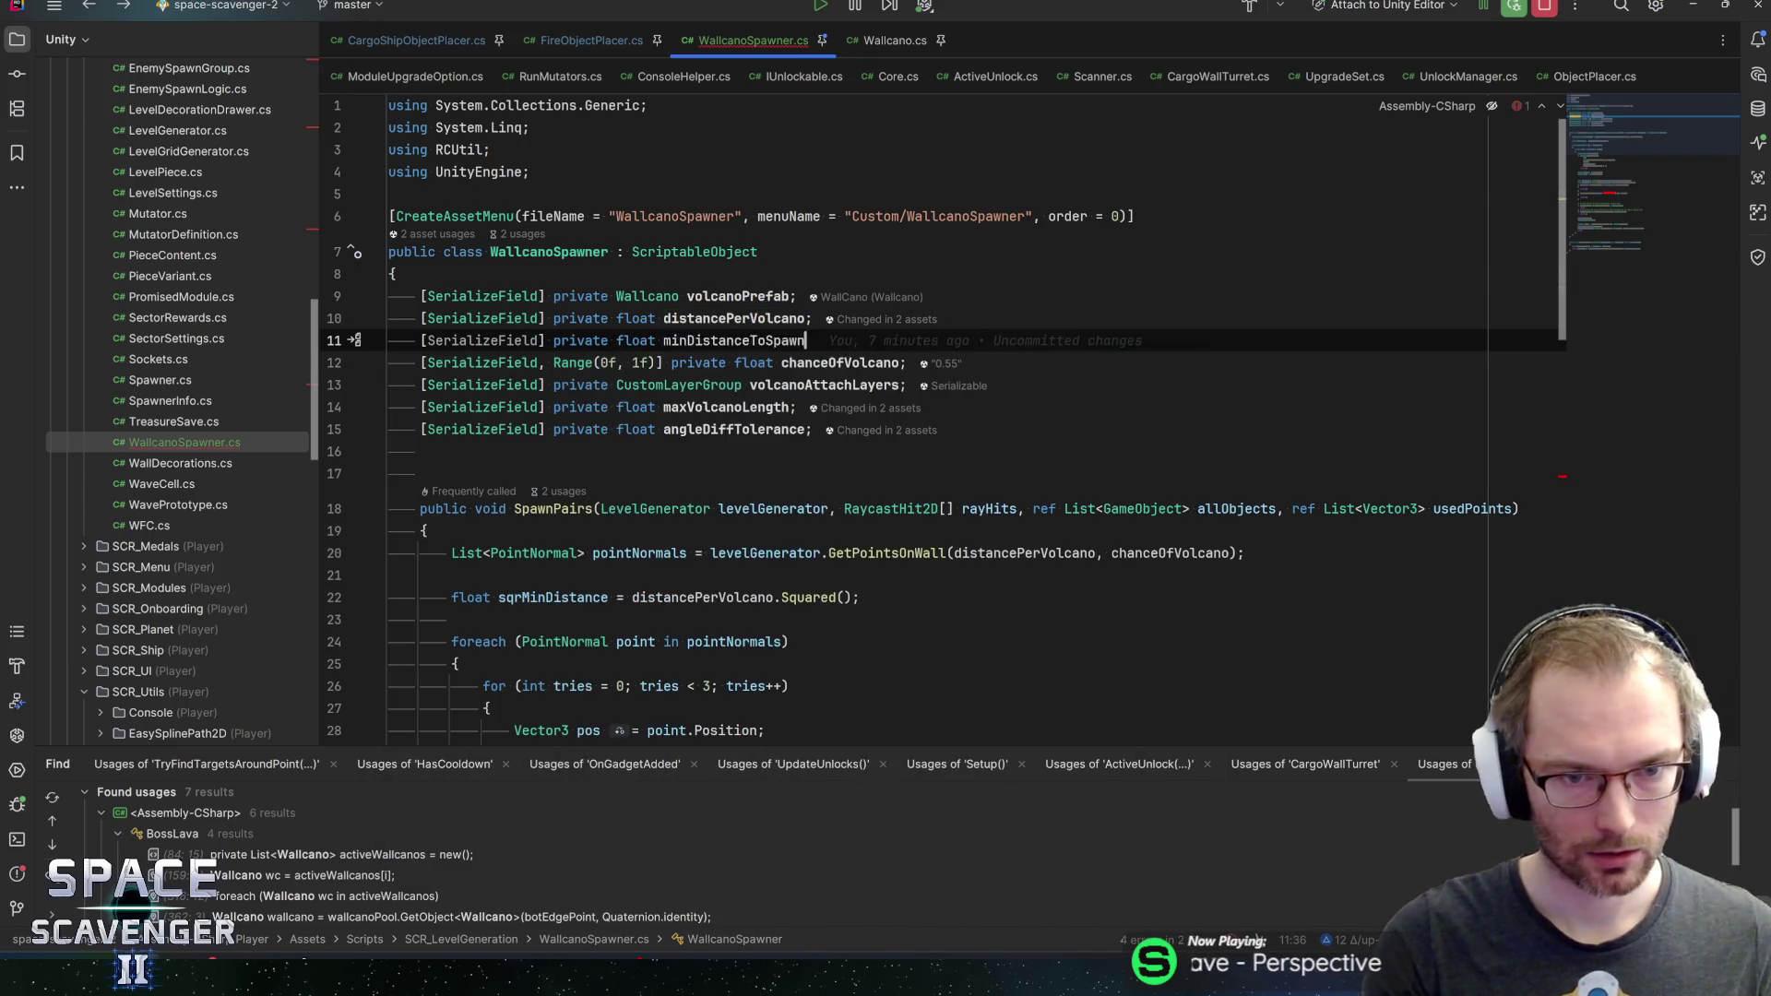
pyautogui.press('Return')
pyautogui.doubleClick(745, 341)
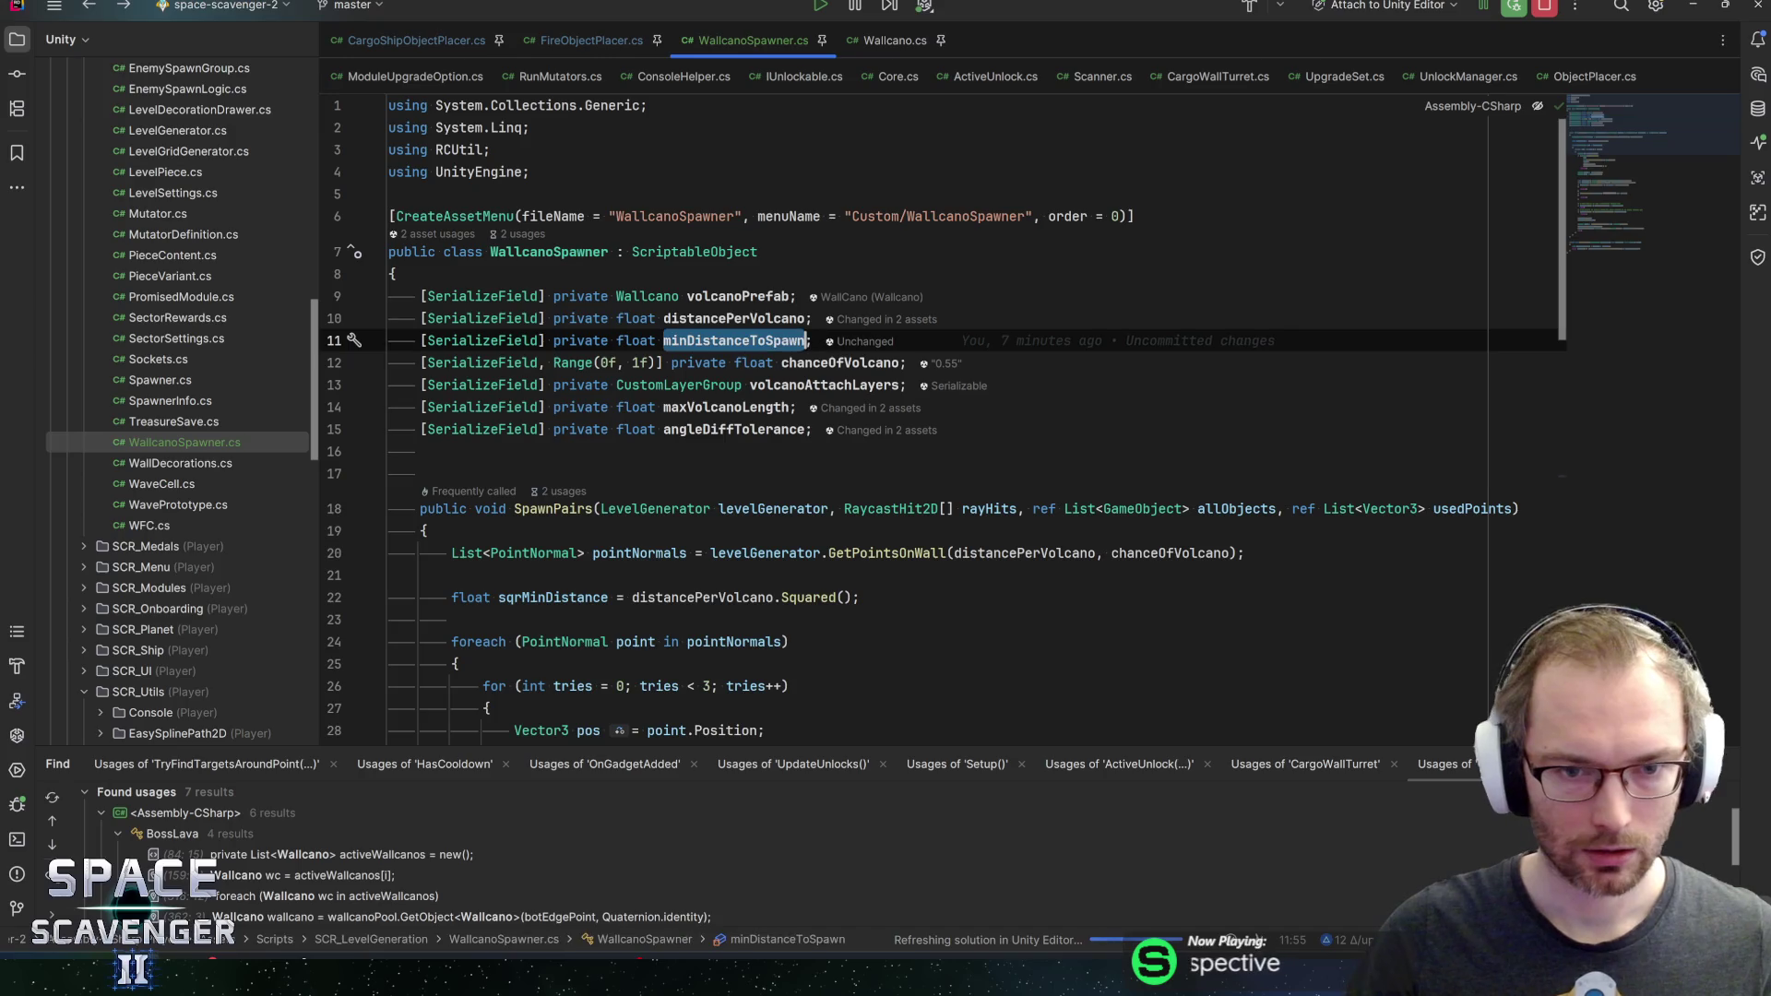
# Change line 72's minDistance multiplication to minDistance.Squared()
pyautogui.hotkey('ctrl', 'f')
pyautogui.scroll(-10, 1622, 269)
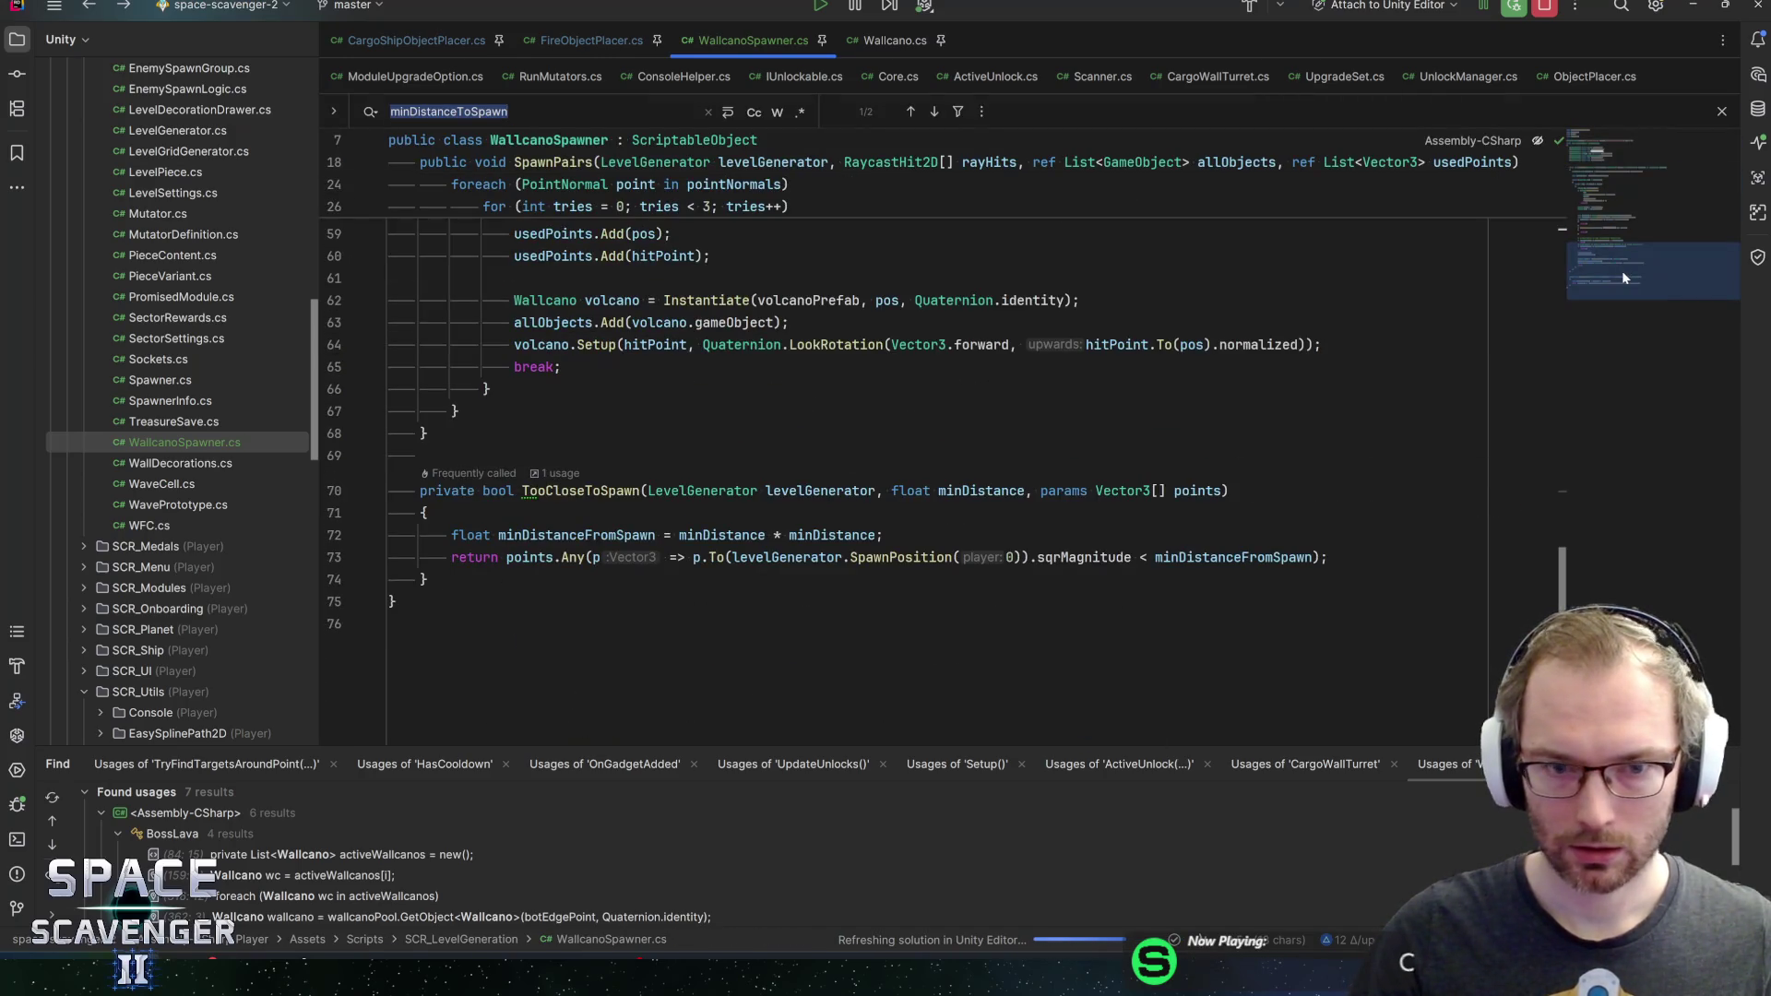
pyautogui.click(769, 535)
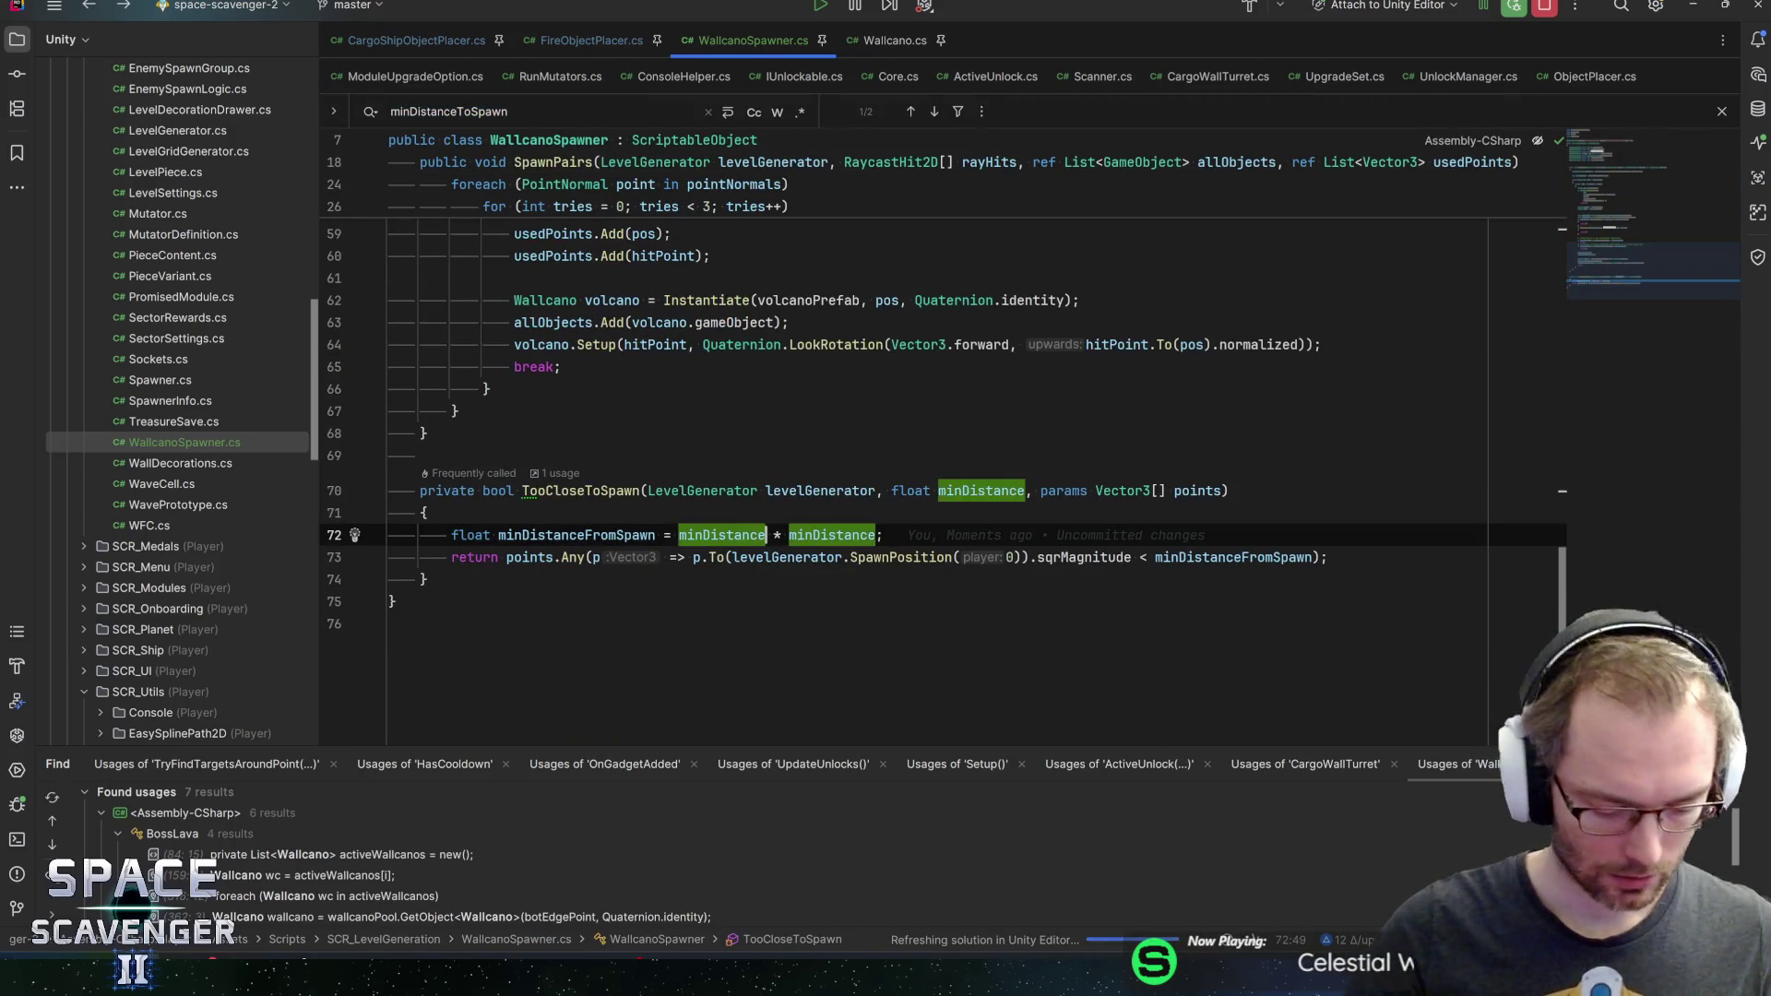
pyautogui.write('.sq')
pyautogui.press('Return')
pyautogui.hotkey('ctrl', 'shift', 'Right')
pyautogui.hotkey('ctrl', 'shift', 'Right')
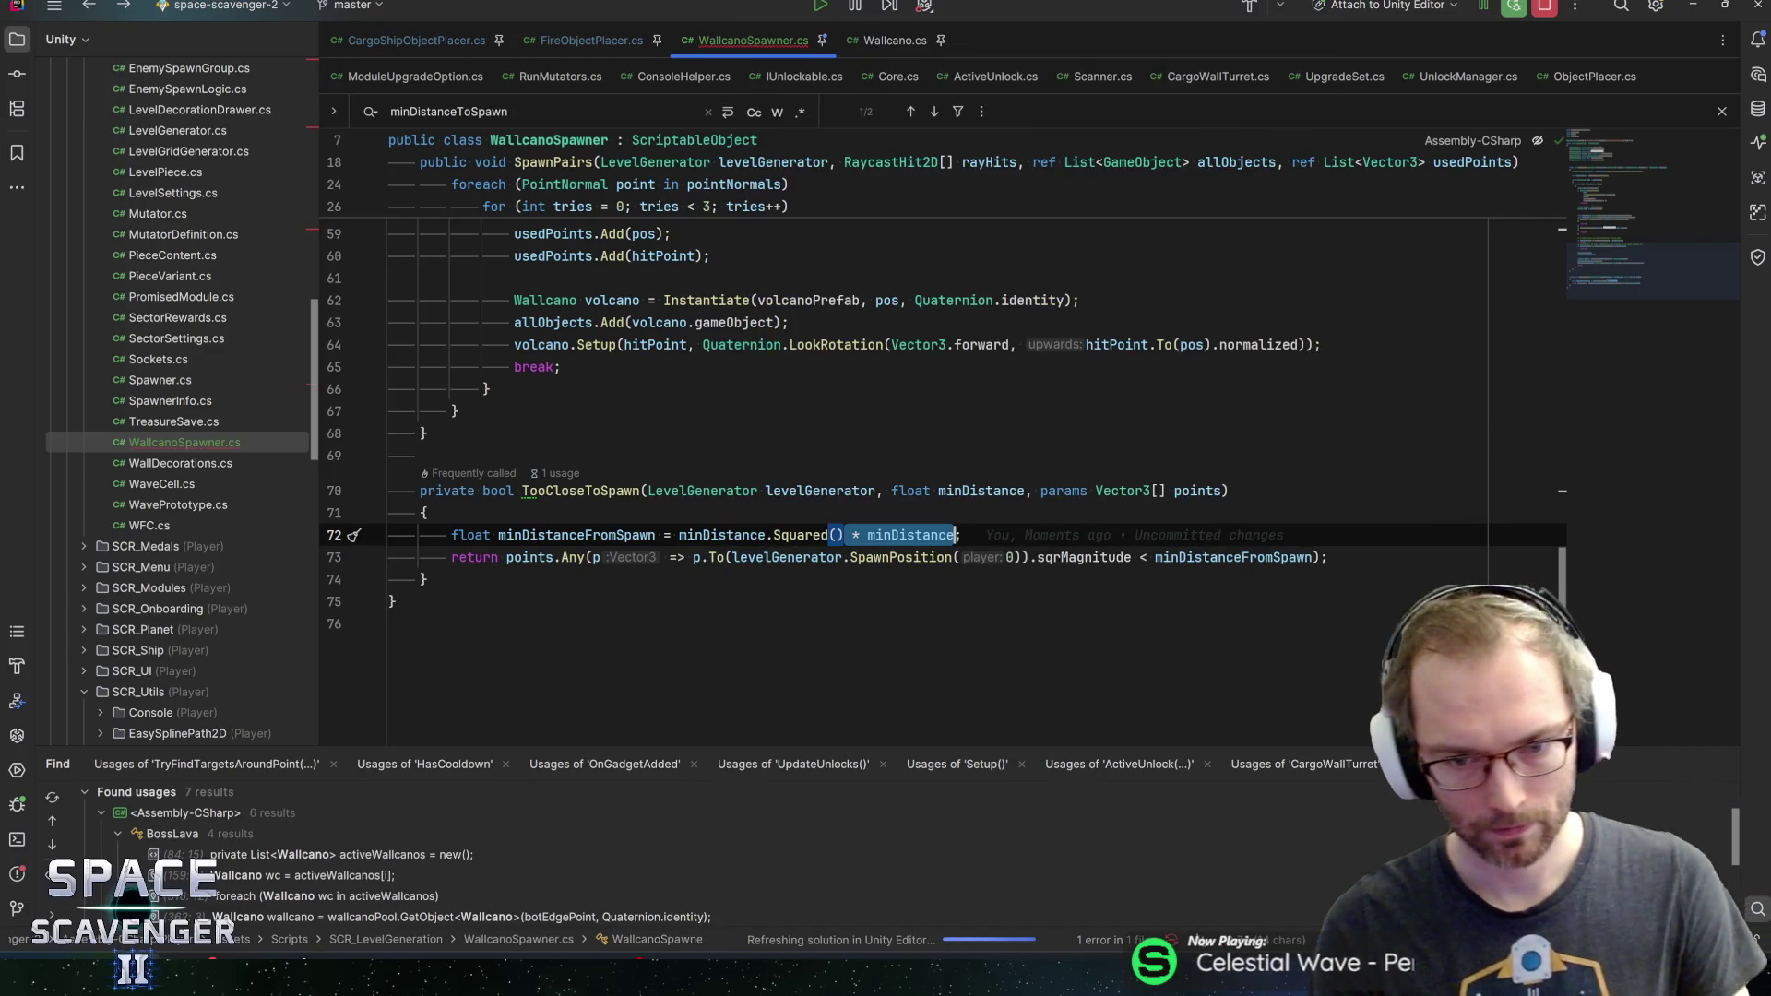
pyautogui.press('BackSpace')
pyautogui.press('End')
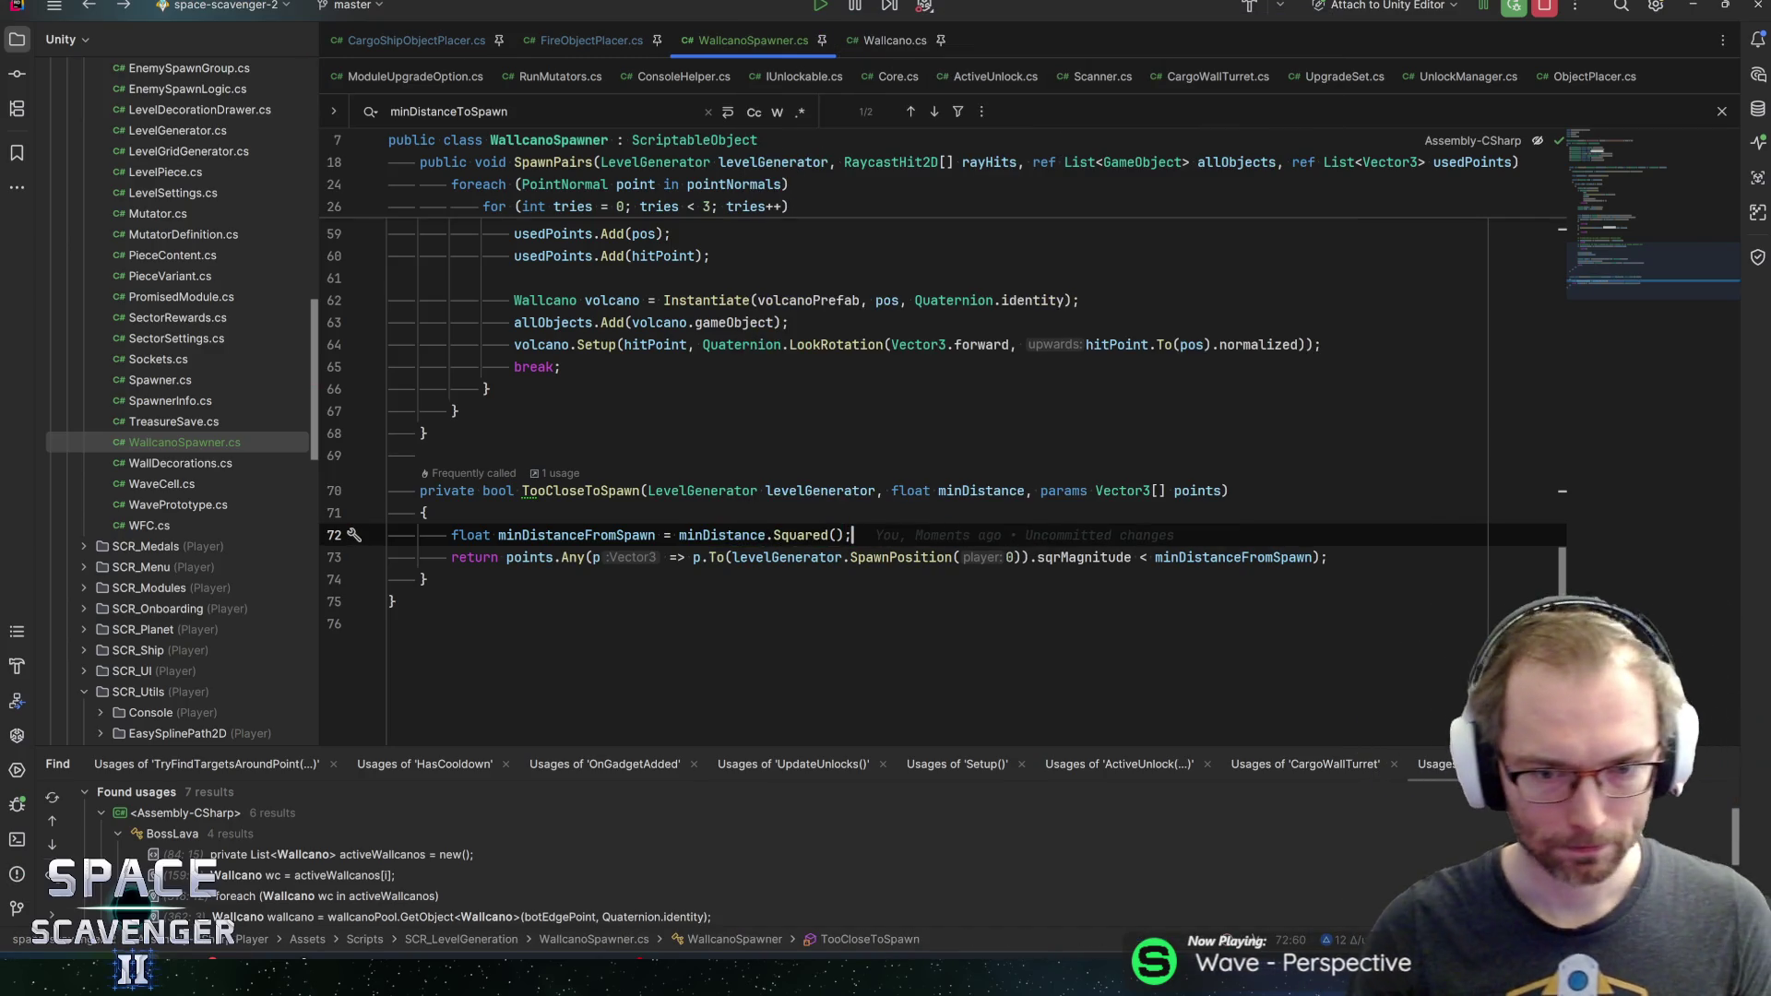
# Inline minDistance.Squared() into the return, delete the local variable, and save WallcanoSpawner.cs
pyautogui.click(600, 535)
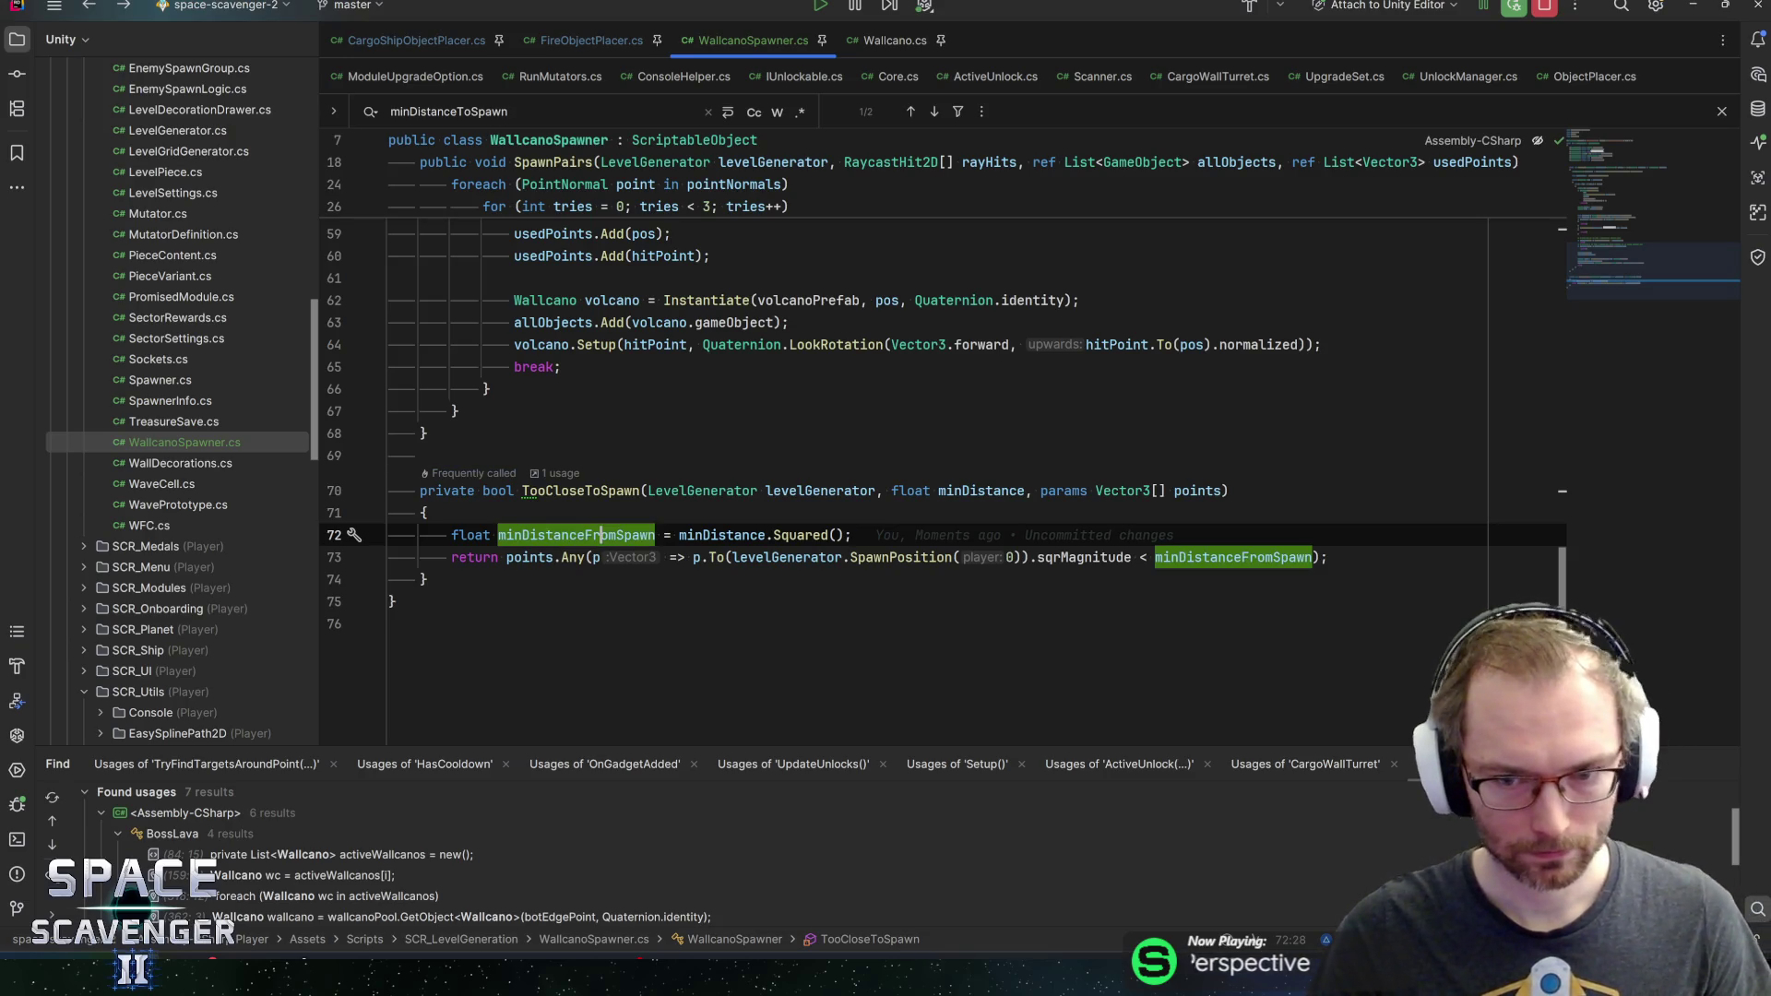
pyautogui.moveTo(679, 535); pyautogui.dragTo(851, 535)
pyautogui.hotkey('ctrl', 'x')
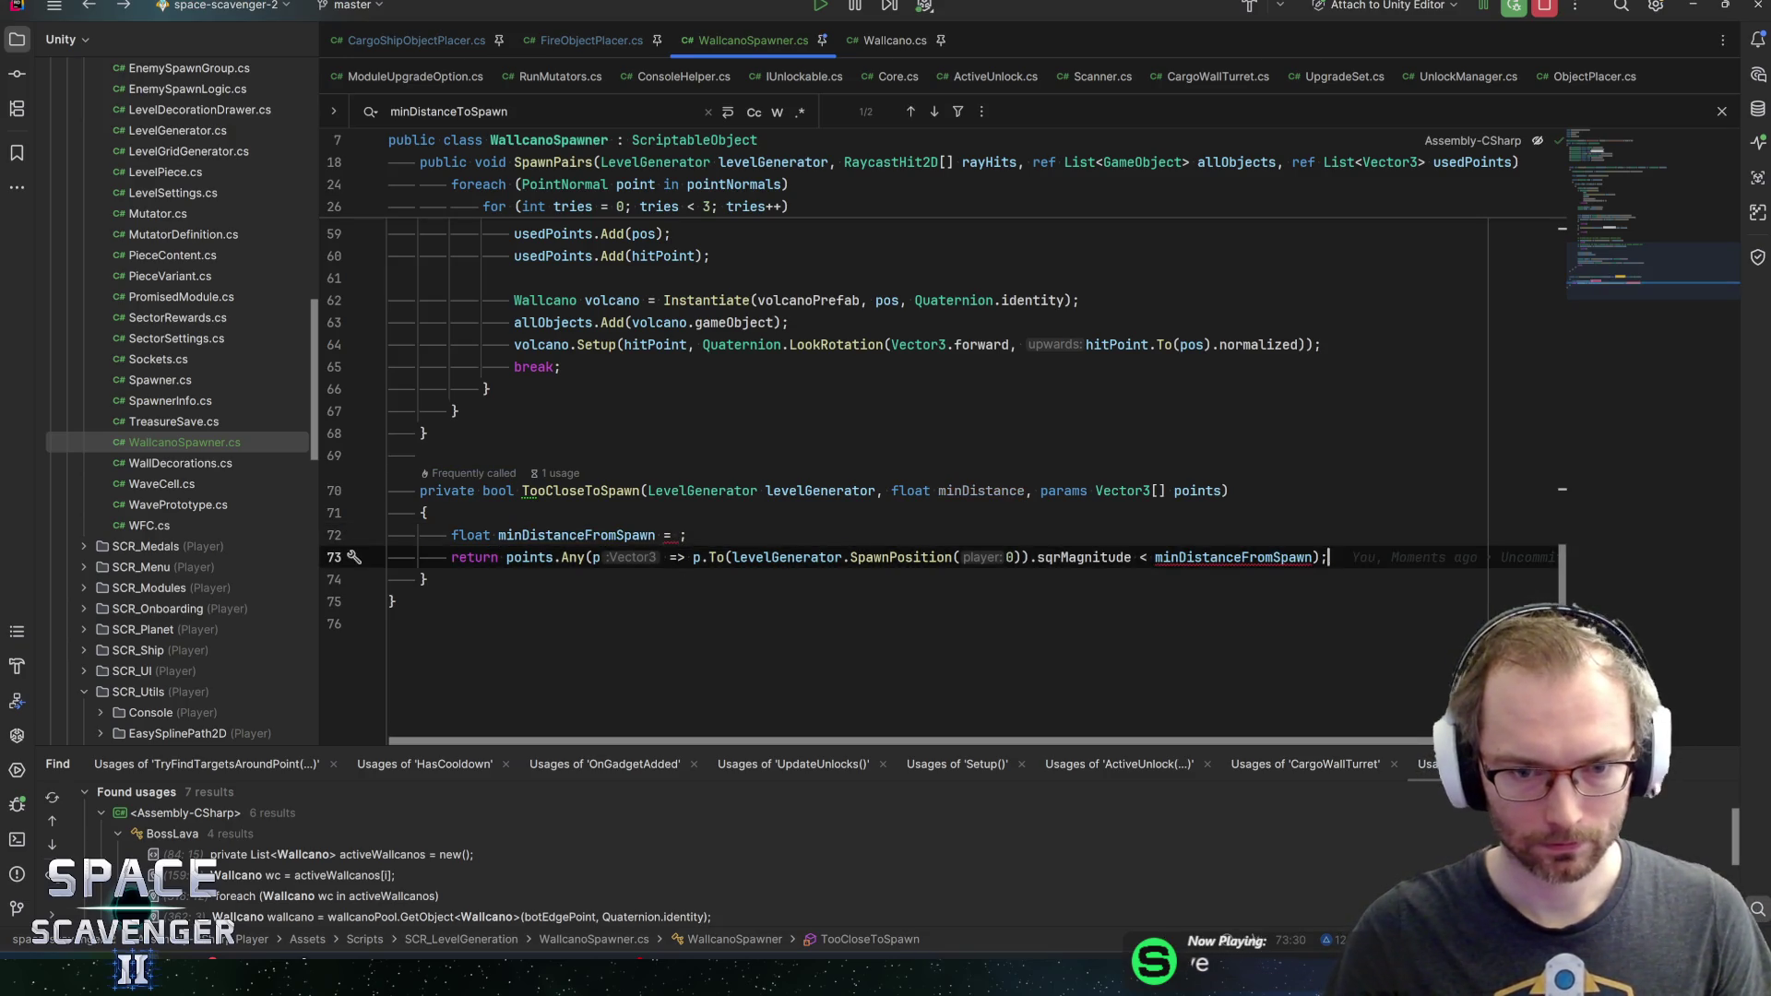
pyautogui.click(1319, 558)
pyautogui.hotkey('ctrl', 'w')
pyautogui.hotkey('ctrl', 'v')
pyautogui.press('Up')
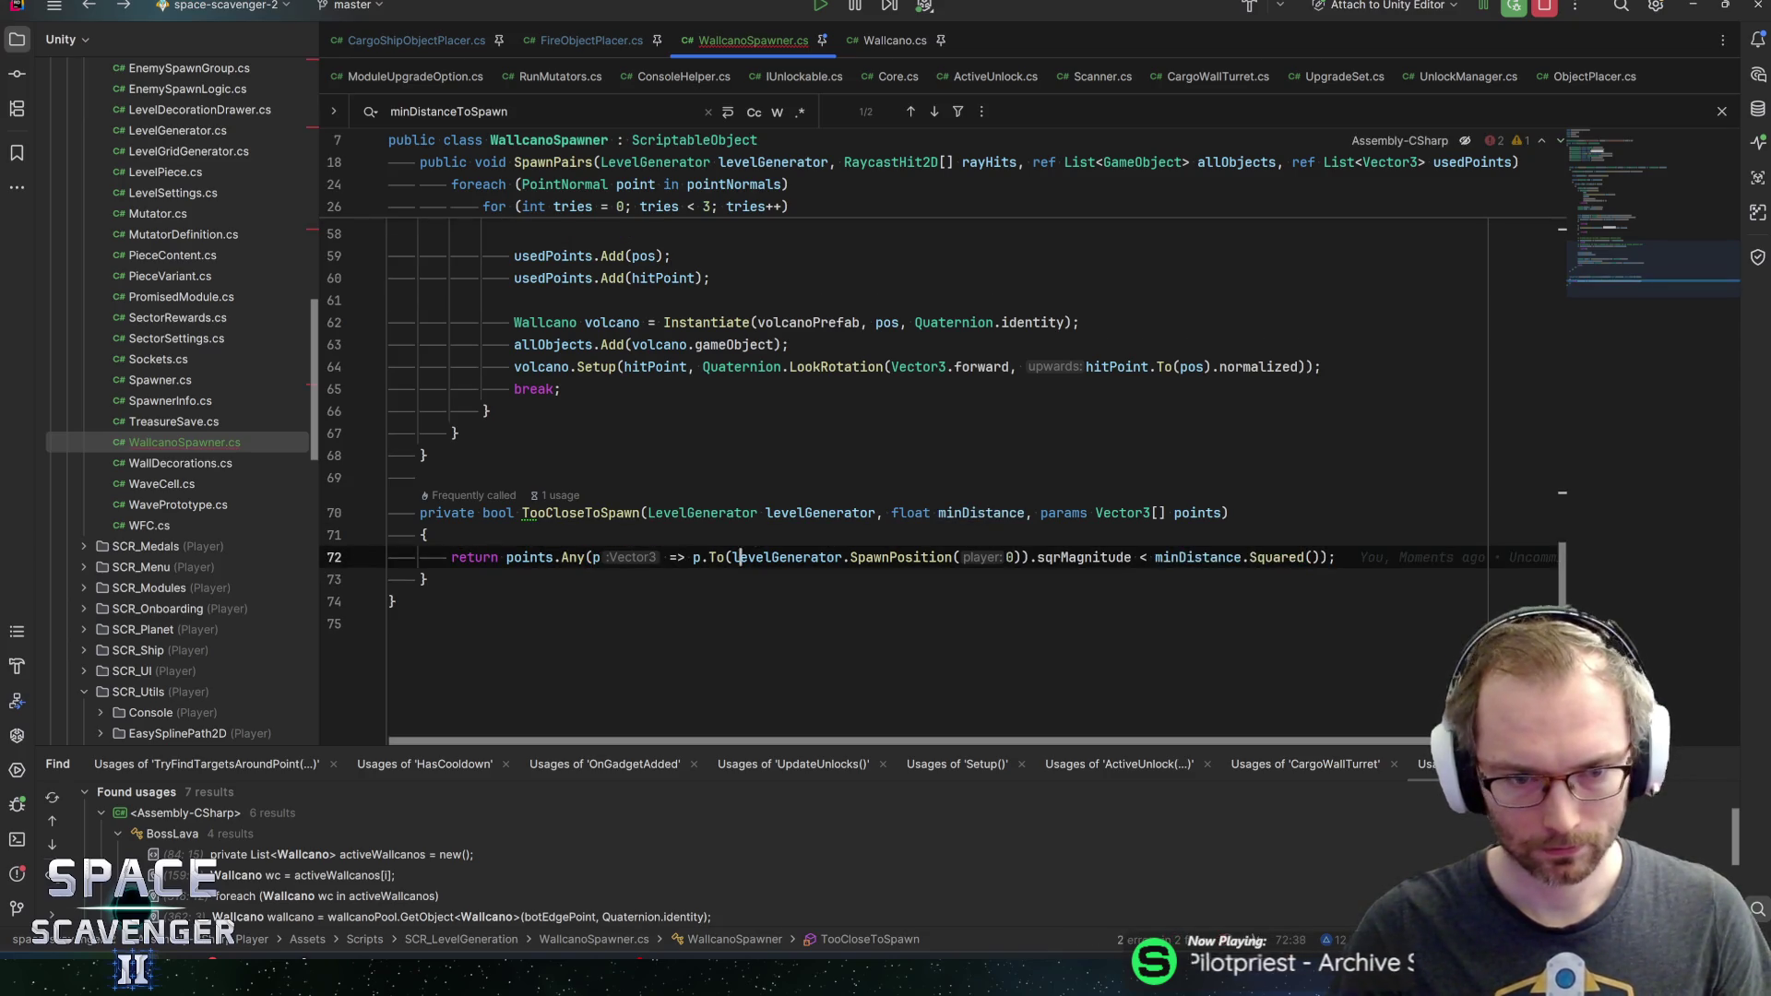
pyautogui.hotkey('ctrl', 'x')
pyautogui.click(735, 557)
pyautogui.hotkey('ctrl', 's')
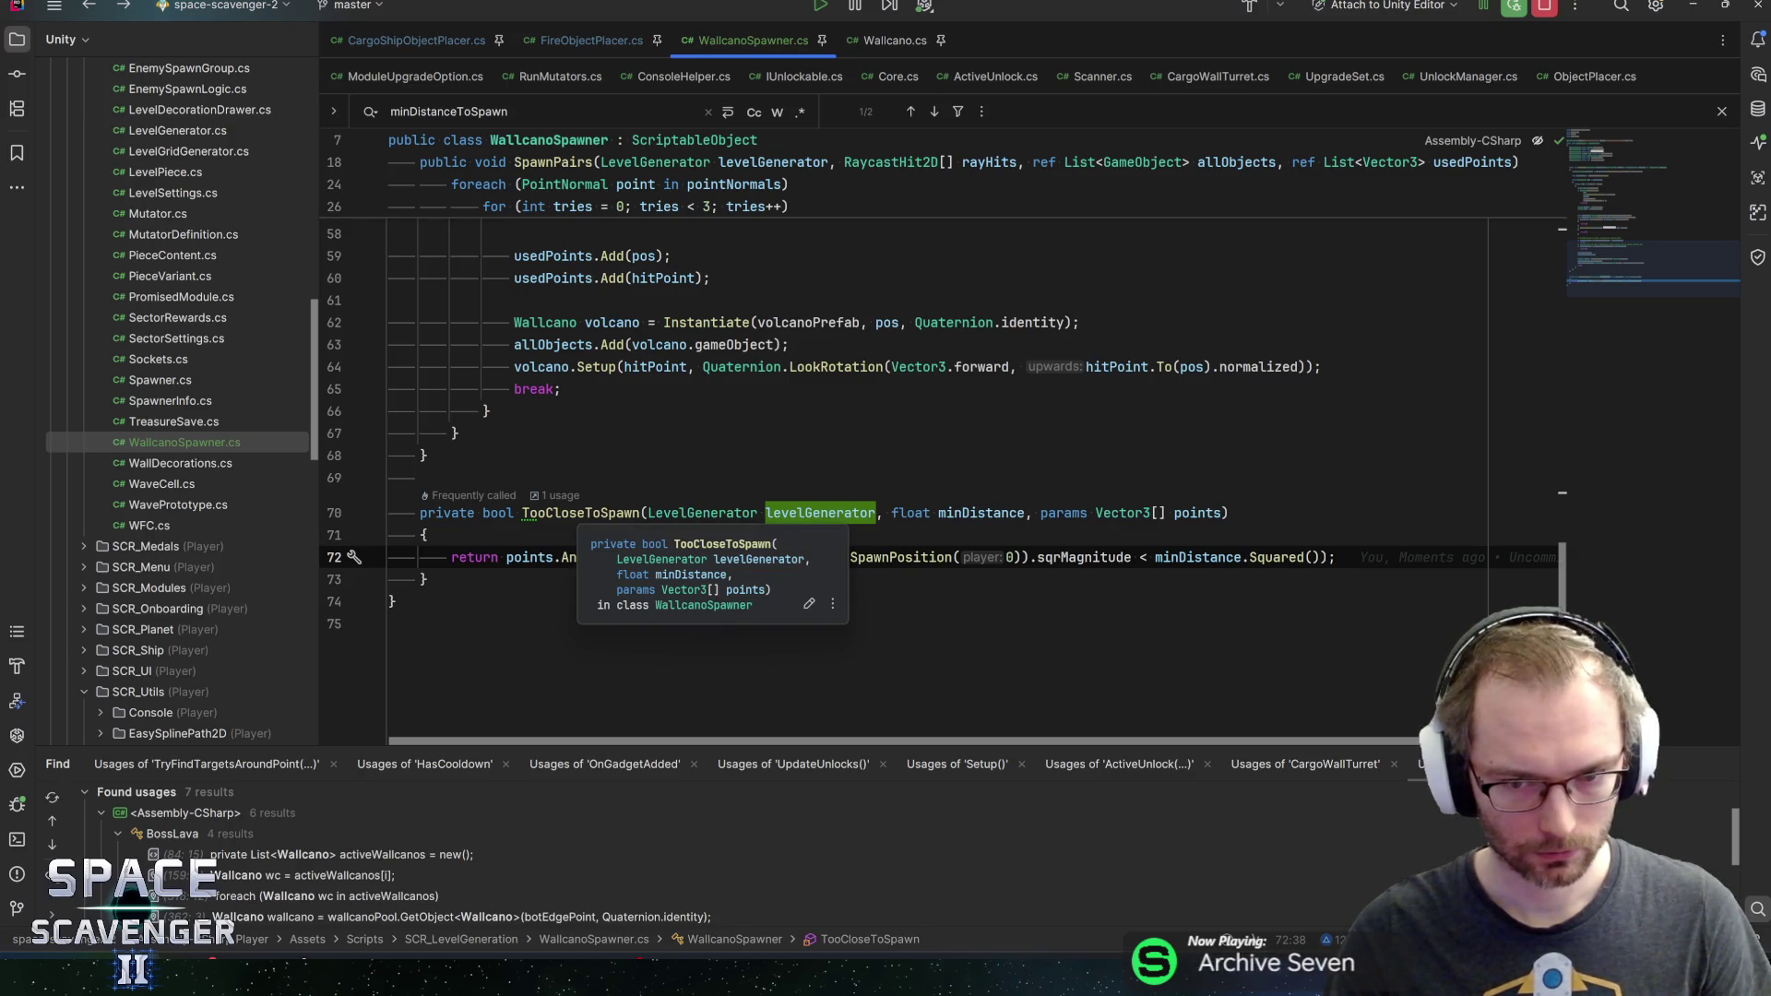
# Review the edited return line and line 59 of WallcanoSpawner.cs
pyautogui.scroll(1, 735, 624)
pyautogui.scroll(-1, 845, 461)
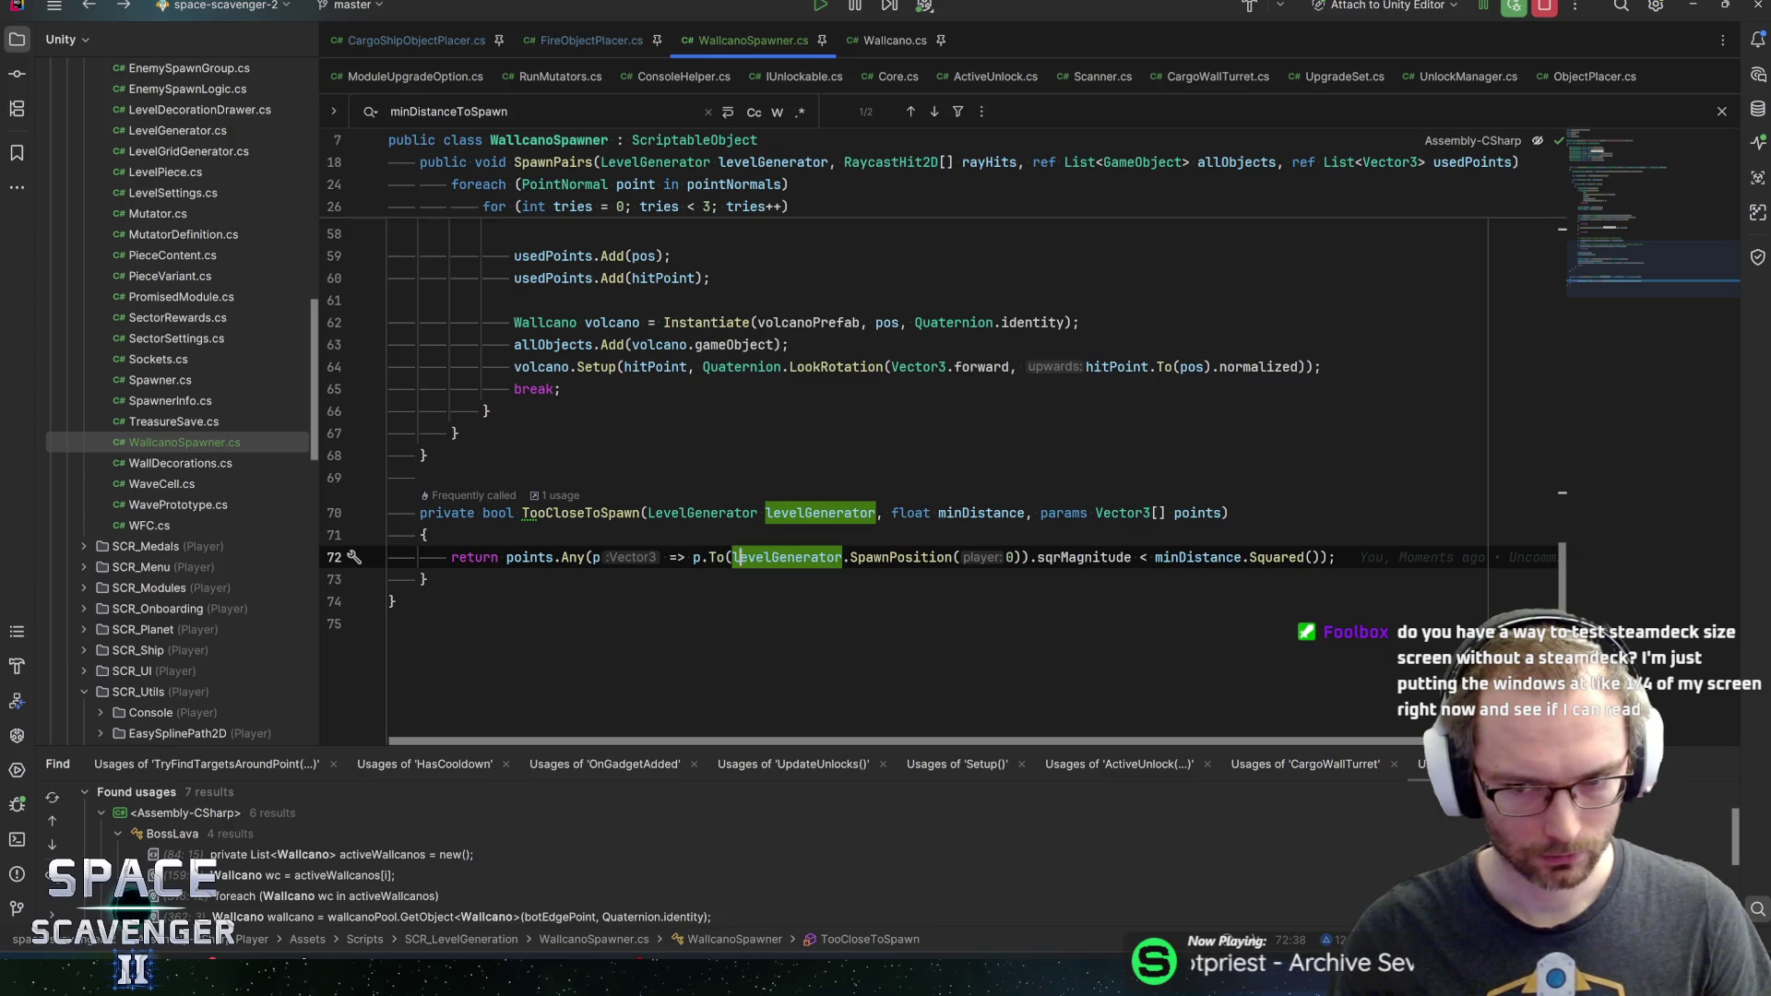
pyautogui.click(1336, 557)
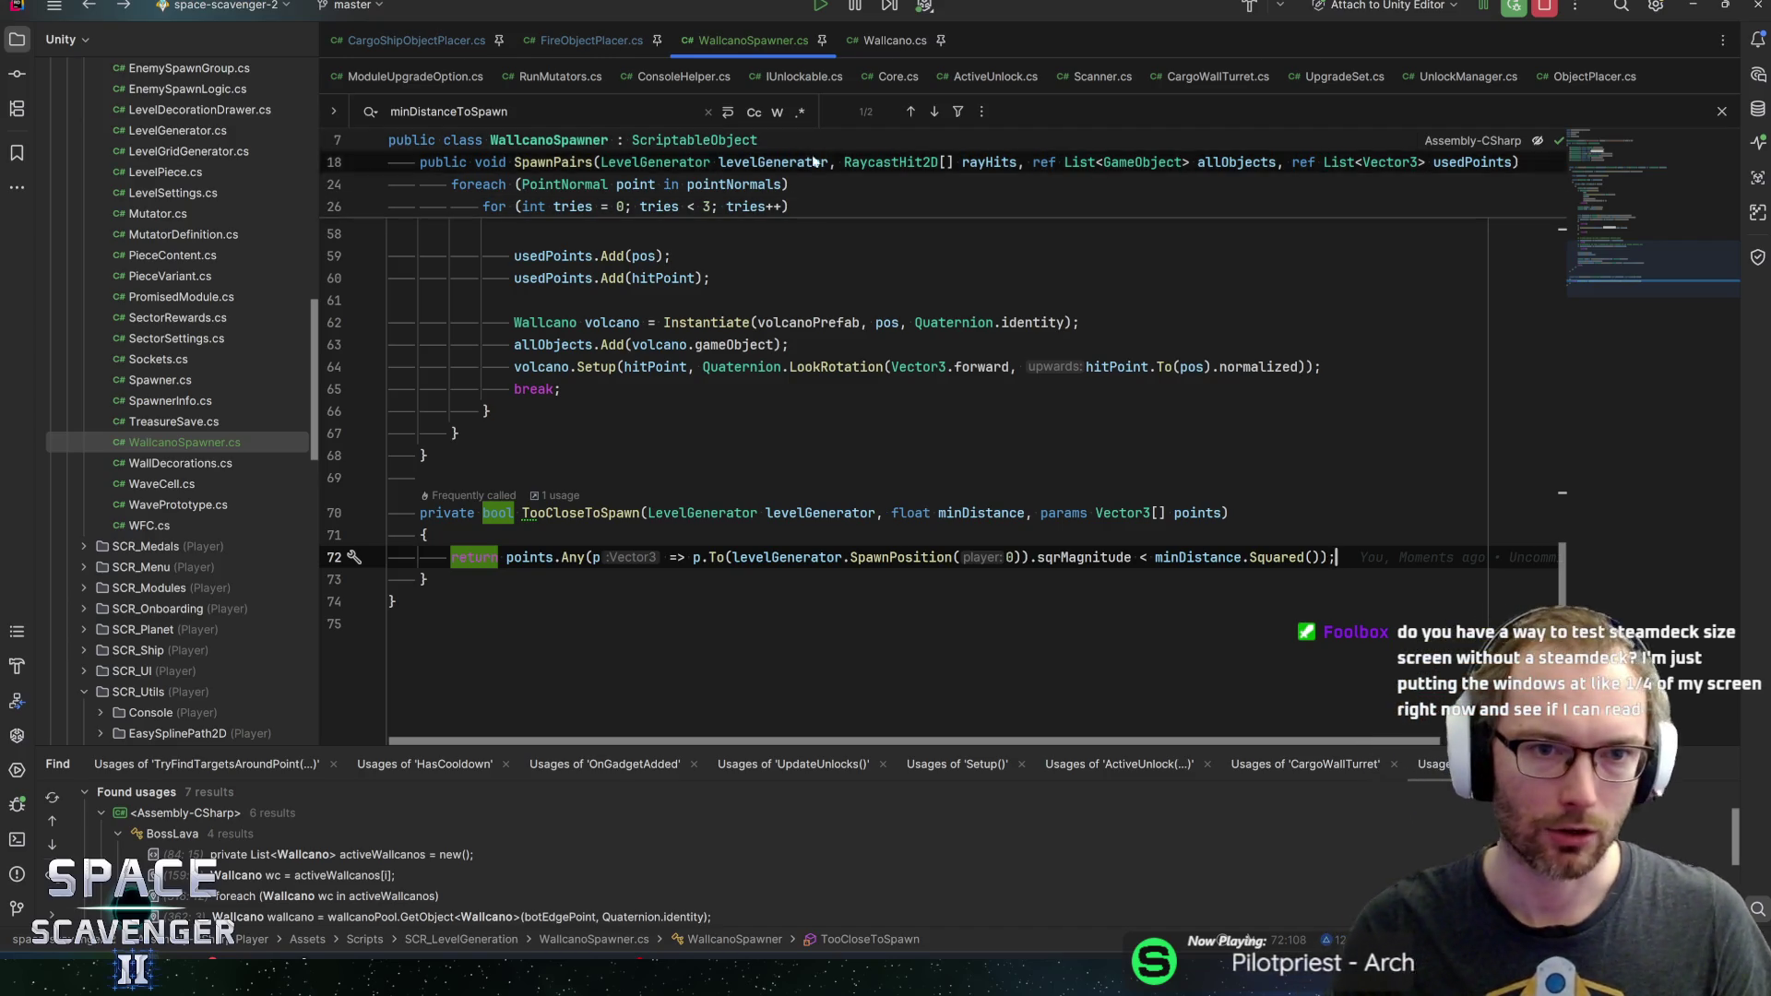
pyautogui.click(672, 256)
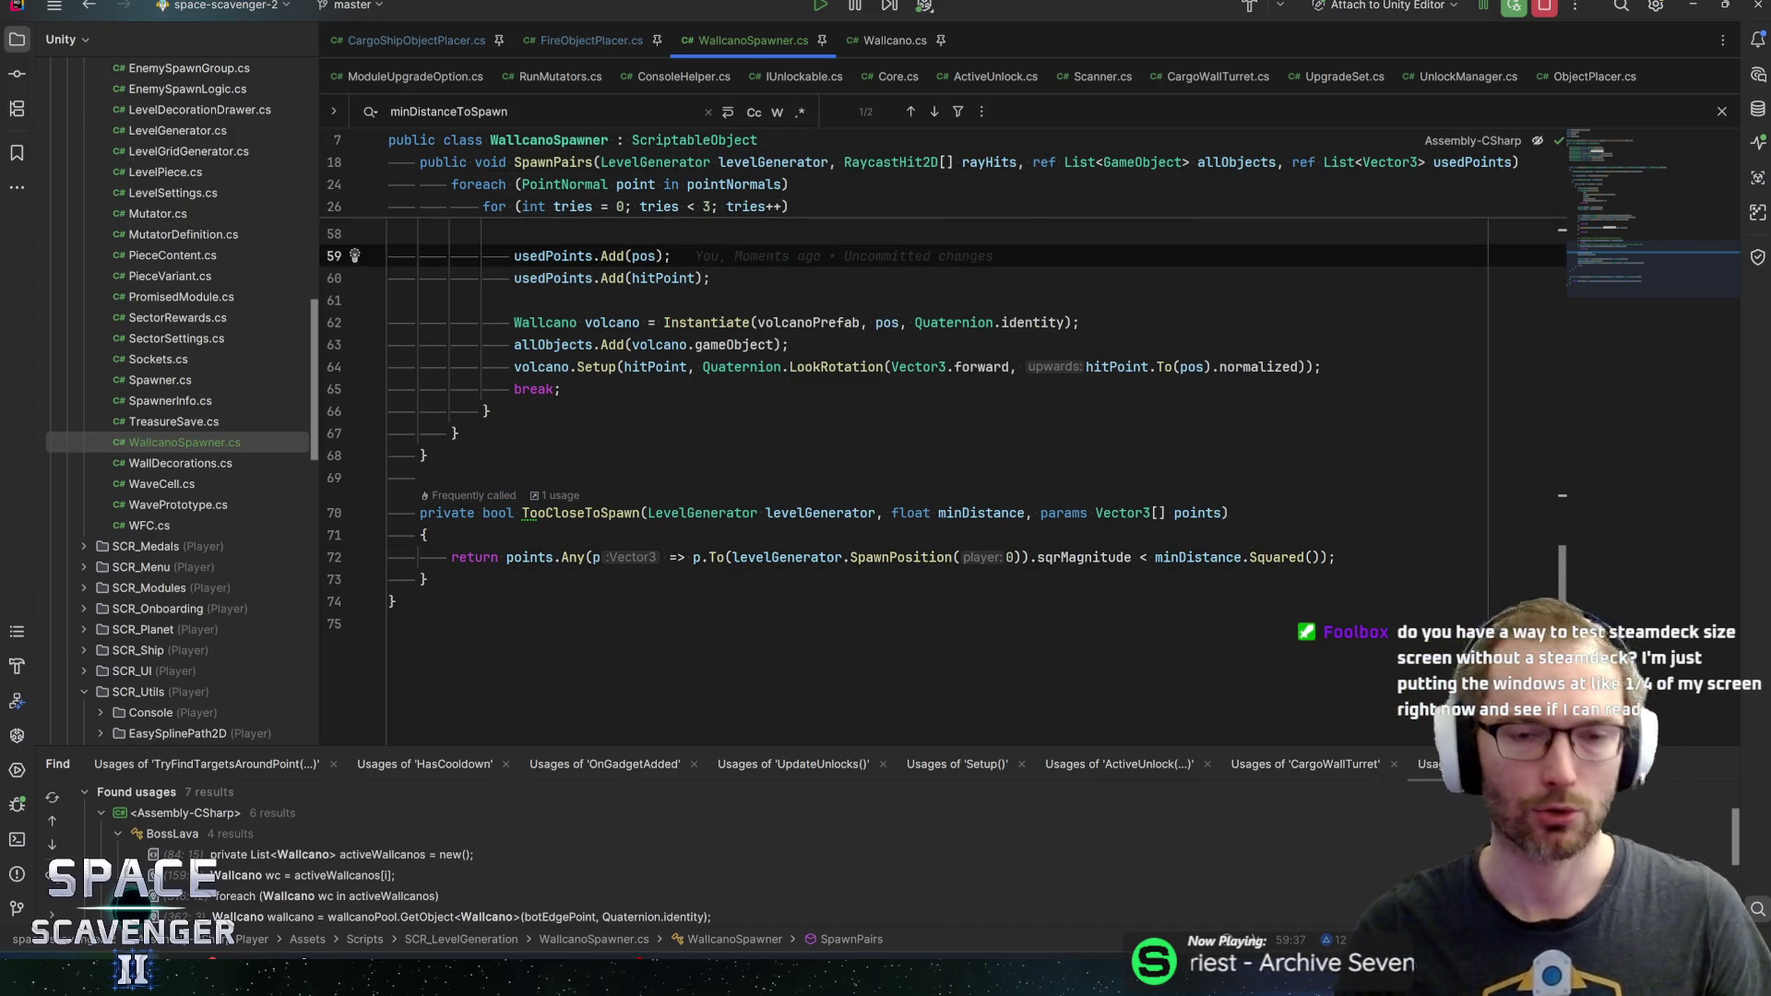
# Review lines 59–60 and TooCloseToSpawn's signature, return line and closing brace
pyautogui.click(715, 277)
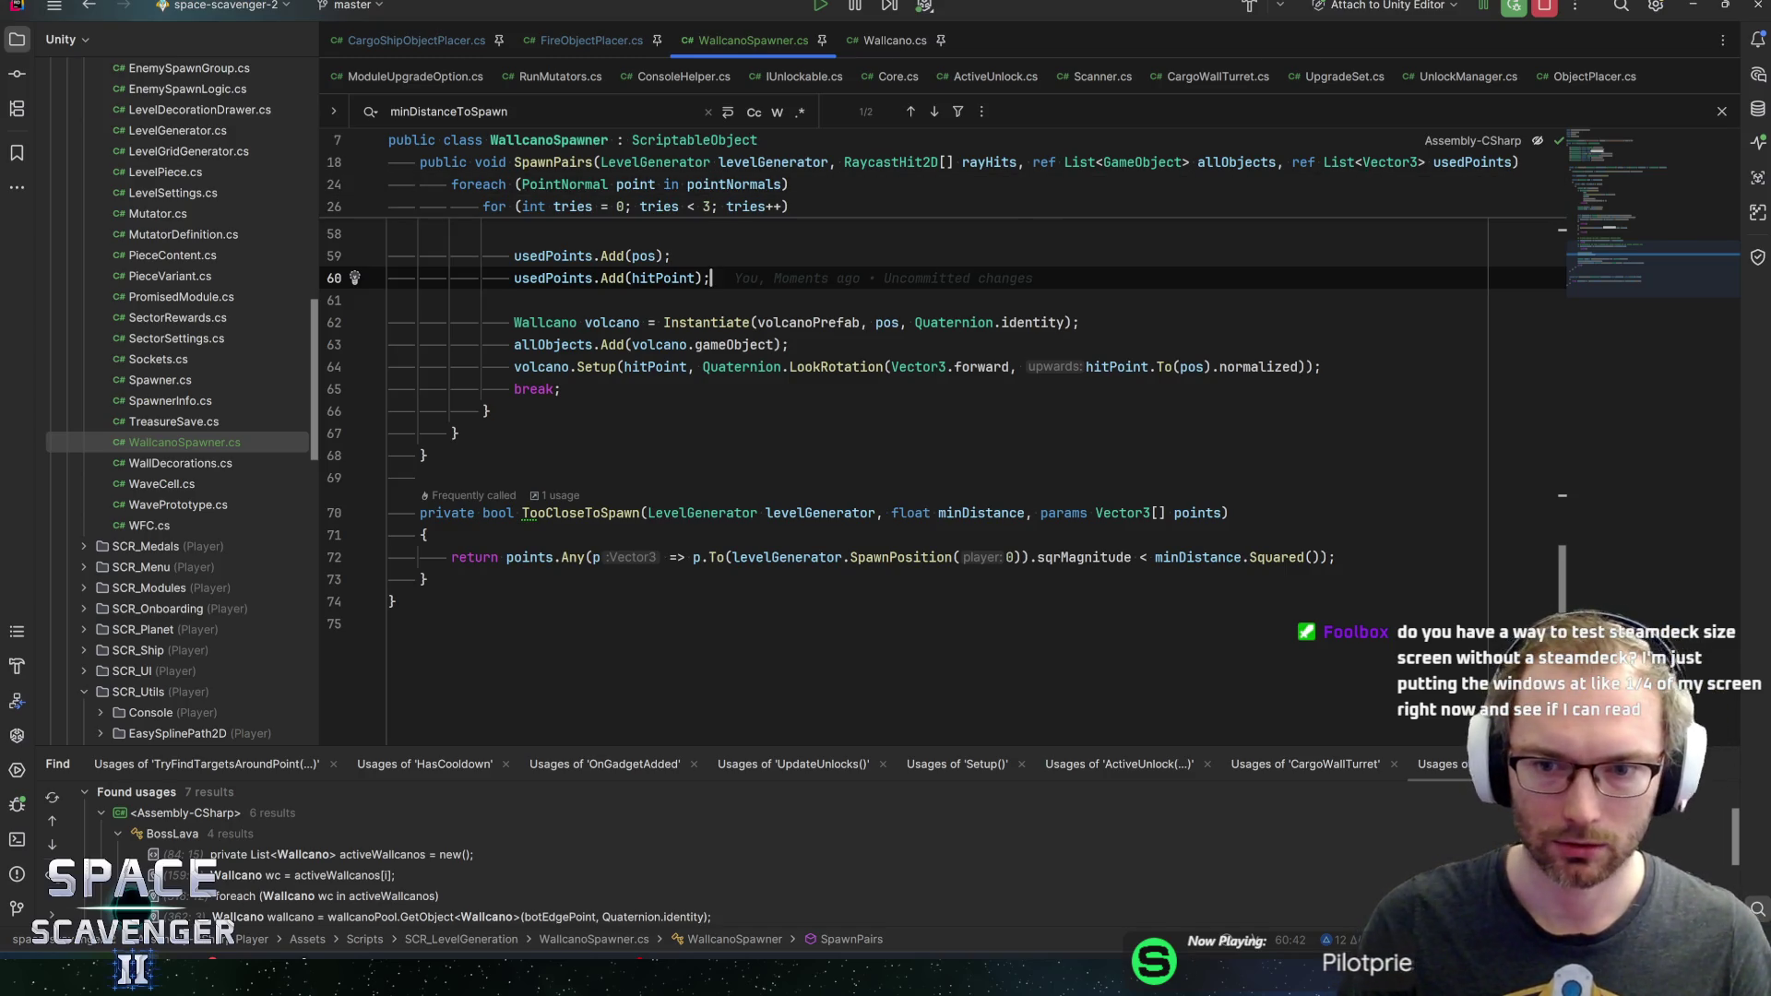
pyautogui.click(1229, 513)
pyautogui.click(1336, 557)
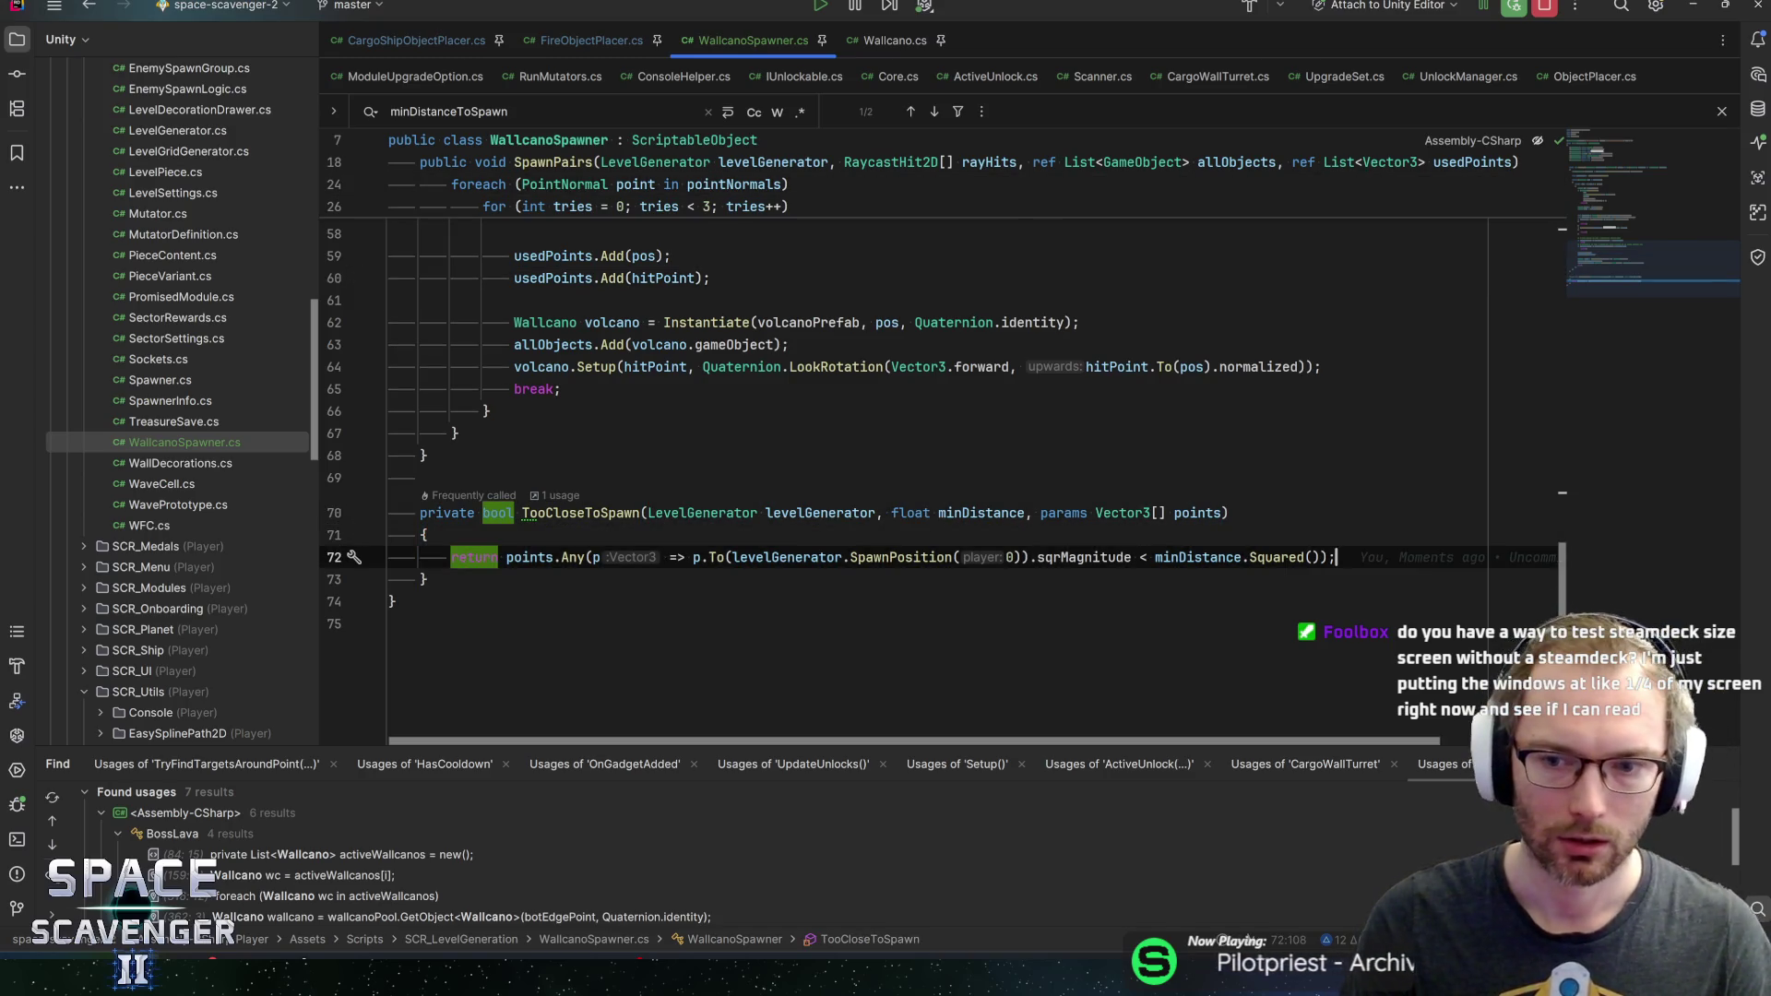
pyautogui.click(427, 579)
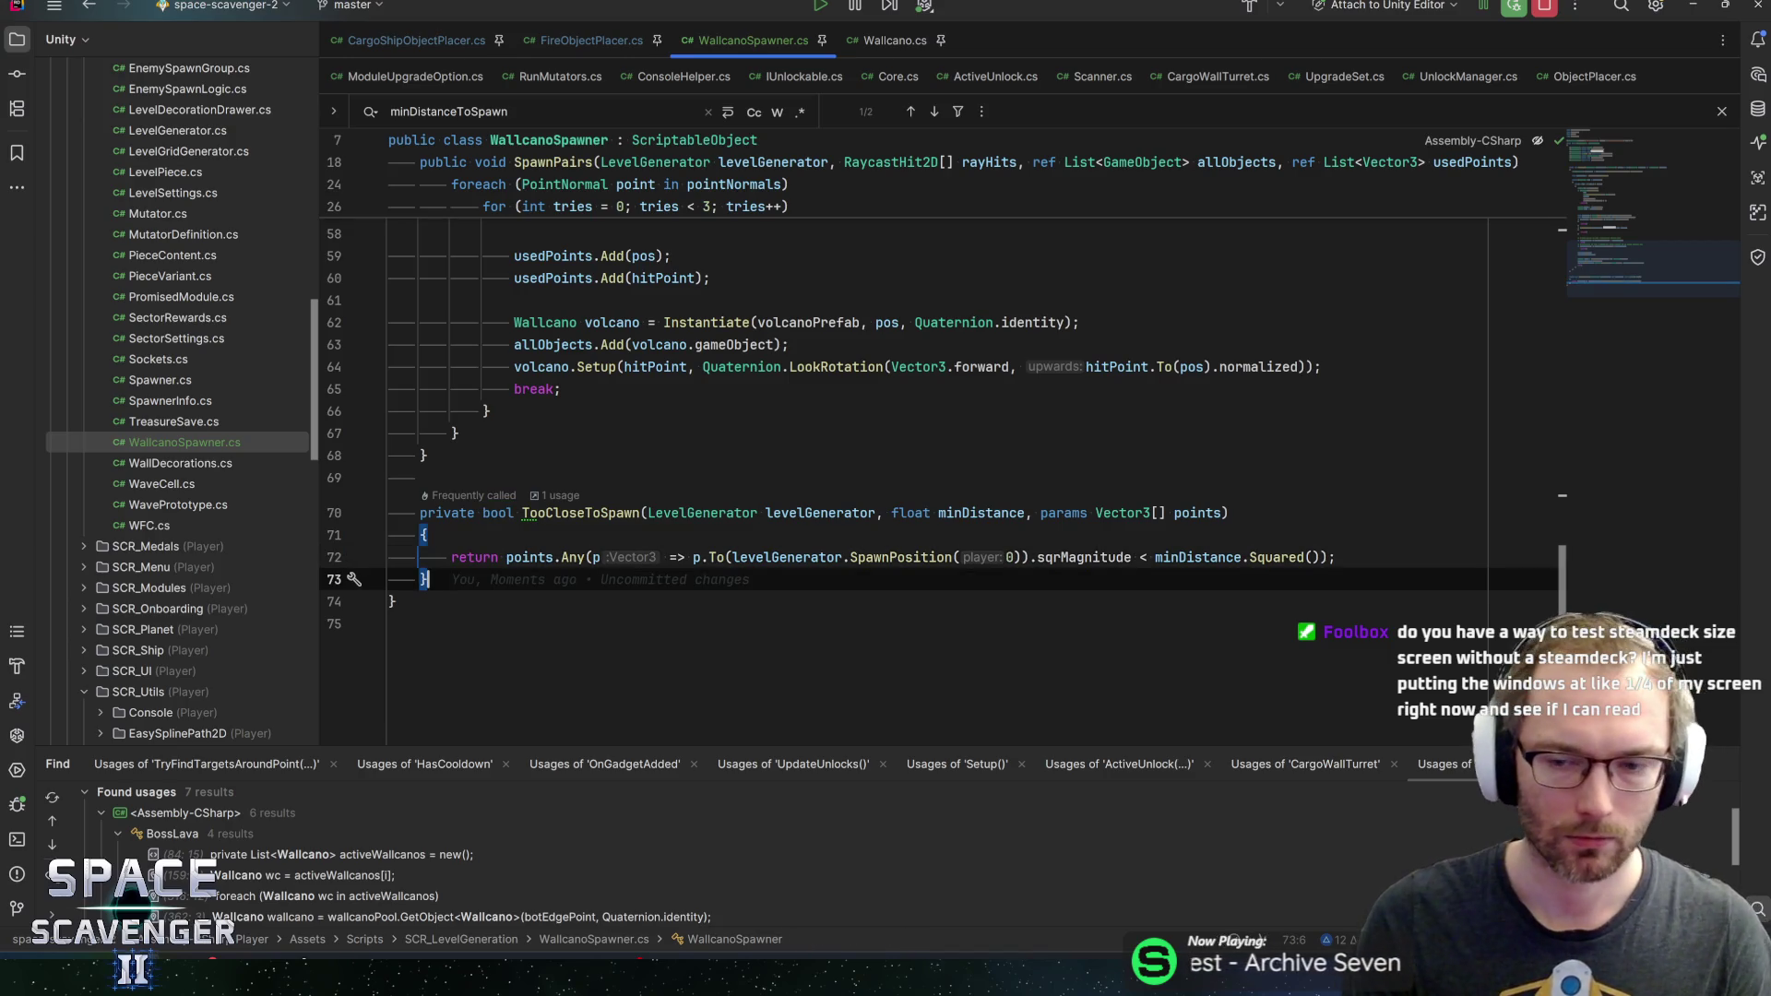
pyautogui.click(1230, 513)
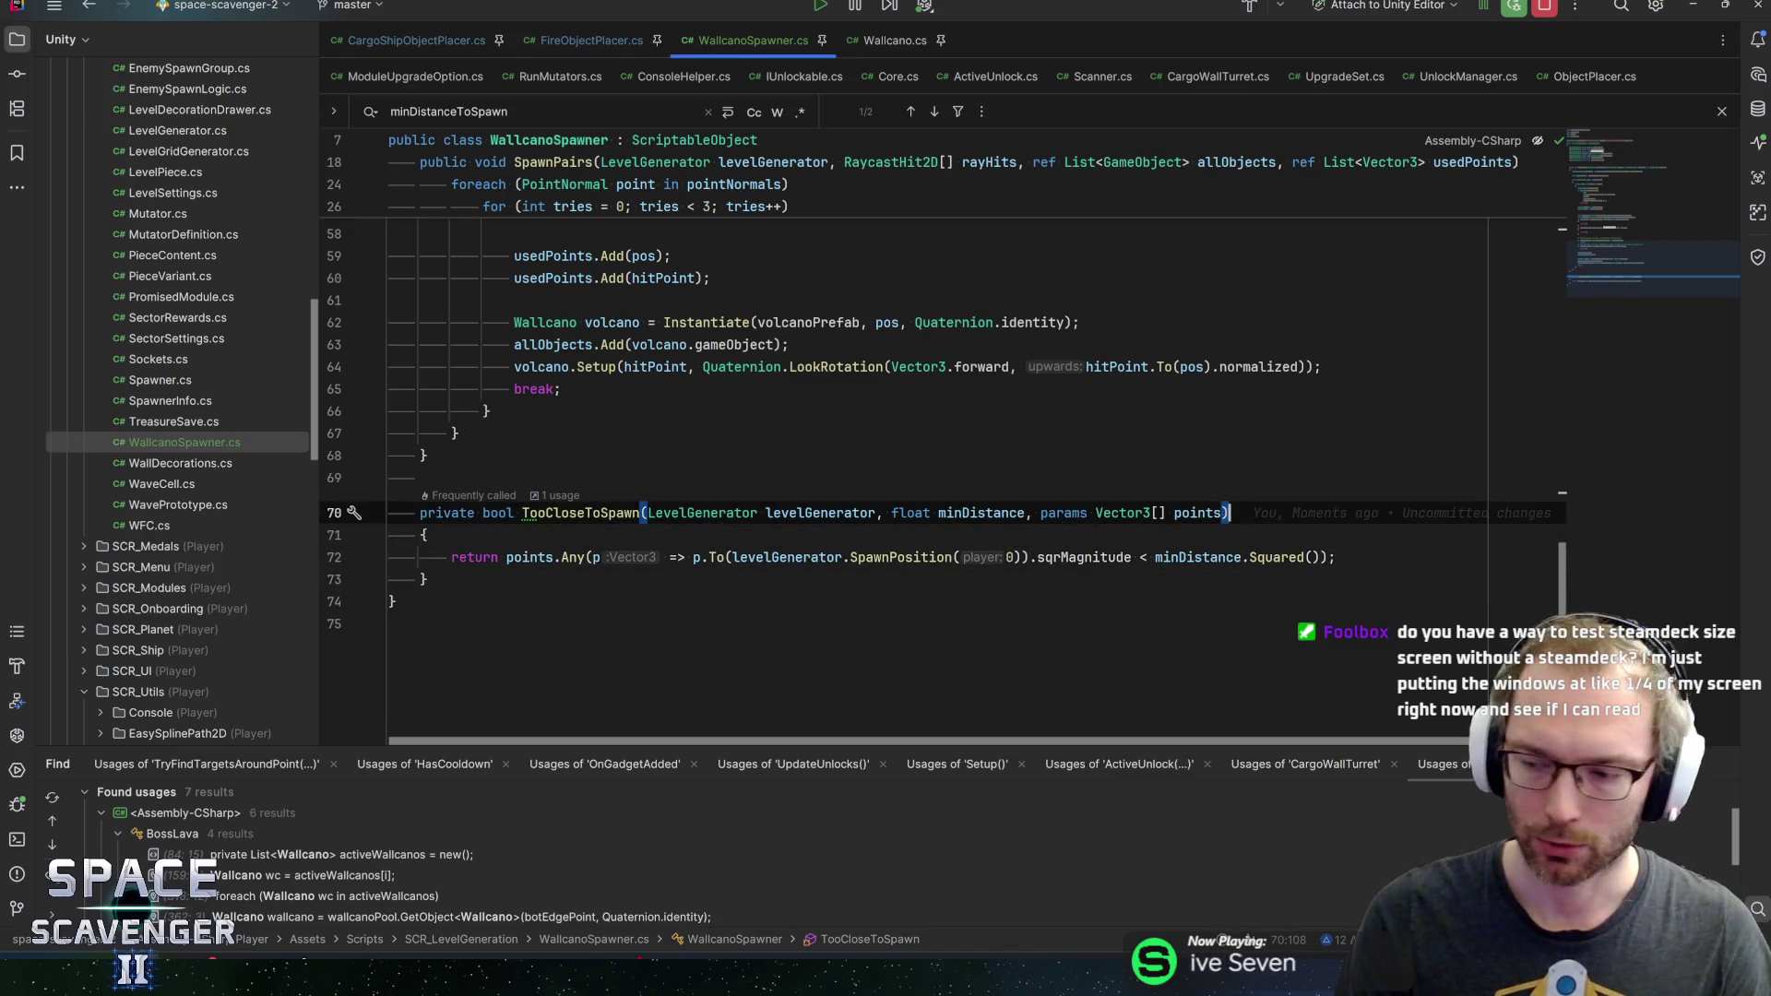
pyautogui.press('Up')
pyautogui.press('Up')
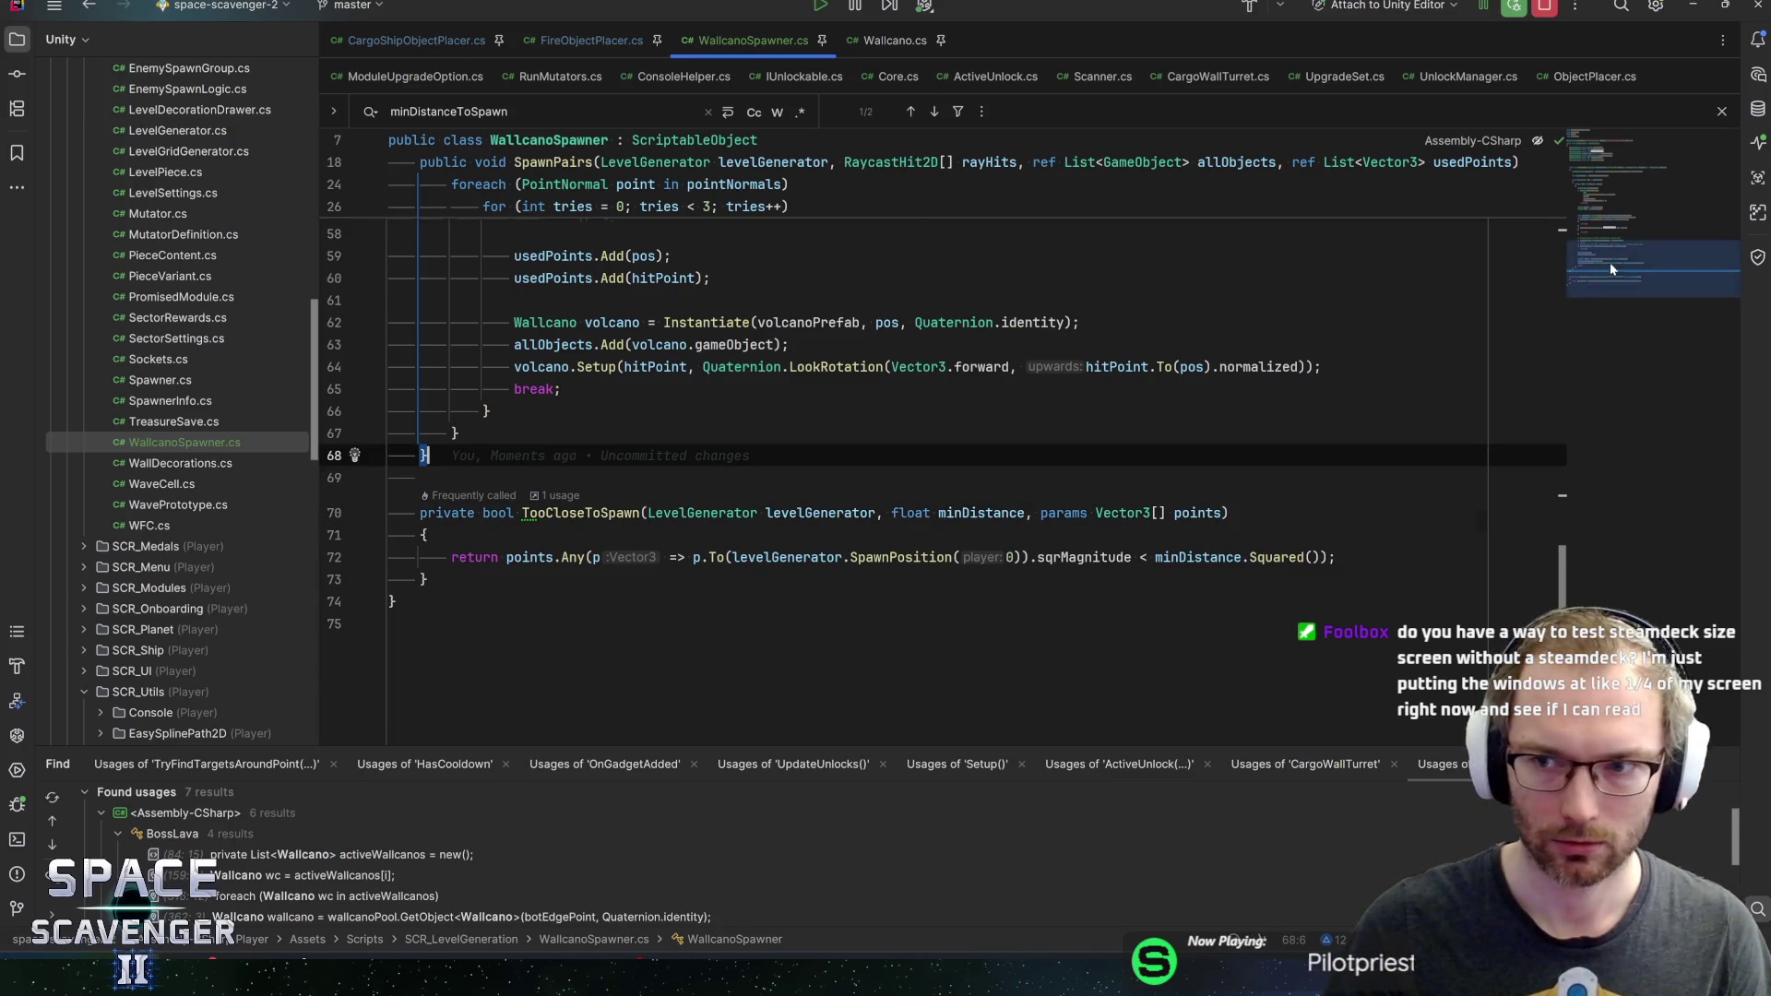
pyautogui.moveTo(1610, 267)
pyautogui.mouseDown()
pyautogui.moveTo(1644, 180)
pyautogui.moveTo(1662, 279)
pyautogui.mouseUp()
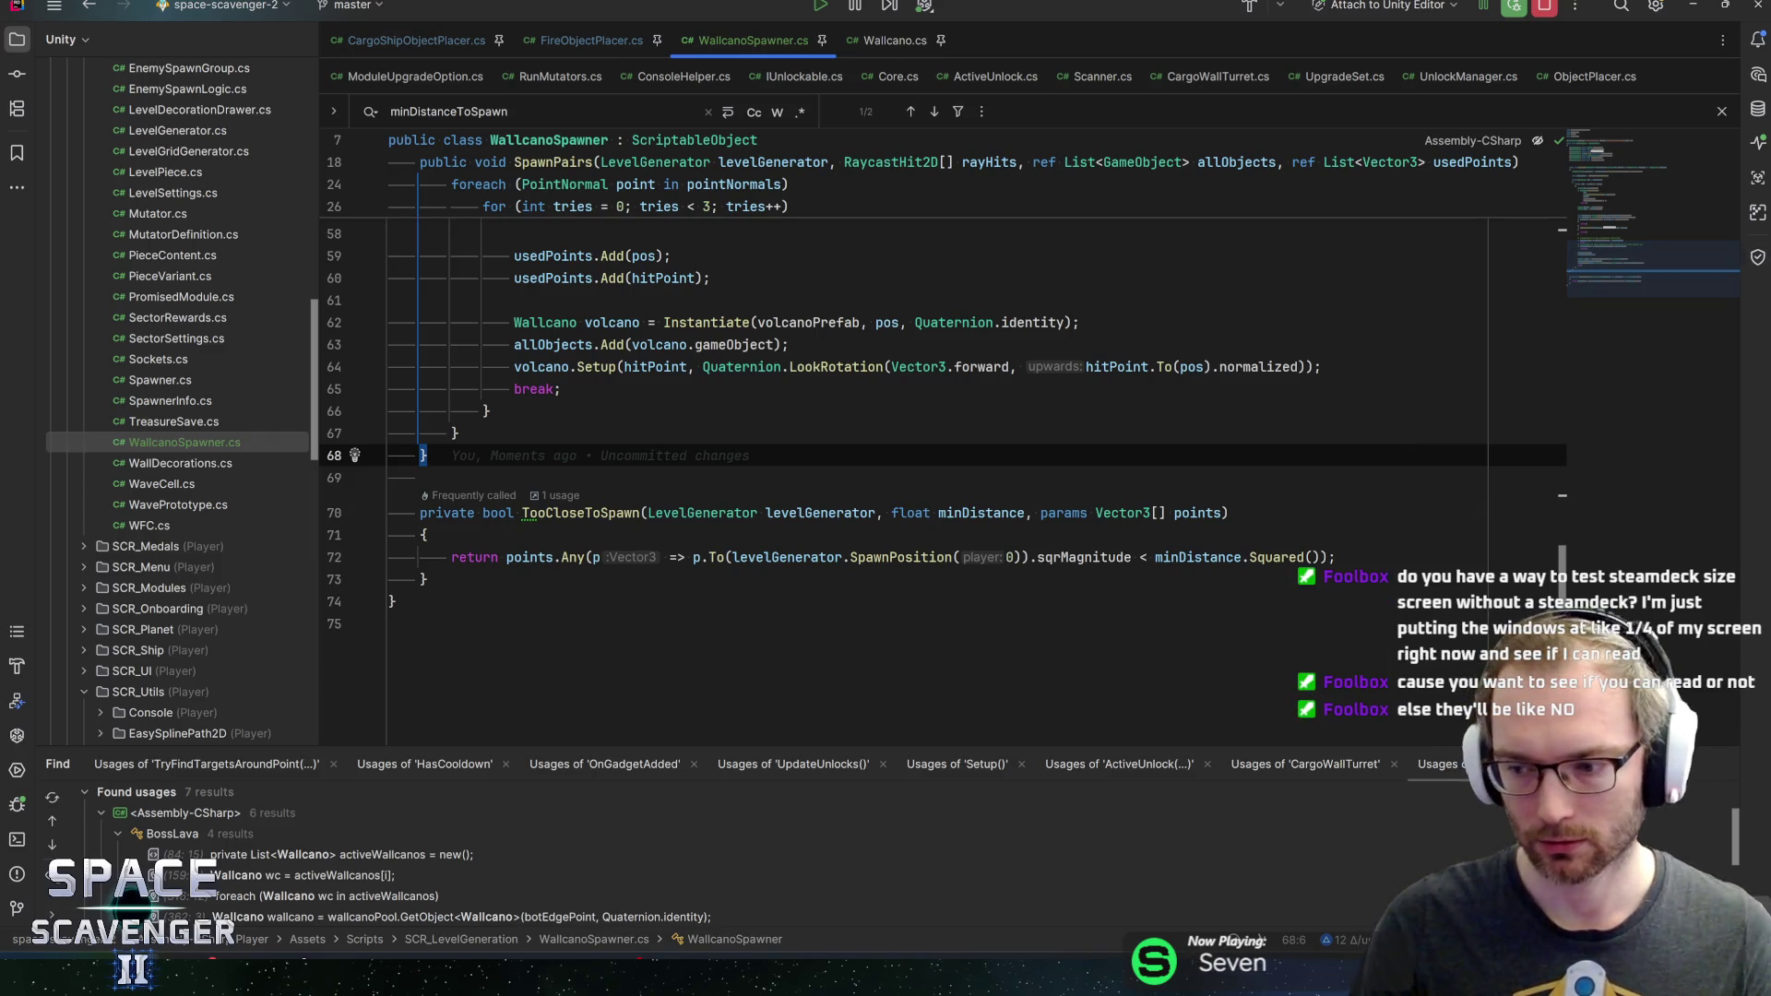
pyautogui.moveTo(1599, 301)
pyautogui.mouseDown()
pyautogui.moveTo(1641, 154)
pyautogui.moveTo(1654, 303)
pyautogui.mouseUp()
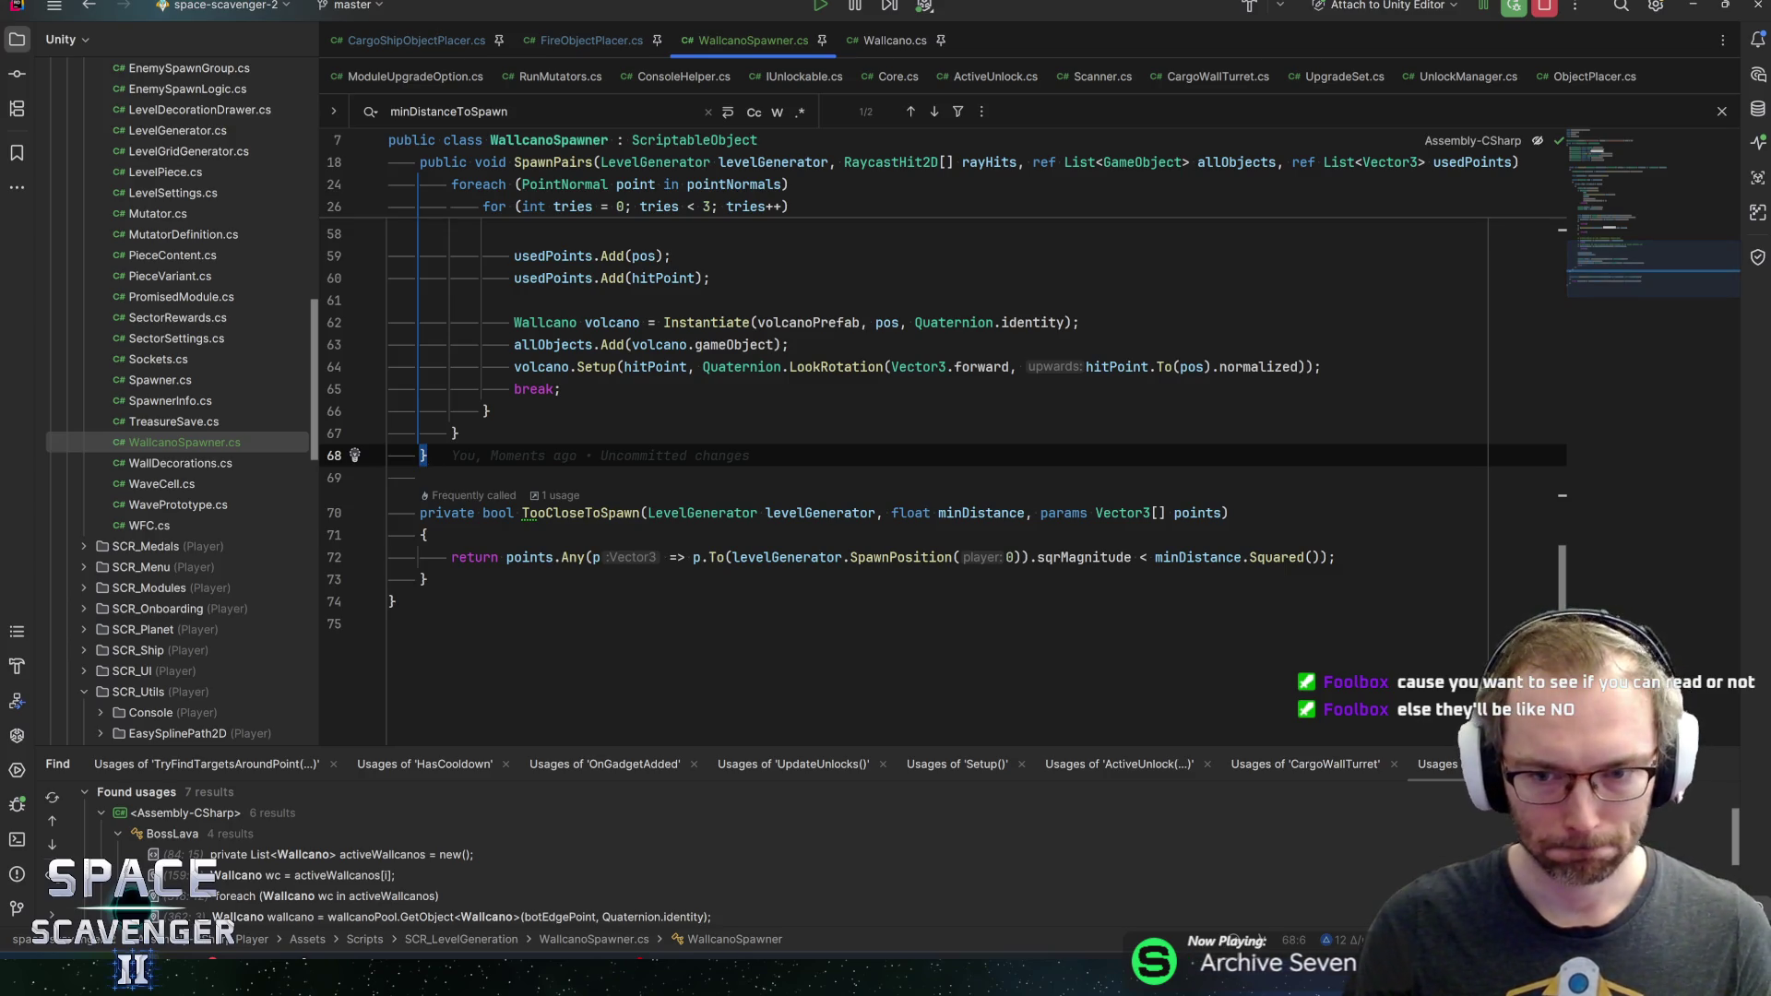
# Highlight usages of minDistance, levelGenerator and TooCloseToSpawn, then open the IndoorObjectPlacer prefab
pyautogui.click(970, 512)
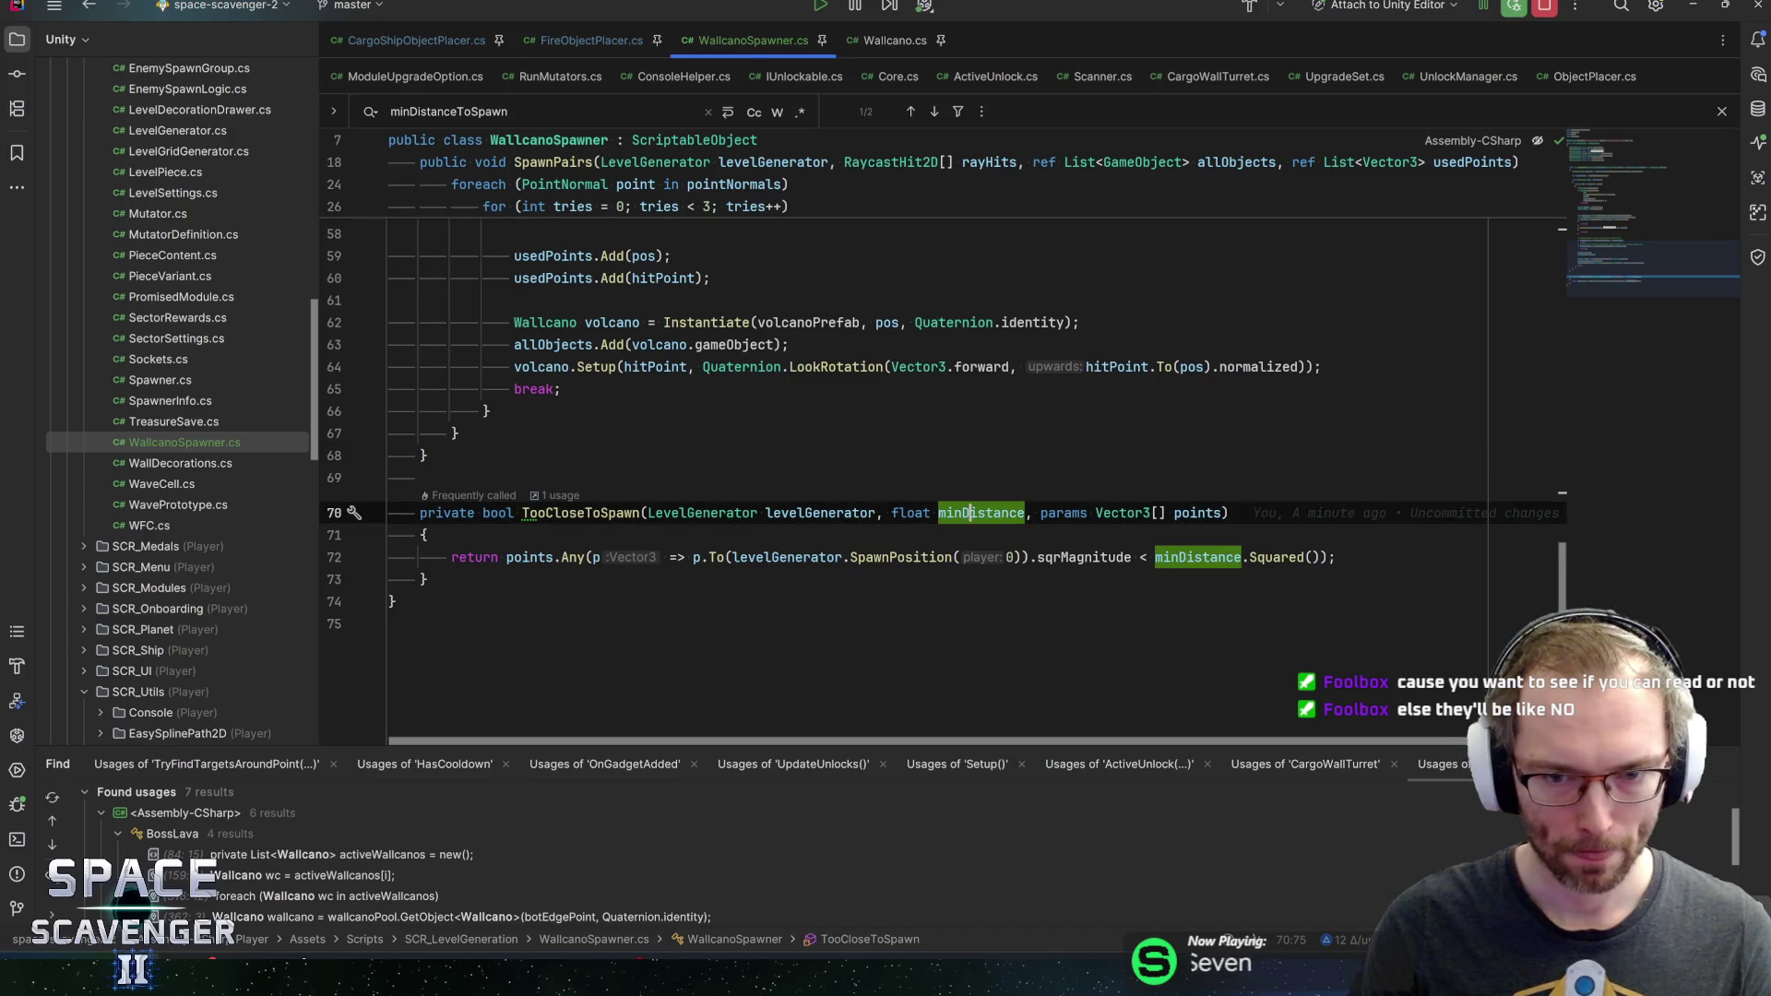
pyautogui.click(838, 513)
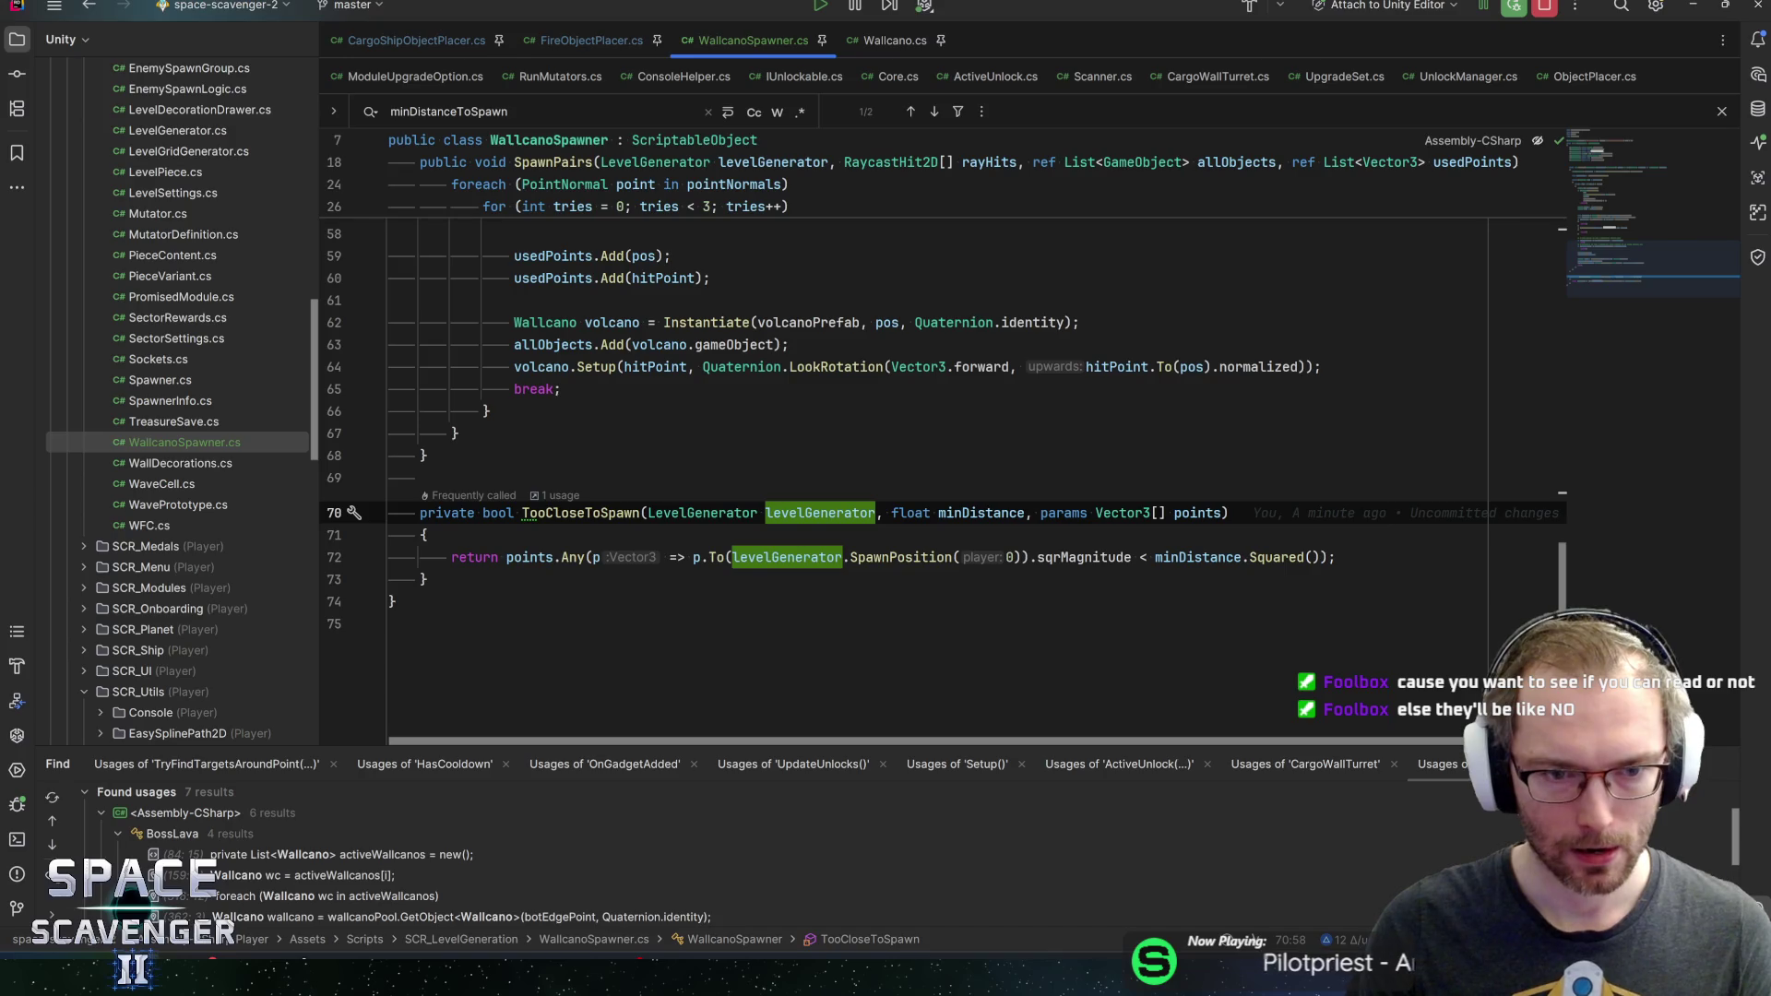
pyautogui.click(523, 512)
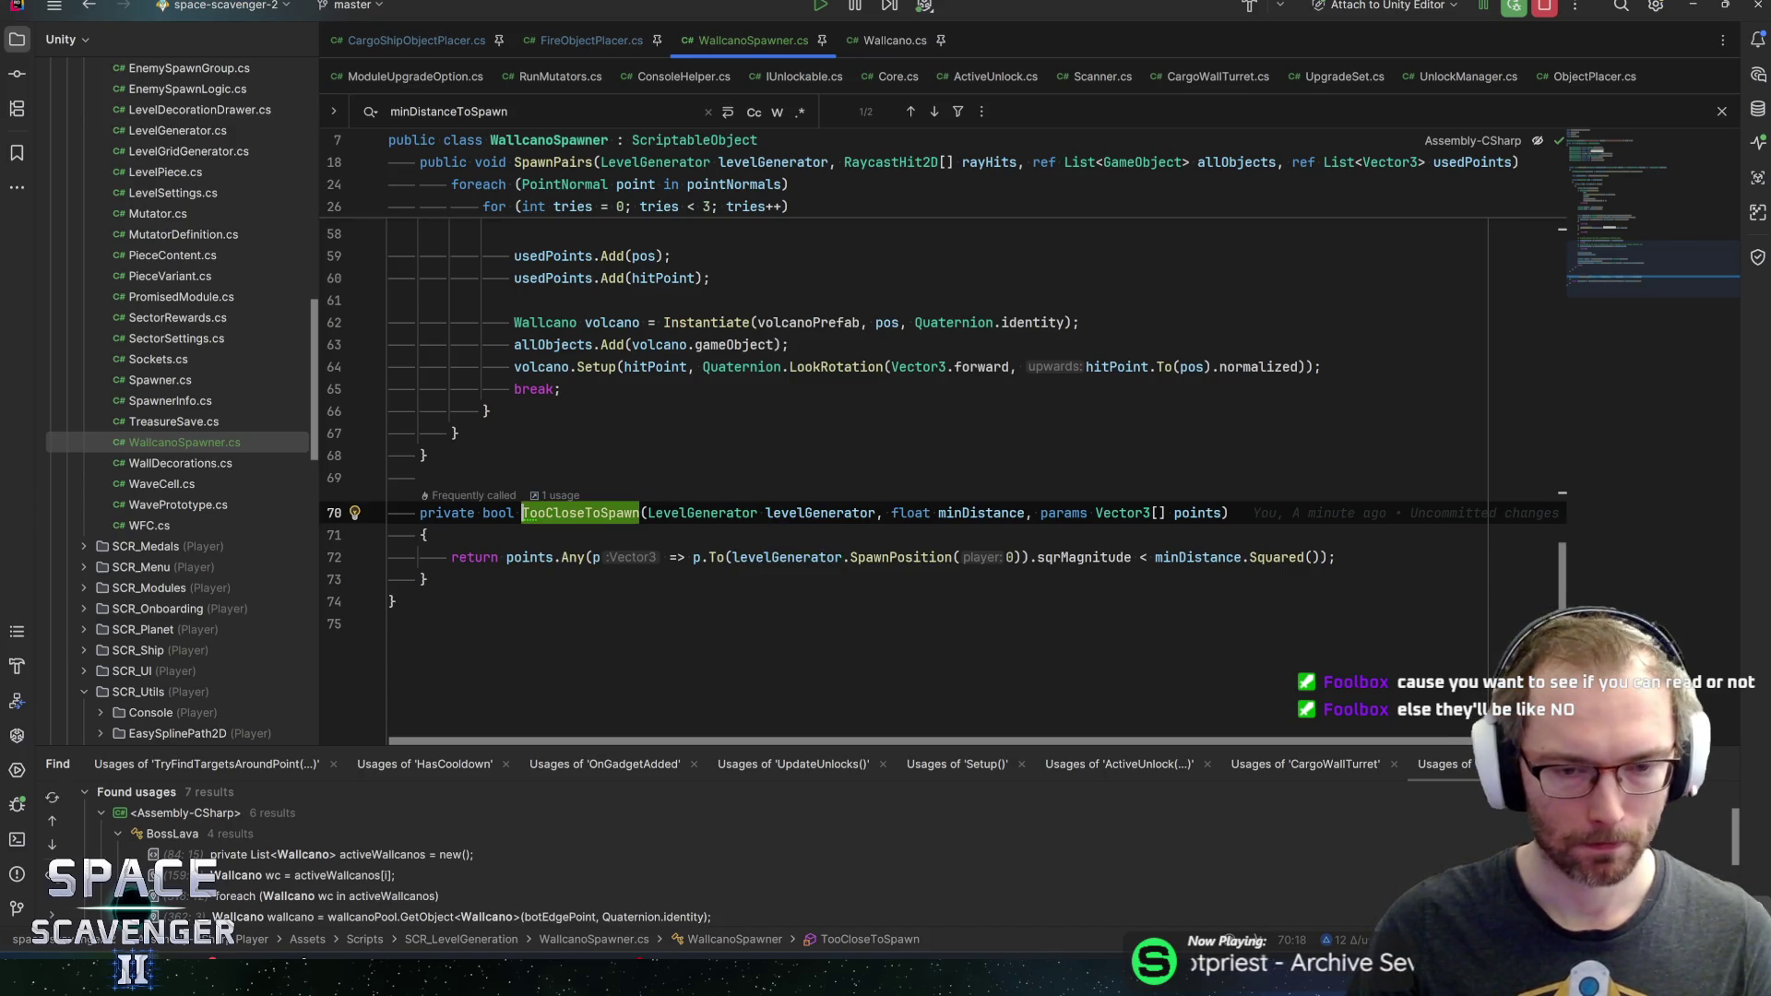
pyautogui.hotkey('alt', 'Tab')
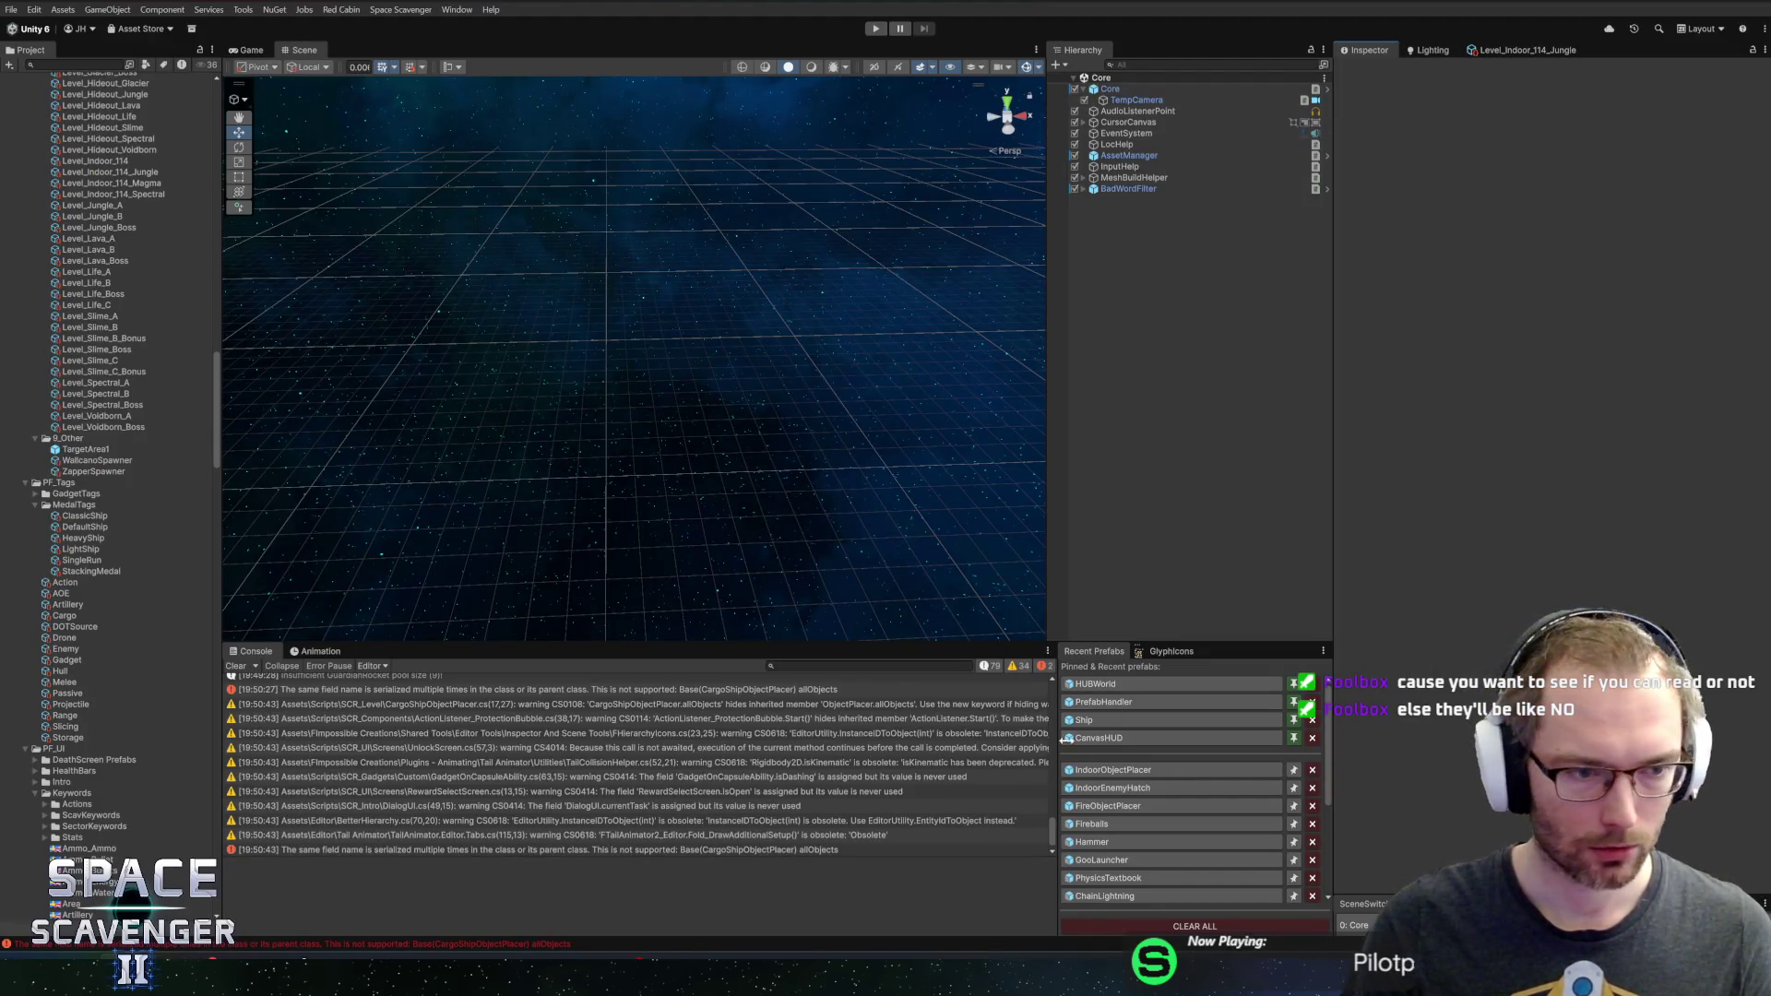
pyautogui.click(1126, 772)
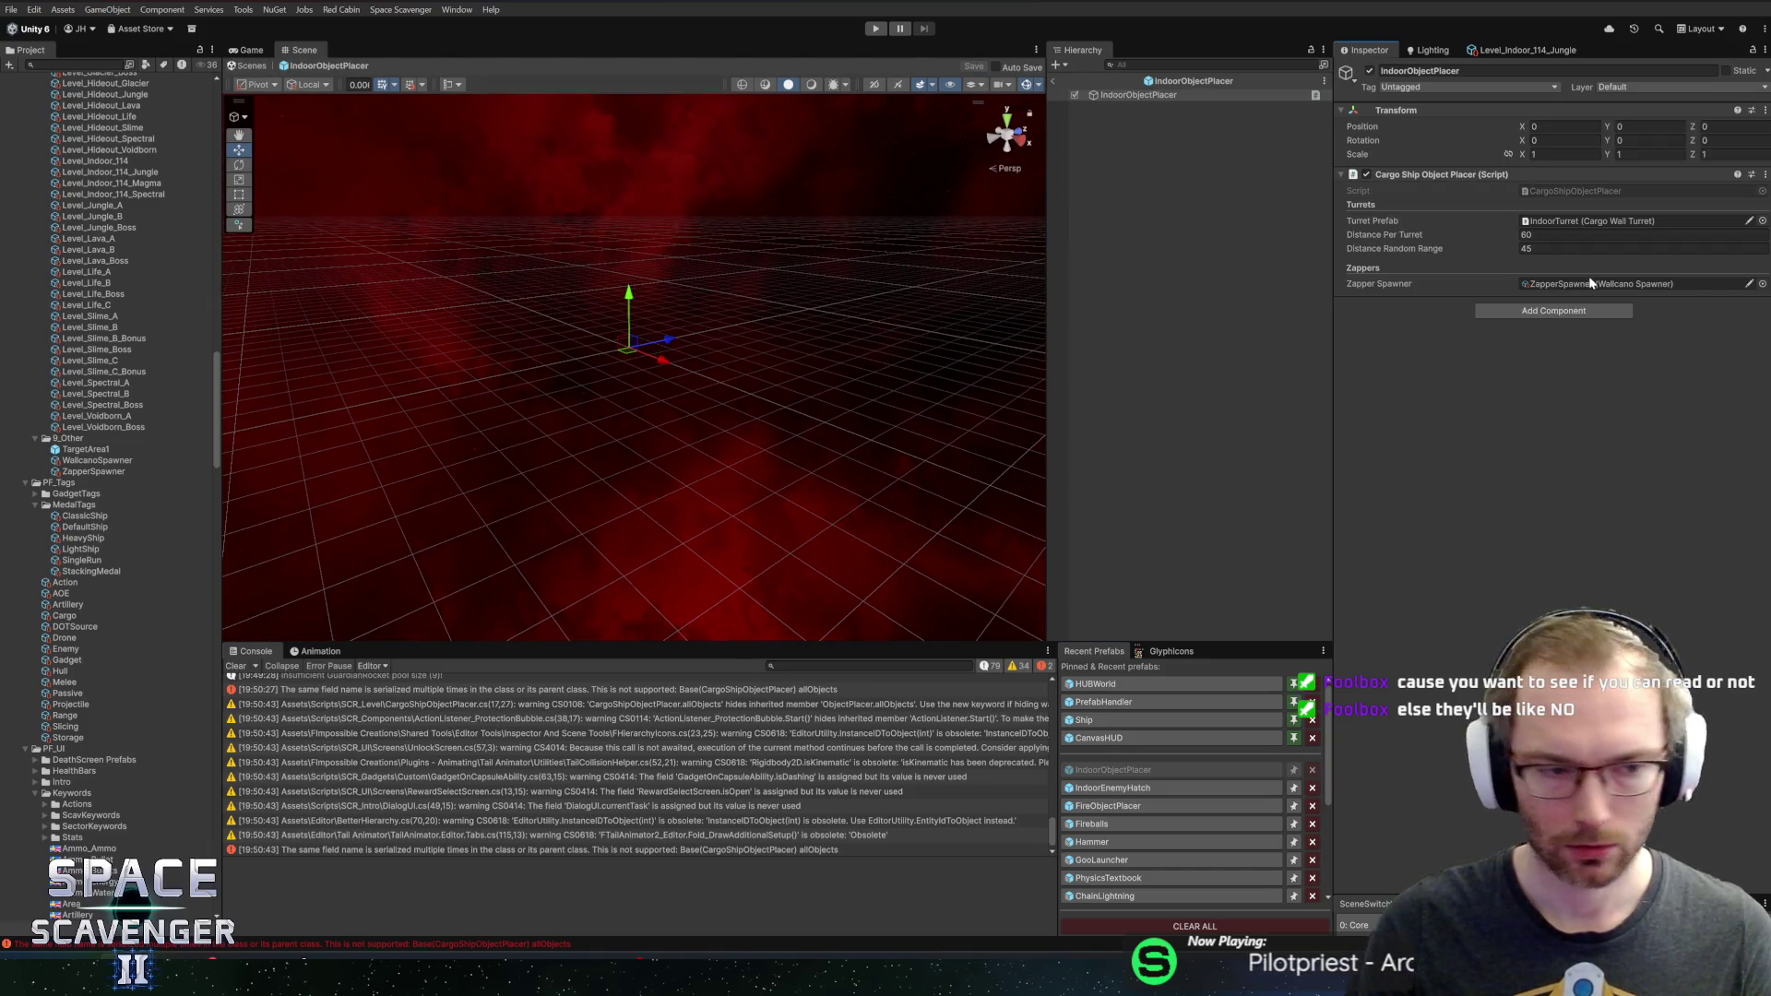
# Review the WallcanoSpawner and ZapperSpawner asset settings, then start the game in Play mode
pyautogui.click(1594, 283)
pyautogui.click(101, 460)
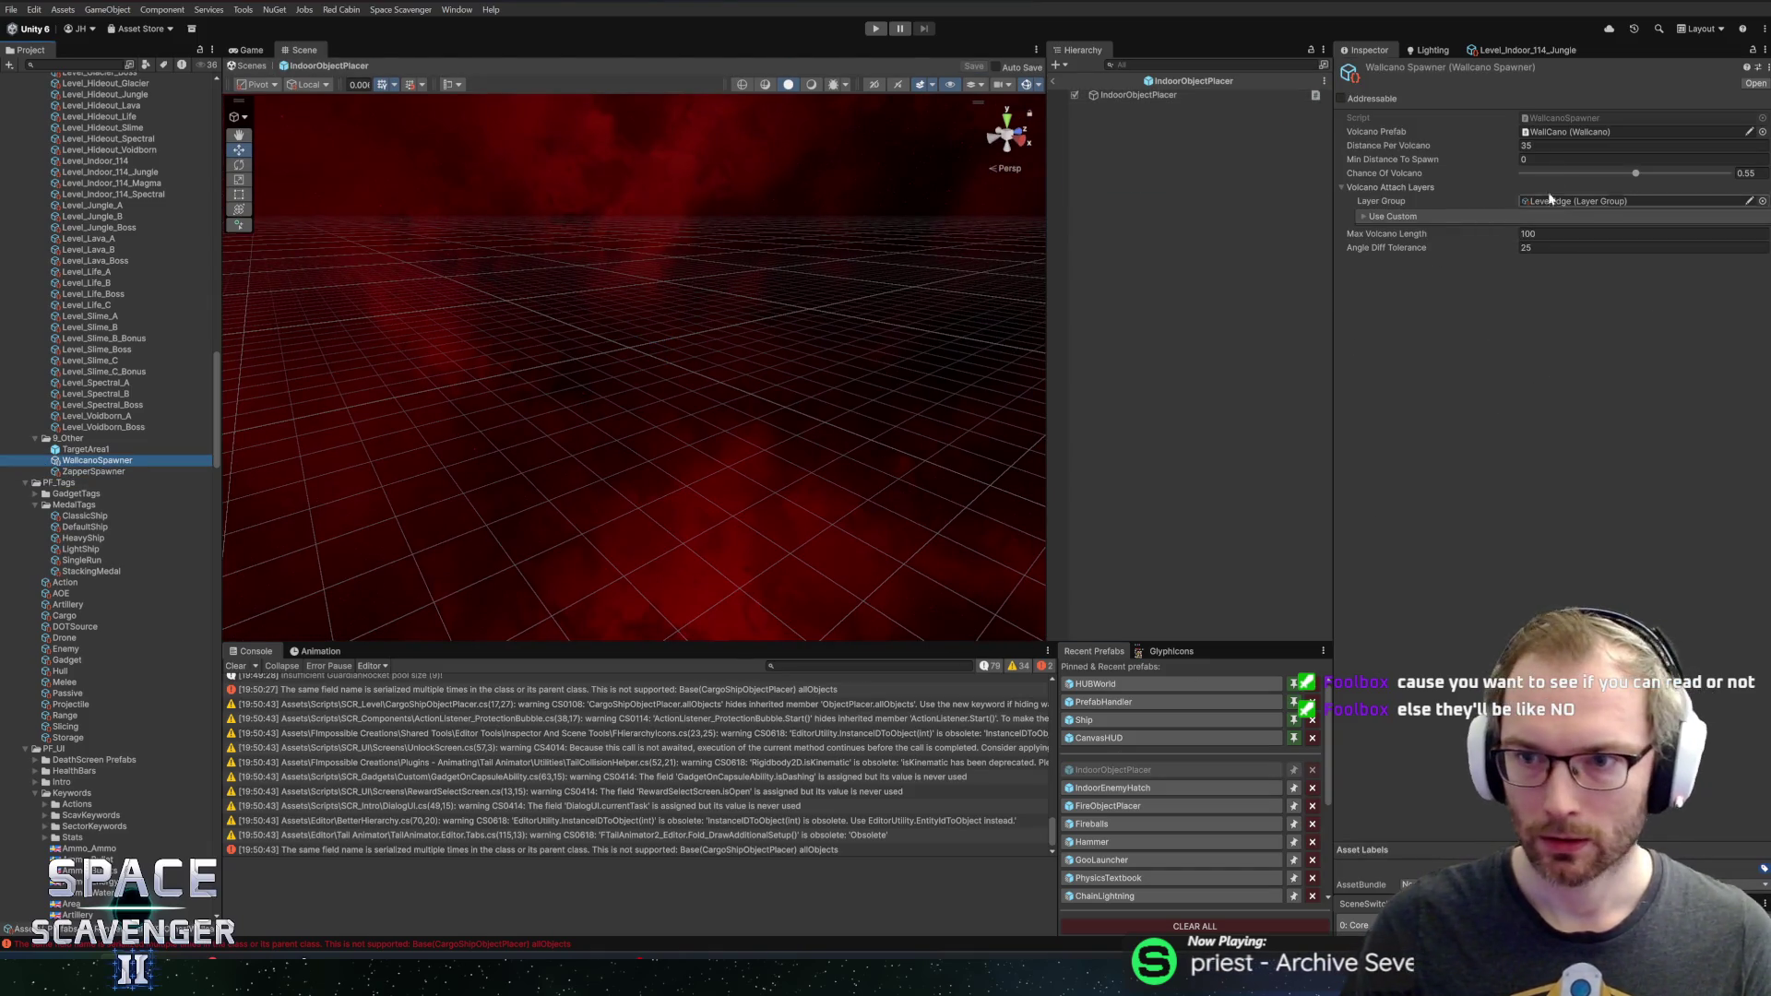
pyautogui.click(1642, 159)
pyautogui.write('60')
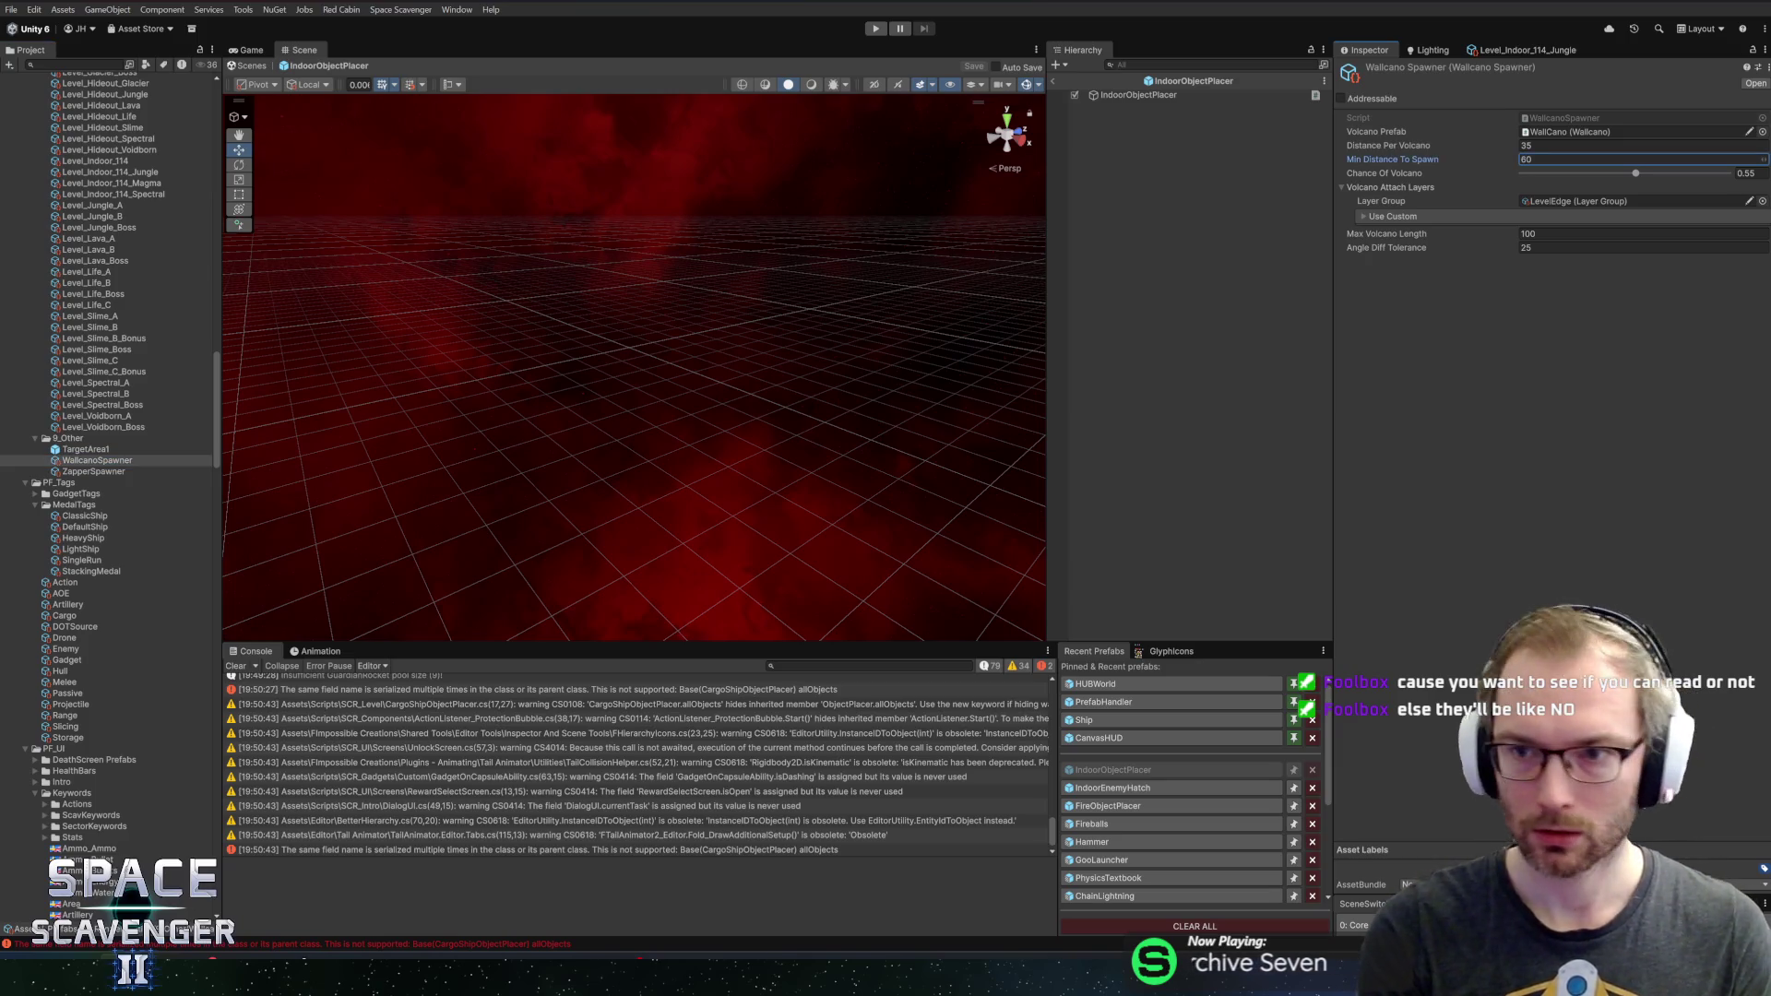
pyautogui.click(129, 460)
pyautogui.click(129, 472)
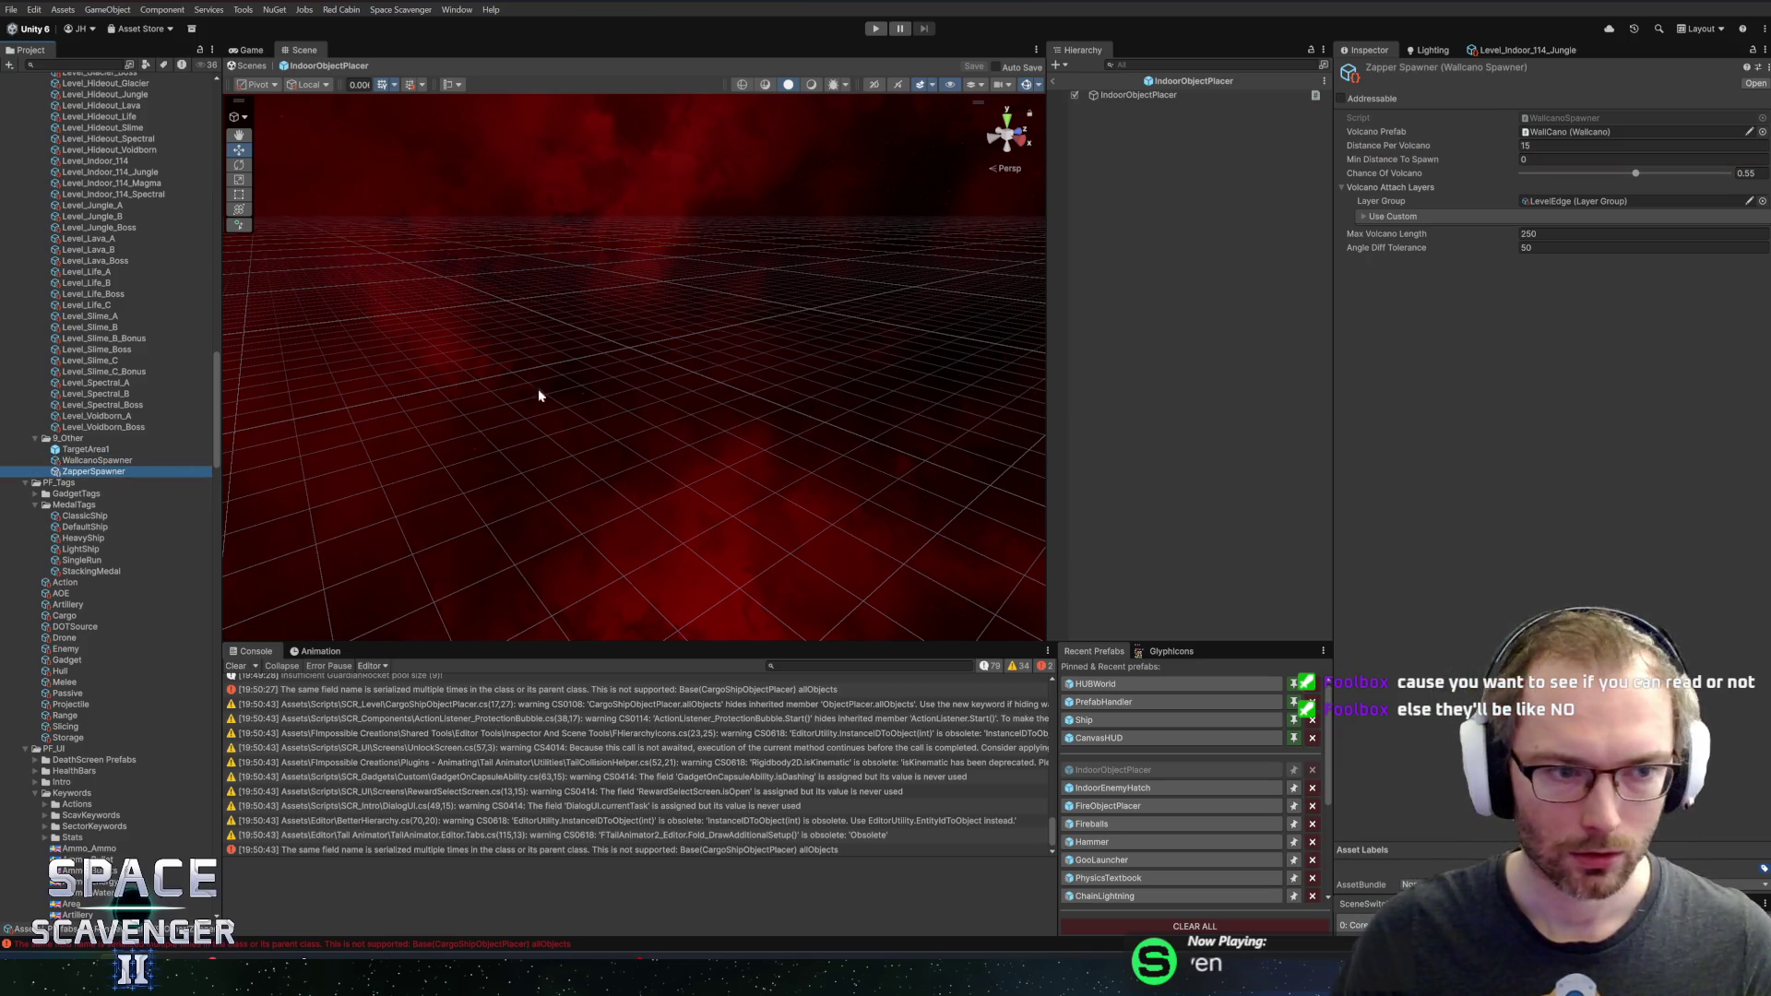
pyautogui.click(877, 30)
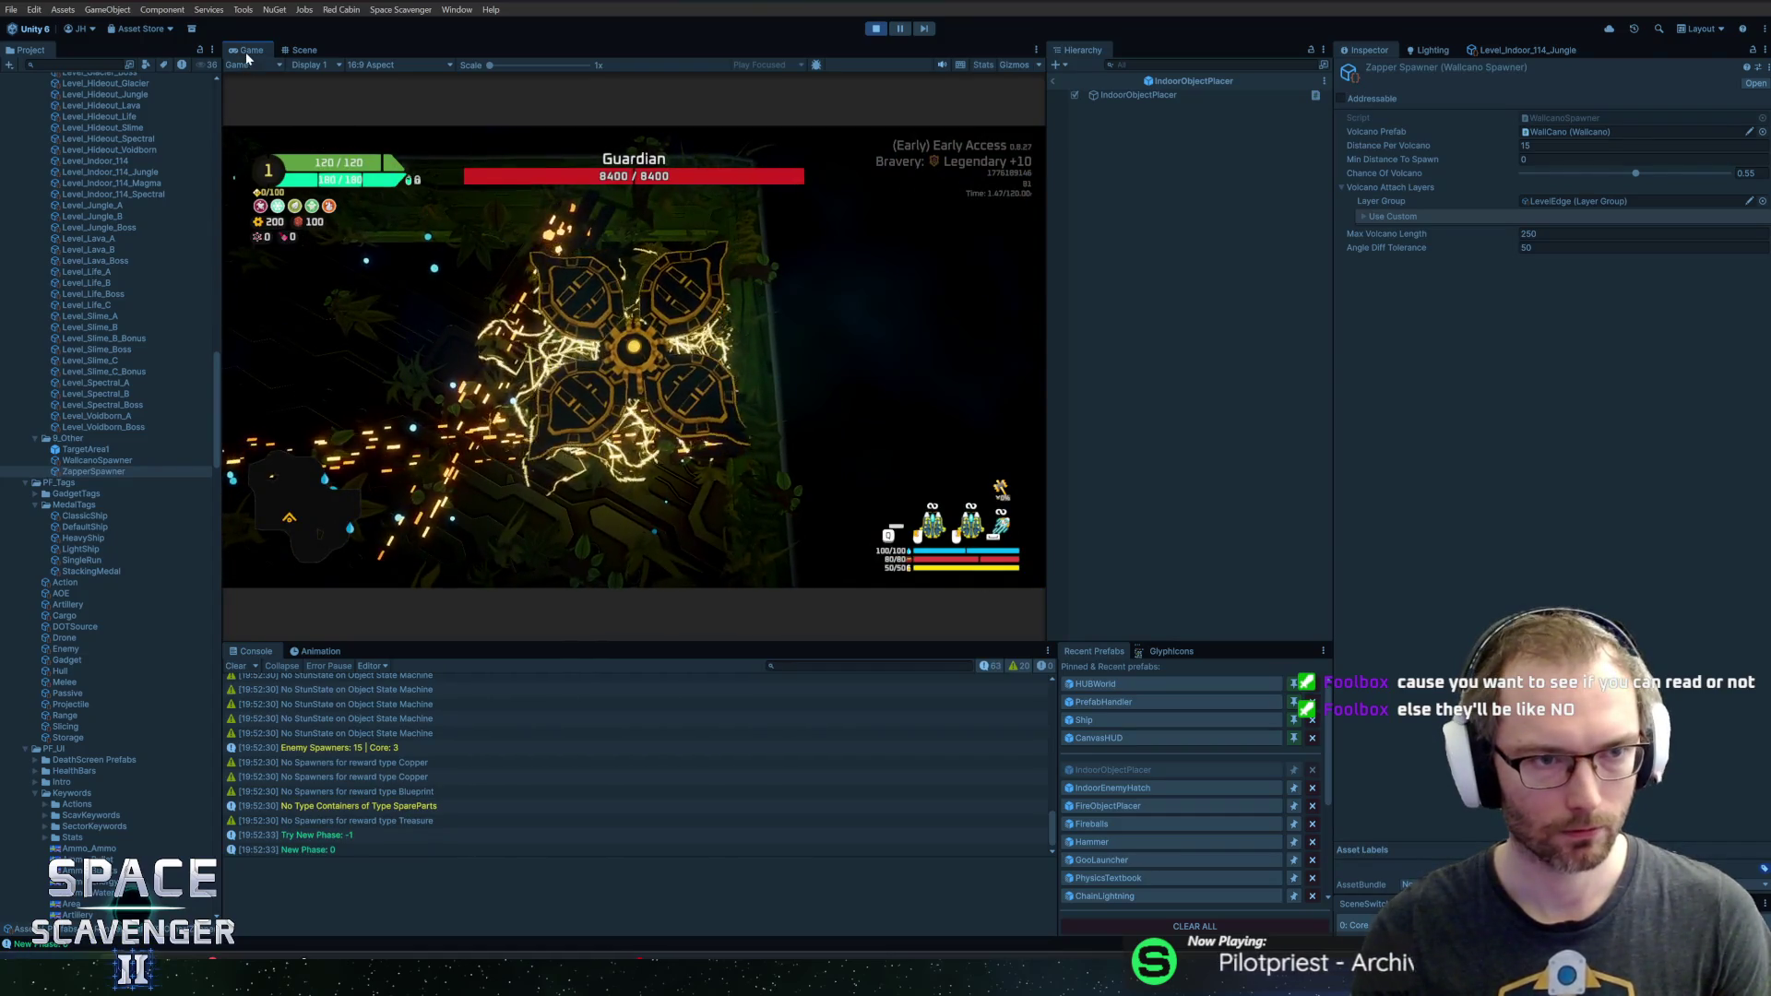
# Play the Guardian fight with the Game view maximized, then exit Play mode
pyautogui.hotkey('shift', 'space')
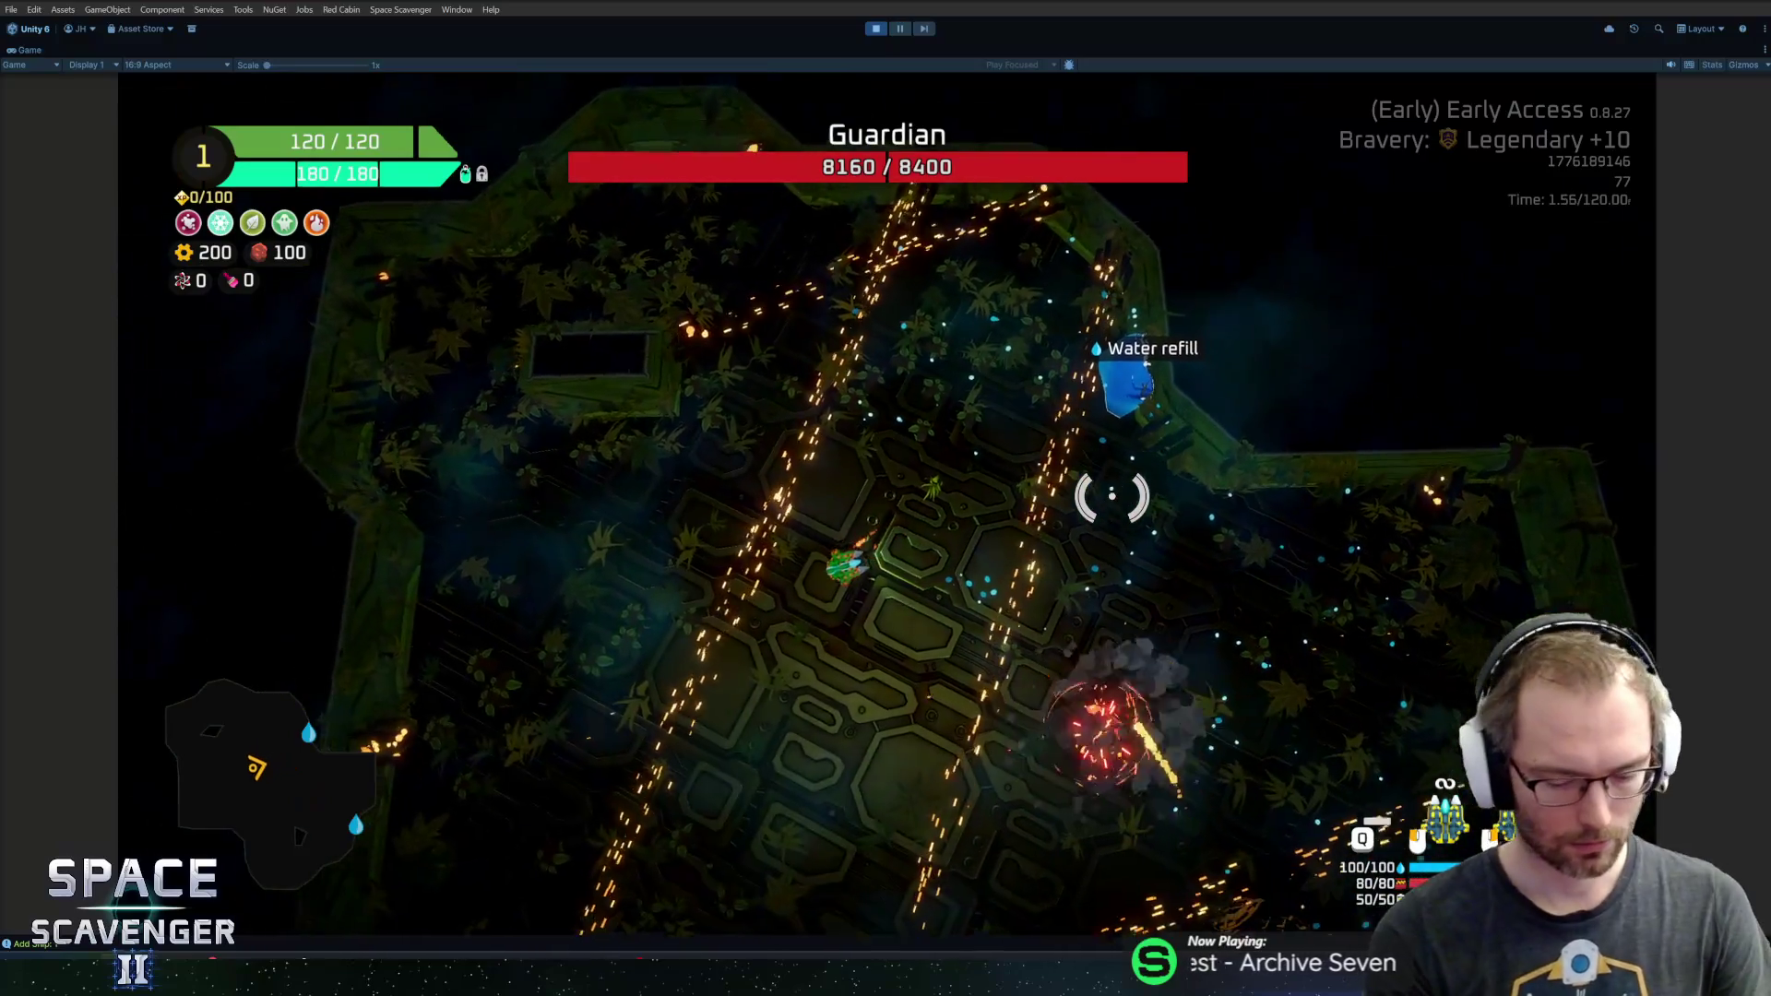
pyautogui.hotkey('ctrl', 'p')
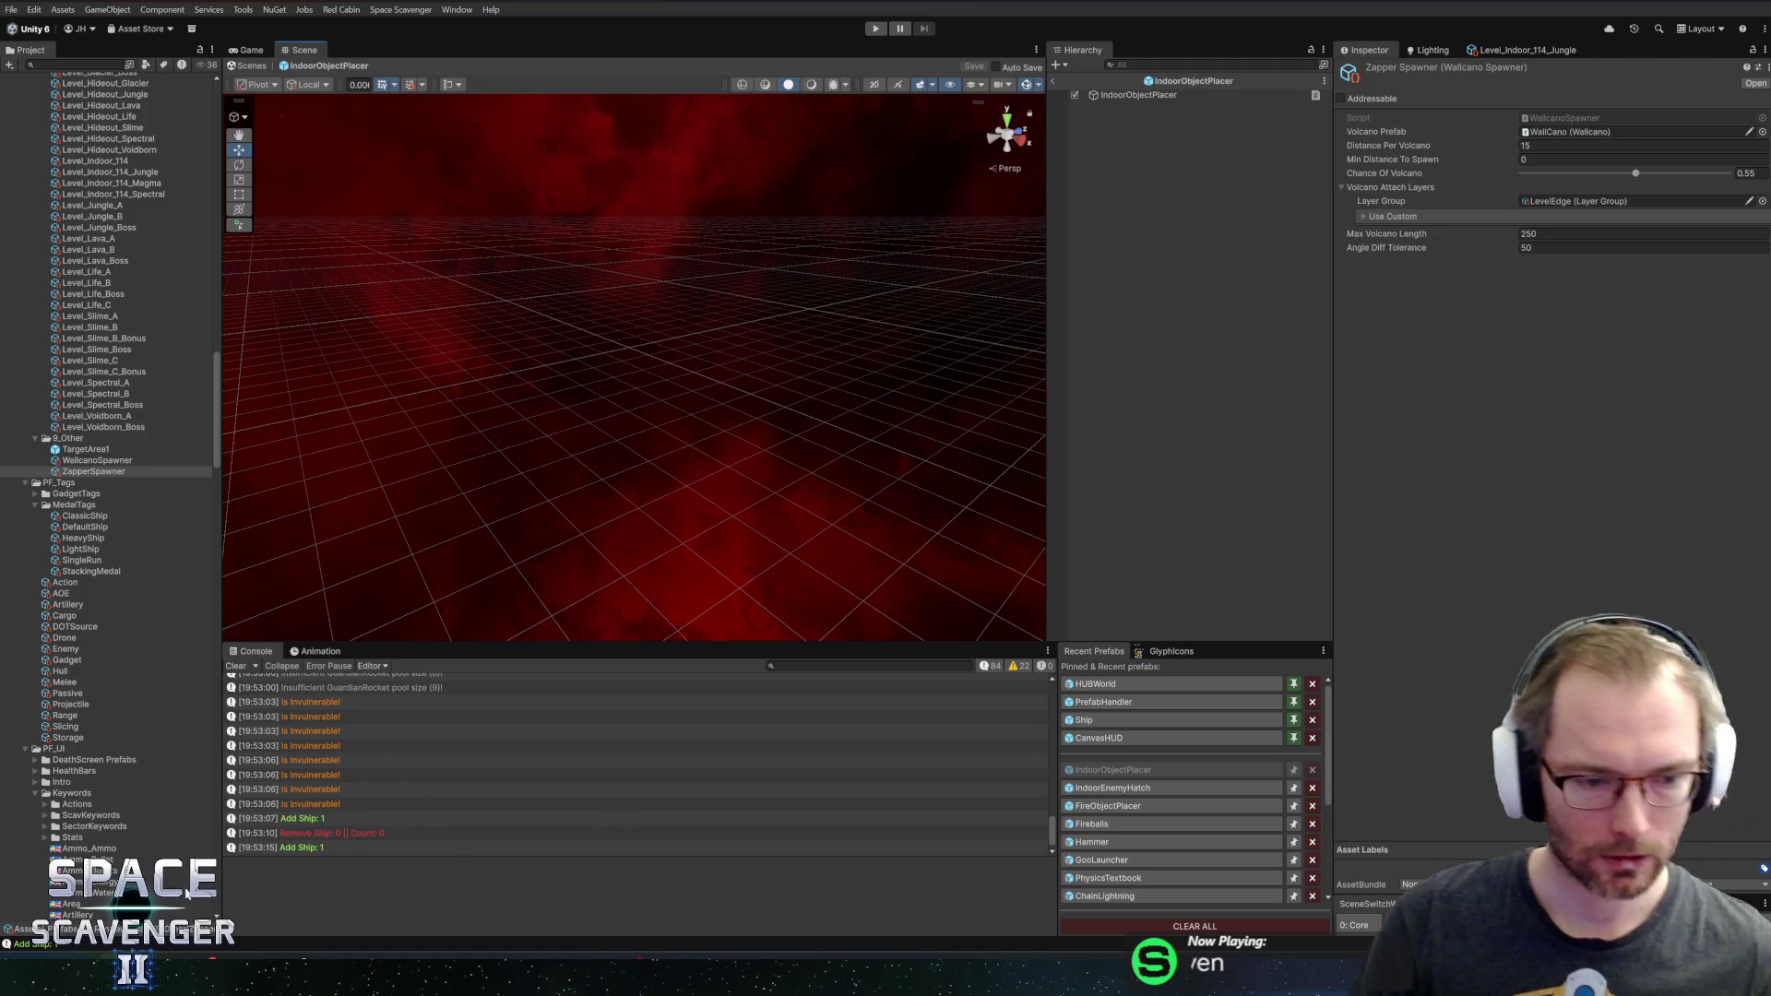
# Switch to Rider and open the Guardian.cs script from the project search
pyautogui.moveTo(207, 979)
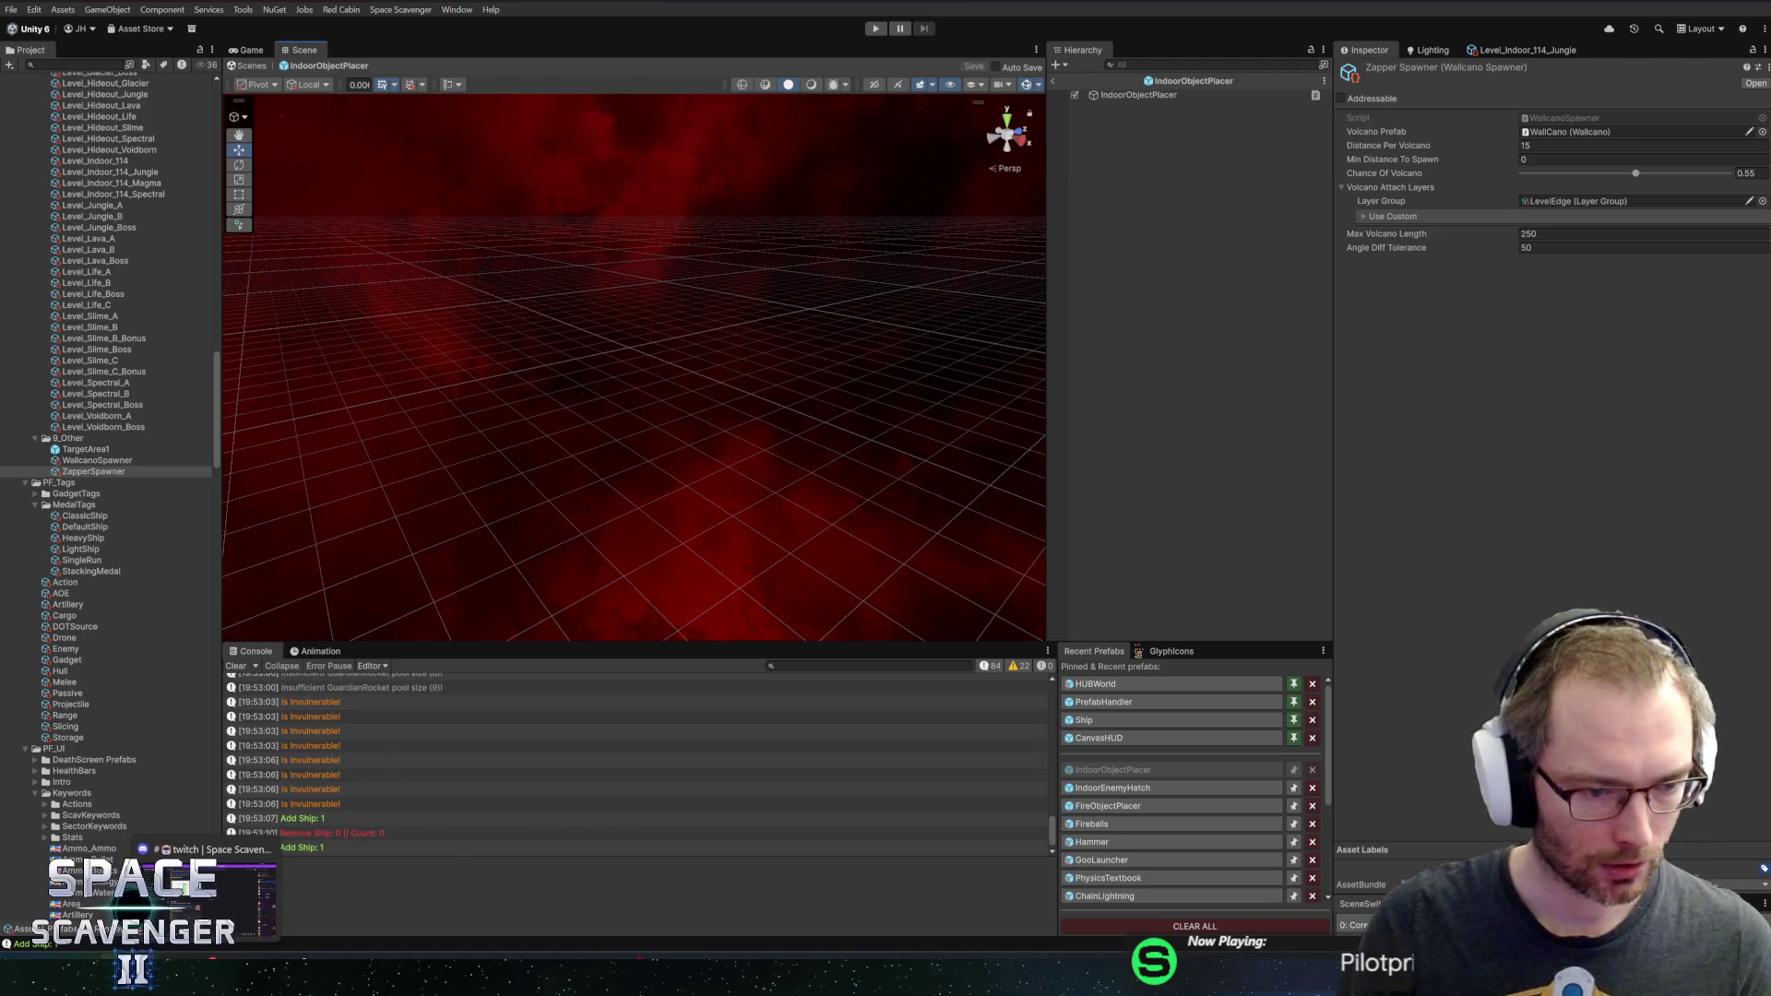
pyautogui.hotkey('alt', 'Tab')
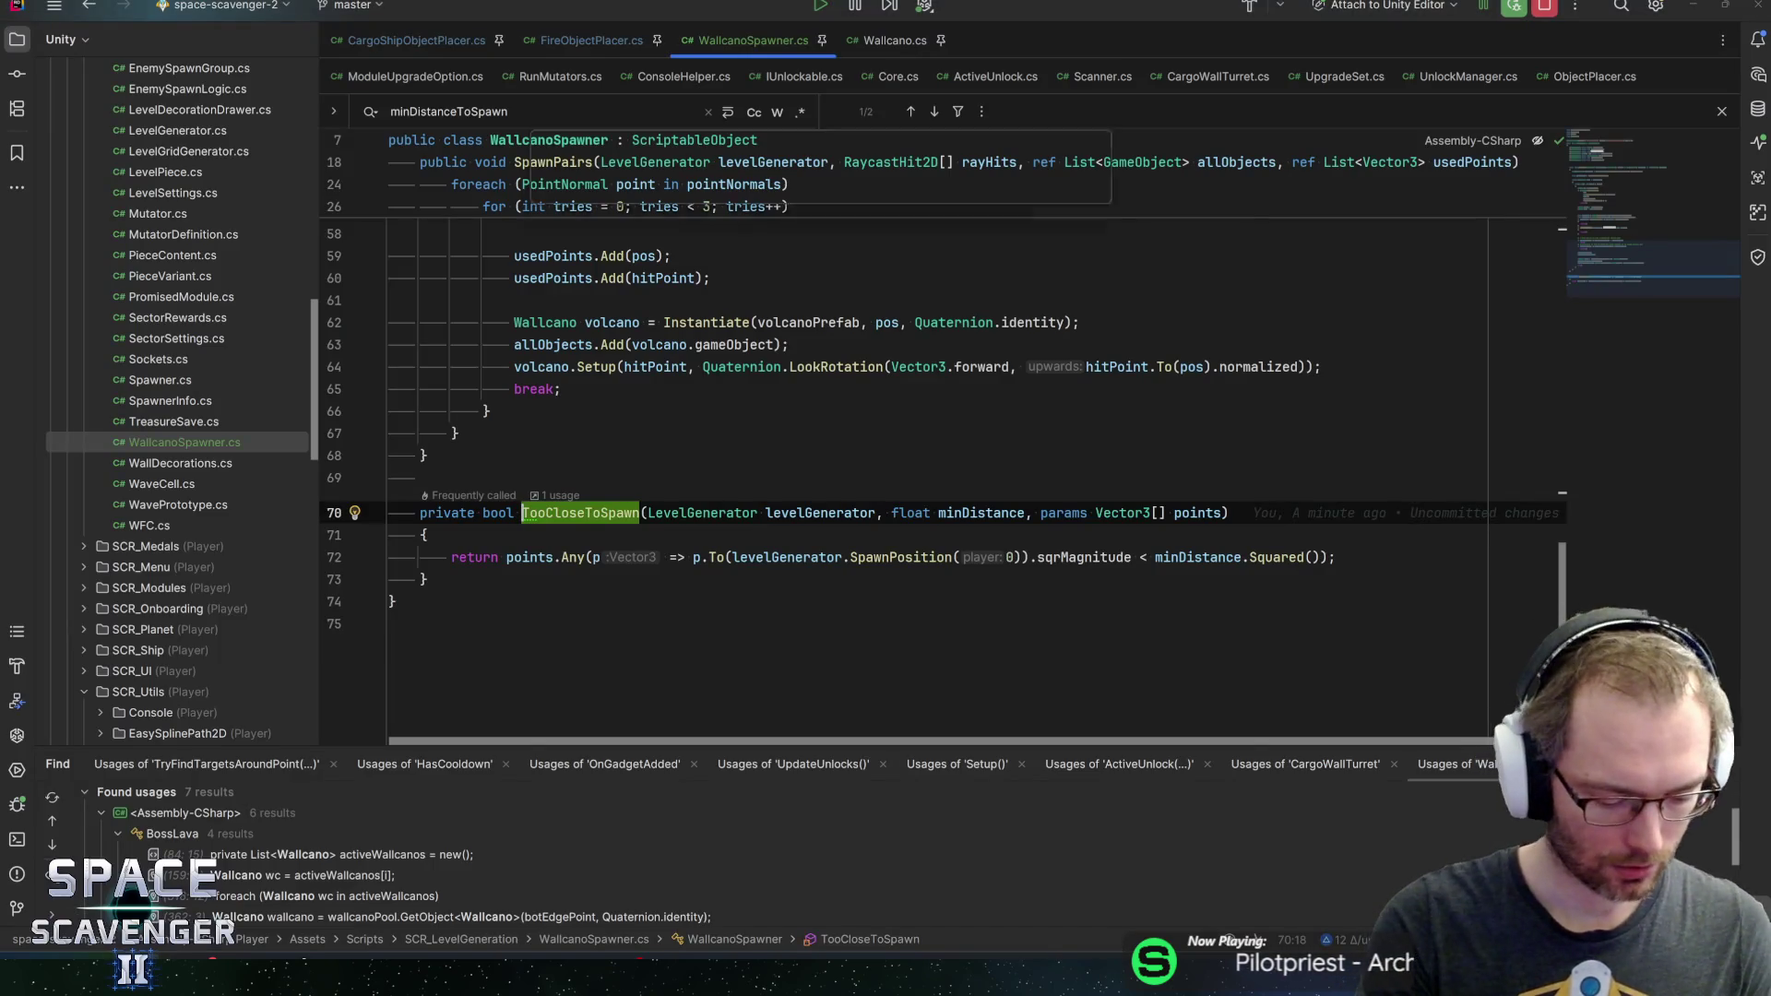
pyautogui.hotkey('ctrl', 't')
pyautogui.write('pool')
pyautogui.press('Escape')
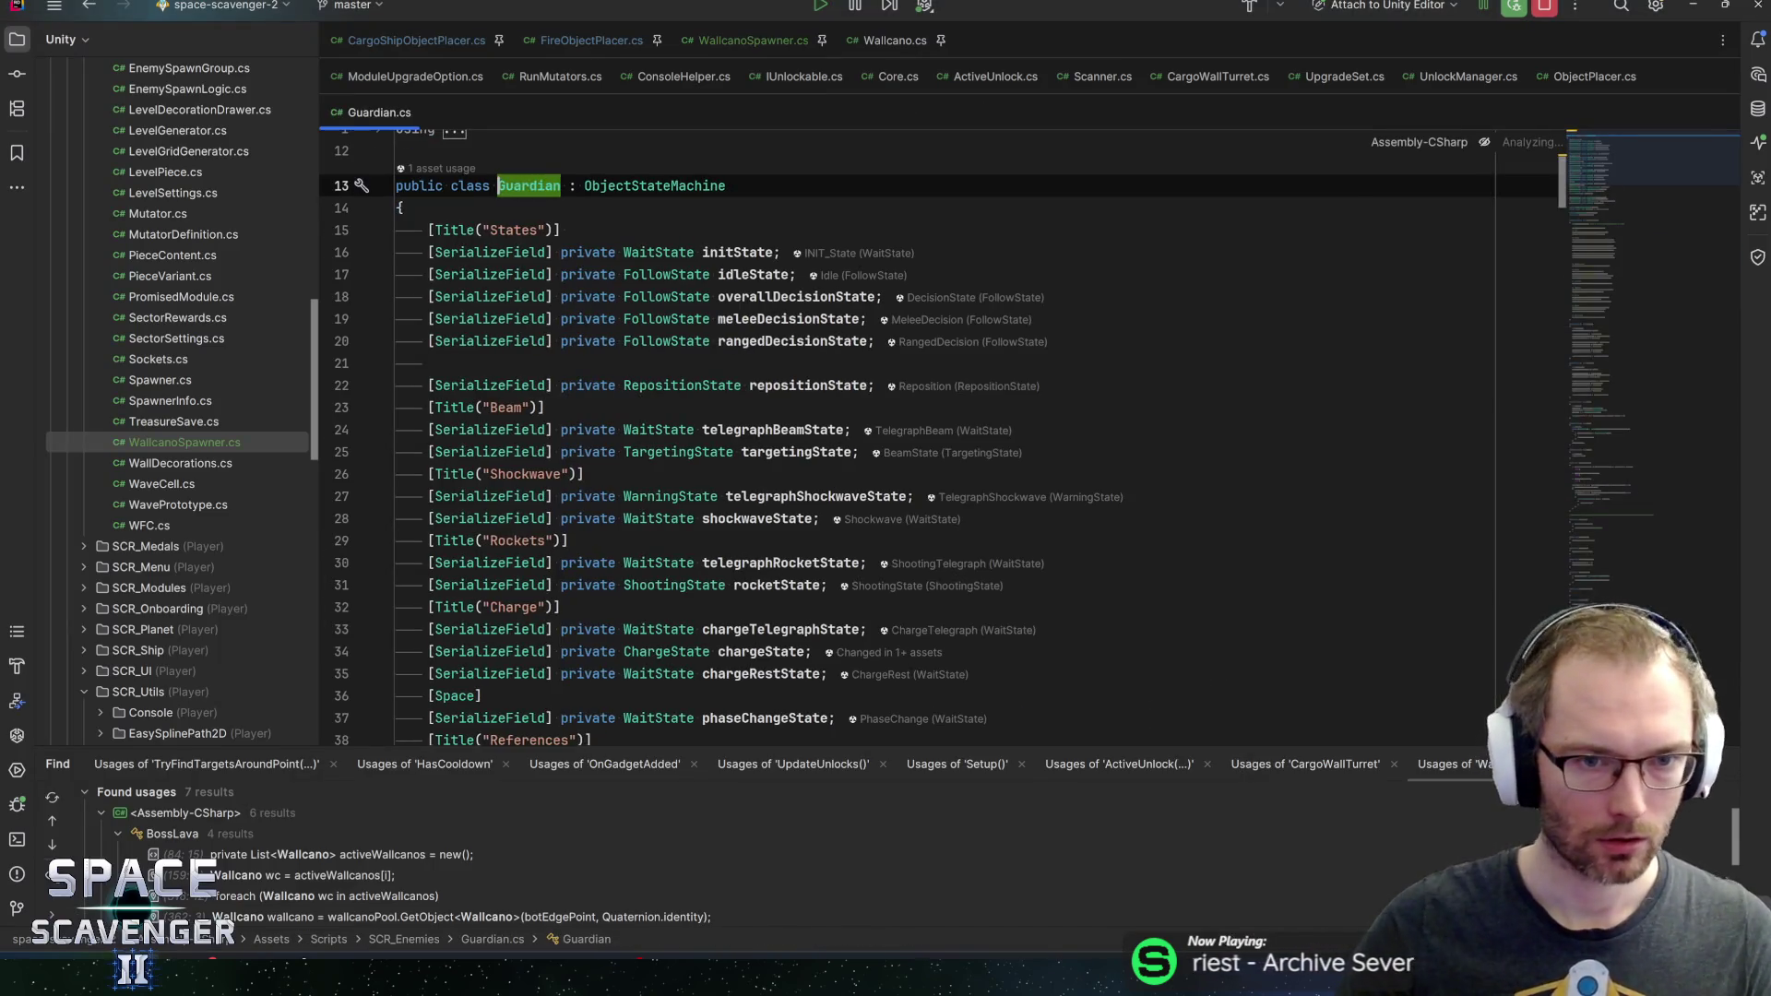
# Find allTurrets in Guardian.cs and step through each of its uses
pyautogui.write('turret')
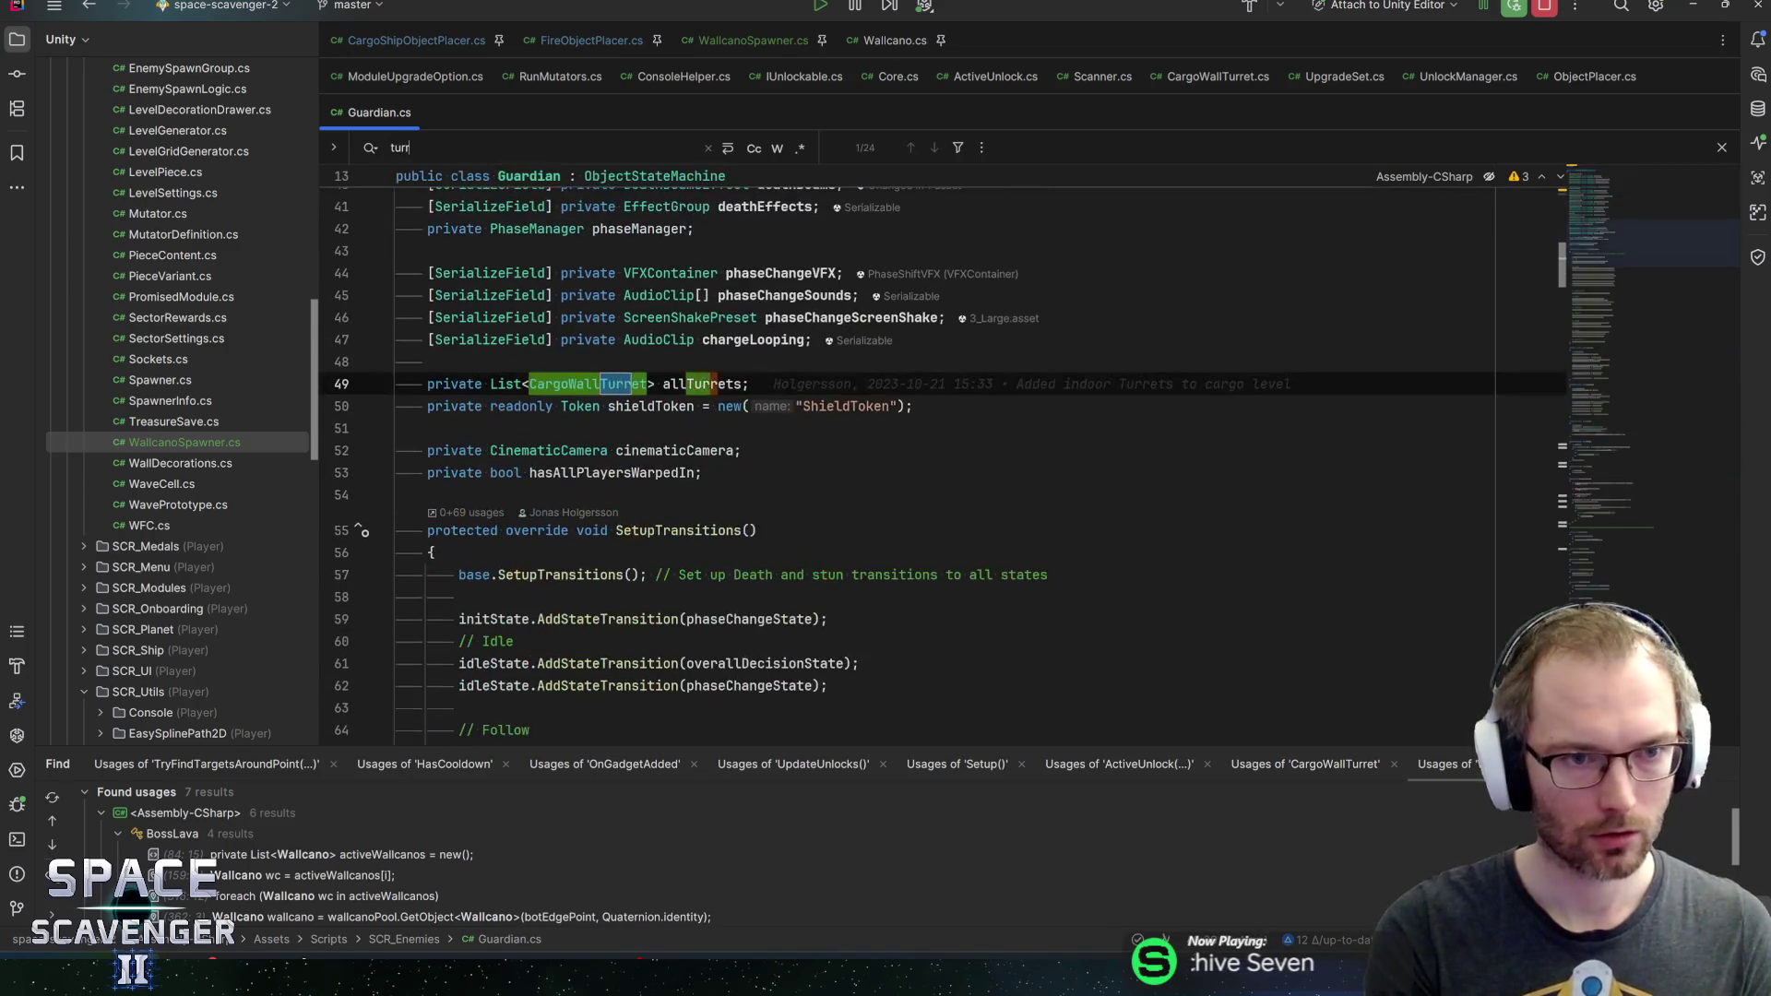
pyautogui.doubleClick(701, 384)
pyautogui.hotkey('ctrl', 'f')
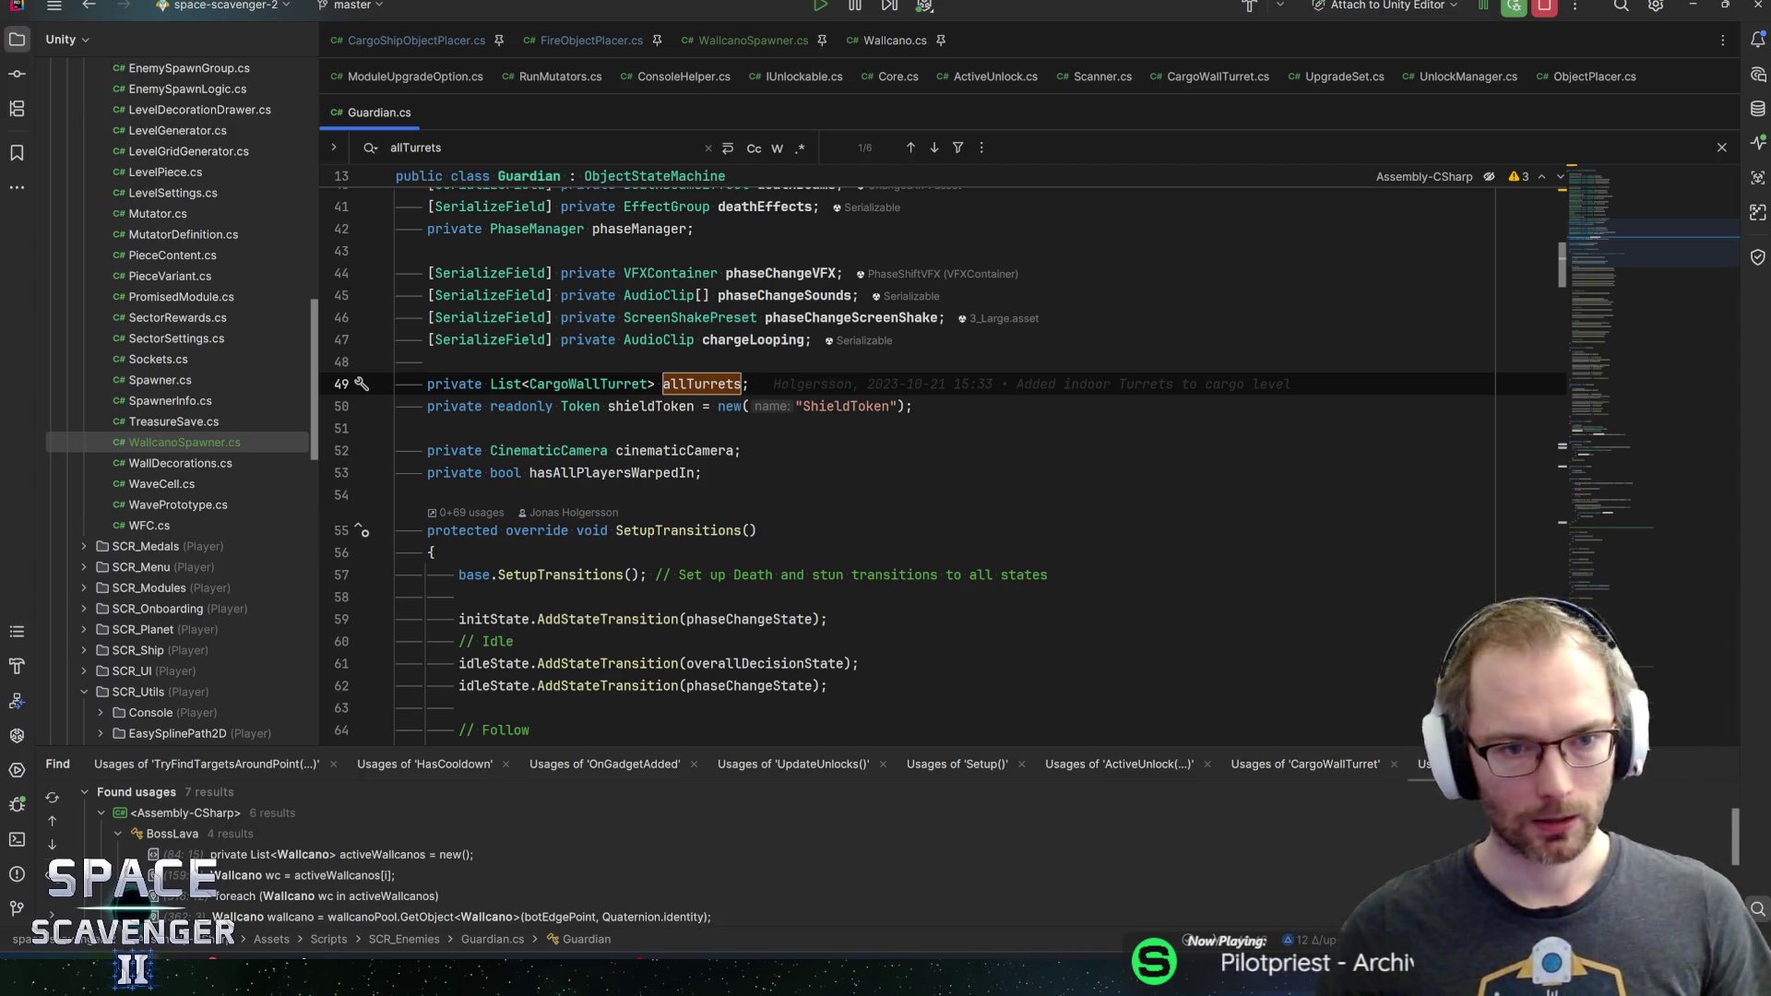
pyautogui.hotkey('ctrl', 'f')
pyautogui.press('Return')
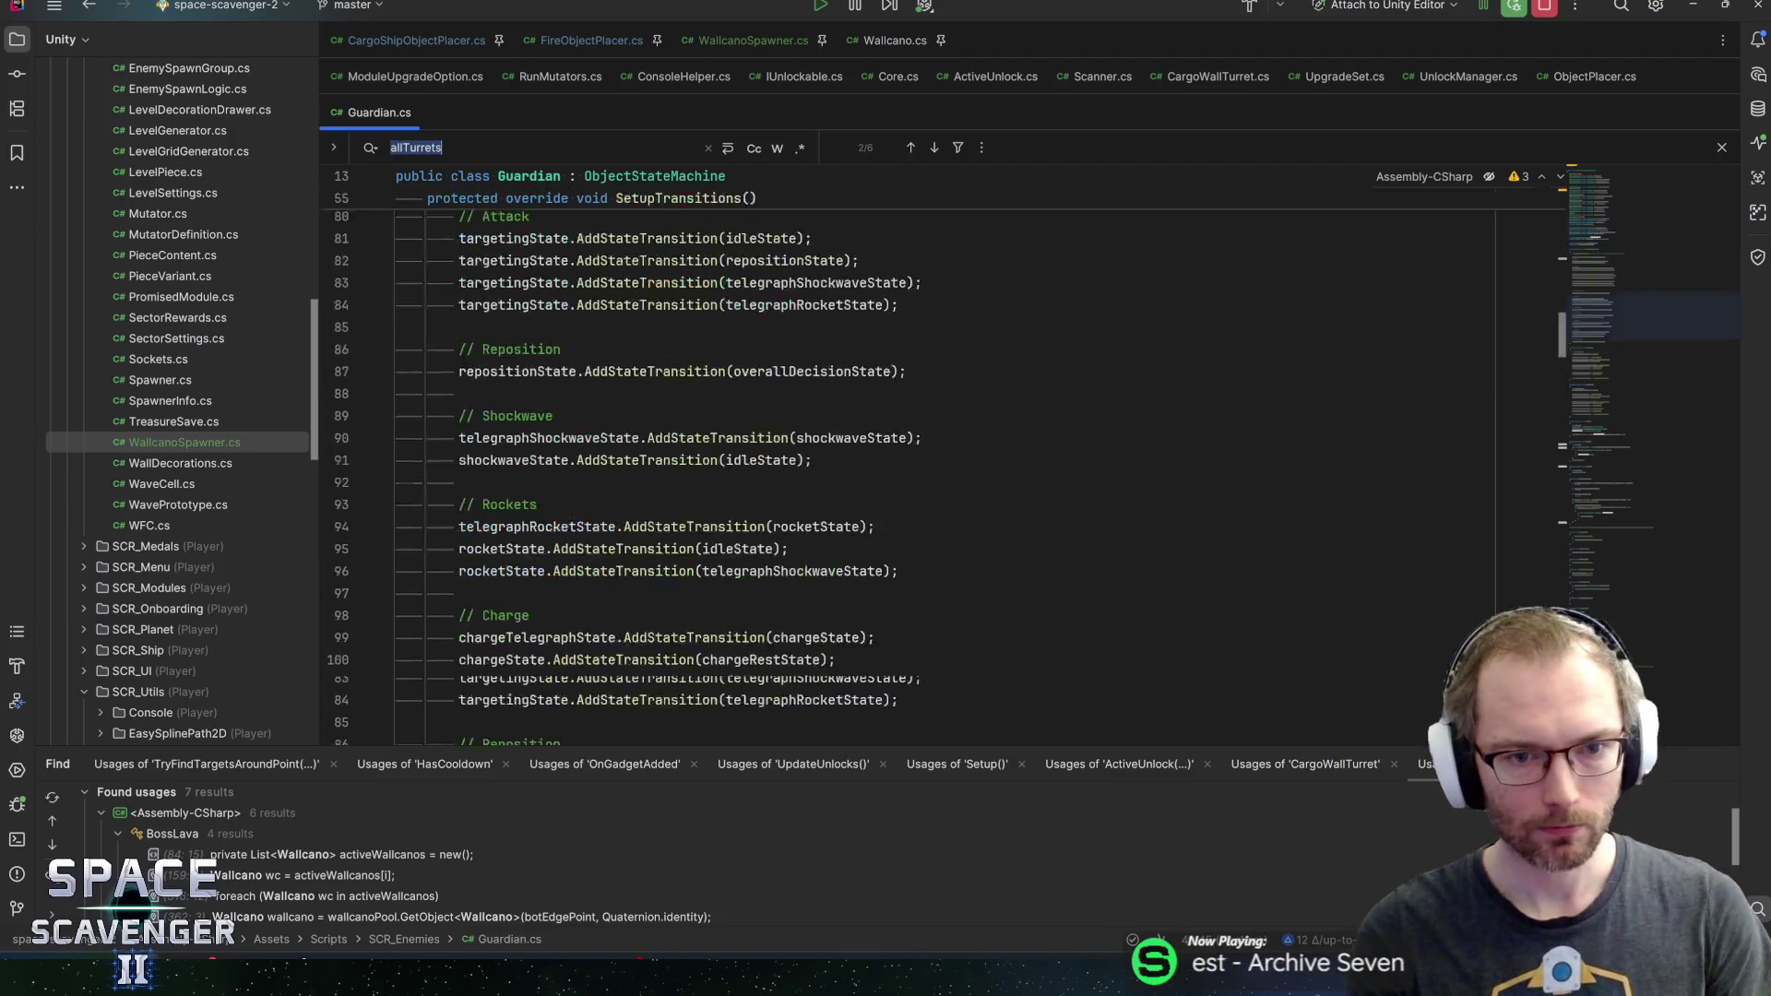
pyautogui.press('Return')
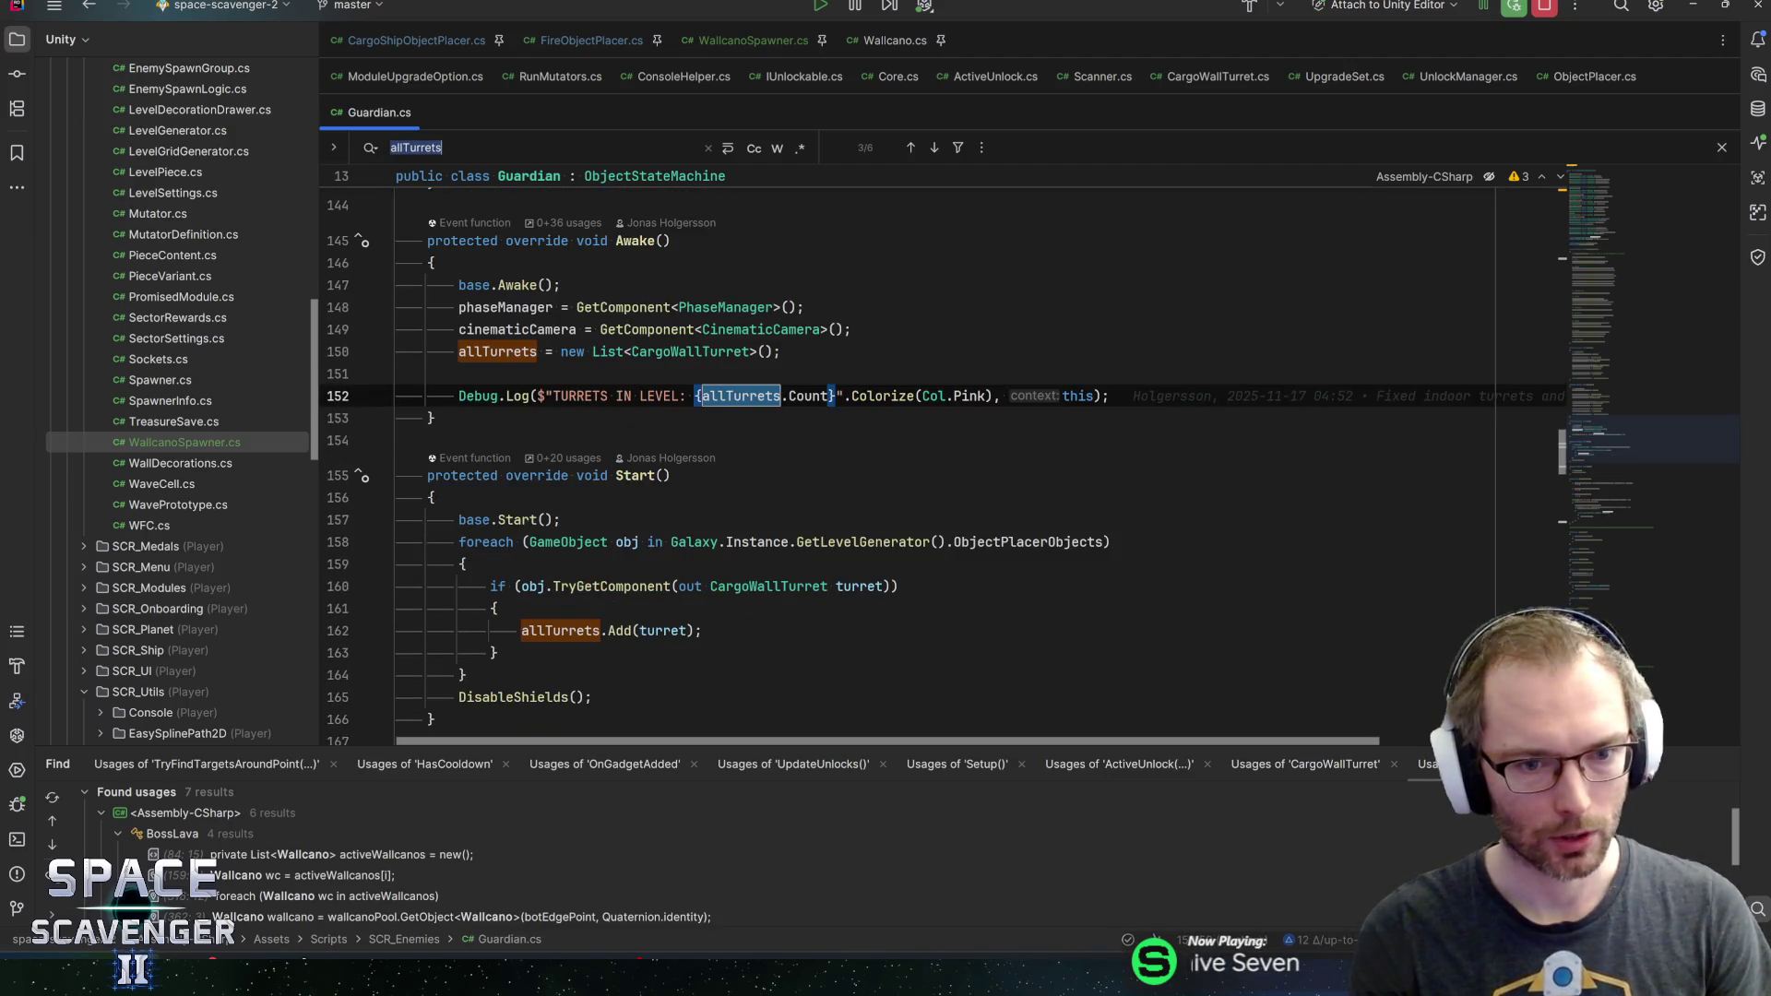
pyautogui.press('Return')
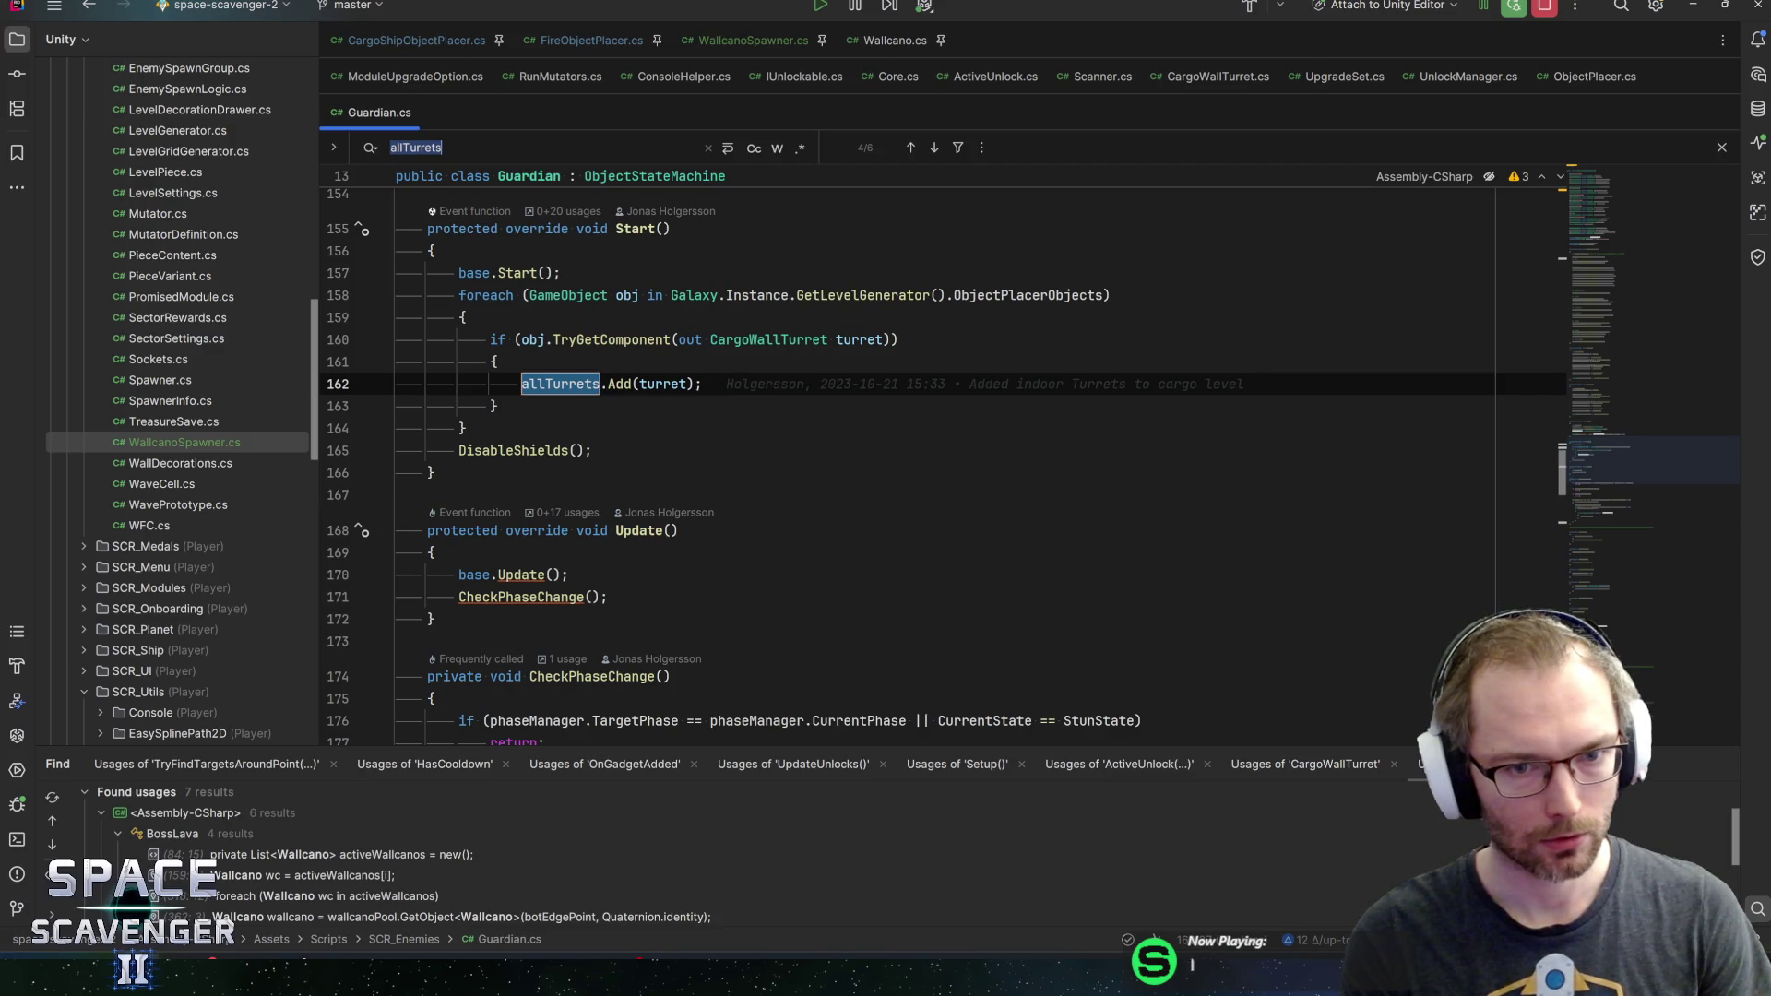
# Go to ObjectPlacerObjects' declaration and find where LevelGenerator clears it
pyautogui.doubleClick(1031, 295)
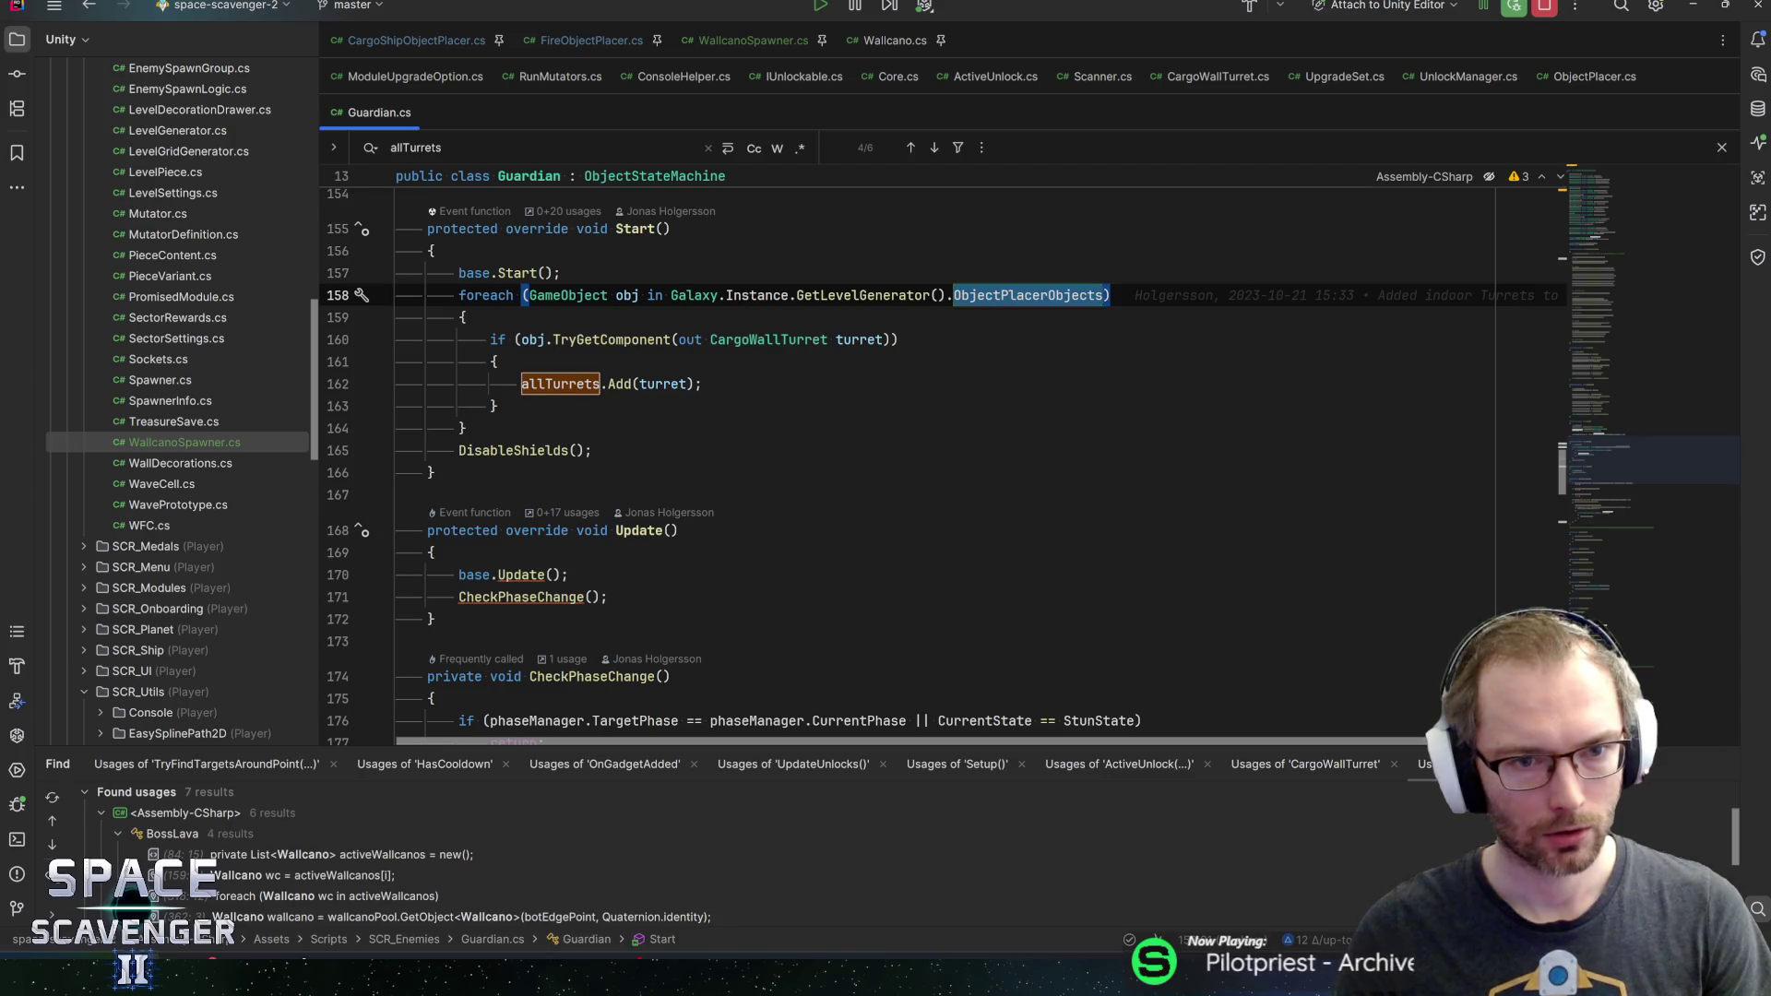
pyautogui.click(560, 273)
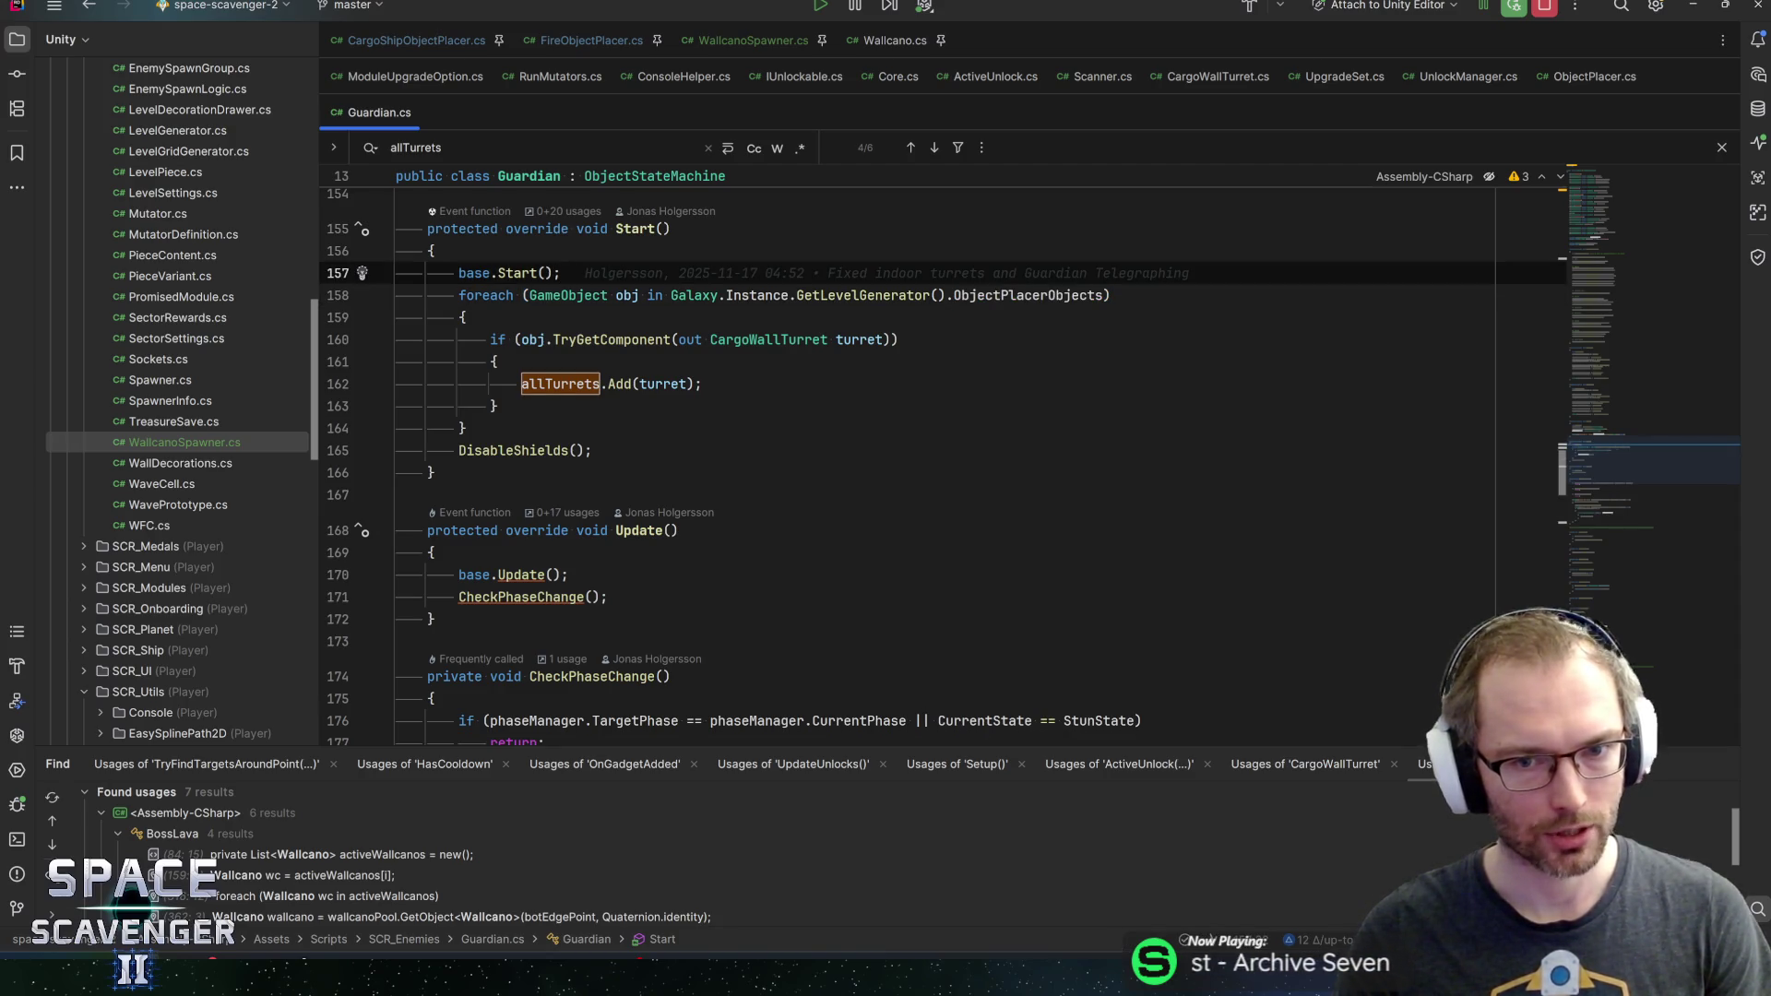
pyautogui.click(1043, 295)
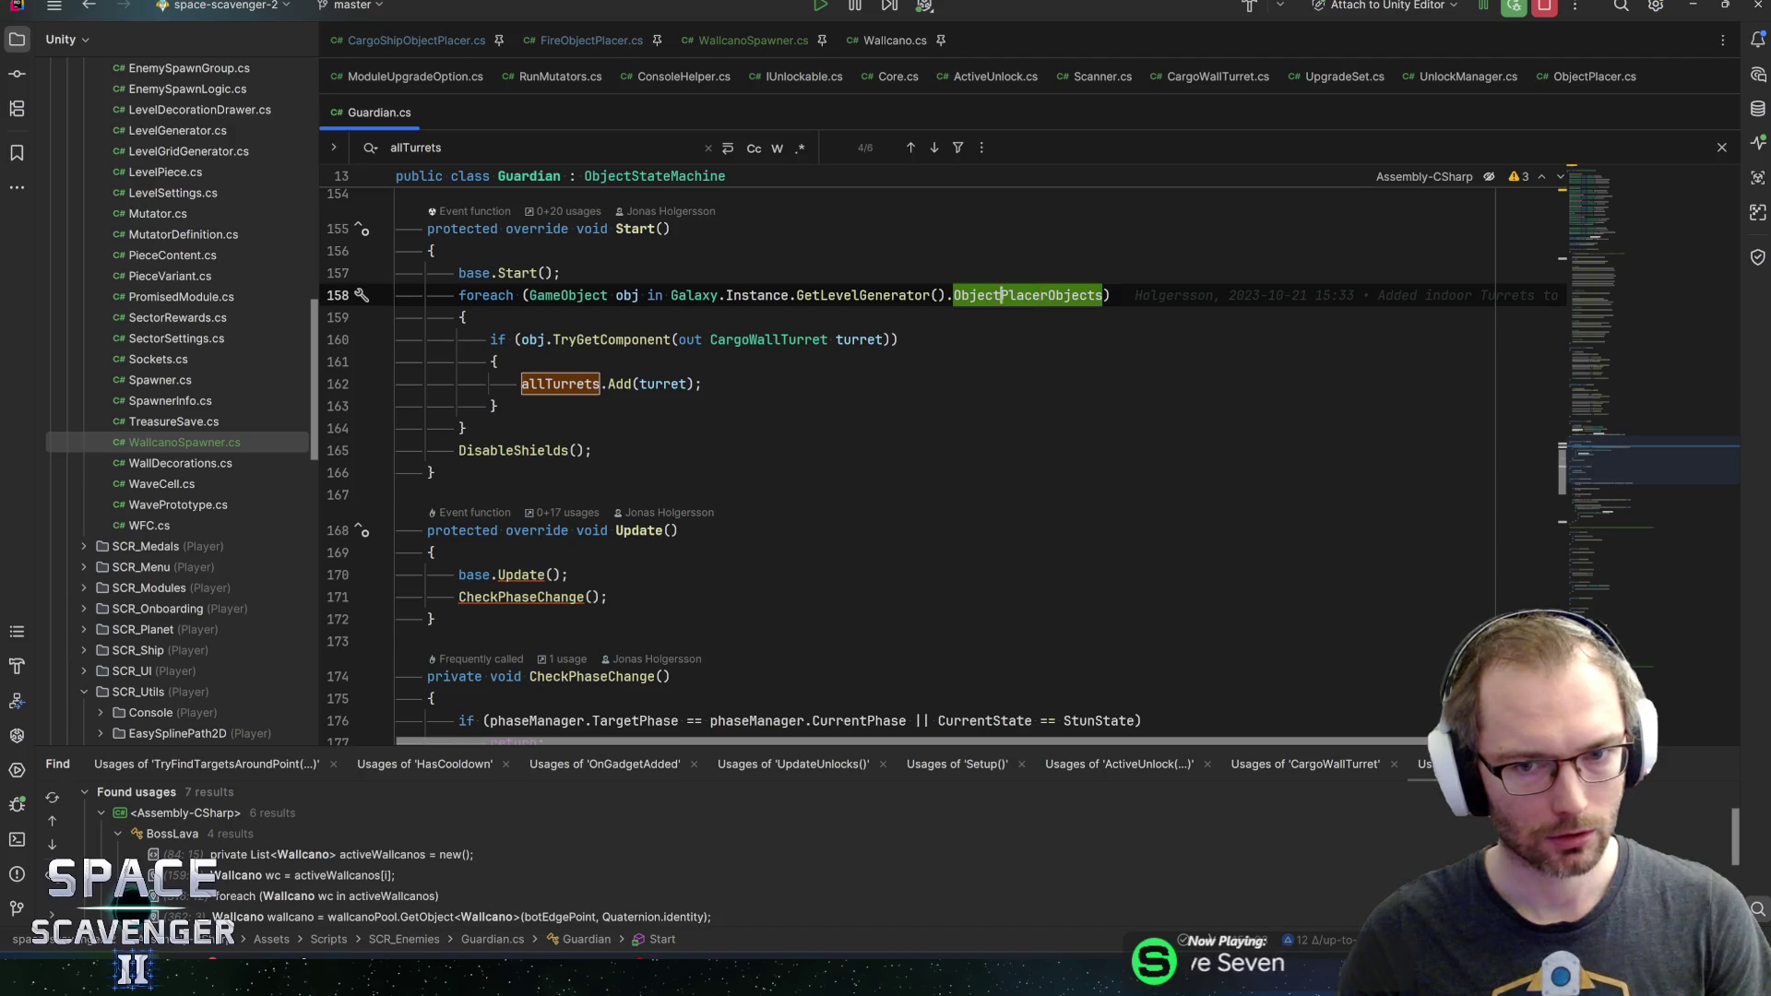
pyautogui.hotkey('ctrl', 'b')
pyautogui.hotkey('ctrl', 'f')
pyautogui.press('Return')
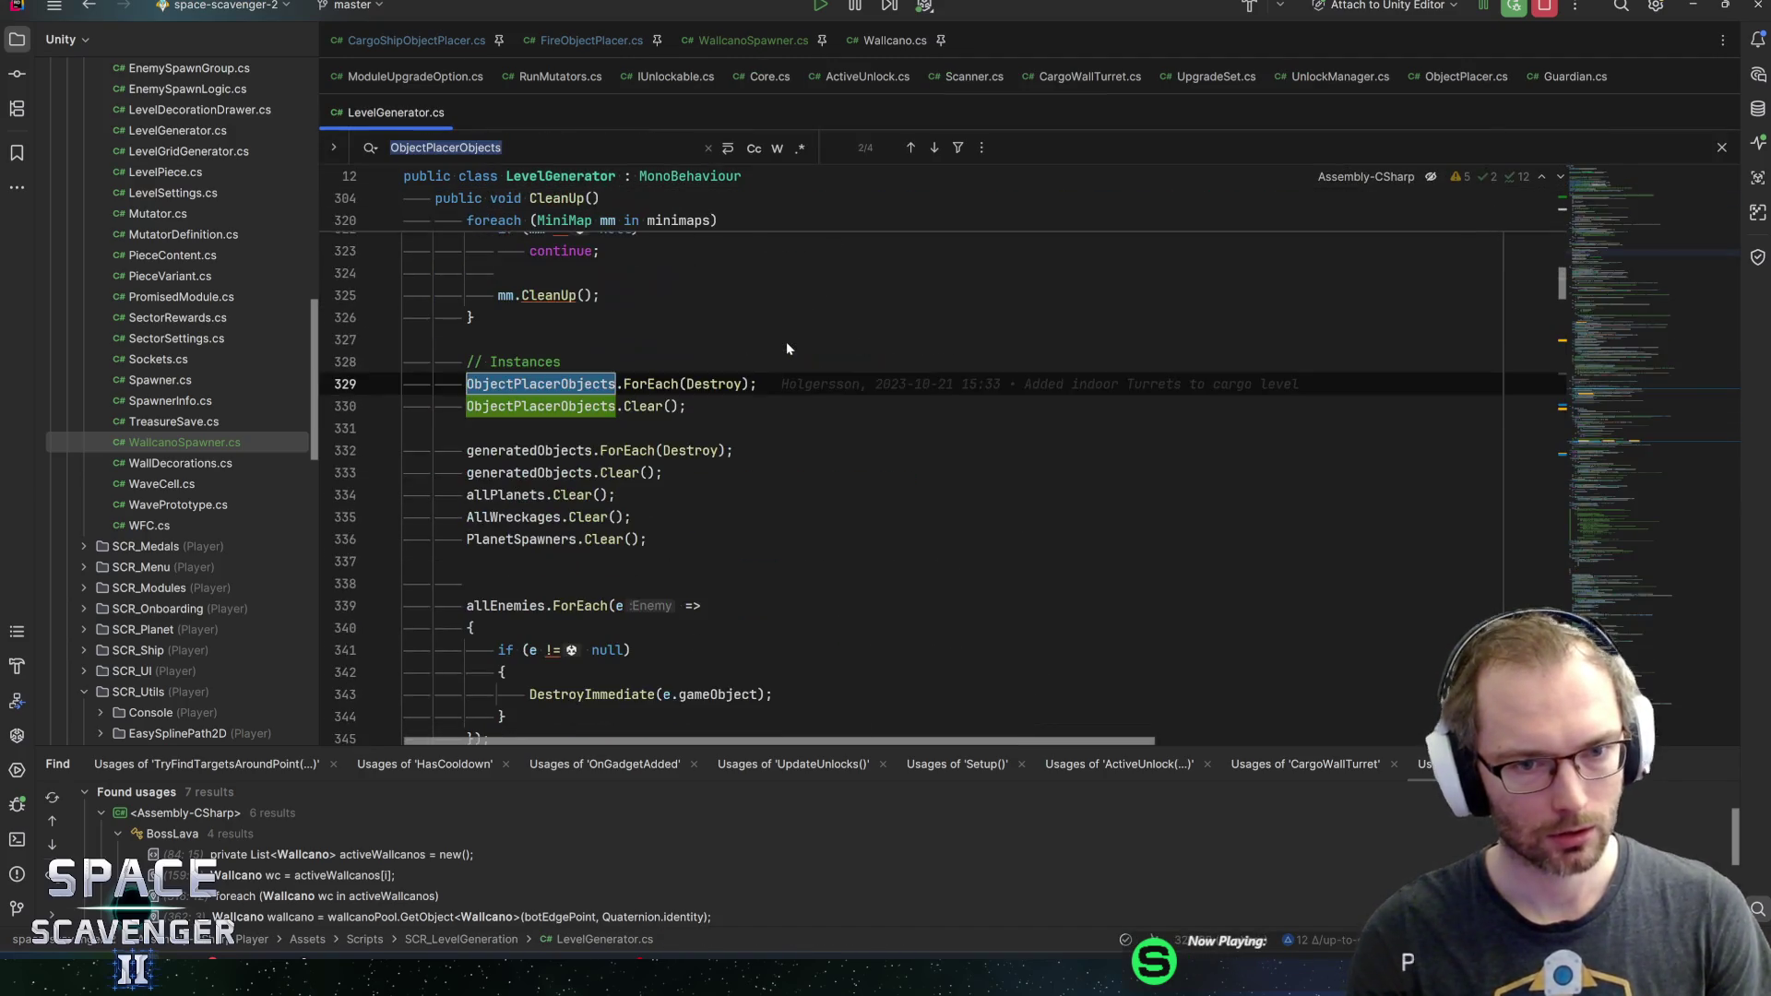
# Check the base PlaceObjects declaration in ObjectPlacer, then return to CargoShipObjectPlacer
pyautogui.moveTo(724, 384)
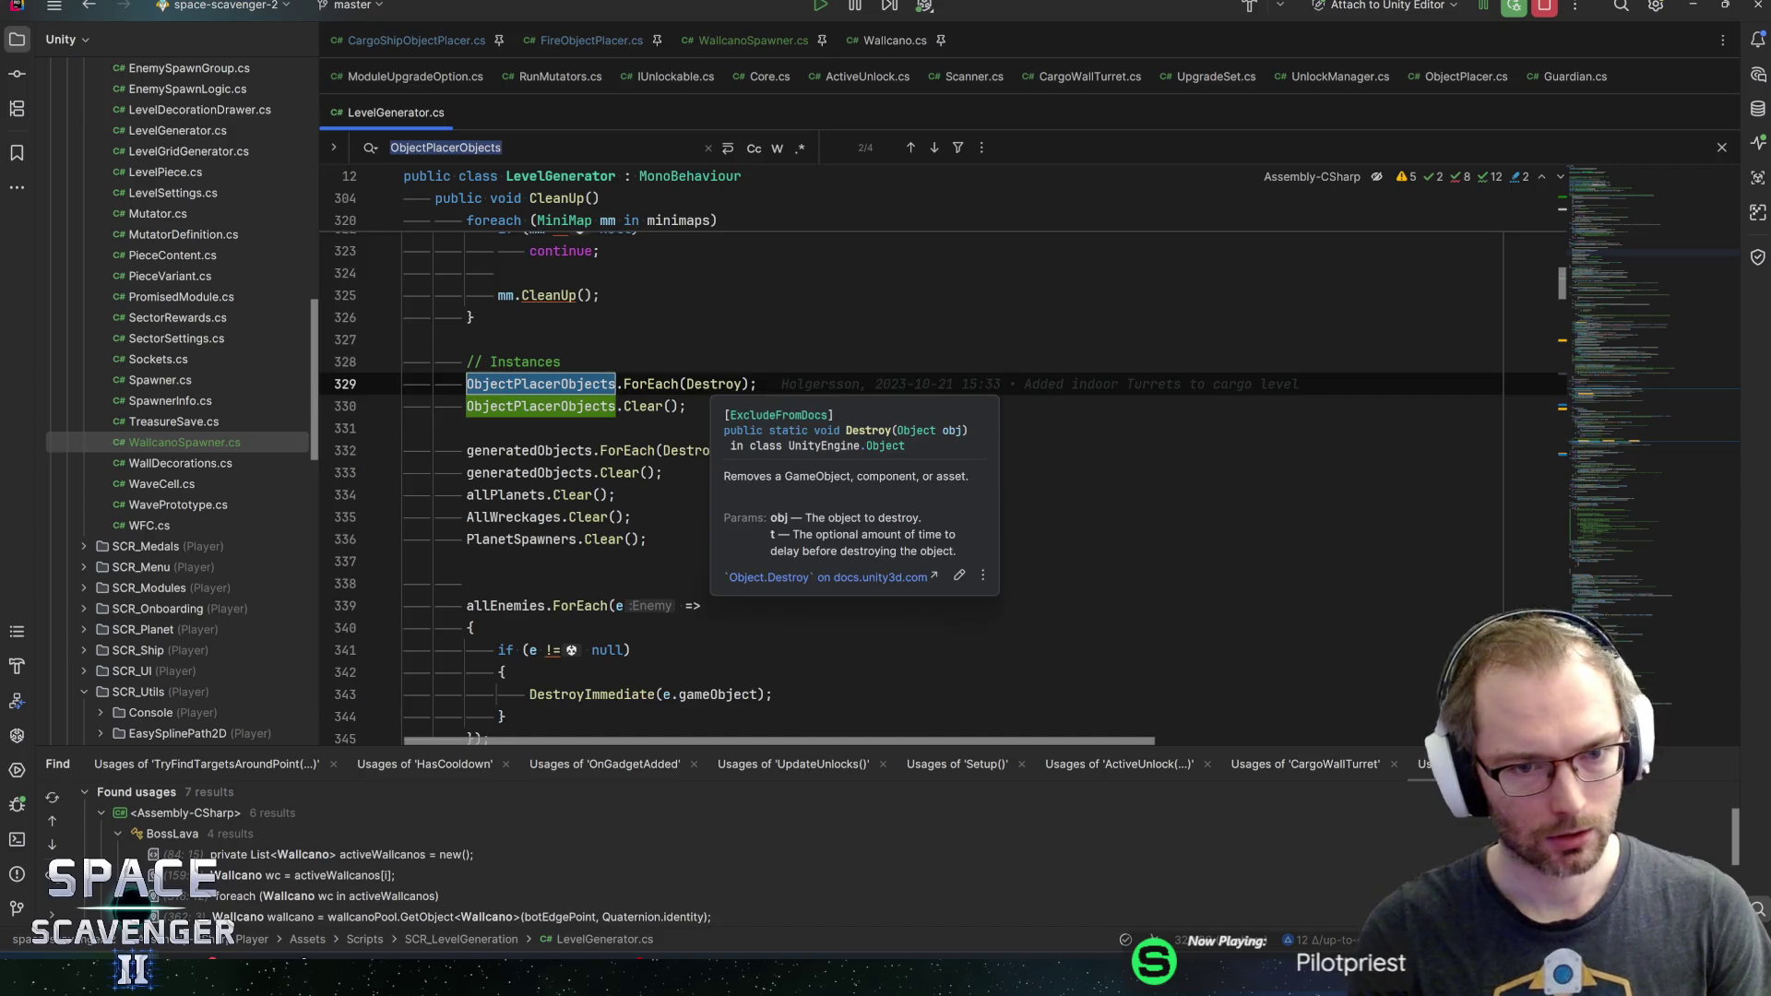
pyautogui.press('Return')
pyautogui.press('Return')
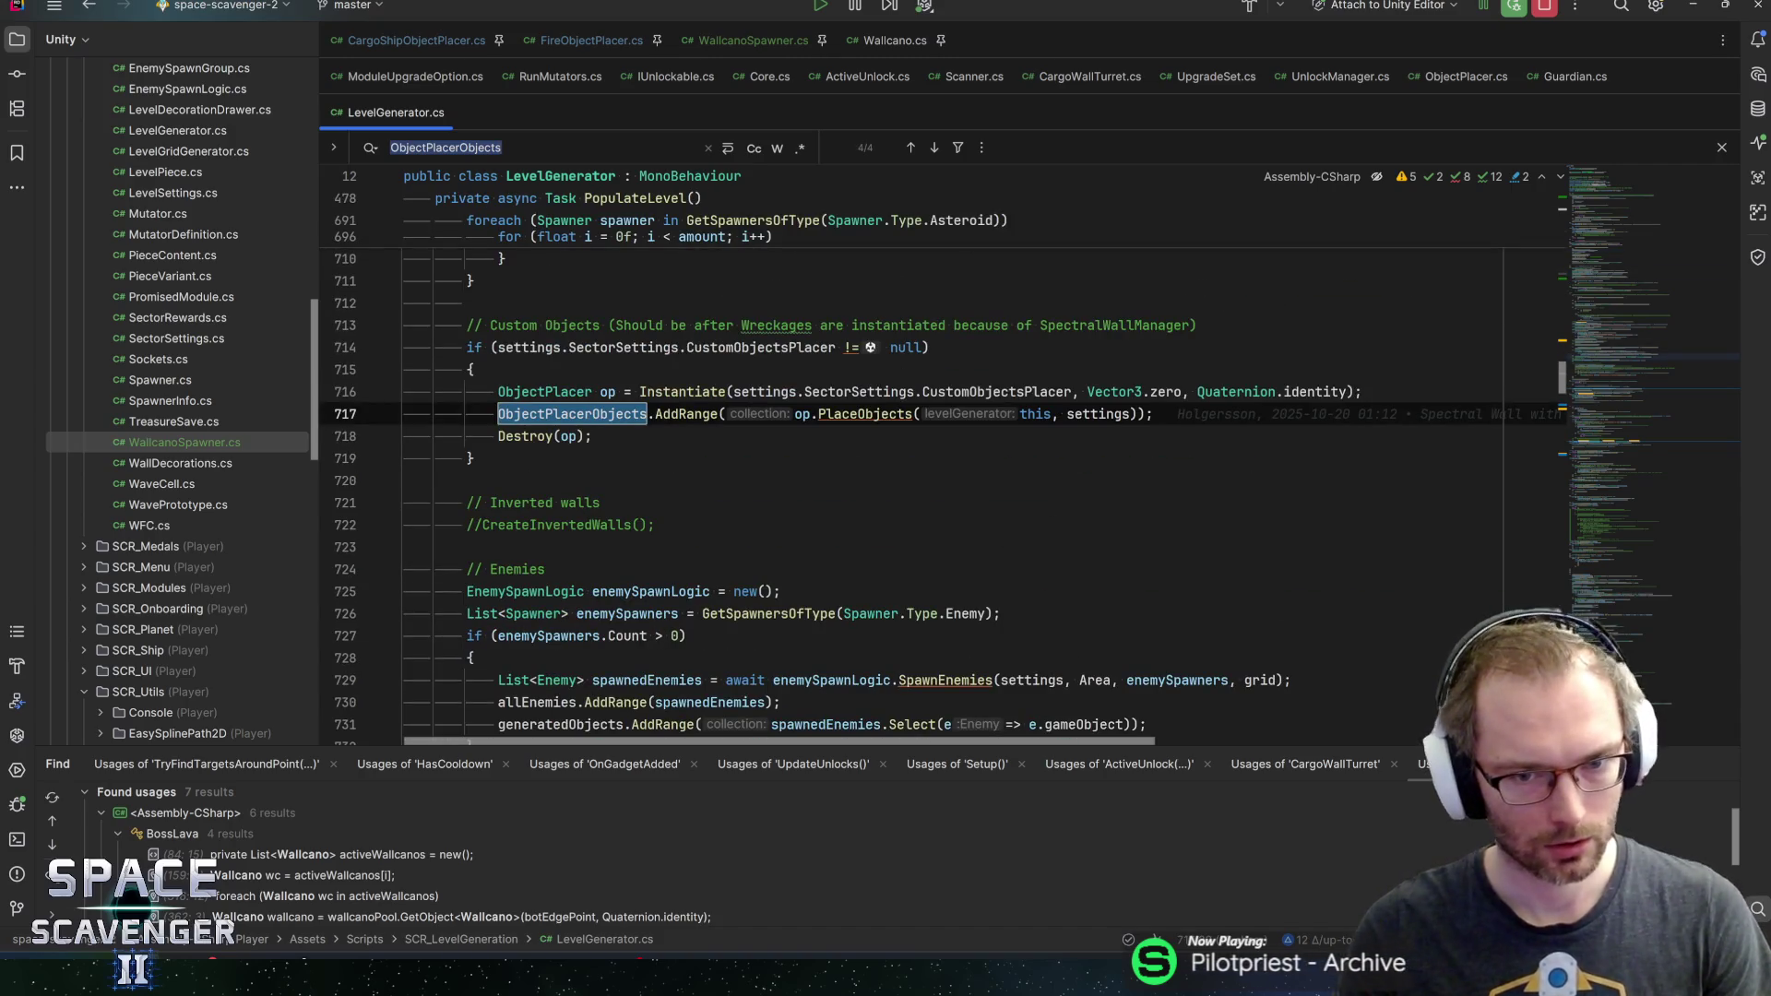
pyautogui.keyDown('ctrl'); pyautogui.click(850, 415); pyautogui.keyUp('ctrl')
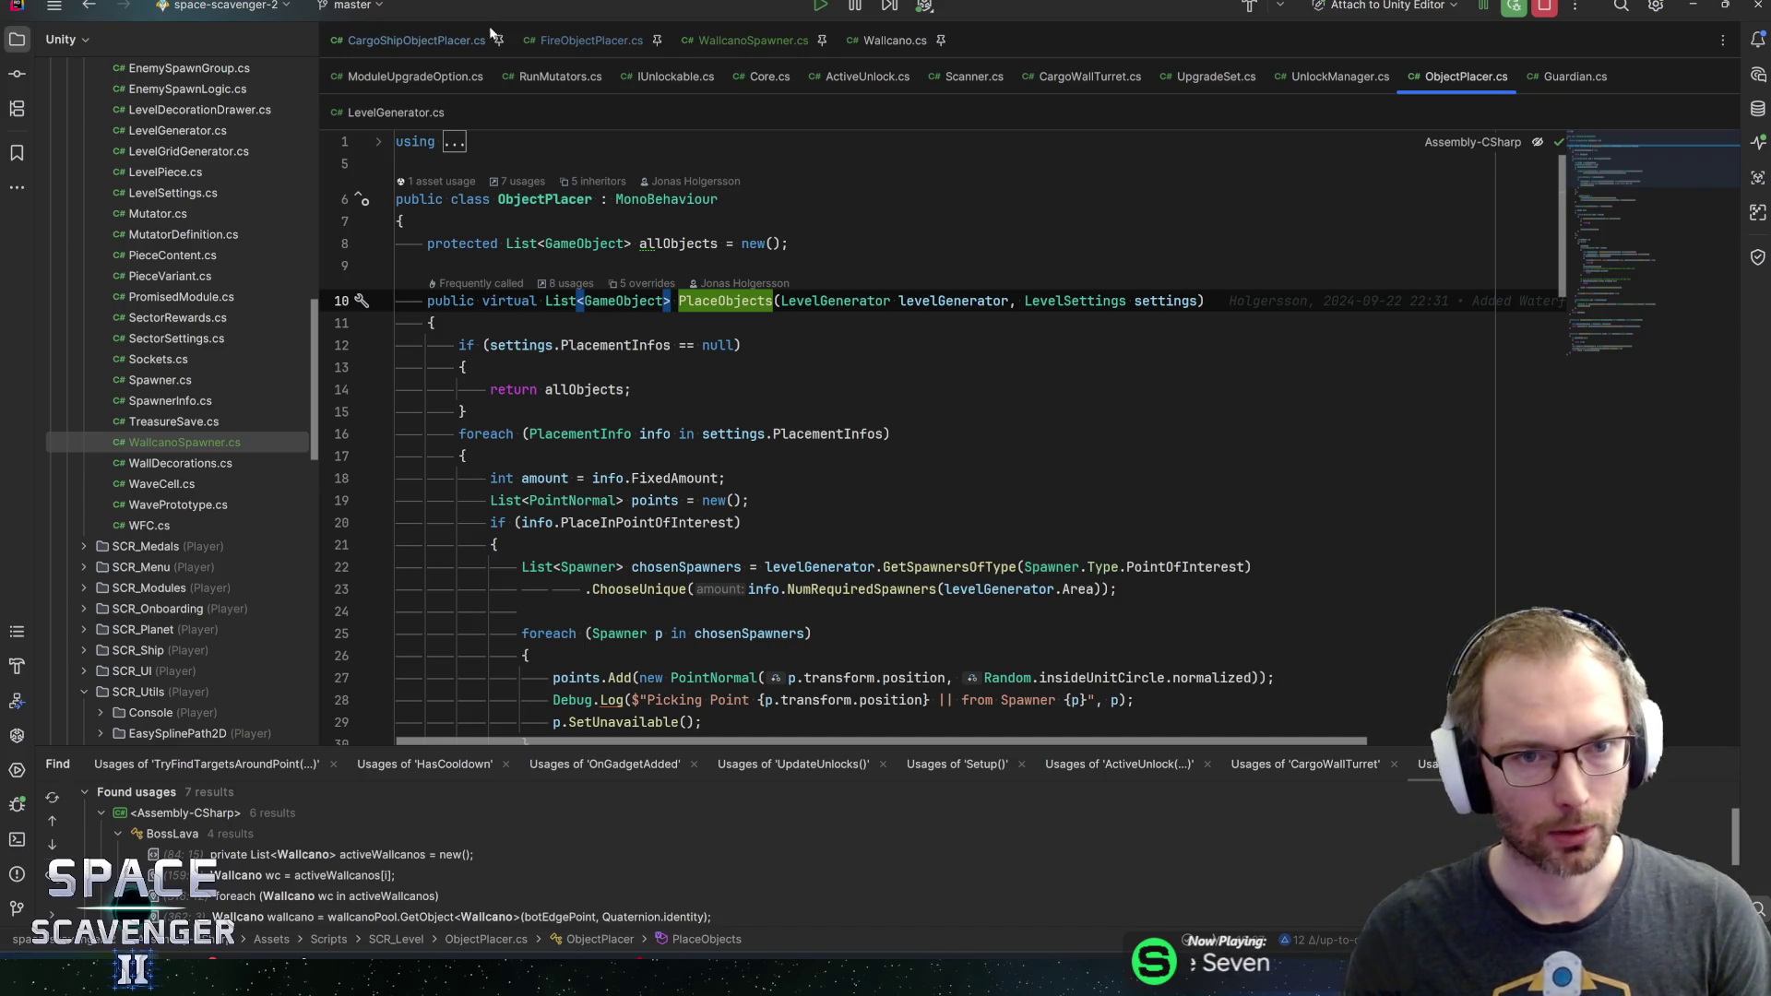
pyautogui.click(443, 46)
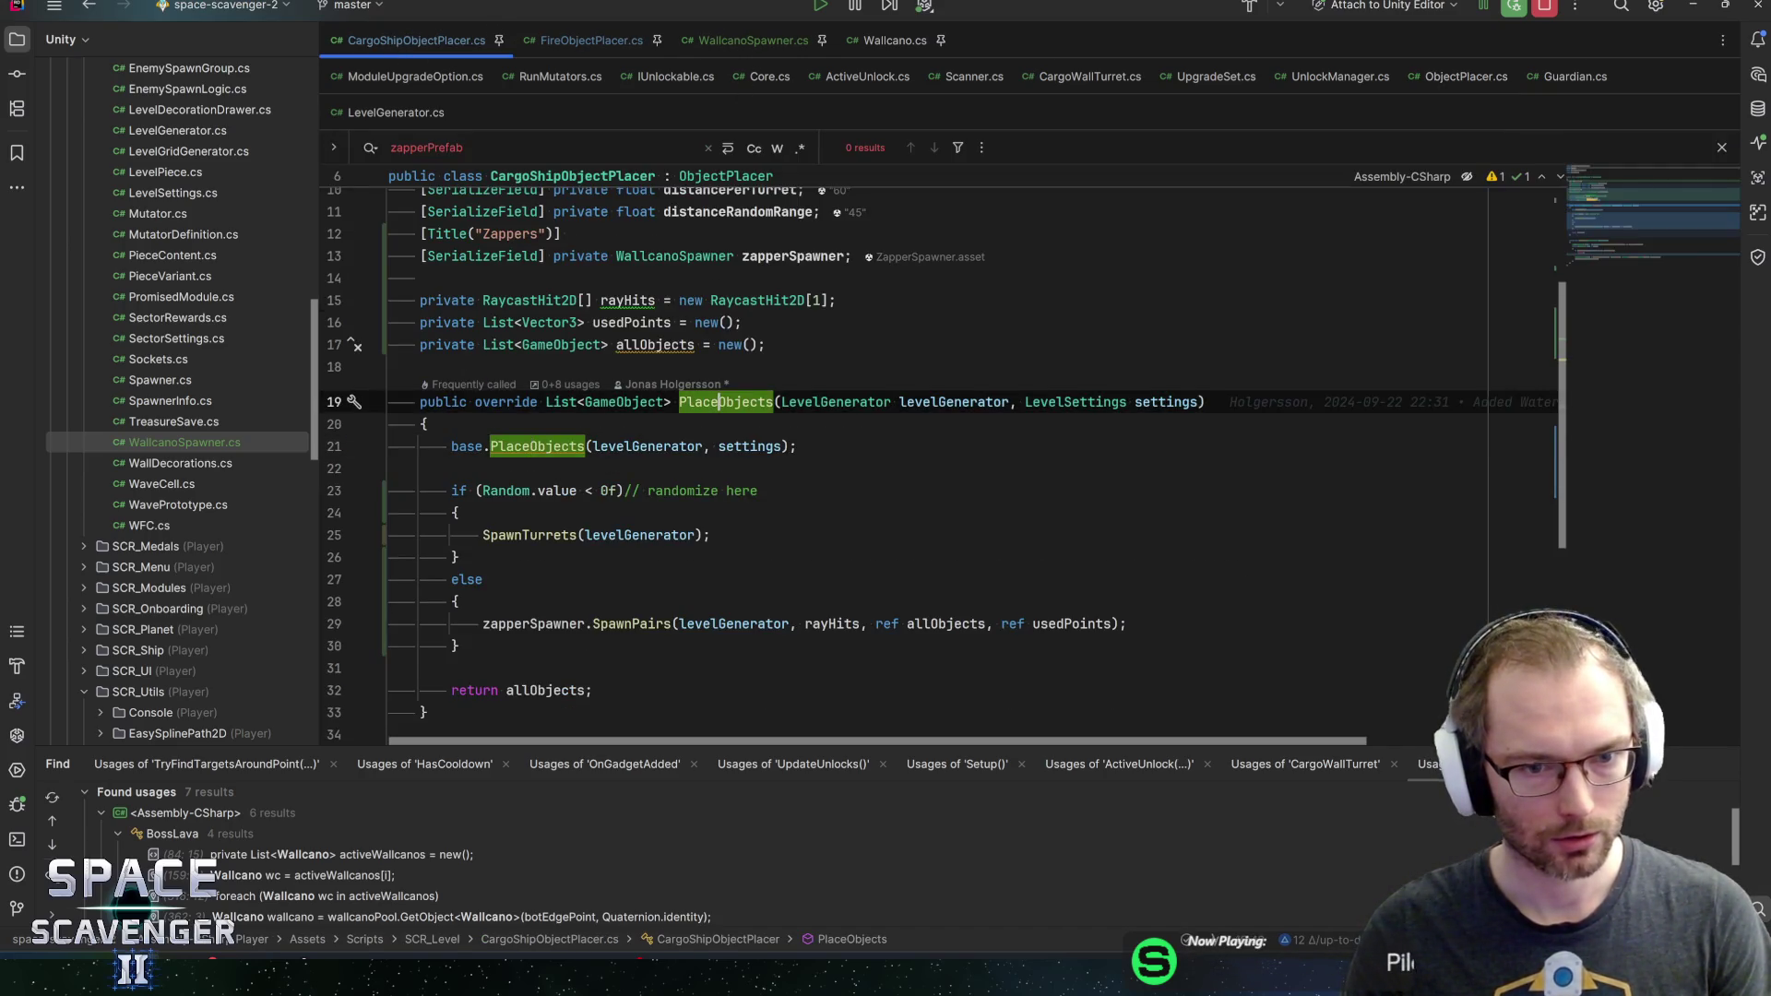
# Trace the allObjects argument passed to SpawnPairs in CargoShipObjectPlacer
pyautogui.click(655, 446)
pyautogui.scroll(-1, 941, 461)
pyautogui.press('Down')
pyautogui.press('Down')
pyautogui.press('Down')
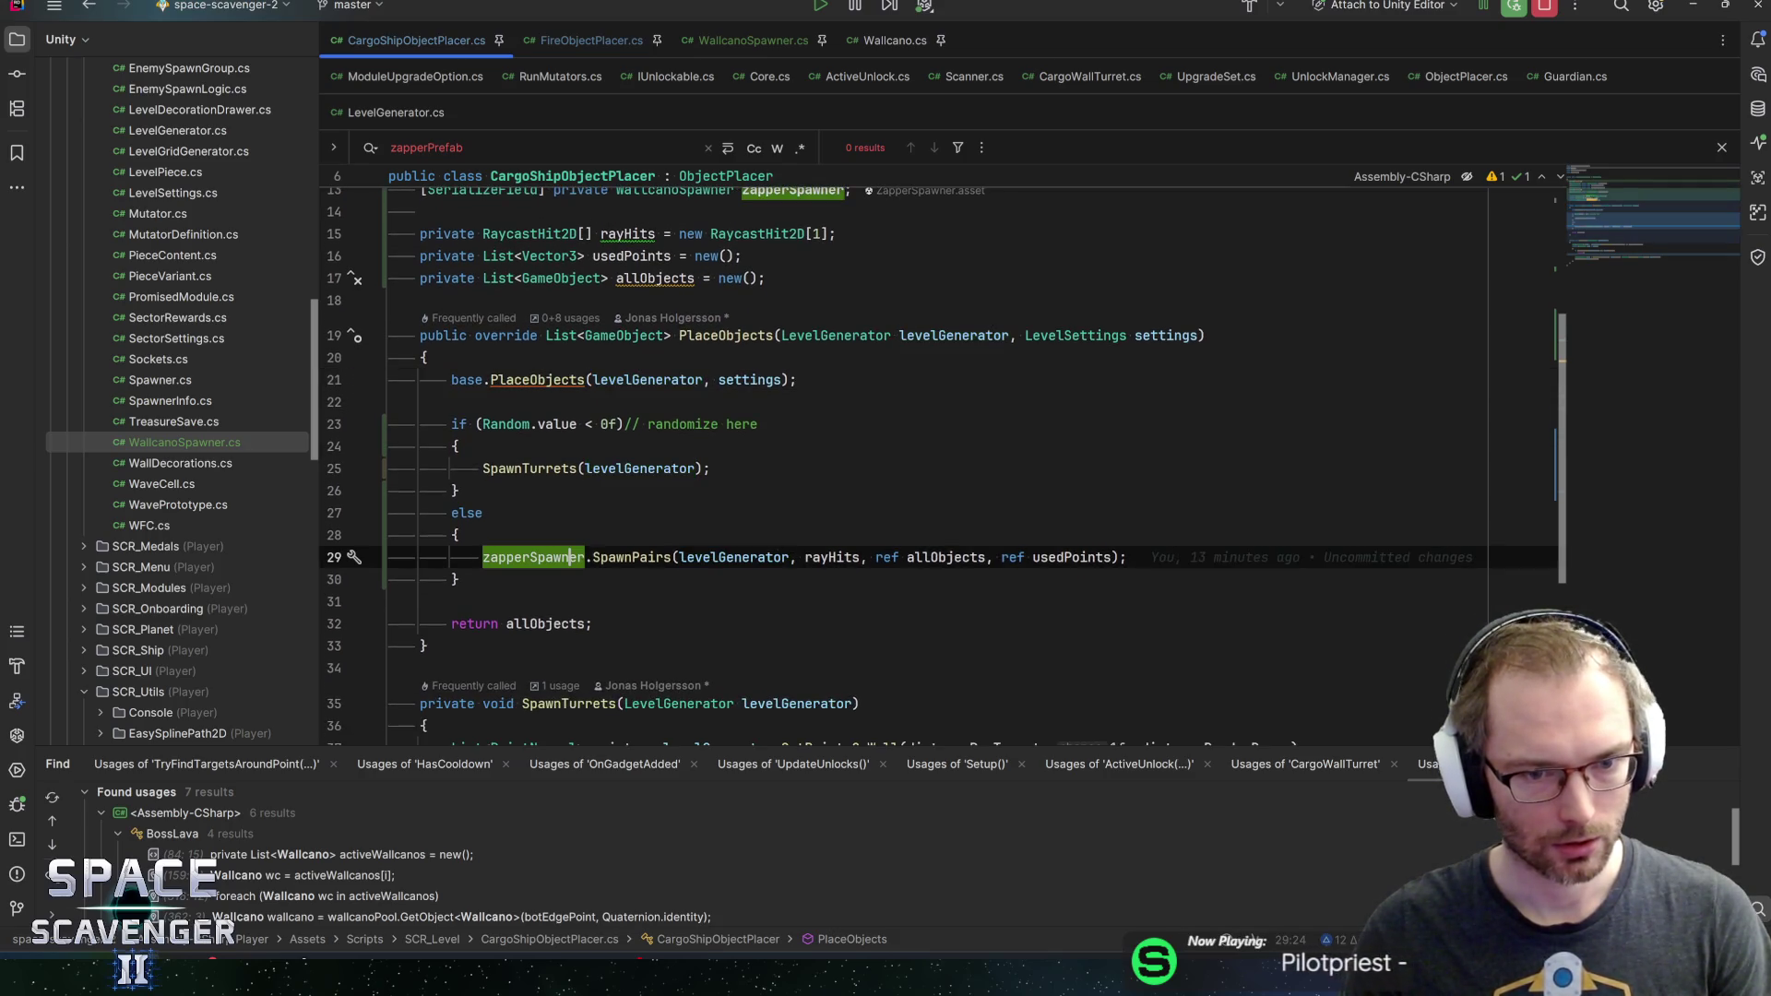
pyautogui.click(944, 557)
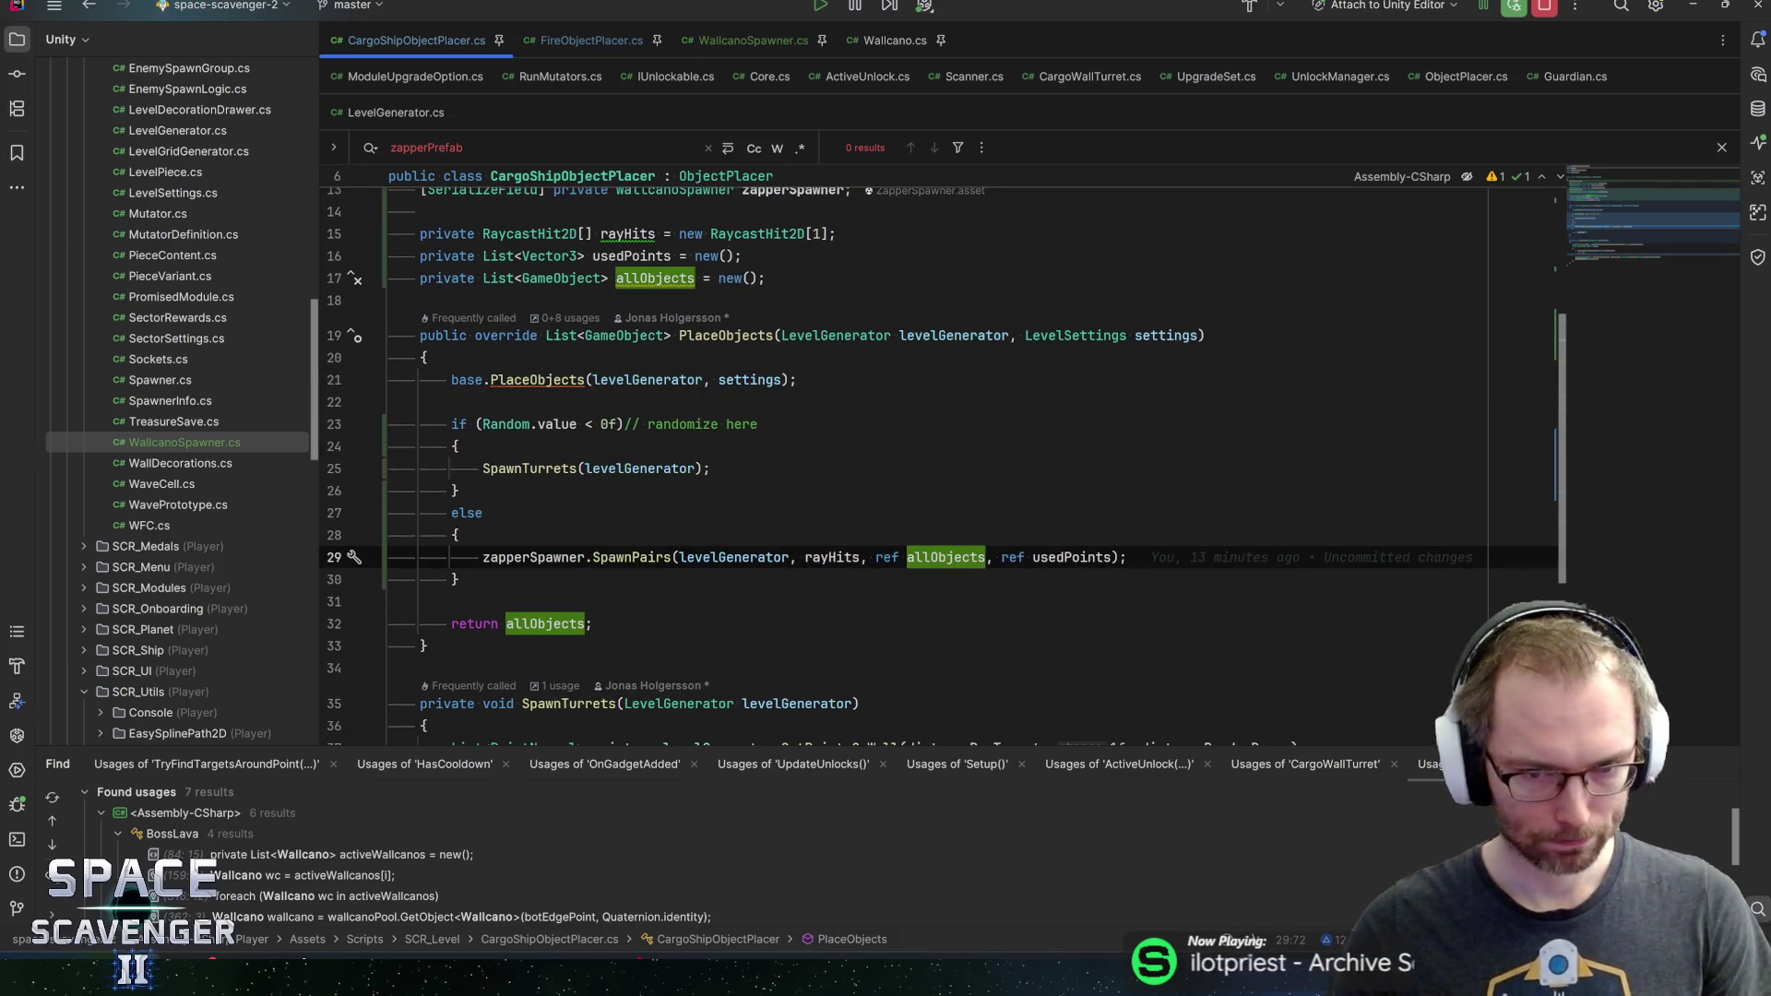
pyautogui.doubleClick(944, 558)
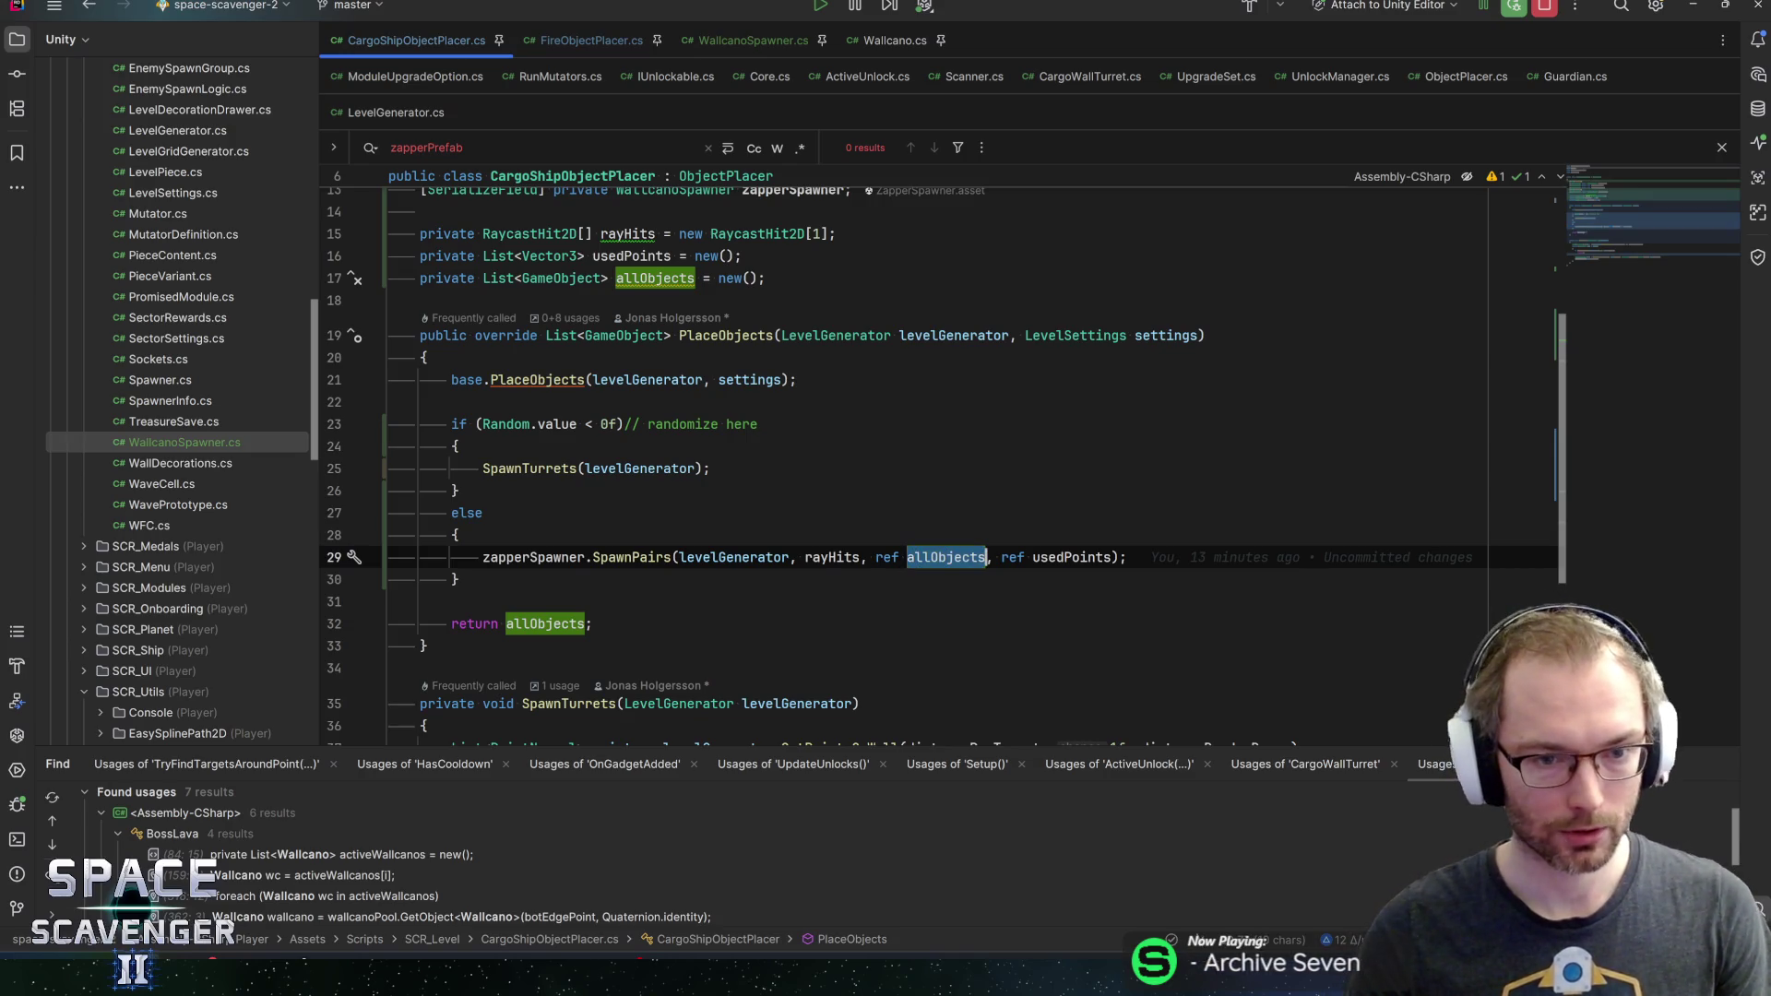
pyautogui.moveTo(945, 557)
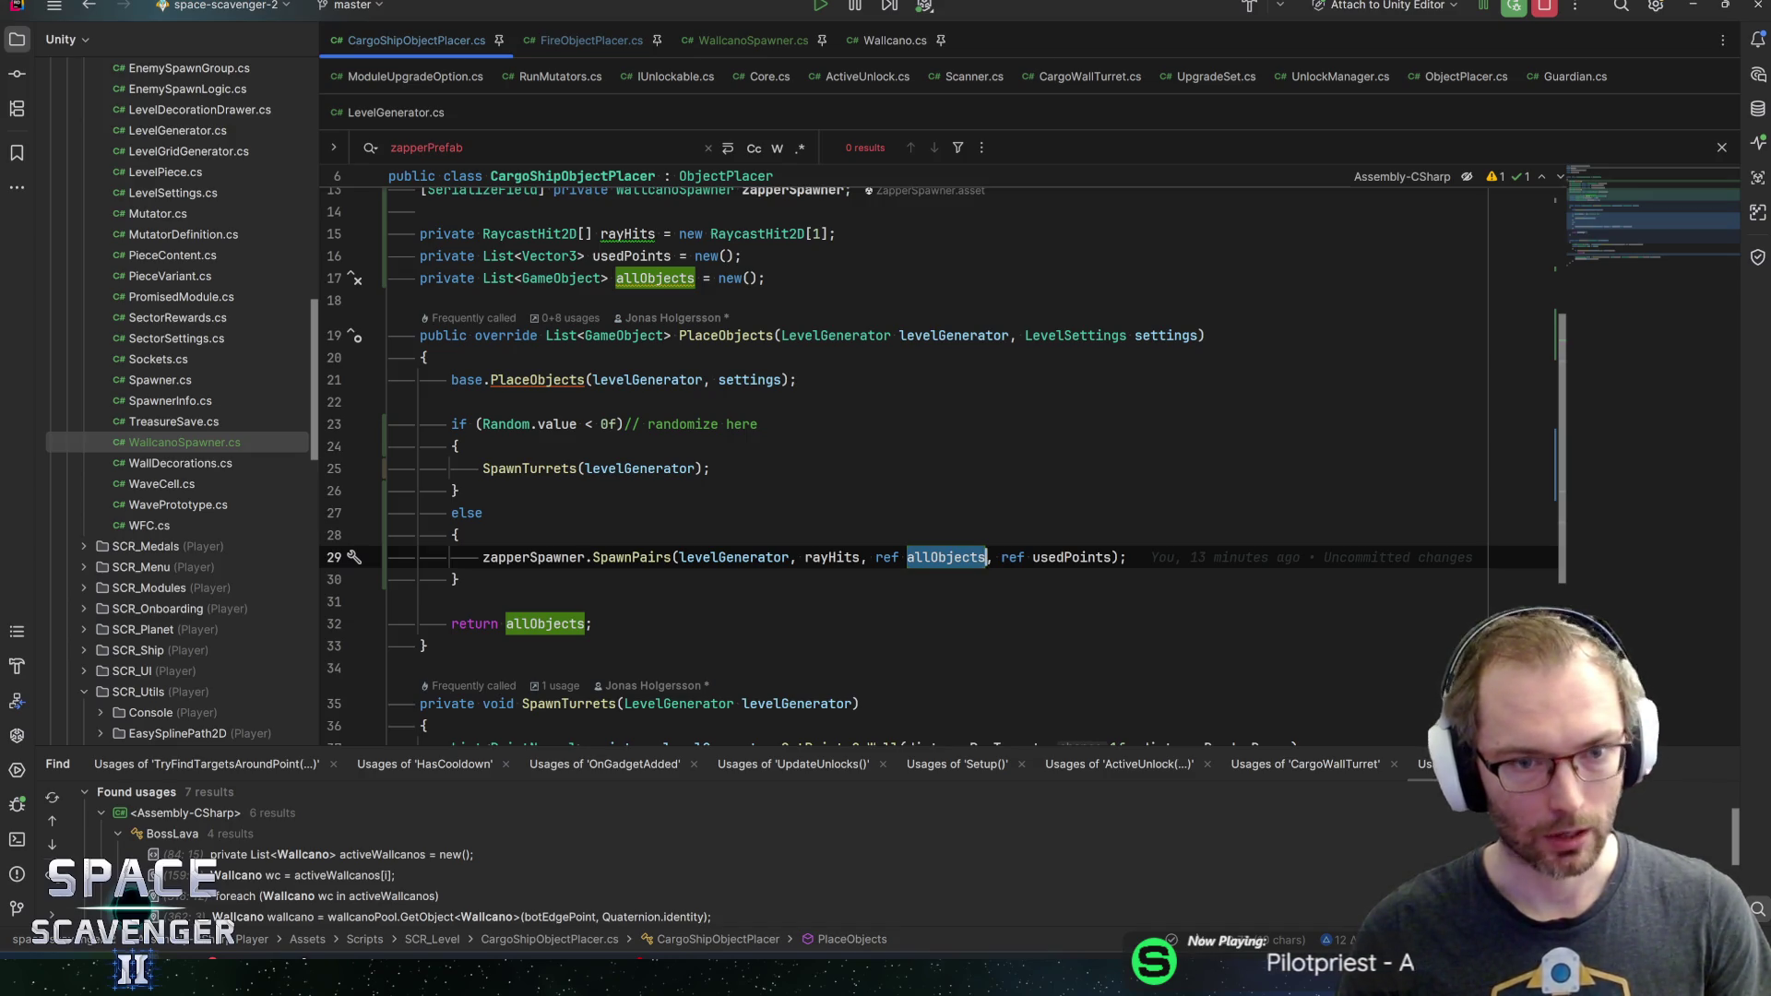
# Inspect the private allObjects field declaration and its return allObjects statement
pyautogui.click(666, 277)
pyautogui.scroll(2, 831, 461)
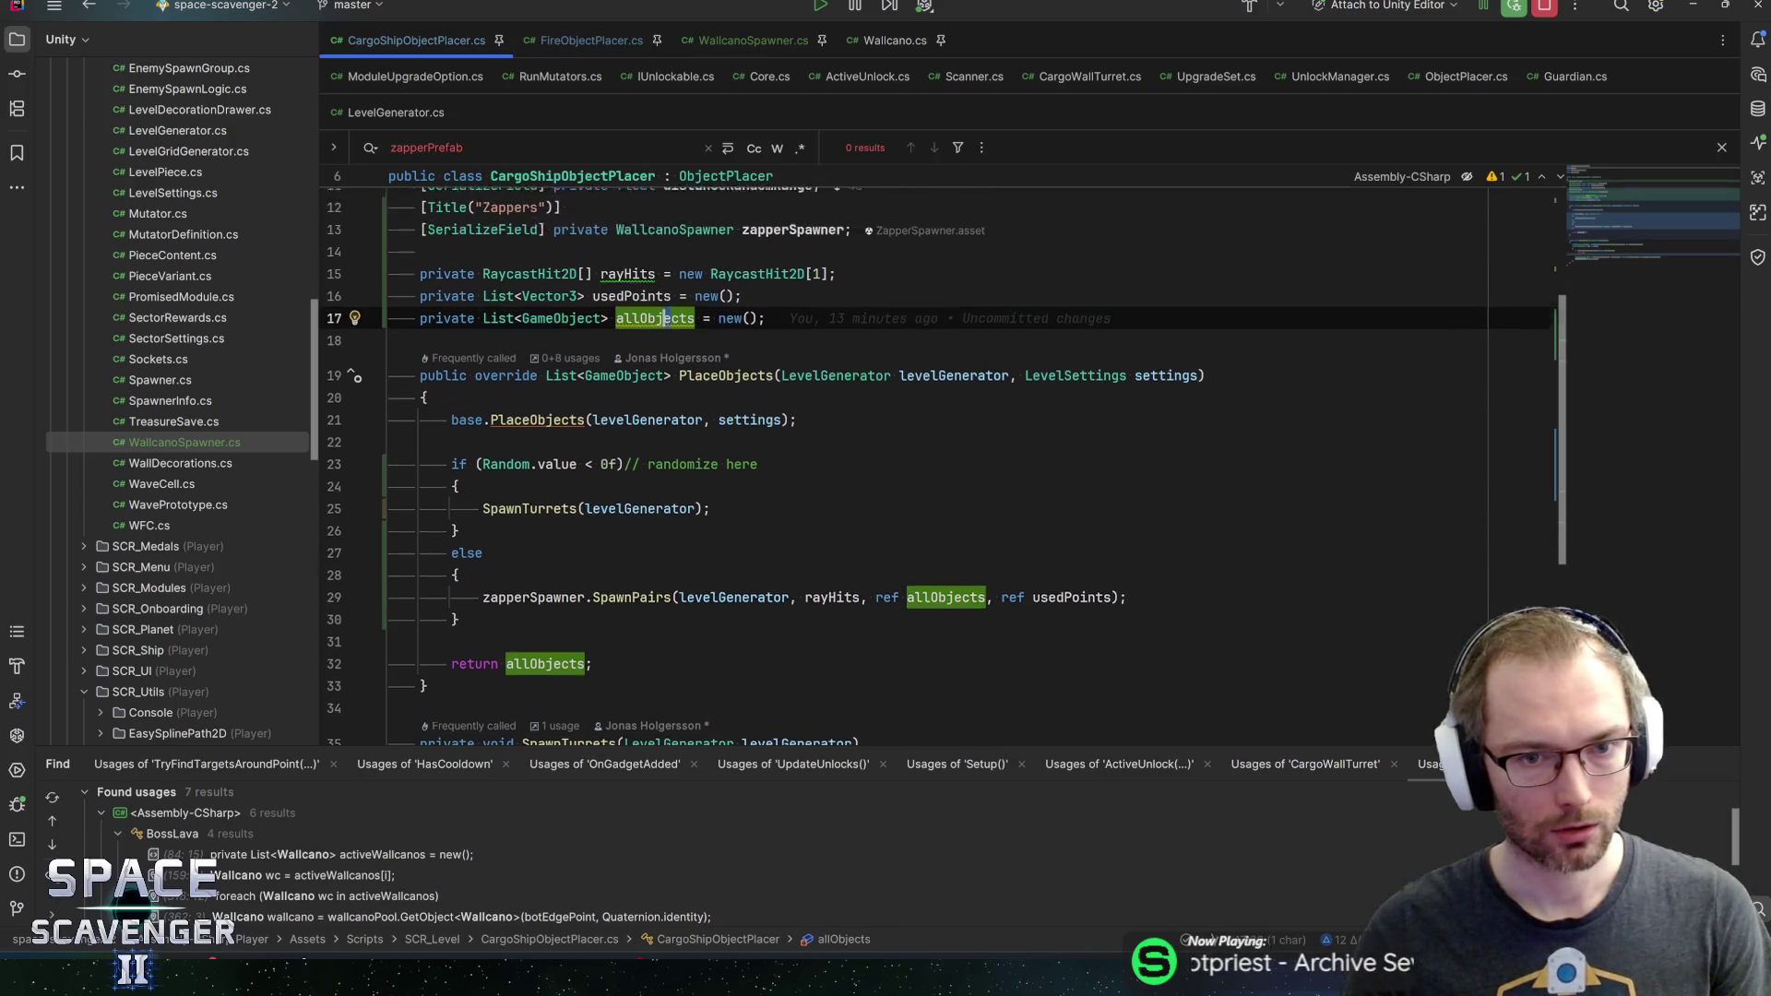
pyautogui.scroll(-1, 830, 461)
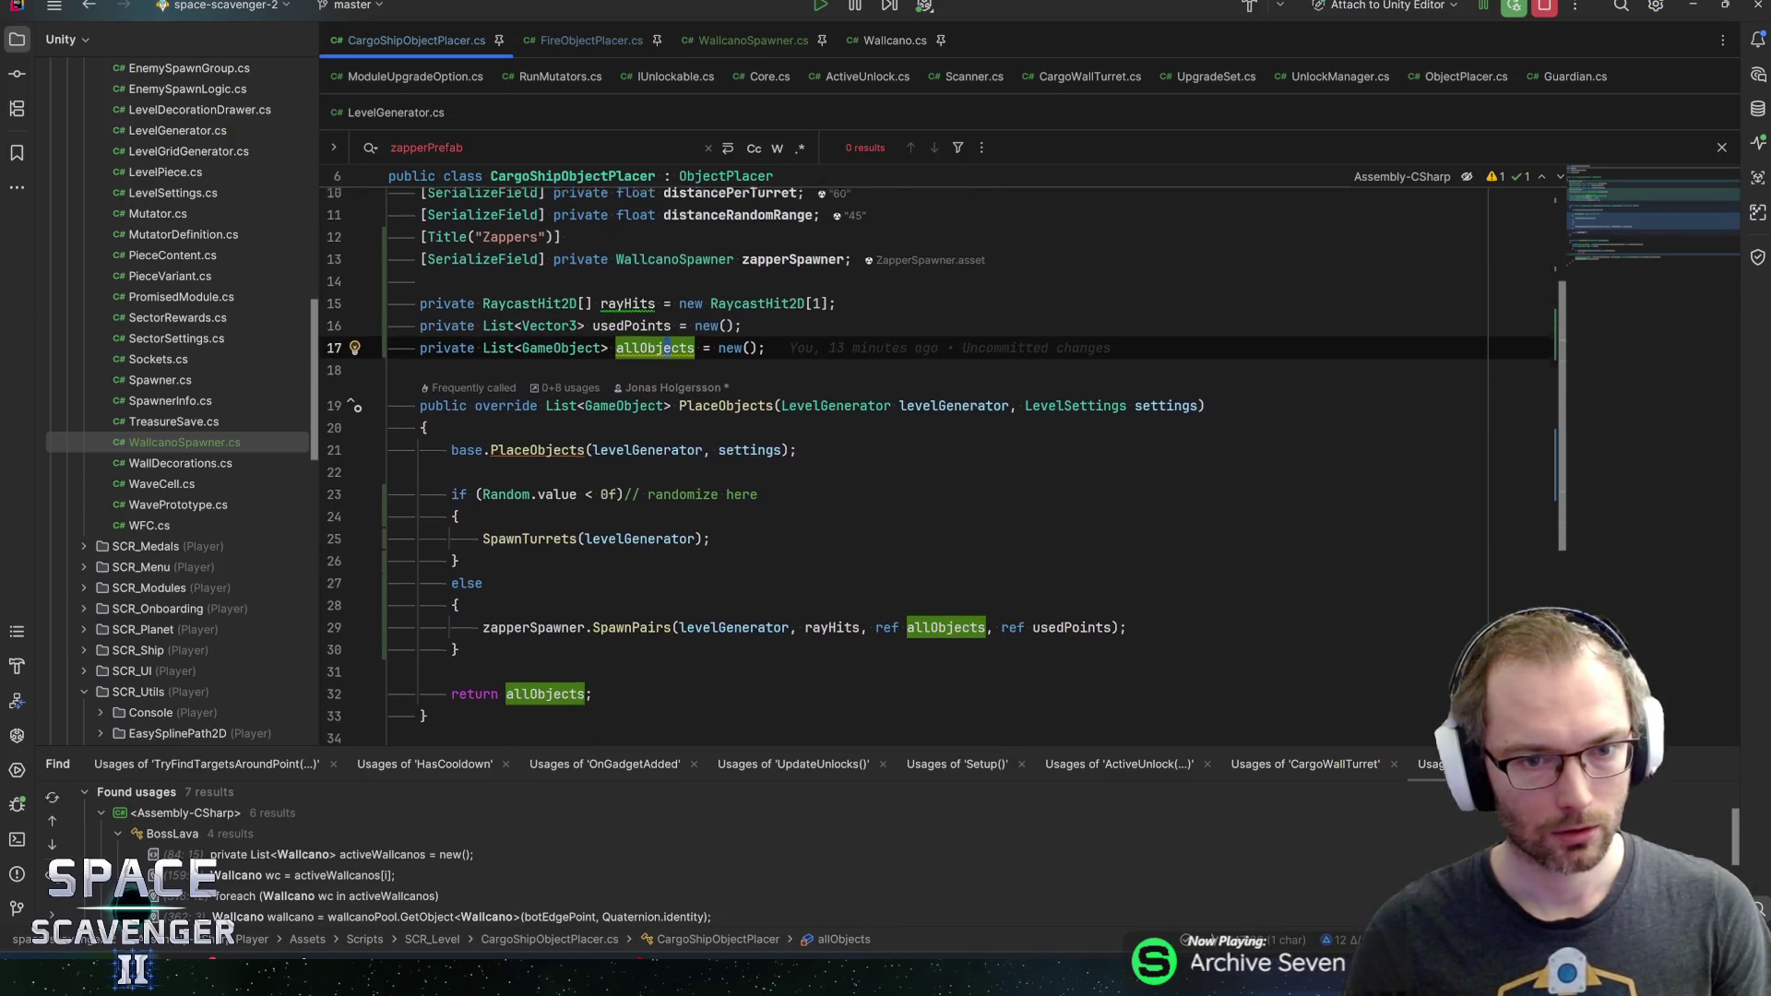
pyautogui.click(766, 344)
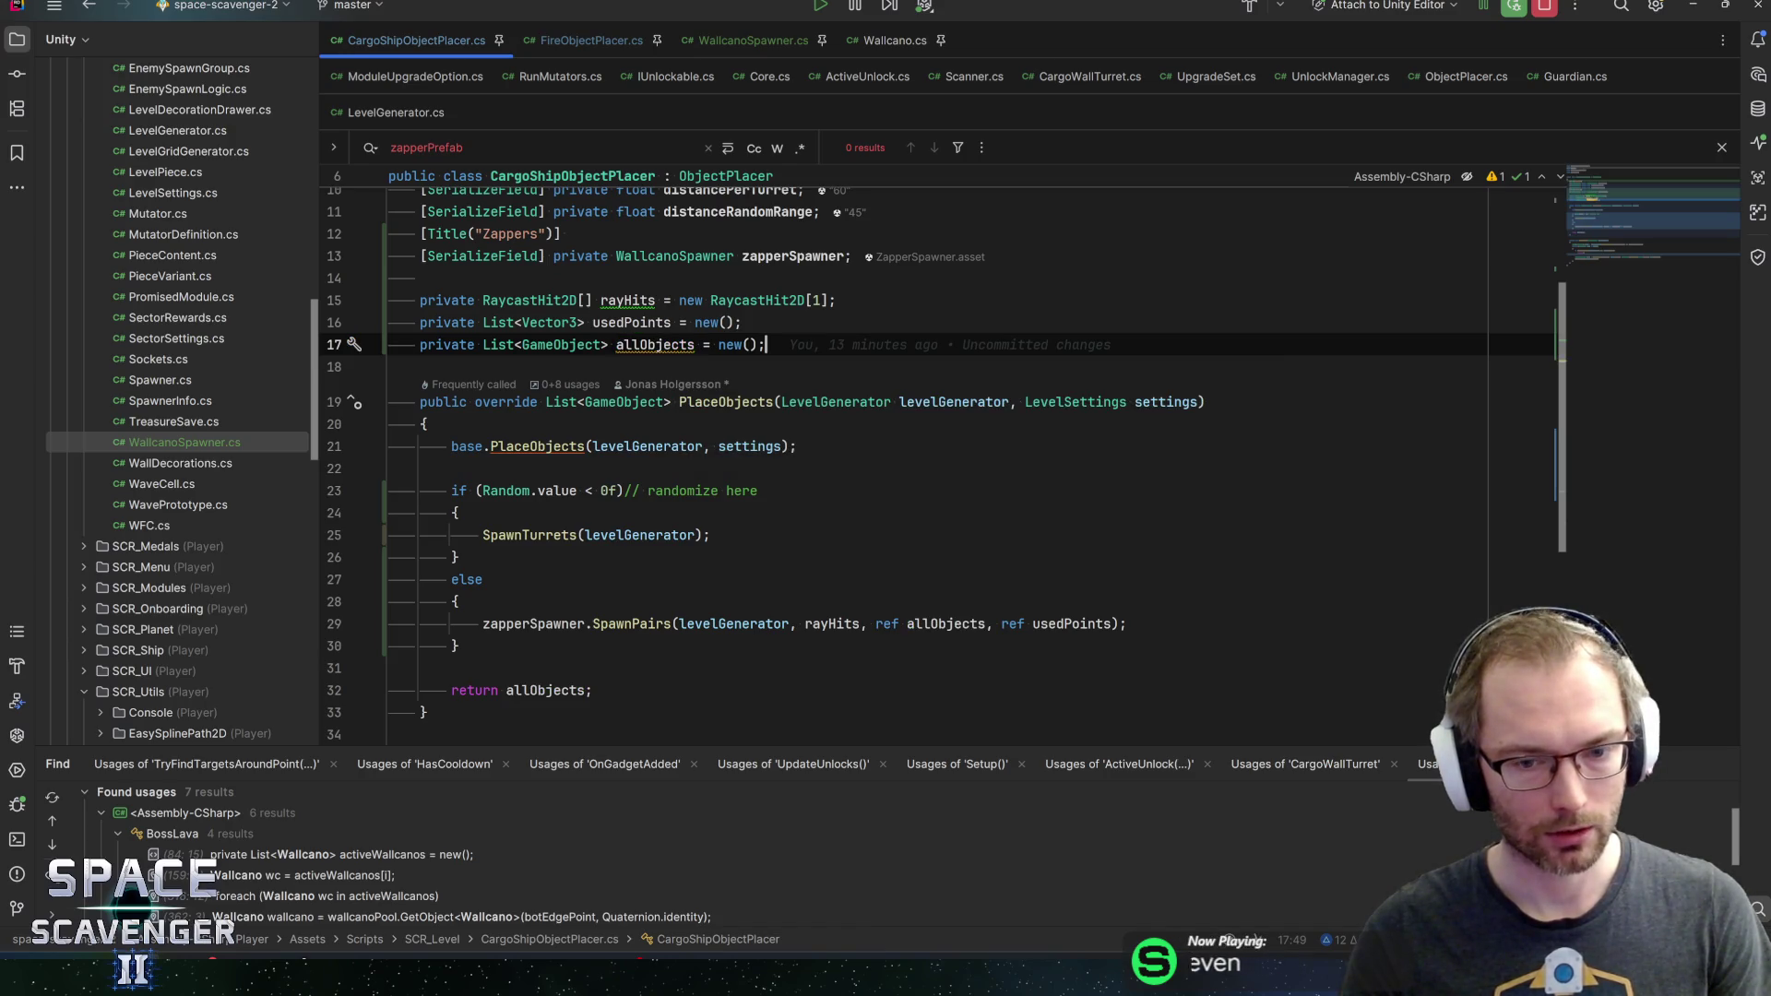
pyautogui.click(594, 690)
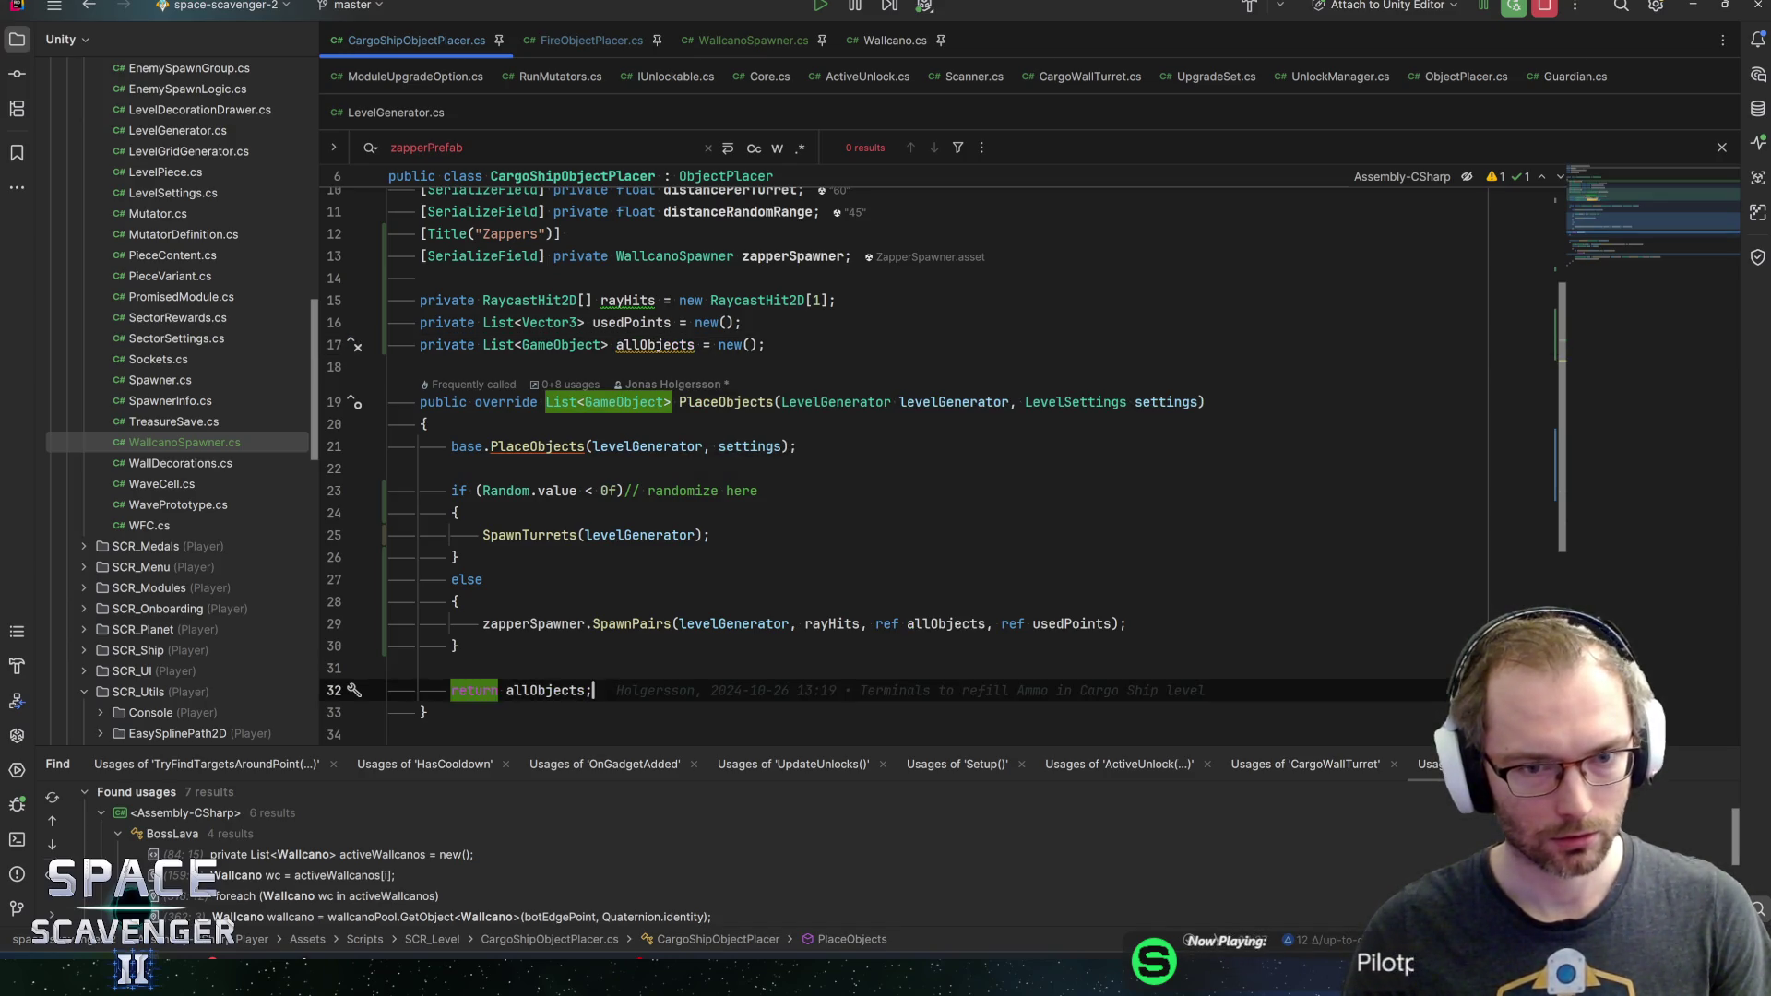
pyautogui.scroll(3, 922, 461)
pyautogui.scroll(-4, 922, 461)
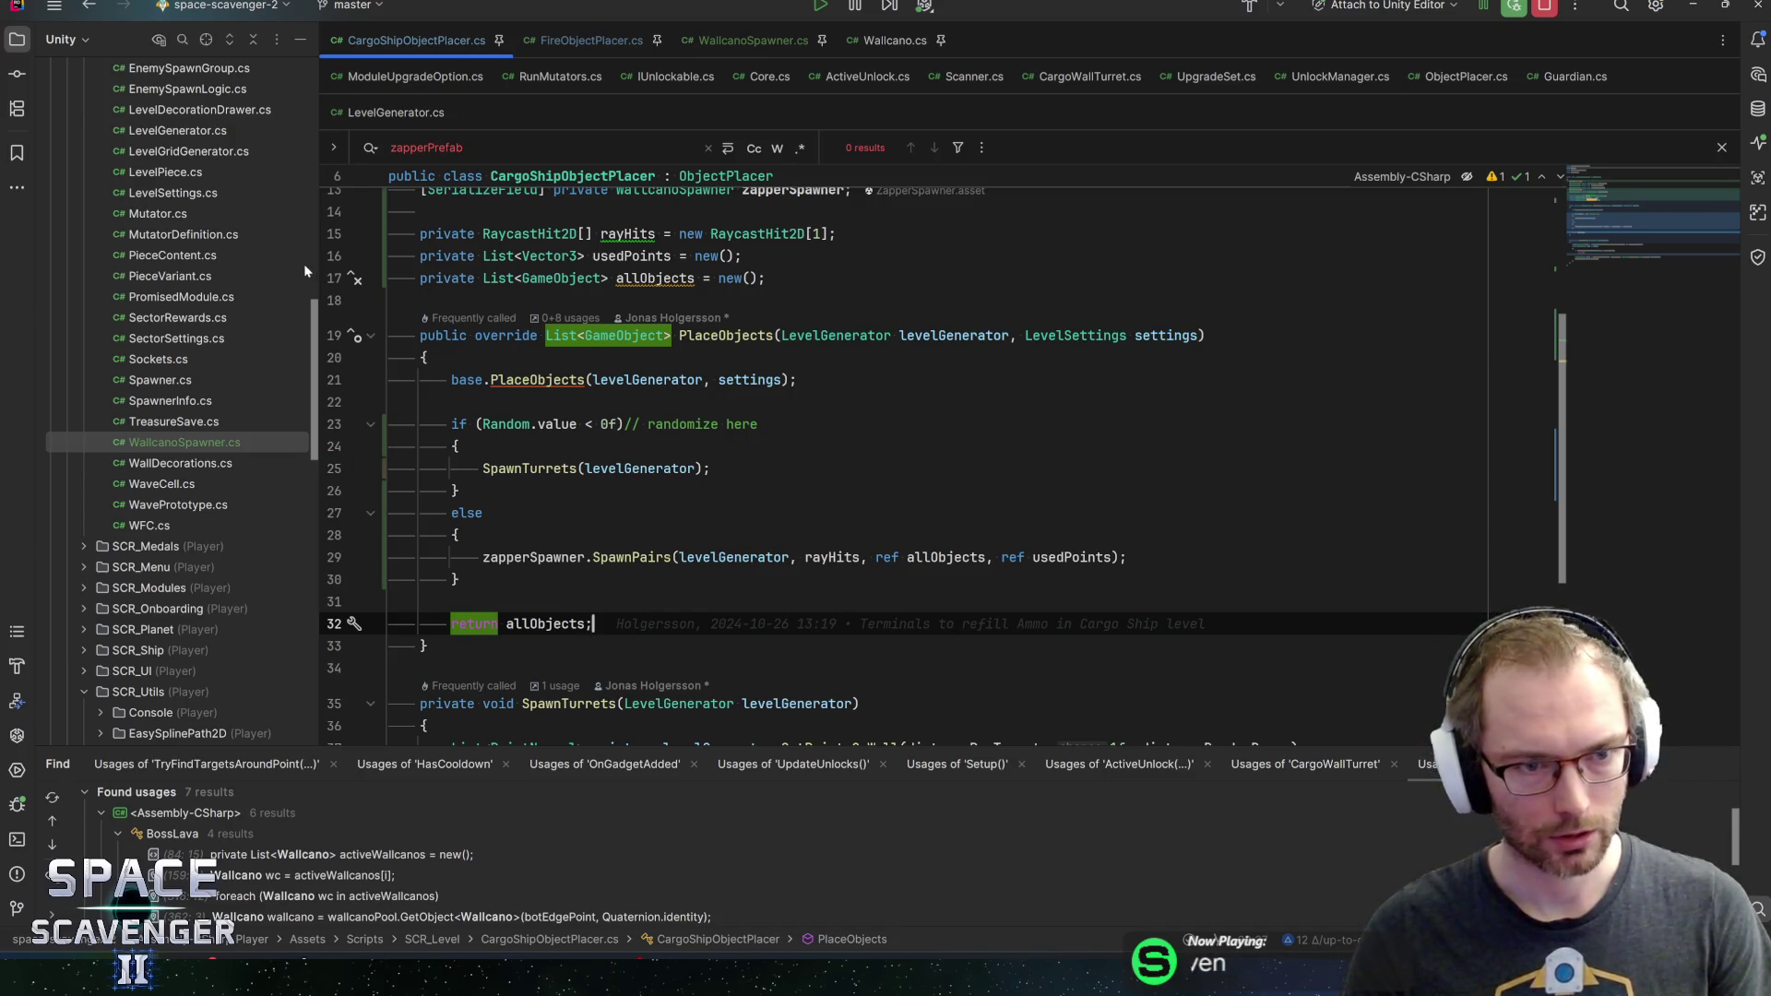
# Confirm ObjectPlacer's protected allObjects, then delete CargoShipObjectPlacer's own allObjects field on line 17
pyautogui.click(360, 278)
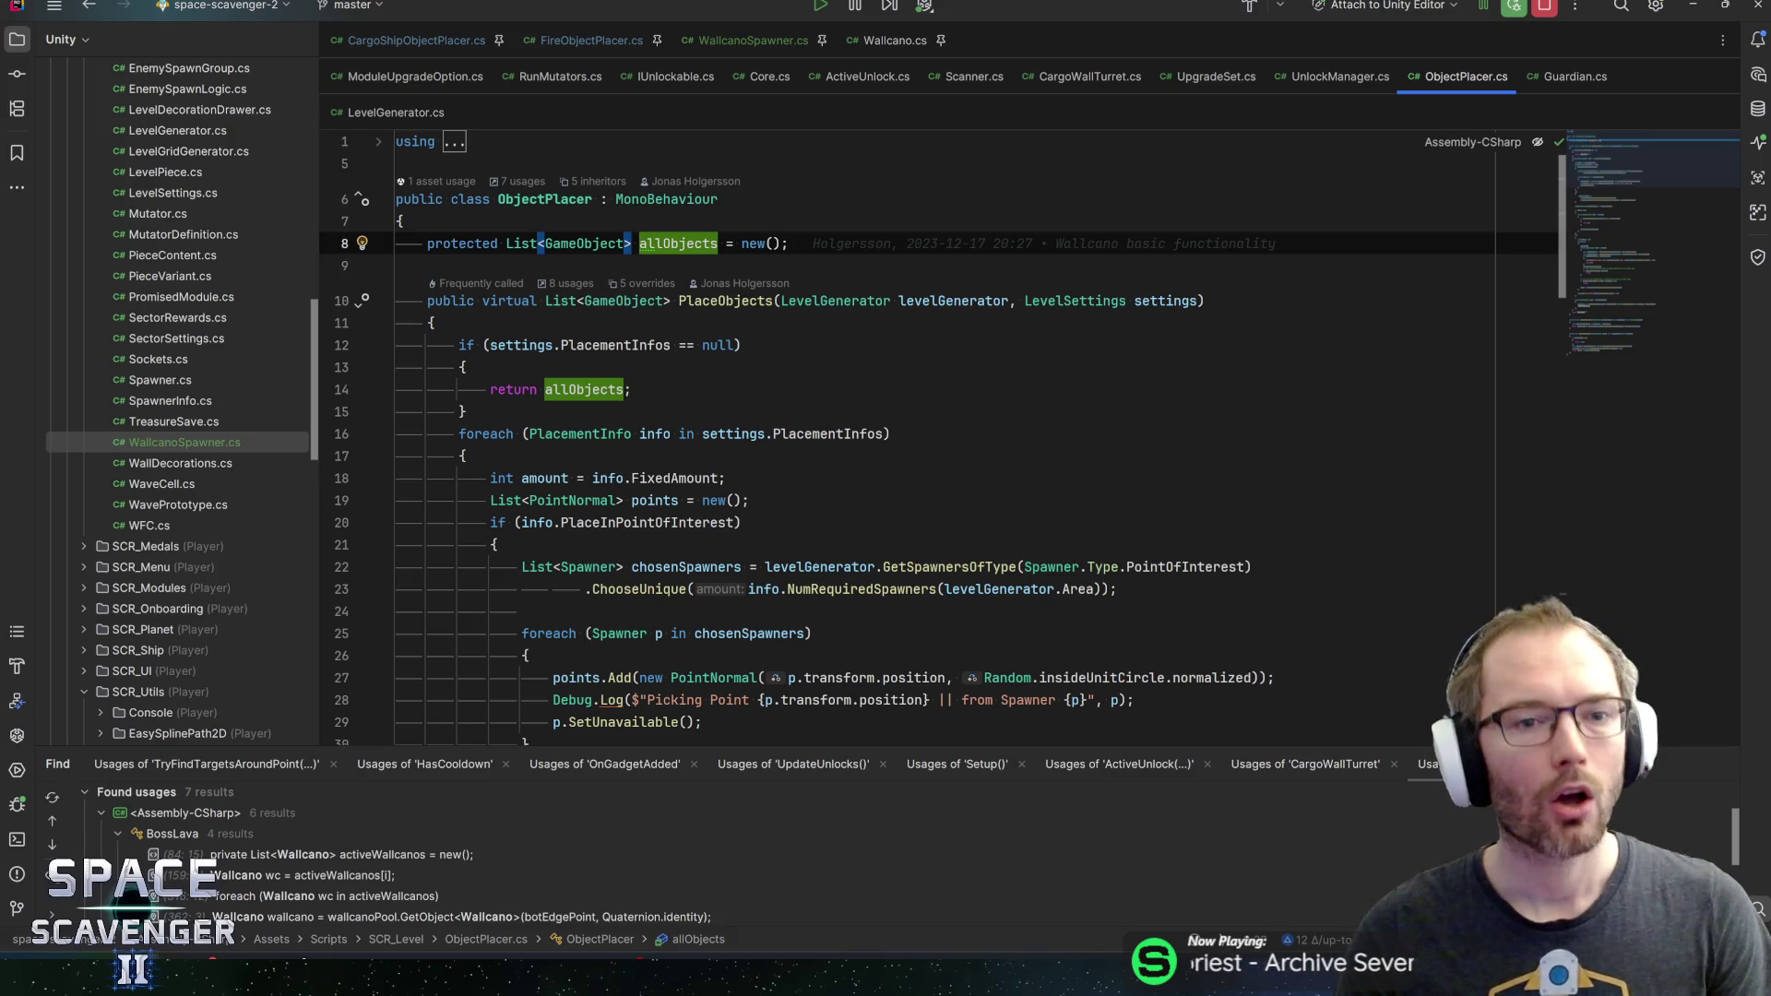
pyautogui.click(671, 244)
pyautogui.hotkey('ctrl', 'alt', 'Left')
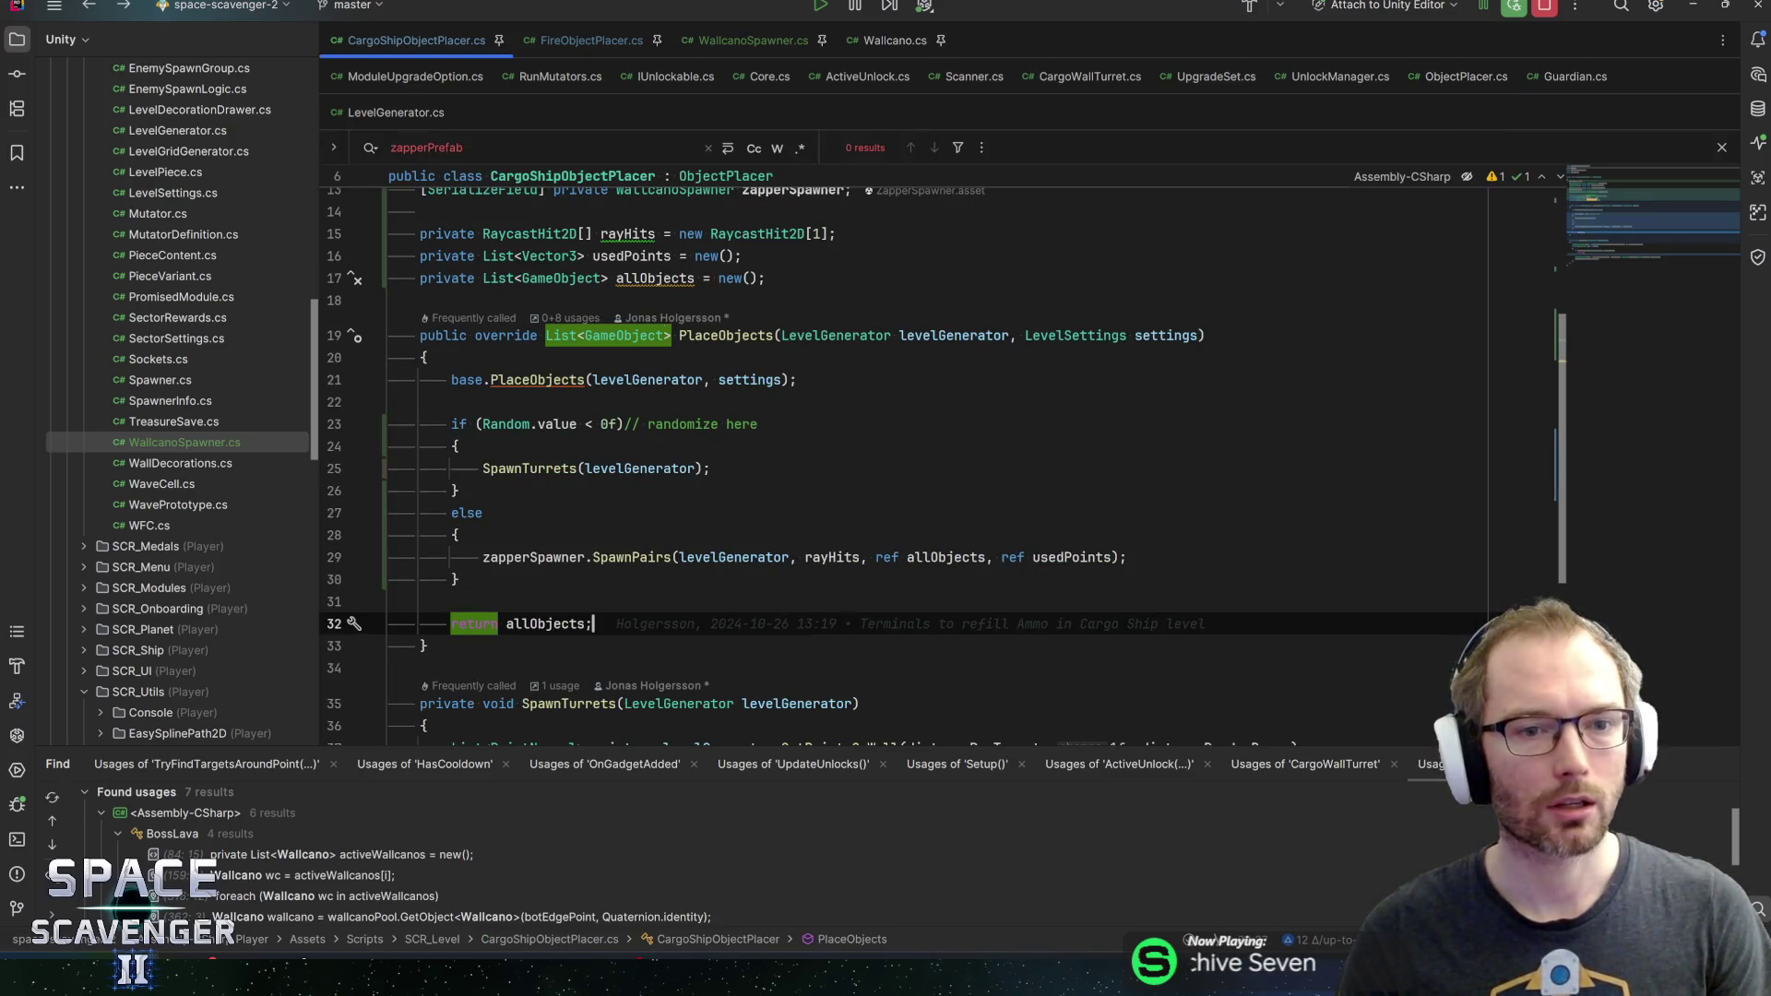
pyautogui.click(743, 255)
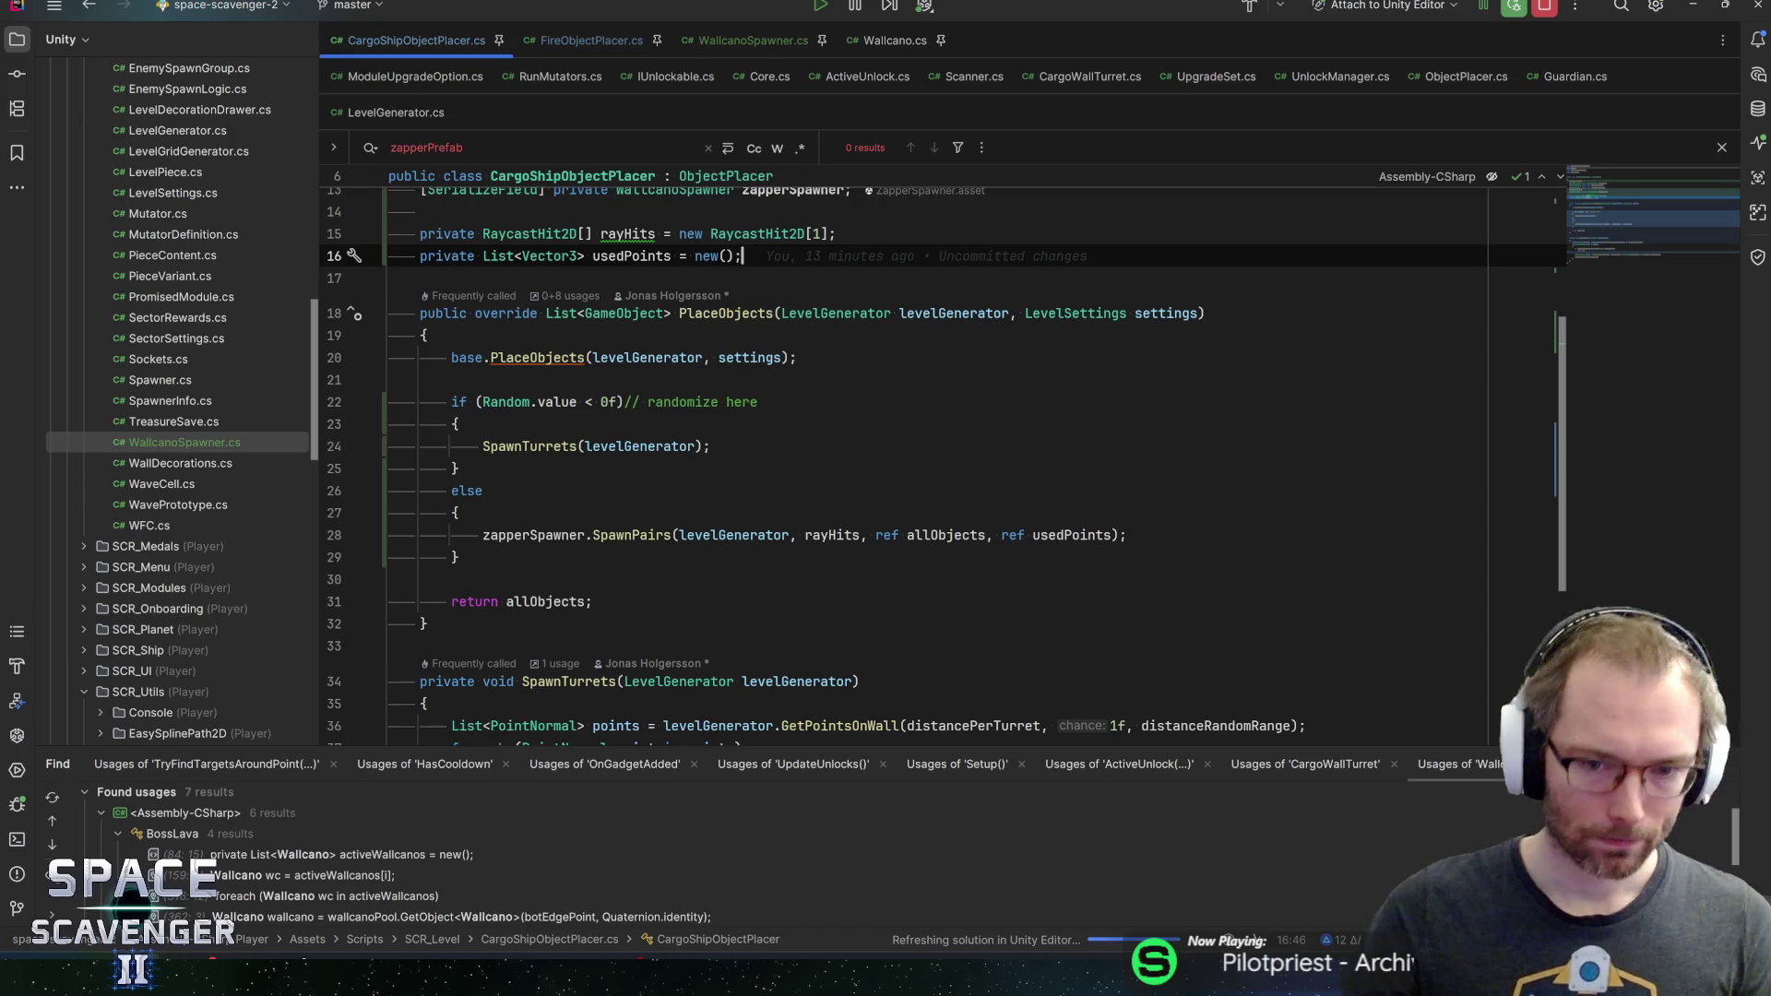
pyautogui.scroll(4, 941, 466)
pyautogui.scroll(-6, 941, 466)
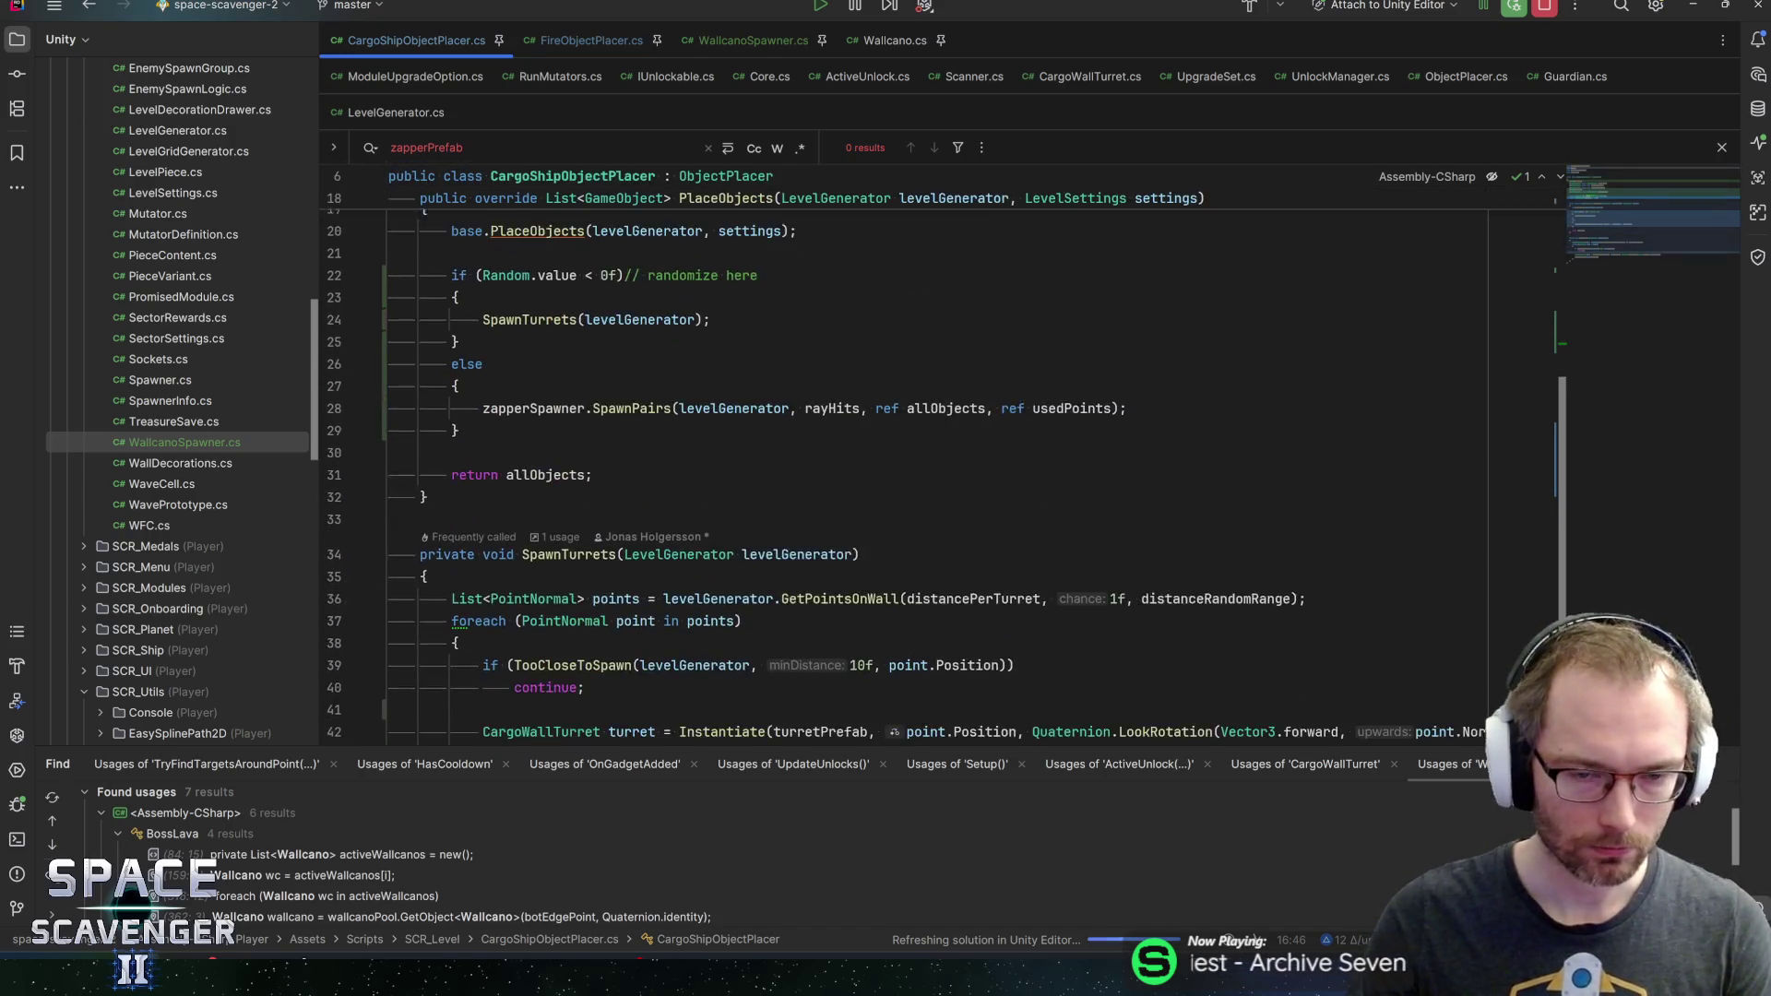
pyautogui.click(554, 467)
pyautogui.press('Up')
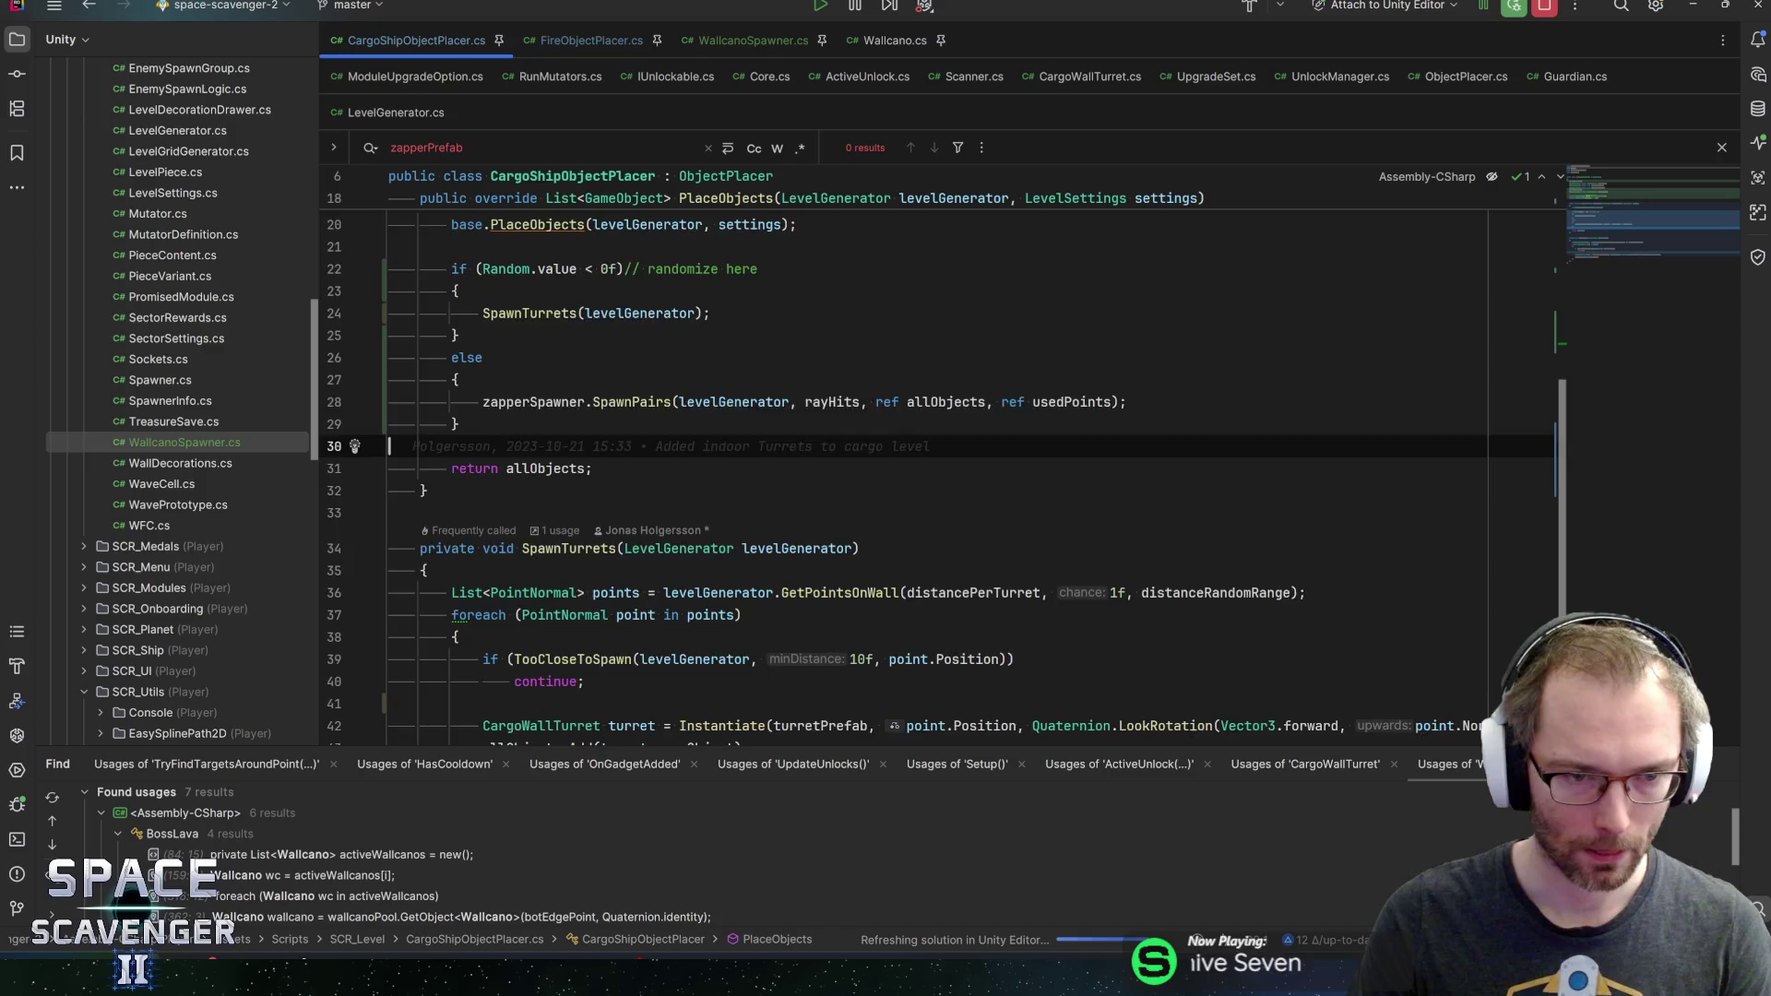
pyautogui.scroll(-3, 941, 415)
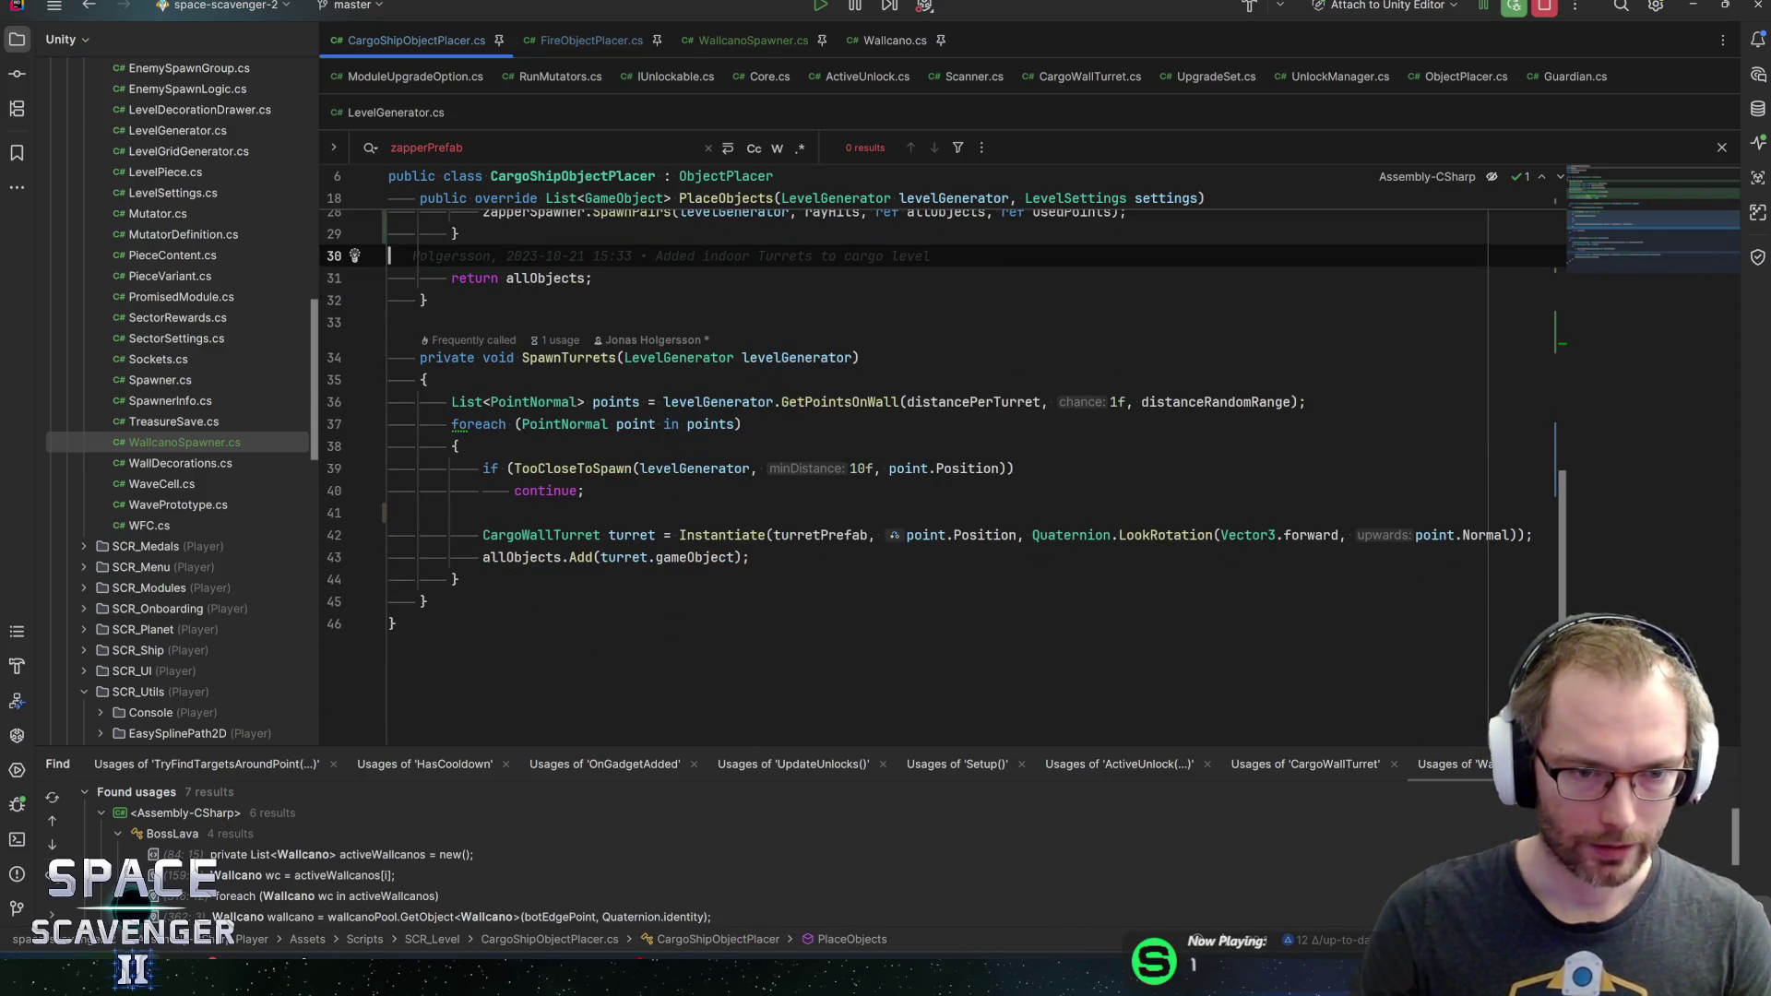
pyautogui.scroll(2, 940, 452)
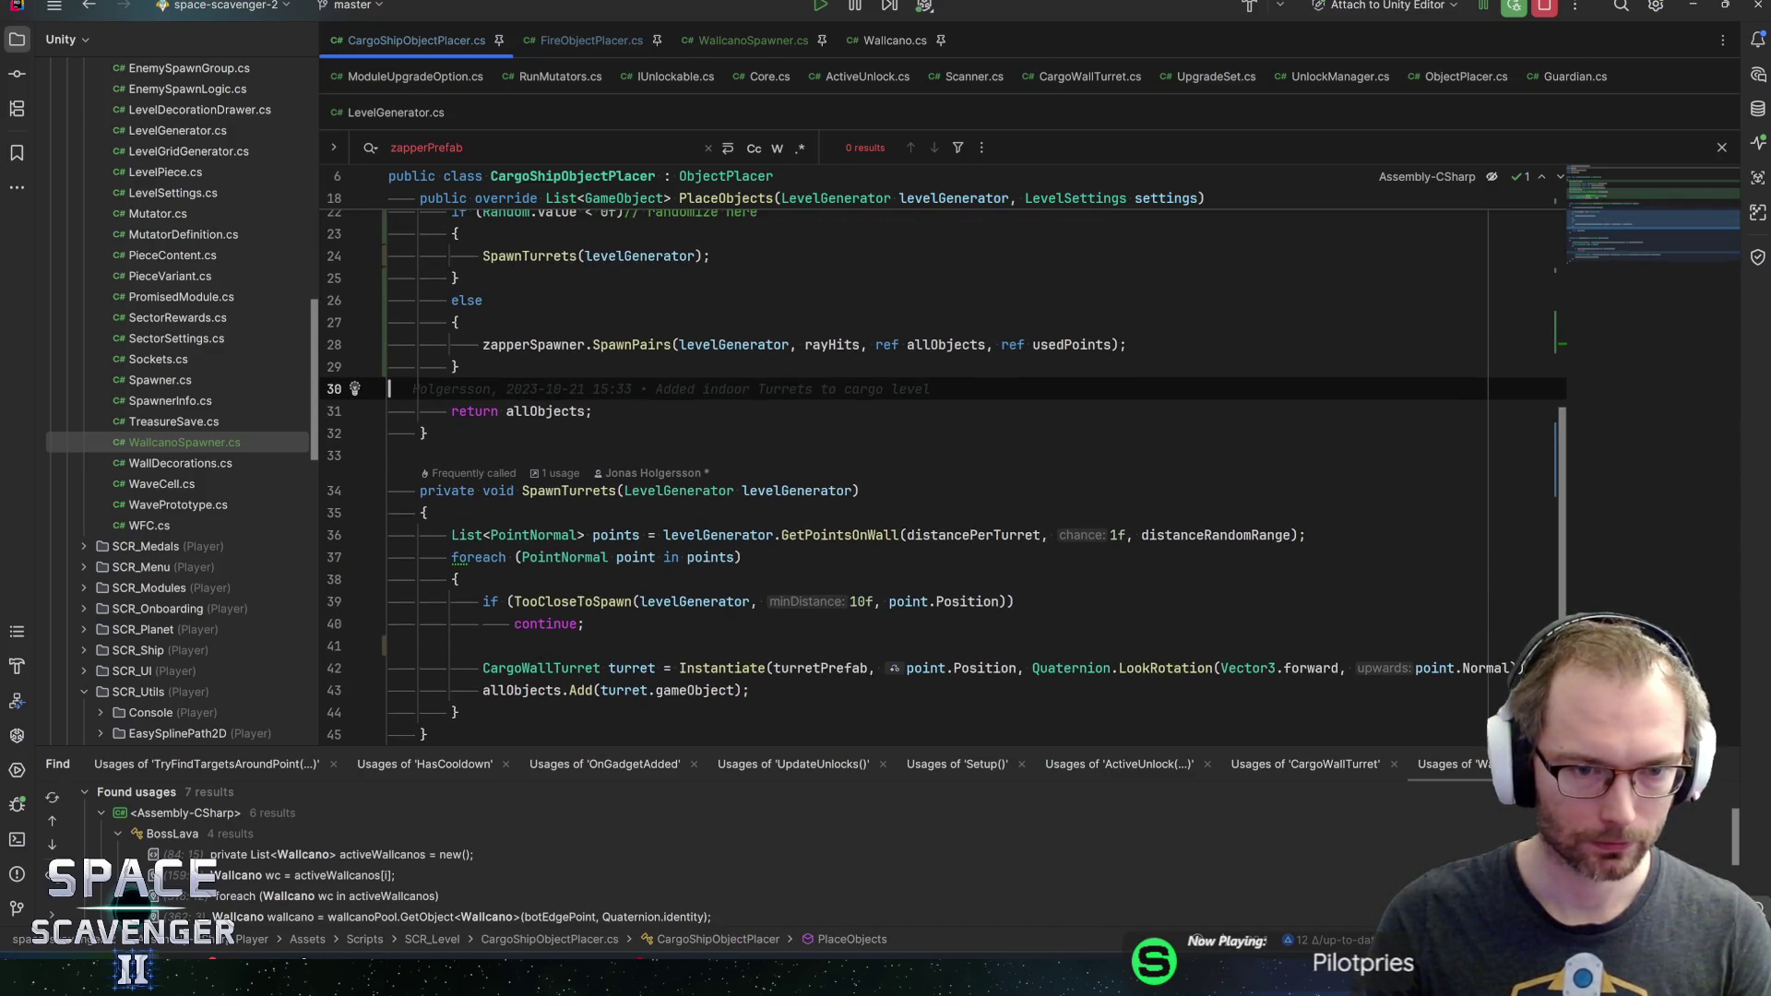
pyautogui.click(609, 558)
pyautogui.scroll(5, 941, 452)
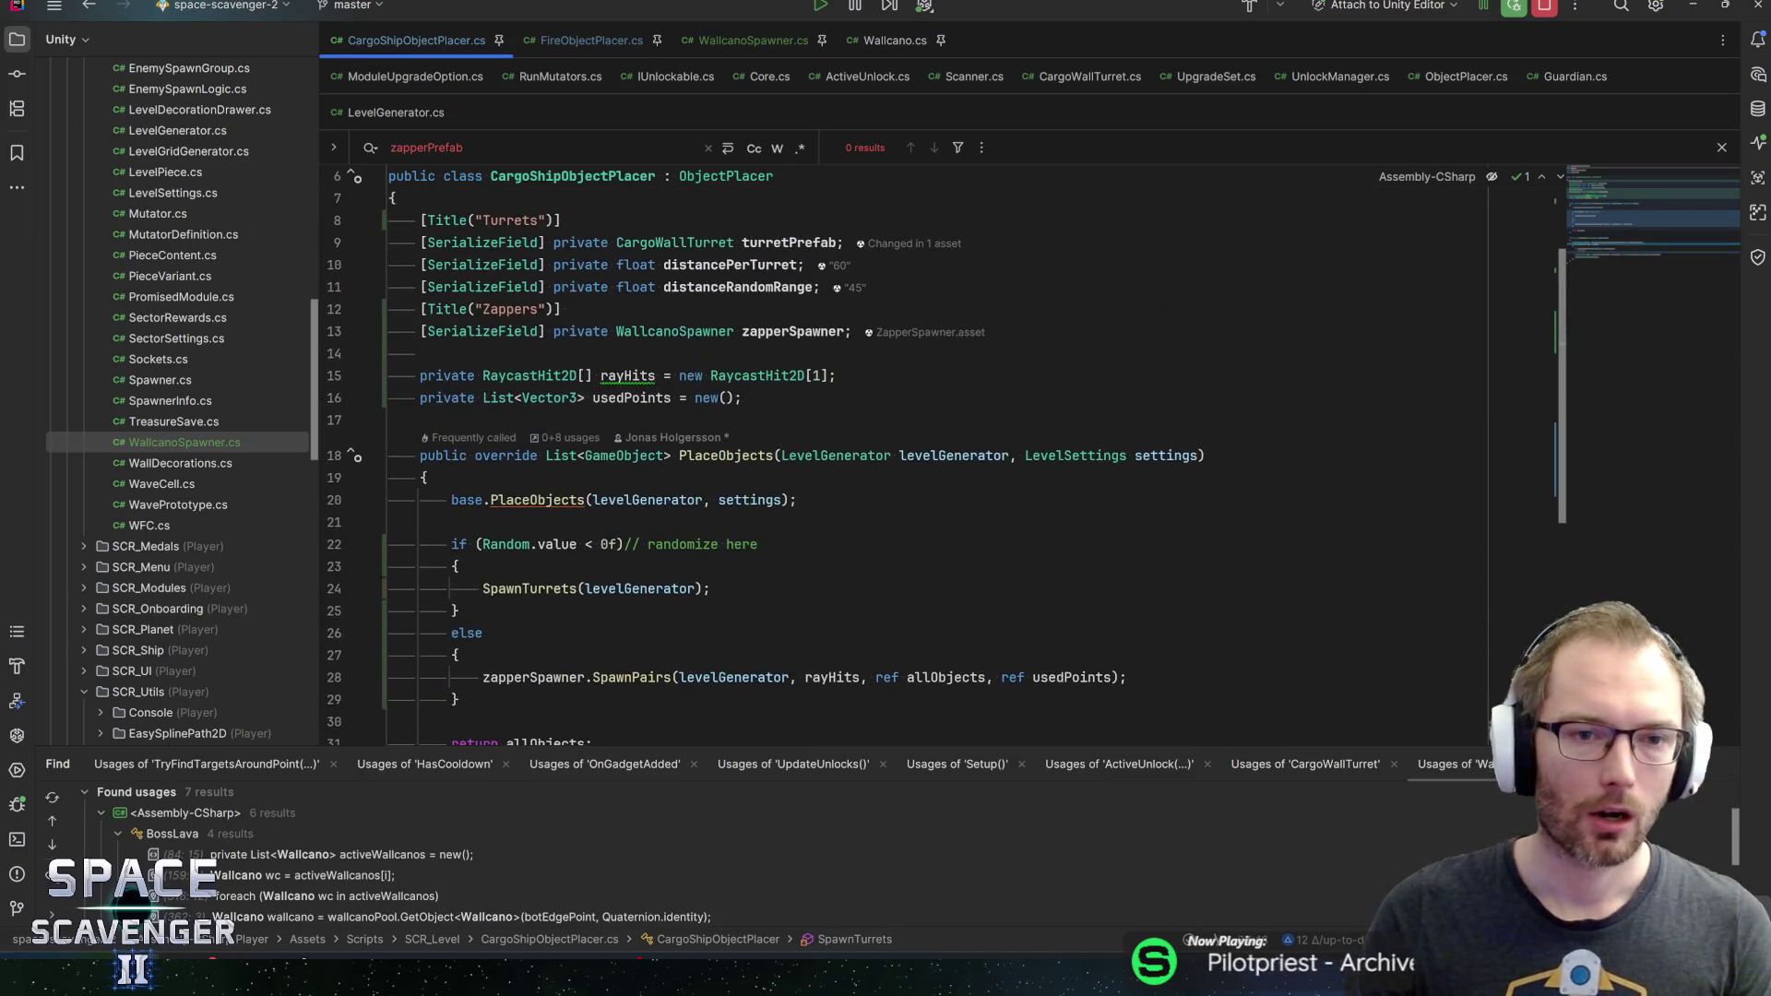
pyautogui.click(457, 611)
pyautogui.scroll(-2, 941, 452)
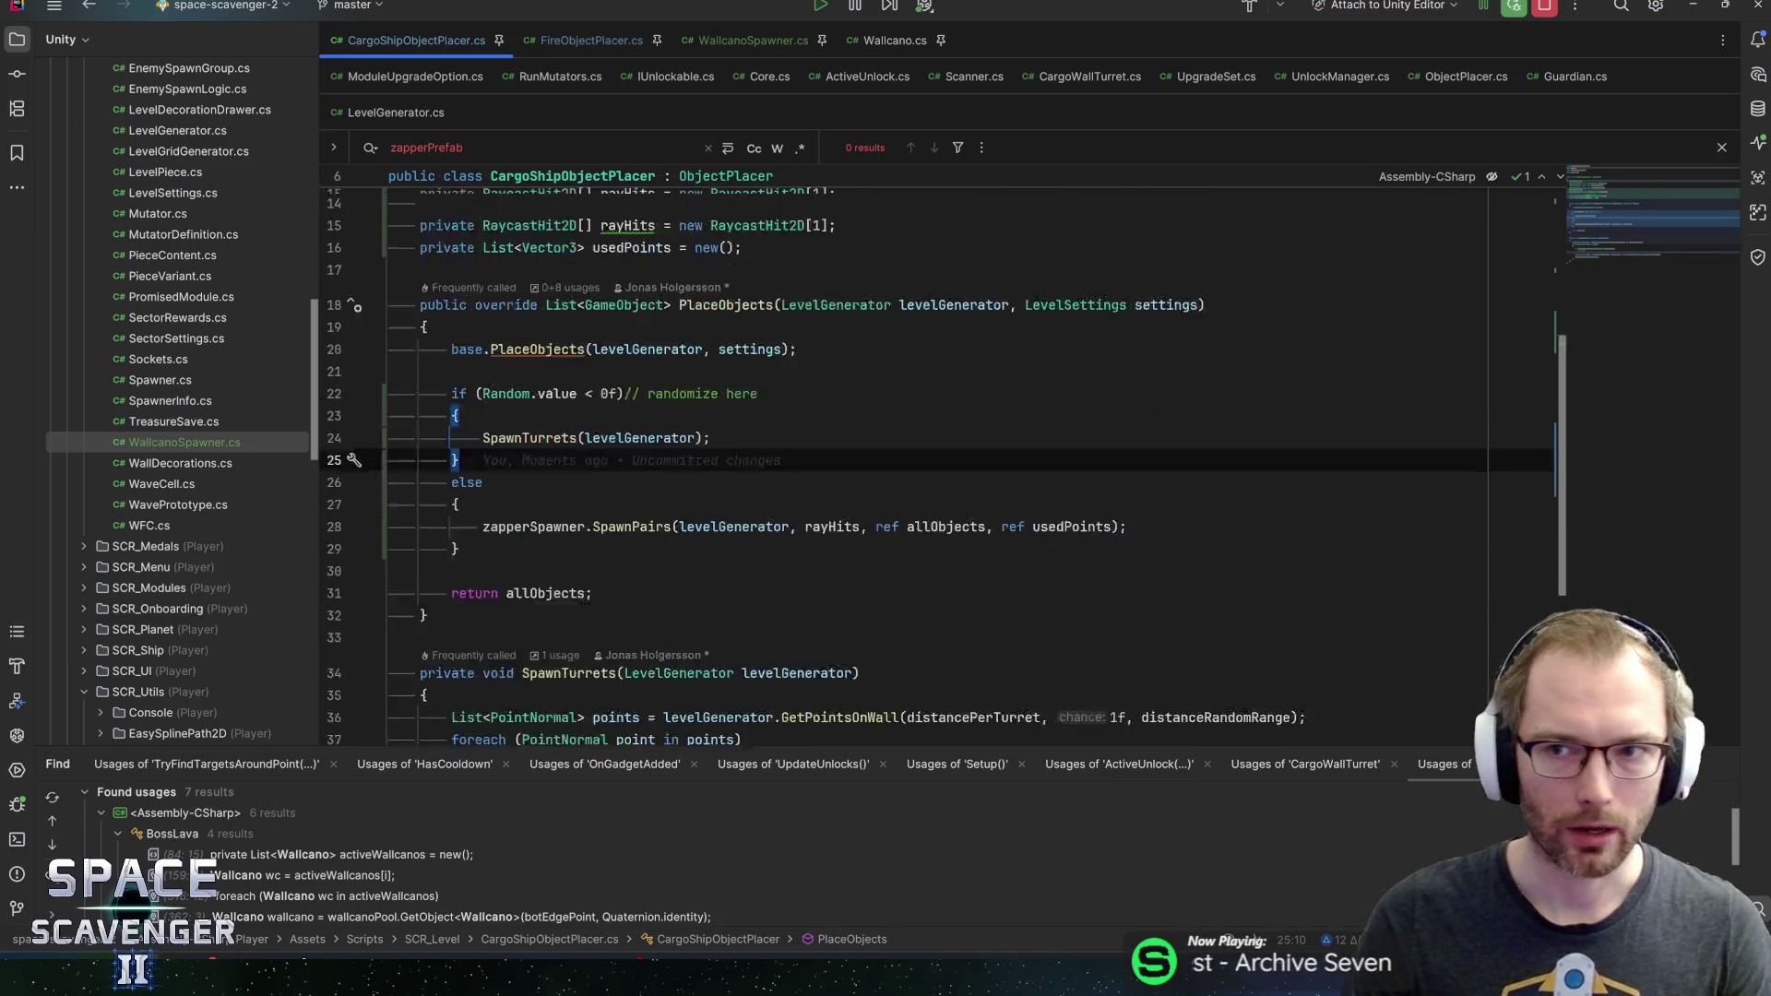
pyautogui.scroll(4, 941, 452)
pyautogui.scroll(-5, 940, 461)
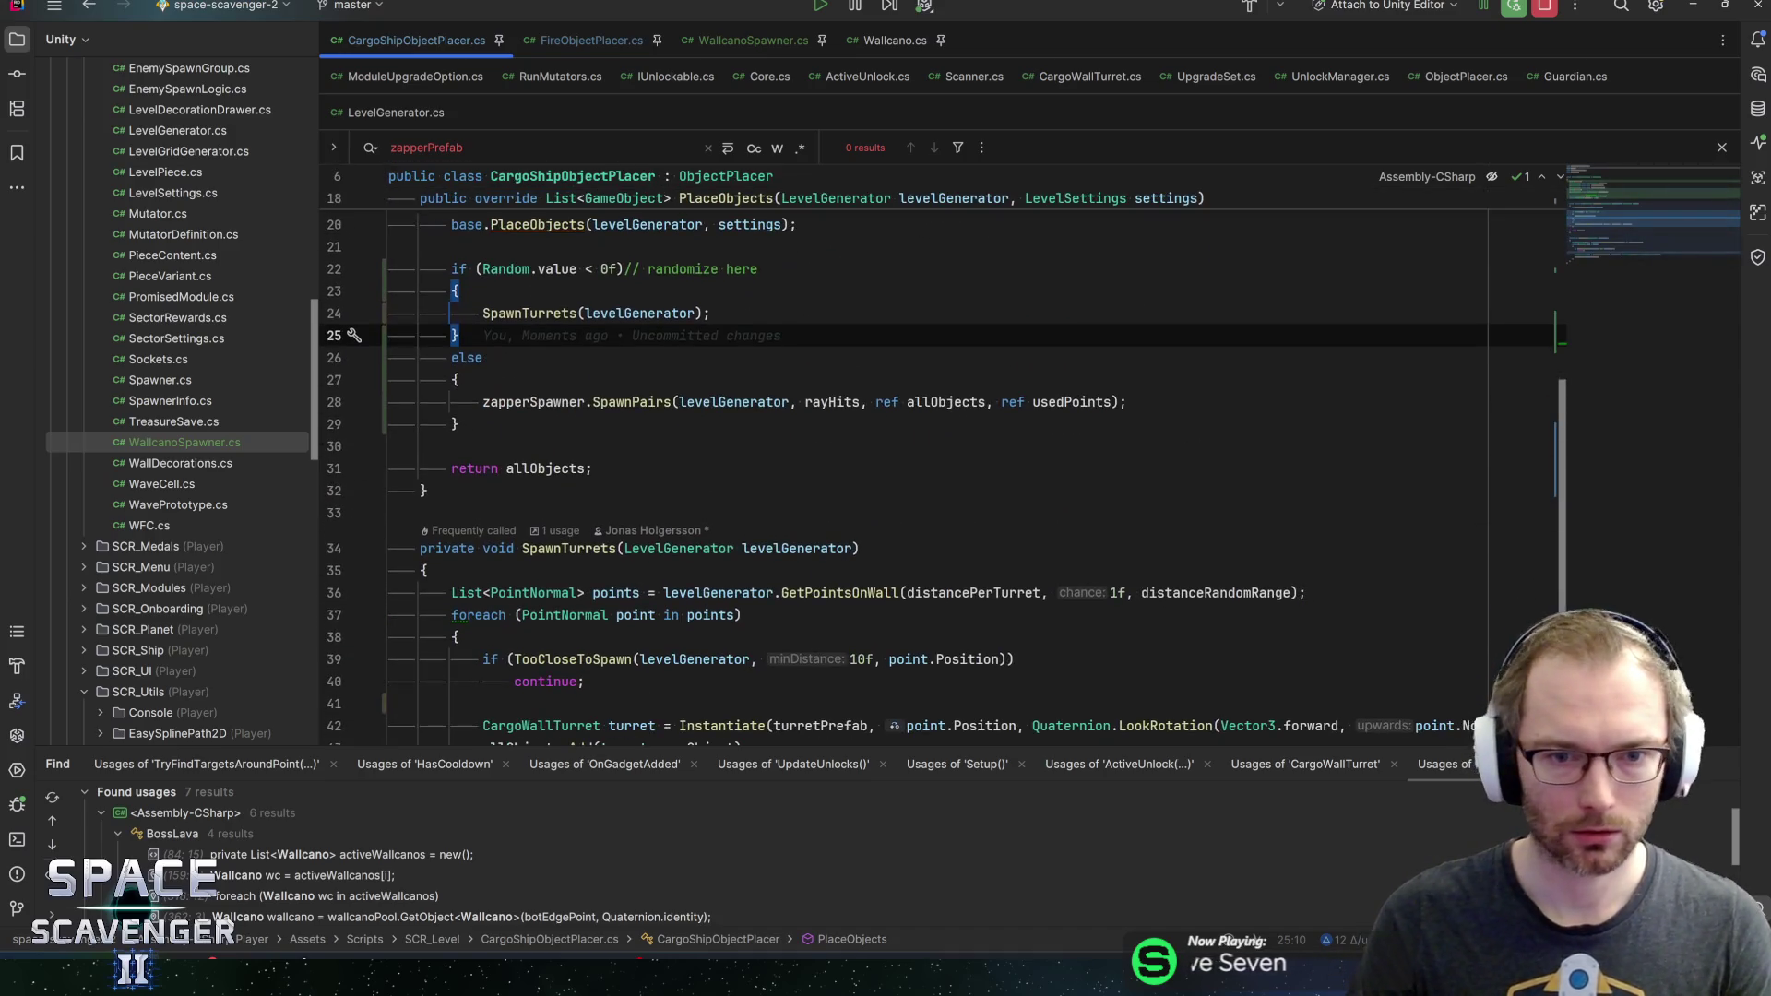
pyautogui.click(858, 548)
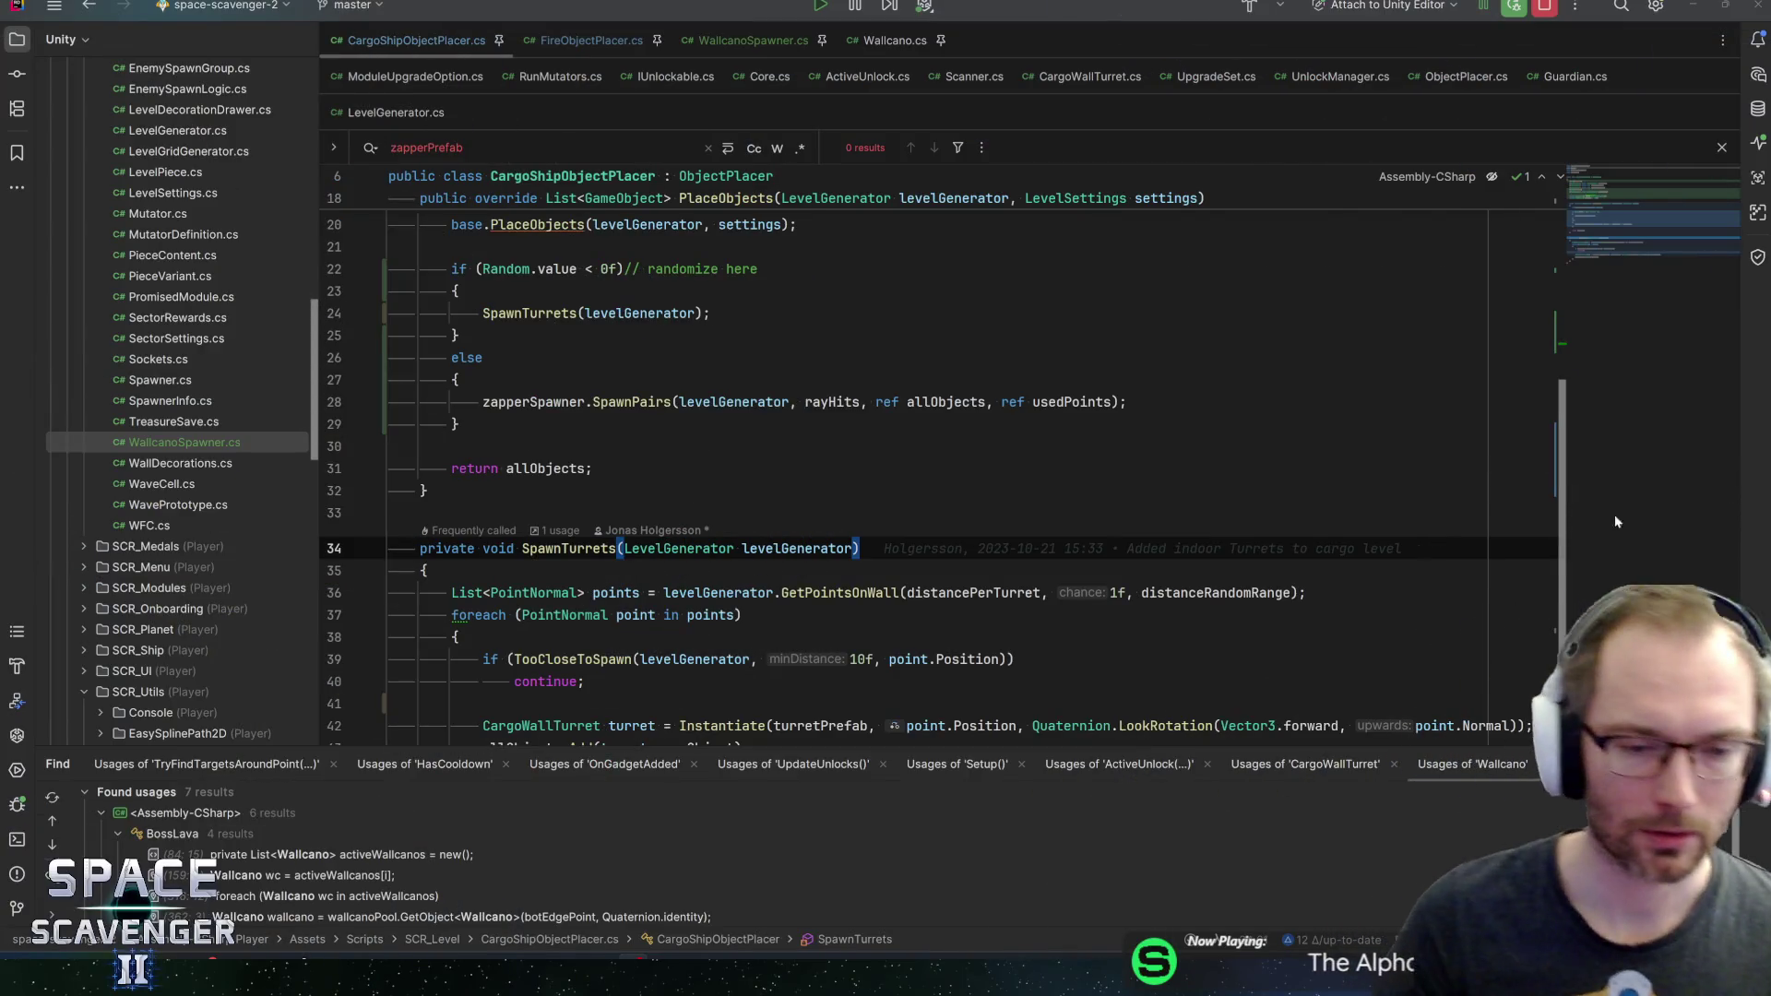
pyautogui.click(616, 592)
pyautogui.press('Up')
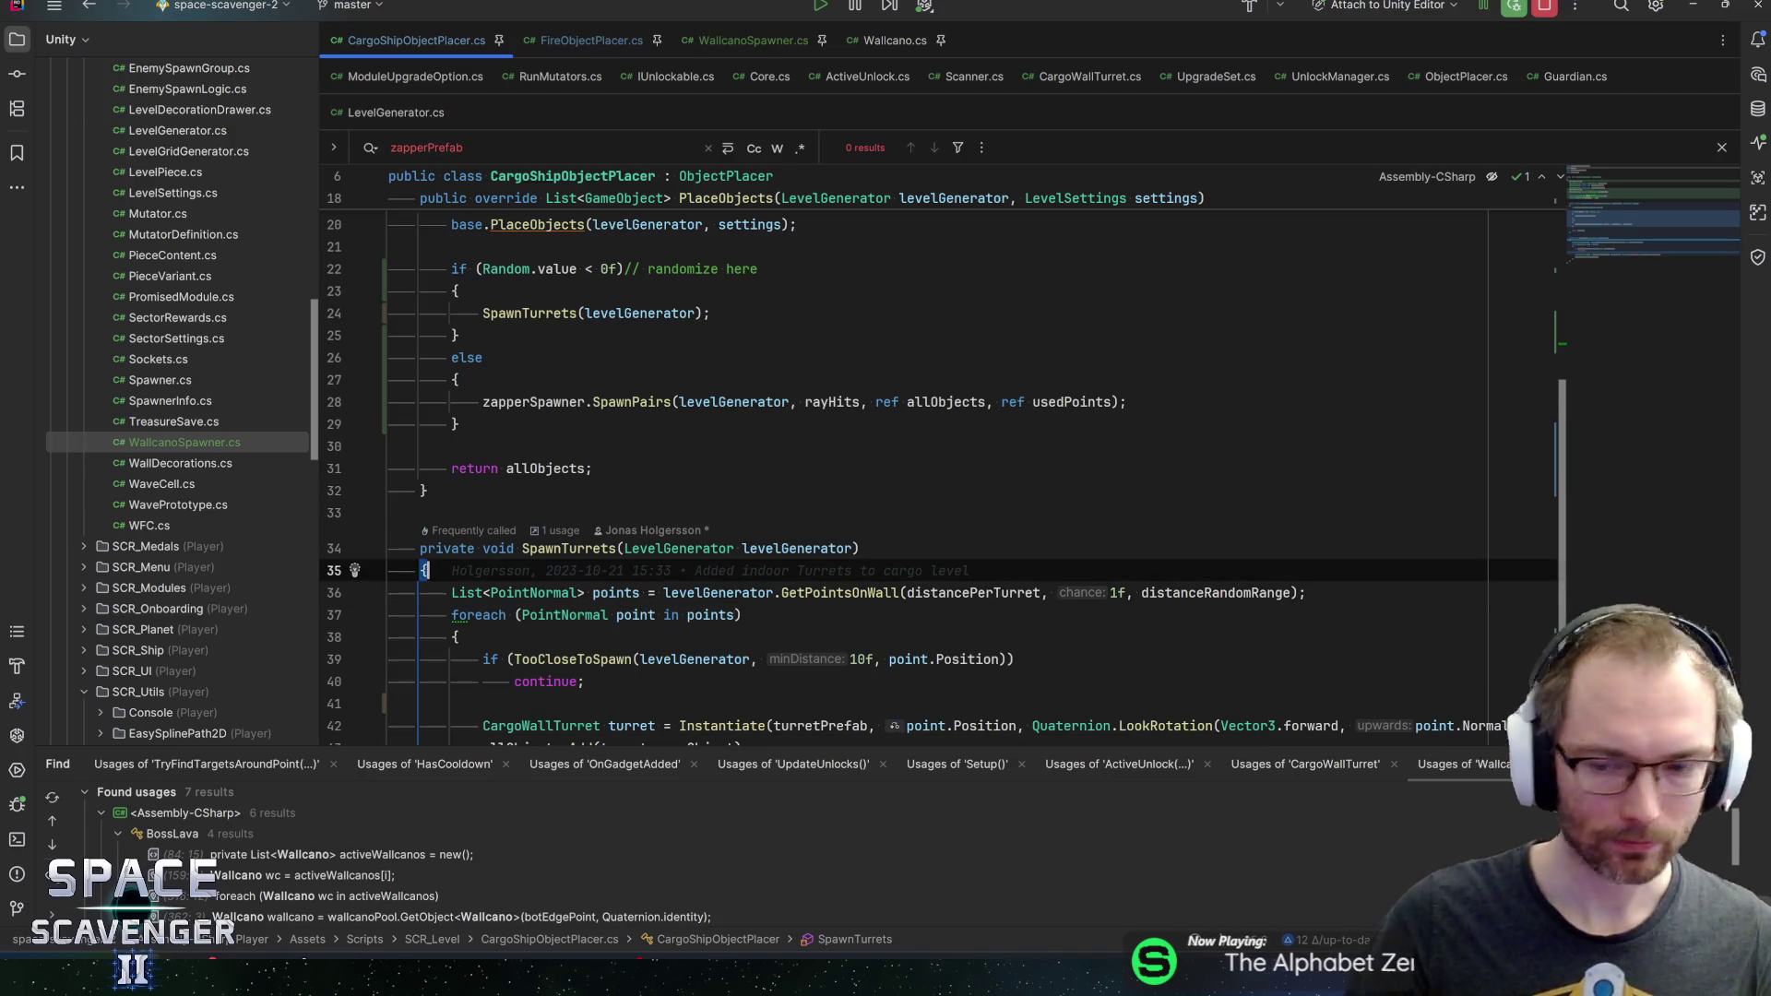
pyautogui.scroll(-3, 923, 461)
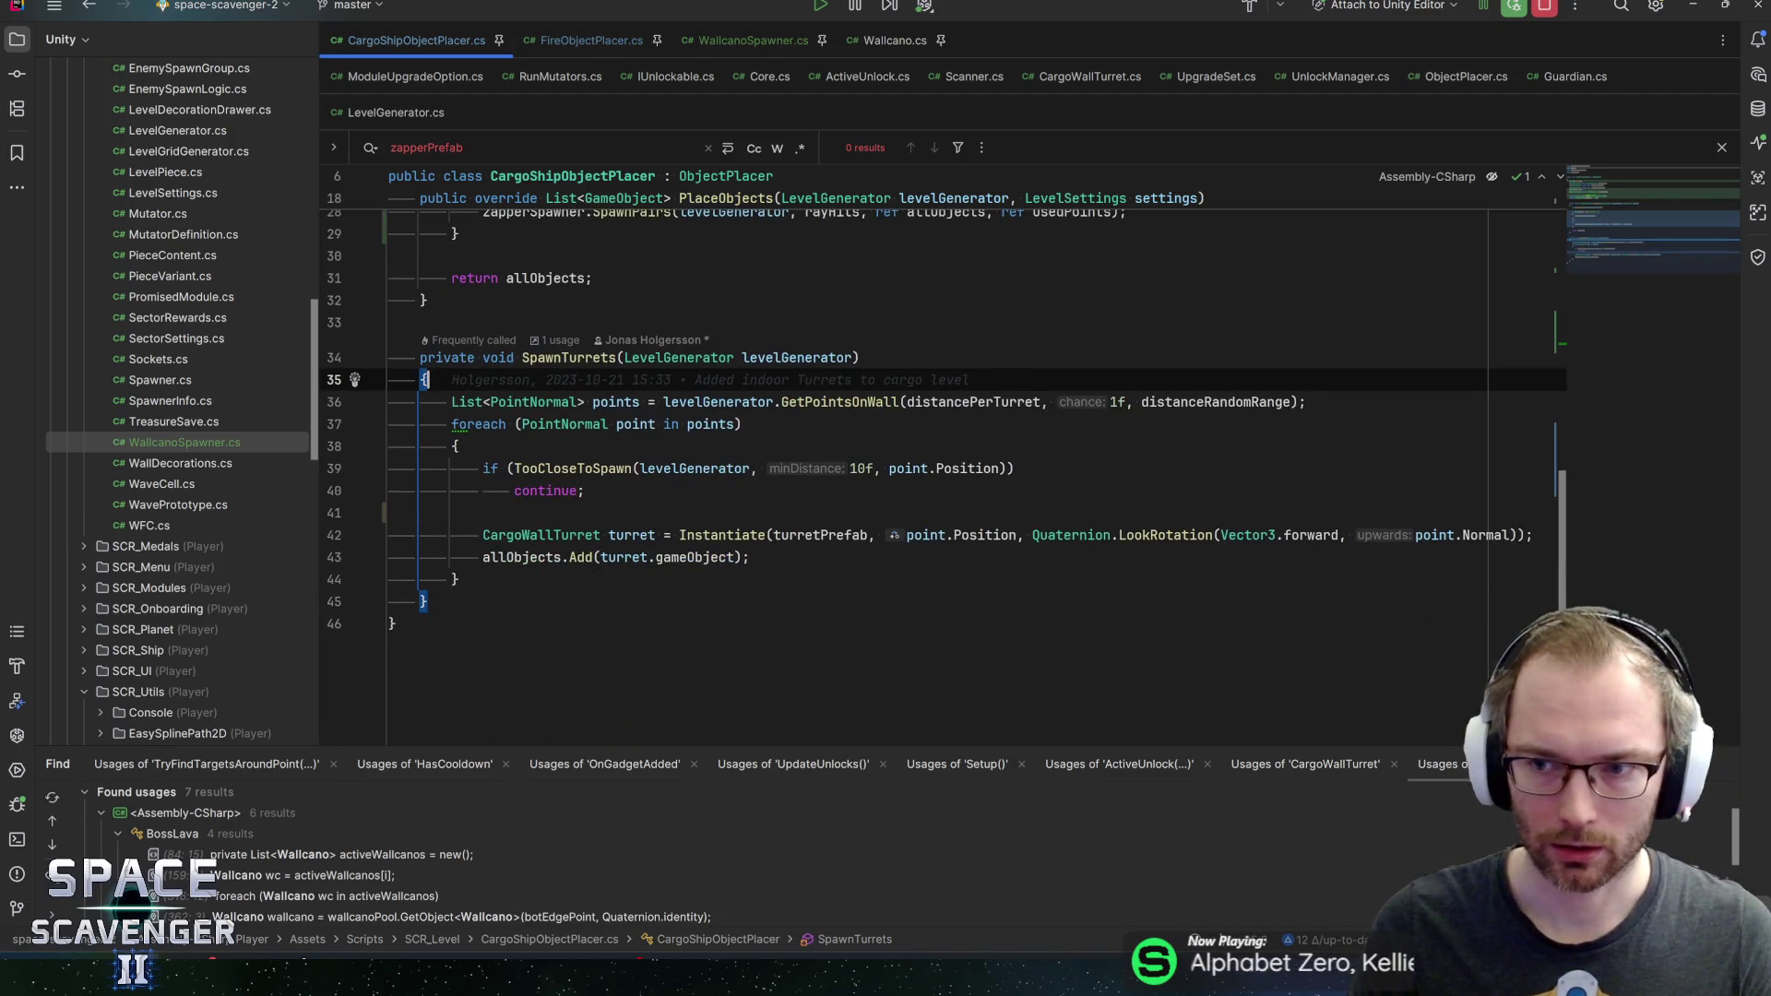
pyautogui.scroll(10, 923, 462)
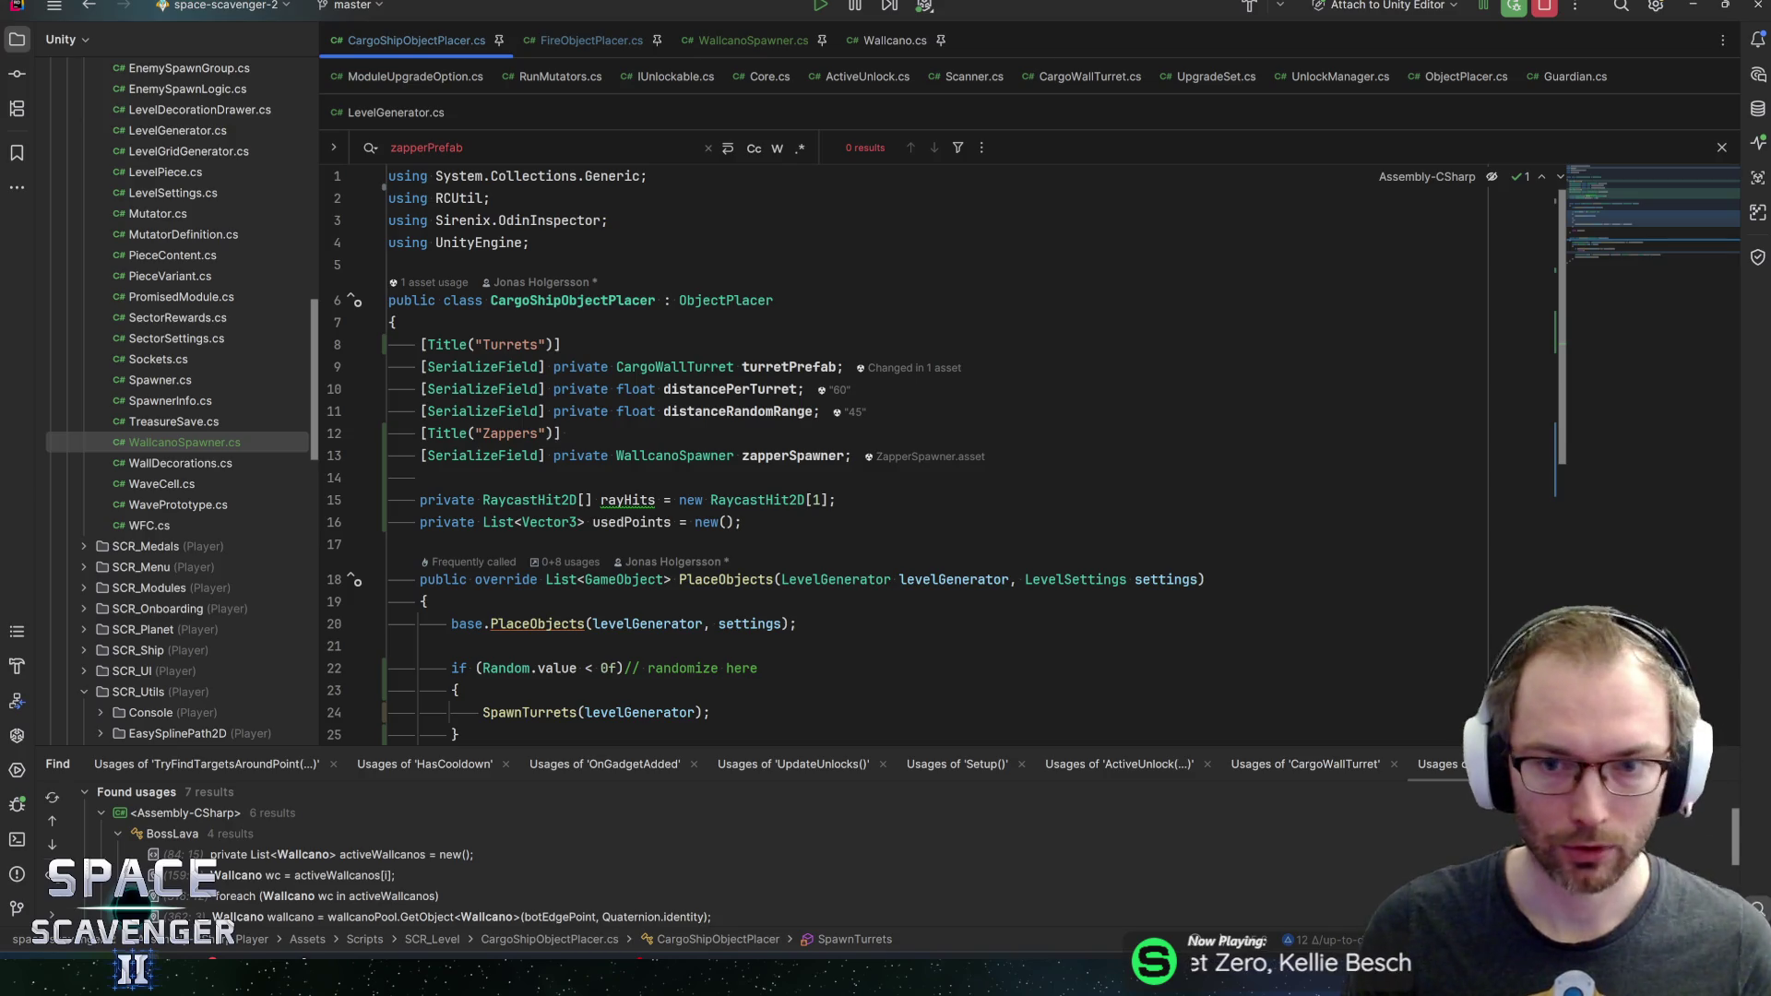
pyautogui.scroll(-1, 947, 454)
pyautogui.scroll(-8, 923, 461)
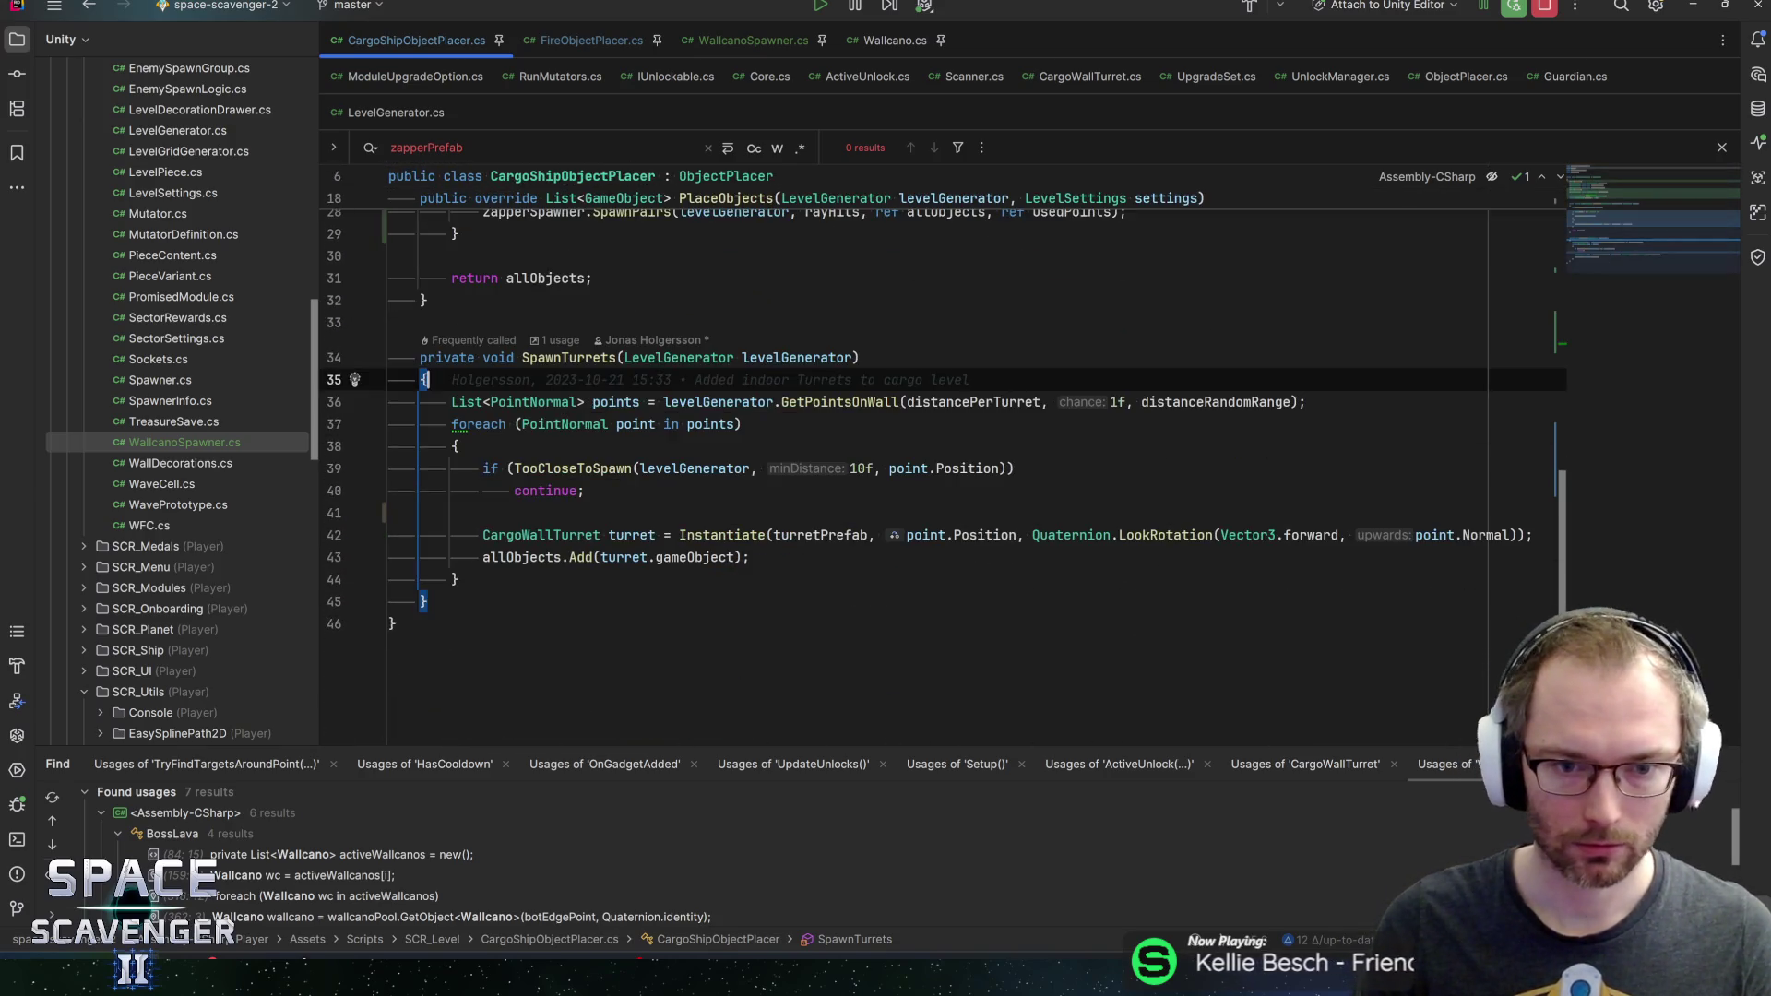
pyautogui.click(456, 445)
pyautogui.click(743, 424)
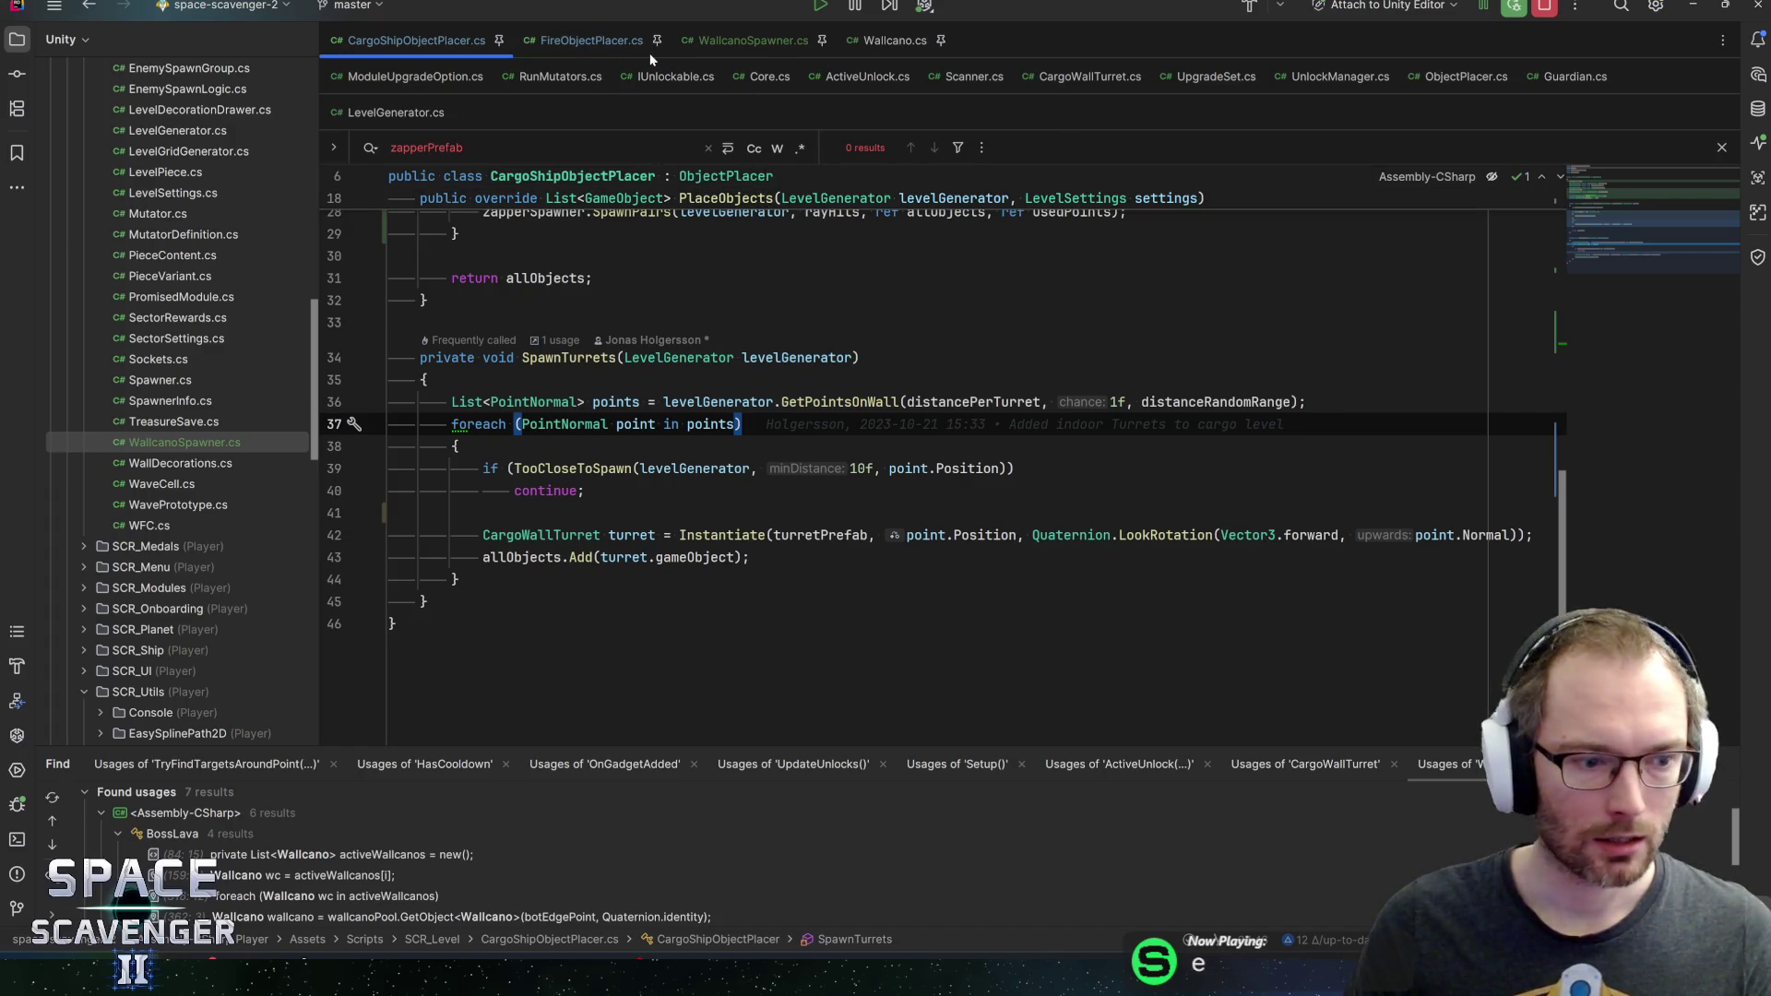
pyautogui.click(1574, 77)
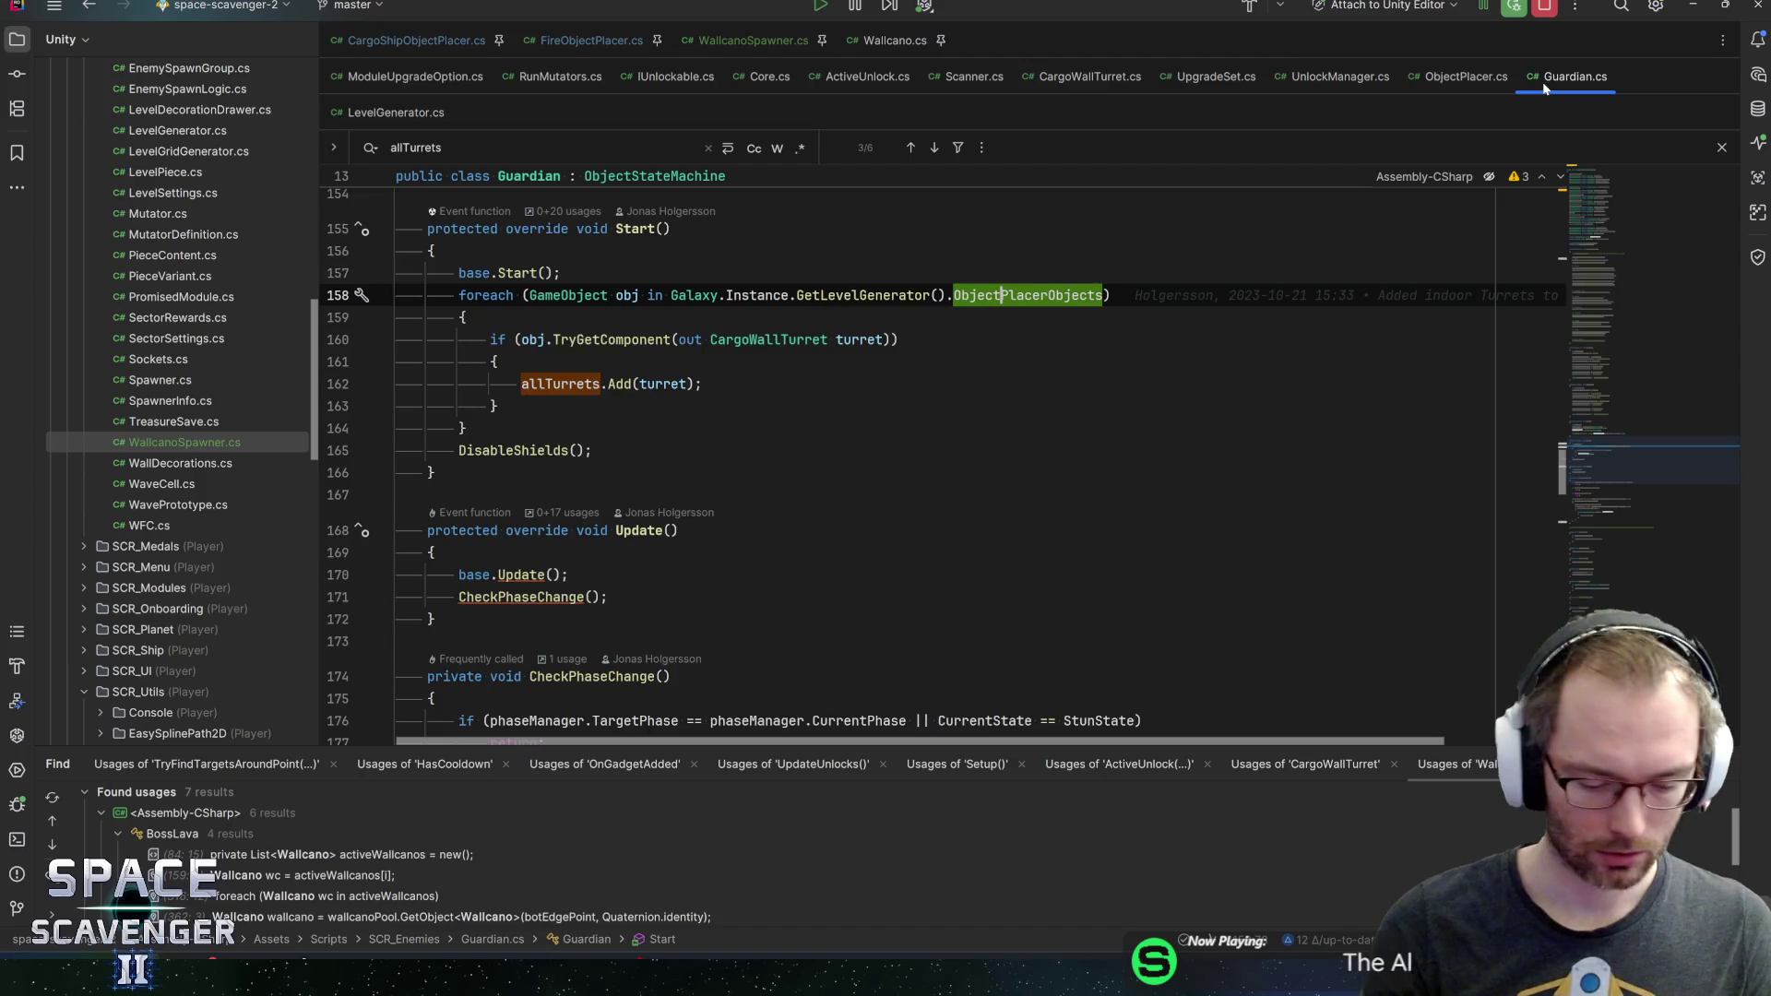
# Pin the Guardian.cs tab and cycle through every allTurrets match
pyautogui.click(1616, 77)
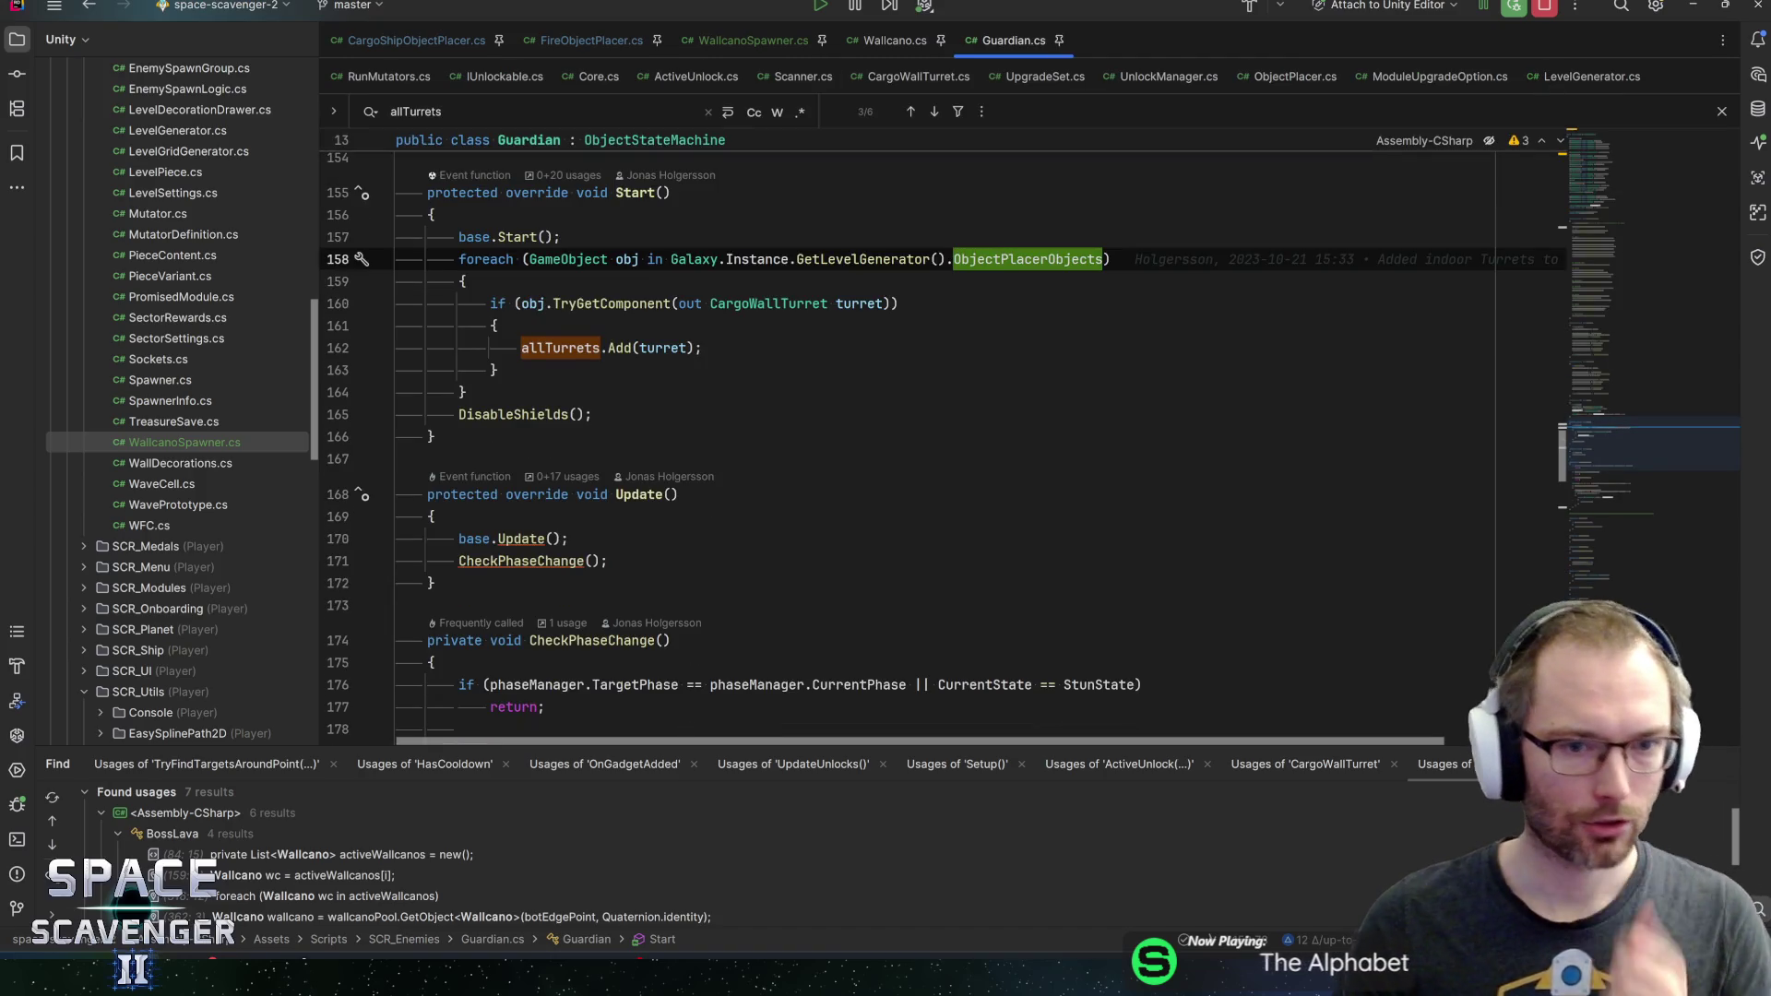
pyautogui.press('F3')
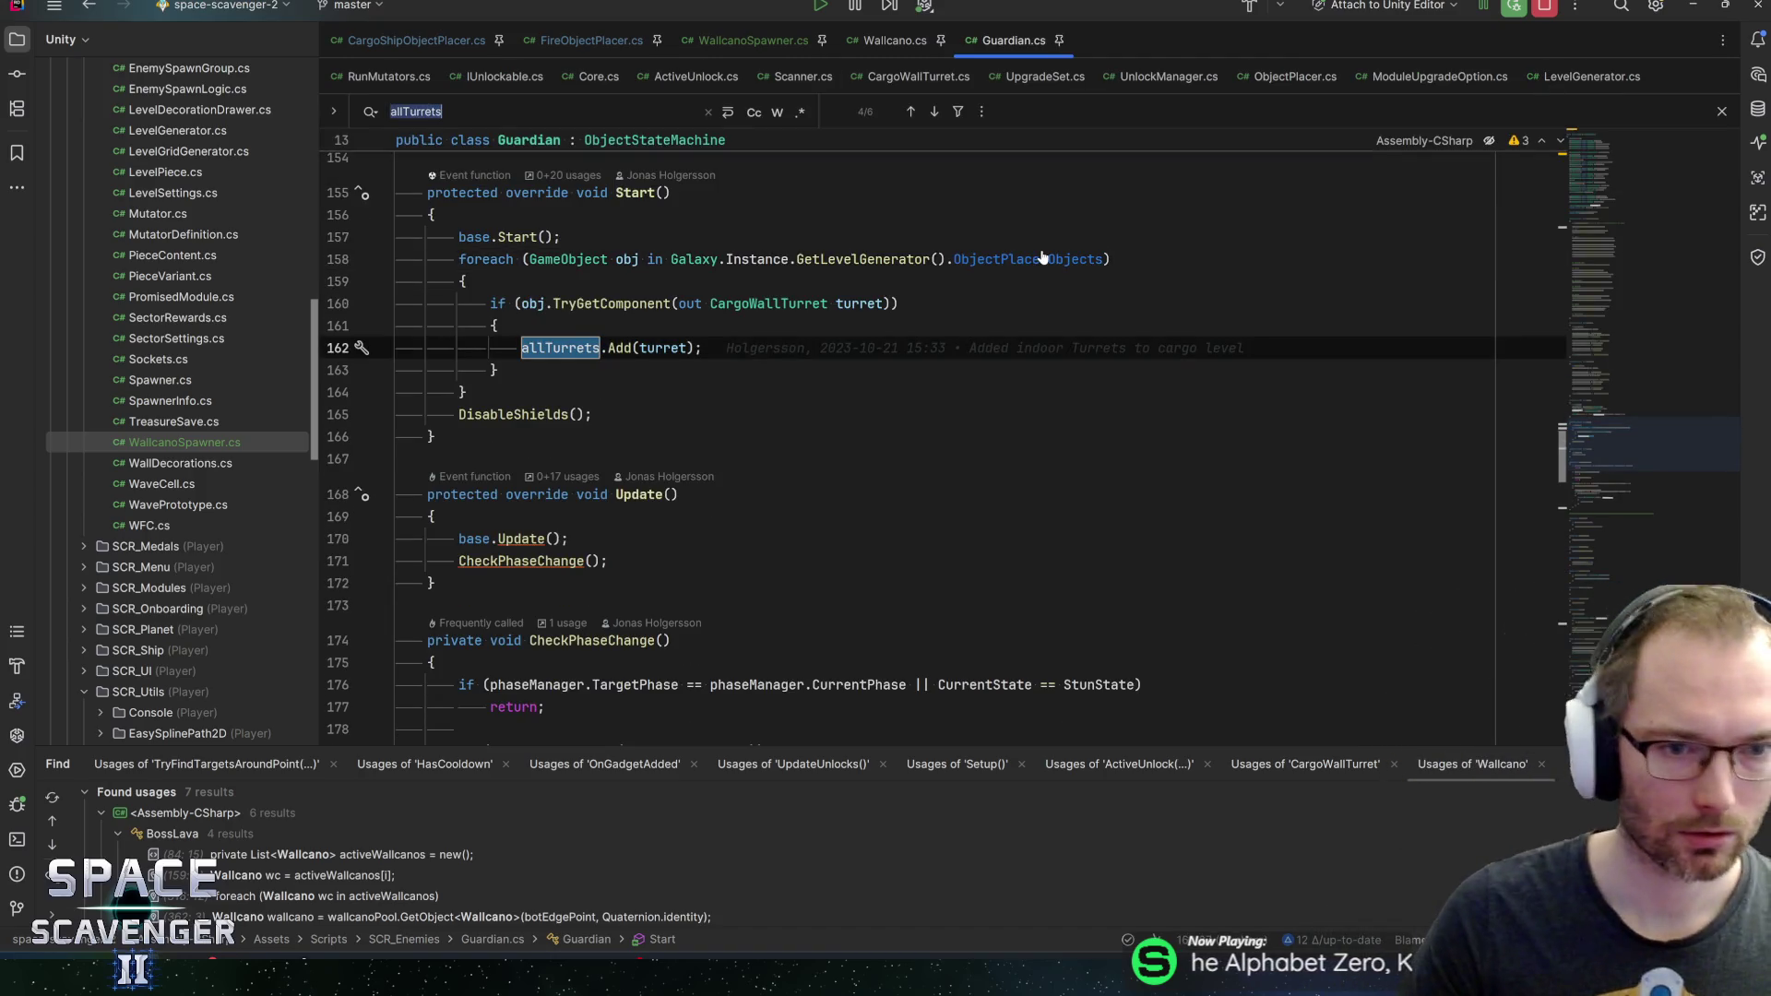
pyautogui.press('F3')
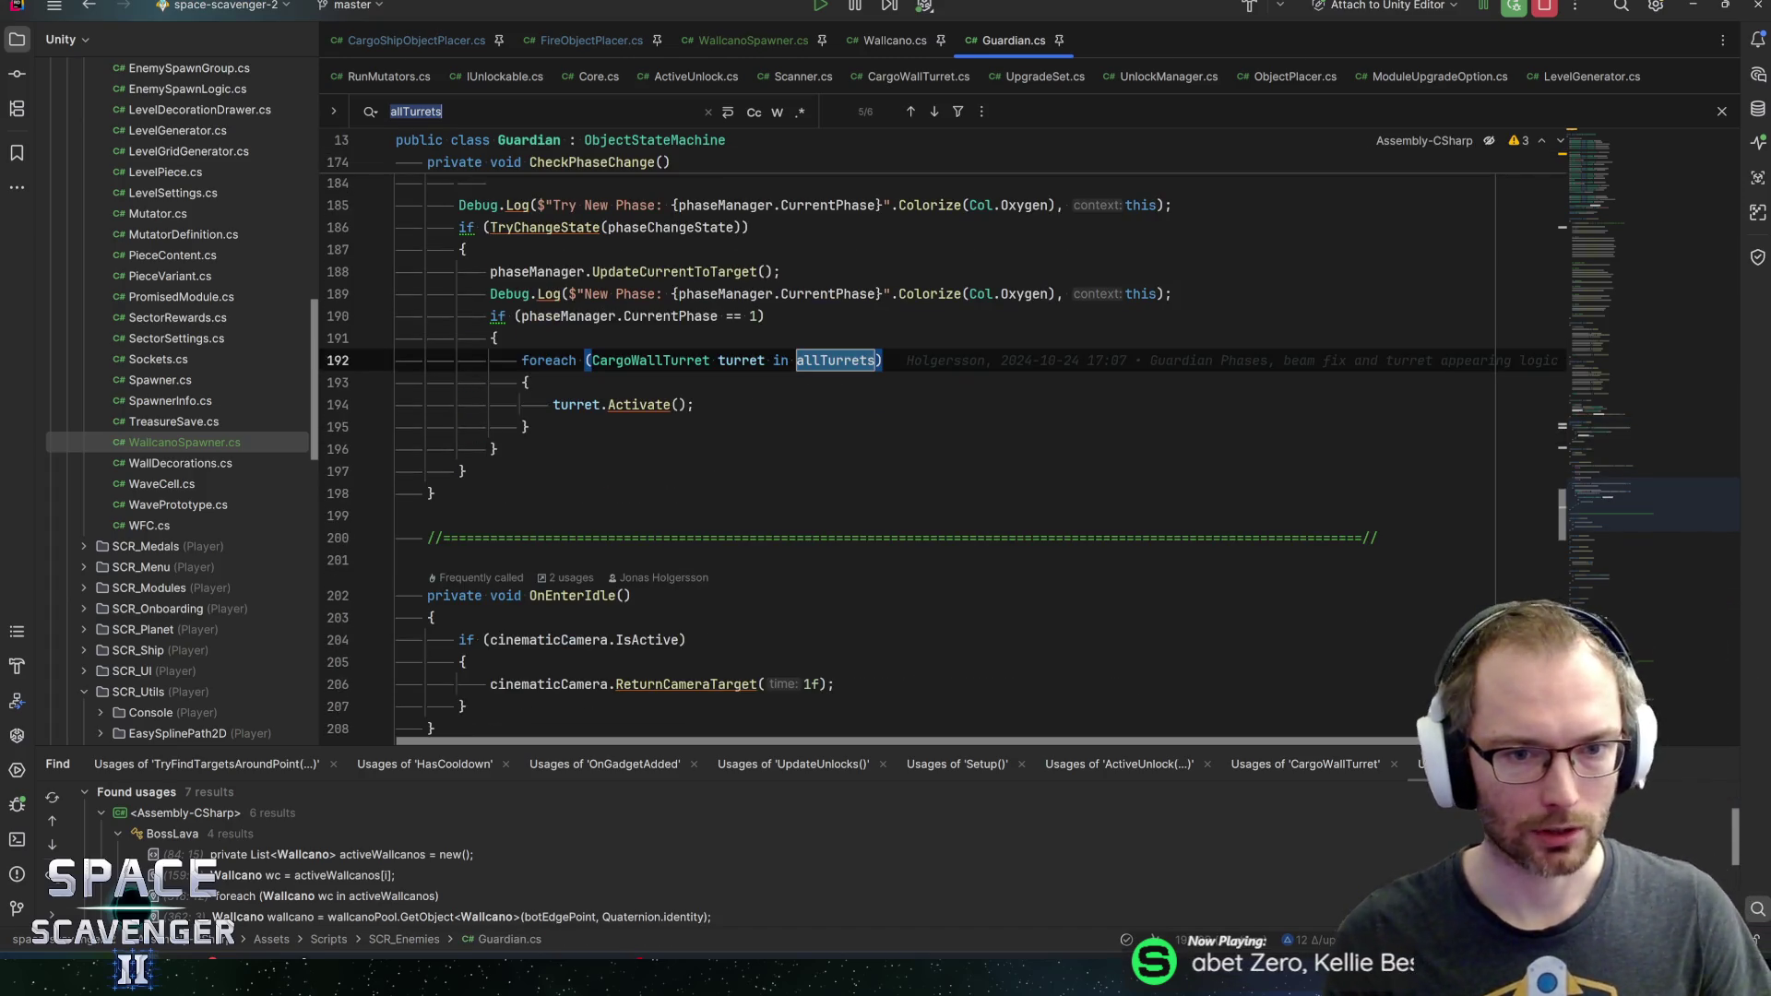
pyautogui.press('F3')
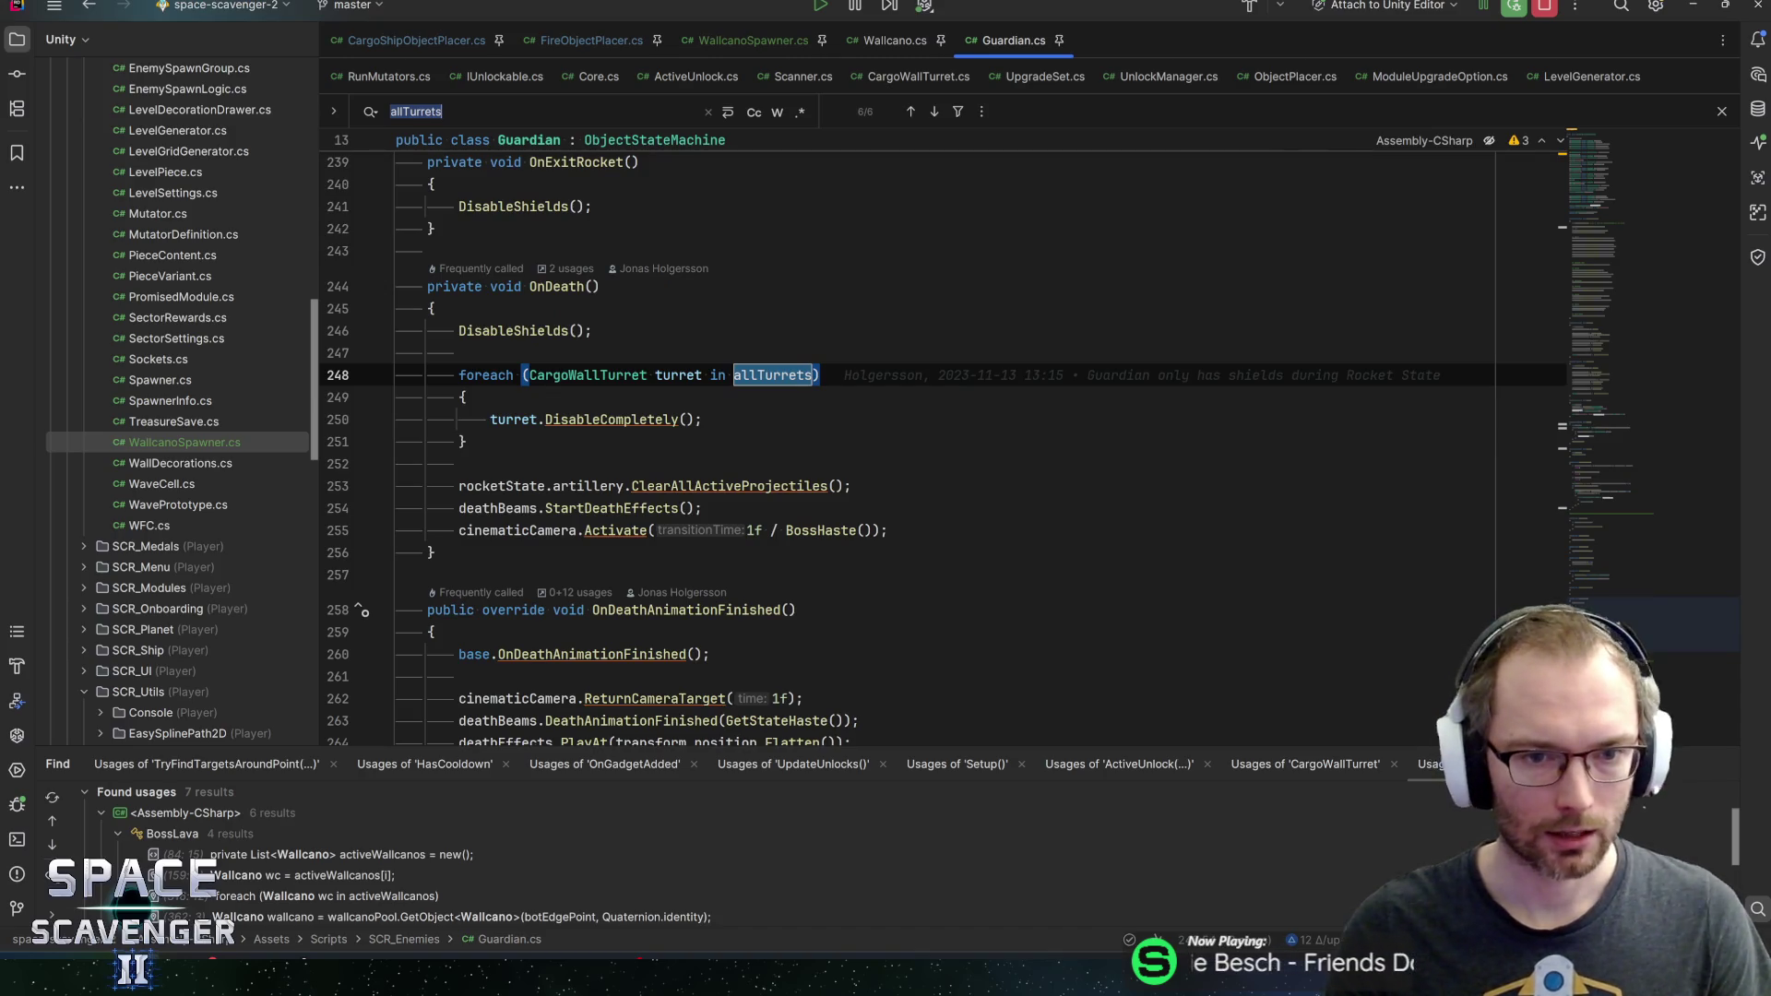
pyautogui.press('F3')
pyautogui.press('F3')
pyautogui.press('F3')
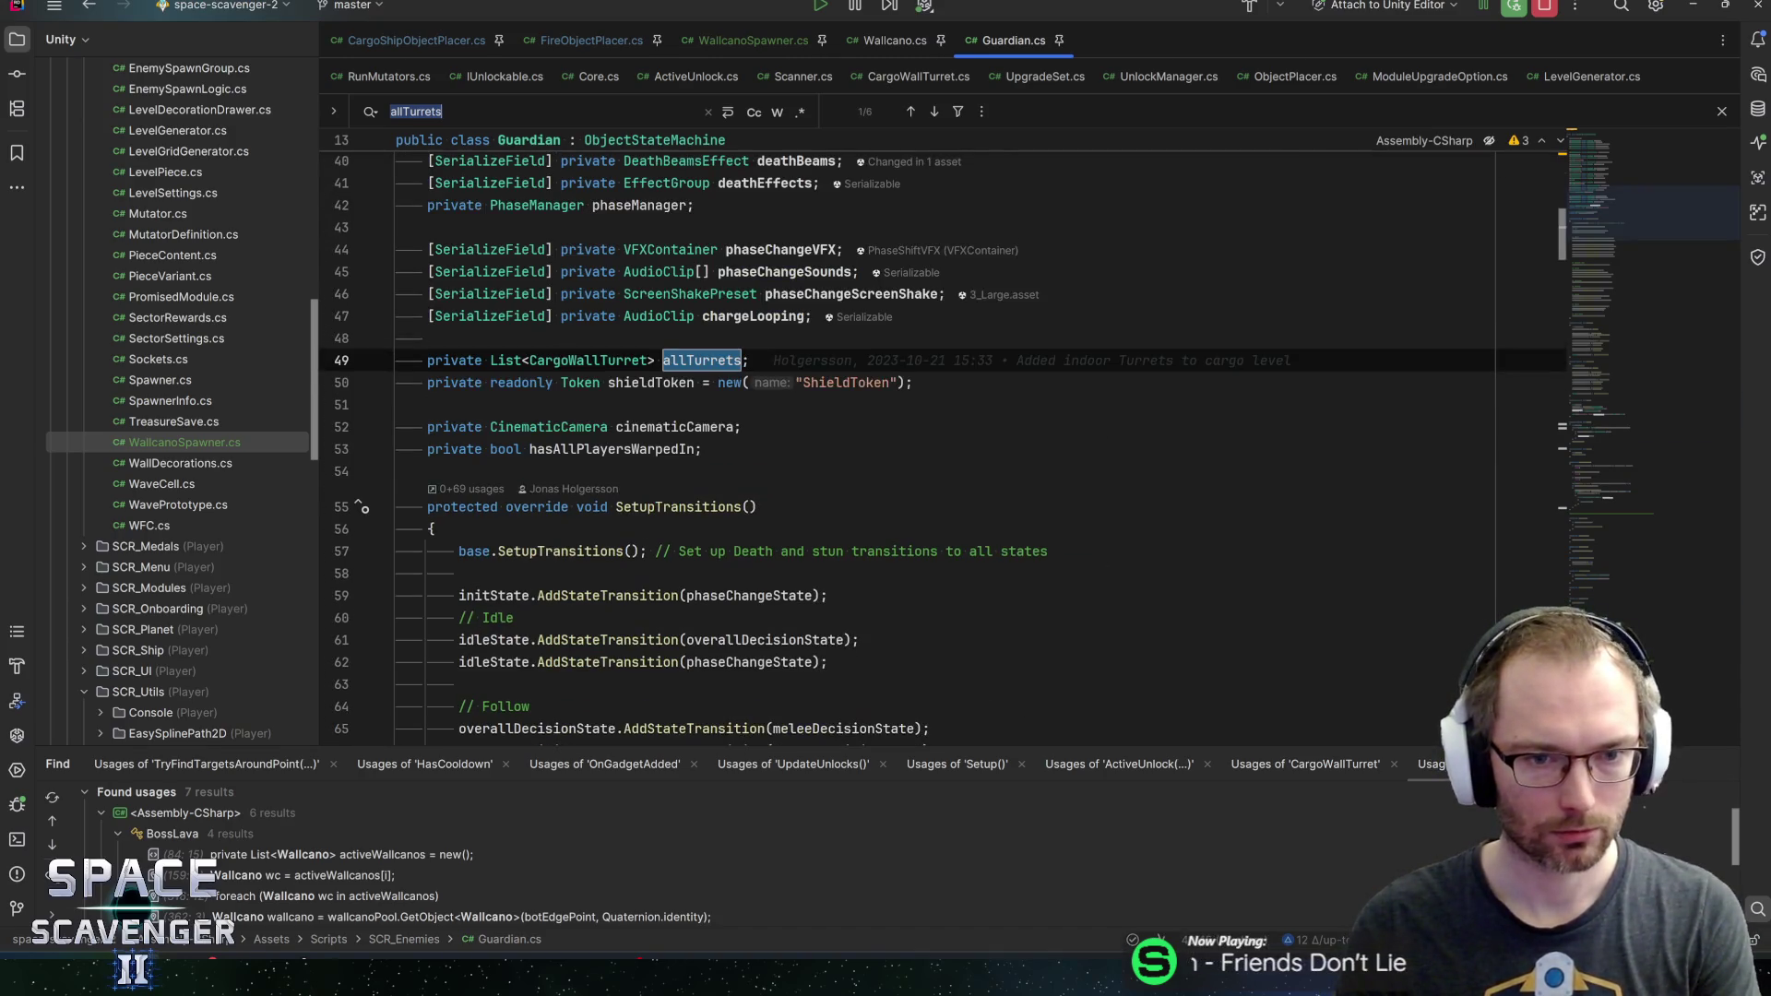
pyautogui.press('F3')
pyautogui.press('F3')
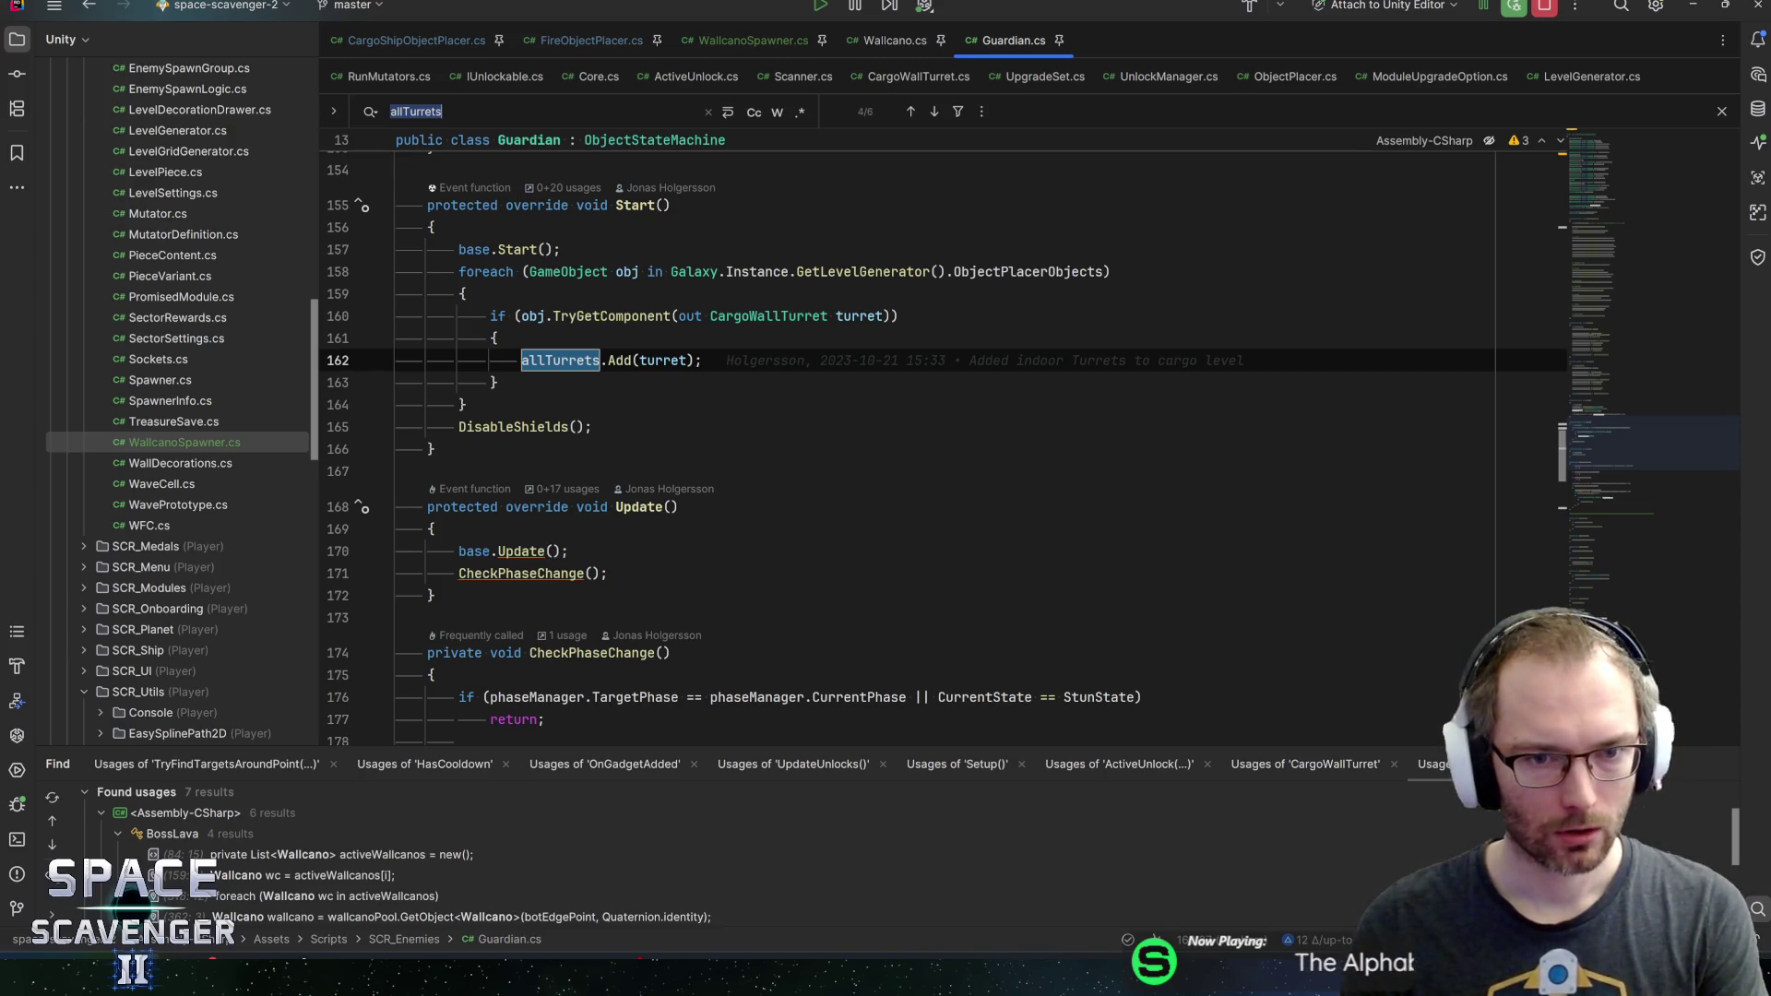
# Review the allTurrets loops: turret Activate in CheckPhaseChange and DisableCompletely in OnDeath
pyautogui.moveTo(775, 317)
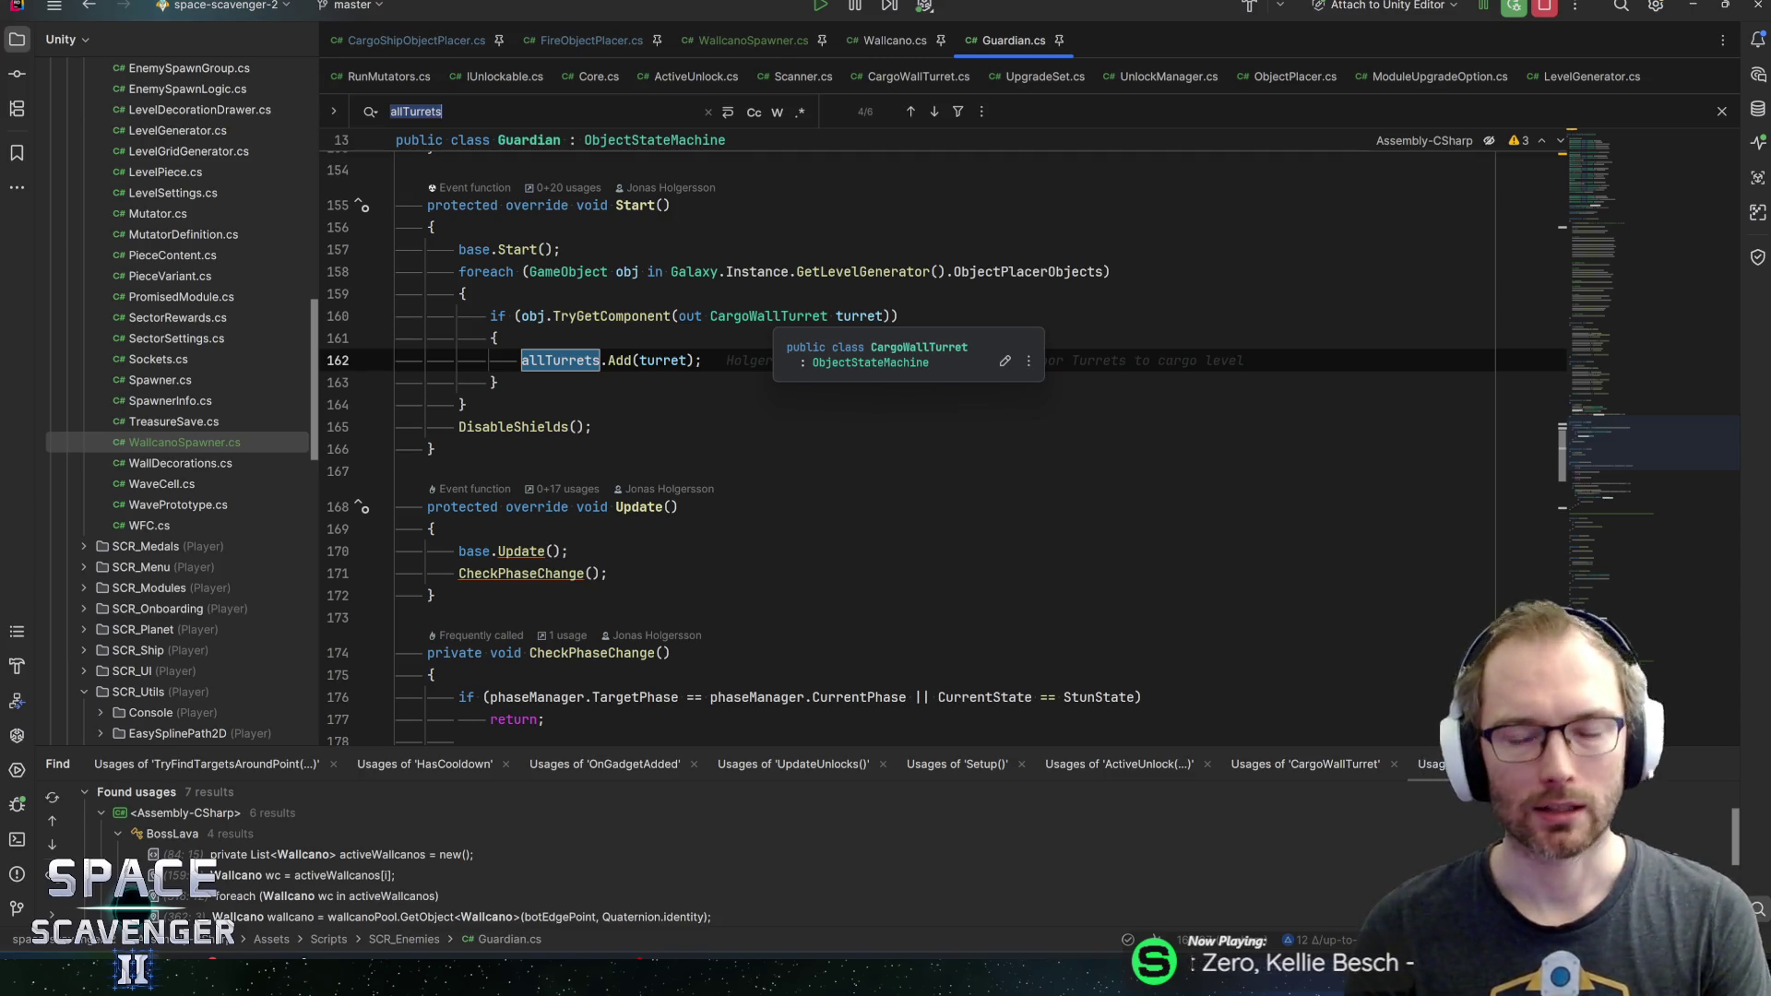
pyautogui.moveTo(867, 272)
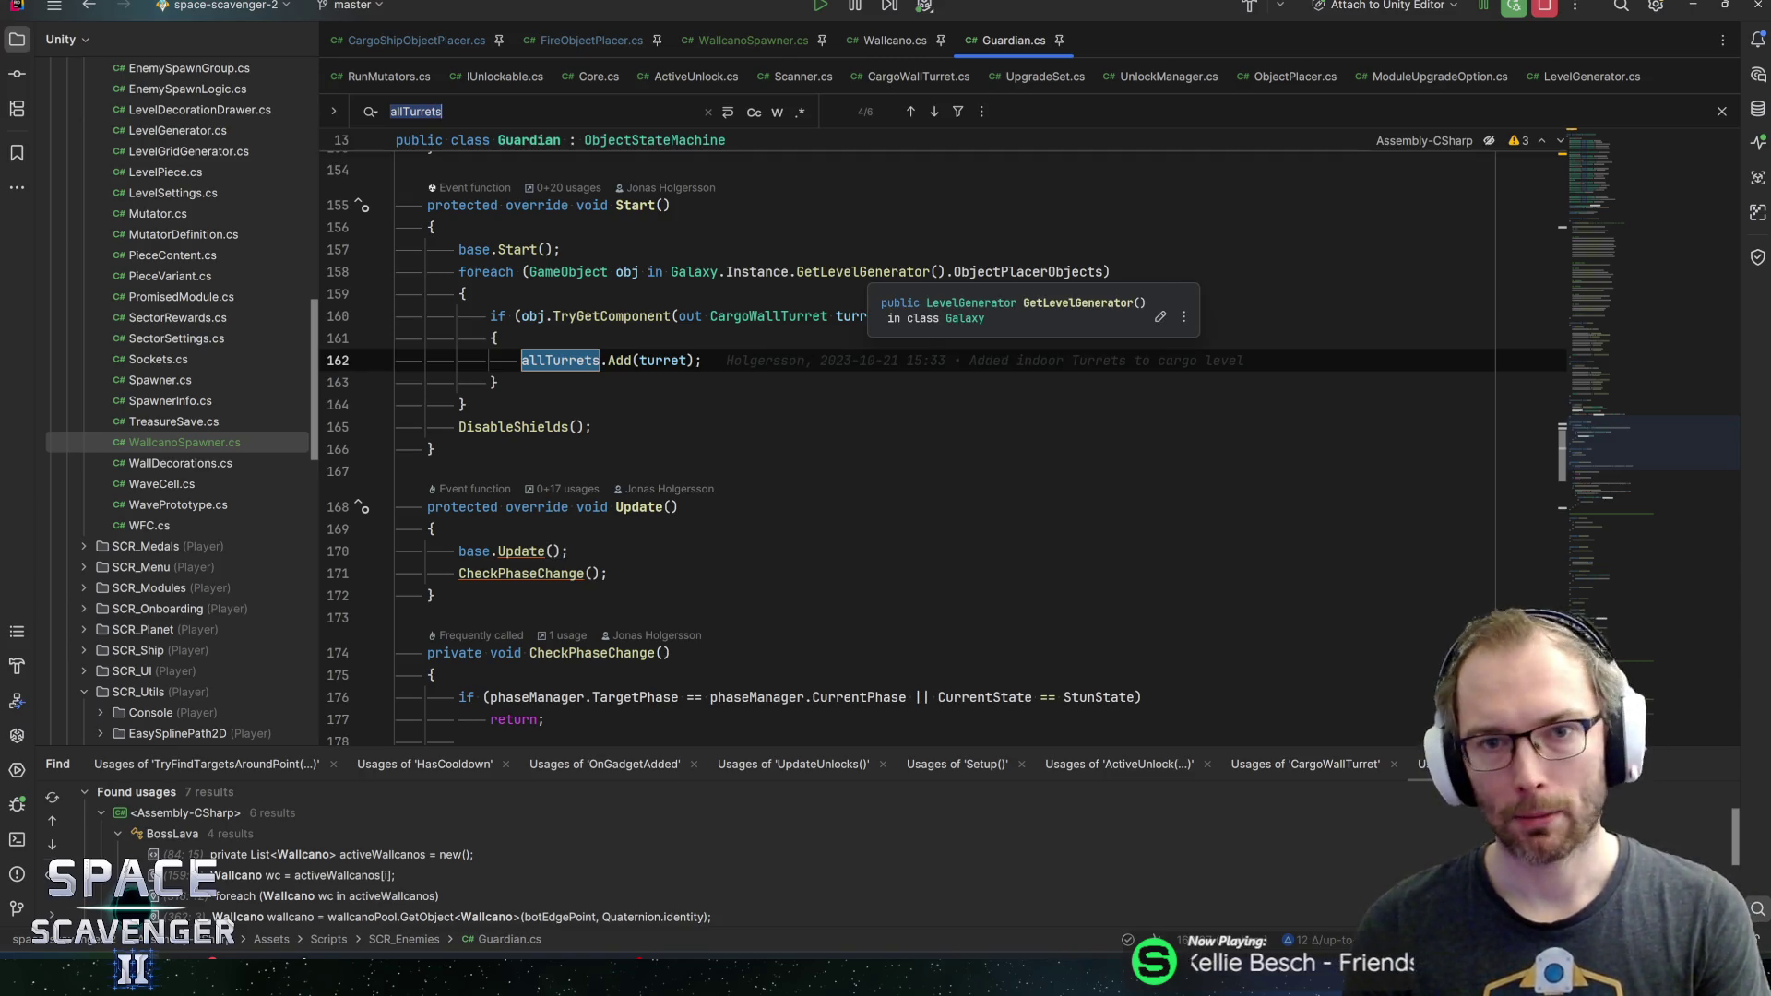
pyautogui.press('Return')
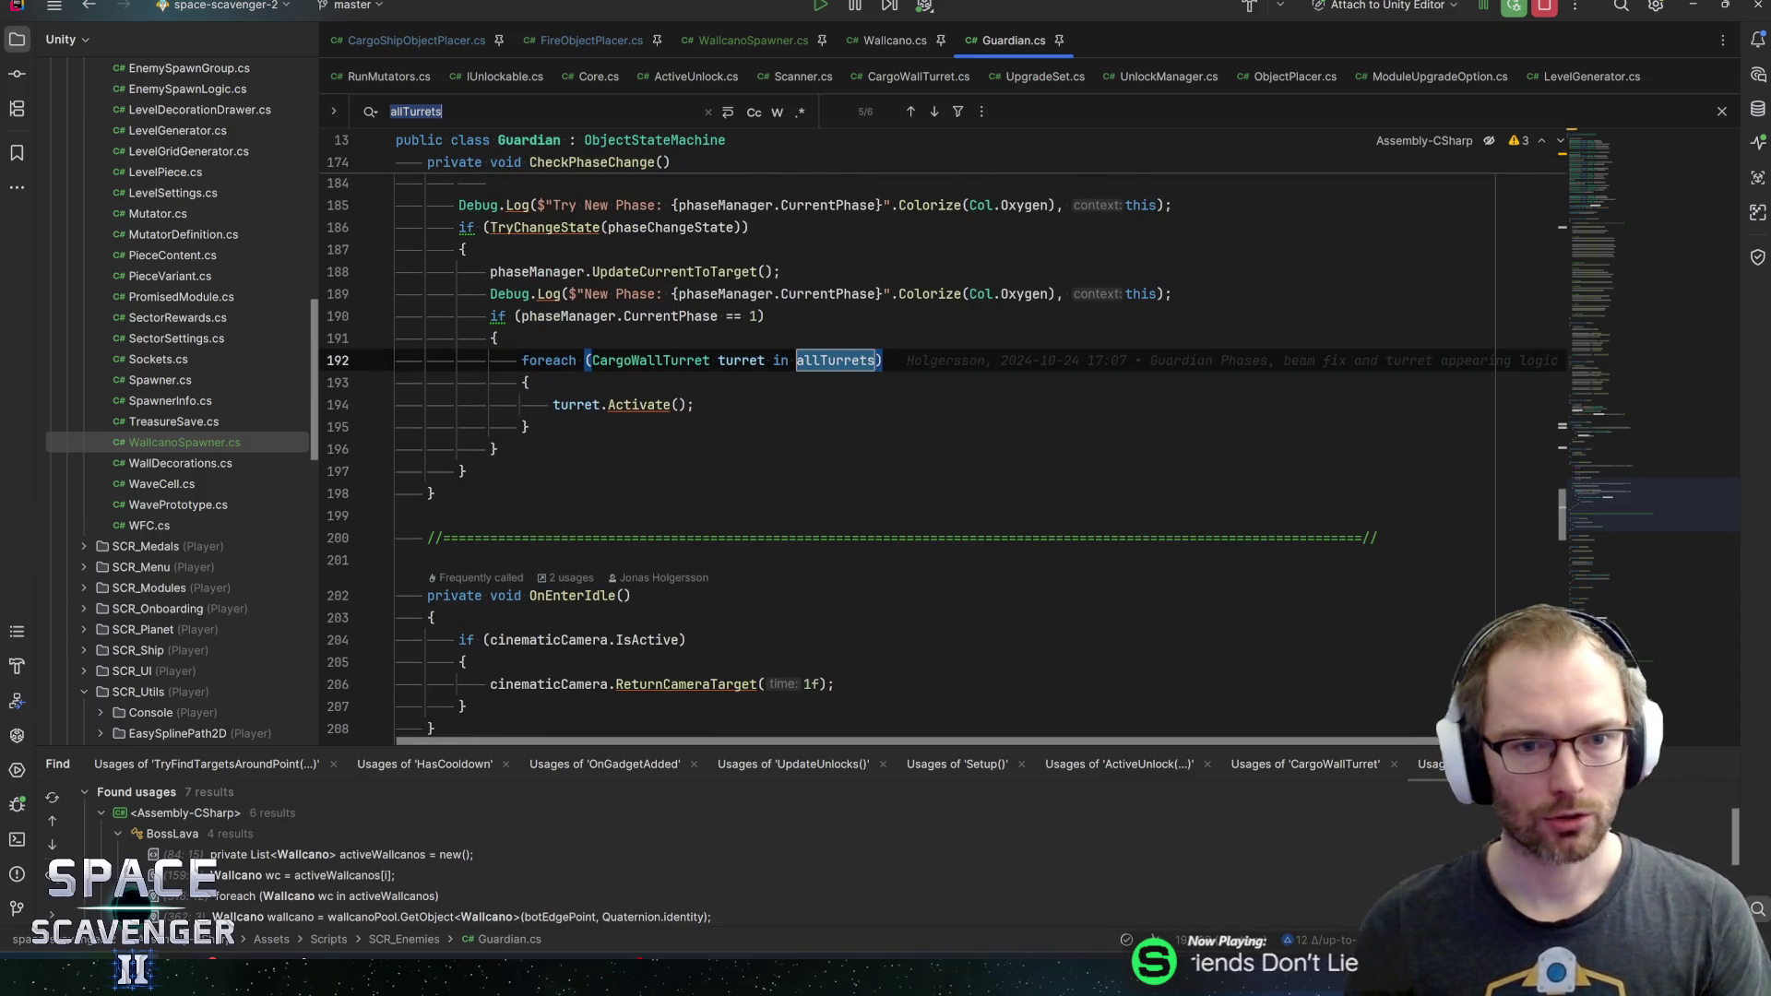
pyautogui.click(609, 404)
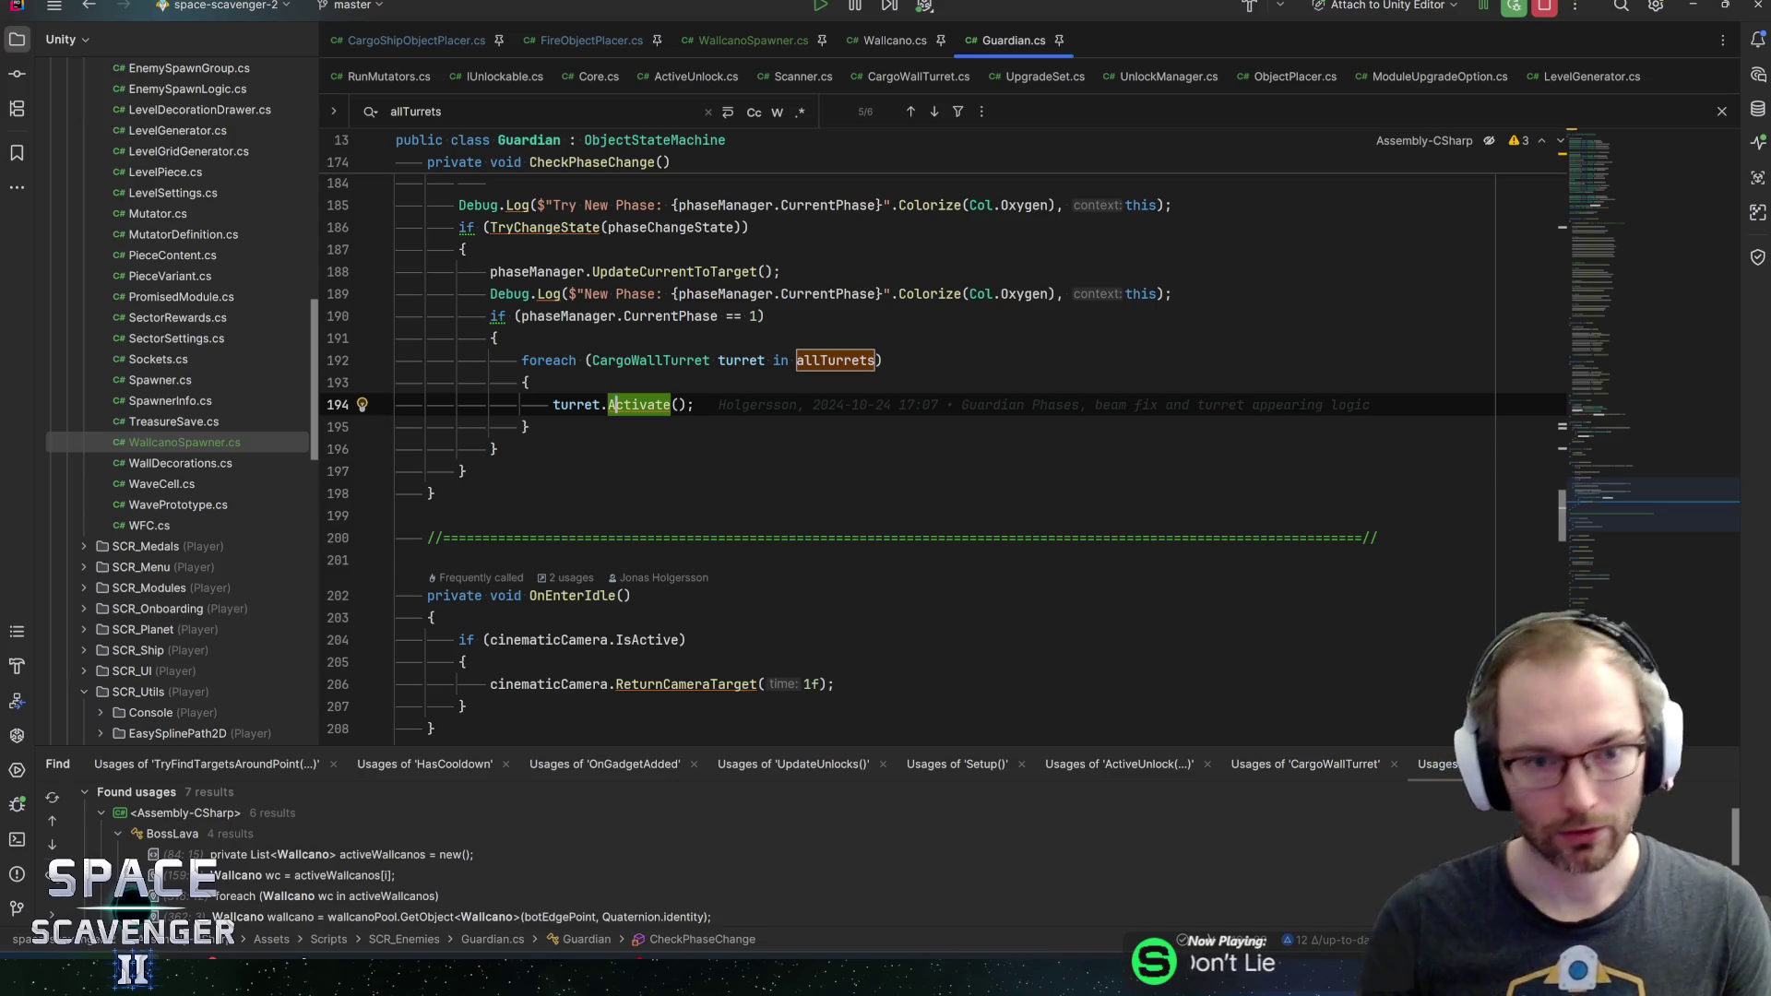
pyautogui.scroll(-10, 922, 442)
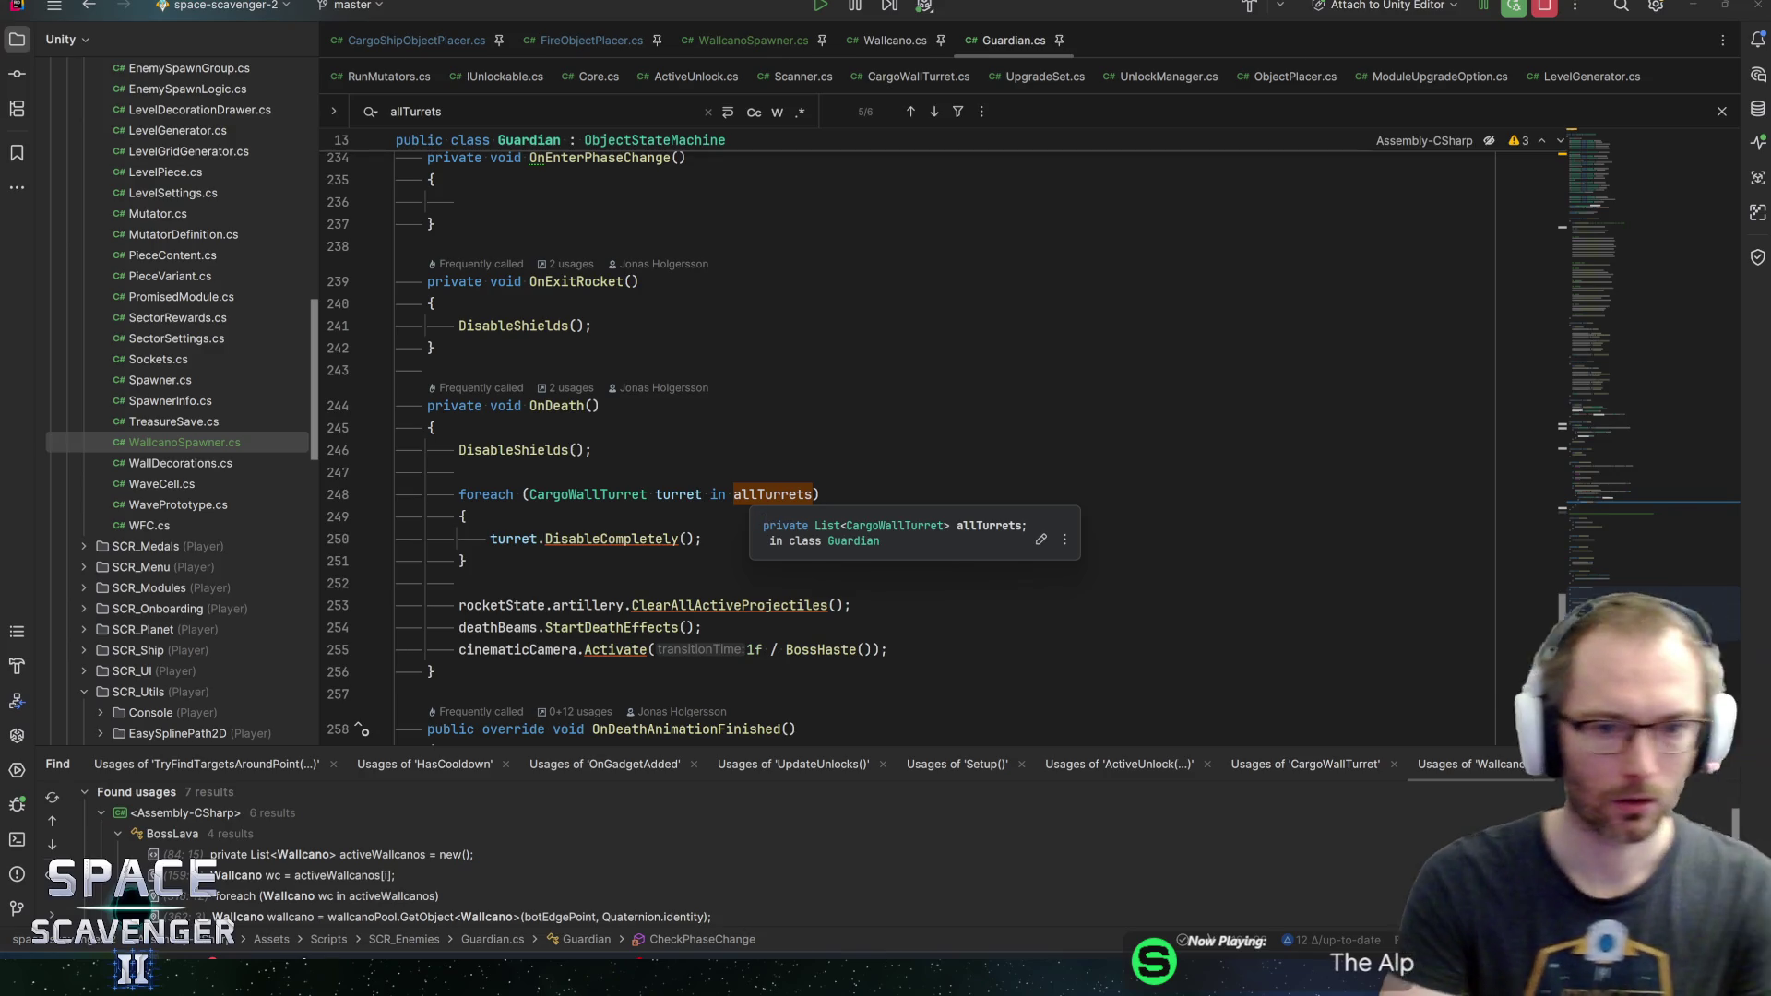
pyautogui.click(702, 539)
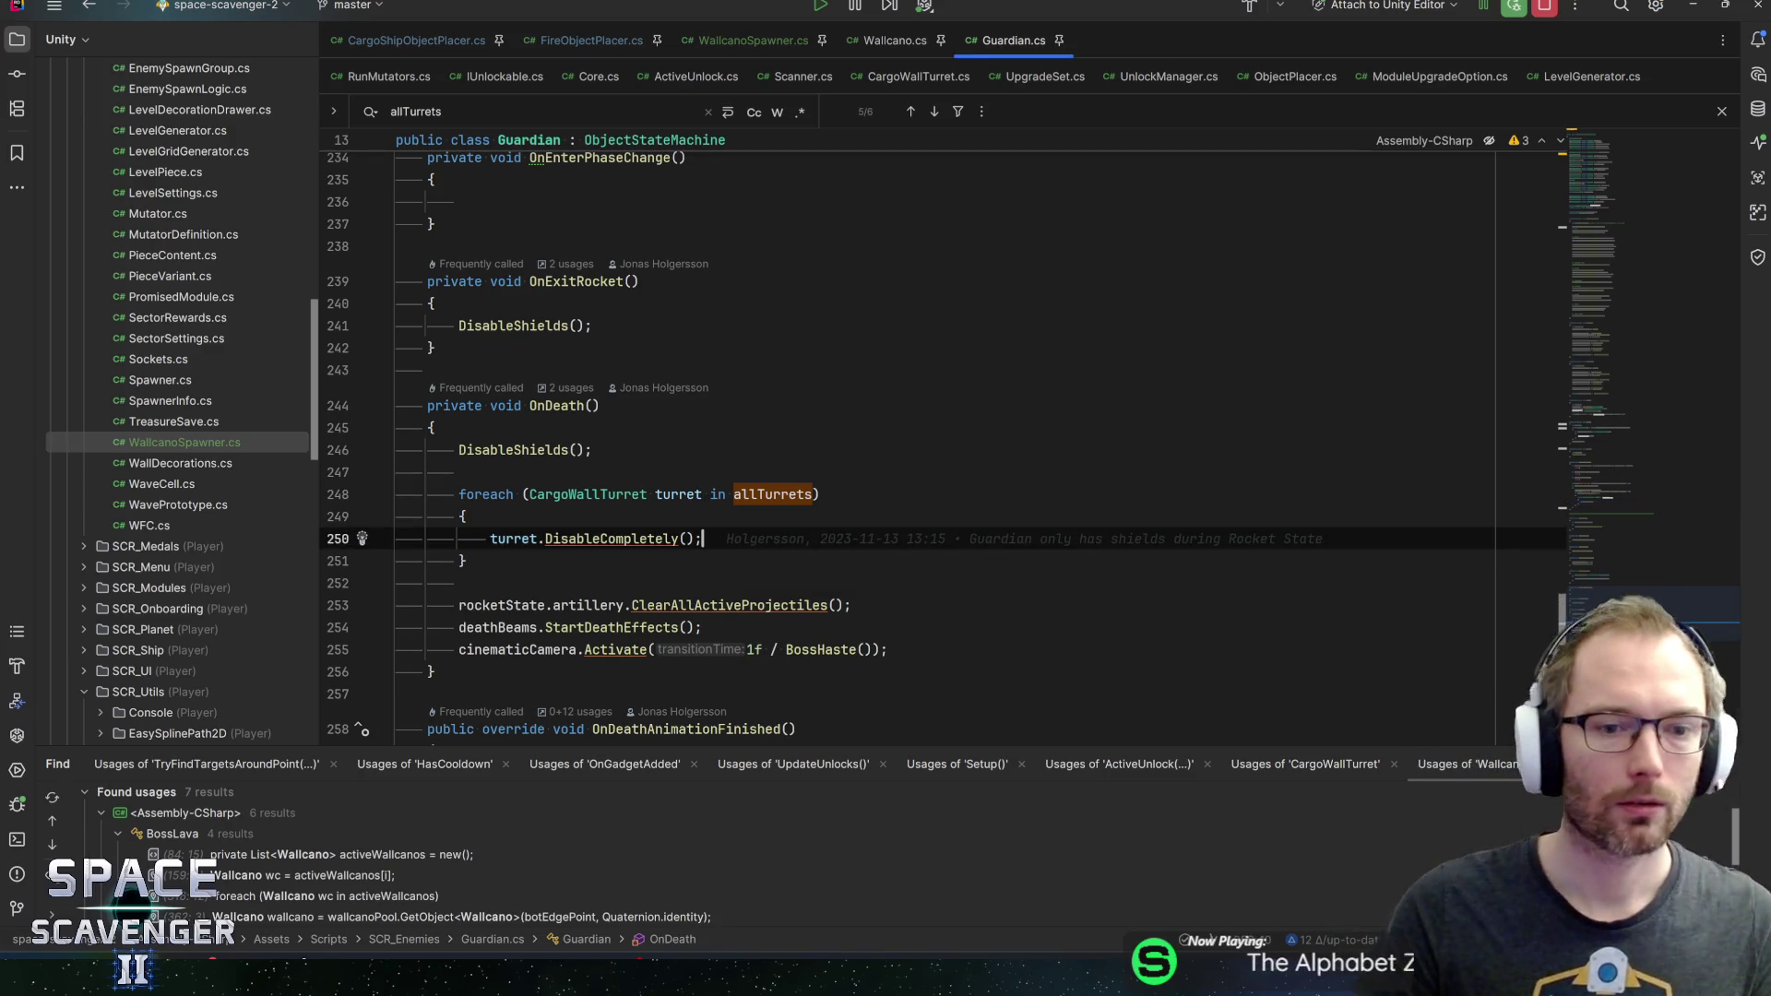
pyautogui.click(623, 494)
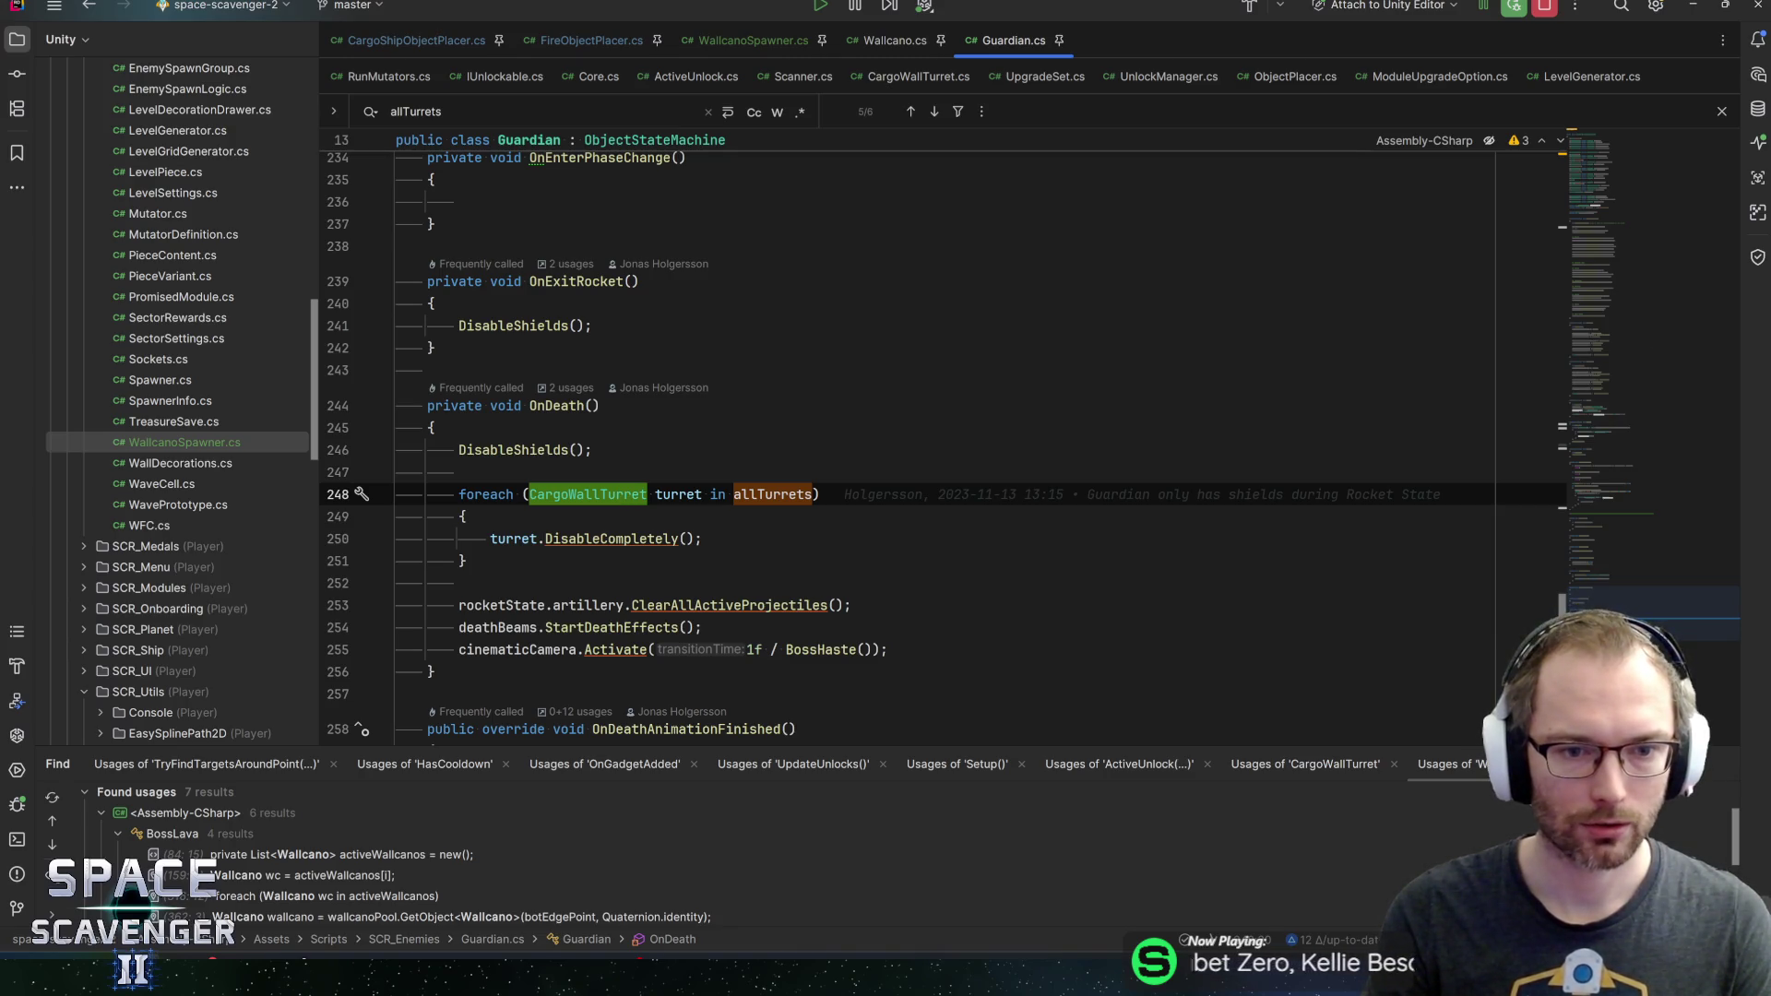
# Select allTurrets on line 248 and drag the minimap up to Awake and Start
pyautogui.moveTo(624, 494)
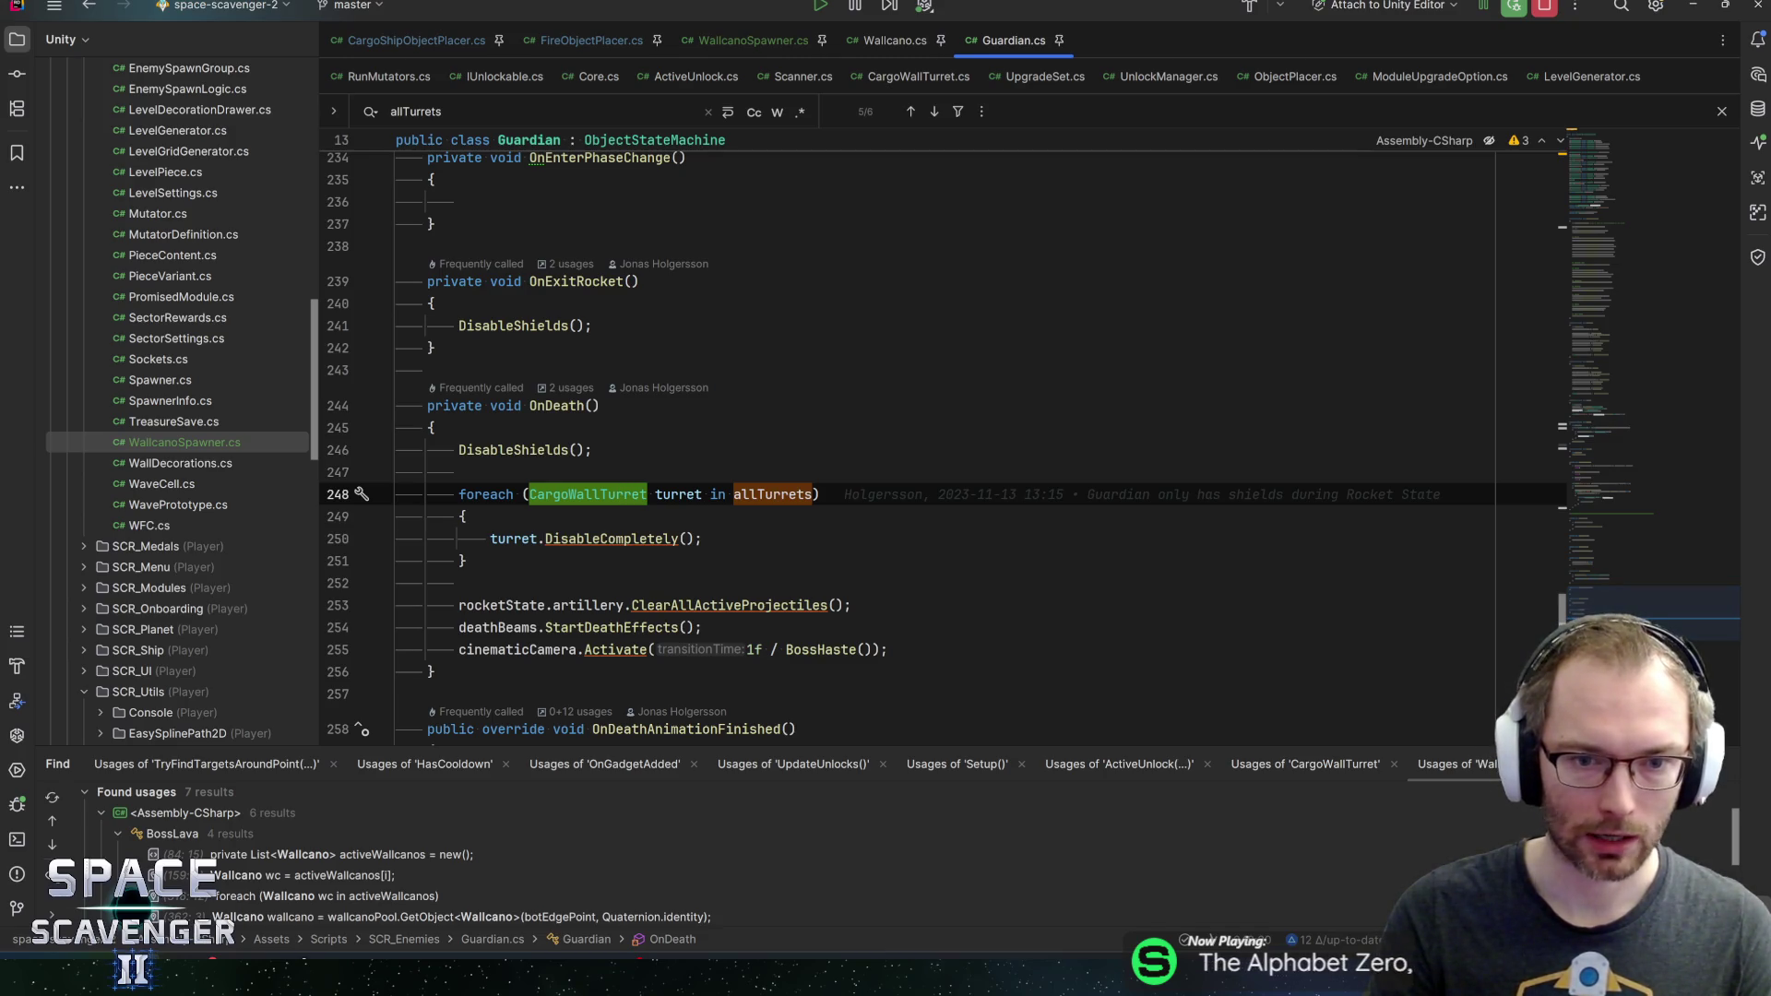
pyautogui.doubleClick(773, 494)
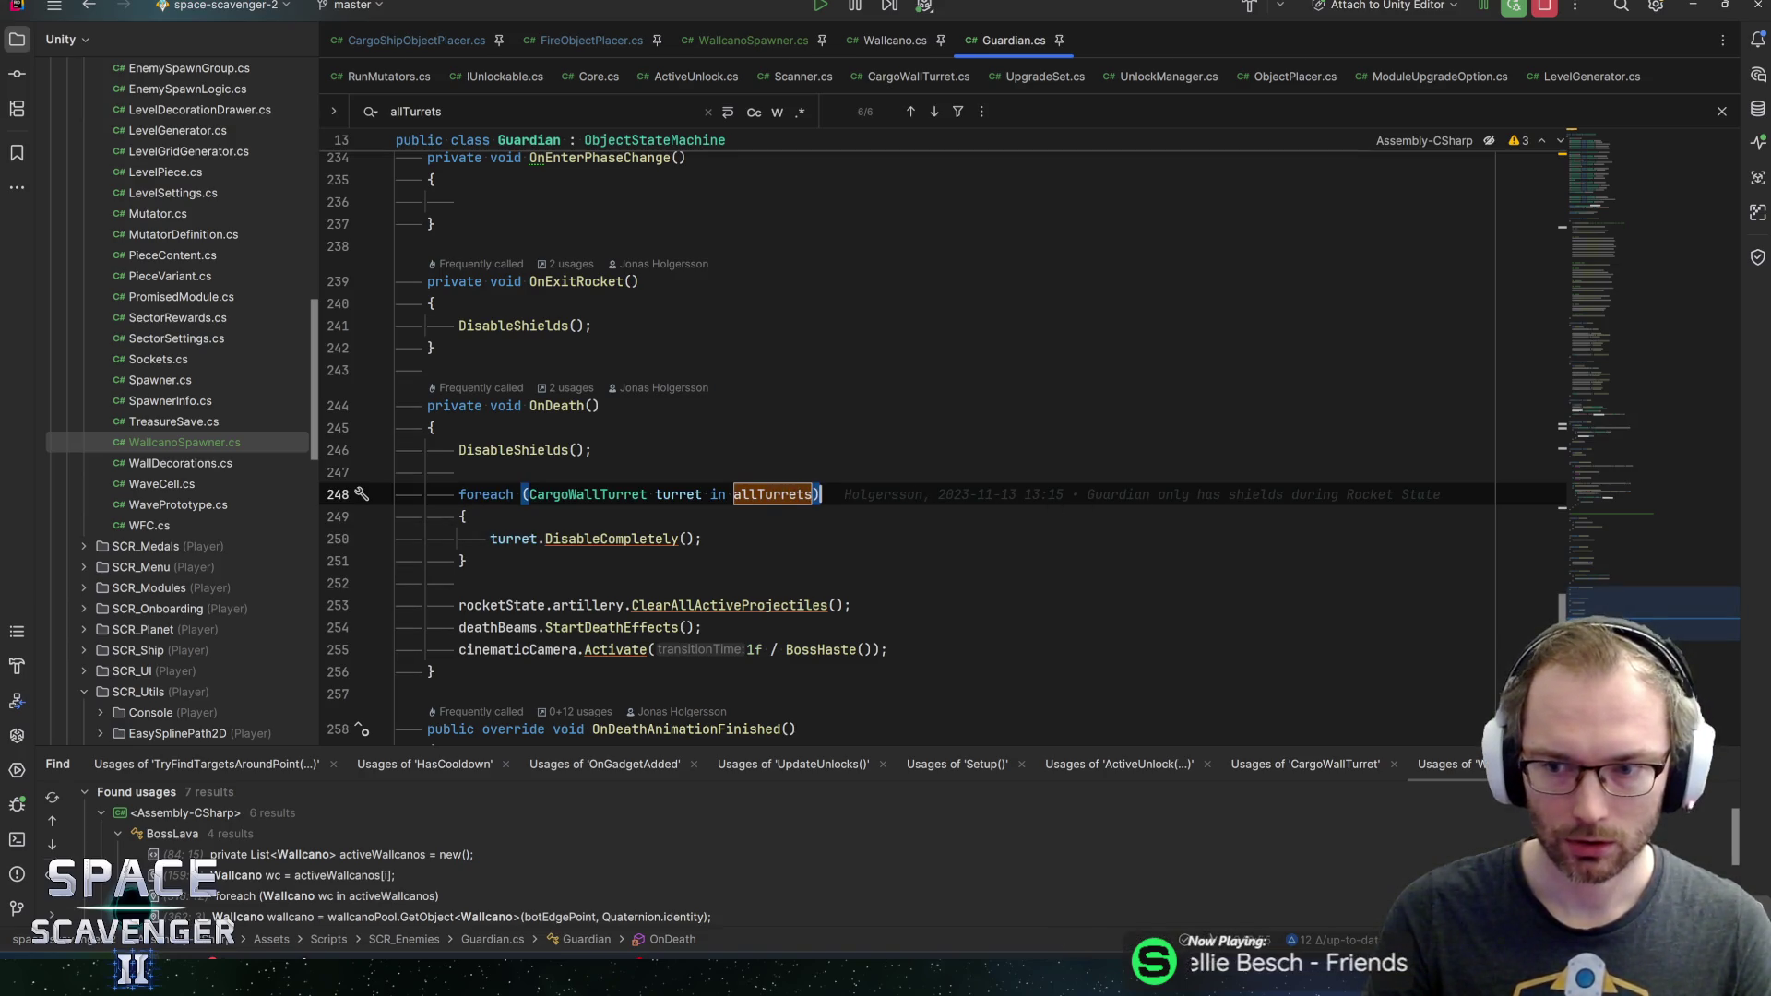
pyautogui.click(1647, 513)
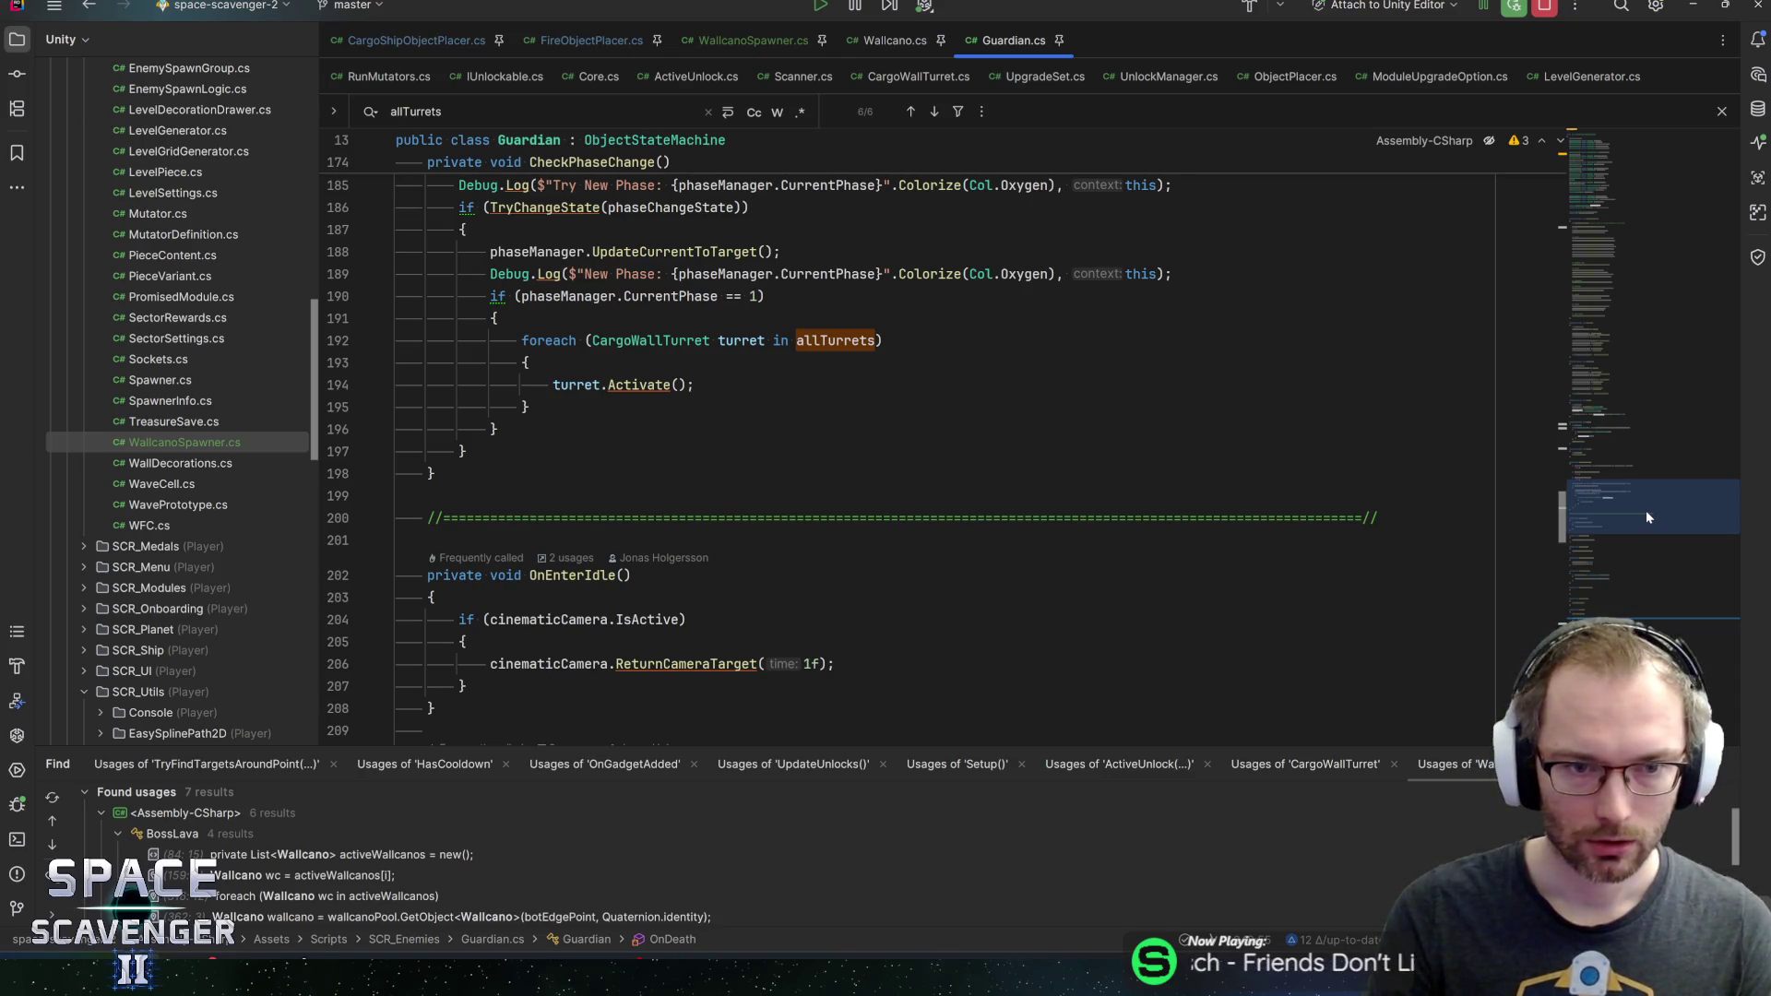
pyautogui.moveTo(1646, 511)
pyautogui.mouseDown()
pyautogui.moveTo(1659, 487)
pyautogui.moveTo(1634, 440)
pyautogui.mouseUp()
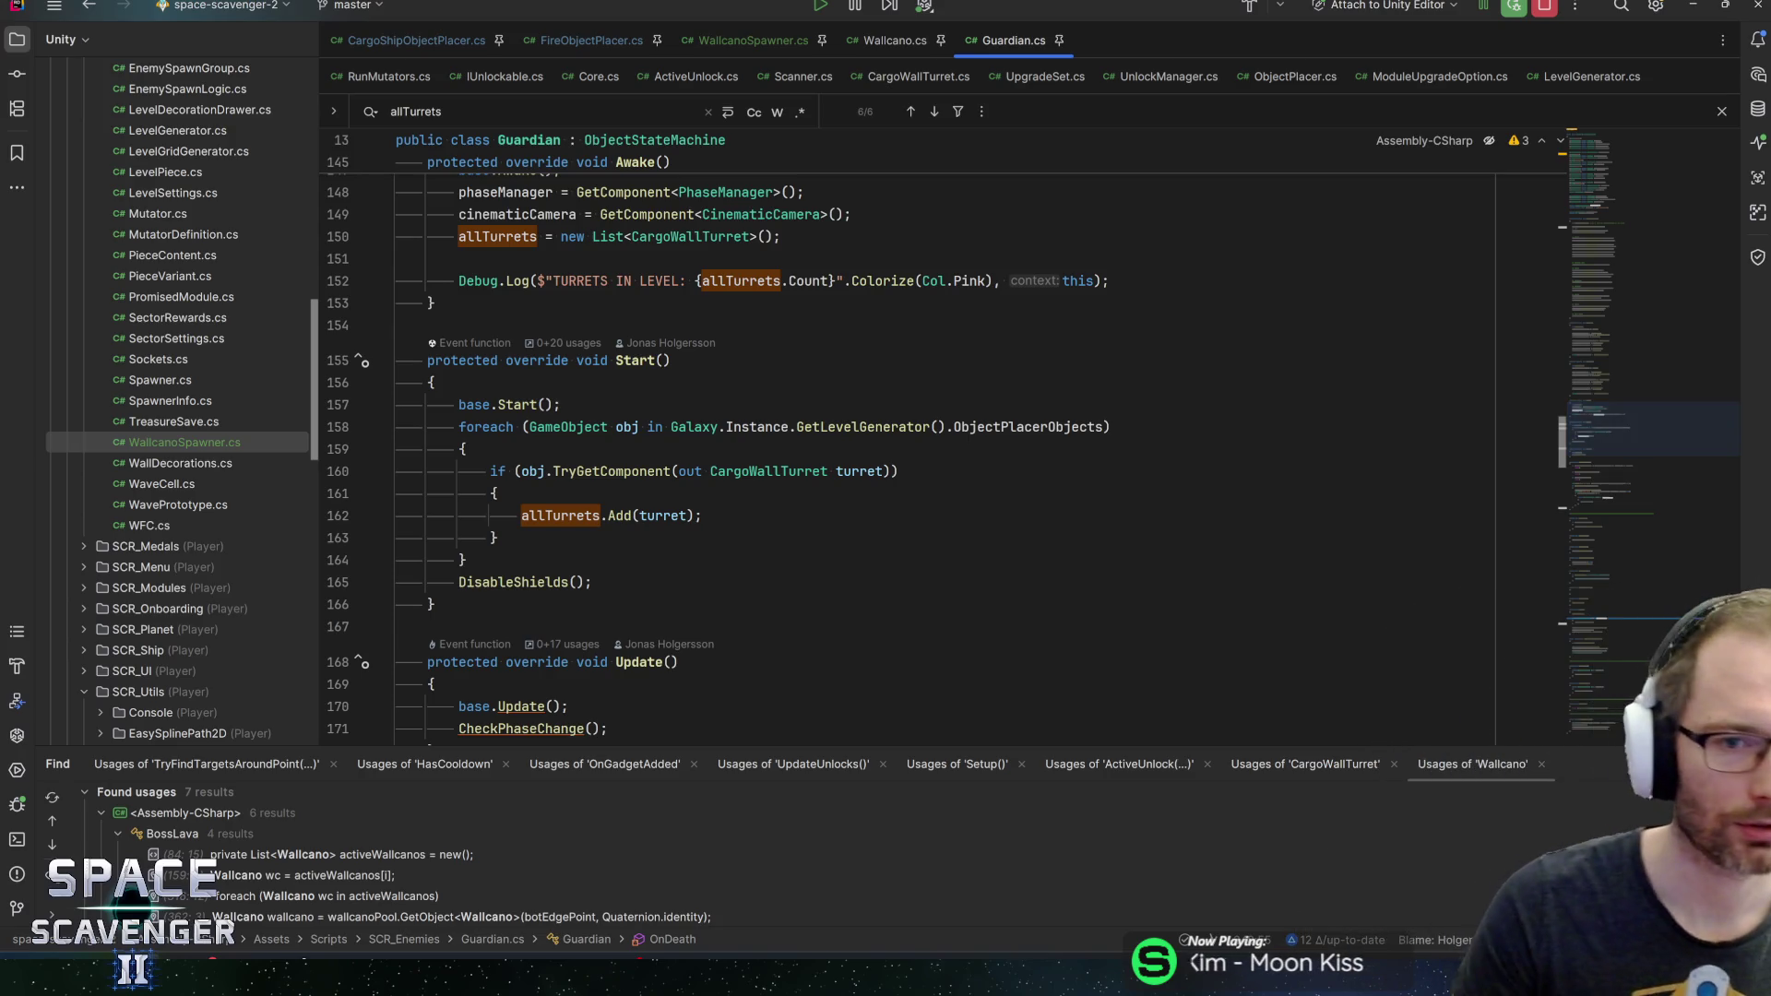
# Scroll Guardian.cs through its fields and SetupTransitions, then return to the Unity Editor
pyautogui.scroll(1, 922, 443)
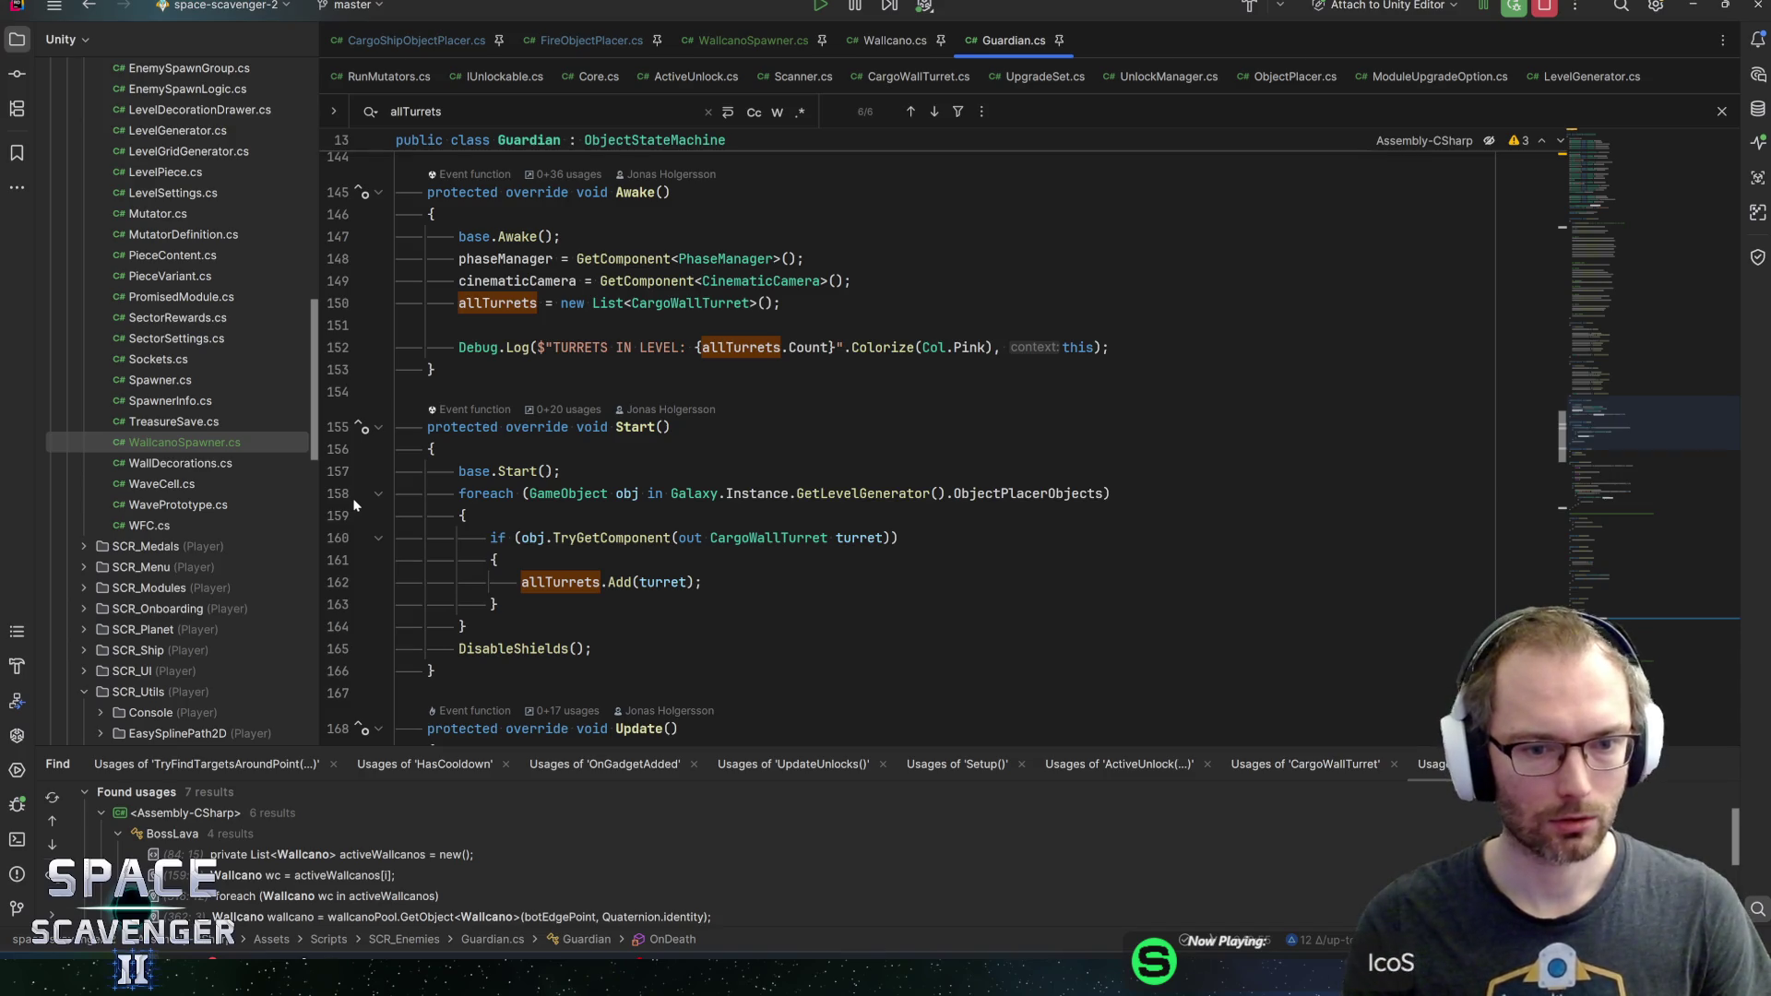
pyautogui.moveTo(1633, 448)
pyautogui.mouseDown()
pyautogui.moveTo(1626, 149)
pyautogui.moveTo(1652, 199)
pyautogui.mouseUp()
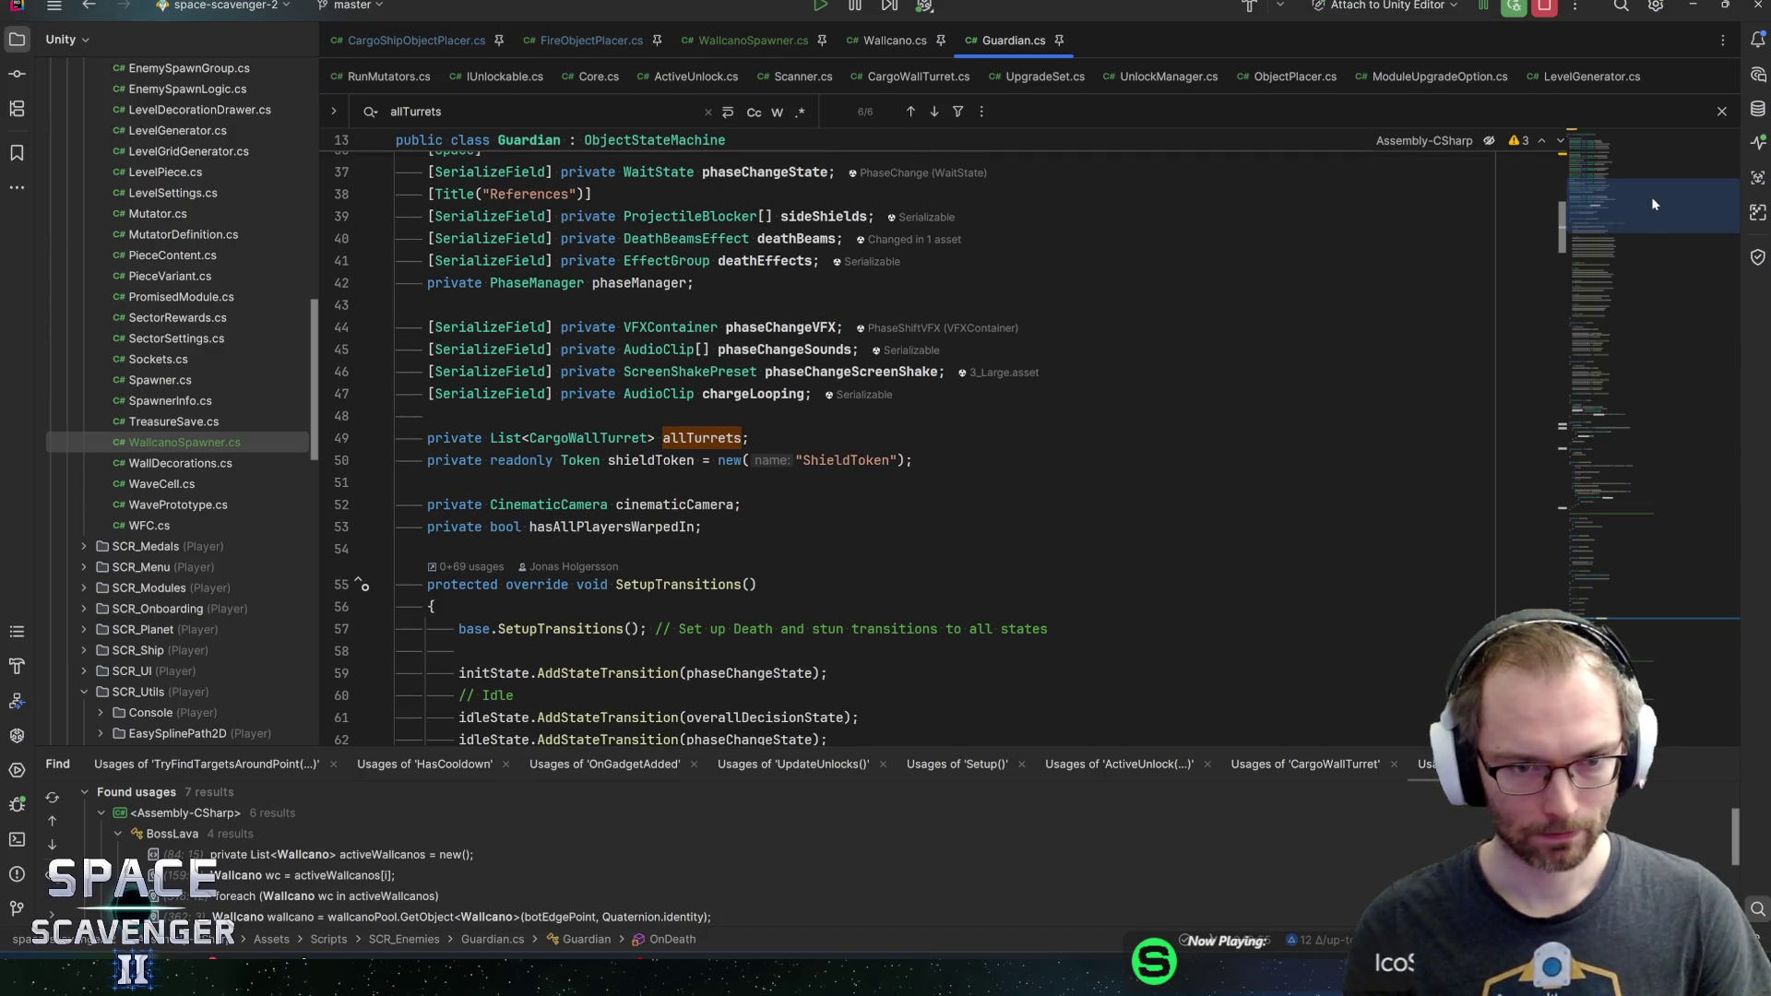
pyautogui.moveTo(1653, 203)
pyautogui.mouseDown()
pyautogui.moveTo(1661, 466)
pyautogui.moveTo(1637, 287)
pyautogui.mouseUp()
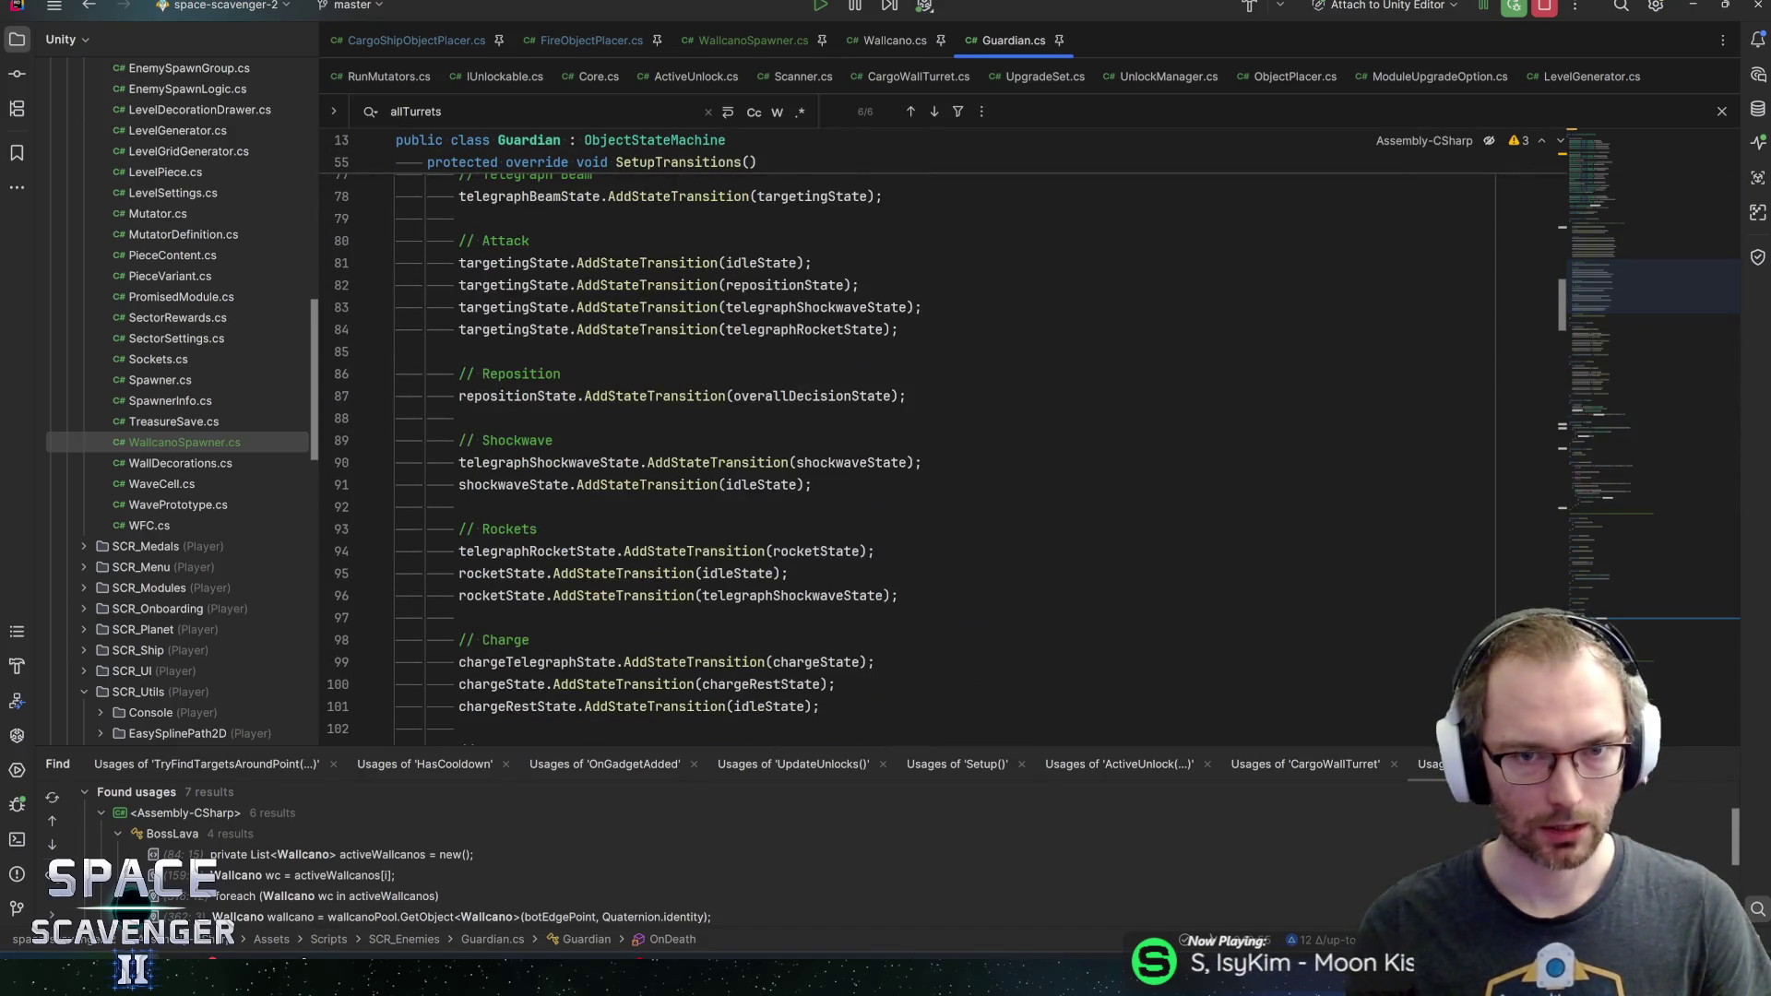
pyautogui.hotkey('alt', 'Tab')
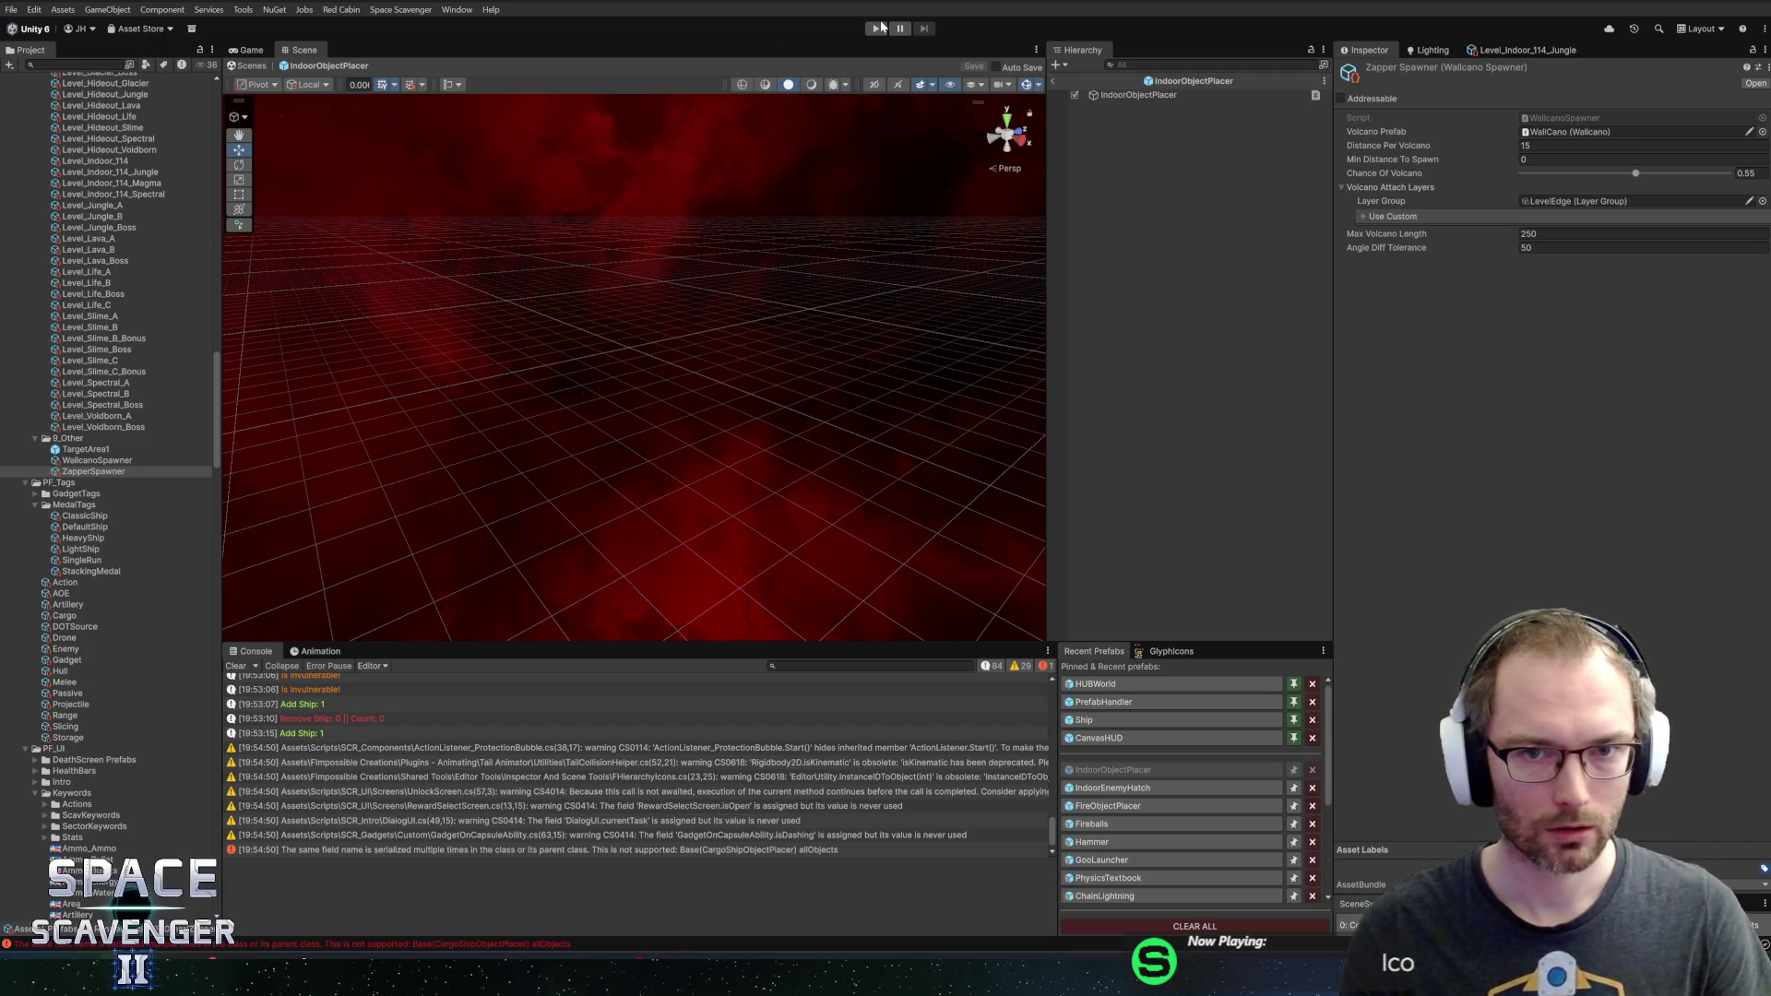
pyautogui.hotkey('ctrl', 'p')
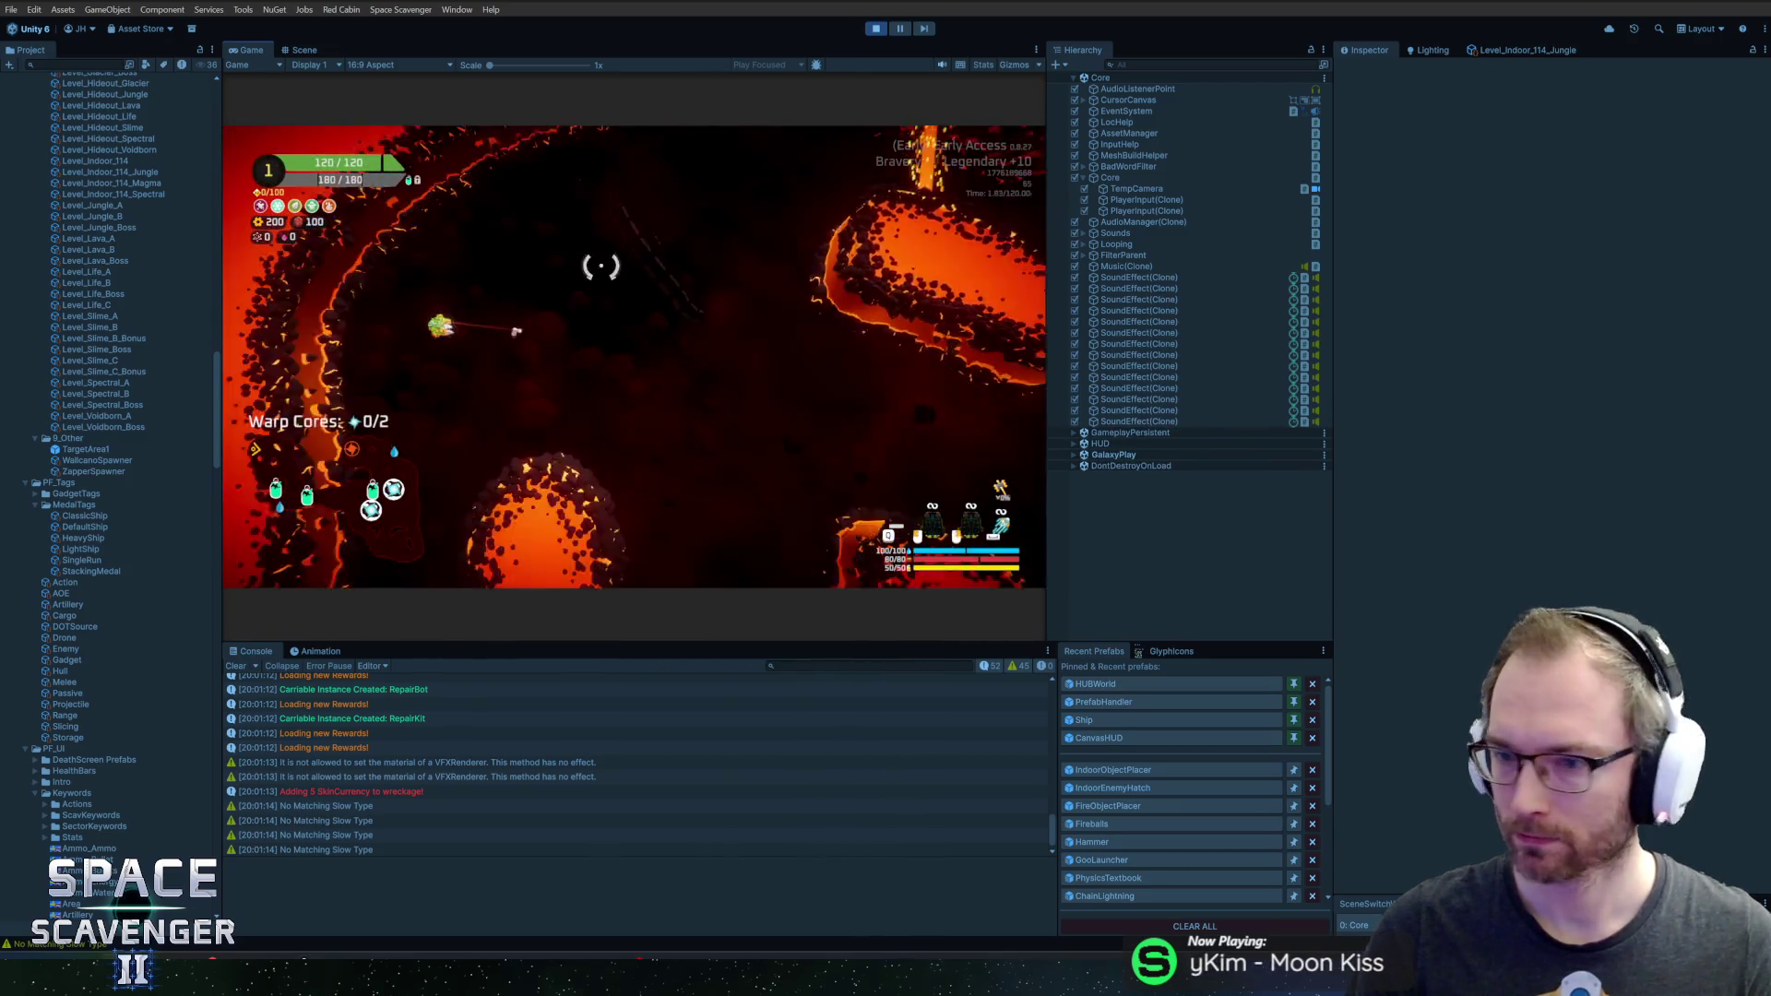
# Maximize the Game view to fill the editor while playing the lava level
pyautogui.doubleClick(257, 52)
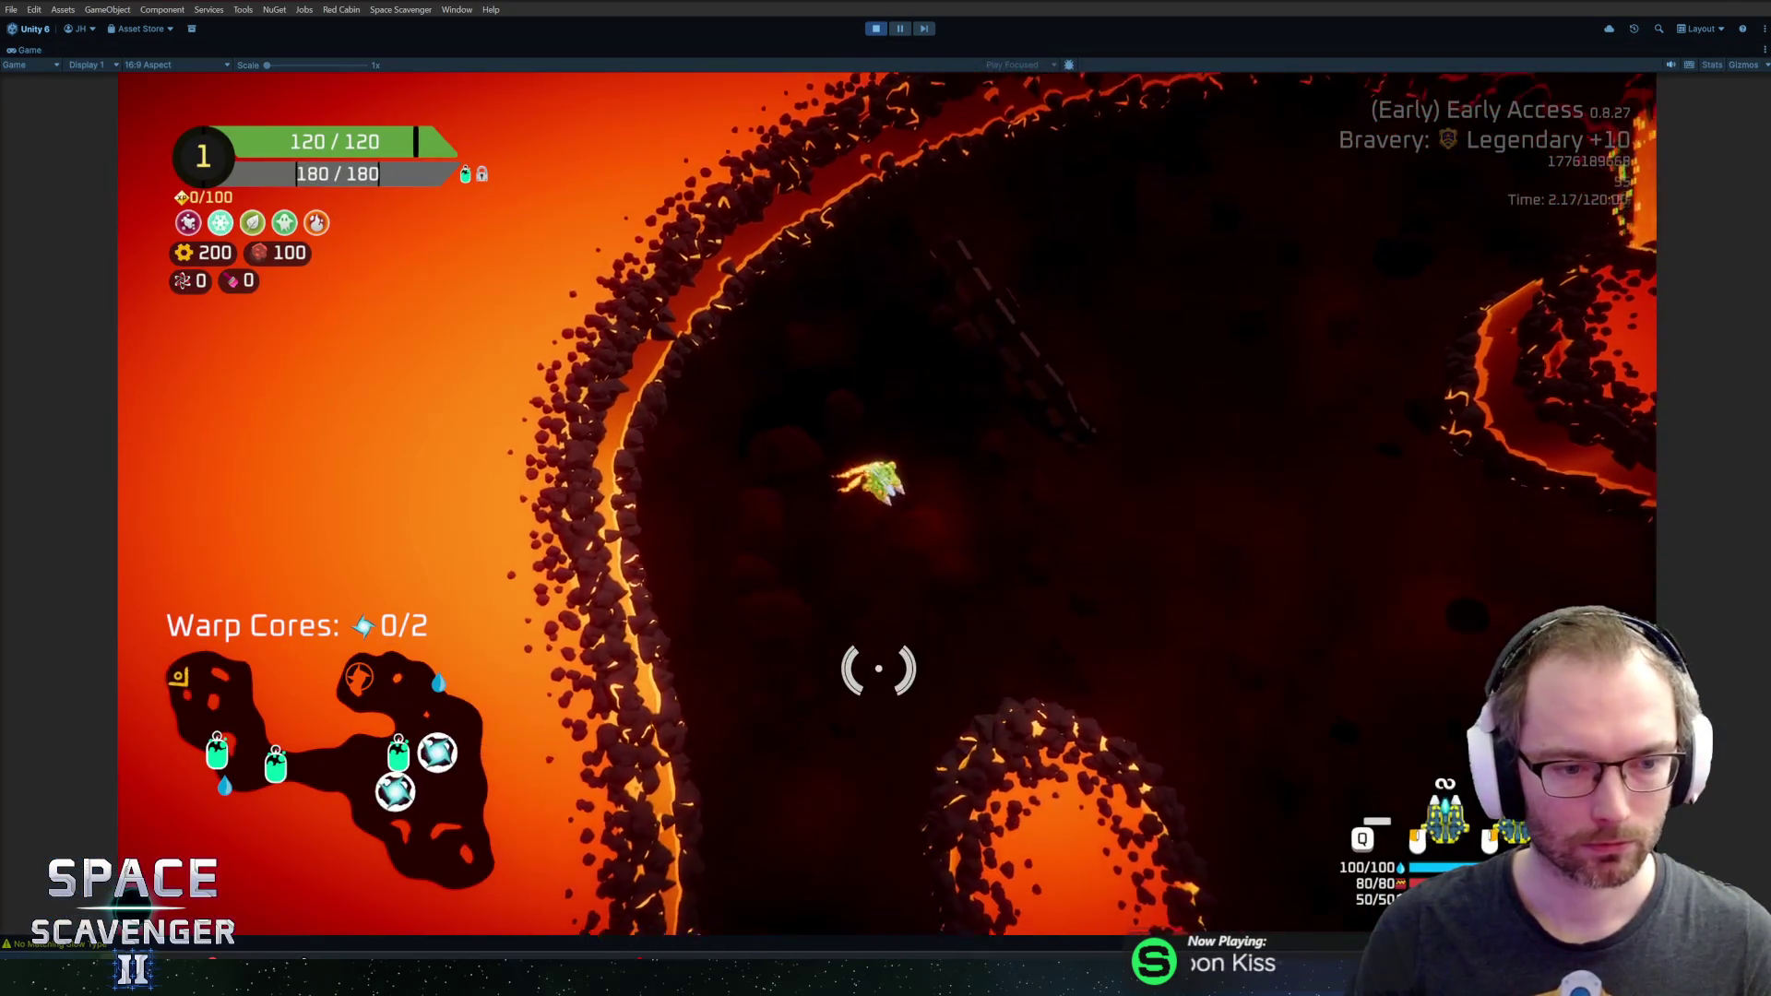
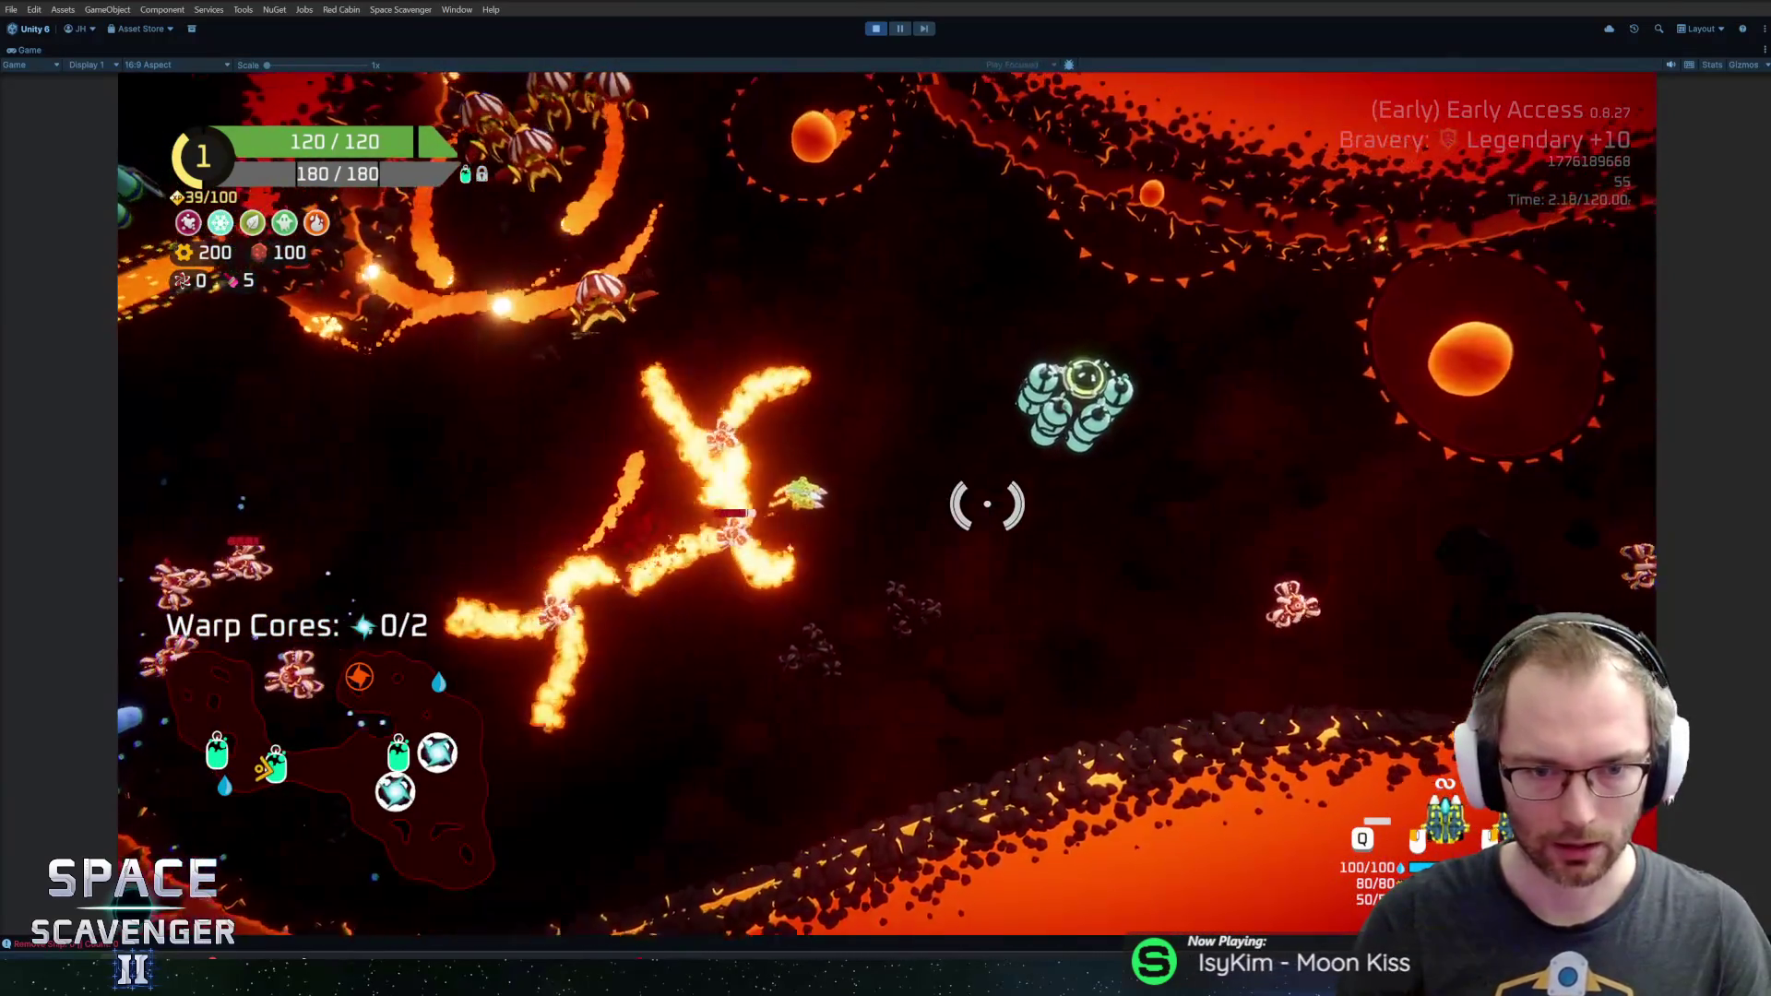
# Claim two Oxygen Station rewards in the Game view, including the 24 XP reward
pyautogui.press('e')
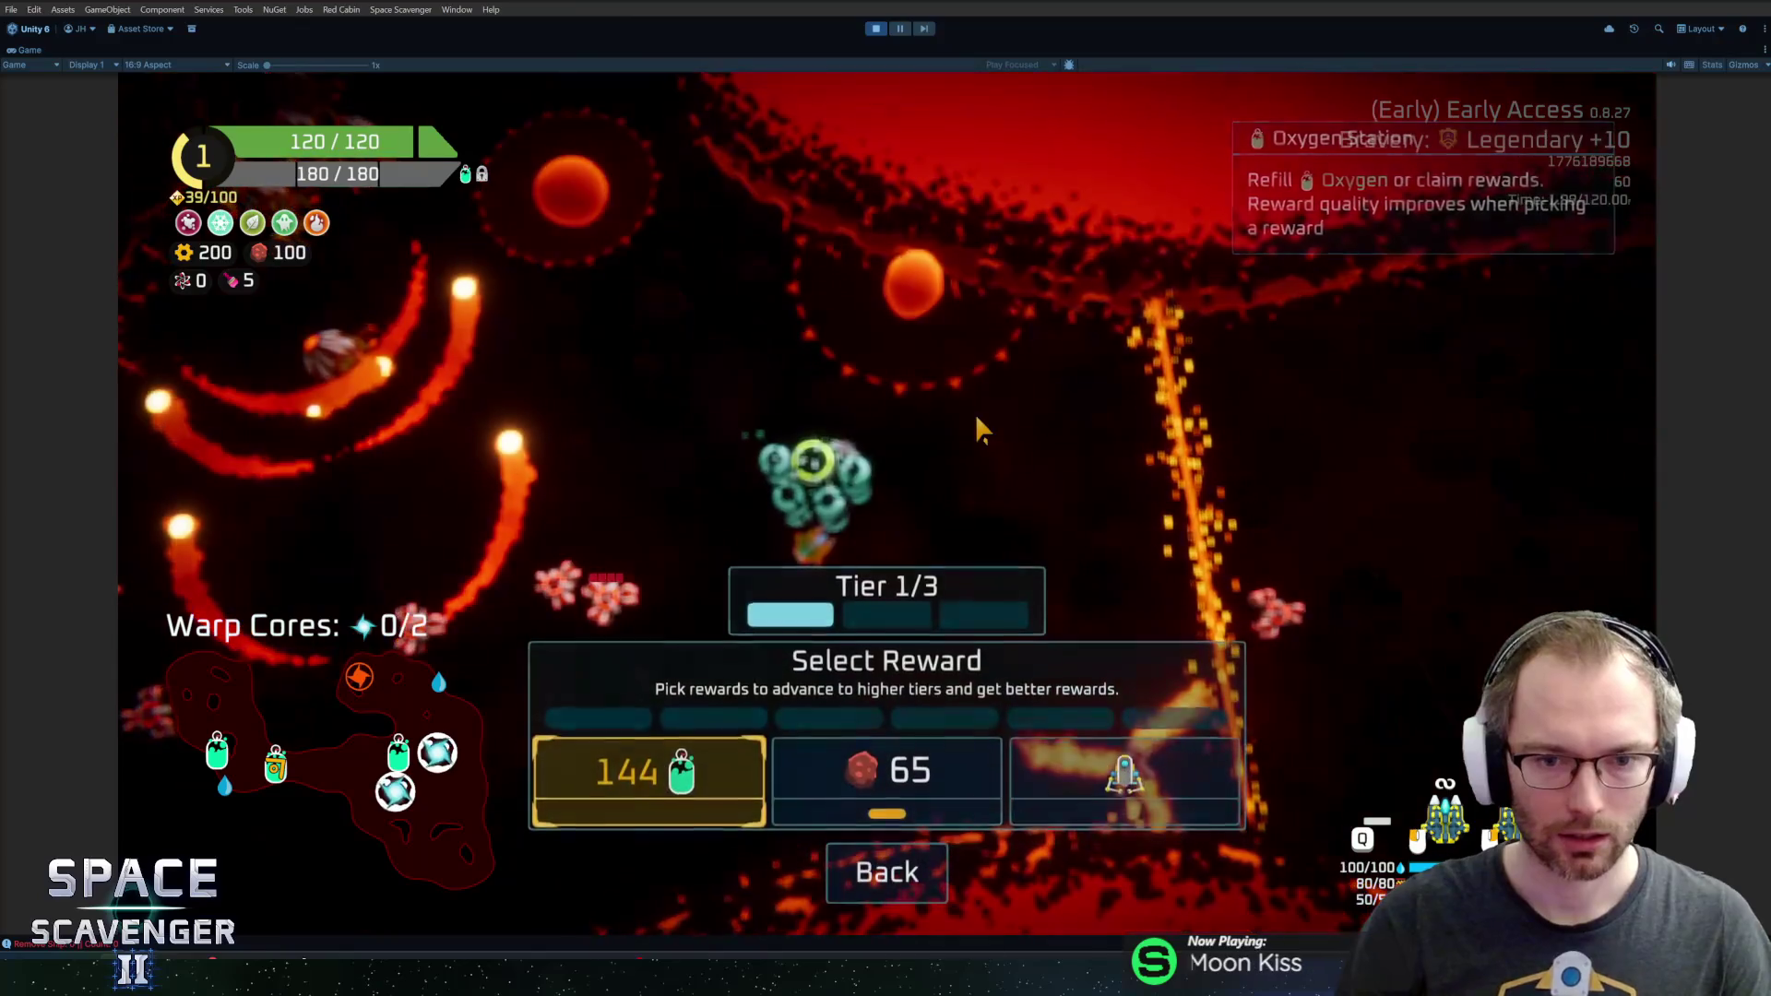
pyautogui.click(1124, 782)
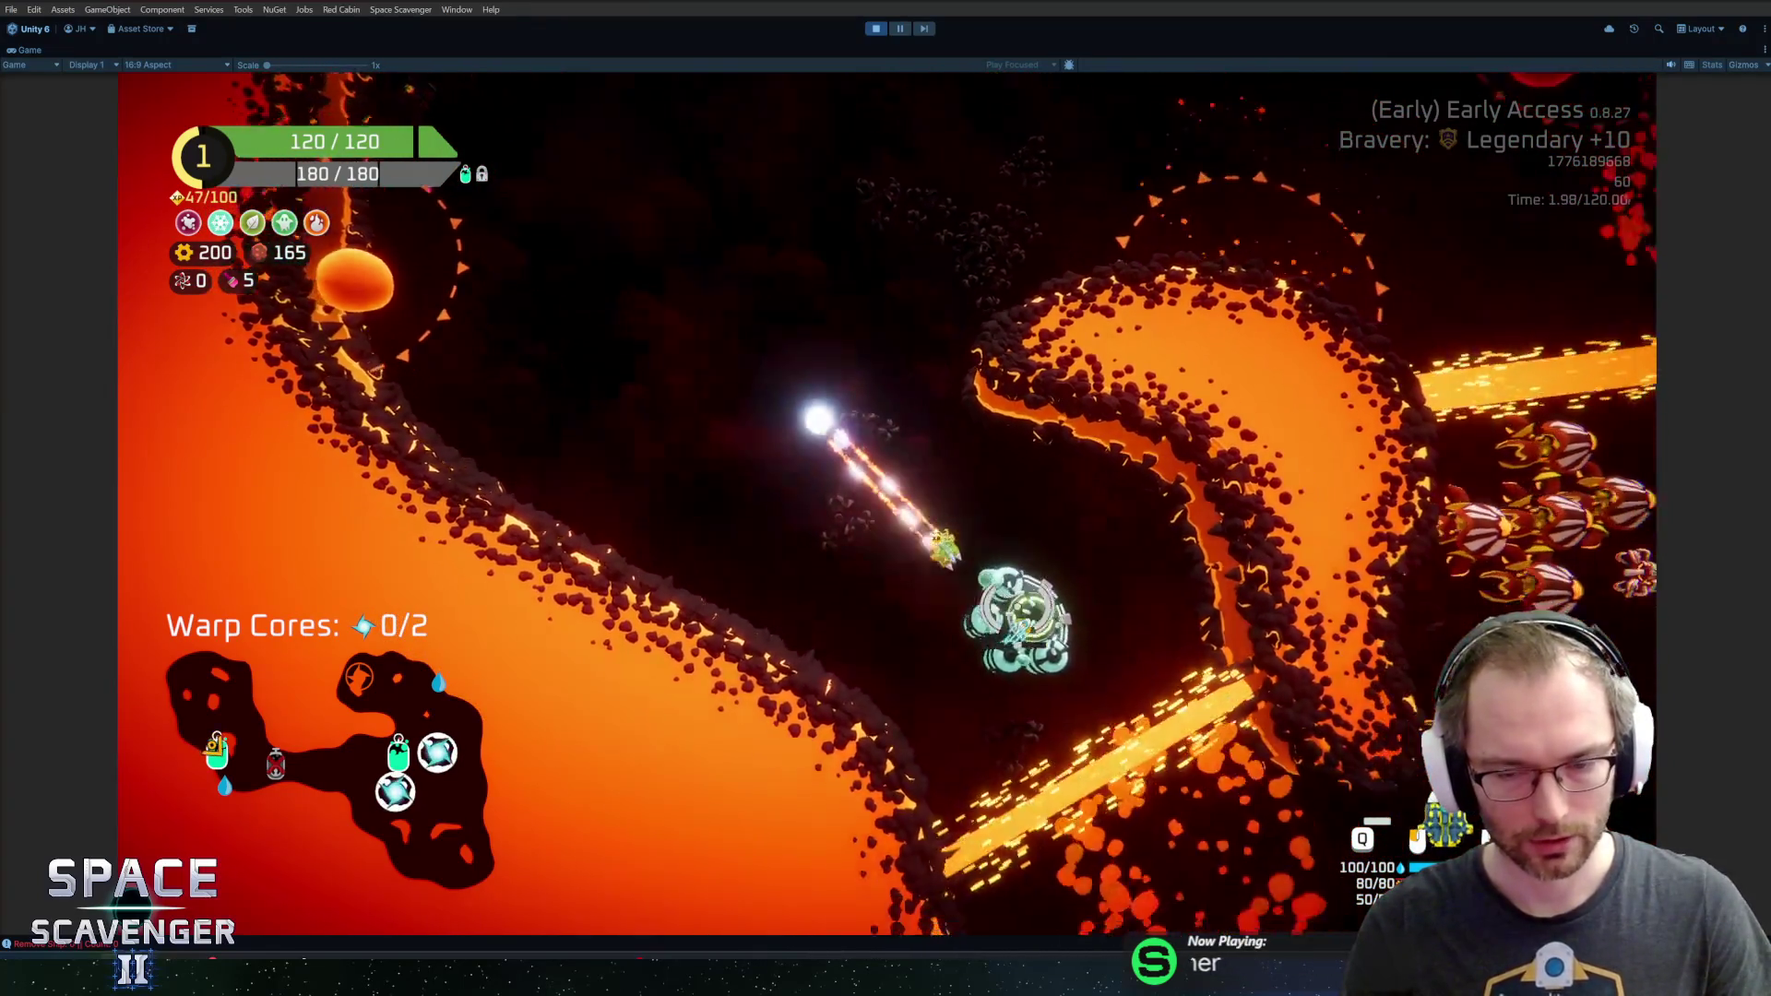
pyautogui.press('e')
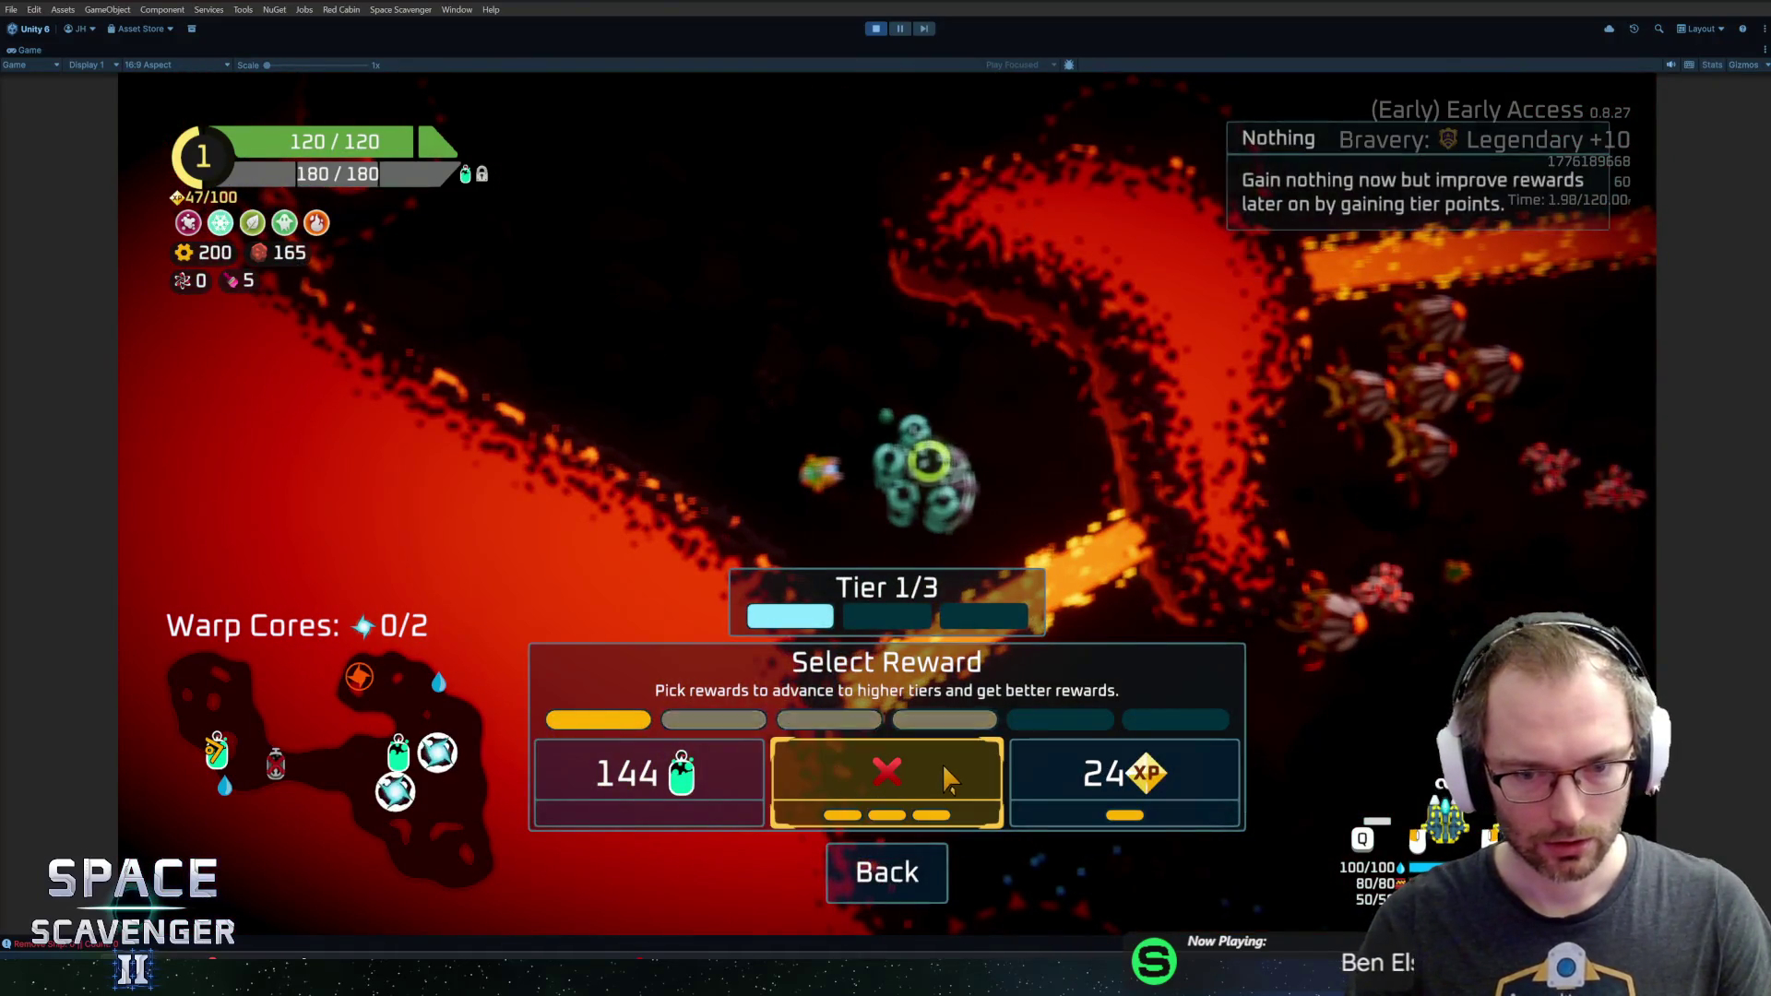
pyautogui.click(1126, 775)
# Steer the ship away from the station, stop Play mode and bring up GitHub Desktop
pyautogui.press('d')
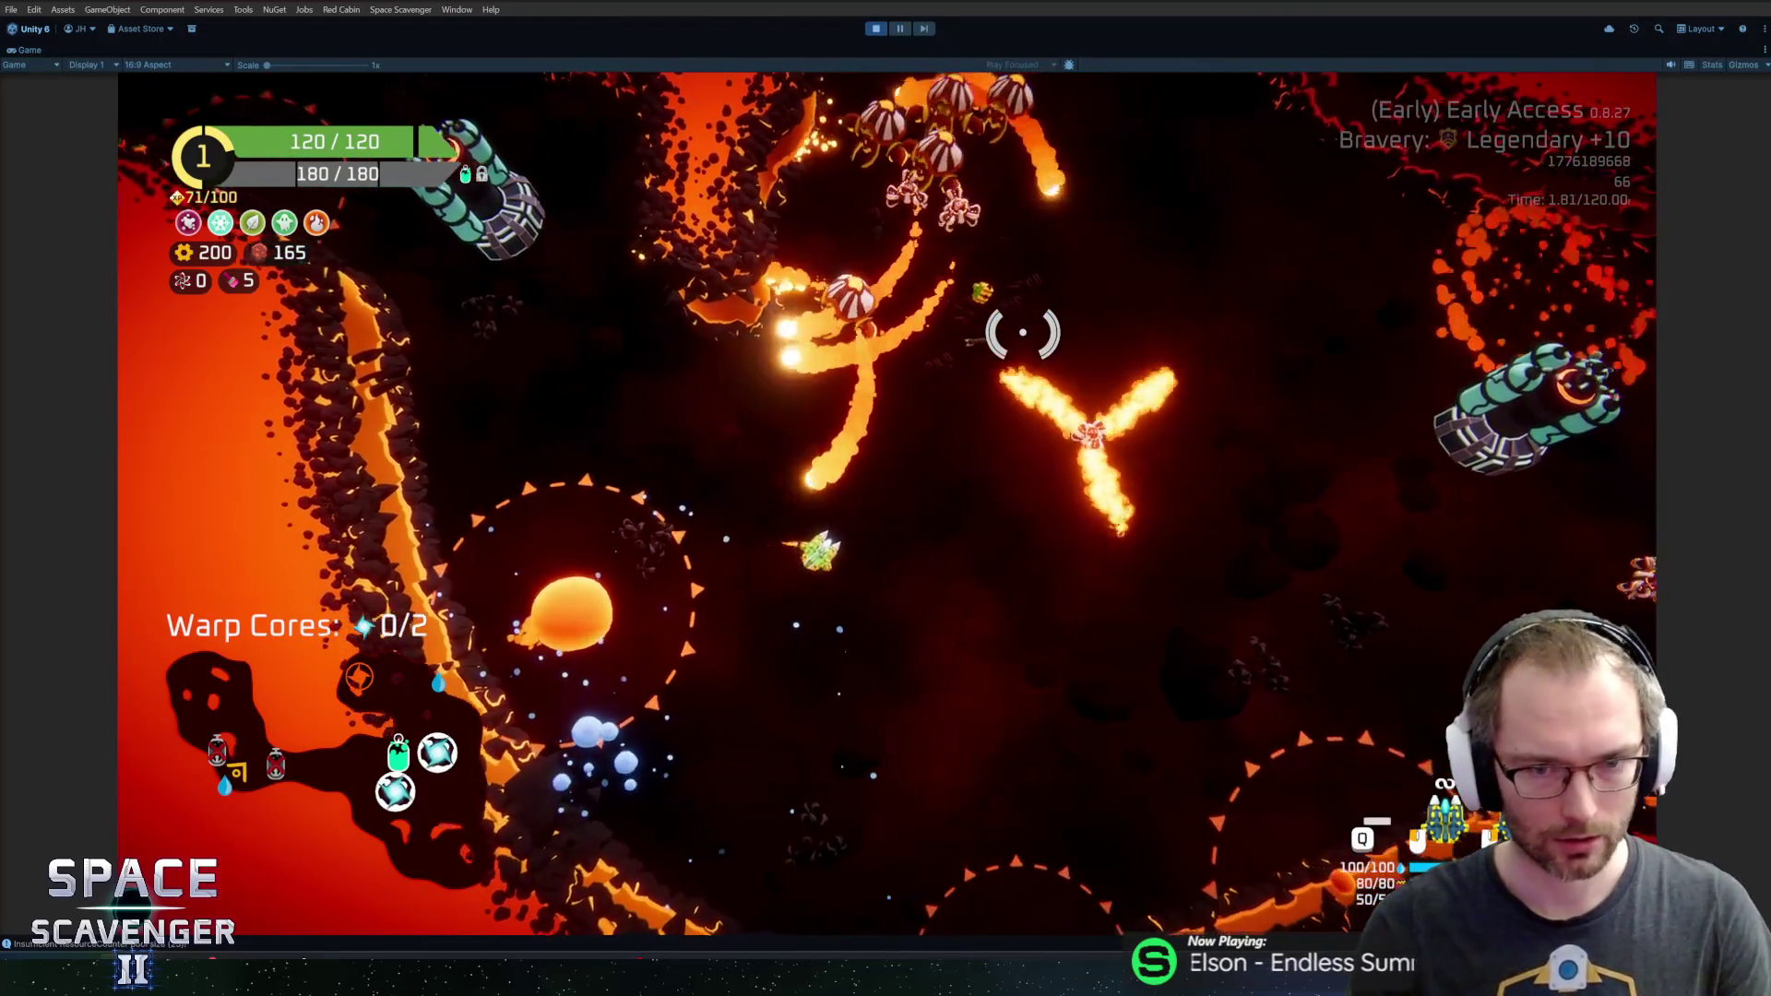
pyautogui.hotkey('ctrl', 'p')
pyautogui.hotkey('alt', 'Tab')
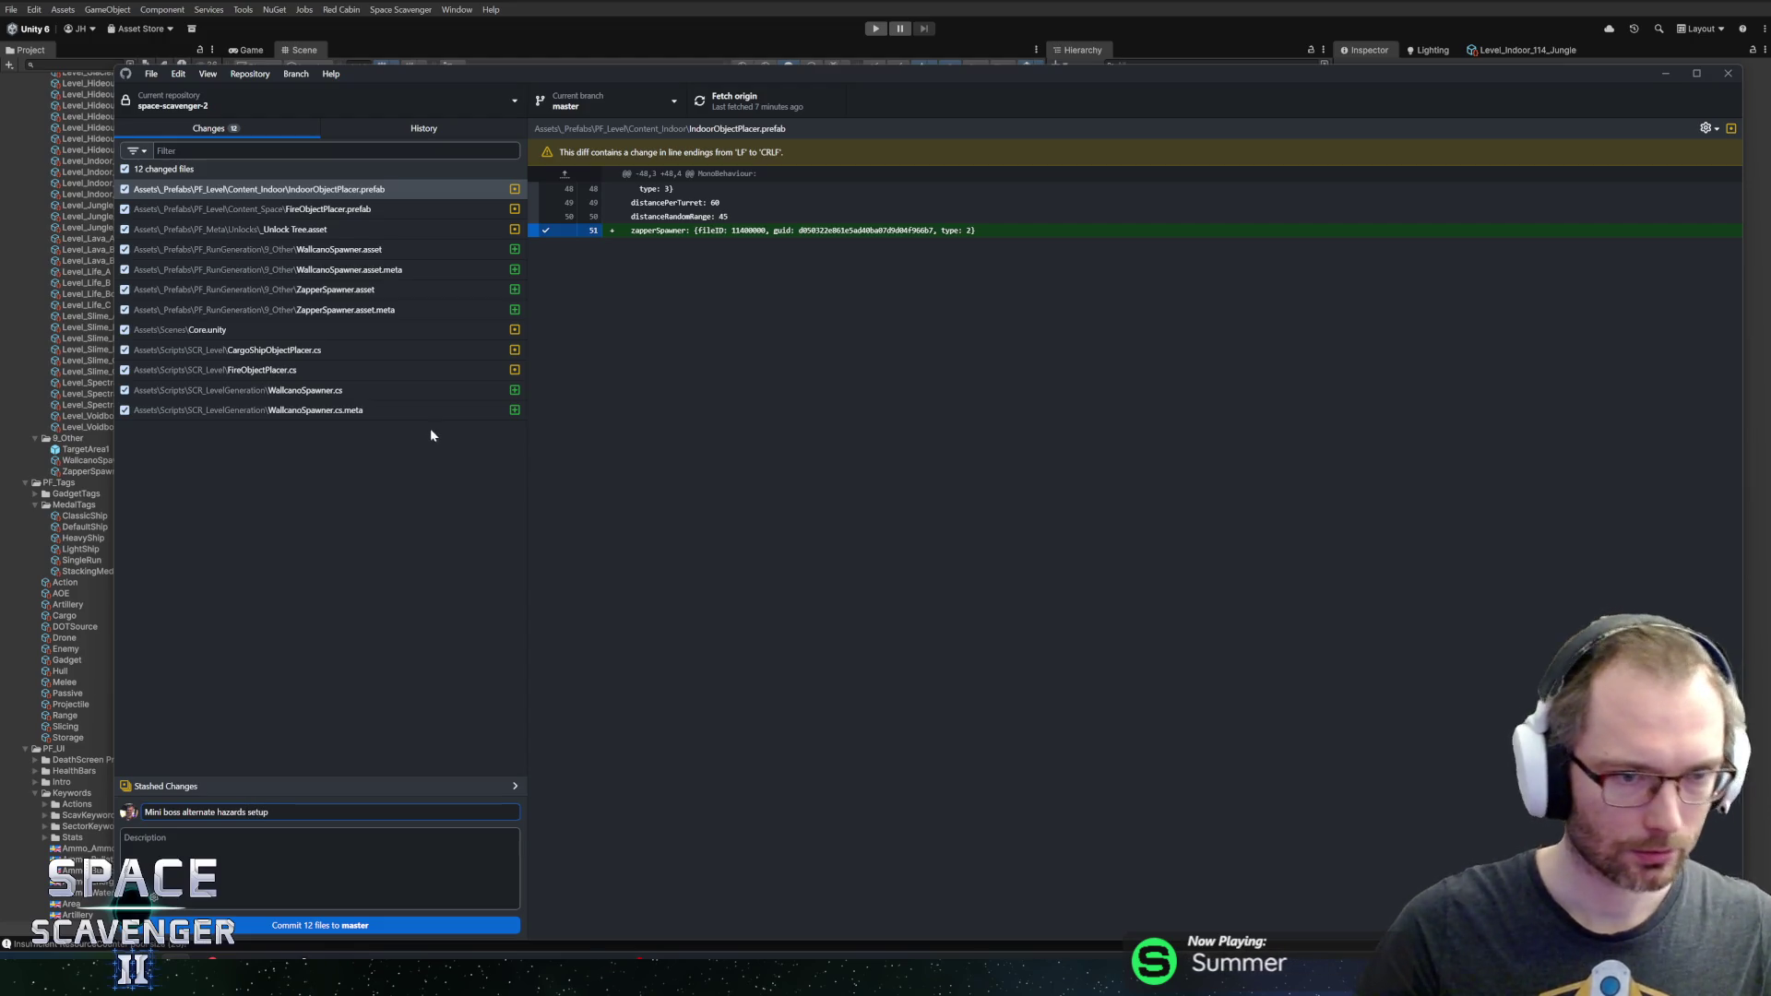
# Commit the 12 files to master as 'Mini boss alternate hazards setup', push to origin, and return to the editors
pyautogui.click(355, 925)
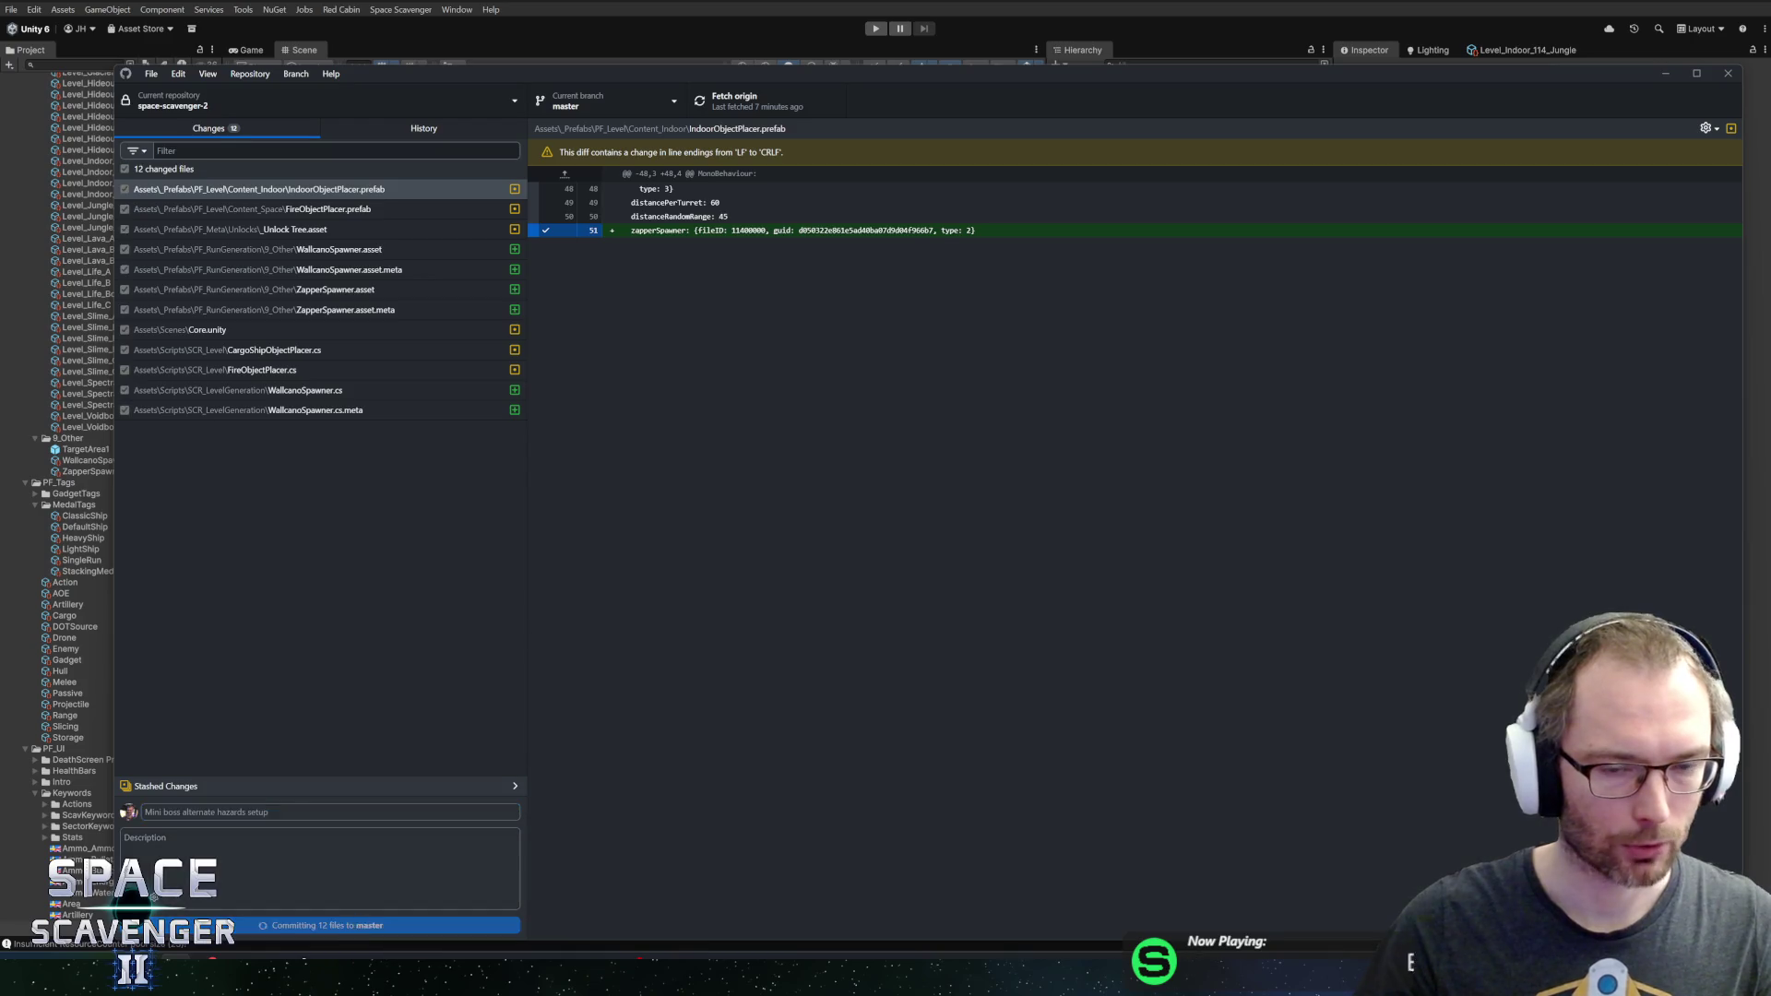
pyautogui.click(773, 106)
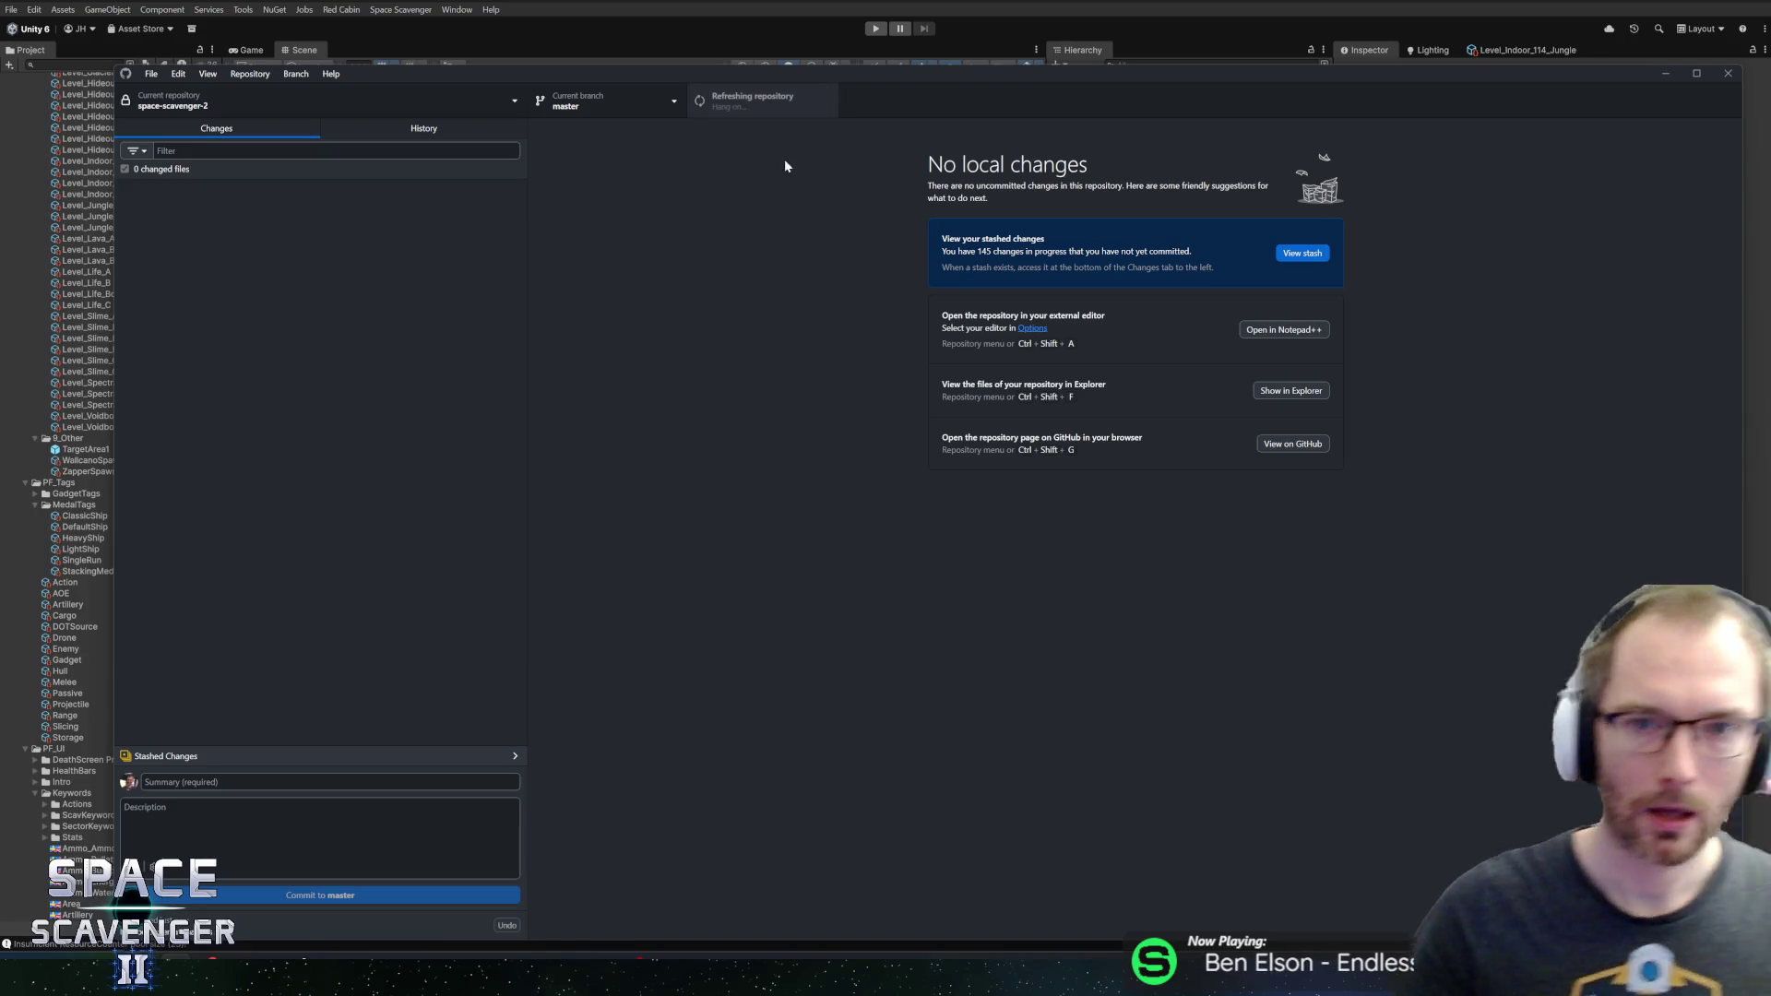
pyautogui.click(767, 3)
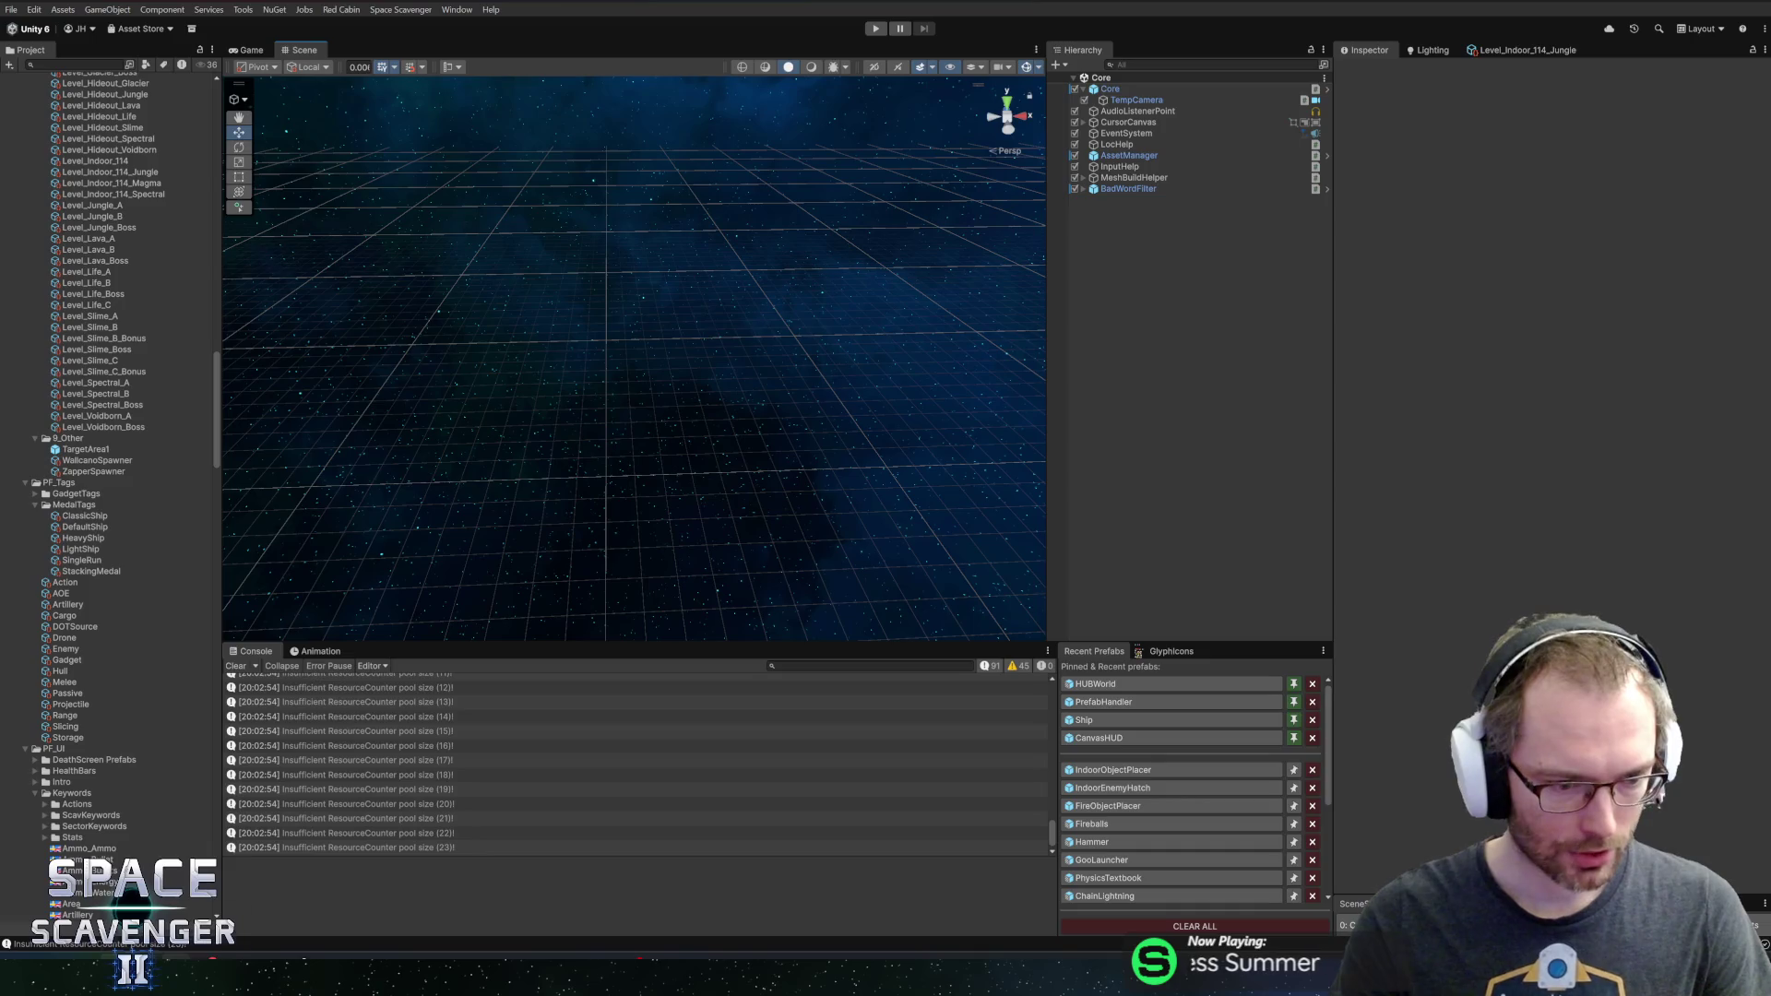
pyautogui.hotkey('alt', 'Tab')
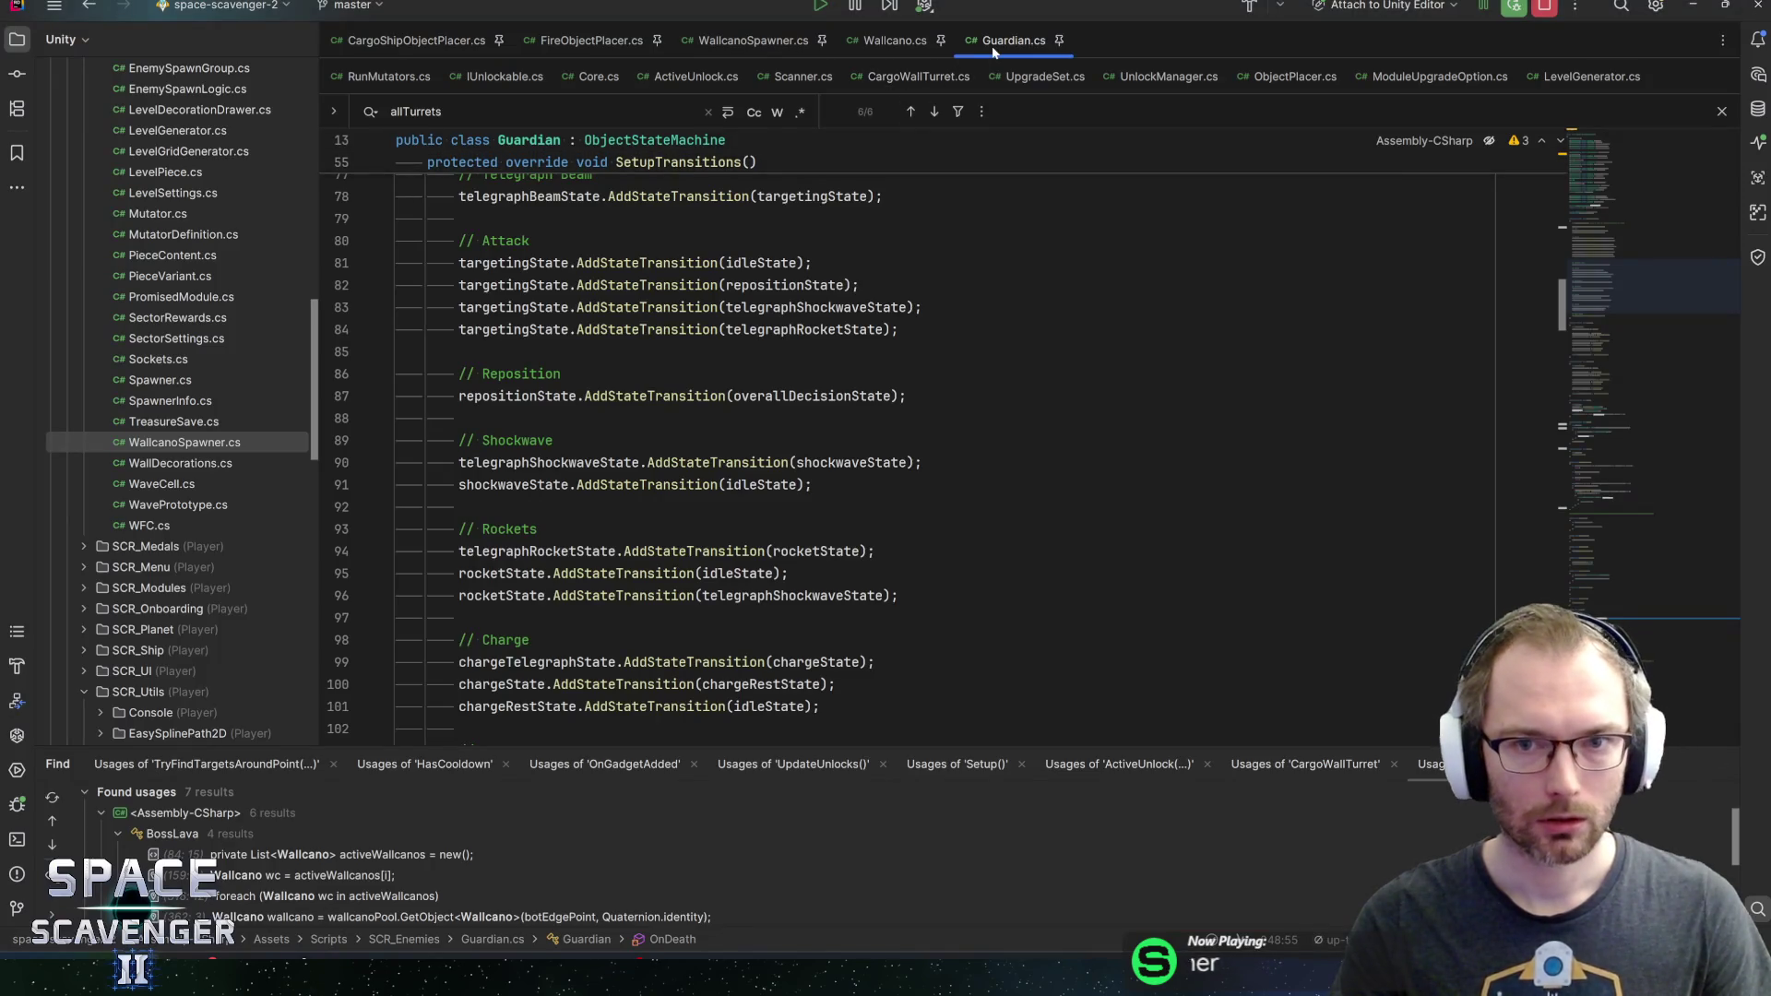
# Open CargoWallTurret from Guardian.cs and locate it in the Project tree, cancelling its move to BossHelpers
pyautogui.moveTo(1603, 287); pyautogui.dragTo(1617, 211)
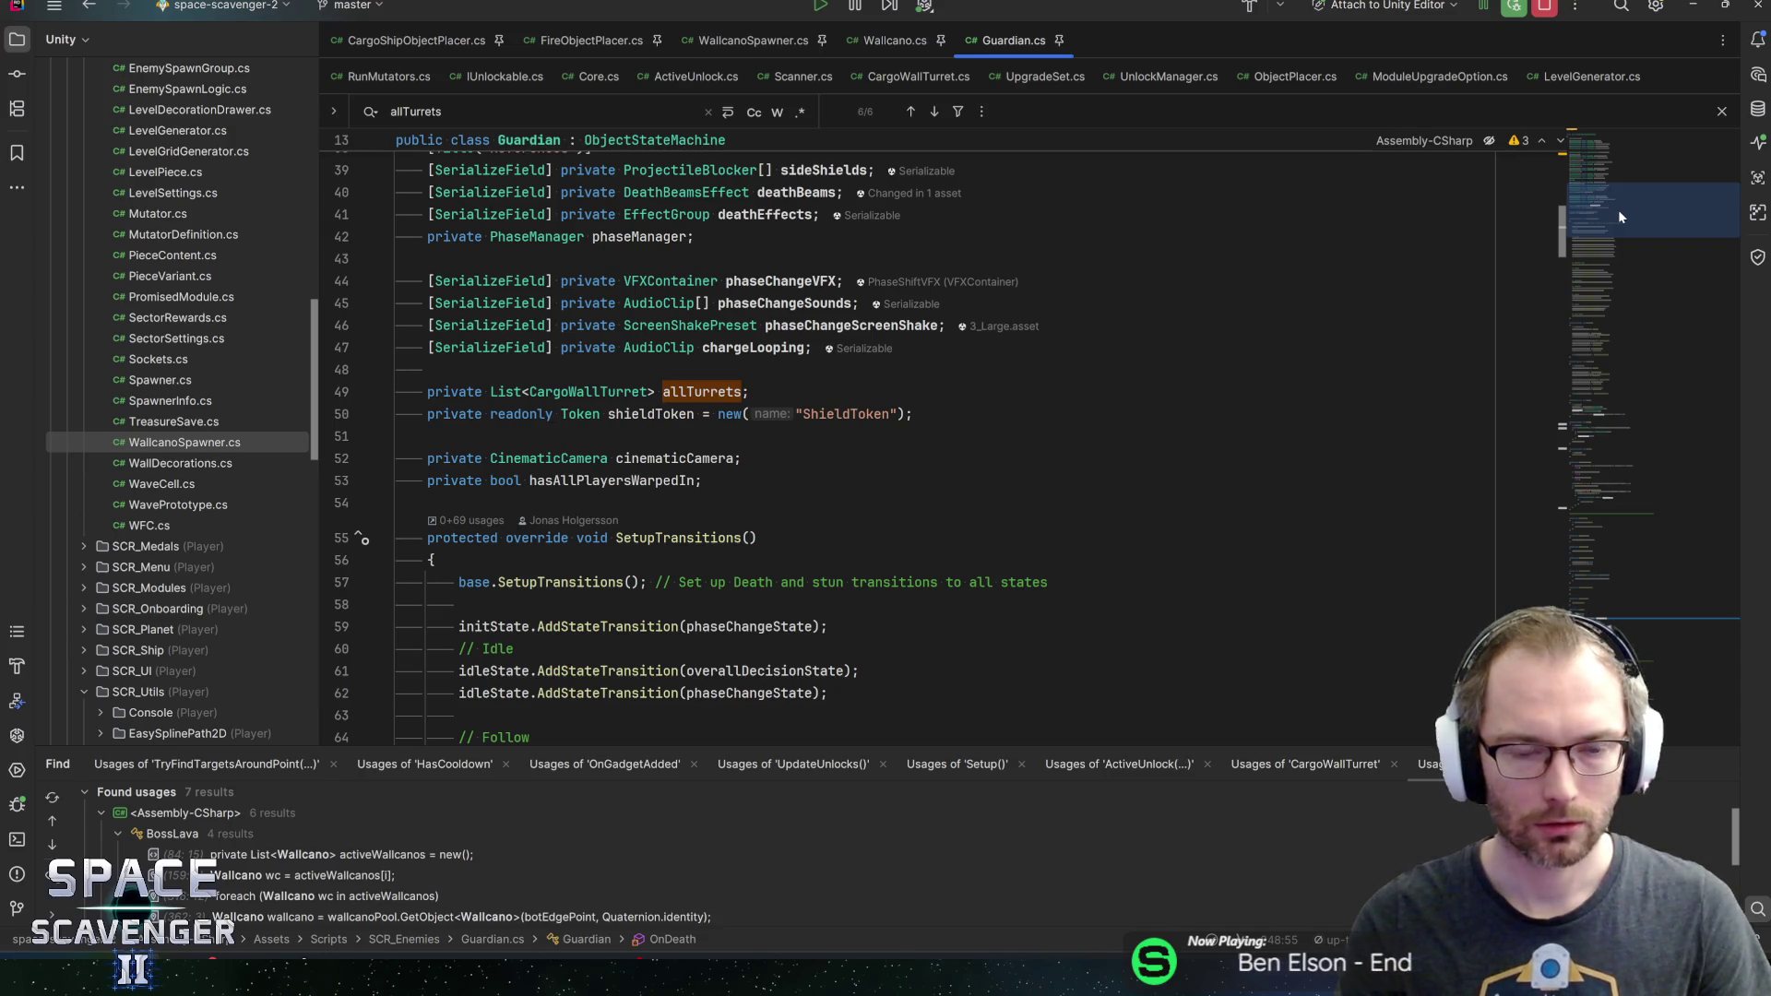
pyautogui.keyDown('ctrl'); pyautogui.click(590, 391); pyautogui.keyUp('ctrl')
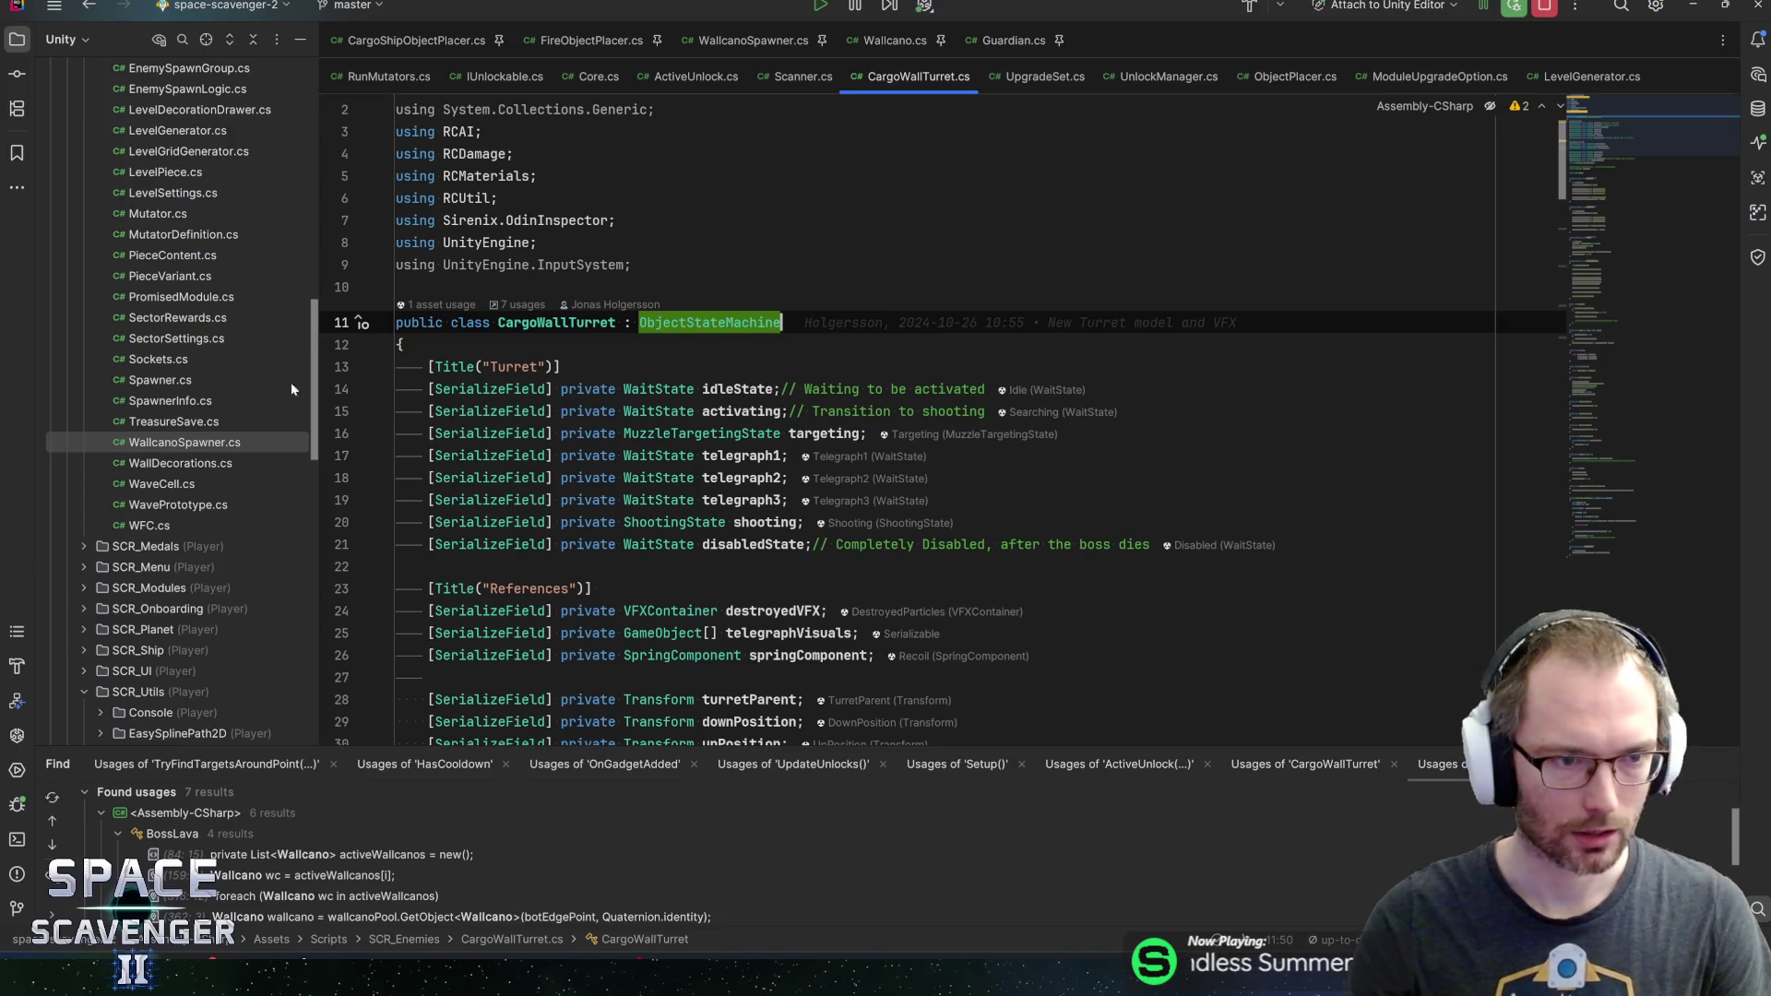
pyautogui.click(207, 39)
pyautogui.scroll(1, 205, 379)
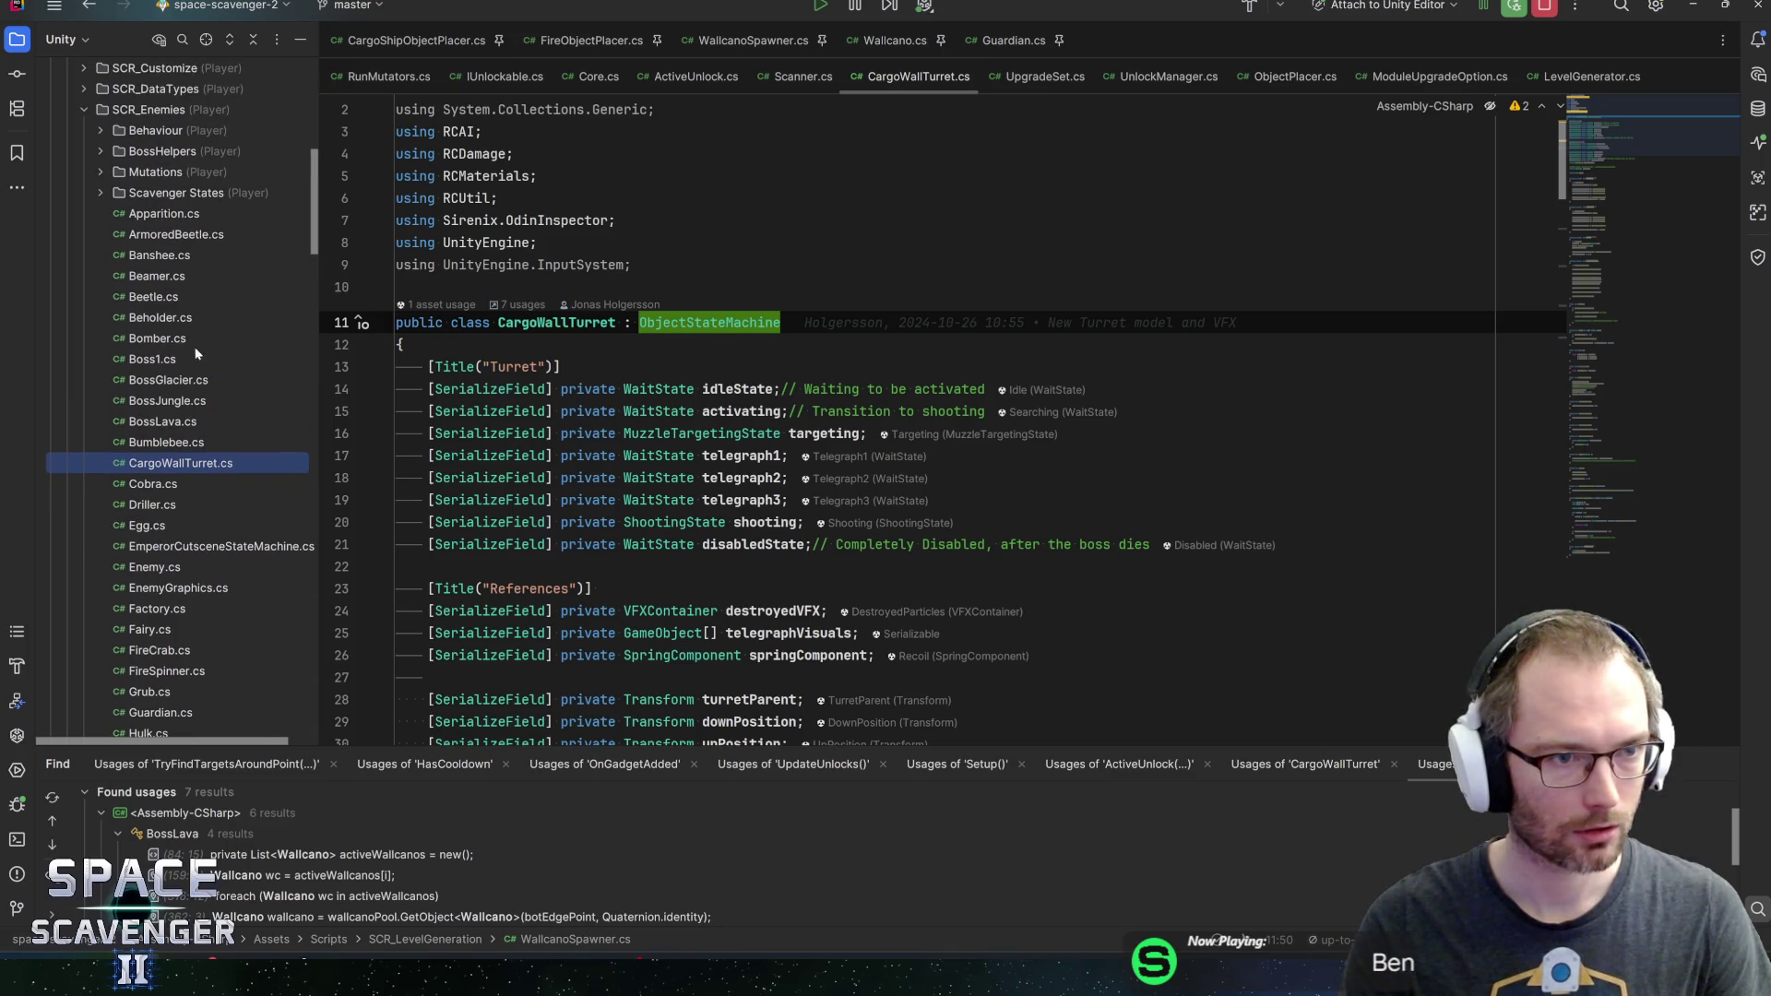
pyautogui.moveTo(86, 148); pyautogui.dragTo(105, 152)
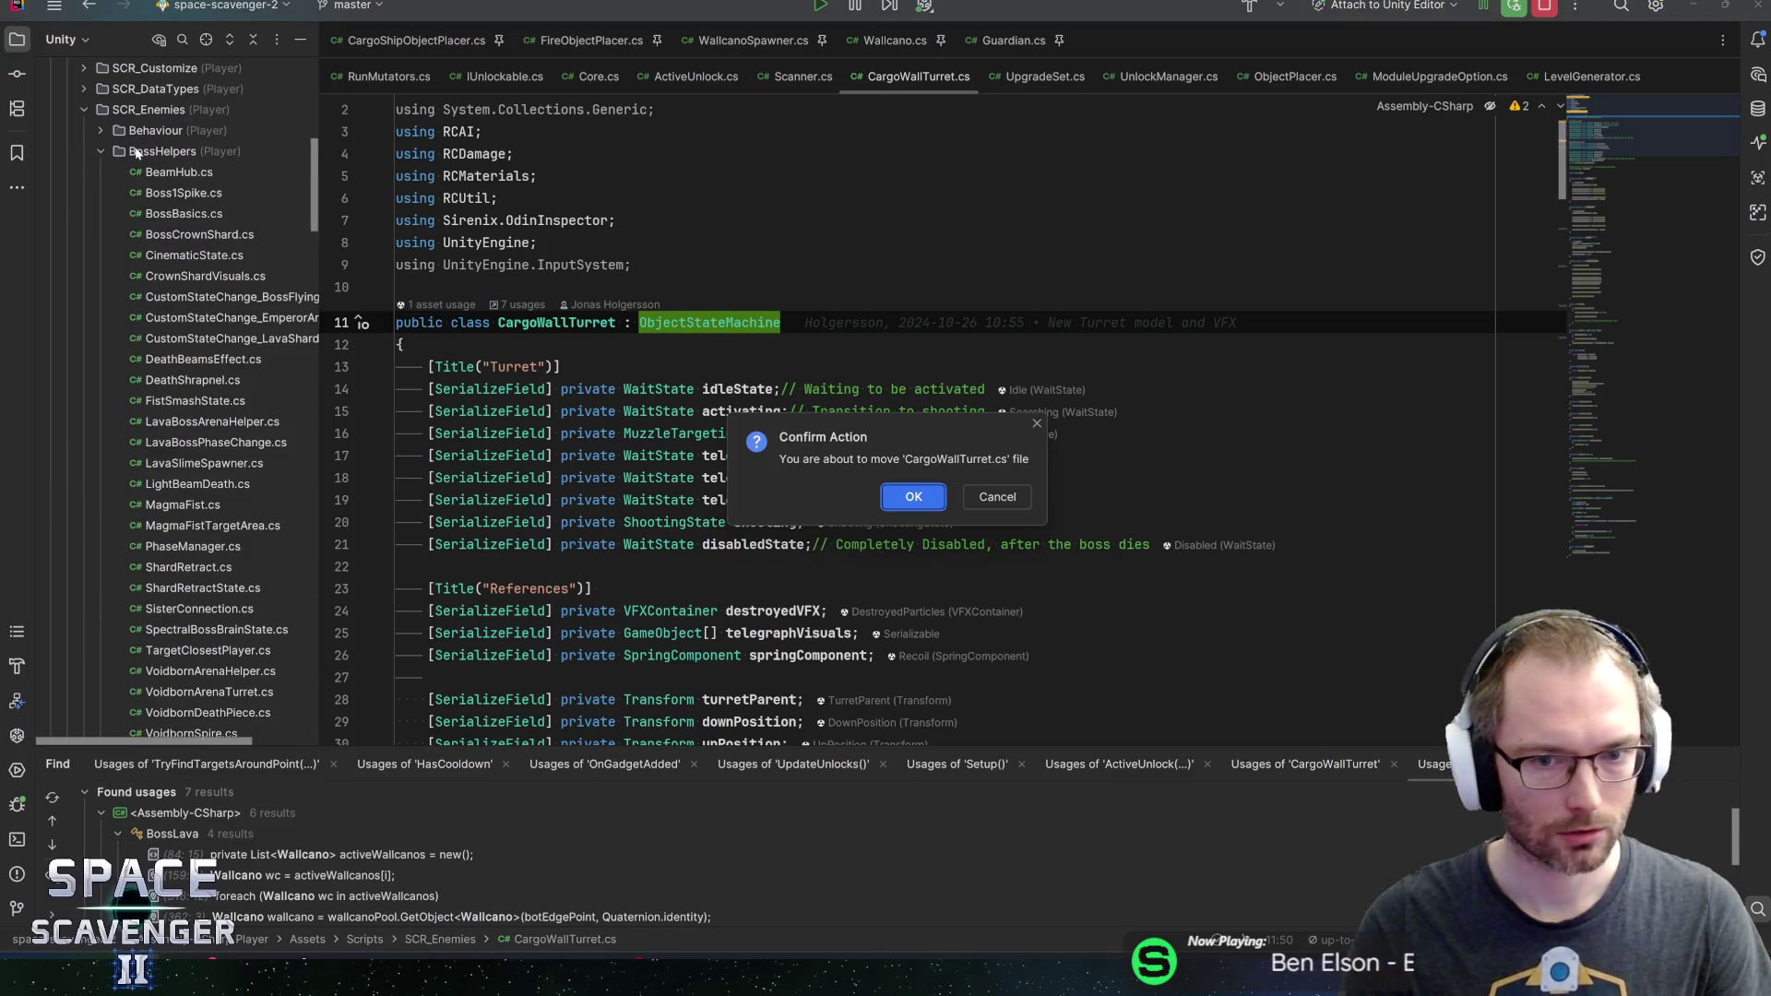
pyautogui.press('Escape')
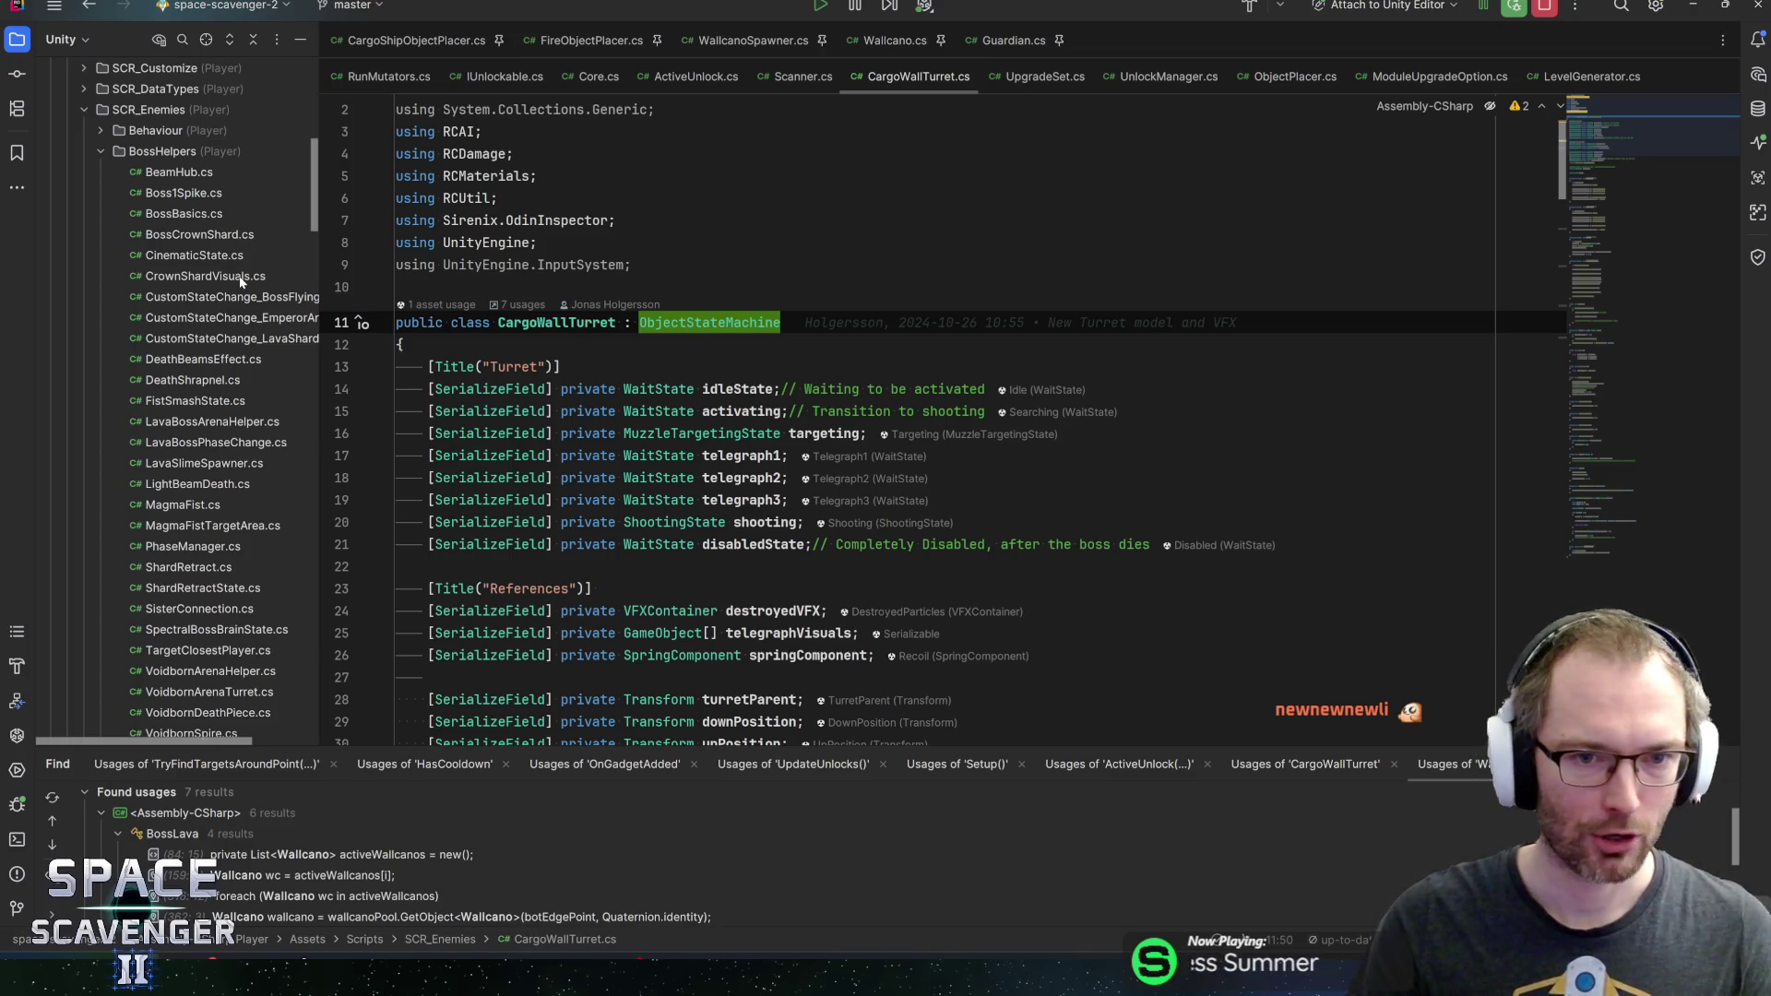
# Put the caret at CargoWallTurret's opening brace and bring up the BossHelpers folder's actions
pyautogui.click(564, 366)
pyautogui.press('Up')
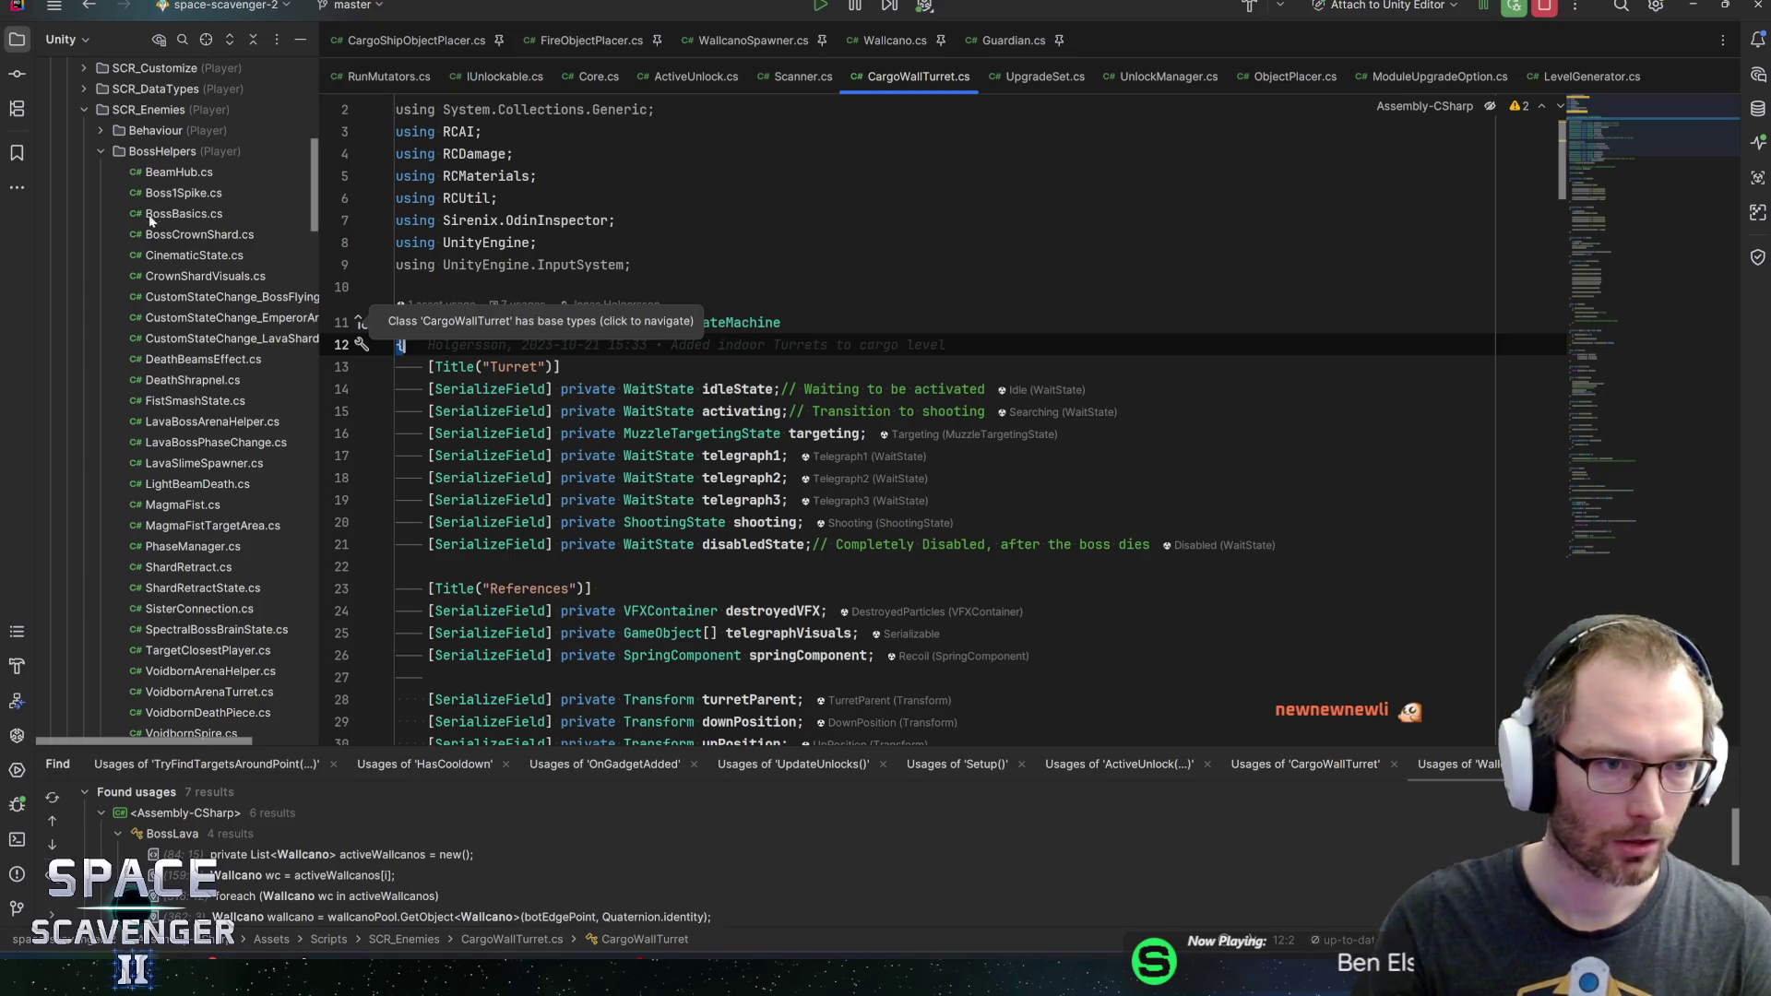
pyautogui.rightClick(148, 148)
# Add a Unity Script named MiniBossBasics as a Mono Behaviour in BossHelpers
pyautogui.moveTo(232, 155)
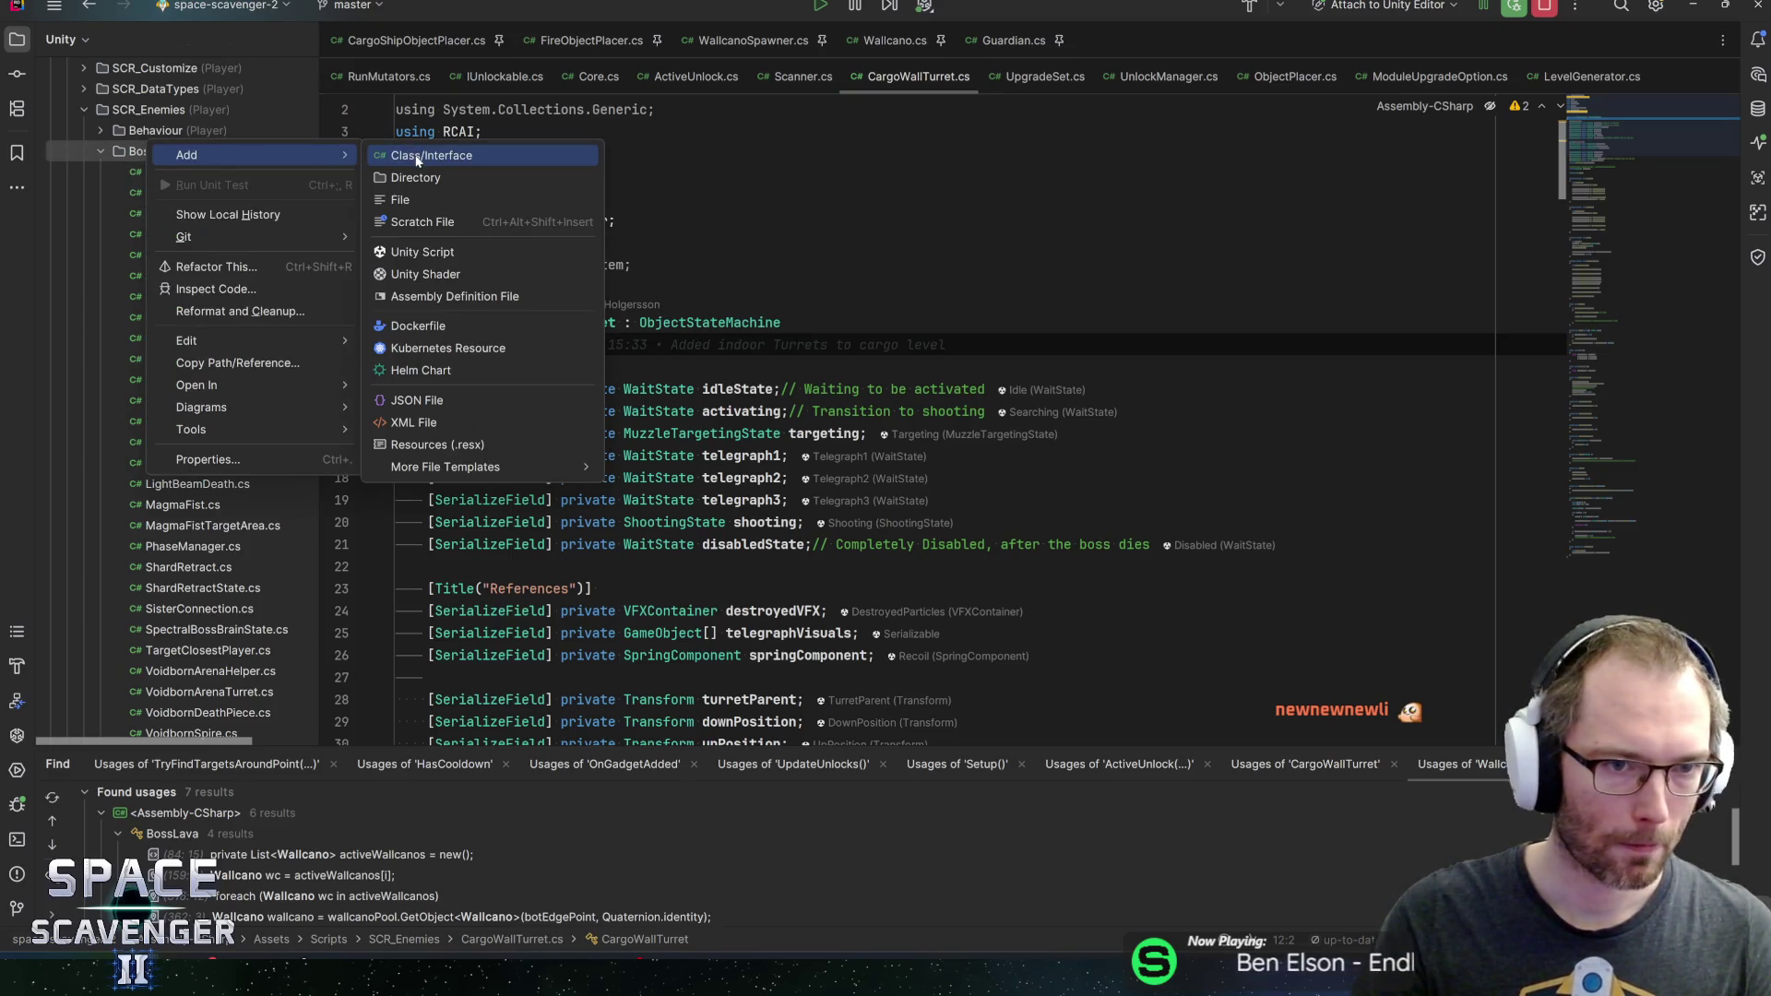
pyautogui.click(430, 252)
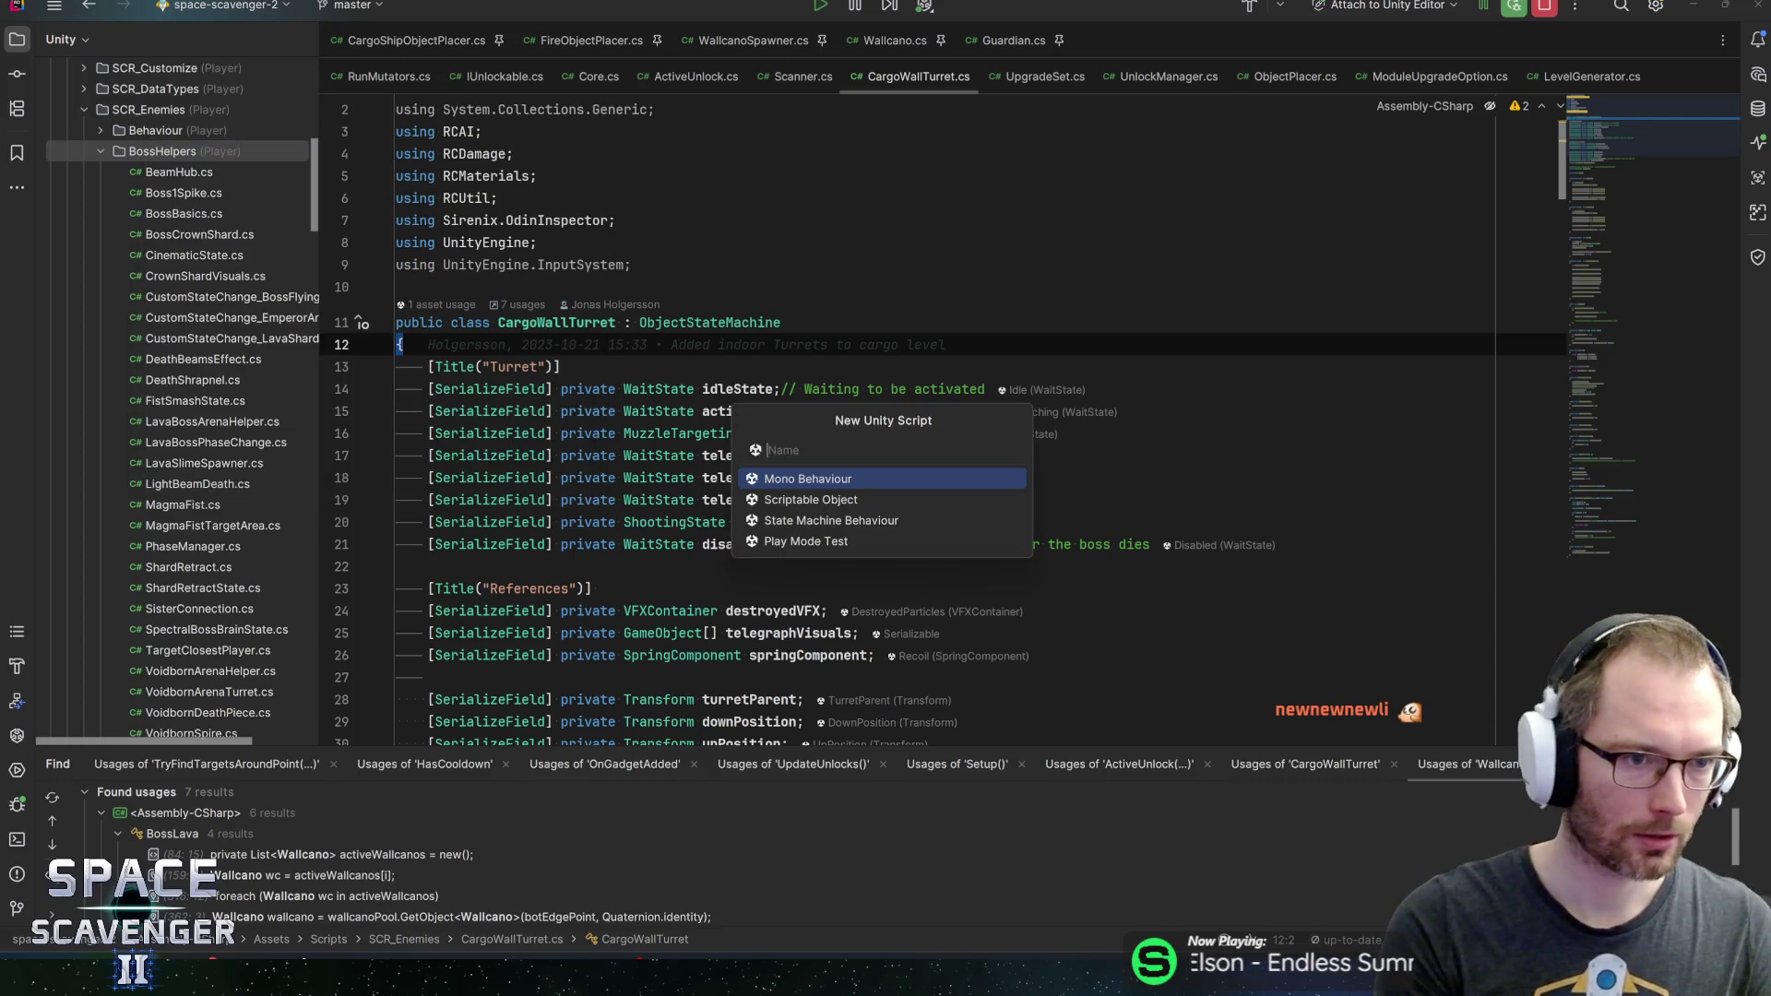
pyautogui.write('Min')
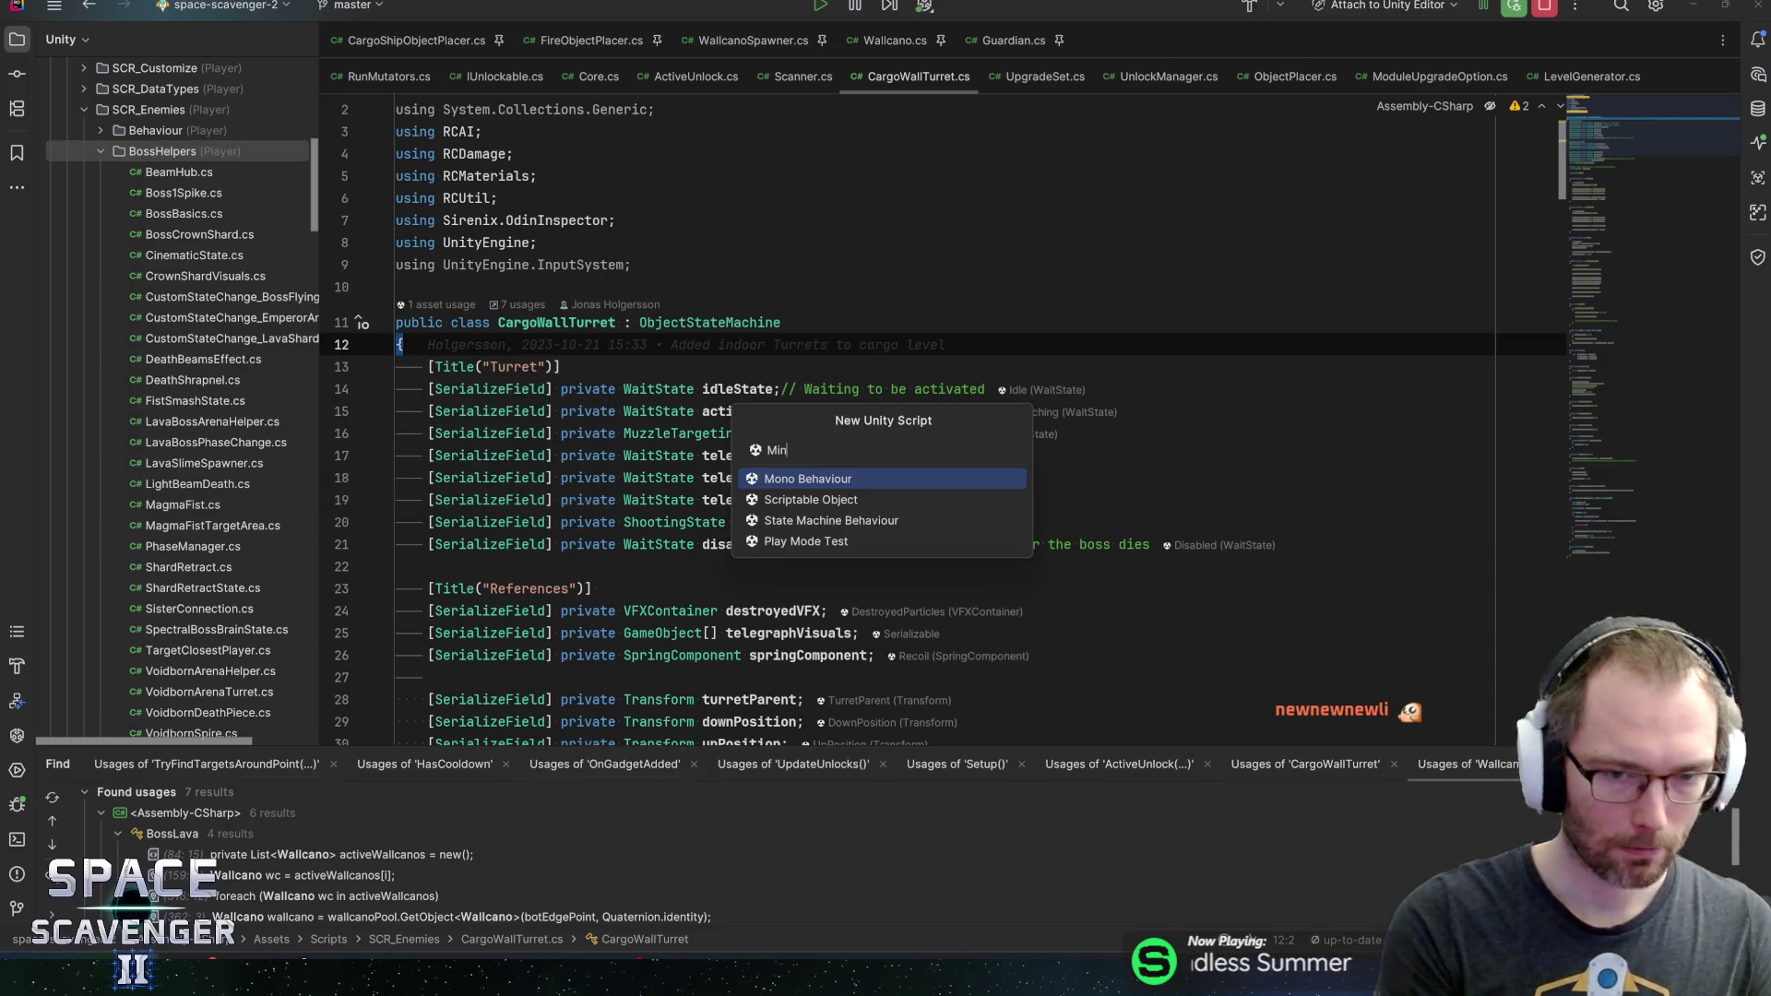
pyautogui.write('iBossBasics')
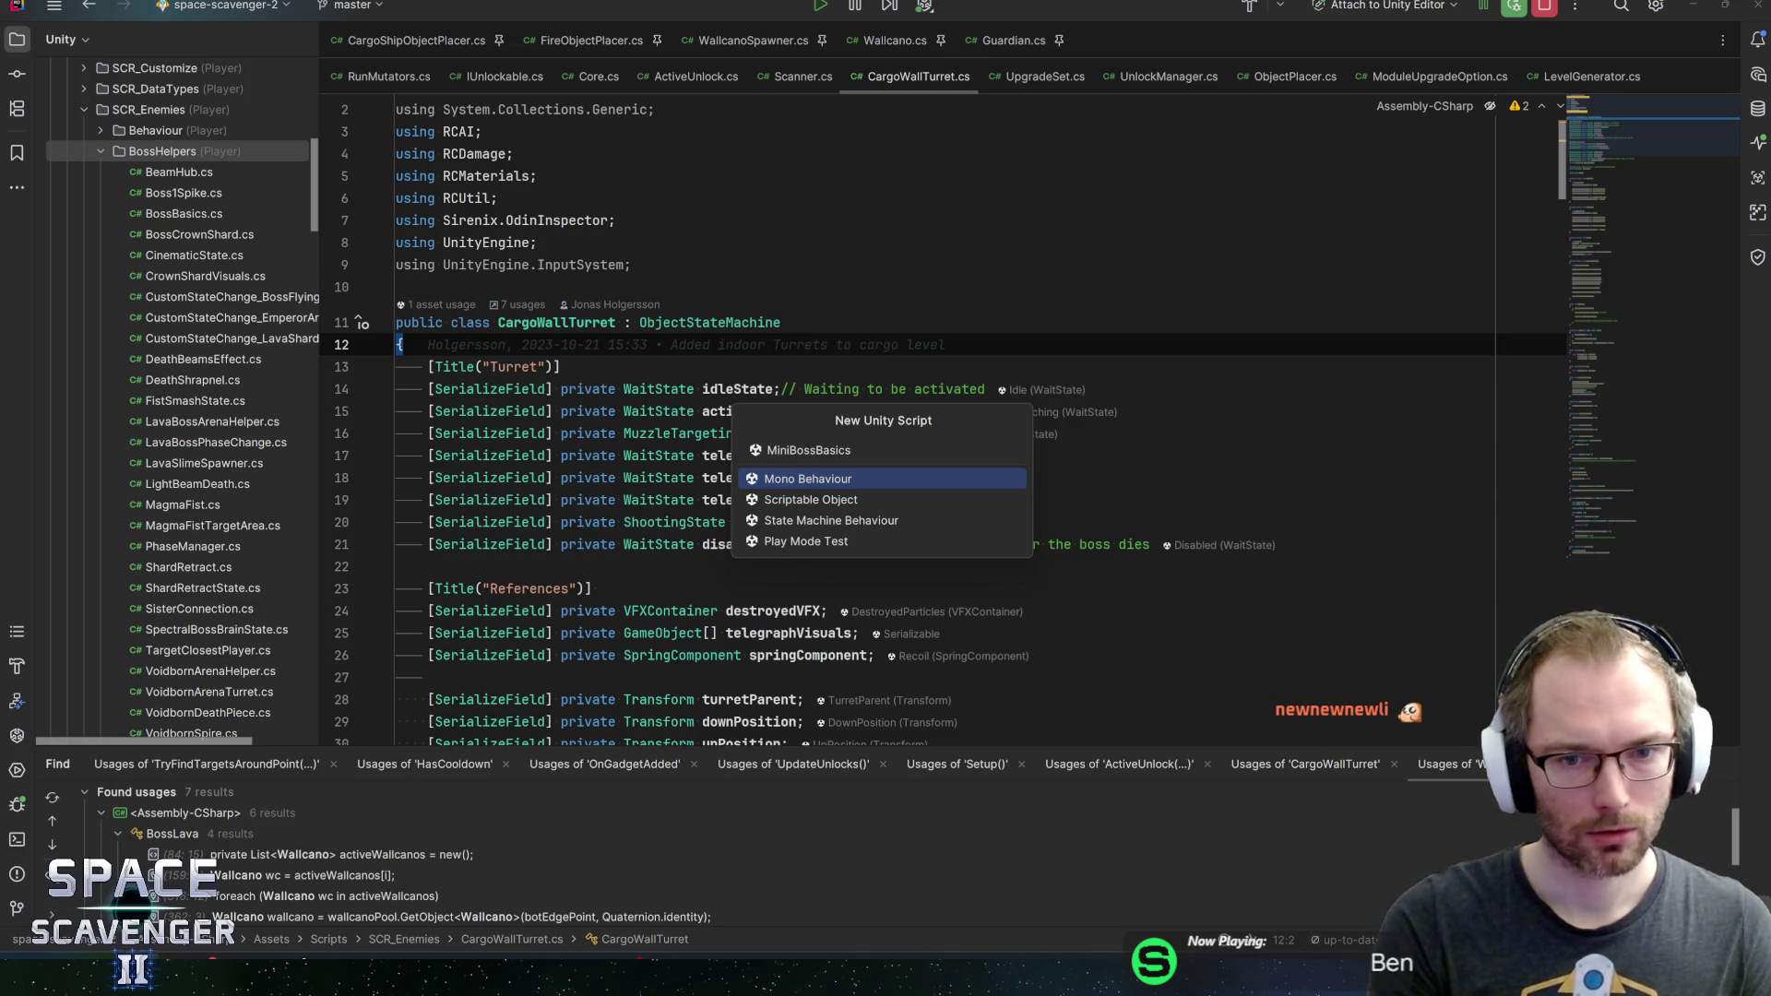
pyautogui.press('Return')
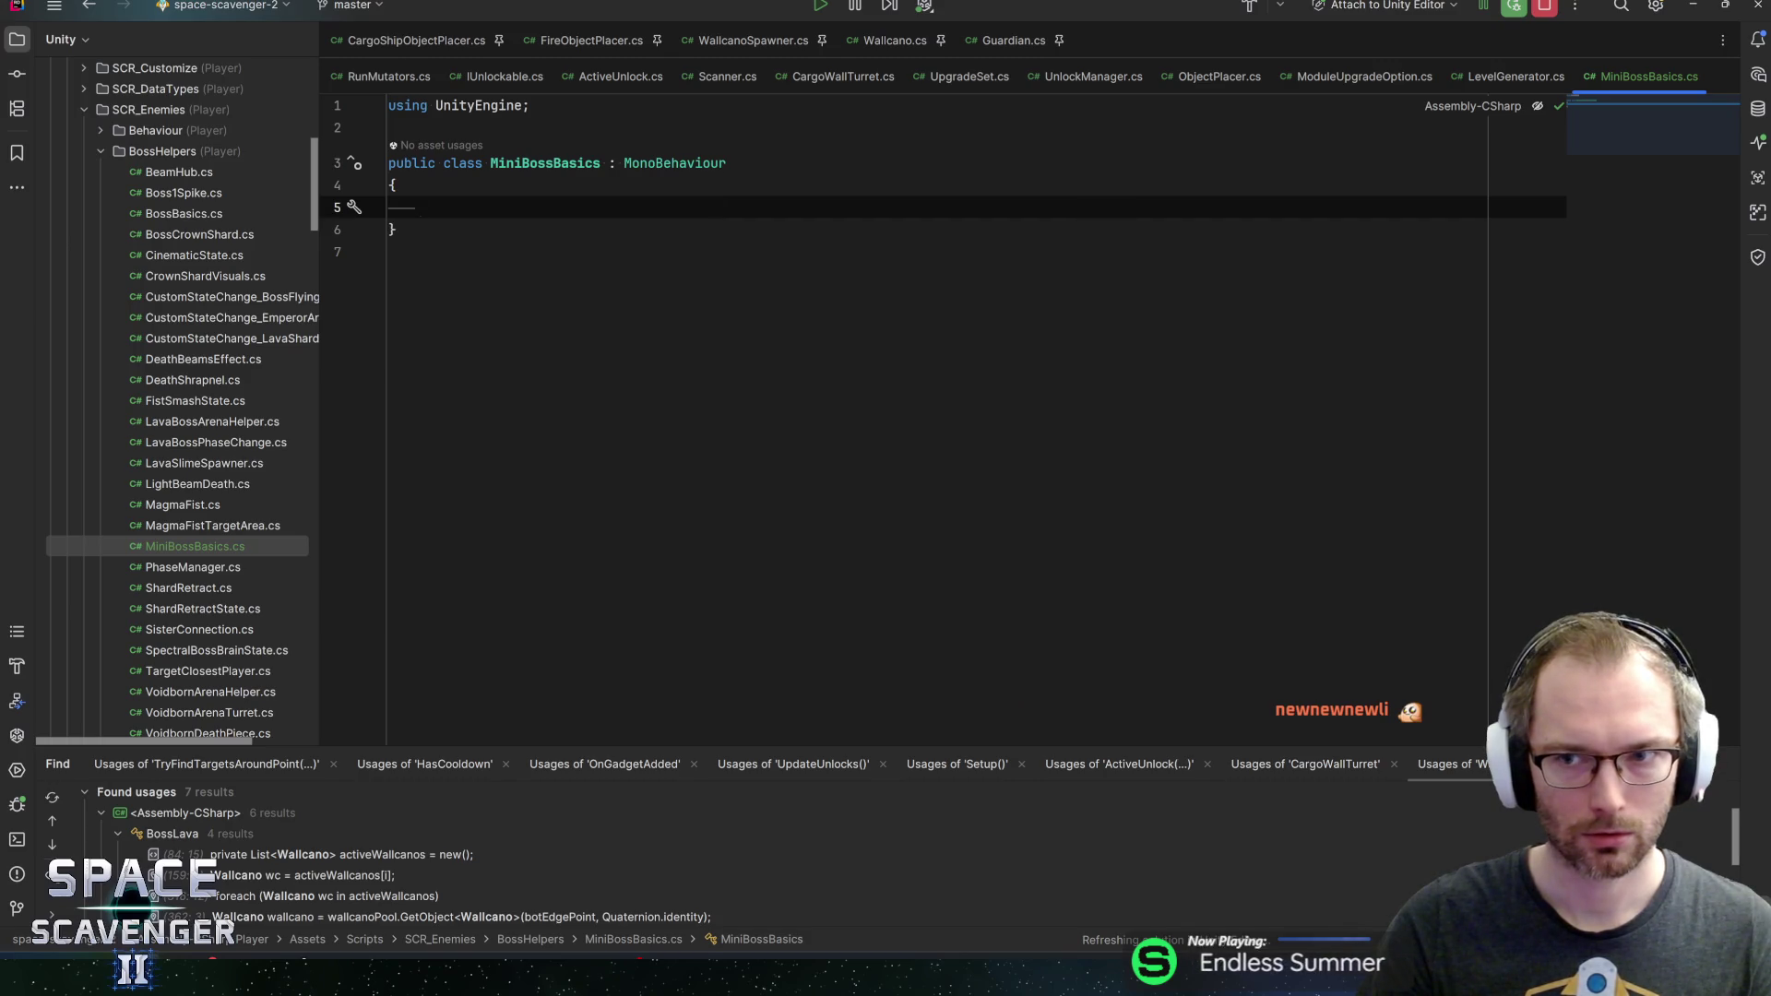
# Pin the MiniBossBasics.cs tab with the others and return to Guardian.cs at line 49
pyautogui.moveTo(1650, 76); pyautogui.dragTo(1194, 82)
pyautogui.click(1015, 48)
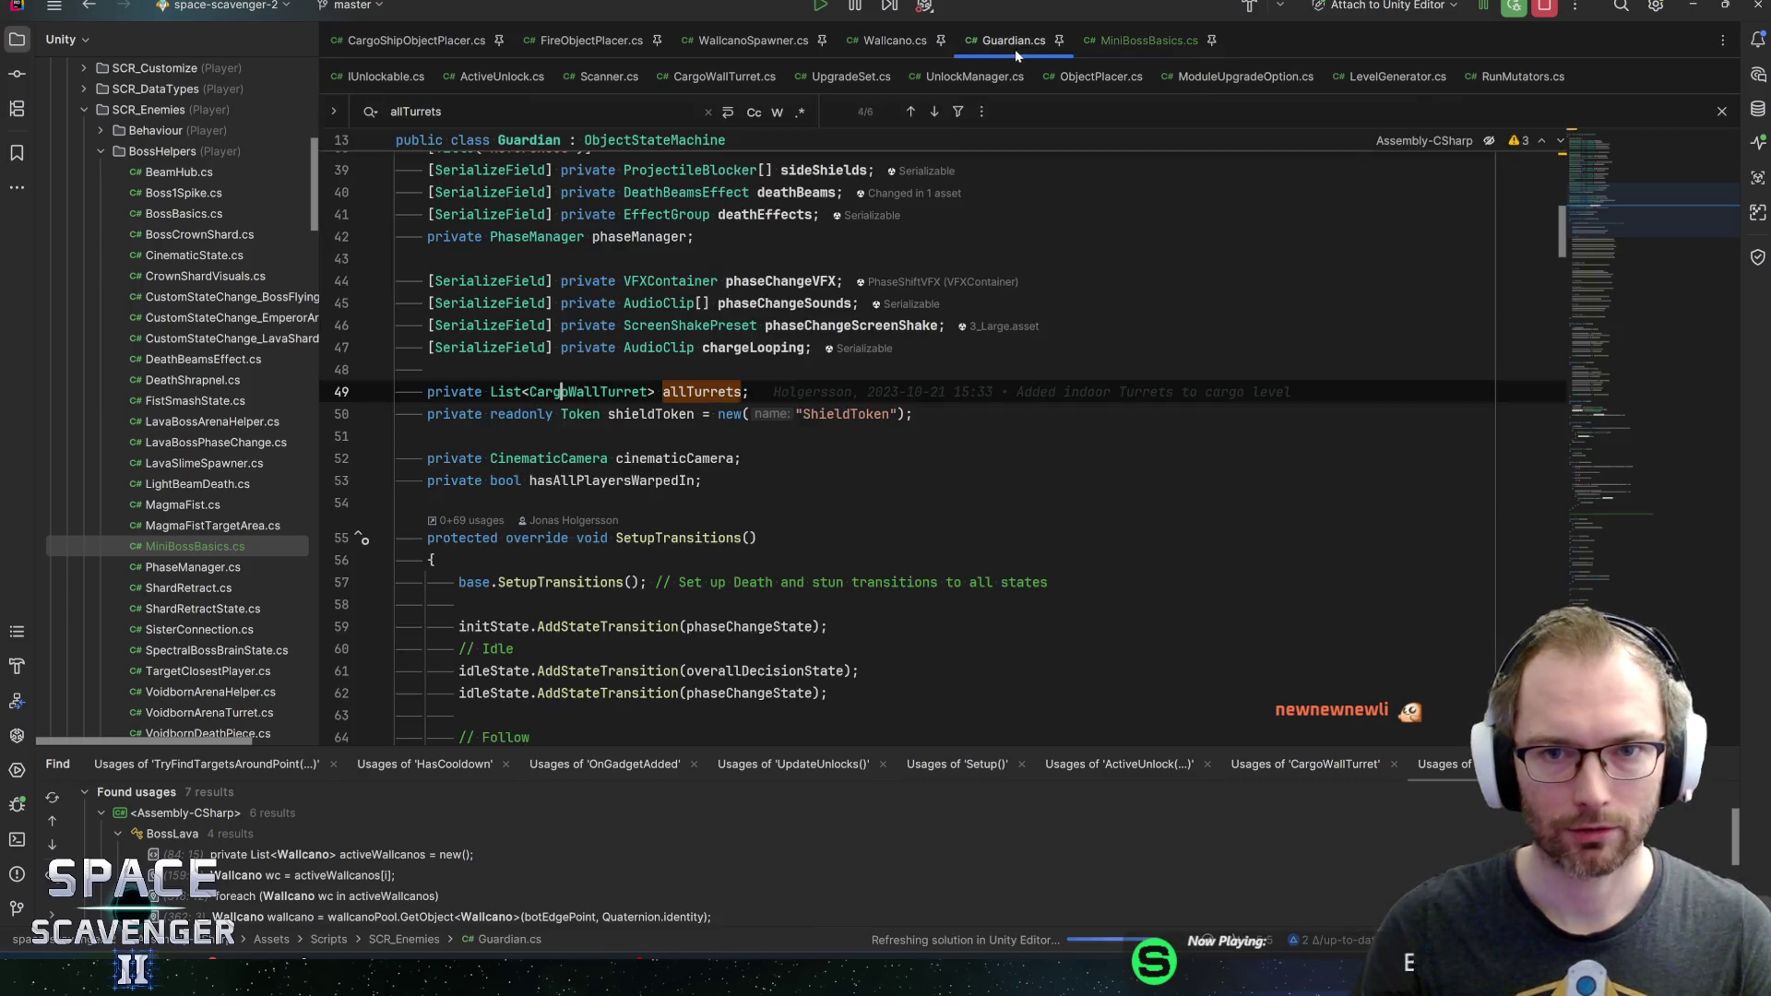
pyautogui.click(750, 391)
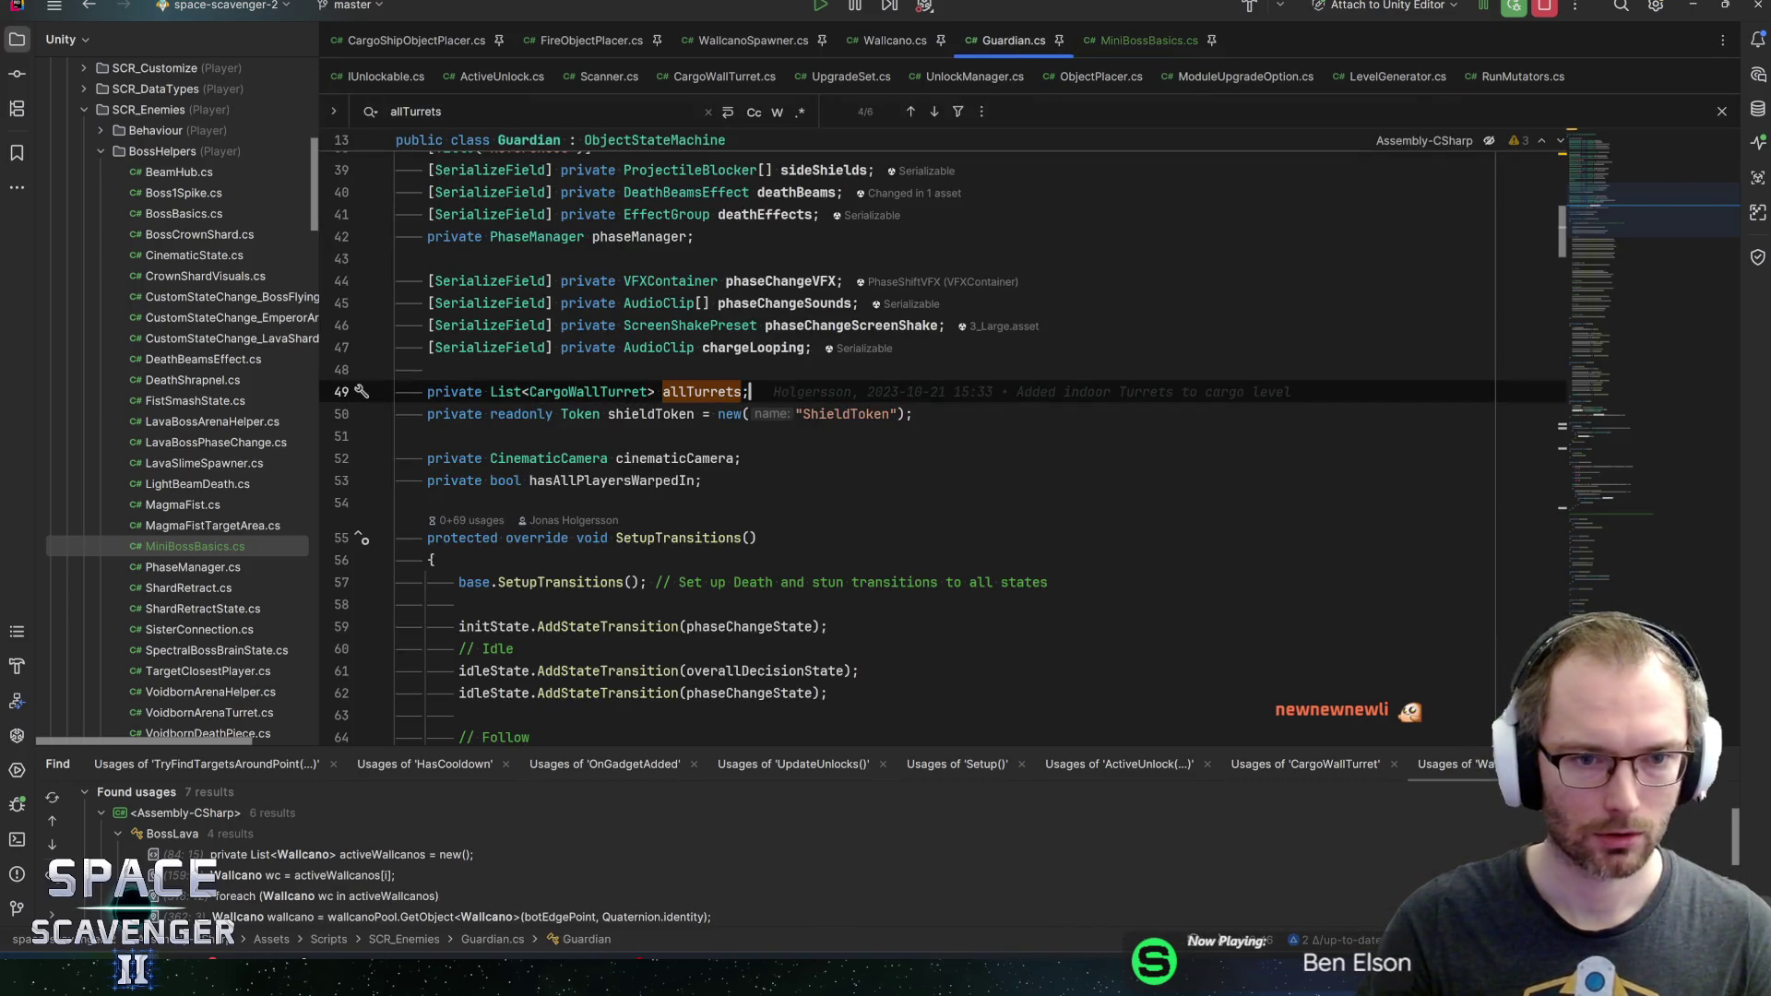
pyautogui.moveTo(620, 392)
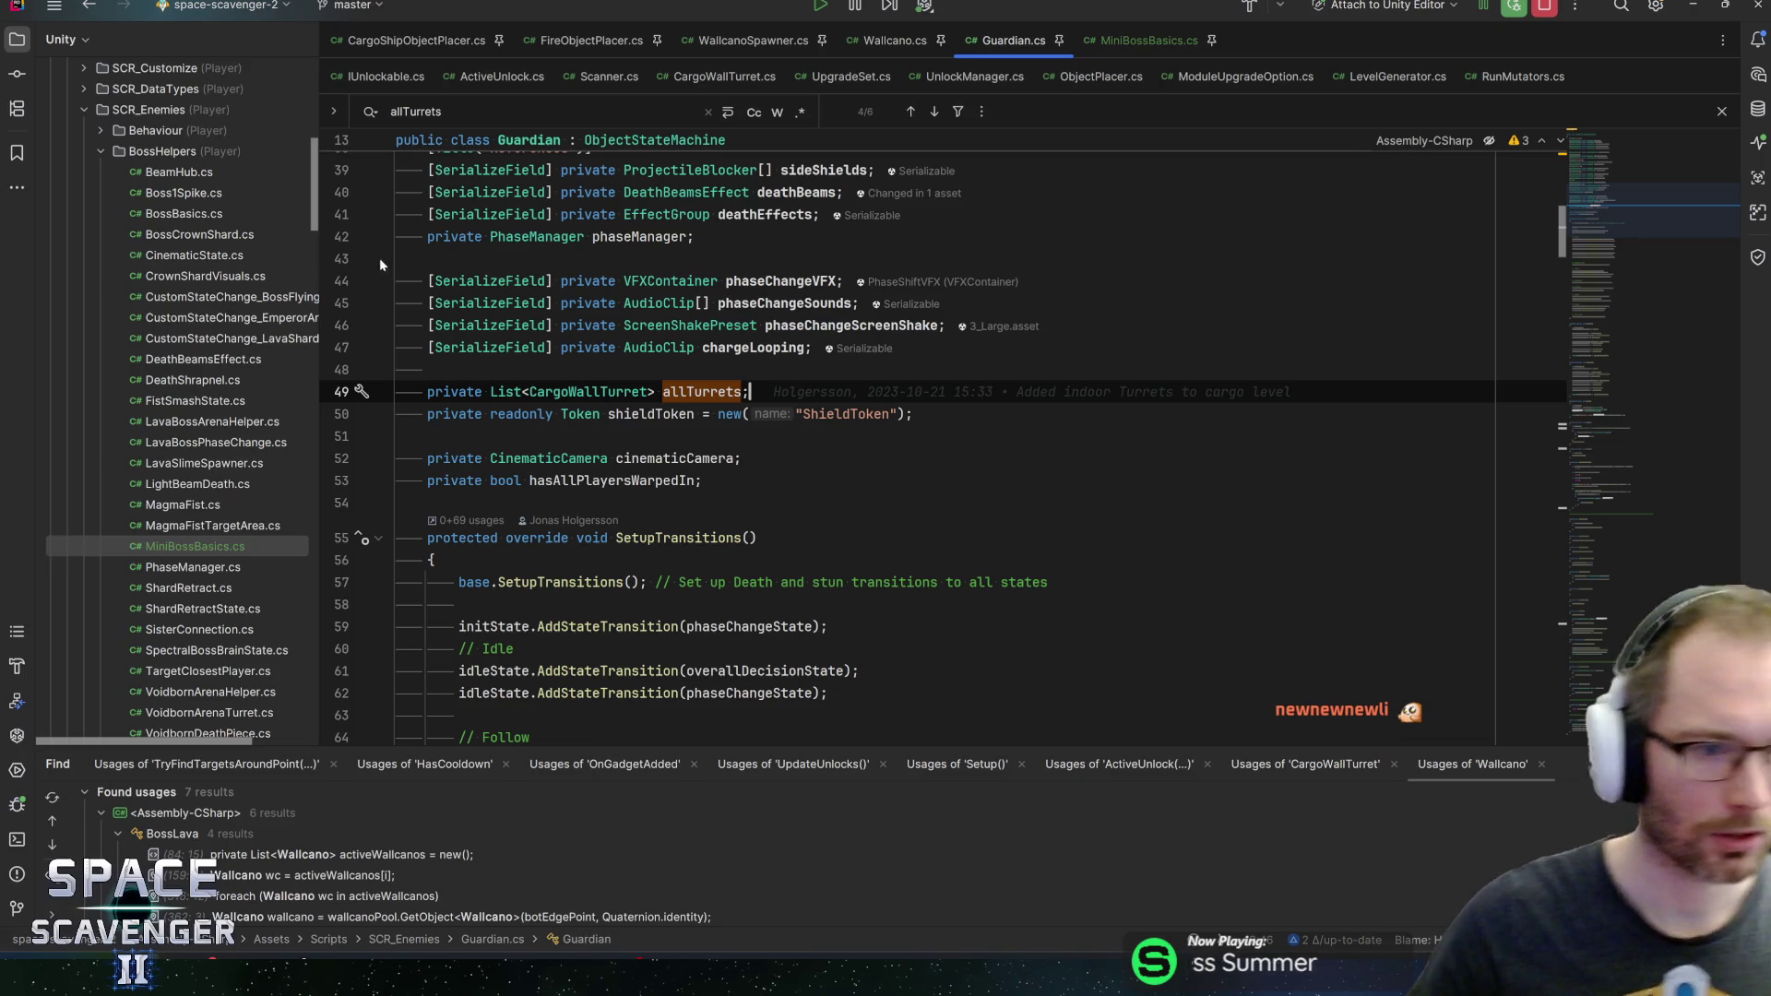
pyautogui.moveTo(490, 280)
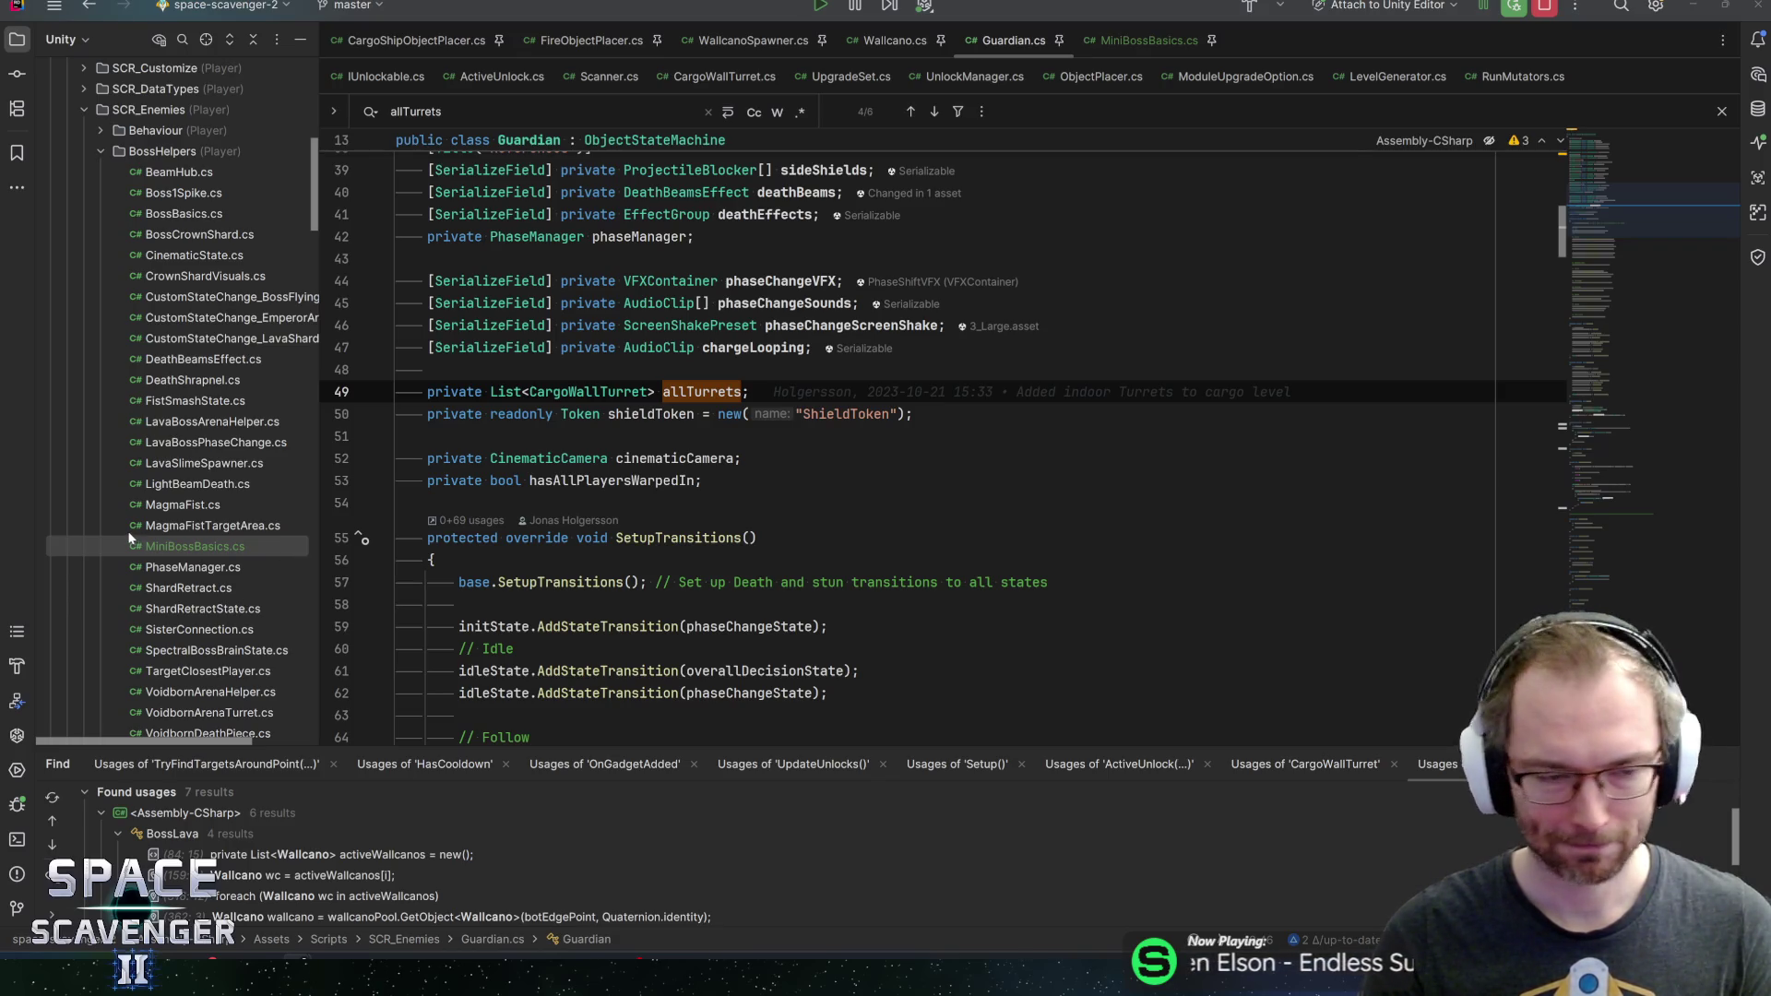
# Inspect the CargoWallTurret type in the allTurrets list and expand the SCR_Components folder
pyautogui.scroll(-5, 134, 415)
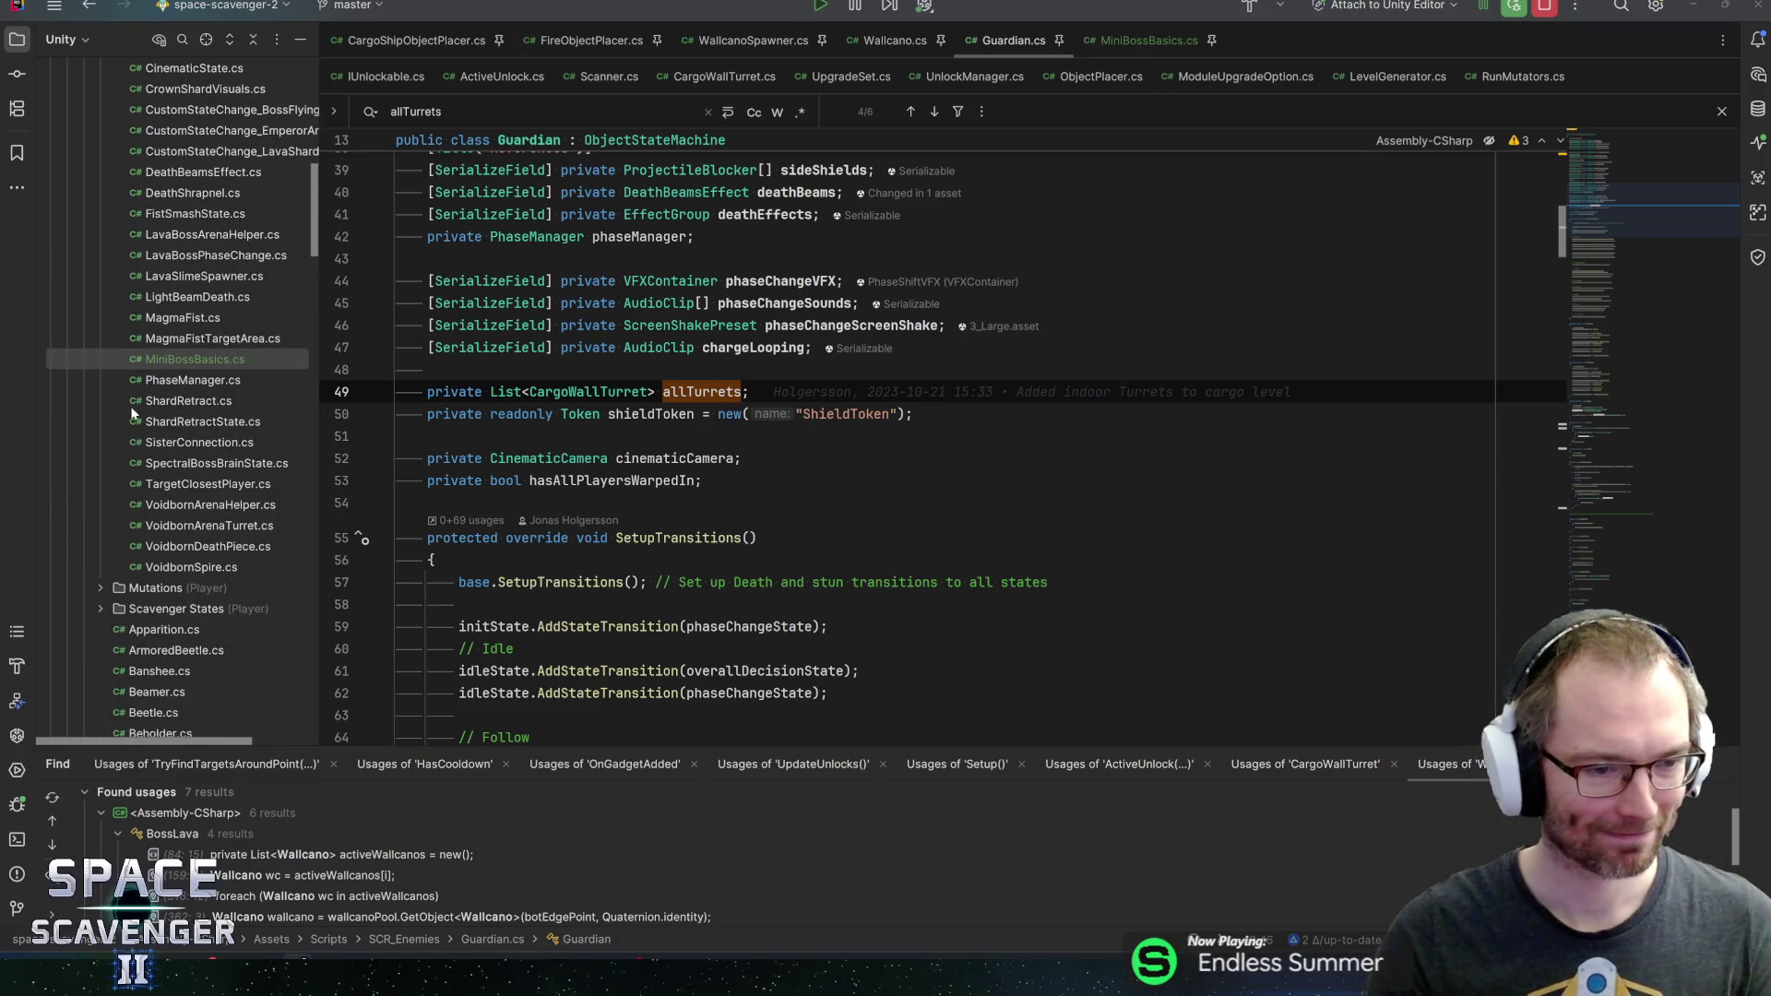
pyautogui.scroll(6, 138, 415)
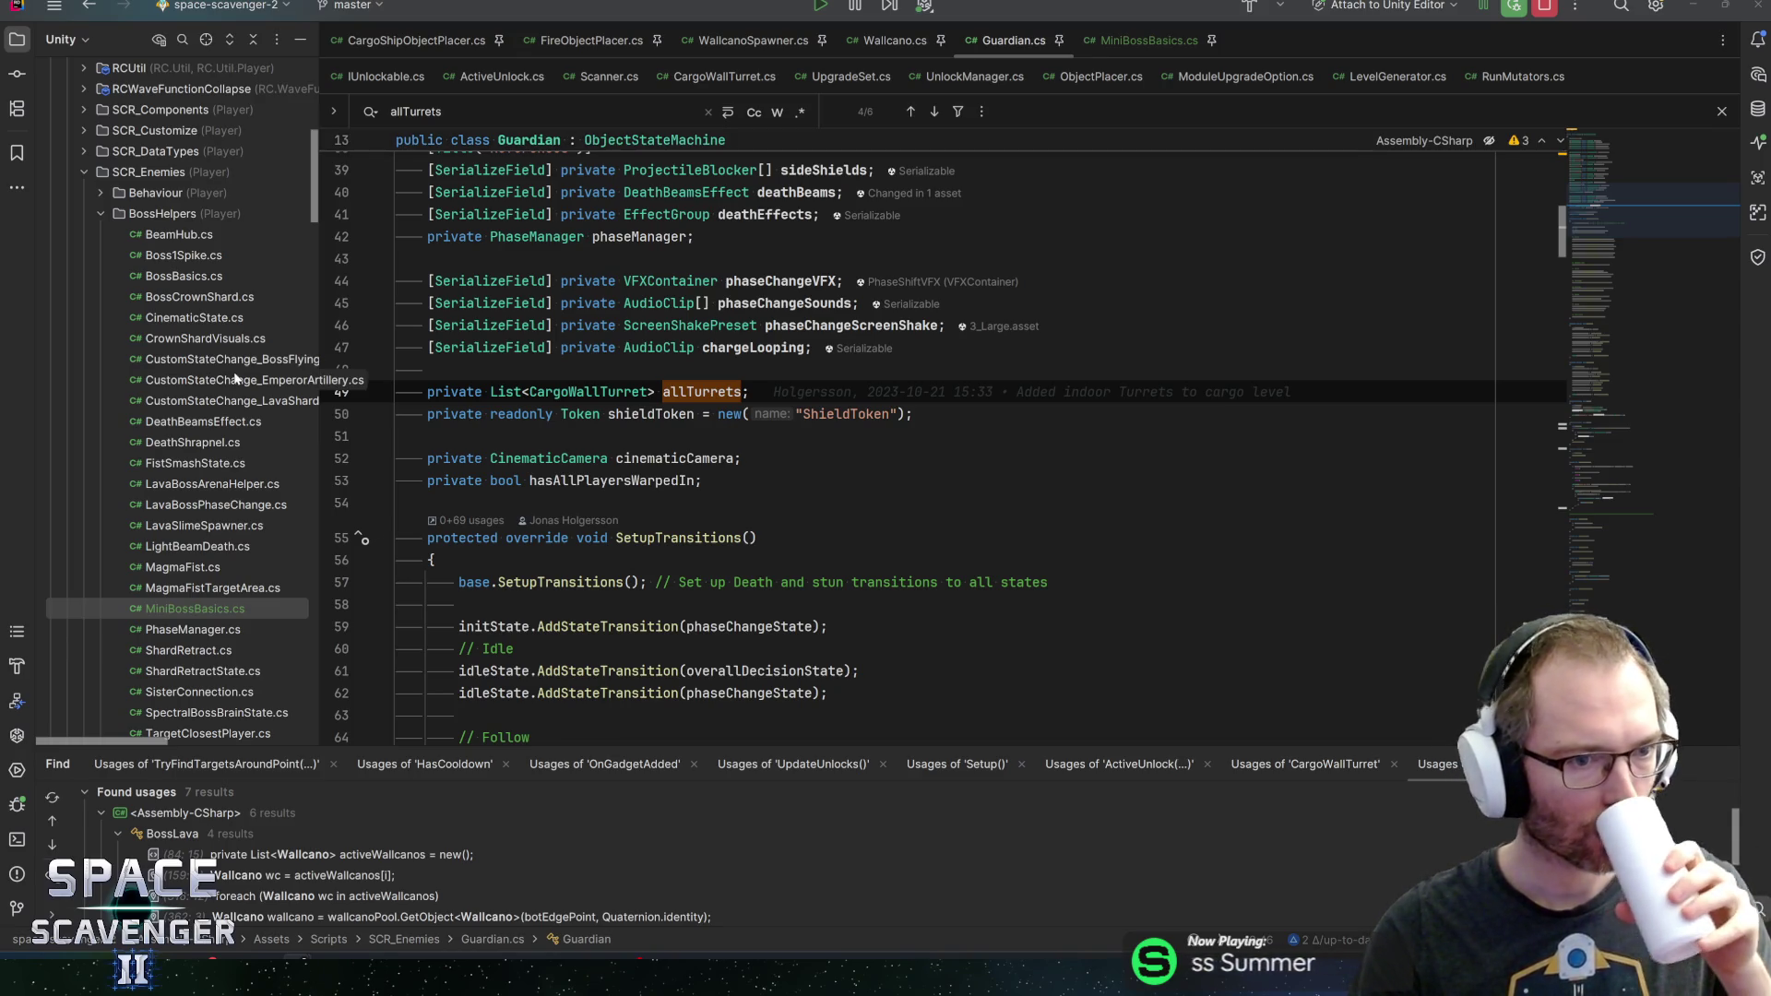
pyautogui.click(593, 392)
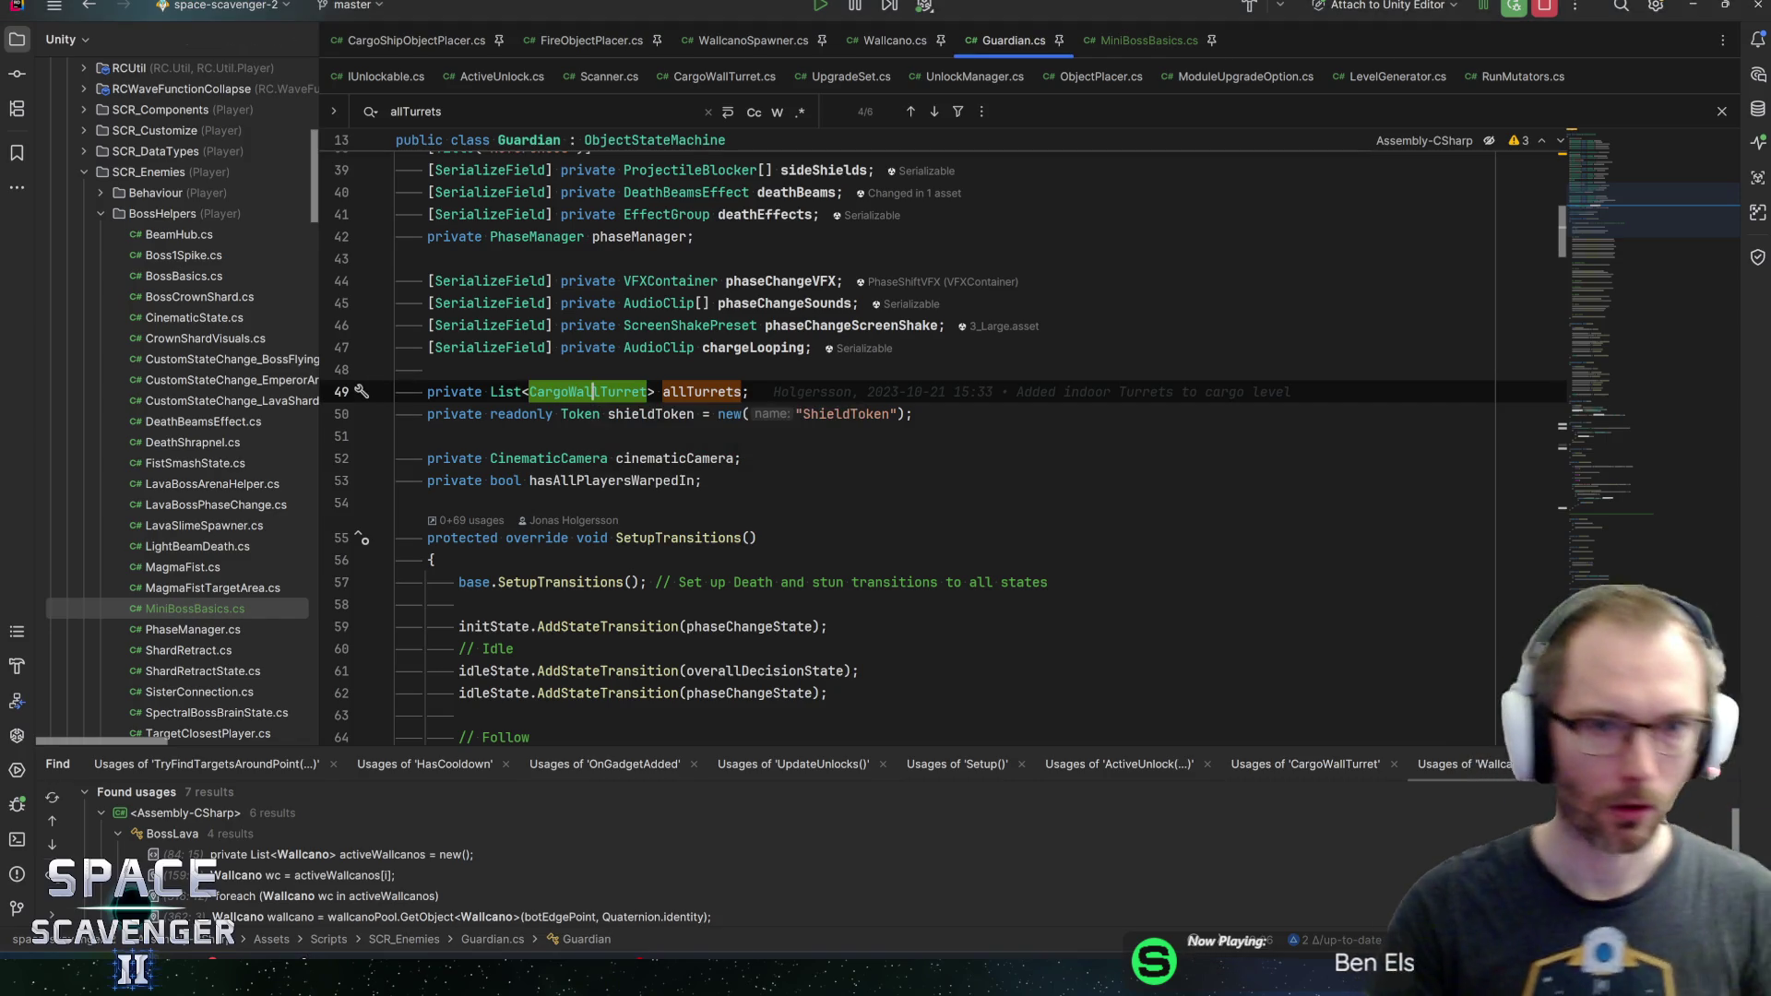
pyautogui.click(84, 109)
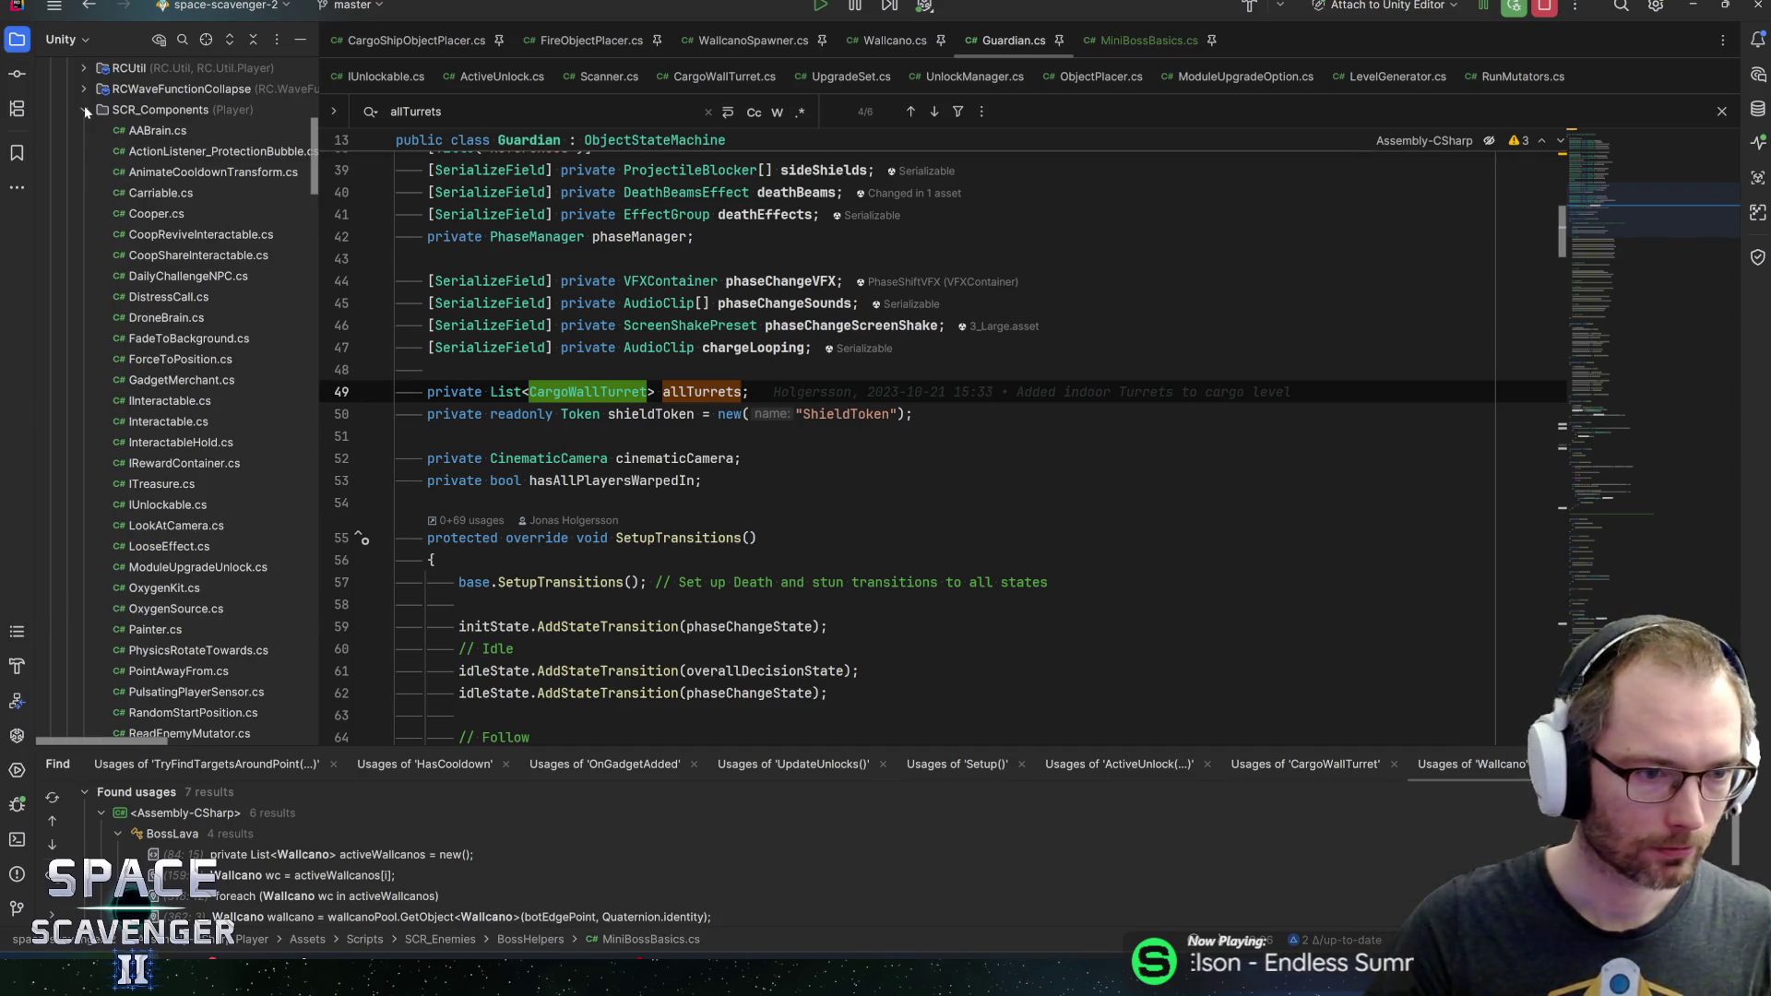
# Create a new interface named IMiniBossHazard in the SCR_Components folder
pyautogui.rightClick(134, 109)
pyautogui.moveTo(212, 122)
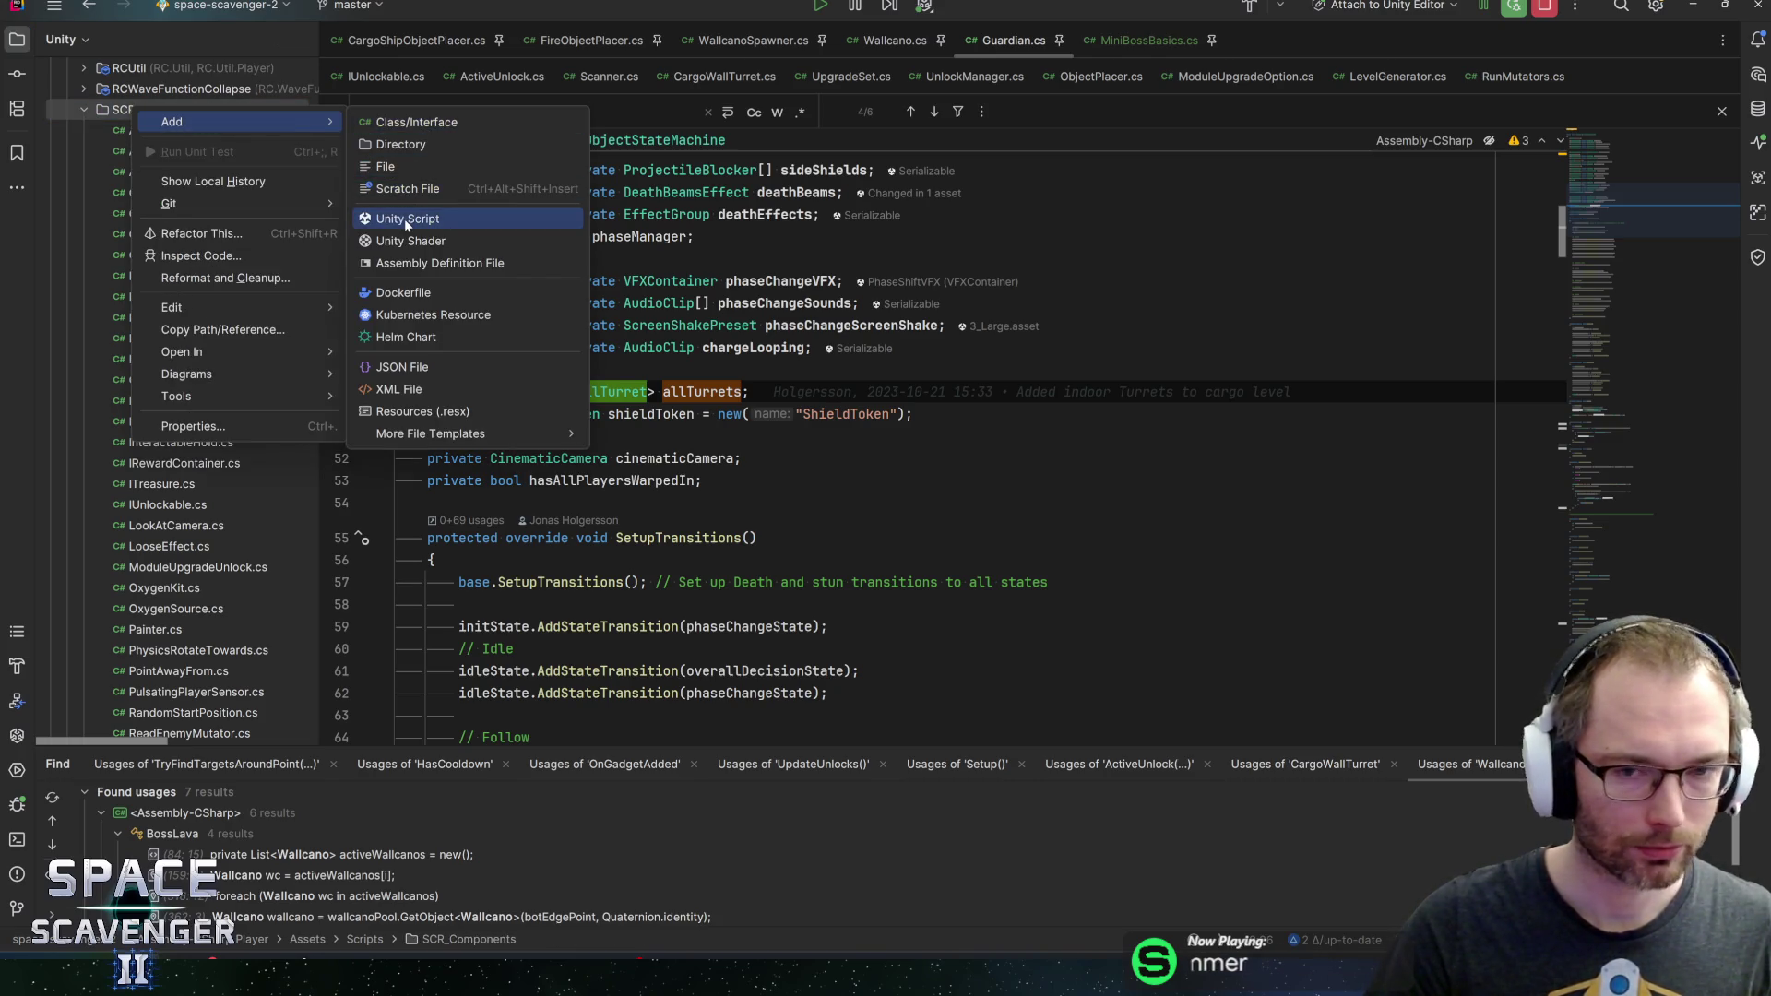
pyautogui.click(406, 121)
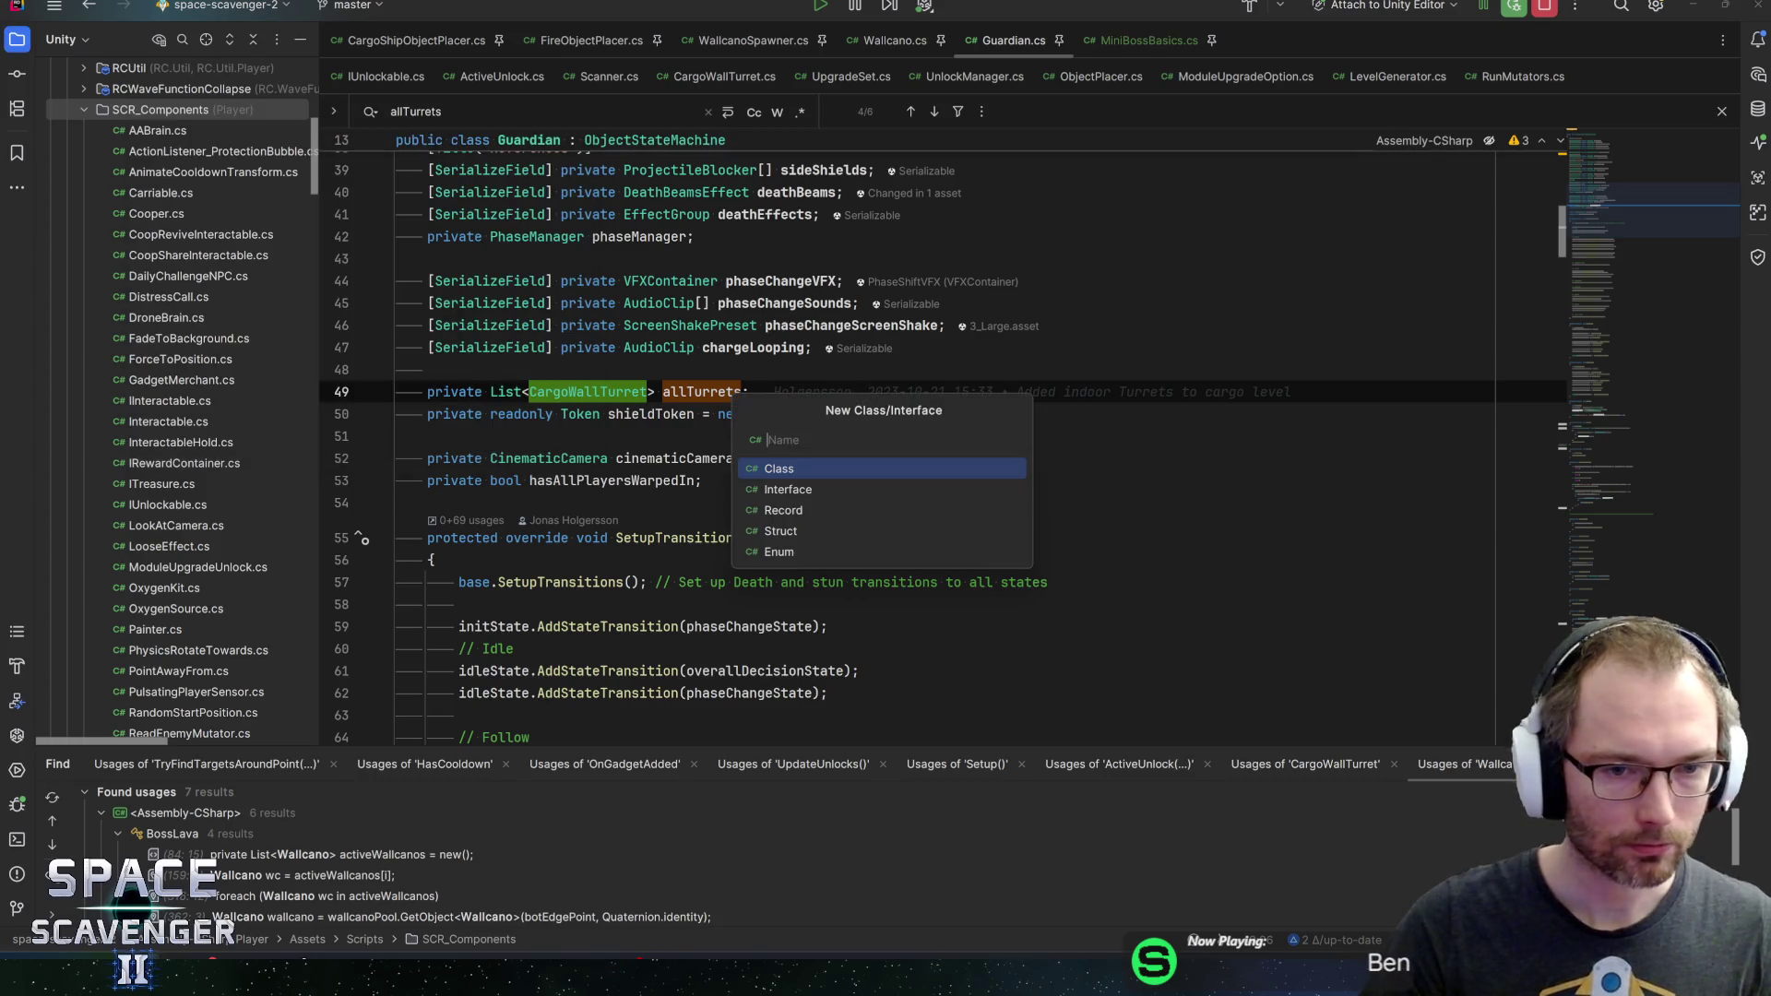
pyautogui.write('IM')
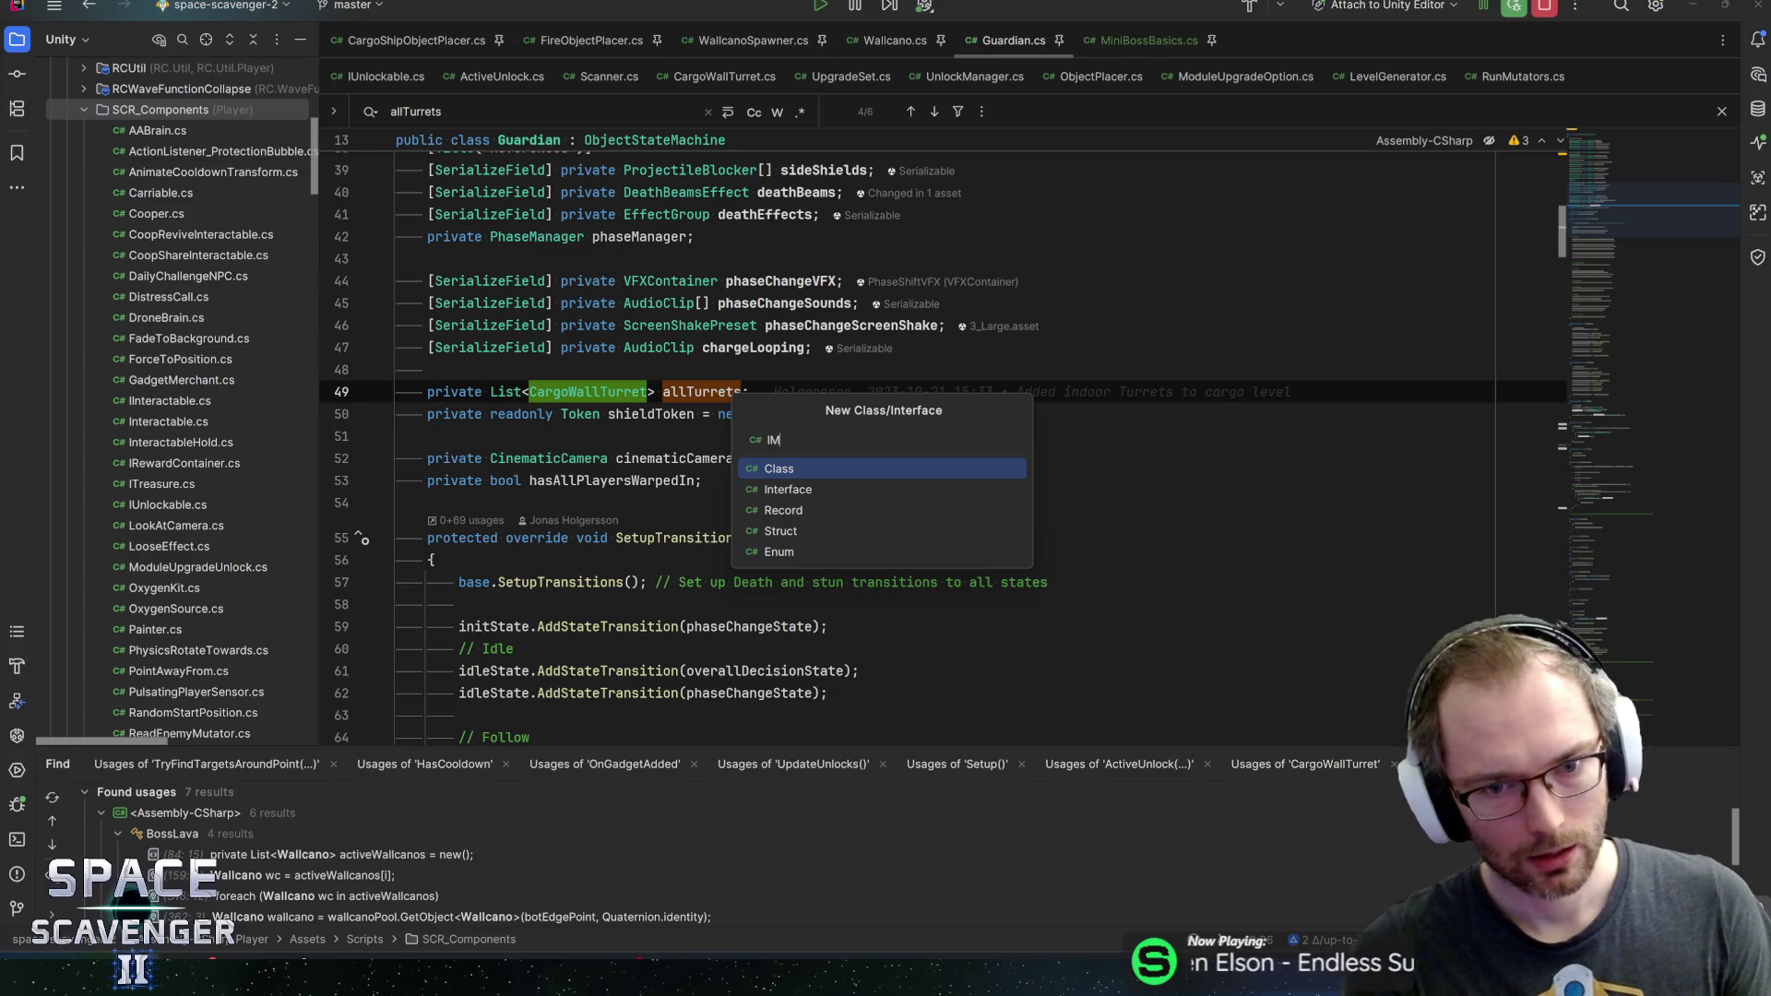
pyautogui.write('inib')
pyautogui.press('BackSpace')
pyautogui.write('B')
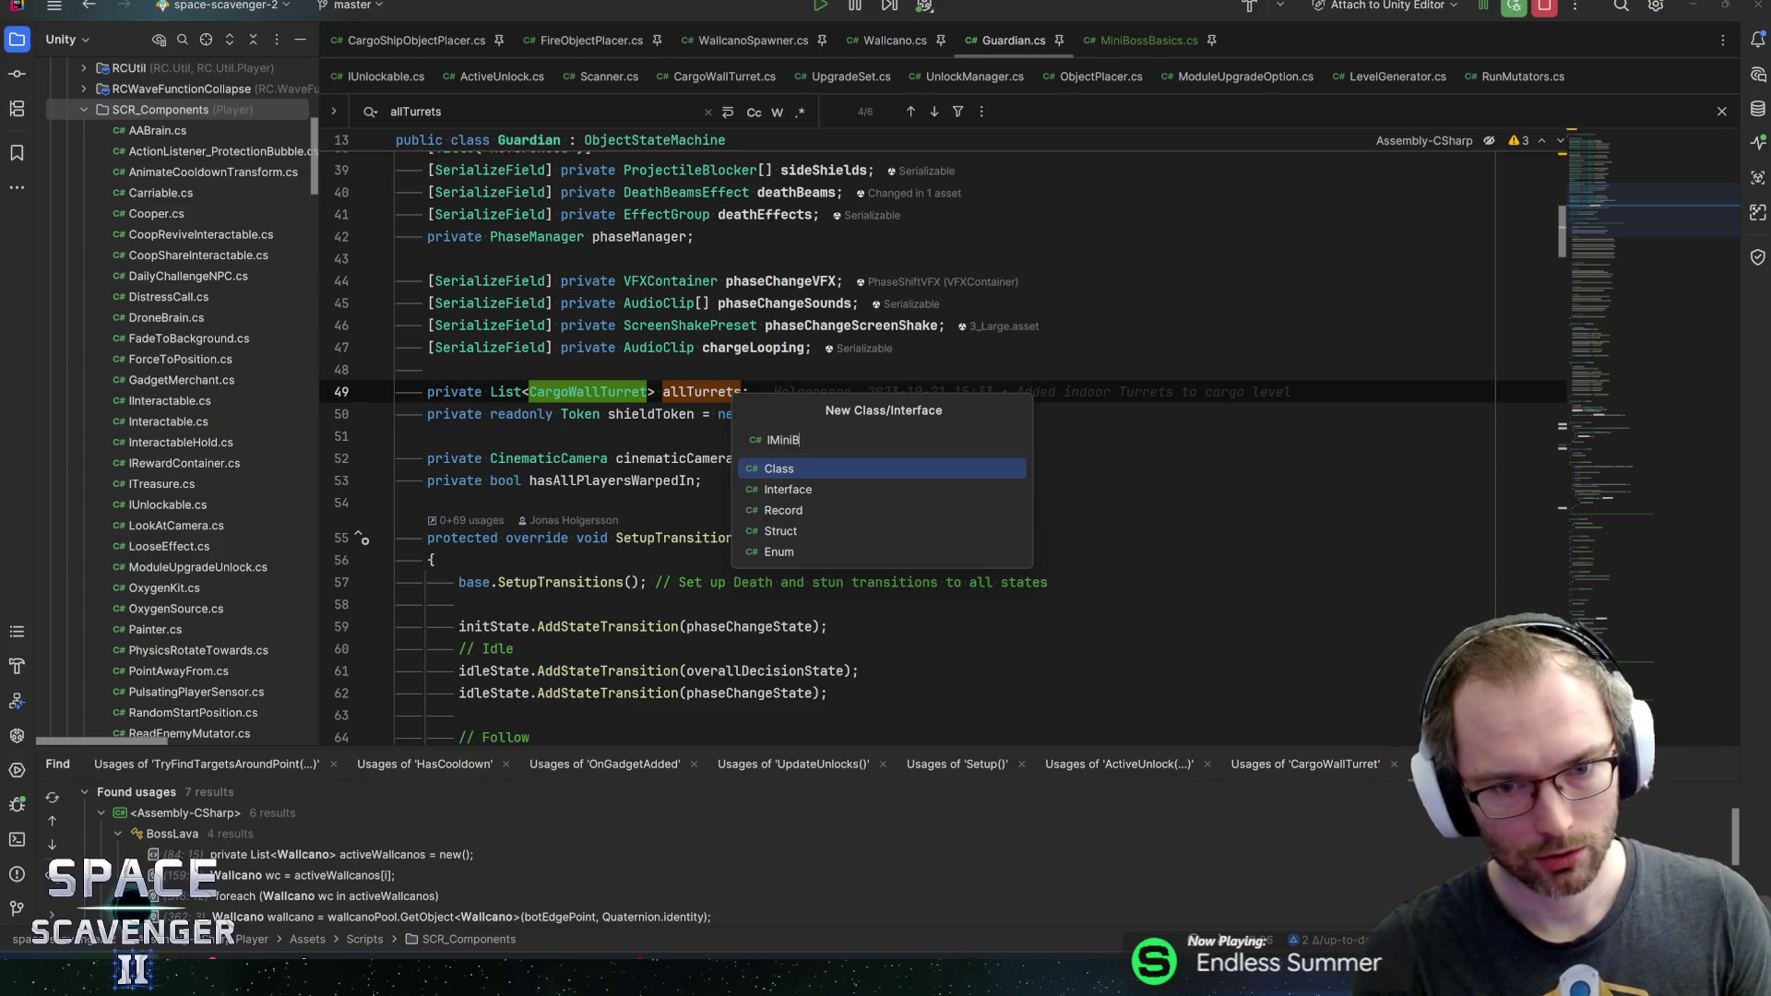
pyautogui.write('ossHazard')
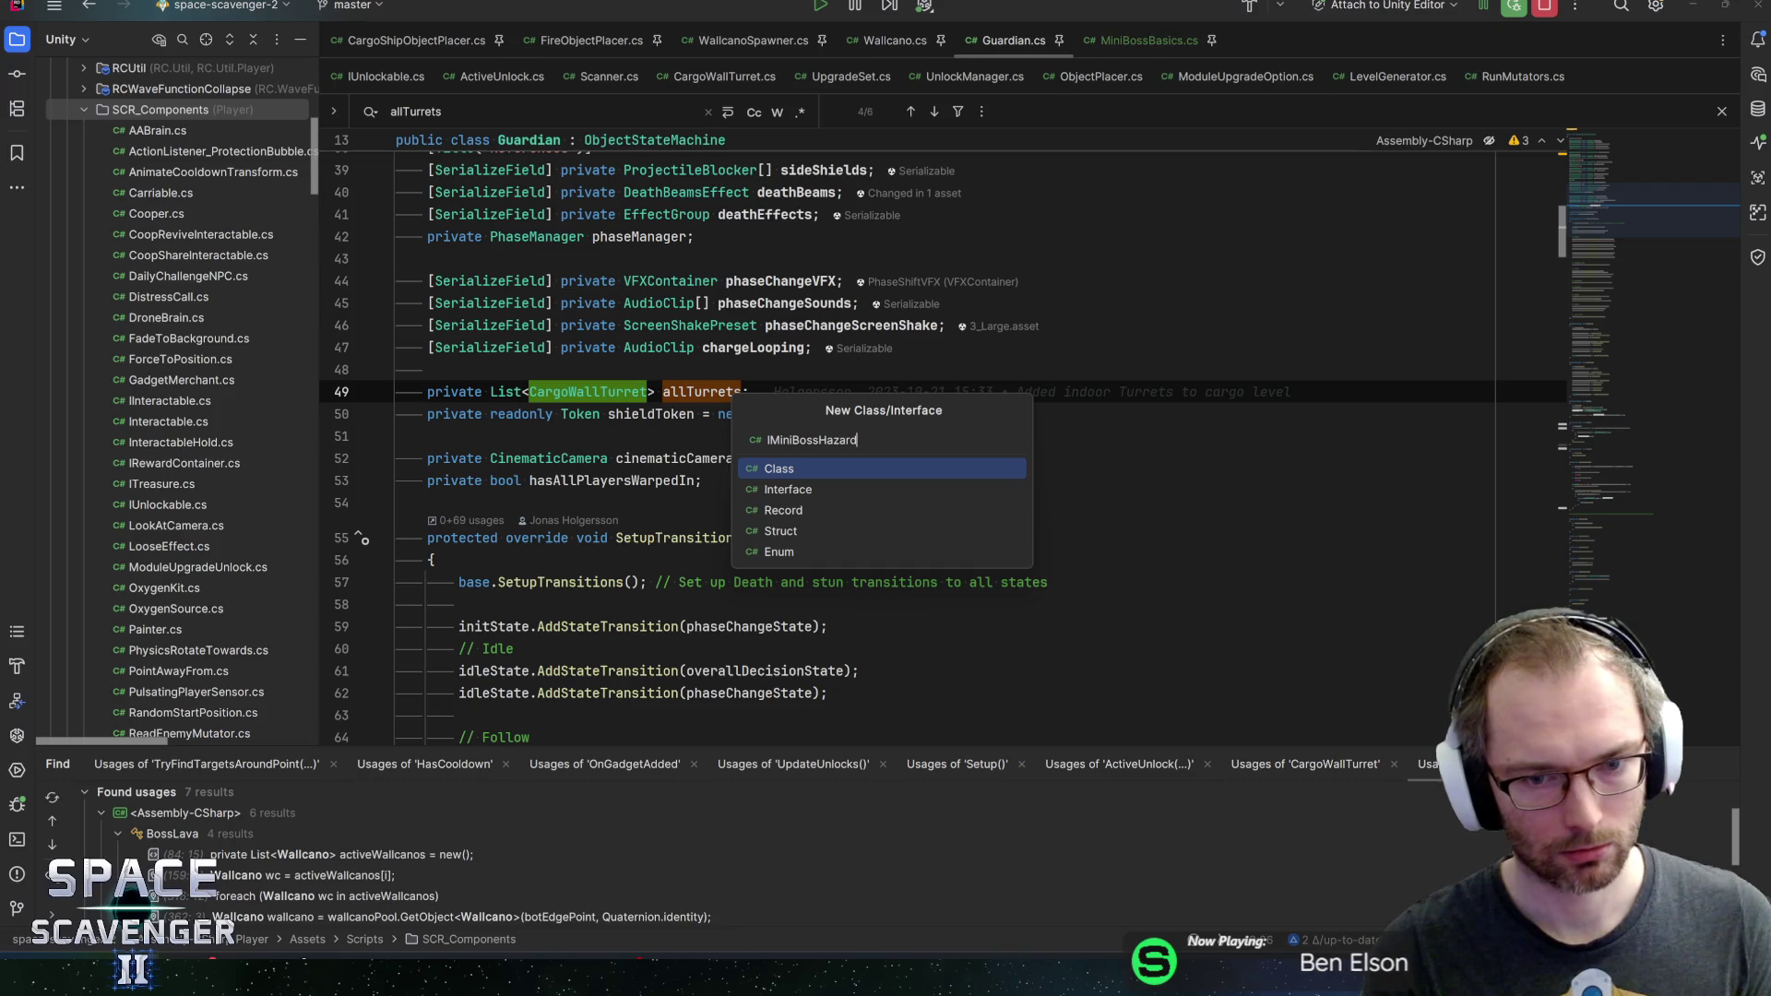
pyautogui.press('Down')
pyautogui.press('Return')
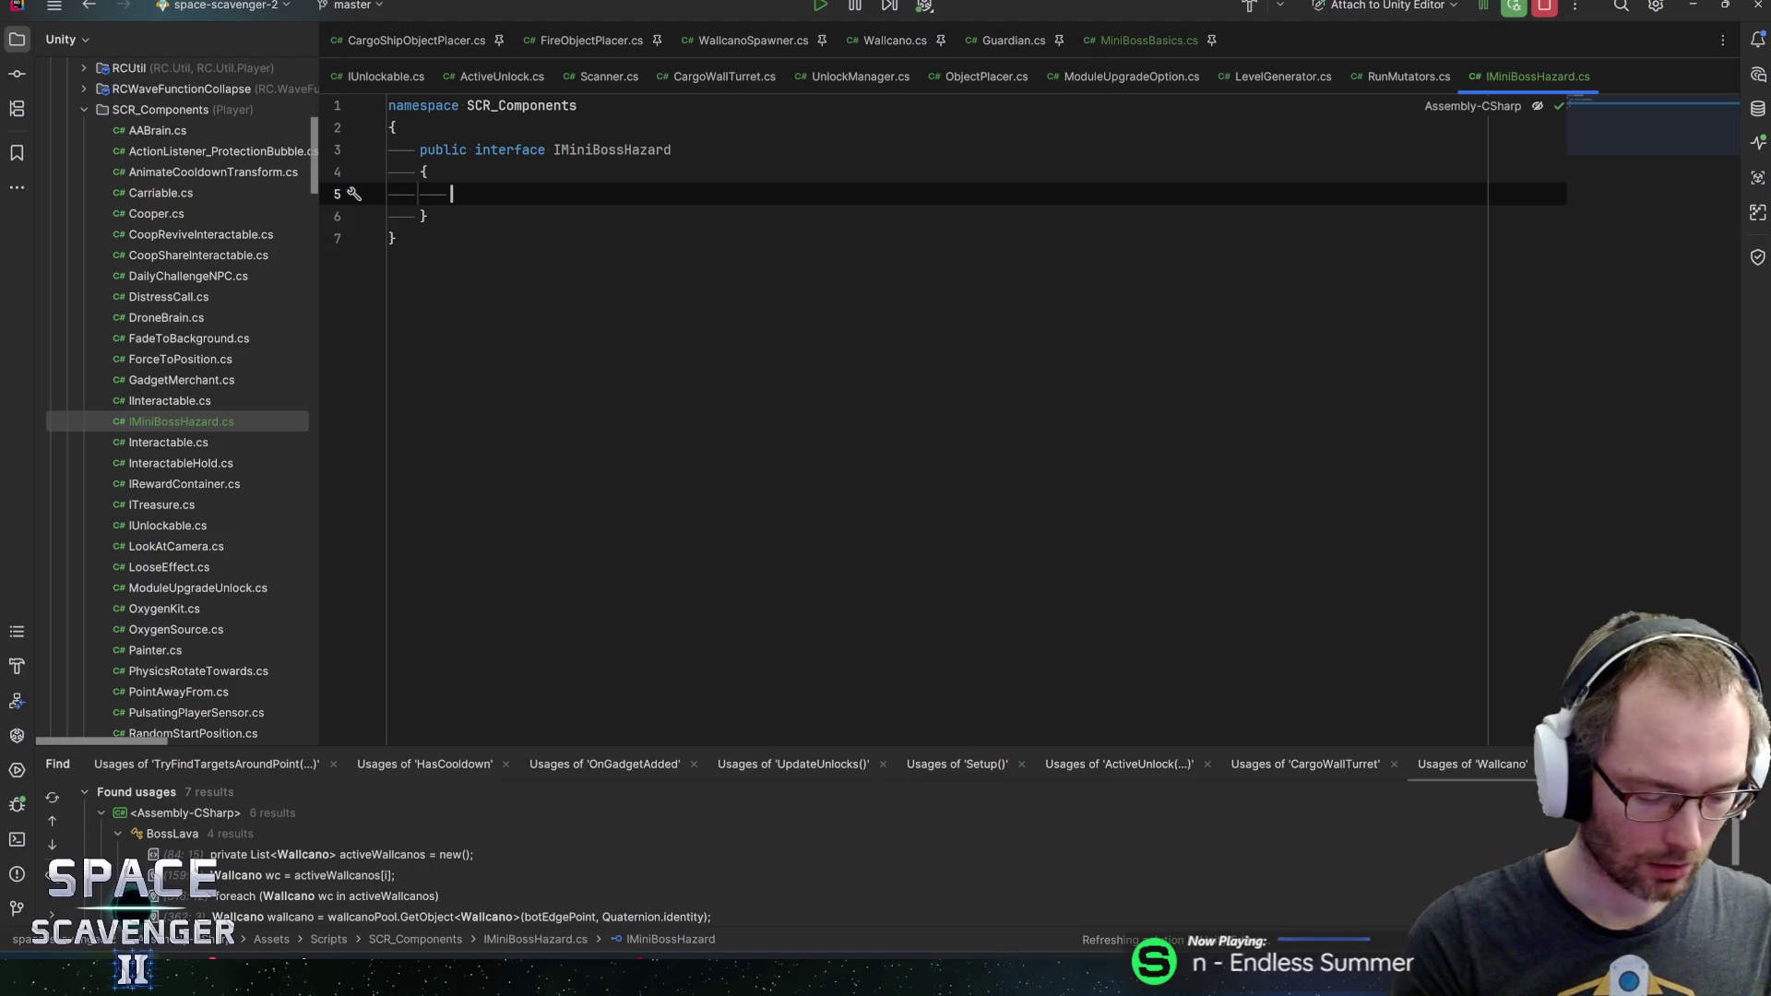
# Declare void Activate(); and void DisableCompletely(); in the interface, then unpin its tab
pyautogui.write('void Activate')
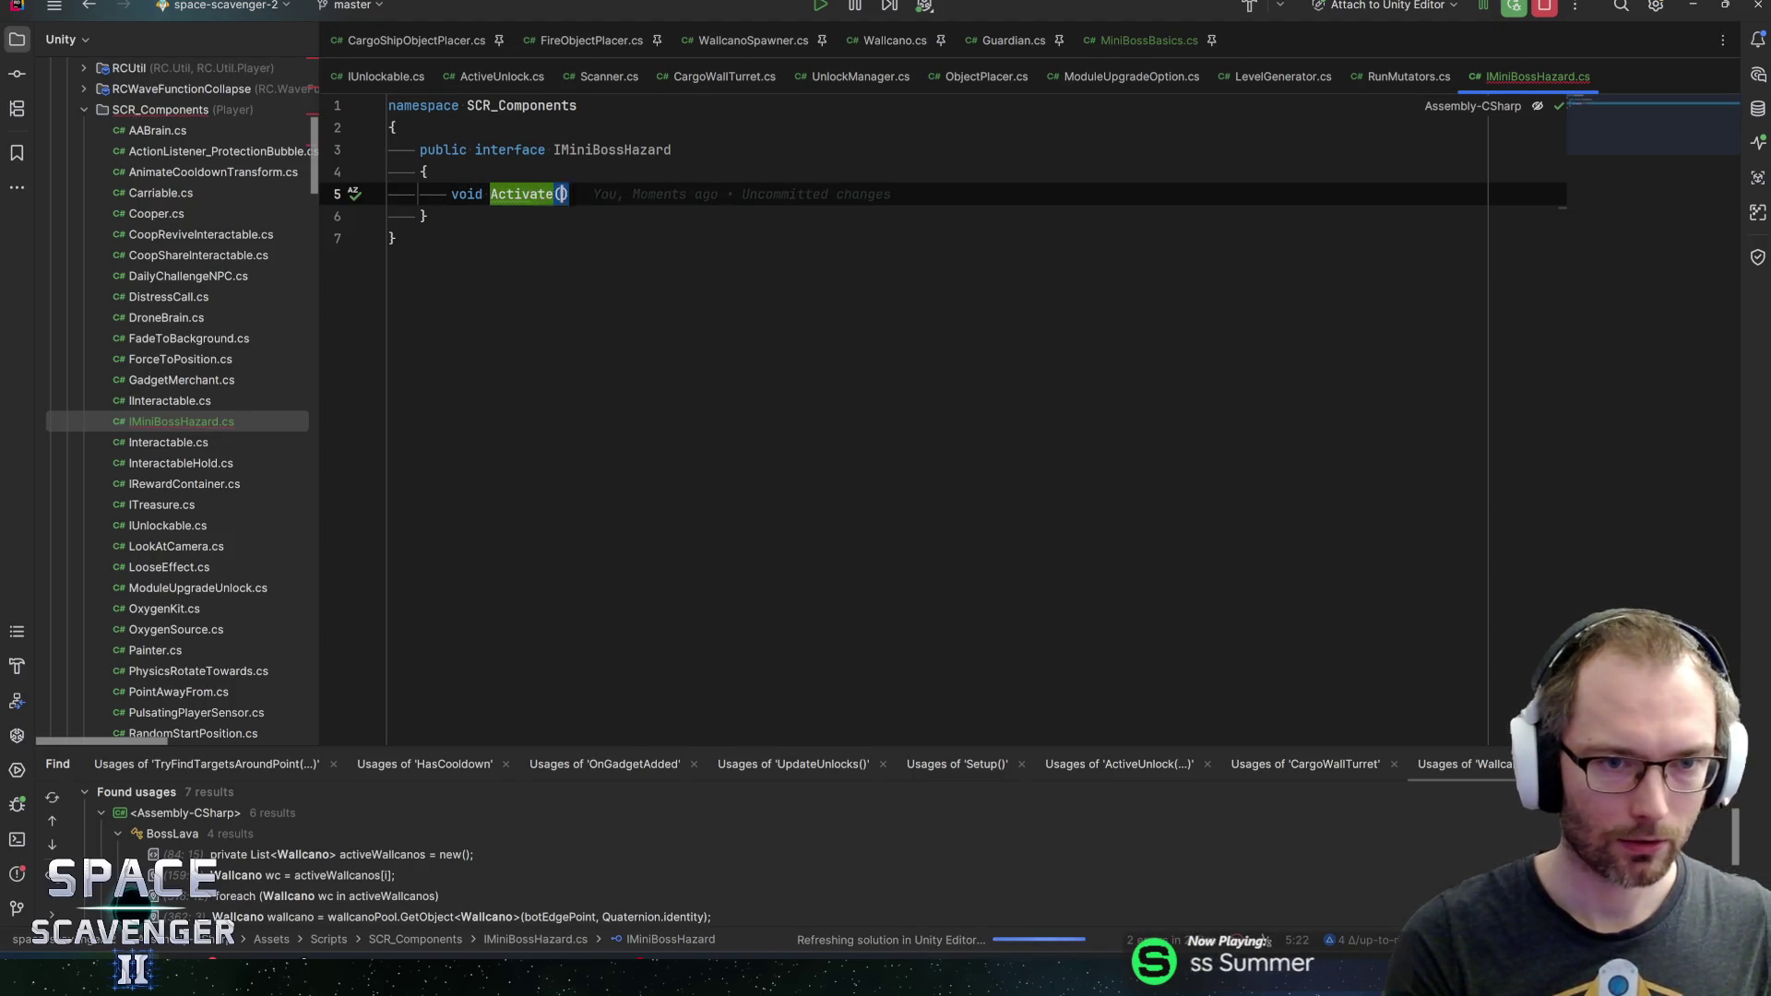
pyautogui.write('();')
pyautogui.press('Return')
pyautogui.write('b')
pyautogui.press('BackSpace')
pyautogui.write('void DisableCompl')
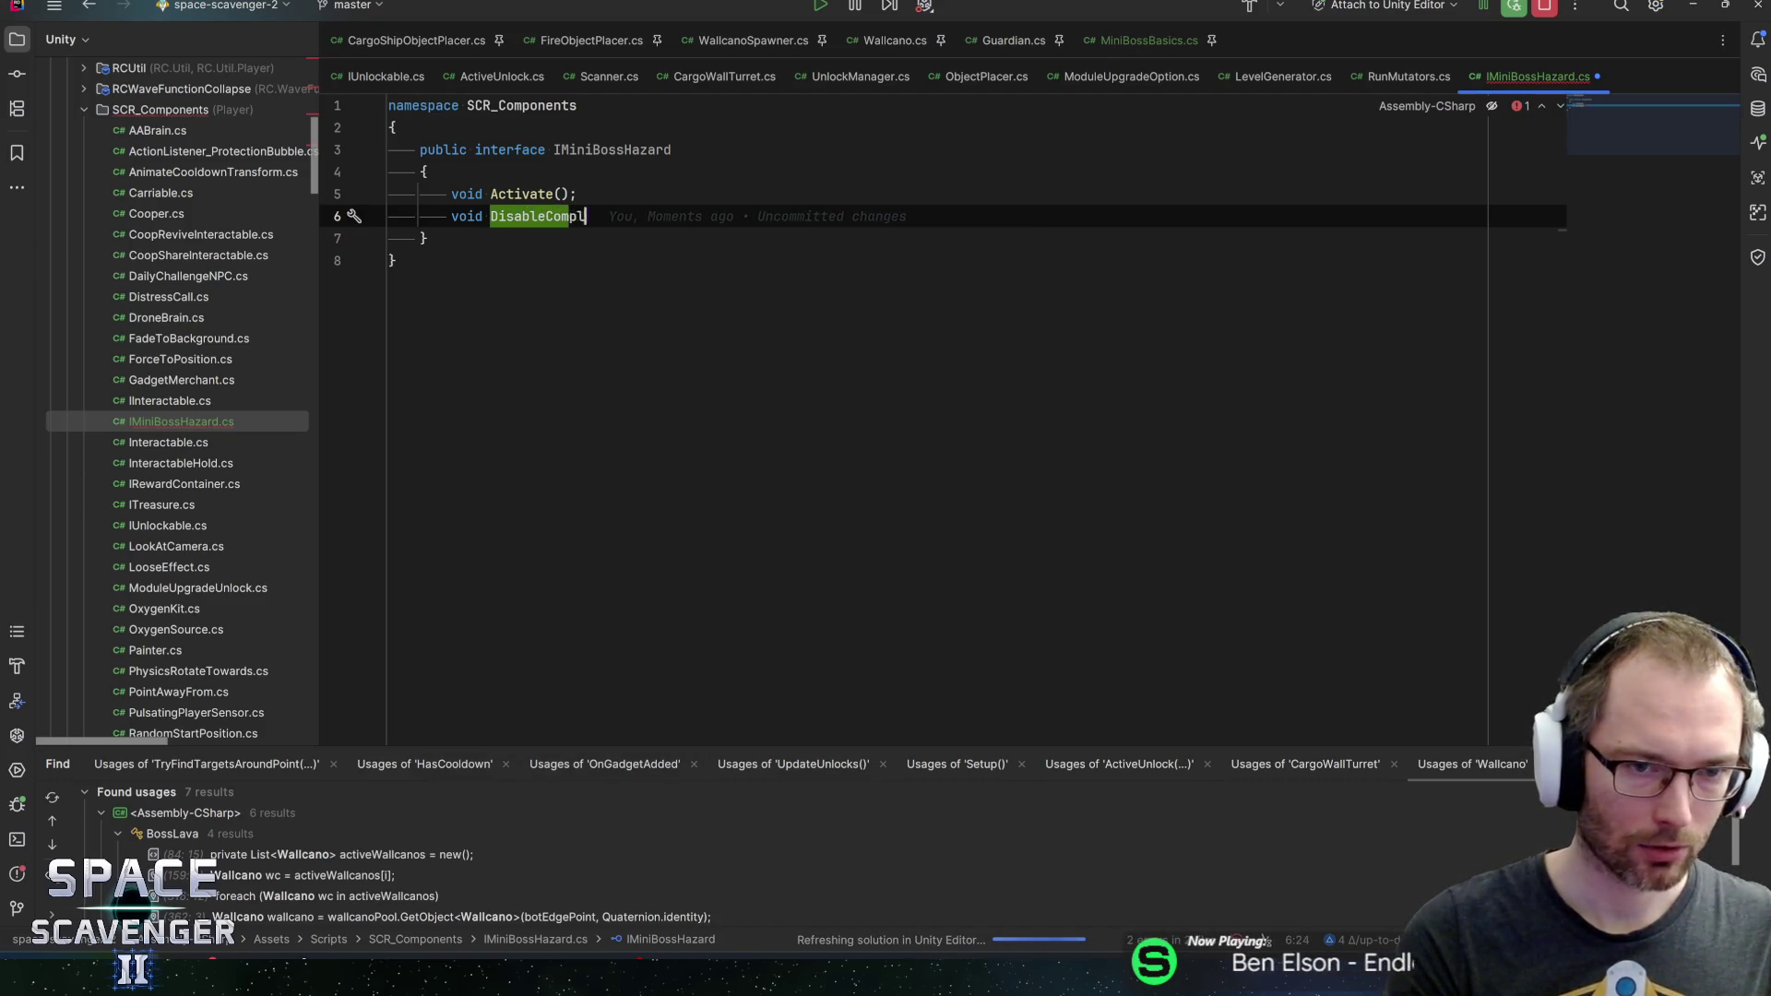
pyautogui.write('etely')
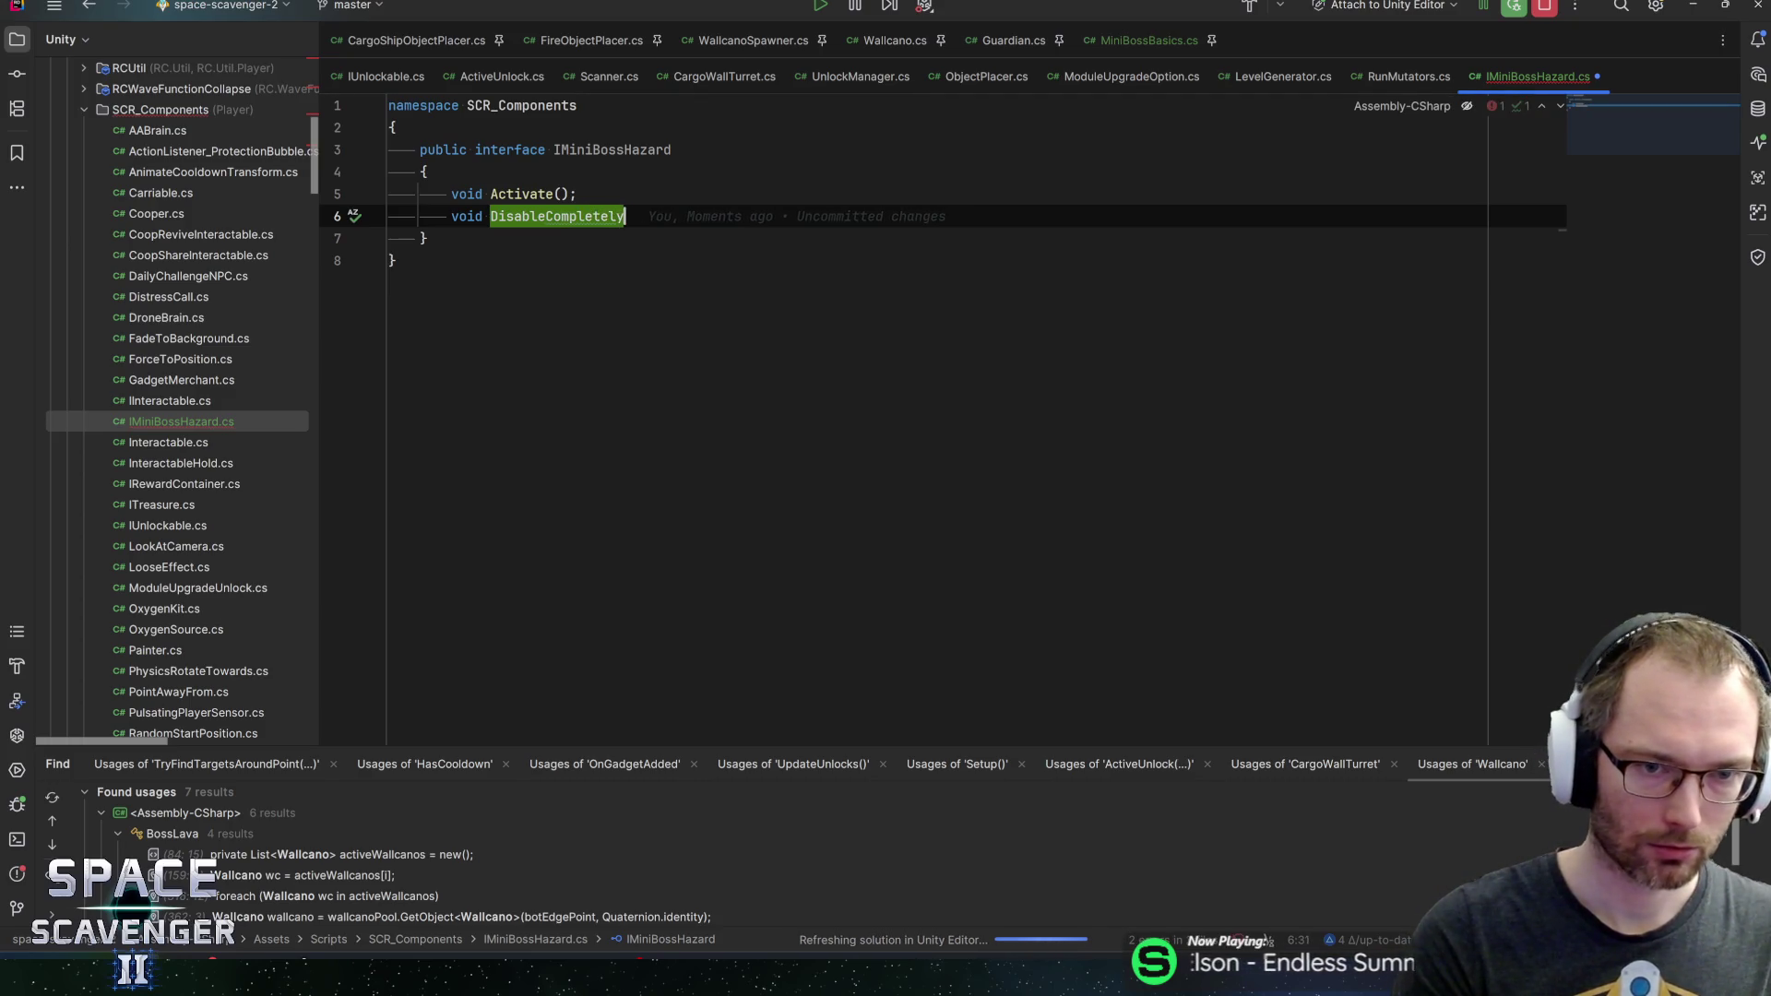
pyautogui.write('();')
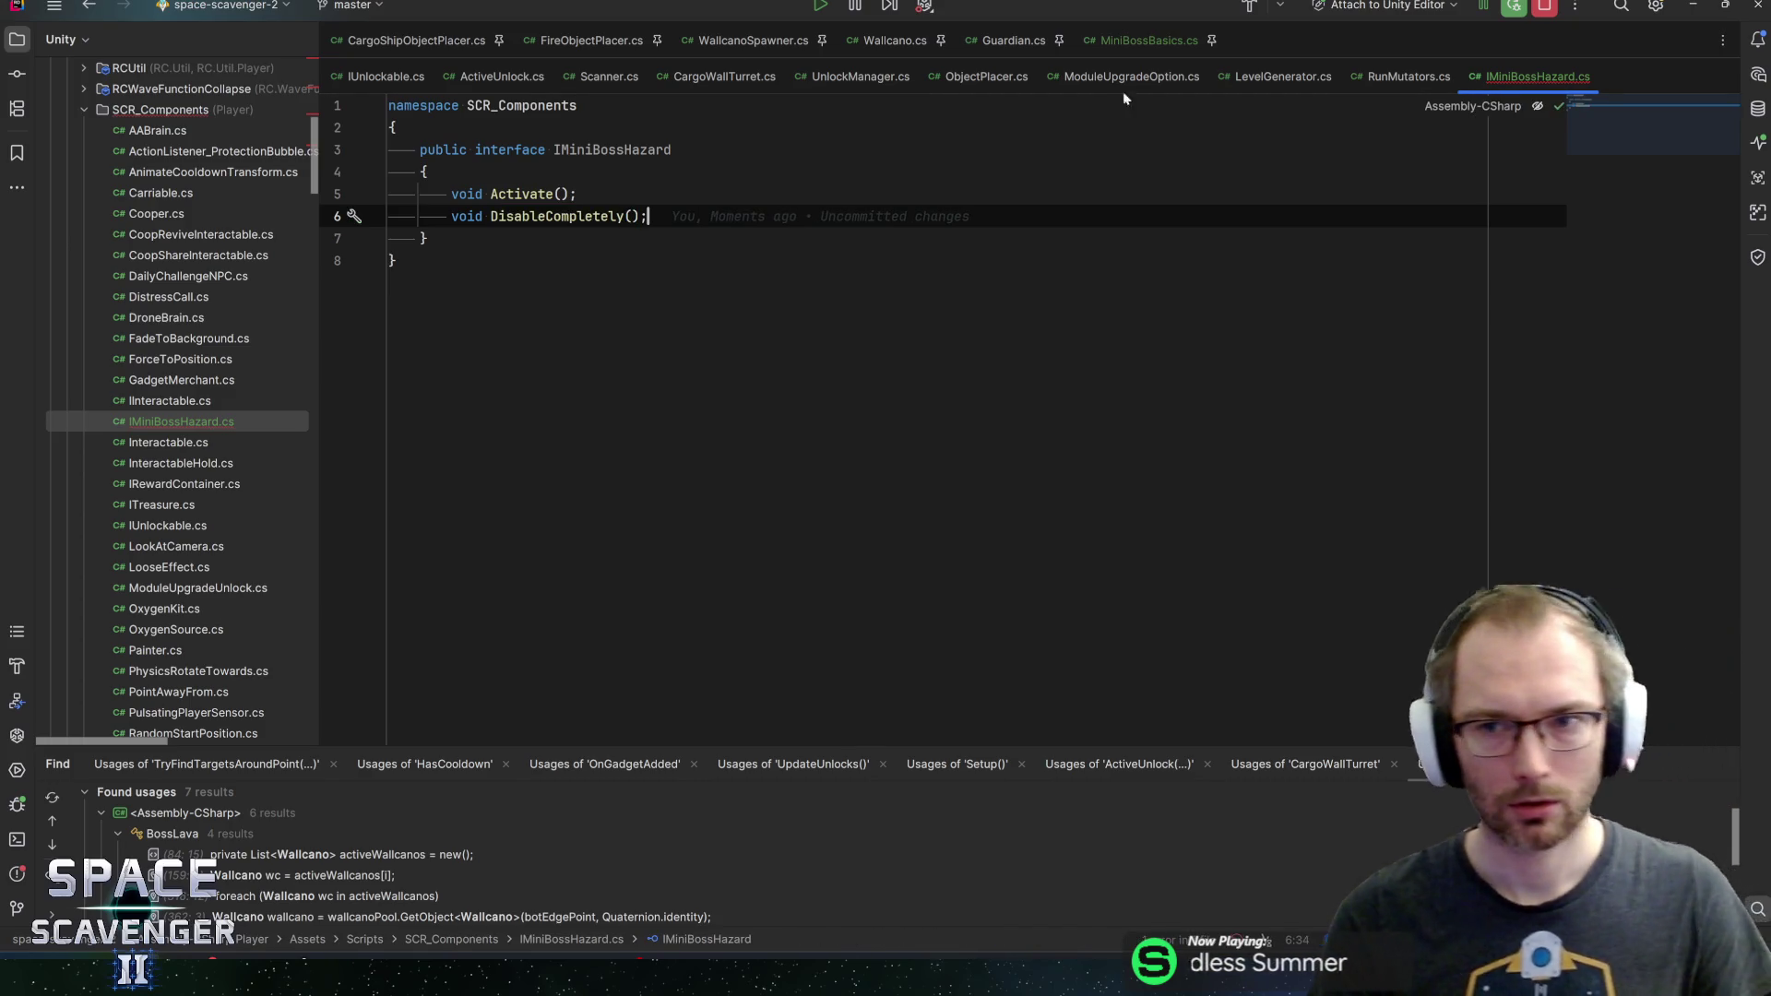
pyautogui.click(1138, 41)
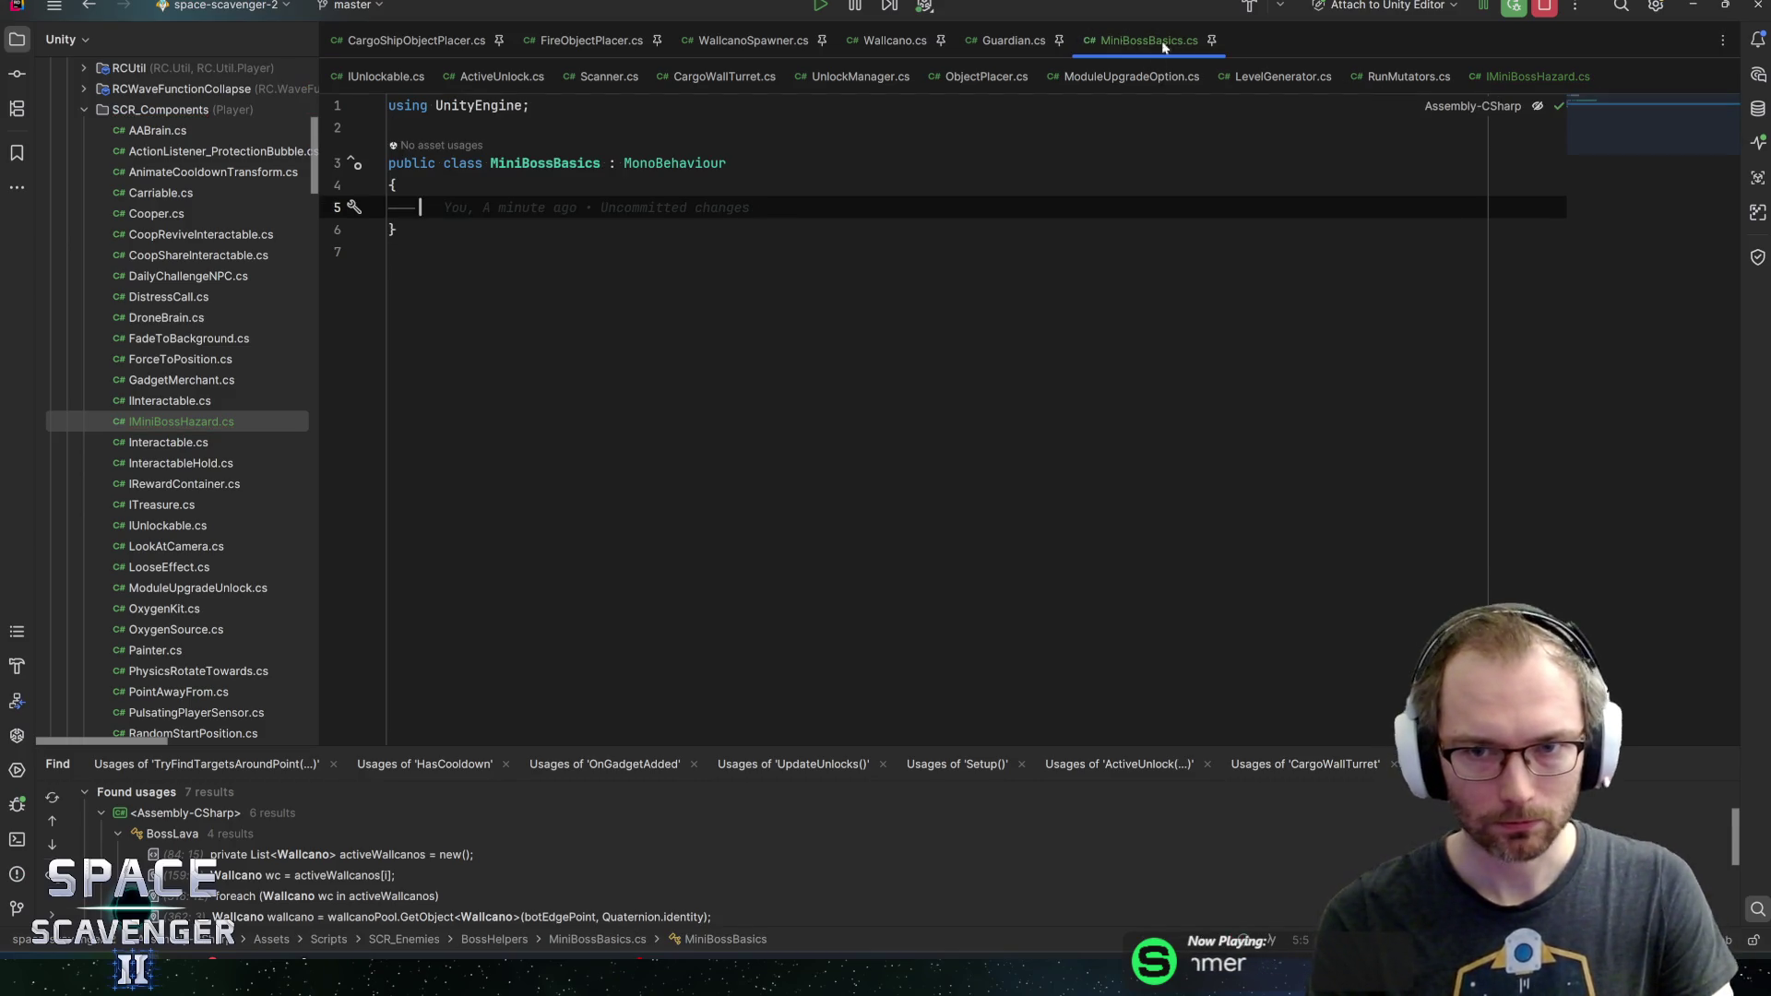
pyautogui.click(1502, 77)
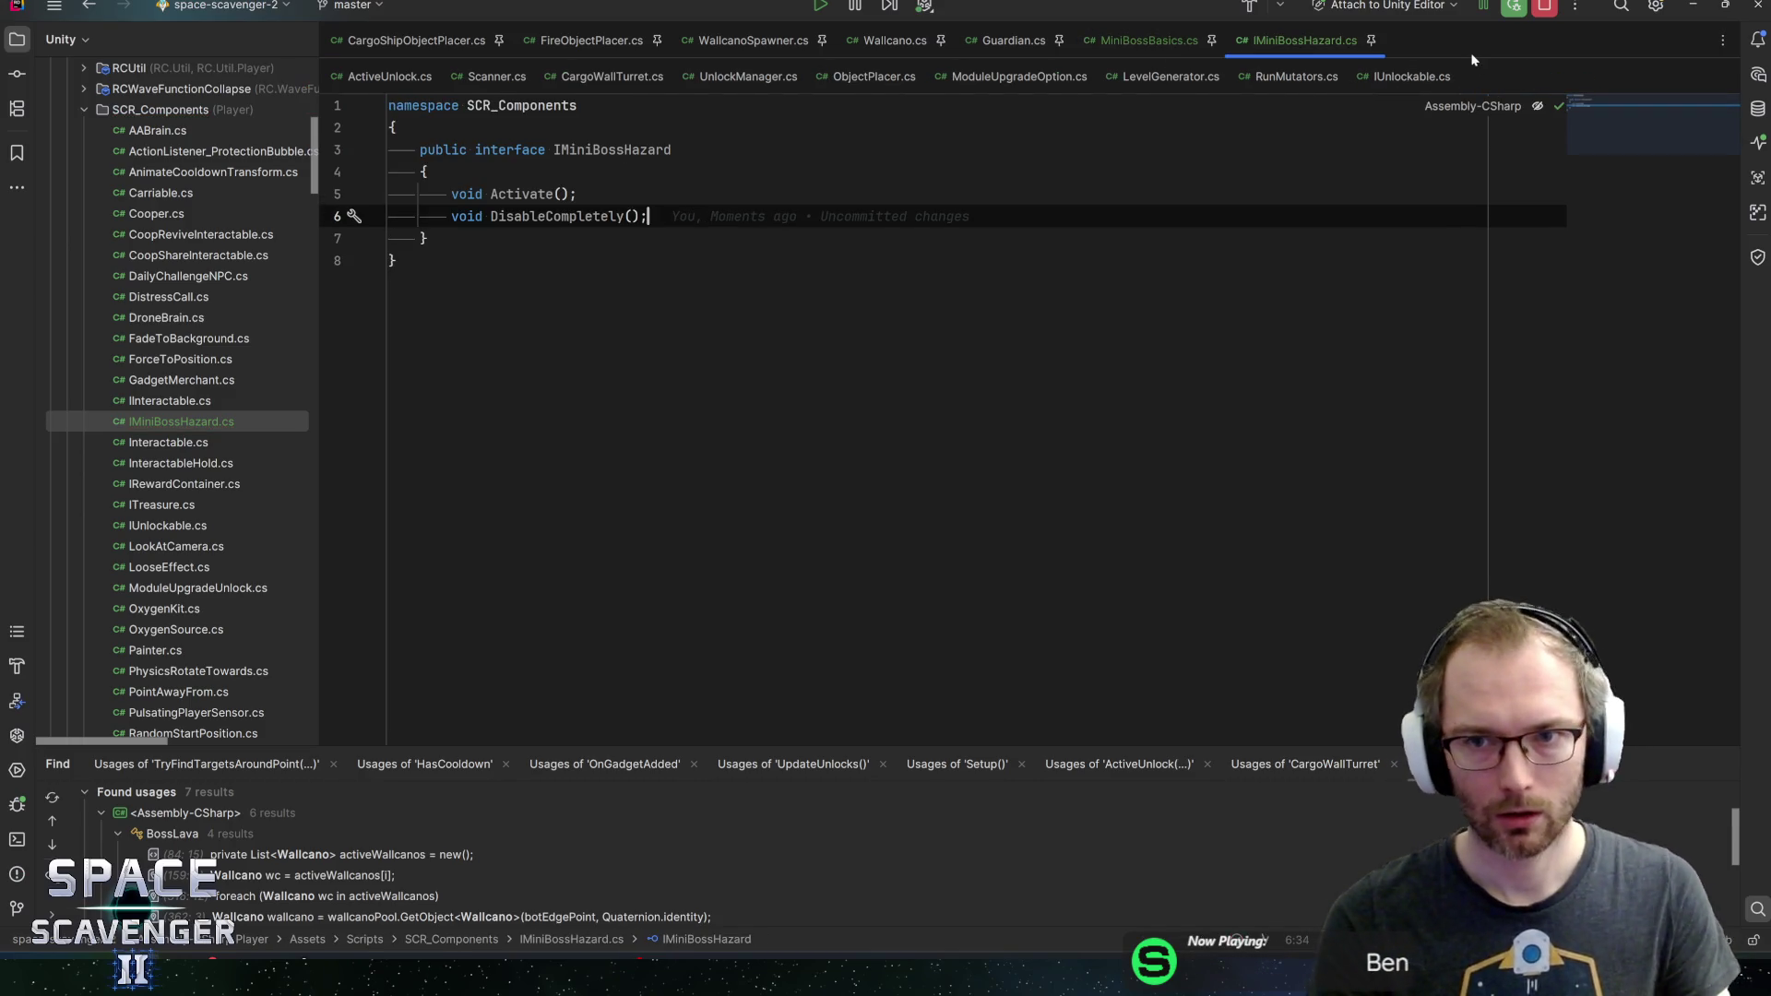
pyautogui.click(1372, 40)
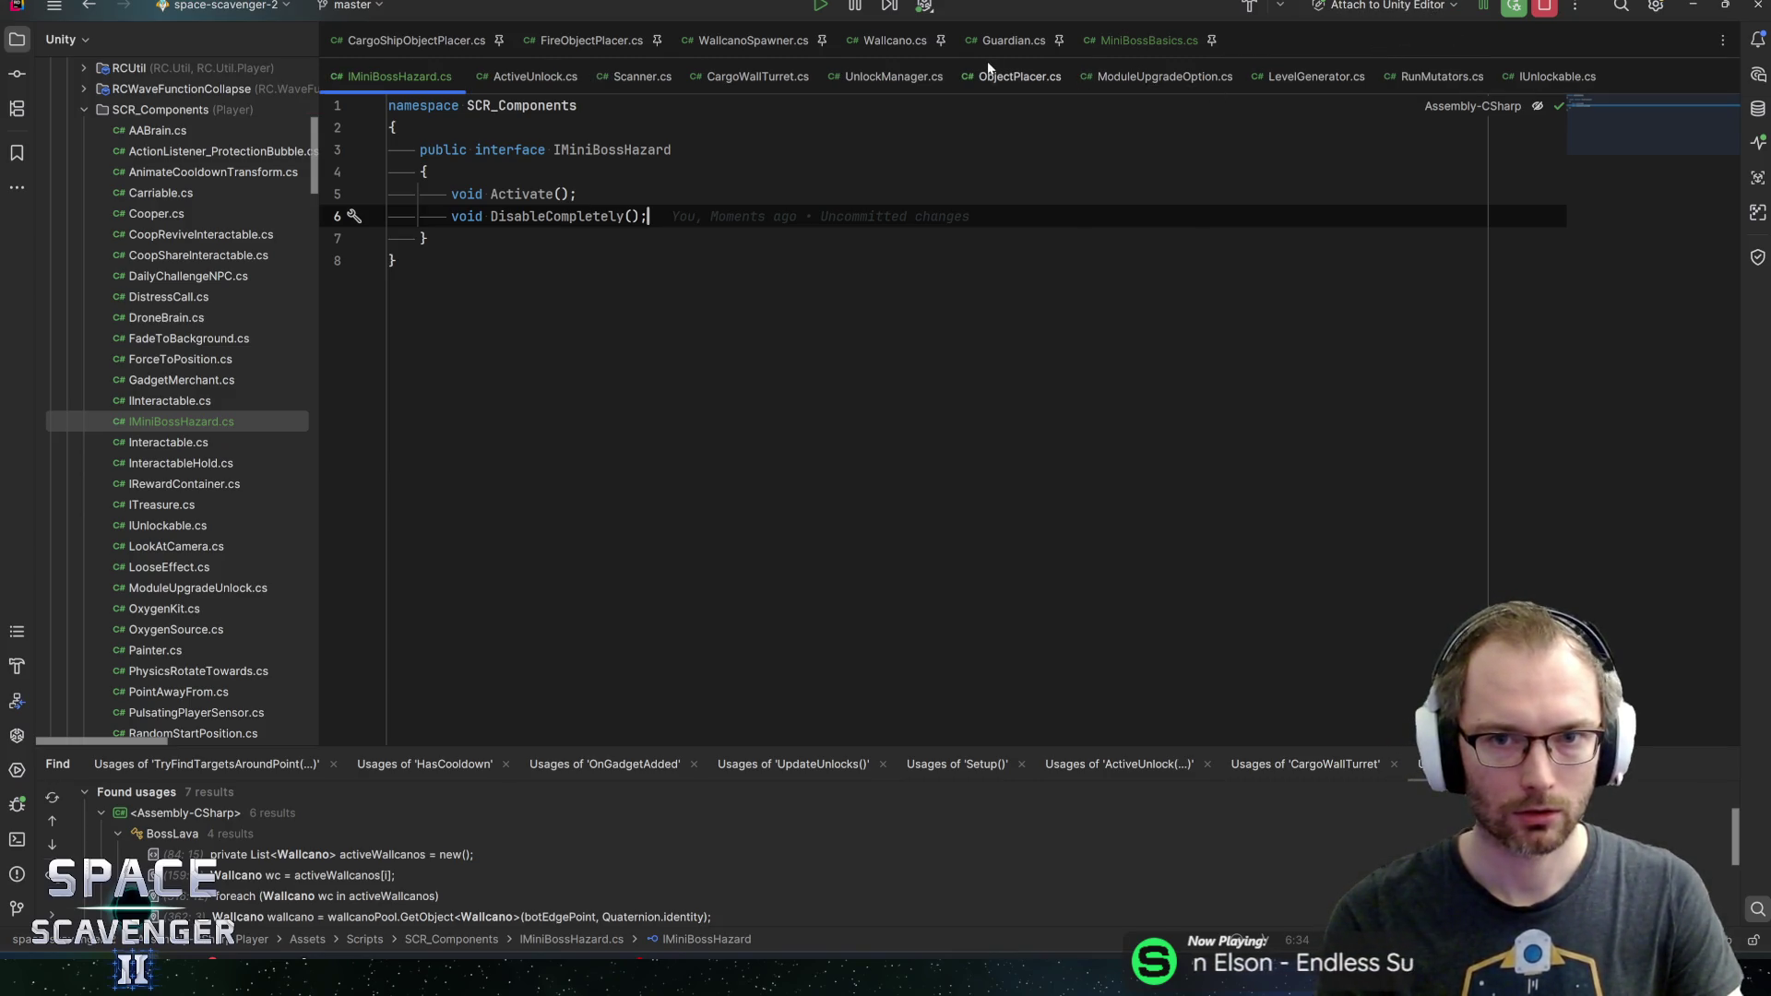
# Add IMiniBossHazard after ObjectStateMachine in CargoWallTurret's declaration, then go back to IMiniBossHazard.cs
pyautogui.click(774, 76)
pyautogui.write(', ')
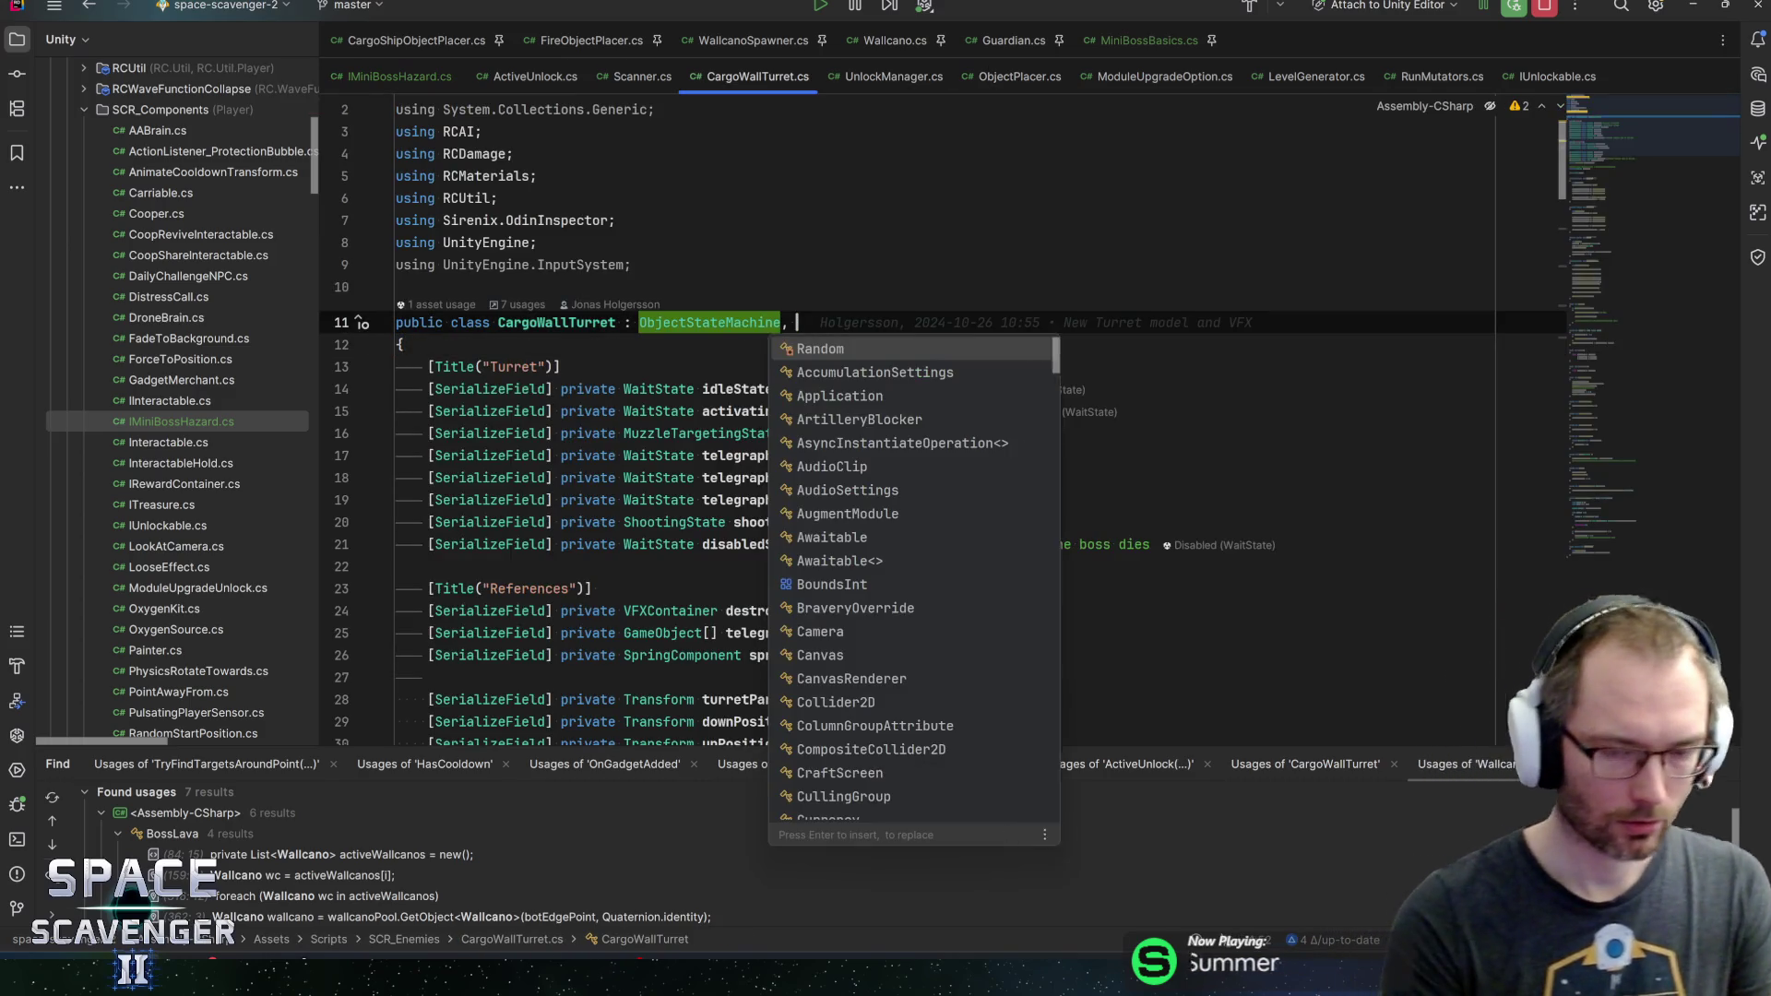
pyautogui.write('IMini')
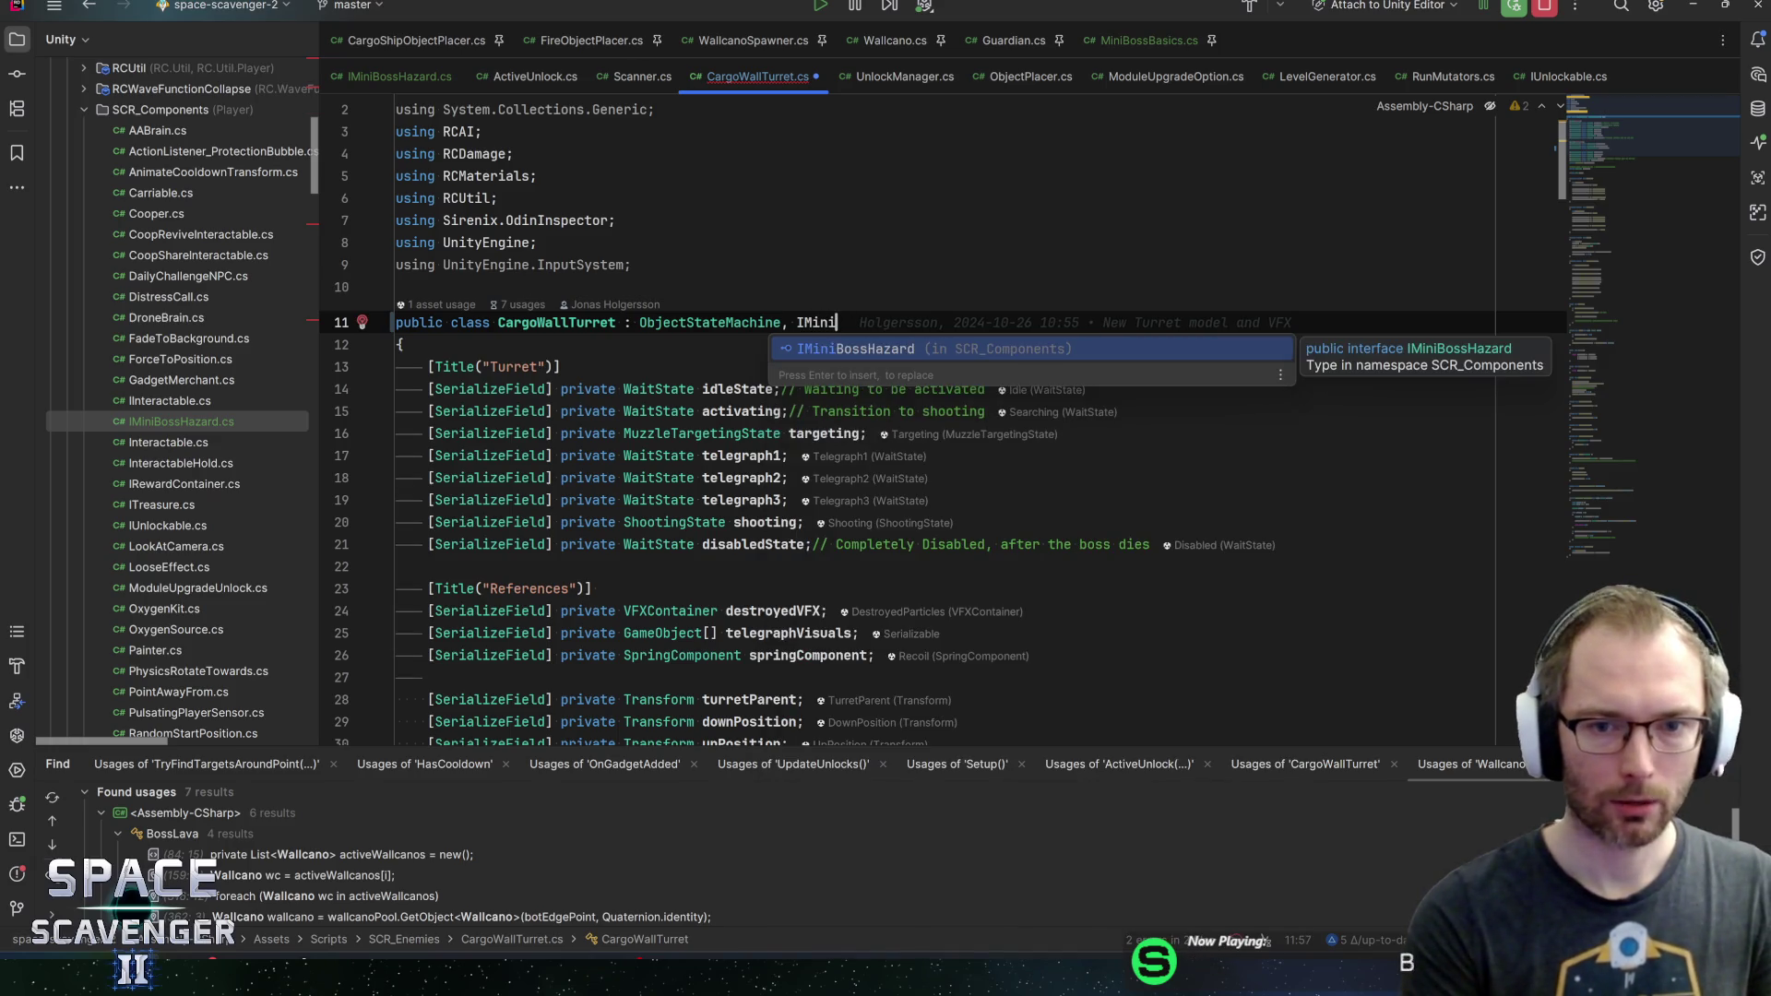
pyautogui.press('Return')
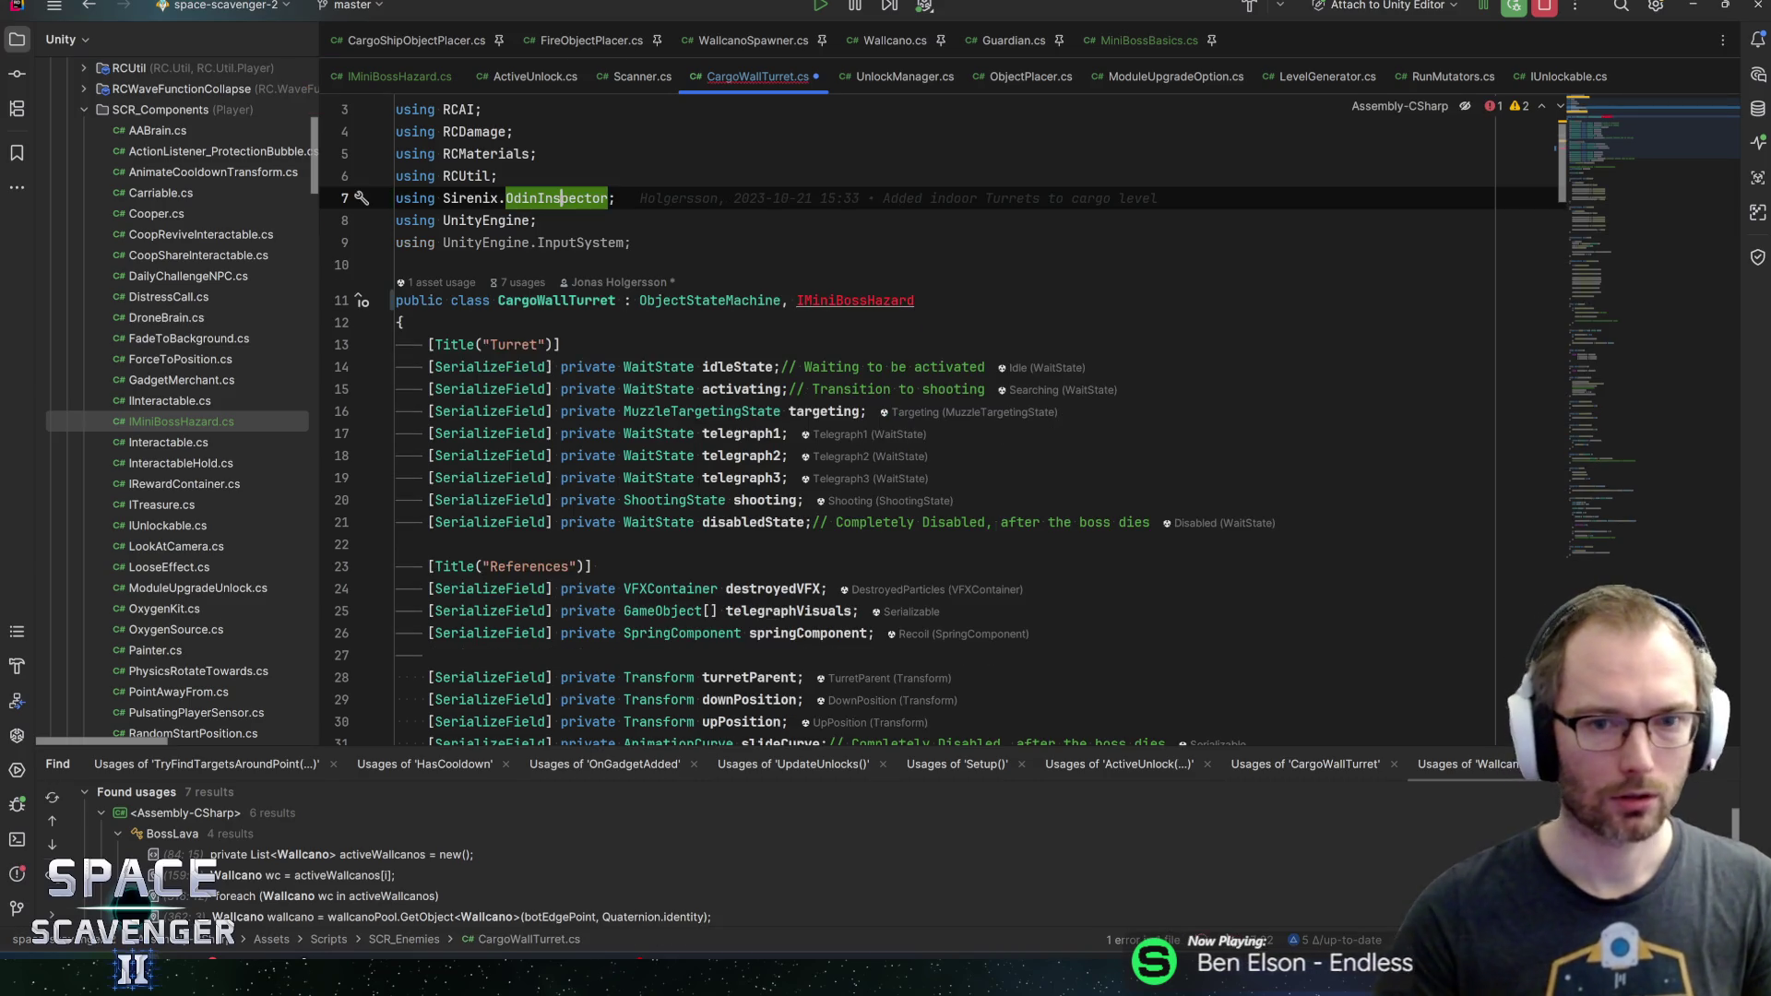
pyautogui.click(844, 300)
pyautogui.click(406, 76)
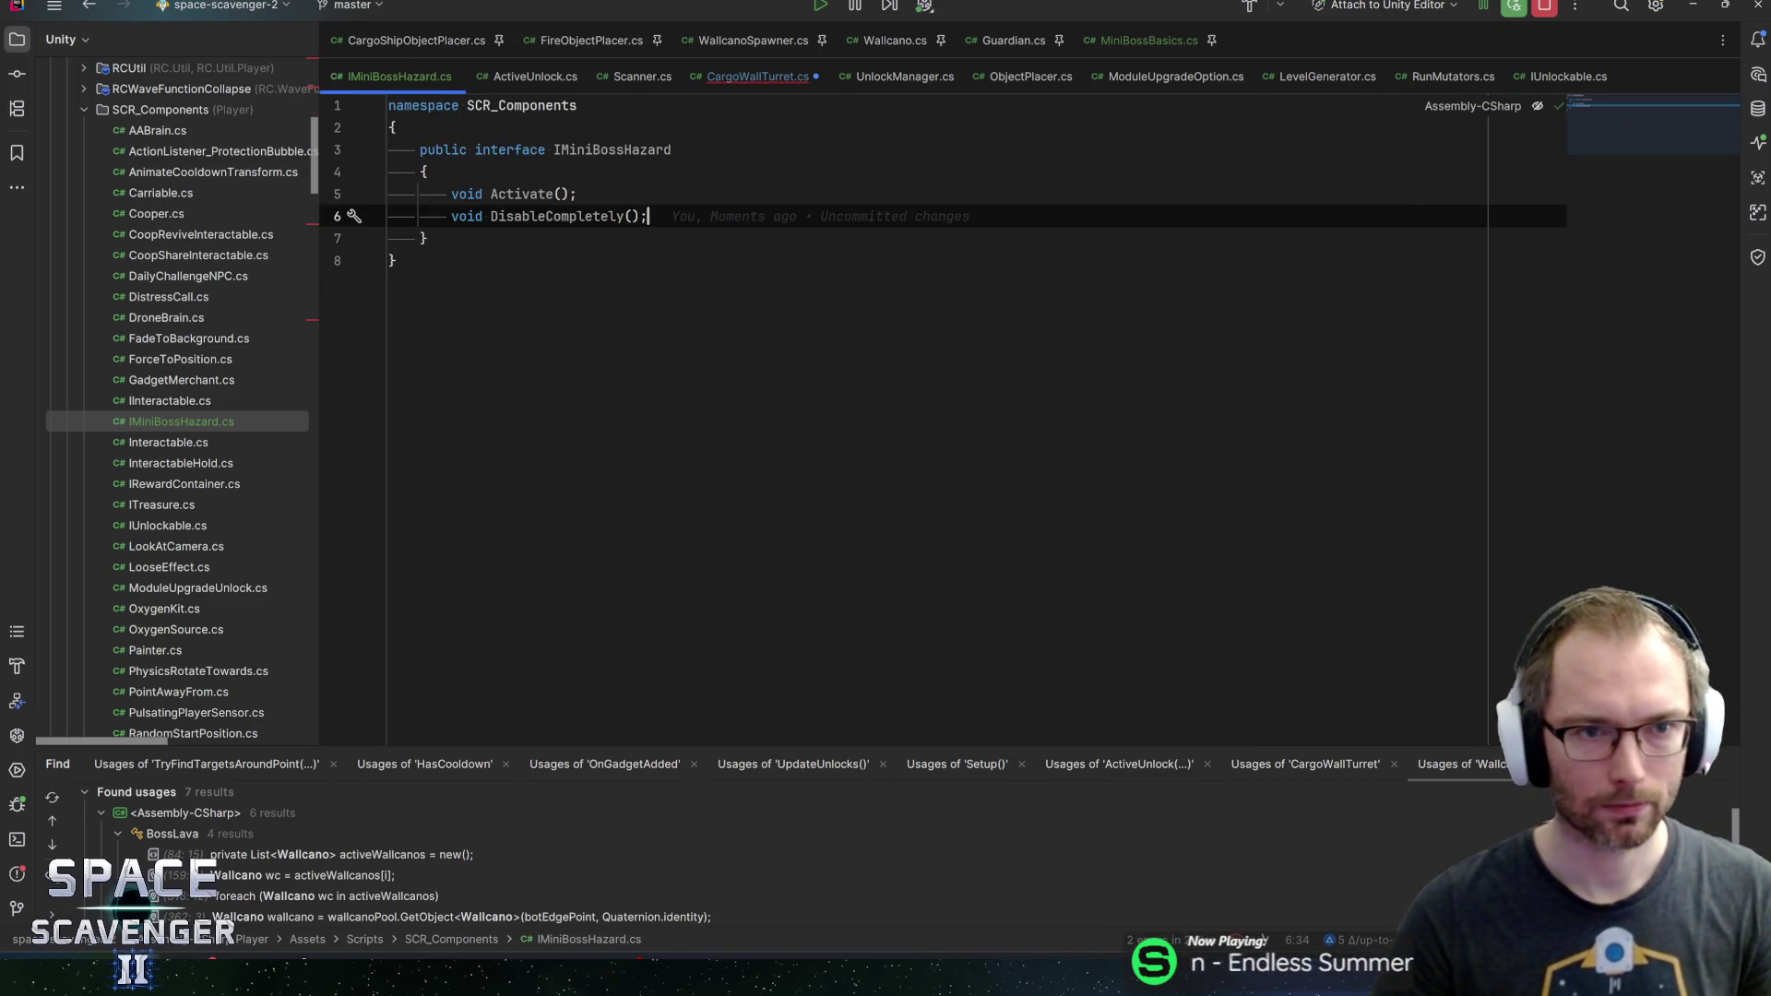
pyautogui.hotkey('ctrl', 'w')
pyautogui.hotkey('ctrl', 'w')
pyautogui.hotkey('ctrl', 'w')
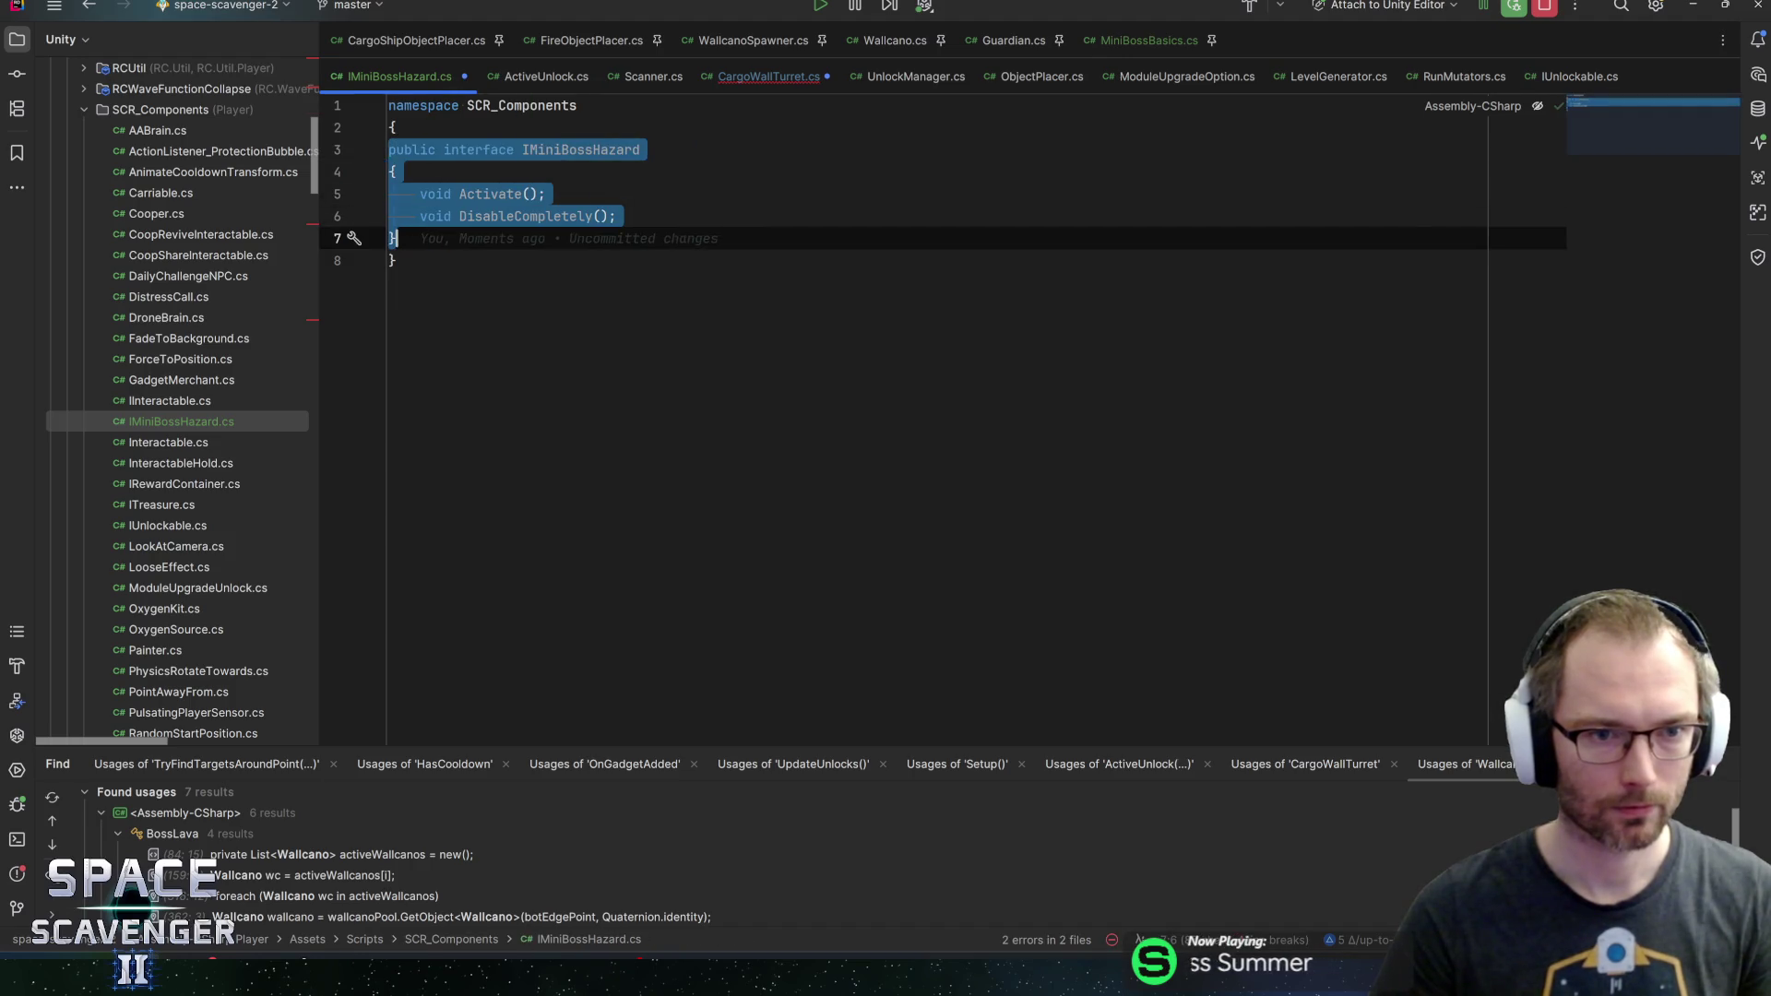
# Unindent IMiniBossHazard, delete its SCR_Components namespace line and braces, and save the file
pyautogui.hotkey('shift', 'Tab')
pyautogui.click(389, 105)
pyautogui.hotkey('ctrl', 'y')
pyautogui.hotkey('ctrl', 'y')
pyautogui.hotkey('ctrl', 'End')
pyautogui.press('BackSpace')
pyautogui.press('BackSpace')
pyautogui.hotkey('ctrl', 's')
pyautogui.hotkey('ctrl', 'Home')
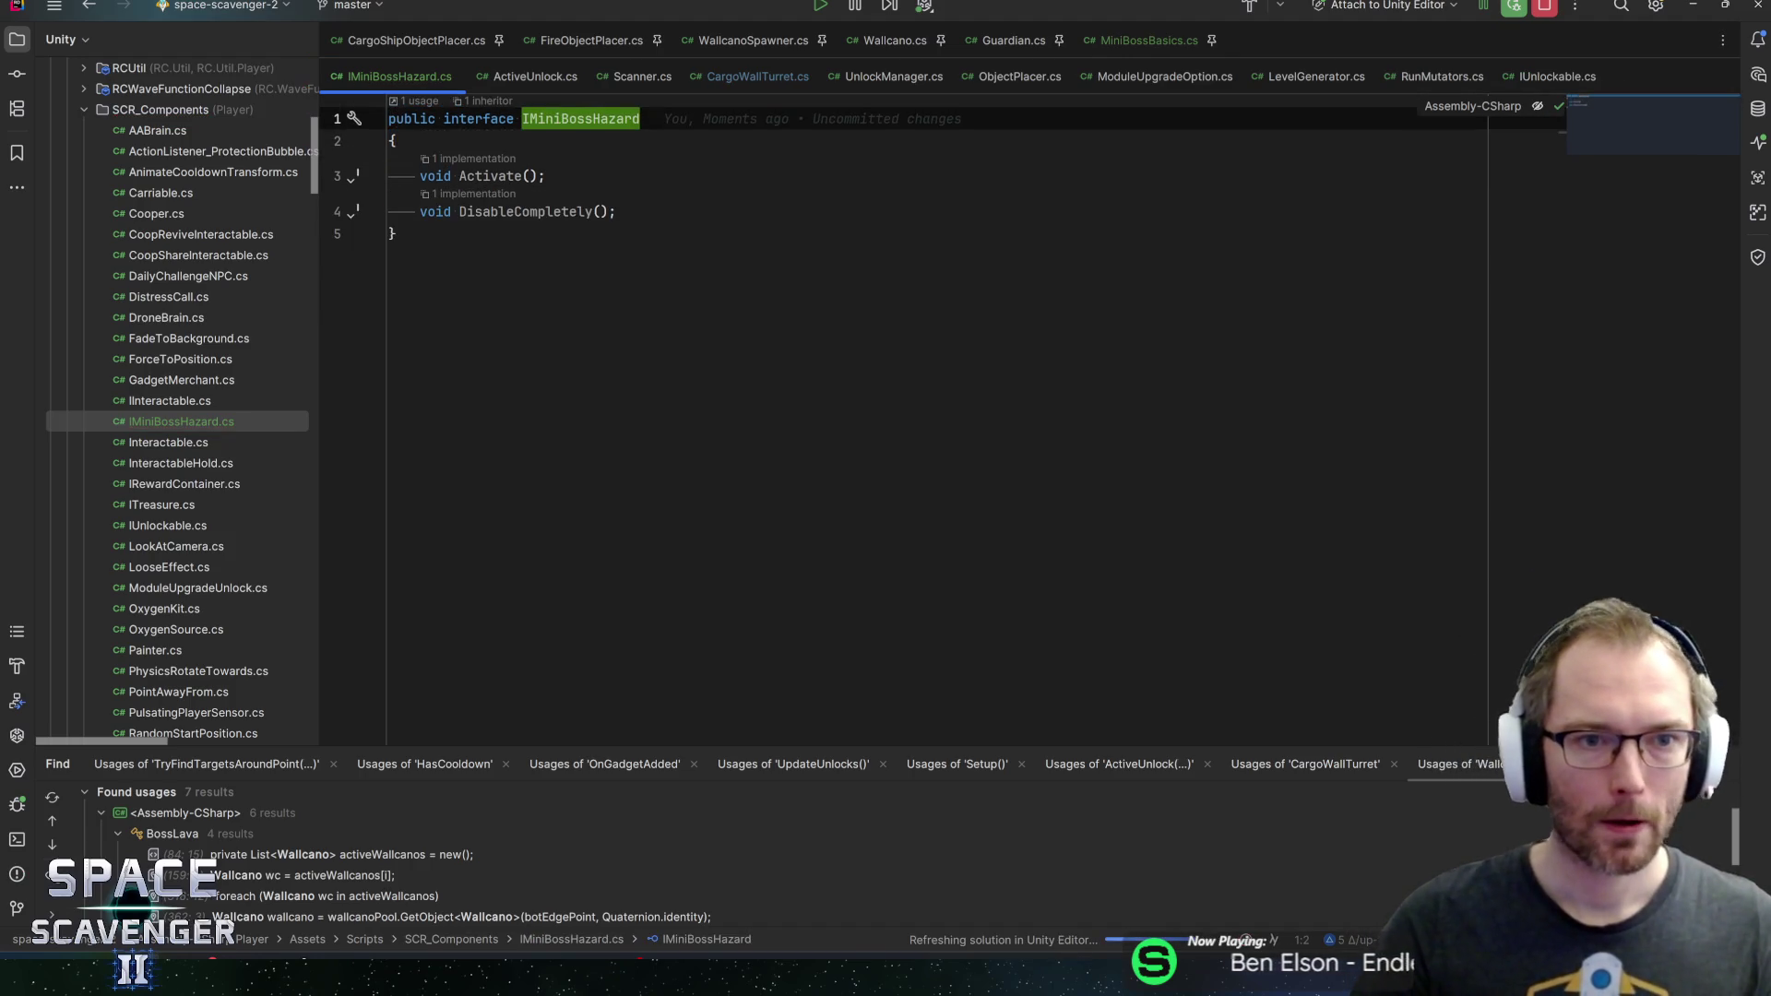
pyautogui.press('Return')
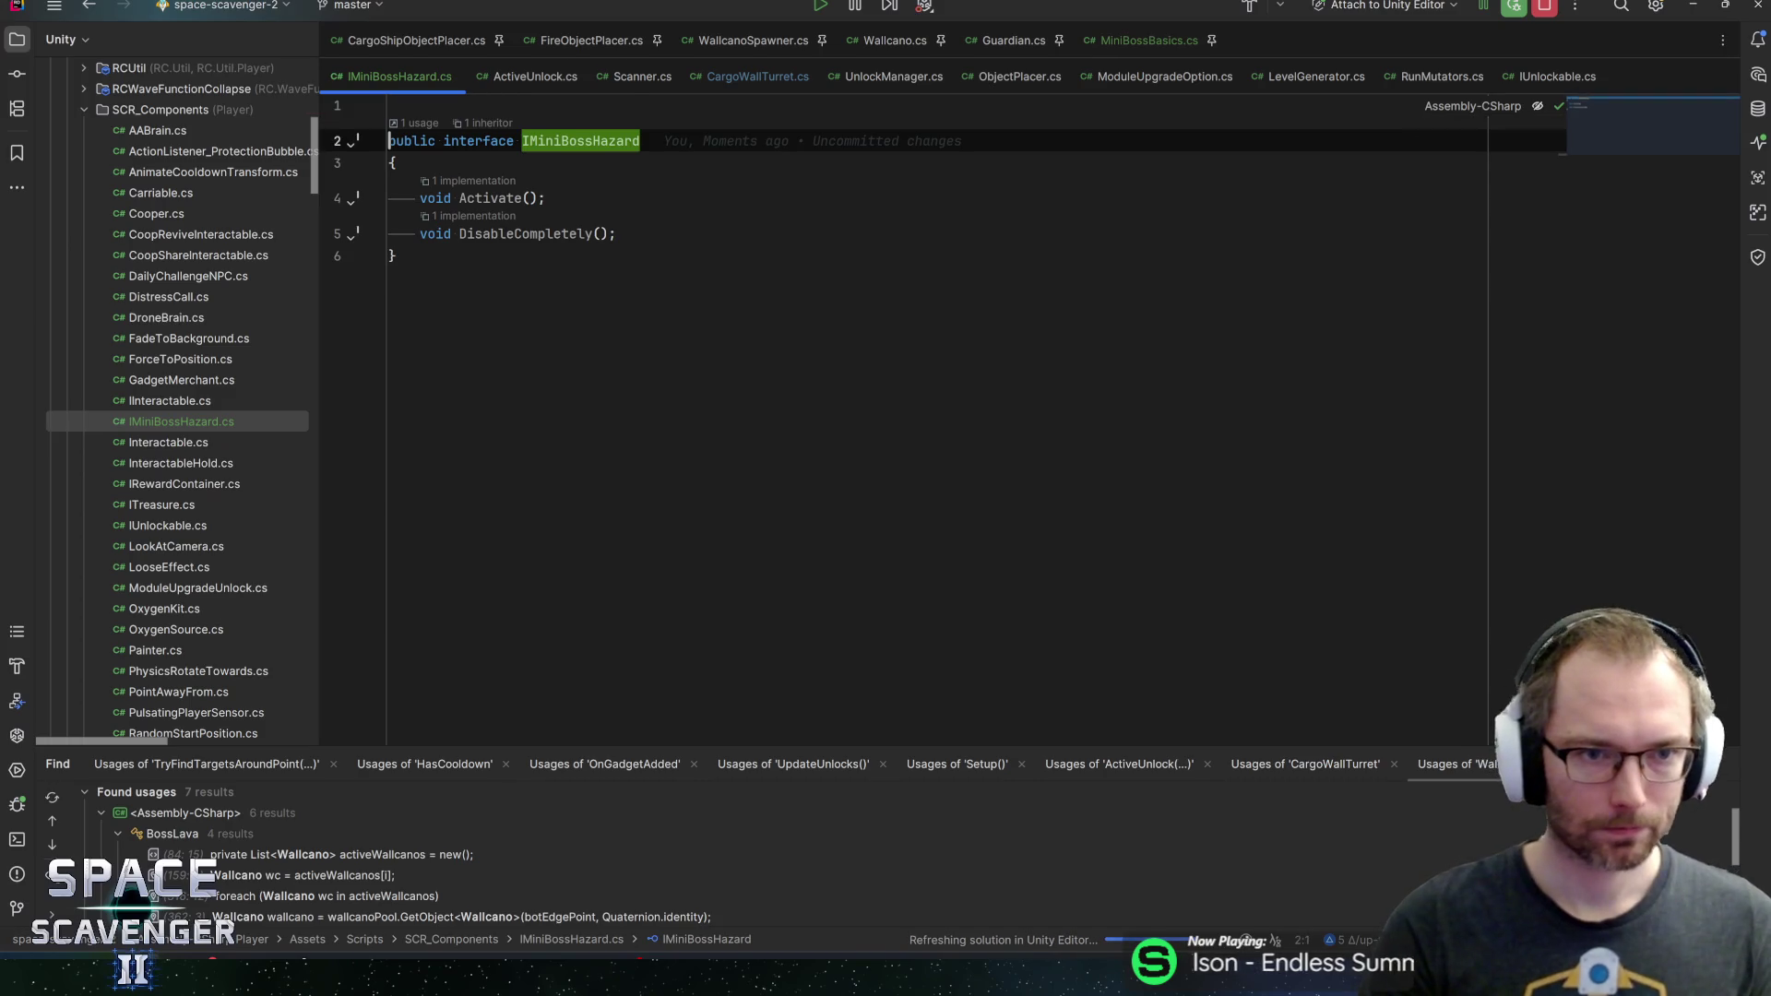
# Confirm CargoWallTurret now resolves IMiniBossHazard, then open Wallcano.cs at its class declaration
pyautogui.click(756, 77)
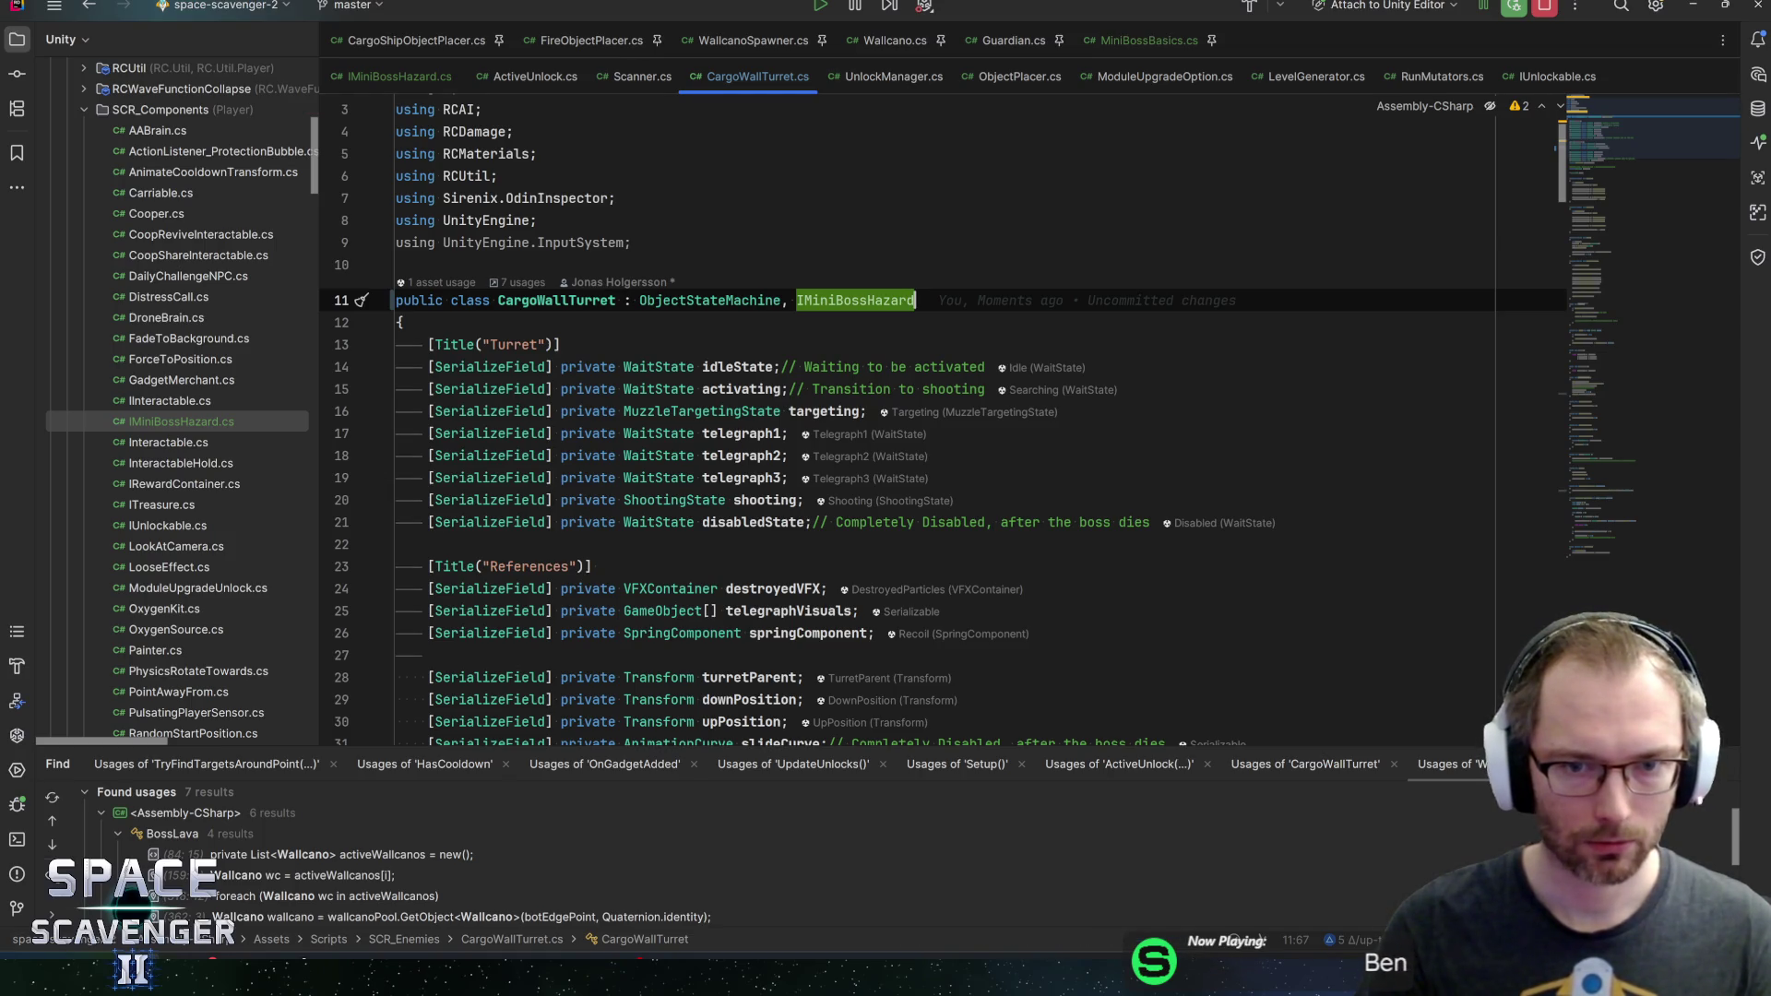
pyautogui.click(742, 300)
pyautogui.click(861, 300)
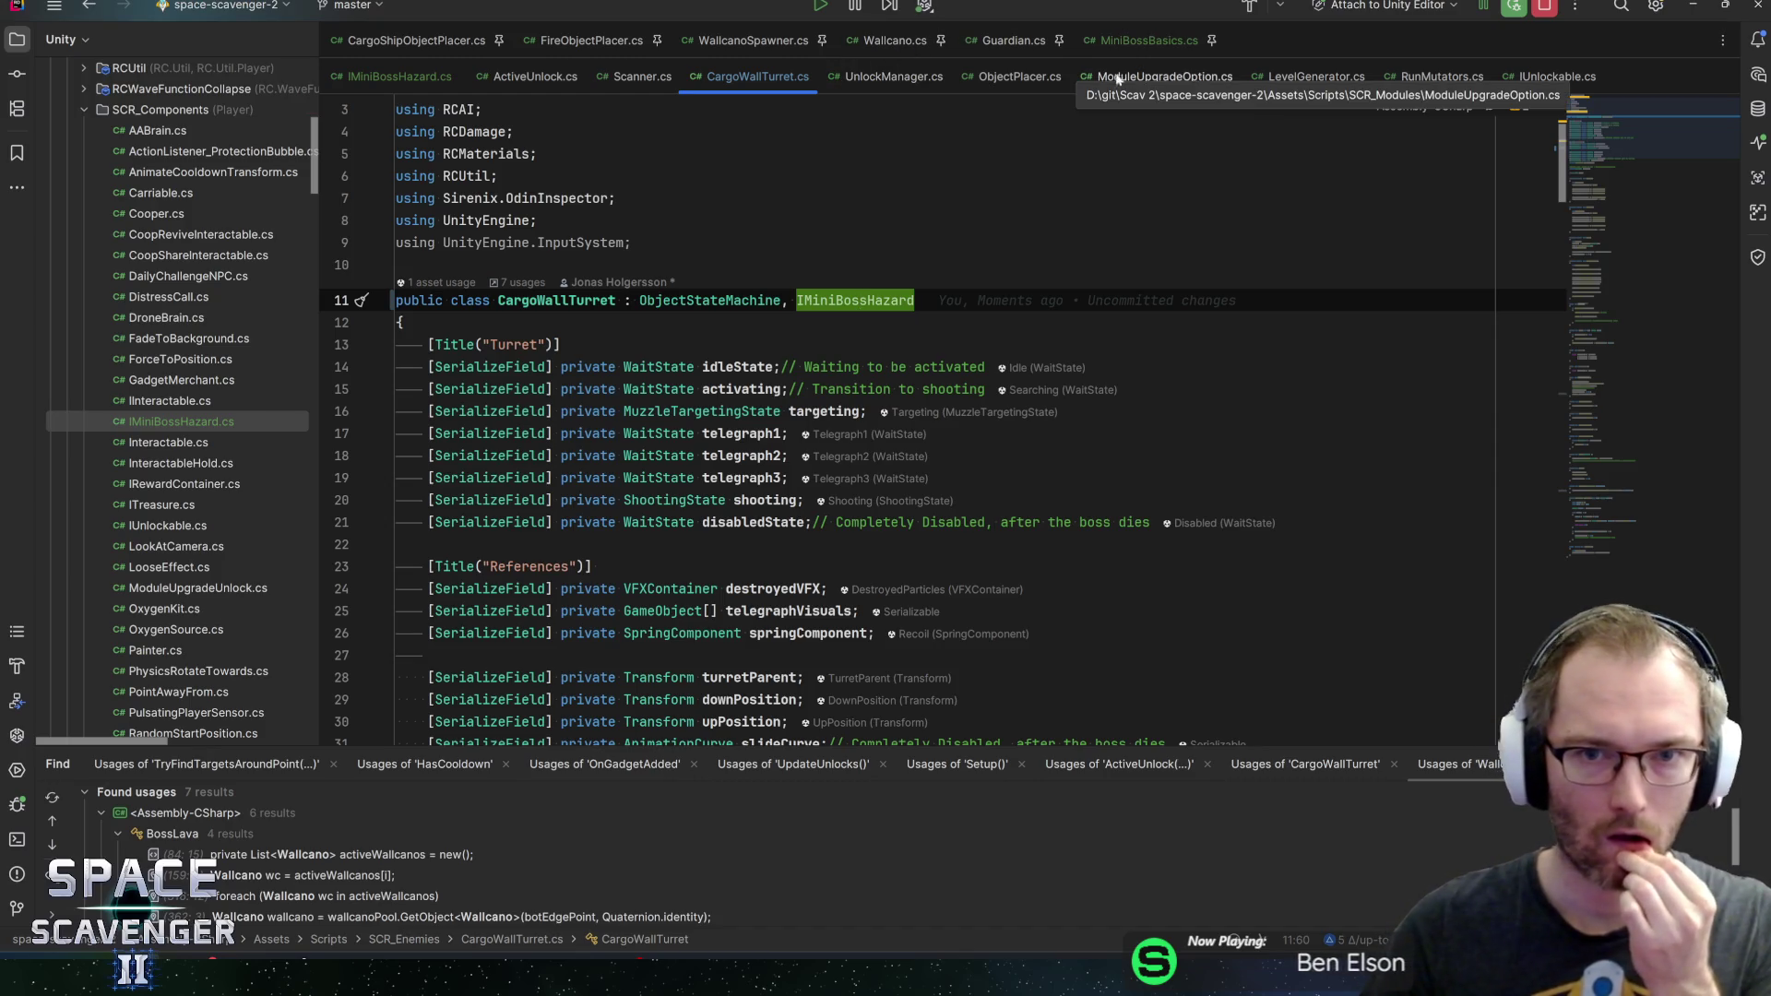
pyautogui.click(918, 46)
pyautogui.click(810, 106)
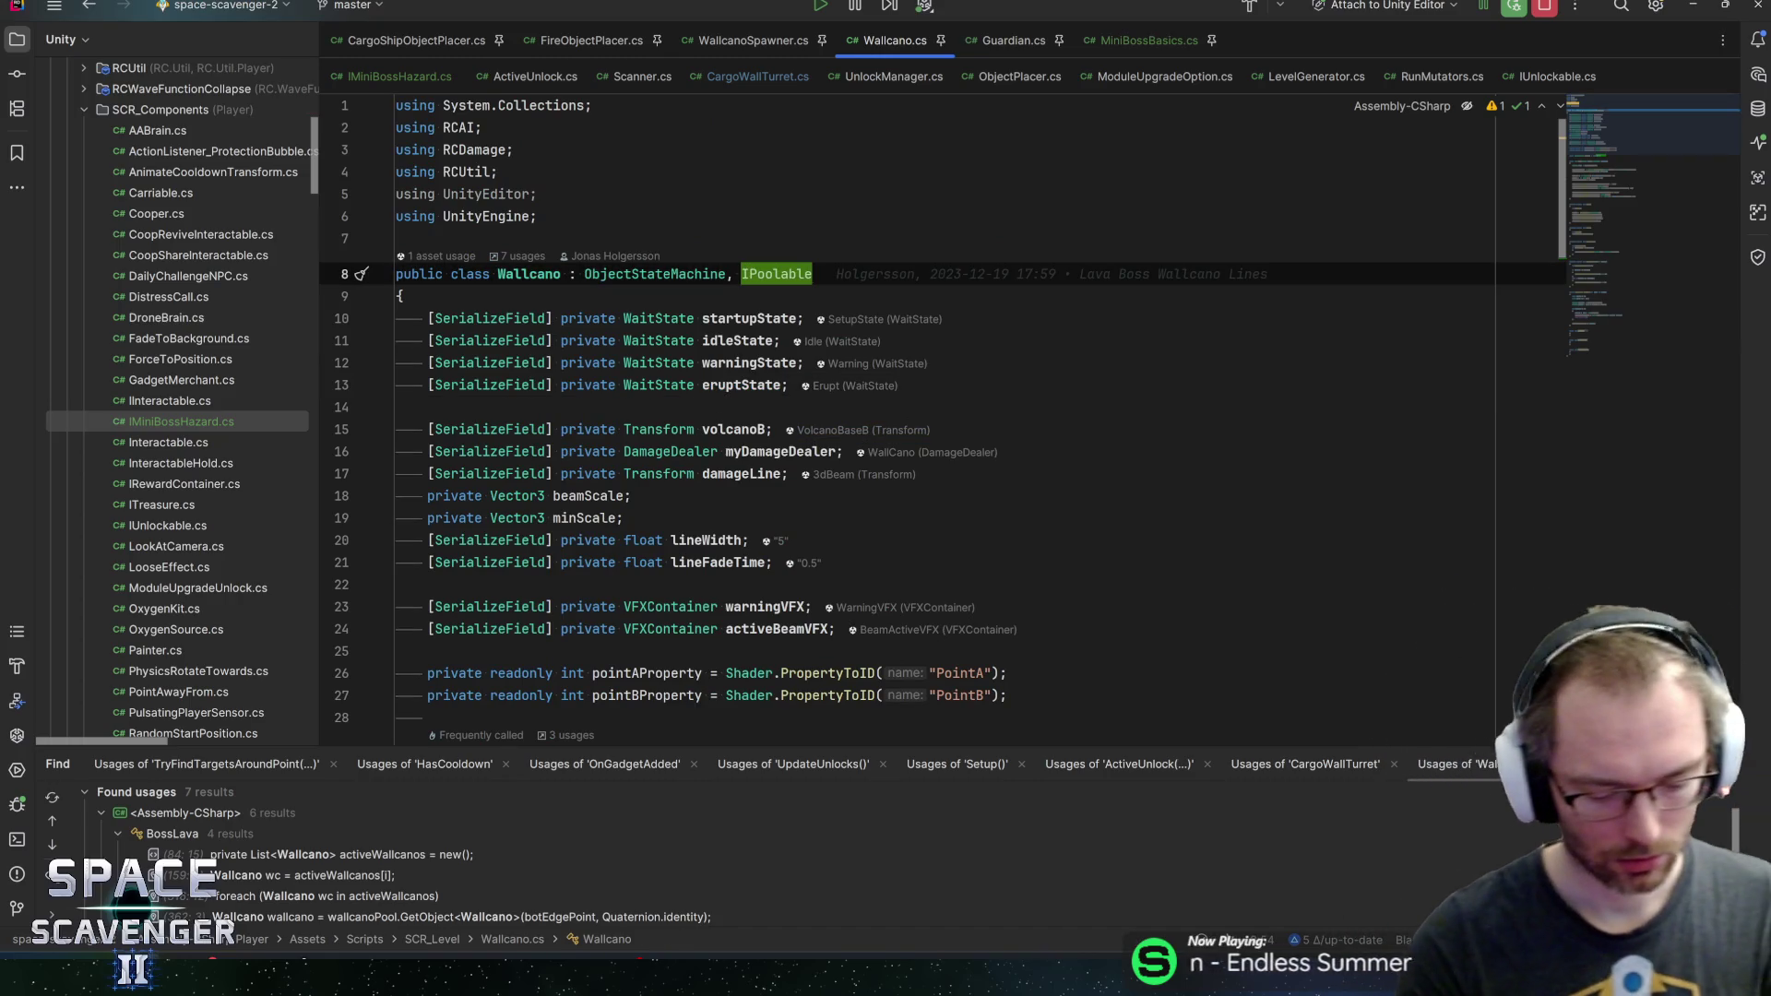
# Add IMiniBossHazard to Wallcano, generate Activate and DisableCompletely stubs, and delete both throw statements
pyautogui.write(', IMinib')
pyautogui.press('Return')
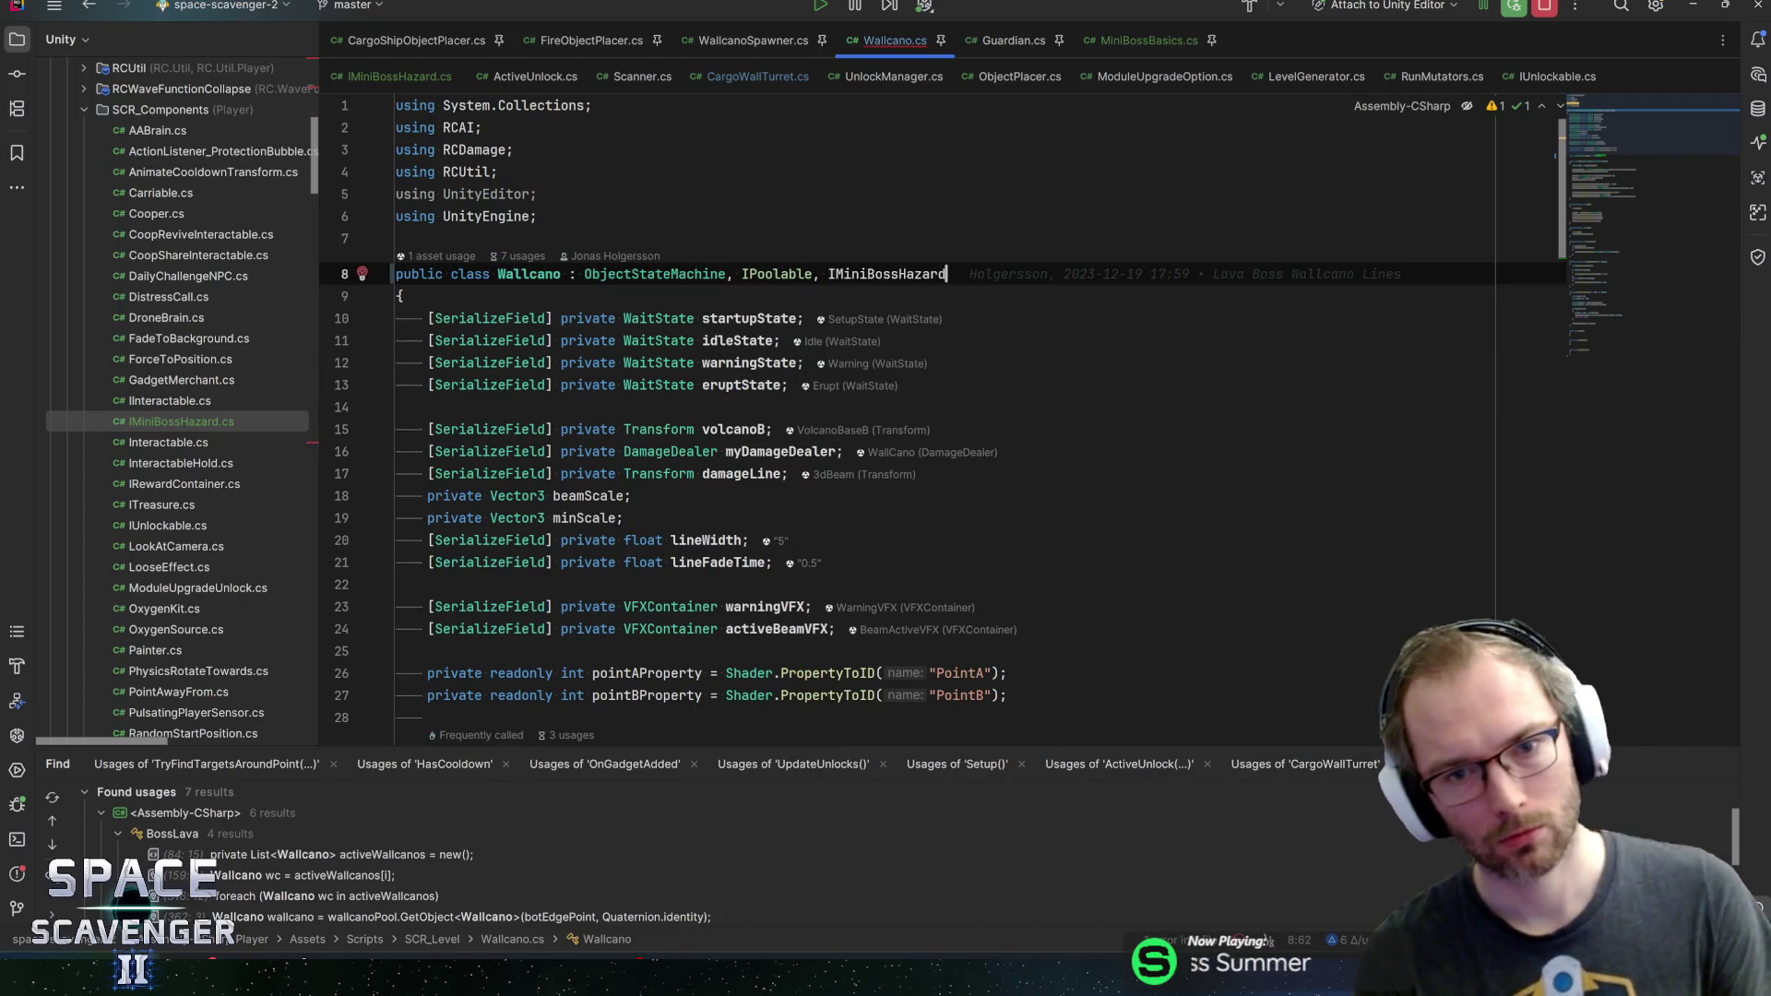
pyautogui.hotkey('alt', 'Return')
pyautogui.press('Return')
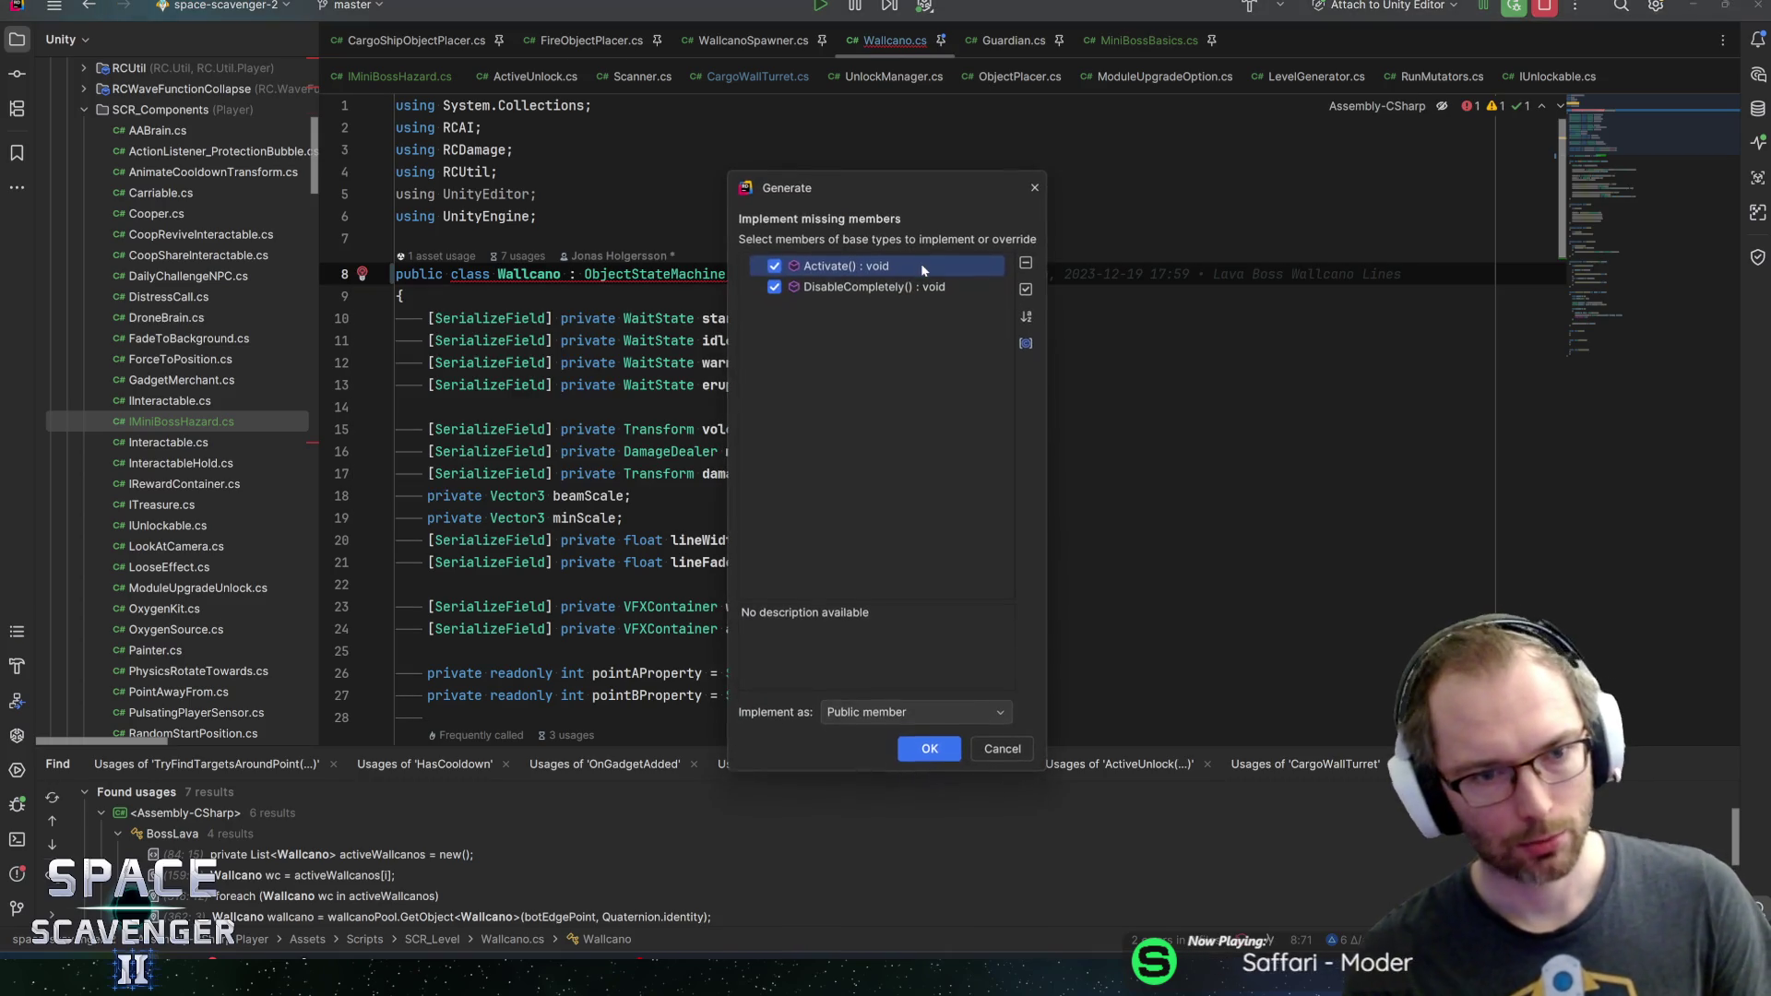
pyautogui.press('Return')
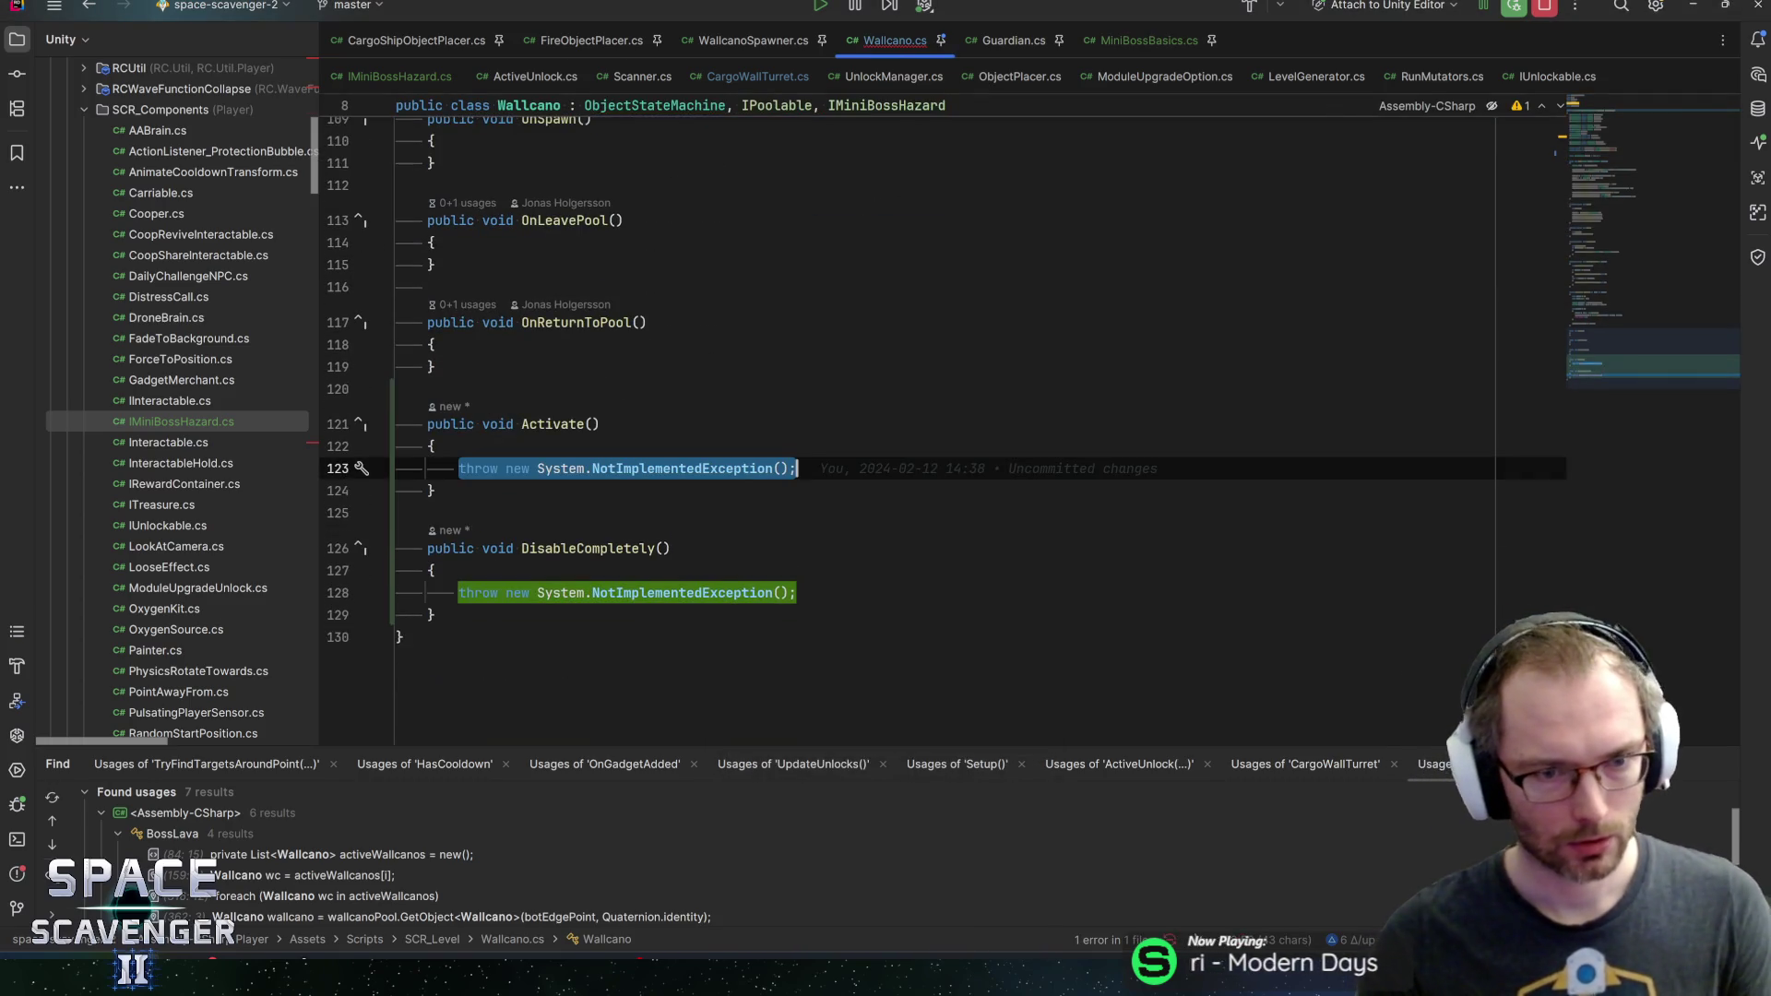
pyautogui.press('BackSpace')
pyautogui.click(797, 592)
pyautogui.hotkey('shift', 'Home')
pyautogui.press('BackSpace')
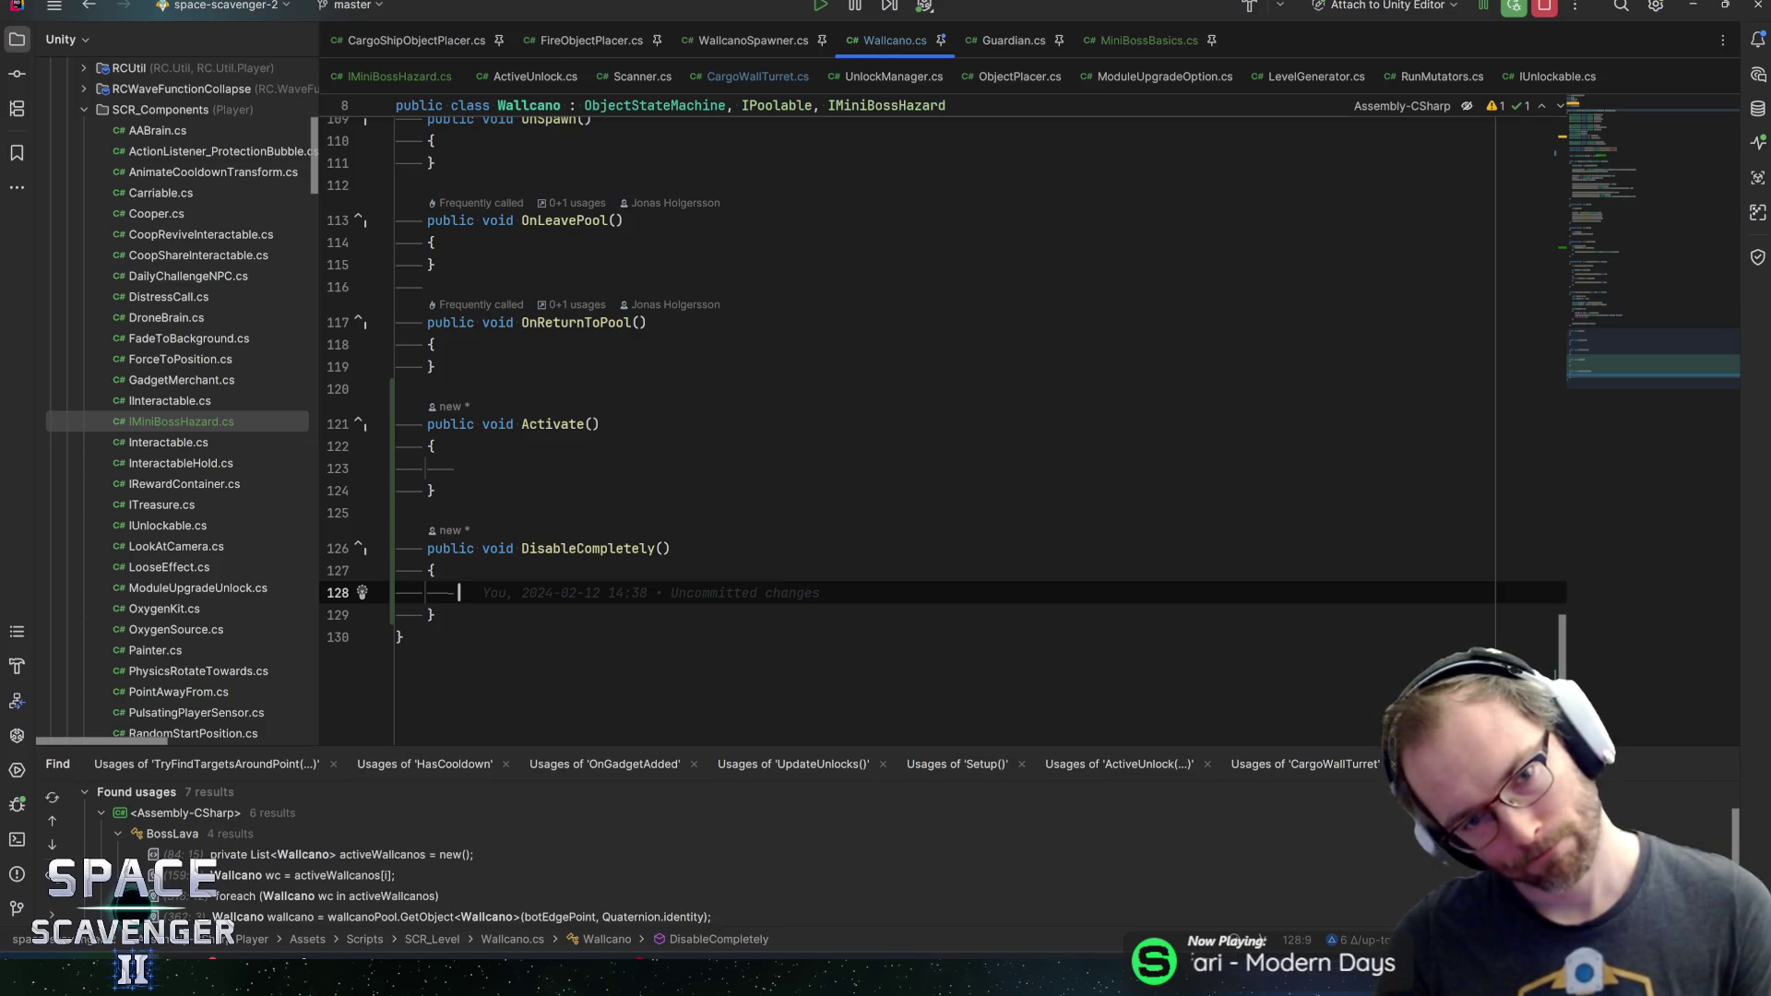
pyautogui.moveTo(1629, 371); pyautogui.dragTo(1608, 122)
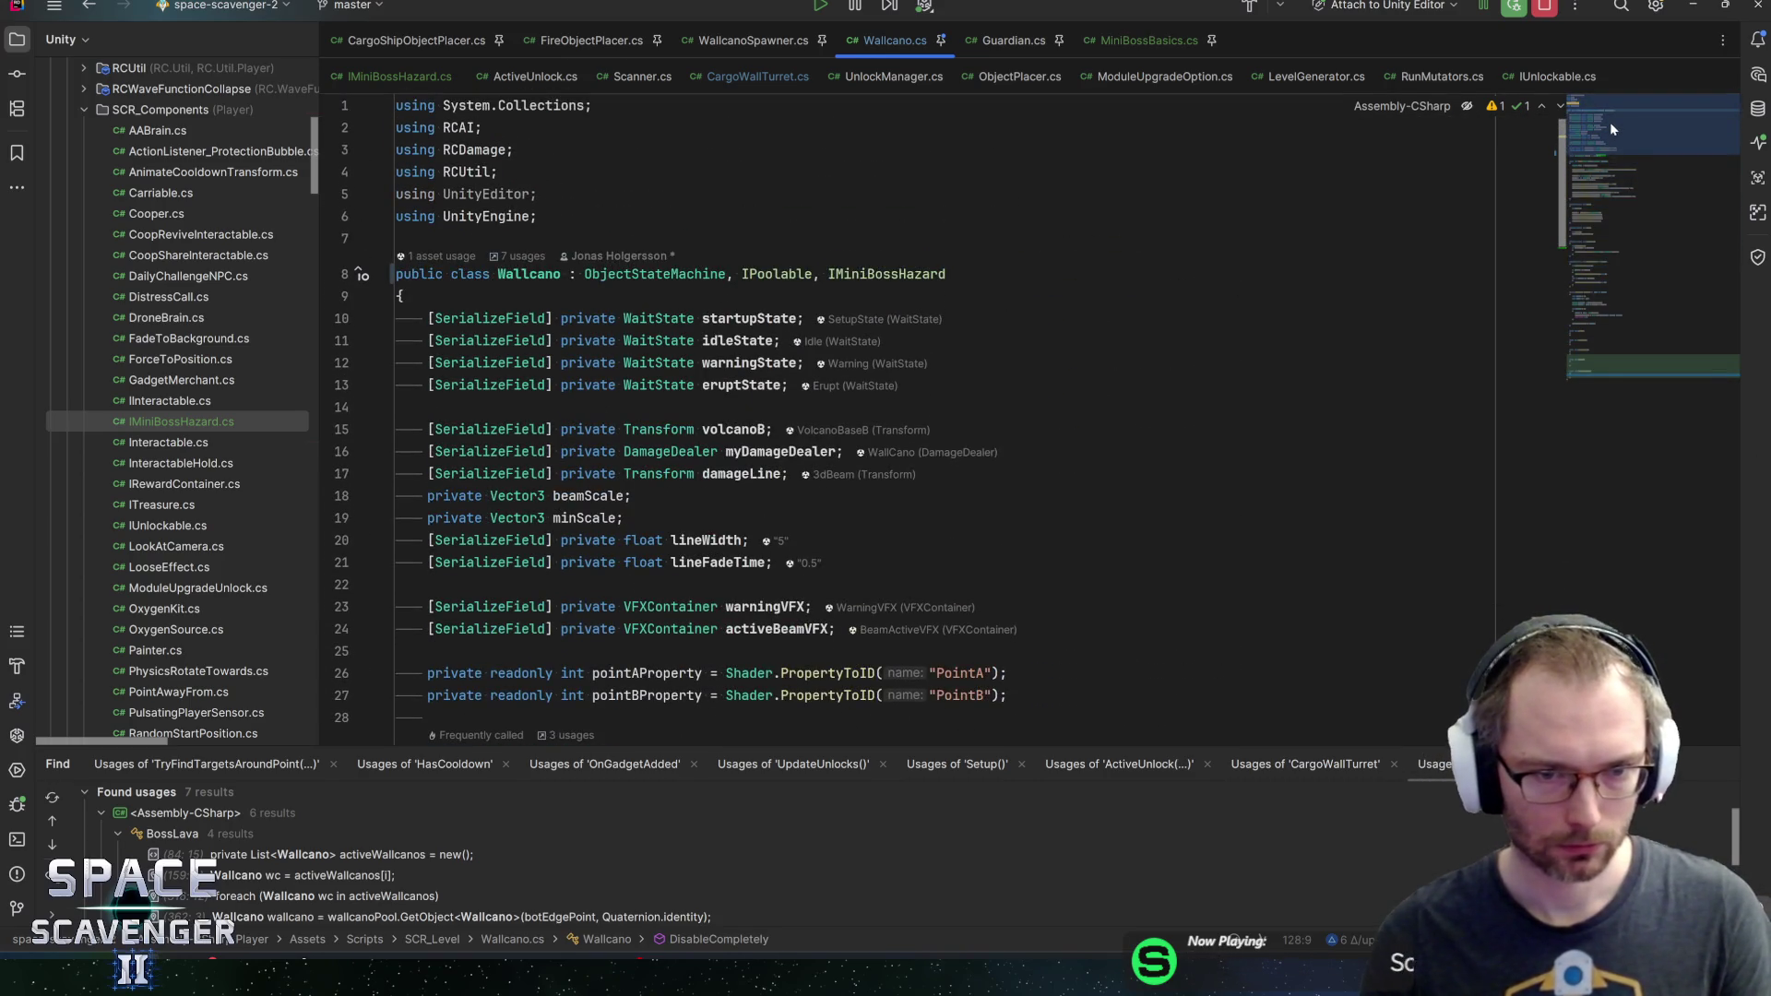
# Search Wallcano for startupState and jump to RandomizeTimer's declaration in ObjectState.cs
pyautogui.doubleClick(749, 318)
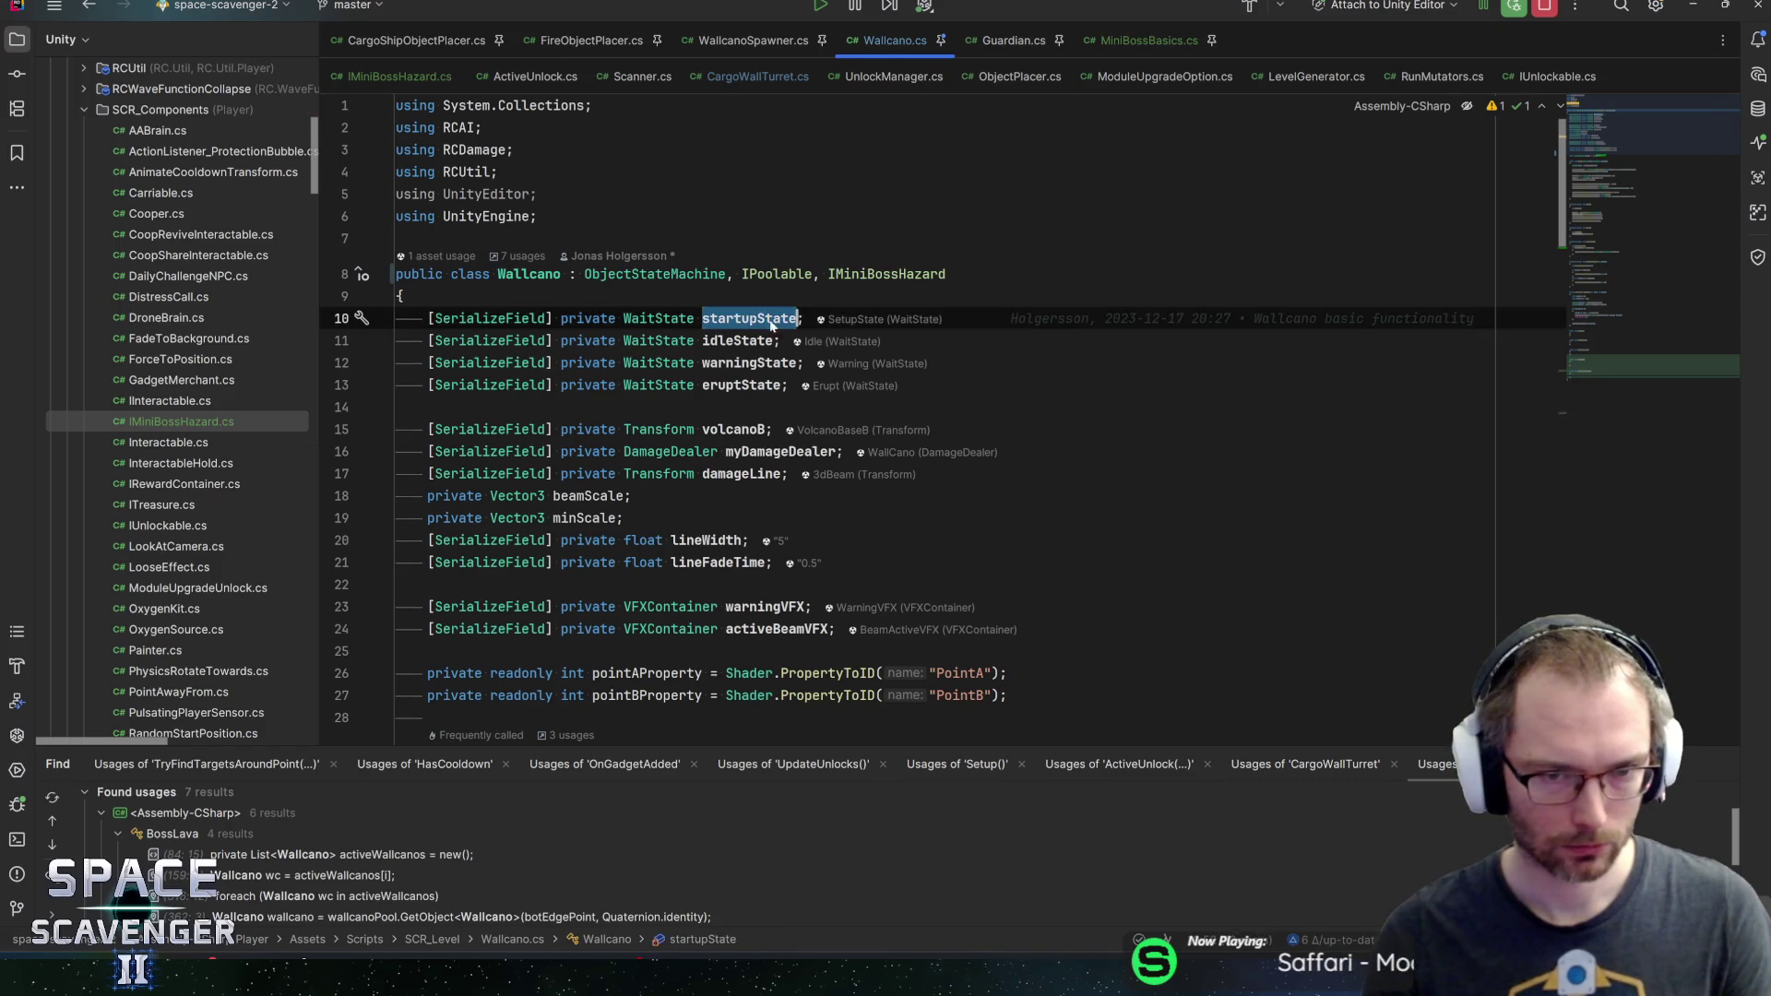
pyautogui.hotkey('ctrl', 'f')
pyautogui.scroll(-10, 950, 341)
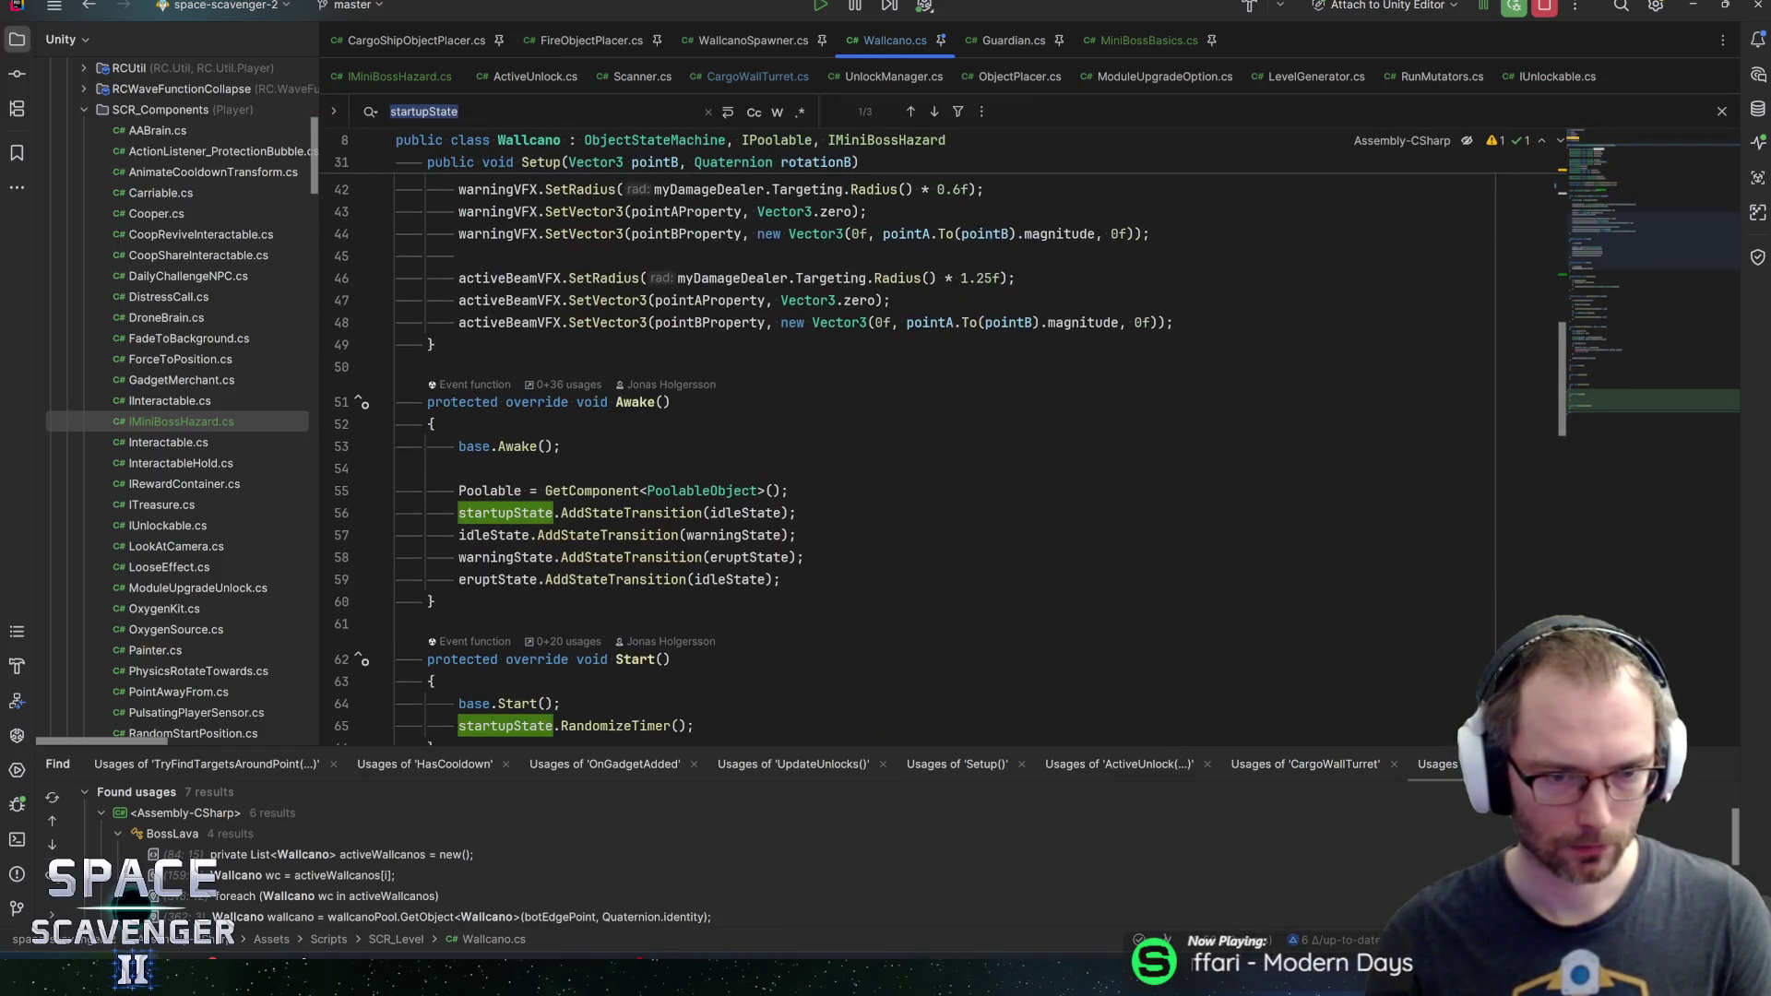
pyautogui.scroll(-3, 950, 443)
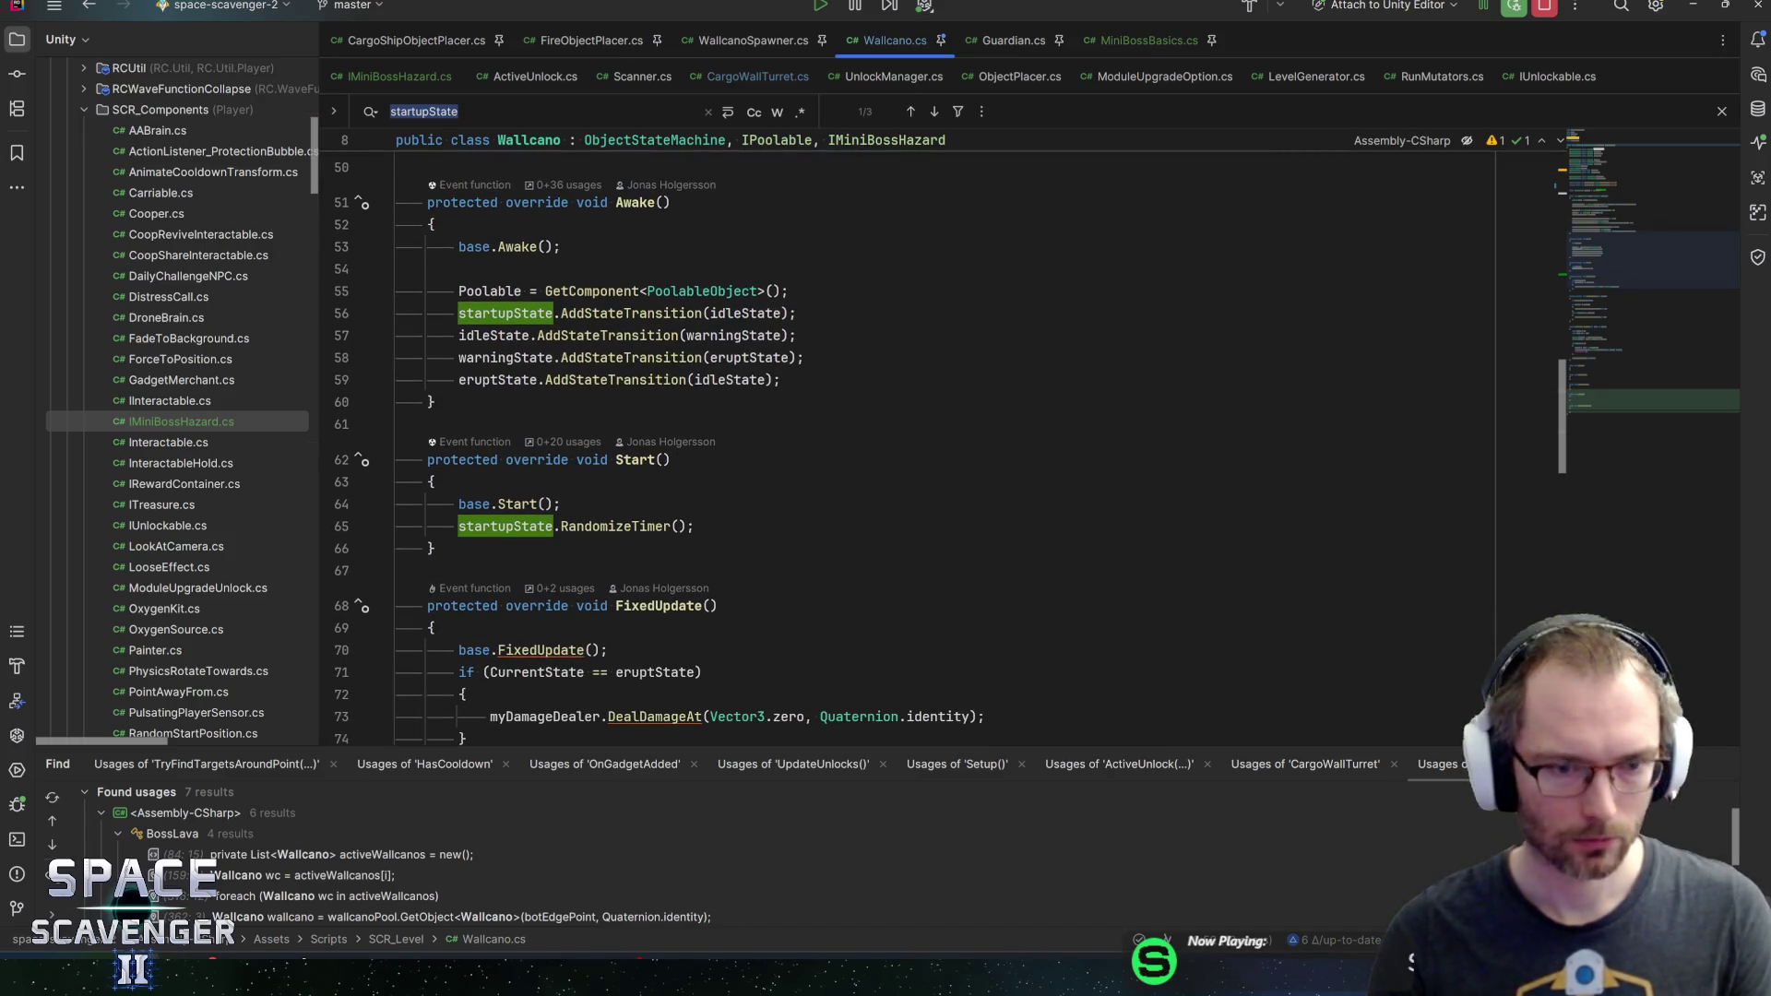
pyautogui.moveTo(516, 527)
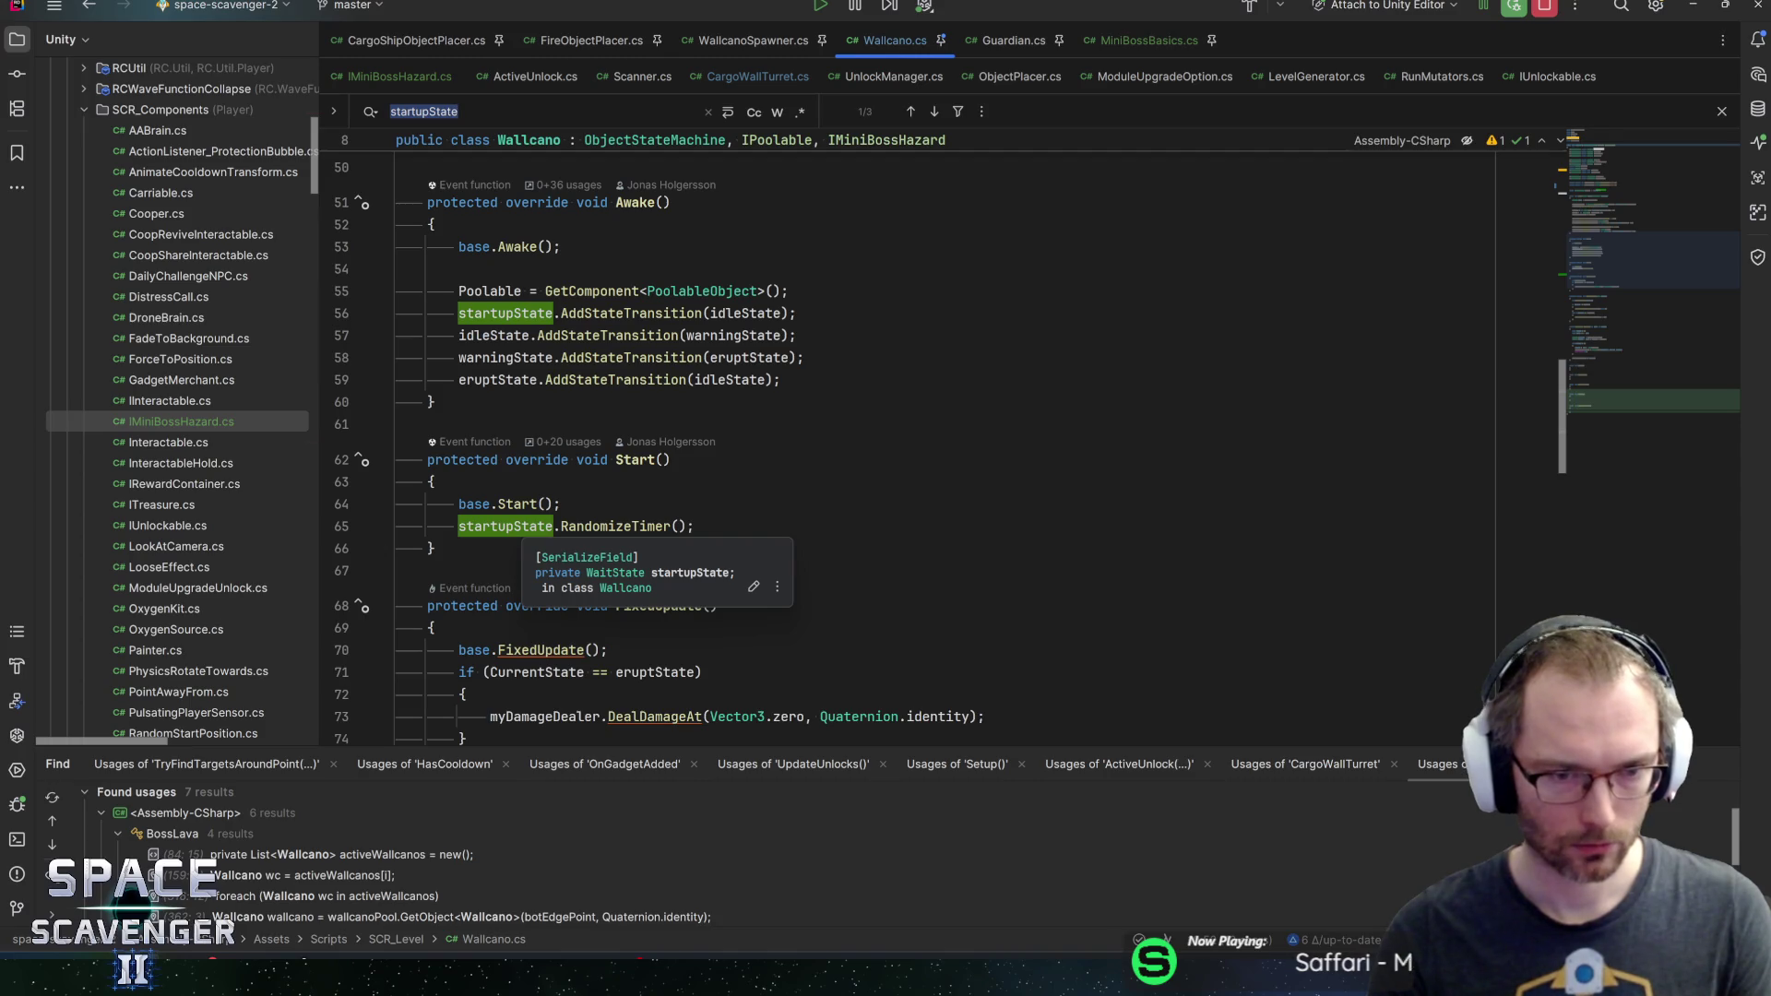
pyautogui.keyDown('ctrl'); pyautogui.click(615, 526); pyautogui.keyUp('ctrl')
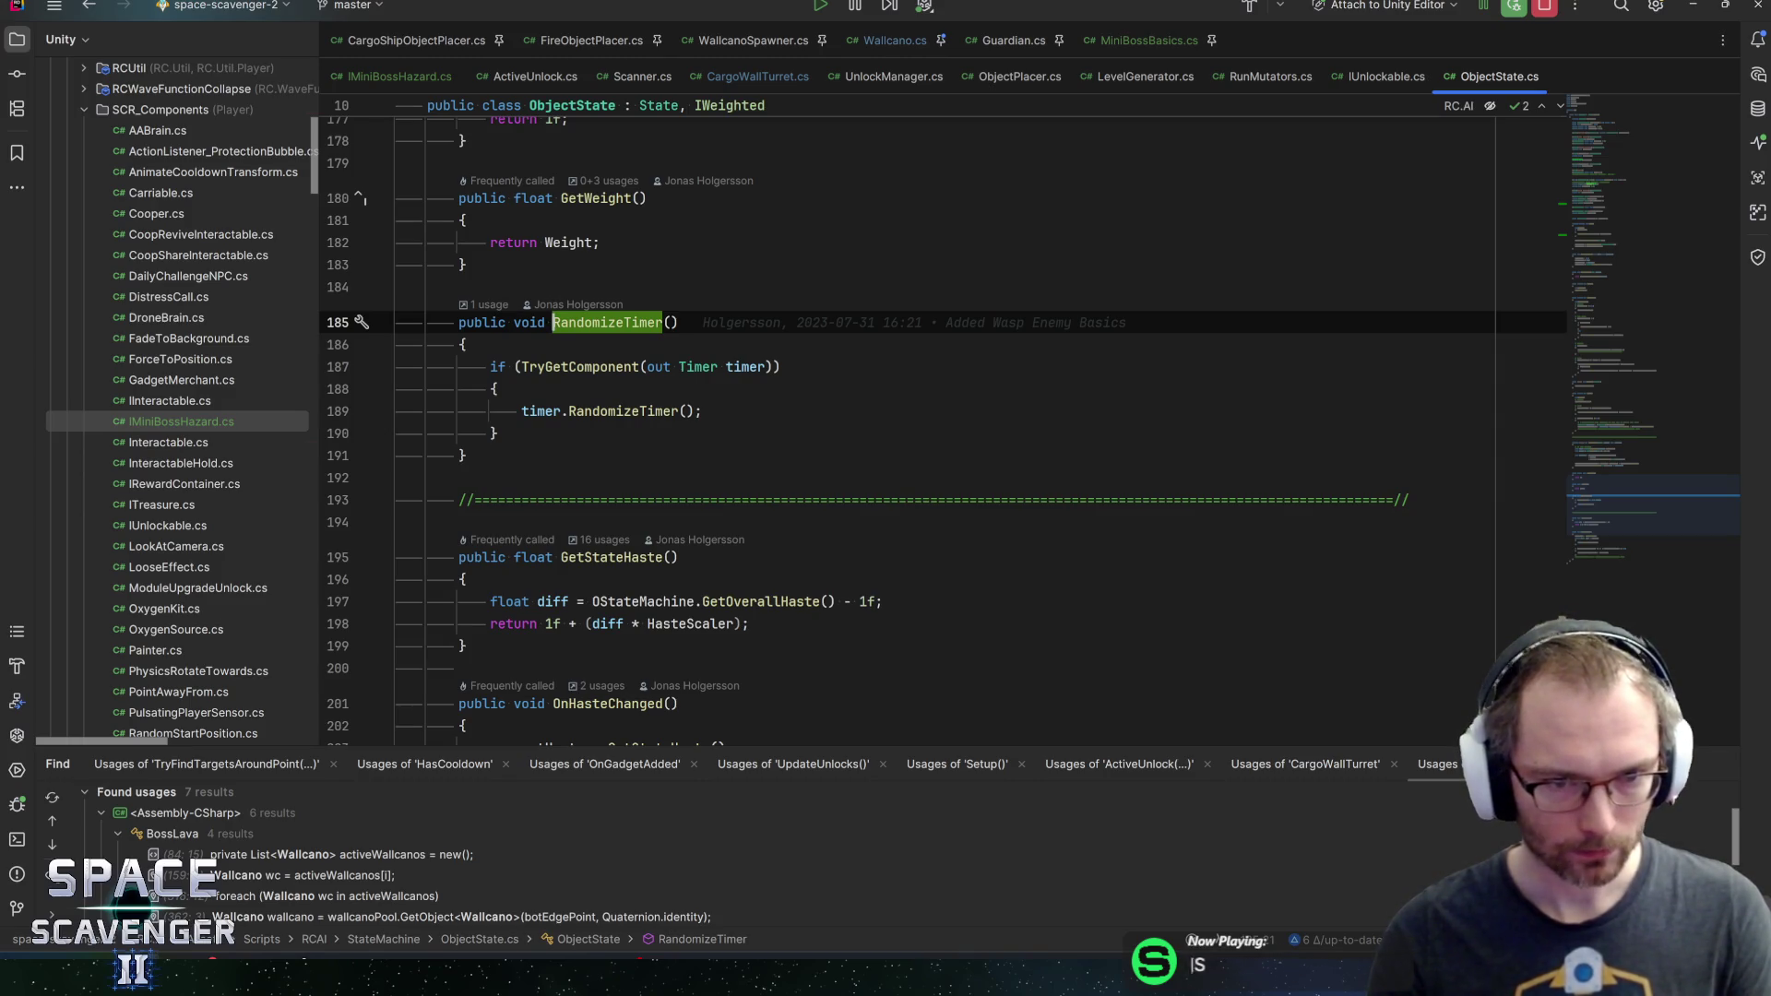
# Compare RandomizeTimer's declaration with its use in Wallcano, ending back at line 65
pyautogui.hotkey('ctrl', 'alt', 'Left')
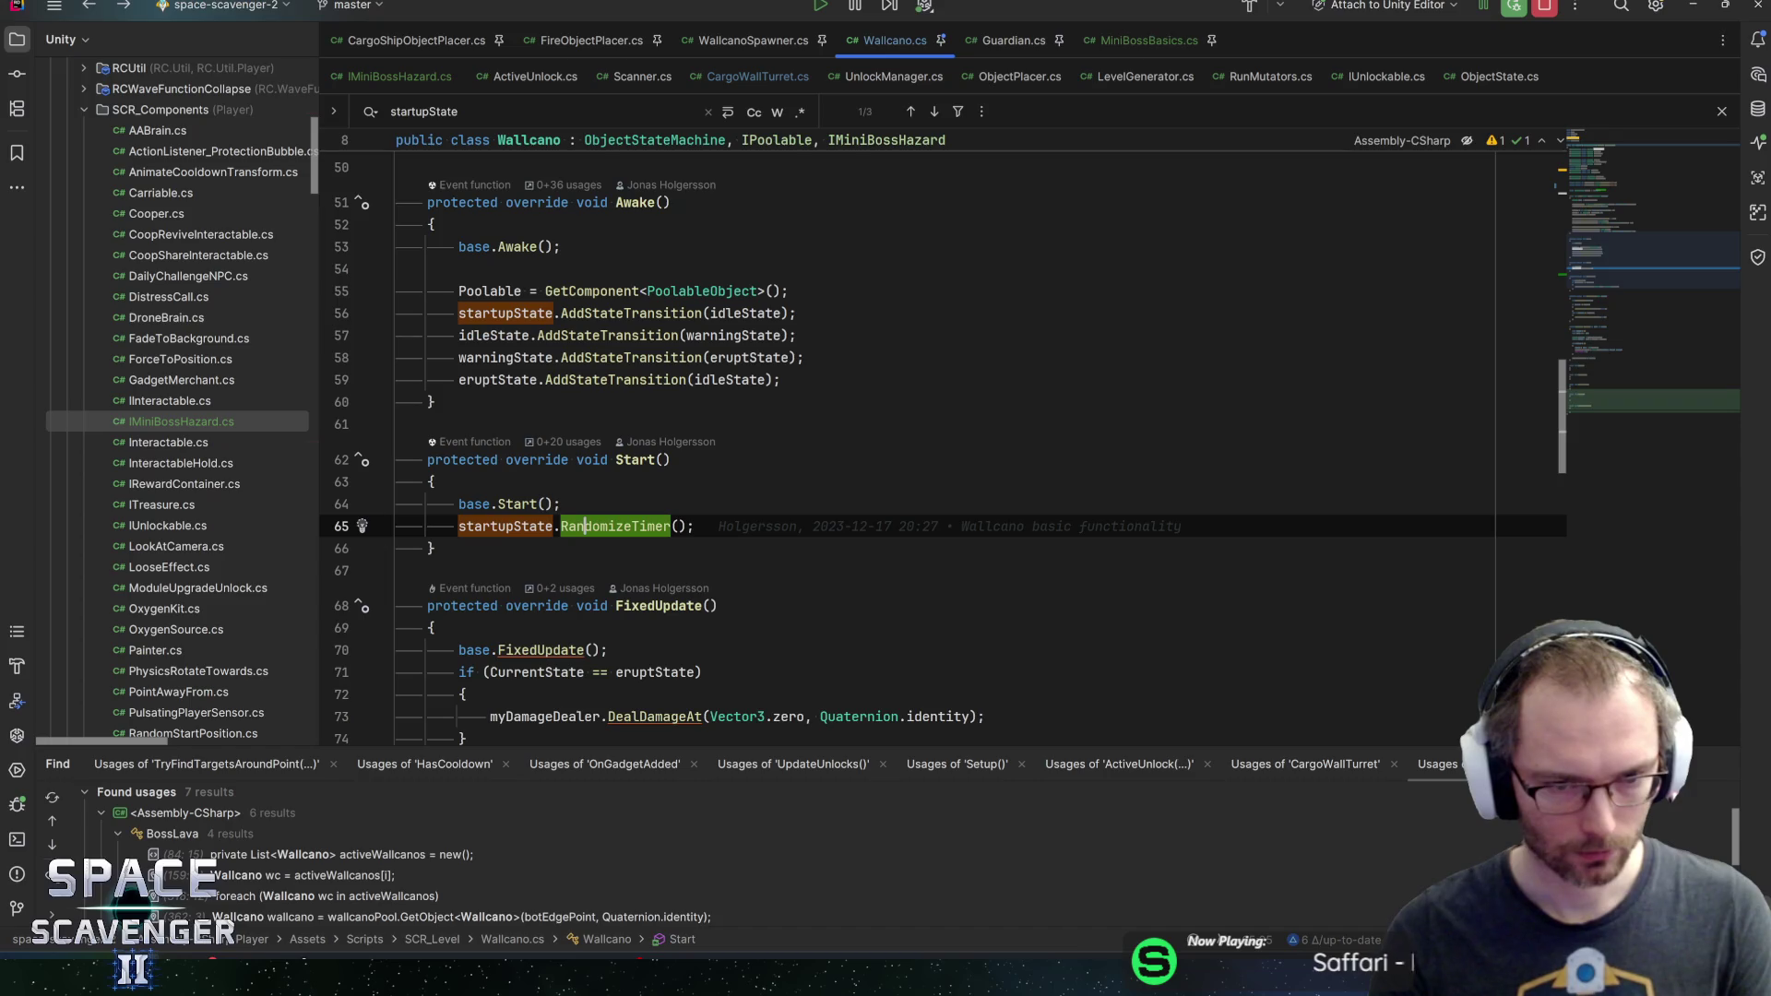
pyautogui.hotkey('ctrl', 'b')
pyautogui.hotkey('ctrl', 'alt', 'Left')
pyautogui.scroll(-3, 922, 443)
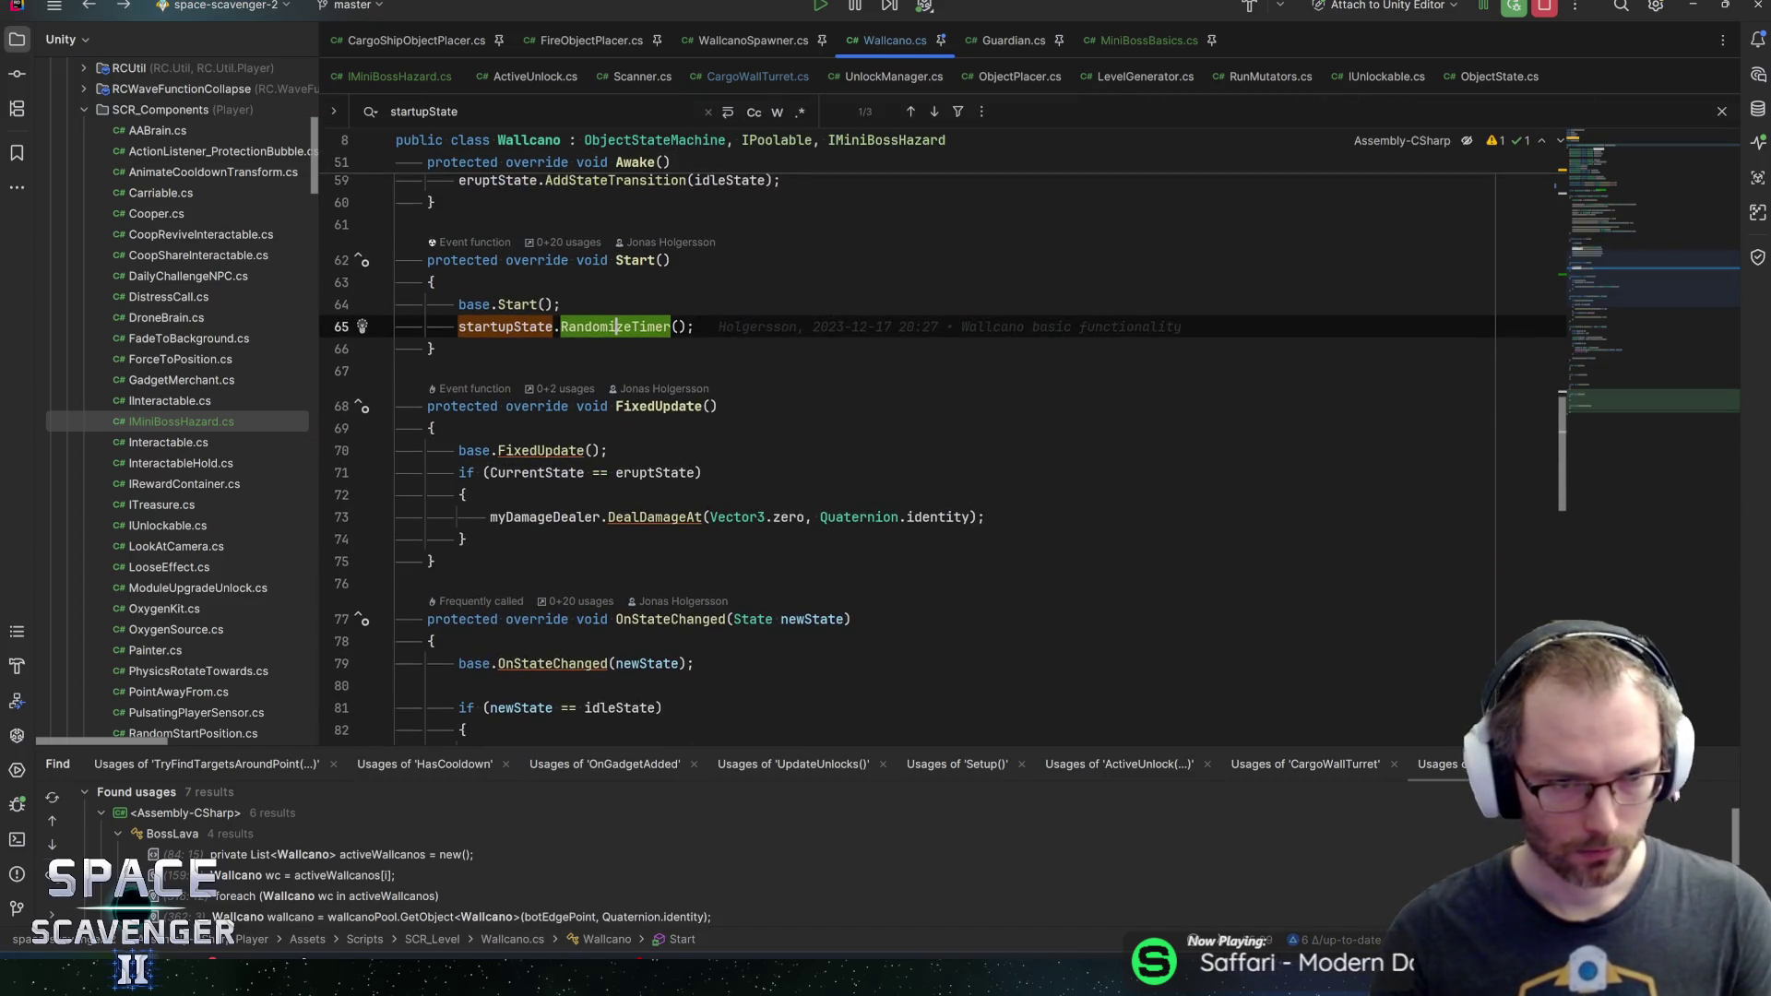
pyautogui.hotkey('ctrl', 'b')
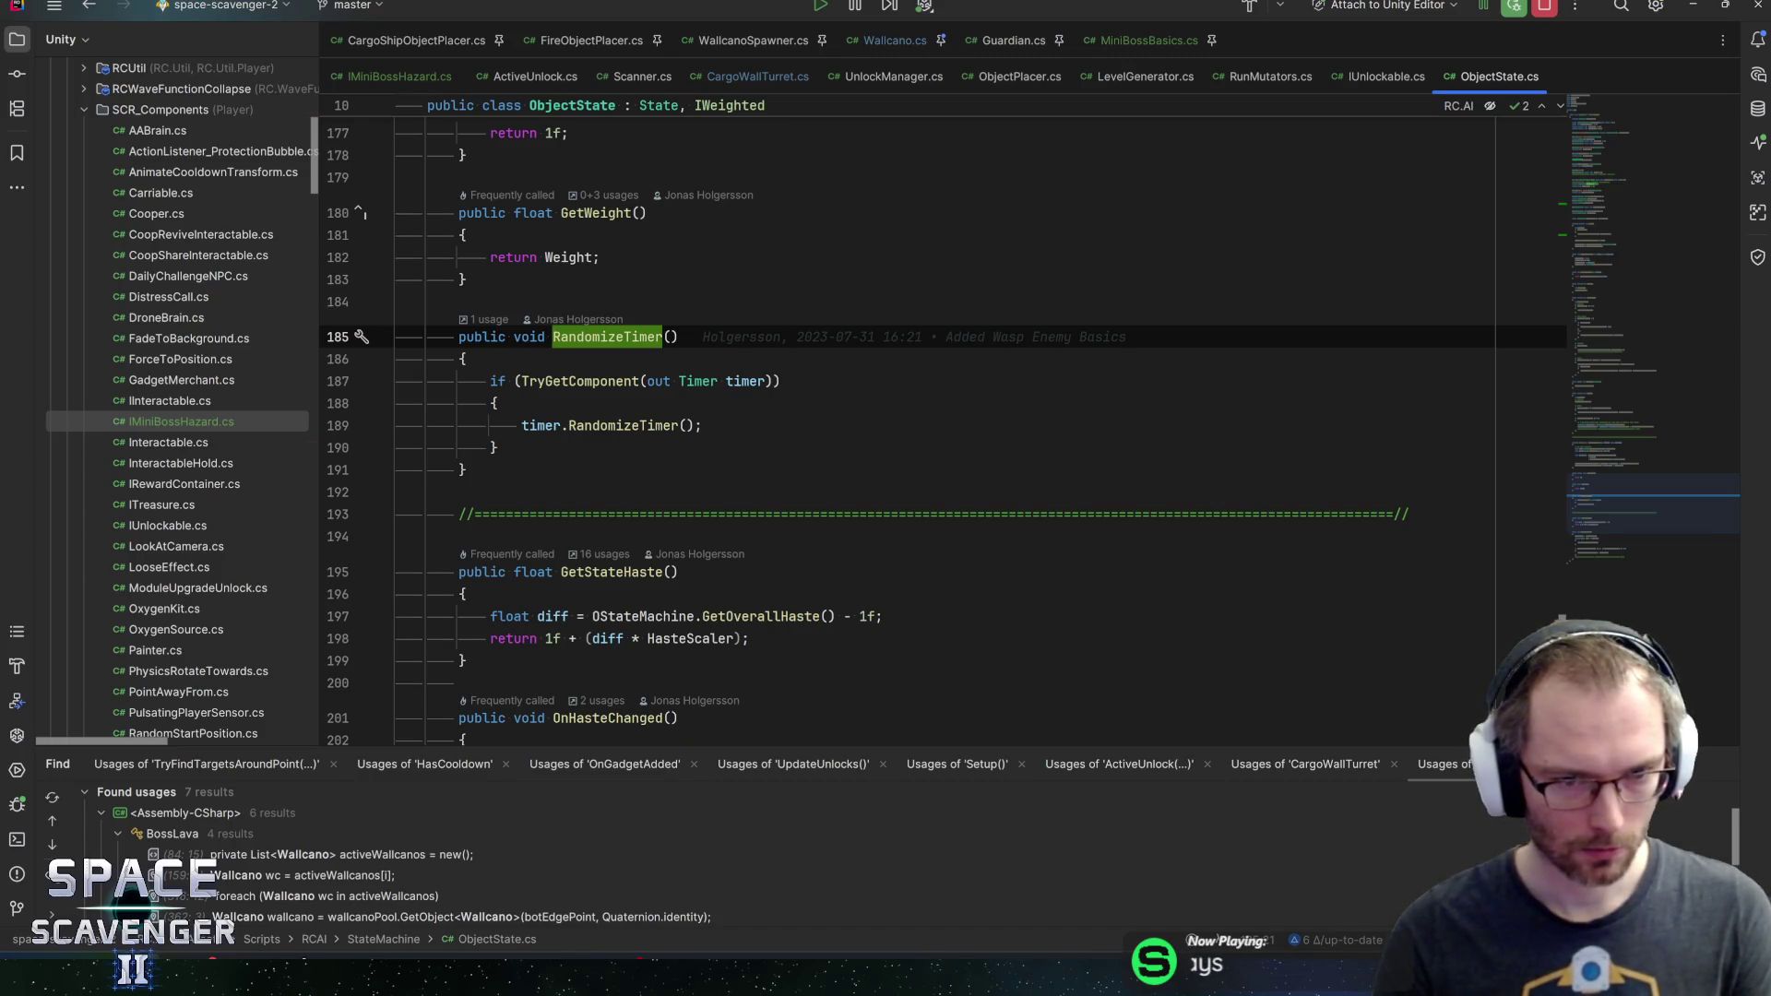
pyautogui.hotkey('ctrl', 'alt', 'Left')
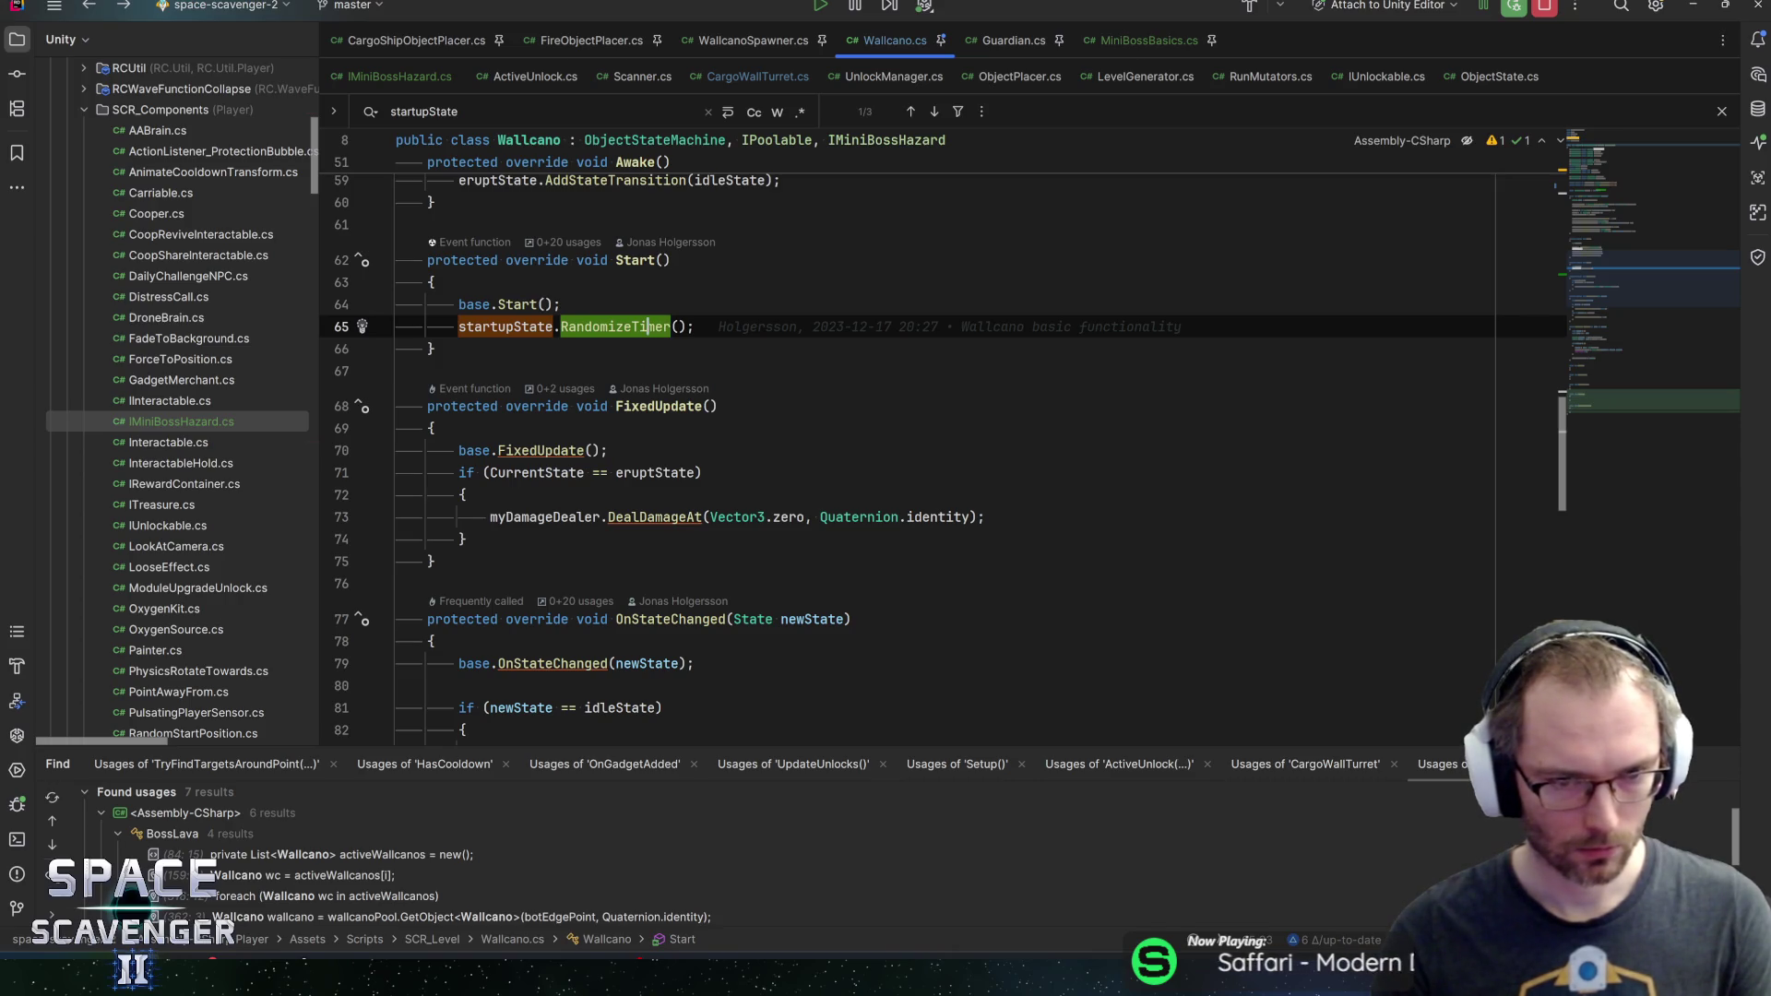
pyautogui.moveTo(1622, 305)
pyautogui.mouseDown()
pyautogui.moveTo(1633, 363)
pyautogui.moveTo(1614, 412)
pyautogui.mouseUp()
# In Activate(), add an if (CurrentState == startupState) block calling TryChangeState(idleState)
pyautogui.click(458, 490)
pyautogui.write('trych')
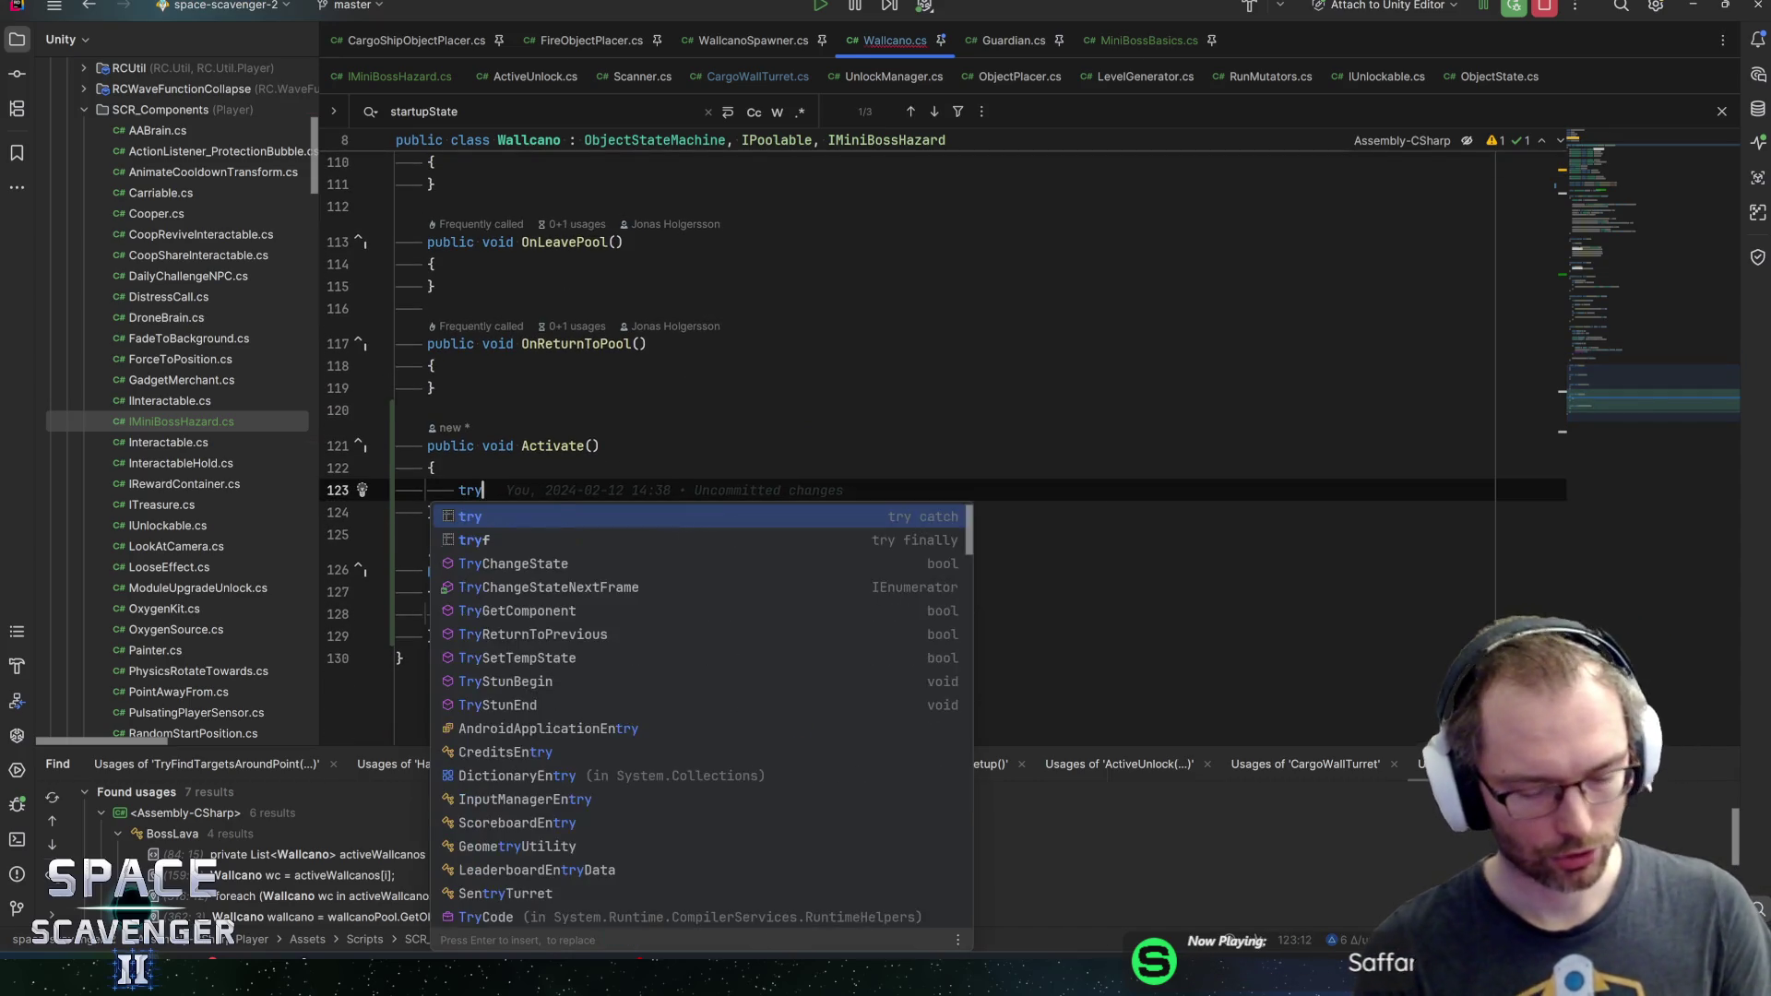
pyautogui.press('BackSpace')
pyautogui.press('BackSpace')
pyautogui.press('BackSpace')
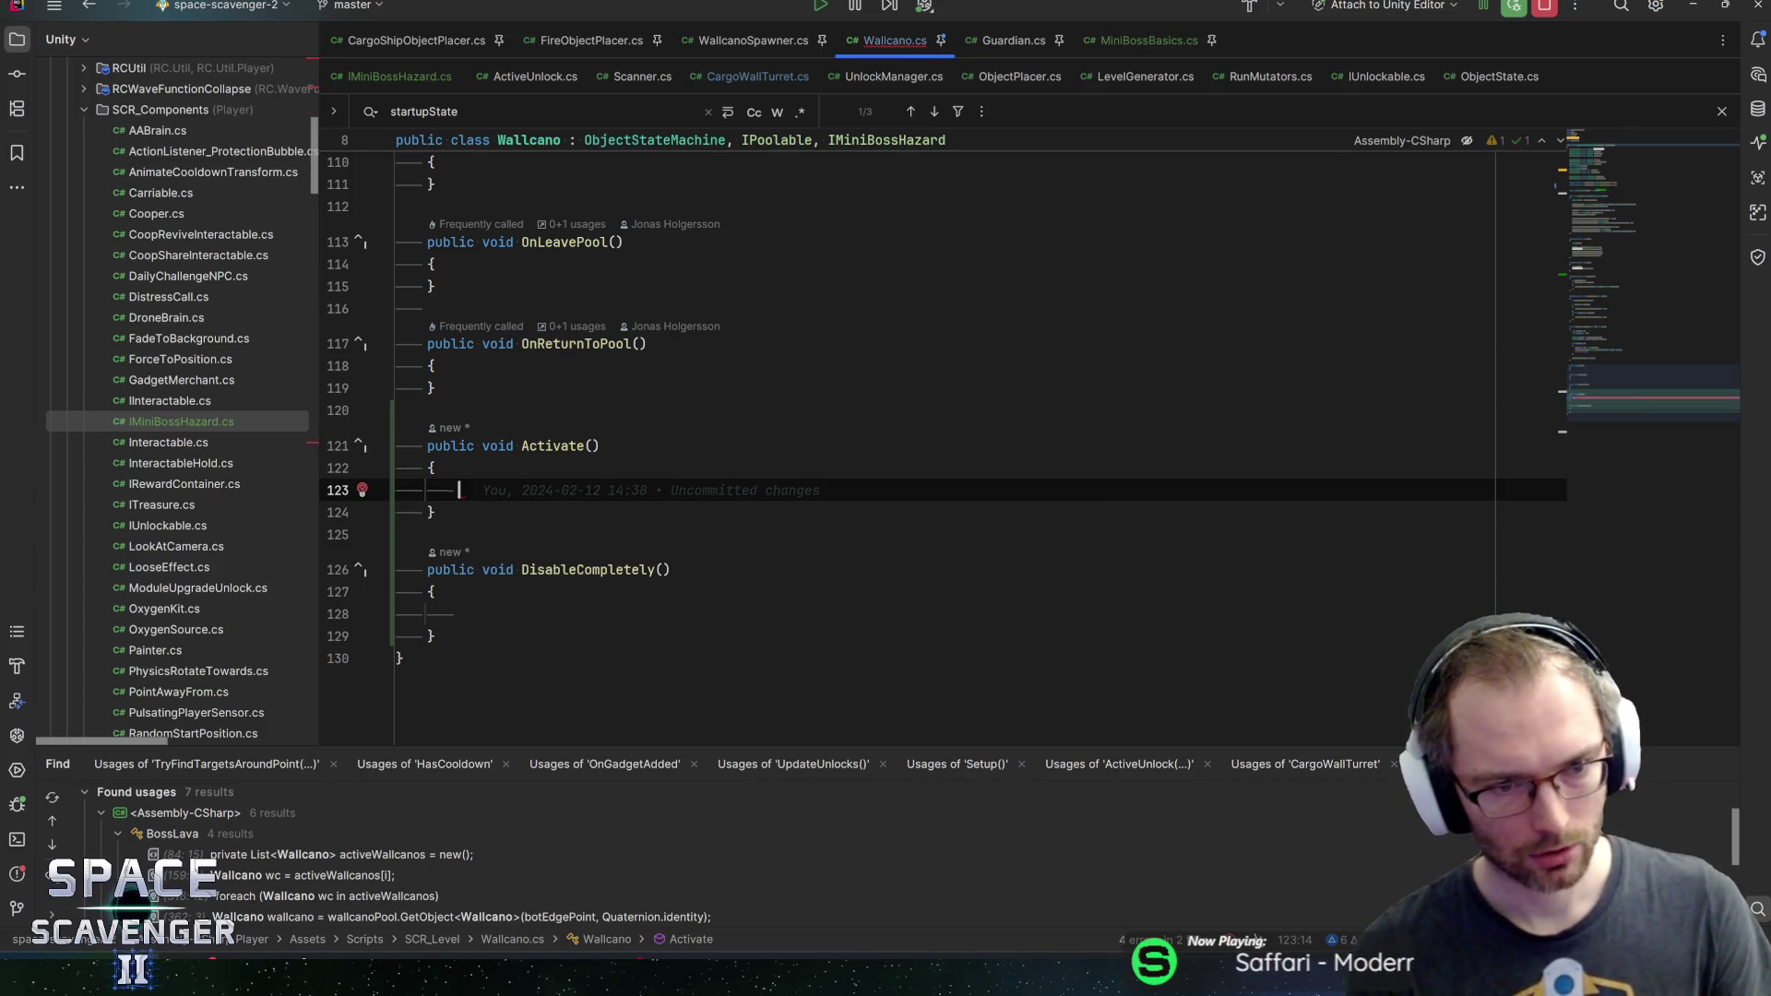
pyautogui.write('if (')
pyautogui.write('CurrentState == ')
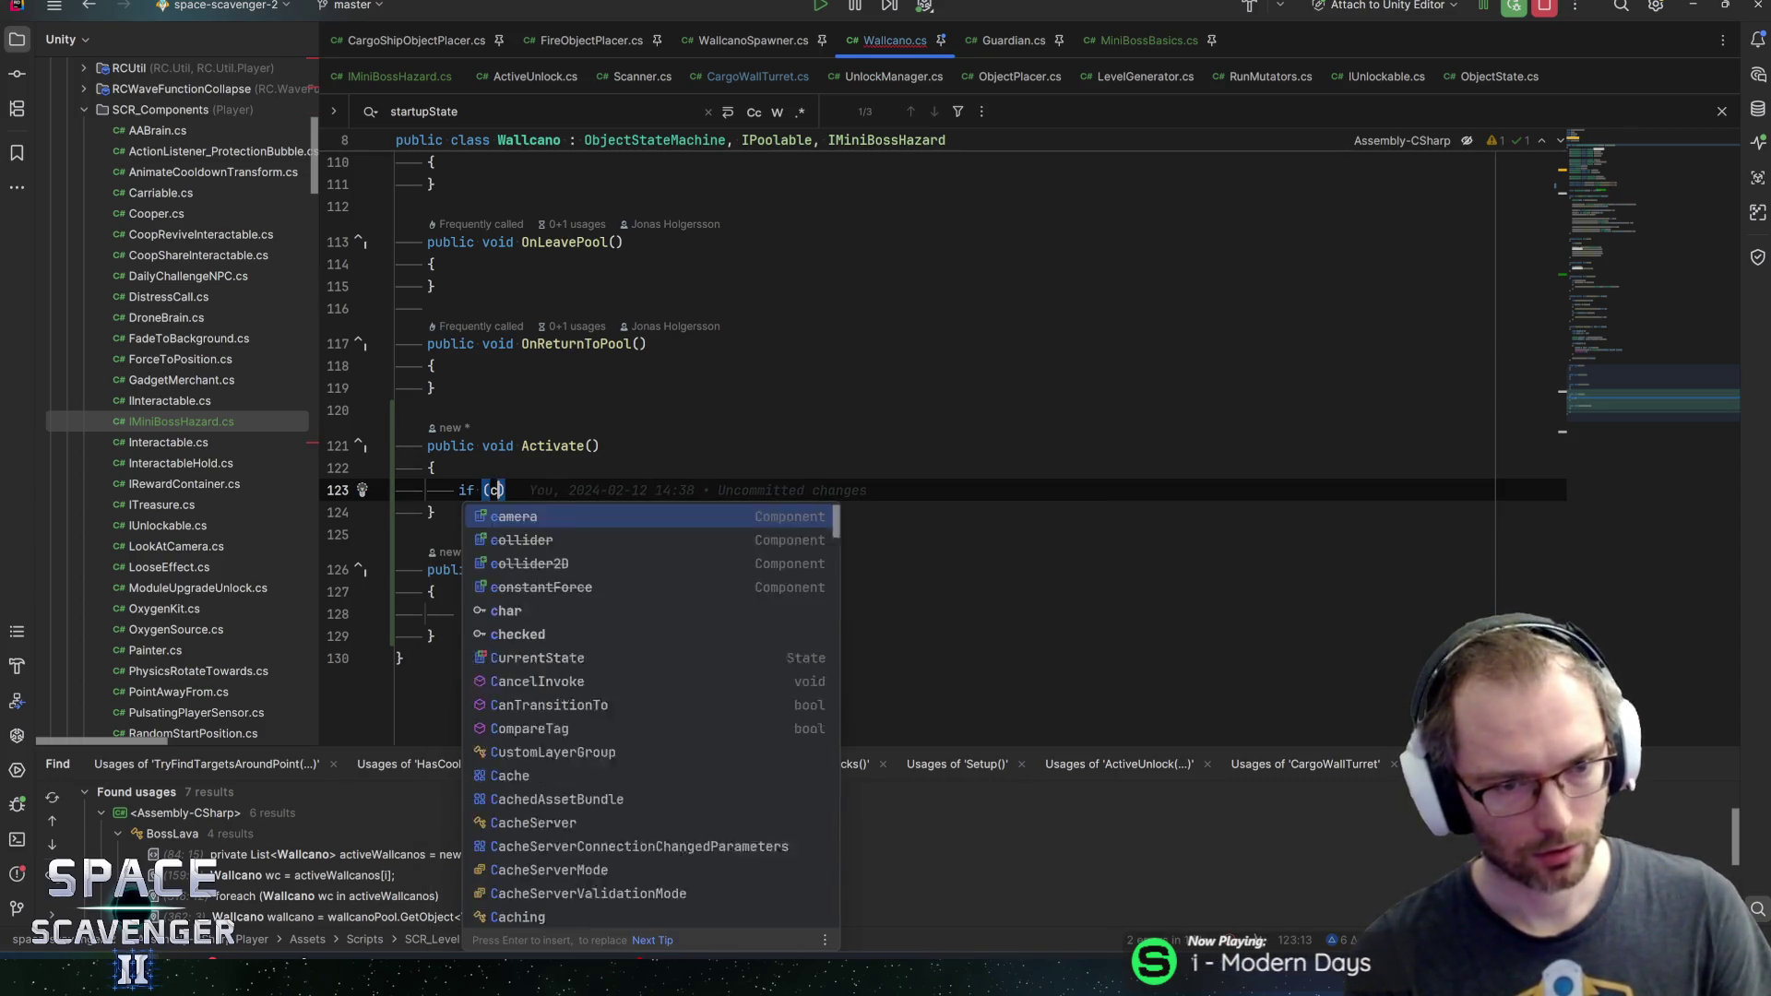
pyautogui.write('st')
pyautogui.press('Return')
pyautogui.write(')')
pyautogui.press('Return')
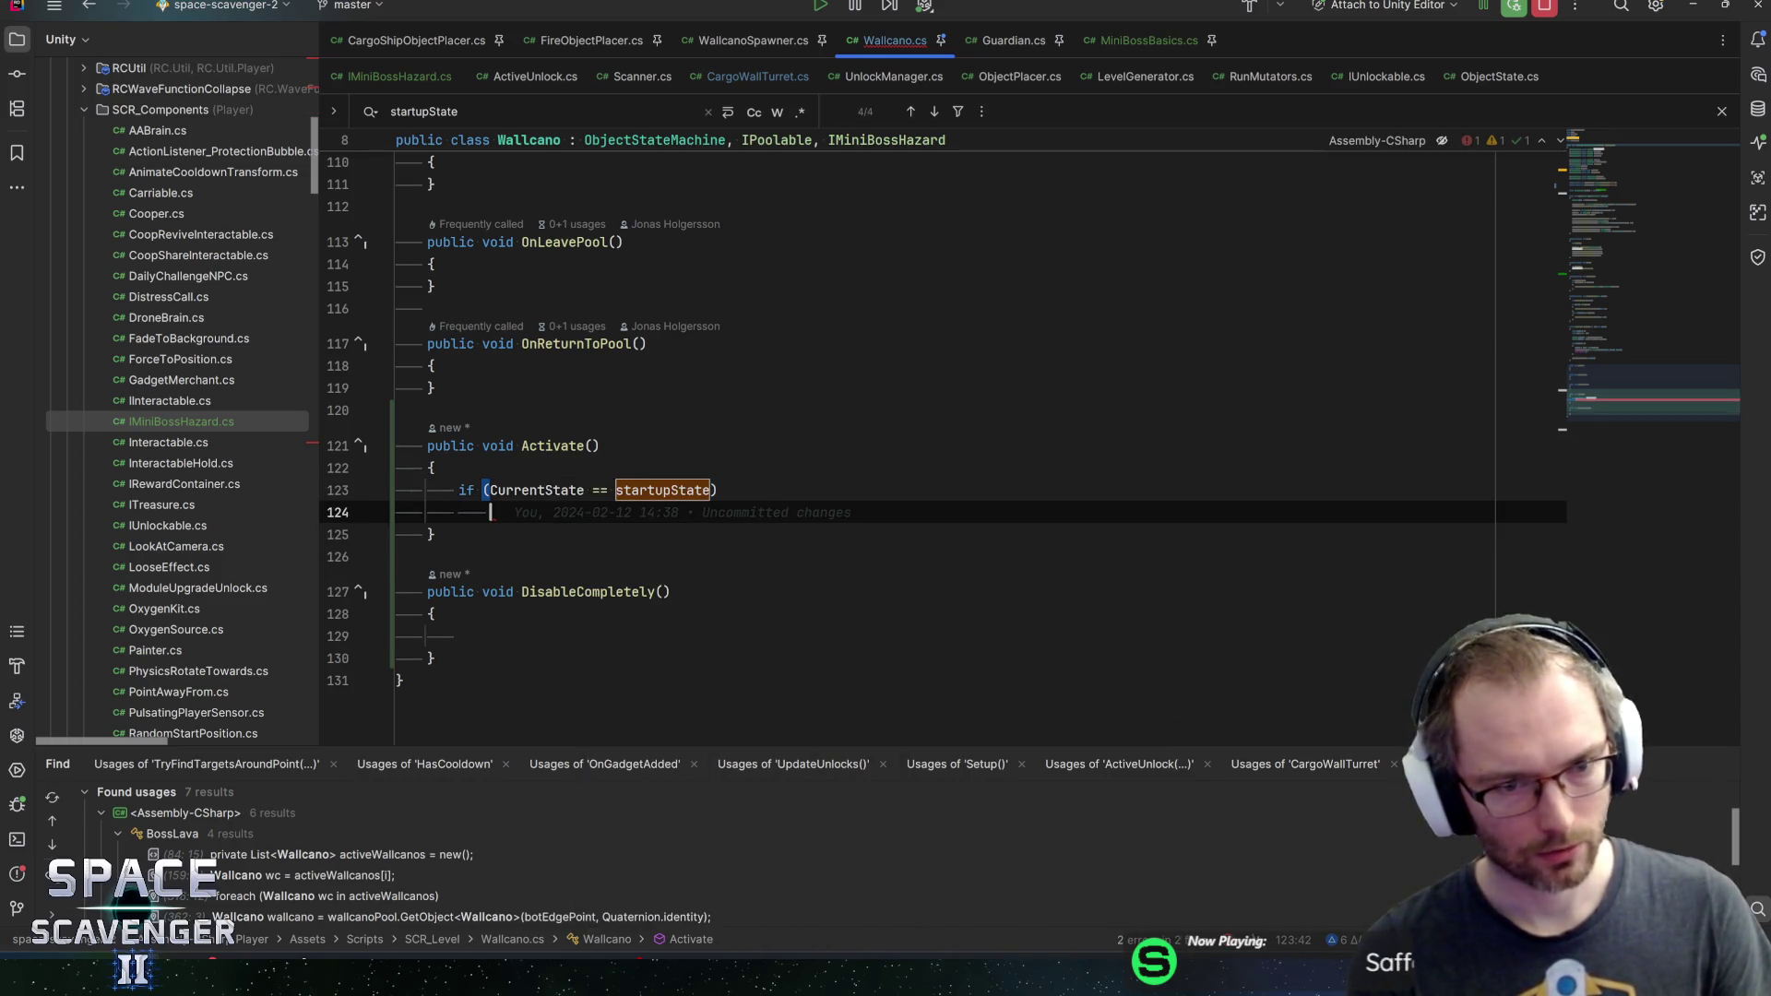
pyautogui.write('{')
pyautogui.press('Return')
pyautogui.write('trych')
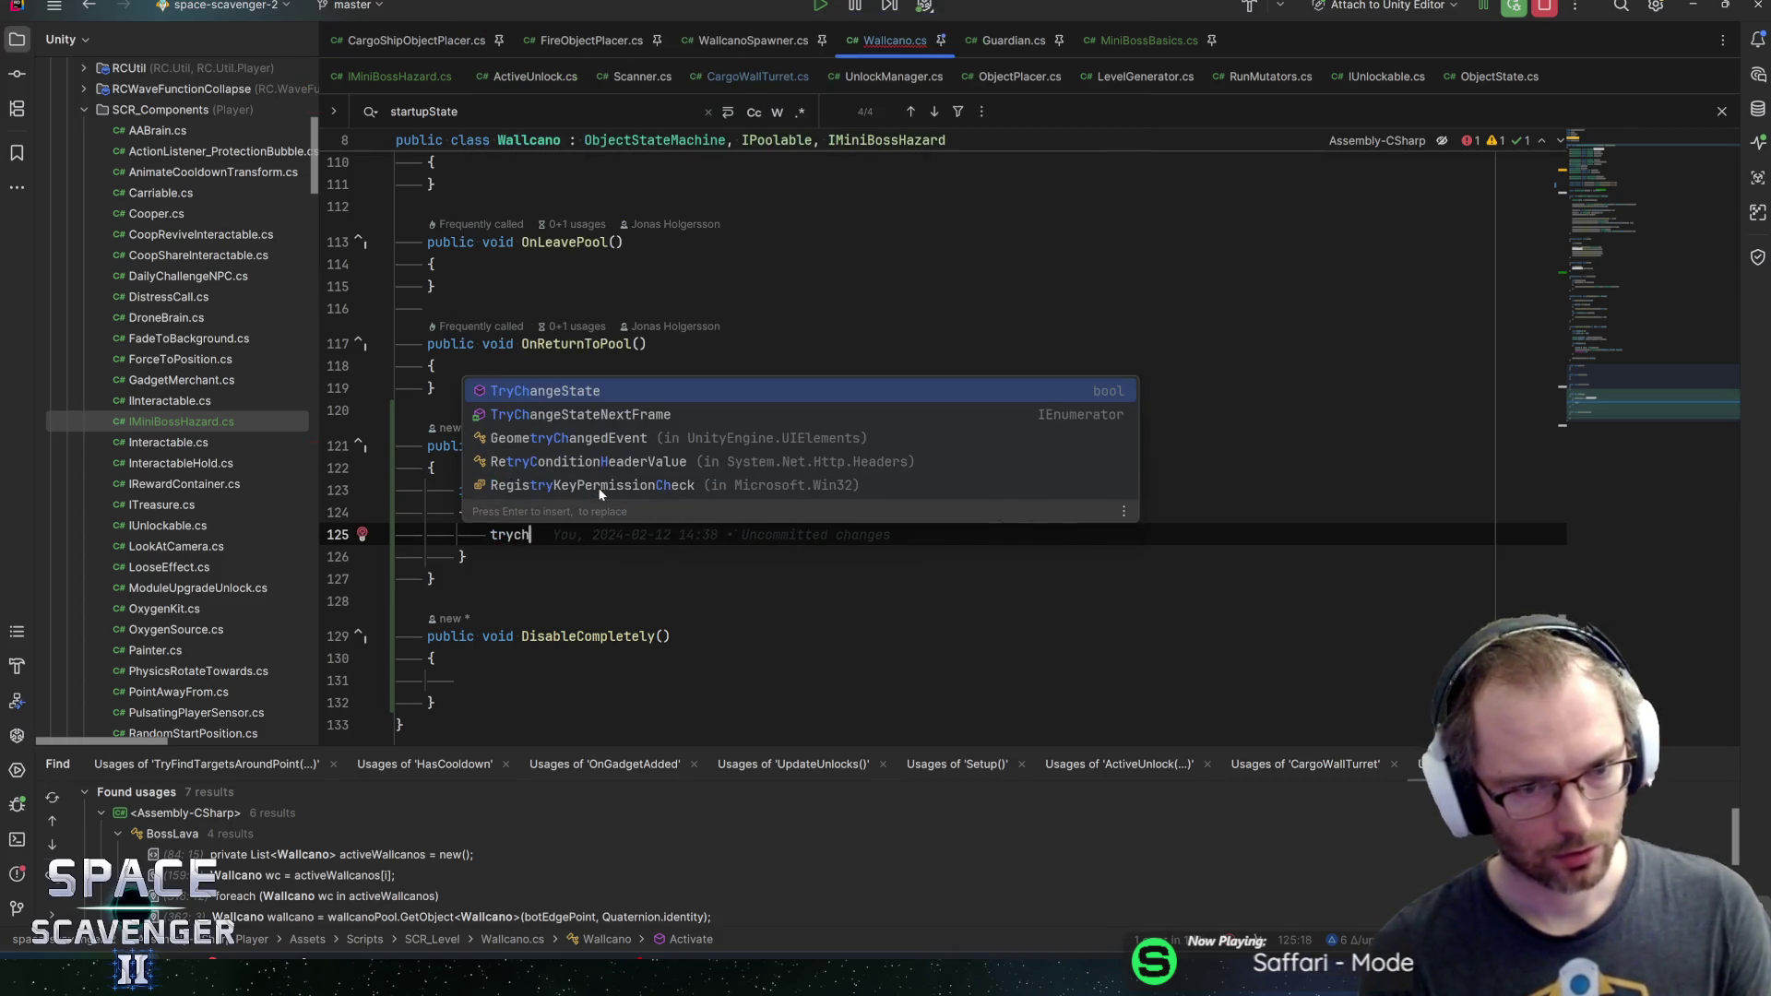
pyautogui.press('Return')
pyautogui.write('idle')
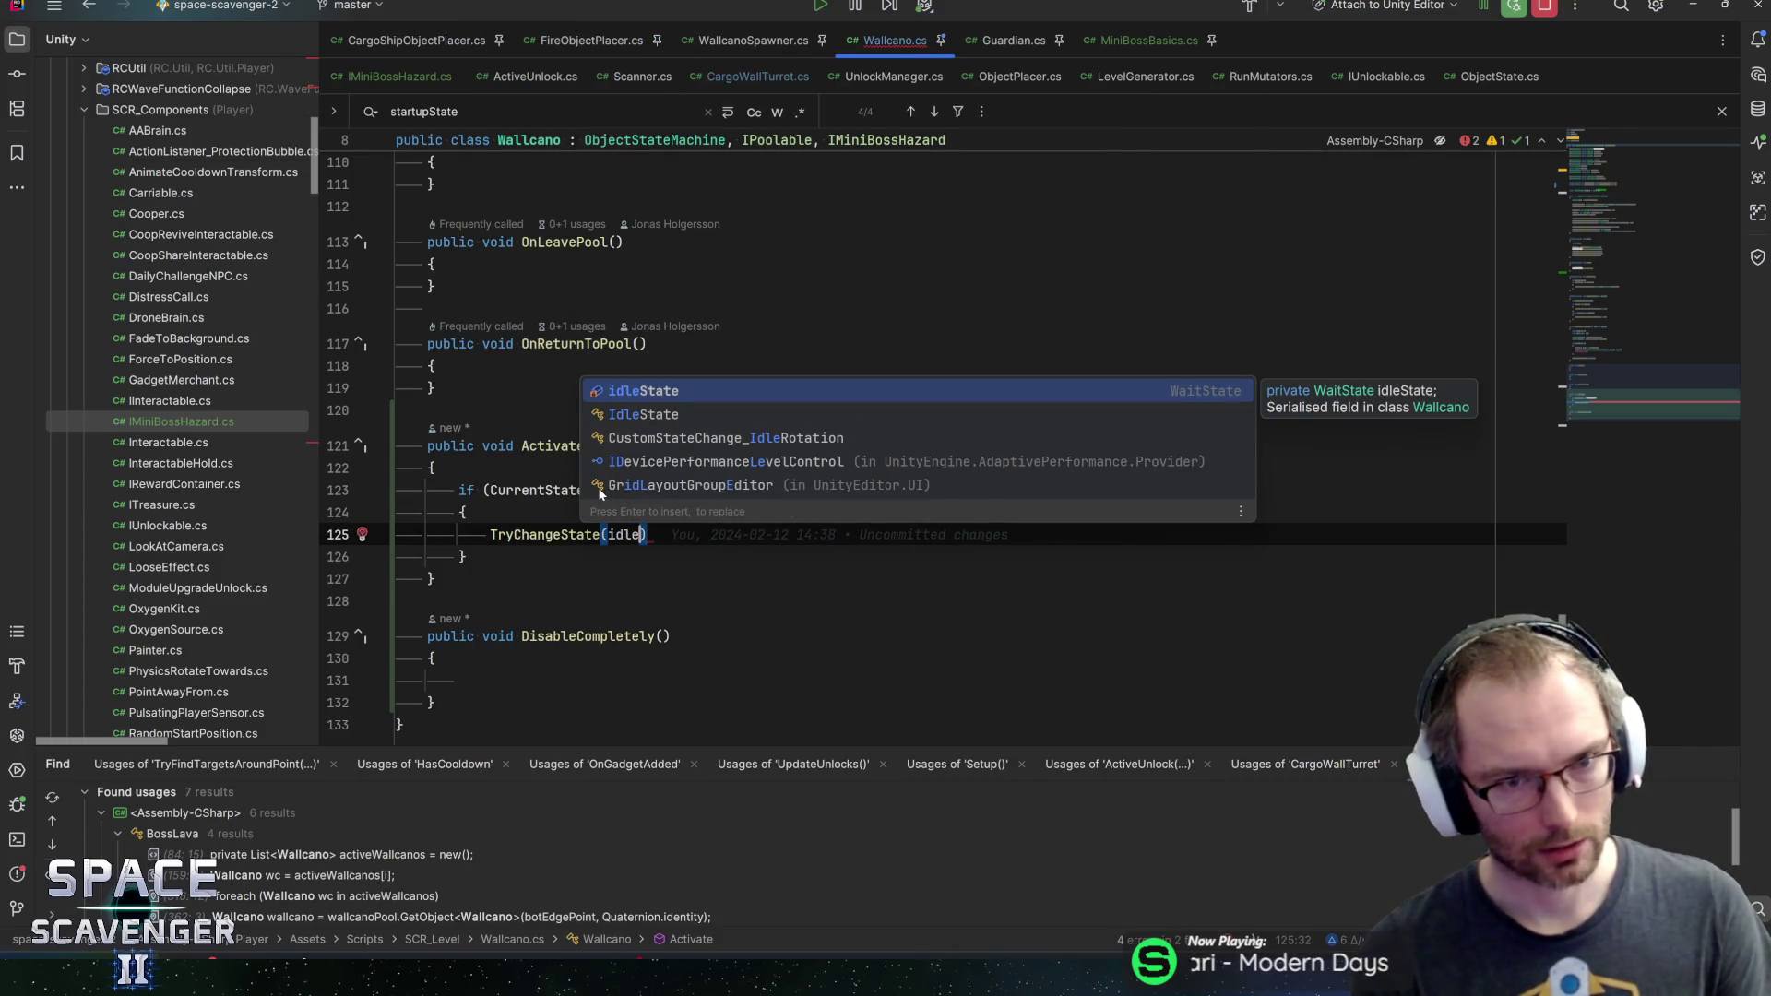
pyautogui.press('Return')
pyautogui.write(');')
# Add idleState.RandomizeTimer(); and check RandomizeTimer's declaration in ObjectState
pyautogui.press('Return')
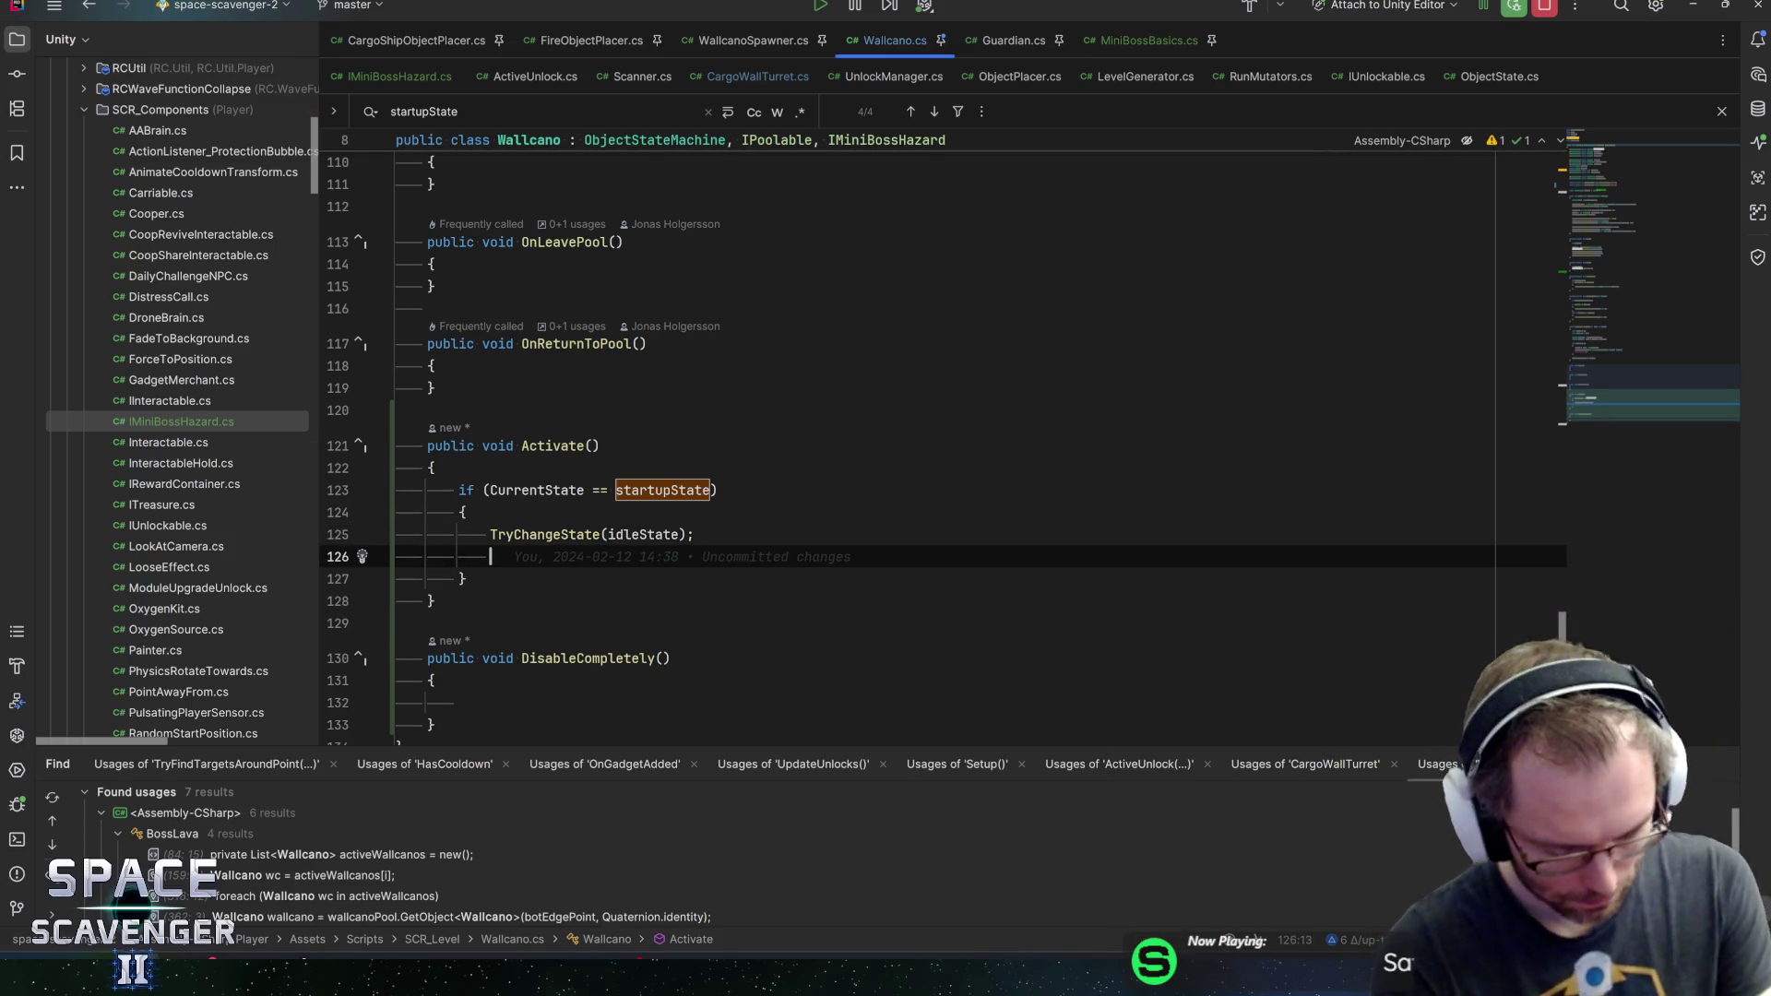
pyautogui.write('idle')
pyautogui.press('Return')
pyautogui.write('.random')
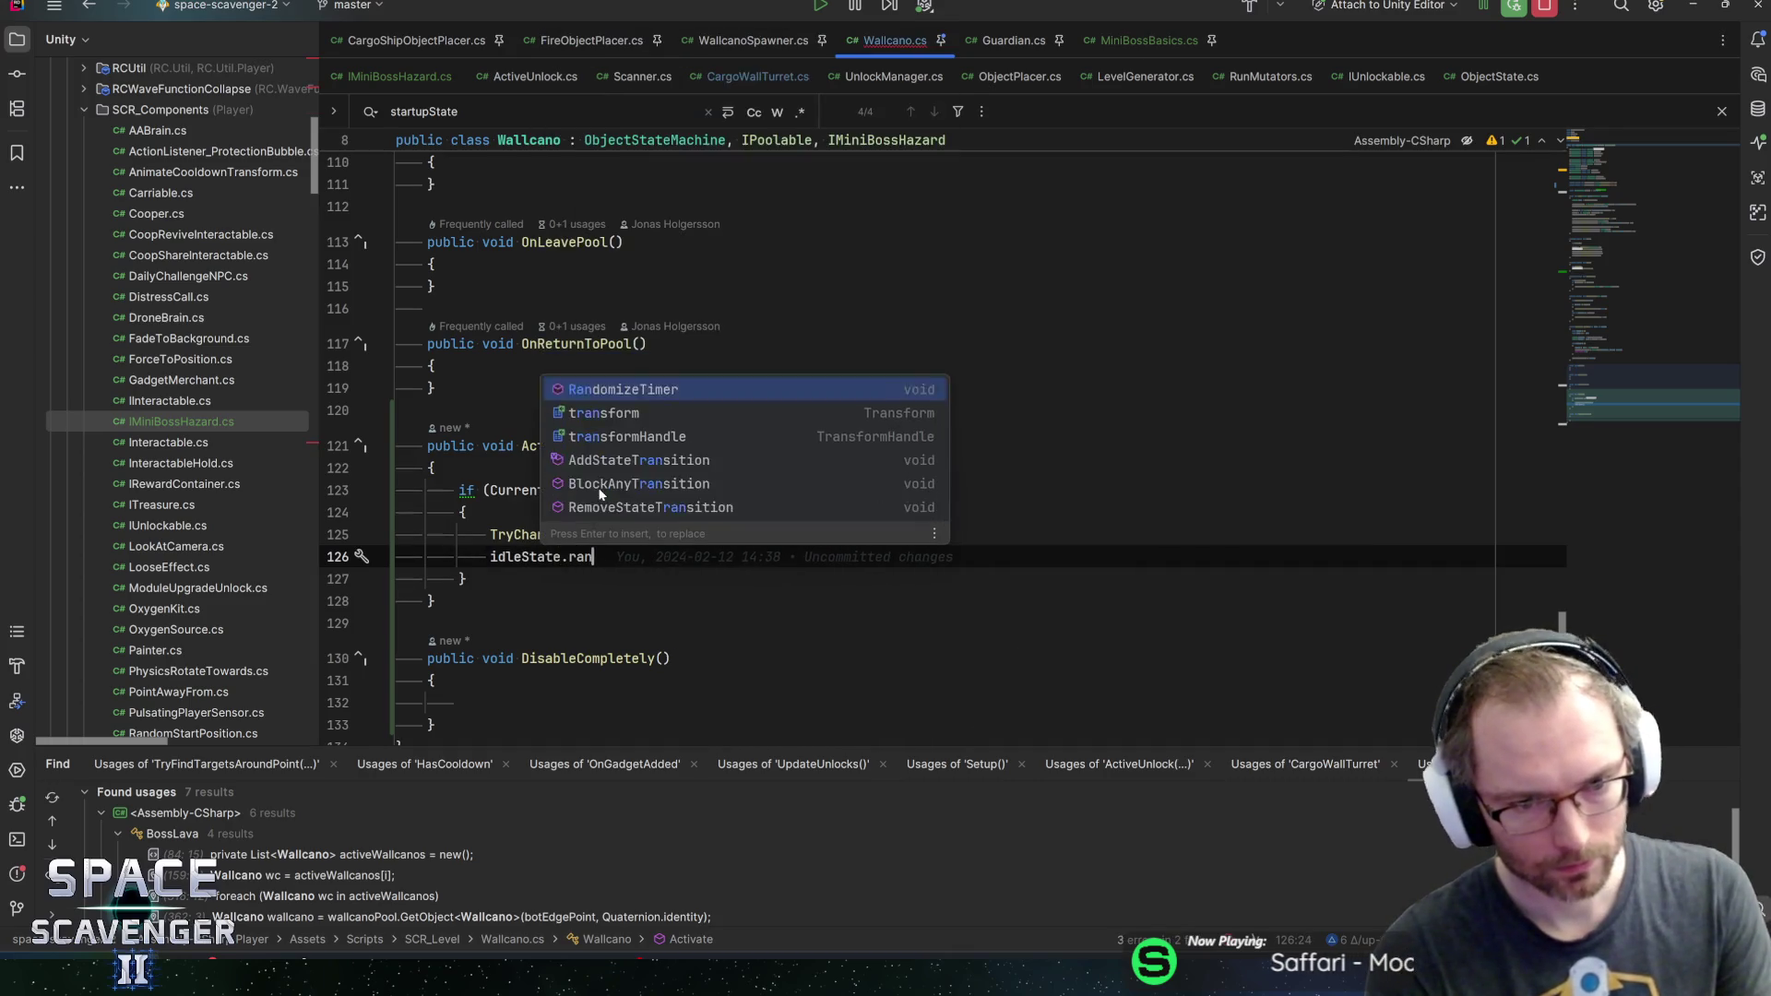
pyautogui.press('Return')
pyautogui.write(';')
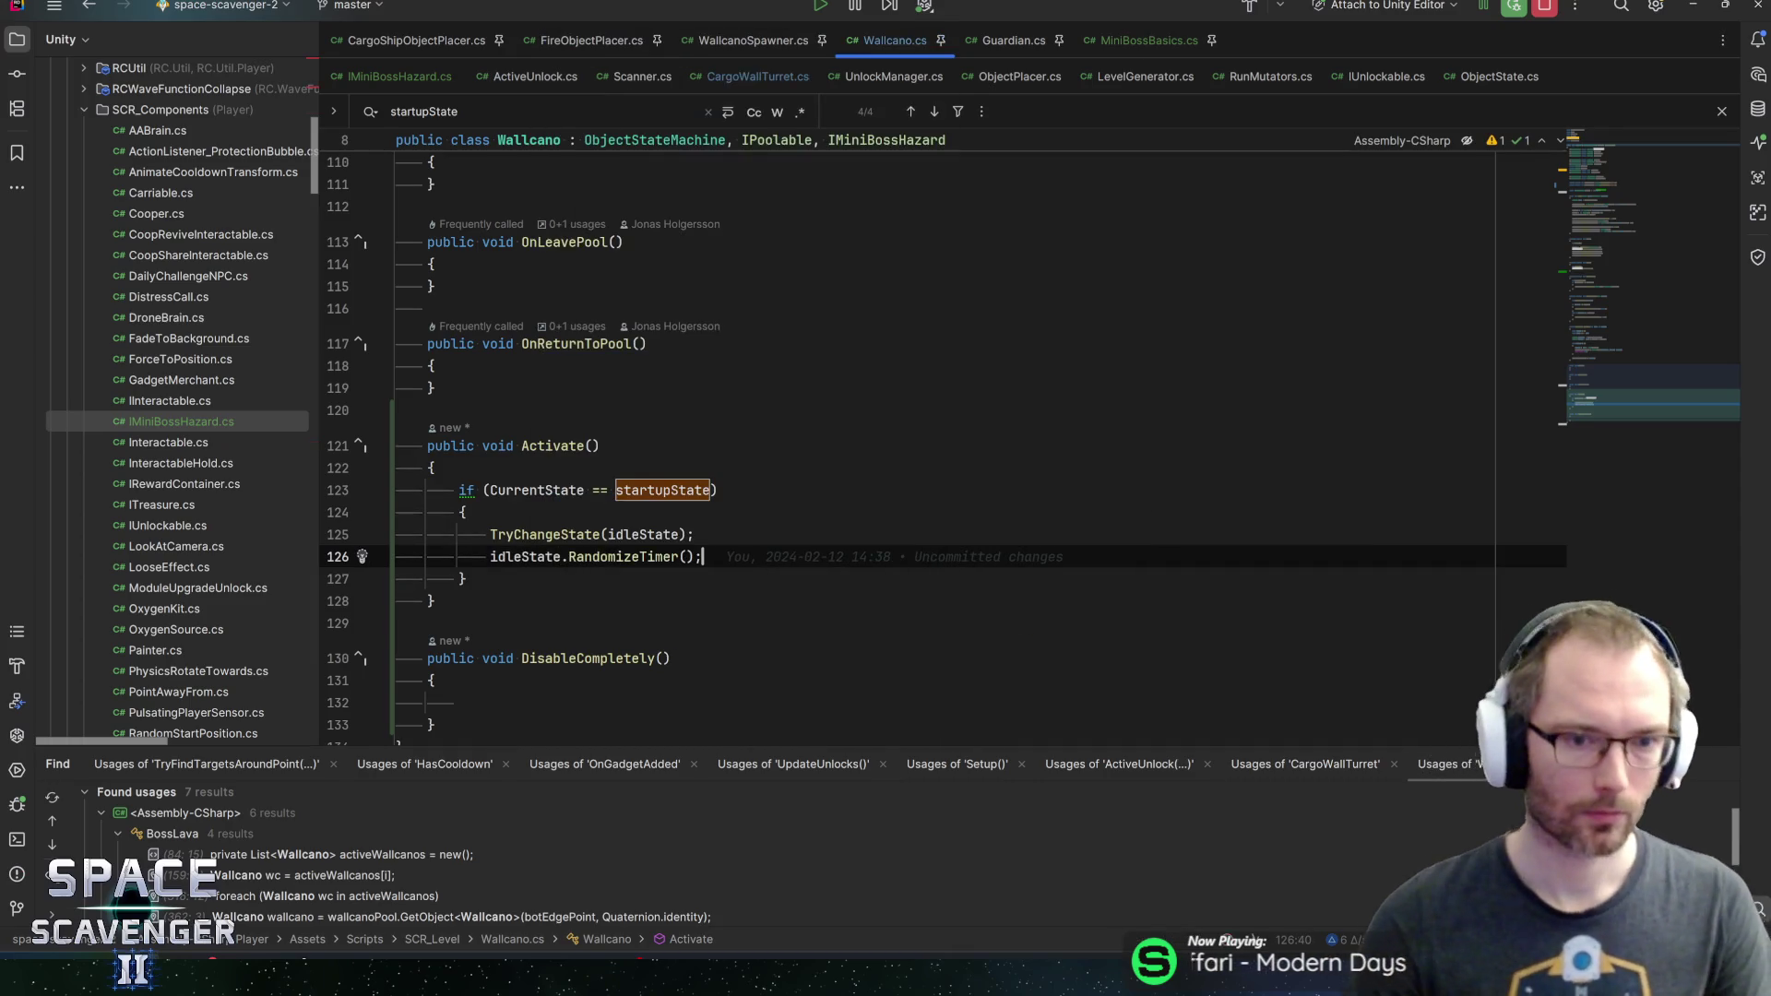
pyautogui.doubleClick(591, 553)
pyautogui.keyDown('ctrl'); pyautogui.click(590, 553); pyautogui.keyUp('ctrl')
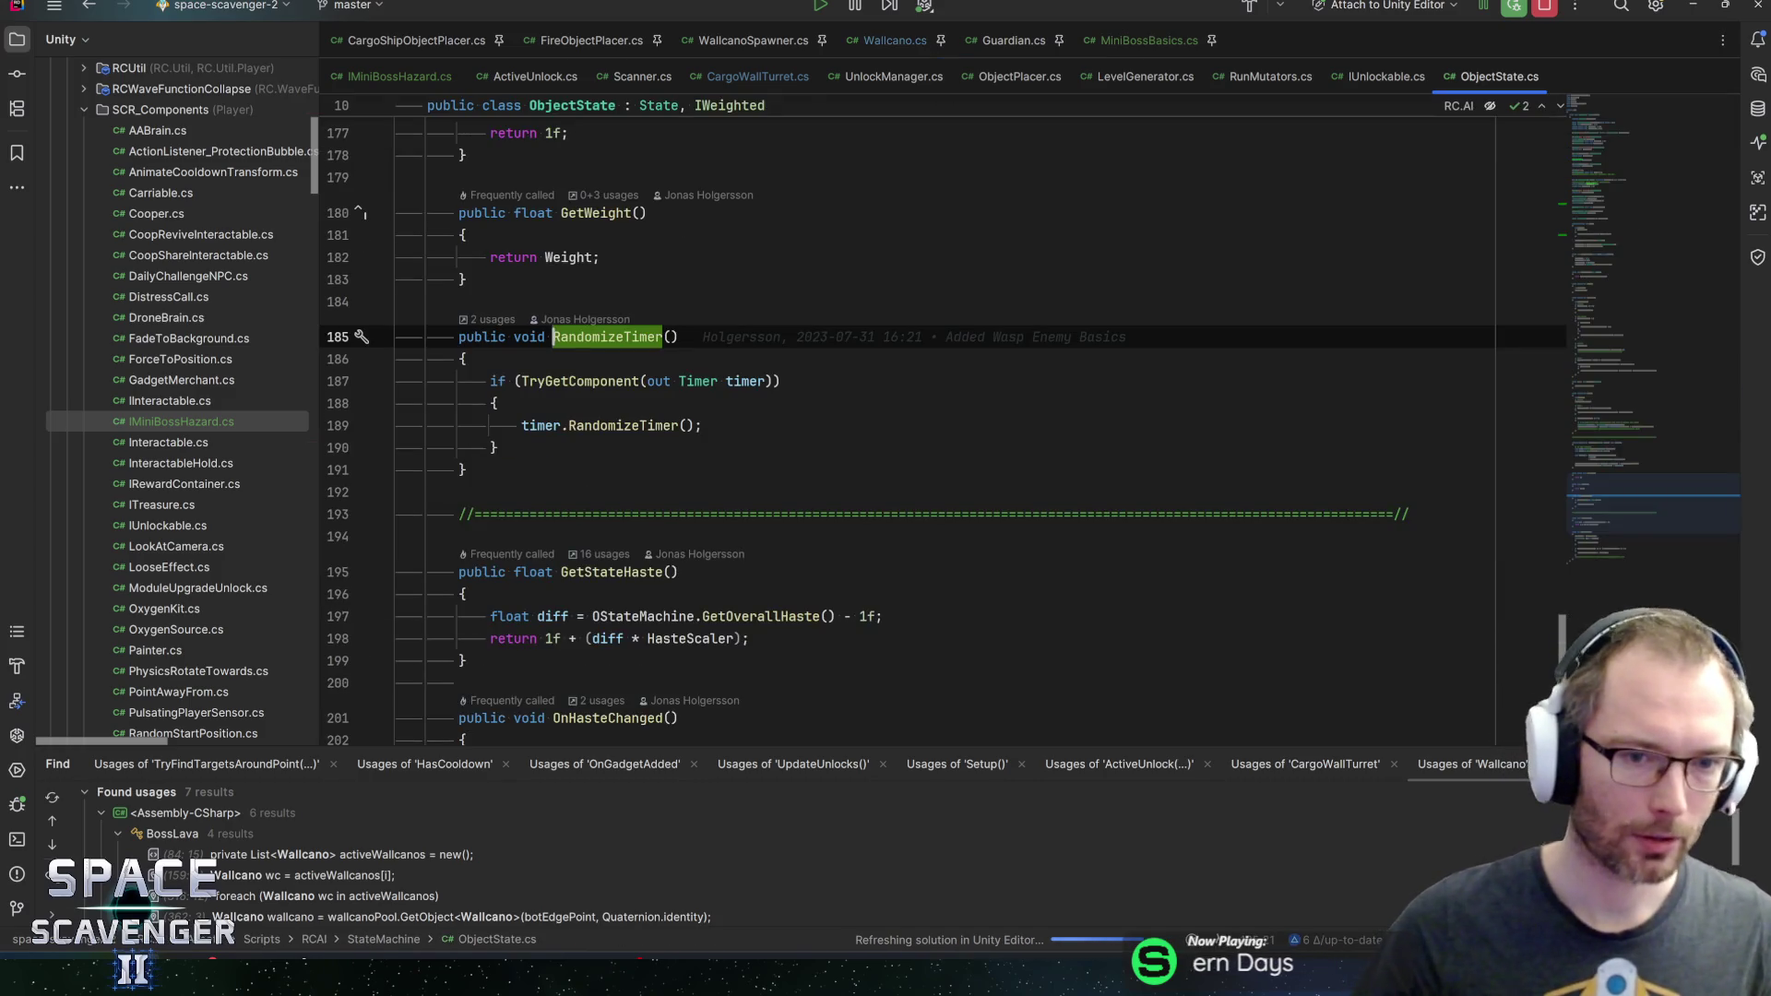
pyautogui.hotkey('ctrl', 'alt', 'Left')
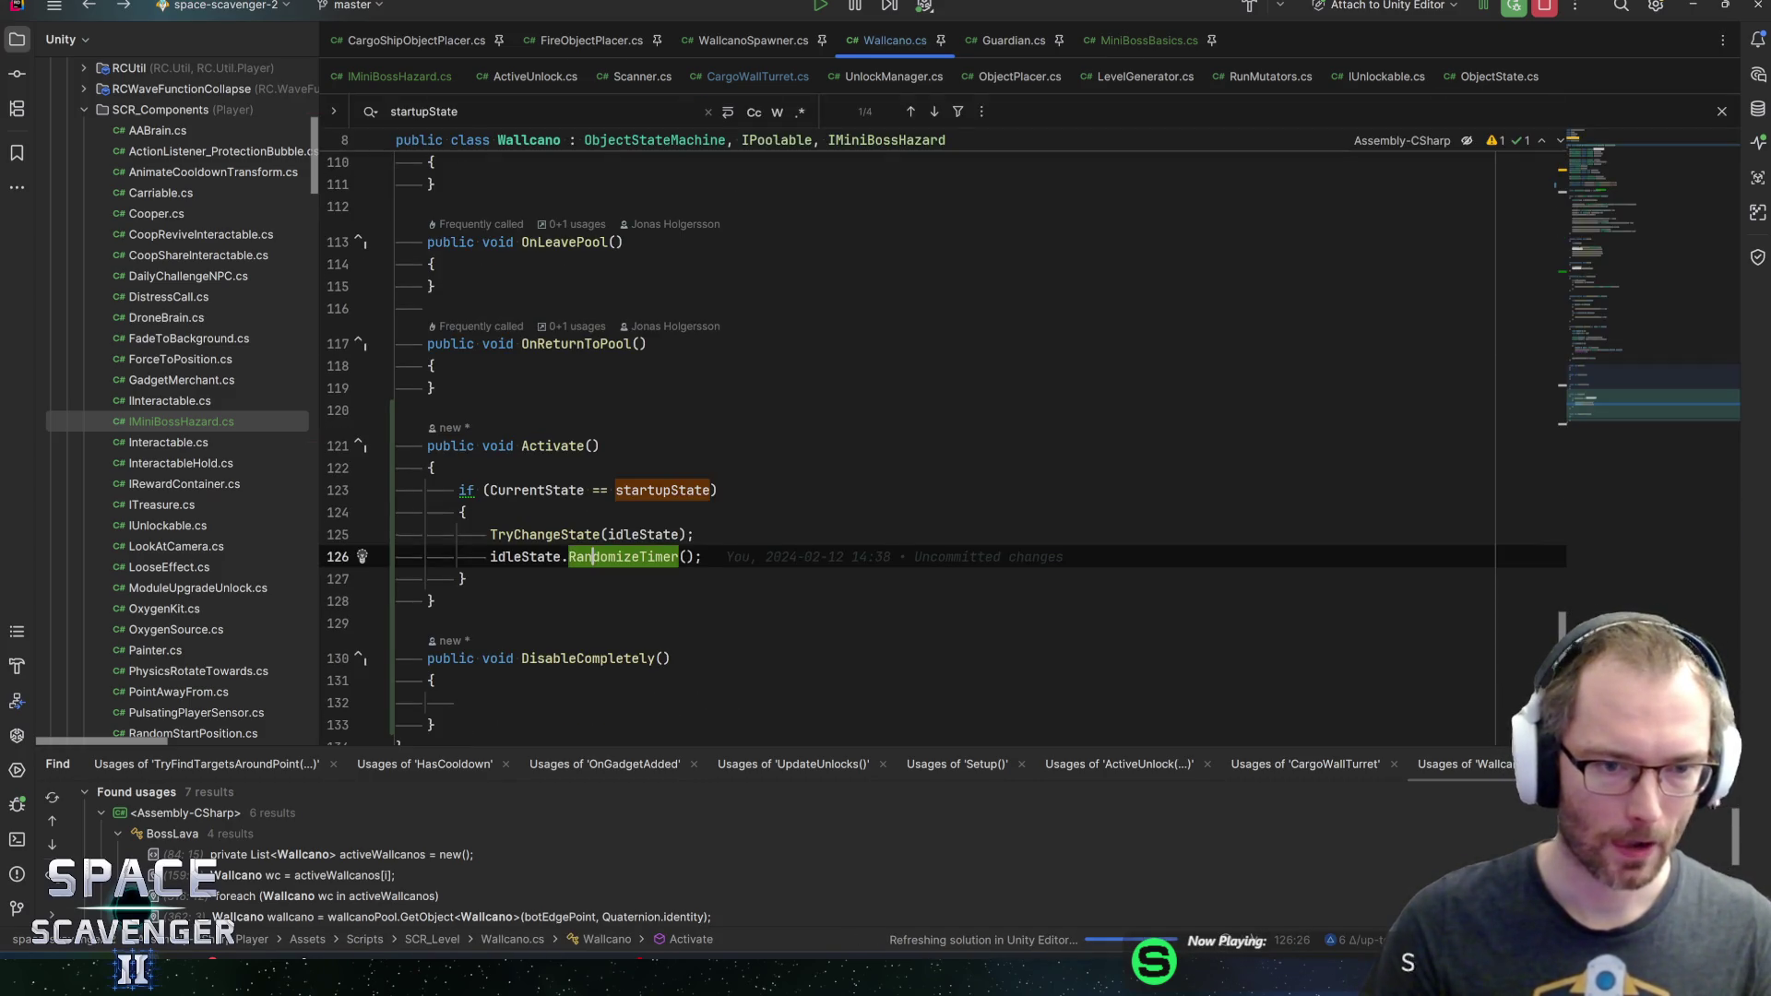
# Wrap TryChangeState(idleState) in an if so RandomizeTimer() runs only when it succeeds
pyautogui.click(490, 534)
pyautogui.write('if (')
pyautogui.press('Escape')
pyautogui.press('End')
pyautogui.press('BackSpace')
pyautogui.write(')')
pyautogui.press('Return')
pyautogui.write('{')
pyautogui.press('Return')
pyautogui.press('Down')
pyautogui.hotkey('alt', 'shift', 'Up')
pyautogui.hotkey('alt', 'shift', 'Up')
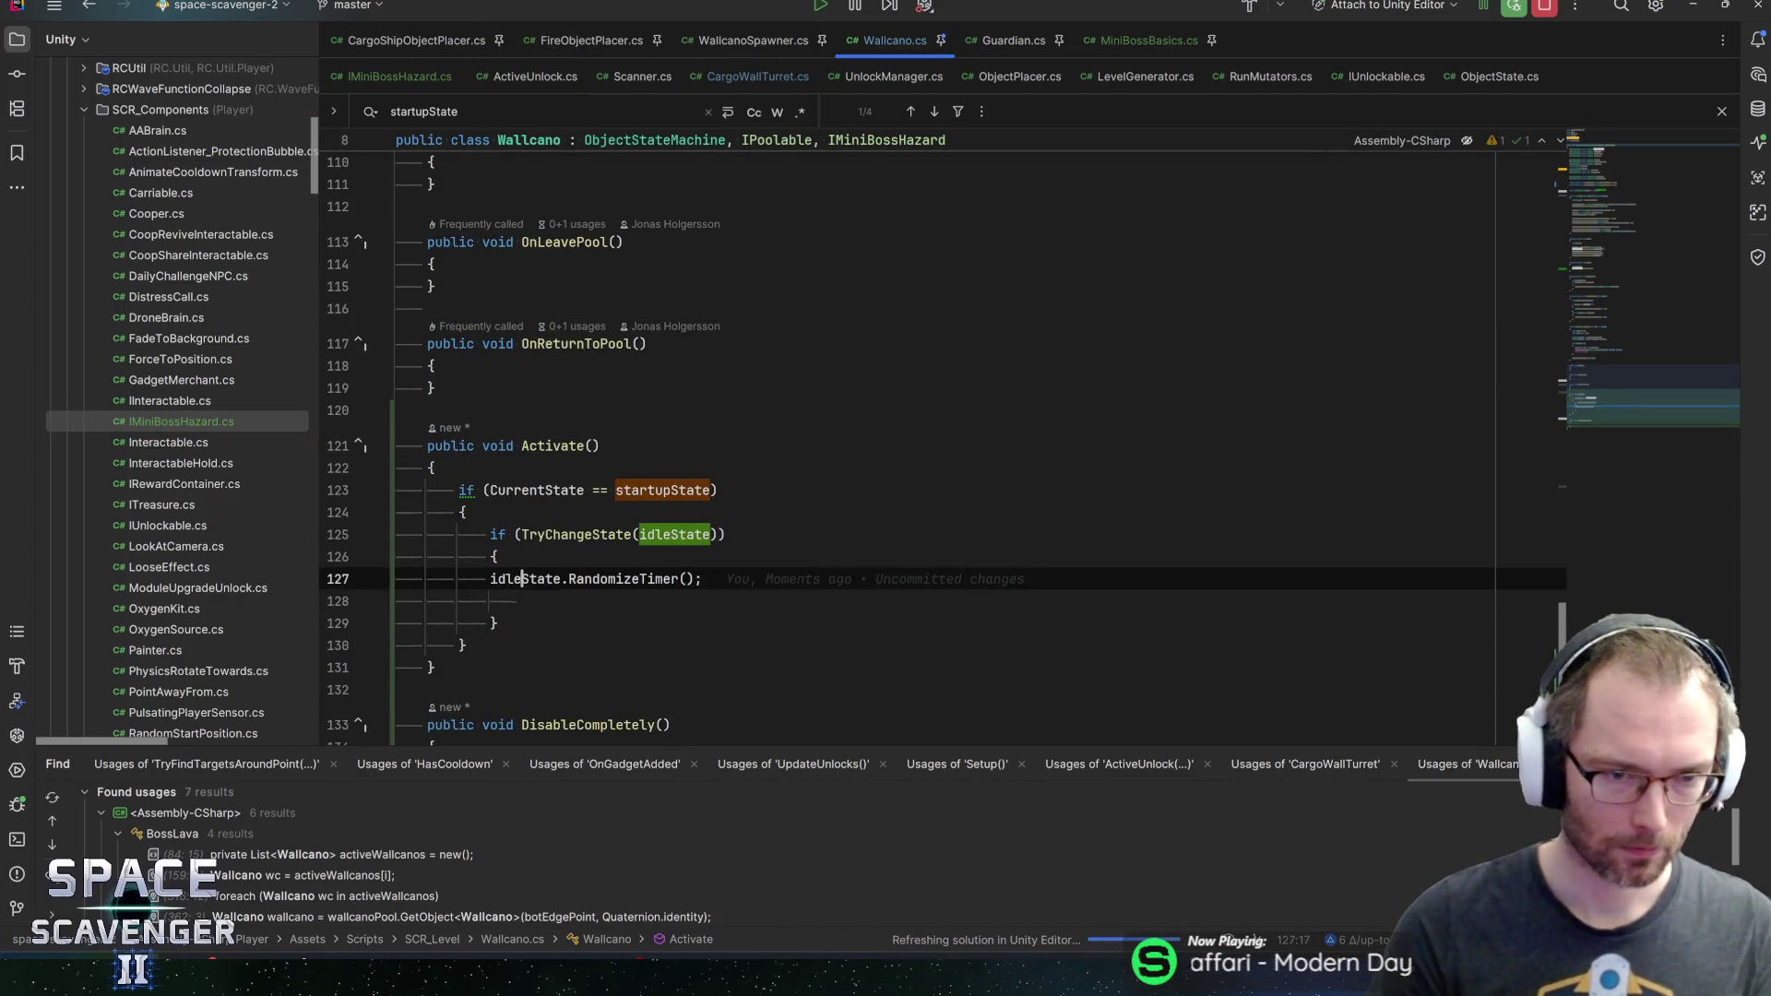
pyautogui.press('Tab')
pyautogui.press('End')
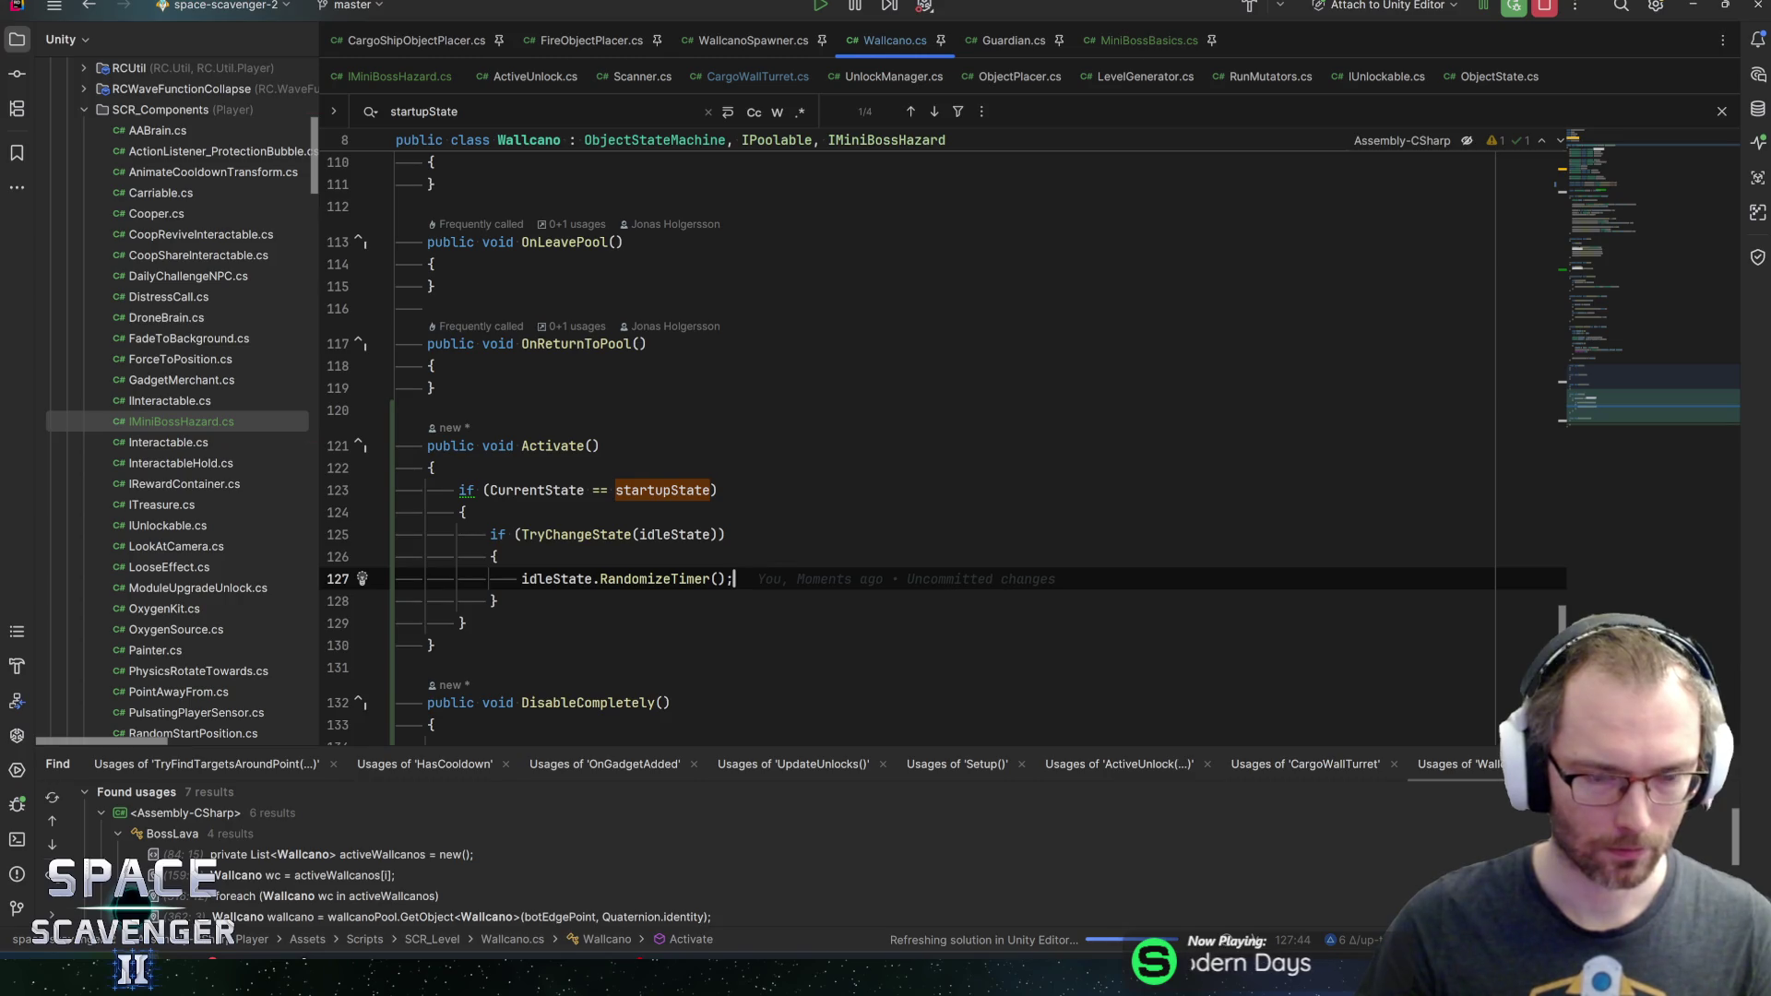
pyautogui.moveTo(636, 579)
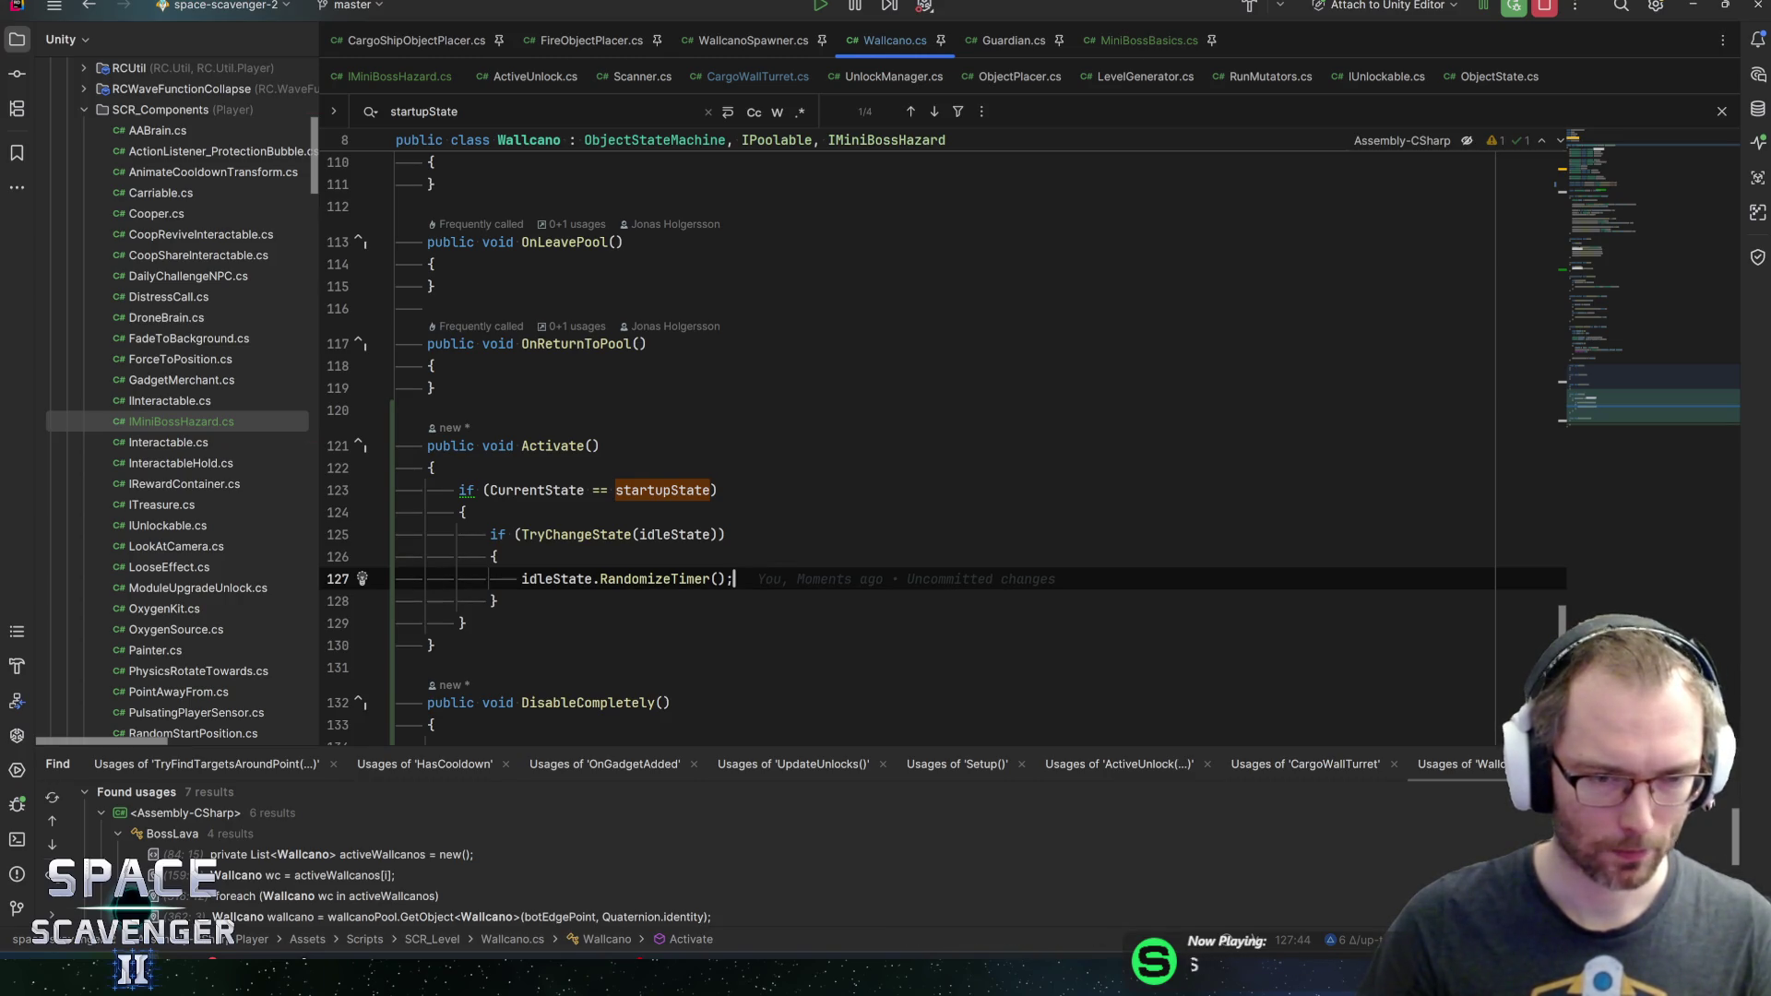
pyautogui.press('Home')
# Scroll through Wallcano's Awake transitions and field declarations, briefly checking MiniBossBasics
pyautogui.click(1613, 241)
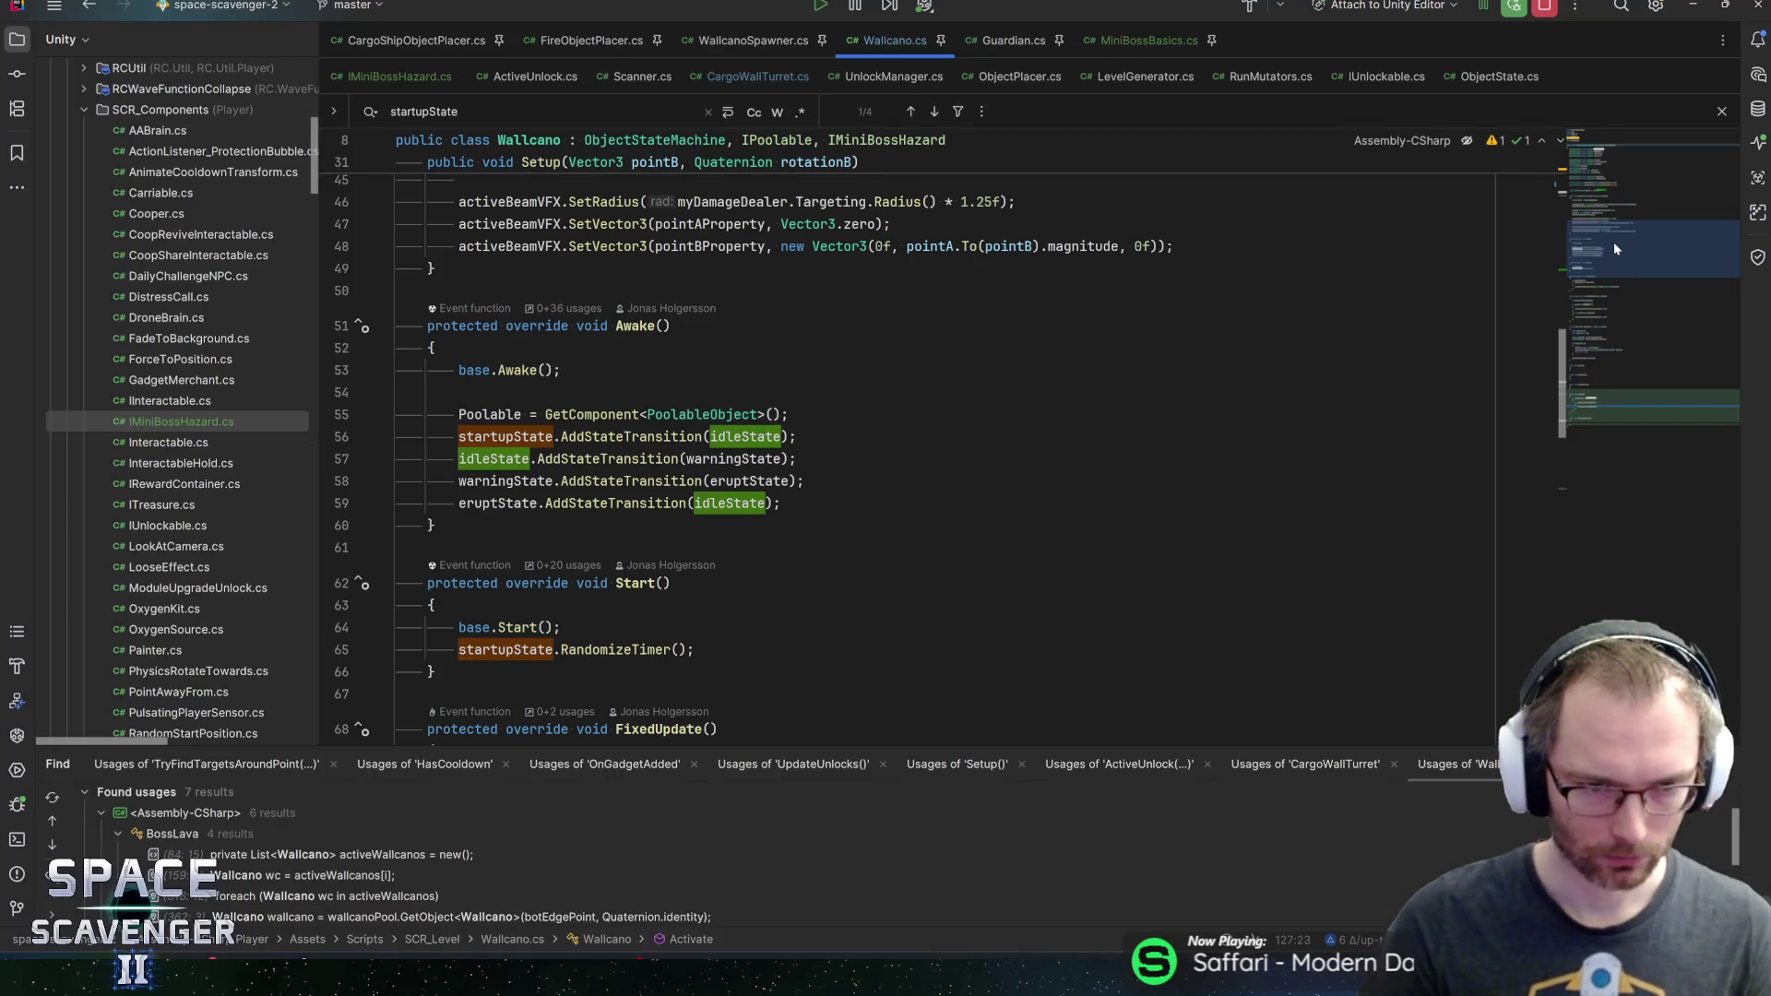
pyautogui.moveTo(1614, 248); pyautogui.dragTo(1651, 282)
pyautogui.scroll(-10, 922, 442)
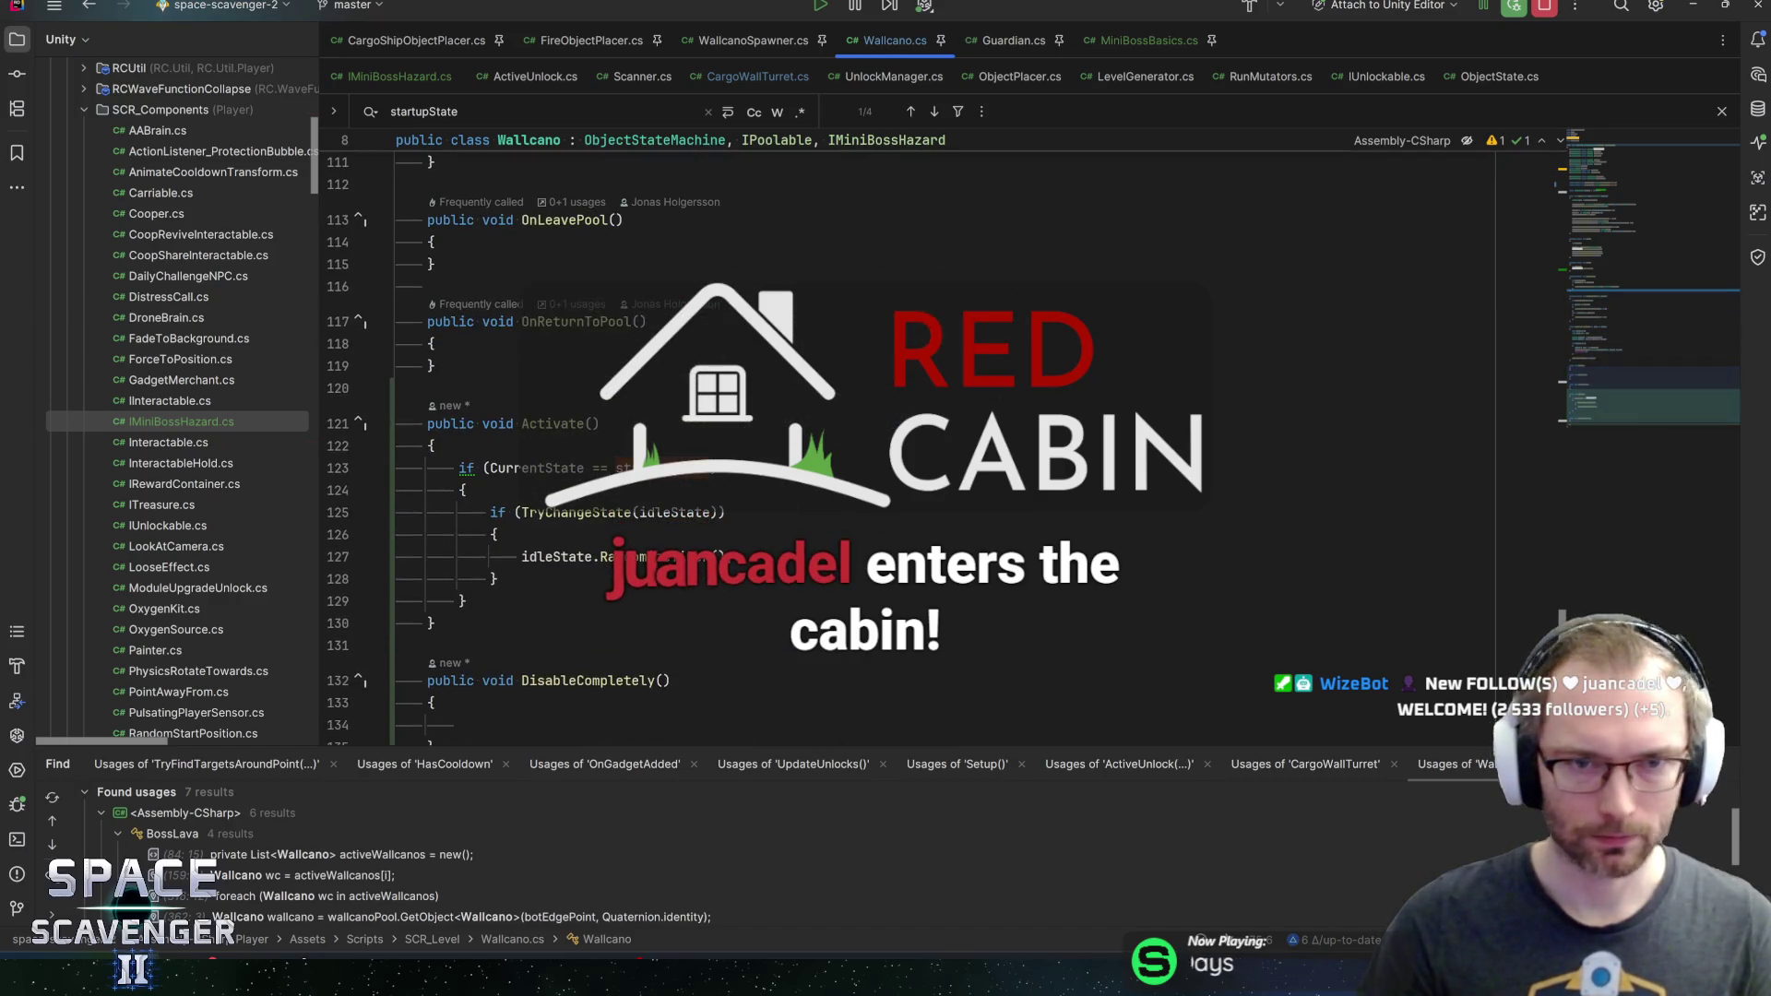
pyautogui.hotkey('ctrl', 'Tab')
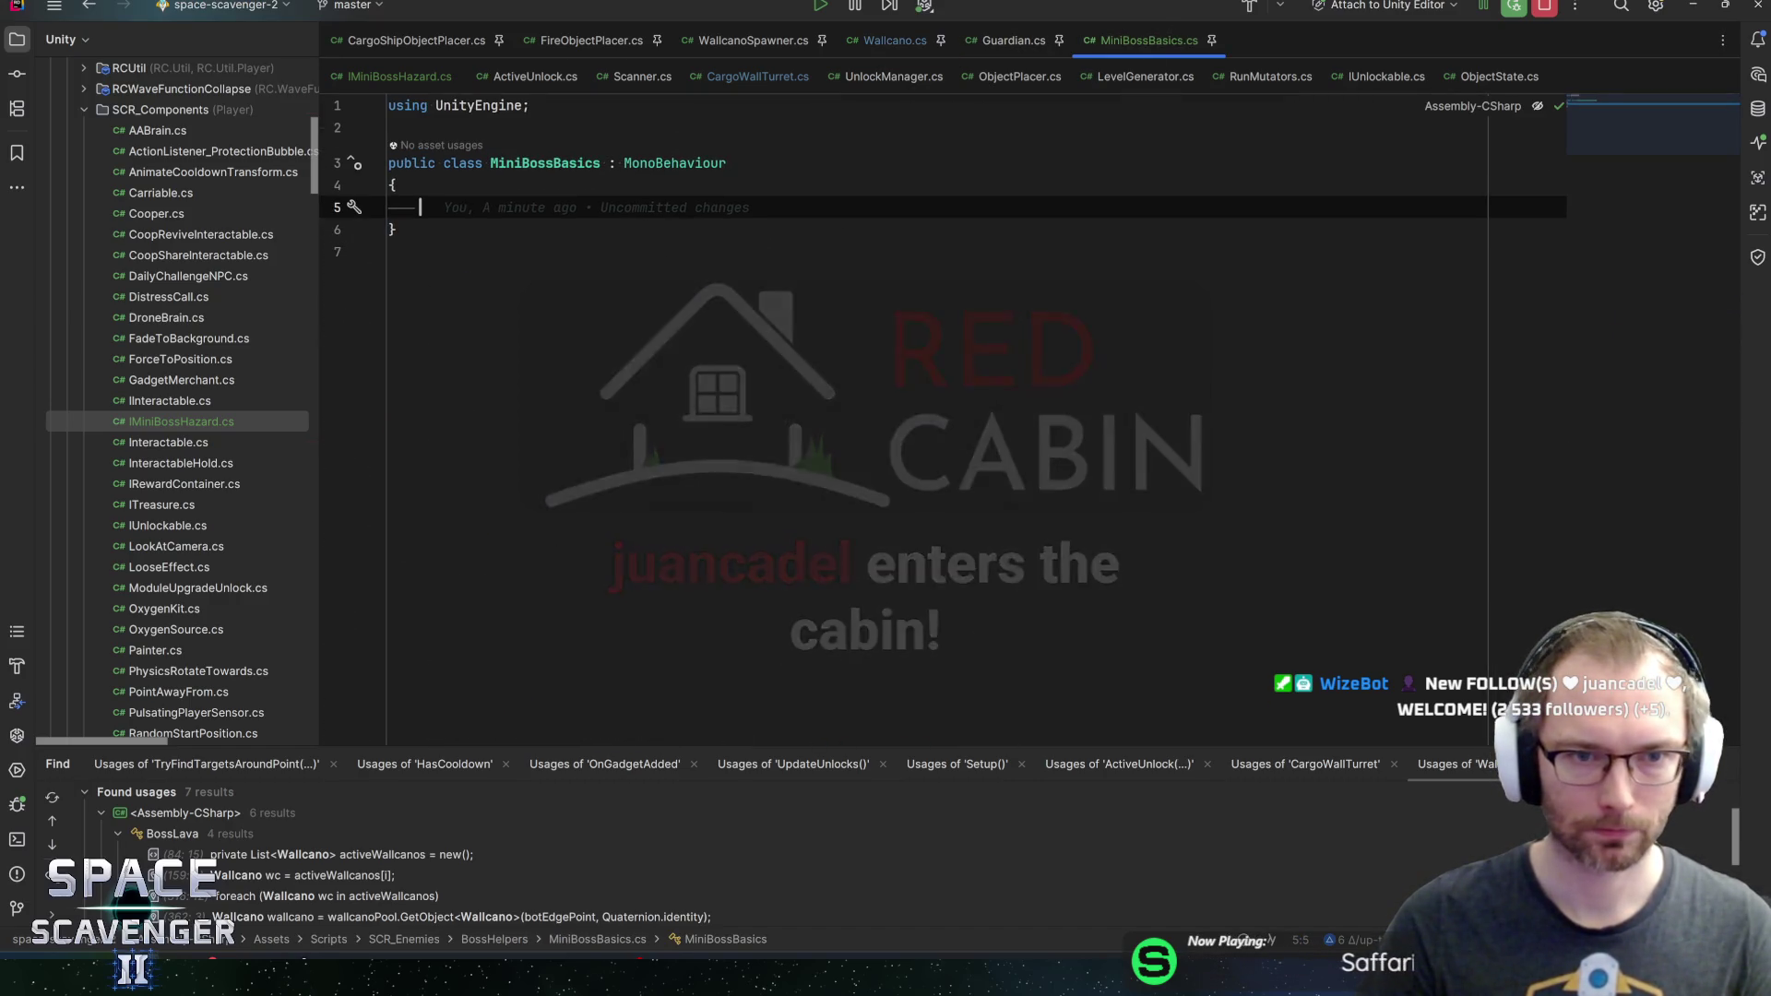
pyautogui.hotkey('ctrl', 'Tab')
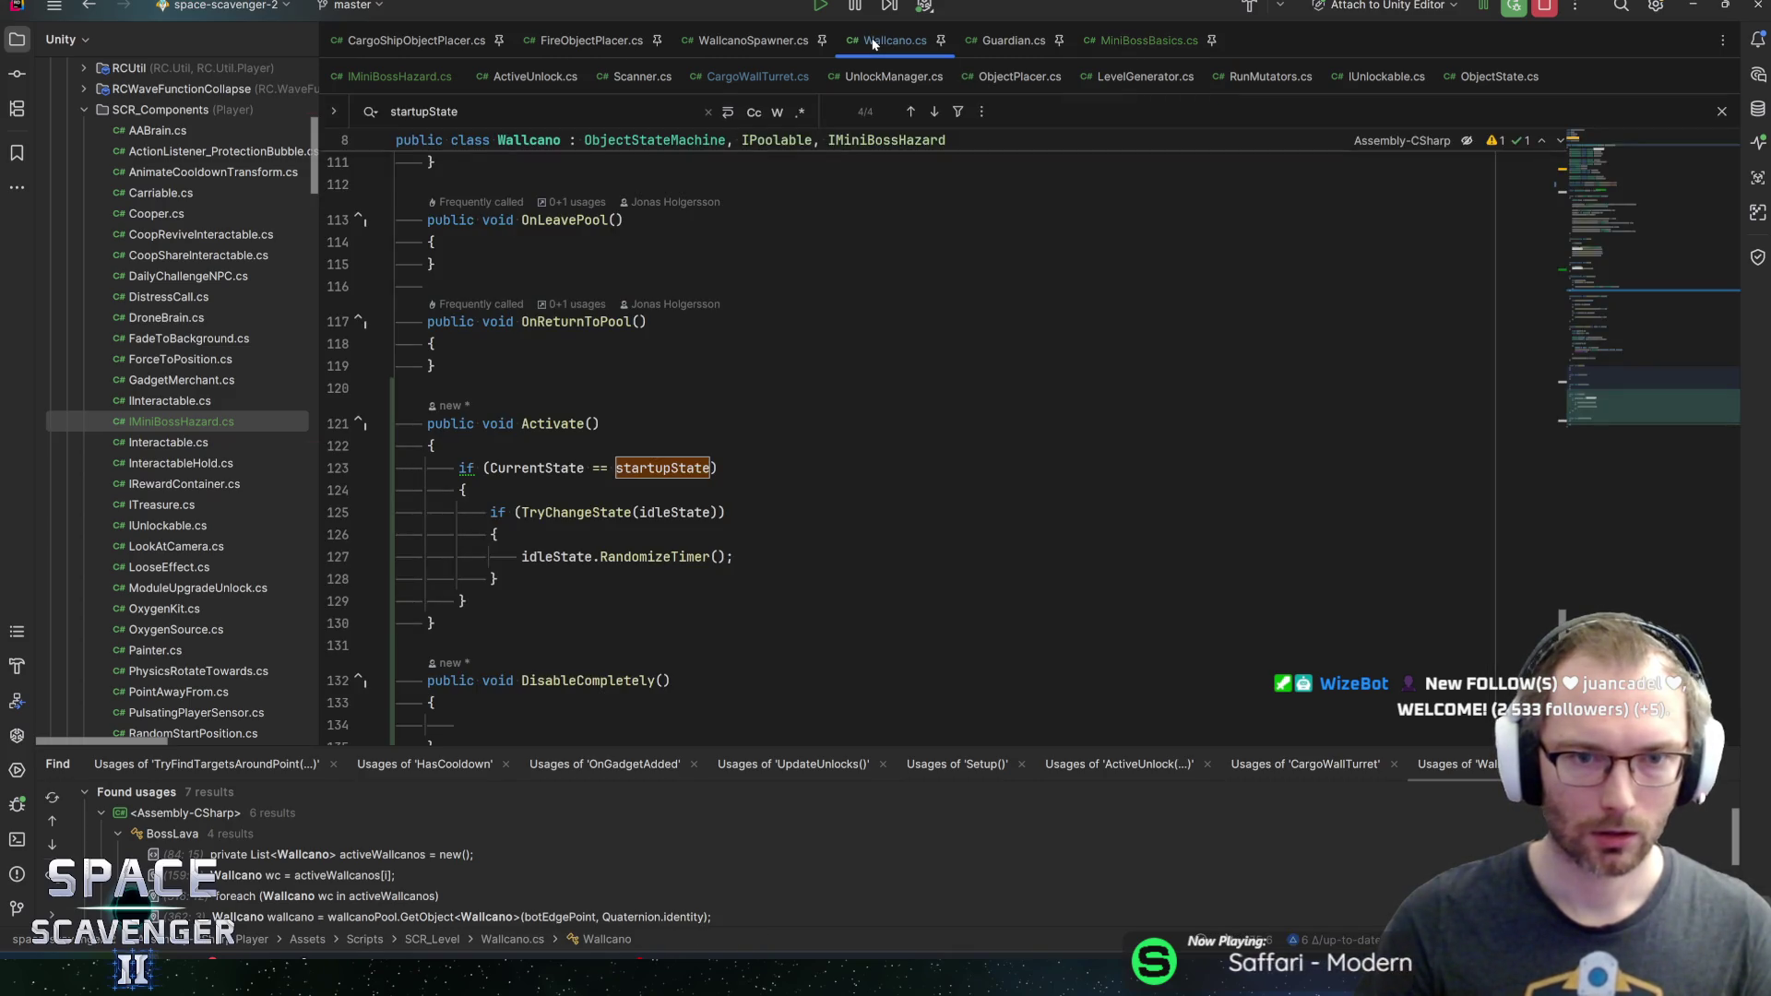
pyautogui.moveTo(1629, 411); pyautogui.dragTo(1629, 162)
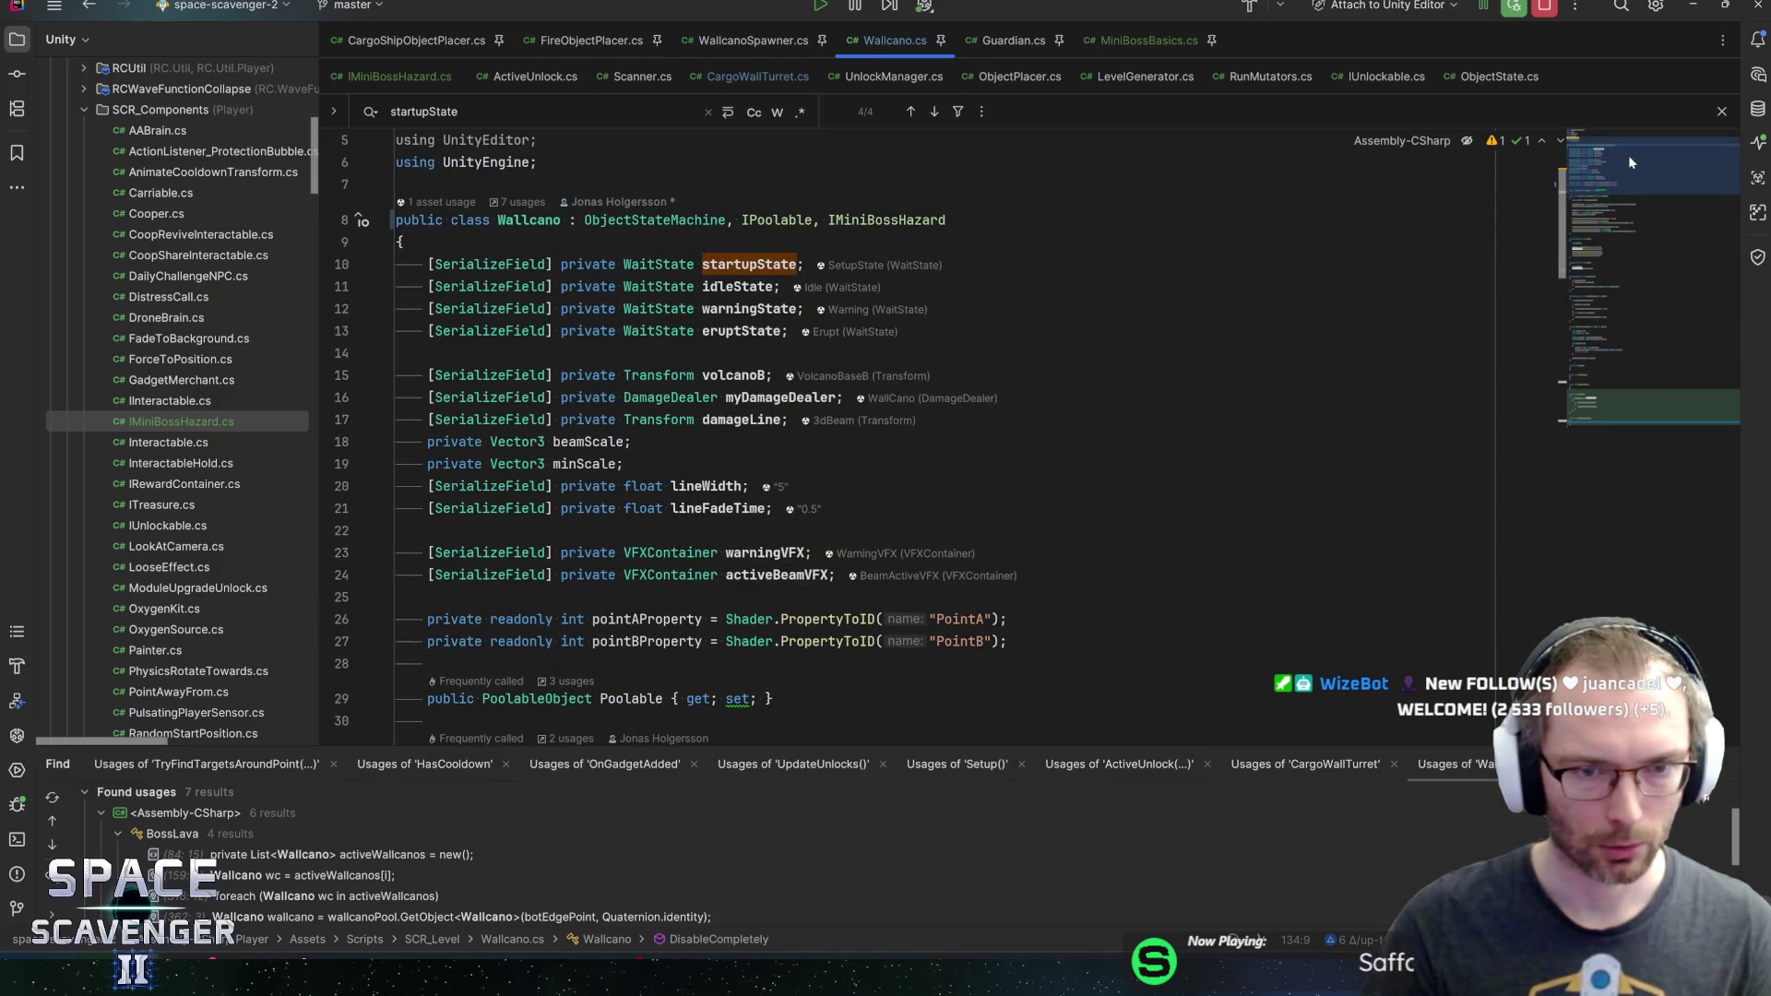
pyautogui.scroll(-2, 830, 433)
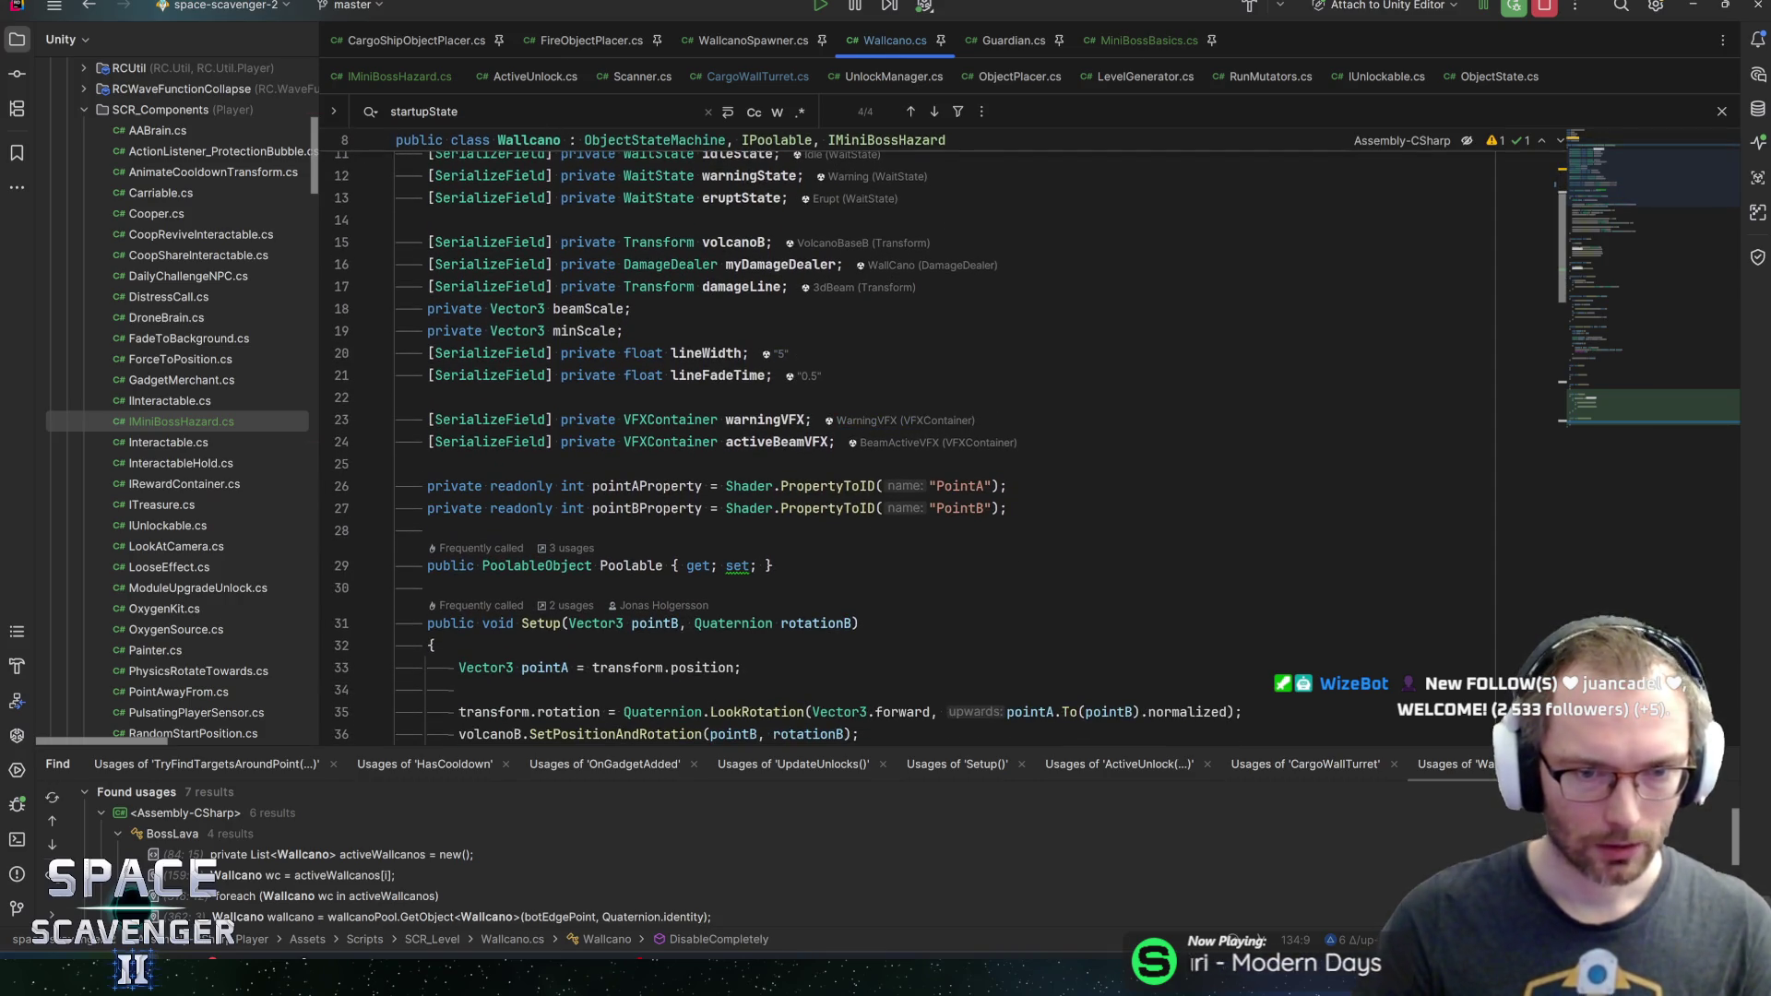
pyautogui.scroll(-3, 830, 443)
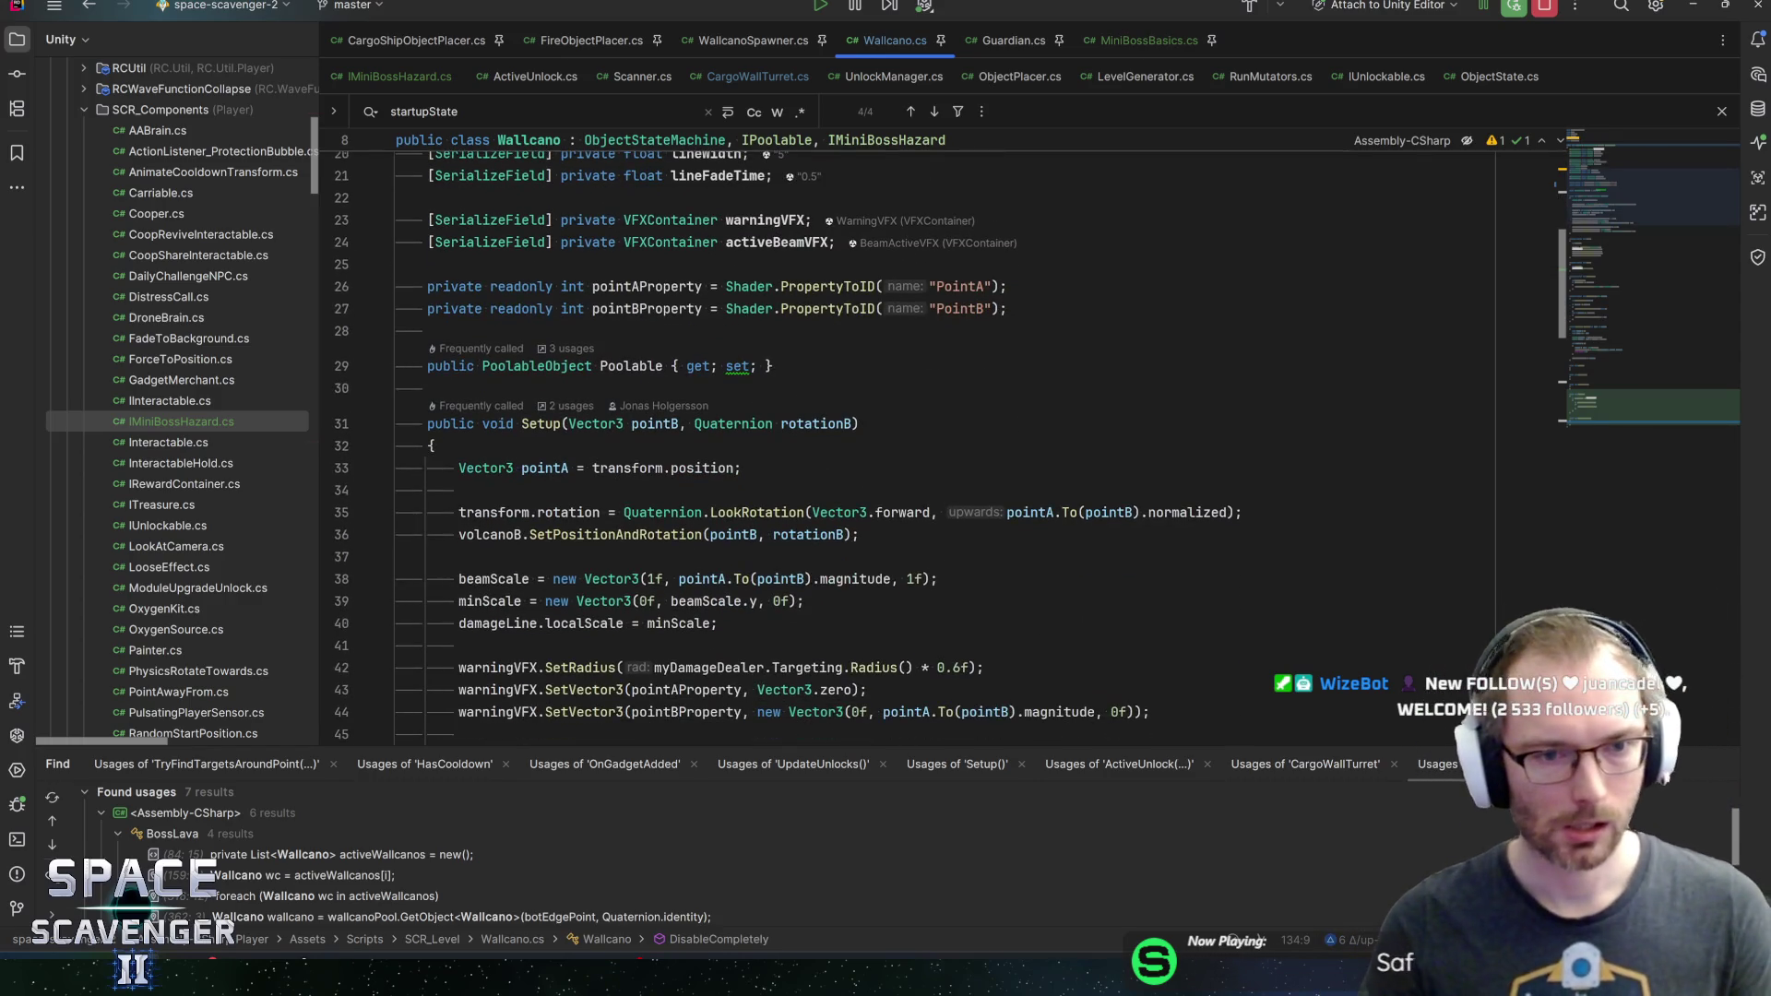
pyautogui.scroll(4, 830, 443)
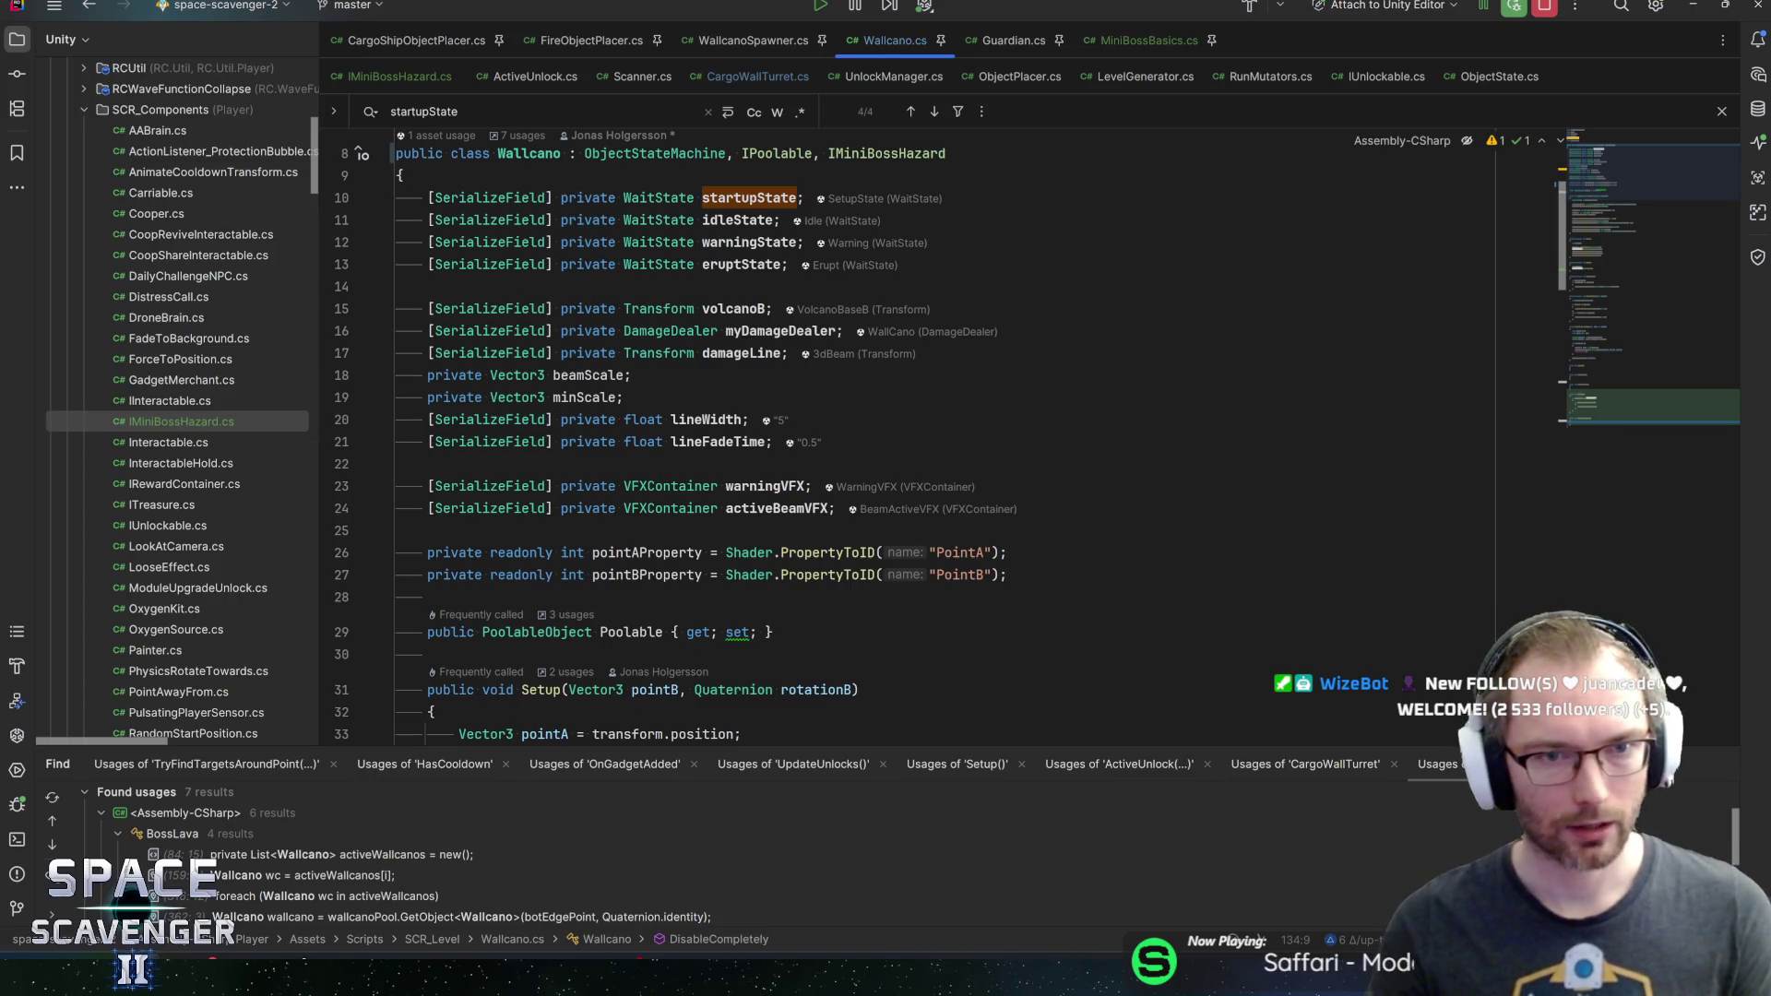
# Duplicate the eruptState field line and rename the copy to disabledState
pyautogui.doubleClick(740, 264)
pyautogui.hotkey('ctrl', 'd')
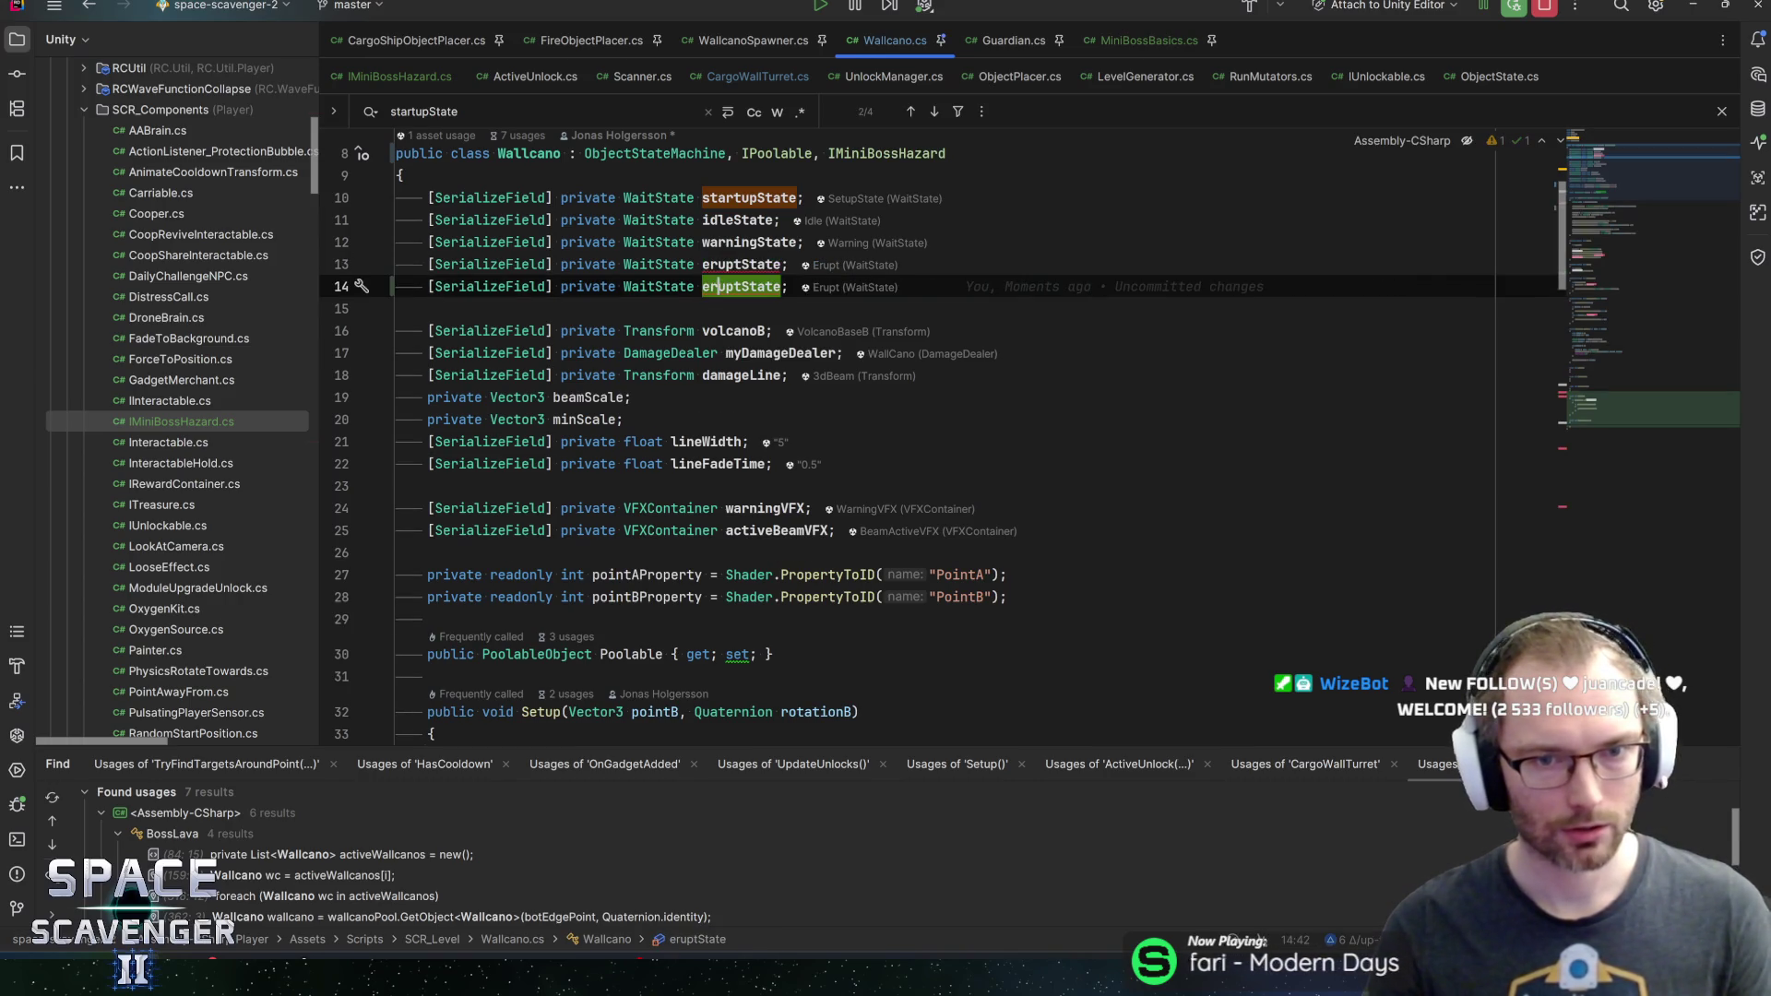
pyautogui.write('disabled')
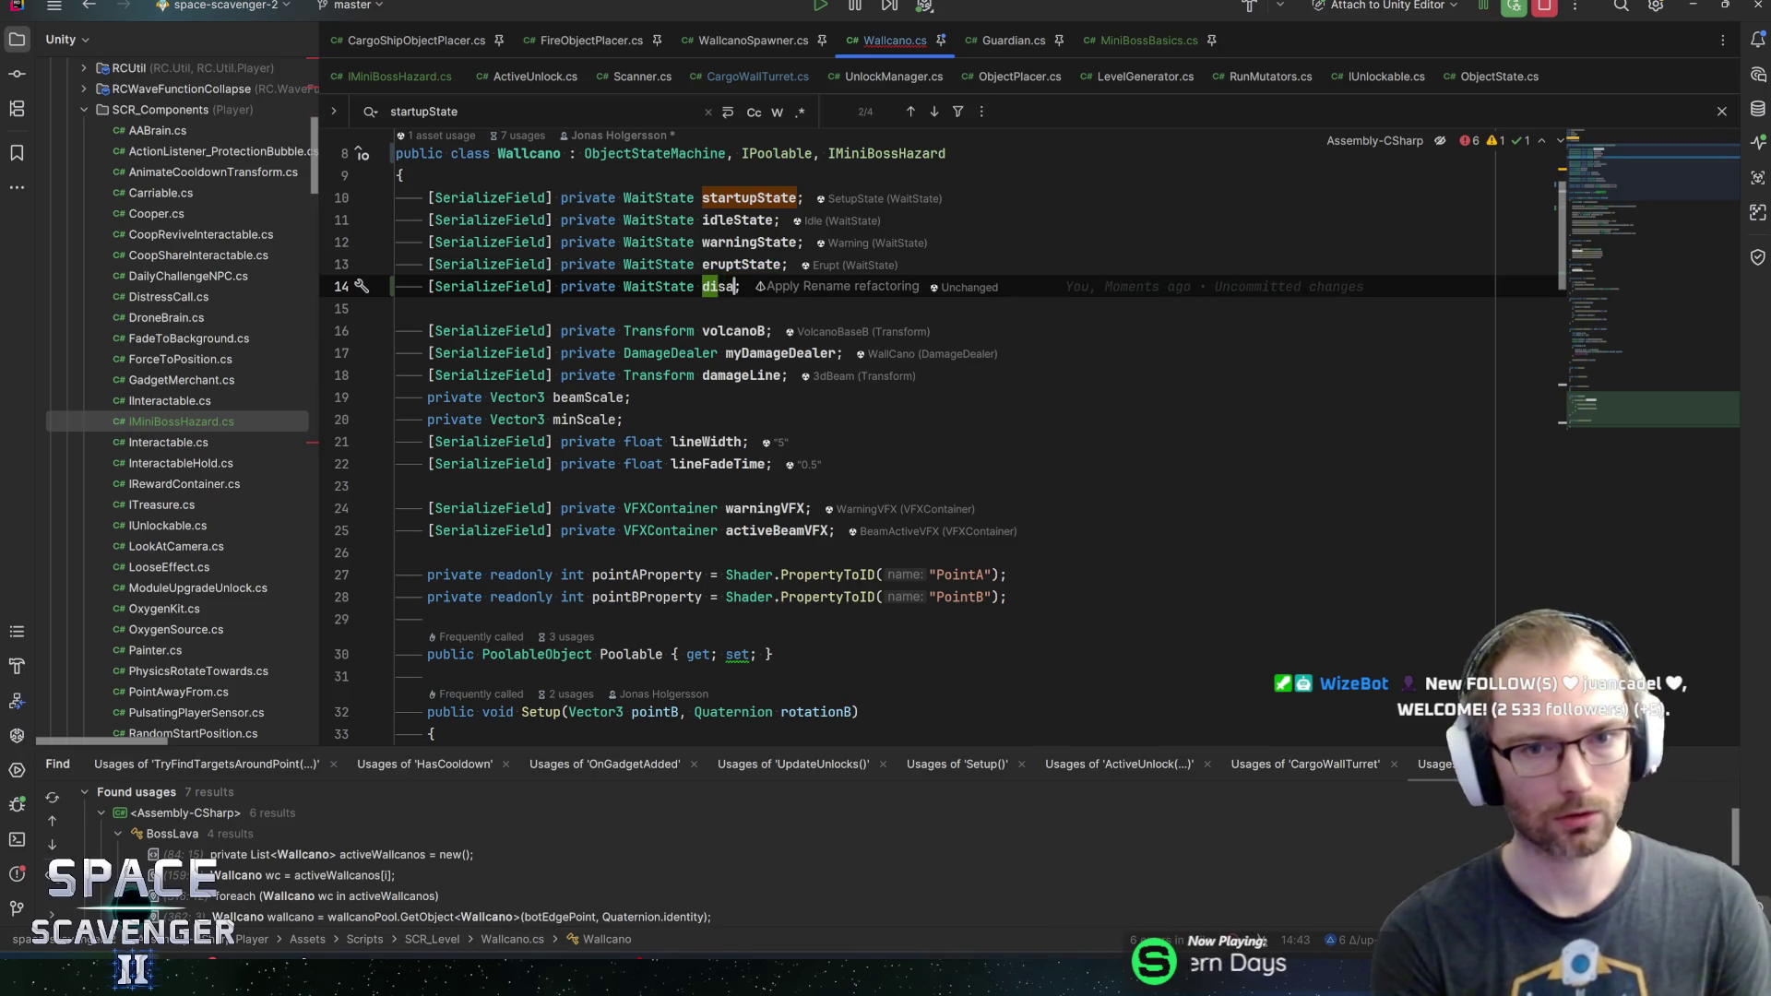
pyautogui.write('State')
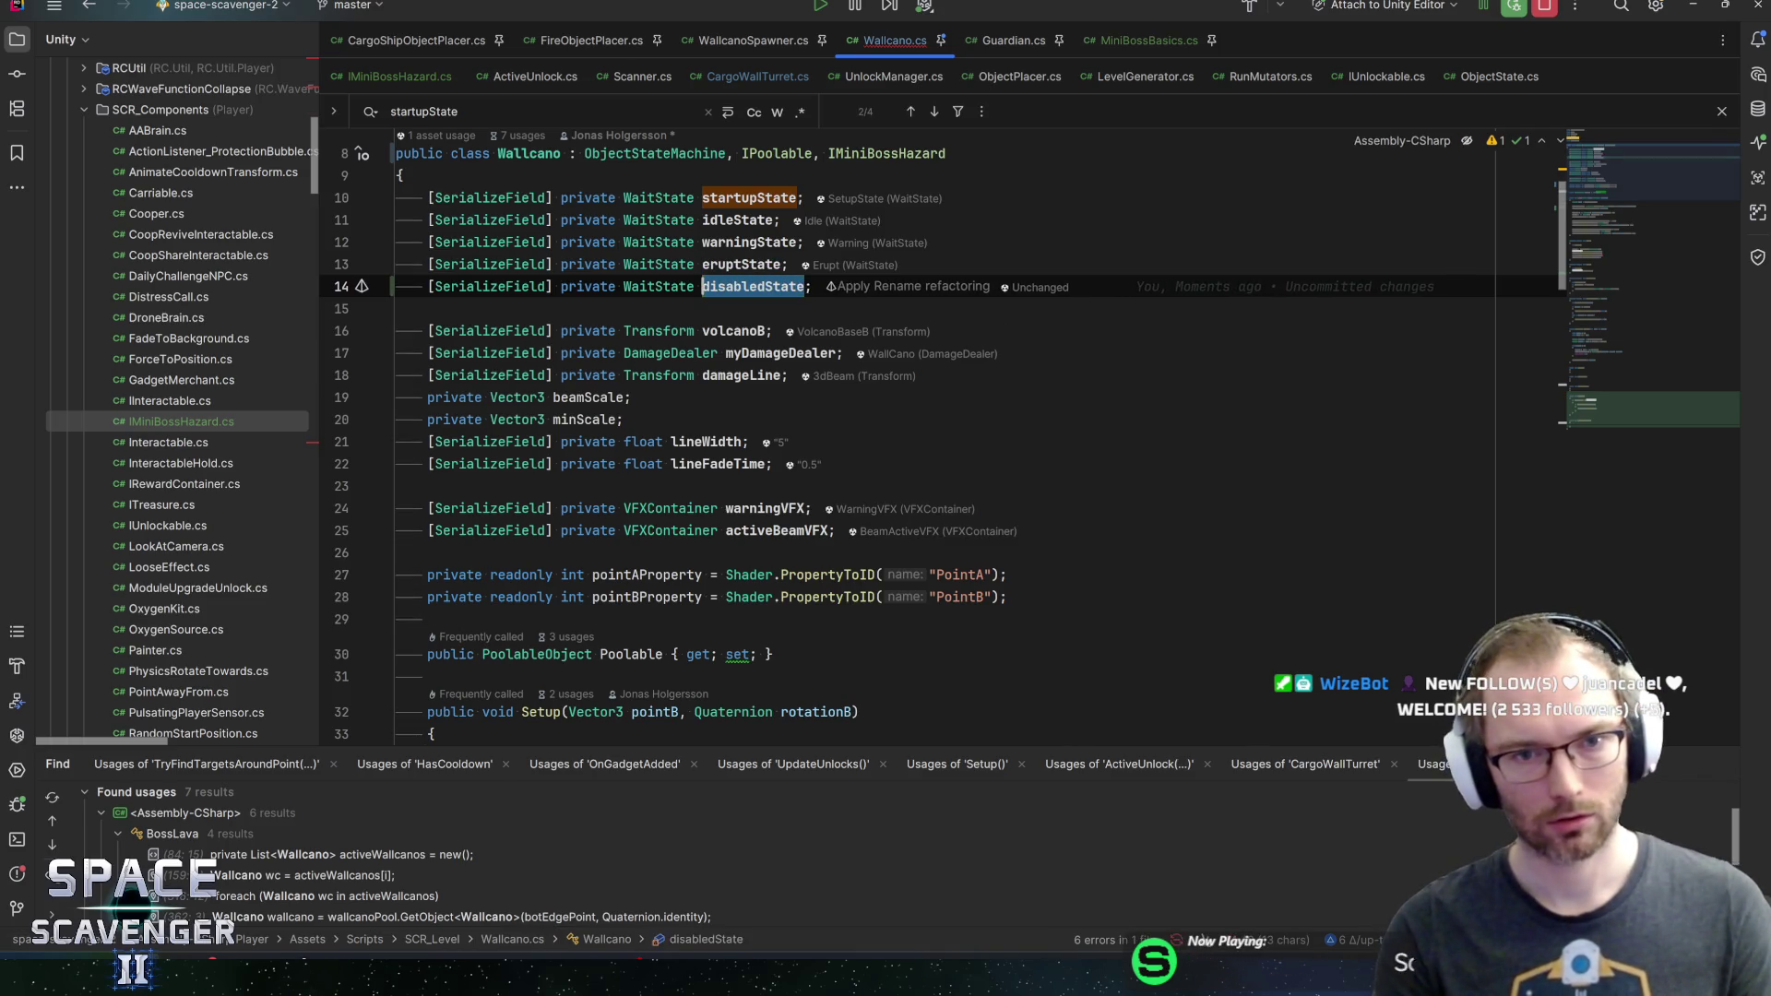
pyautogui.scroll(-7, 1634, 199)
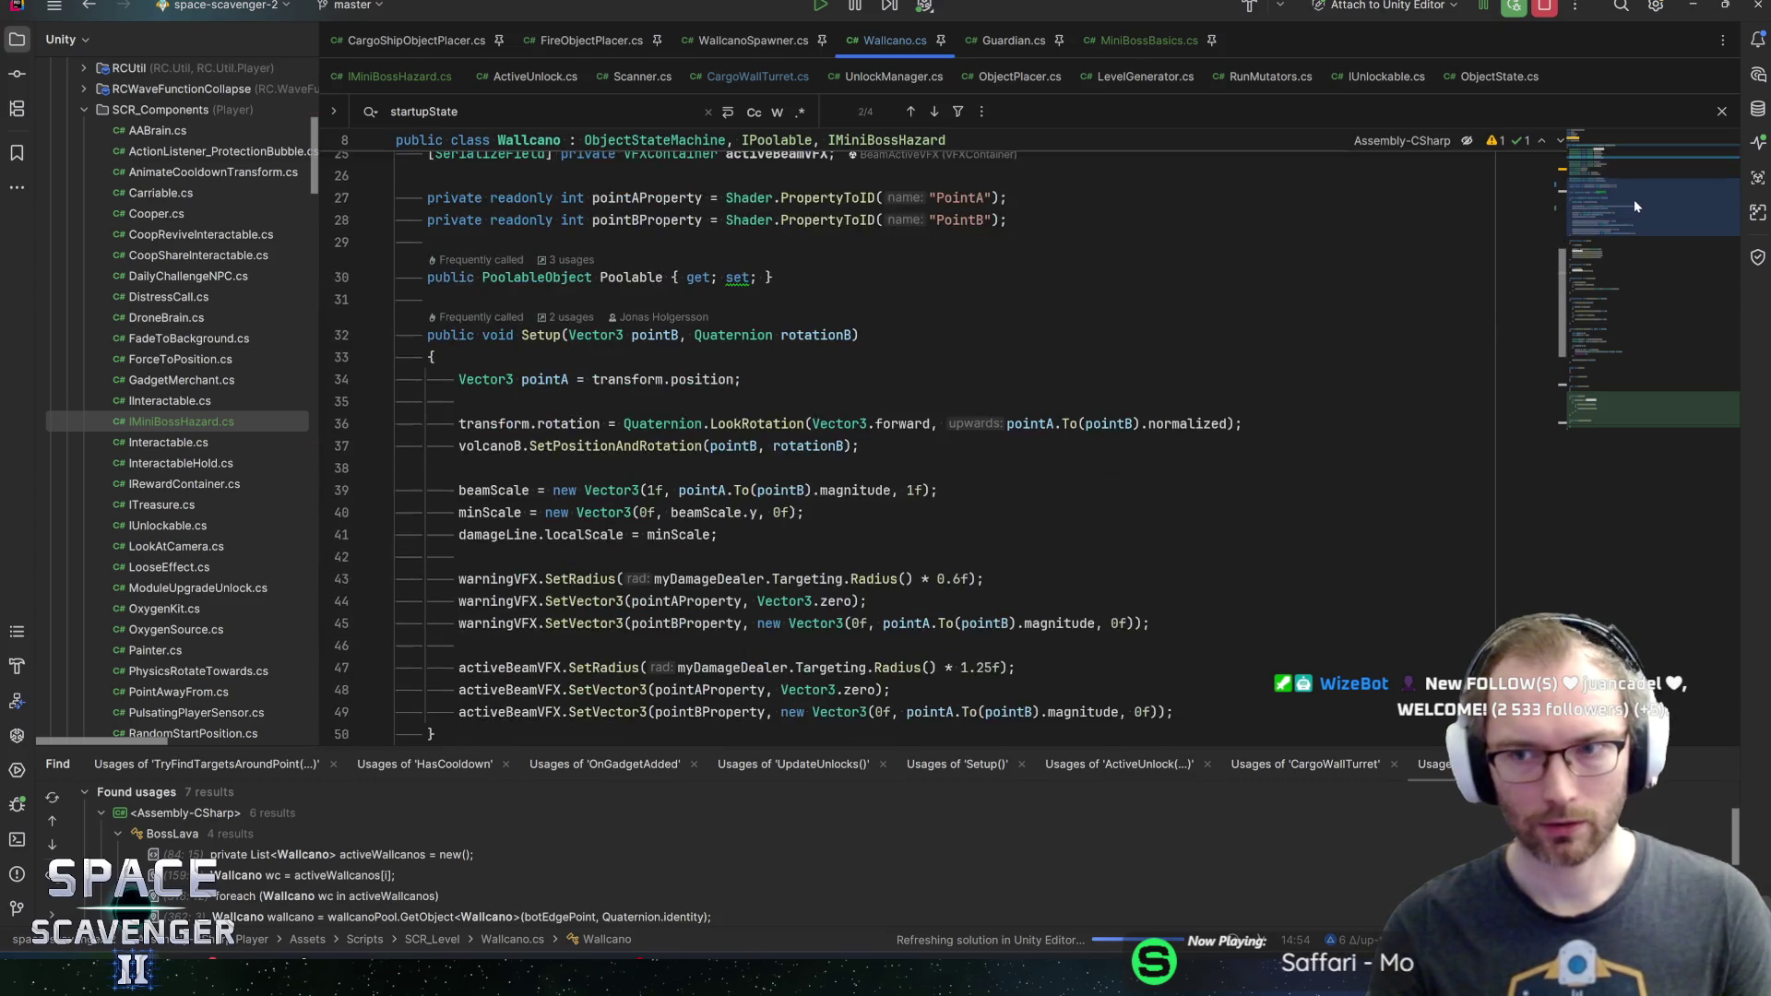
pyautogui.scroll(-5, 1610, 245)
# Add AllTransitionTo(disabledState); at the end of Awake's transitions
pyautogui.click(782, 517)
pyautogui.press('Return')
pyautogui.write('alltr')
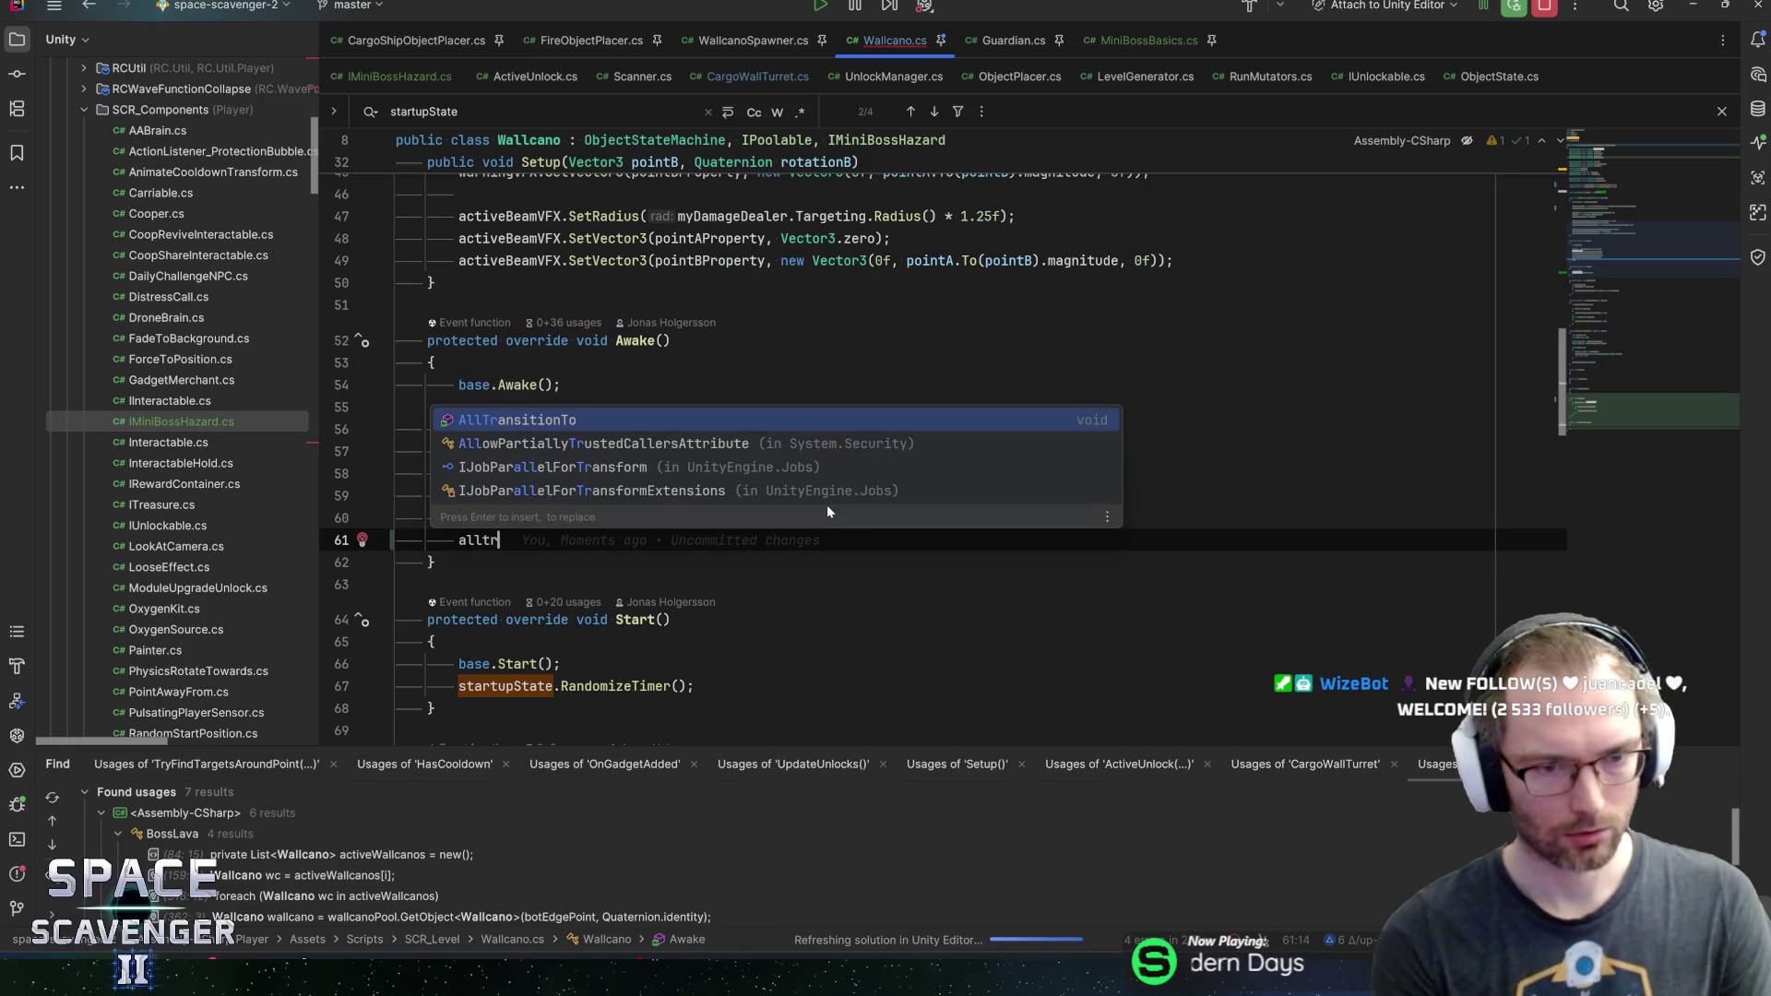
pyautogui.press('Return')
pyautogui.write('disabledState)')
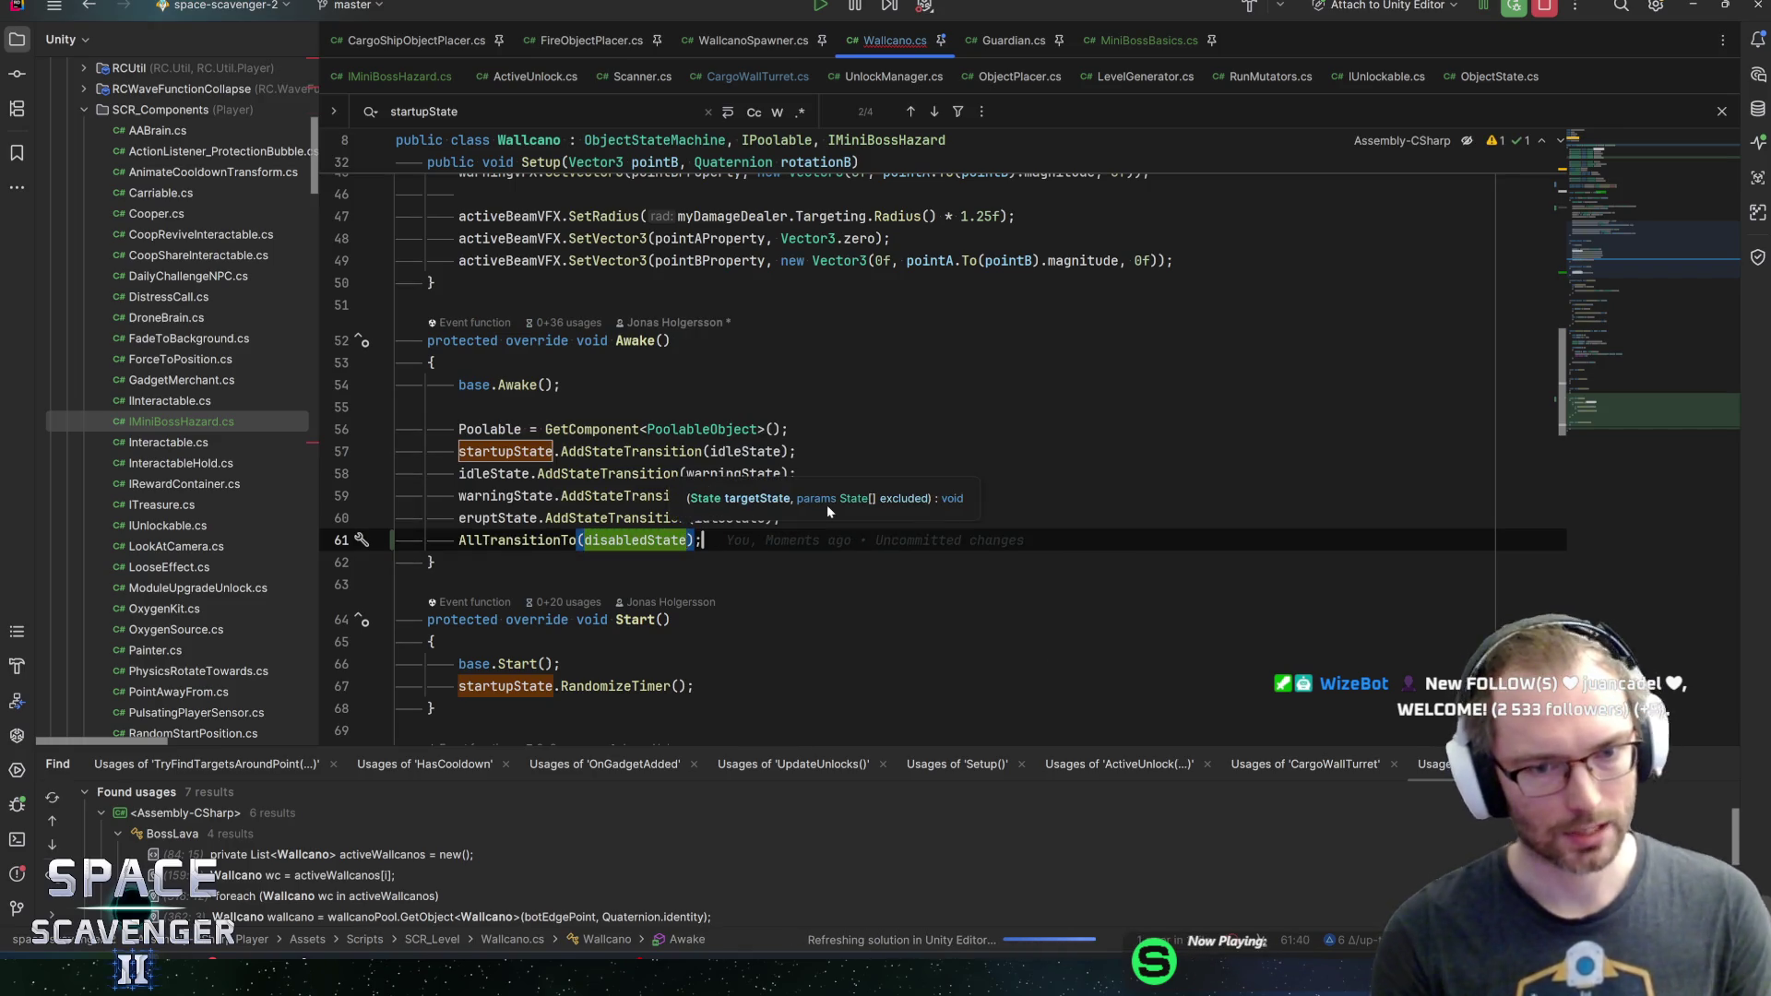
pyautogui.write(';')
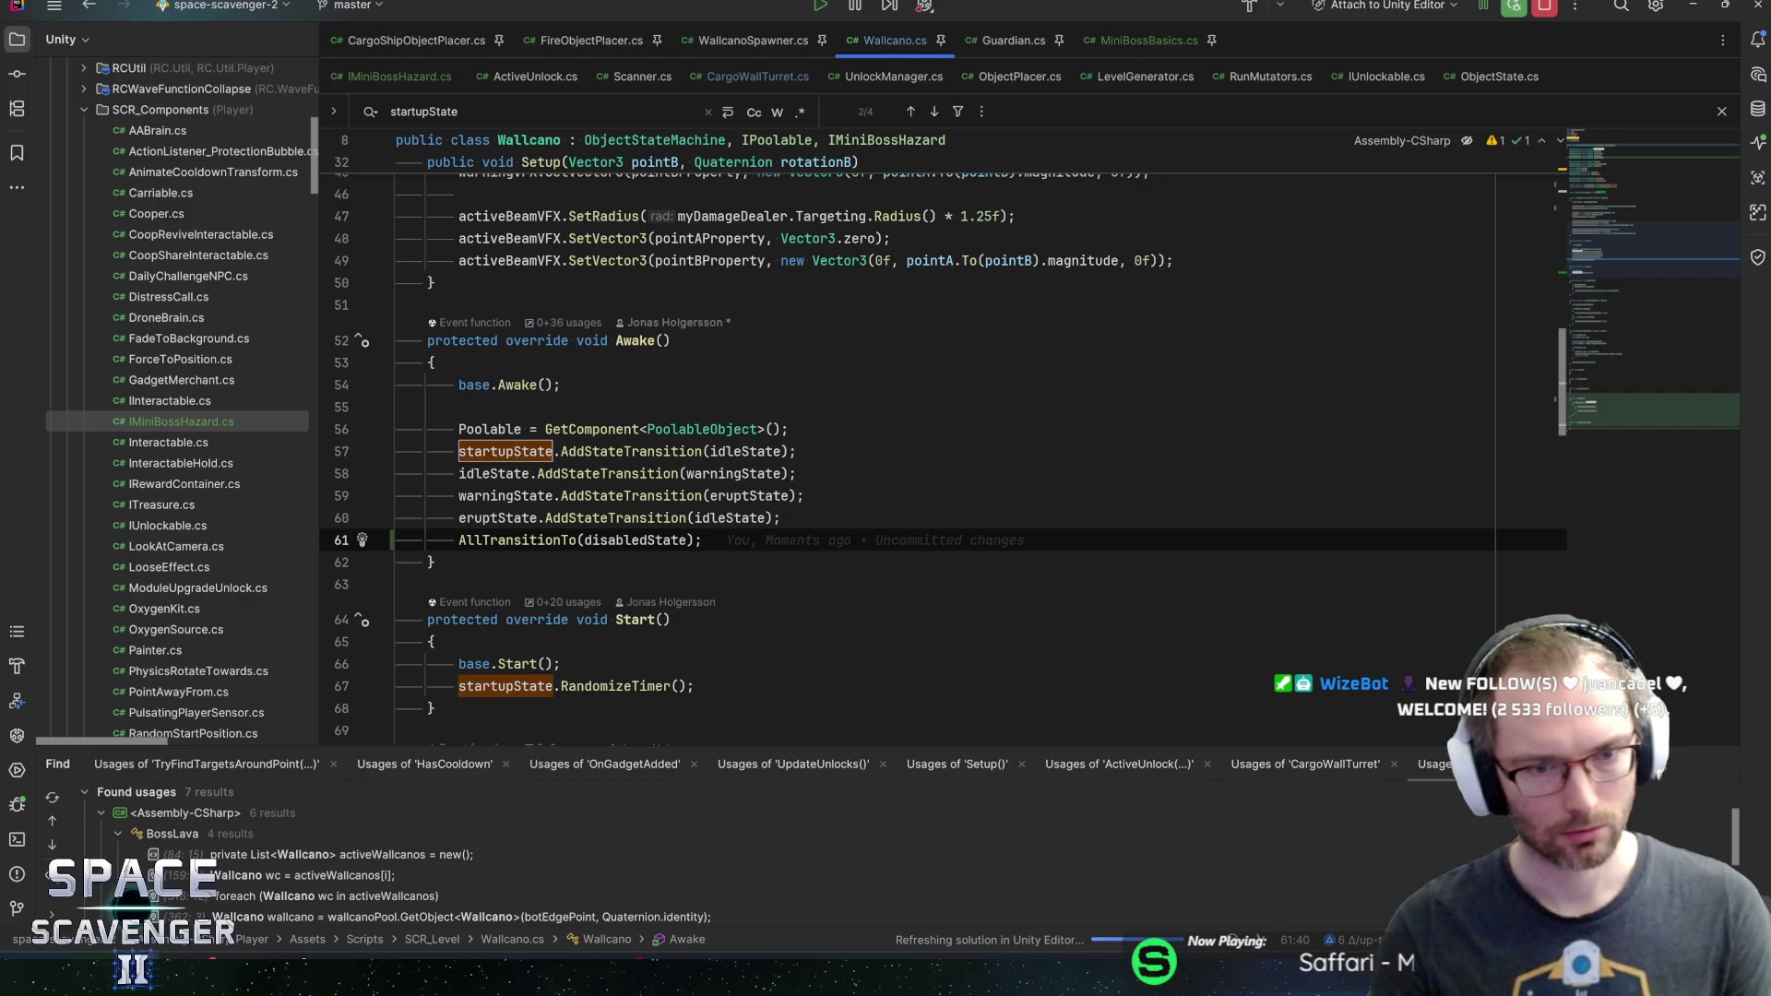
# Make DisableCompletely() call TryChangeState(disabledState);
pyautogui.click(1600, 432)
pyautogui.click(459, 579)
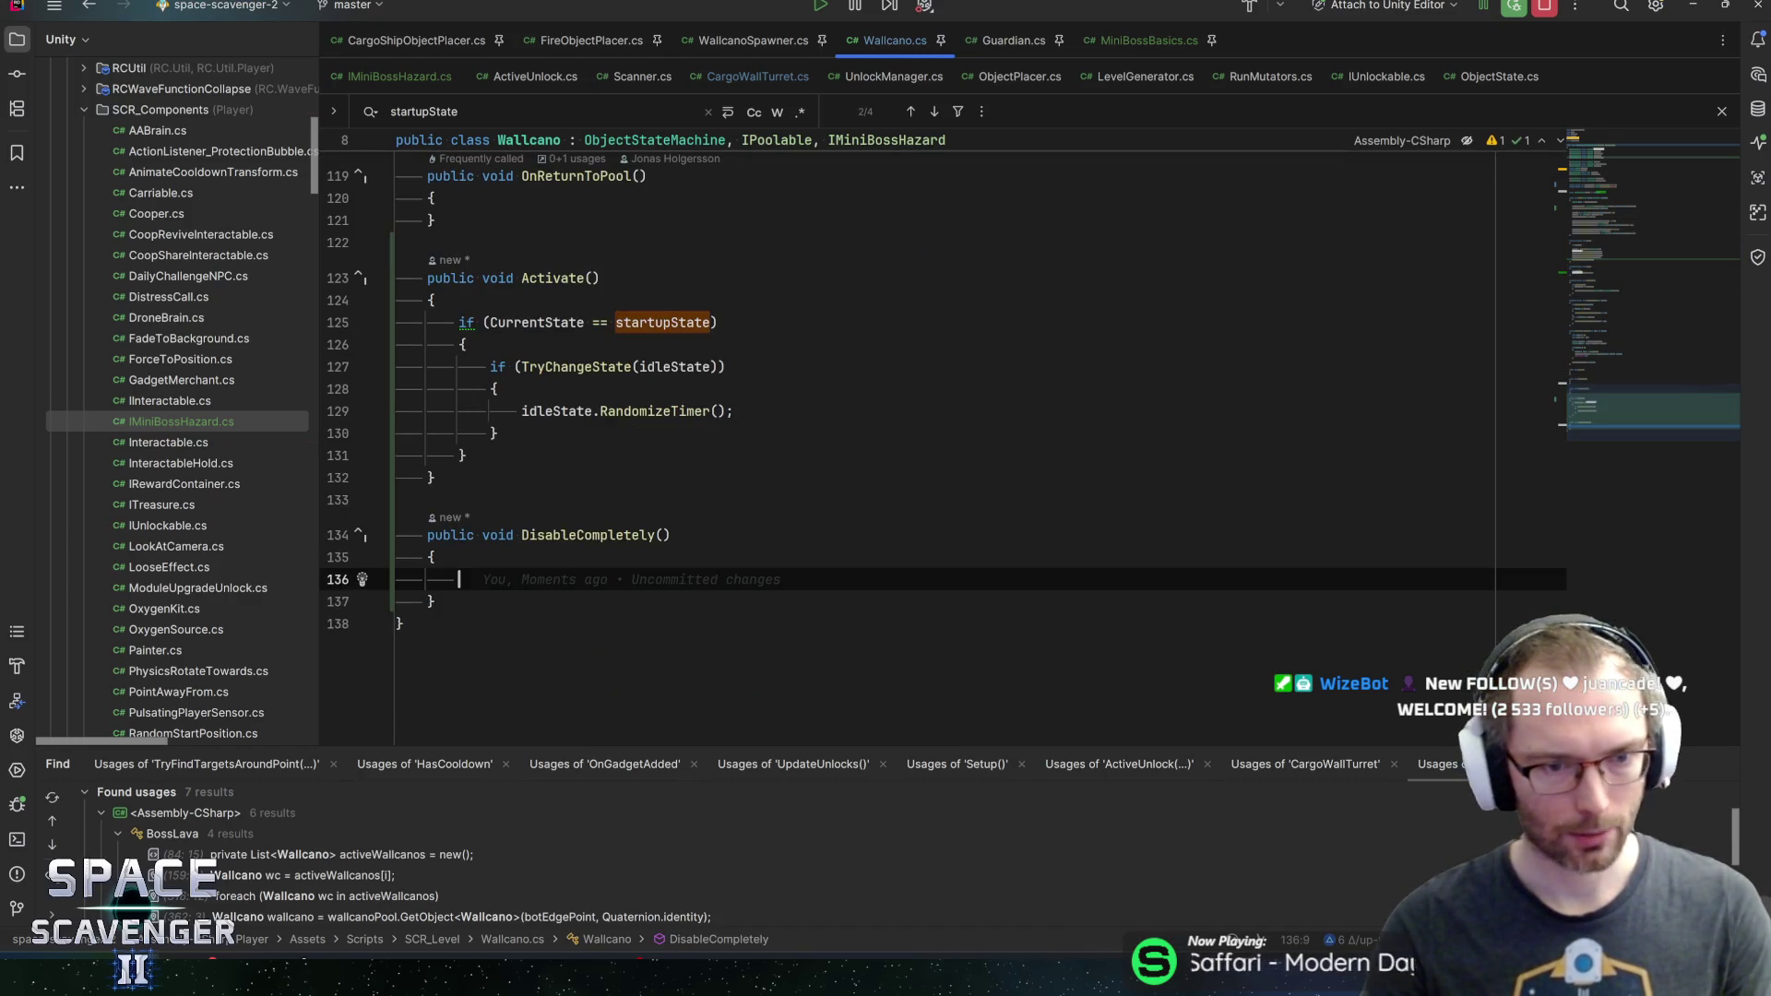
pyautogui.write('trych')
pyautogui.press('Return')
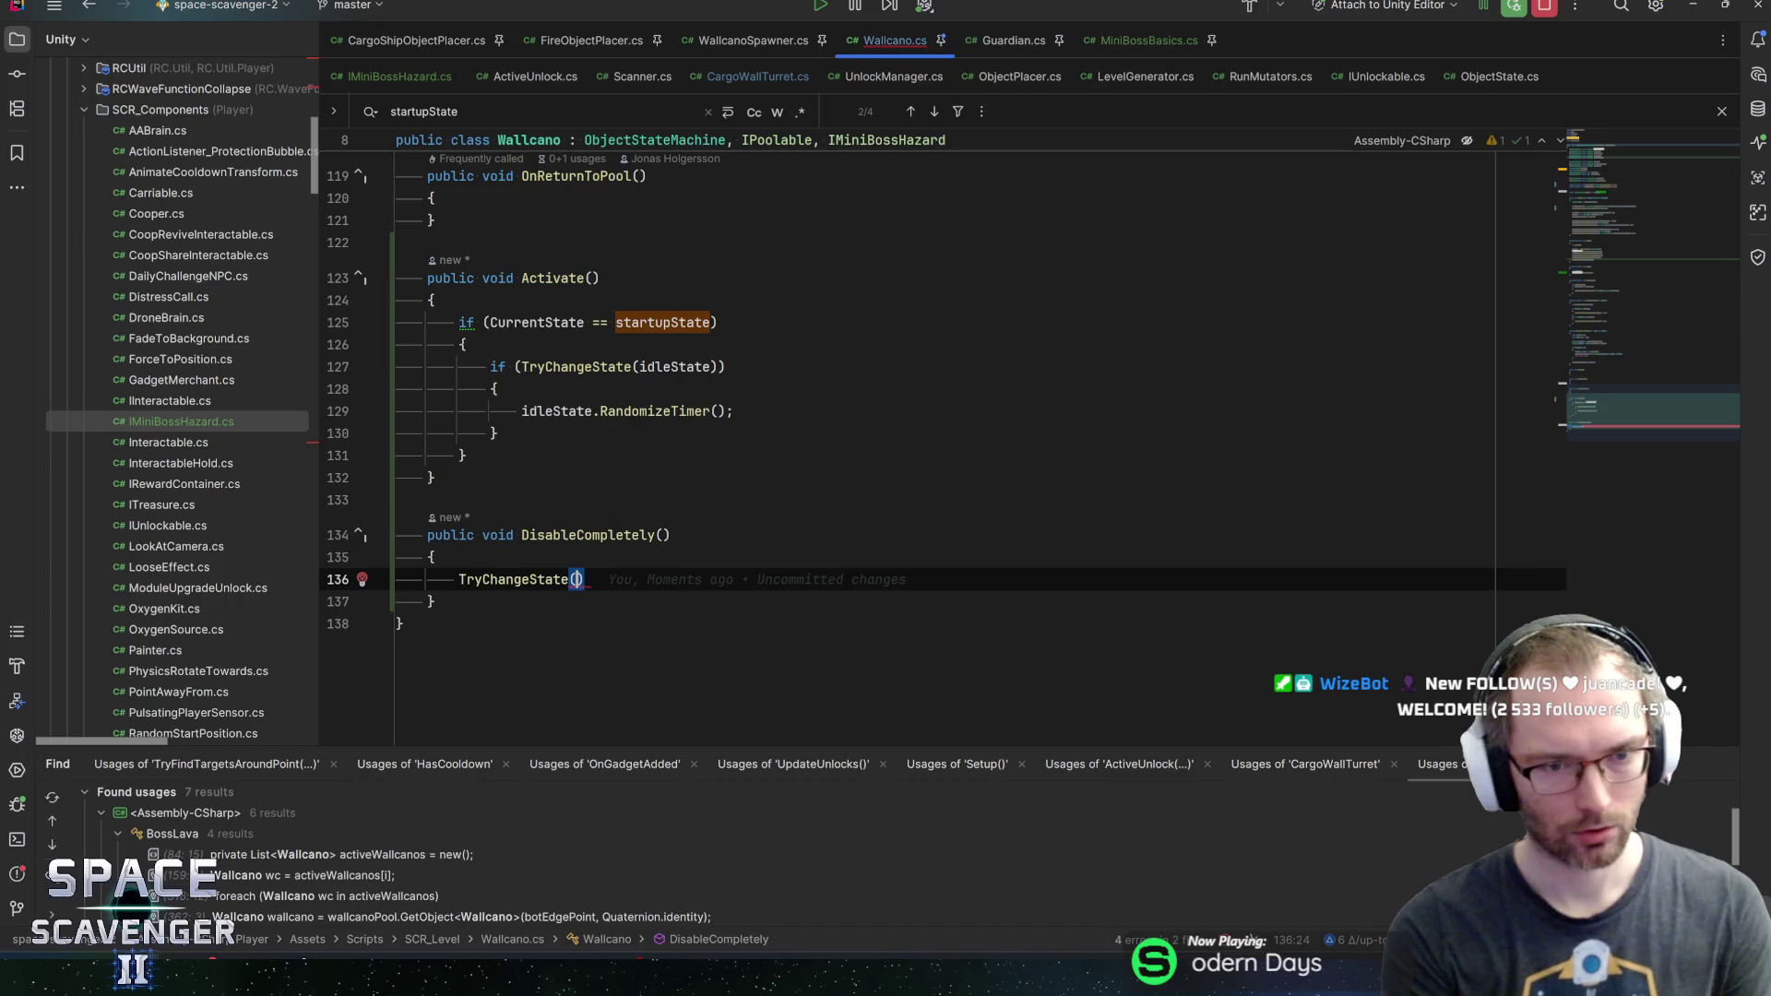
pyautogui.hotkey('ctrl', 'shift', 'space')
pyautogui.press('Return')
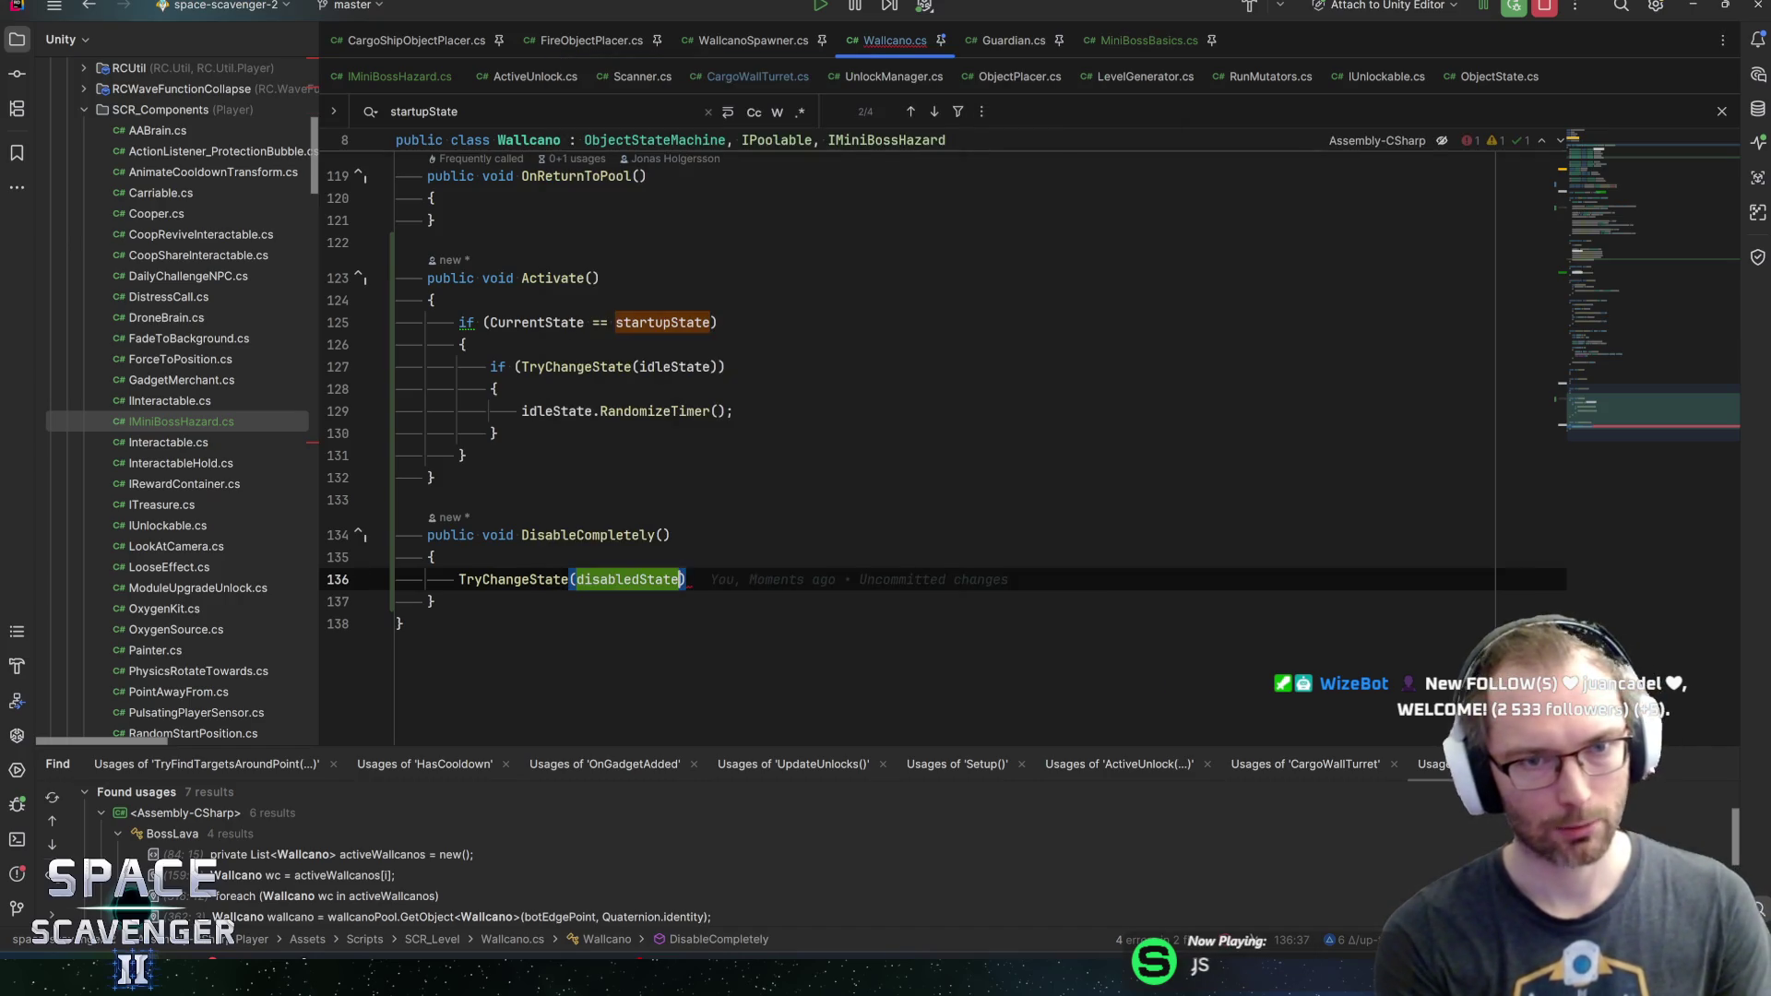
pyautogui.write(';')
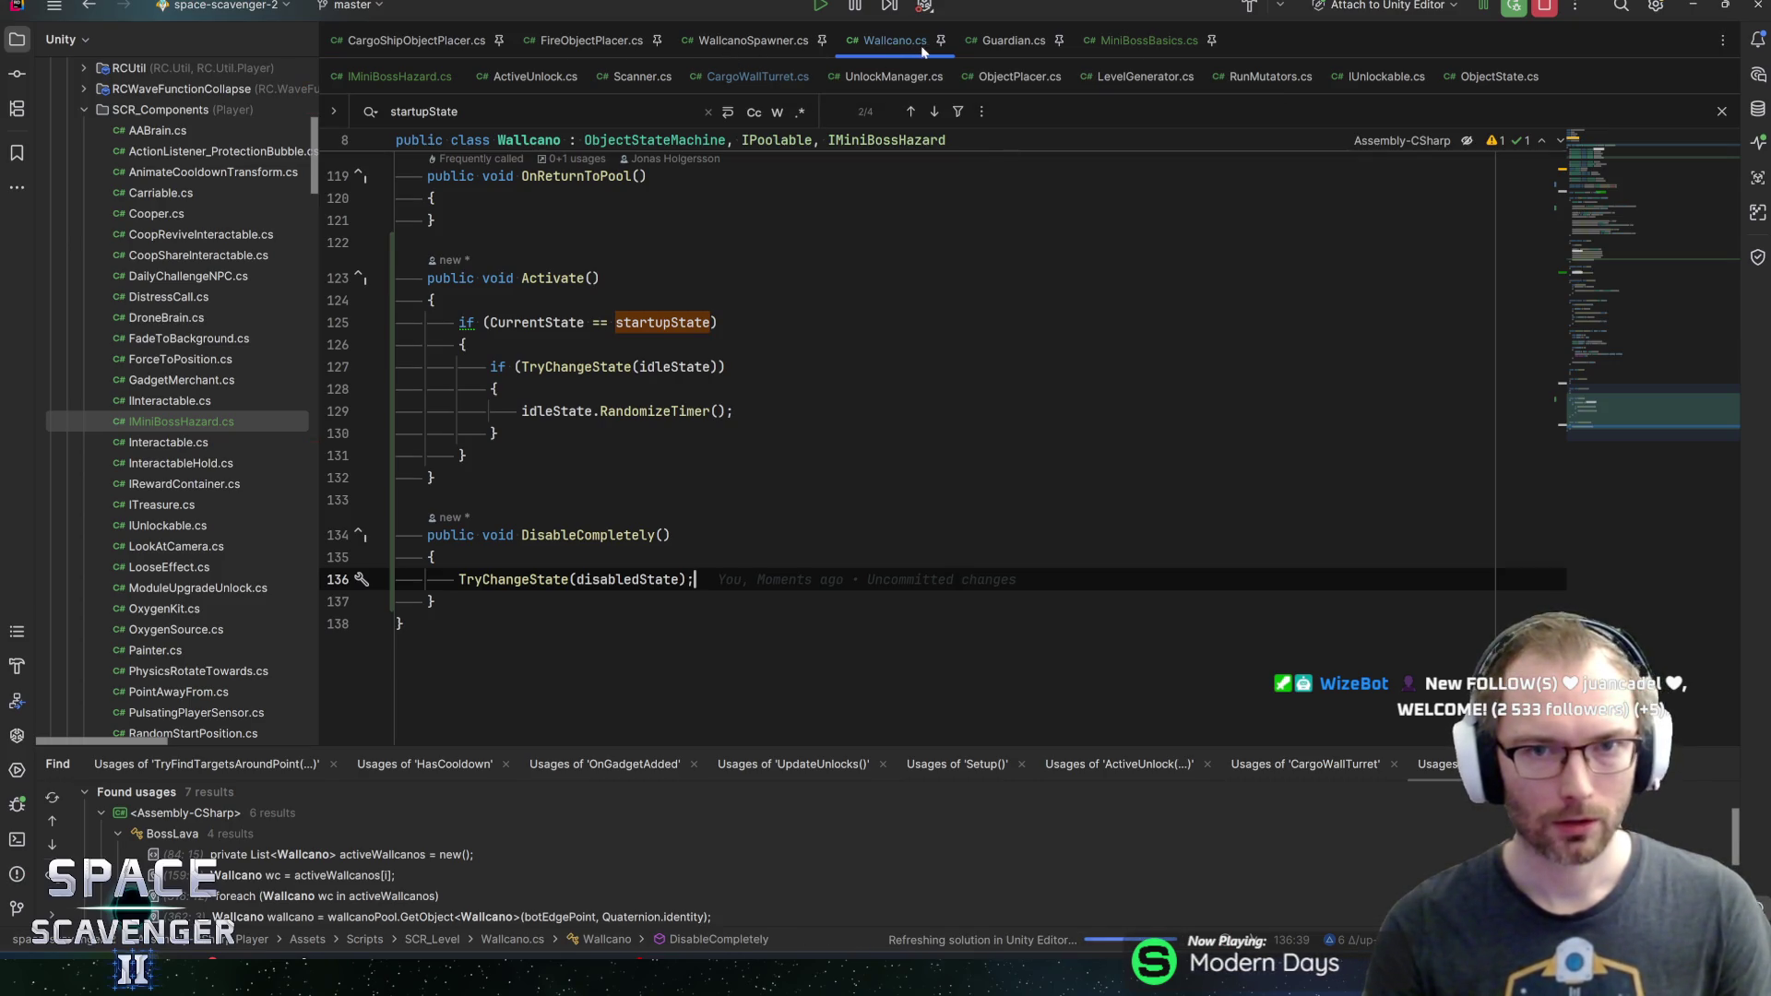
# Find DisableCompletely in CargoWallTurret.cs and review its disabledState and projectile-clearing lines
pyautogui.click(749, 77)
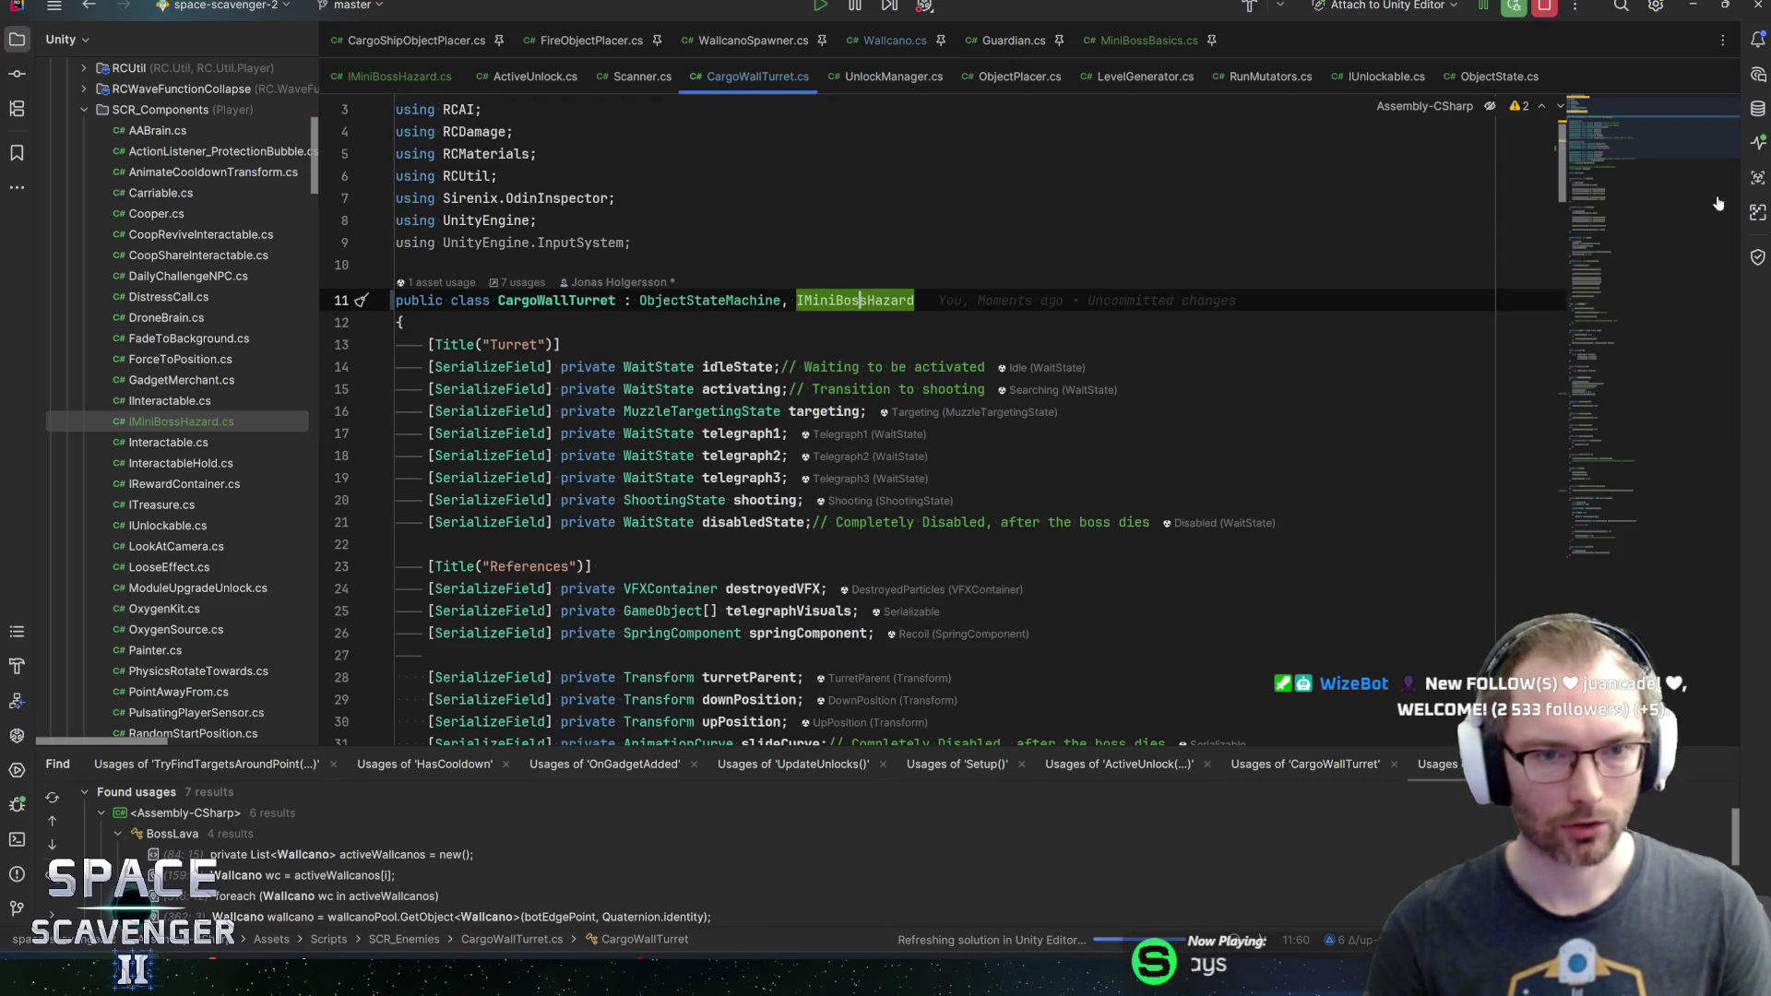
pyautogui.hotkey('ctrl', 'f')
pyautogui.write('disablecomp')
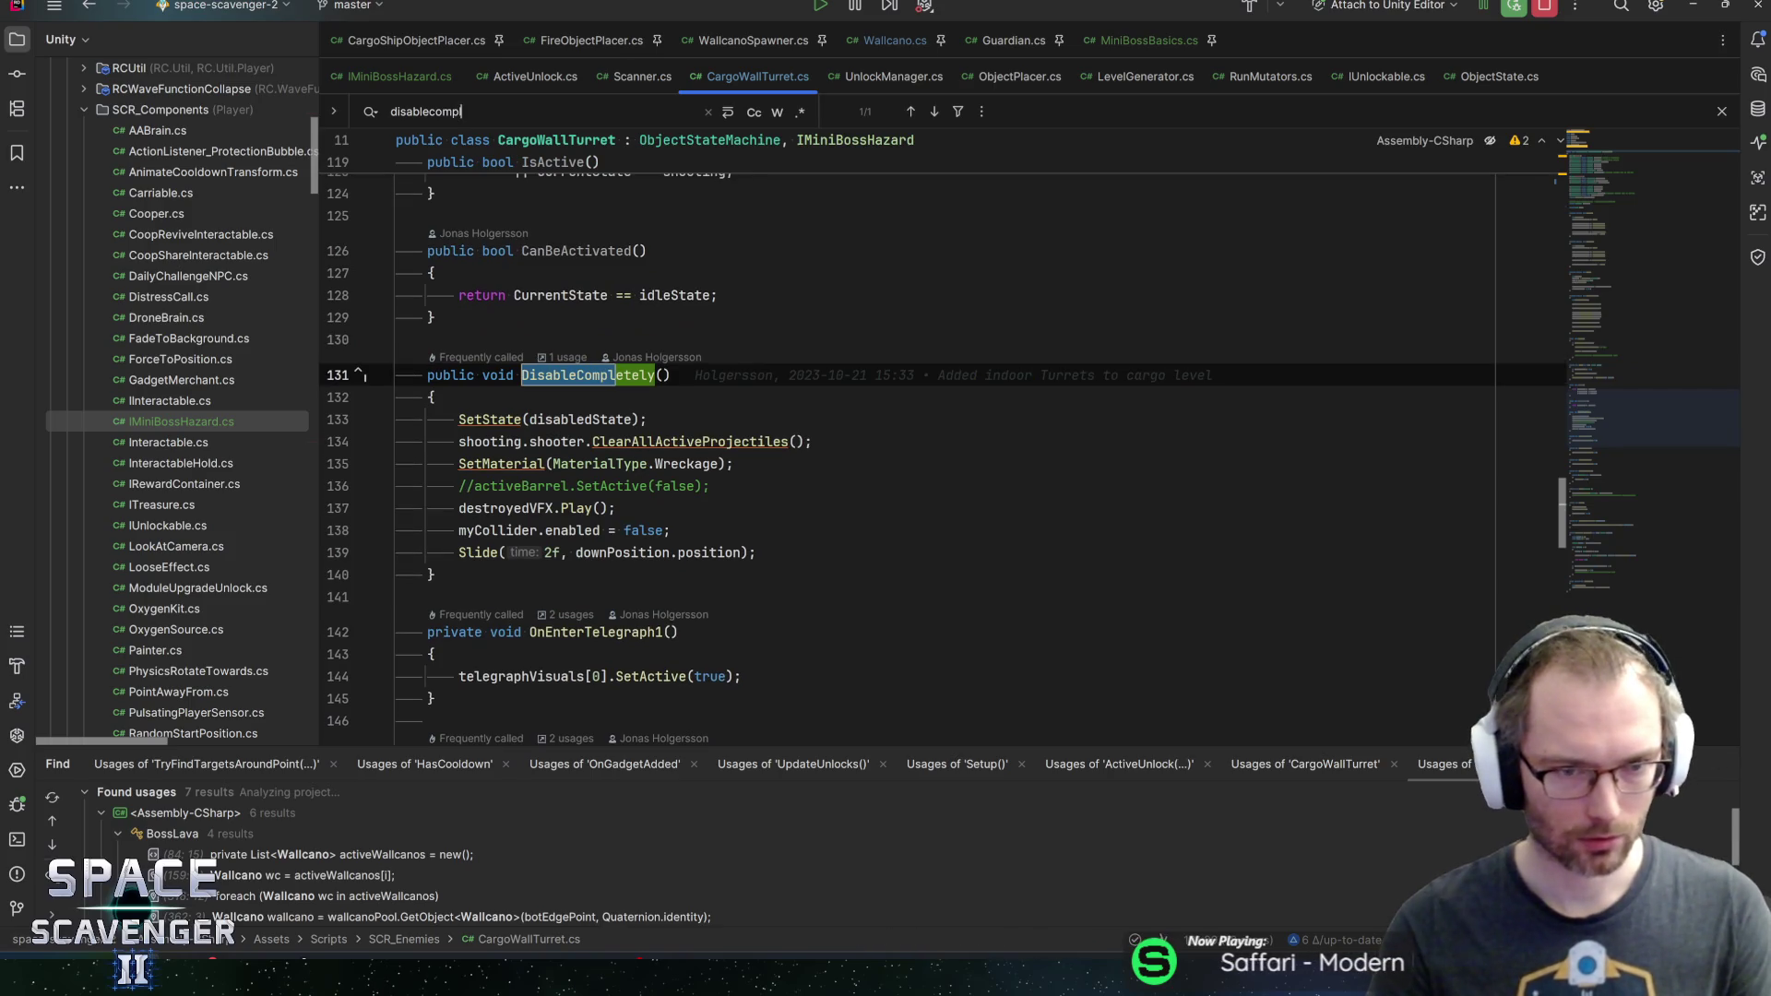
pyautogui.write('l')
pyautogui.click(592, 419)
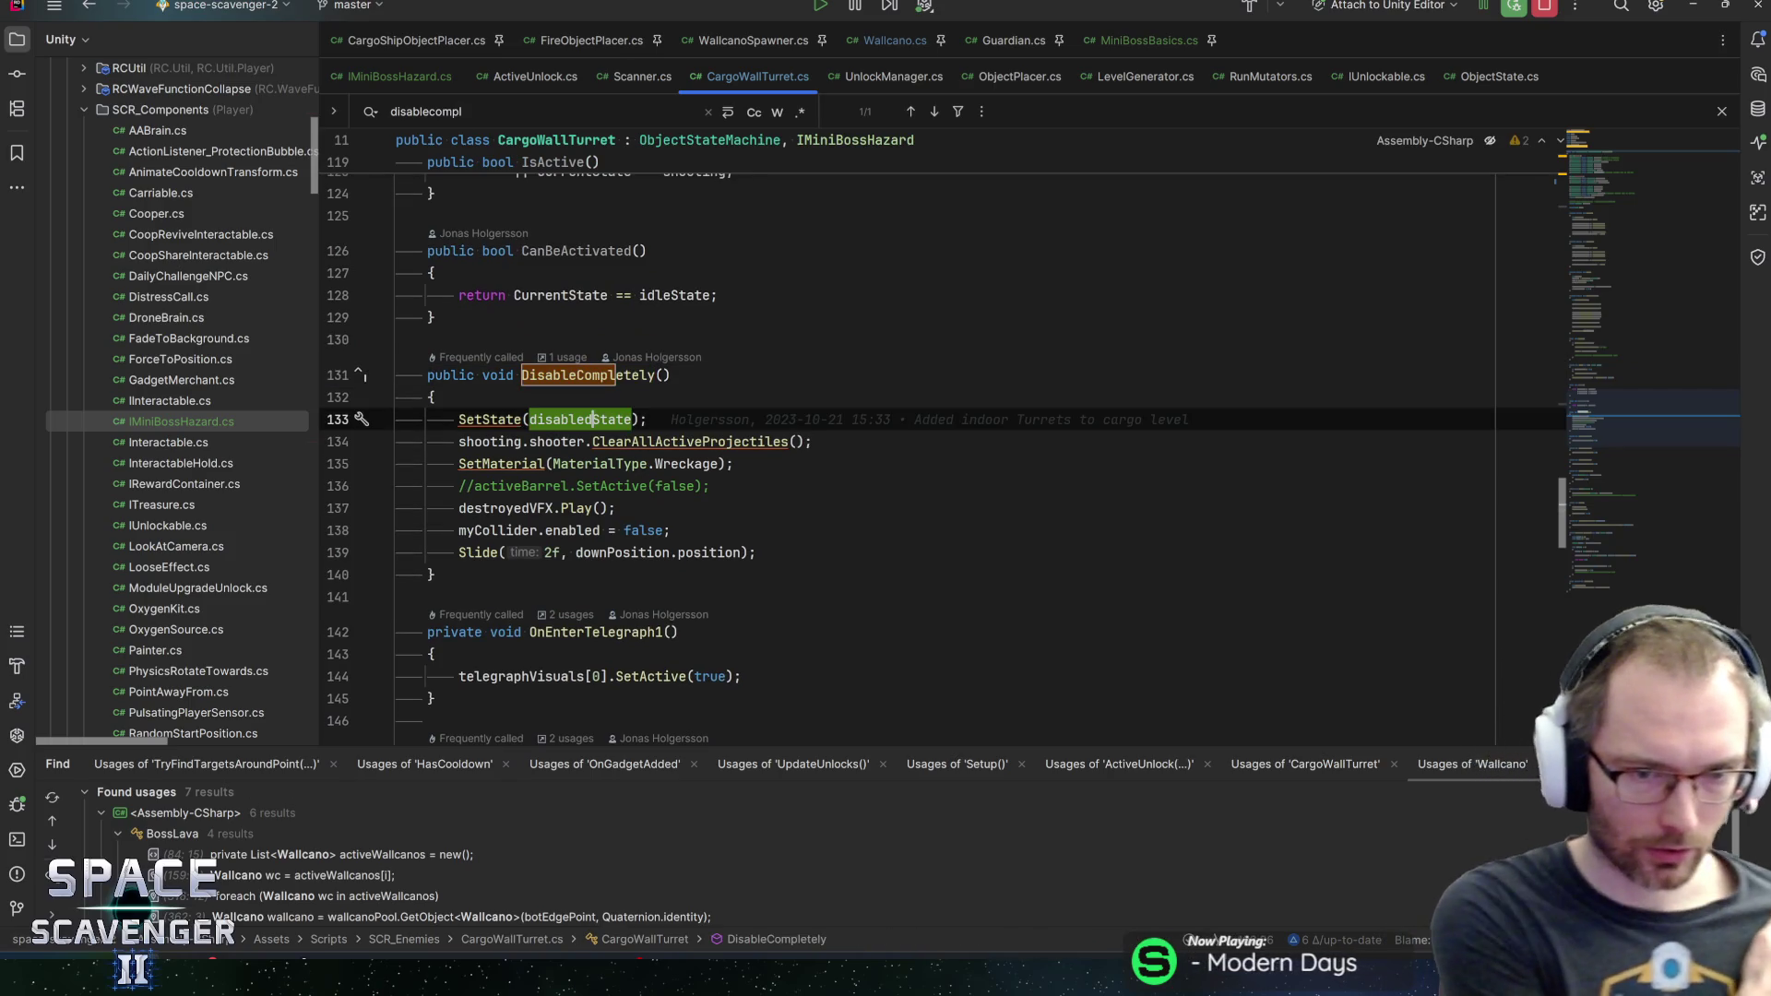
pyautogui.click(814, 442)
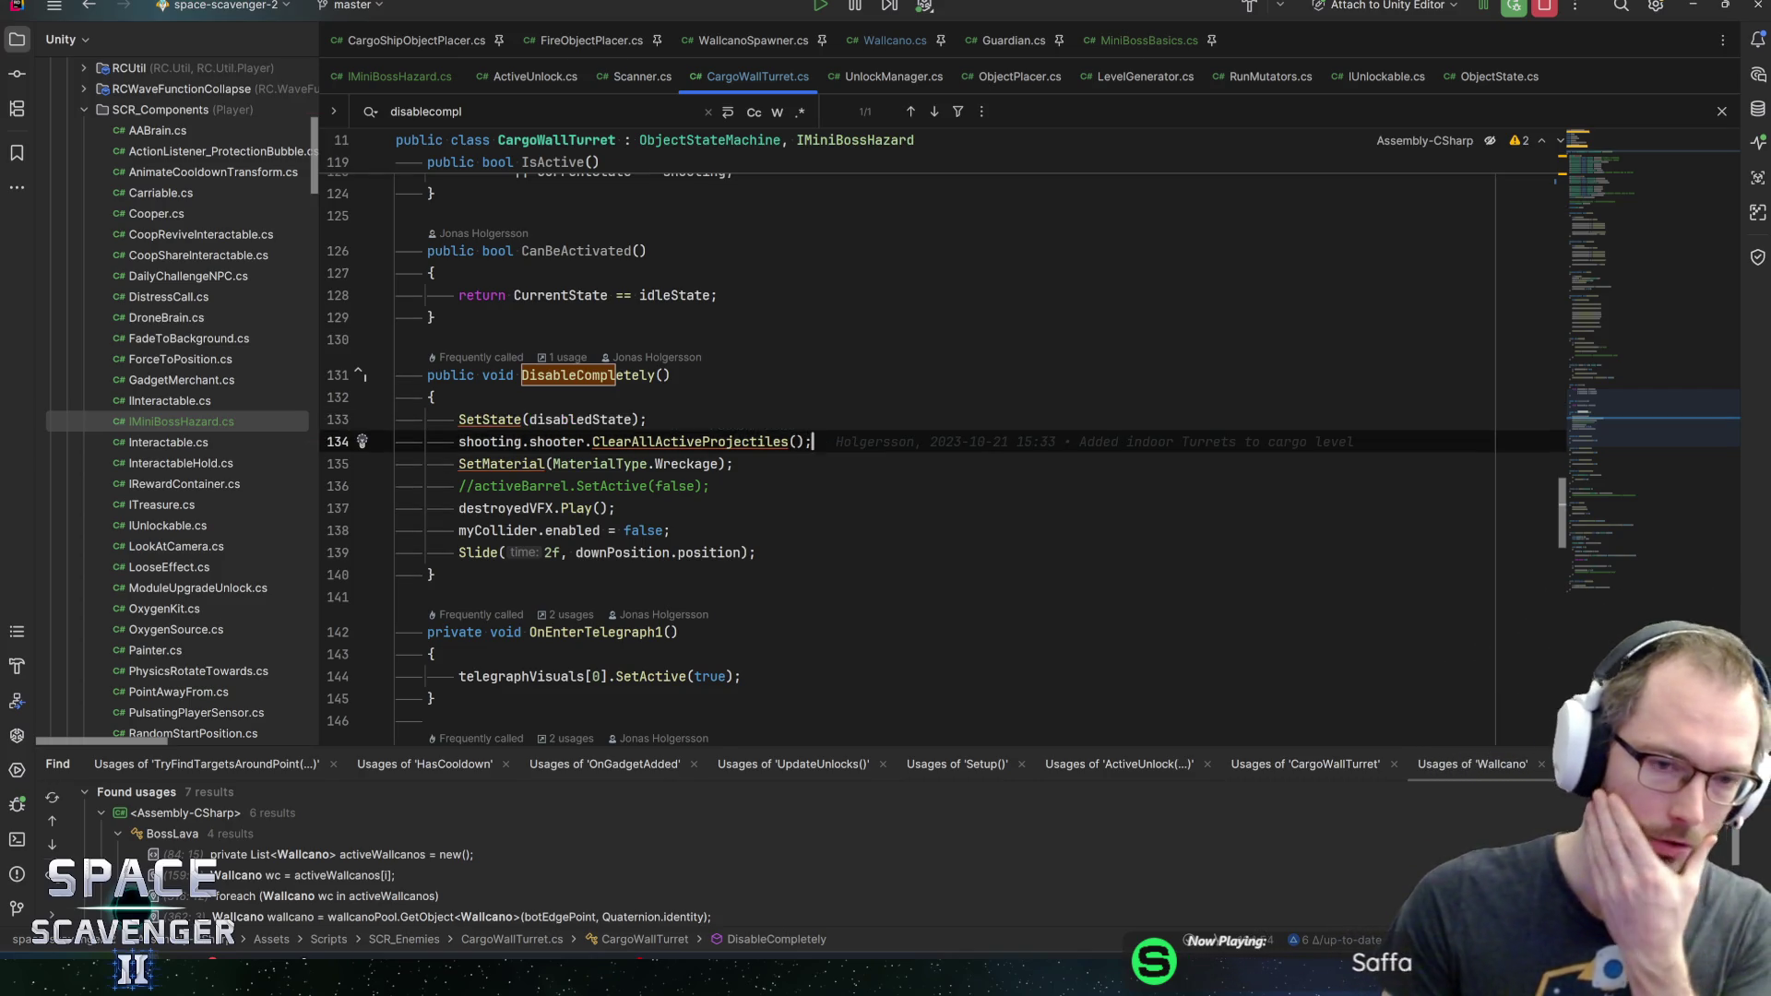
pyautogui.click(734, 464)
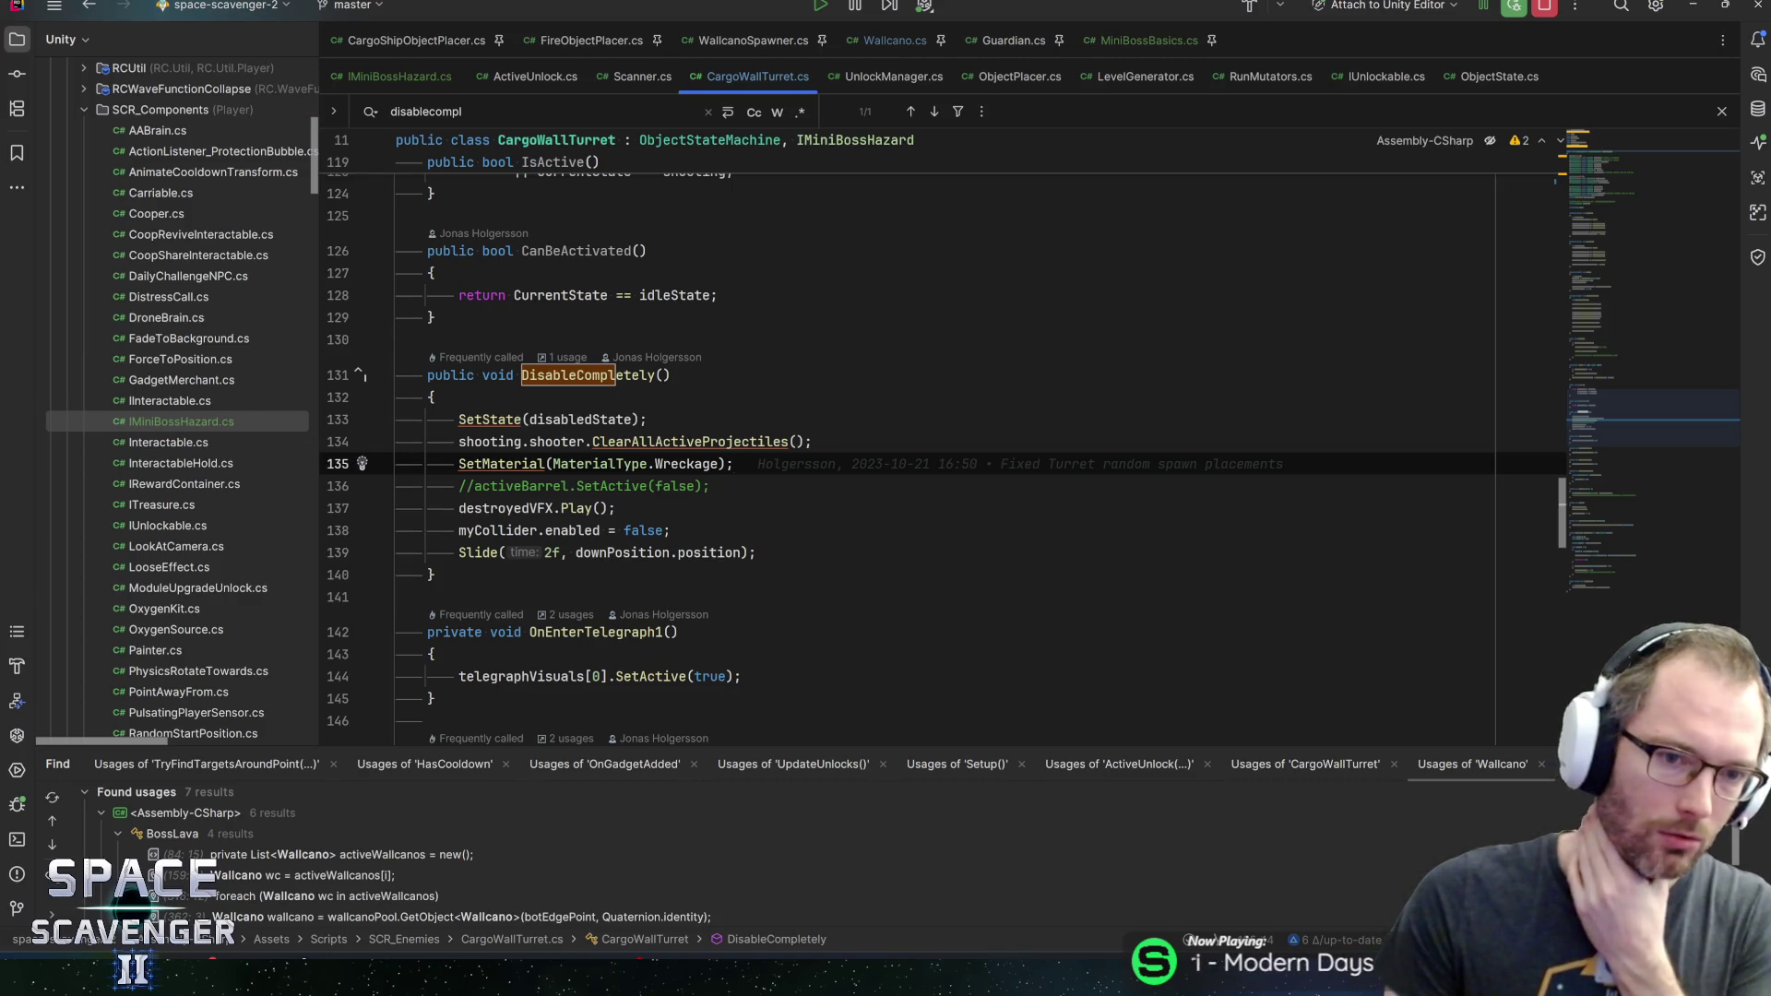
# Review the Wreckage SetMaterial, collider-disabling and slide-down lines, then go to MiniBossBasics
pyautogui.click(460, 464)
pyautogui.click(569, 464)
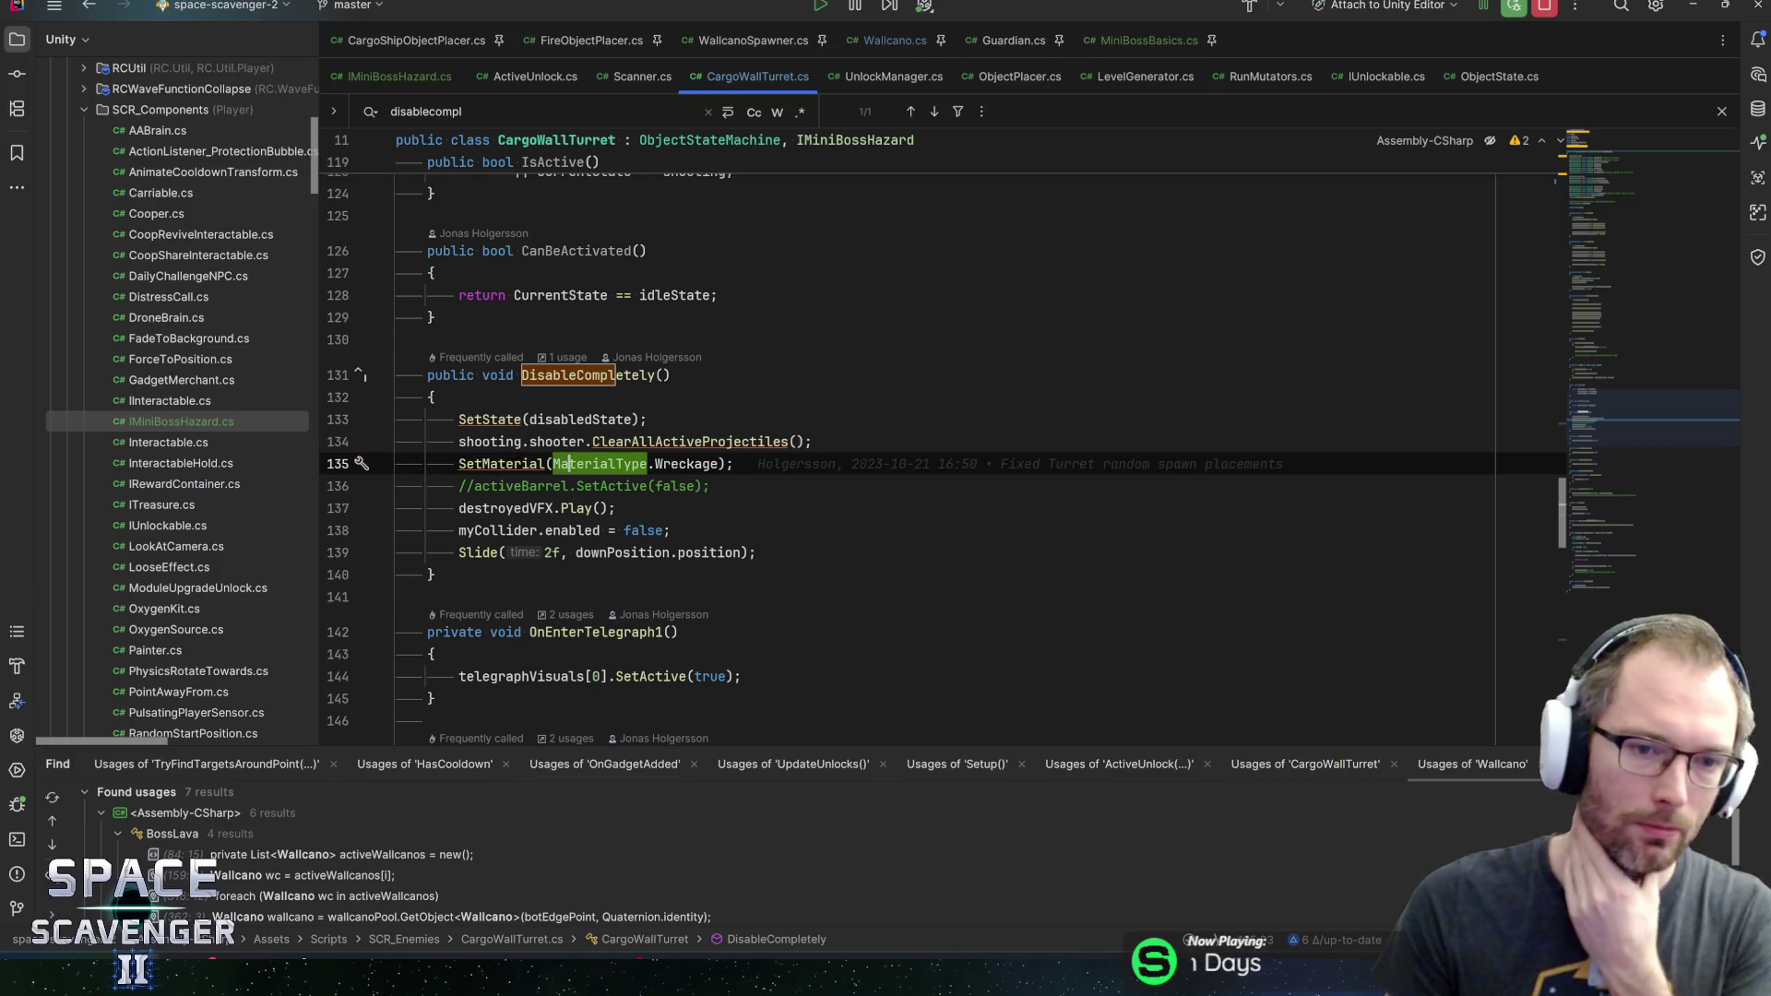
pyautogui.click(734, 464)
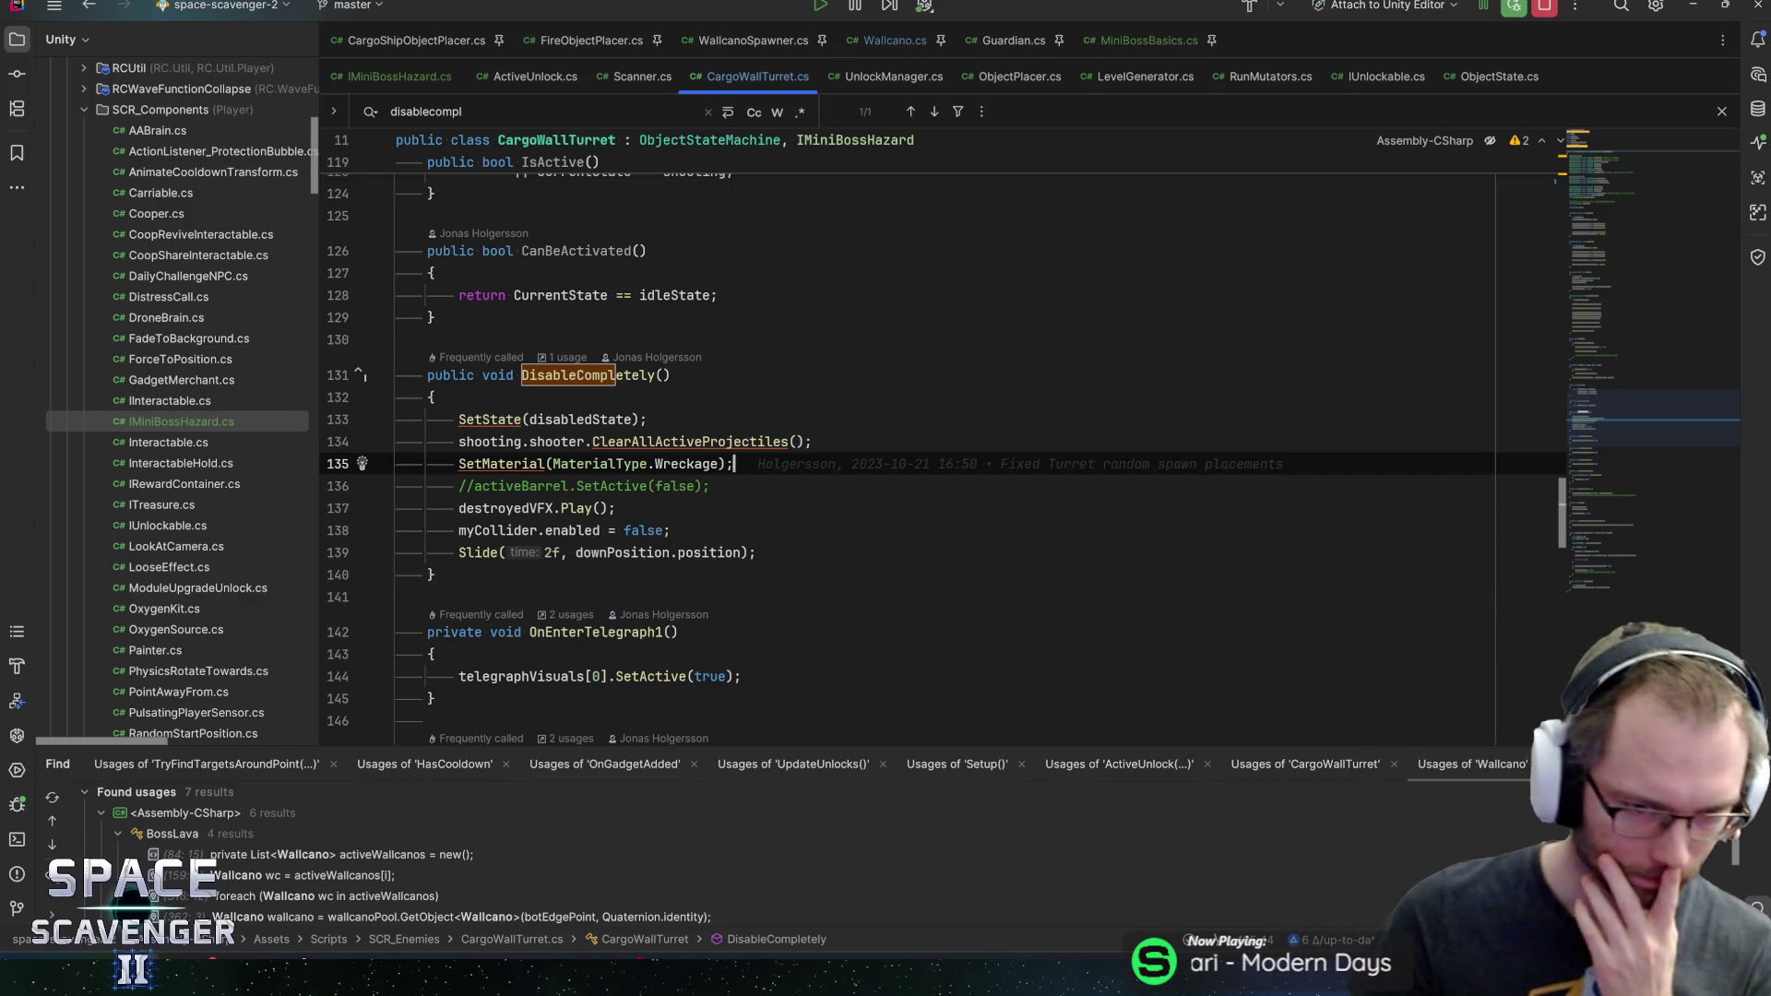
pyautogui.click(533, 531)
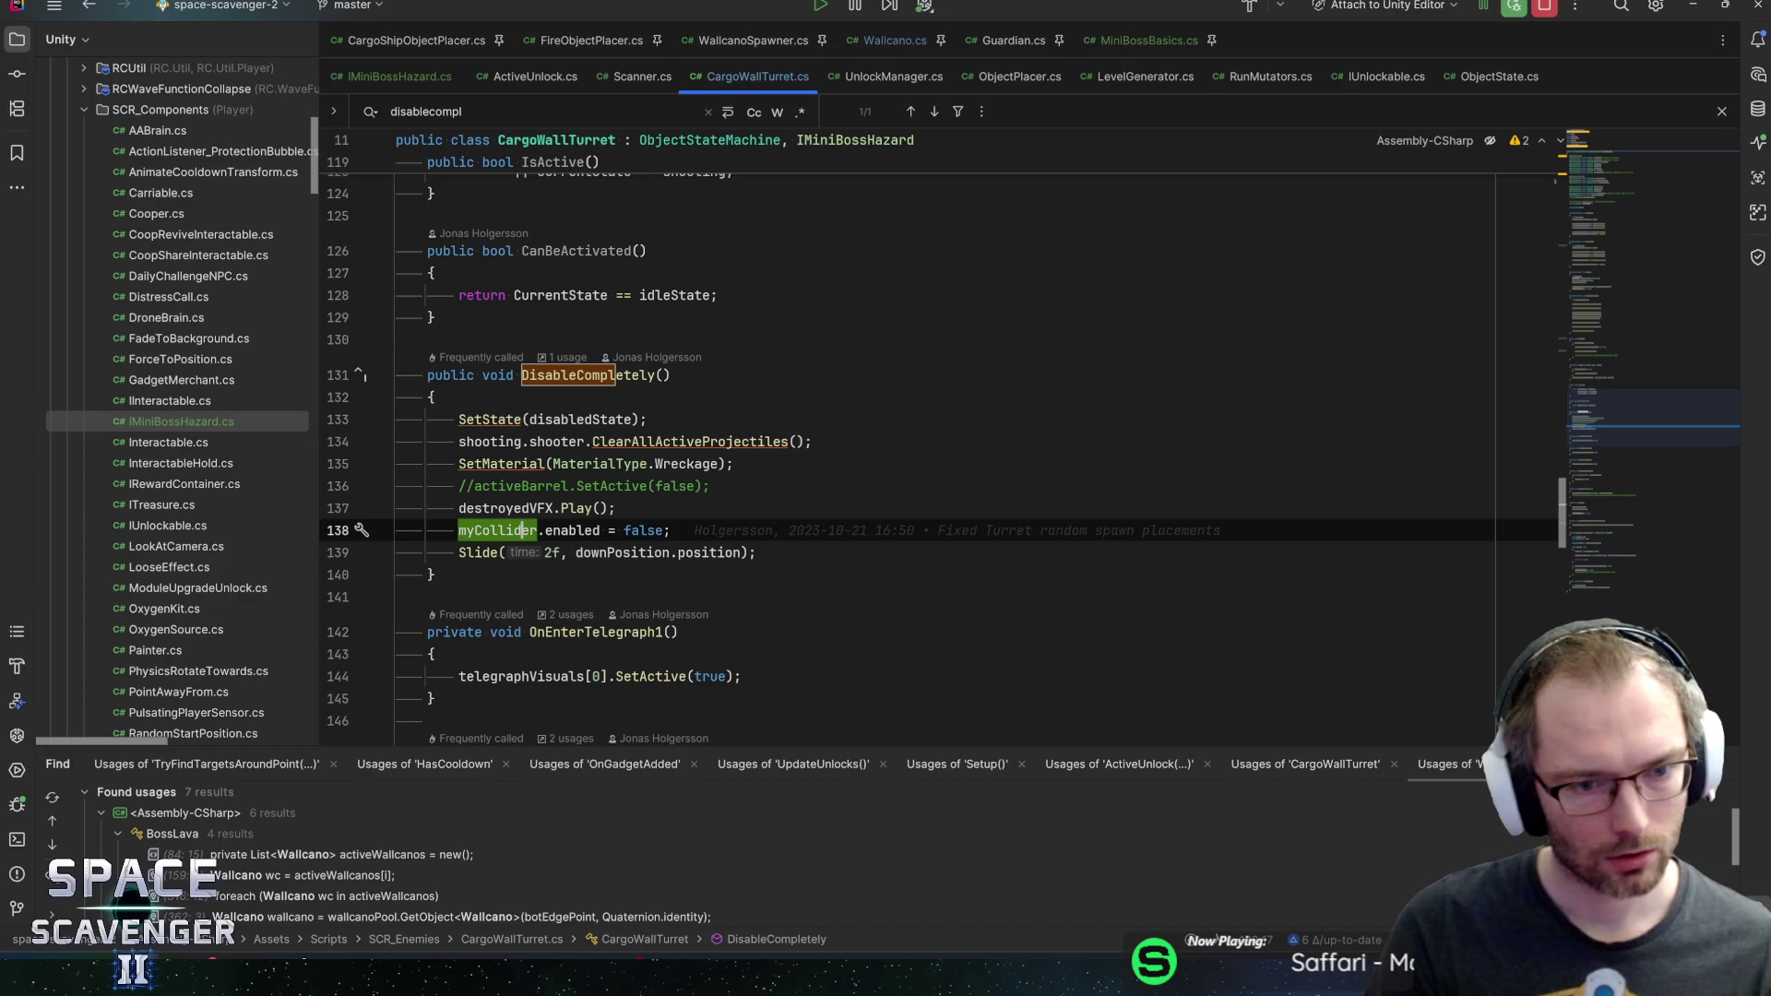
pyautogui.click(757, 552)
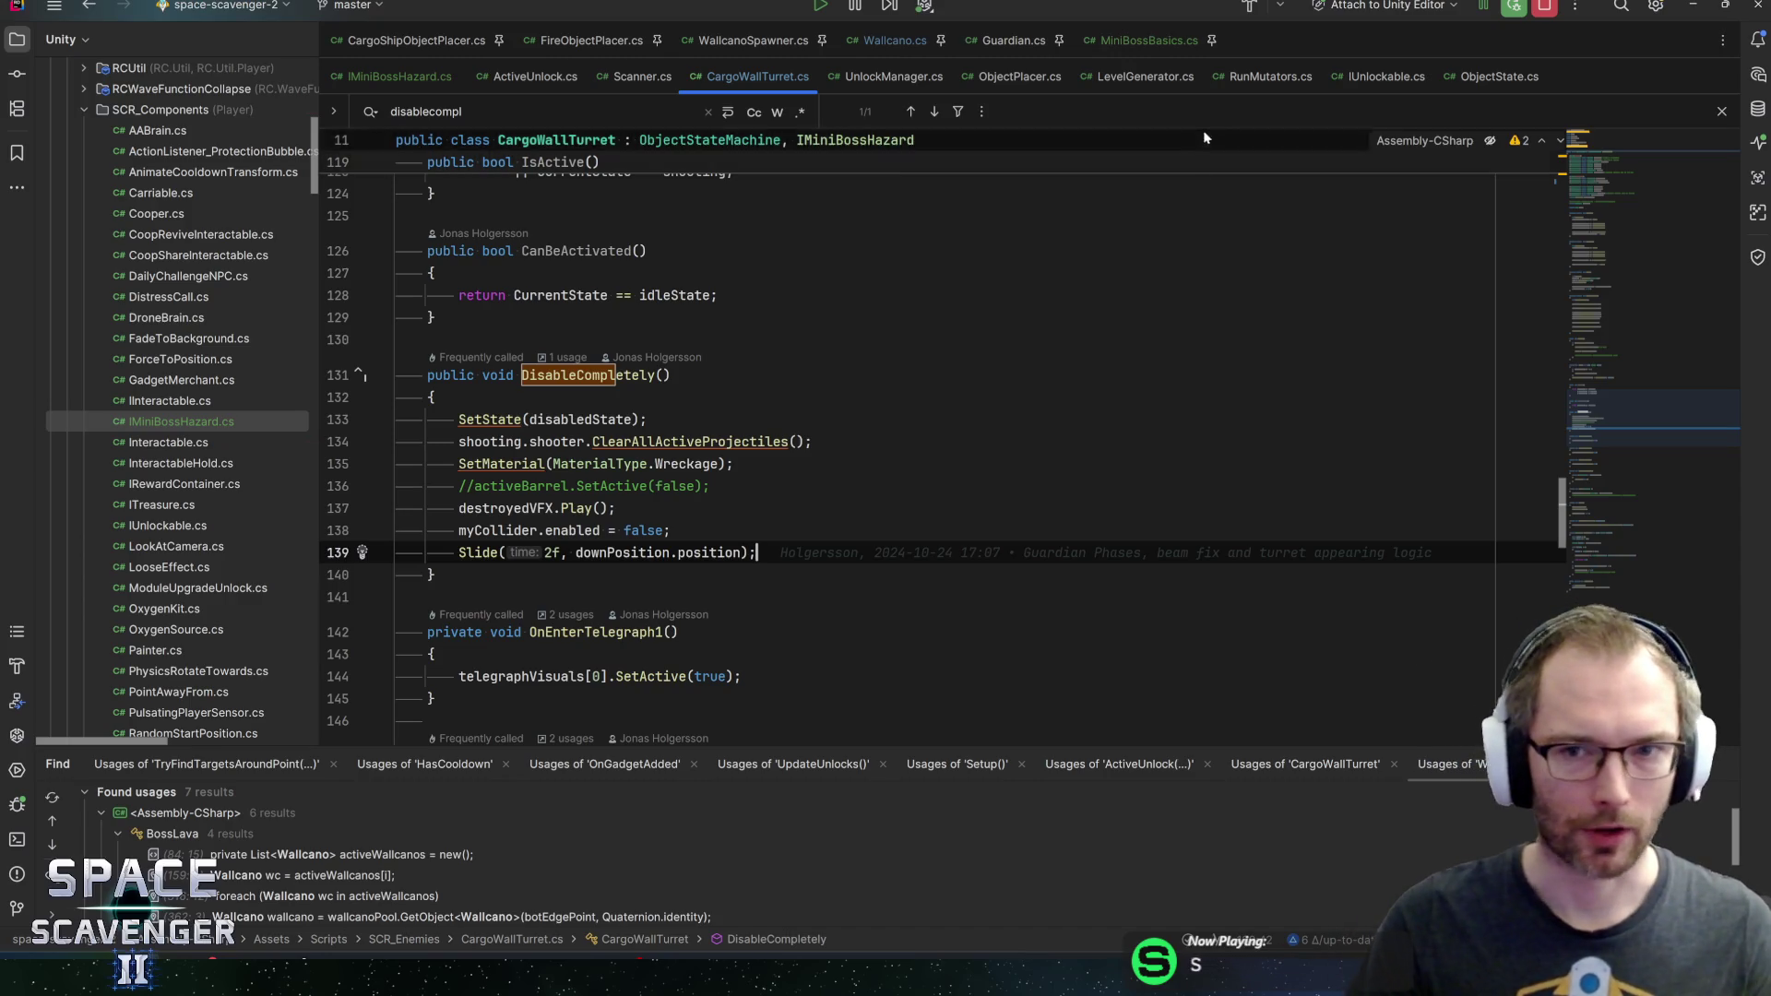
pyautogui.hotkey('ctrl', 'Tab')
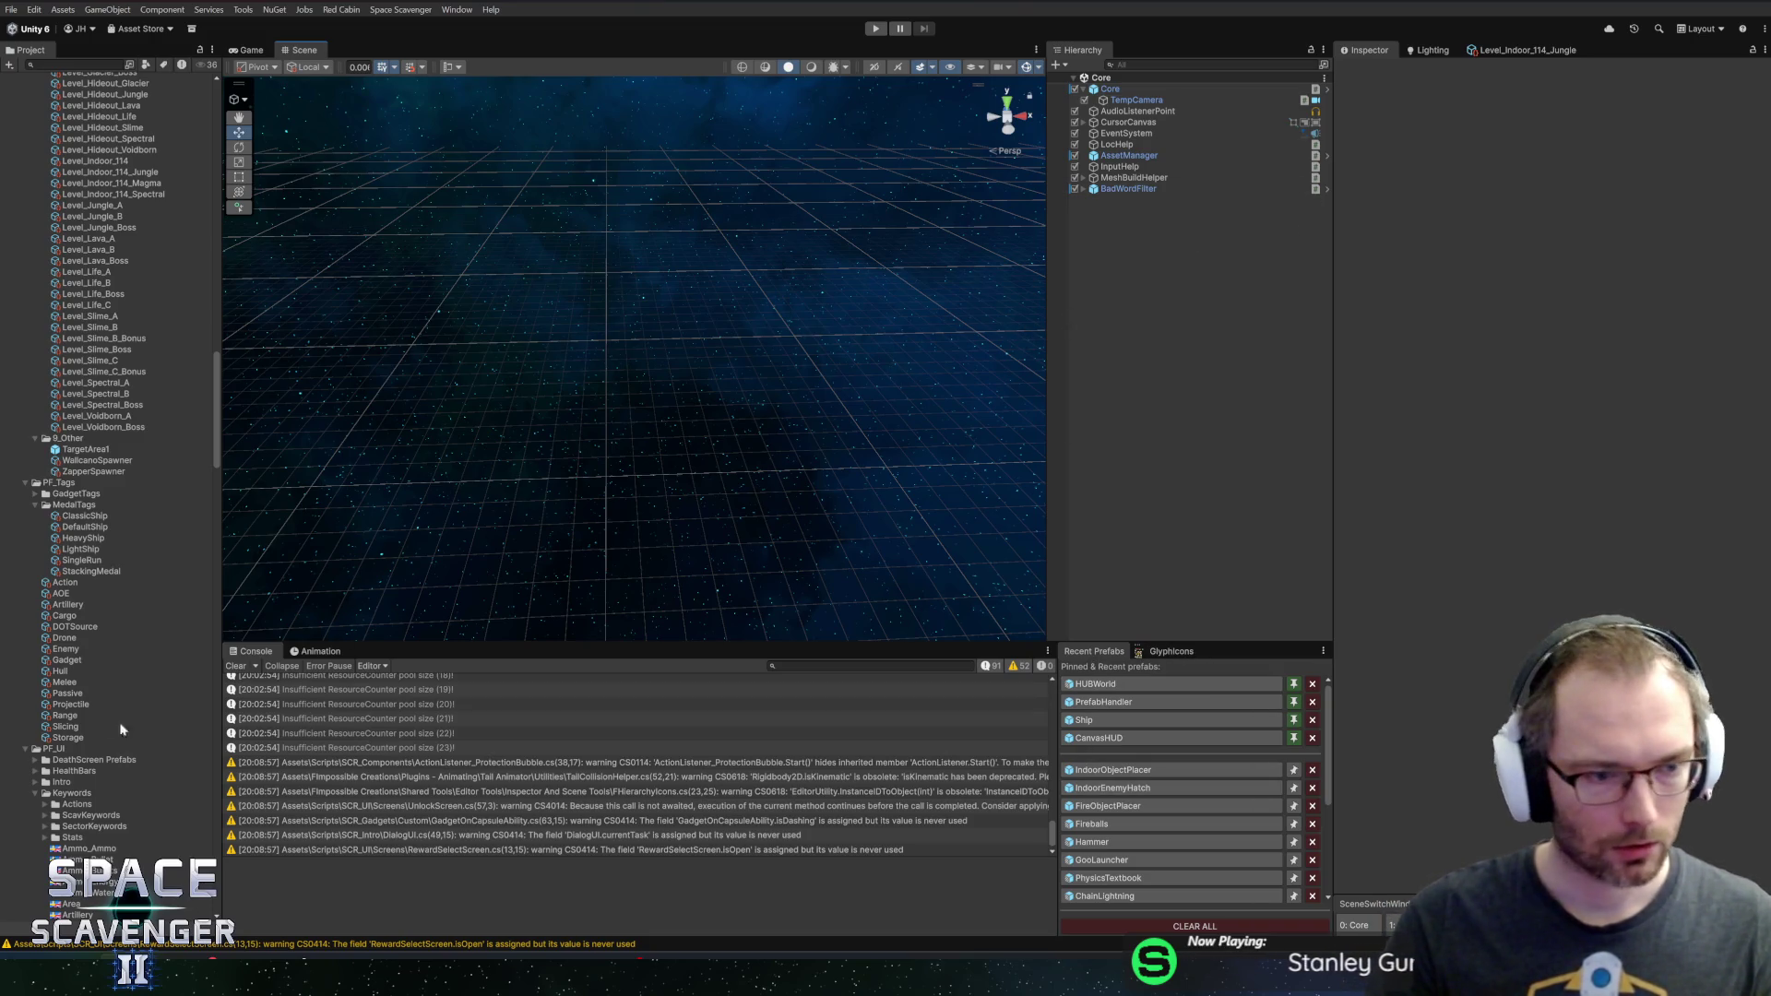
# Open the WallCano prefab from WallcanoSpawner and inspect its Erupt, Idle and SetupState objects
pyautogui.click(83, 462)
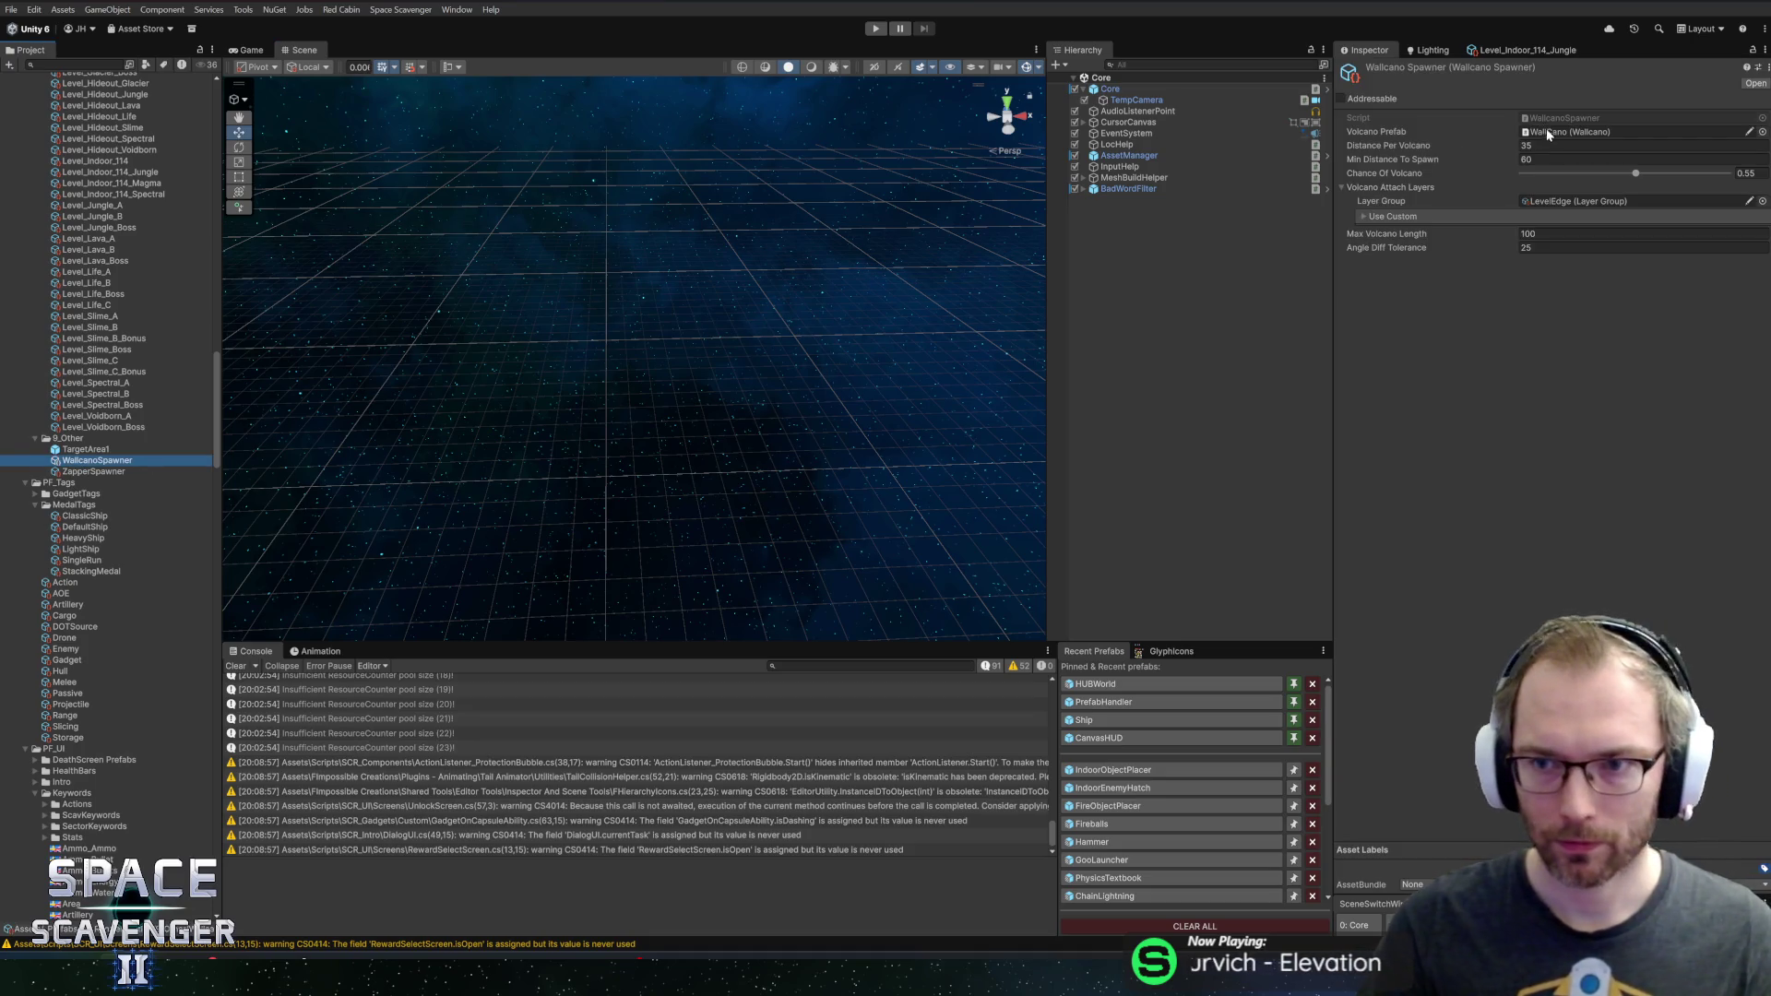
pyautogui.click(1547, 131)
pyautogui.doubleClick(65, 287)
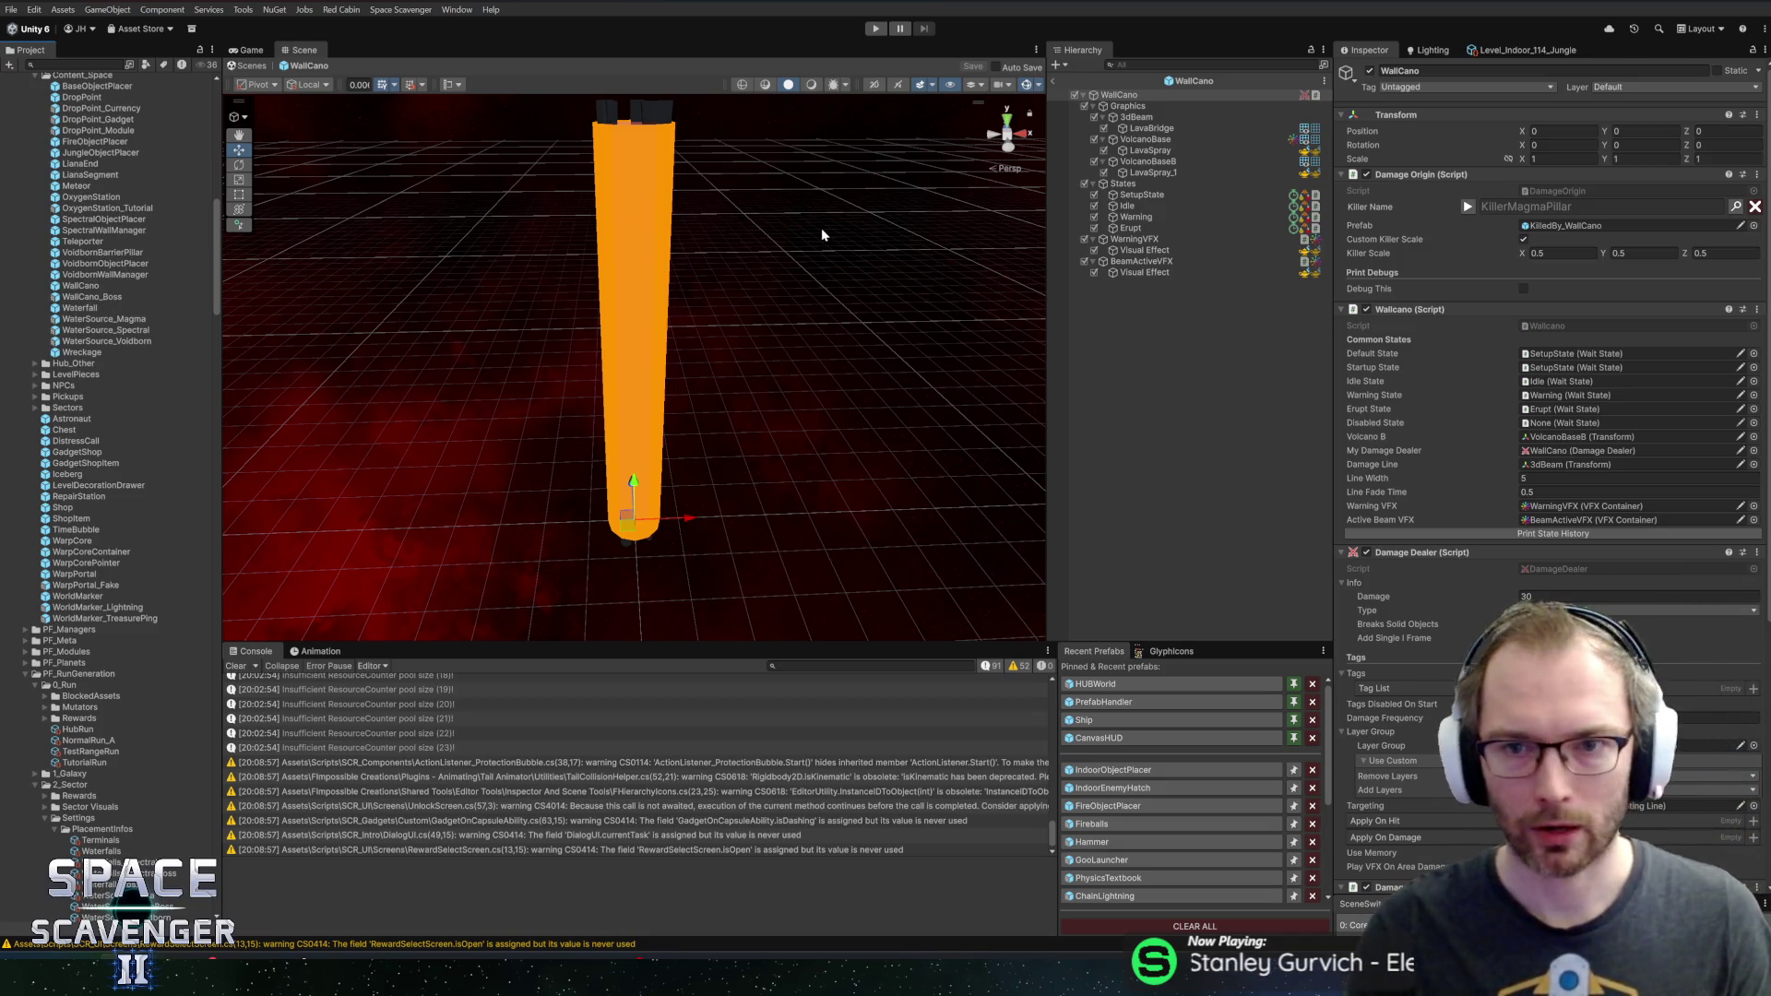
pyautogui.click(1127, 228)
pyautogui.click(1130, 206)
pyautogui.click(1157, 196)
# Duplicate SetupState, place the copy below Erupt, and rename it DisabledState
pyautogui.hotkey('ctrl', 'd')
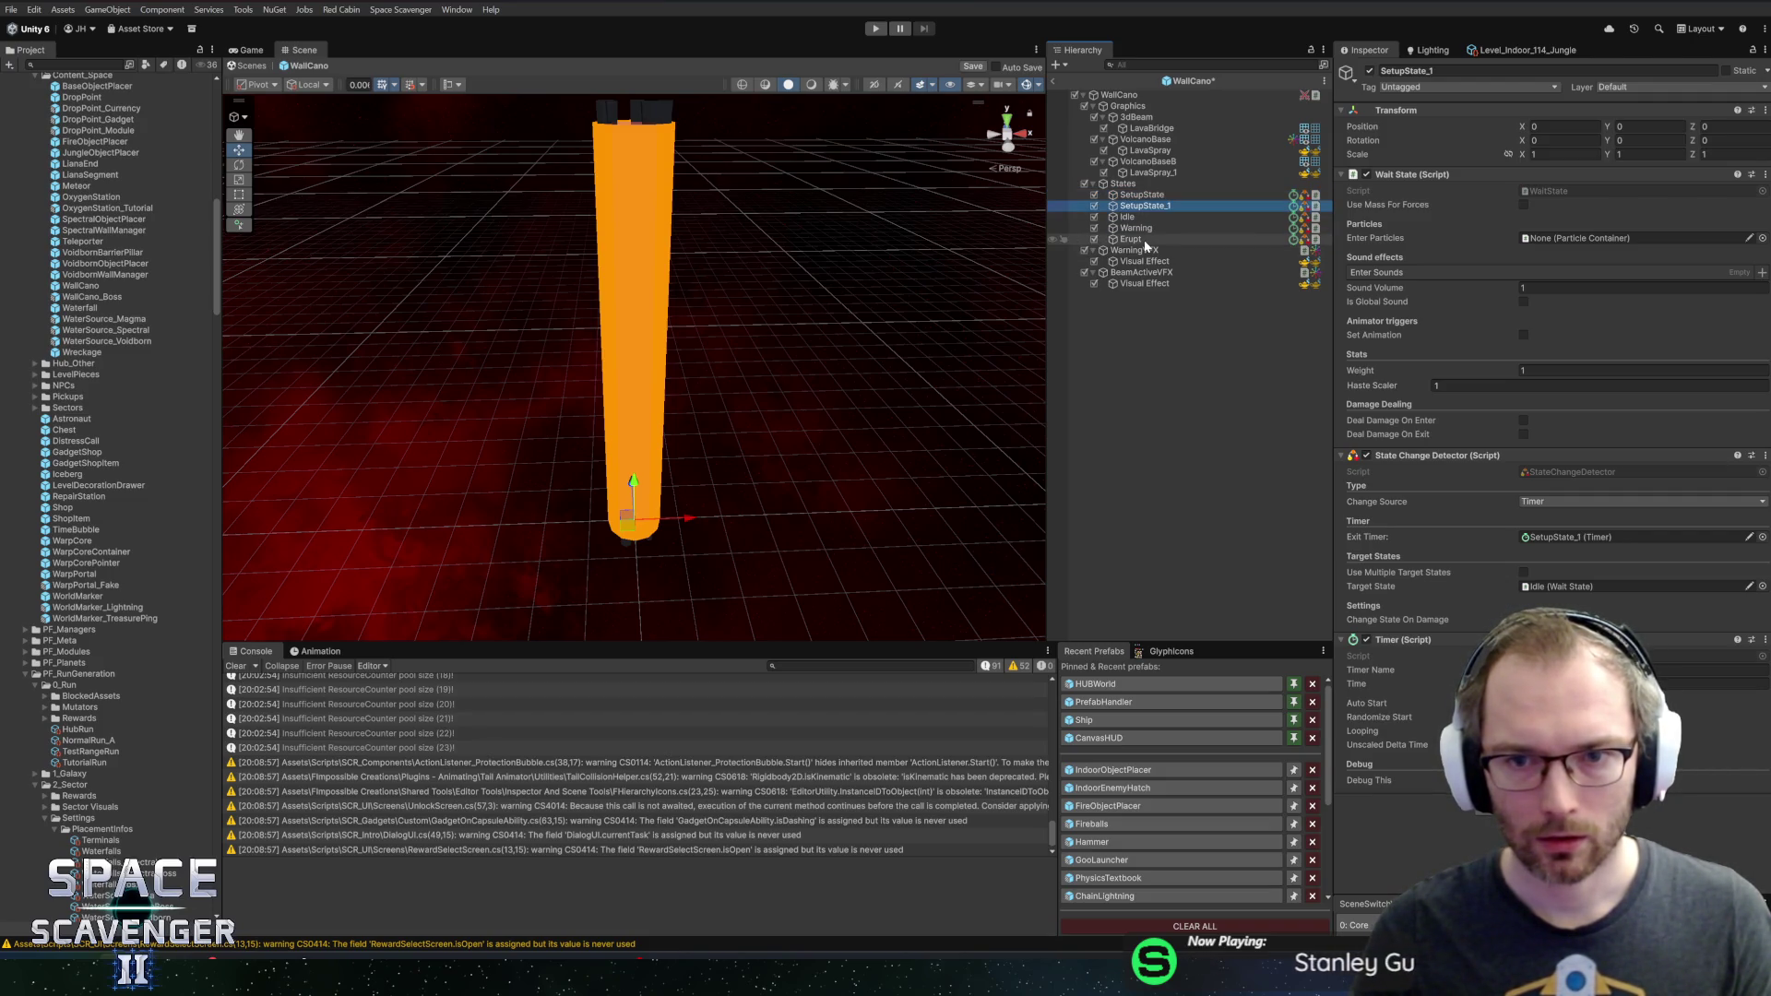
pyautogui.moveTo(1144, 205); pyautogui.dragTo(1153, 247)
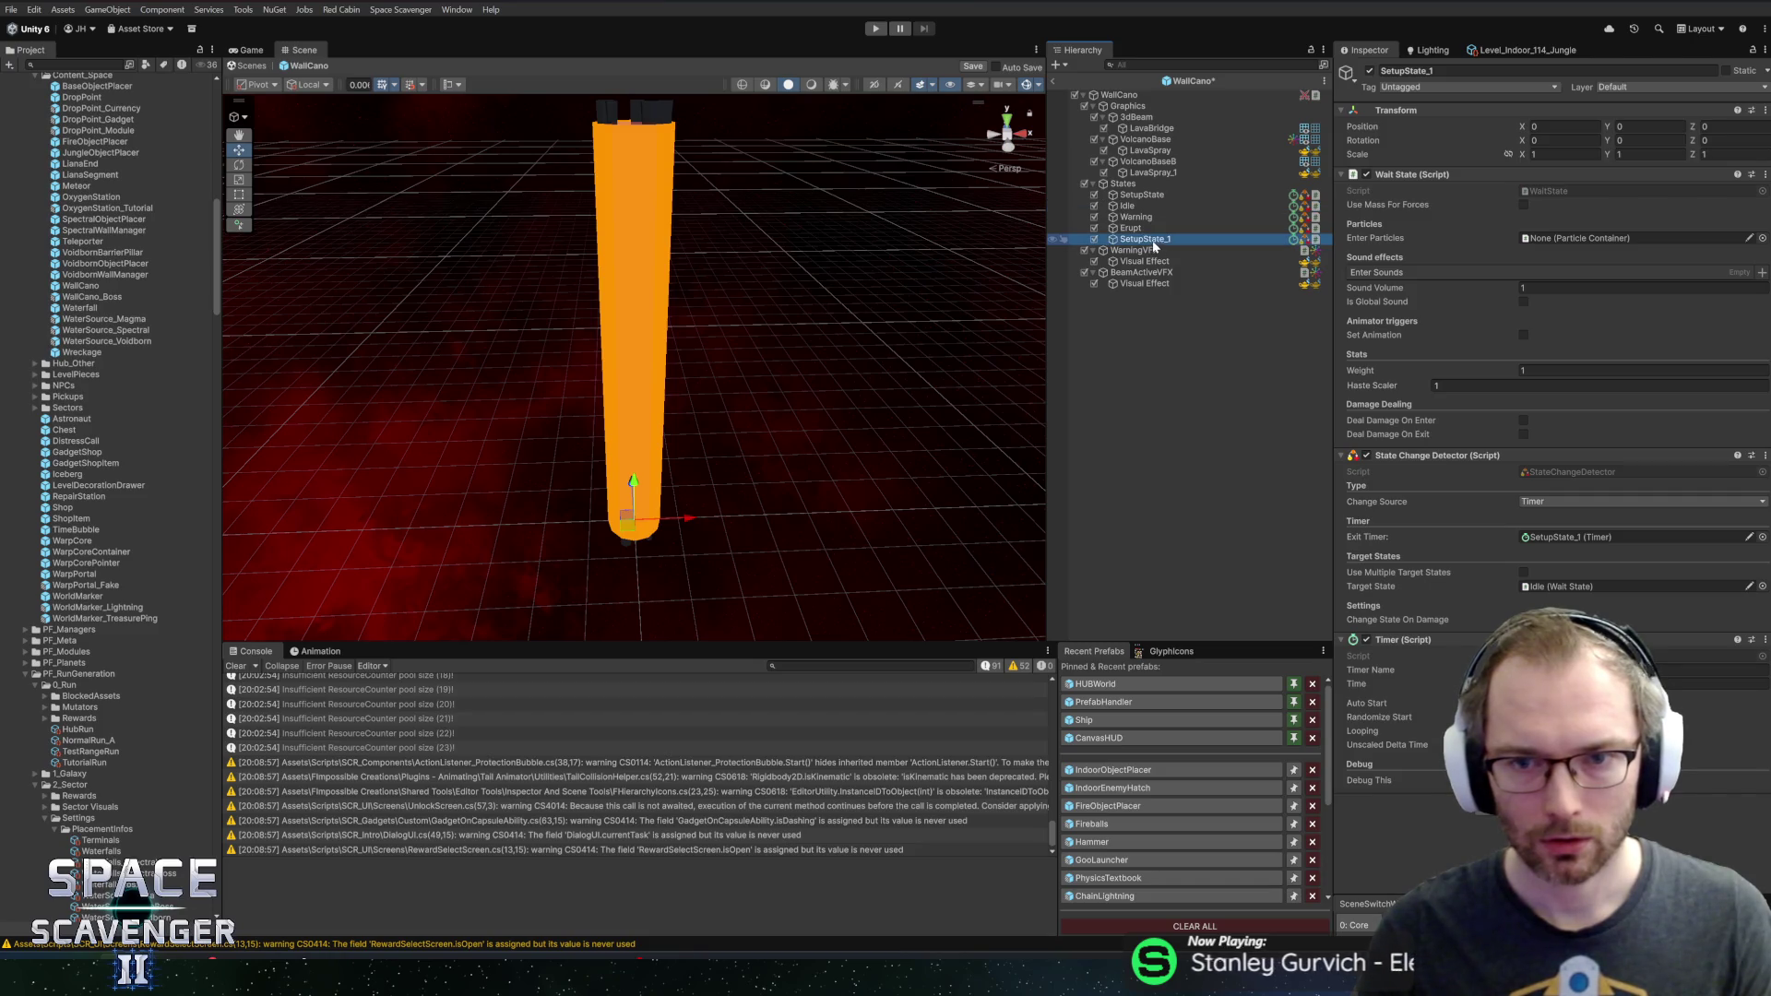
pyautogui.press('F2')
pyautogui.write('DisabledState')
pyautogui.press('Return')
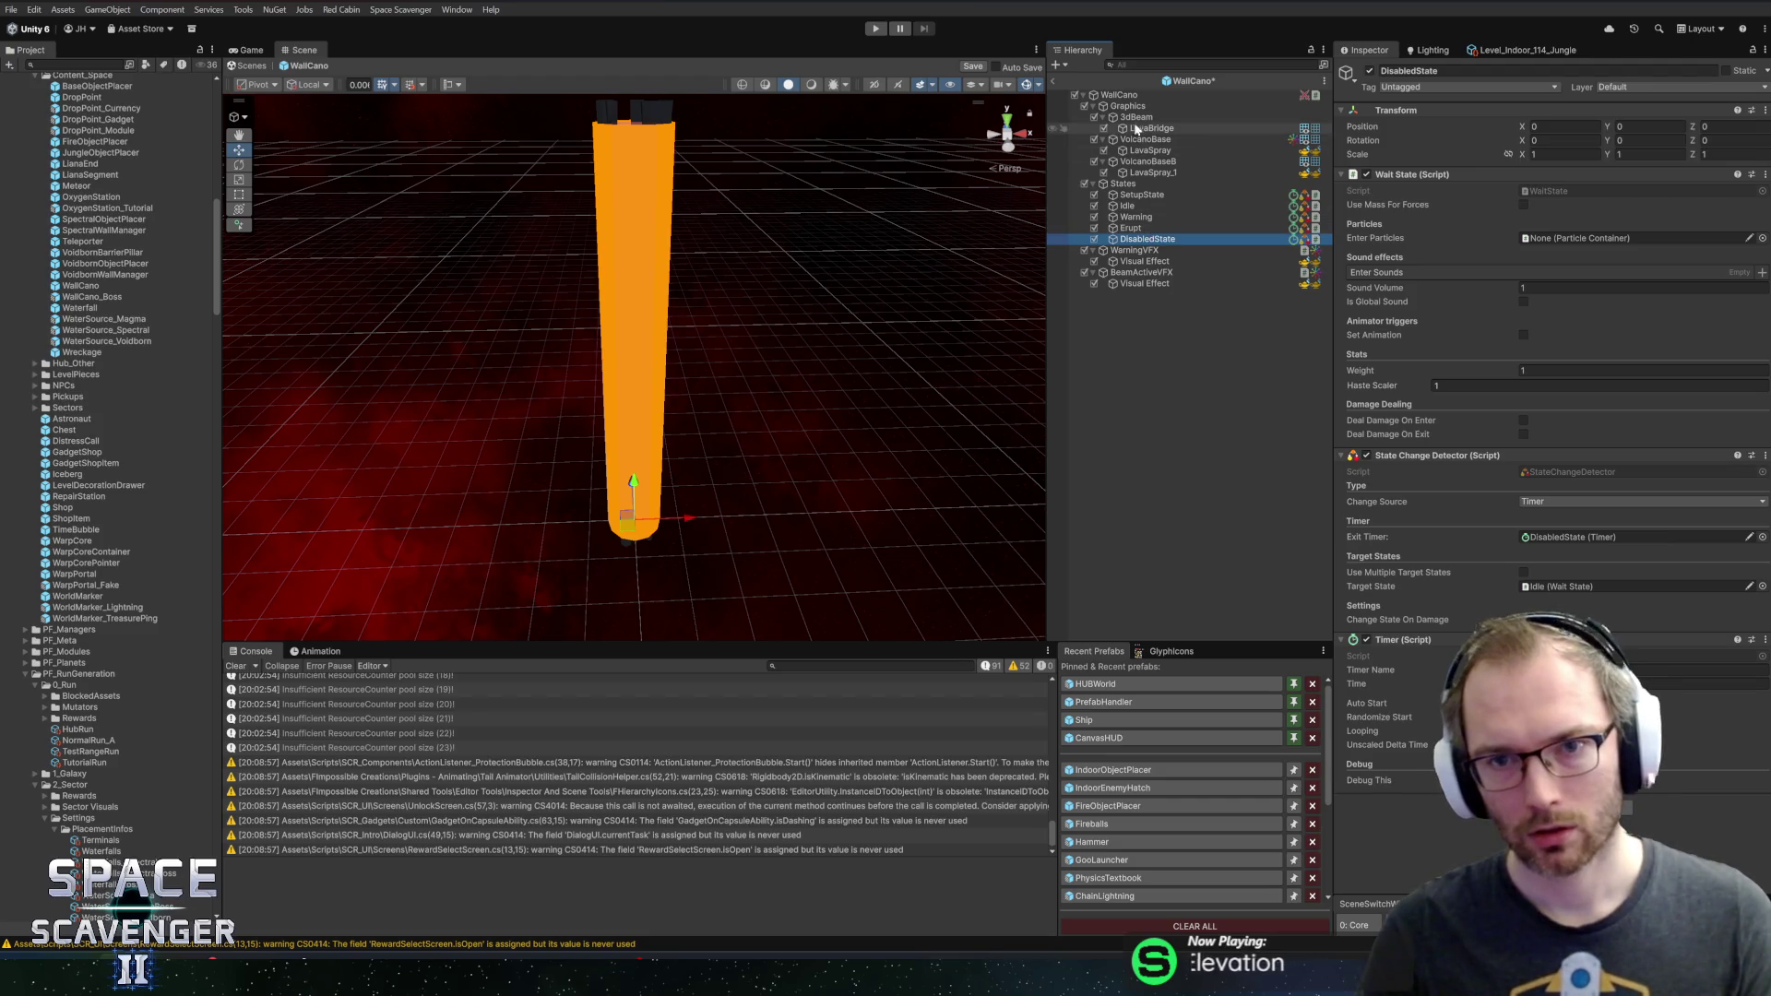
# Assign DisabledState to the WallCano's Disabled State field
pyautogui.click(1119, 95)
pyautogui.scroll(-10, 1596, 526)
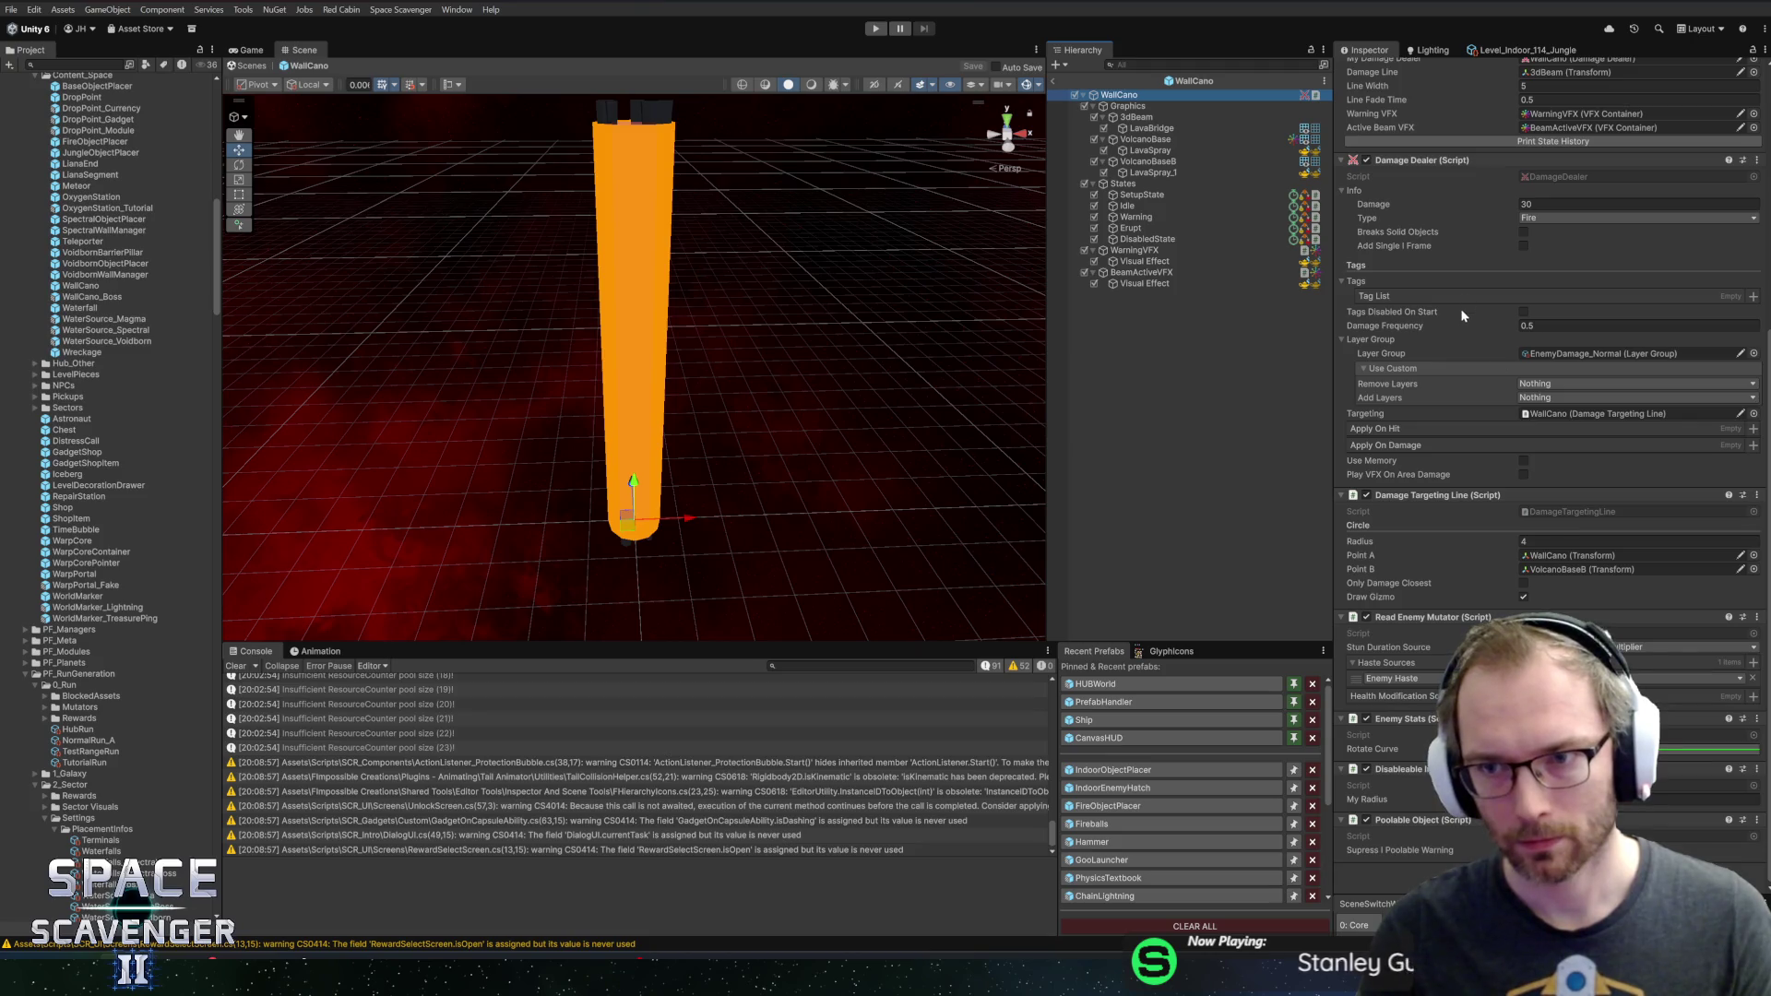
pyautogui.scroll(8, 1468, 327)
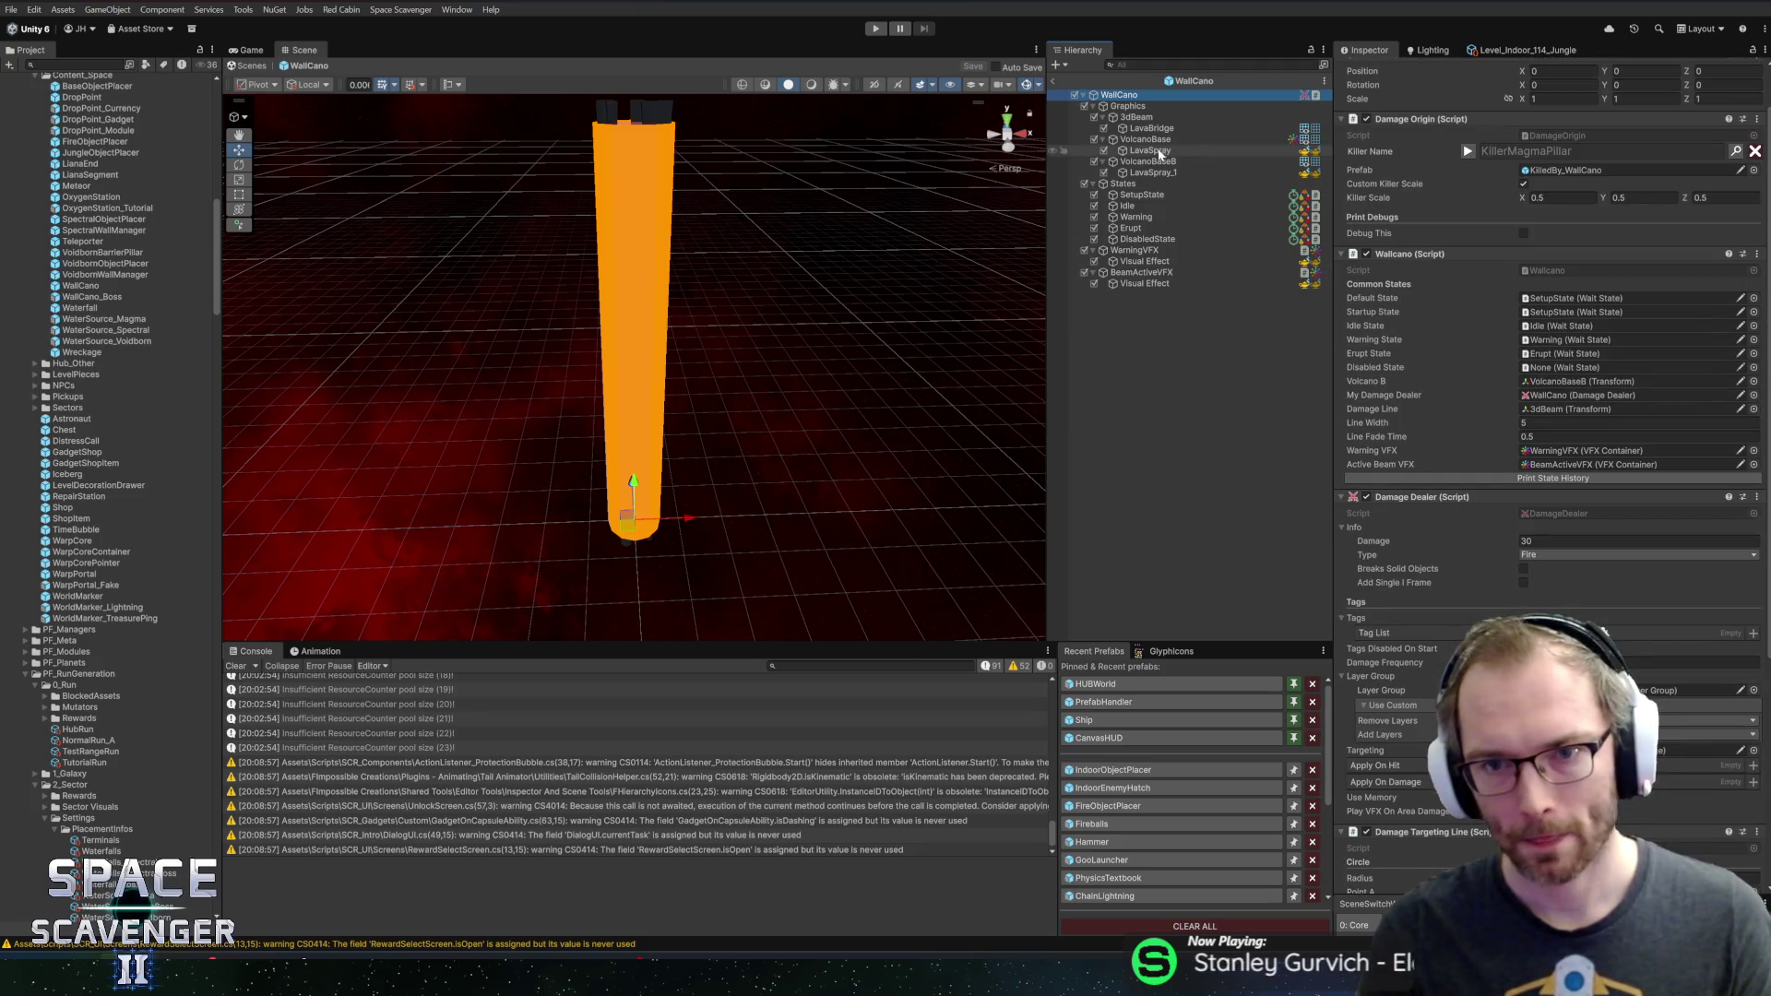
pyautogui.click(1558, 369)
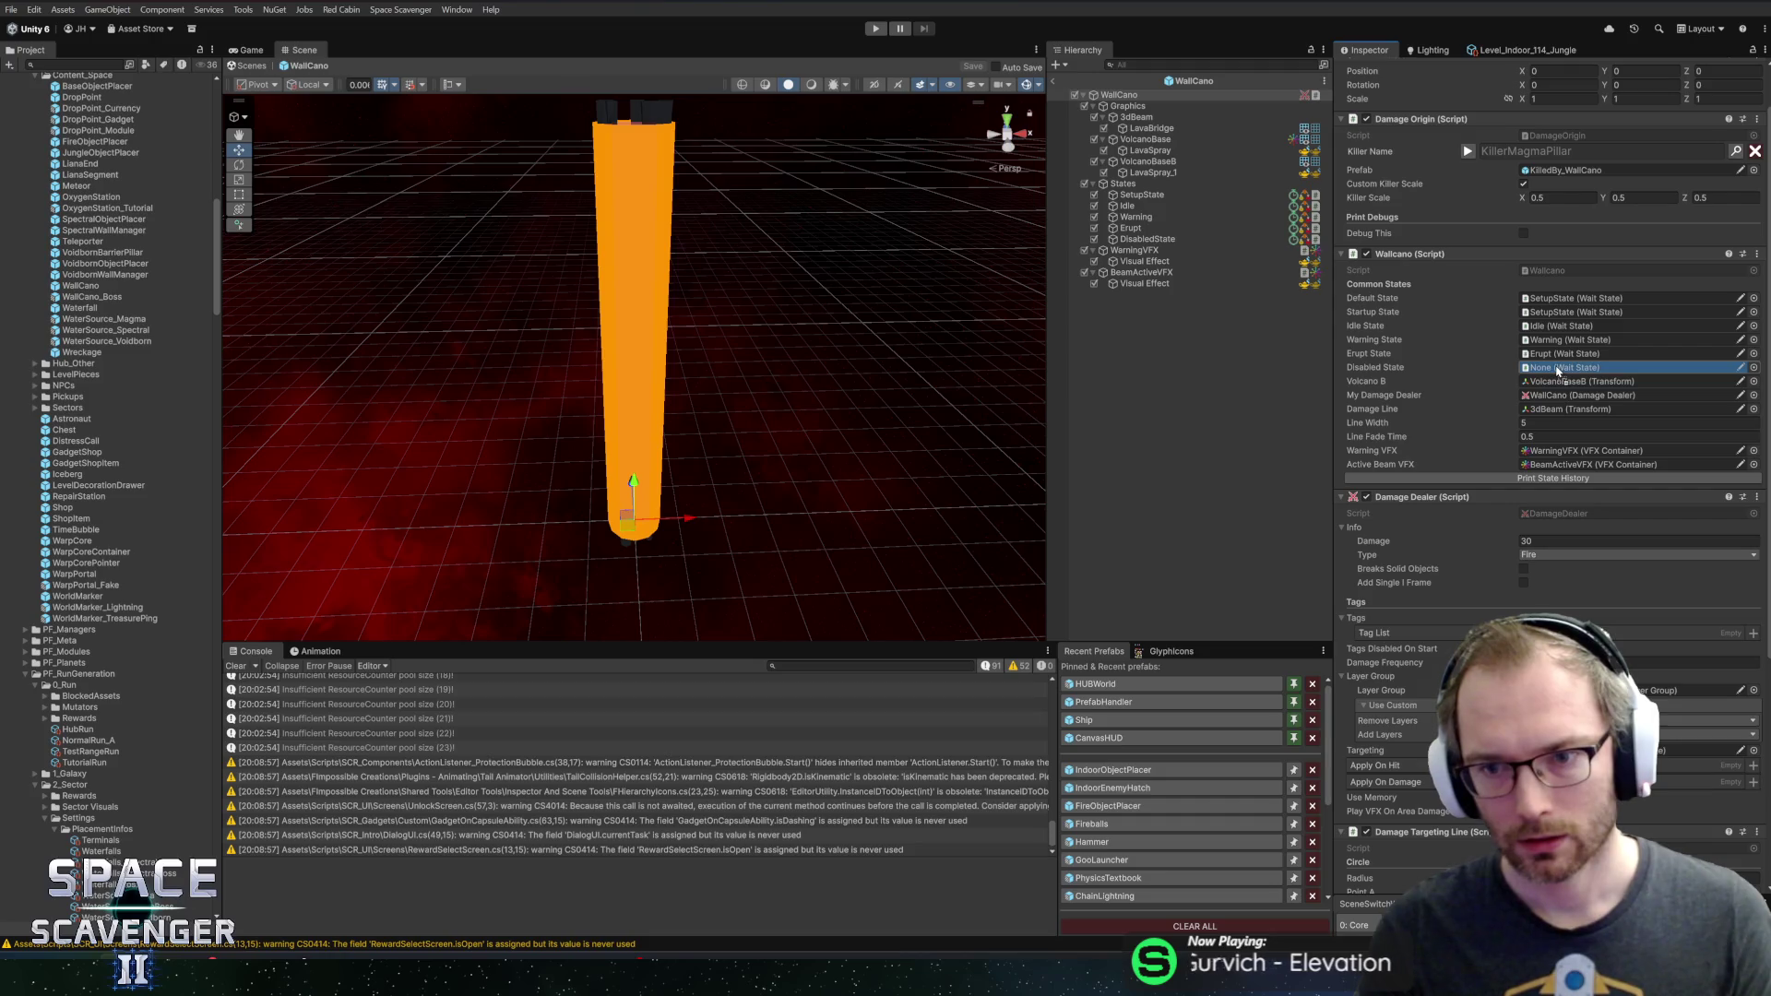
pyautogui.moveTo(1558, 369); pyautogui.dragTo(1558, 369)
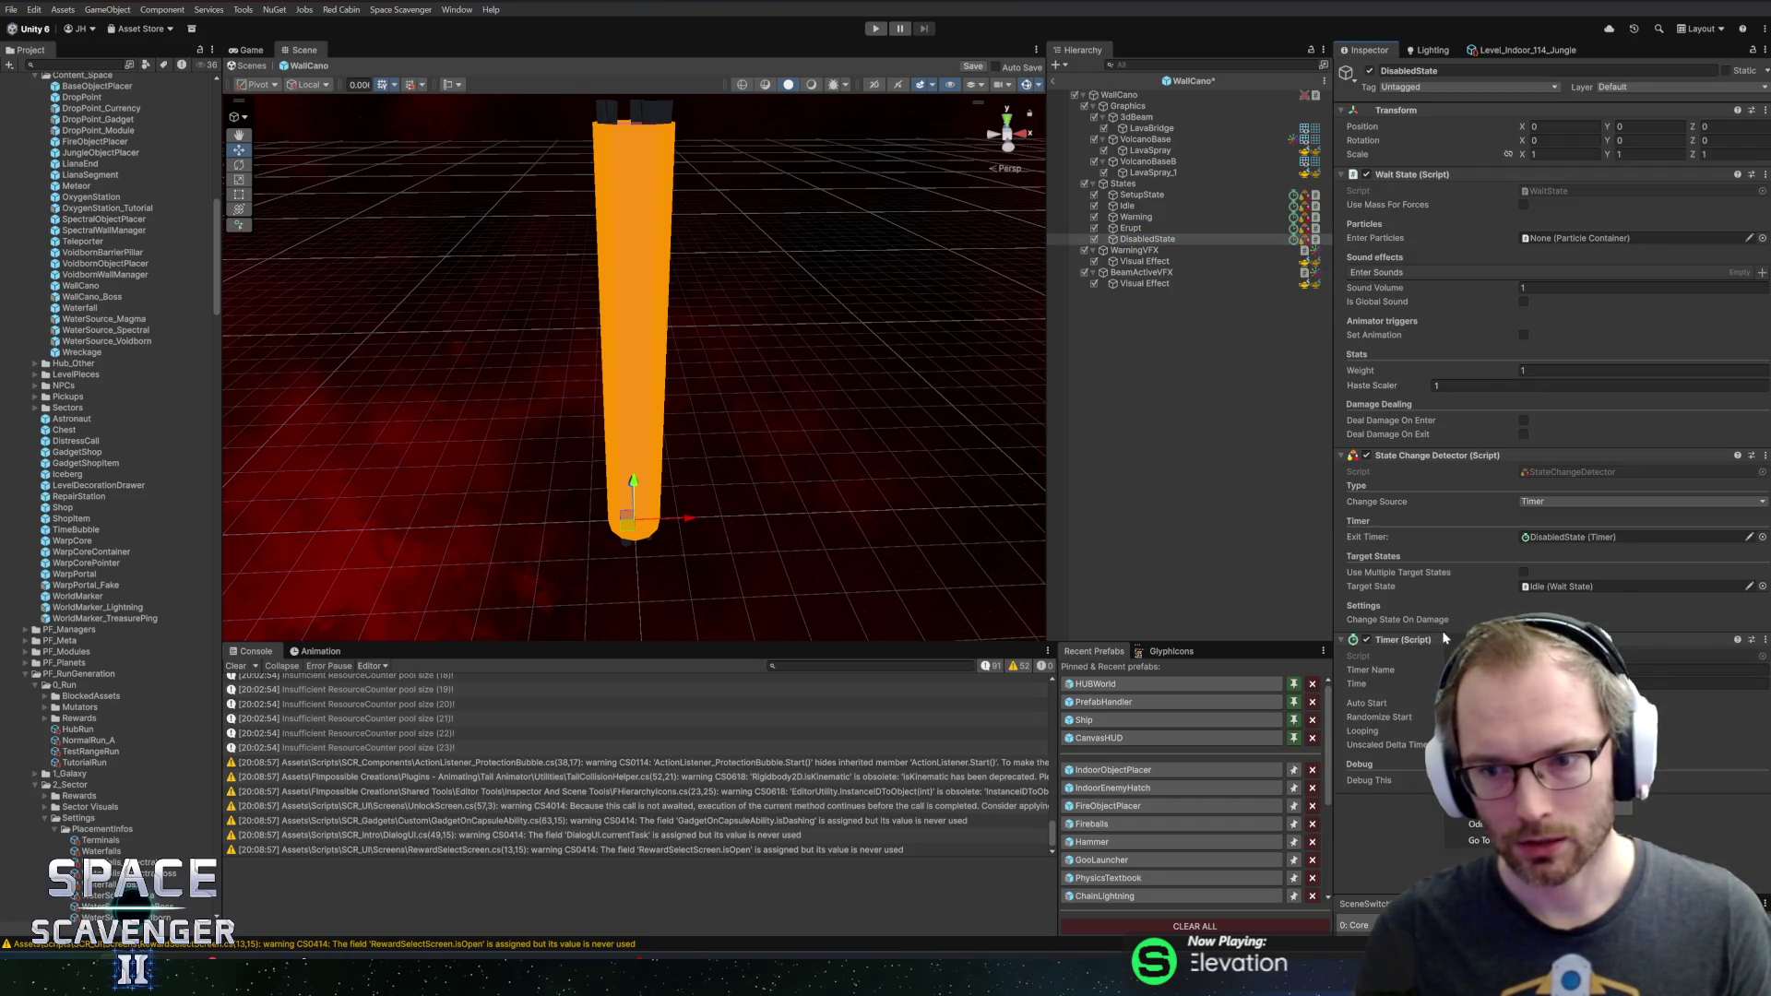
# Remove the State Change Detector component and save the WallCano prefab
pyautogui.rightClick(1420, 455)
pyautogui.click(1482, 487)
pyautogui.hotkey('ctrl', 's')
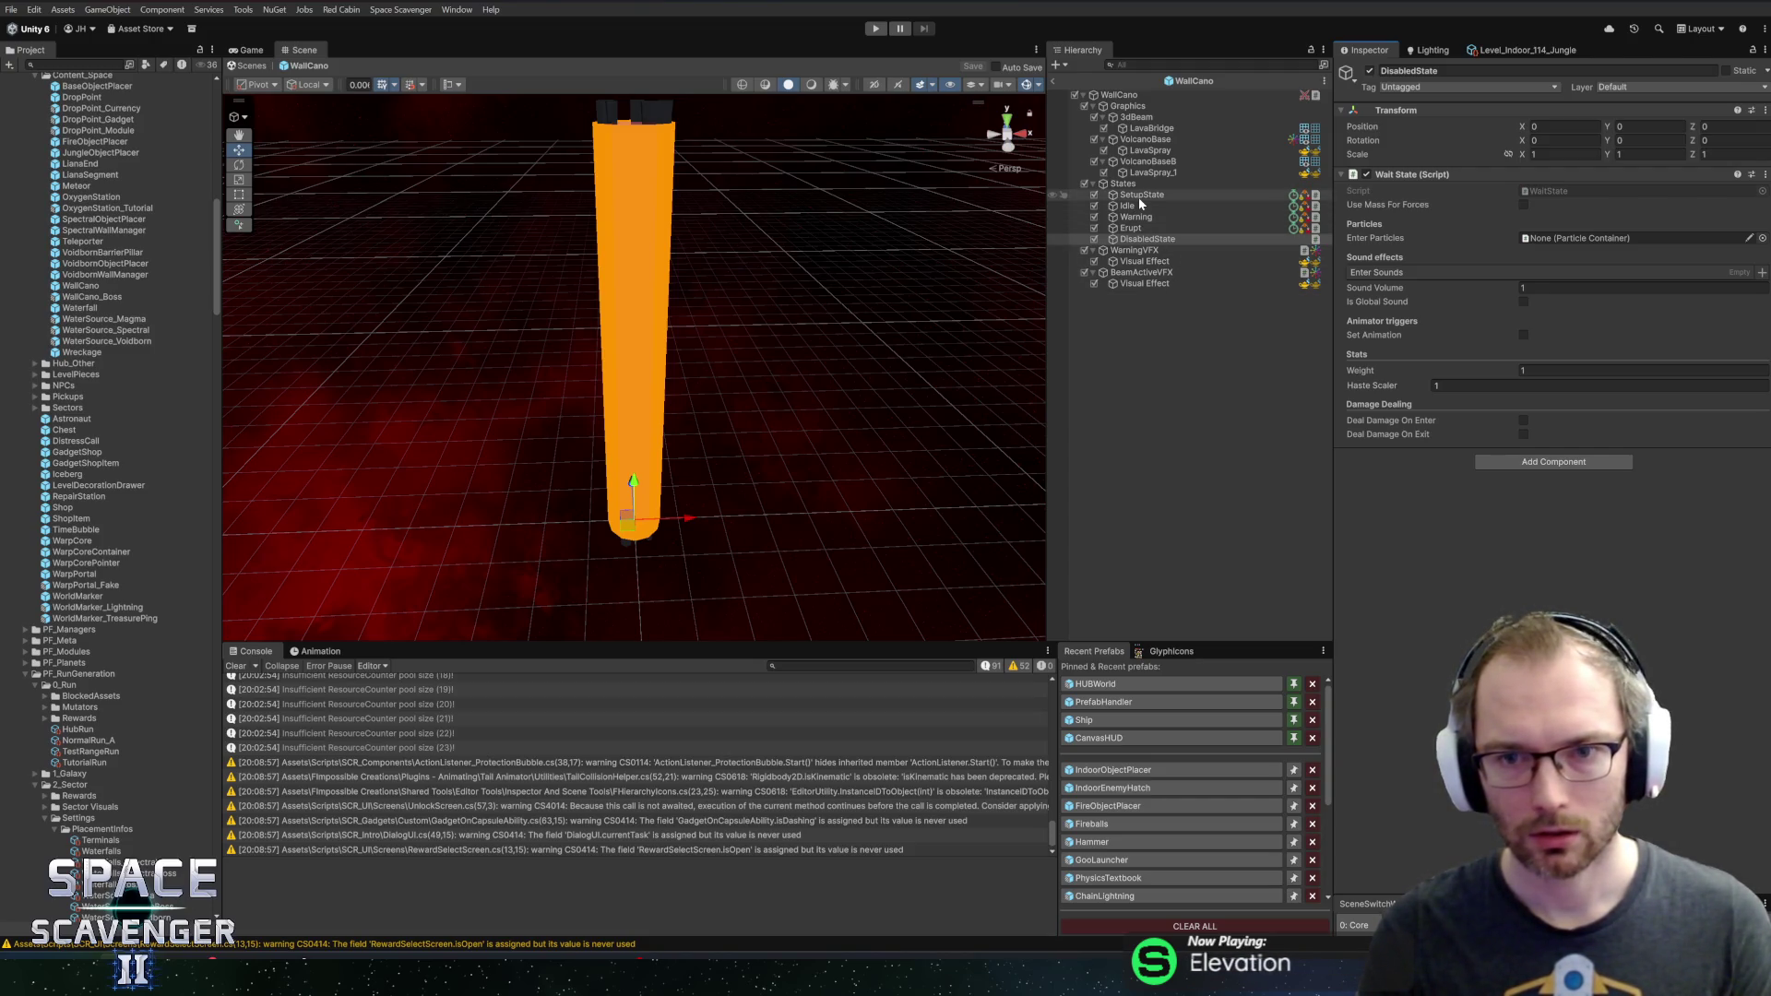
pyautogui.click(1149, 95)
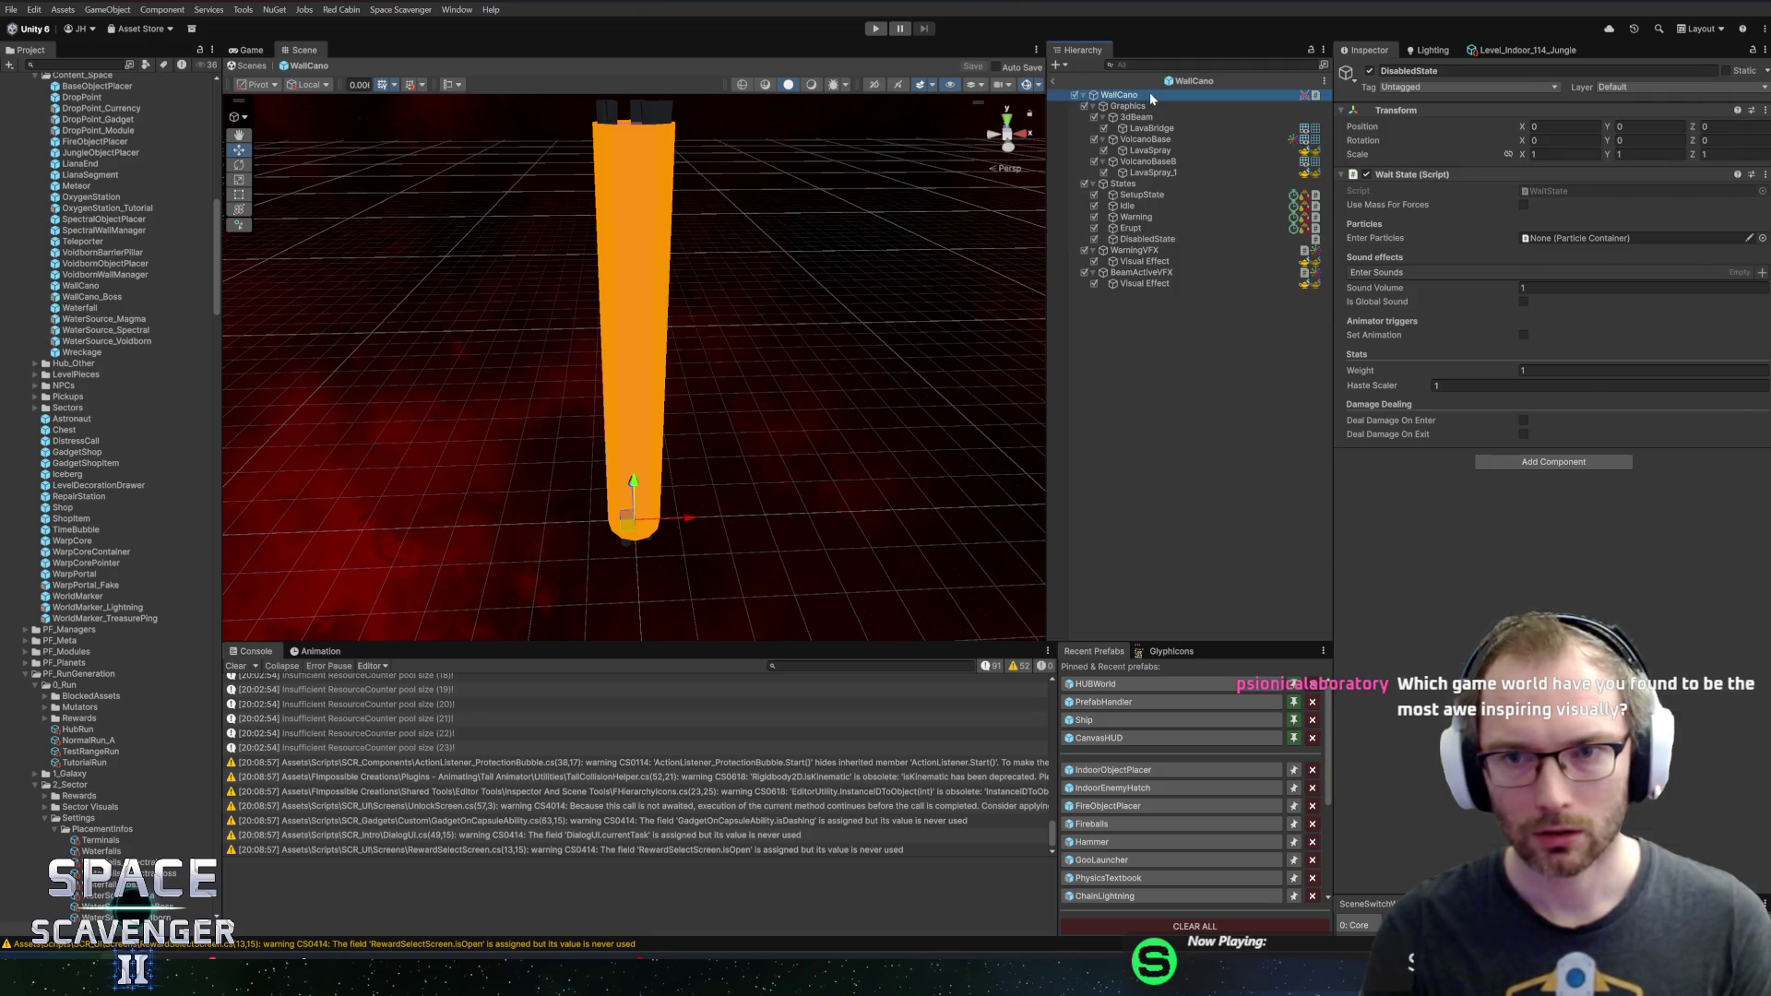
pyautogui.scroll(-10, 1576, 382)
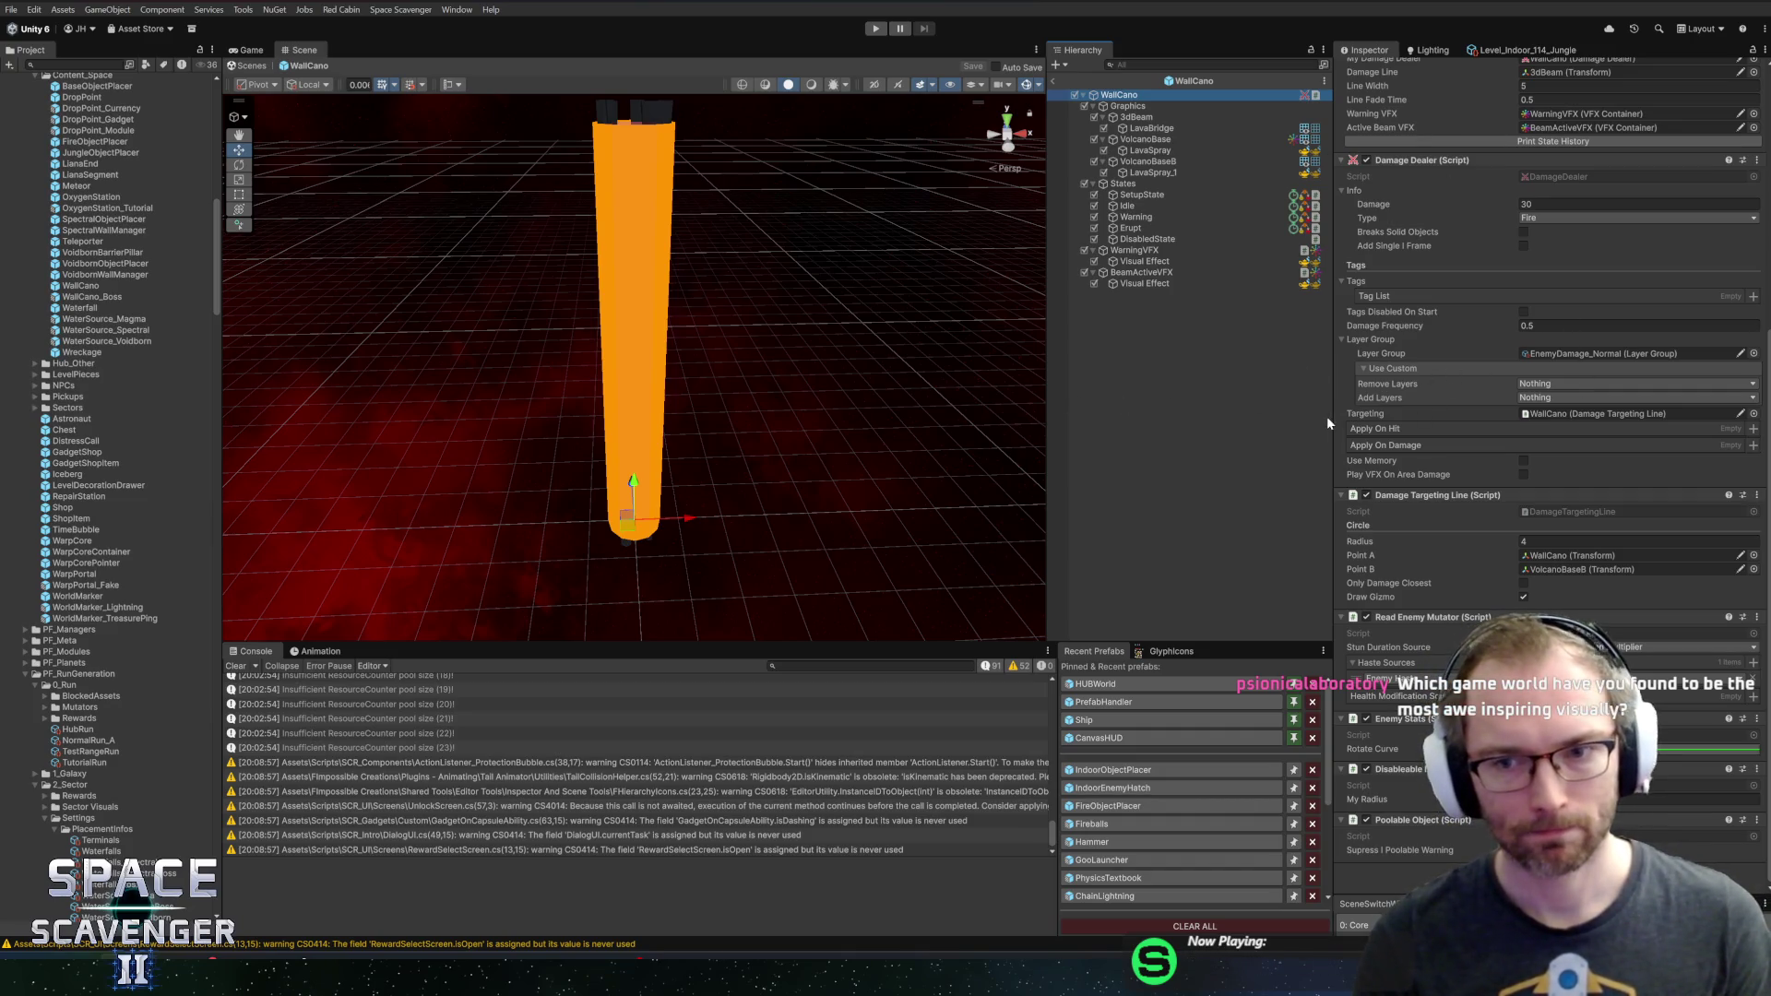
pyautogui.moveTo(1332, 418); pyautogui.dragTo(1315, 422)
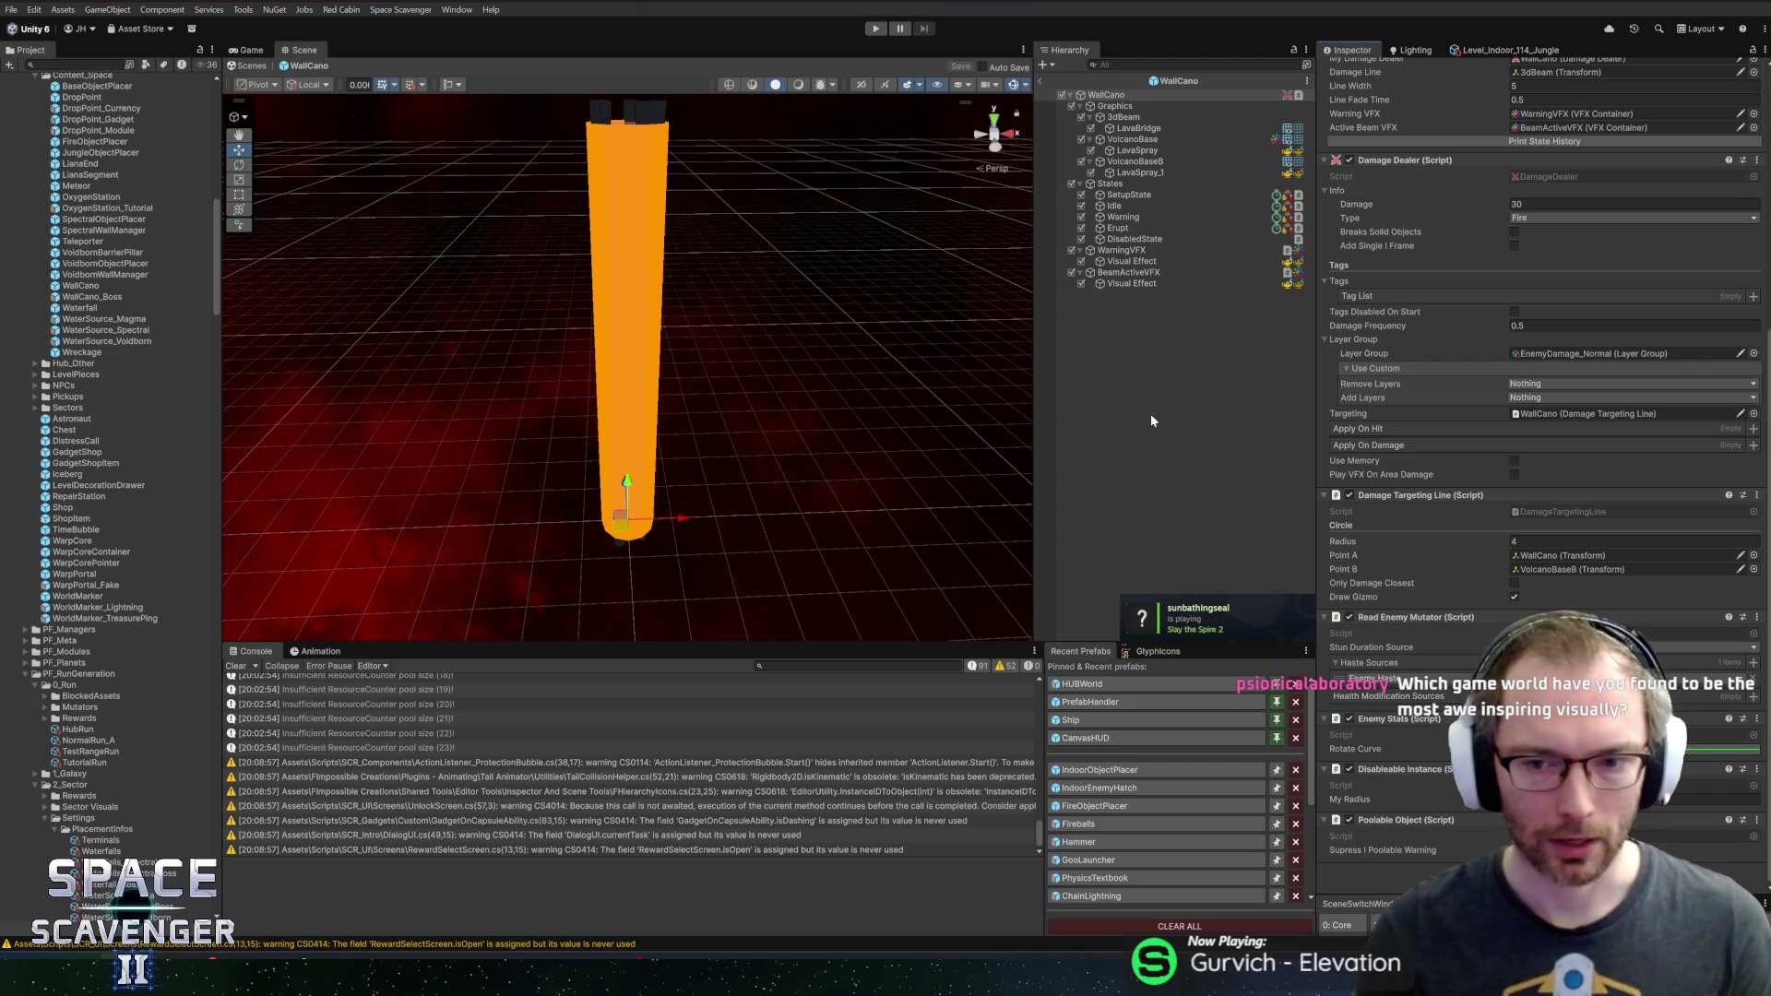
pyautogui.moveTo(1035, 485); pyautogui.dragTo(1031, 484)
pyautogui.moveTo(1317, 505); pyautogui.dragTo(1356, 505)
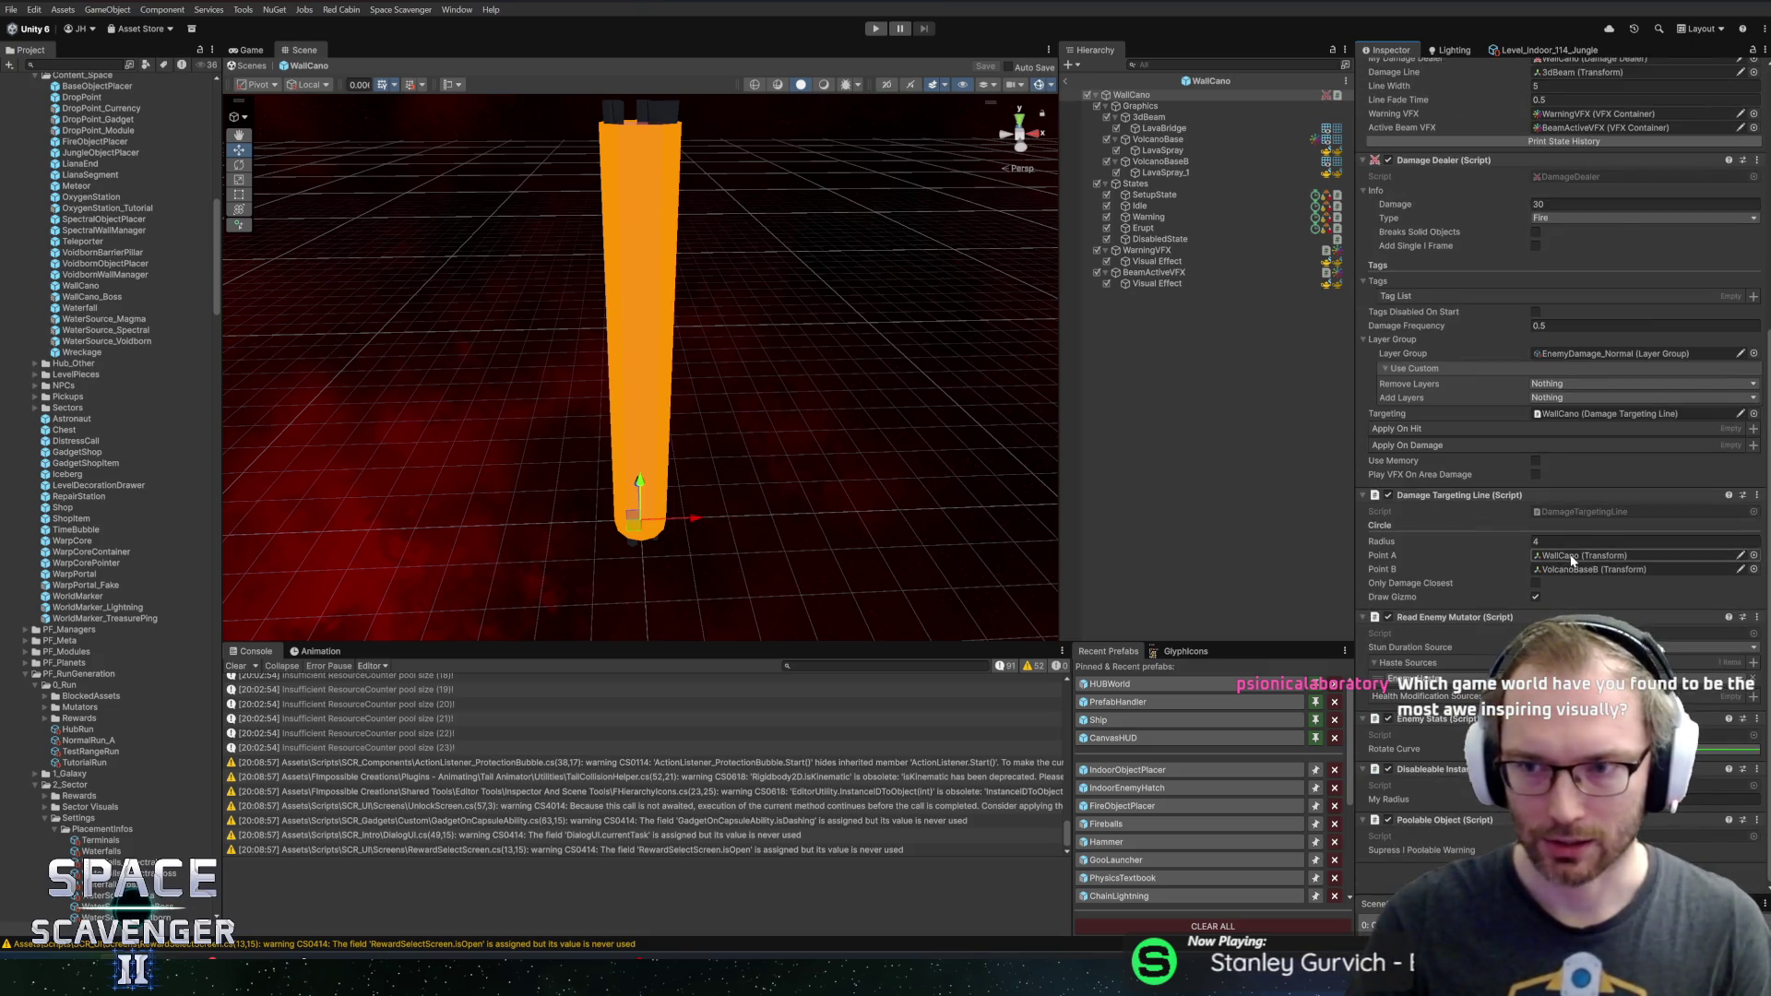
pyautogui.scroll(5, 1513, 554)
pyautogui.scroll(-5, 1501, 569)
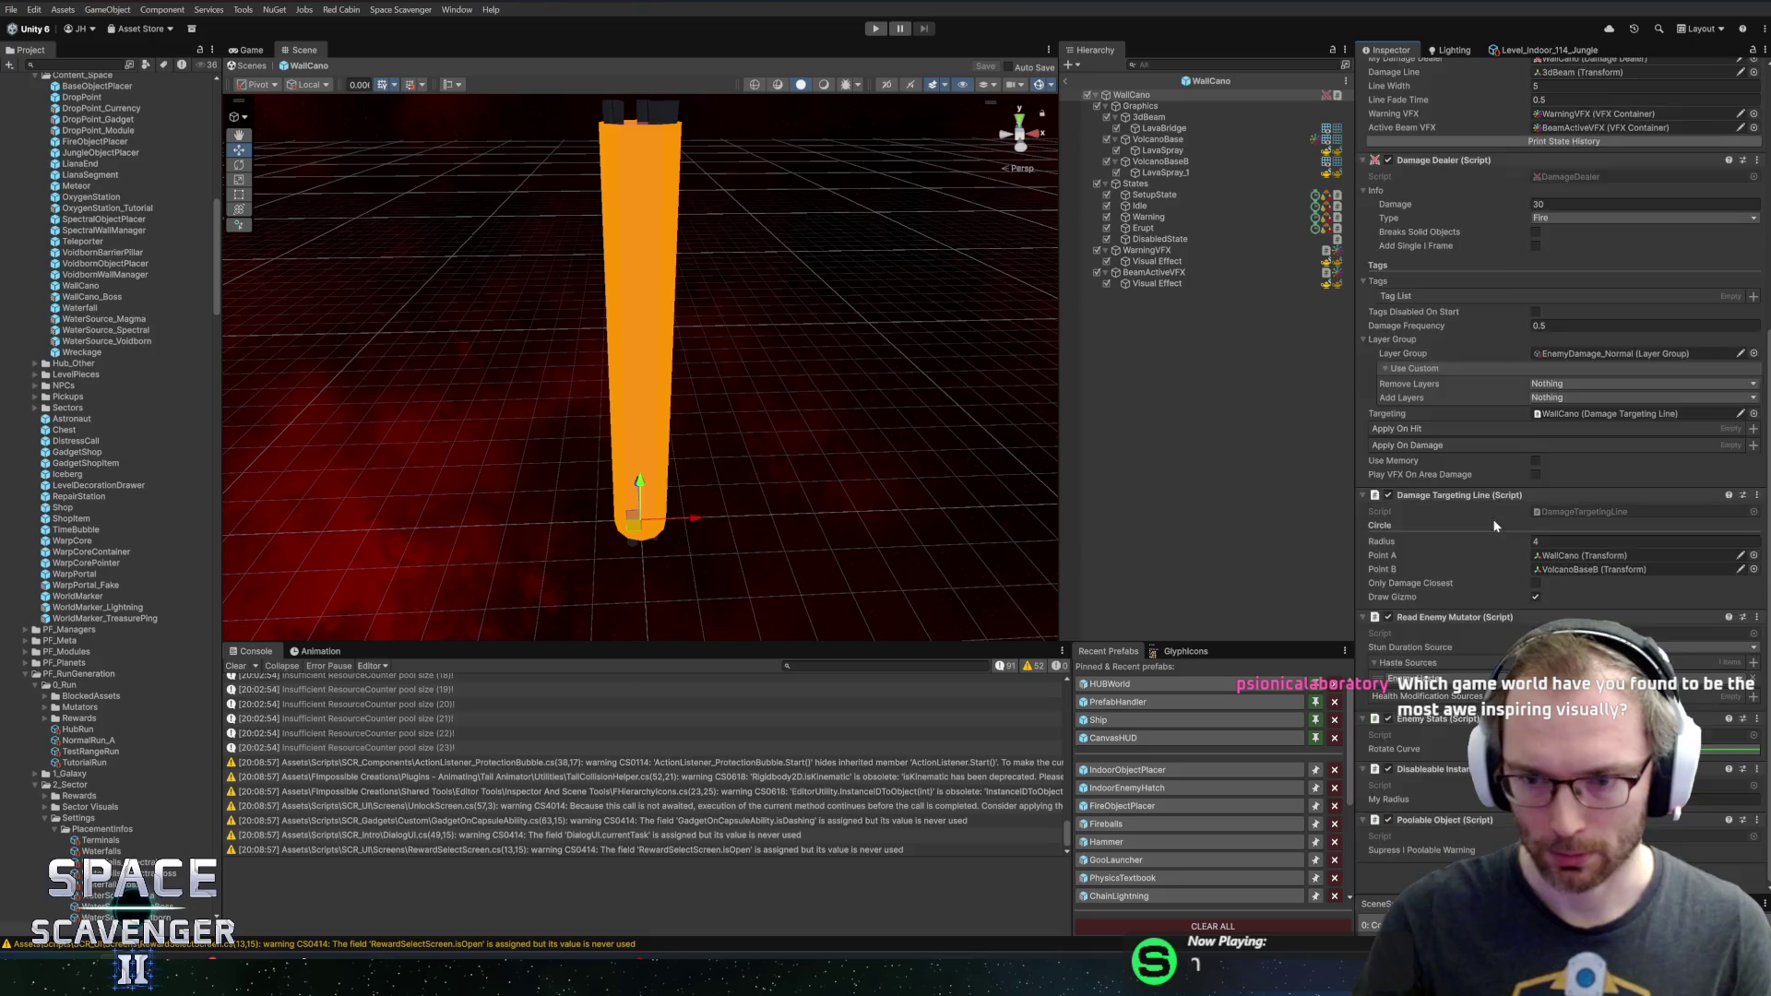
pyautogui.scroll(8, 1568, 498)
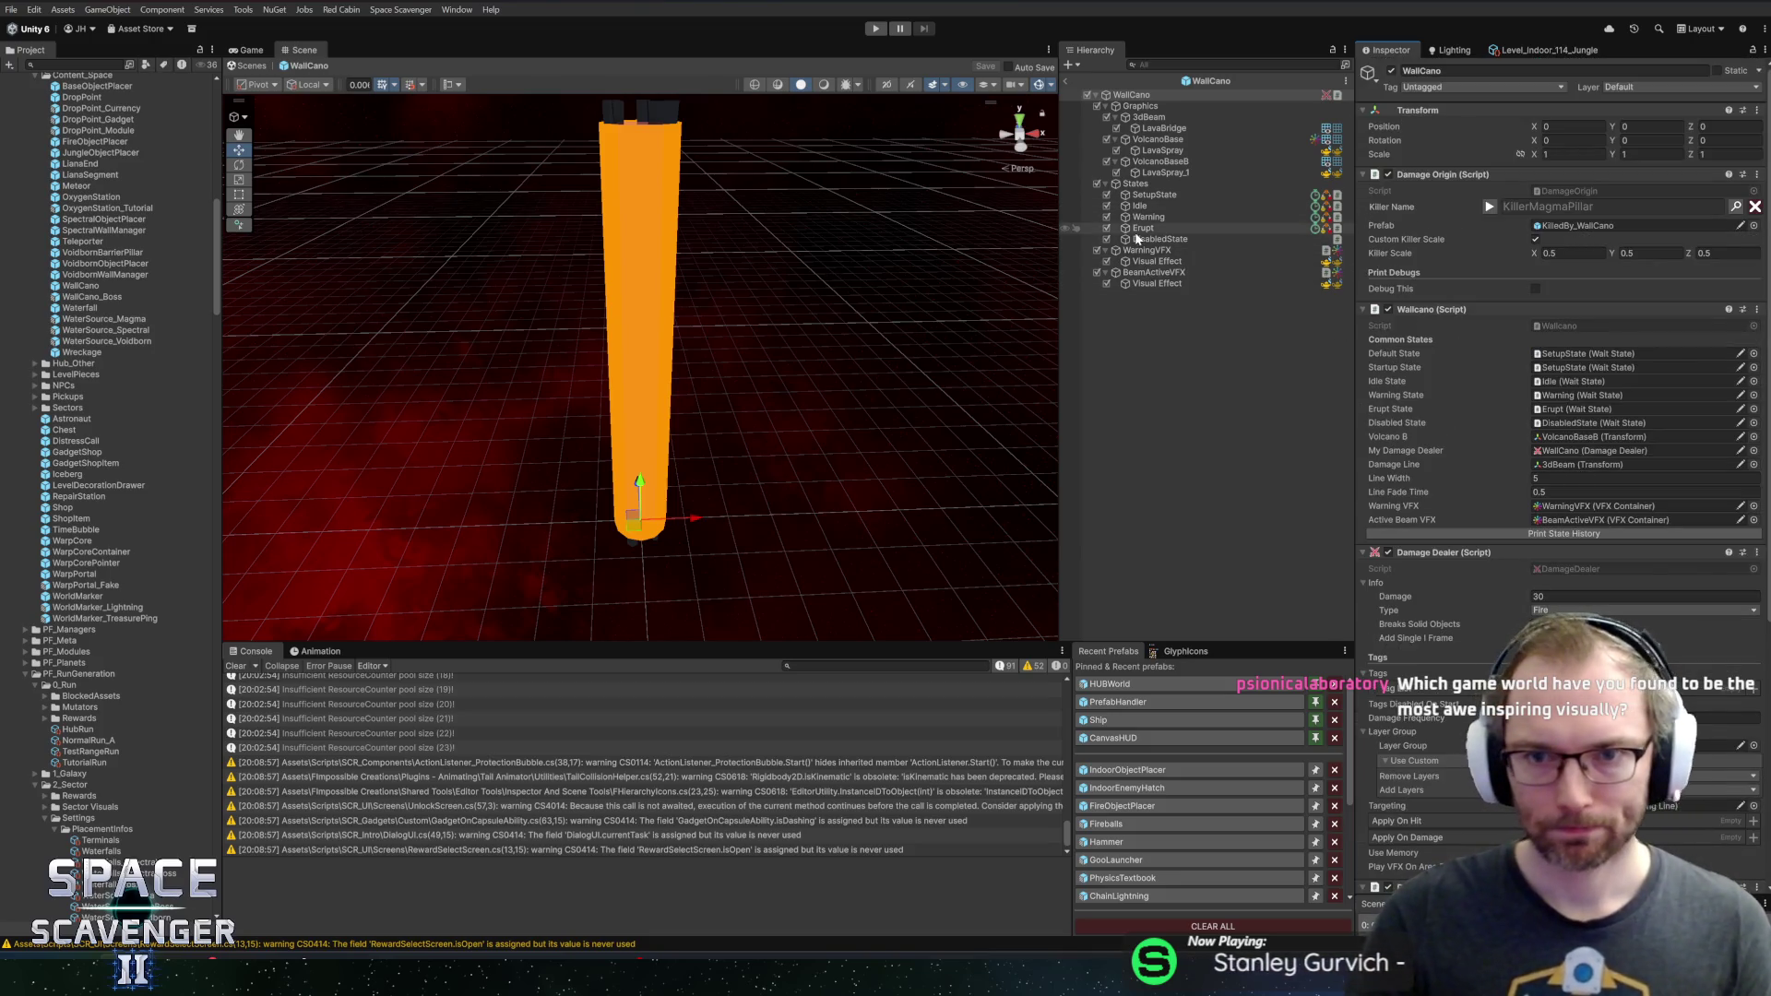
# Create a prefab variant of WallCano named WallCano_Electric
pyautogui.keyDown('alt'); pyautogui.click(1098, 95); pyautogui.keyUp('alt')
pyautogui.click(1098, 95)
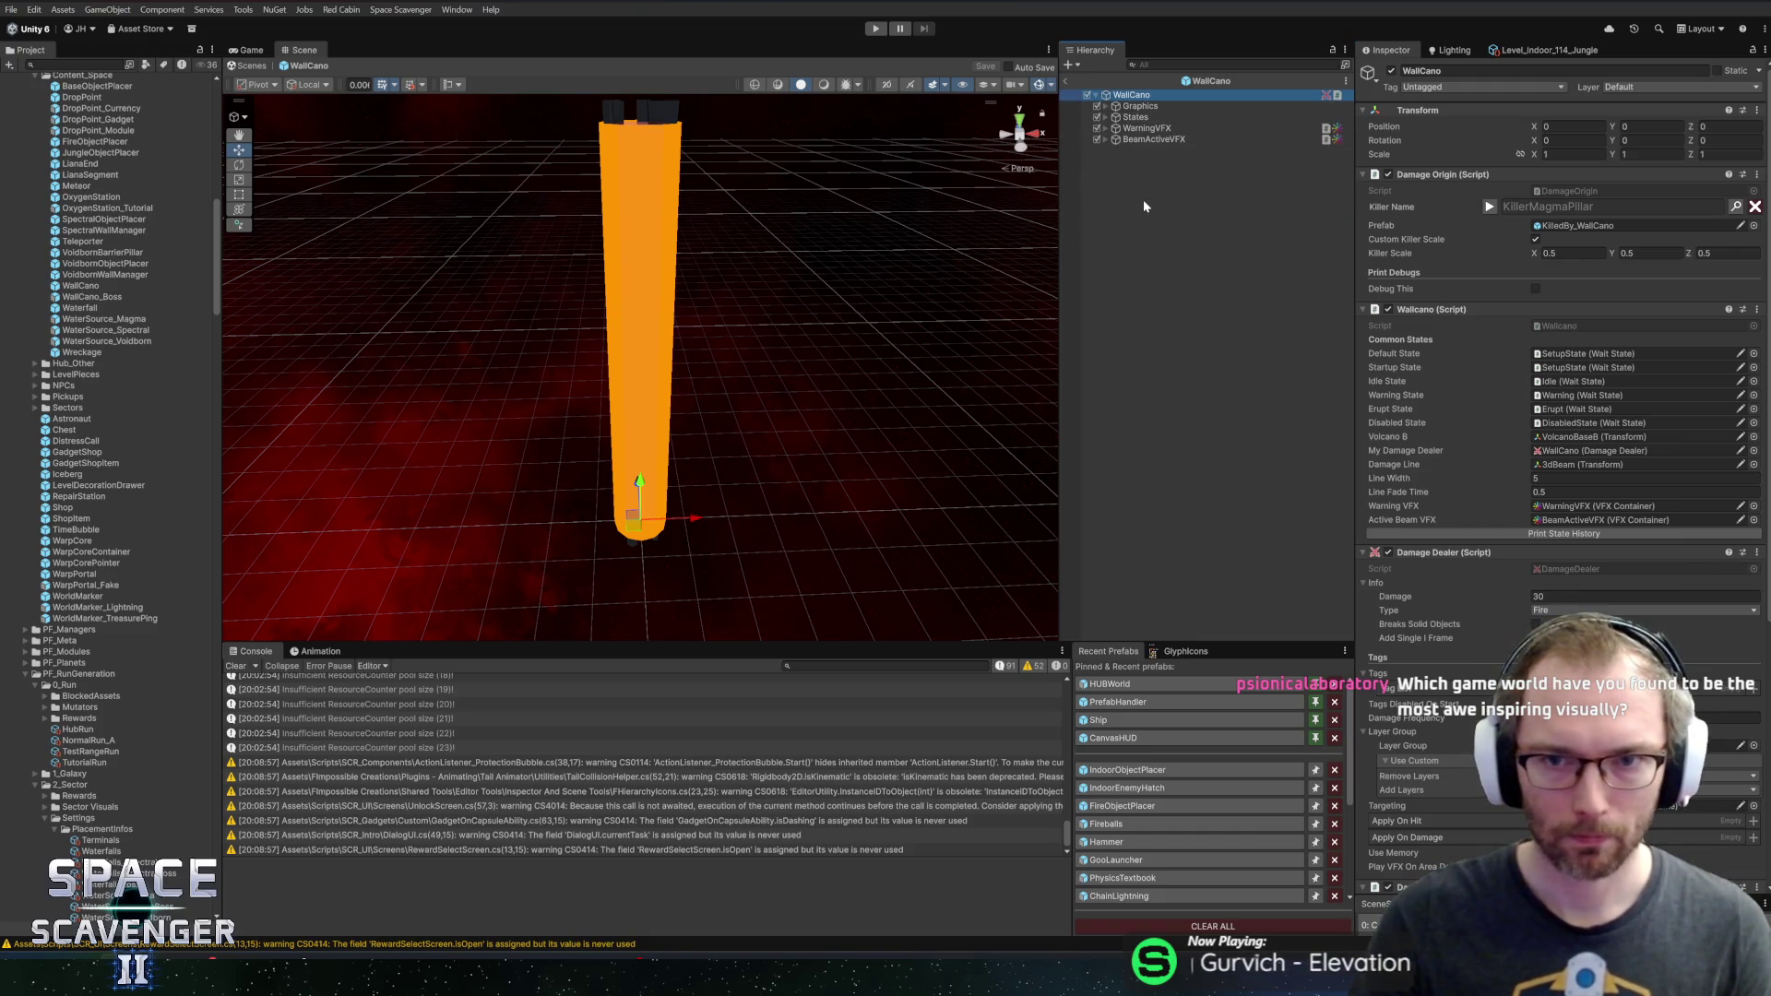
pyautogui.click(1181, 95)
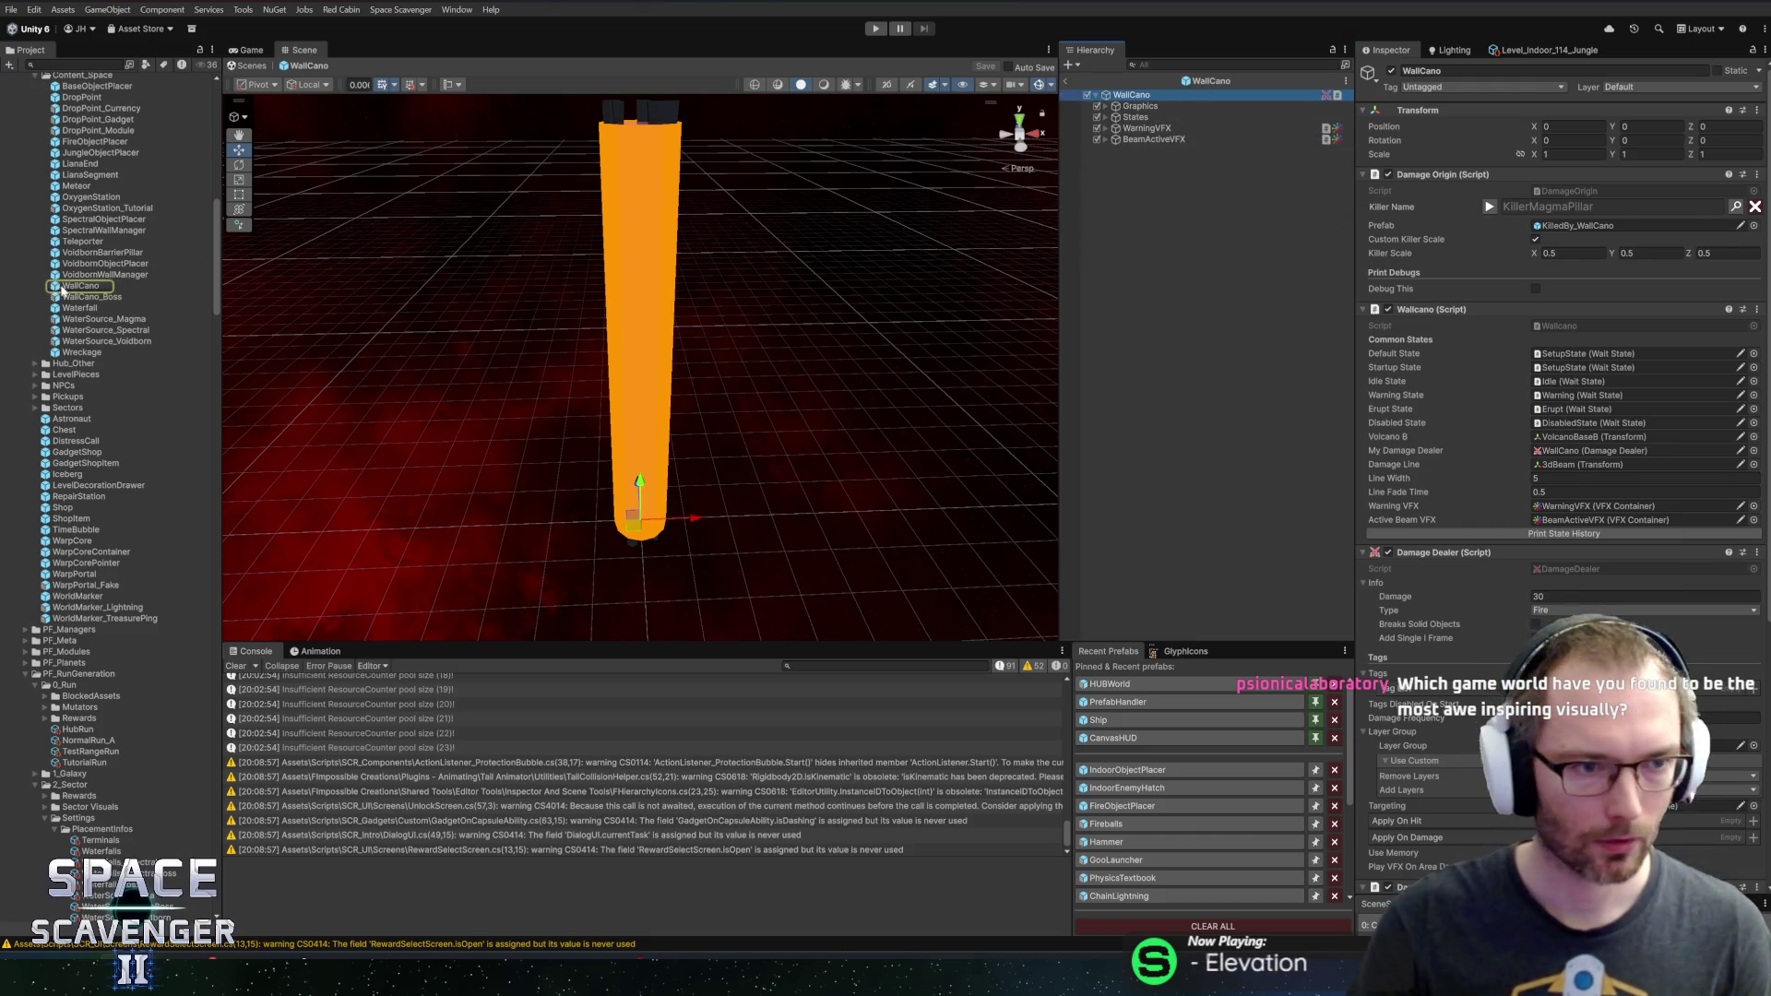
pyautogui.rightClick(63, 287)
pyautogui.moveTo(232, 297)
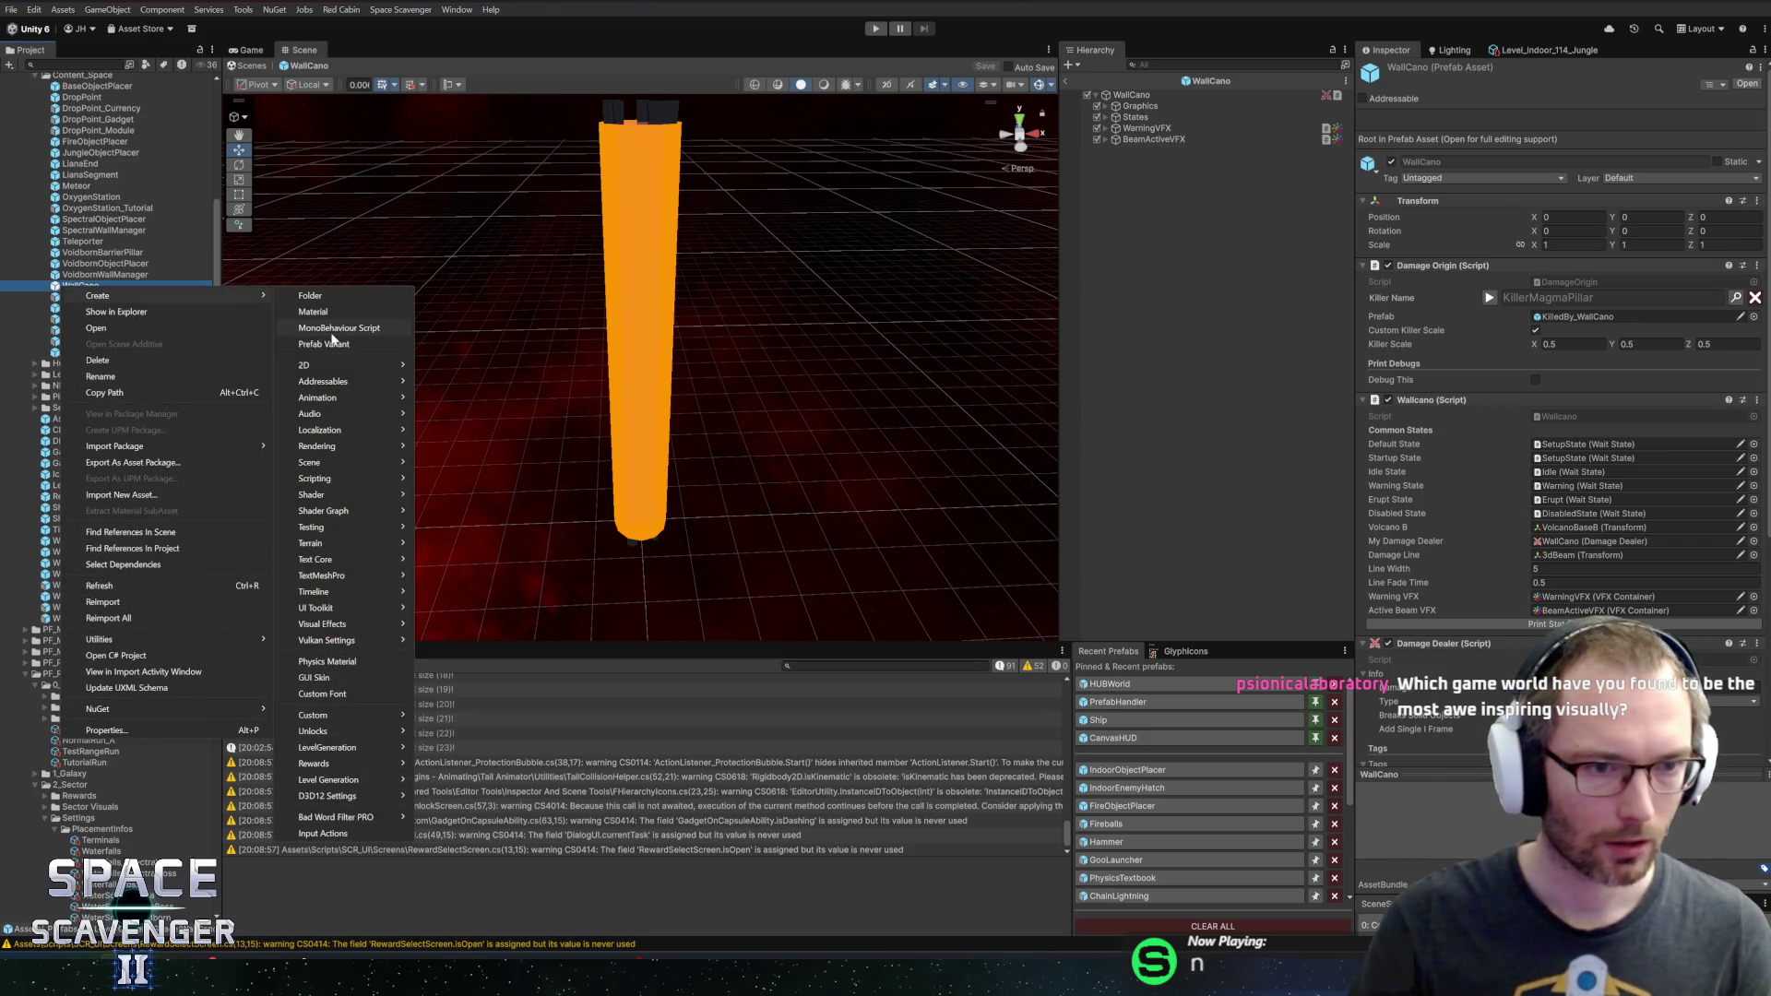
pyautogui.click(330, 344)
pyautogui.hotkey('ctrl', 'shift', 'Left')
pyautogui.press('BackSpace')
pyautogui.write('Electric')
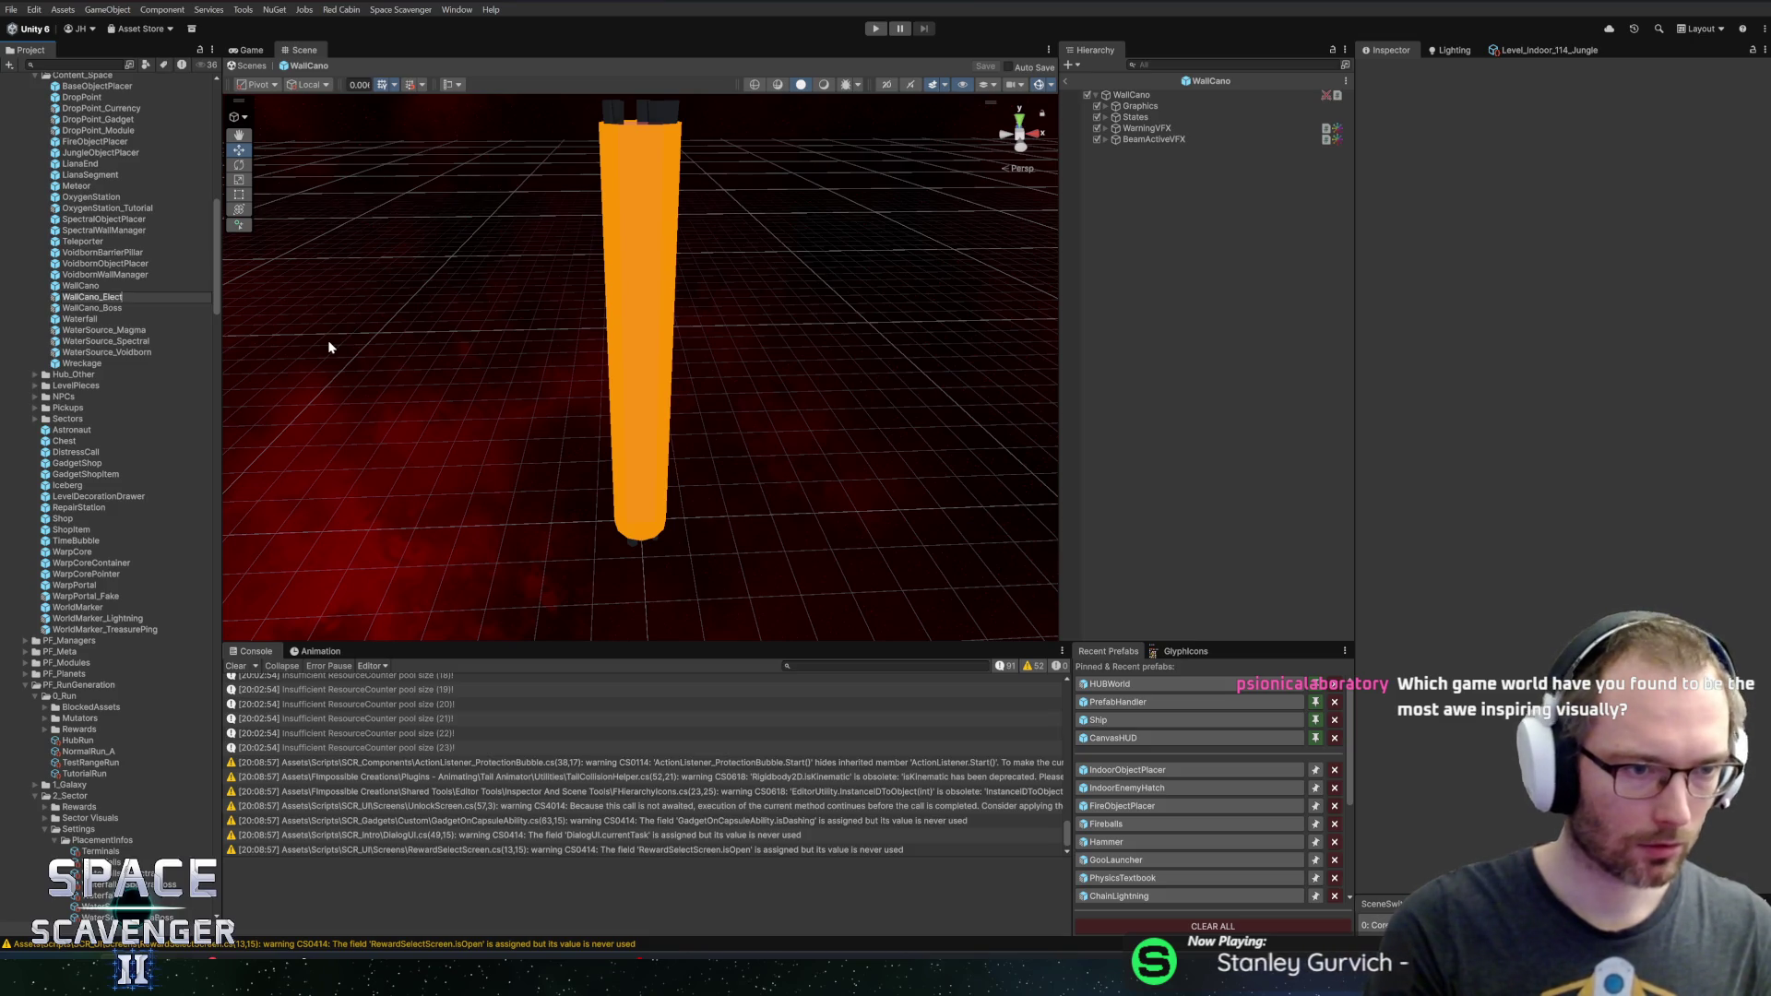
pyautogui.press('Return')
# Open WallCano_Electric and set it as the Zapper Spawner's Volcano Prefab
pyautogui.doubleClick(88, 309)
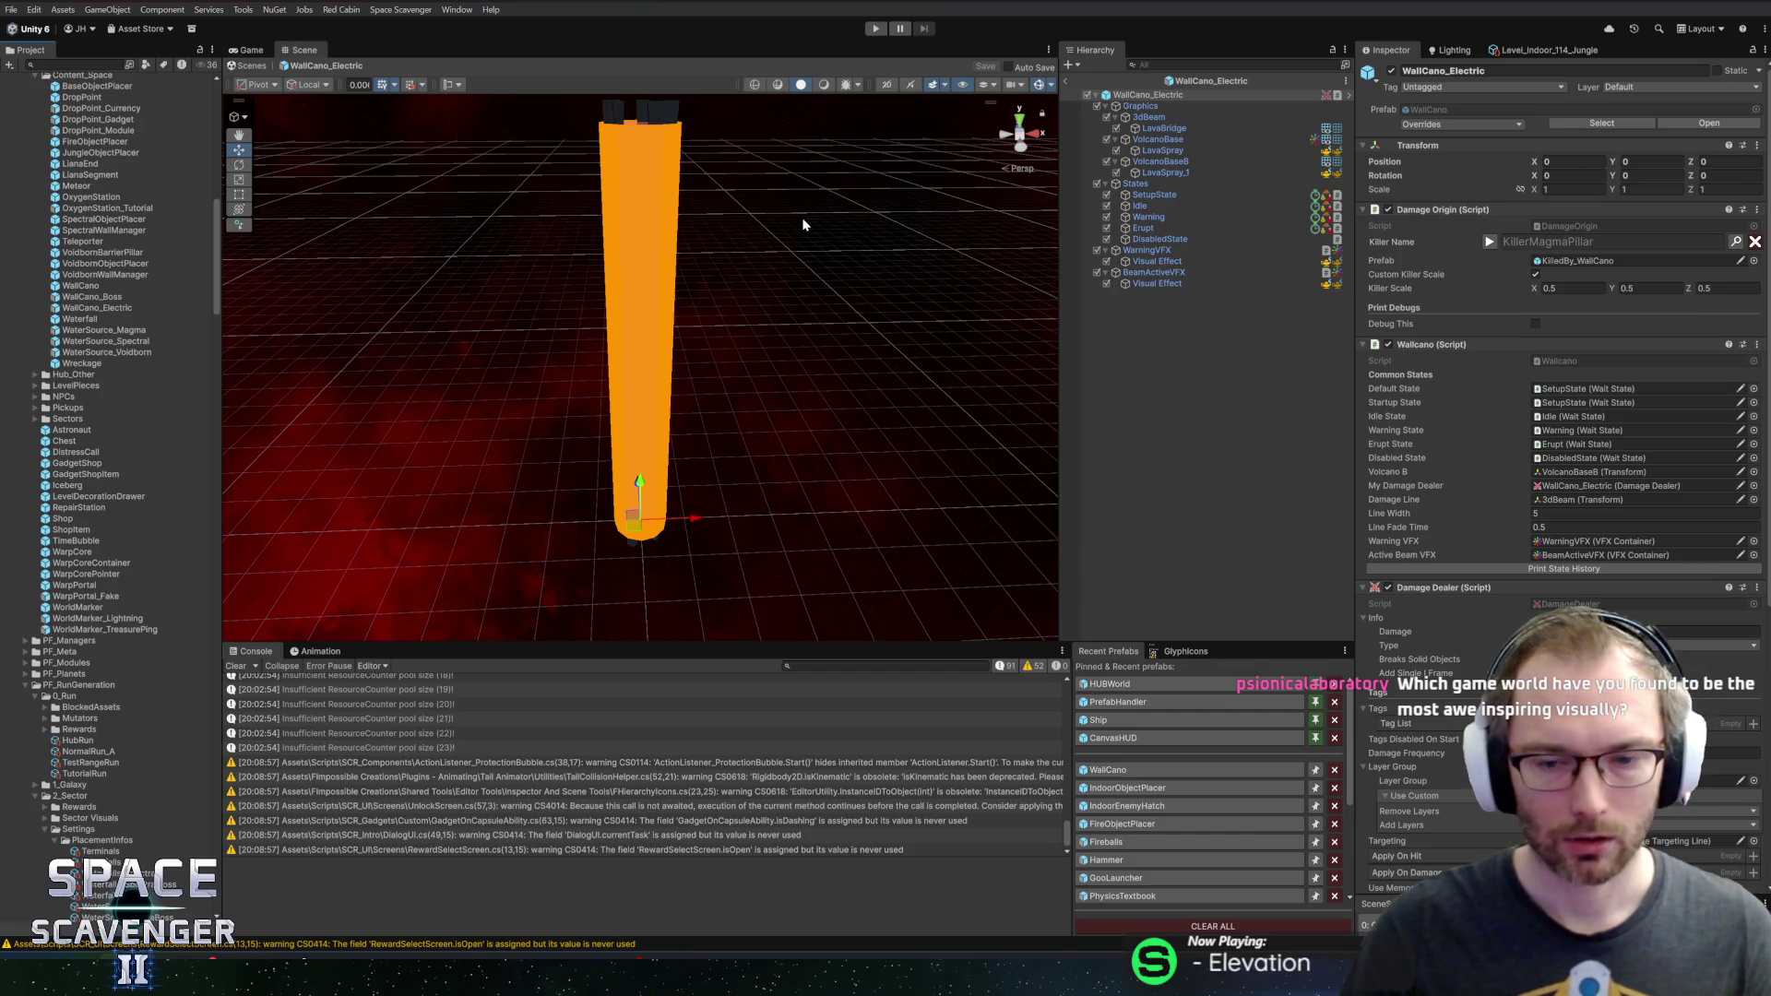
pyautogui.scroll(-15, 117, 716)
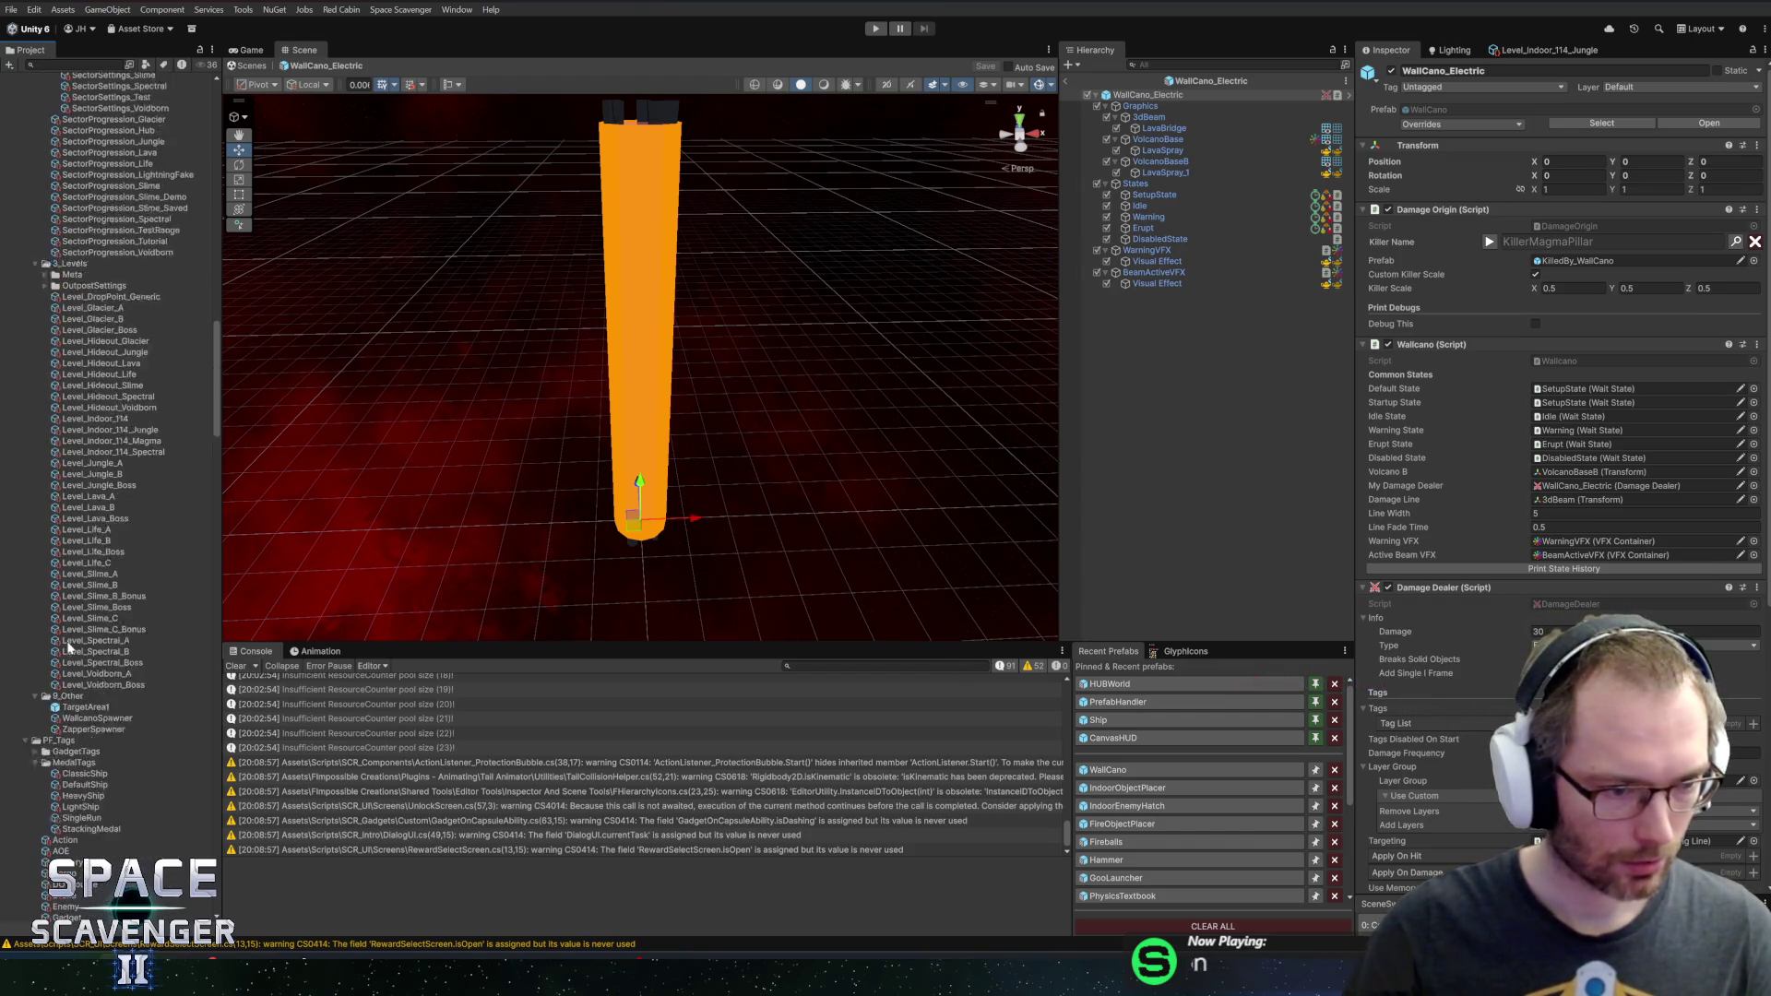
pyautogui.click(73, 686)
pyautogui.click(1577, 132)
pyautogui.scroll(3, 116, 191)
pyautogui.moveTo(70, 222)
pyautogui.mouseDown()
pyautogui.moveTo(424, 217)
pyautogui.moveTo(1574, 132)
pyautogui.mouseUp()
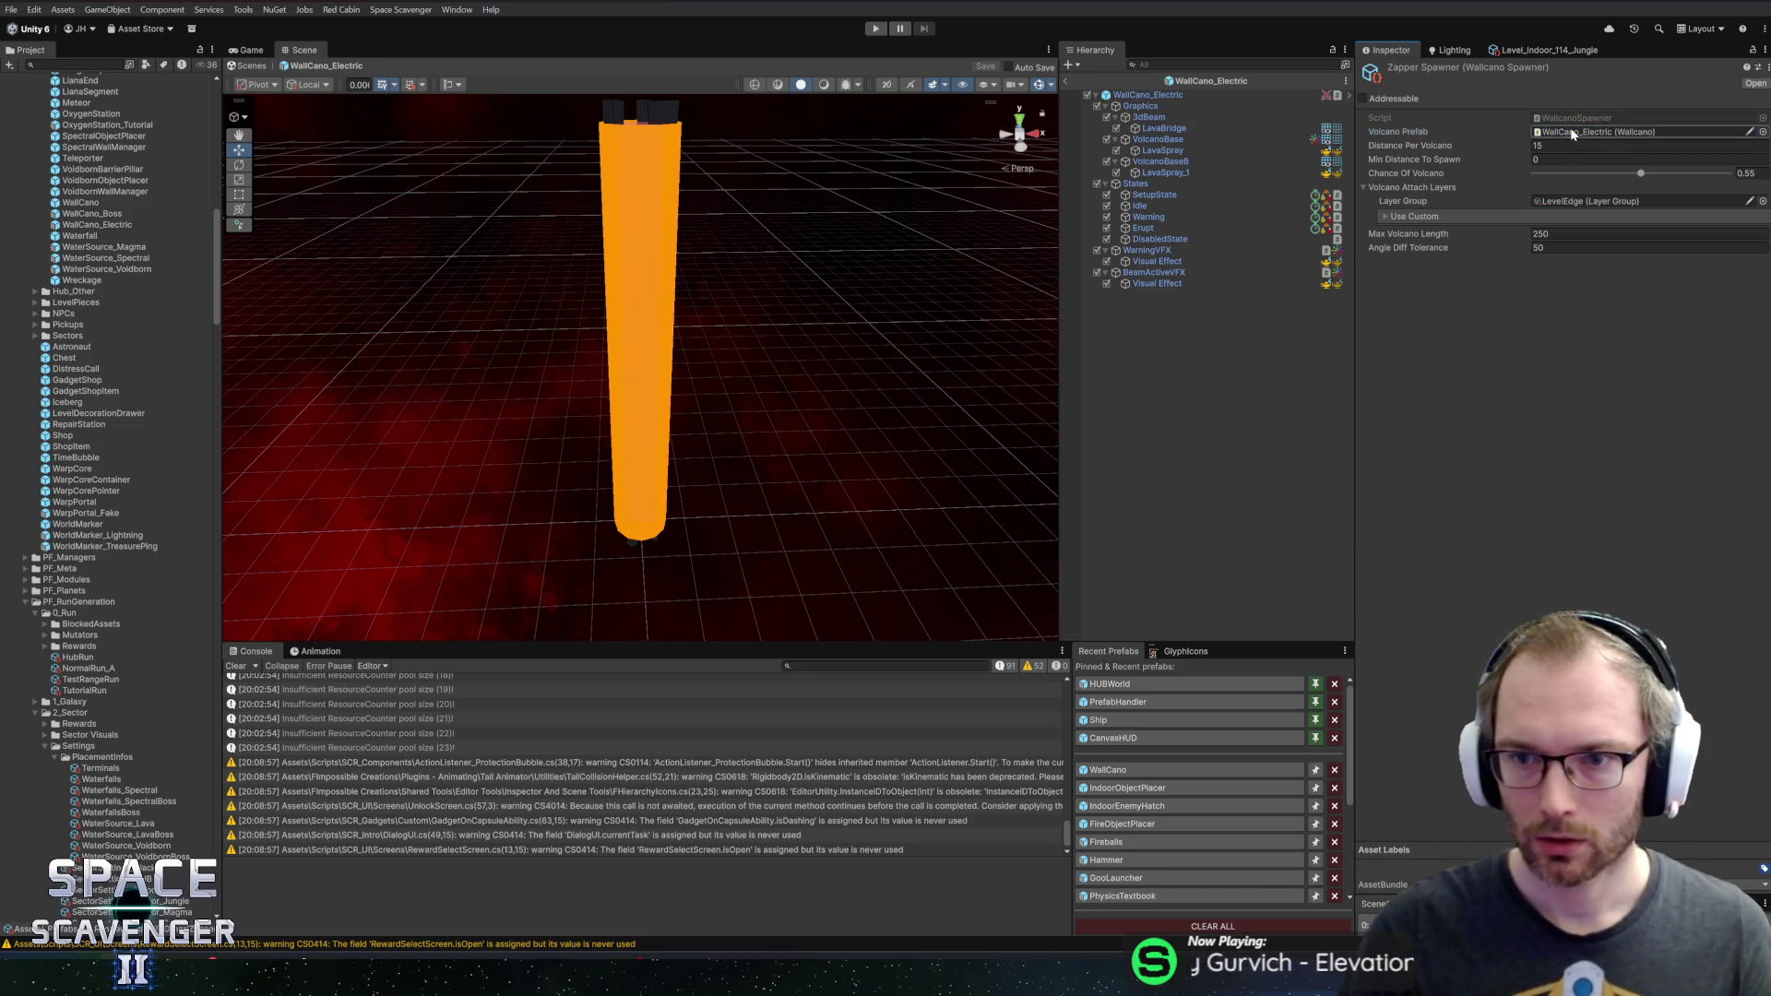
pyautogui.click(1573, 132)
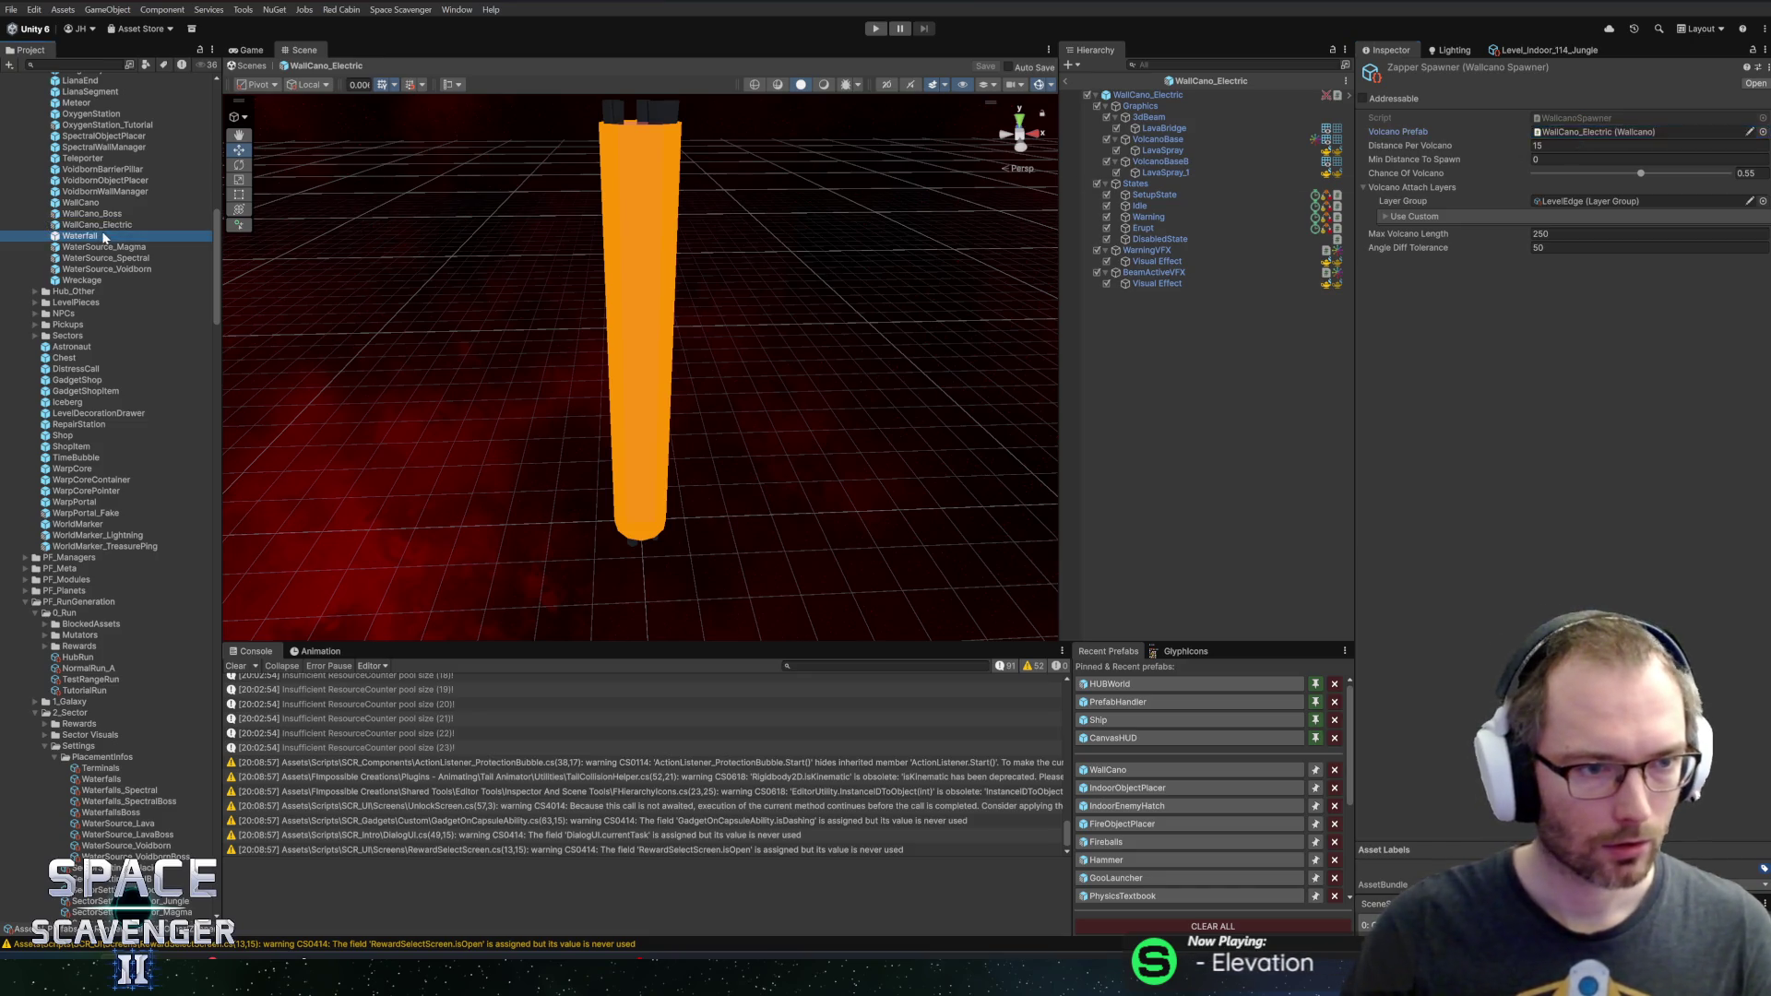
pyautogui.click(640, 230)
pyautogui.moveTo(747, 211)
pyautogui.mouseDown()
pyautogui.moveTo(744, 243)
pyautogui.moveTo(775, 203)
pyautogui.moveTo(789, 214)
pyautogui.mouseUp()
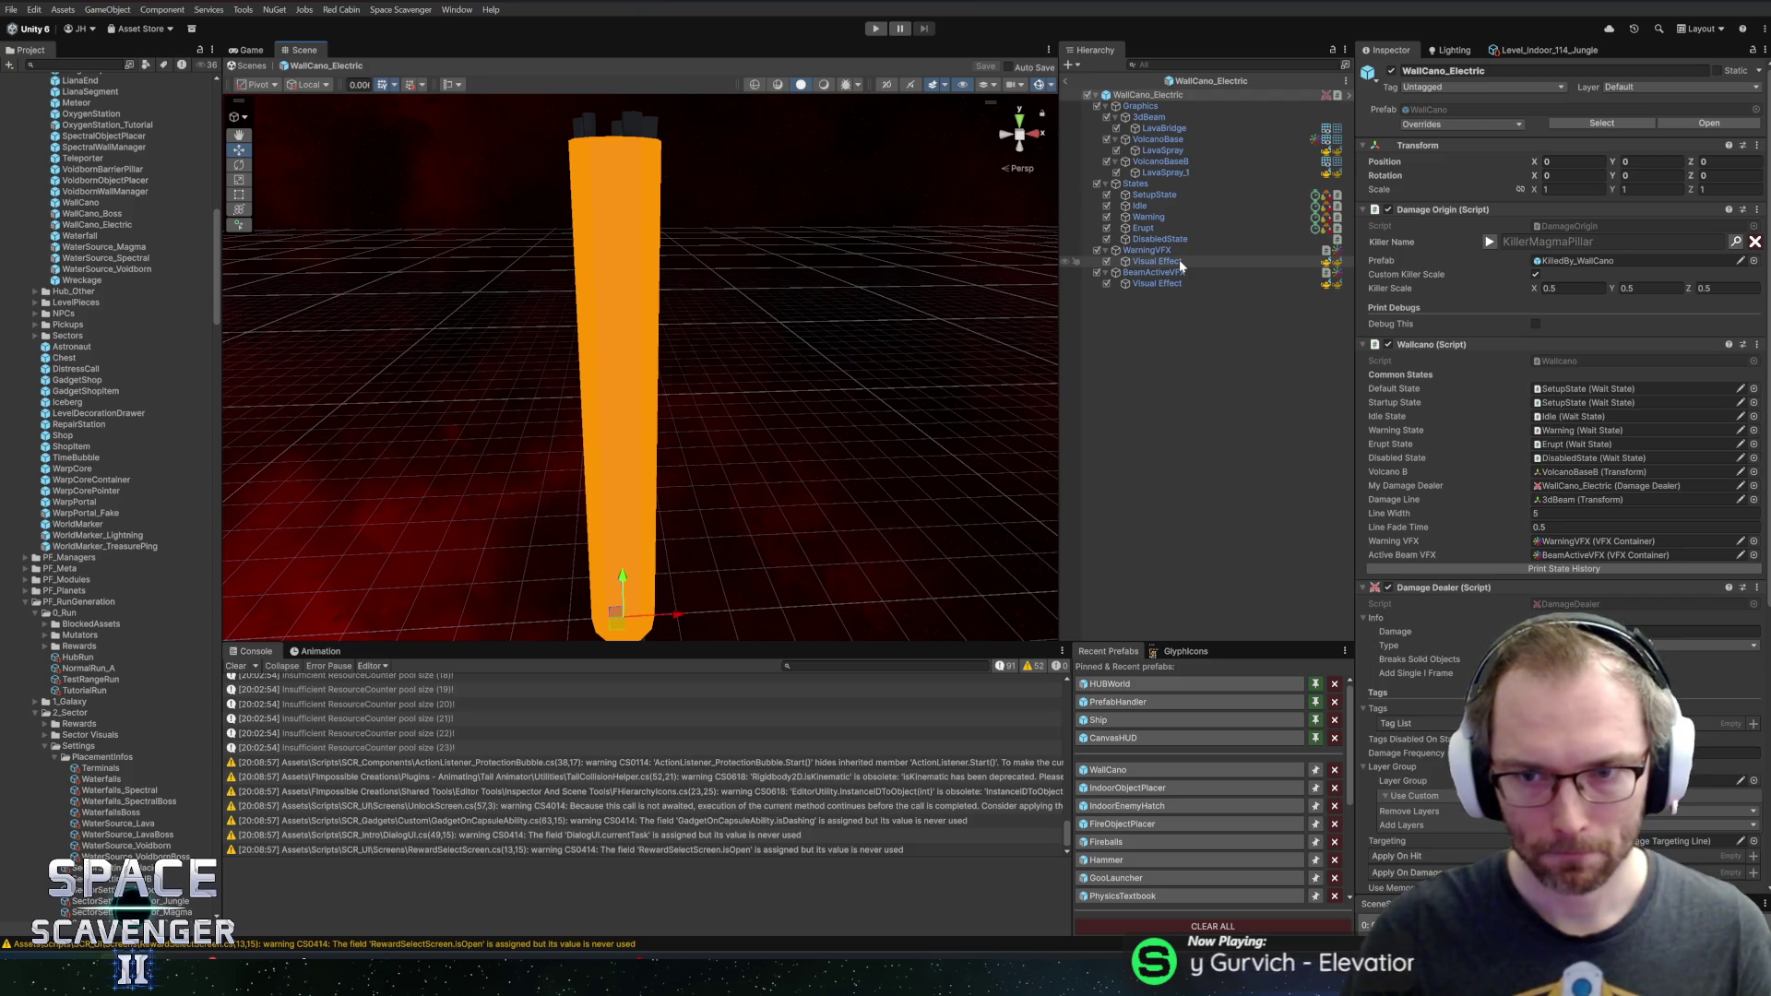
# Set the Damage Dealer's Type to Electricity
pyautogui.scroll(-8, 1495, 461)
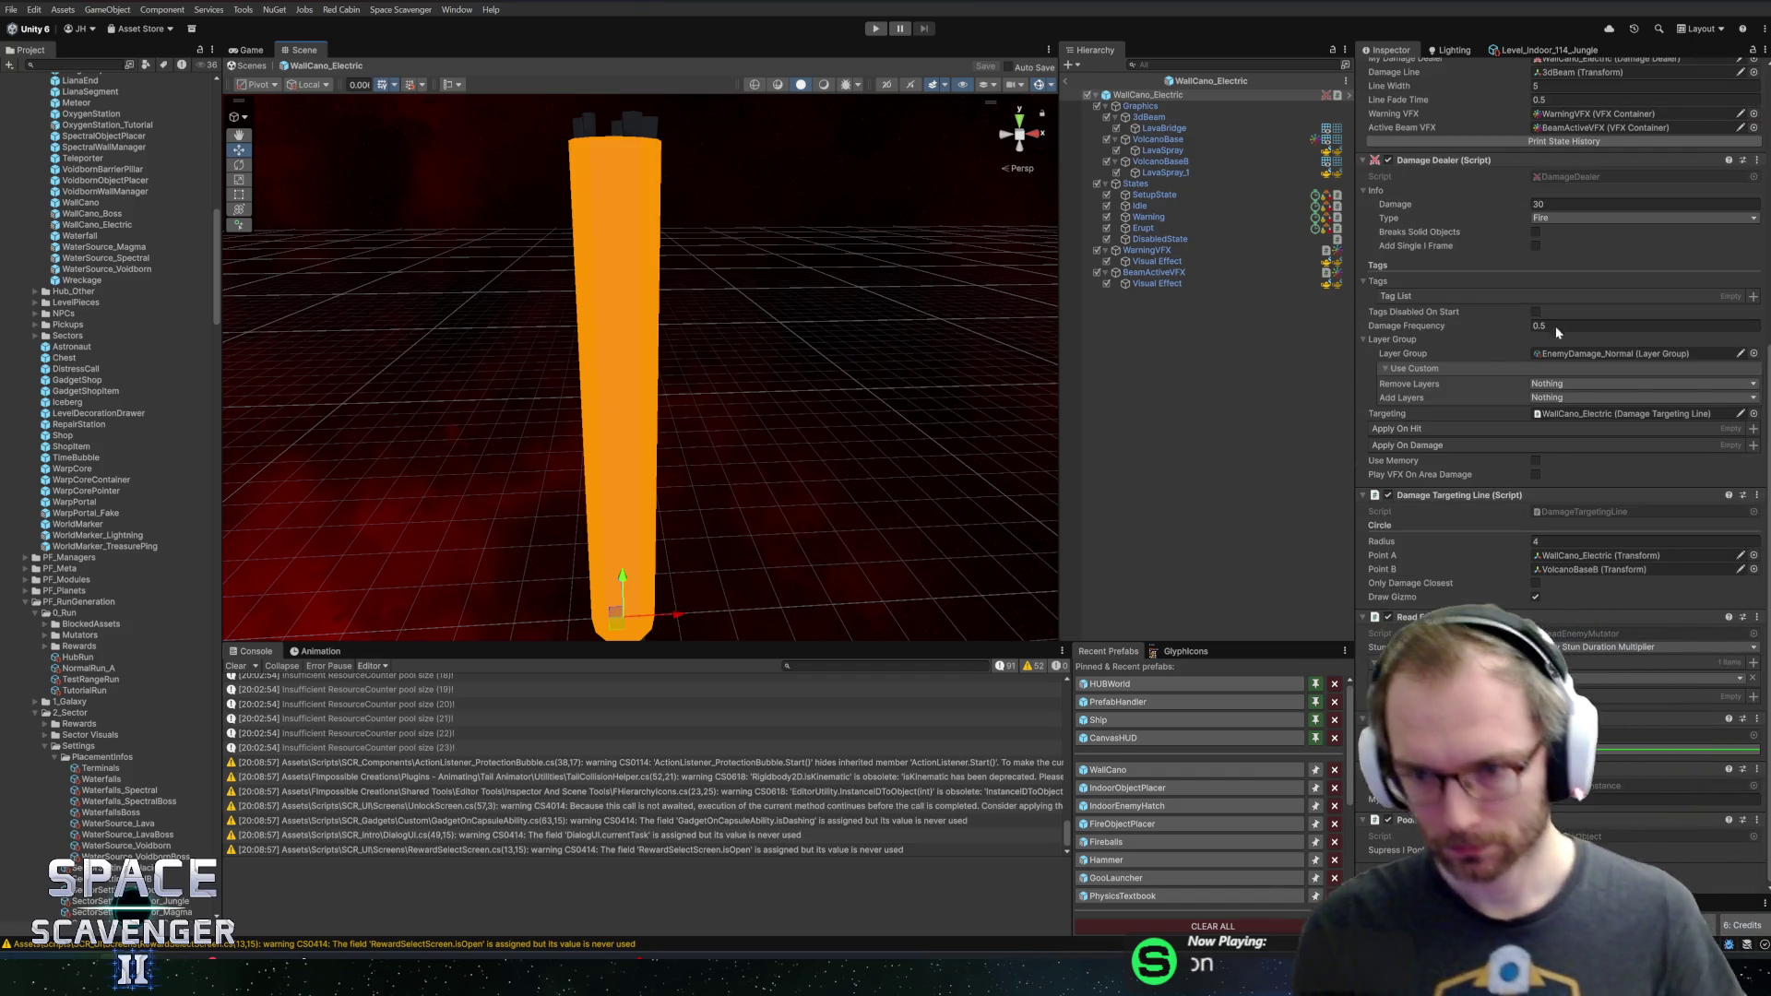
pyautogui.click(1559, 217)
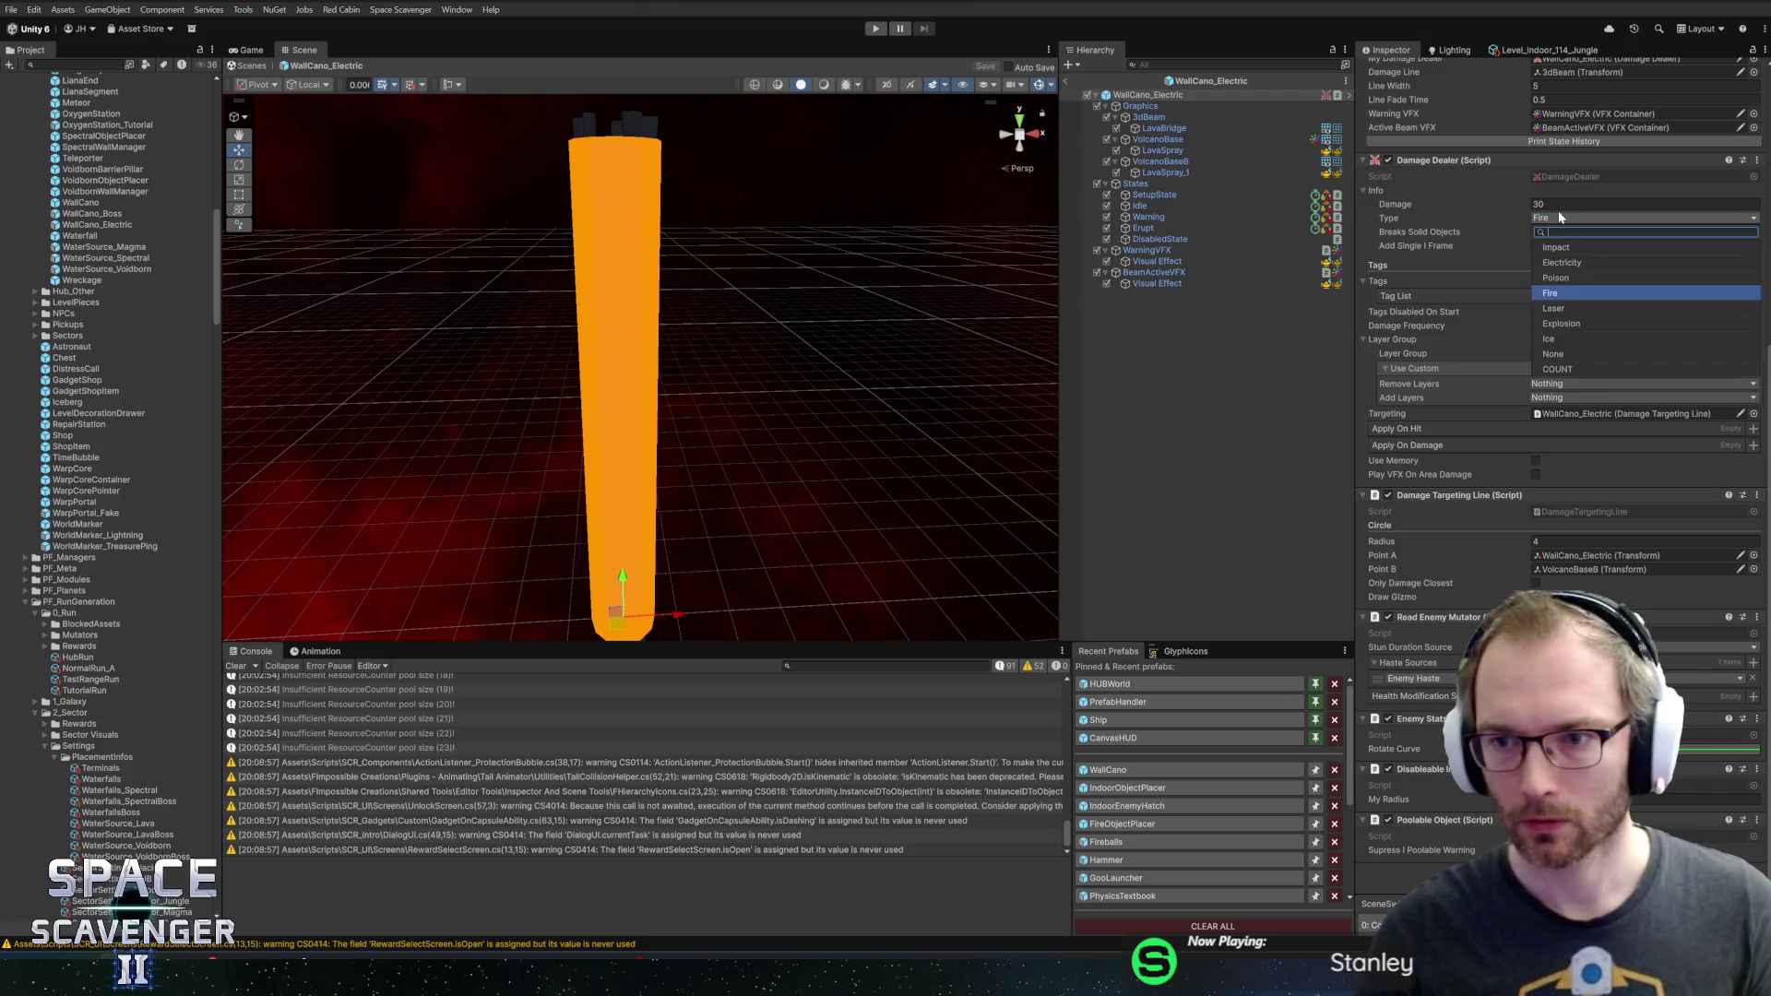
pyautogui.click(1573, 263)
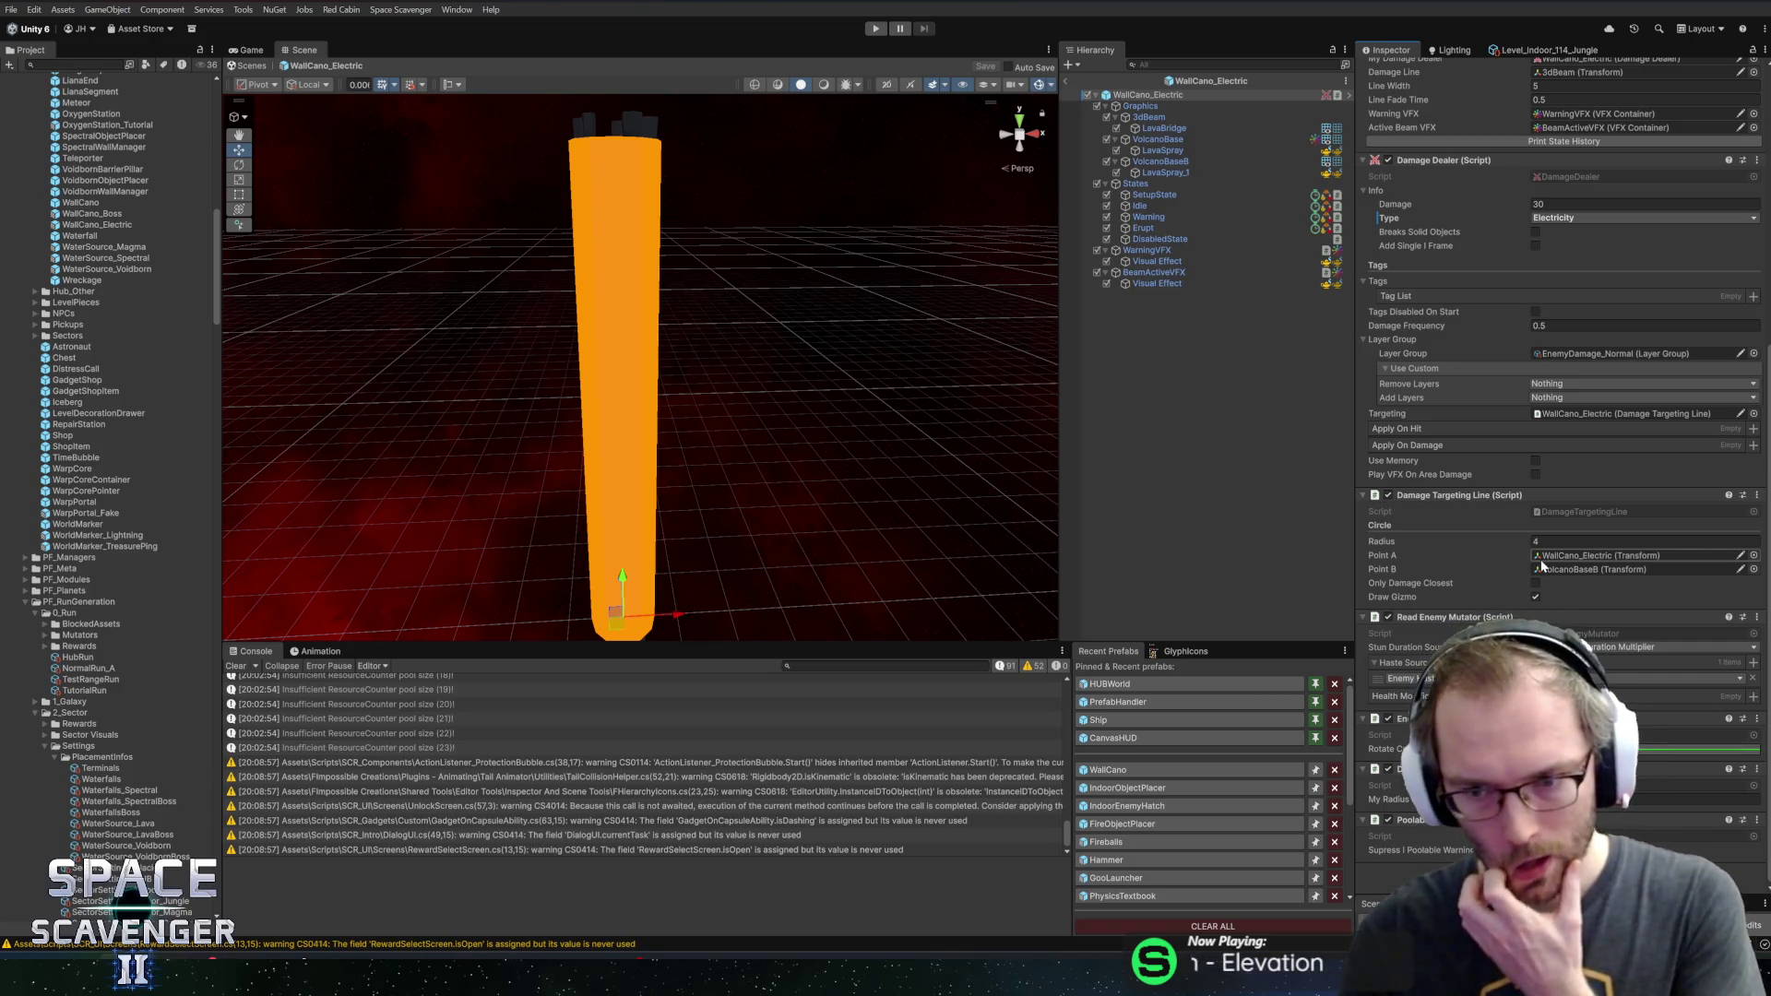
pyautogui.scroll(5, 1431, 407)
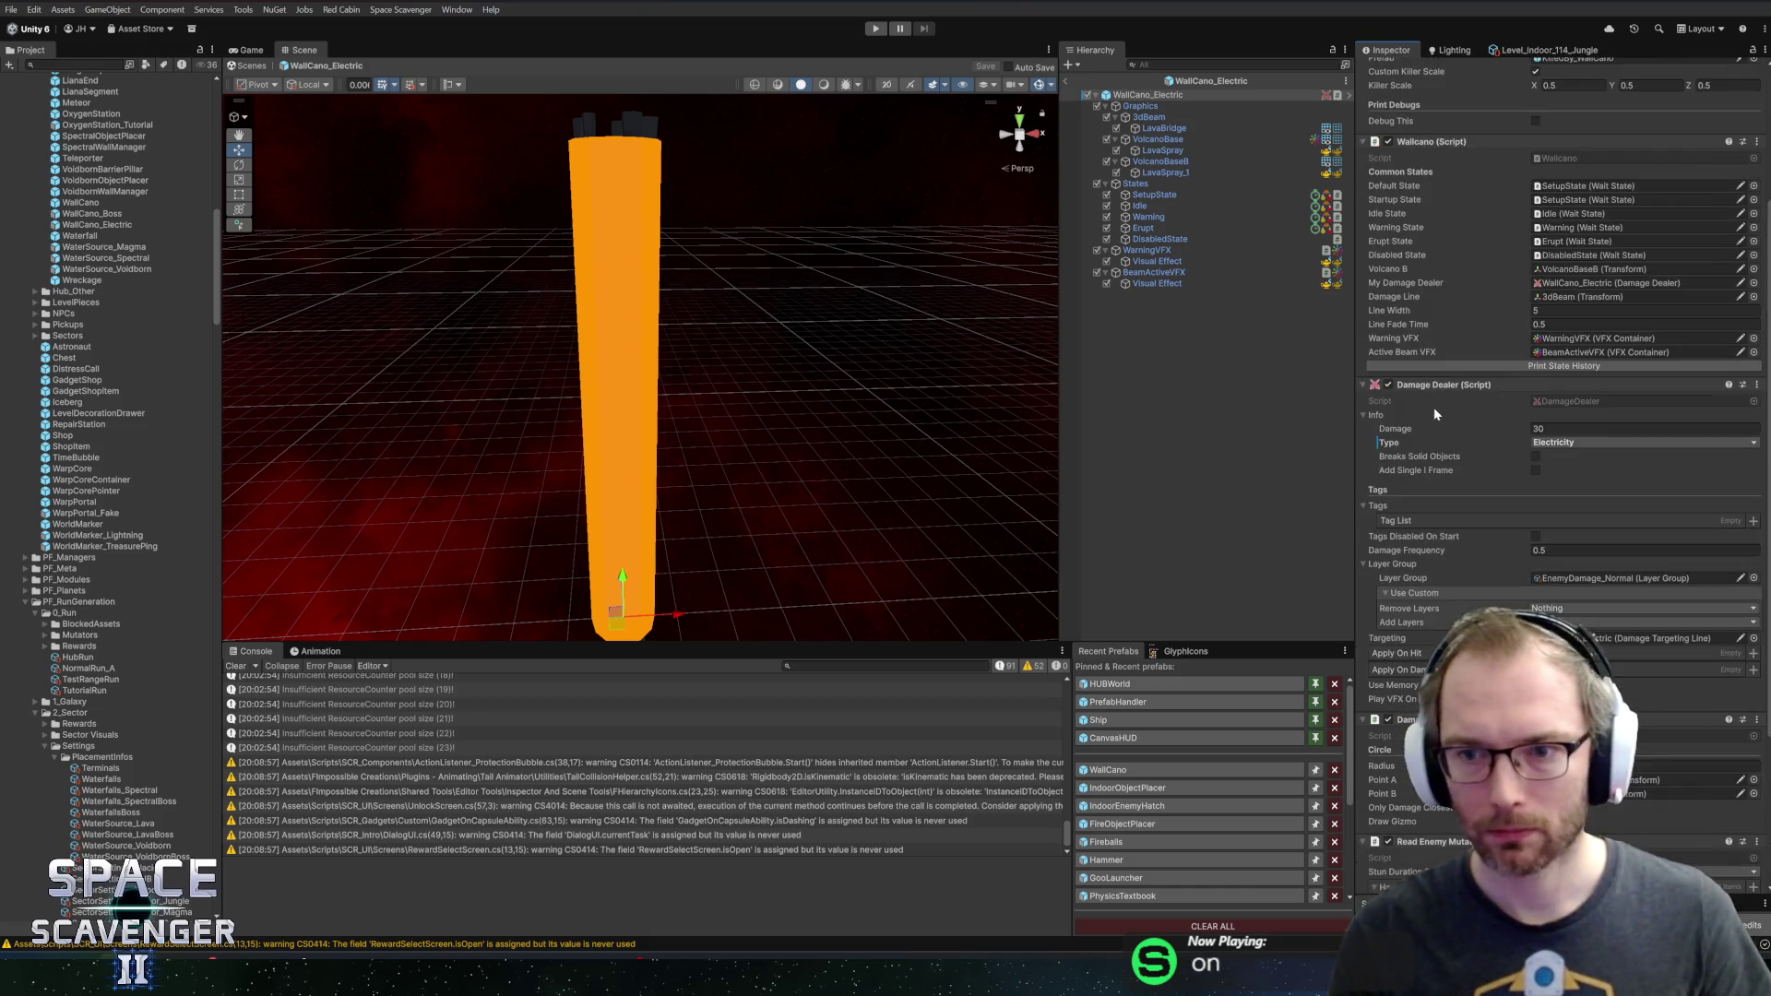
pyautogui.scroll(1, 1435, 415)
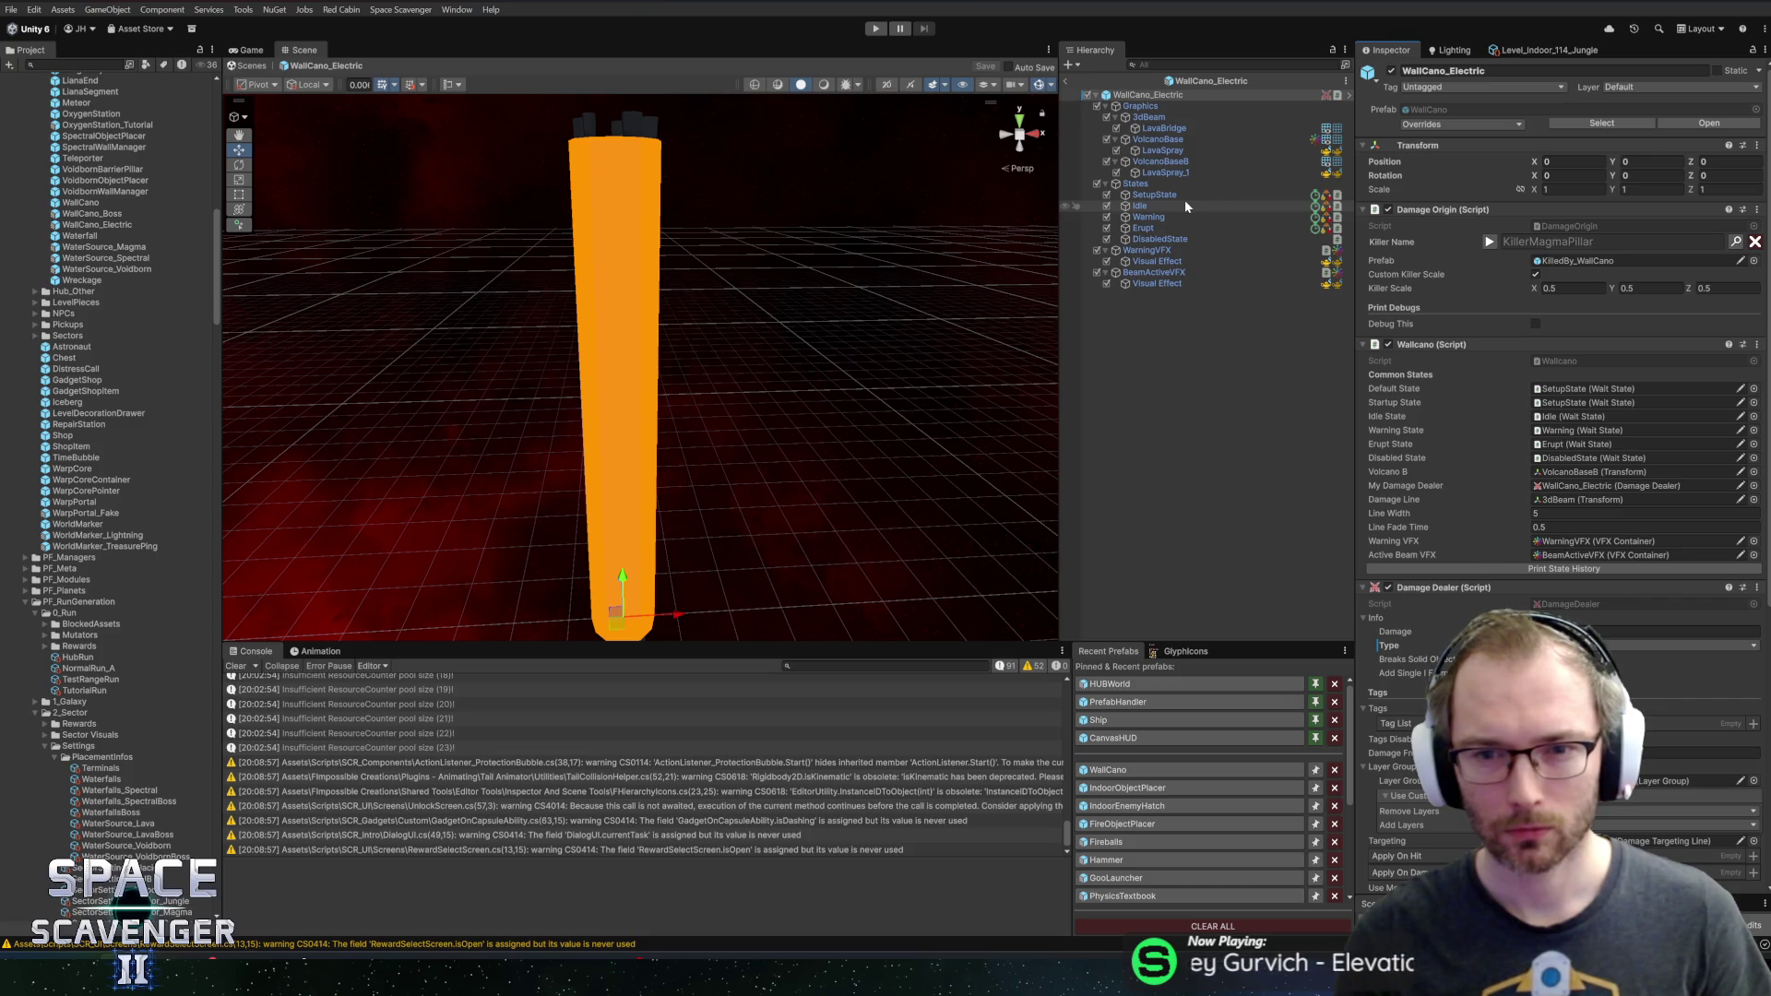
# Inspect LavaBridge, VolcanoBase and LavaSpray, then open VolcanoBase's mesh picker
pyautogui.click(1150, 129)
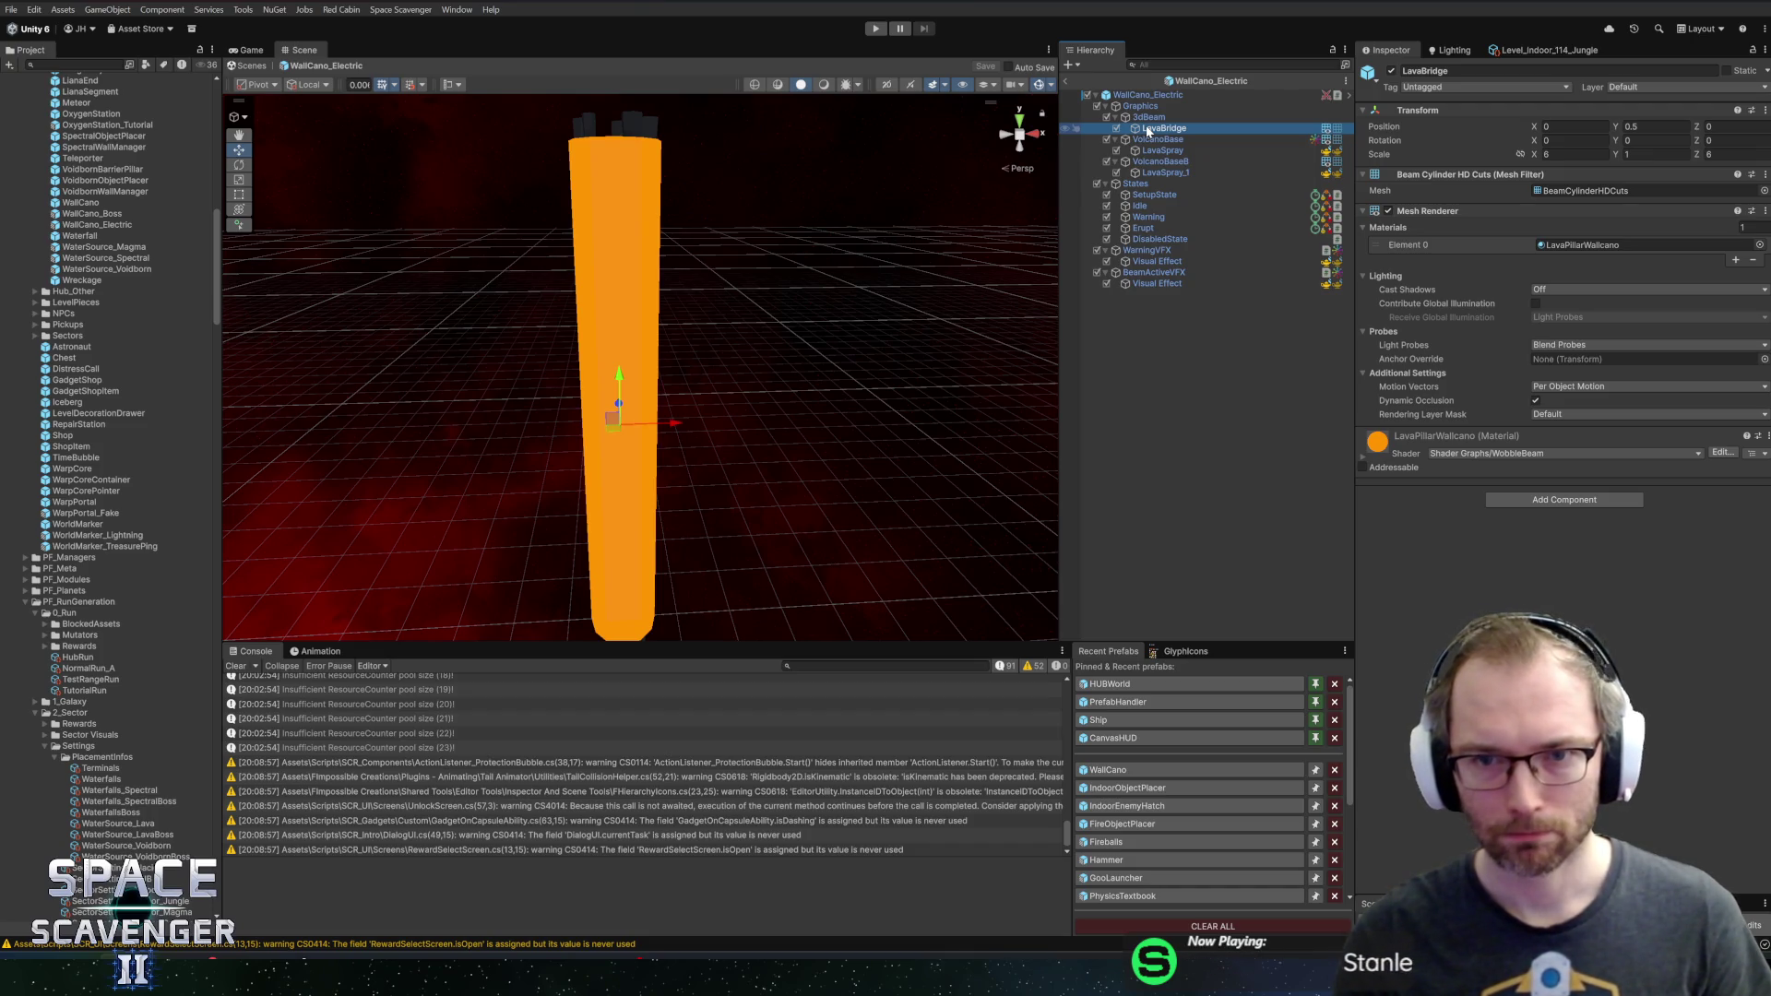
pyautogui.click(1157, 139)
pyautogui.click(1149, 151)
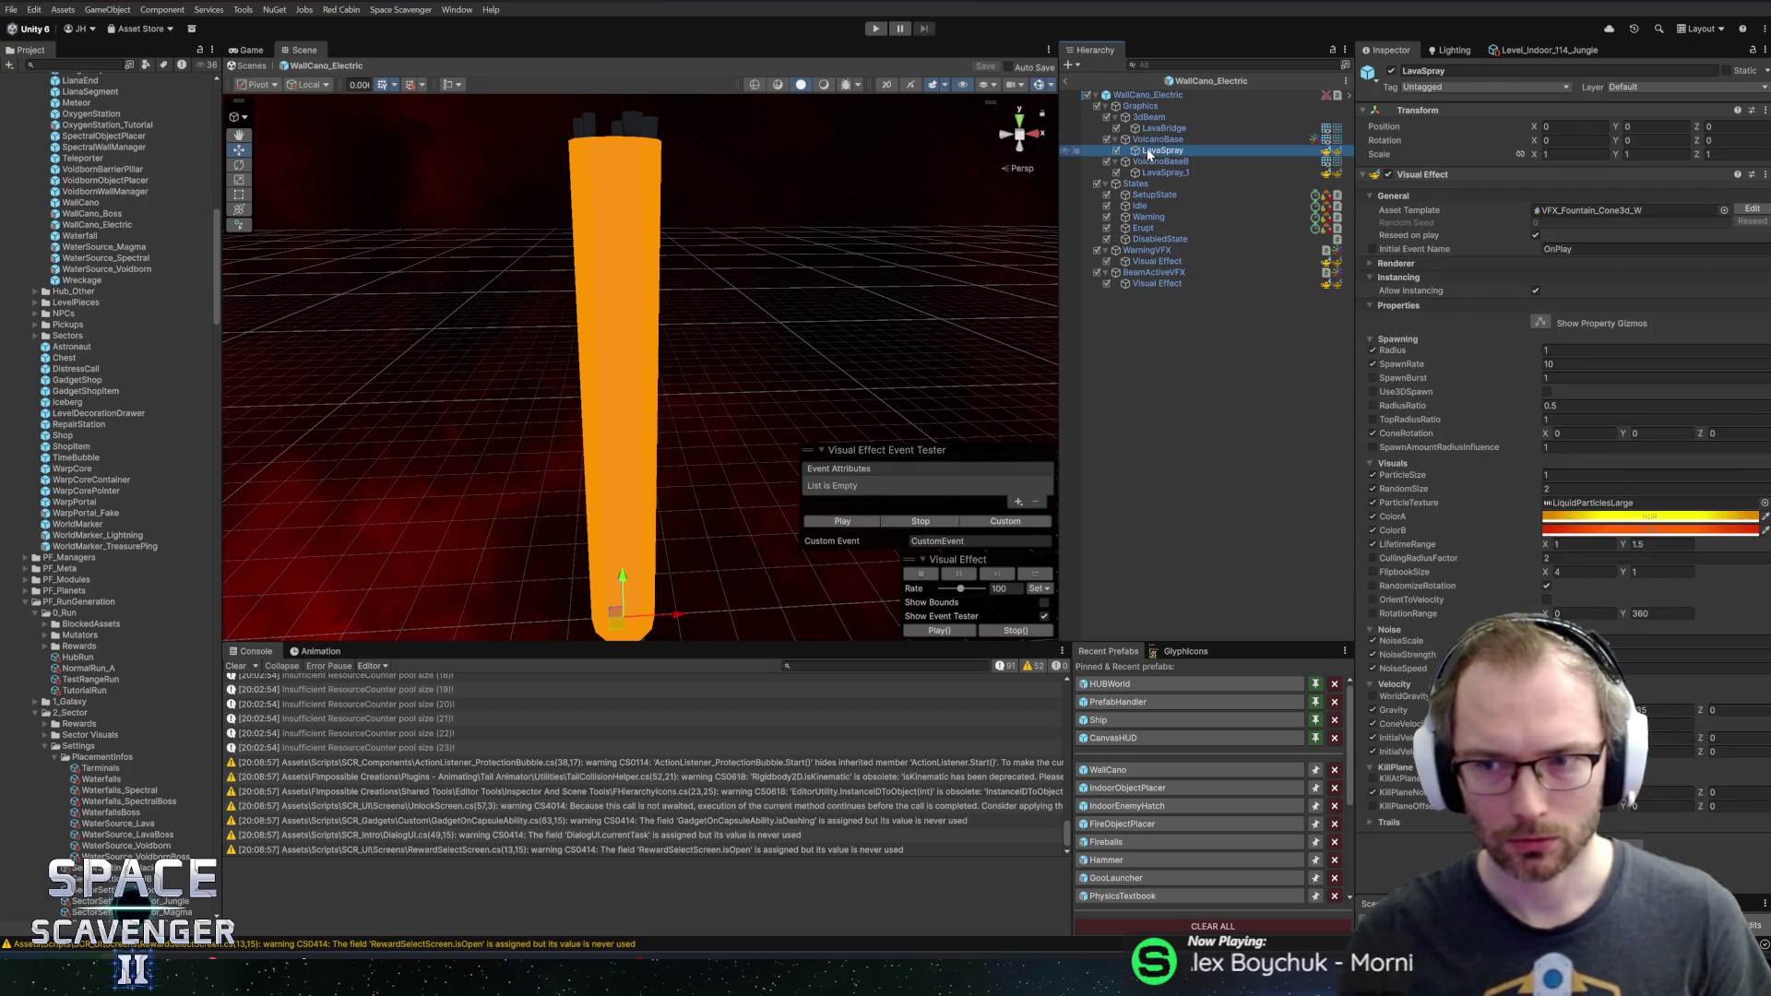
pyautogui.click(1158, 140)
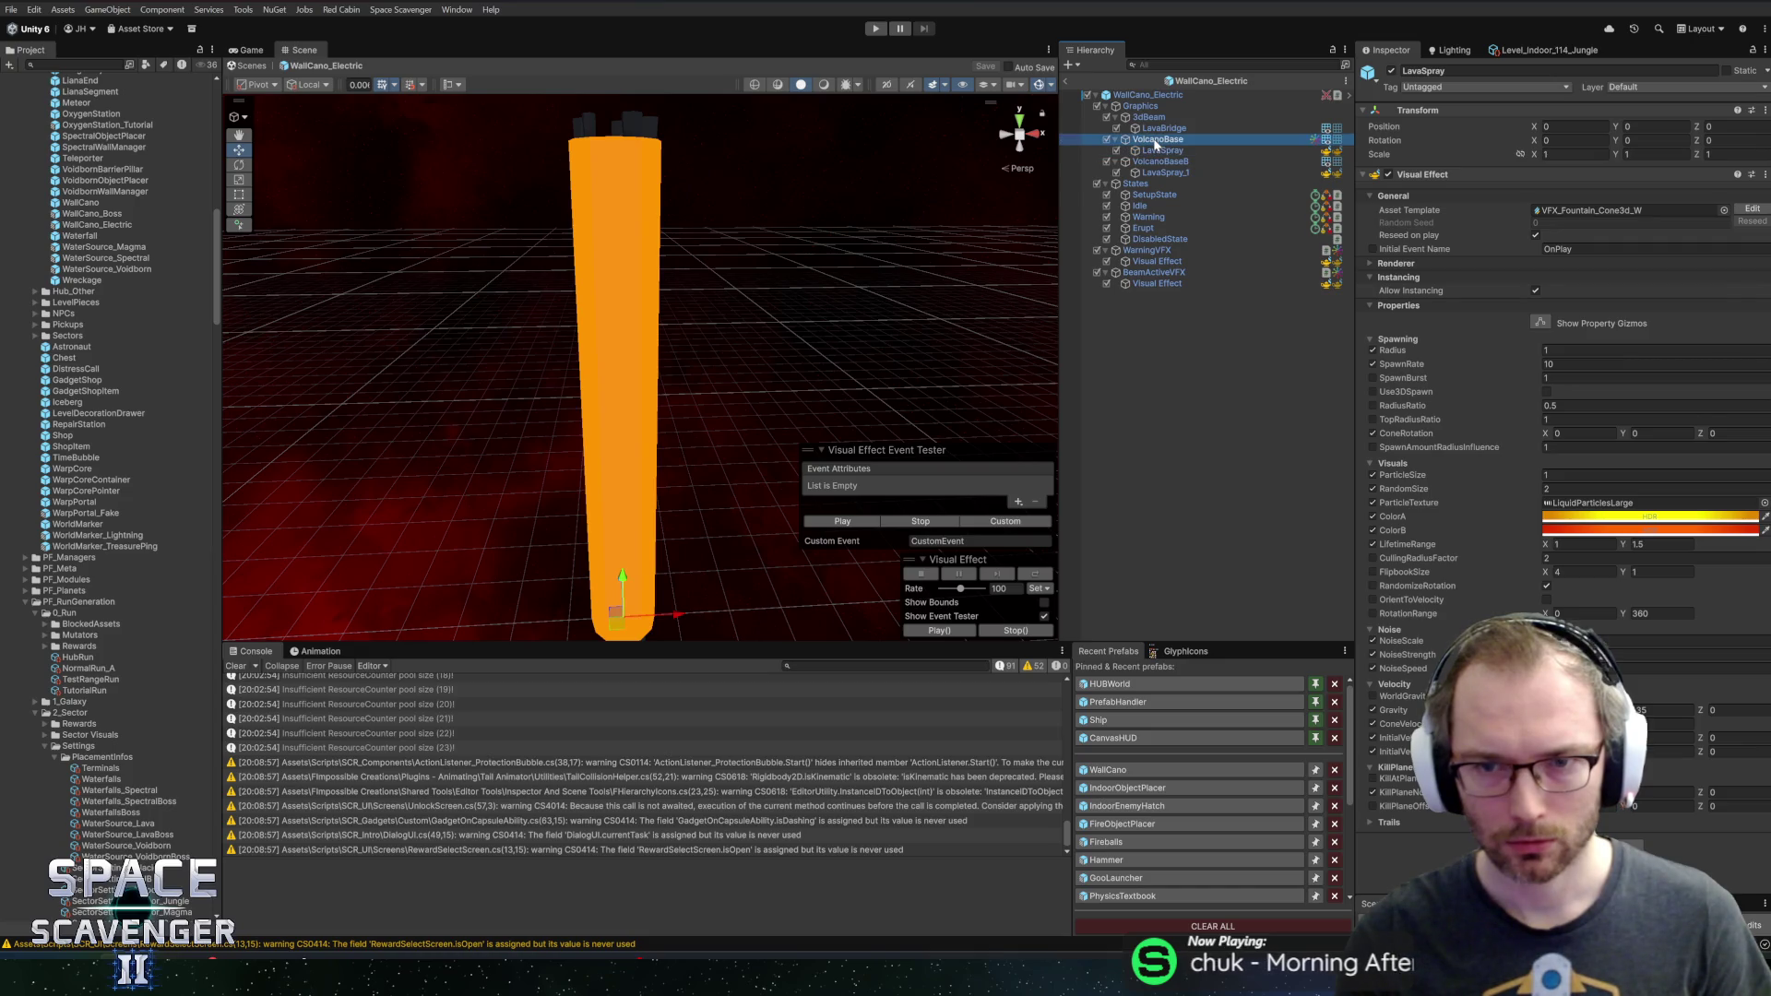
pyautogui.click(1762, 191)
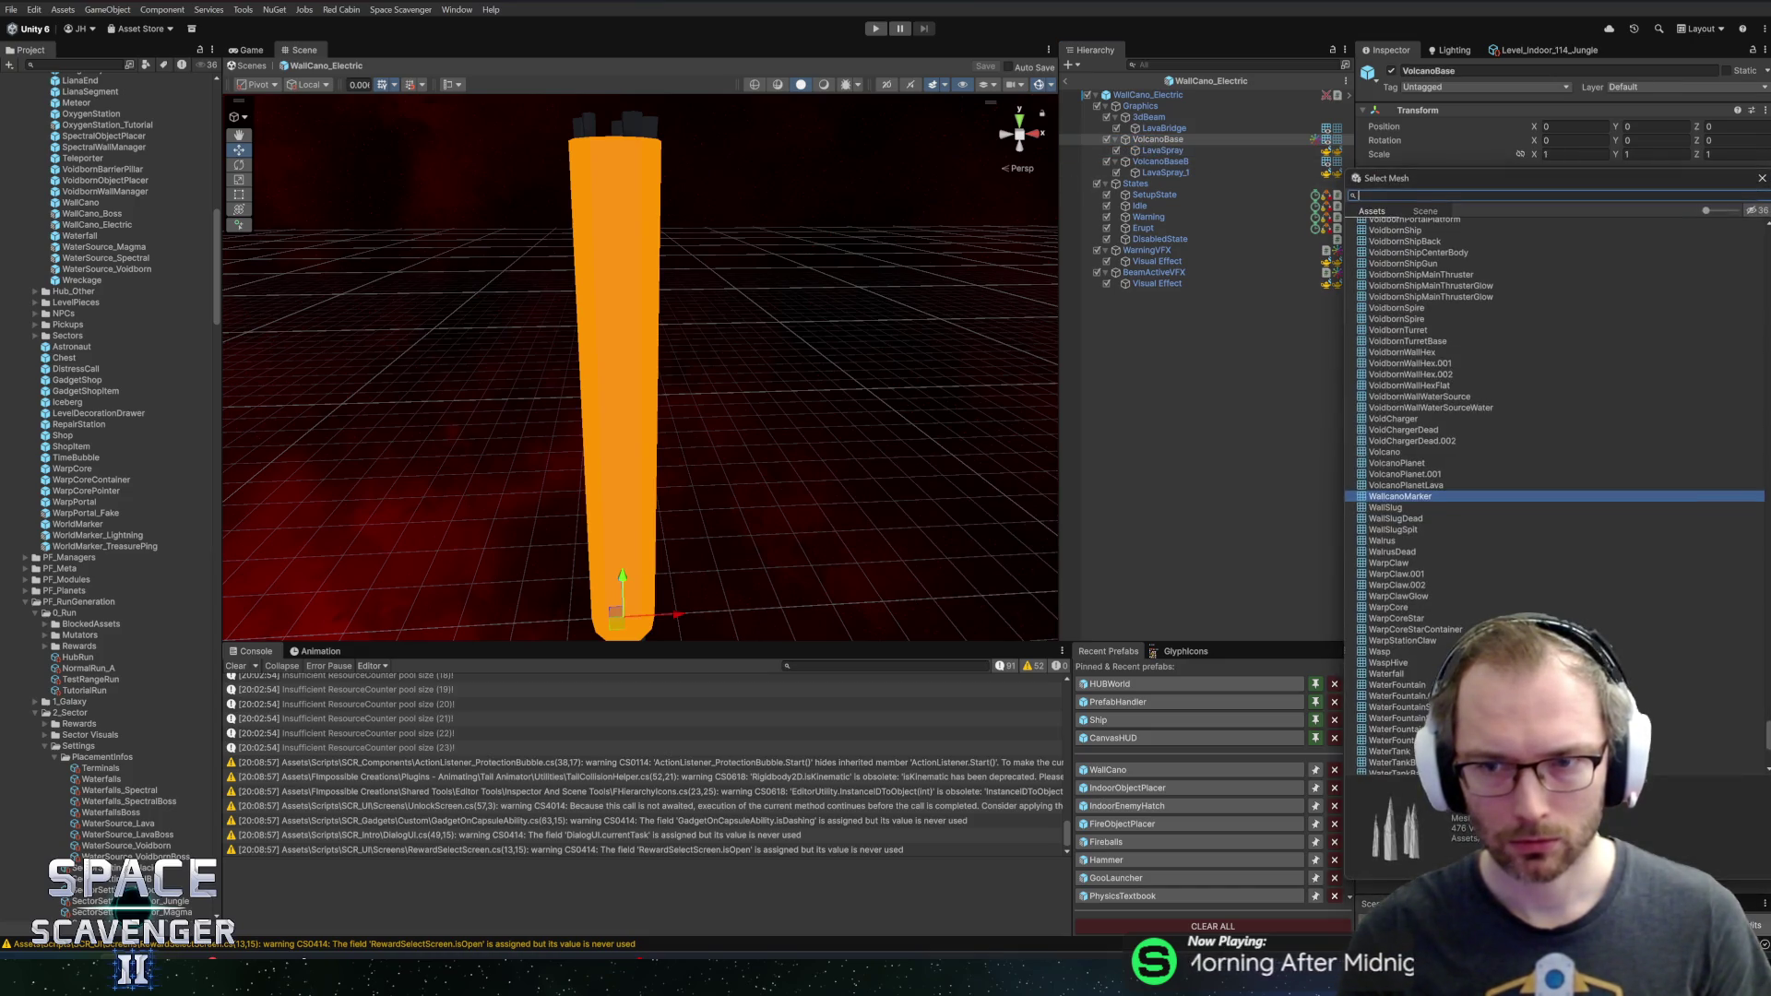
# Search 'turret' and give VolcanoBase the IndoorTurretBarrel mesh, orbiting to view it
pyautogui.write('turret')
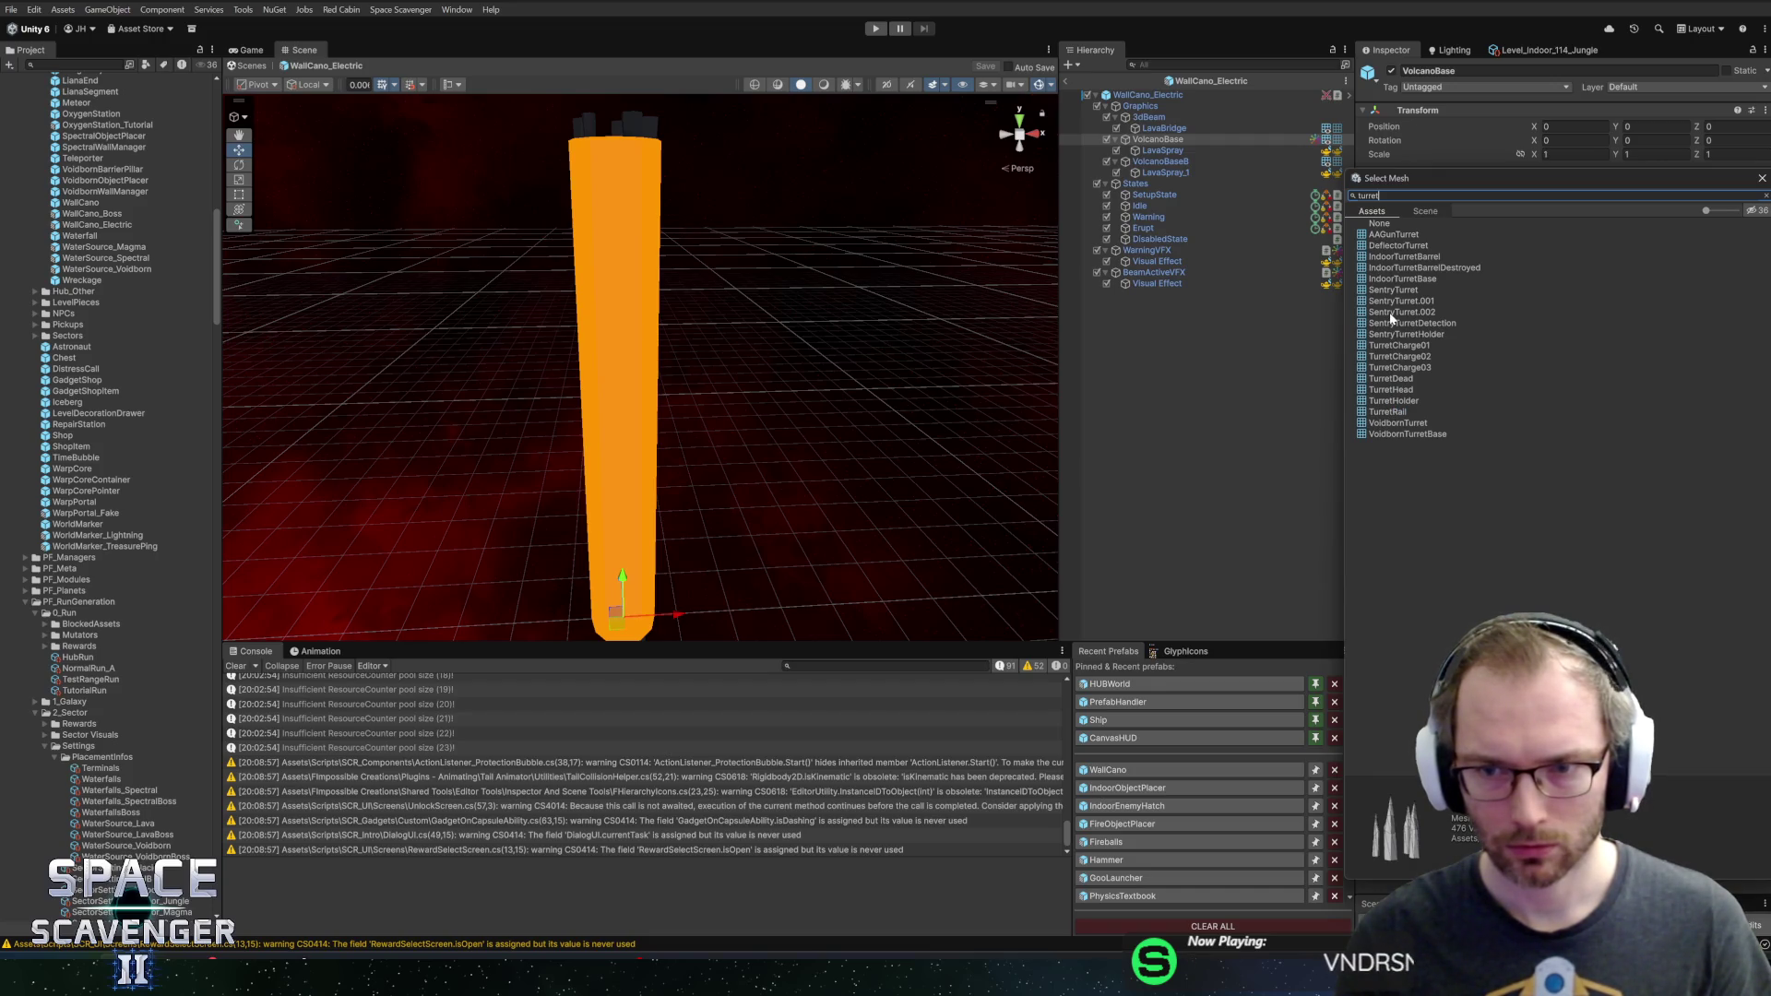
pyautogui.click(1401, 258)
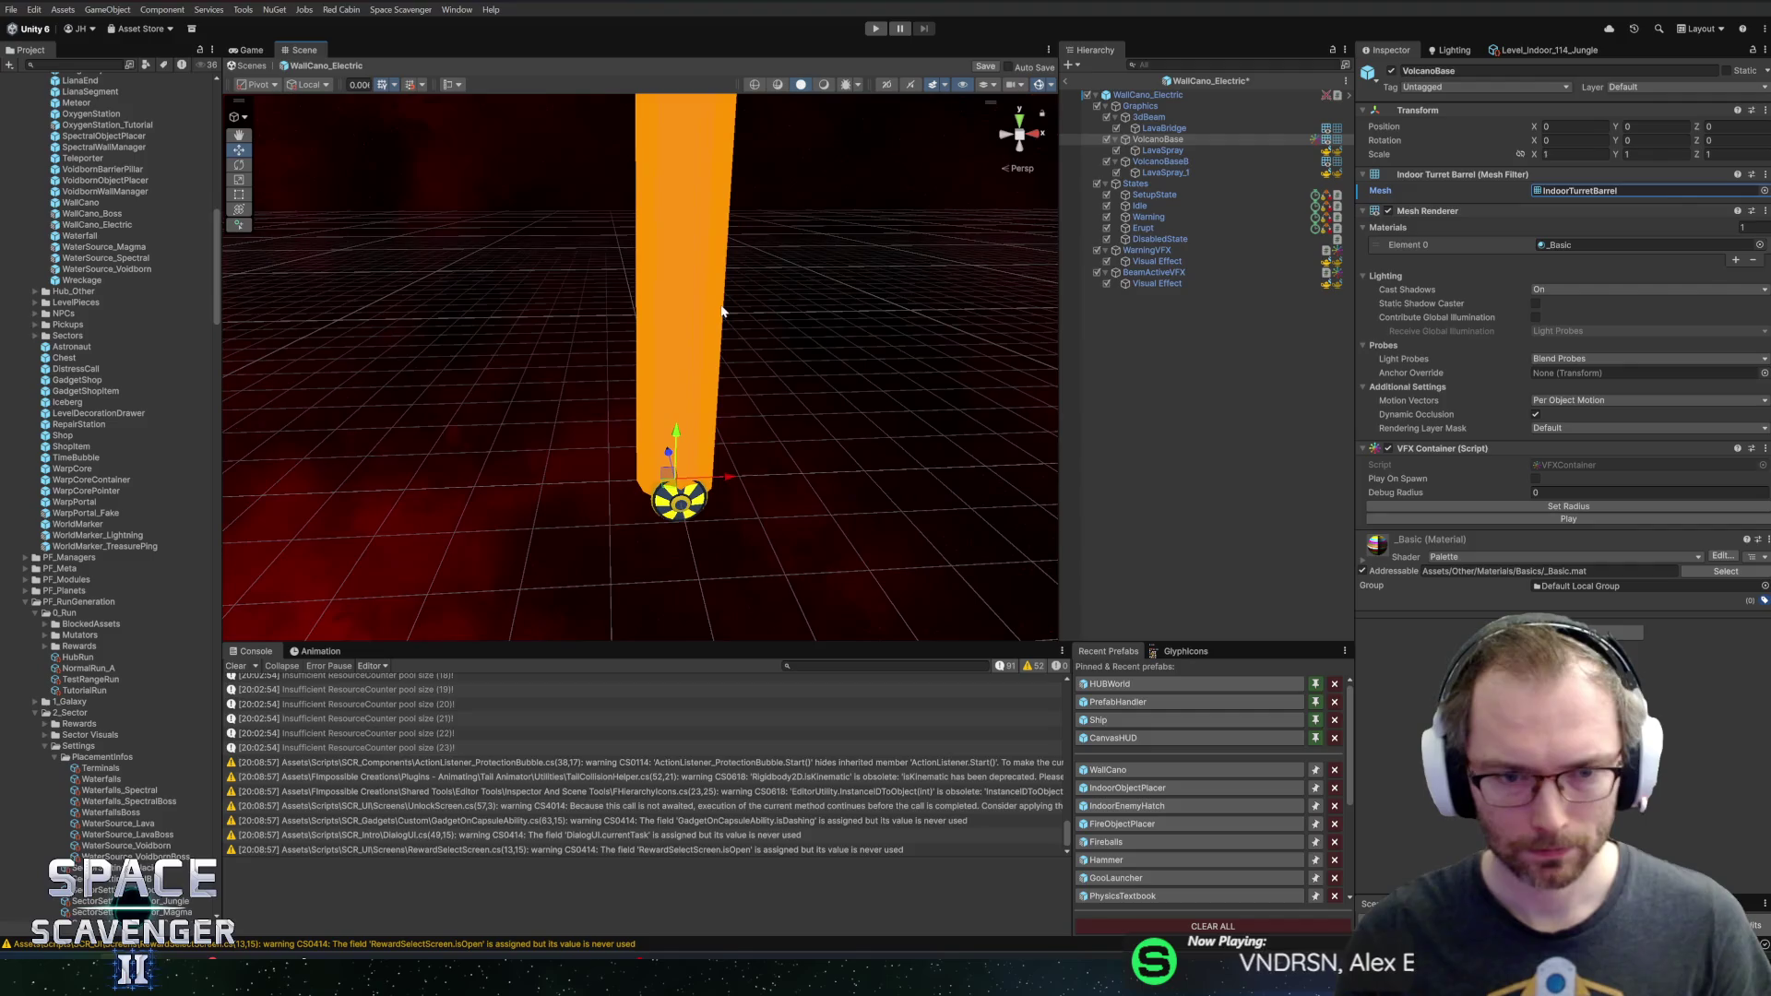
pyautogui.moveTo(762, 352)
pyautogui.mouseDown()
pyautogui.moveTo(767, 285)
pyautogui.moveTo(799, 308)
pyautogui.moveTo(876, 272)
pyautogui.mouseUp()
# On VolcanoBaseB, preview the TurretHolder, TurretHead, TurretDead, TurretCharge, SentryTurretHolder and IndoorTurretBase meshes
pyautogui.click(1186, 160)
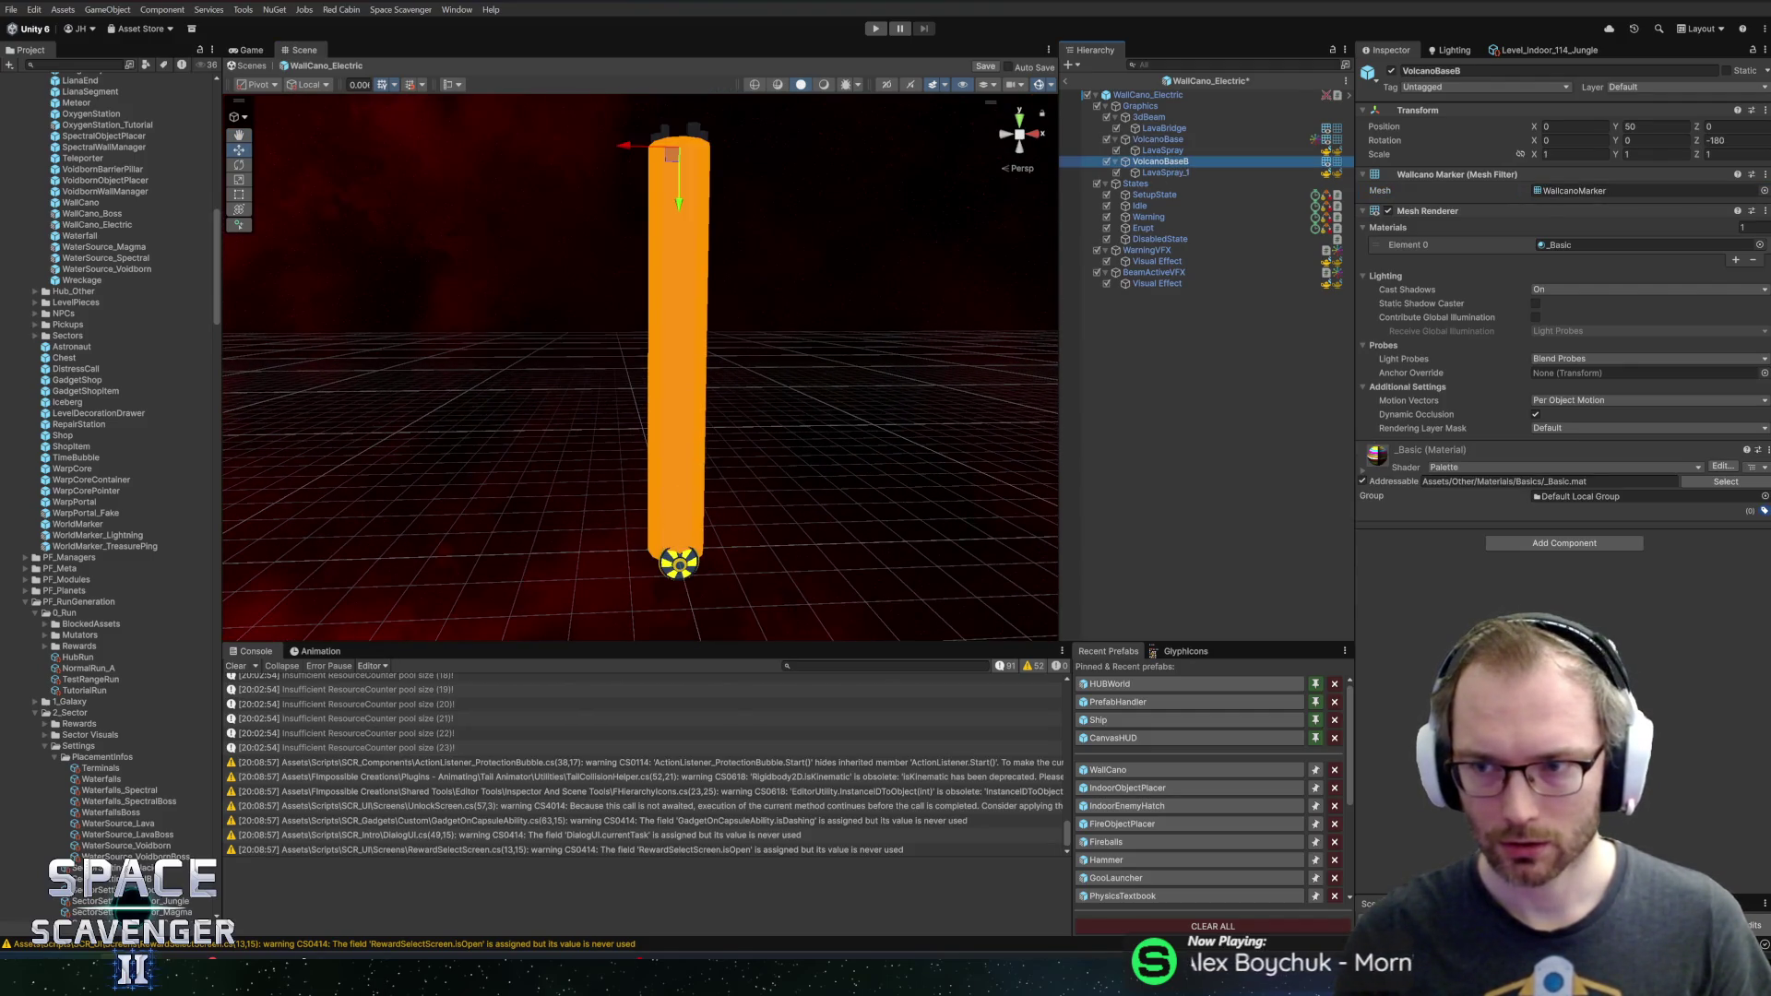
pyautogui.click(1764, 191)
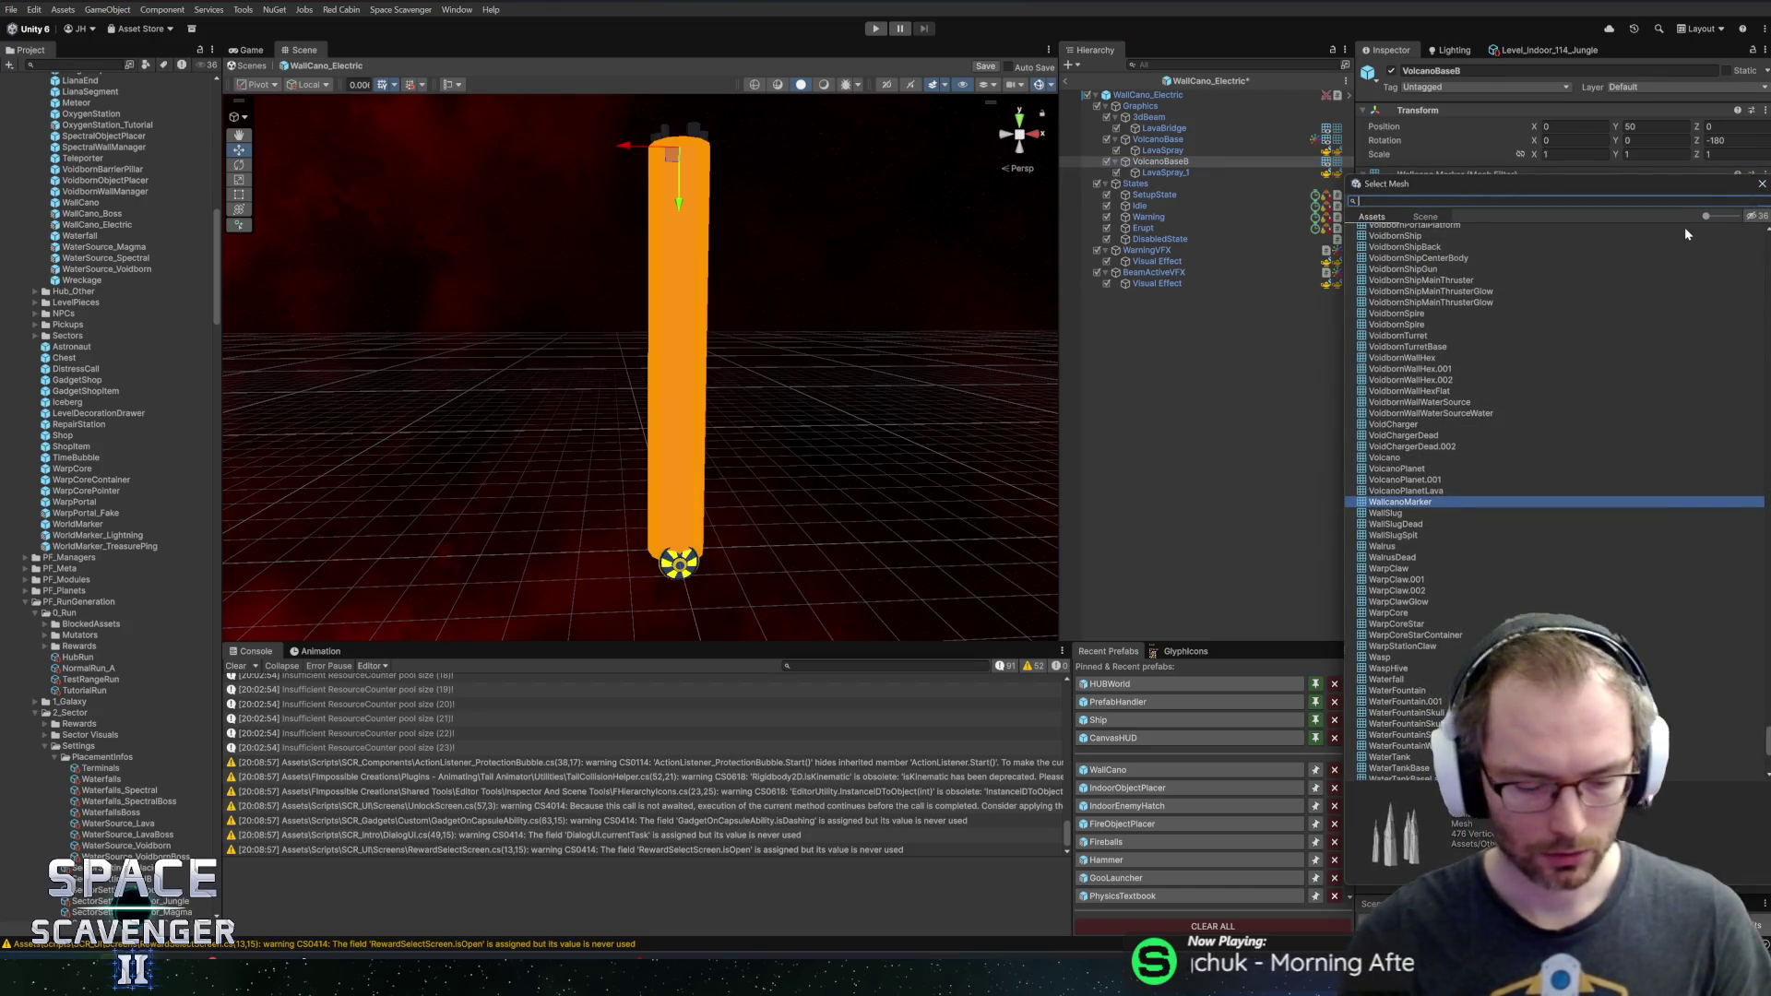
pyautogui.write('turret')
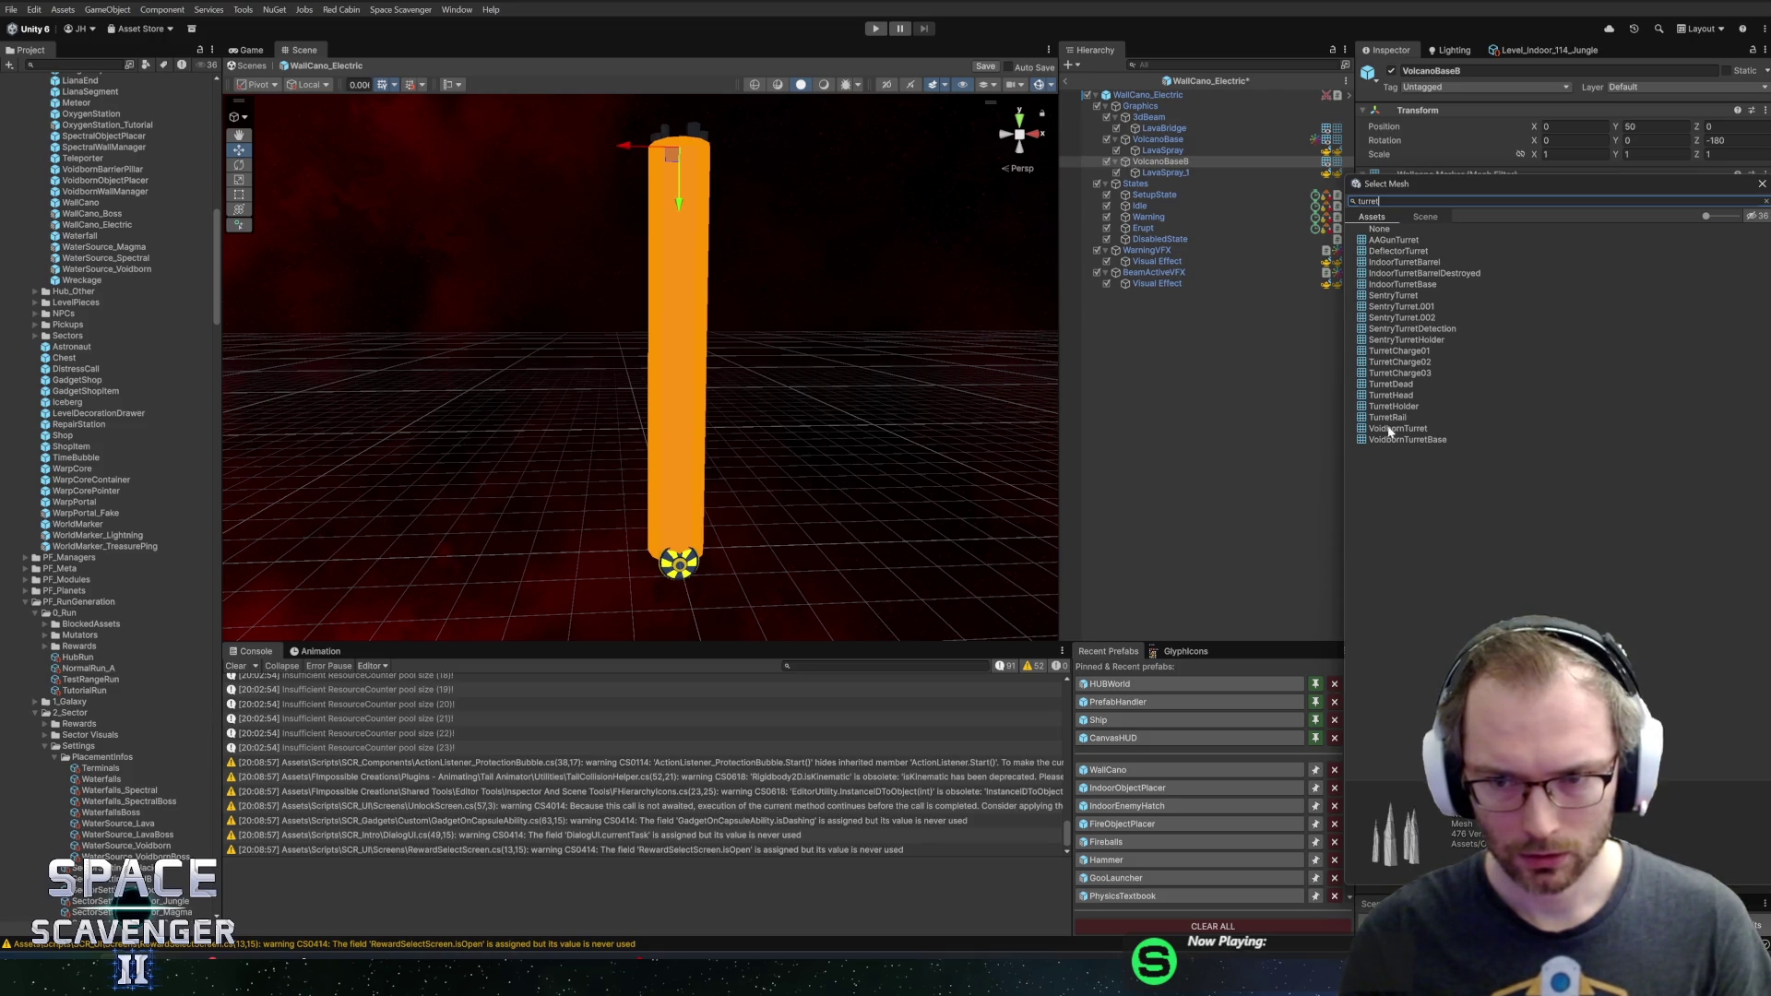
pyautogui.click(1391, 408)
pyautogui.click(1389, 394)
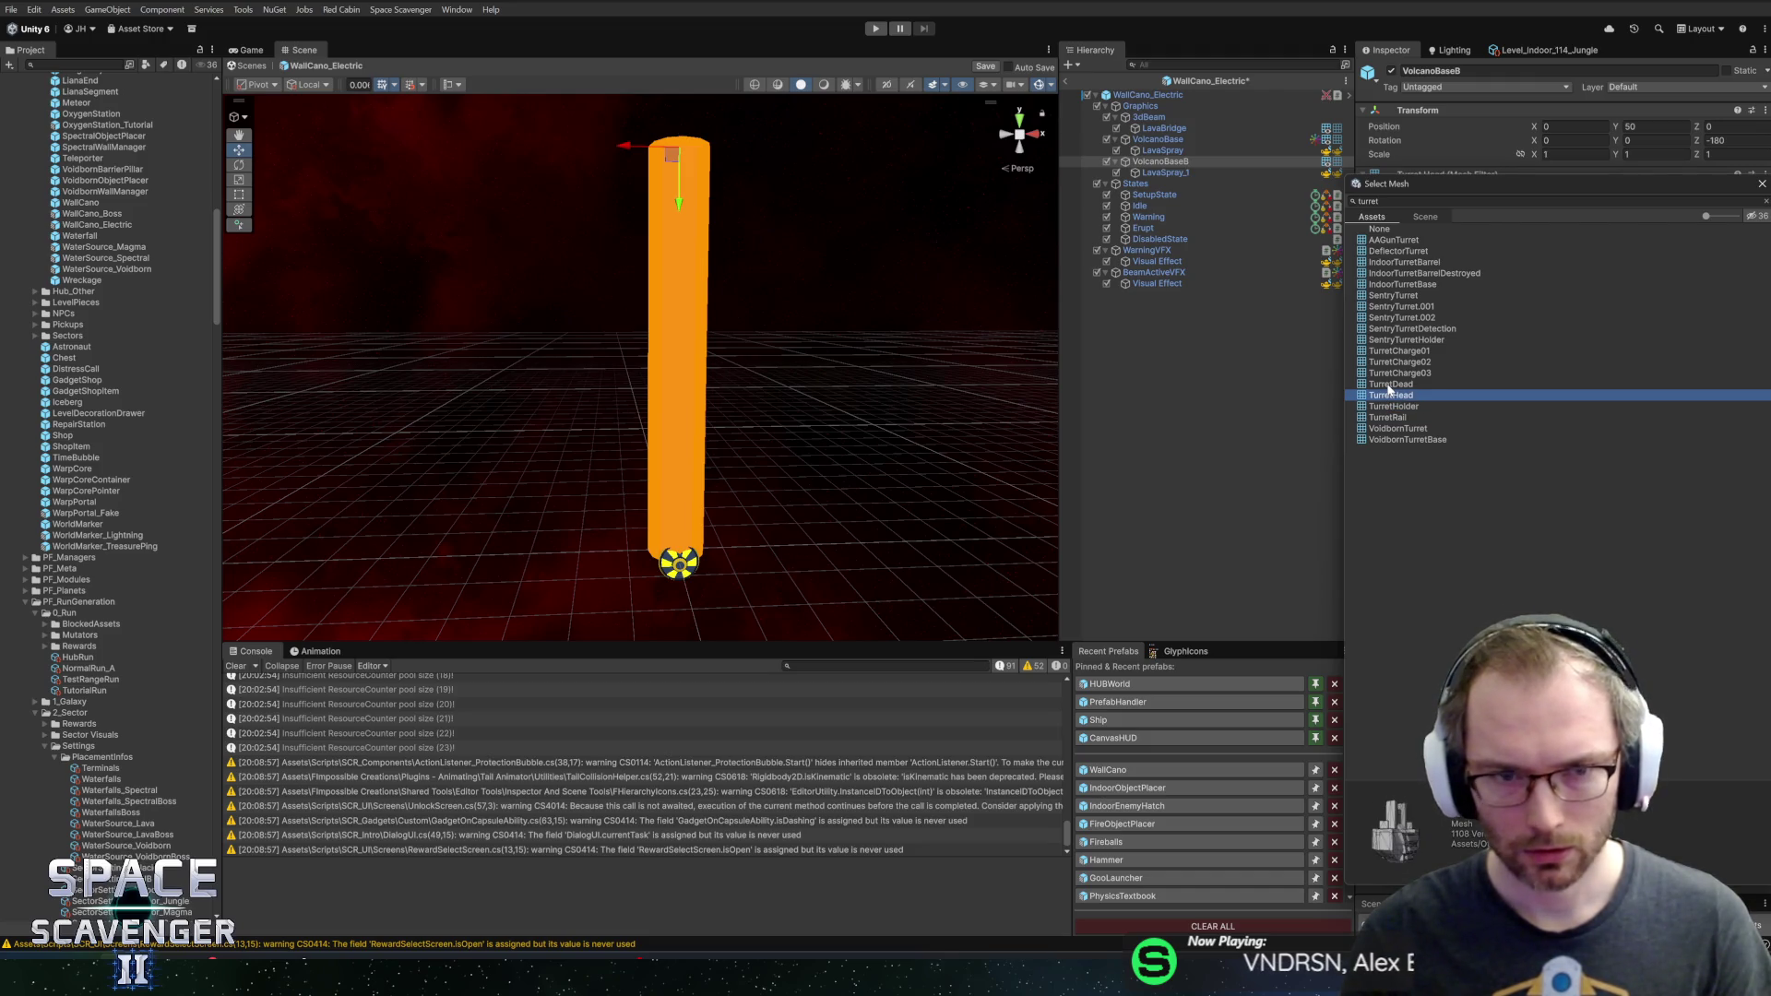
pyautogui.click(1388, 385)
pyautogui.click(1388, 376)
pyautogui.click(1390, 362)
pyautogui.click(1392, 352)
pyautogui.click(1395, 341)
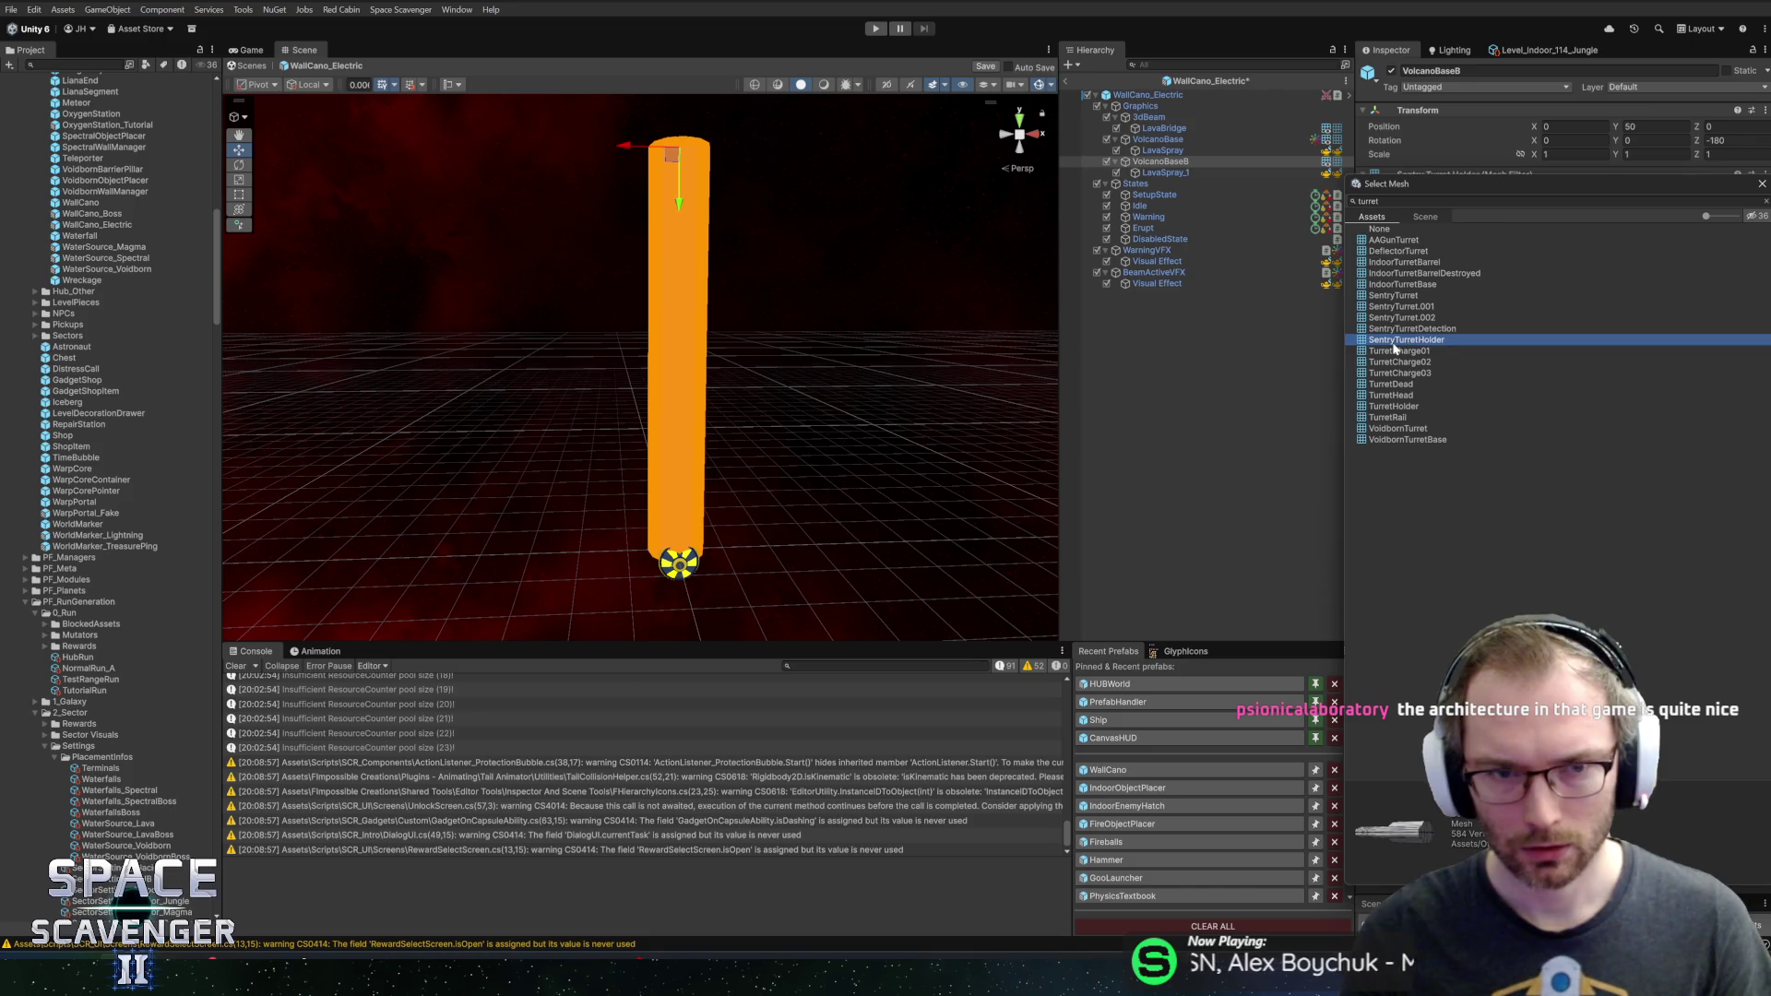
pyautogui.click(1399, 285)
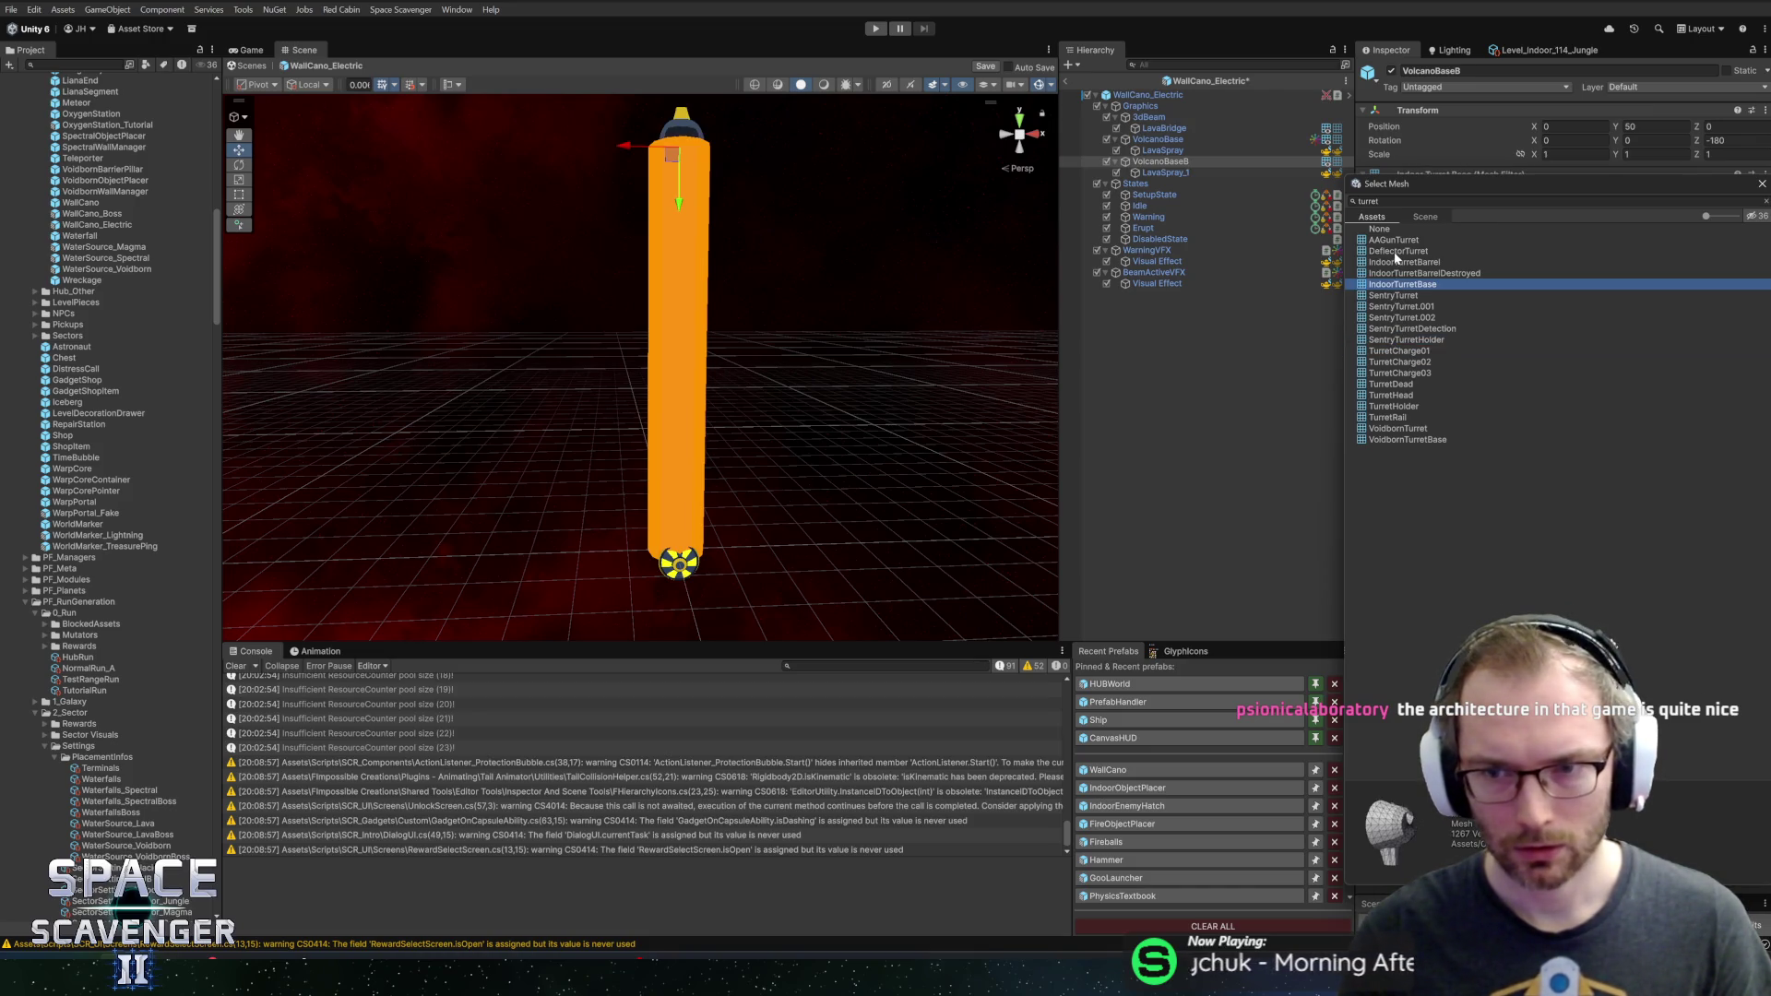
# Keep IndoorTurretBarrel on VolcanoBaseB and save the WallCano_Electric prefab
pyautogui.click(1394, 264)
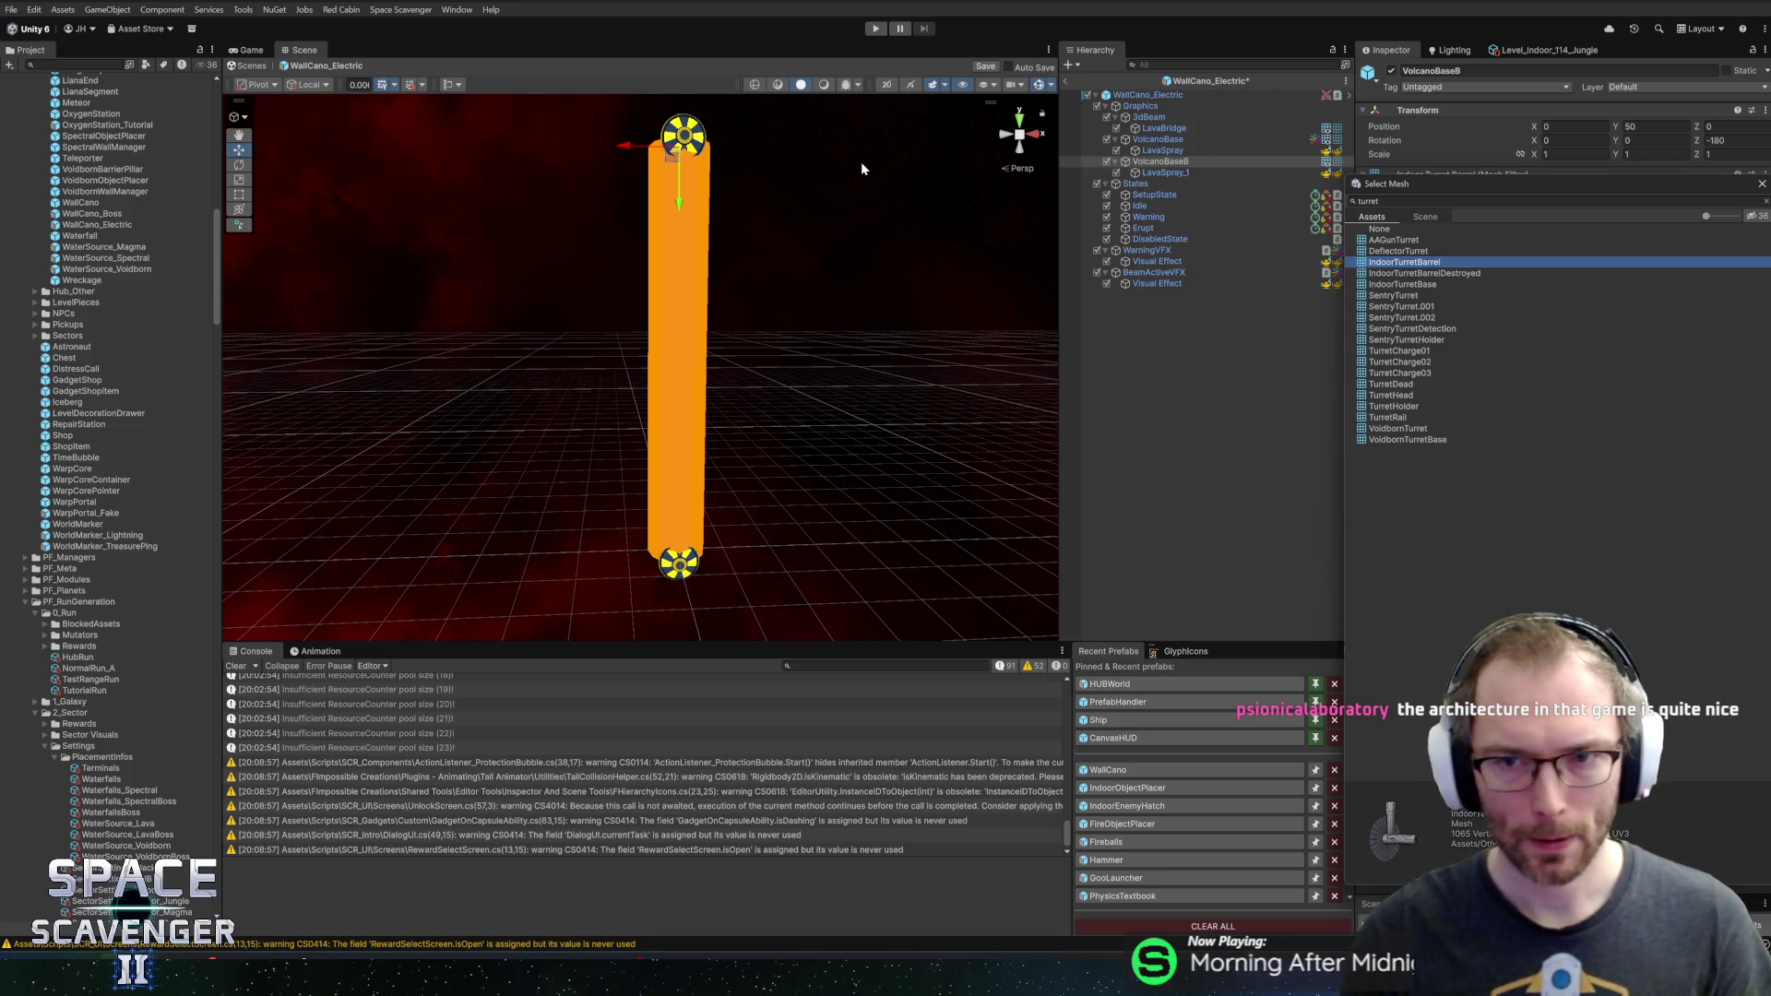
pyautogui.press('Escape')
pyautogui.click(1160, 130)
pyautogui.hotkey('ctrl', 's')
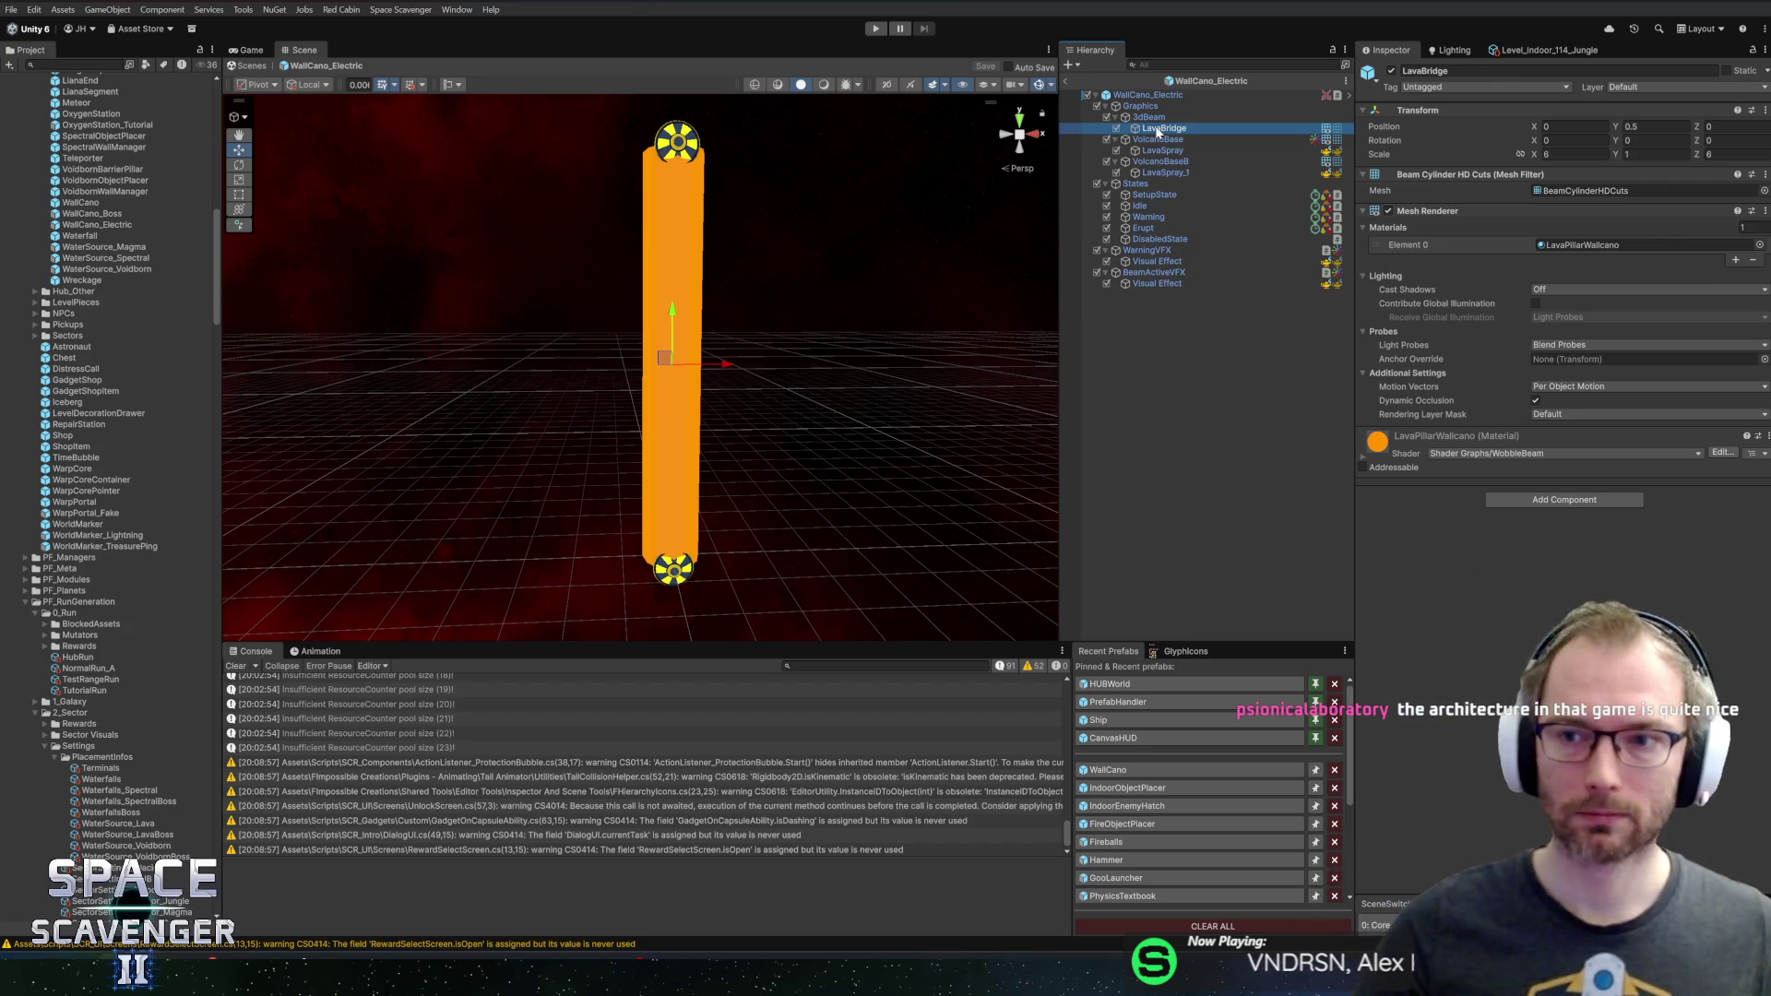
# Check 3dBeam and LavaBridge, then select the root WallCano_Electric and find its damage targeting object
pyautogui.click(1188, 114)
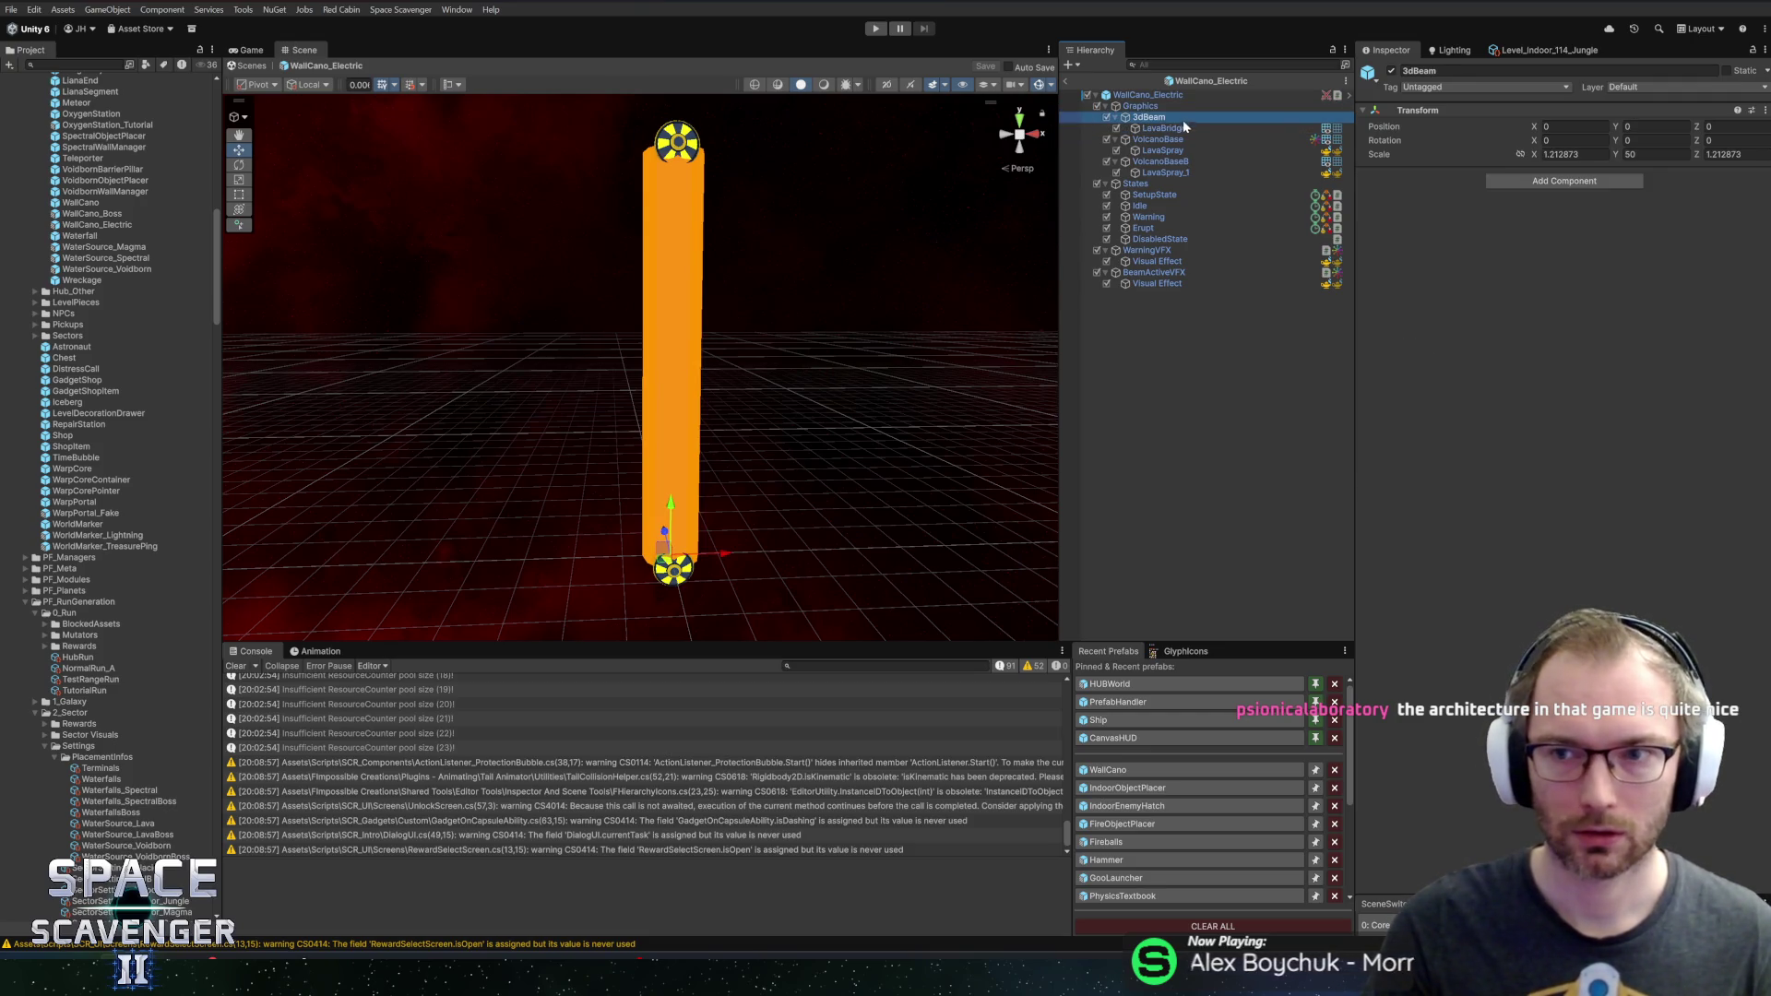
pyautogui.click(1177, 129)
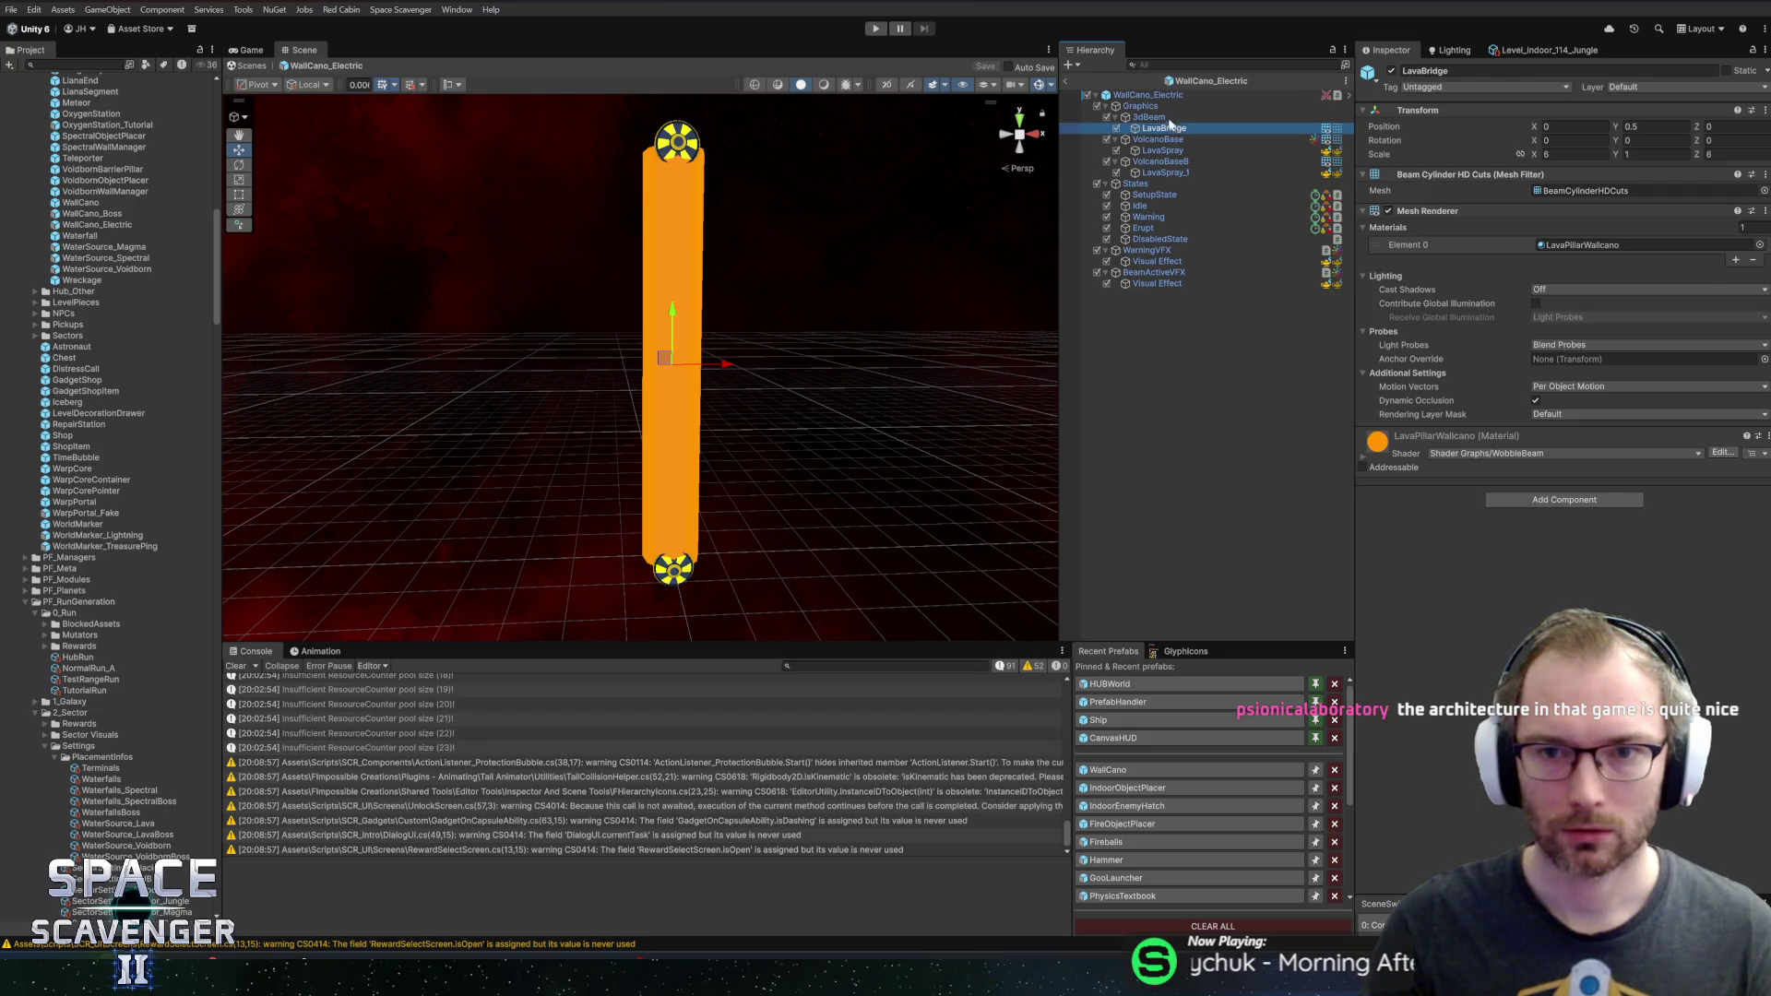
pyautogui.click(1157, 97)
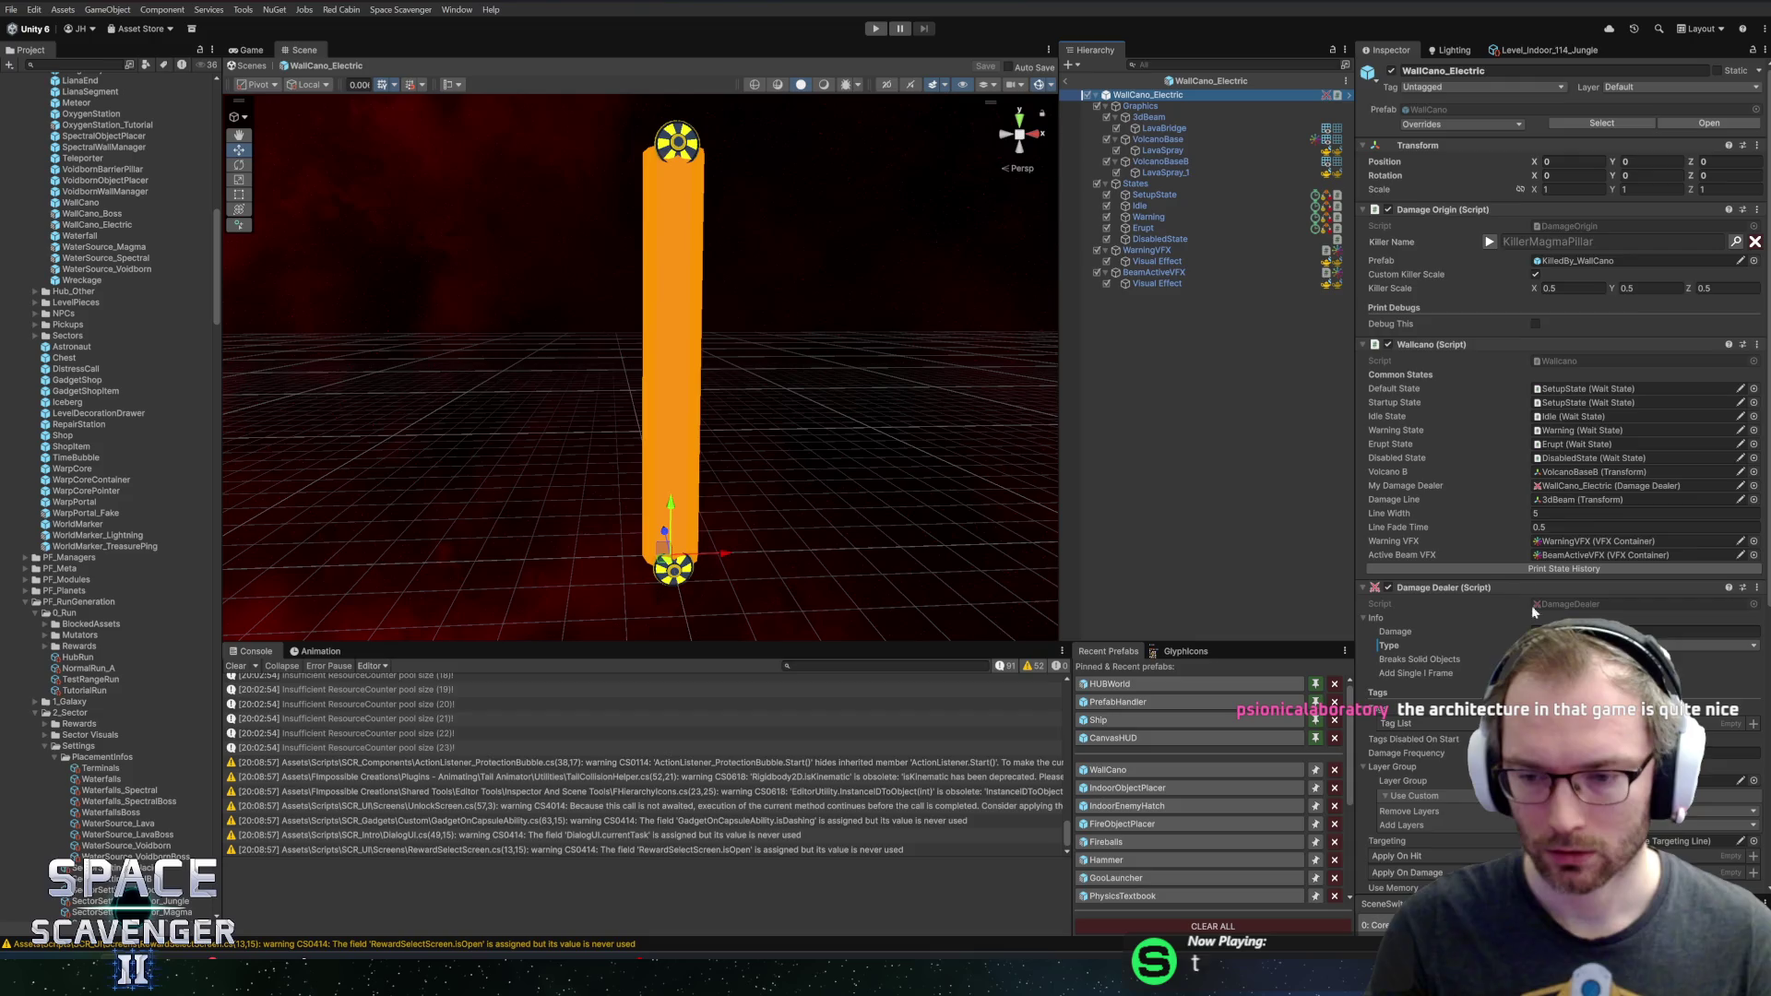
pyautogui.scroll(-3, 1460, 349)
pyautogui.click(1692, 690)
# Set the Damage Targeting Line radius to 2 and look over the Inspector
pyautogui.scroll(-4, 1559, 467)
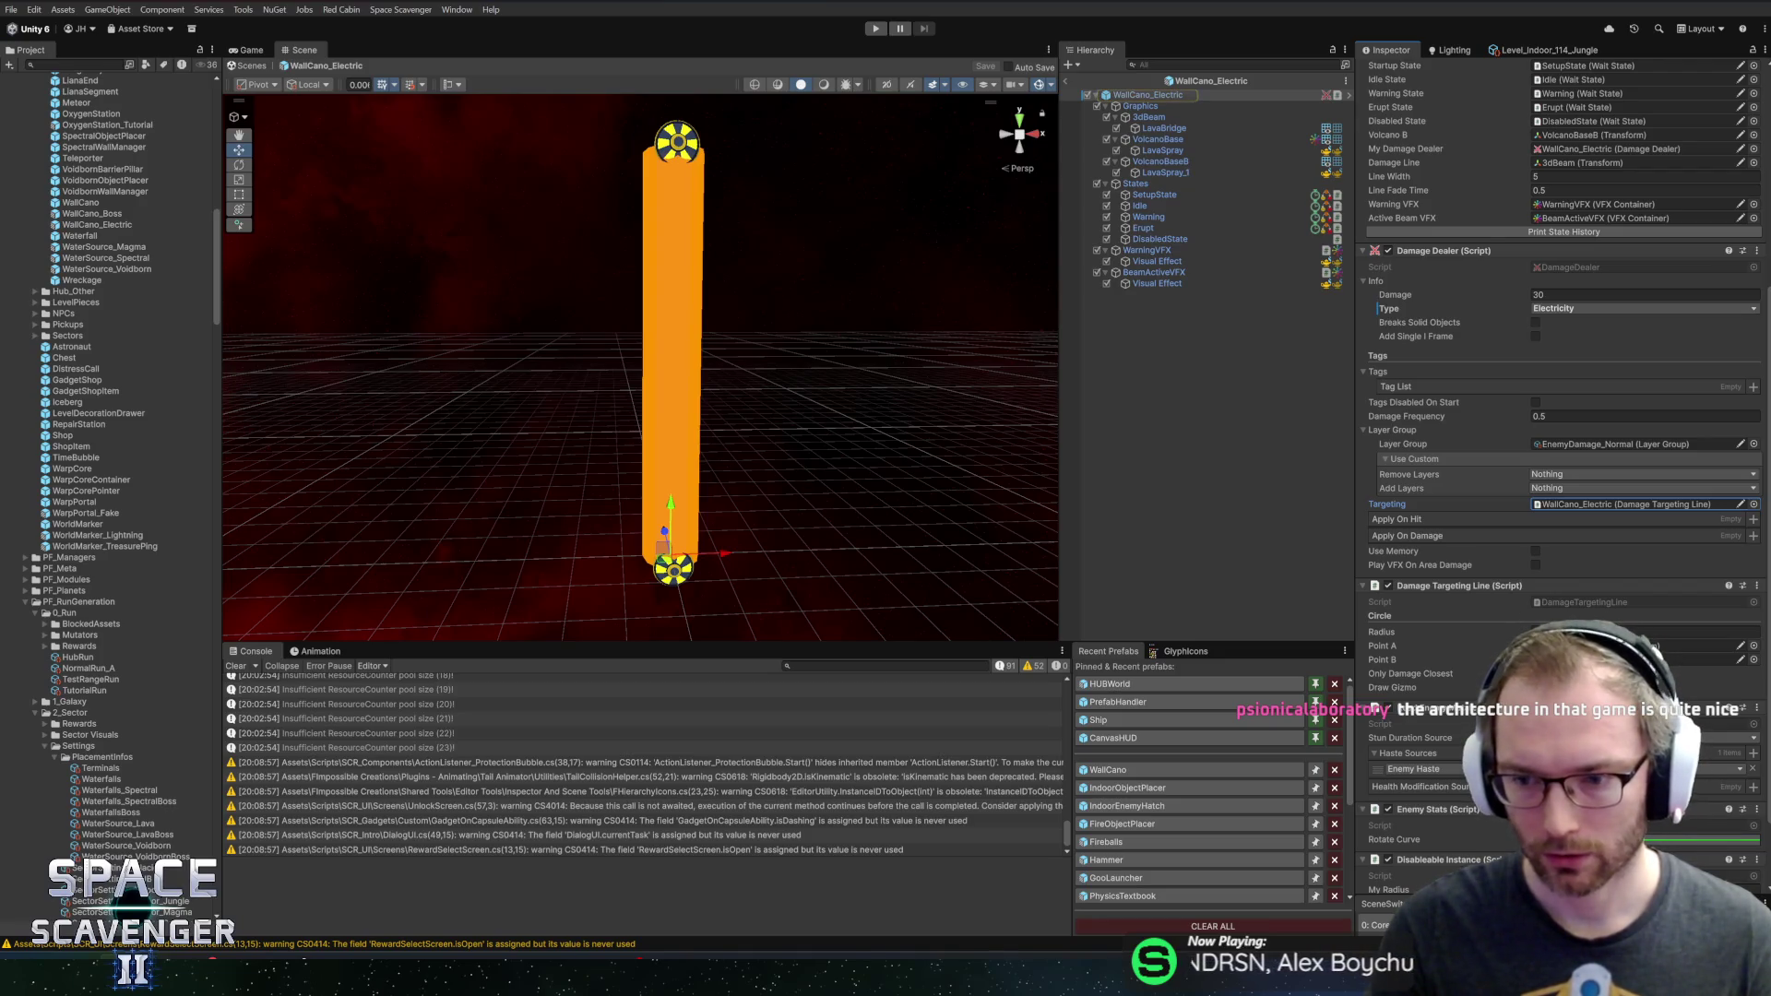
pyautogui.click(1707, 632)
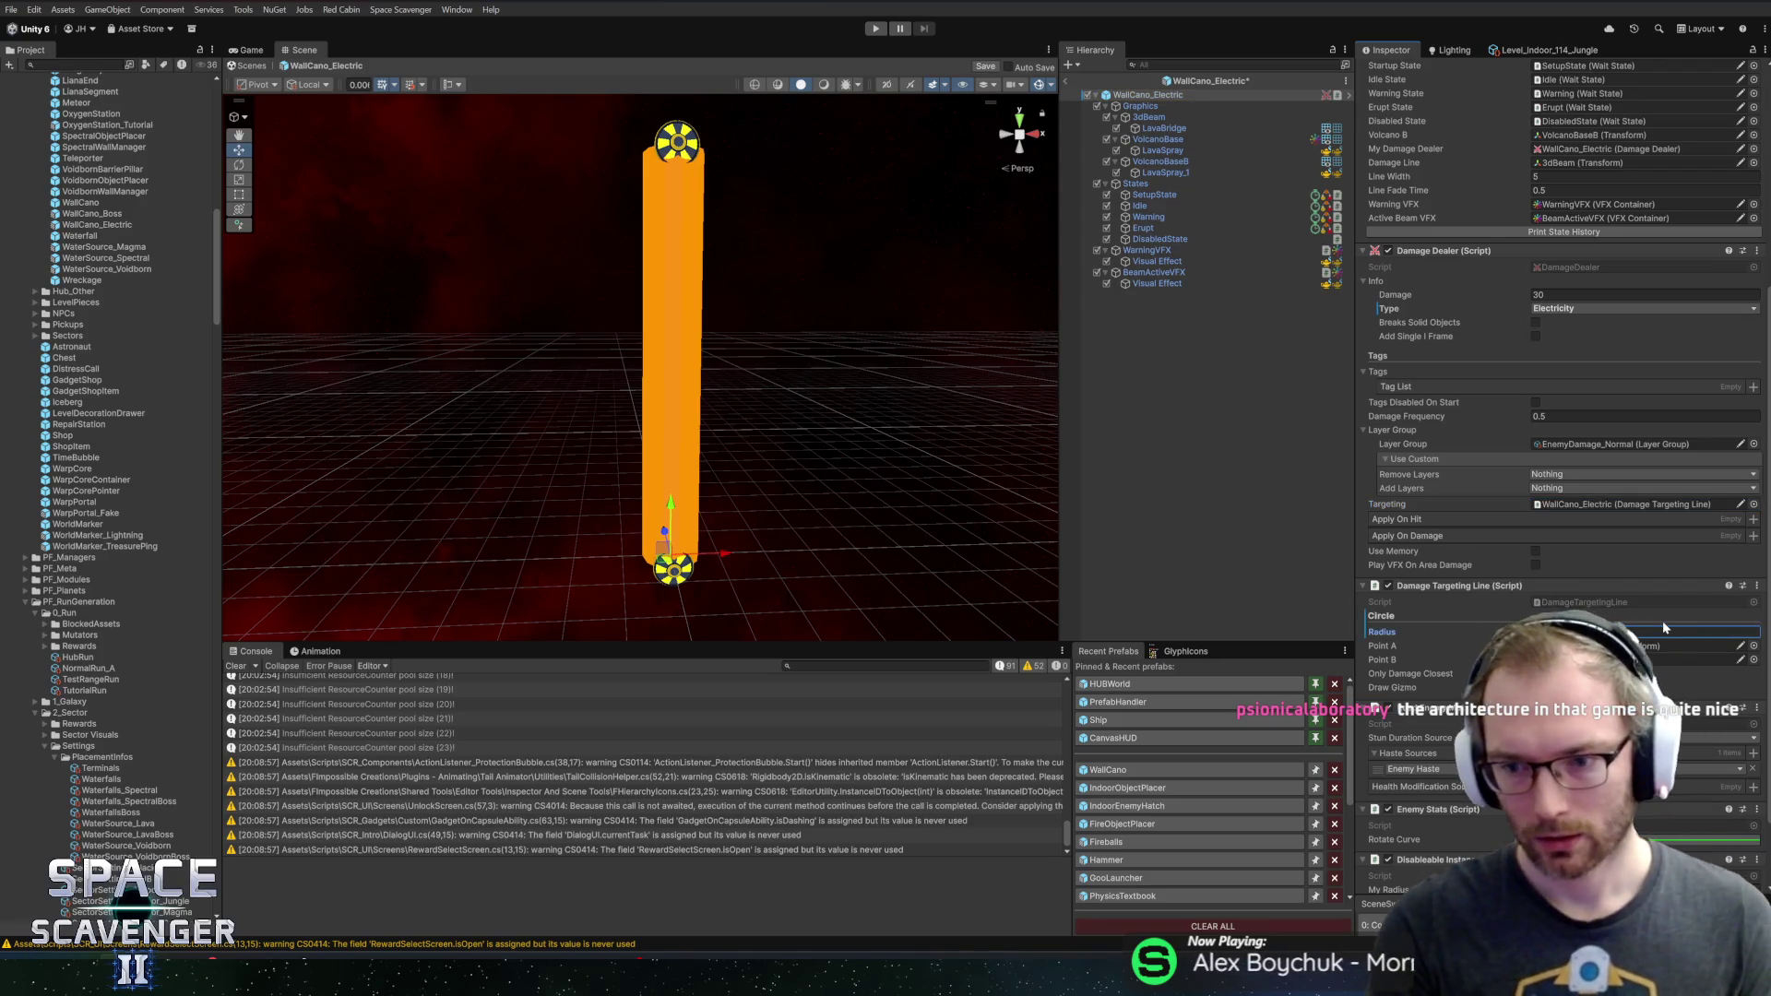
pyautogui.write('2')
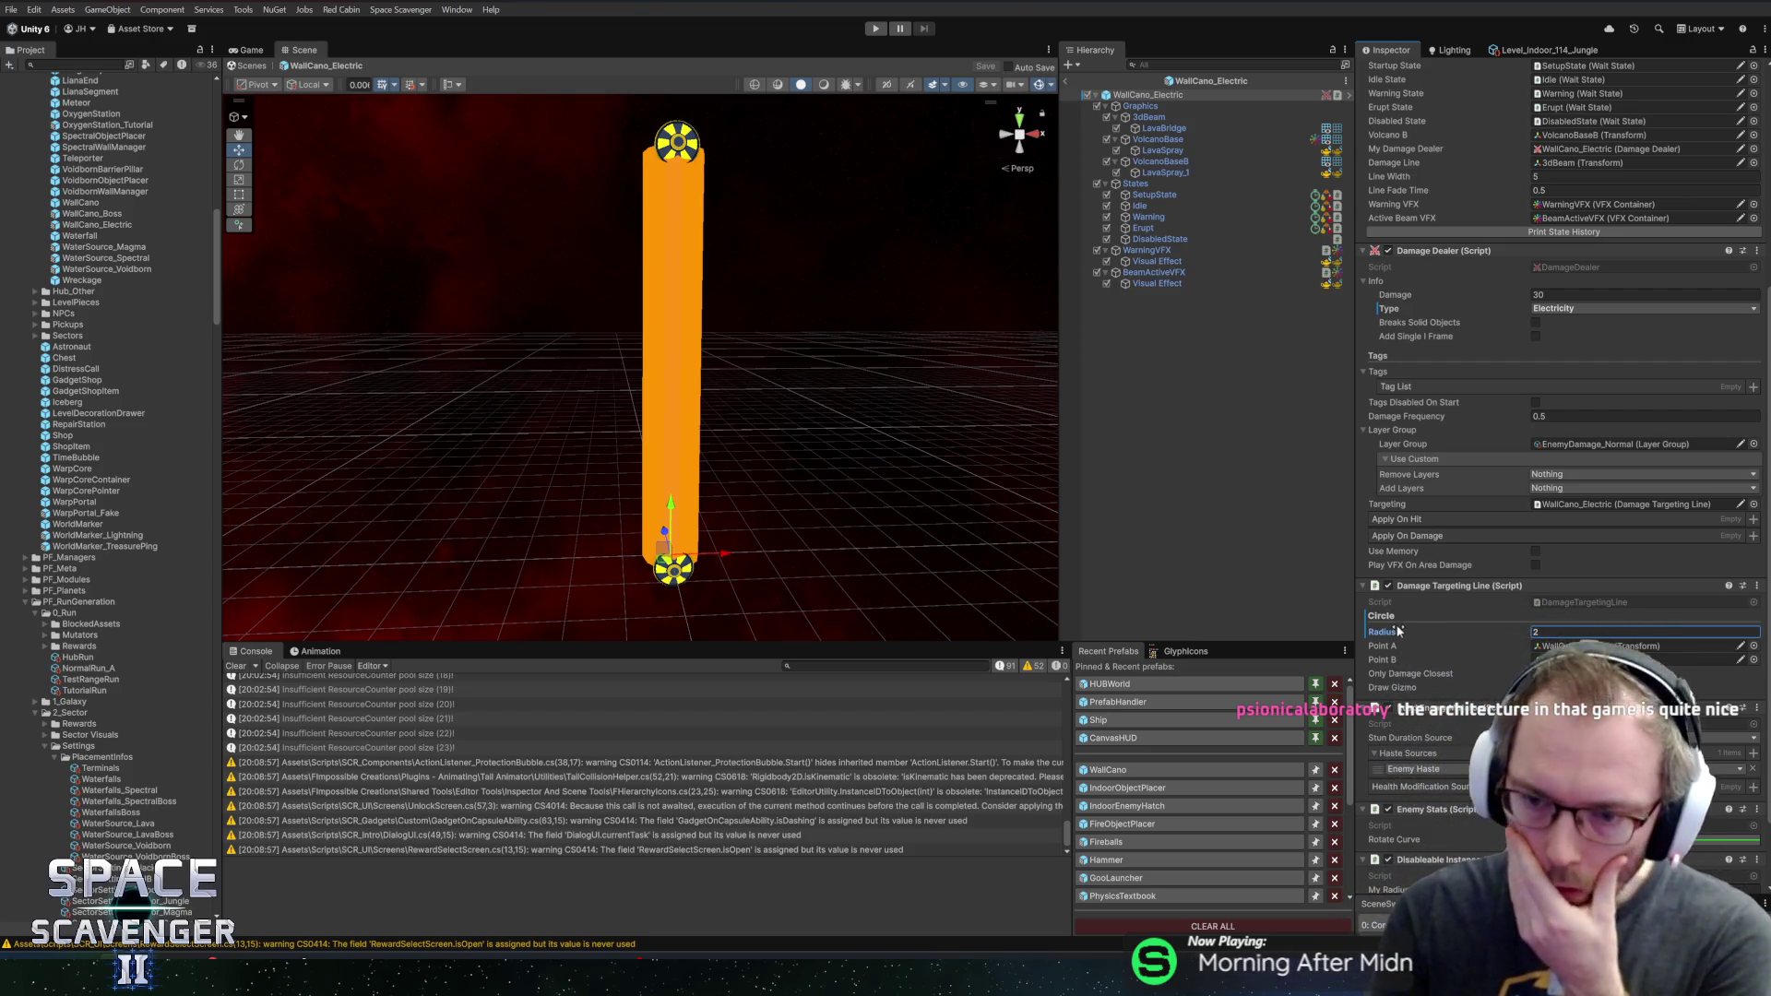
pyautogui.scroll(-3, 1494, 634)
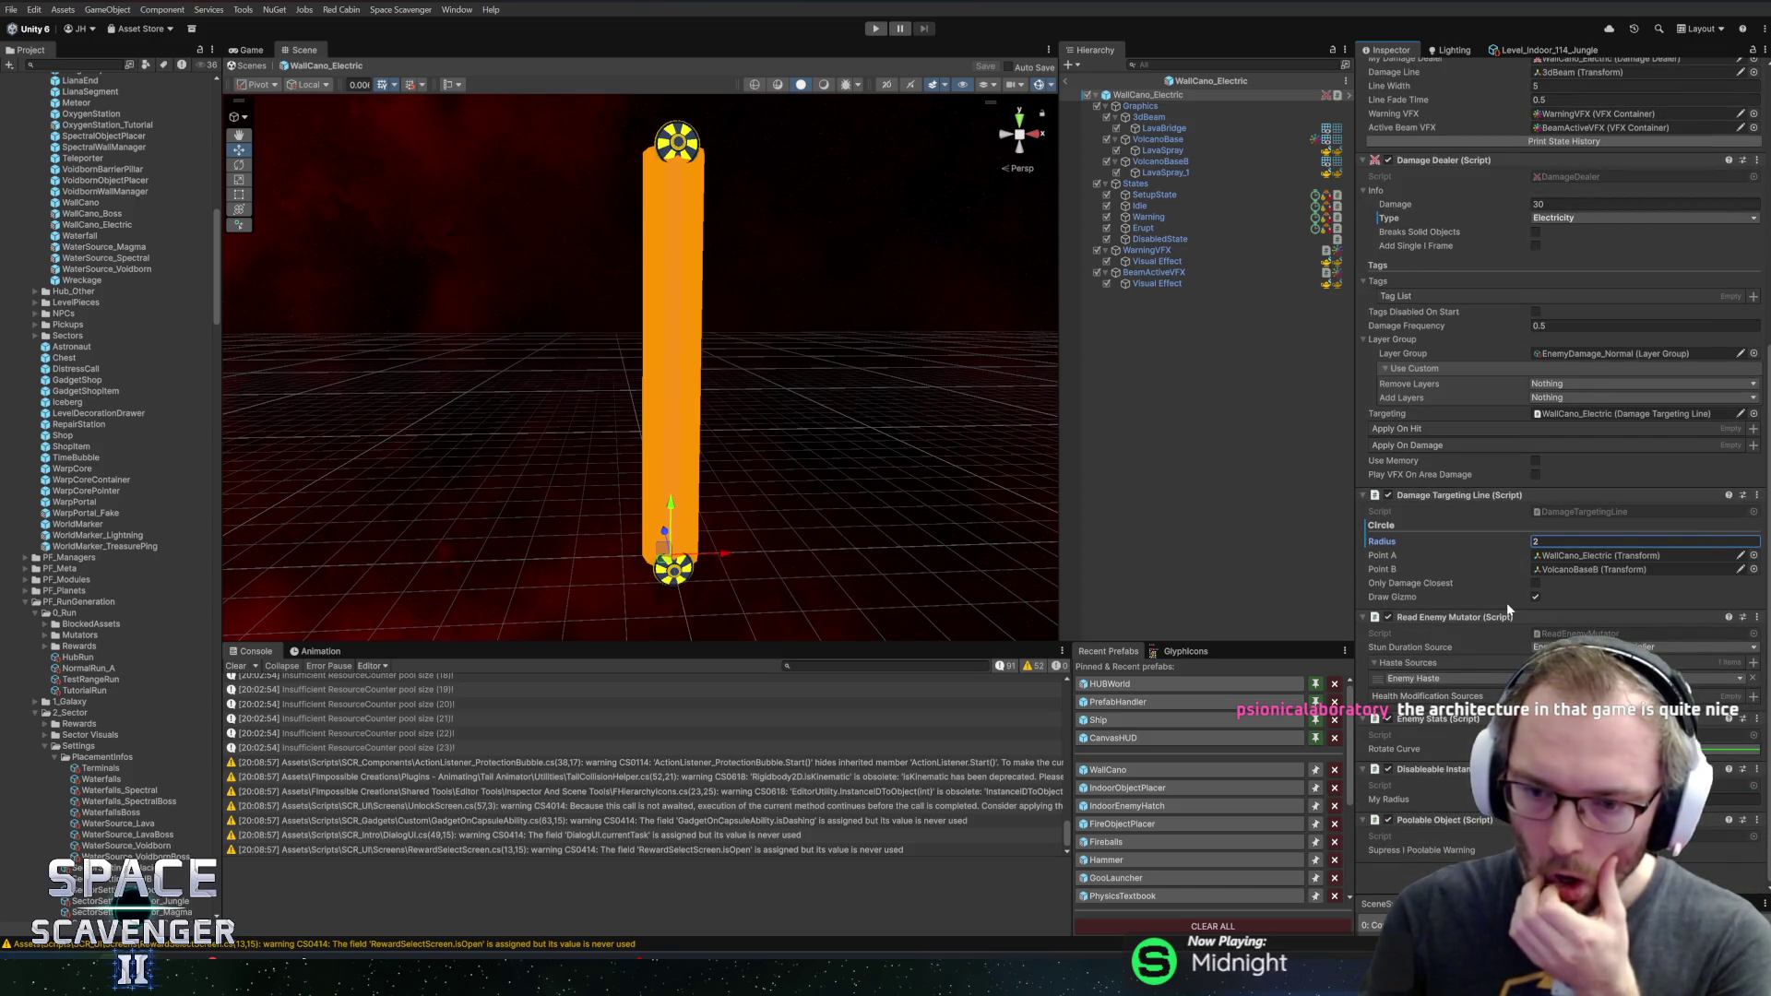
pyautogui.scroll(12, 1504, 604)
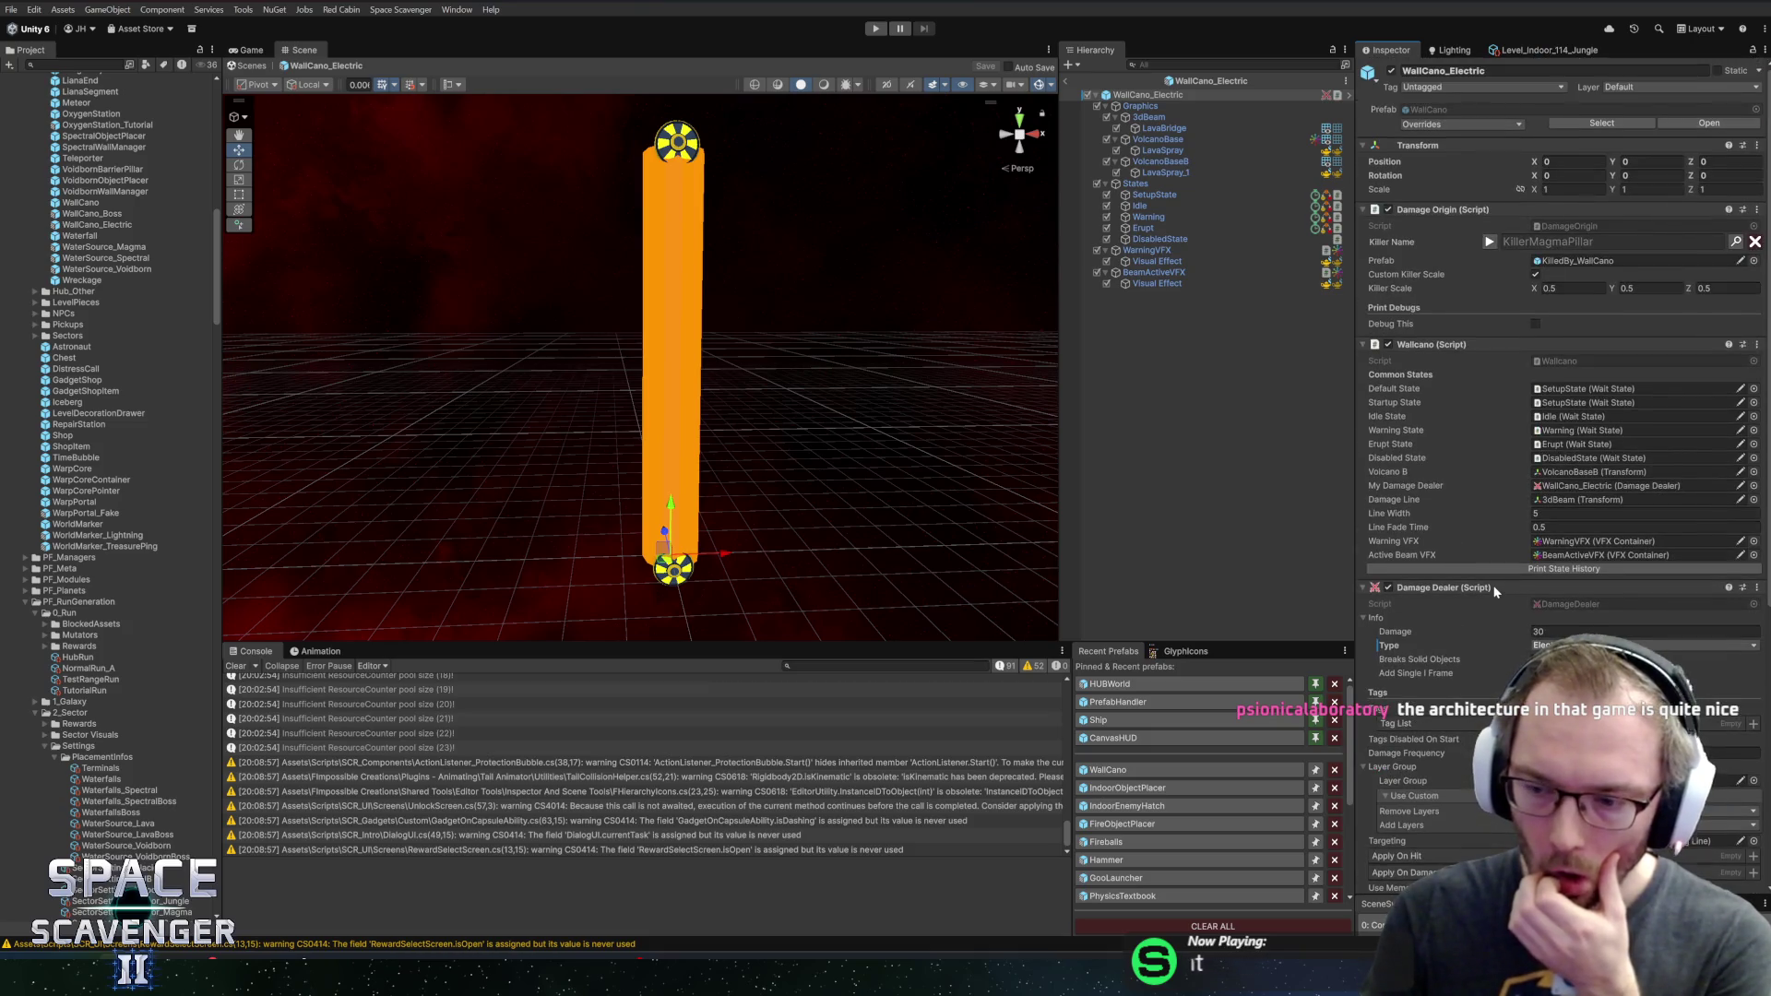
pyautogui.scroll(-10, 1496, 597)
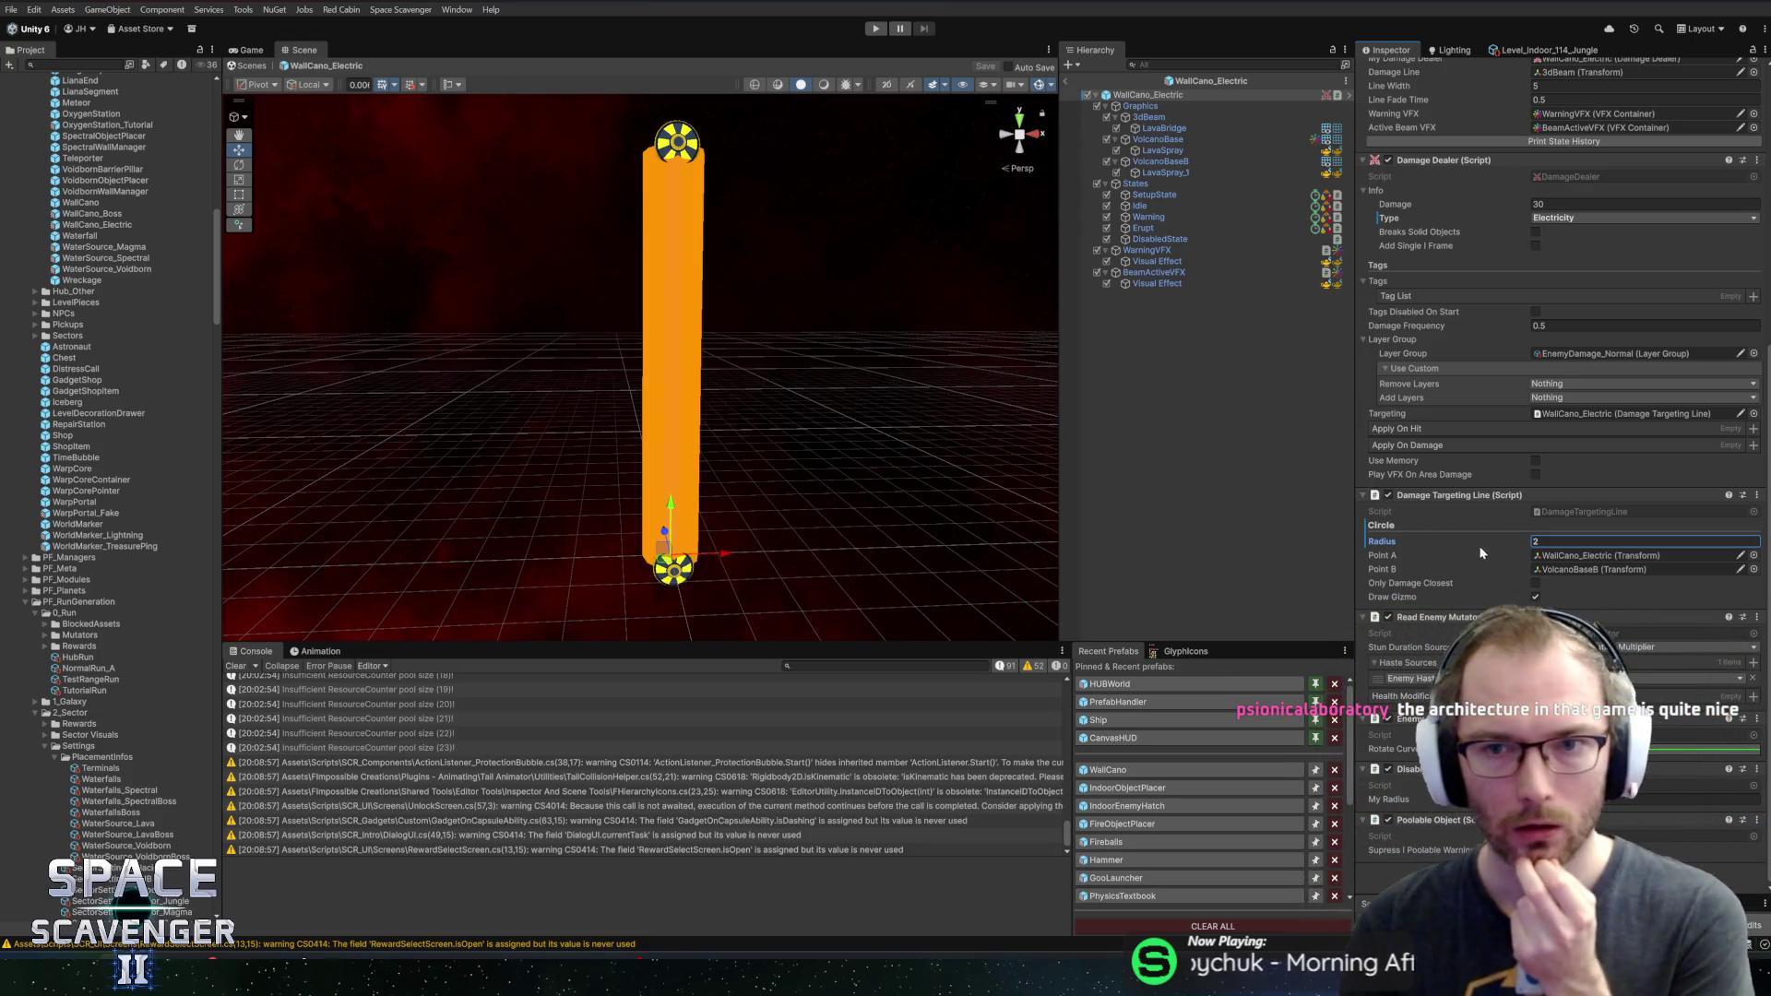
pyautogui.scroll(3, 1474, 385)
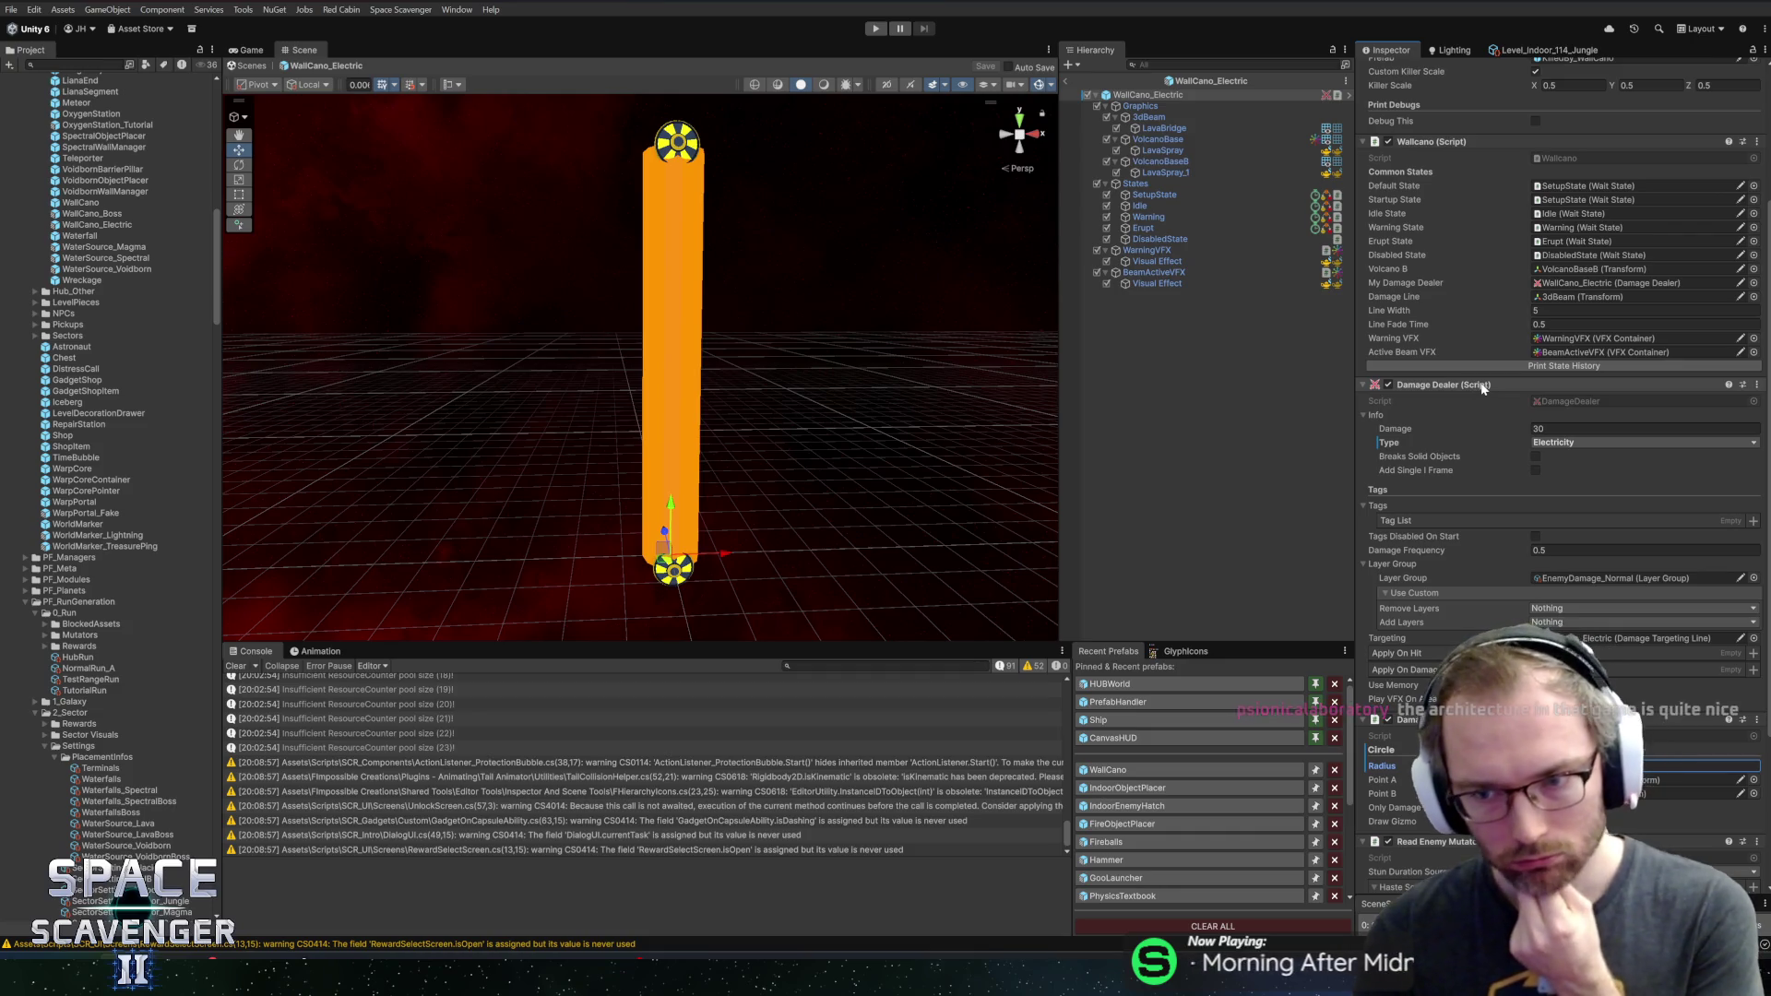
pyautogui.scroll(3, 1488, 386)
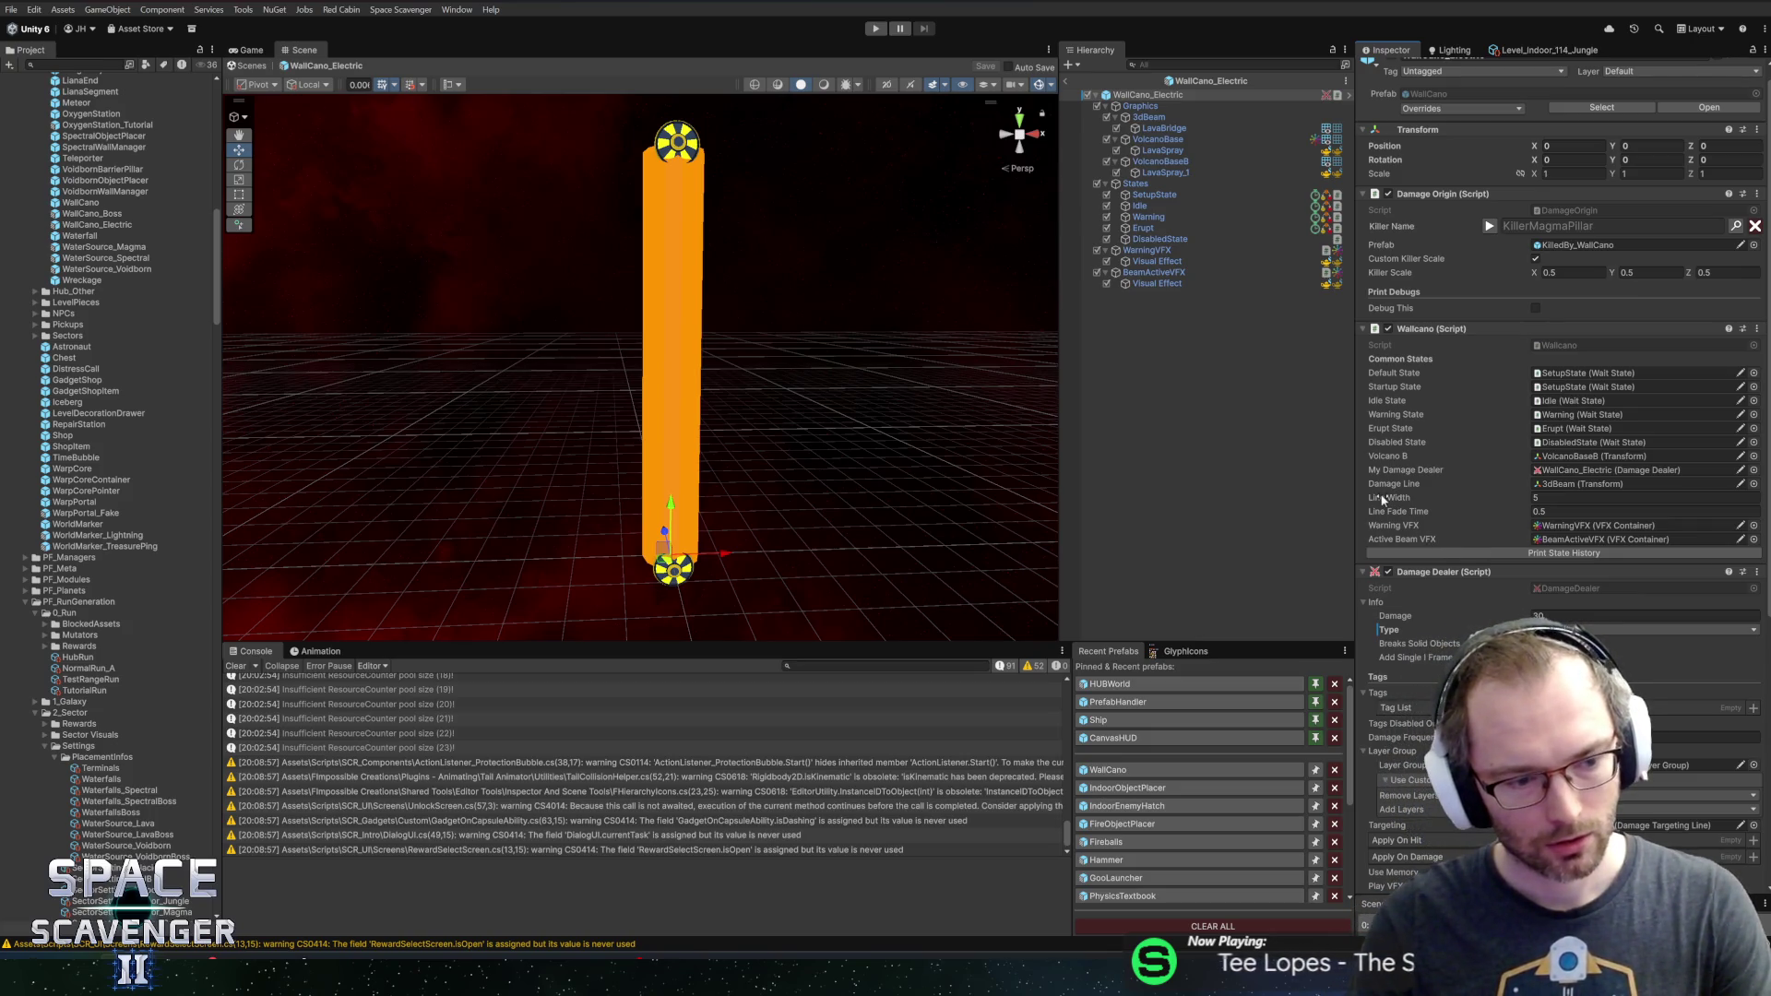
pyautogui.hotkey('alt', 'Tab')
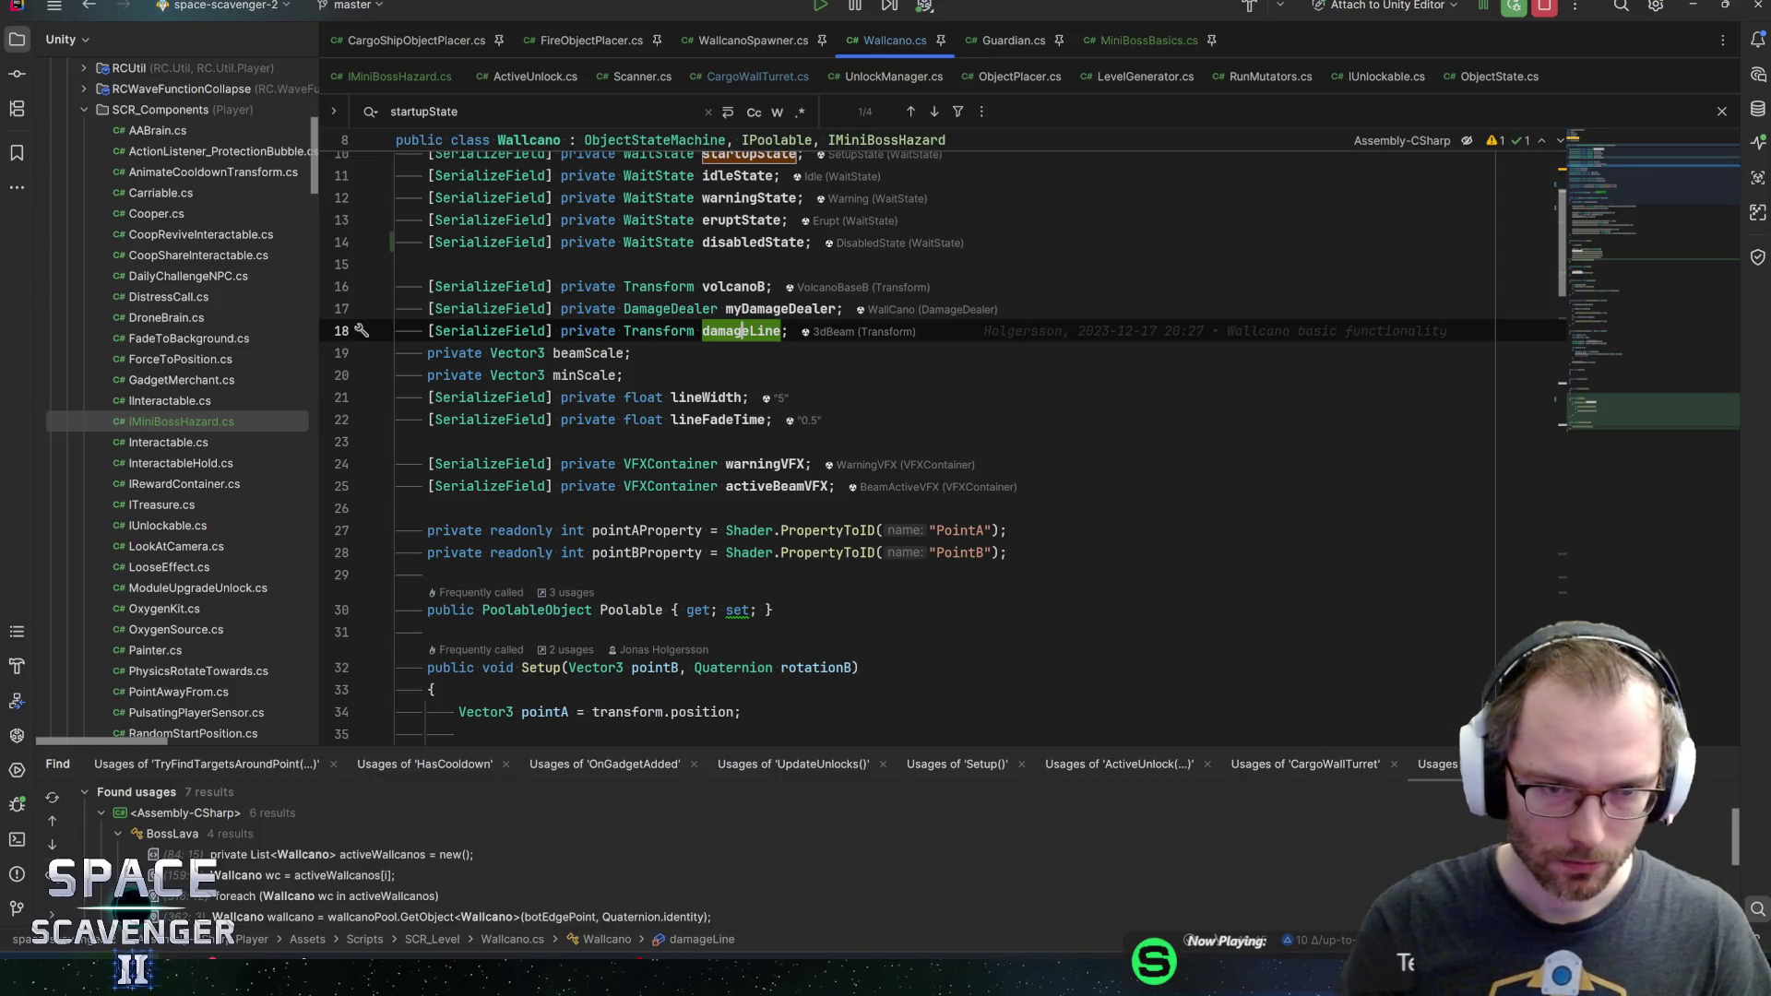
# Search classes for 'onboardingl' and 'light', then close the search without opening any
pyautogui.click(626, 374)
pyautogui.hotkey('ctrl', 'n')
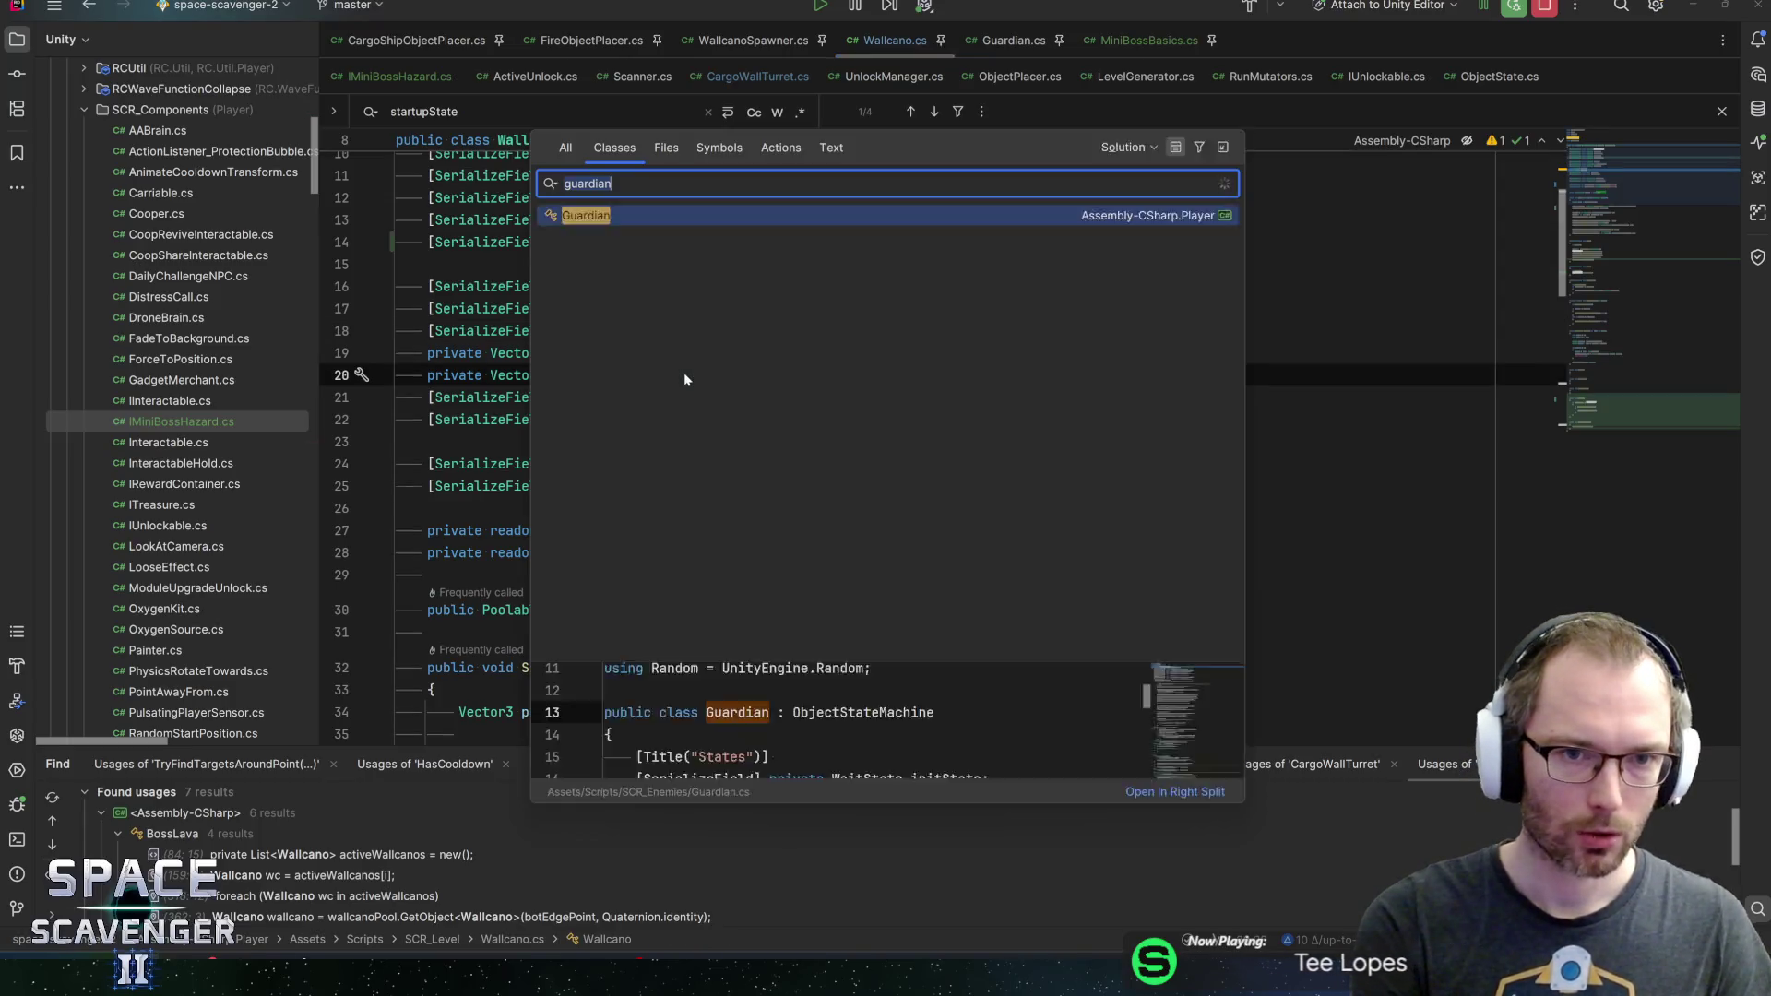
pyautogui.write('onboarding')
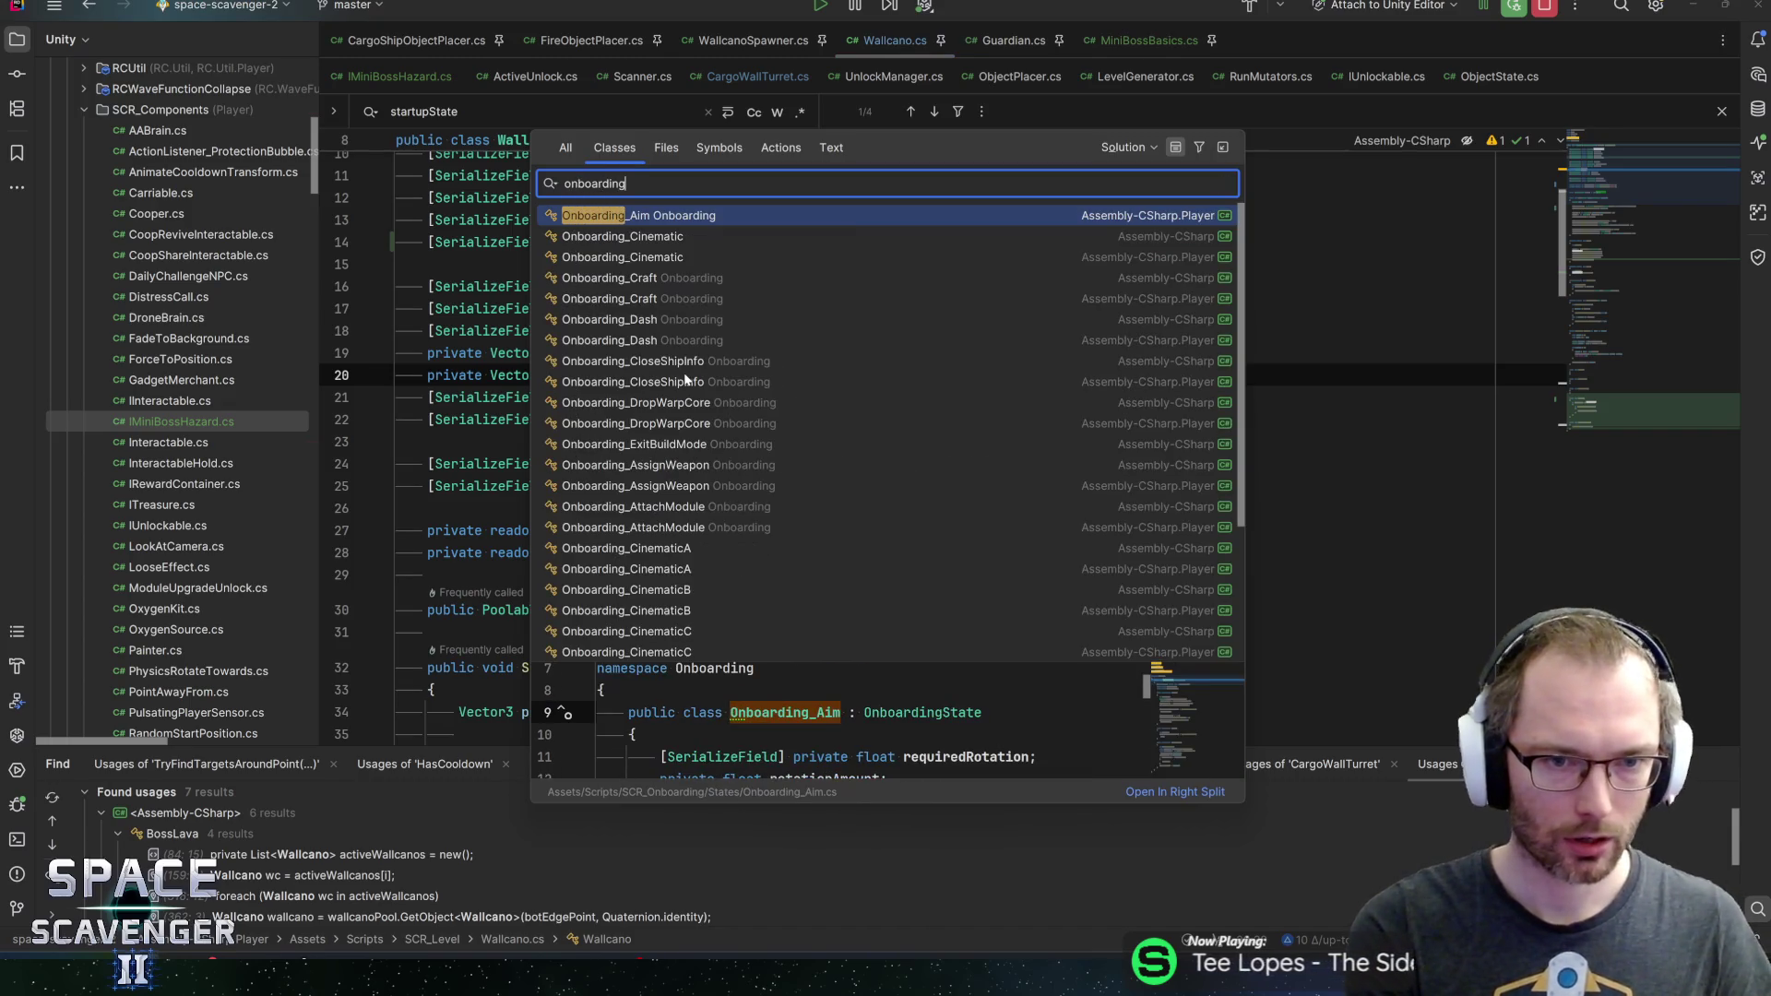
pyautogui.write('l')
pyautogui.hotkey('ctrl', 'BackSpace')
pyautogui.write('light')
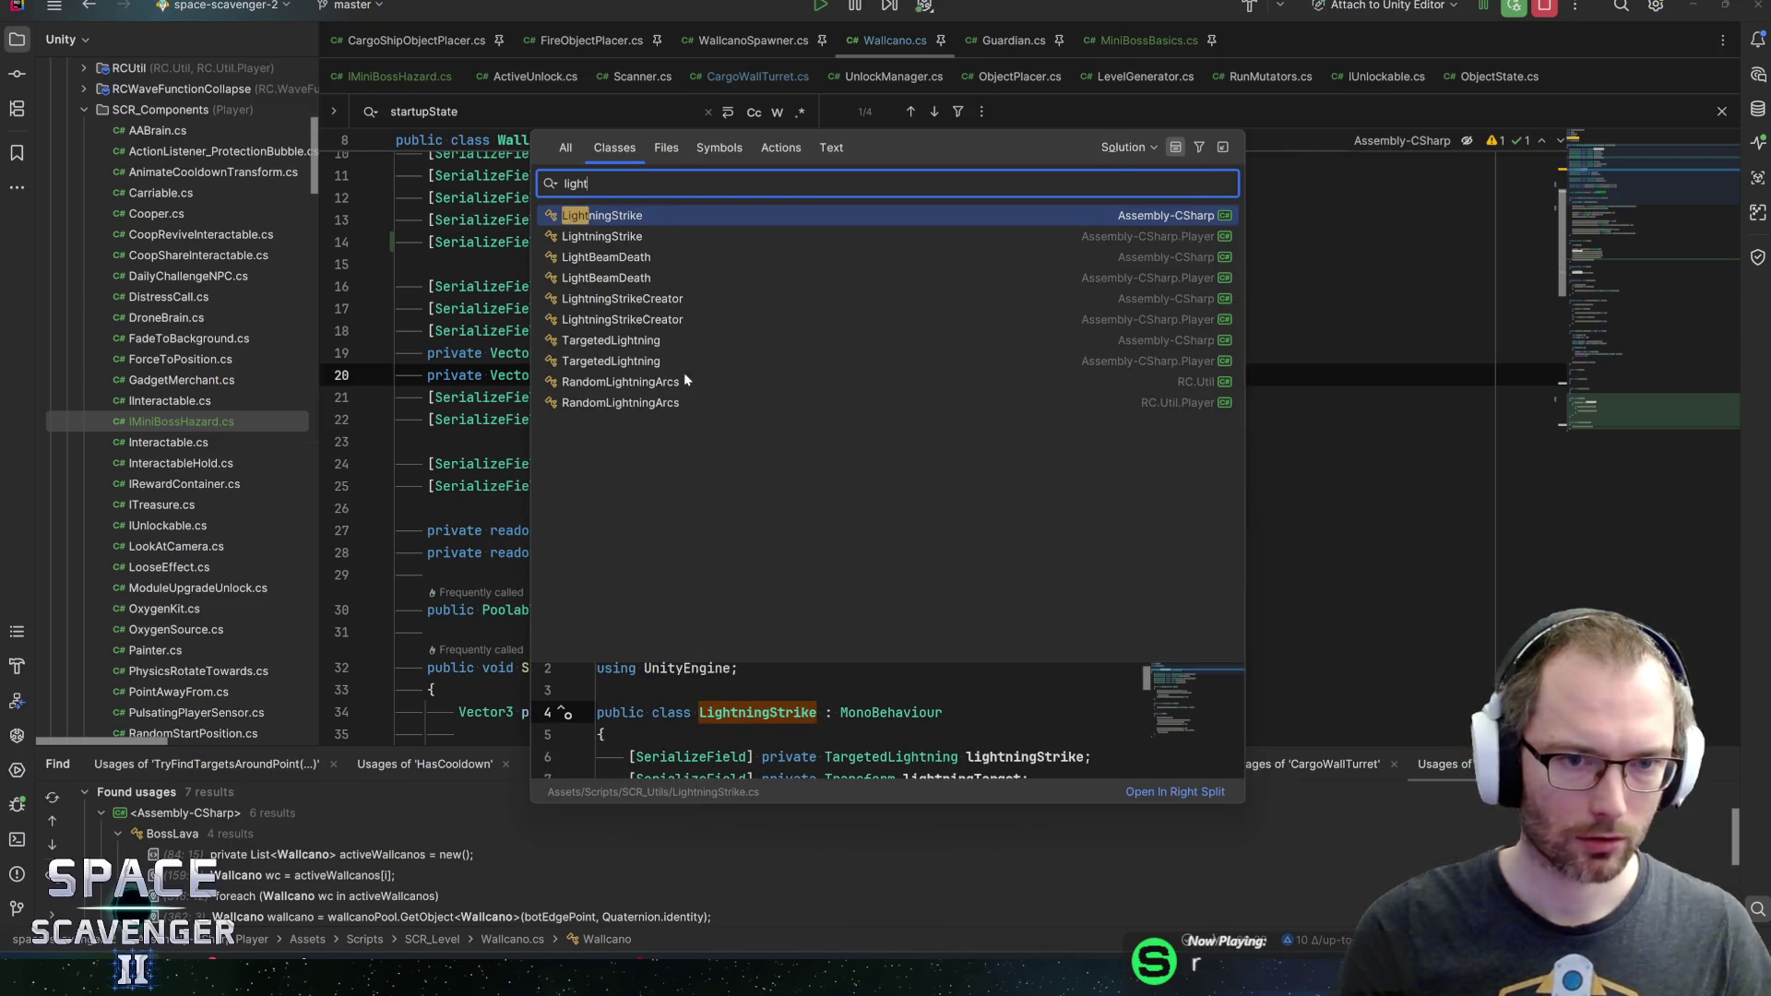
pyautogui.press('Down')
pyautogui.press('Down')
pyautogui.press('Down')
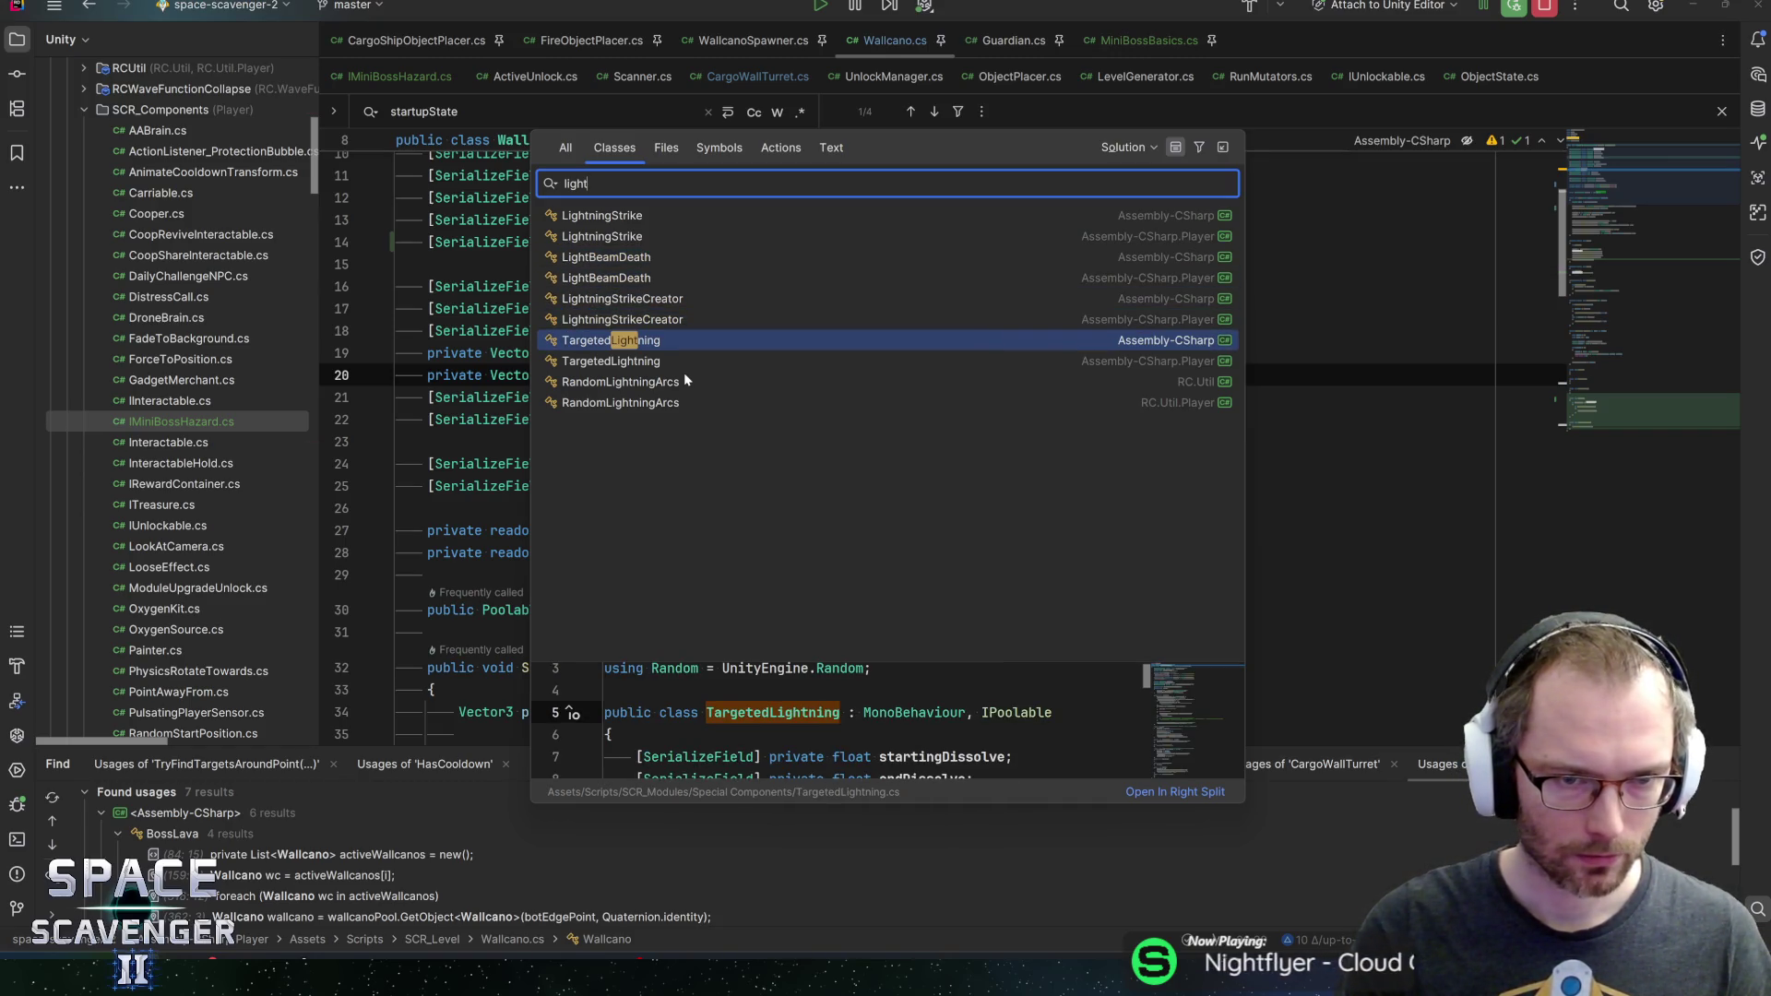
pyautogui.press('Escape')
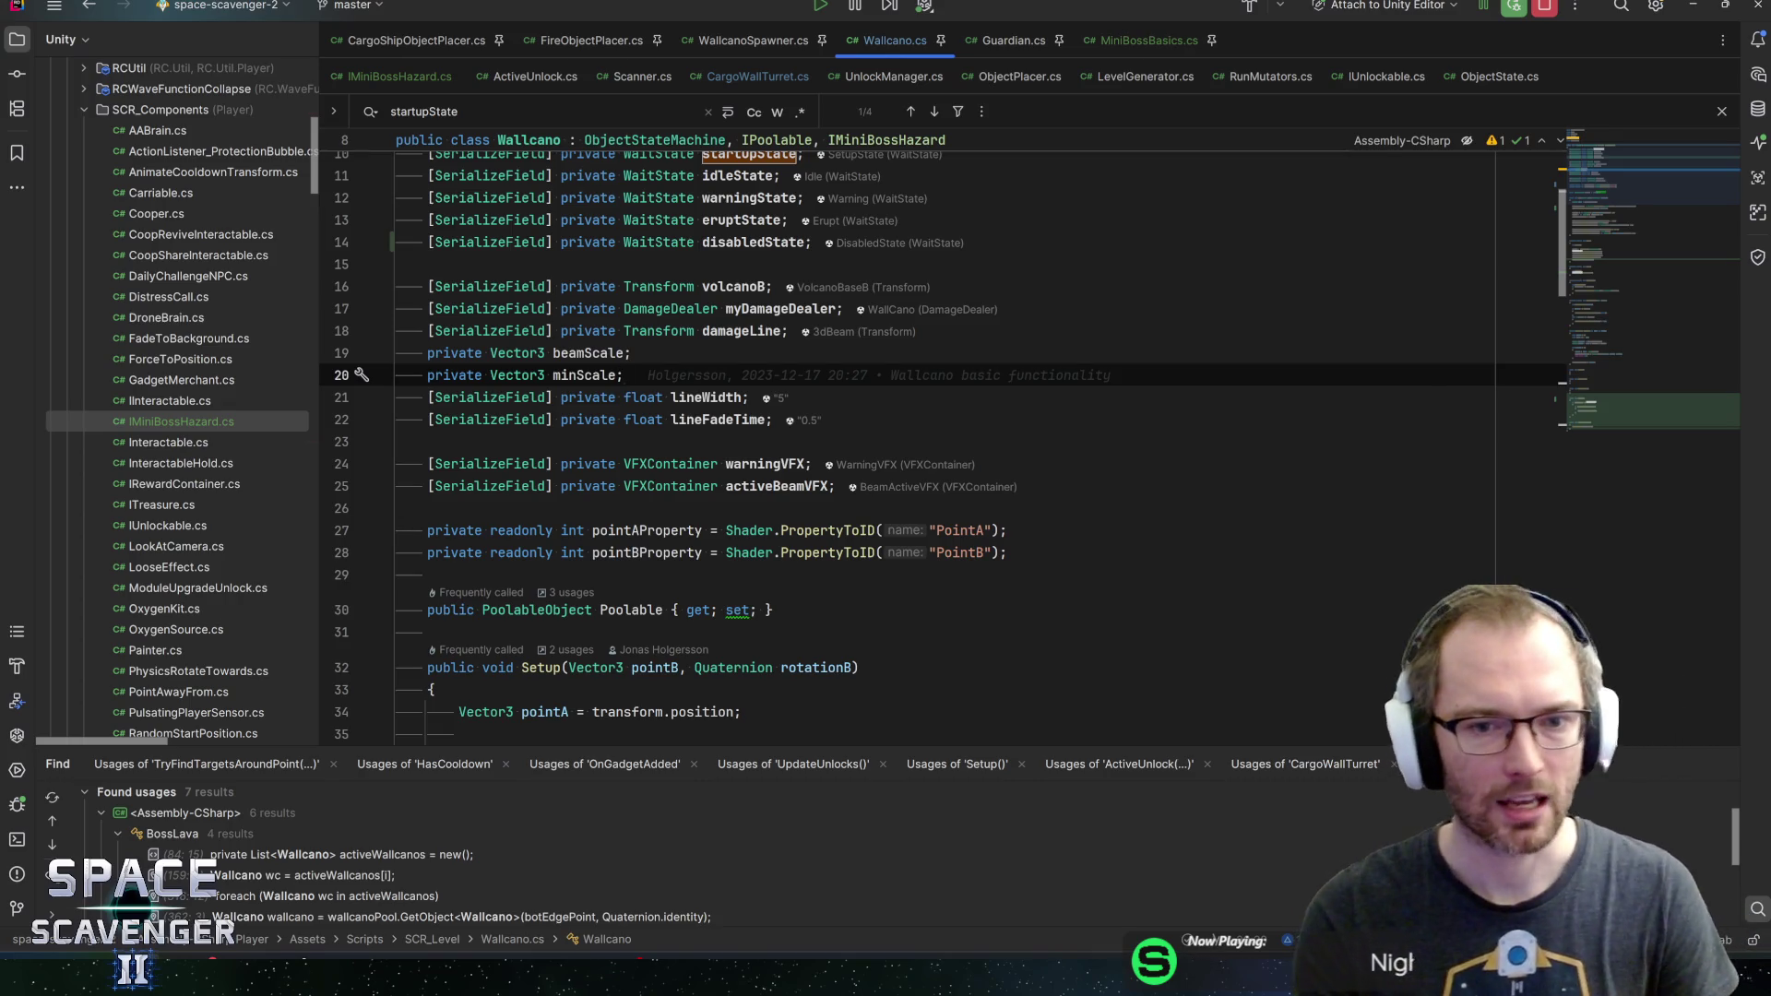
# Add a new line below the VFX fields starting with the FakeBeamCreator type
pyautogui.click(775, 420)
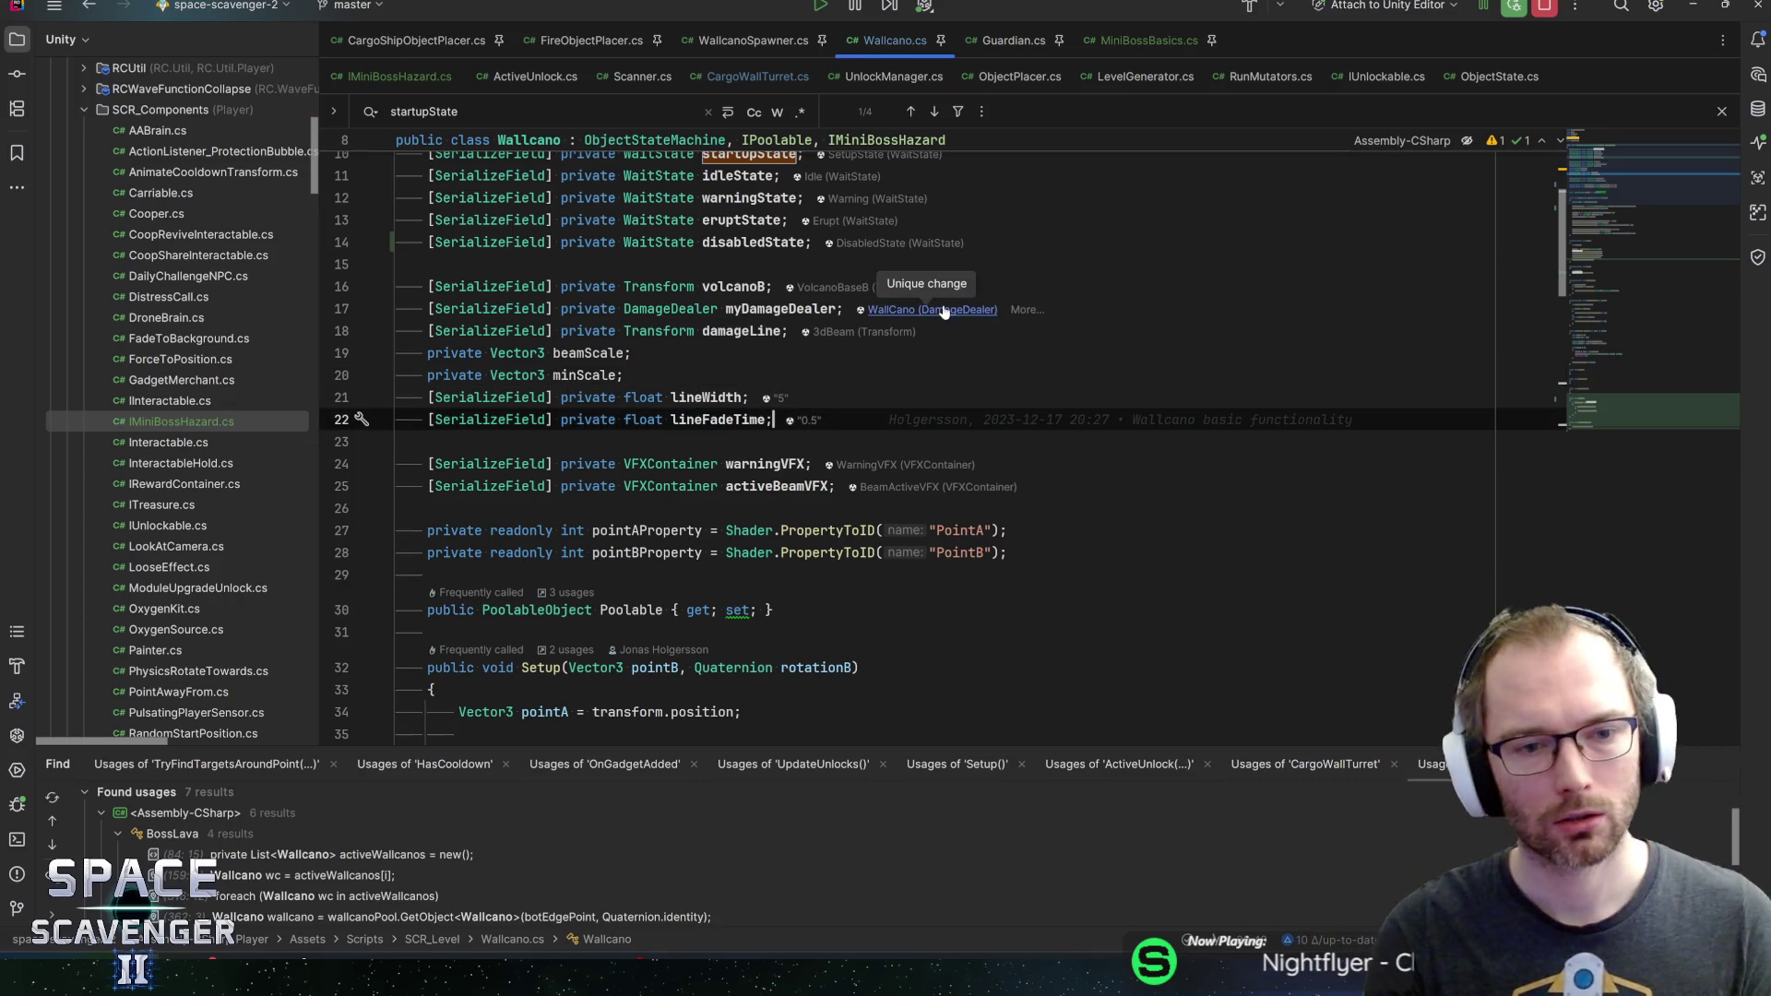
pyautogui.press('Return')
pyautogui.press('BackSpace')
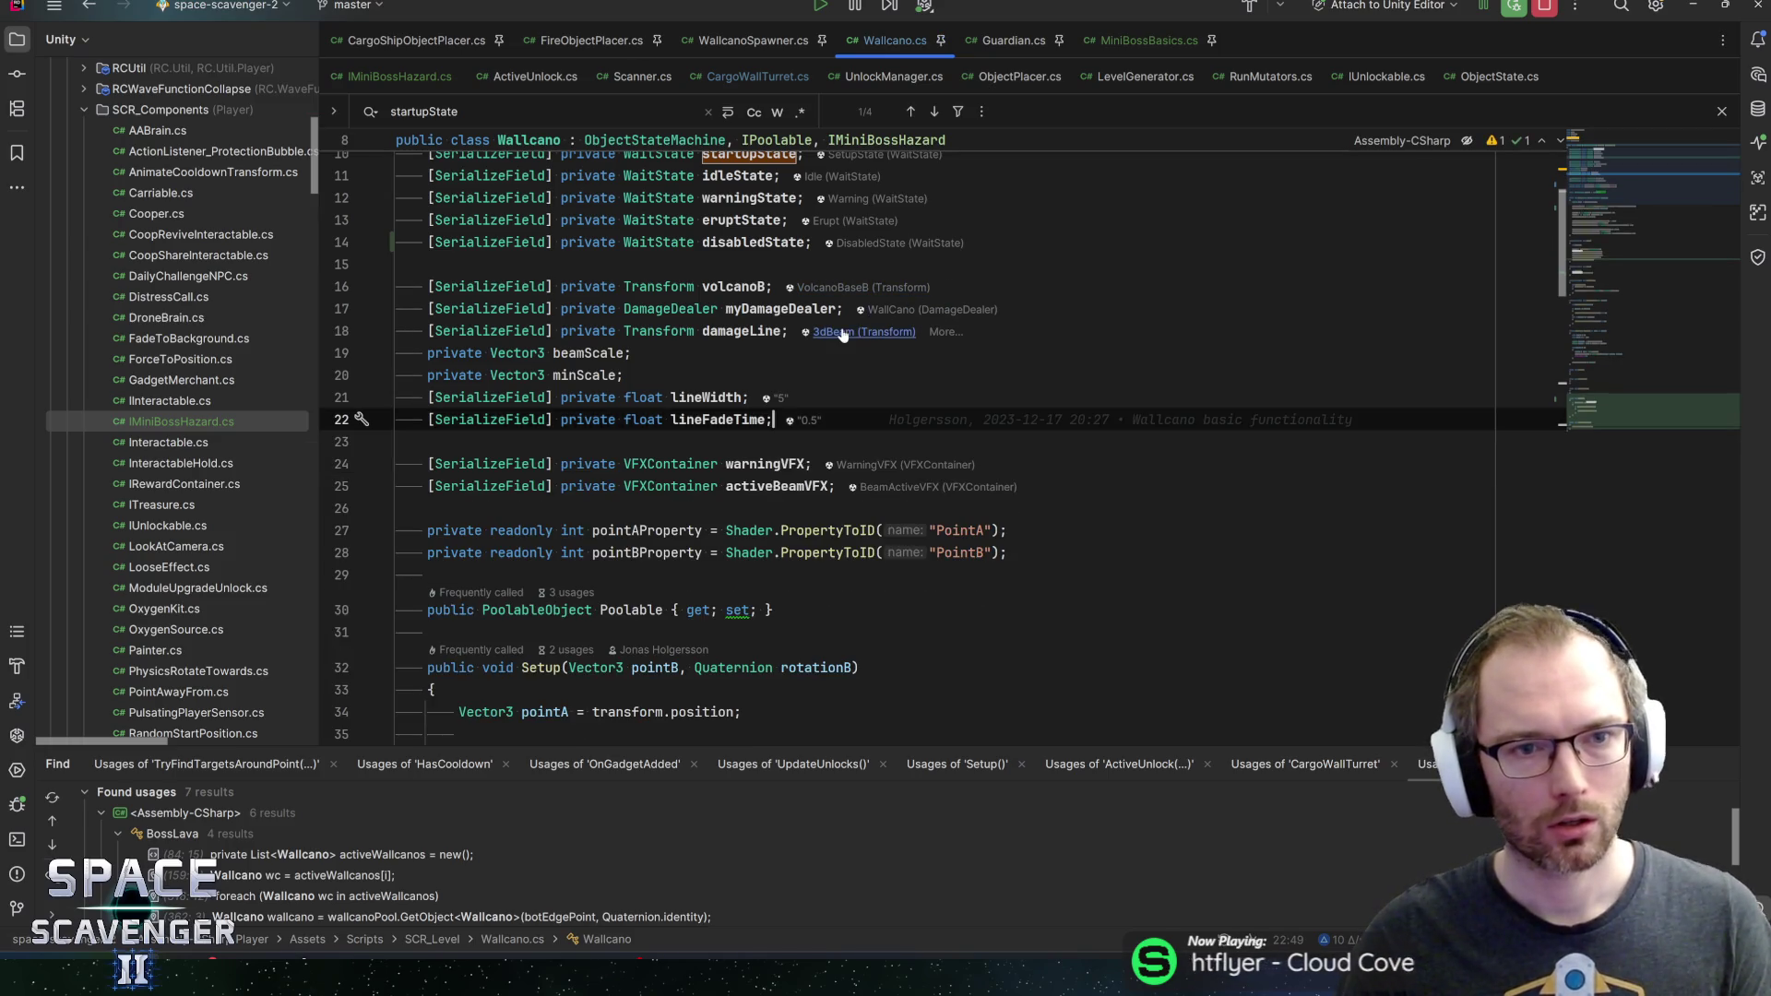
pyautogui.click(554, 508)
pyautogui.press('Return')
pyautogui.press('Return')
pyautogui.press('Up')
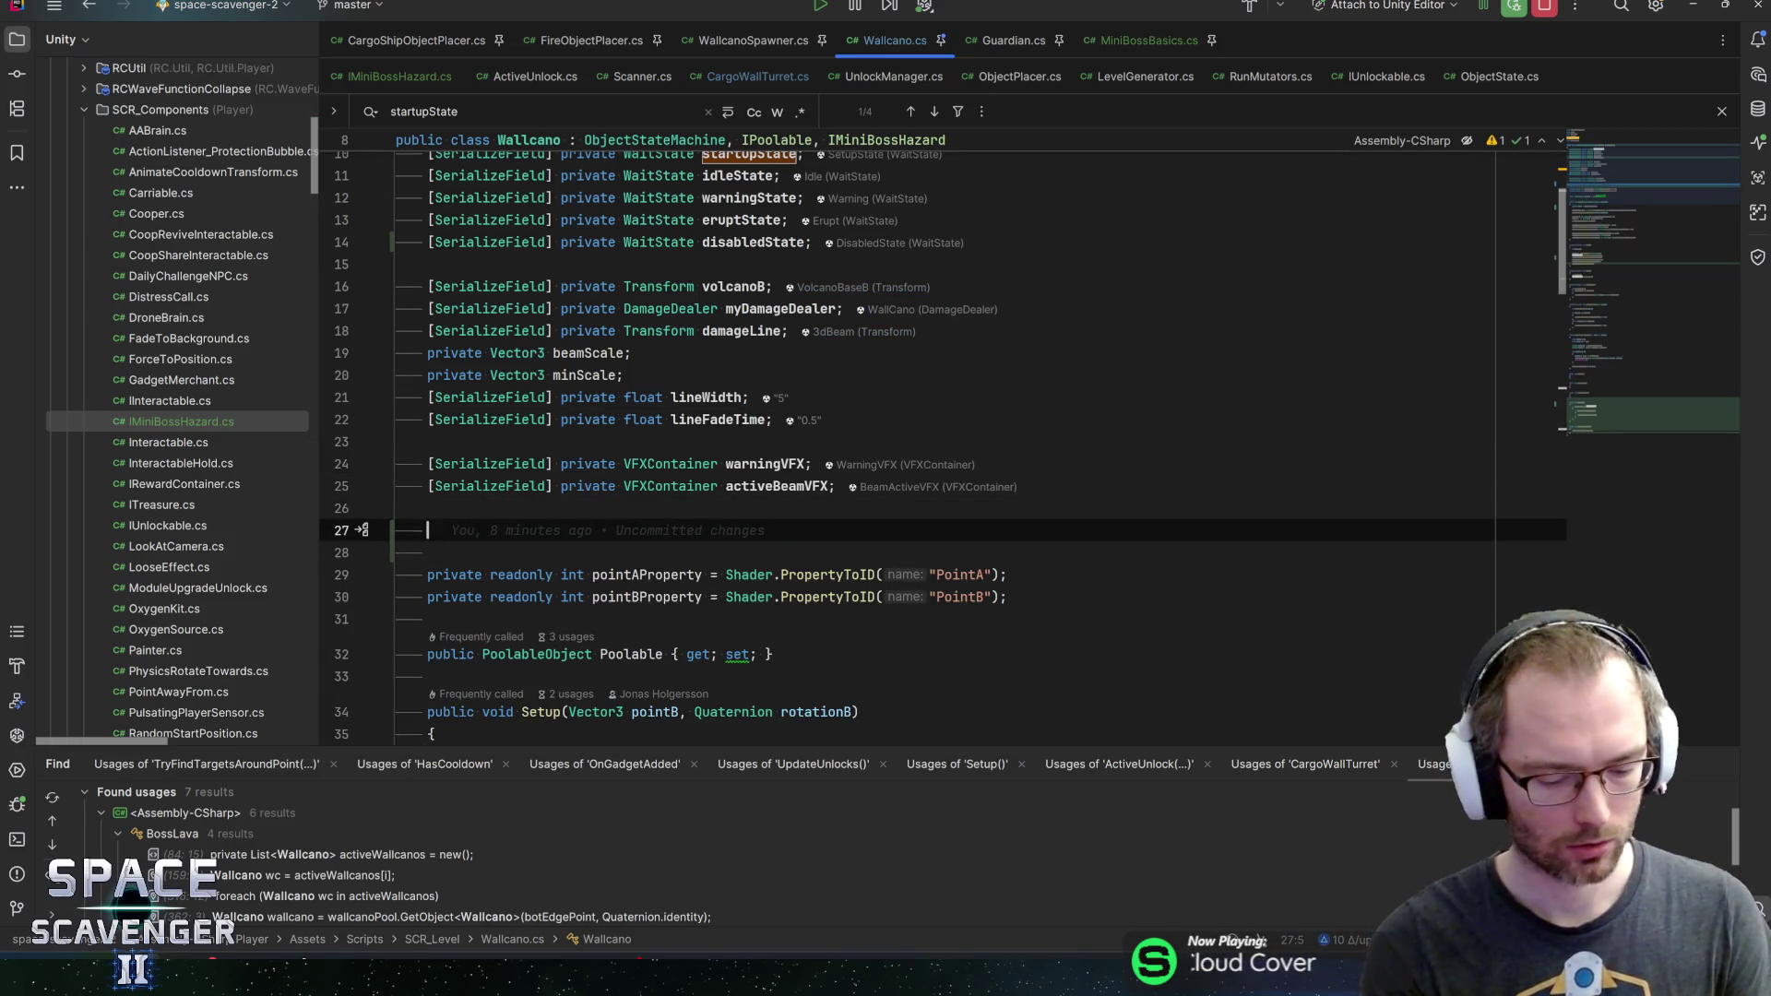
pyautogui.write('FakeBe')
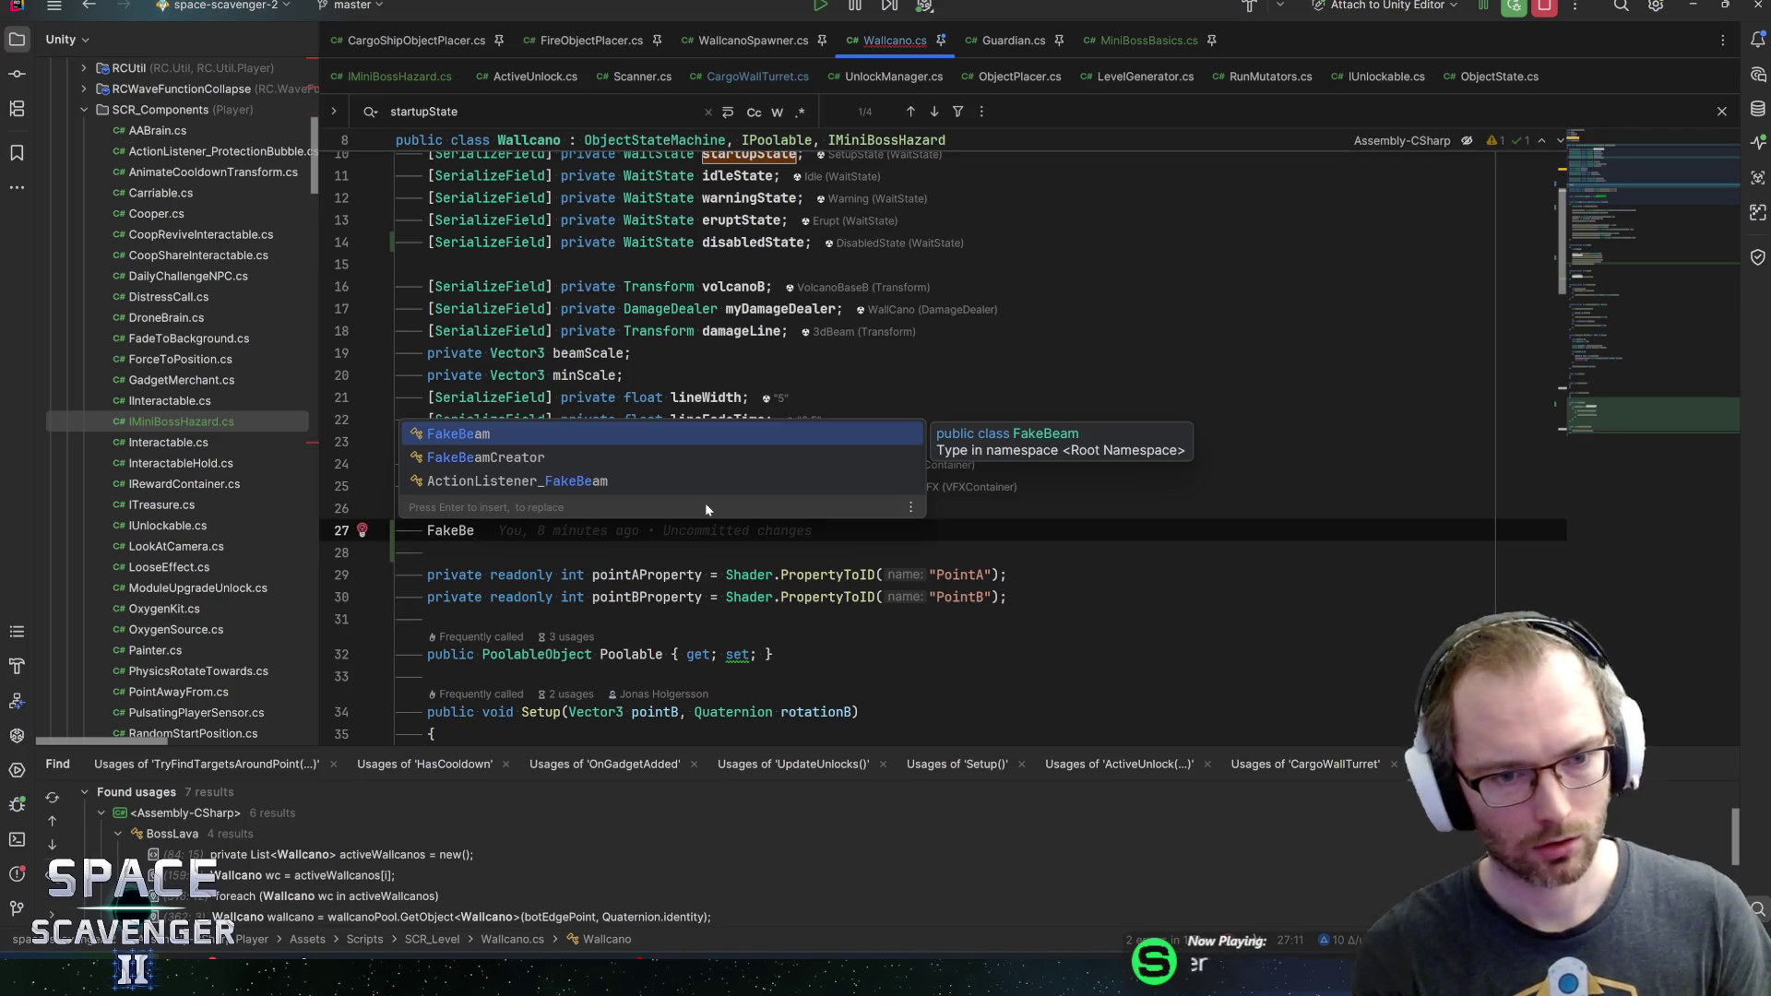
pyautogui.press('Down')
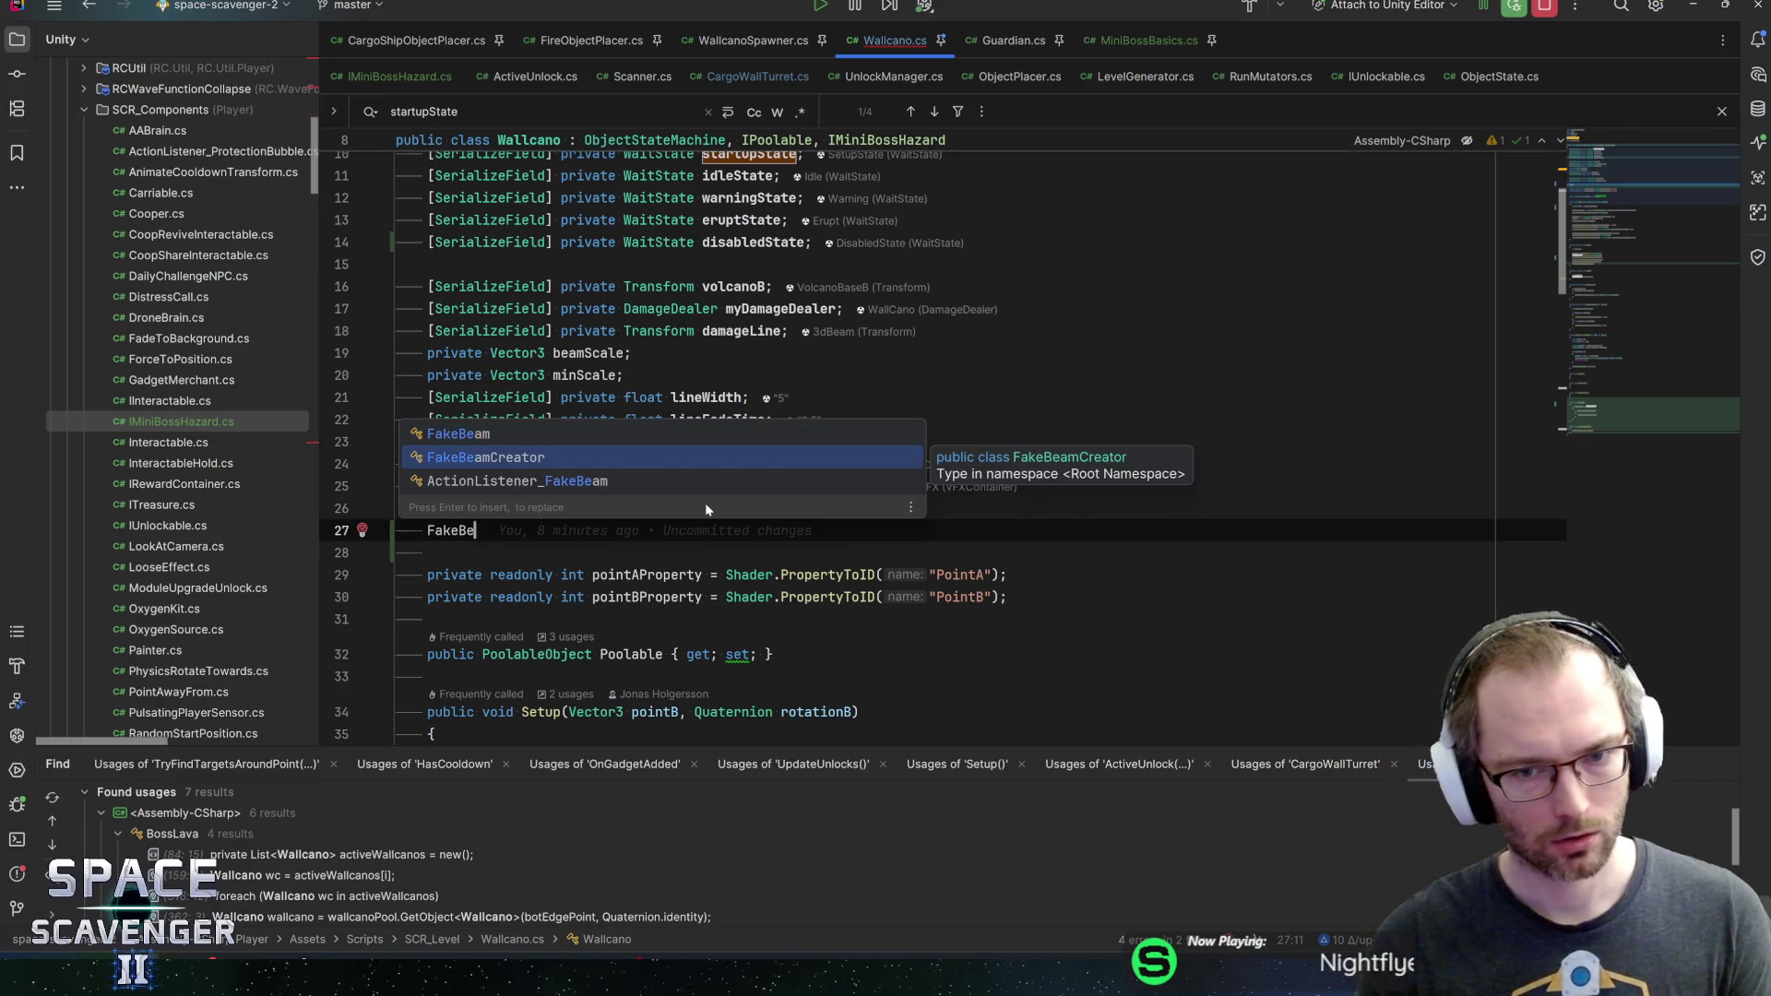
pyautogui.press('Return')
# Complete it as a [SerializeField] private fakeBeamCreator field and go to FakeBeamCreator's declaration
pyautogui.press('Home')
pyautogui.write('serial')
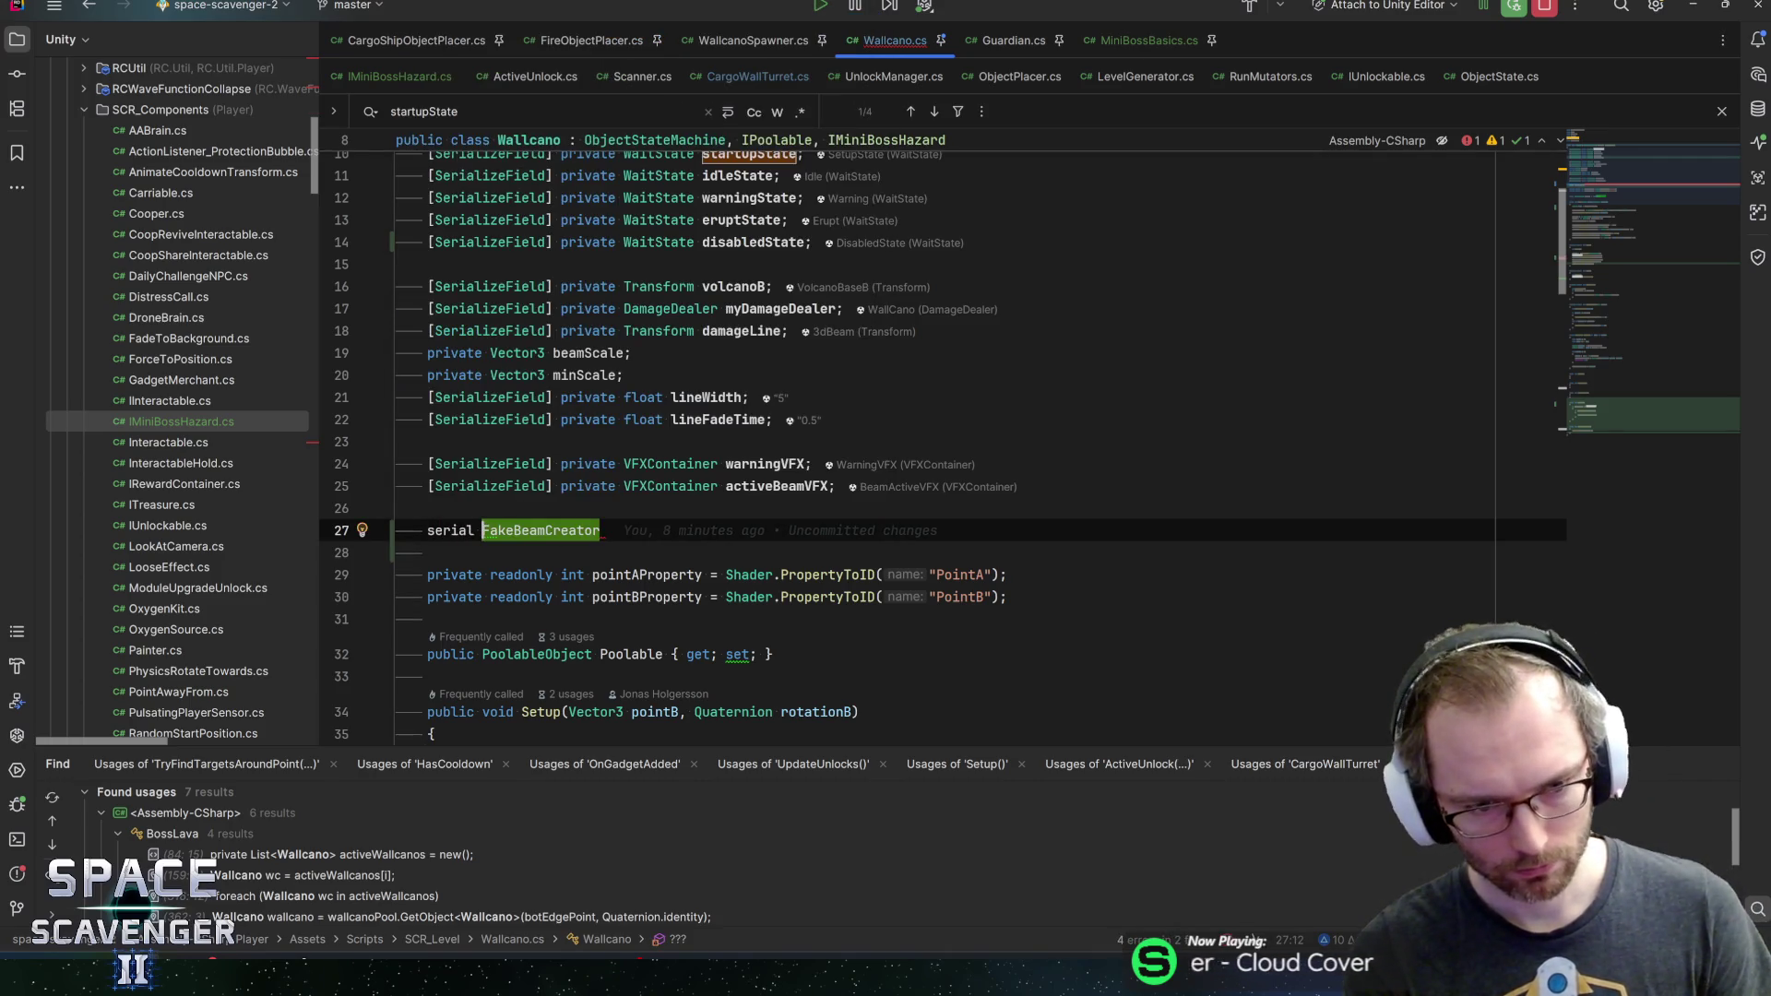
pyautogui.press('Tab')
pyautogui.press('End')
pyautogui.write('fa')
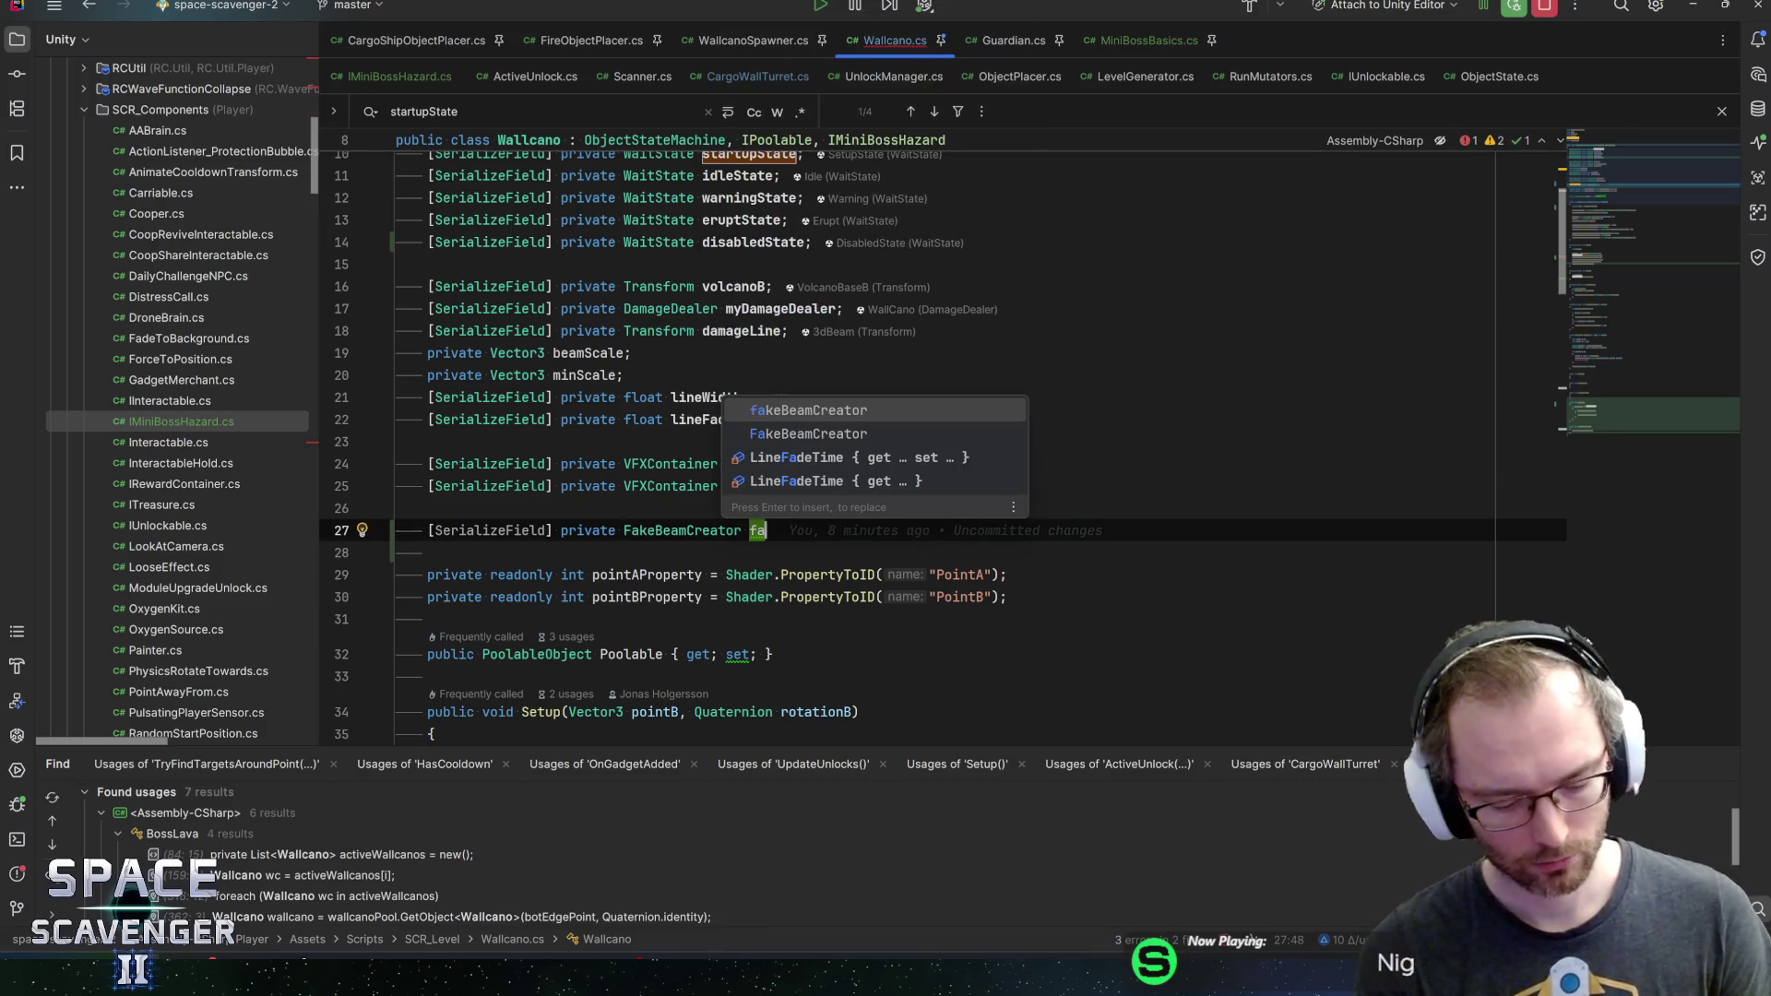
pyautogui.write('keBeamCreate')
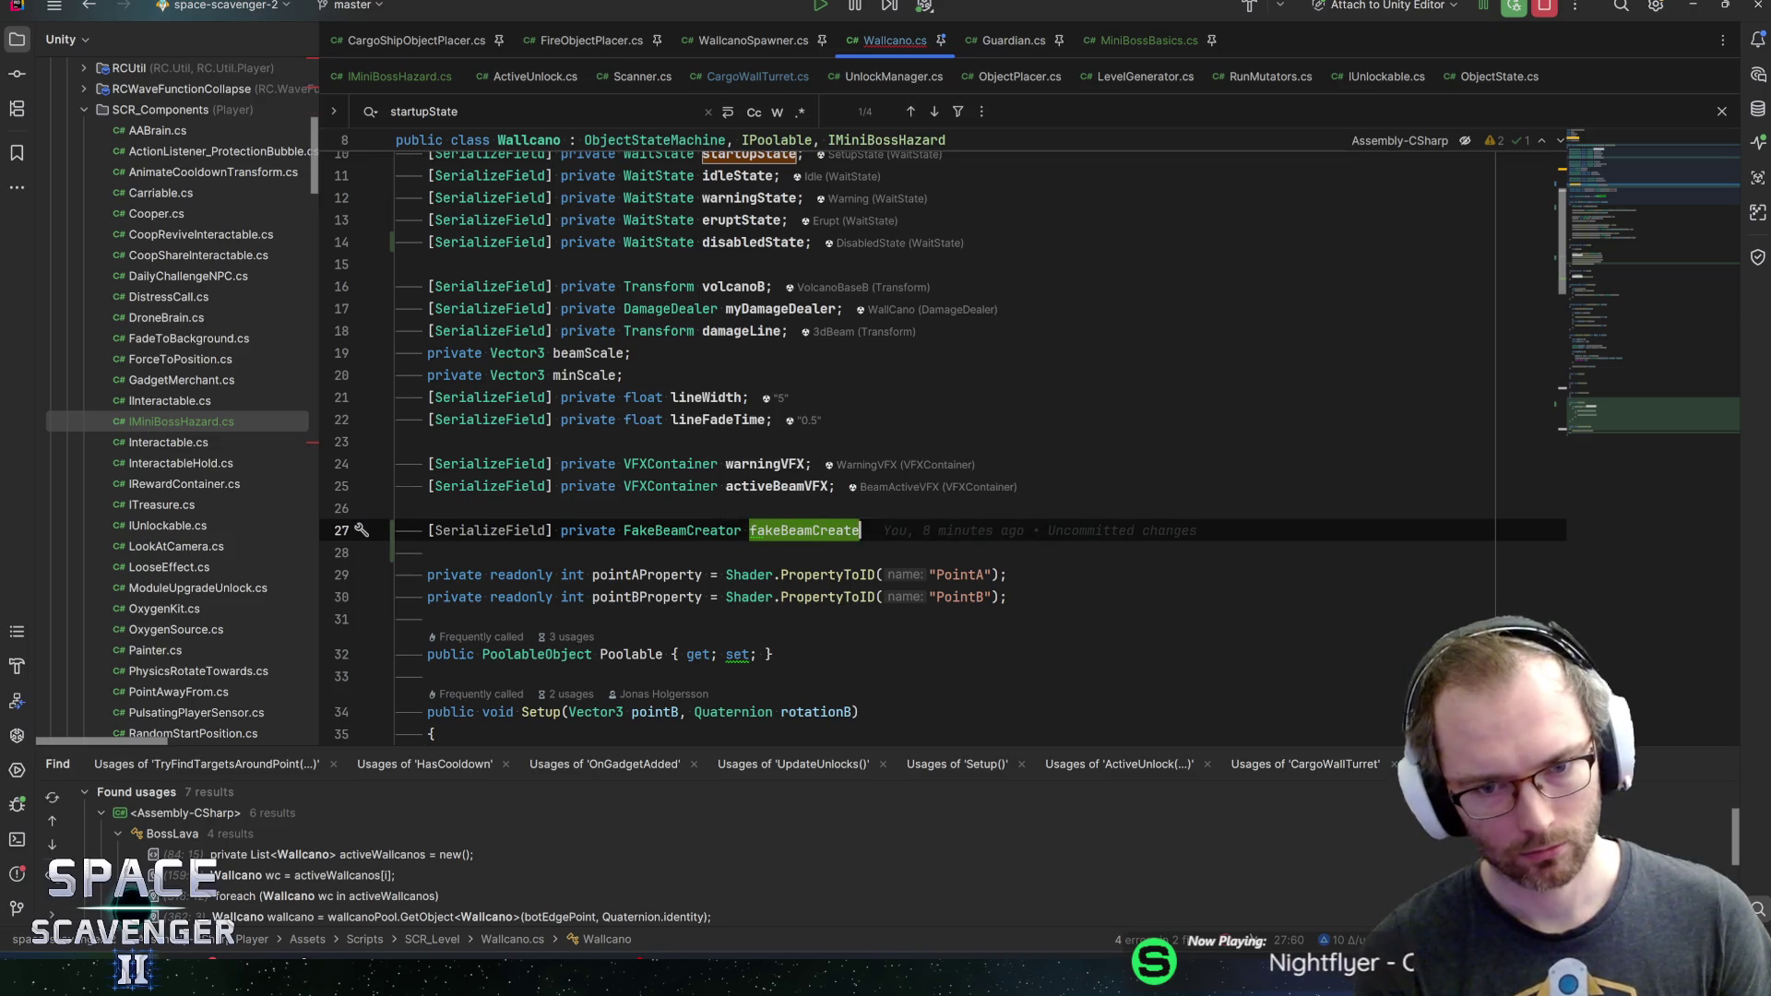
pyautogui.write('r;')
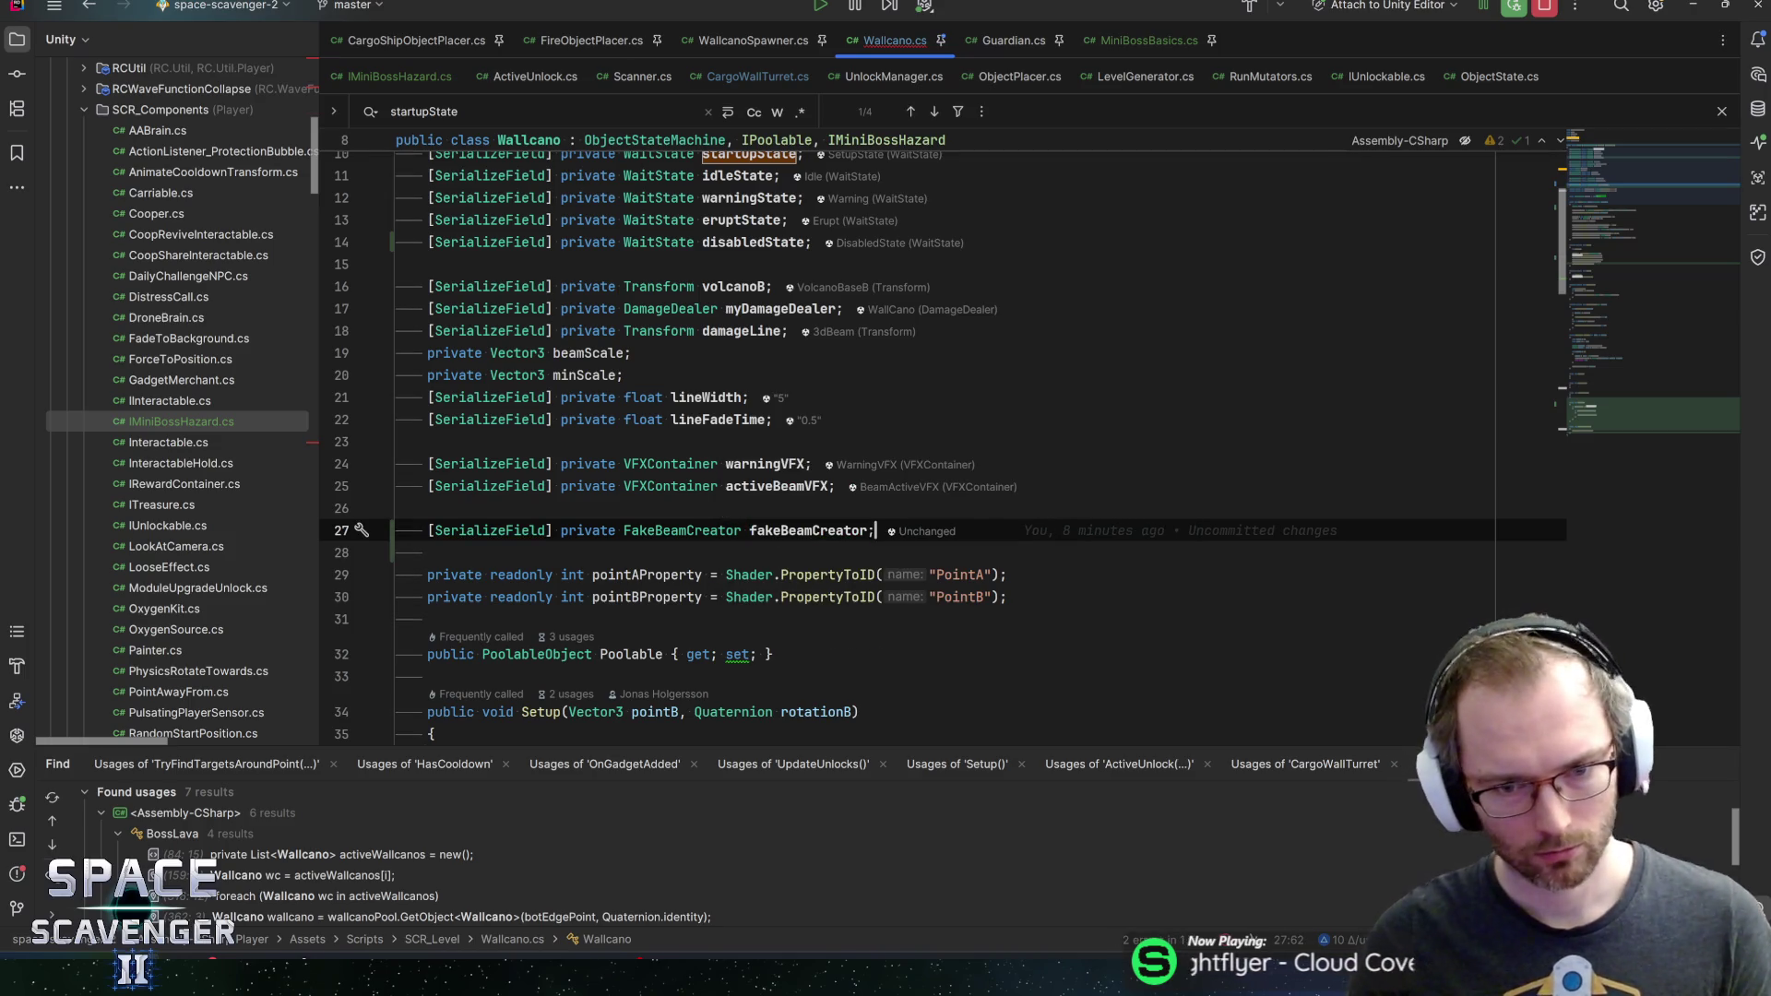
pyautogui.doubleClick(798, 532)
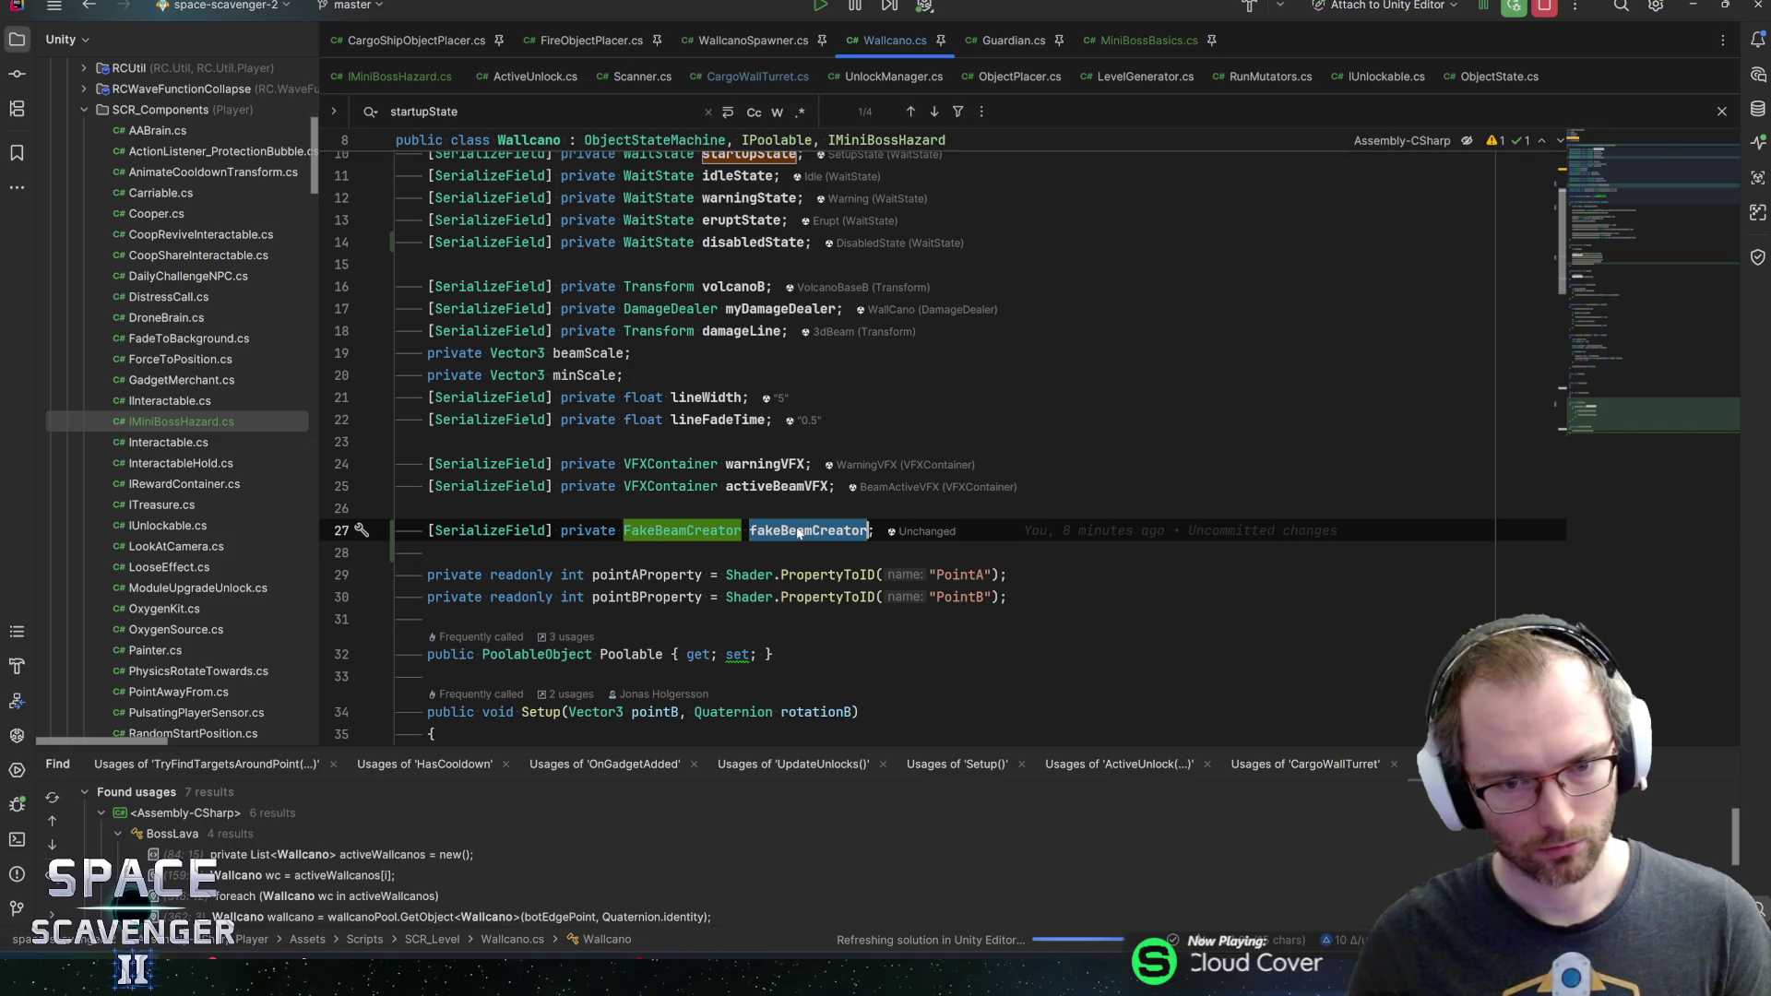
pyautogui.hotkey('ctrl', 'shift', 'b')
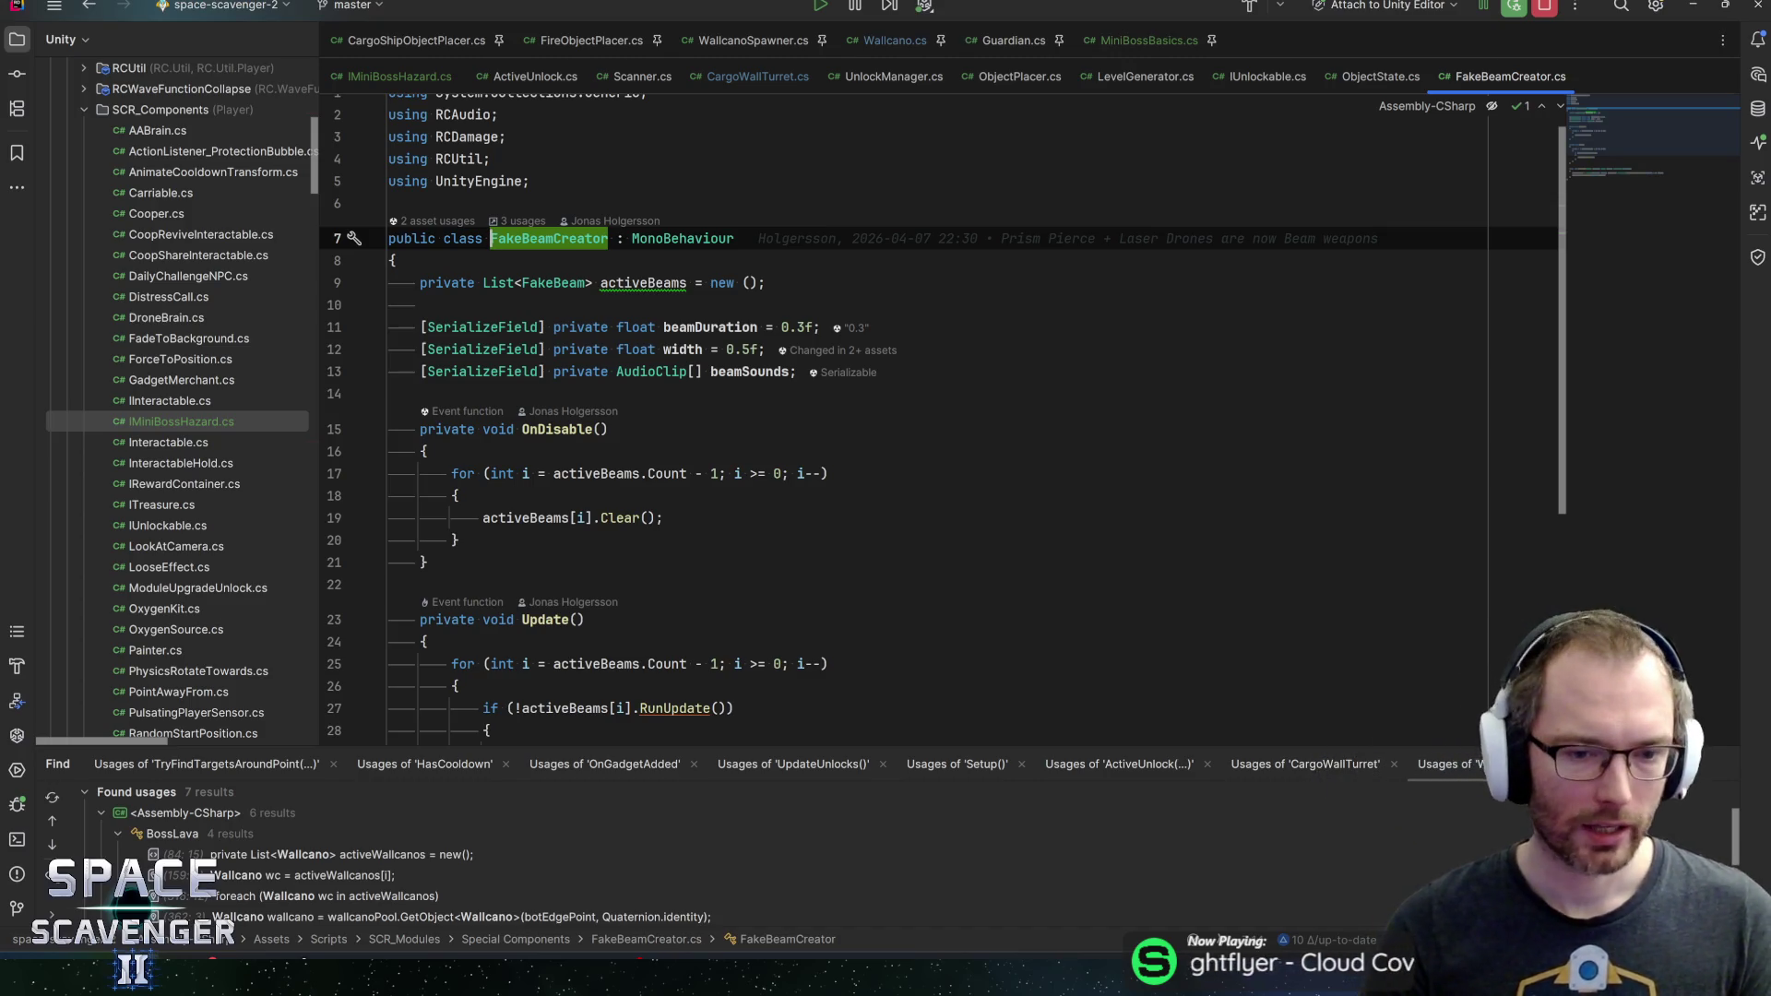
# After skimming FakeBeamCreator, delete the fakeBeamCreator field line from Wallcano.cs
pyautogui.scroll(-6, 922, 415)
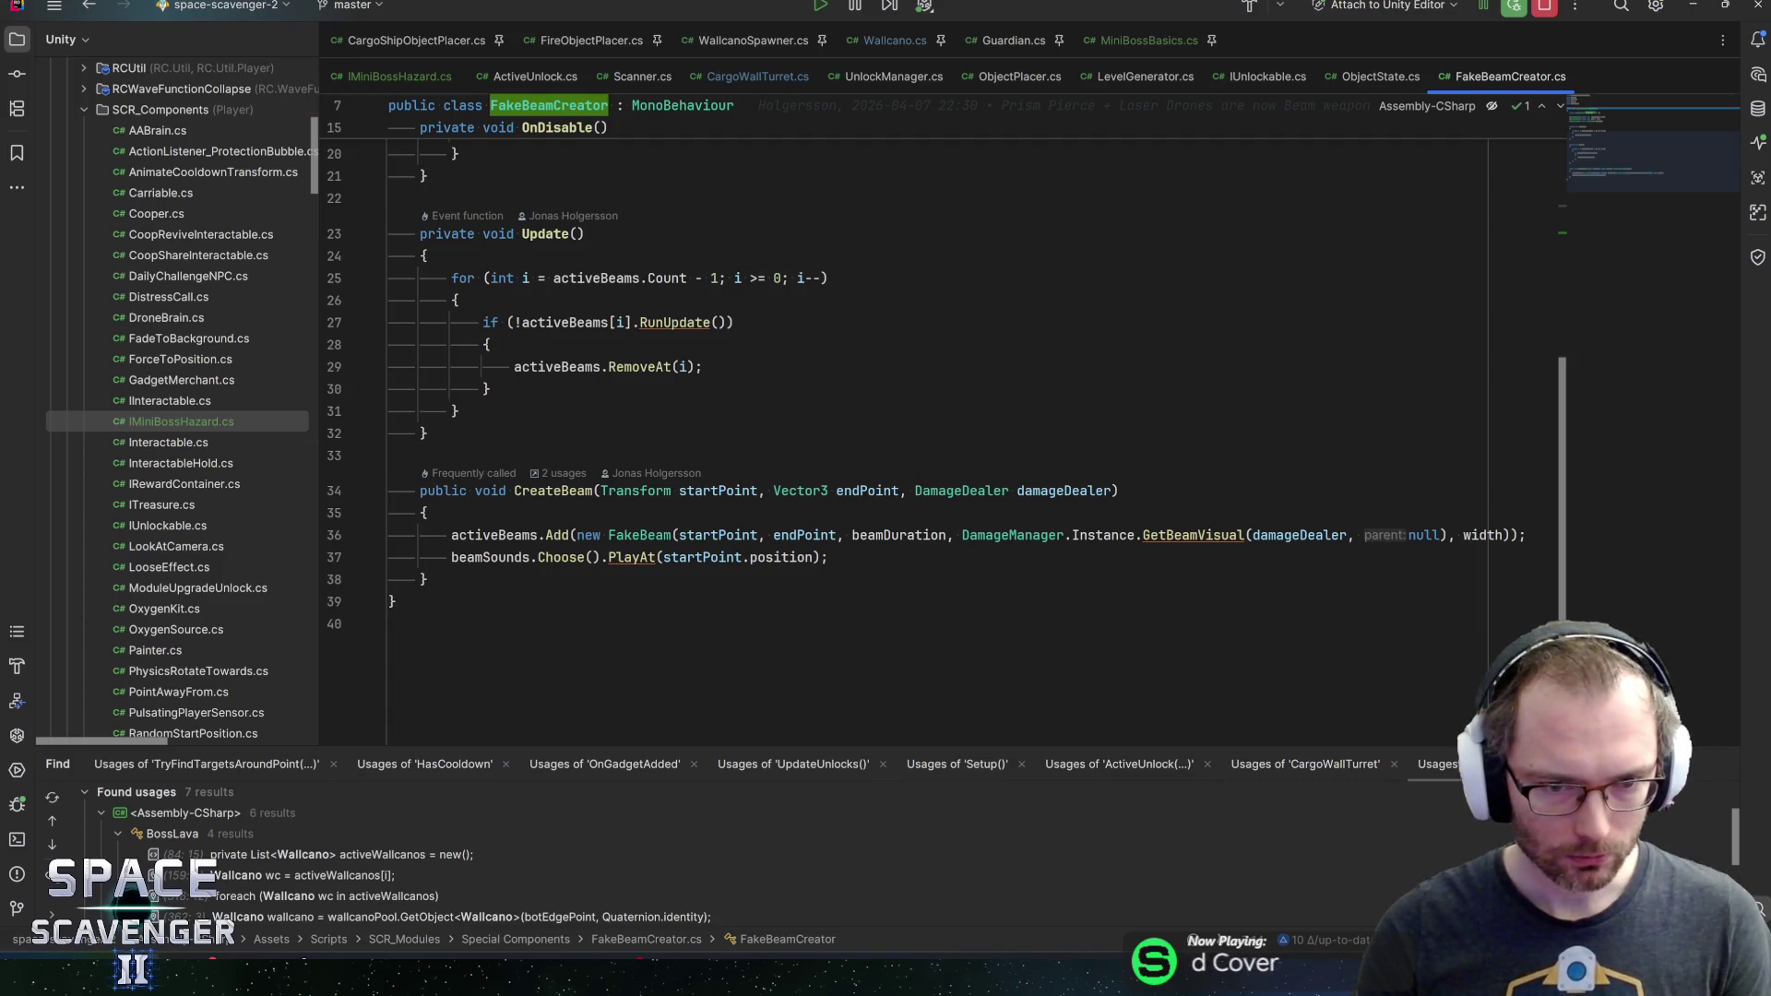
pyautogui.hotkey('ctrl', 'Tab')
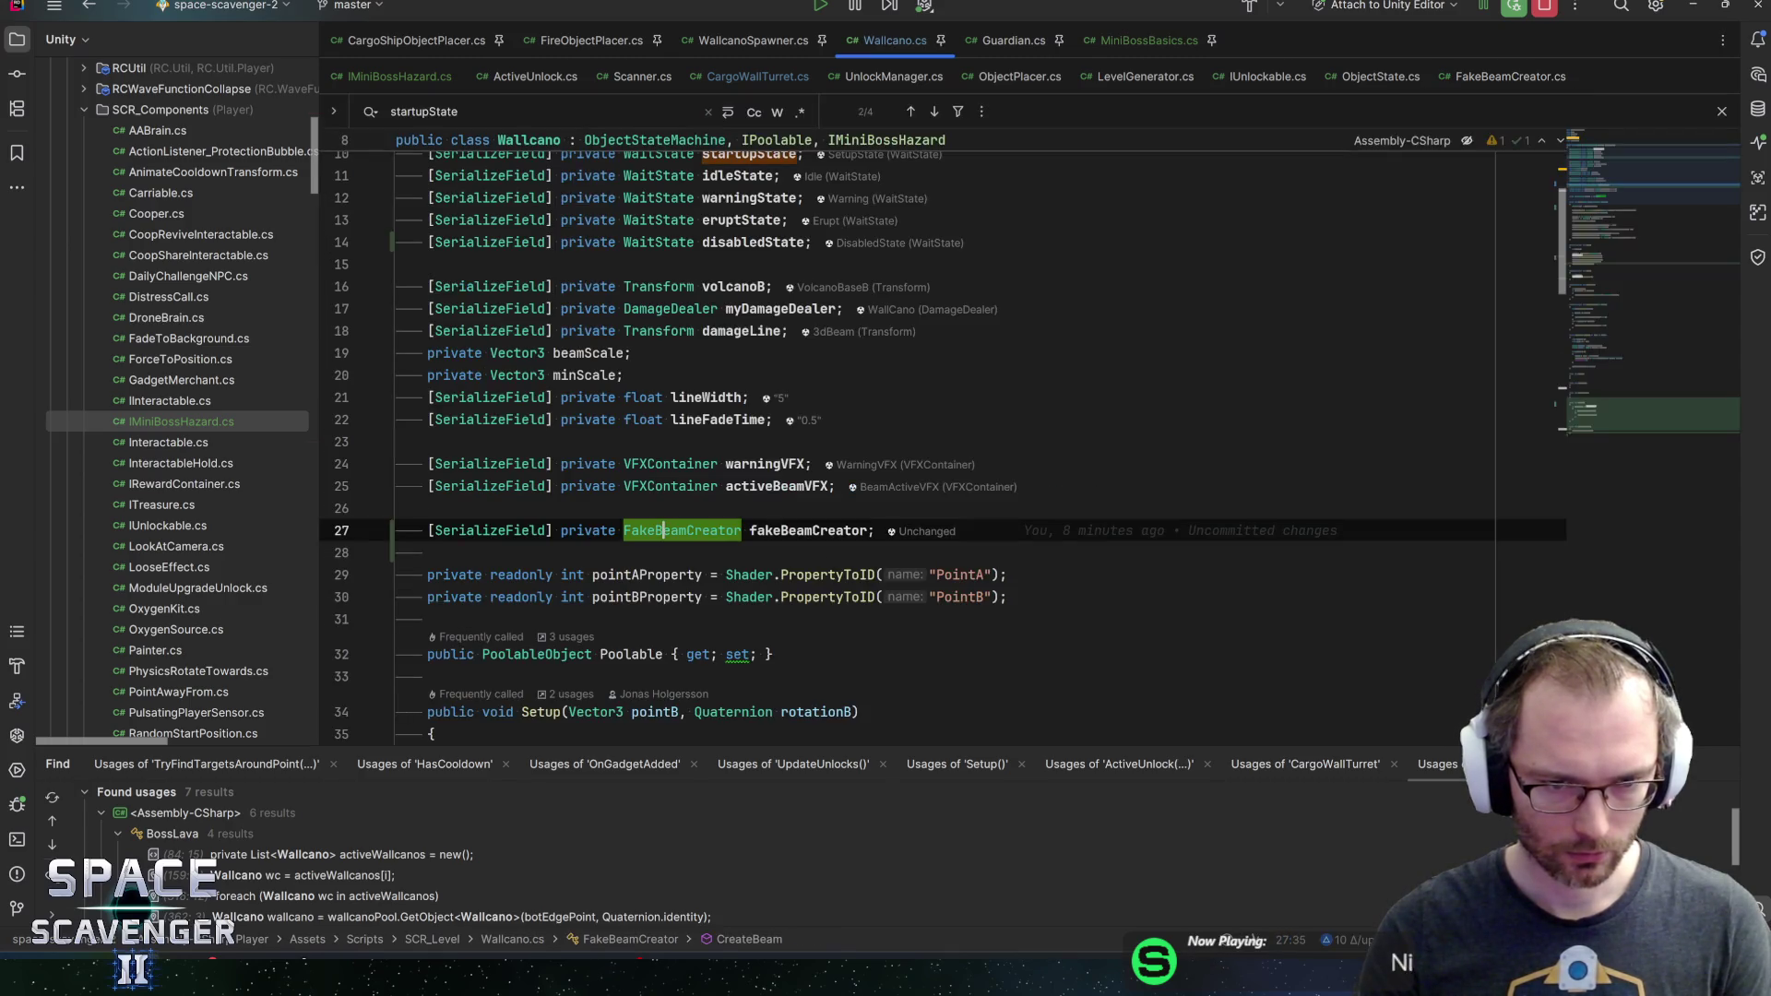
pyautogui.press('Down')
pyautogui.press('Up')
pyautogui.hotkey('ctrl', 'y')
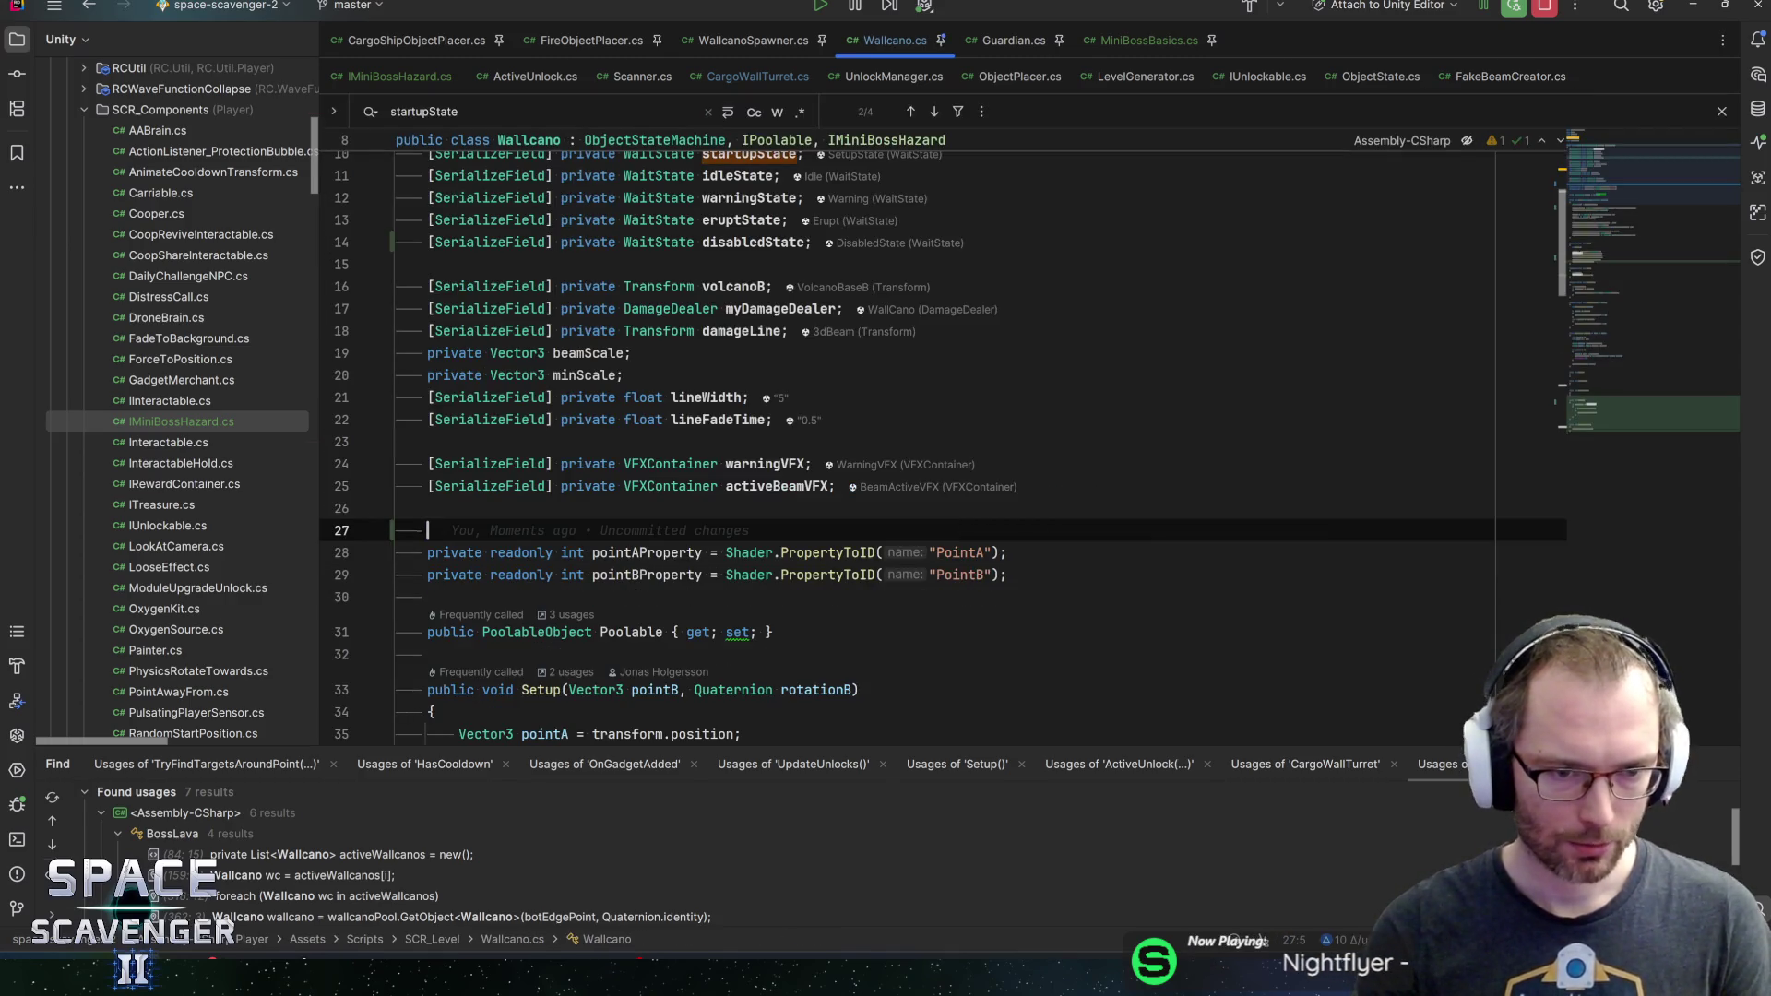
pyautogui.press('BackSpace')
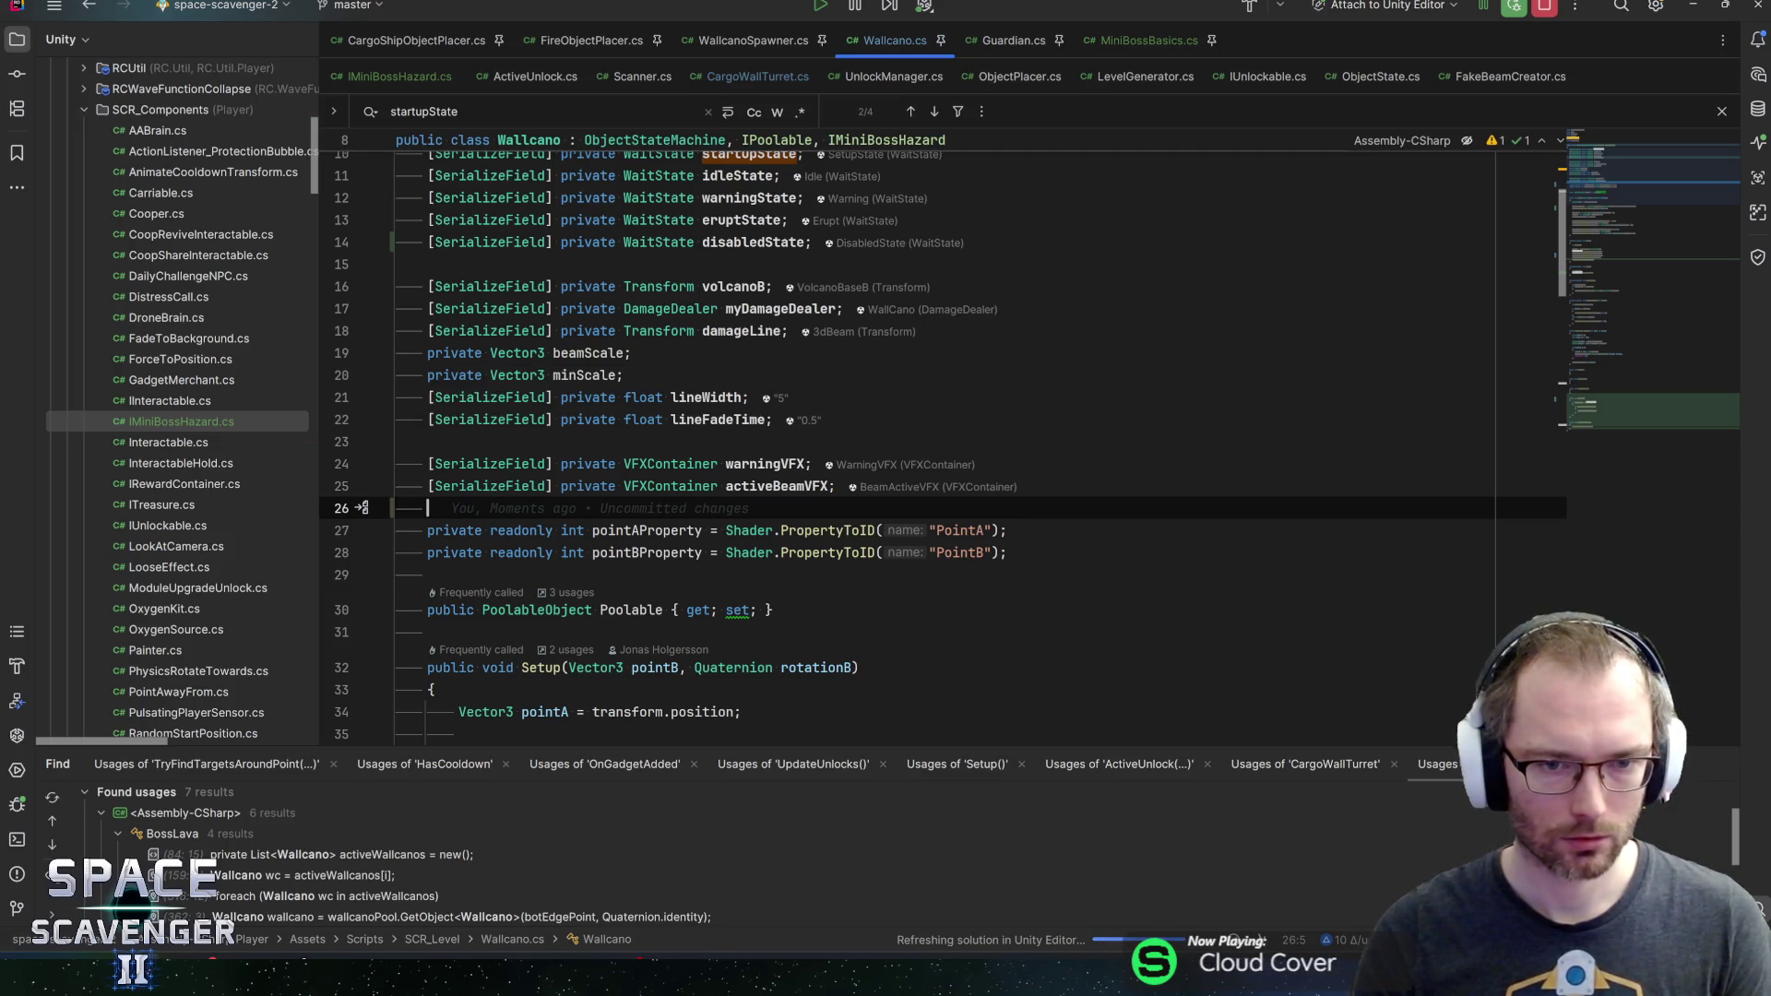
pyautogui.scroll(1, 923, 442)
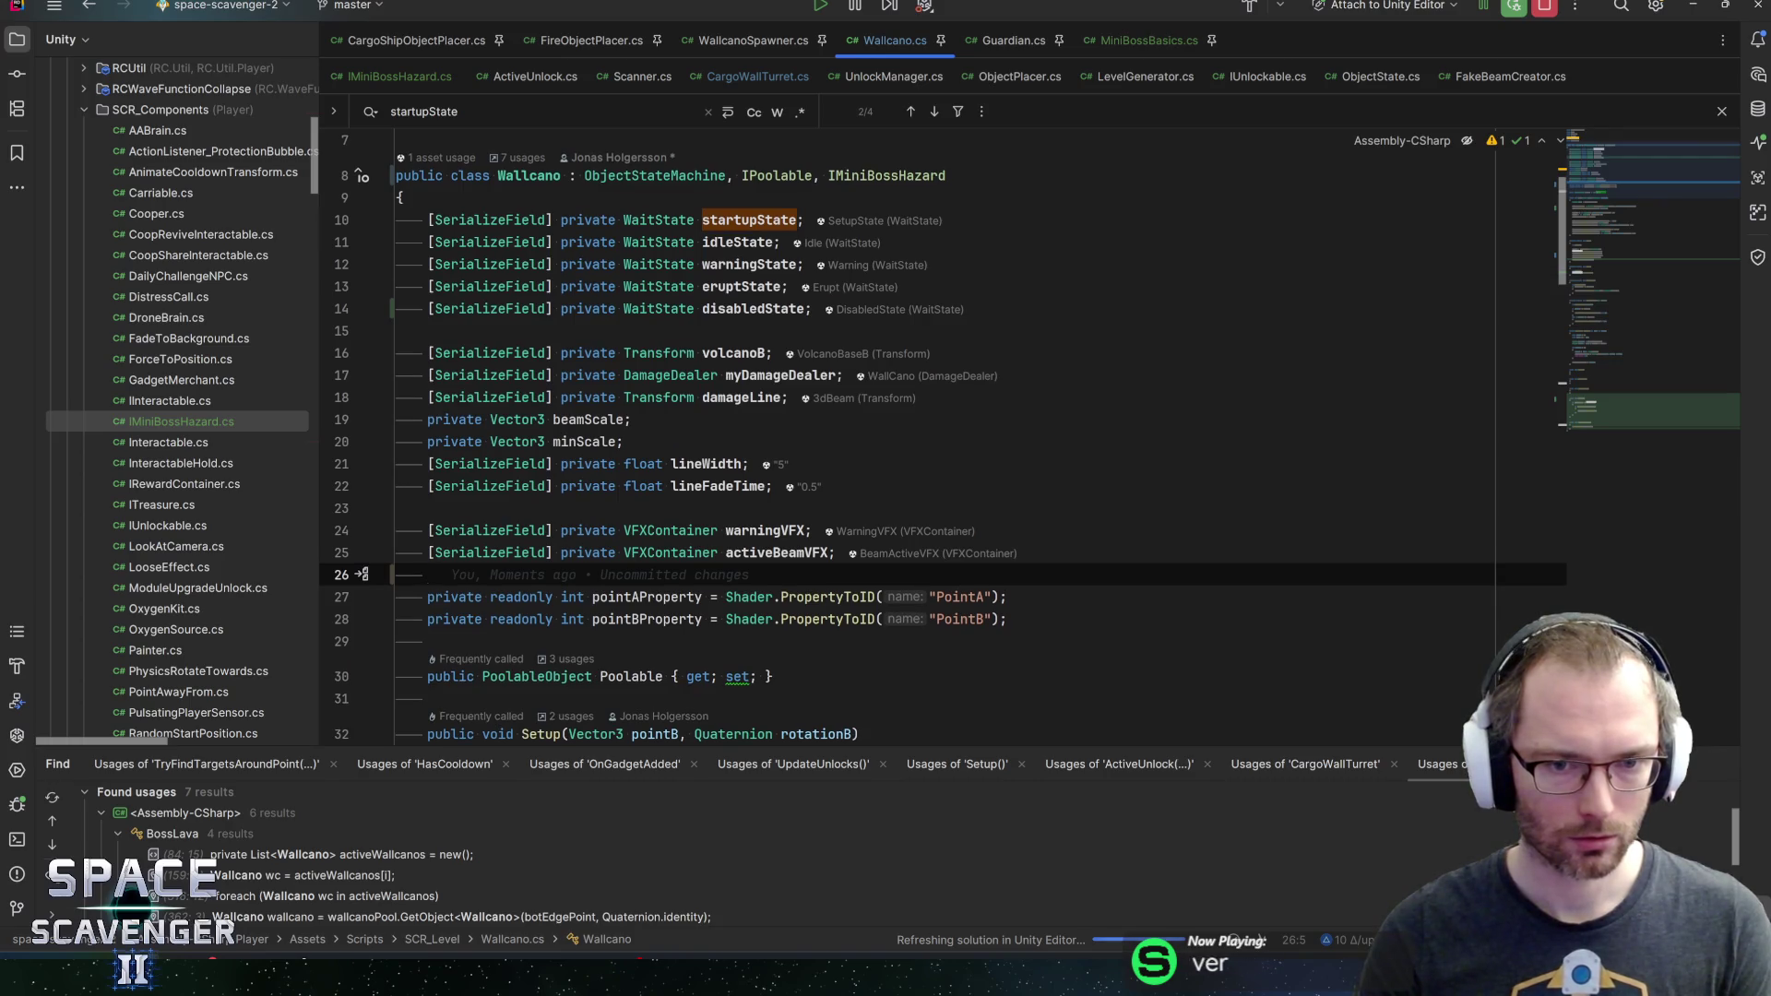
pyautogui.click(662, 426)
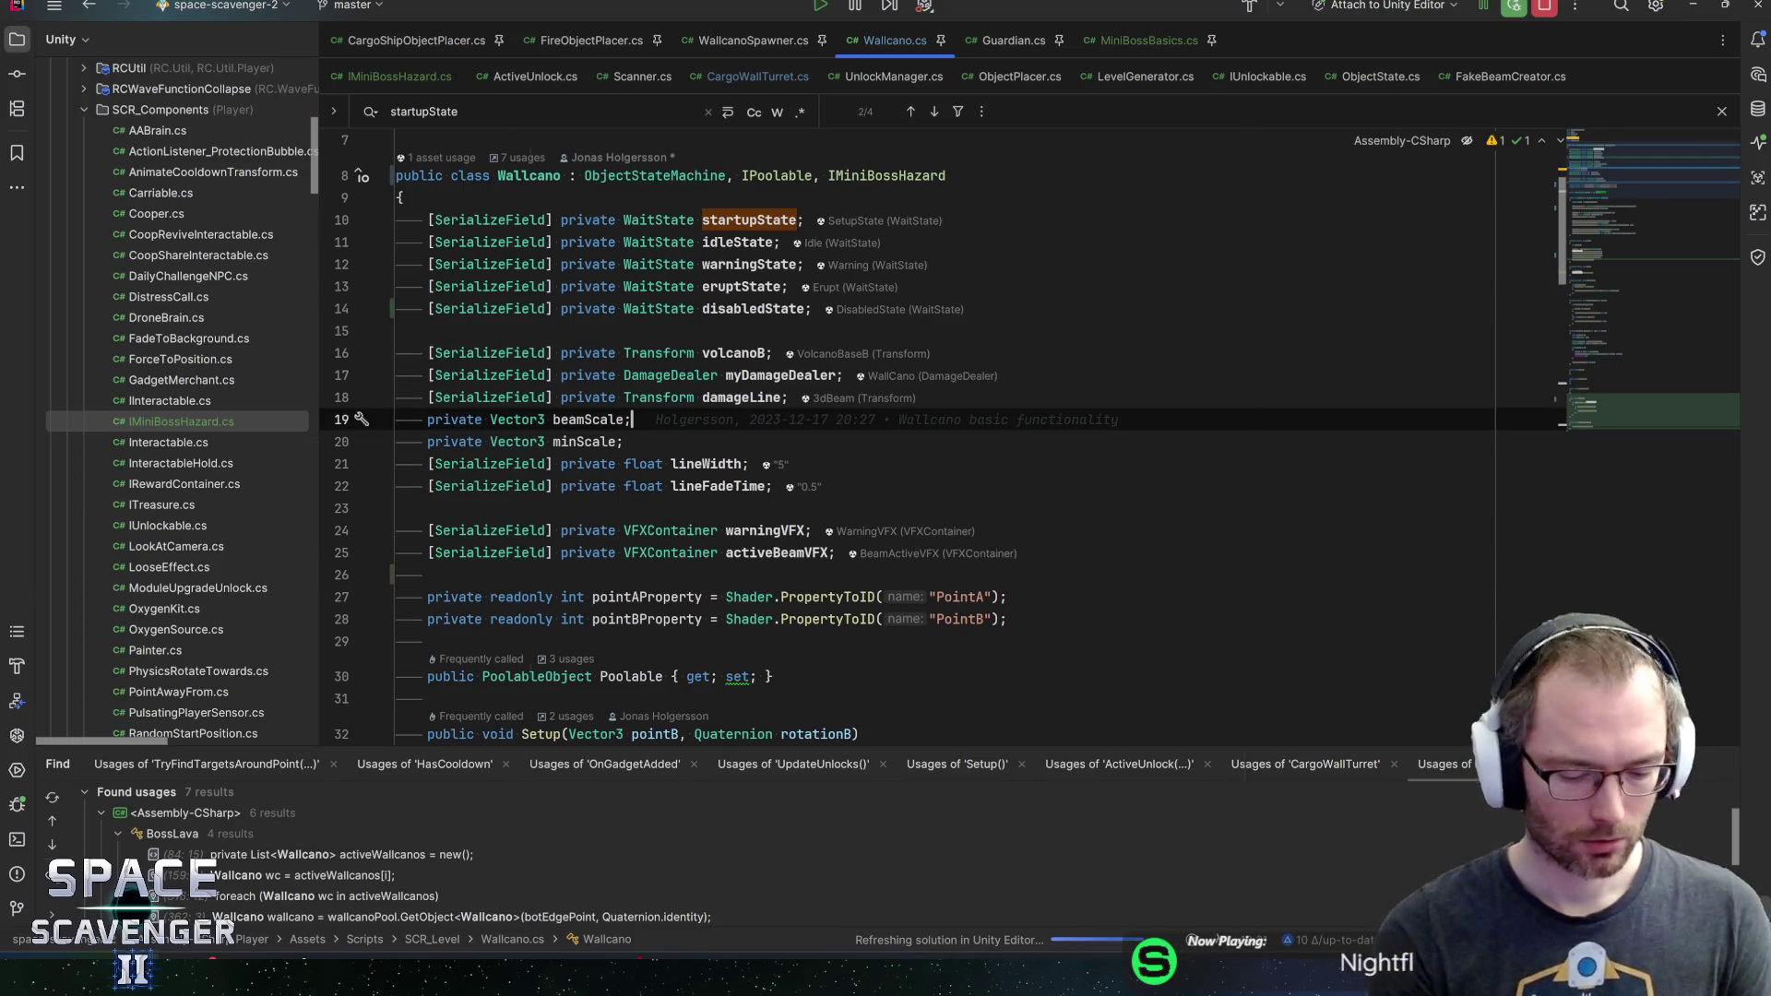
pyautogui.hotkey('ctrl', 'n')
# Open BeamWeapon and review its BeamType entries, MonoBehaviour base class and beamType field
pyautogui.write('beamweapon')
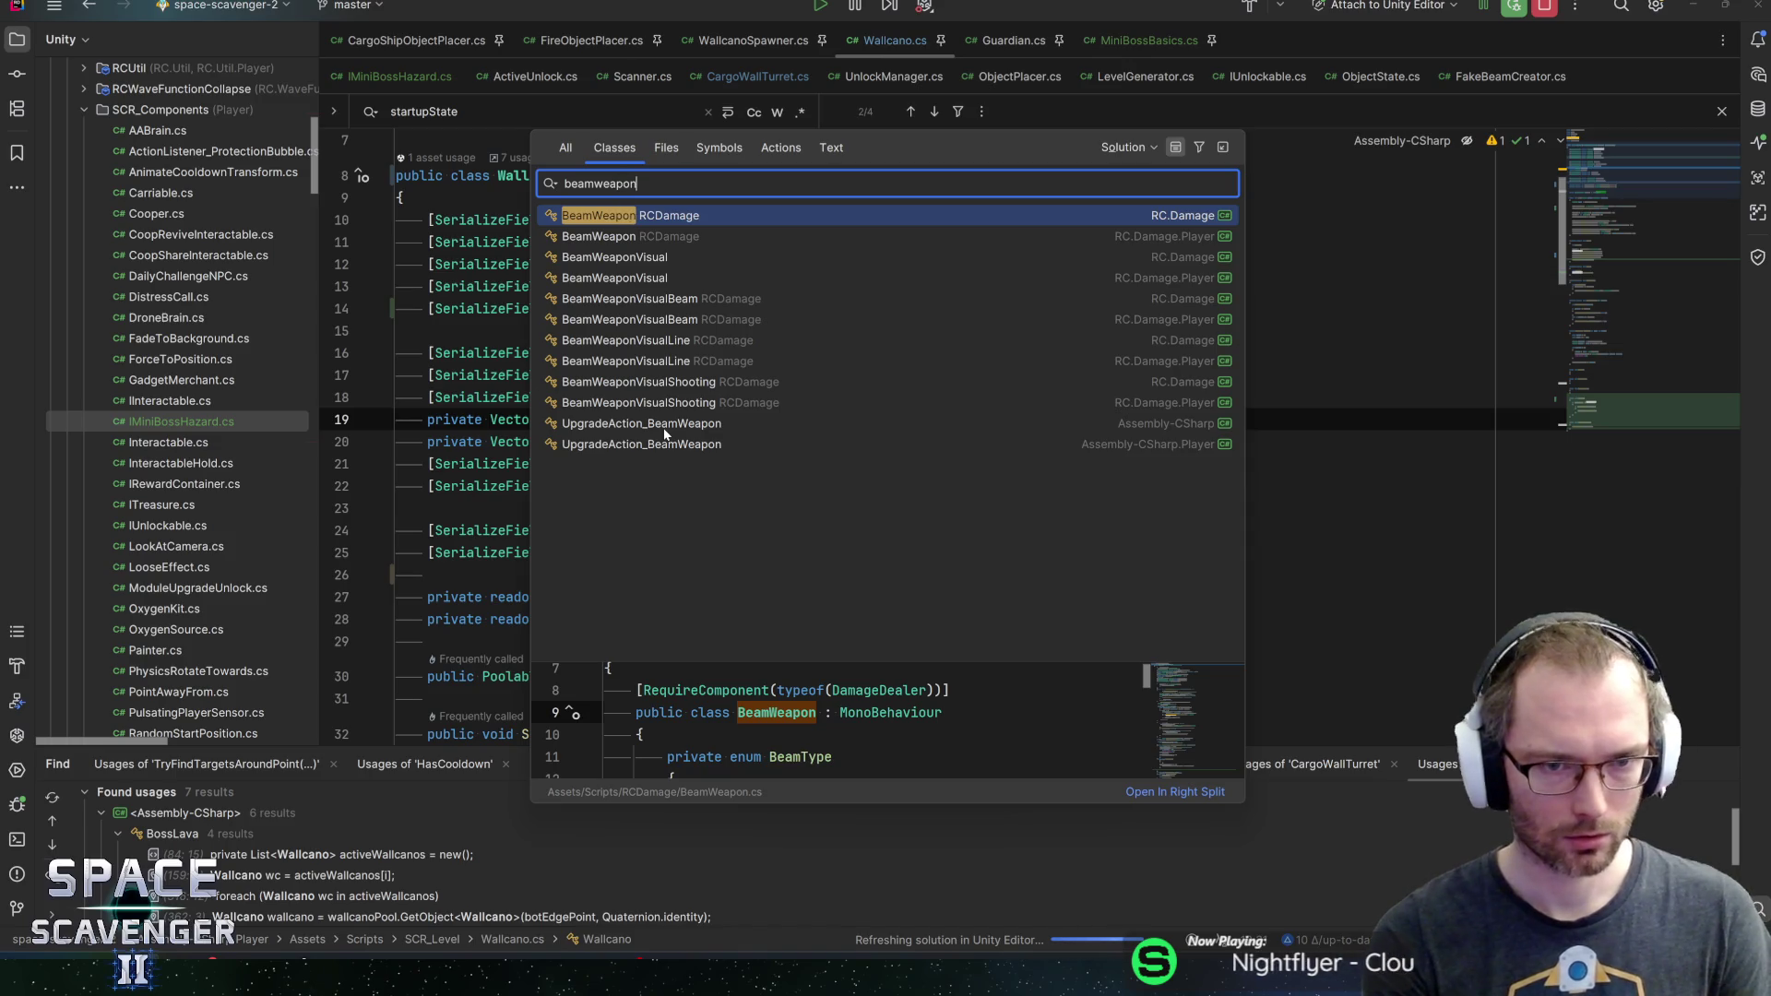
pyautogui.press('Return')
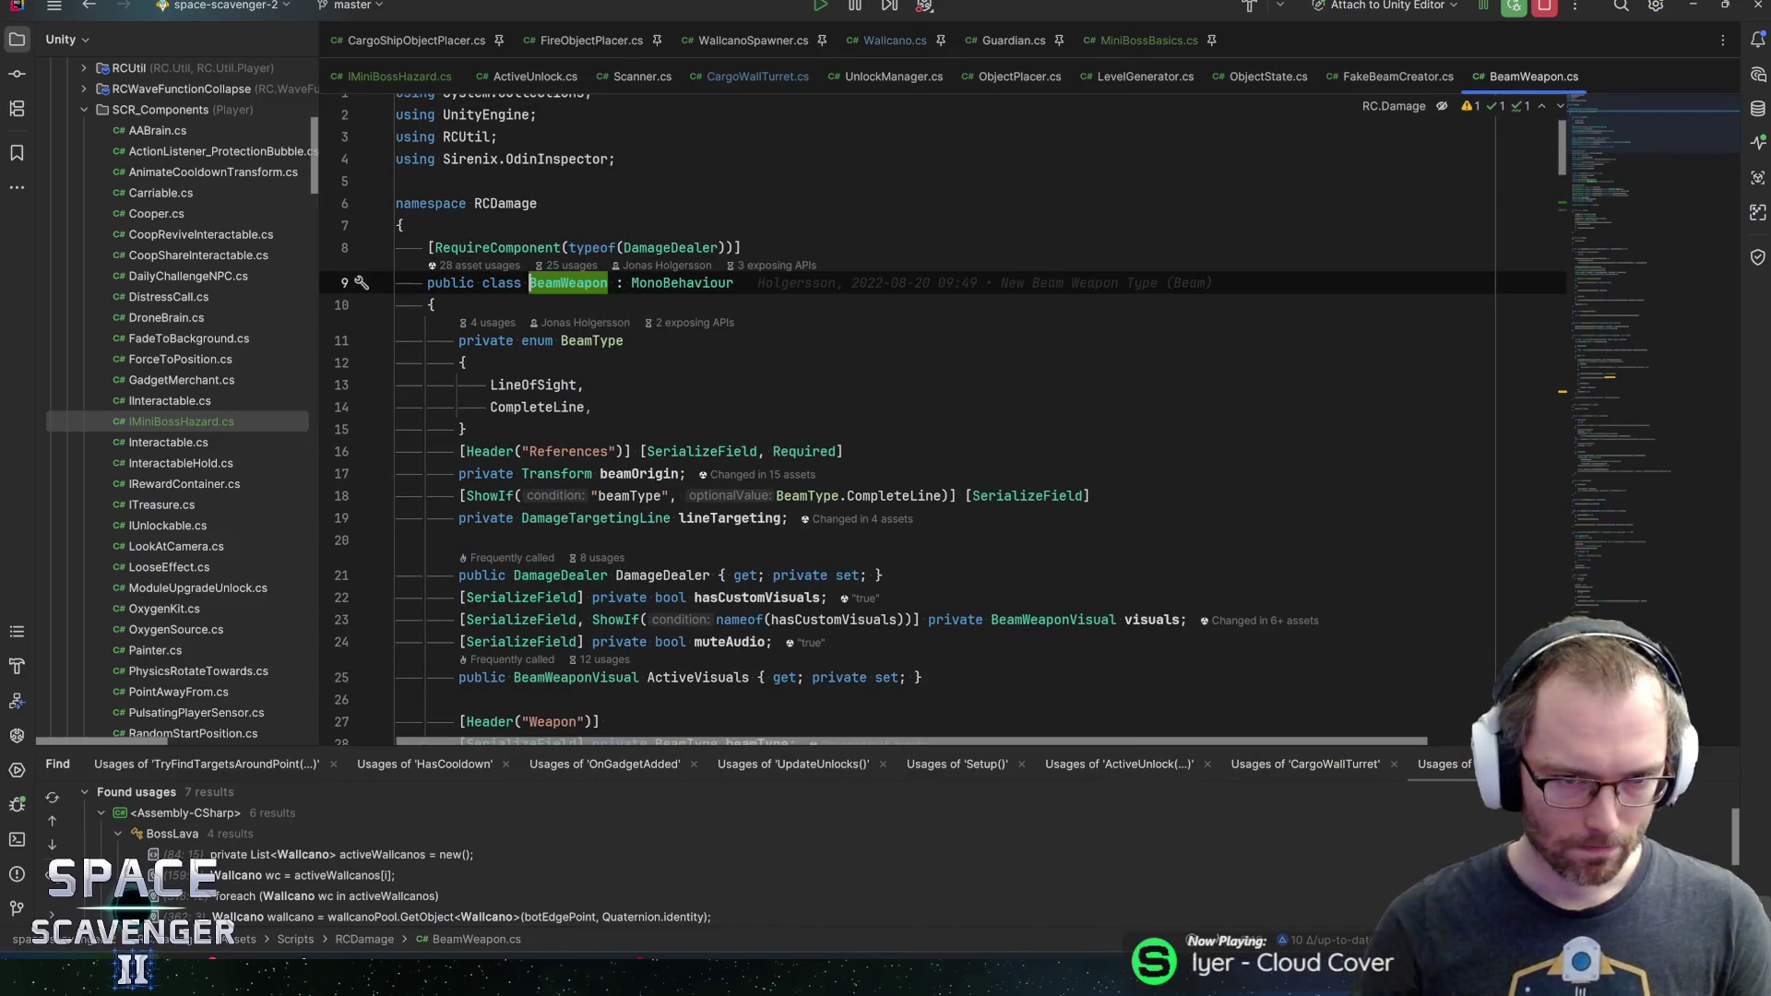
pyautogui.click(584, 384)
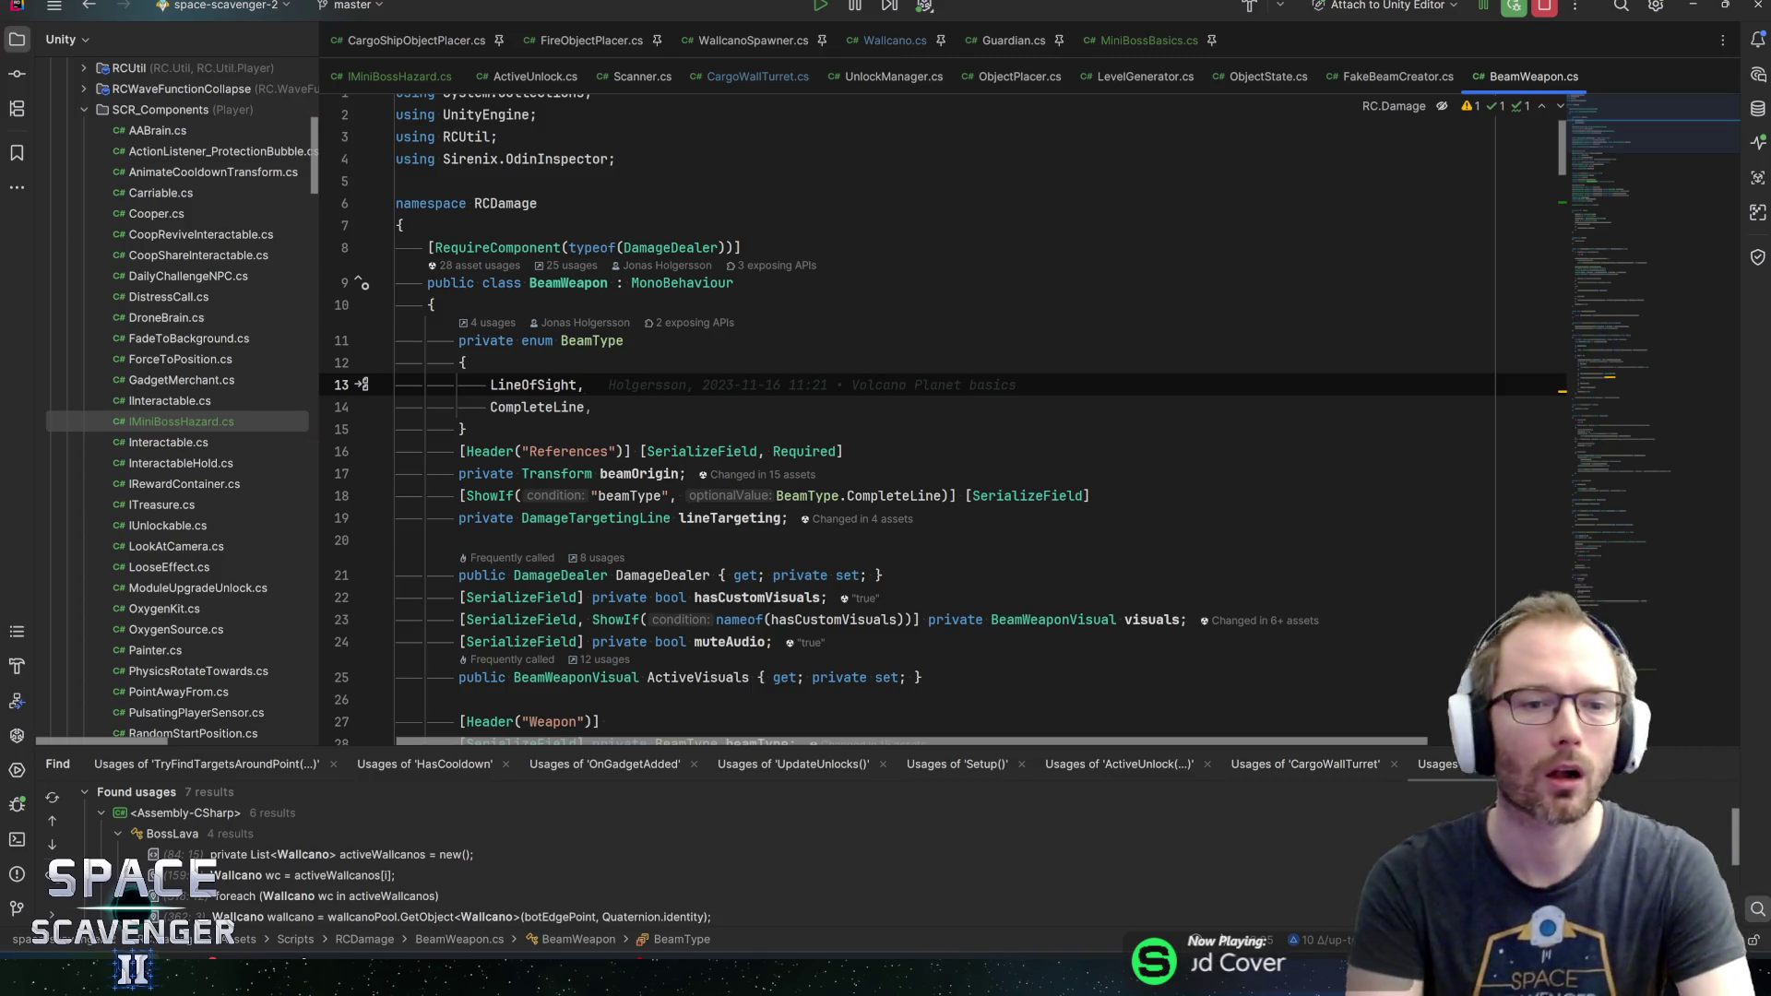
pyautogui.click(593, 407)
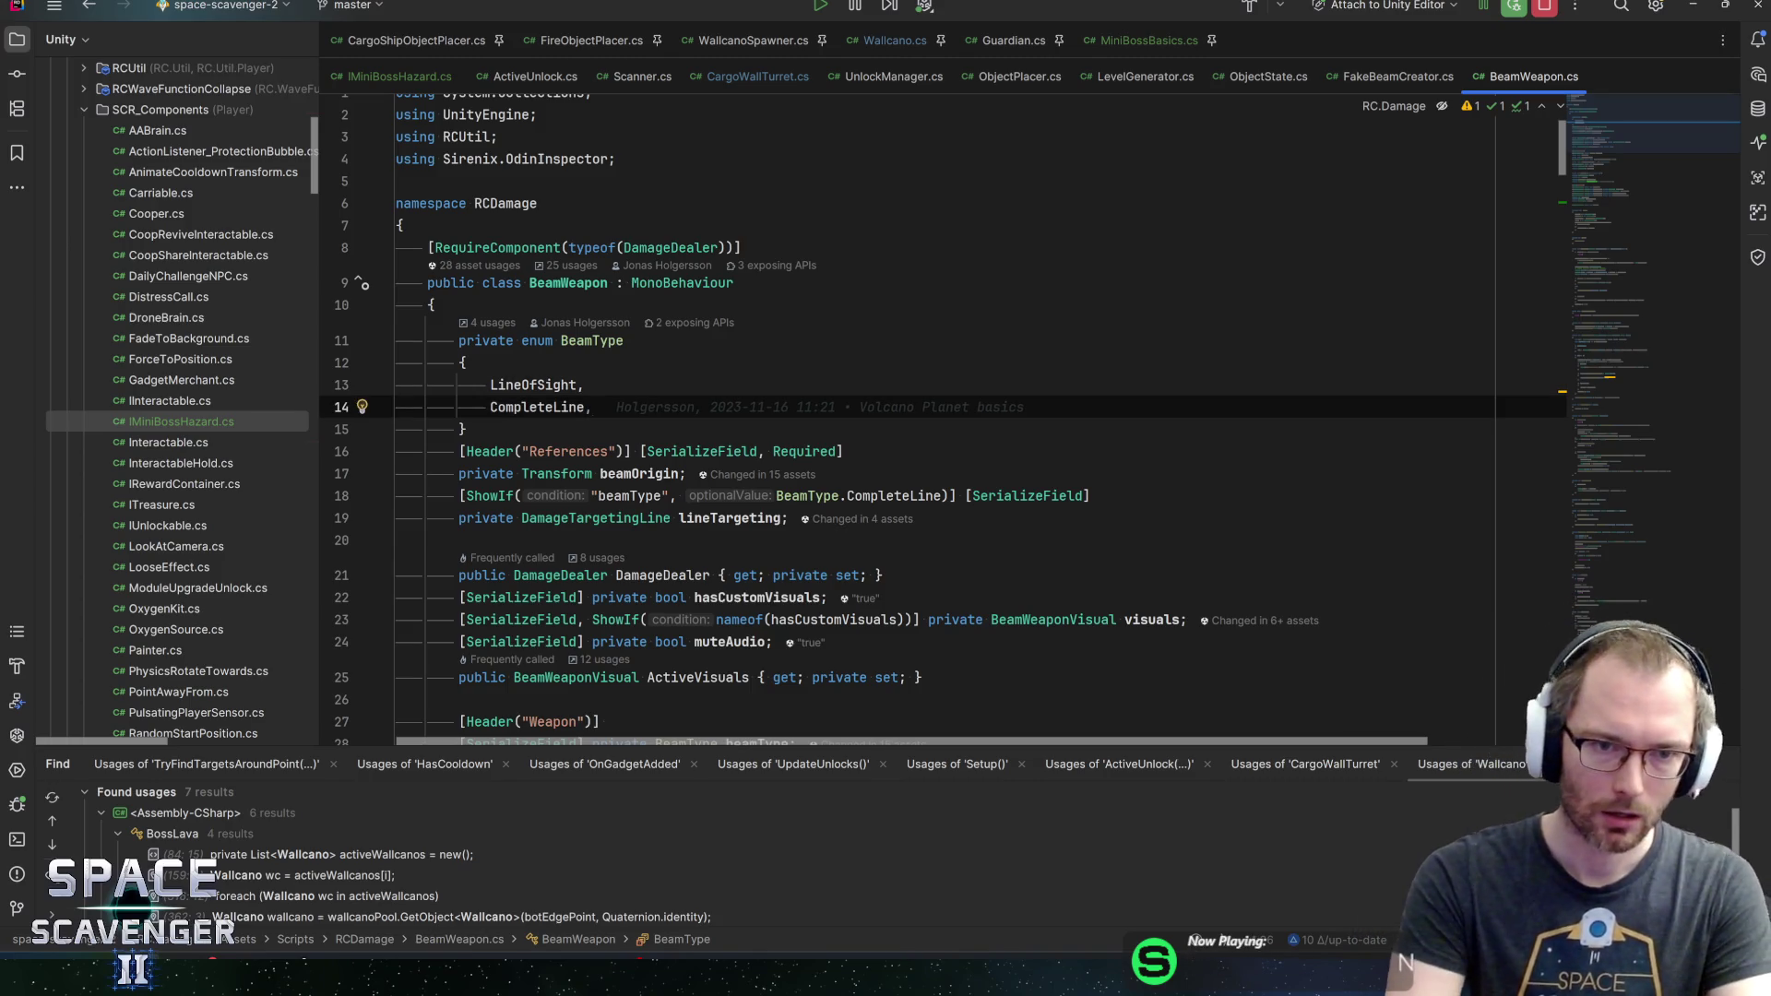
pyautogui.doubleClick(682, 283)
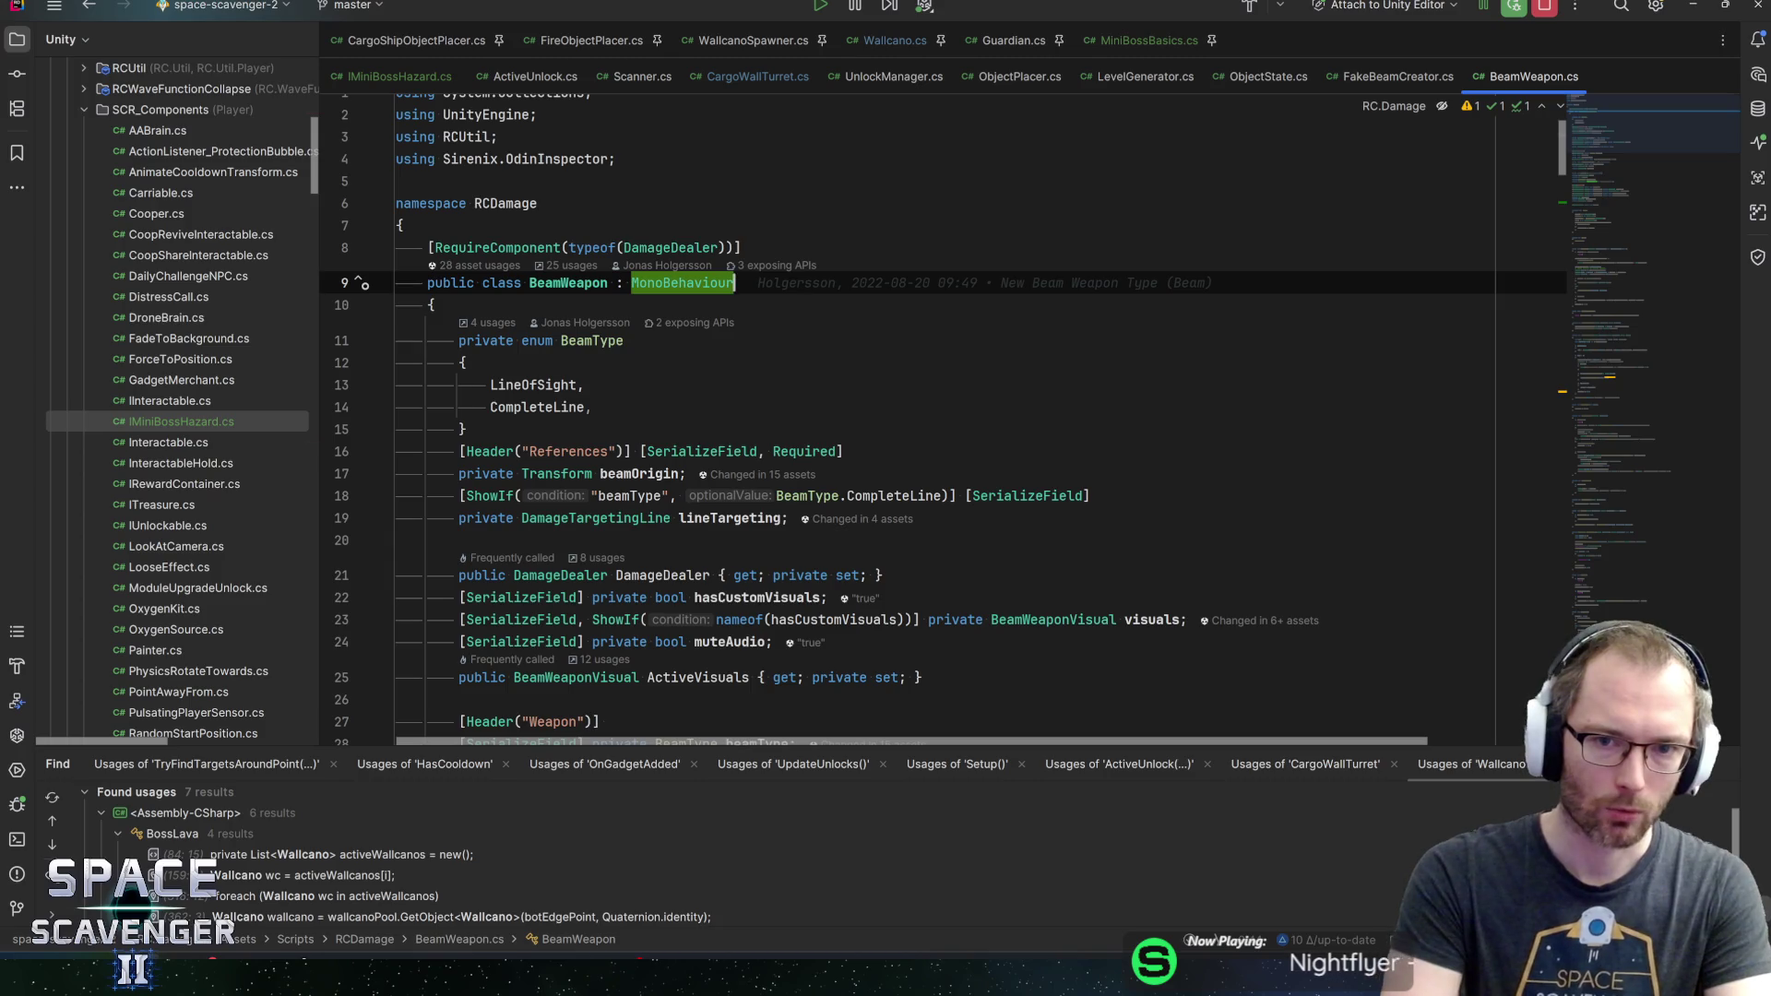
pyautogui.scroll(-2, 922, 415)
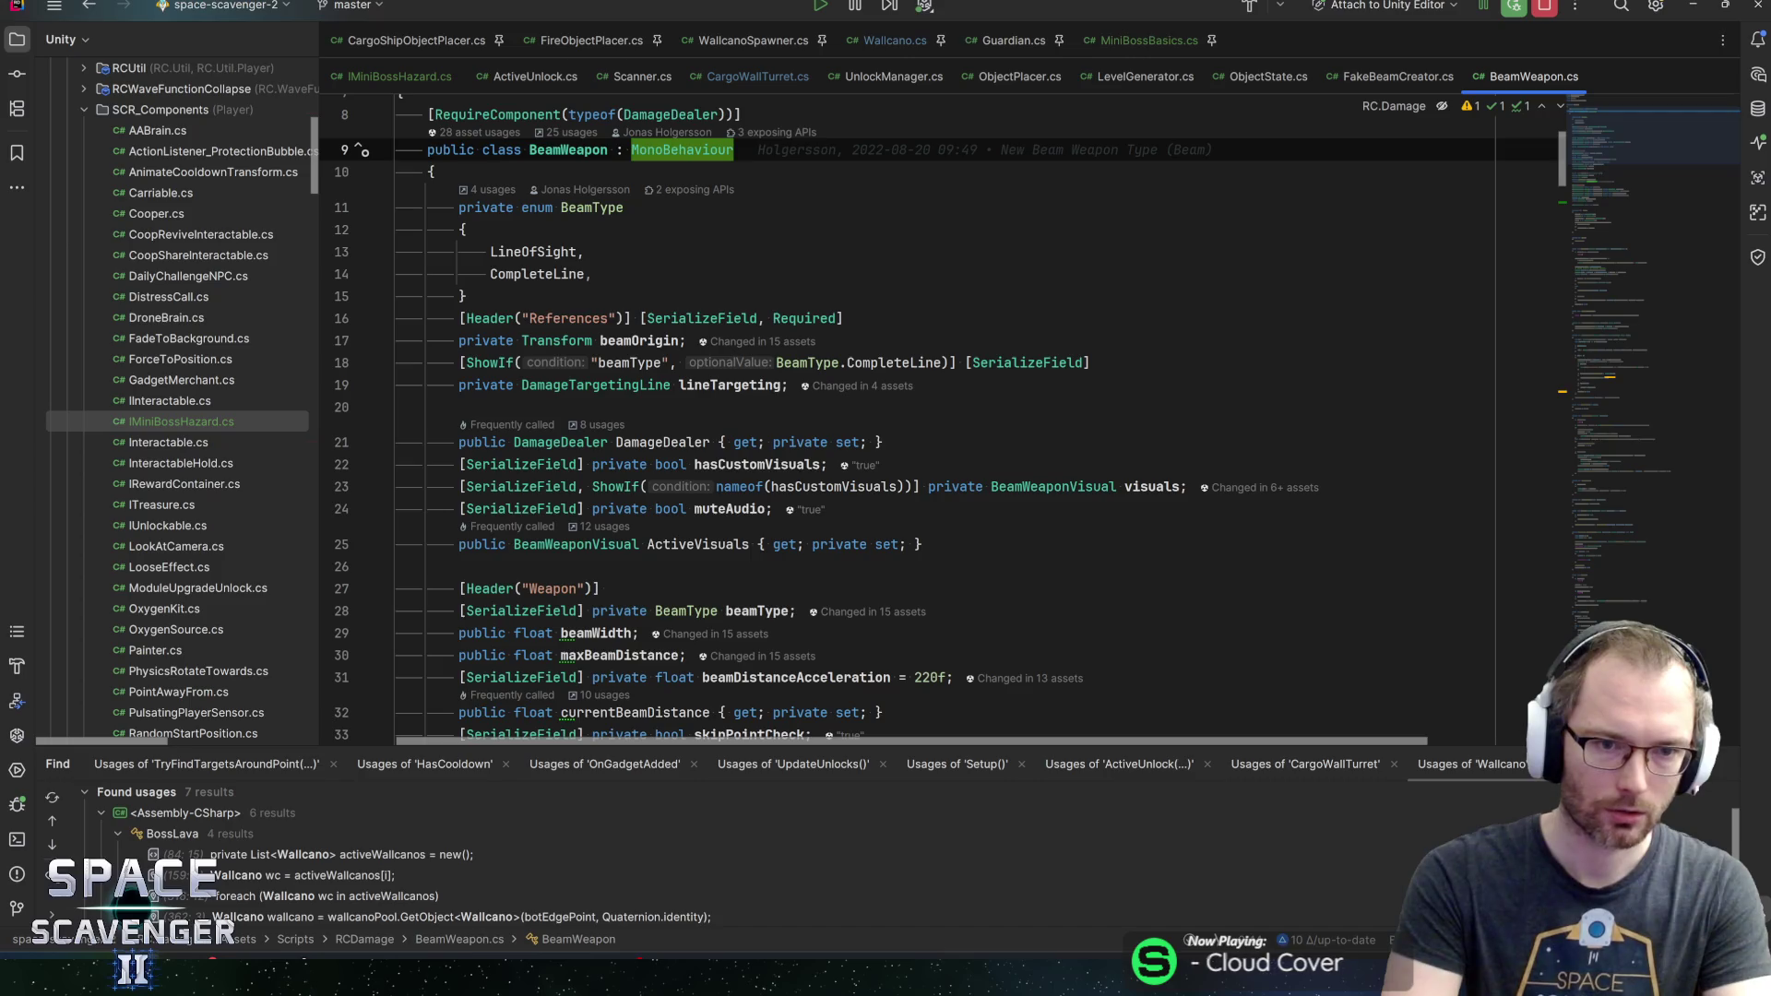
pyautogui.doubleClick(630, 363)
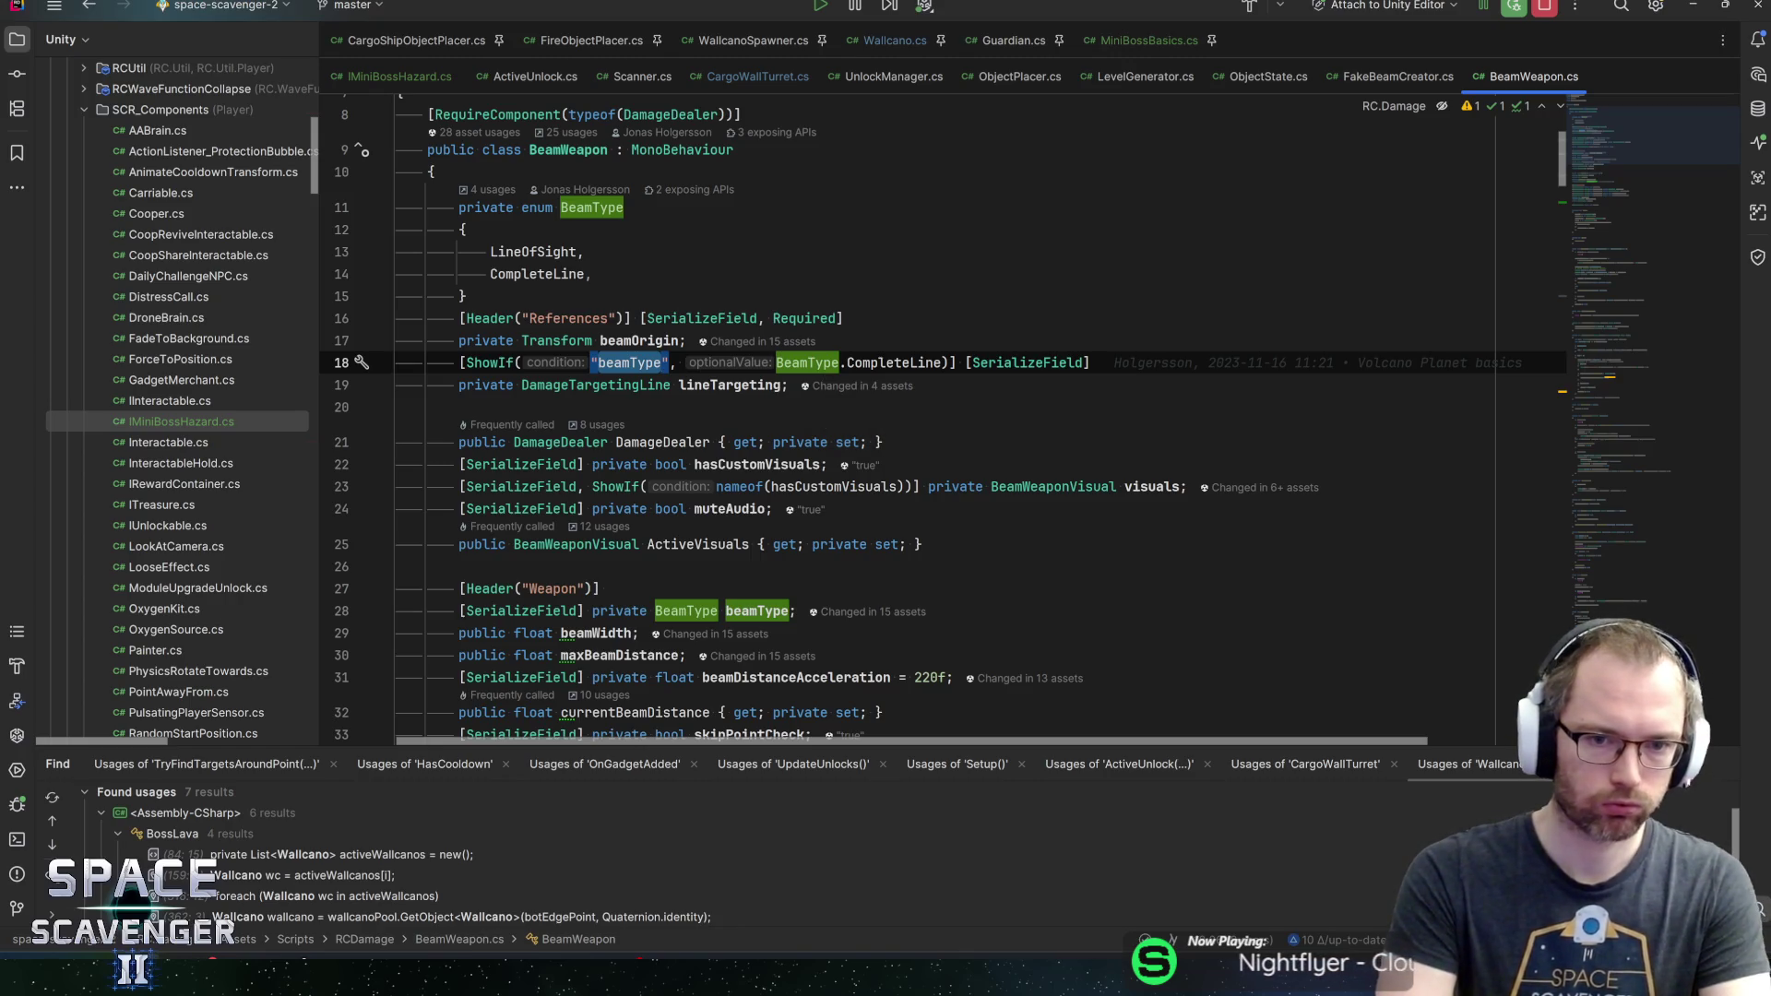
pyautogui.click(965, 362)
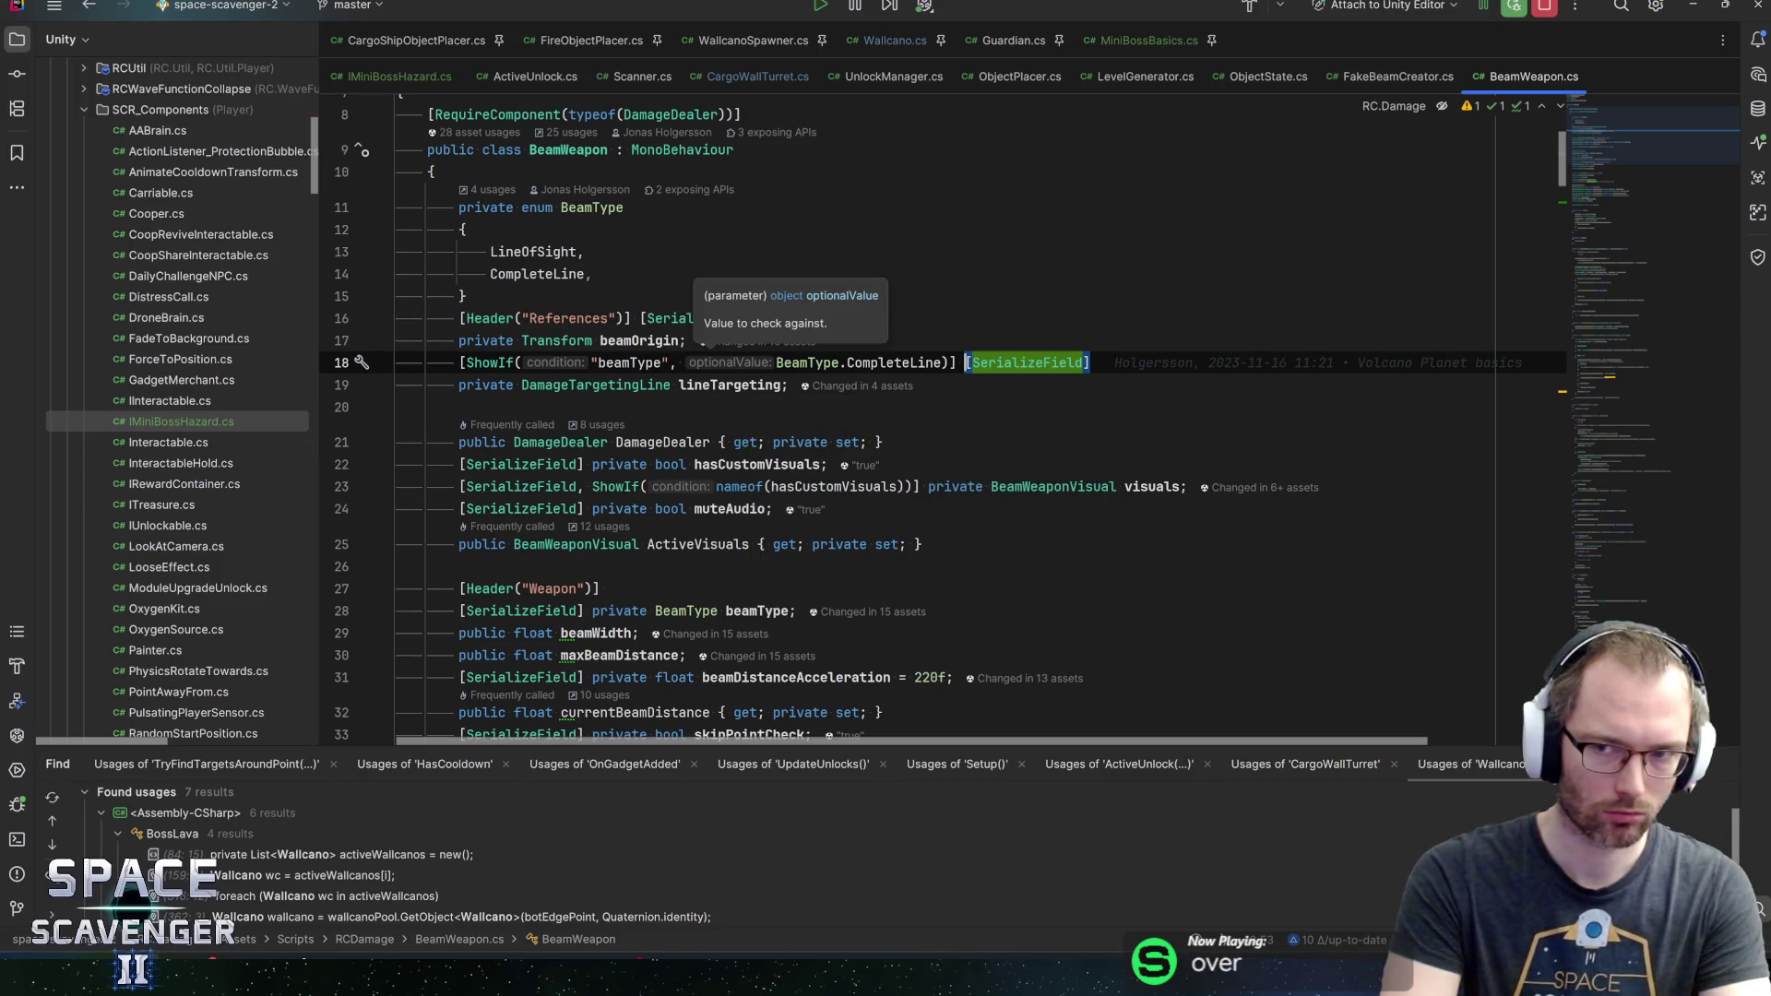
# Check the beamOrigin and lineTargeting fields, then open BeamWeaponVisual
pyautogui.click(628, 340)
pyautogui.press('Down')
pyautogui.press('Down')
pyautogui.click(729, 385)
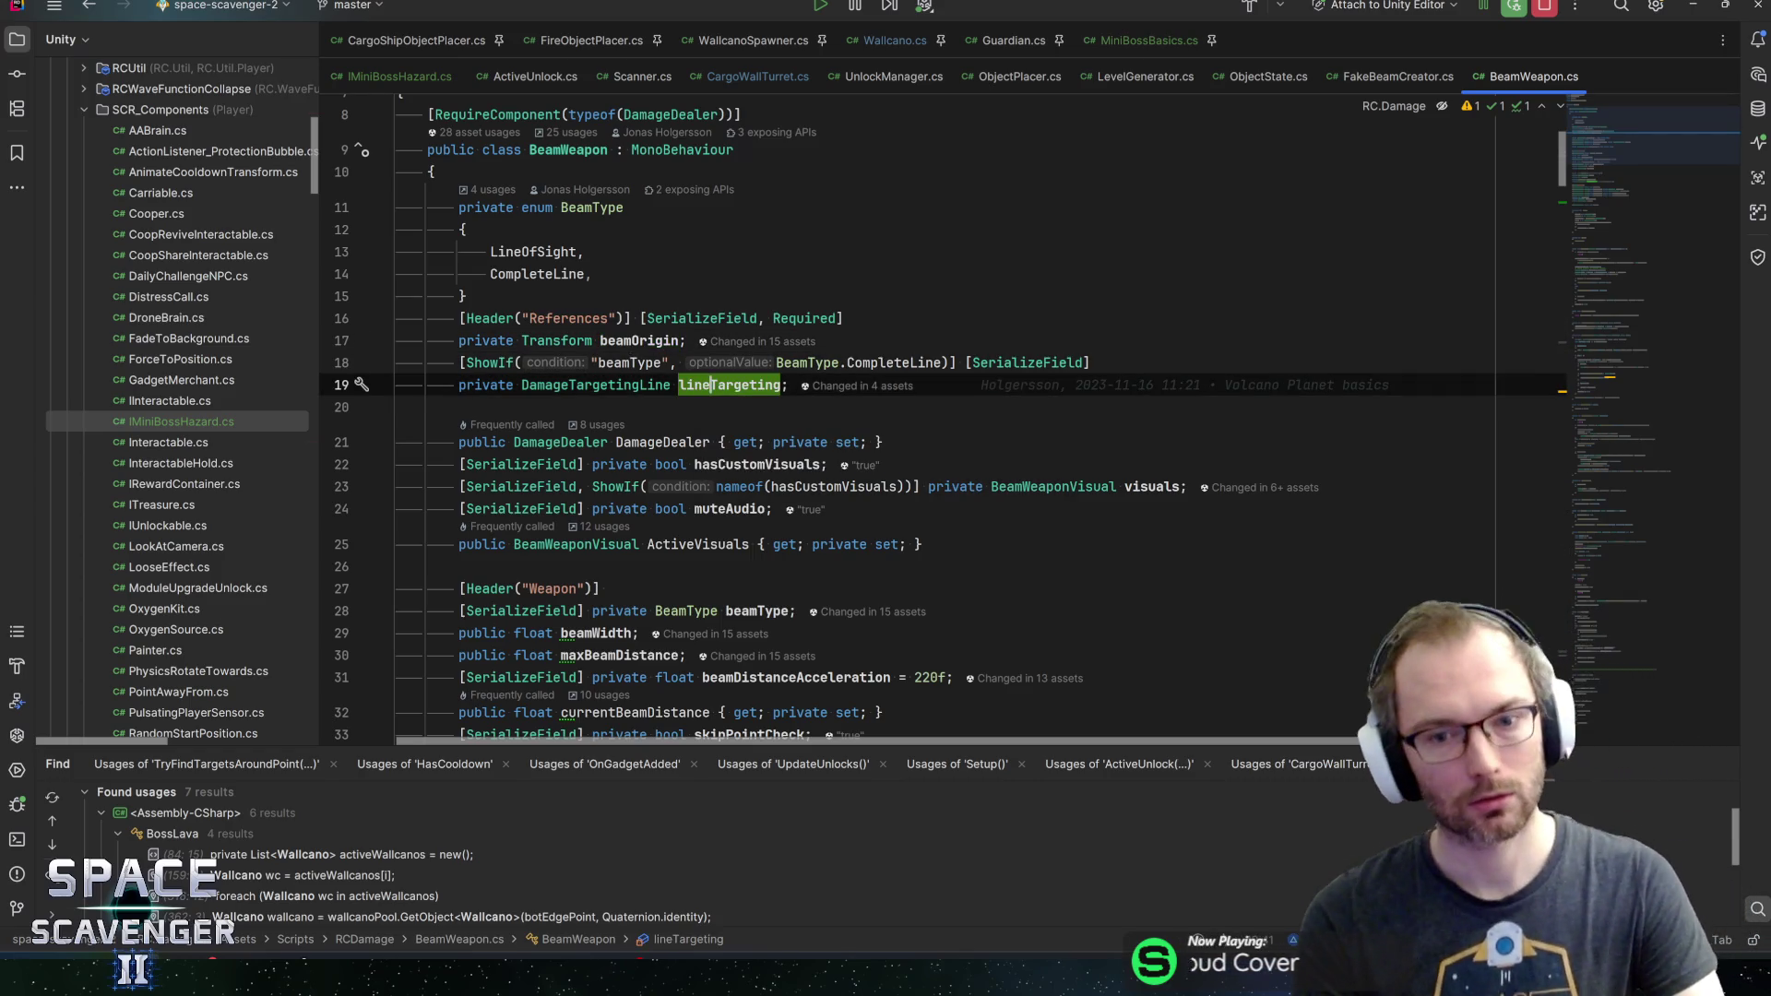
pyautogui.keyDown('ctrl'); pyautogui.click(1054, 486); pyautogui.keyUp('ctrl')
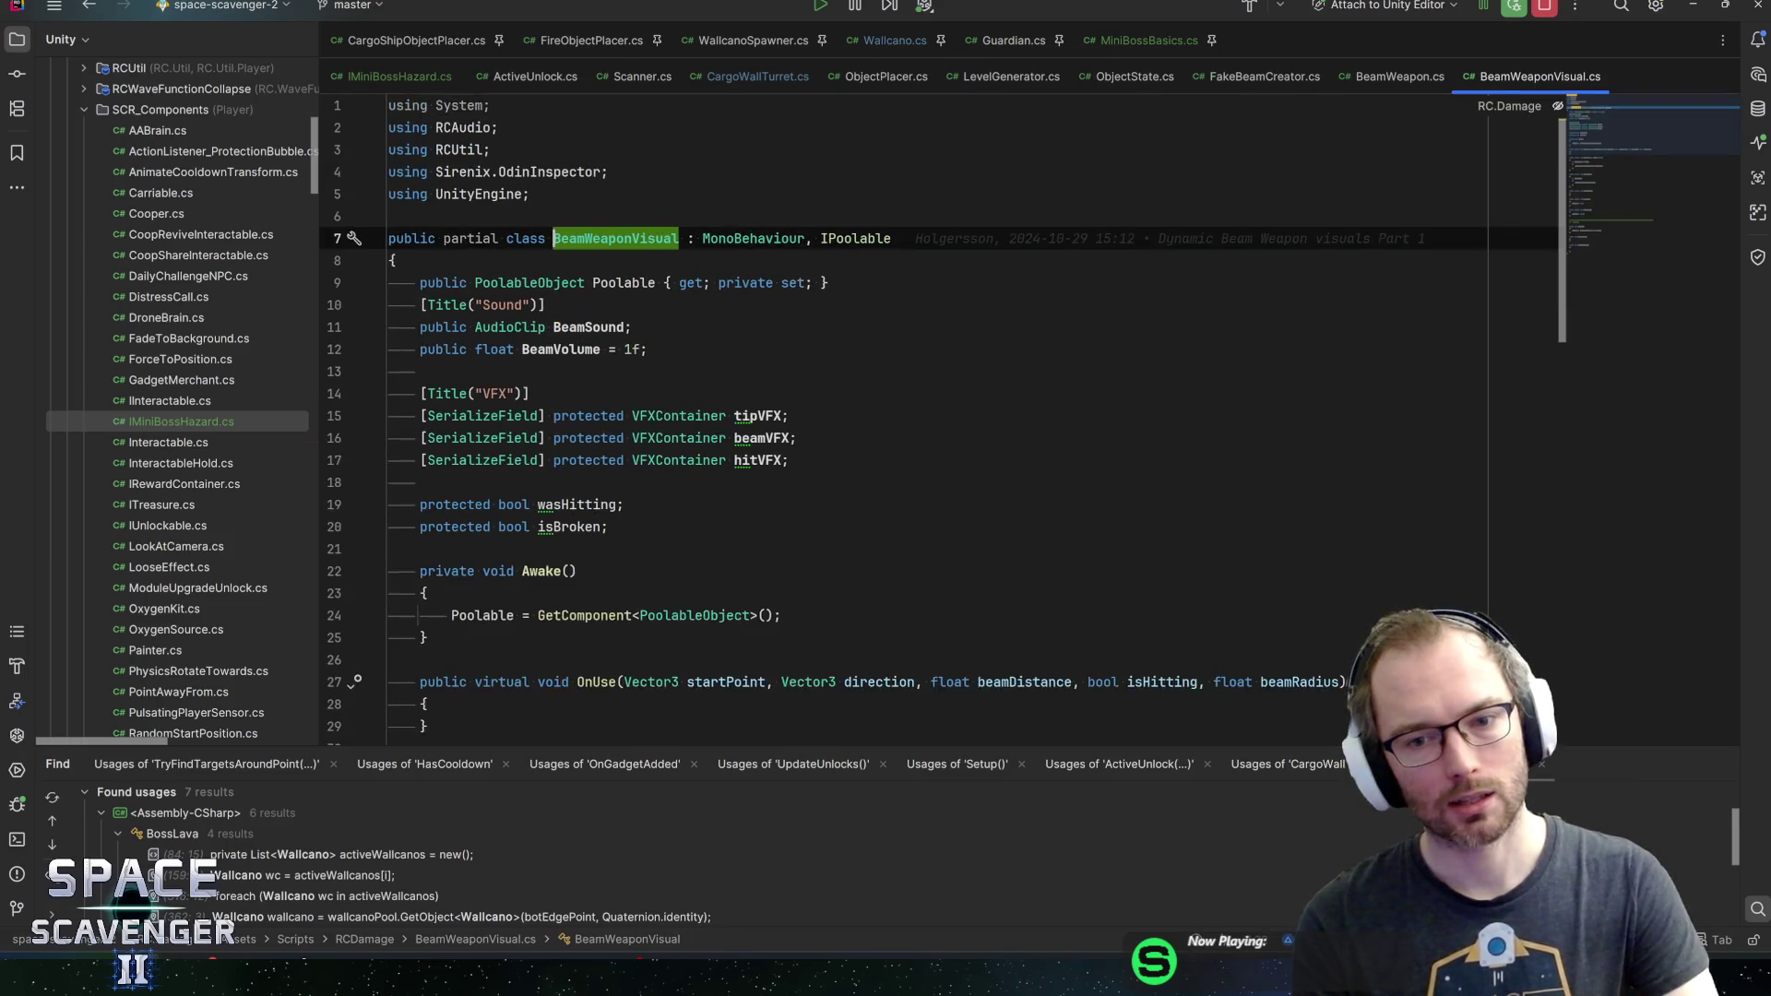
# View BeamWeaponVisualLine's OnUse override, then navigate back to BeamWeapon's BeamWeaponVisual reference
pyautogui.scroll(-5, 923, 415)
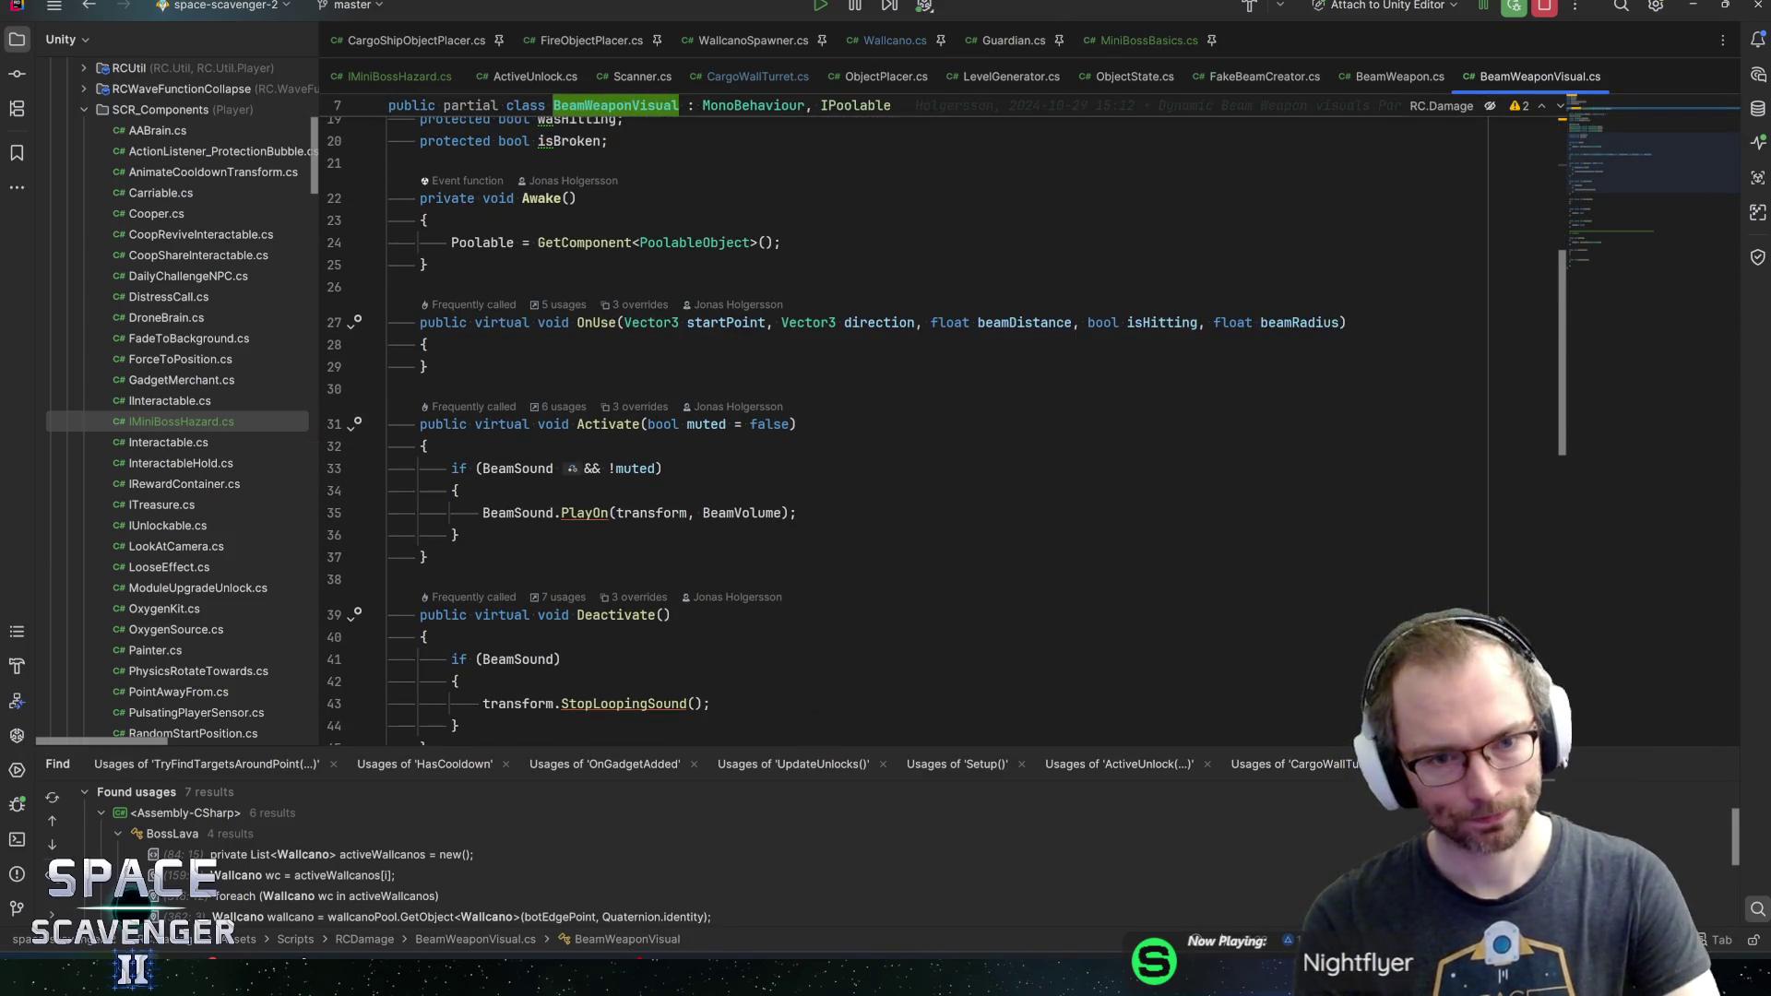
pyautogui.scroll(-4, 922, 415)
pyautogui.scroll(5, 923, 416)
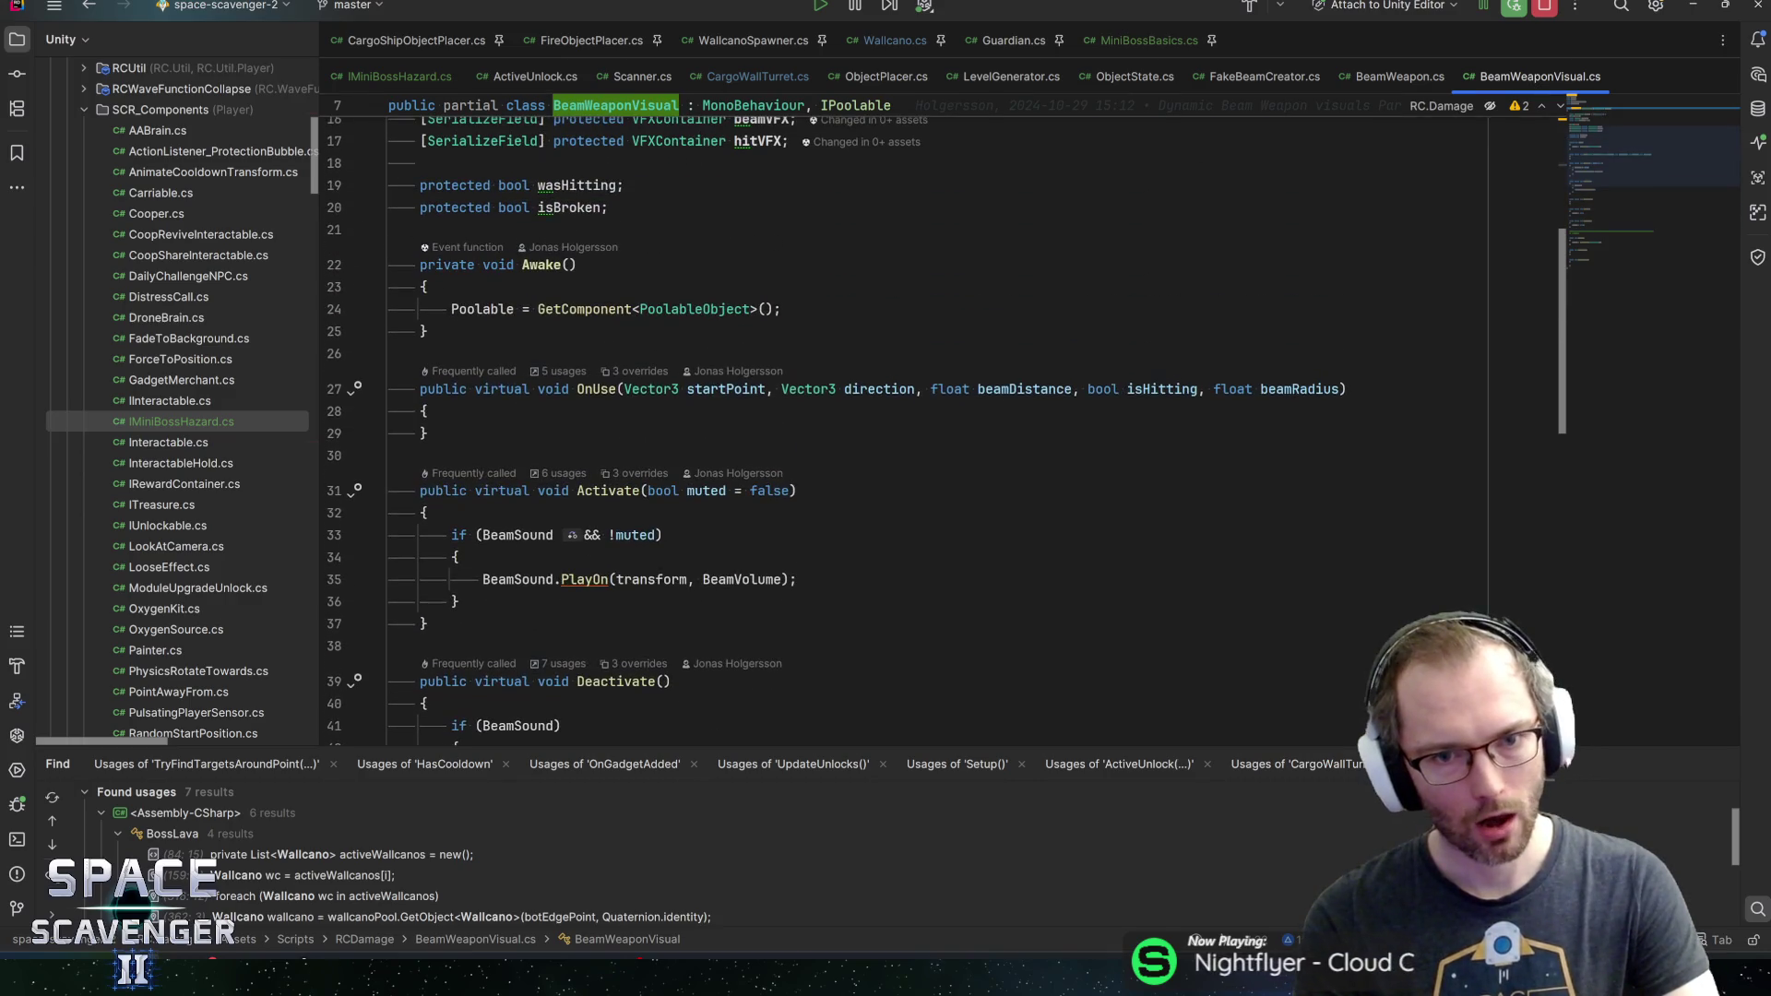
pyautogui.click(640, 371)
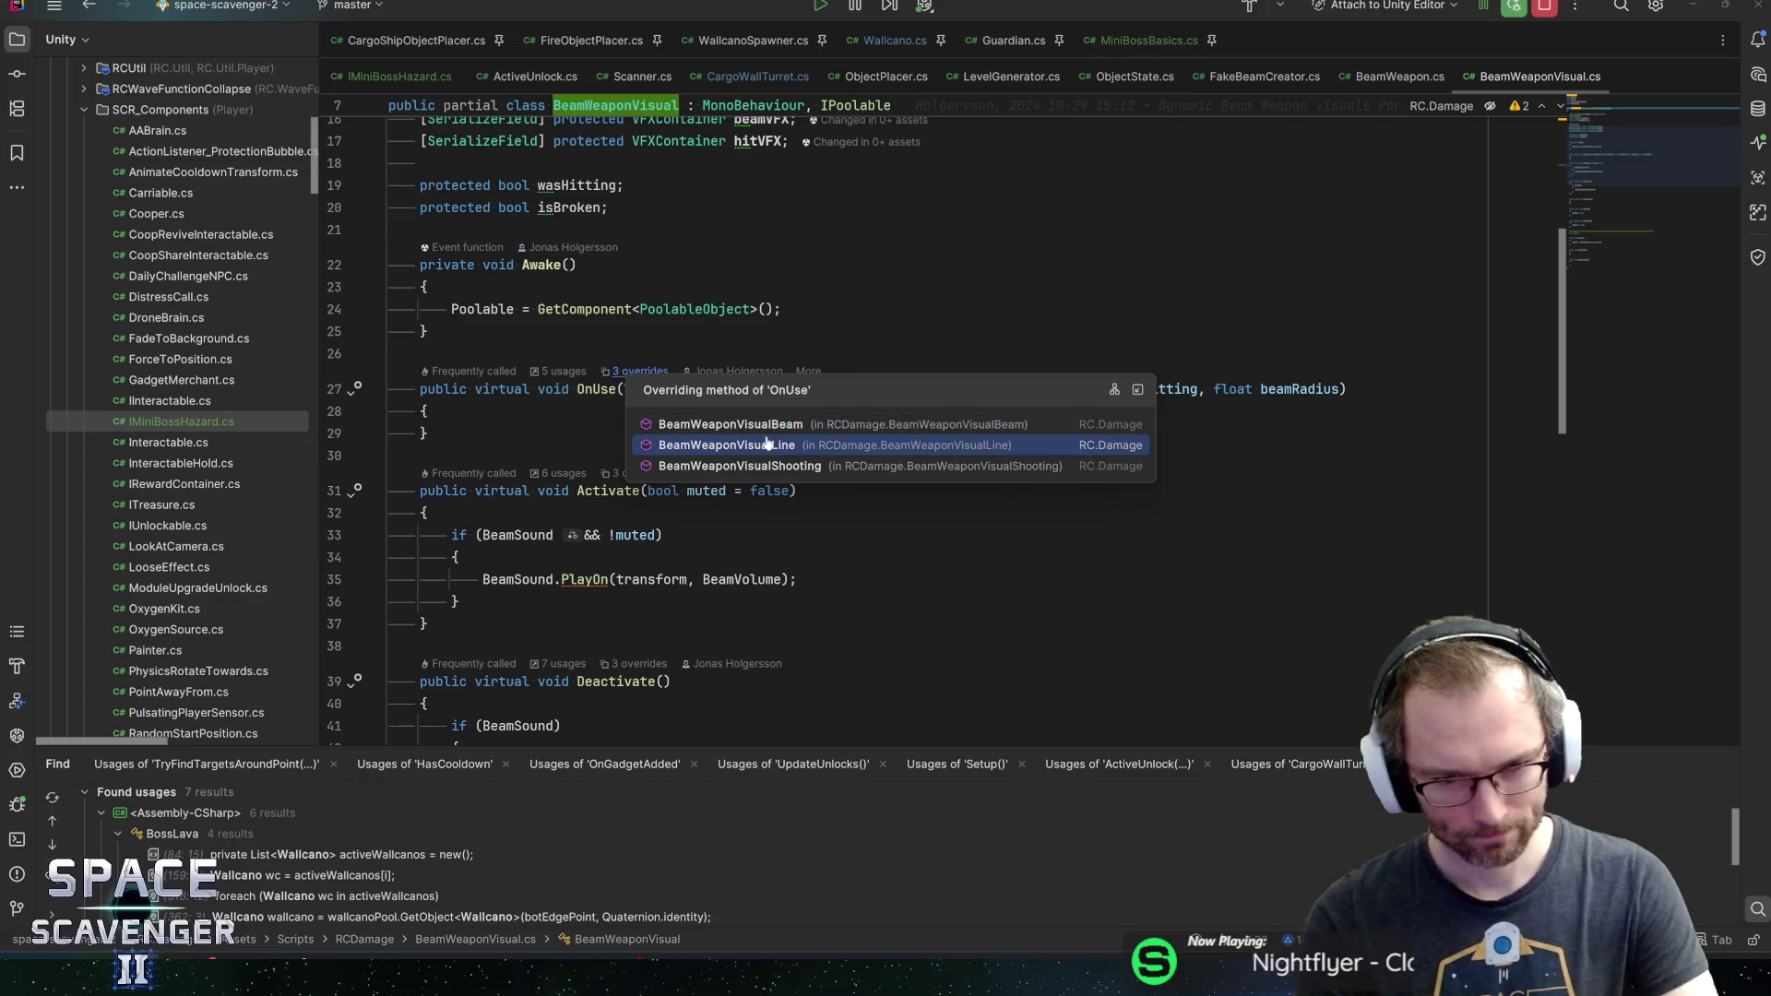
pyautogui.click(766, 444)
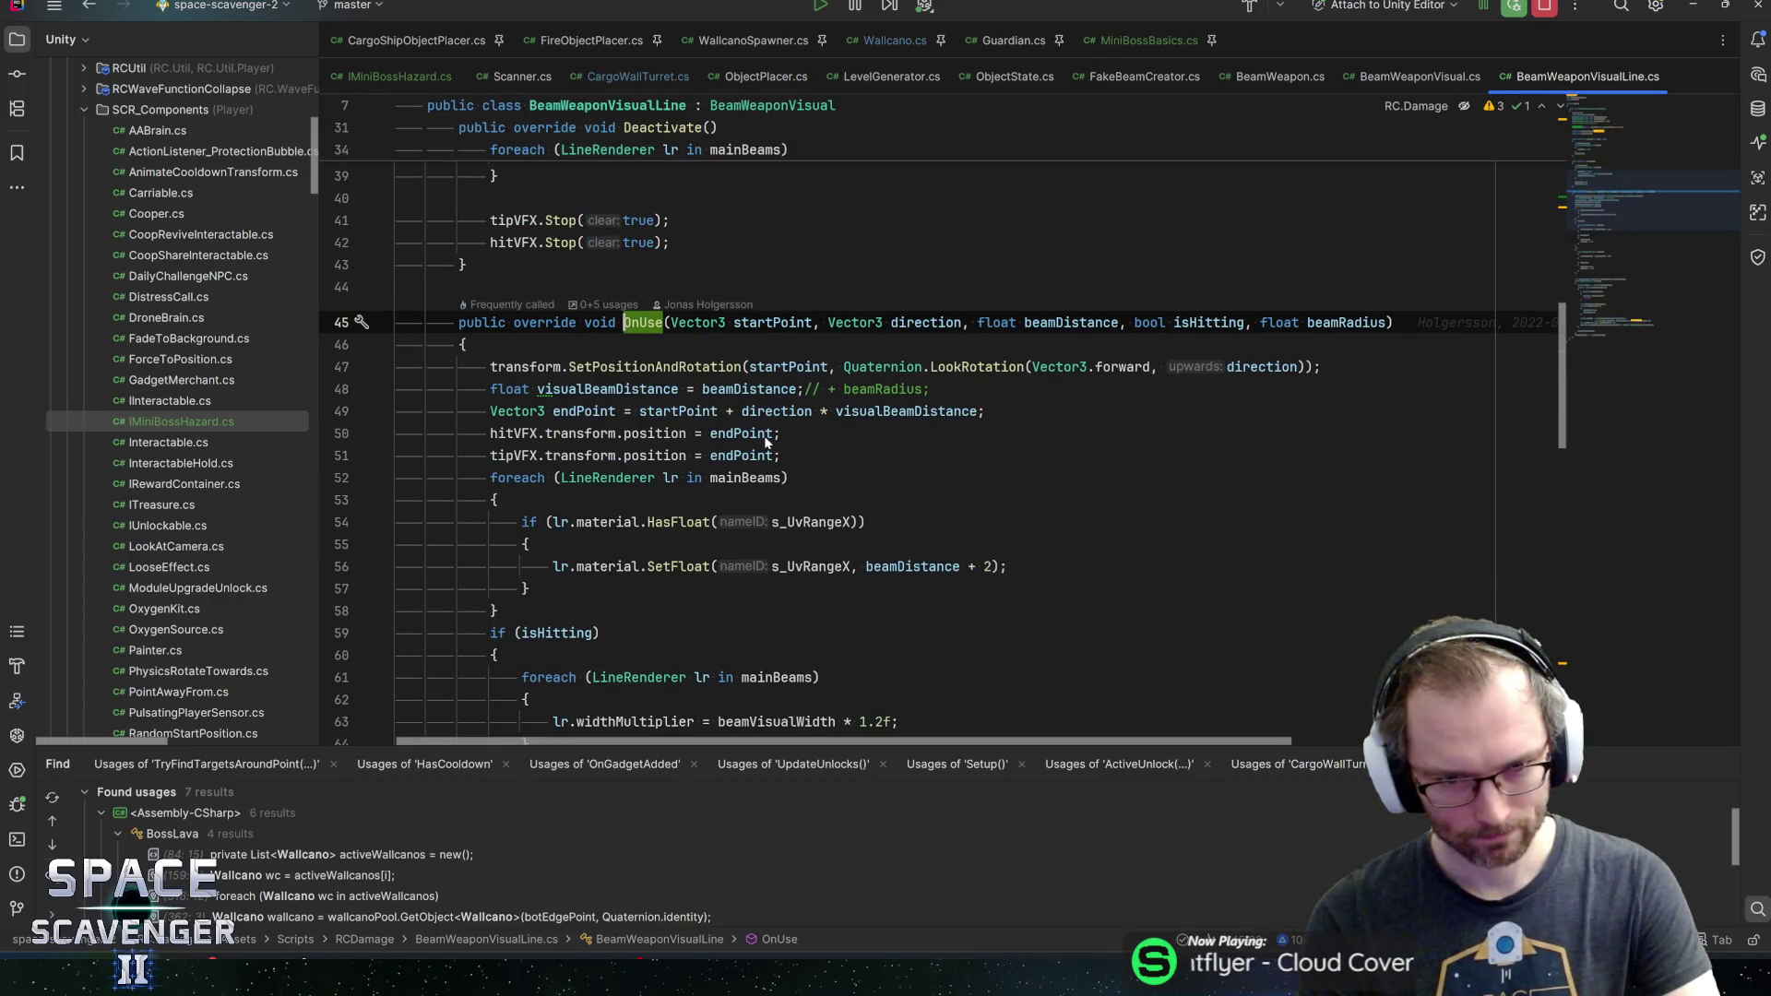
pyautogui.scroll(-5, 922, 442)
pyautogui.scroll(5, 922, 443)
pyautogui.hotkey('ctrl', 'Home')
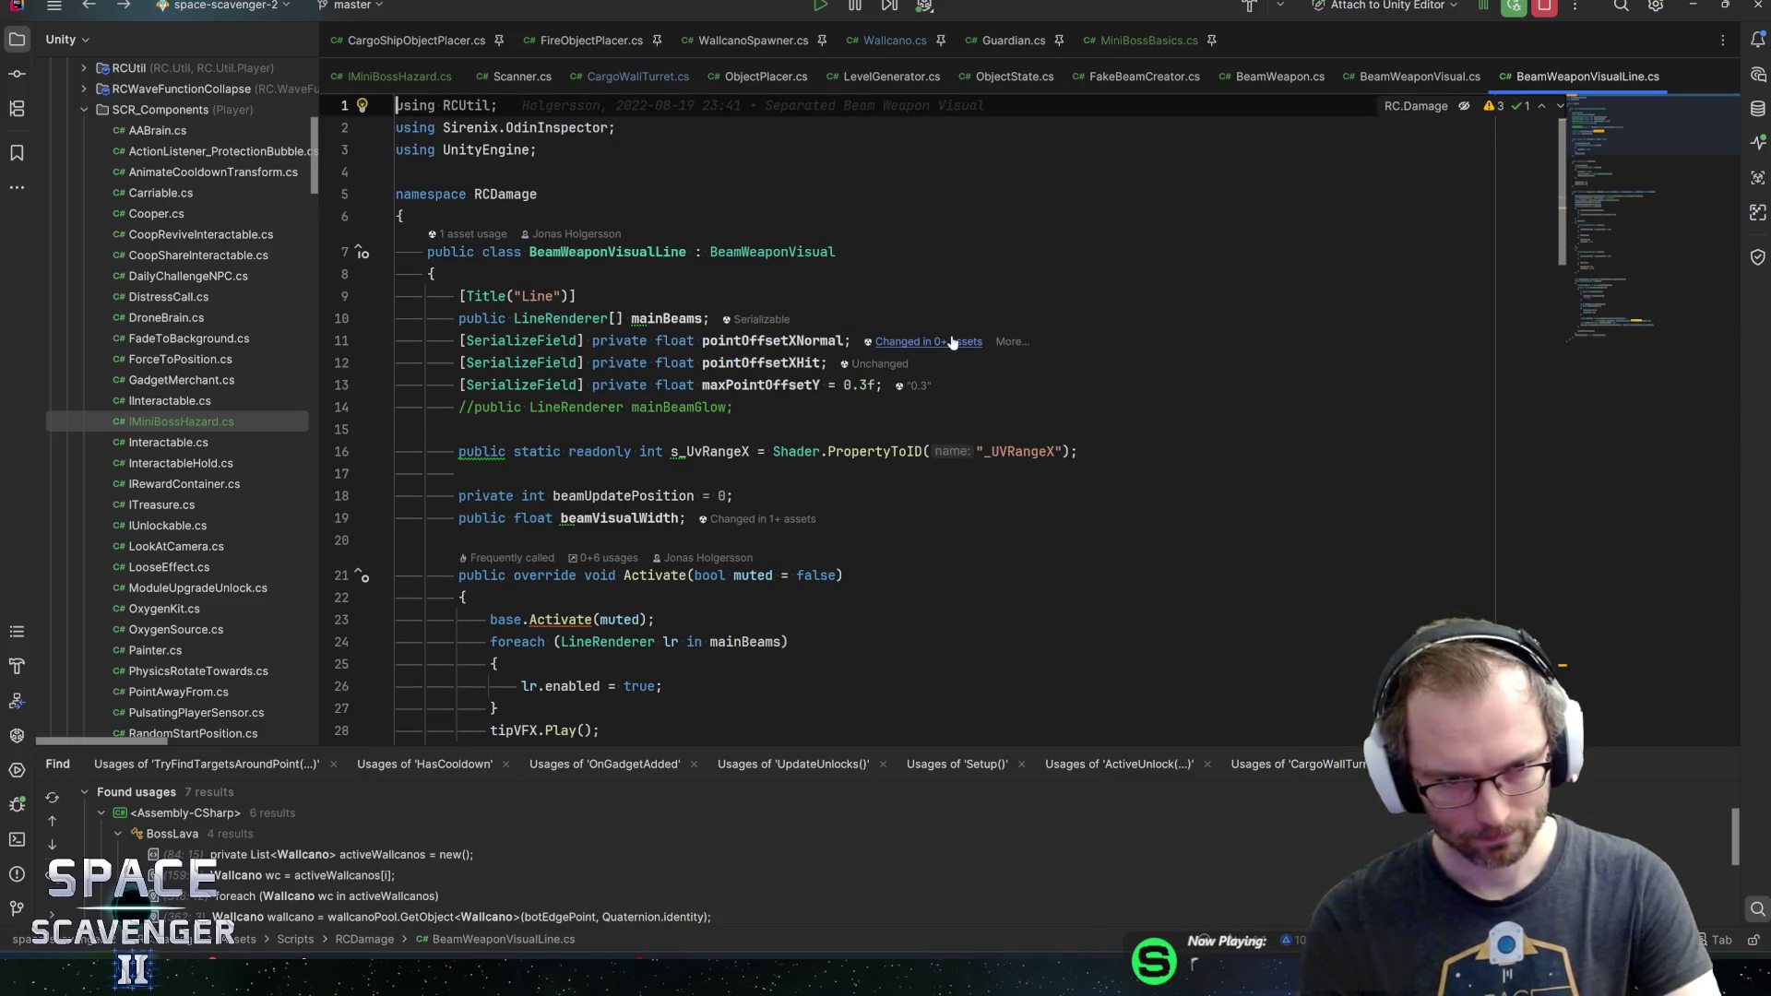
pyautogui.hotkey('ctrl', 'Tab')
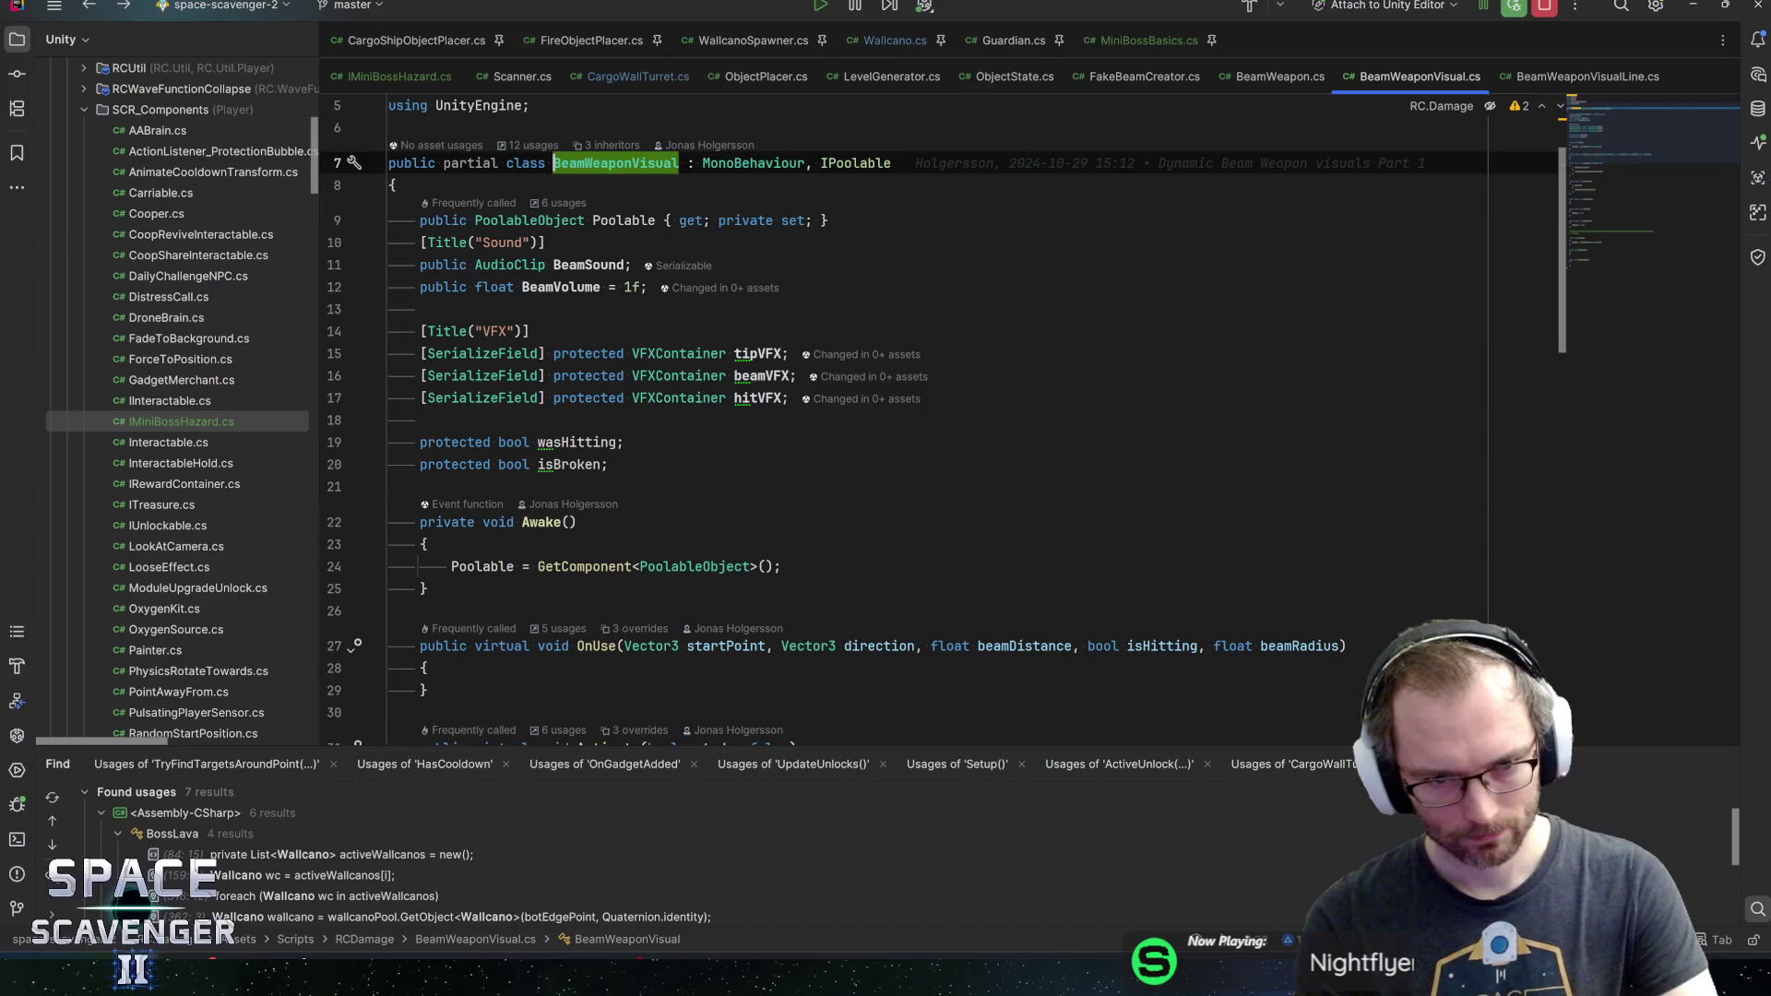
pyautogui.hotkey('ctrl', 'Tab')
pyautogui.hotkey('ctrl', 'alt', 'Left')
pyautogui.hotkey('ctrl', 'alt', 'Left')
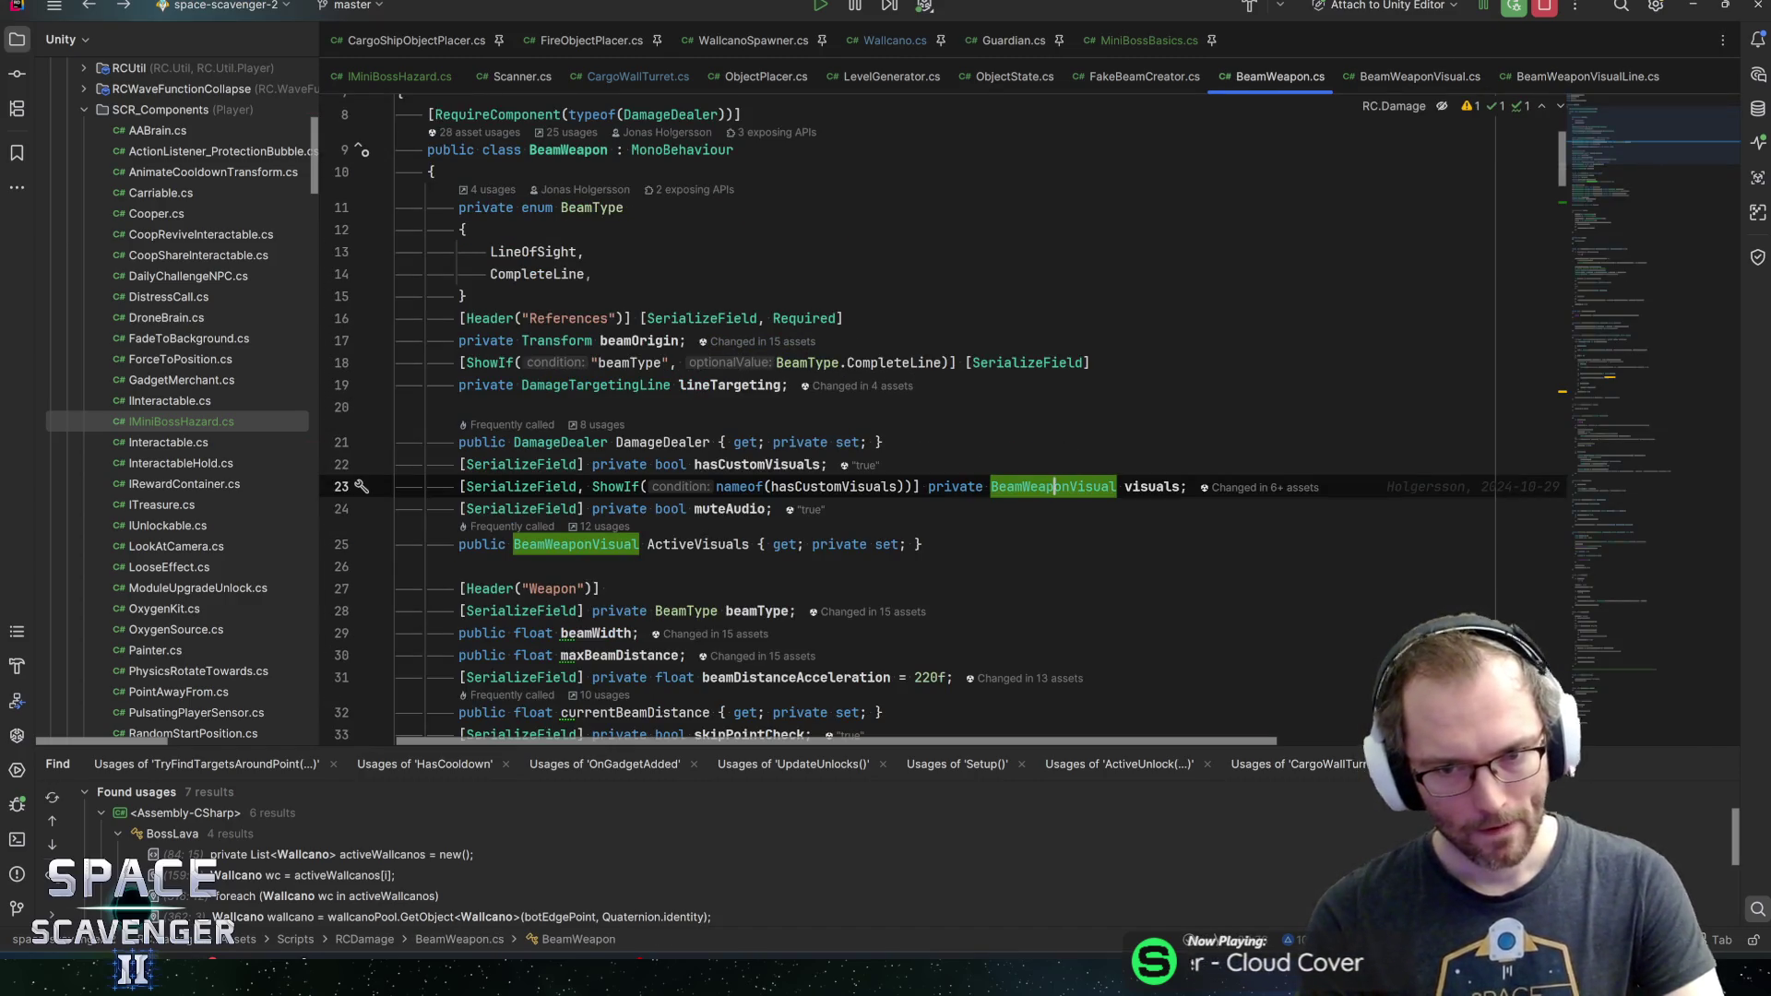
# Find uses of visuals and ActiveVisuals in Activate and Deactivate, then switch to MiniBossBasics.cs
pyautogui.click(1149, 486)
pyautogui.hotkey('ctrl', 'f')
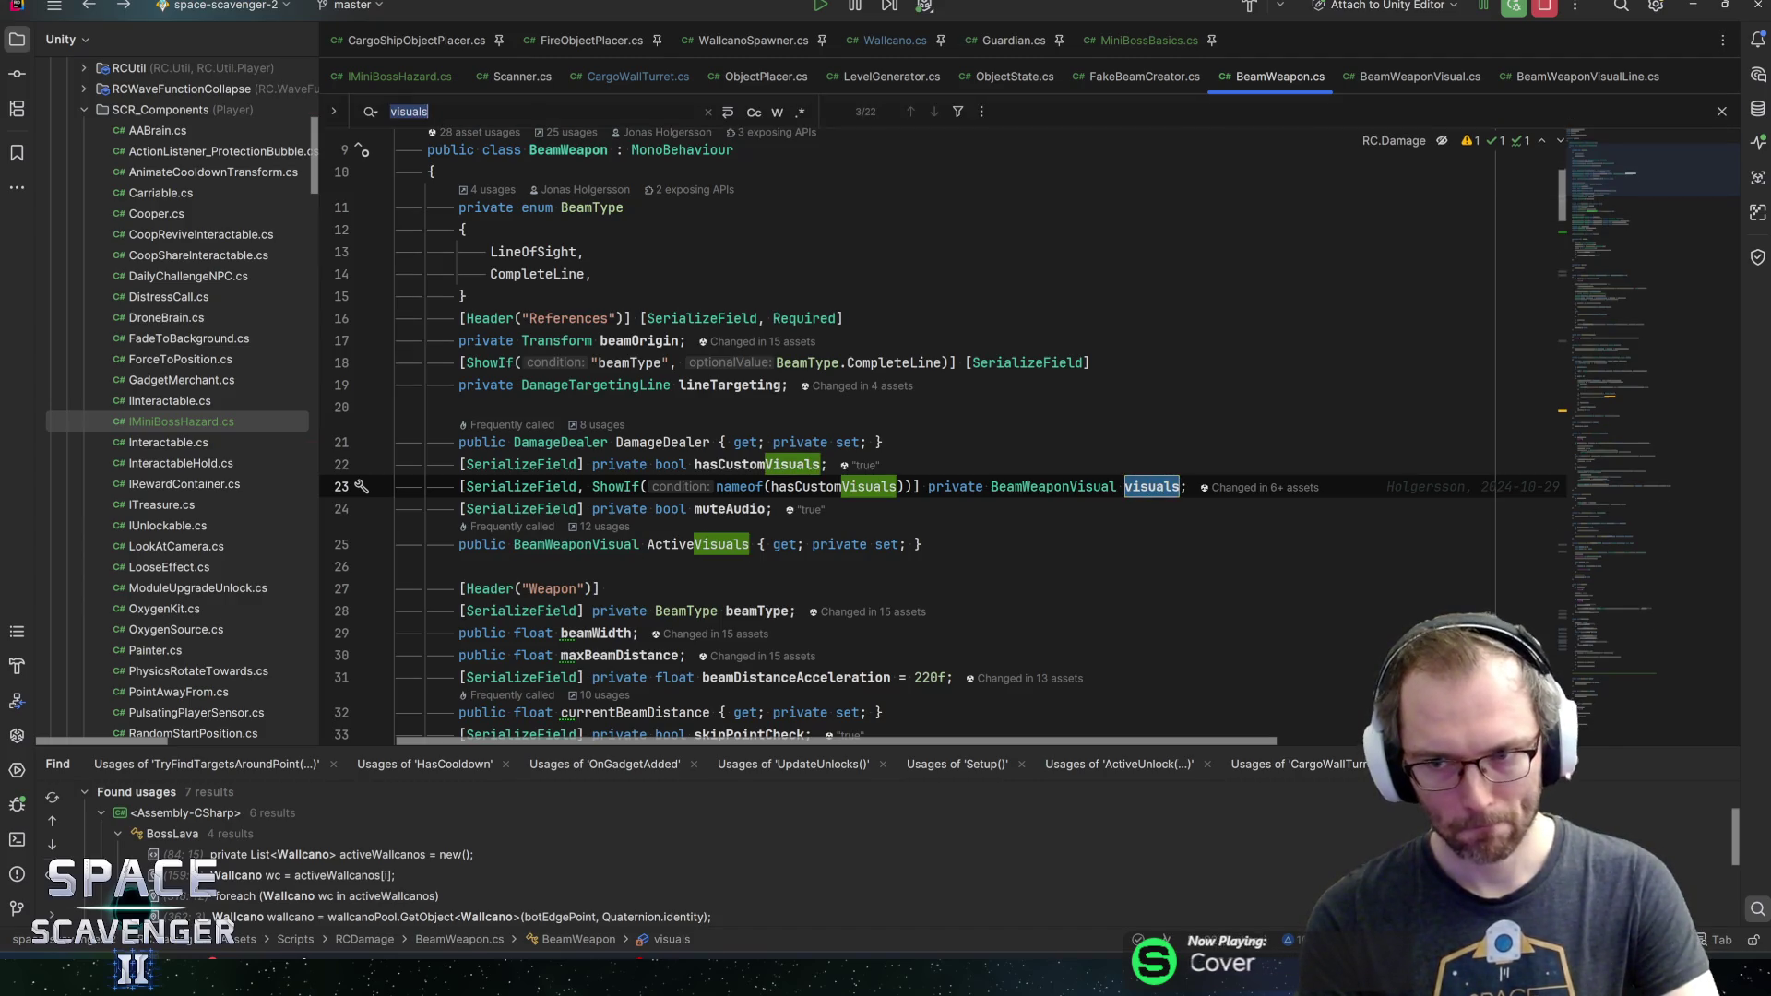
pyautogui.doubleClick(697, 544)
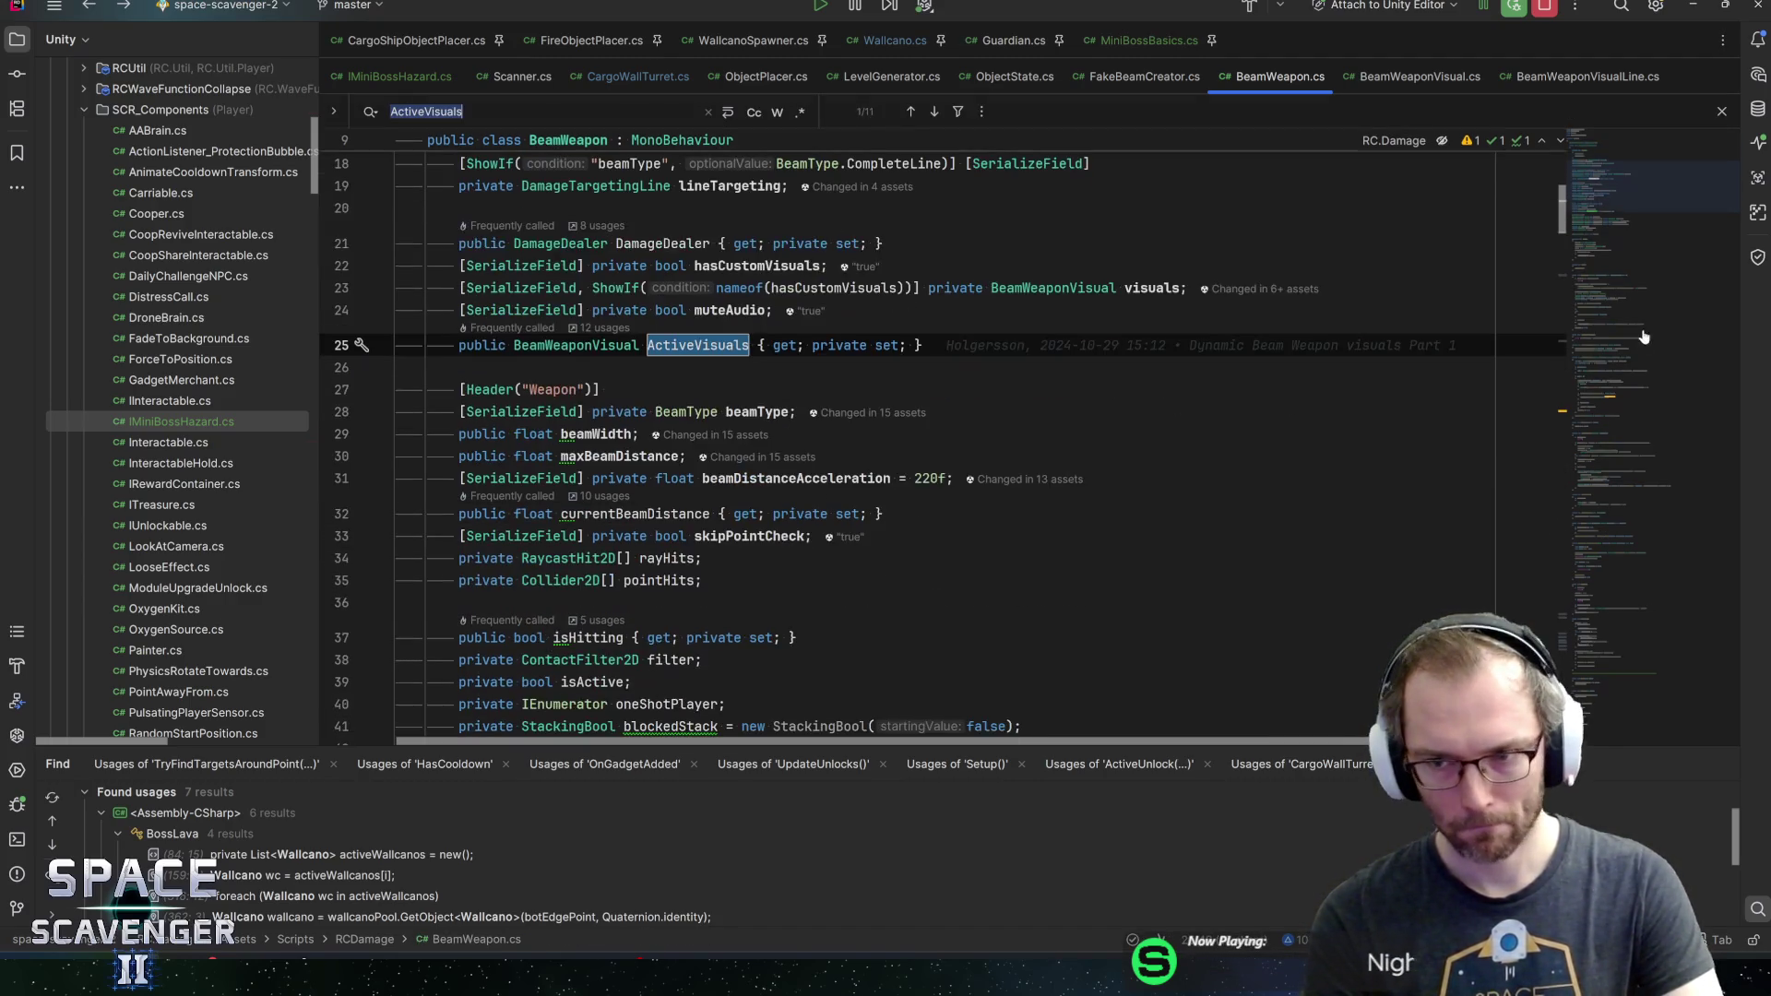
pyautogui.click(1605, 612)
pyautogui.moveTo(1605, 612)
pyautogui.mouseDown()
pyautogui.moveTo(1603, 585)
pyautogui.moveTo(1614, 598)
pyautogui.mouseUp()
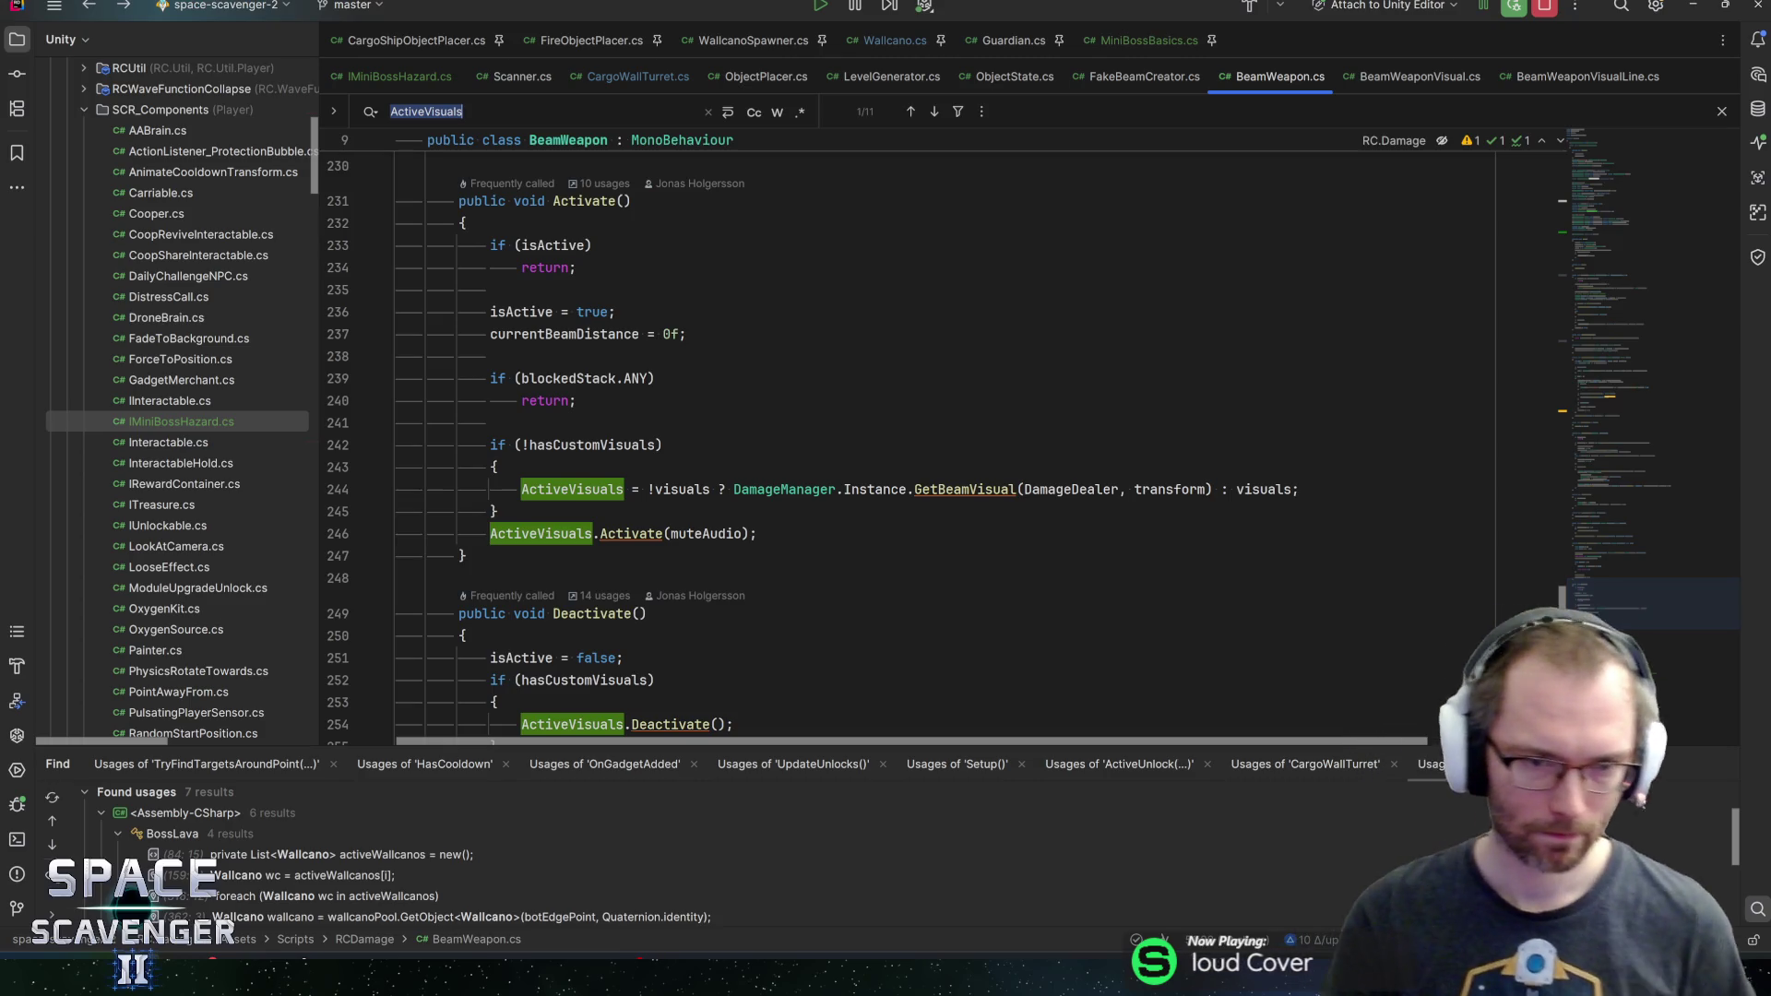
pyautogui.moveTo(567, 490)
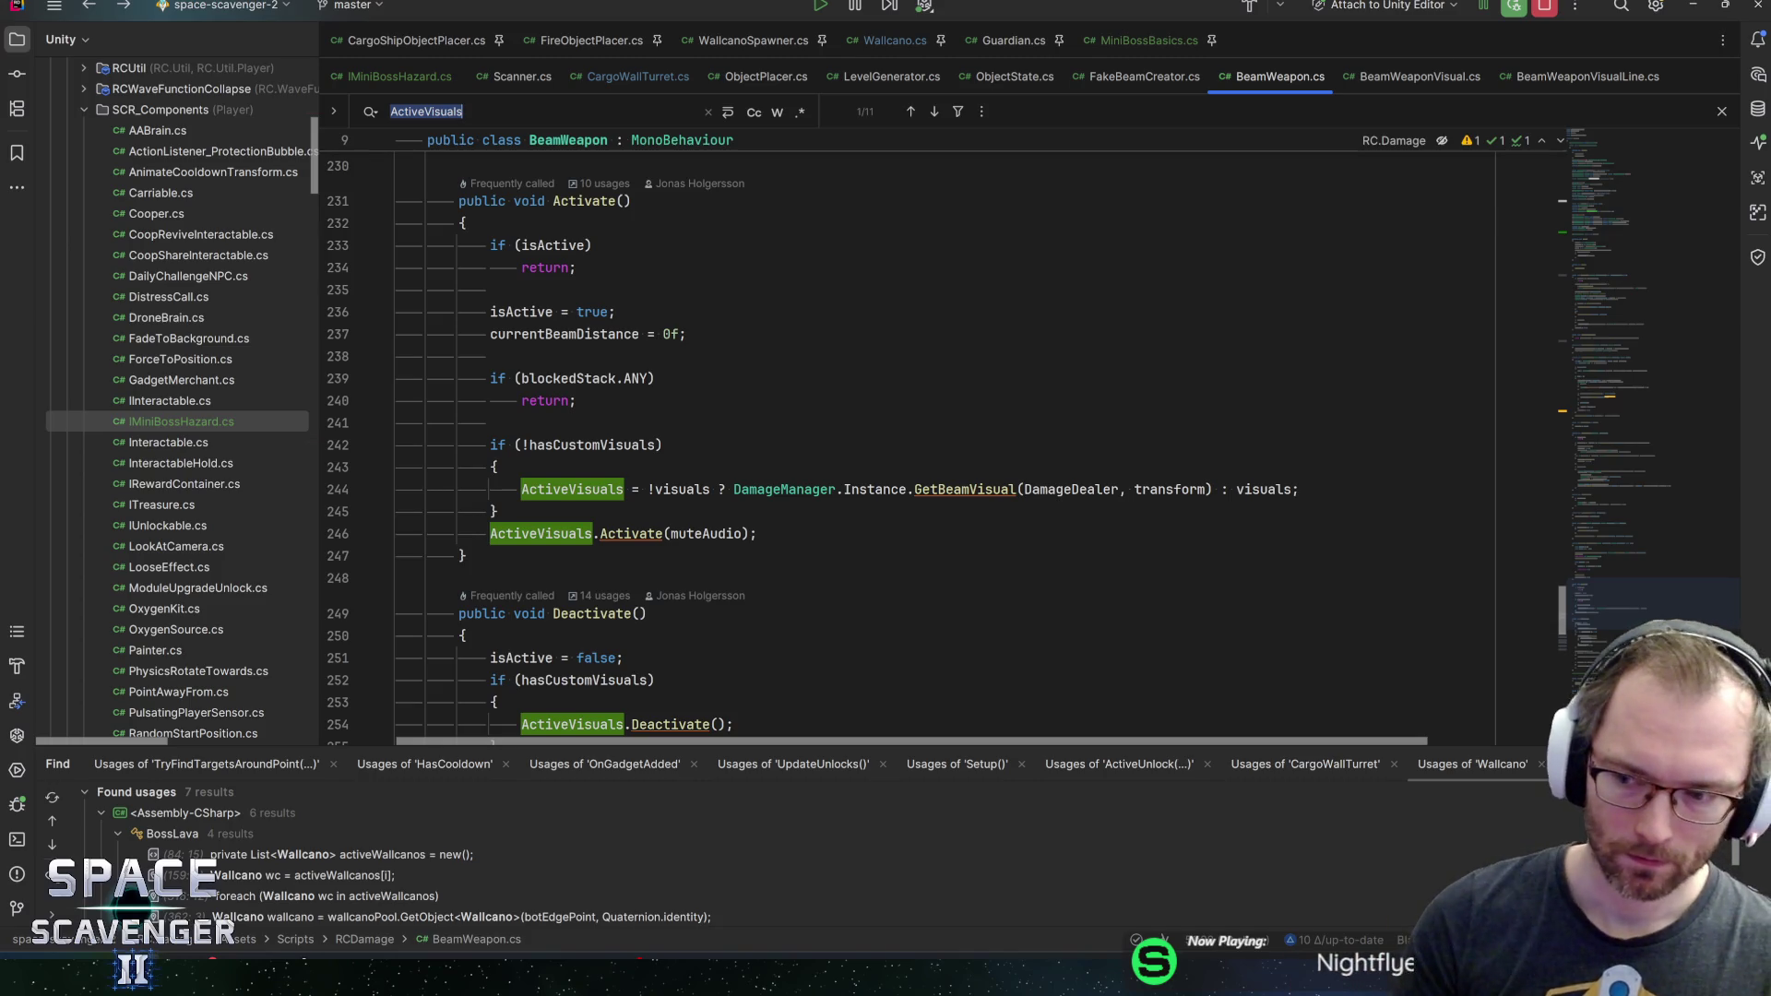
pyautogui.scroll(-5, 923, 442)
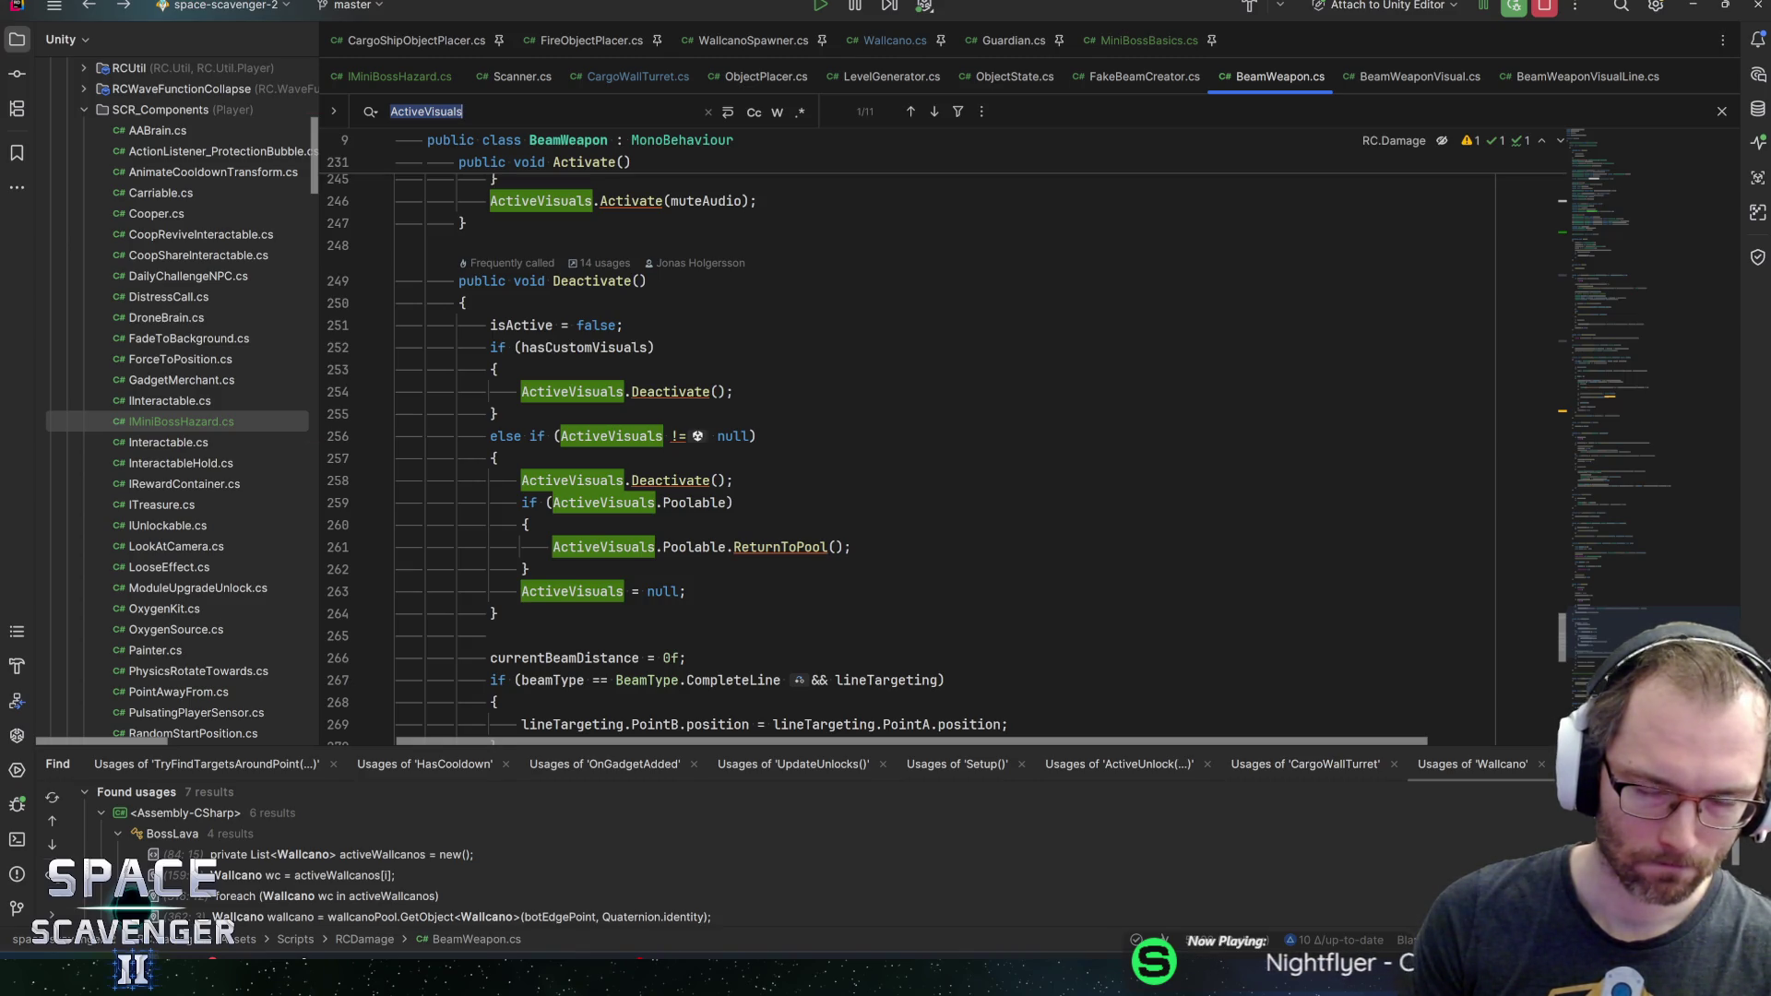
pyautogui.click(1122, 37)
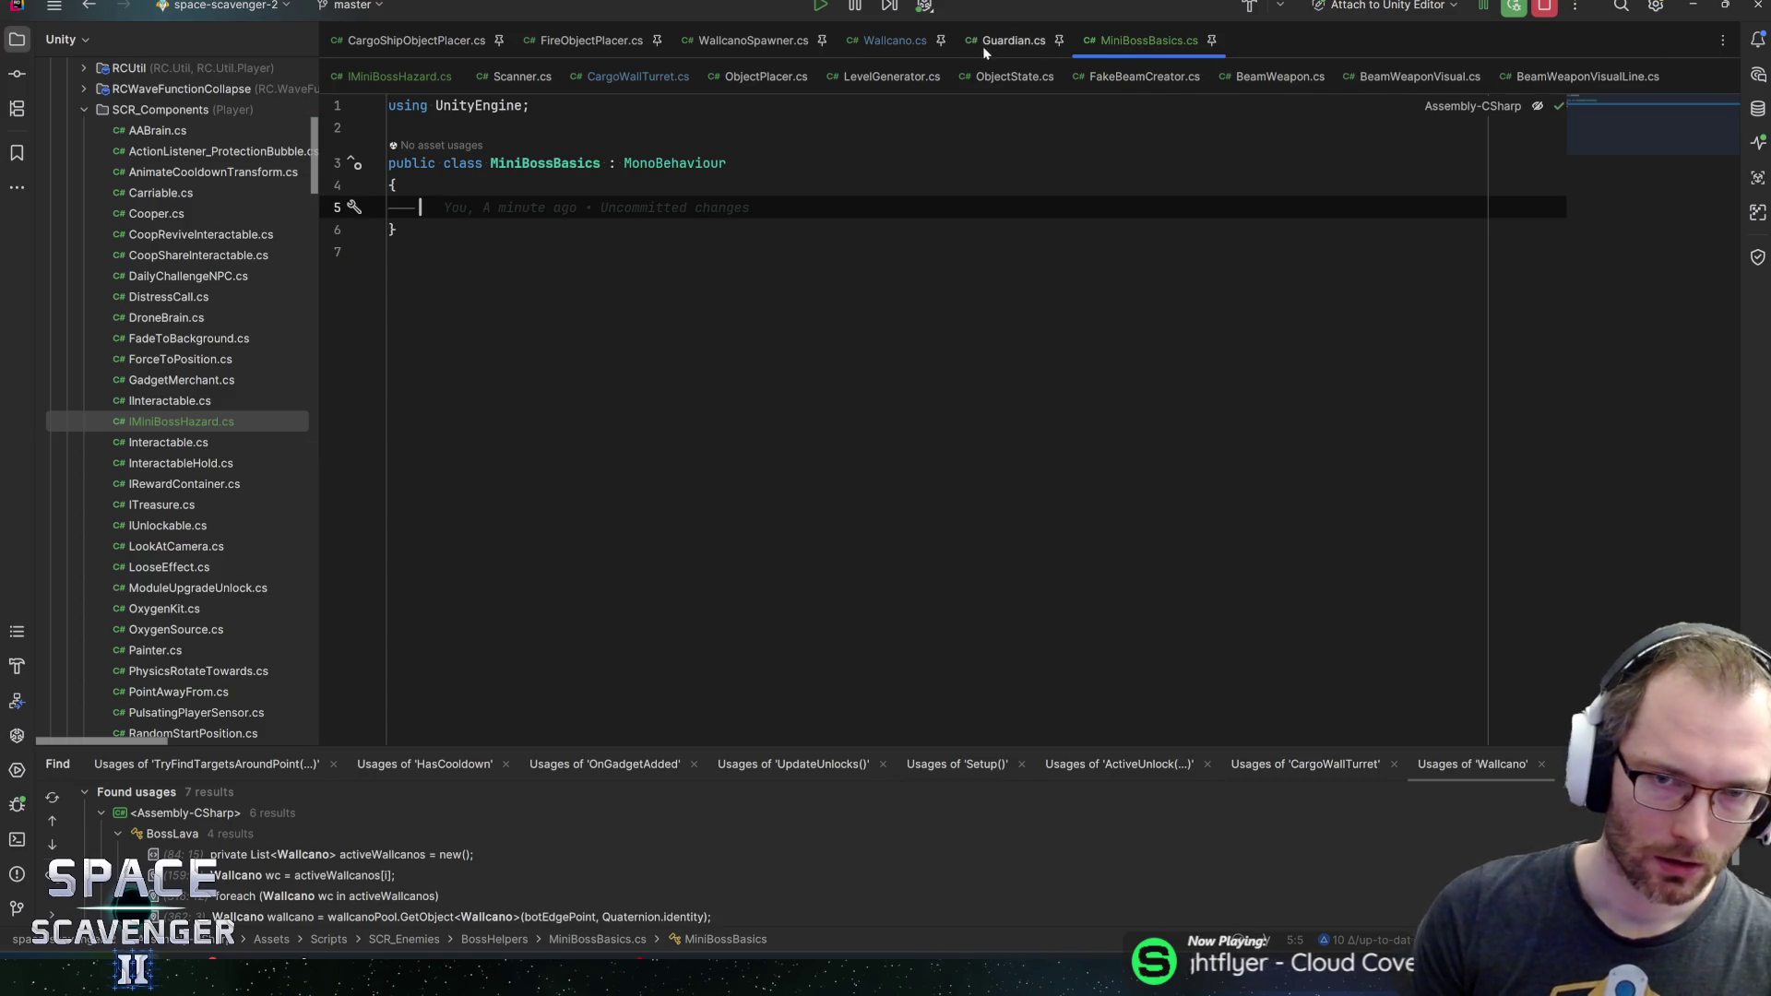
# In Wallcano.cs, trace myDamageDealer occurrences and the DealDamageAt call in FixedUpdate
pyautogui.click(887, 42)
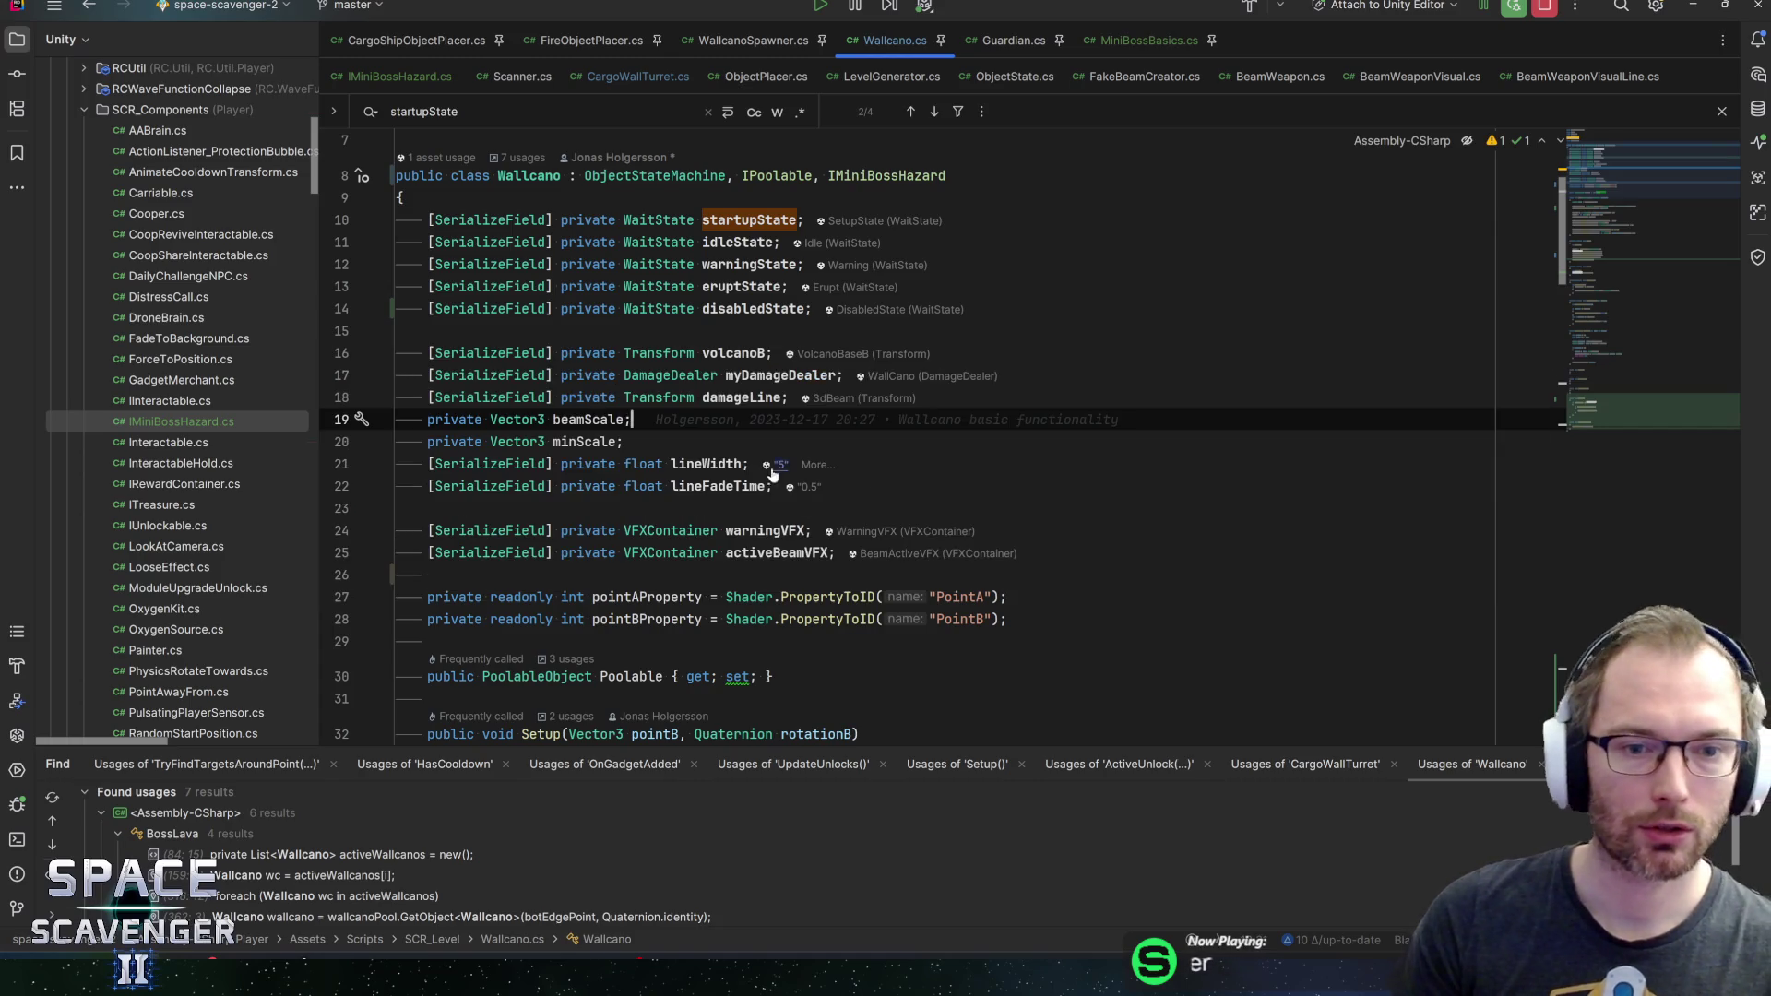
pyautogui.click(749, 375)
pyautogui.hotkey('ctrl', 'f')
pyautogui.press('Return')
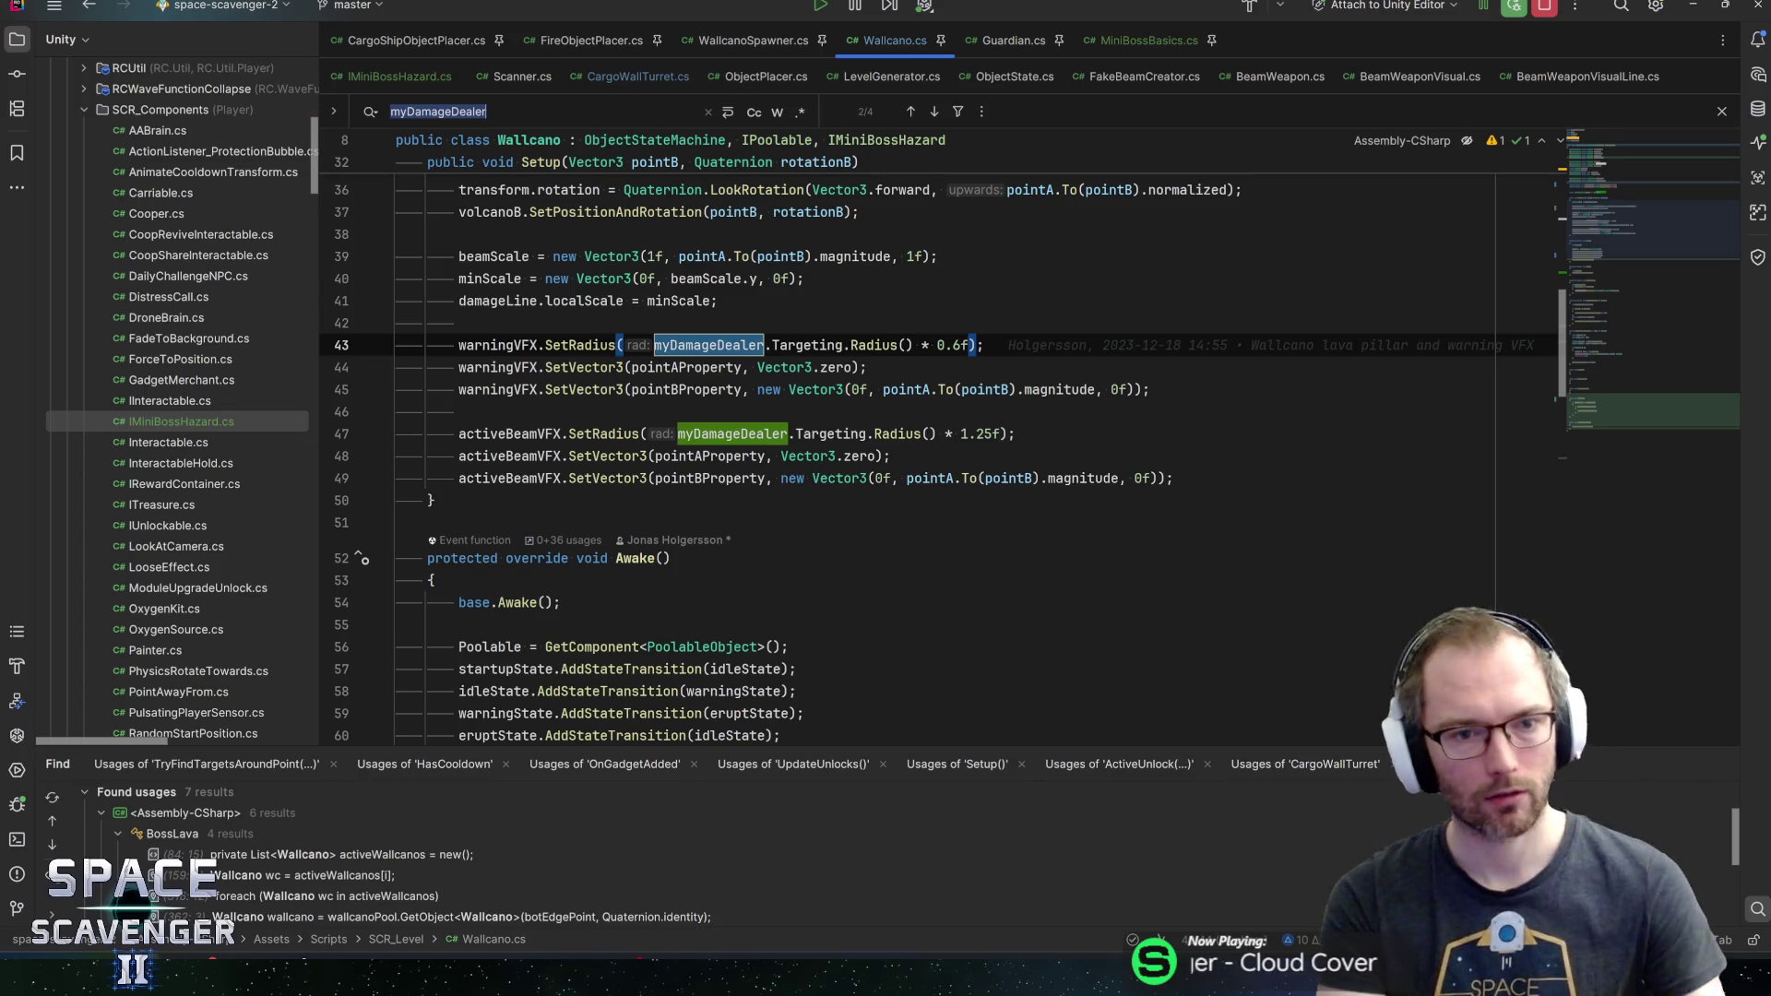
pyautogui.click(509, 434)
pyautogui.scroll(1, 509, 434)
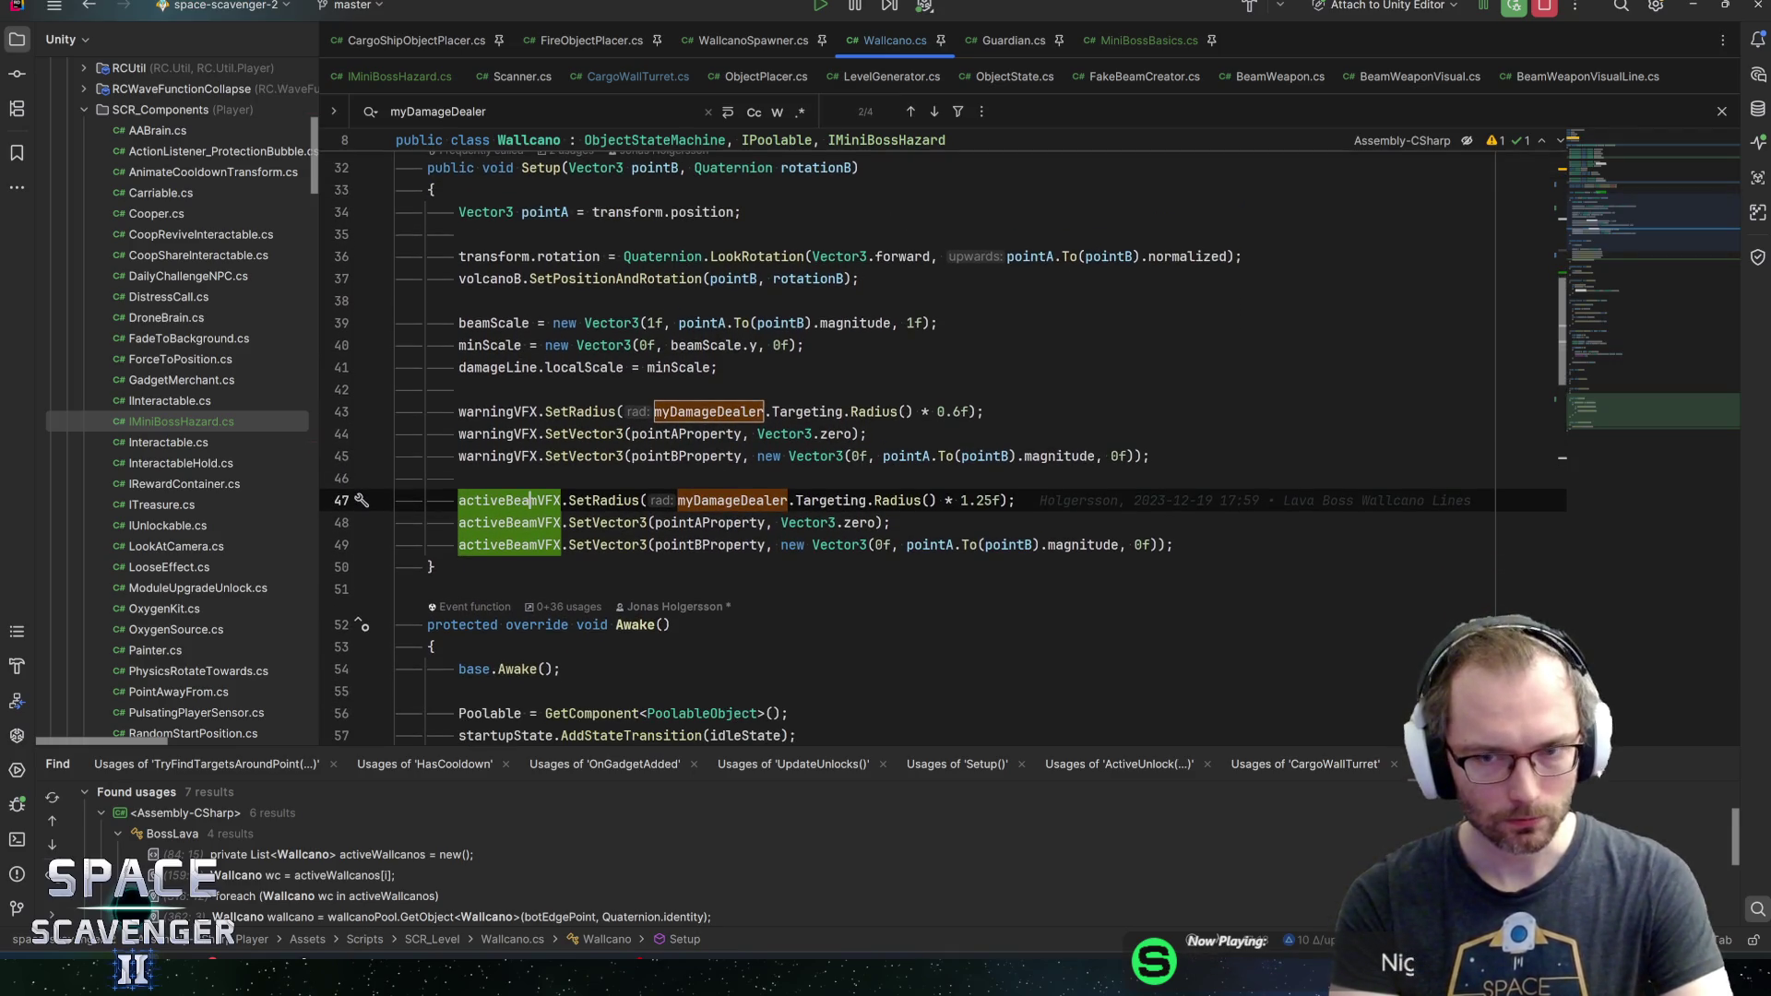
pyautogui.moveTo(1583, 224); pyautogui.dragTo(1624, 290)
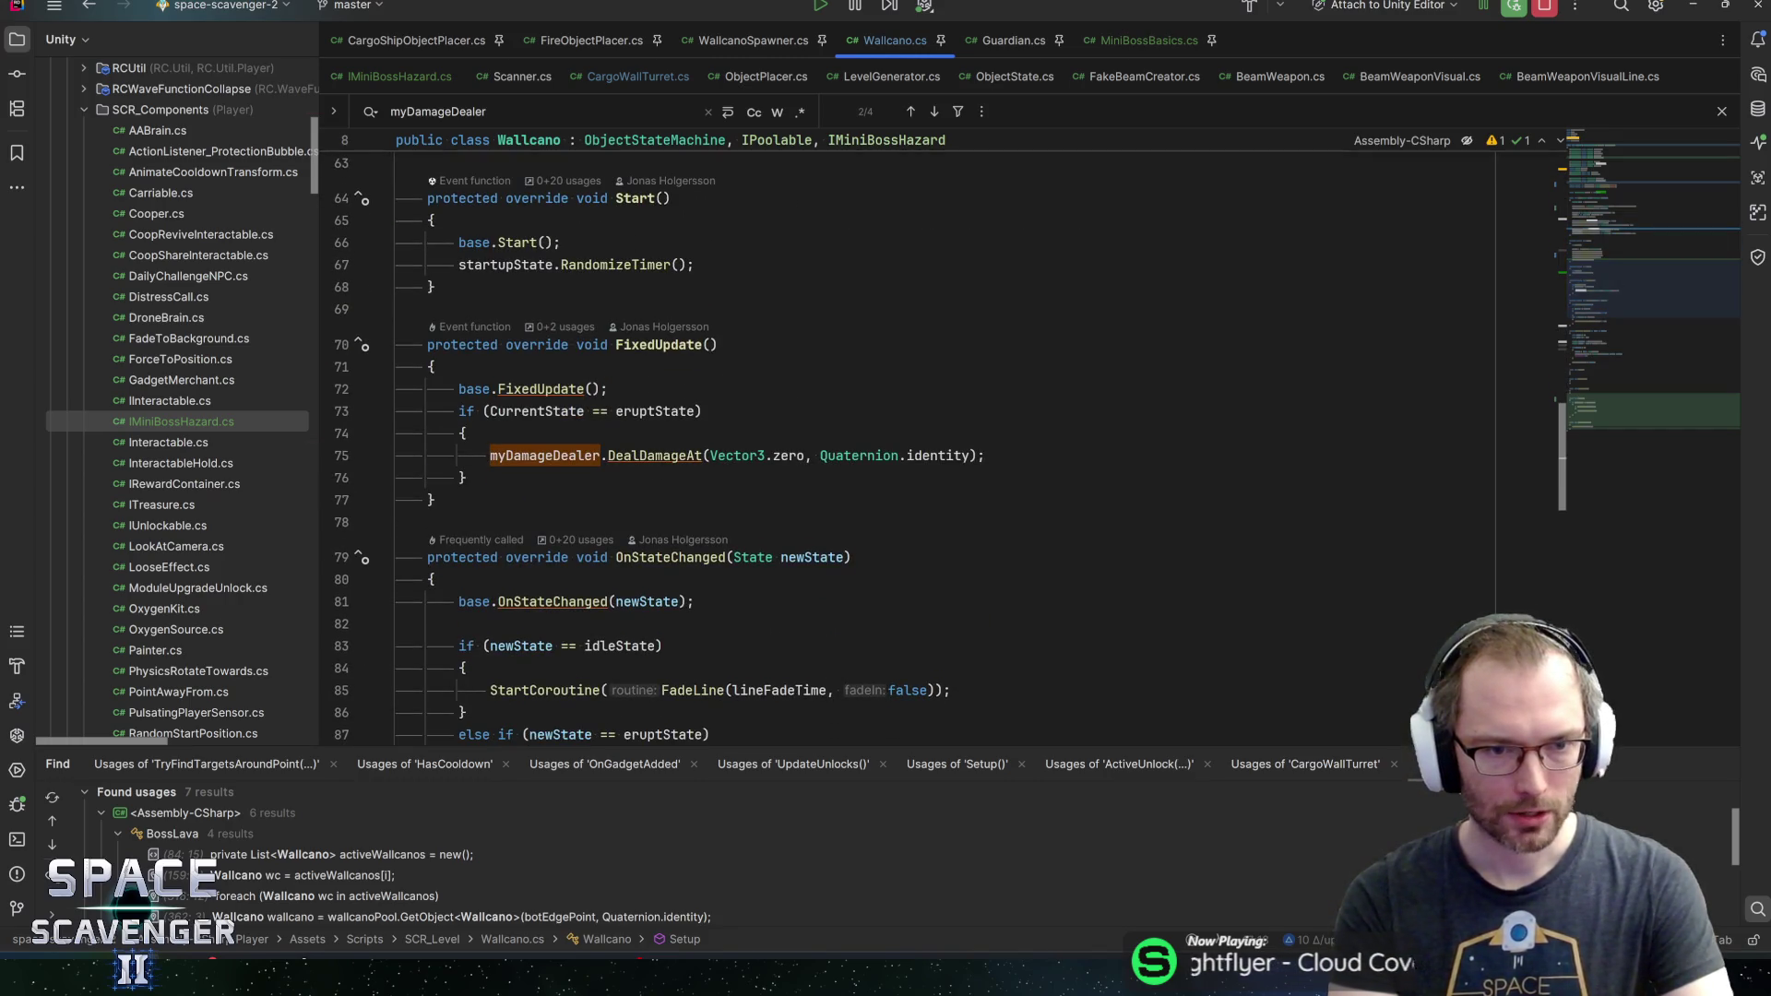
pyautogui.click(655, 455)
pyautogui.click(761, 456)
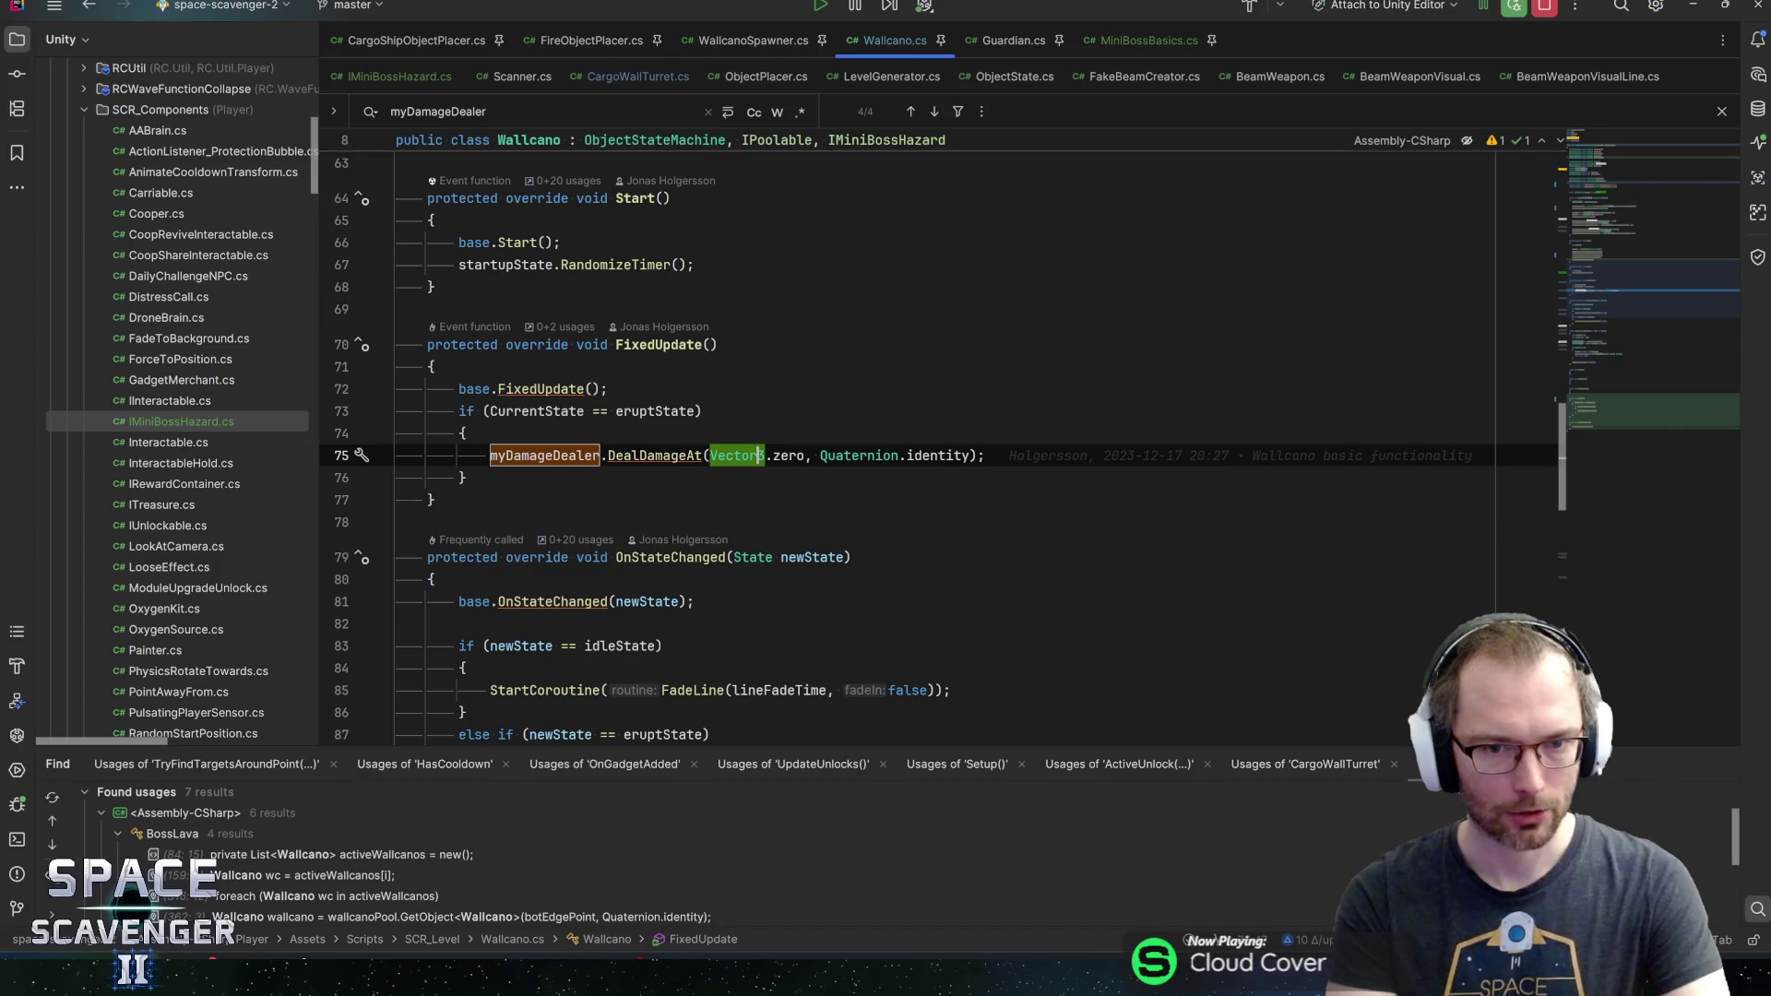
pyautogui.write('3')
pyautogui.click(966, 456)
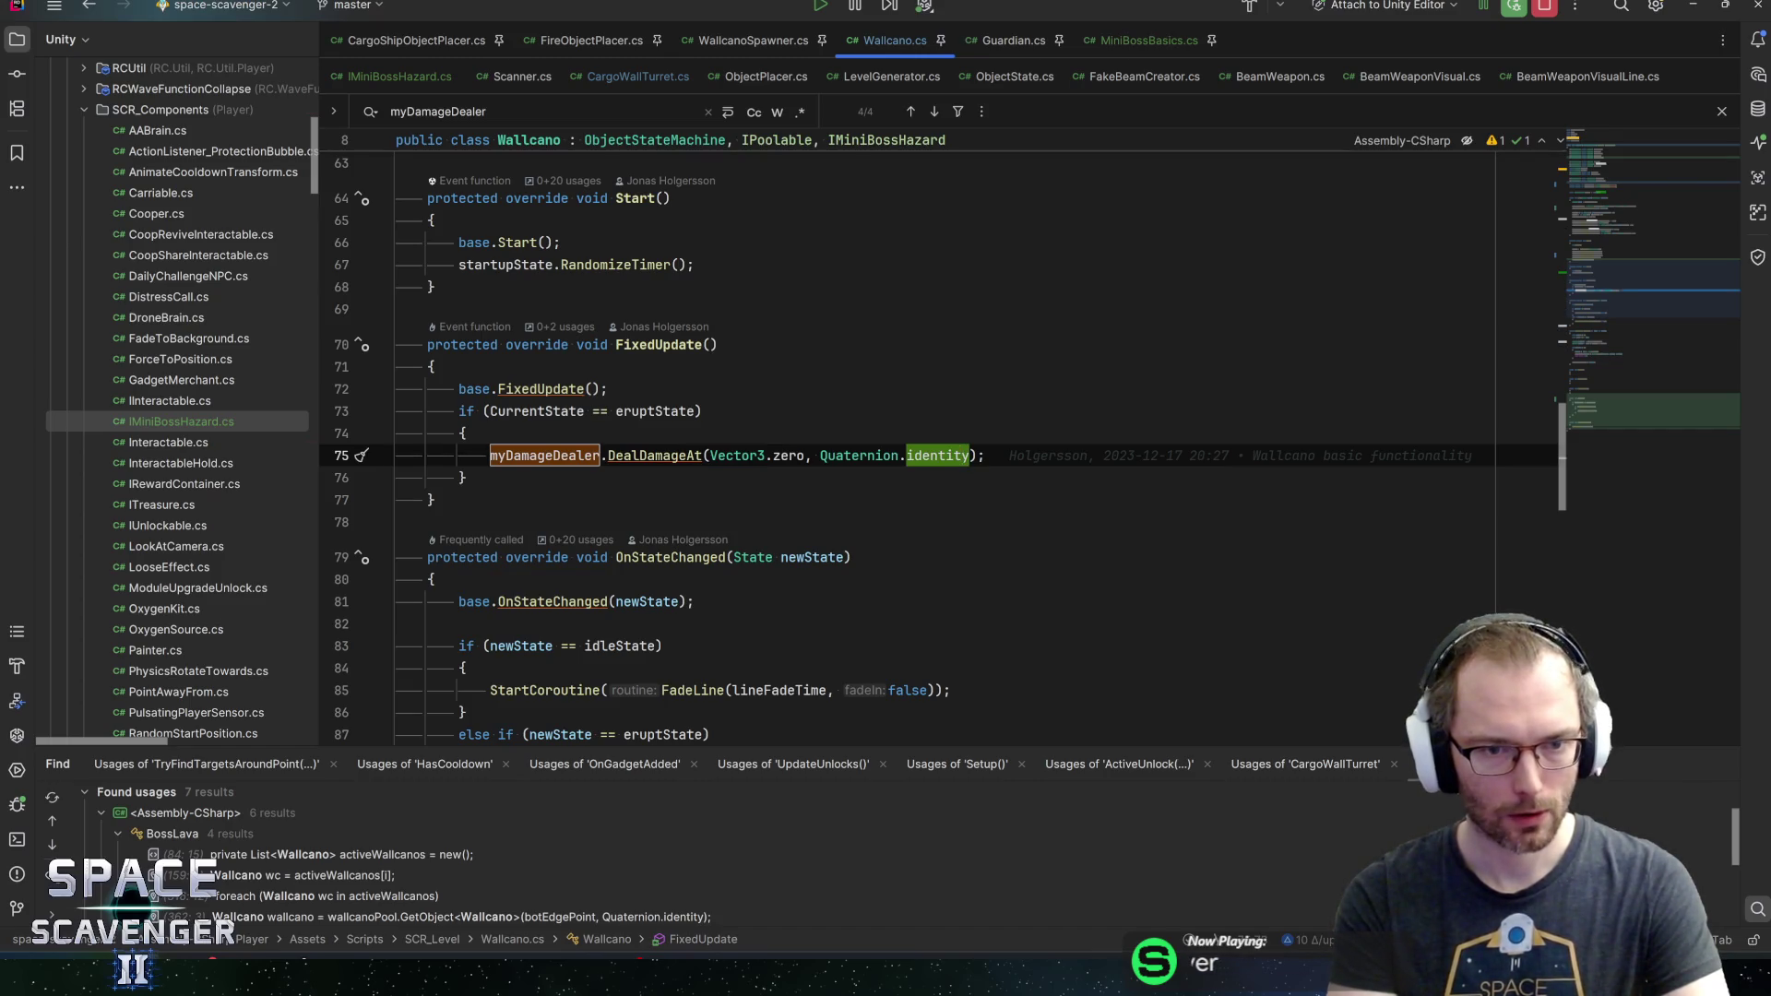
# Find every eruptState use and place the caret at the end of OnStateChanged's idleState condition
pyautogui.click(535, 411)
pyautogui.click(675, 412)
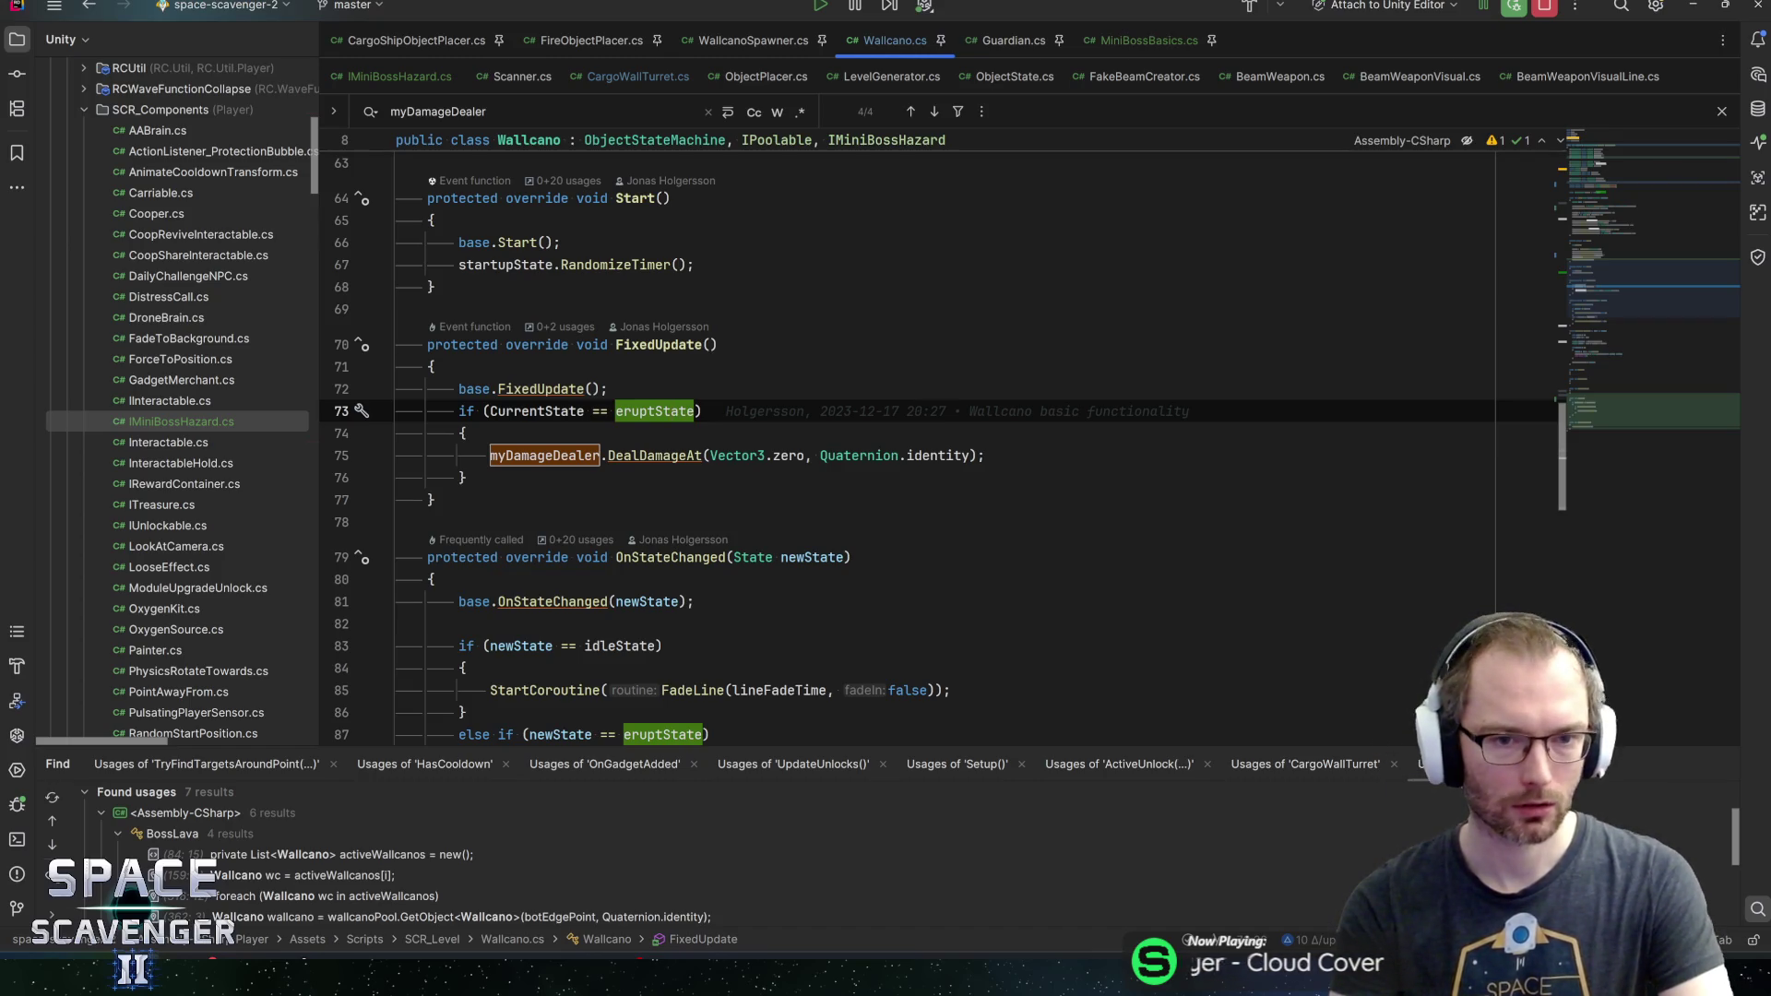
pyautogui.hotkey('ctrl', 'f')
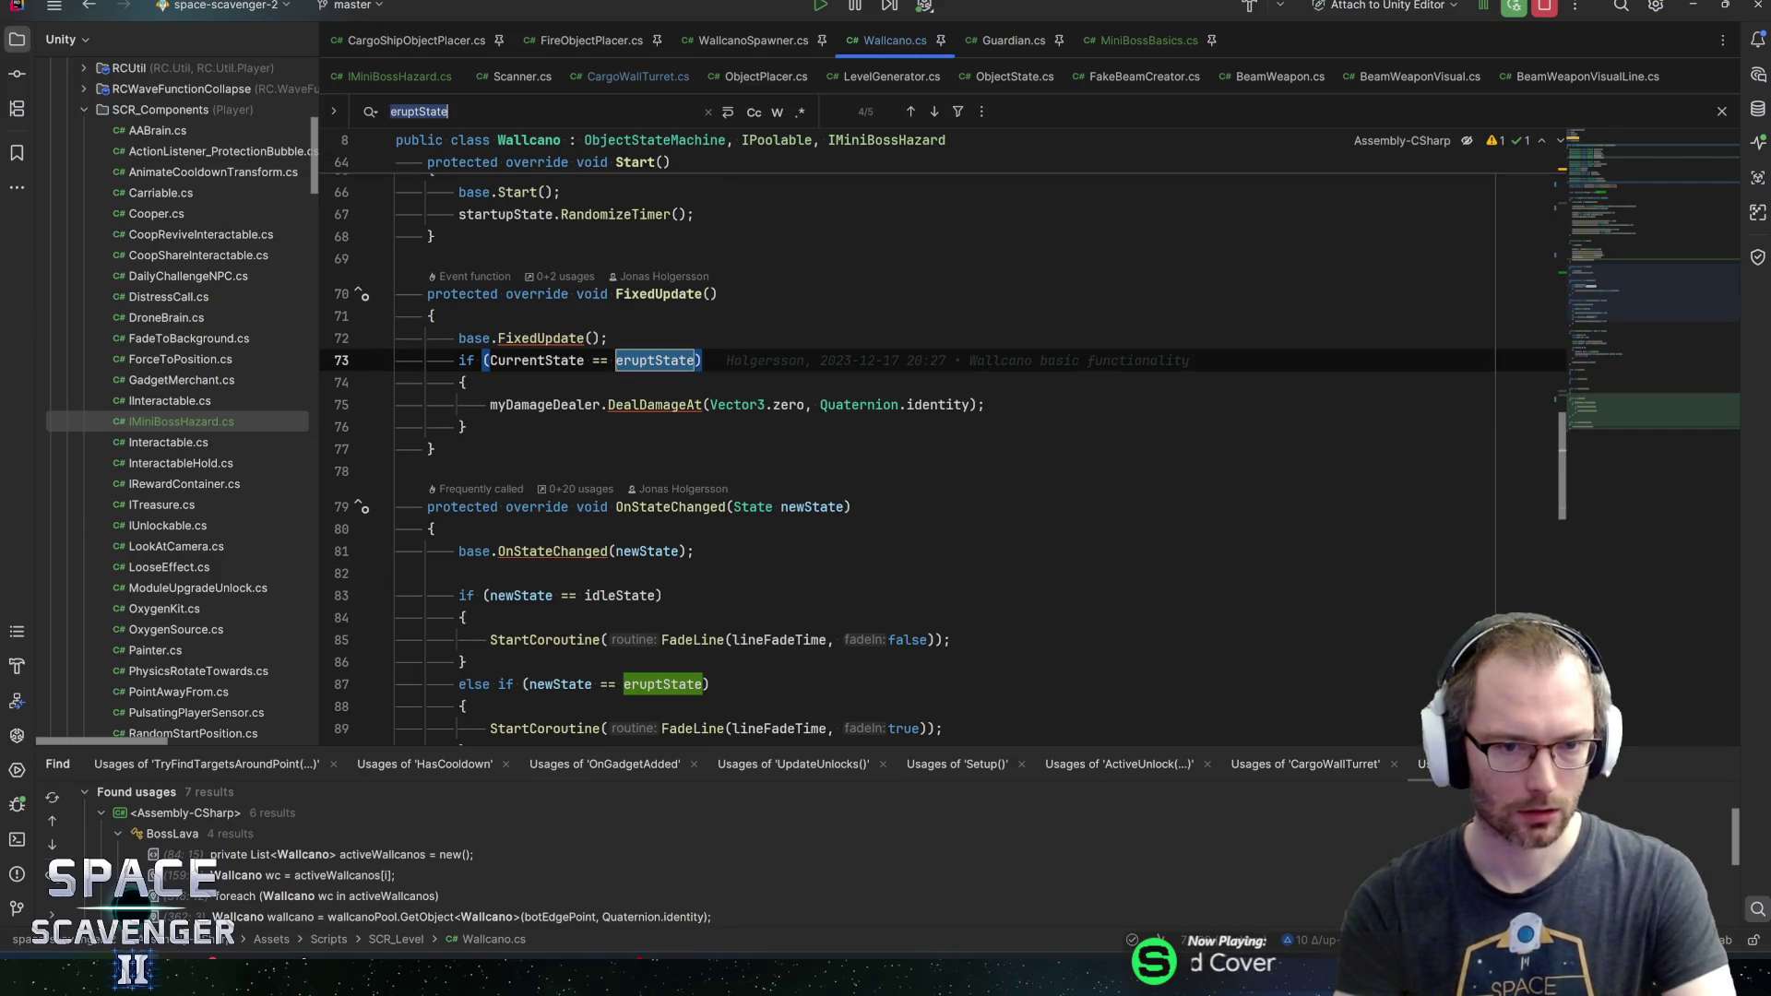
pyautogui.scroll(2, 941, 442)
pyautogui.scroll(3, 941, 442)
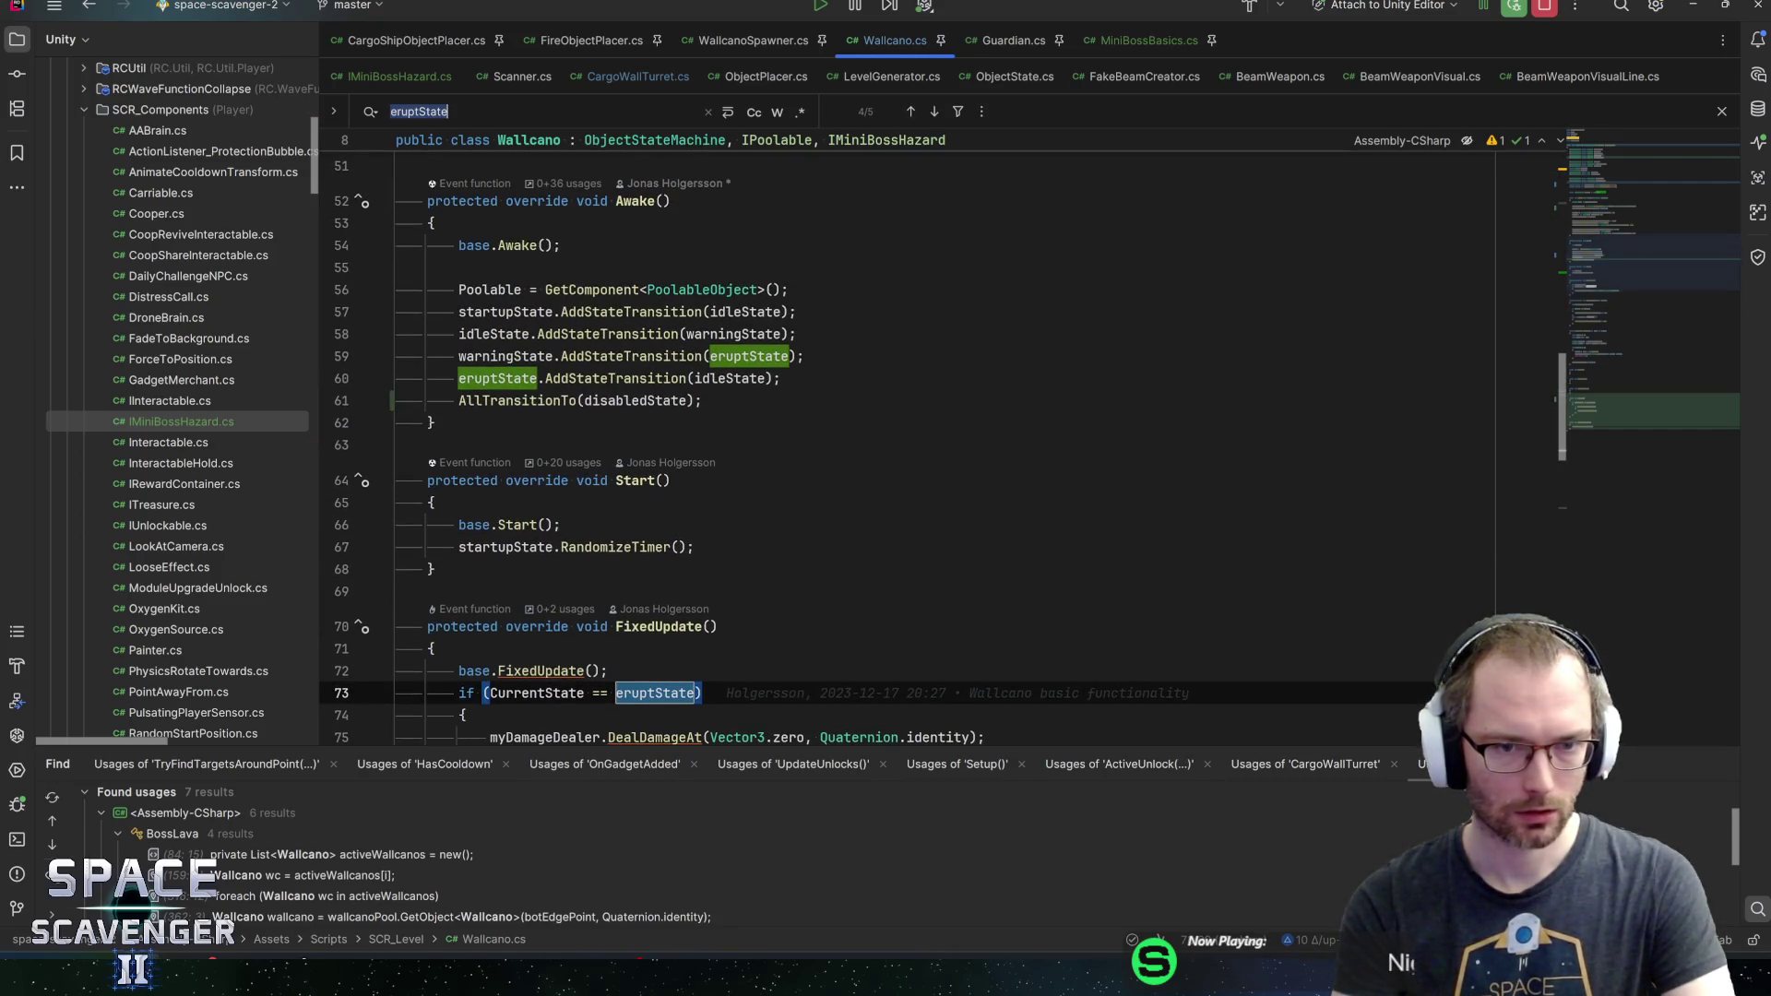
pyautogui.scroll(-9, 830, 258)
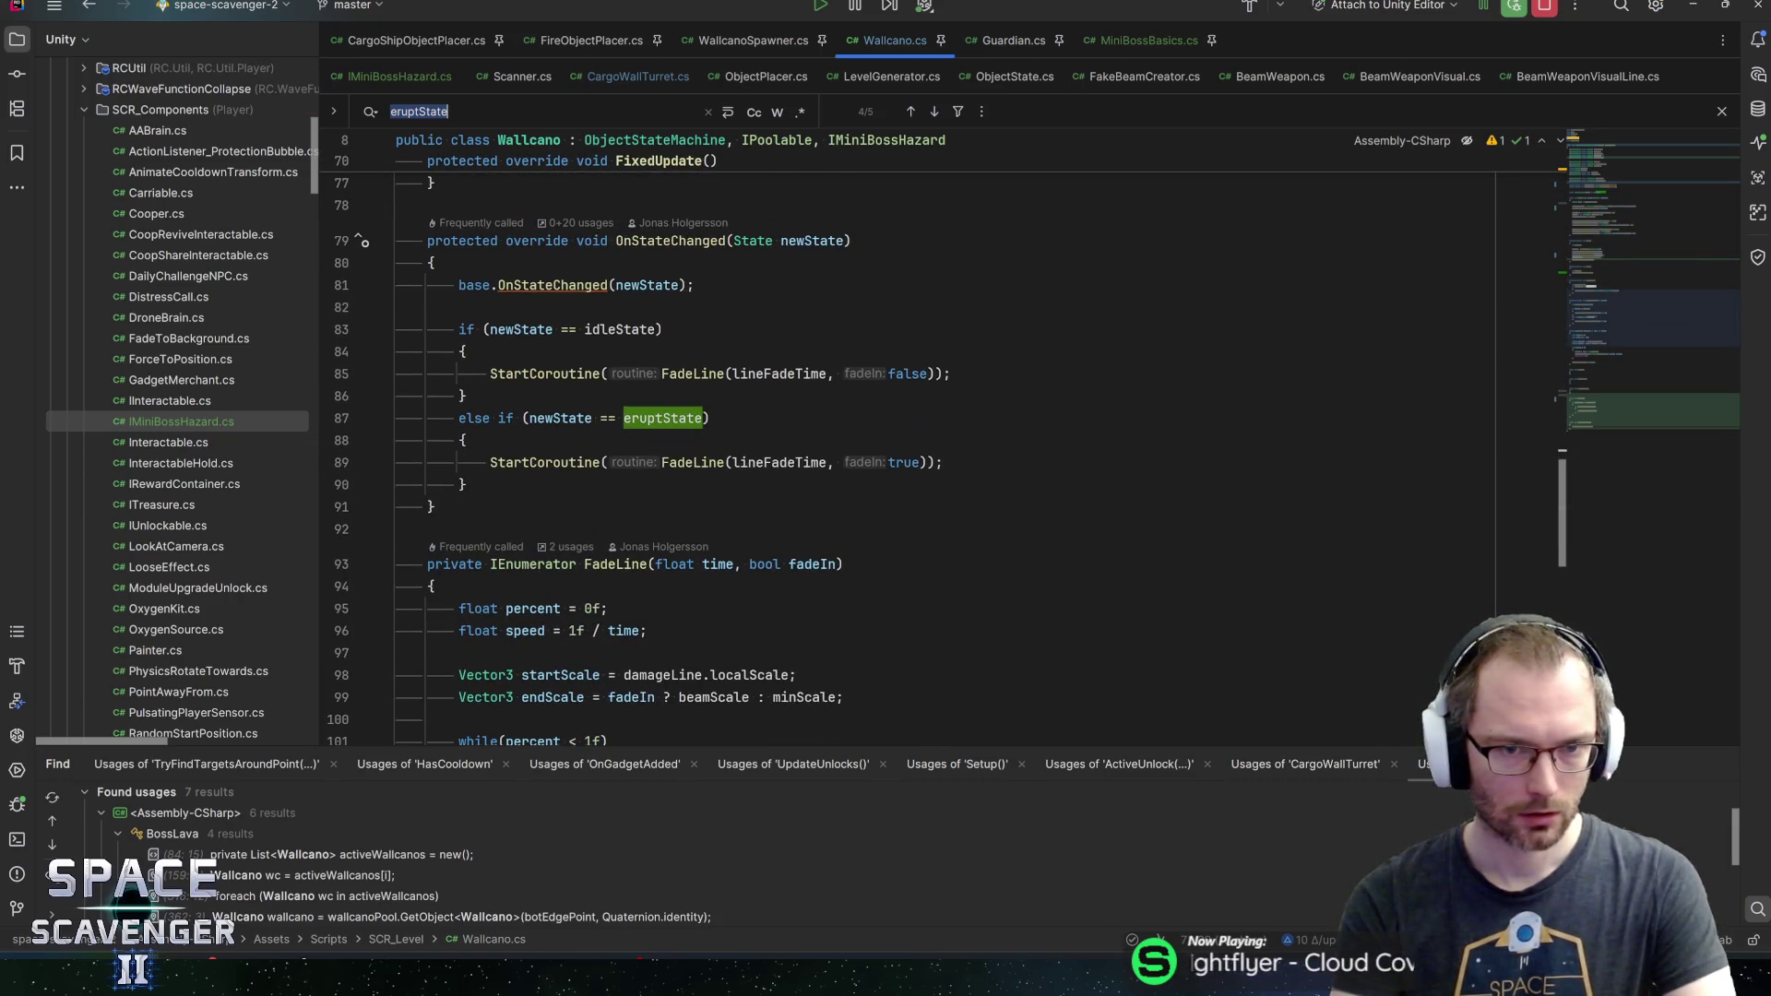
pyautogui.moveTo(701, 462)
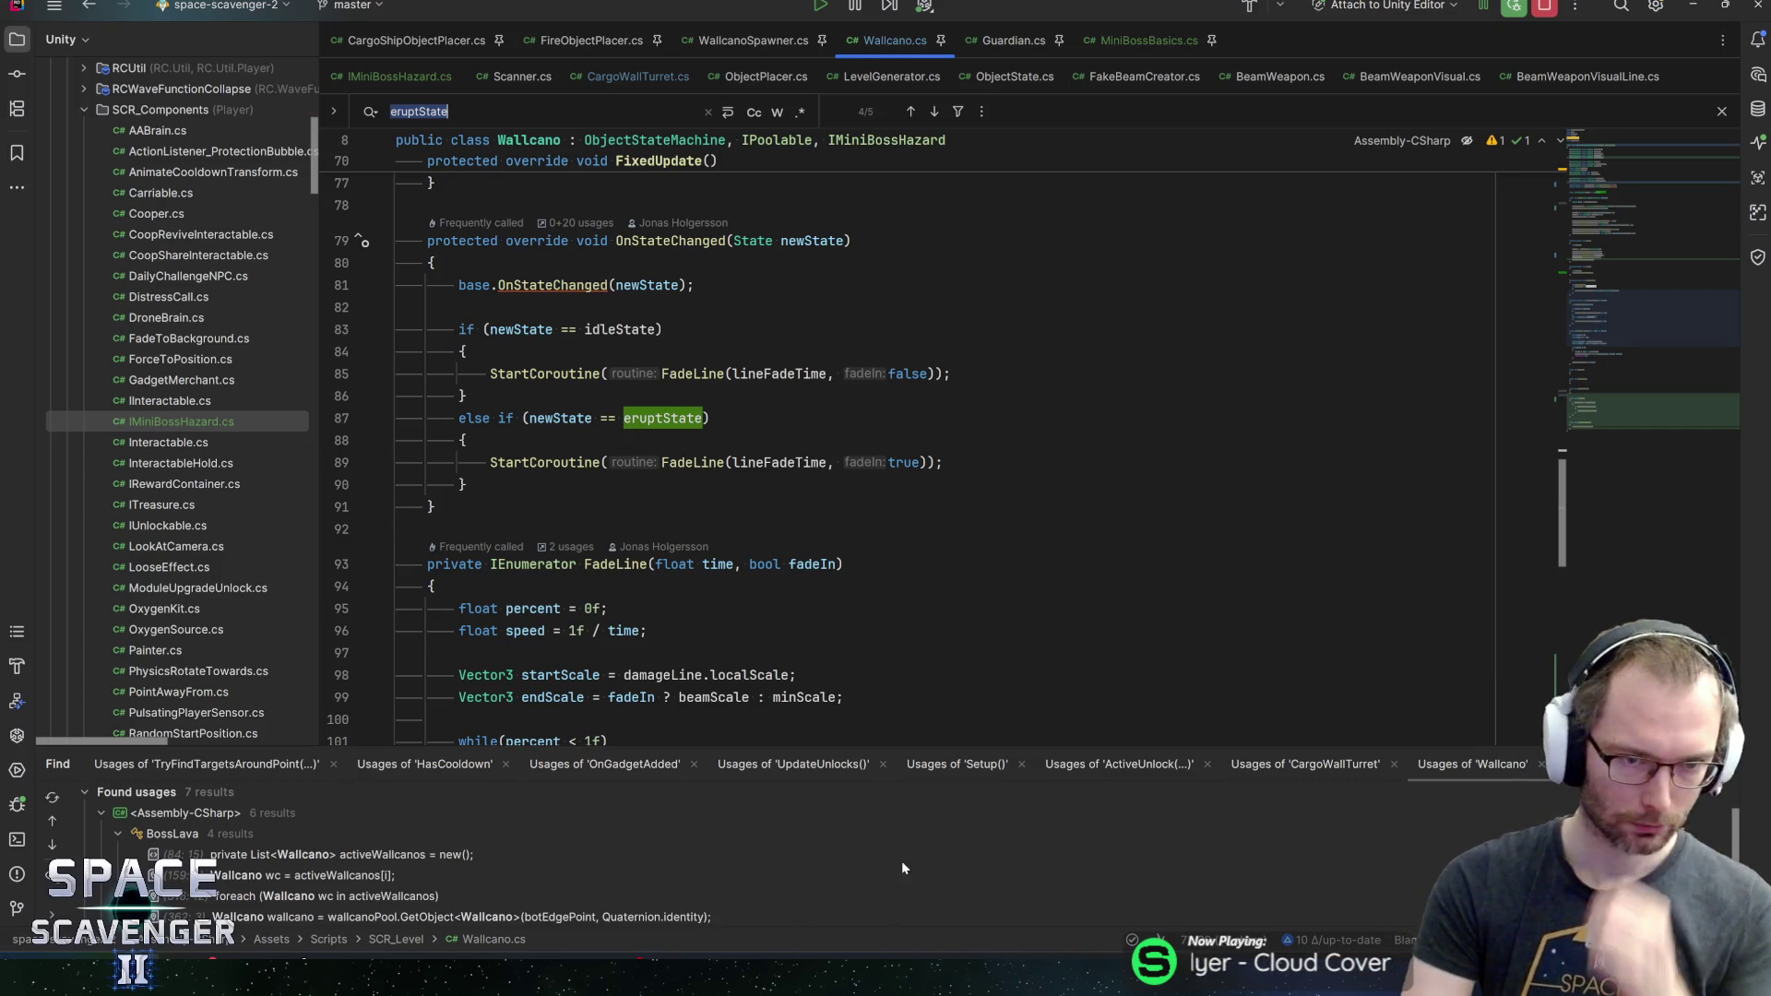
pyautogui.click(562, 329)
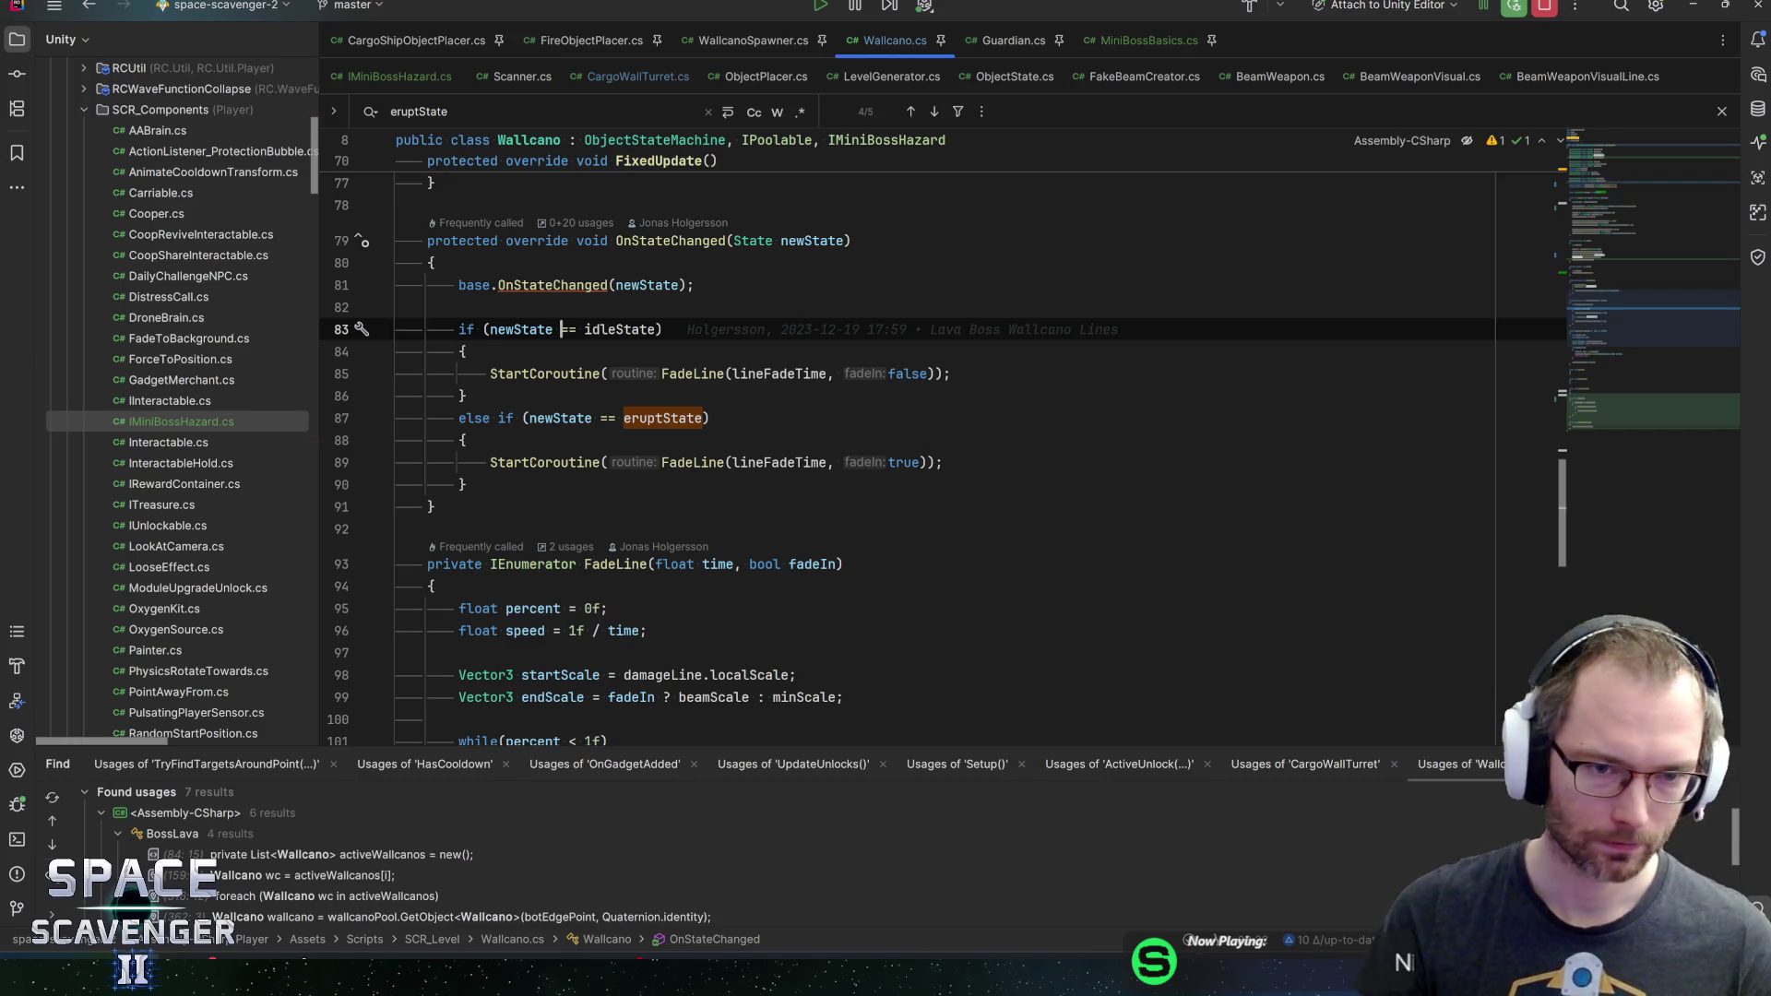
pyautogui.click(657, 329)
# Extend the idleState condition with '|| newState == disabledState' and save Wallcano.cs
pyautogui.write('|| ')
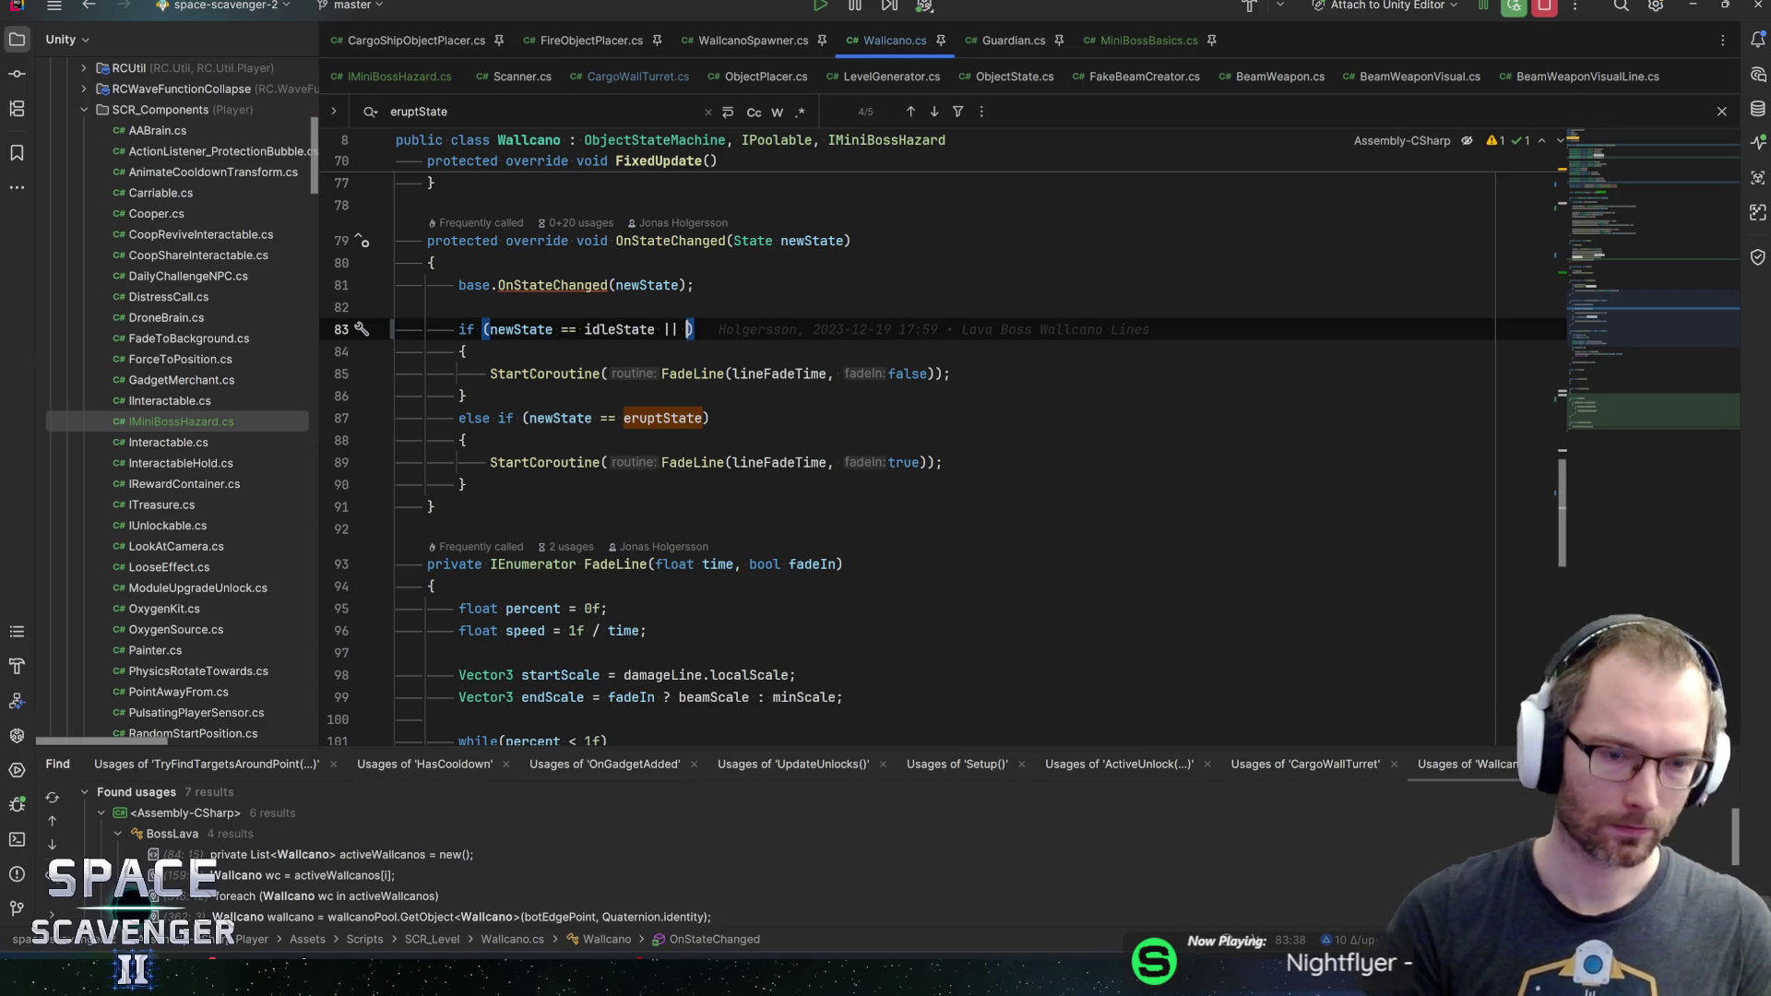
pyautogui.write('newState ==')
pyautogui.write(' dis')
pyautogui.press('Return')
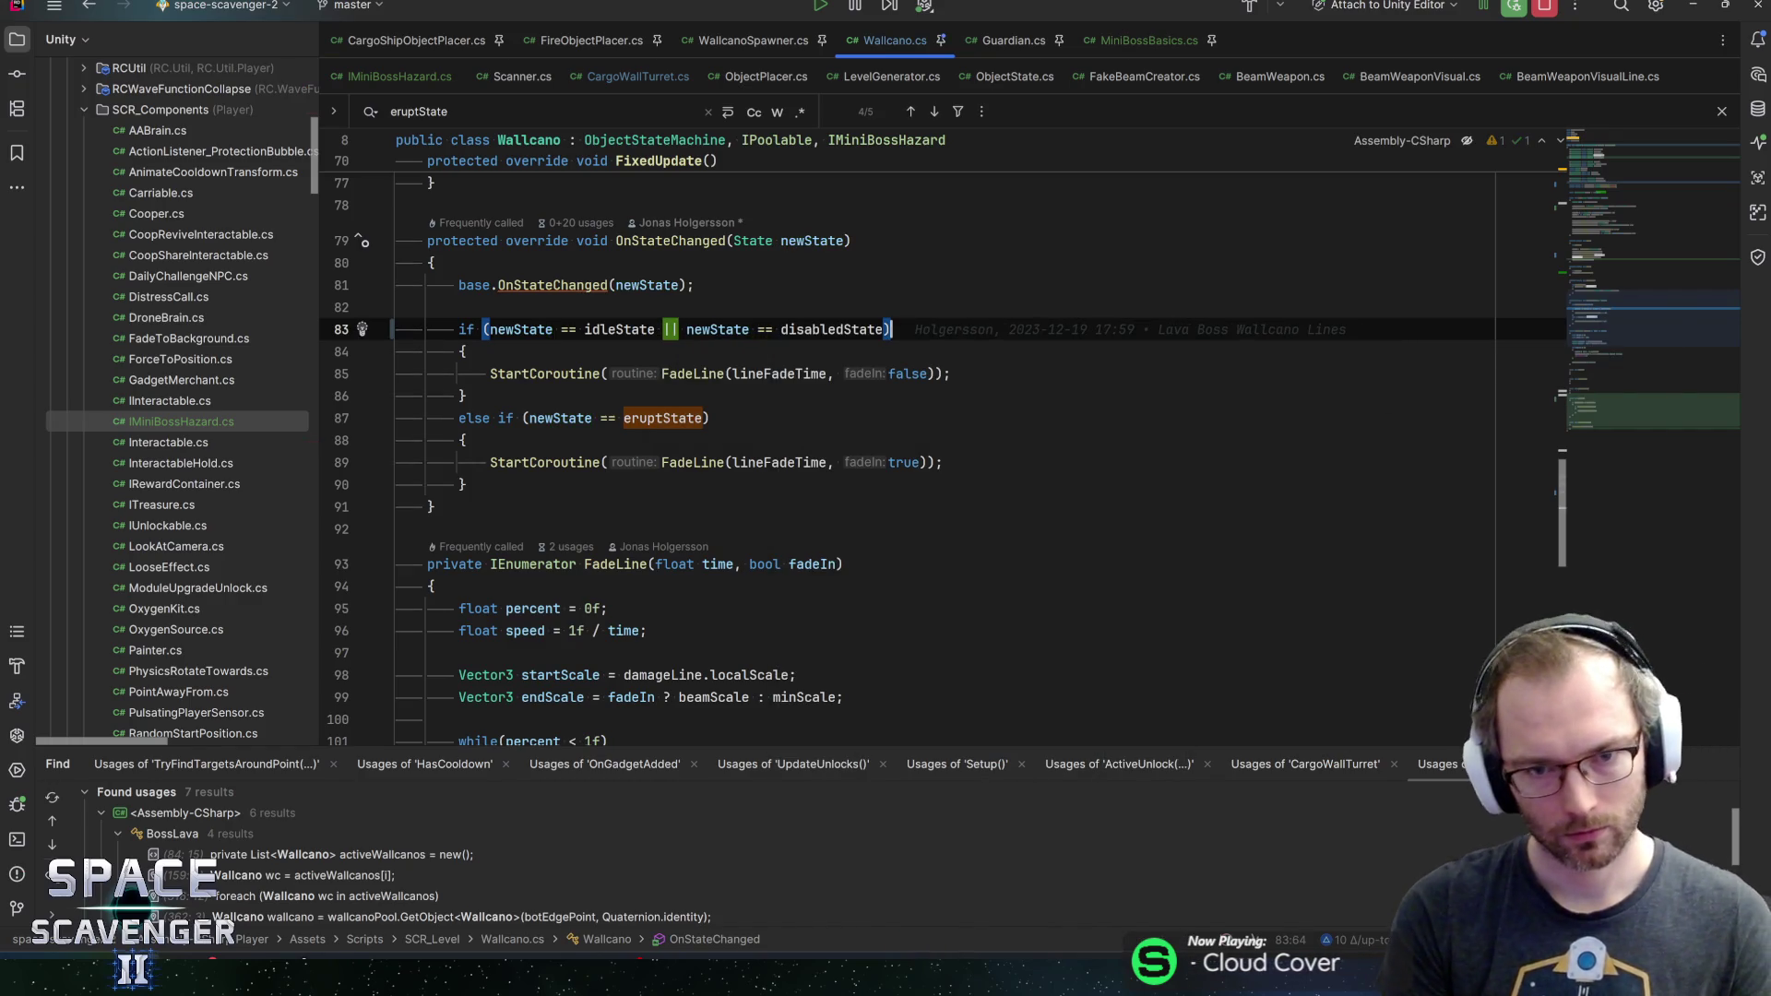
pyautogui.hotkey('ctrl', 's')
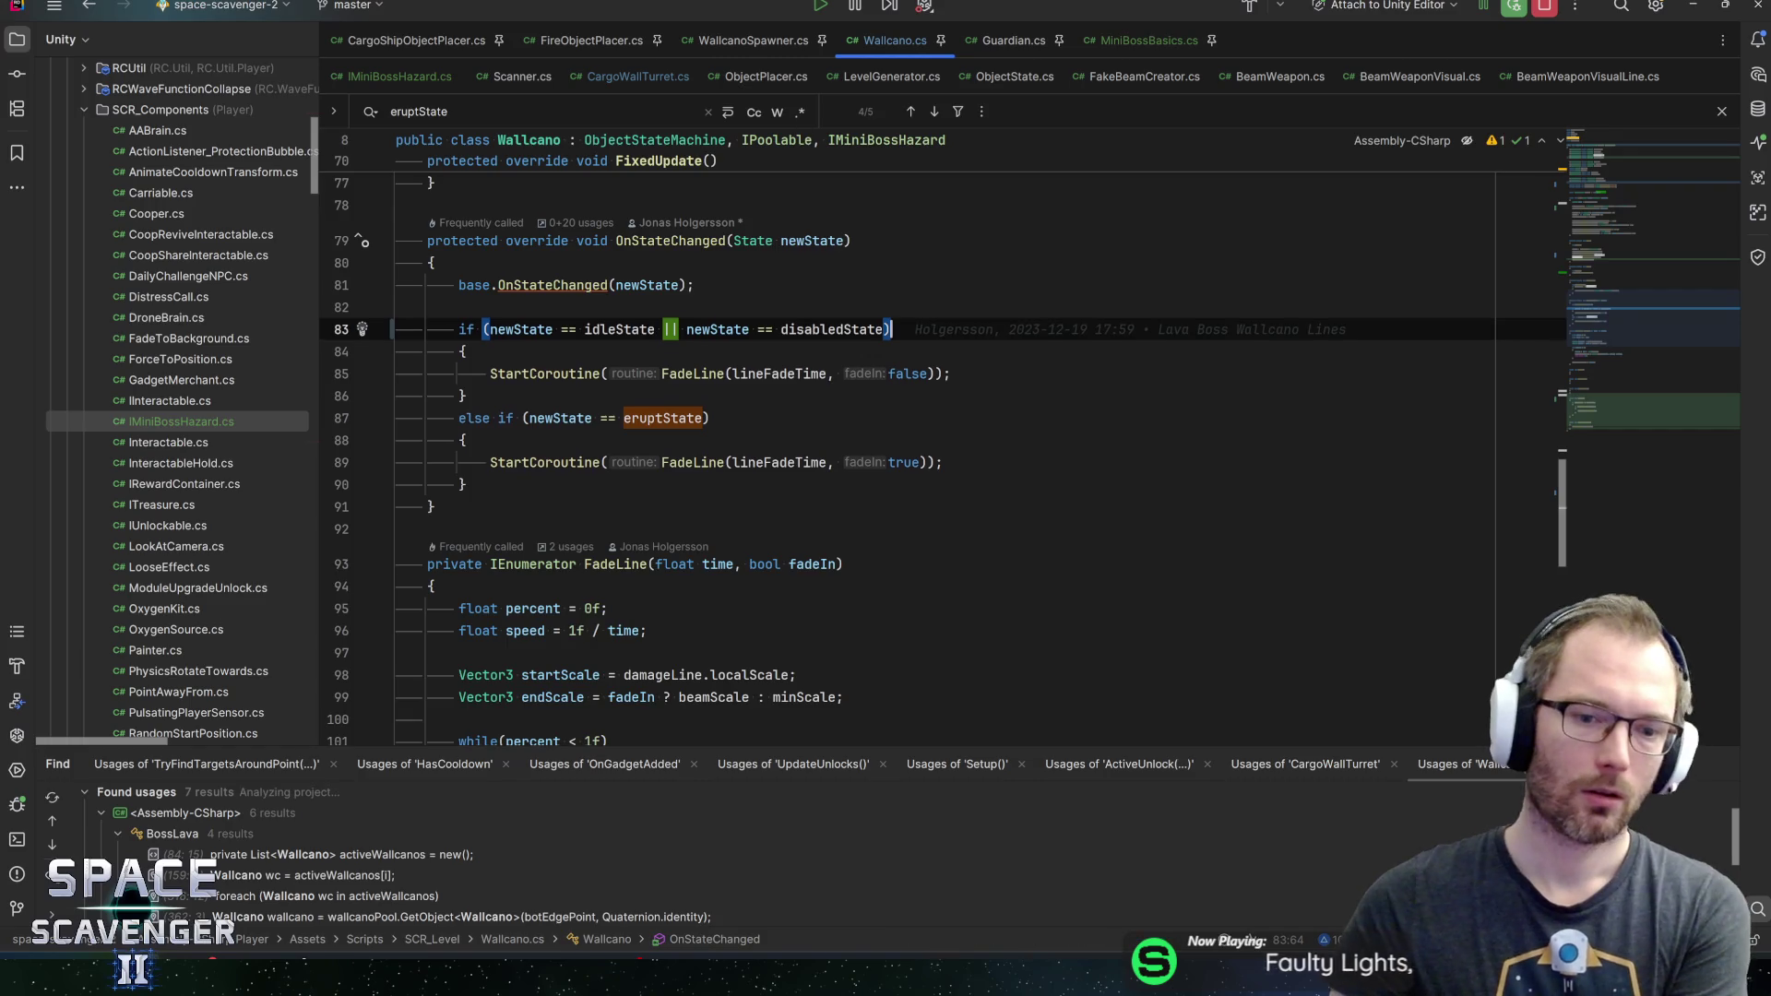
pyautogui.scroll(-5, 922, 443)
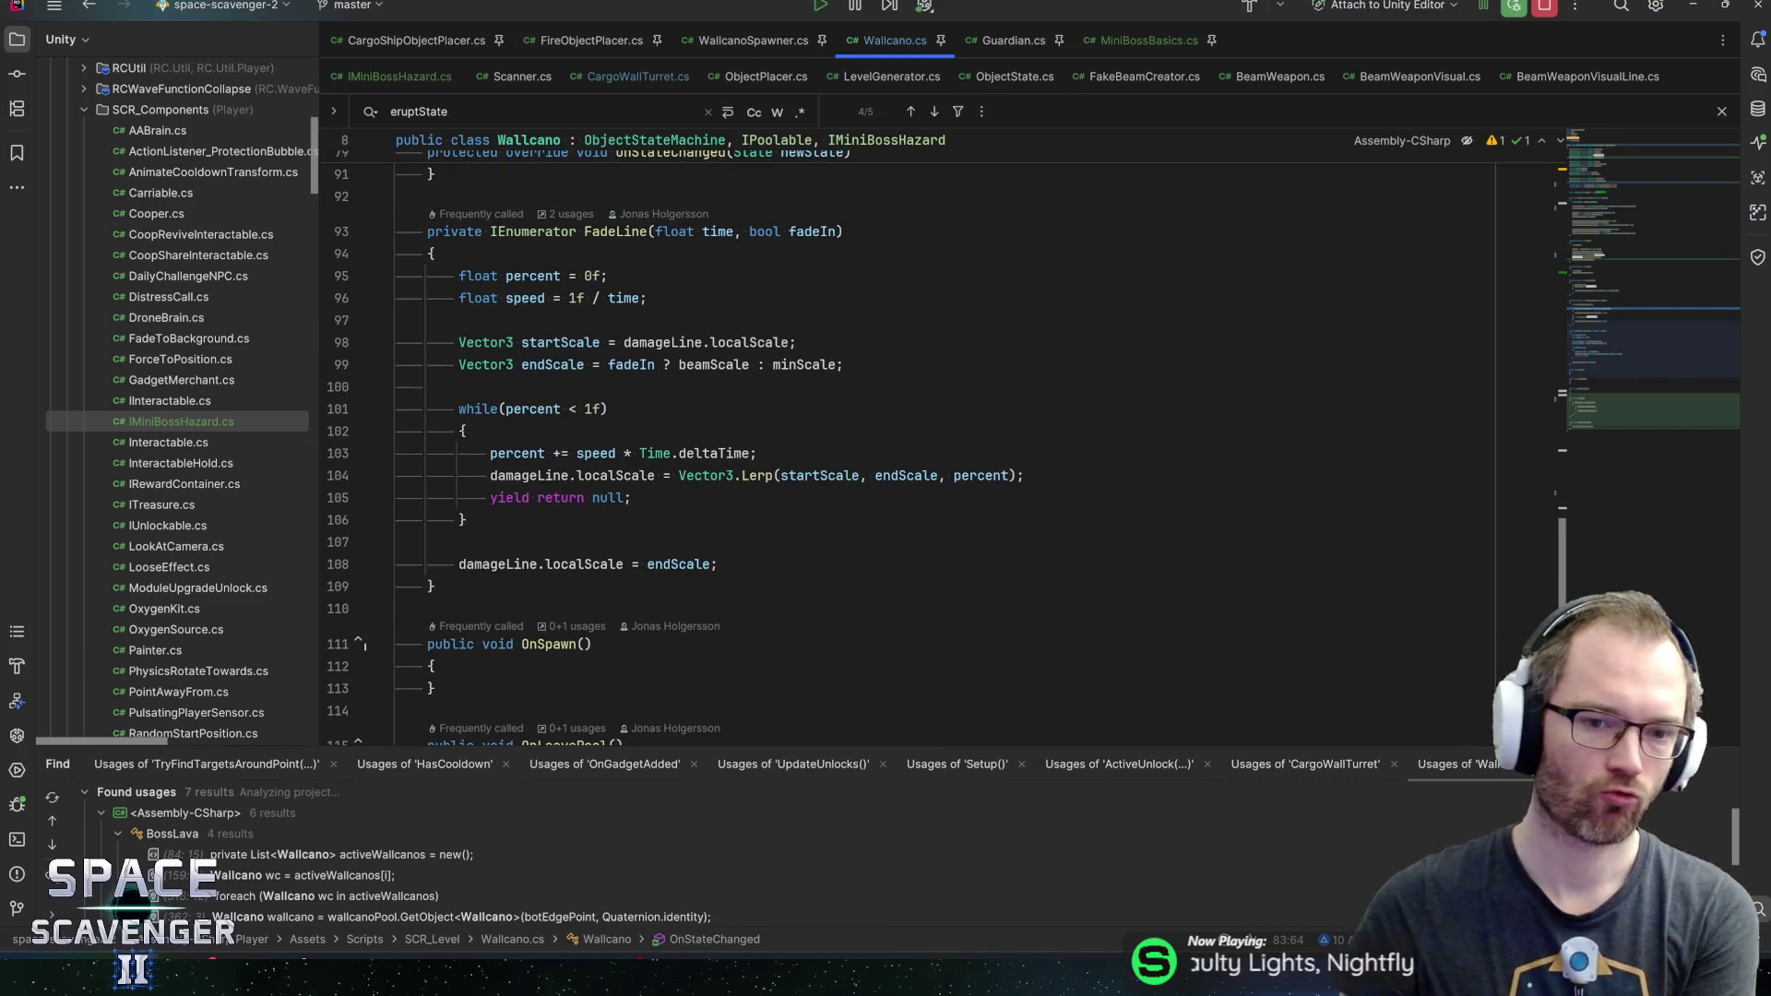
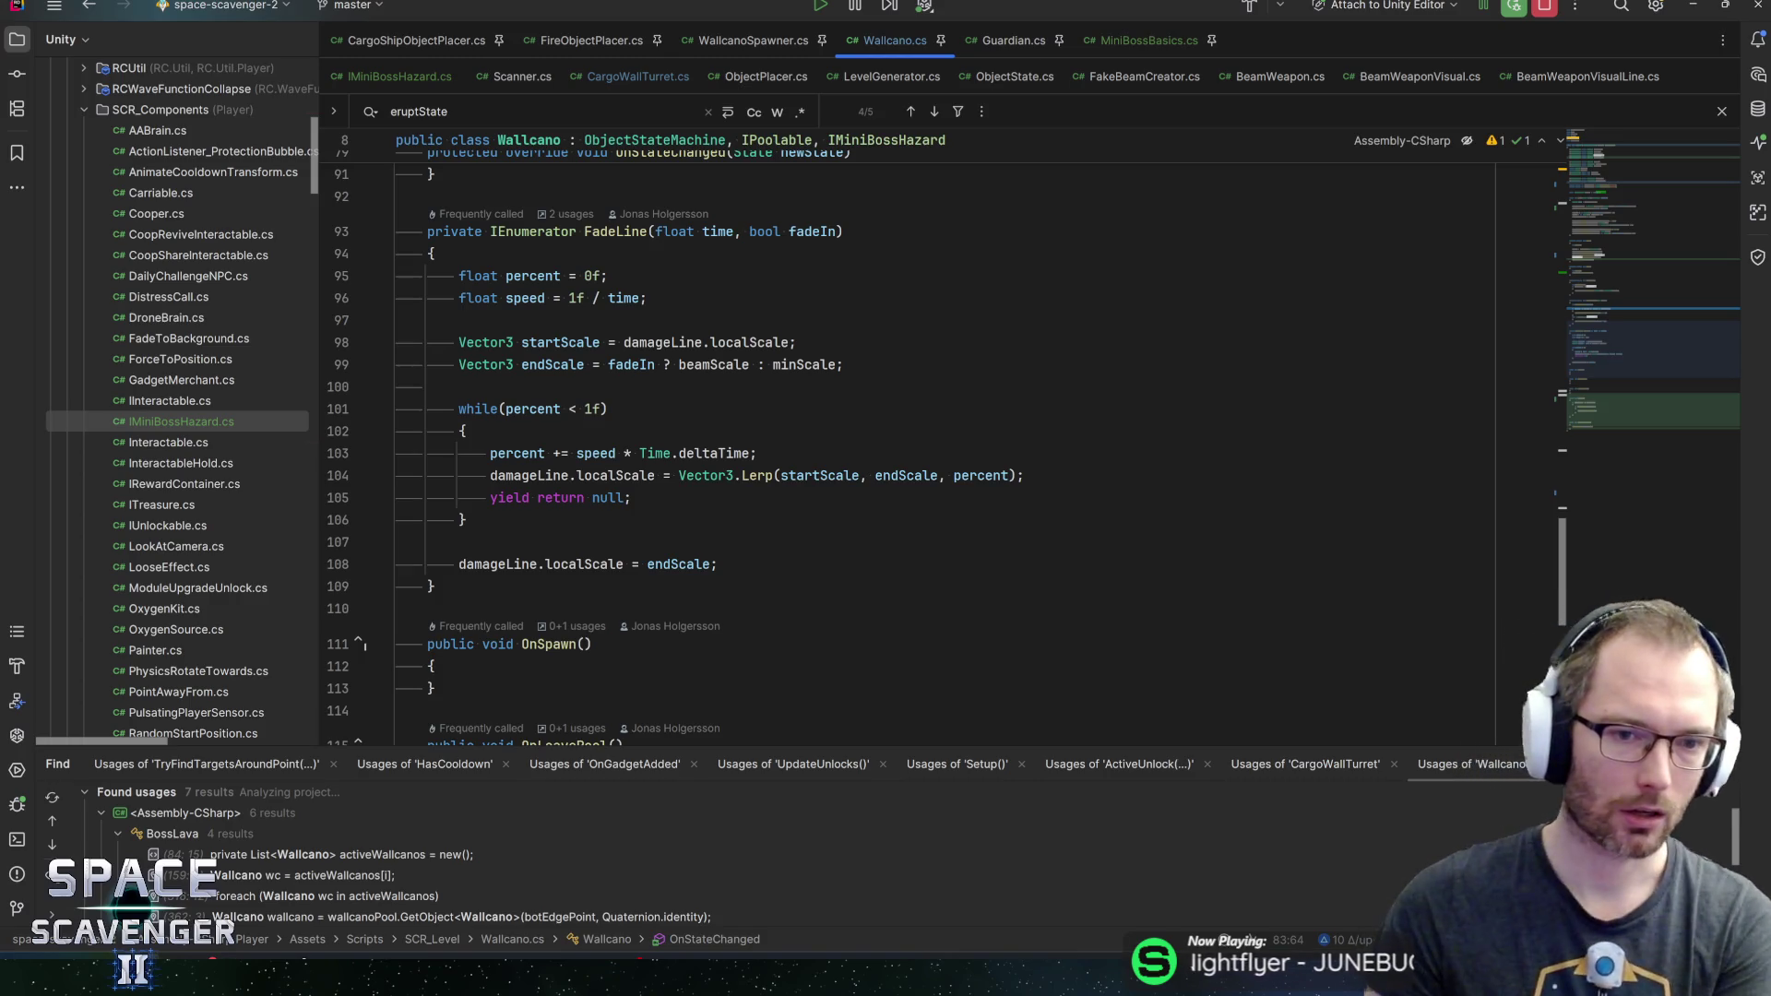
# Leave the FadeLine loop and put the caret after the Wallcano class's opening brace on line 9
pyautogui.click(468, 519)
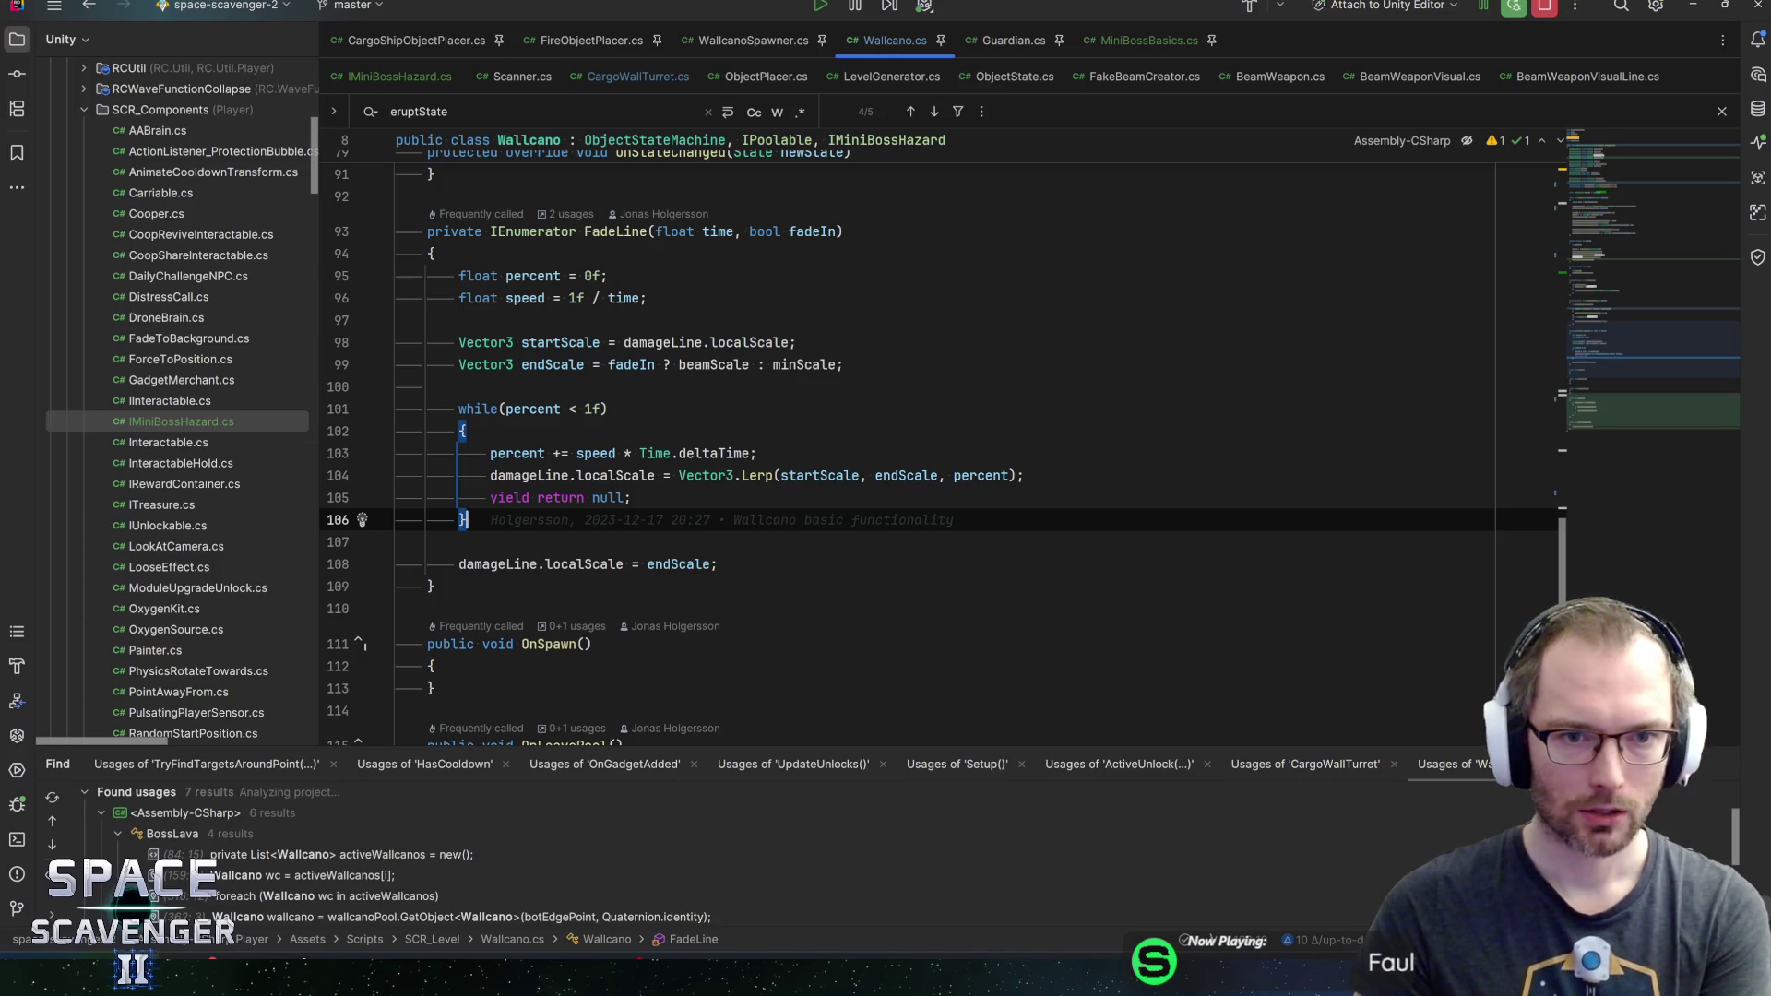
pyautogui.moveTo(1596, 354)
pyautogui.mouseDown()
pyautogui.moveTo(1612, 192)
pyautogui.moveTo(1630, 177)
pyautogui.mouseUp()
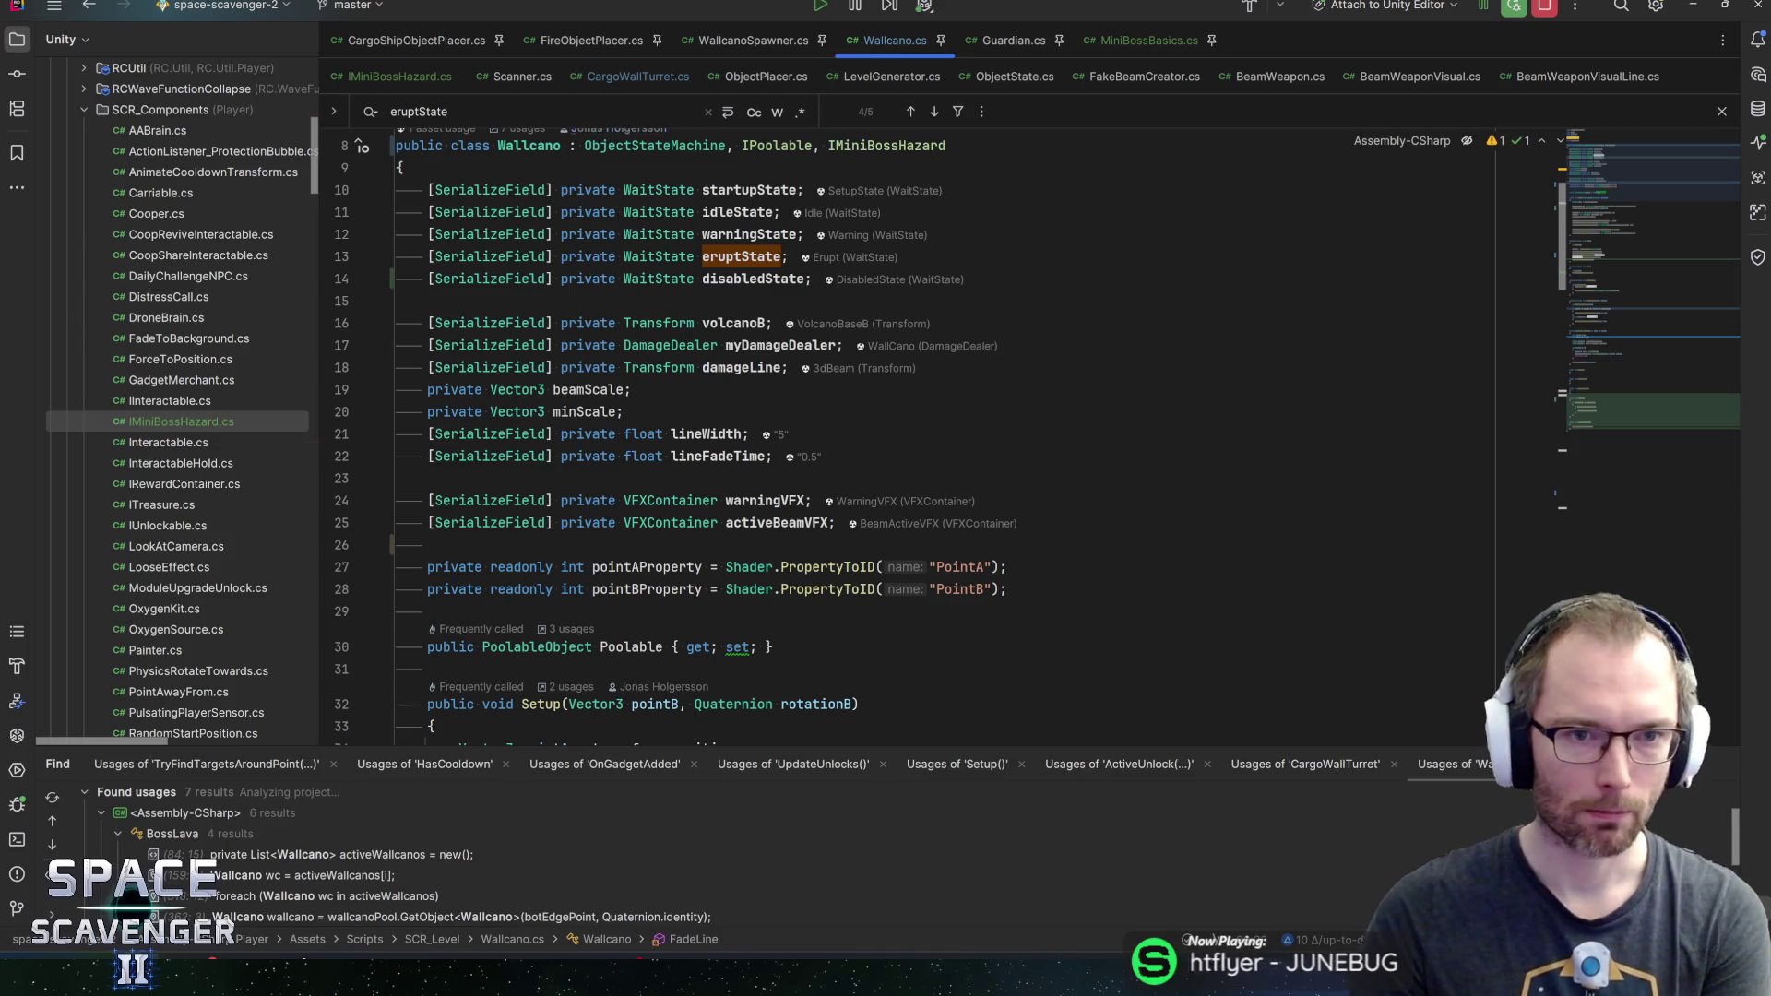
pyautogui.click(400, 167)
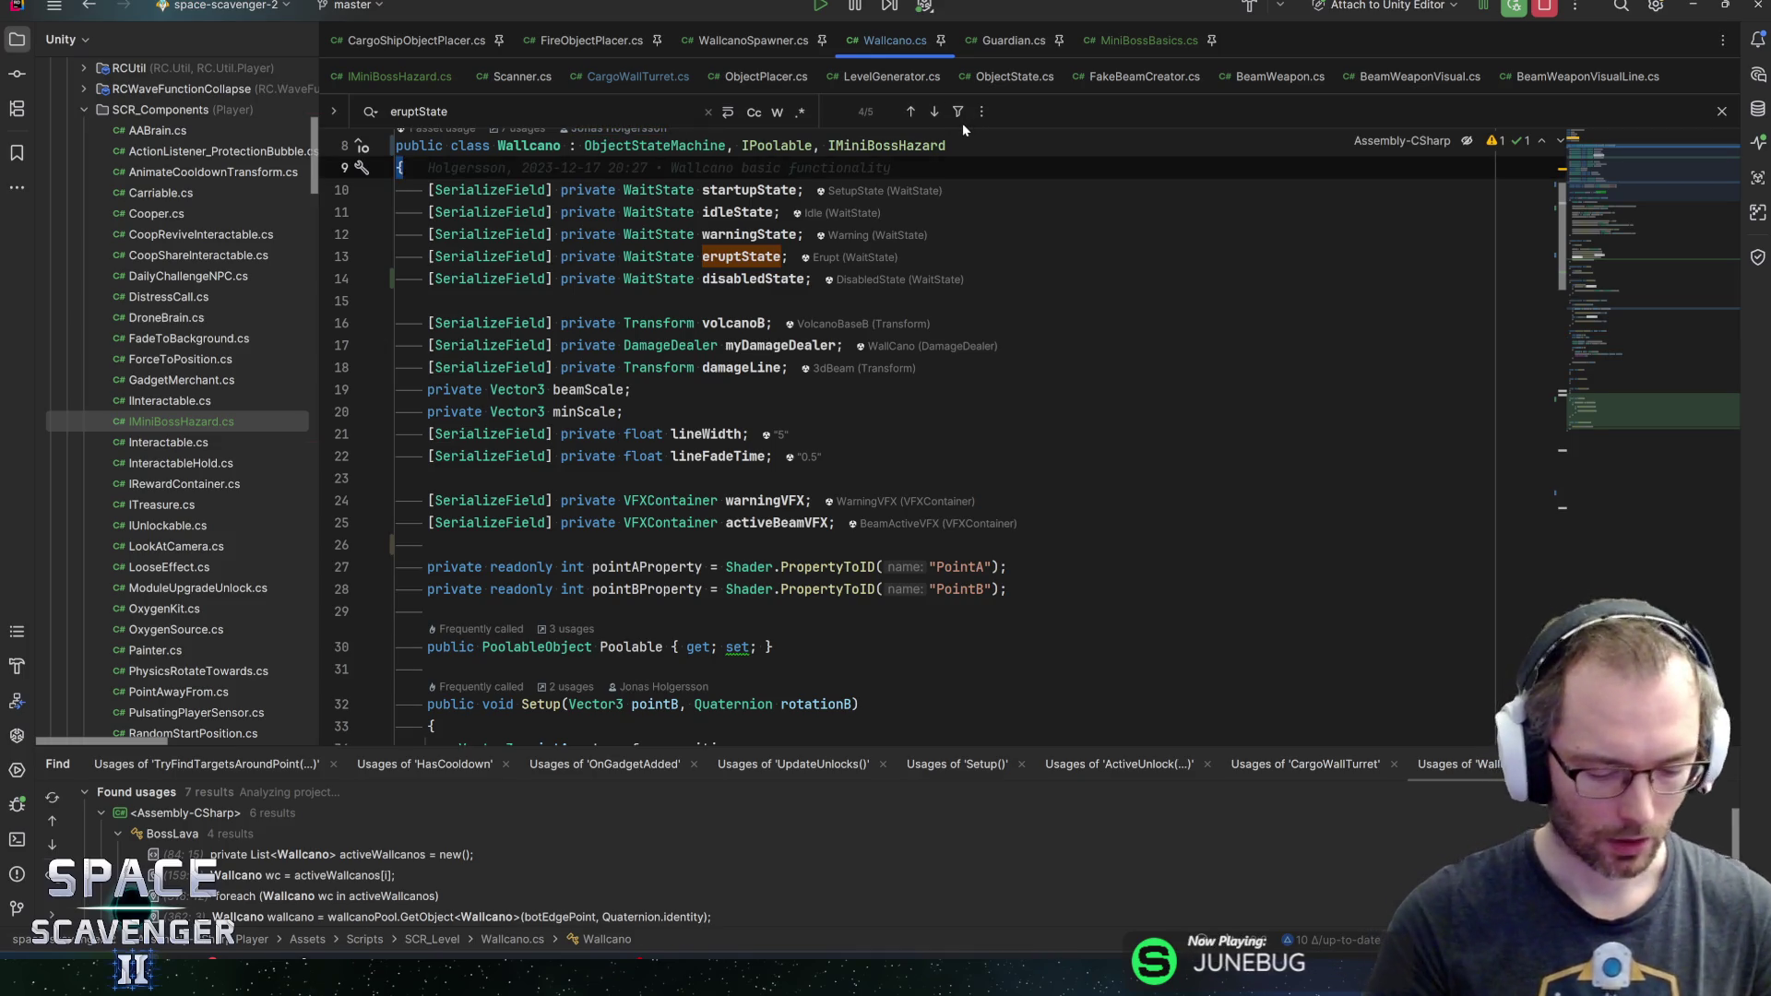
# Add a [Title("States")] header at the top of the Wallcano class body
pyautogui.press('Return')
pyautogui.write('[')
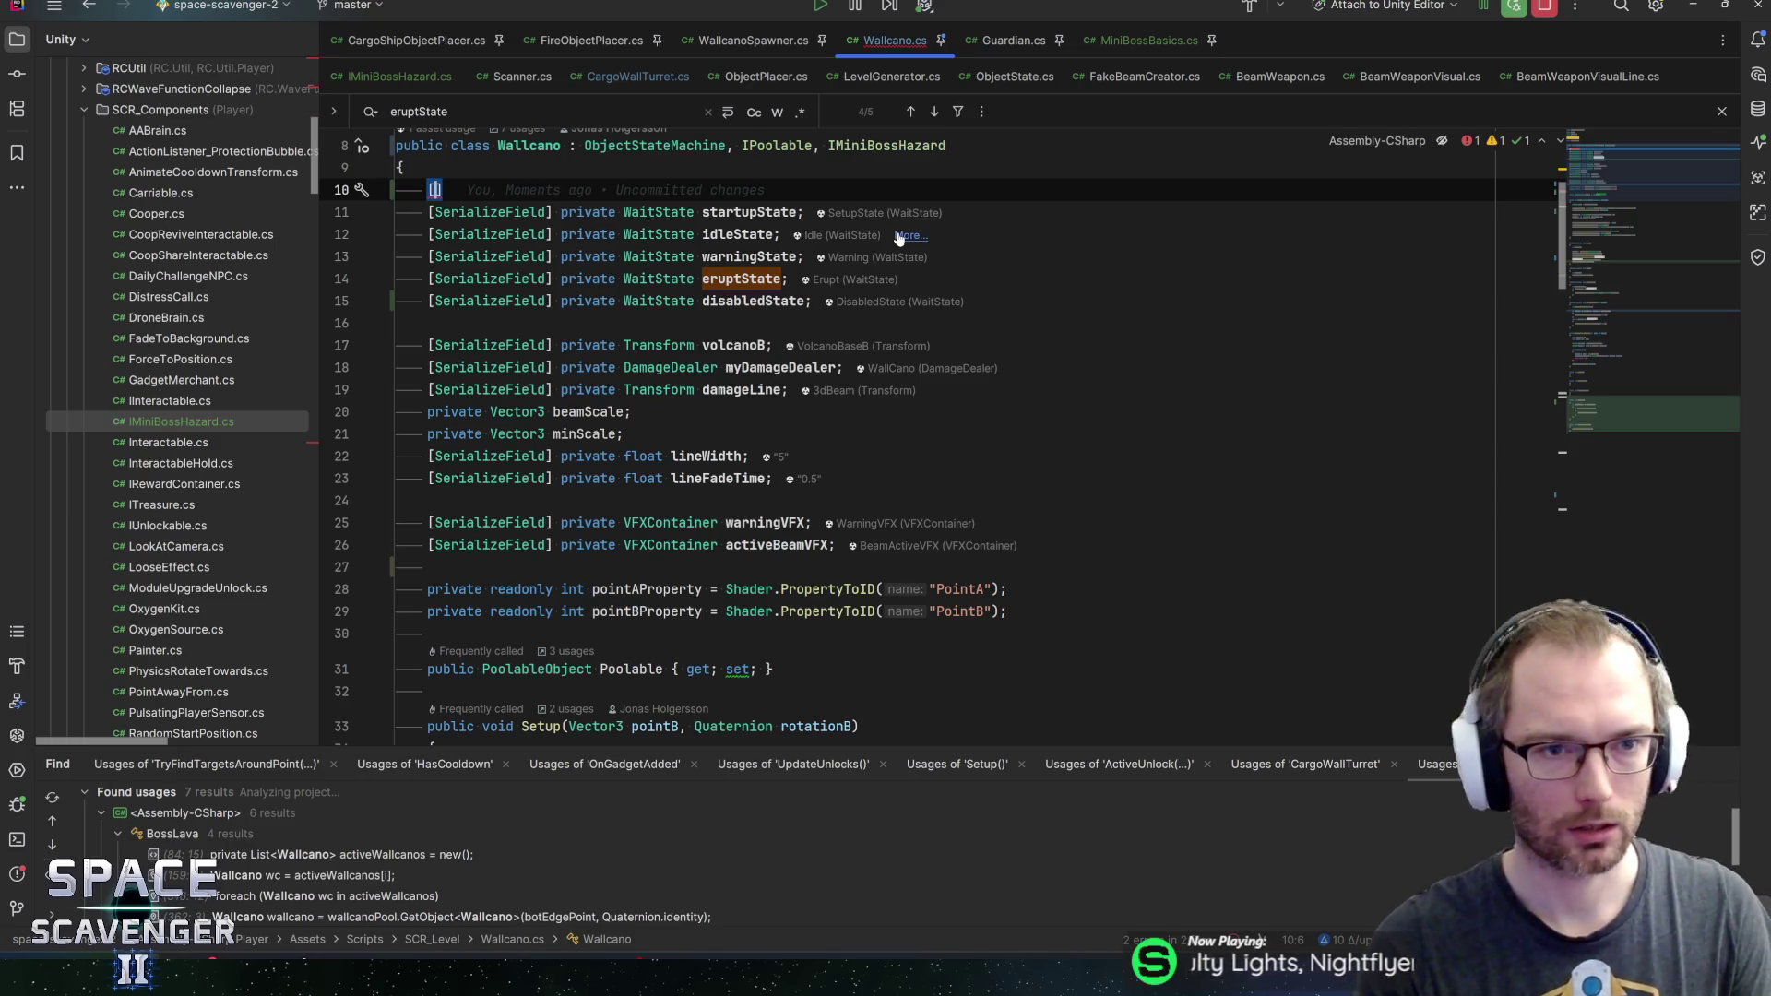
pyautogui.write('Title')
pyautogui.press('Return')
pyautogui.write('("State')
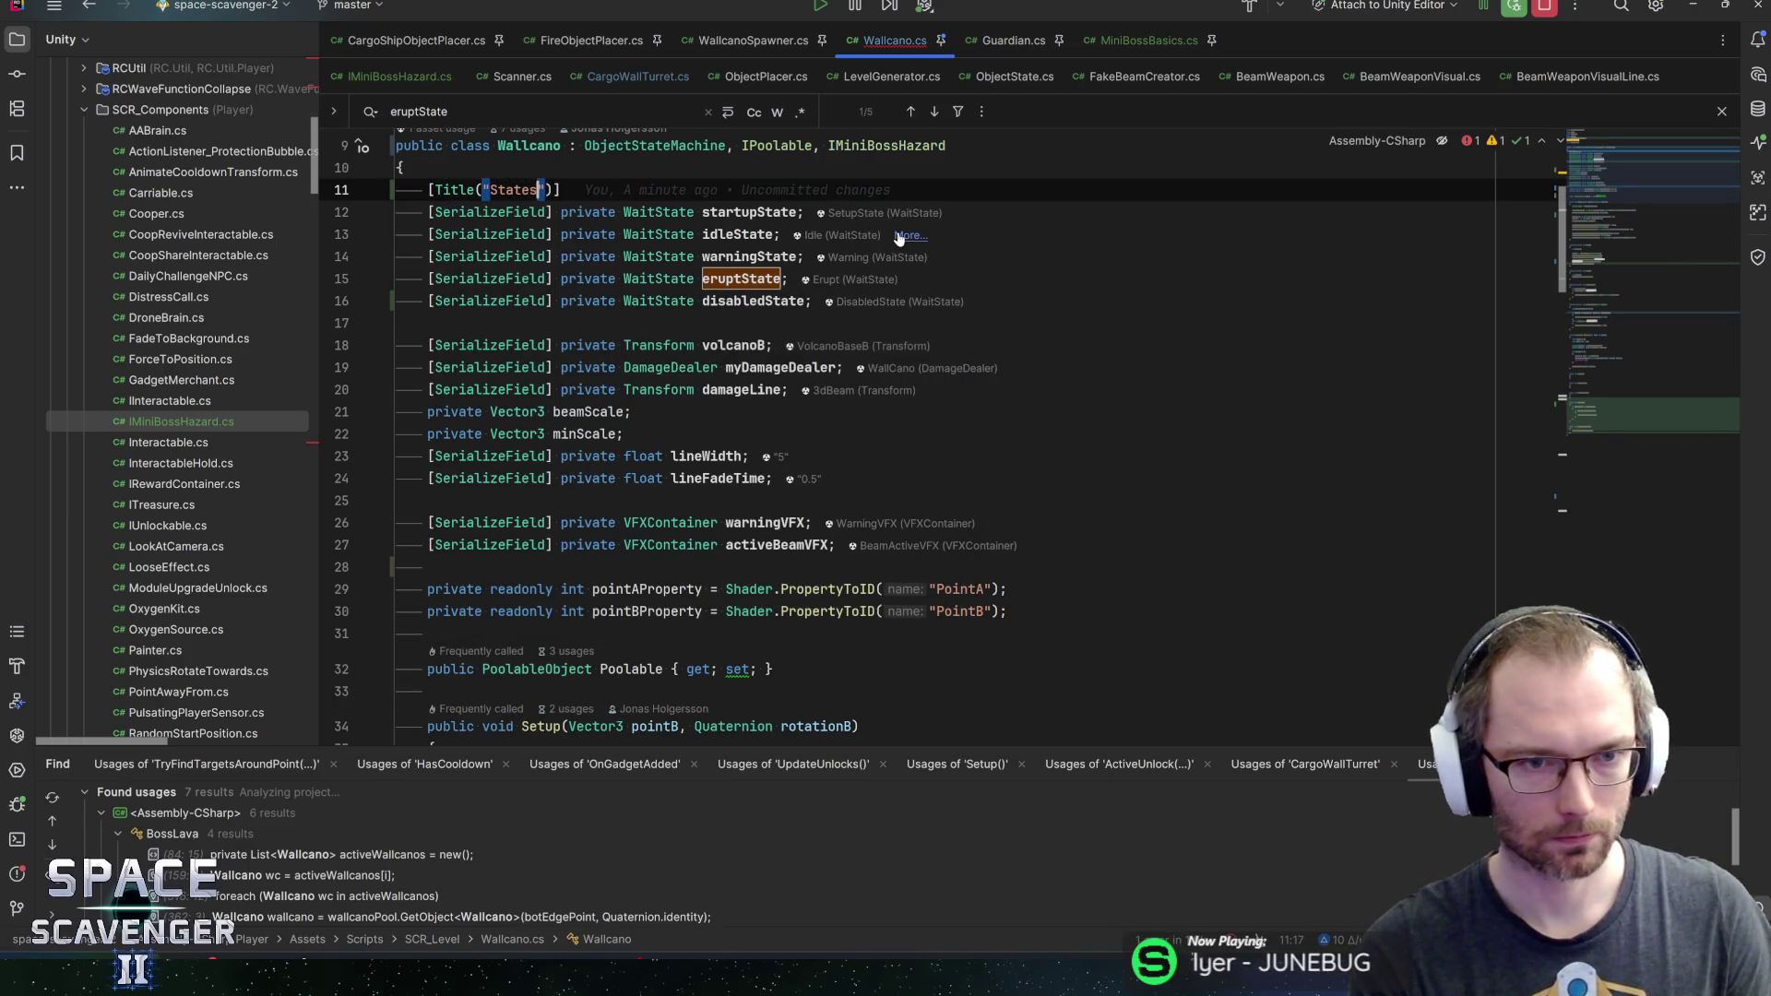
pyautogui.write('s')
pyautogui.press('End')
# Add a [Title("References")] header above the references, with myDamageDealer moved to the top
pyautogui.press('Down')
pyautogui.press('Down')
pyautogui.press('Down')
pyautogui.press('Down')
pyautogui.press('Down')
pyautogui.press('Down')
pyautogui.write('[Title("States")]')
pyautogui.hotkey('ctrl', 'w')
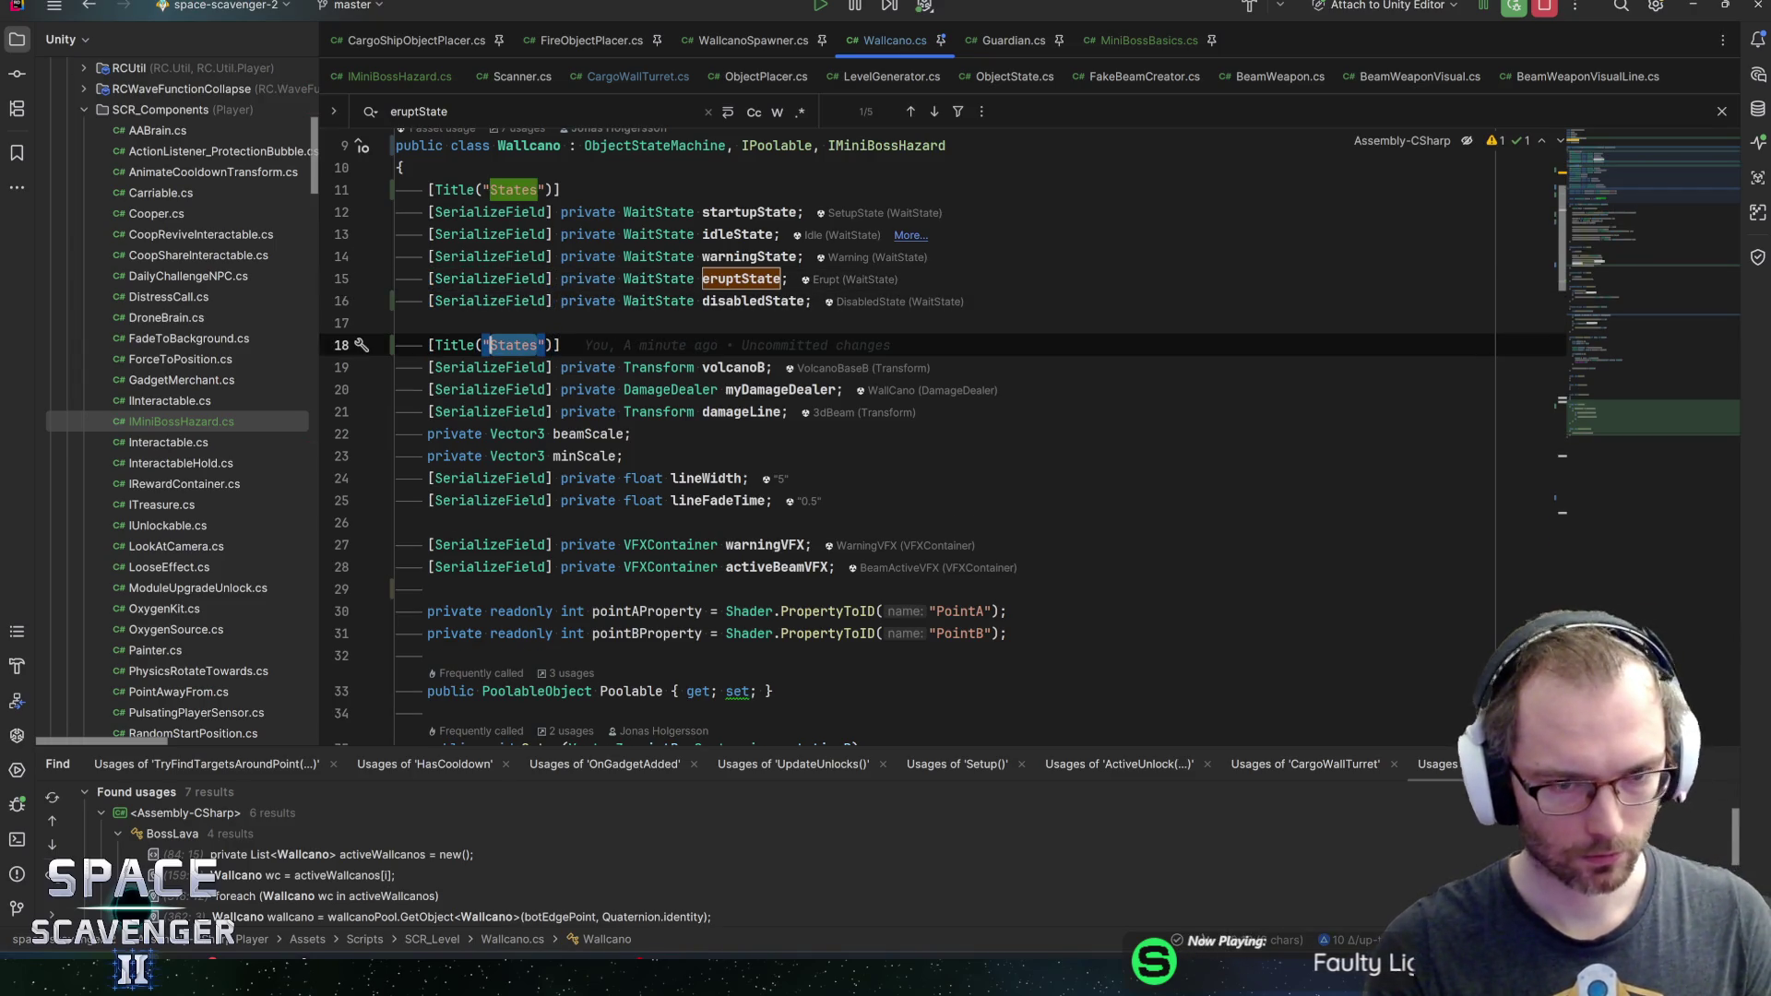
pyautogui.write('References')
pyautogui.press('End')
pyautogui.press('Down')
pyautogui.press('Down')
pyautogui.hotkey('alt', 'shift', 'Up')
pyautogui.press('End')
# Insert a [Title("Settings")] header on a new line below minScale
pyautogui.click(789, 411)
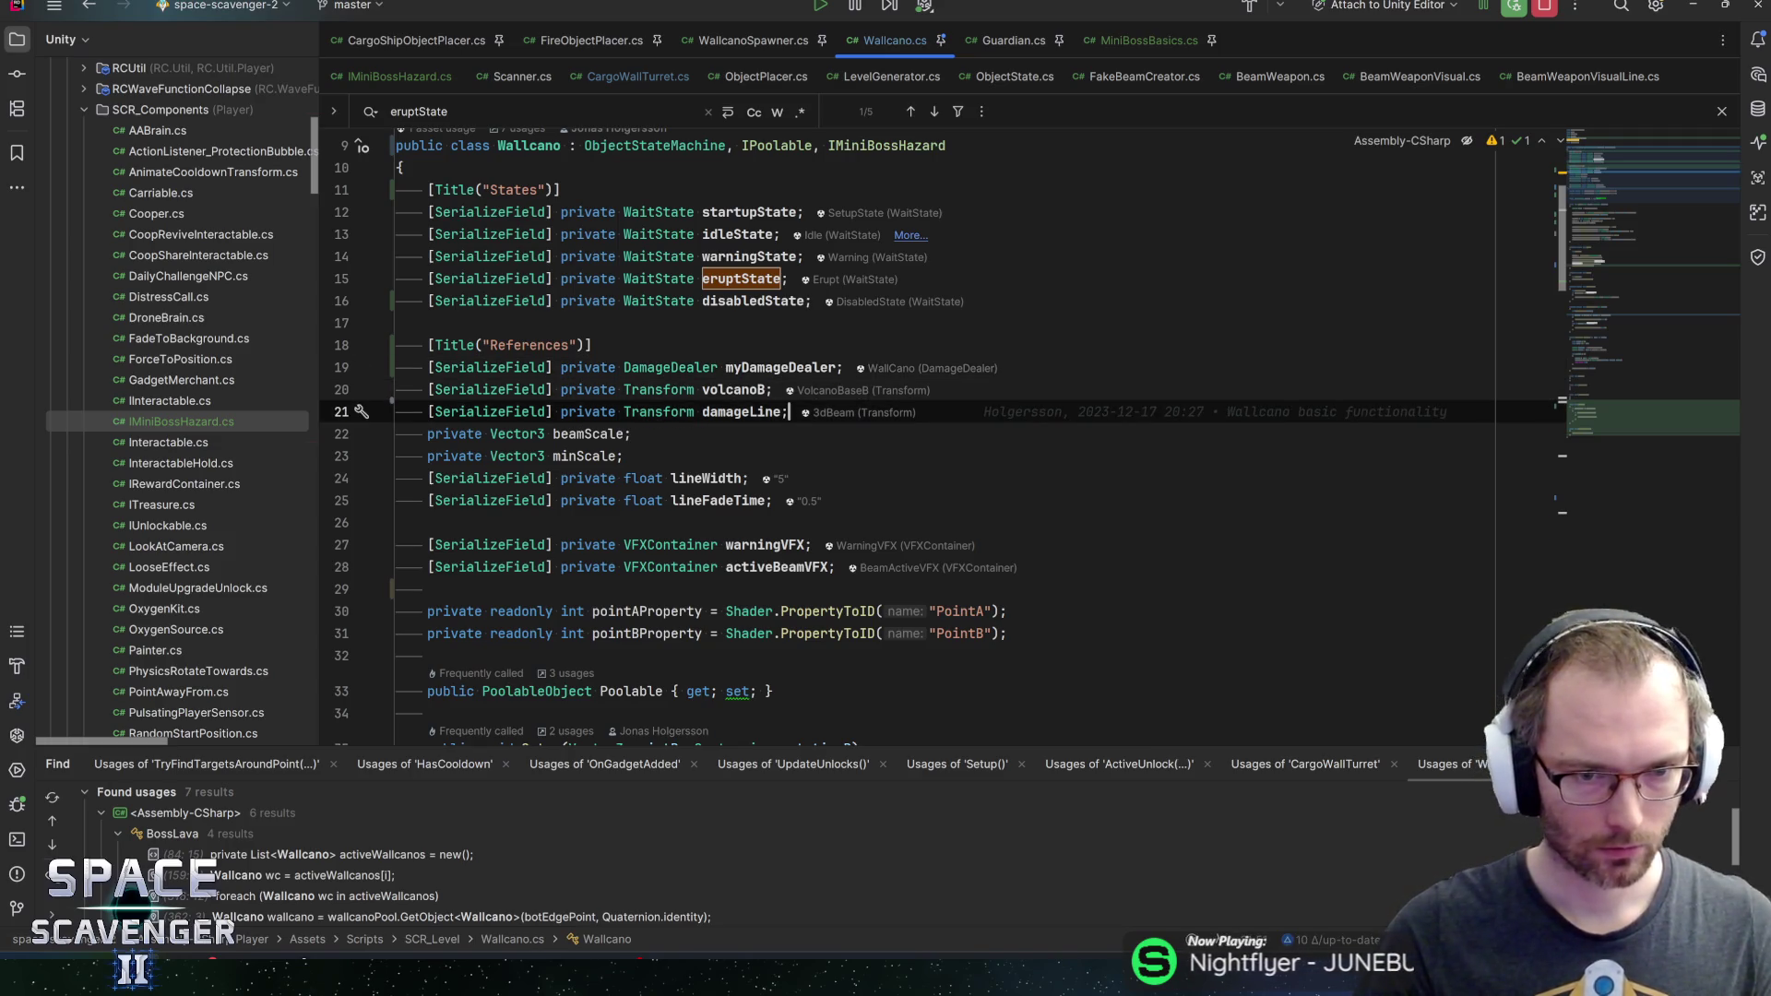
pyautogui.press('Left')
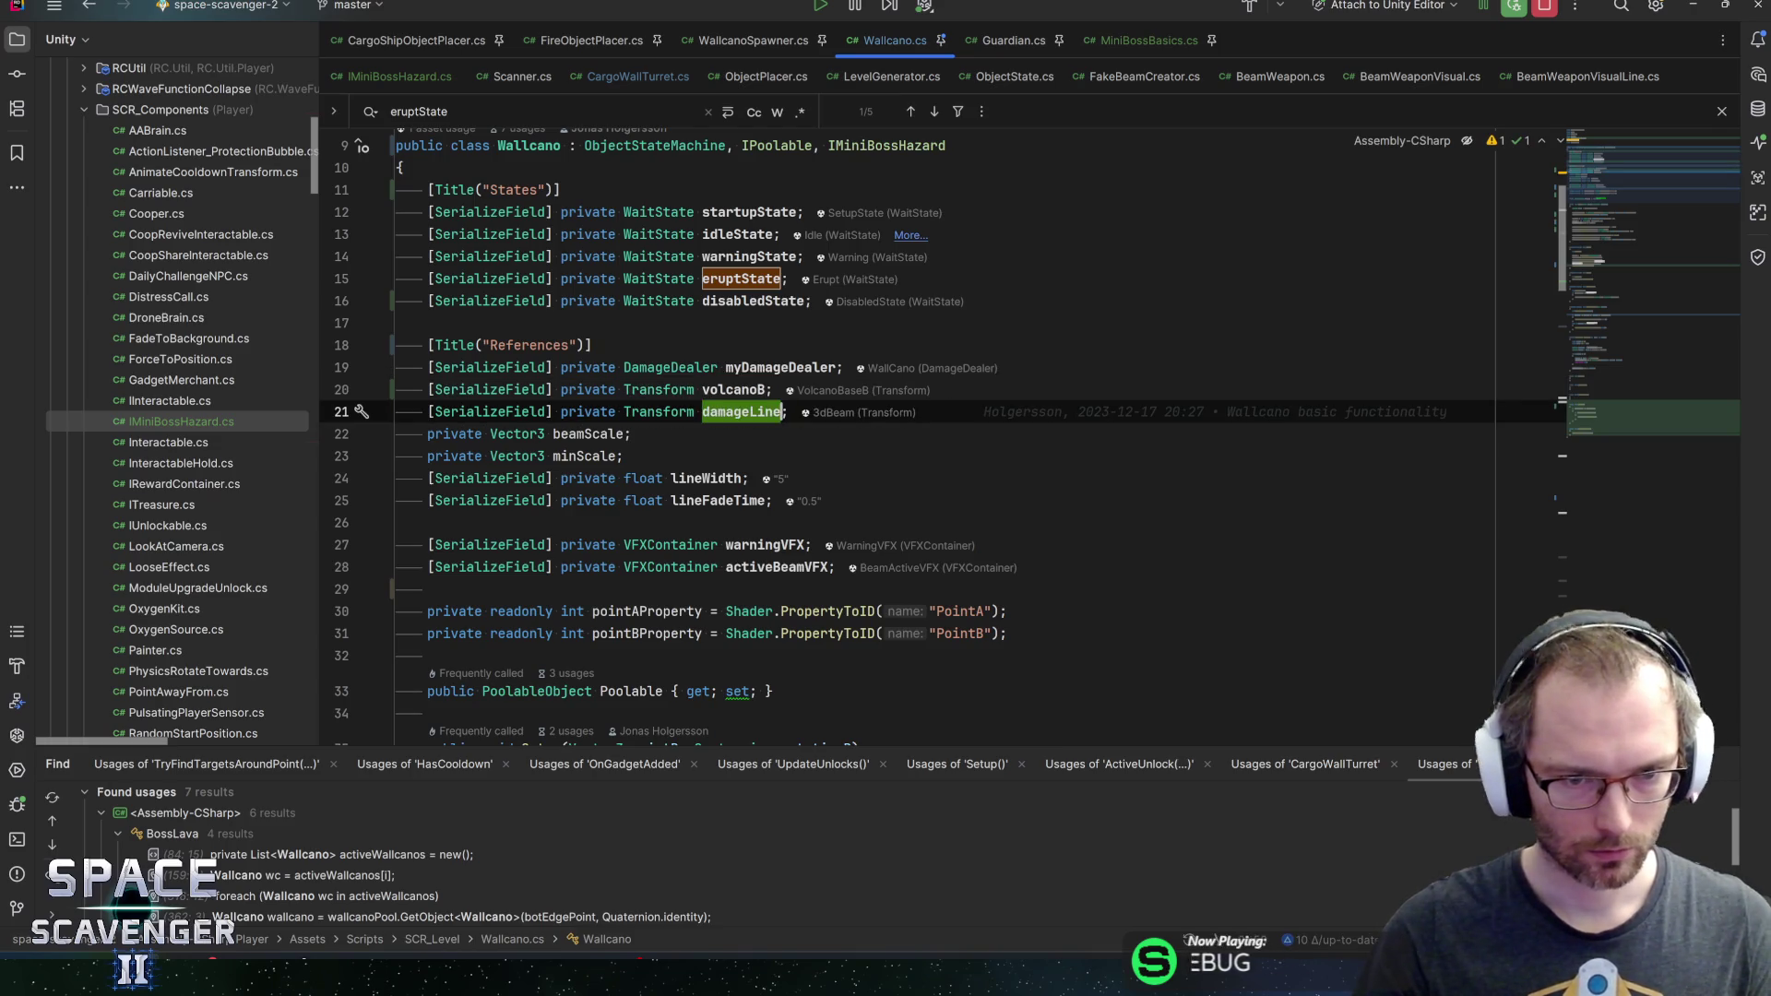
pyautogui.press('Down')
pyautogui.press('Down')
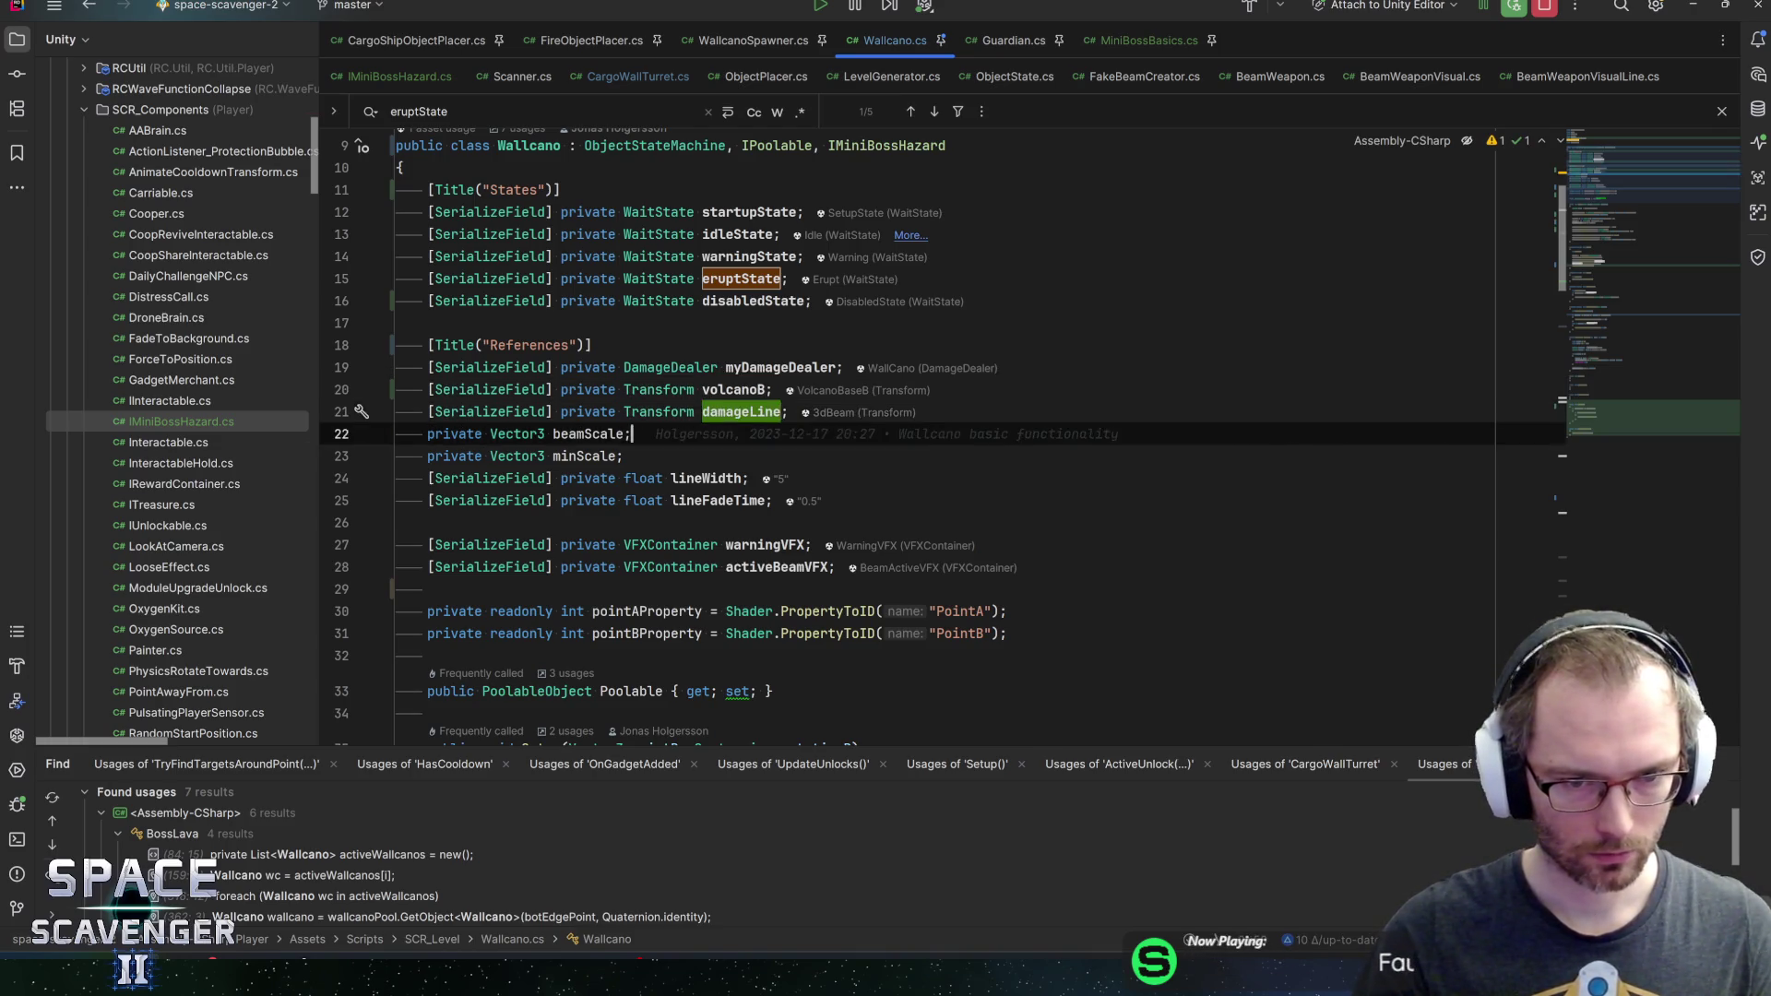
pyautogui.press('Return')
pyautogui.write('[Title("States')
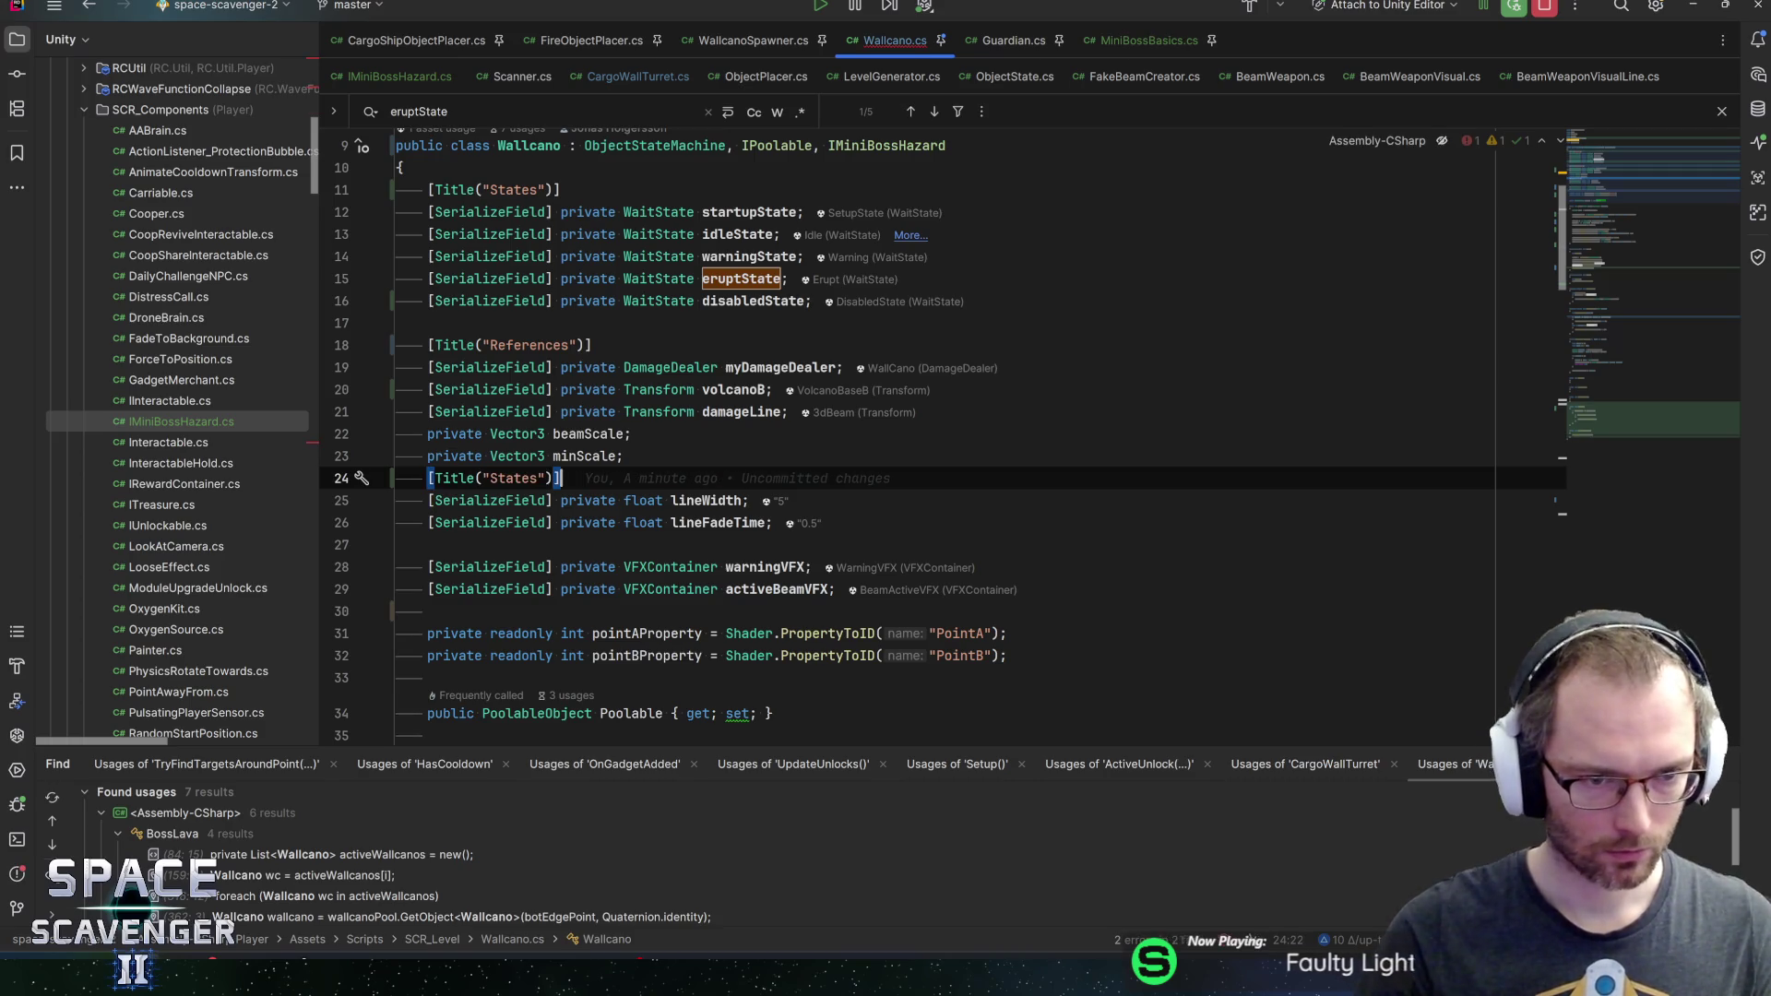
pyautogui.write('ettings')
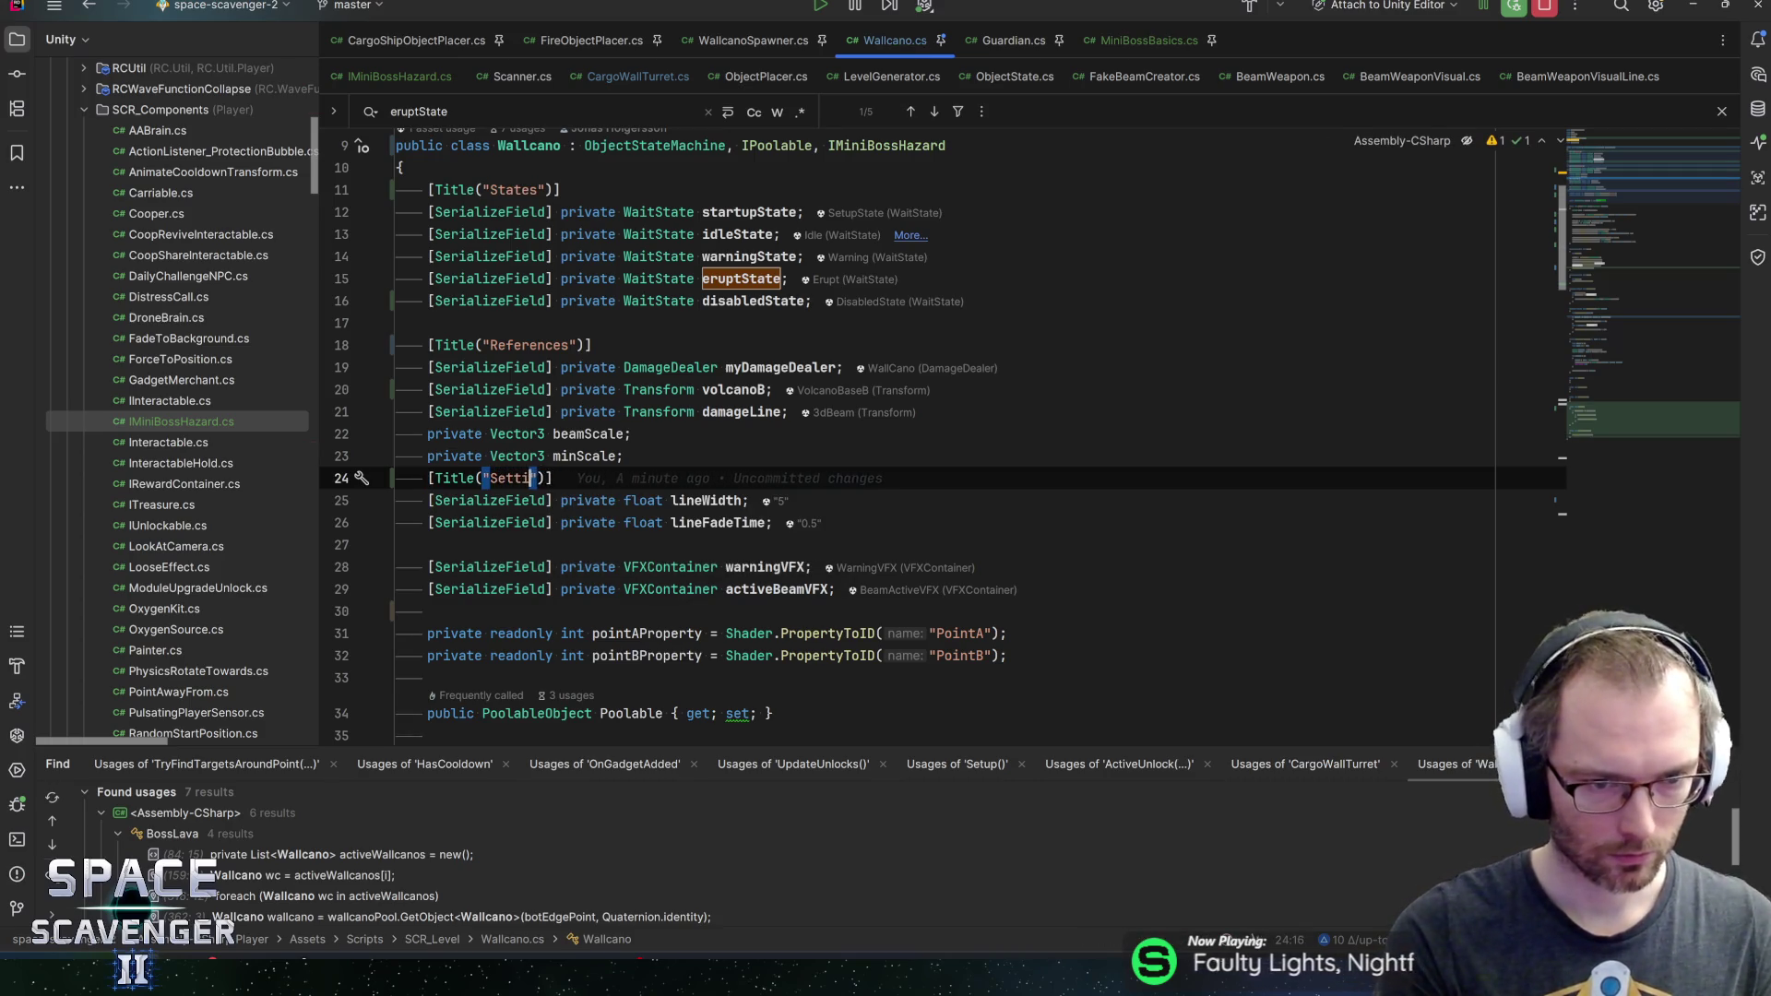
pyautogui.press('End')
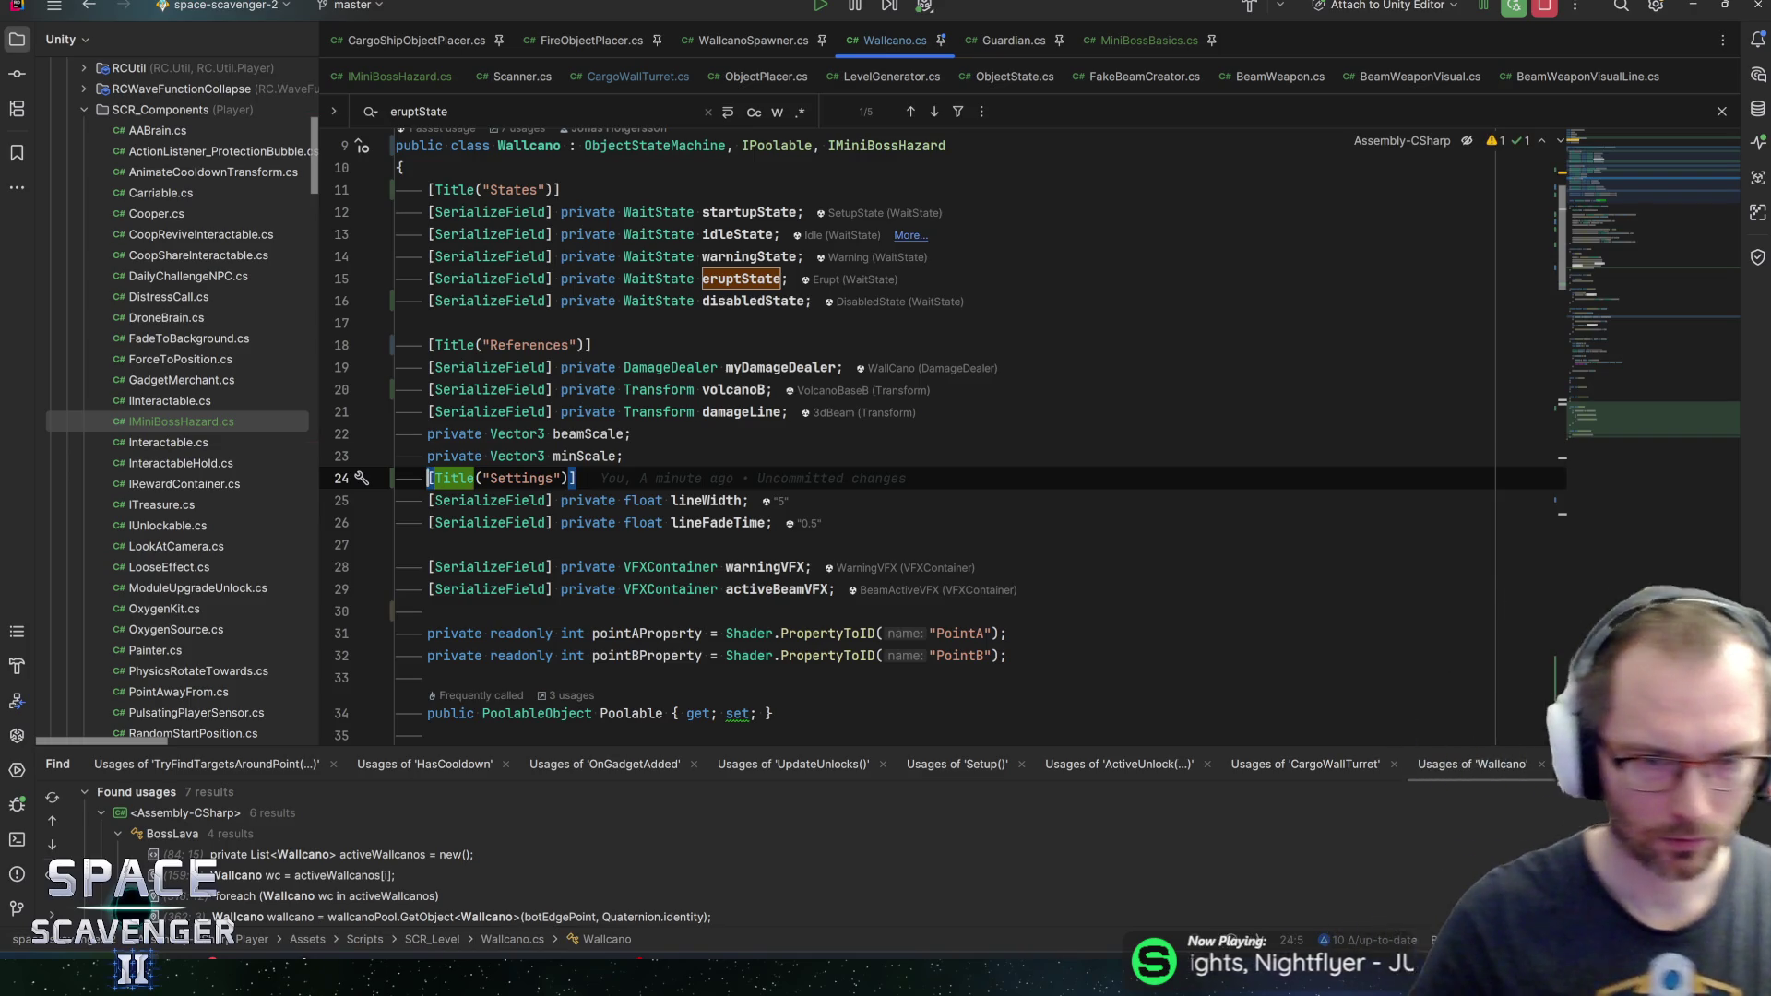
# Add a [Title("VFX")] header above the warningVFX and activeBeamVFX fields, then check their usages
pyautogui.press('Up')
pyautogui.press('Up')
pyautogui.press('Up')
pyautogui.press('Down')
pyautogui.press('Down')
pyautogui.press('Down')
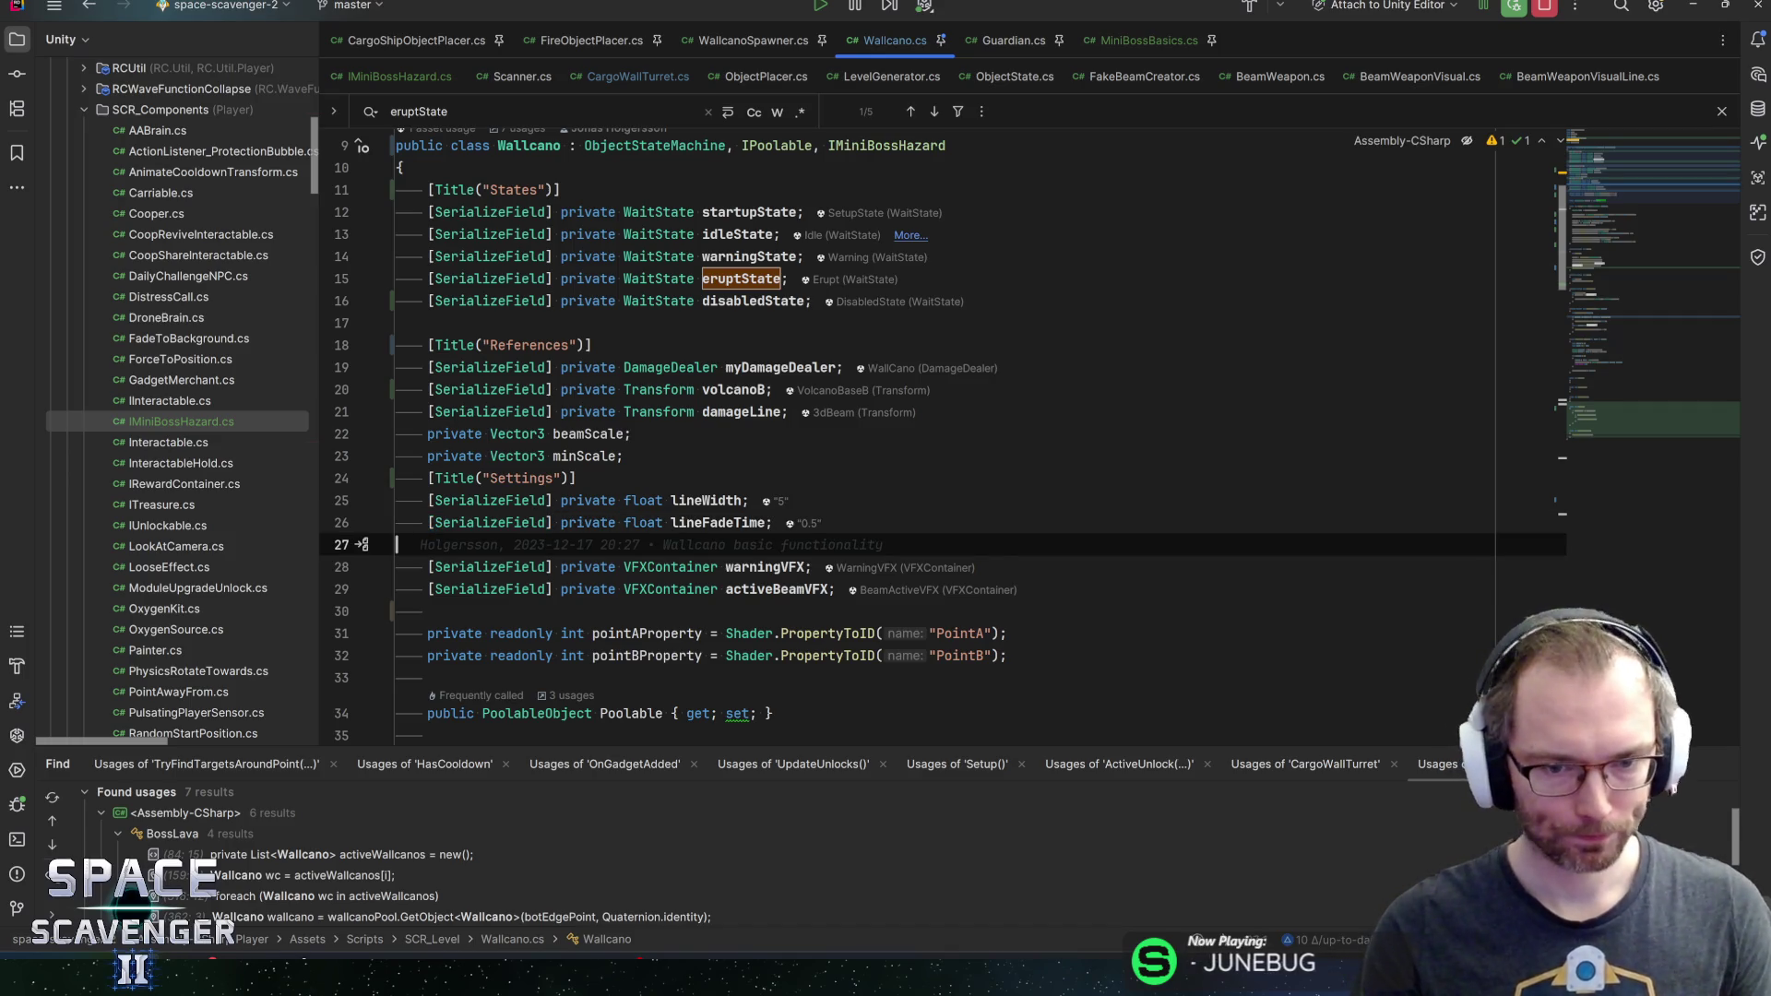
pyautogui.press('Return')
pyautogui.write('[Title("VFX')
pyautogui.press('End')
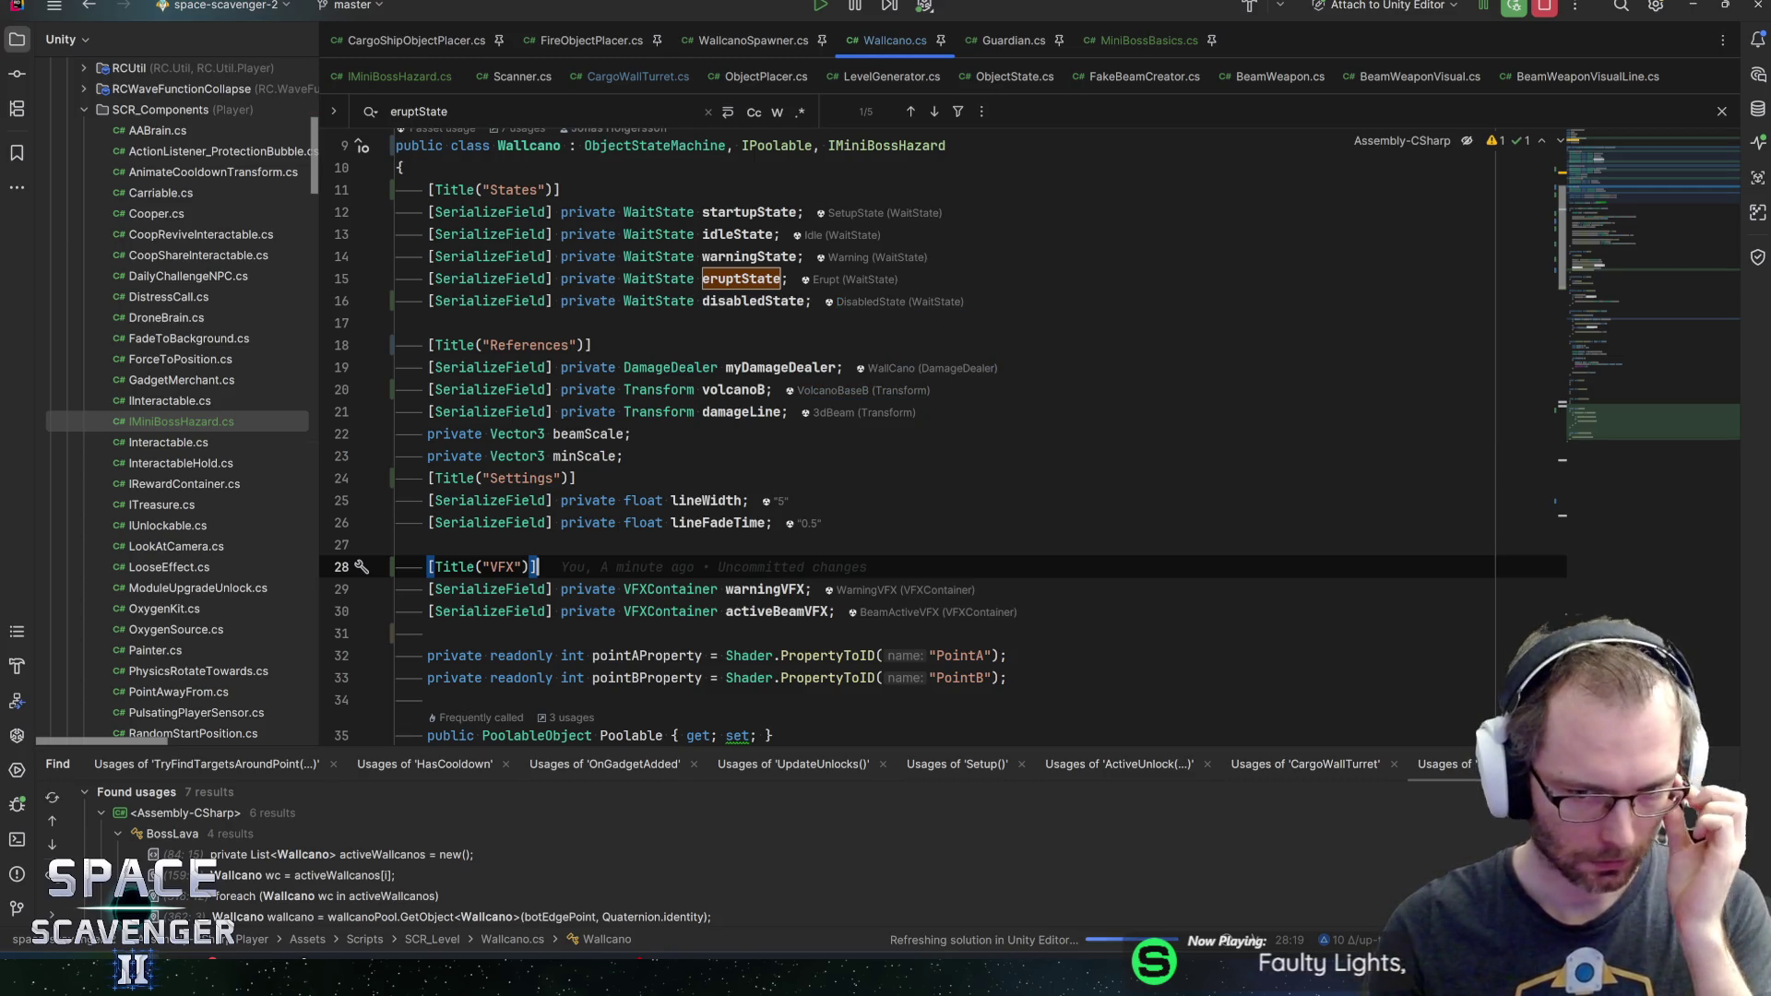
pyautogui.scroll(-2, 793, 388)
pyautogui.click(759, 455)
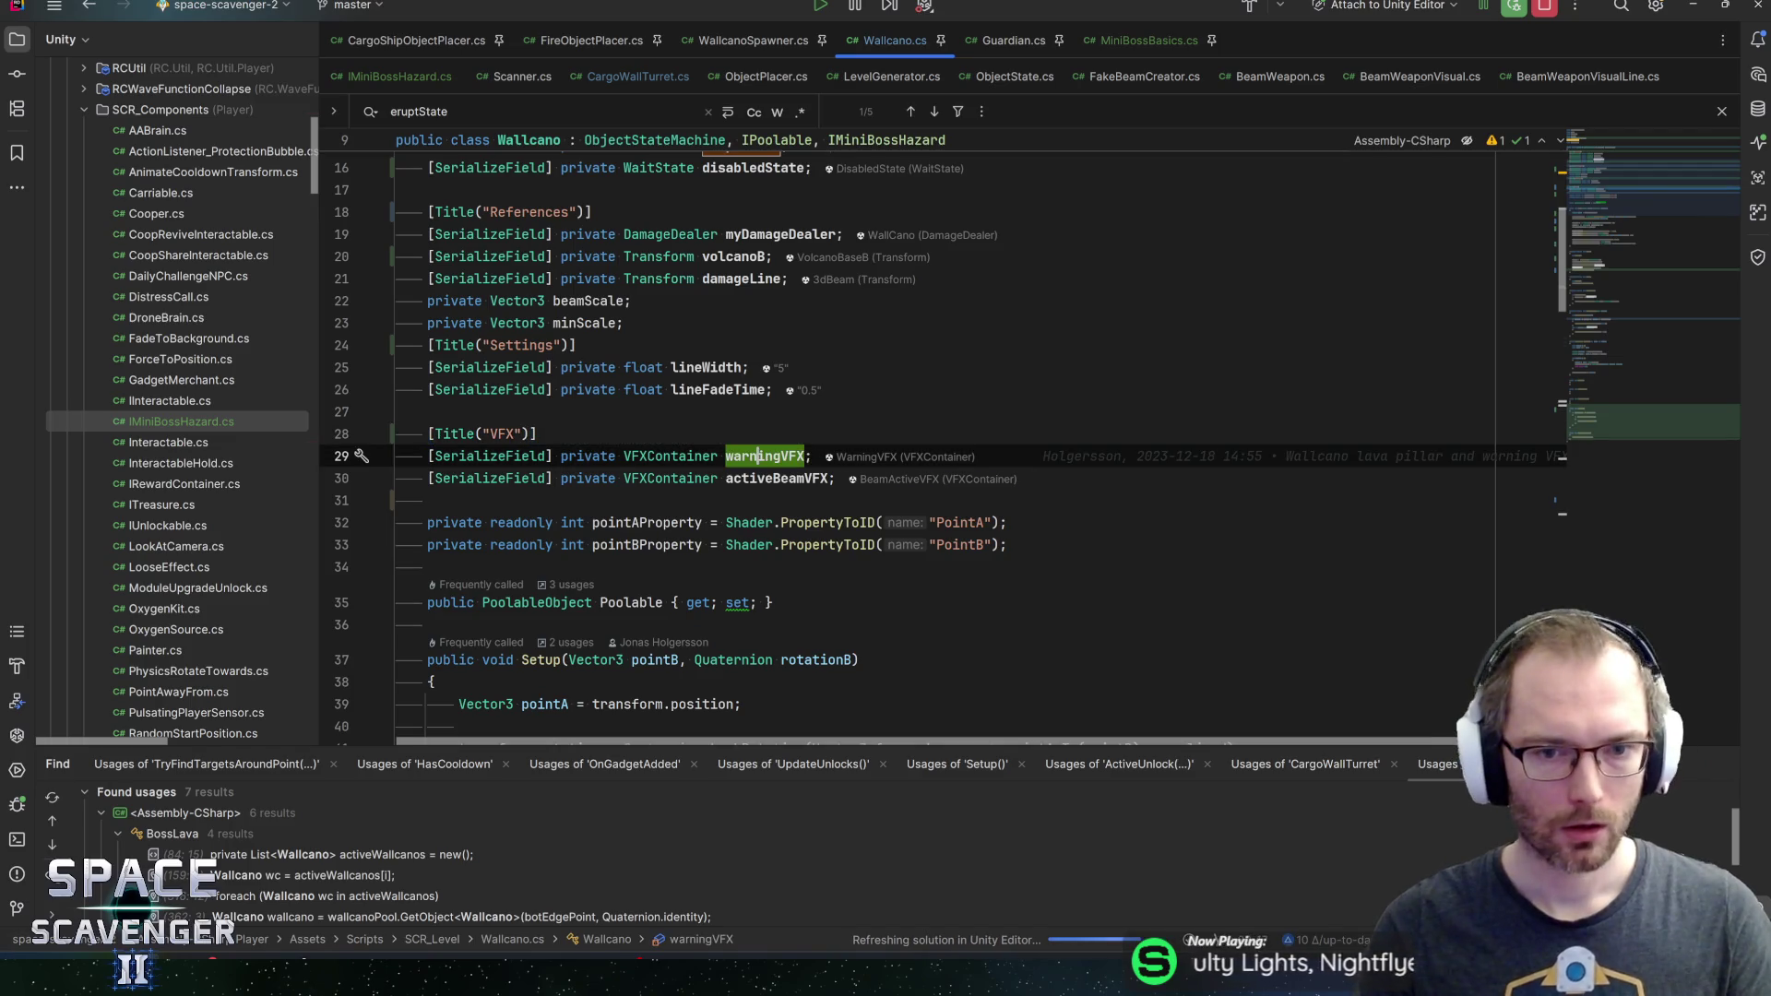
pyautogui.doubleClick(759, 456)
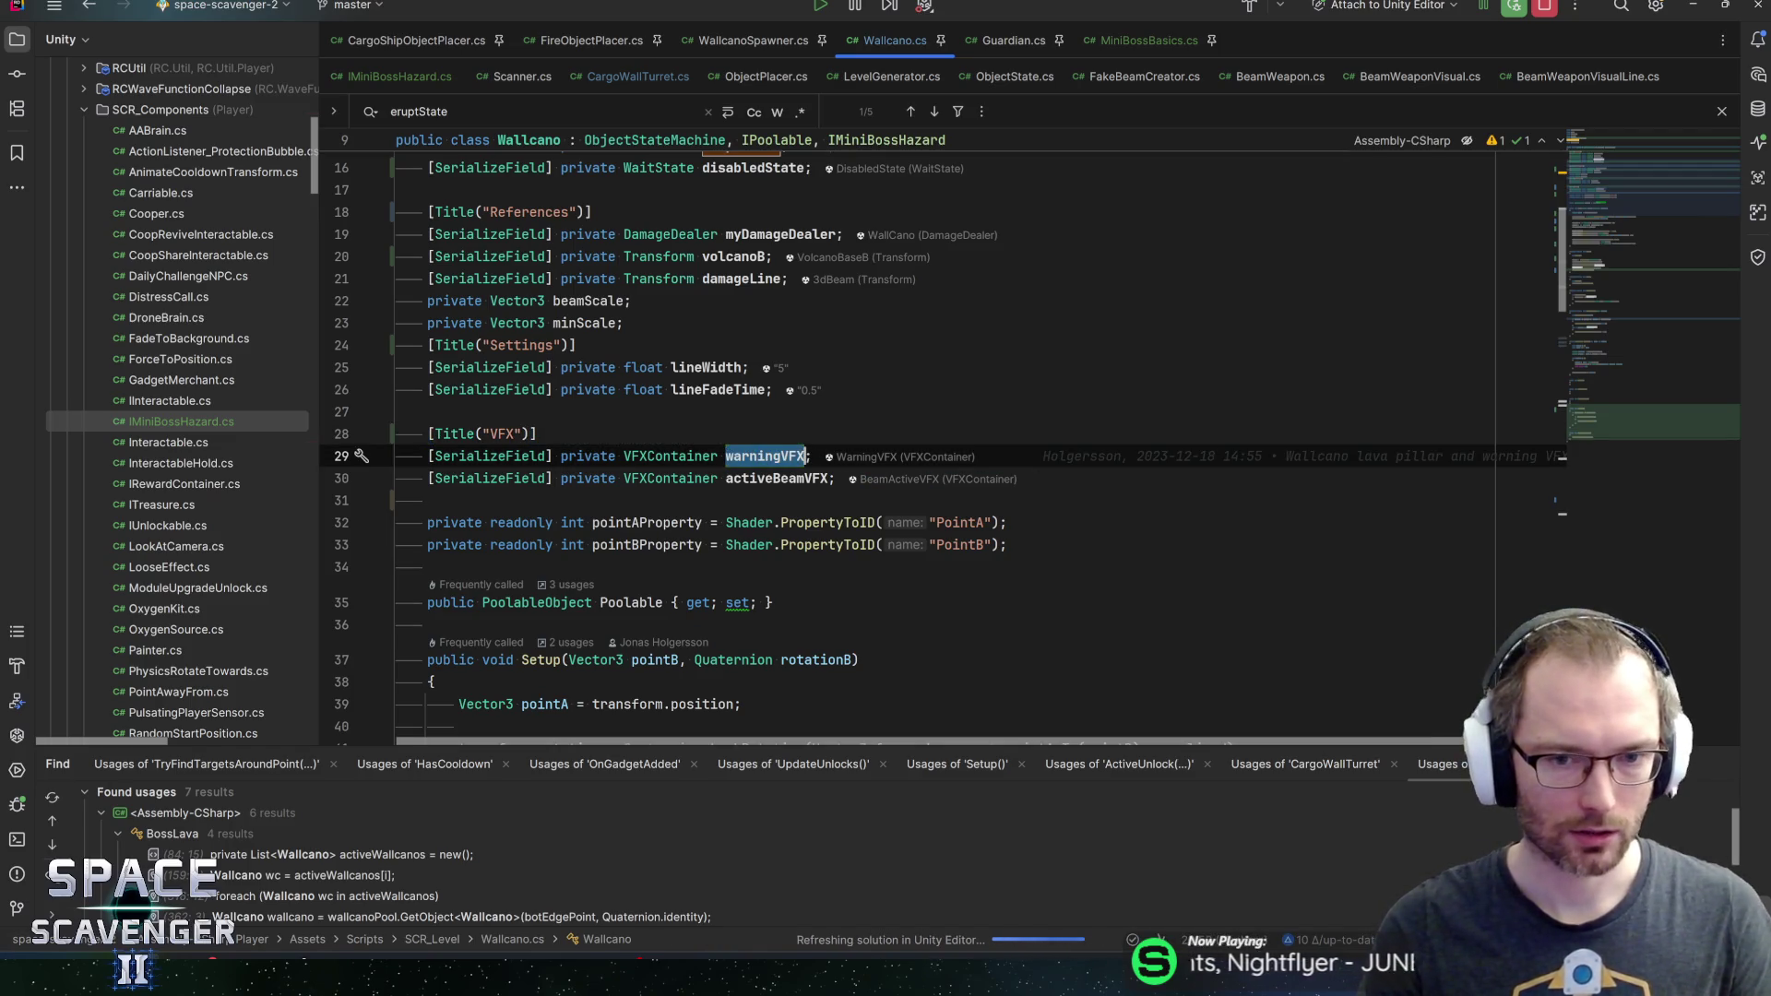
pyautogui.click(726, 456)
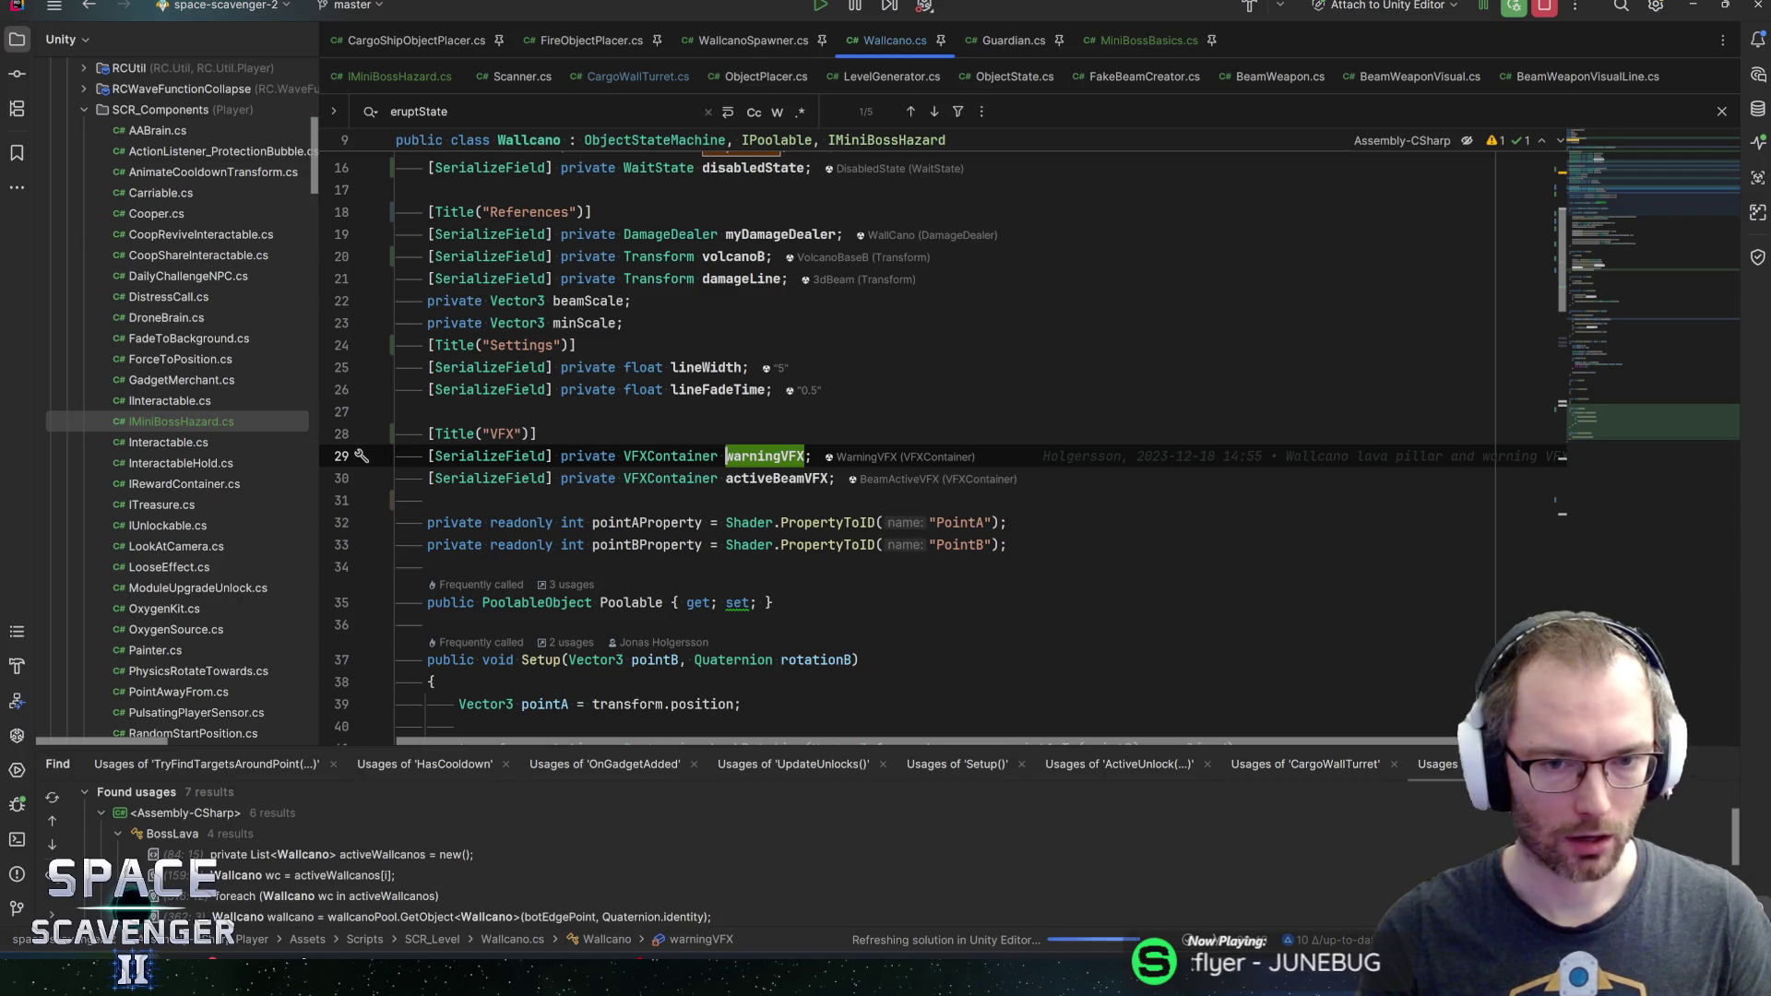
pyautogui.click(726, 478)
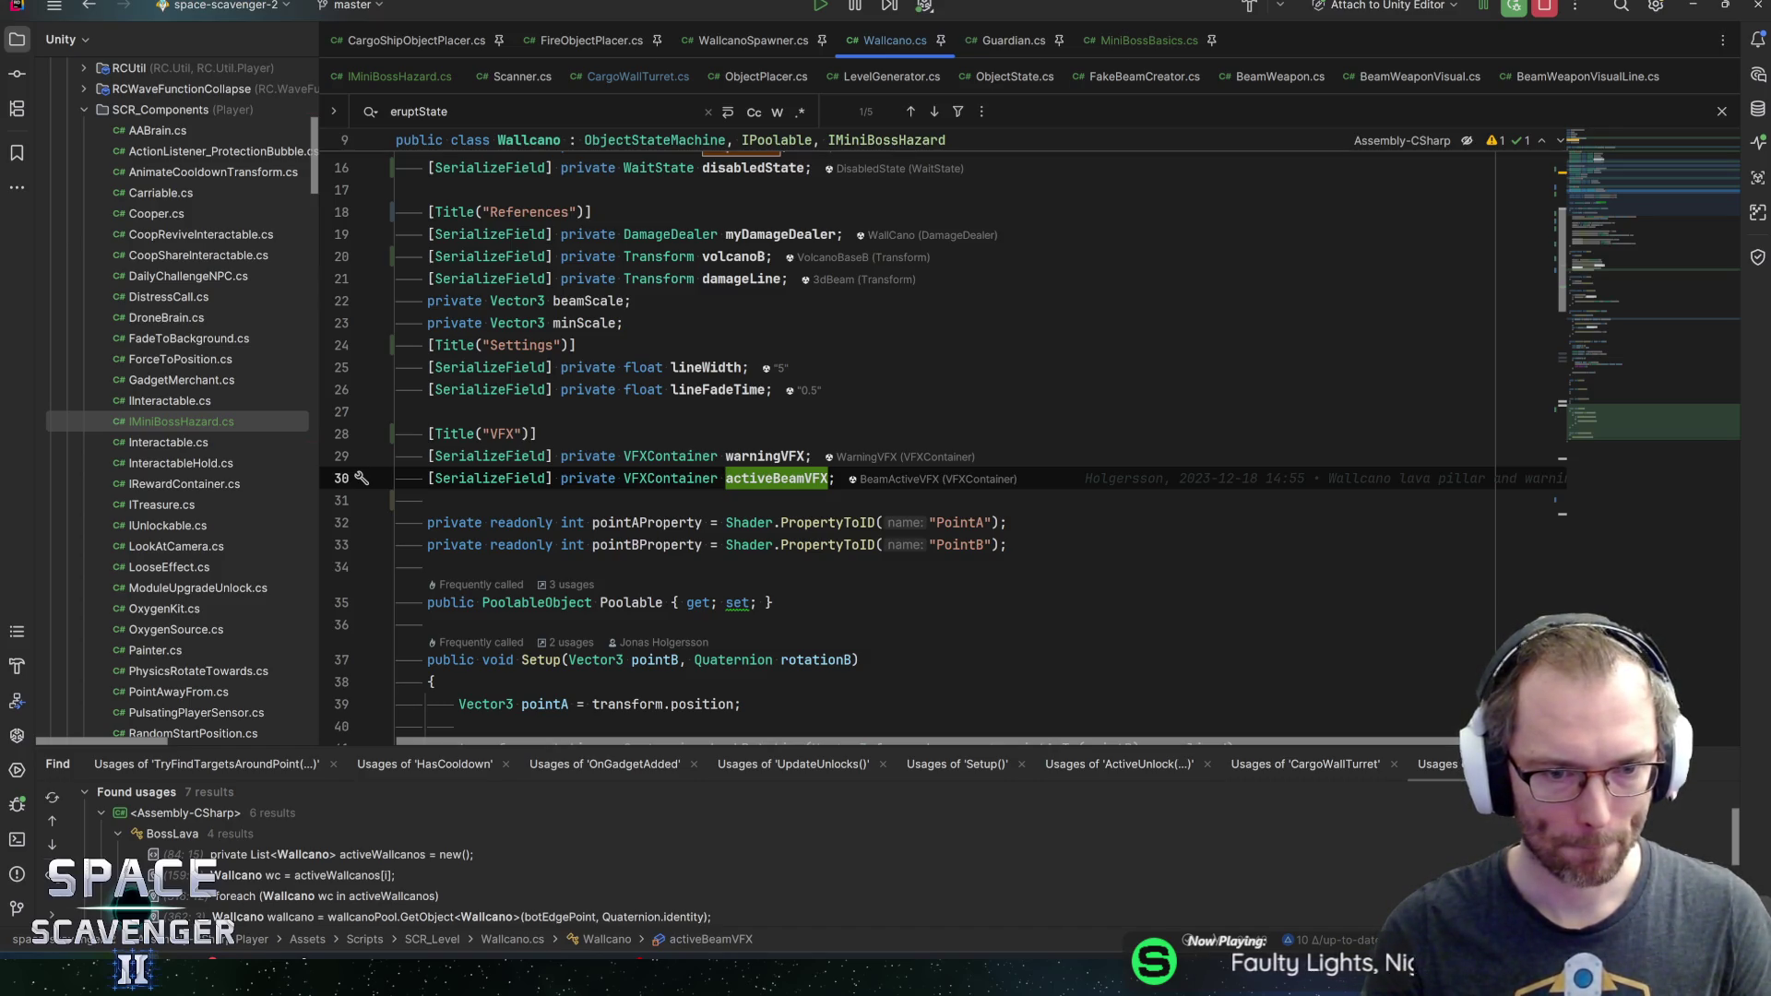
pyautogui.click(837, 477)
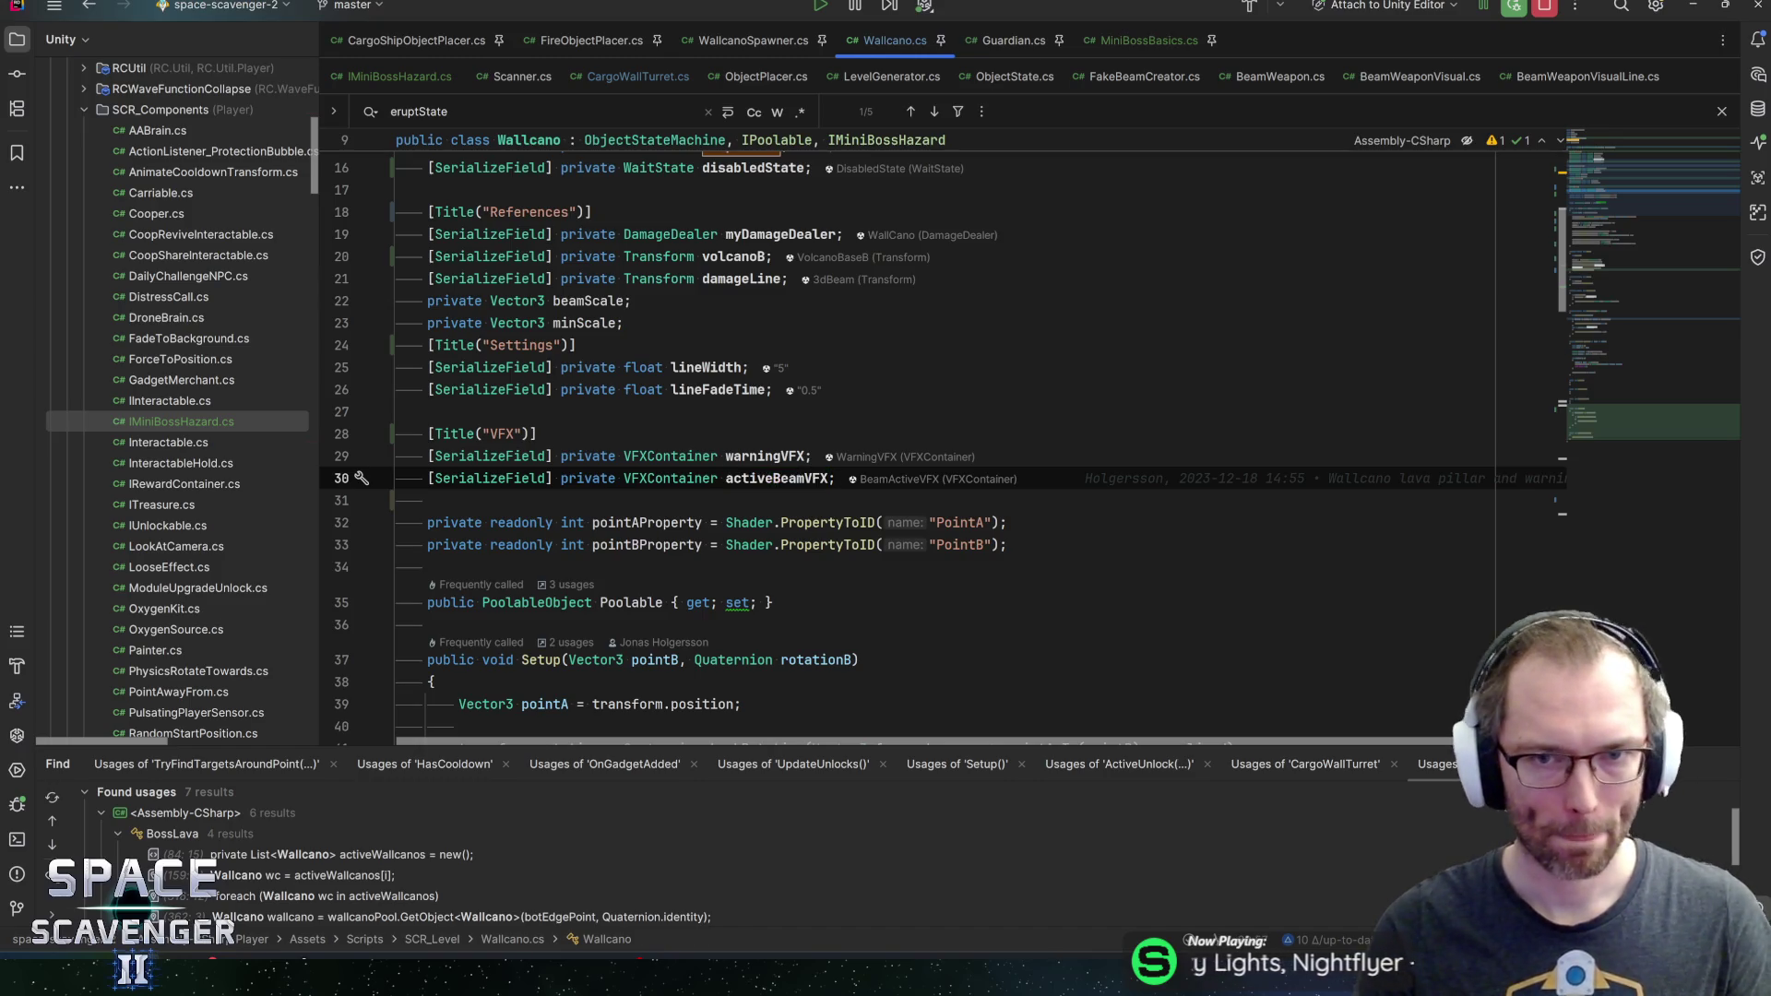
# In Unity, select LavaBridge under 3dBeam and add a Line Renderer component
pyautogui.hotkey('alt', 'Tab')
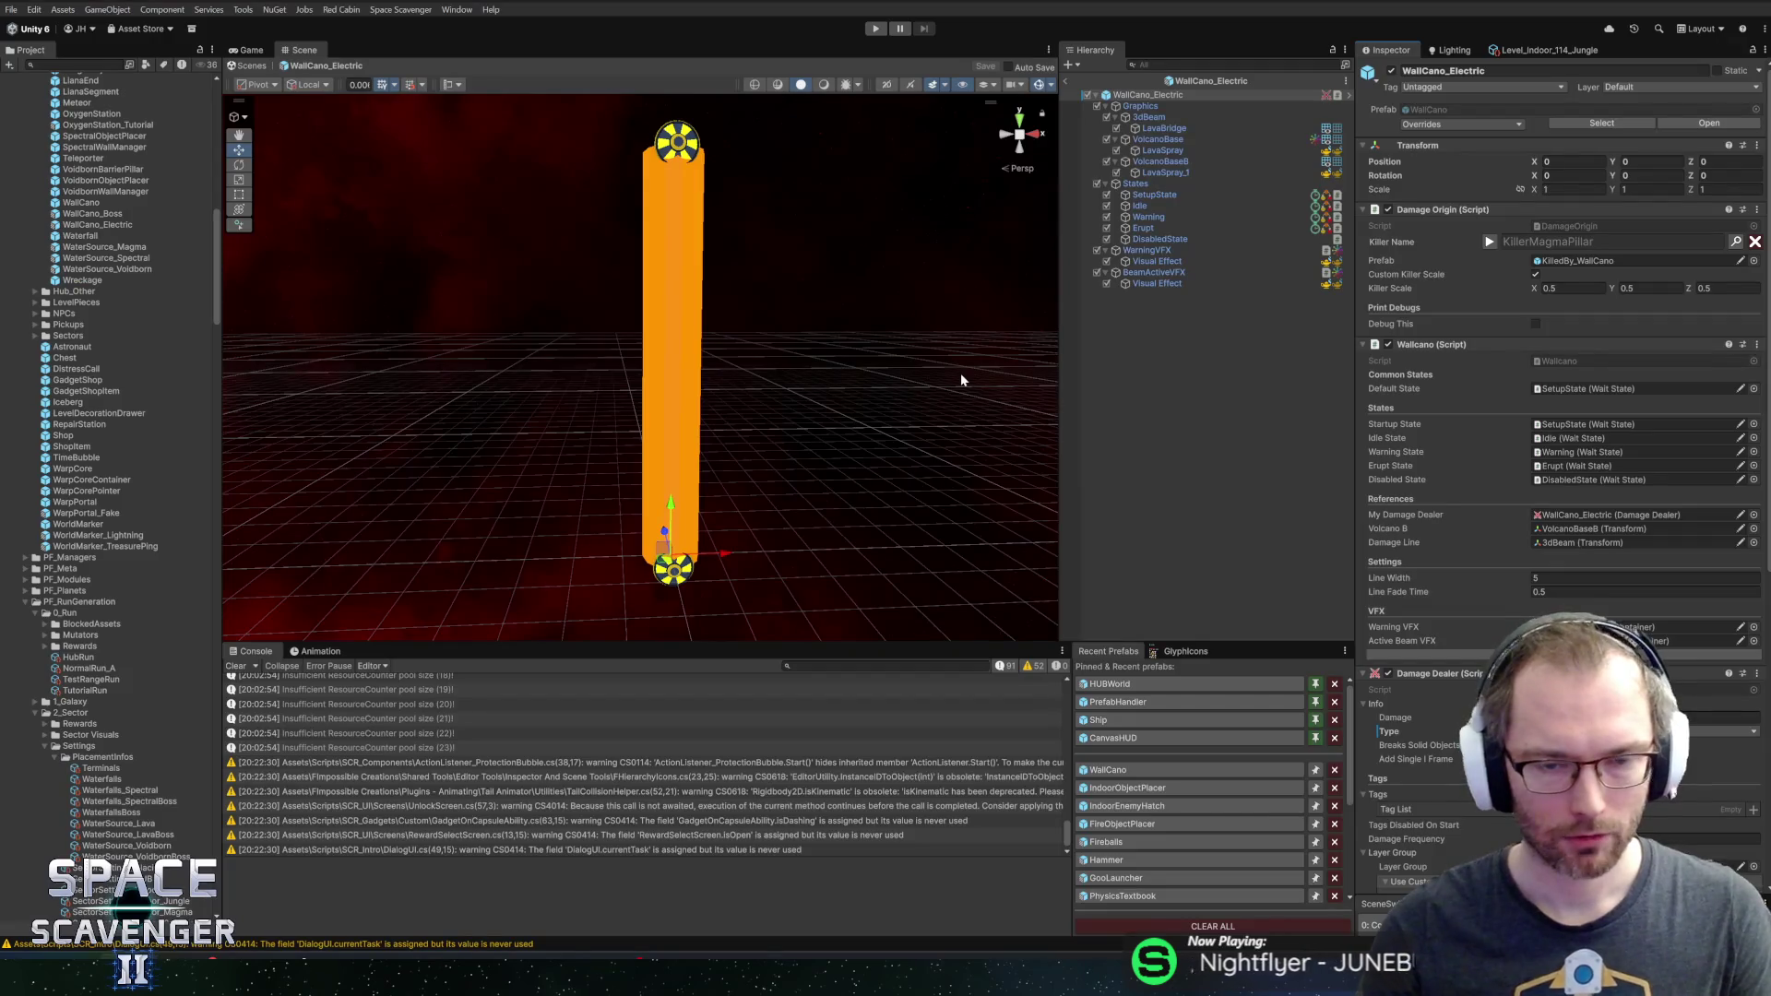
pyautogui.click(1155, 117)
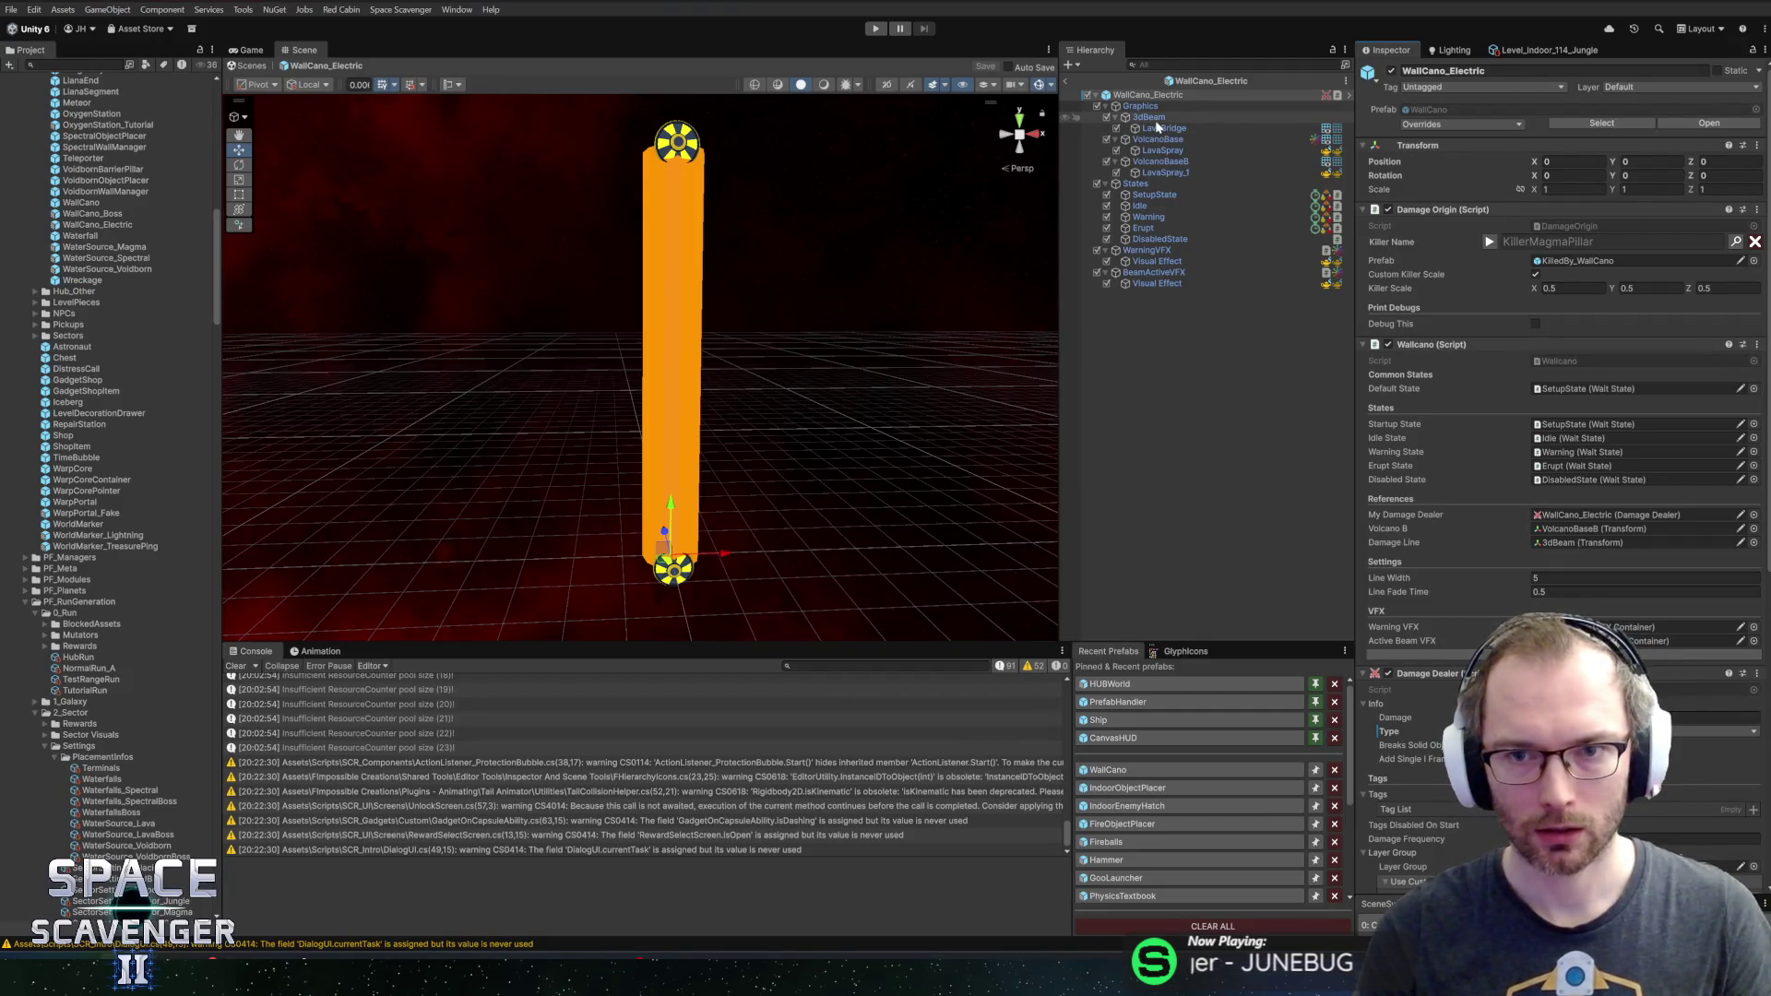
pyautogui.click(1160, 129)
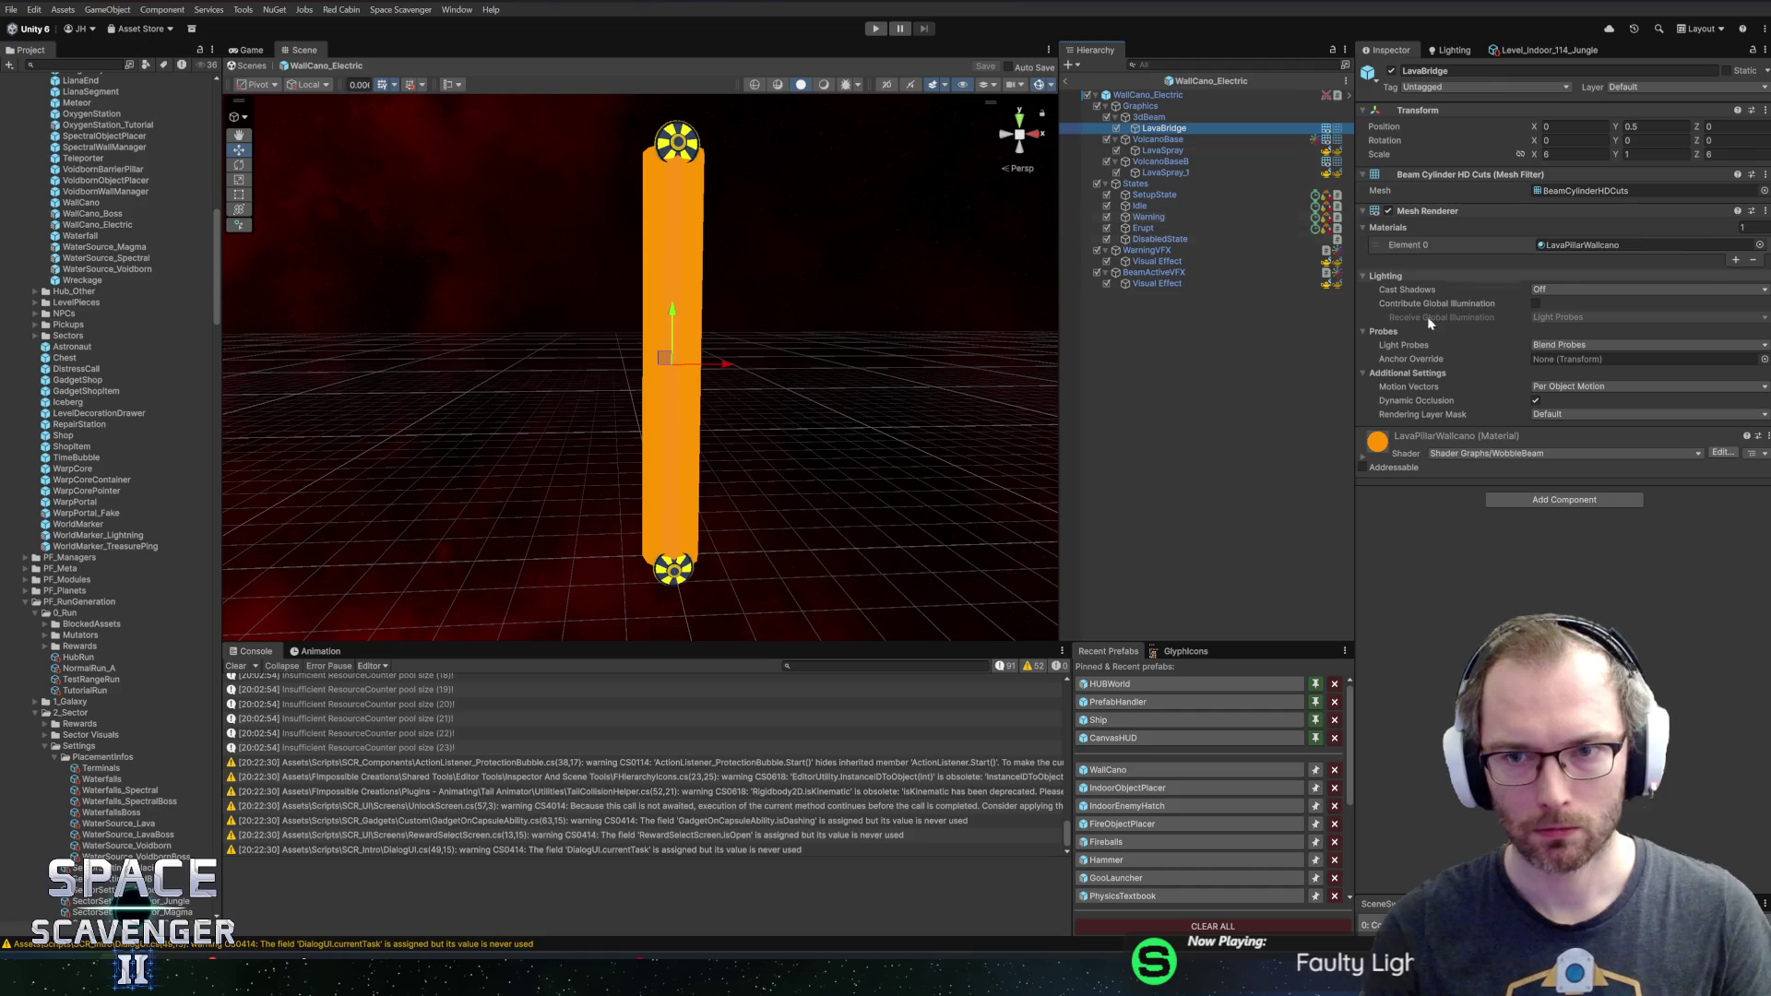
pyautogui.click(1559, 500)
pyautogui.write('linere')
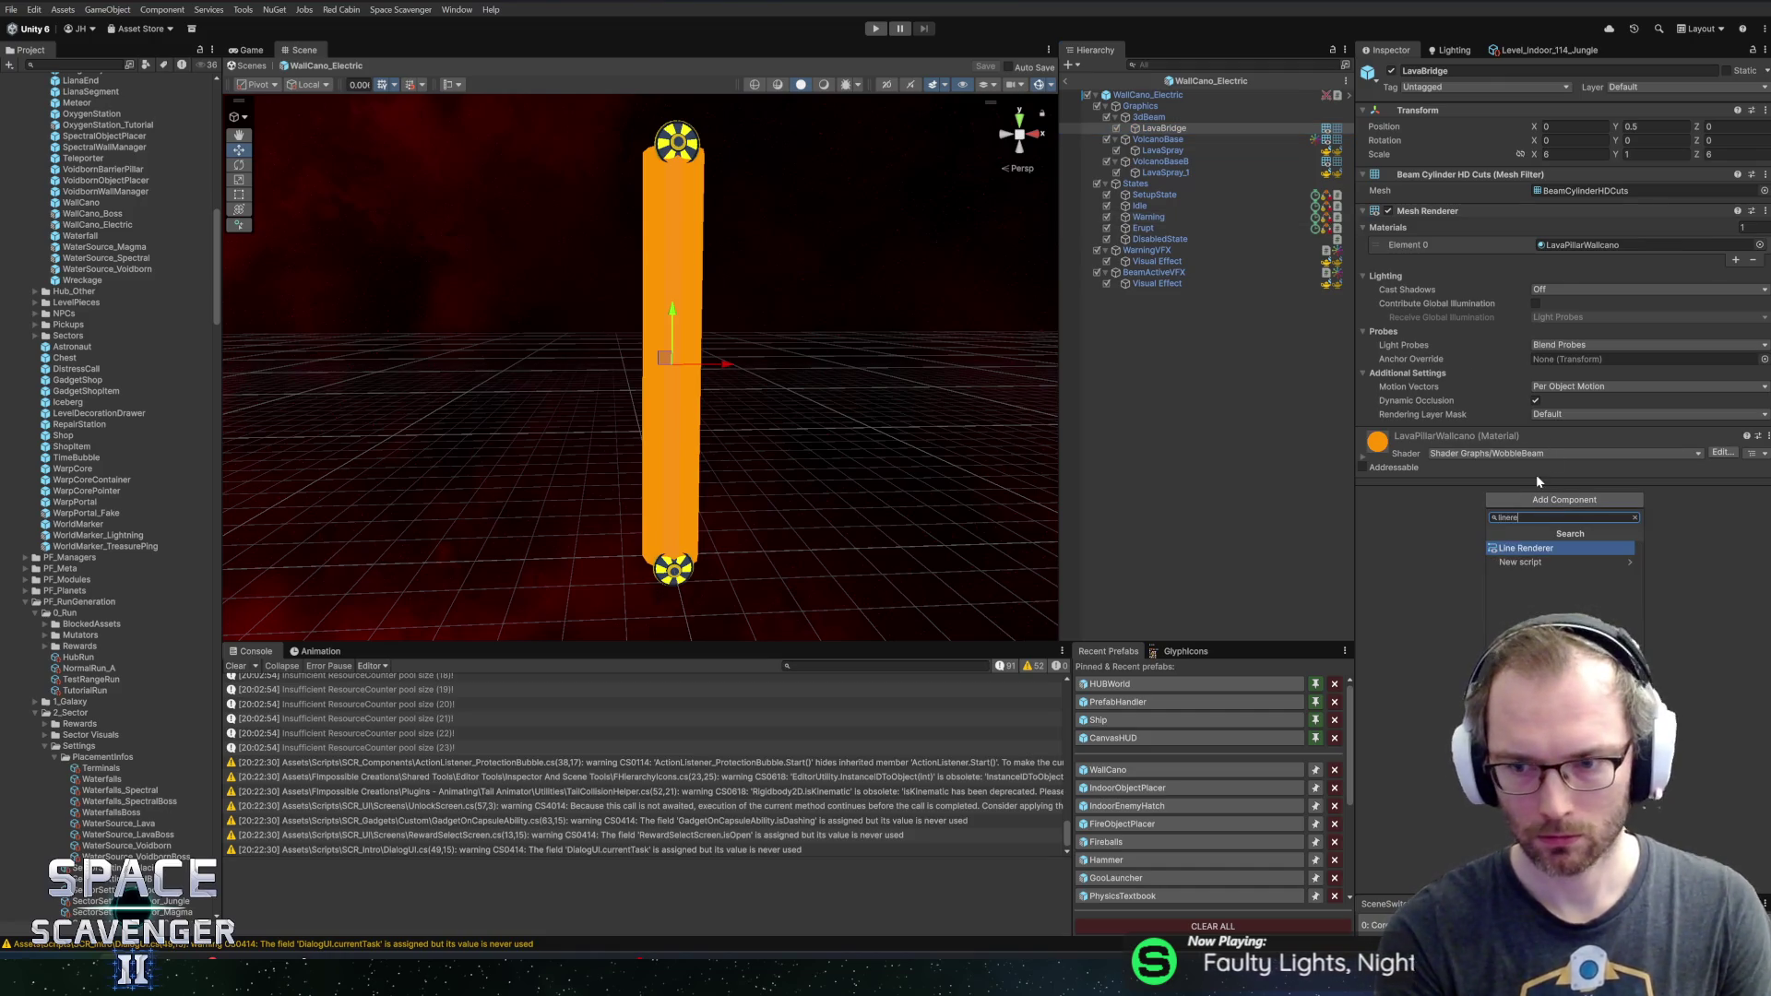
pyautogui.press('Return')
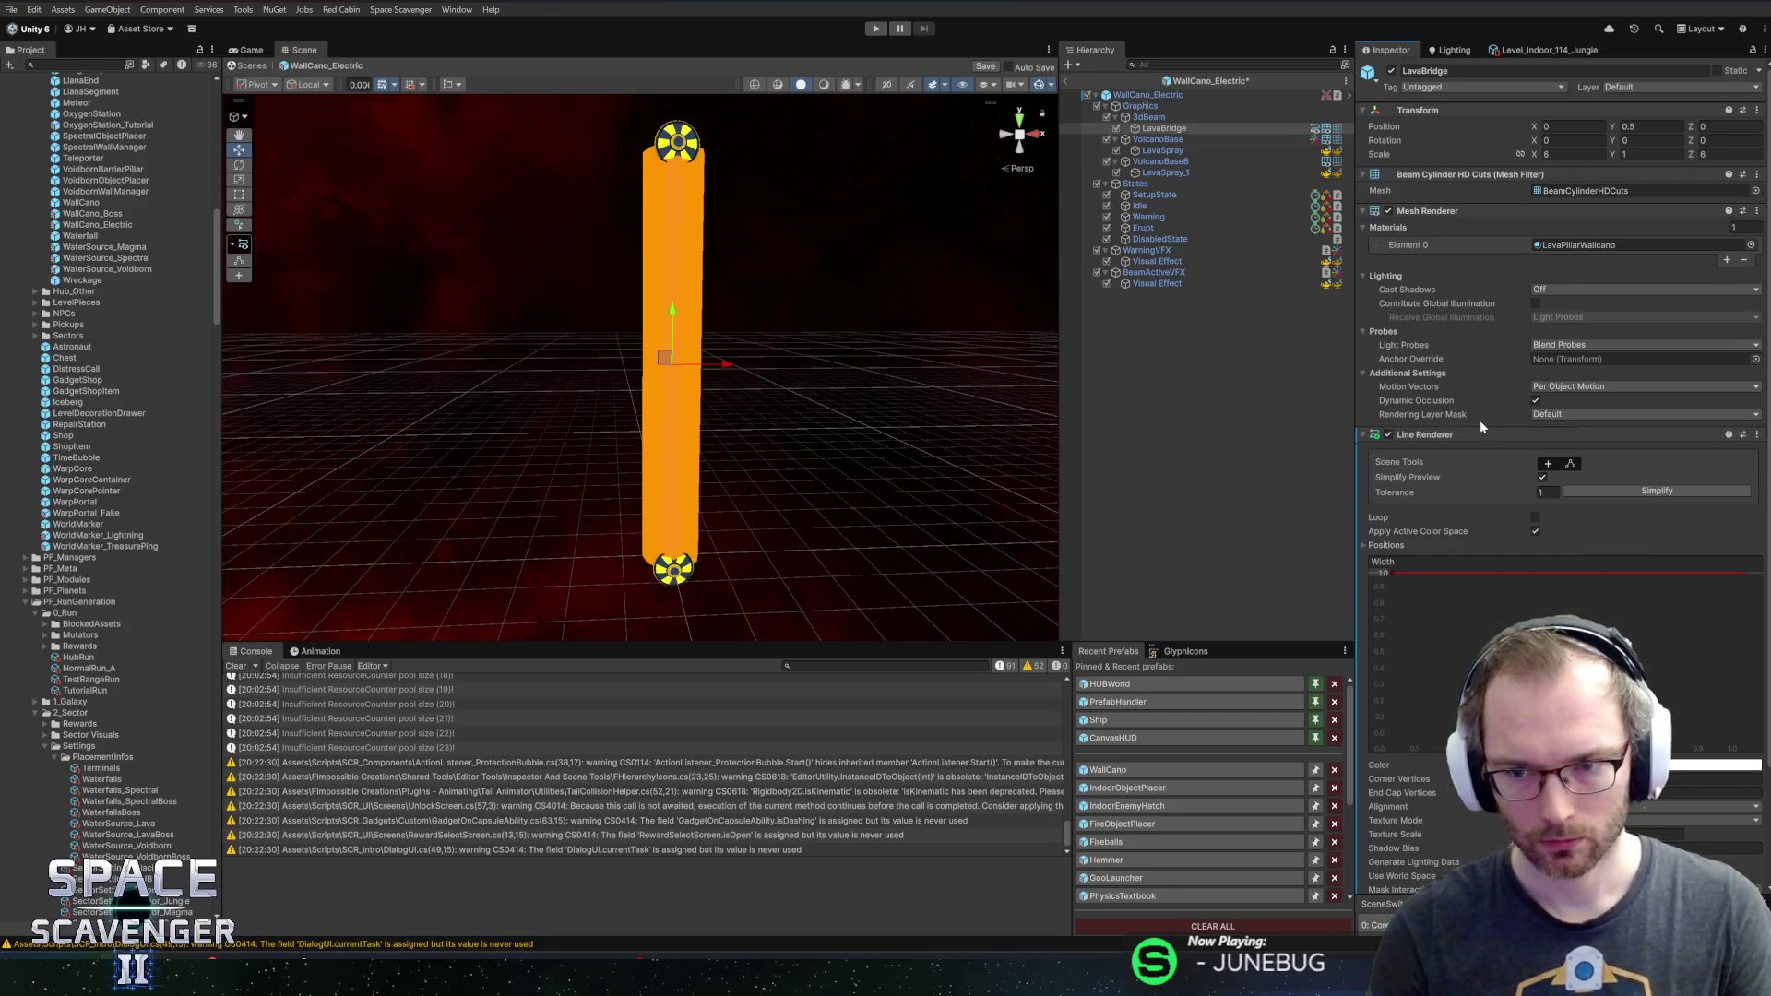
# Turn off LavaBridge's Mesh Renderer, remove the Line Renderer, and save the prefab
pyautogui.click(1388, 211)
pyautogui.moveTo(853, 398)
pyautogui.mouseDown()
pyautogui.moveTo(750, 387)
pyautogui.moveTo(1047, 429)
pyautogui.mouseUp()
pyautogui.click(1387, 212)
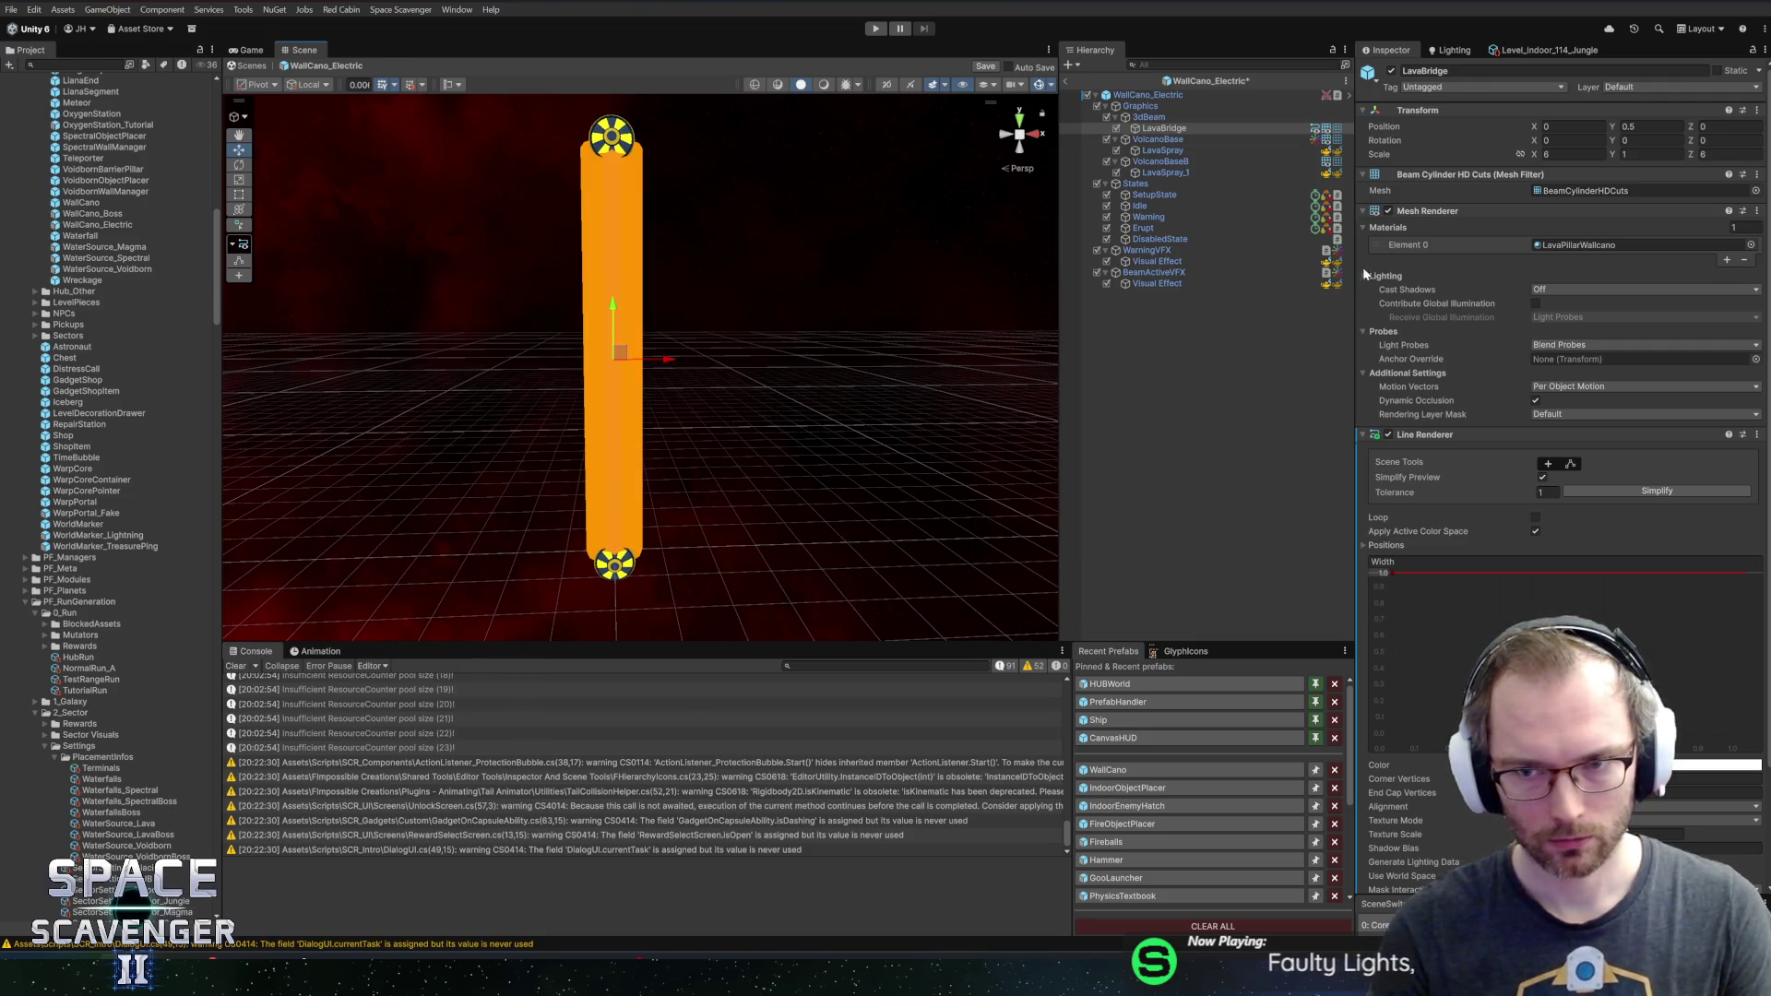
pyautogui.click(1387, 211)
pyautogui.rightClick(1434, 440)
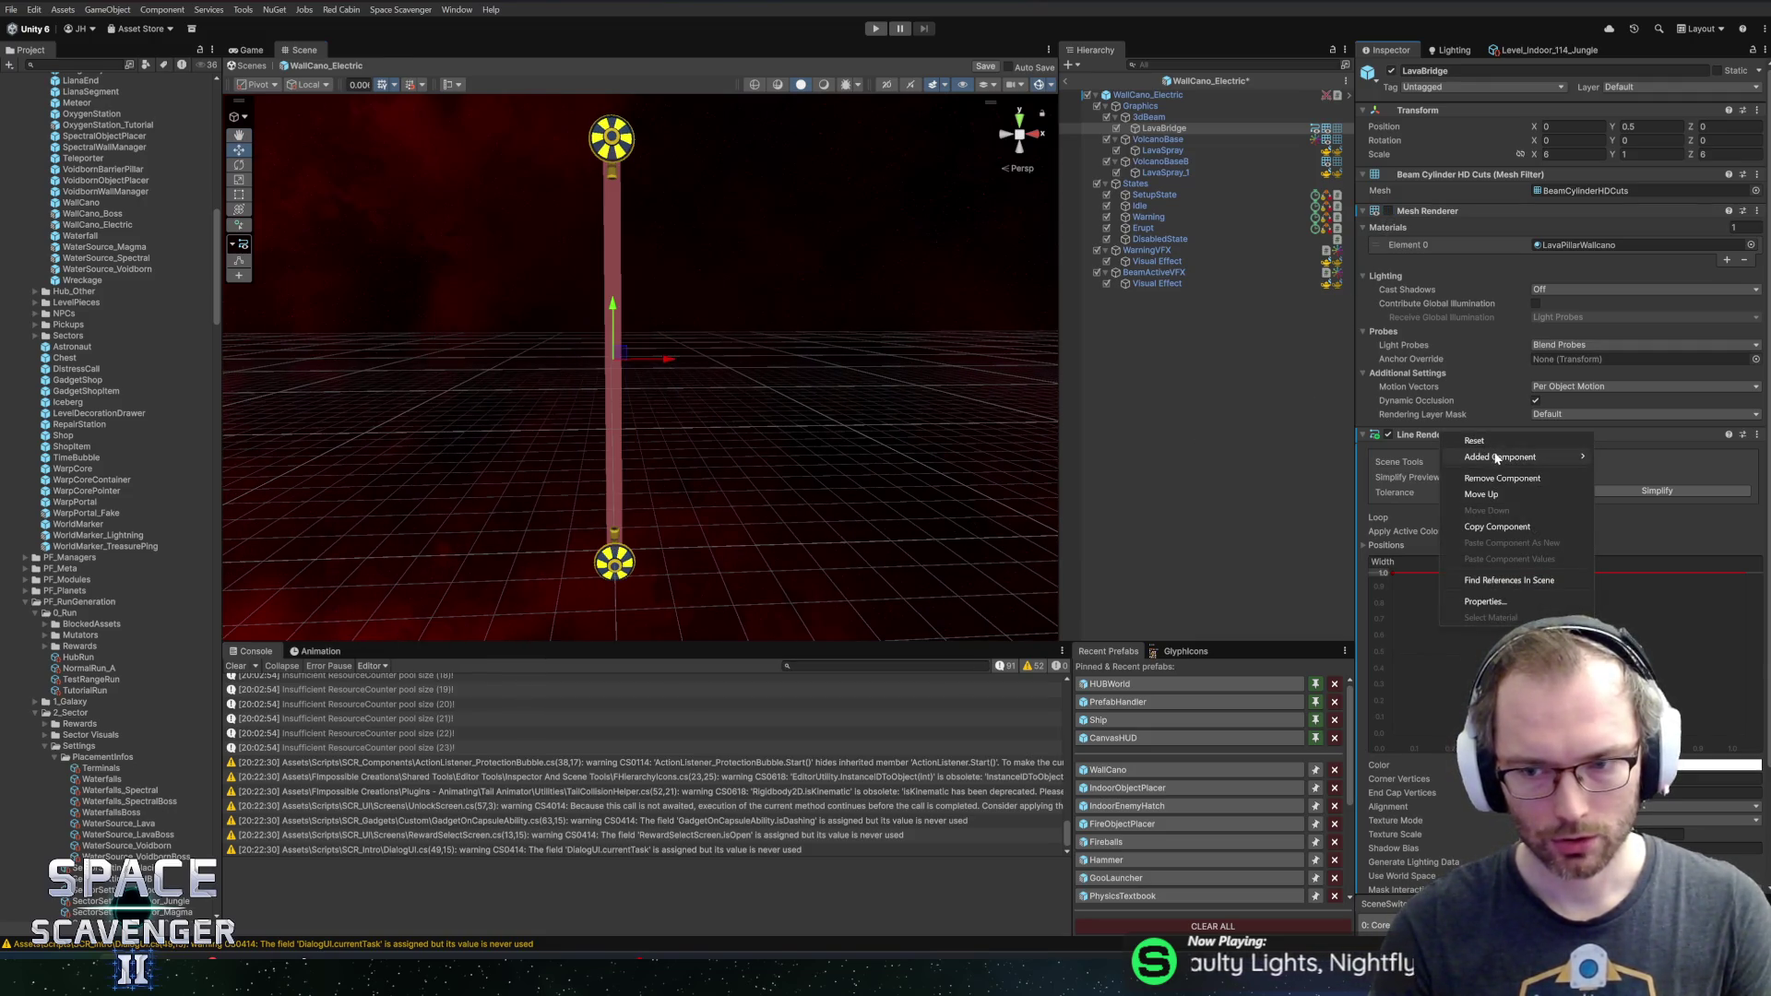
pyautogui.click(1501, 478)
pyautogui.hotkey('ctrl', 's')
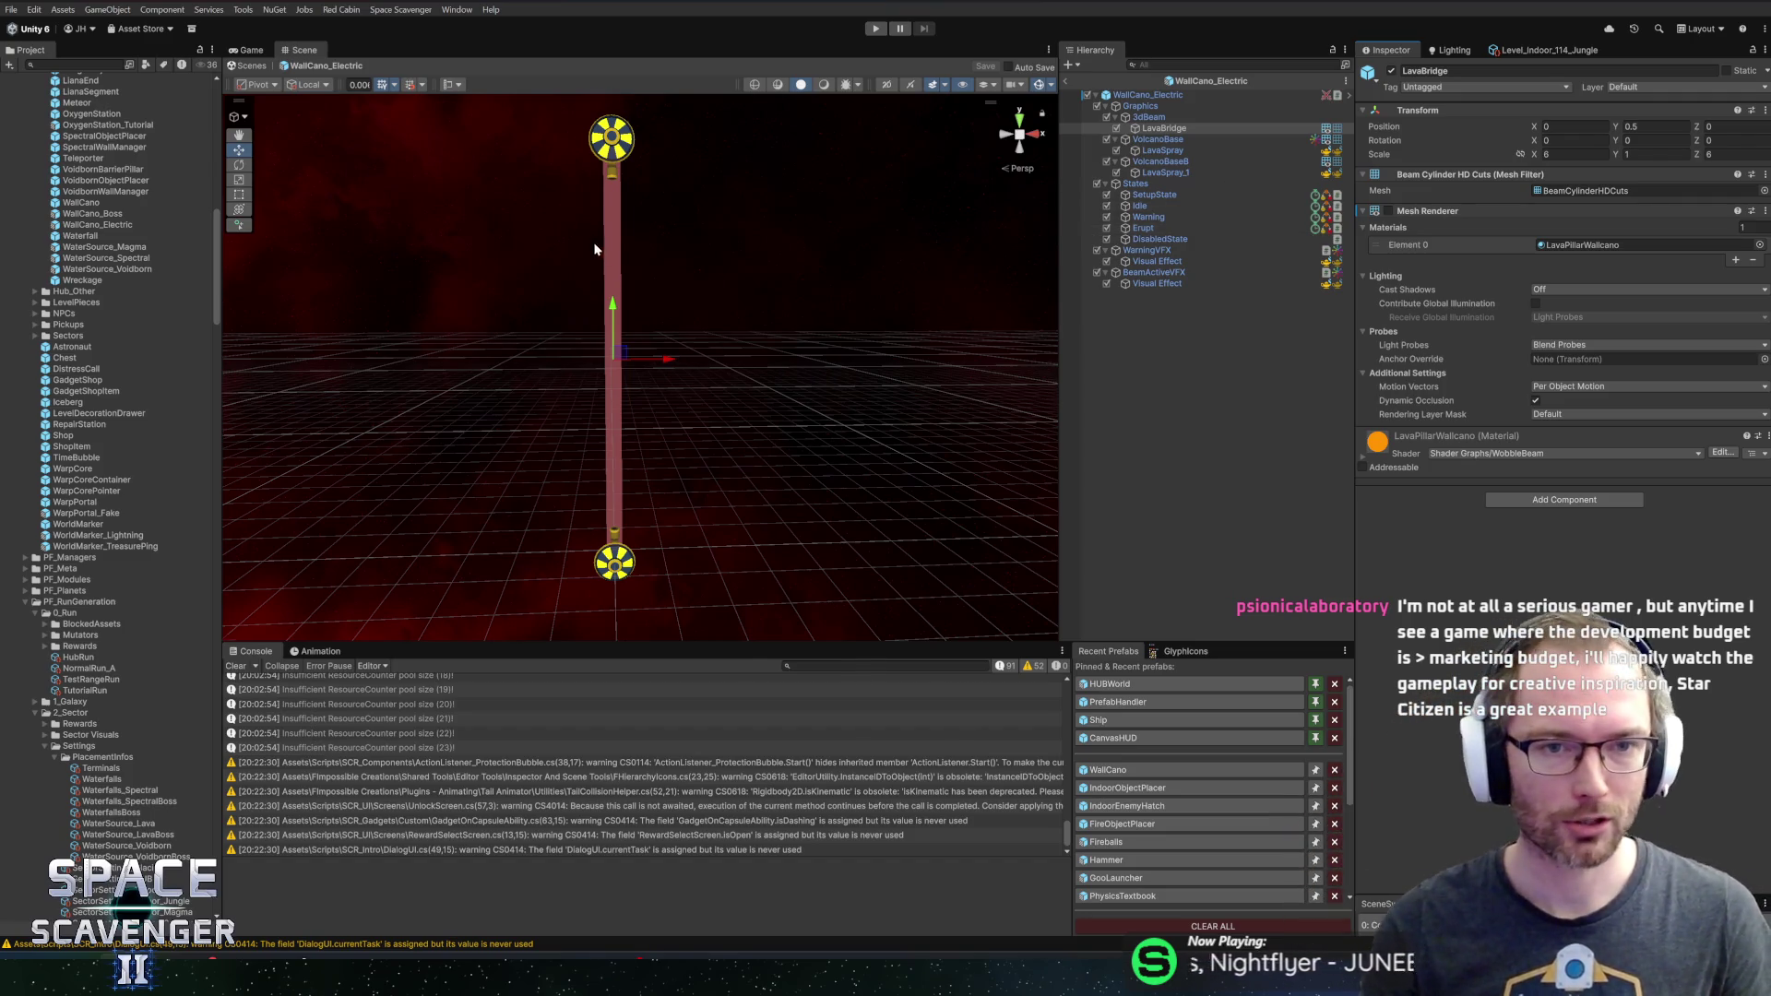
# Frame the lava pillar and set the Scene view to a Back orthographic view
pyautogui.scroll(2, 602, 255)
pyautogui.moveTo(764, 278); pyautogui.dragTo(786, 308)
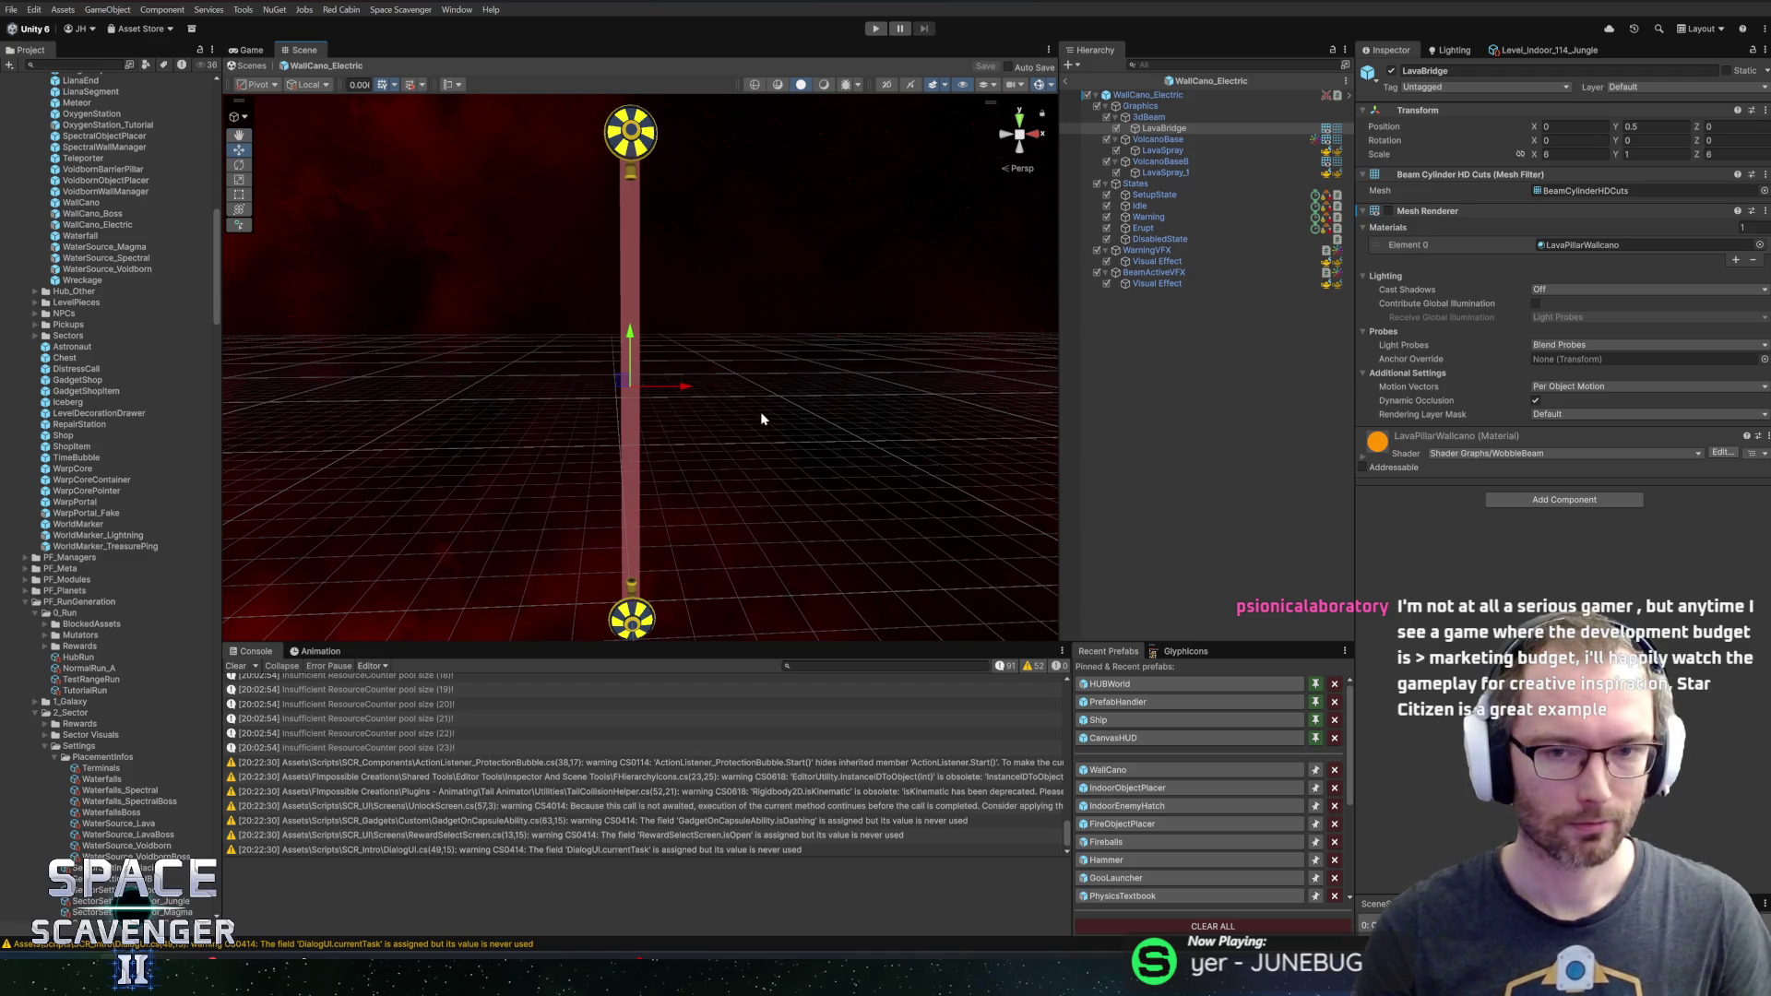
pyautogui.scroll(-1, 761, 418)
pyautogui.click(1007, 137)
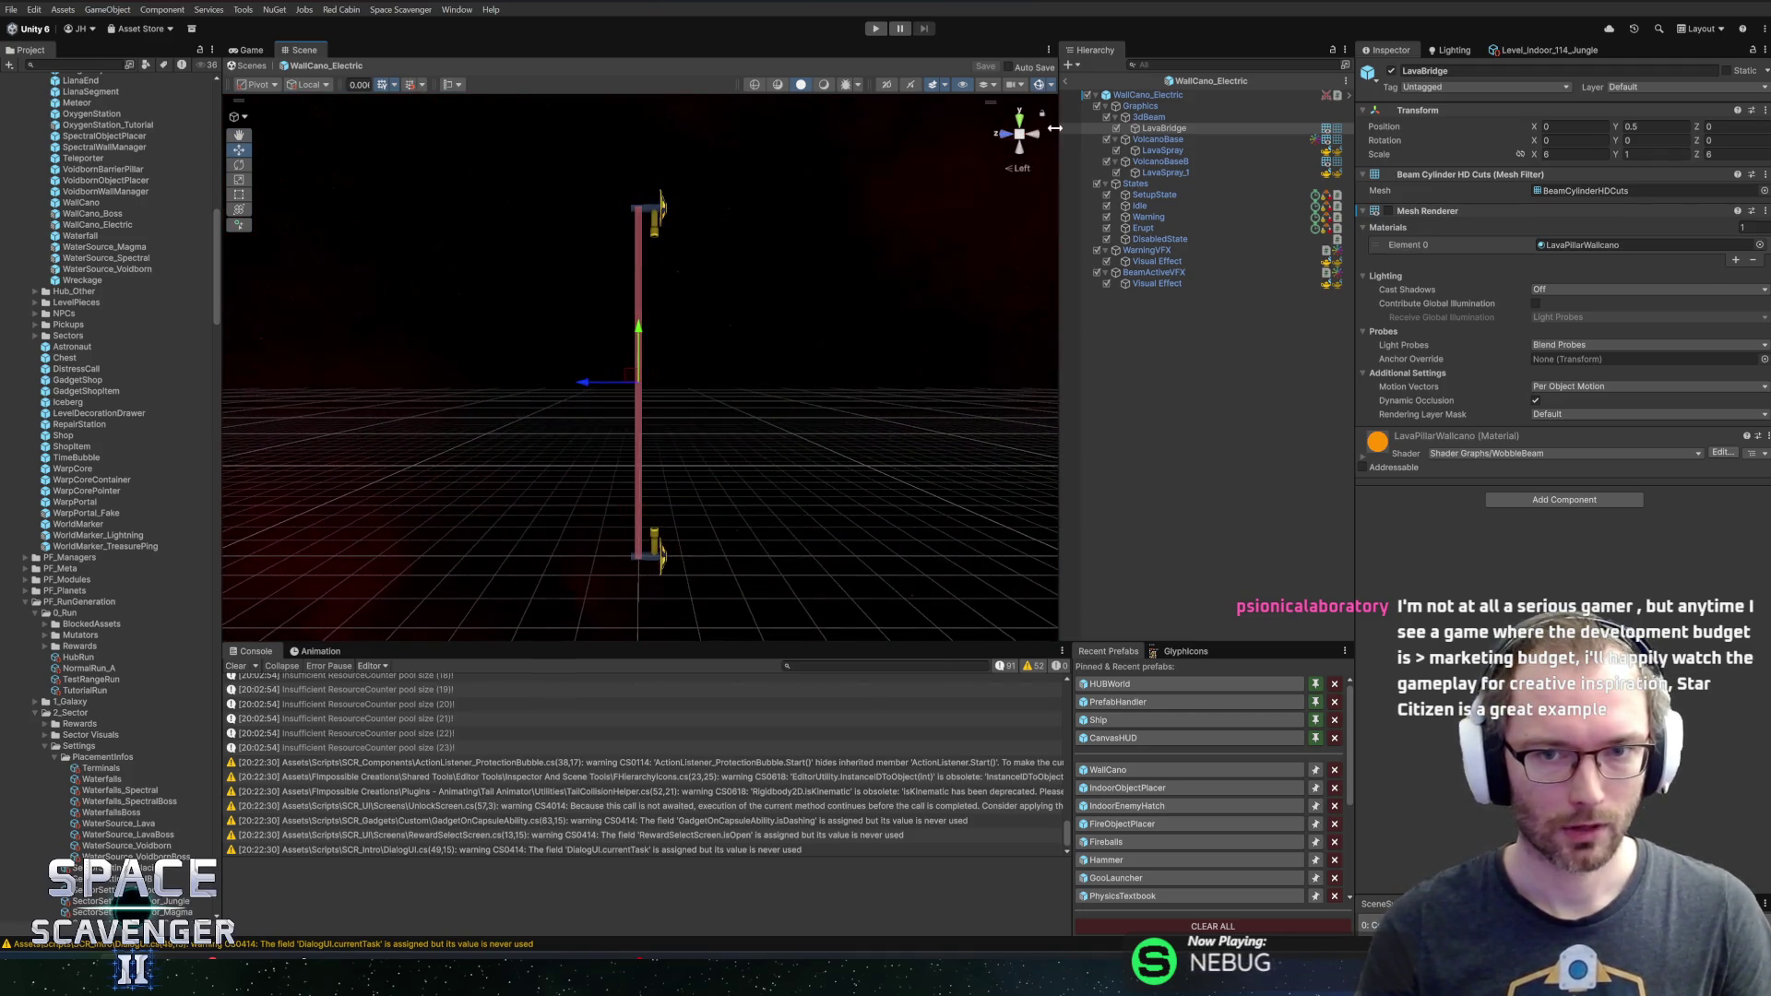
pyautogui.click(1035, 135)
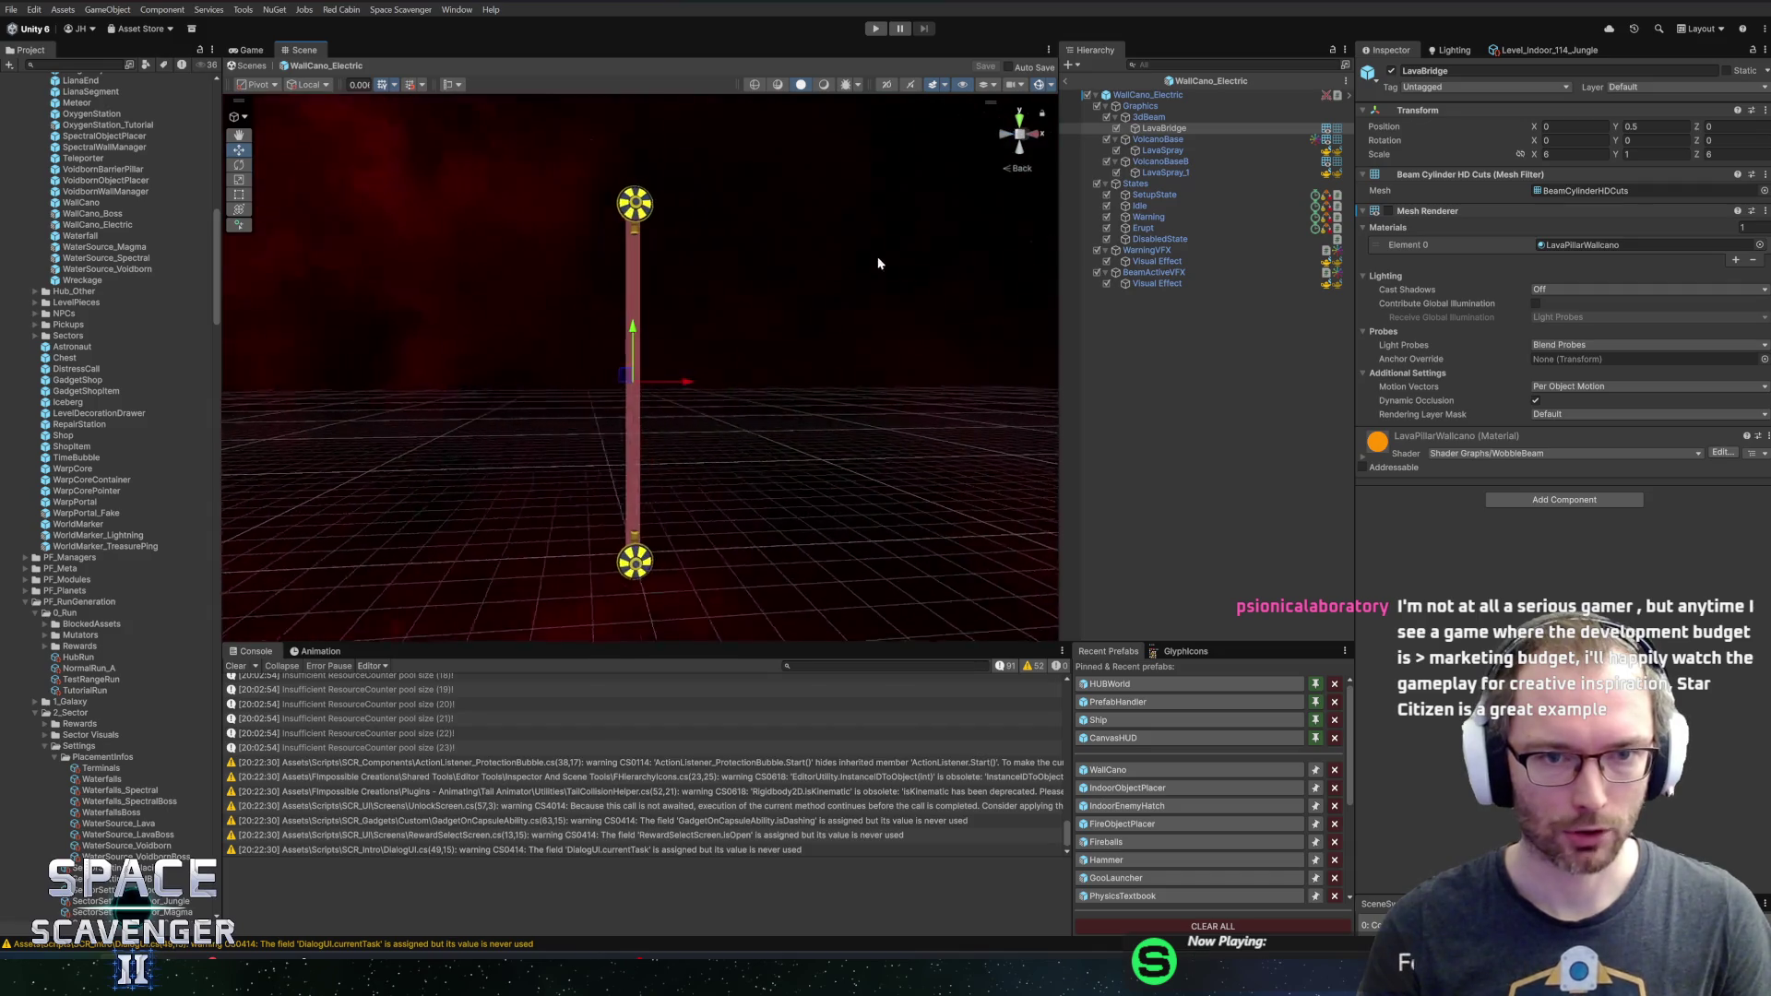
pyautogui.scroll(1, 790, 317)
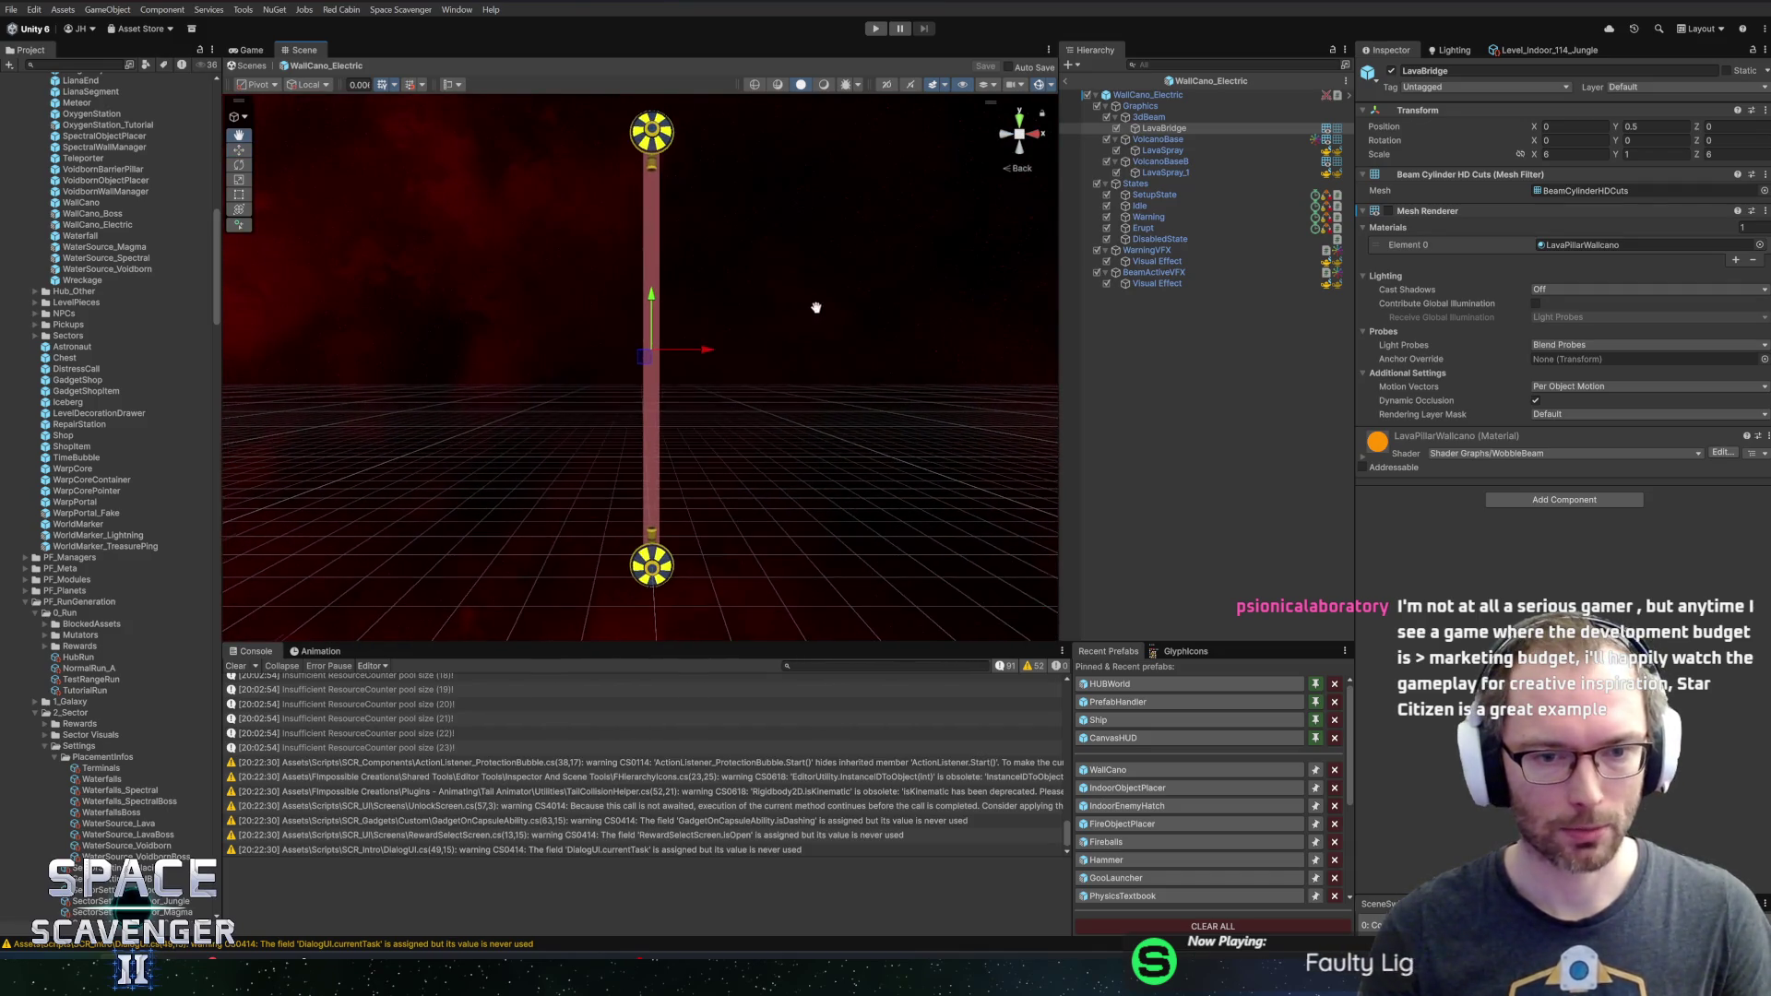
pyautogui.click(1019, 134)
pyautogui.scroll(-2, 863, 246)
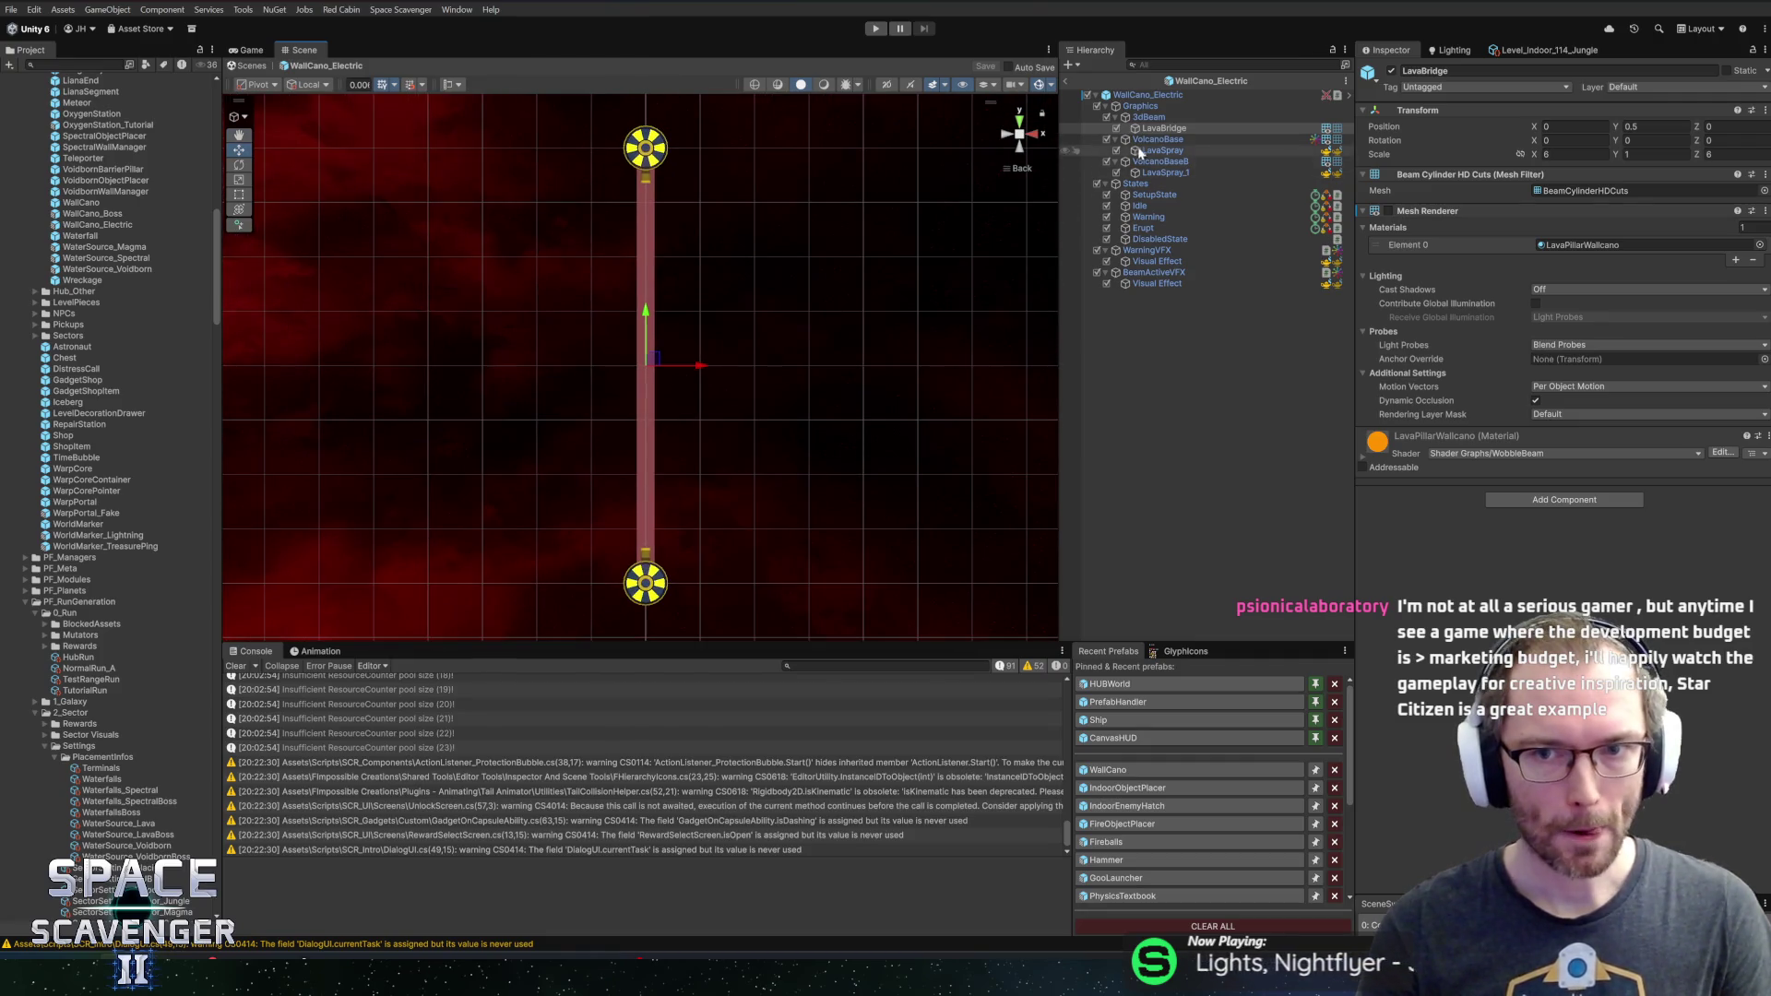
# Select WallCano_Electric and ping its Volcano B and Damage Line references
pyautogui.click(1153, 96)
pyautogui.click(1540, 528)
pyautogui.click(1547, 544)
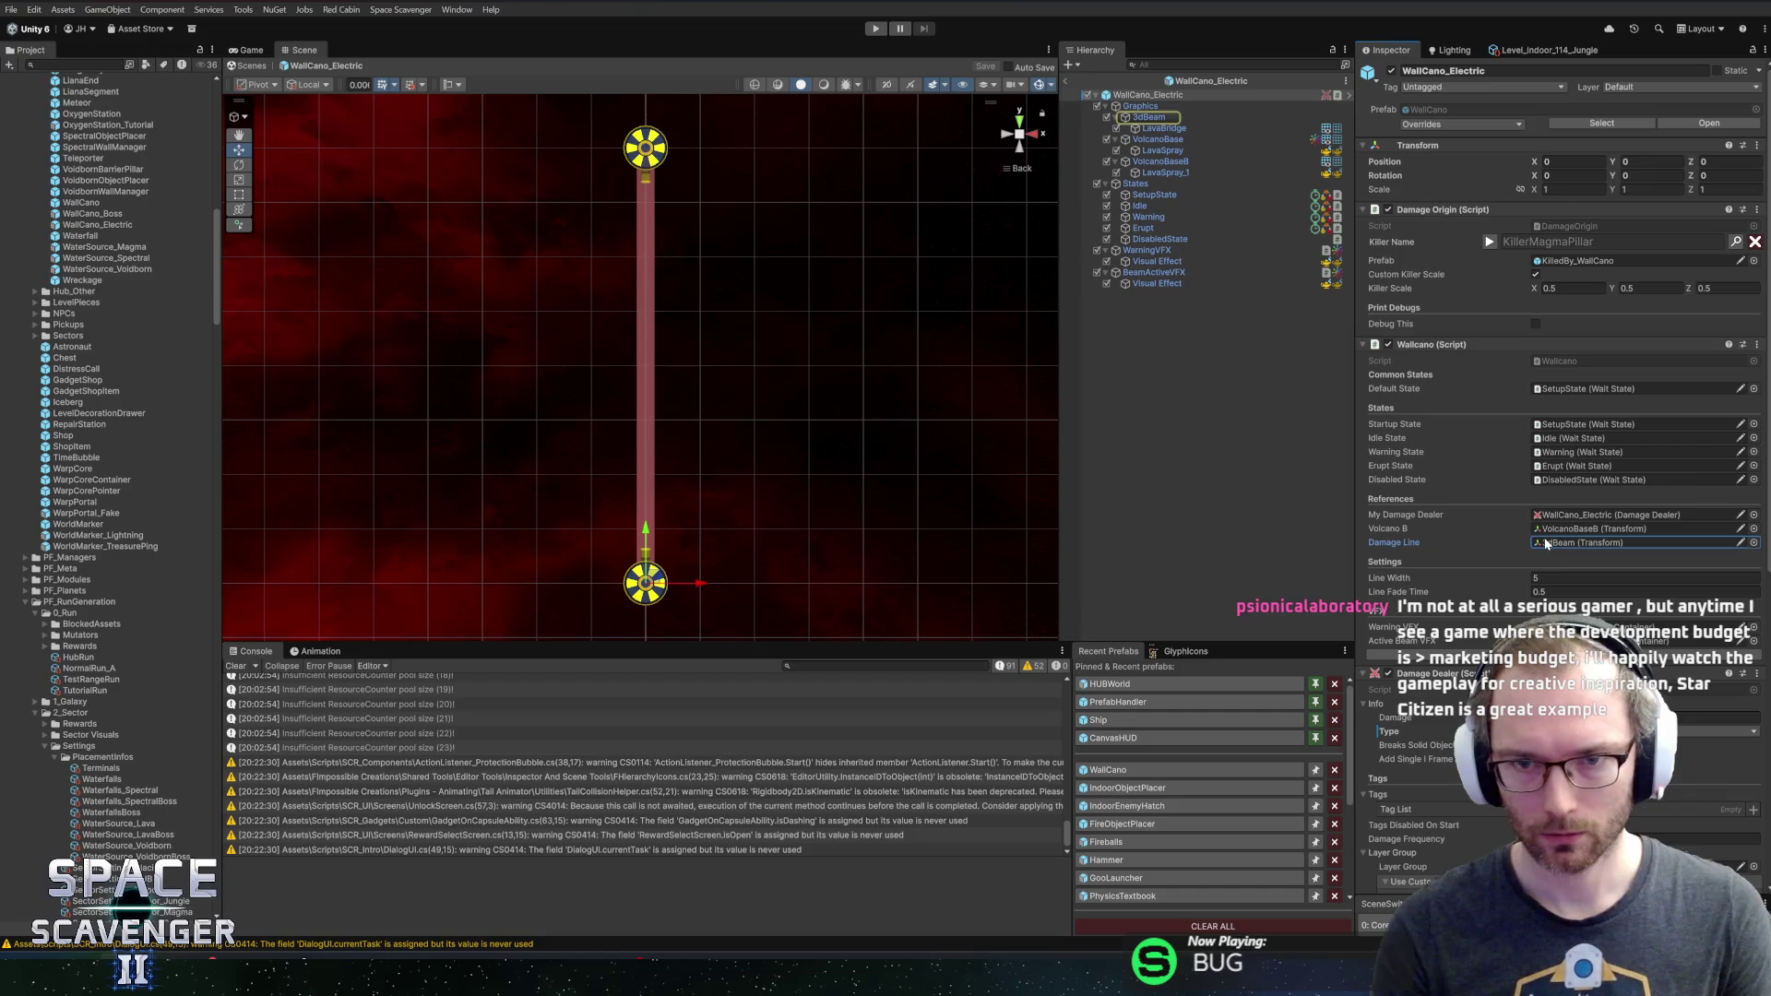
pyautogui.hotkey('alt', 'Tab')
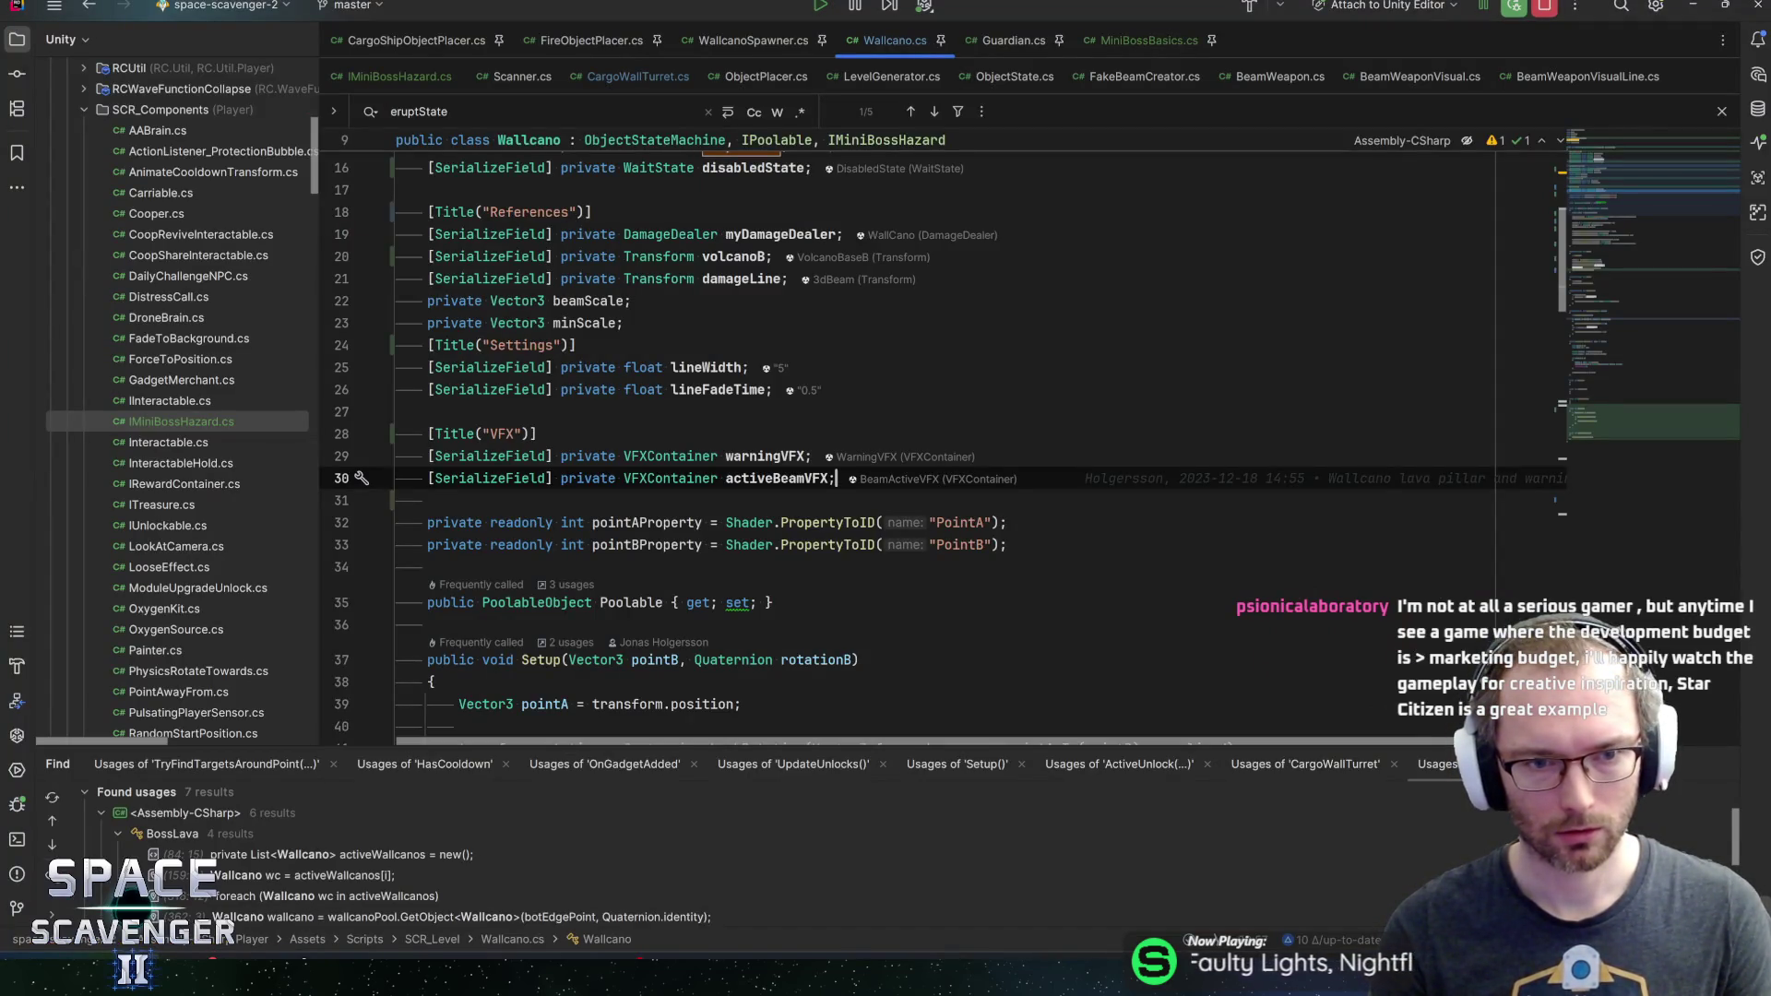
# Declare [SerializeField] private BeamWeaponVisual beamWeaponVisual; on a new line under activeBeamVFX
pyautogui.press('Return')
pyautogui.write('serial')
pyautogui.press('Return')
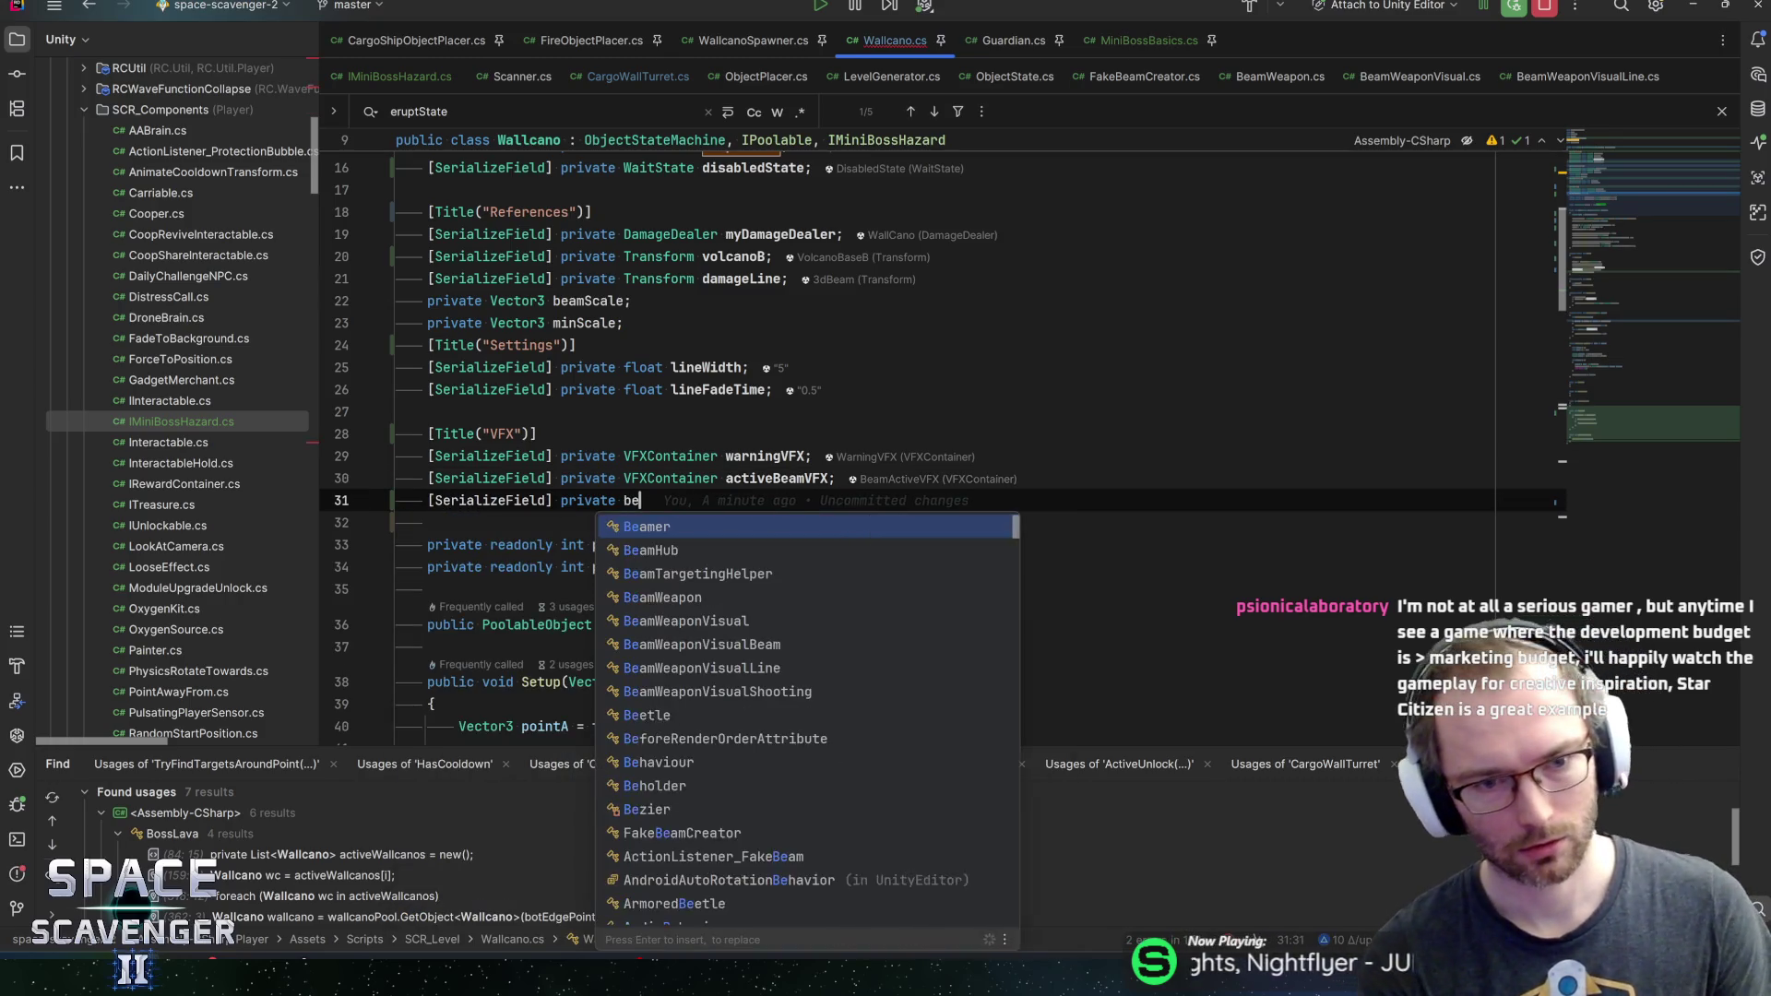
pyautogui.write('beamvisu')
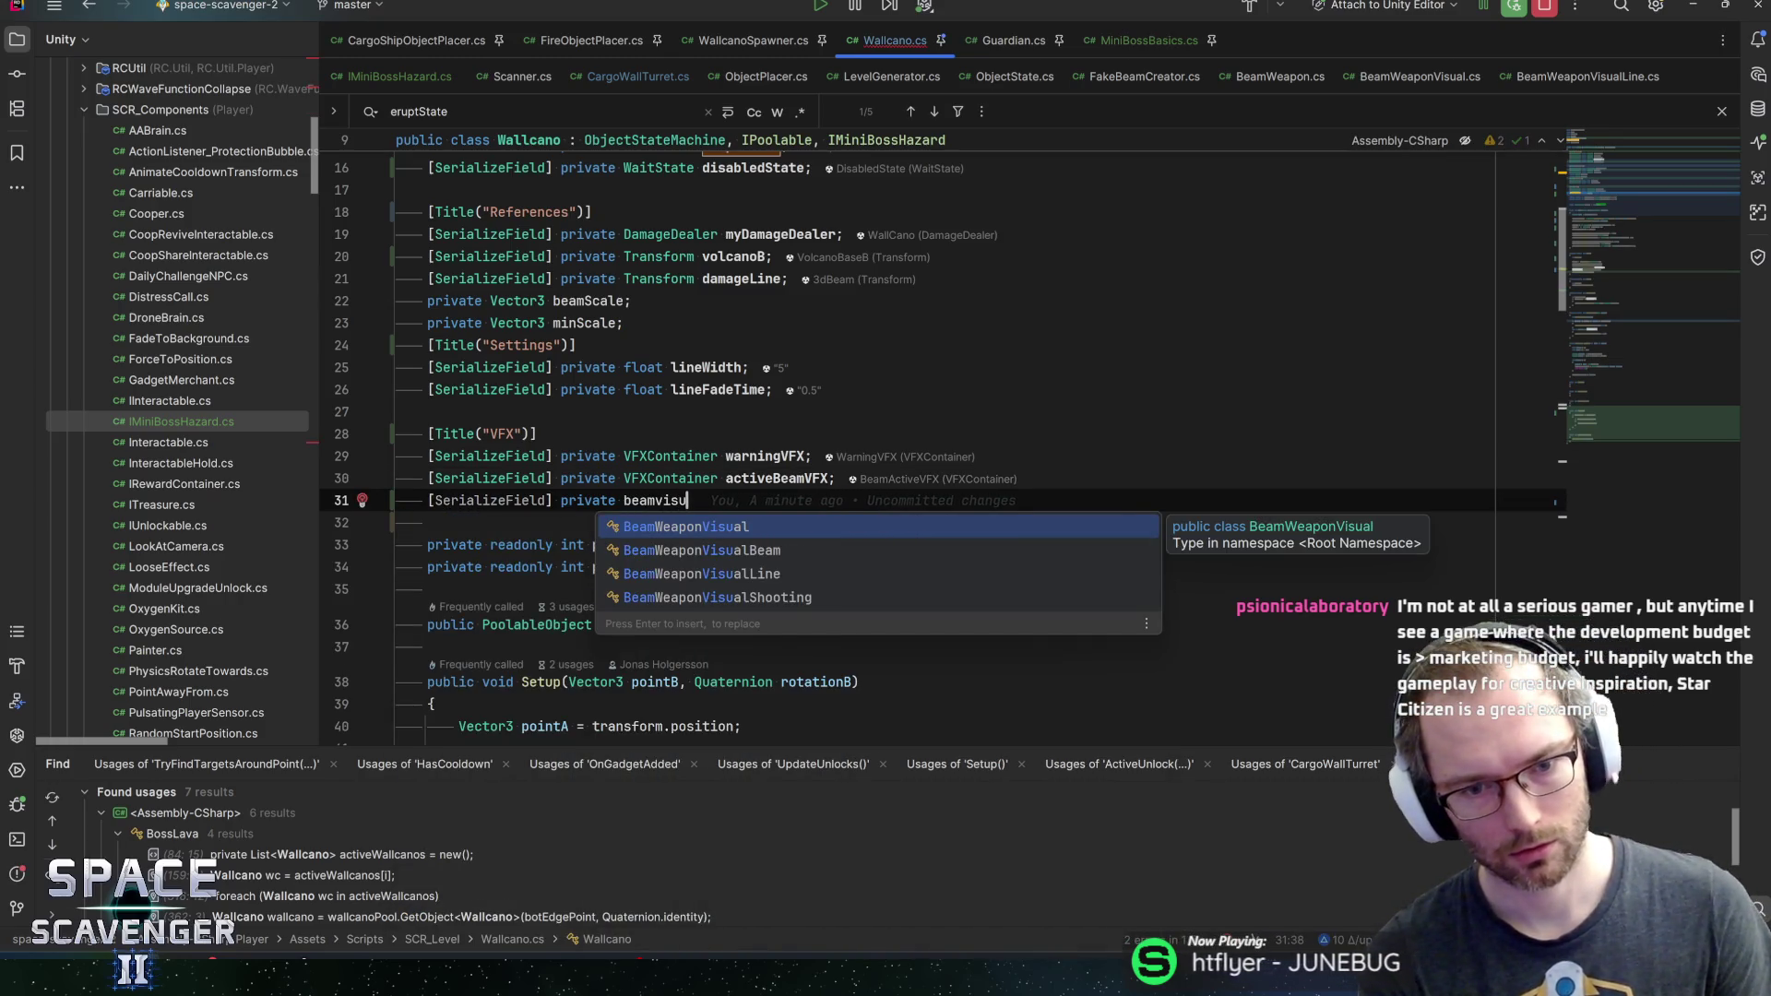
pyautogui.press('Return')
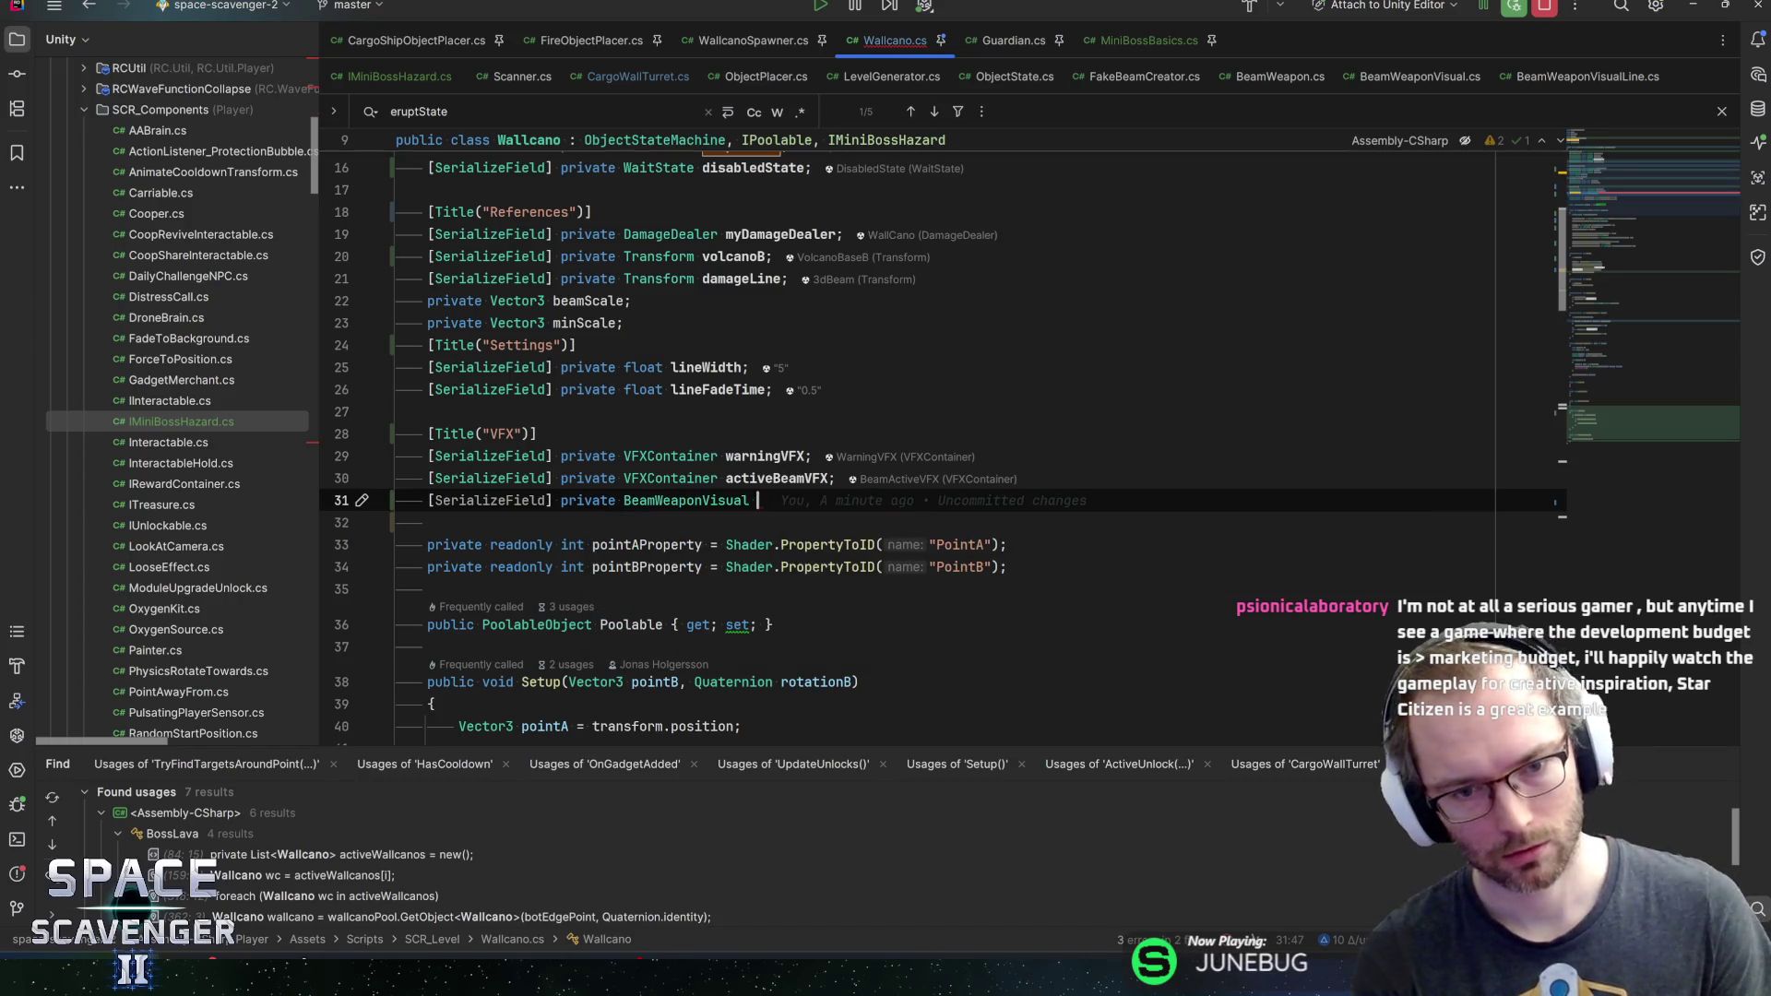
pyautogui.write('beamwe')
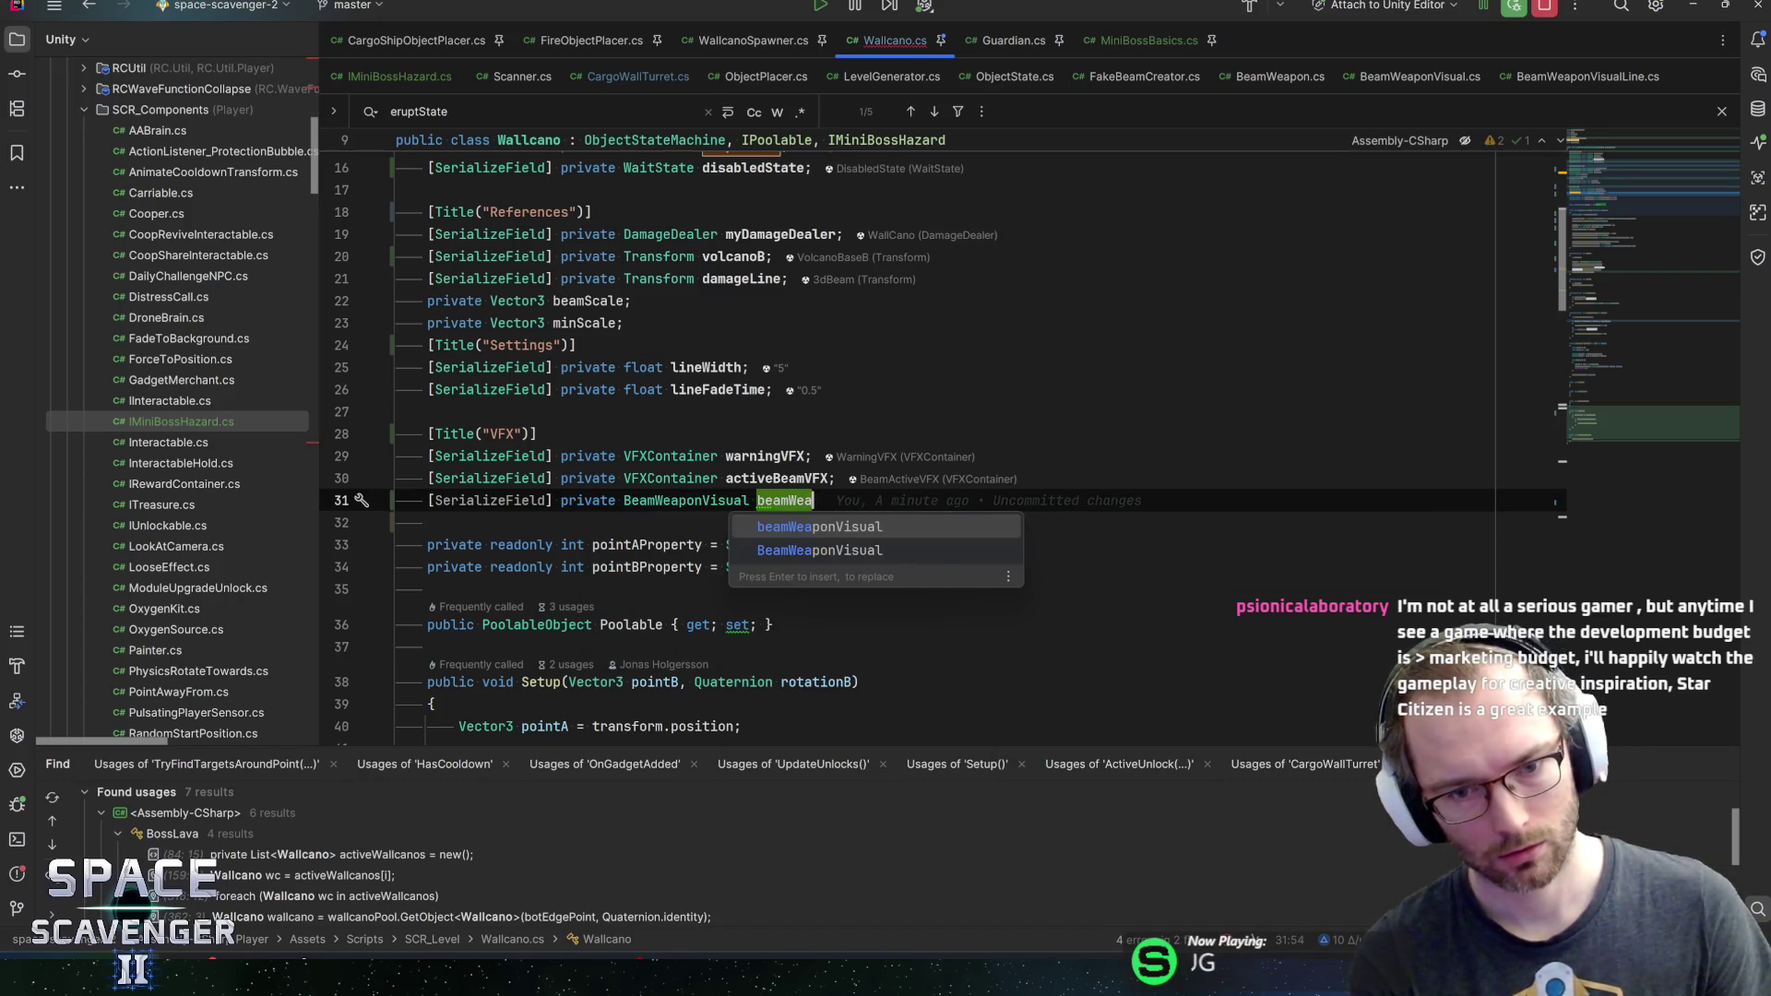
pyautogui.press('Return')
pyautogui.write(';')
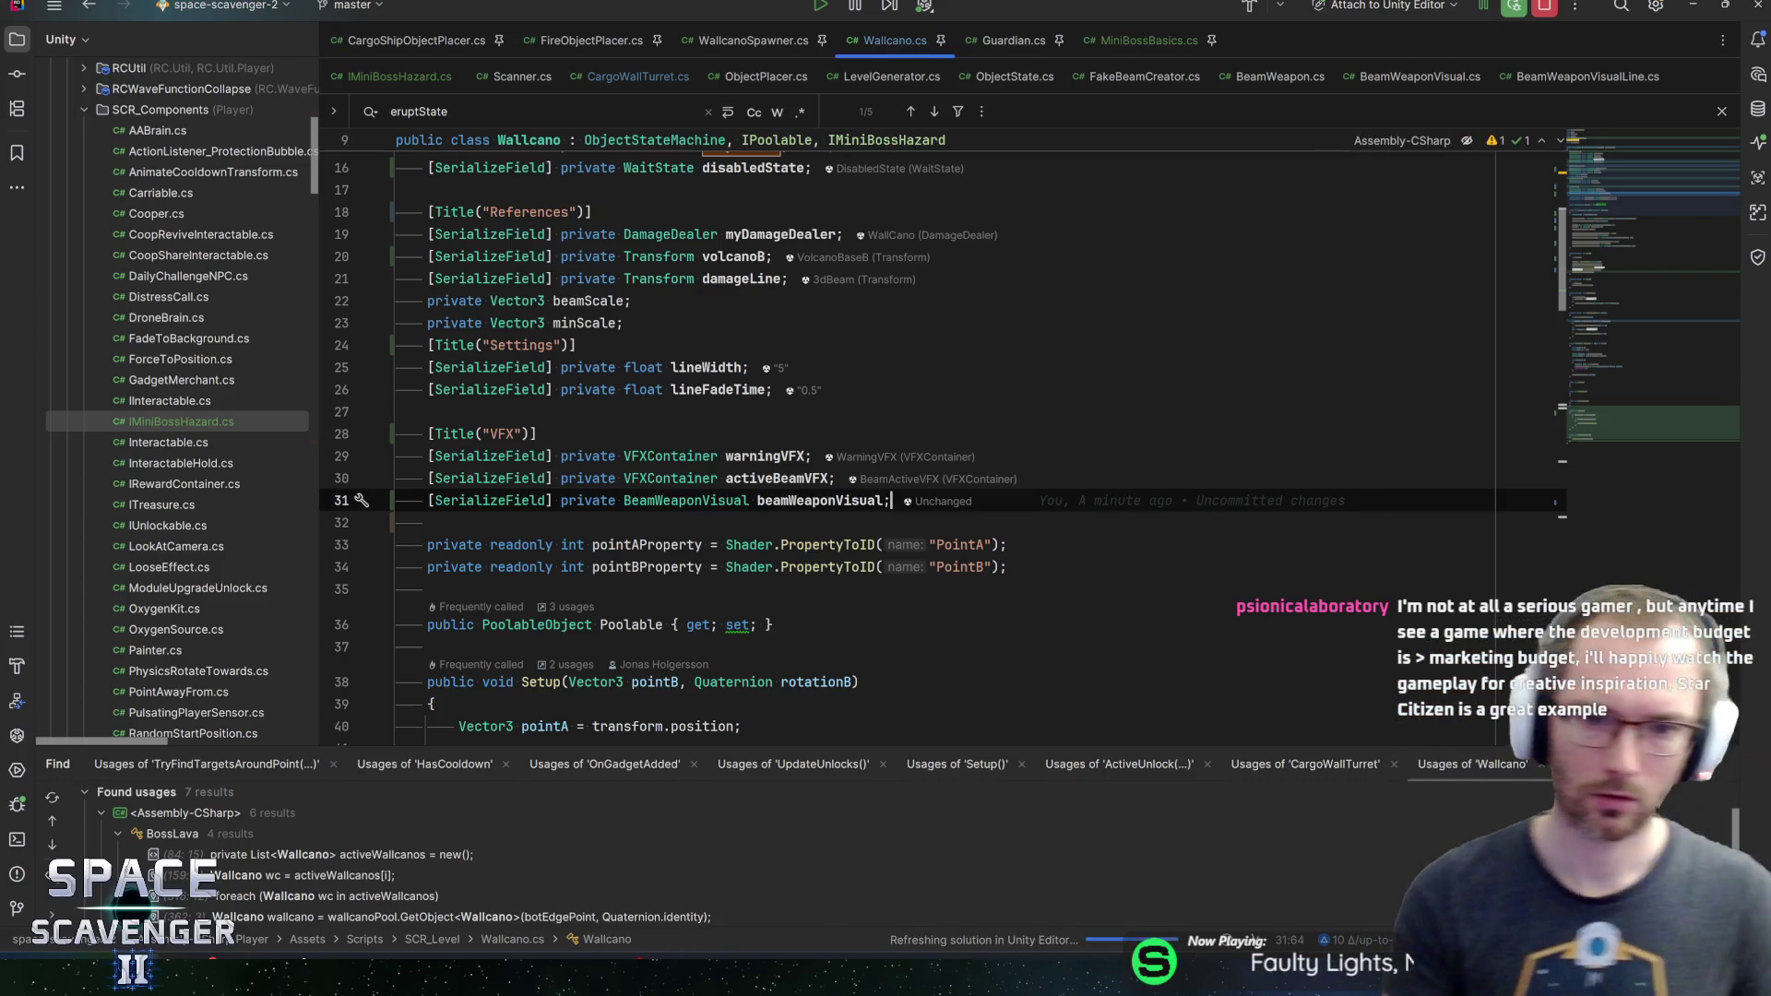
pyautogui.doubleClick(793, 501)
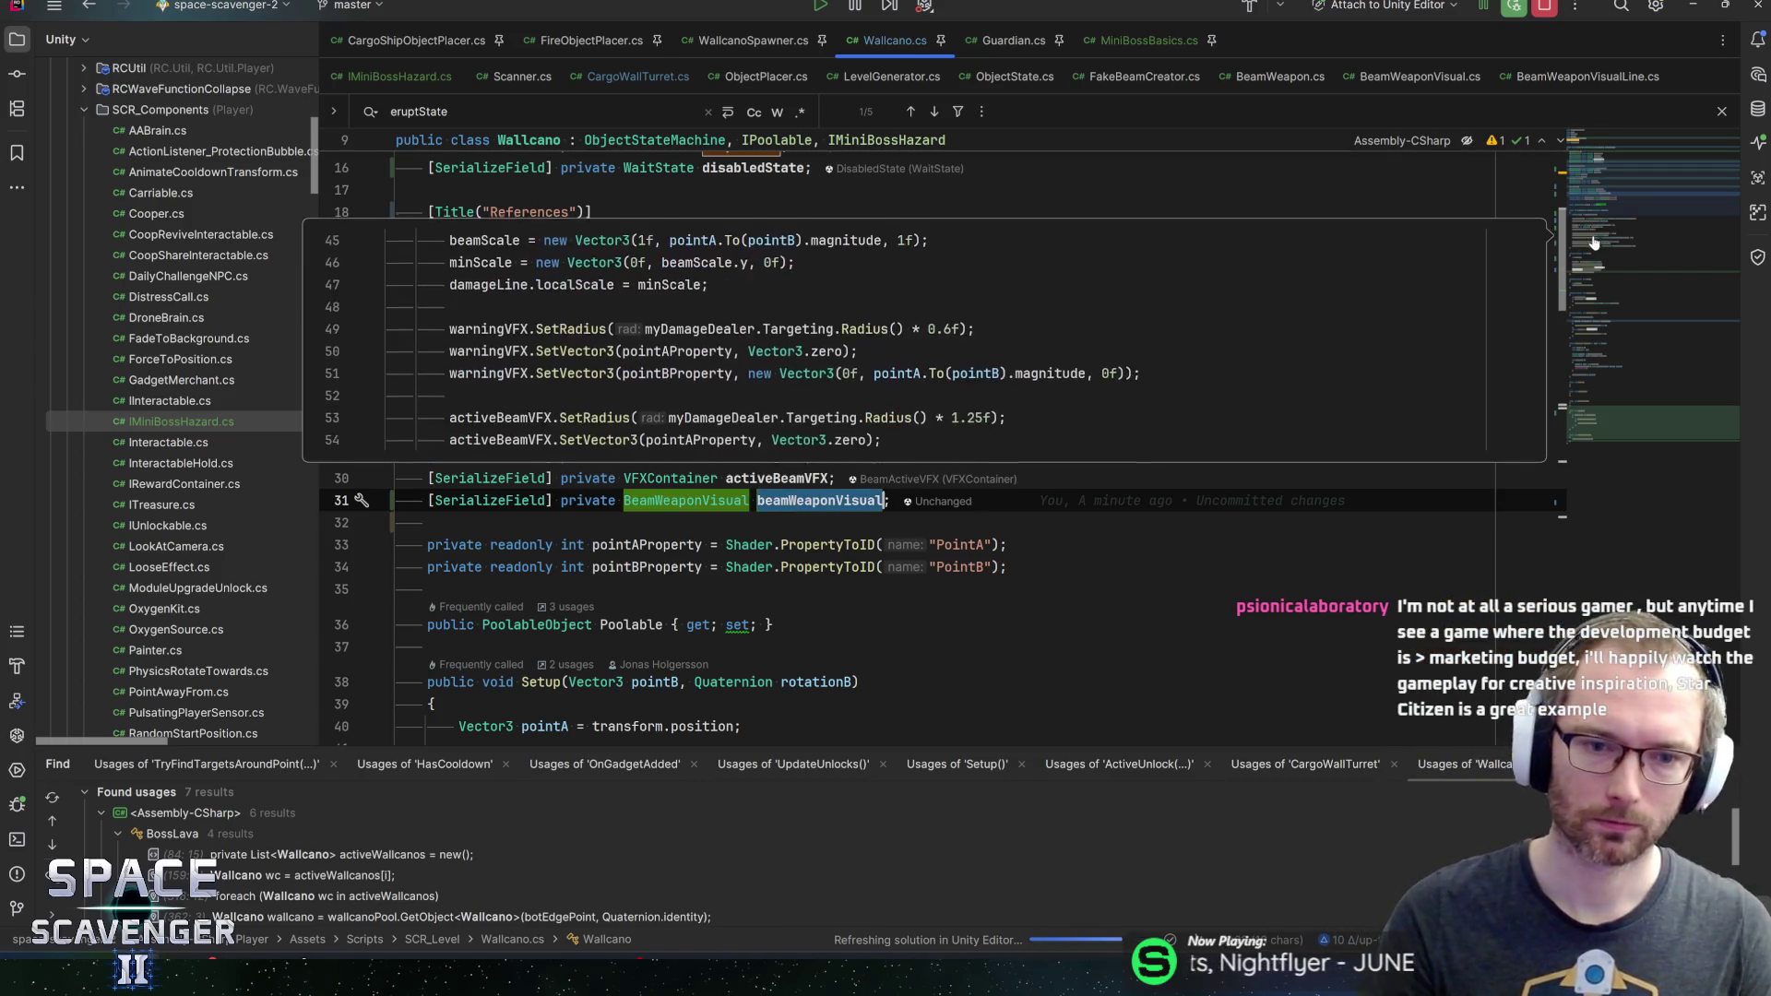
pyautogui.click(1613, 340)
pyautogui.click(1635, 172)
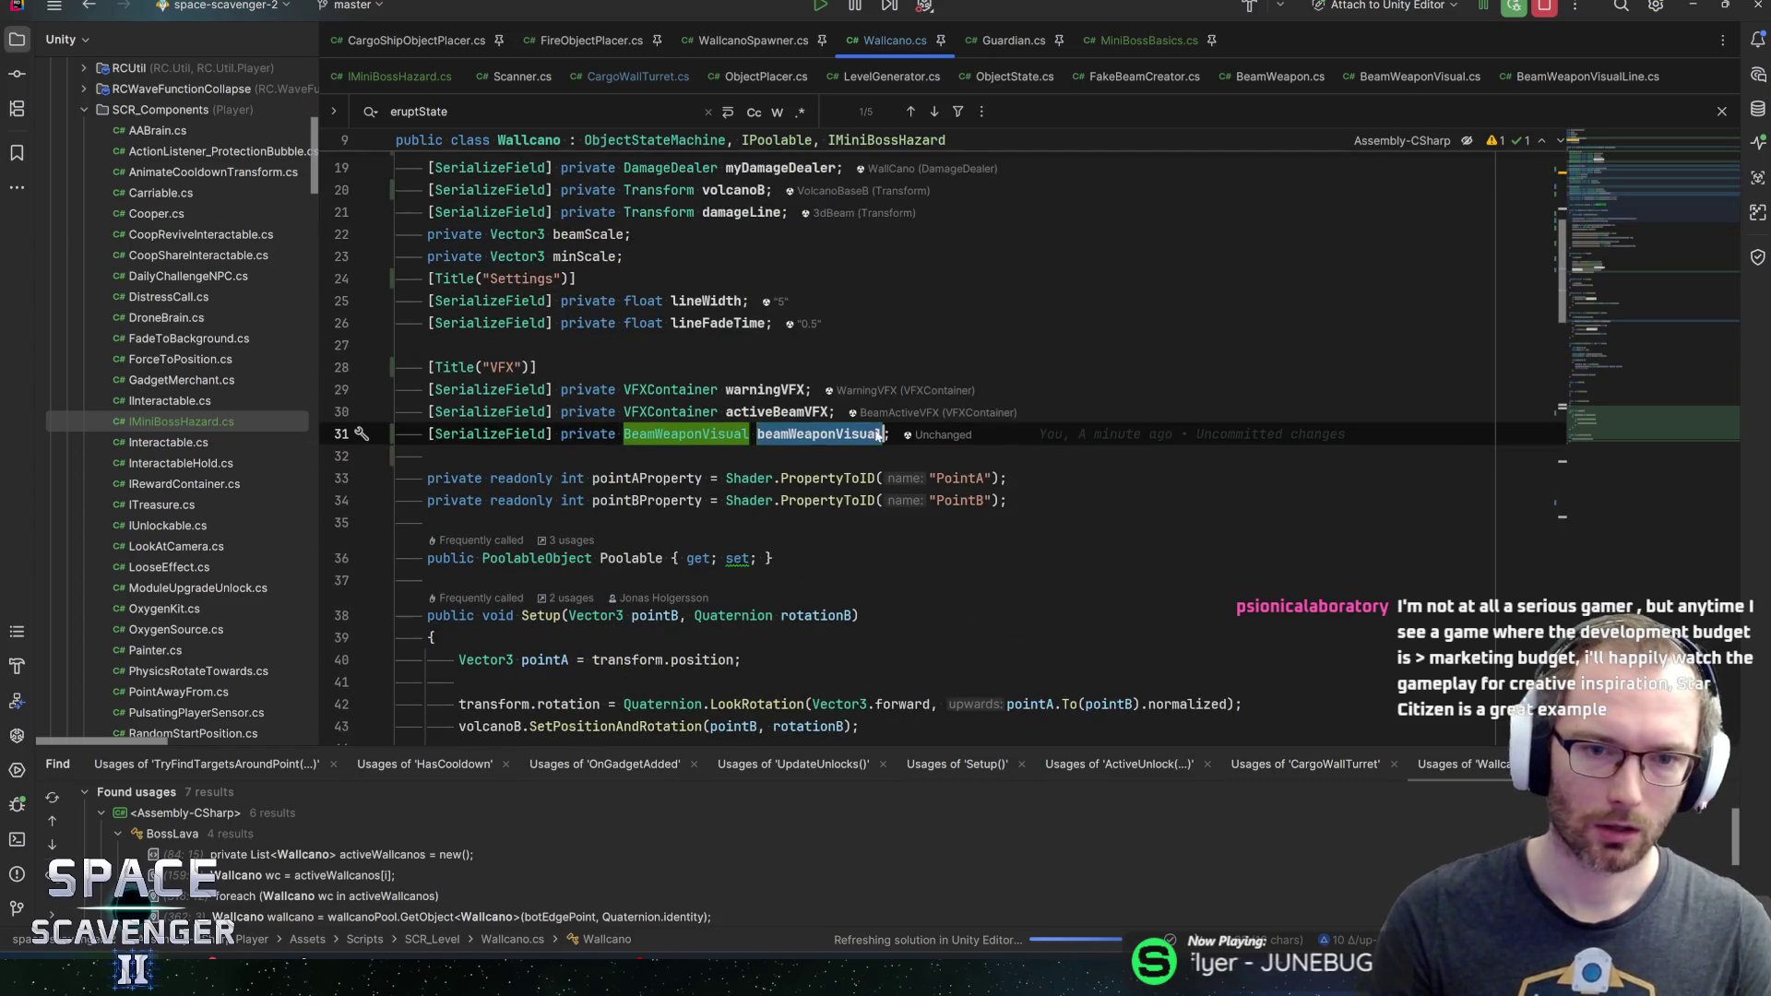
# Find the volcanoB usage in Setup and return to its declaration
pyautogui.doubleClick(735, 189)
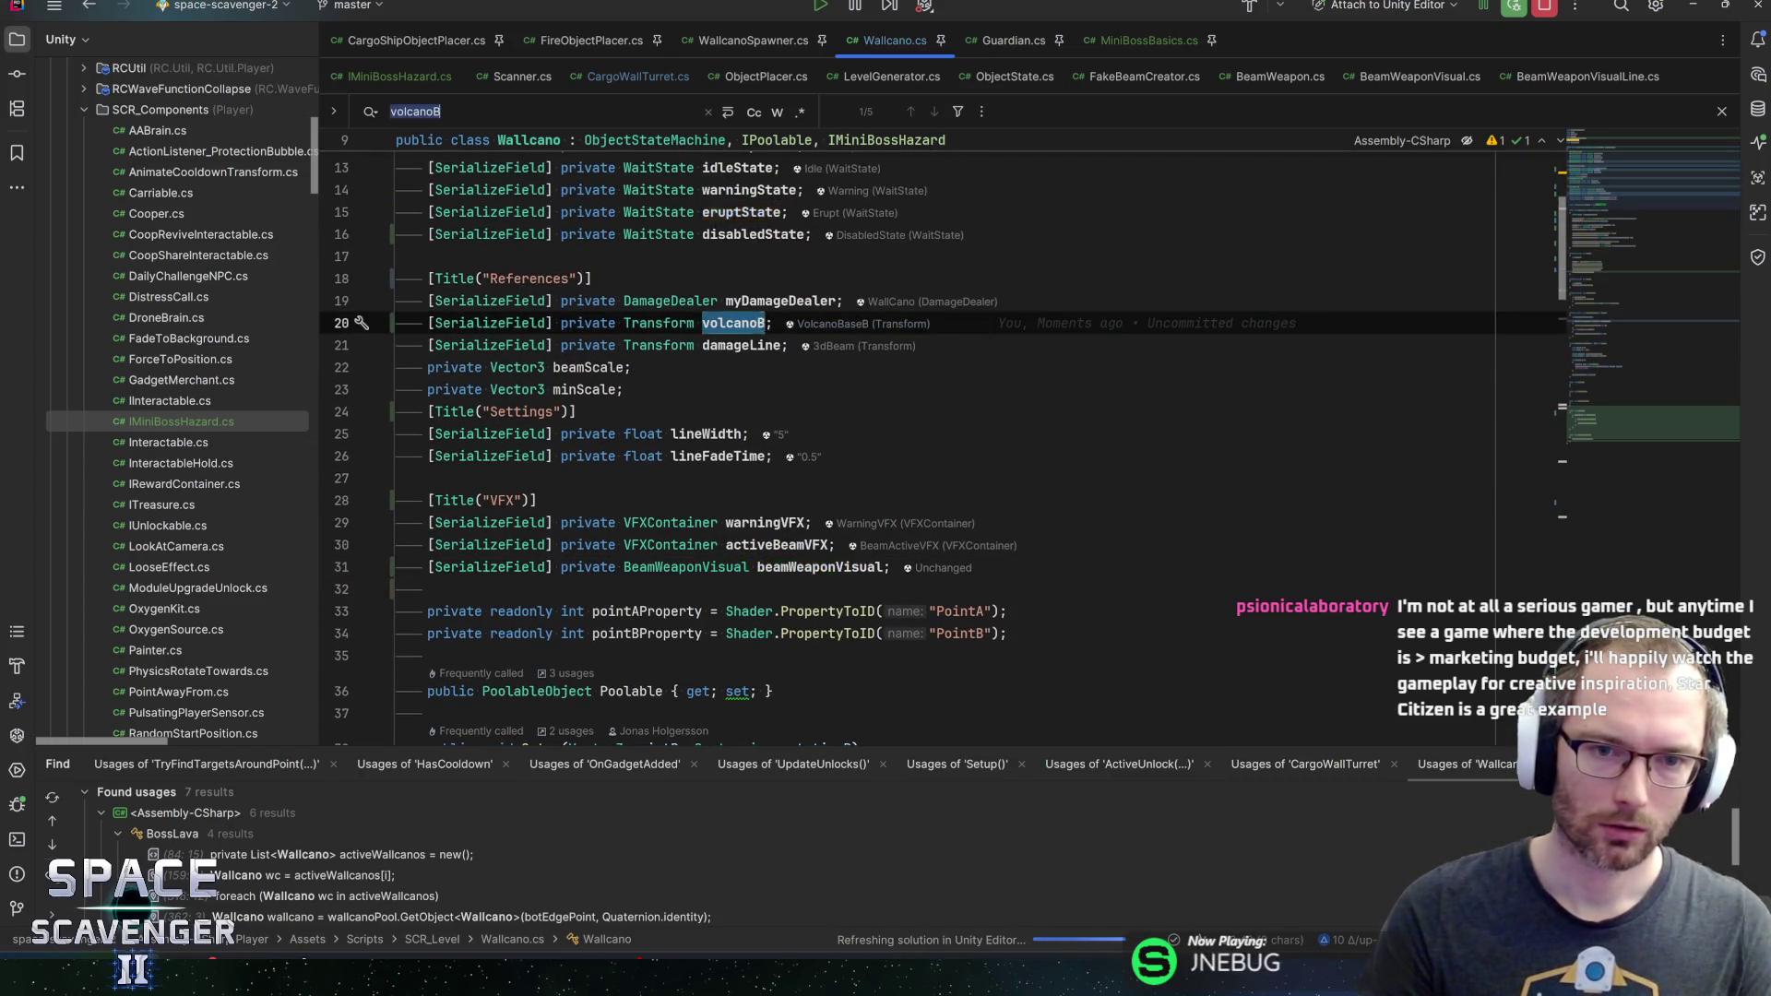
pyautogui.hotkey('ctrl', 'f')
pyautogui.press('Return')
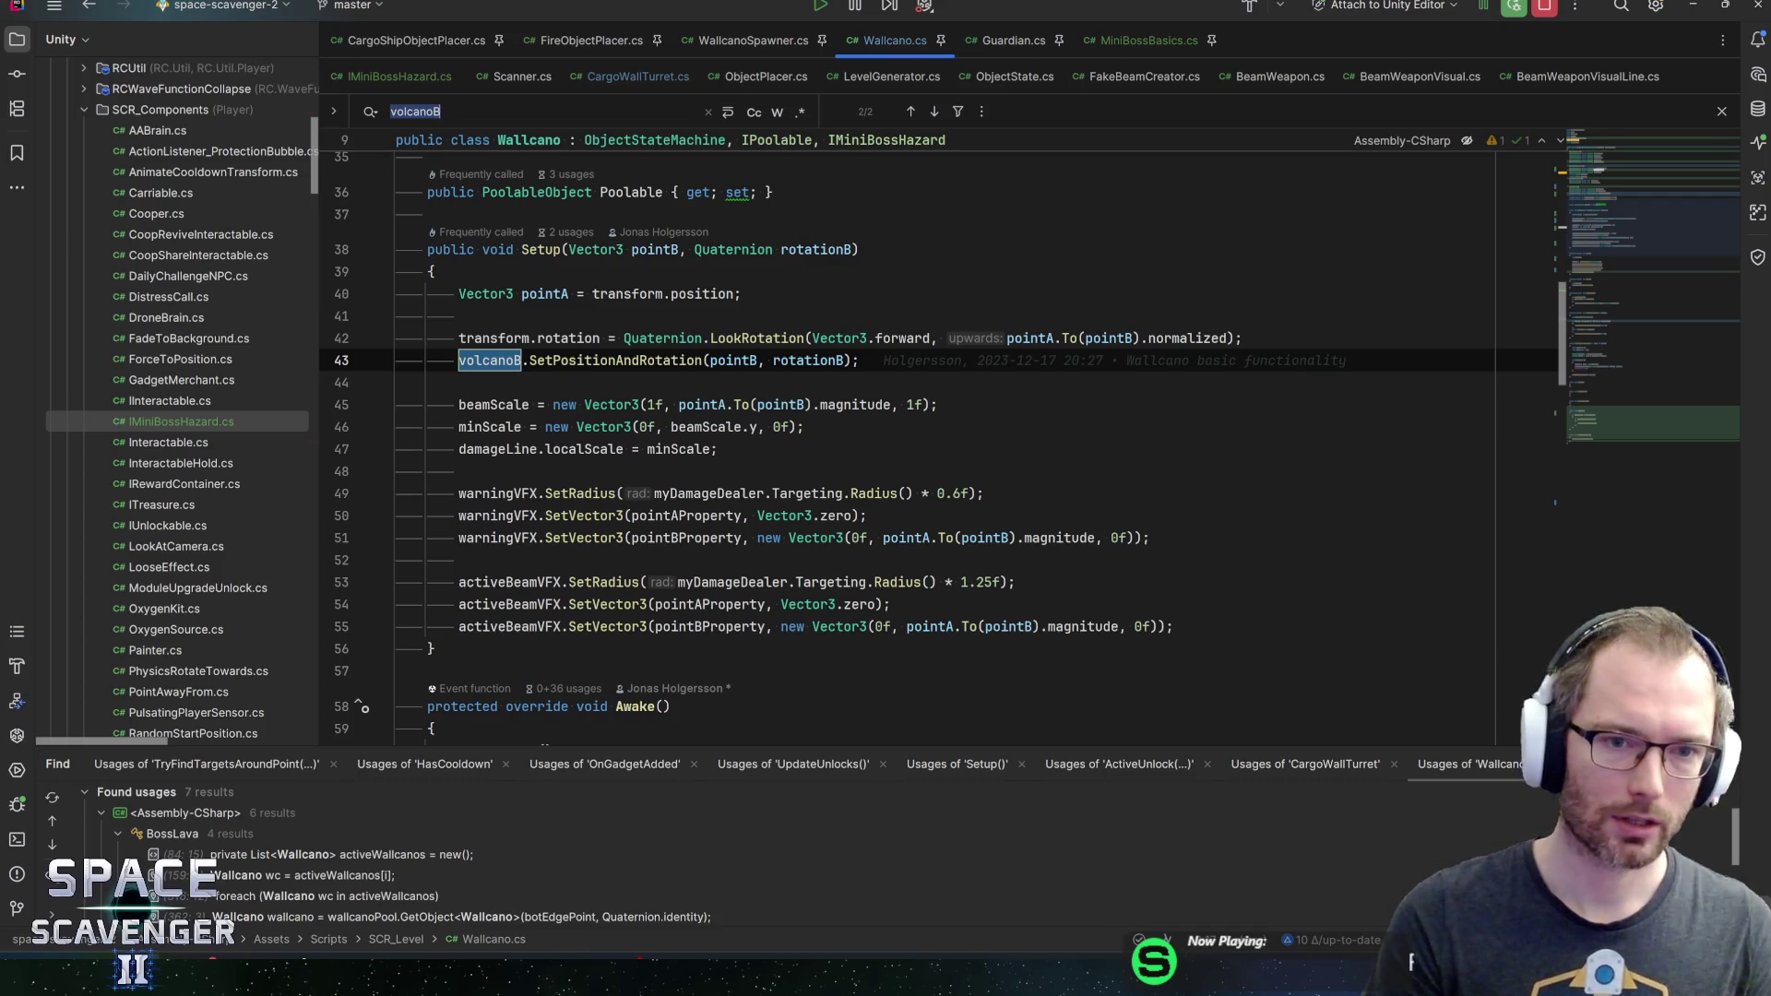
pyautogui.press('Return')
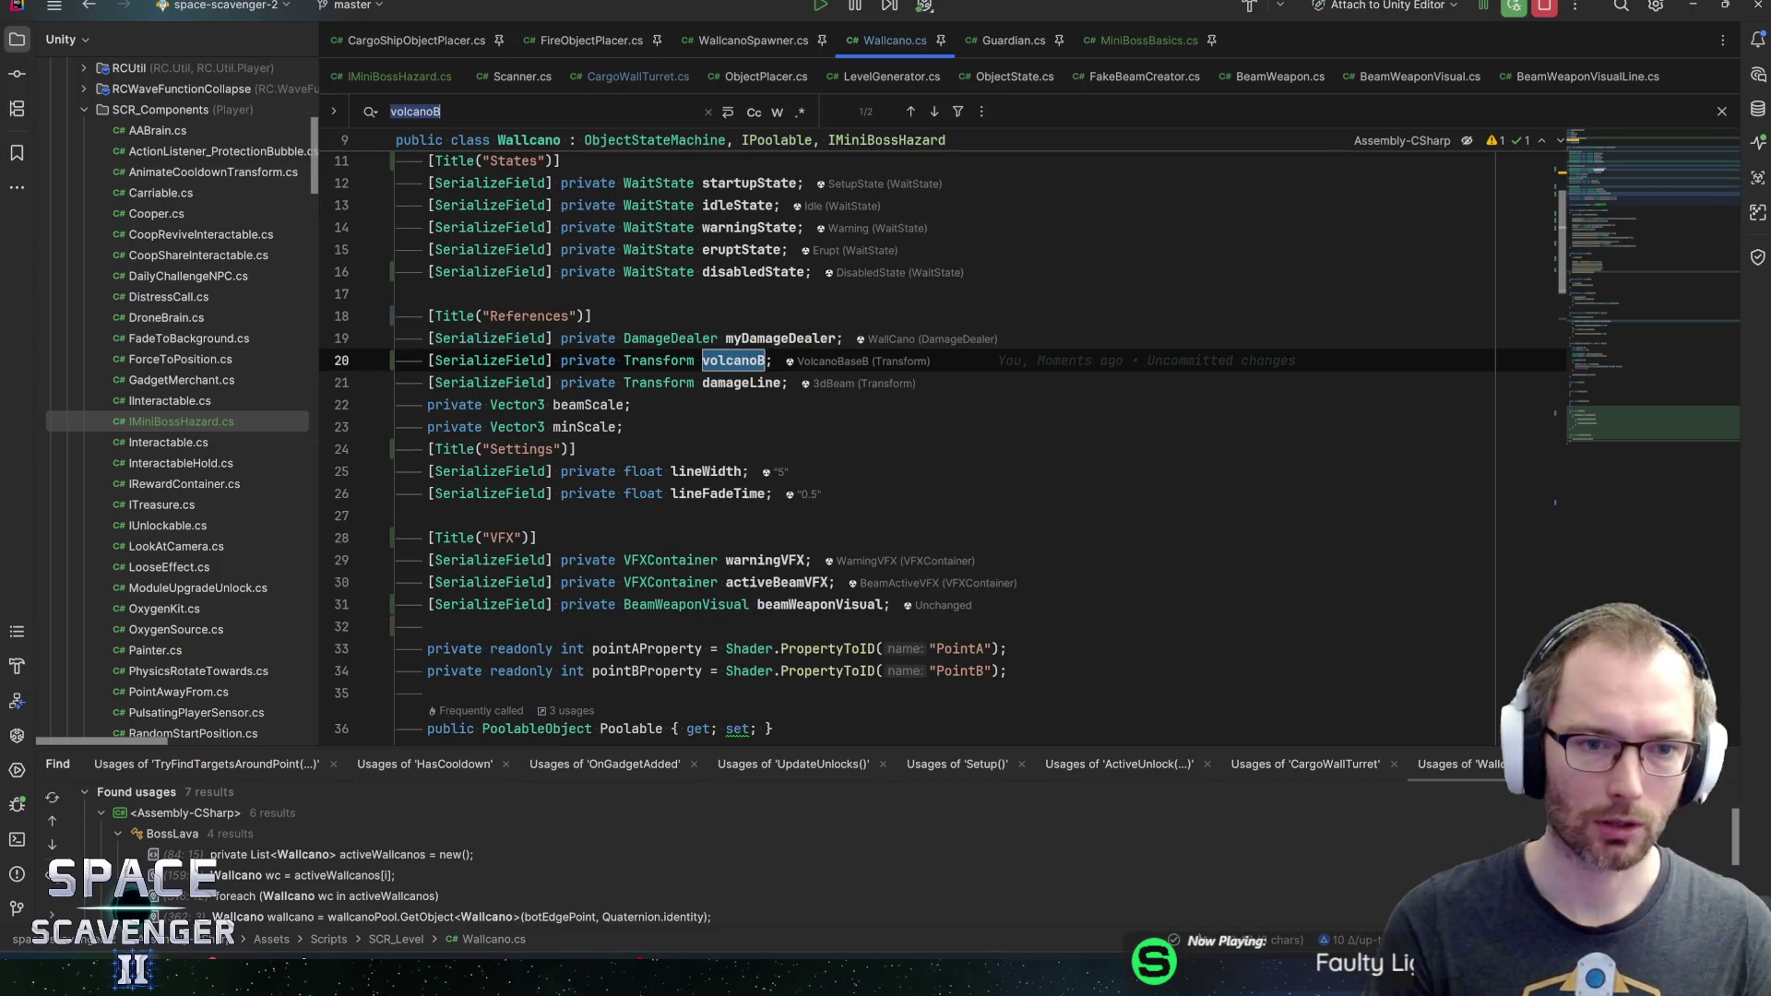
# Step through damageLine's usages in Setup and FadeLine, then return to Unity
pyautogui.doubleClick(741, 382)
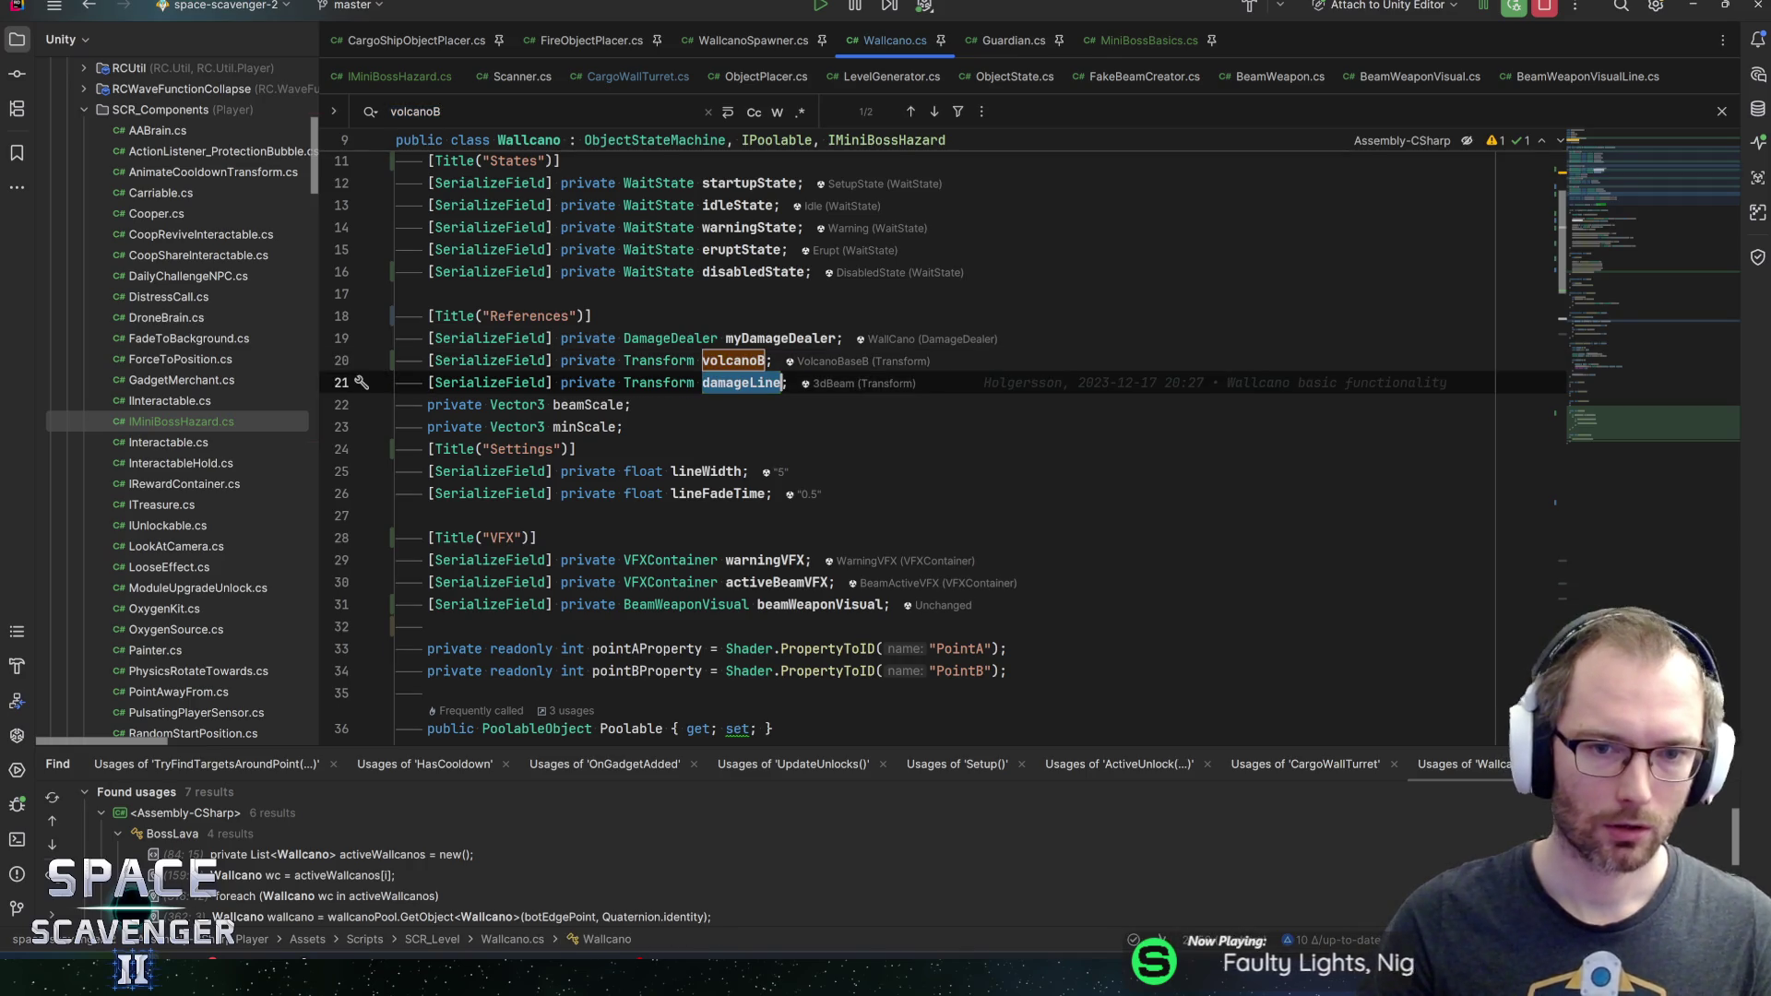
pyautogui.hotkey('ctrl', 'f')
pyautogui.press('Return')
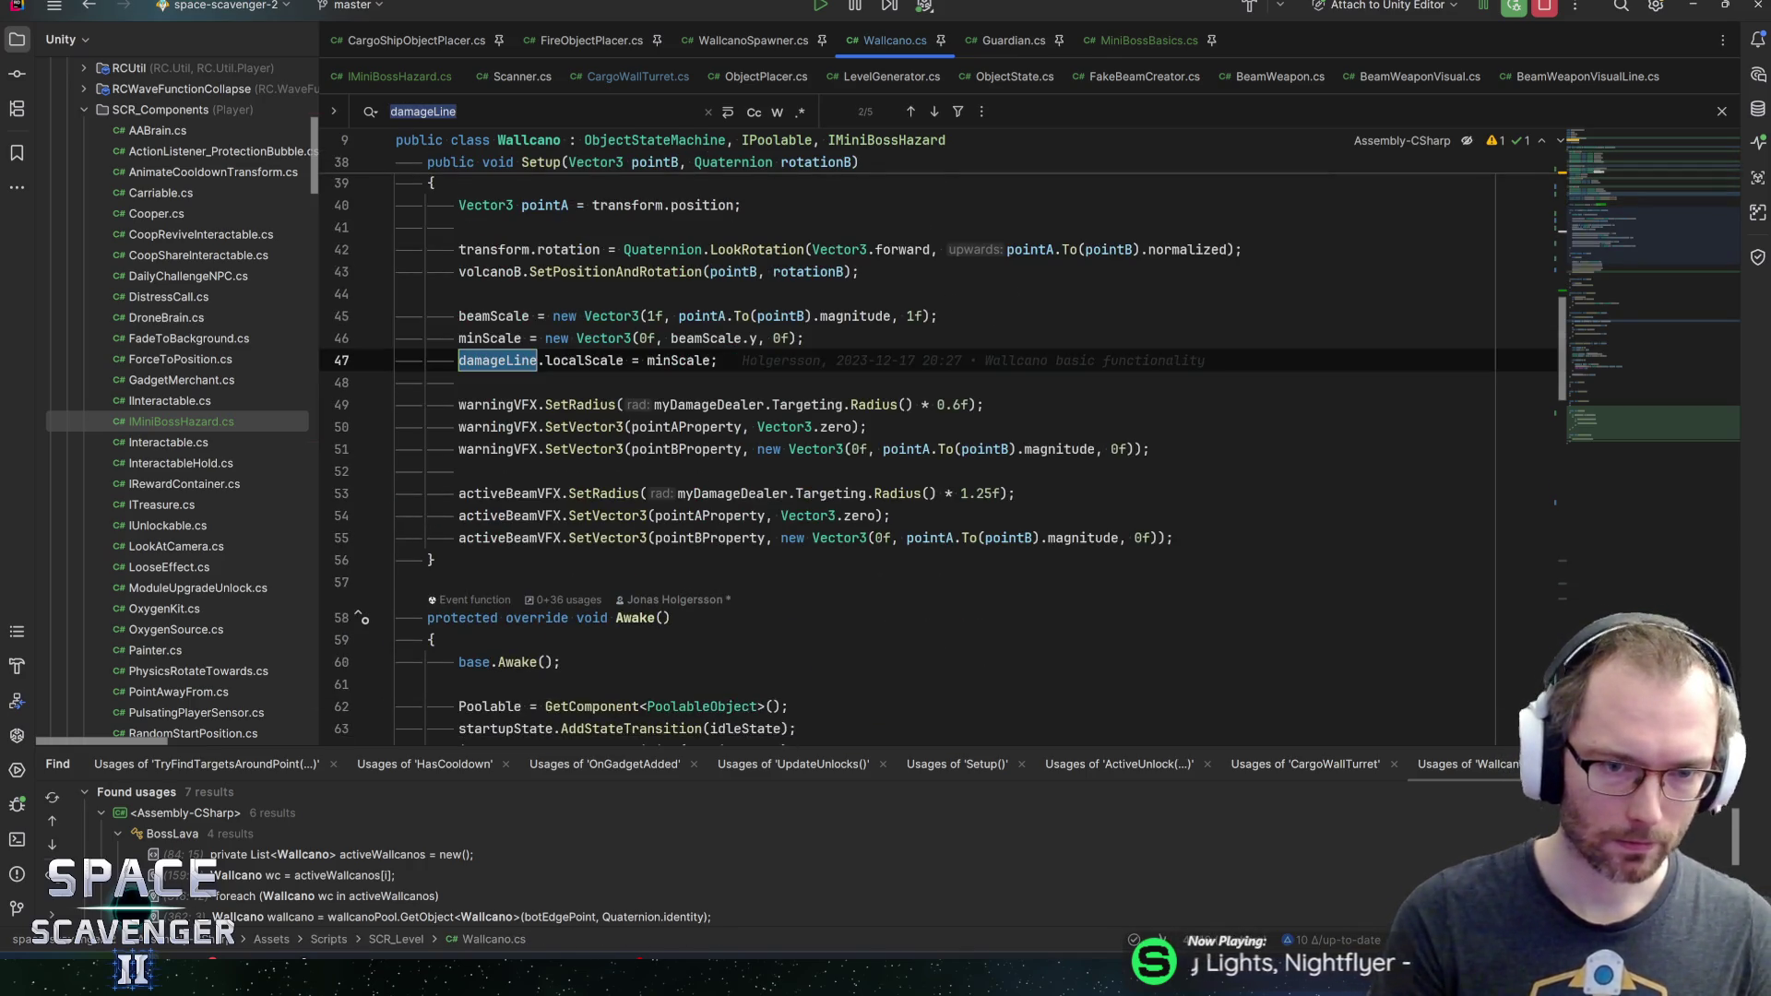
pyautogui.press('Return')
pyautogui.press('Return')
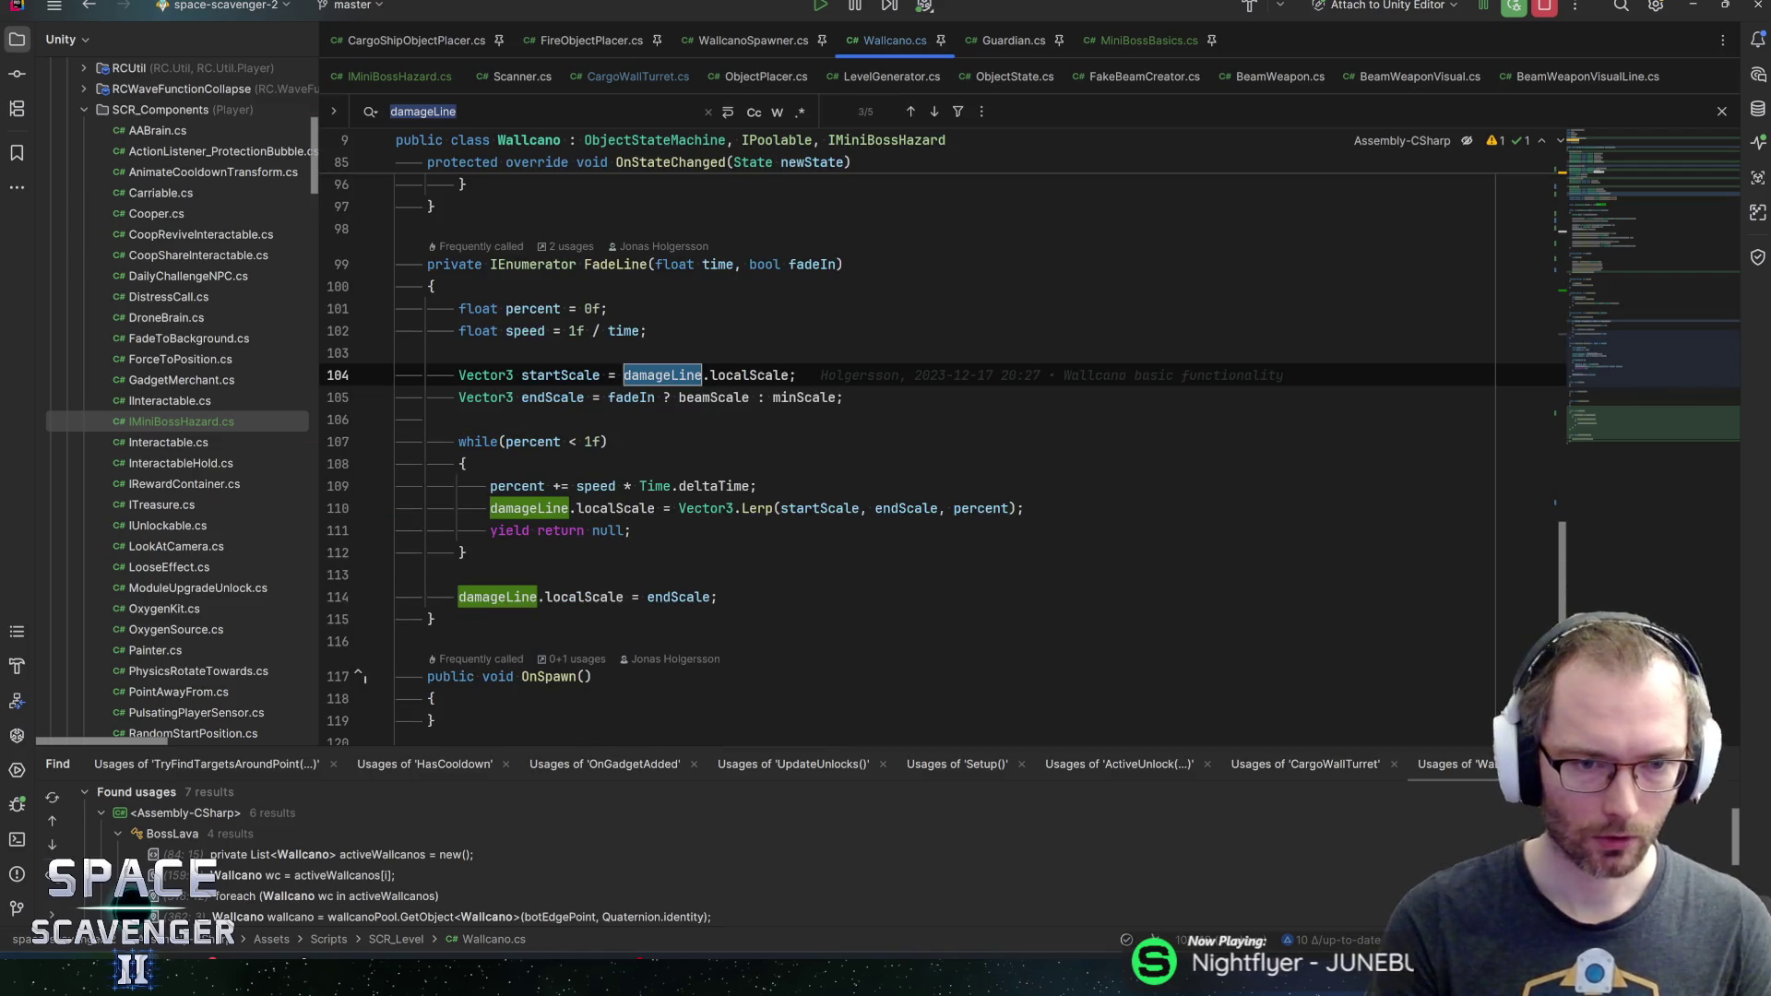
pyautogui.press('Return')
pyautogui.press('Return')
pyautogui.press('Return')
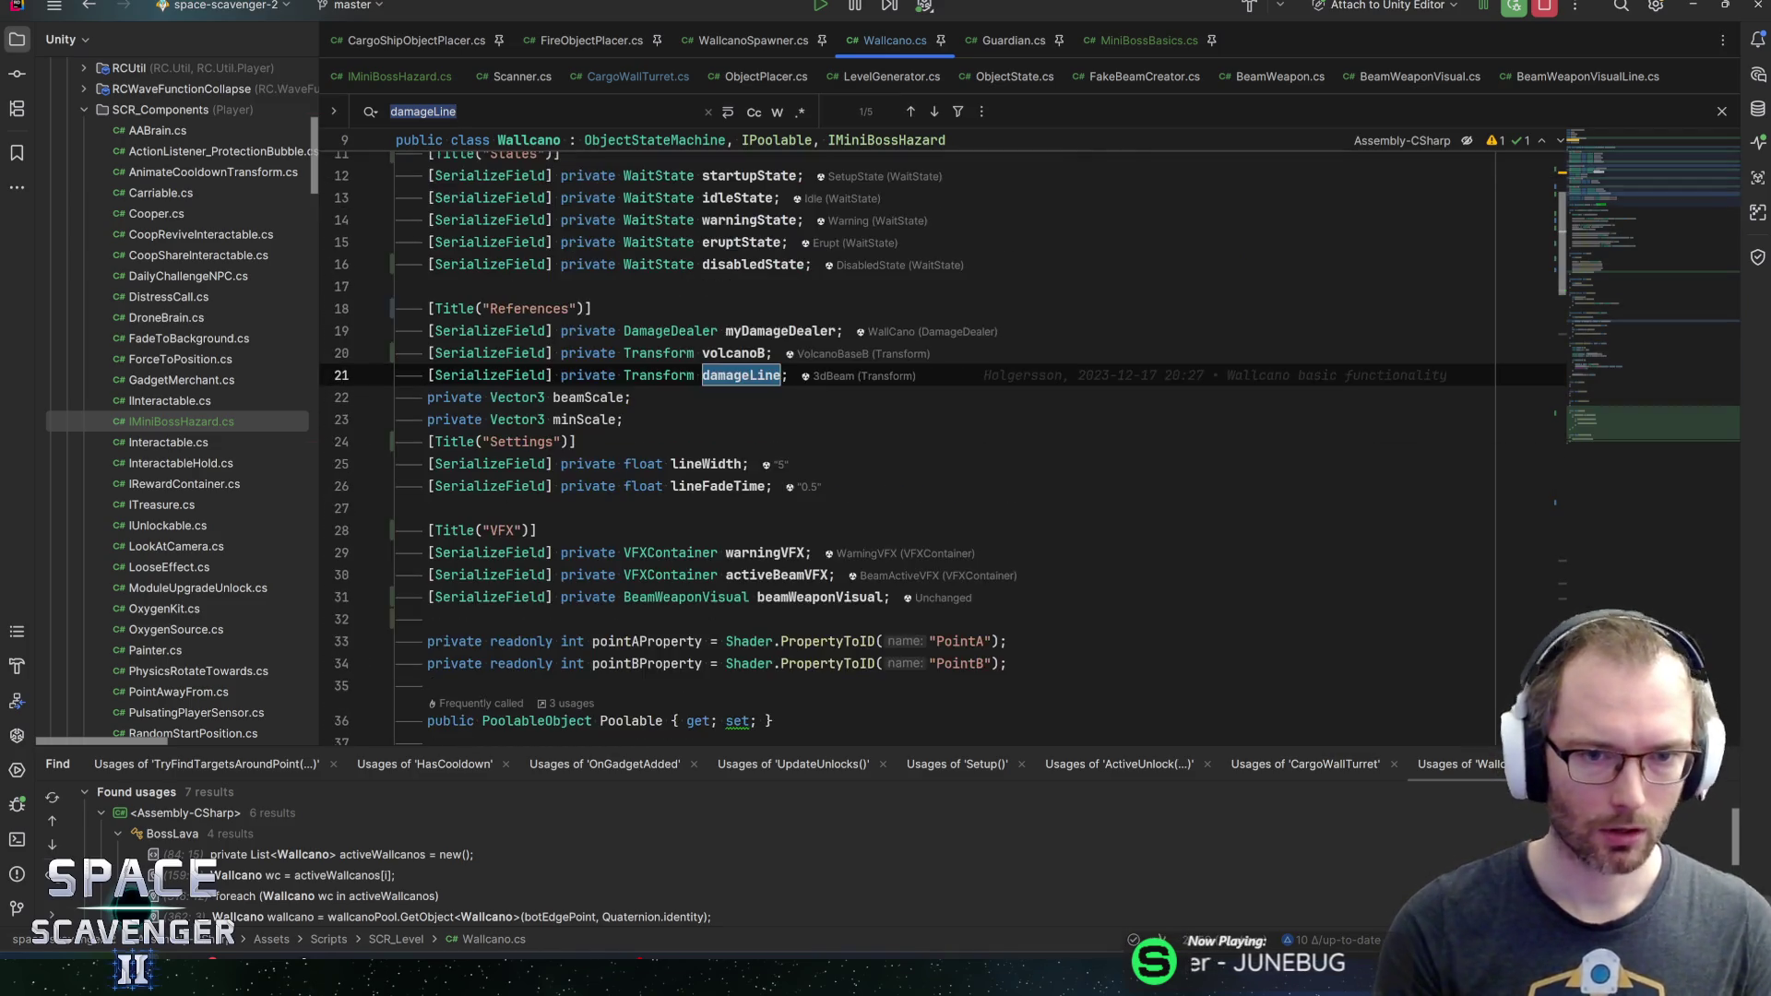
pyautogui.hotkey('alt', 'Tab')
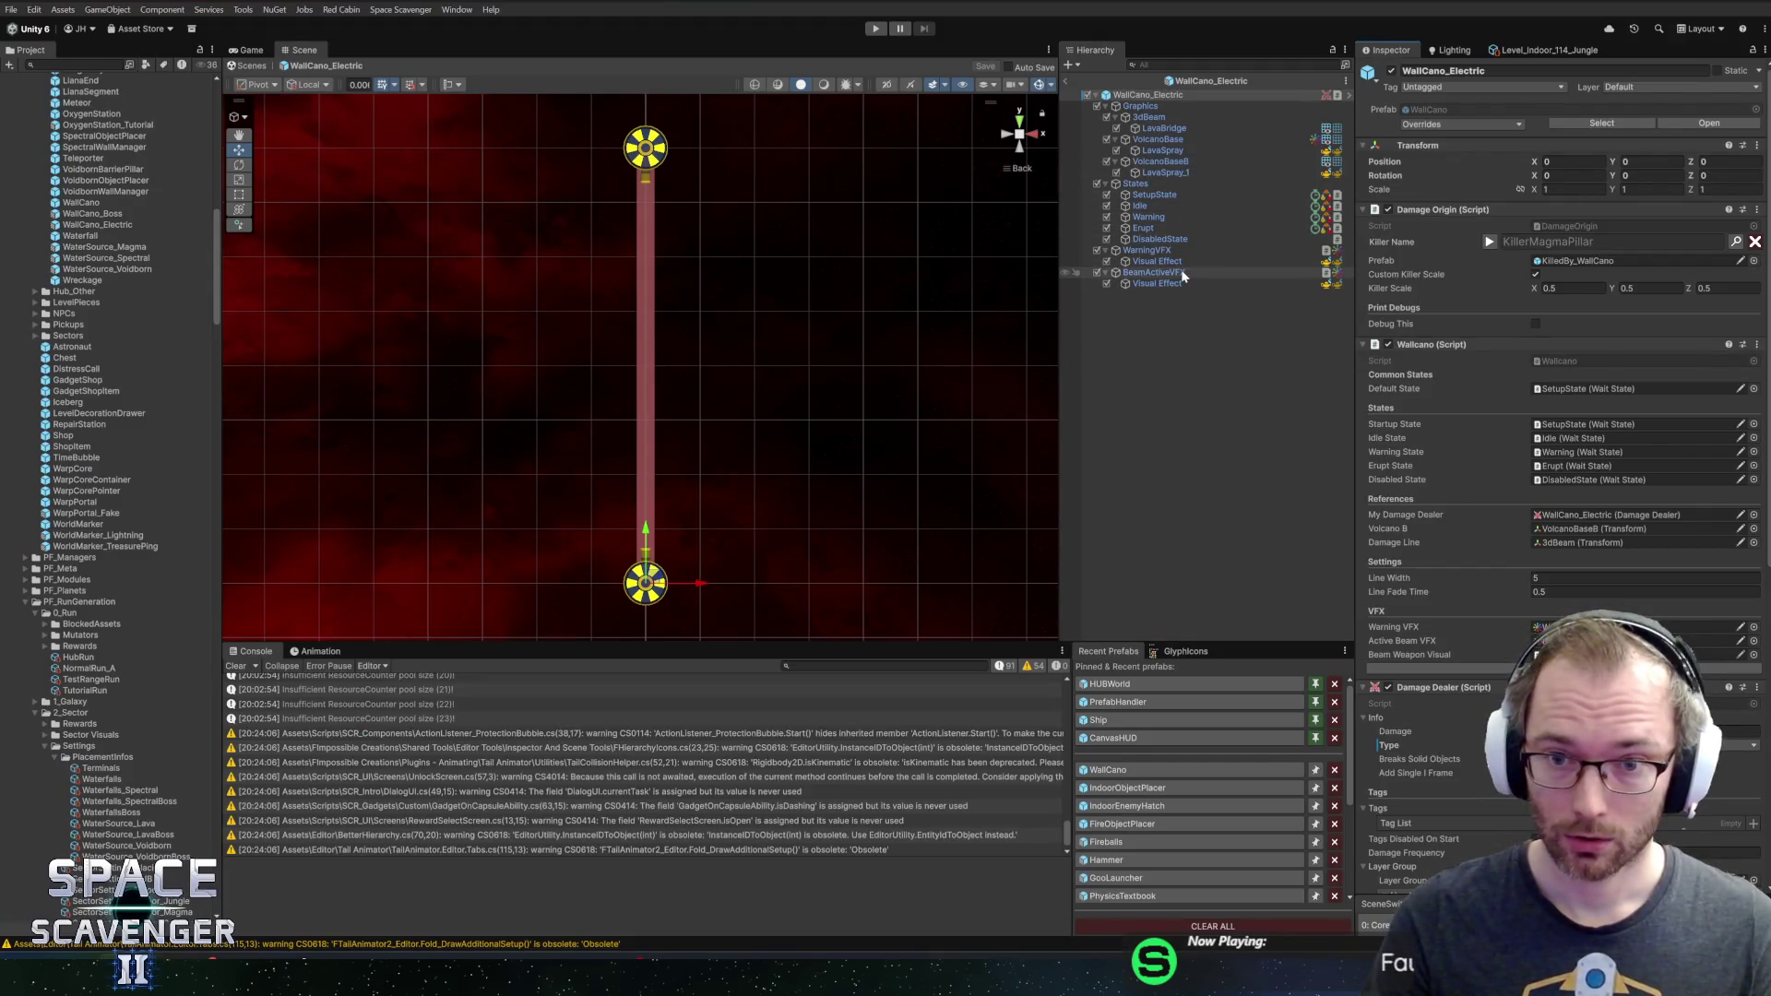
# Ping the Damage Targeting Line's Point A and Point B objects in the Inspector
pyautogui.scroll(-5, 1474, 526)
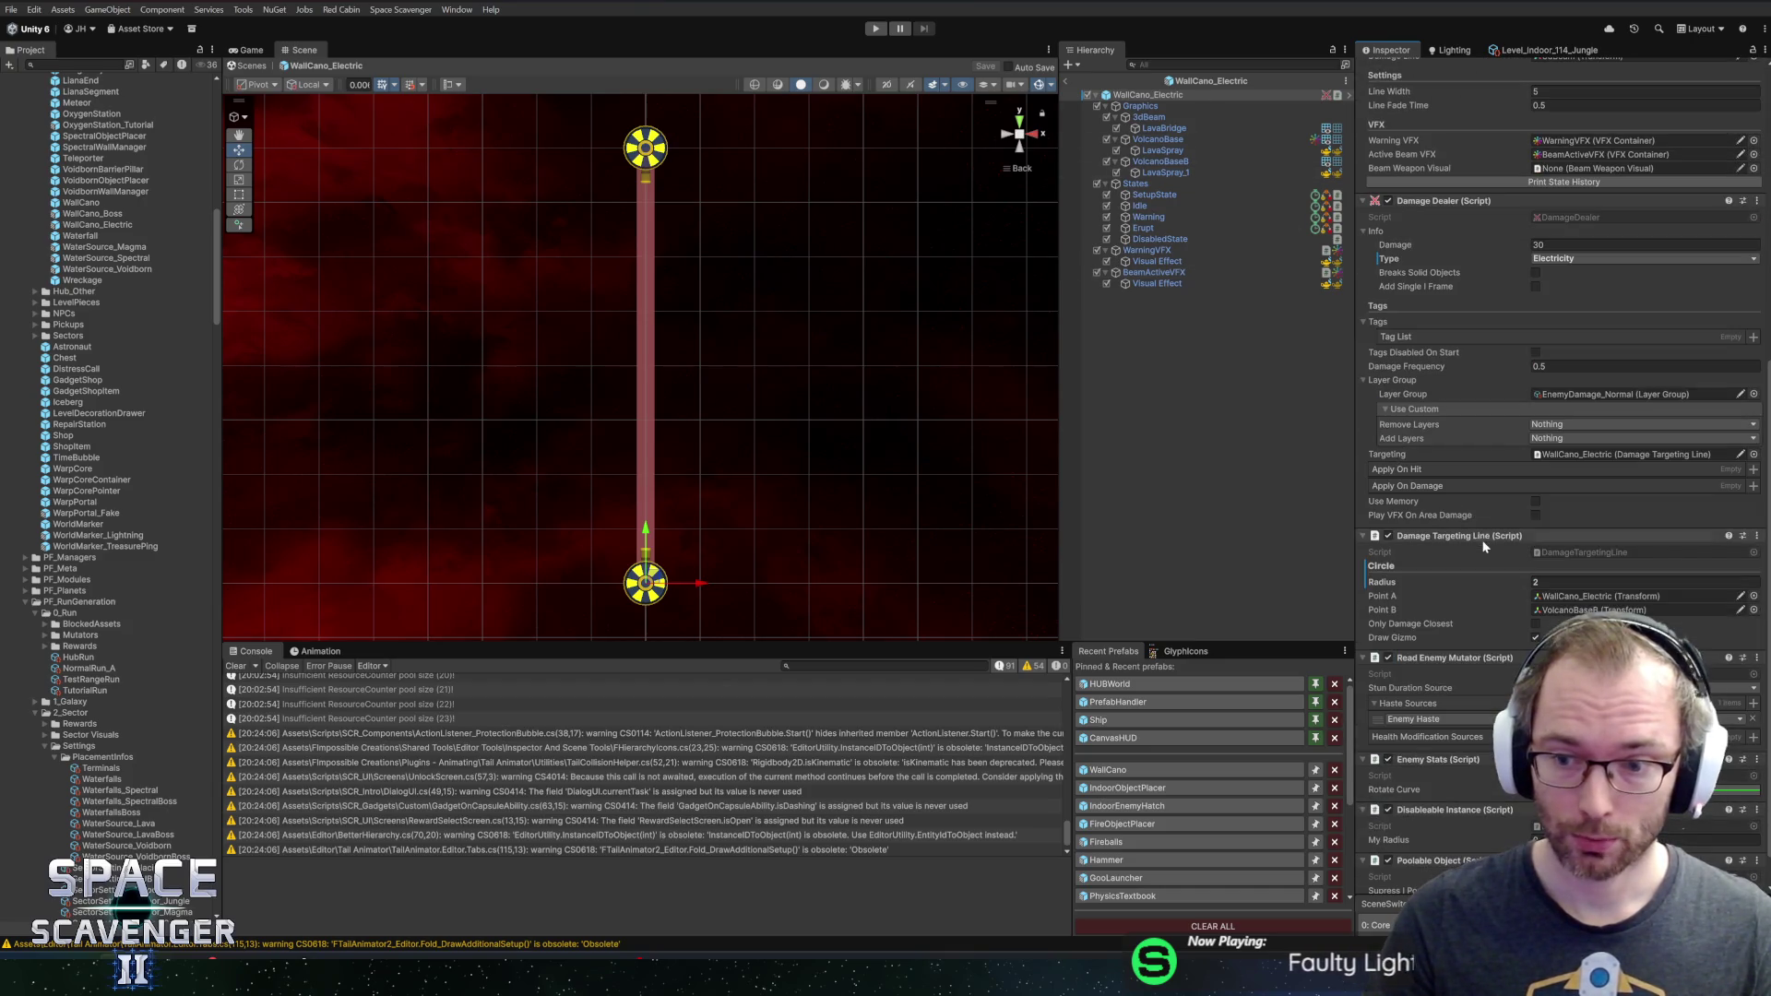
pyautogui.click(1580, 594)
pyautogui.click(1584, 610)
pyautogui.click(1579, 595)
pyautogui.click(1585, 610)
pyautogui.click(1580, 595)
pyautogui.click(1579, 609)
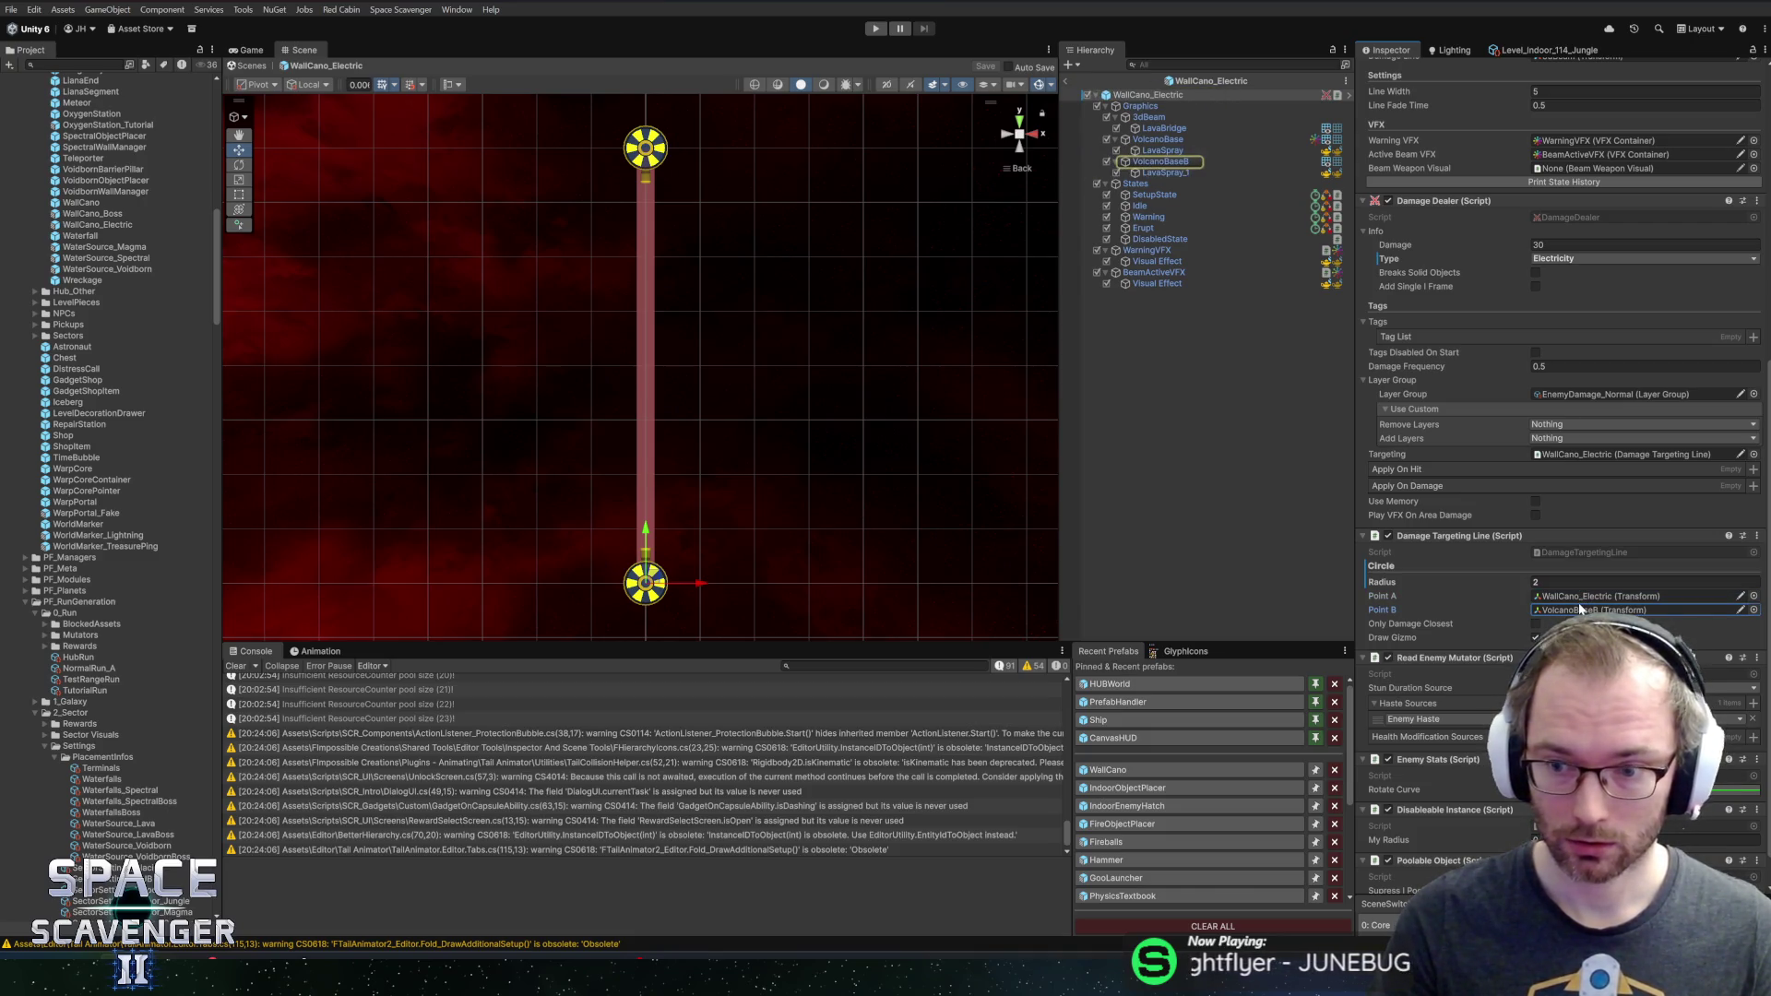
pyautogui.hotkey('alt', 'Tab')
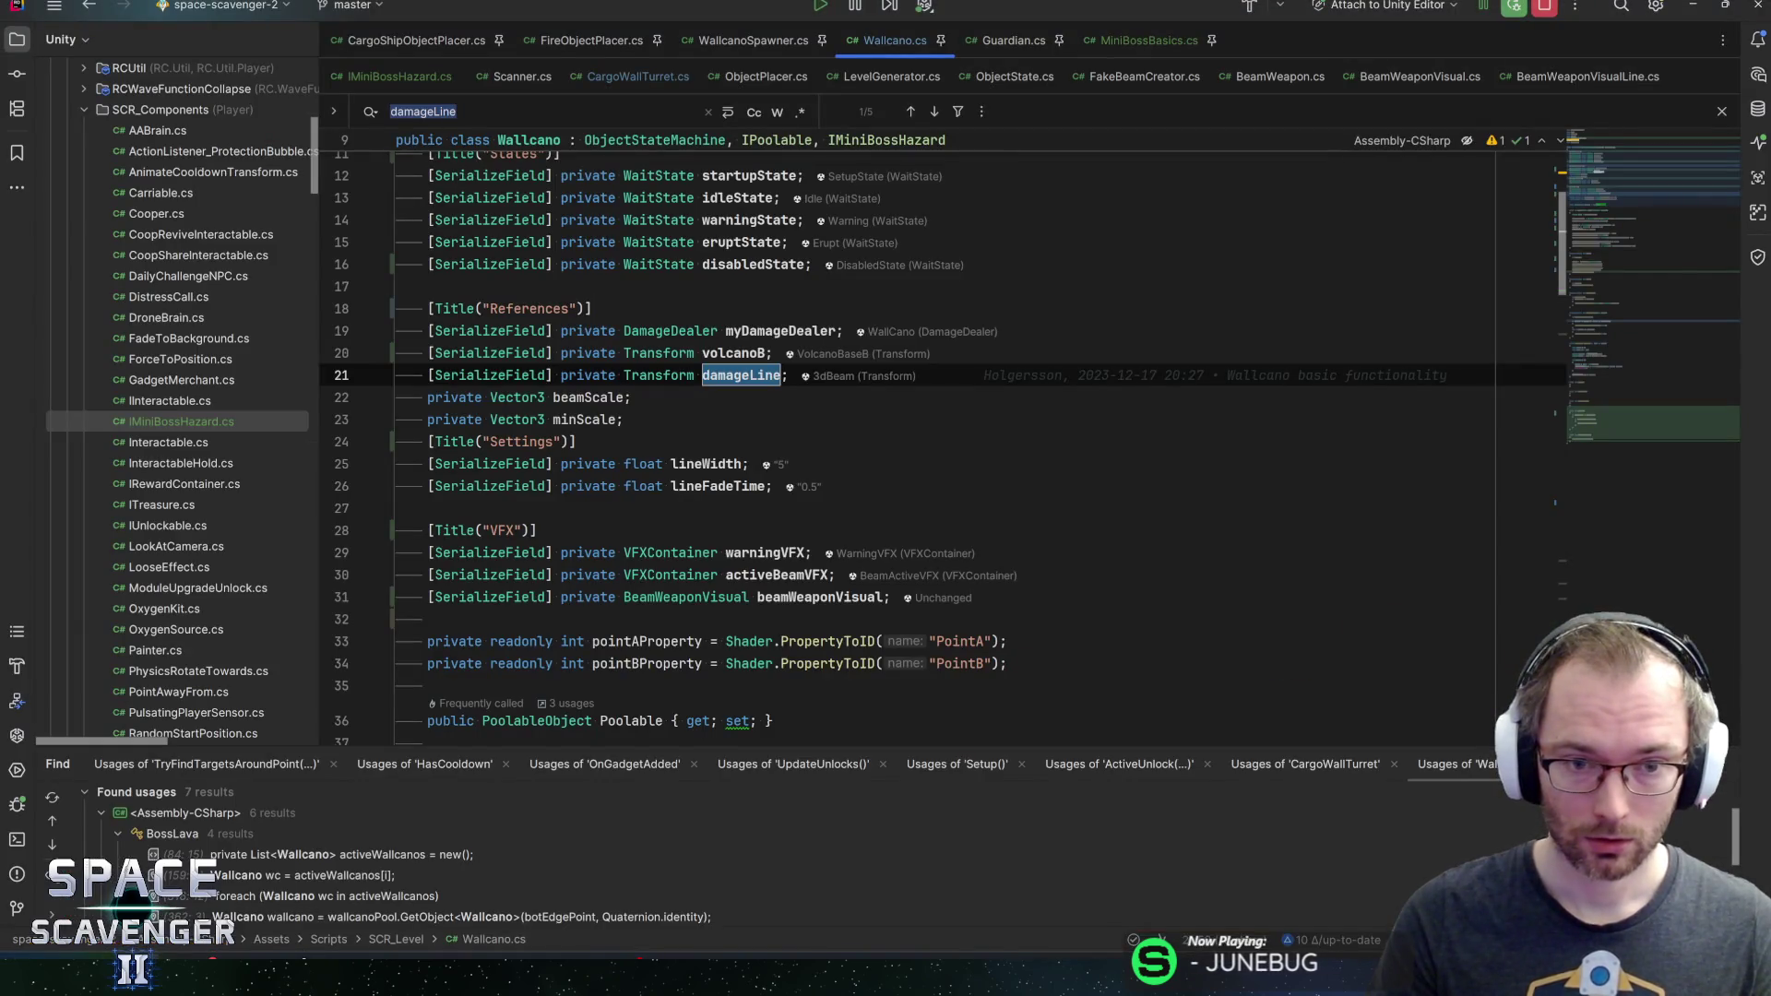
# Expand a 'sep' separator comment on a new line after the FadeLine method
pyautogui.moveTo(1624, 181)
pyautogui.mouseDown()
pyautogui.moveTo(1633, 305)
pyautogui.moveTo(1666, 344)
pyautogui.moveTo(1618, 374)
pyautogui.moveTo(1647, 400)
pyautogui.mouseUp()
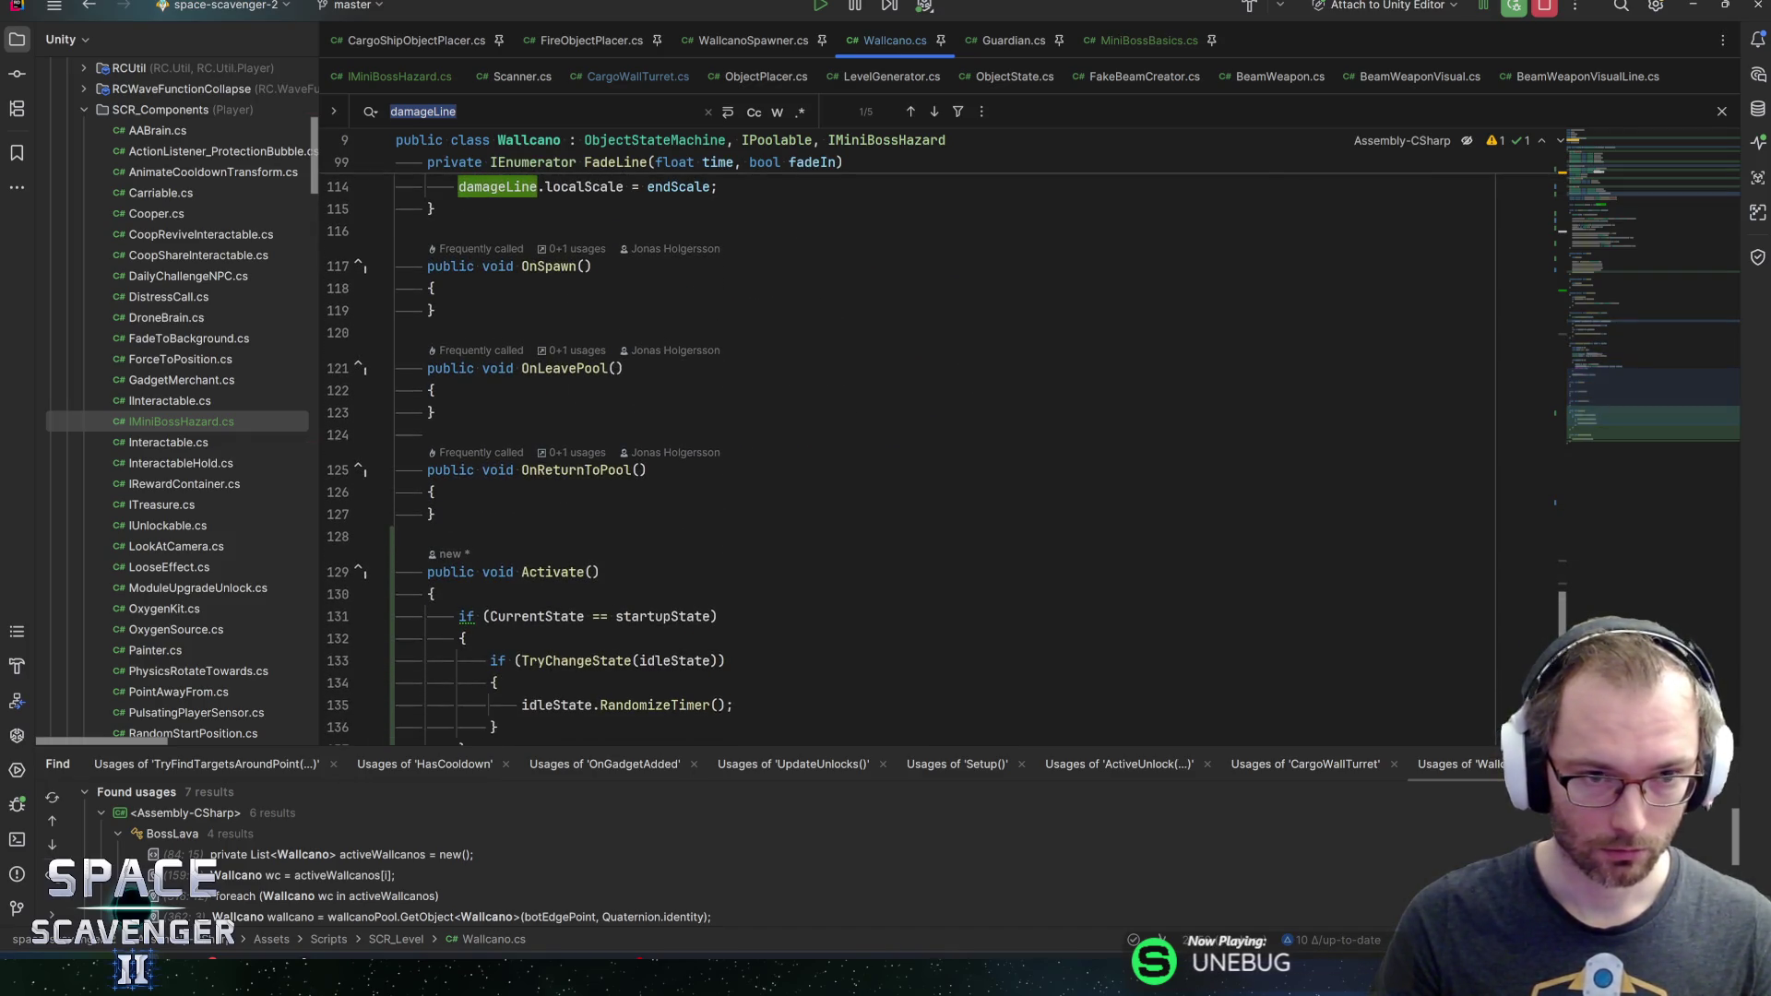
pyautogui.press('Down')
pyautogui.press('End')
pyautogui.press('Return')
pyautogui.write('sep')
pyautogui.press('Tab')
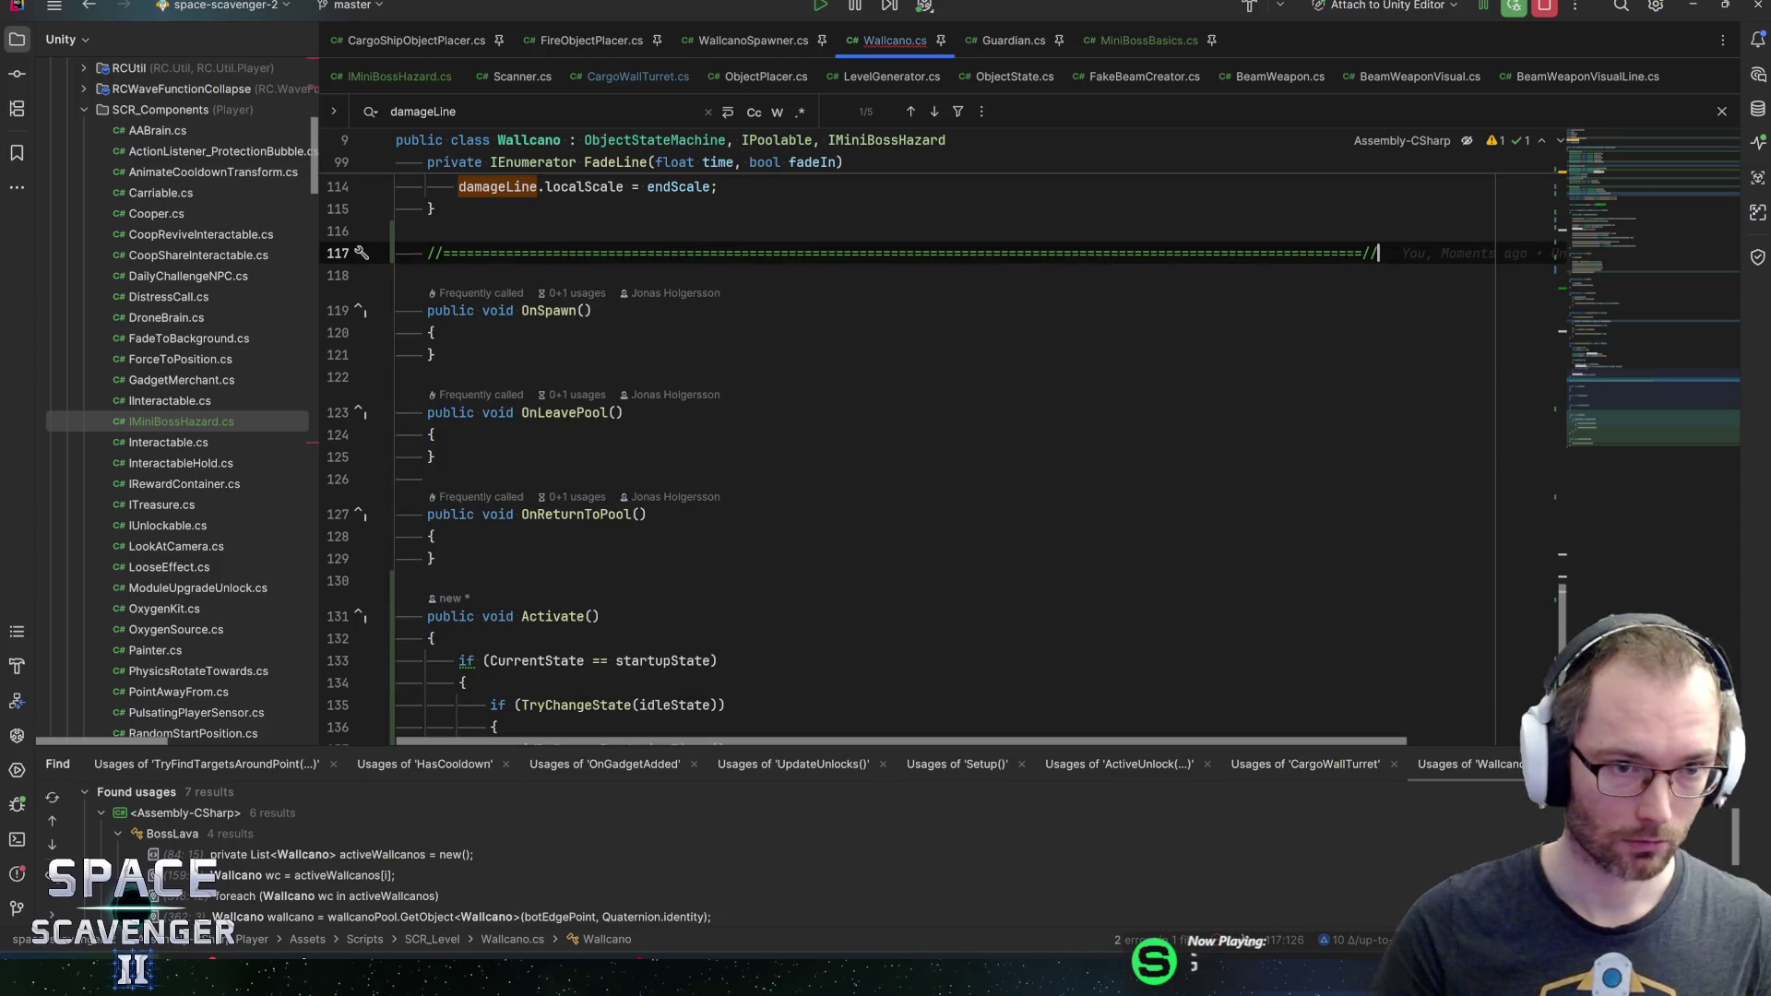
# Add another 'sep' separator line directly above Activate() and save the file
pyautogui.click(406, 580)
pyautogui.press('Return')
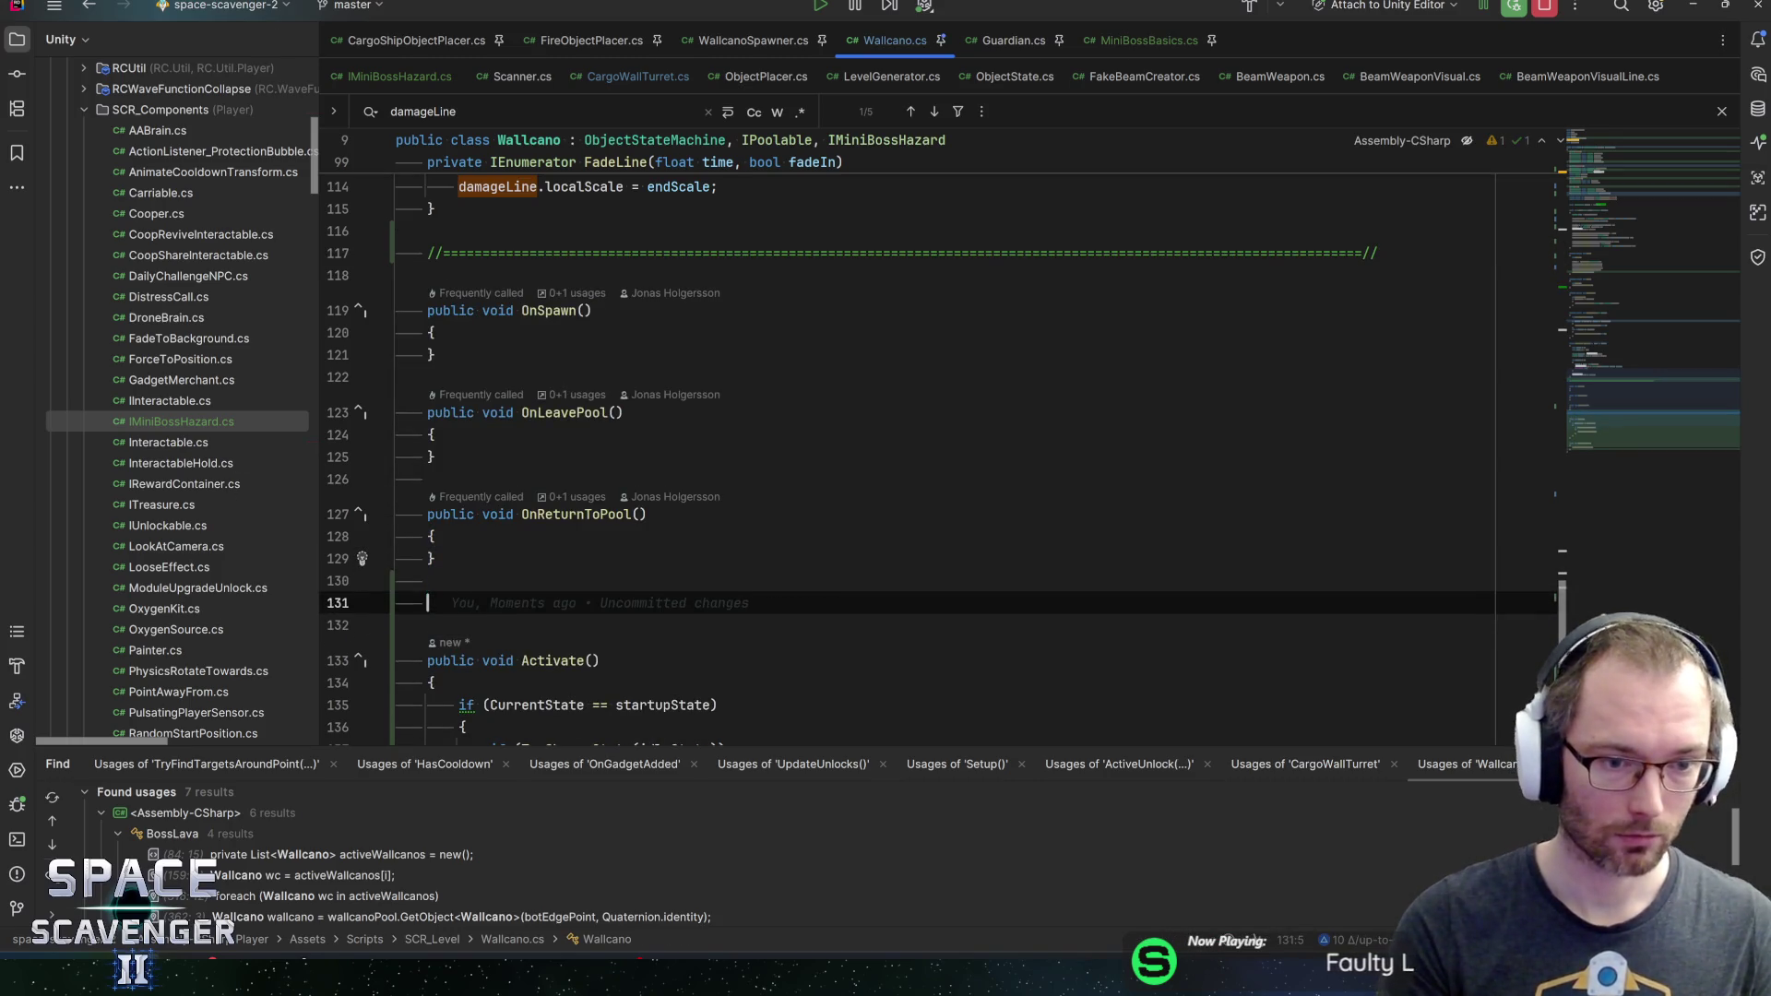
pyautogui.write('sep')
pyautogui.press('Tab')
pyautogui.hotkey('ctrl', 's')
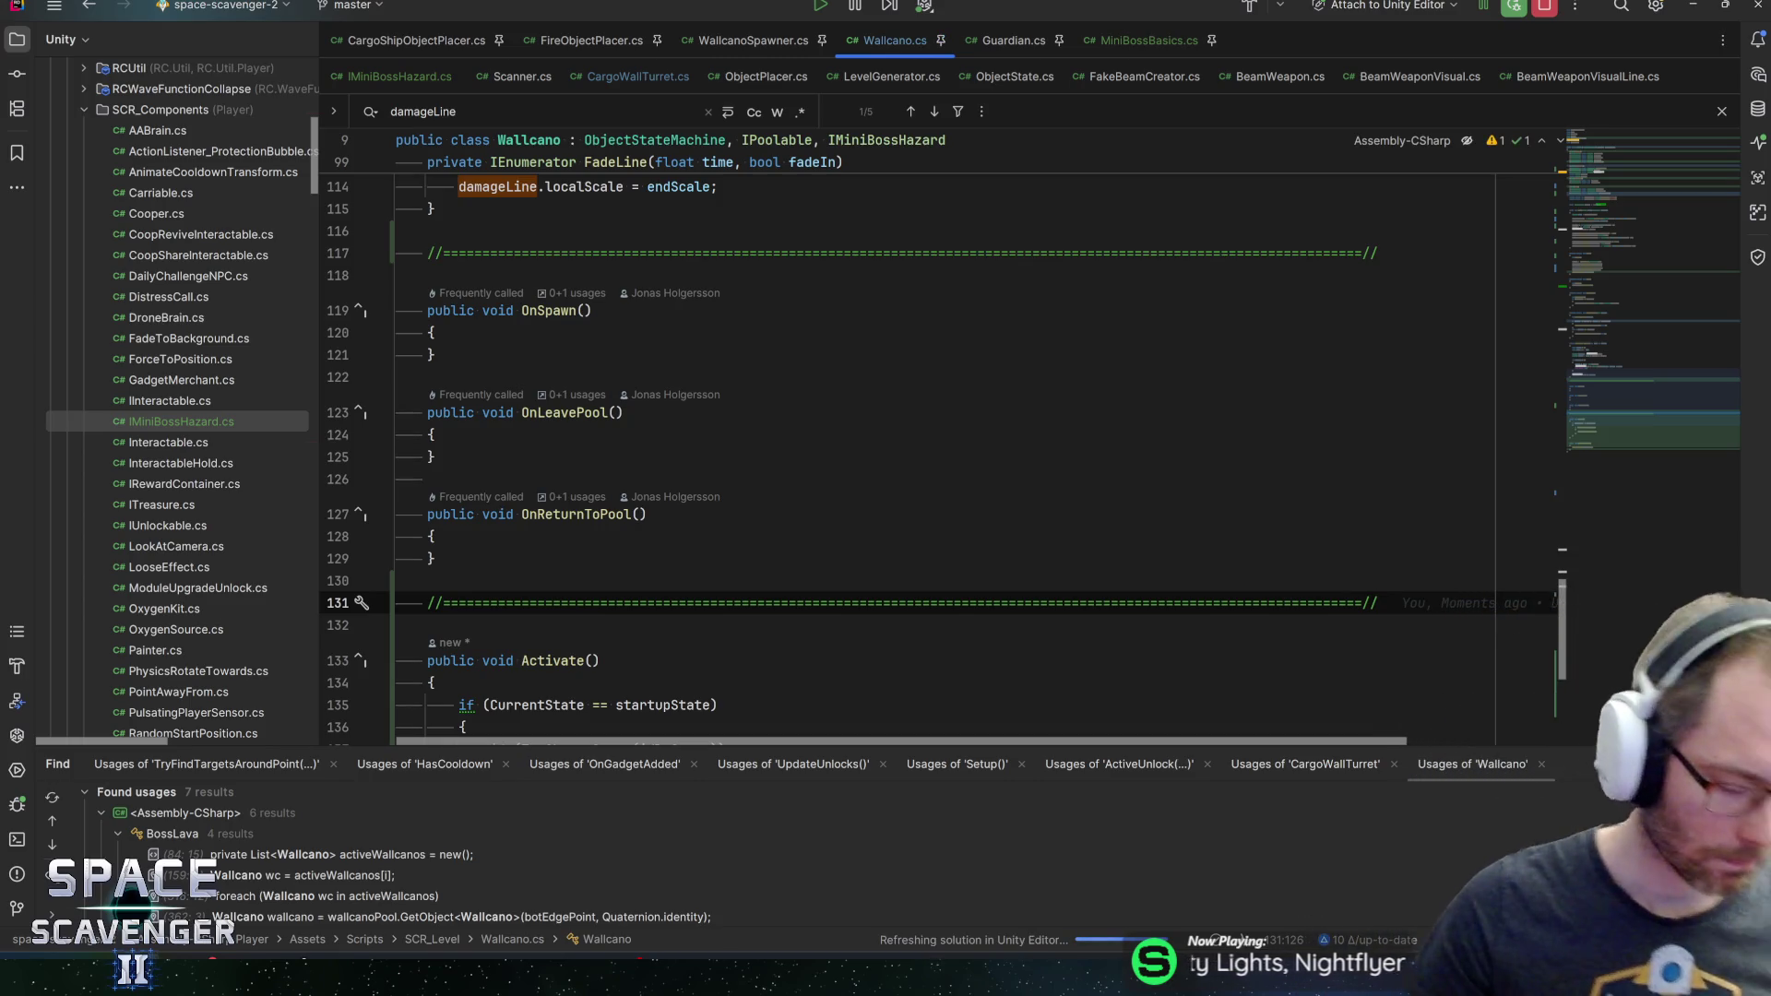
# Browse Activate(), placing the caret after its RandomizeTimer call
pyautogui.scroll(-3, 922, 443)
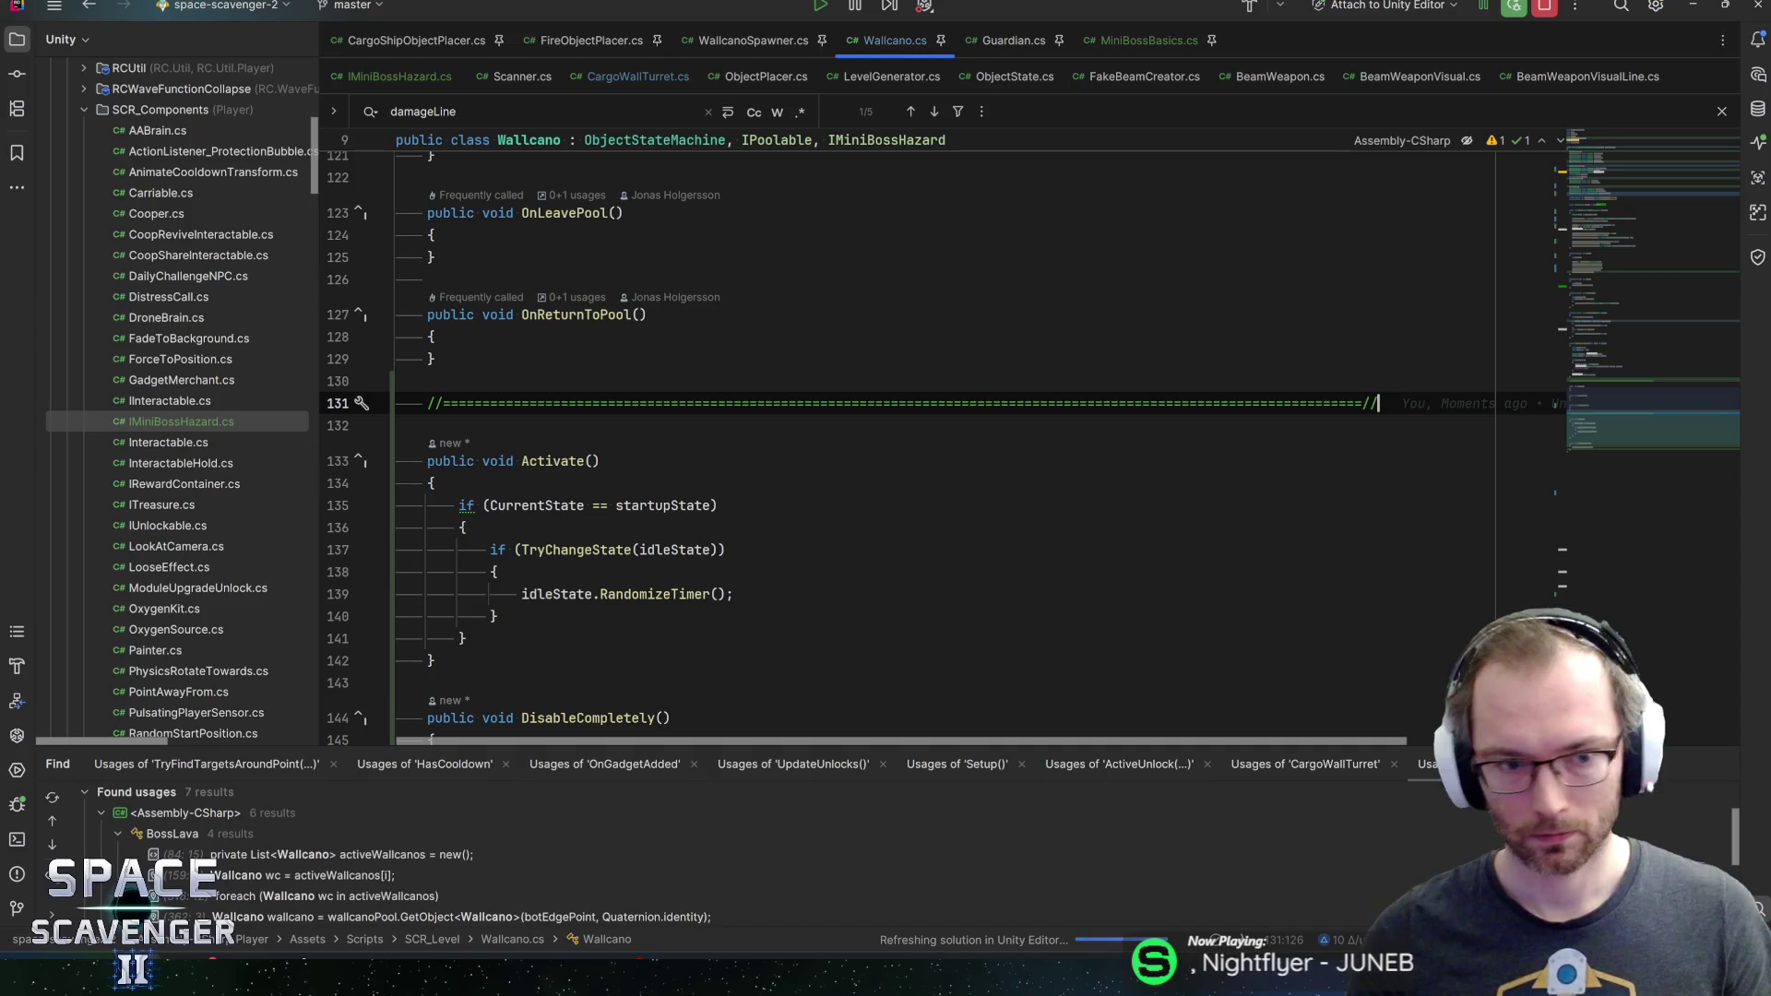
pyautogui.scroll(-3, 922, 443)
pyautogui.scroll(1, 923, 415)
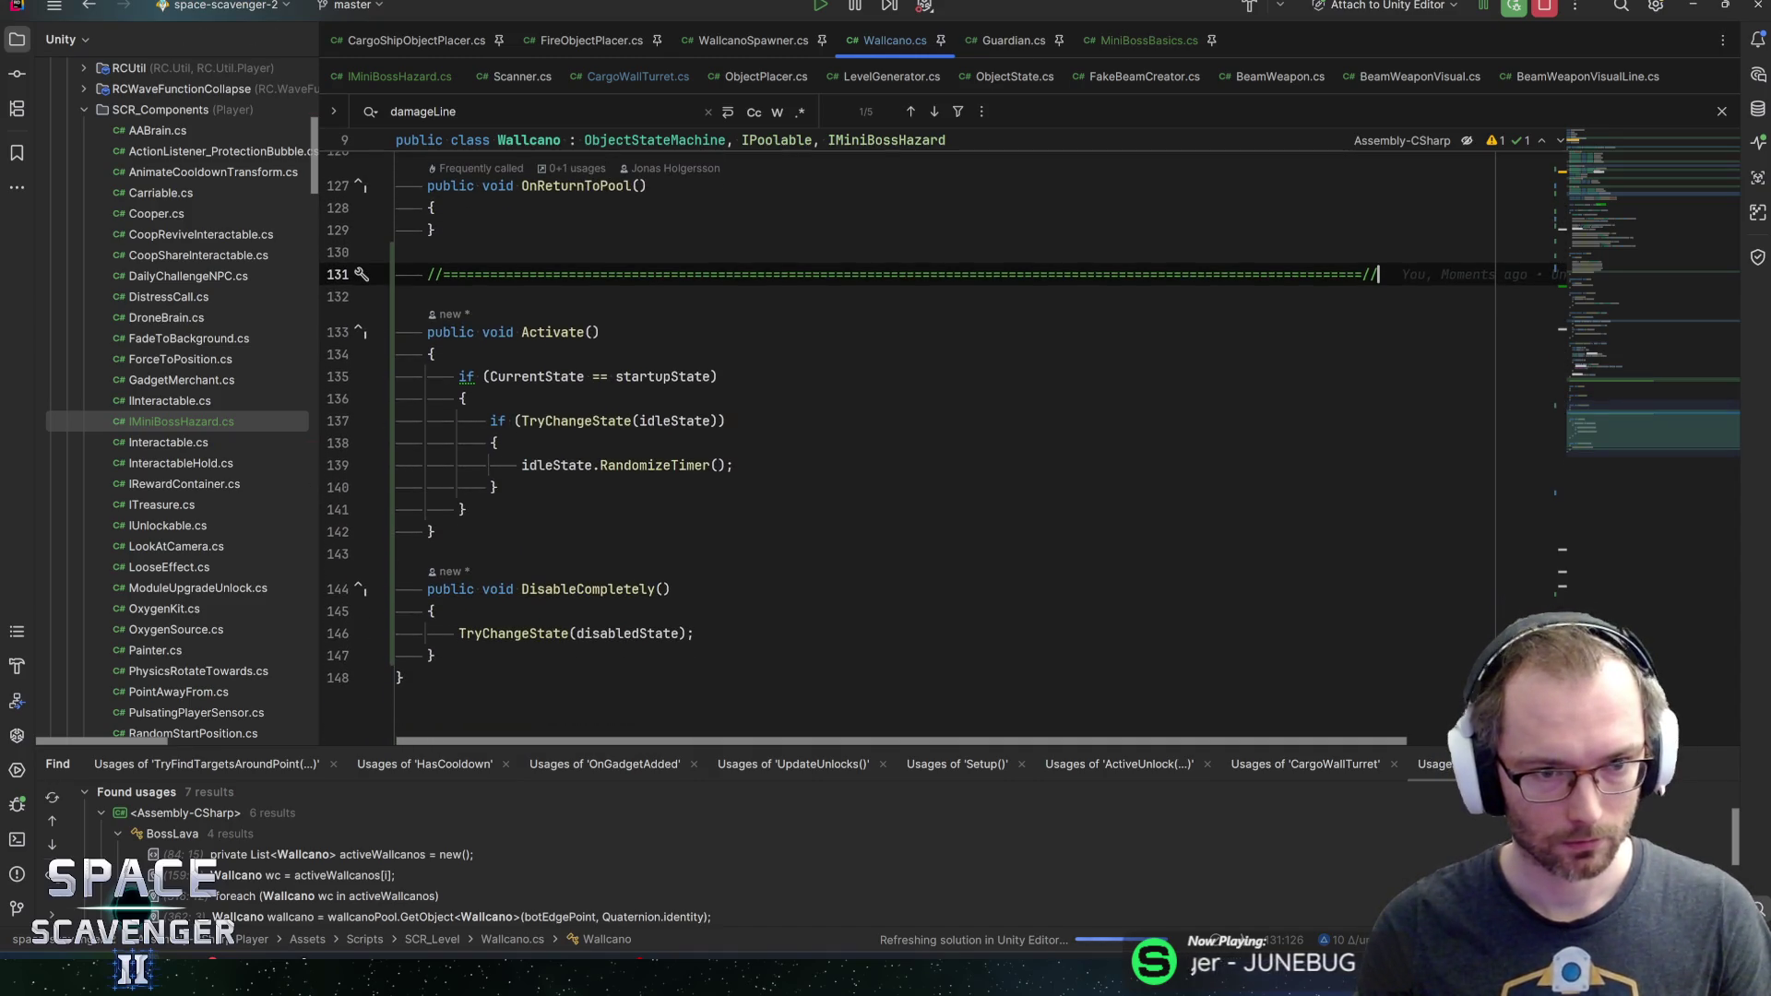
pyautogui.click(460, 376)
pyautogui.click(734, 464)
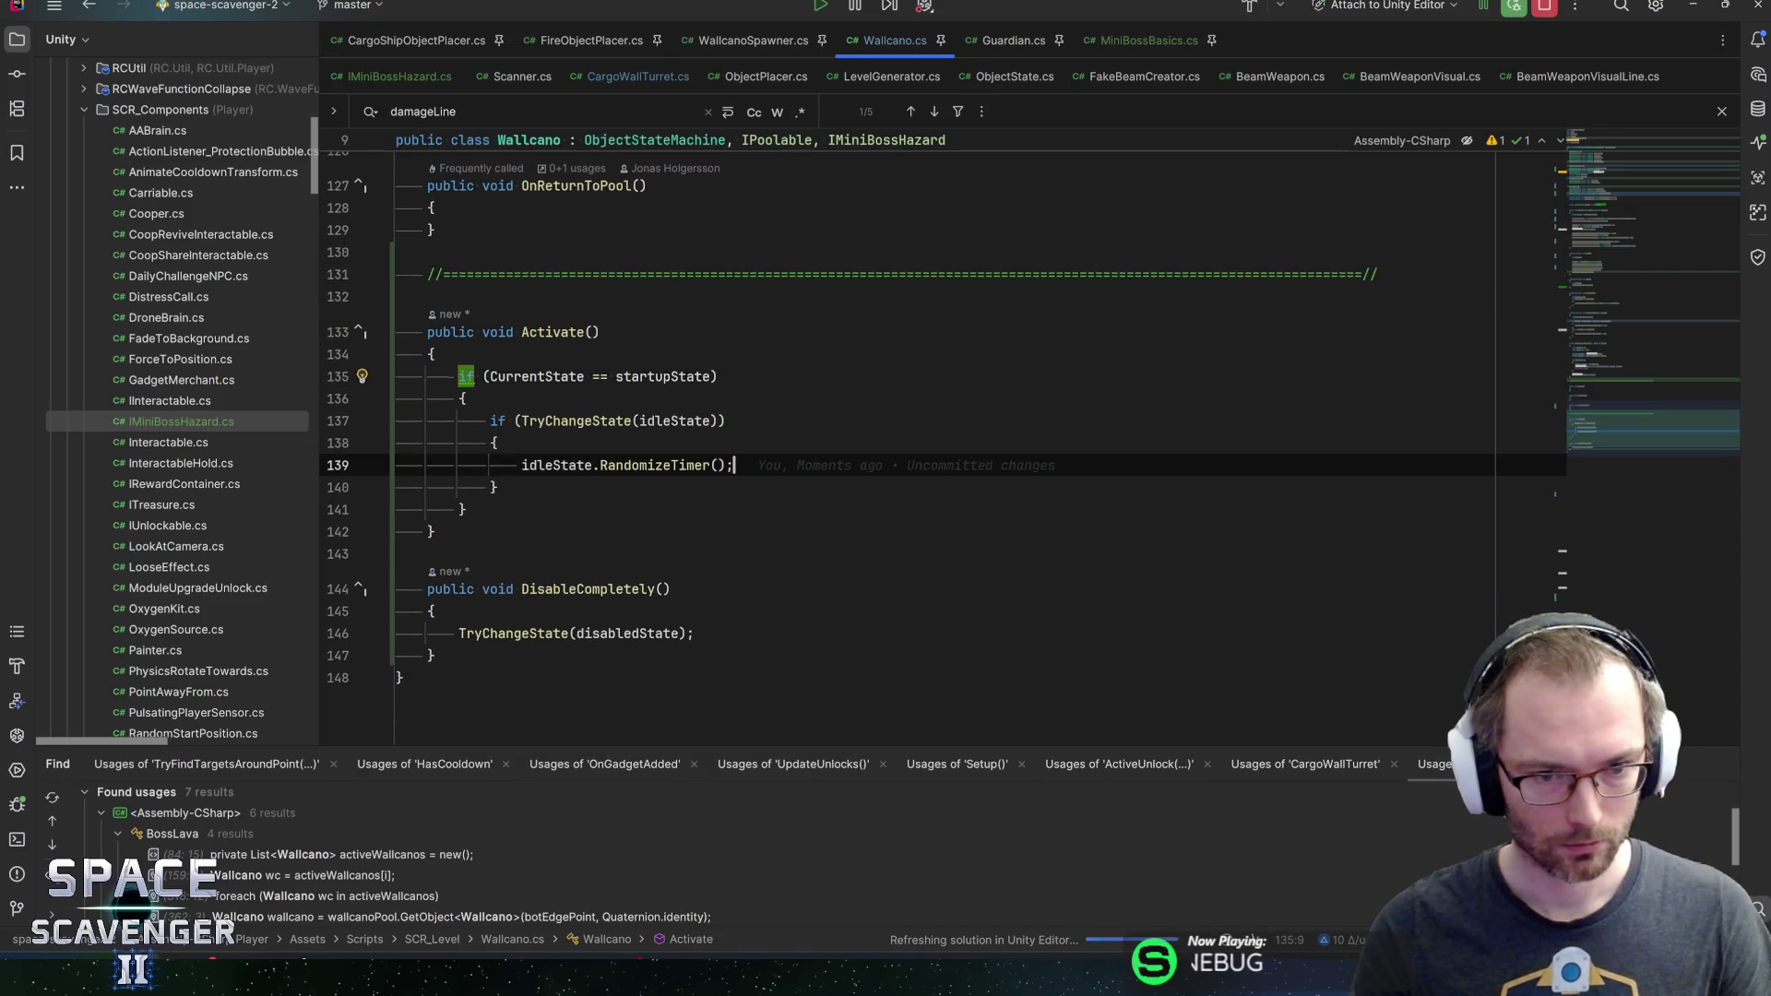
pyautogui.scroll(7, 922, 443)
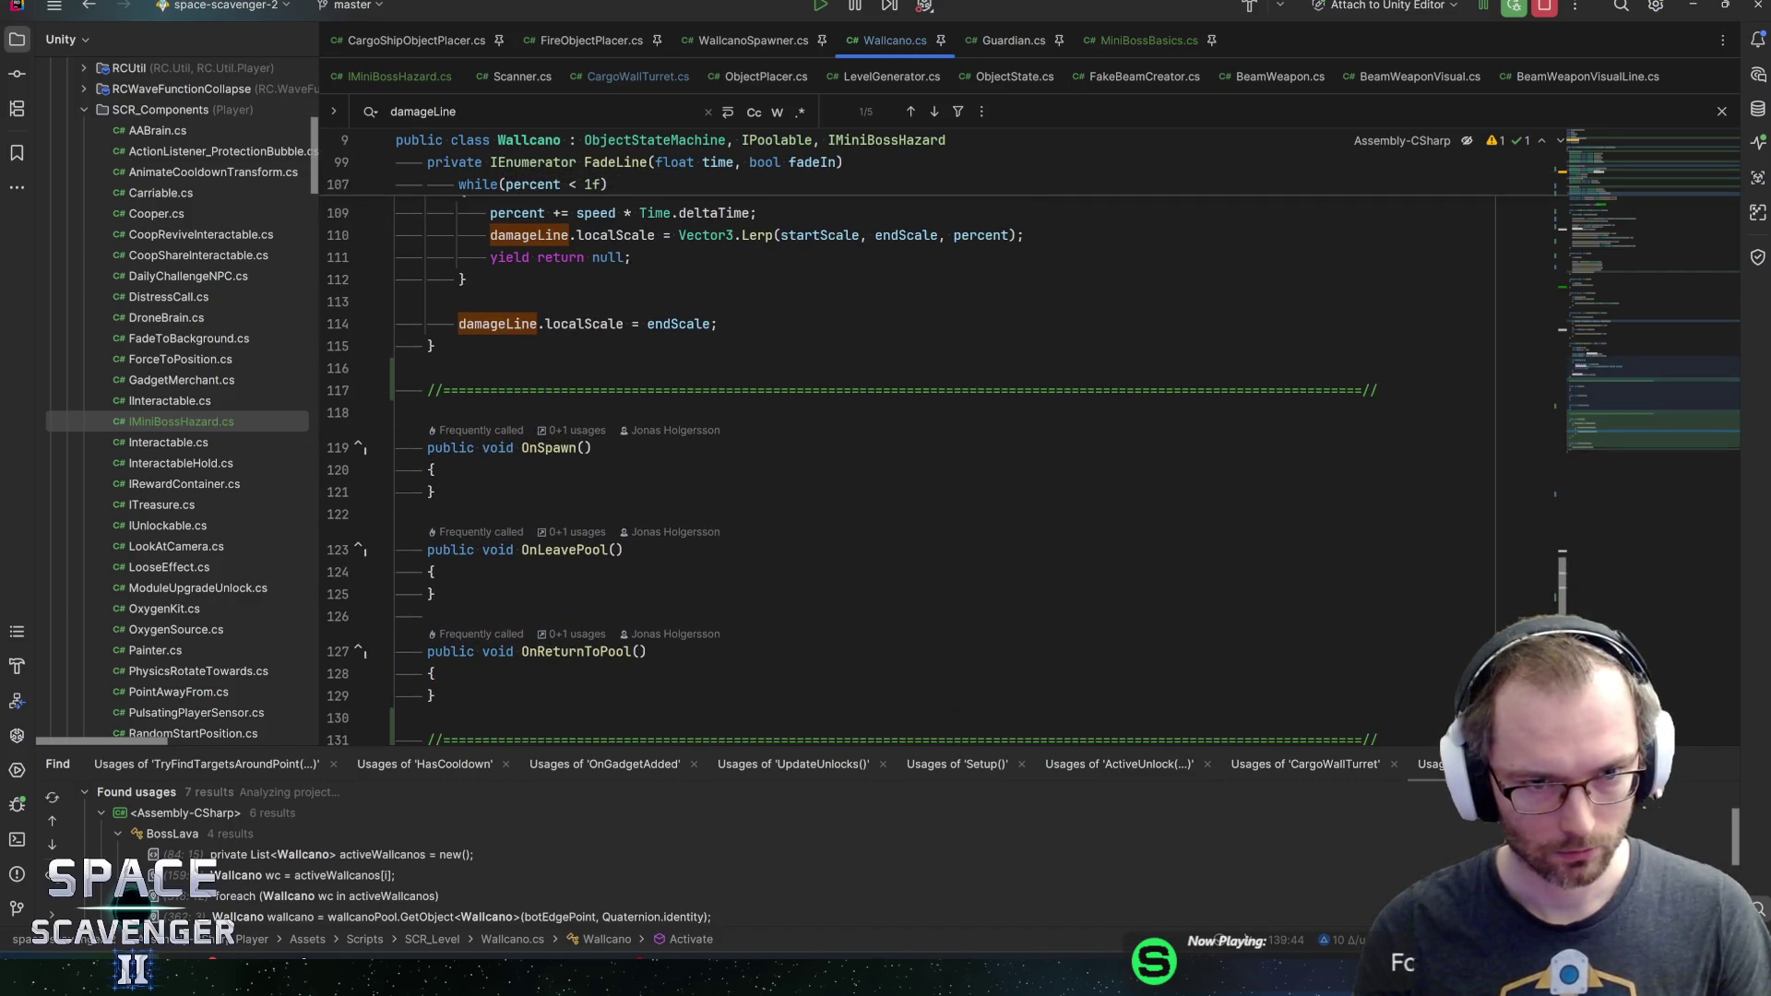
pyautogui.scroll(3, 941, 461)
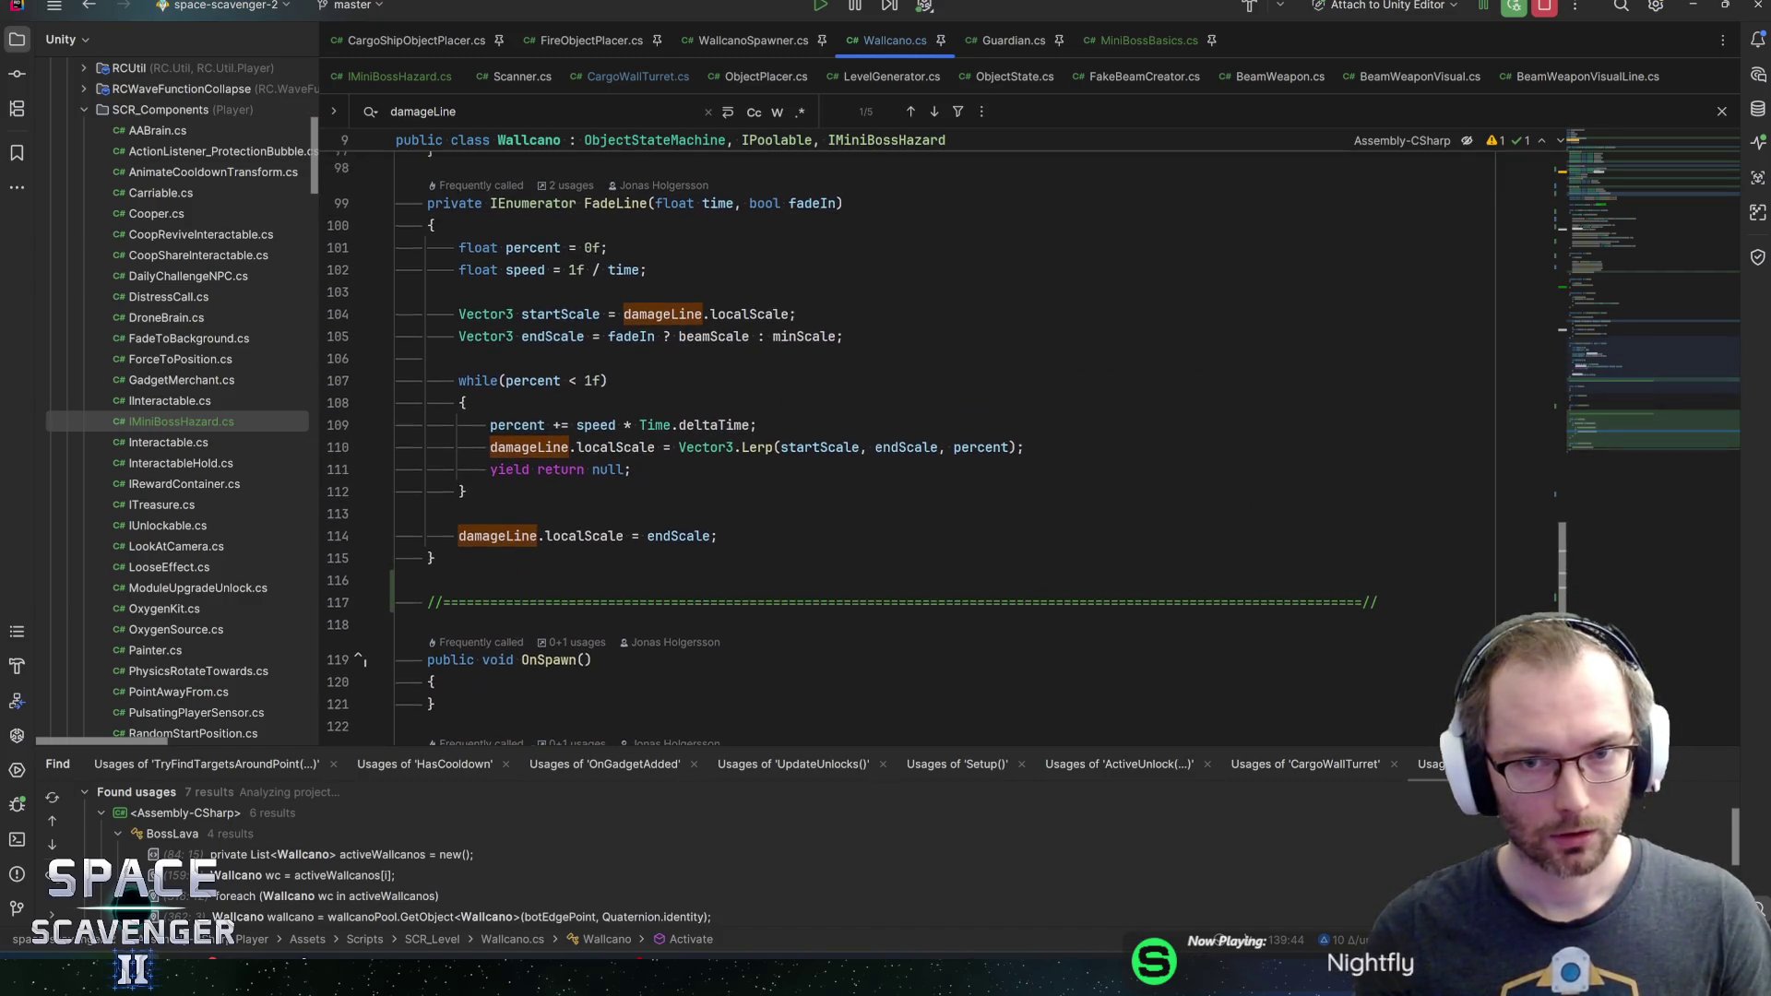
pyautogui.scroll(1, 922, 443)
pyautogui.click(1149, 41)
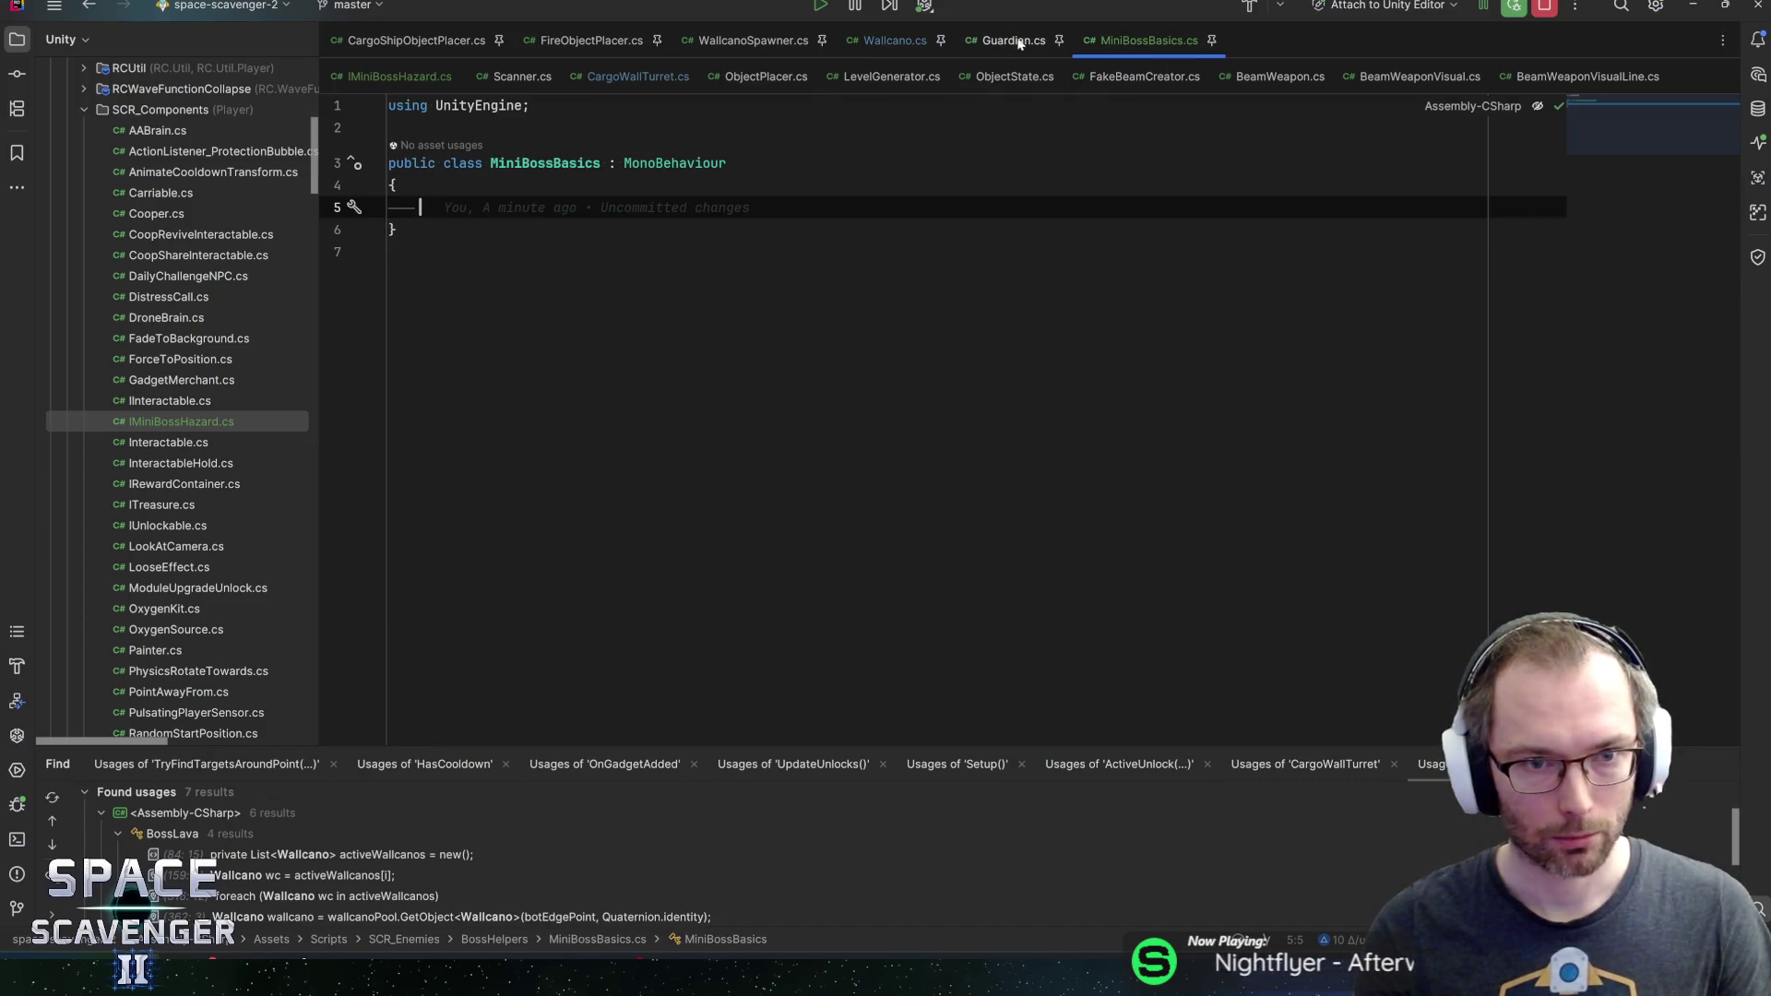
pyautogui.click(999, 42)
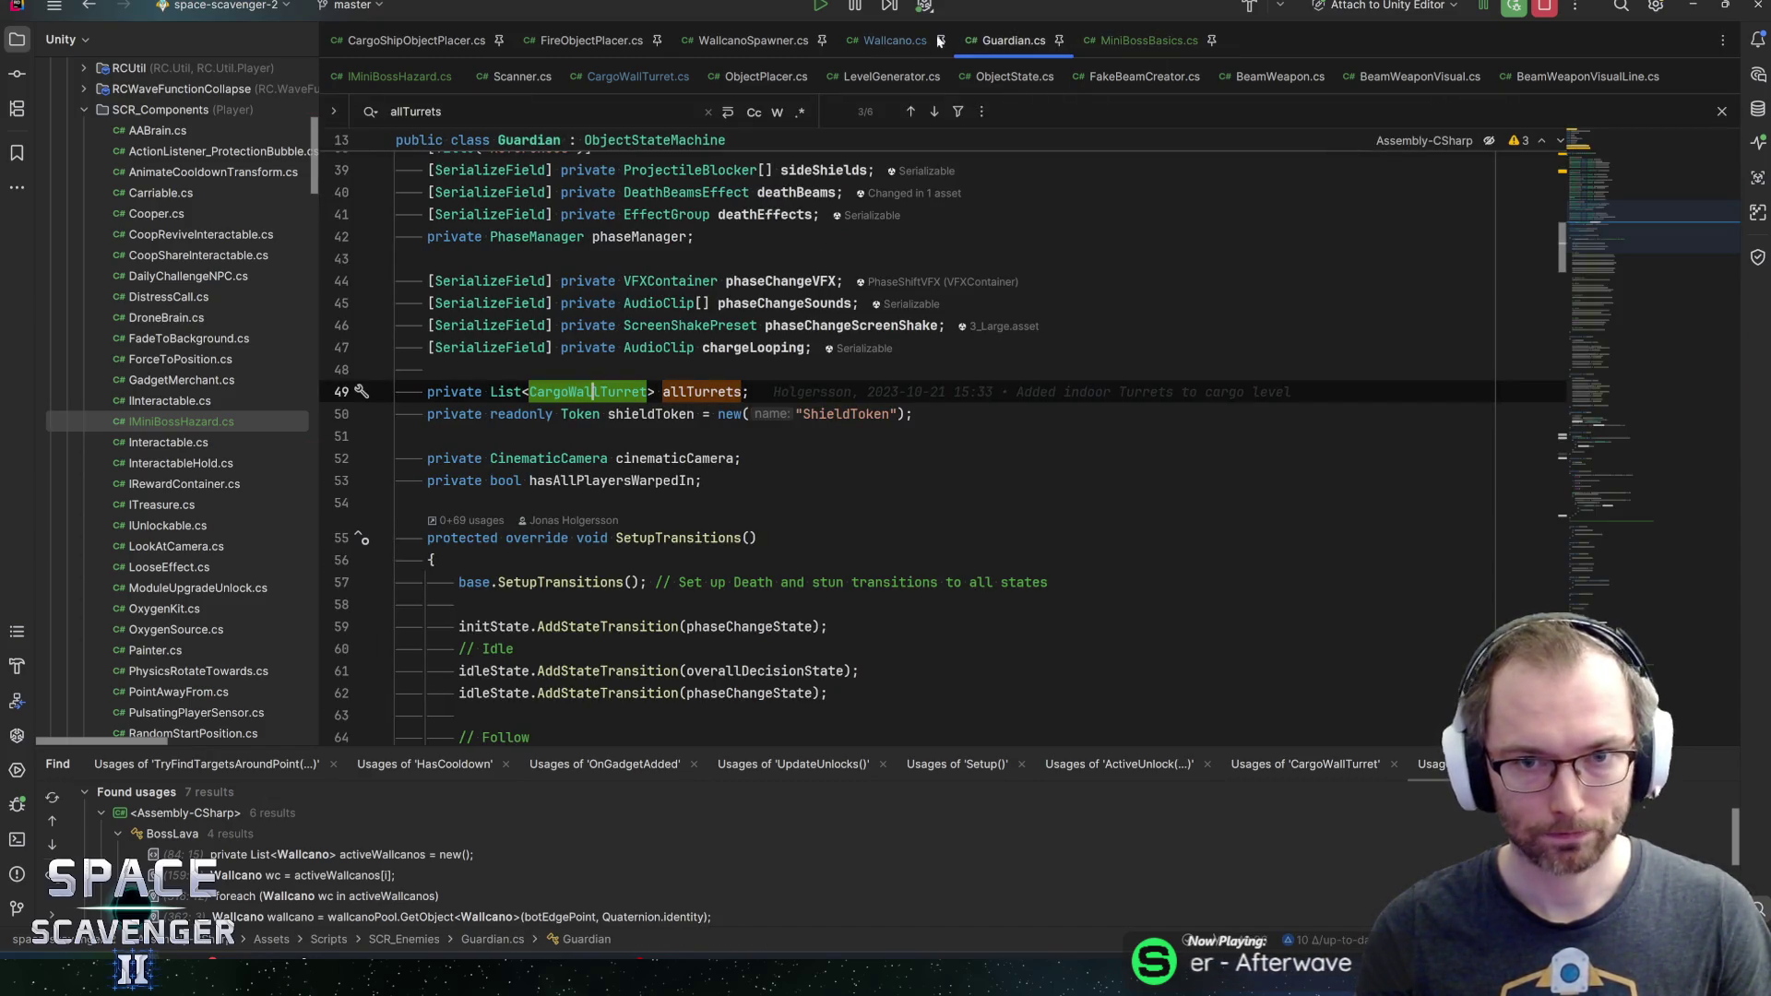
pyautogui.click(392, 79)
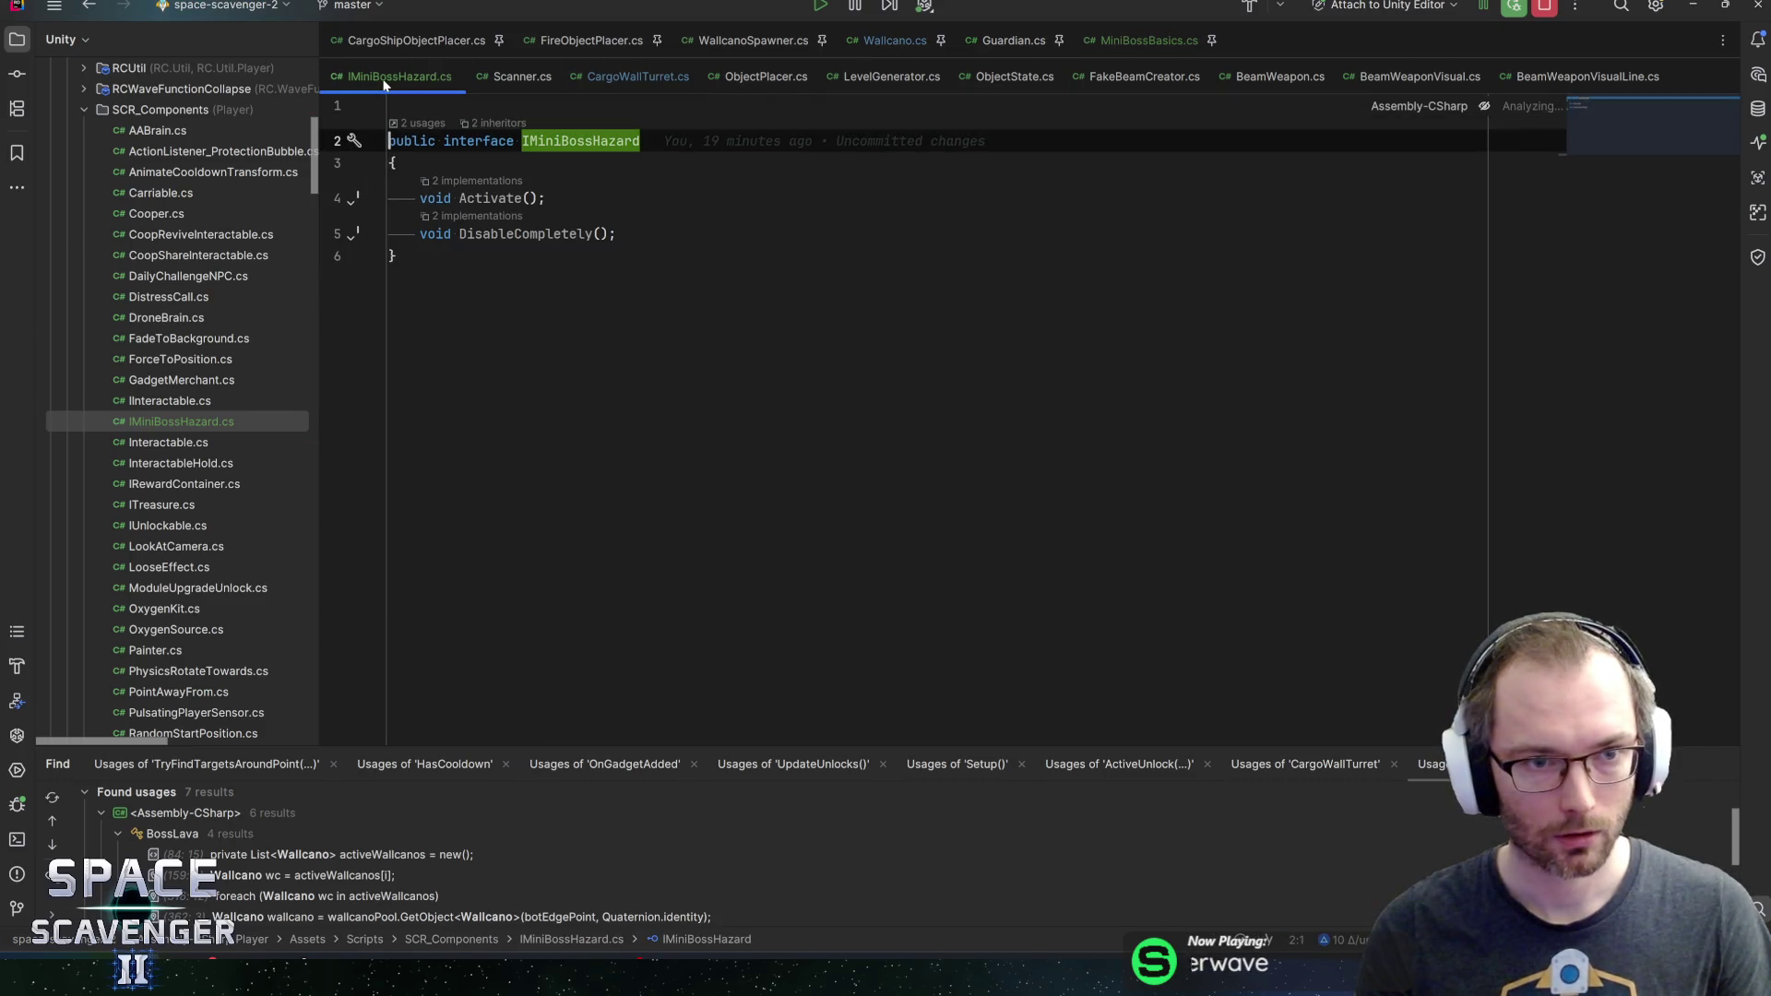
pyautogui.click(517, 77)
pyautogui.click(637, 76)
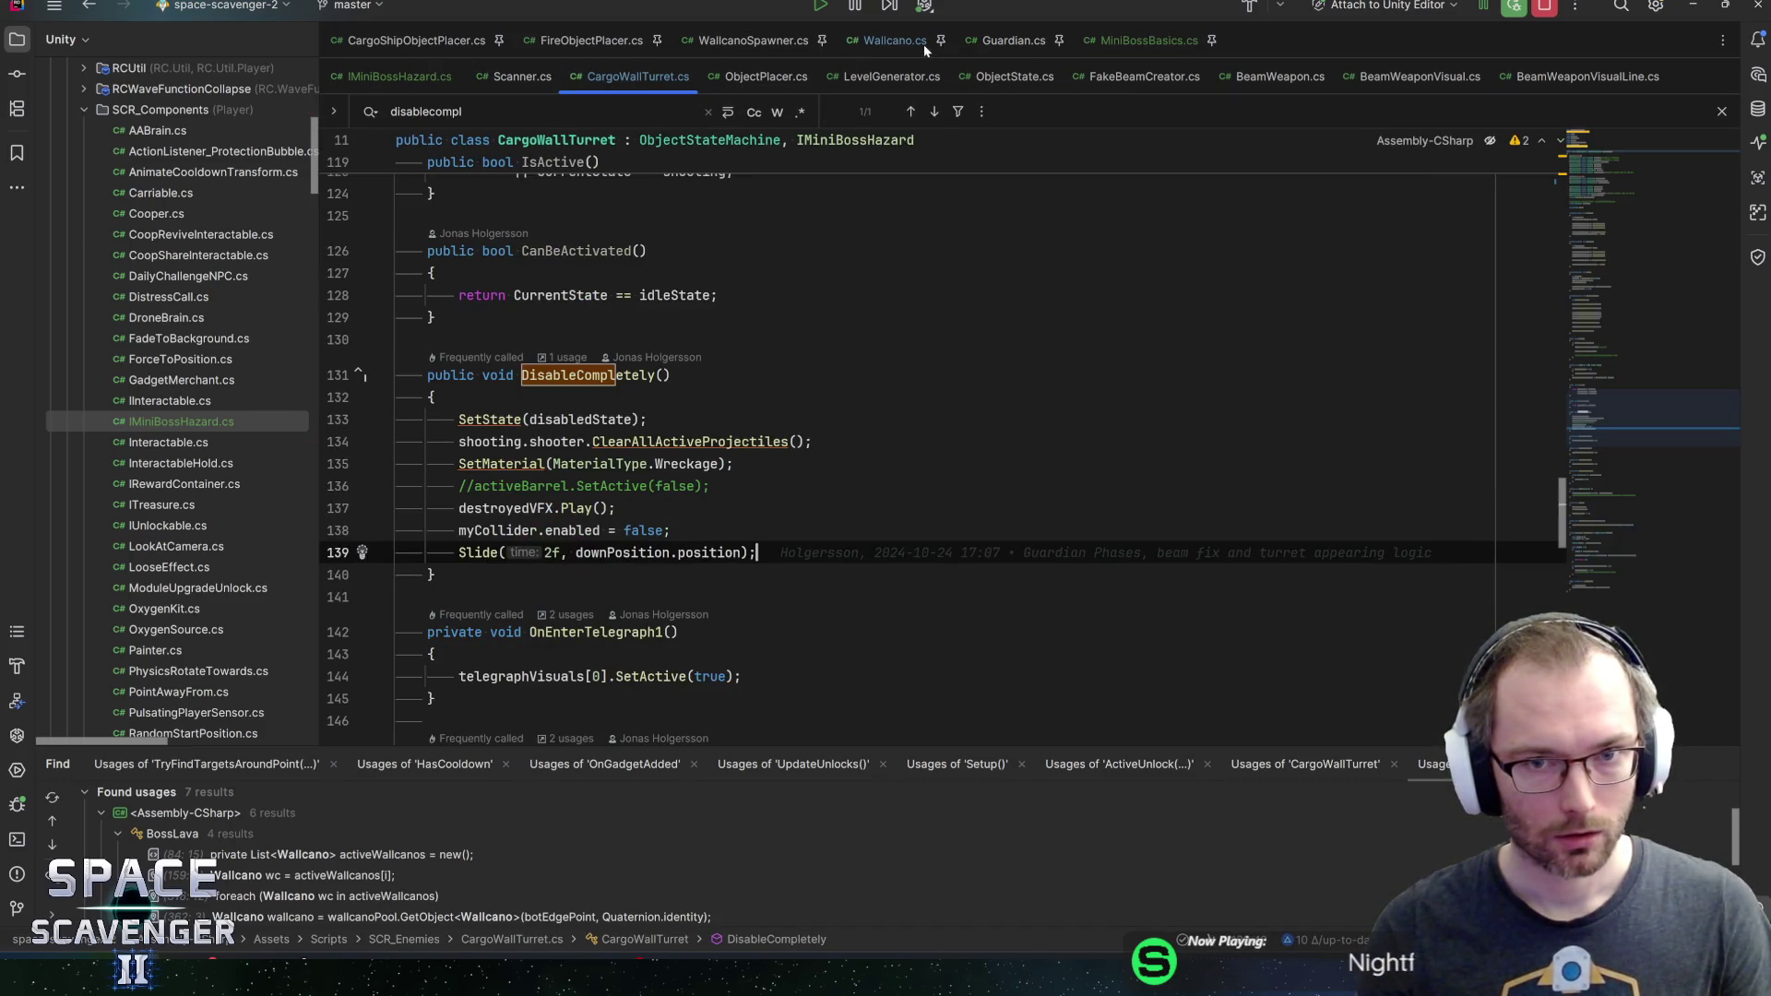
pyautogui.click(889, 39)
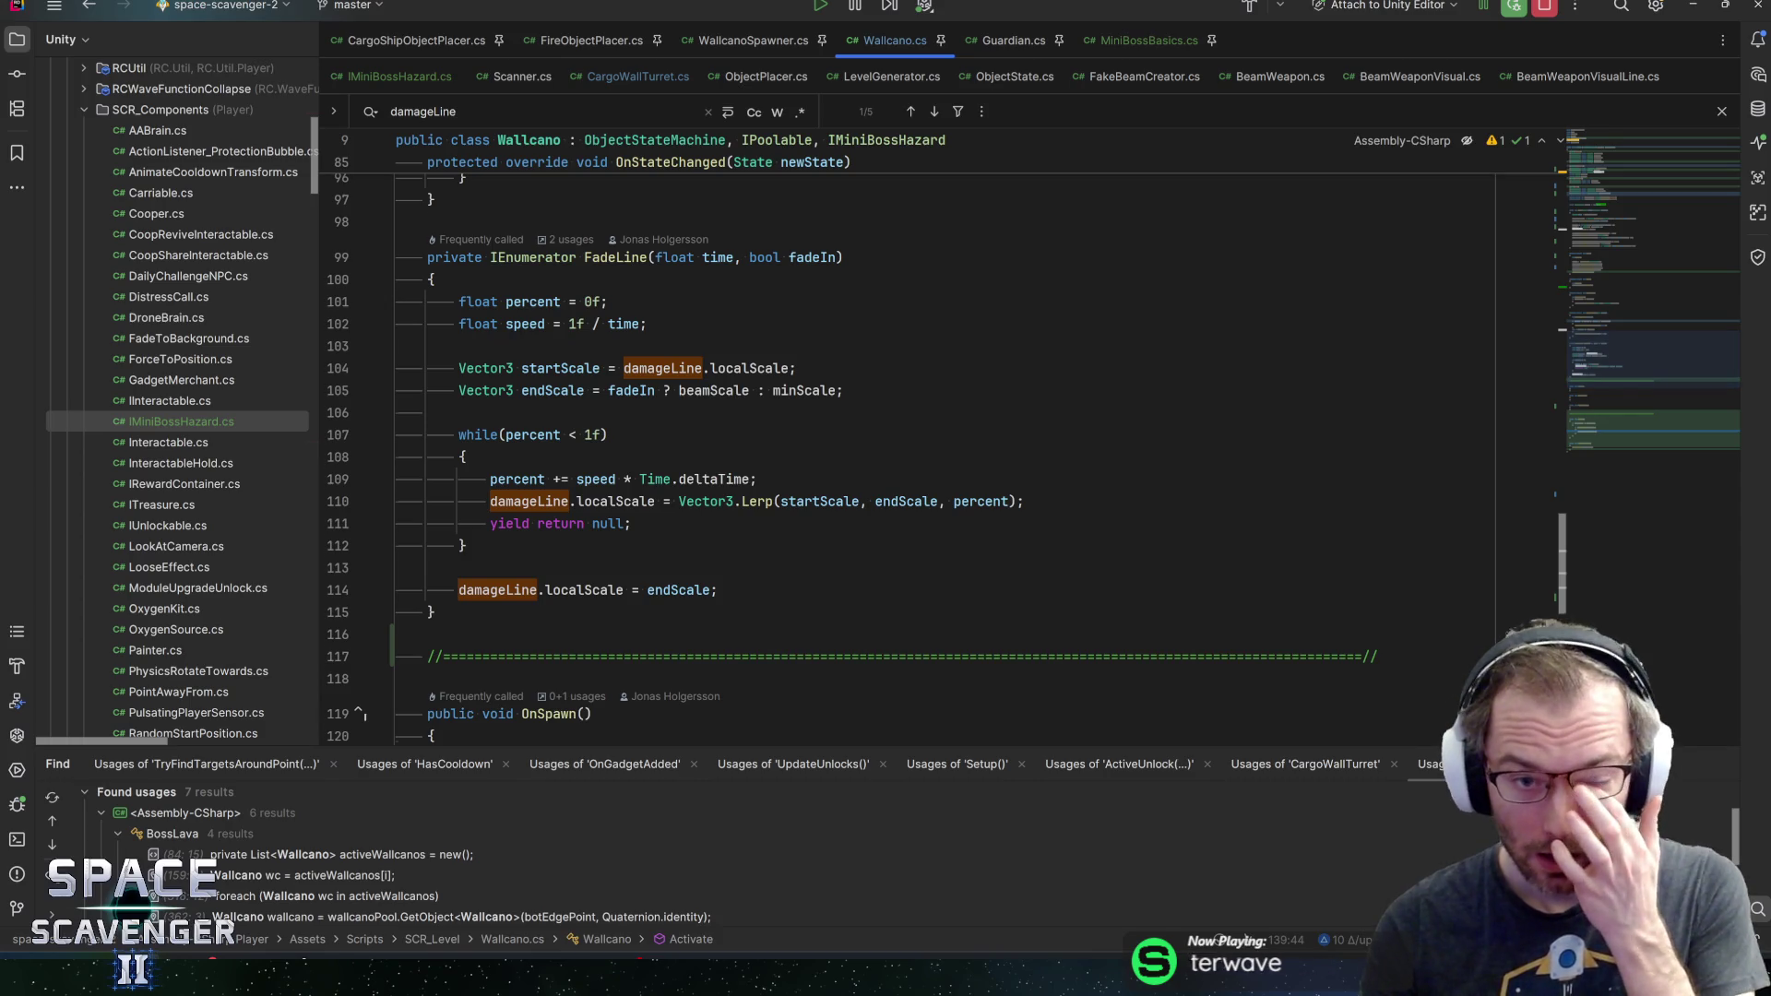
pyautogui.scroll(4, 692, 337)
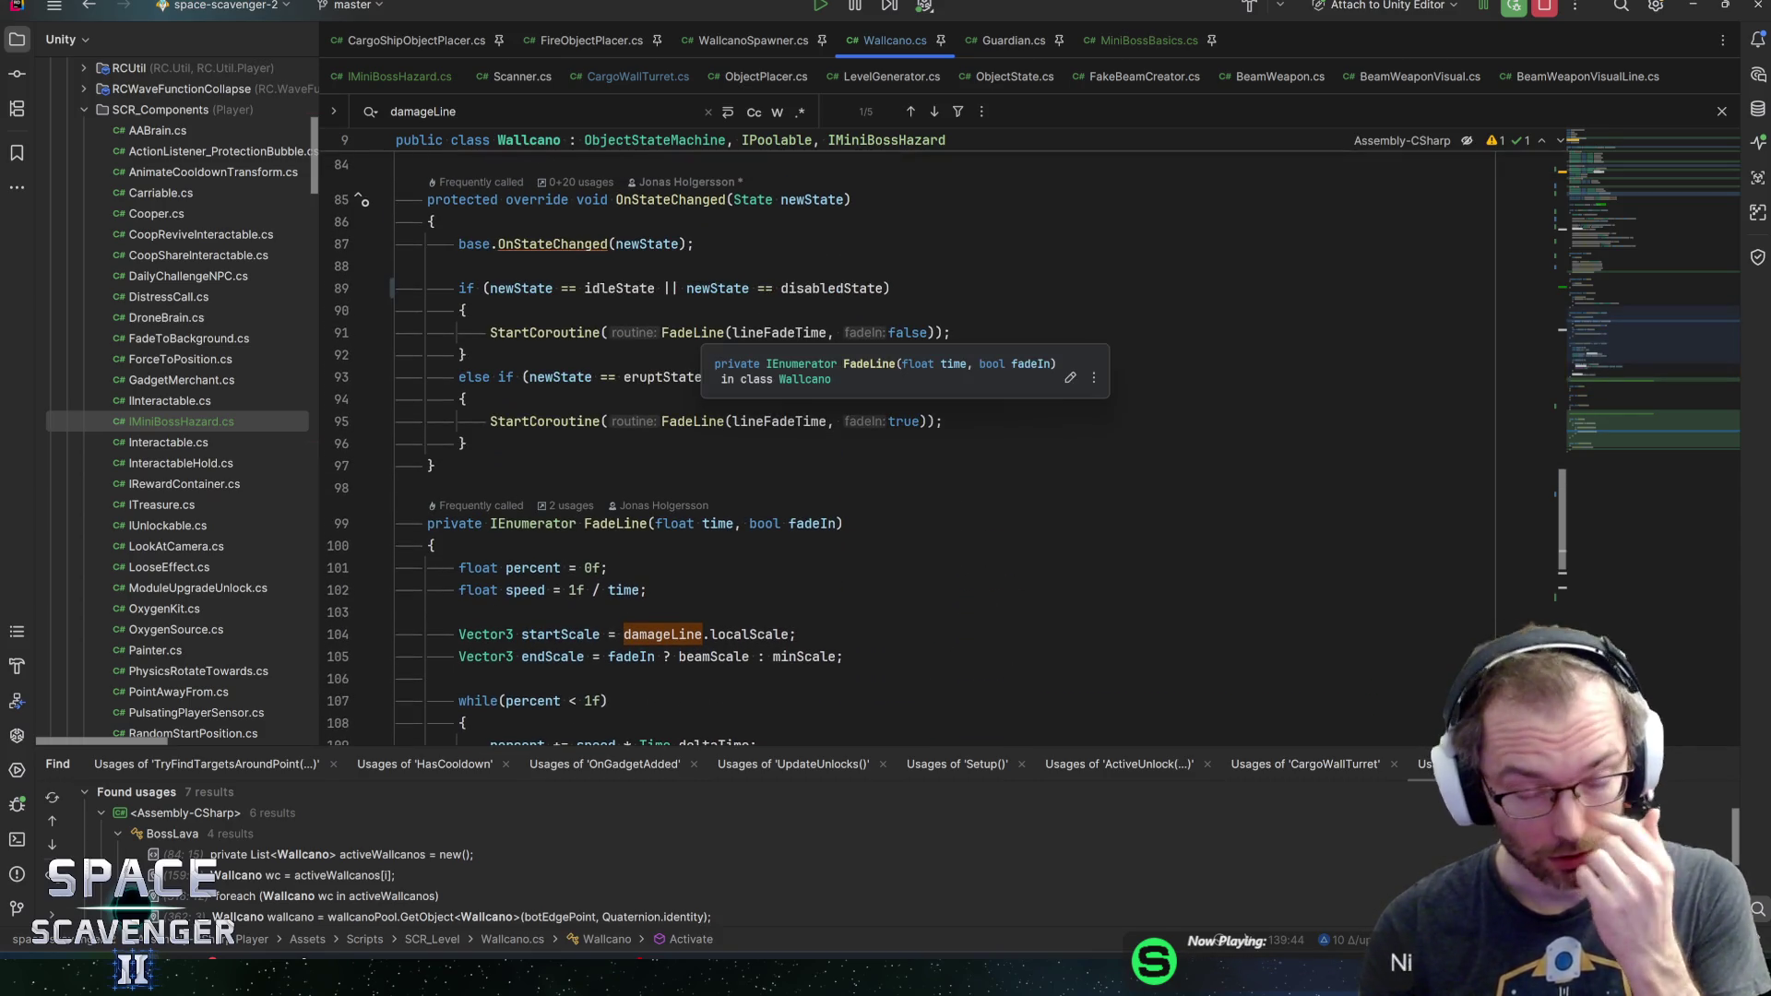
pyautogui.click(773, 332)
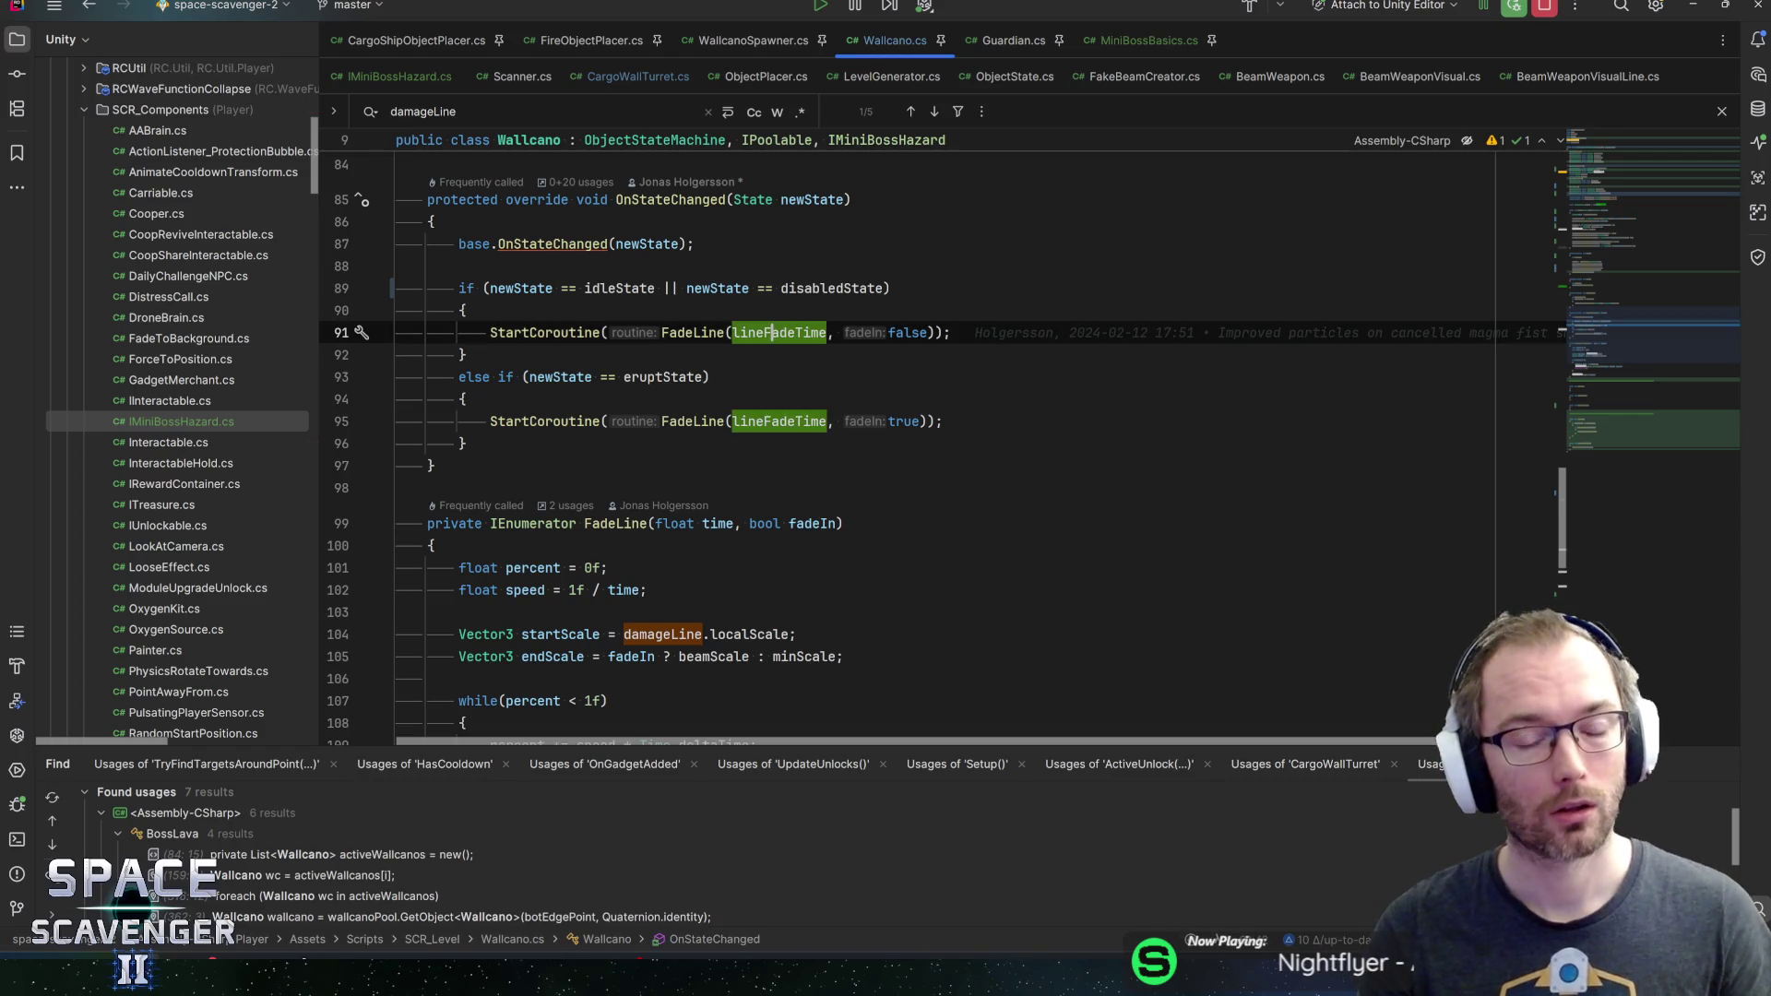
pyautogui.scroll(-3, 773, 332)
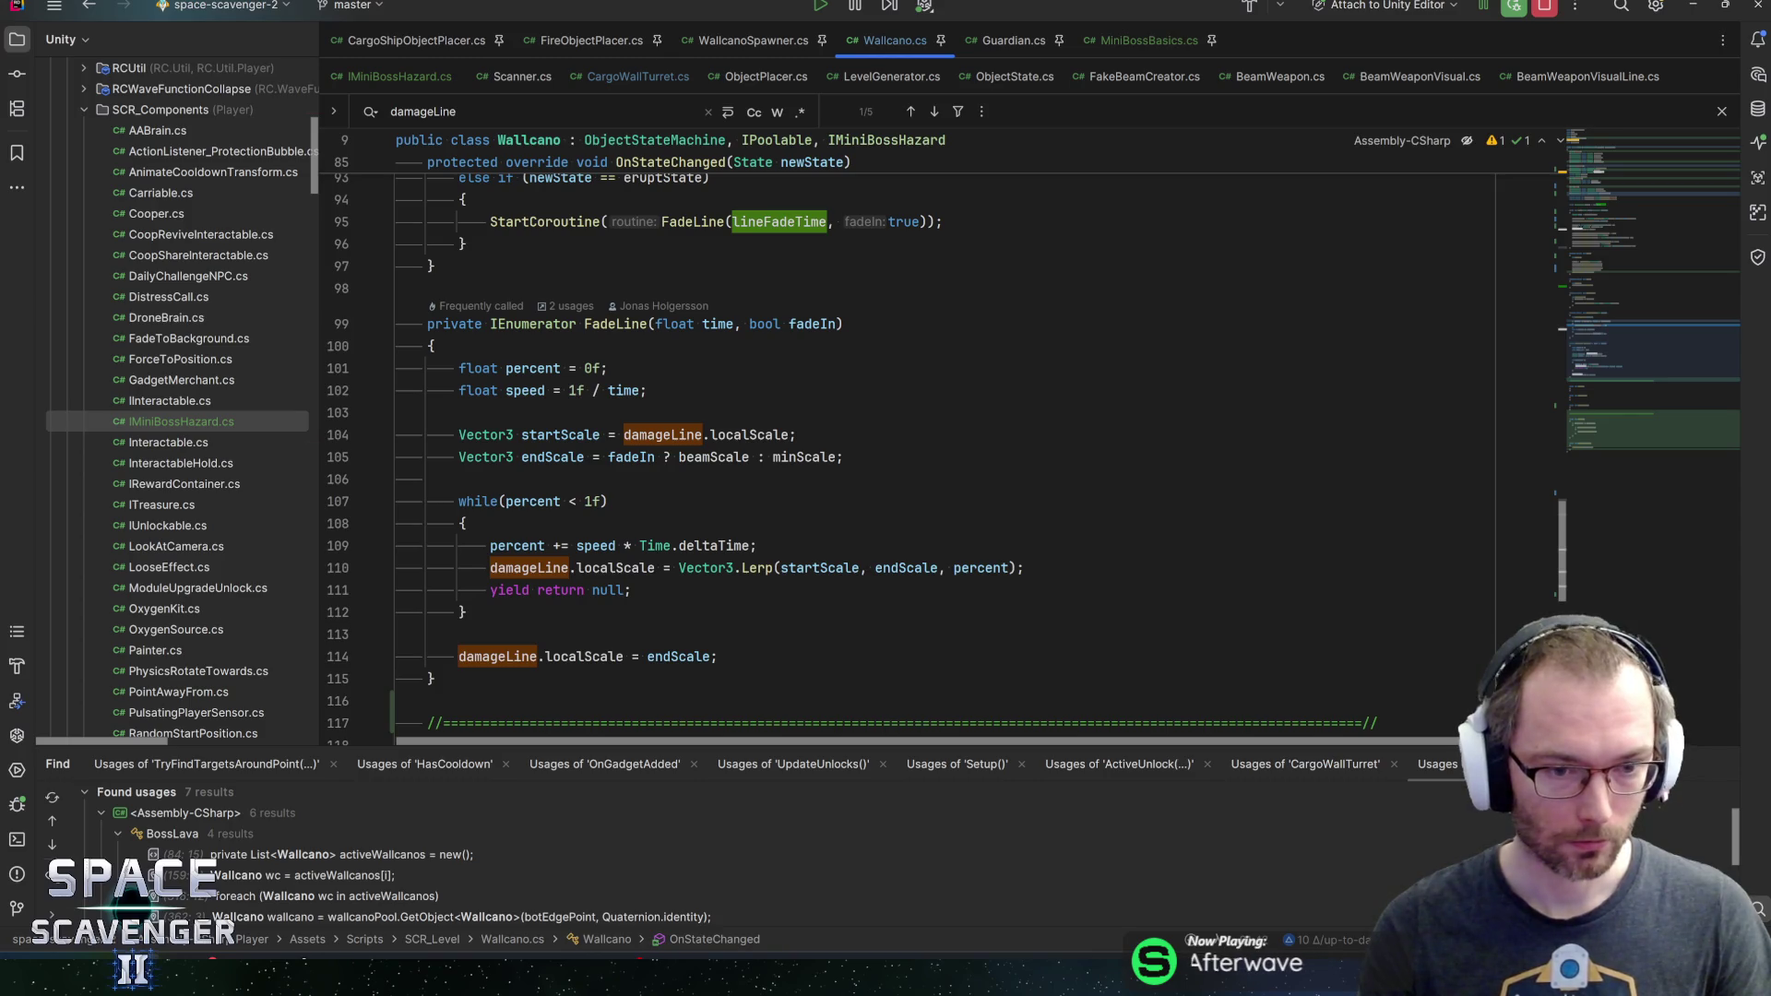
pyautogui.doubleClick(529, 568)
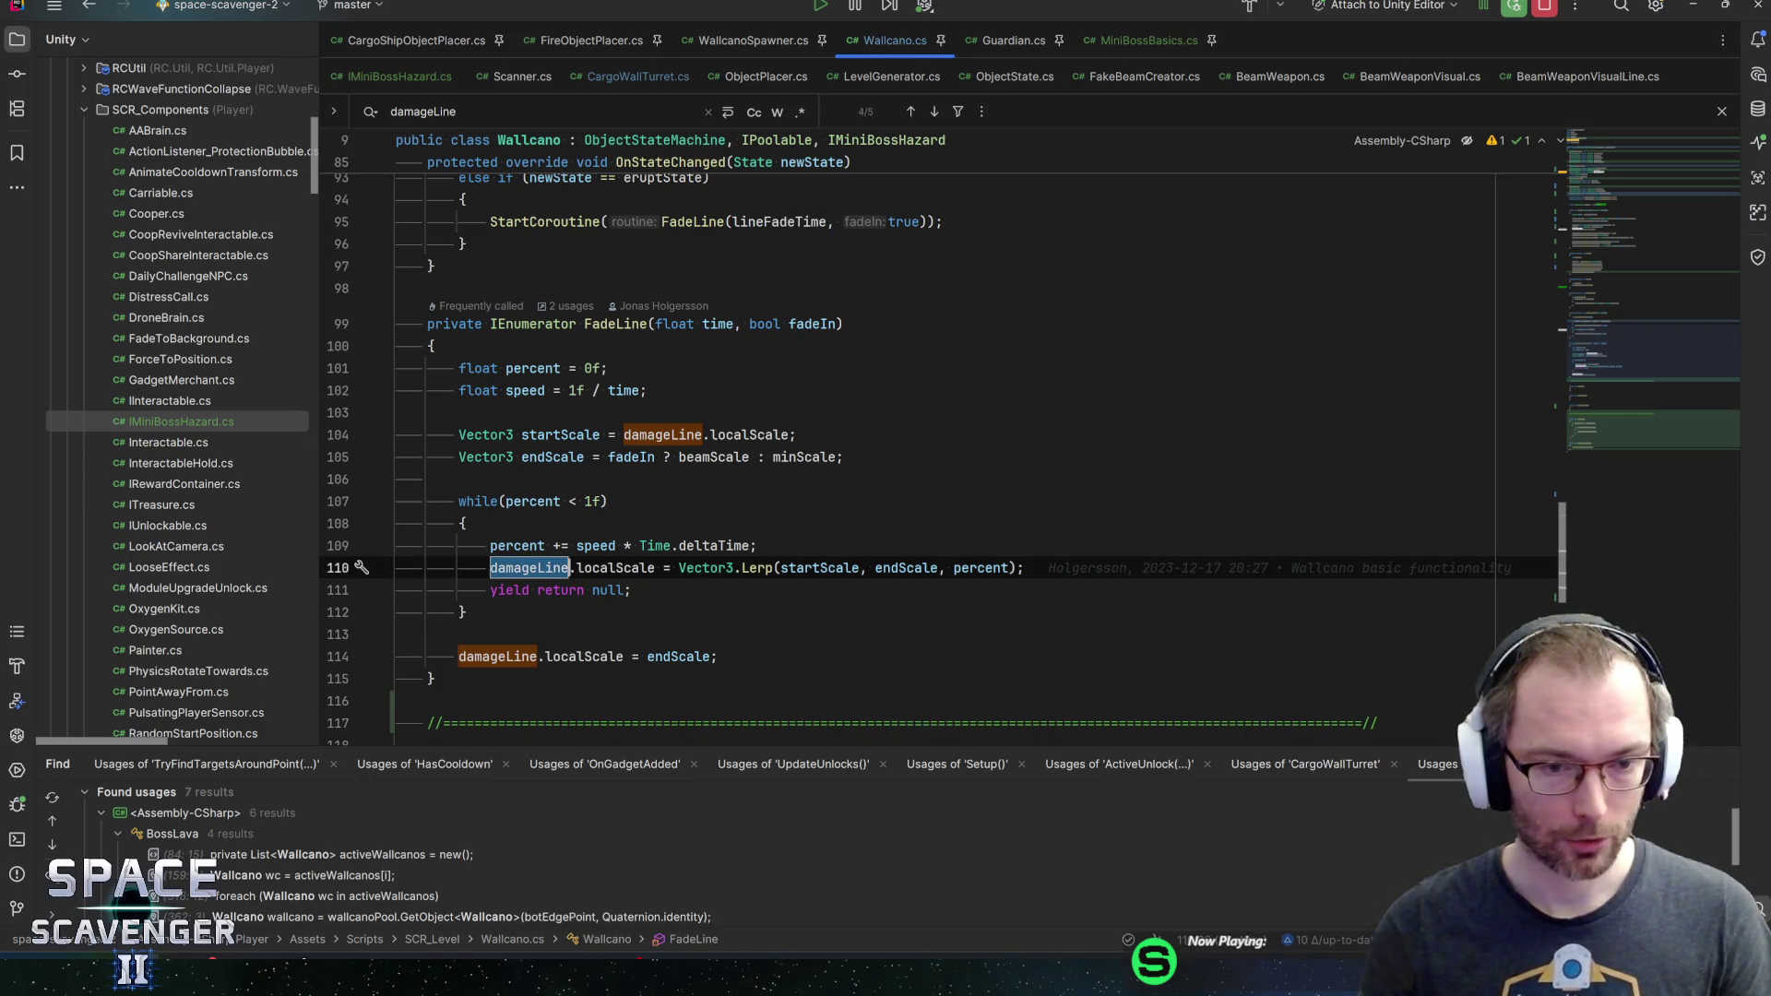
pyautogui.hotkey('ctrl', 'f')
pyautogui.press('Return')
pyautogui.press('Return')
pyautogui.press('Return')
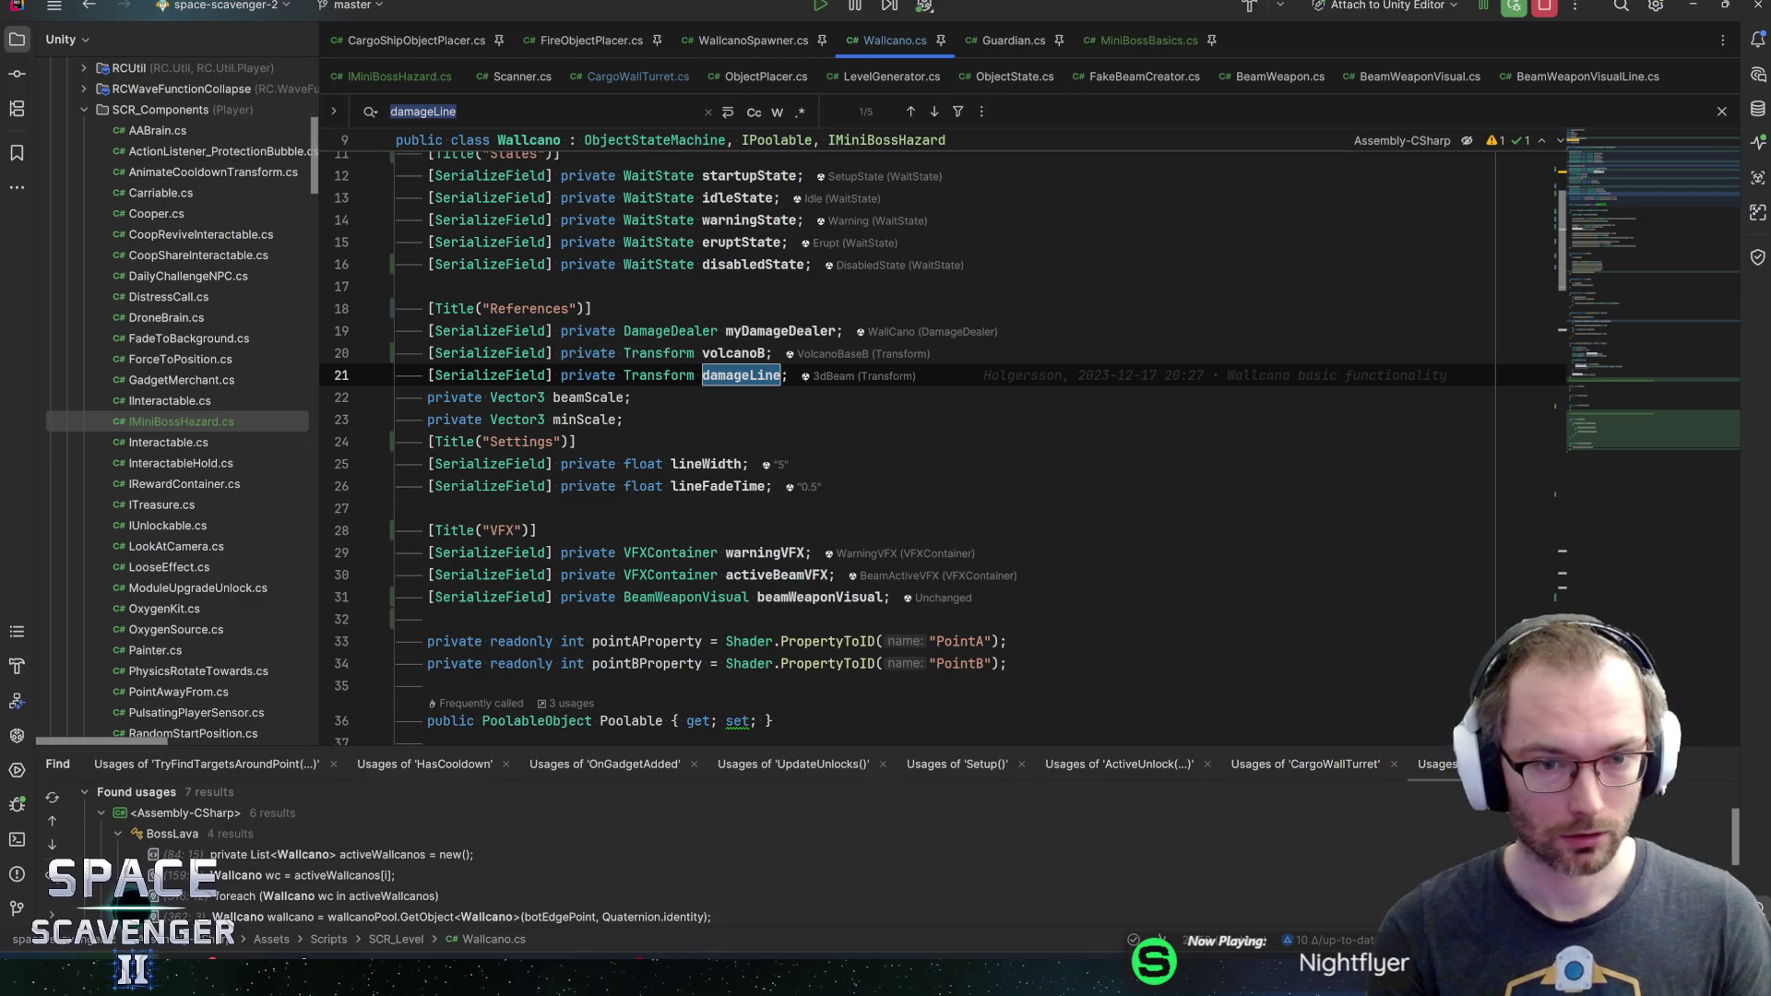
pyautogui.hotkey('alt', 'Tab')
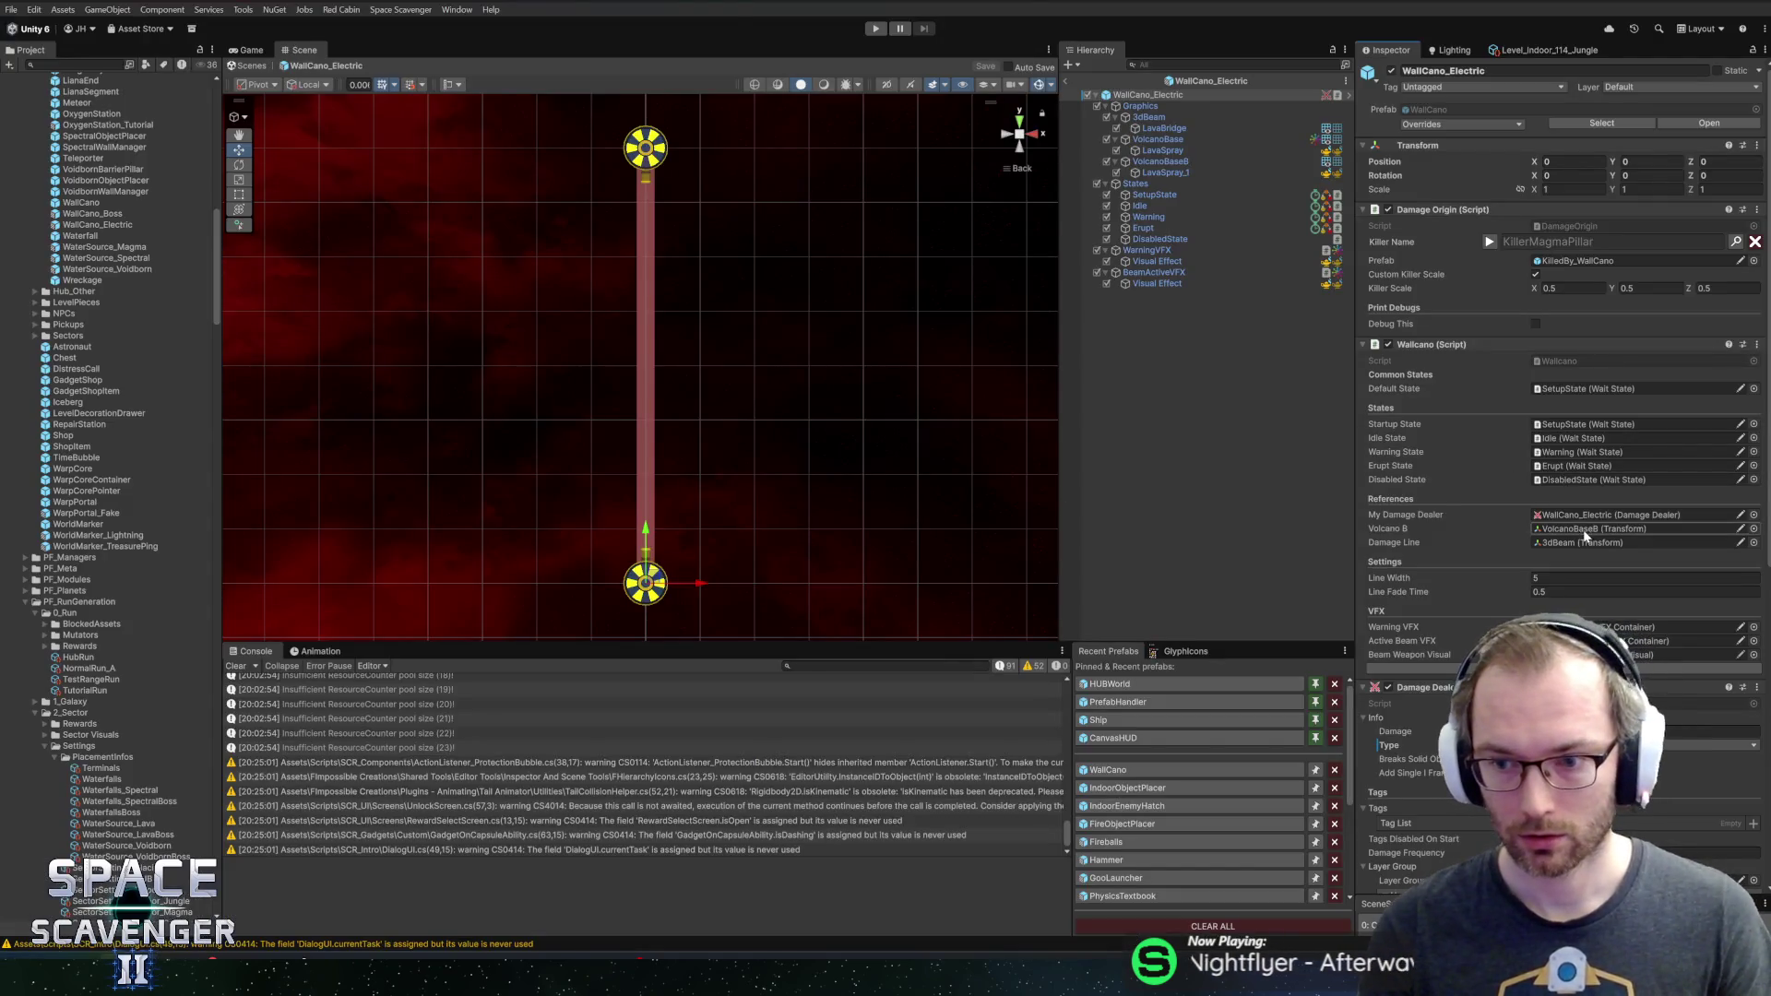
pyautogui.hotkey('alt', 'Tab')
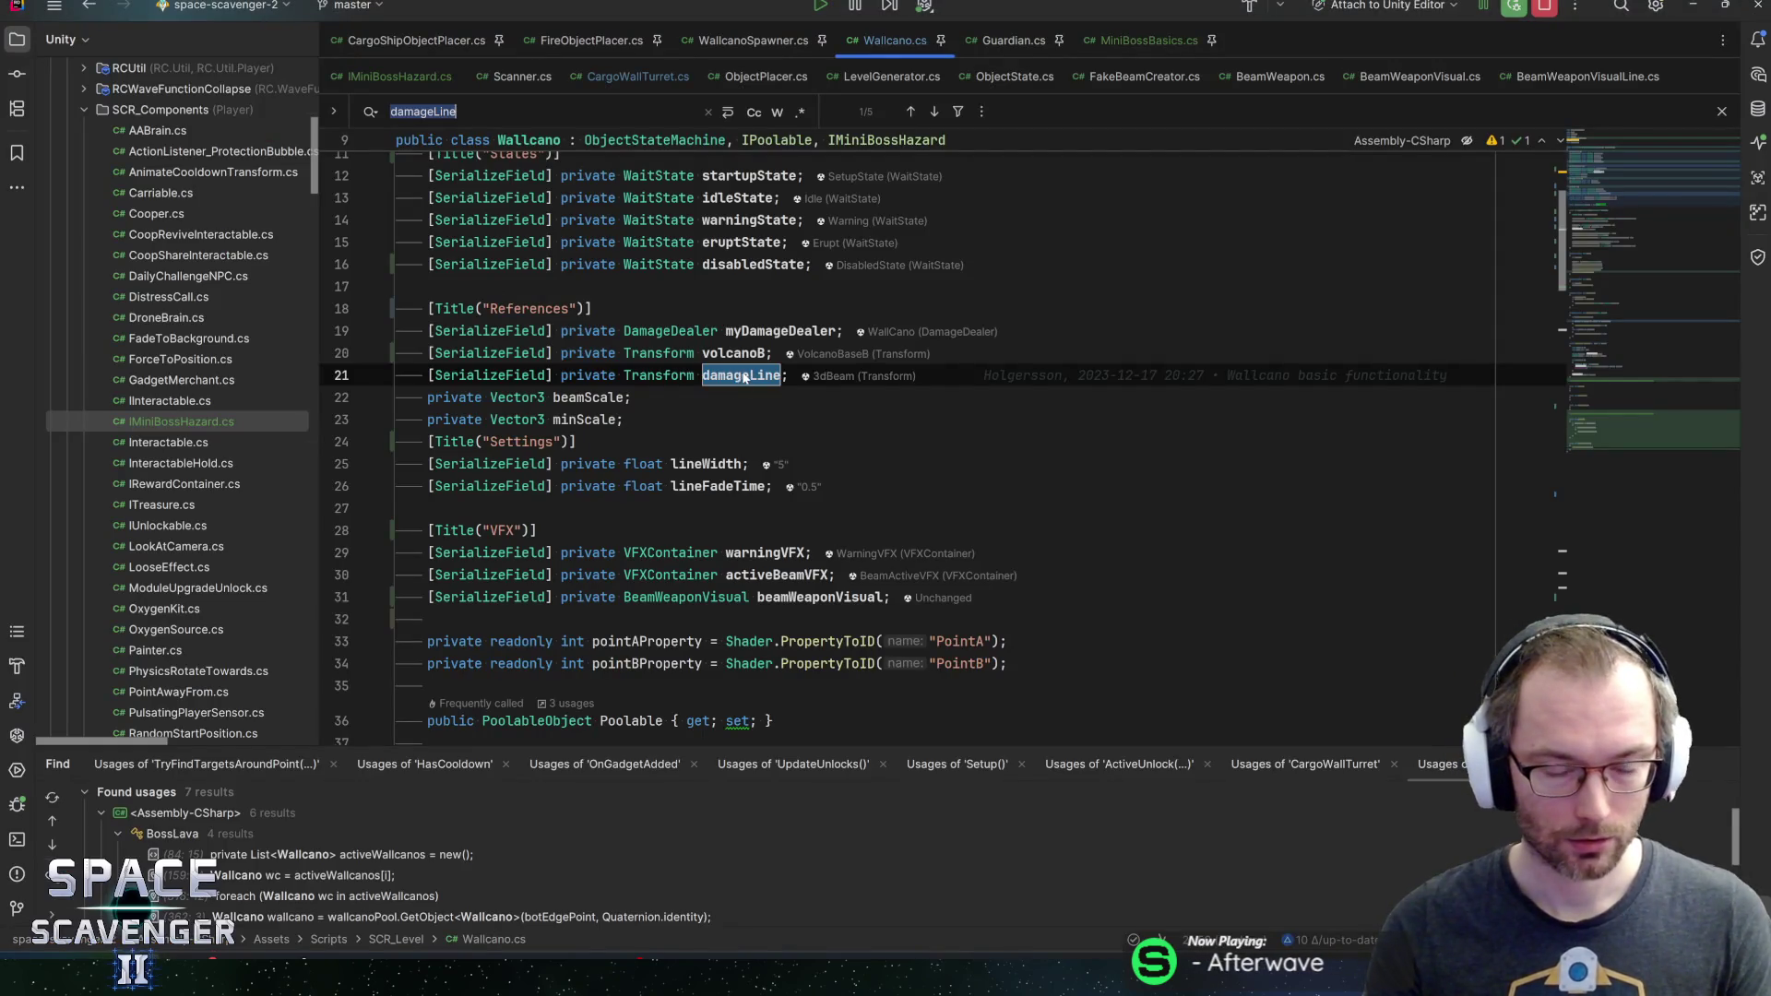
pyautogui.click(1626, 212)
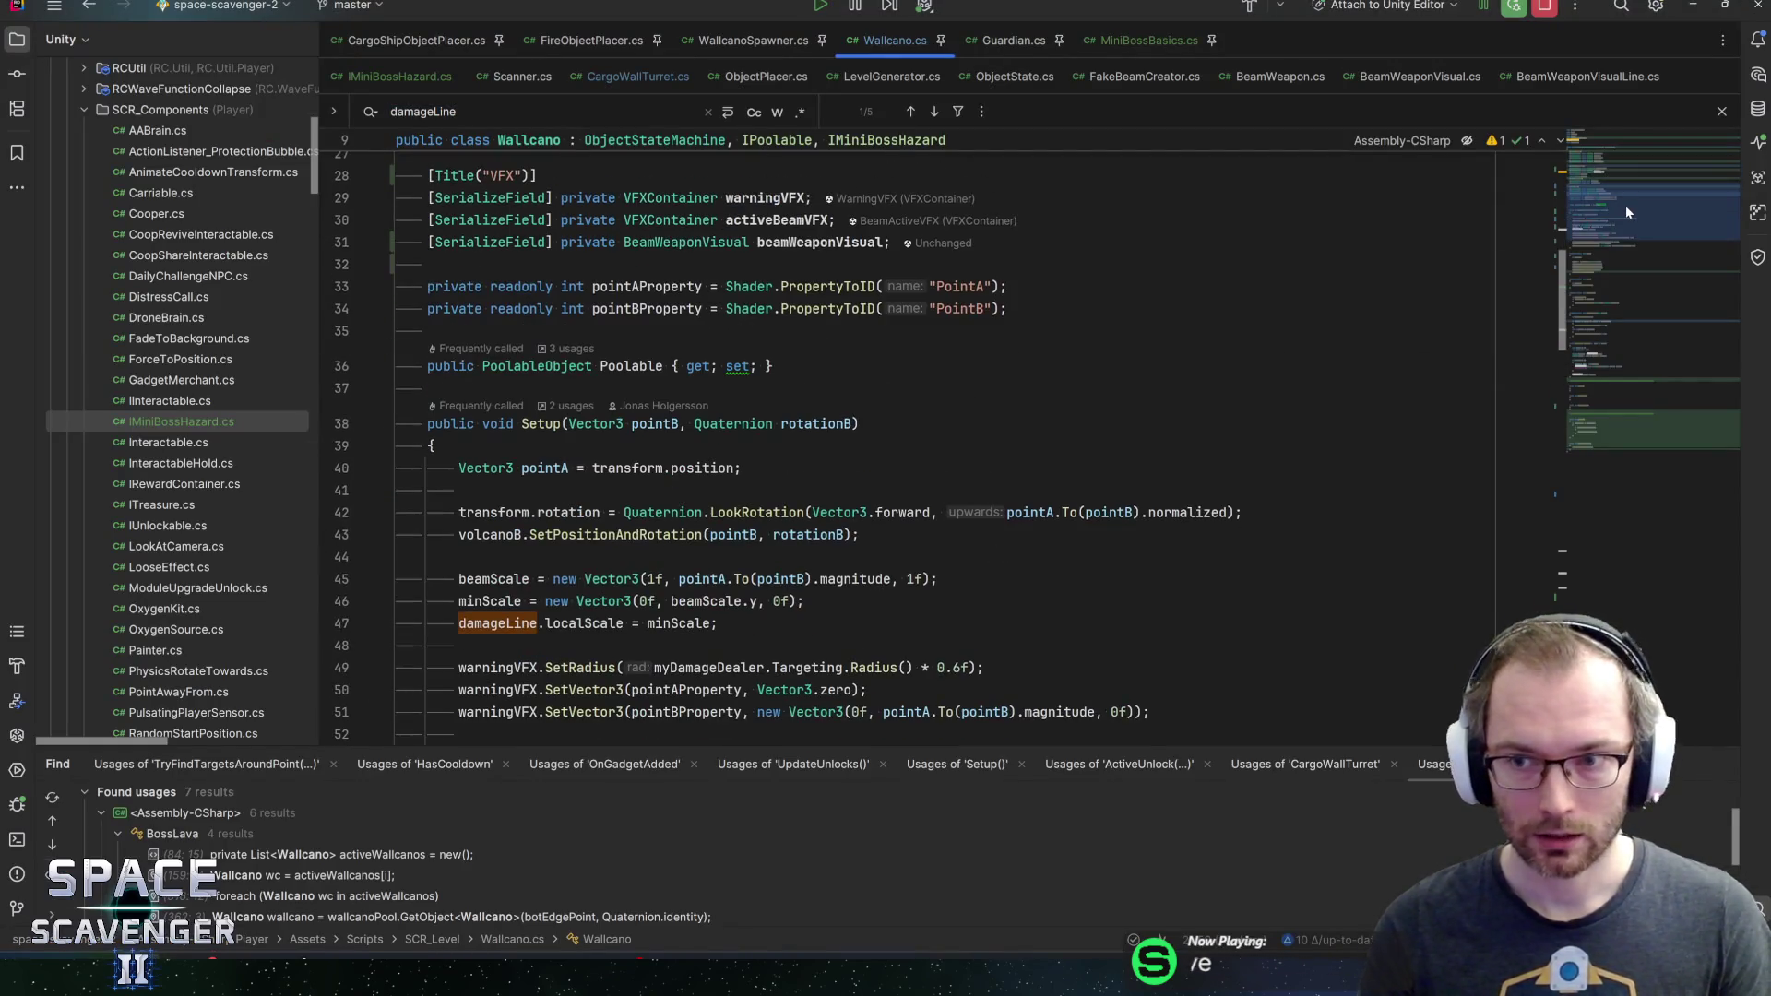
pyautogui.moveTo(1626, 208); pyautogui.dragTo(1632, 213)
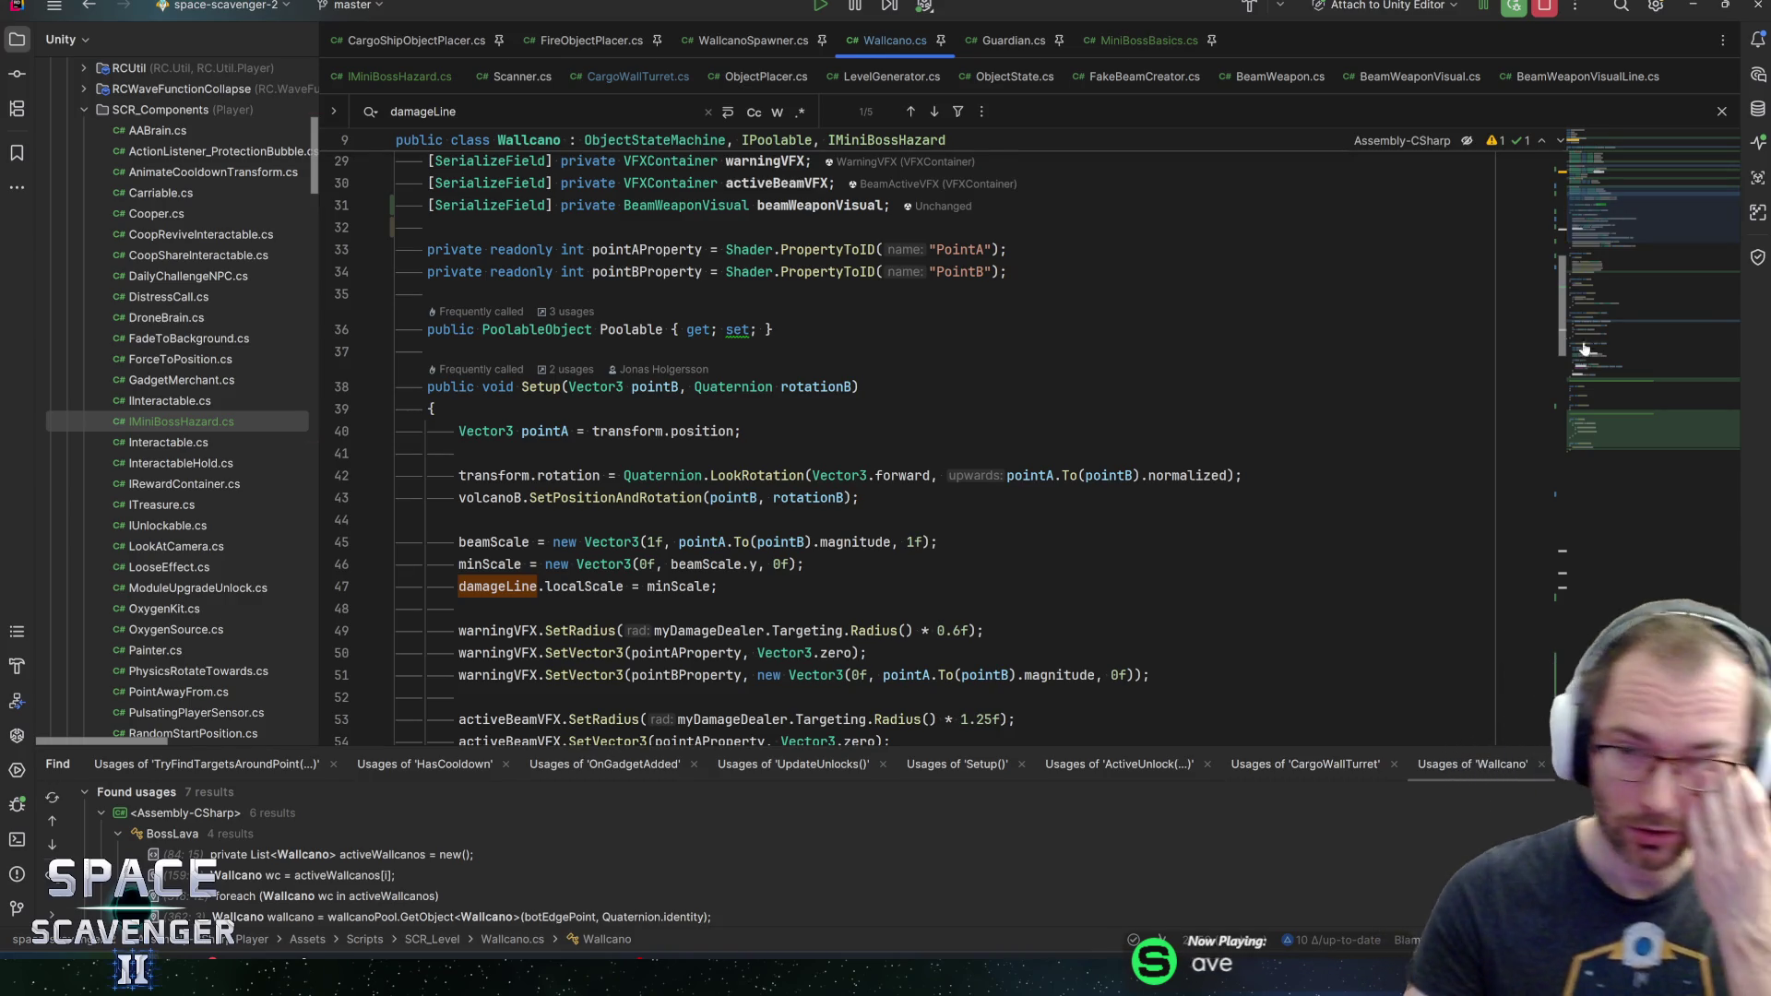
pyautogui.click(1671, 401)
pyautogui.moveTo(1668, 395); pyautogui.dragTo(1643, 181)
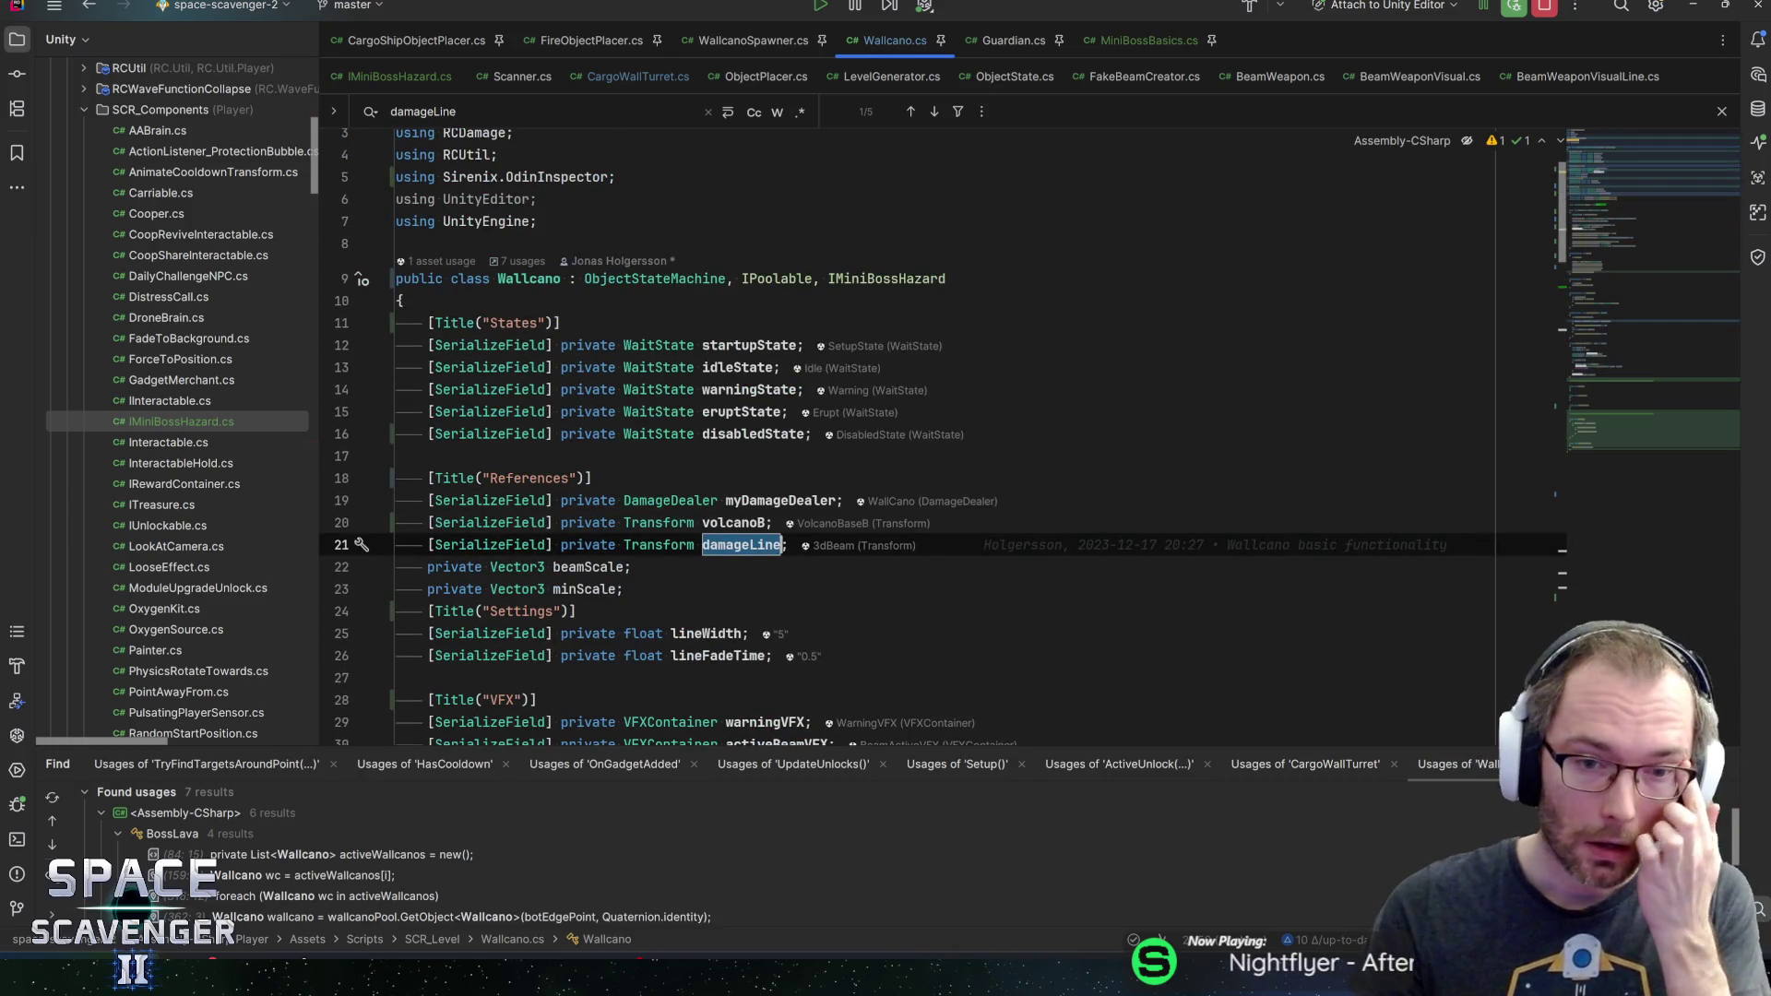
pyautogui.click(786, 523)
# Add a [Title("Visuals")] header with a serialized bool useBeamVisuals below volcanoB
pyautogui.press('Return')
pyautogui.press('Return')
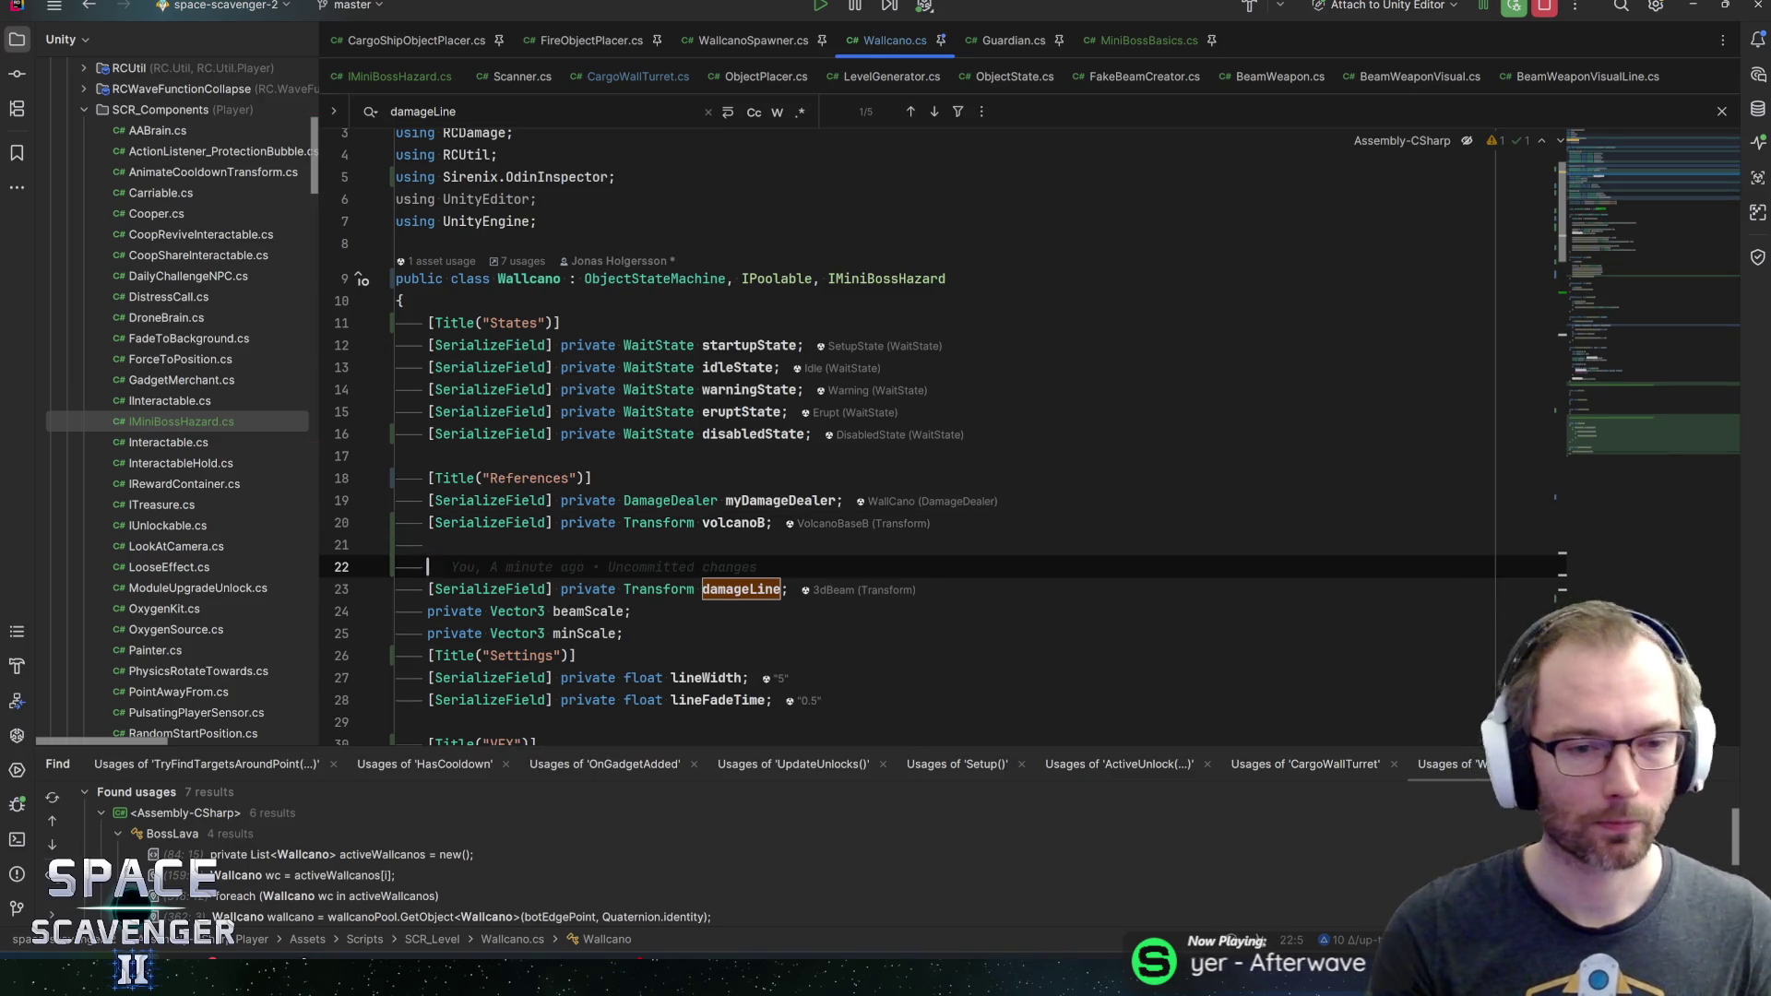
pyautogui.write('[Title("Damage ")]')
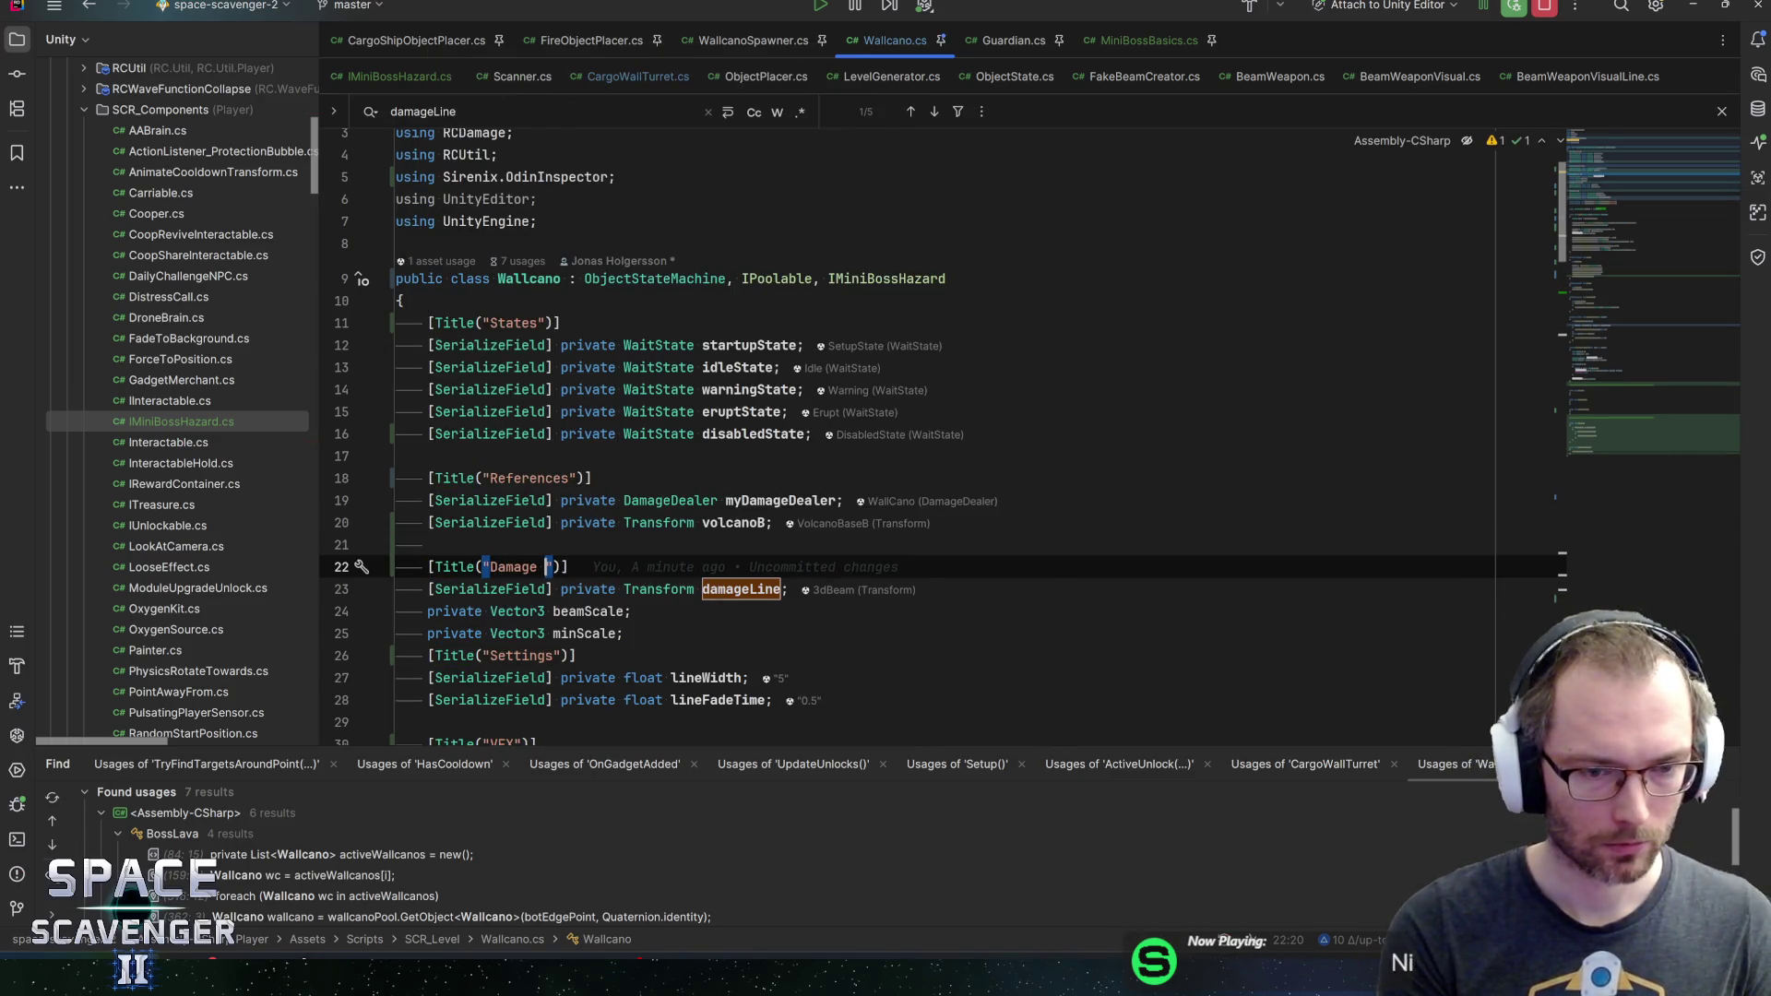
pyautogui.hotkey('ctrl', 'BackSpace')
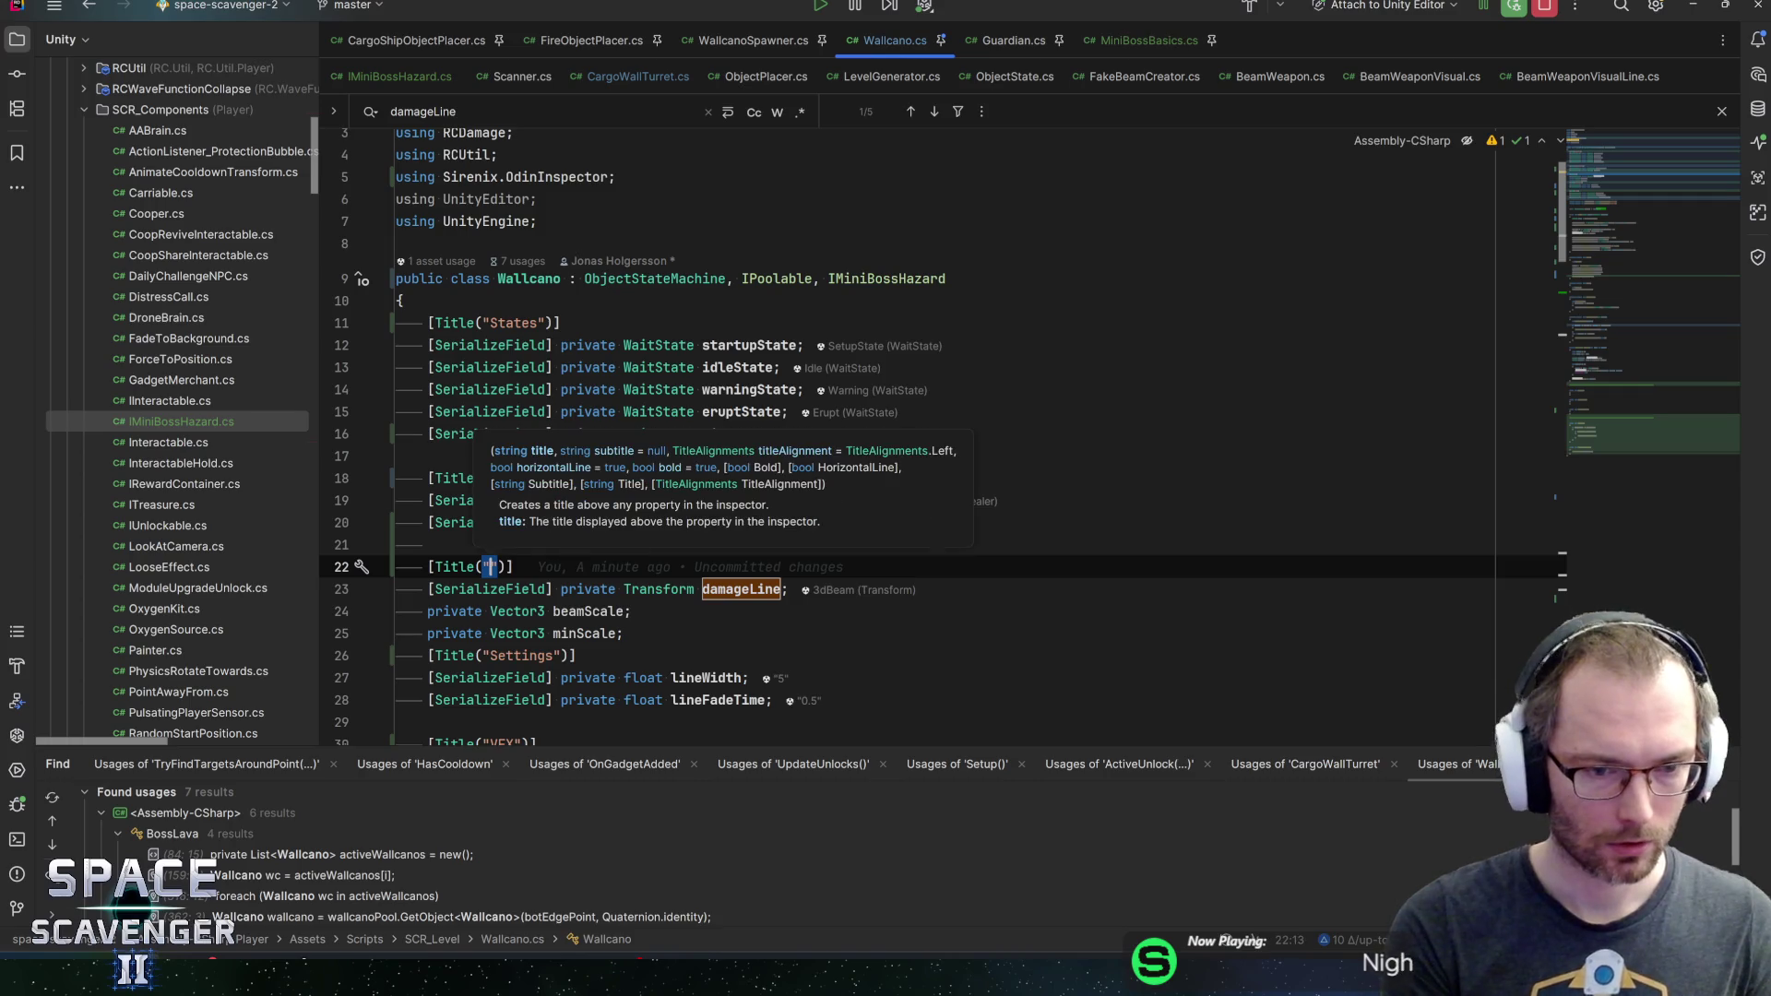
pyautogui.write('Visuals')
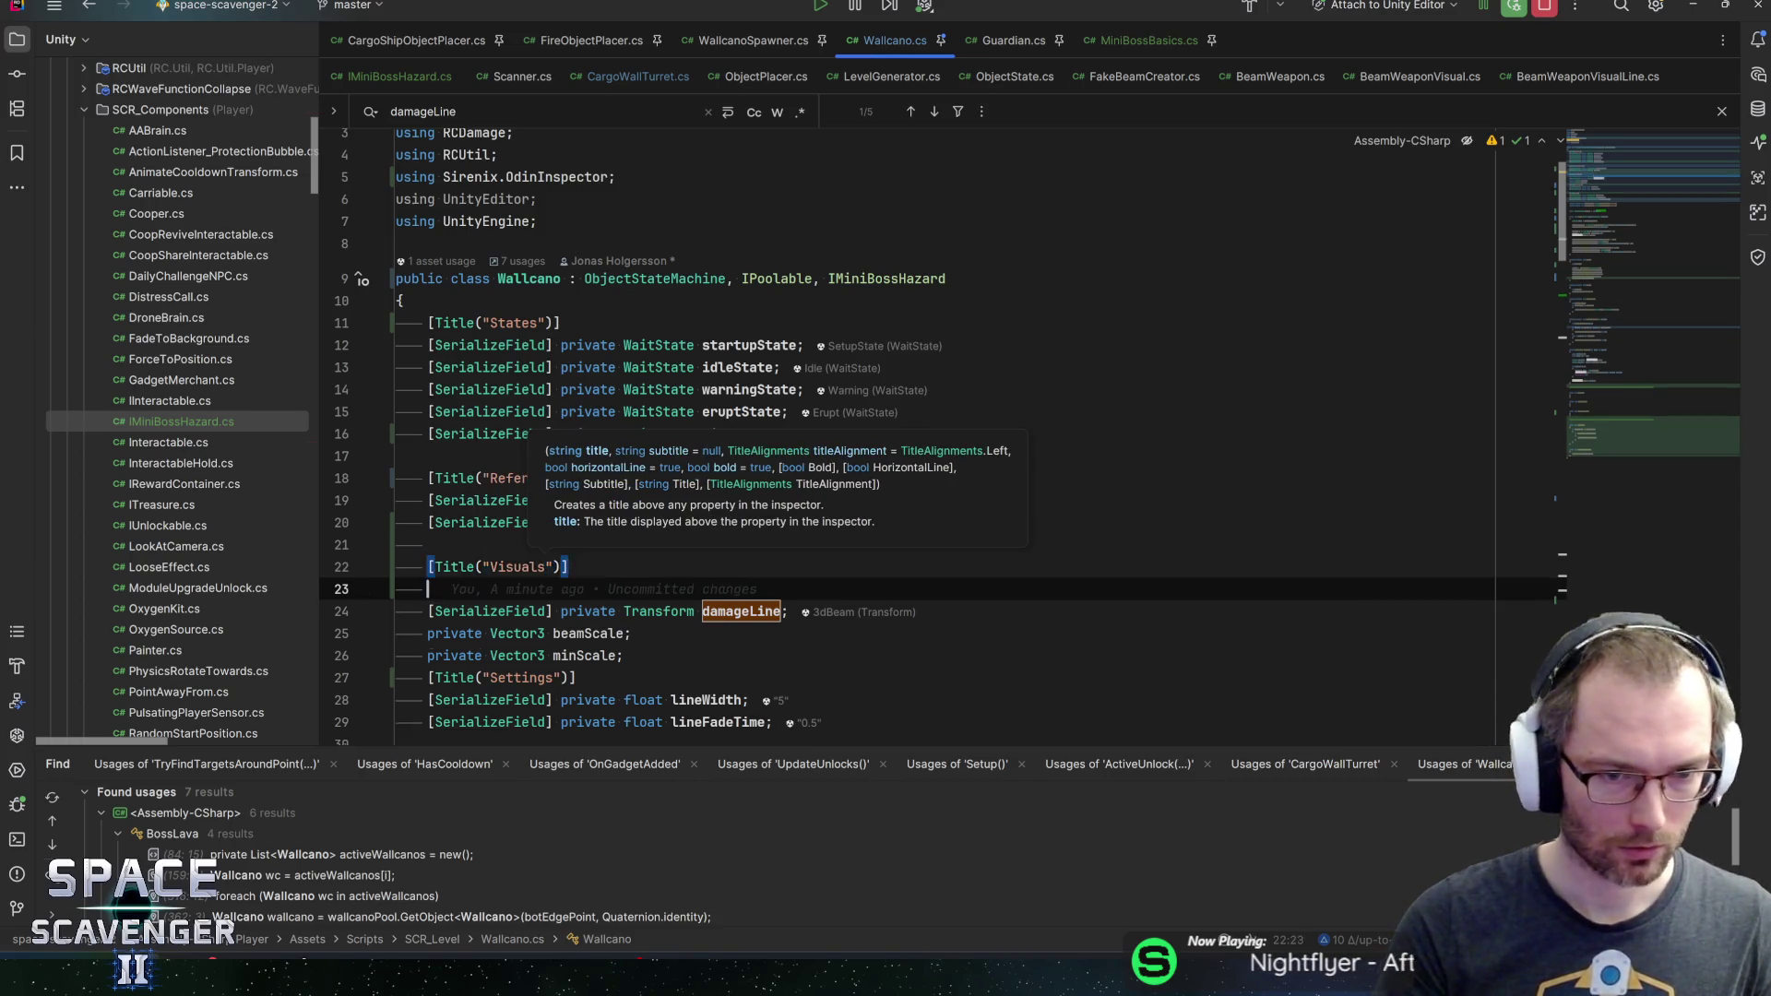
pyautogui.press('Return')
pyautogui.write('seria')
pyautogui.press('Return')
pyautogui.write('bool')
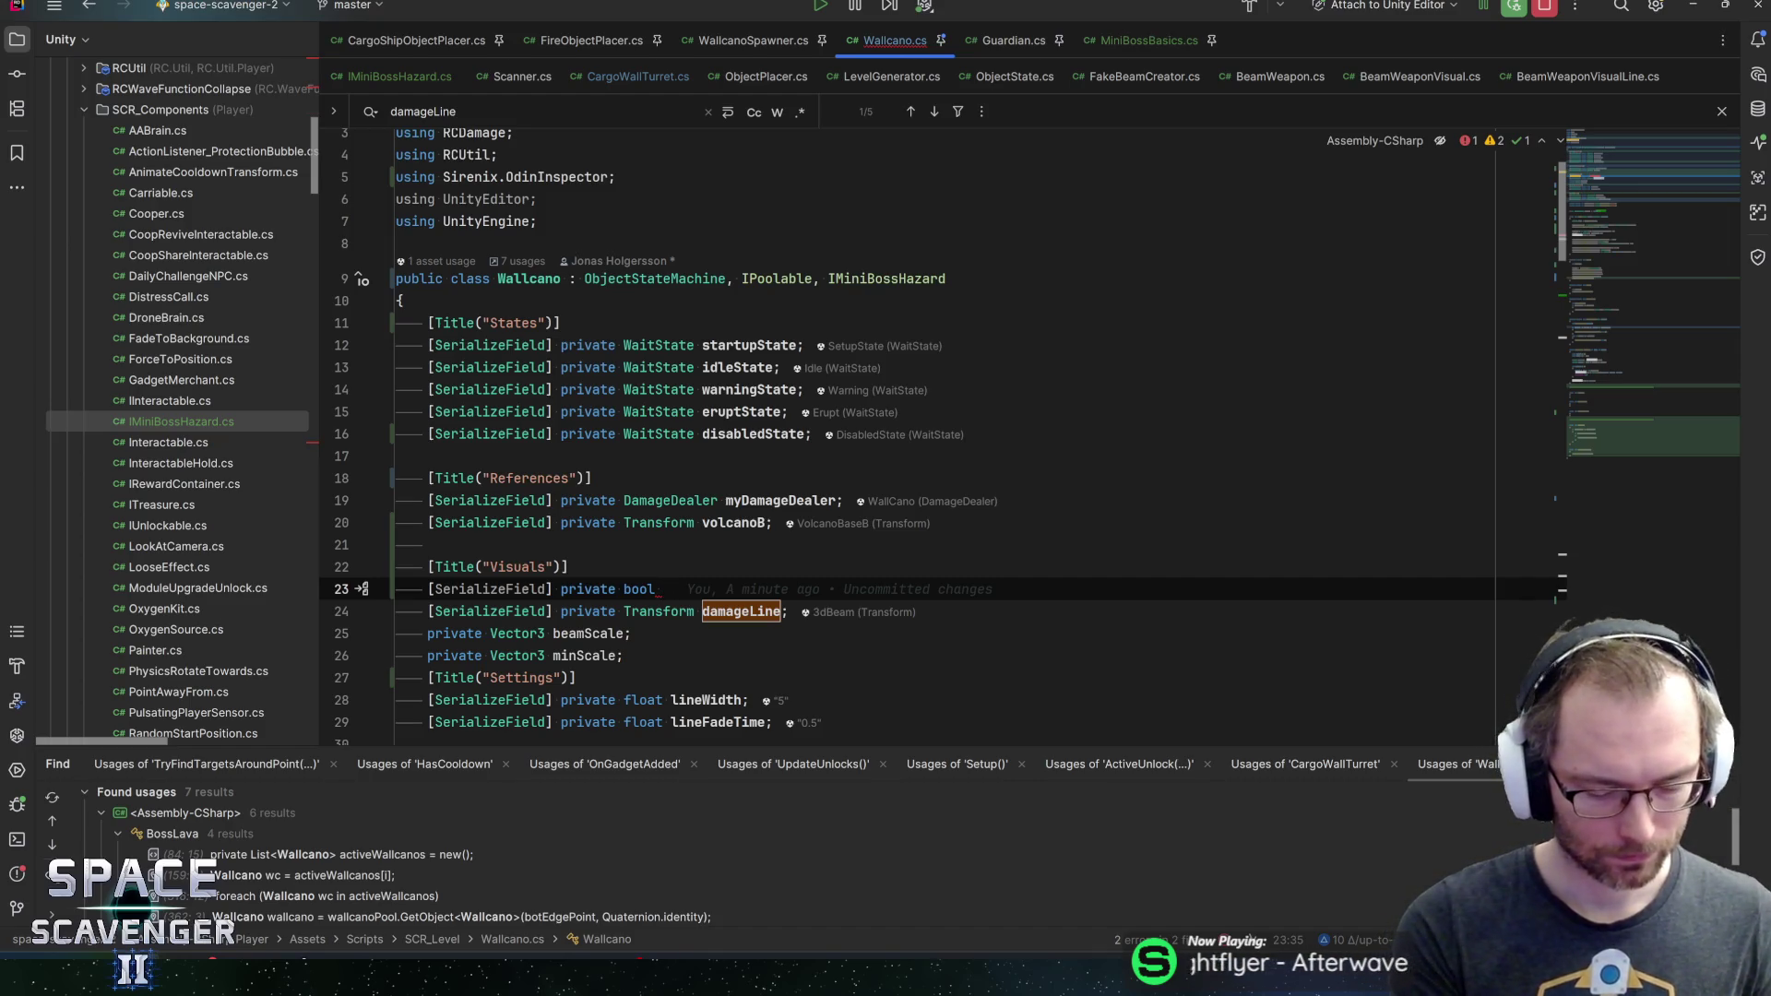
pyautogui.write('useBeamVisuals;')
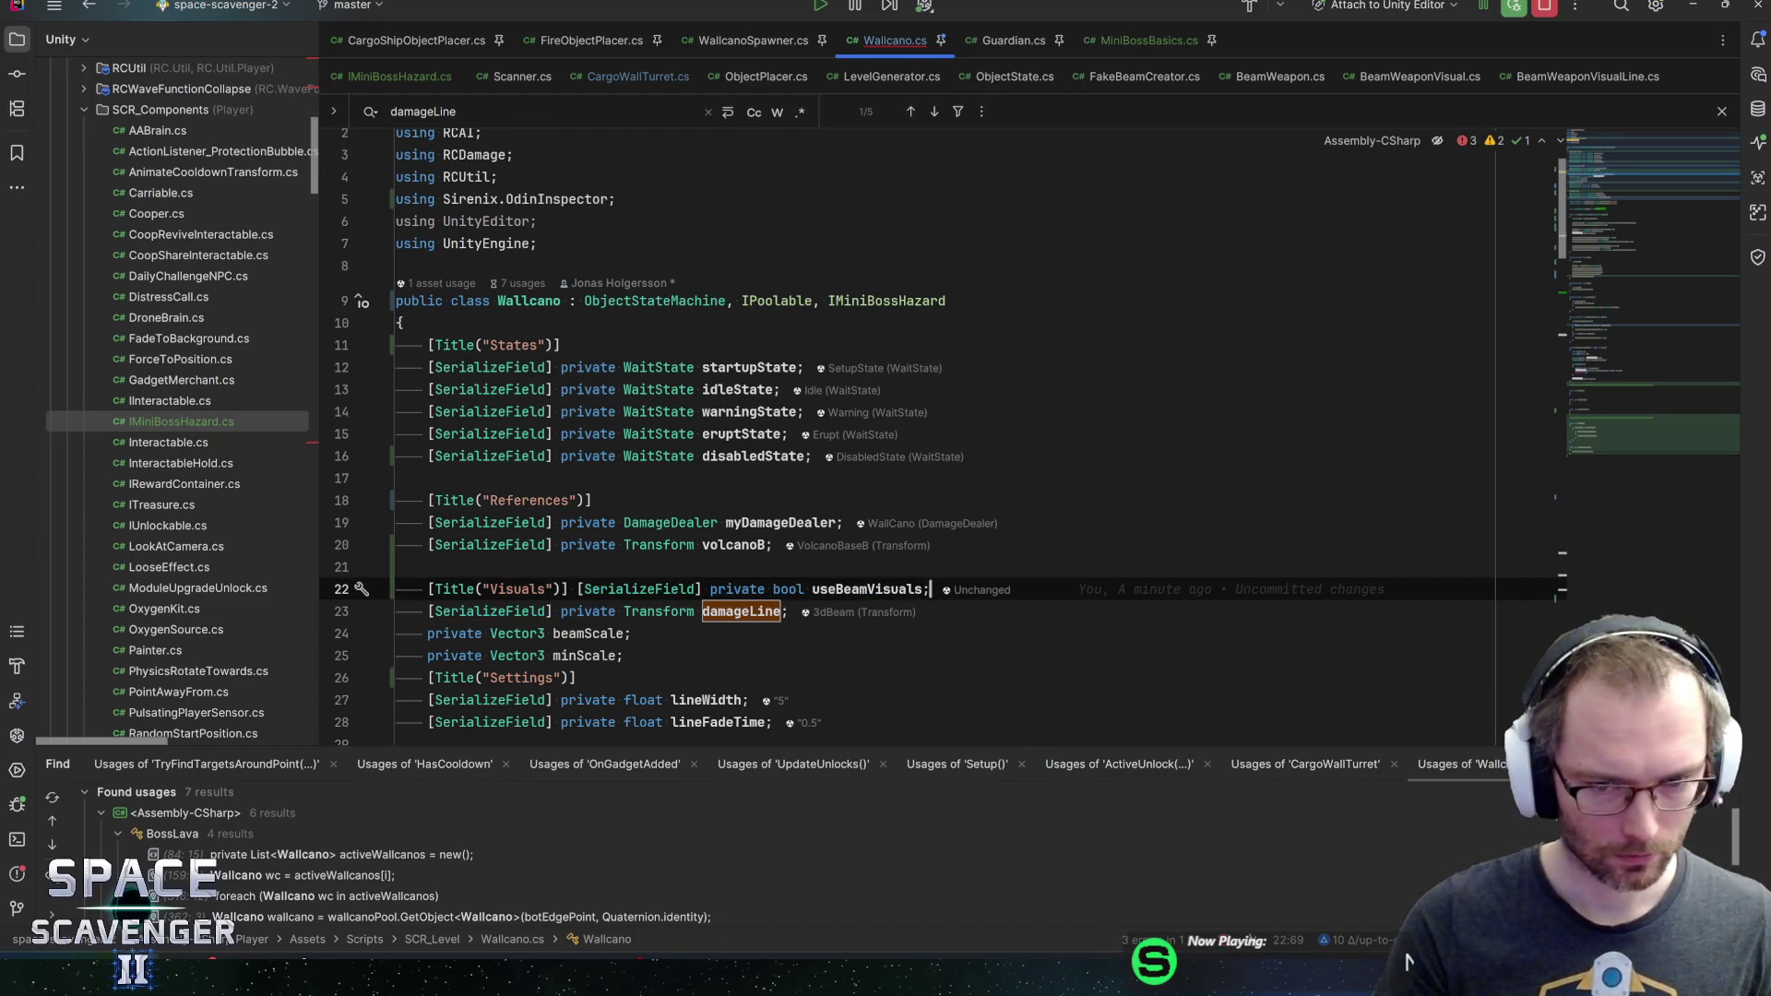
pyautogui.click(428, 589)
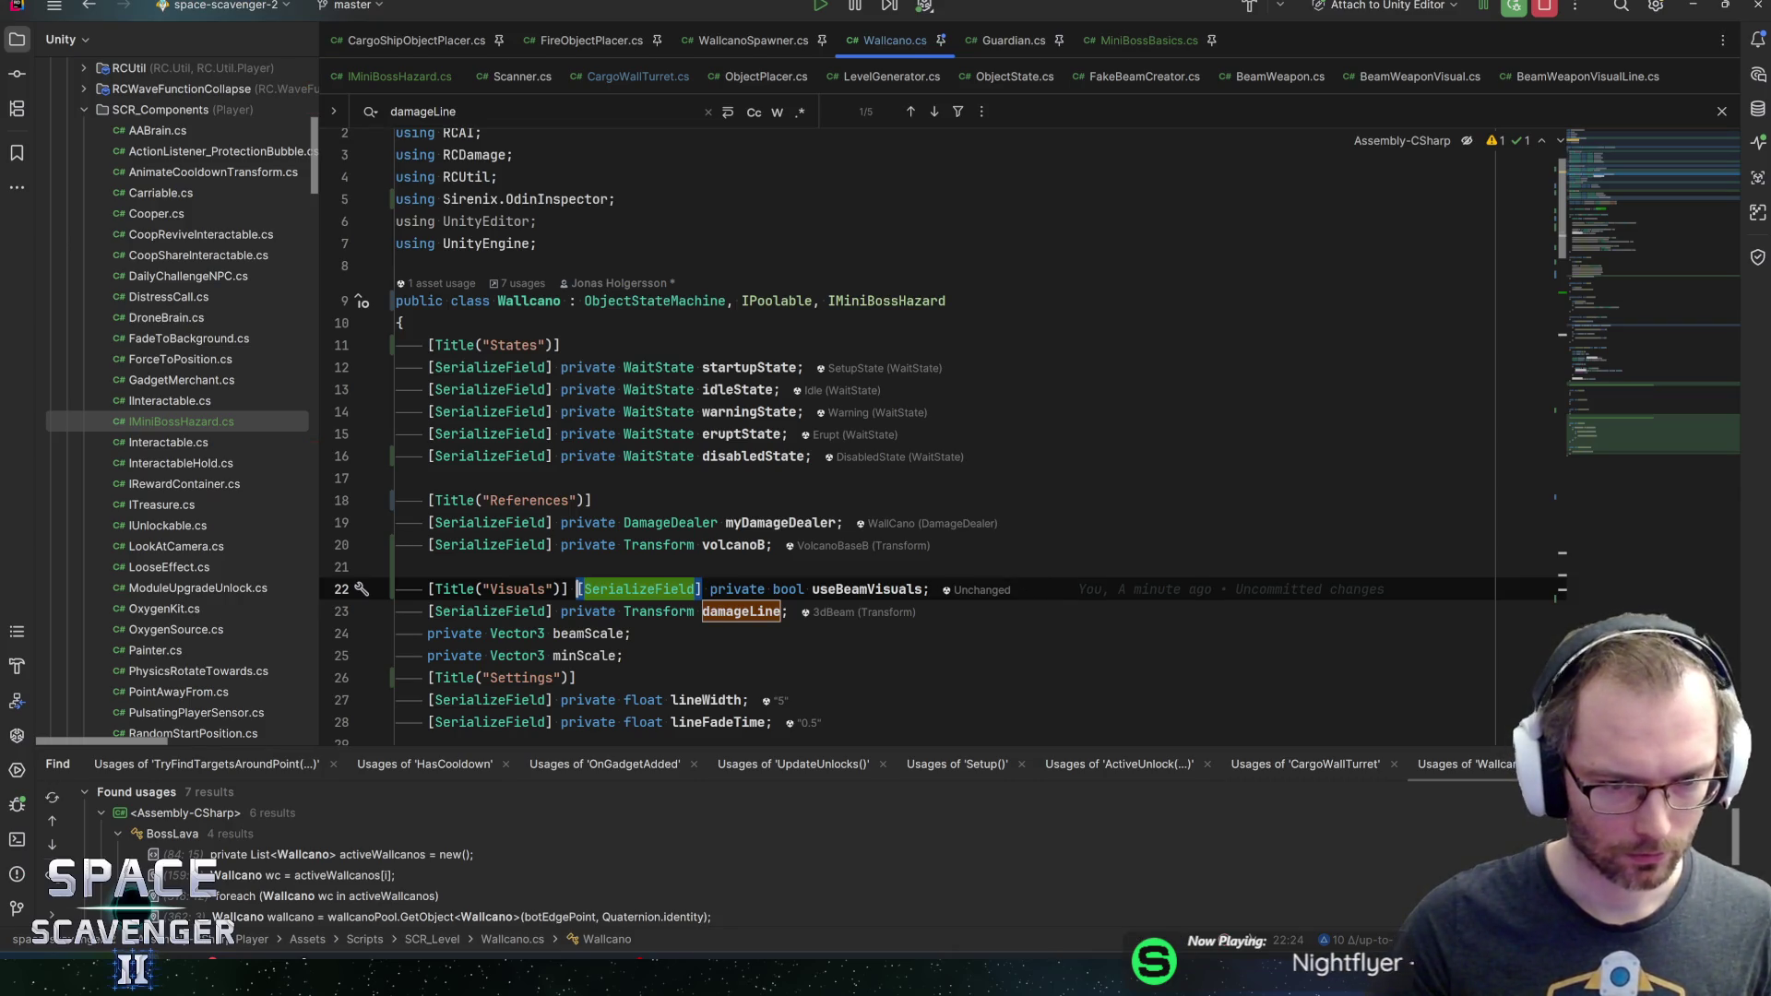
pyautogui.press('Return')
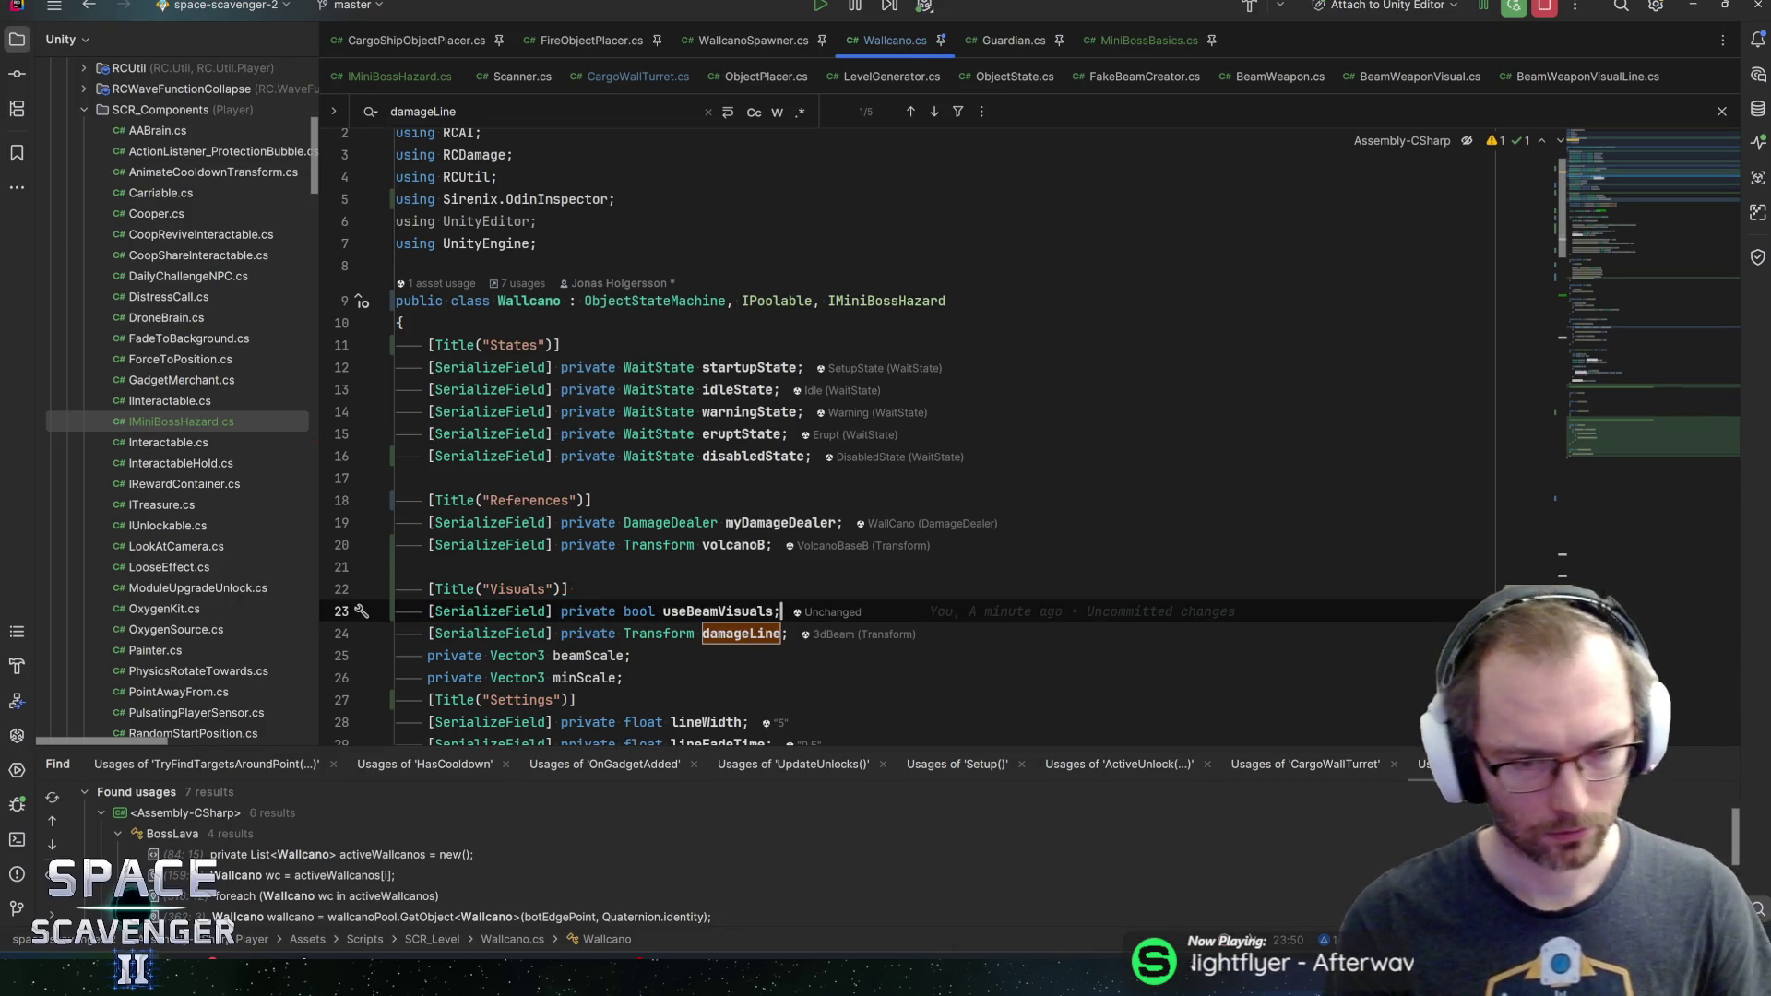
# Declare the BeamWeaponVisual beamWeaponVisual field below damageLine and delete the old VFX-section declaration
pyautogui.click(789, 633)
pyautogui.press('Return')
pyautogui.write('[SerializeField] private Be')
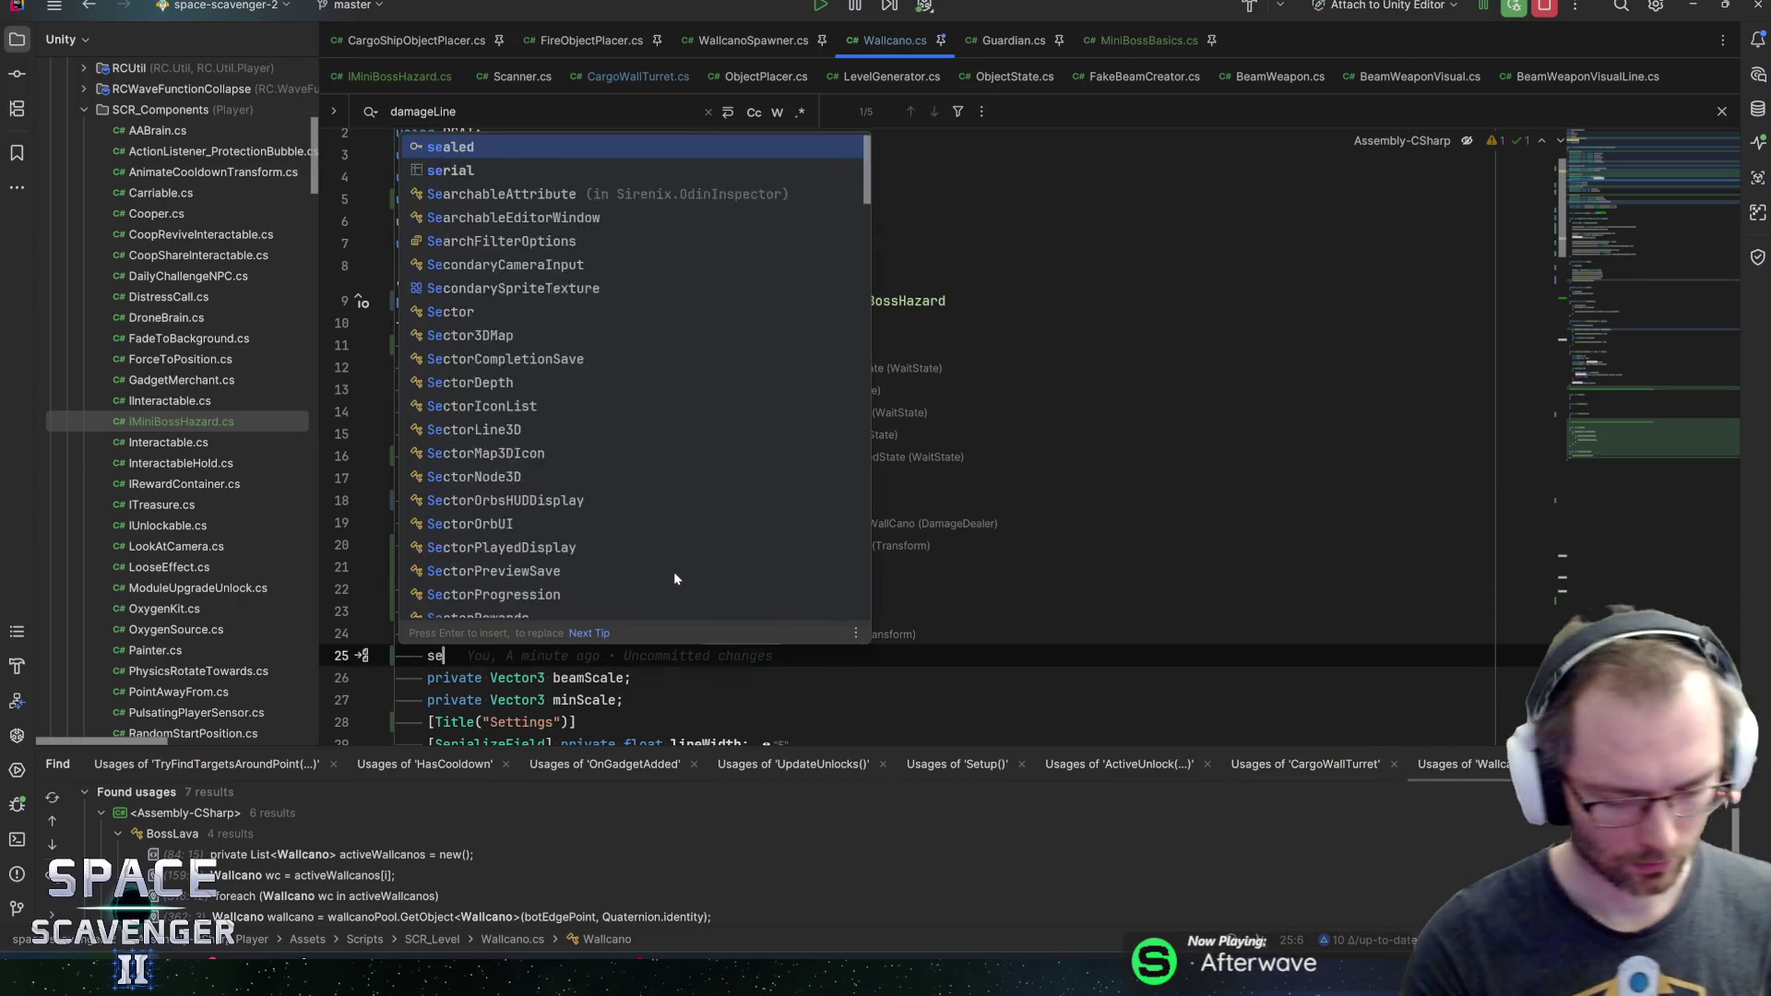
pyautogui.write('amwea')
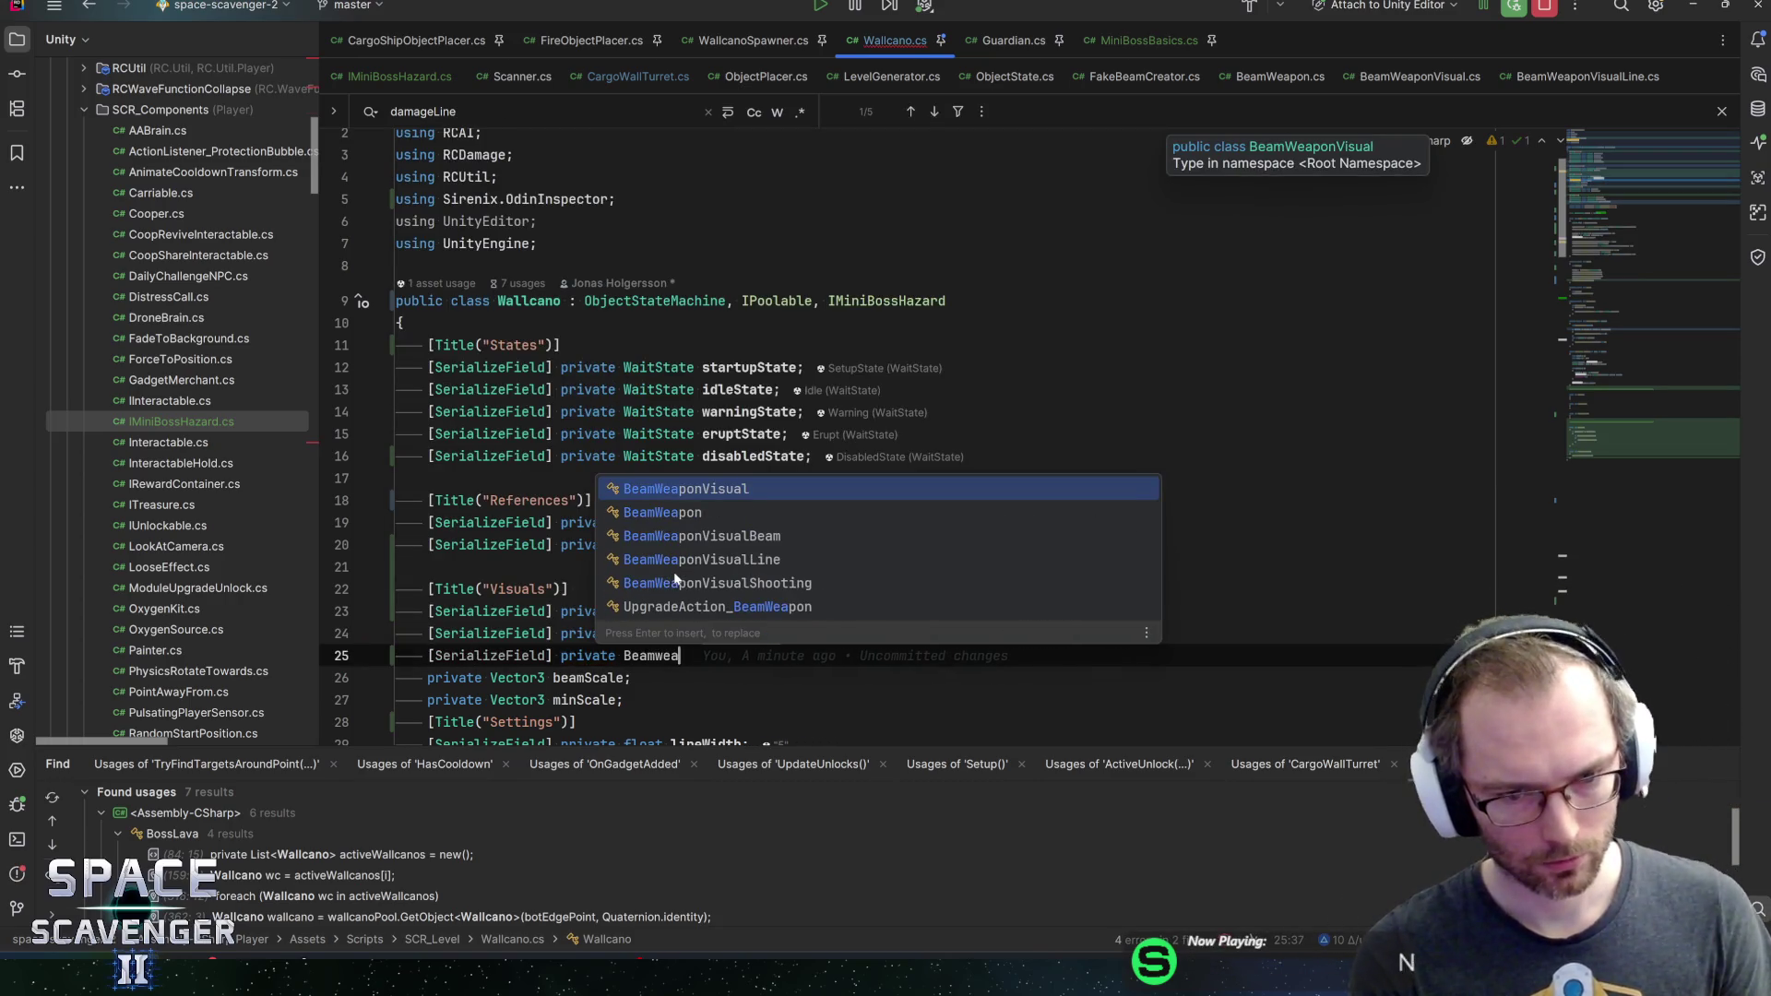
pyautogui.press('Return')
pyautogui.scroll(-4, 674, 580)
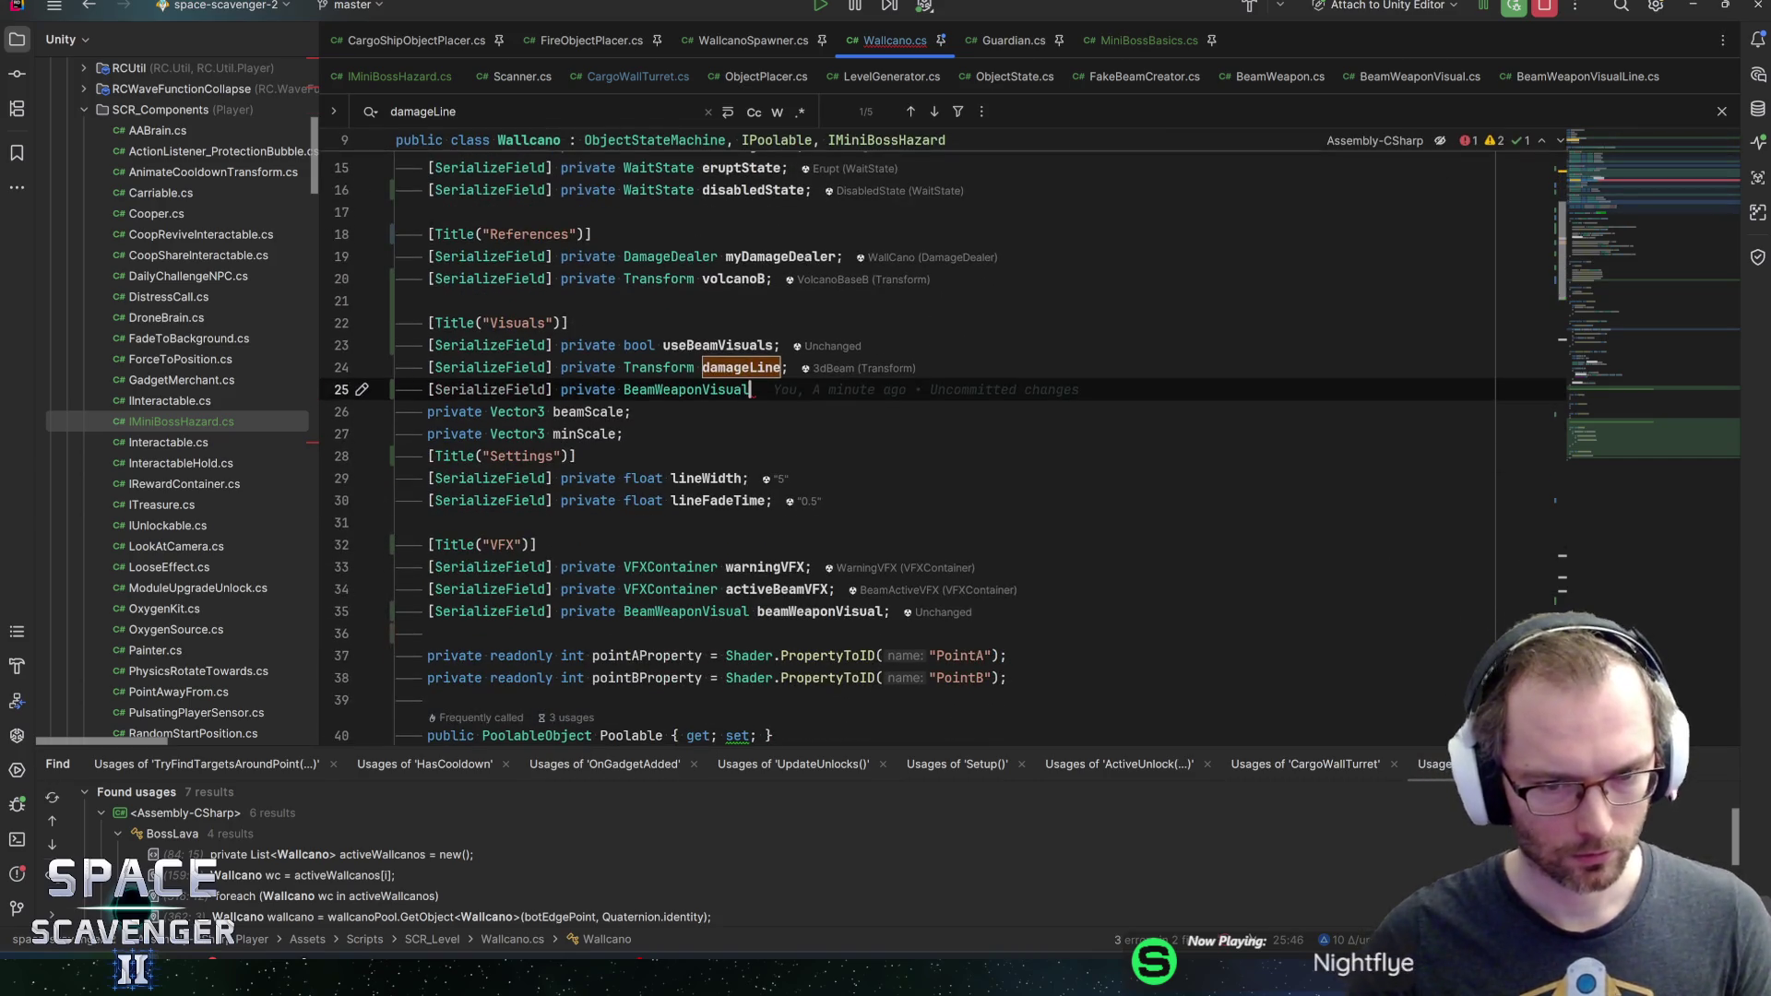
pyautogui.hotkey('shift', 'F12')
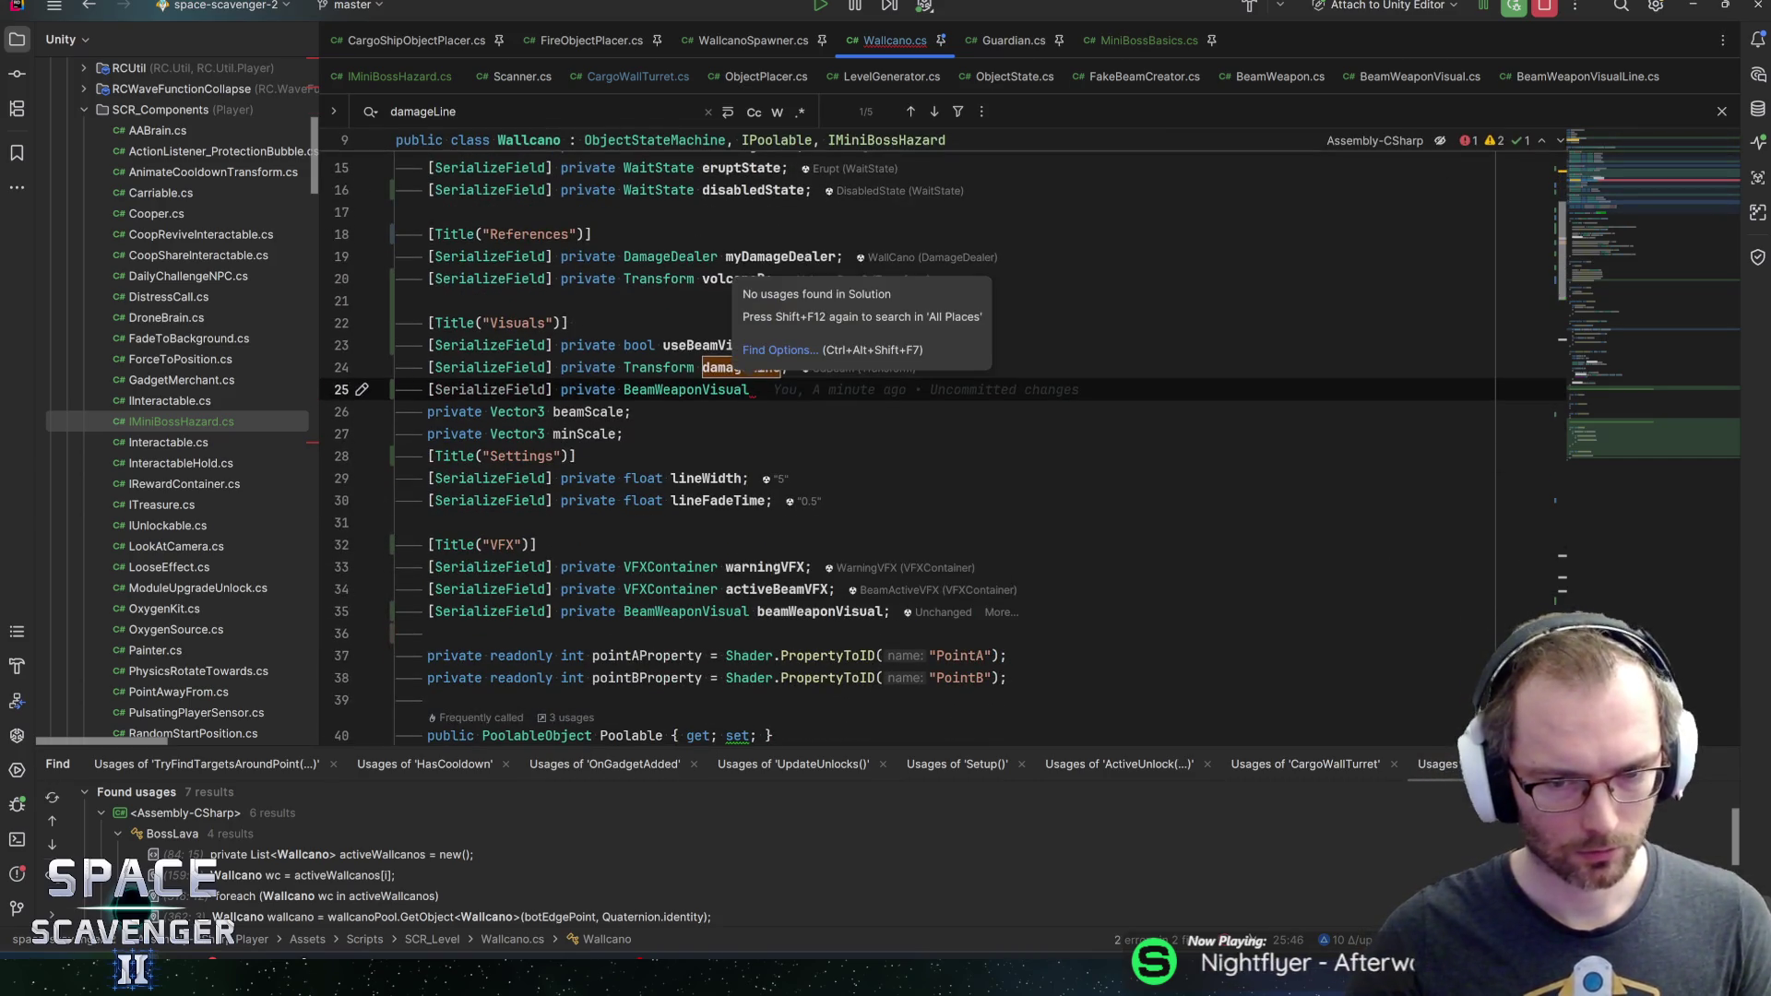
pyautogui.click(820, 612)
pyautogui.hotkey('ctrl', 'w')
pyautogui.press('BackSpace')
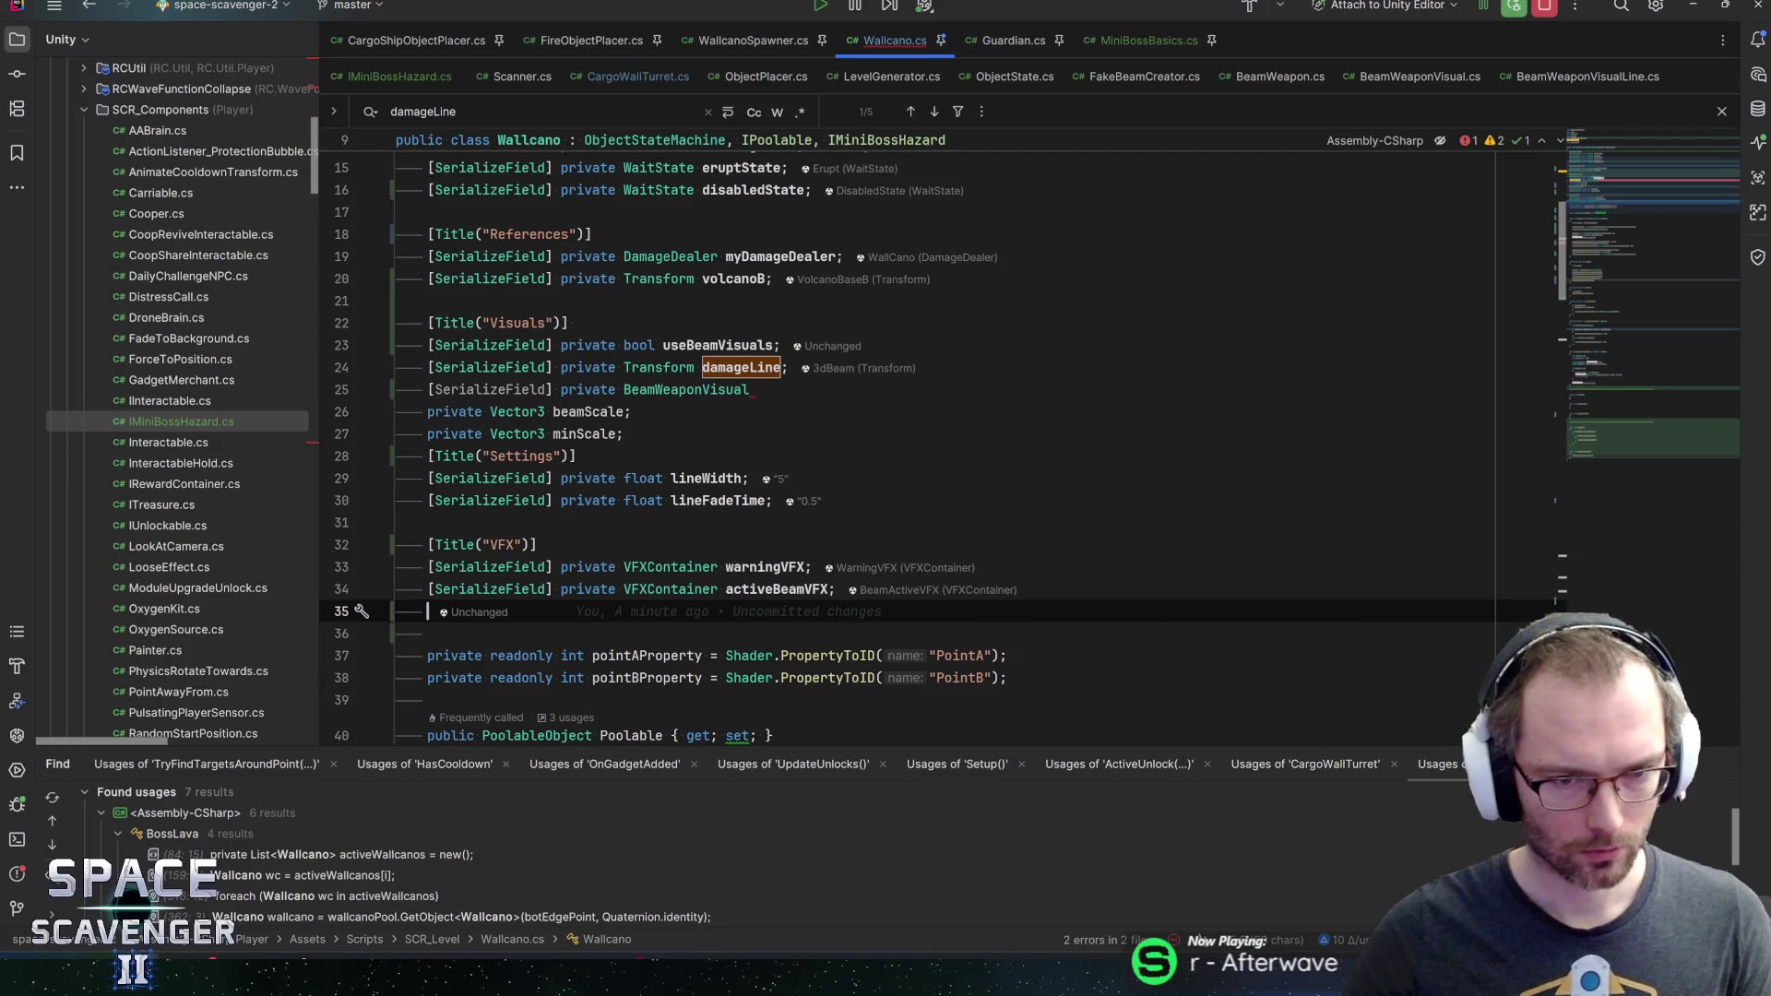
pyautogui.write('beamWeaponVisual;')
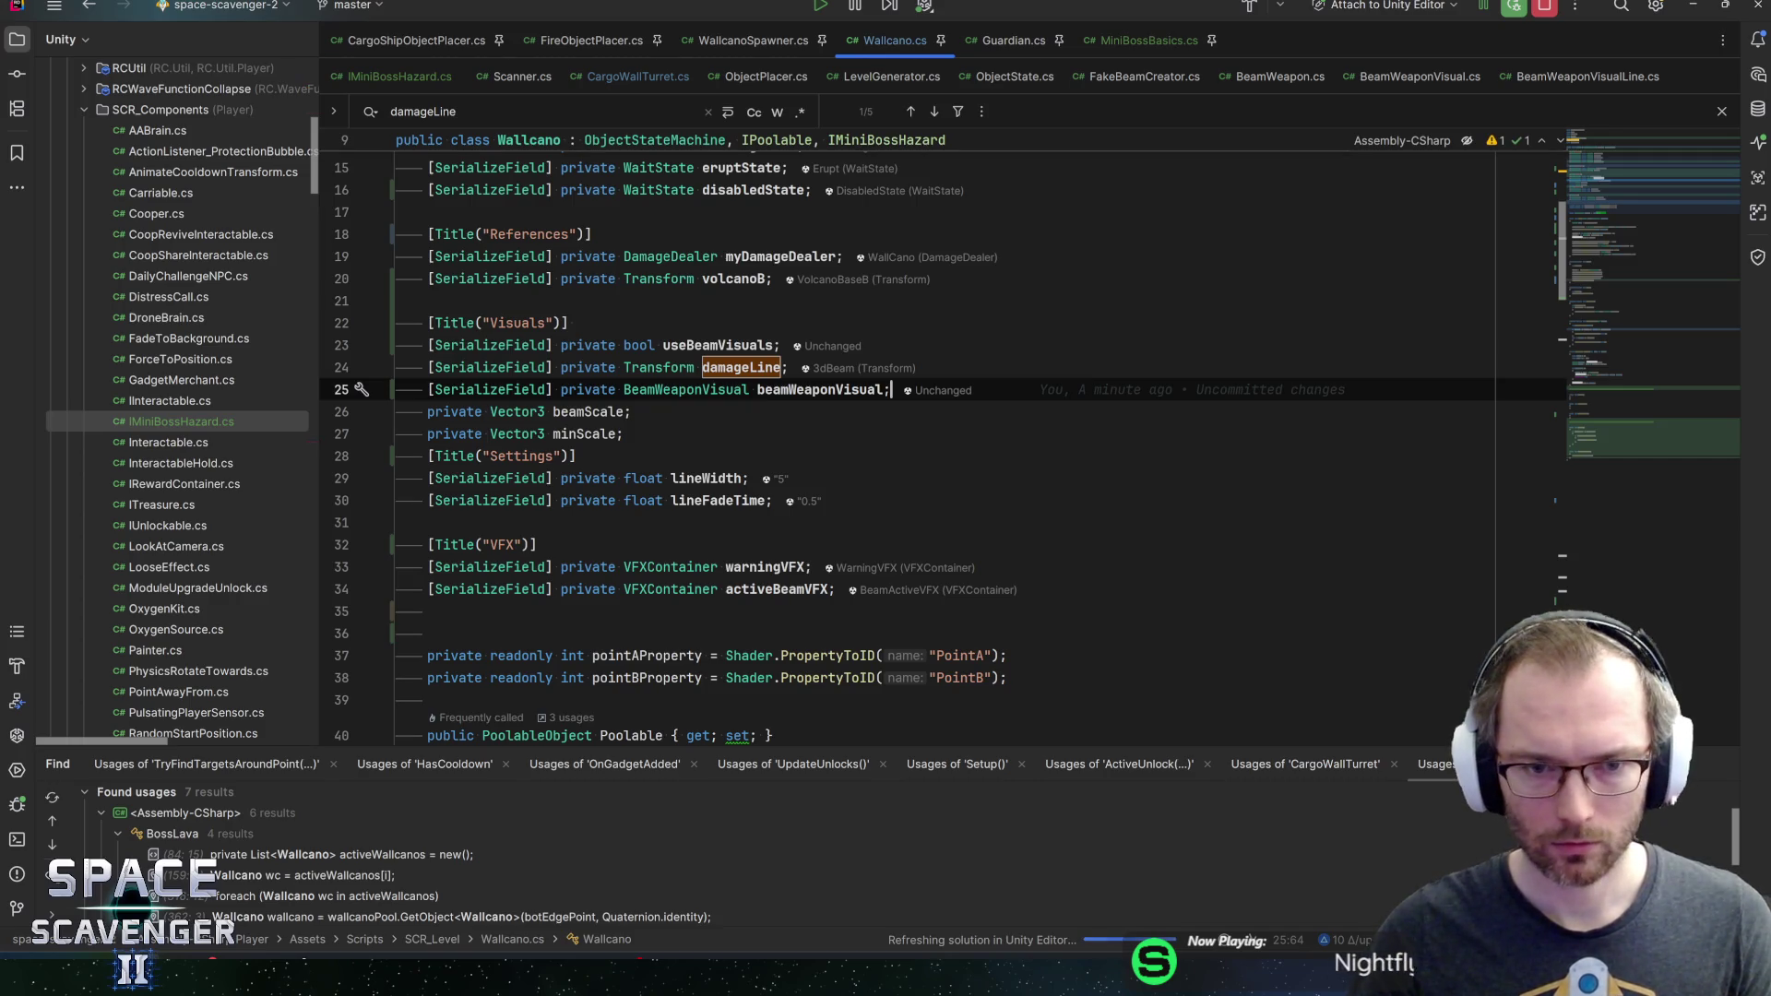
pyautogui.scroll(-9, 1621, 224)
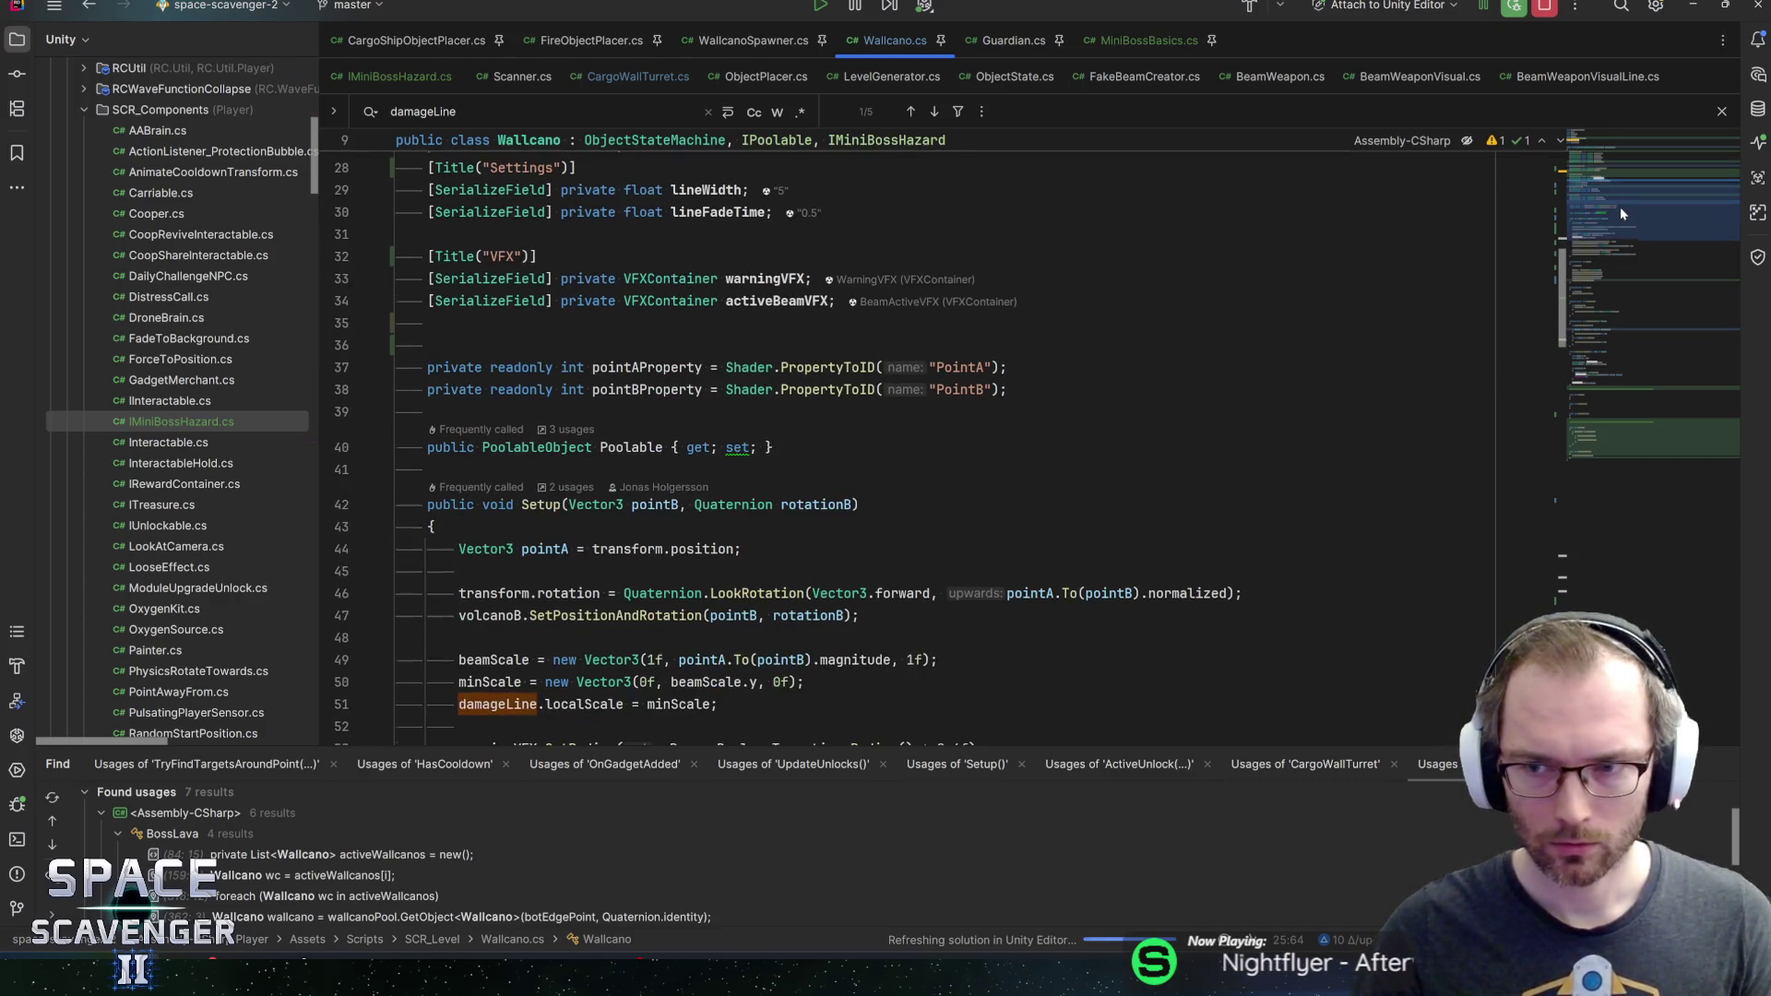
pyautogui.moveTo(1651, 247); pyautogui.dragTo(1659, 334)
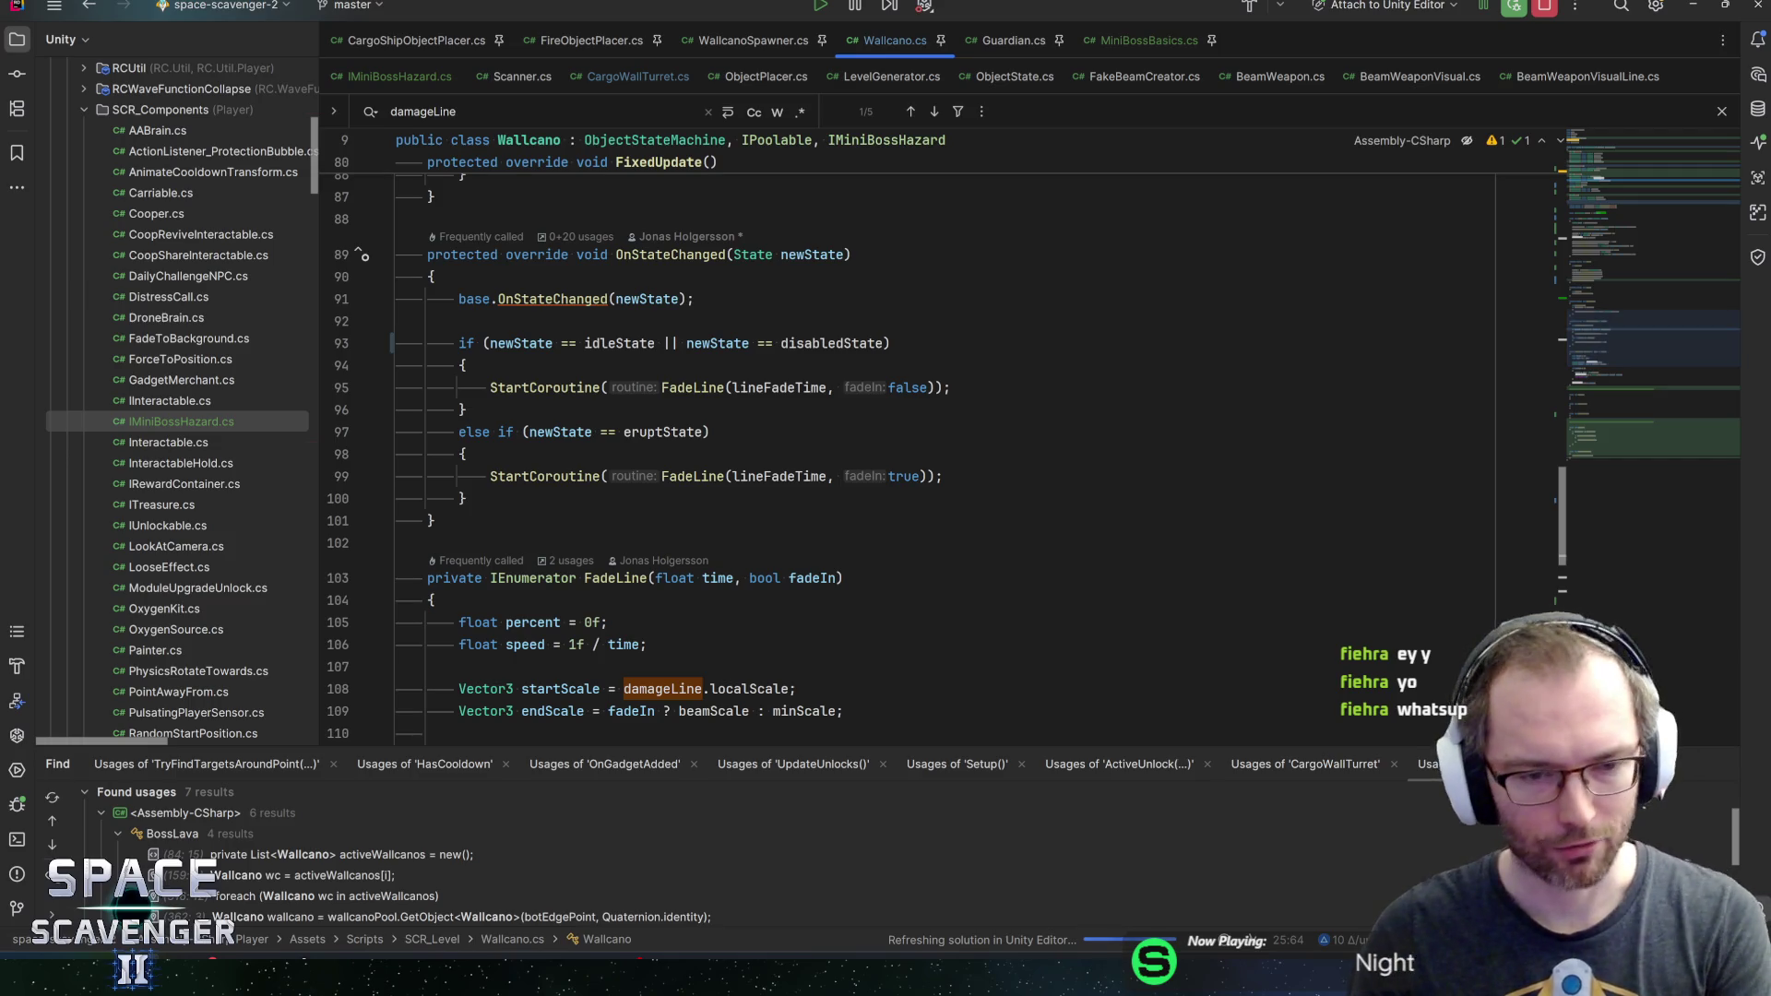
pyautogui.moveTo(830, 345)
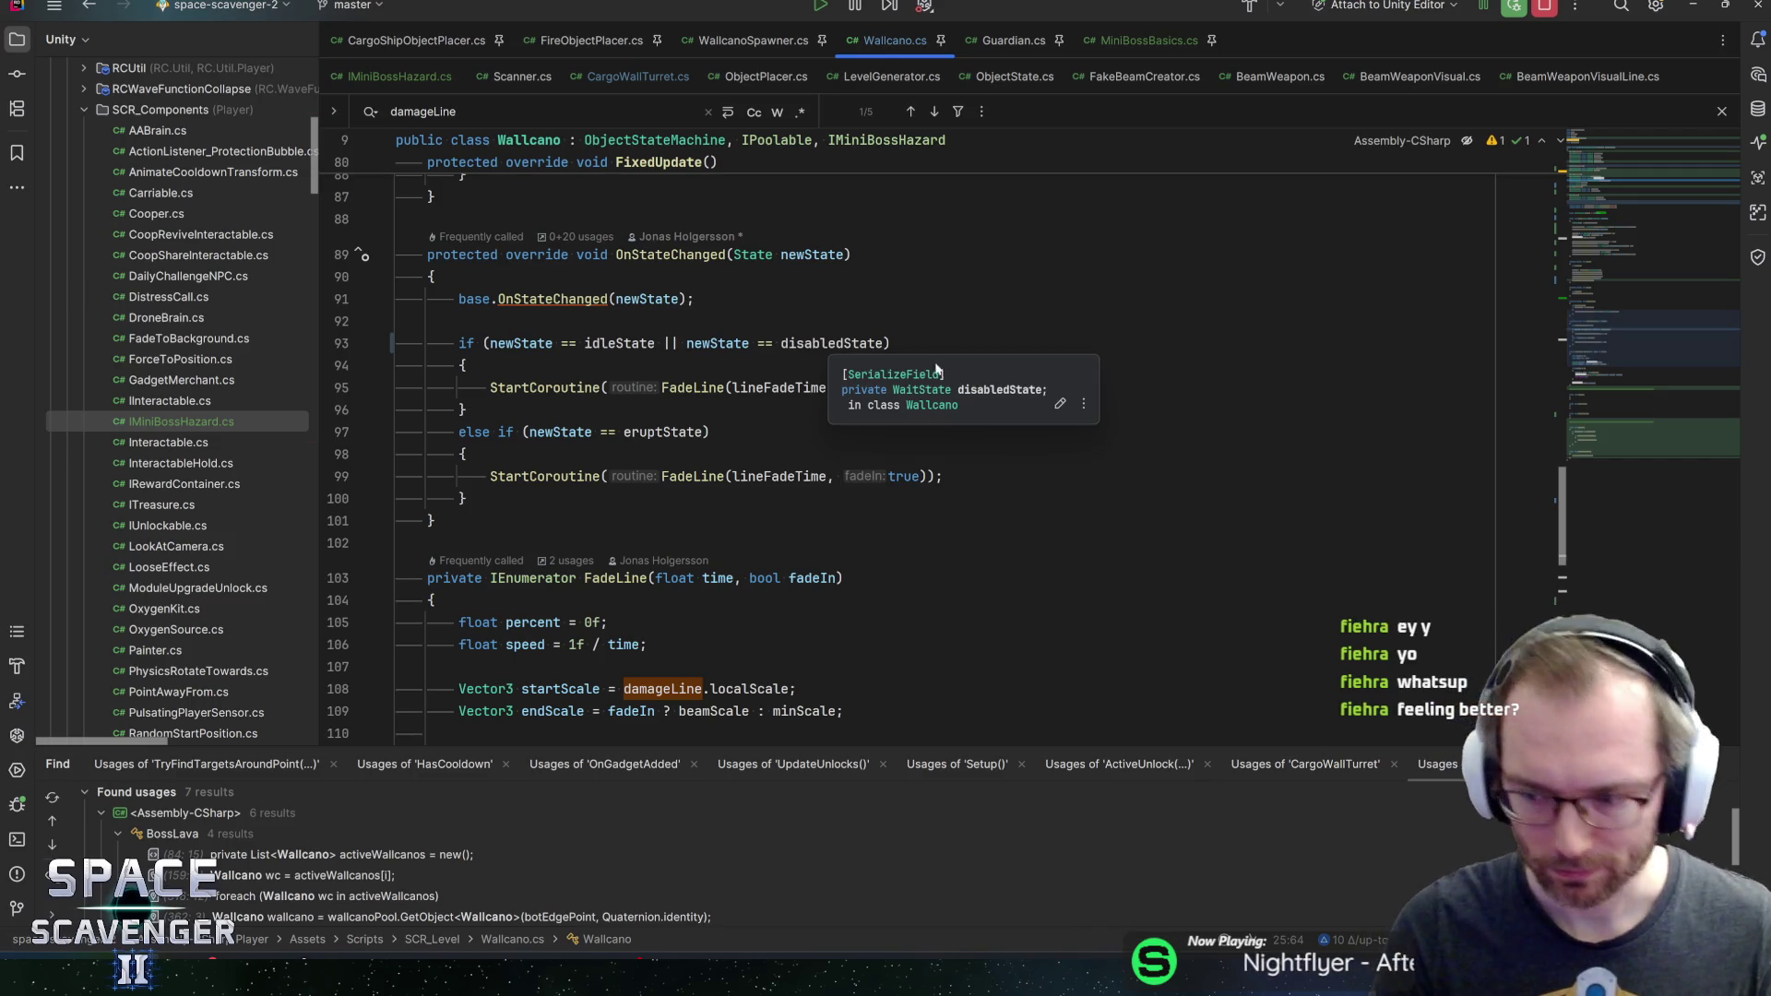
pyautogui.click(952, 387)
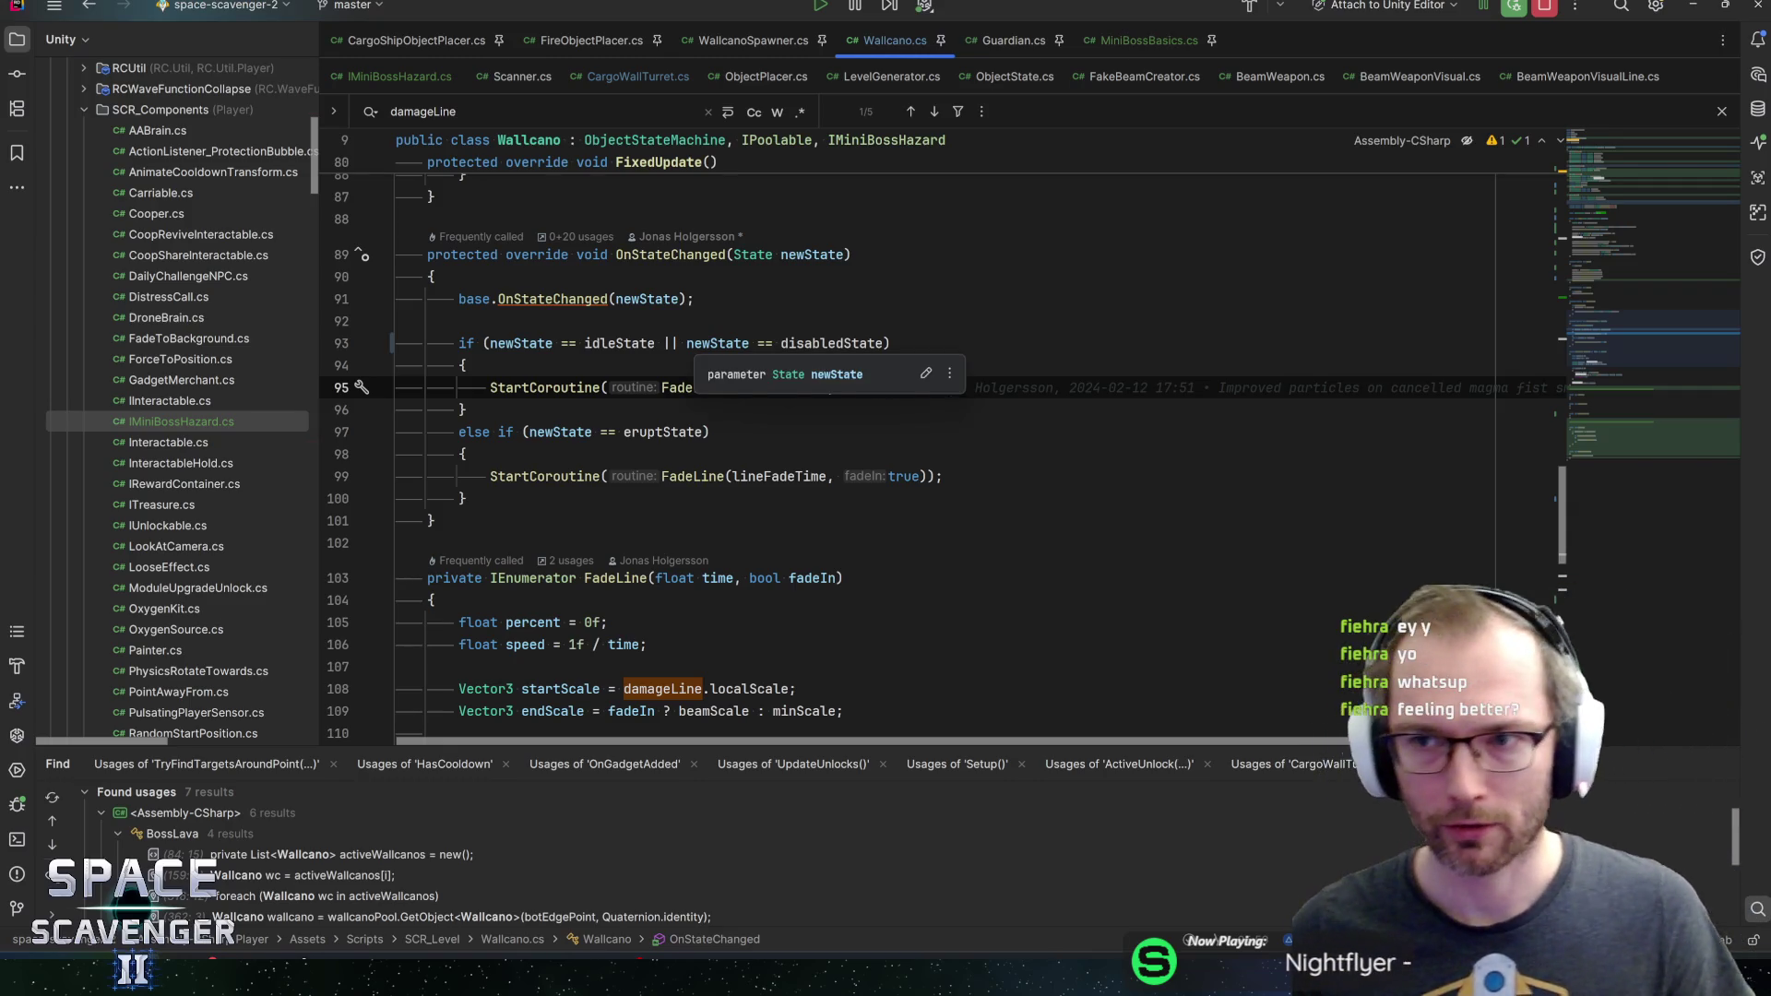
pyautogui.click(468, 410)
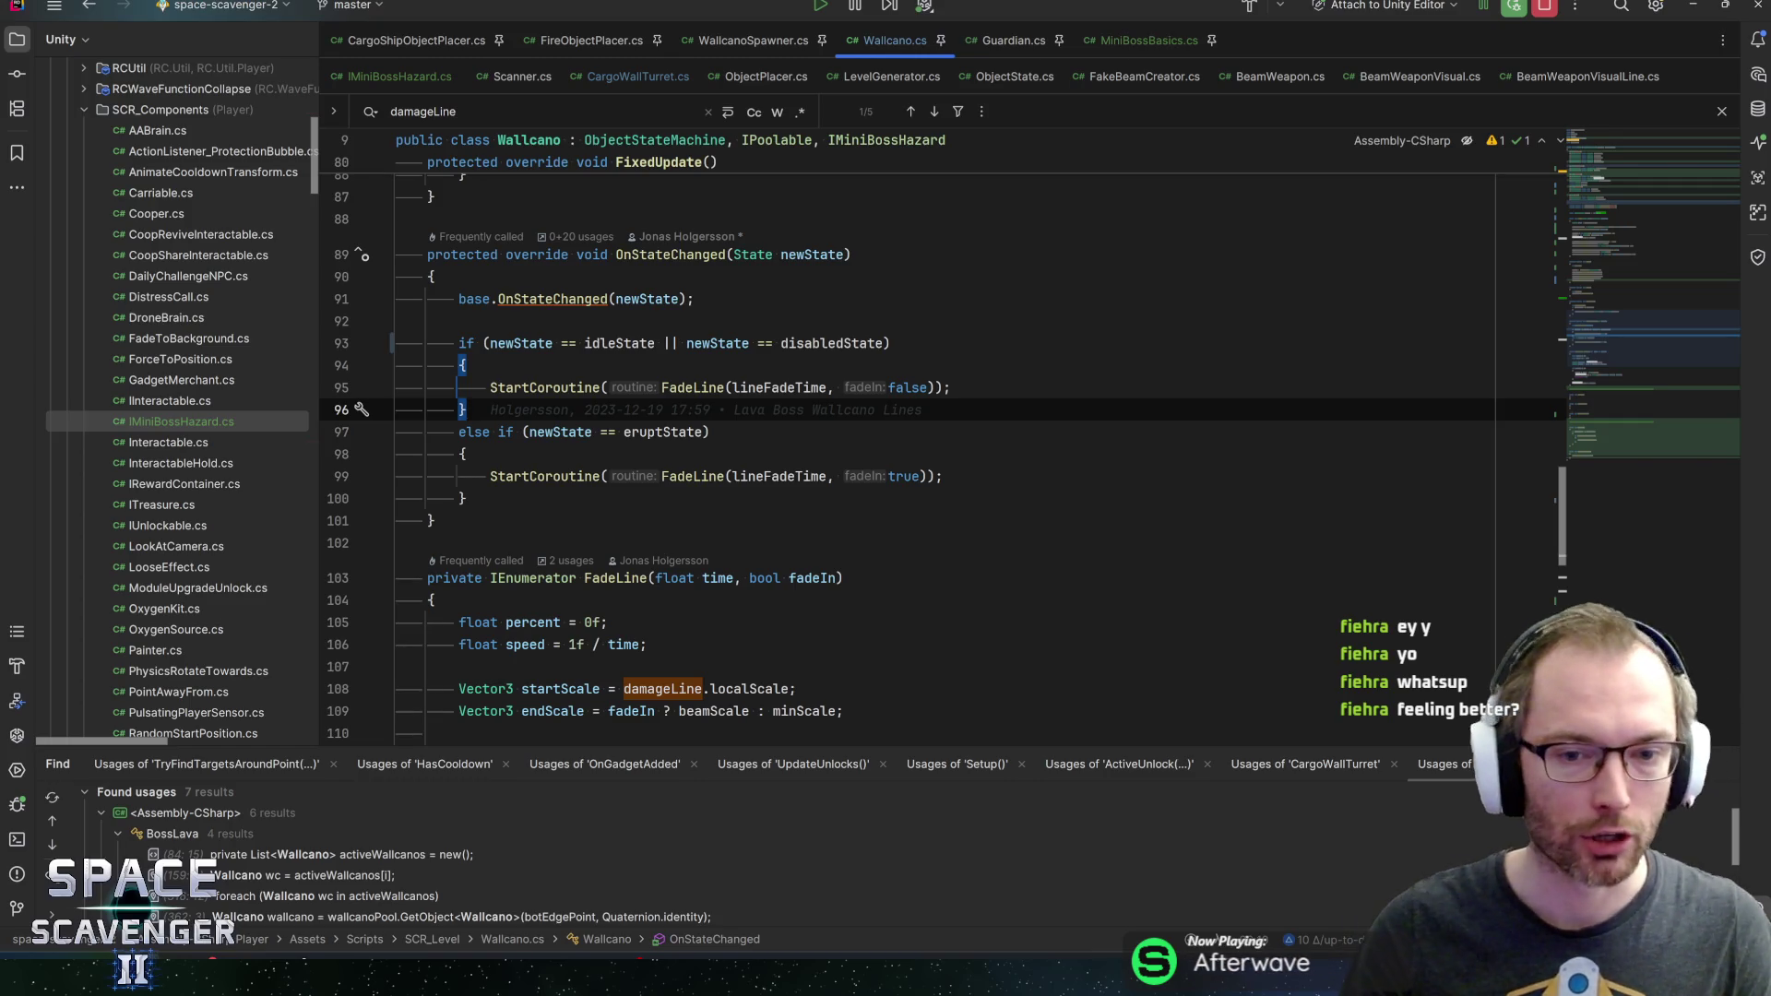
pyautogui.click(950, 387)
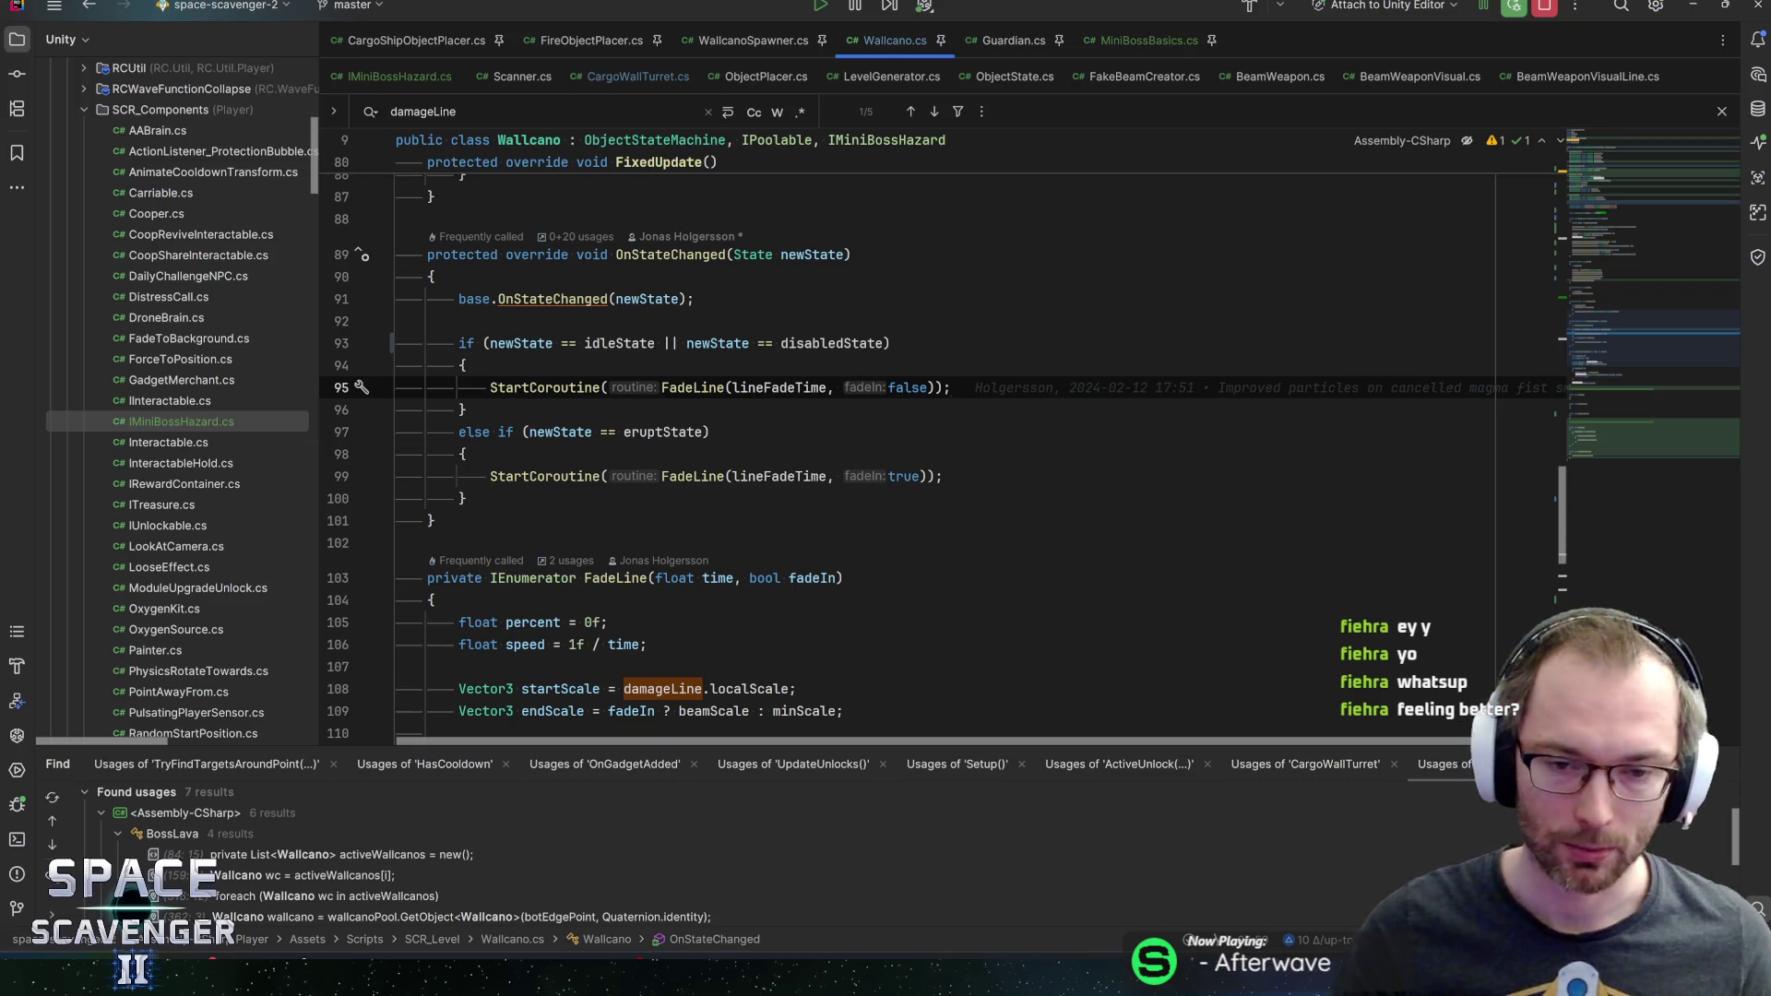
pyautogui.click(466, 409)
pyautogui.click(712, 432)
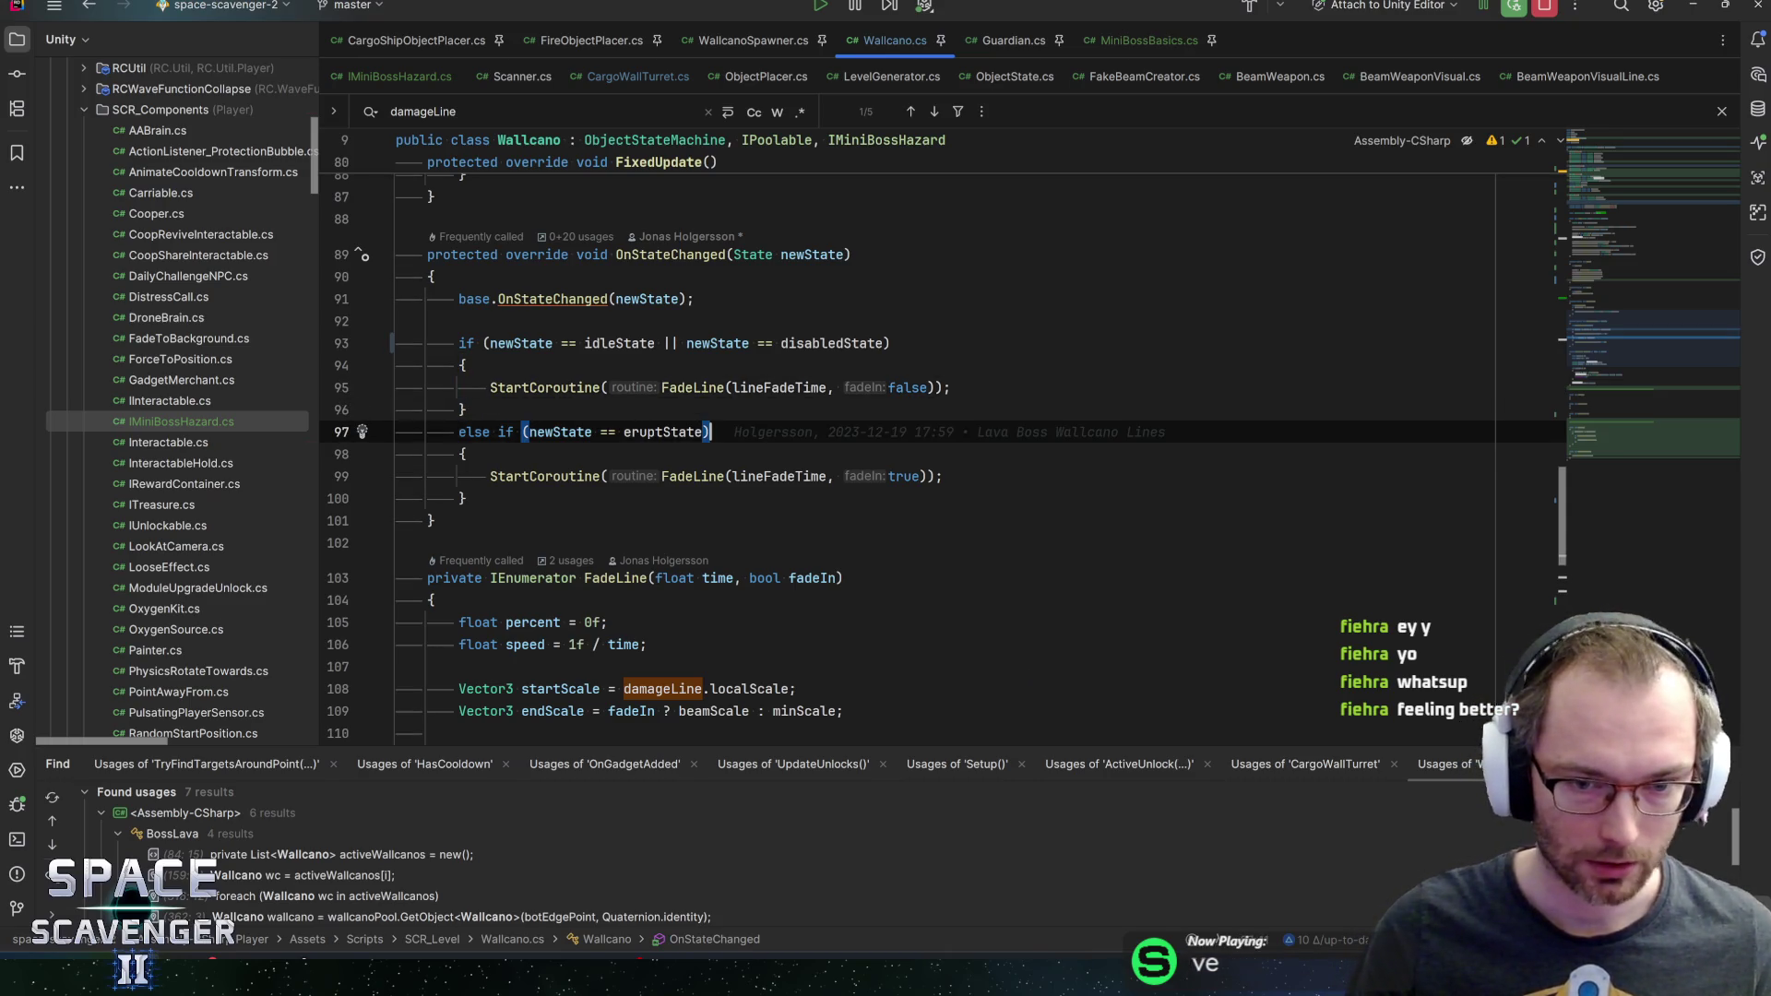
pyautogui.click(466, 410)
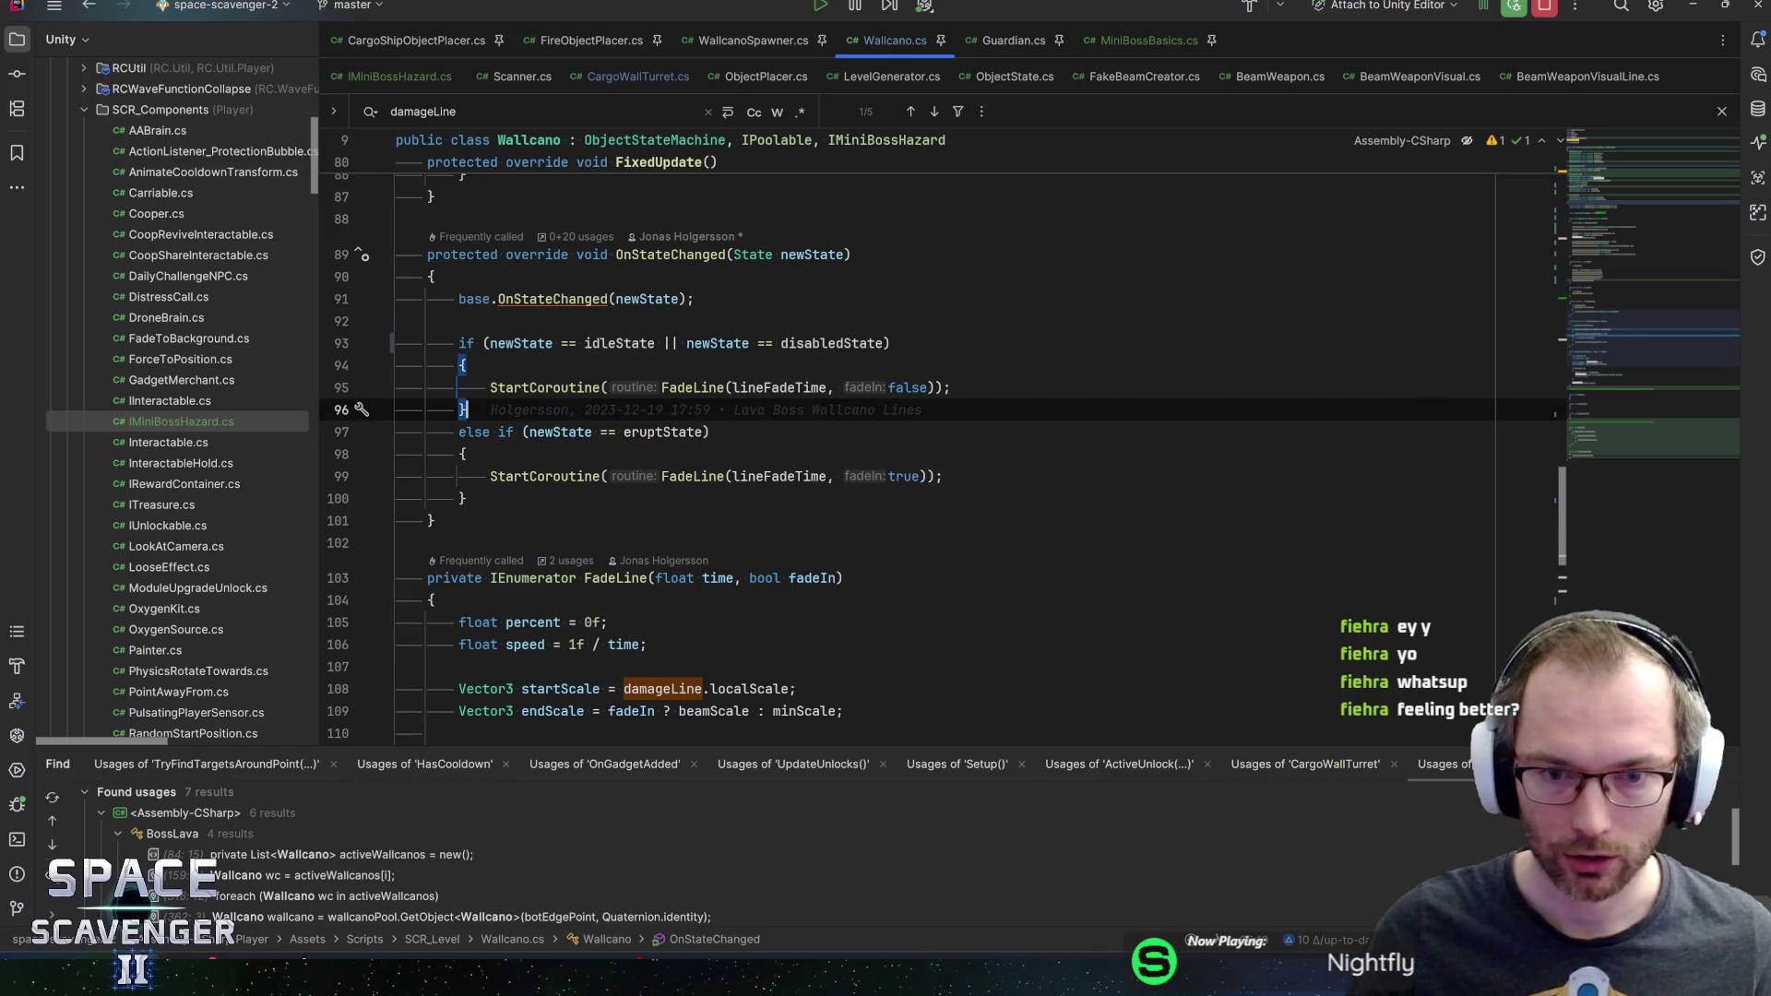
pyautogui.press('Up')
pyautogui.press('Up')
pyautogui.press('Up')
pyautogui.press('End')
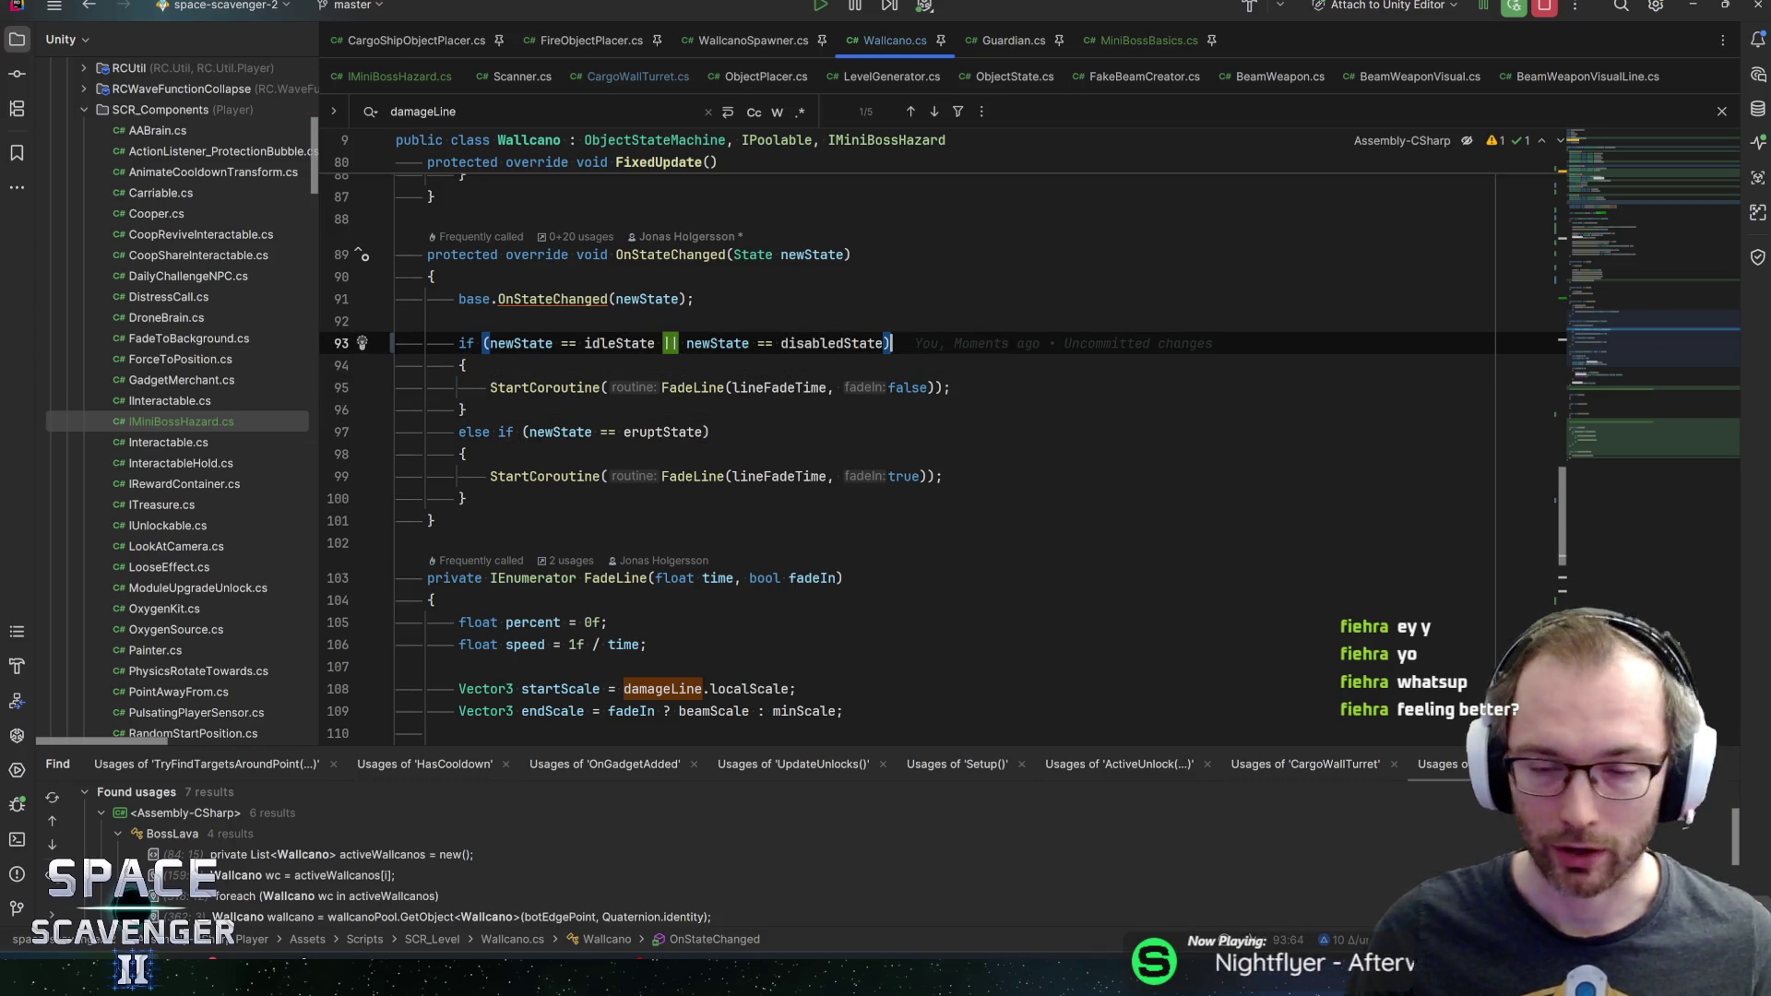
pyautogui.press('Down')
pyautogui.press('Down')
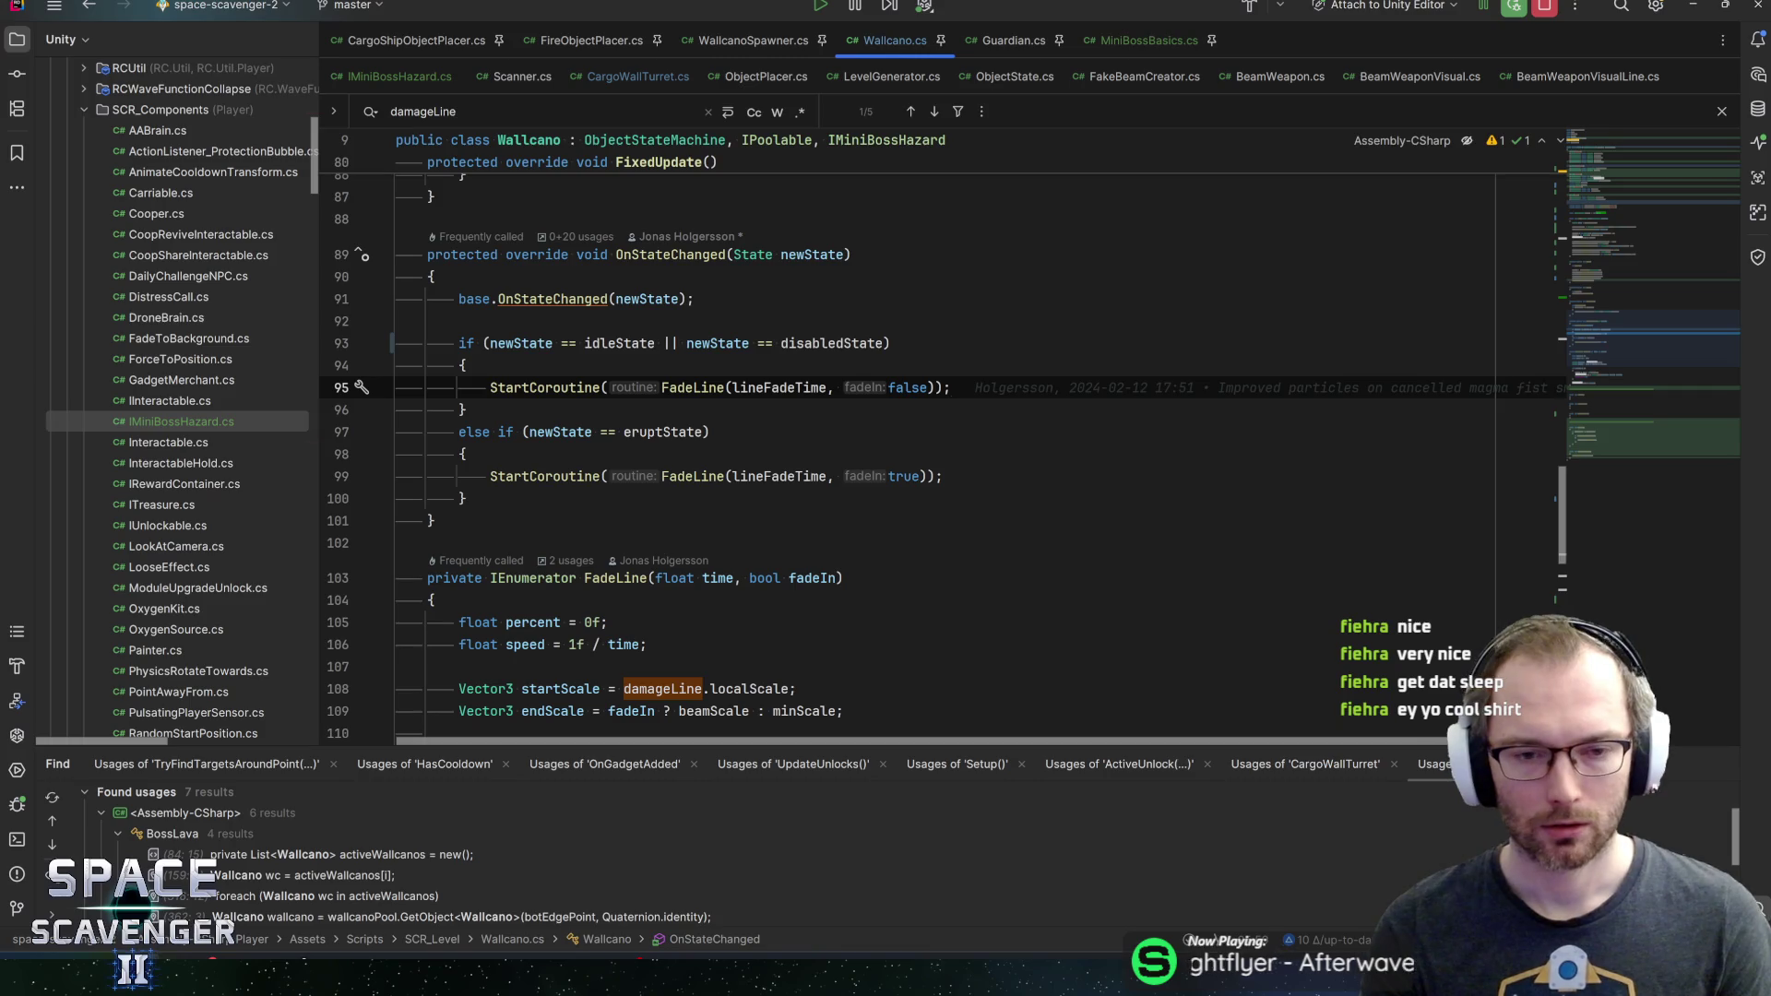
pyautogui.press('End')
pyautogui.press('Up')
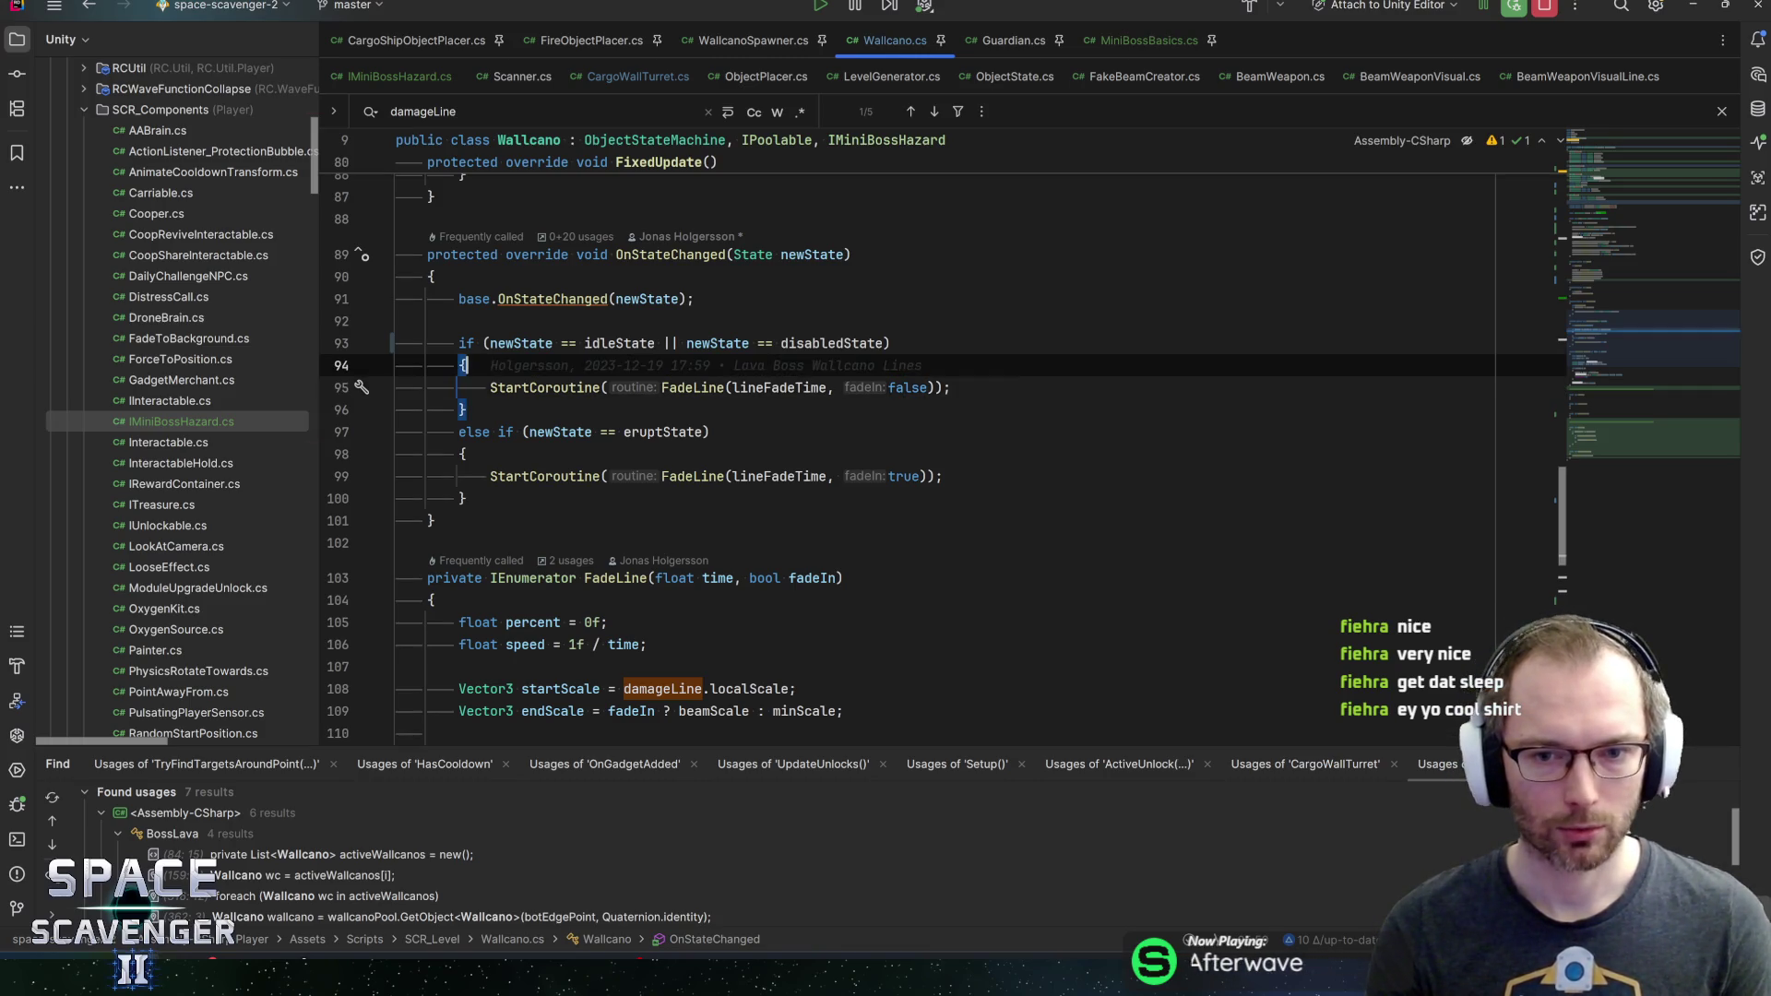
pyautogui.press('Up')
pyautogui.press('End')
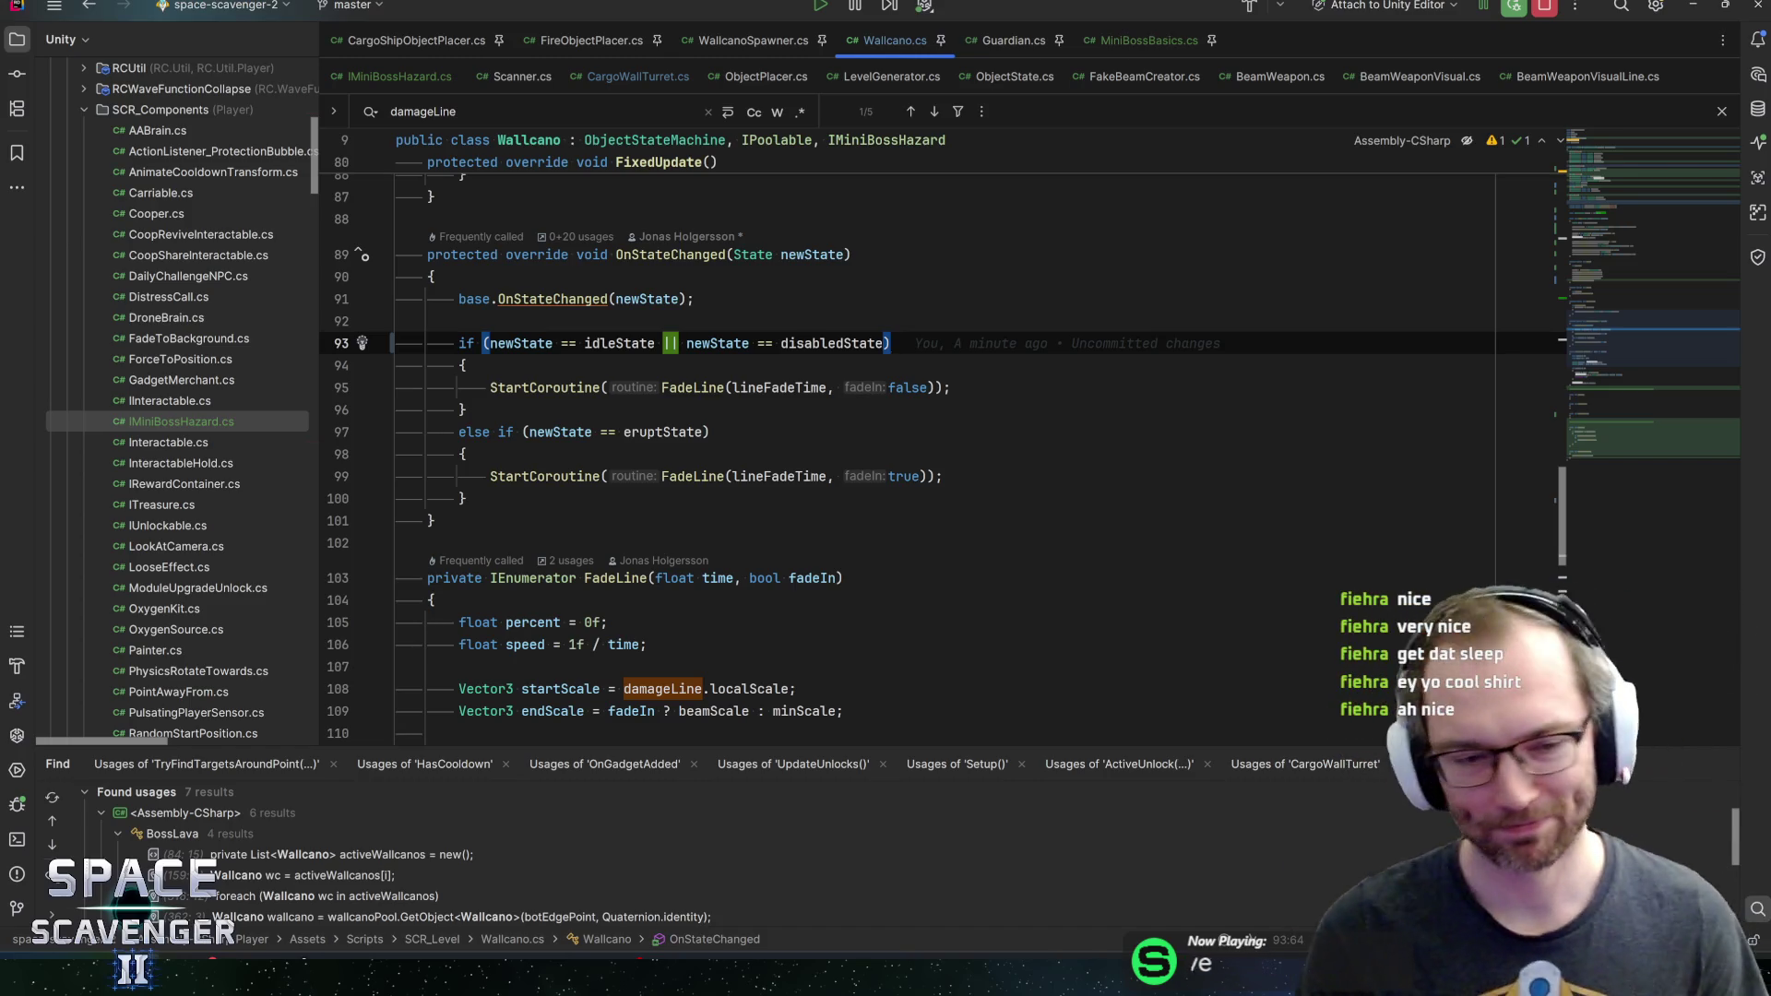
pyautogui.click(951, 388)
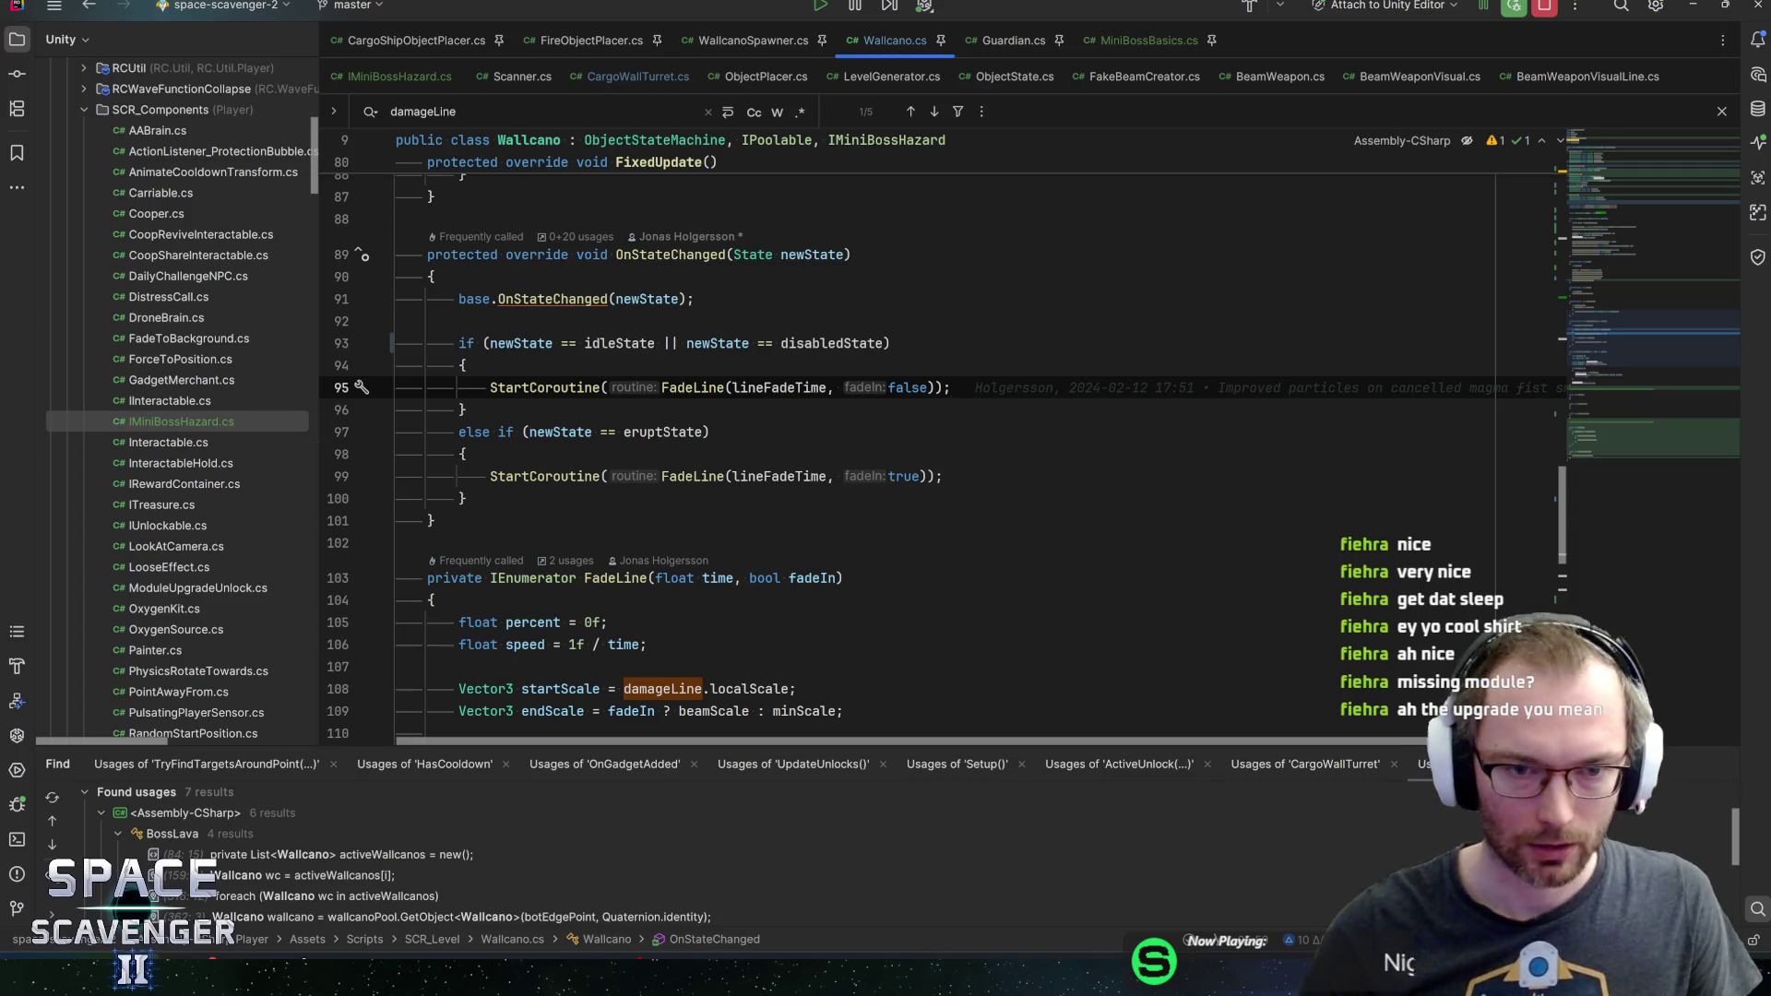
pyautogui.click(464, 365)
pyautogui.click(891, 343)
pyautogui.press('Up')
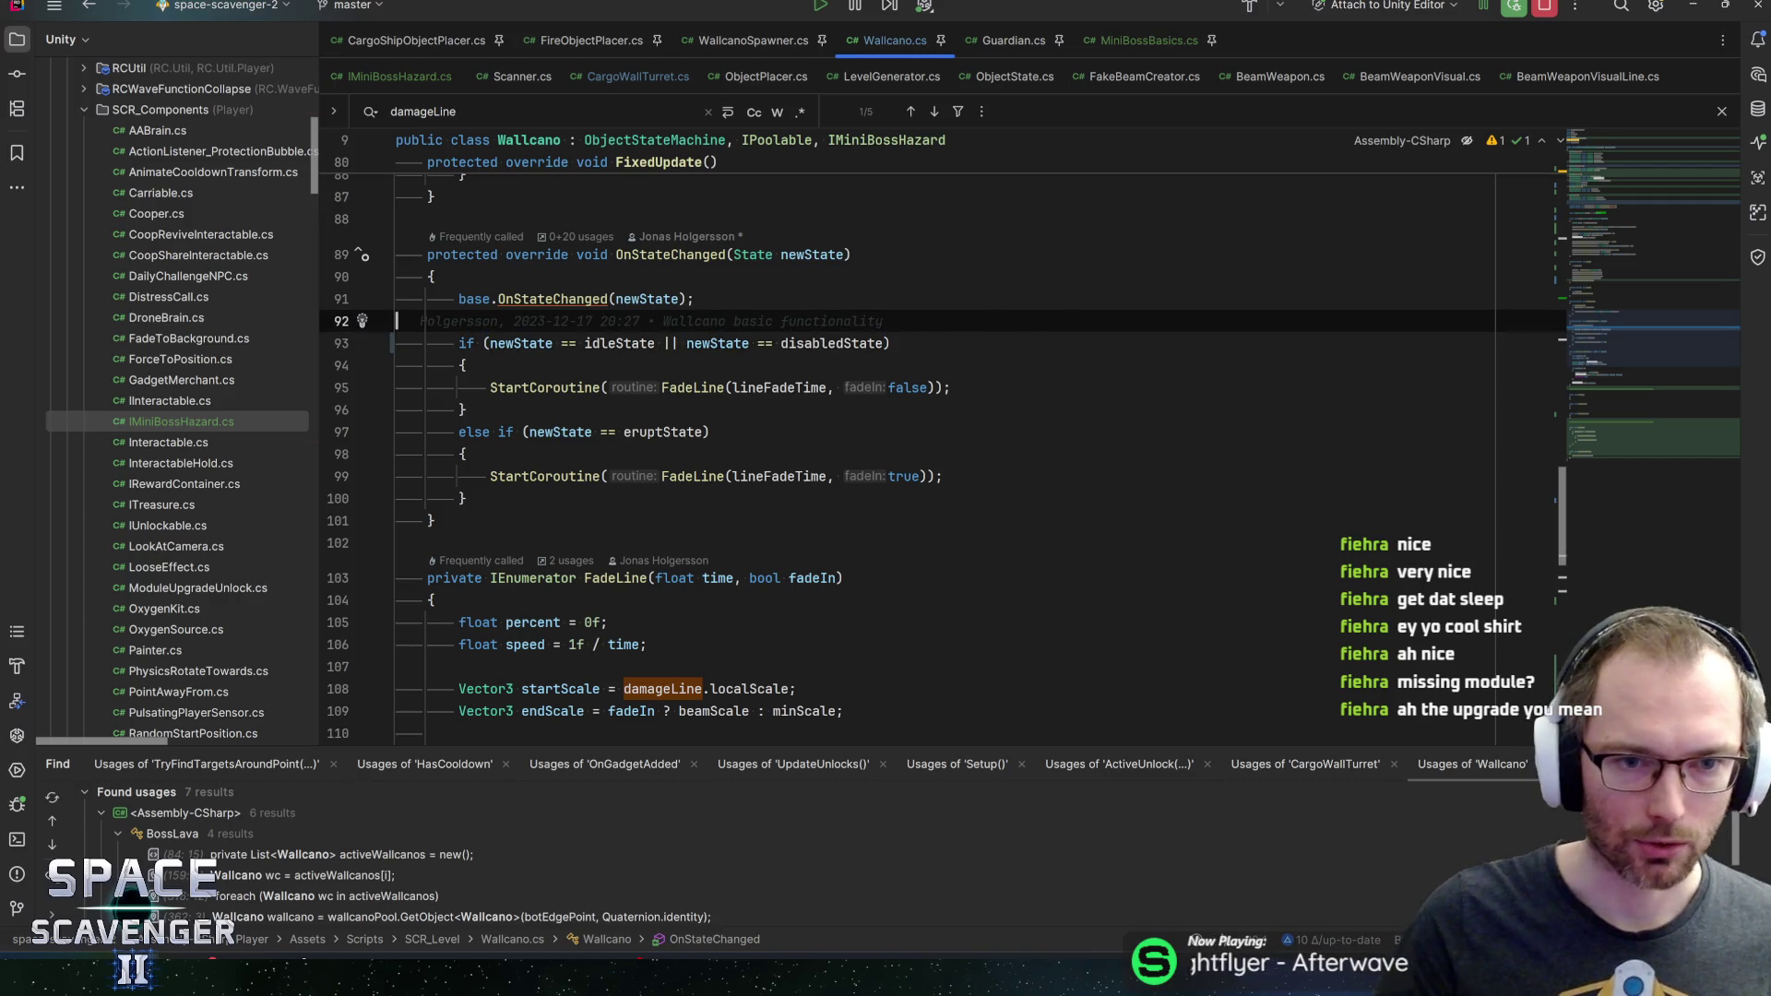
pyautogui.press('Up')
pyautogui.press('Down')
pyautogui.press('Down')
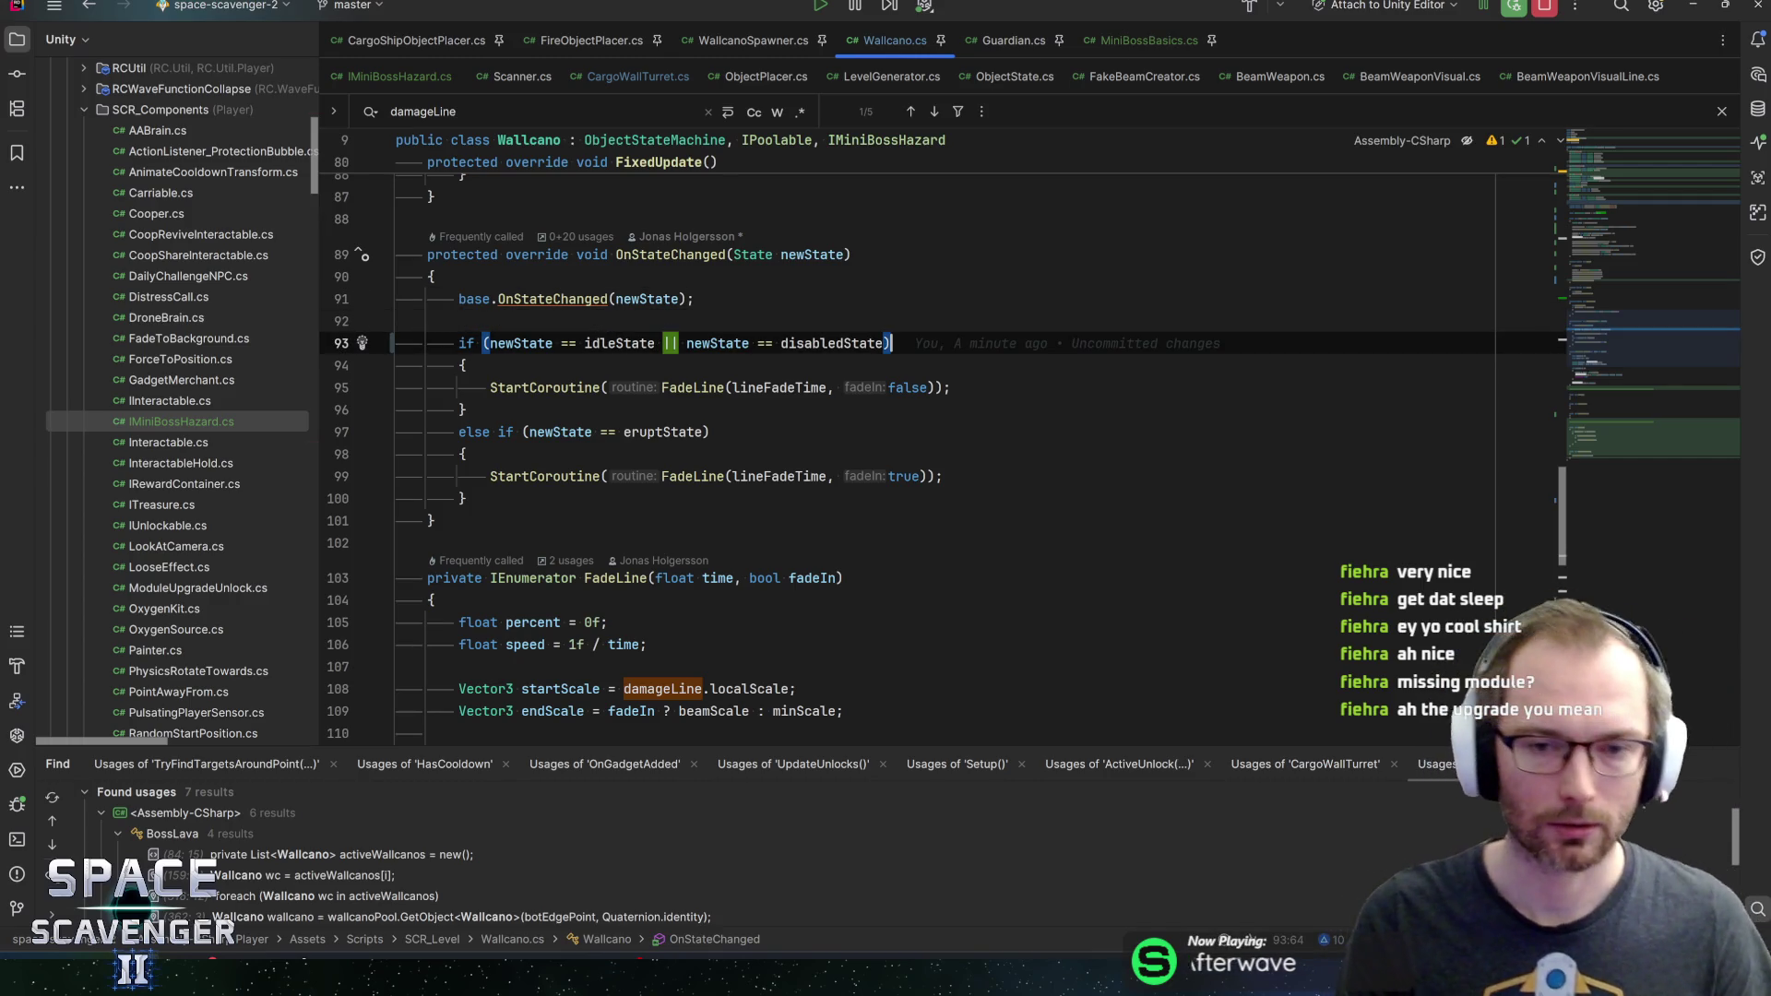
pyautogui.press('Down')
pyautogui.press('Down')
pyautogui.press('Down')
pyautogui.press('Up')
pyautogui.press('Up')
pyautogui.press('Up')
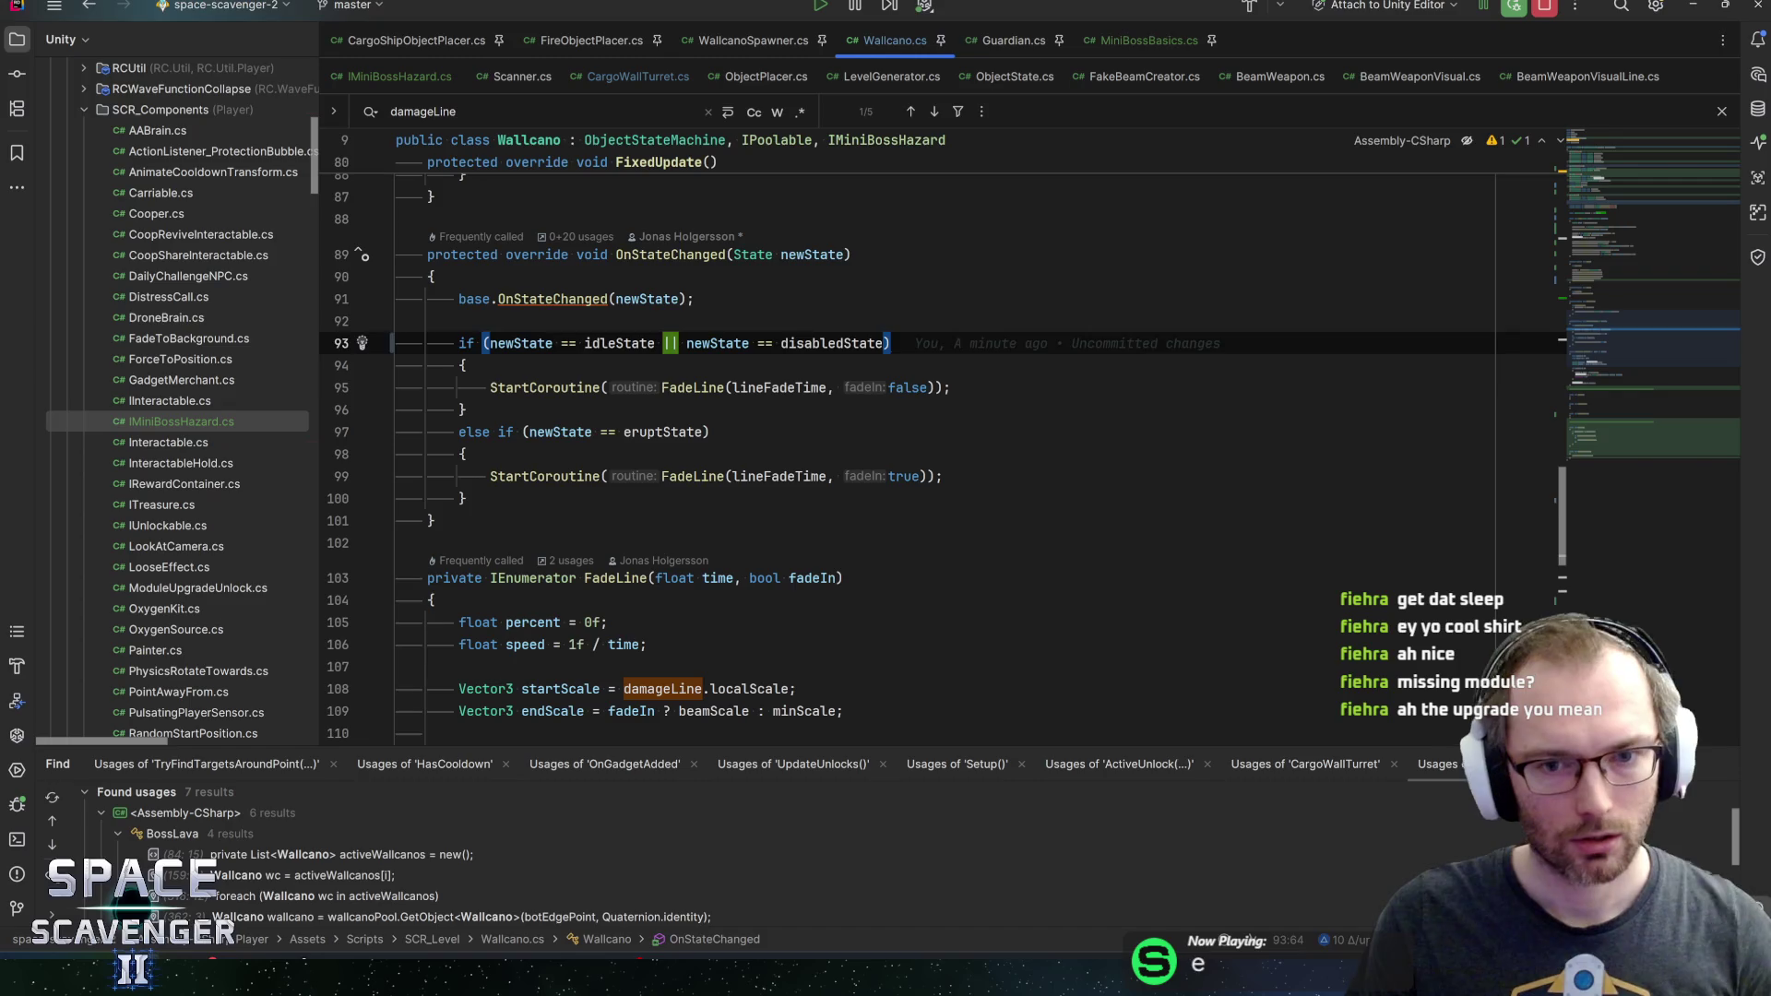
pyautogui.click(539, 388)
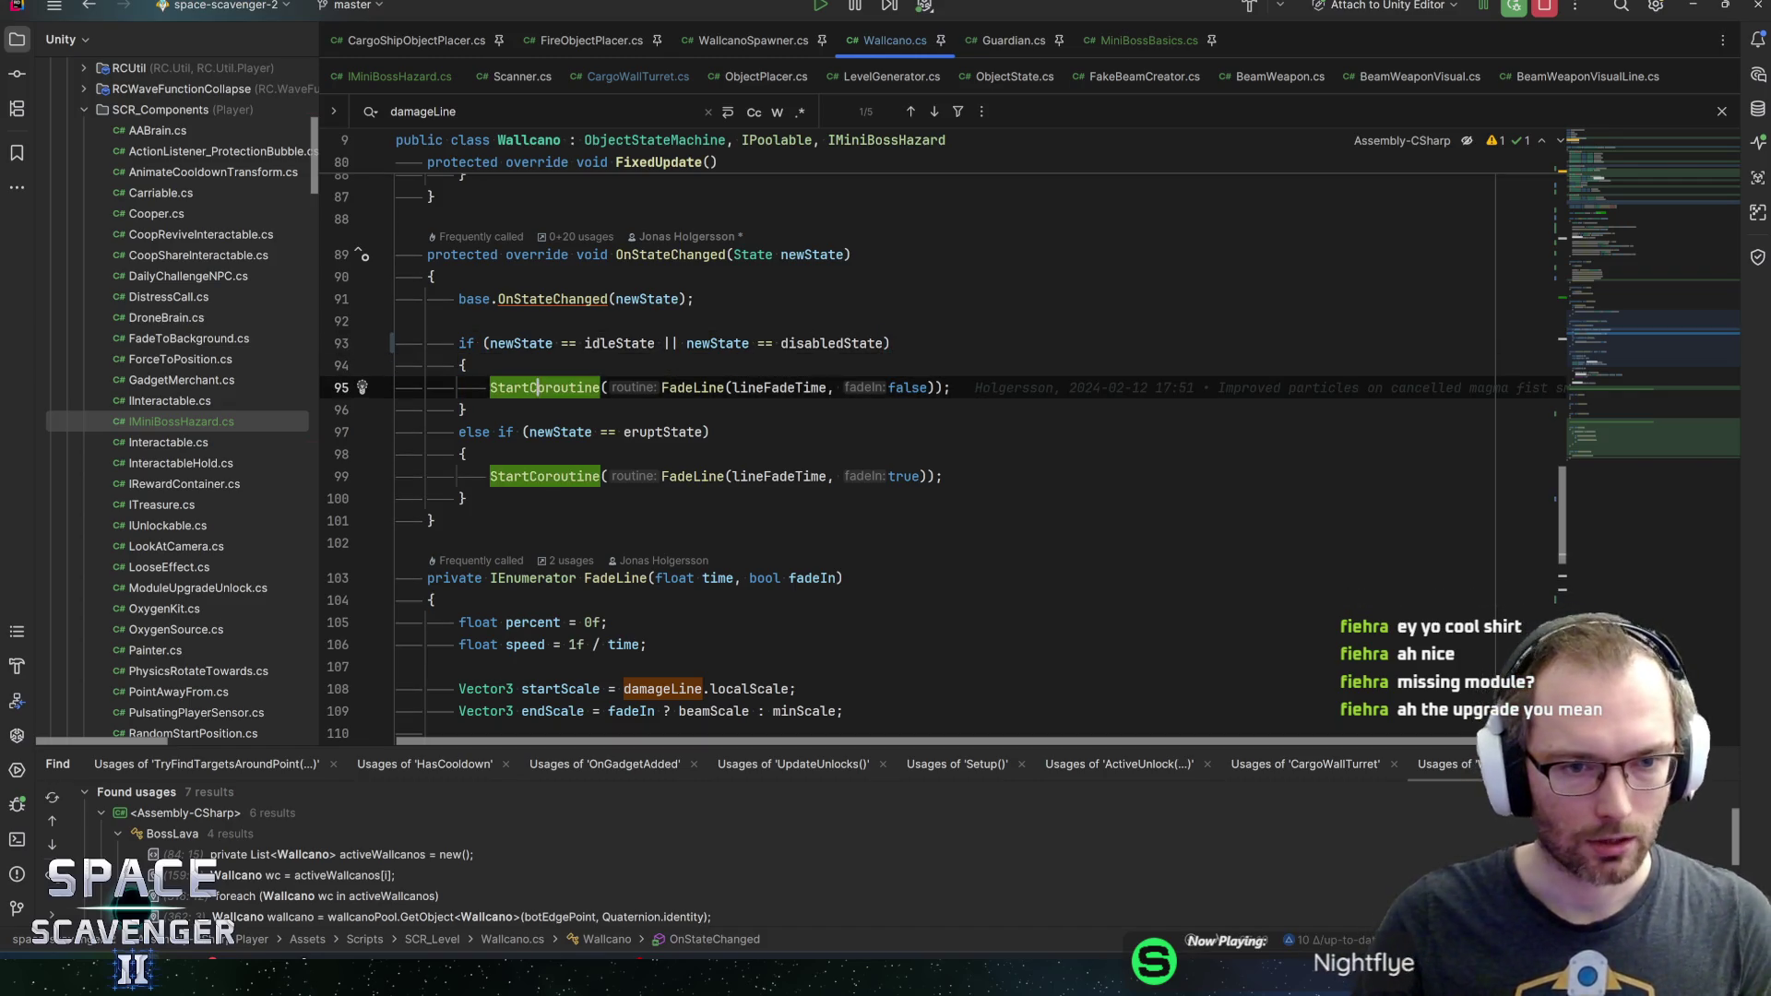
# Wrap the fade-out call in an if (useBeamVisuals)/else block, then cut that block from OnStateChanged
pyautogui.hotkey('ctrl', 'alt', 'Return')
pyautogui.write('if (')
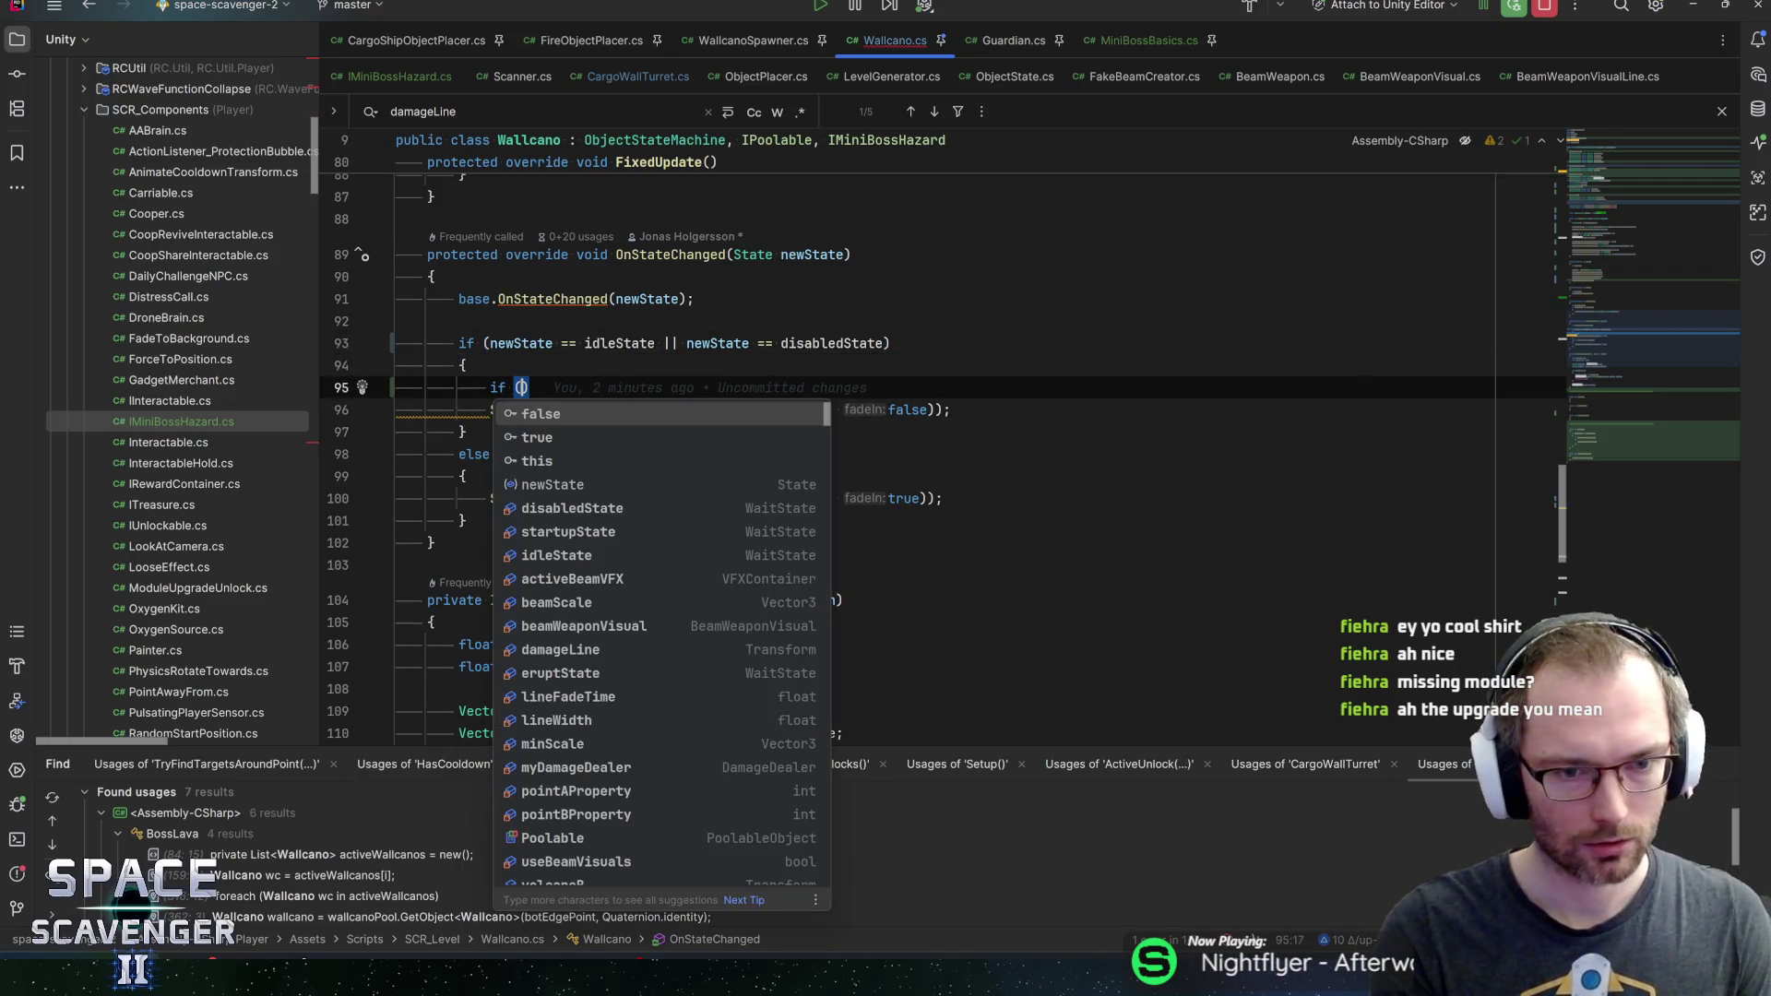
pyautogui.write('useb')
pyautogui.press('Return')
pyautogui.write('){')
pyautogui.press('Return')
pyautogui.press('Down')
pyautogui.press('Return')
pyautogui.write('els')
pyautogui.press('Return')
pyautogui.write('{')
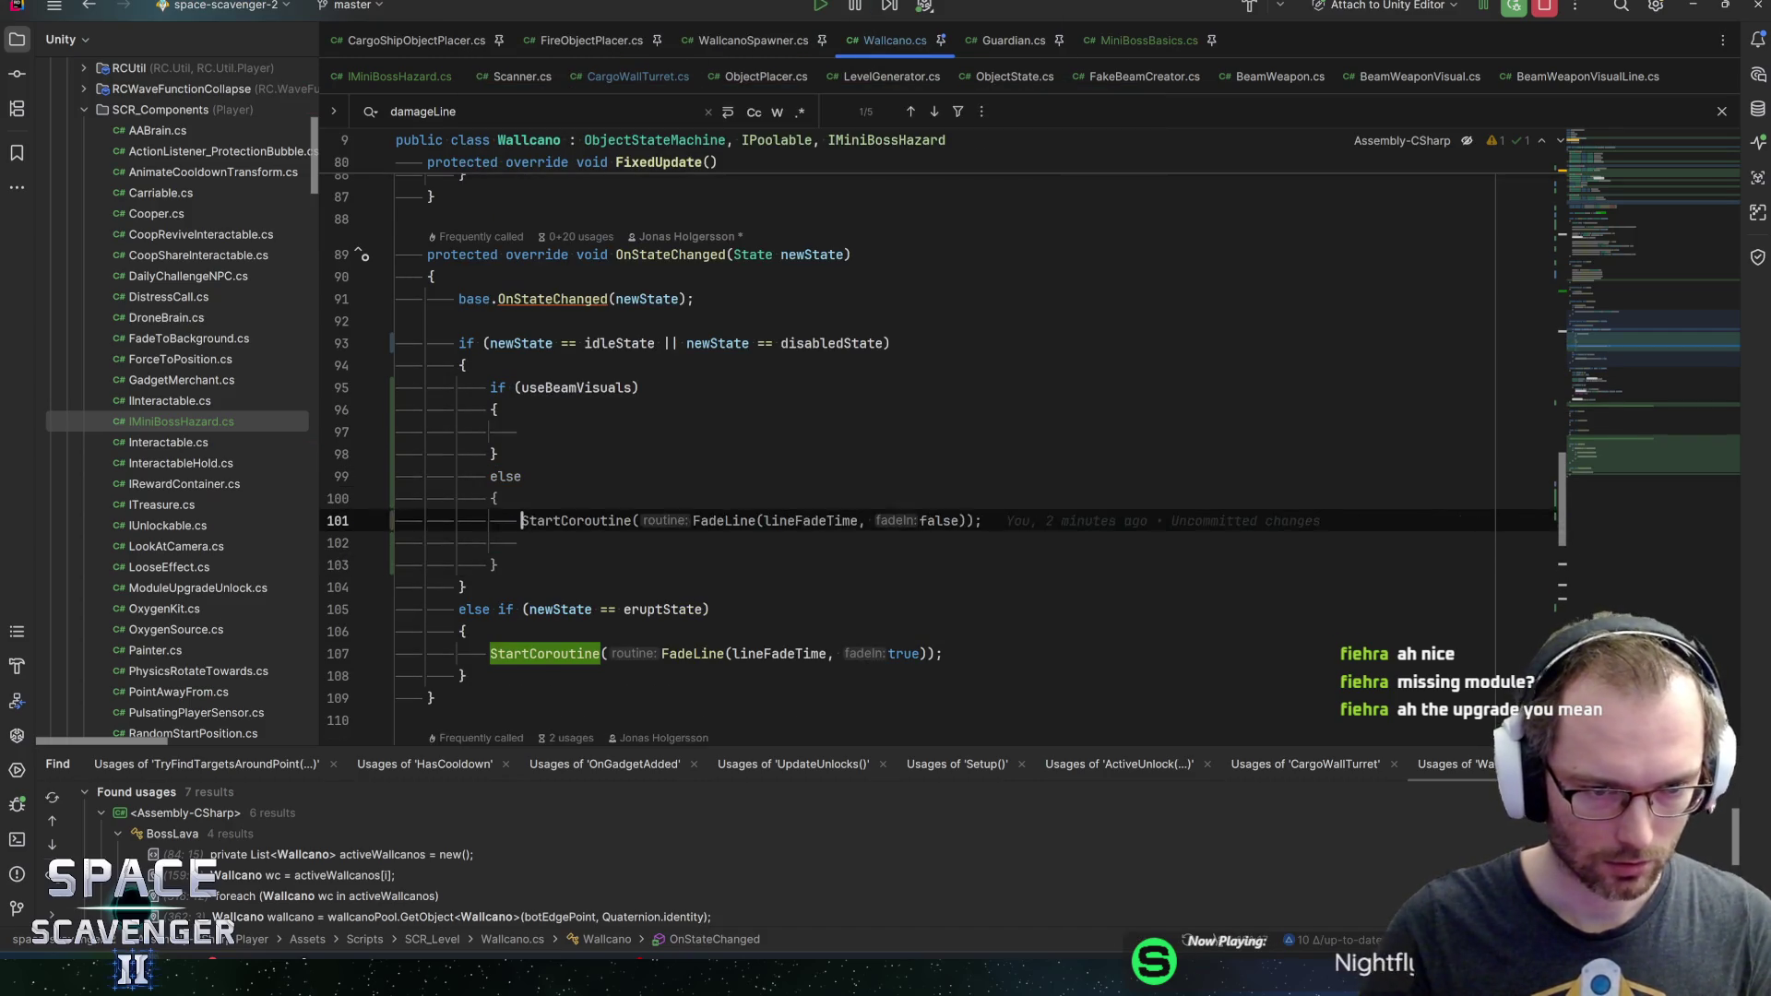
pyautogui.hotkey('ctrl', 'w')
pyautogui.hotkey('ctrl', 'w')
pyautogui.hotkey('ctrl', 'w')
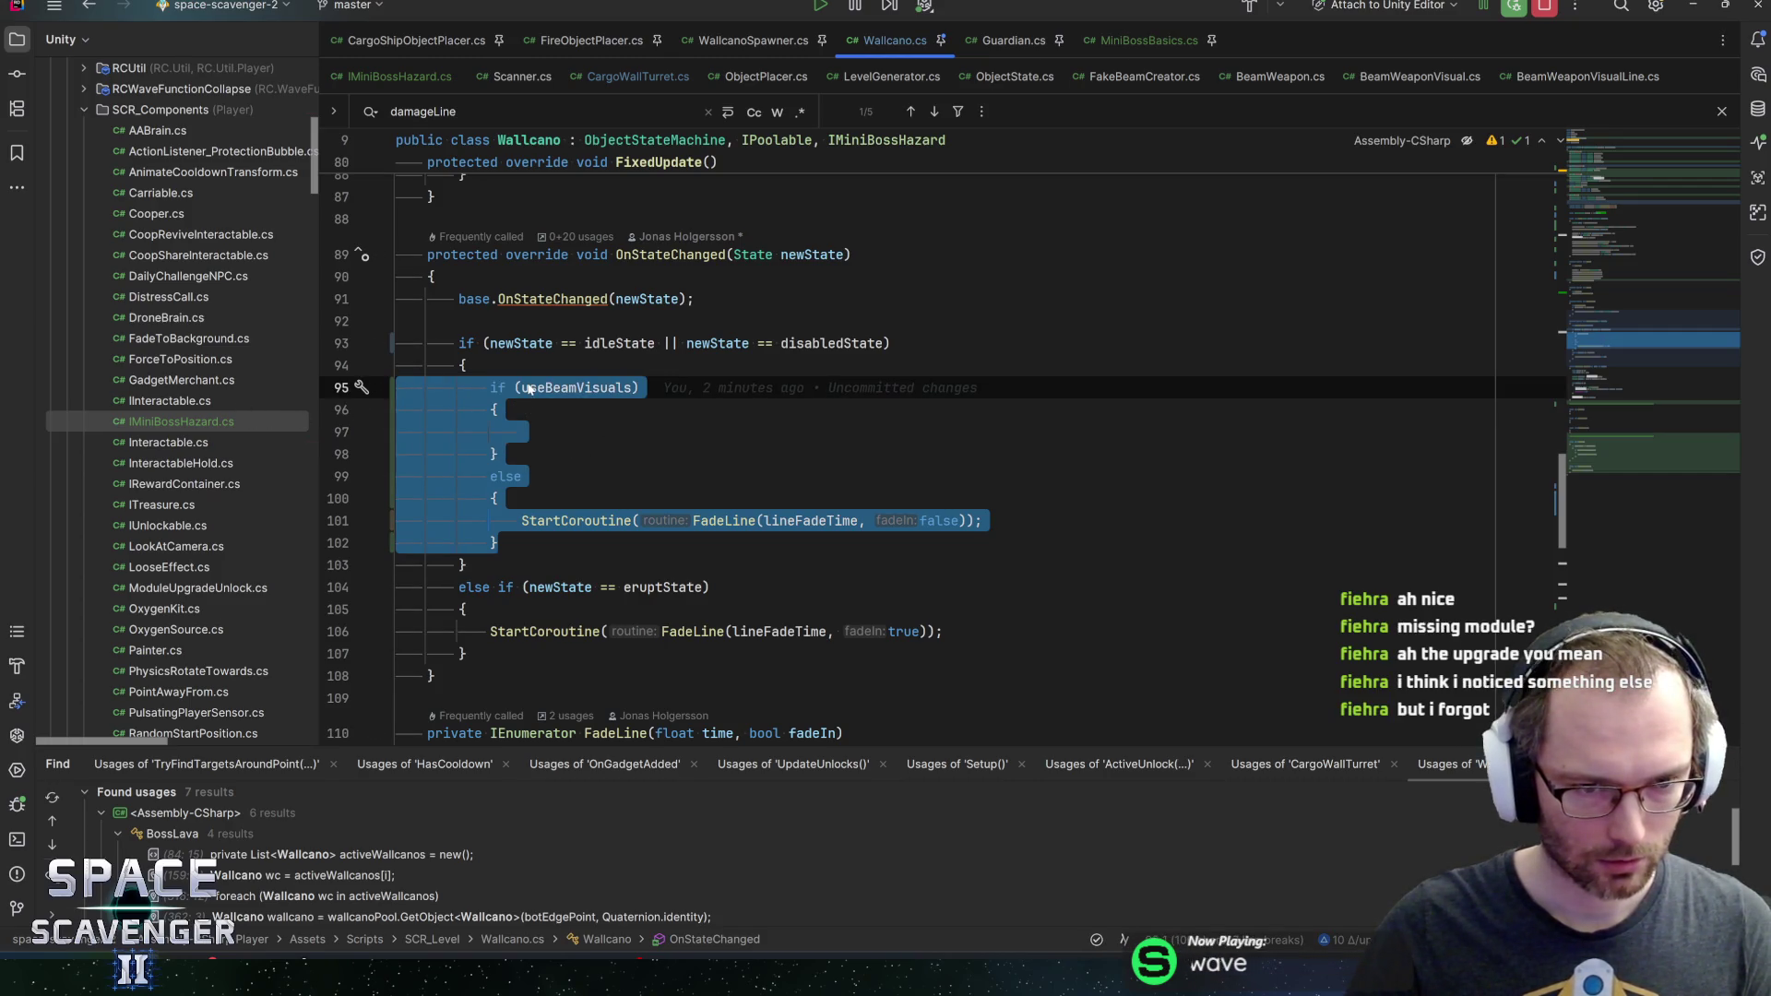
pyautogui.moveTo(529, 389)
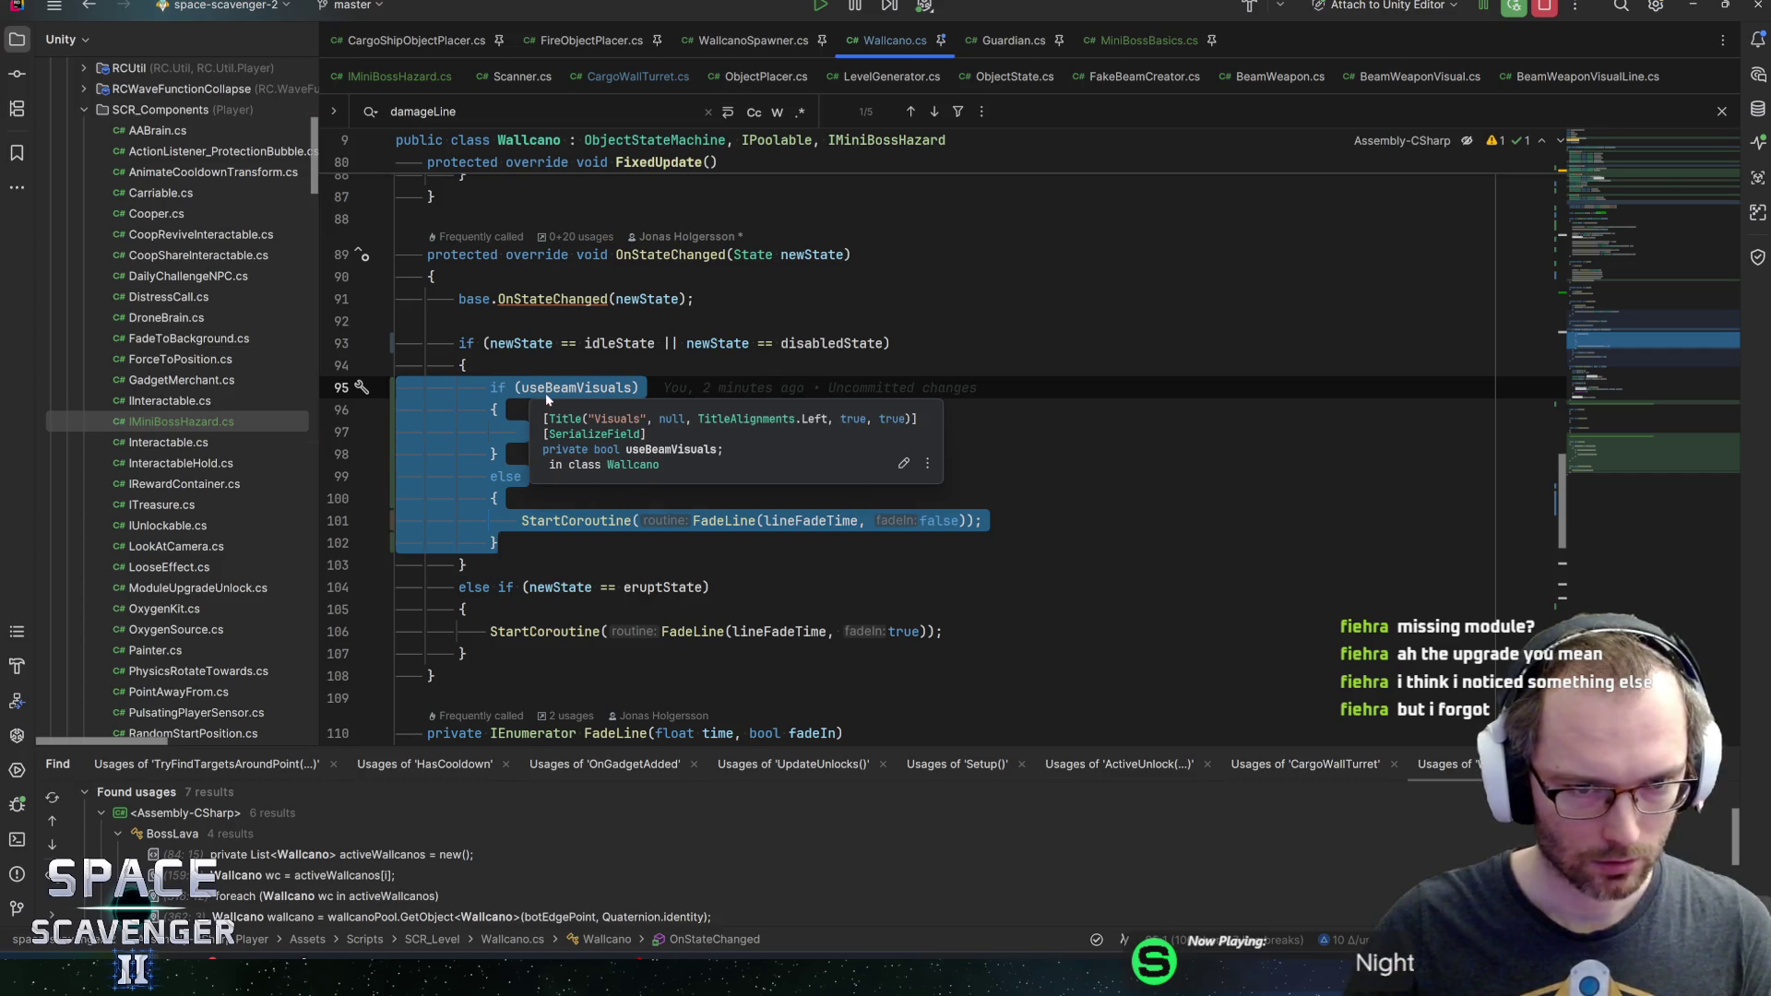
pyautogui.press('Delete')
# Put a StopBeamVisuals(); call in its place and begin a private void StopBeamVisuals() declaration below
pyautogui.write('Stp')
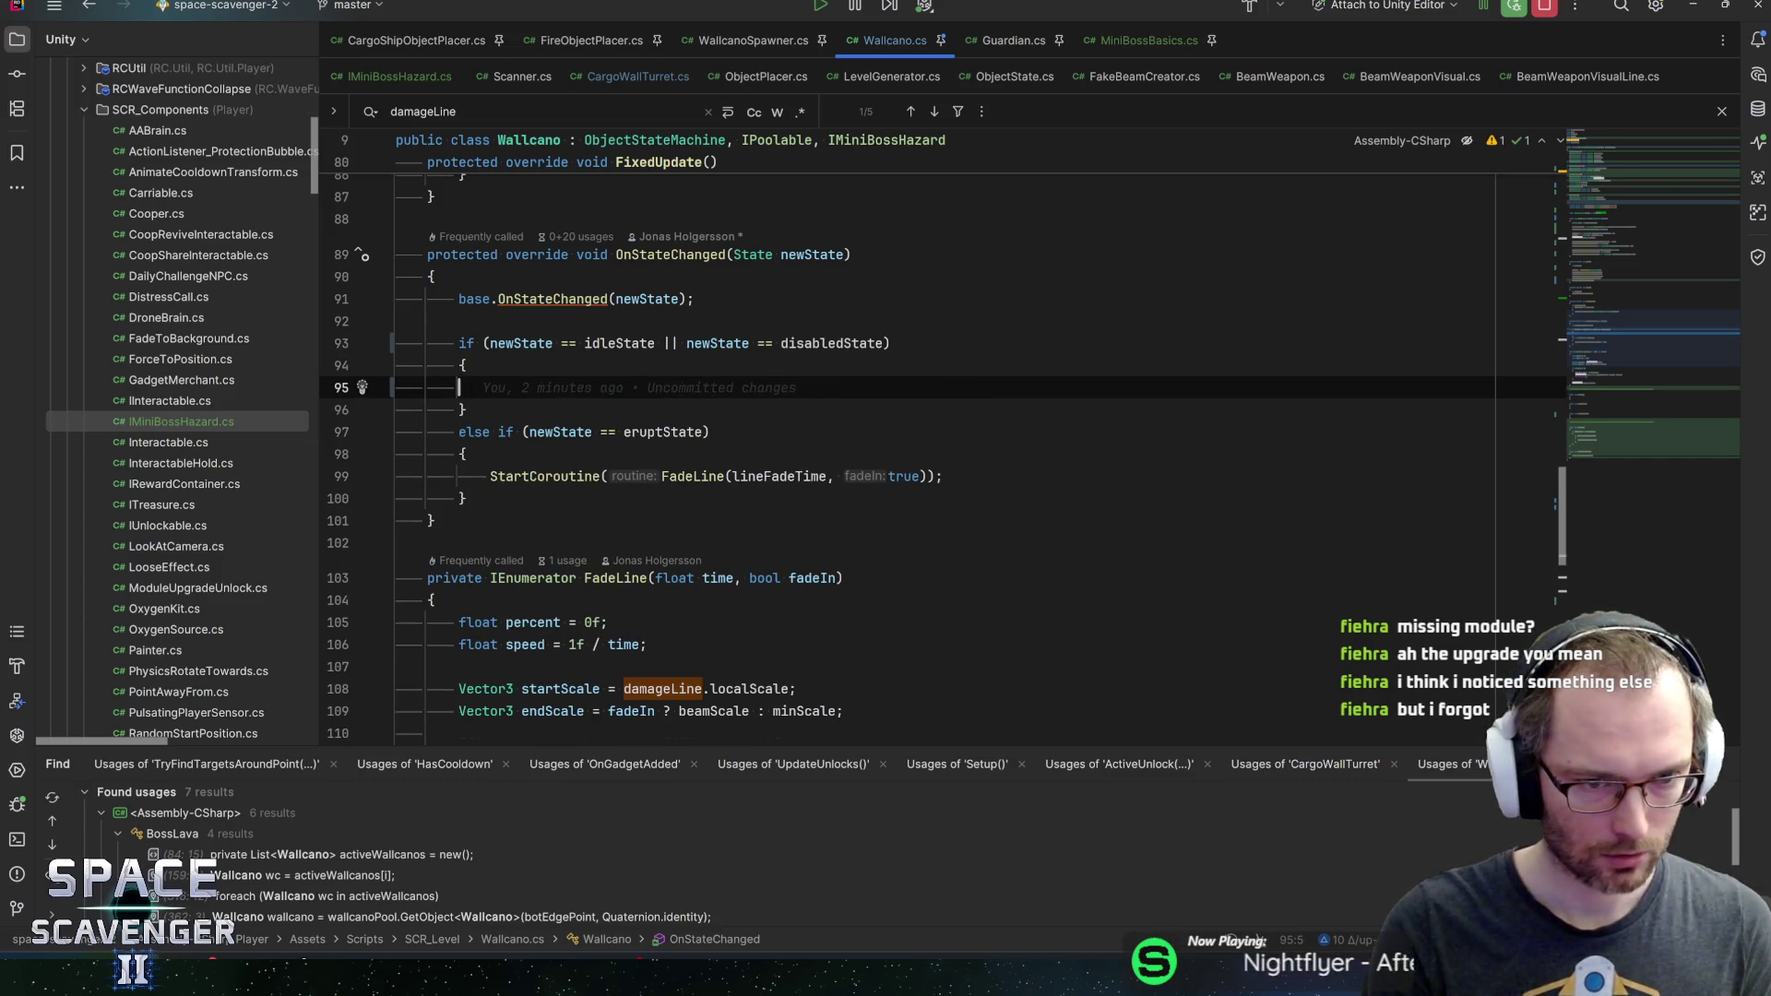
pyautogui.press('BackSpace')
pyautogui.write('op')
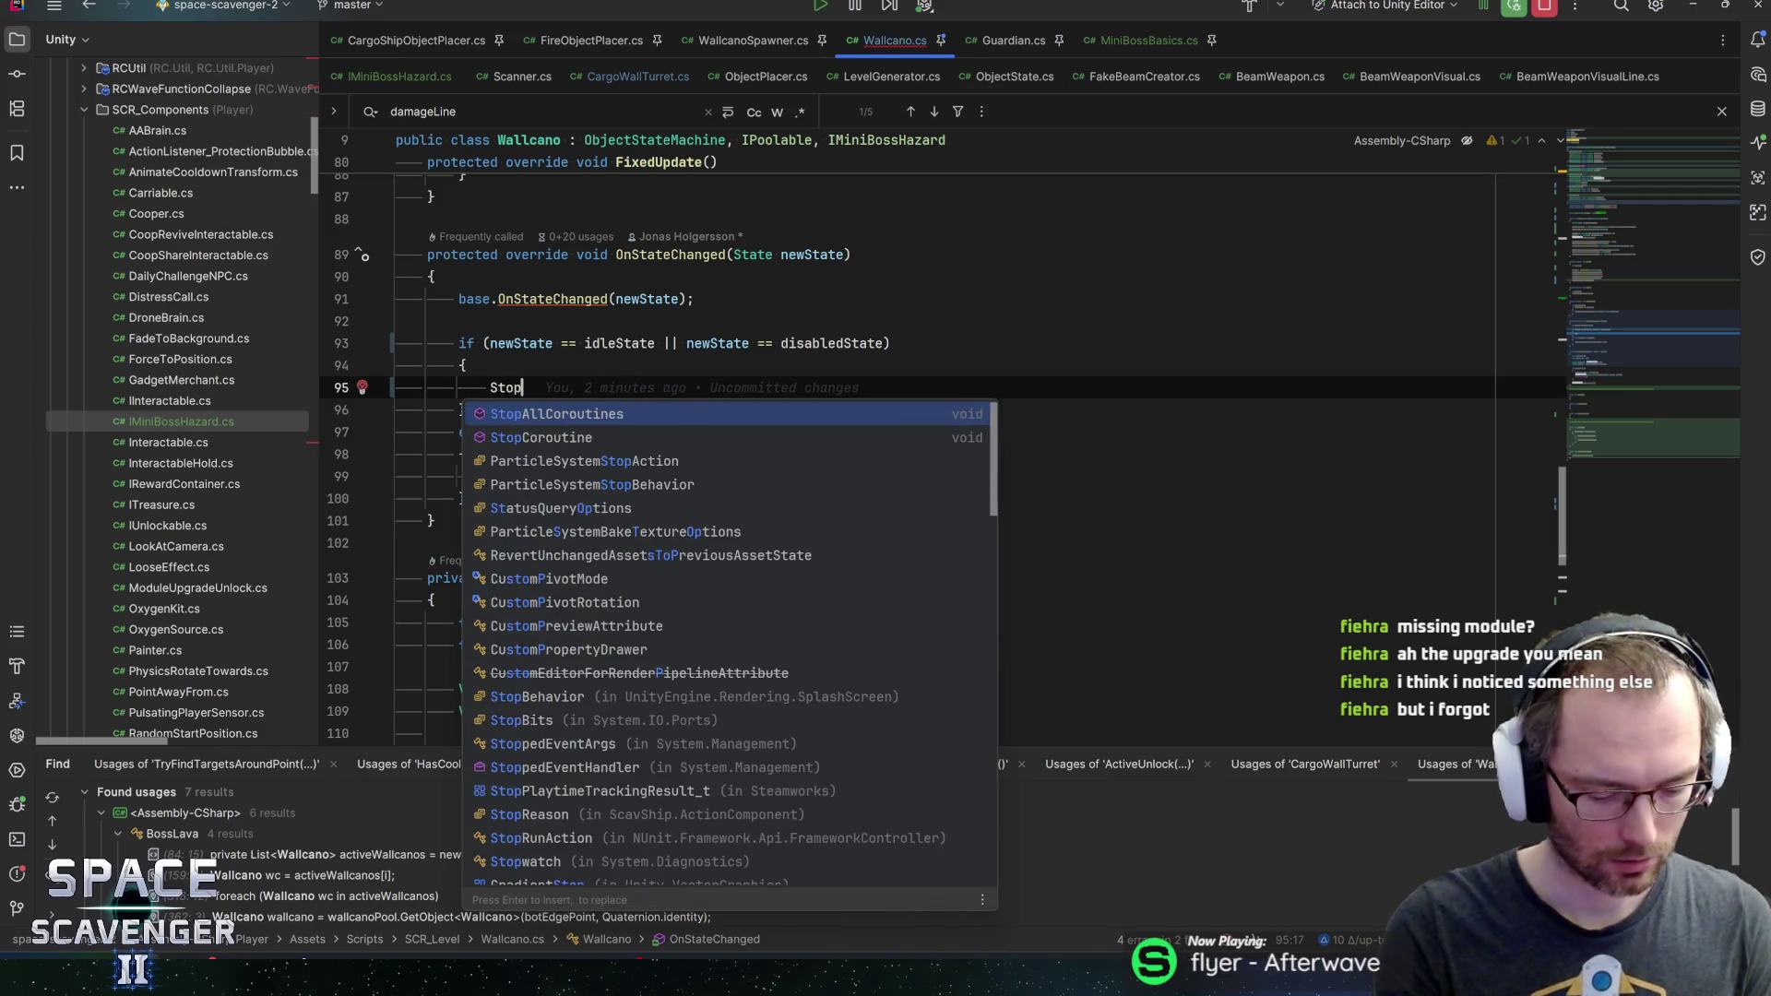
pyautogui.write('BeamVisual')
pyautogui.press('Return')
pyautogui.write(';')
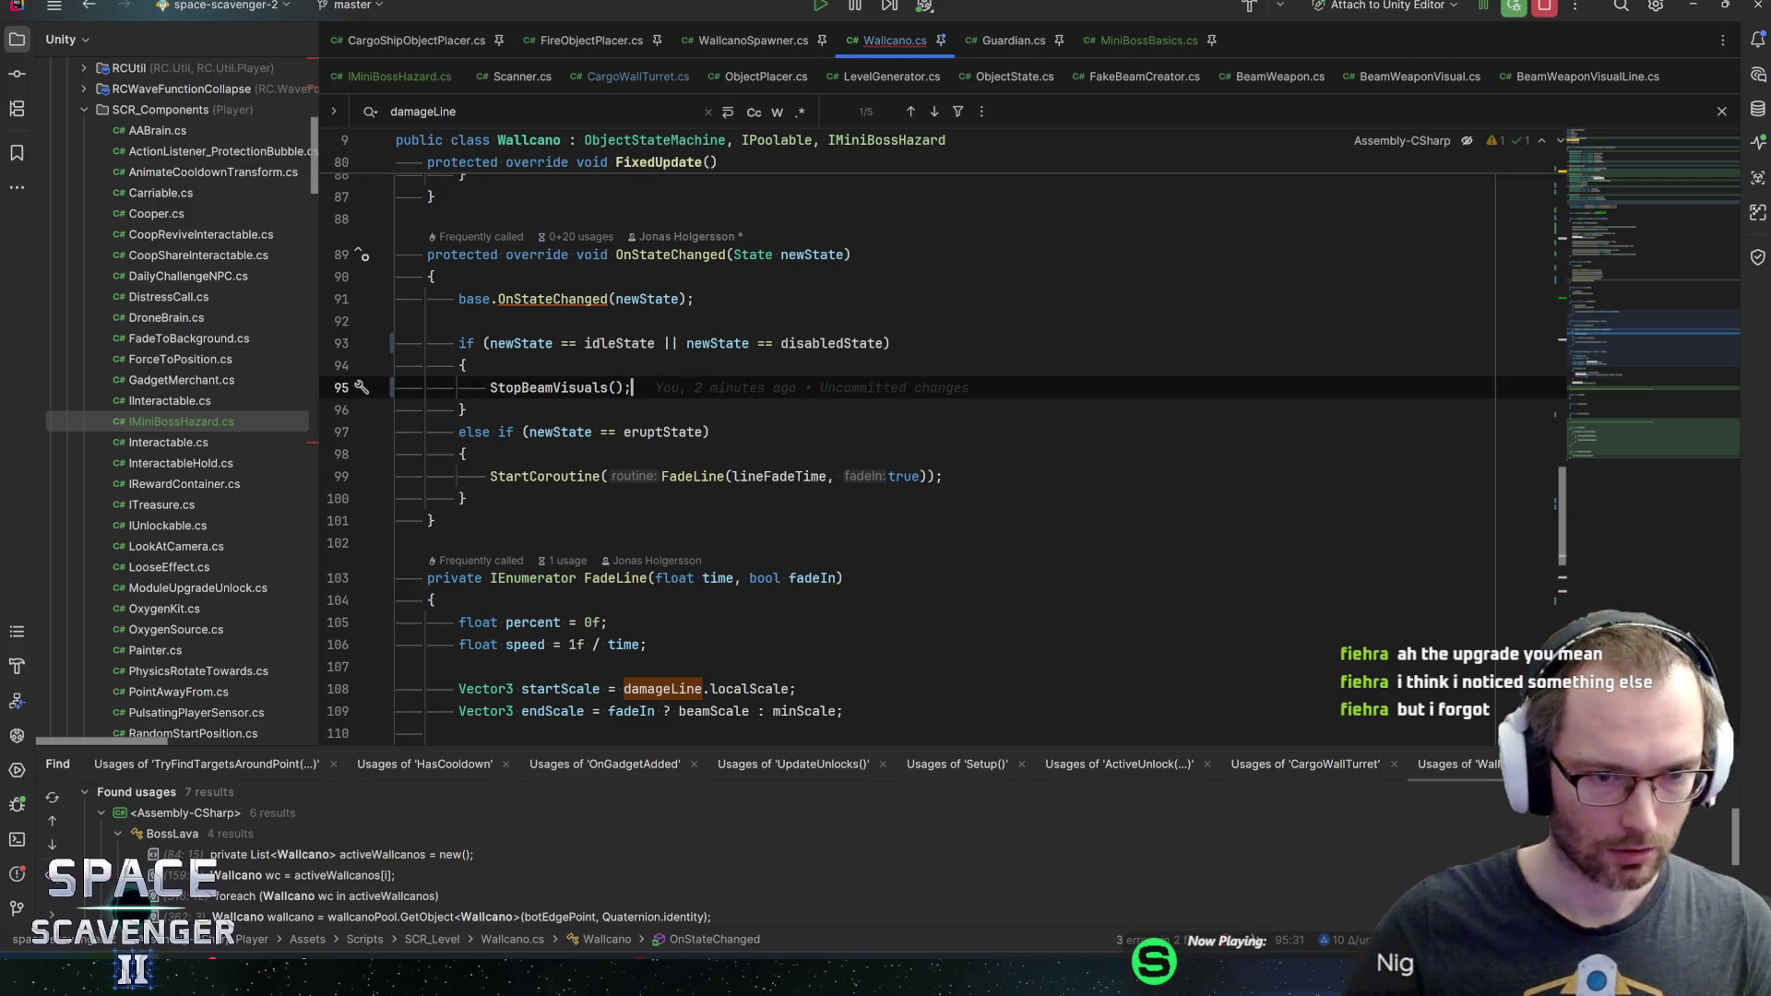
pyautogui.press('Down')
pyautogui.press('Down')
pyautogui.press('Down')
pyautogui.press('End')
pyautogui.press('Return')
pyautogui.press('Return')
pyautogui.write('private')
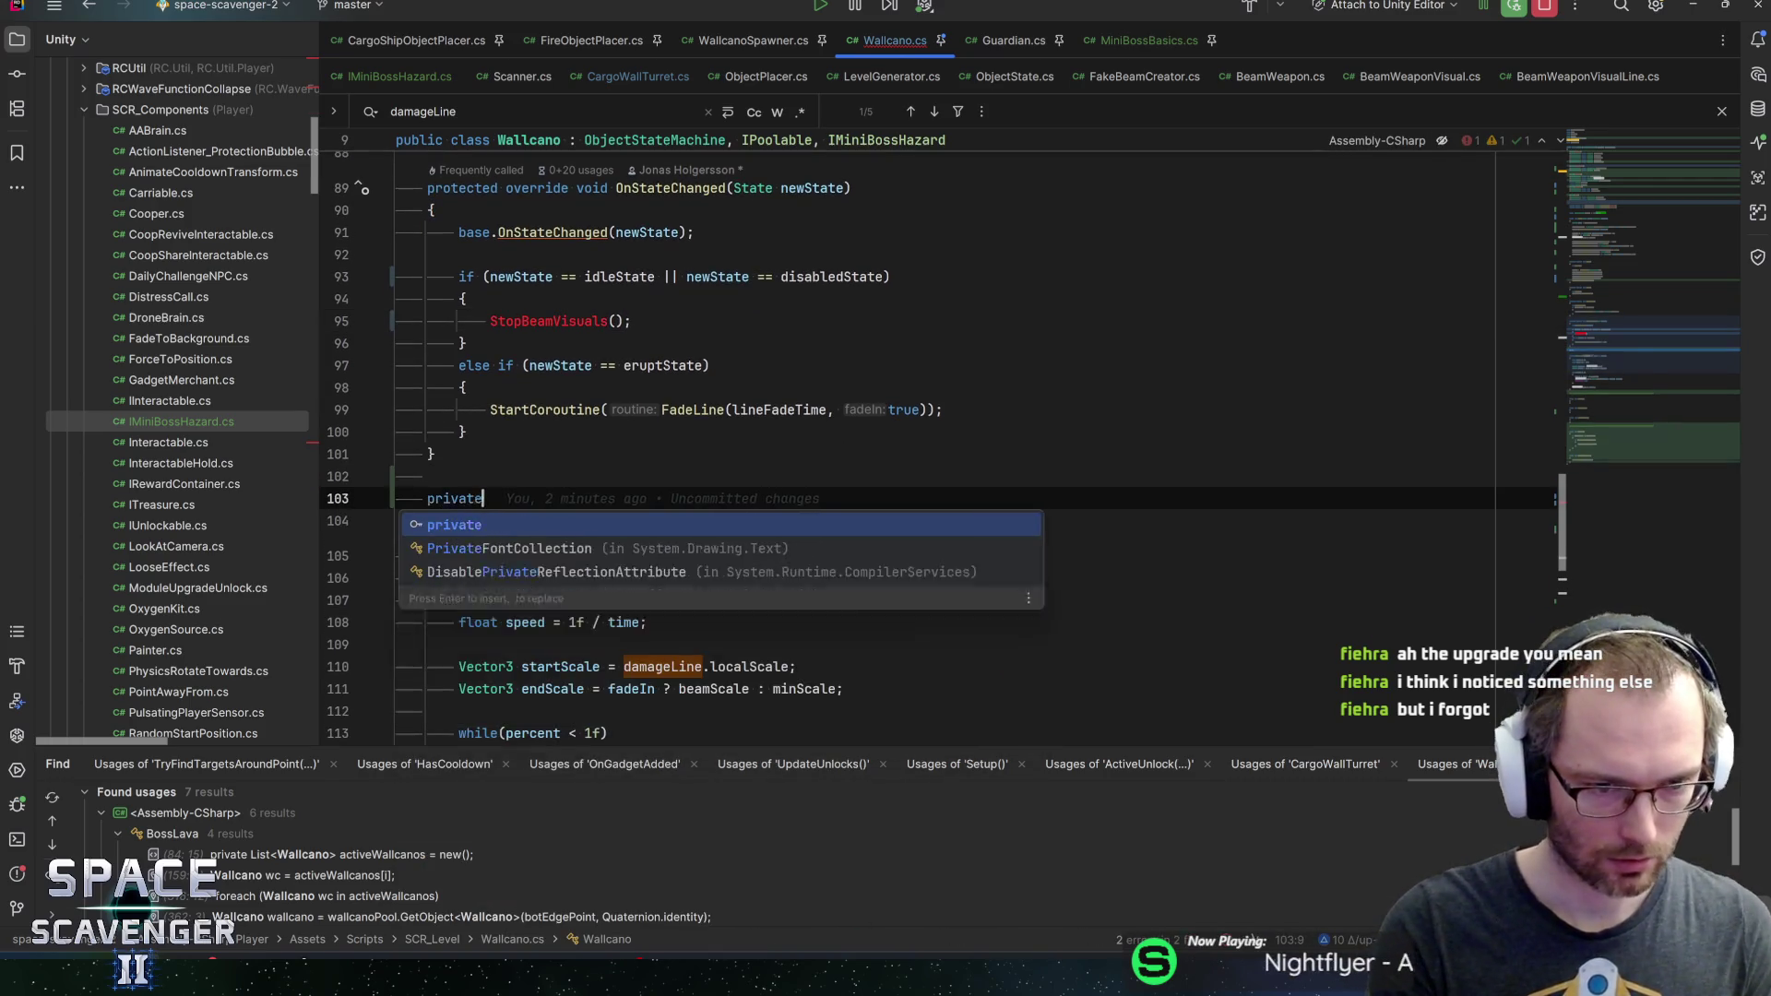
pyautogui.write(' void StopBe')
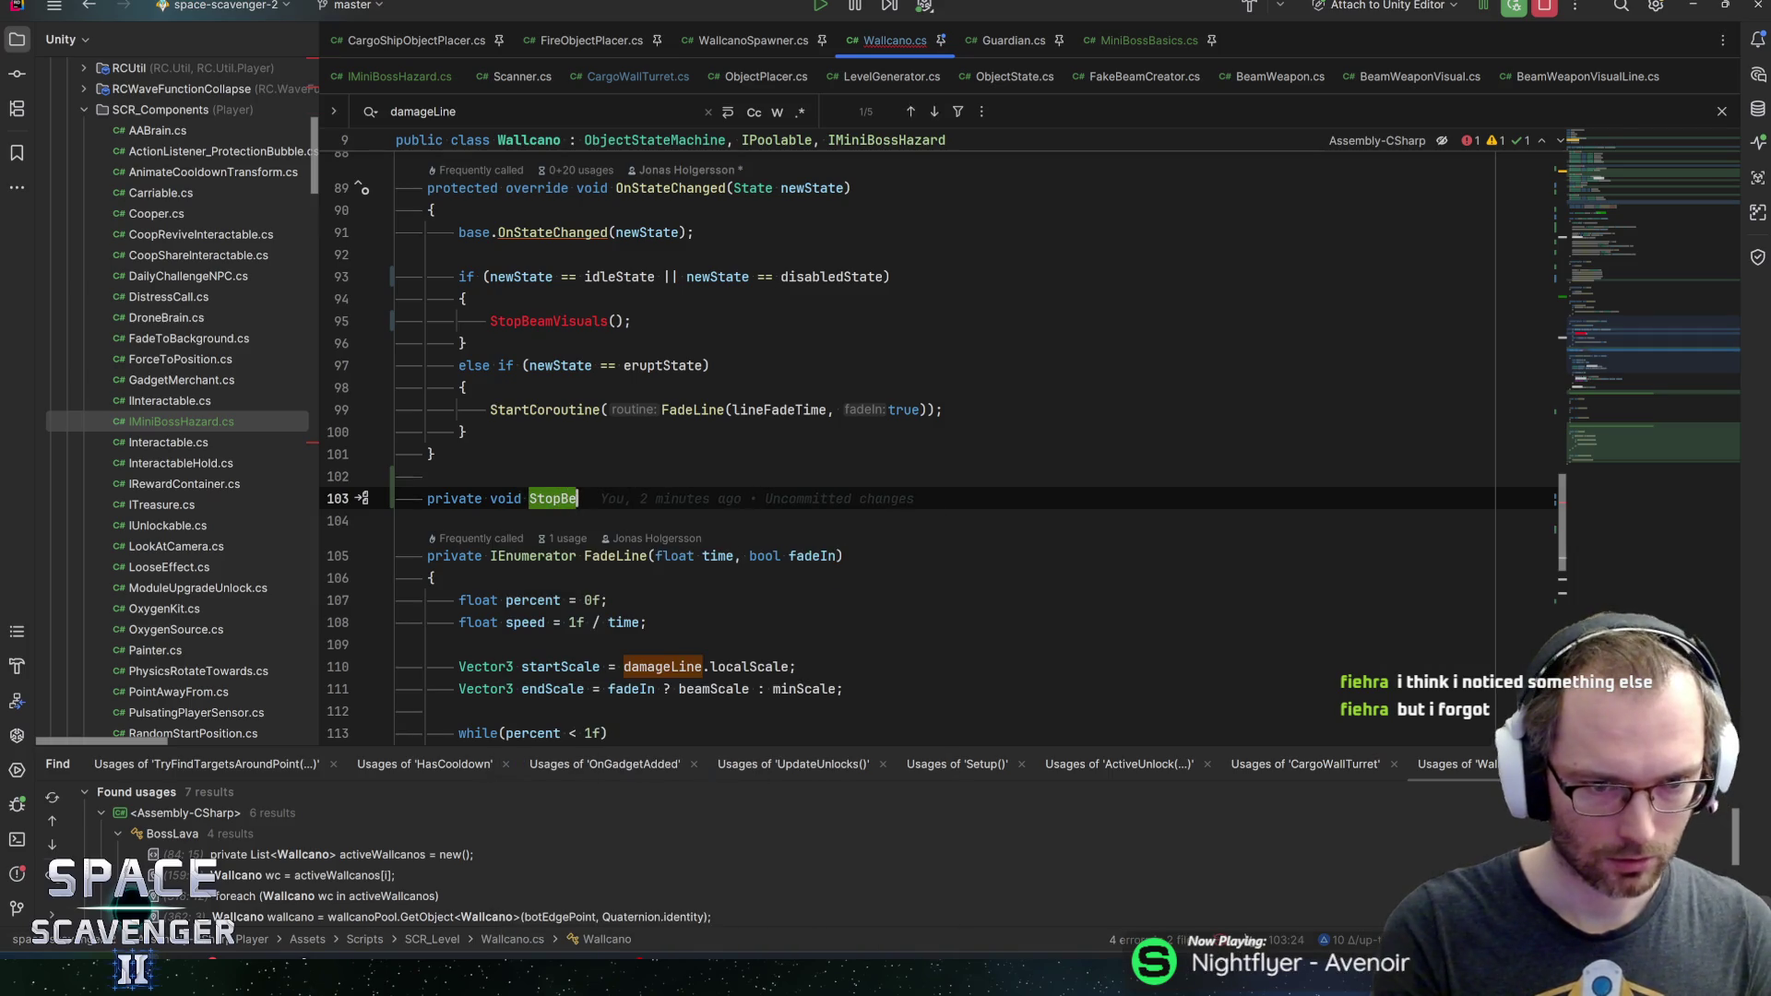
pyautogui.write('amVisuals()')
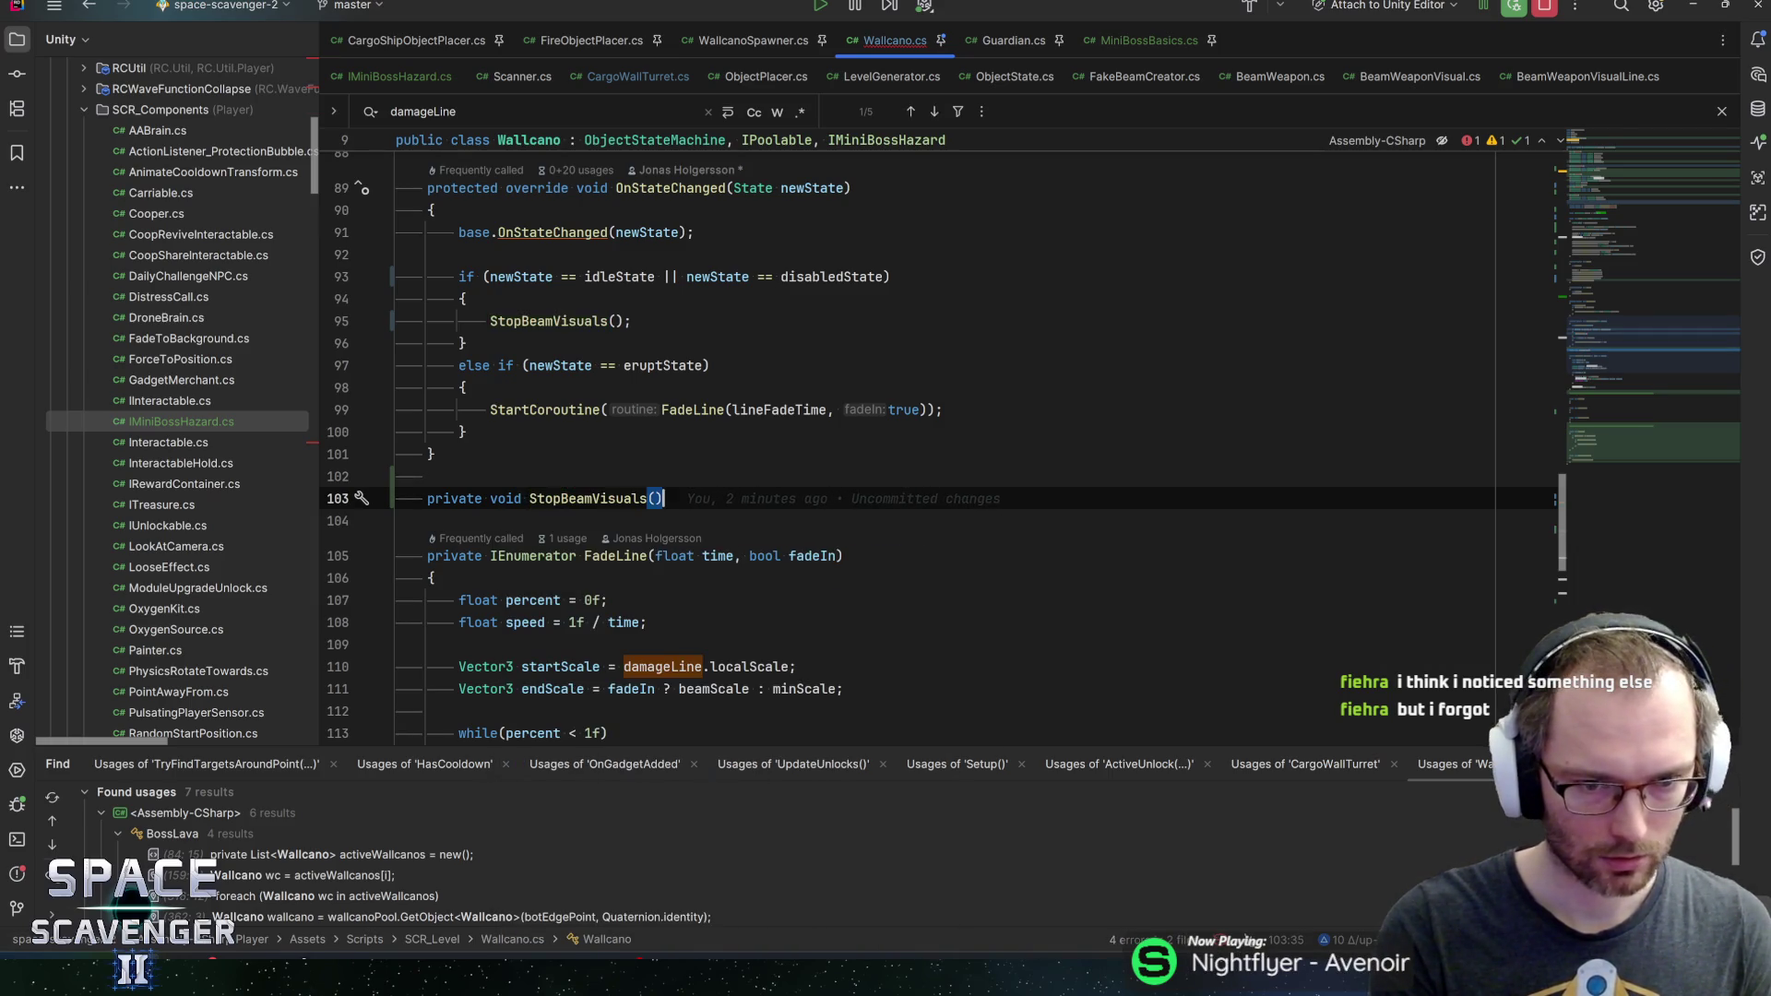
pyautogui.write('{')
# Paste the if/else block into StopBeamVisuals and replace the erupt branch's fade-in coroutine with StartBeamVisuals();
pyautogui.press('Return')
pyautogui.hotkey('ctrl', 'v')
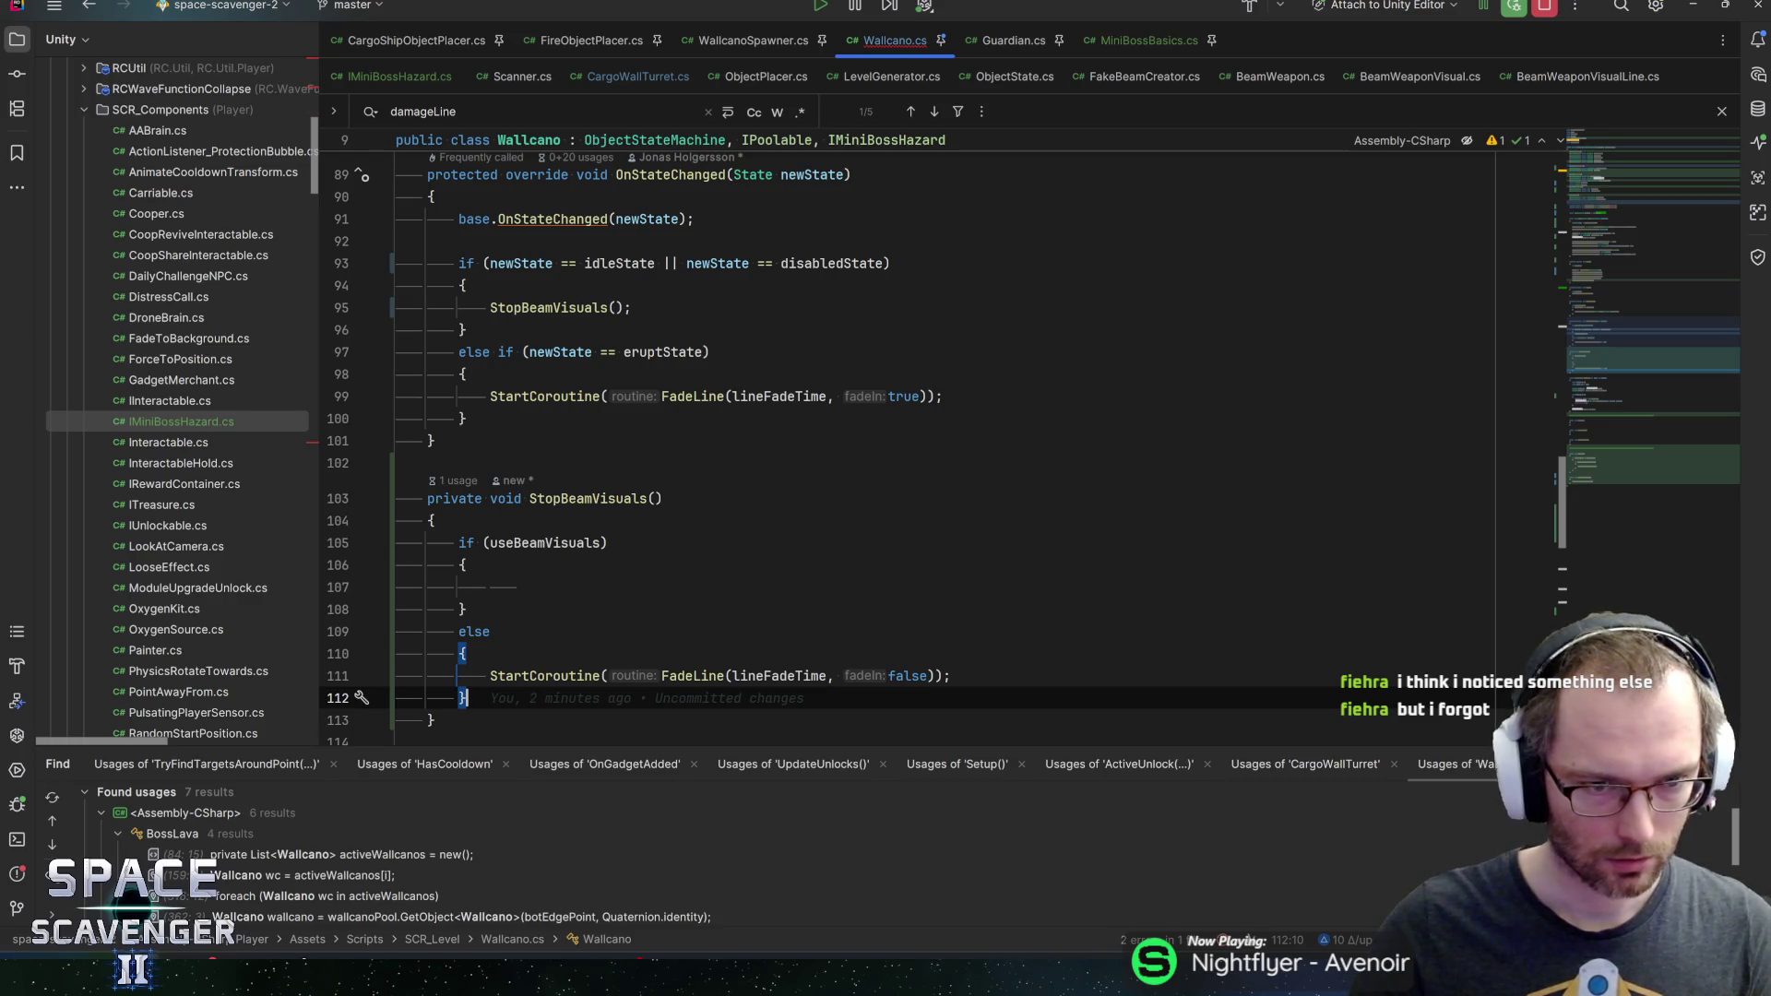
pyautogui.click(465, 373)
pyautogui.press('Return')
pyautogui.write('StartBeamVisuals();')
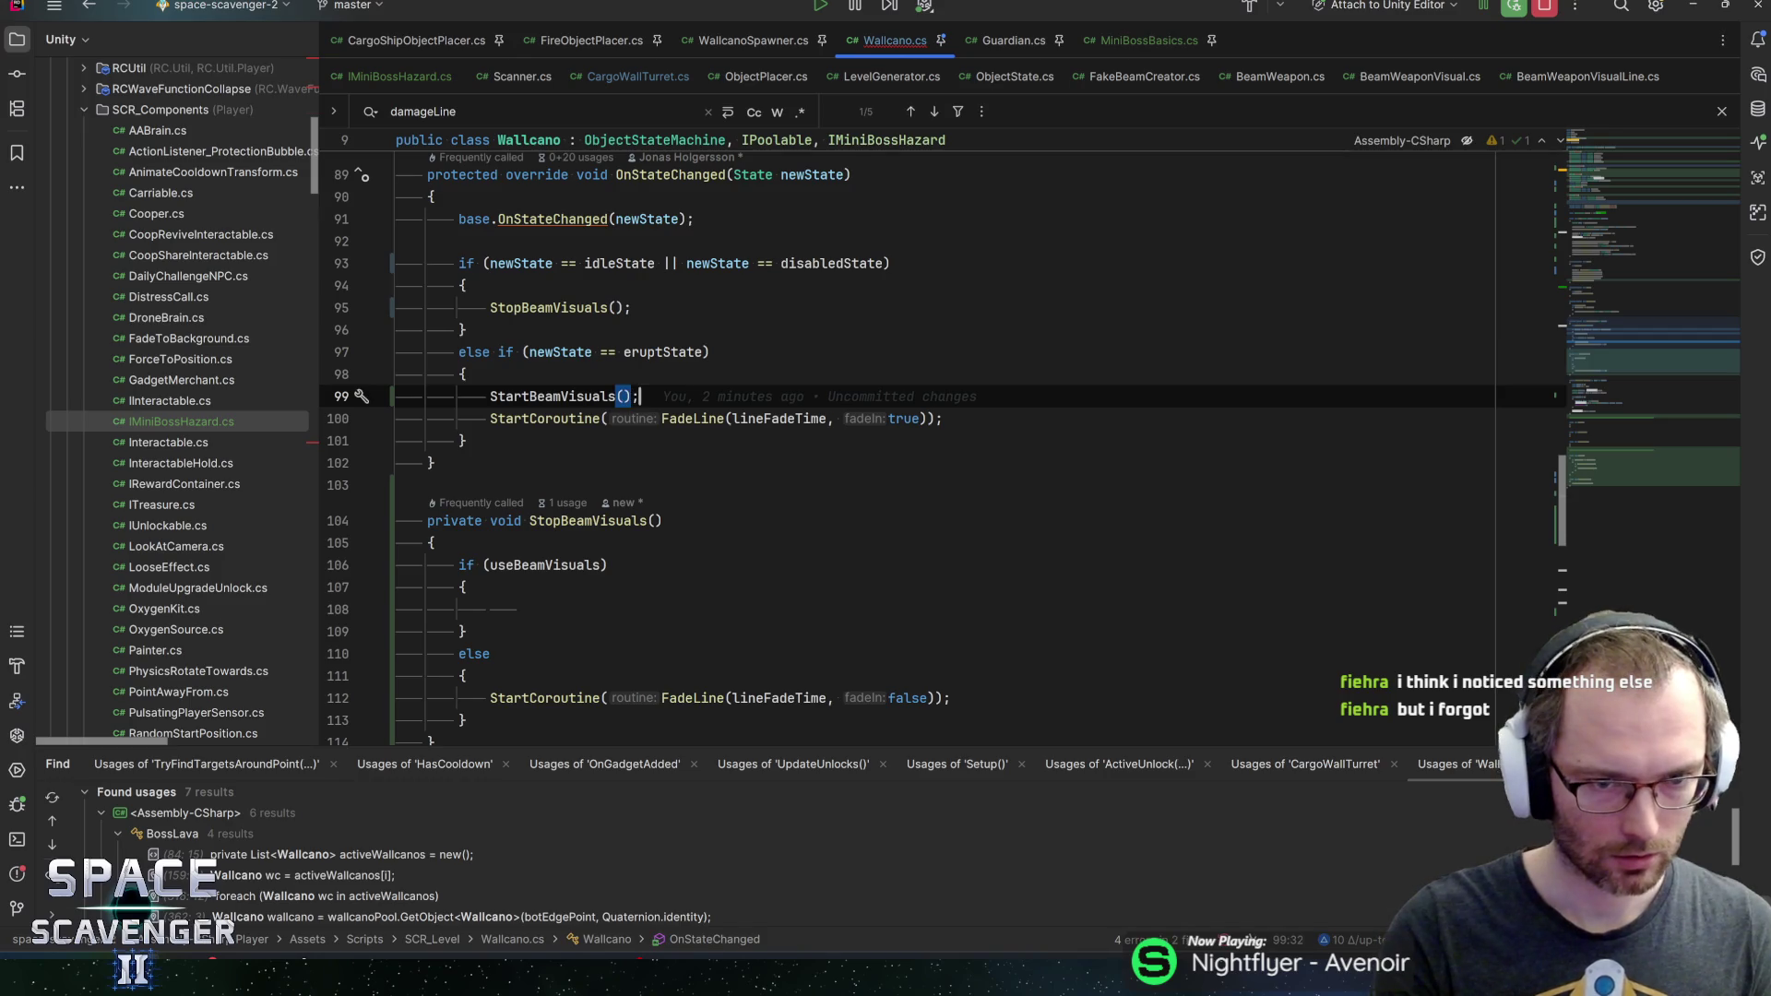
pyautogui.press('Down')
pyautogui.hotkey('shift', 'Home')
pyautogui.press('BackSpace')
pyautogui.press('BackSpace')
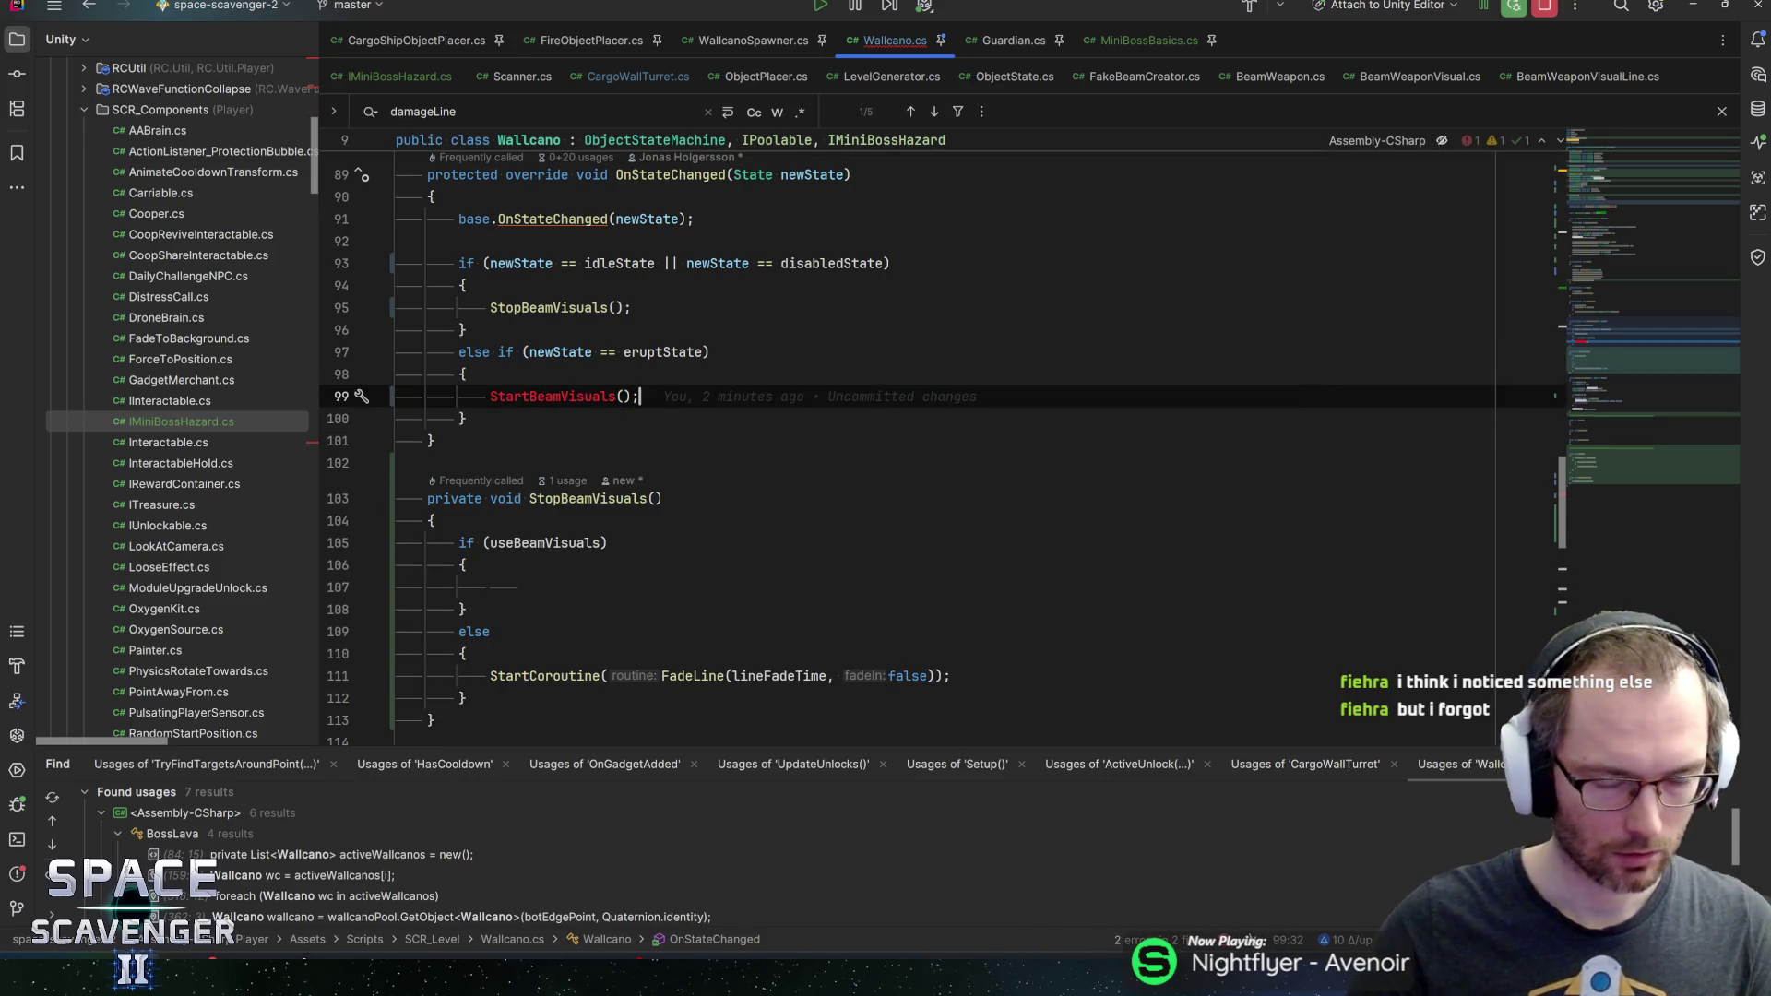
# Declare private void StartBeamVisuals() below StopBeamVisuals, holding the fade-in coroutine line
pyautogui.scroll(-3, 922, 443)
pyautogui.click(439, 521)
pyautogui.press('Return')
pyautogui.press('Return')
pyautogui.write('private void StartBeam')
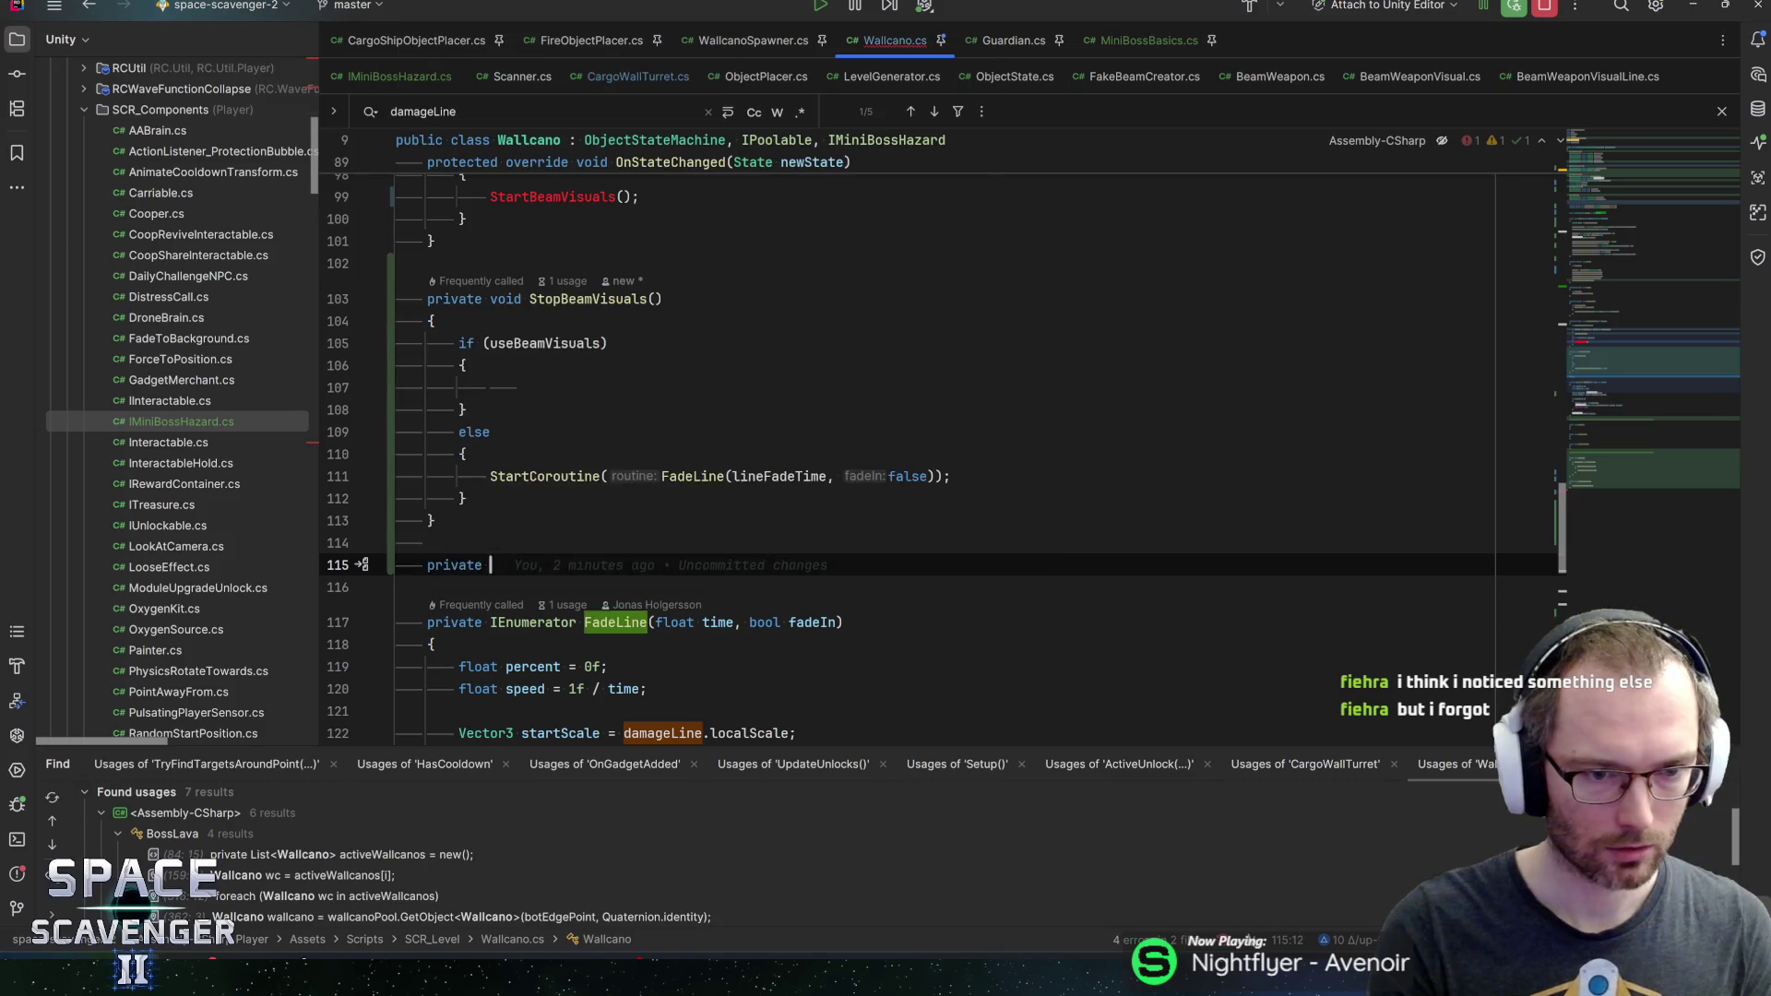
pyautogui.write('Visual;s')
pyautogui.press('BackSpace')
pyautogui.press('BackSpace')
pyautogui.write('se')
pyautogui.press('BackSpace')
pyautogui.write('(')
pyautogui.press('Return')
pyautogui.write('{')
pyautogui.press('Return')
pyautogui.write('StartCoroutine(FadeLine(lineFadeTime, true));')
# Copy the if/else block into StartBeamVisuals, with the fade-in statement in its else branch
pyautogui.moveTo(468, 485); pyautogui.dragTo(397, 329)
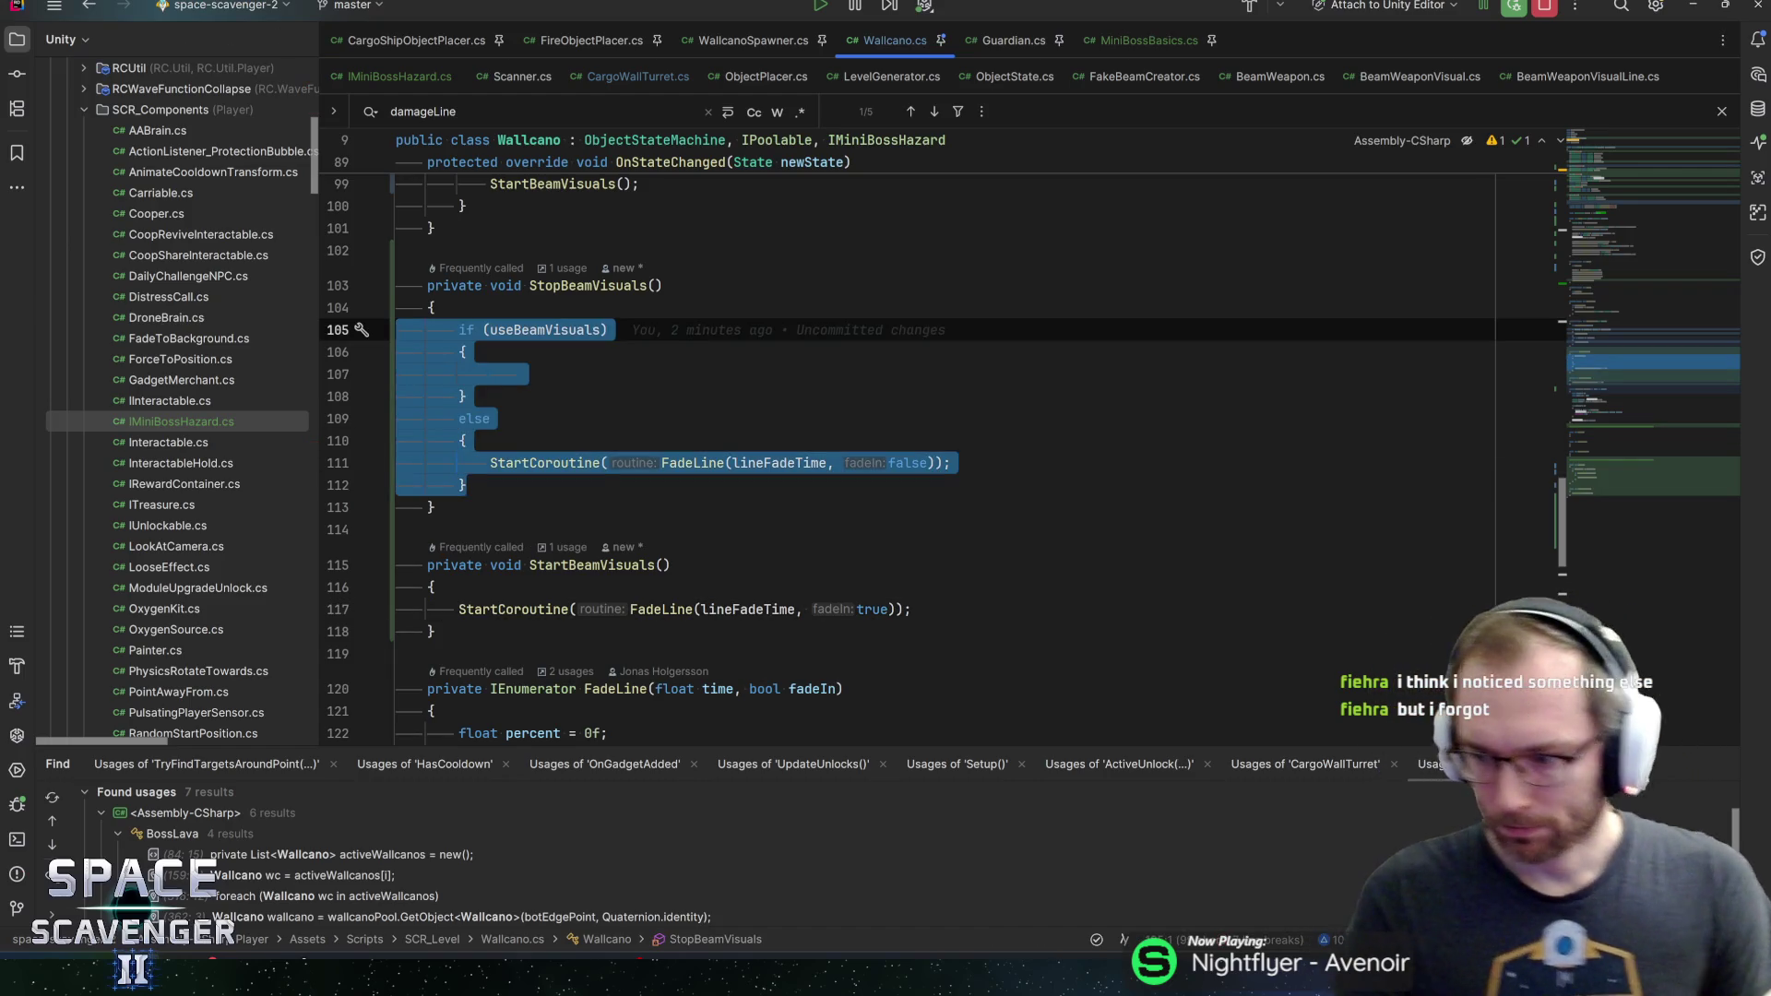
pyautogui.hotkey('ctrl', 'c')
pyautogui.click(433, 587)
pyautogui.press('Return')
pyautogui.hotkey('ctrl', 'v')
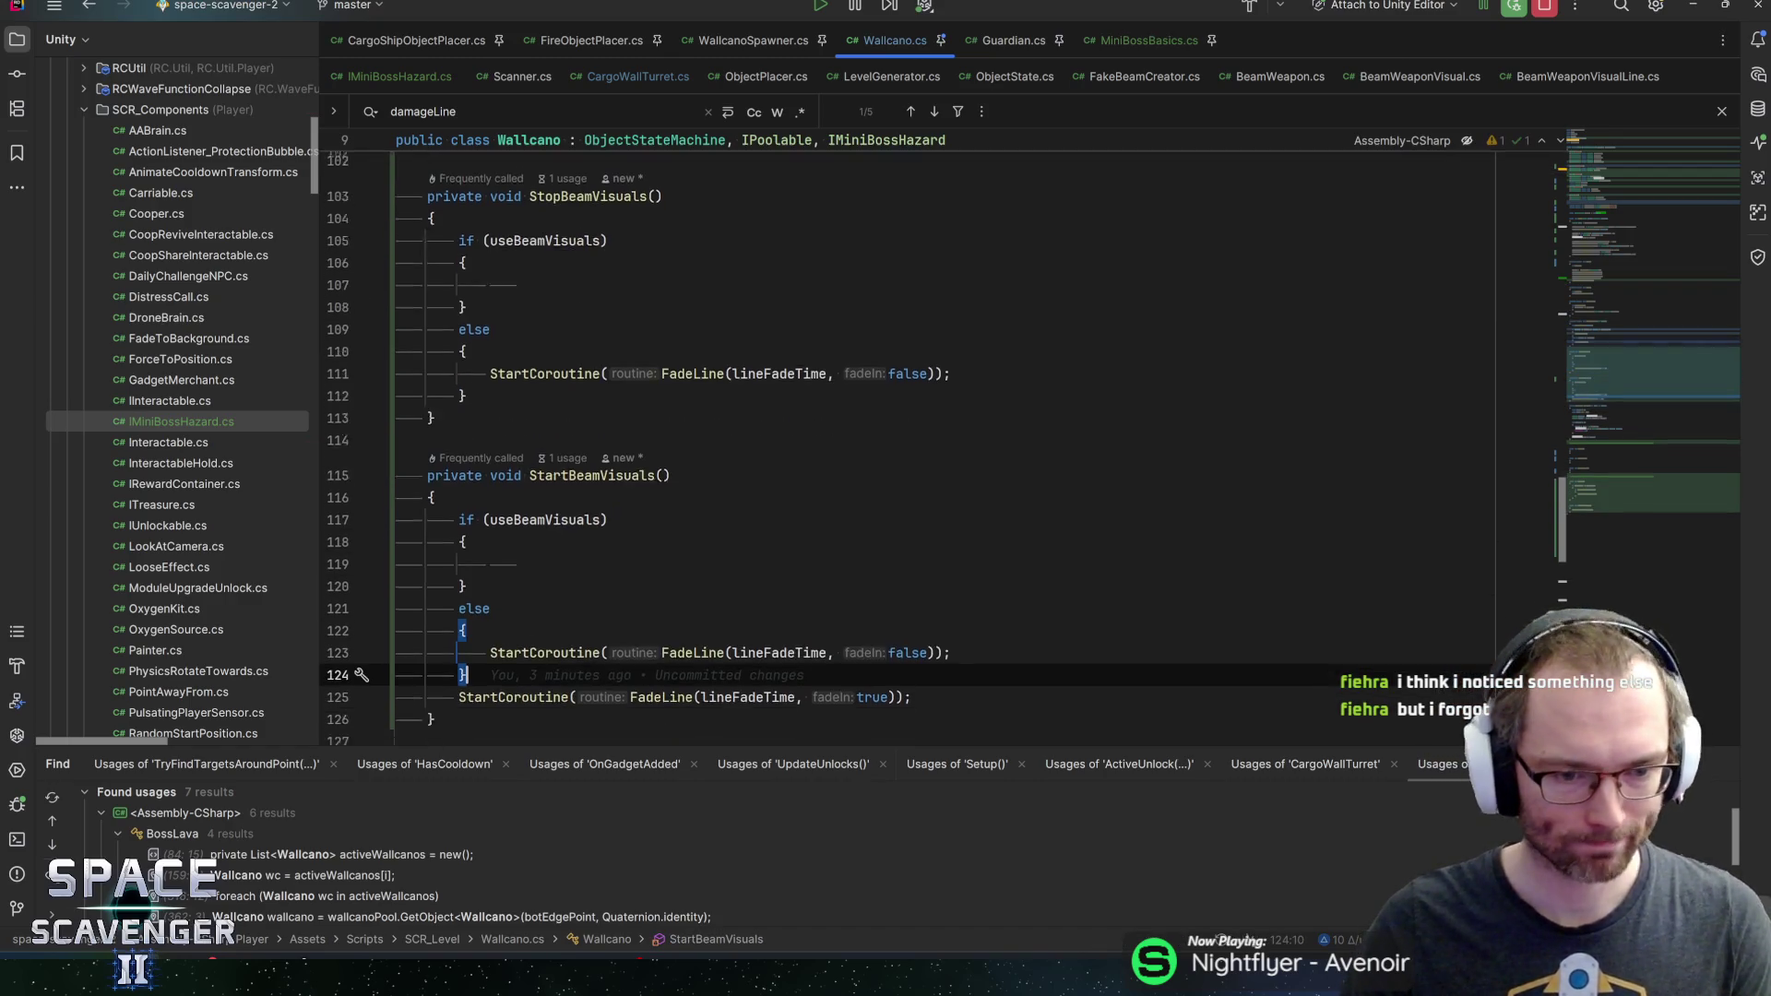
pyautogui.press('Down')
pyautogui.hotkey('ctrl', 'x')
pyautogui.press('Up')
pyautogui.press('Up')
pyautogui.press('End')
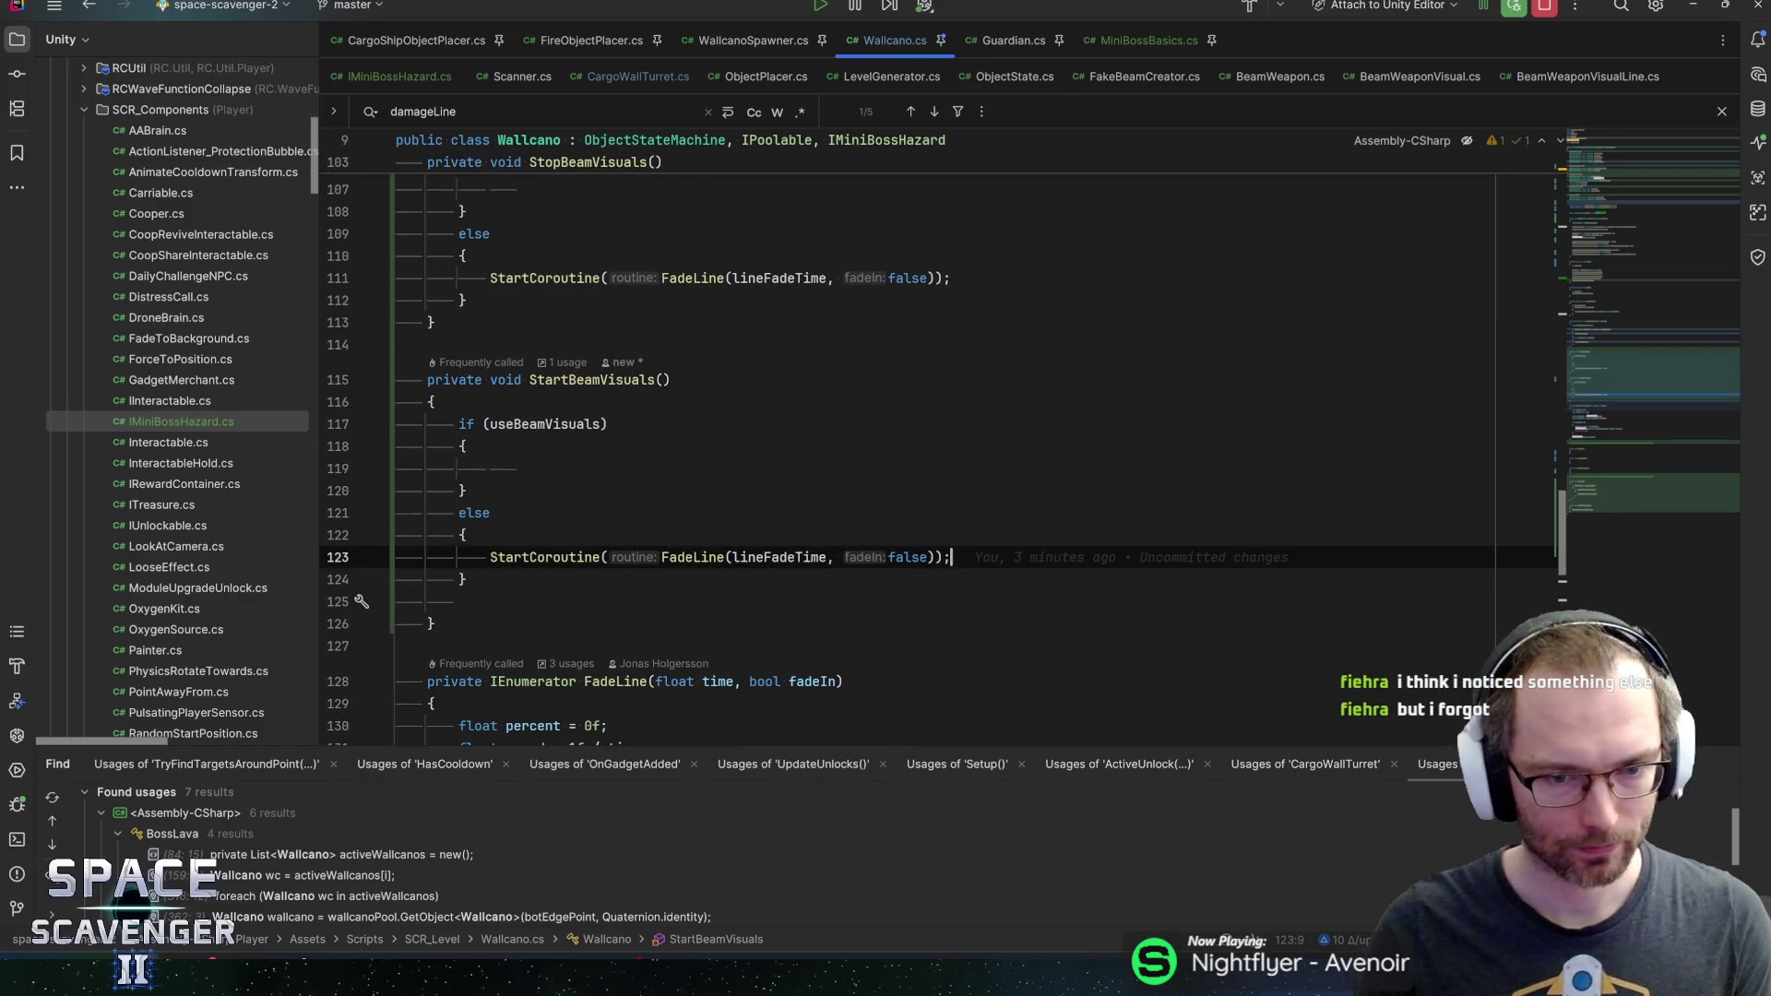
pyautogui.hotkey('shift', 'Home')
pyautogui.hotkey('ctrl', 'v')
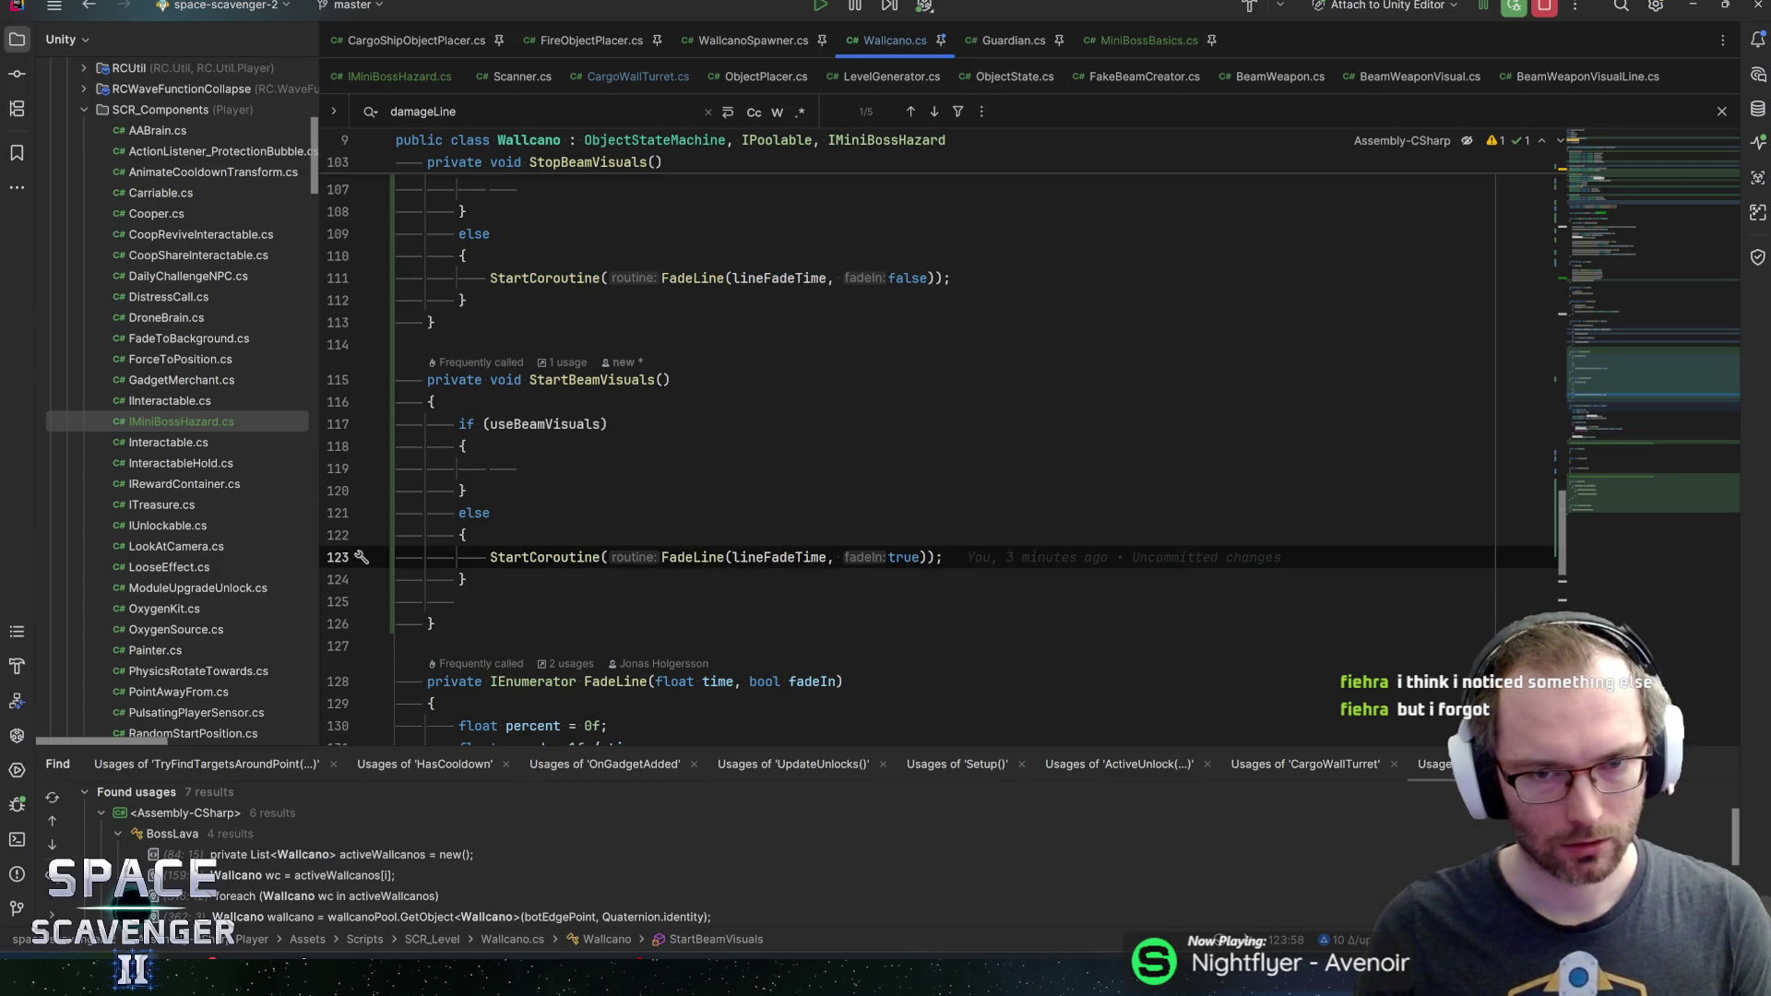
pyautogui.press('Up')
pyautogui.press('Up')
pyautogui.press('Up')
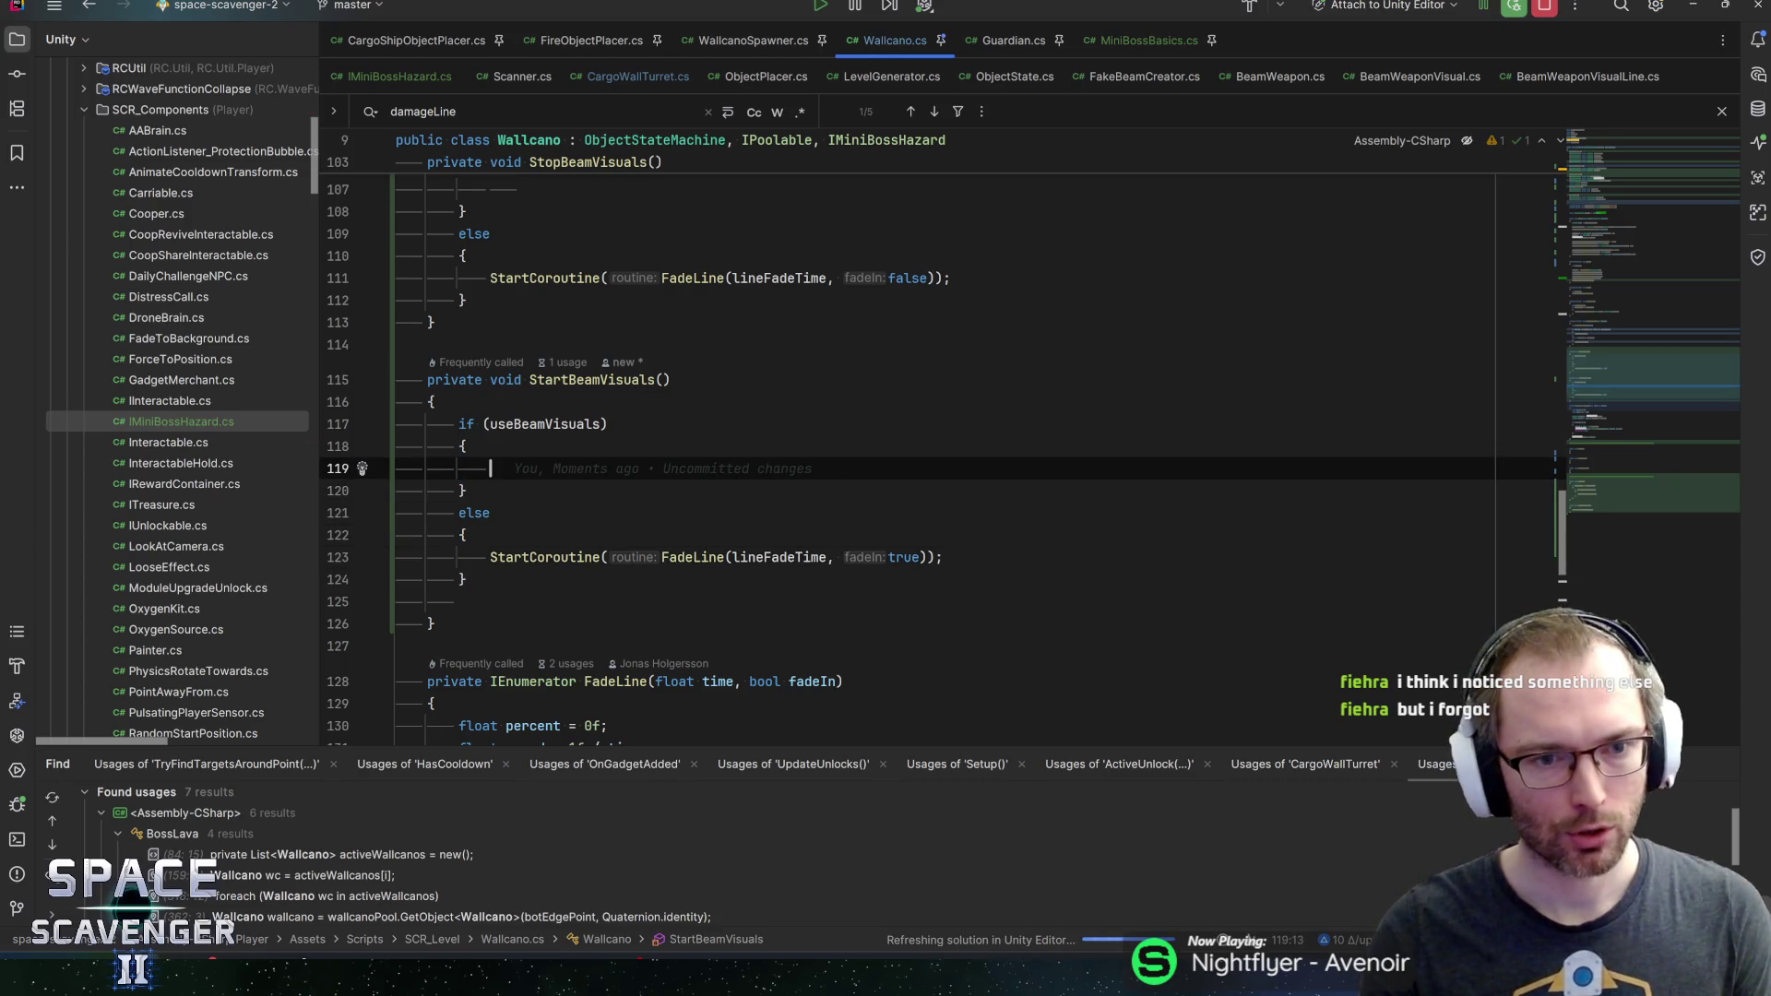
# Add beamWeaponVisual.Activate() inside StartBeamVisuals' useBeamVisuals branch
pyautogui.scroll(2, 386, 596)
pyautogui.write('beamvi')
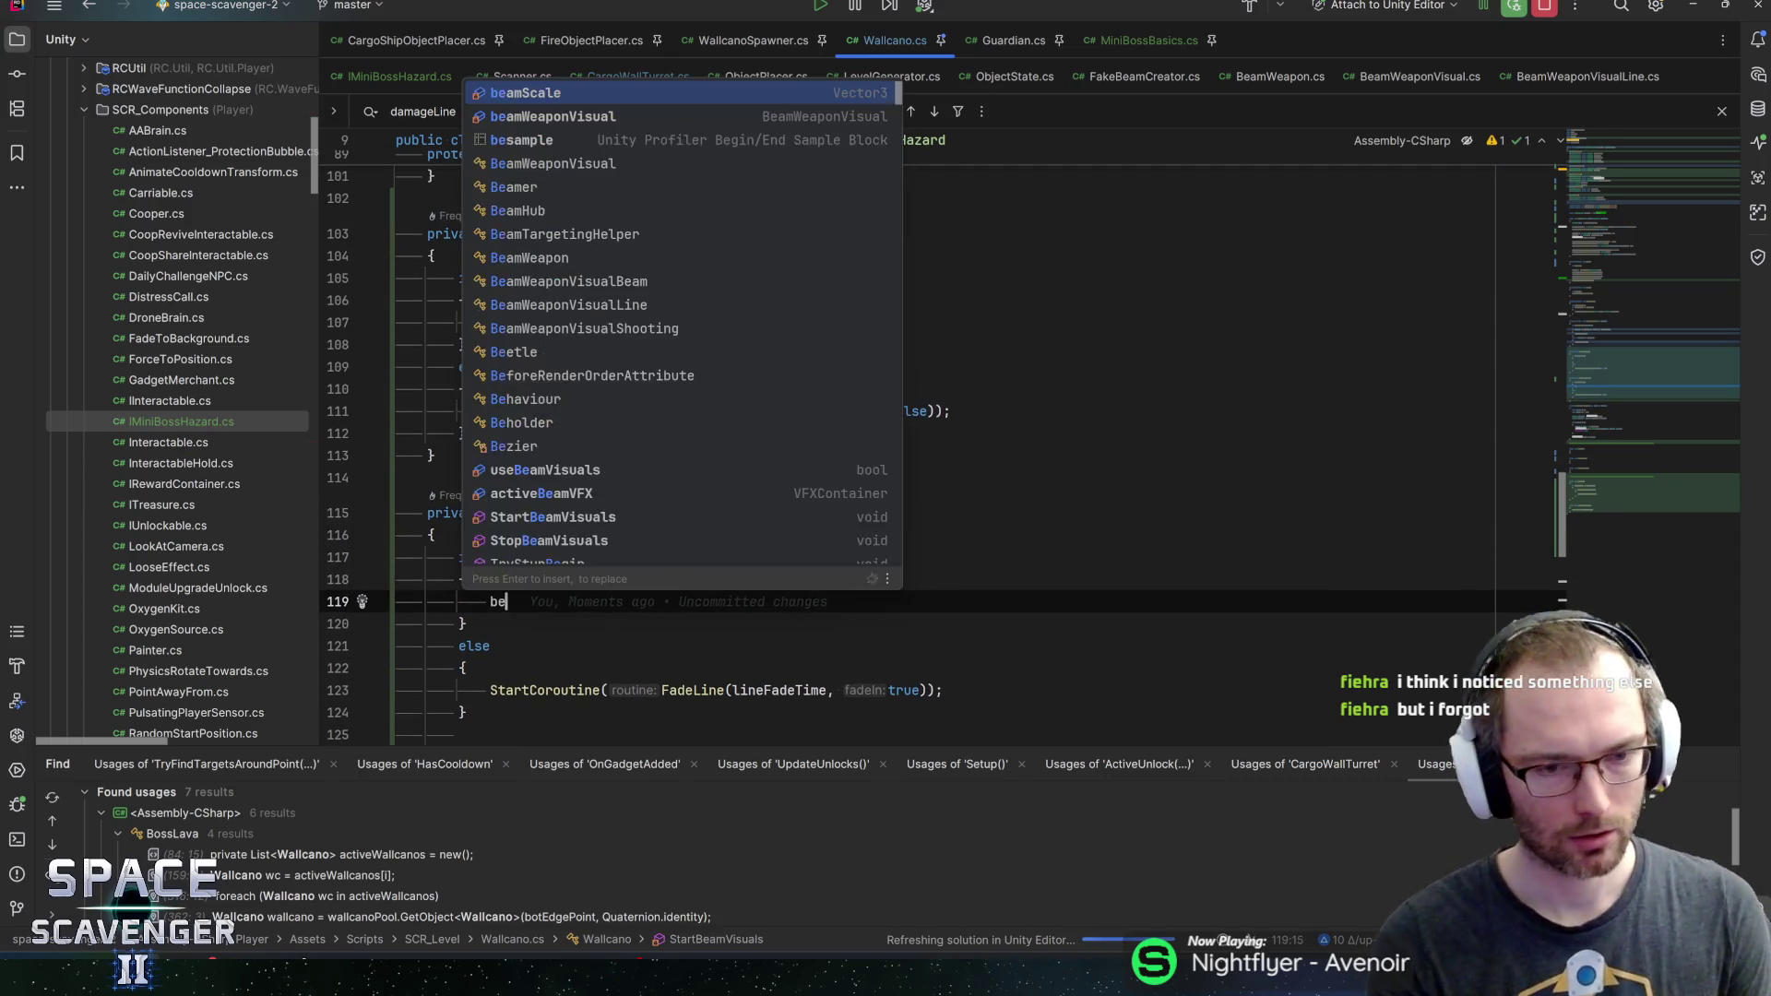
pyautogui.press('Return')
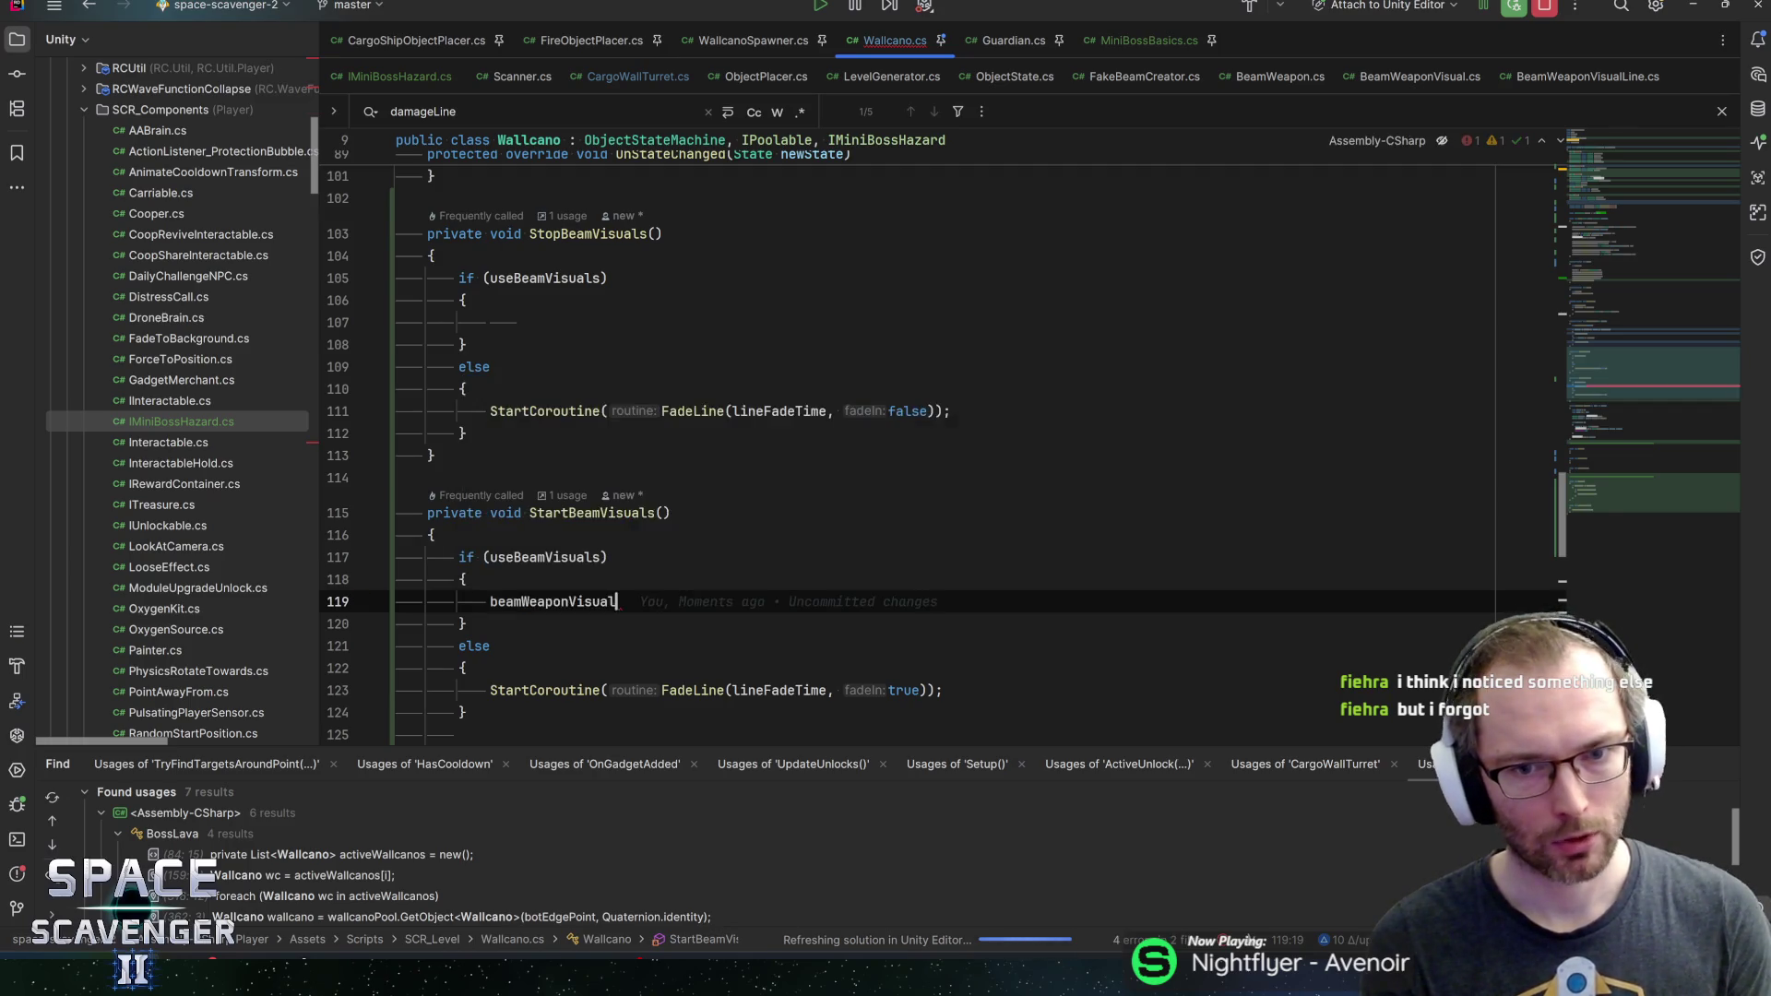
pyautogui.write('.S')
pyautogui.press('BackSpace')
pyautogui.write('Acti')
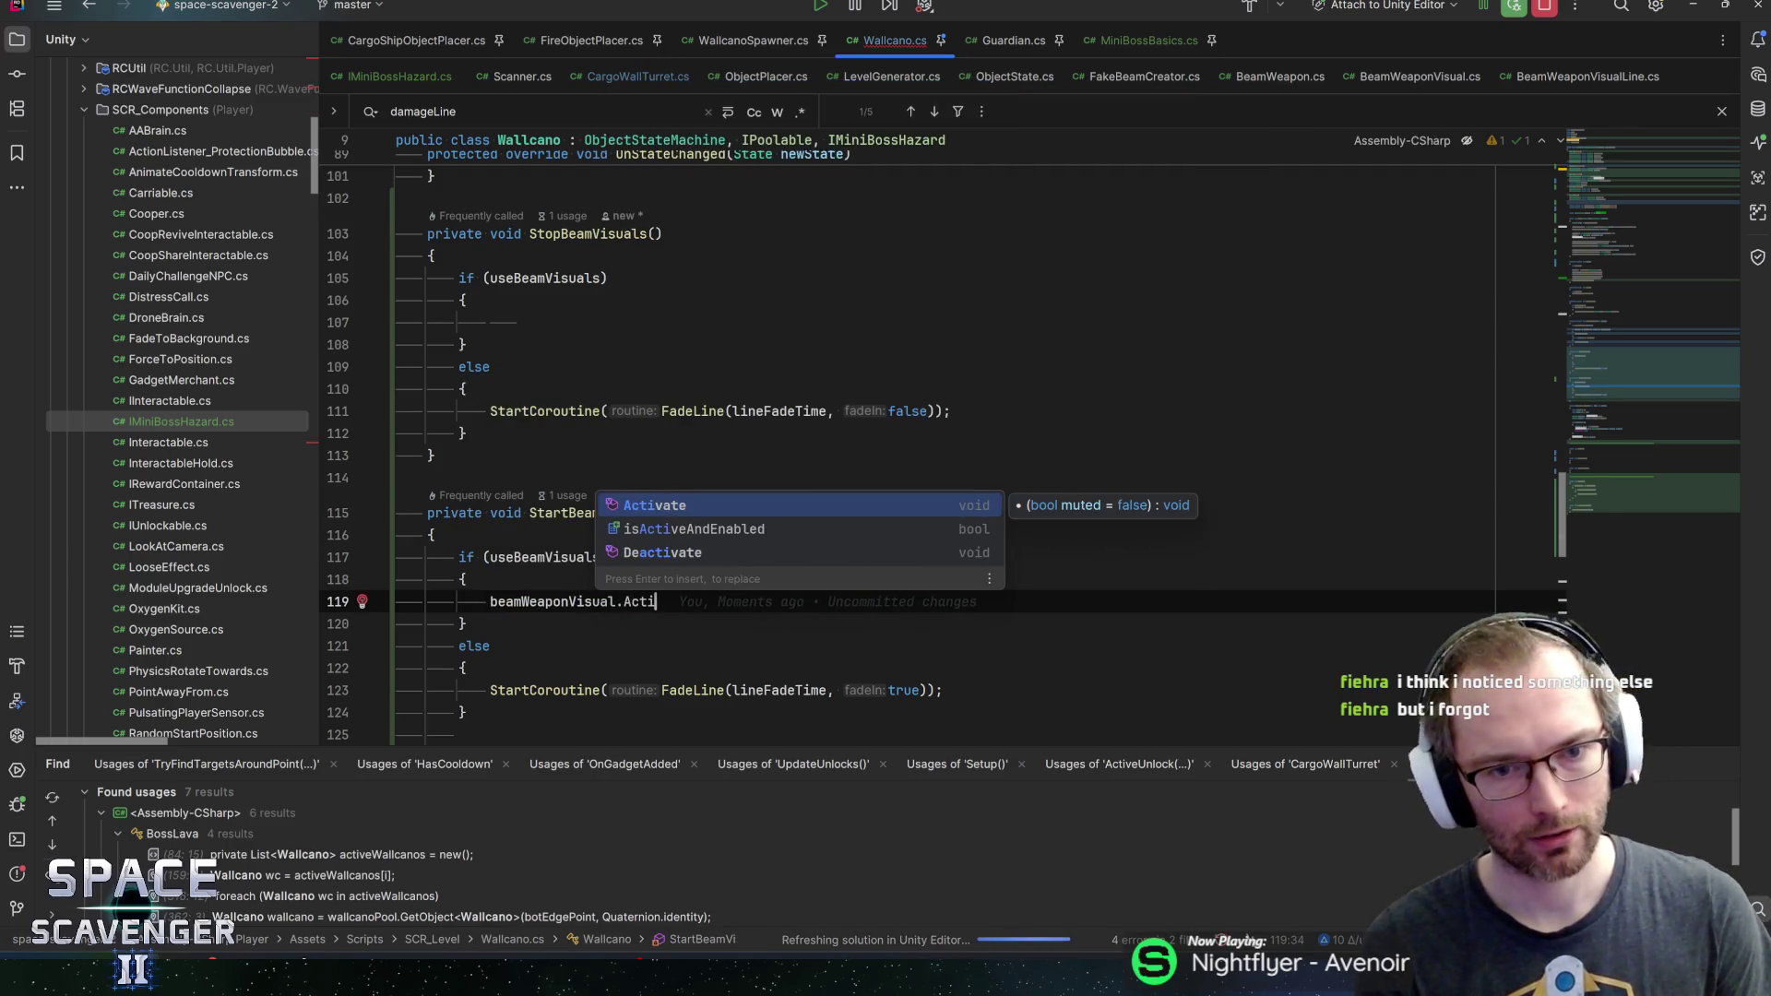
pyautogui.press('Return')
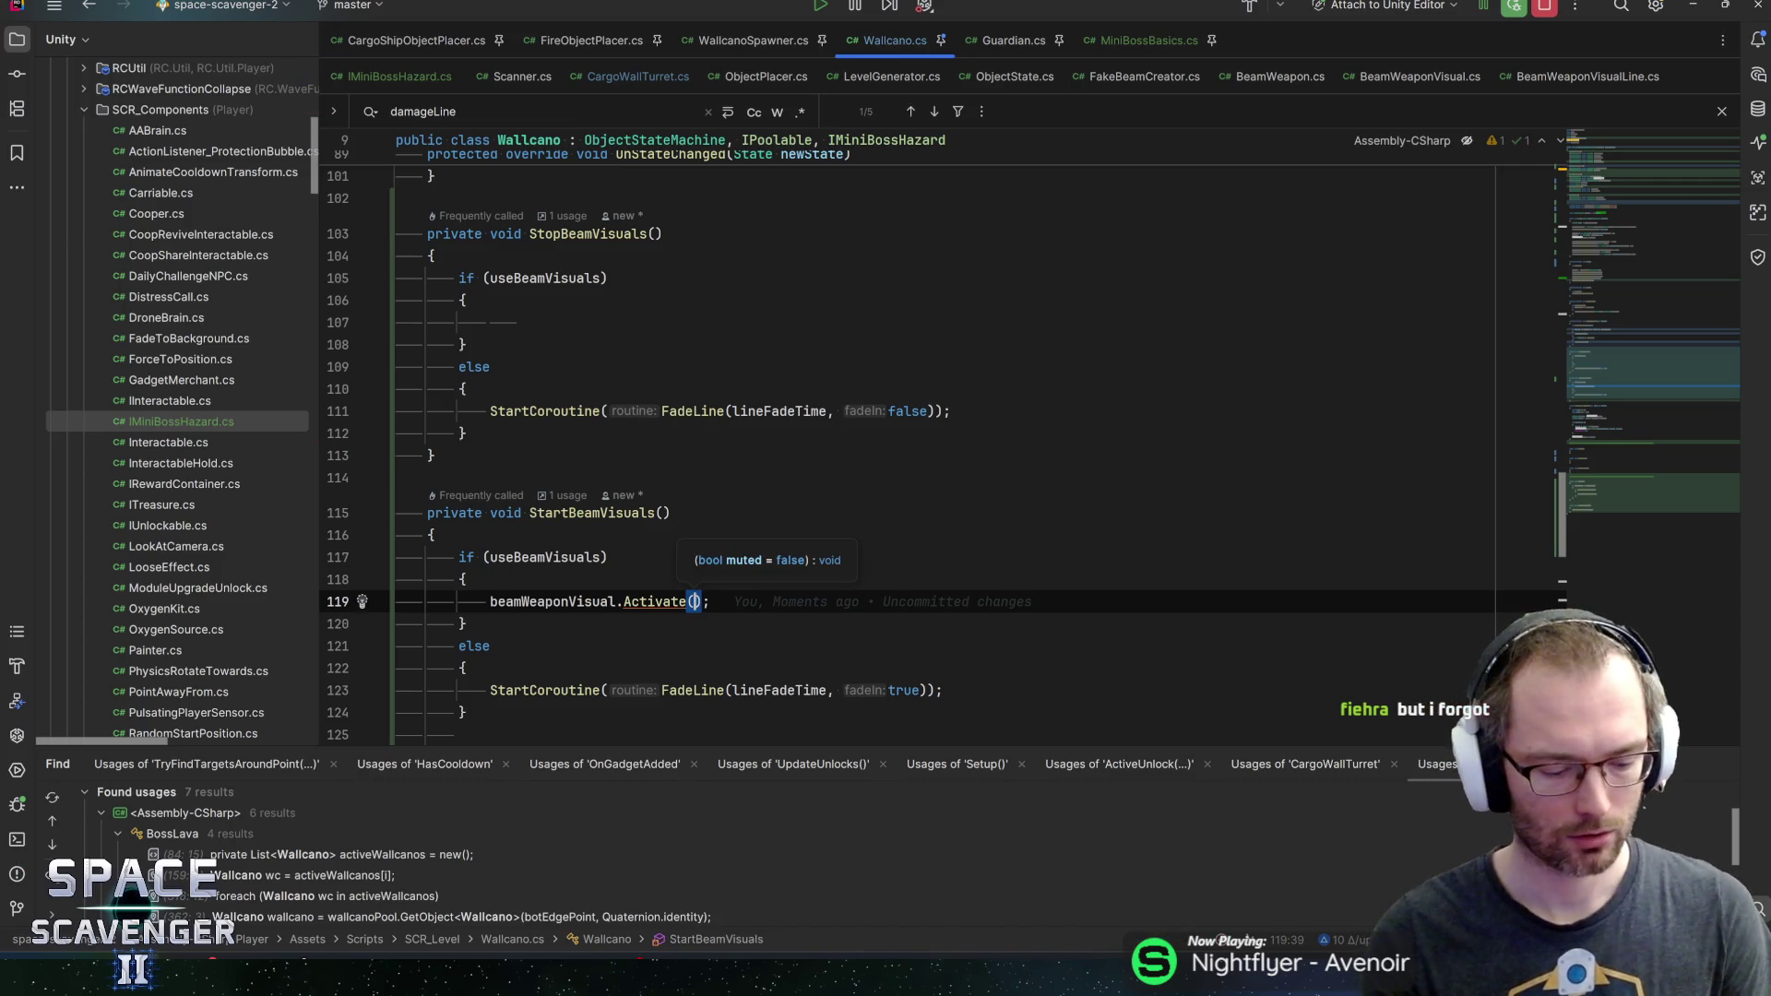
# Copy that call into StopBeamVisuals' if block and change it to beamWeaponVisual.Deactivate()
pyautogui.press('End')
pyautogui.hotkey('shift', 'Home')
pyautogui.hotkey('ctrl', 'c')
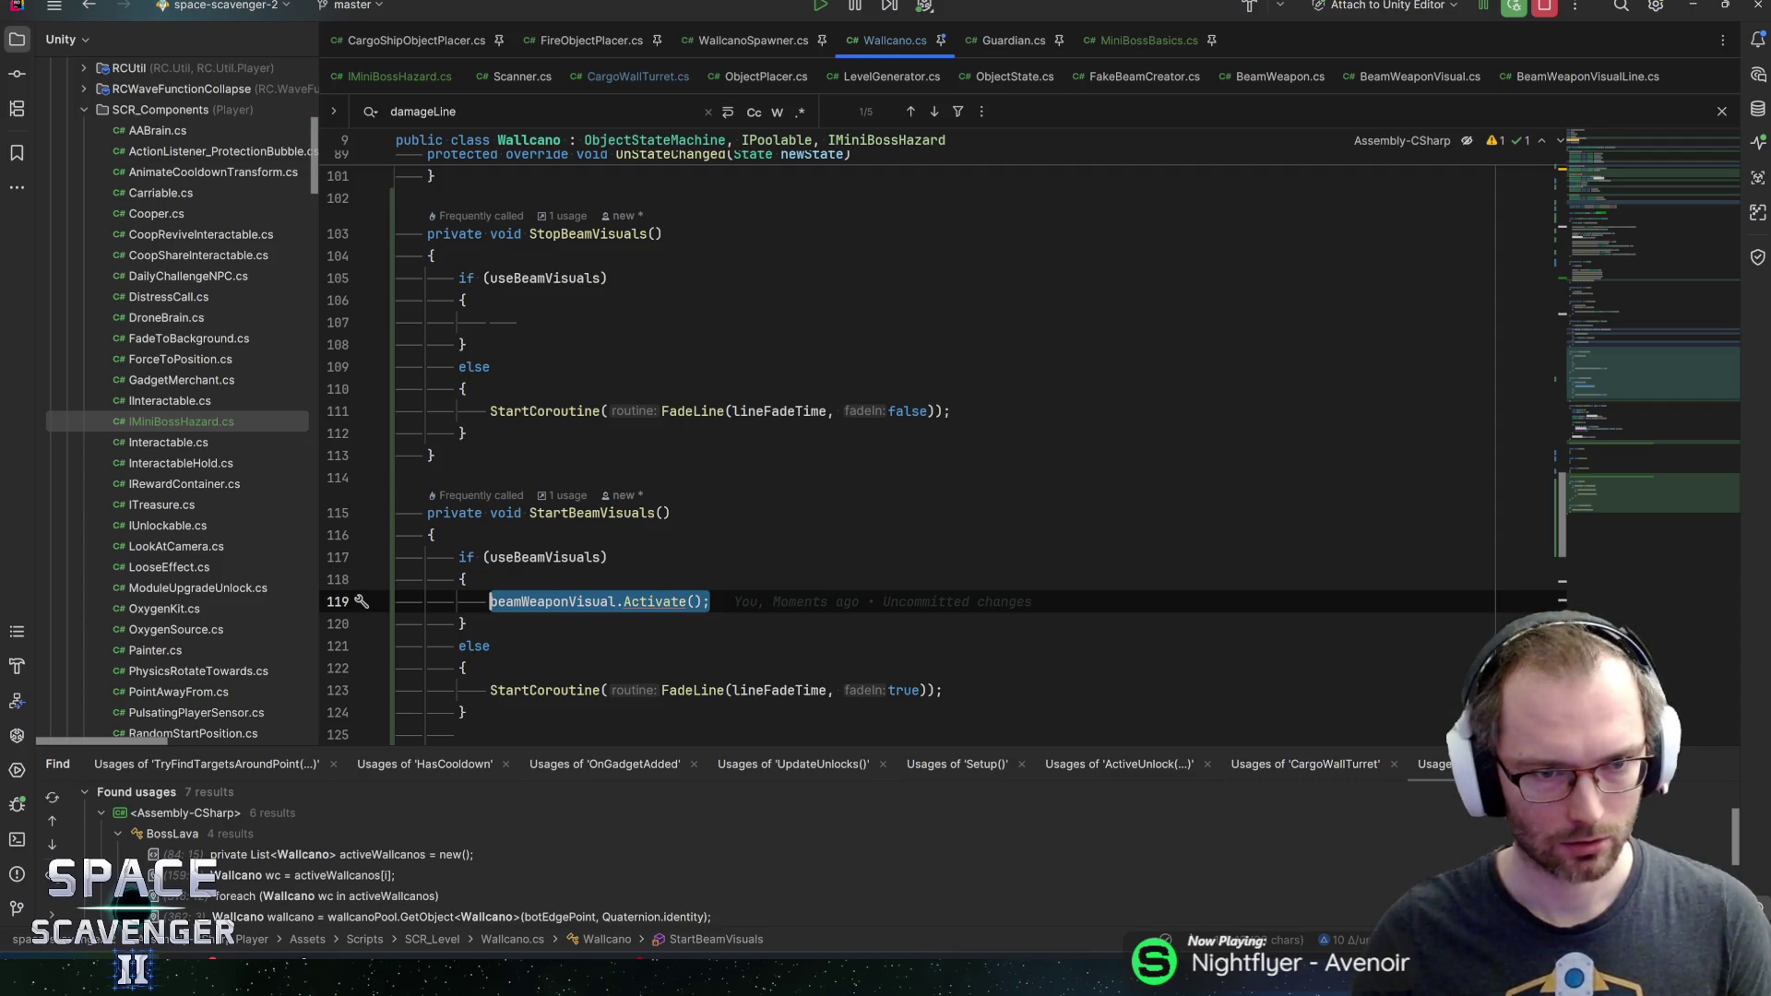
pyautogui.click(490, 322)
pyautogui.hotkey('ctrl', 'v')
pyautogui.press('Left')
pyautogui.press('Left')
pyautogui.press('Left')
pyautogui.hotkey('ctrl', 'shift', 'Left')
pyautogui.write('Deac')
pyautogui.press('Return')
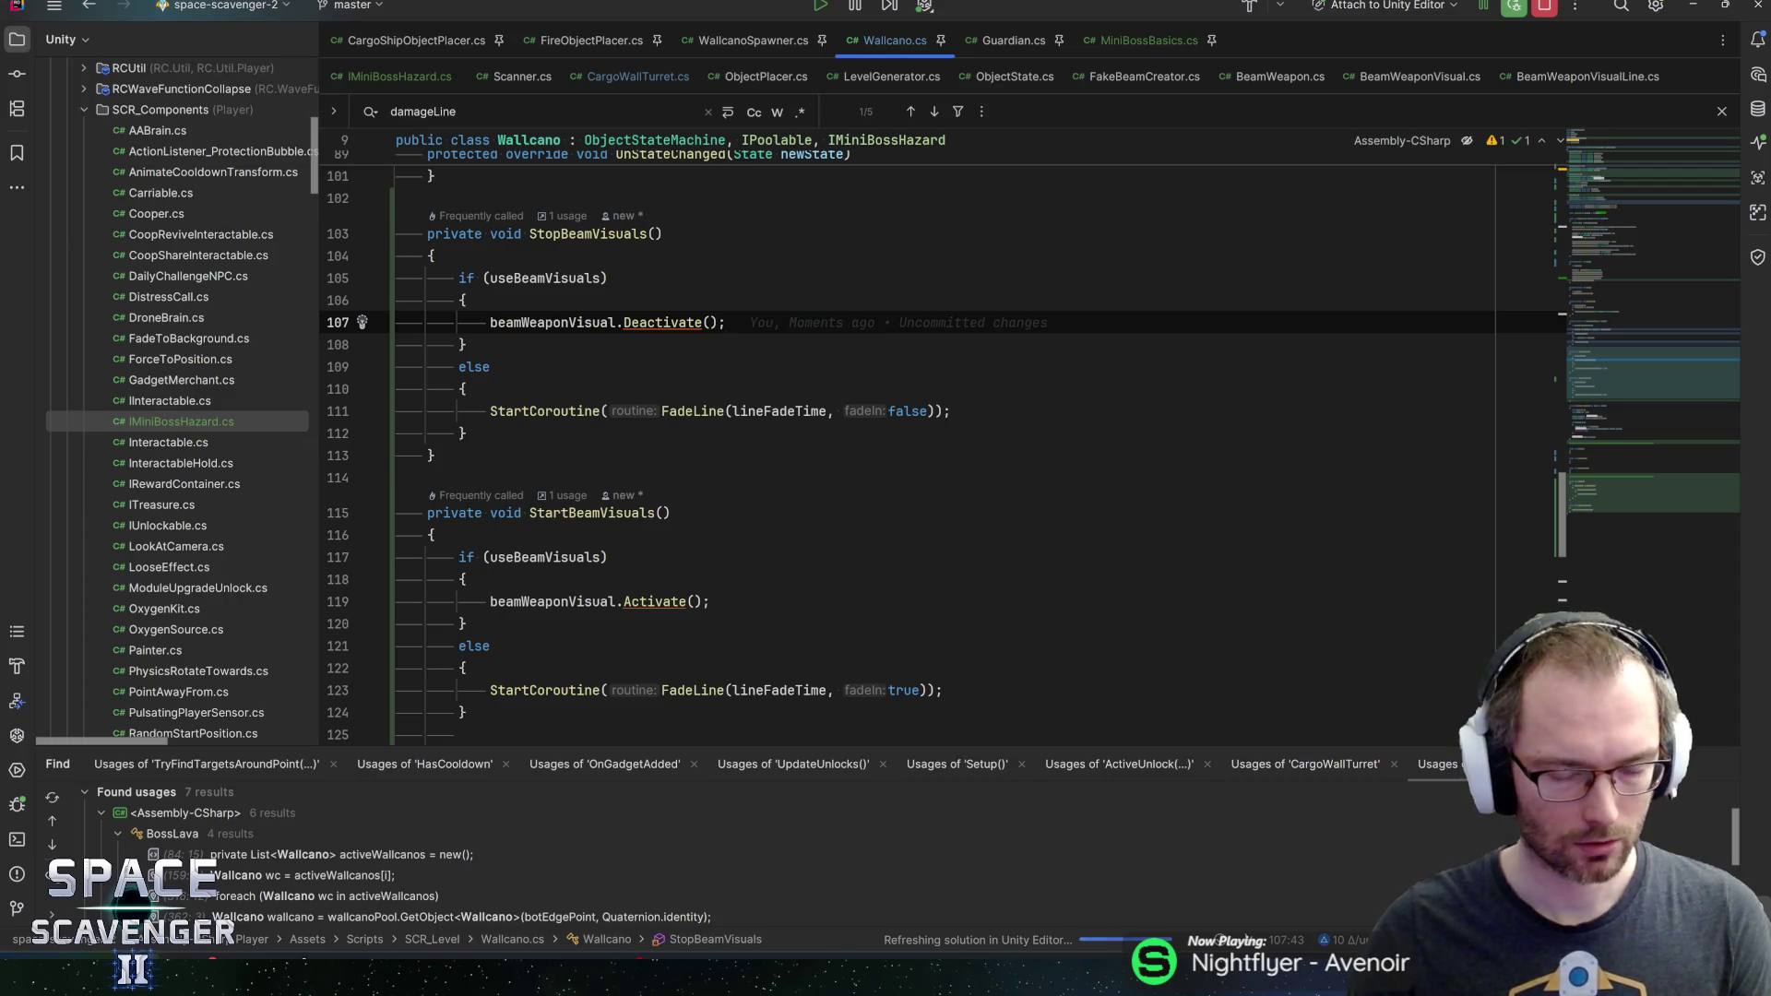
# Scroll through Wallcano.cs to review the new beam visual methods, then leave Rider
pyautogui.scroll(-3, 922, 442)
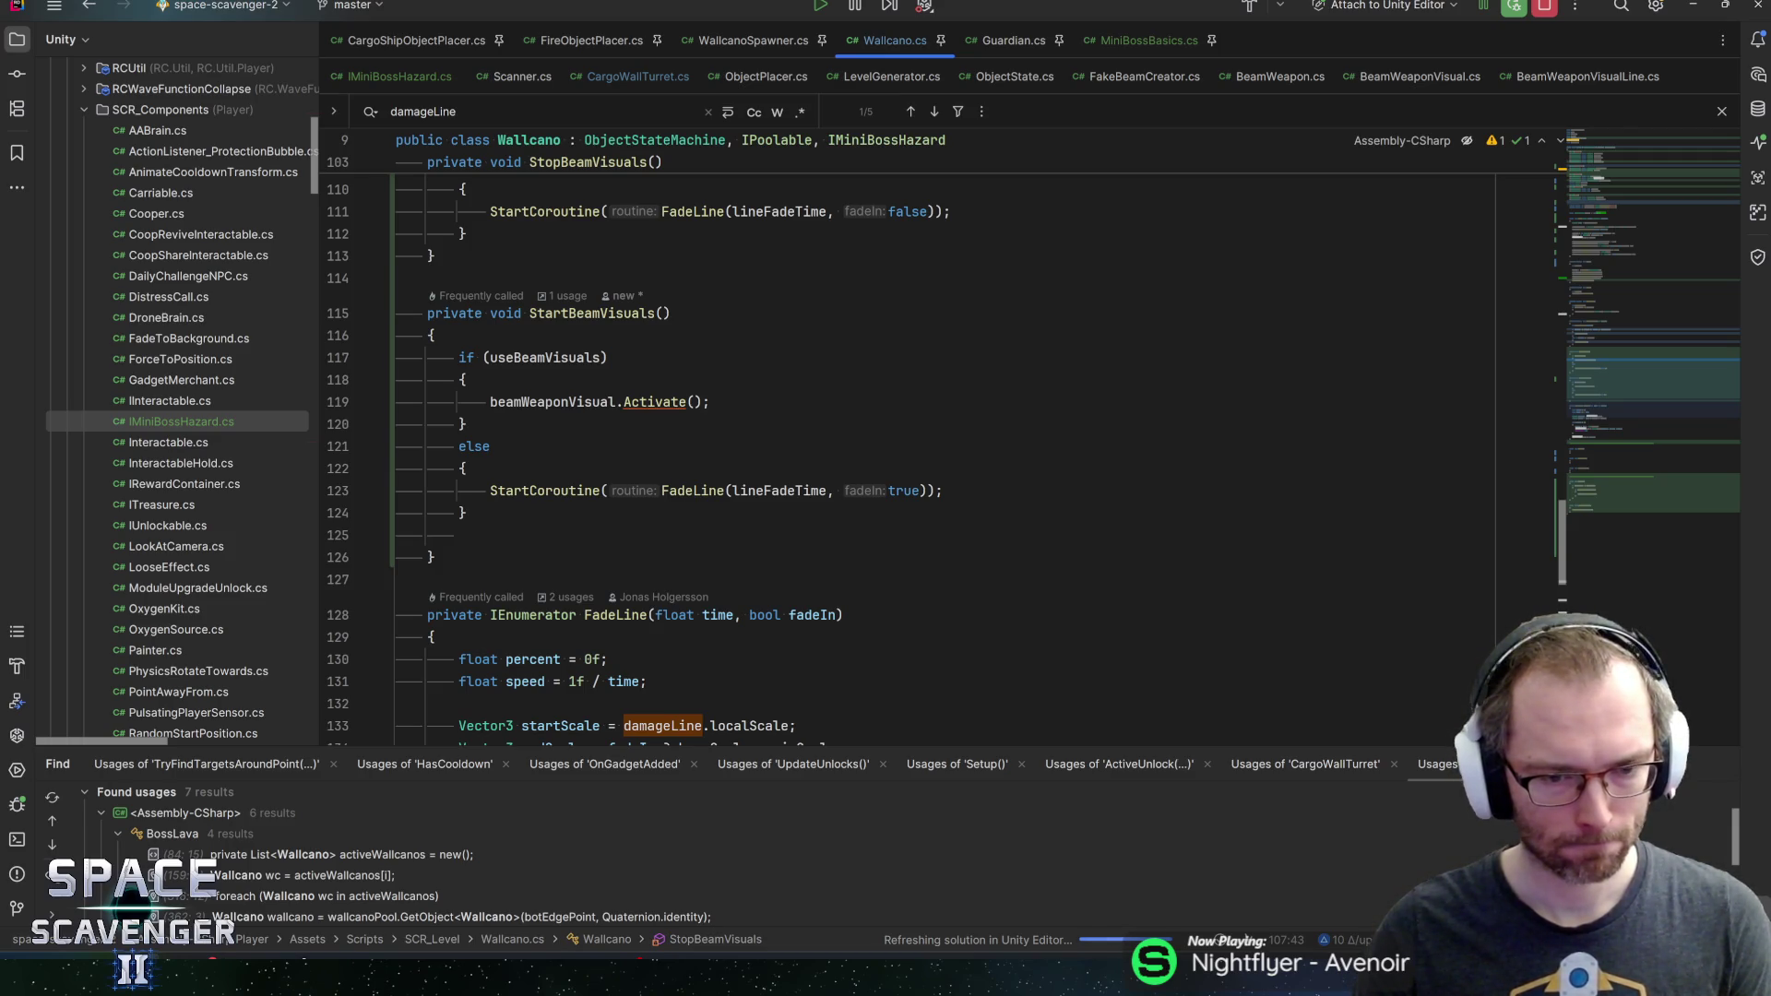
pyautogui.scroll(-3, 738, 461)
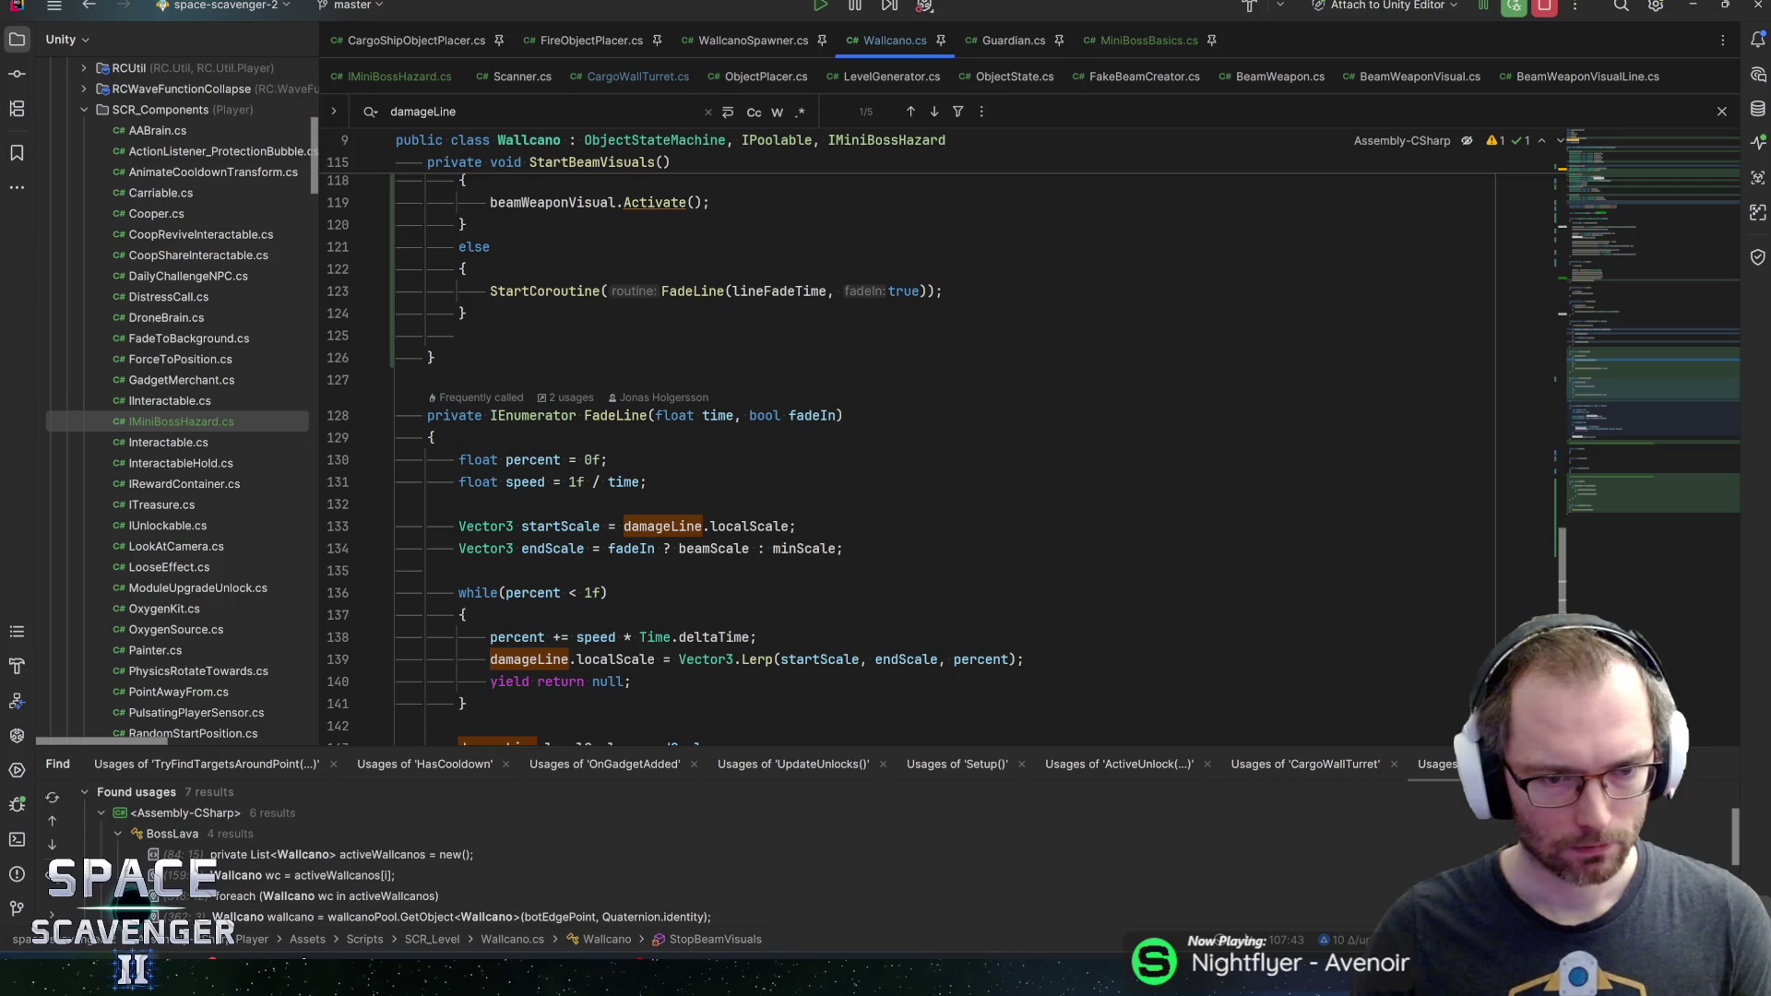
pyautogui.scroll(-2, 830, 461)
pyautogui.scroll(3, 830, 461)
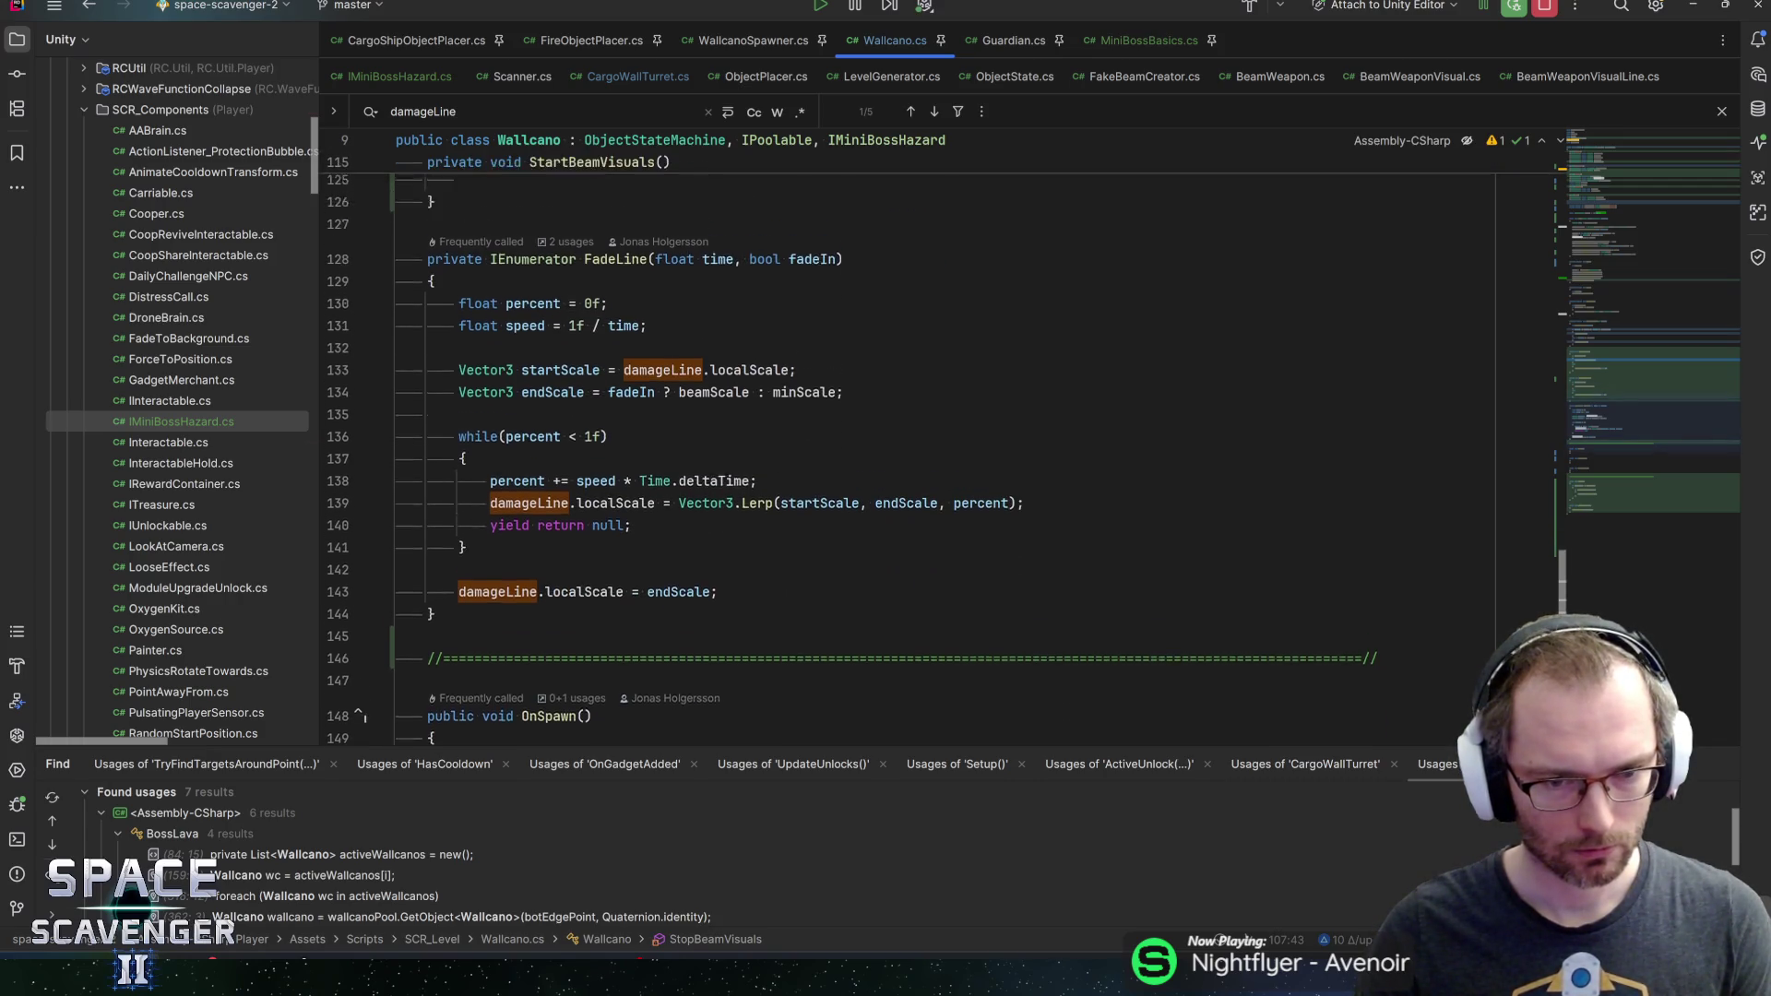
pyautogui.scroll(2, 941, 452)
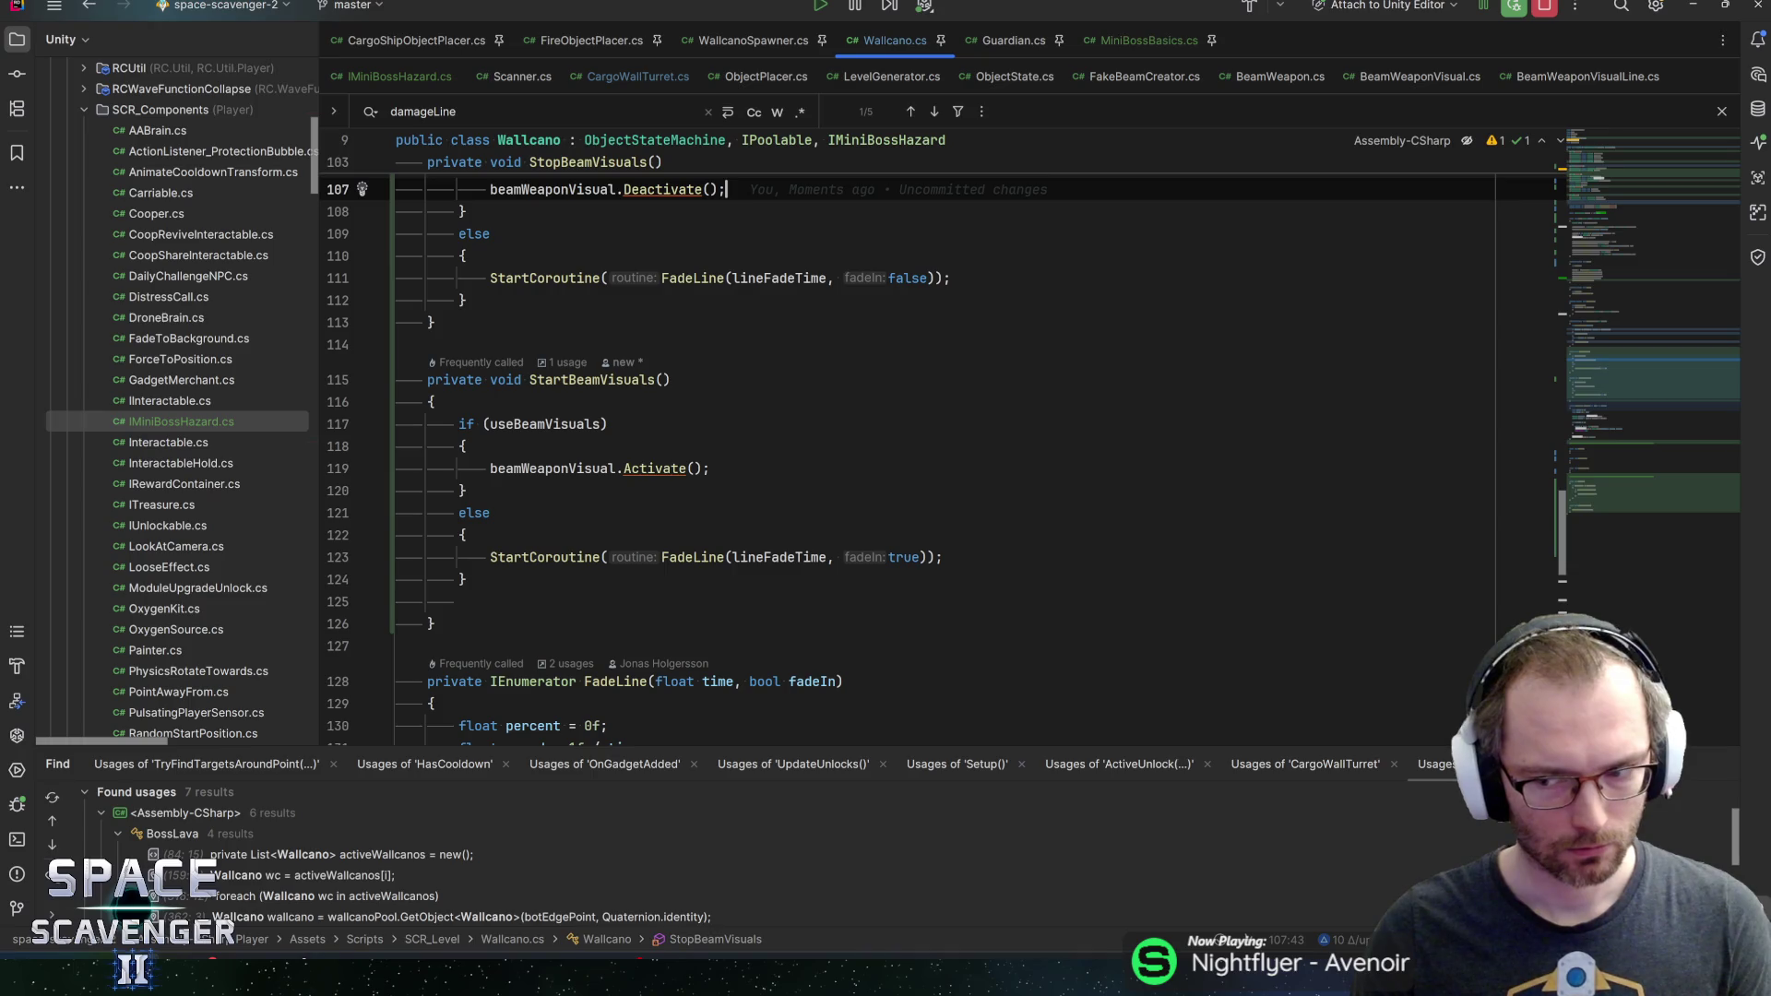
pyautogui.scroll(3, 941, 452)
pyautogui.scroll(2, 941, 461)
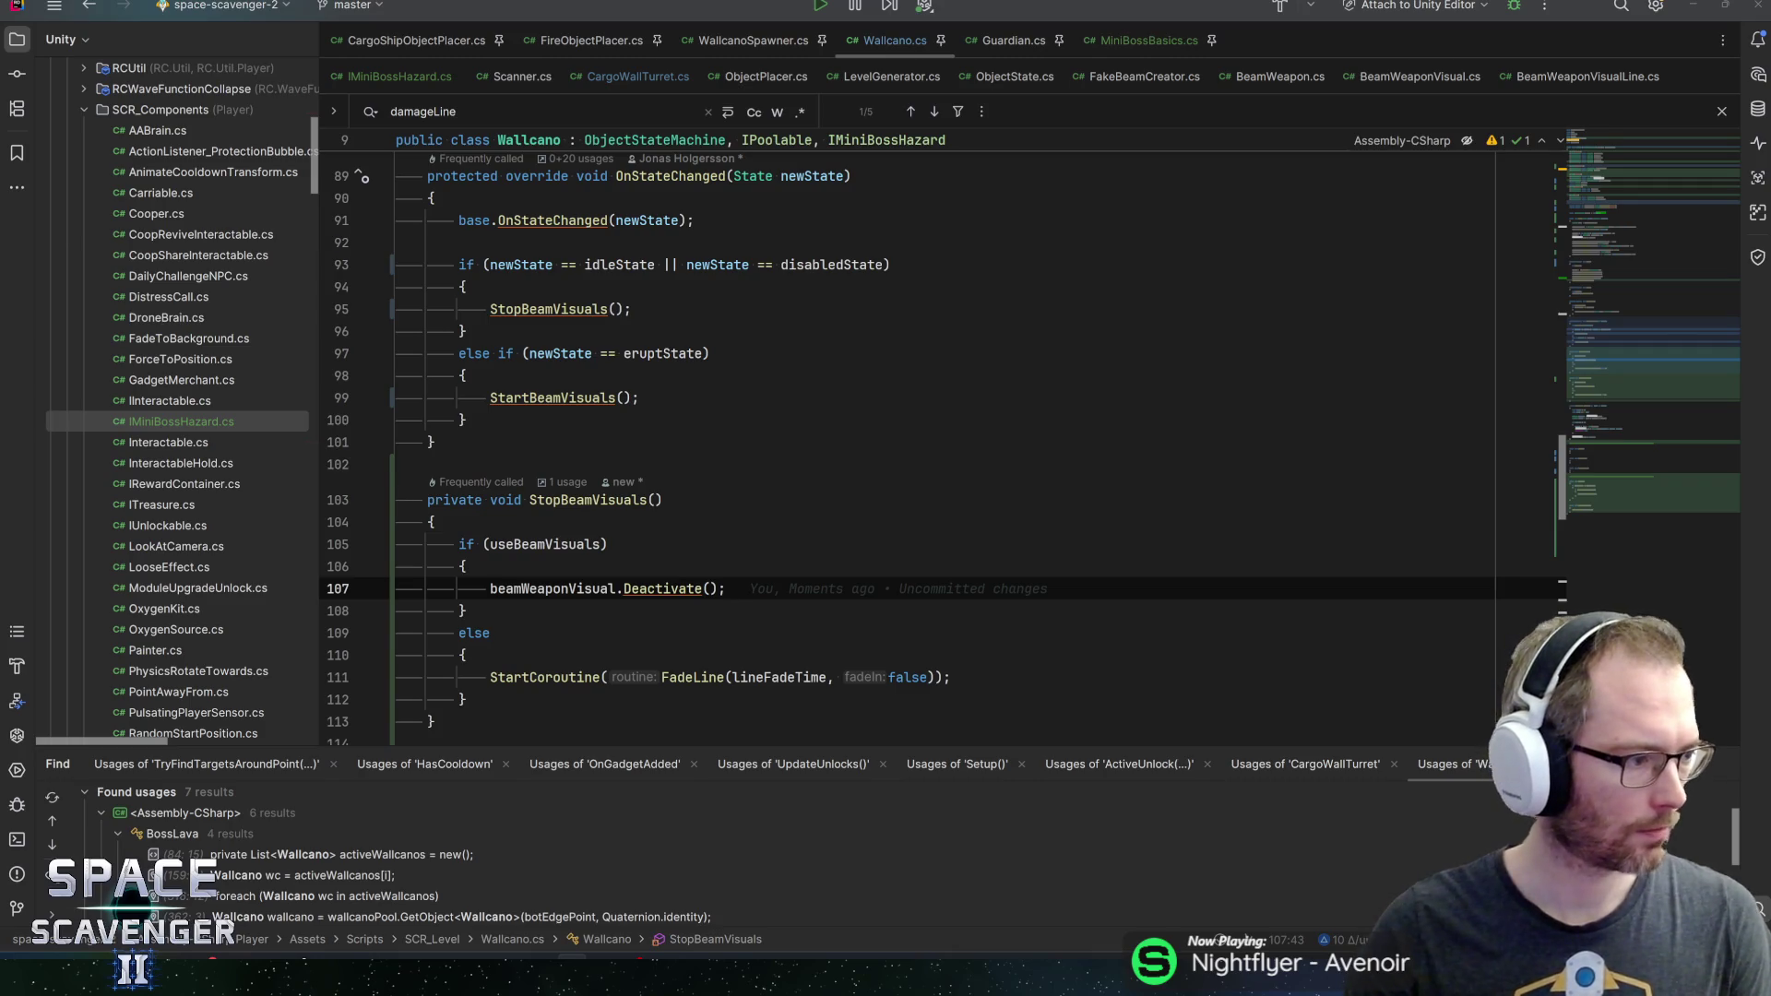
pyautogui.hotkey('alt', 'Tab')
# Re-enable LavaBridge's Mesh Renderer, enter Play mode, and maximize the Game view
pyautogui.click(595, 316)
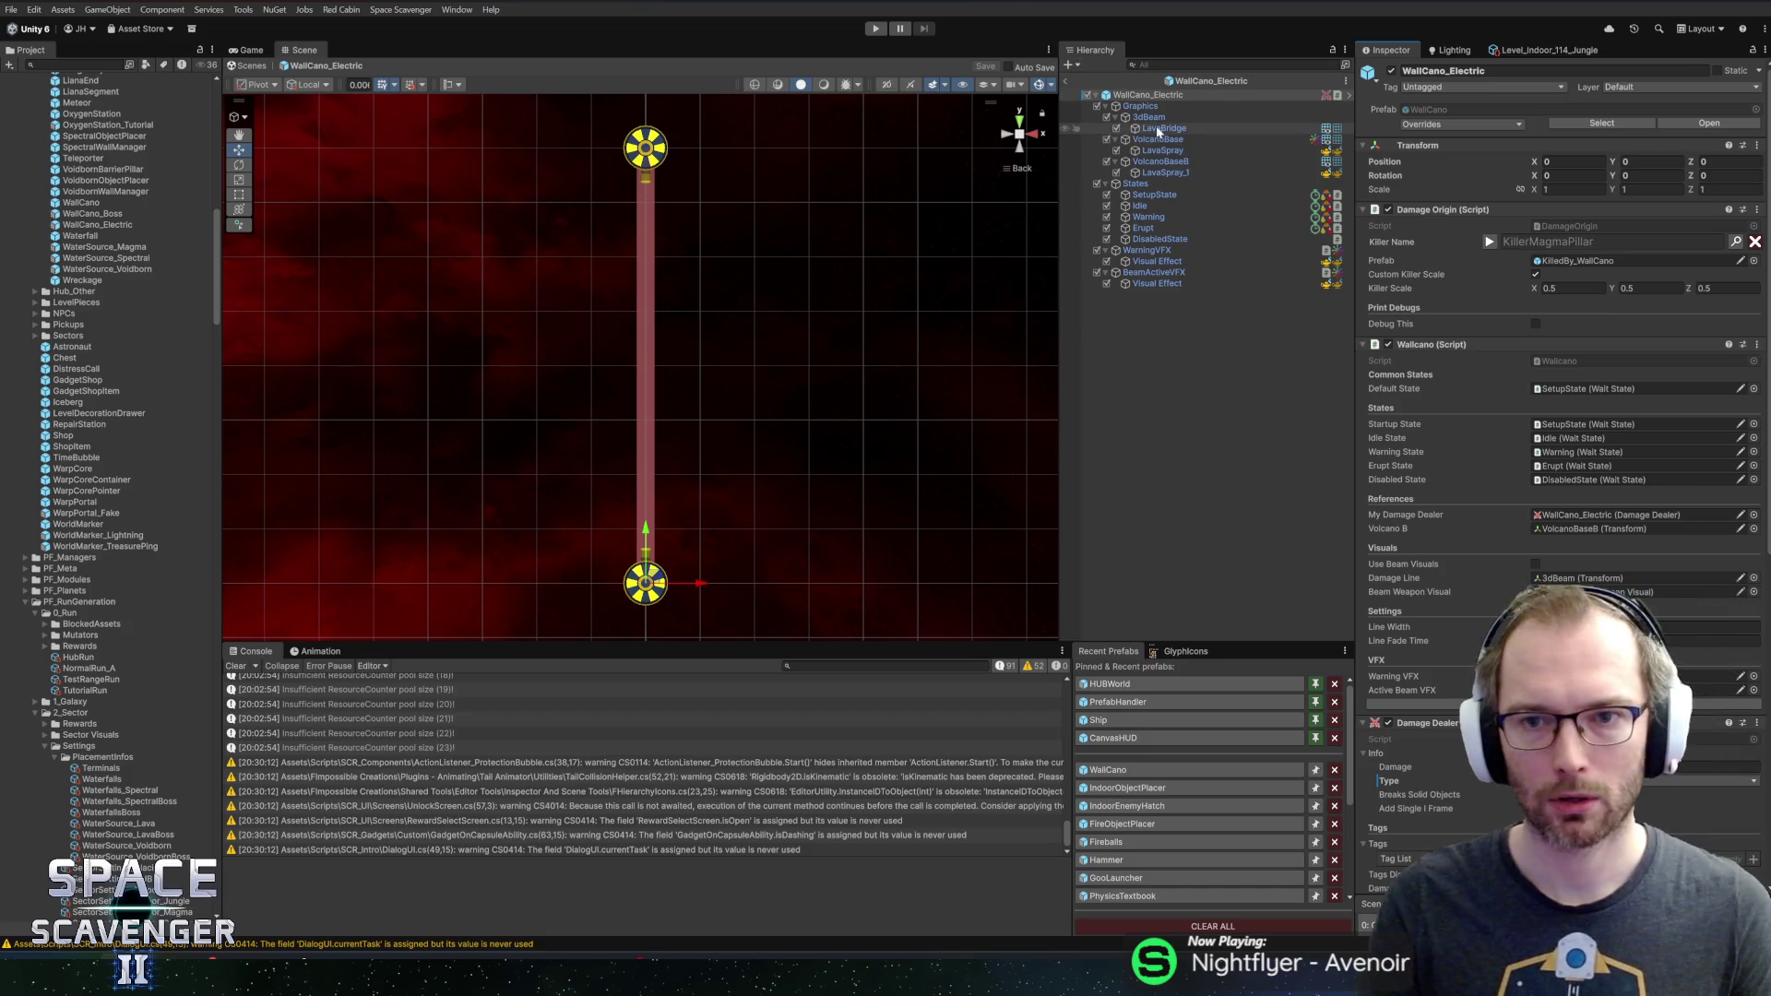
pyautogui.click(1389, 211)
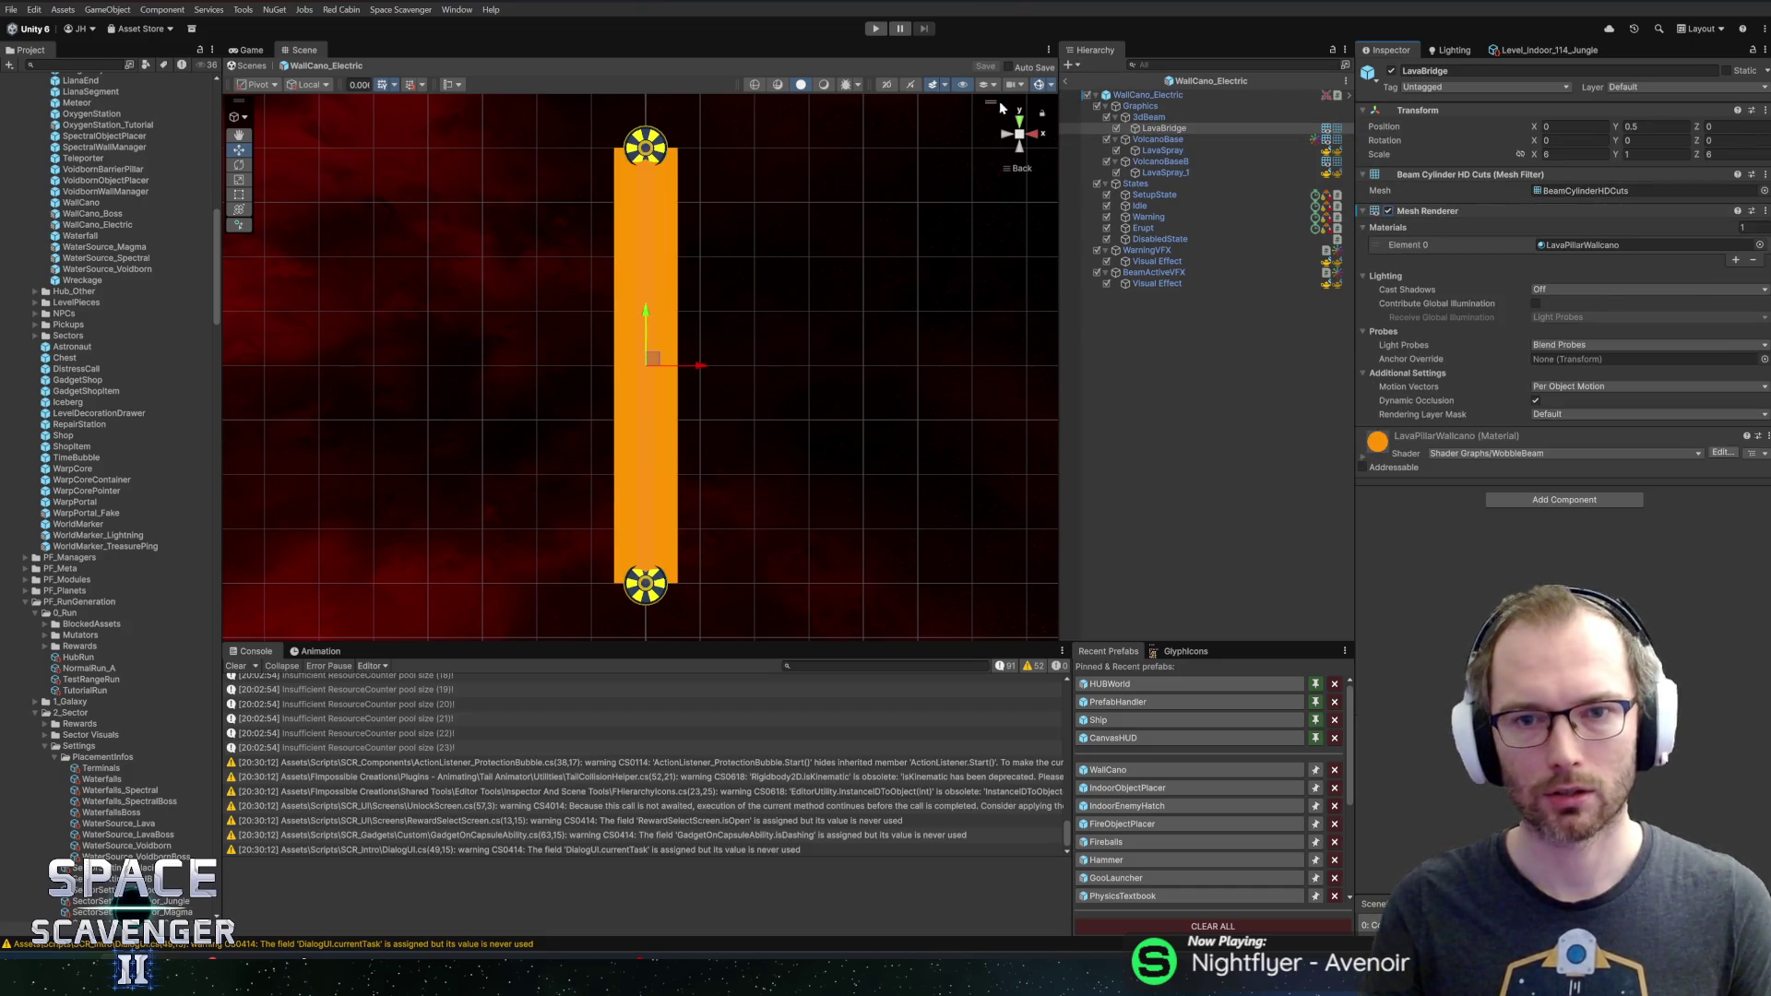
pyautogui.click(874, 28)
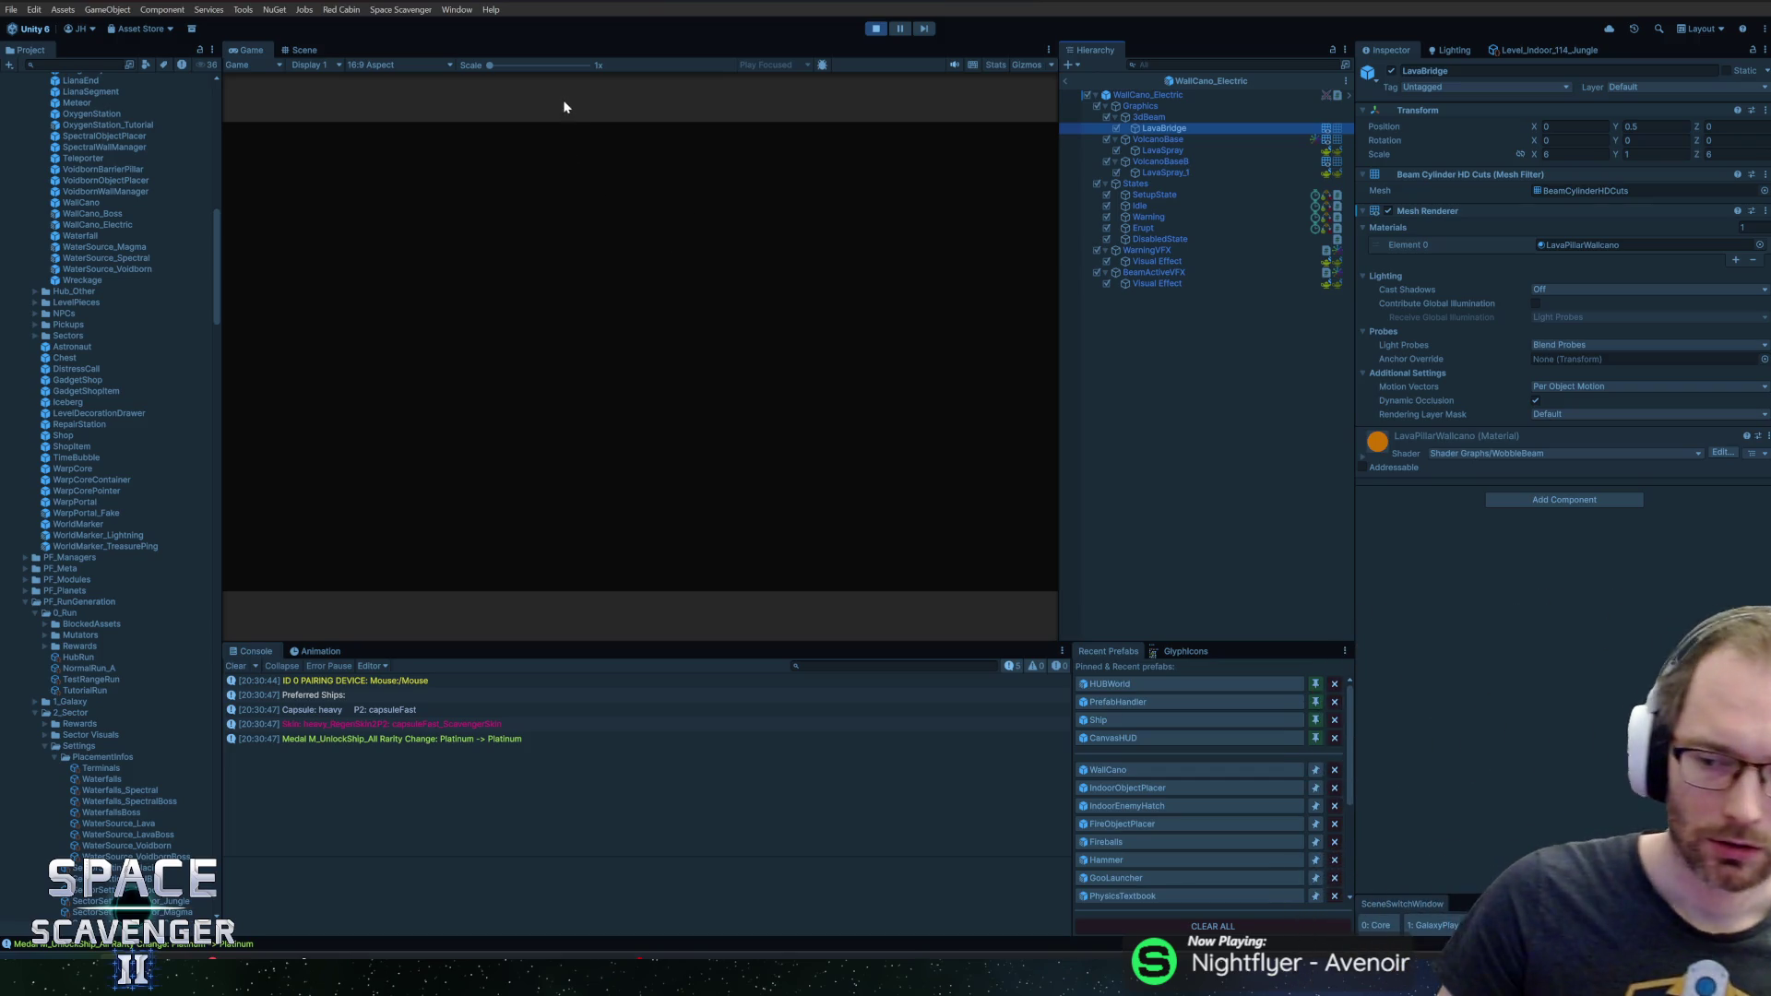
pyautogui.doubleClick(249, 49)
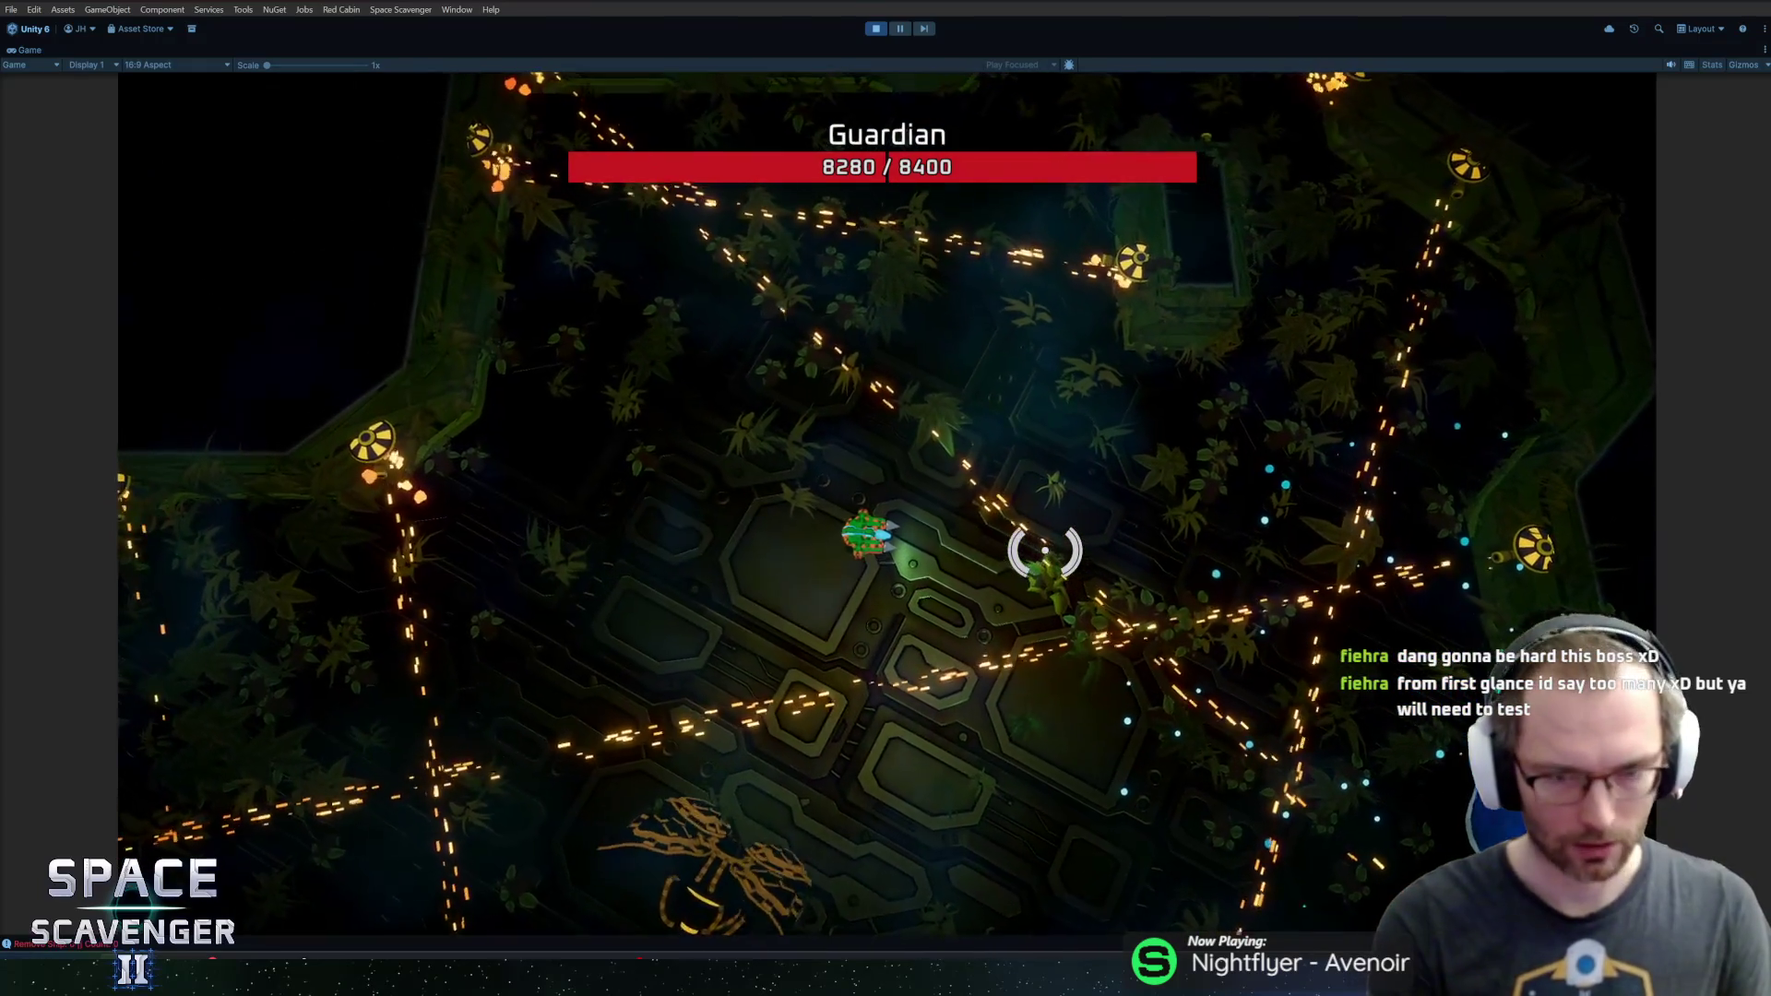
# Exit Play mode with Ctrl+P after playtesting the Guardian boss fight
pyautogui.hotkey('ctrl', 'p')
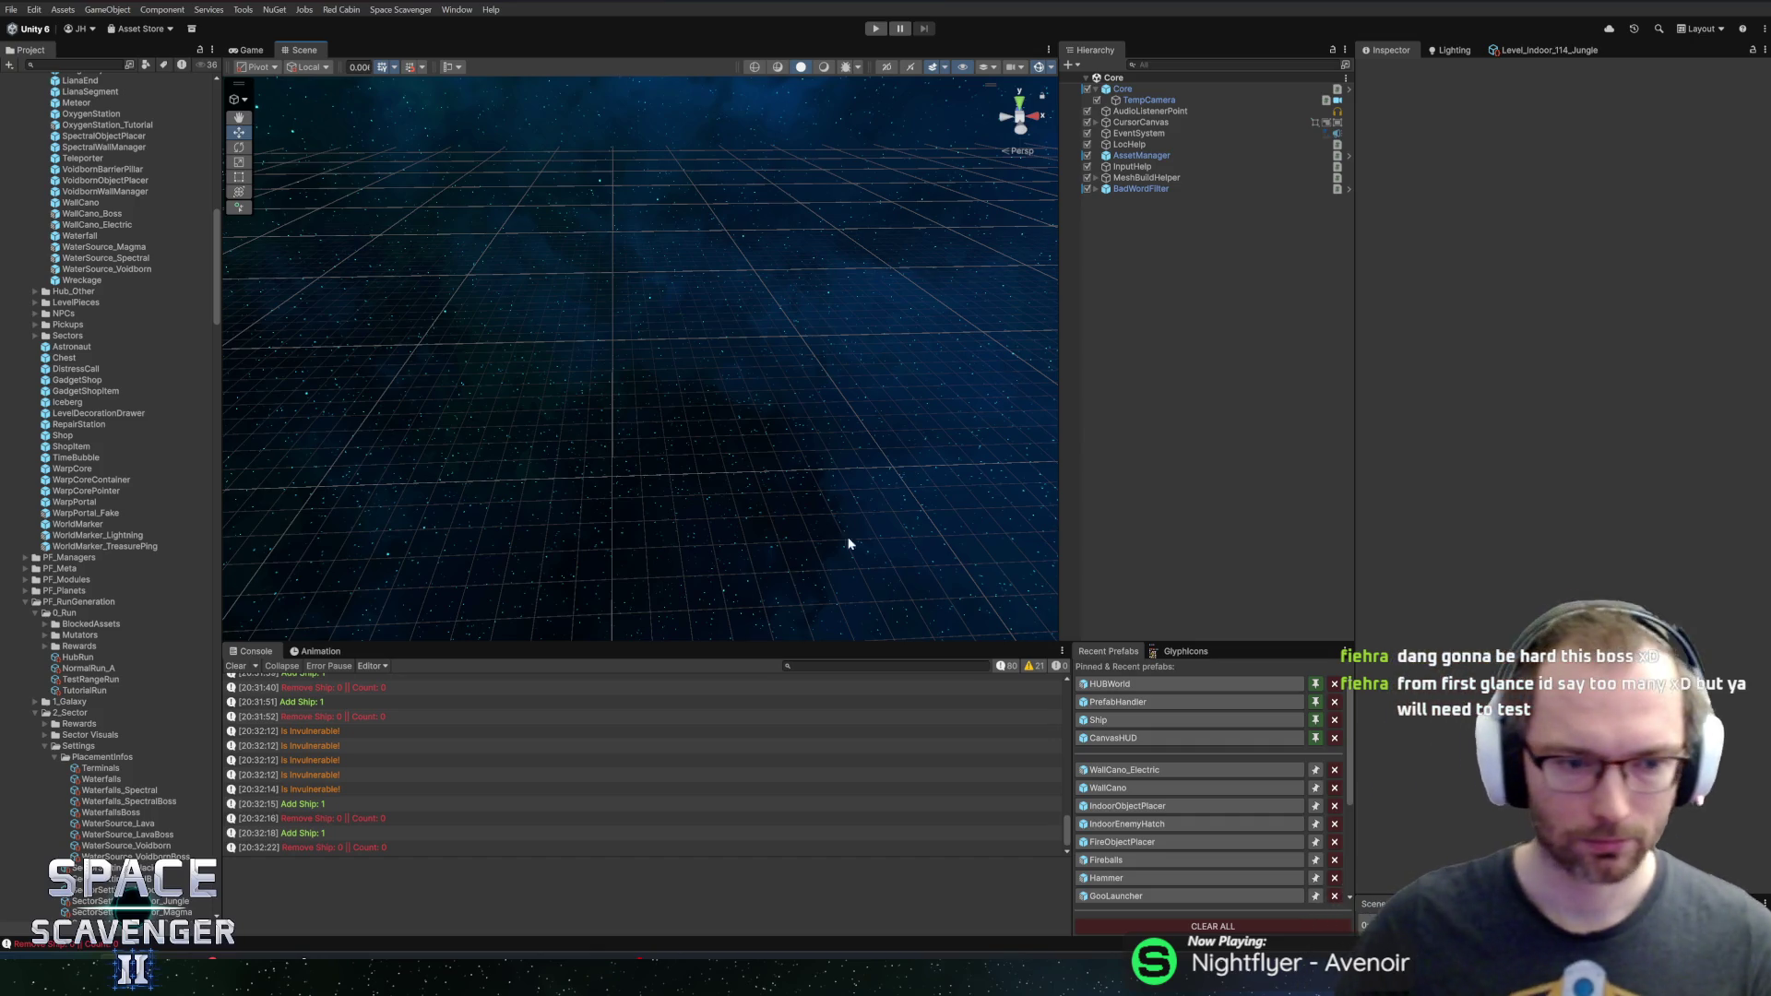
# Open the WallCano_Electric prefab from Recent Prefabs and save it
pyautogui.moveTo(965, 644); pyautogui.dragTo(960, 625)
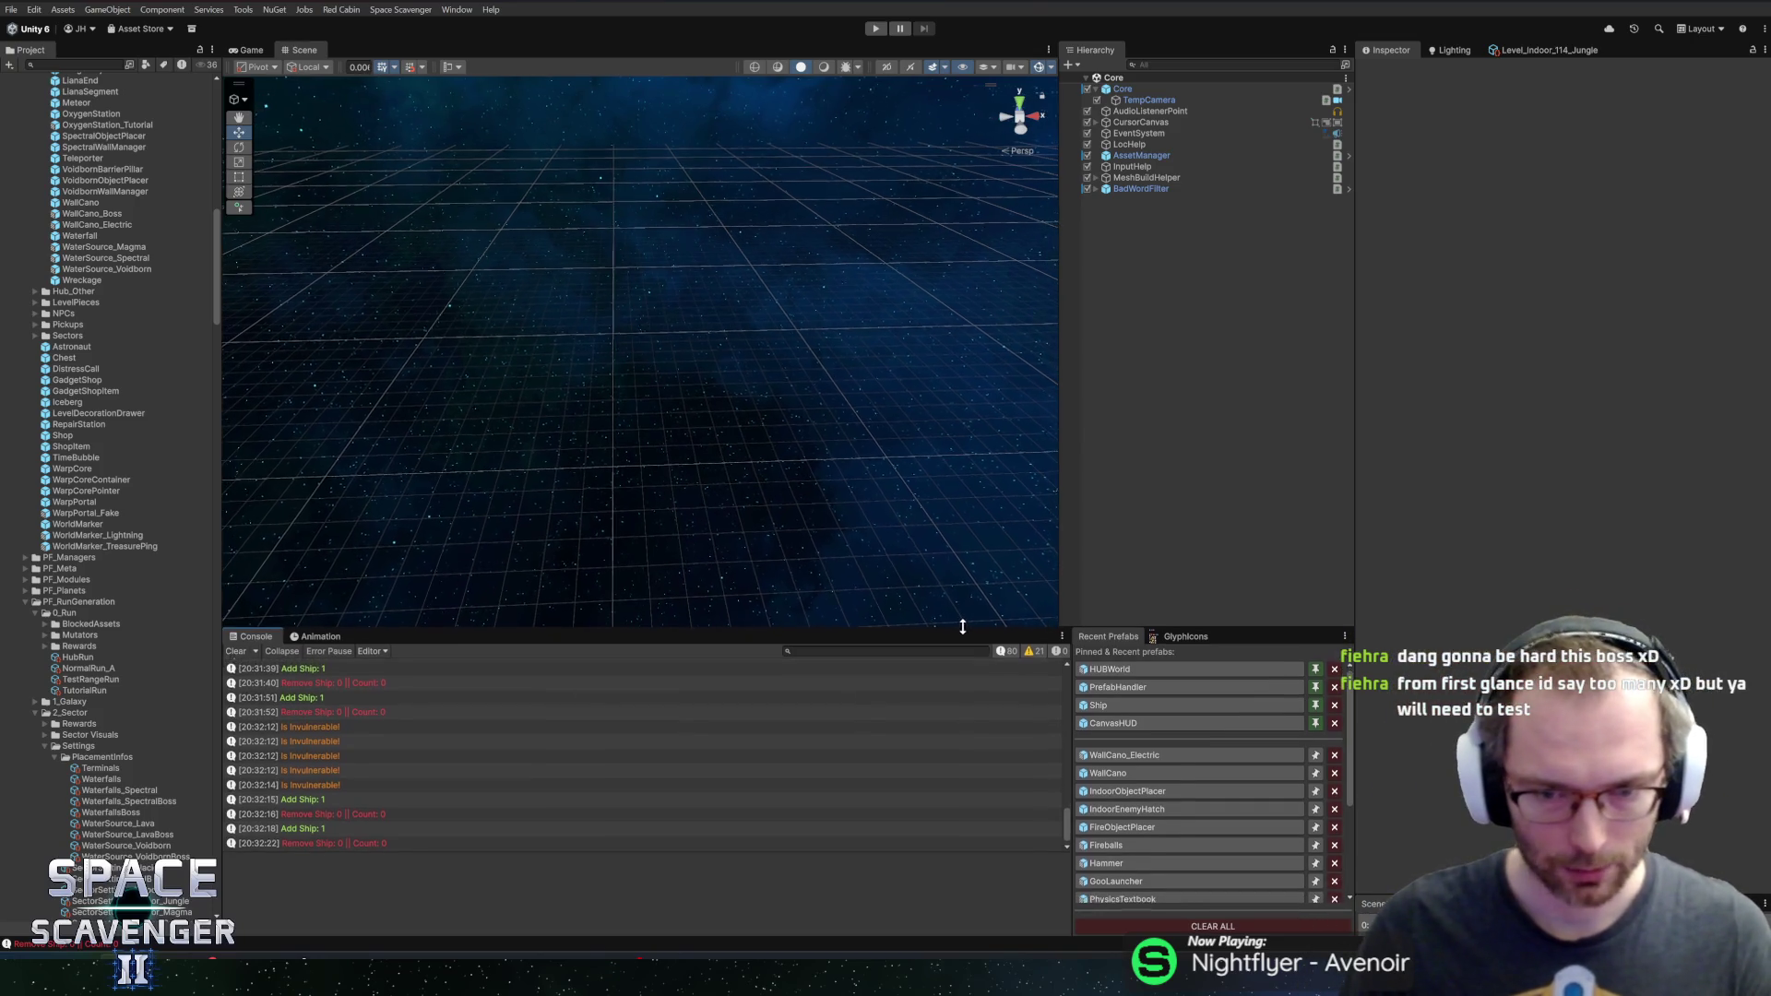
pyautogui.click(1176, 753)
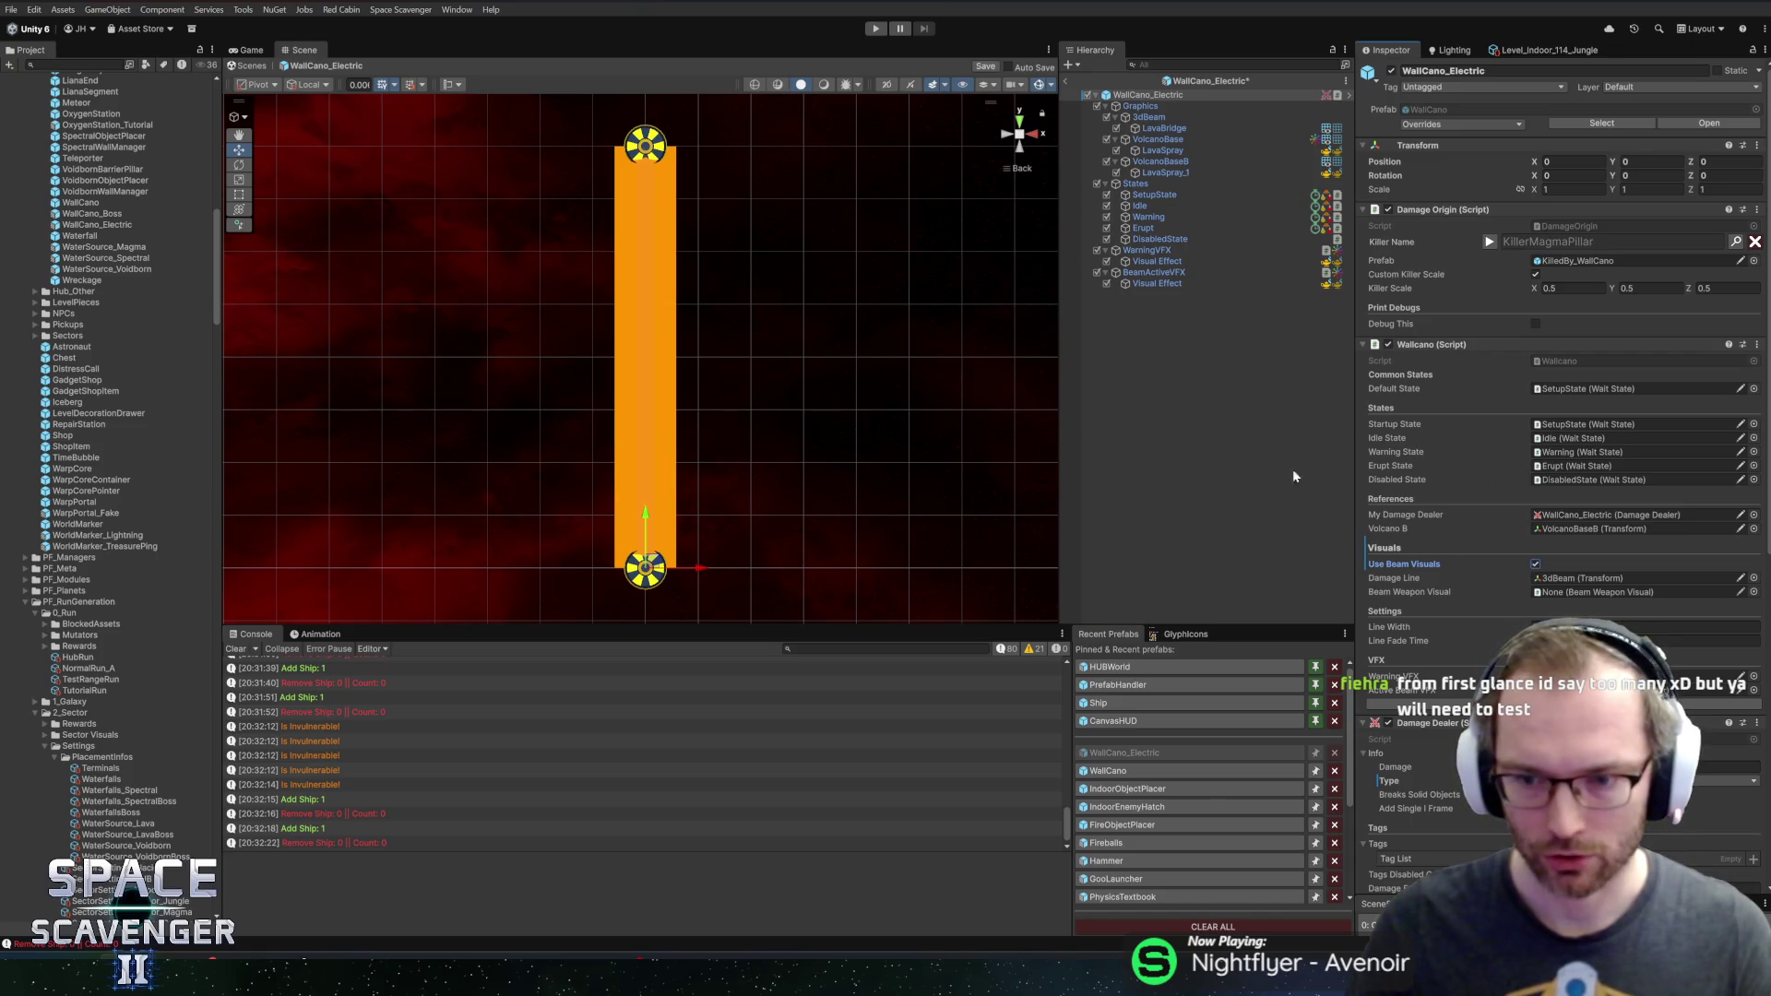
pyautogui.hotkey('ctrl', 's')
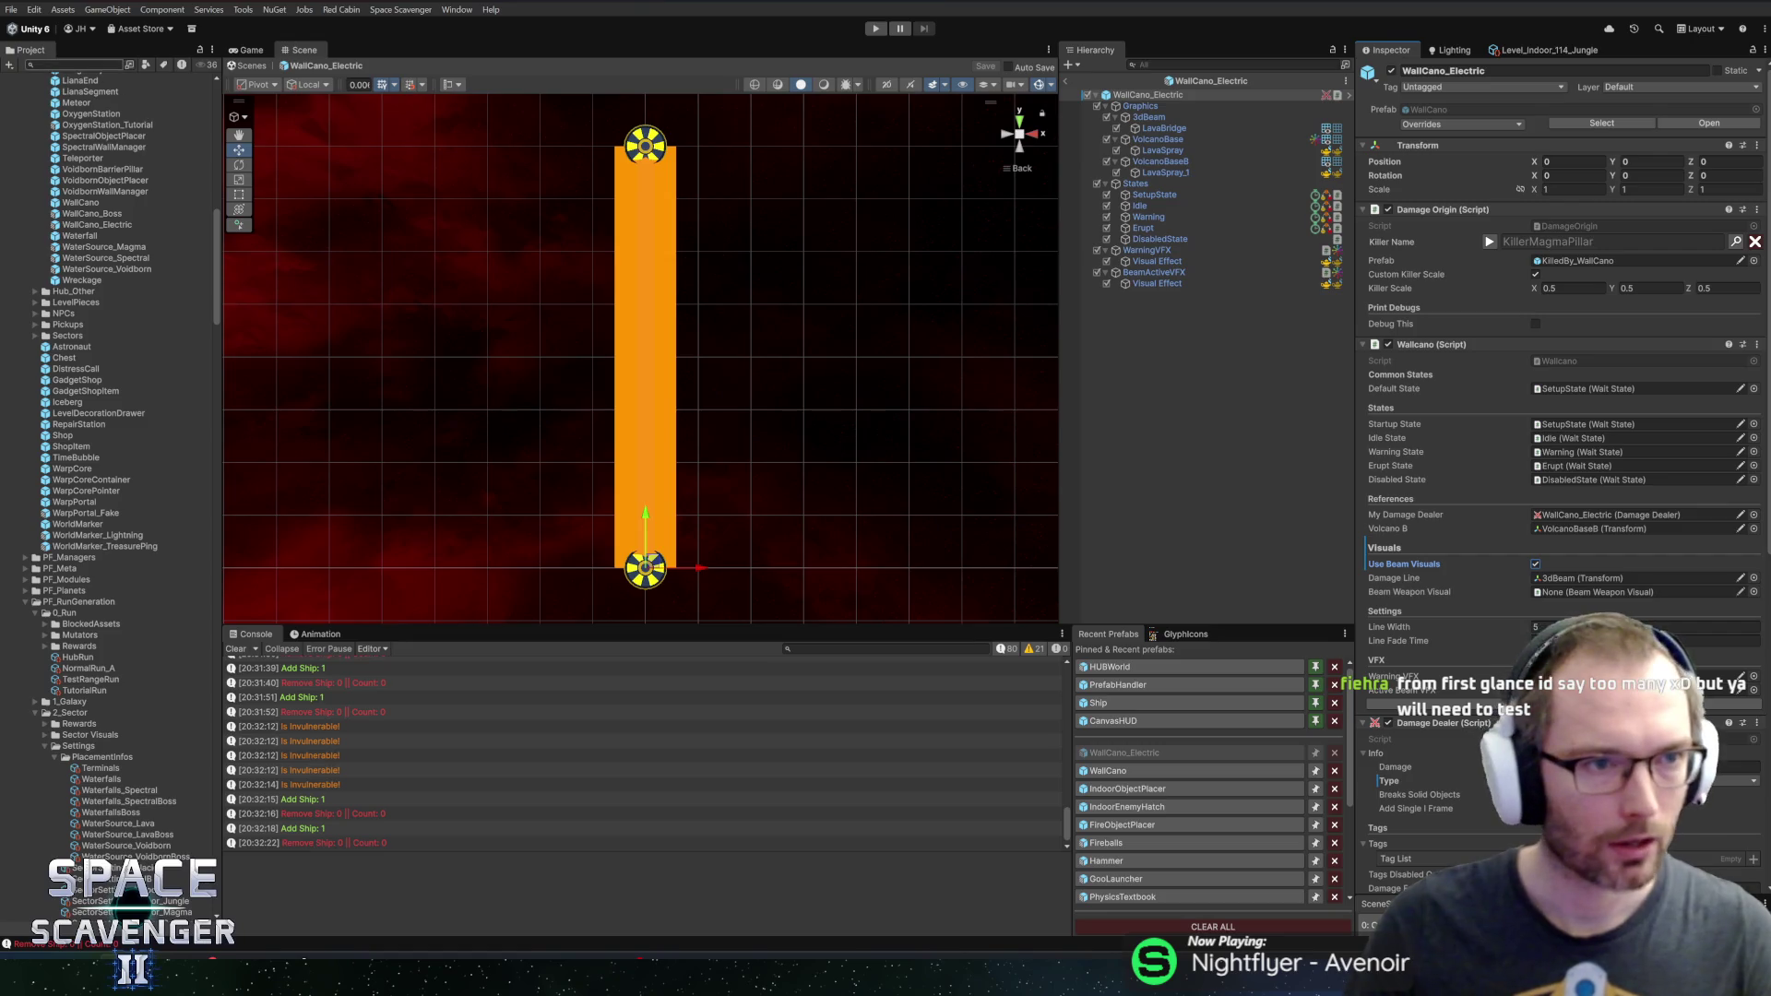
# Add _BeamVisualLine_Electric_Enemy into the prefab and assign it as the Wallcano's Beam Weapon Visual
pyautogui.click(73, 64)
pyautogui.write('beam')
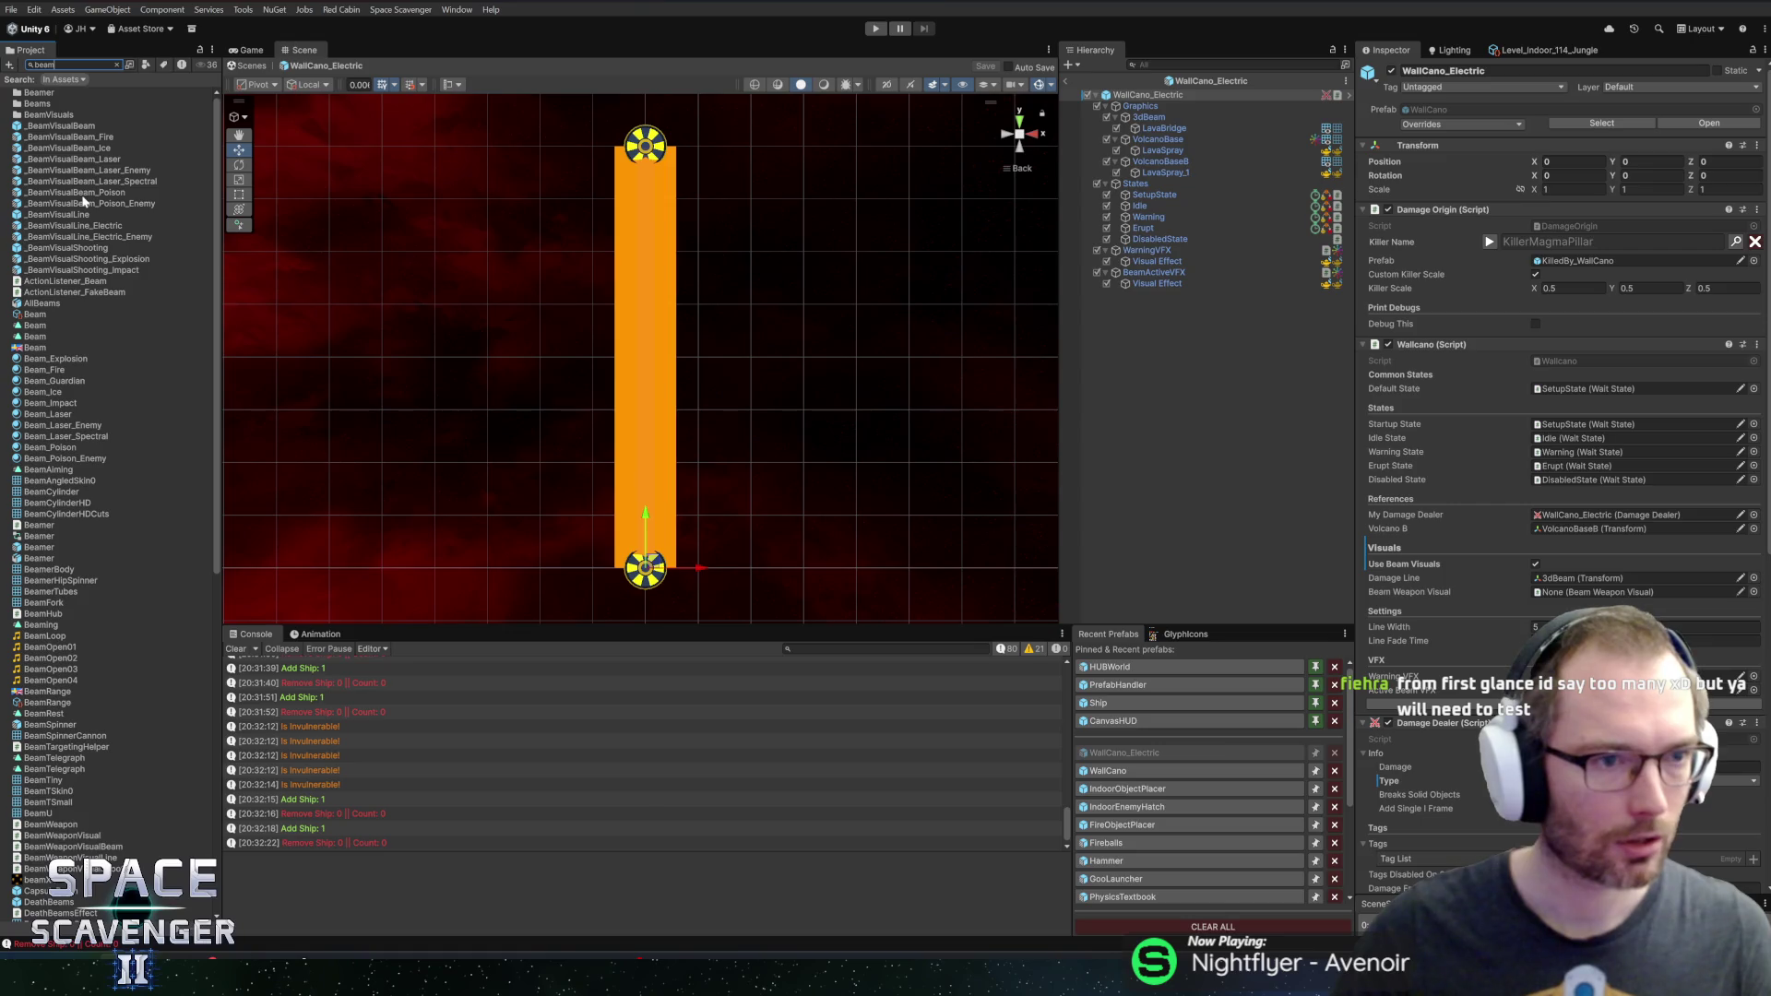
pyautogui.moveTo(79, 237)
pyautogui.mouseDown()
pyautogui.moveTo(981, 265)
pyautogui.moveTo(1187, 315)
pyautogui.moveTo(1121, 333)
pyautogui.mouseUp()
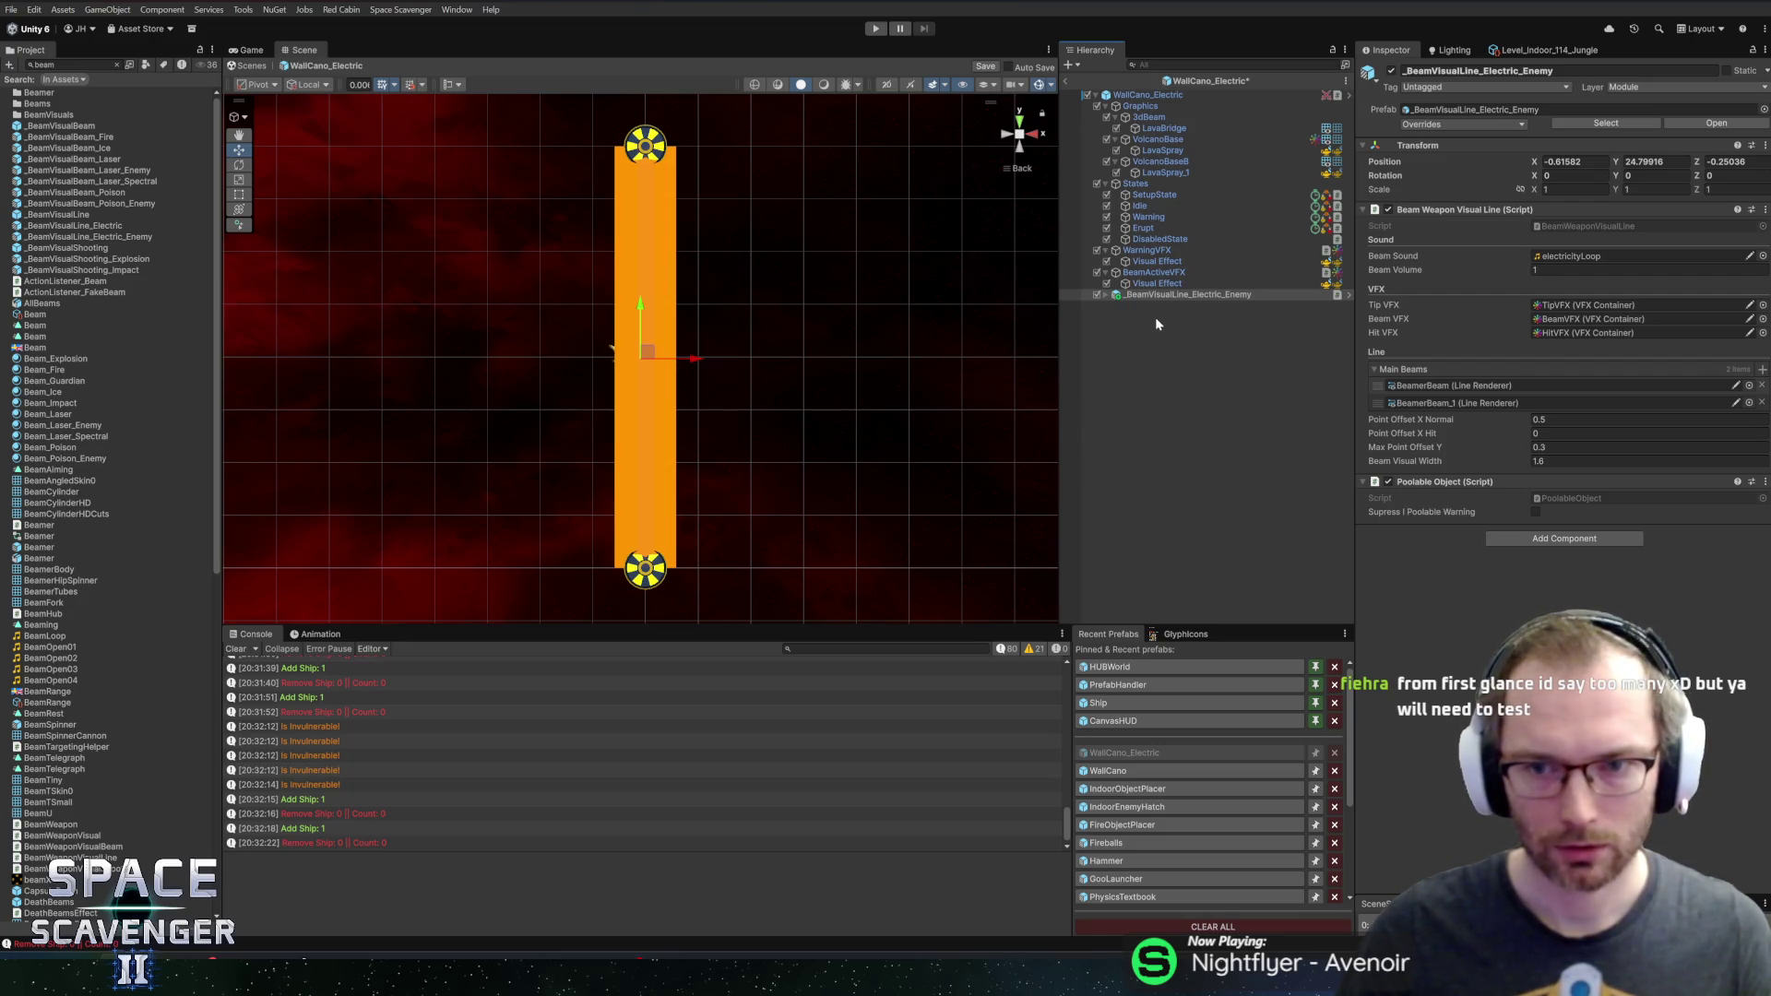
pyautogui.click(1147, 95)
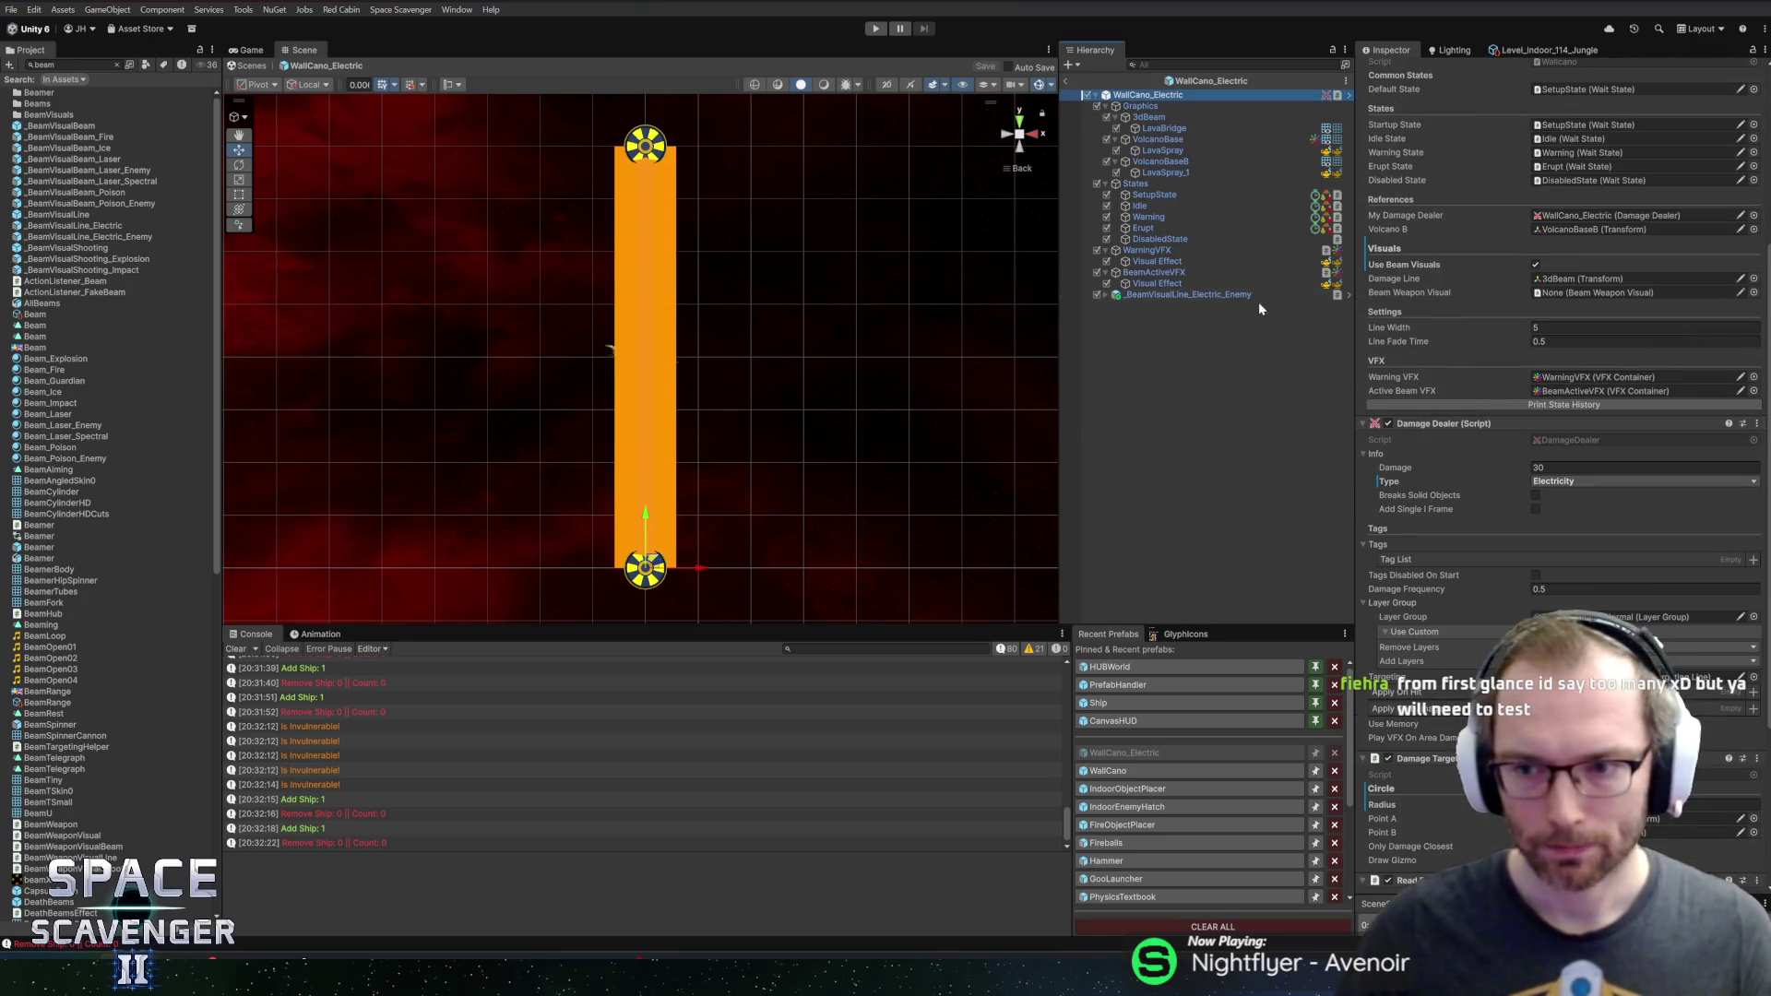
pyautogui.moveTo(1206, 304); pyautogui.dragTo(1531, 412)
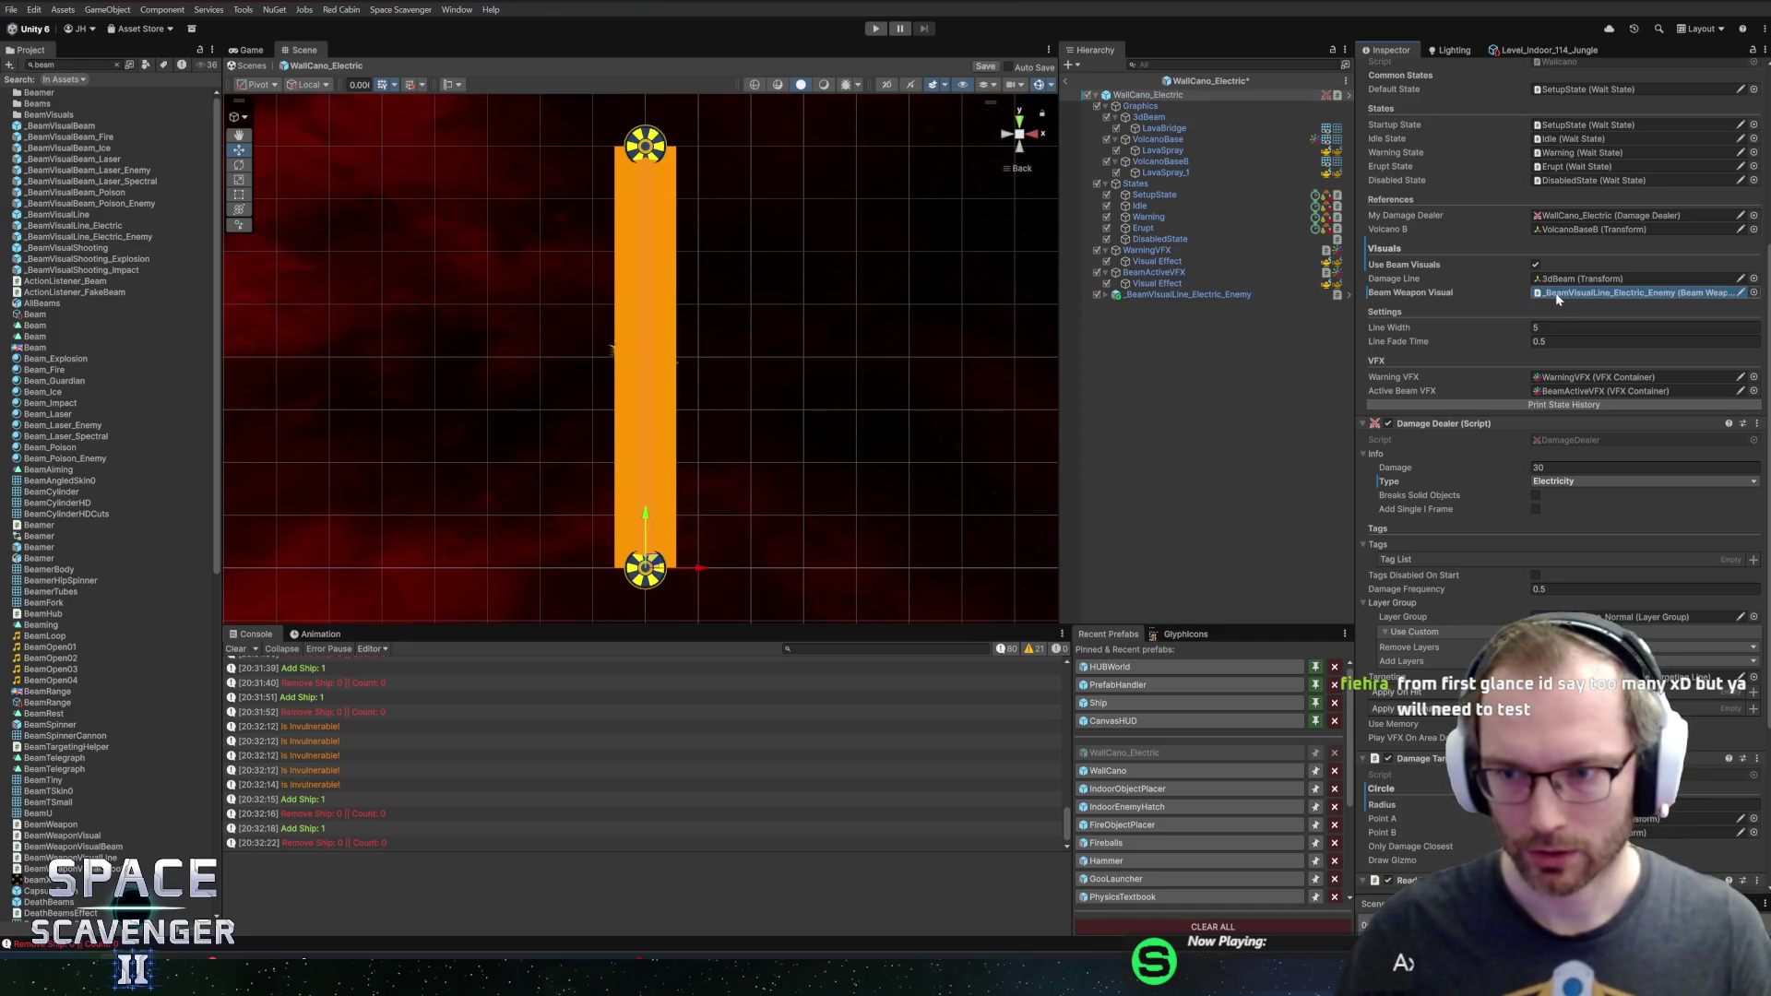
pyautogui.hotkey('alt', 'Tab')
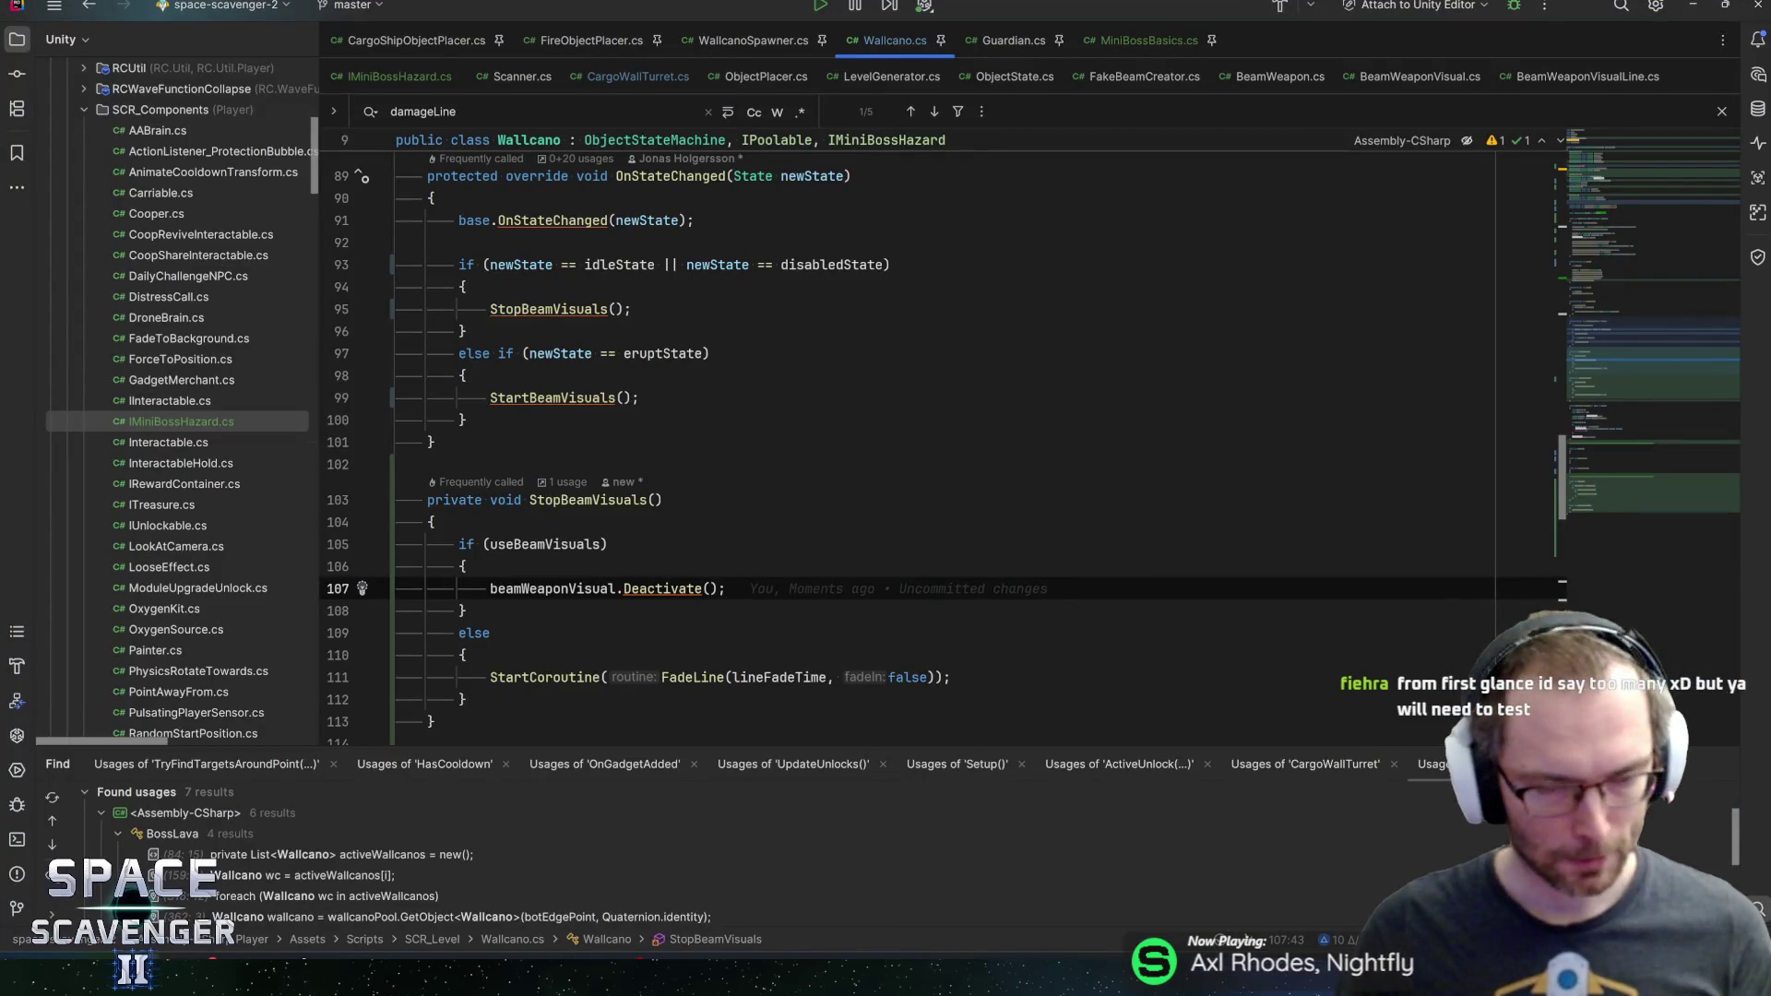
# Insert a beamWeaponVisual.OnUse call above the DealDamageAt call in FixedUpdate
pyautogui.scroll(5, 922, 443)
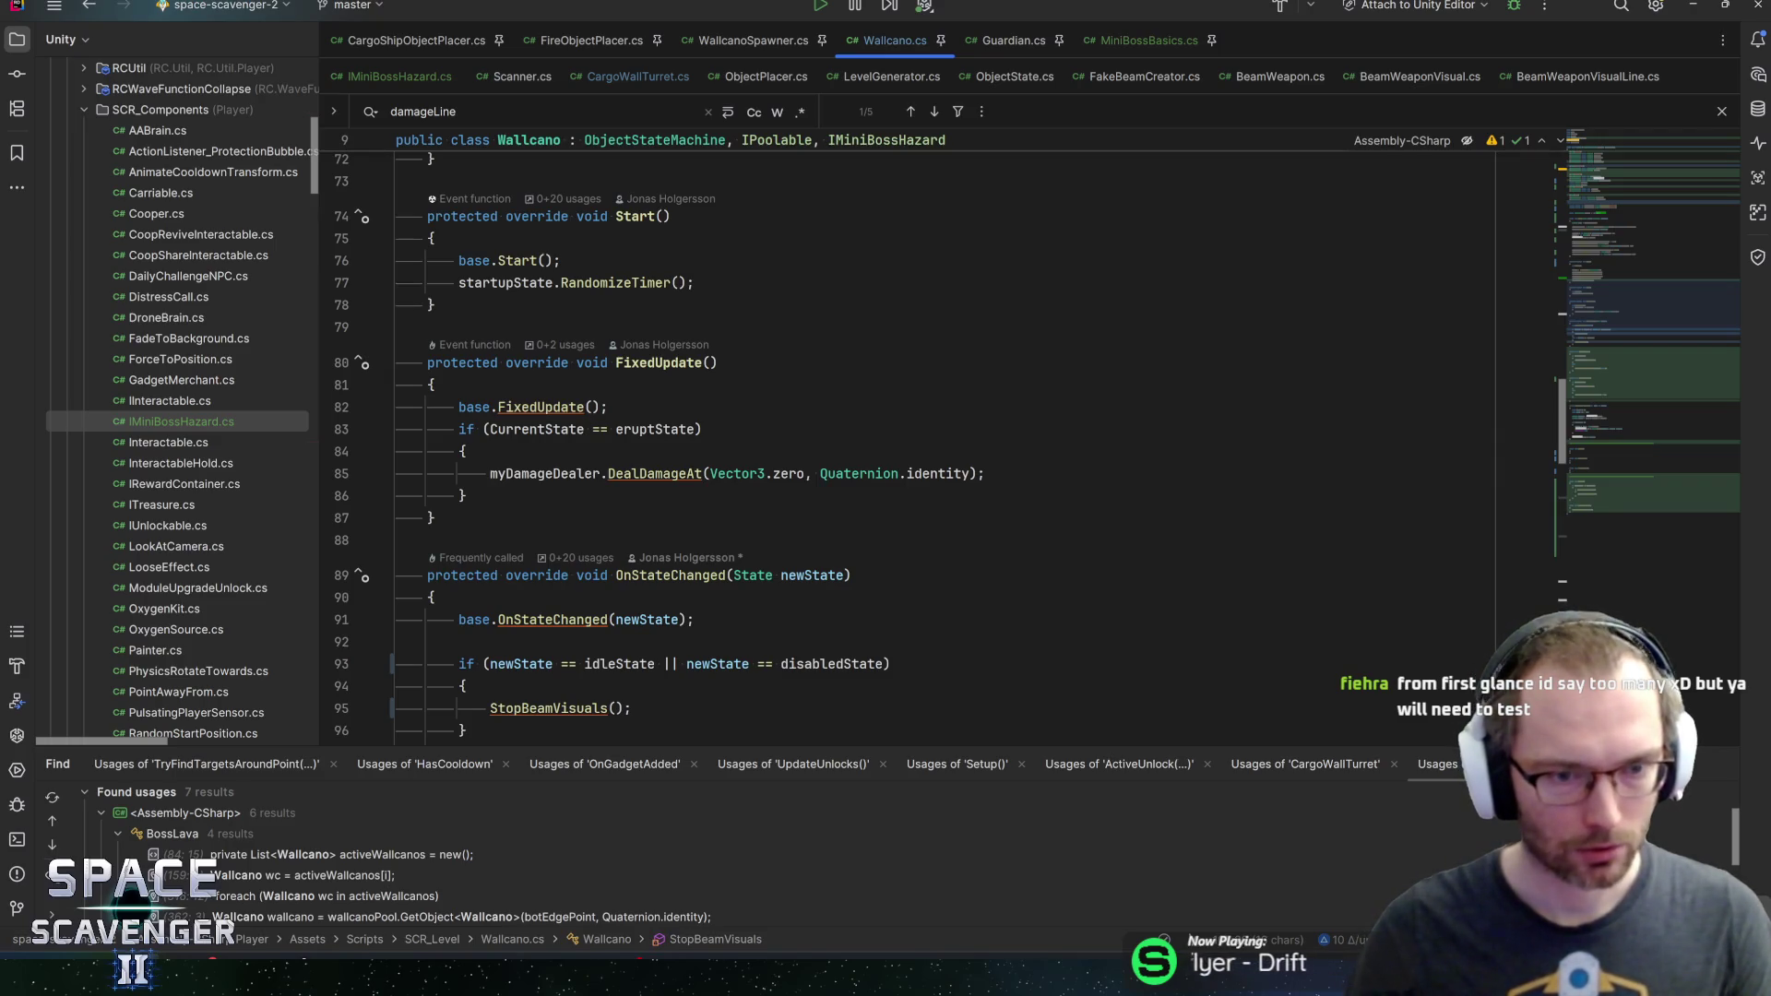
pyautogui.click(490, 474)
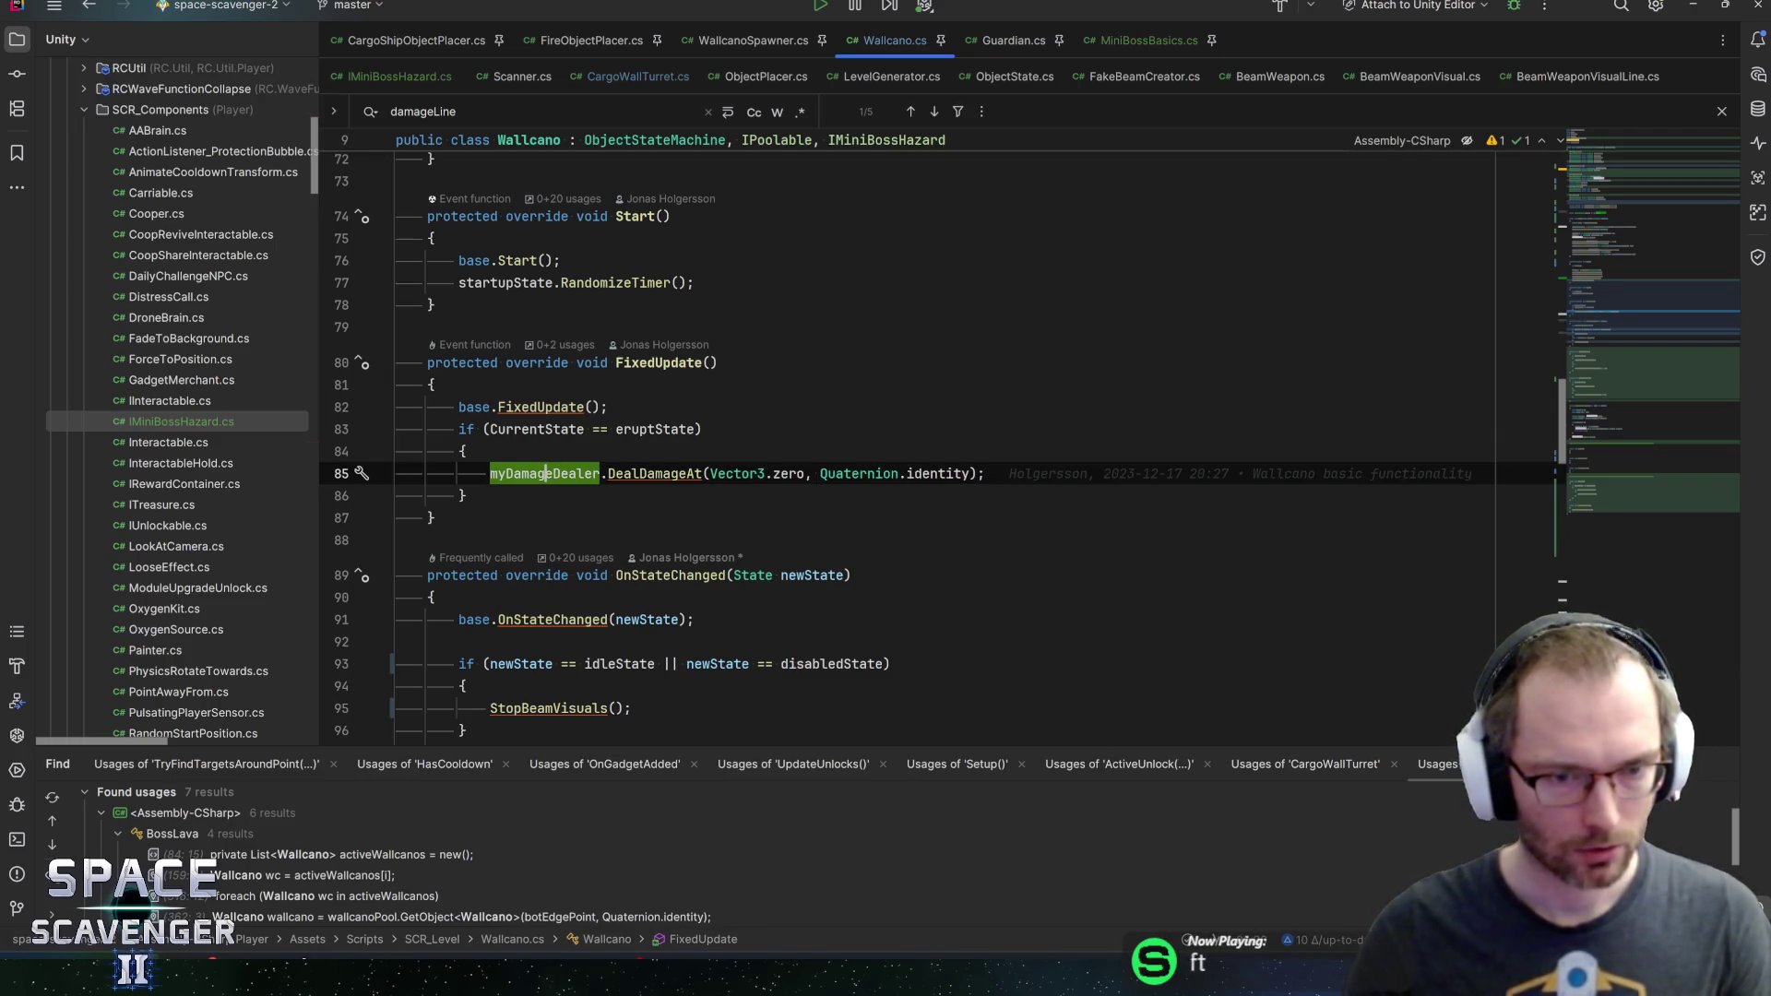
pyautogui.hotkey('ctrl', 'alt', 'Return')
pyautogui.write('s')
pyautogui.press('BackSpace')
pyautogui.write('upd')
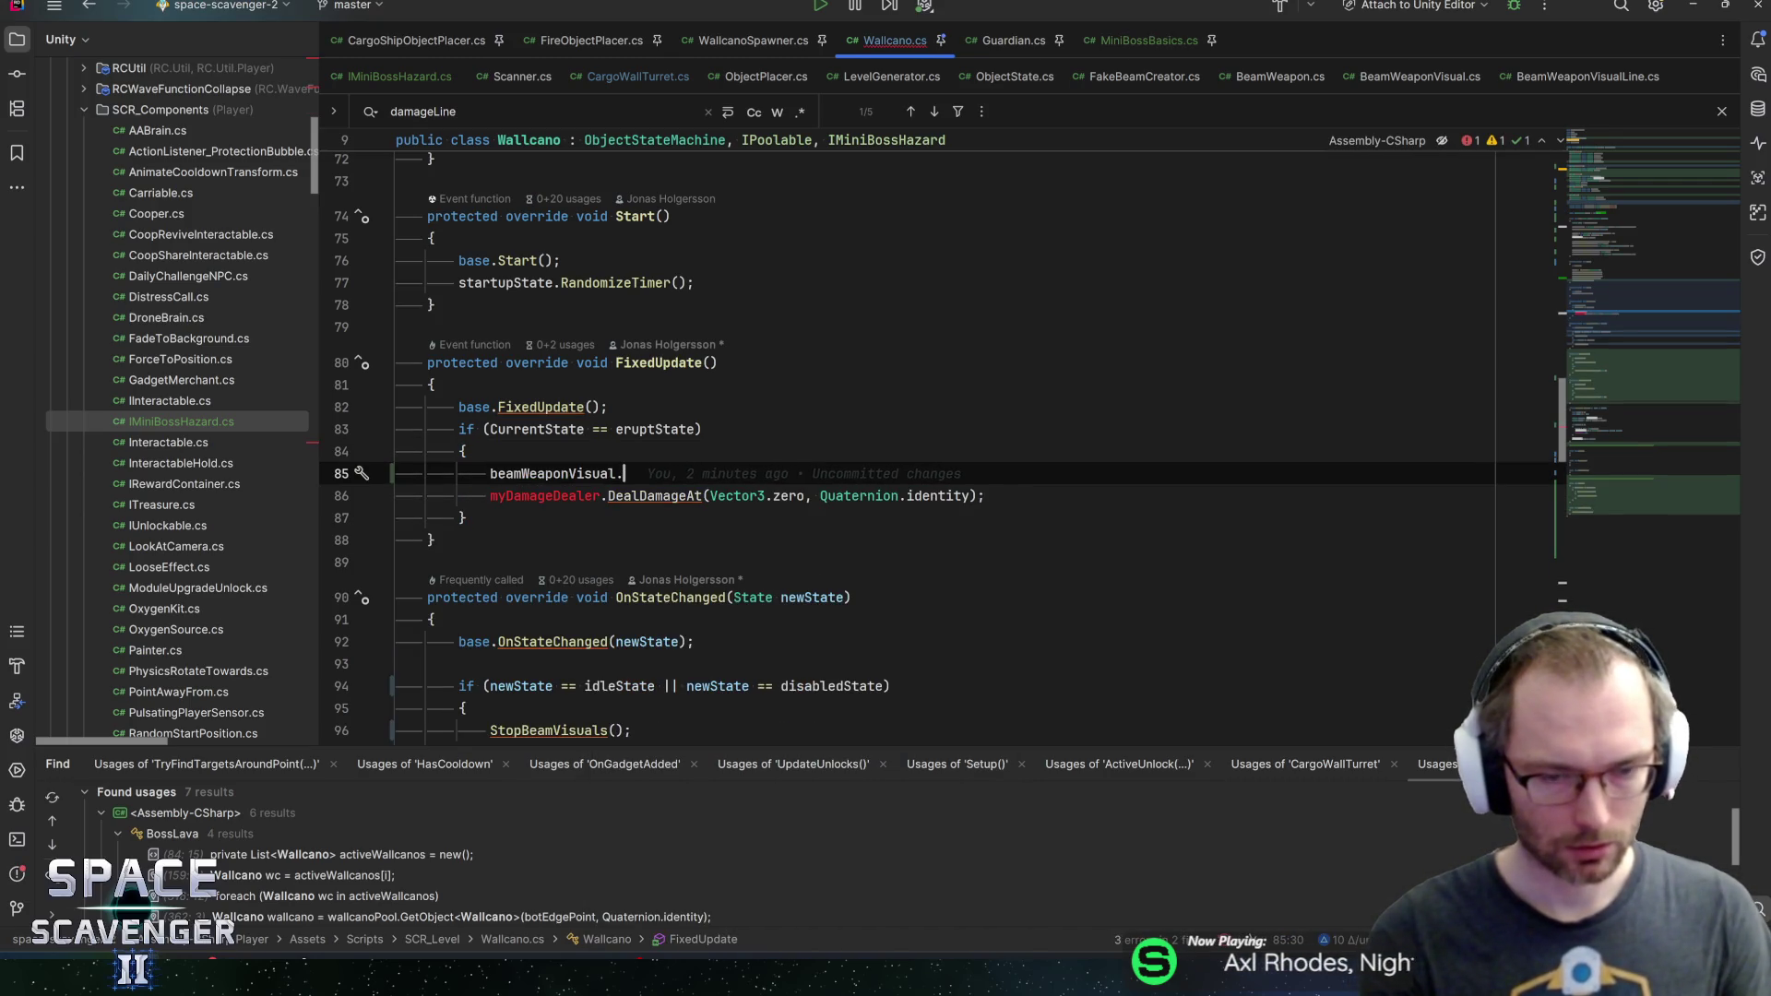
pyautogui.write('Use')
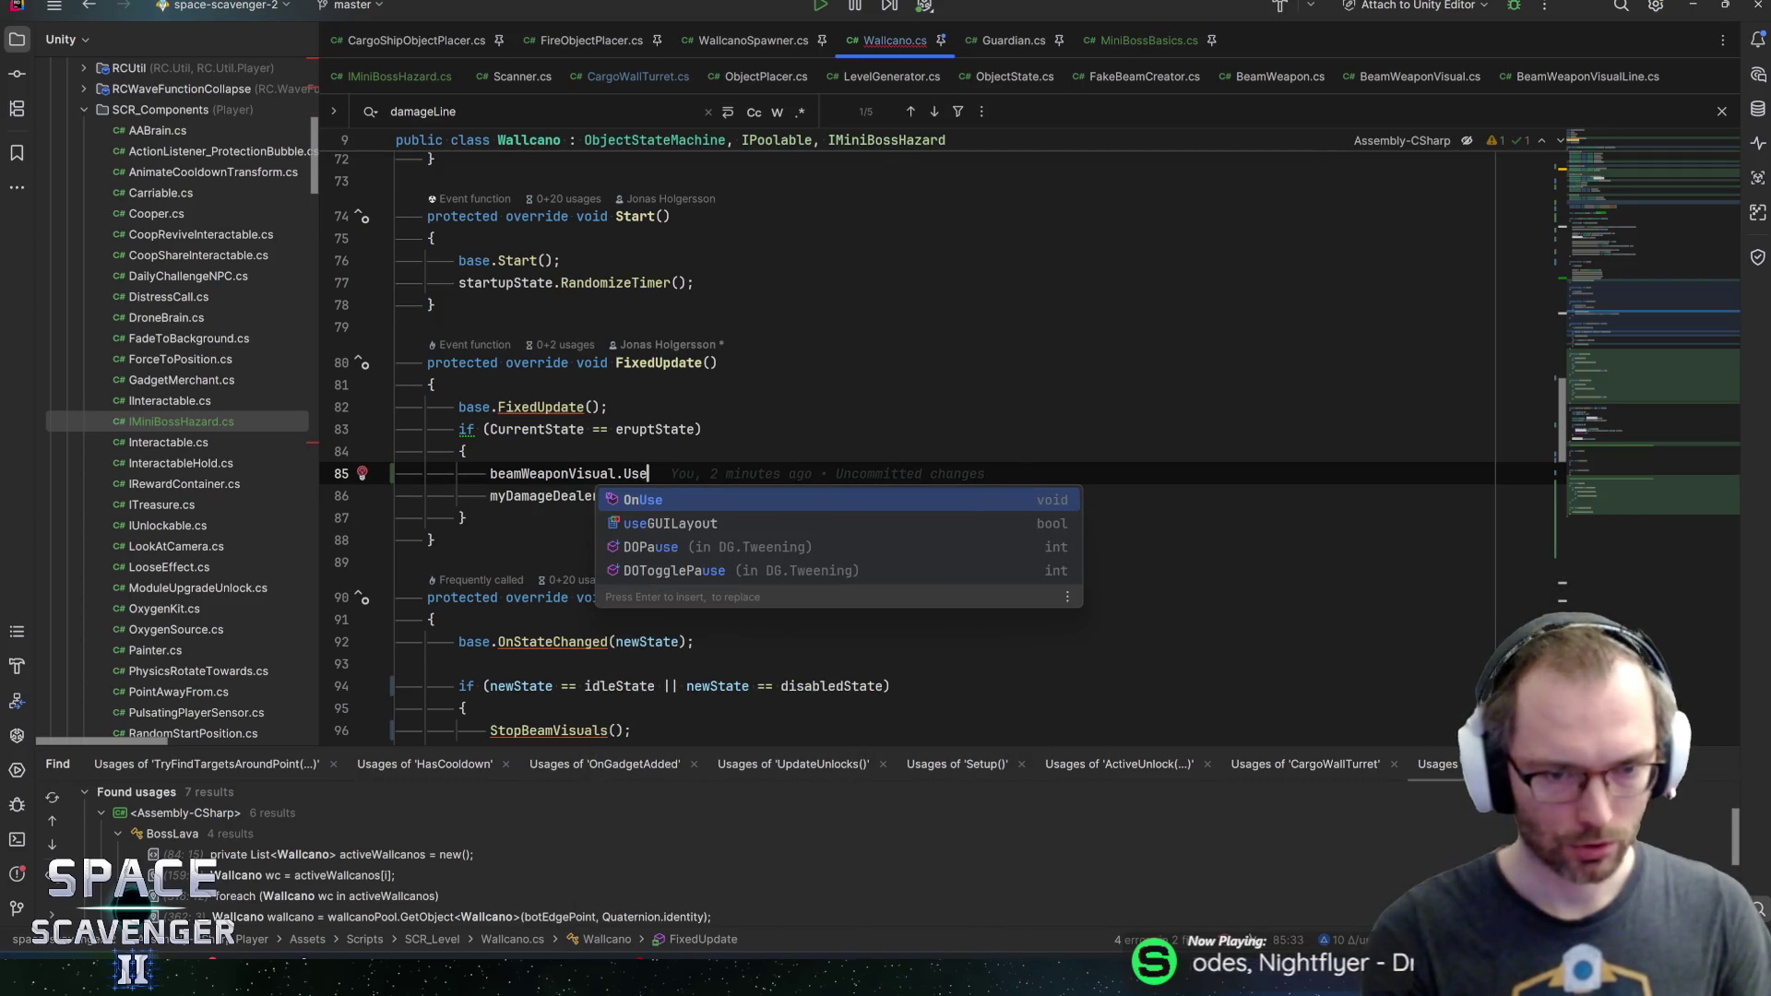
pyautogui.press('Return')
# Pass transform.position and volcanoB.pos as OnUse arguments, then add a blank line above
pyautogui.write('transform.pos);')
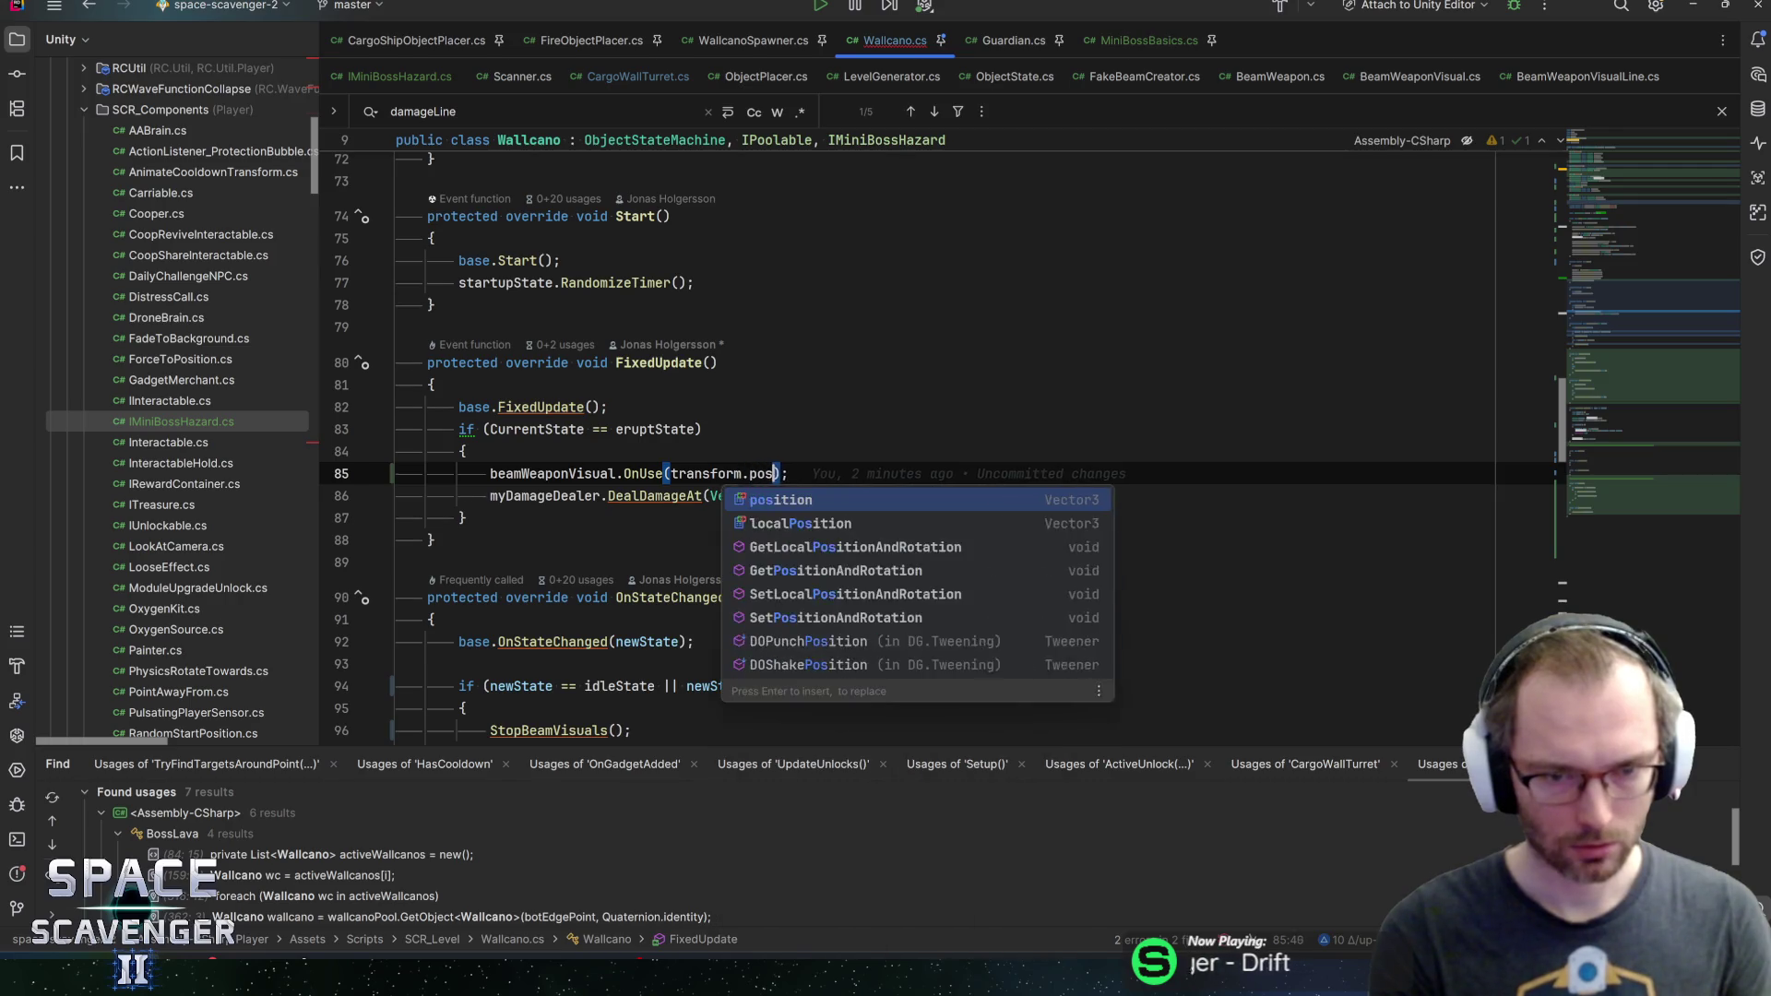
pyautogui.press('Return')
pyautogui.write(', ')
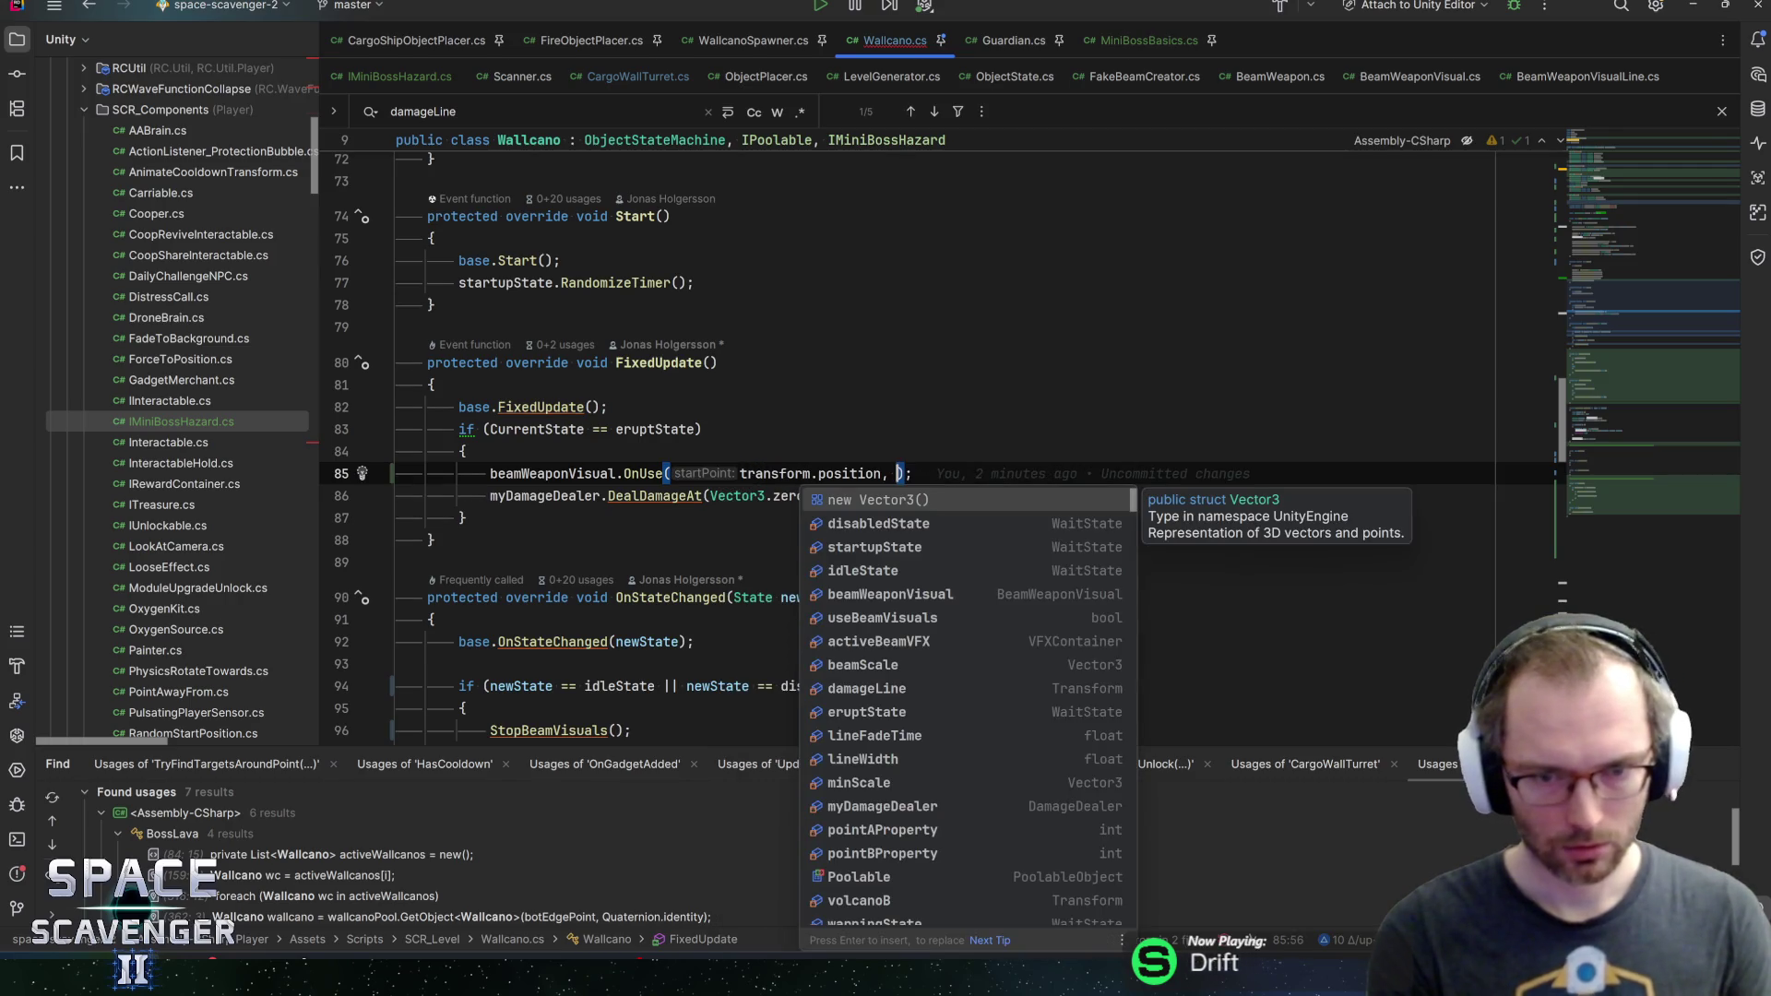
pyautogui.write('b')
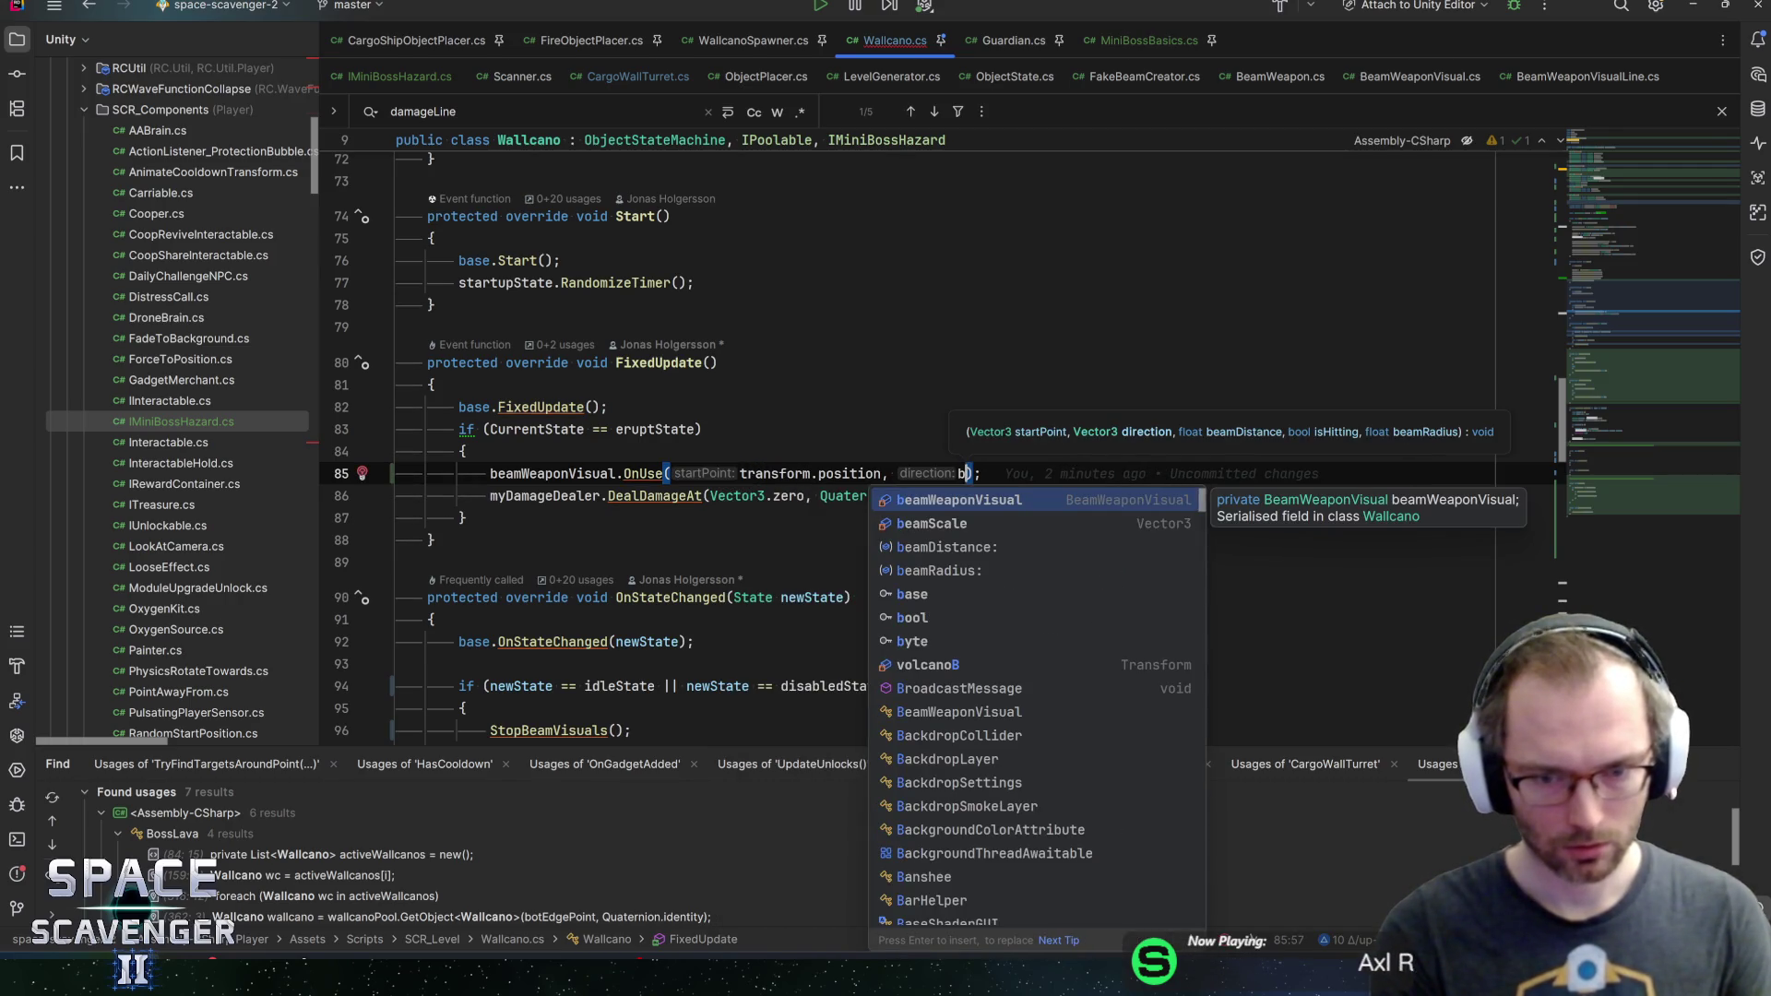
pyautogui.press('Down')
pyautogui.press('Down')
pyautogui.press('Down')
pyautogui.press('Return')
pyautogui.write('.')
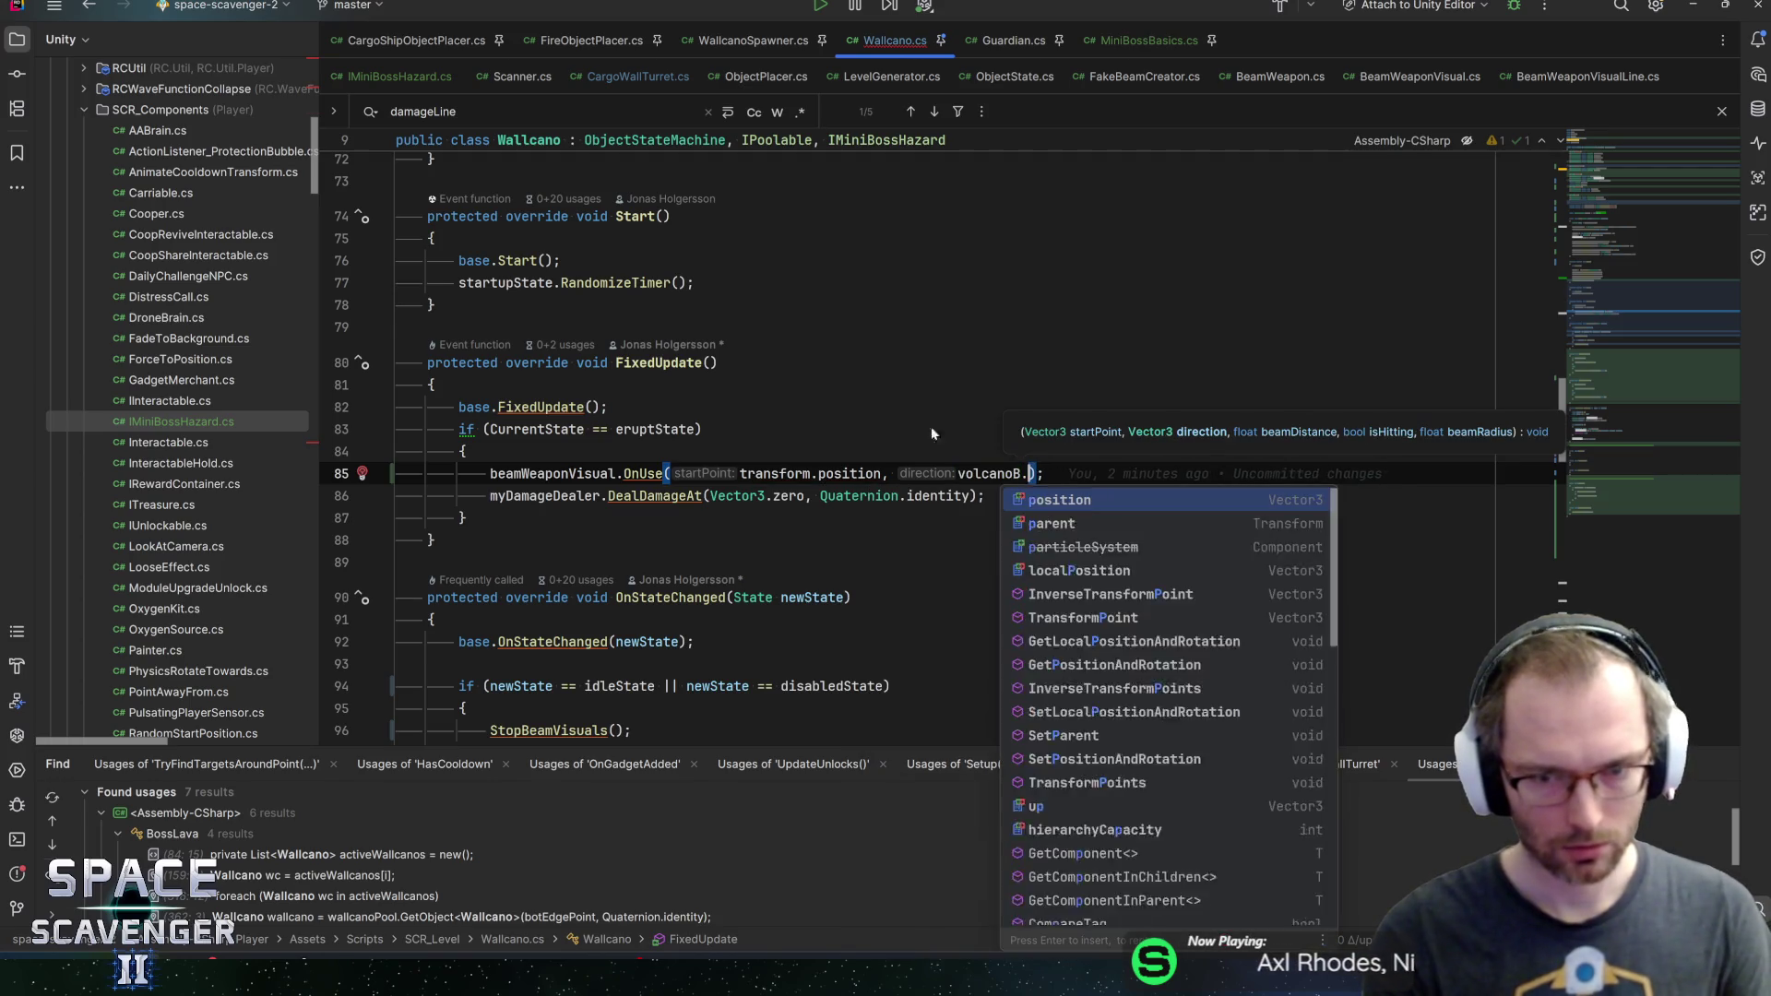
pyautogui.write('pos')
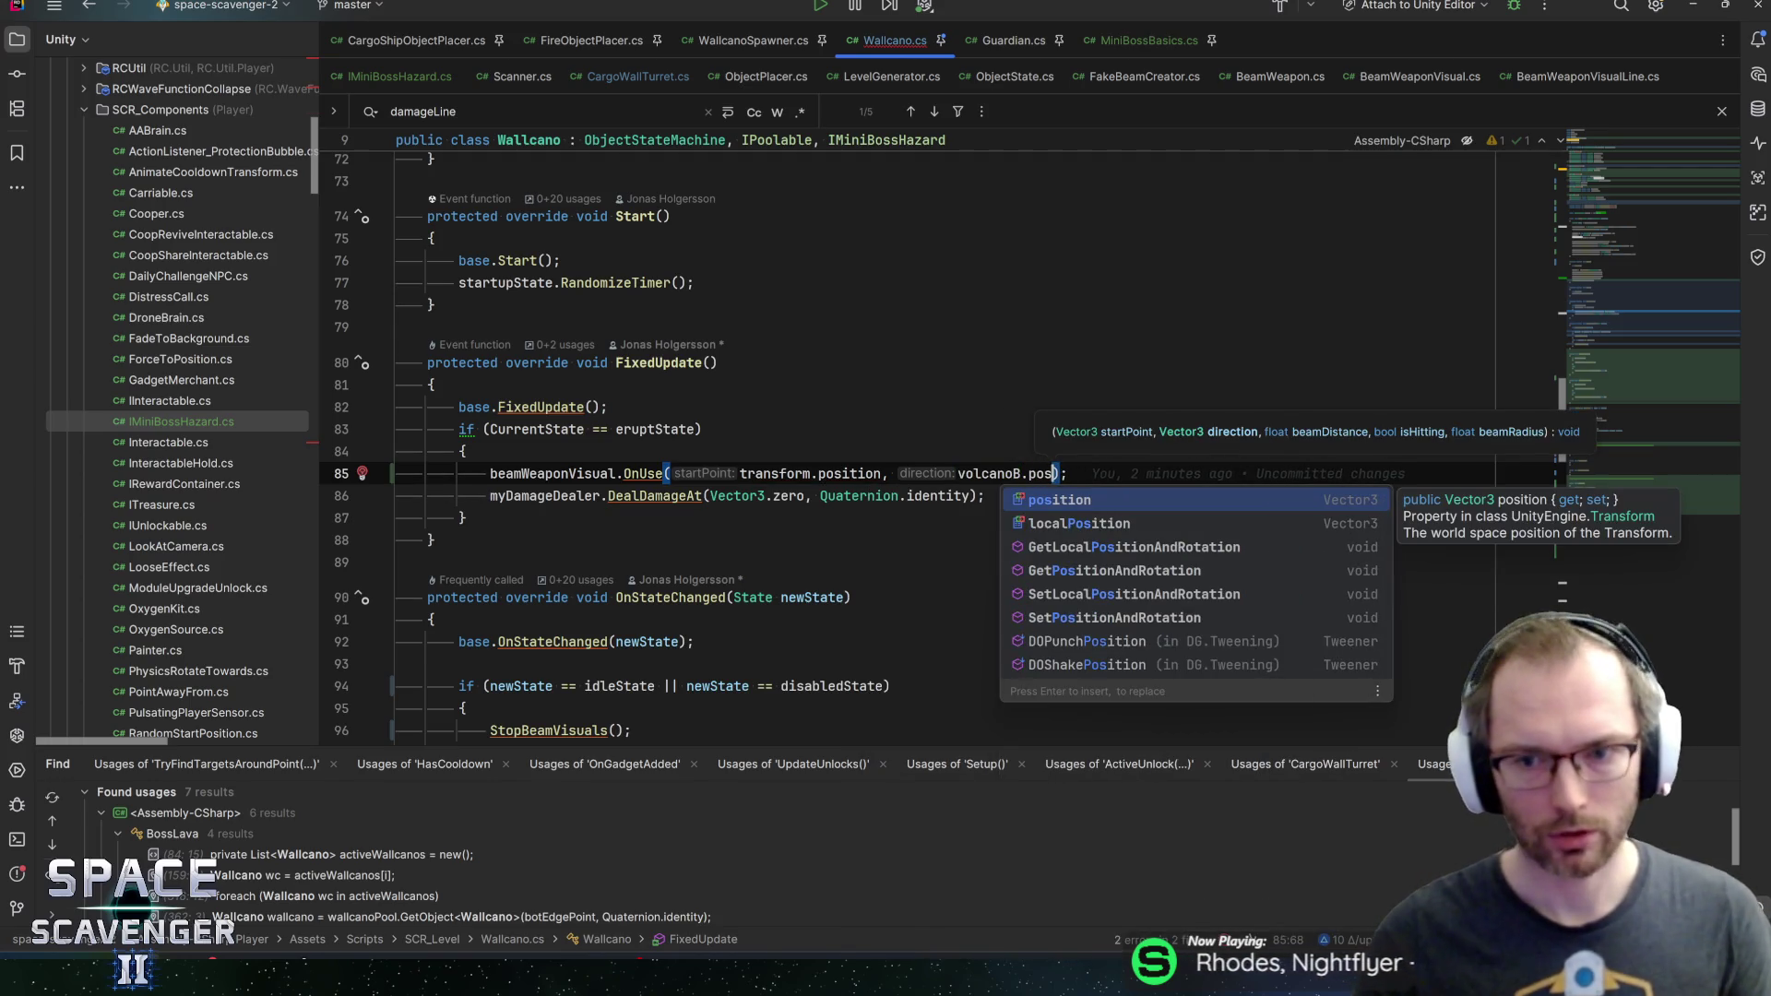
pyautogui.press('Escape')
pyautogui.hotkey('ctrl', 'w')
pyautogui.hotkey('ctrl', 'w')
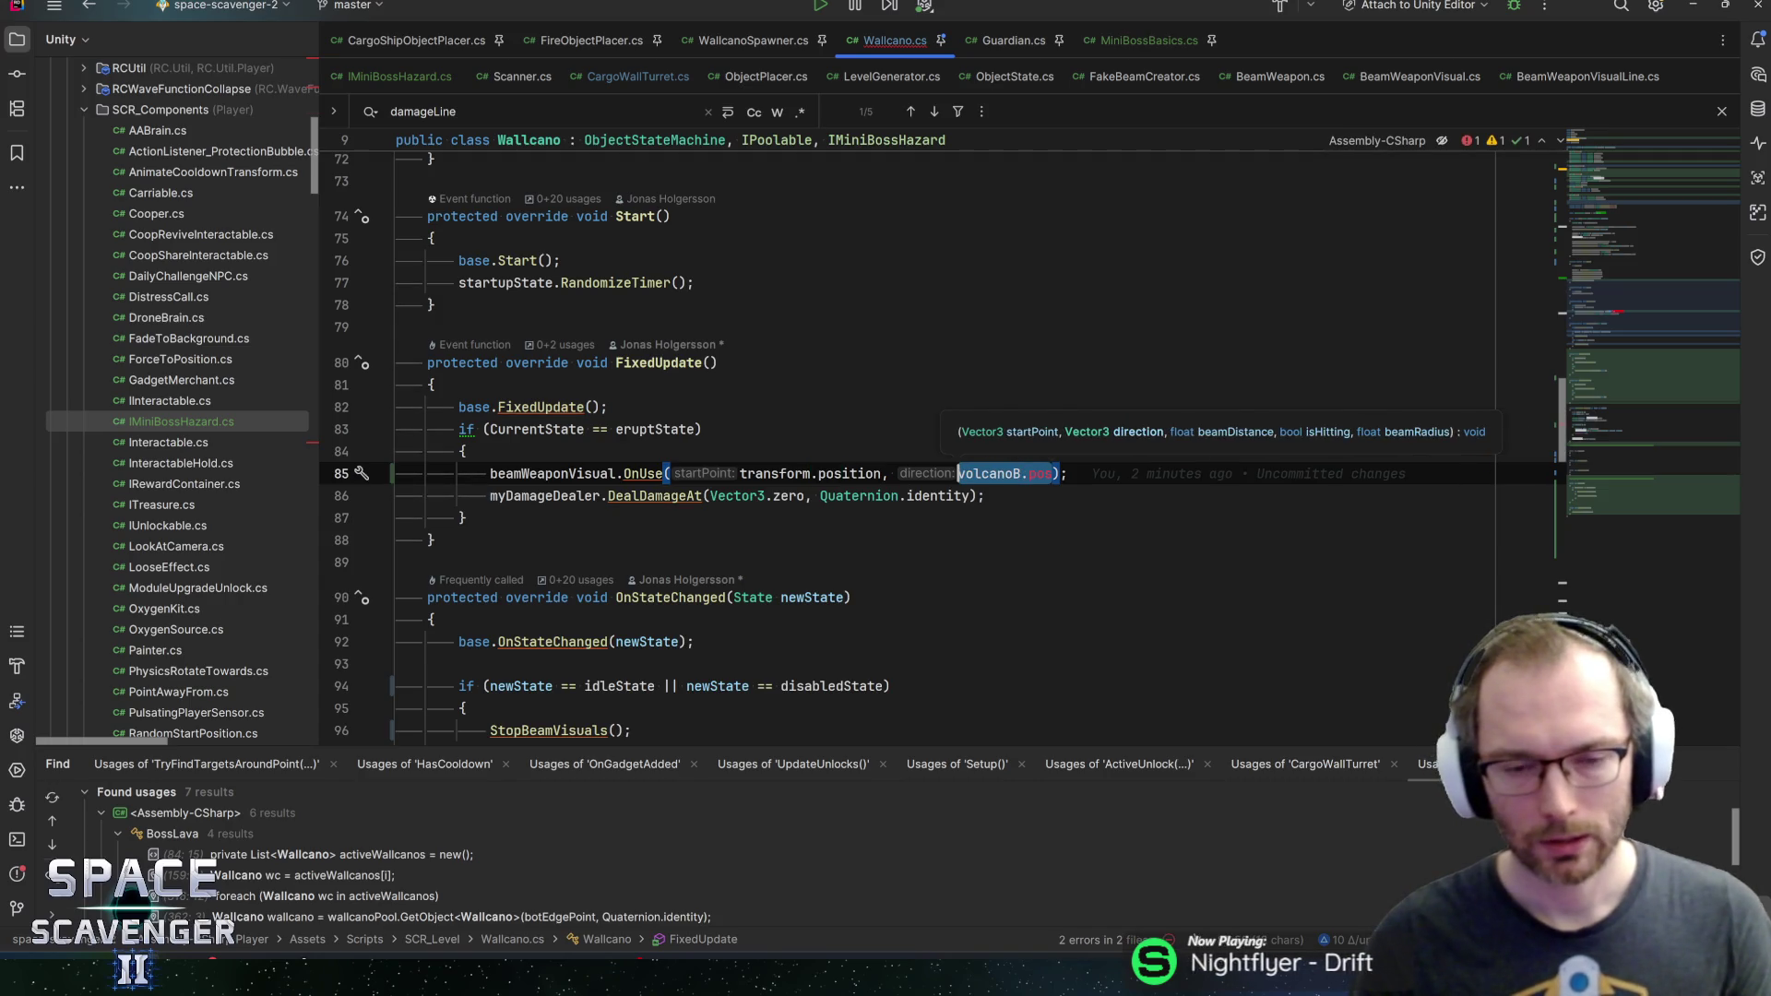
pyautogui.hotkey('ctrl', 'alt', 'Return')
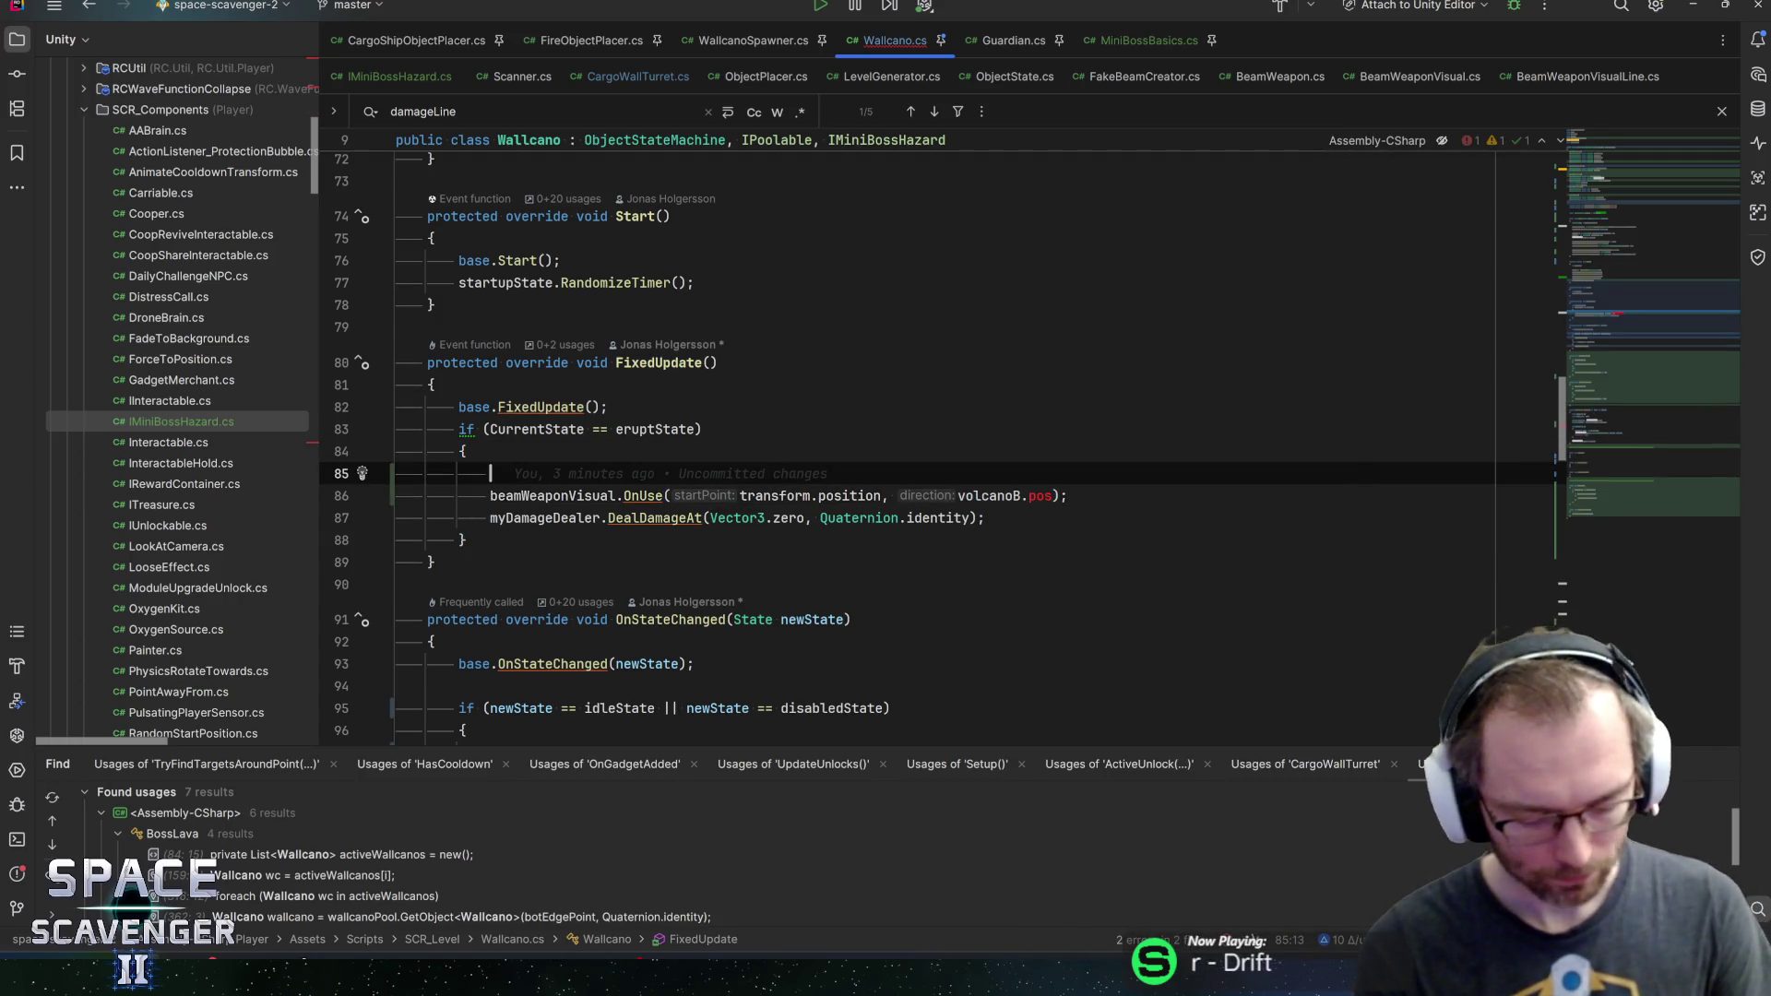